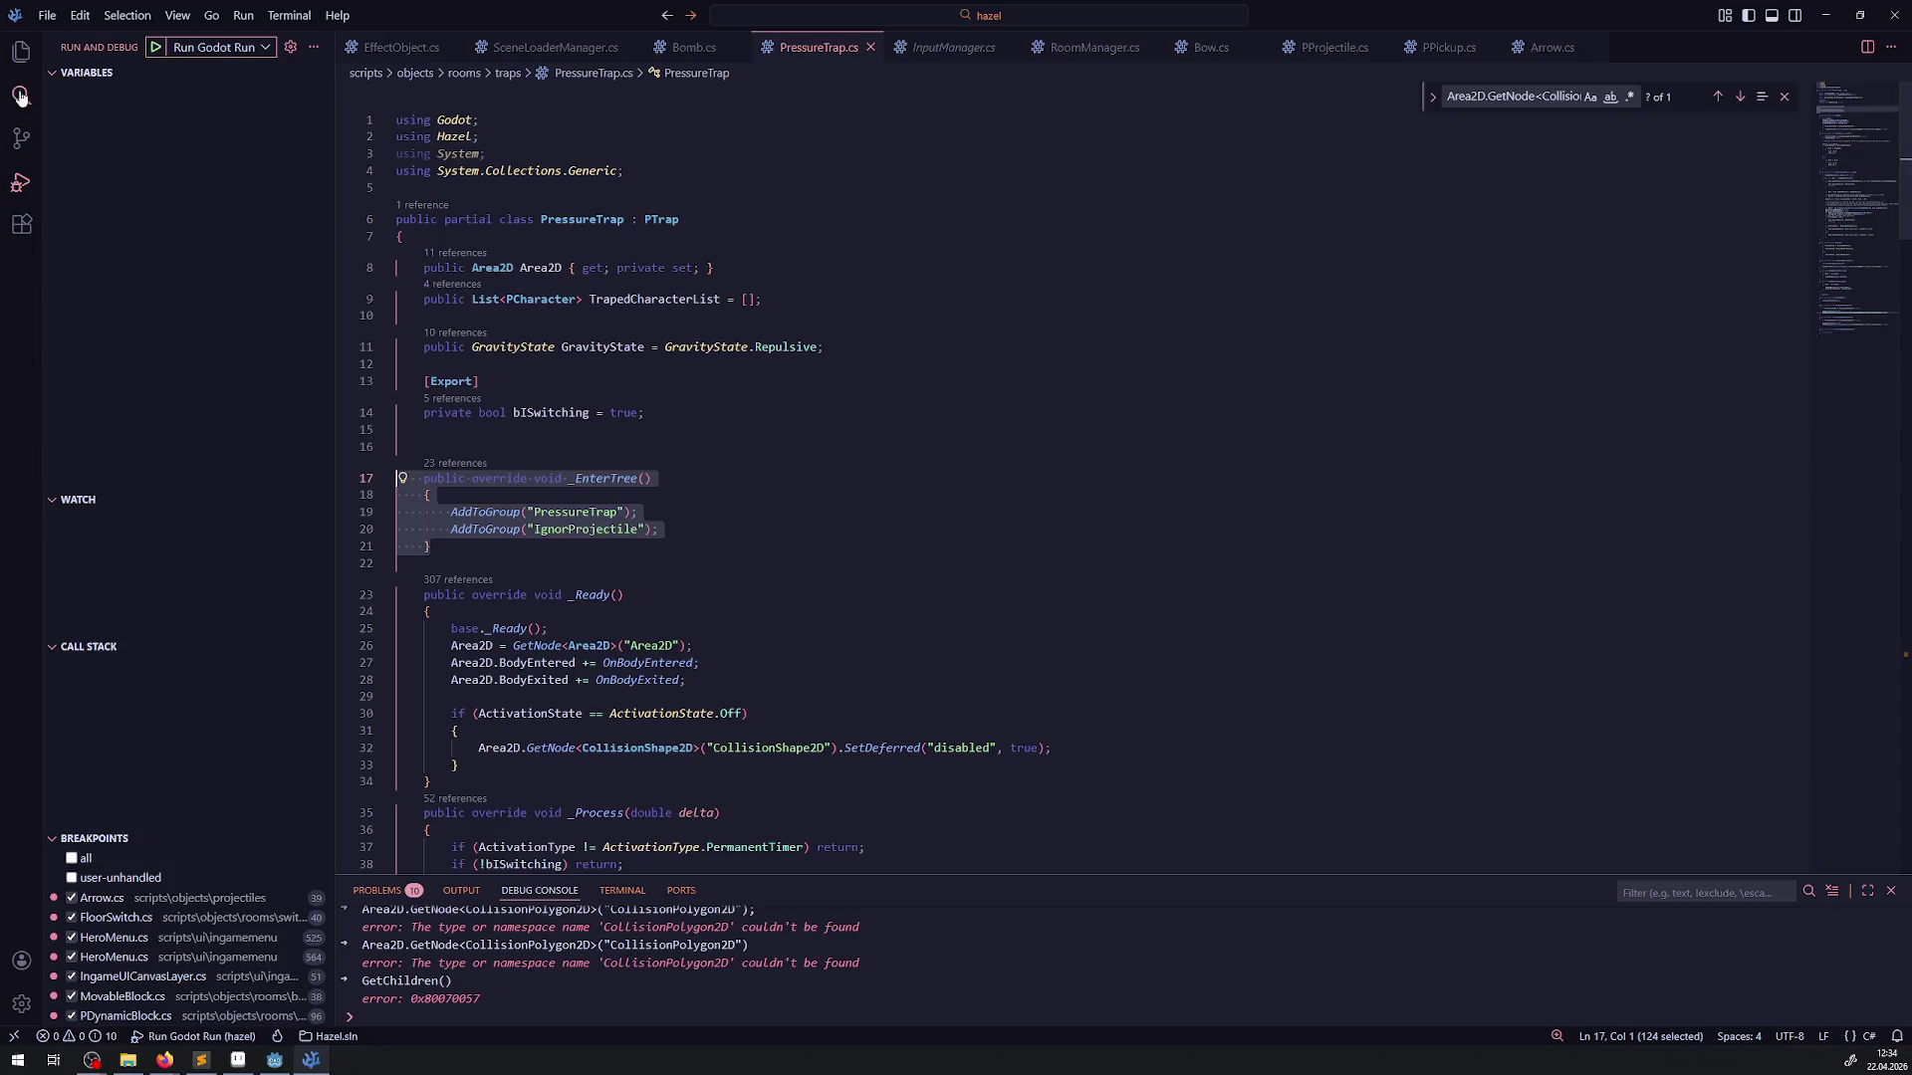
Hide the Debug Console and open PPlatform.cs from the platforms folder in the Explorer
{"action": "left_click", "coordinate": [1891, 892]}
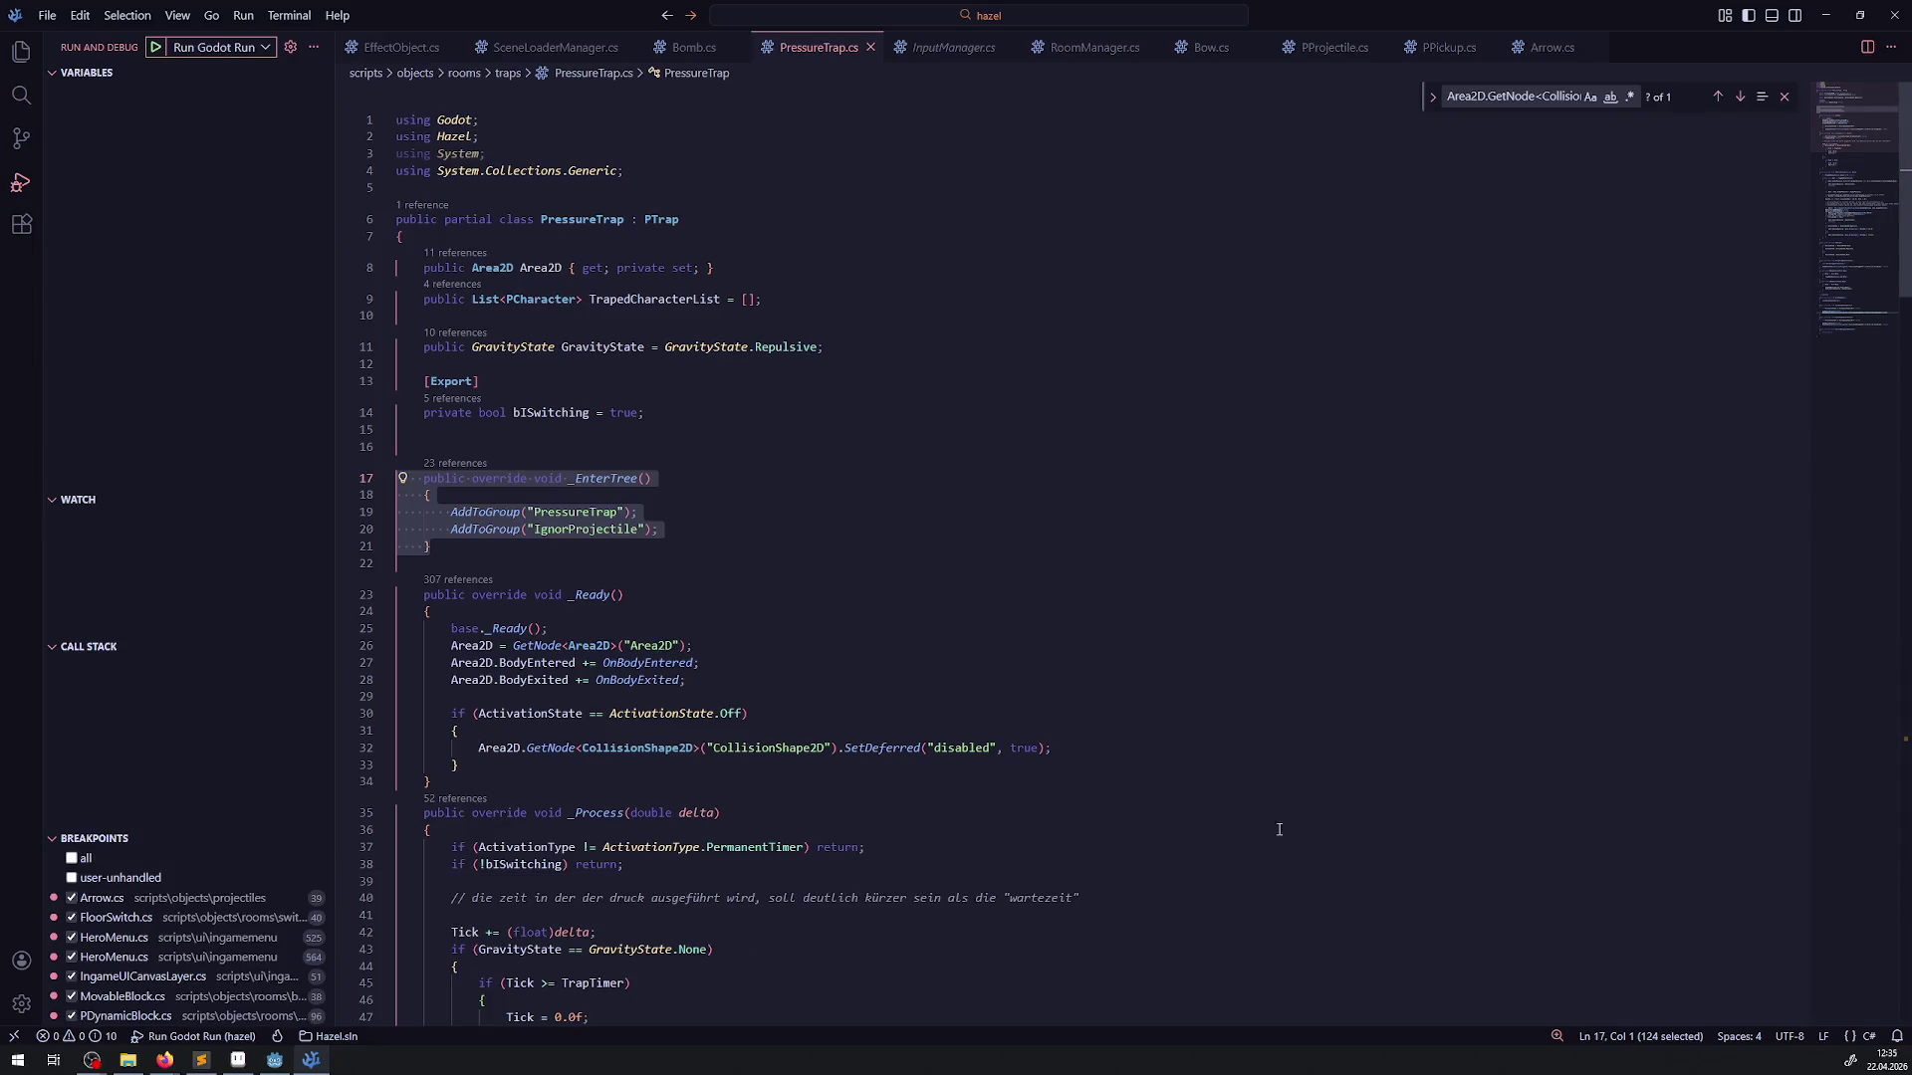
{"action": "left_click", "coordinate": [23, 64]}
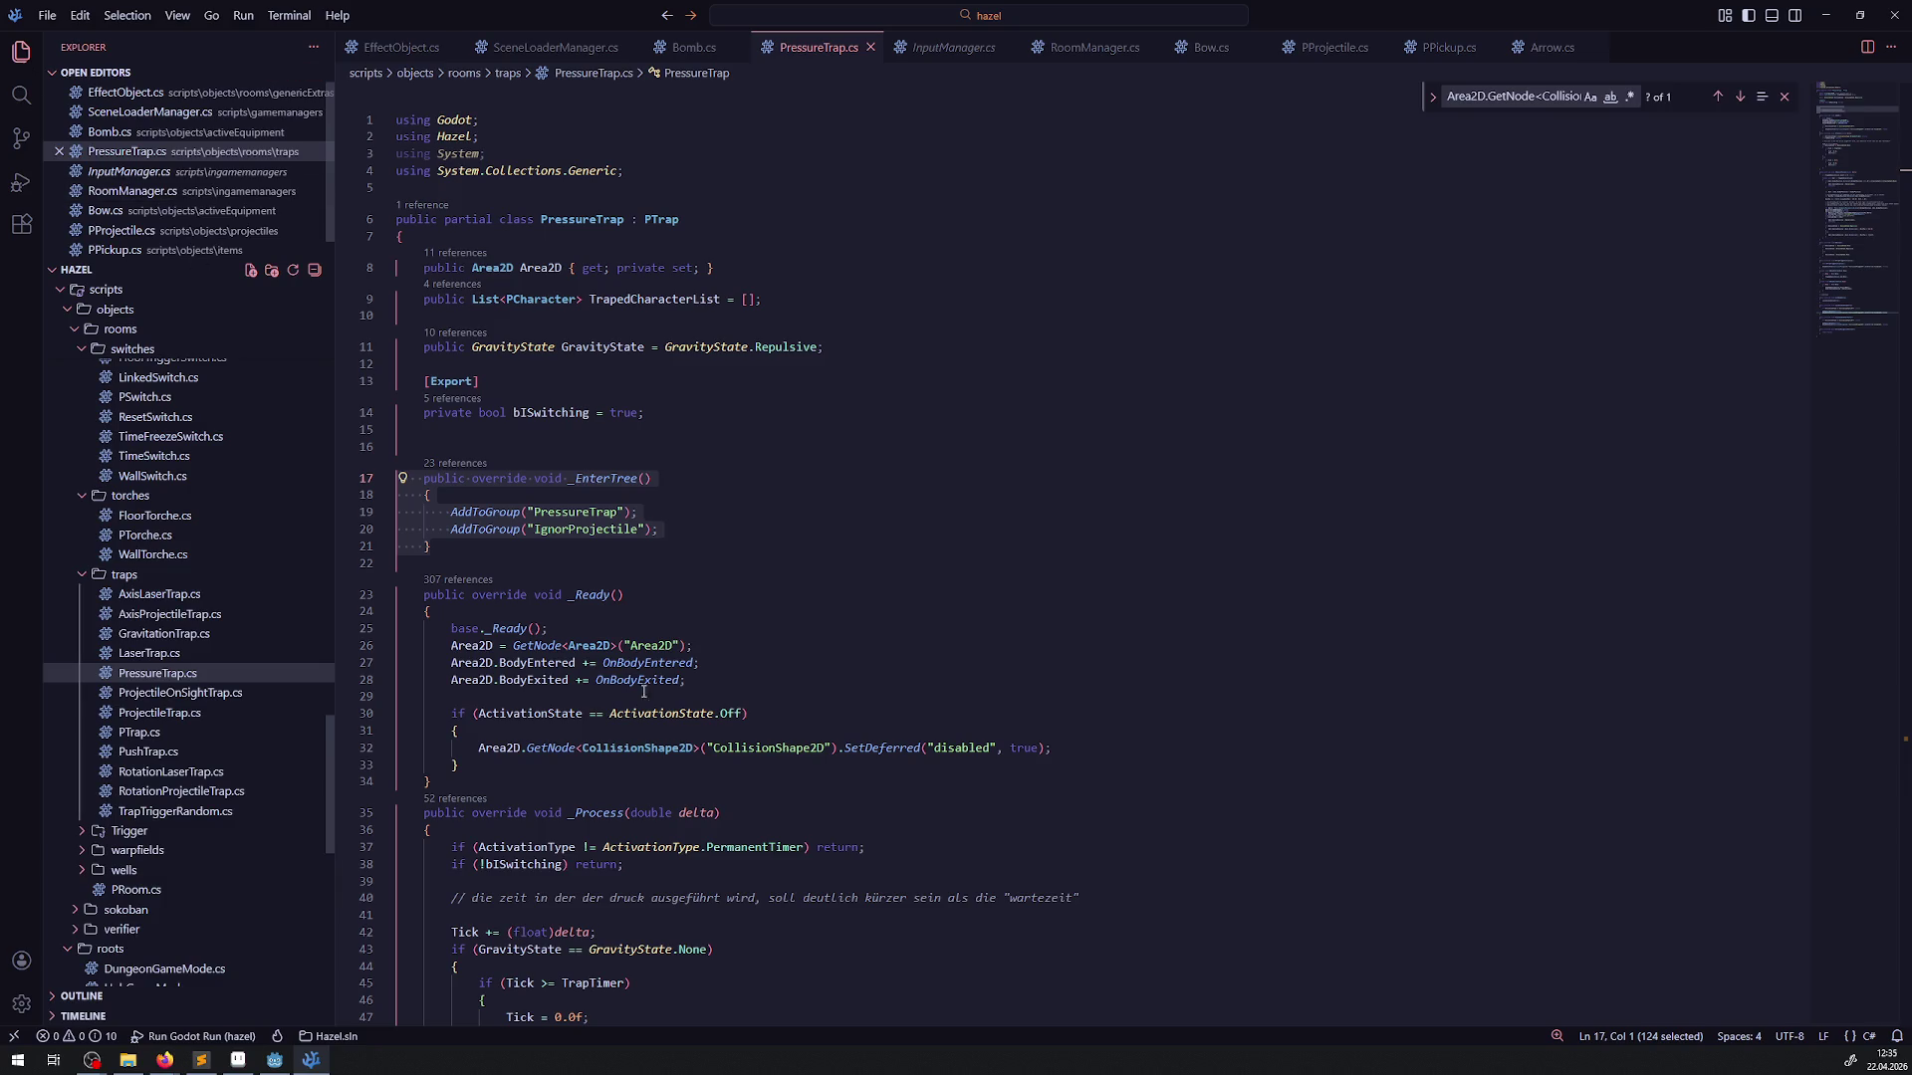
{"action": "scroll", "coordinate": [231, 538], "scroll_direction": "up", "scroll_amount": 3}
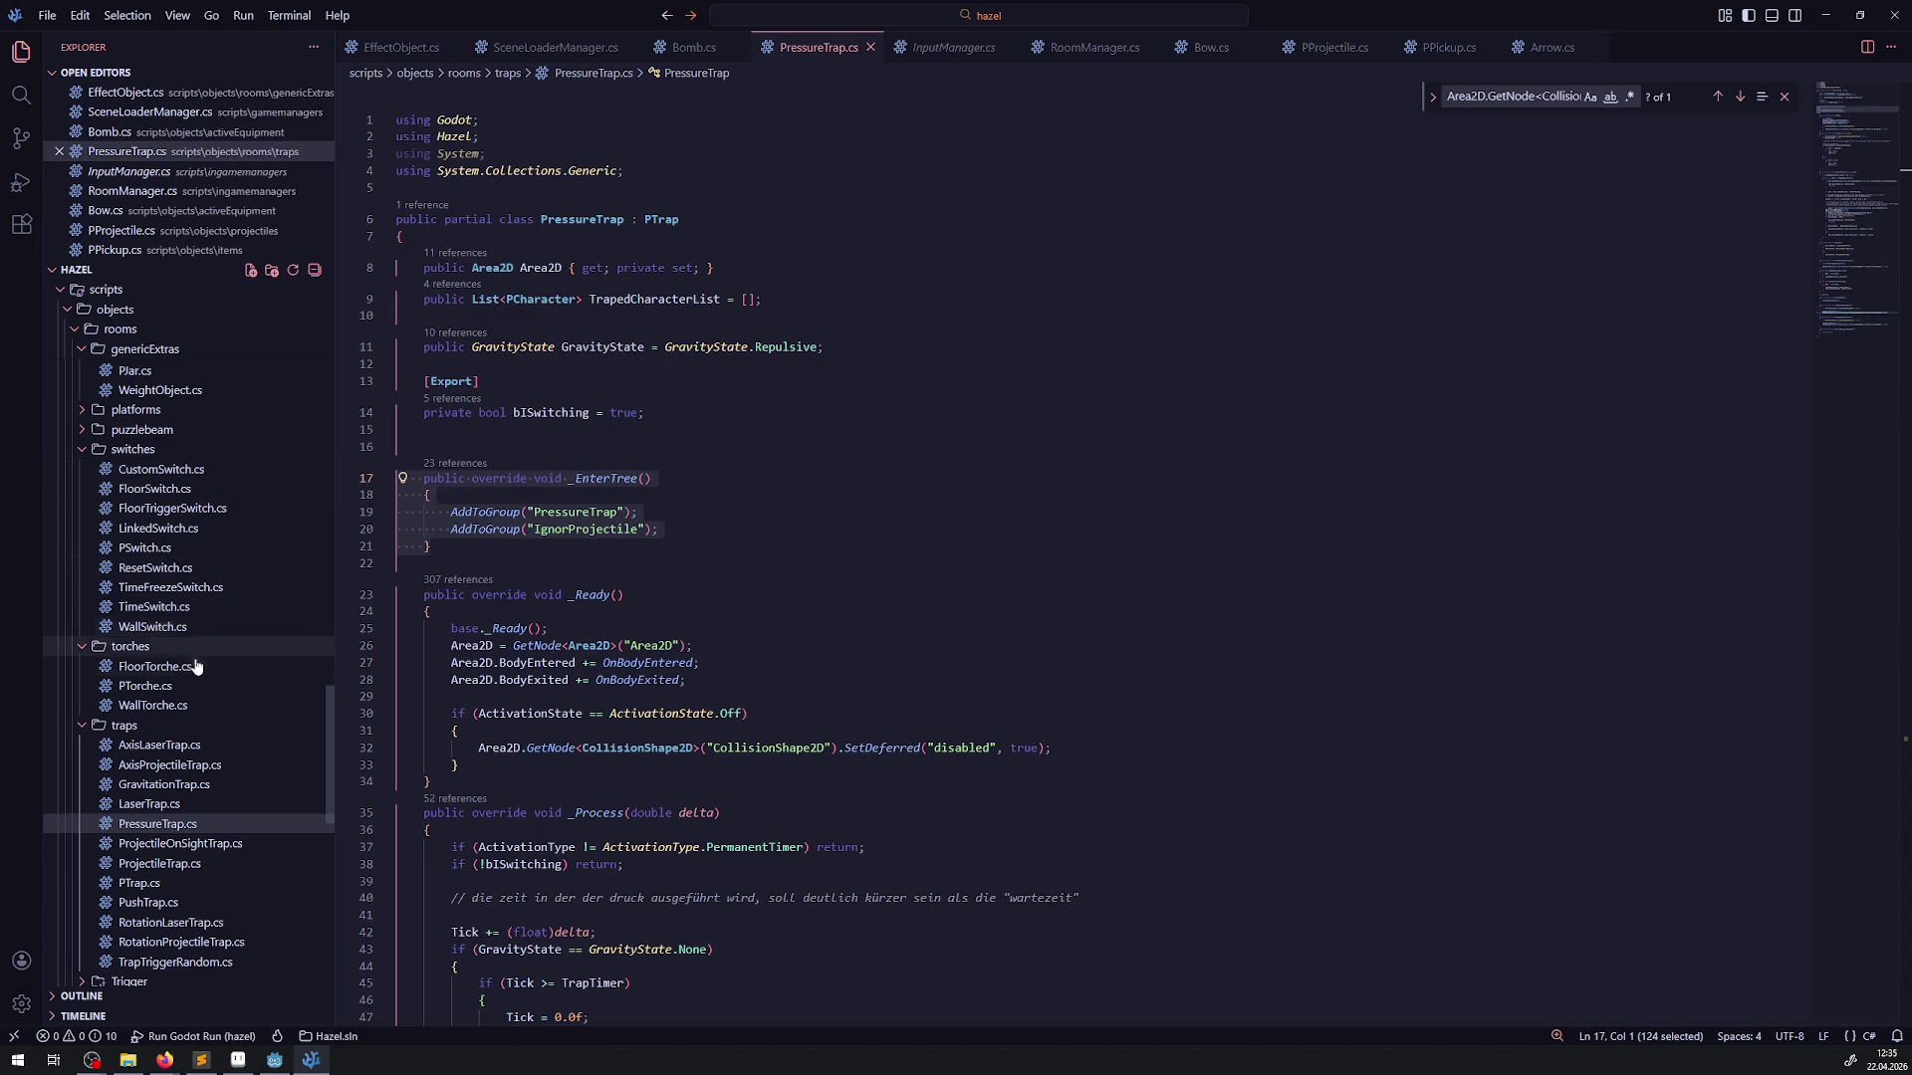
{"action": "scroll", "coordinate": [199, 675], "scroll_direction": "down", "scroll_amount": 3}
{"action": "scroll", "coordinate": [194, 668], "scroll_direction": "up", "scroll_amount": 2}
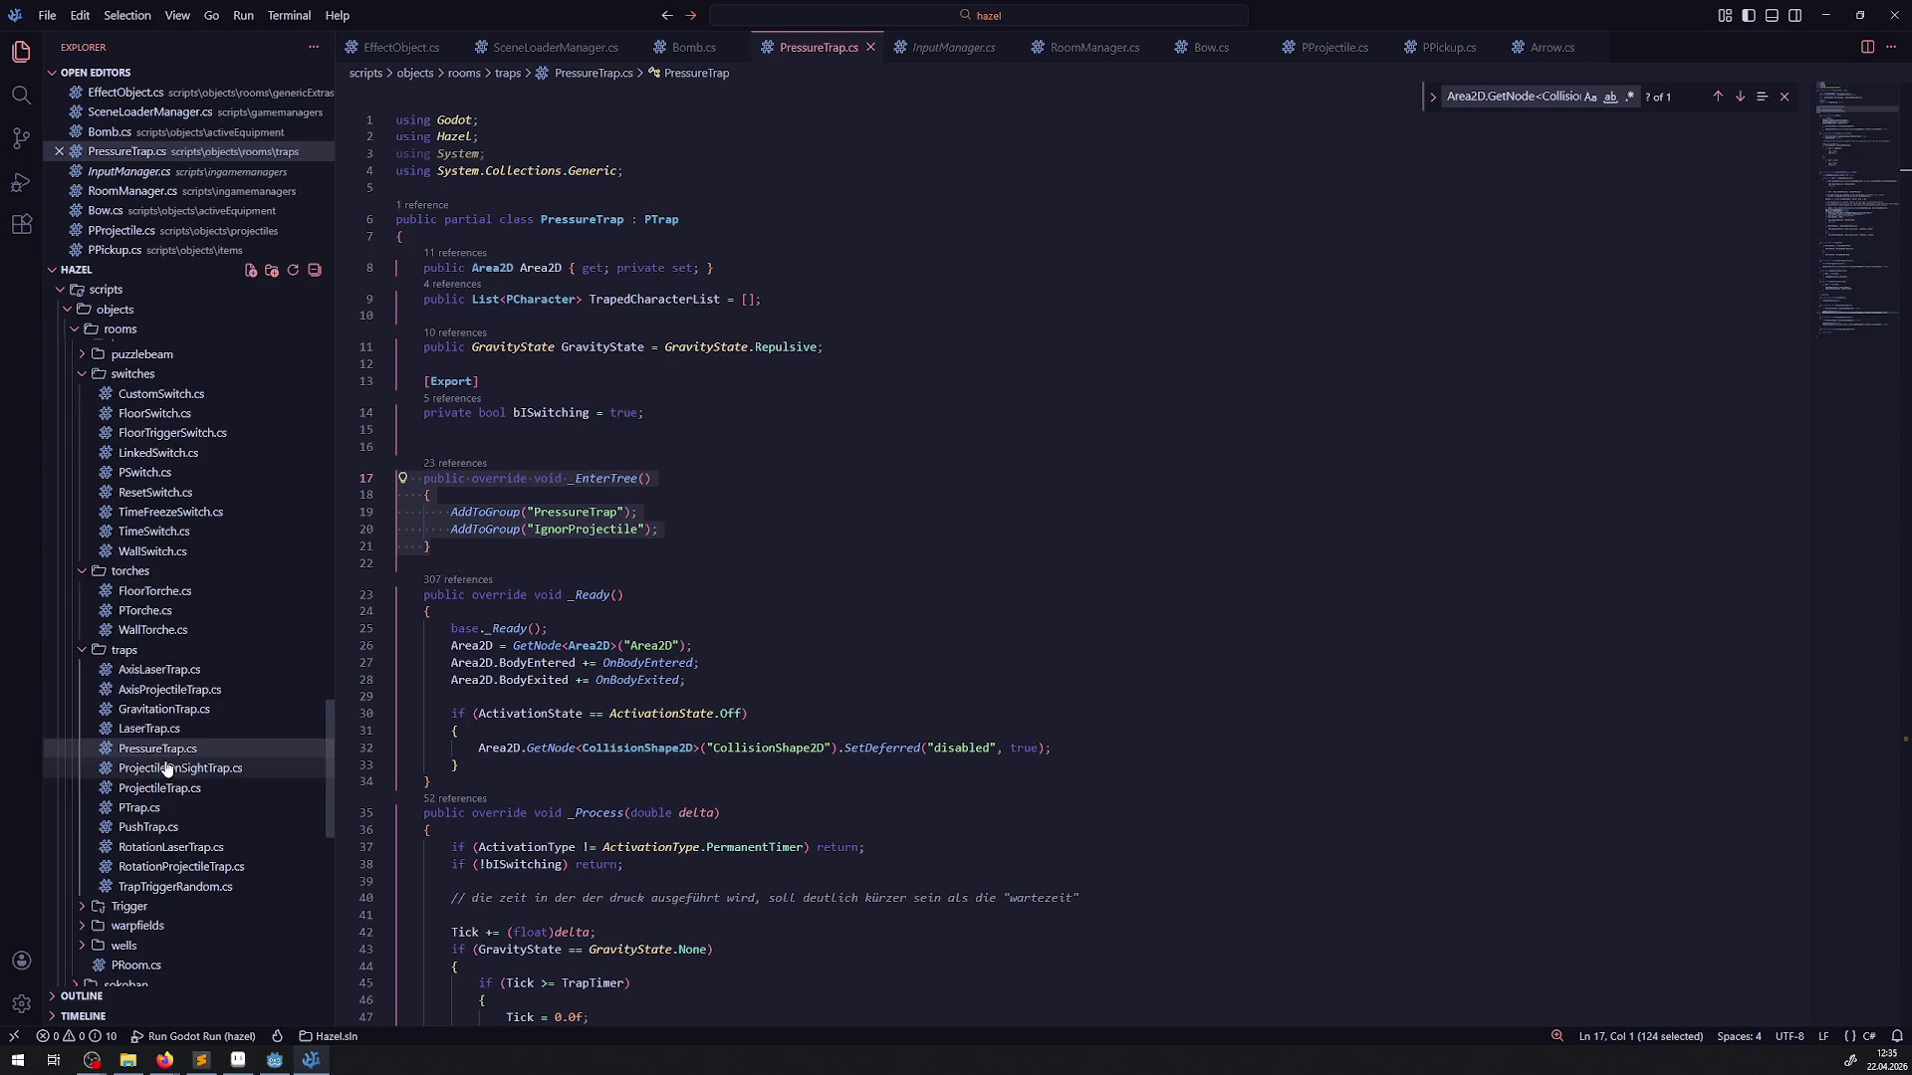
{"action": "scroll", "coordinate": [182, 647], "scroll_direction": "up", "scroll_amount": 2}
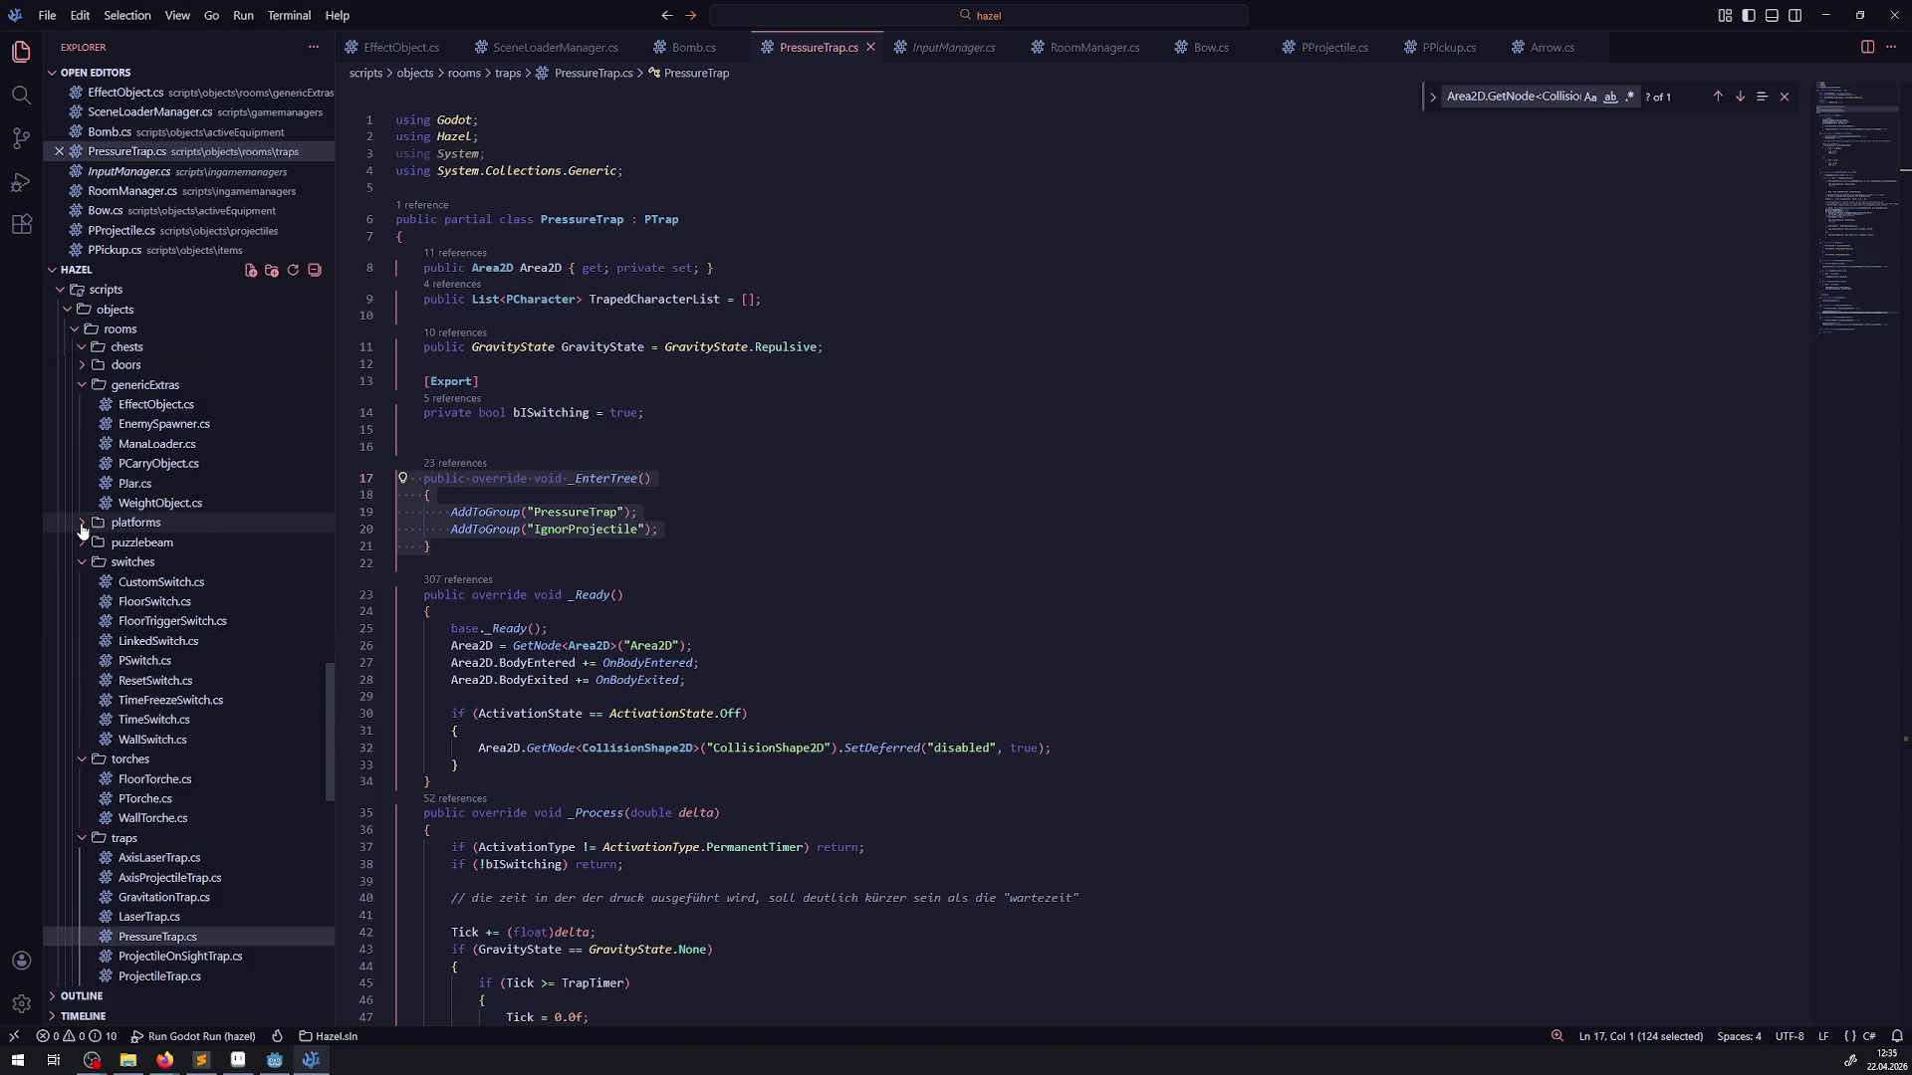
{"action": "left_click", "coordinate": [110, 523]}
{"action": "left_click", "coordinate": [150, 582]}
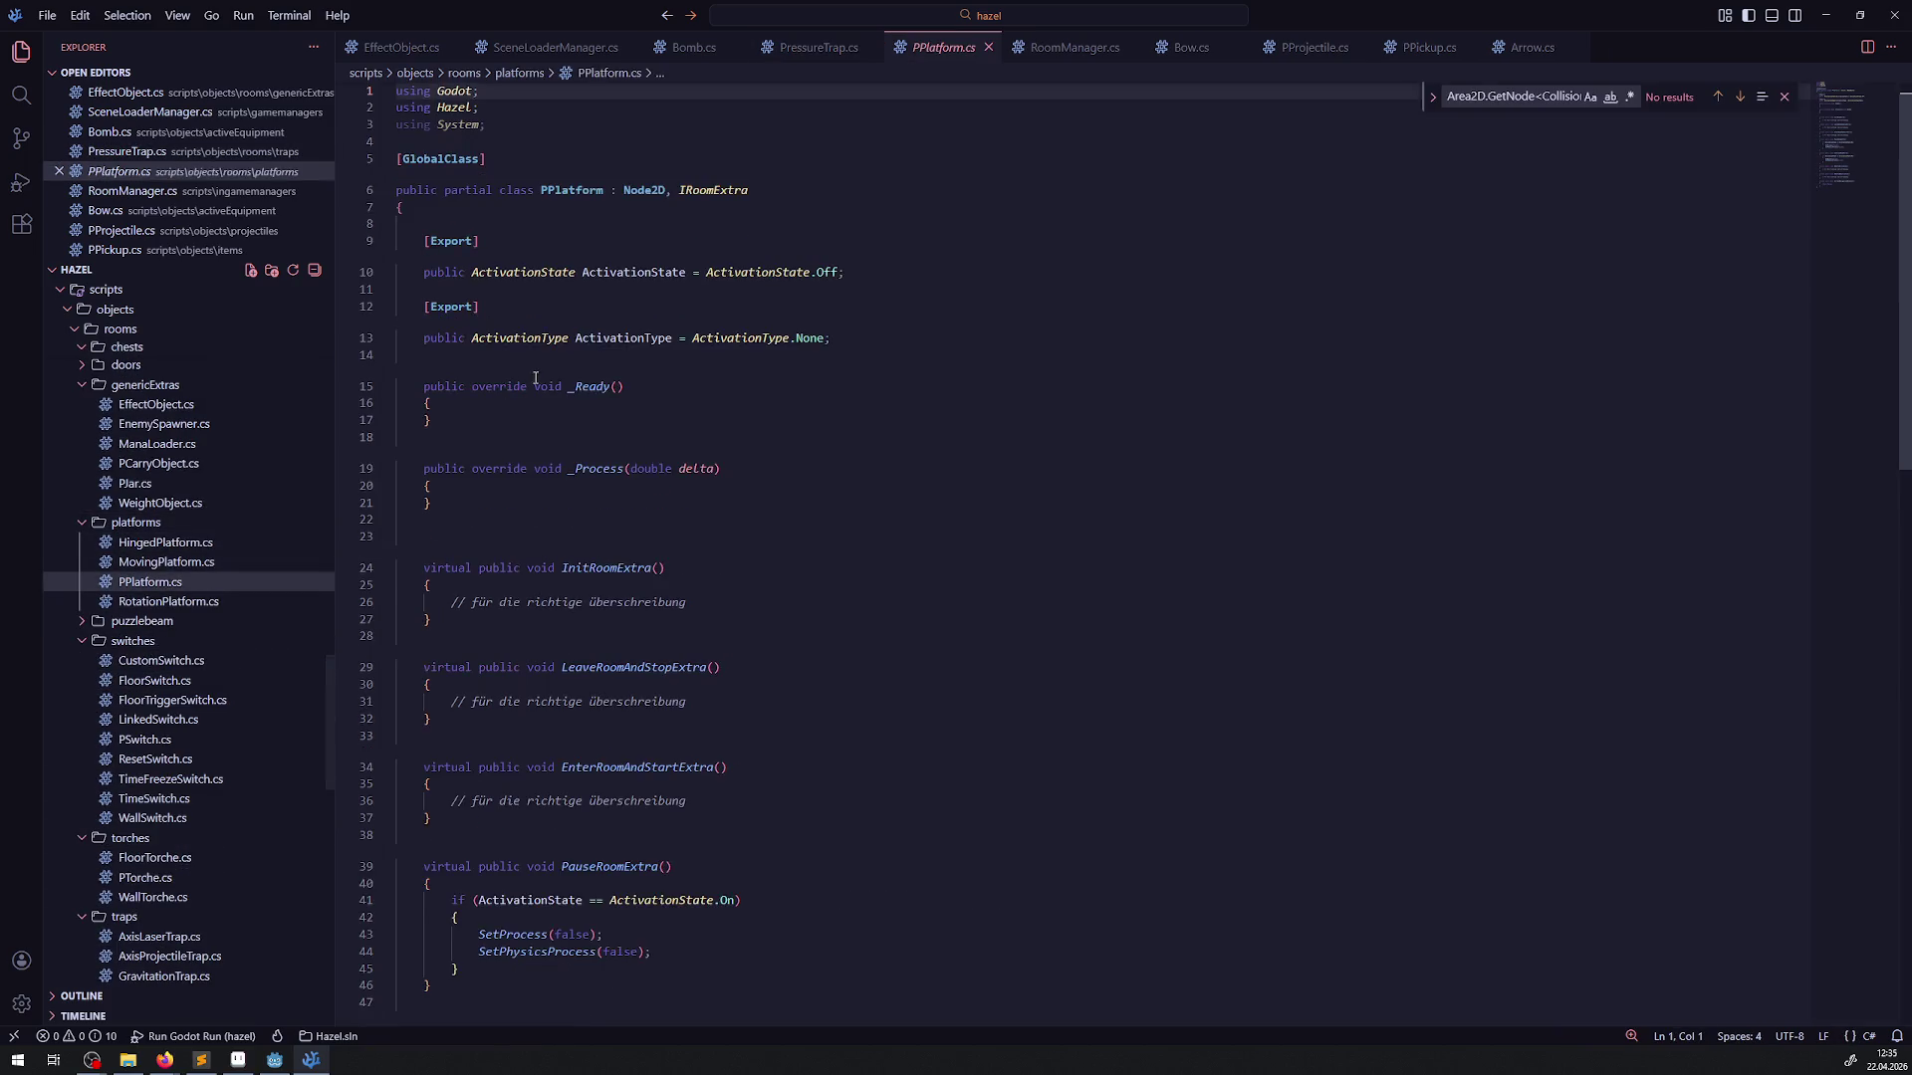
Paste the copied _EnterTree method above _Ready() in PPlatform.cs and save
{"action": "left_click", "coordinate": [489, 255]}
{"action": "left_click", "coordinate": [488, 404]}
{"action": "key", "text": "Return"}
{"action": "key", "text": "Return"}
{"action": "key", "text": "Up"}
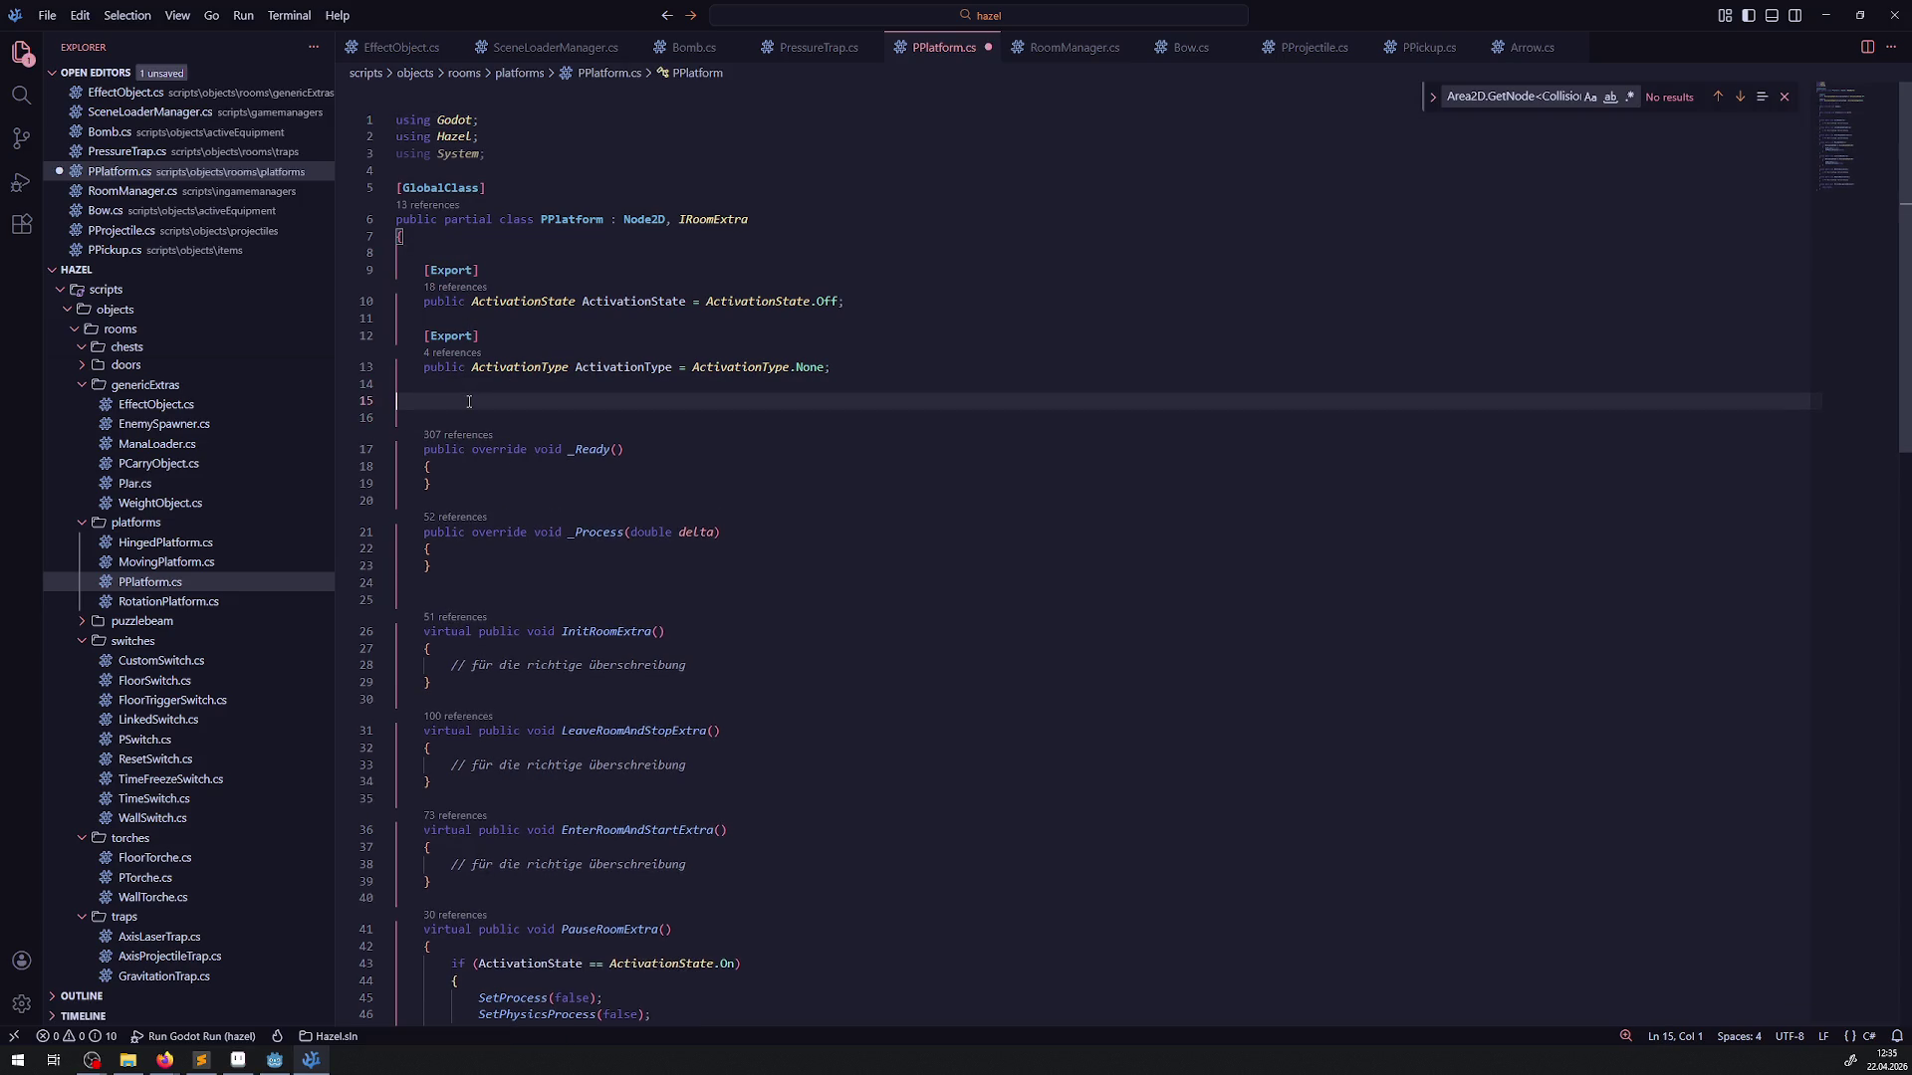
{"action": "type", "text": "public override void _EnterTree()     {         AddToGroup(\"PressureTrap\");         AddToGroup(\"IgnorProjectile\");     }"}
{"action": "key", "text": "ctrl+s"}
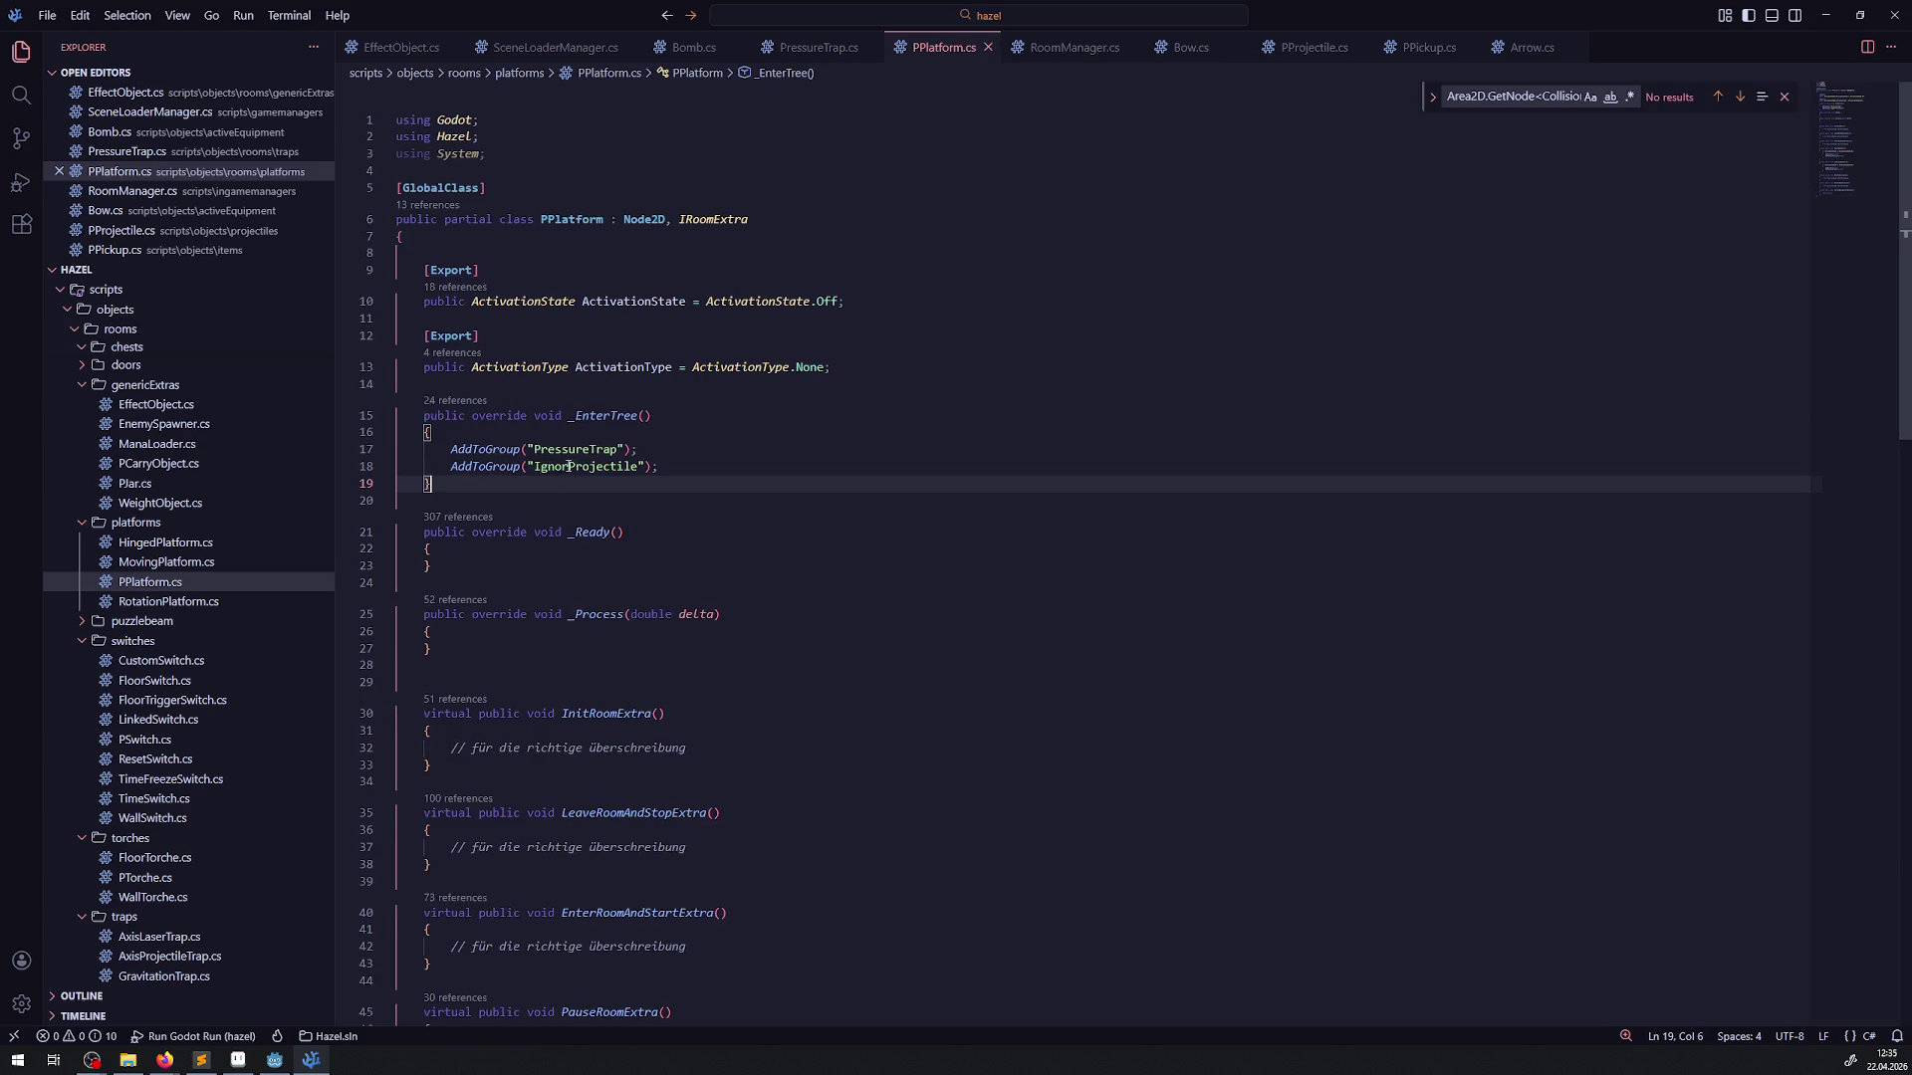
Rename the PressureTrap group to PPlatform in _EnterTree and copy the finished method
{"action": "double_click", "coordinate": [569, 220]}
{"action": "left_click", "coordinate": [593, 449]}
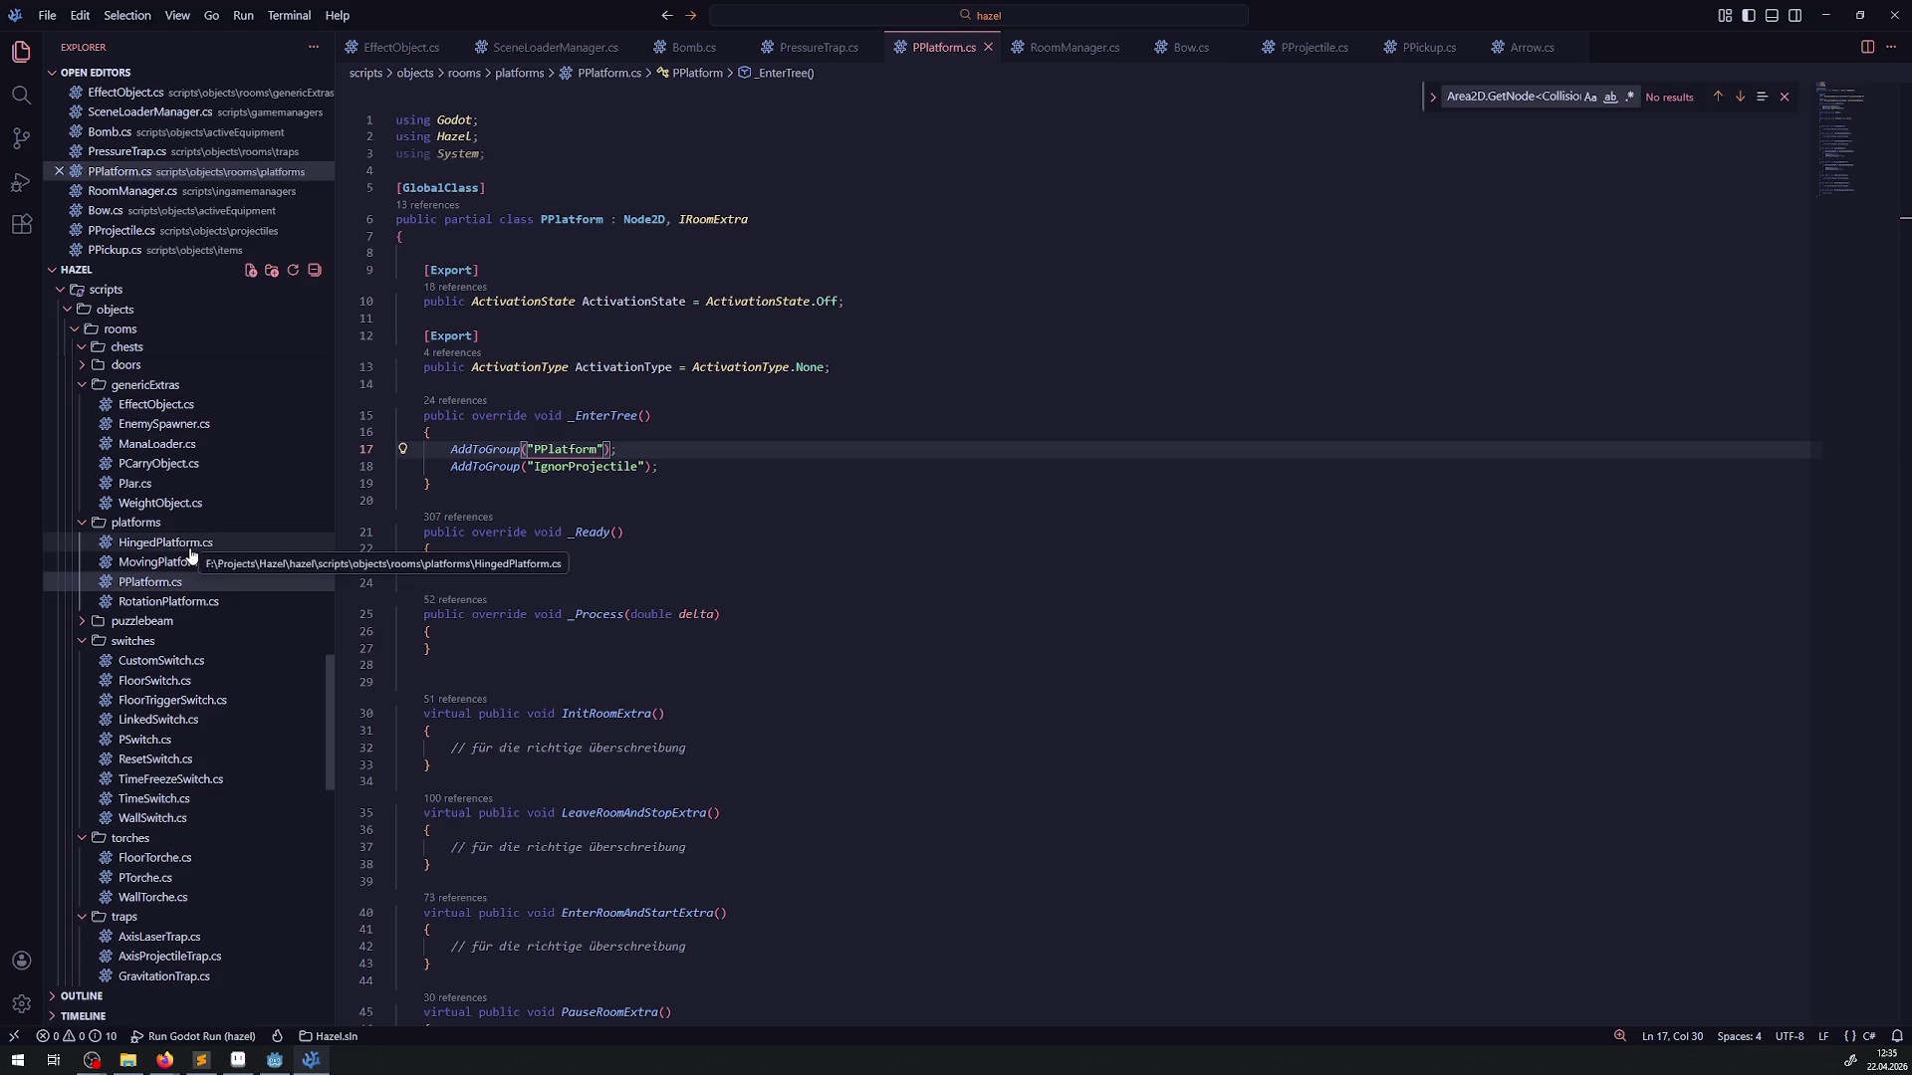
{"action": "left_click", "coordinate": [632, 487]}
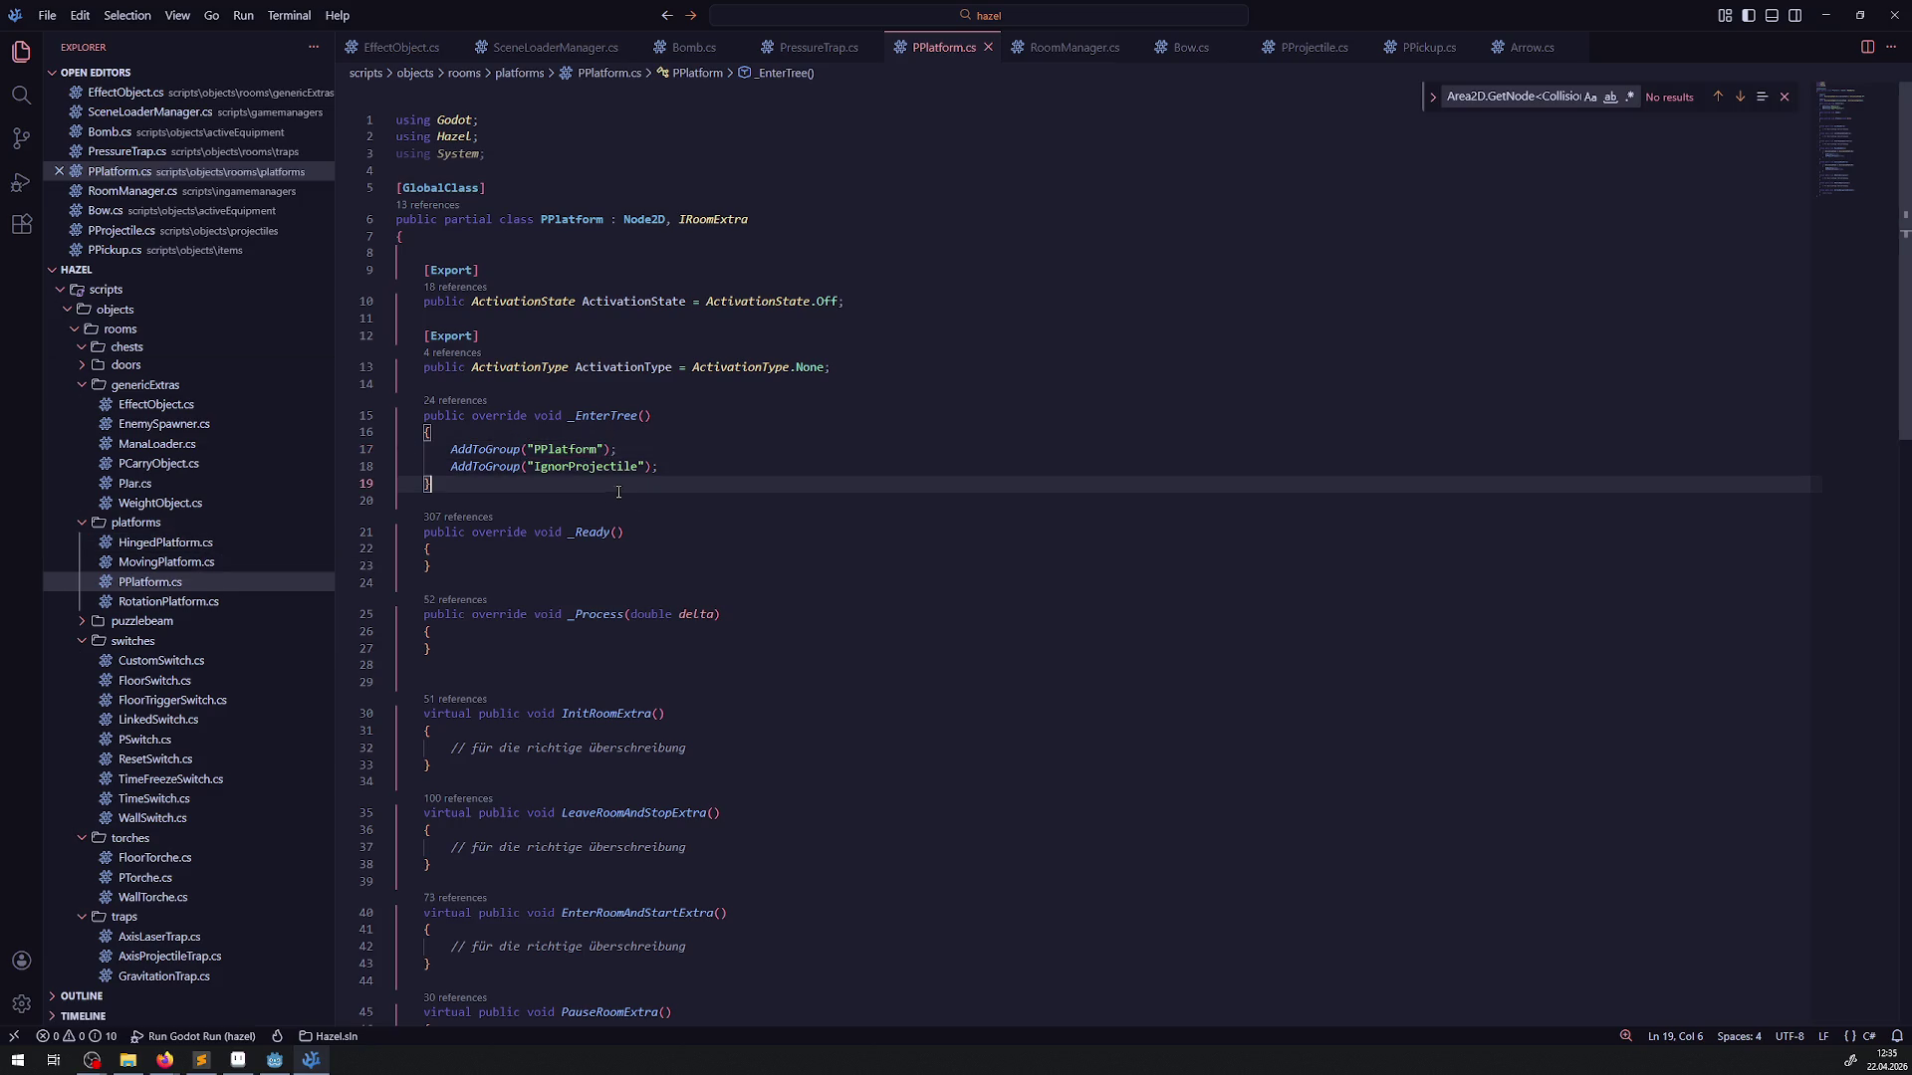
{"action": "scroll", "coordinate": [229, 747], "scroll_direction": "up", "scroll_amount": 3}
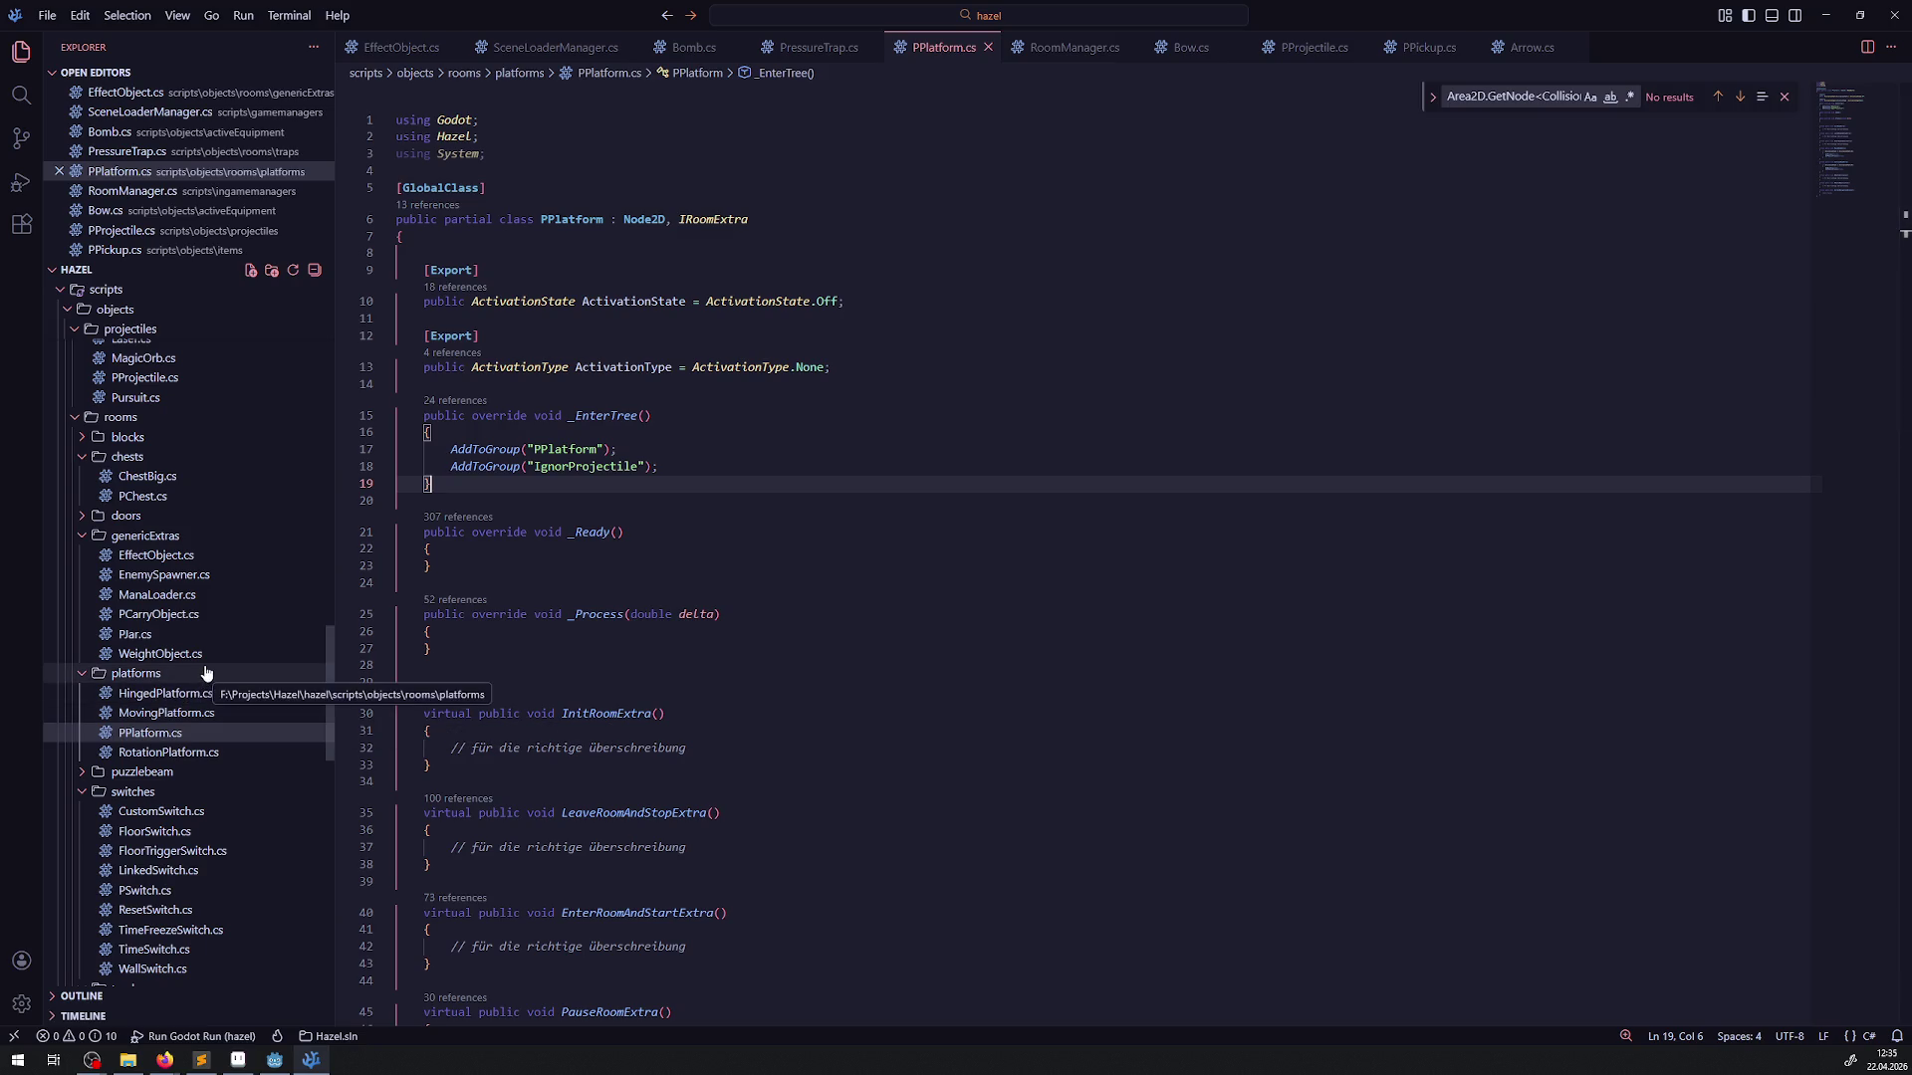
{"action": "scroll", "coordinate": [199, 801], "scroll_direction": "down", "scroll_amount": 3}
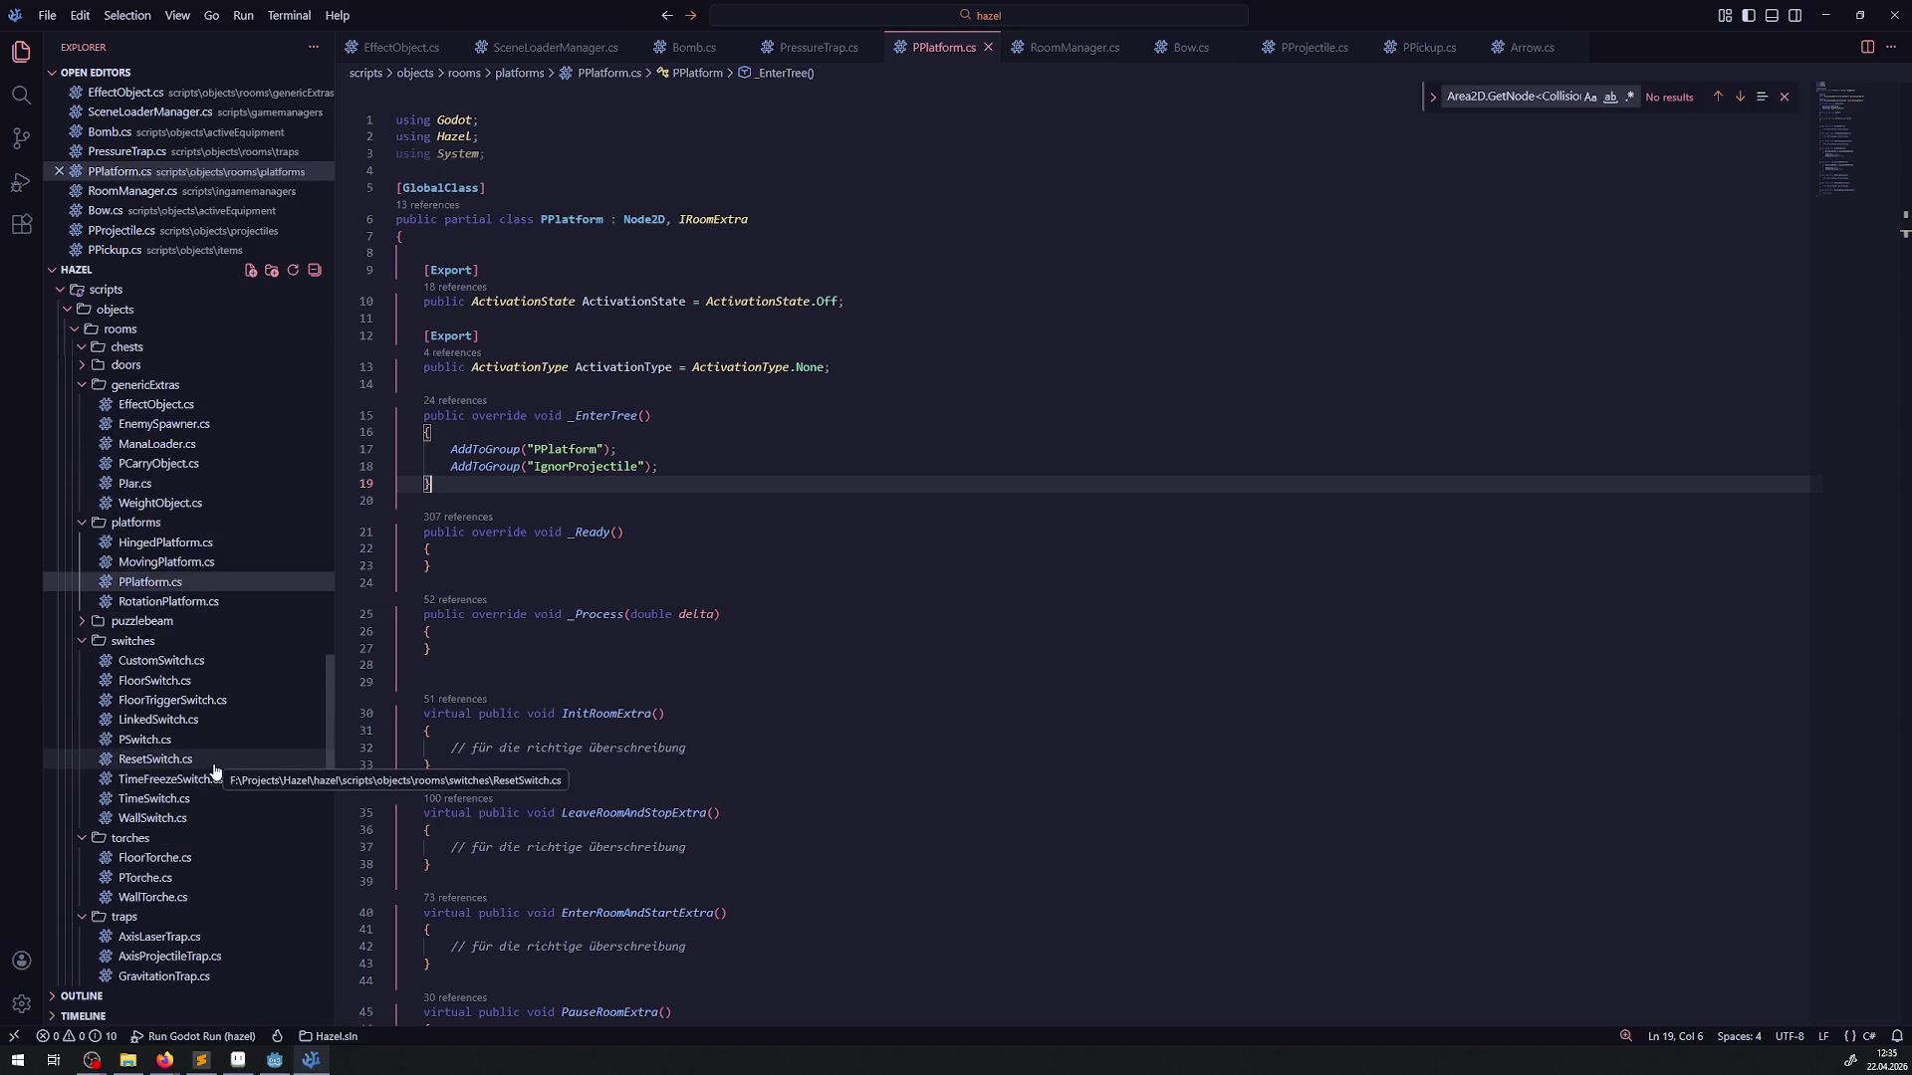
{"action": "left_click_drag", "start_coordinate": [432, 484], "coordinate": [352, 420]}
{"action": "key", "text": "ctrl+c"}
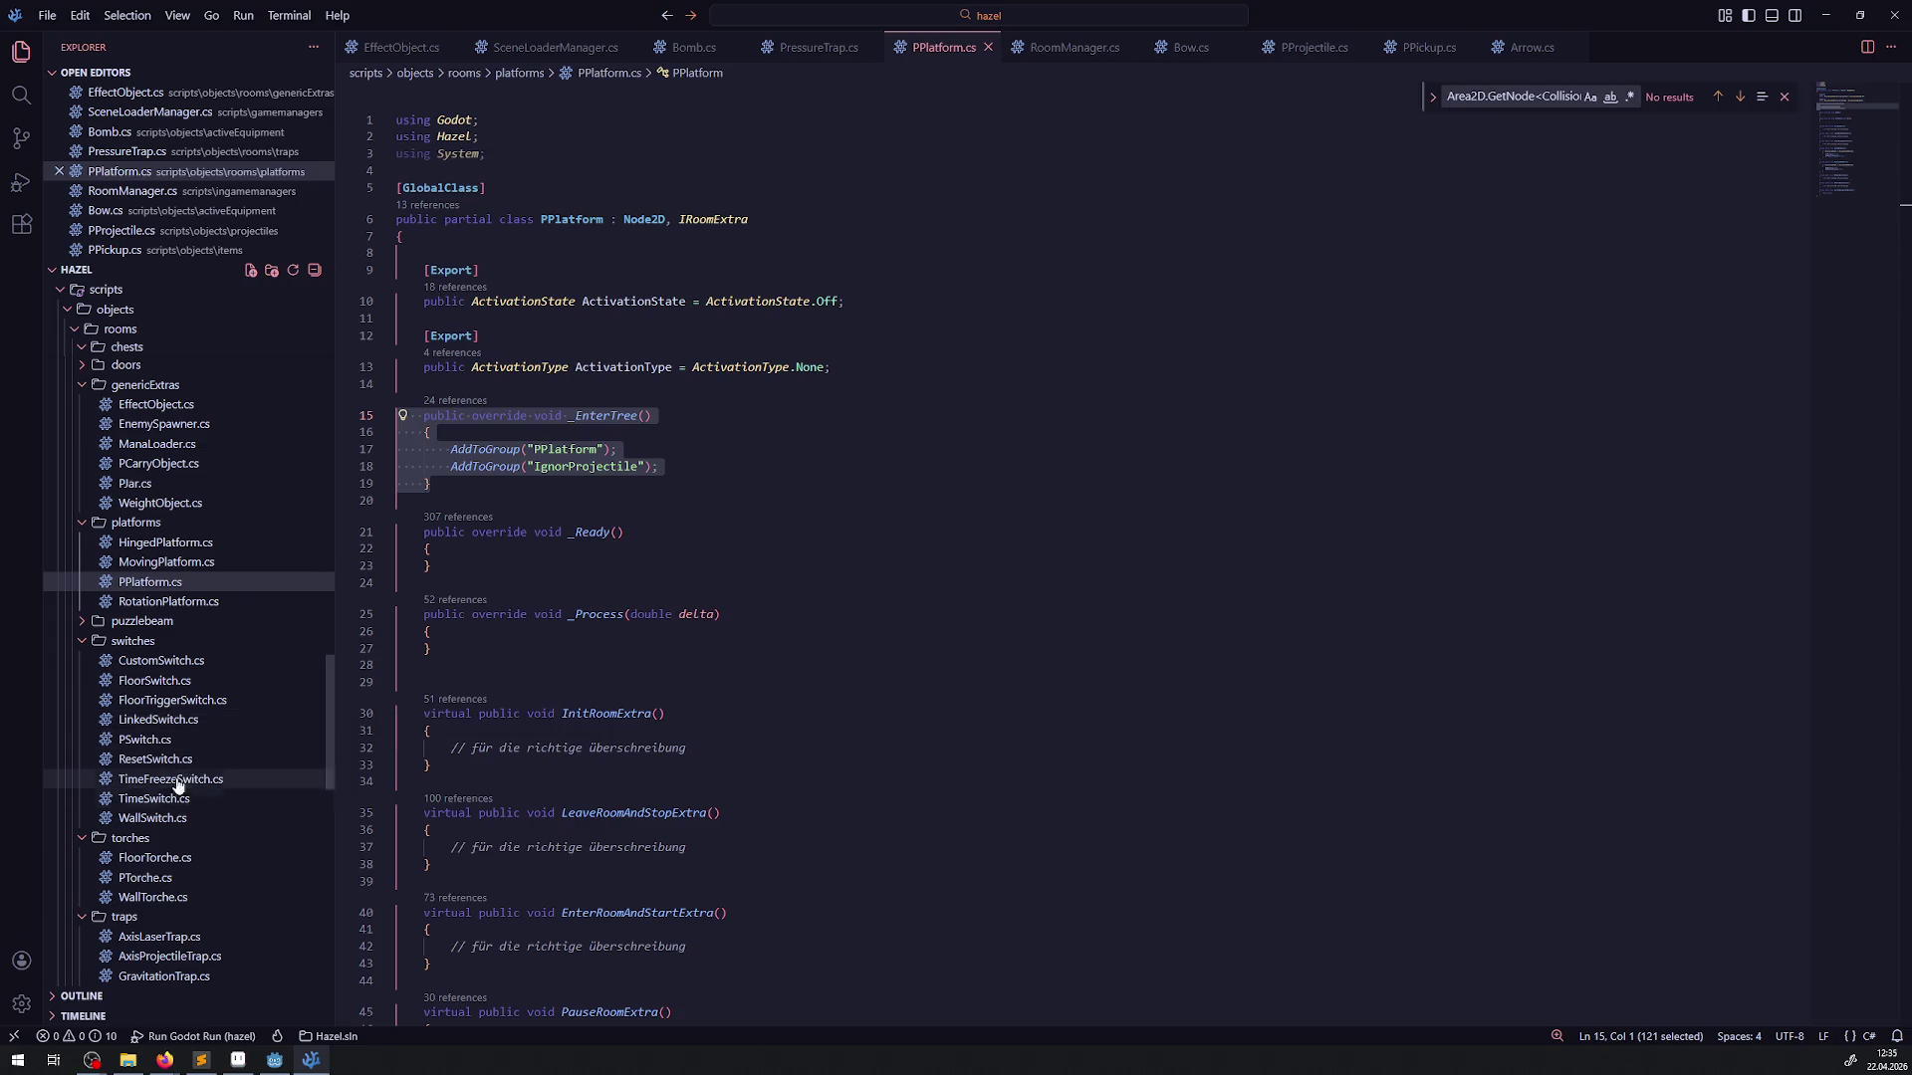
{"action": "left_click", "coordinate": [140, 738]}
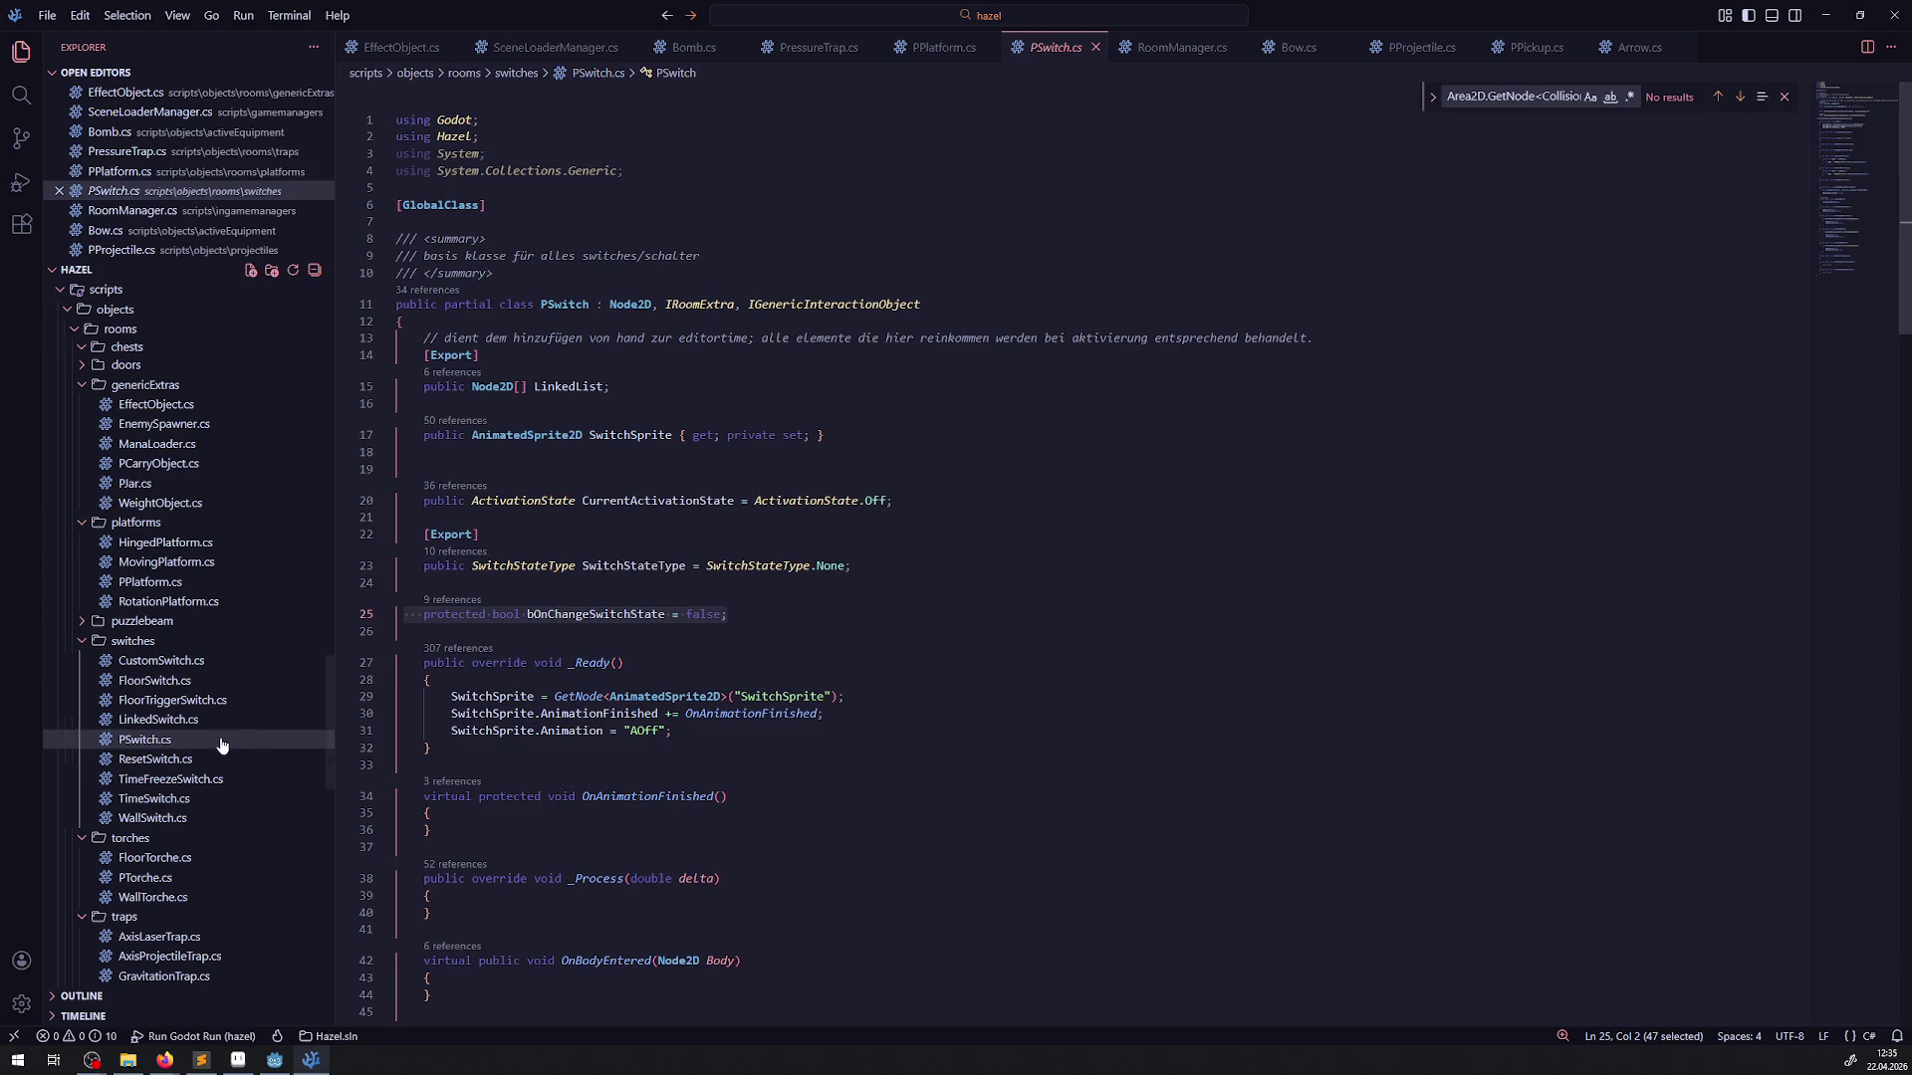
In FloorSwitch.cs, add AddToGroup("IgnorProjectile") after the IgnorThrowing line and save
{"action": "left_click", "coordinate": [184, 680]}
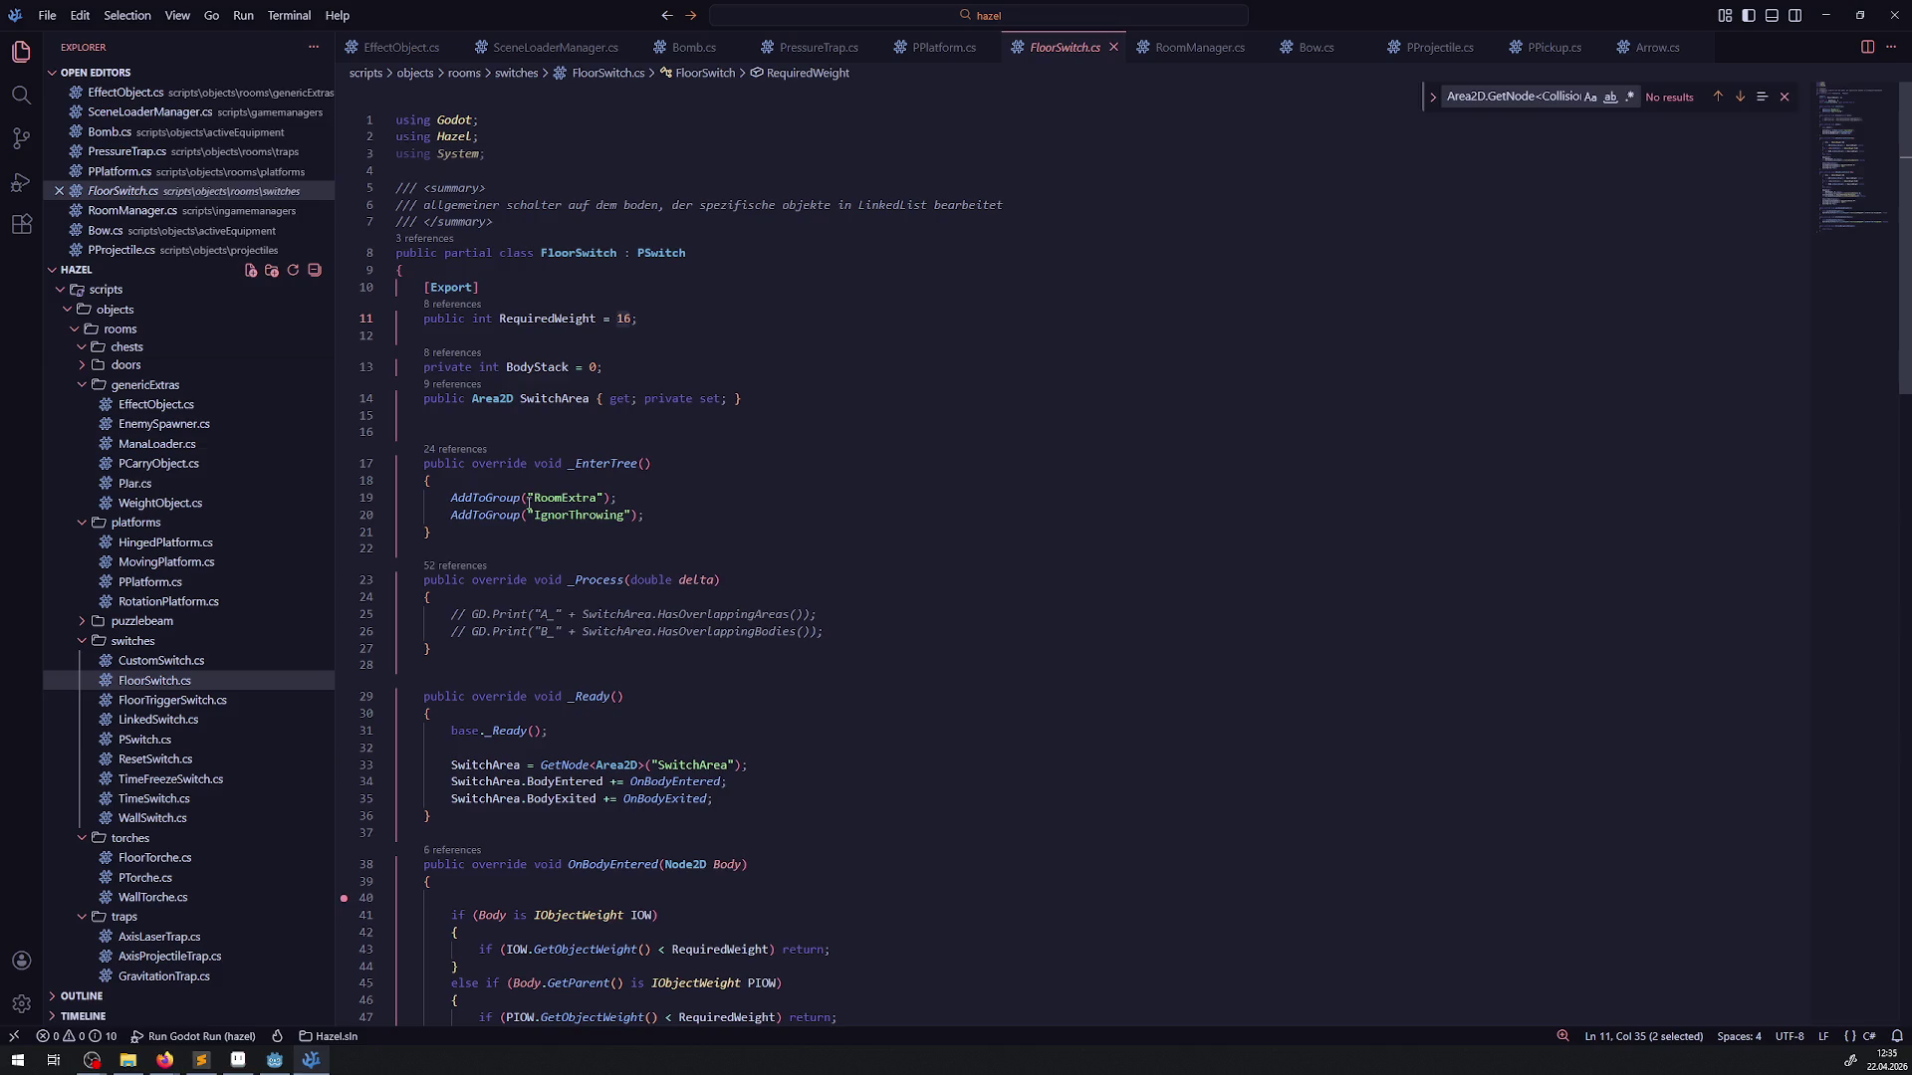
{"action": "left_click", "coordinate": [503, 546]}
{"action": "key", "text": "Return"}
{"action": "key", "text": "Return"}
{"action": "key", "text": "ctrl+v"}
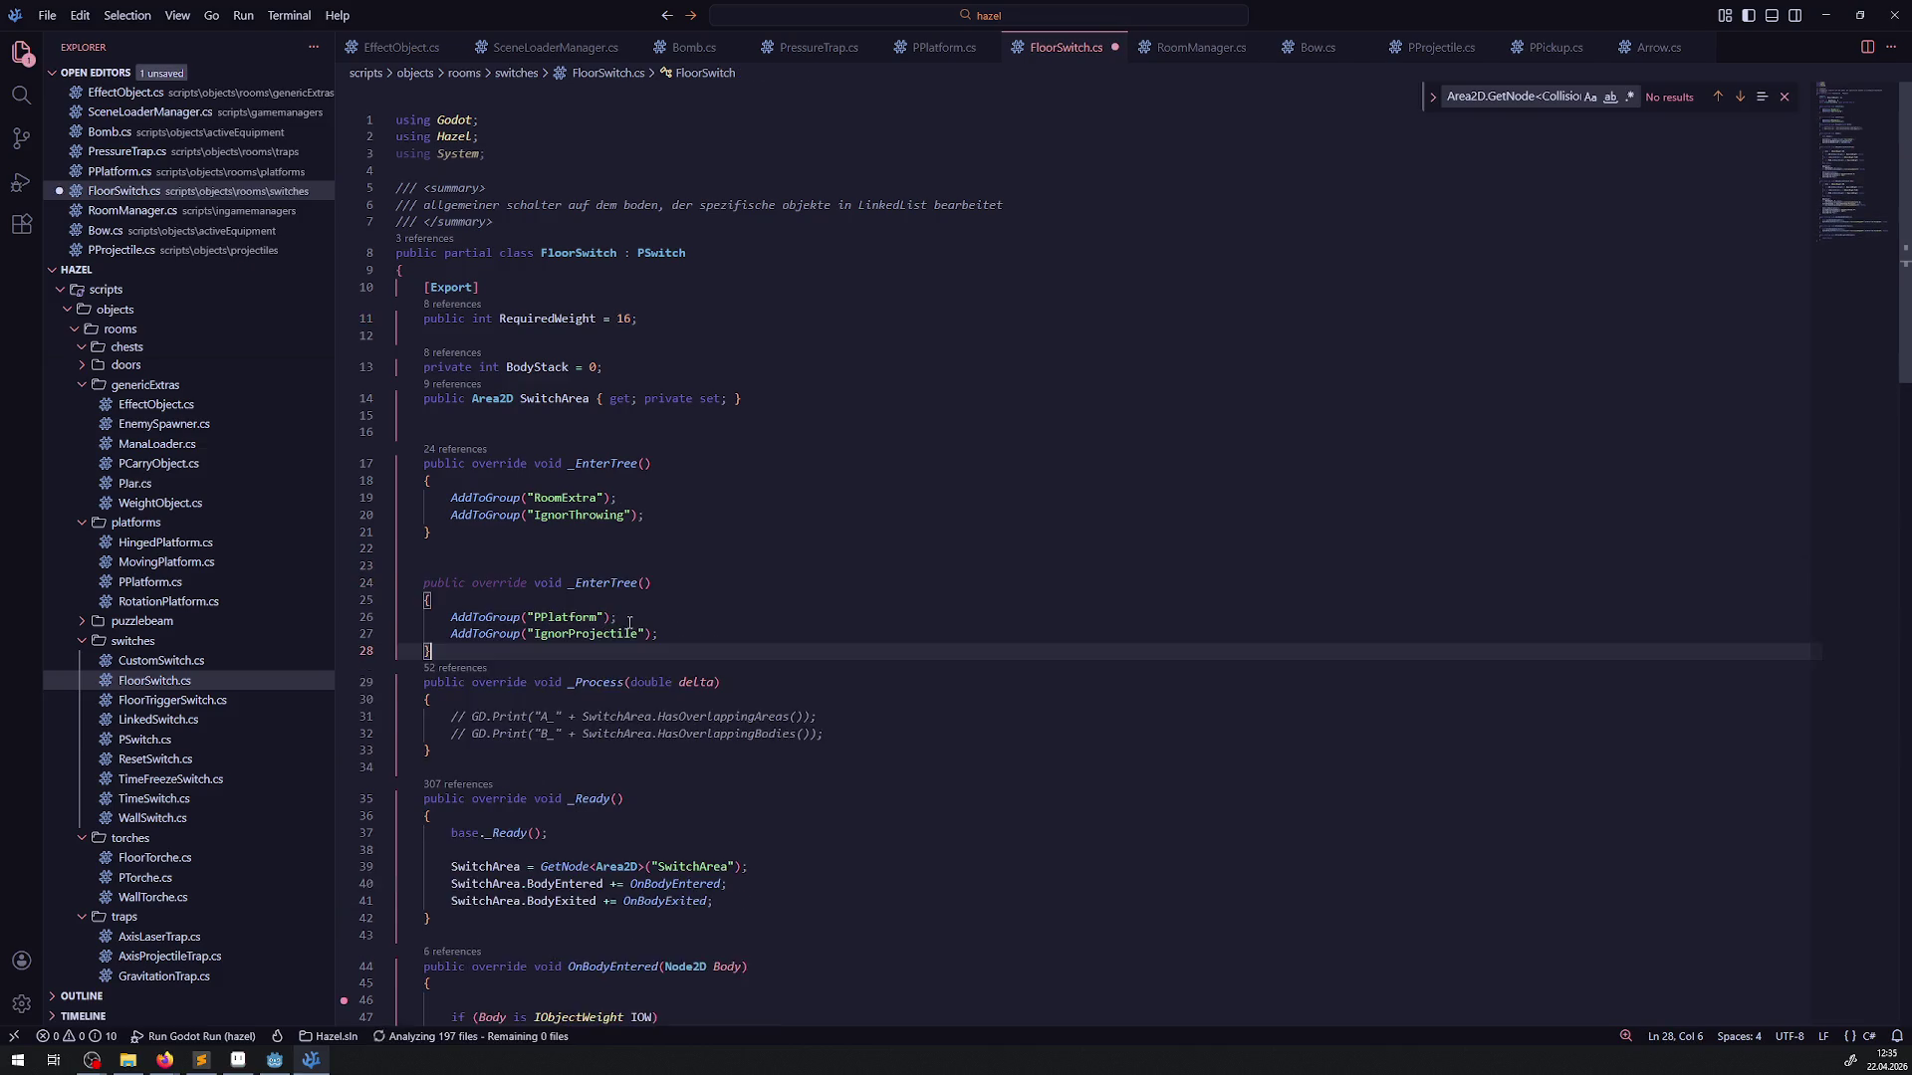
{"action": "left_click_drag", "start_coordinate": [691, 643], "coordinate": [419, 648]}
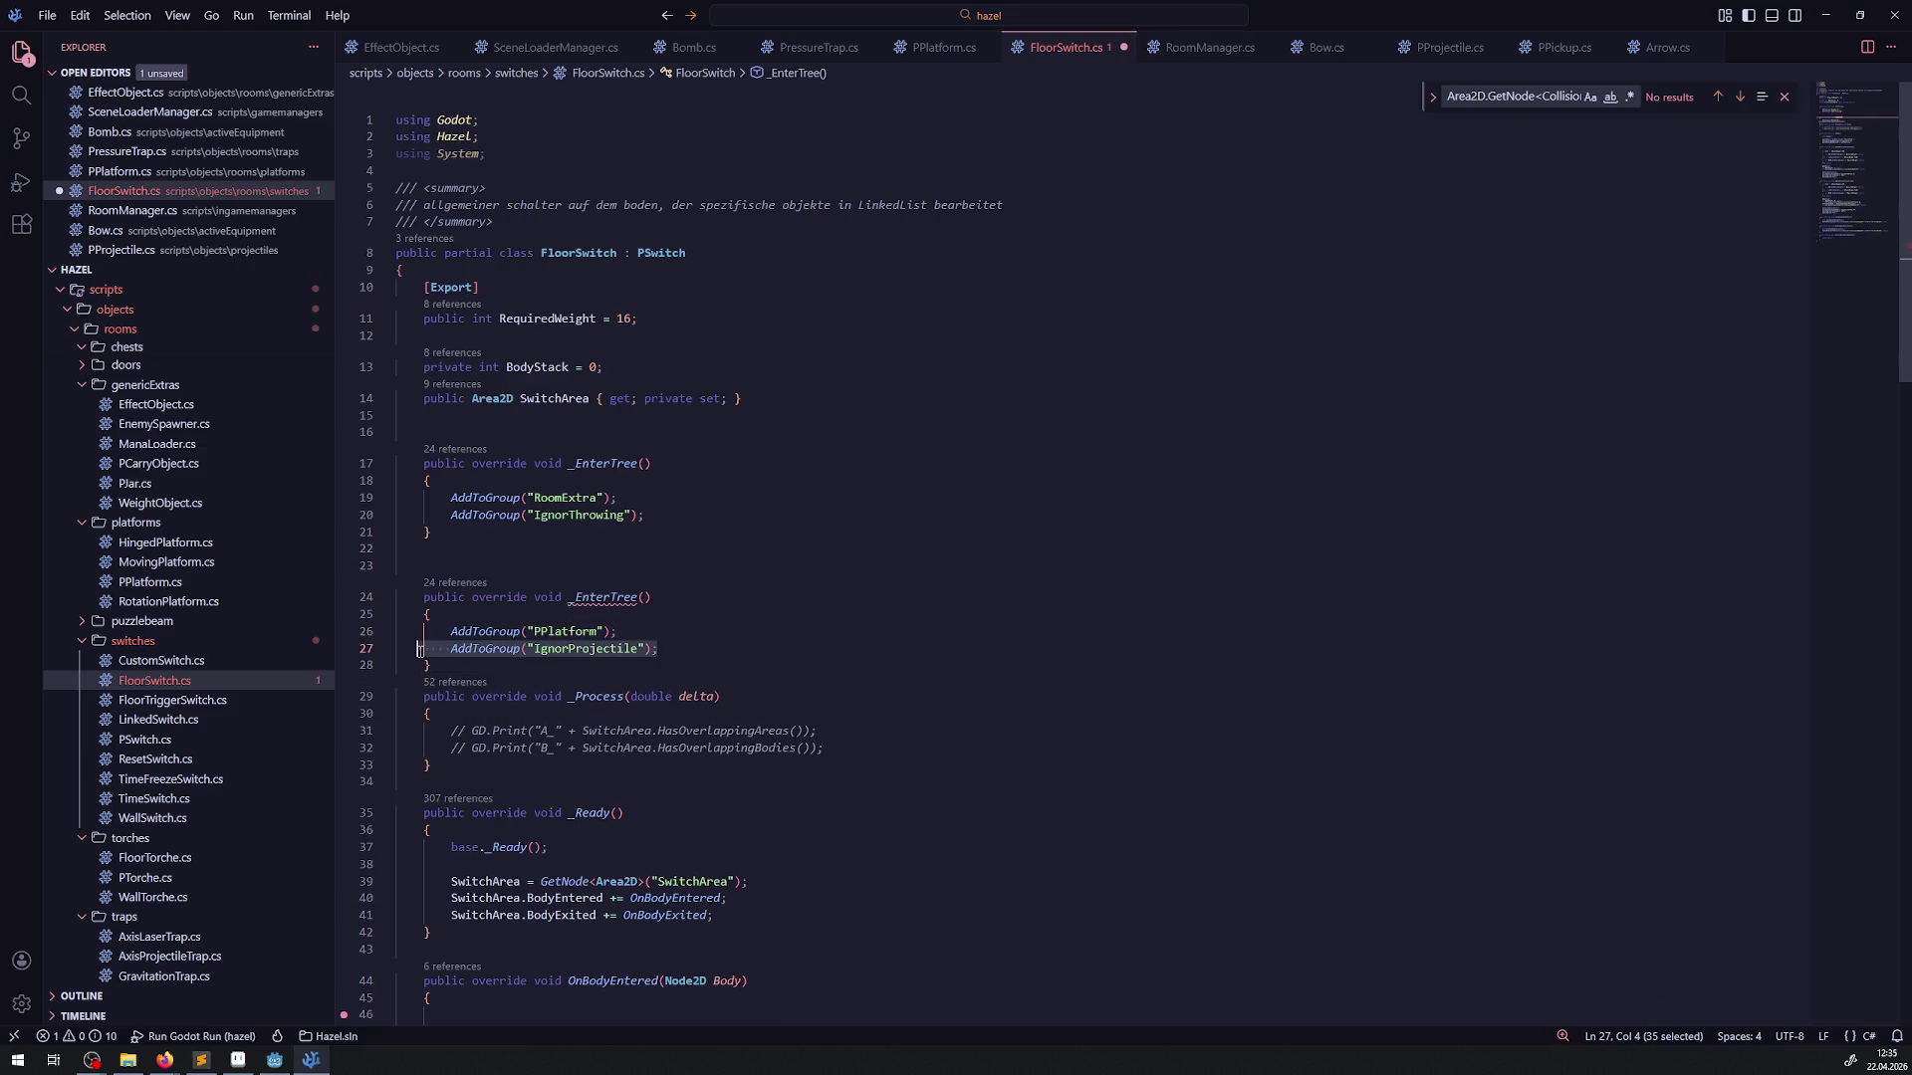
{"action": "key", "text": "ctrl+c"}
{"action": "left_click", "coordinate": [703, 511]}
{"action": "key", "text": "ctrl+v"}
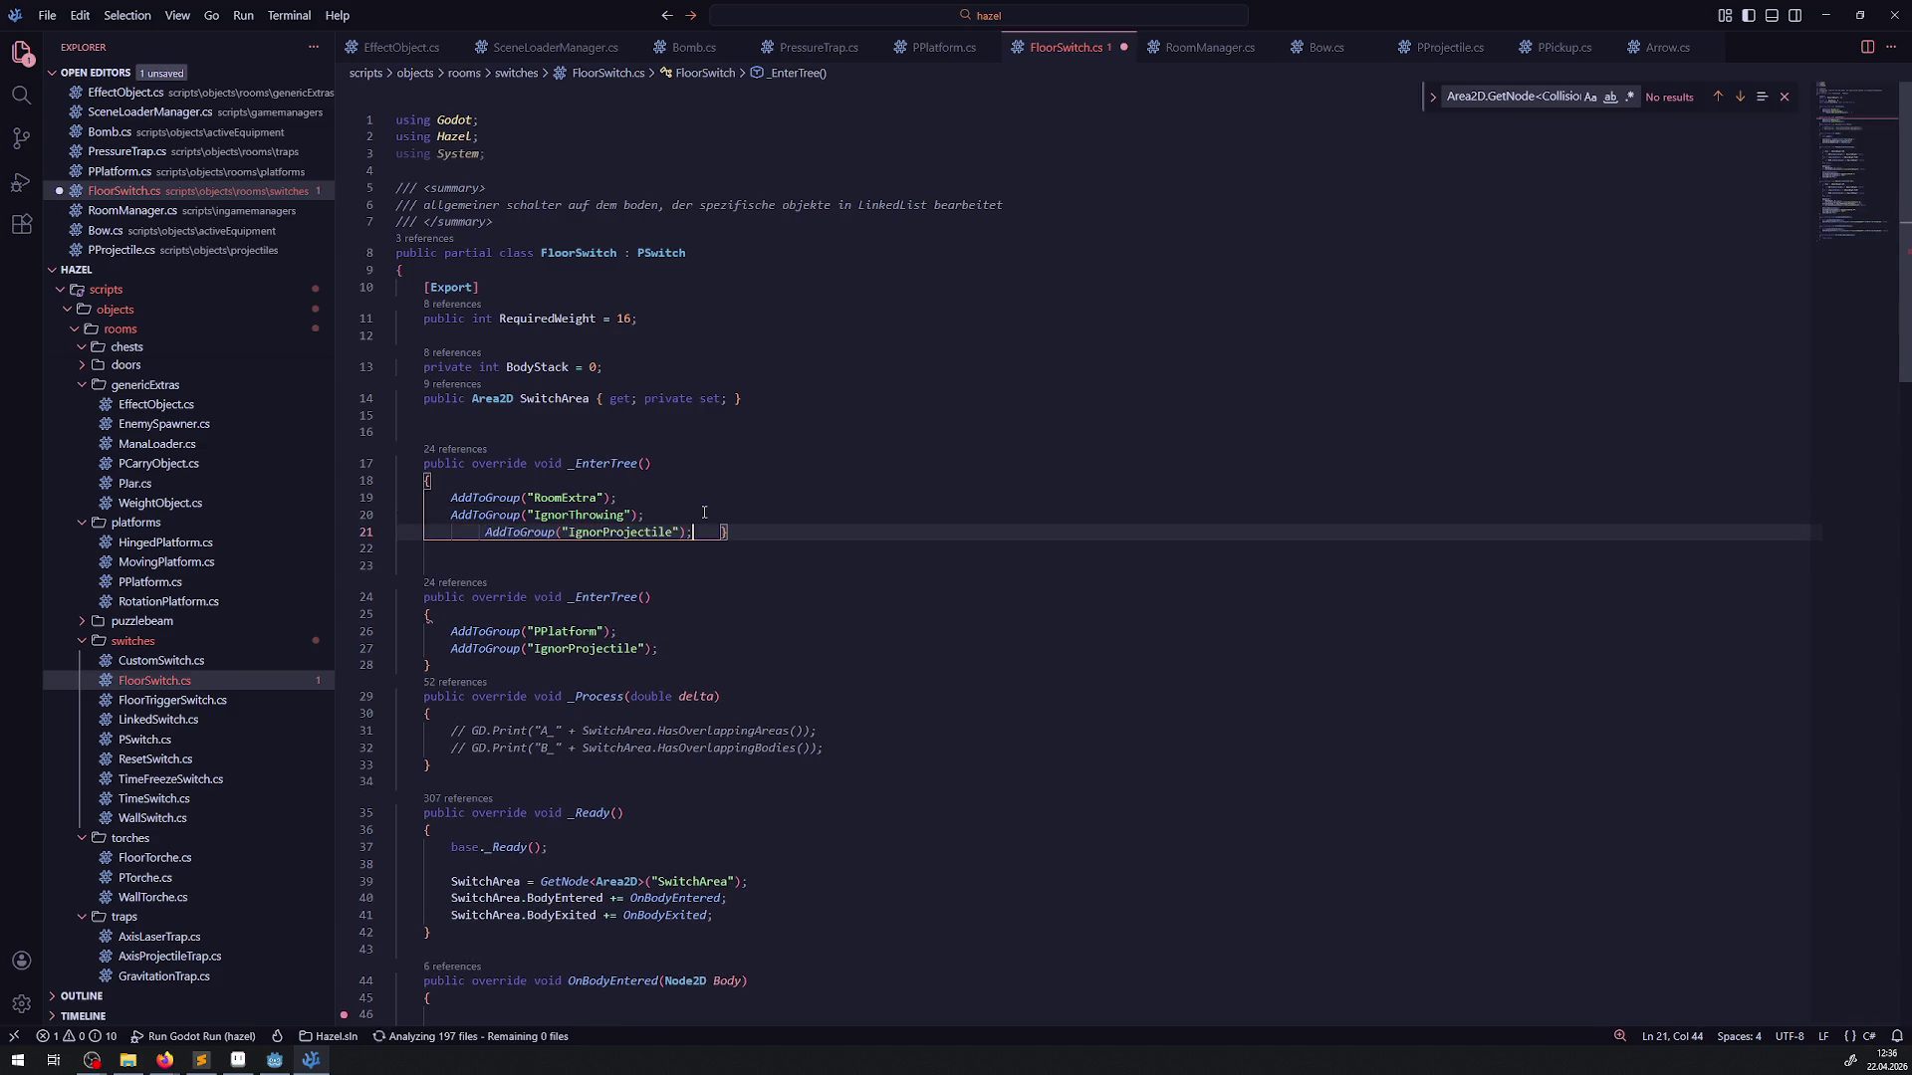
{"action": "key", "text": "ctrl+s"}
Delete the duplicate pasted _EnterTree block from FloorSwitch.cs and save again
{"action": "left_click_drag", "start_coordinate": [482, 683], "coordinate": [397, 614]}
{"action": "key", "text": "Delete"}
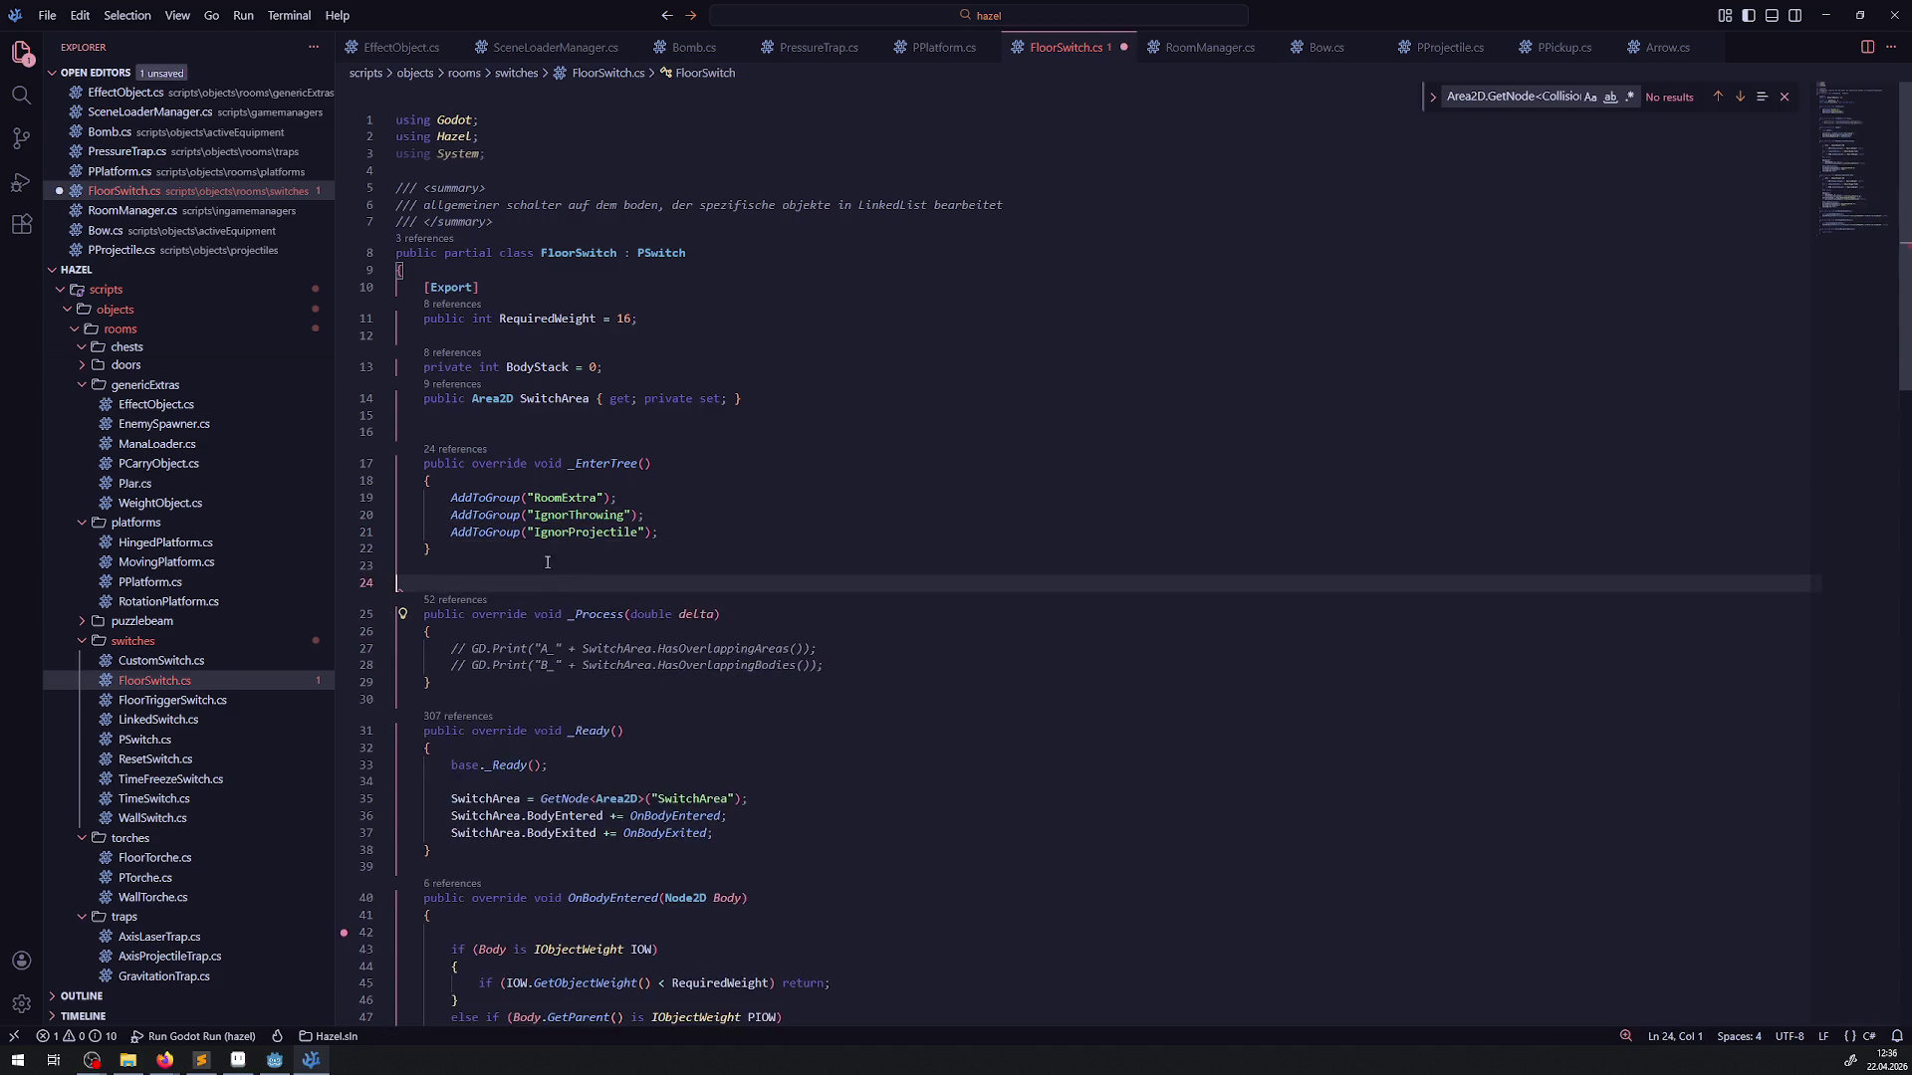
{"action": "left_click_drag", "start_coordinate": [432, 549], "coordinate": [412, 470]}
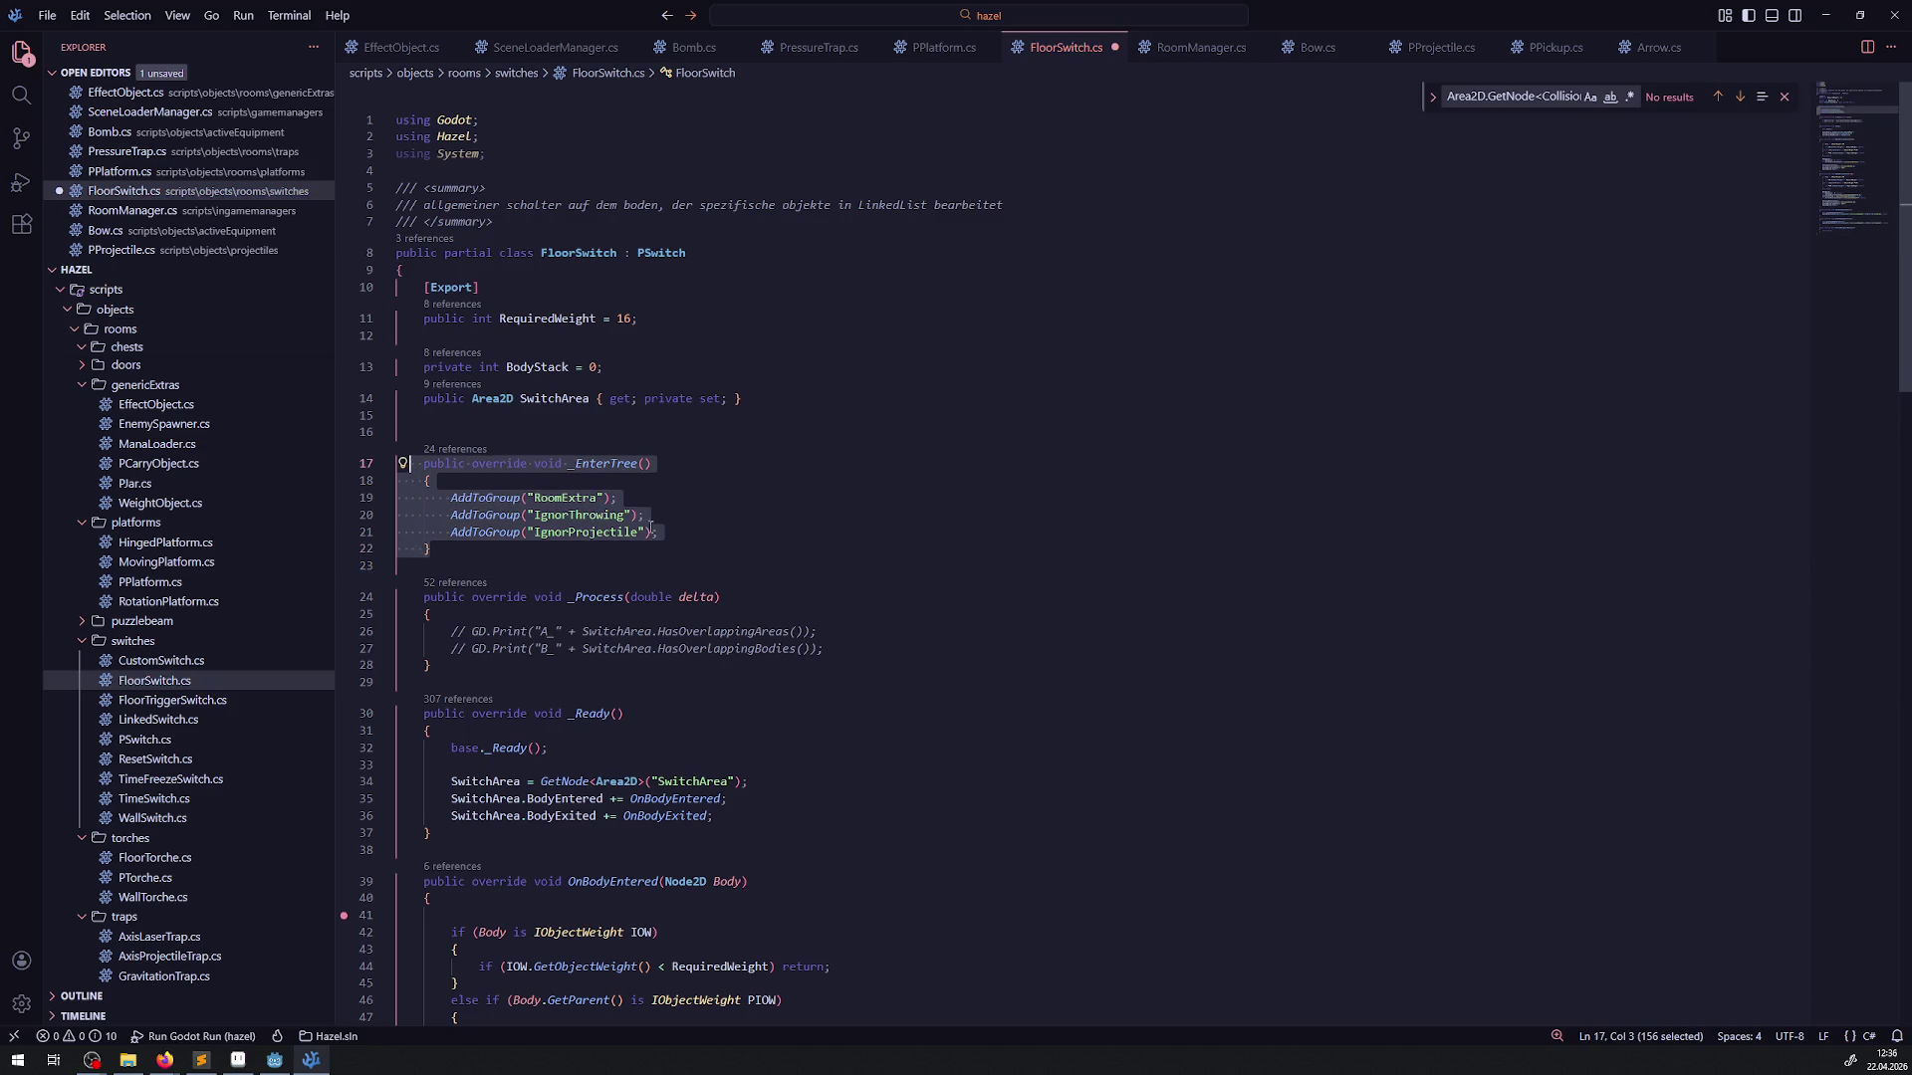
{"action": "key", "text": "ctrl+s"}
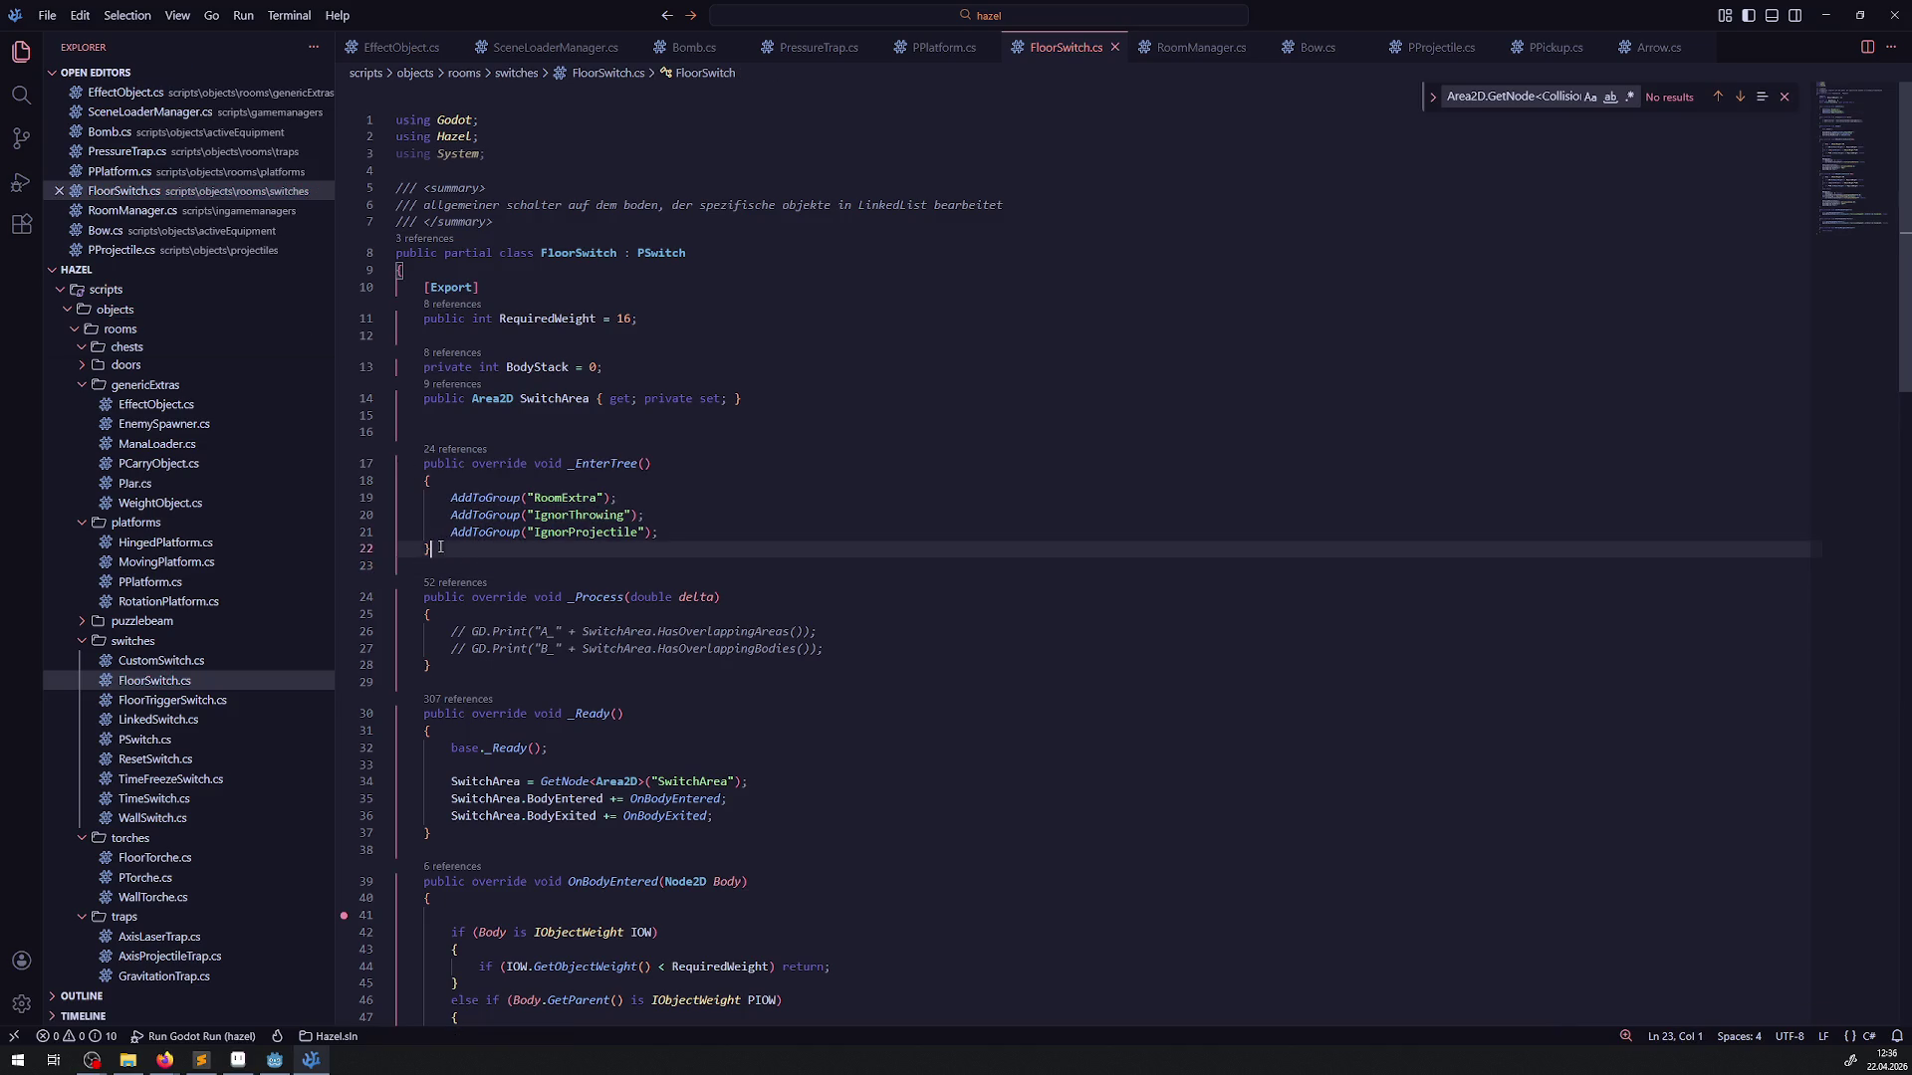
Replace FloorTriggerSwitch's _EnterTree with the updated FloorSwitch version and save
{"action": "left_click_drag", "start_coordinate": [432, 549], "coordinate": [403, 465]}
{"action": "key", "text": "ctrl+c"}
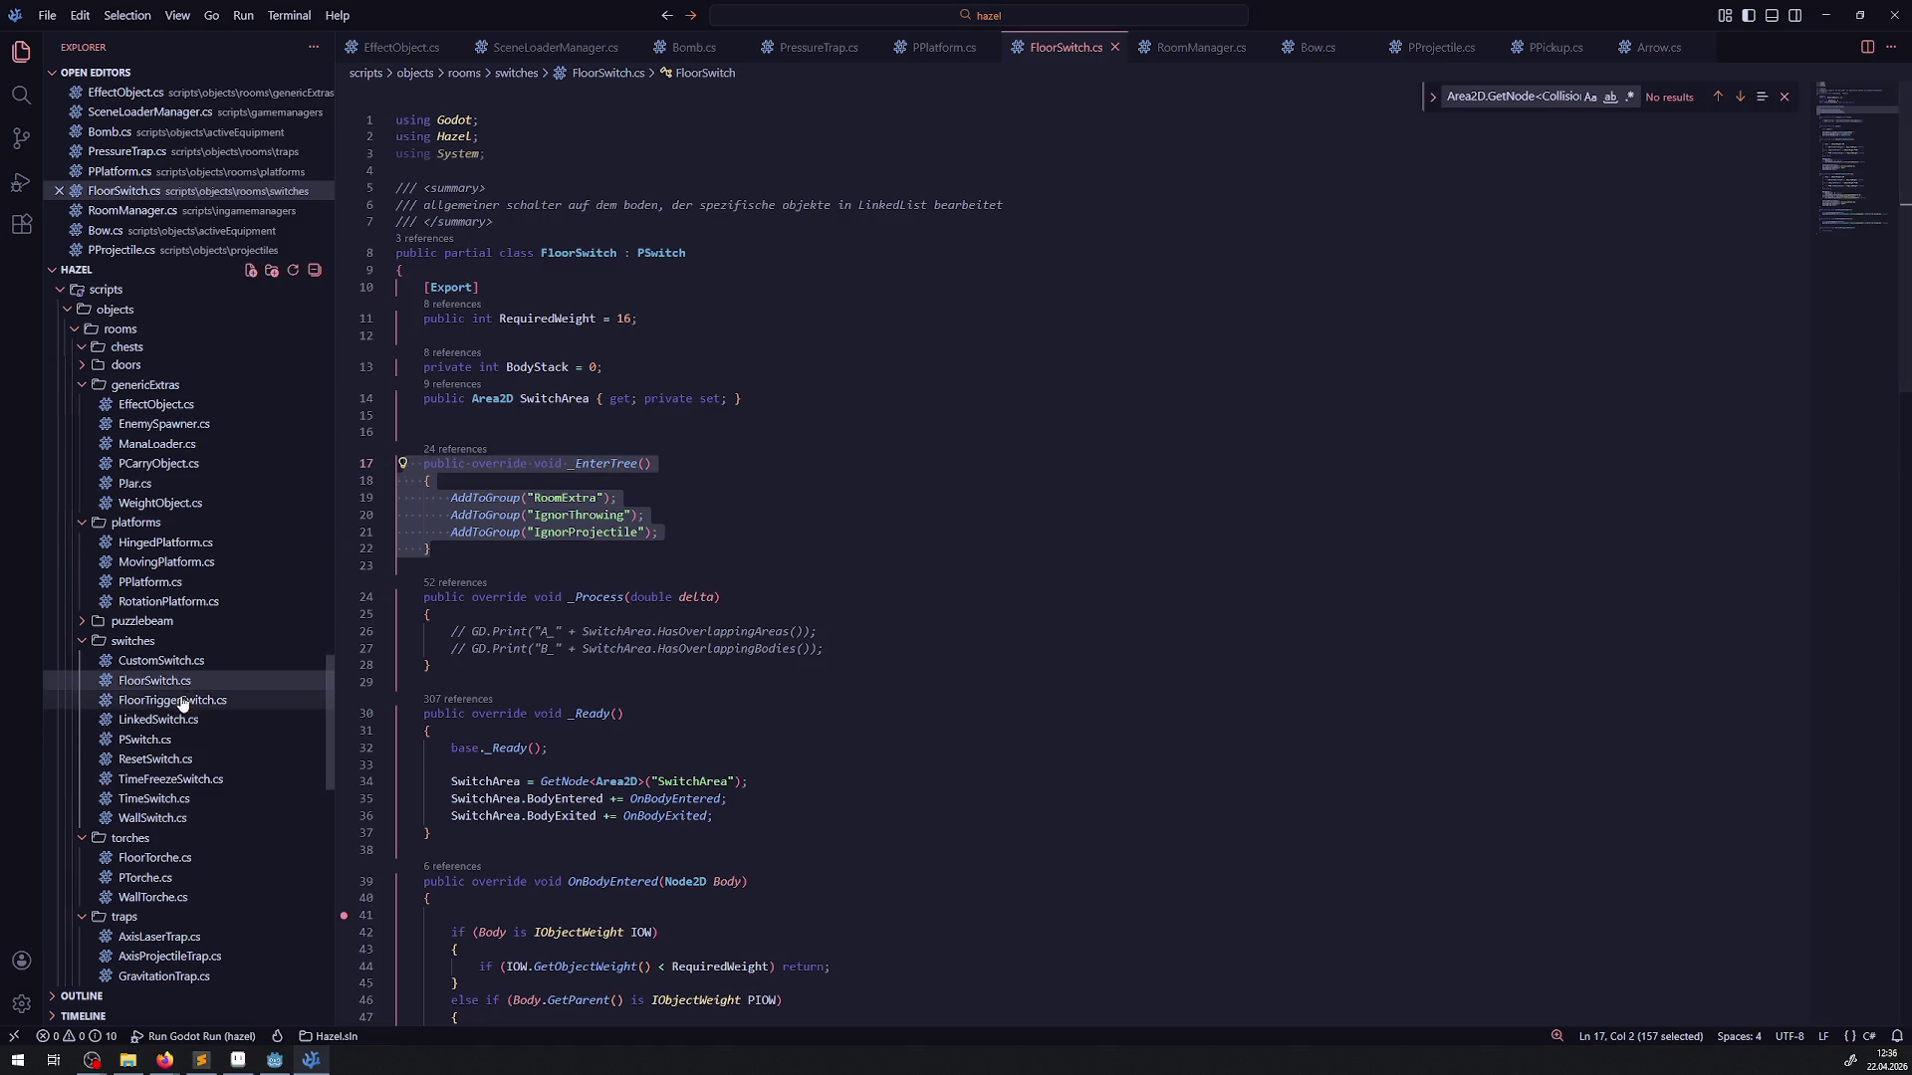
{"action": "left_click", "coordinate": [124, 700]}
{"action": "left_click_drag", "start_coordinate": [434, 539], "coordinate": [404, 465]}
{"action": "key", "text": "ctrl+v"}
{"action": "key", "text": "ctrl+s"}
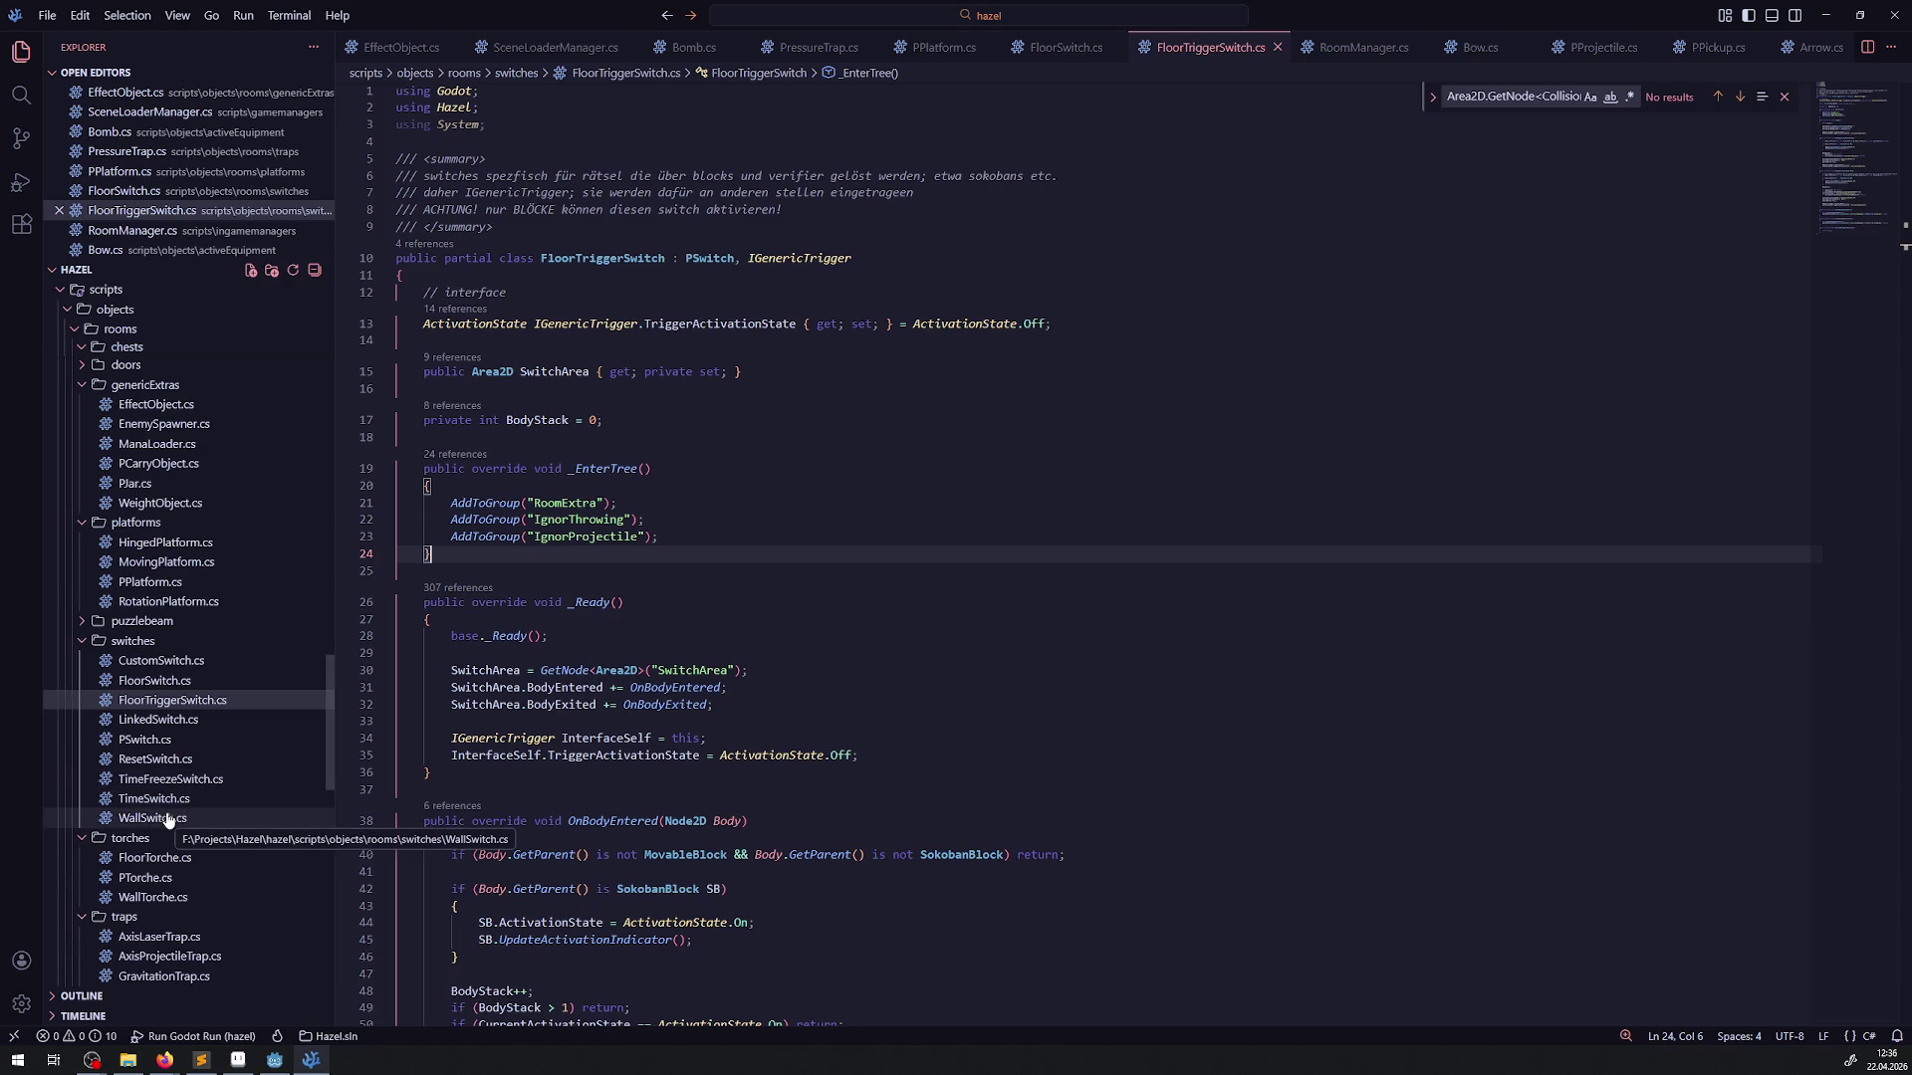
Paste the _EnterTree method into WallSwitch.cs on line 11
{"action": "left_click", "coordinate": [167, 818]}
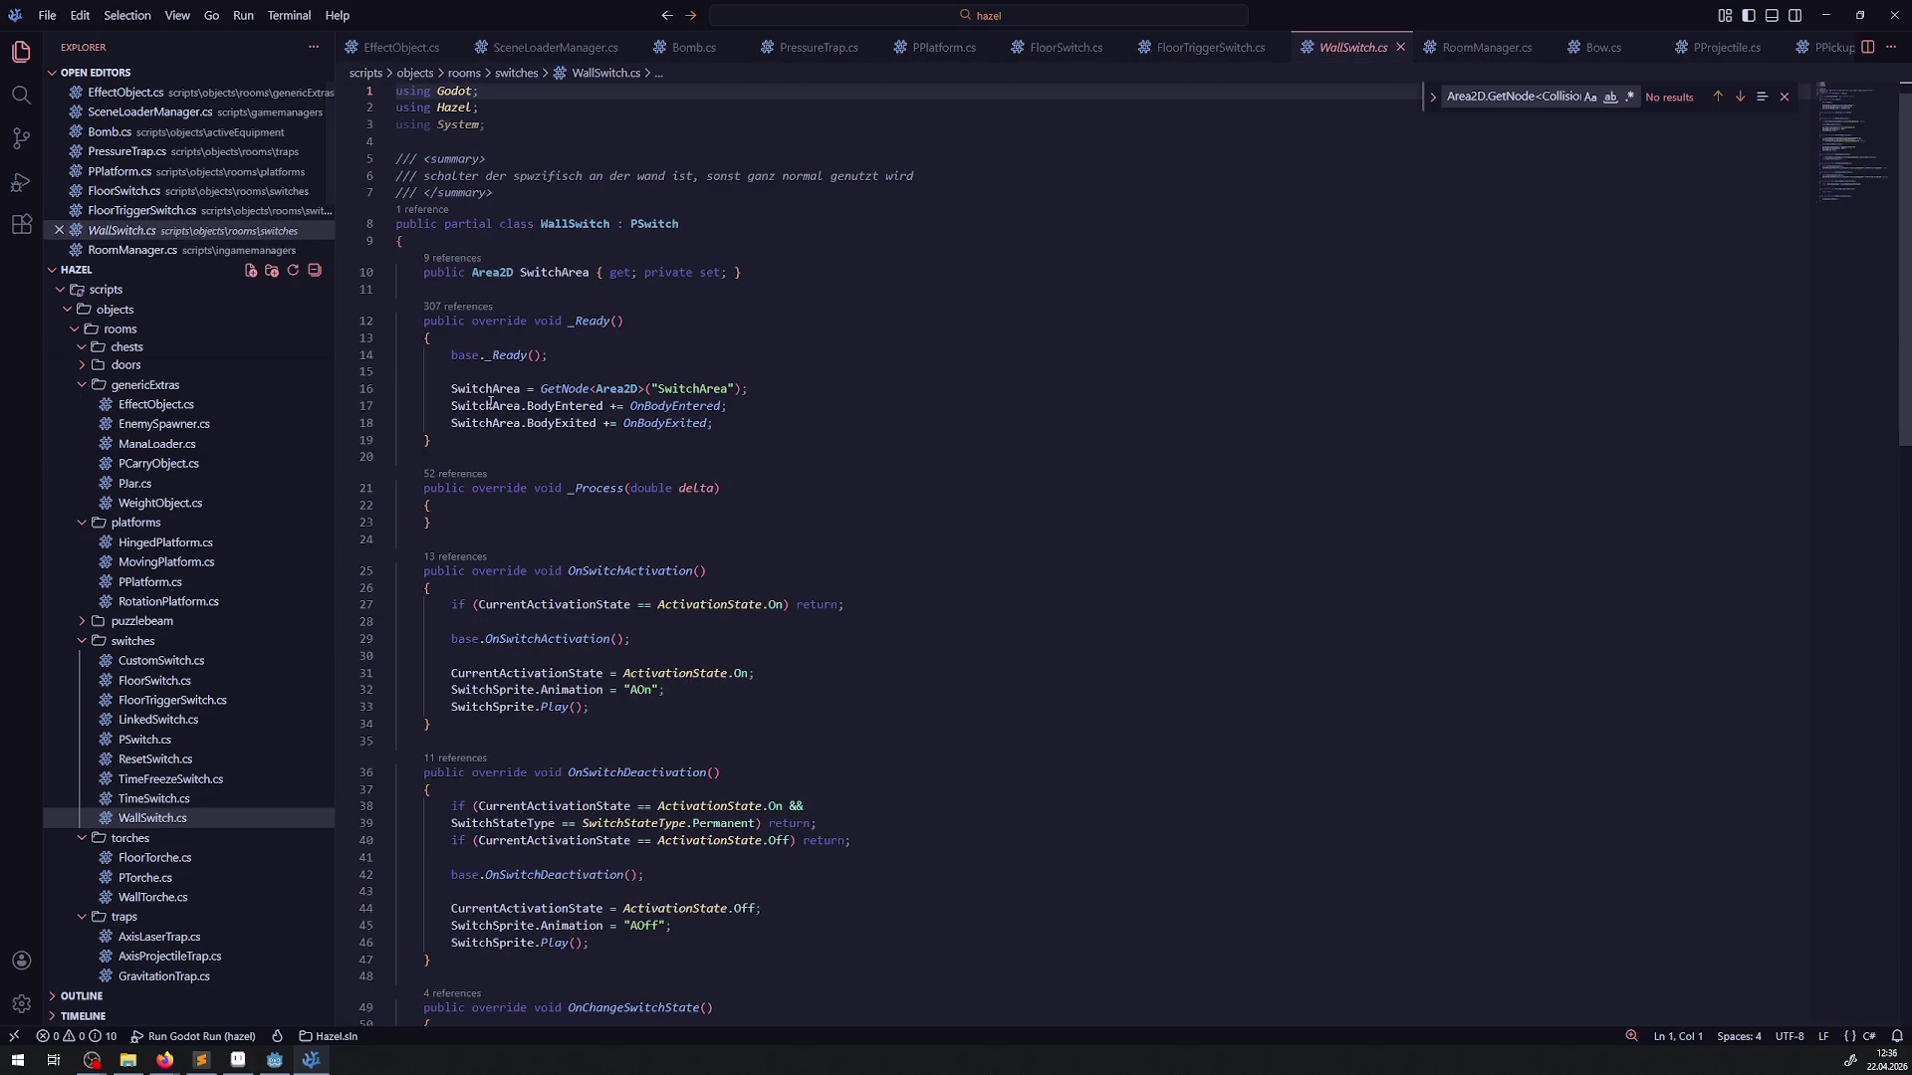
{"action": "left_click", "coordinate": [479, 290]}
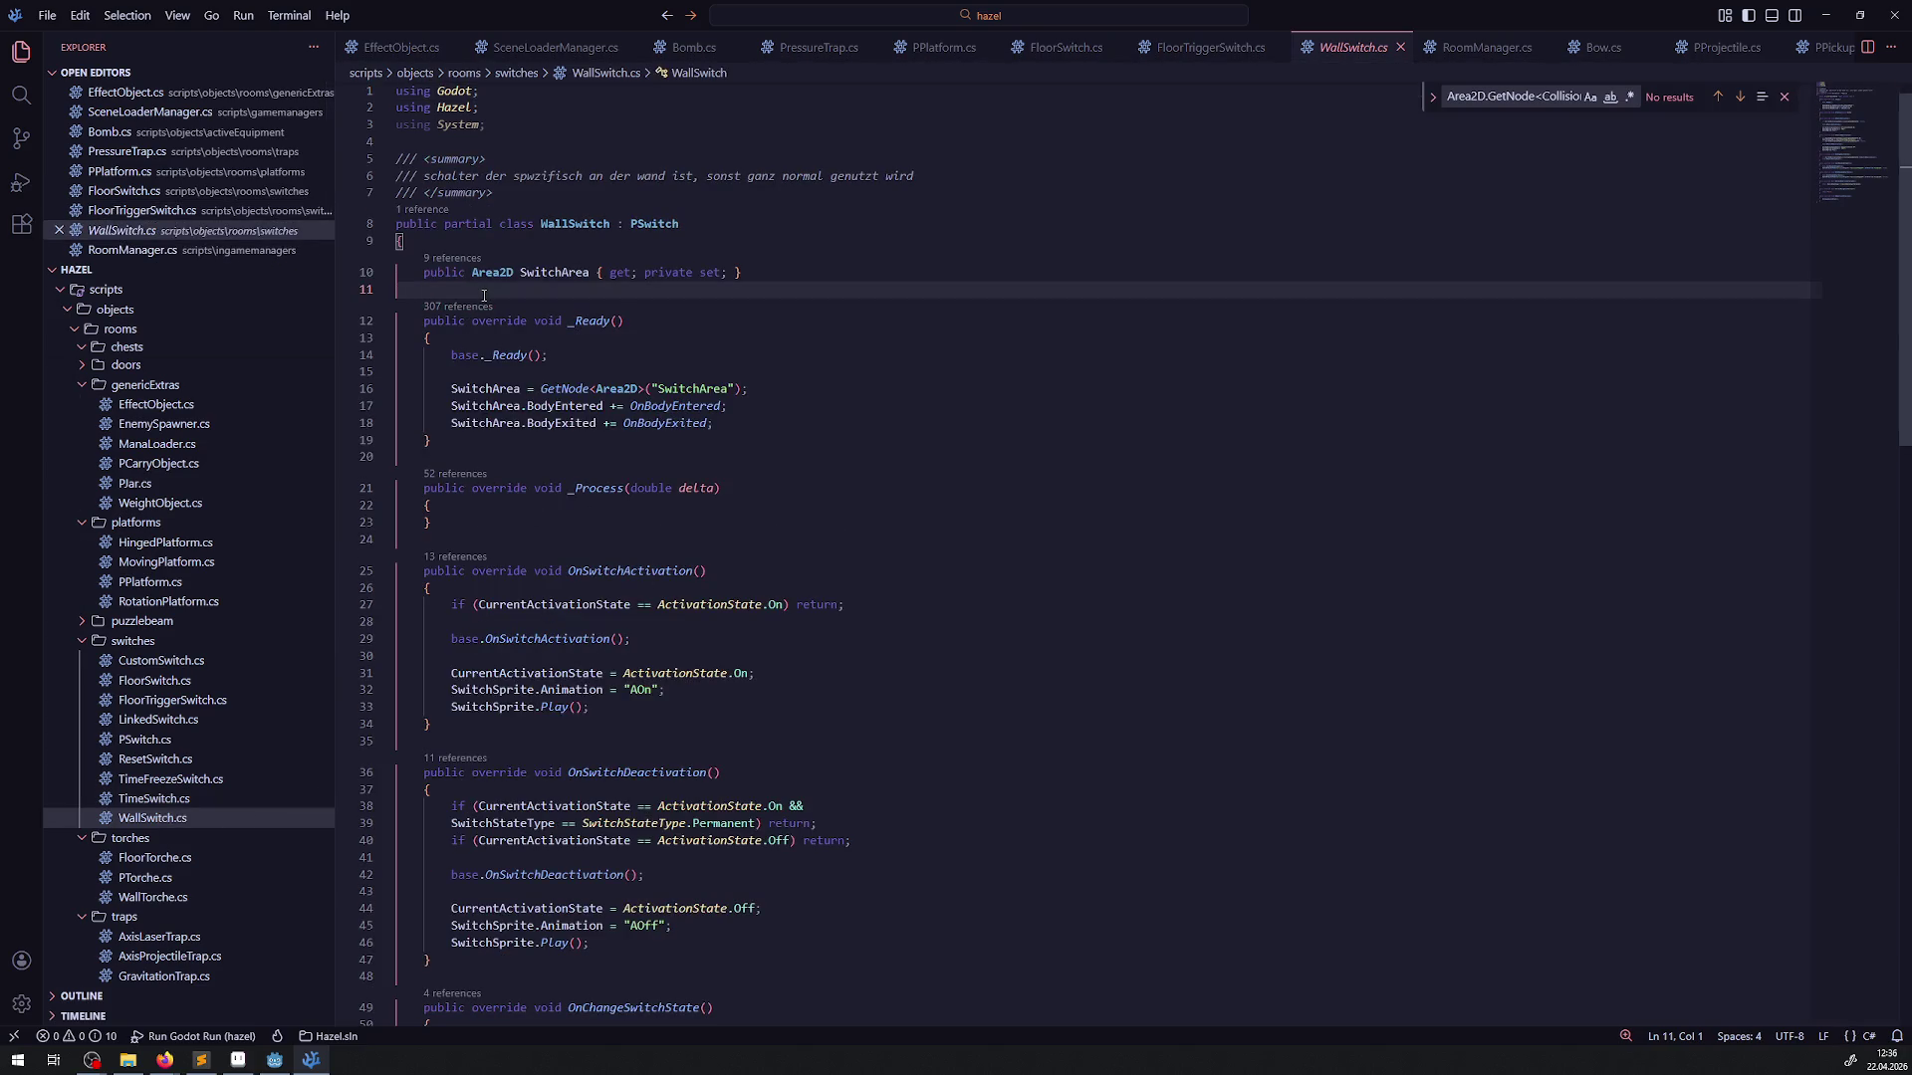
{"action": "key", "text": "ctrl+v"}
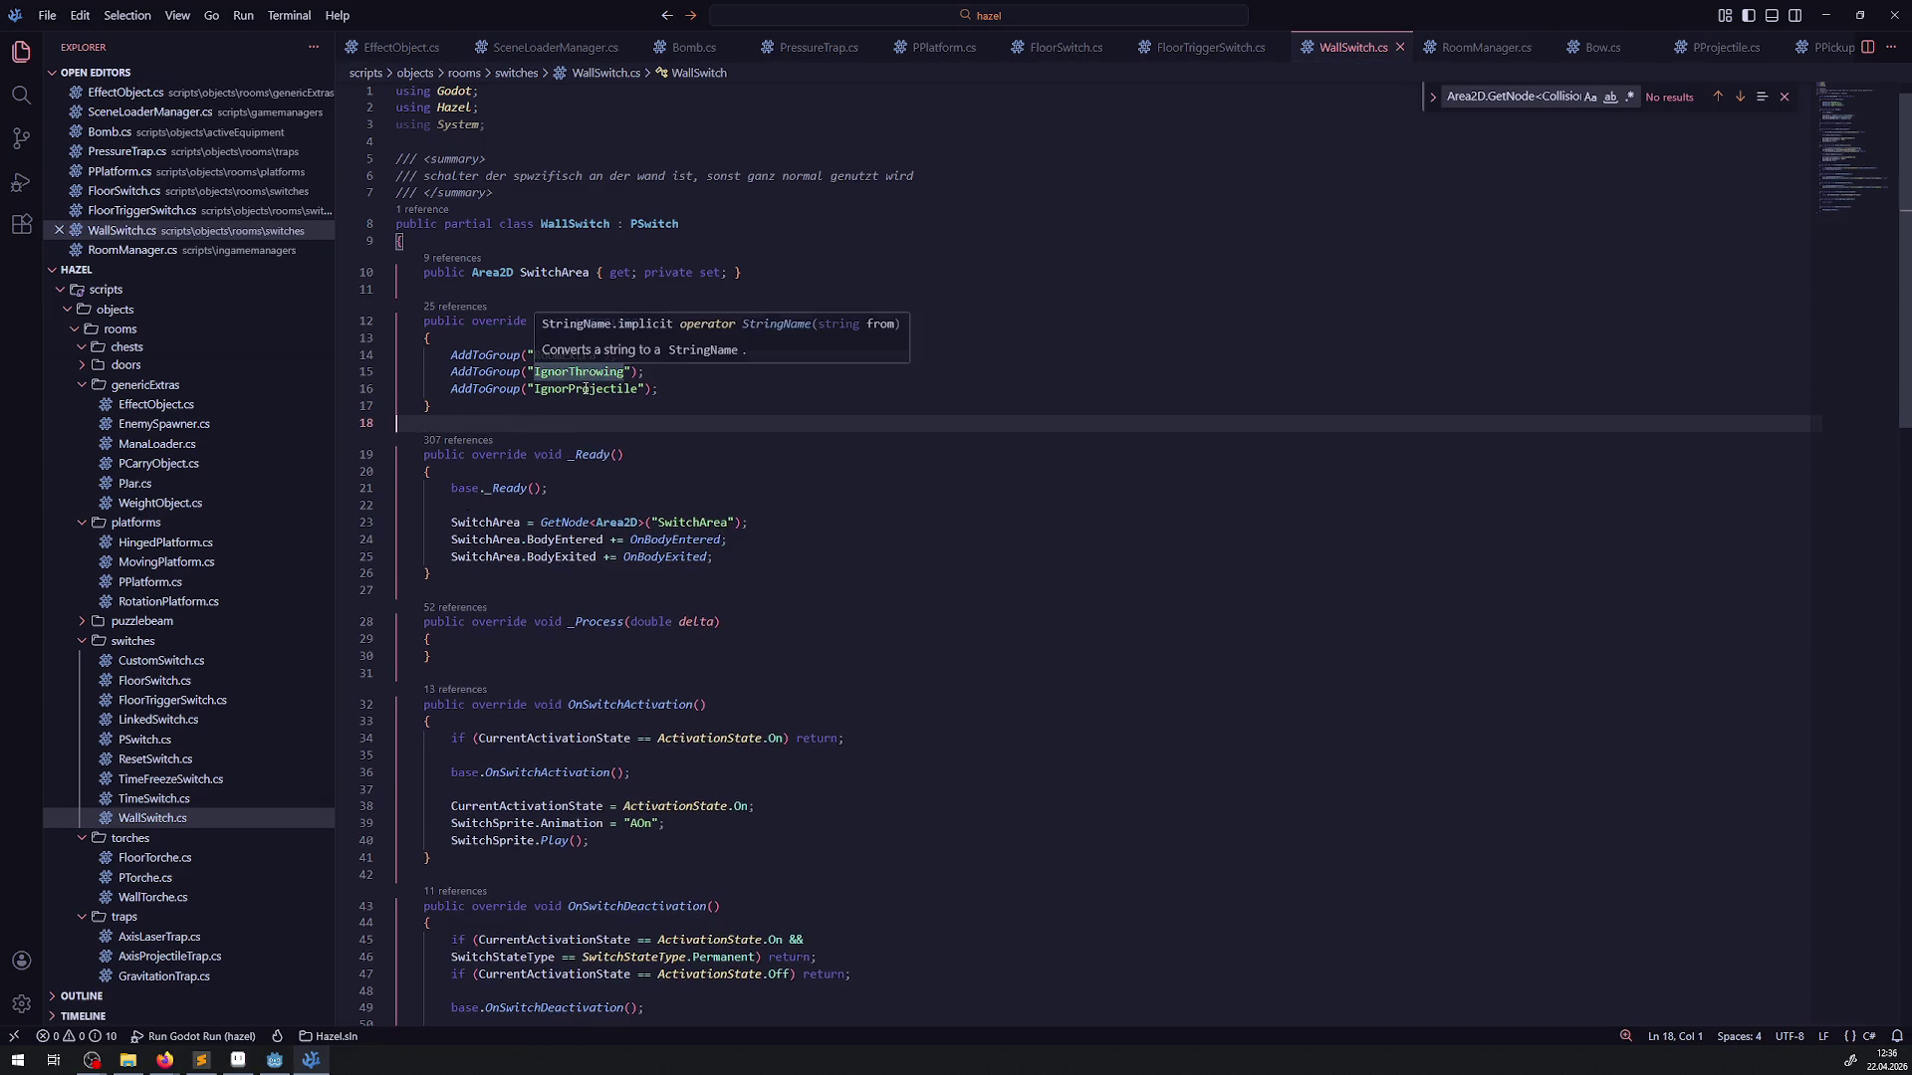
{"action": "left_click", "coordinate": [645, 412]}
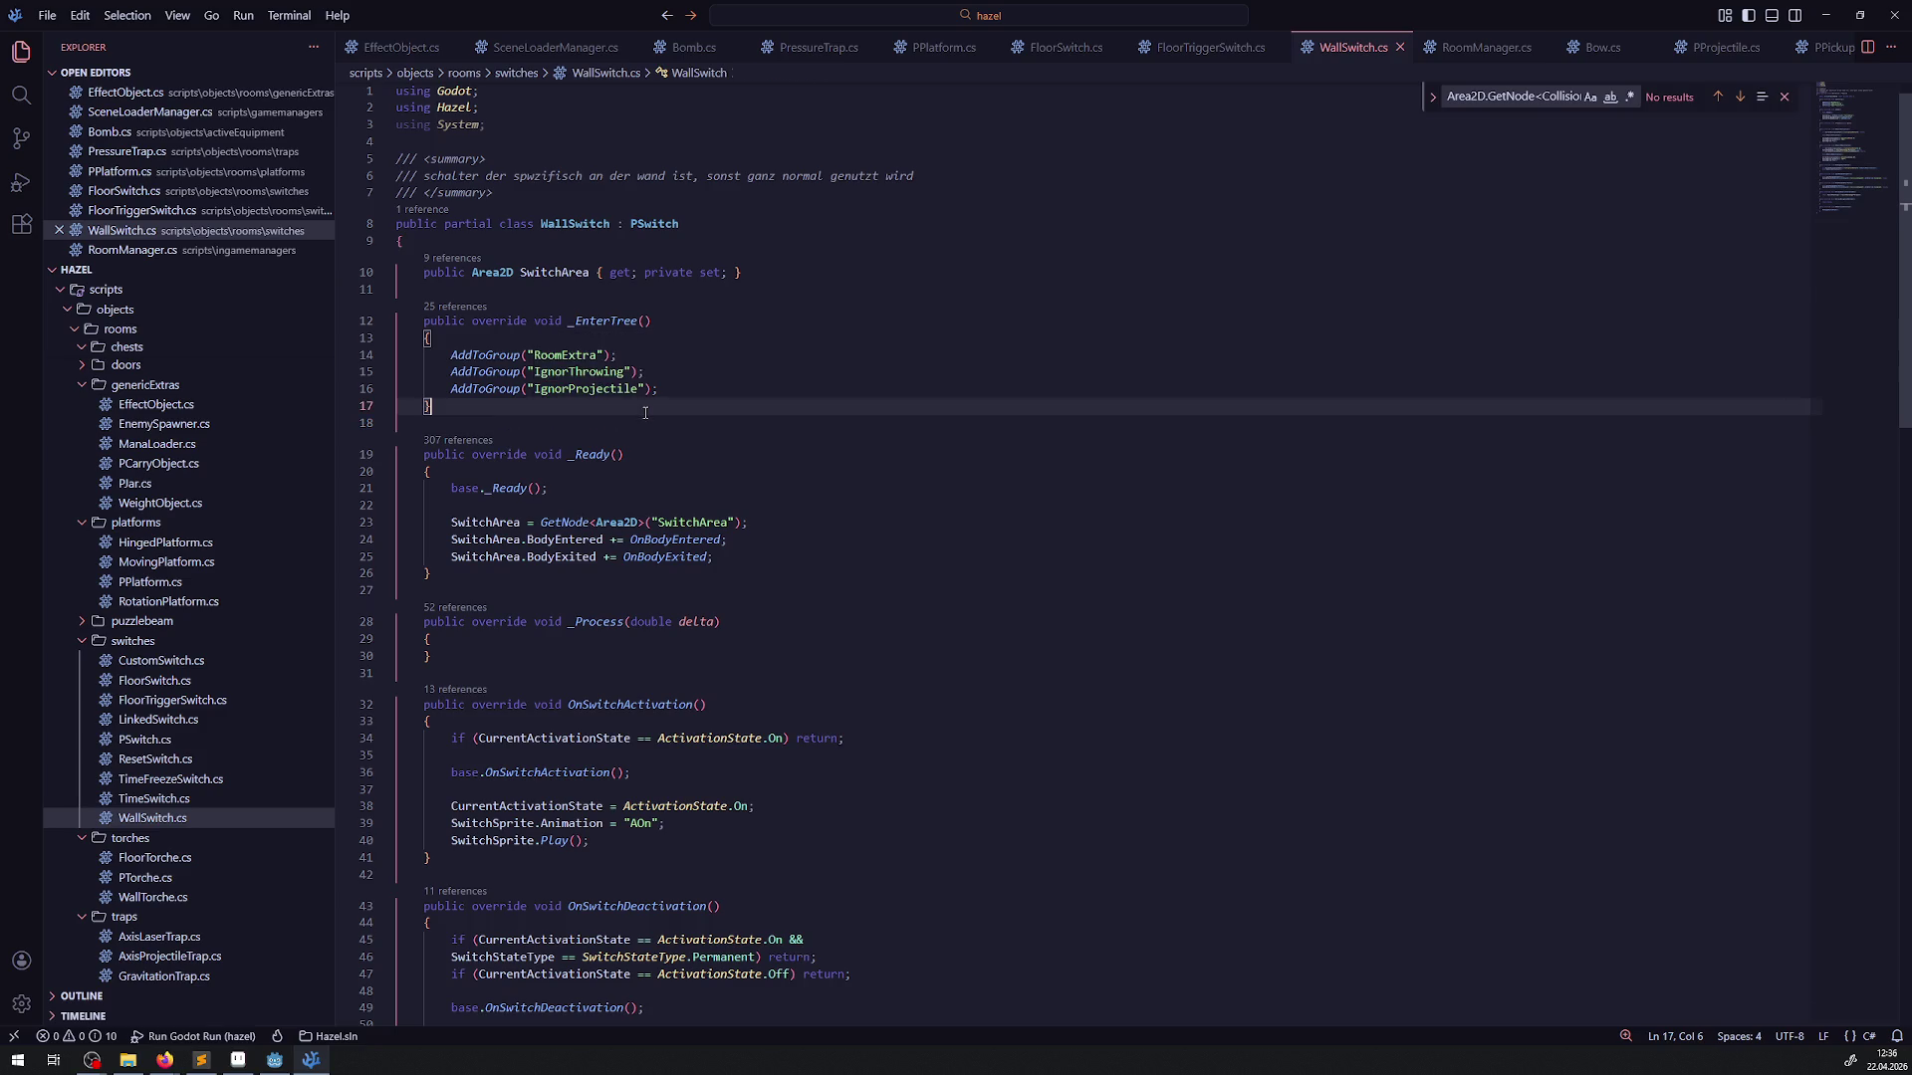
{"action": "left_click_drag", "start_coordinate": [658, 372], "coordinate": [332, 370]}
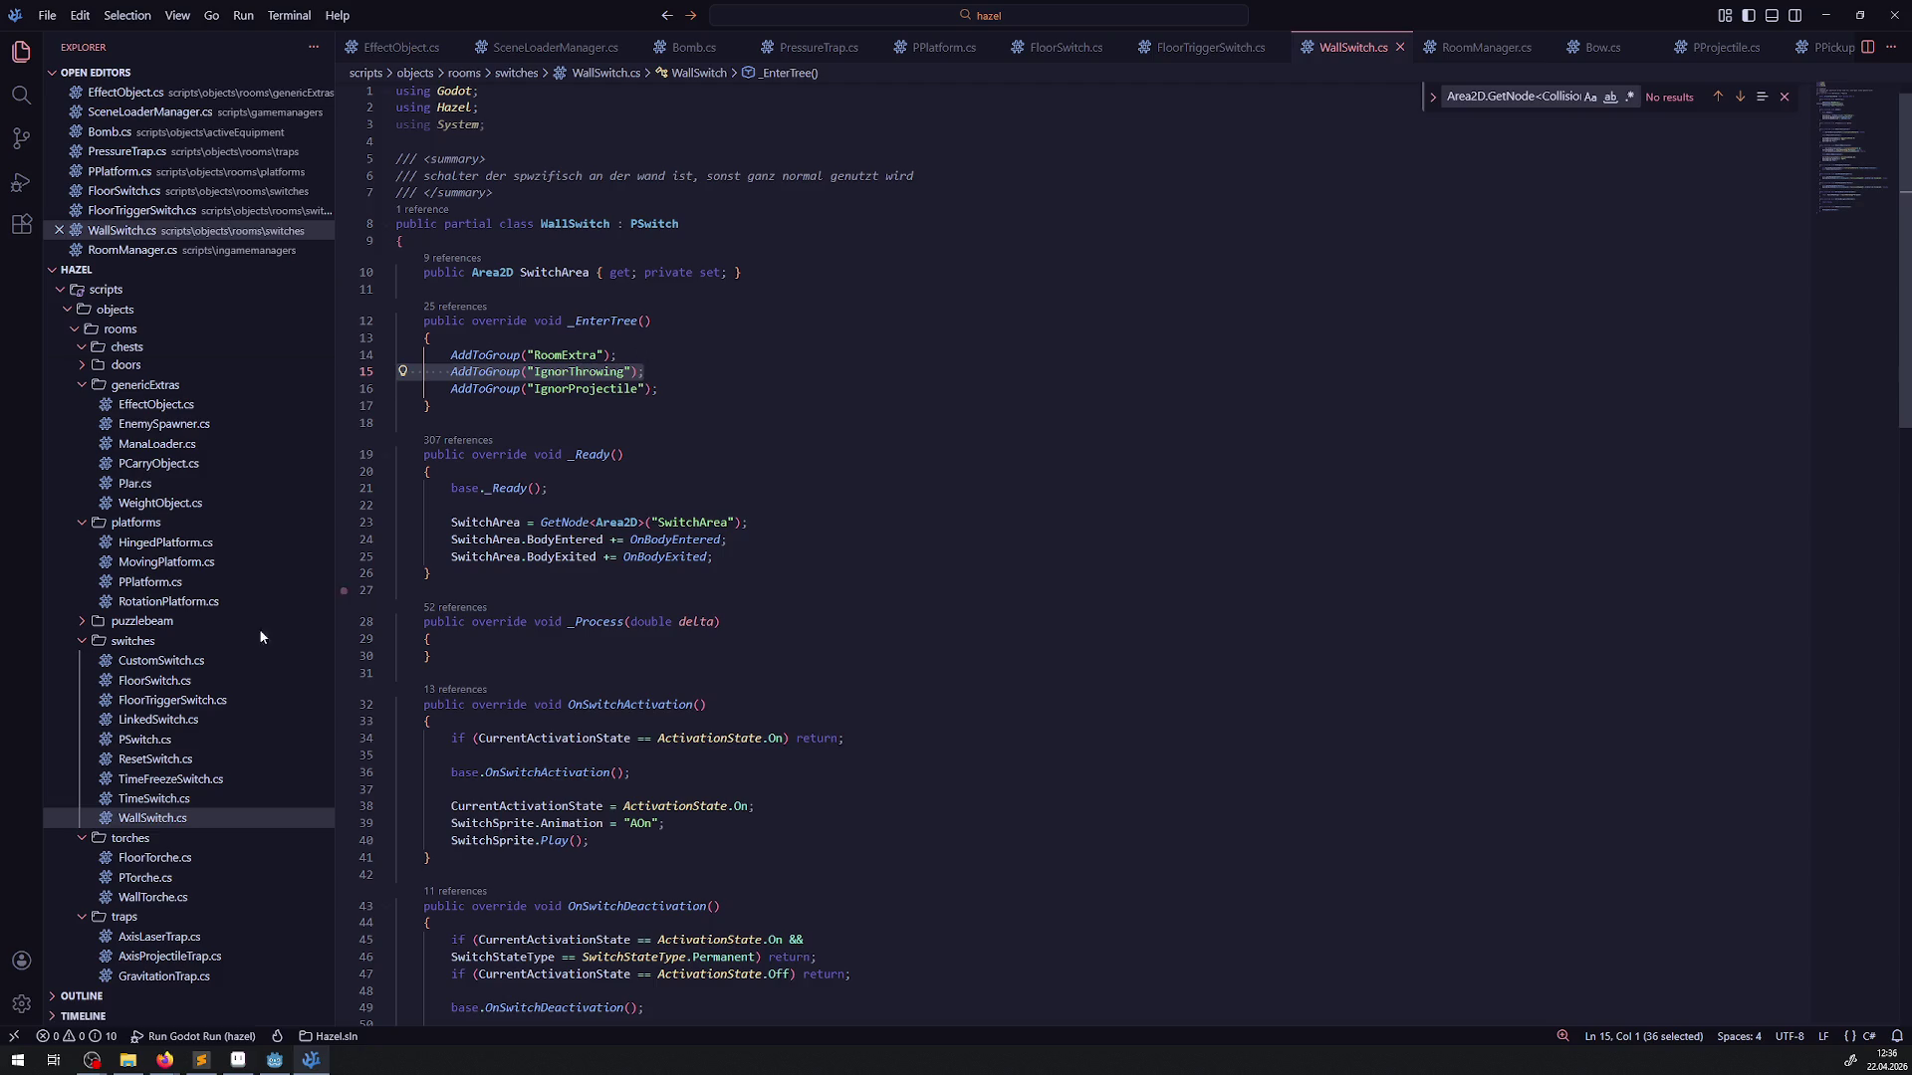
Open PWarpFields.cs from the warpfields scripts folder
{"action": "scroll", "coordinate": [269, 712], "scroll_direction": "down", "scroll_amount": 3}
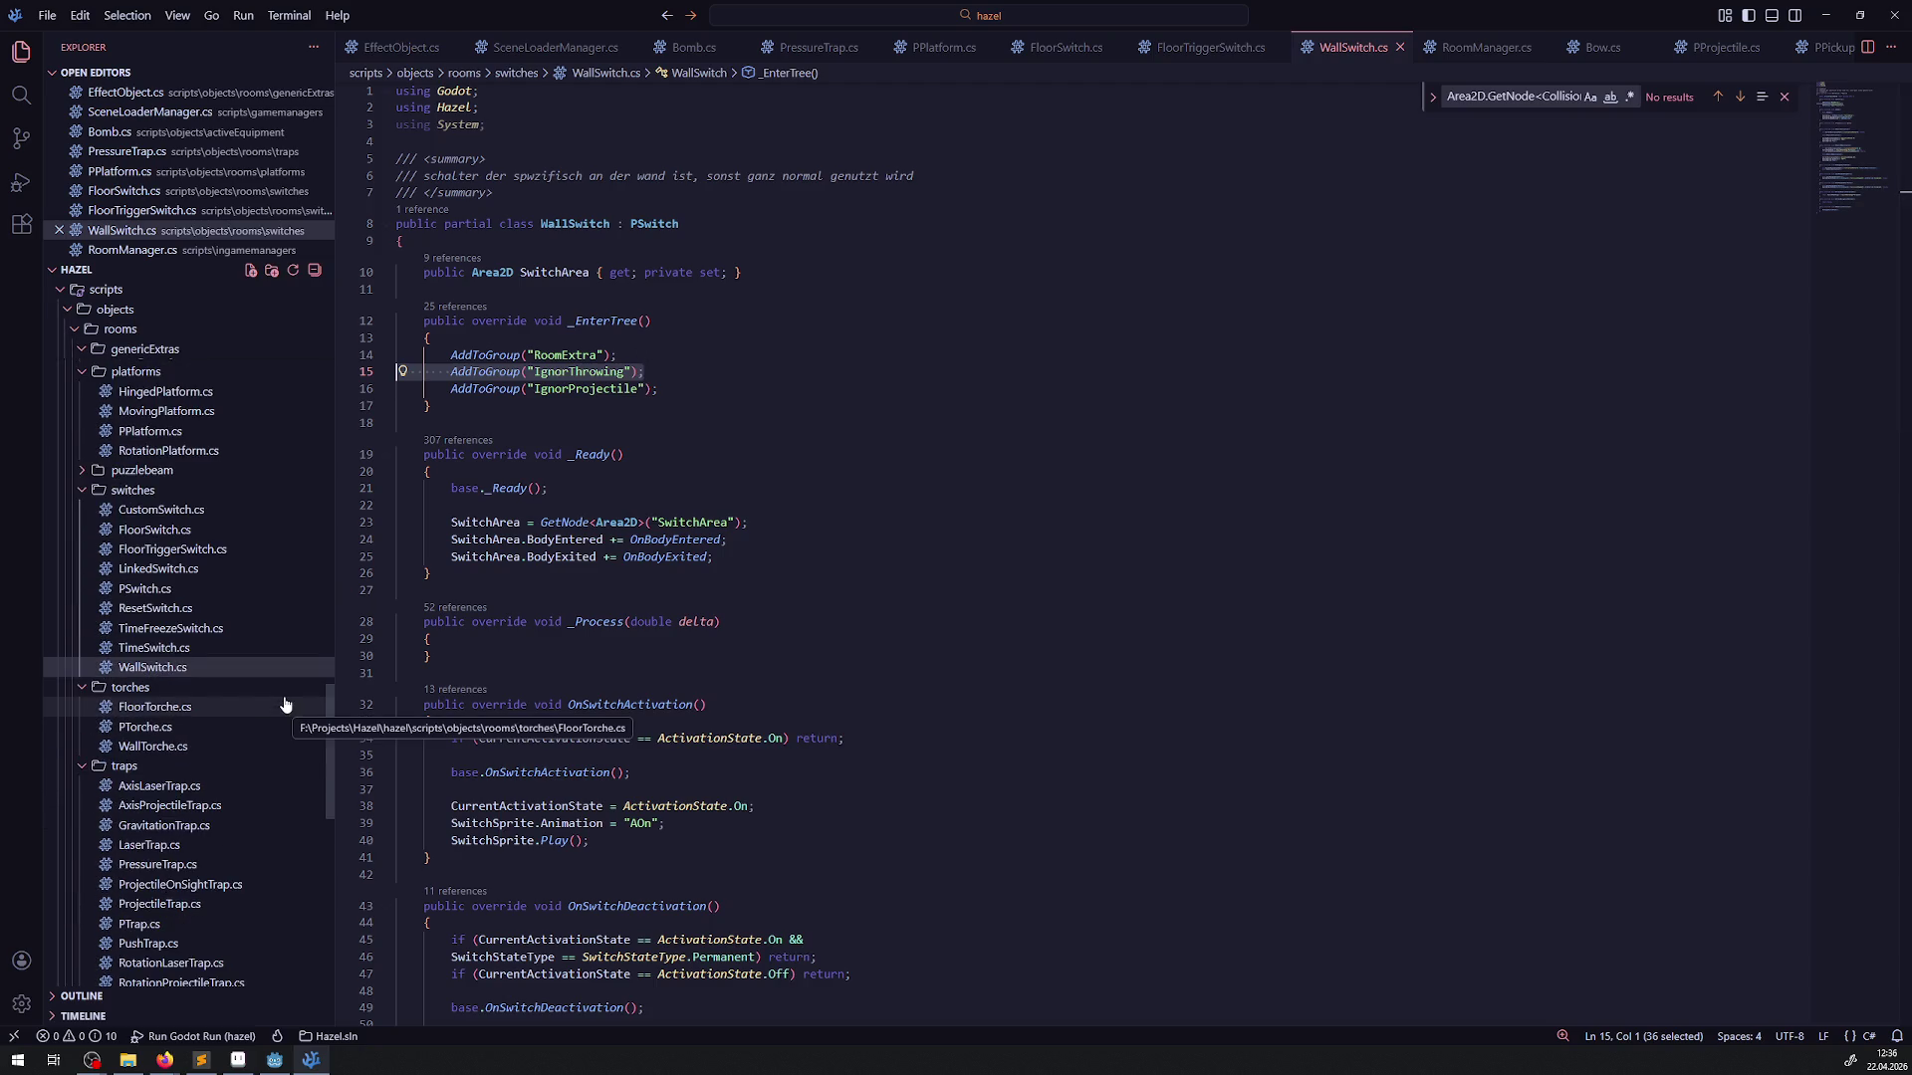
{"action": "scroll", "coordinate": [285, 705], "scroll_direction": "down", "scroll_amount": 2}
{"action": "scroll", "coordinate": [285, 705], "scroll_direction": "down", "scroll_amount": 3}
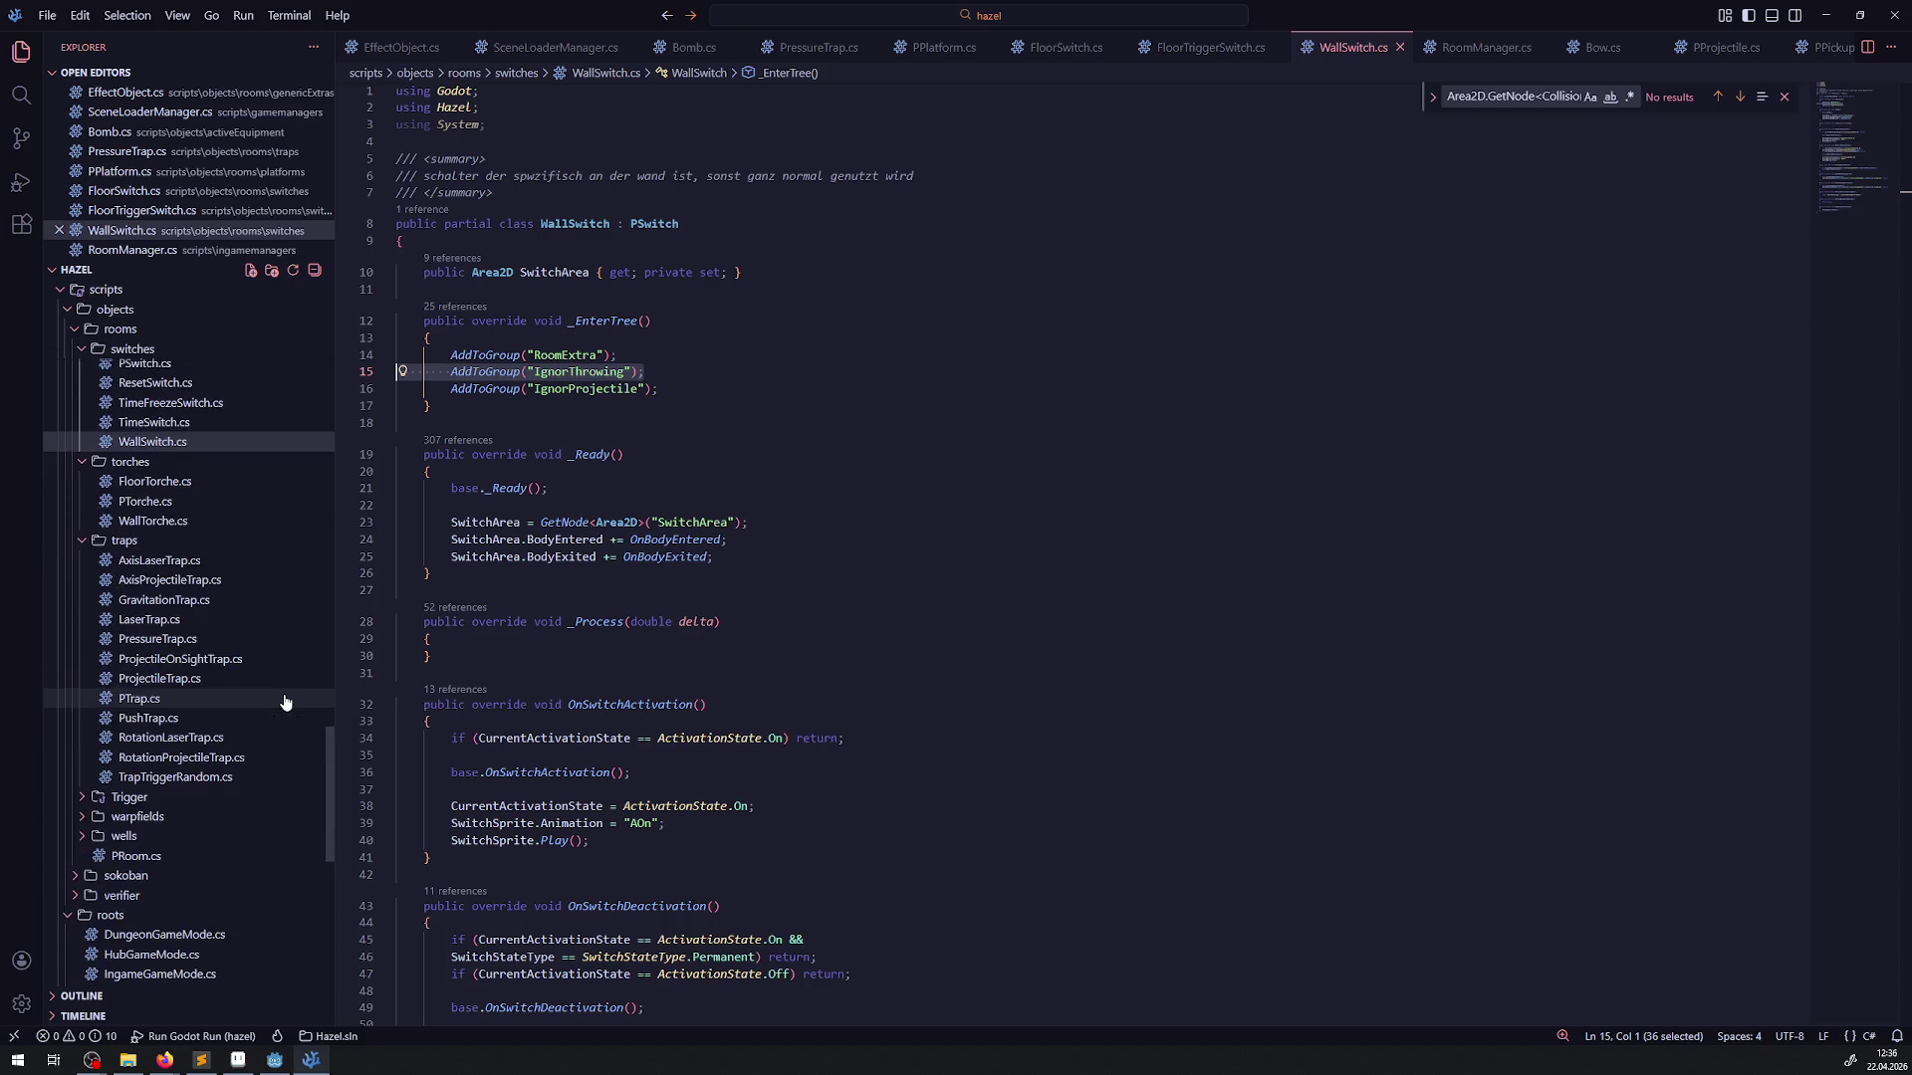
{"action": "scroll", "coordinate": [285, 703], "scroll_direction": "down", "scroll_amount": 3}
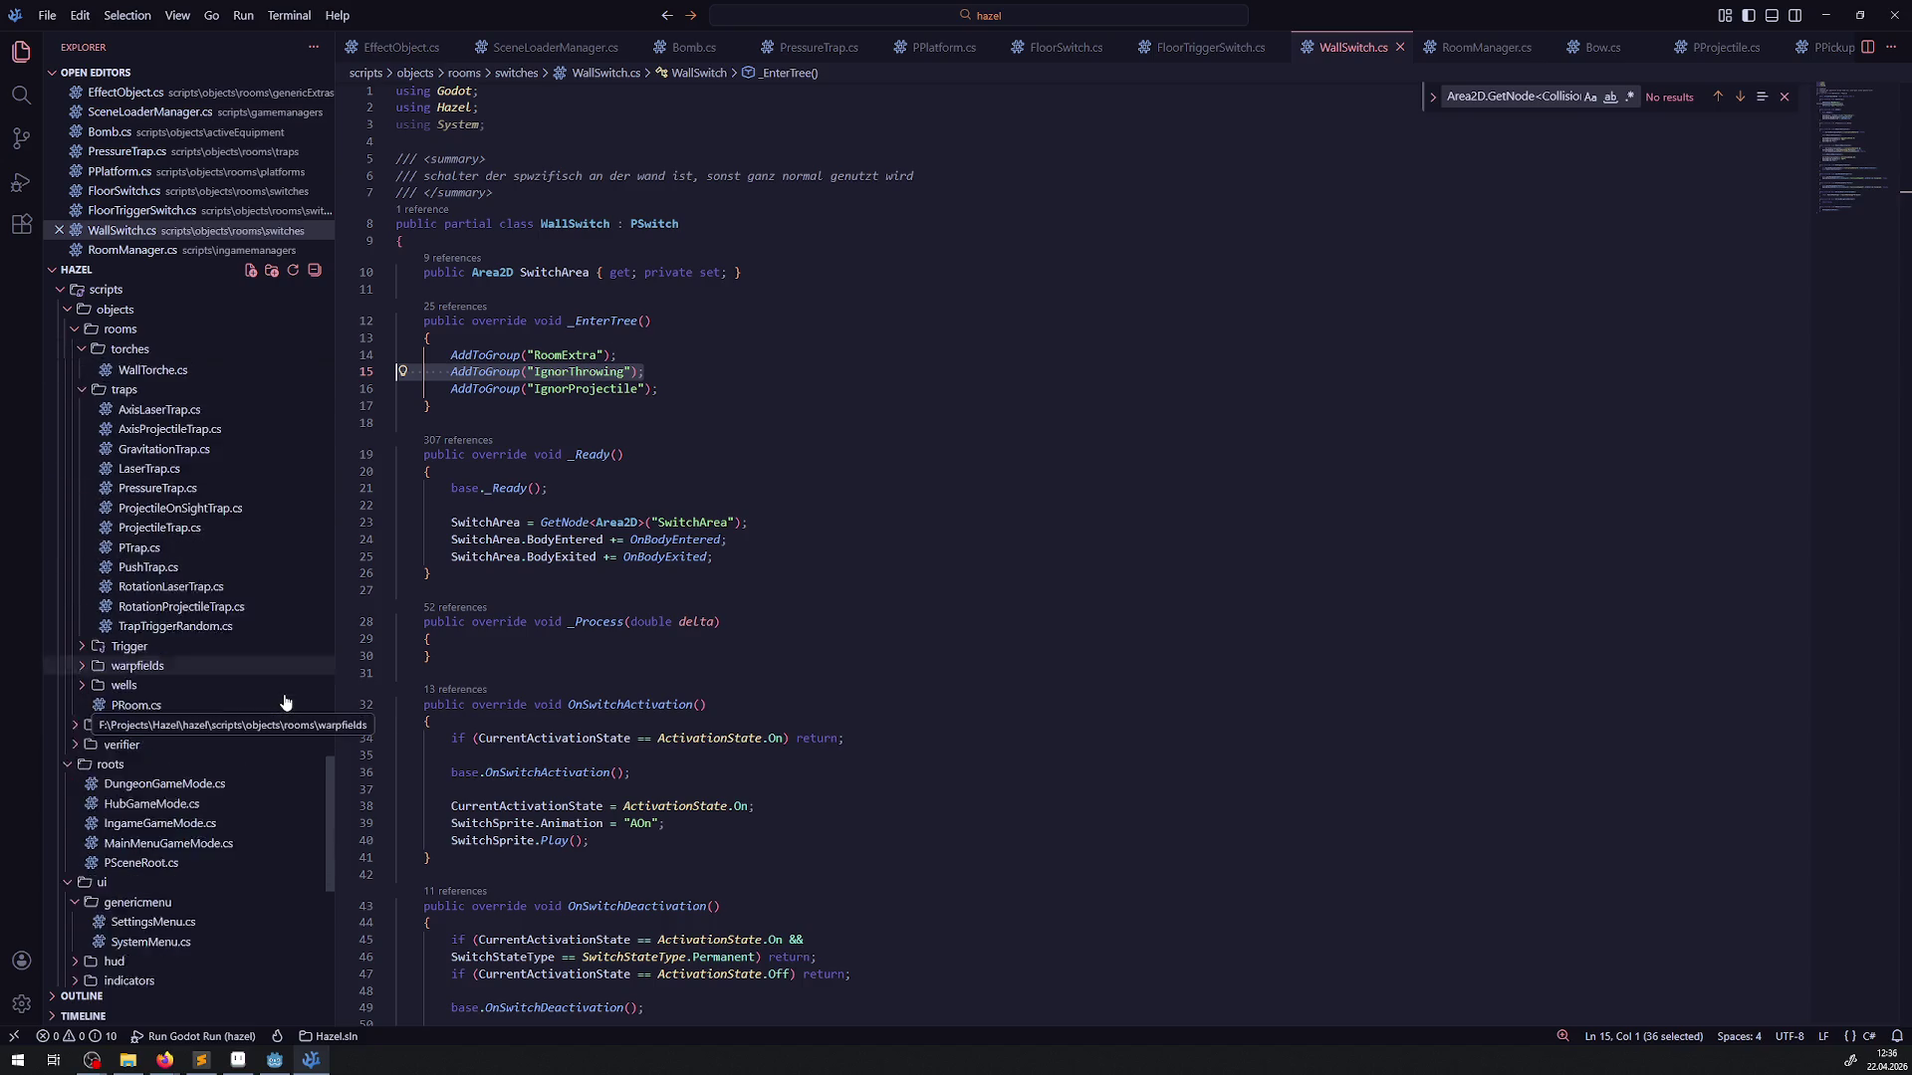
{"action": "scroll", "coordinate": [285, 703], "scroll_direction": "down", "scroll_amount": 2}
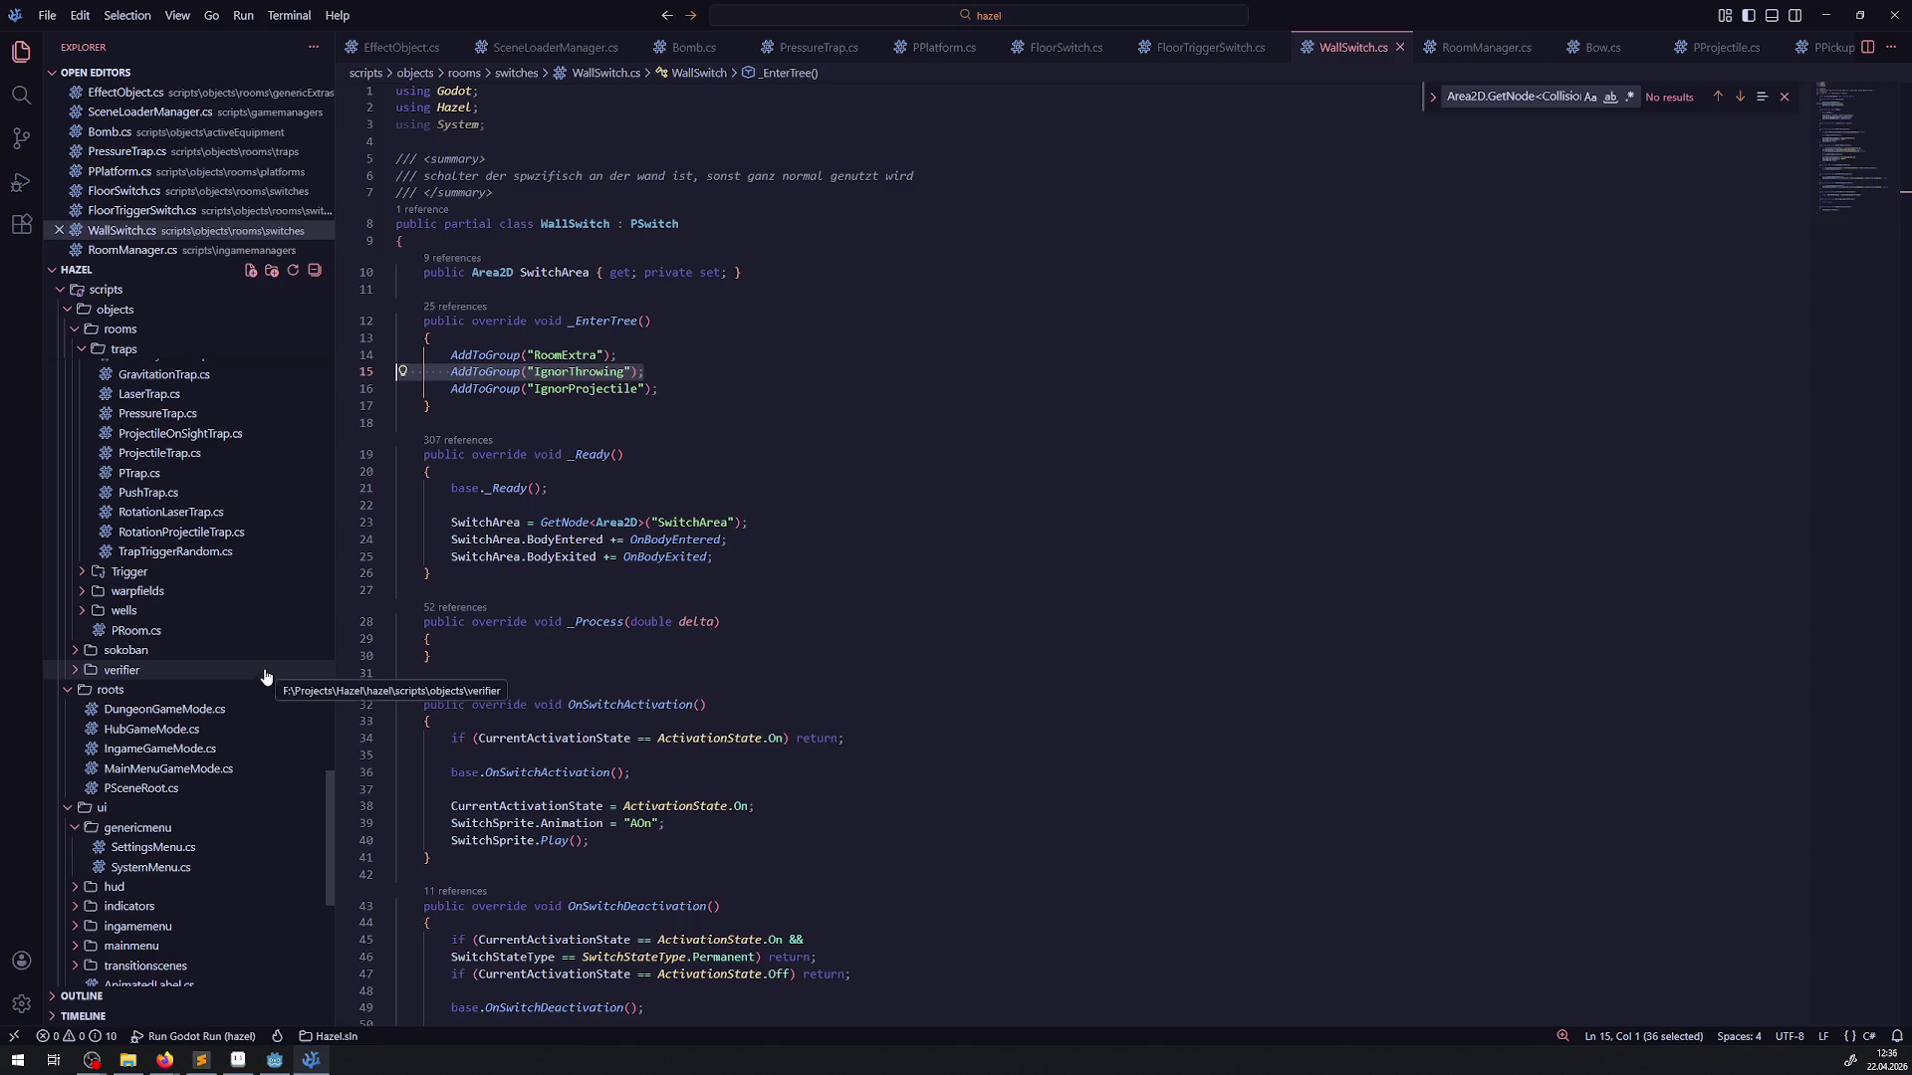
{"action": "left_click", "coordinate": [99, 593]}
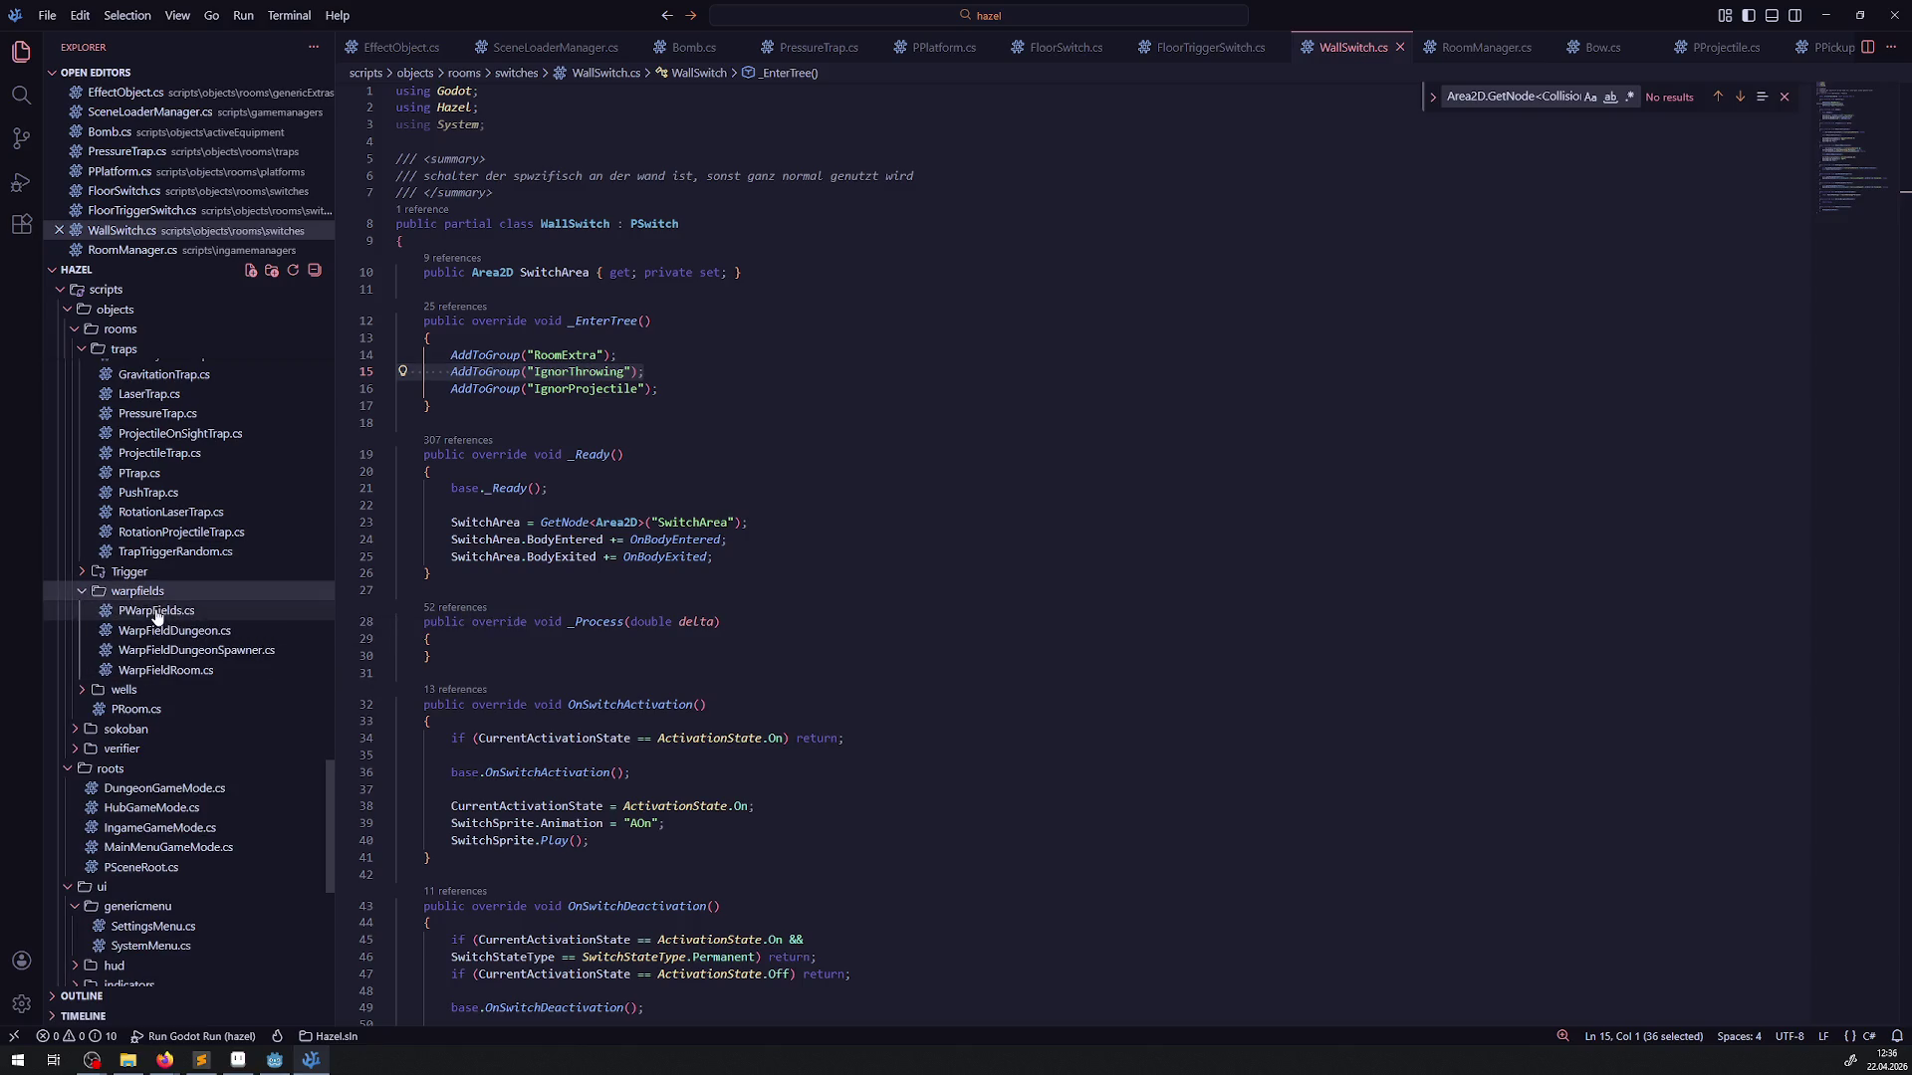
{"action": "left_click", "coordinate": [150, 611]}
Paste the _EnterTree group block into PWarpFields.cs and select WarpFieldDungeon's WarpField group line
{"action": "left_click", "coordinate": [468, 539]}
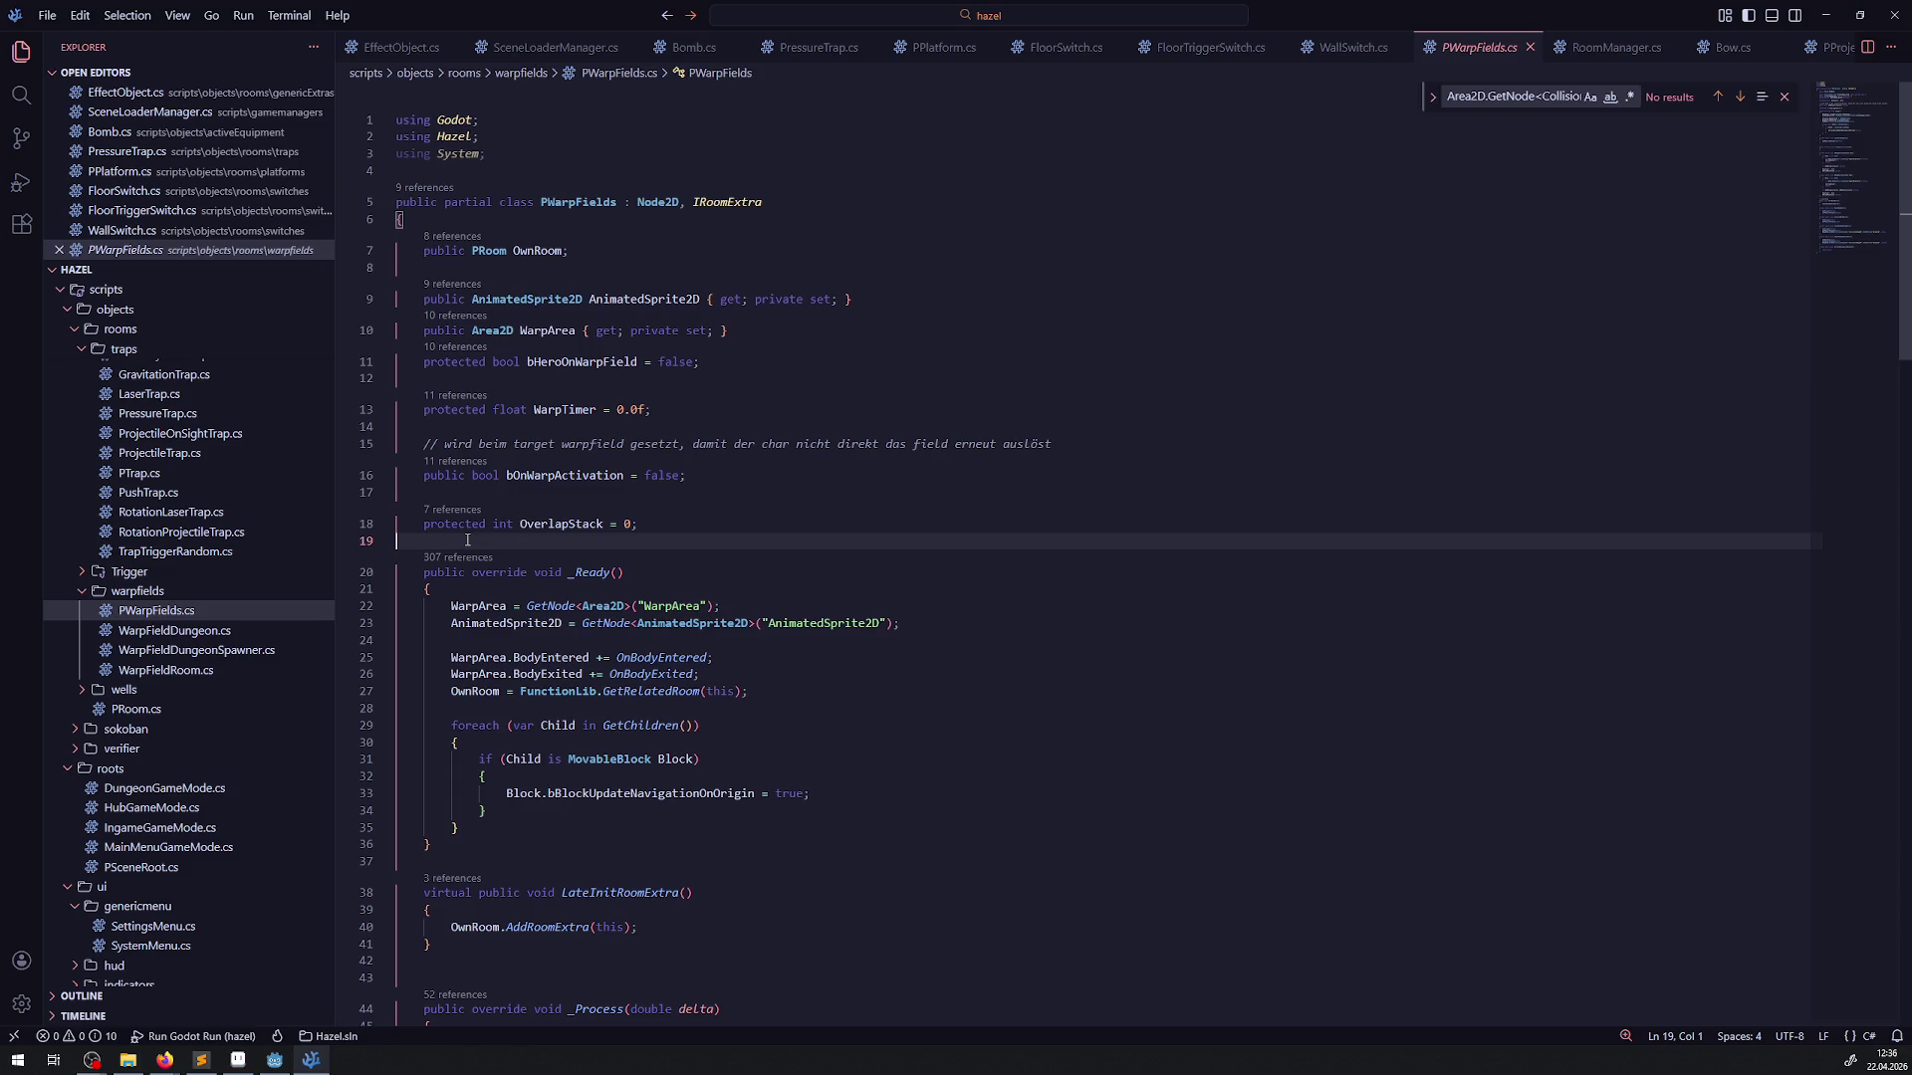
{"action": "key", "text": "ctrl+v"}
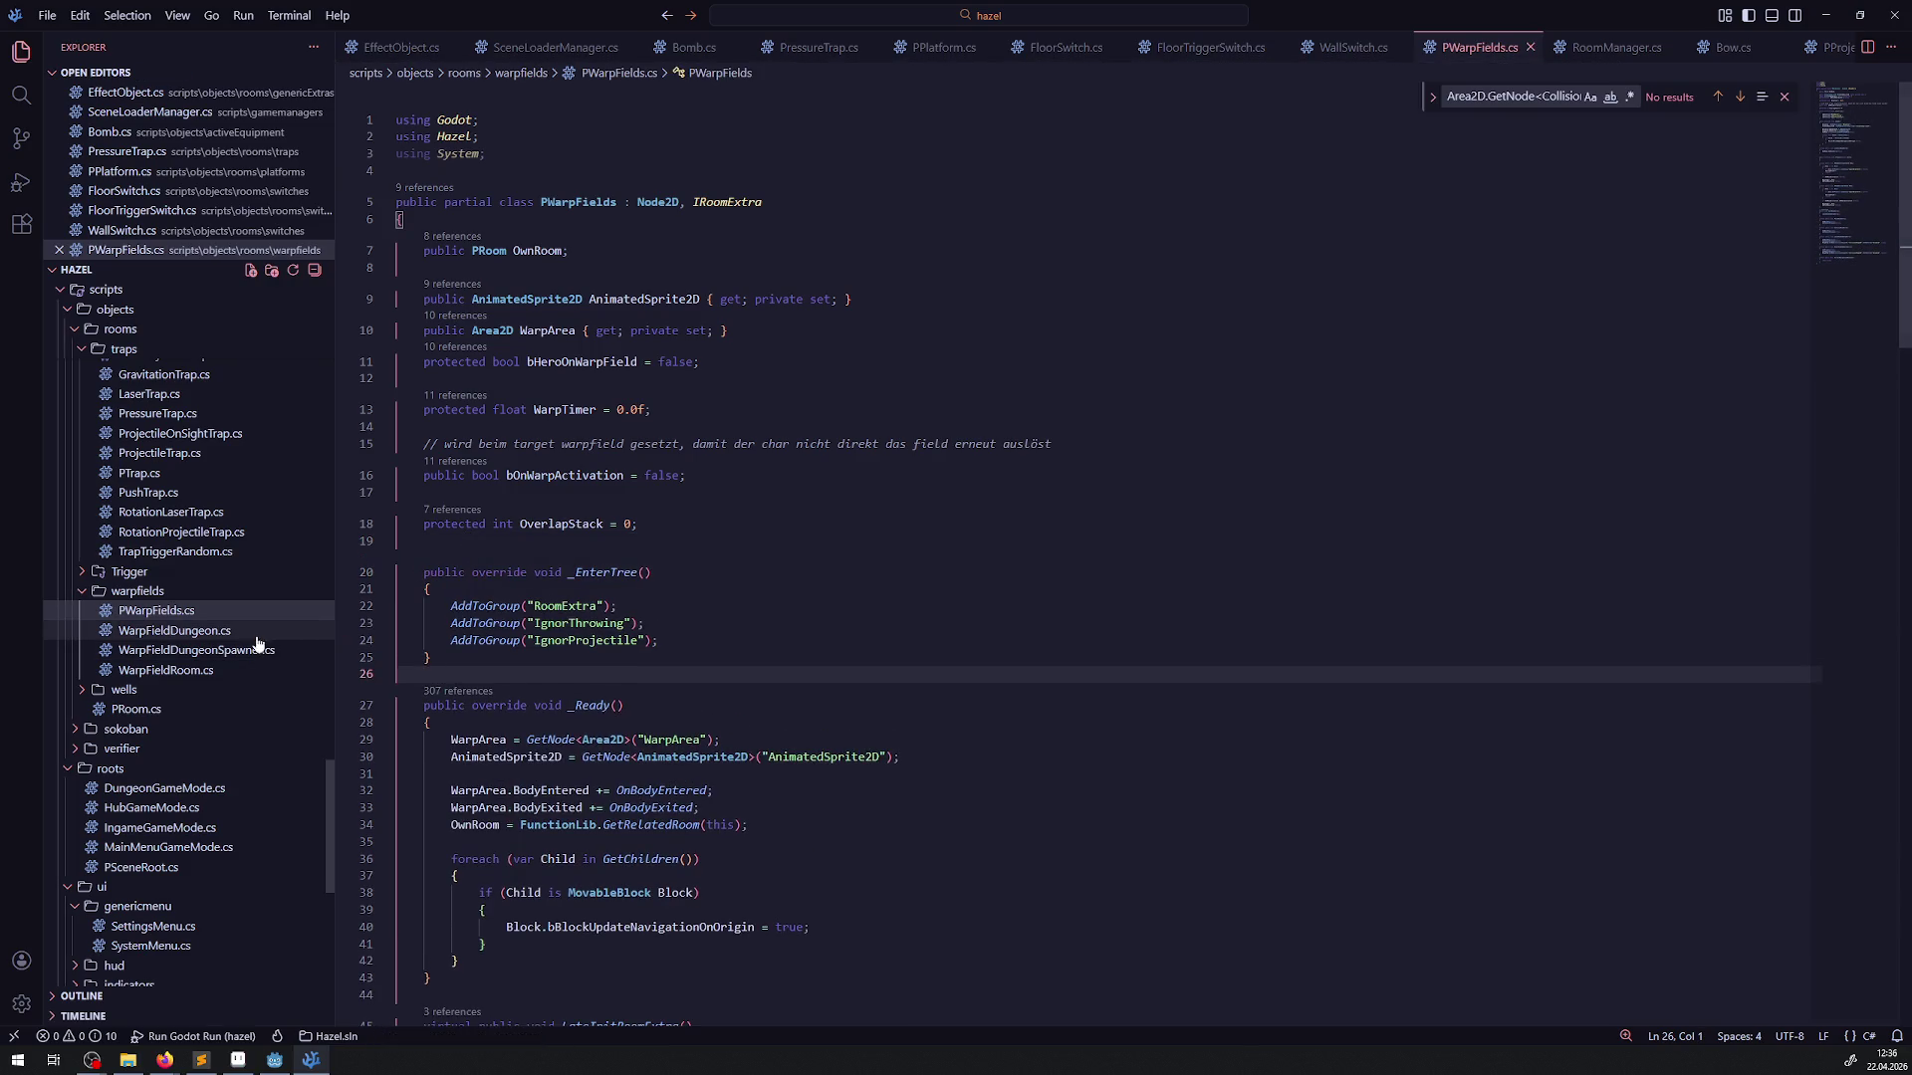
{"action": "left_click", "coordinate": [231, 639]}
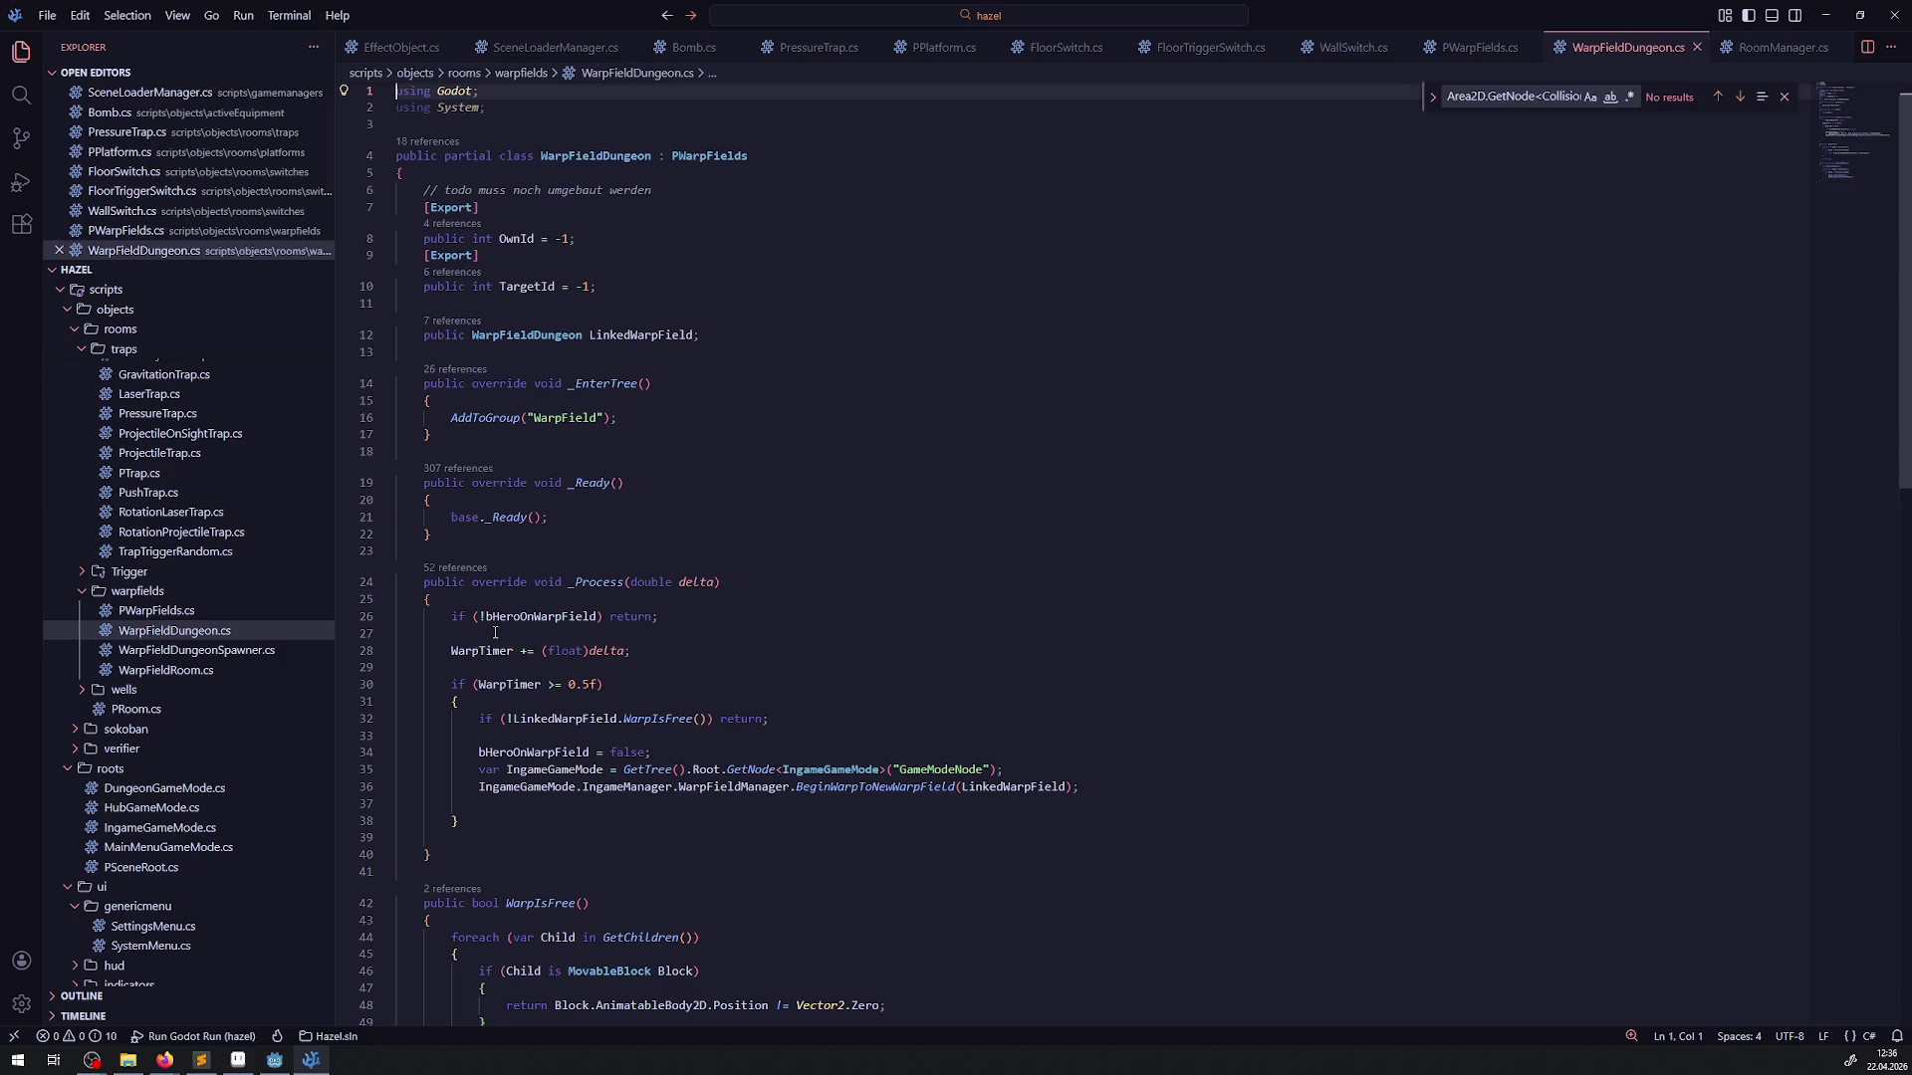
{"action": "left_click_drag", "start_coordinate": [668, 423], "coordinate": [362, 422]}
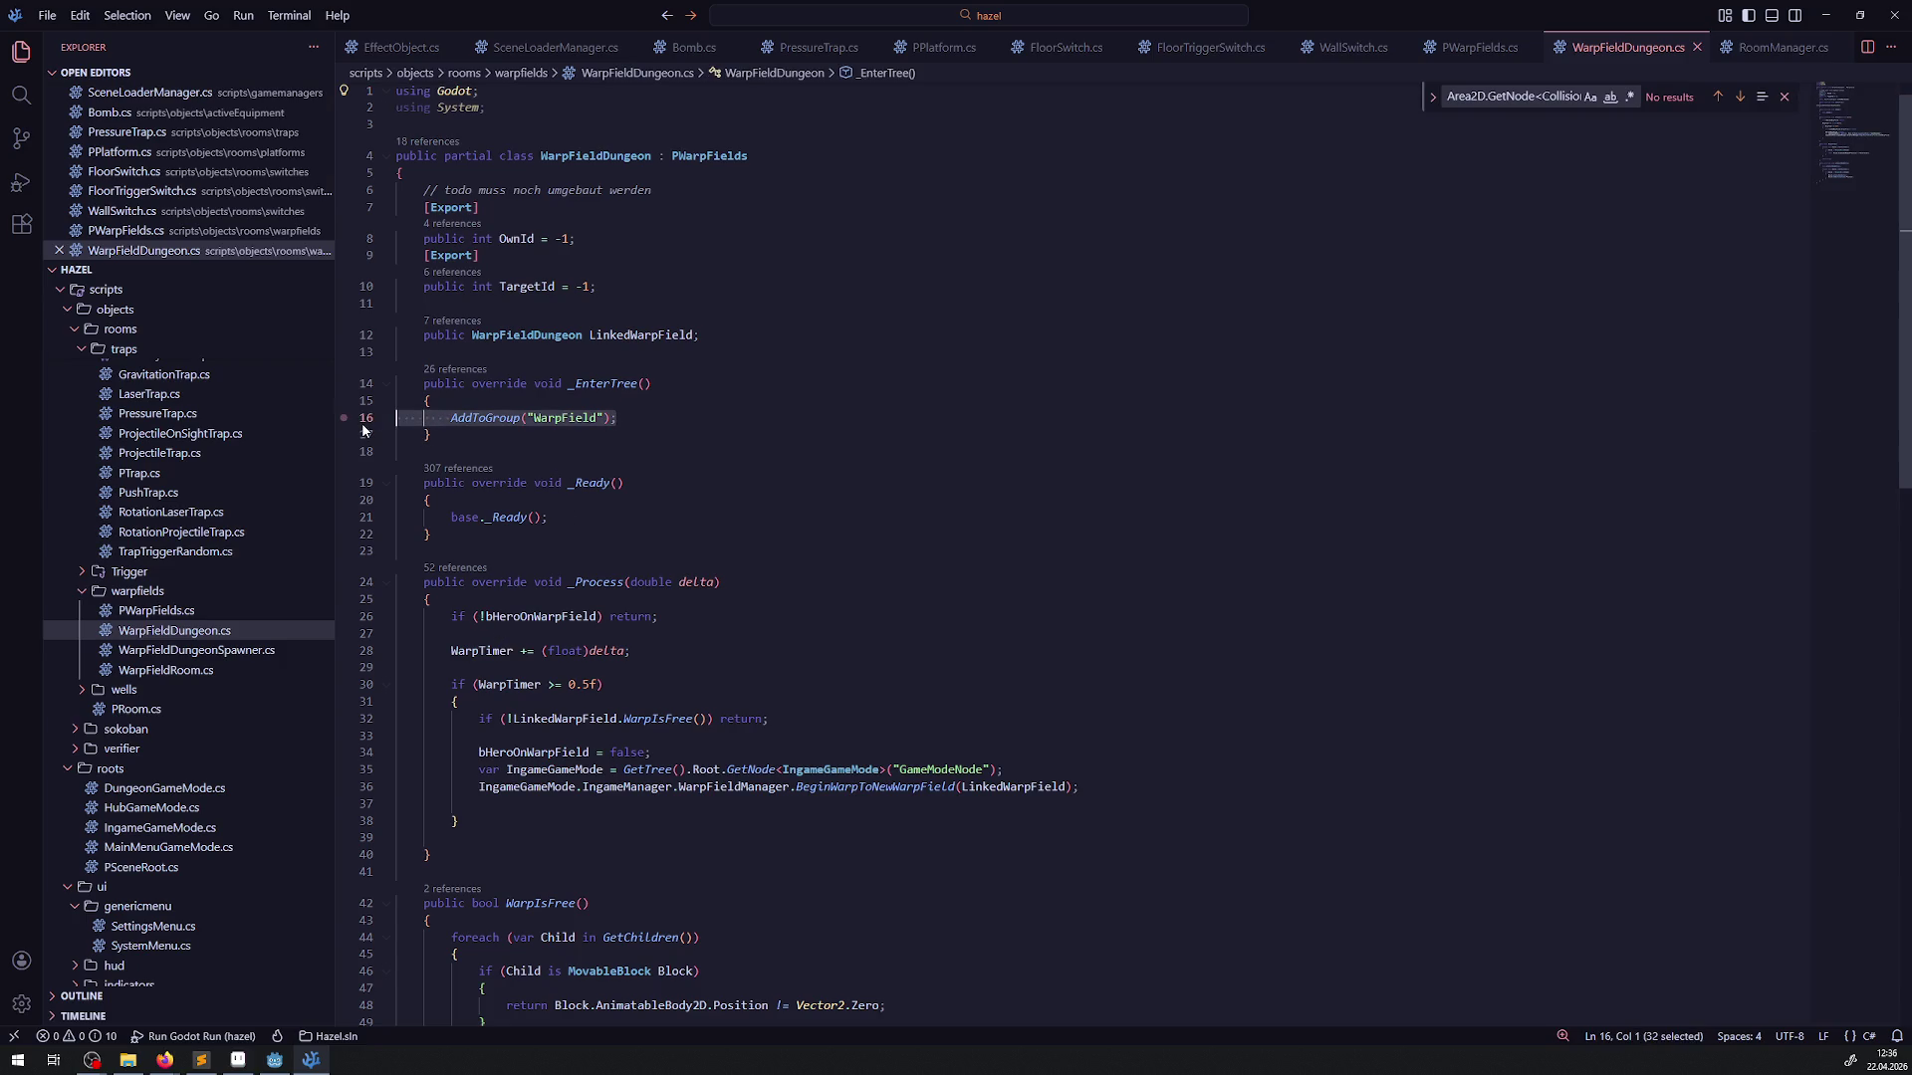
{"action": "left_click", "coordinate": [204, 653]}
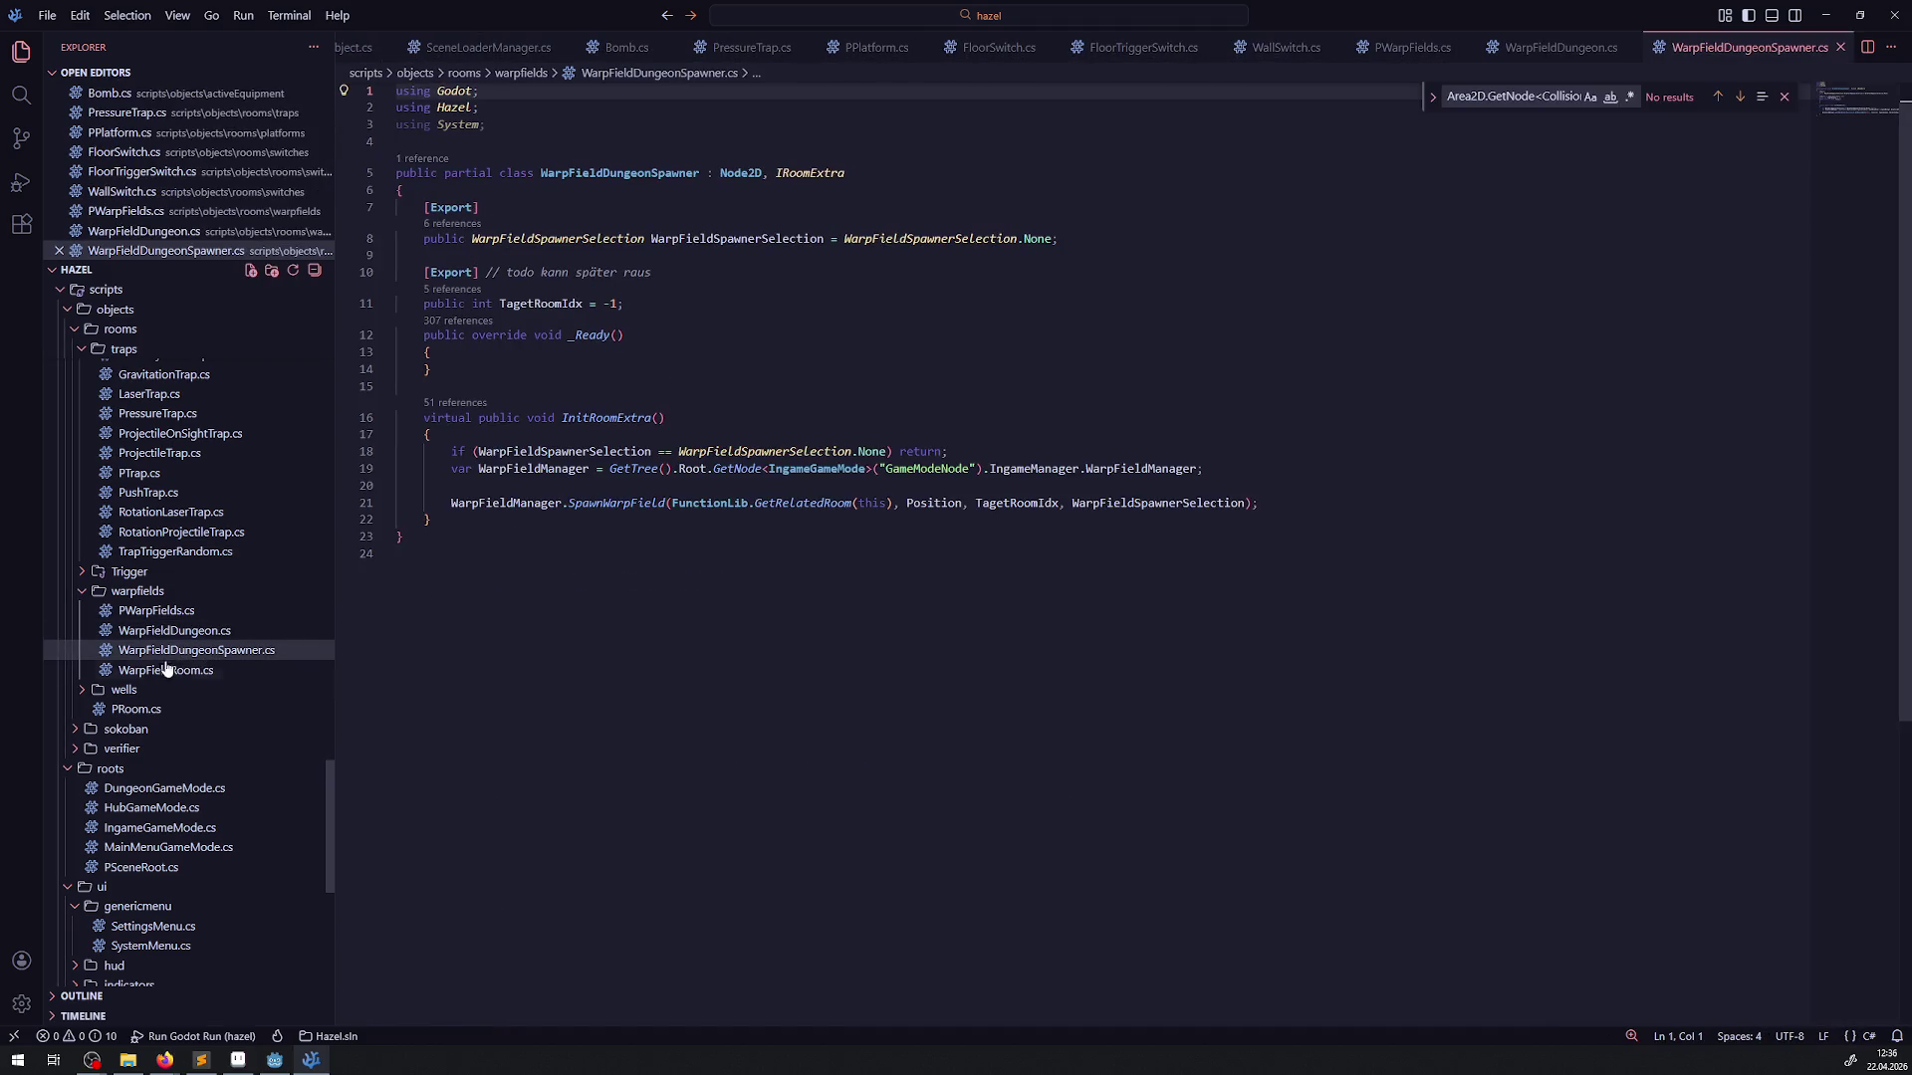
{"action": "left_click", "coordinate": [165, 670]}
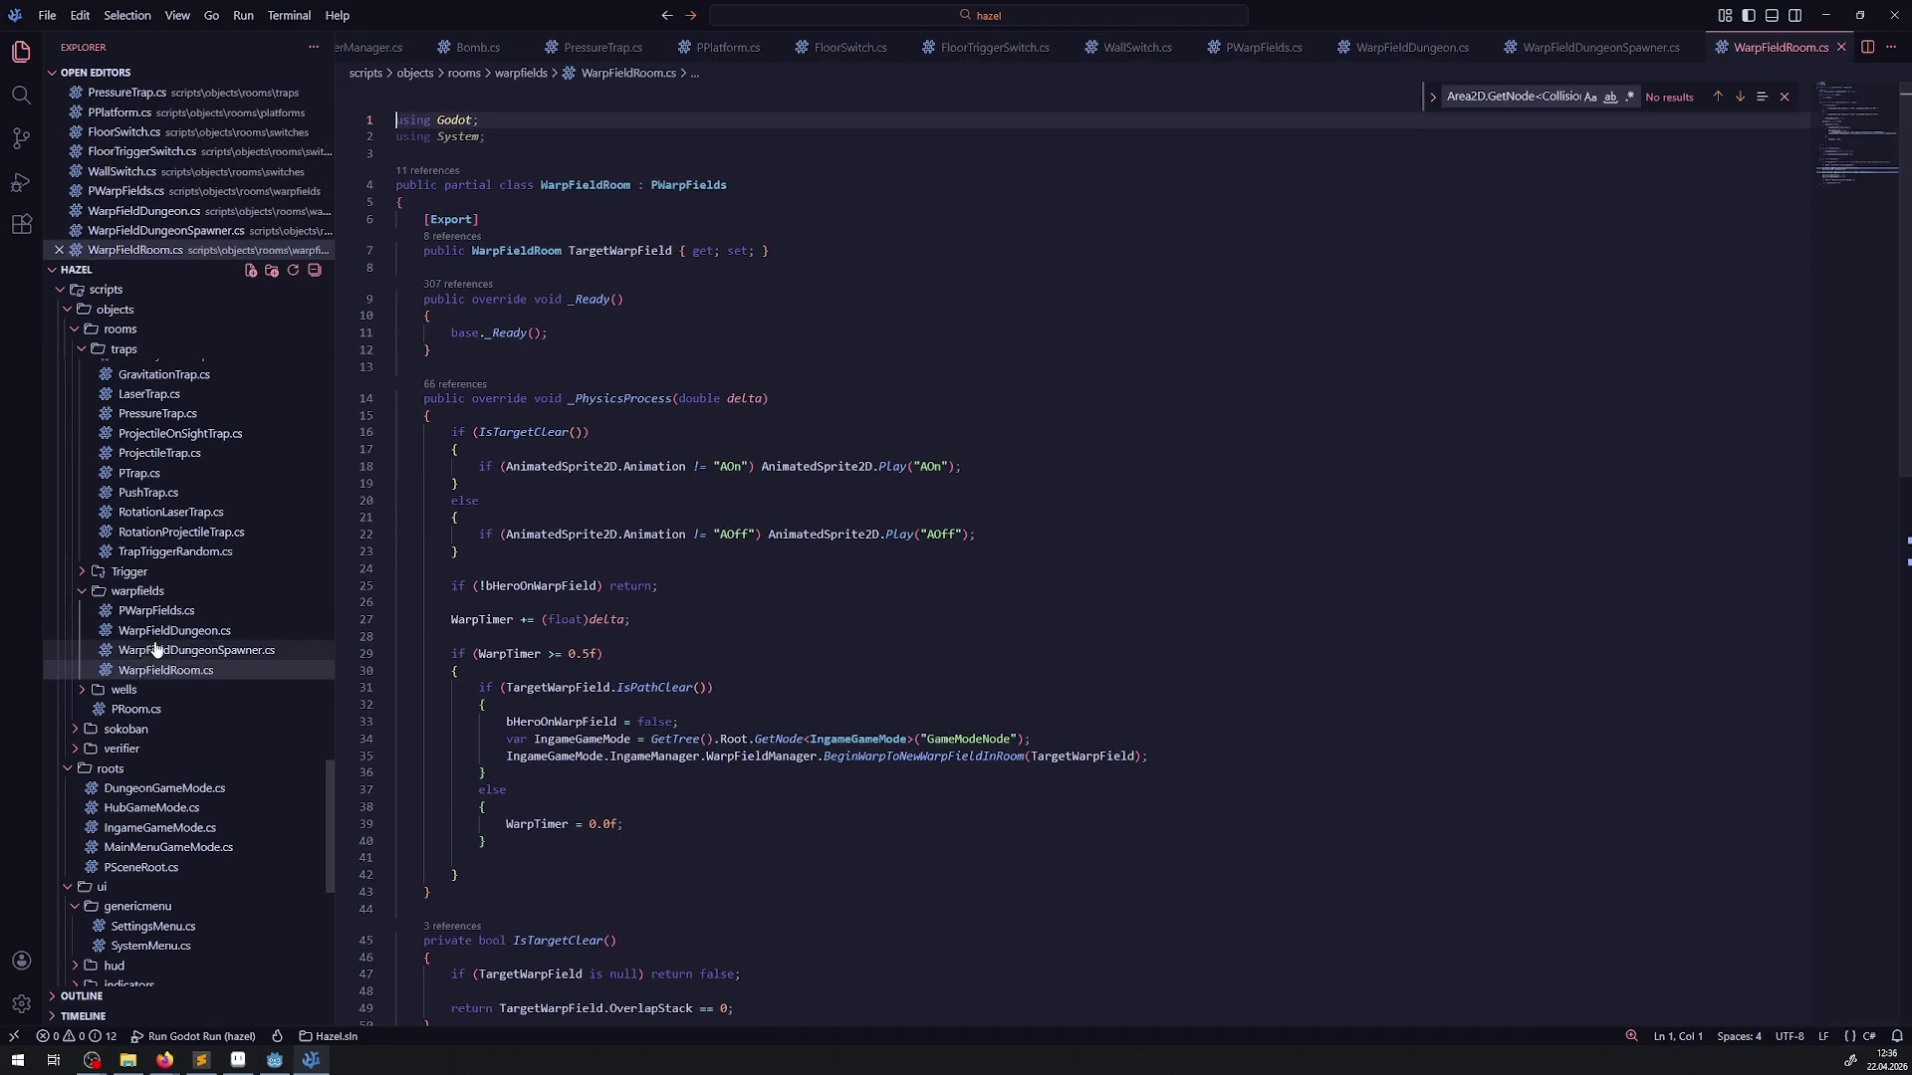
{"action": "left_click", "coordinate": [174, 631]}
Remove the _EnterTree method from WarpFieldDungeon.cs and save
{"action": "left_click", "coordinate": [454, 430]}
{"action": "key", "text": "shift+Up"}
{"action": "key", "text": "shift+Up"}
{"action": "key", "text": "shift+Up"}
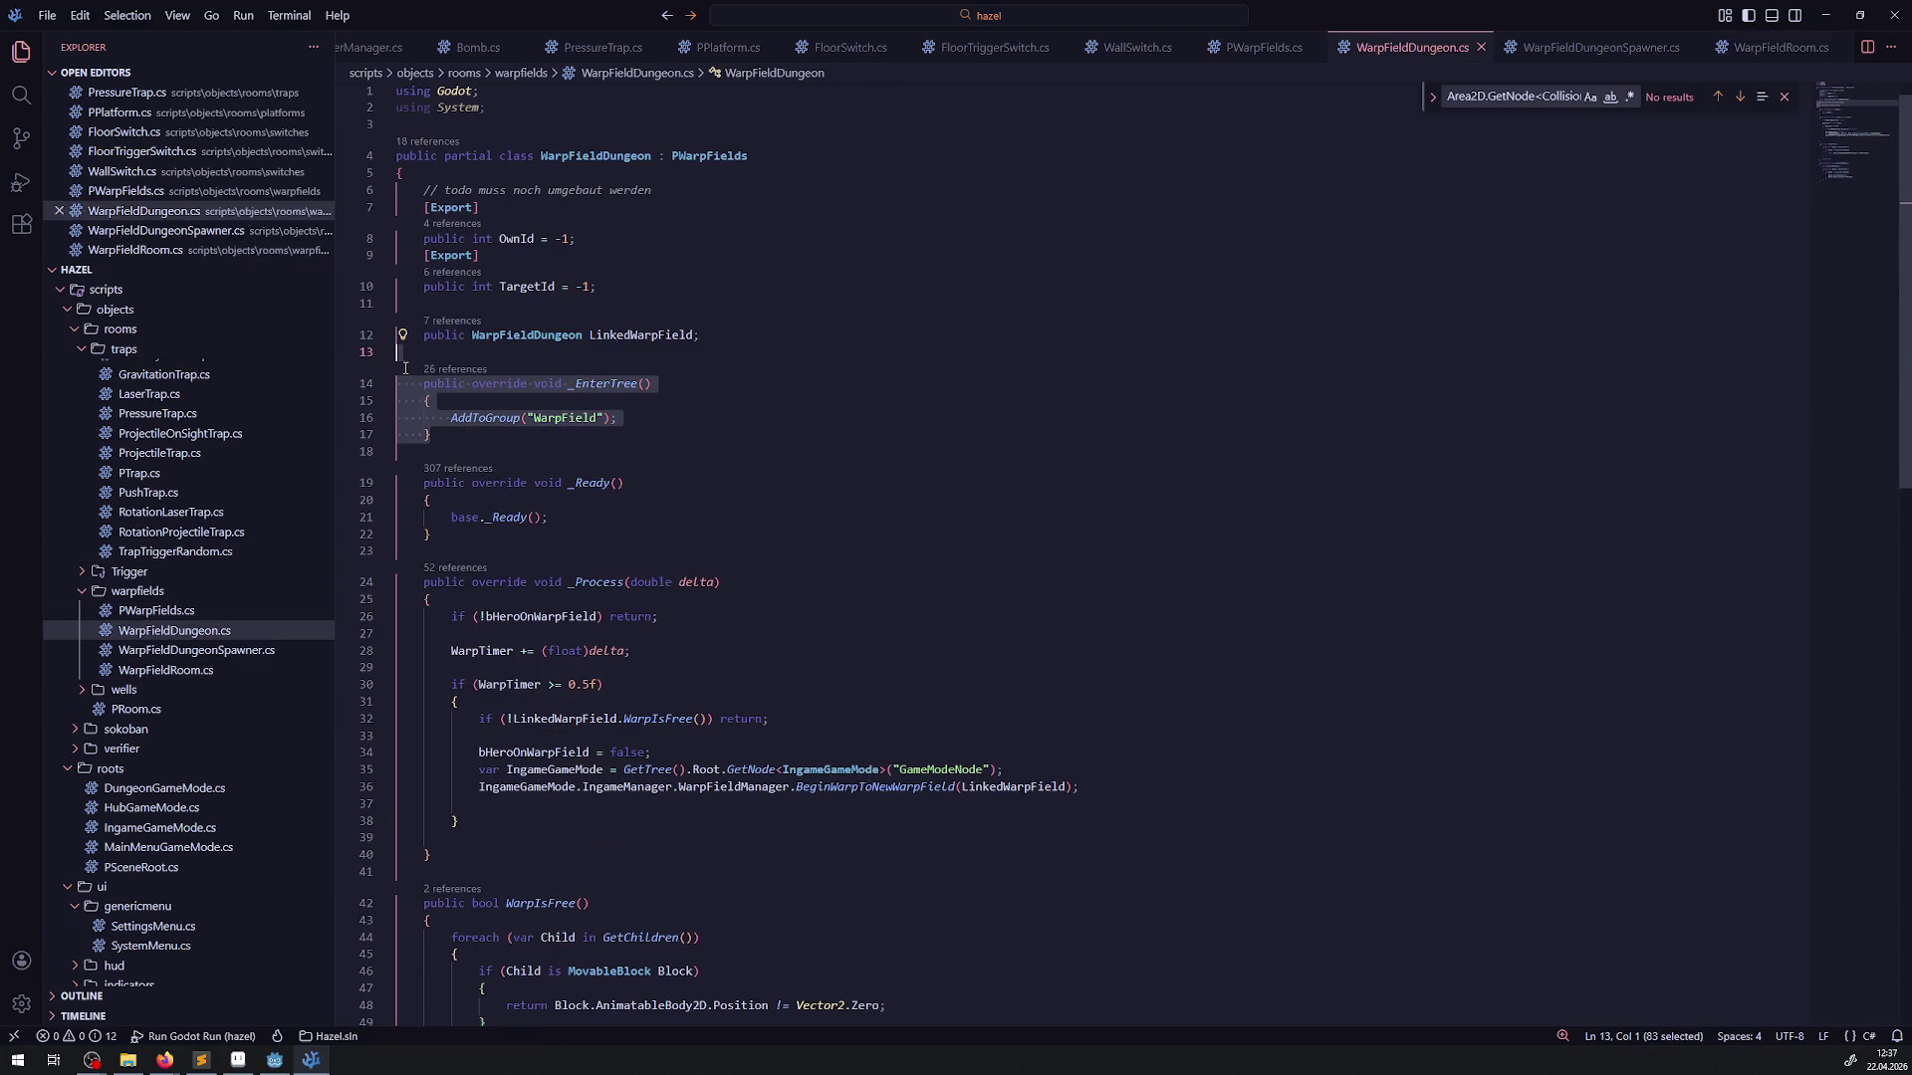
{"action": "key", "text": "BackSpace"}
{"action": "key", "text": "BackSpace"}
{"action": "key", "text": "ctrl+s"}
Add the AddToGroup("WarpField") call inside PWarpFields' _EnterTree
{"action": "left_click", "coordinate": [156, 615]}
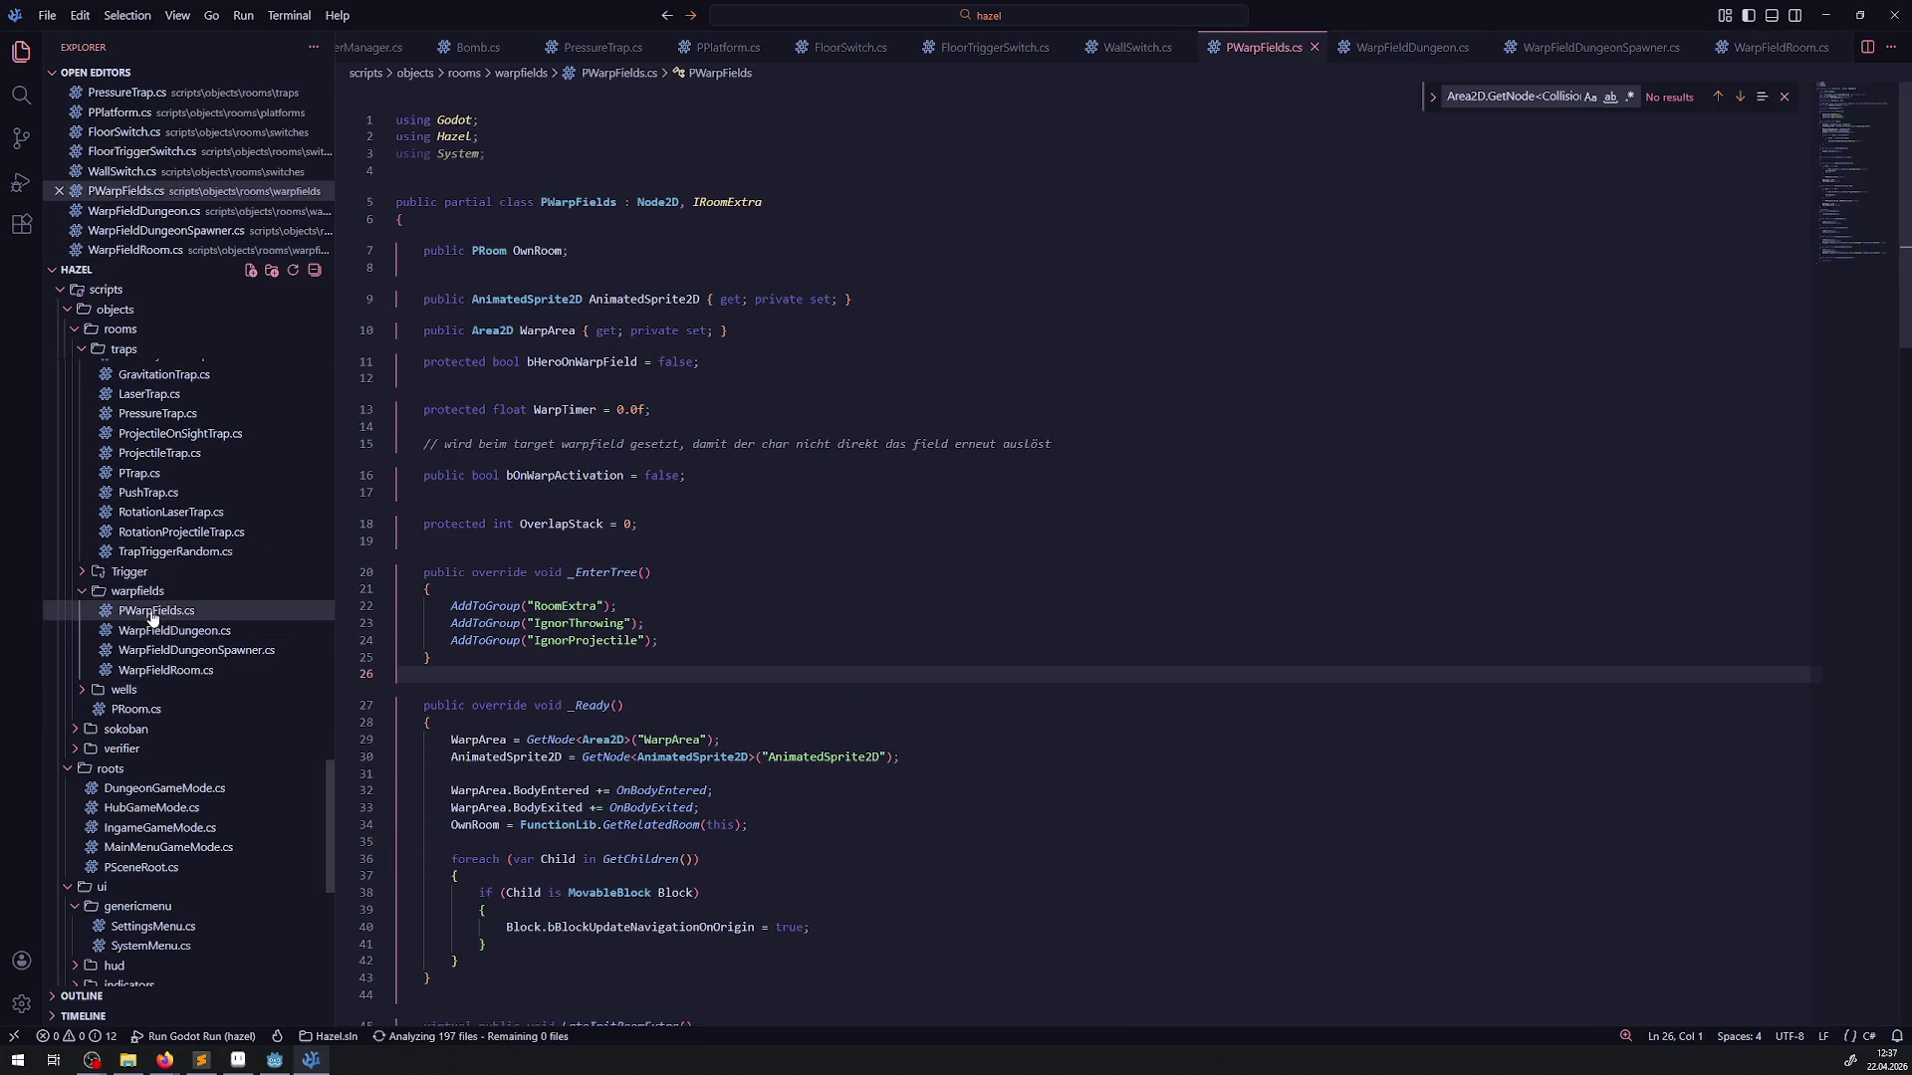
{"action": "left_click", "coordinate": [569, 607]}
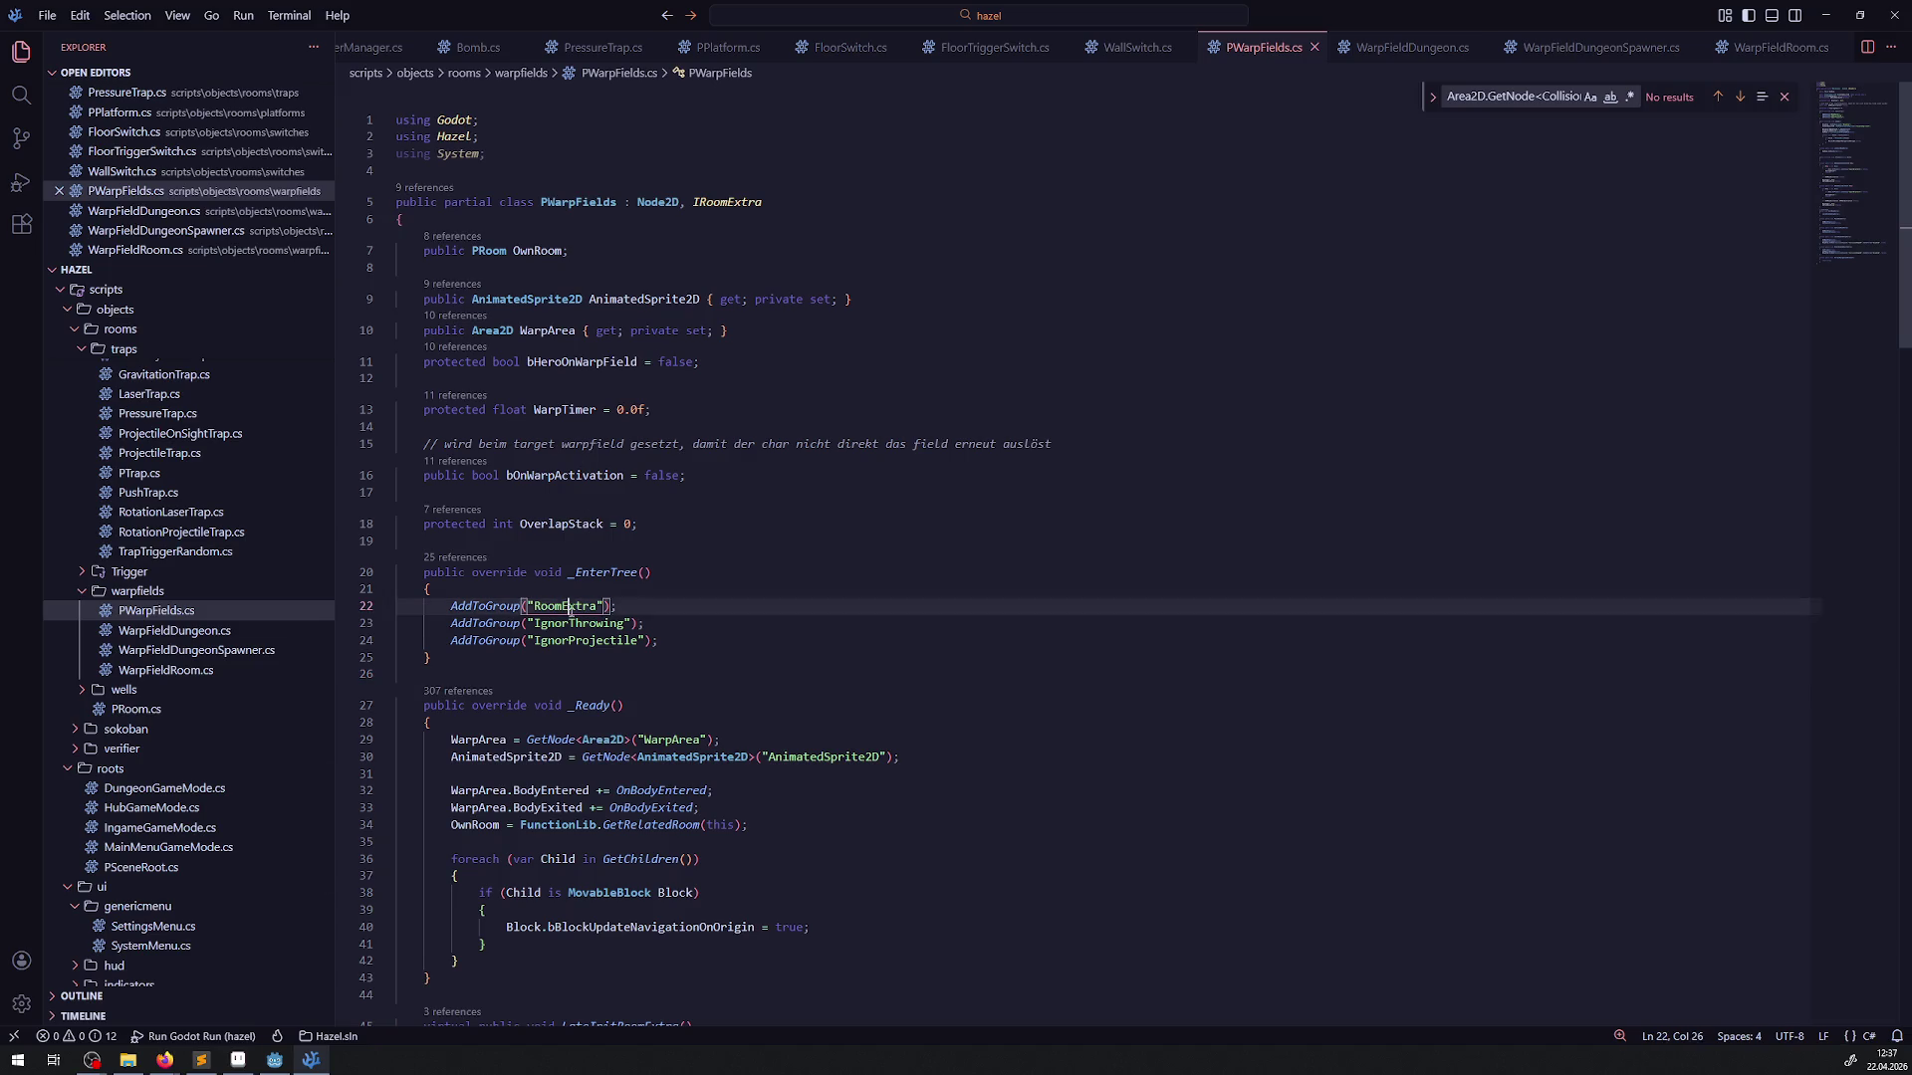
{"action": "double_click", "coordinate": [579, 623]}
{"action": "type", "text": "AddToGroup(\"WarpField\");"}
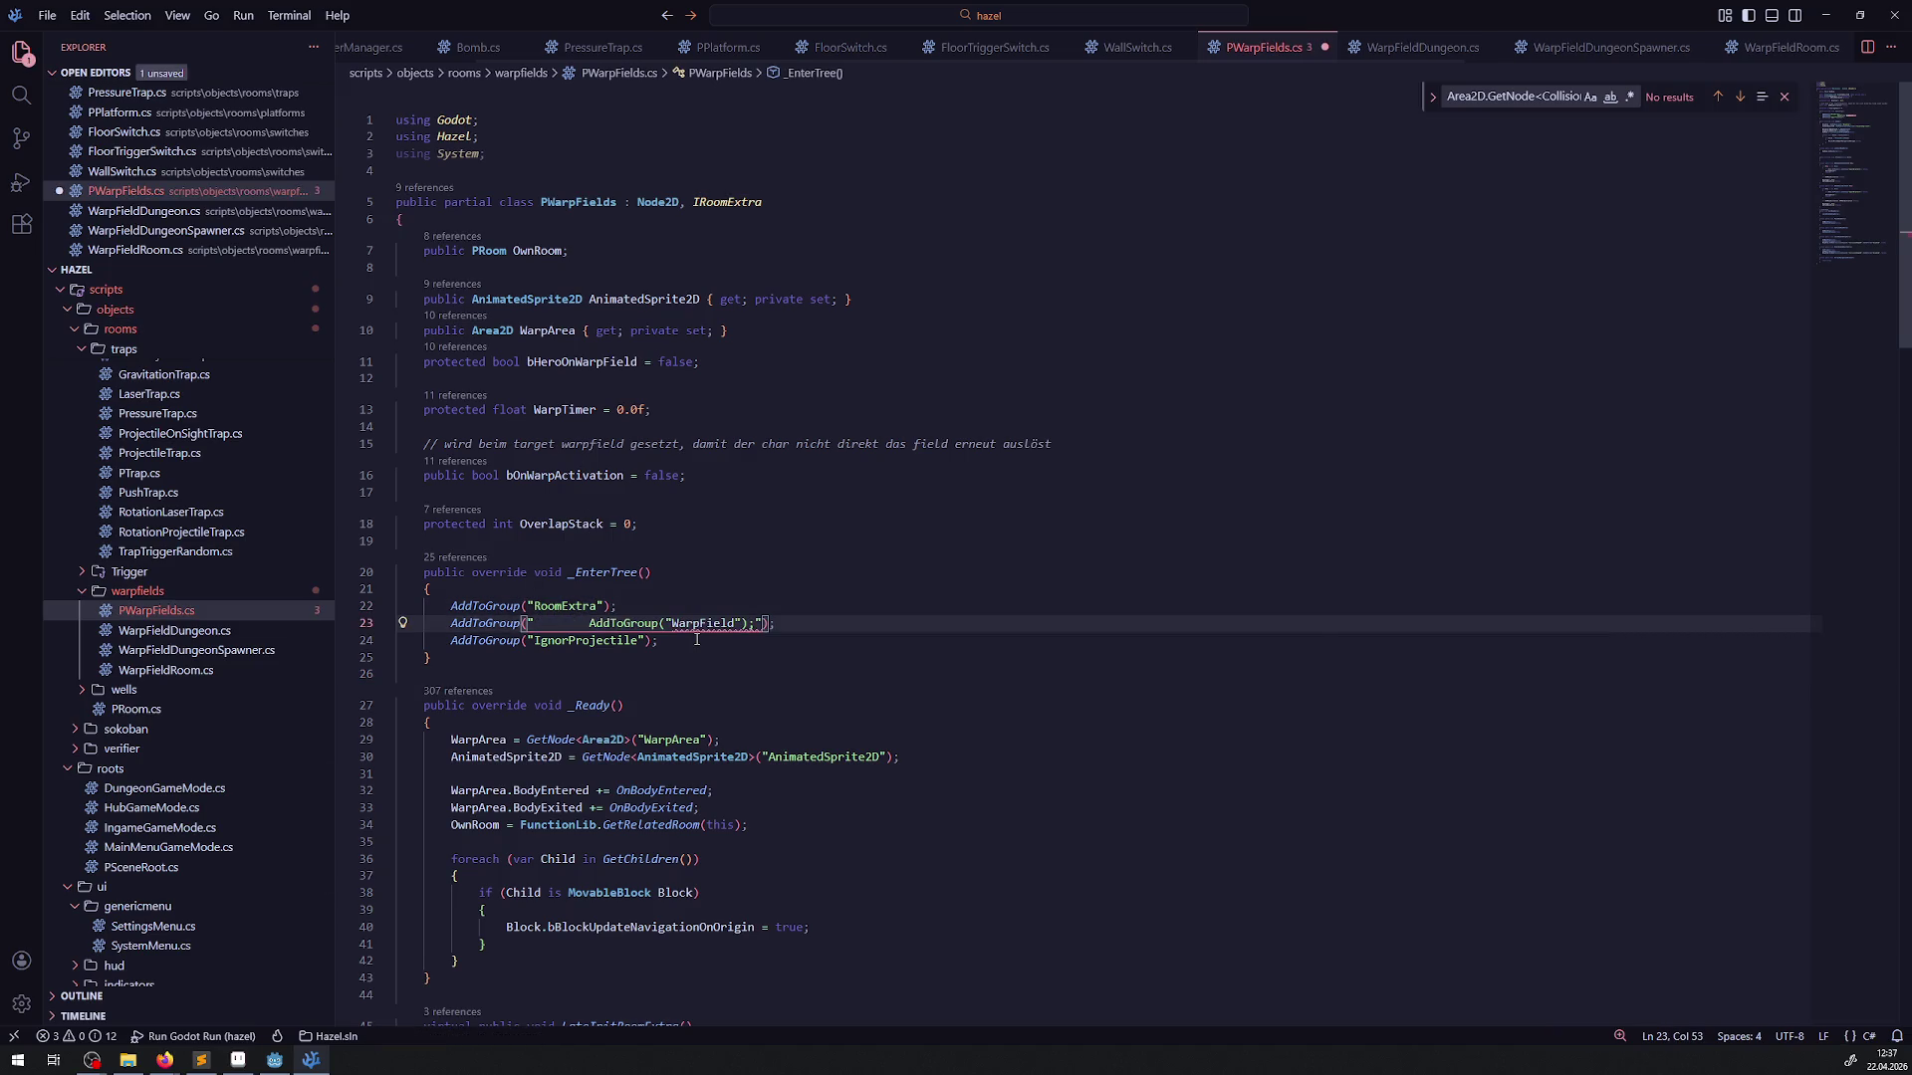
{"action": "key", "text": "ctrl+z"}
{"action": "left_click", "coordinate": [574, 599]}
{"action": "key", "text": "ctrl+s"}
{"action": "key", "text": "Return"}
{"action": "key", "text": "ctrl+v"}
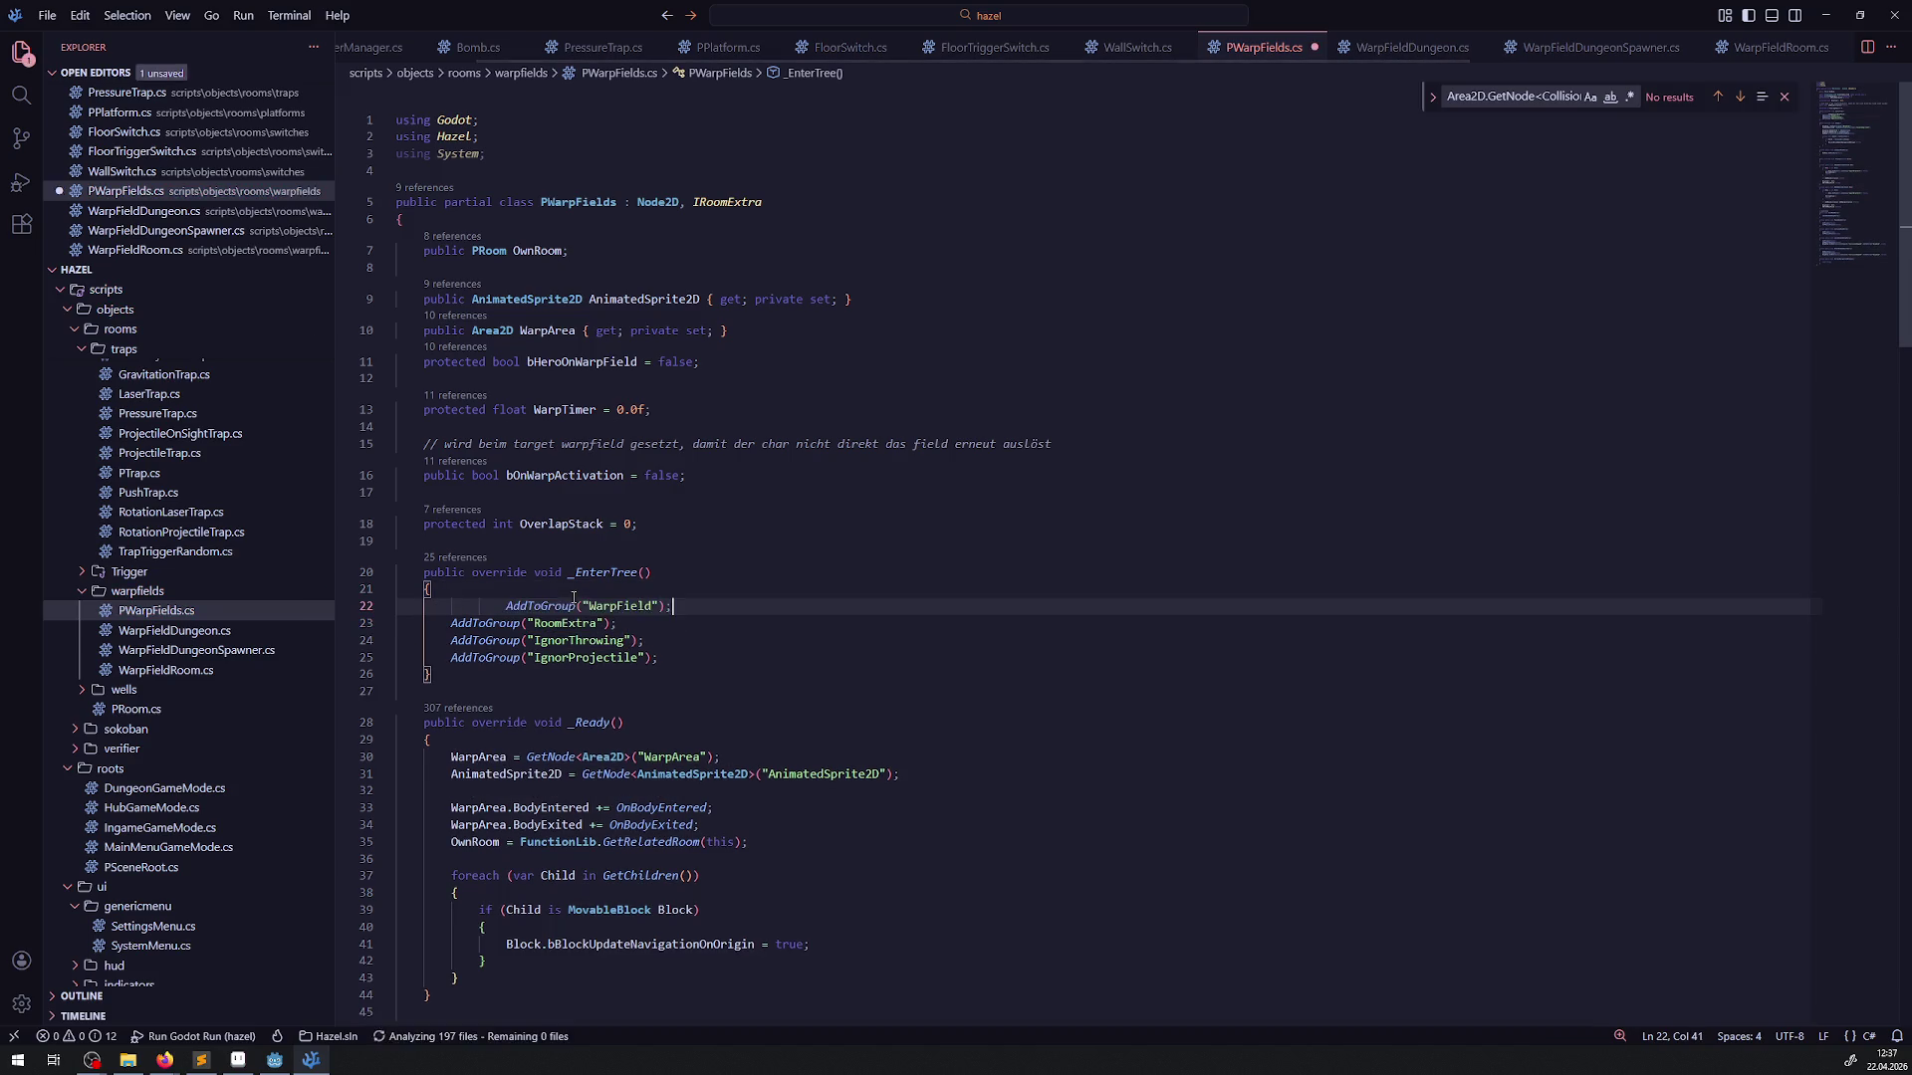
Review WarpFieldDungeonSpawner, then build the .NET project in Godot
{"action": "left_click", "coordinate": [200, 651]}
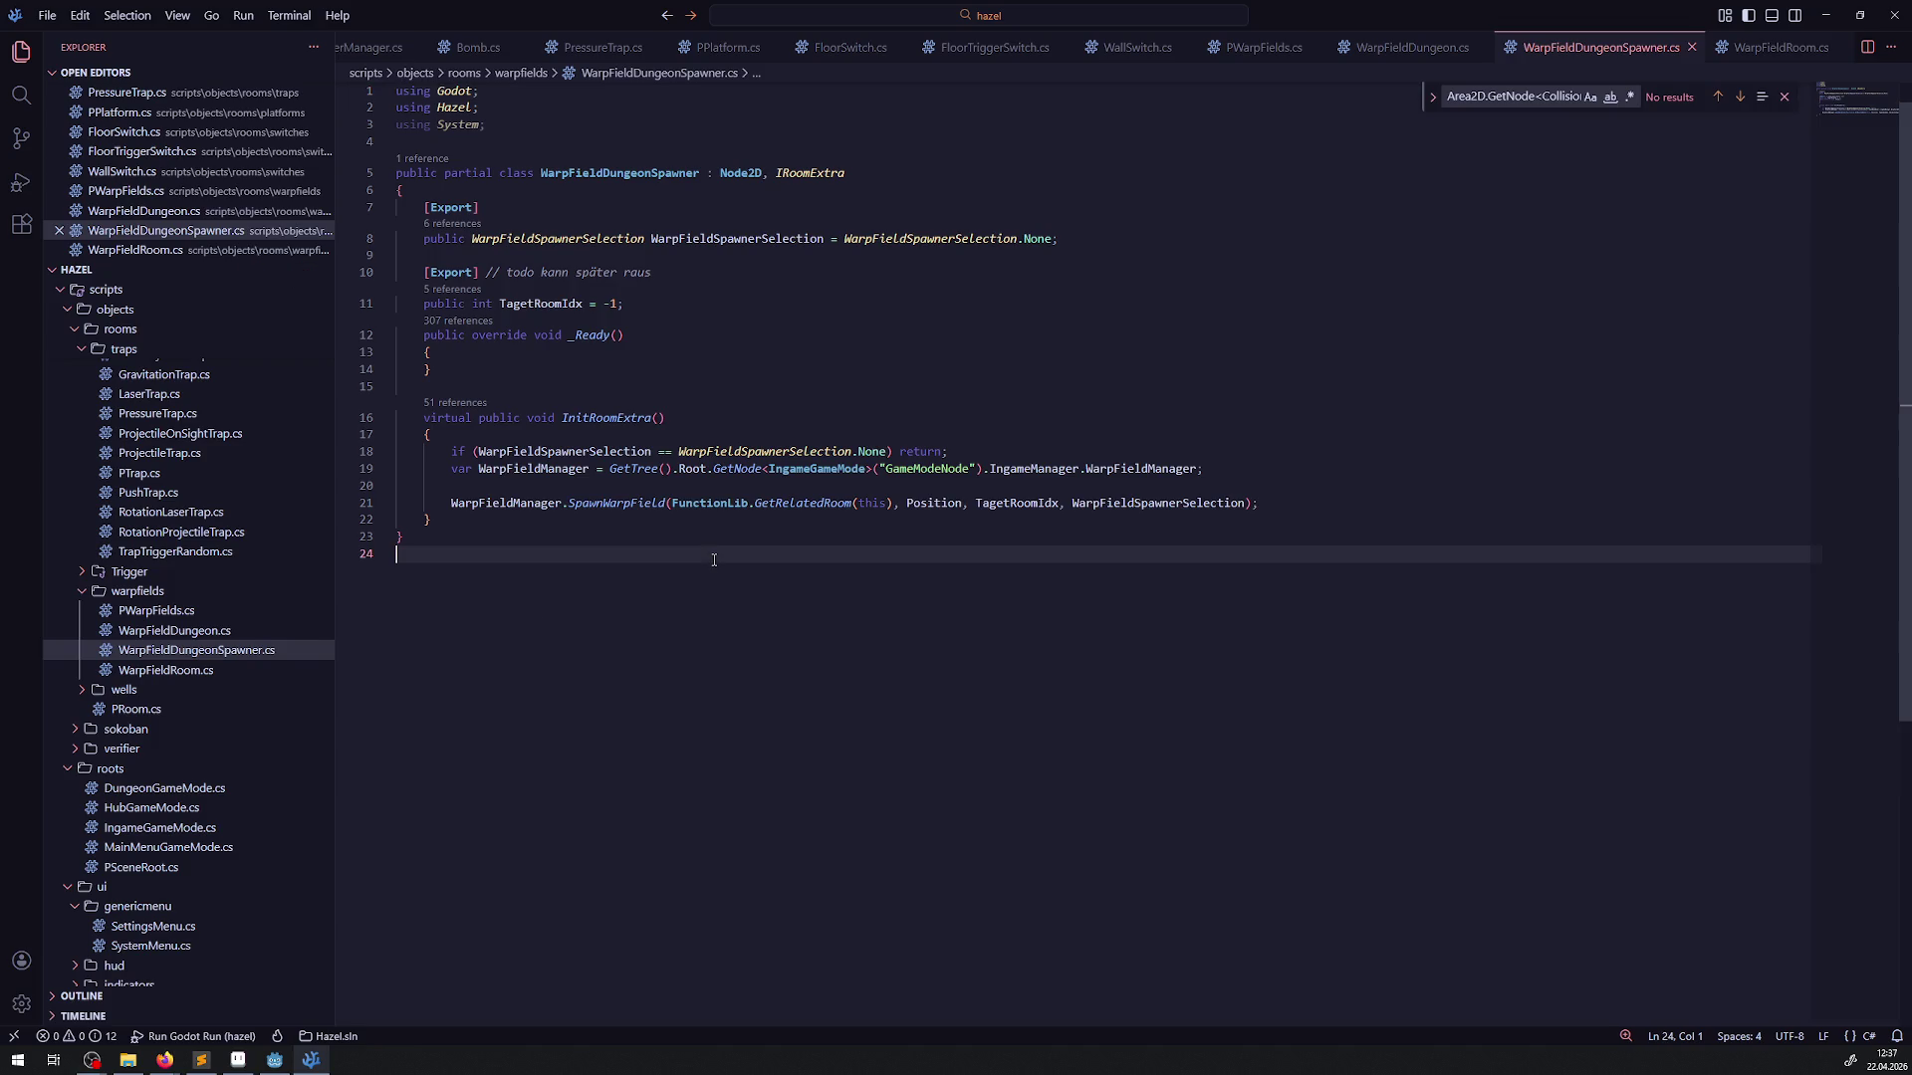
{"action": "left_click", "coordinate": [319, 612]}
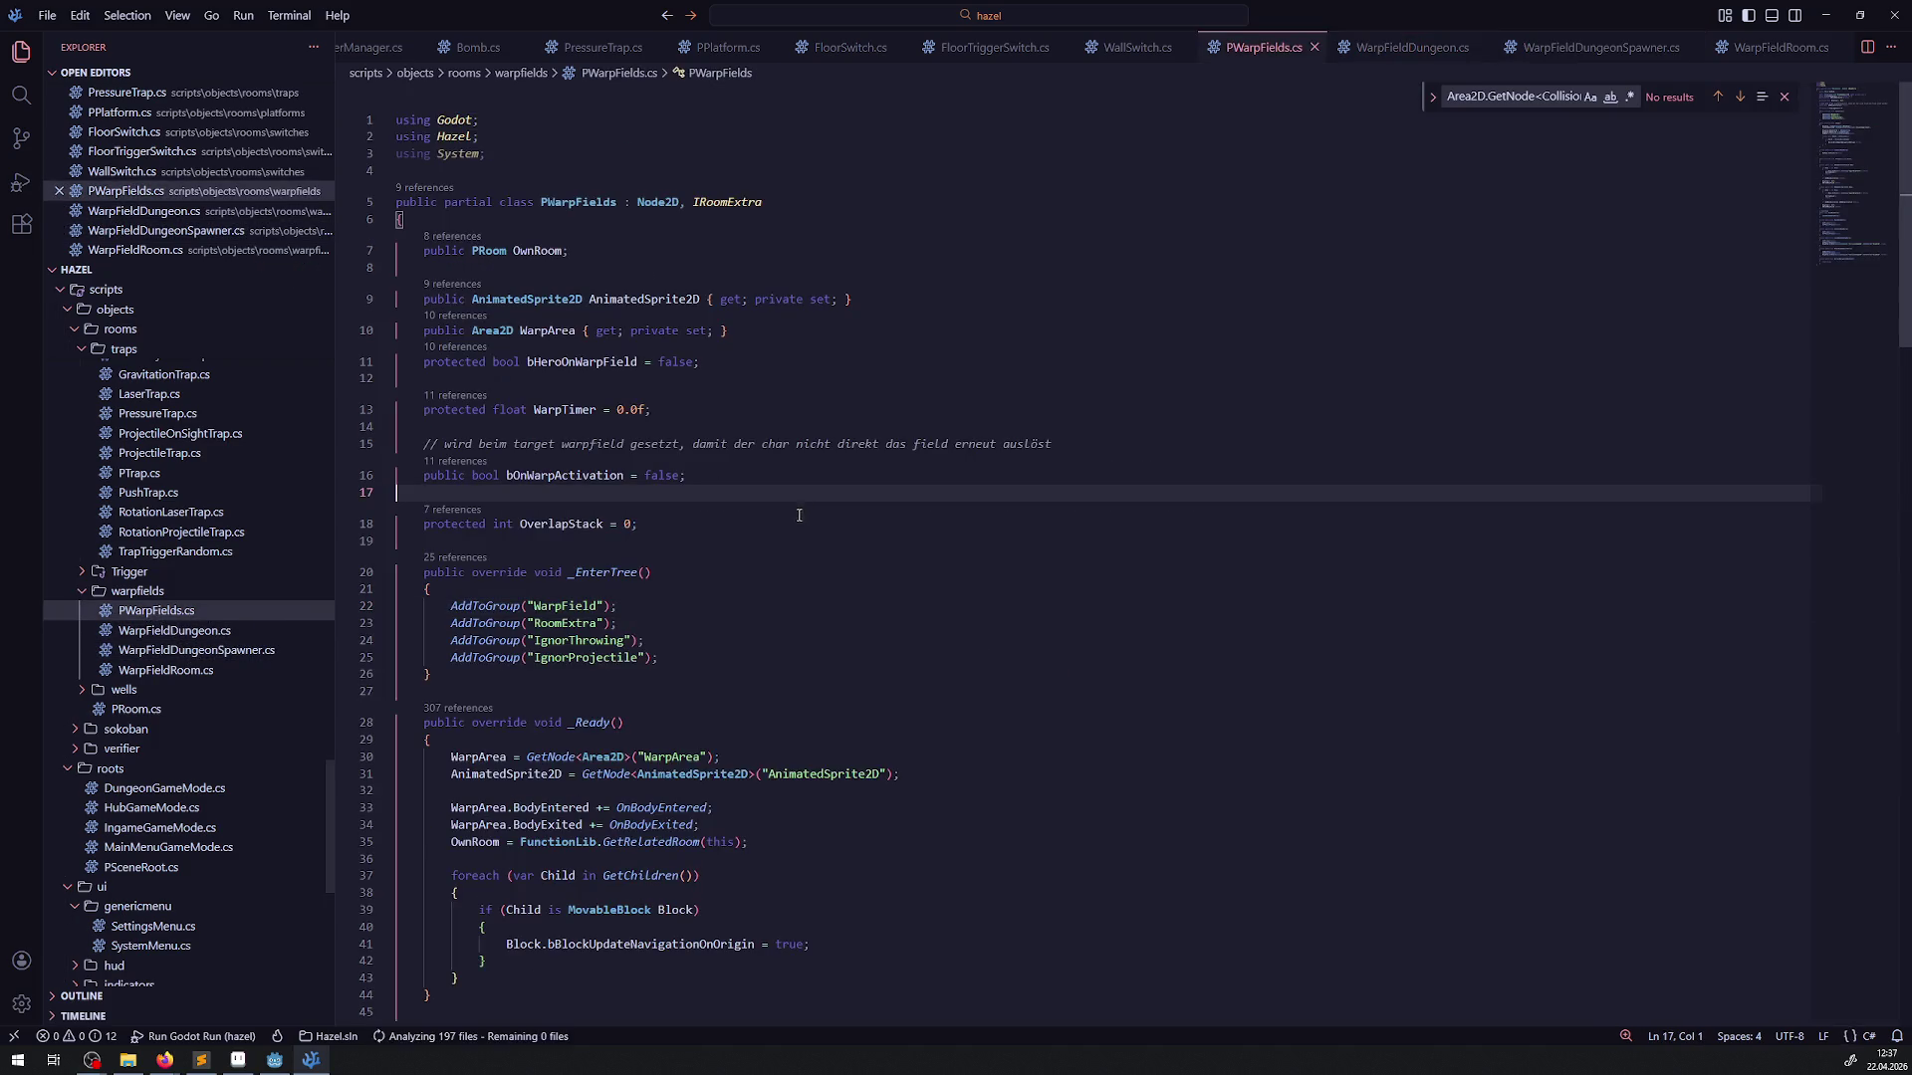
{"action": "left_click", "coordinate": [275, 1060]}
{"action": "left_click", "coordinate": [1653, 34]}
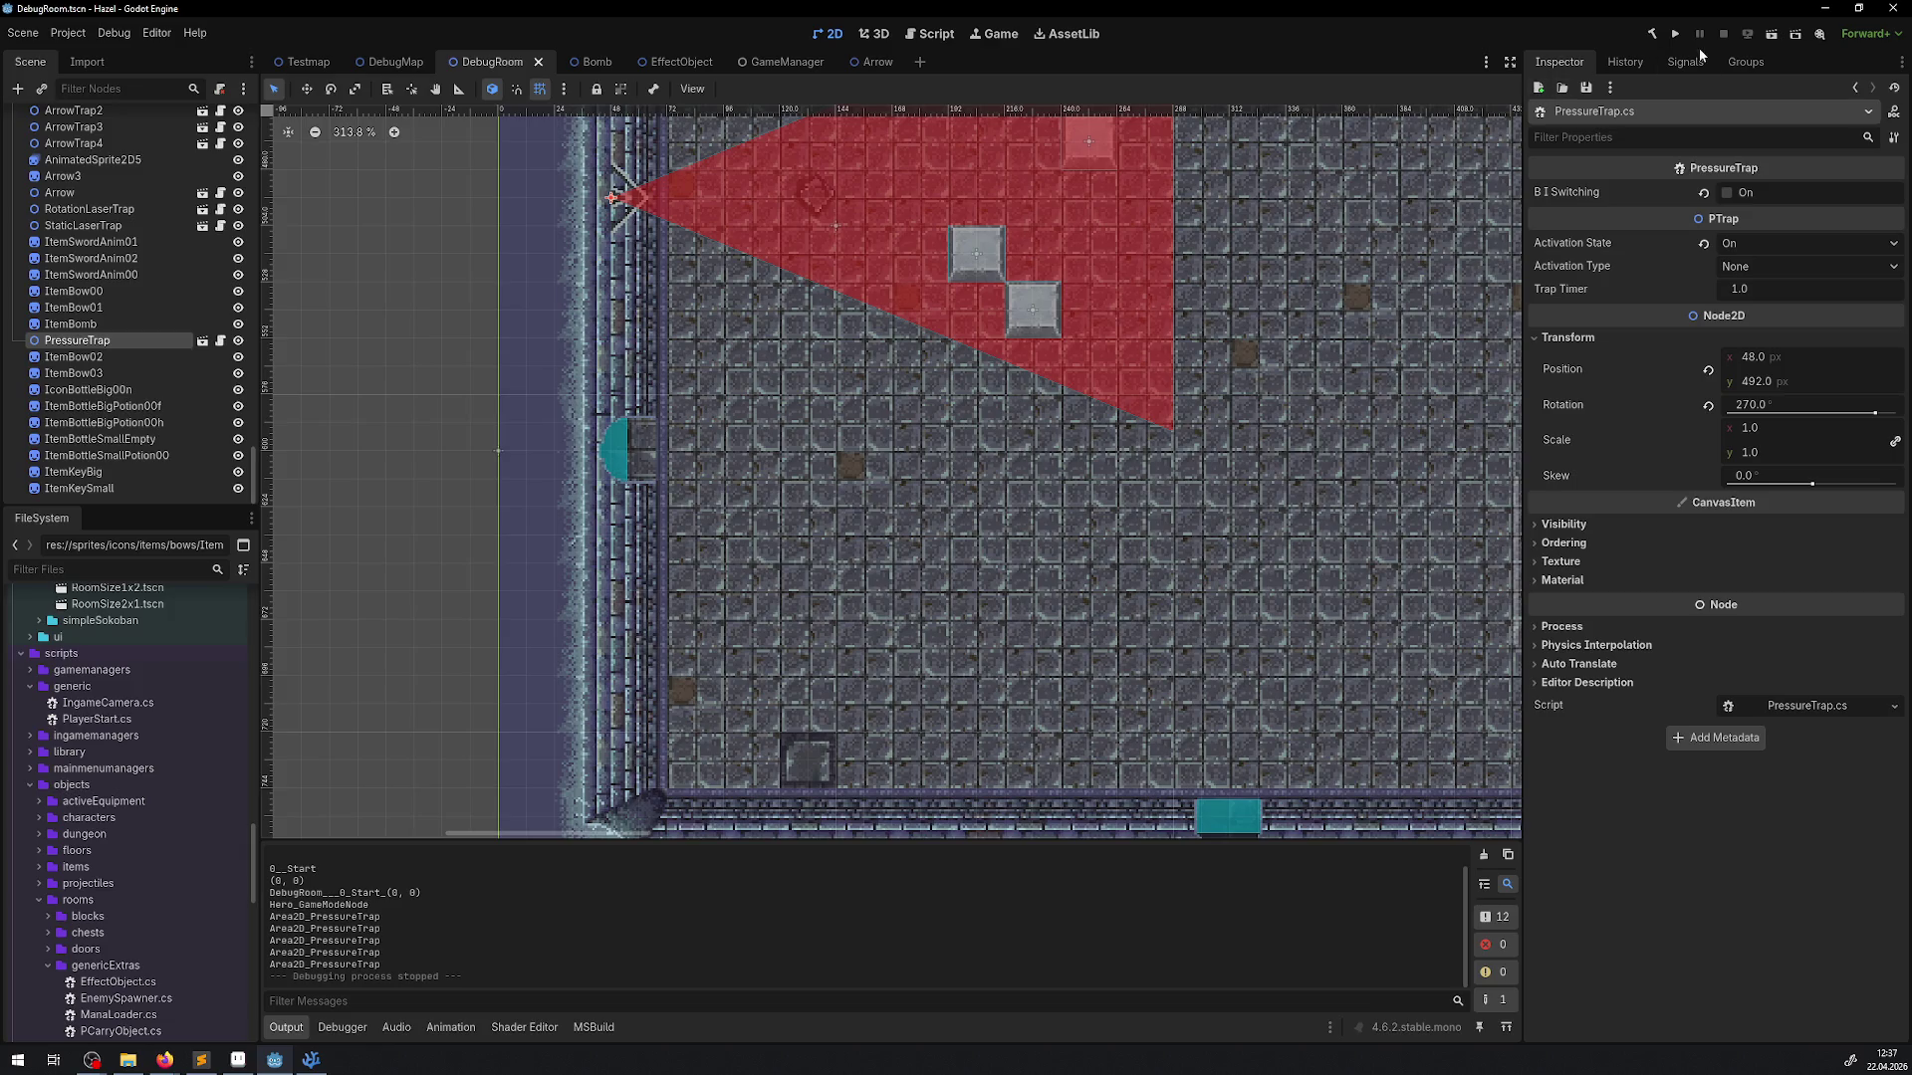
Run the game maximized, pick up the key and collect gems from the grid
{"action": "left_click", "coordinate": [1676, 35]}
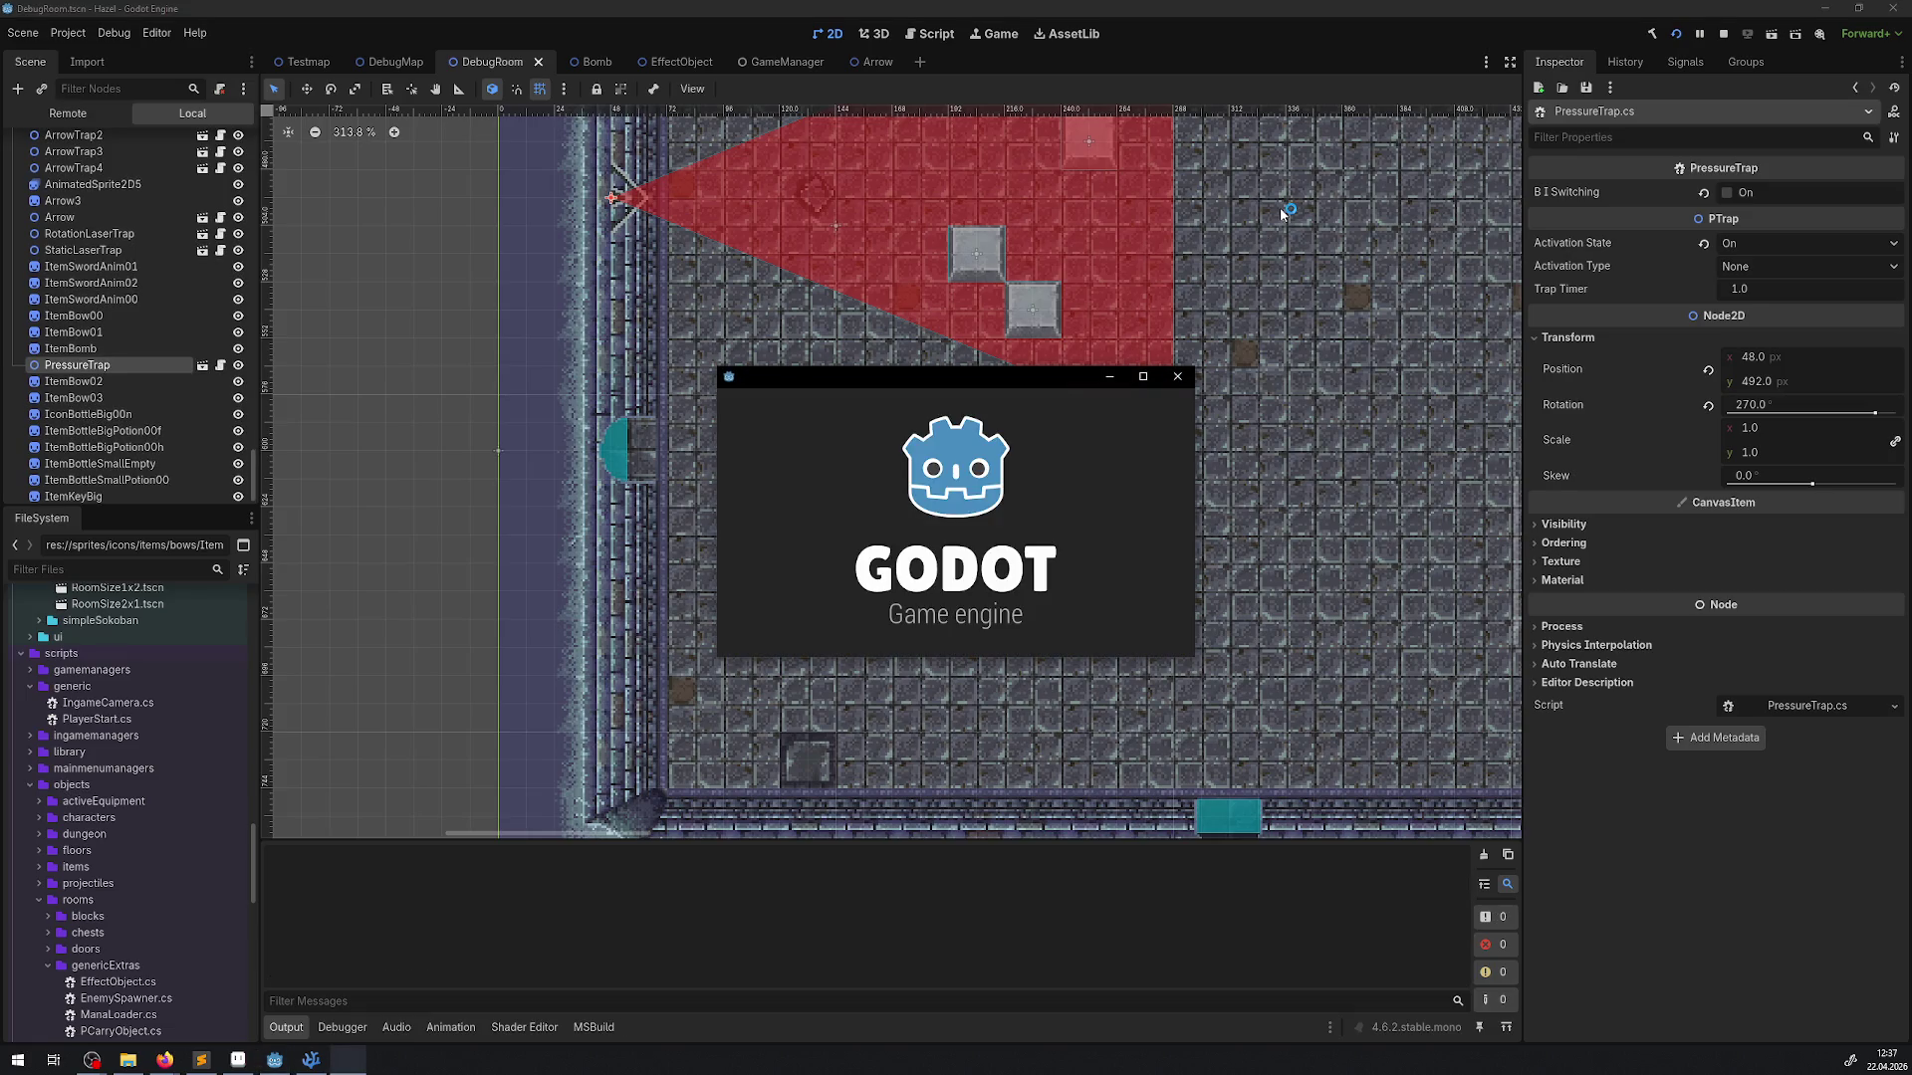
{"action": "left_click", "coordinate": [1158, 381]}
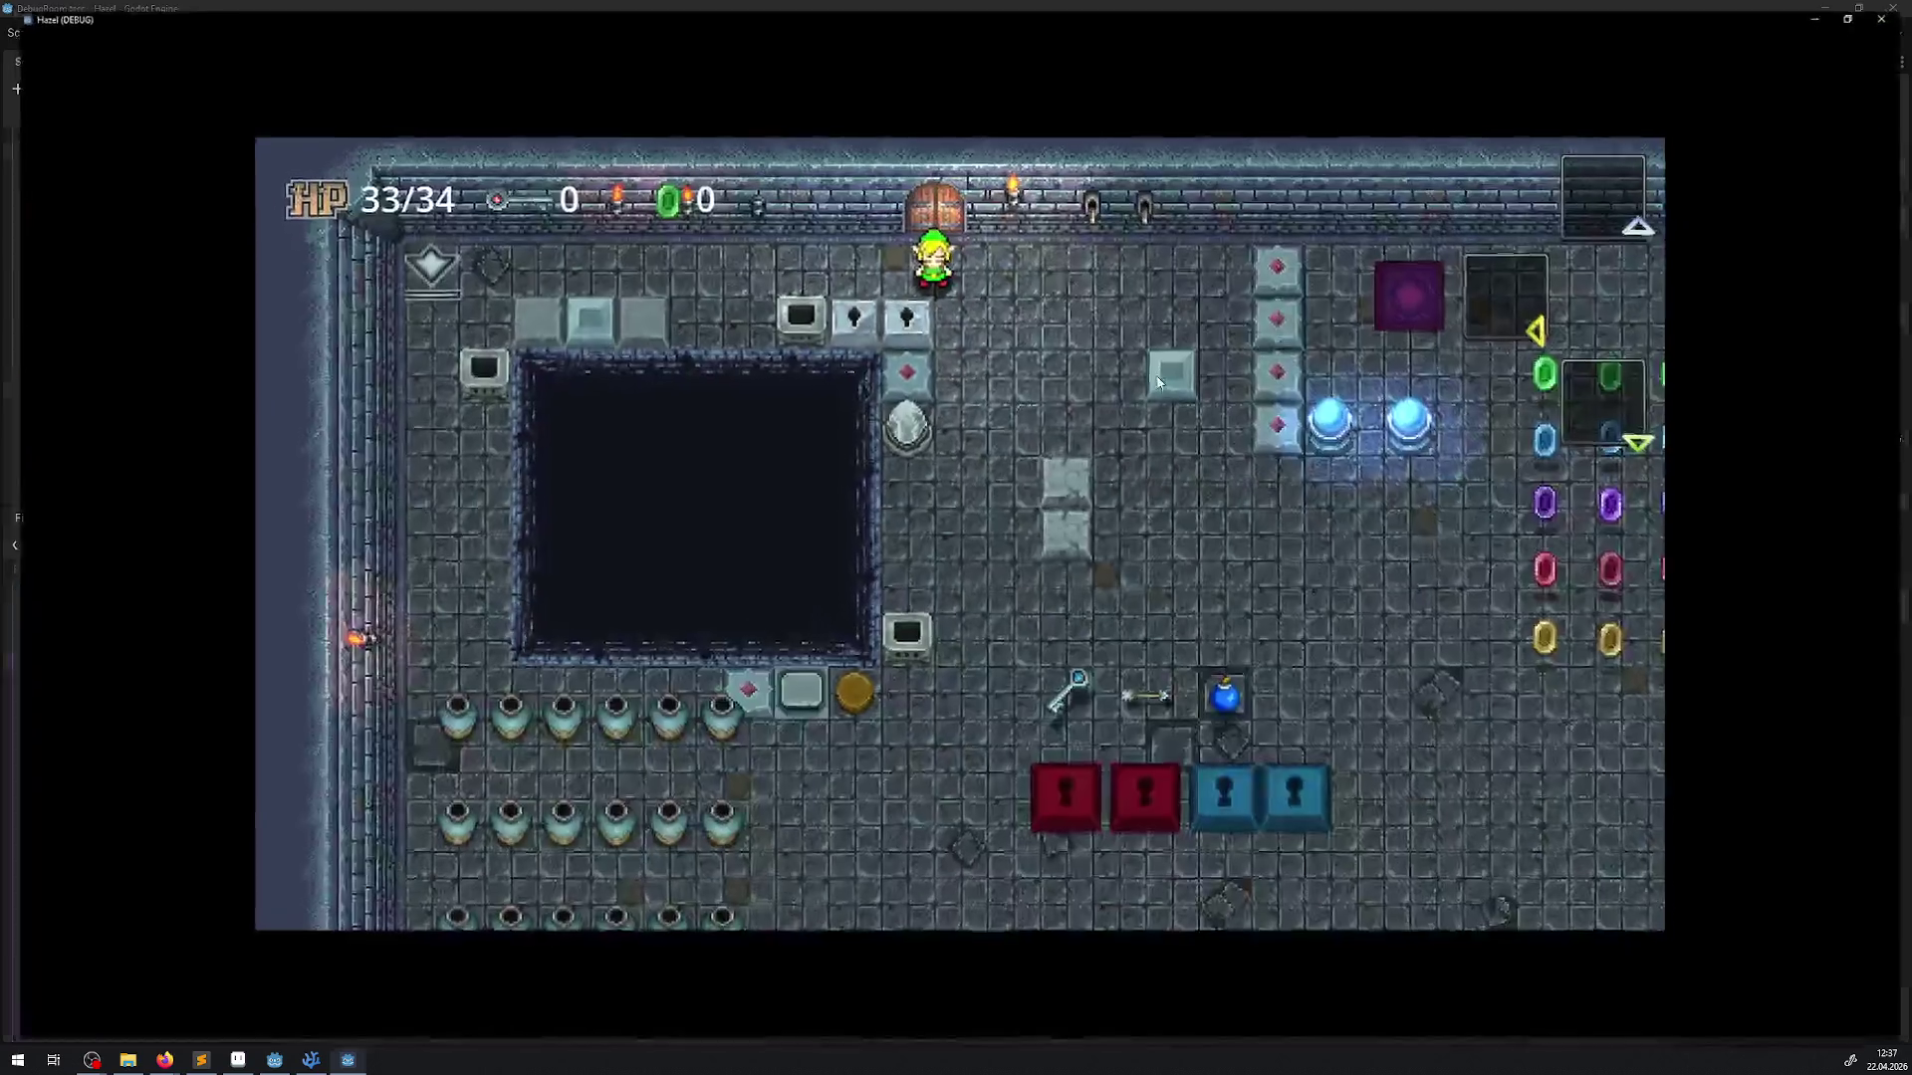
{"action": "key", "text": "Down"}
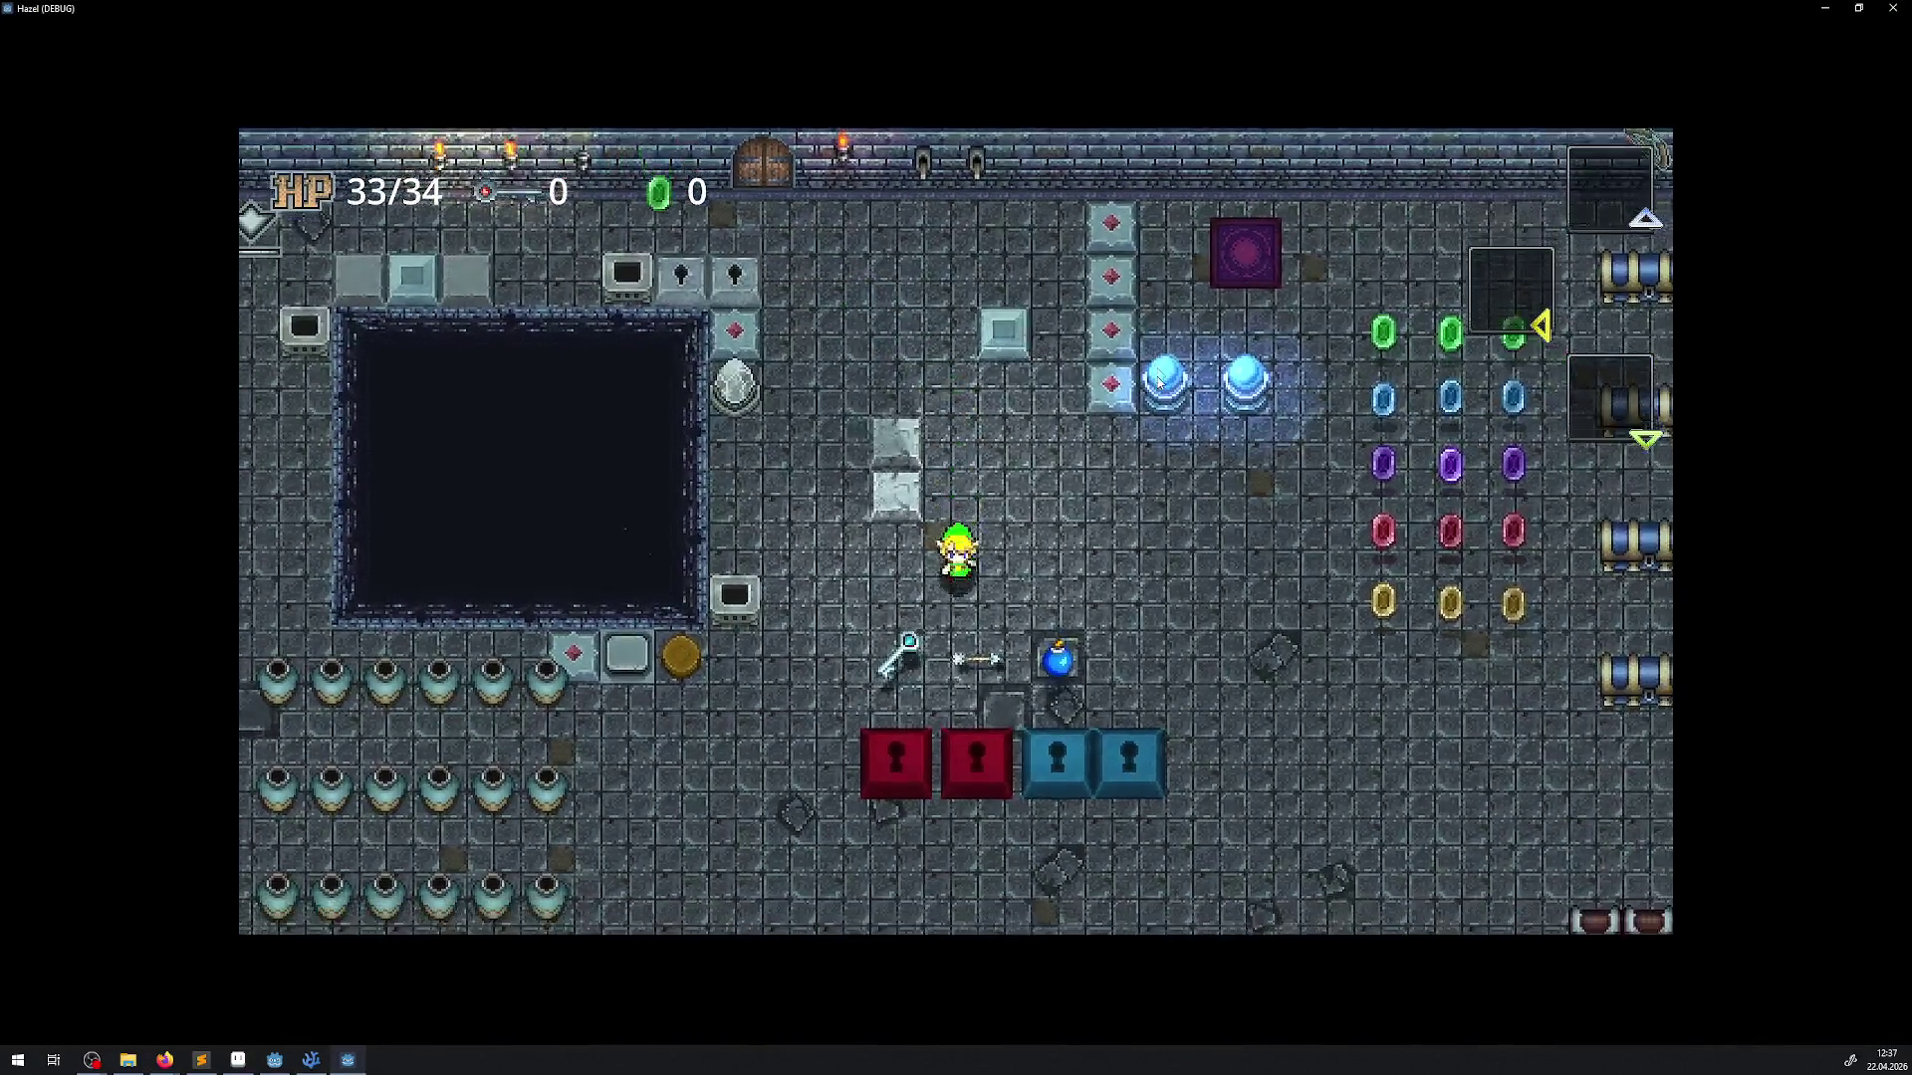
{"action": "key", "text": "Down"}
{"action": "key", "text": "Right"}
{"action": "key", "text": "Up"}
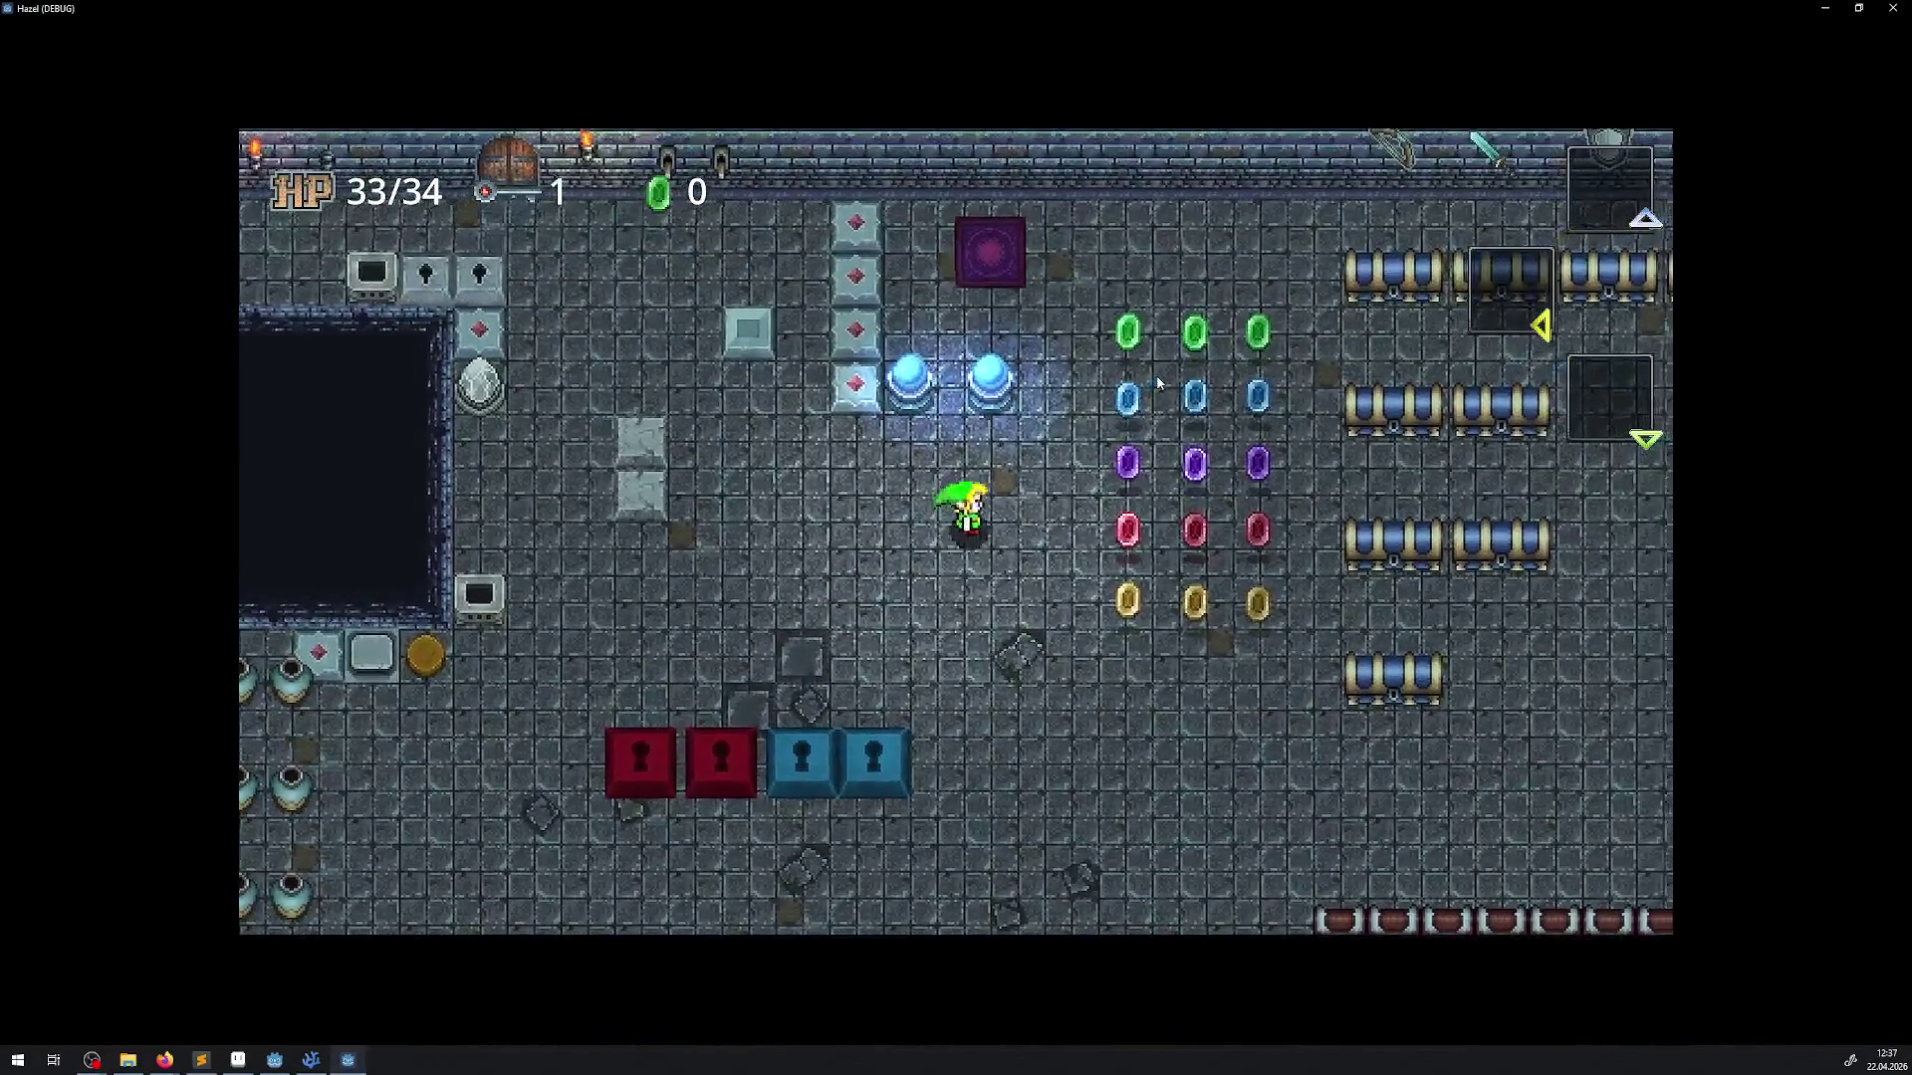
{"action": "key", "text": "Right"}
{"action": "key", "text": "Down"}
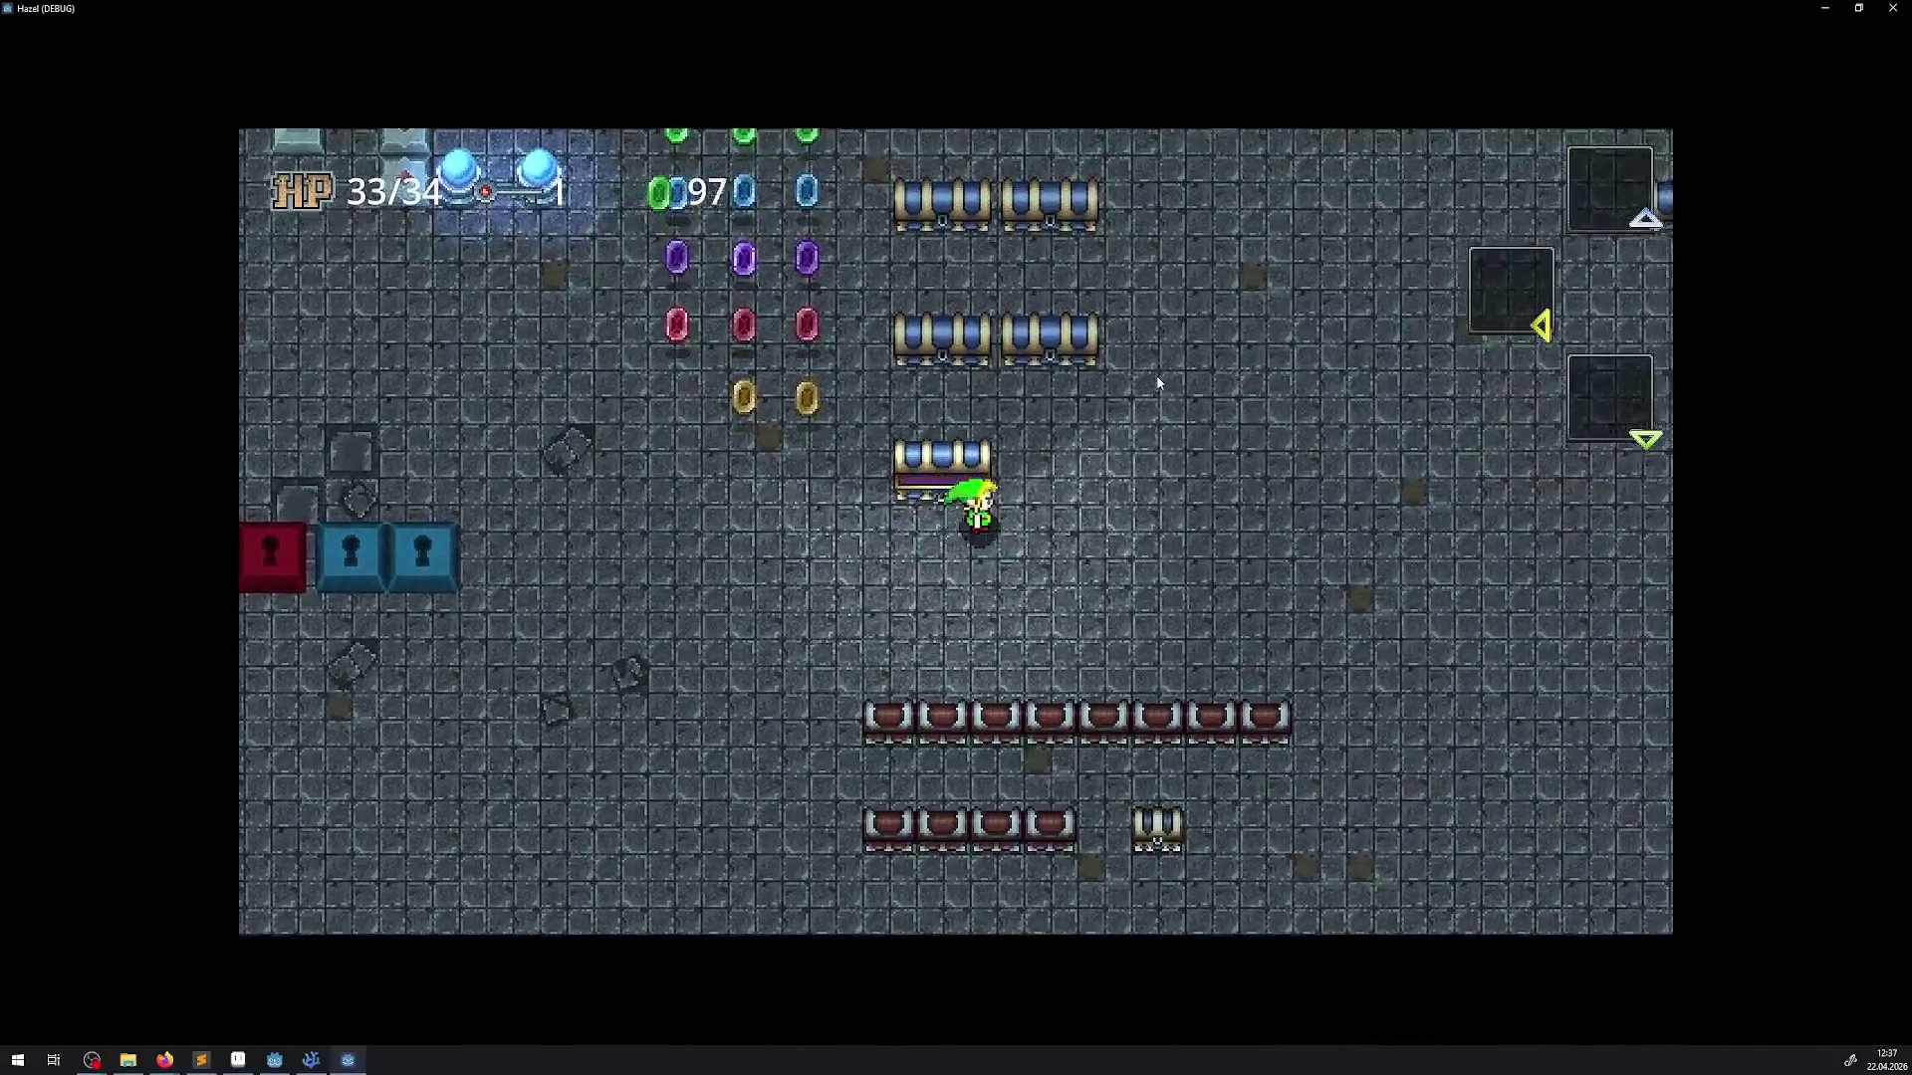
{"action": "key", "text": "Up"}
{"action": "key", "text": "Left"}
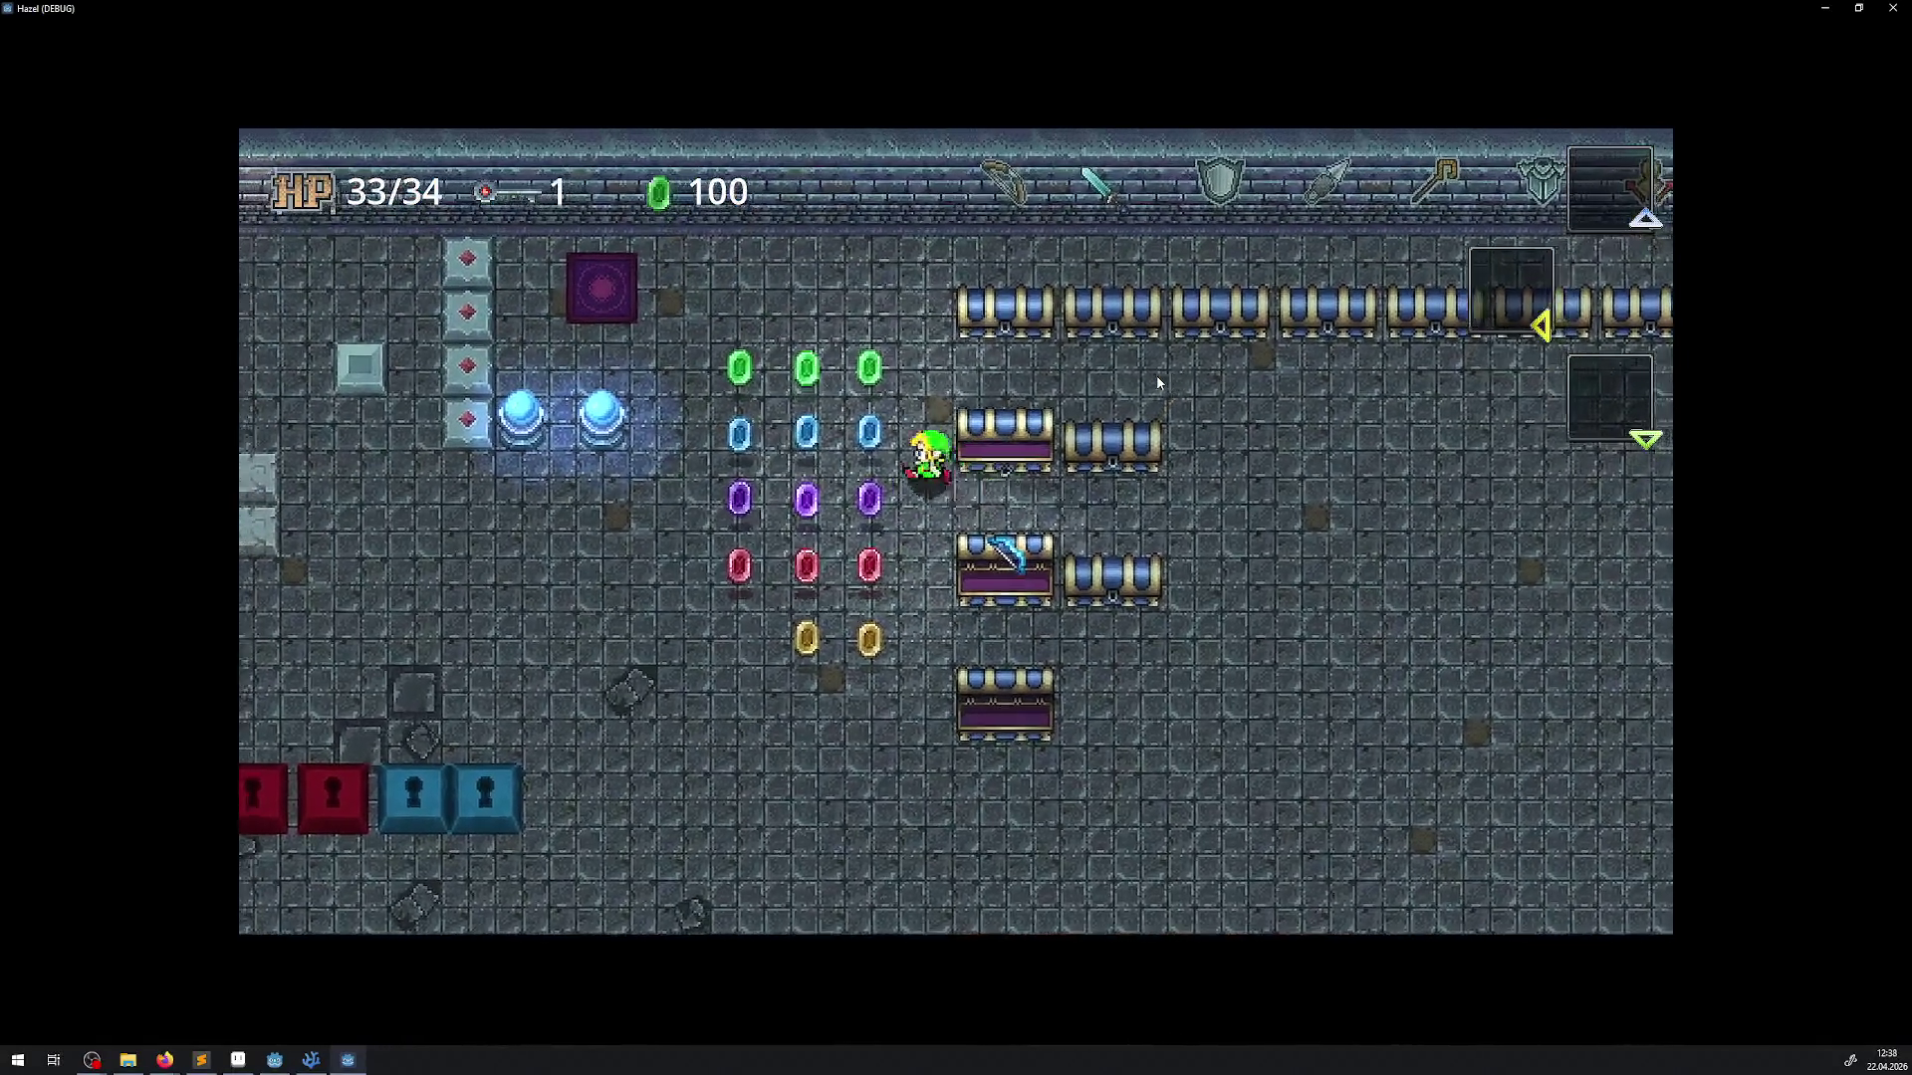
{"action": "key", "text": "Left"}
{"action": "key", "text": "Down"}
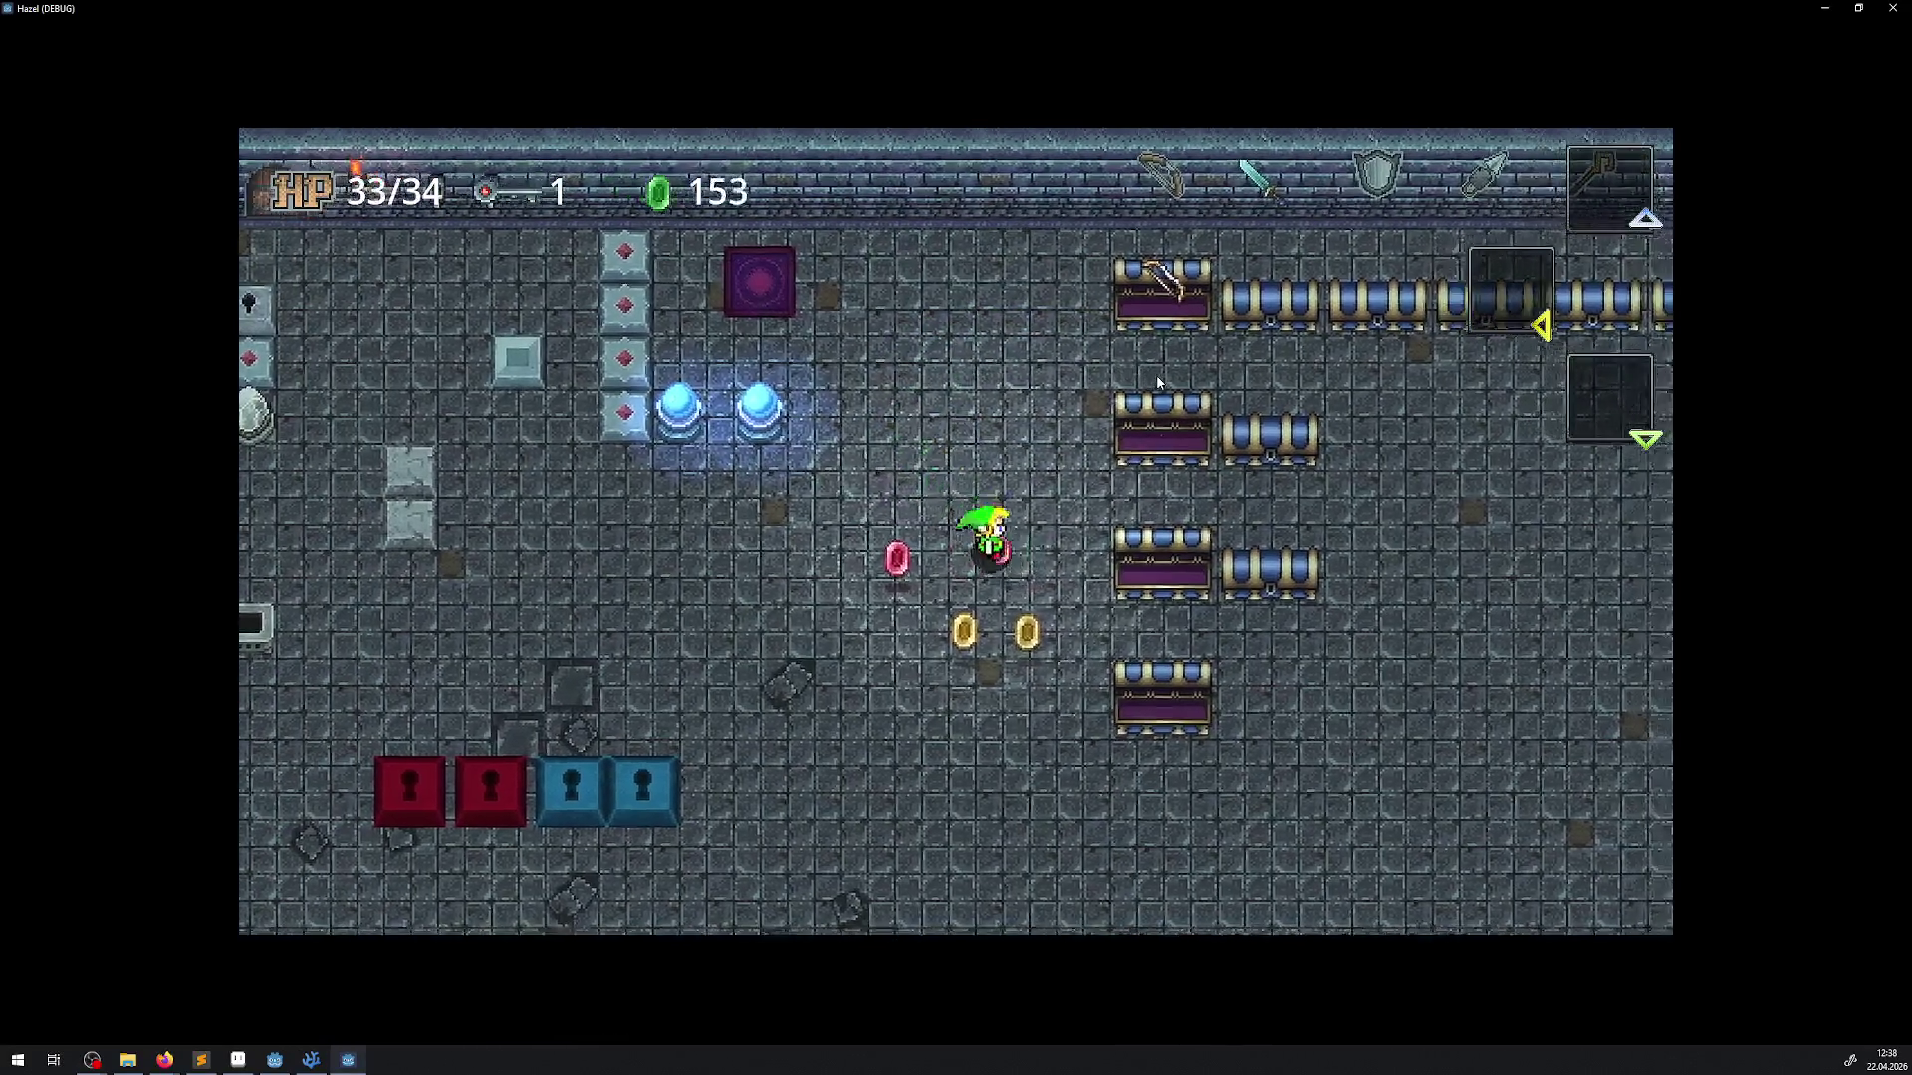
{"action": "key", "text": "Down"}
{"action": "key", "text": "Left"}
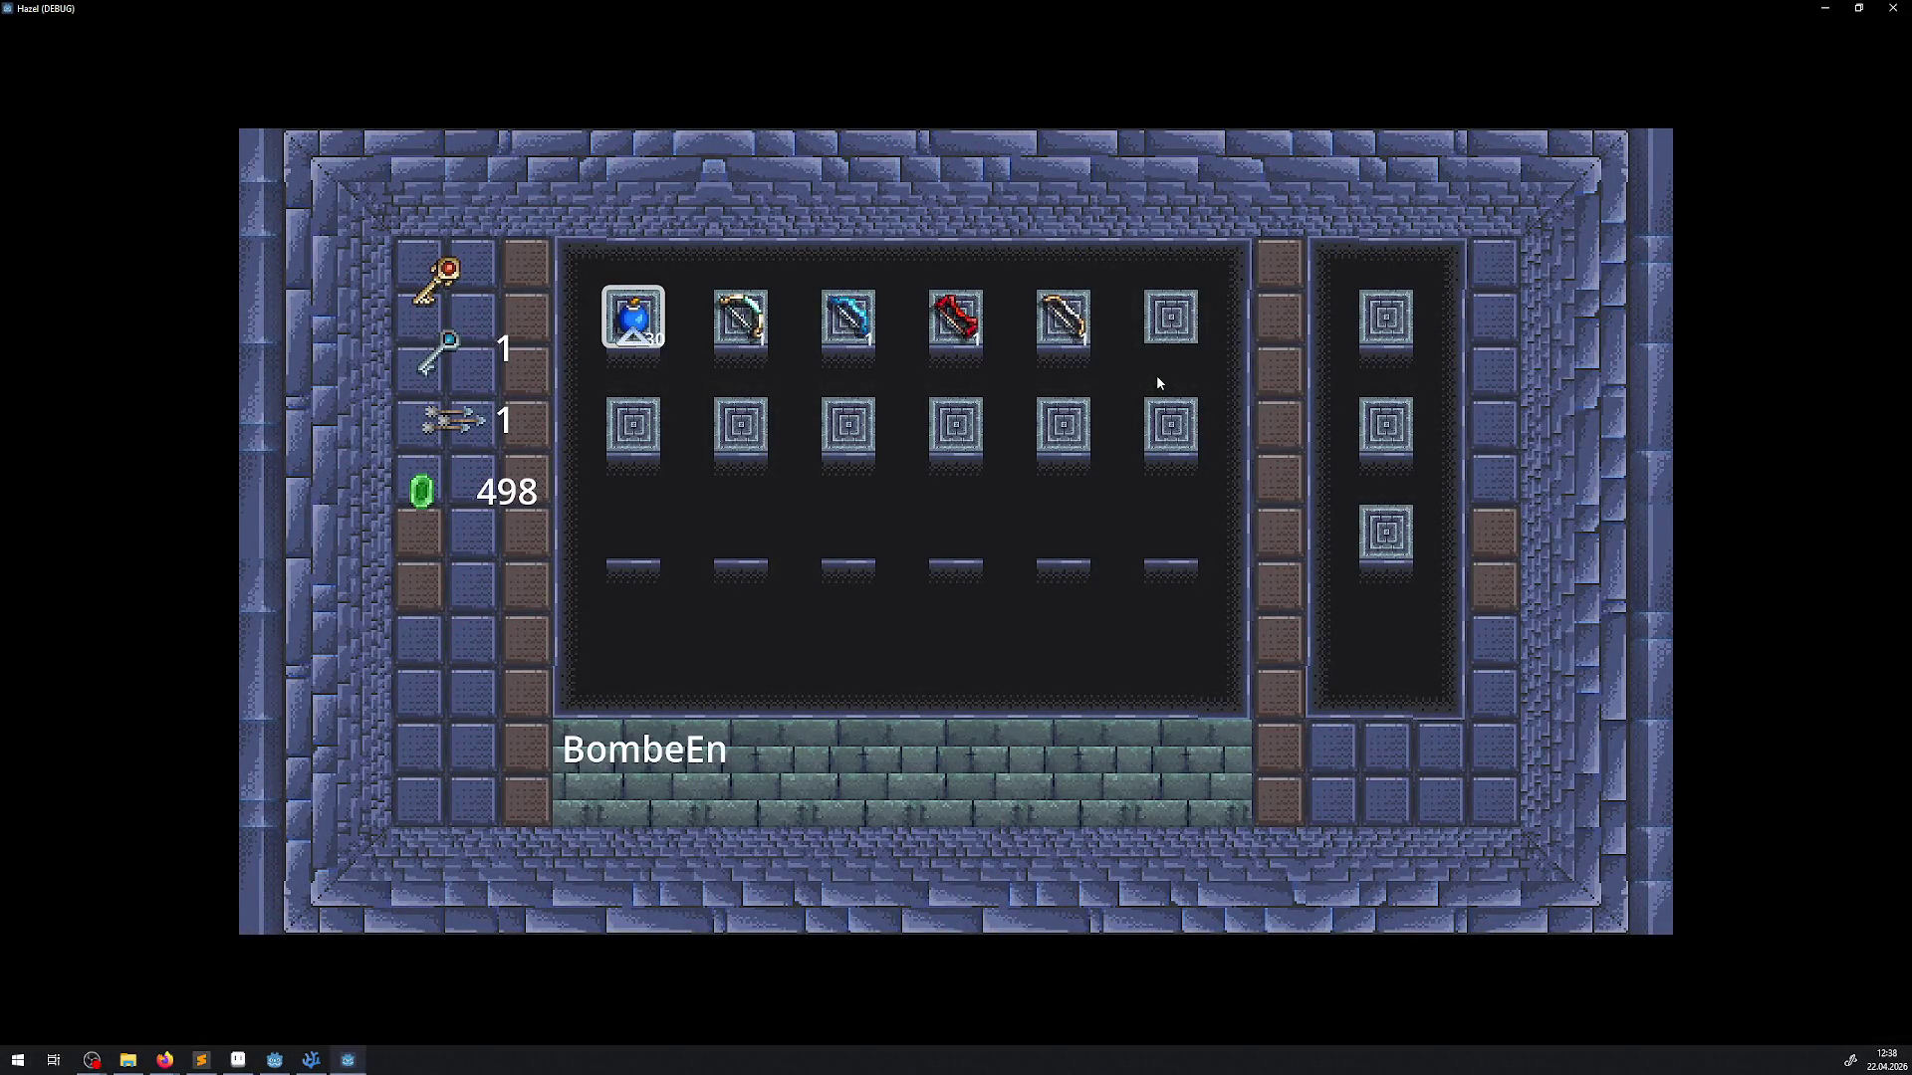
Equip the bow from the inventory
{"action": "key", "text": "Right"}
{"action": "key", "text": "Escape"}
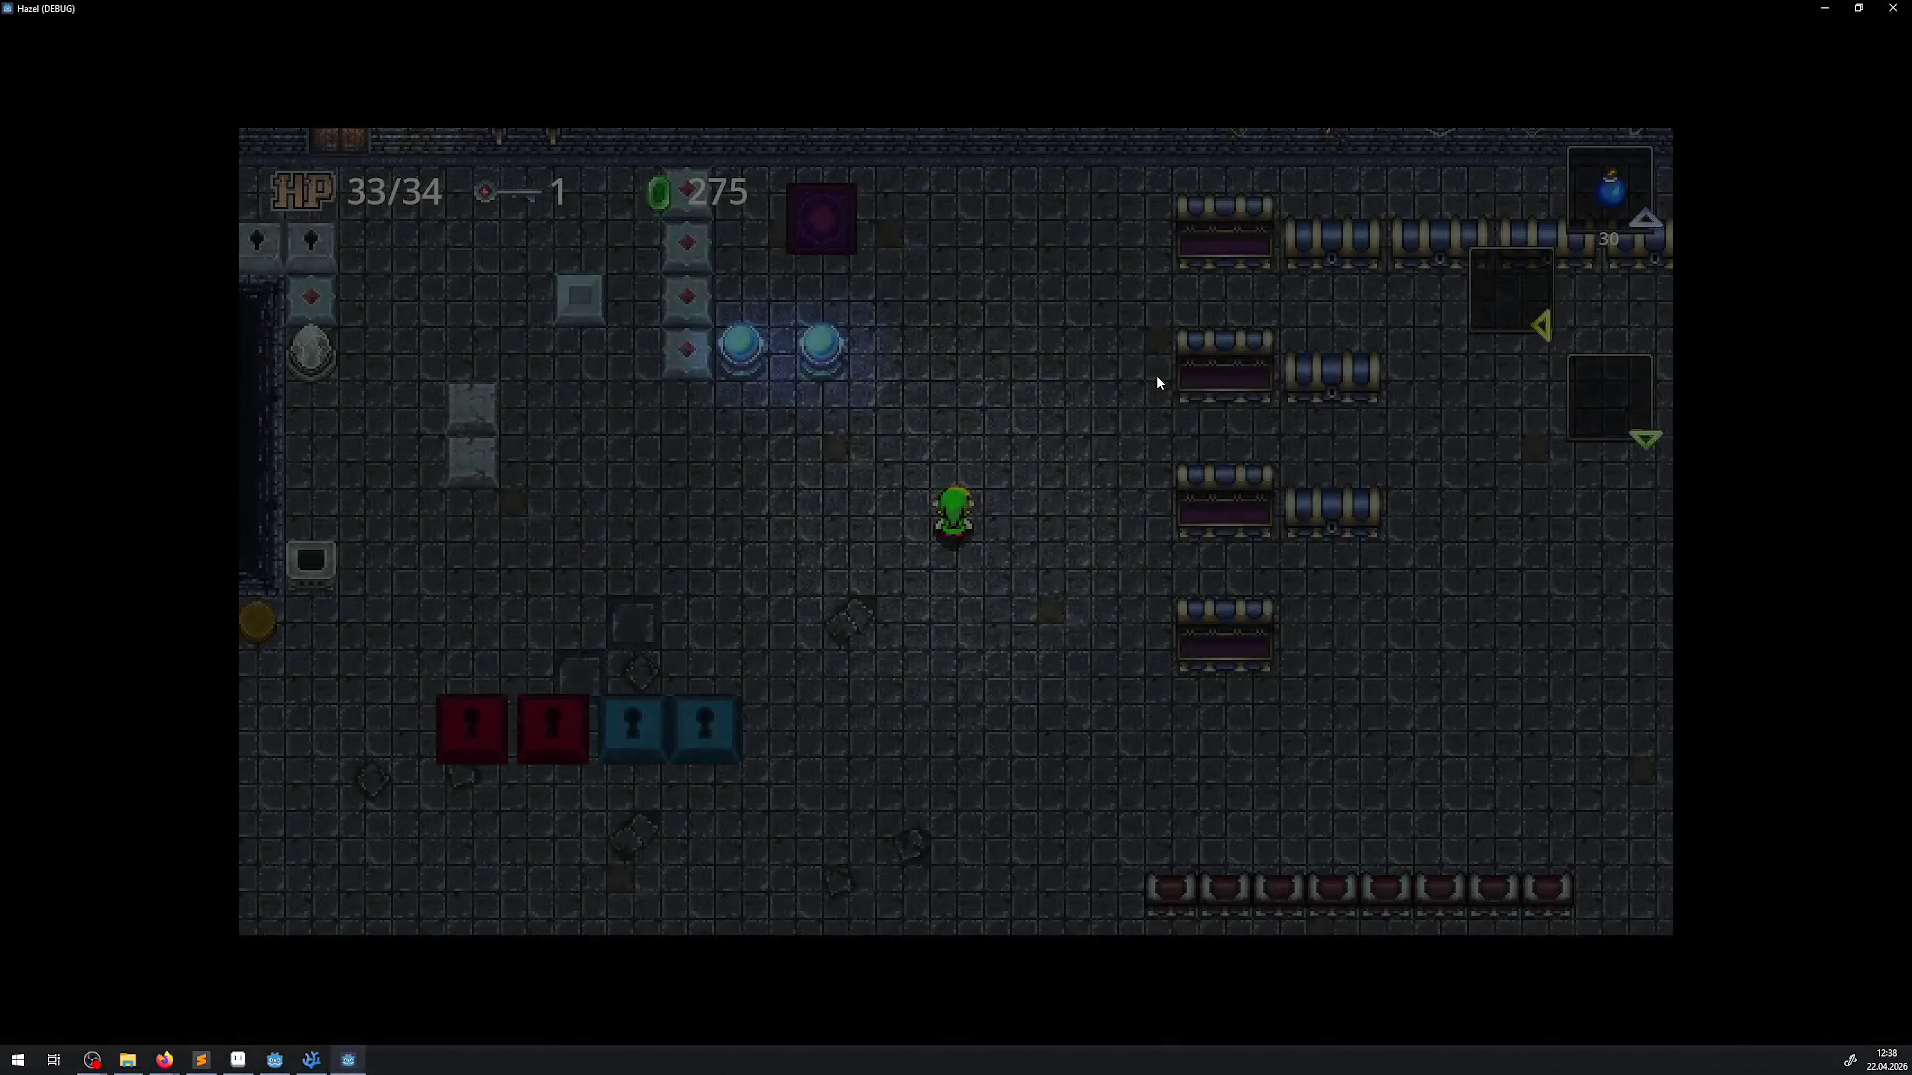
{"action": "key", "text": "Escape"}
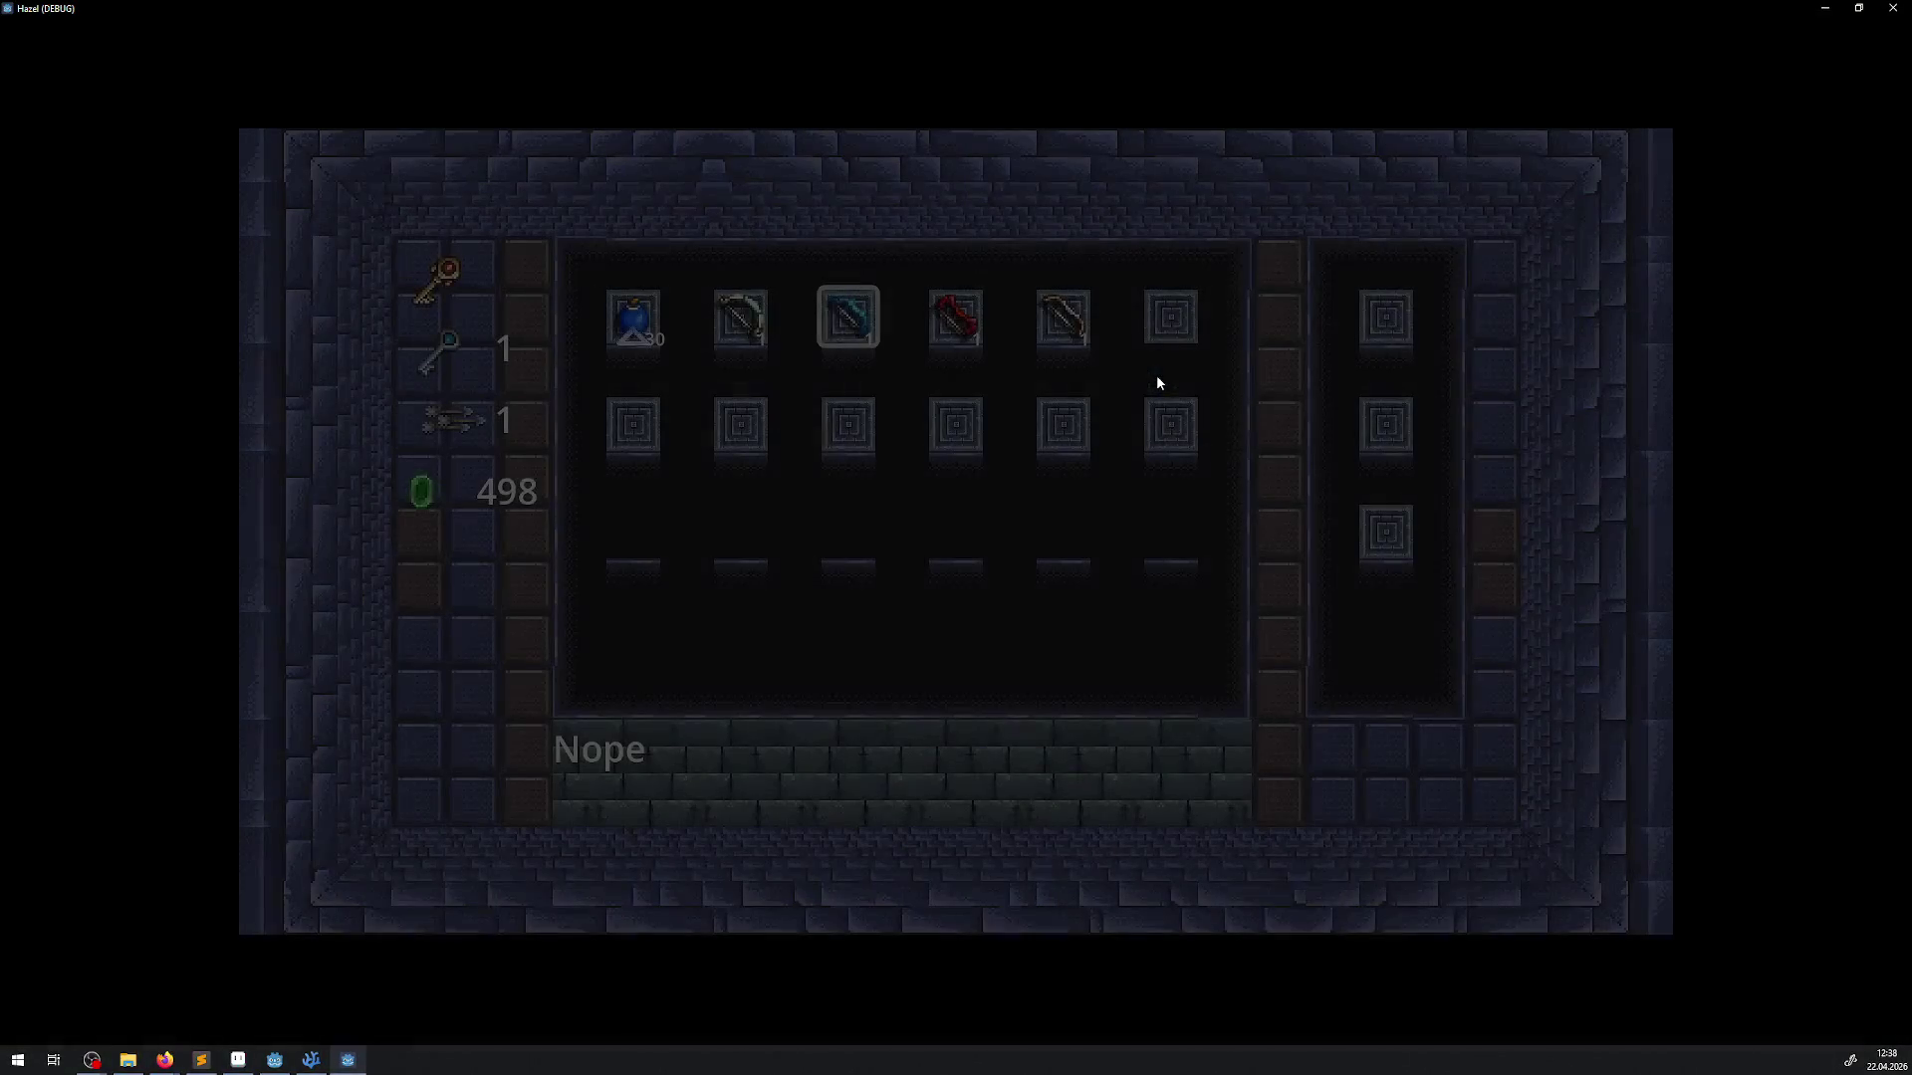
{"action": "key", "text": "Right"}
{"action": "key", "text": "Right"}
{"action": "key", "text": "Right"}
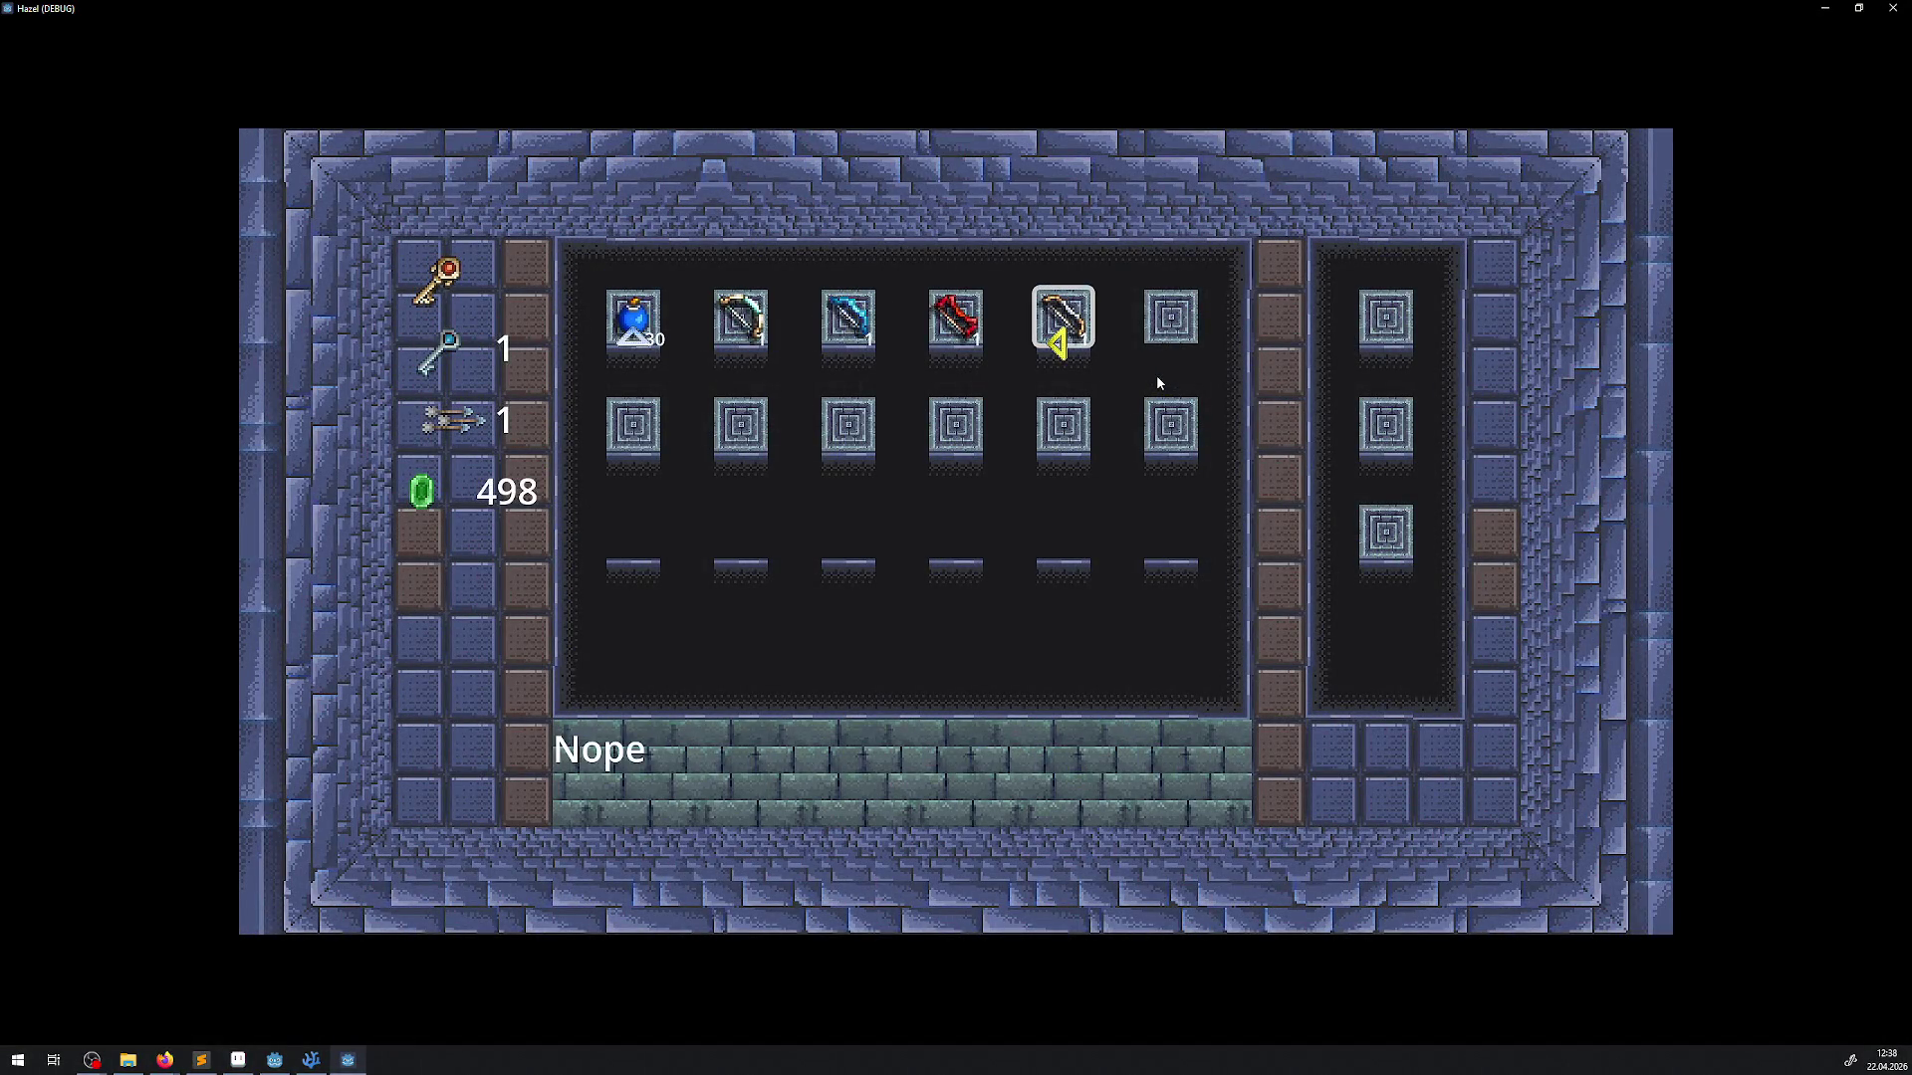
{"action": "key", "text": "Escape"}
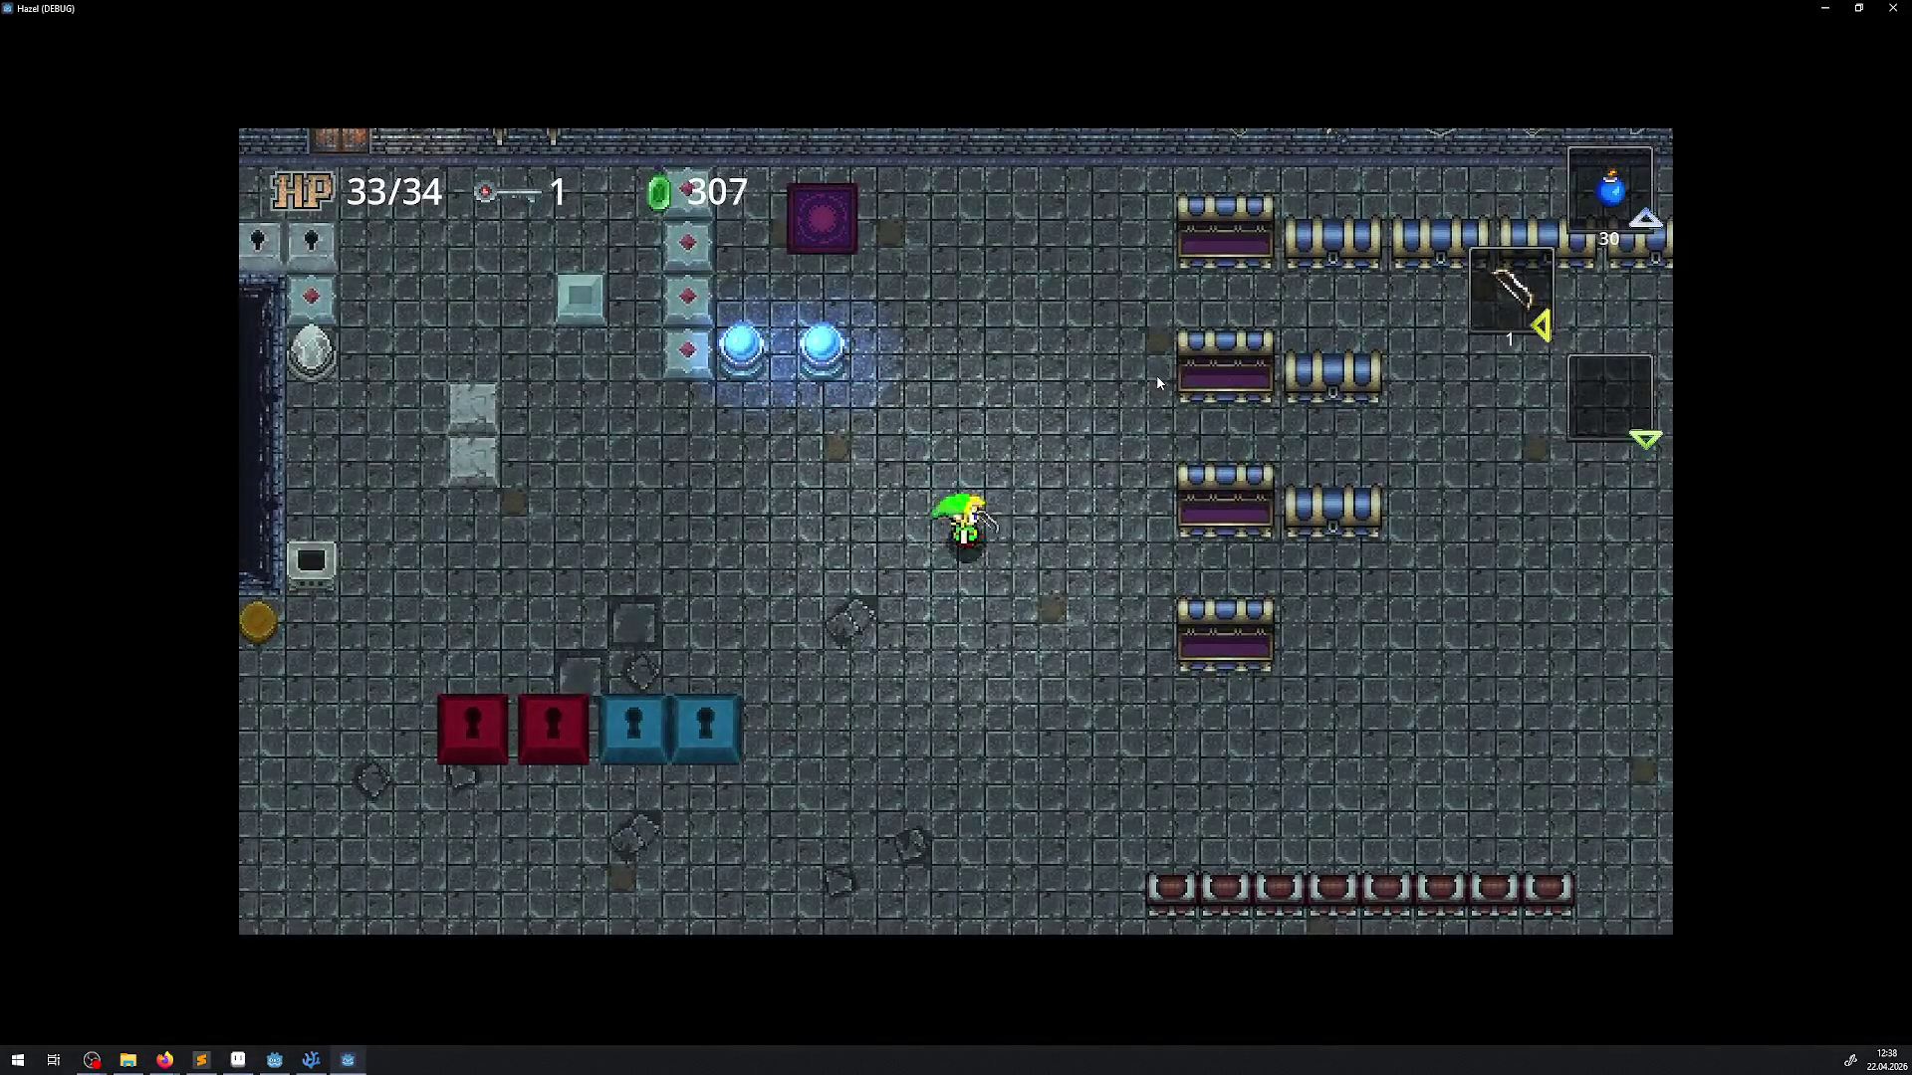
Walk to the chest rows and open a chest to refill arrows
{"action": "key", "text": "Down"}
{"action": "key", "text": "Right"}
{"action": "key", "text": "Down"}
{"action": "key", "text": "Right"}
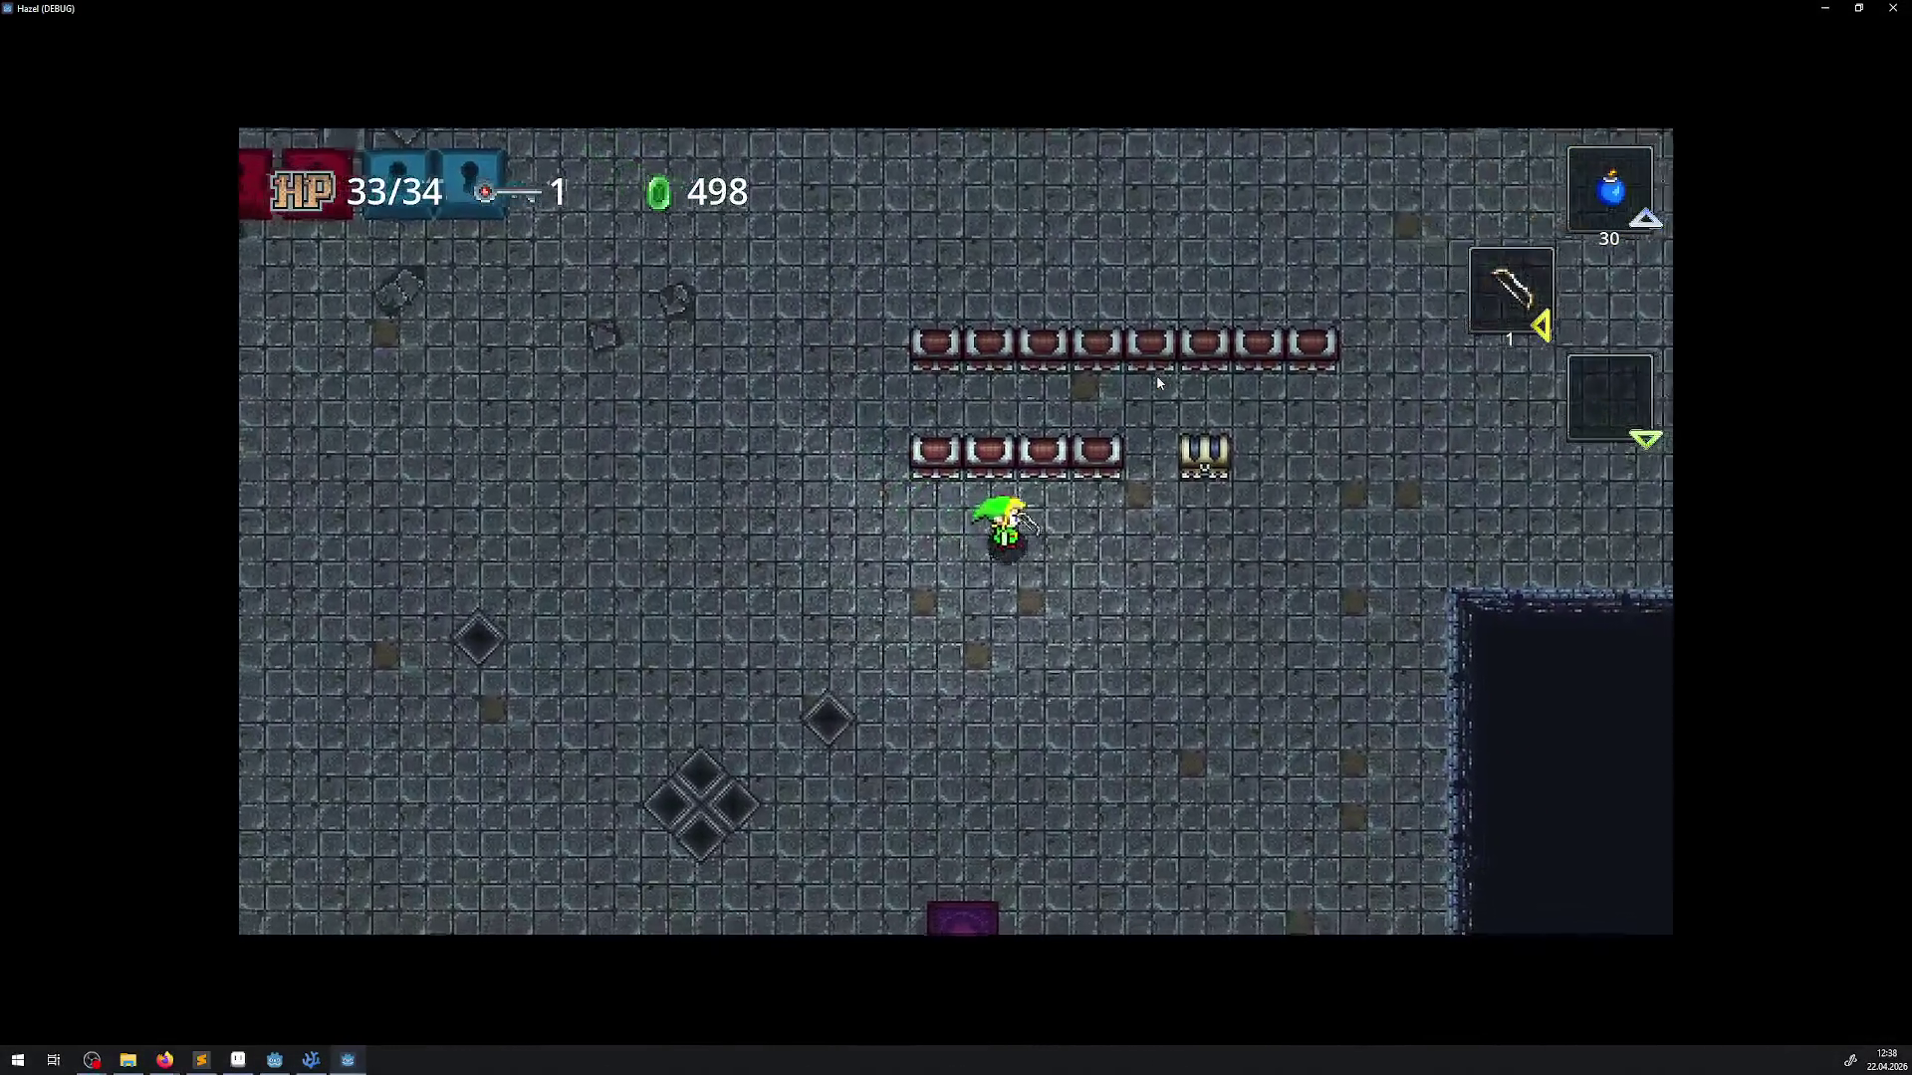
{"action": "key", "text": "Up"}
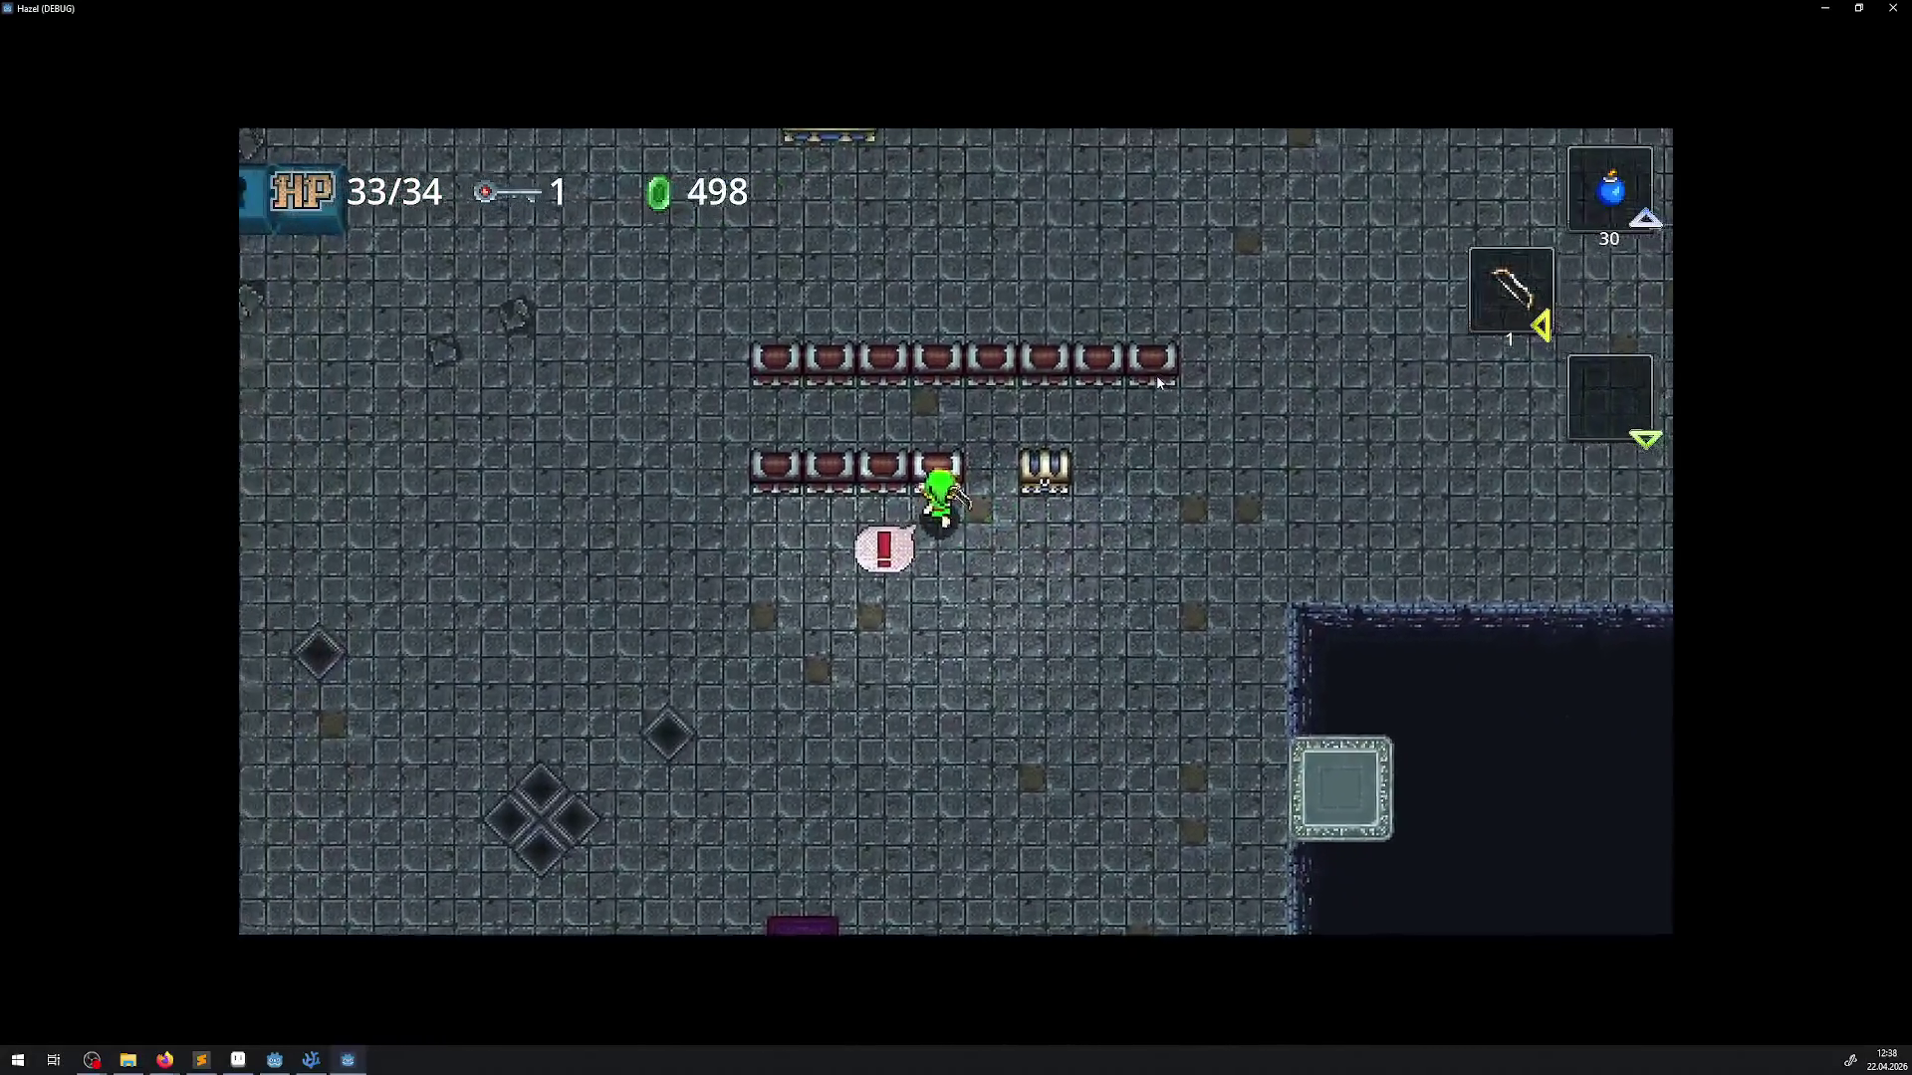
{"action": "key", "text": "space"}
{"action": "key", "text": "Right"}
{"action": "key", "text": "Down"}
Fire arrows across the pit and walk right along its top edge
{"action": "key", "text": "Right"}
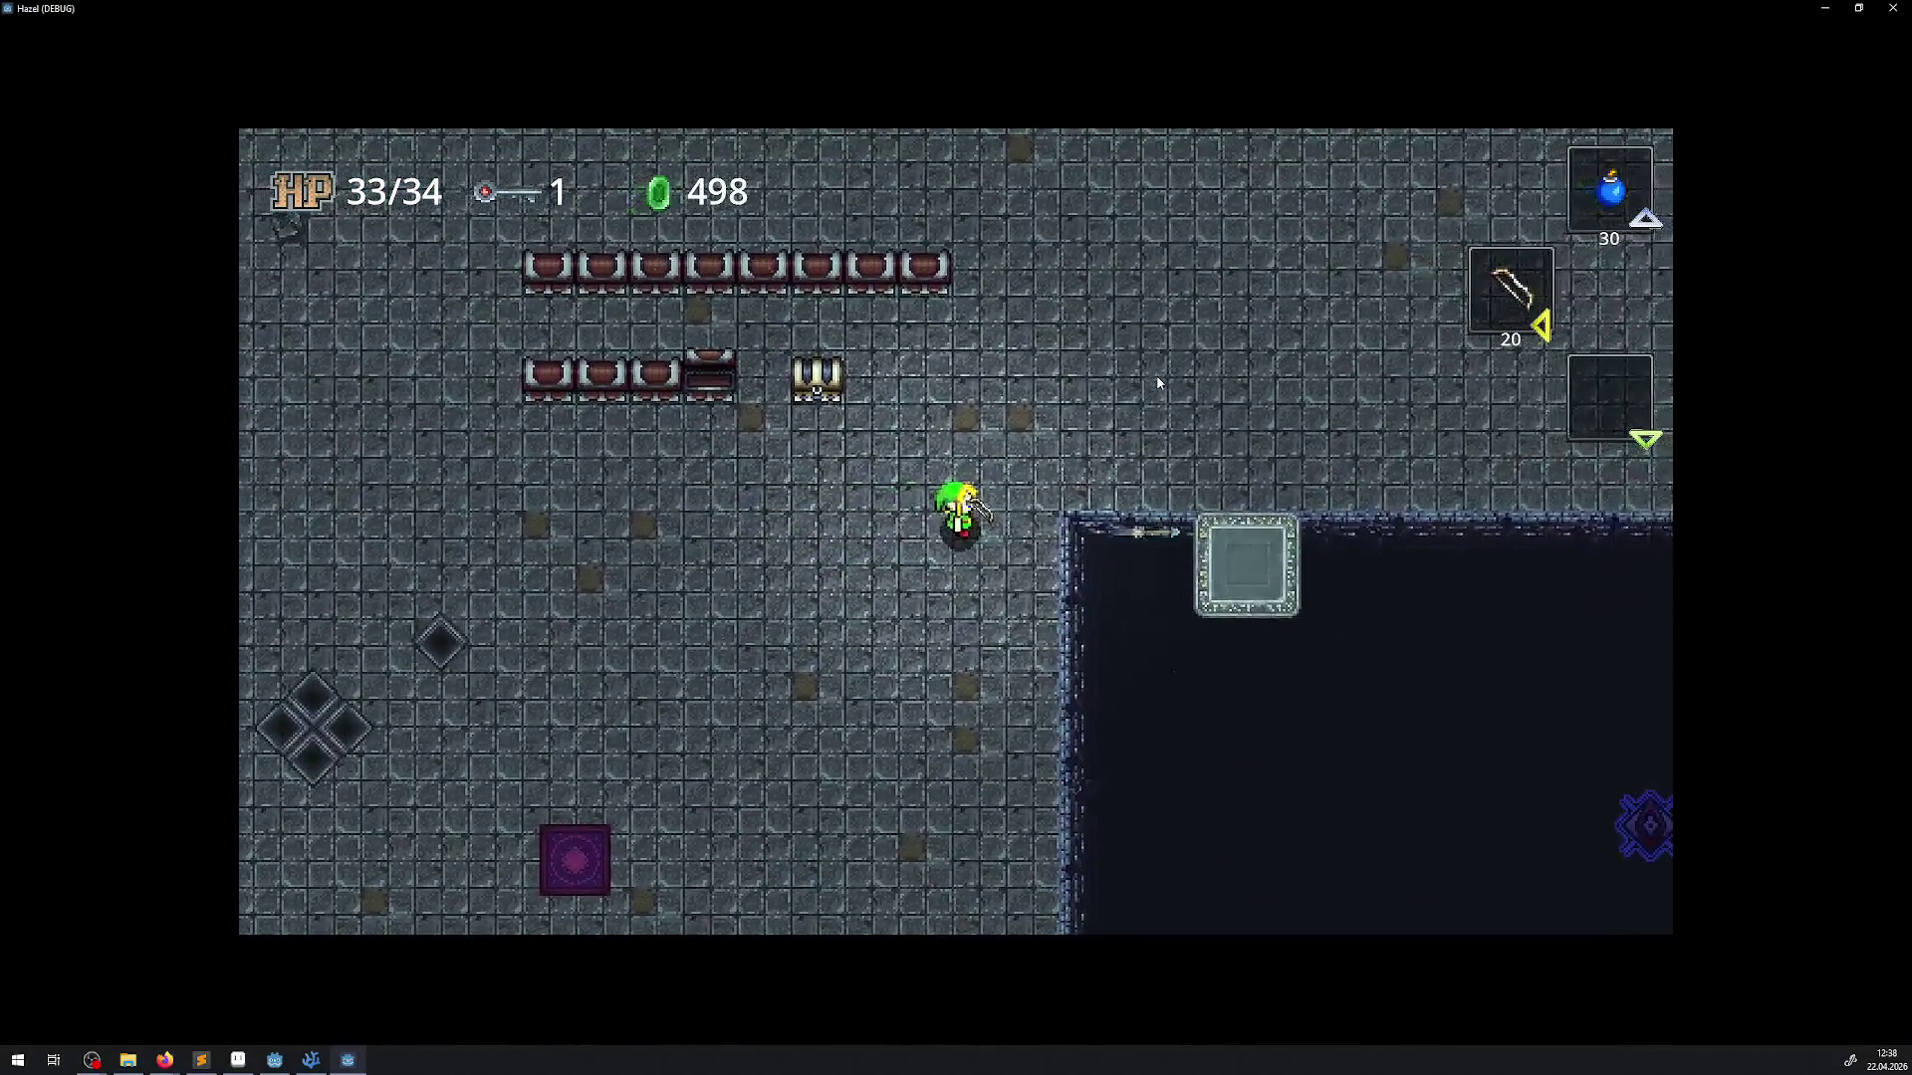
{"action": "key", "text": "Down"}
{"action": "key", "text": "x"}
{"action": "key", "text": "x"}
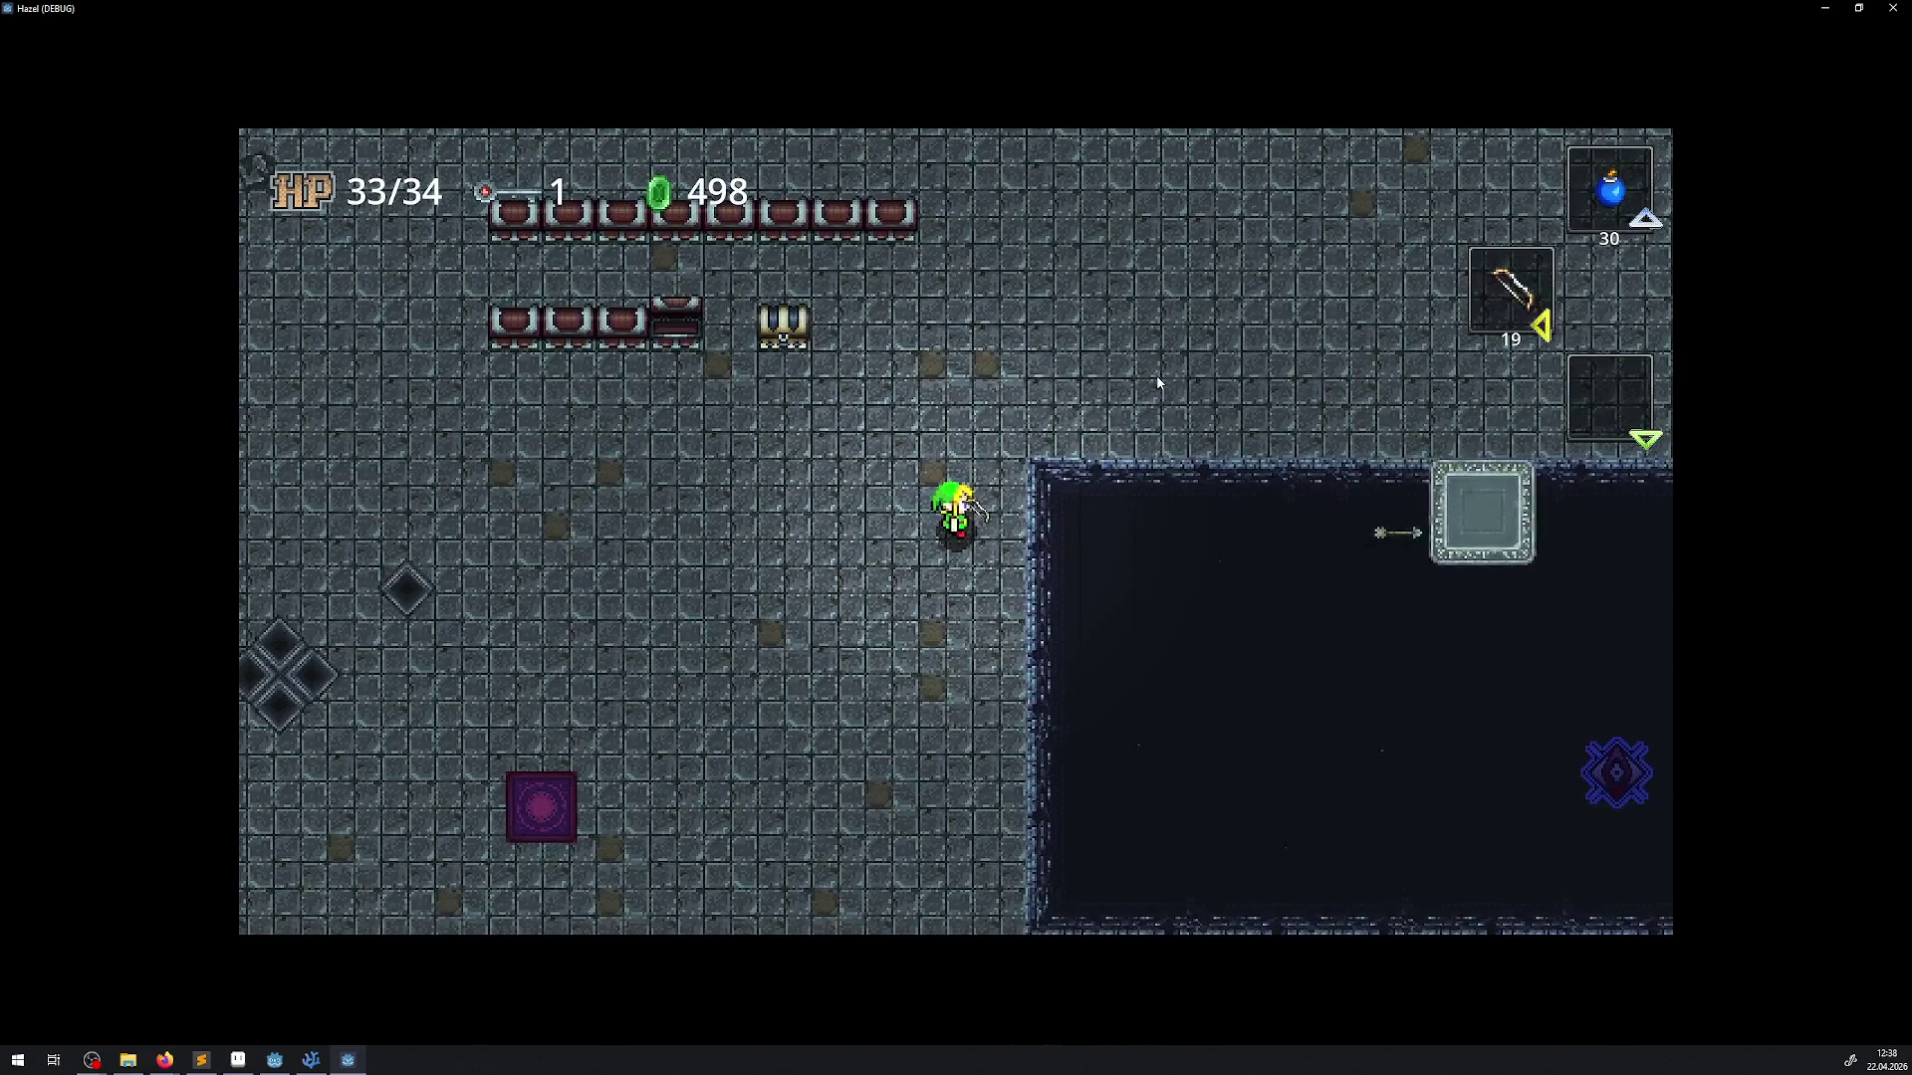
{"action": "key", "text": "Up"}
{"action": "key", "text": "Right"}
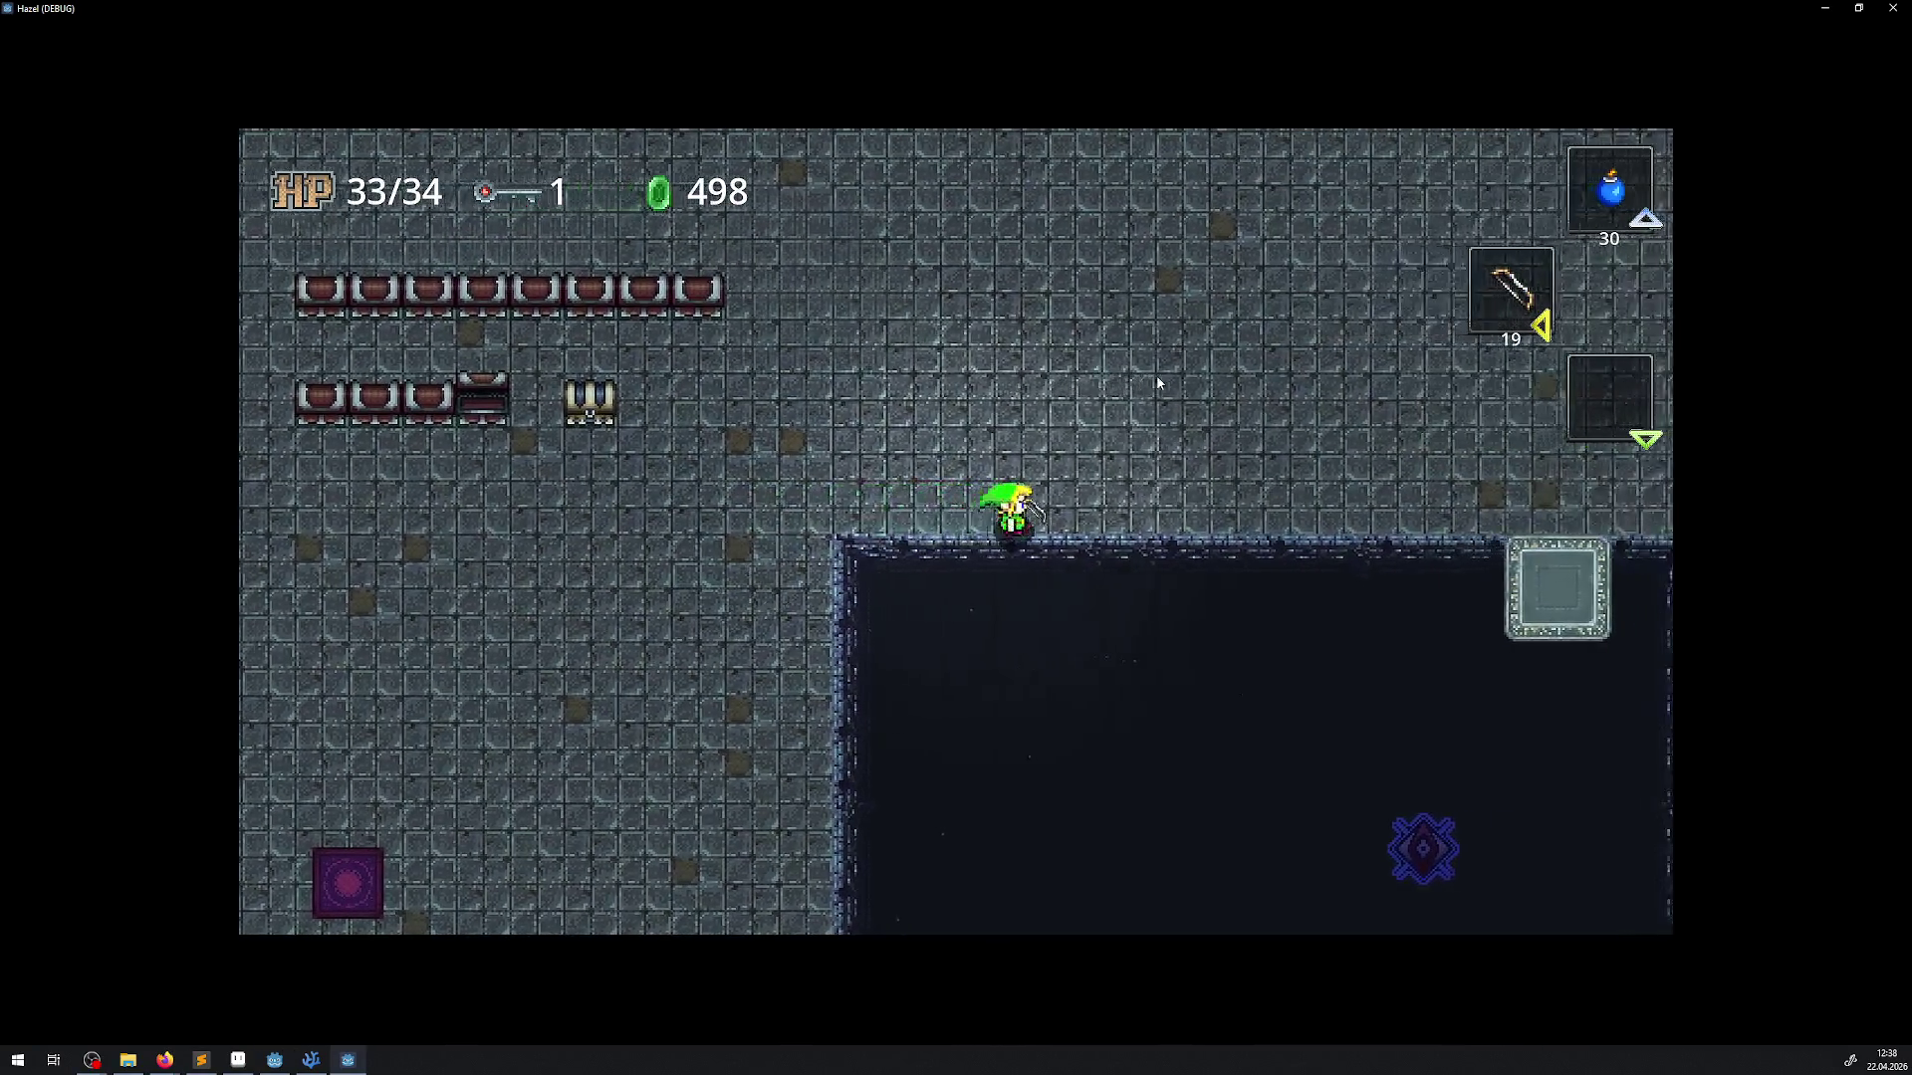
{"action": "key", "text": "Right"}
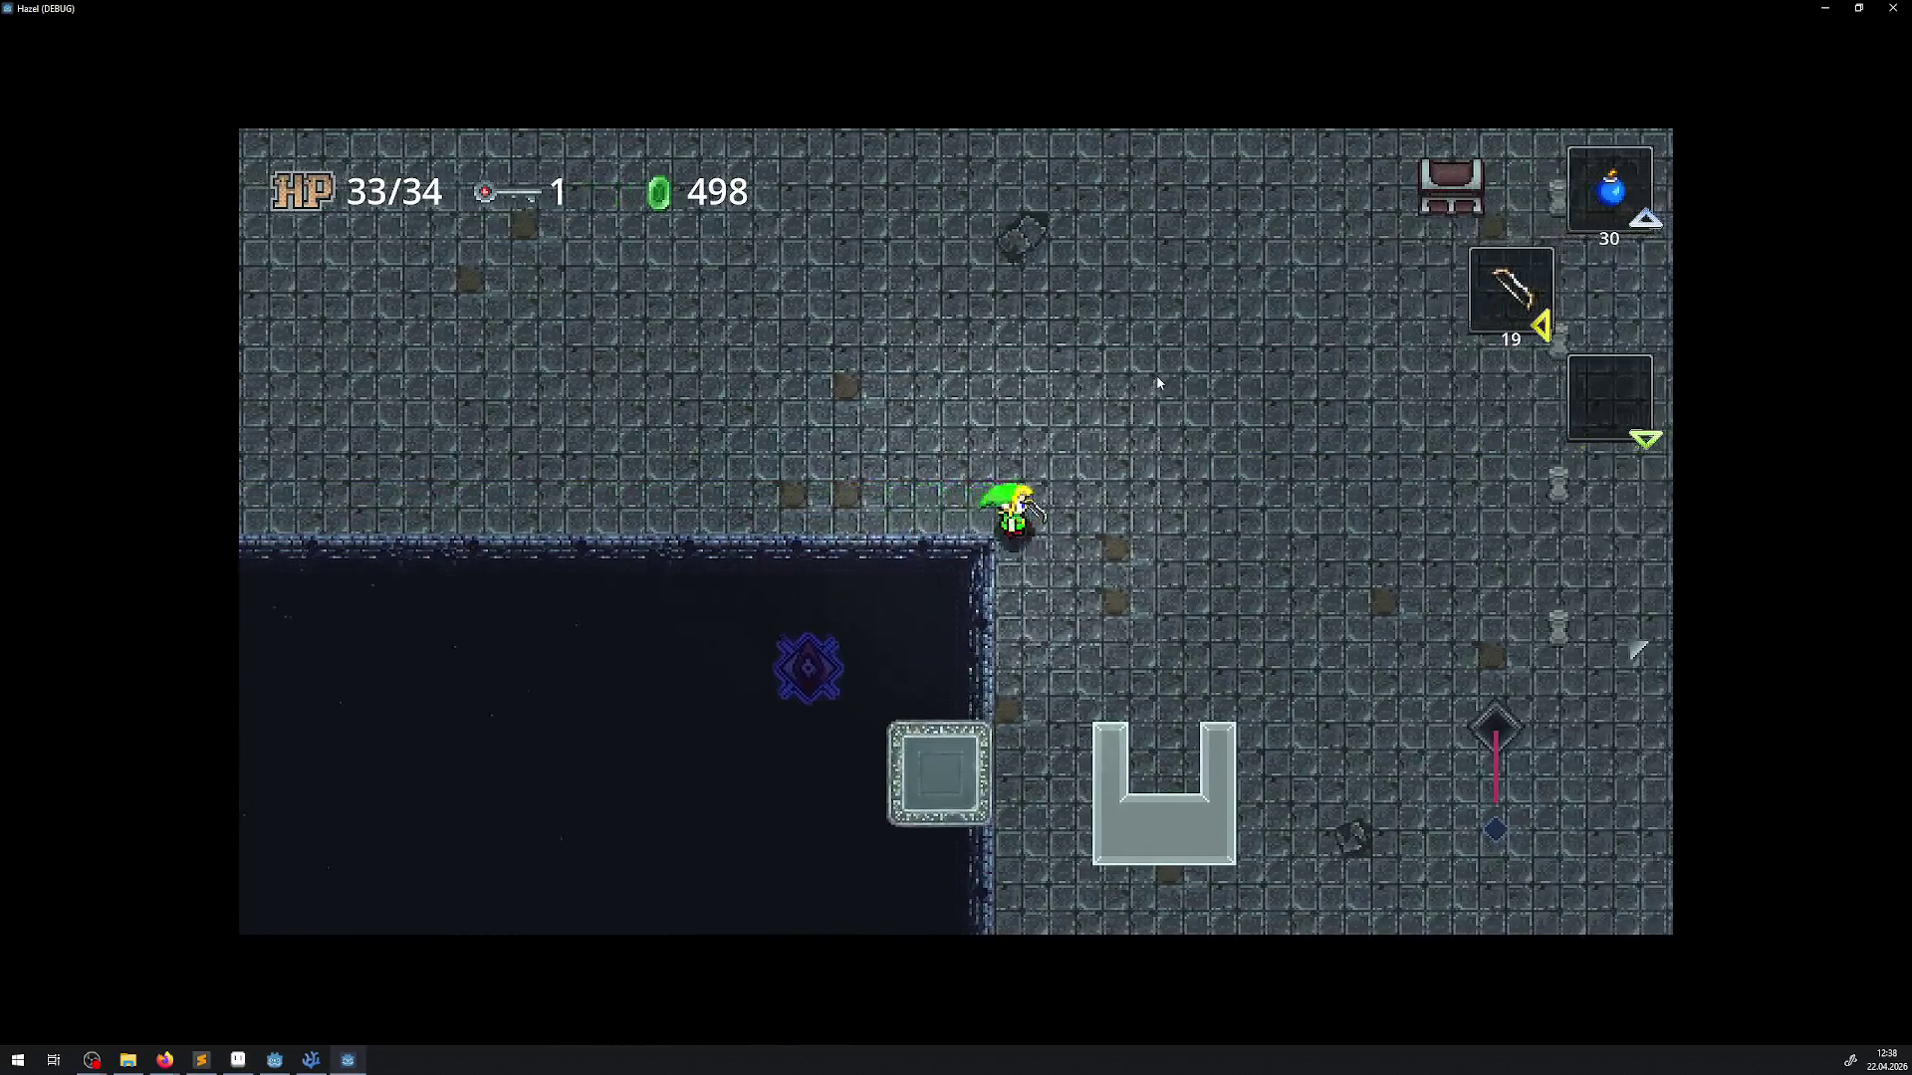
Walk around the pit shooting two arrows and dropping bombs as you go
{"action": "key", "text": "Down"}
{"action": "key", "text": "Down"}
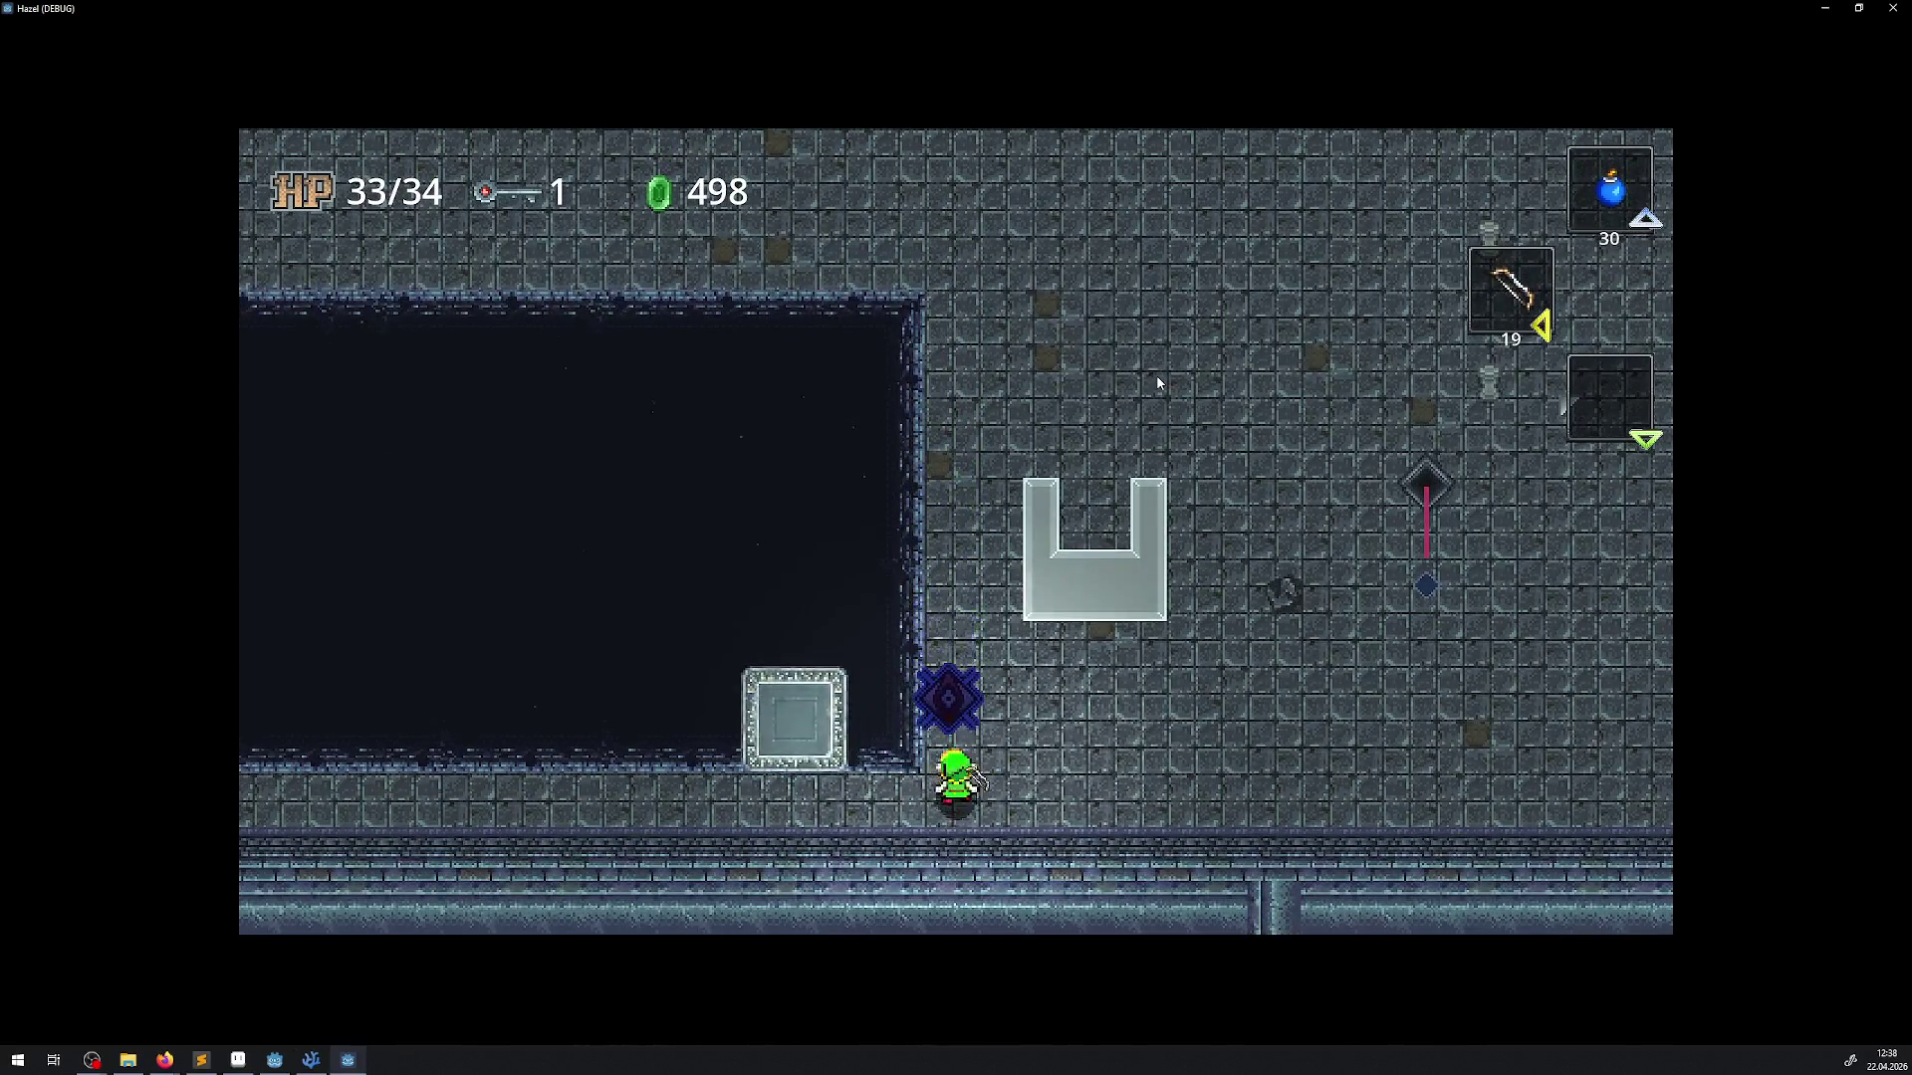
{"action": "key", "text": "Right"}
{"action": "key", "text": "Up"}
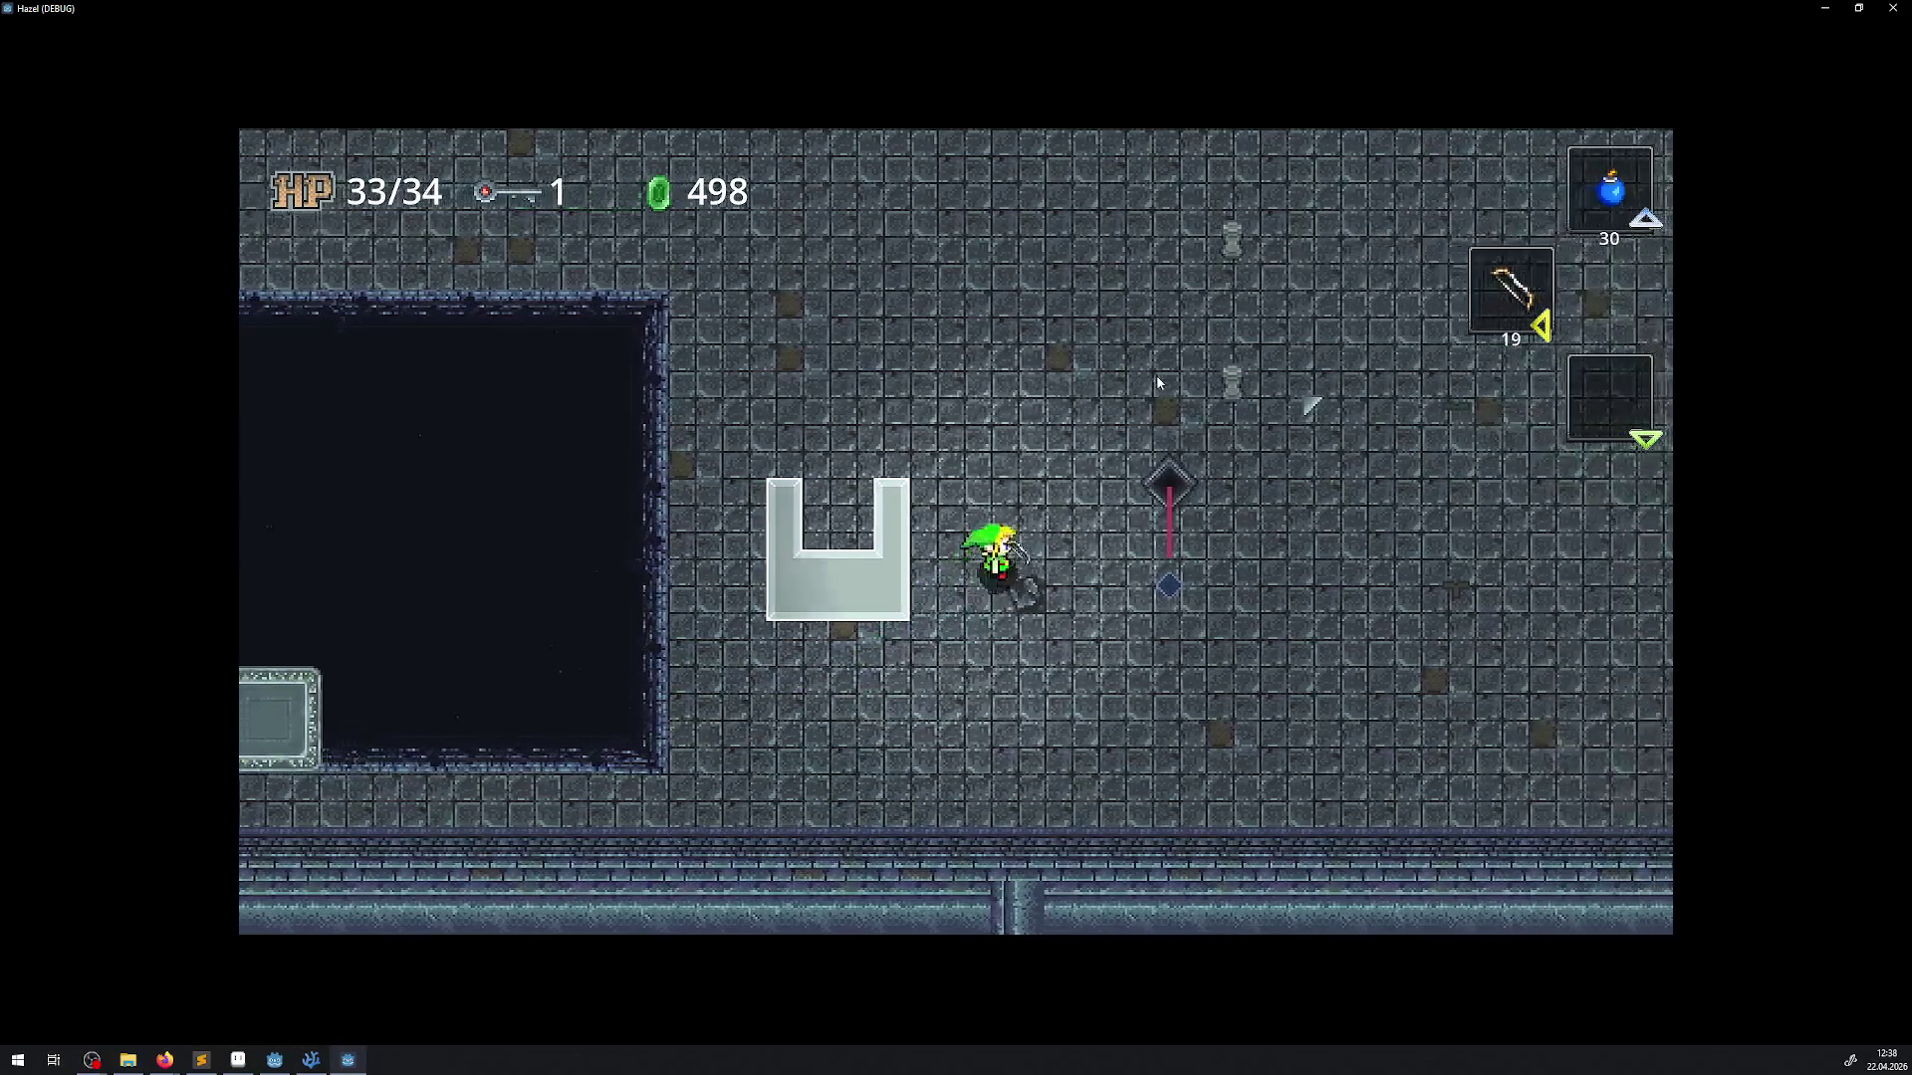
{"action": "left_click", "coordinate": [1158, 384]}
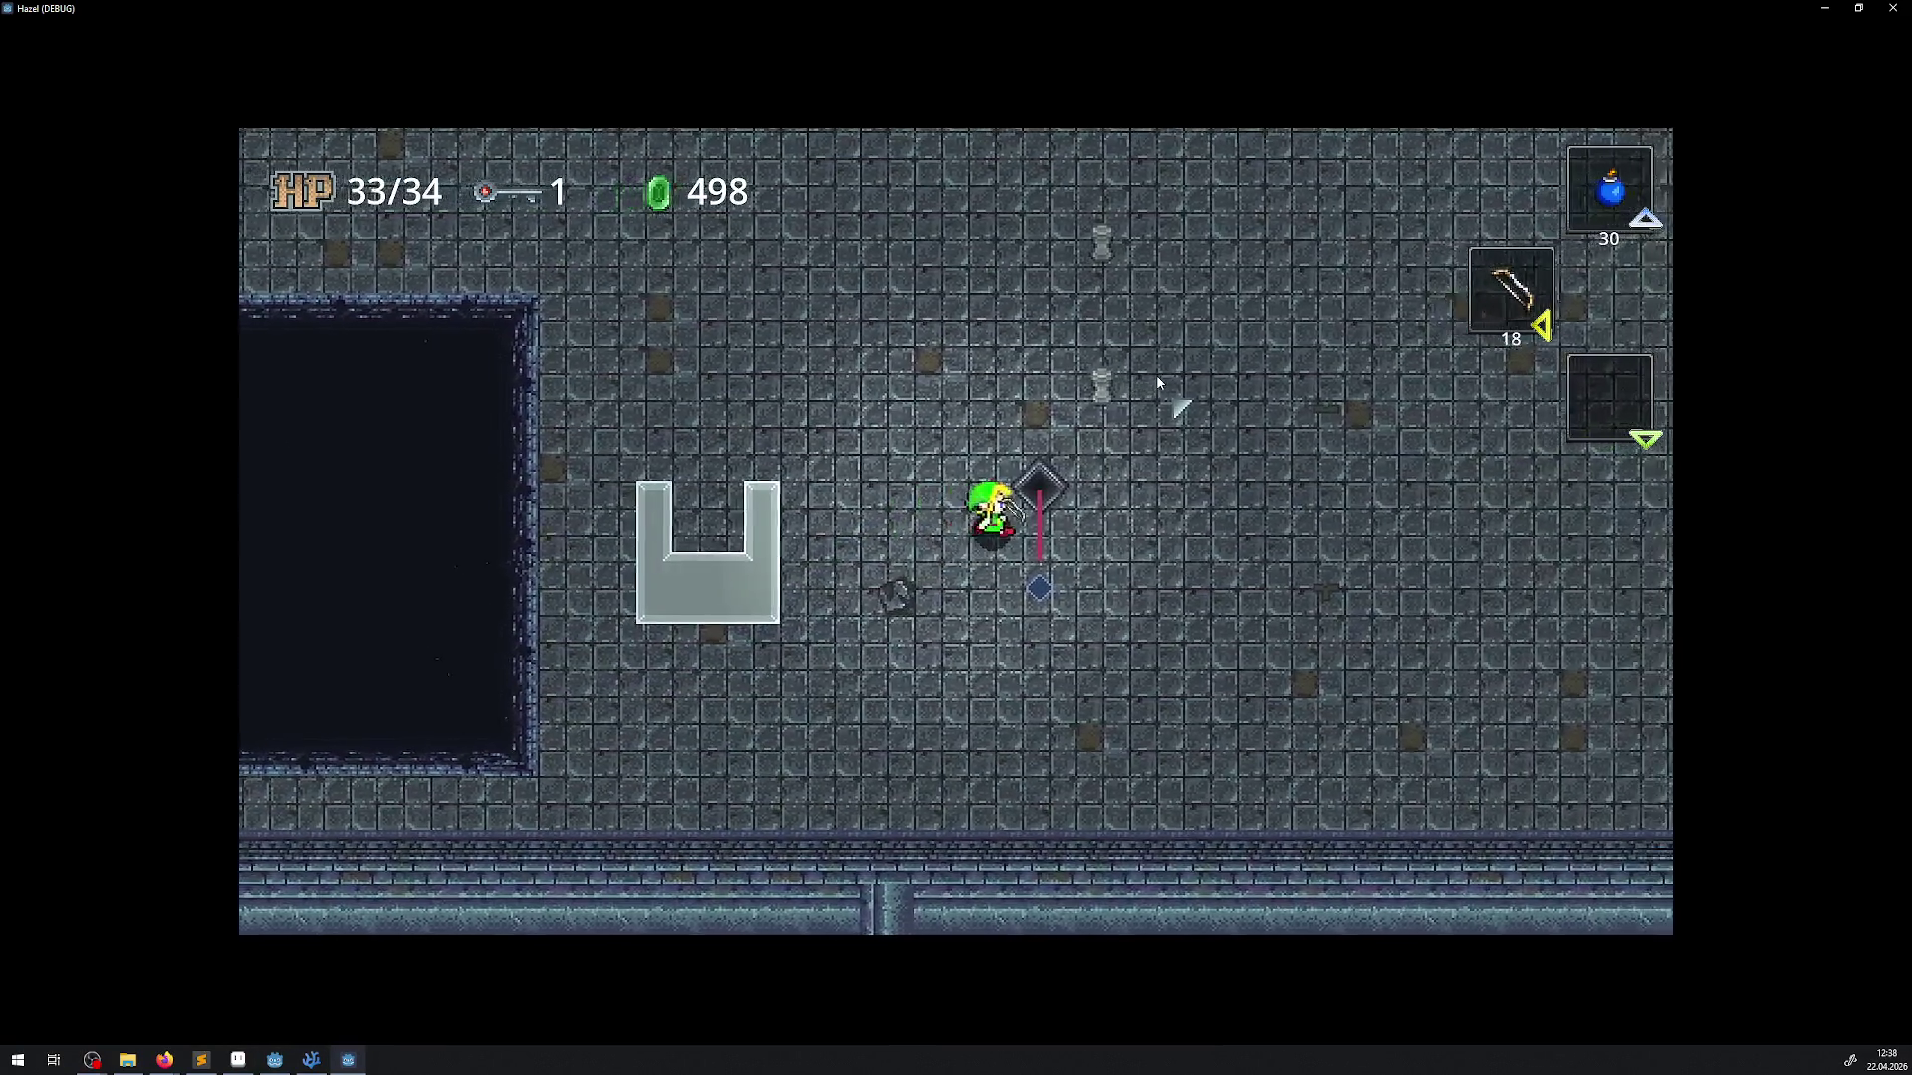
{"action": "key", "text": "Up"}
{"action": "left_click", "coordinate": [1158, 383]}
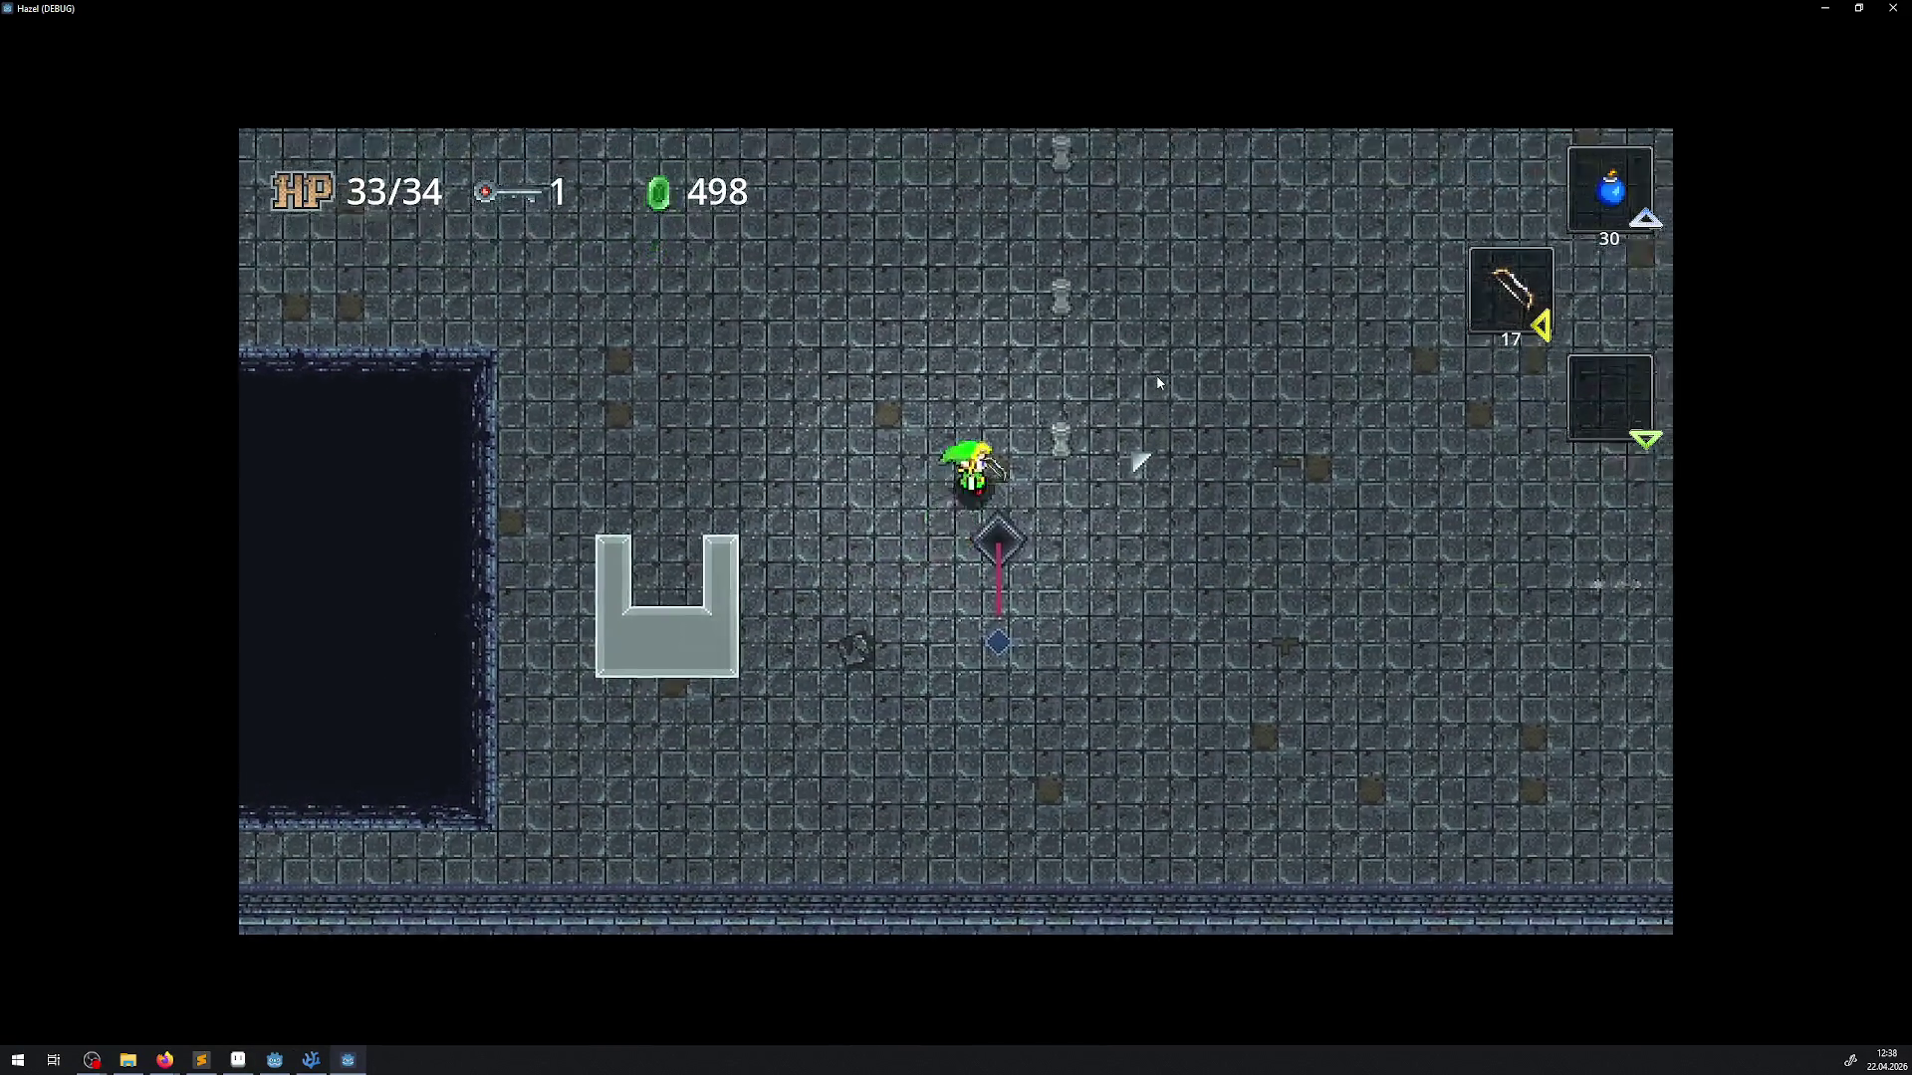
{"action": "key", "text": "Left"}
{"action": "right_click", "coordinate": [1158, 383]}
{"action": "key", "text": "Up"}
{"action": "key", "text": "Left"}
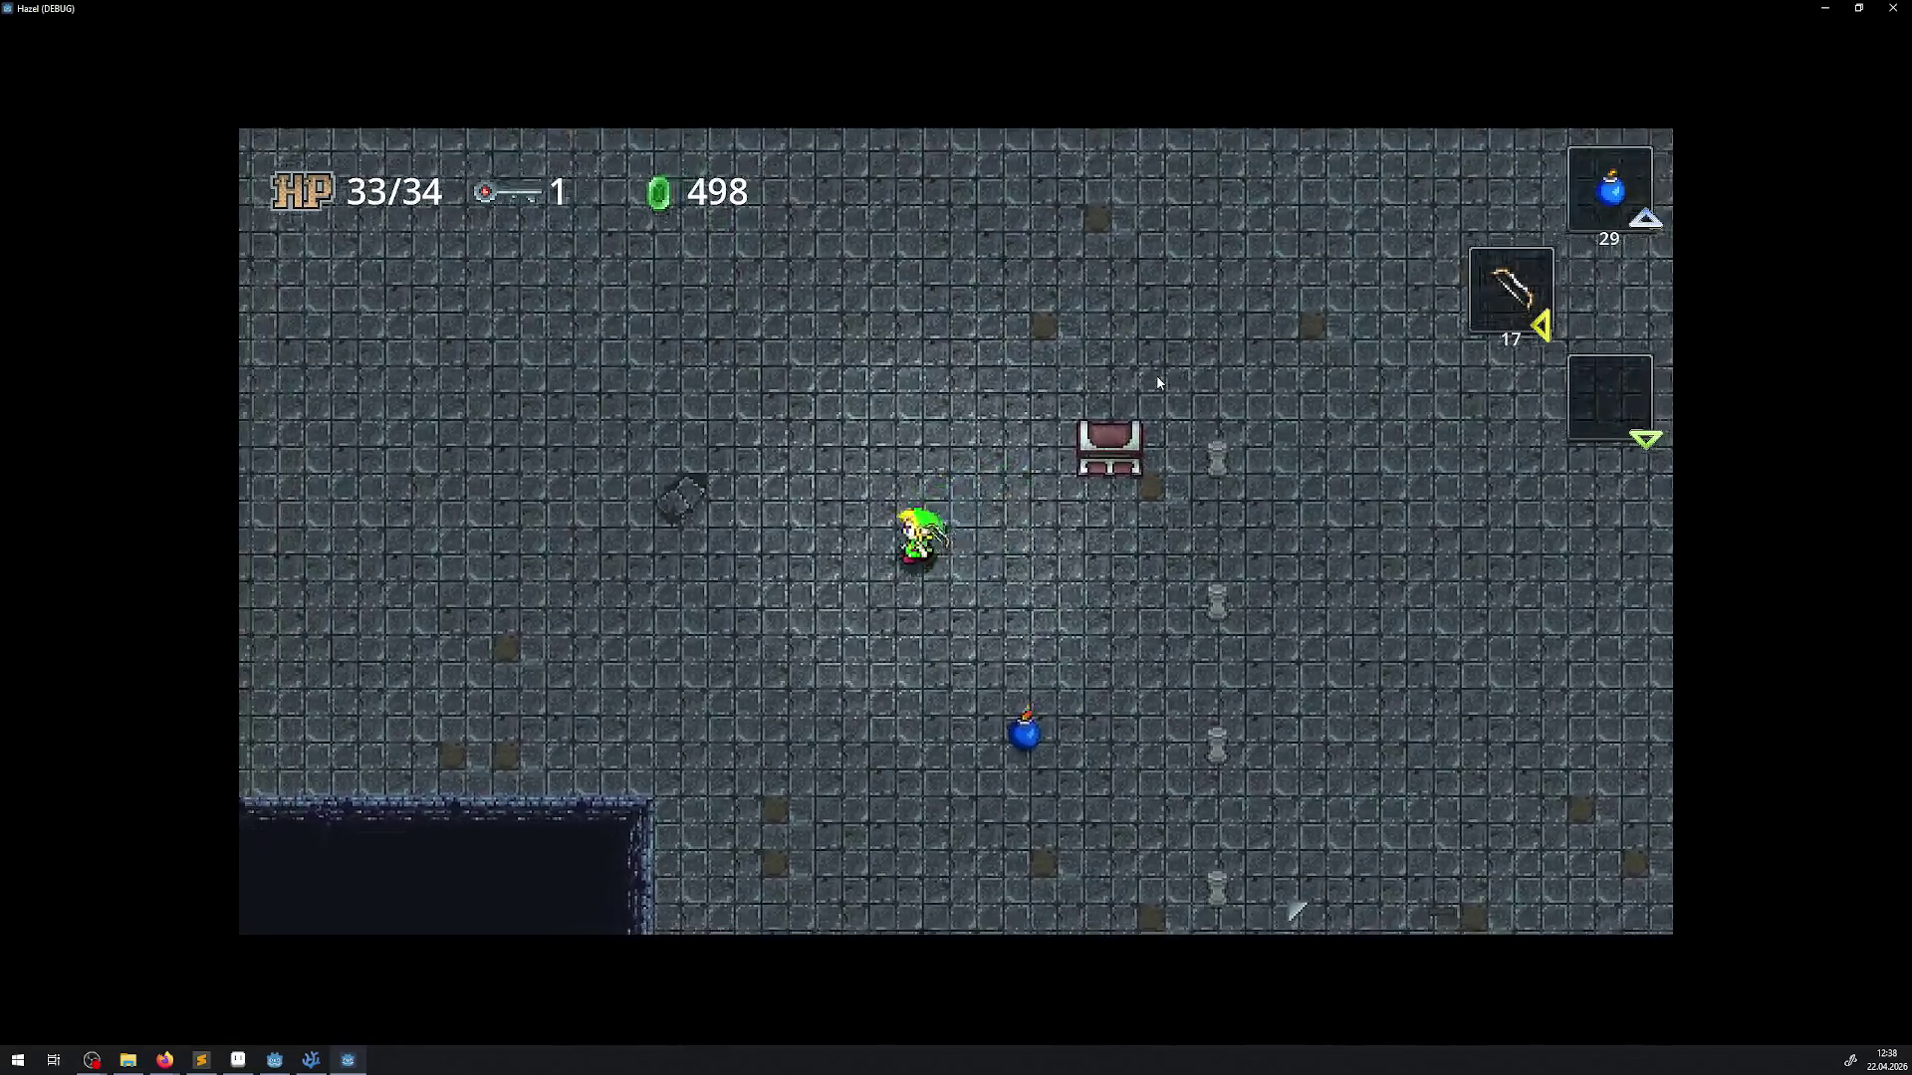
{"action": "right_click", "coordinate": [1158, 383]}
{"action": "key", "text": "Left"}
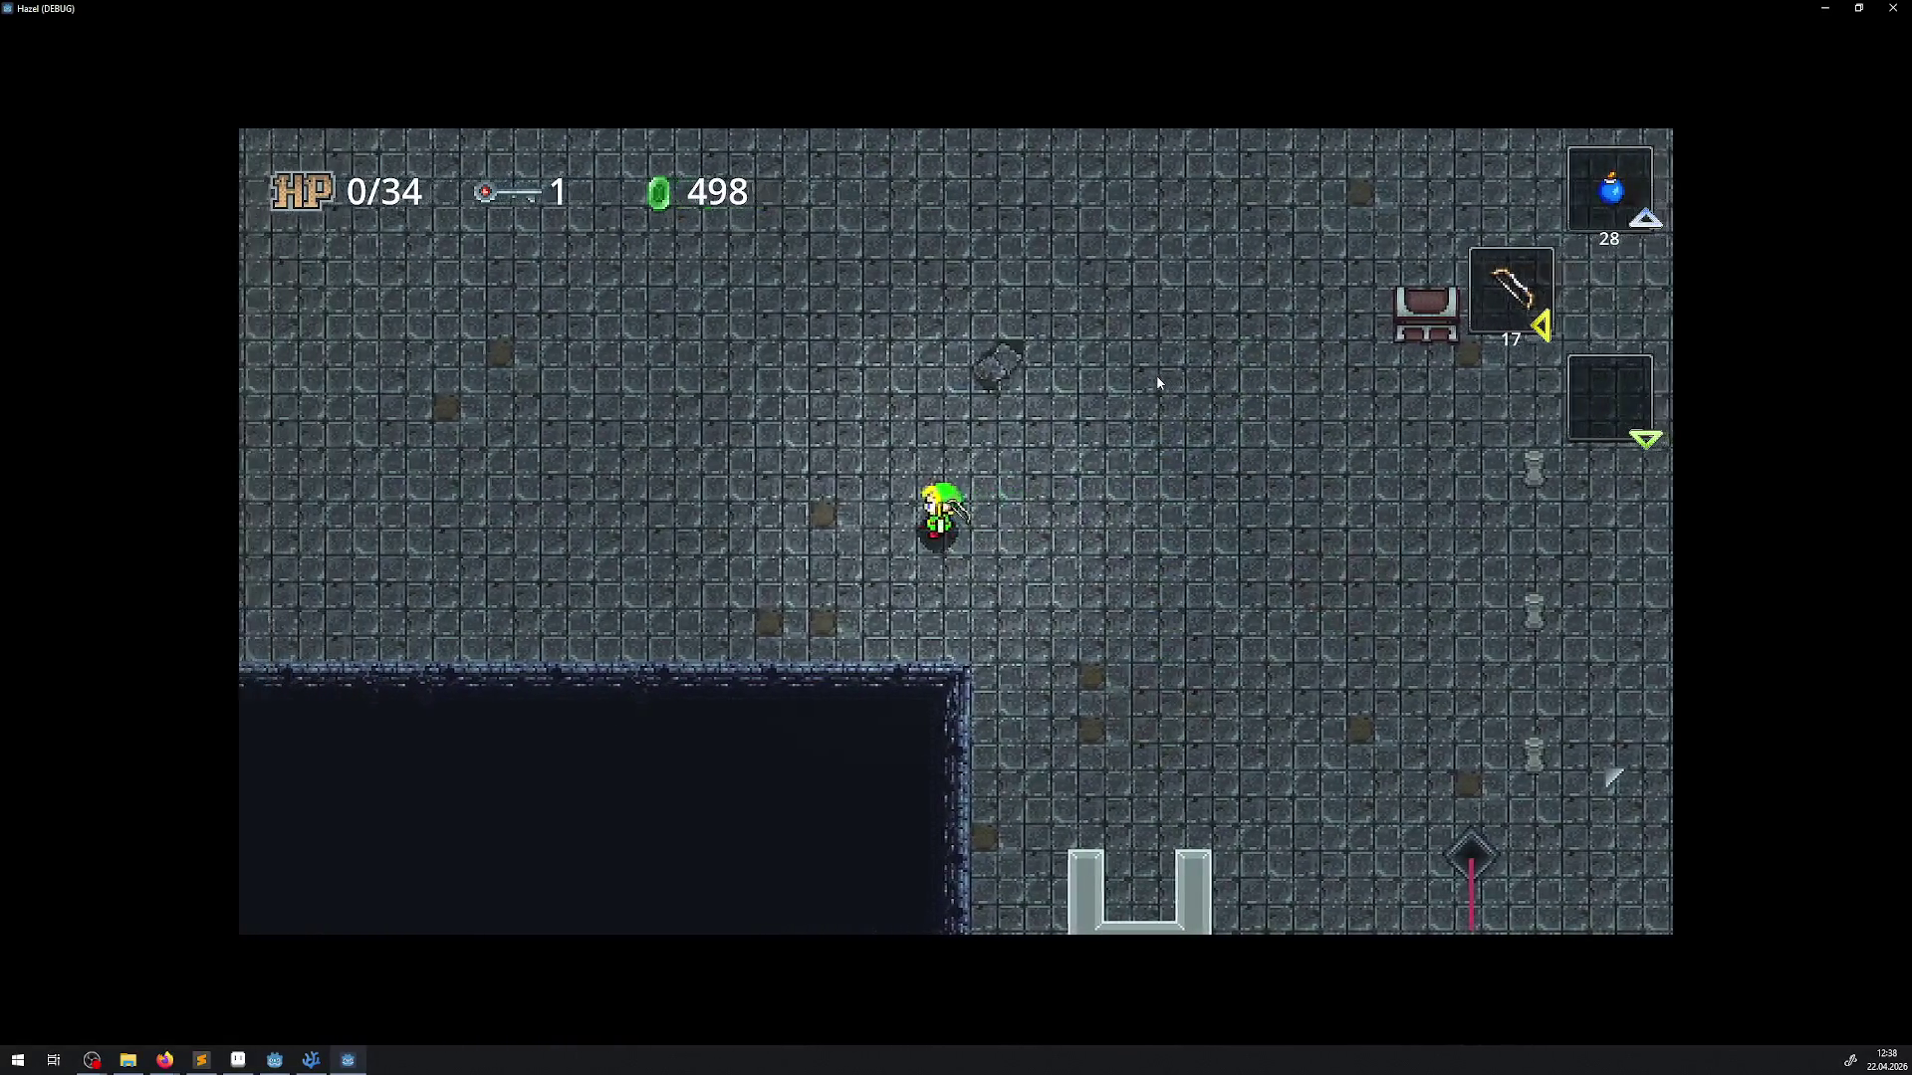
{"action": "key", "text": "Up"}
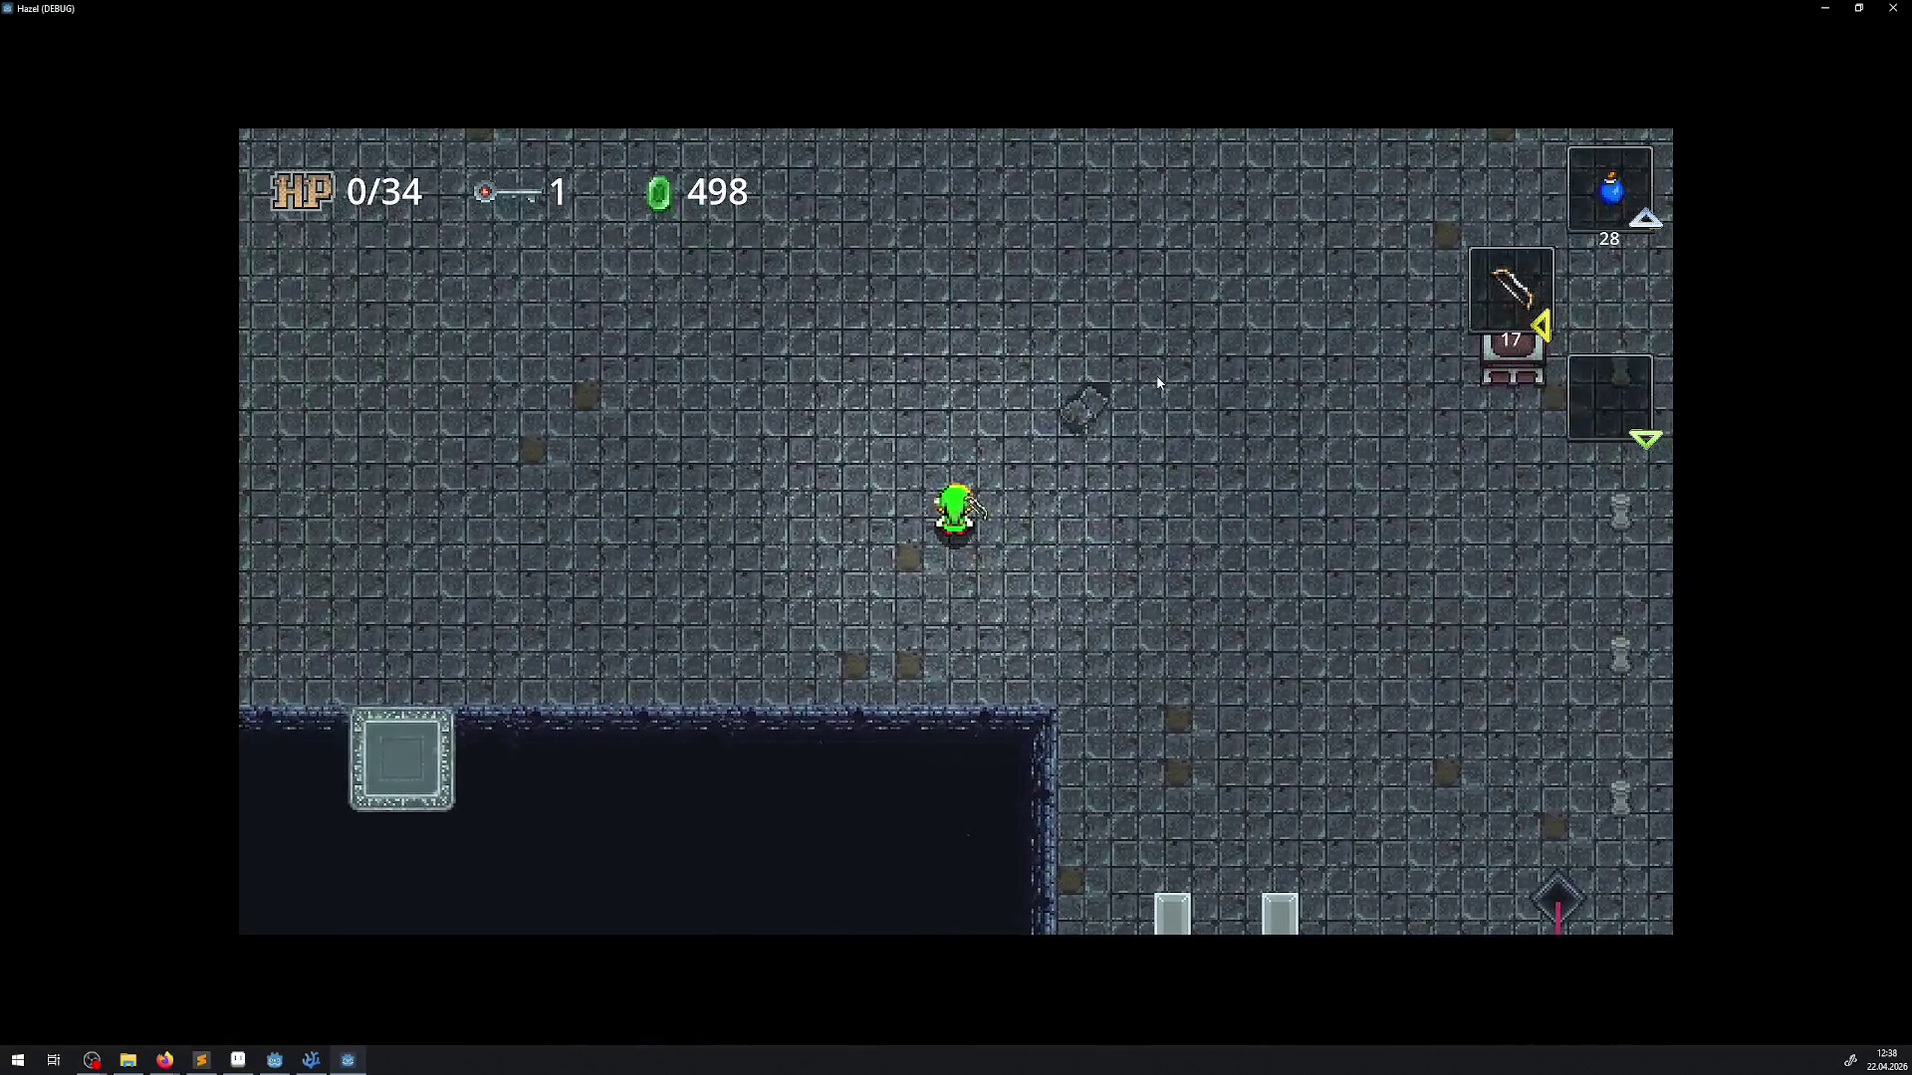
{"action": "key", "text": "Left"}
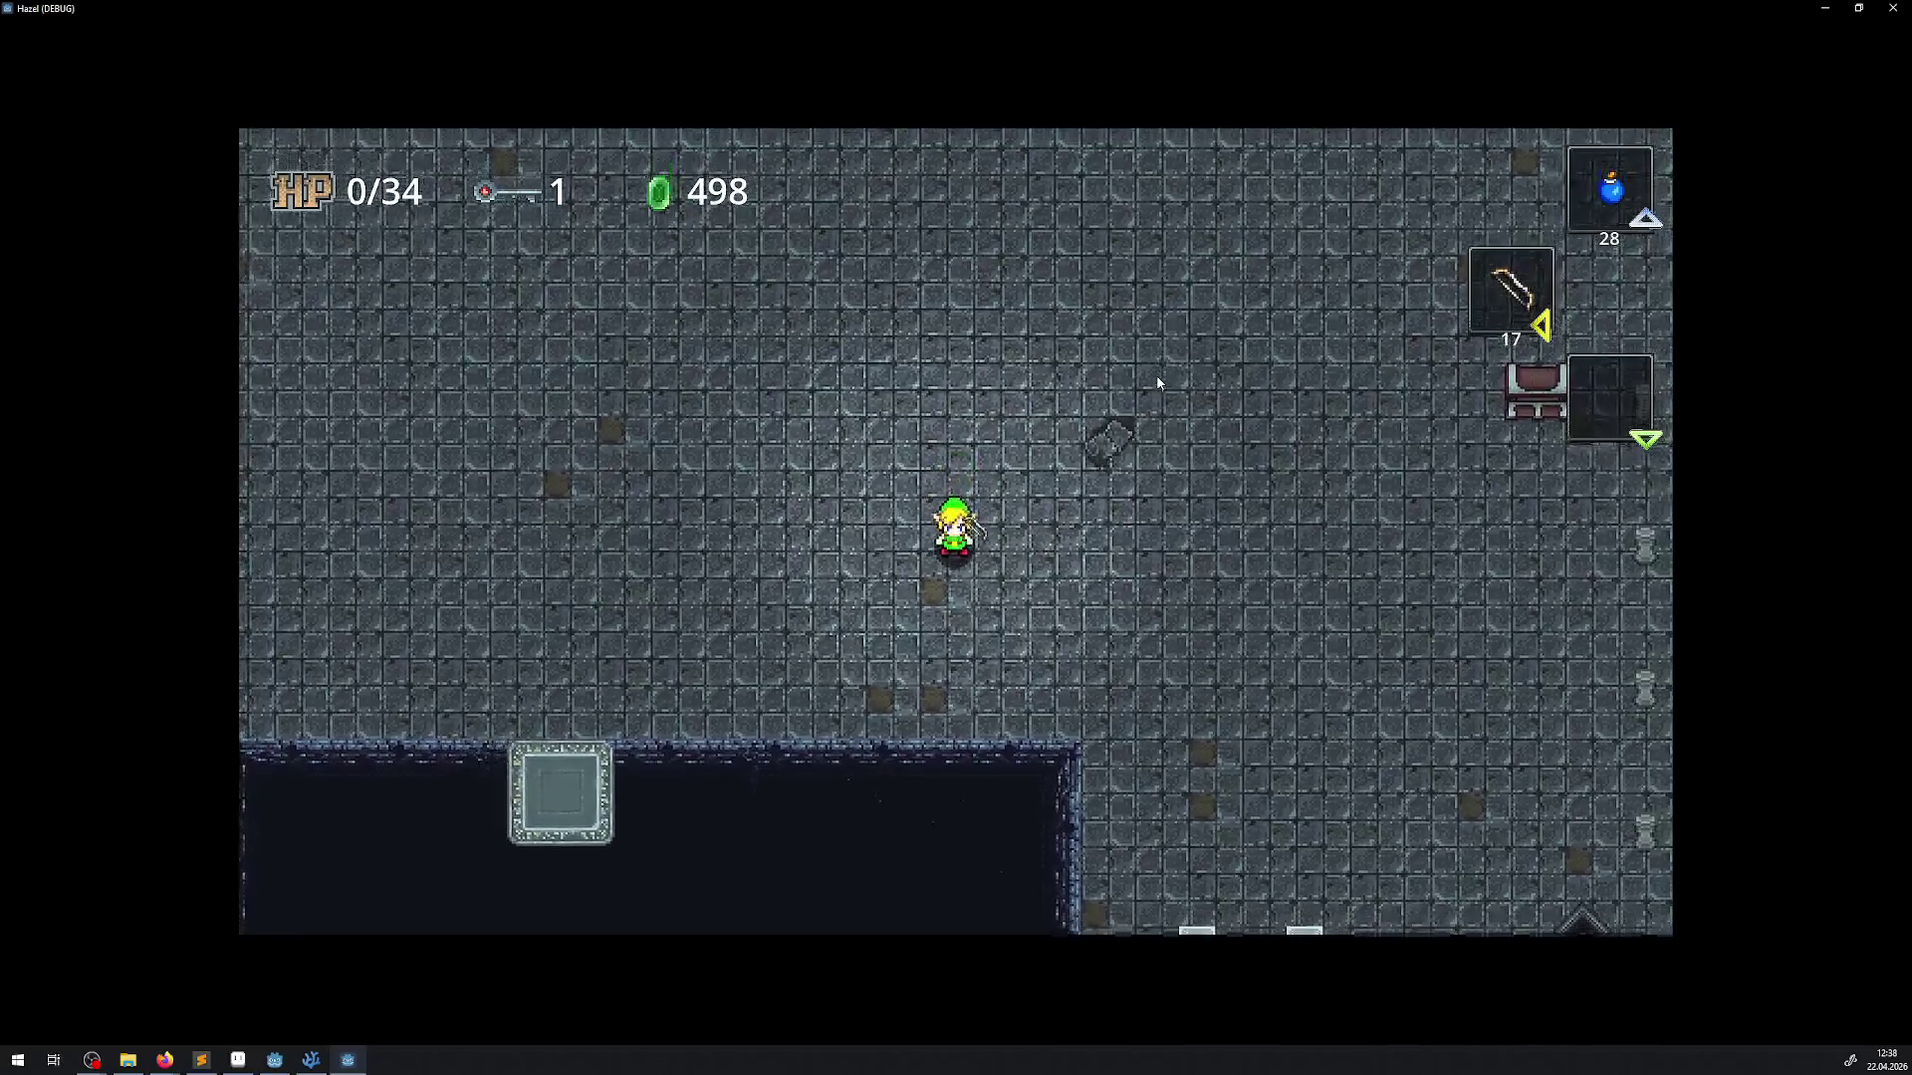
{"action": "right_click", "coordinate": [1158, 384]}
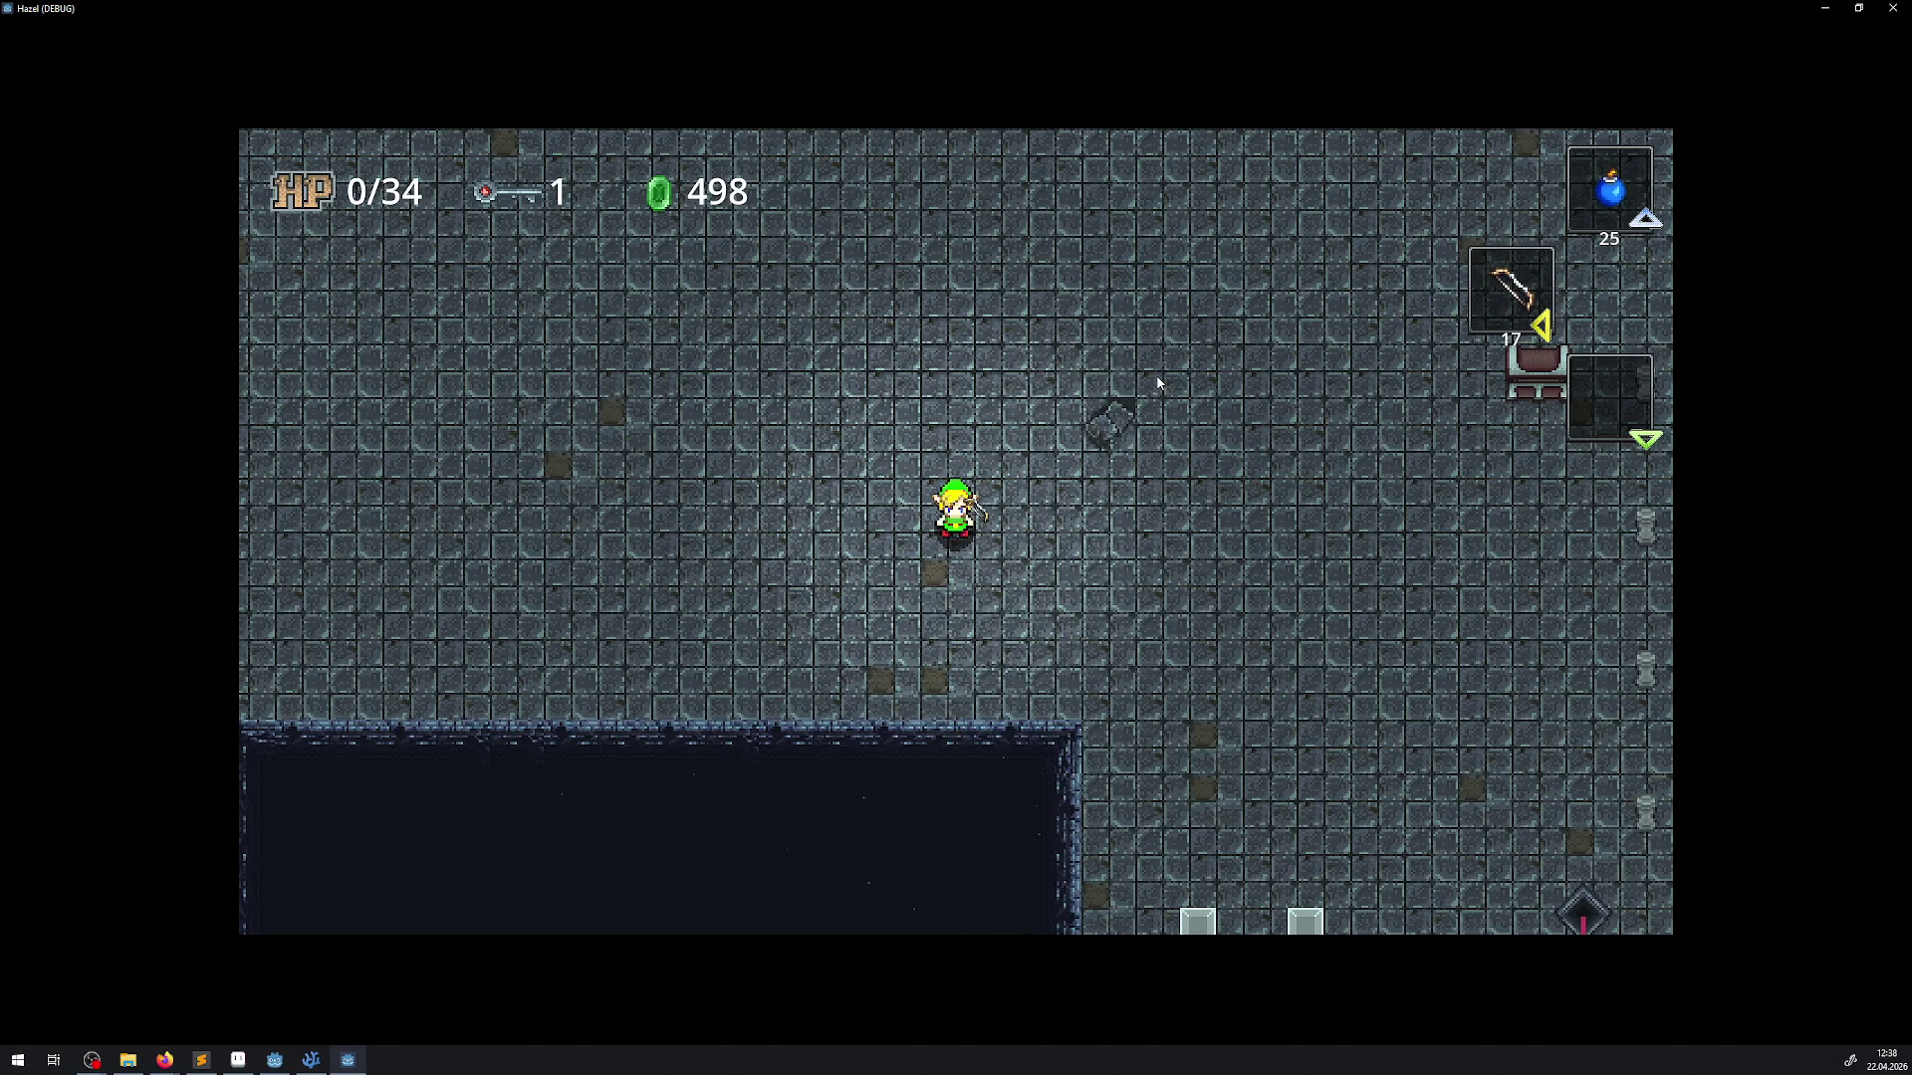
Drop a string of bombs and shoot arrows at them, ending at 16 bombs and 15 arrows
{"action": "key", "text": "Left"}
{"action": "right_click", "coordinate": [1158, 383]}
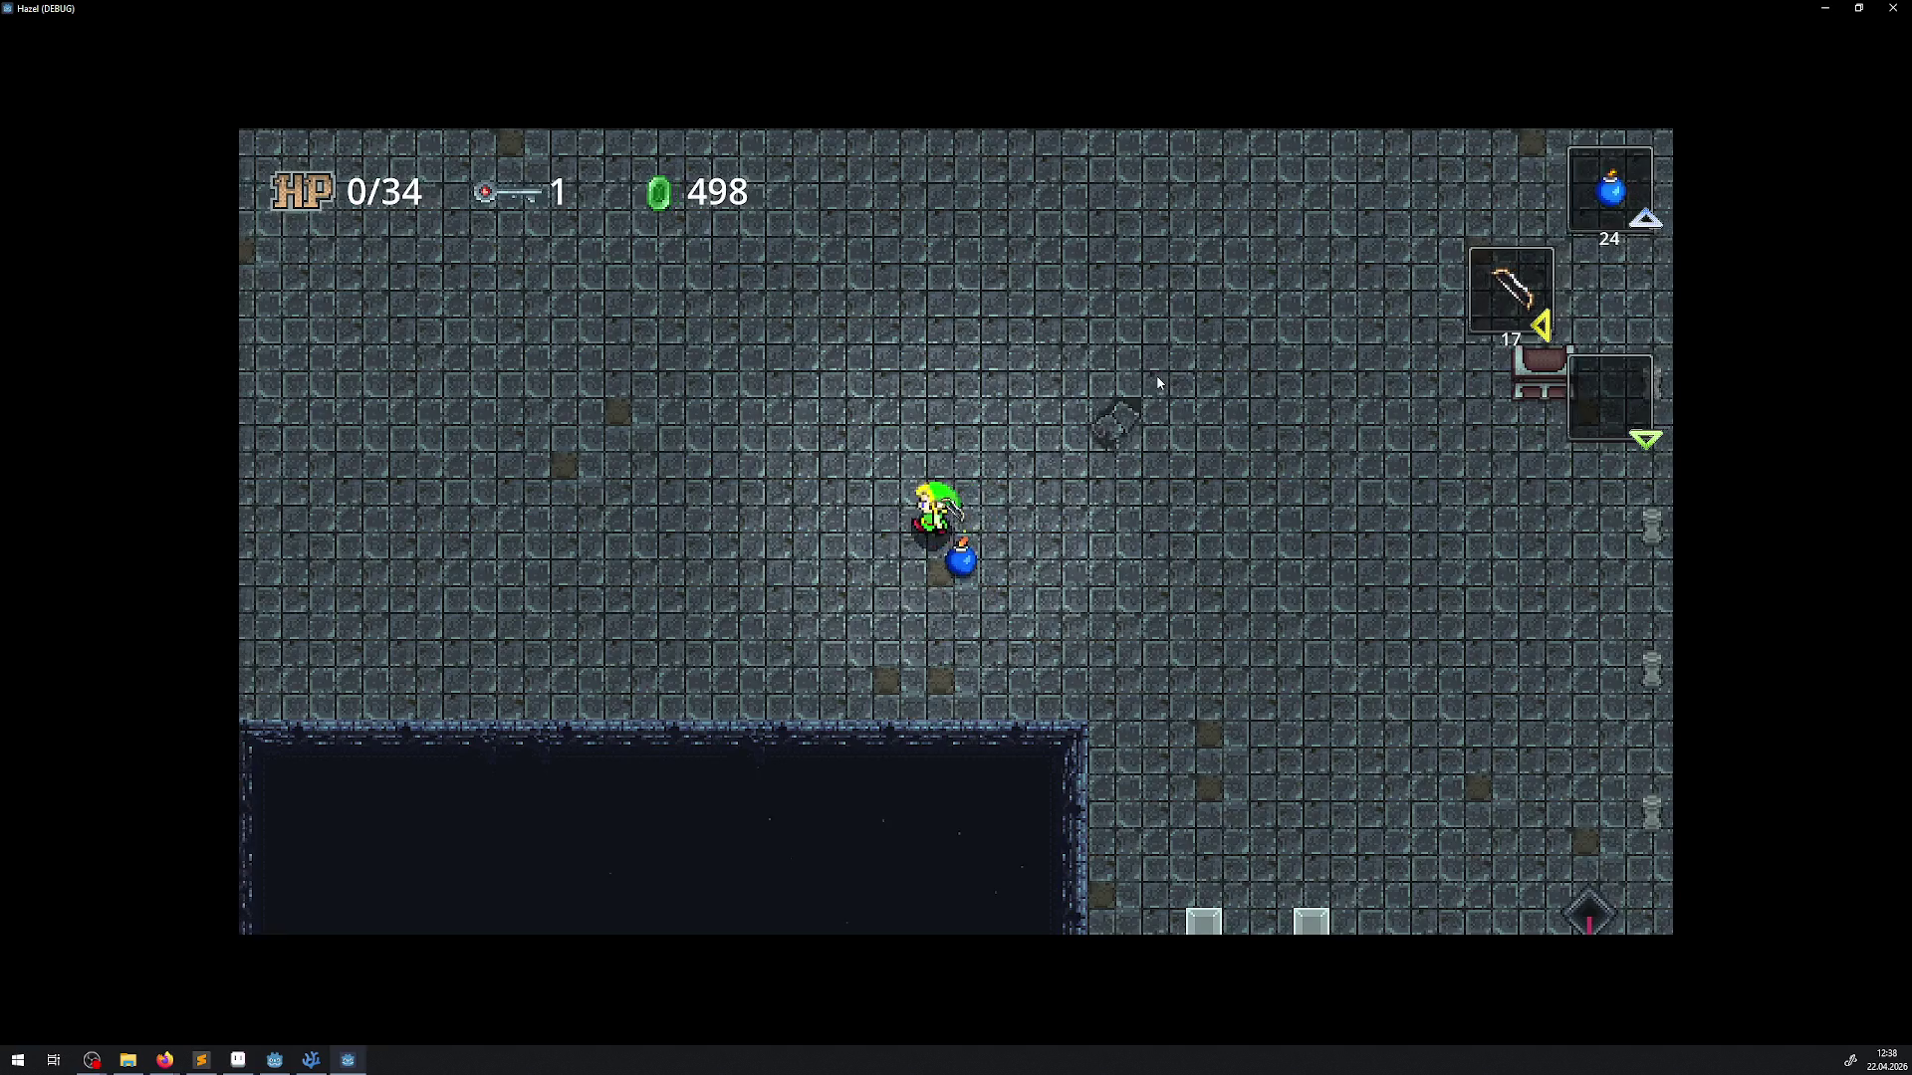
{"action": "right_click", "coordinate": [1158, 383]}
{"action": "right_click", "coordinate": [1158, 383]}
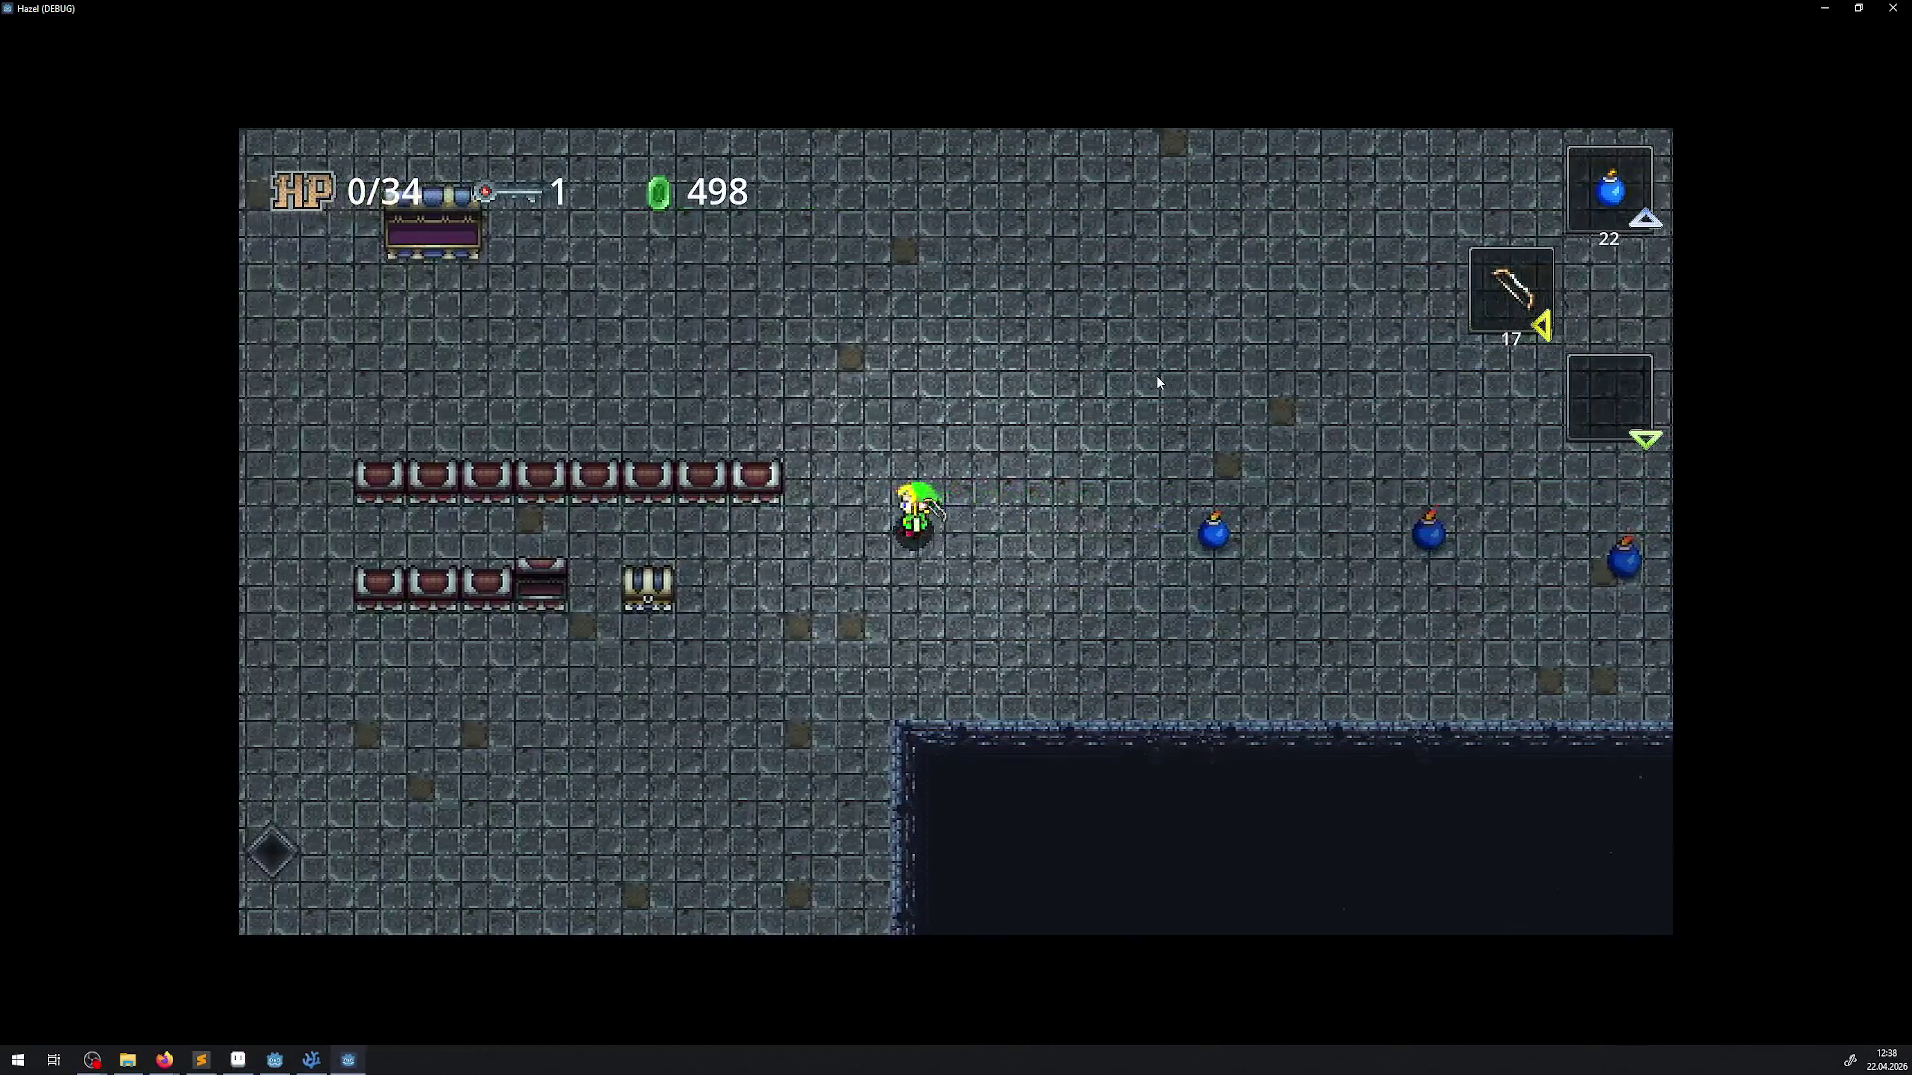
{"action": "left_click", "coordinate": [1158, 383]}
{"action": "key", "text": "Right"}
{"action": "right_click", "coordinate": [1158, 383]}
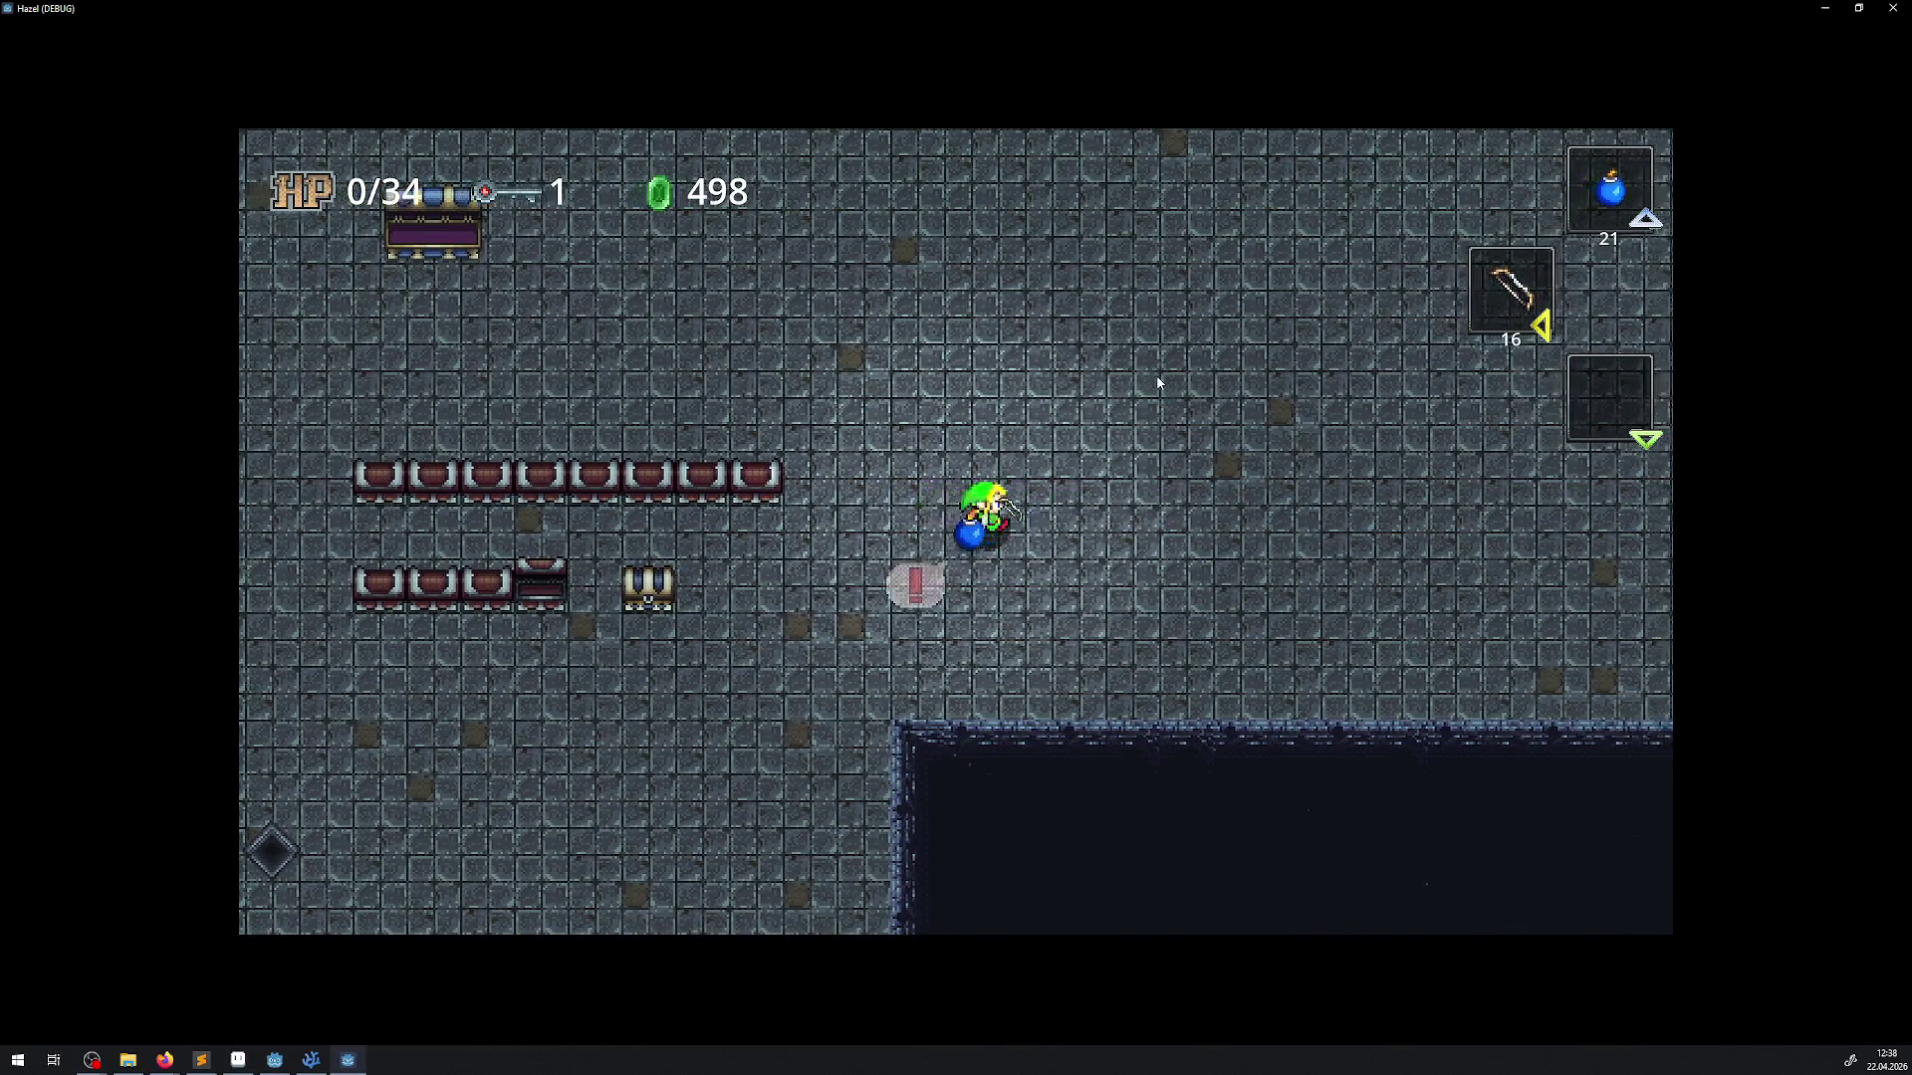
{"action": "right_click", "coordinate": [1158, 384]}
{"action": "right_click", "coordinate": [1158, 384]}
{"action": "right_click", "coordinate": [1158, 383]}
{"action": "right_click", "coordinate": [1158, 383]}
{"action": "right_click", "coordinate": [1158, 383]}
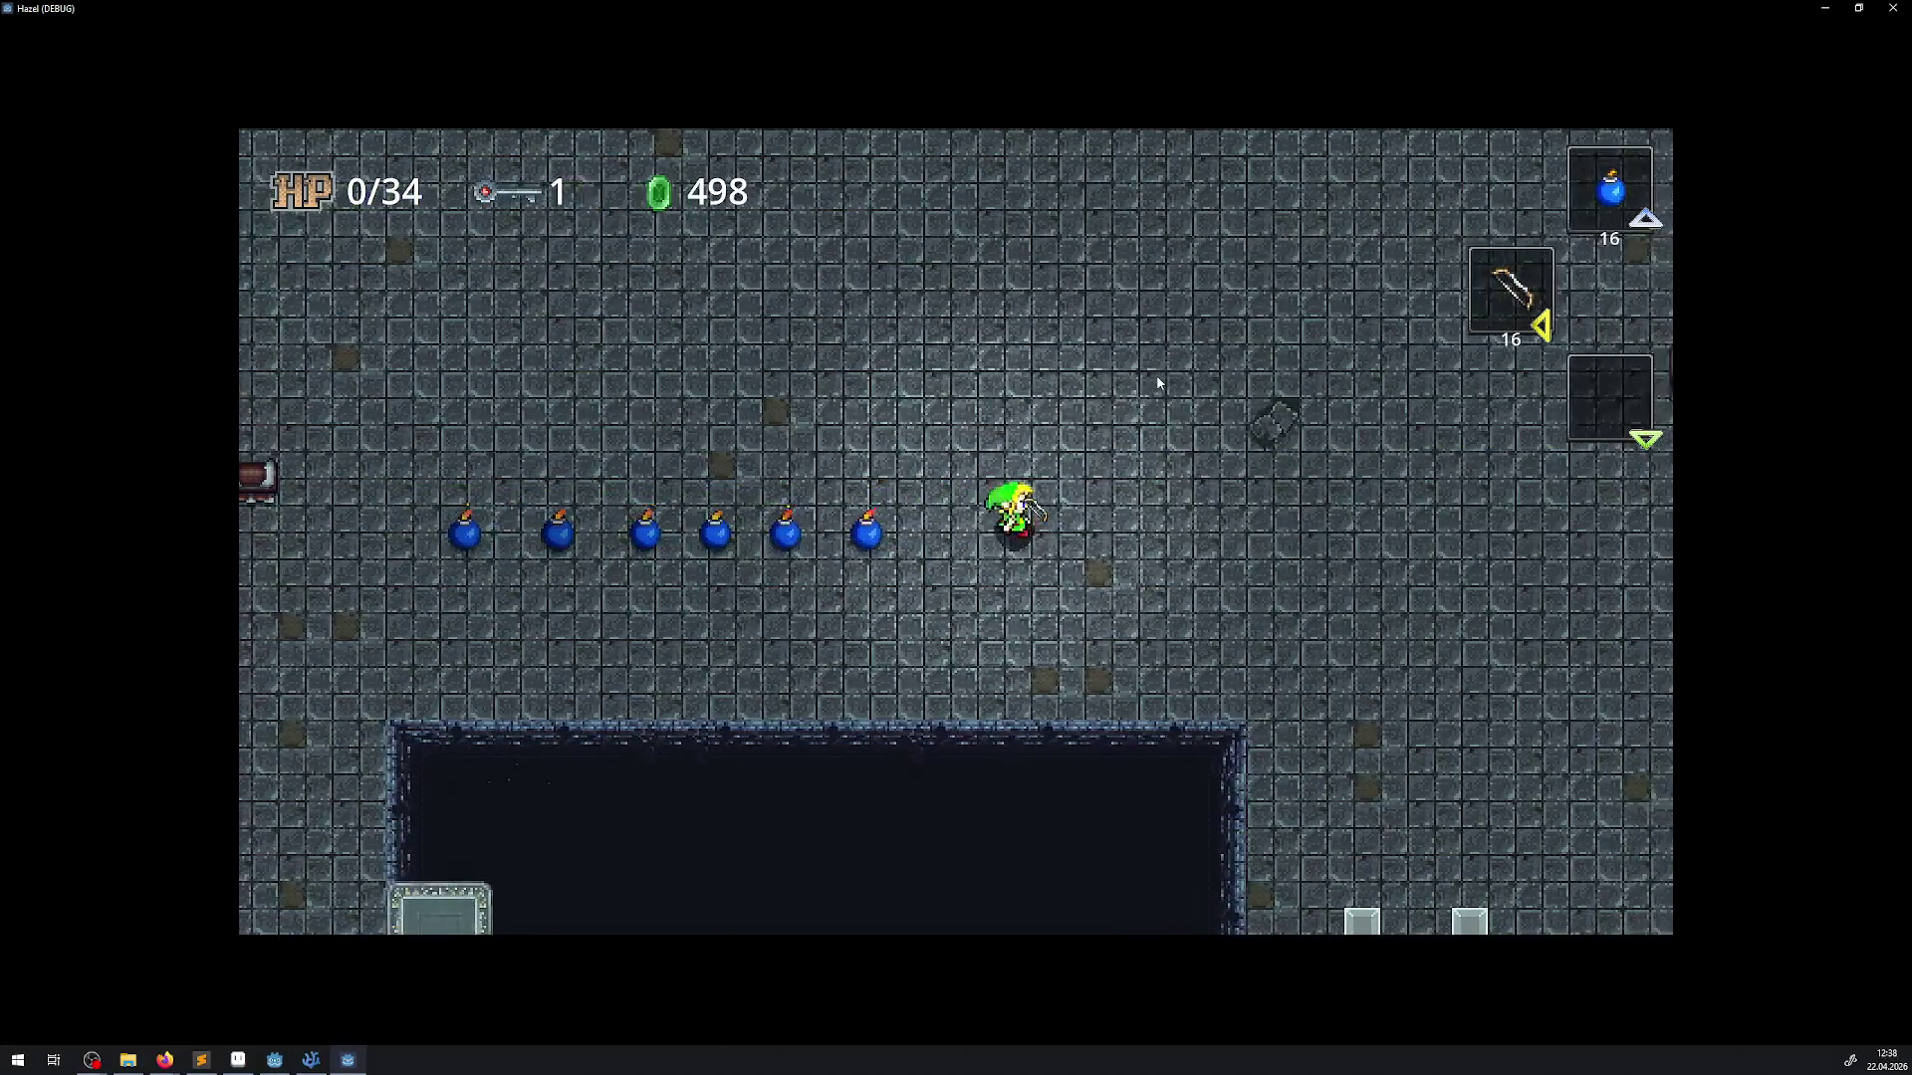
{"action": "left_click", "coordinate": [1158, 383]}
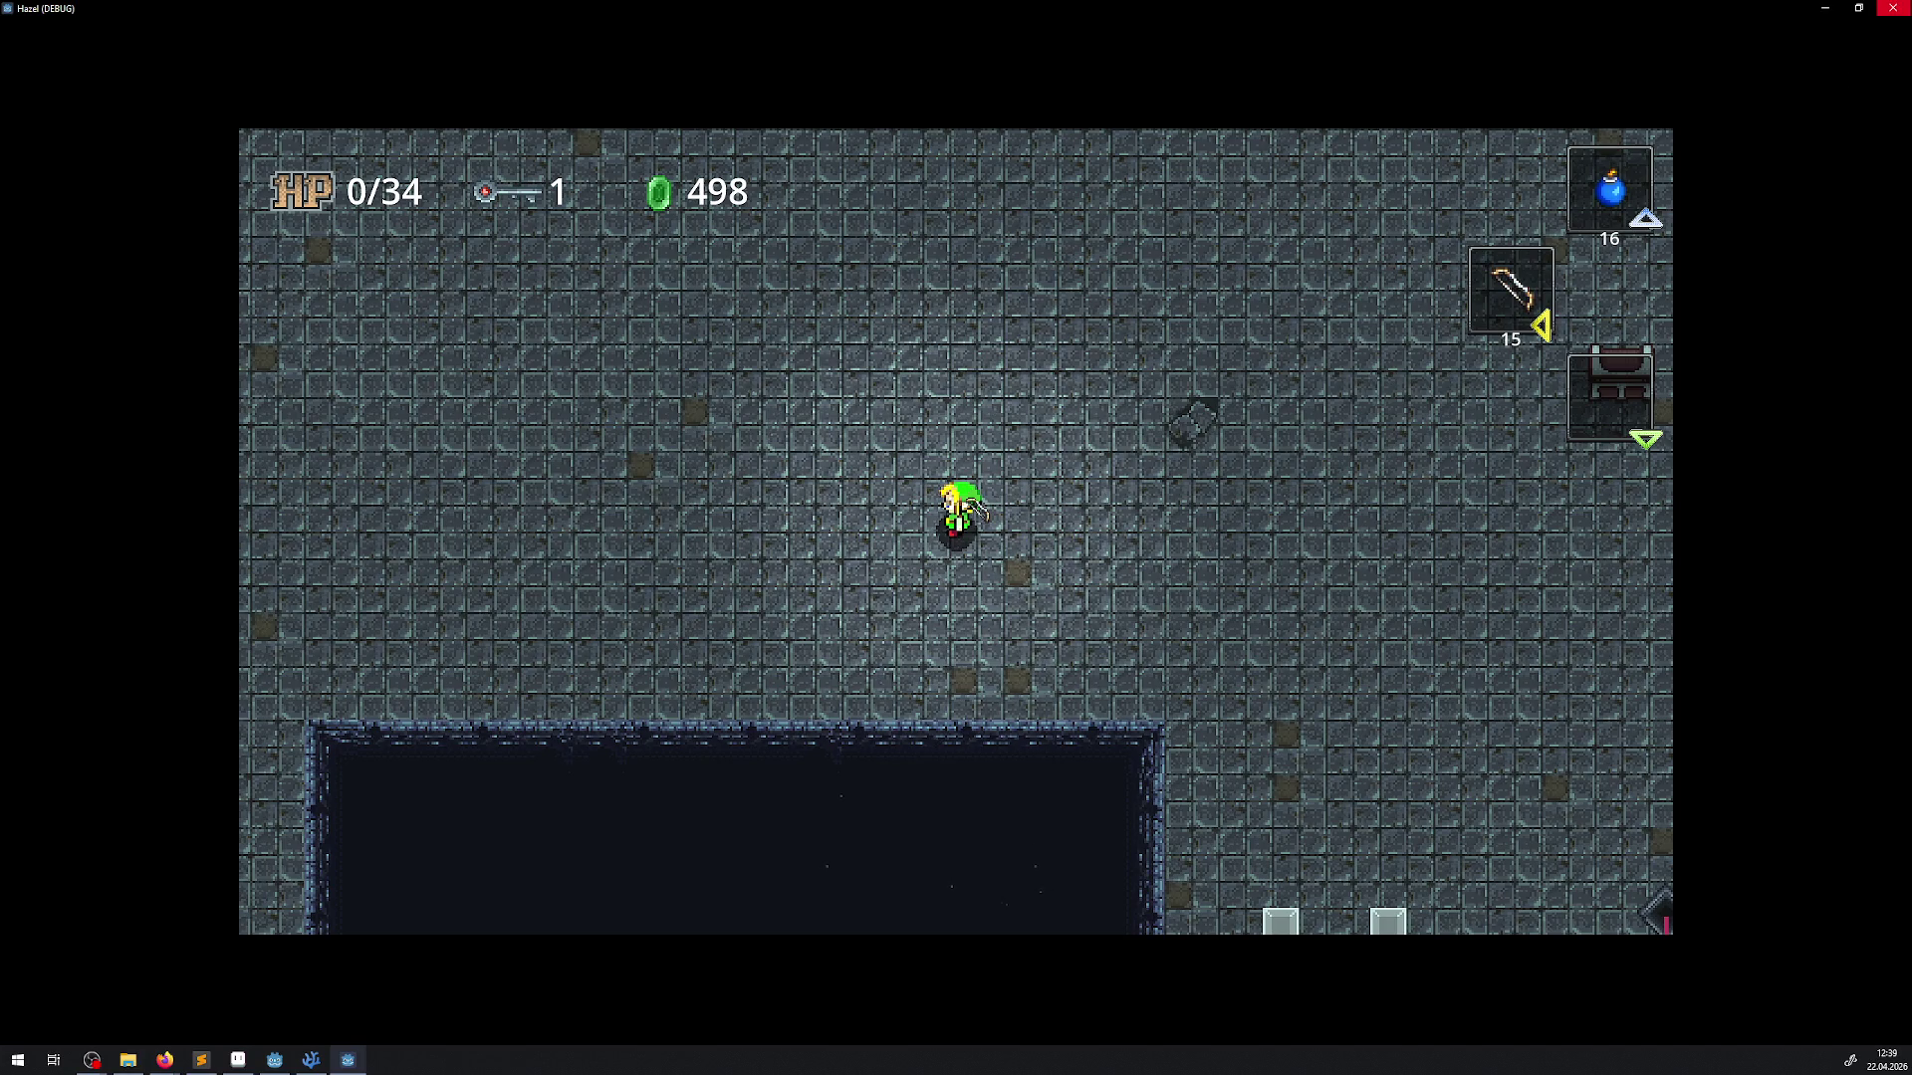
Stop the game run and delete the _EnterTree method from MovingPlatform.cs
{"action": "left_click", "coordinate": [1885, 11]}
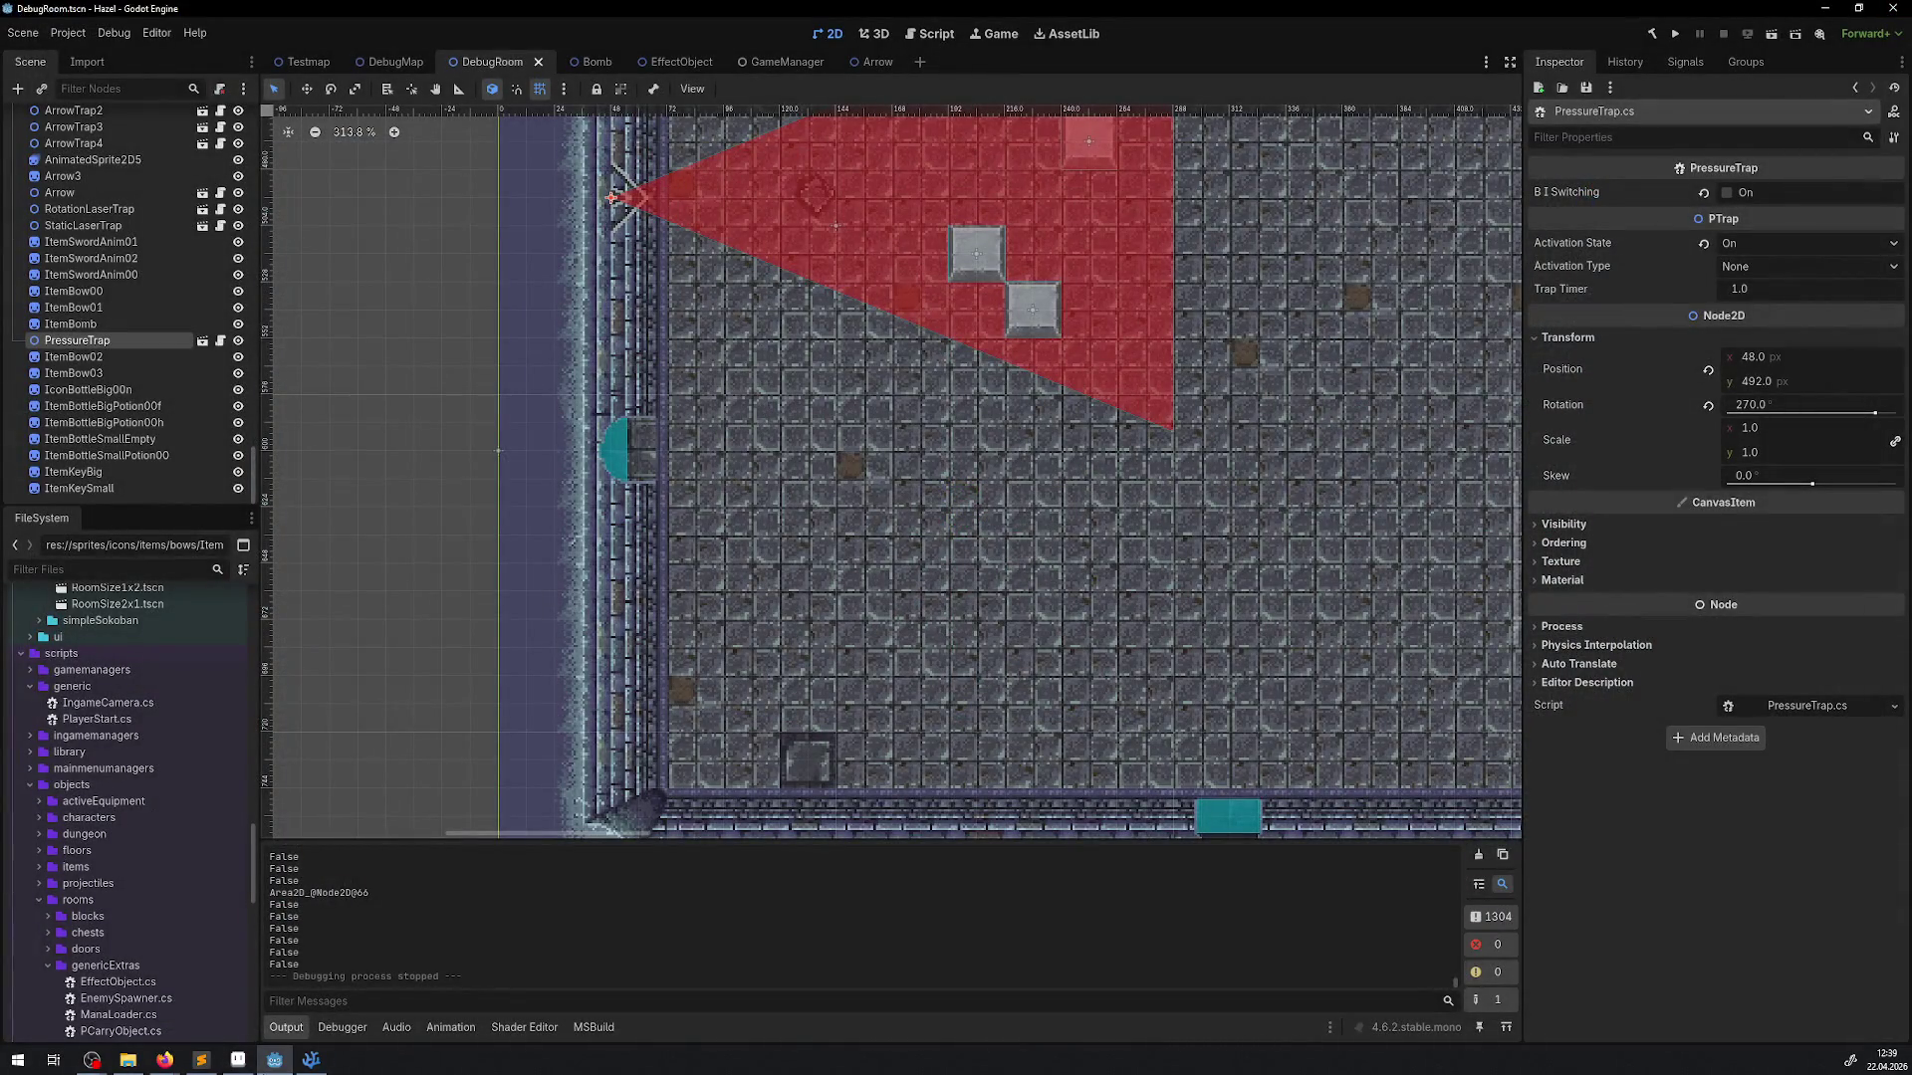
{"action": "left_click", "coordinate": [310, 1060]}
{"action": "scroll", "coordinate": [235, 675], "scroll_direction": "up", "scroll_amount": 5}
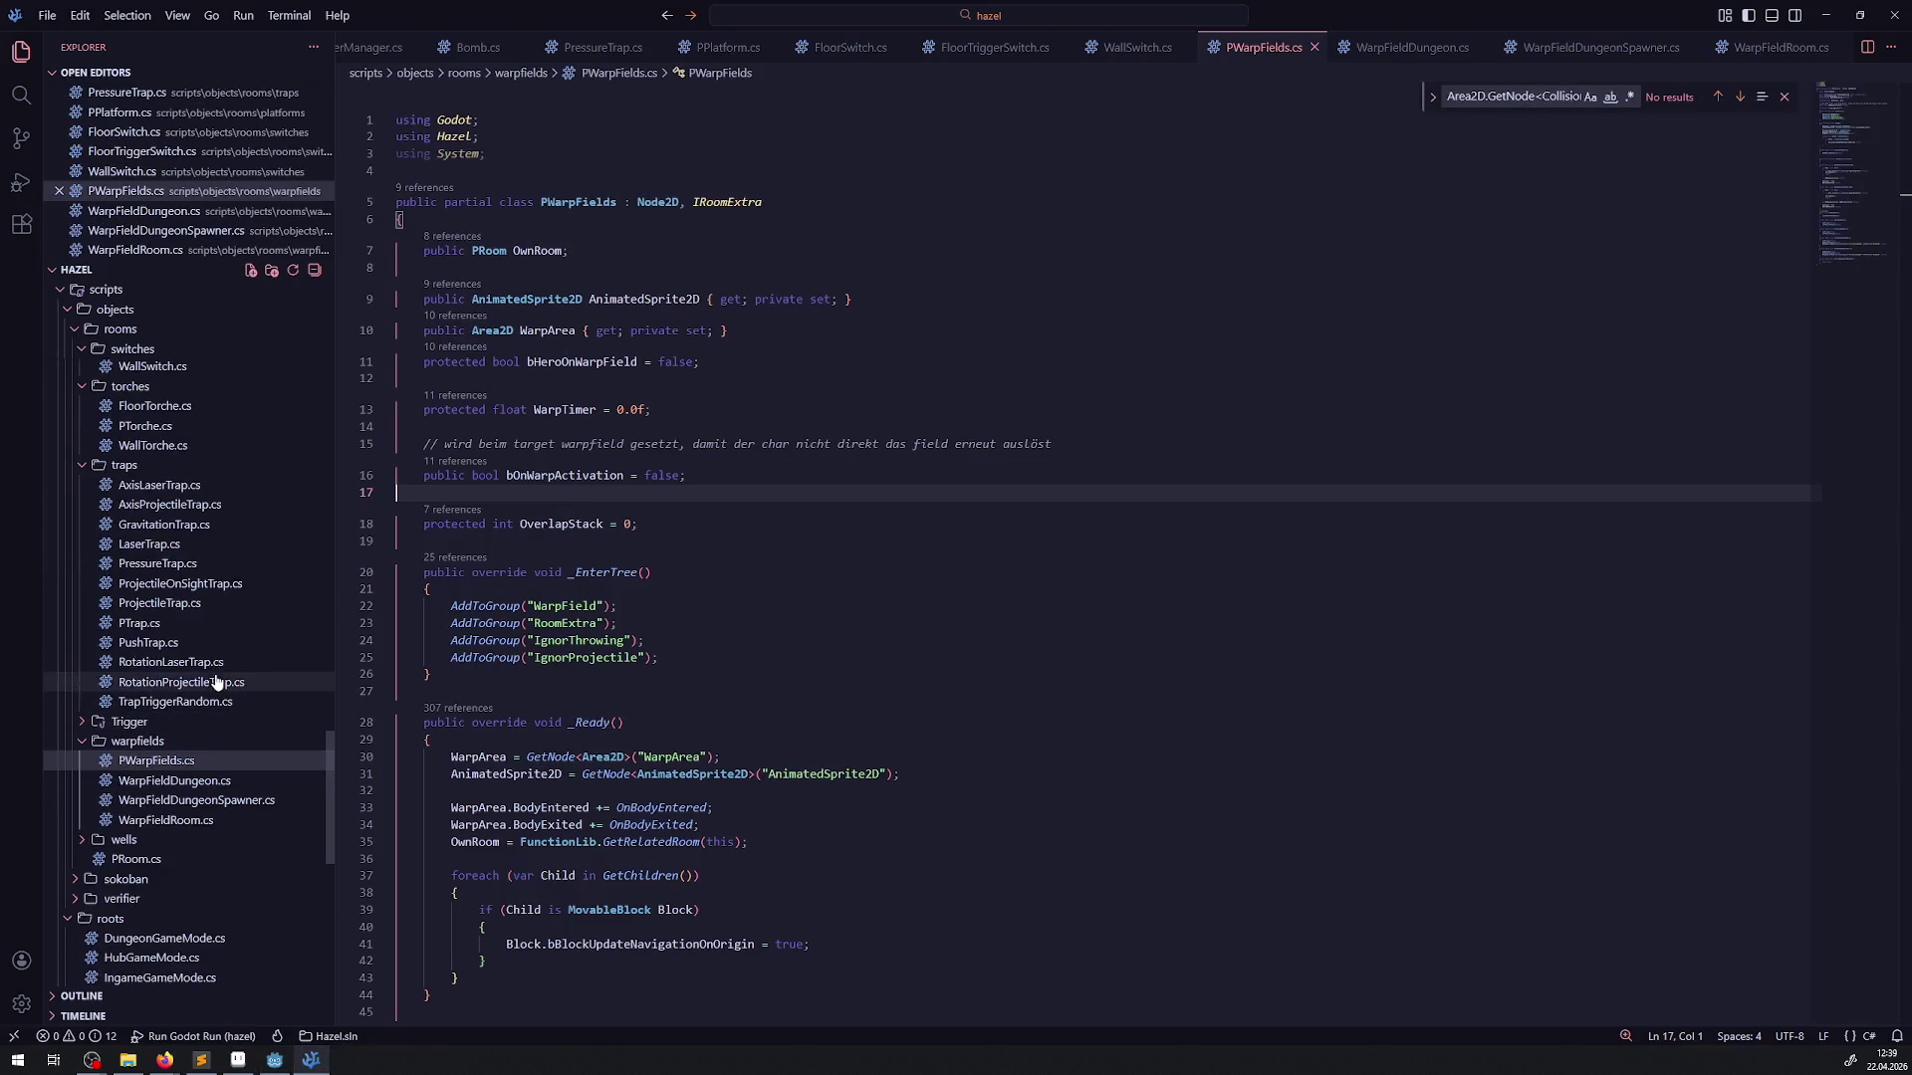
{"action": "scroll", "coordinate": [212, 555], "scroll_direction": "up", "scroll_amount": 3}
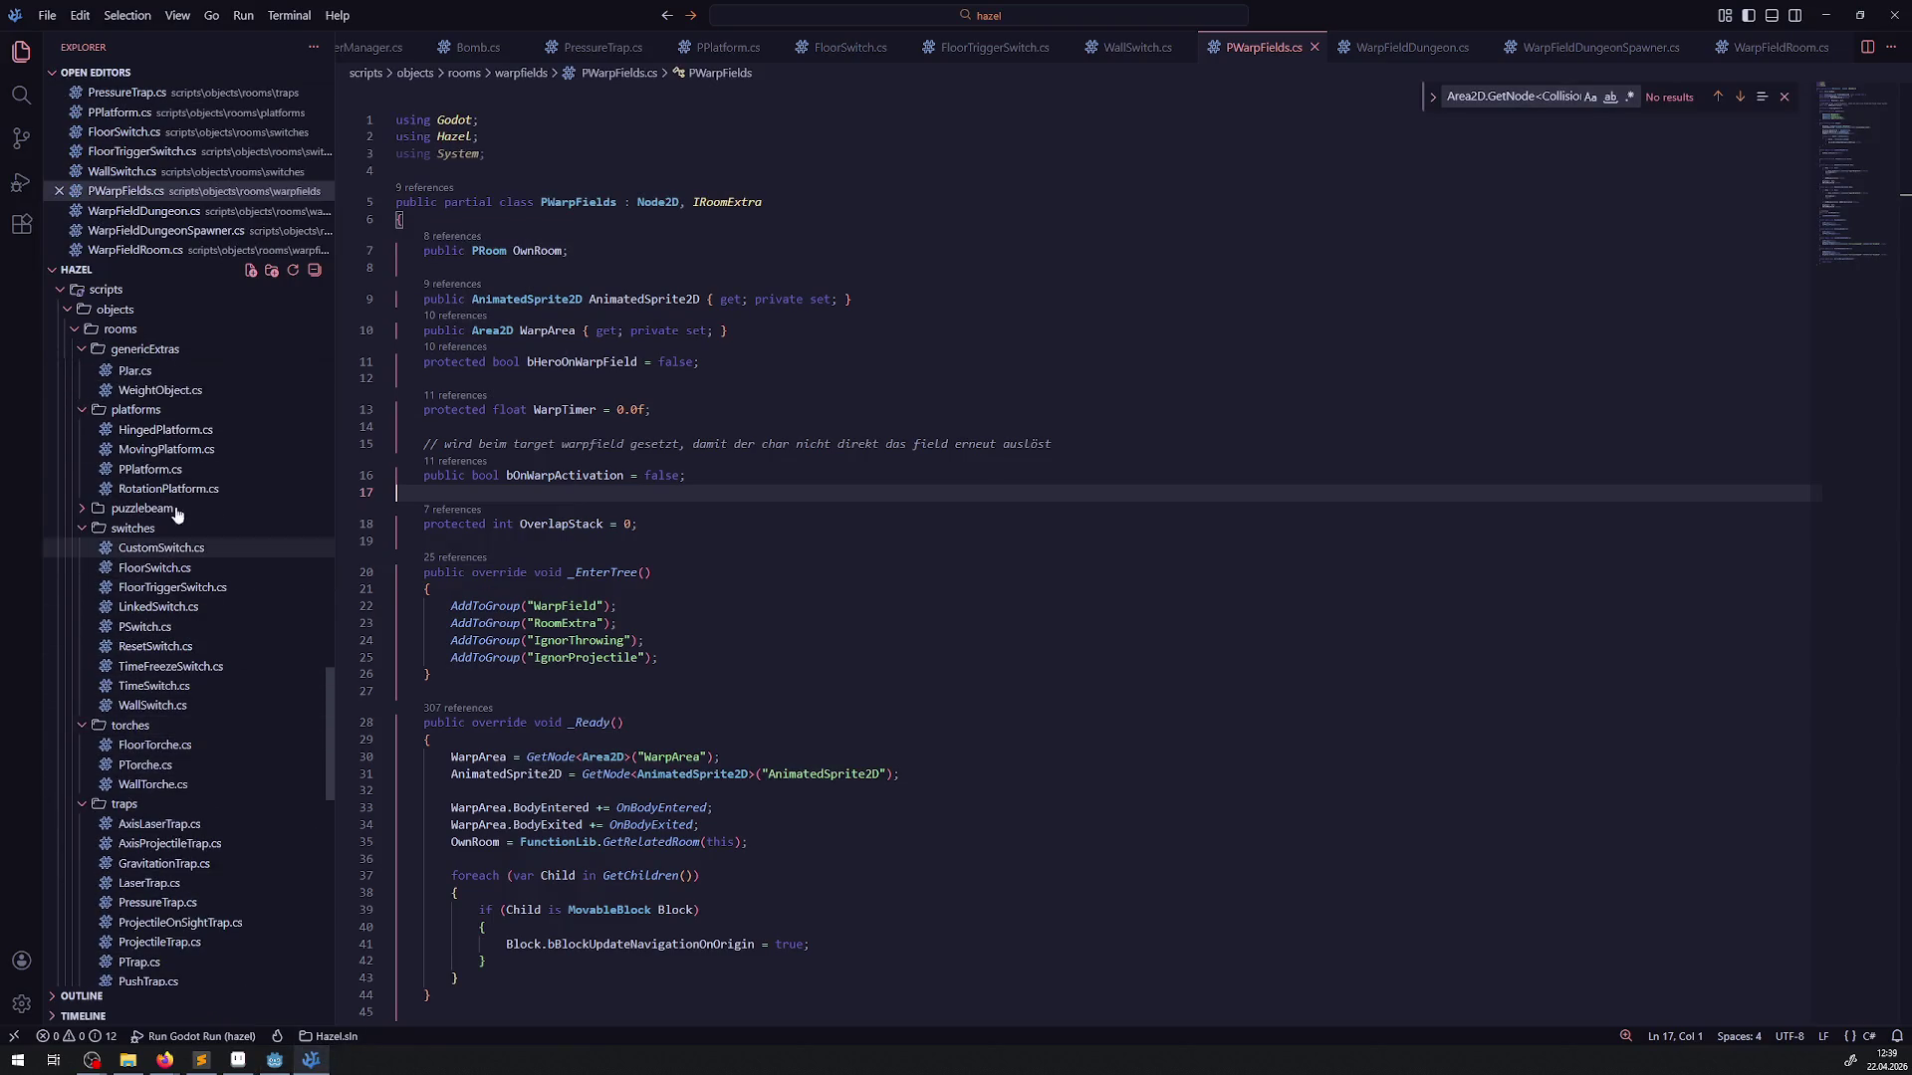
{"action": "left_click", "coordinate": [161, 451]}
{"action": "scroll", "coordinate": [641, 715], "scroll_direction": "down", "scroll_amount": 8}
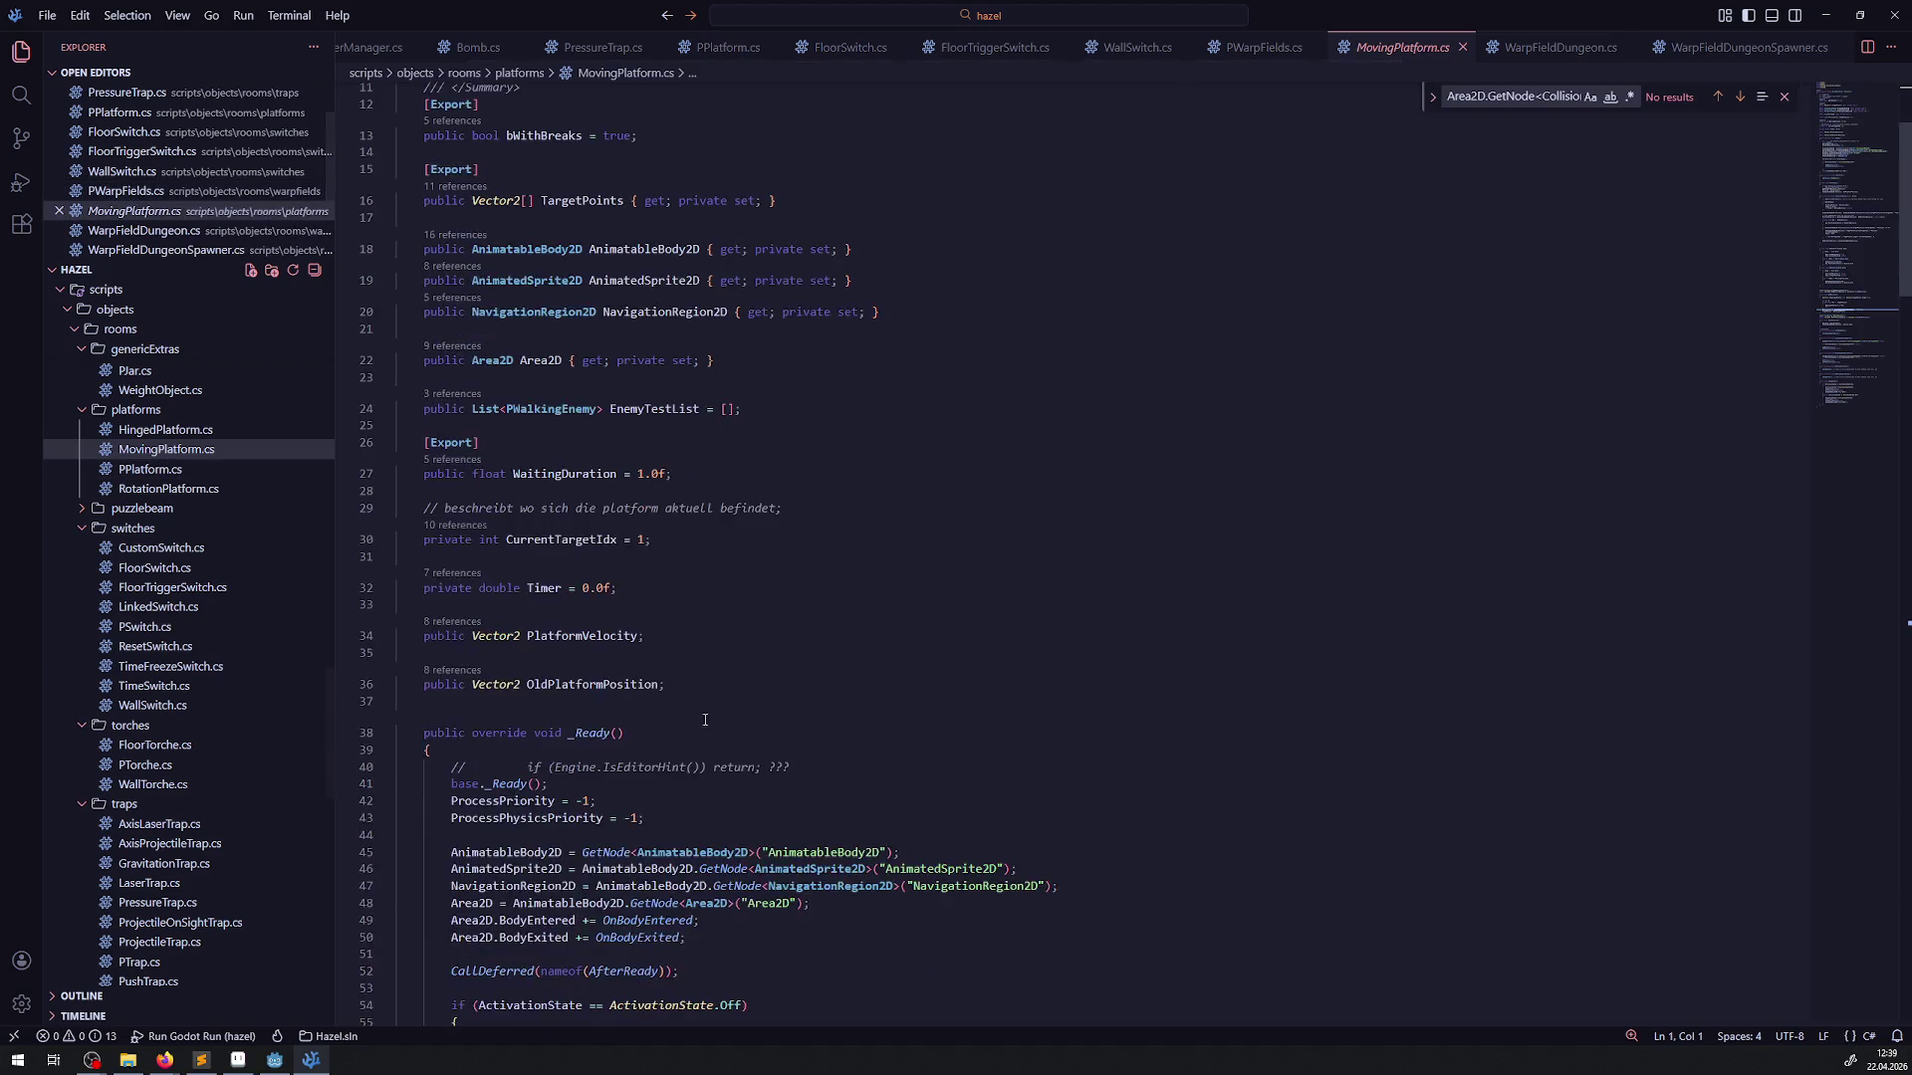
{"action": "scroll", "coordinate": [481, 768], "scroll_direction": "down", "scroll_amount": 2}
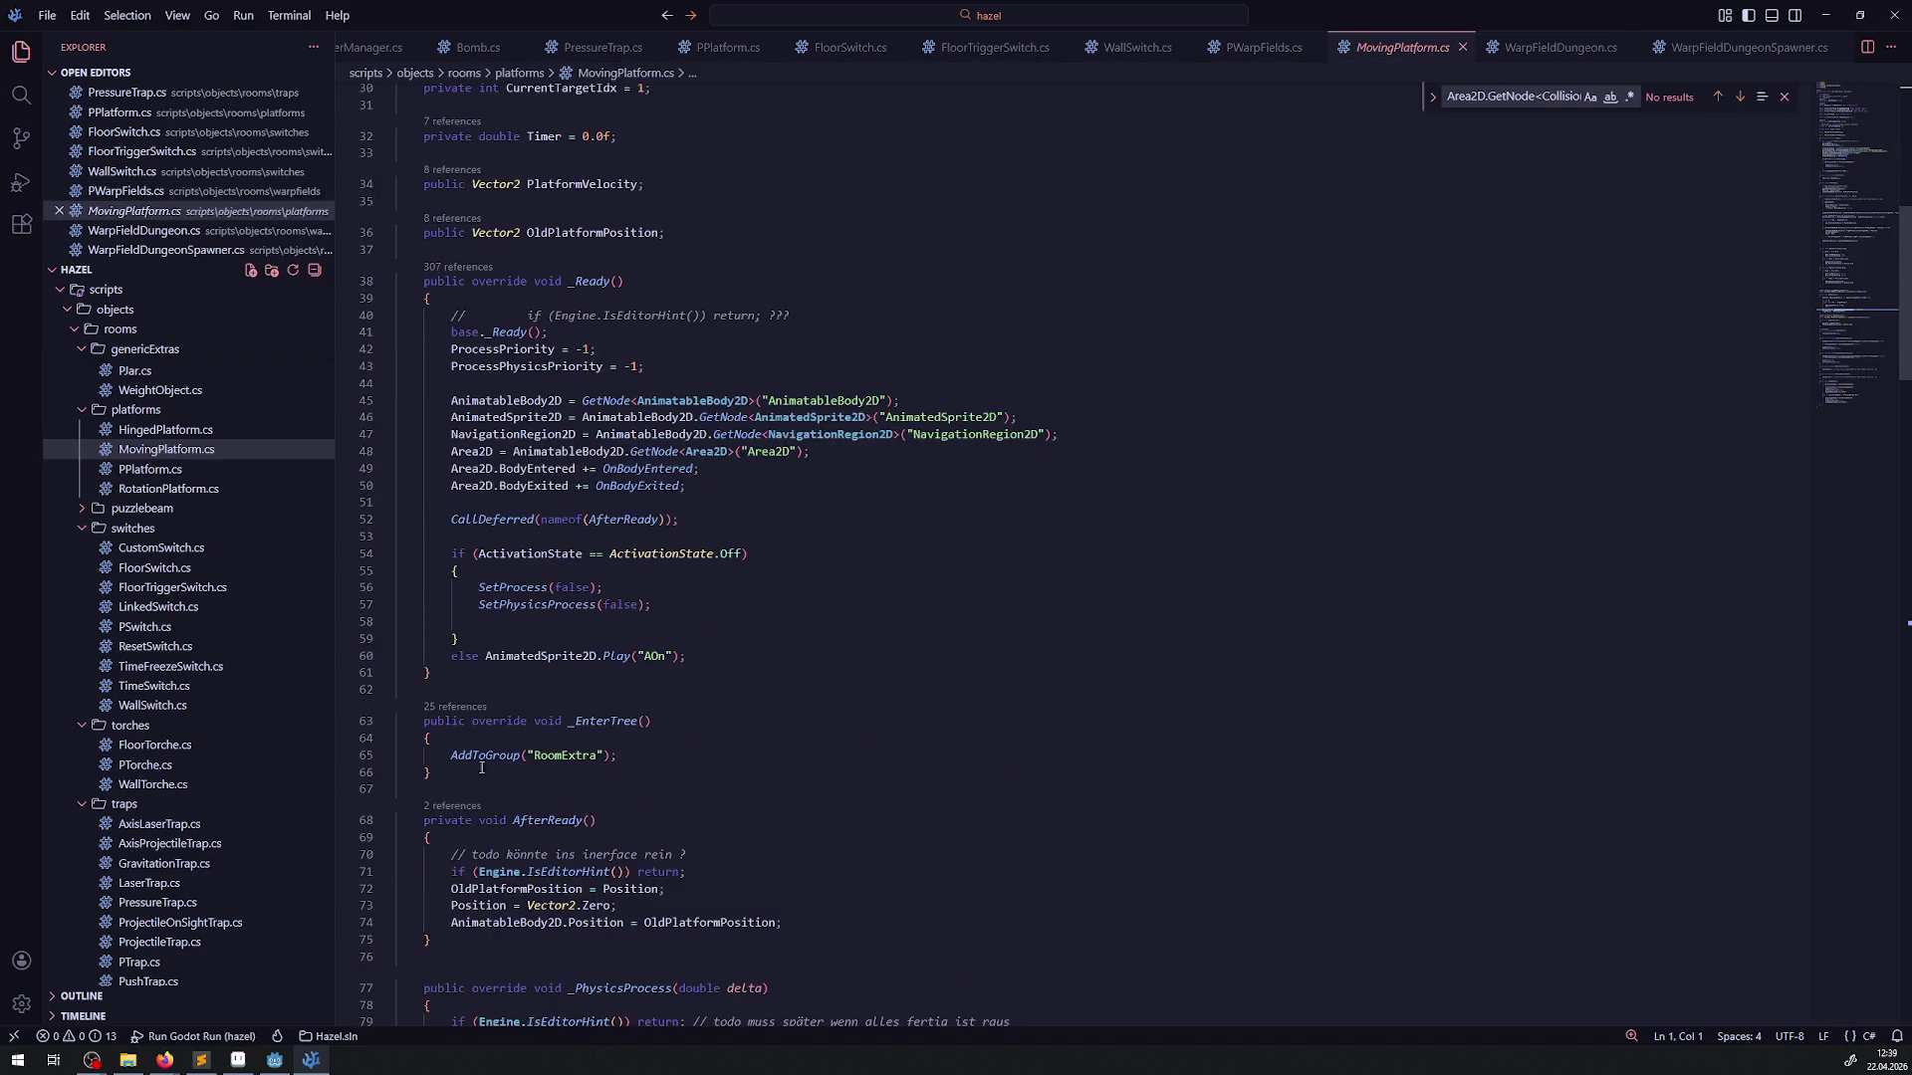
{"action": "left_click_drag", "start_coordinate": [400, 792], "coordinate": [400, 690]}
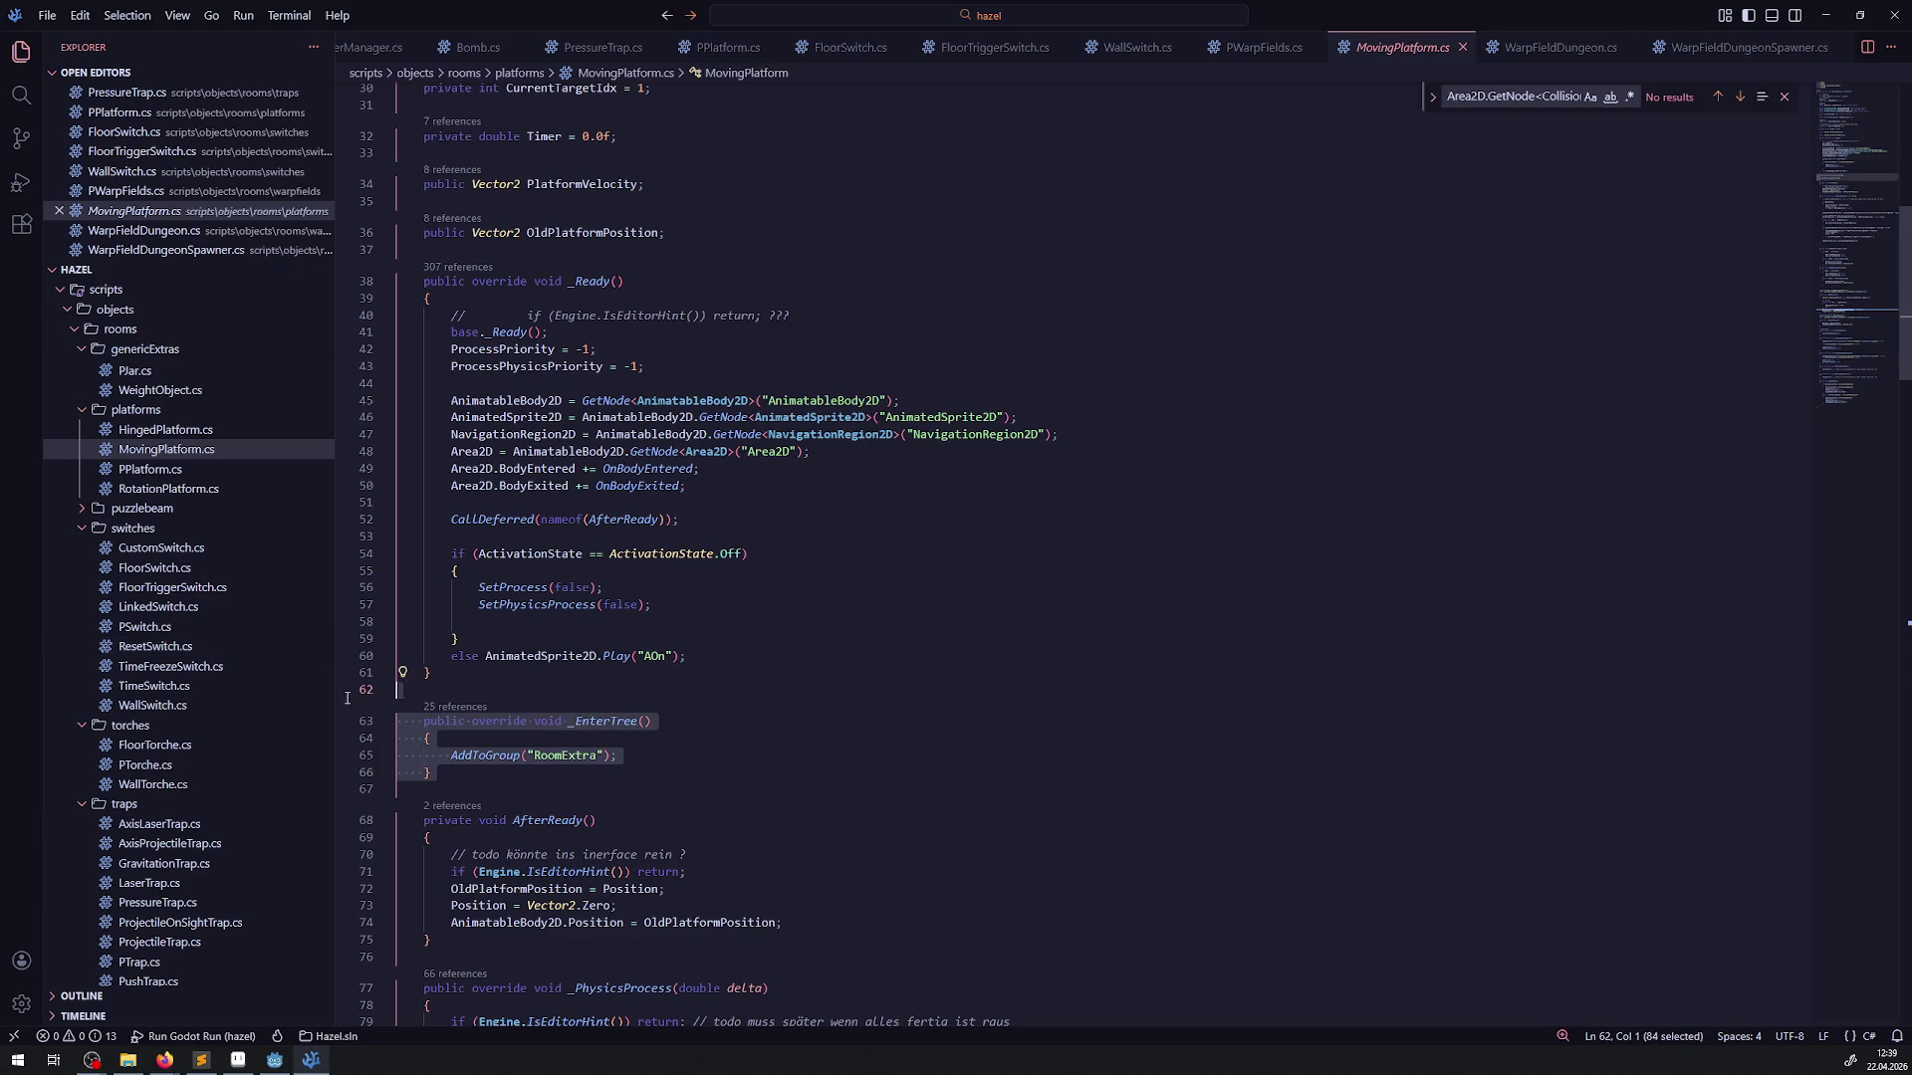
{"action": "key", "text": "Delete"}
{"action": "left_click", "coordinate": [686, 692]}
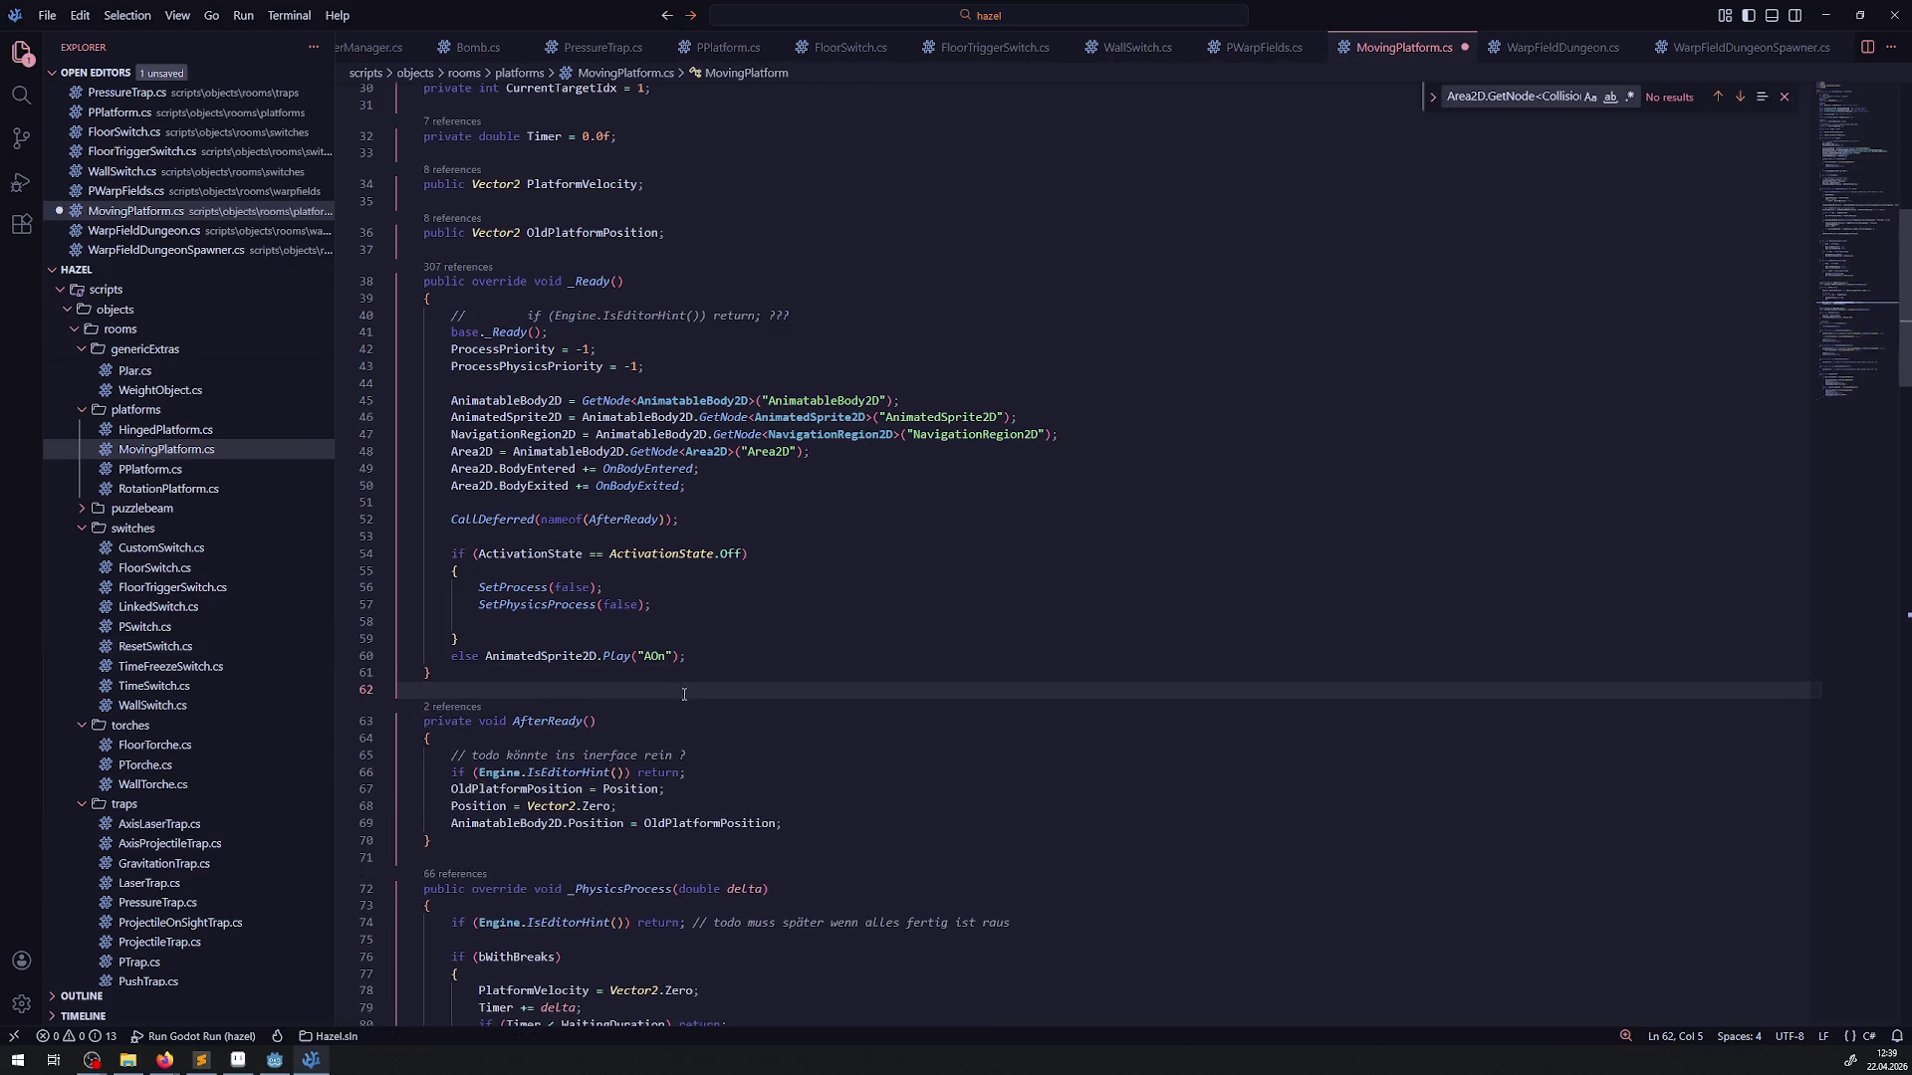
Compare the code against RotationPlatform.cs, then return to MovingPlatform.cs
{"action": "left_click", "coordinate": [164, 489]}
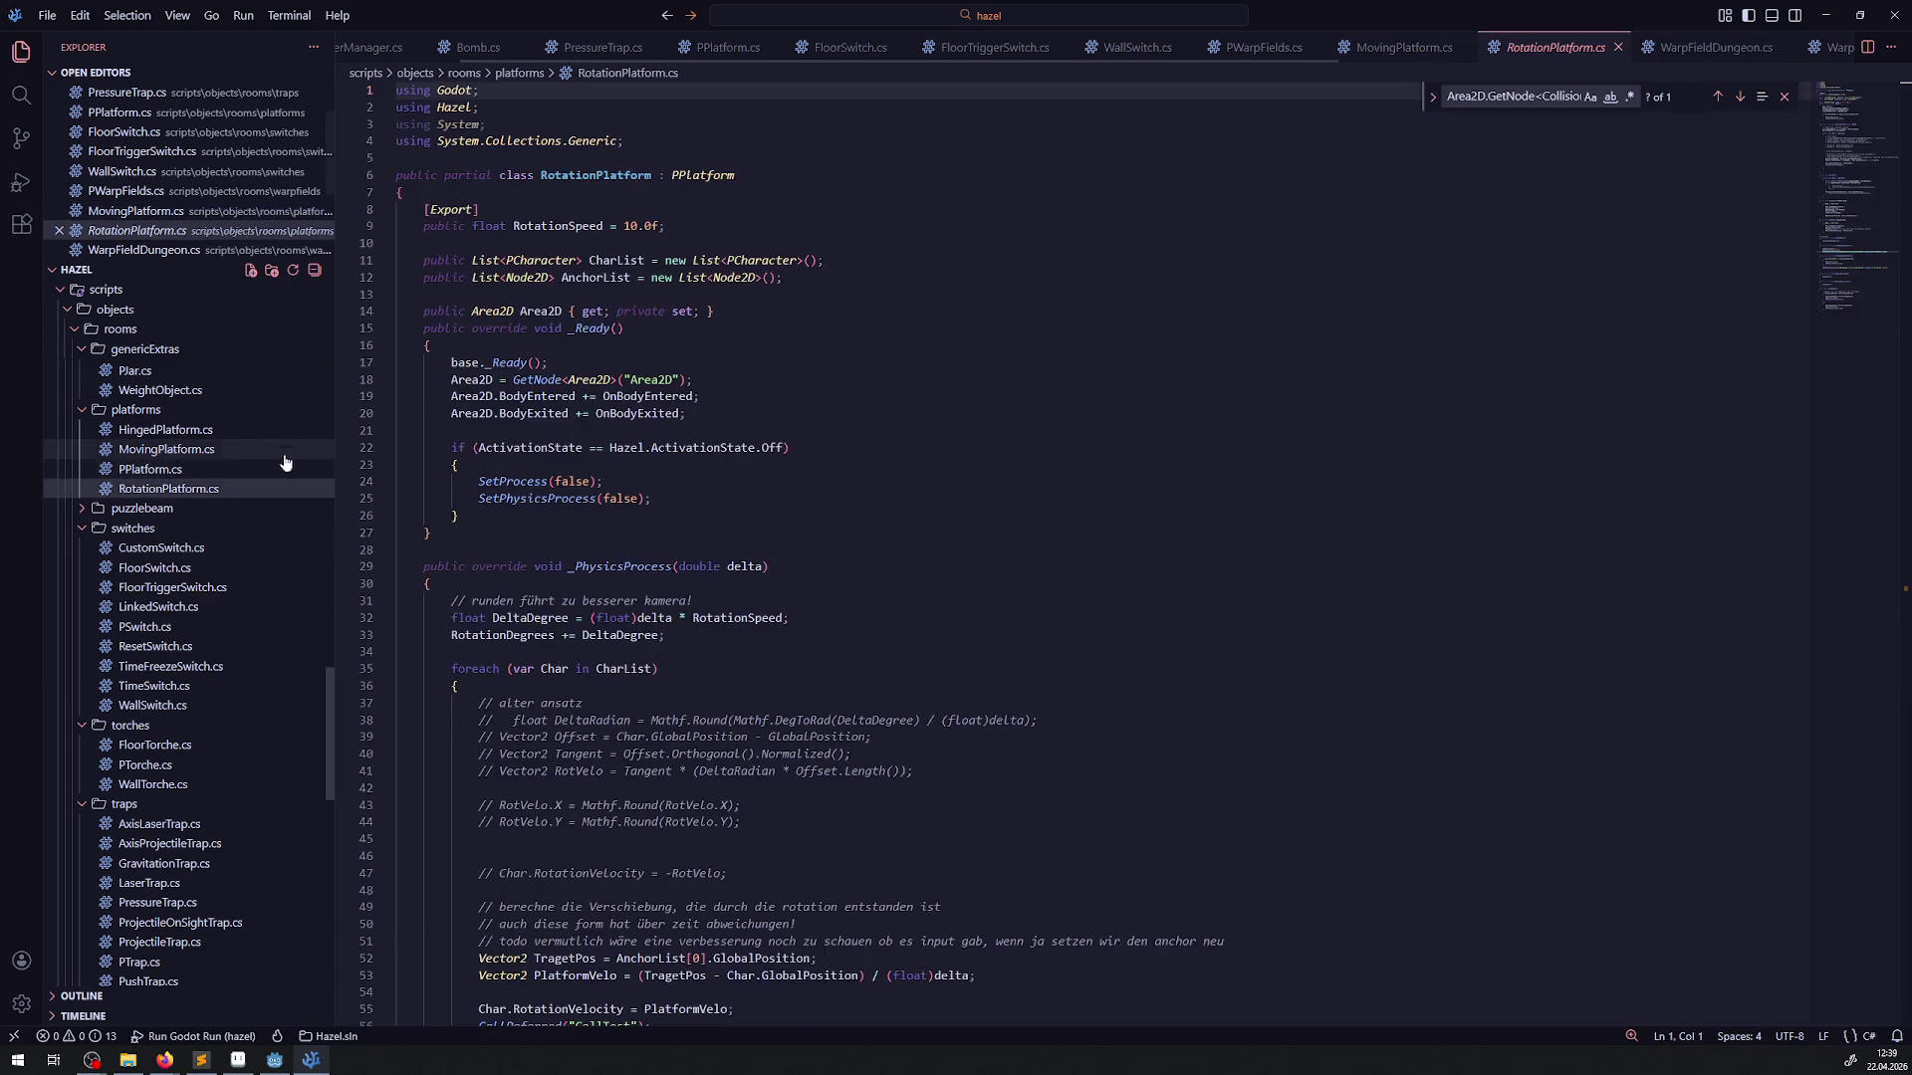
{"action": "scroll", "coordinate": [627, 615], "scroll_direction": "down", "scroll_amount": 10}
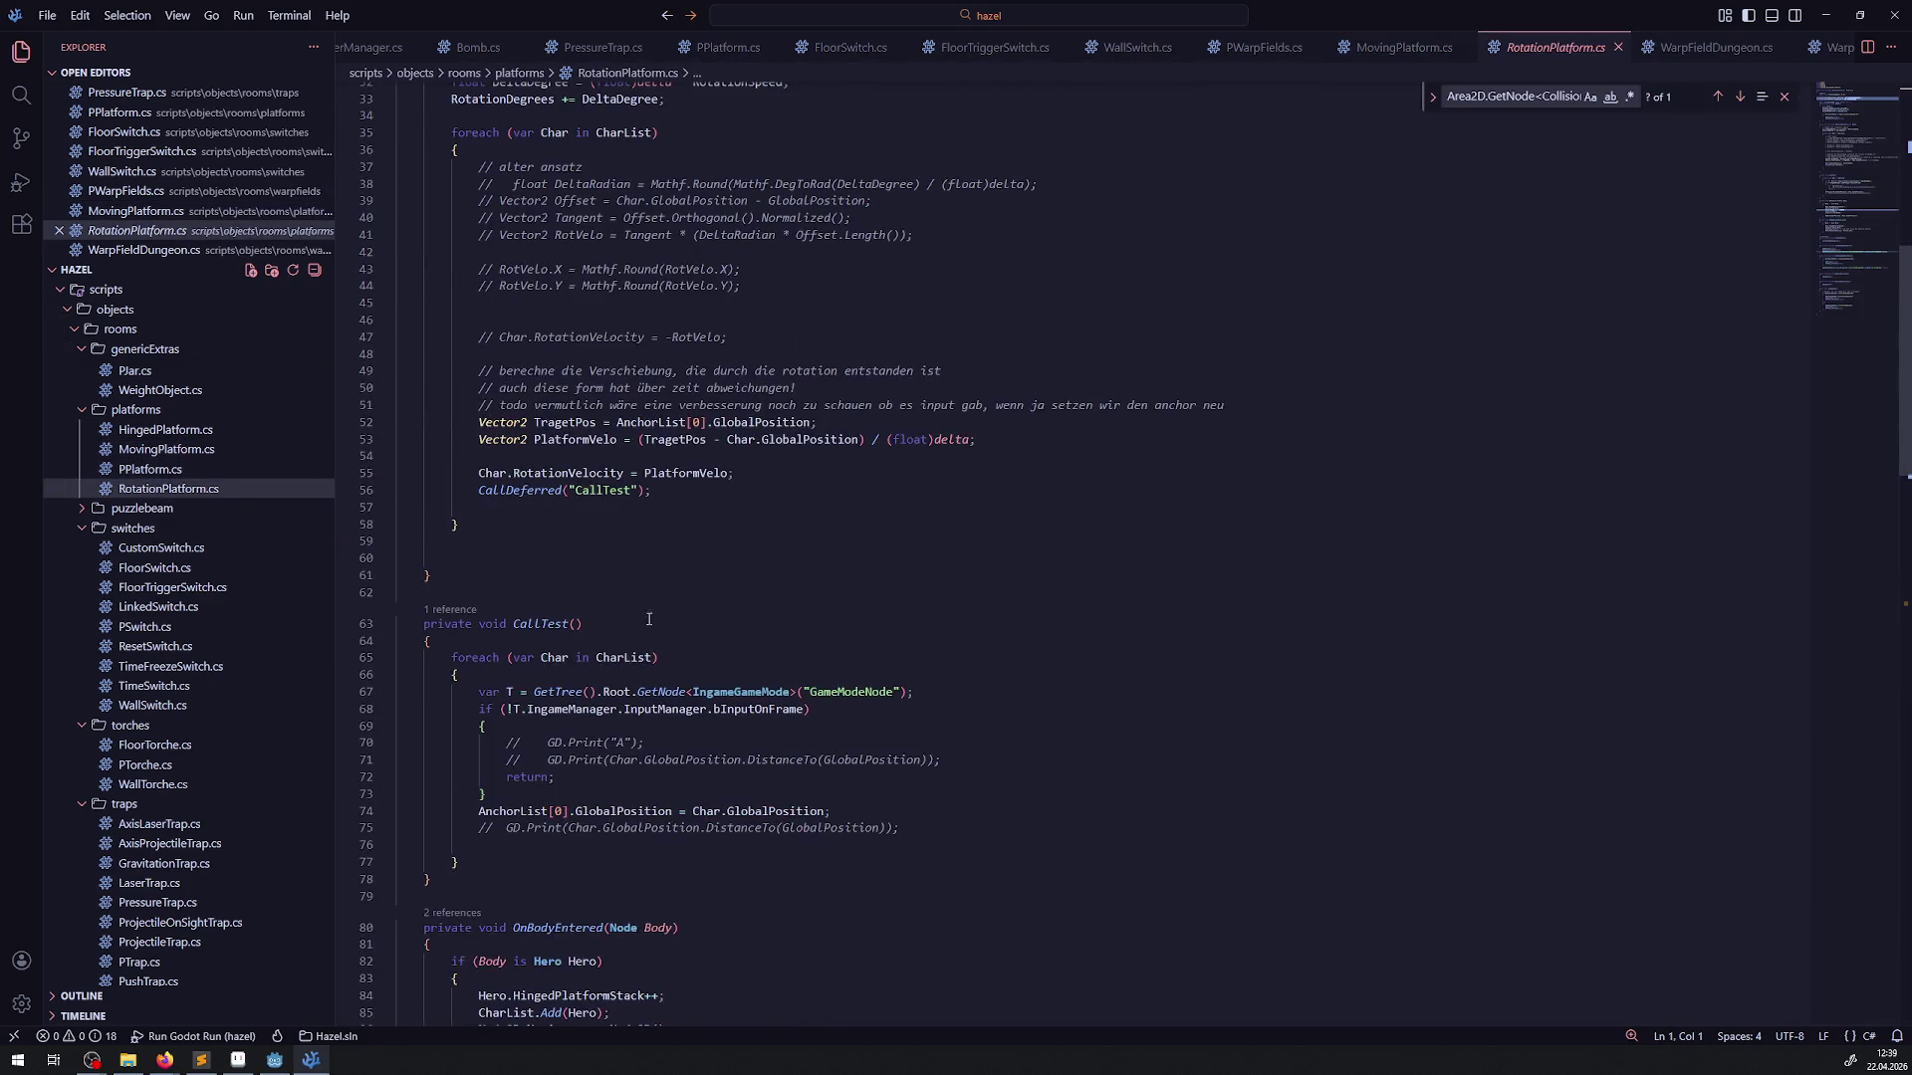
{"action": "scroll", "coordinate": [635, 621], "scroll_direction": "up", "scroll_amount": 10}
{"action": "scroll", "coordinate": [634, 620], "scroll_direction": "down", "scroll_amount": 1}
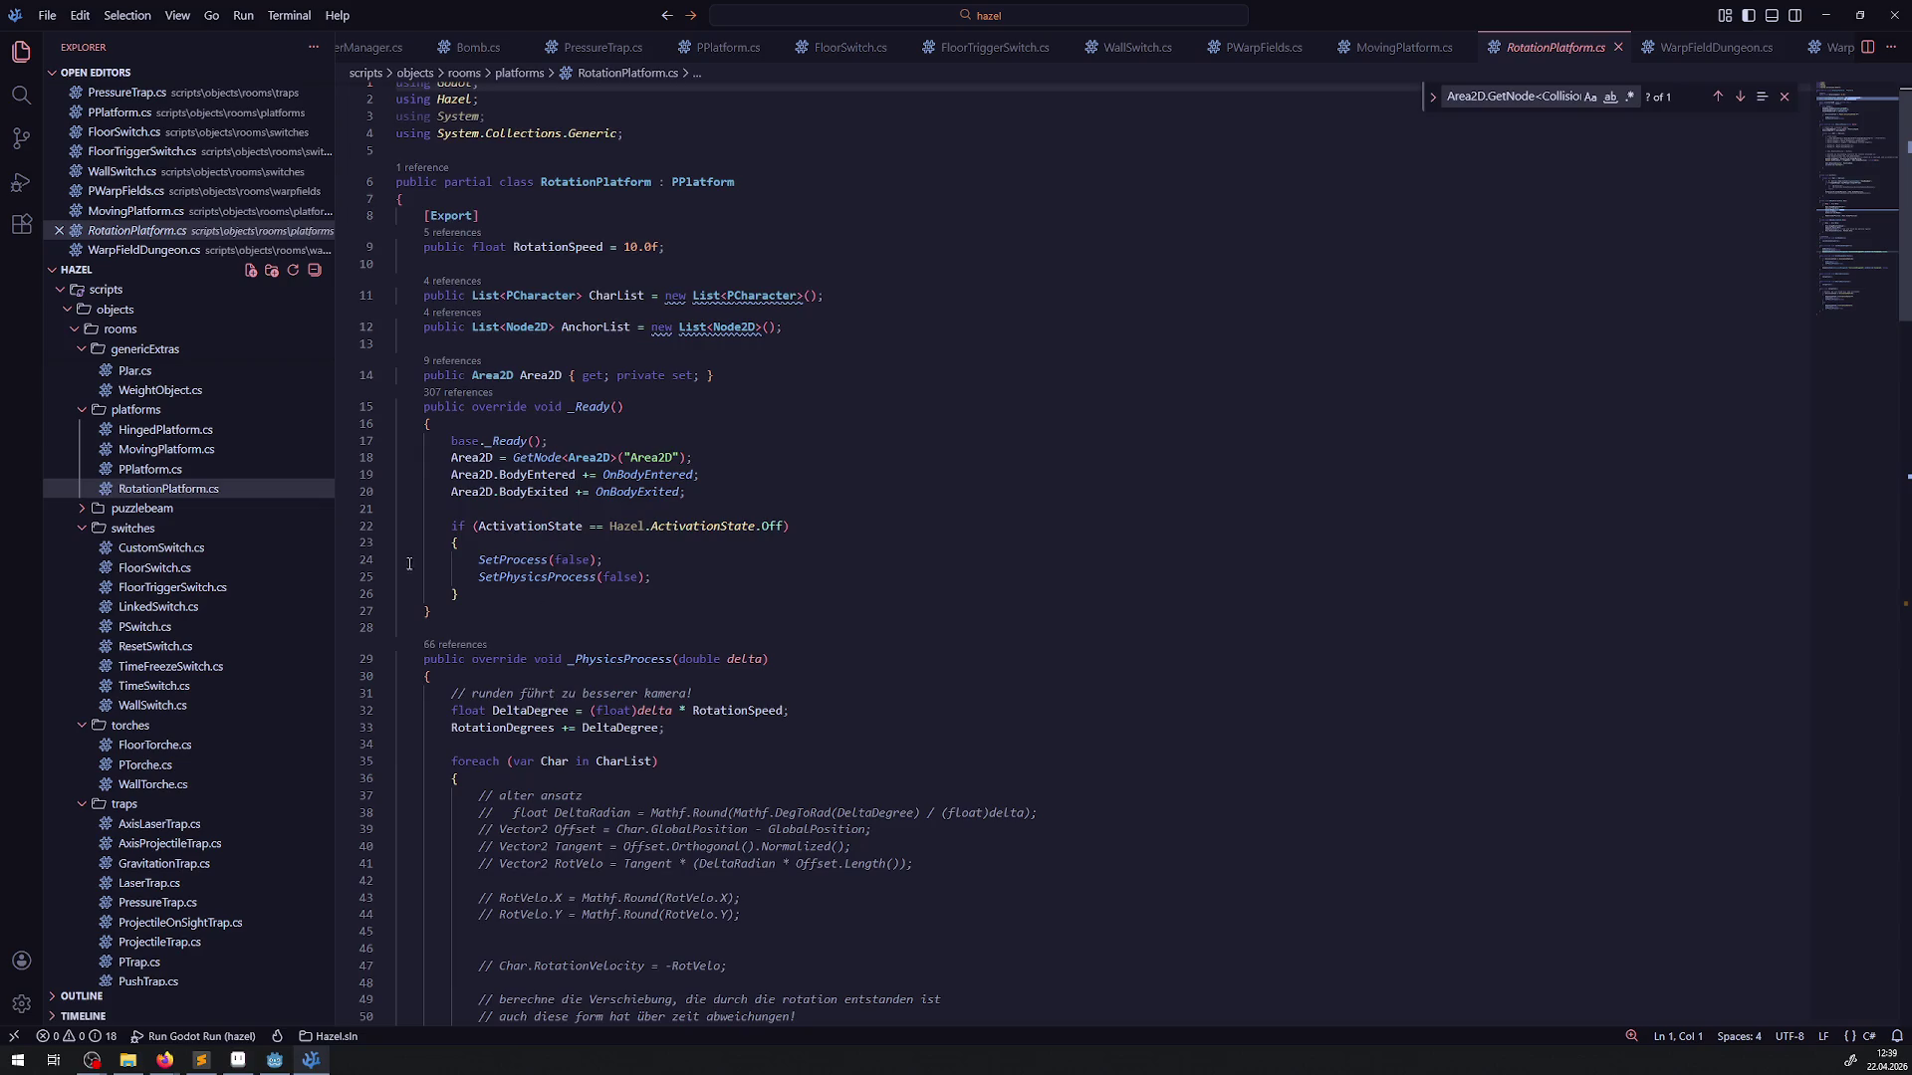
{"action": "left_click", "coordinate": [192, 450]}
{"action": "scroll", "coordinate": [669, 652], "scroll_direction": "up", "scroll_amount": 3}
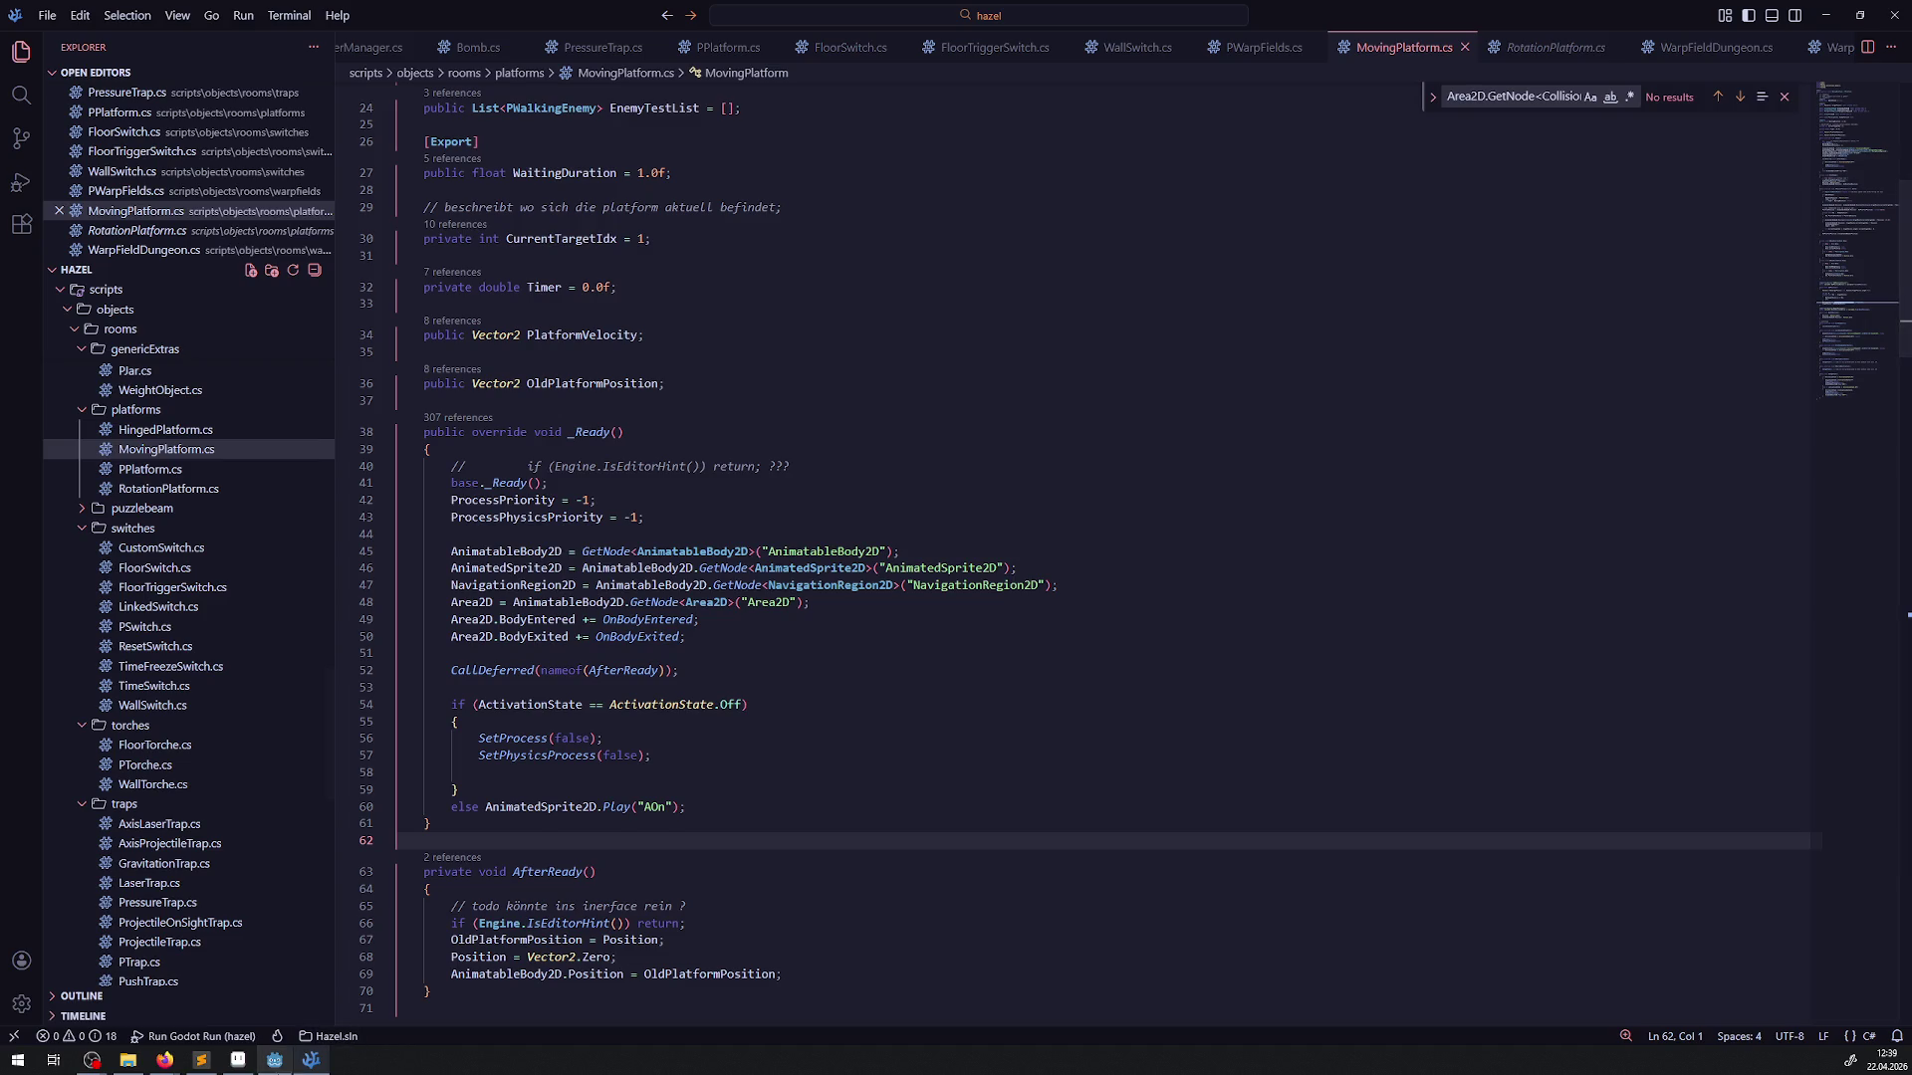
{"action": "left_click", "coordinate": [284, 1066]}
Run the game maximized and walk the hero to the chest and back, closing the inventory
{"action": "left_click", "coordinate": [1675, 40]}
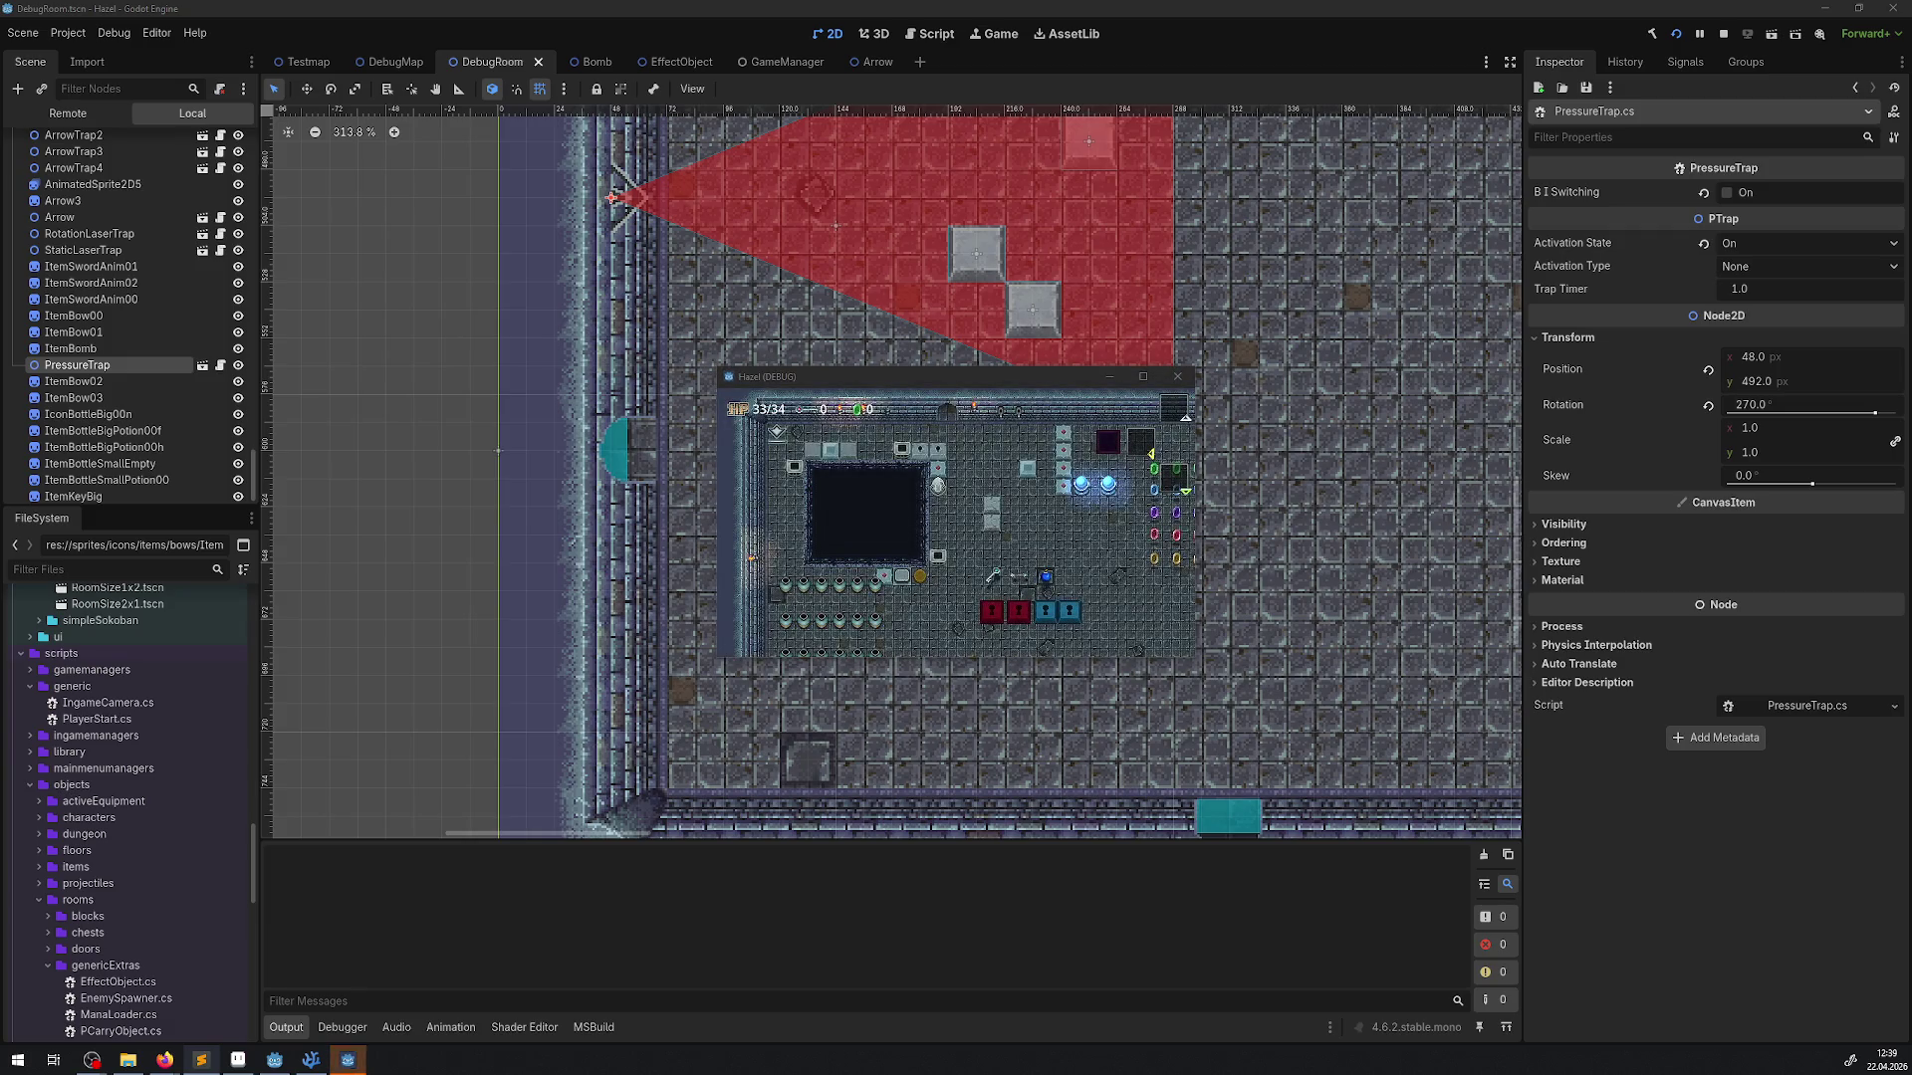
{"action": "left_click", "coordinate": [1143, 376]}
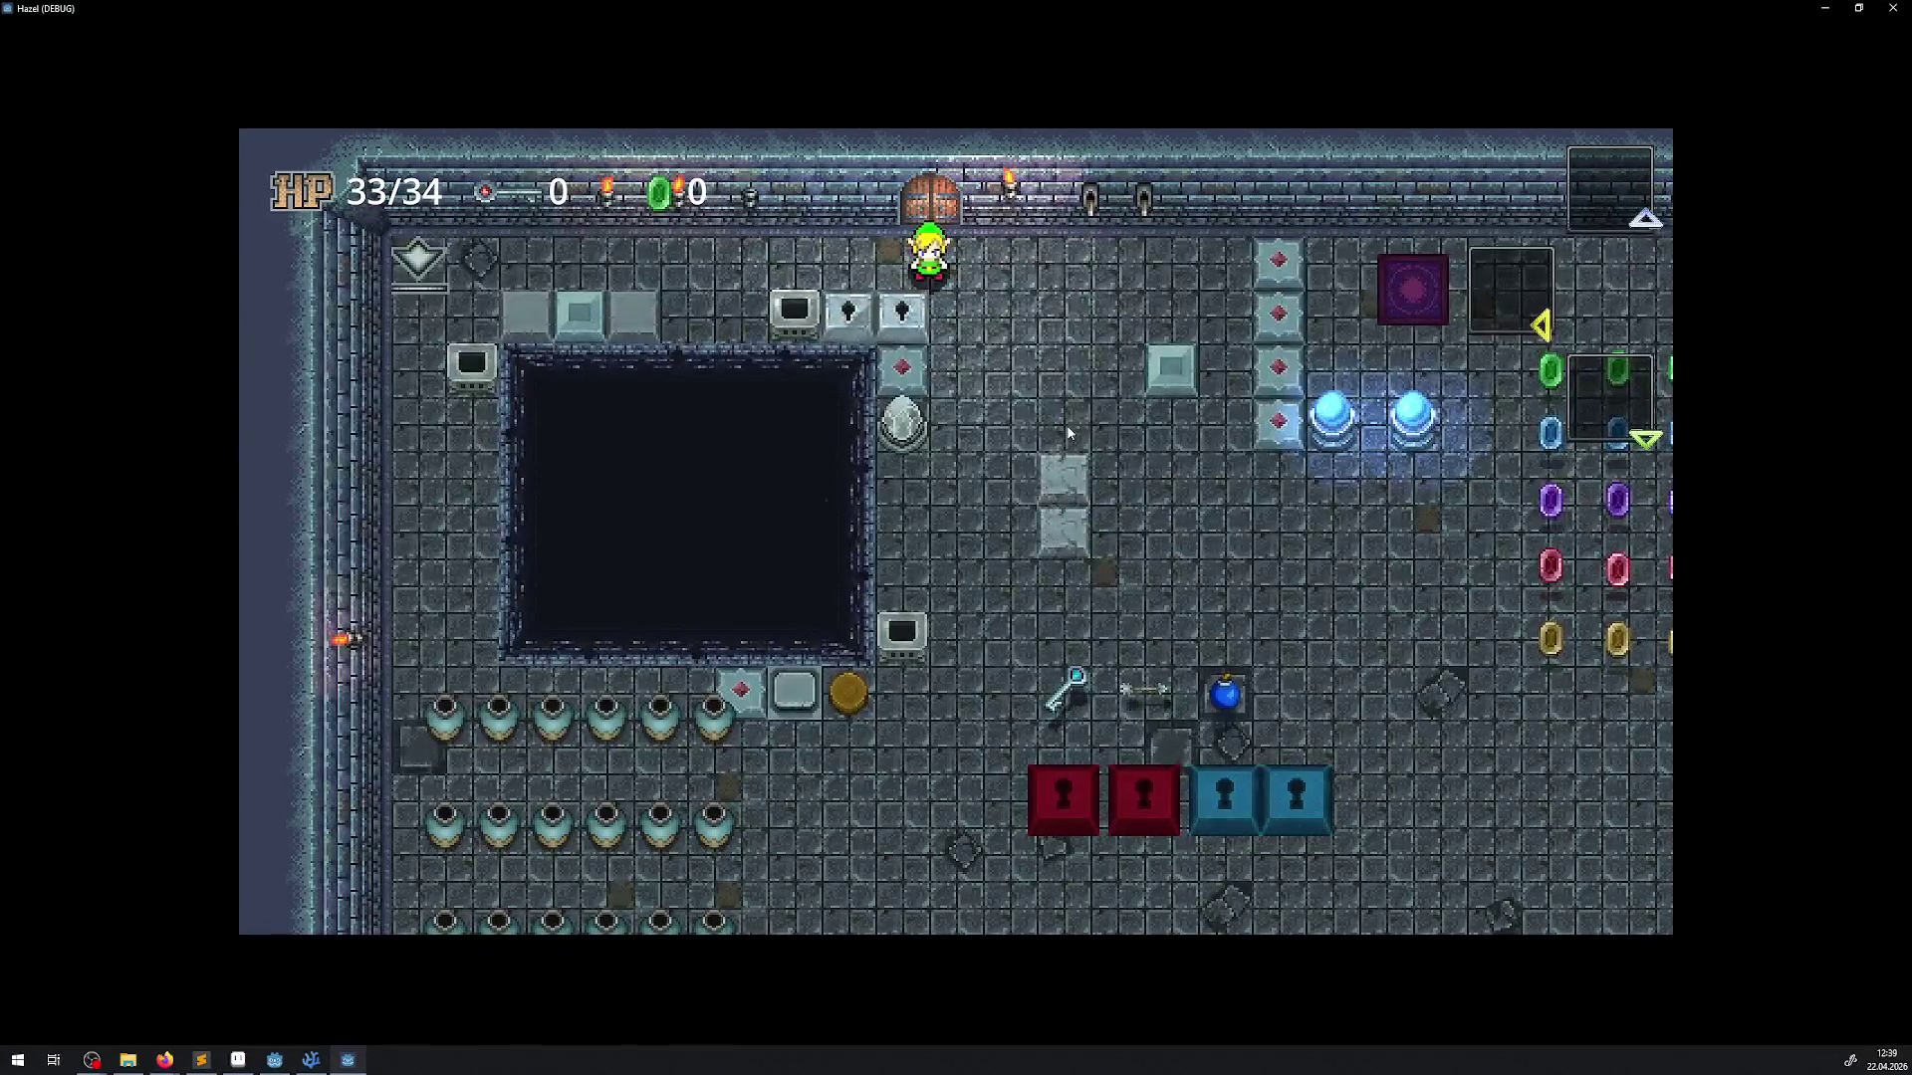
{"action": "key", "text": "Down"}
{"action": "key", "text": "Right"}
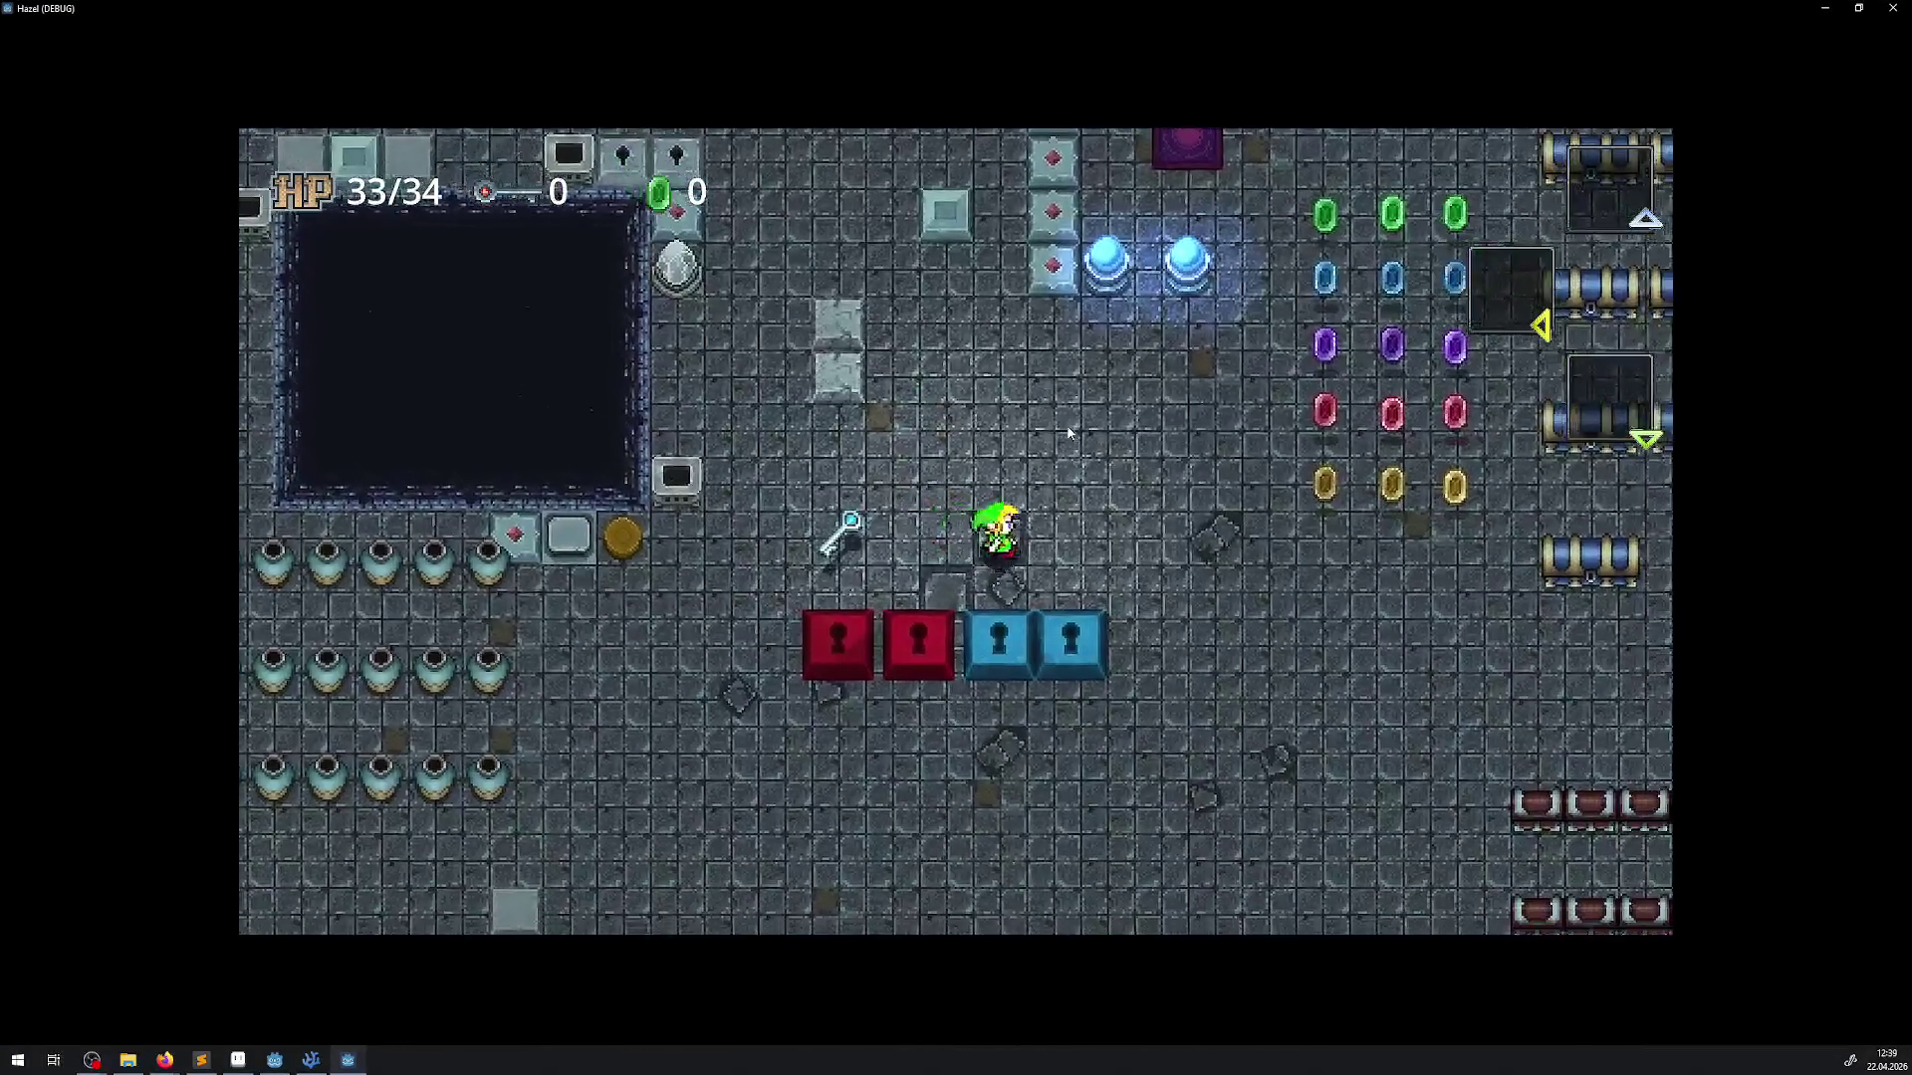
{"action": "key", "text": "Up"}
{"action": "key", "text": "Right"}
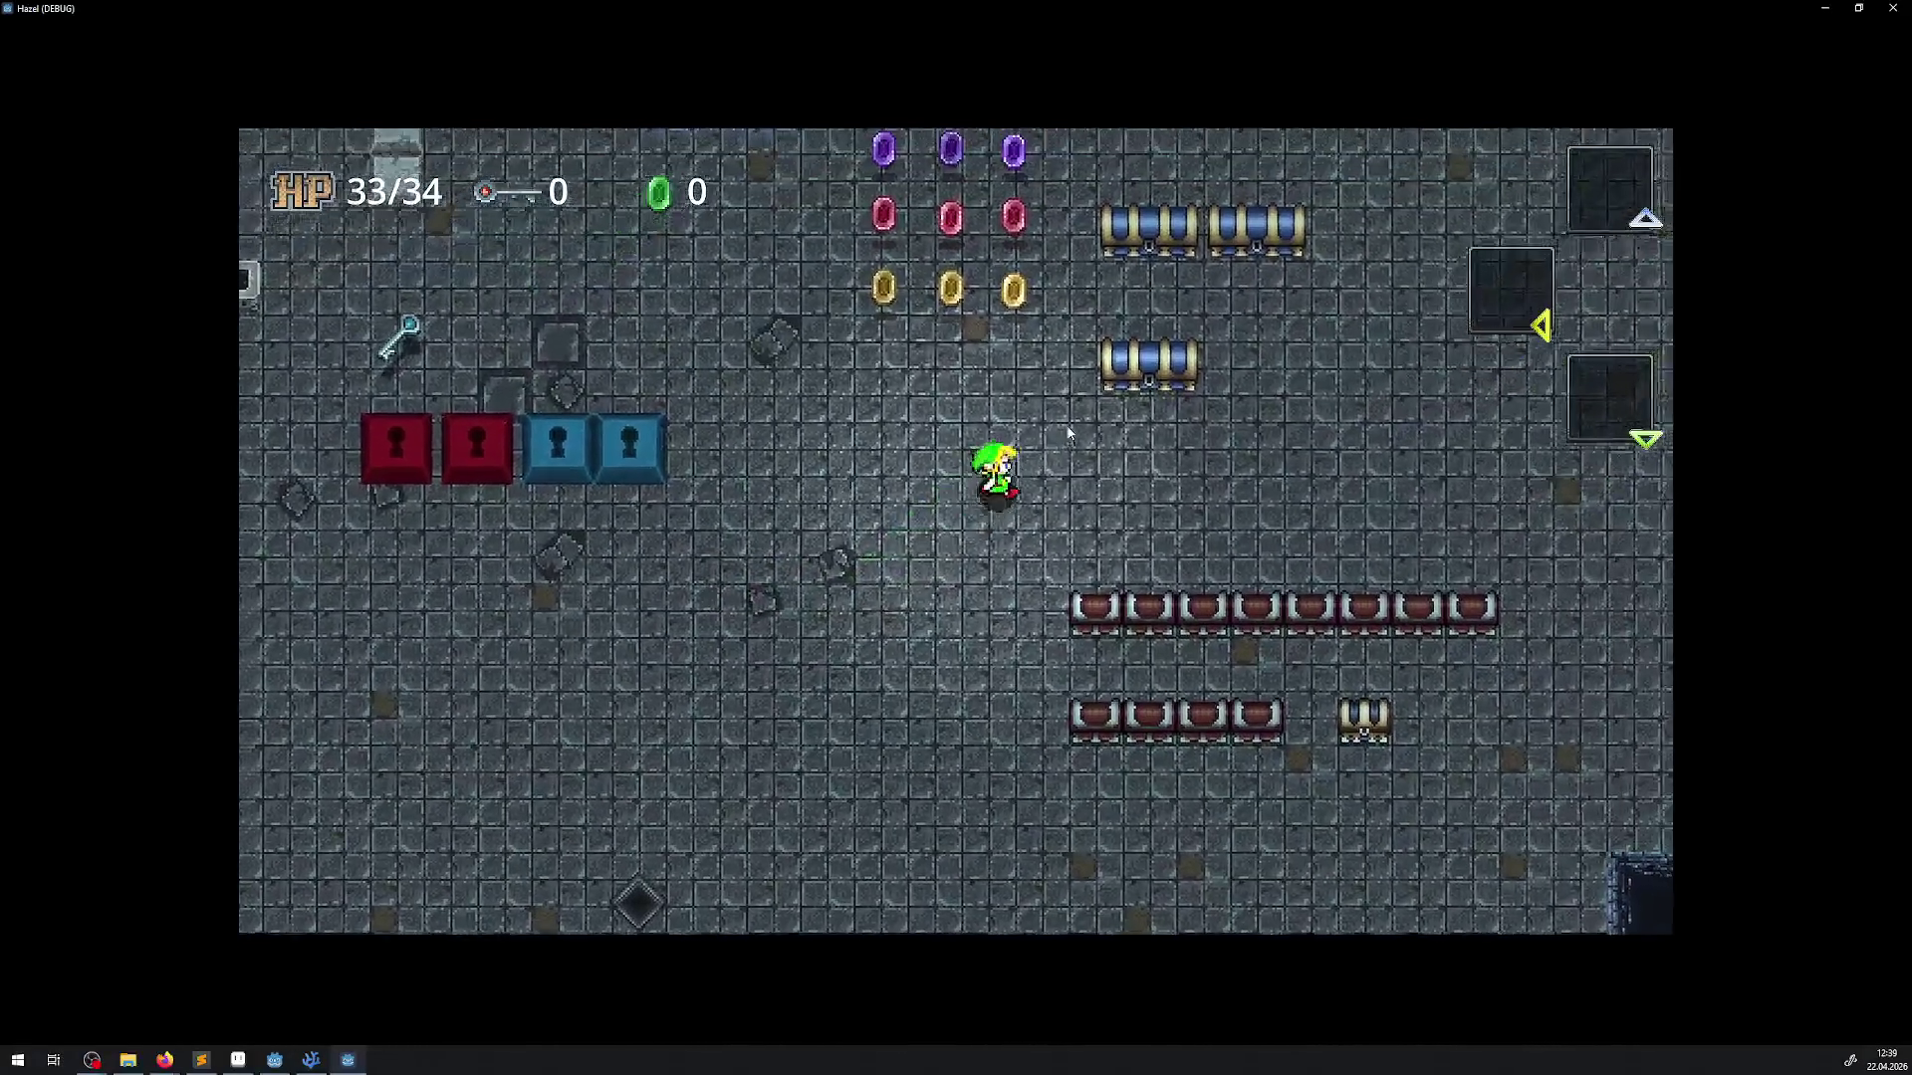
{"action": "key", "text": "Down"}
{"action": "key", "text": "Left"}
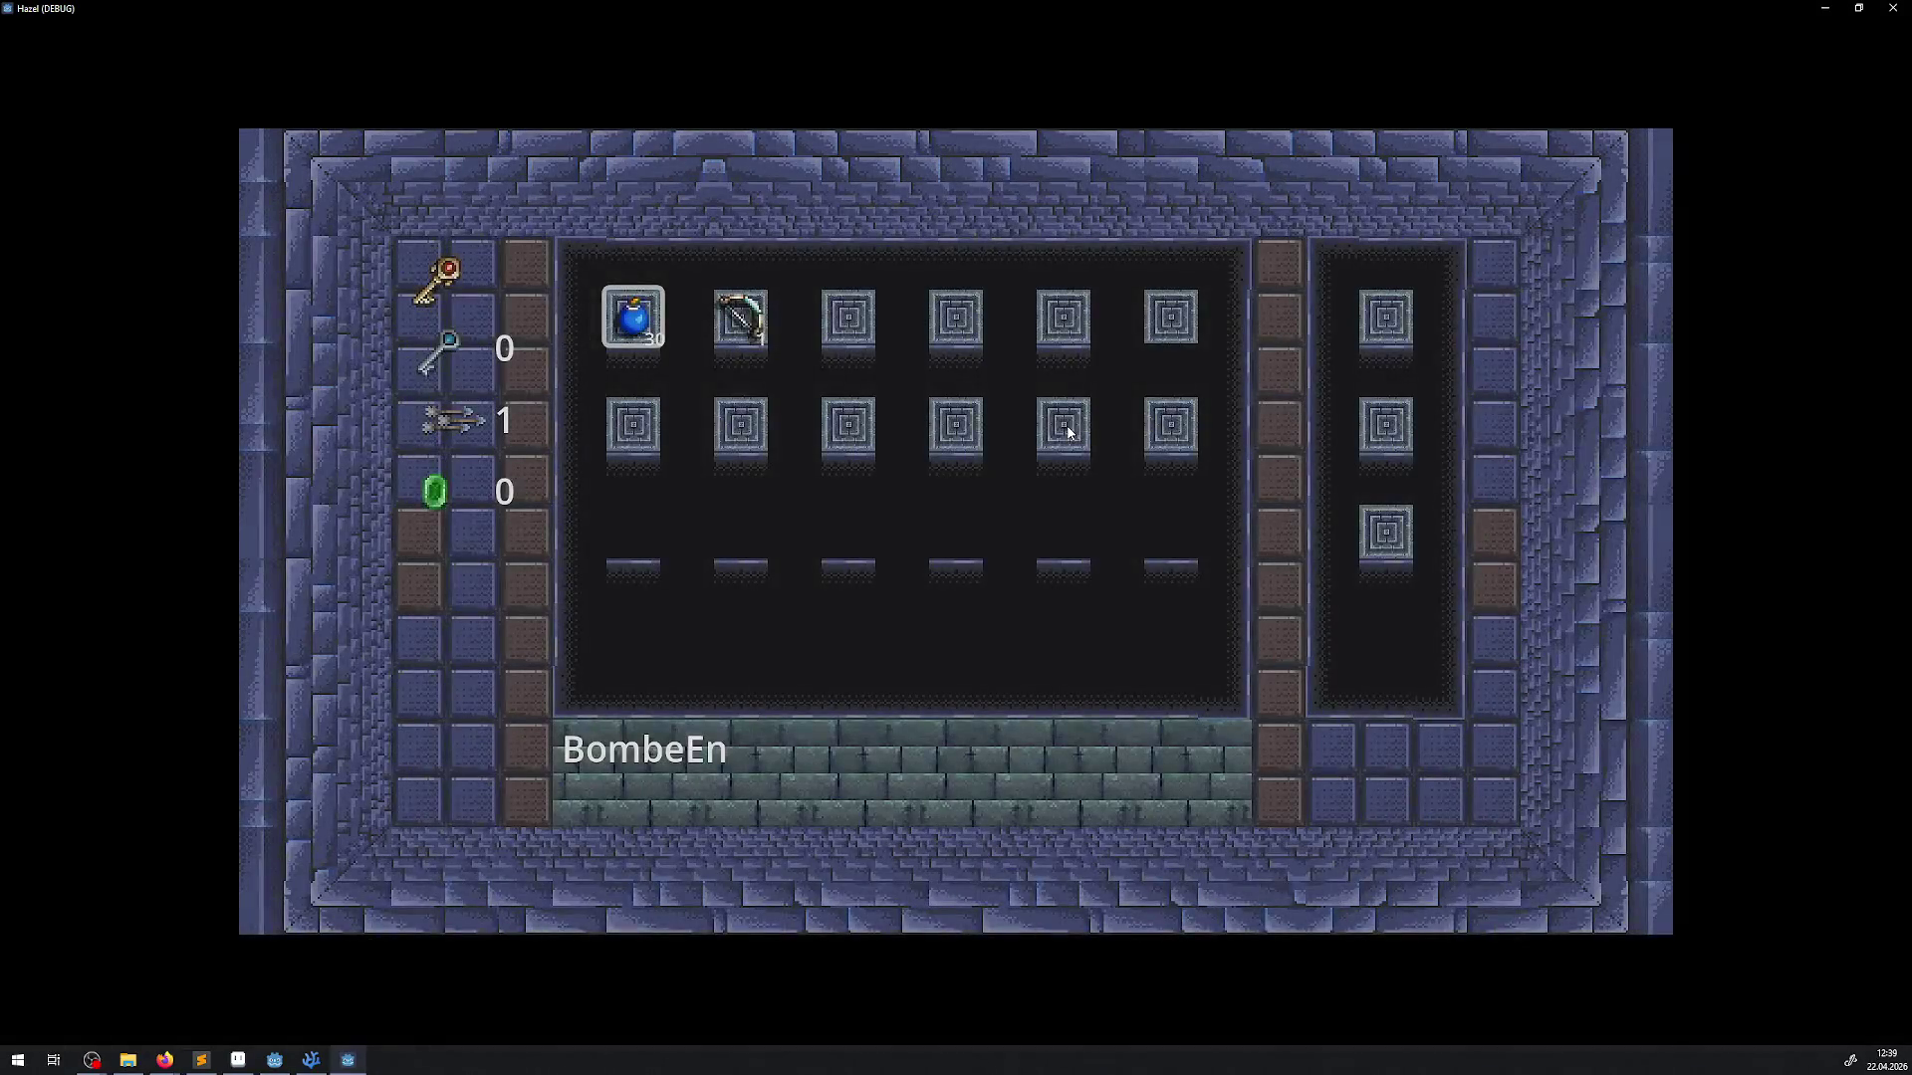
{"action": "key", "text": "Escape"}
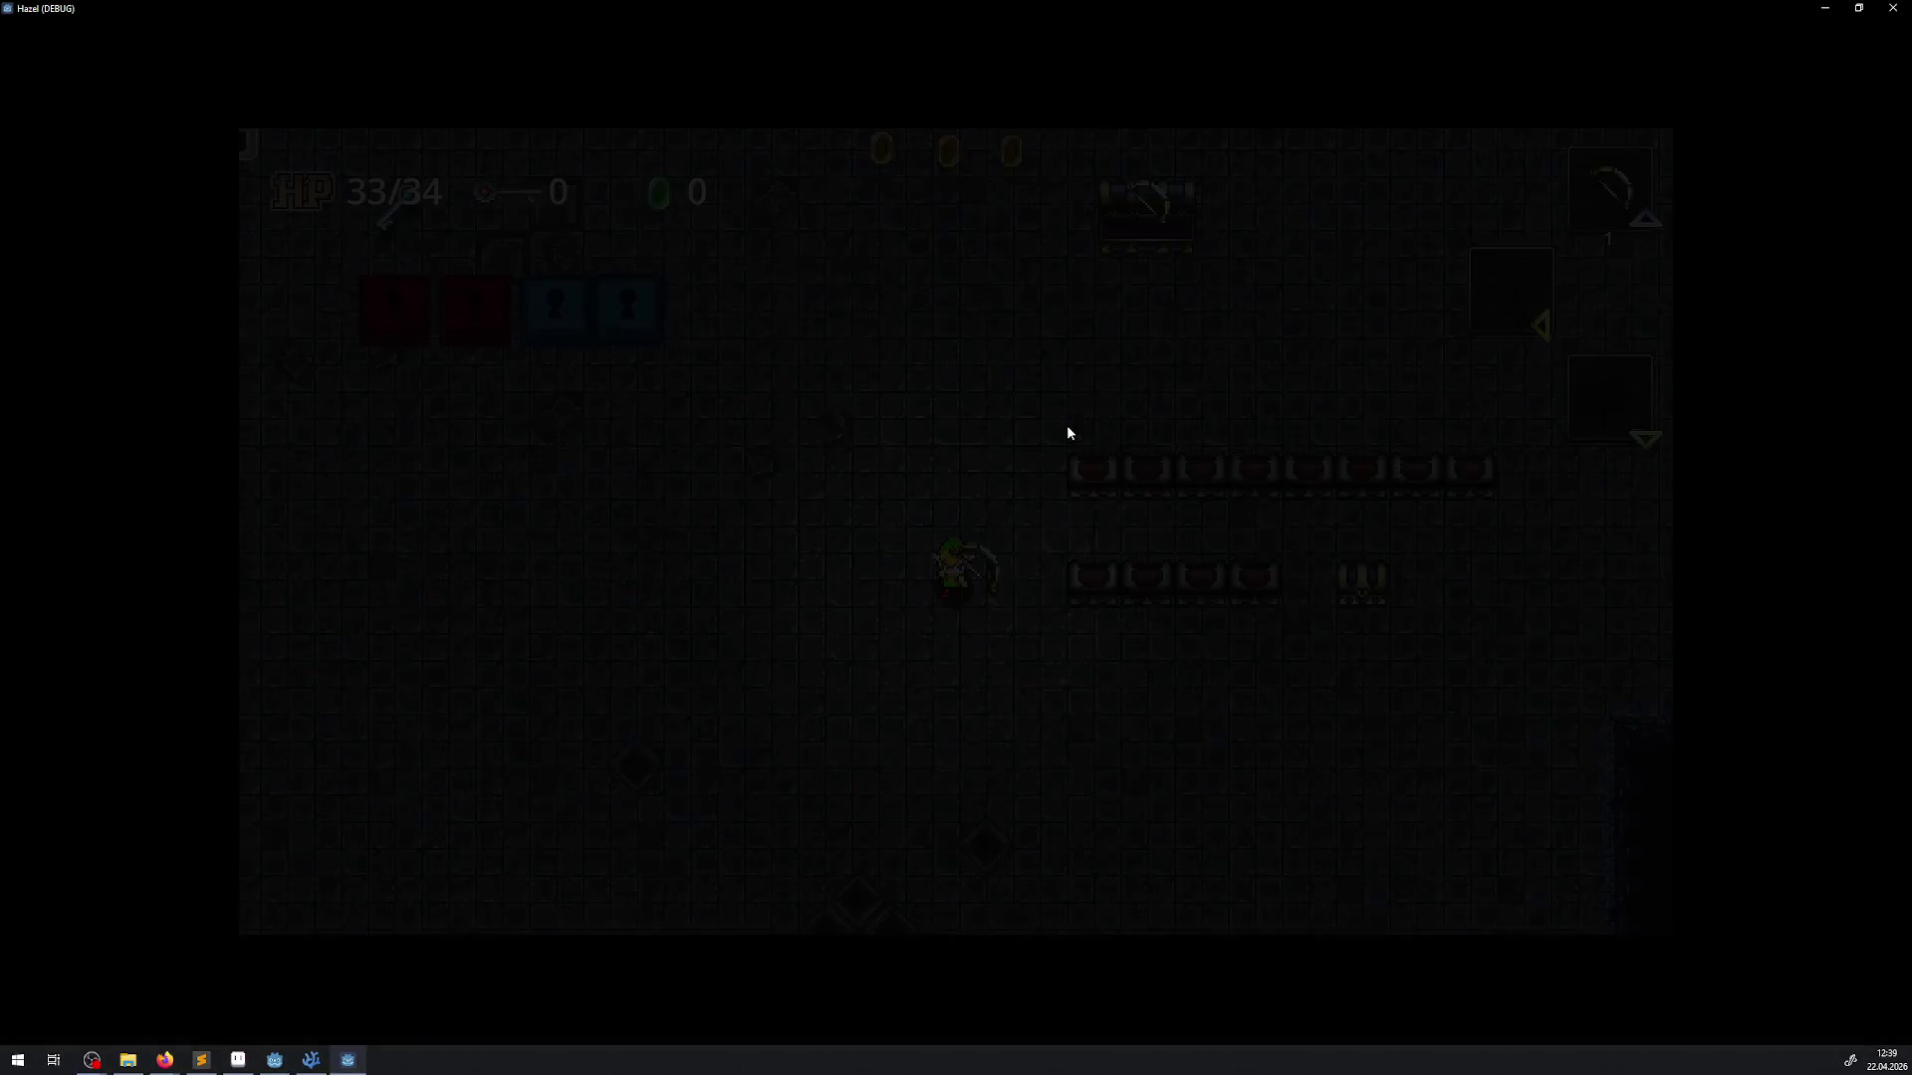
Walk down beside the pit, shoot the last arrow across it, and close the game
{"action": "key", "text": "Down"}
{"action": "key", "text": "Right"}
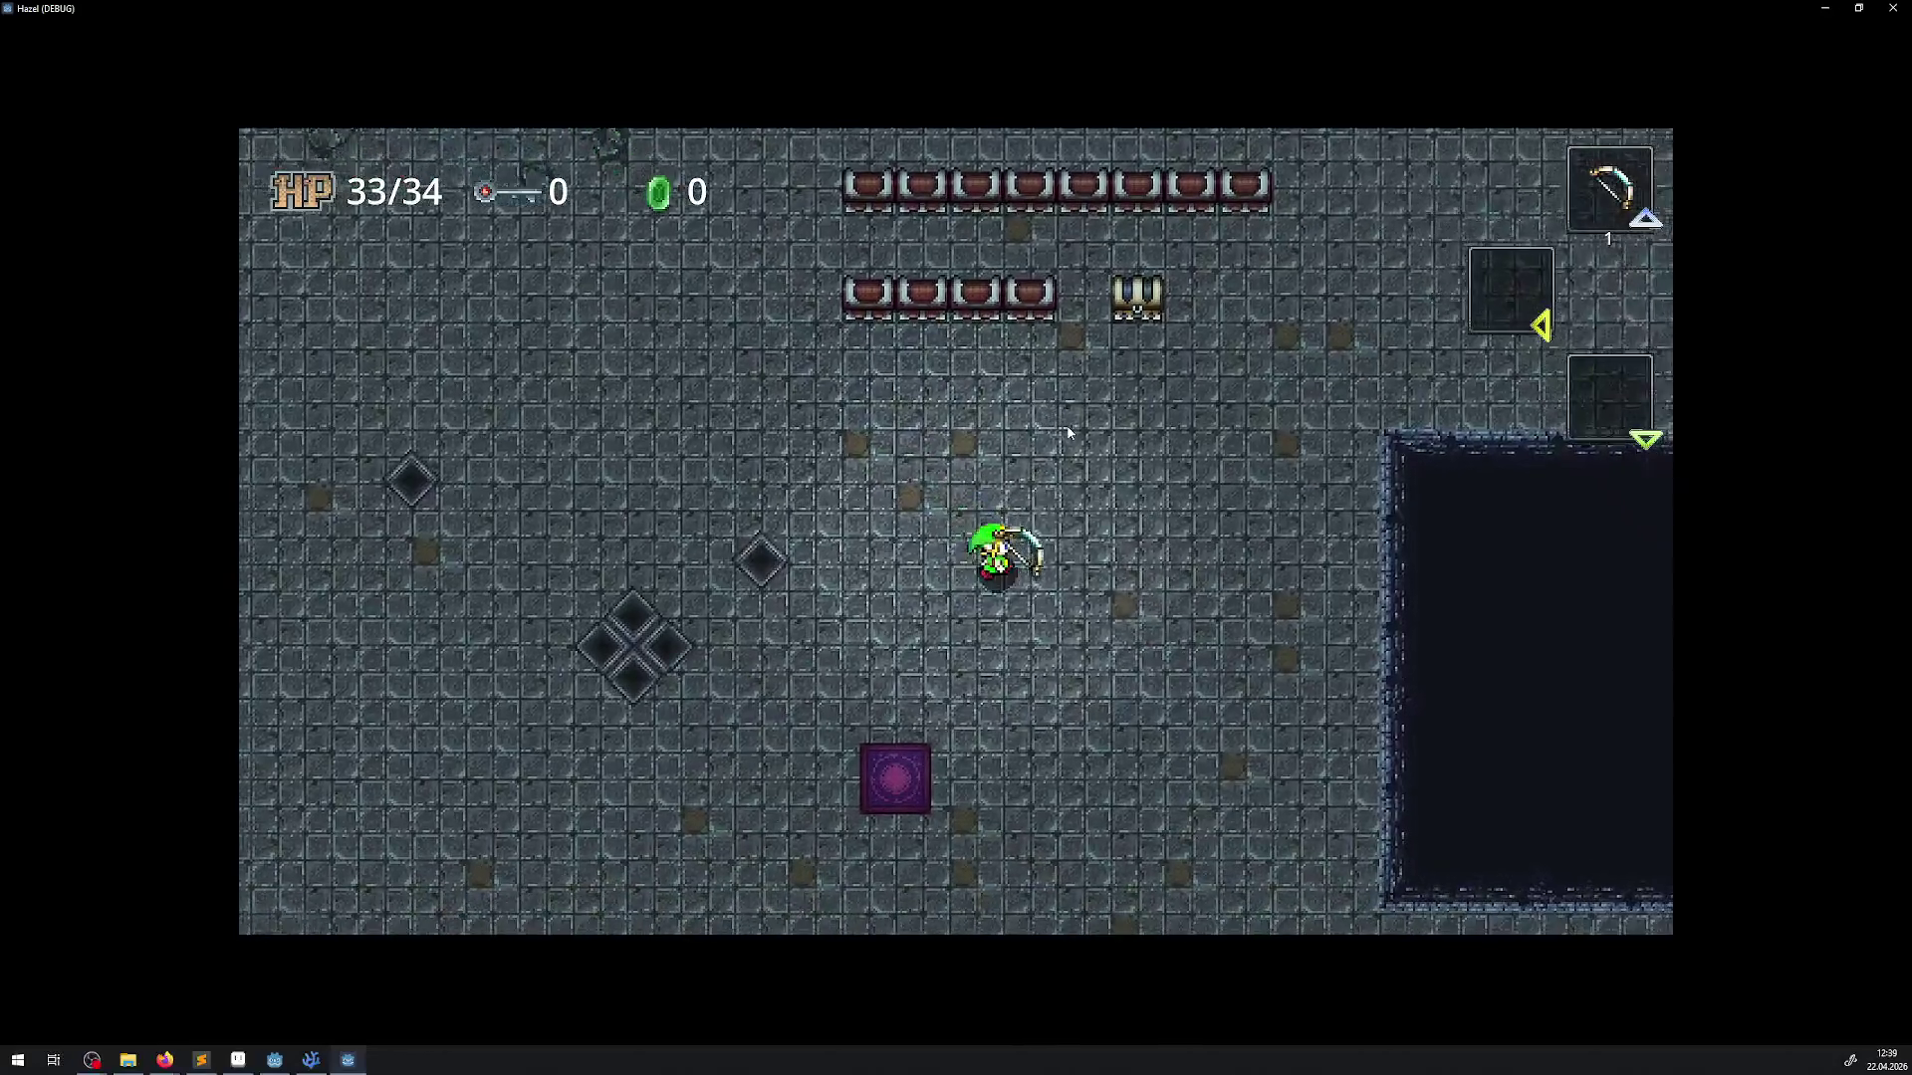
{"action": "key", "text": "Down"}
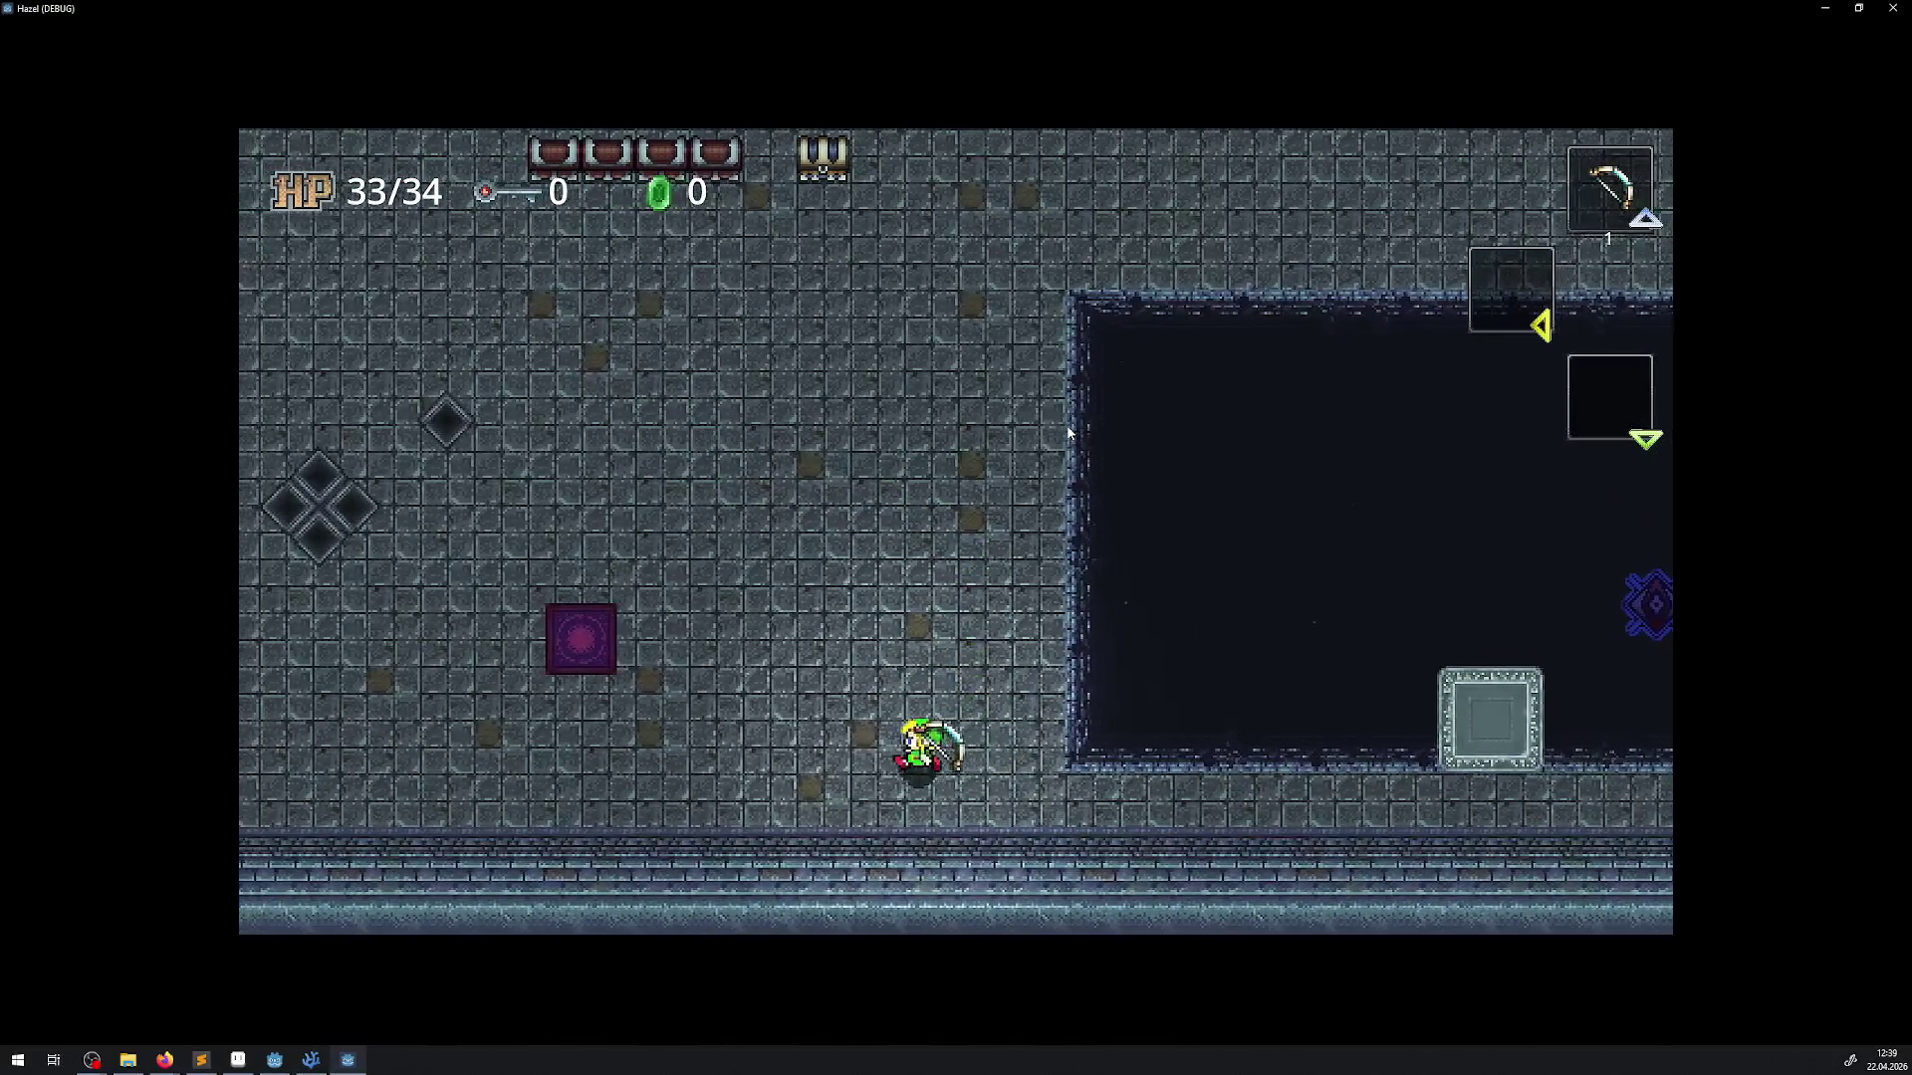
{"action": "key", "text": "space"}
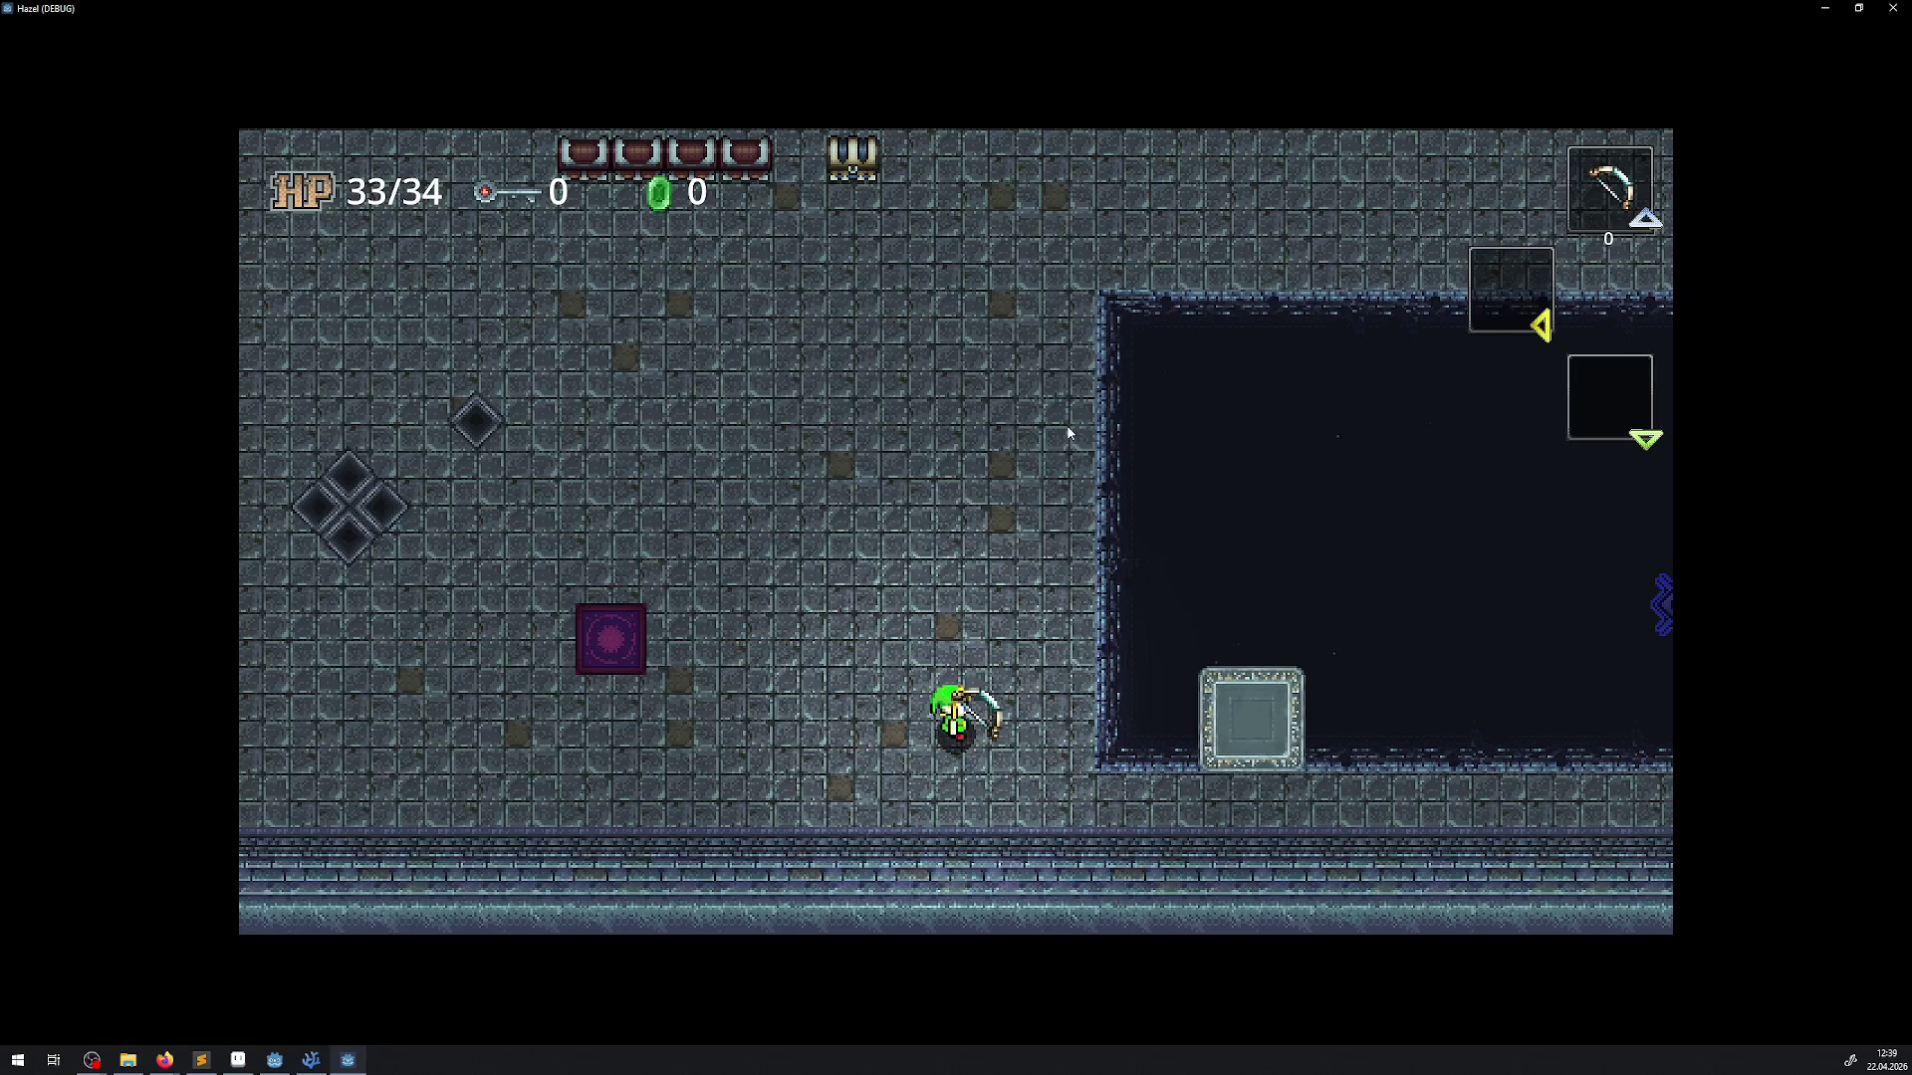
{"action": "left_click", "coordinate": [1893, 8]}
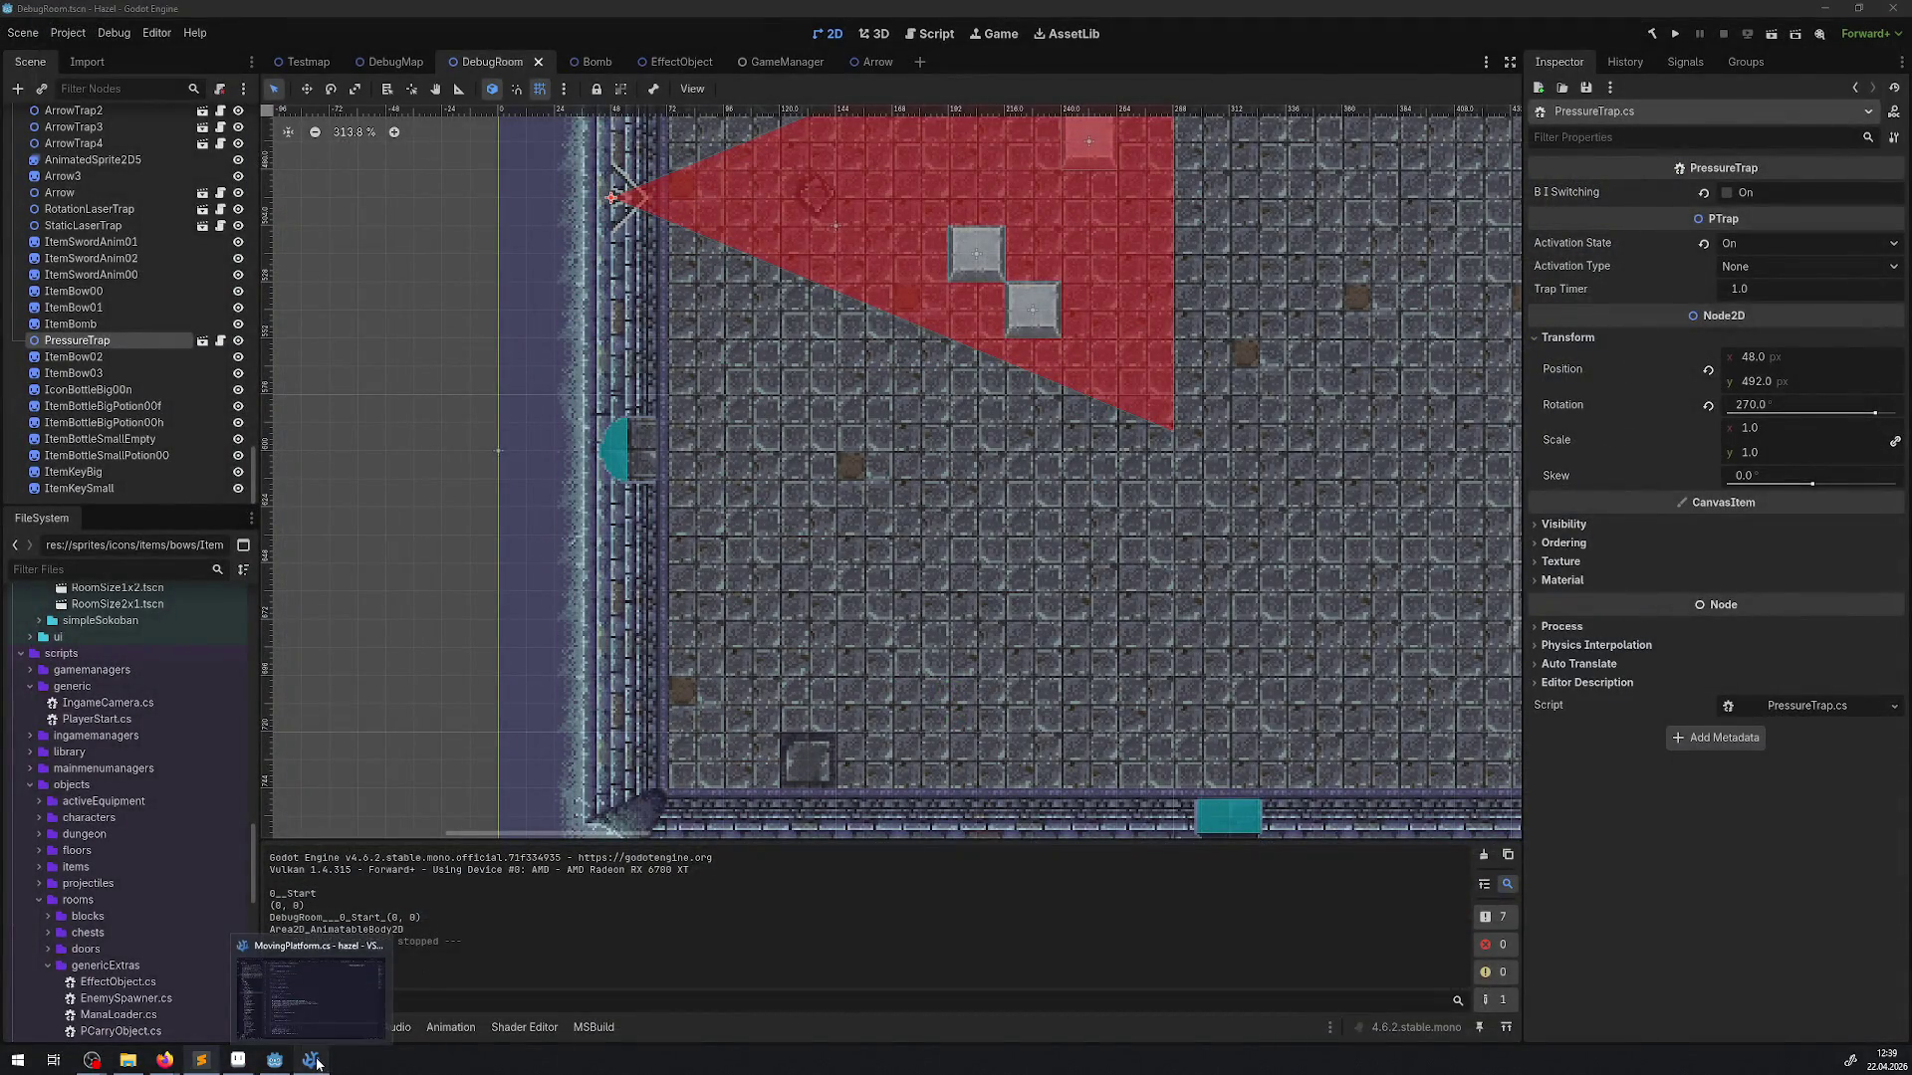
{"action": "left_click", "coordinate": [316, 1063]}
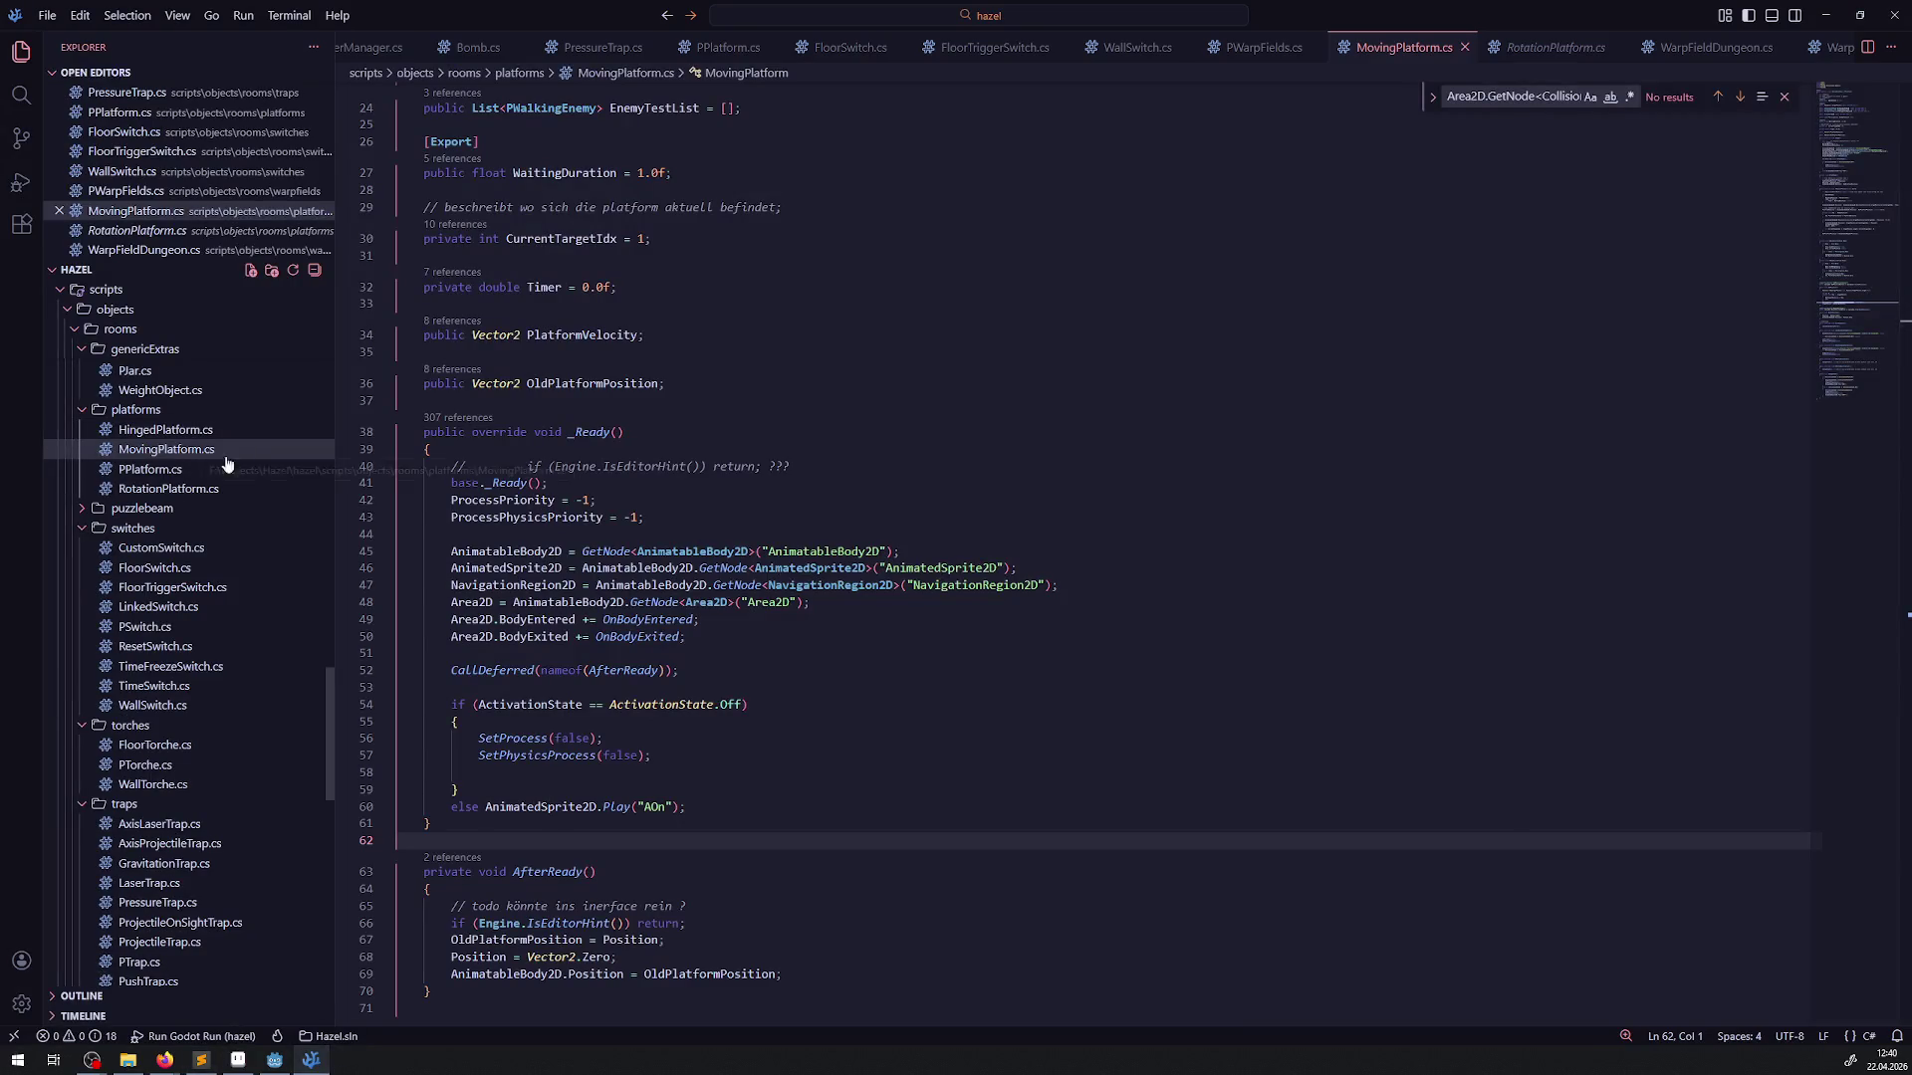
{"action": "left_click", "coordinate": [154, 474]}
{"action": "double_click", "coordinate": [585, 468]}
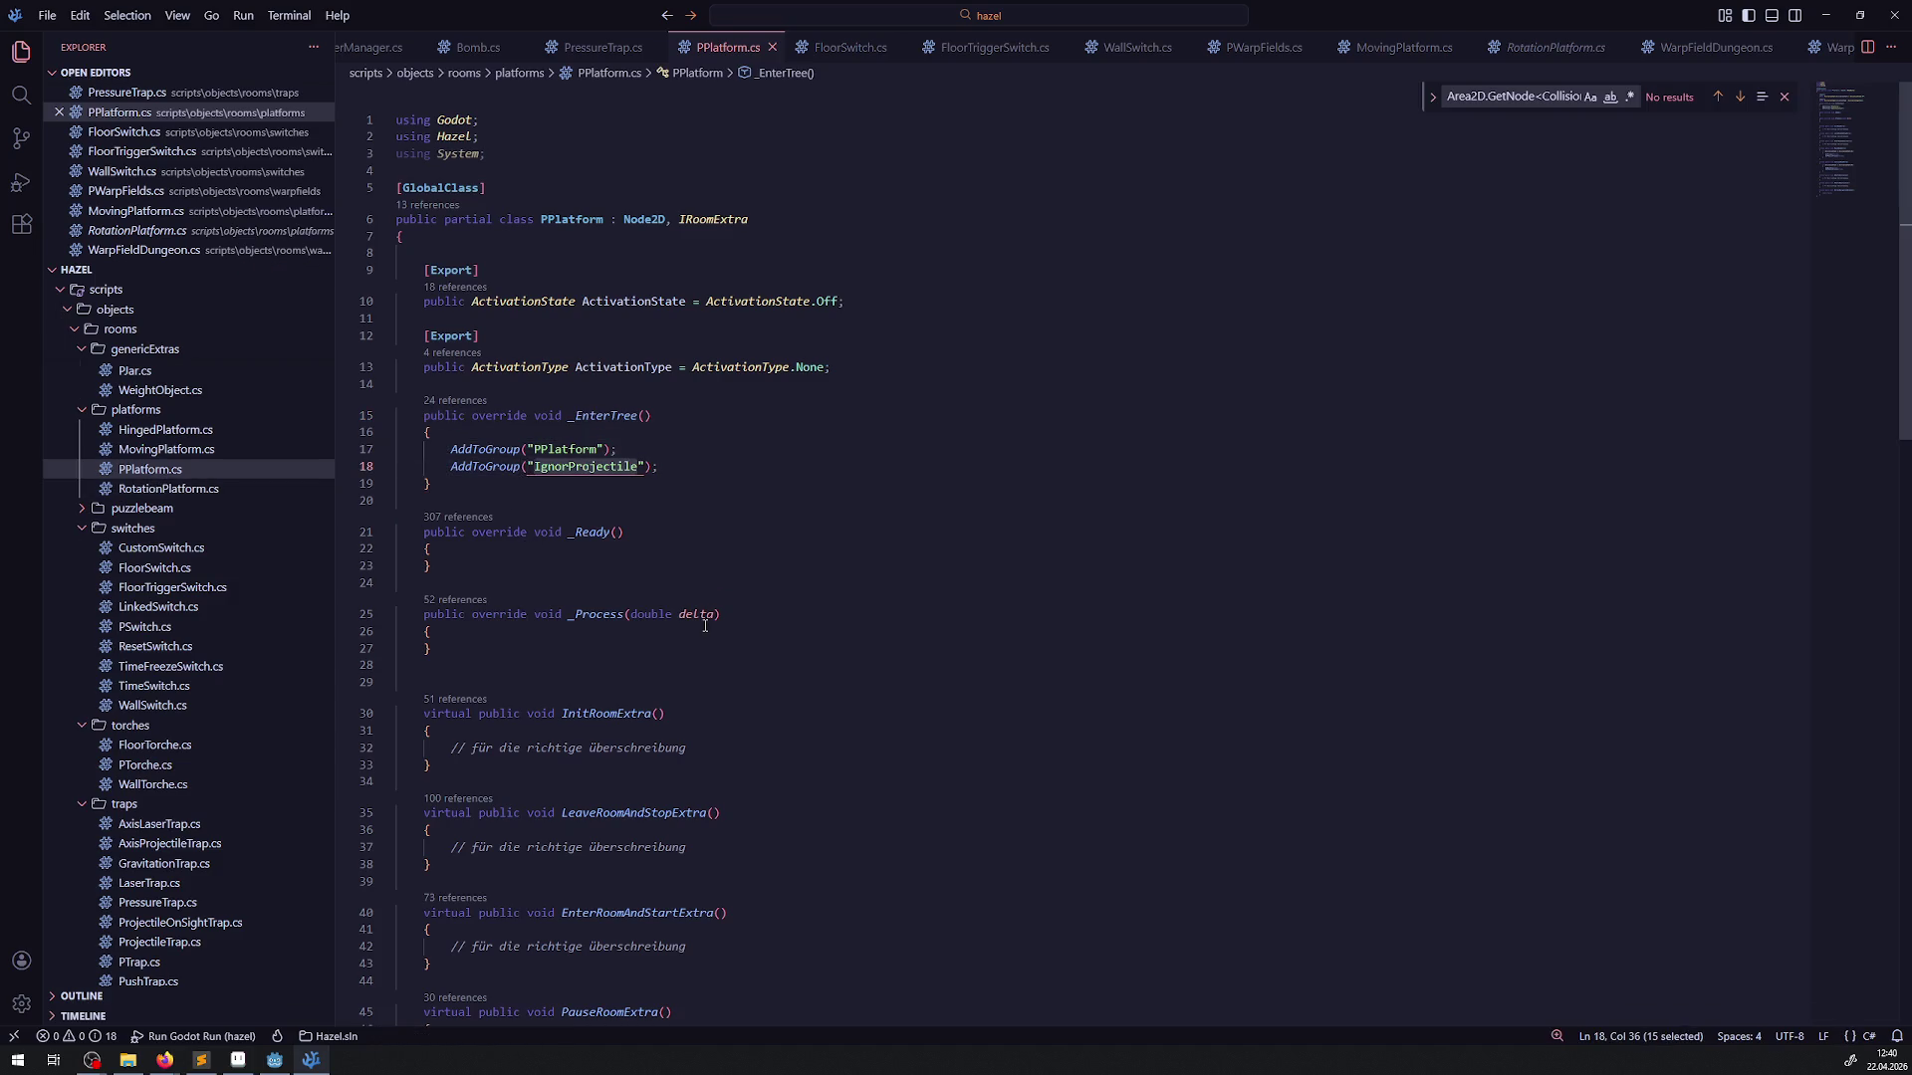
{"action": "left_click", "coordinate": [156, 451]}
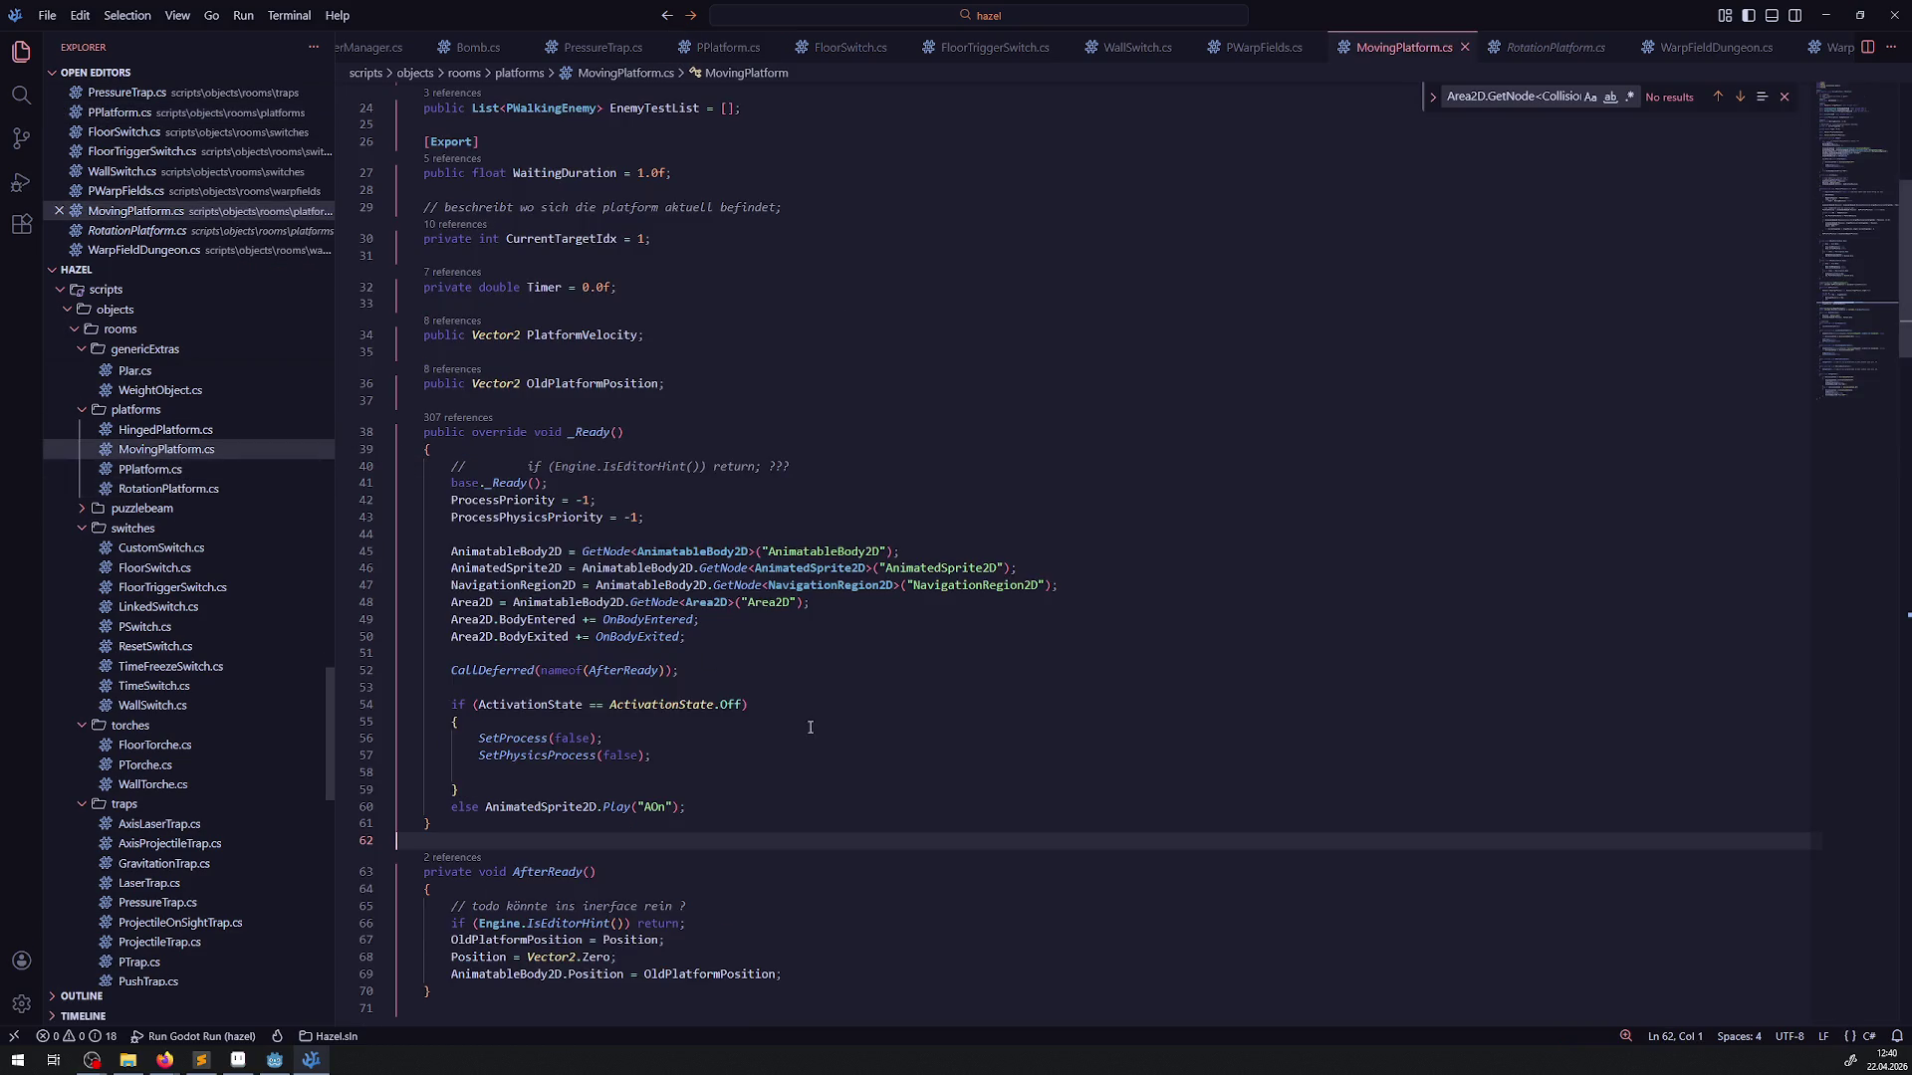
{"action": "scroll", "coordinate": [681, 735], "scroll_direction": "down", "scroll_amount": 13}
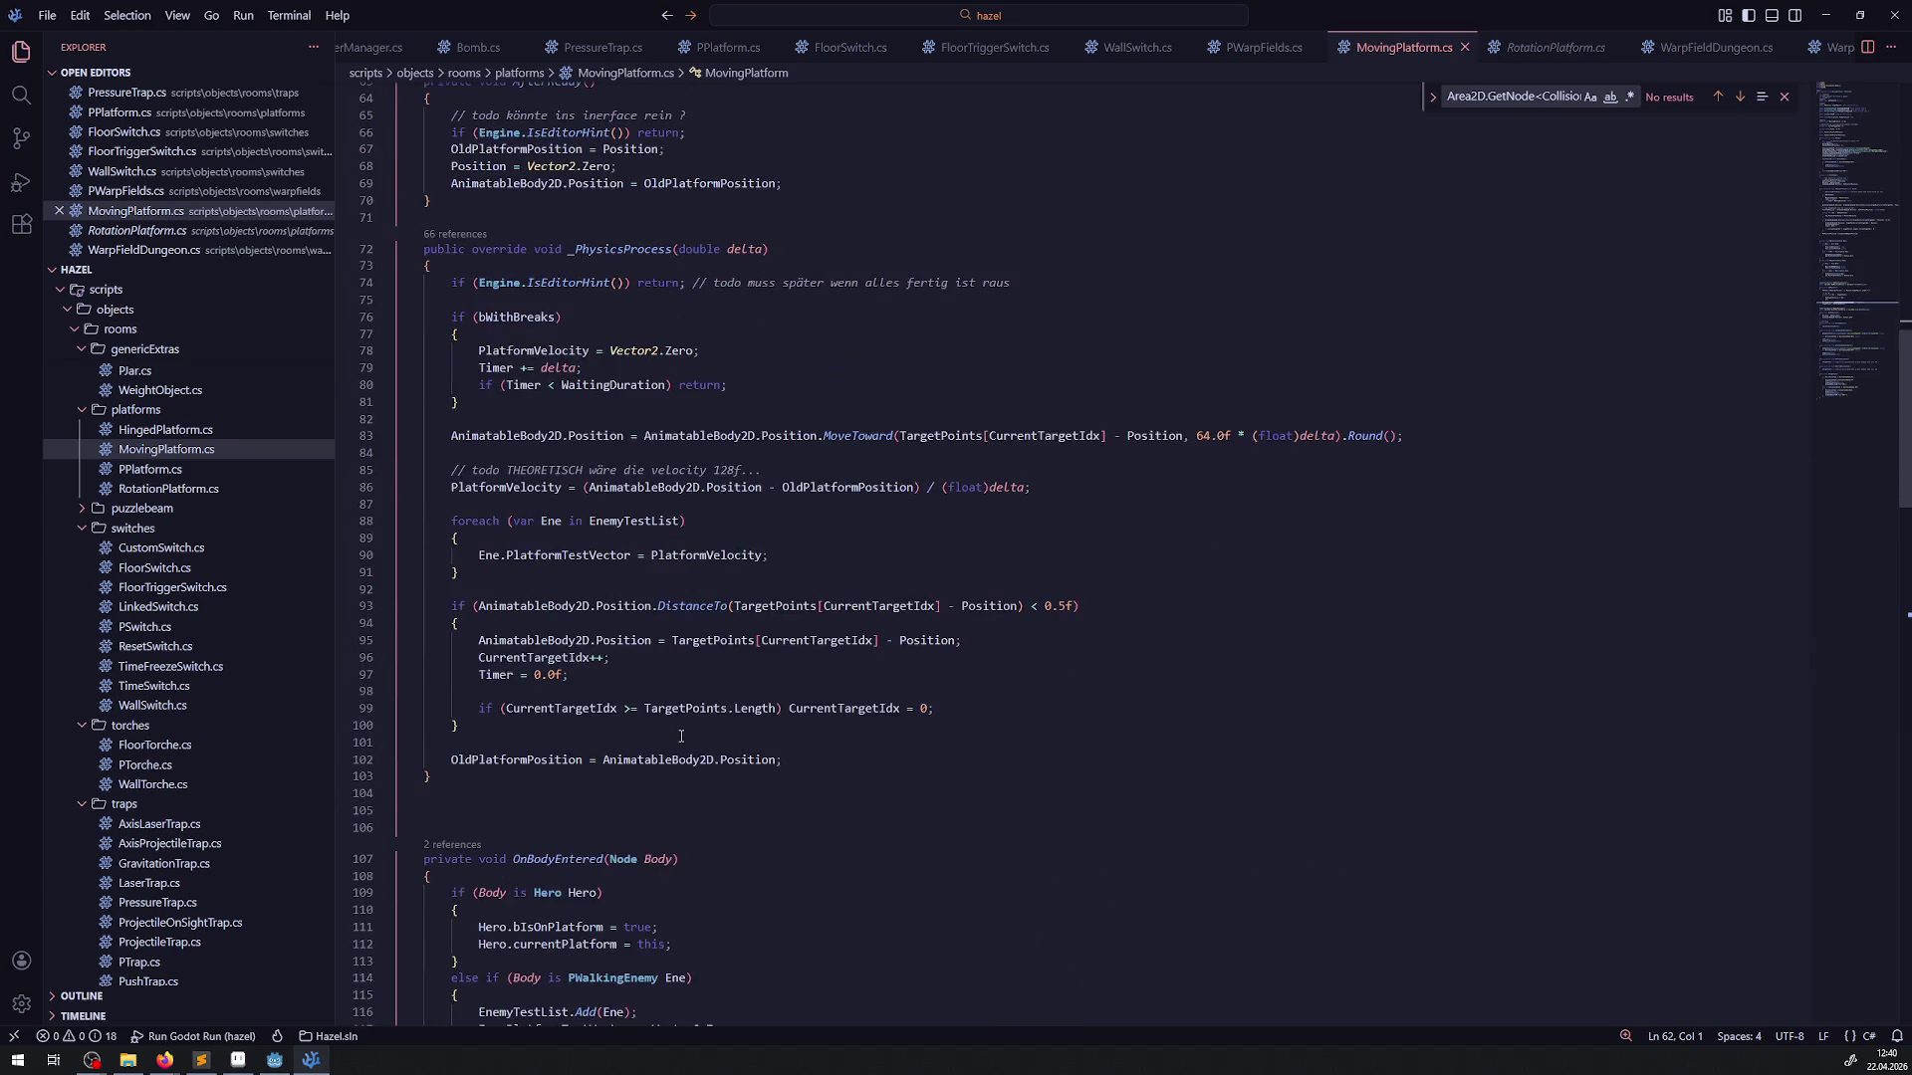
{"action": "scroll", "coordinate": [681, 736], "scroll_direction": "down", "scroll_amount": 14}
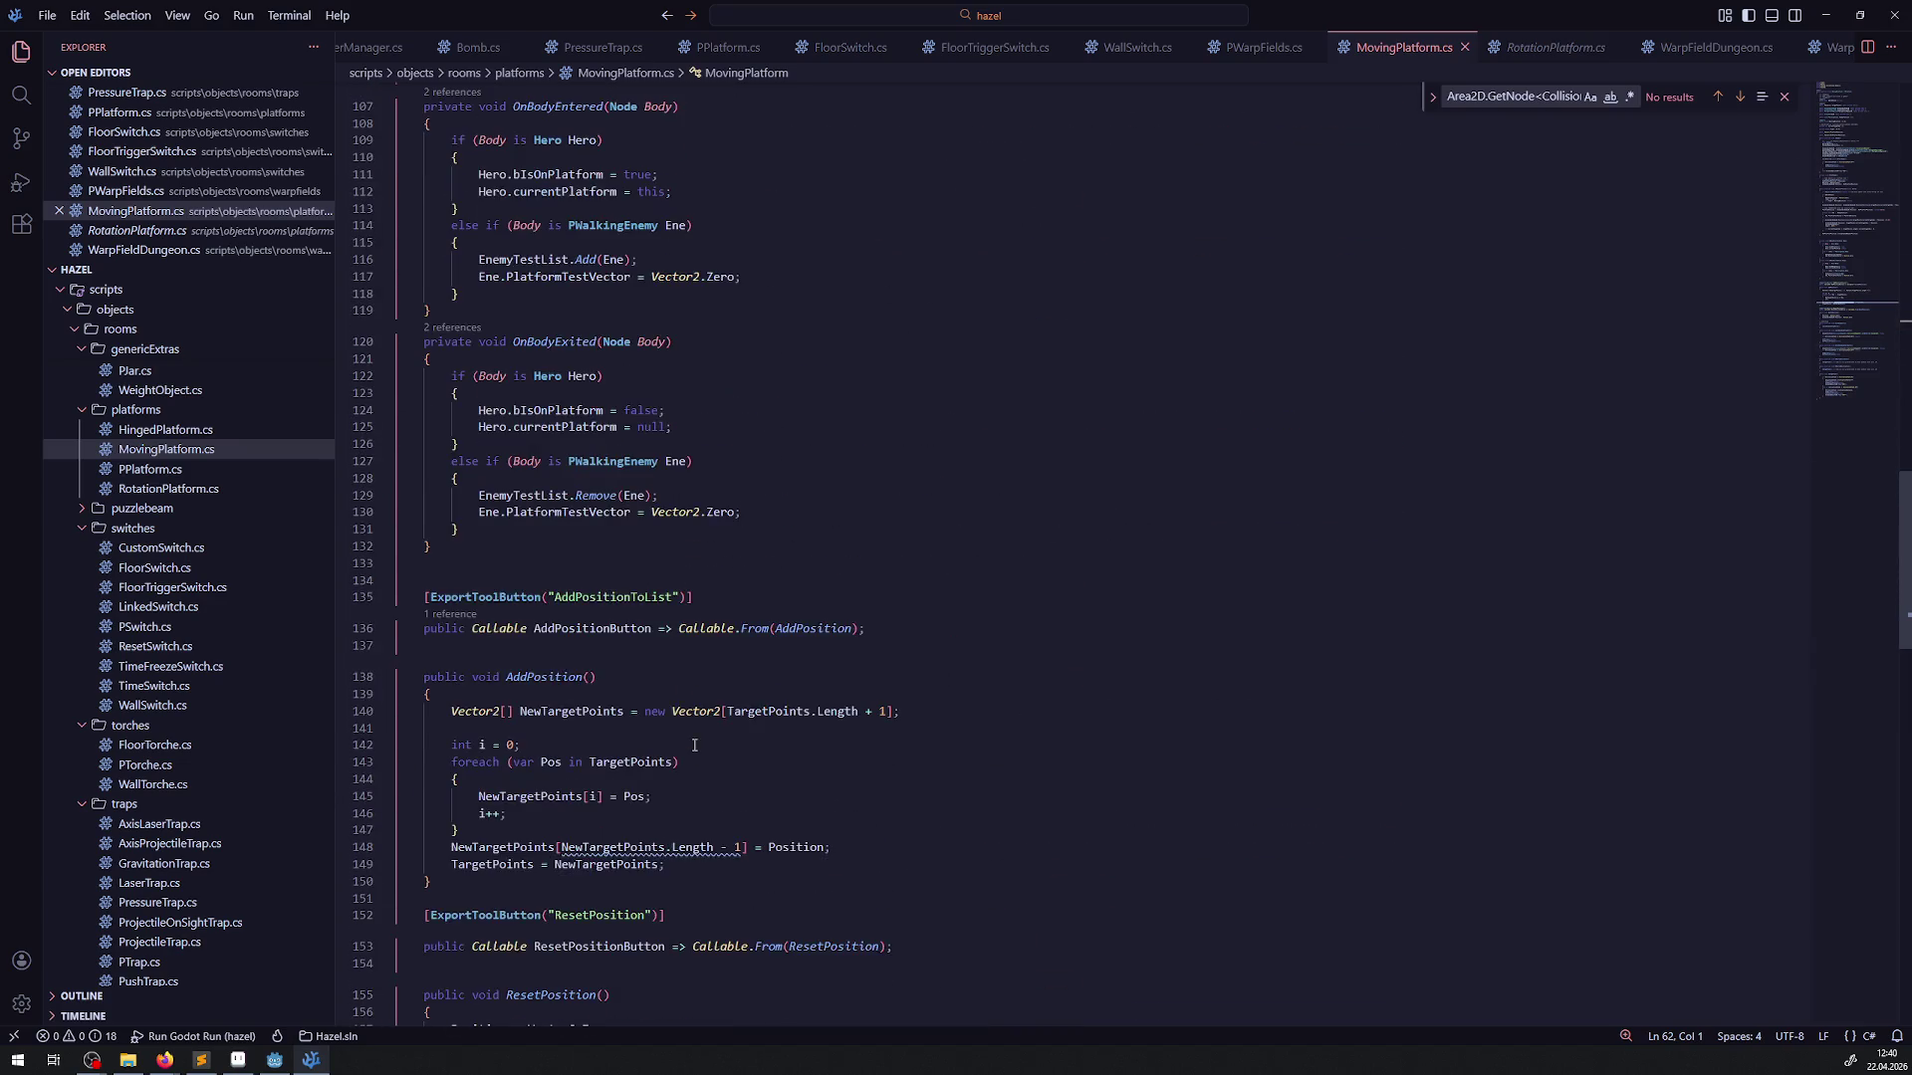
{"action": "scroll", "coordinate": [693, 762], "scroll_direction": "up", "scroll_amount": 20}
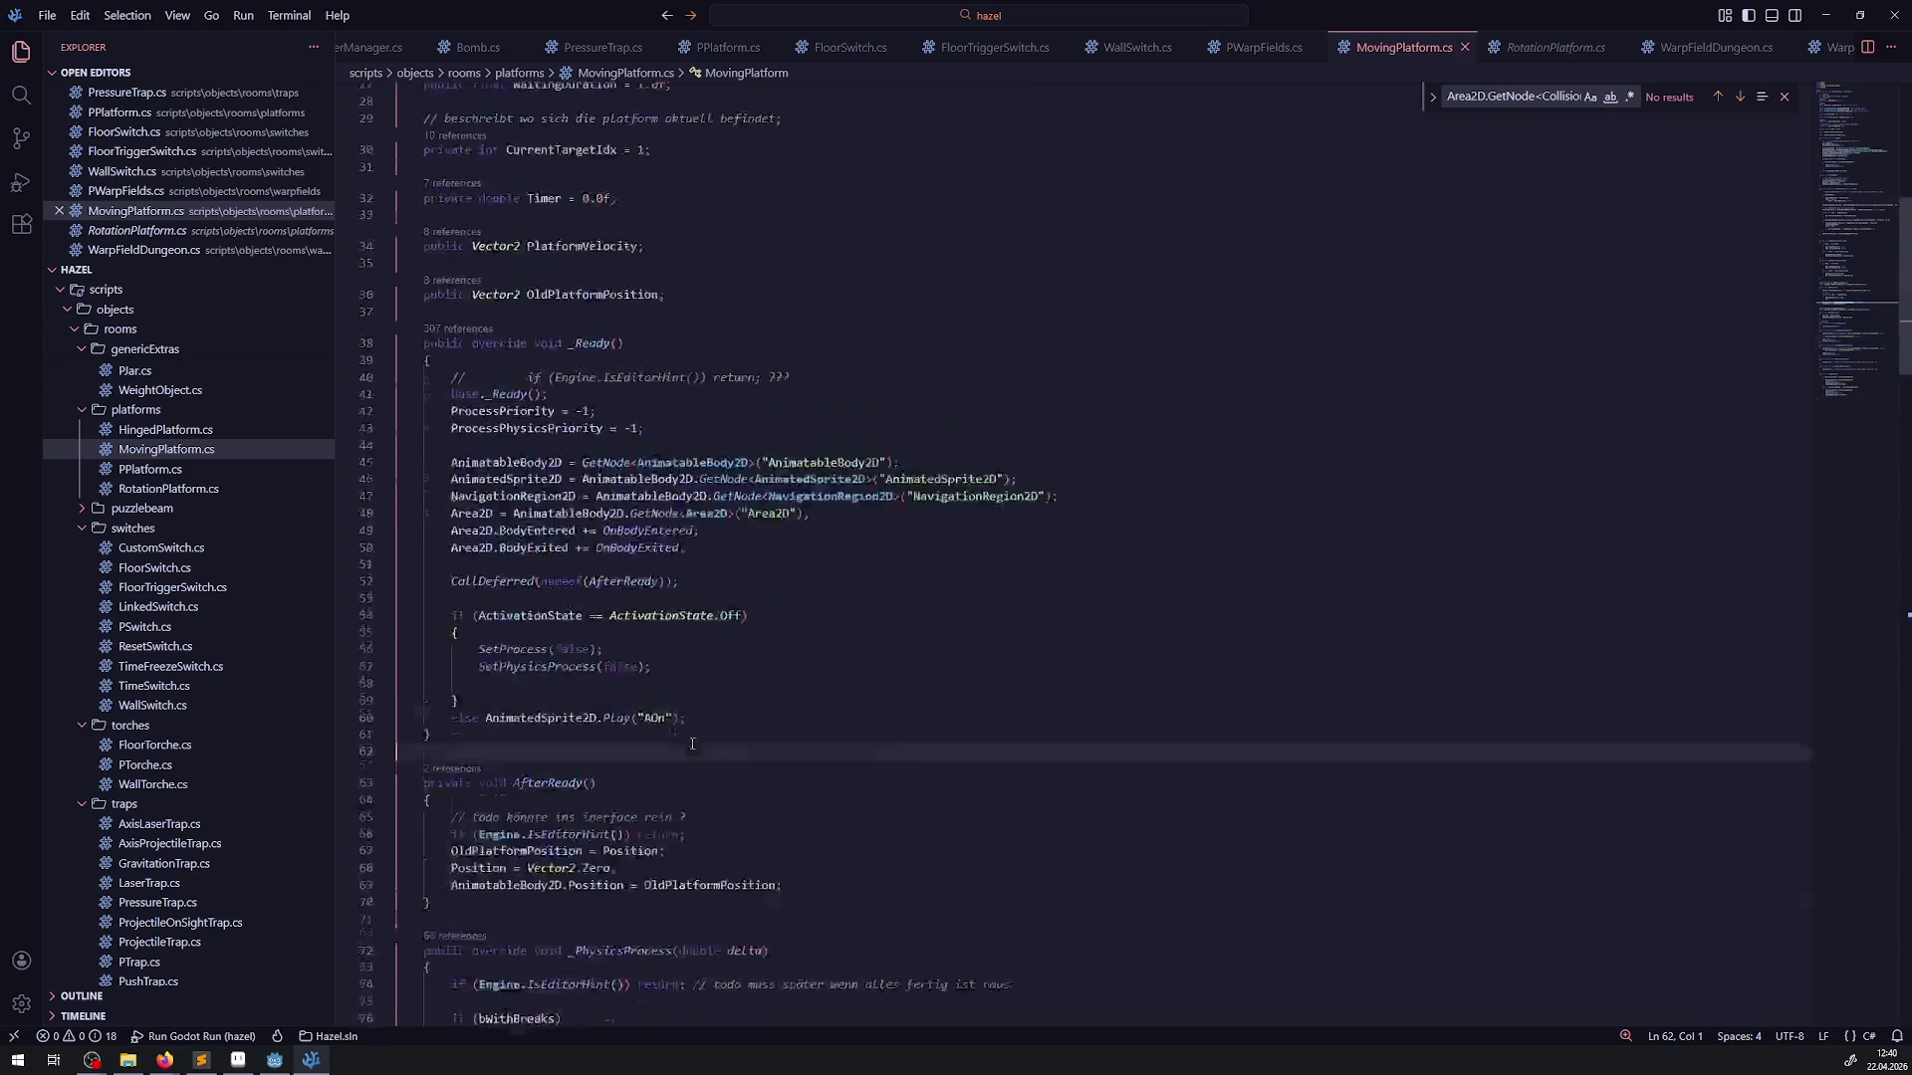
{"action": "left_click", "coordinate": [143, 472]}
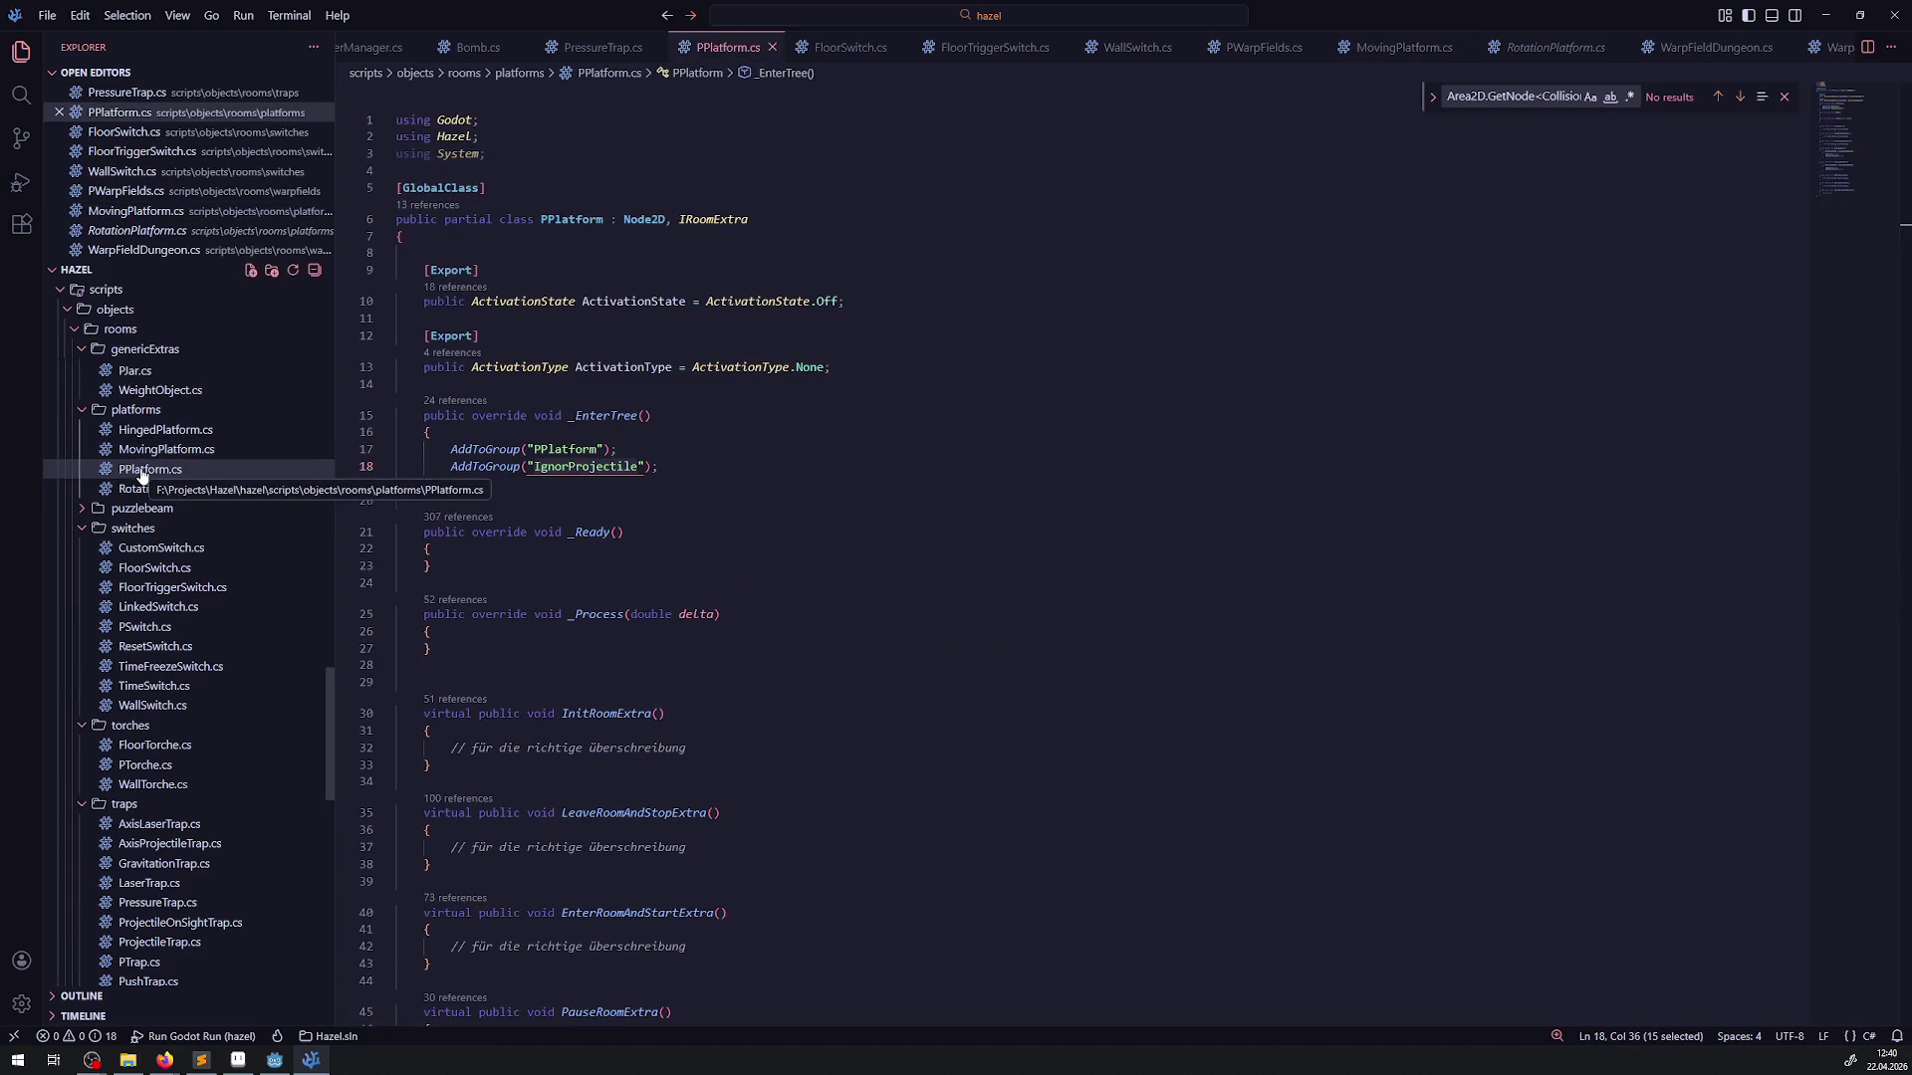
{"action": "left_click", "coordinate": [145, 455]}
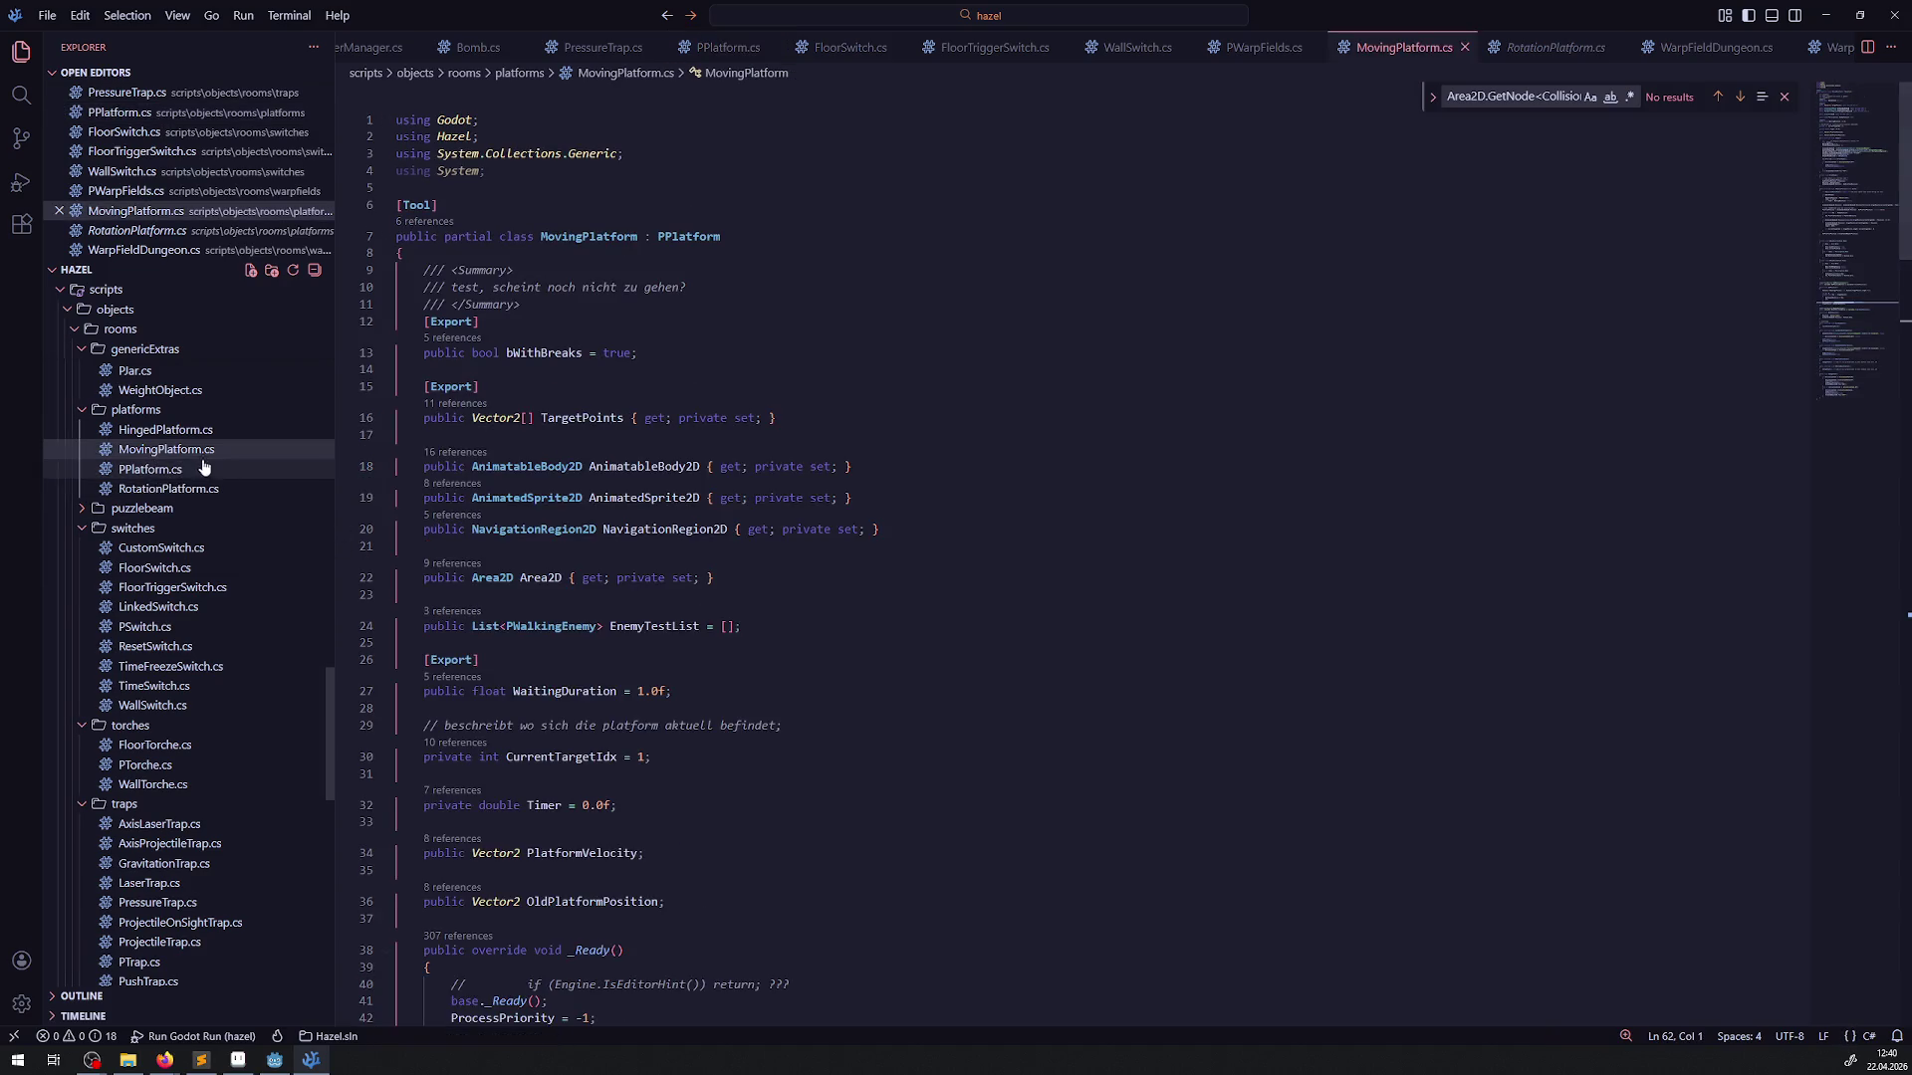
{"action": "left_click", "coordinate": [1108, 552]}
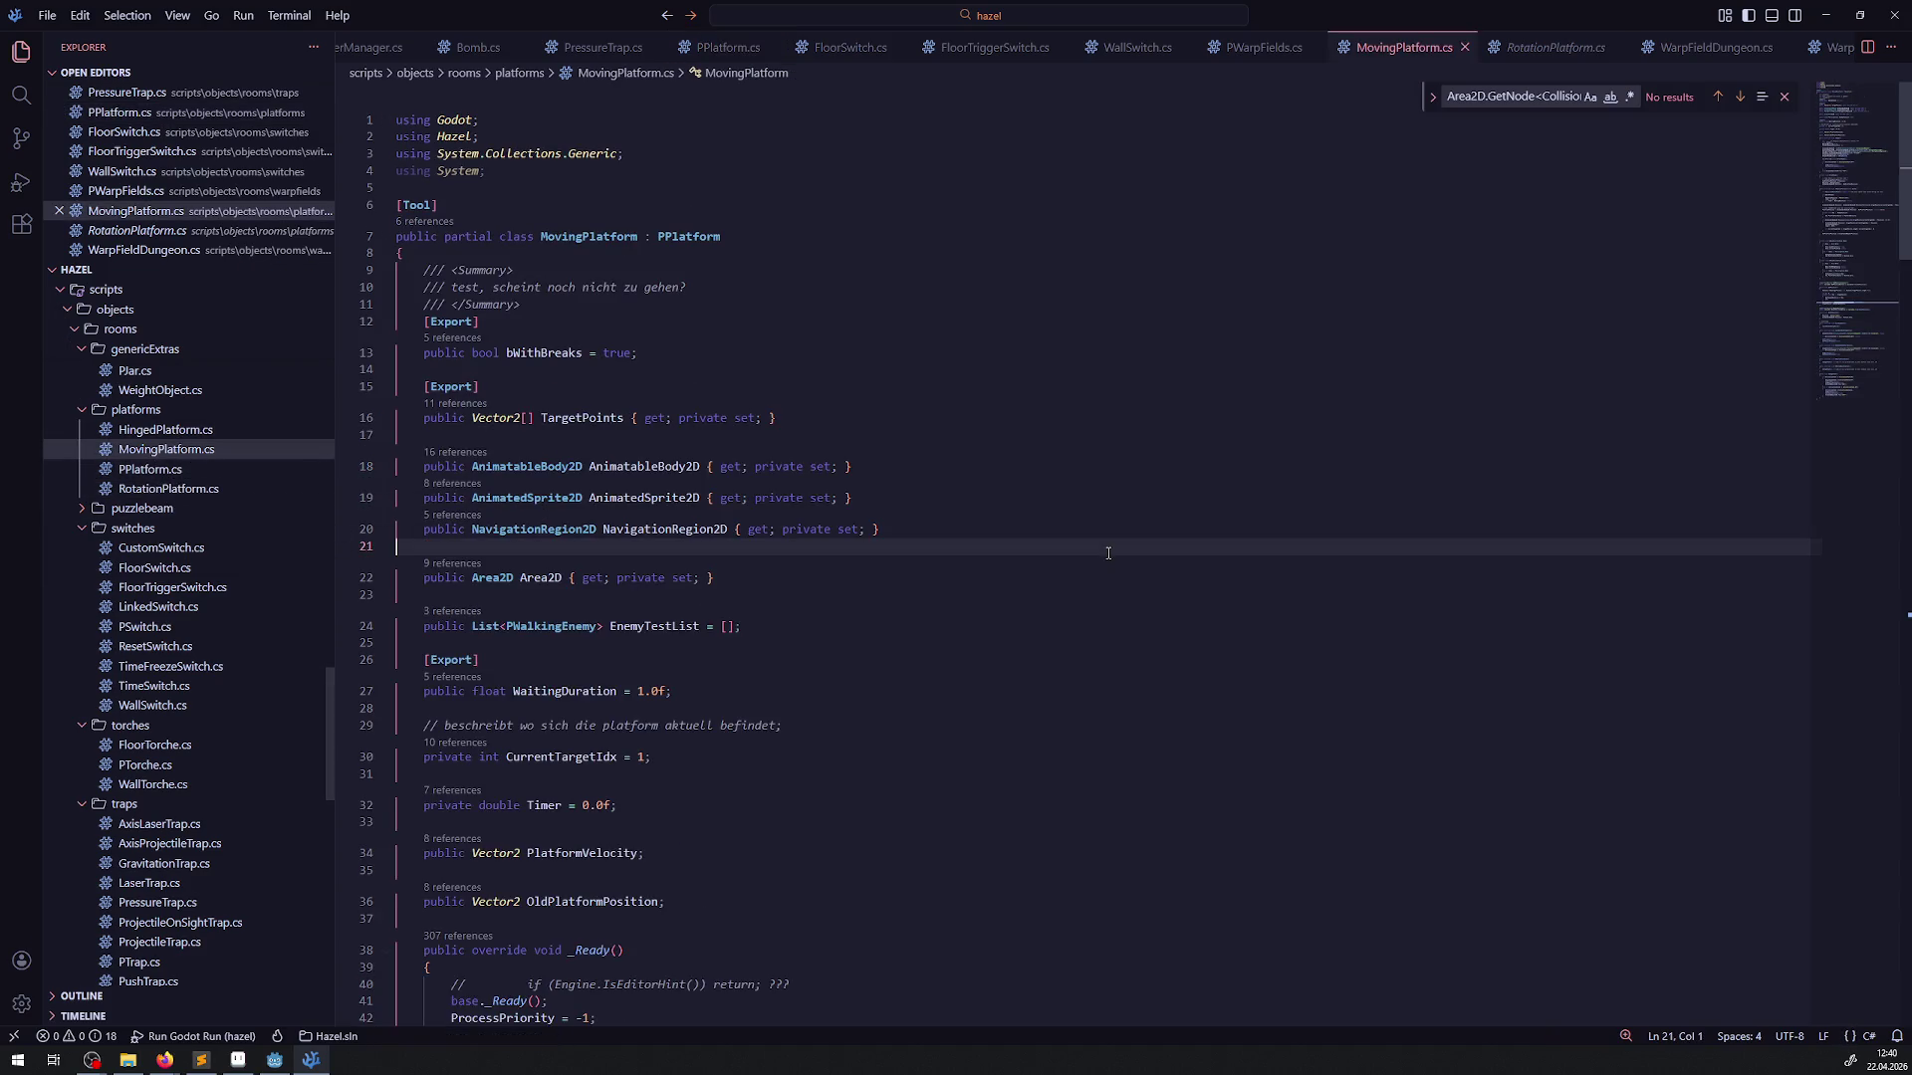
Rebuild the C# project in Godot, run it, and maximize the Hazel (DEBUG) window
{"action": "left_click", "coordinate": [273, 1061]}
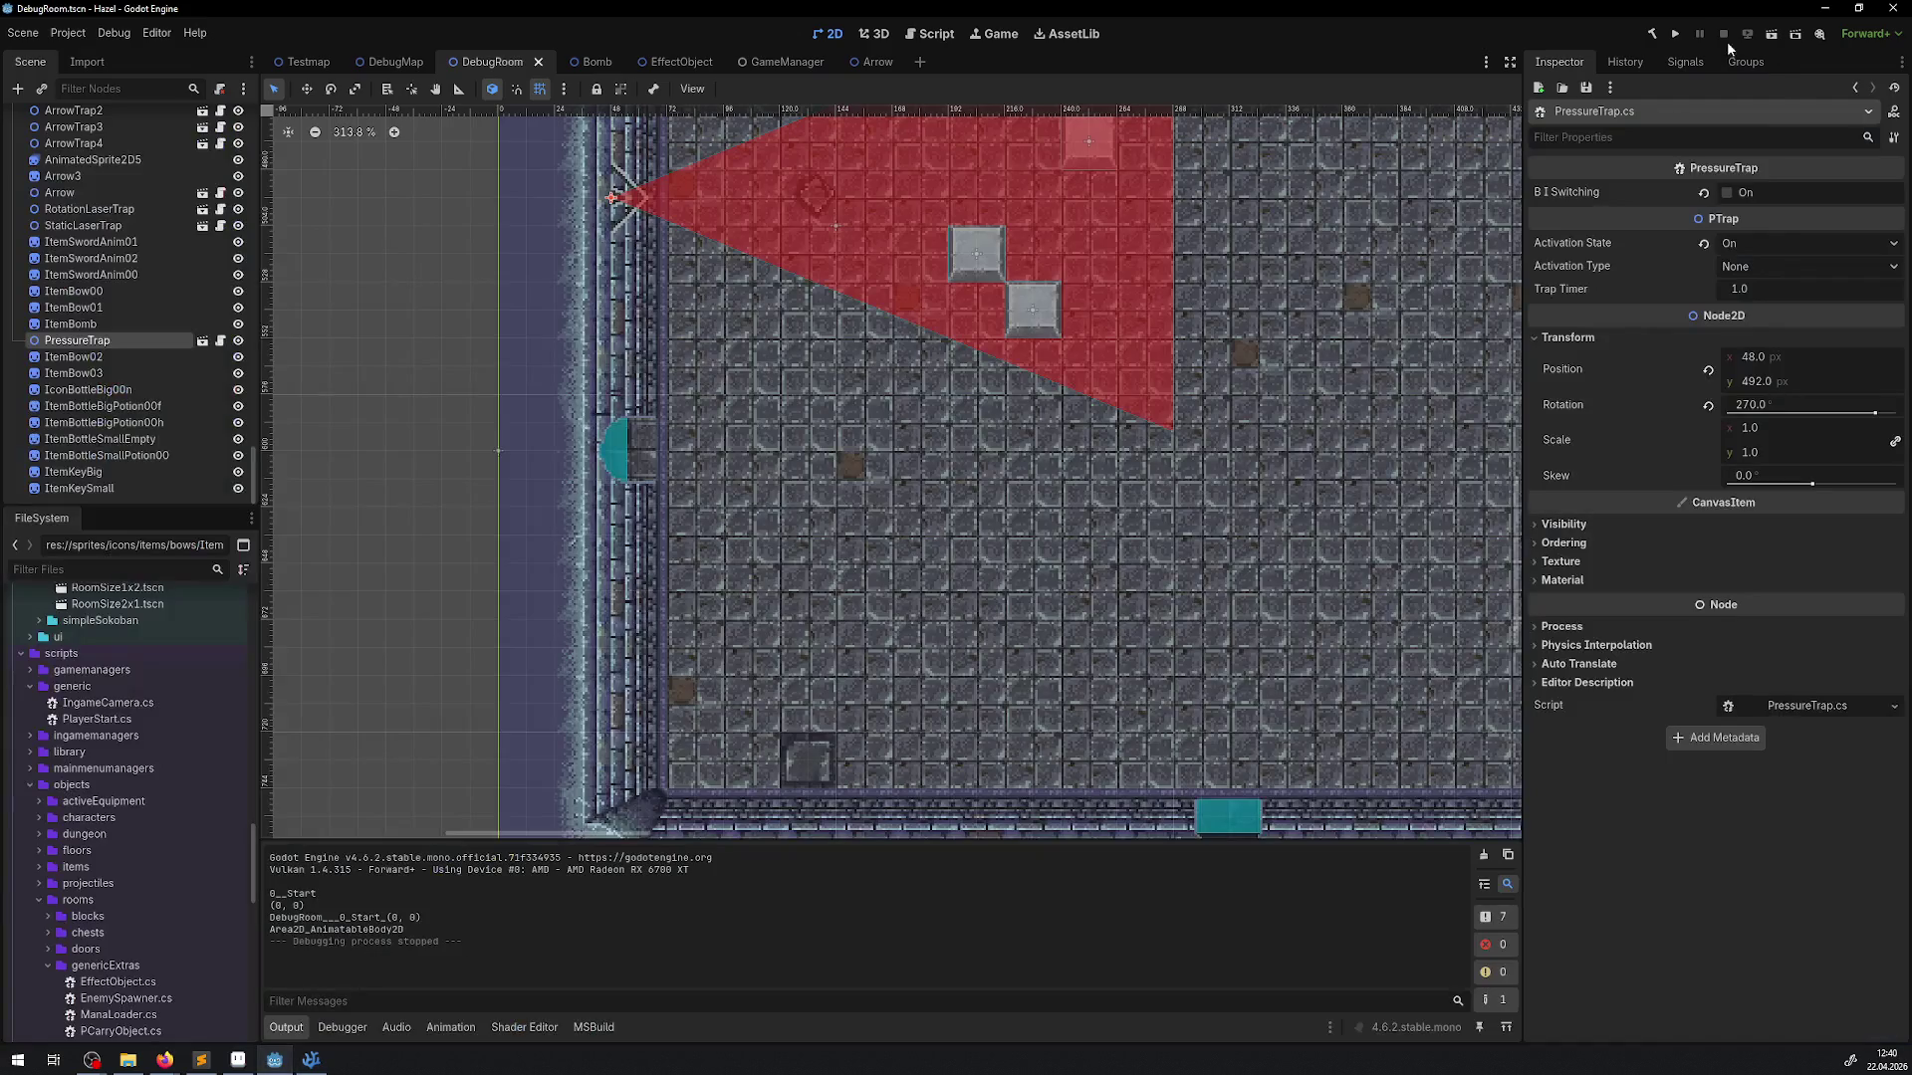
{"action": "left_click", "coordinate": [1650, 40]}
{"action": "left_click", "coordinate": [1672, 34]}
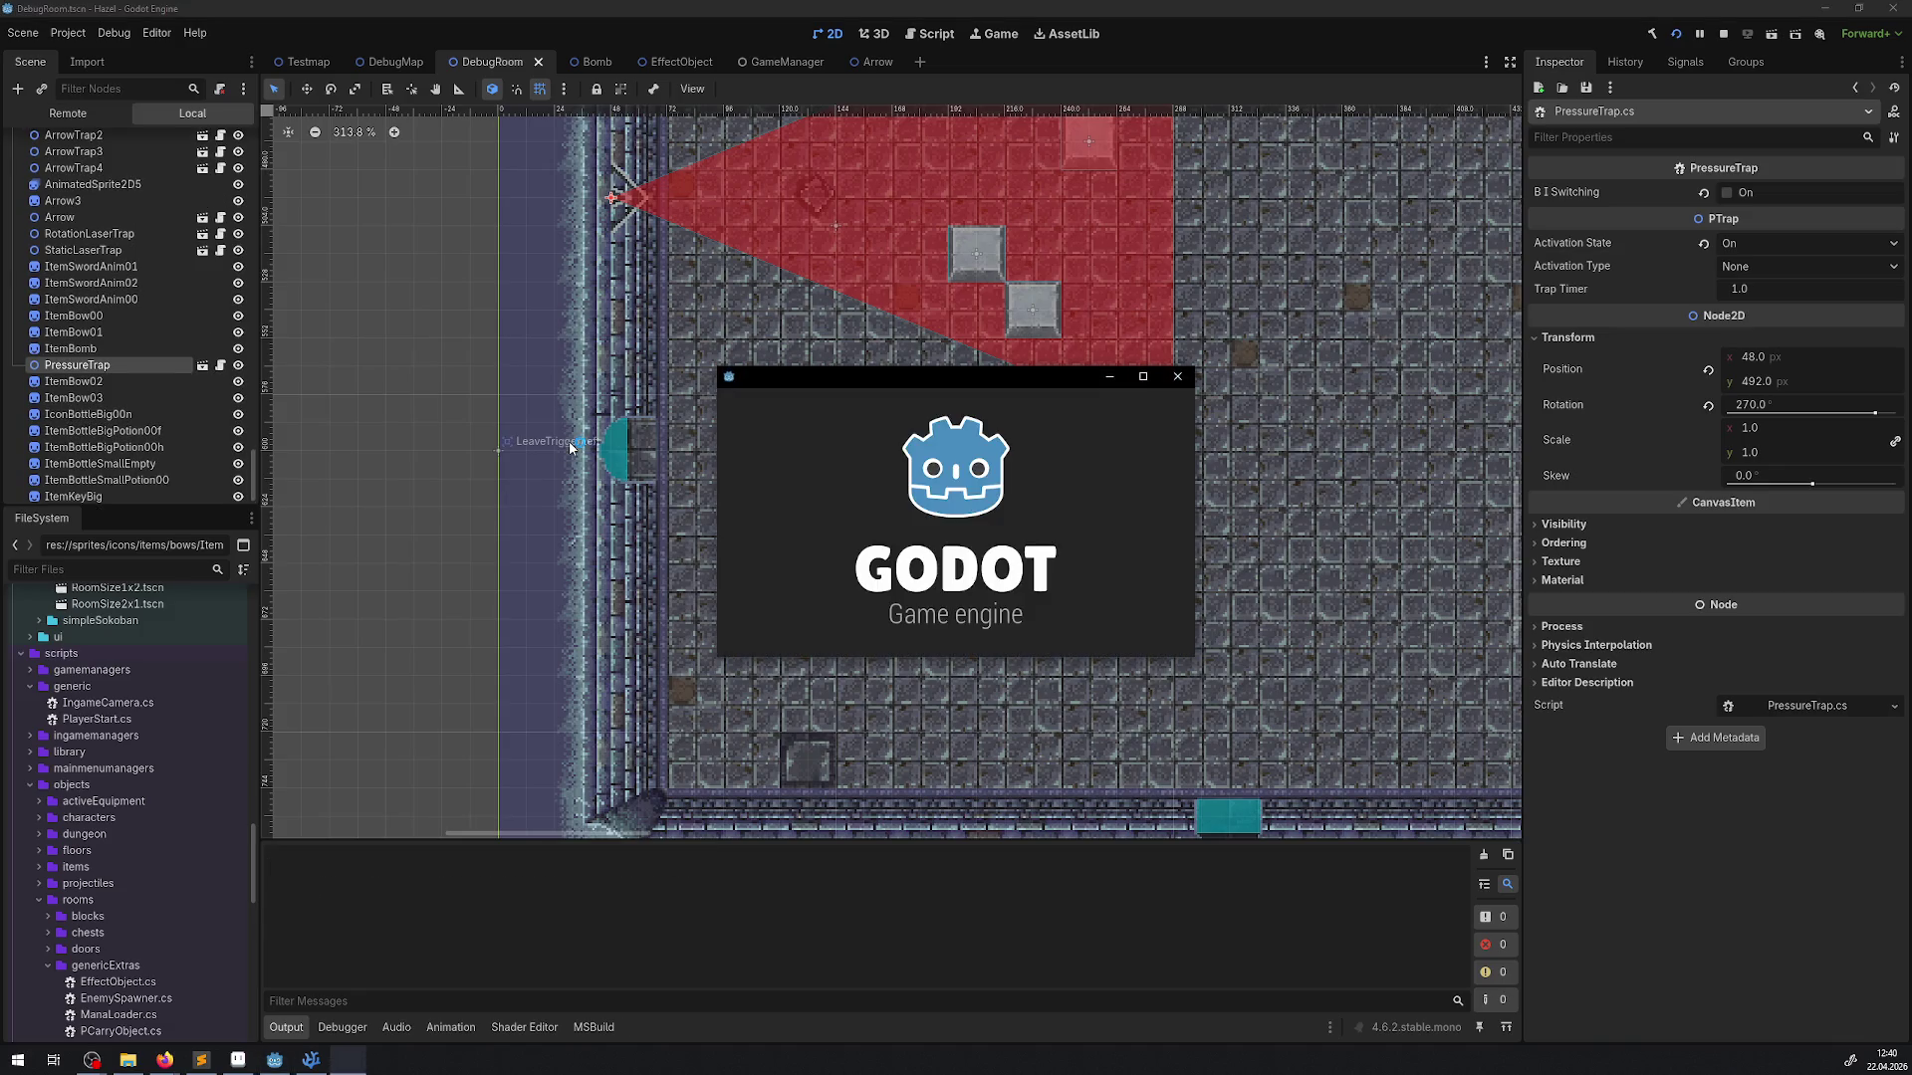
{"action": "left_click", "coordinate": [1143, 378]}
Collect rupees, open a chest, and check then close the inventory
{"action": "key", "text": "Down"}
{"action": "key", "text": "Right"}
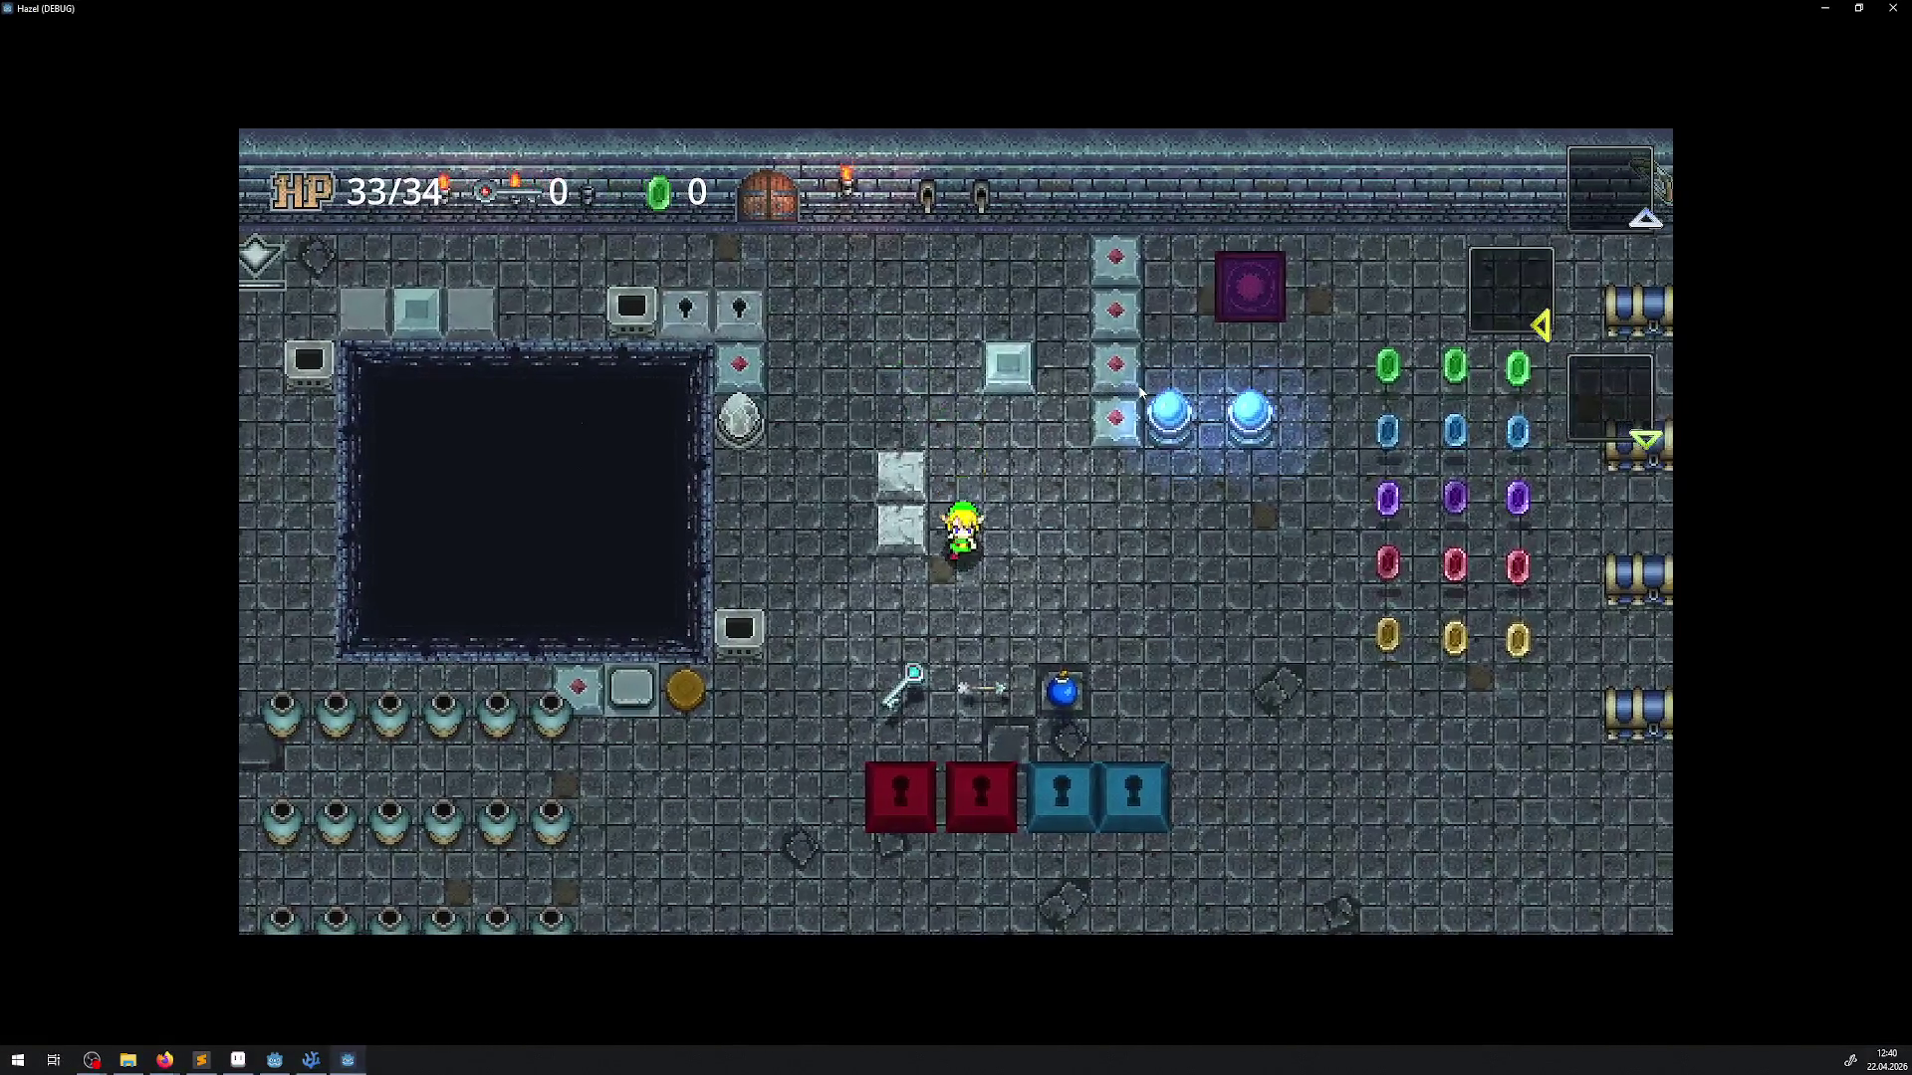
{"action": "key", "text": "Right"}
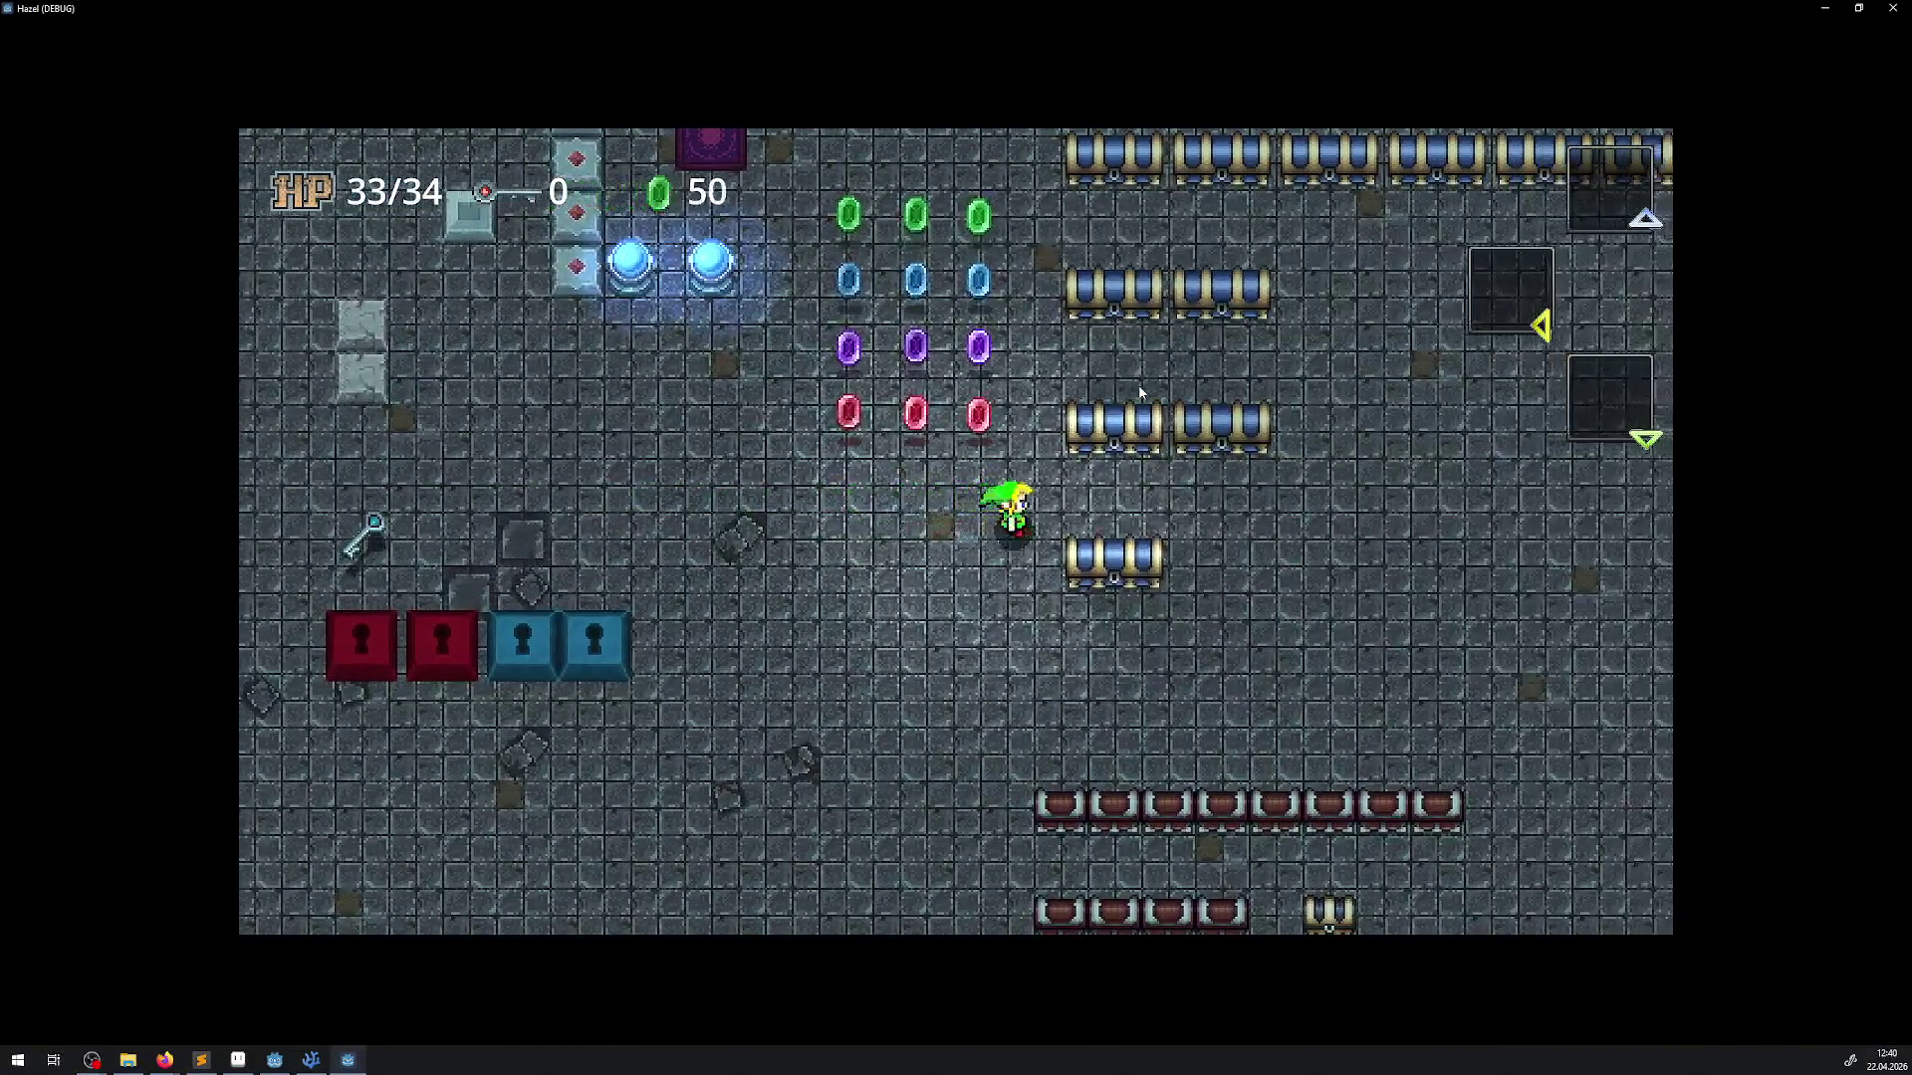
{"action": "key", "text": "Up"}
{"action": "key", "text": "Left"}
{"action": "key", "text": "Down"}
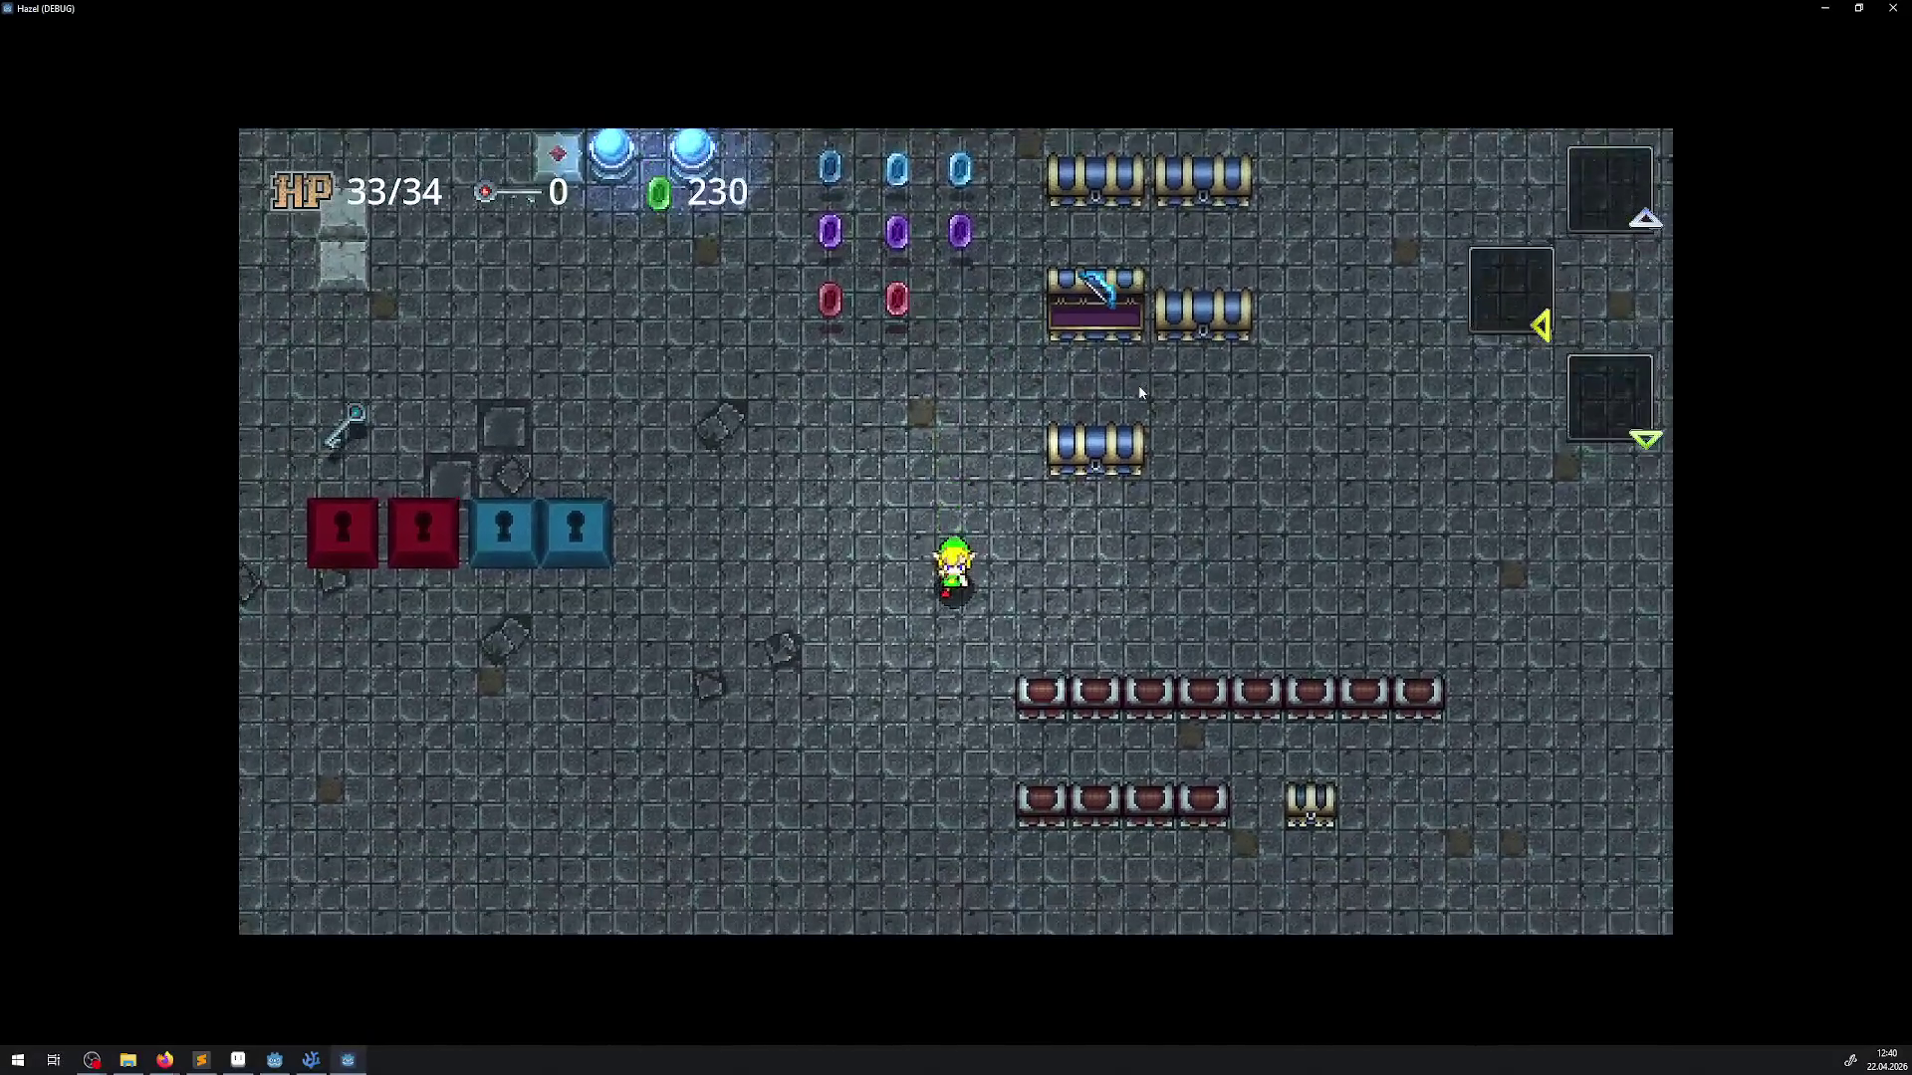
{"action": "key", "text": "Down"}
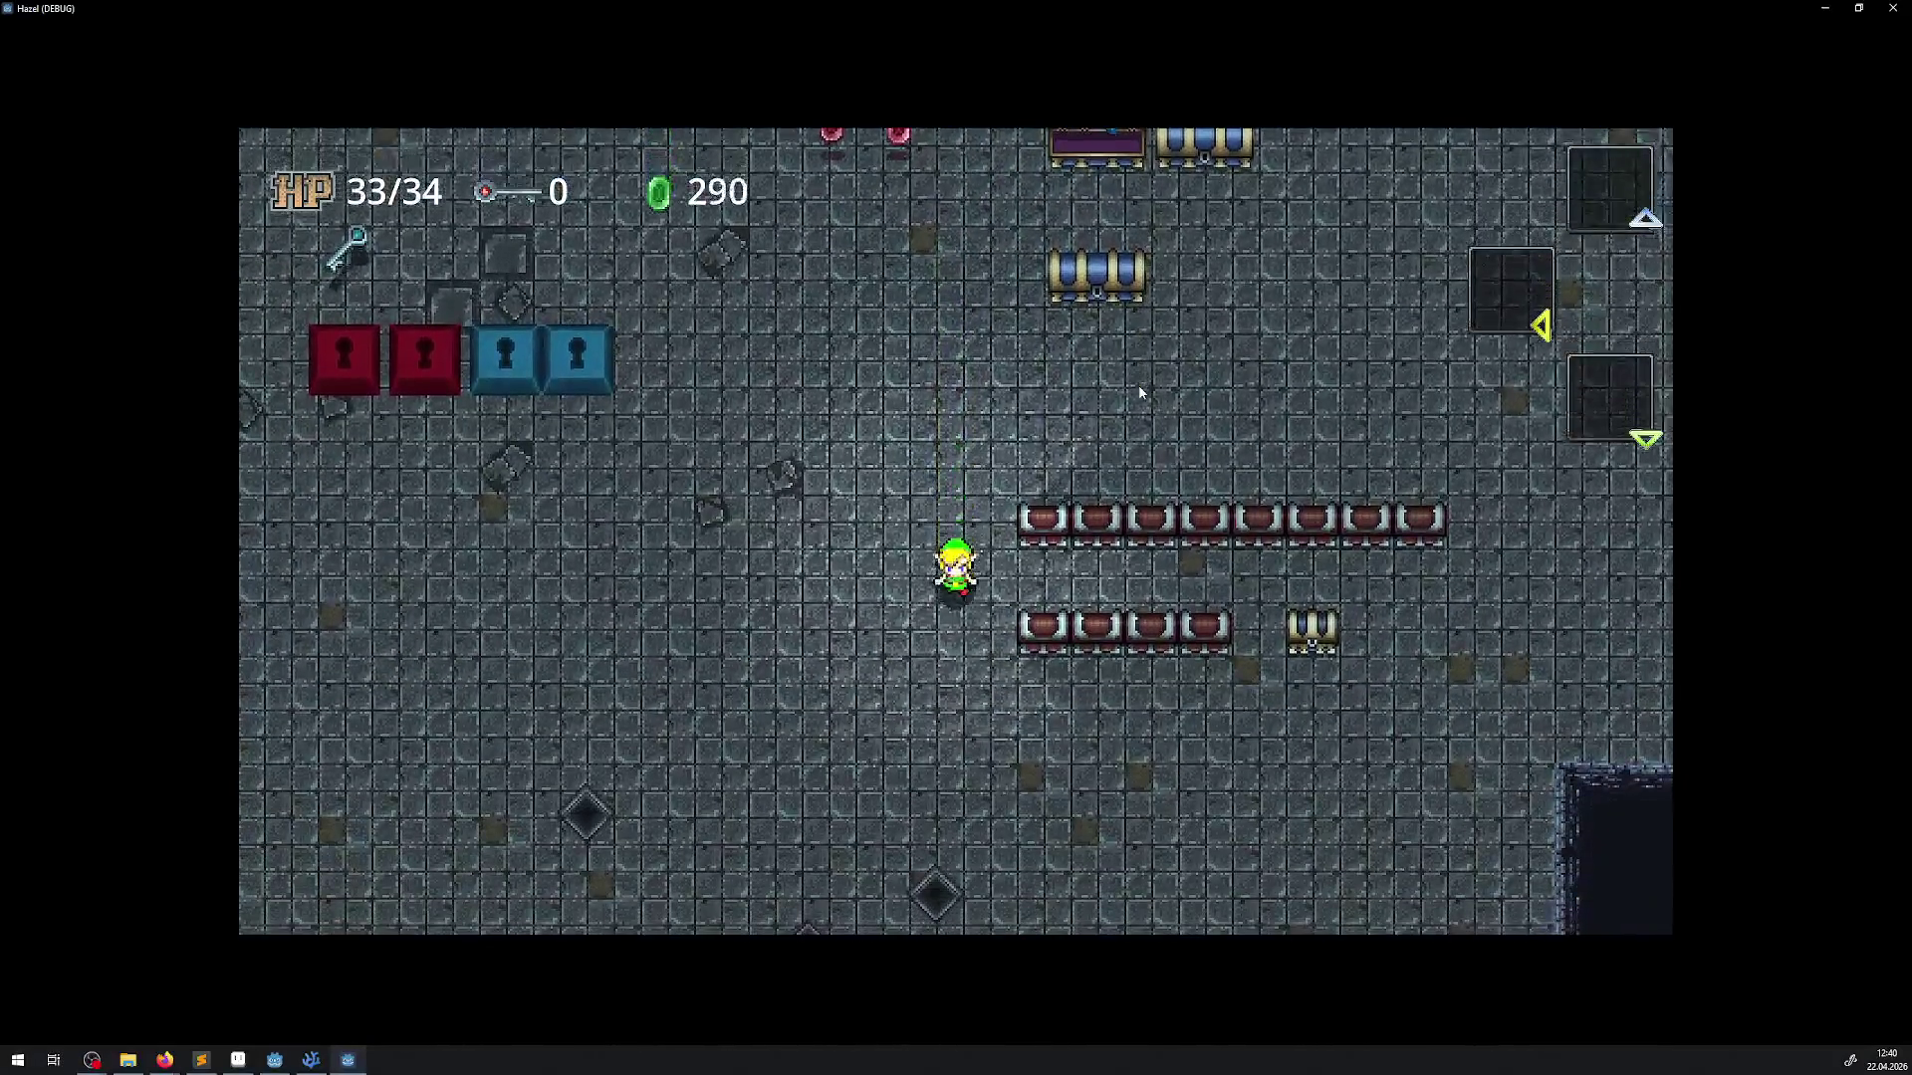
{"action": "key", "text": "Right"}
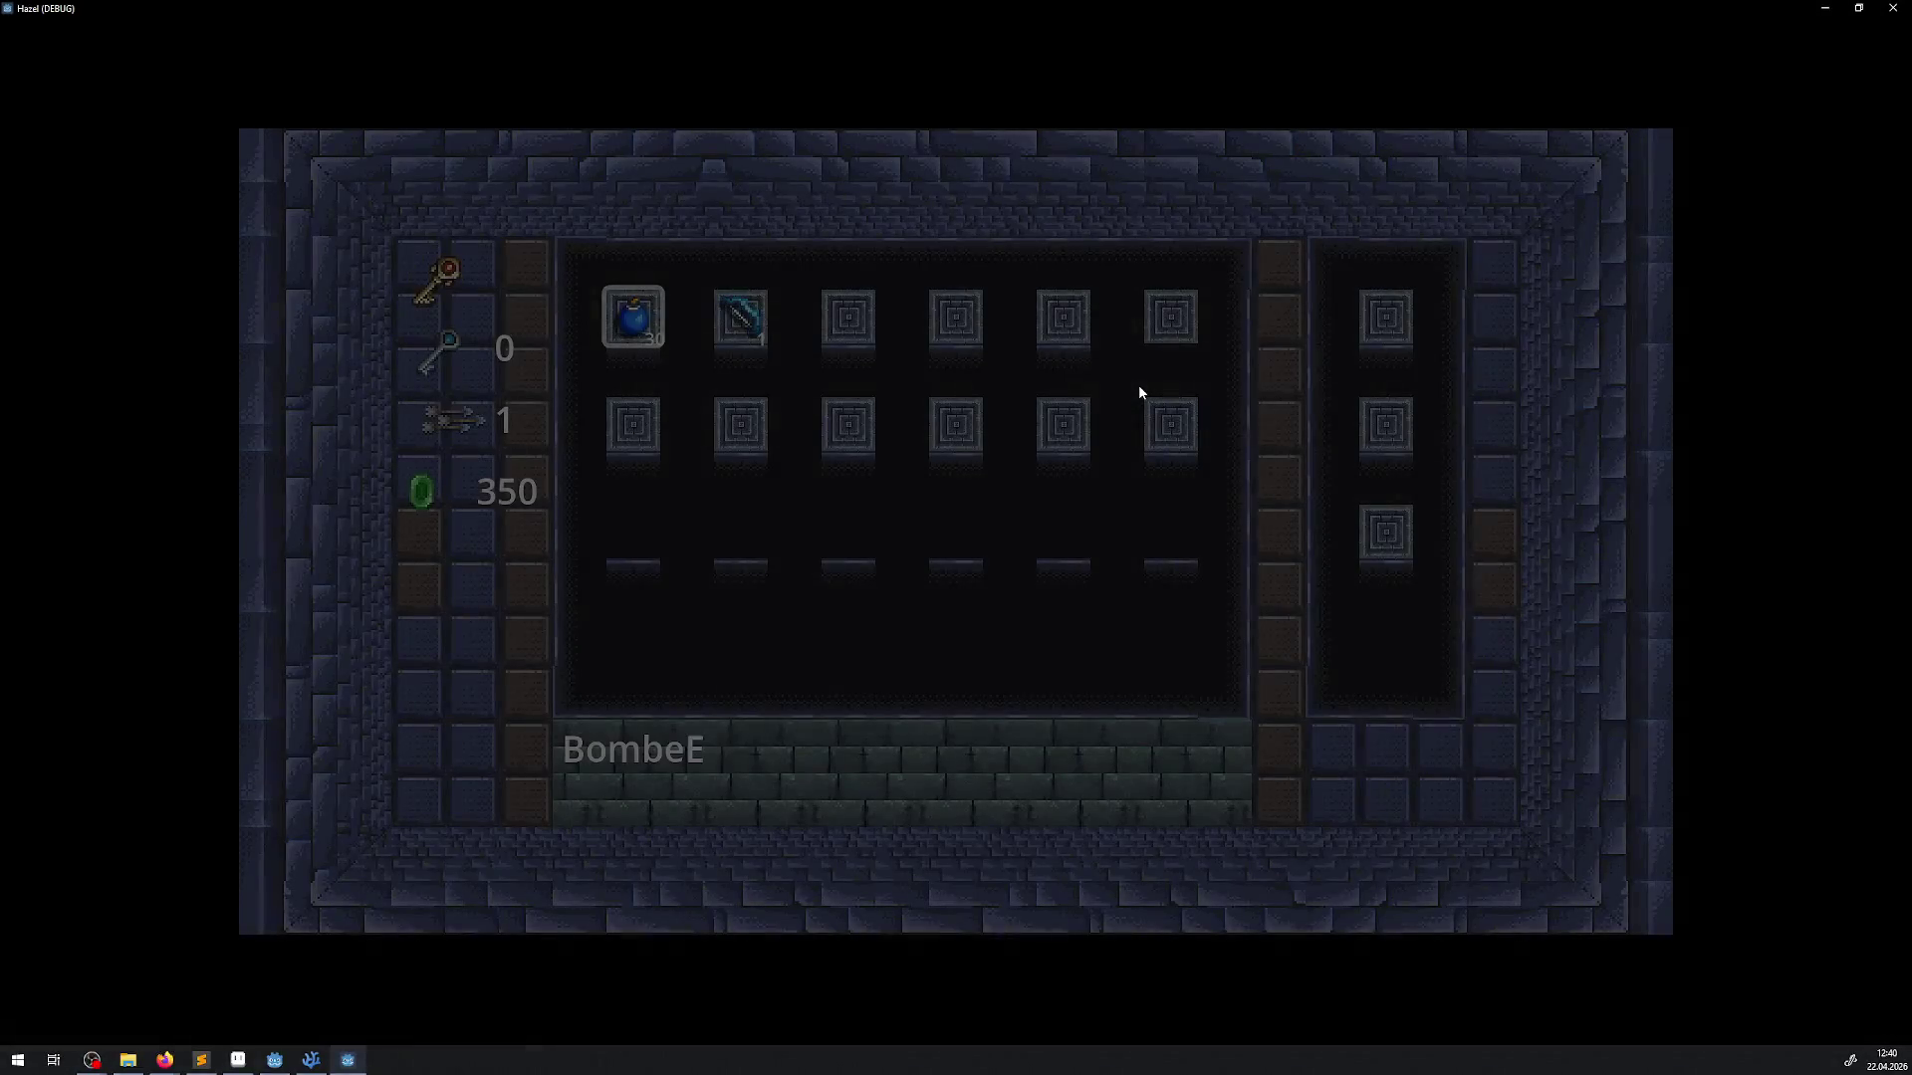
{"action": "key", "text": "Right"}
{"action": "key", "text": "Escape"}
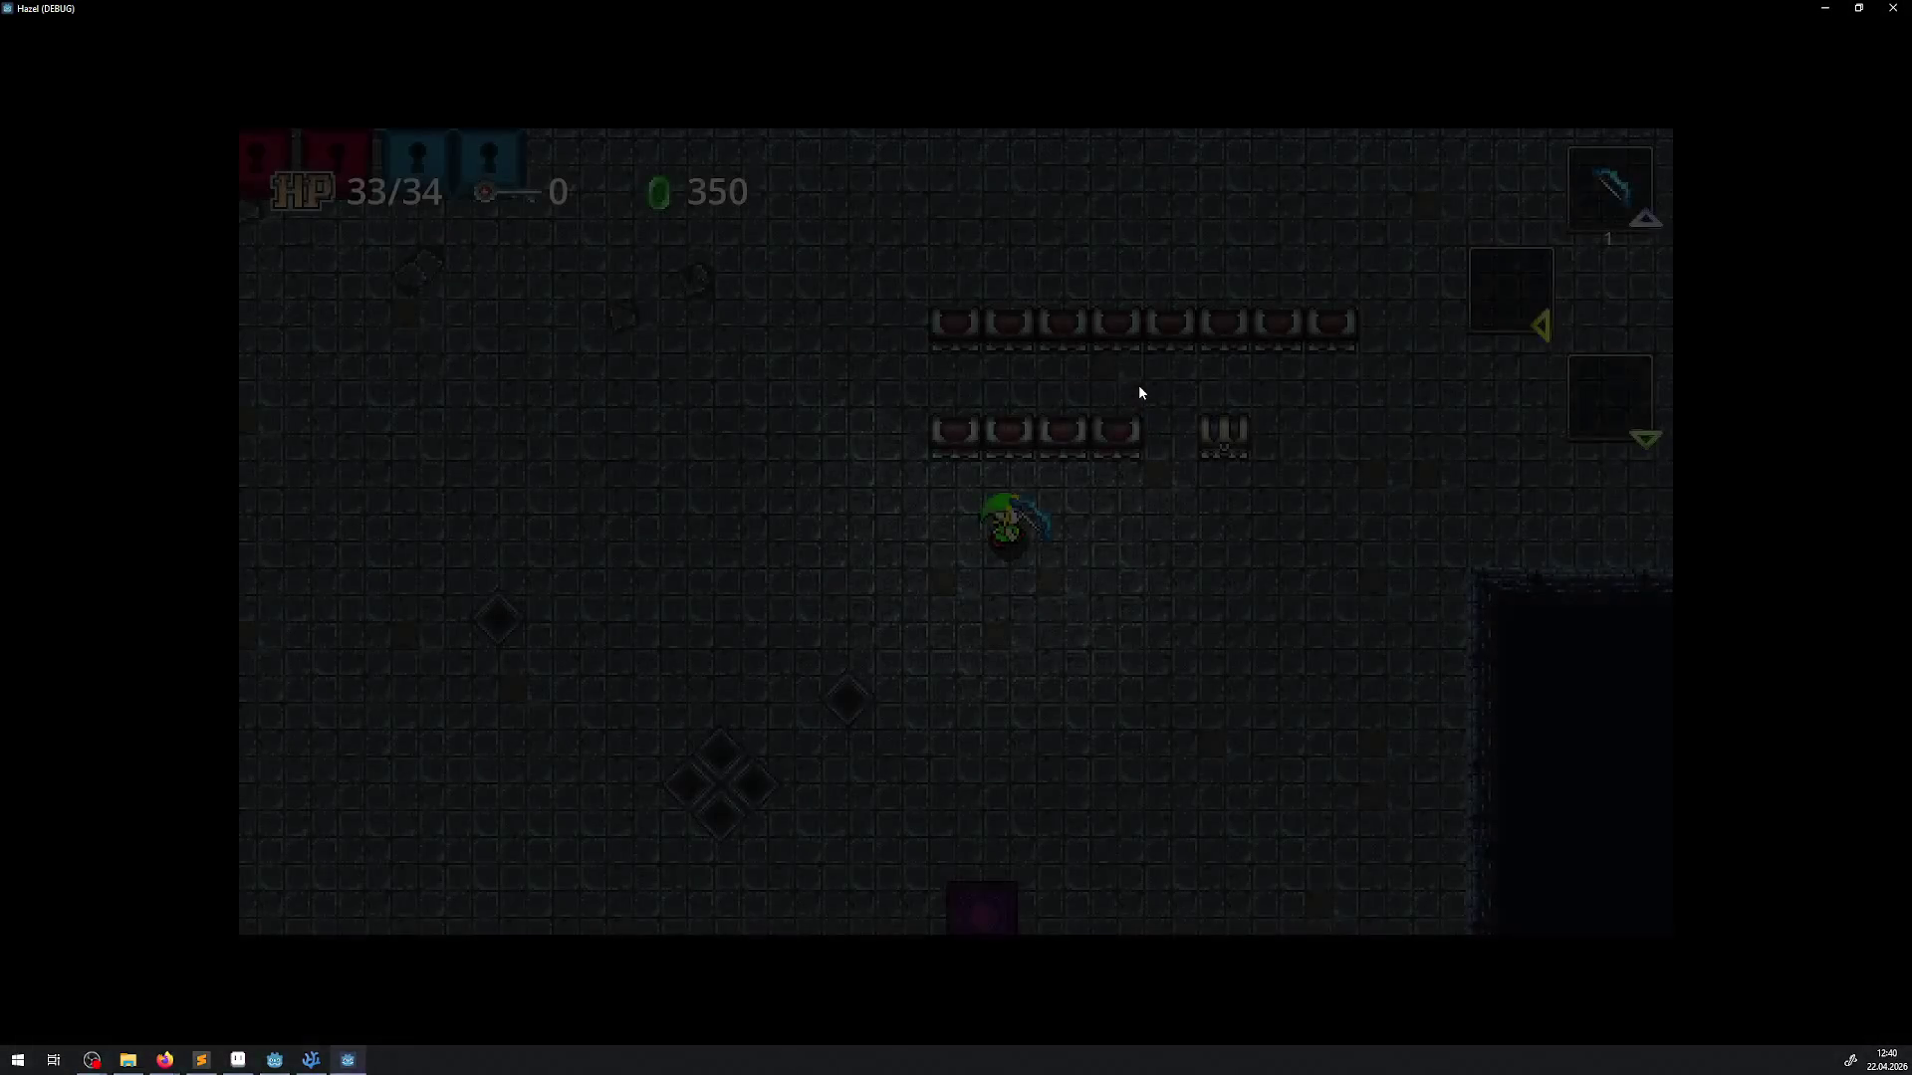
Walk to the pit's edge and fire several arrows into the pit
{"action": "key", "text": "Right"}
{"action": "key", "text": "Up"}
{"action": "key", "text": "Down"}
{"action": "key", "text": "Right"}
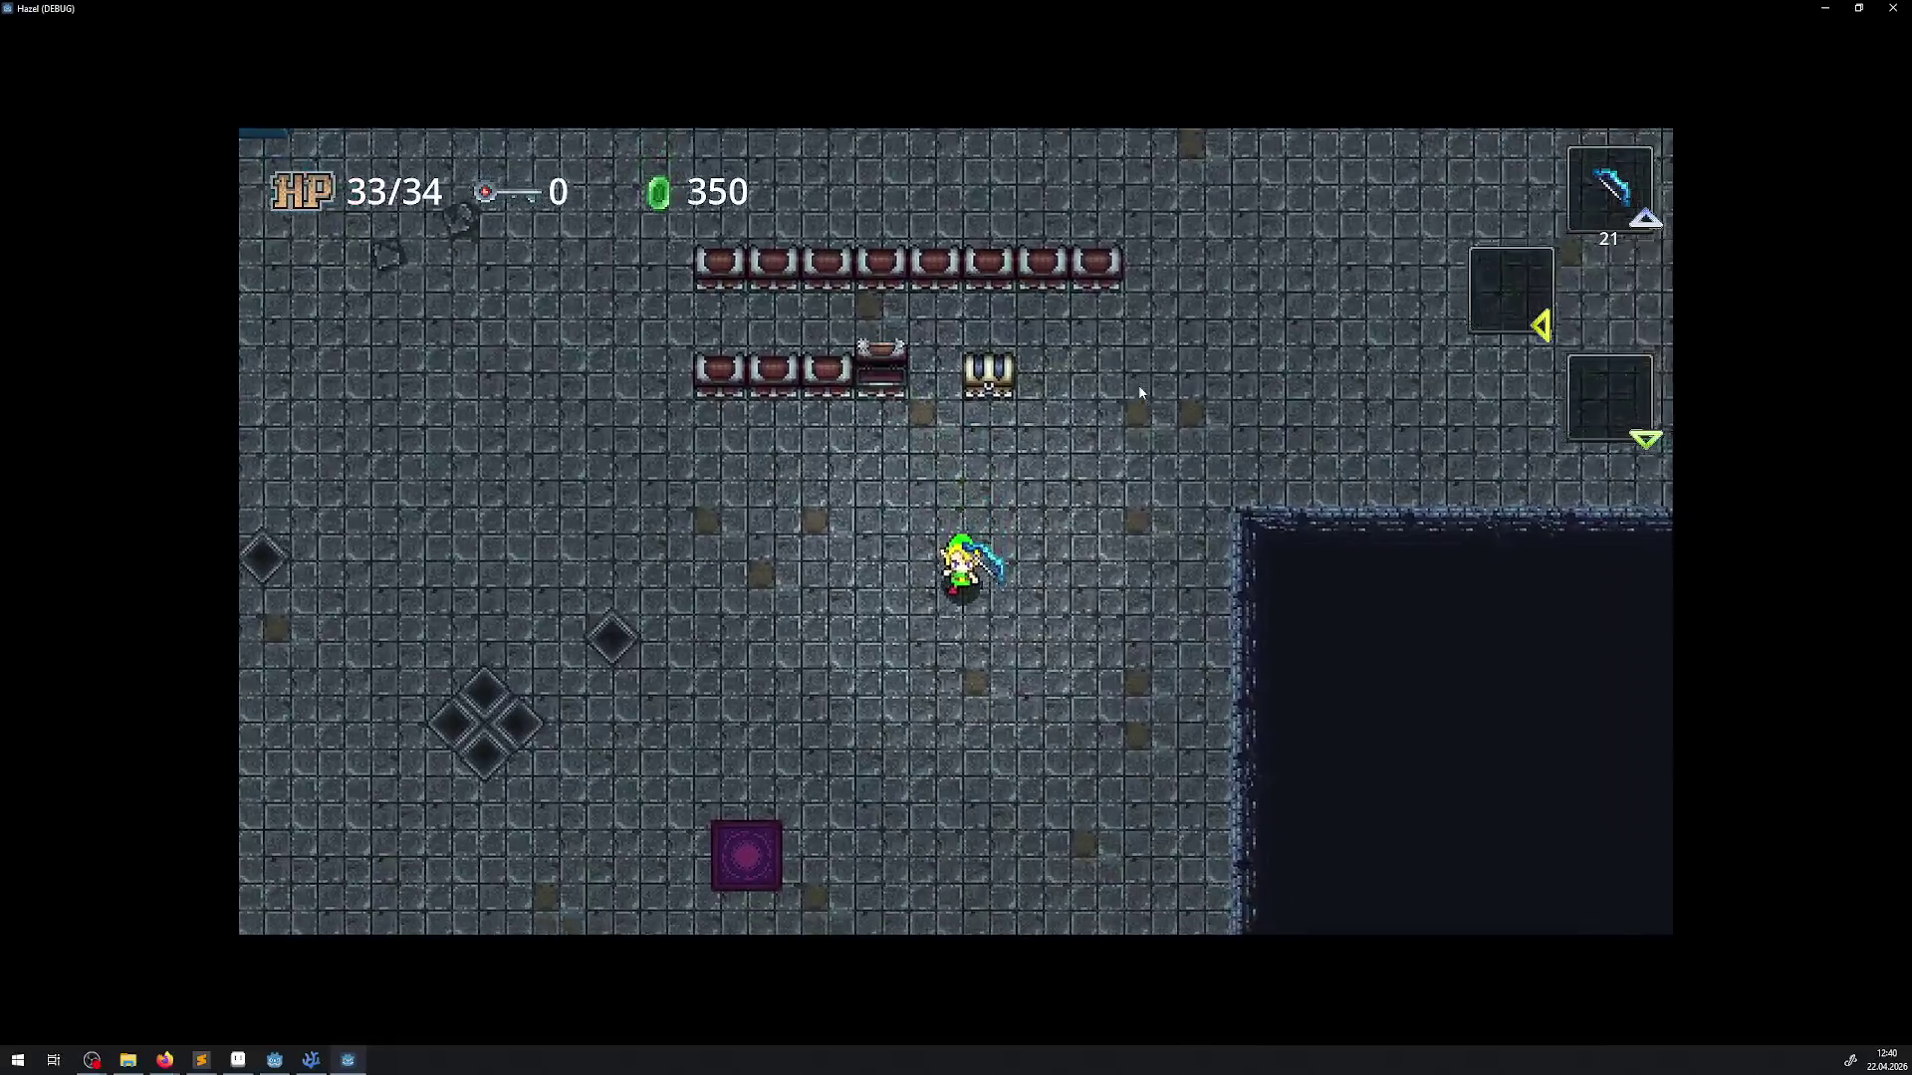
{"action": "key", "text": "Right"}
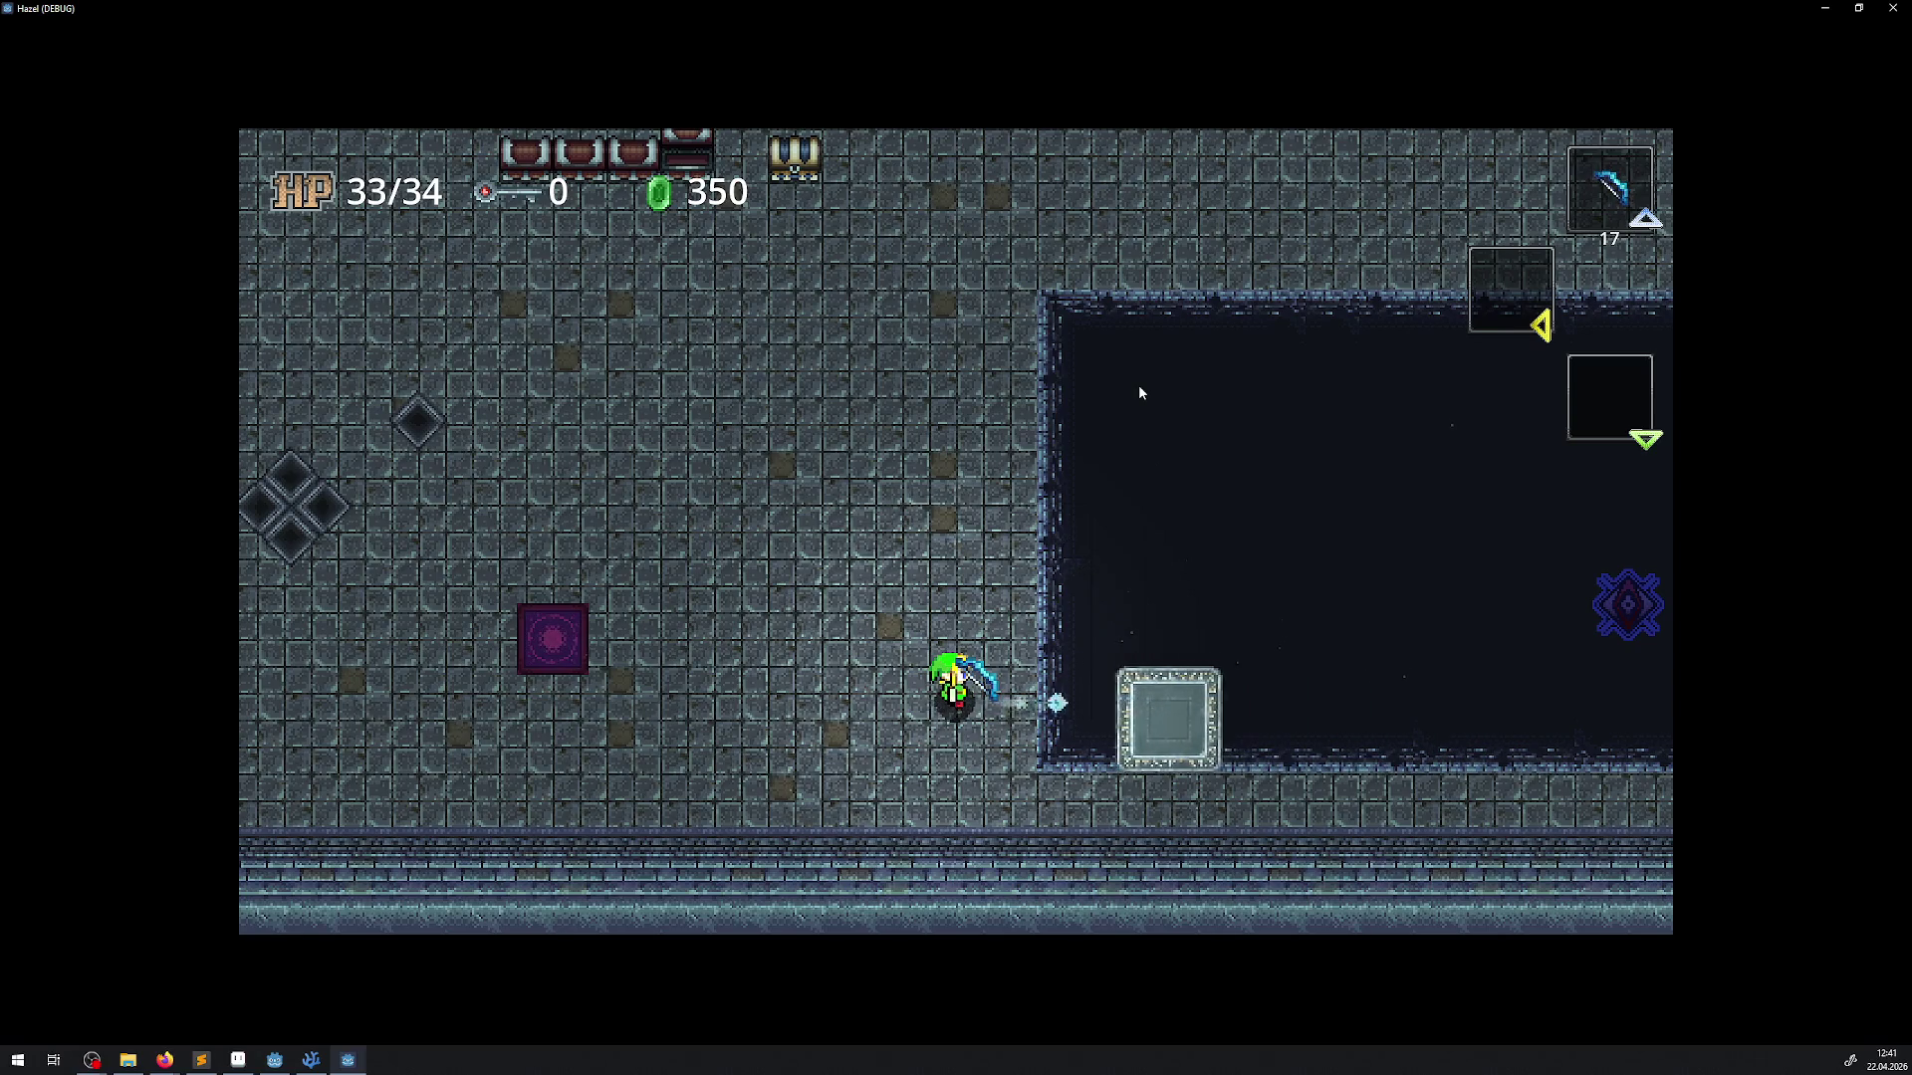
{"action": "key", "text": "x"}
{"action": "key", "text": "x"}
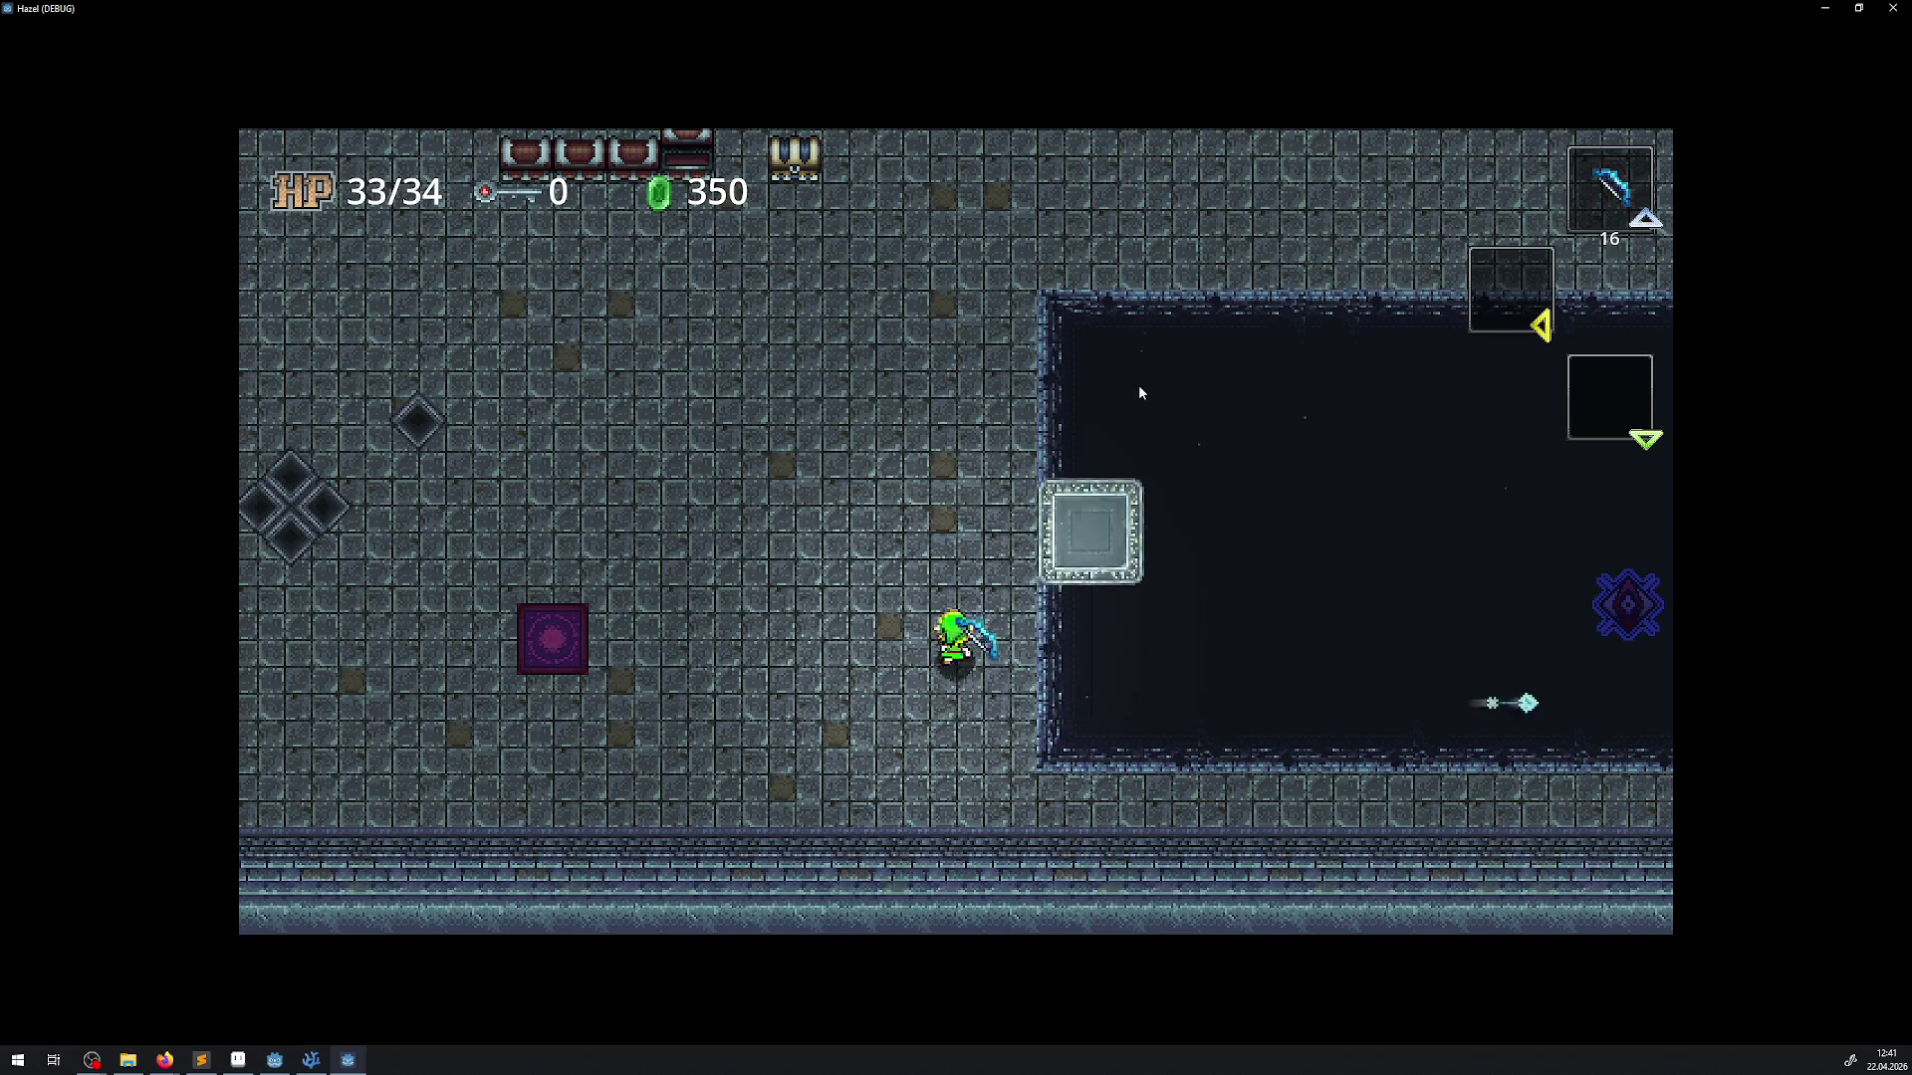
{"action": "key", "text": "Up"}
{"action": "key", "text": "Right"}
{"action": "key", "text": "x"}
{"action": "key", "text": "x"}
{"action": "key", "text": "Up"}
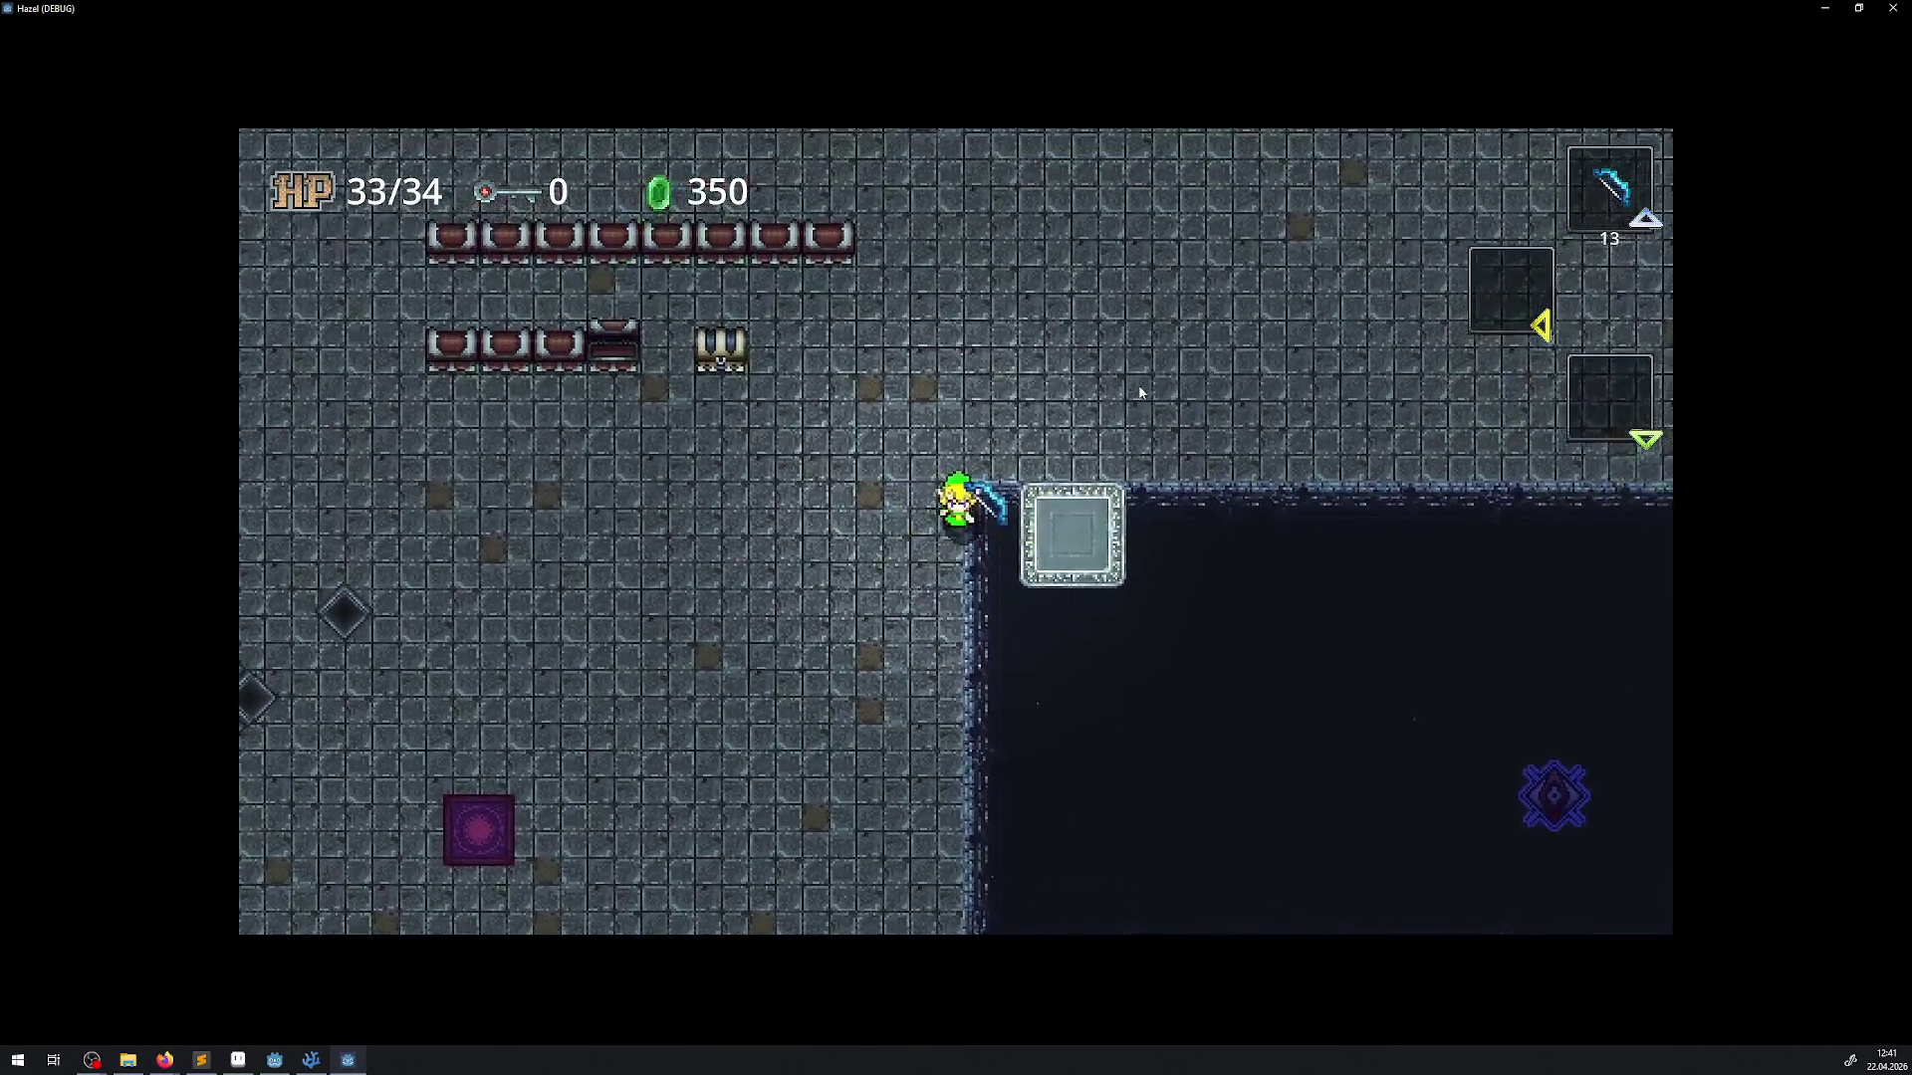
Cross the next room, step onto the sliding stone block, and stop the game with F8
{"action": "key", "text": "Right"}
{"action": "key", "text": "Right"}
{"action": "key", "text": "Down"}
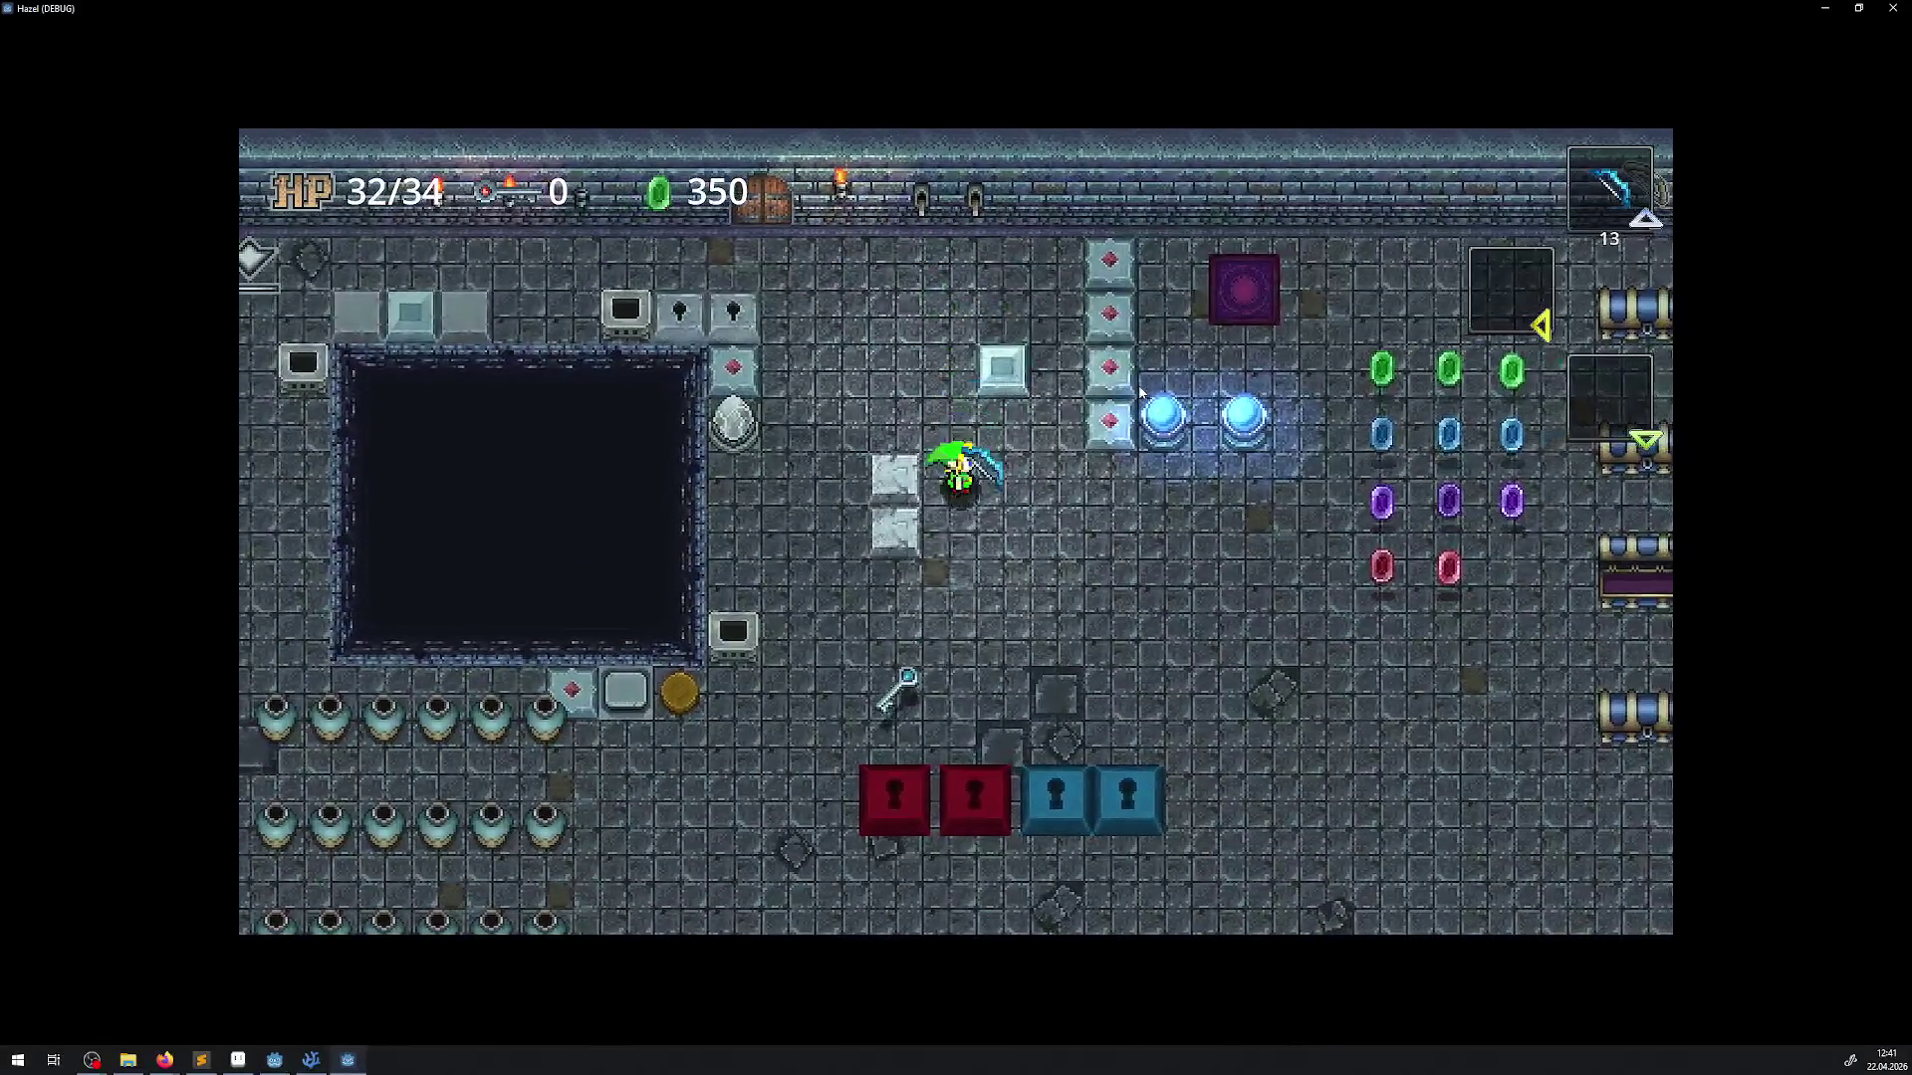
{"action": "key", "text": "Down"}
{"action": "key", "text": "Right"}
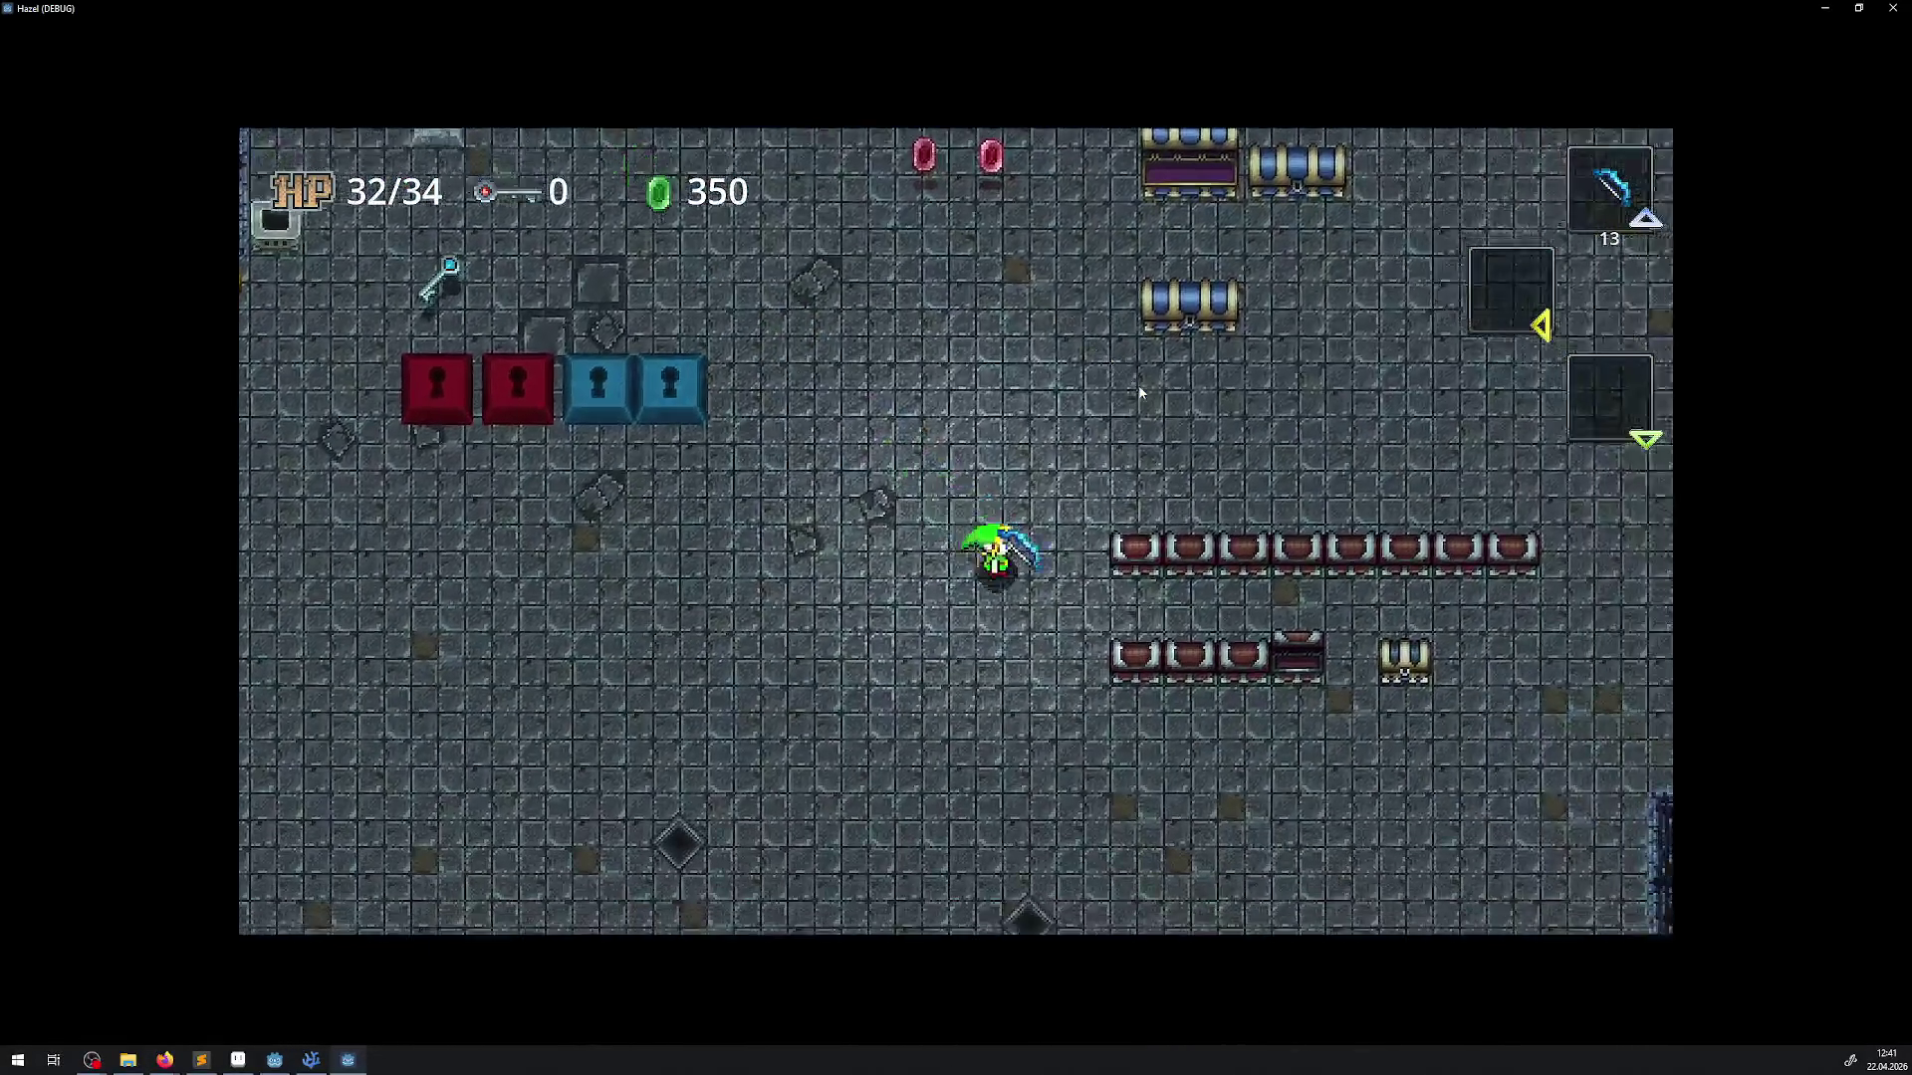
{"action": "key", "text": "Right"}
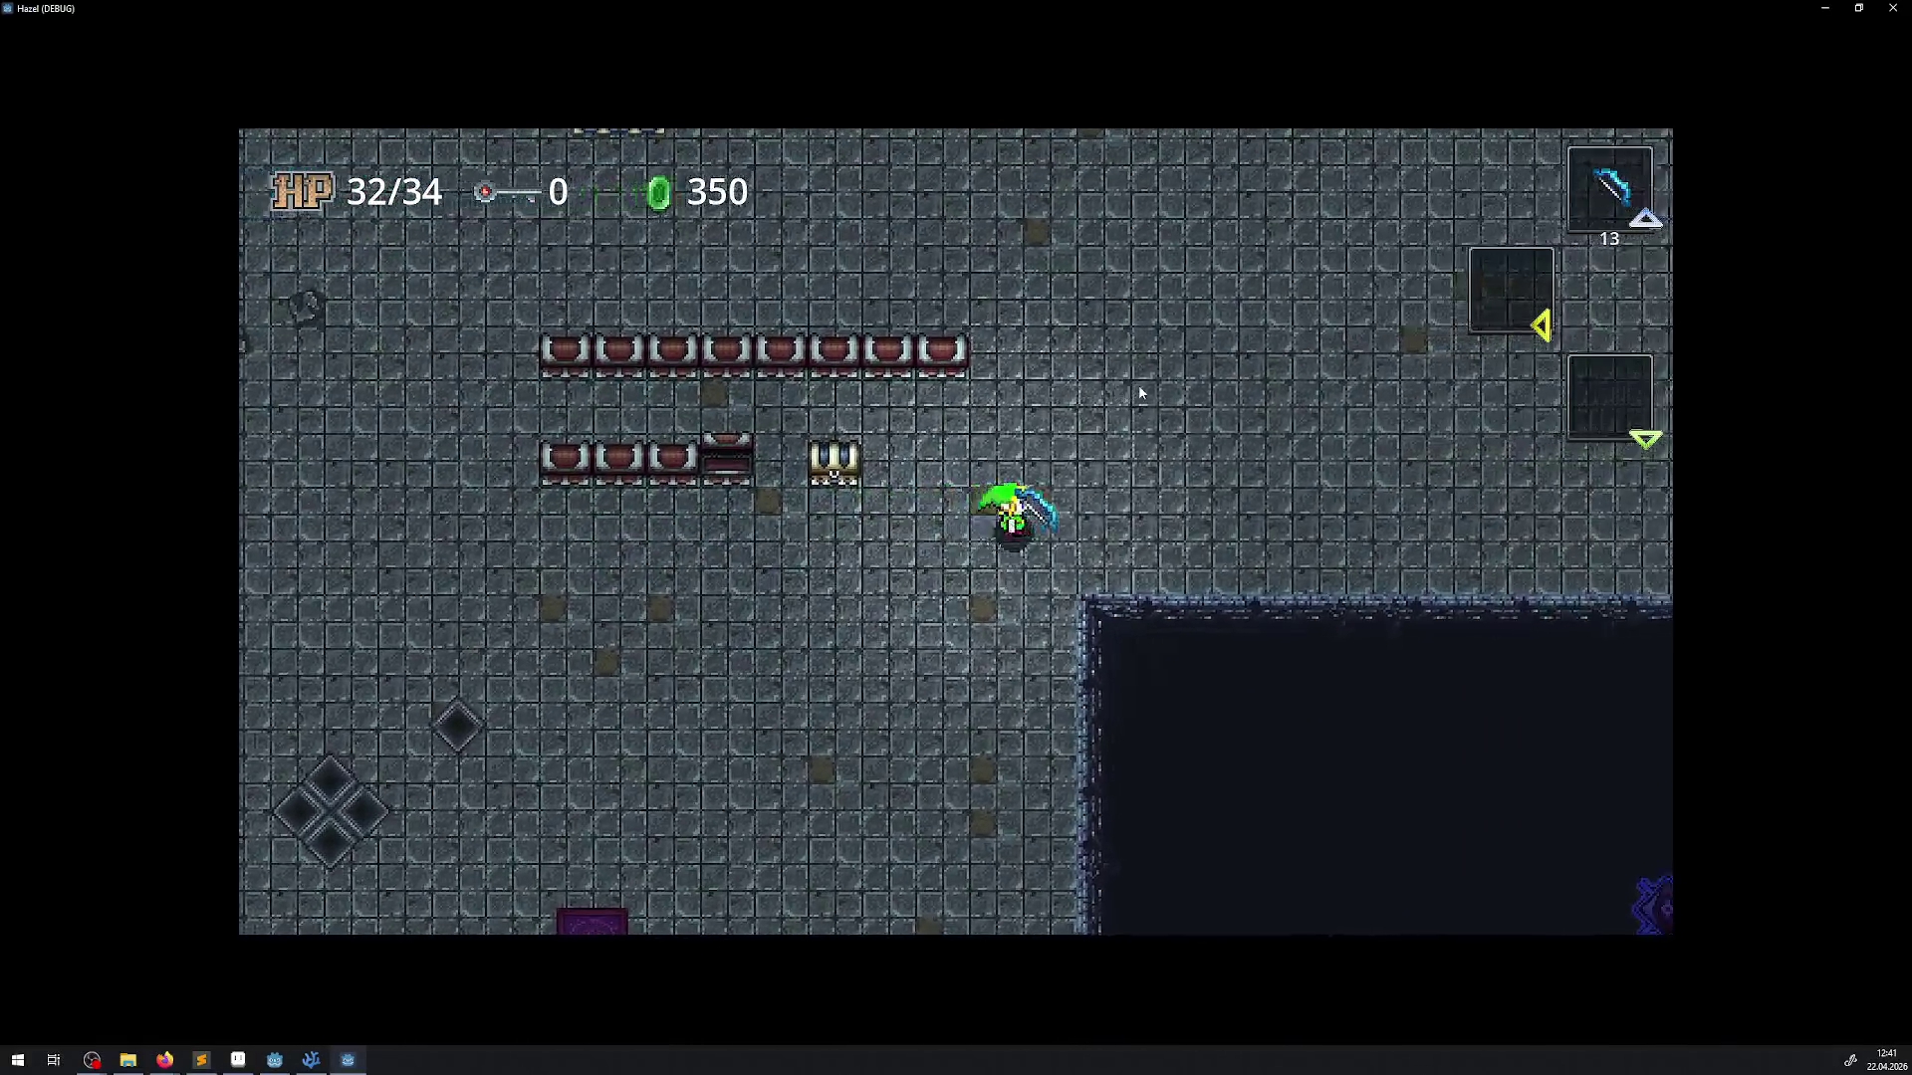
{"action": "key", "text": "Left"}
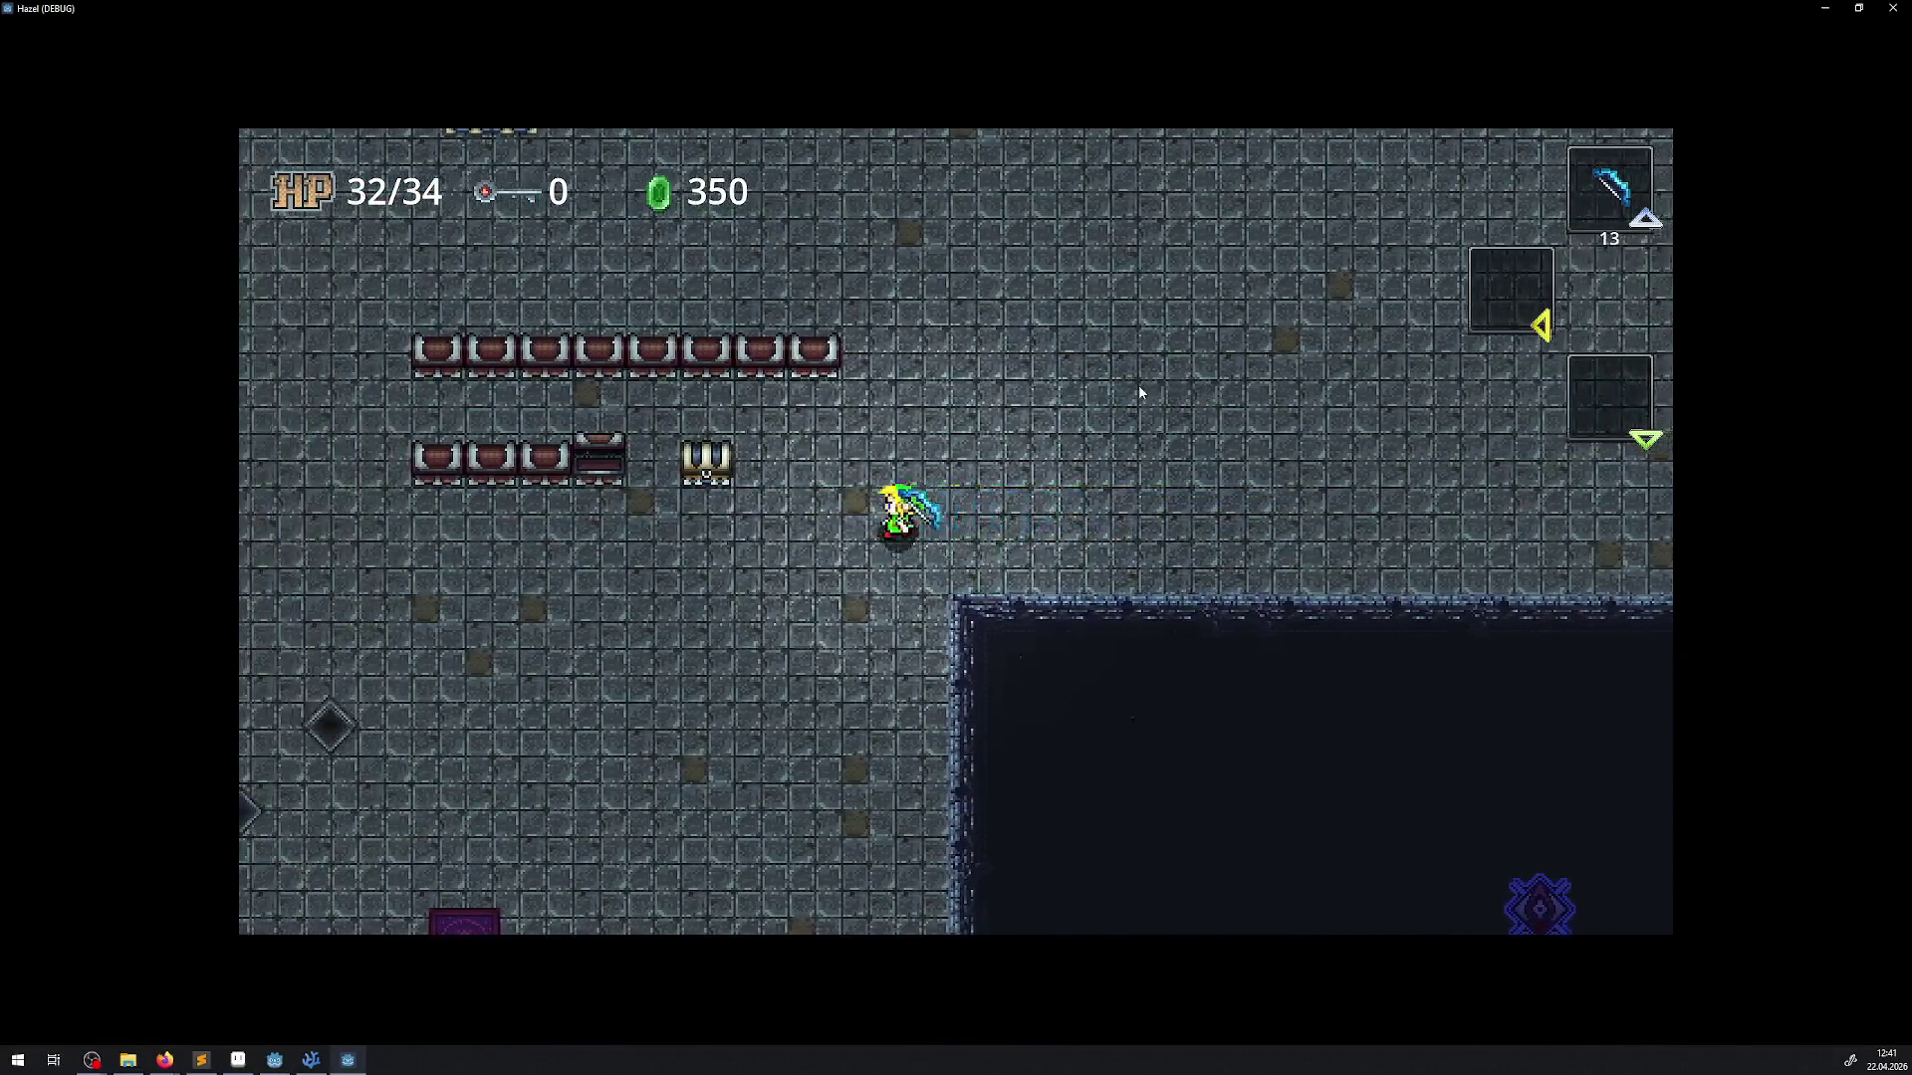
{"action": "key", "text": "Down"}
{"action": "key", "text": "Down"}
{"action": "key", "text": "Right"}
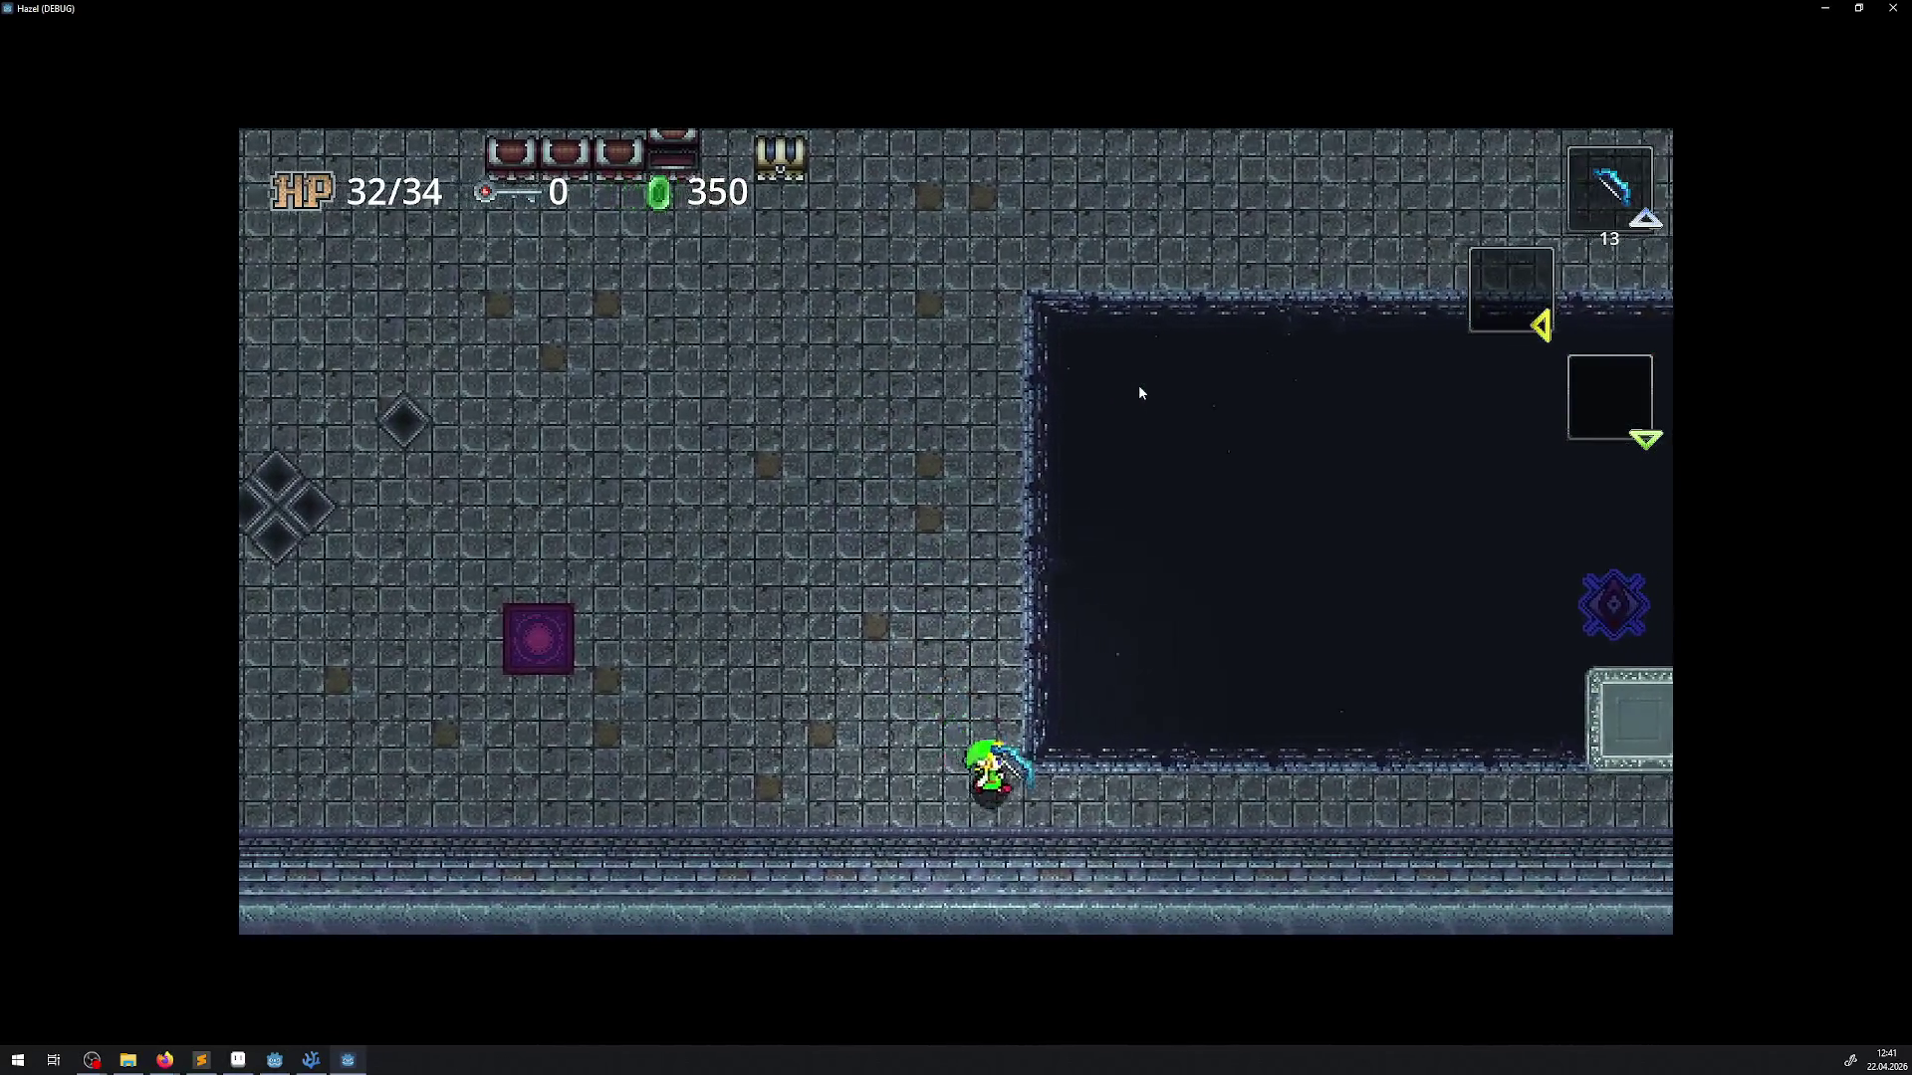
{"action": "key", "text": "Up"}
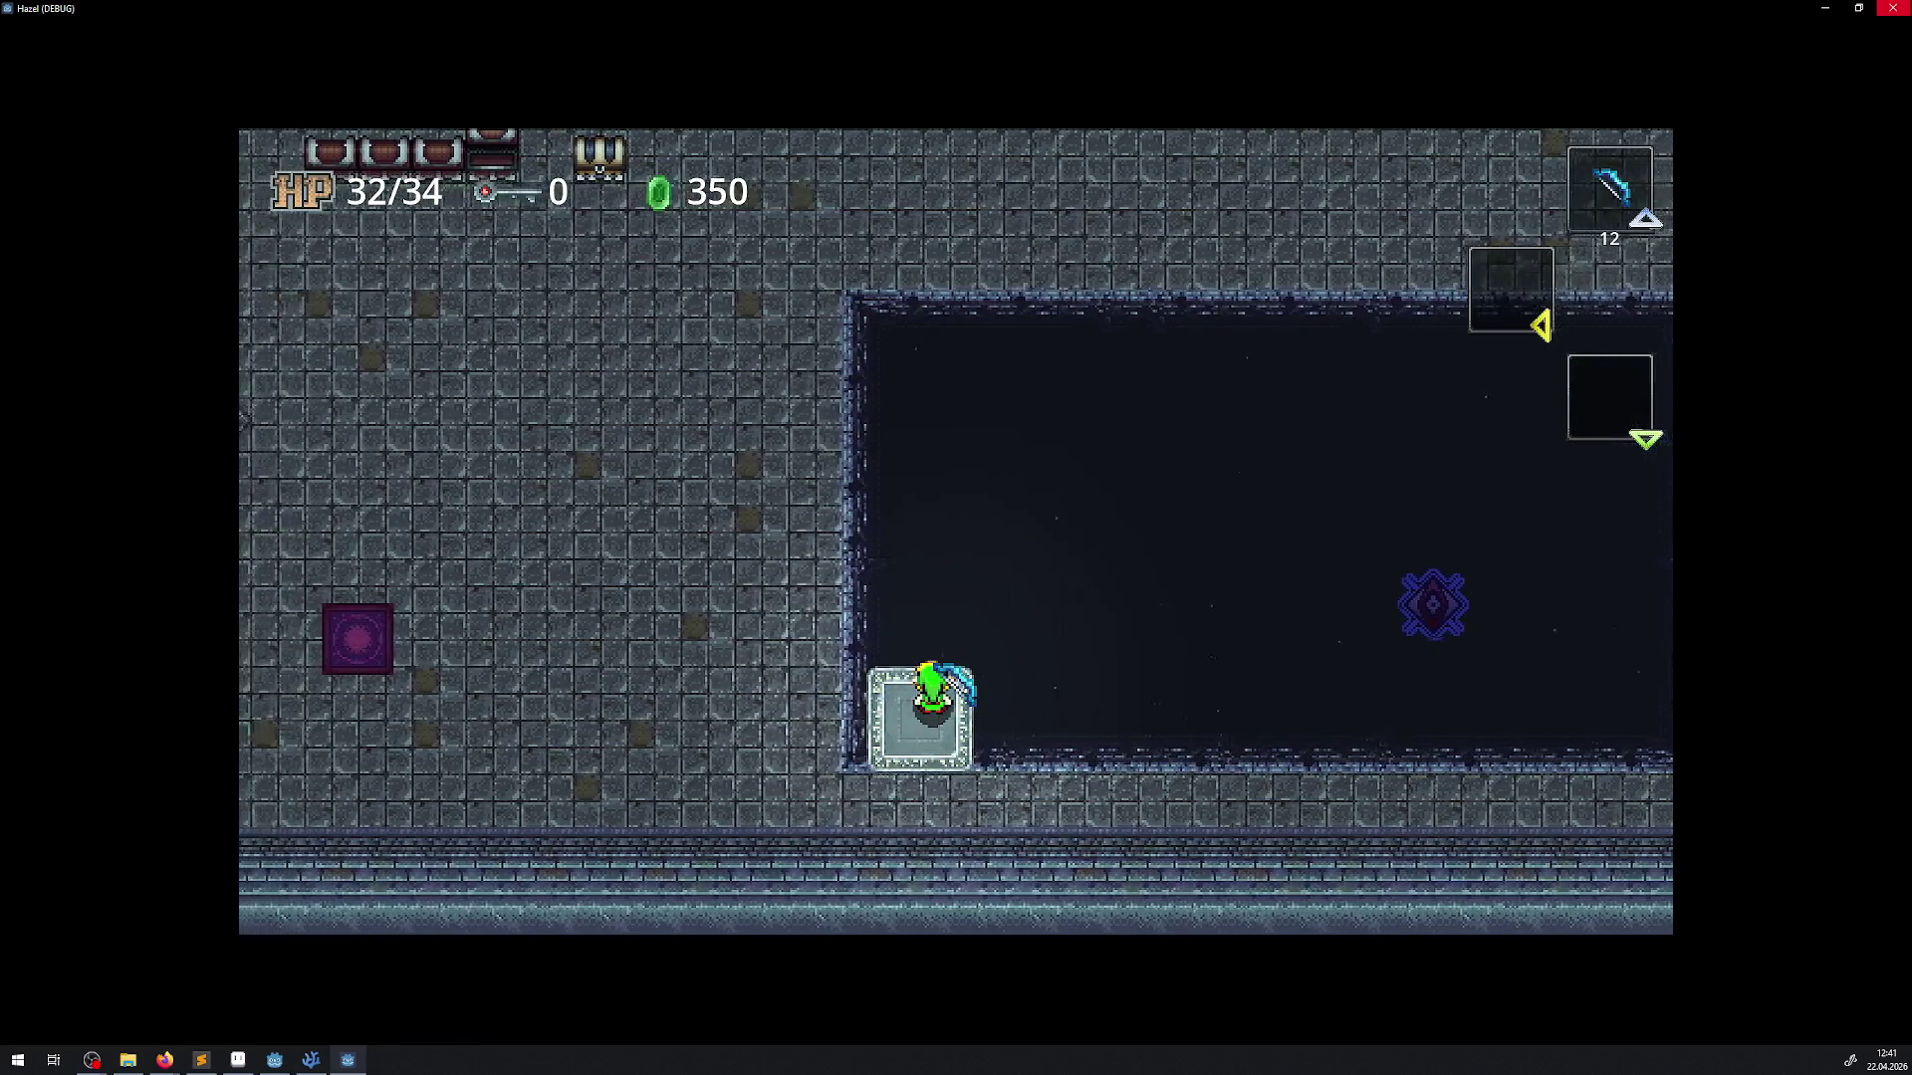
{"action": "key", "text": "F8"}
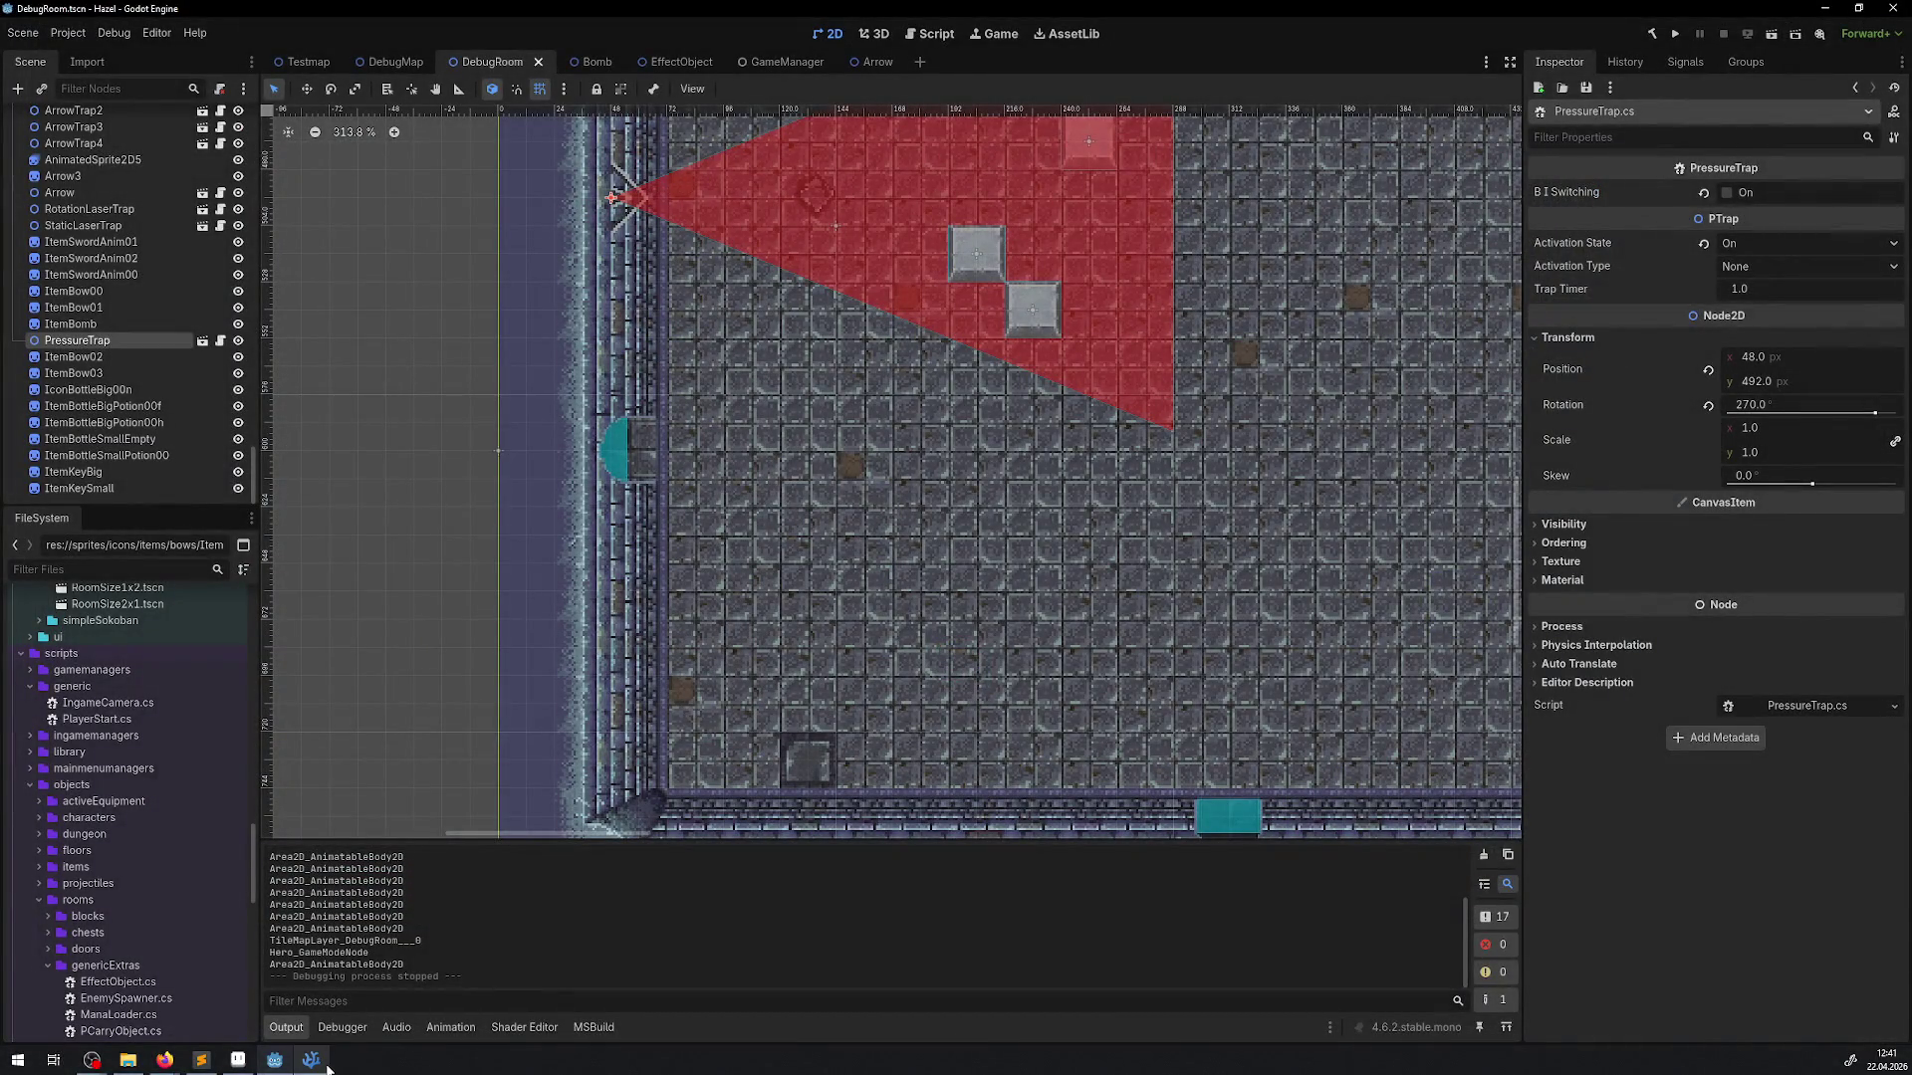
{"action": "mouse_move", "coordinate": [311, 1060]}
{"action": "left_click", "coordinate": [309, 1068]}
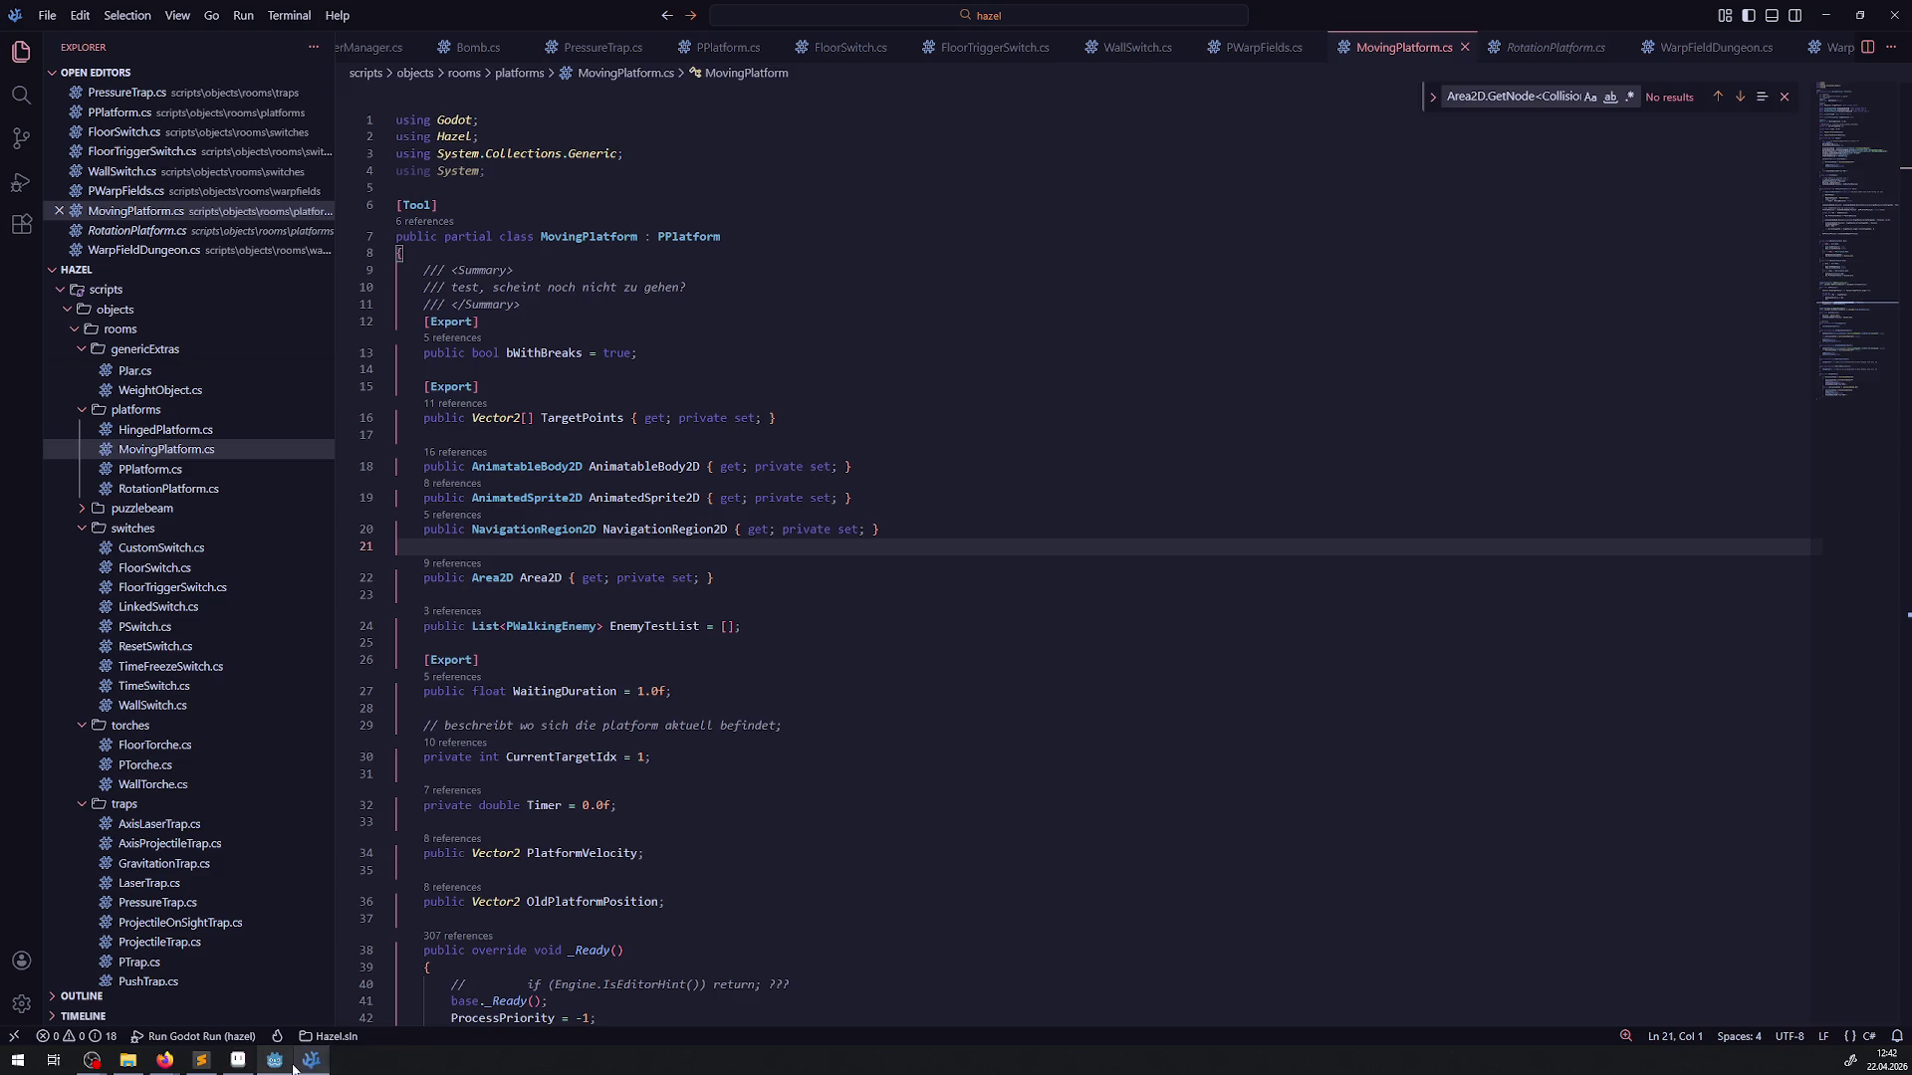
{"action": "left_click", "coordinate": [275, 1060]}
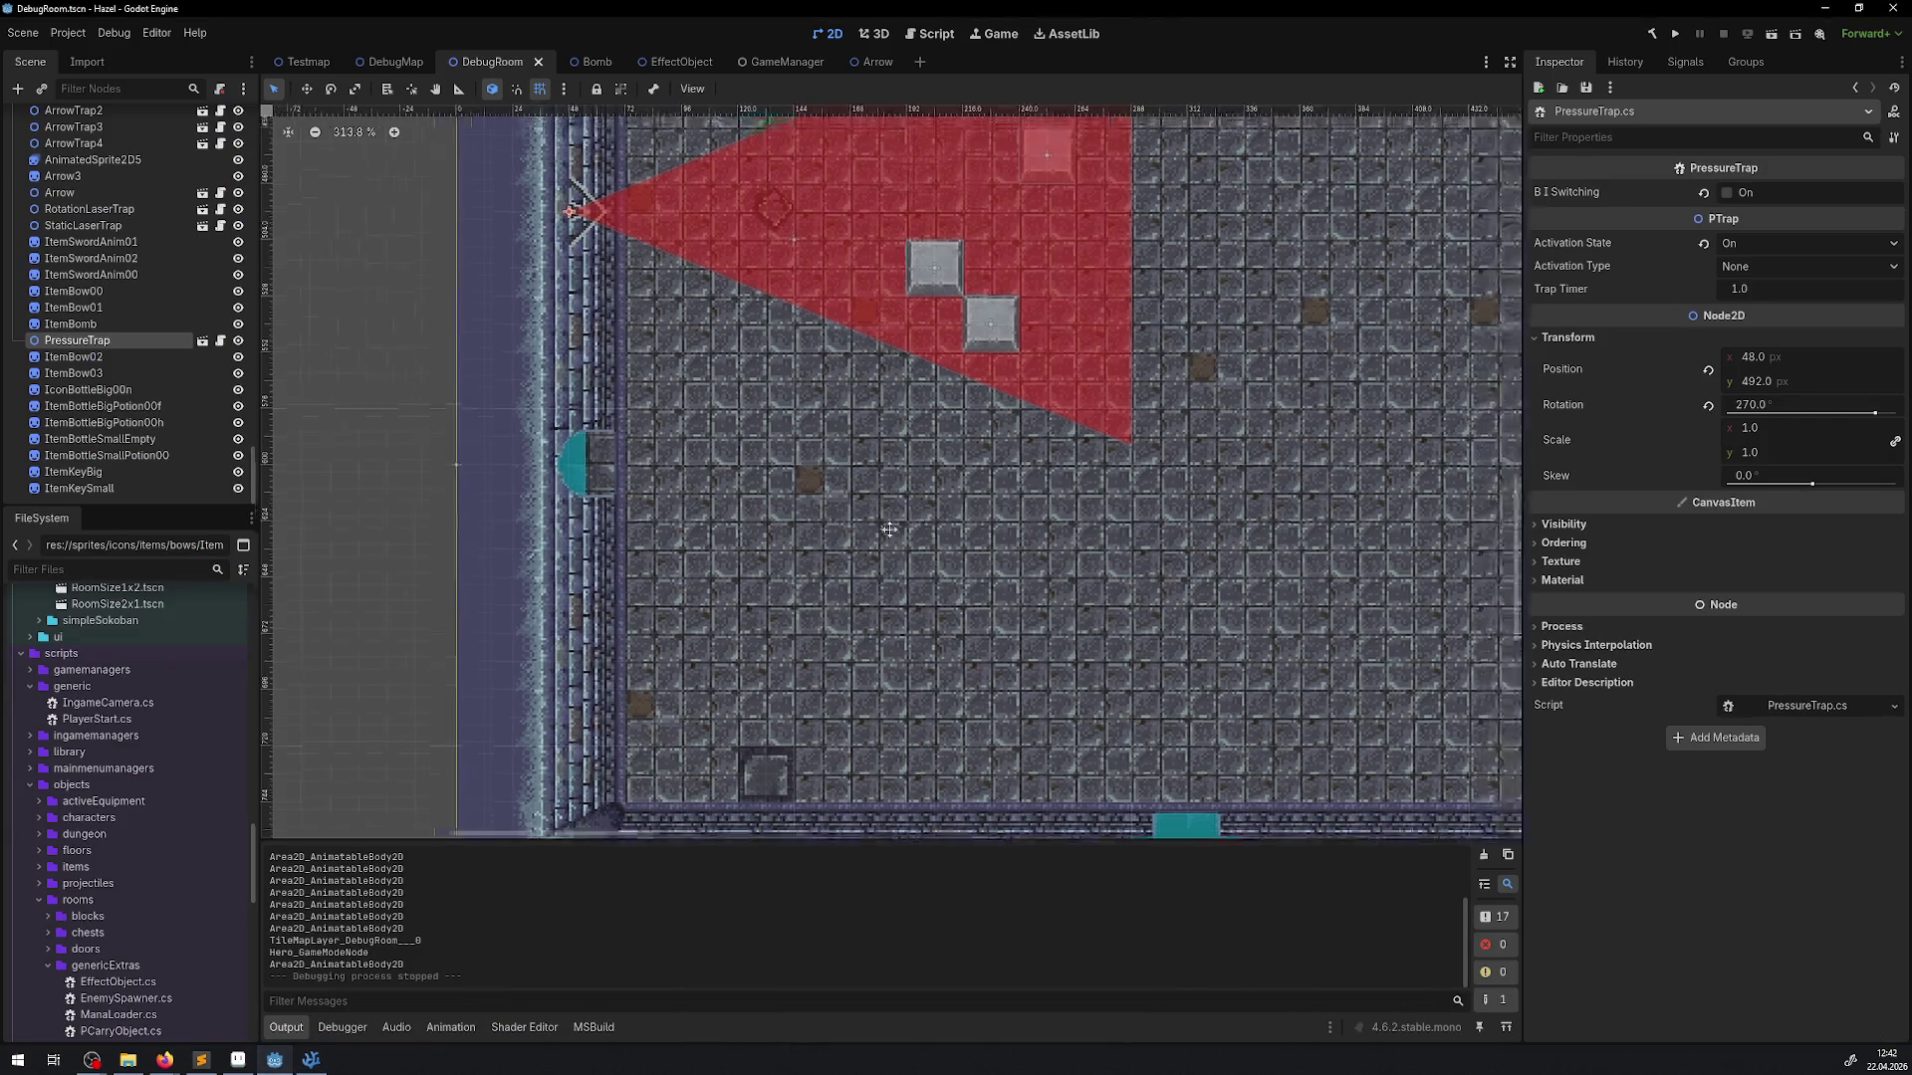
{"action": "scroll", "coordinate": [942, 629], "scroll_direction": "down", "scroll_amount": 4}
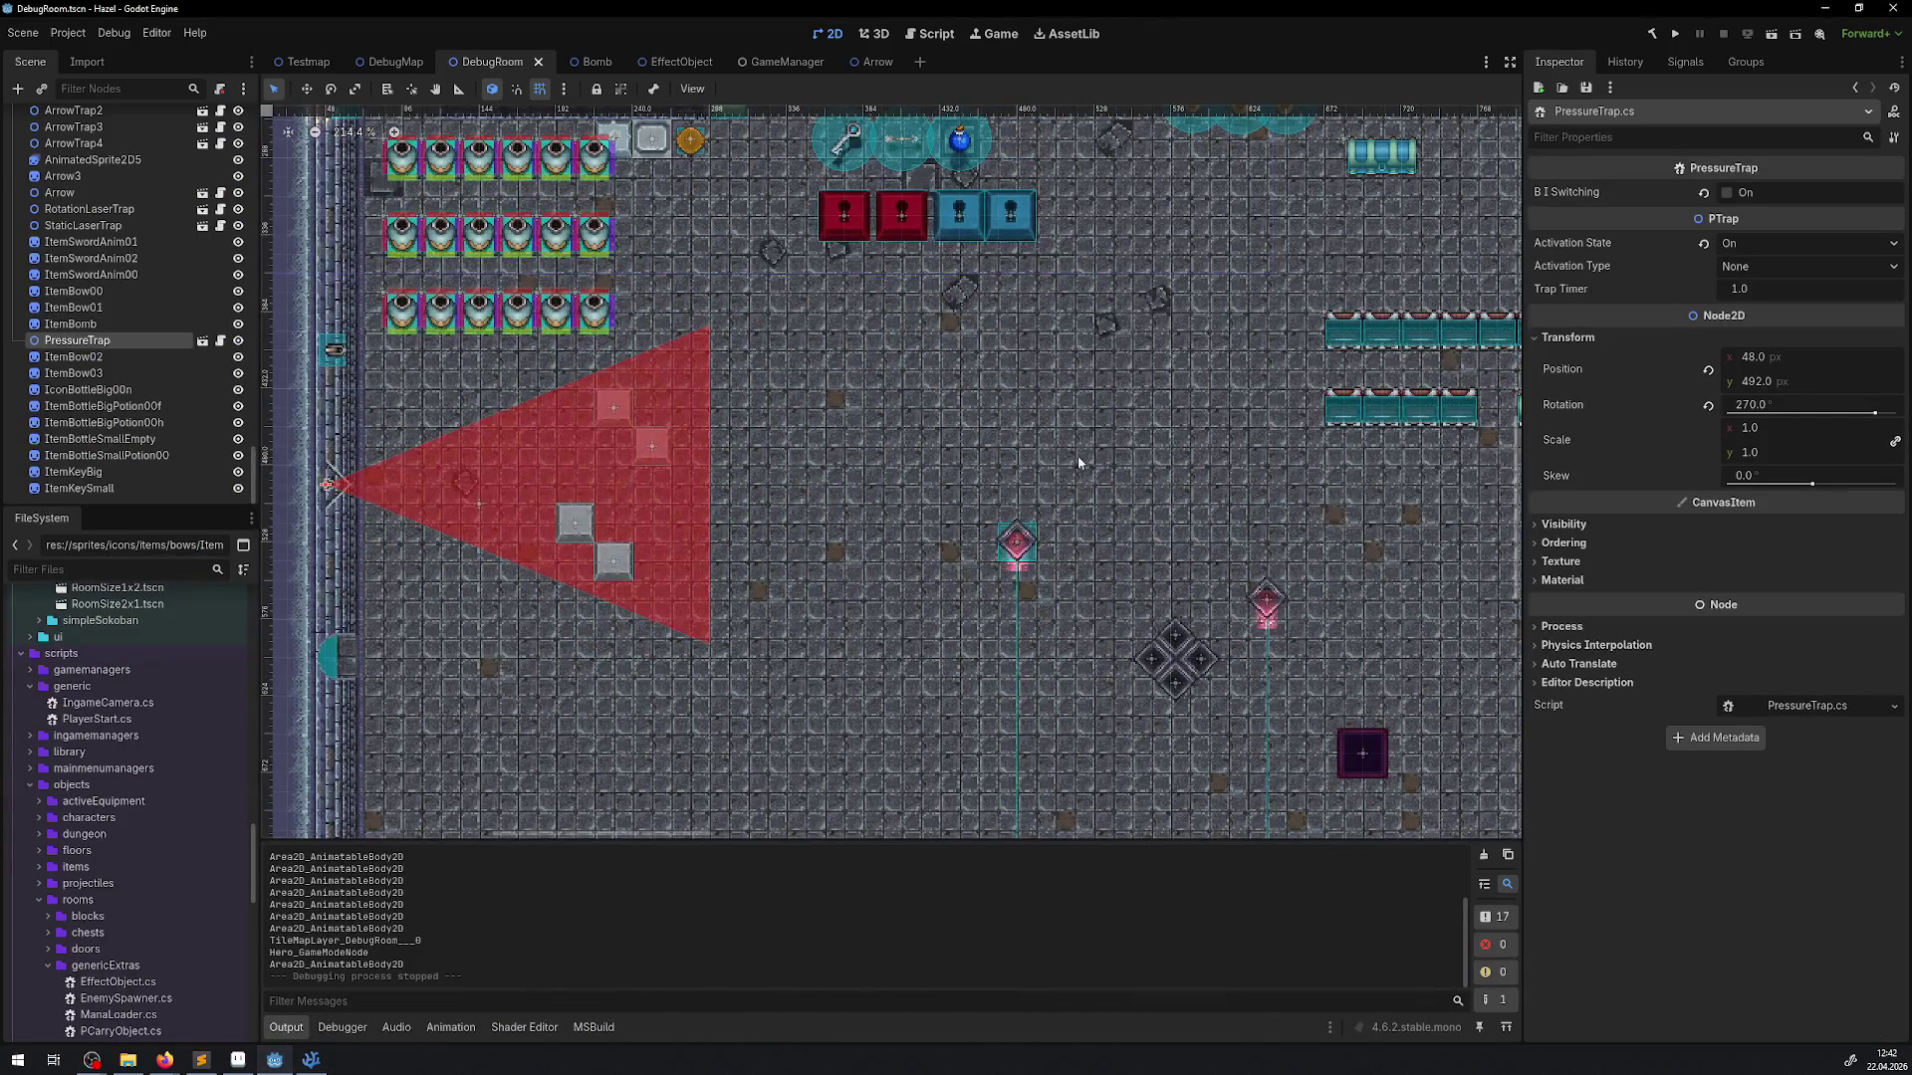
Pan and scroll the DebugRoom viewport to the pit room with the MovingPlatform
{"action": "mouse_move", "coordinate": [1078, 456]}
{"action": "left_mouse_down"}
{"action": "mouse_move", "coordinate": [888, 492]}
{"action": "mouse_move", "coordinate": [762, 547]}
{"action": "mouse_move", "coordinate": [772, 696]}
{"action": "left_mouse_up"}
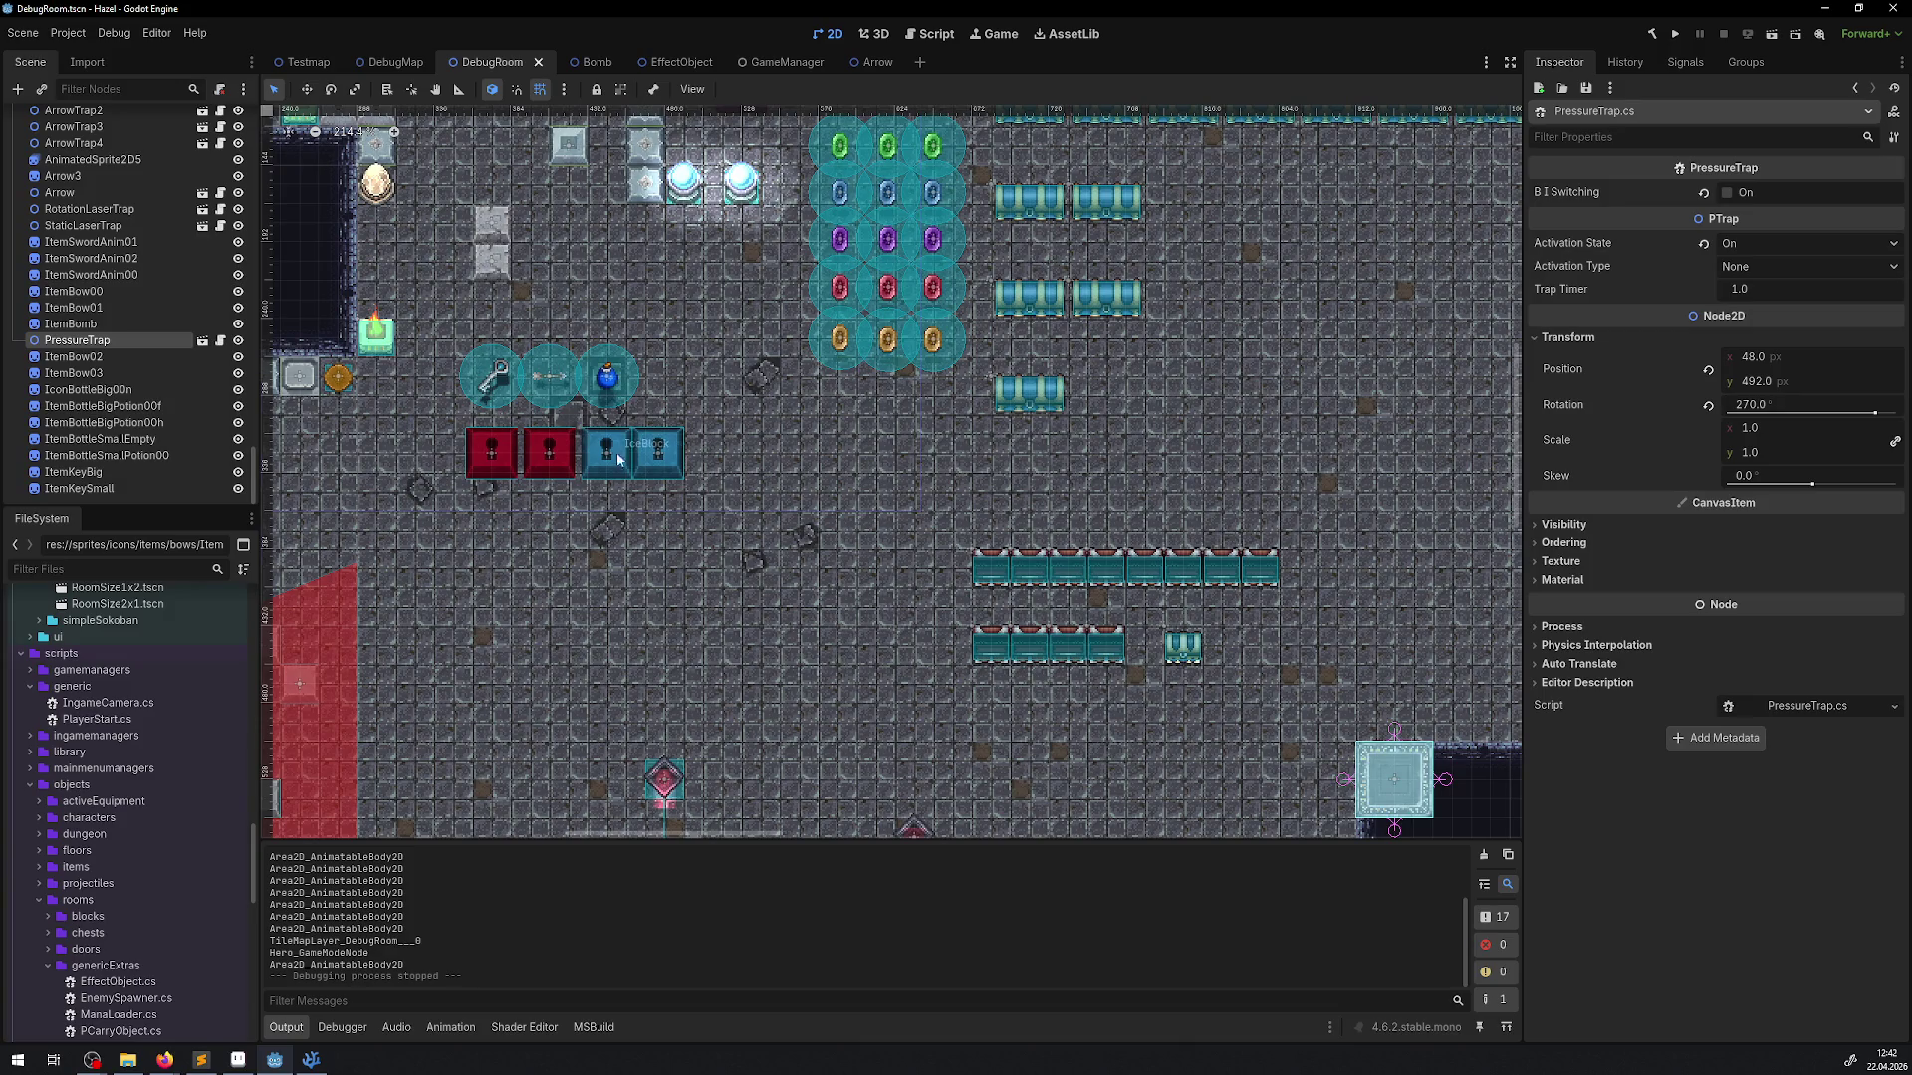
{"action": "left_click_drag", "start_coordinate": [493, 460], "coordinate": [642, 574]}
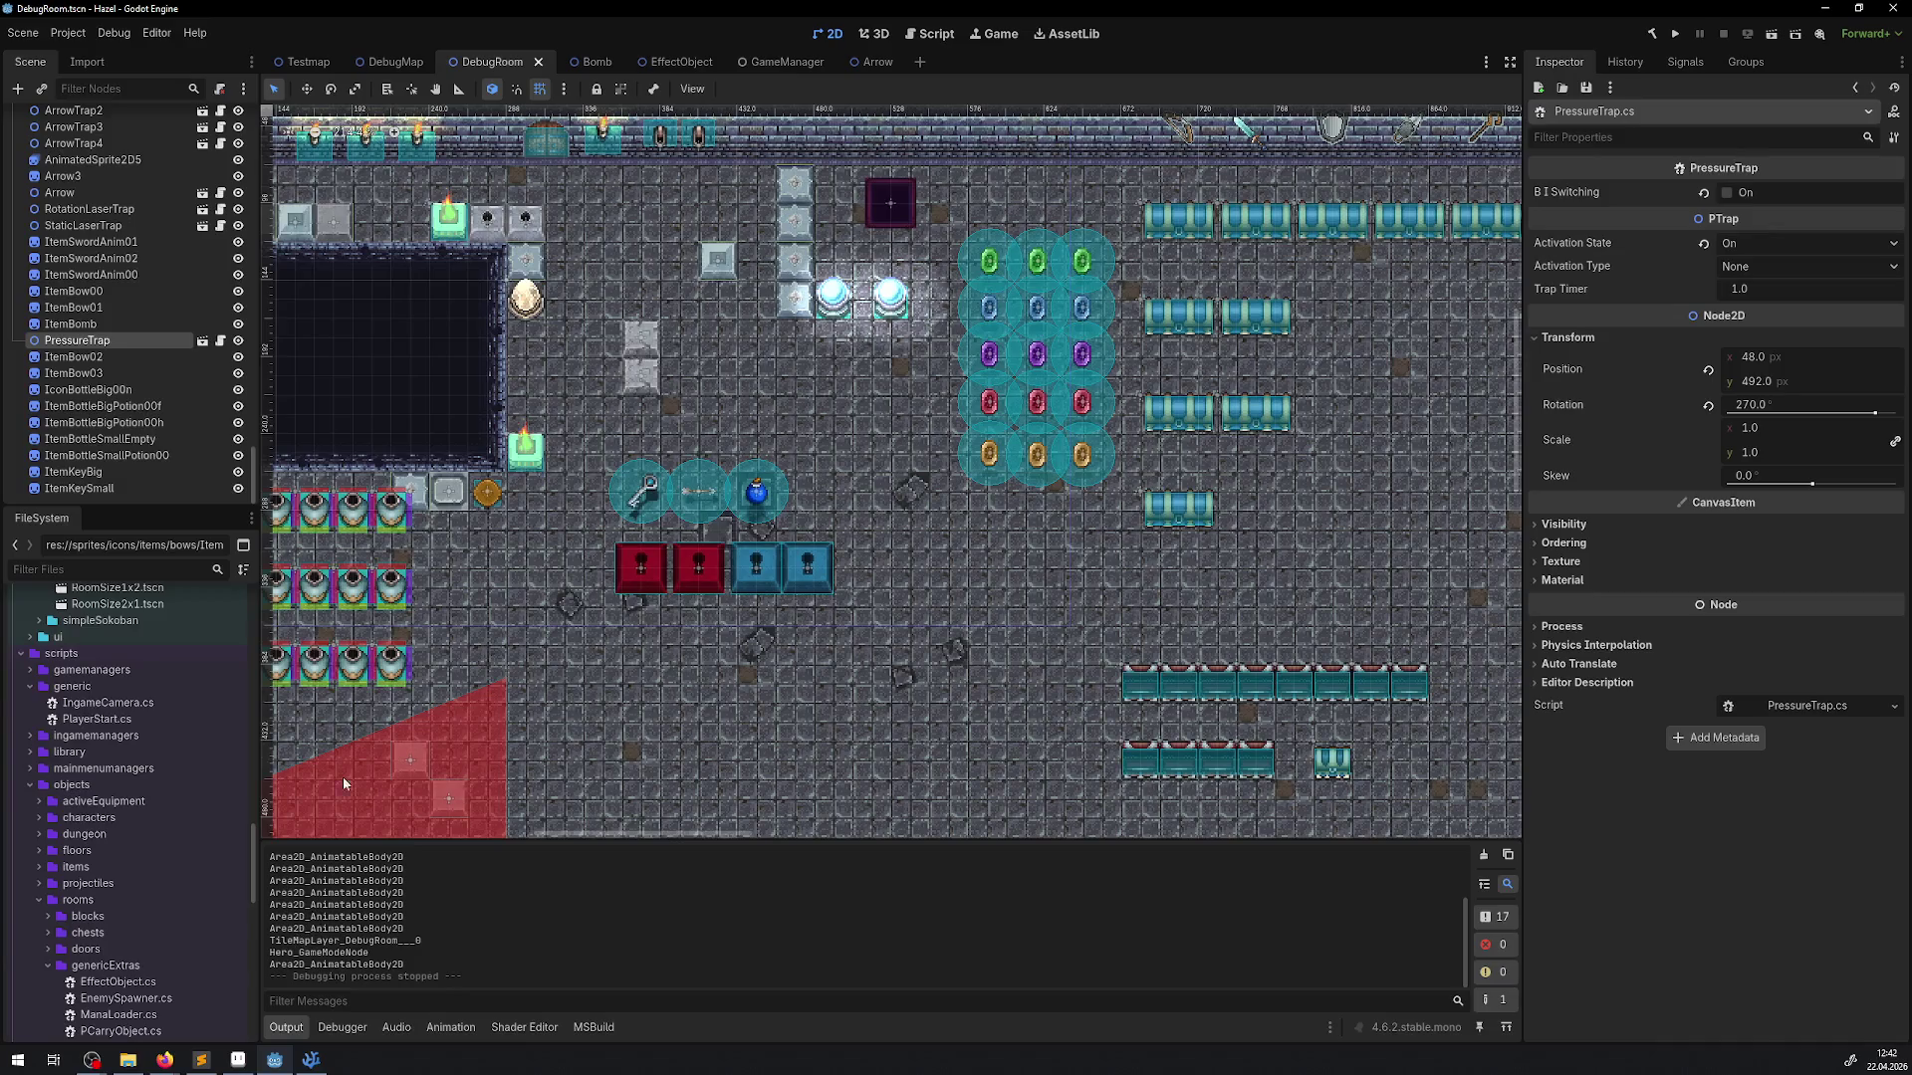
{"action": "scroll", "coordinate": [279, 604], "scroll_direction": "down", "scroll_amount": 5}
{"action": "scroll", "coordinate": [398, 498], "scroll_direction": "right", "scroll_amount": 10}
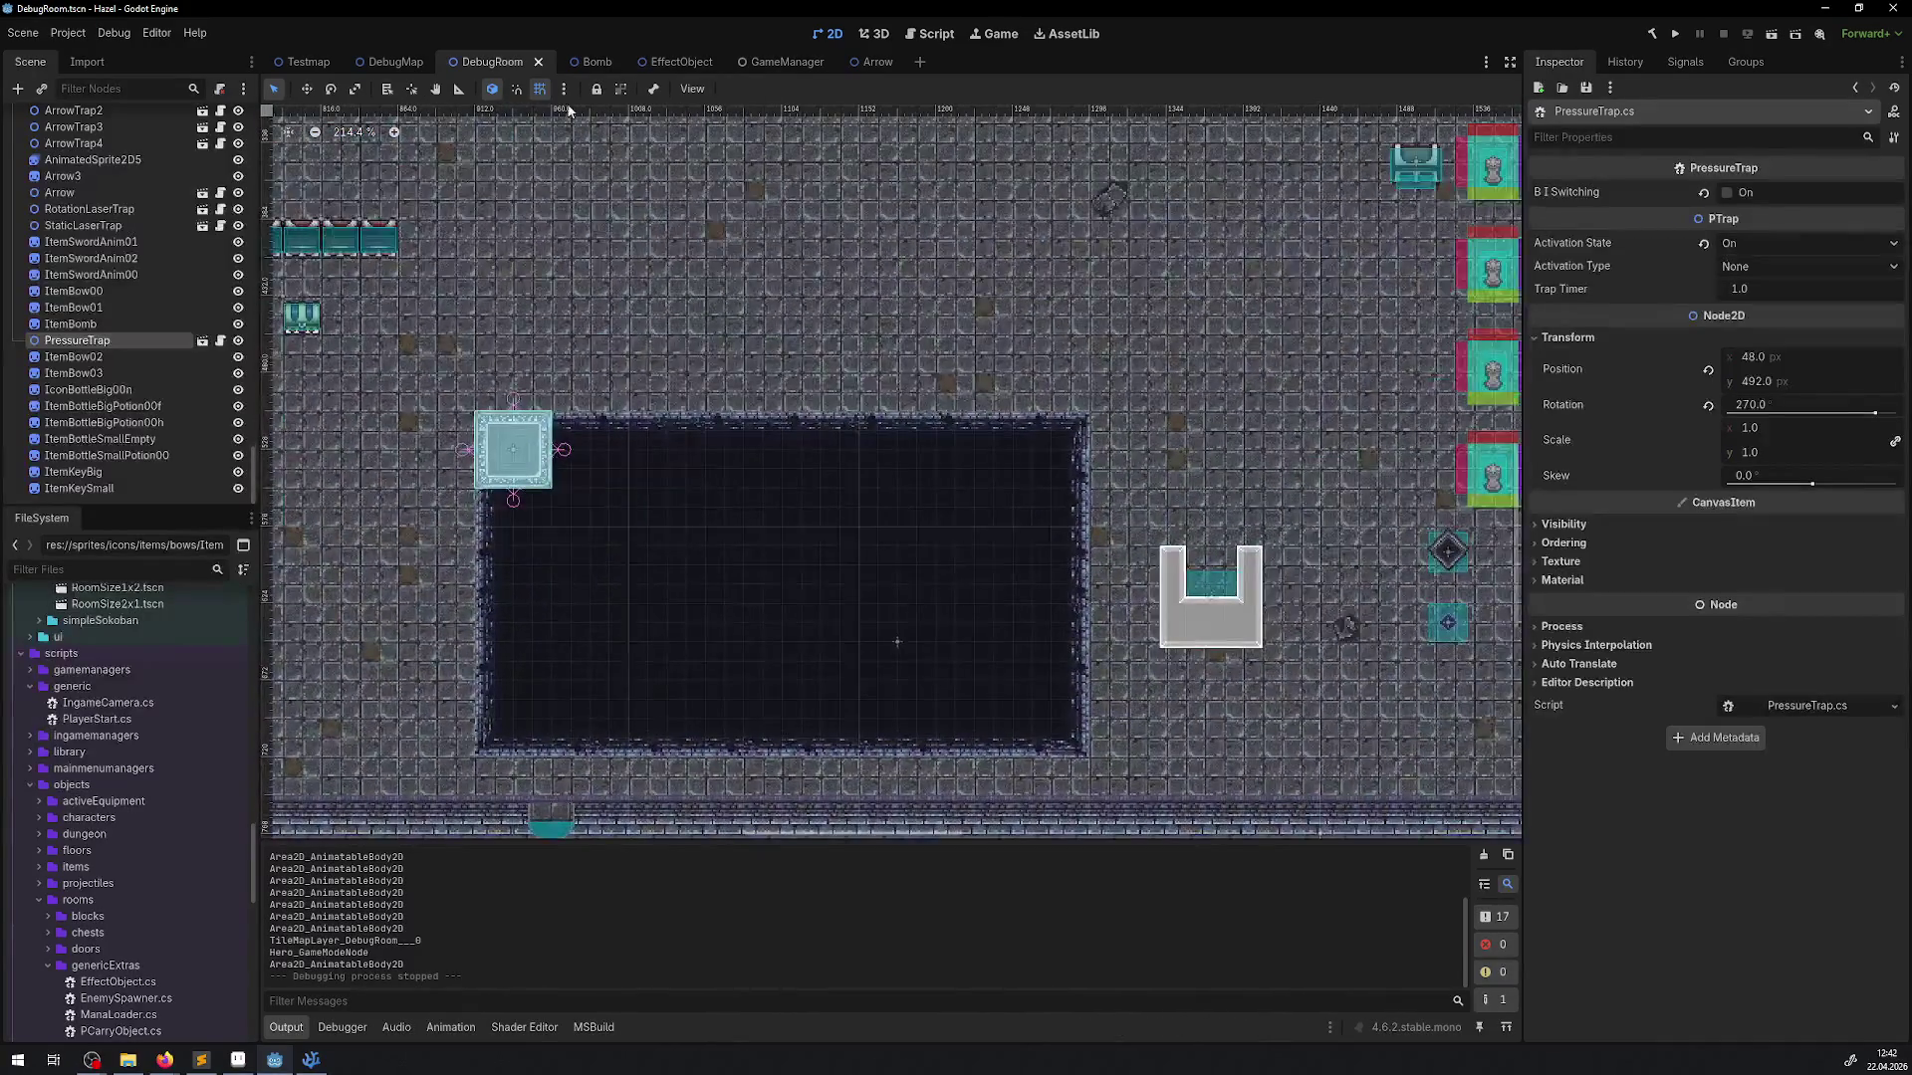
Open the MovingPlatform scene and inspect its CollisionShape2D and AnimatableBody2D nodes
{"action": "left_click", "coordinate": [510, 420]}
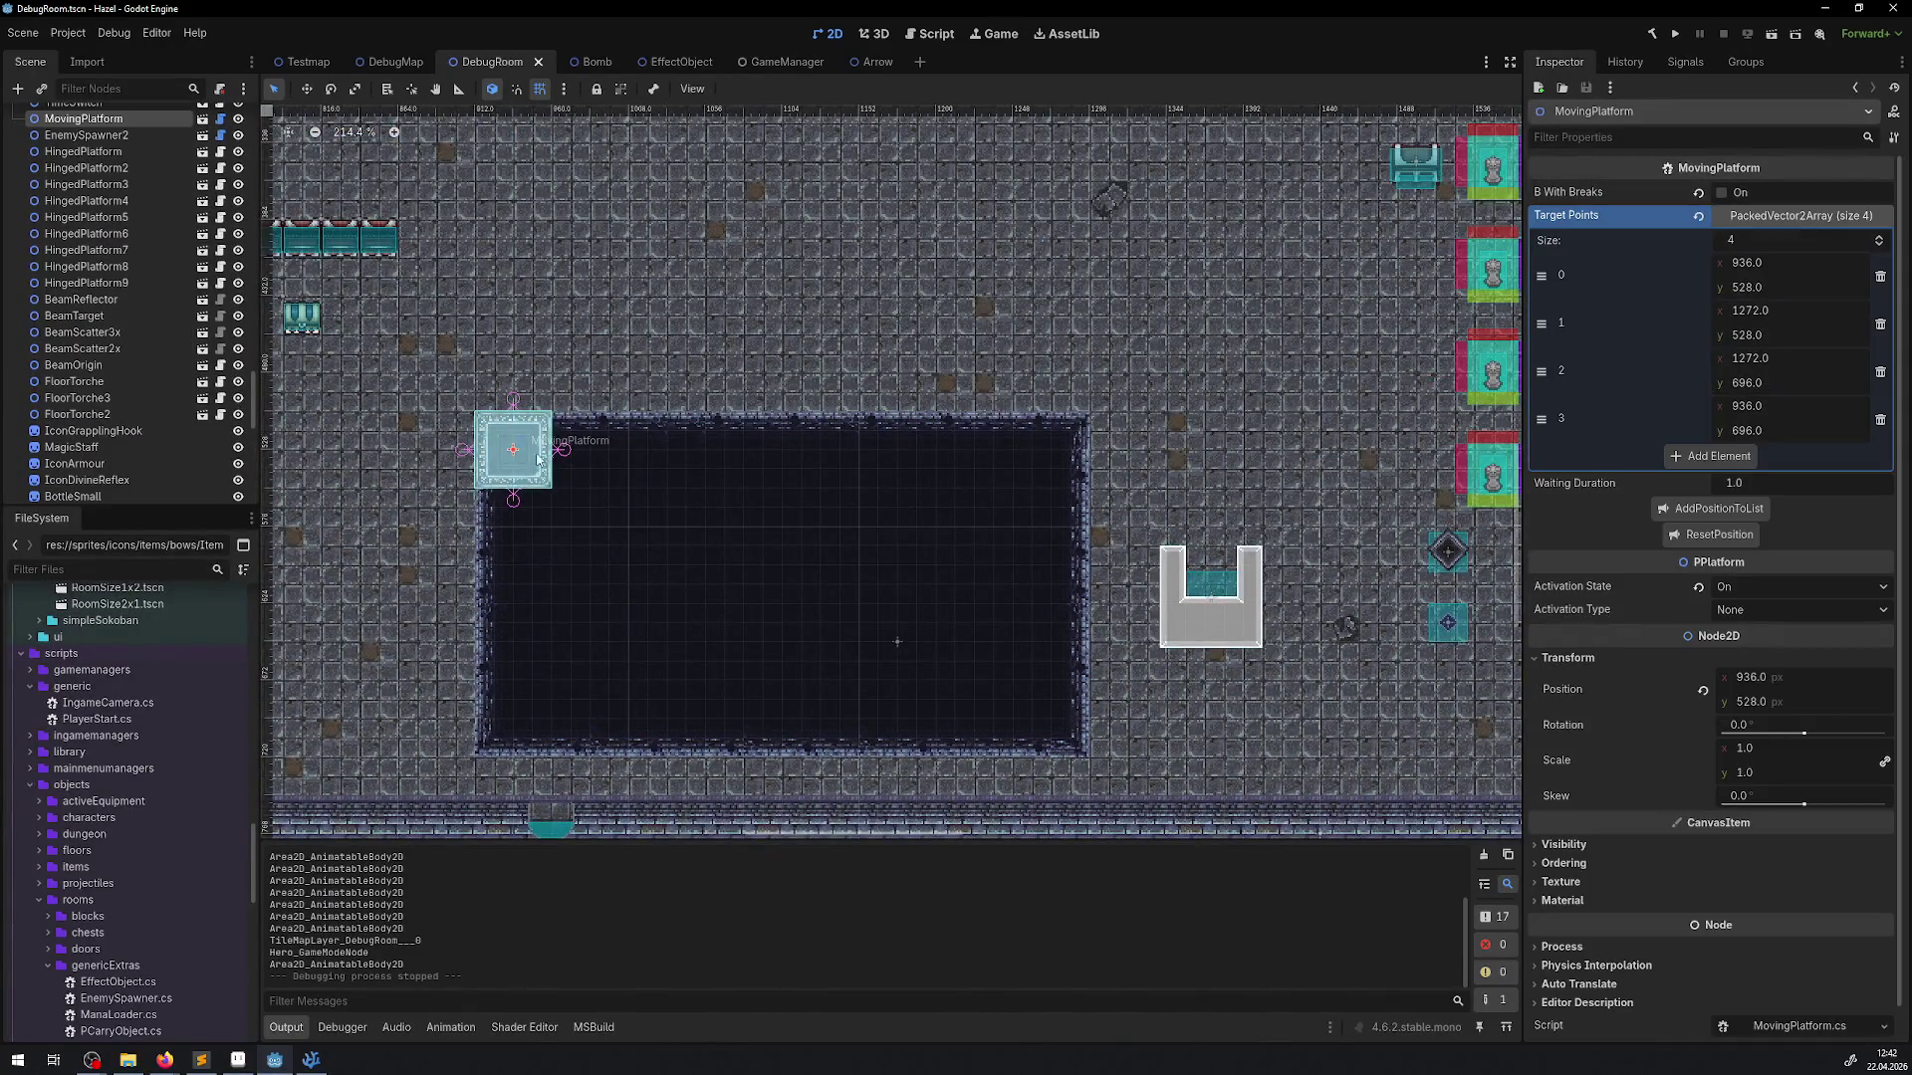
{"action": "left_click", "coordinate": [202, 118]}
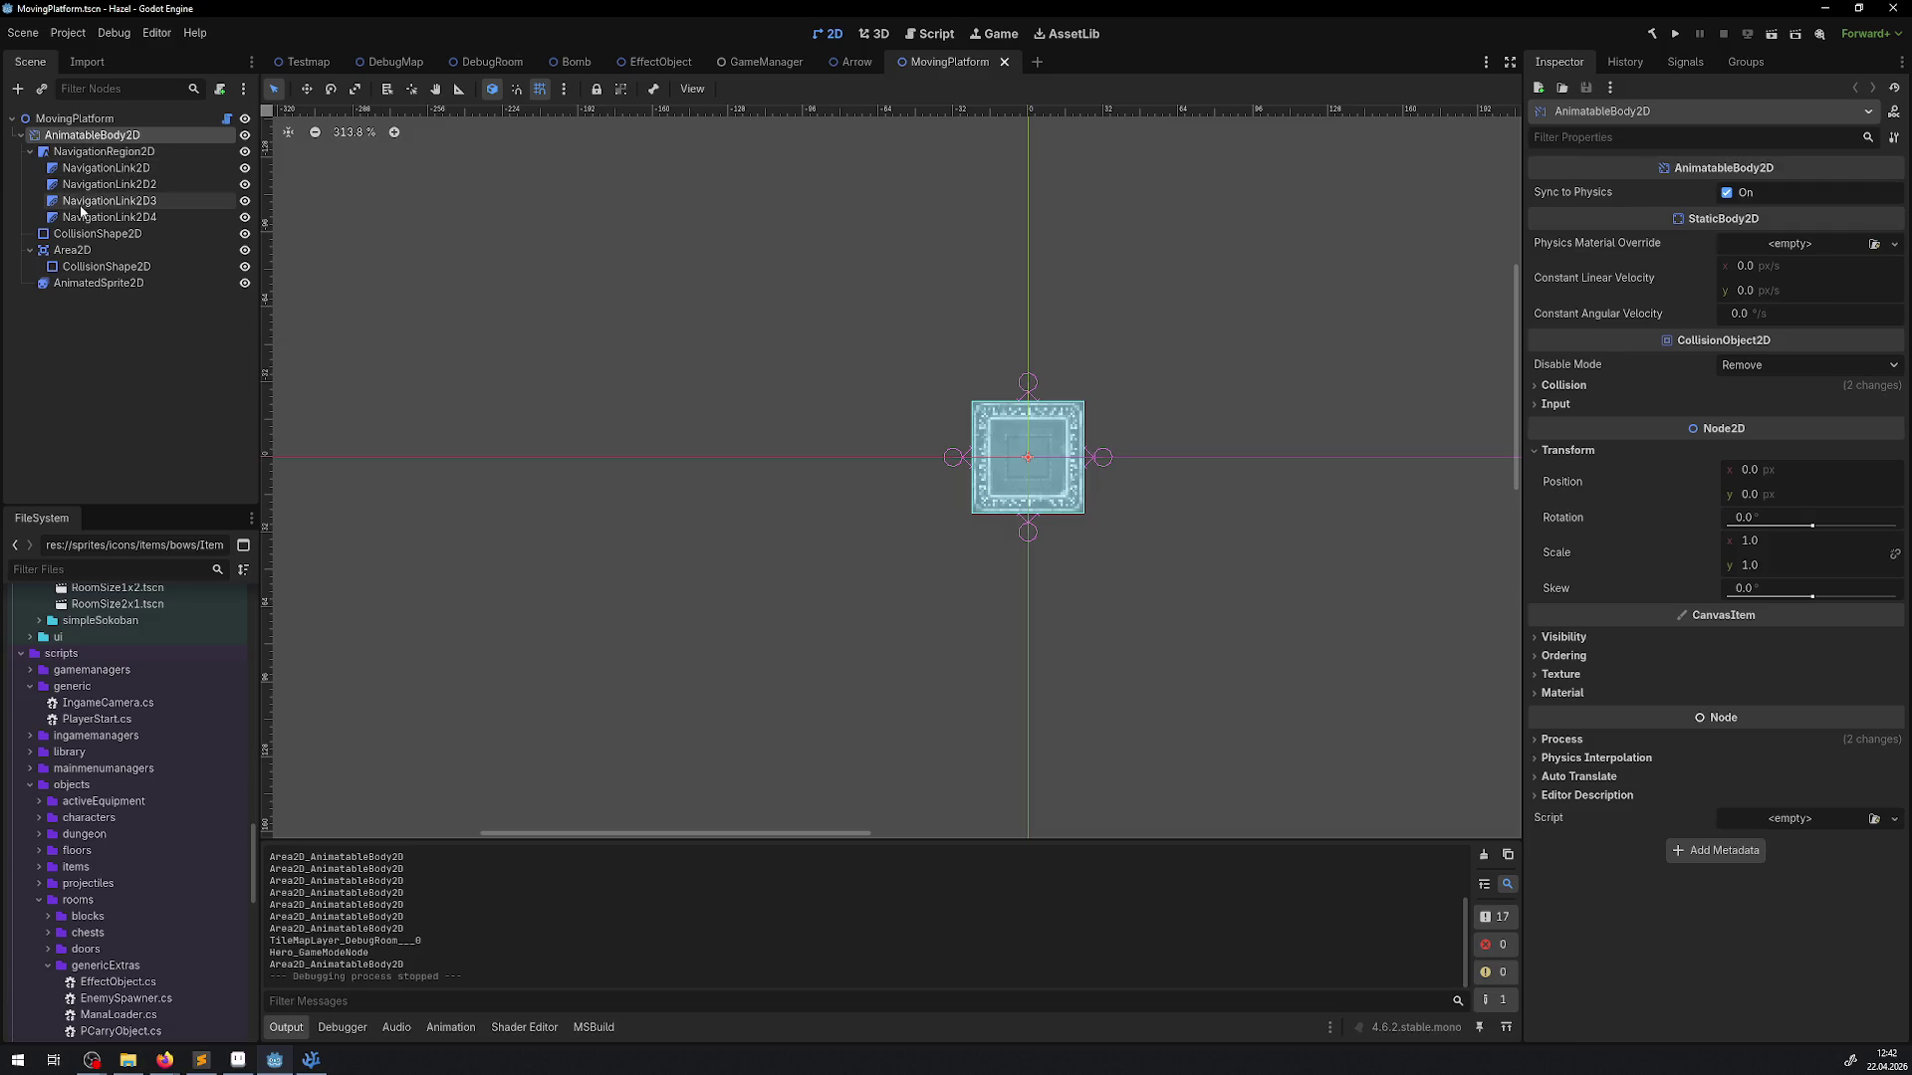
{"action": "left_click", "coordinate": [67, 236]}
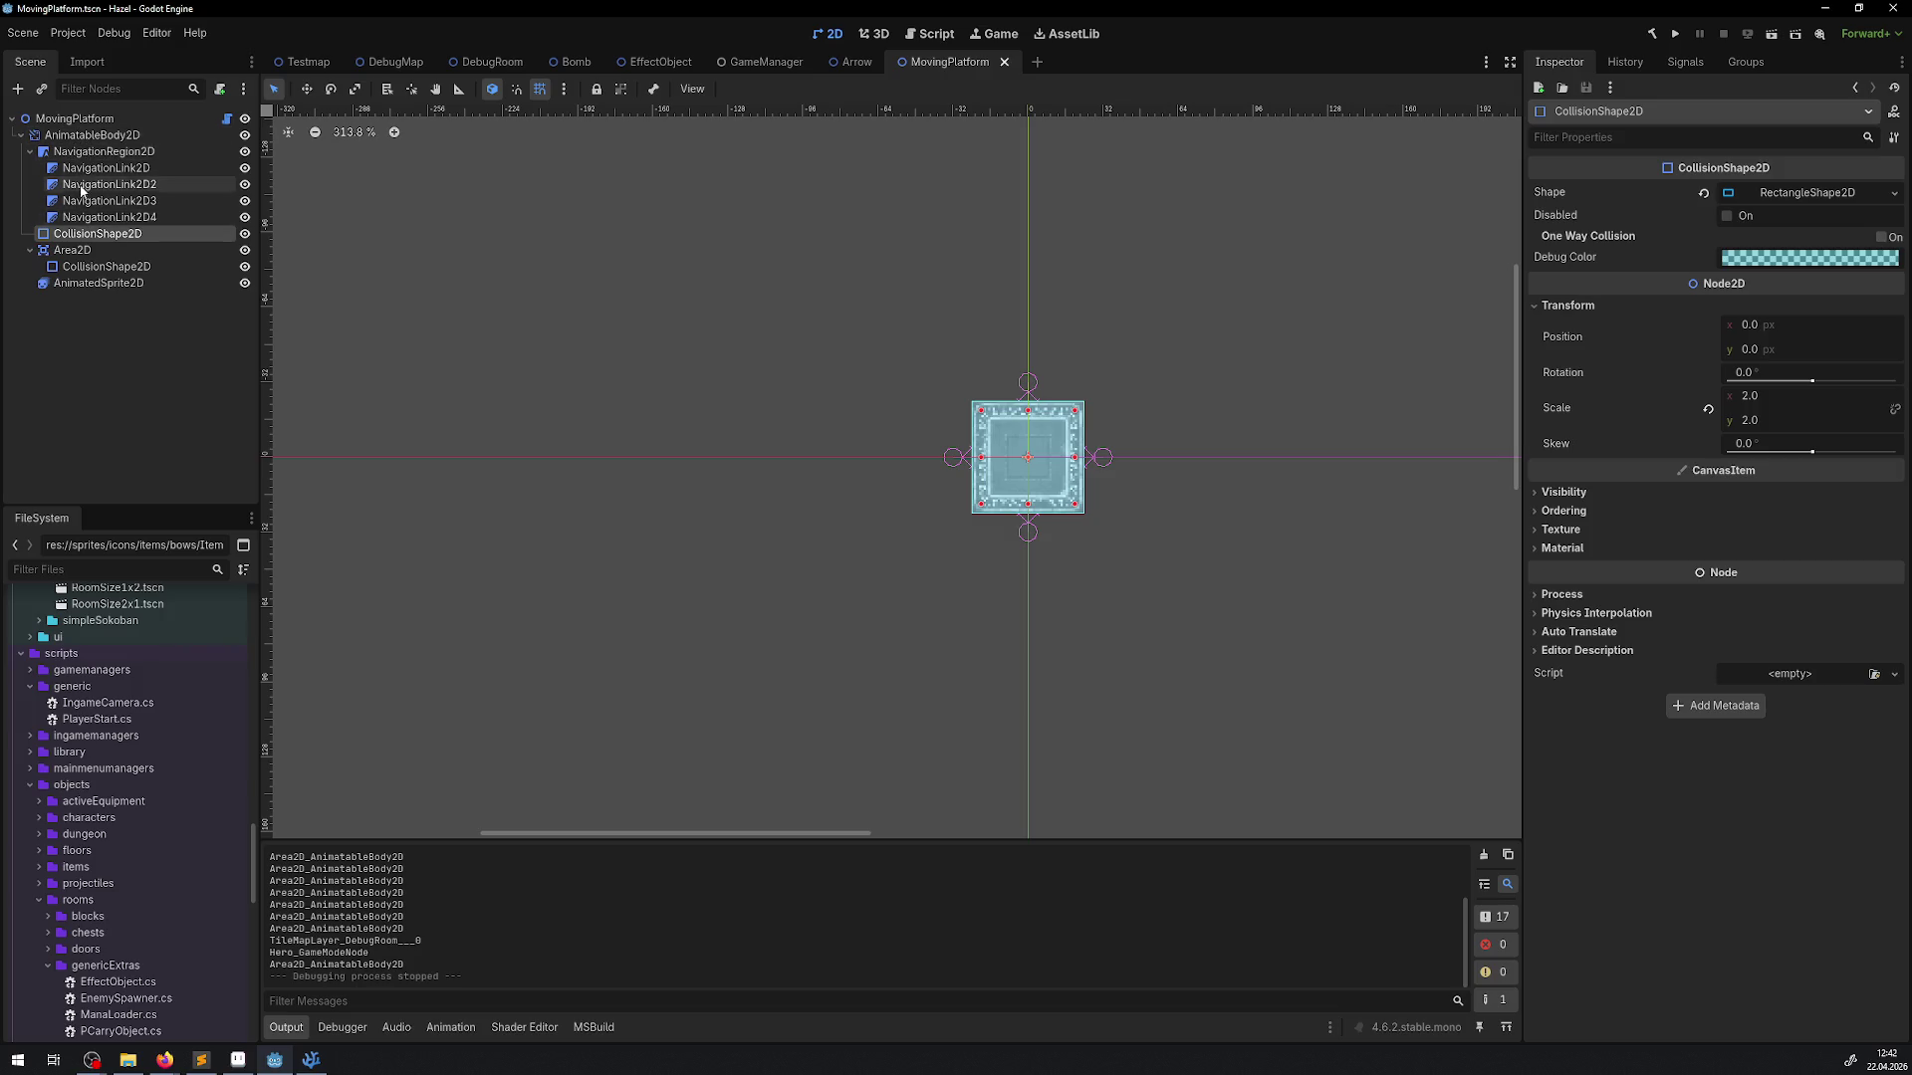
{"action": "left_click", "coordinate": [76, 139]}
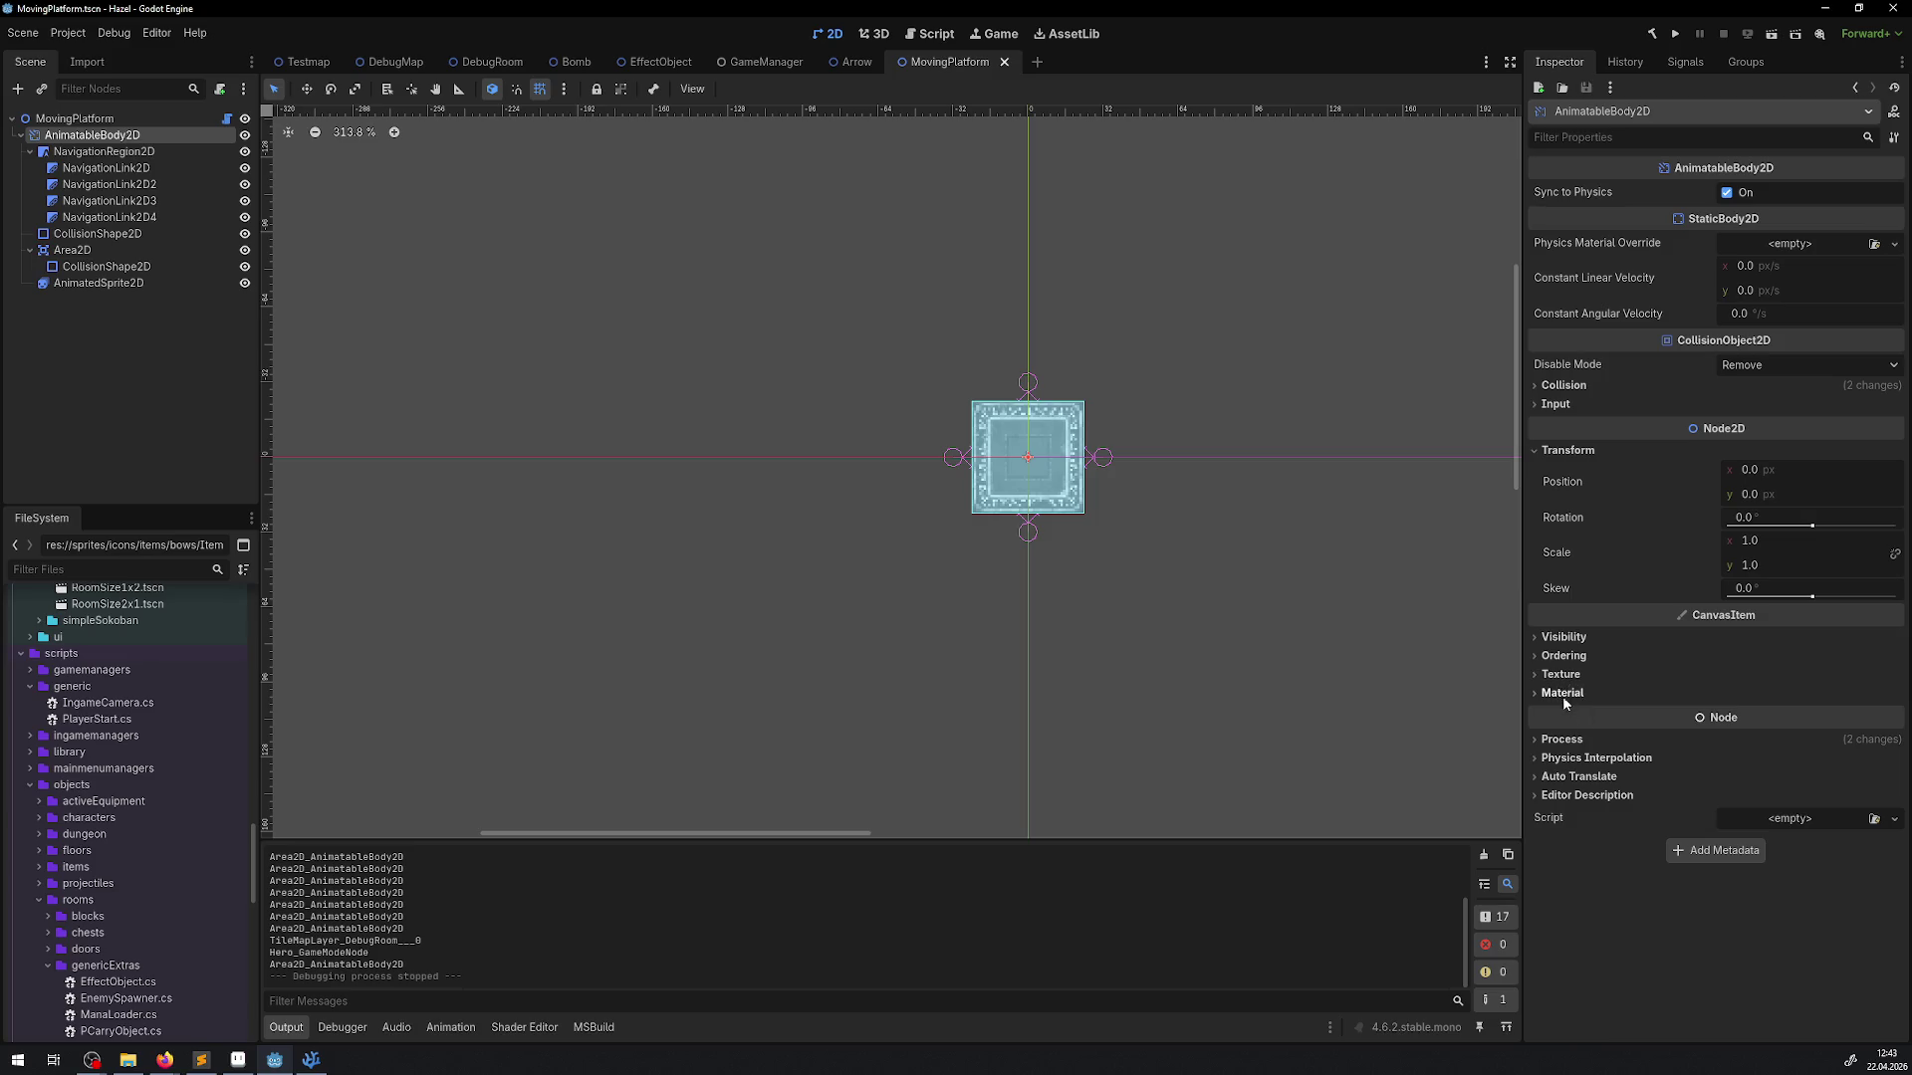
Expand the body's Inspector sections to check Process priority -1, then collapse the rendering sections
{"action": "left_click", "coordinate": [1565, 795]}
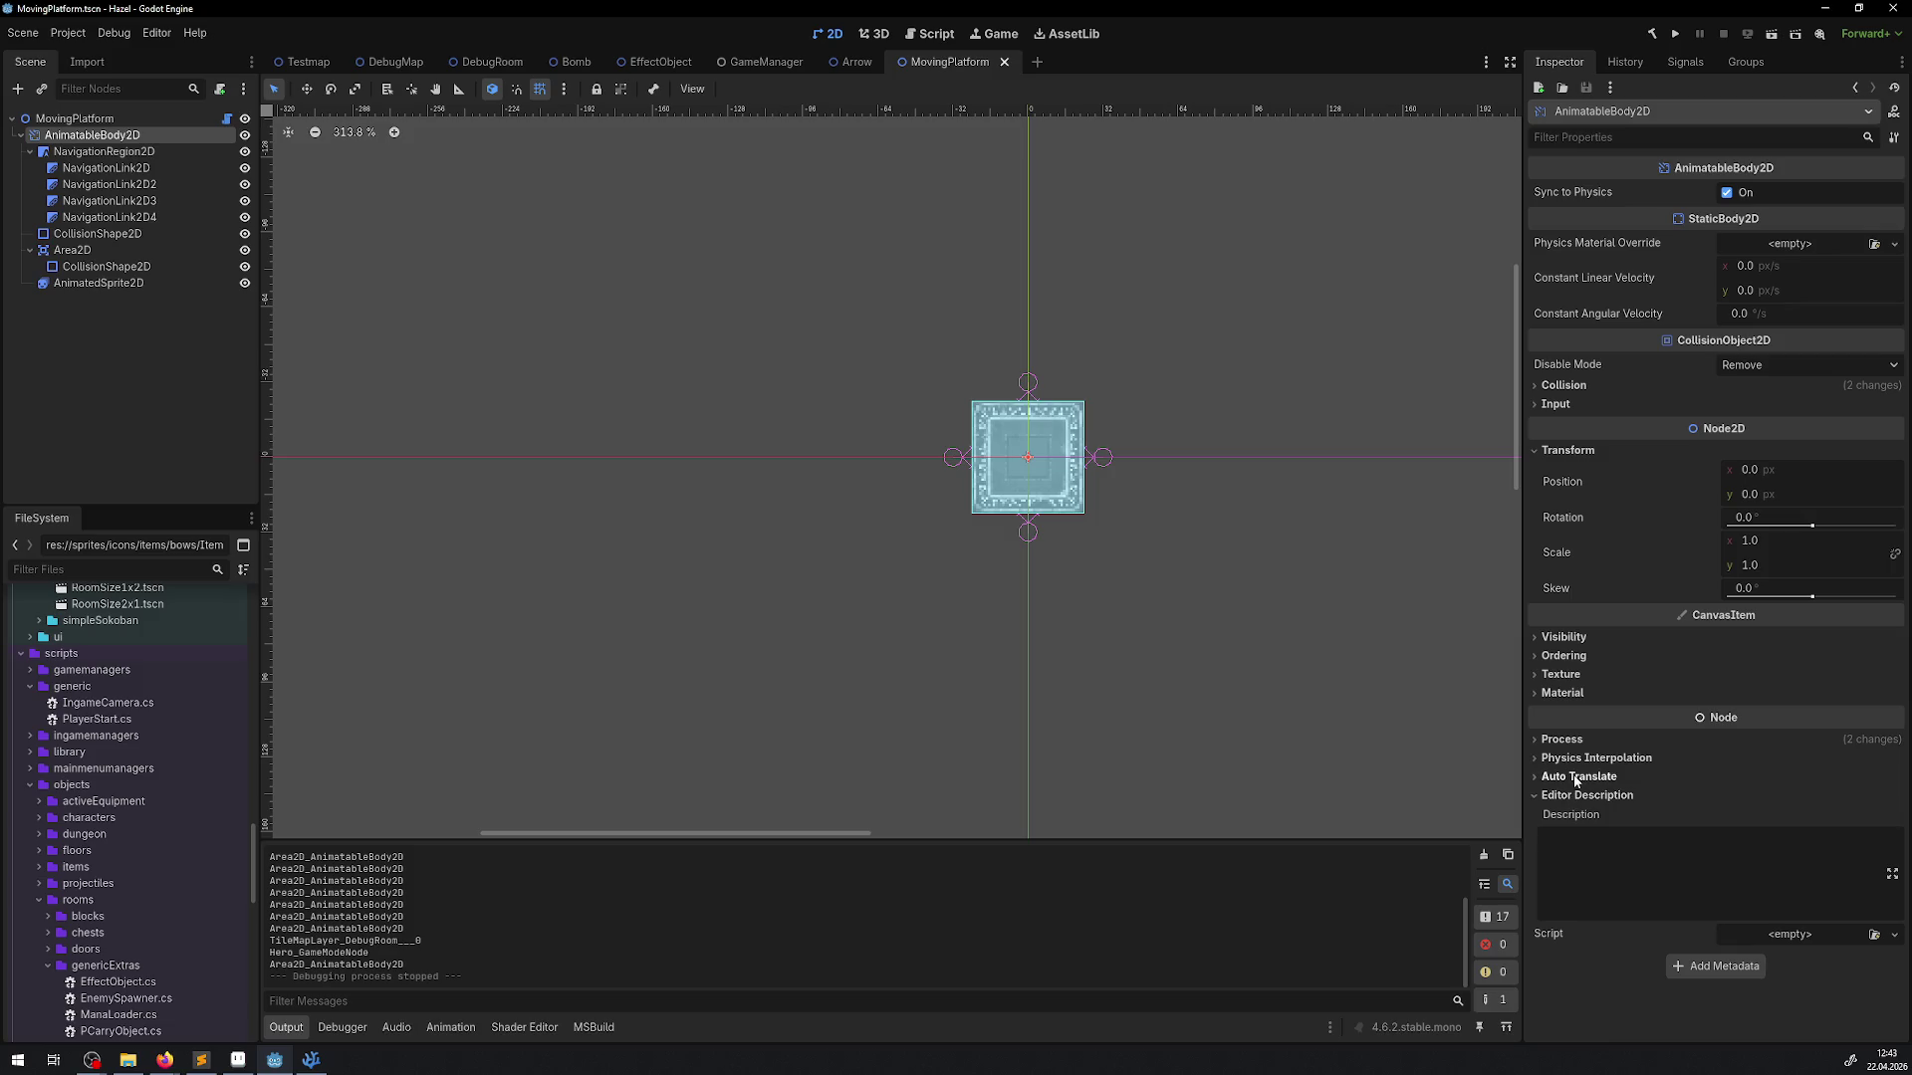
{"action": "left_click", "coordinate": [1575, 775]}
{"action": "left_click", "coordinate": [1565, 746]}
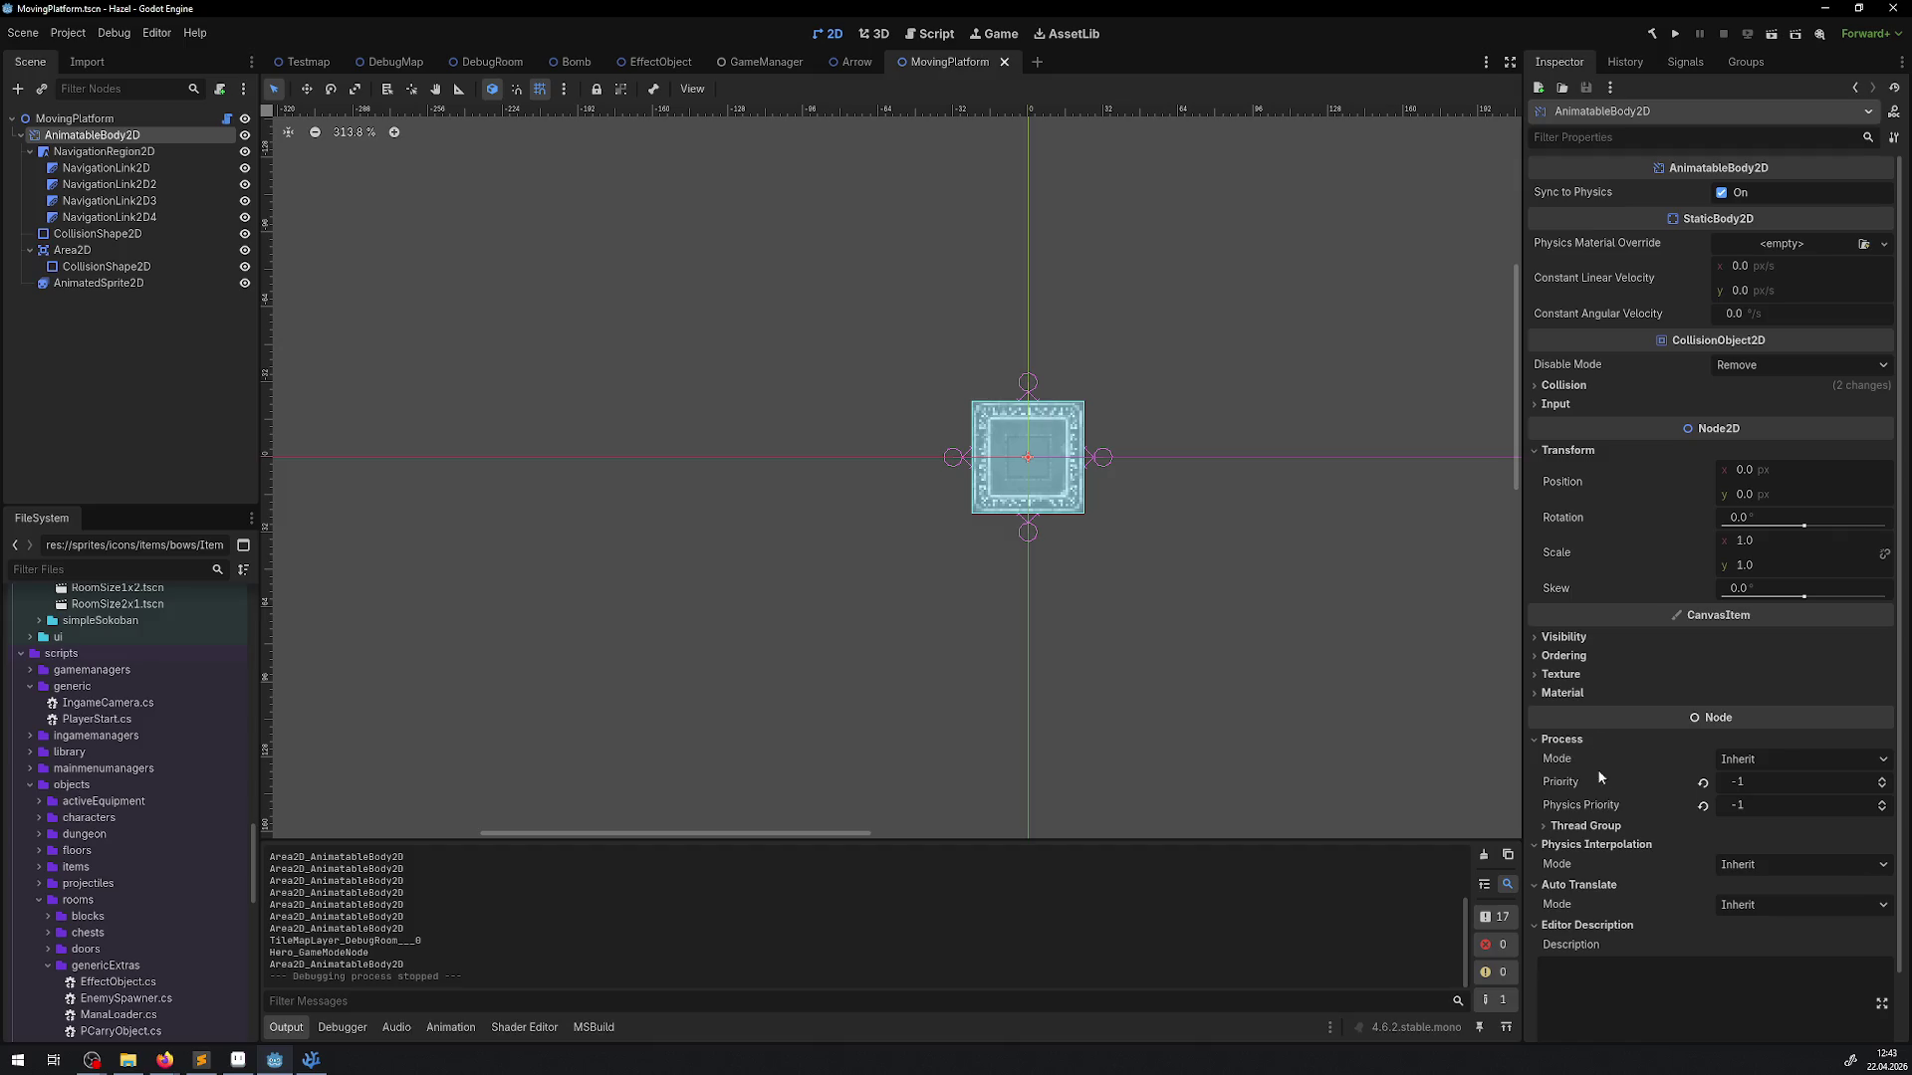
{"action": "left_click", "coordinate": [1564, 695]}
{"action": "left_click", "coordinate": [1567, 676]}
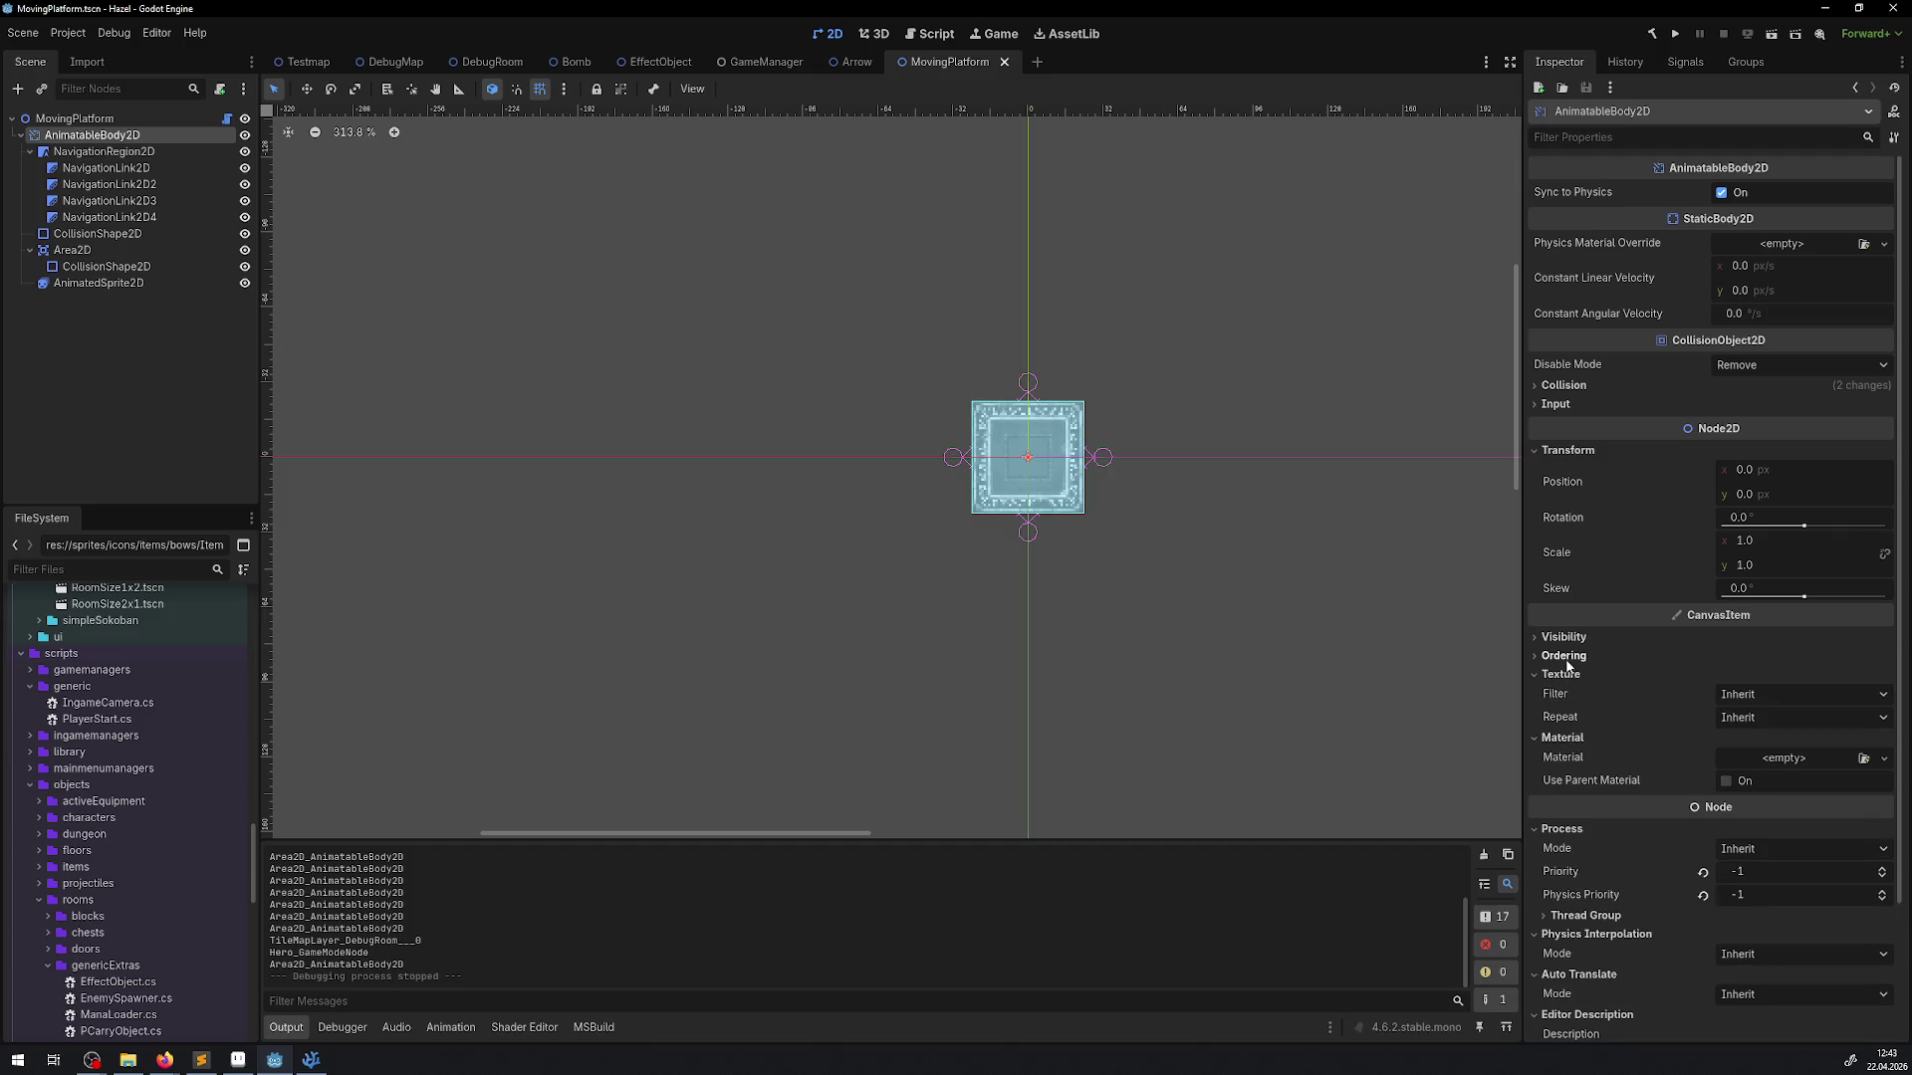
{"action": "left_click", "coordinate": [1566, 657]}
{"action": "left_click", "coordinate": [1567, 639]}
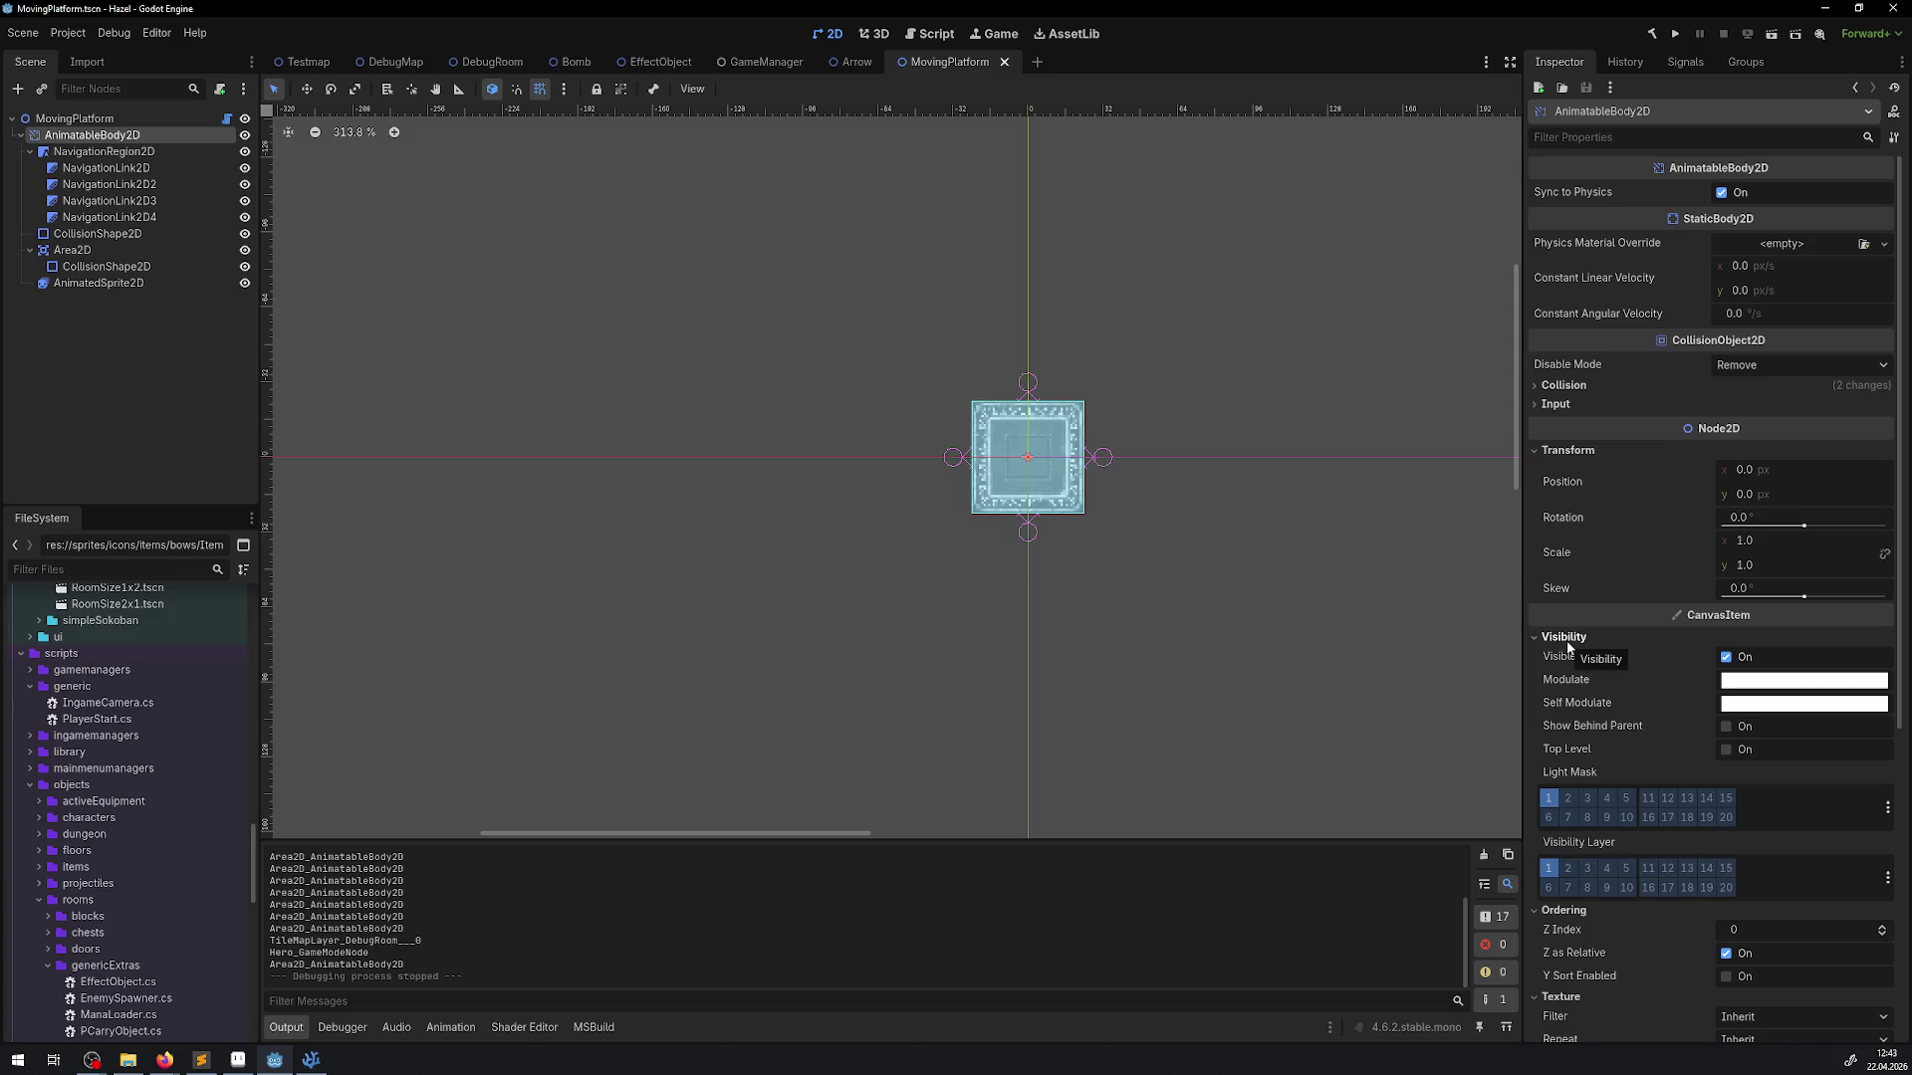
{"action": "left_click", "coordinate": [1567, 638]}
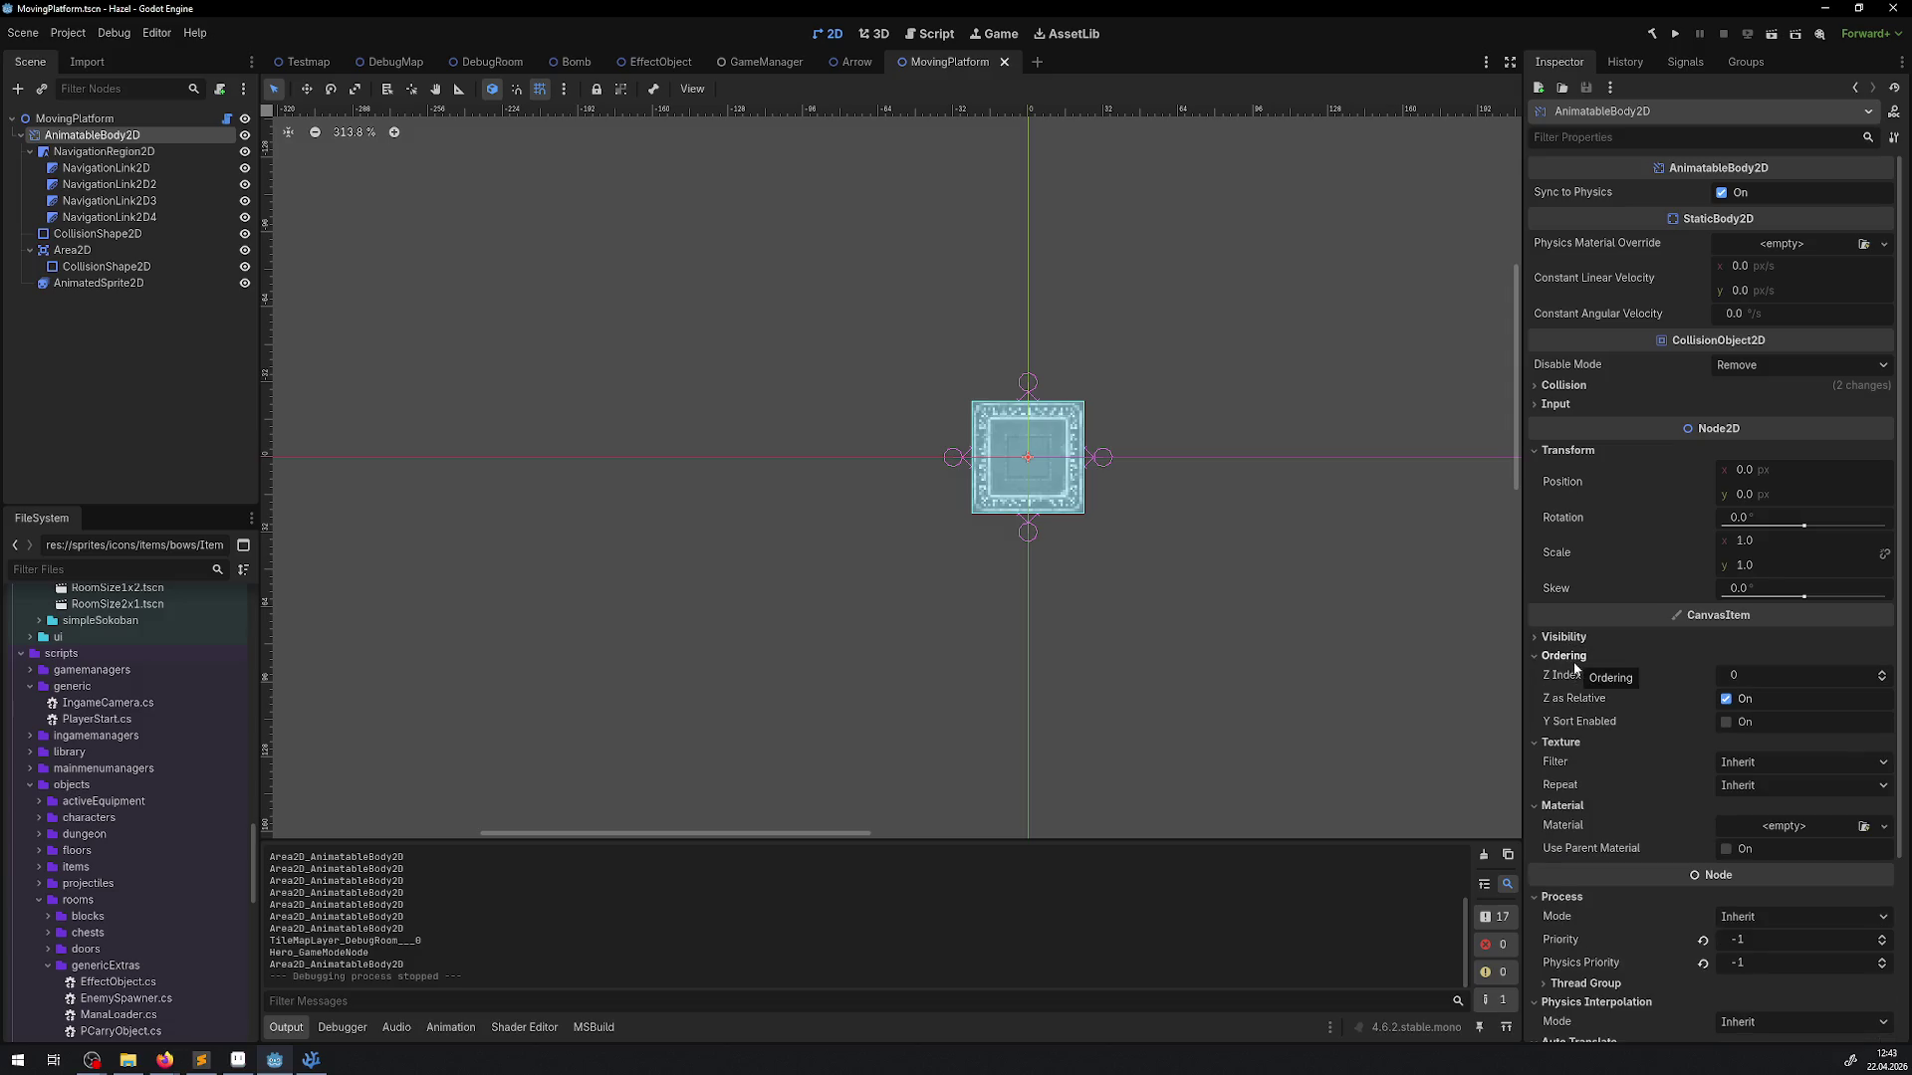
{"action": "left_click", "coordinate": [1571, 659]}
{"action": "left_click", "coordinate": [1565, 676]}
{"action": "left_click", "coordinate": [1560, 695]}
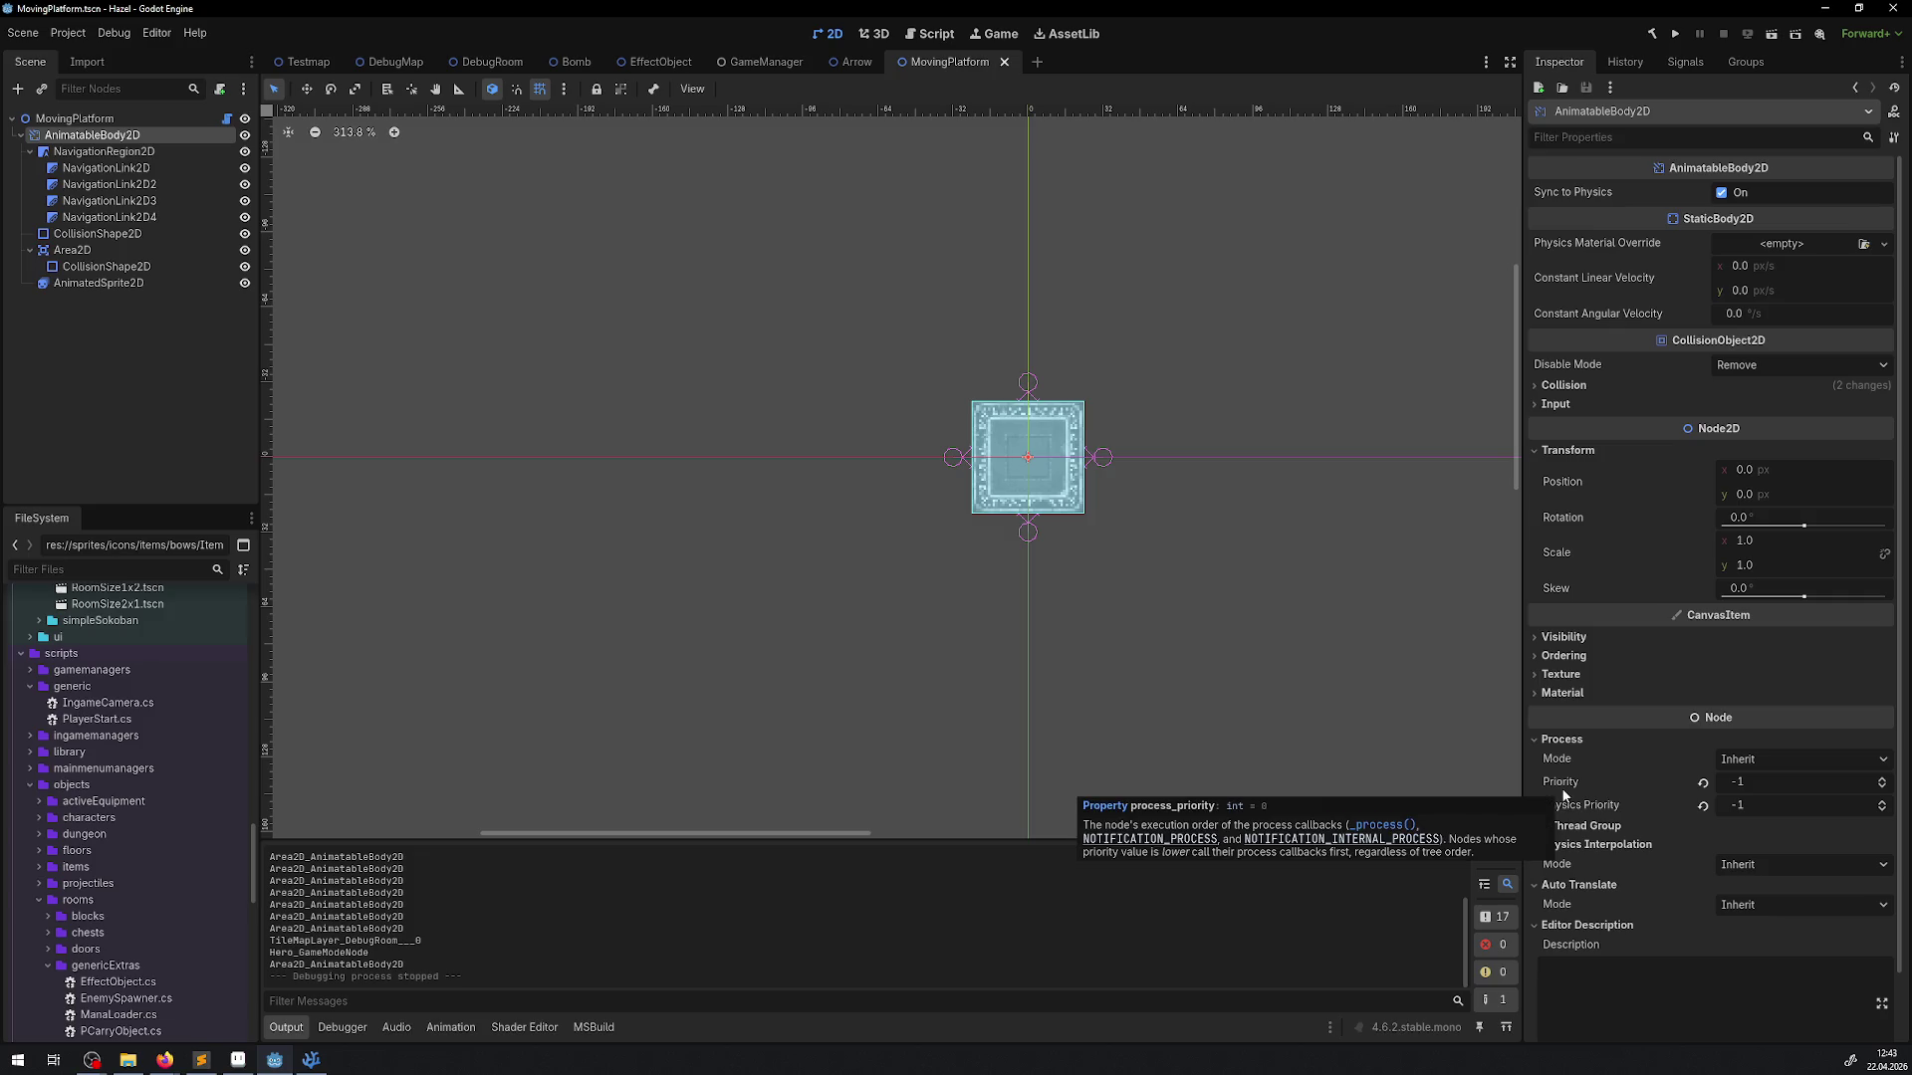
{"action": "left_click", "coordinate": [311, 1059]}
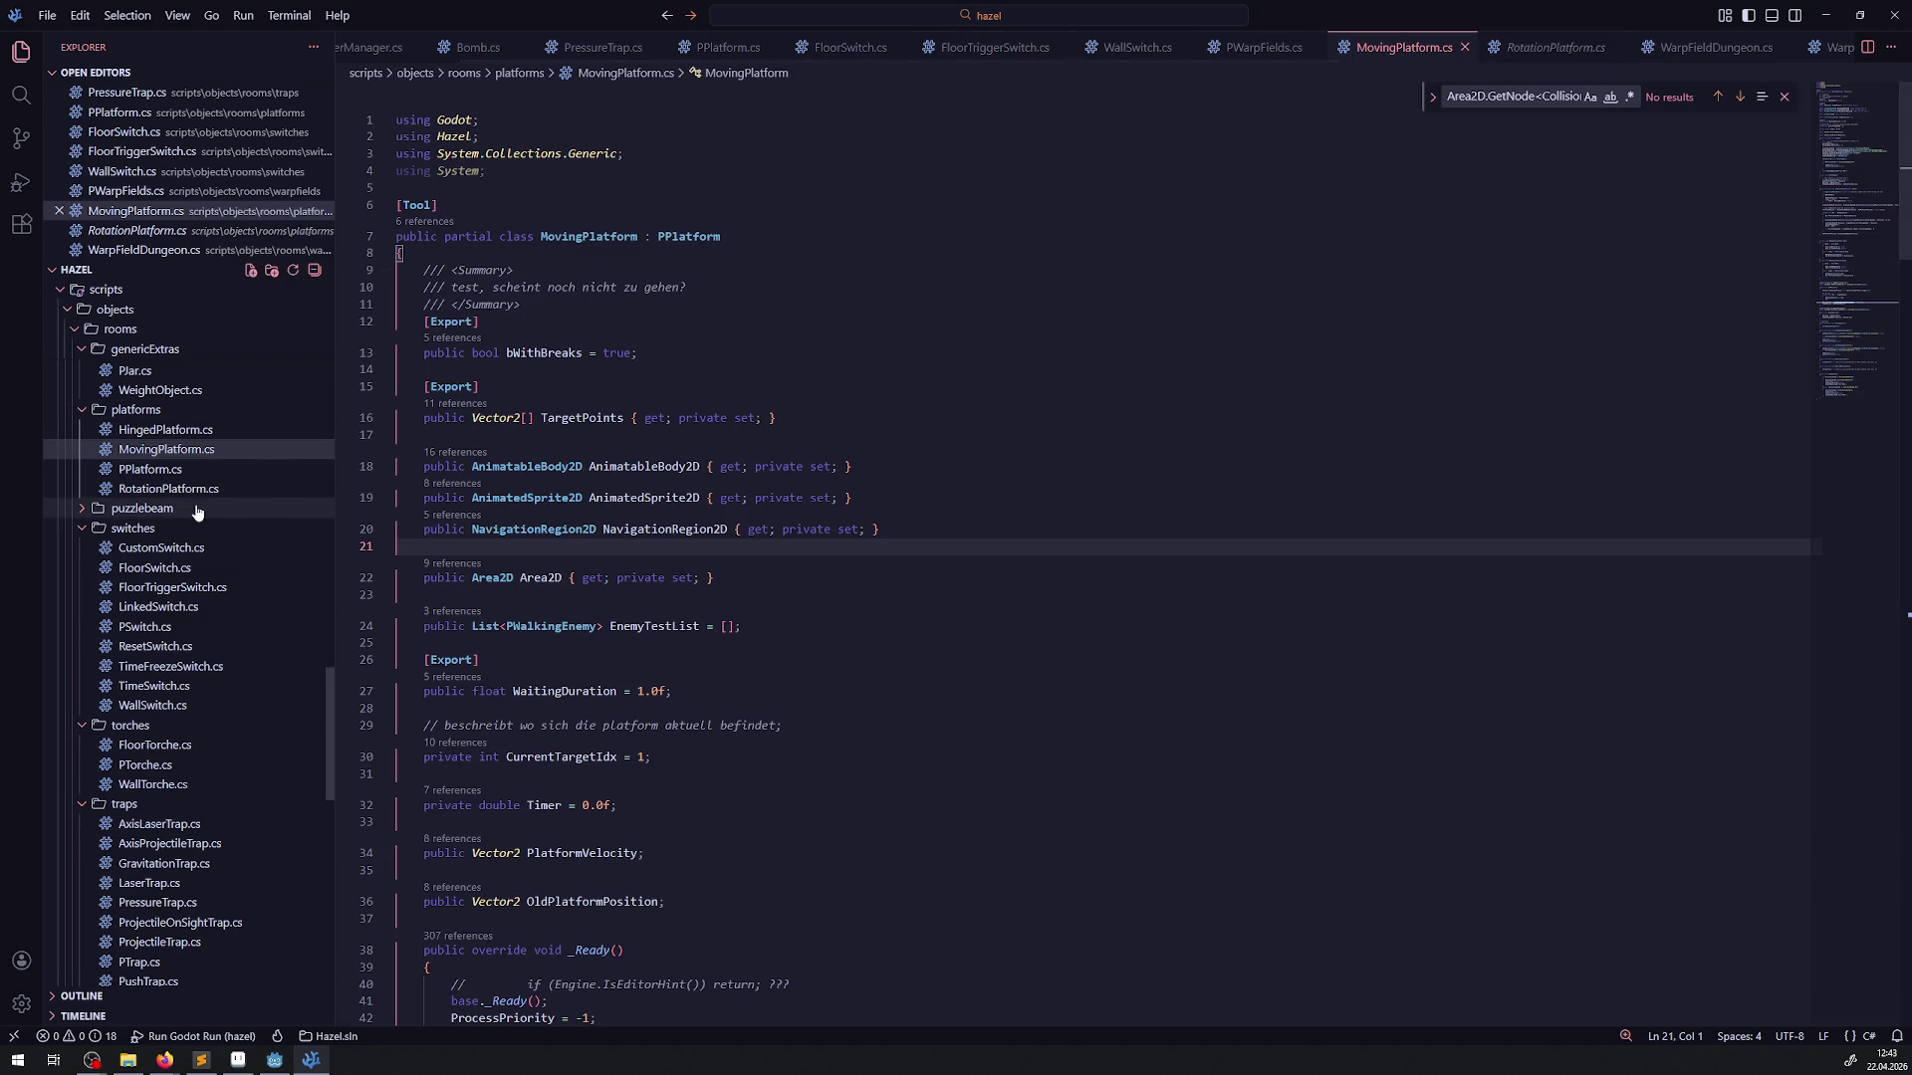
Review MovingPlatform.cs, including bWithBreaks, exported TargetPoints and WaitingDuration 1.0f
{"action": "scroll", "coordinate": [262, 637], "scroll_direction": "down", "scroll_amount": 3}
{"action": "scroll", "coordinate": [199, 752], "scroll_direction": "down", "scroll_amount": 3}
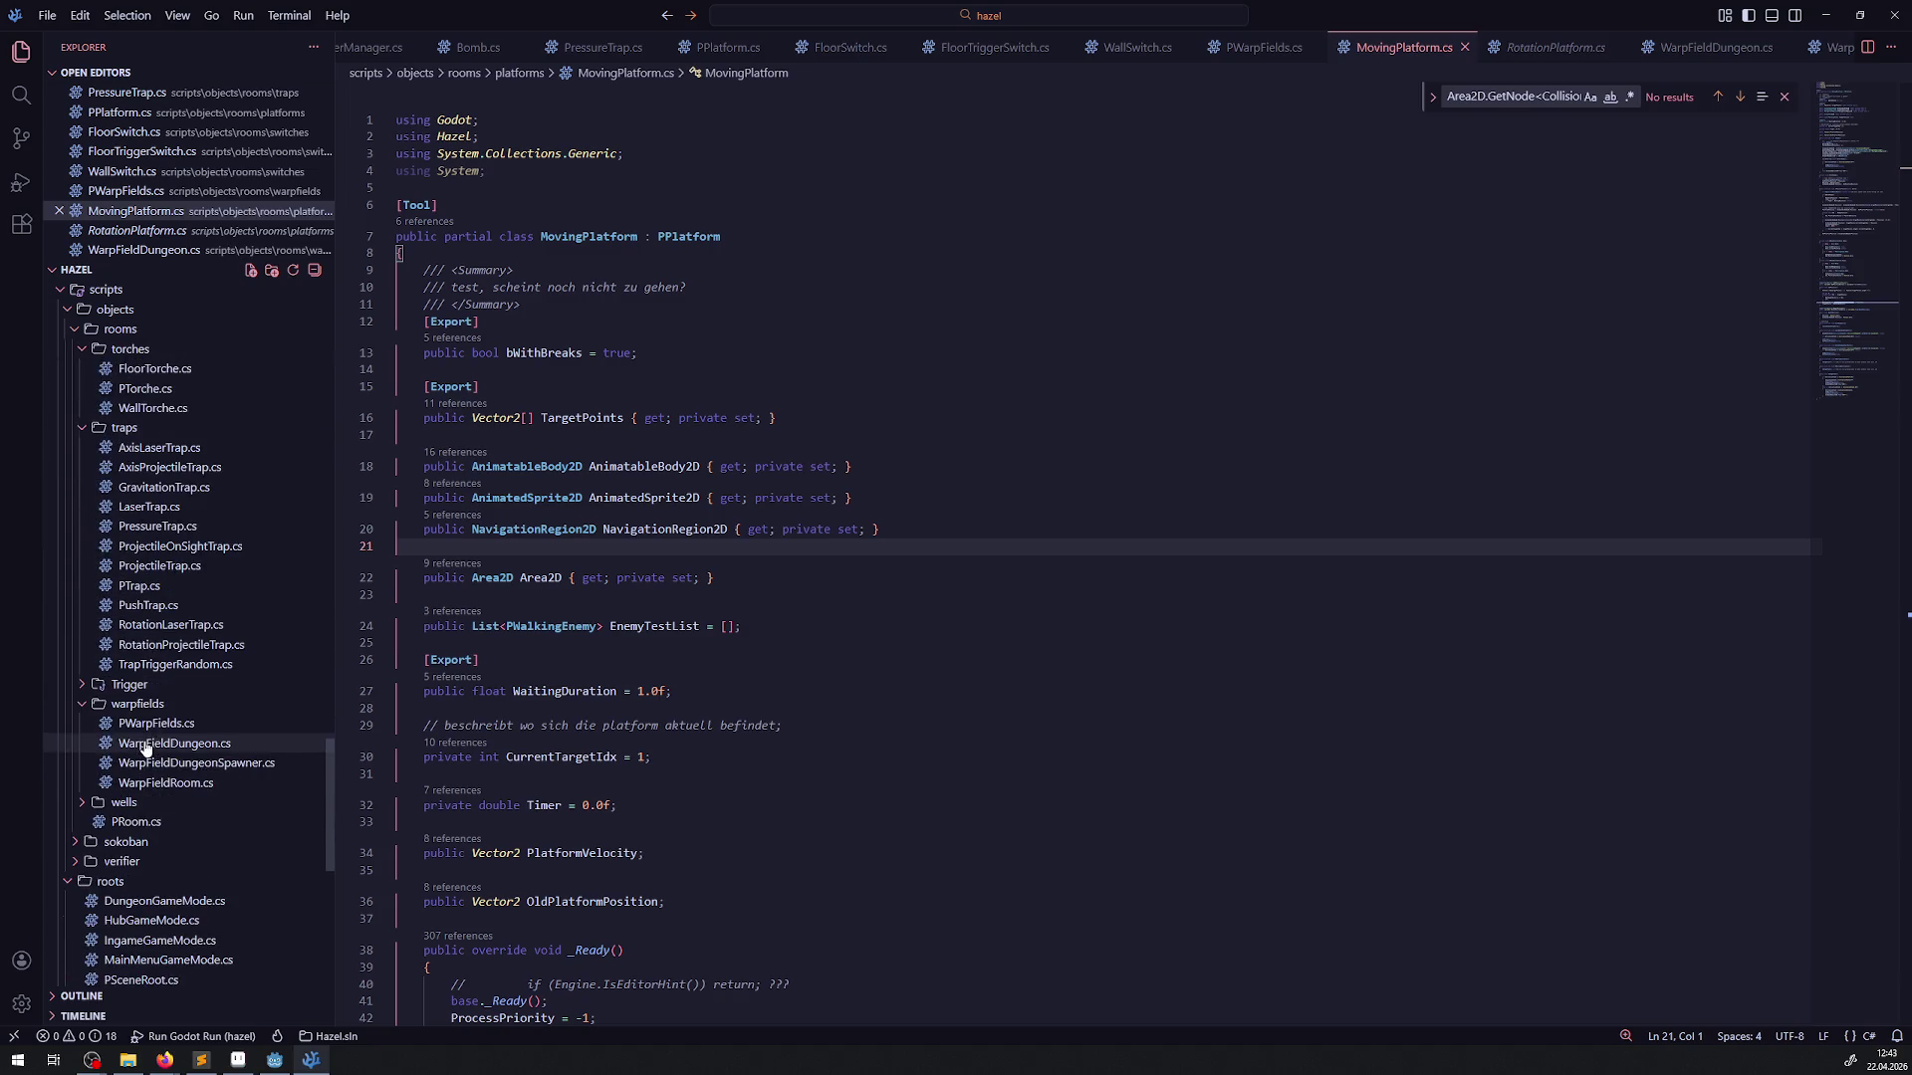
{"action": "scroll", "coordinate": [190, 757], "scroll_direction": "up", "scroll_amount": 3}
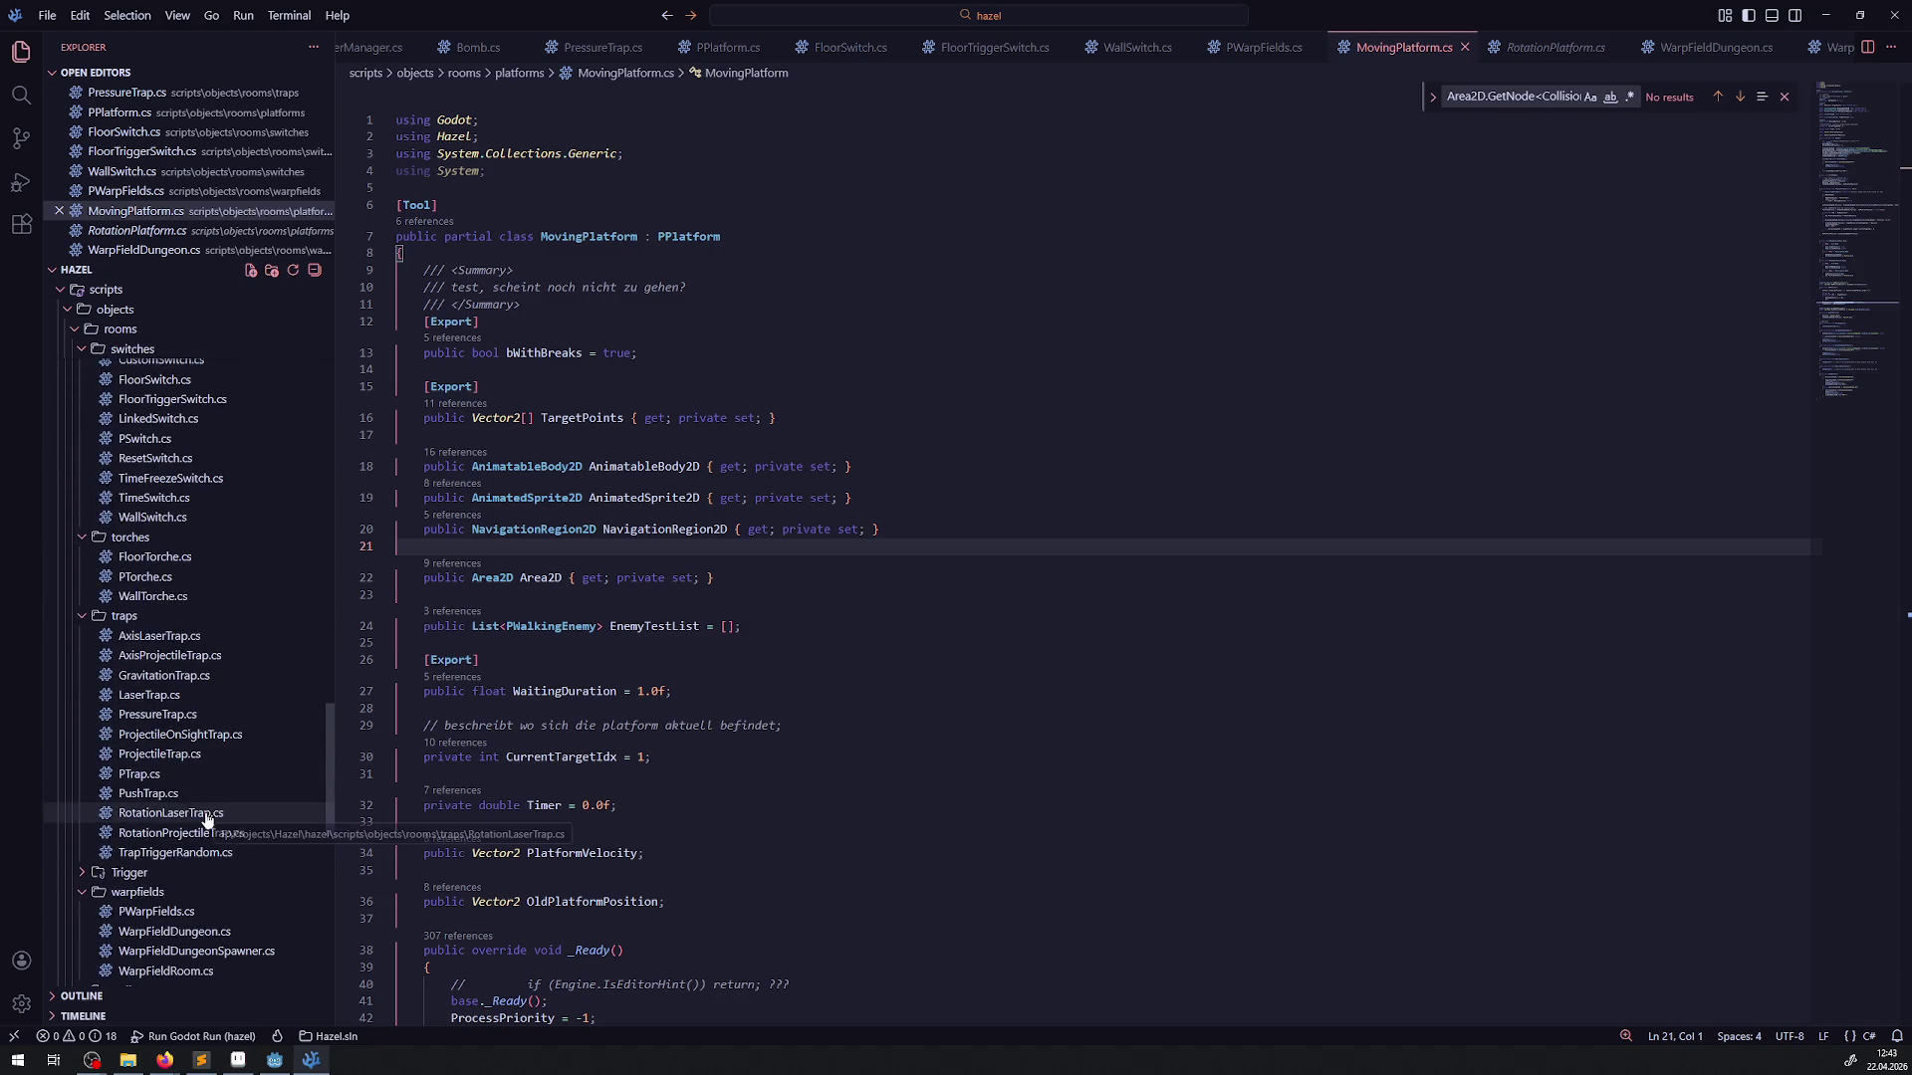
{"action": "scroll", "coordinate": [205, 818], "scroll_direction": "up", "scroll_amount": 2}
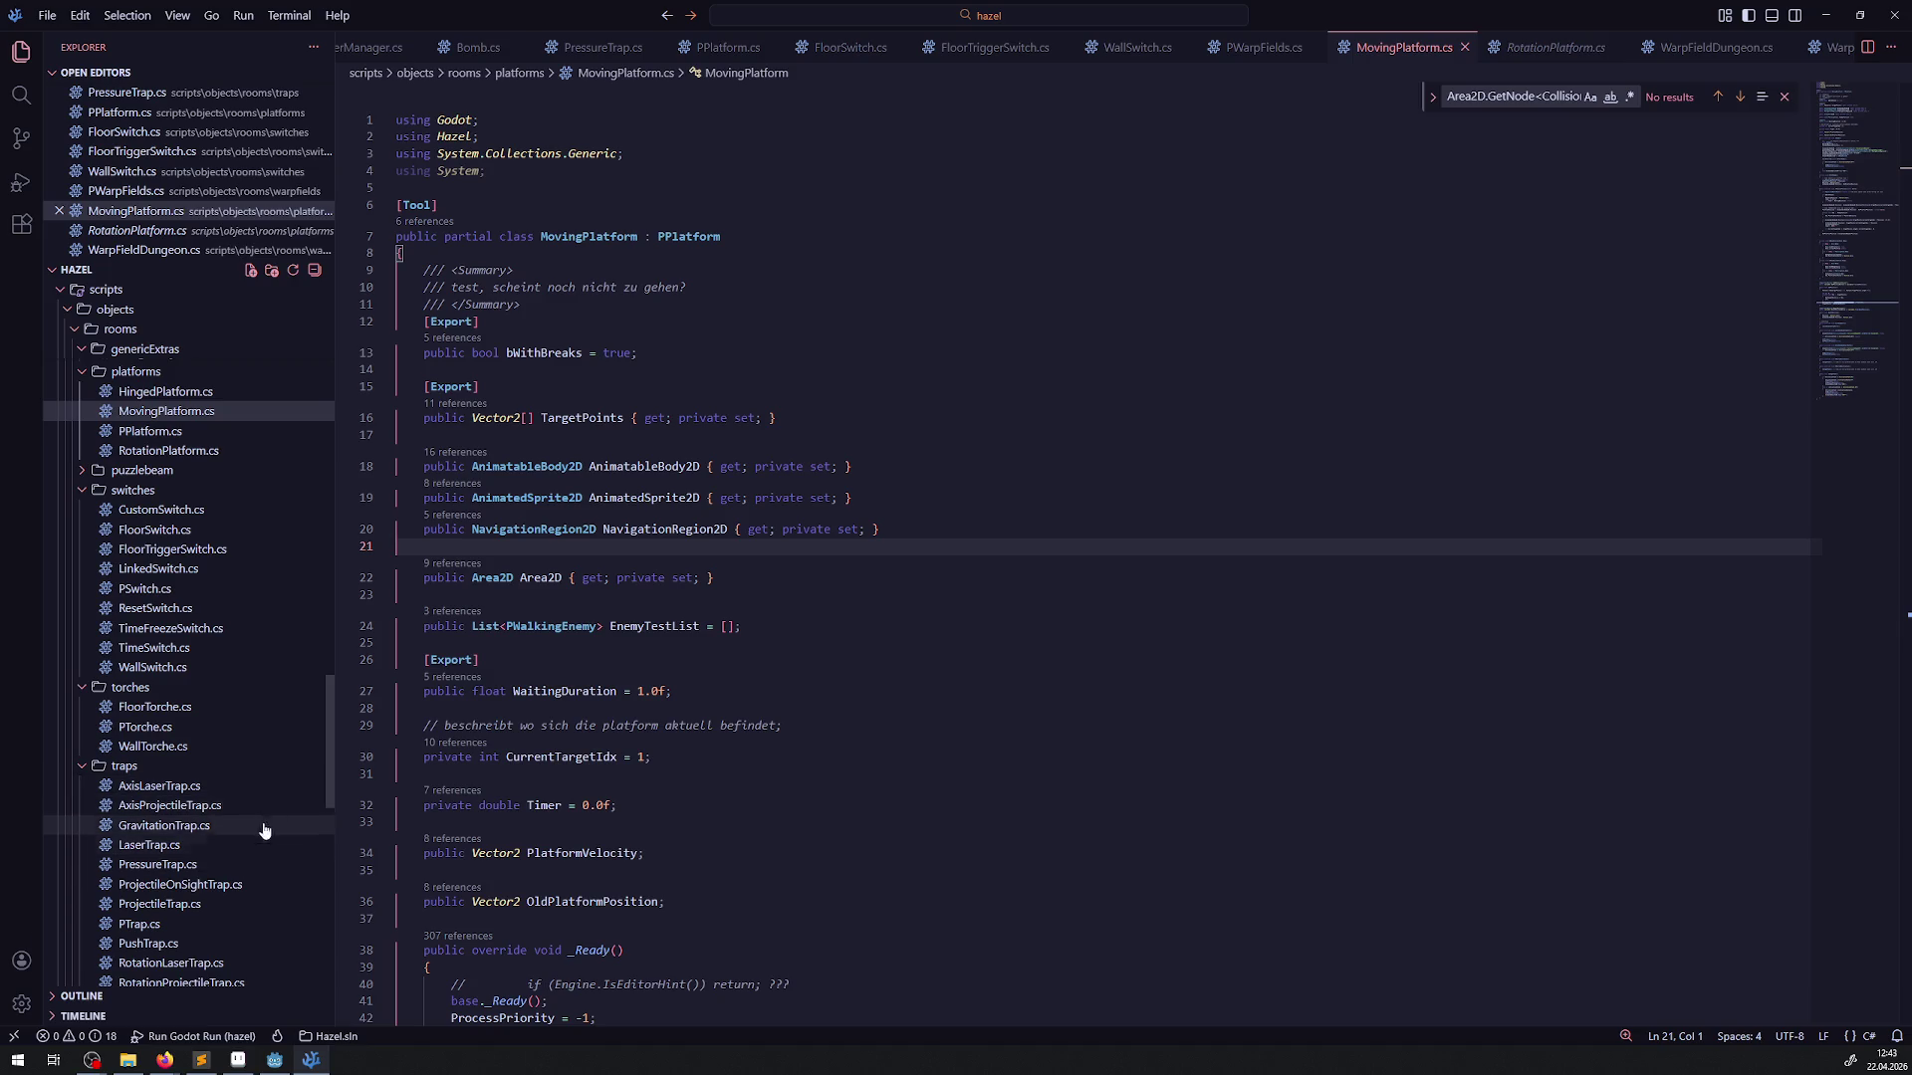
{"action": "scroll", "coordinate": [316, 747], "scroll_direction": "down", "scroll_amount": 3}
{"action": "scroll", "coordinate": [316, 747], "scroll_direction": "down", "scroll_amount": 2}
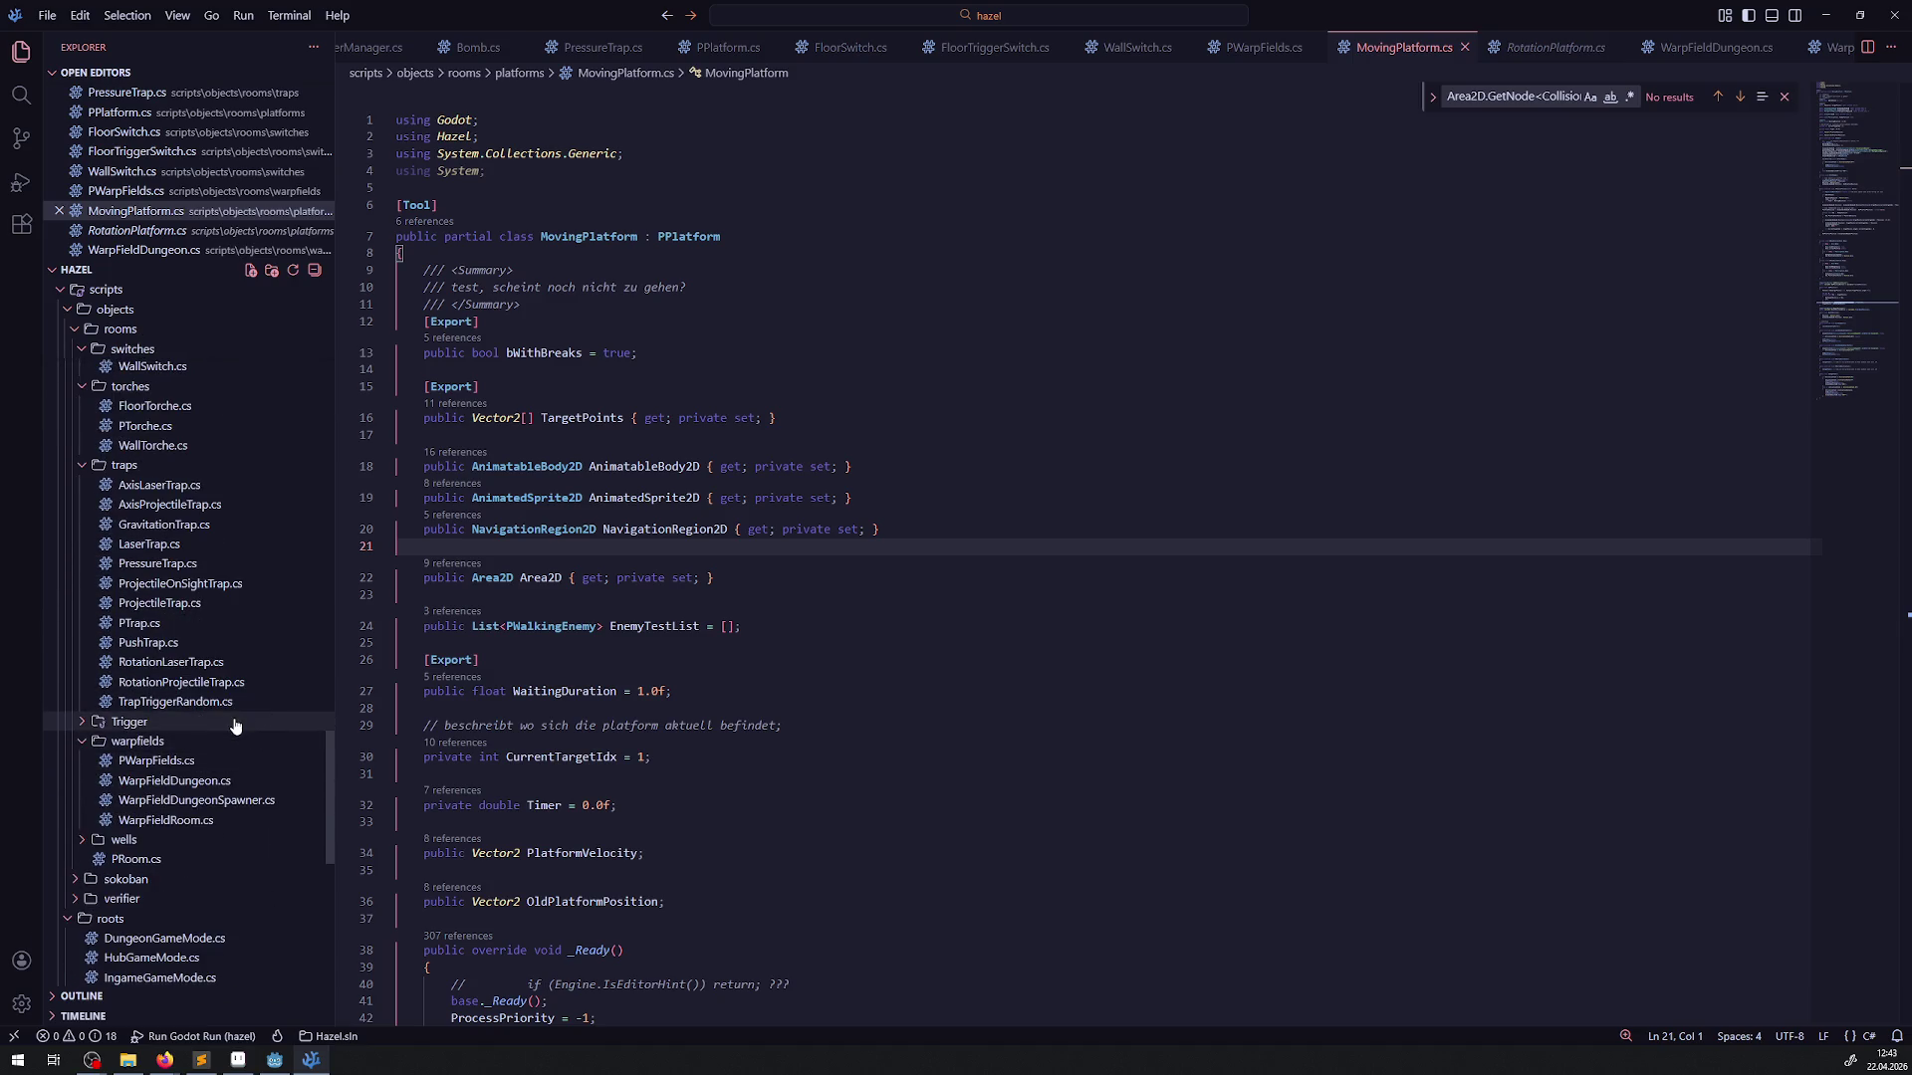
{"action": "scroll", "coordinate": [254, 823], "scroll_direction": "down", "scroll_amount": 2}
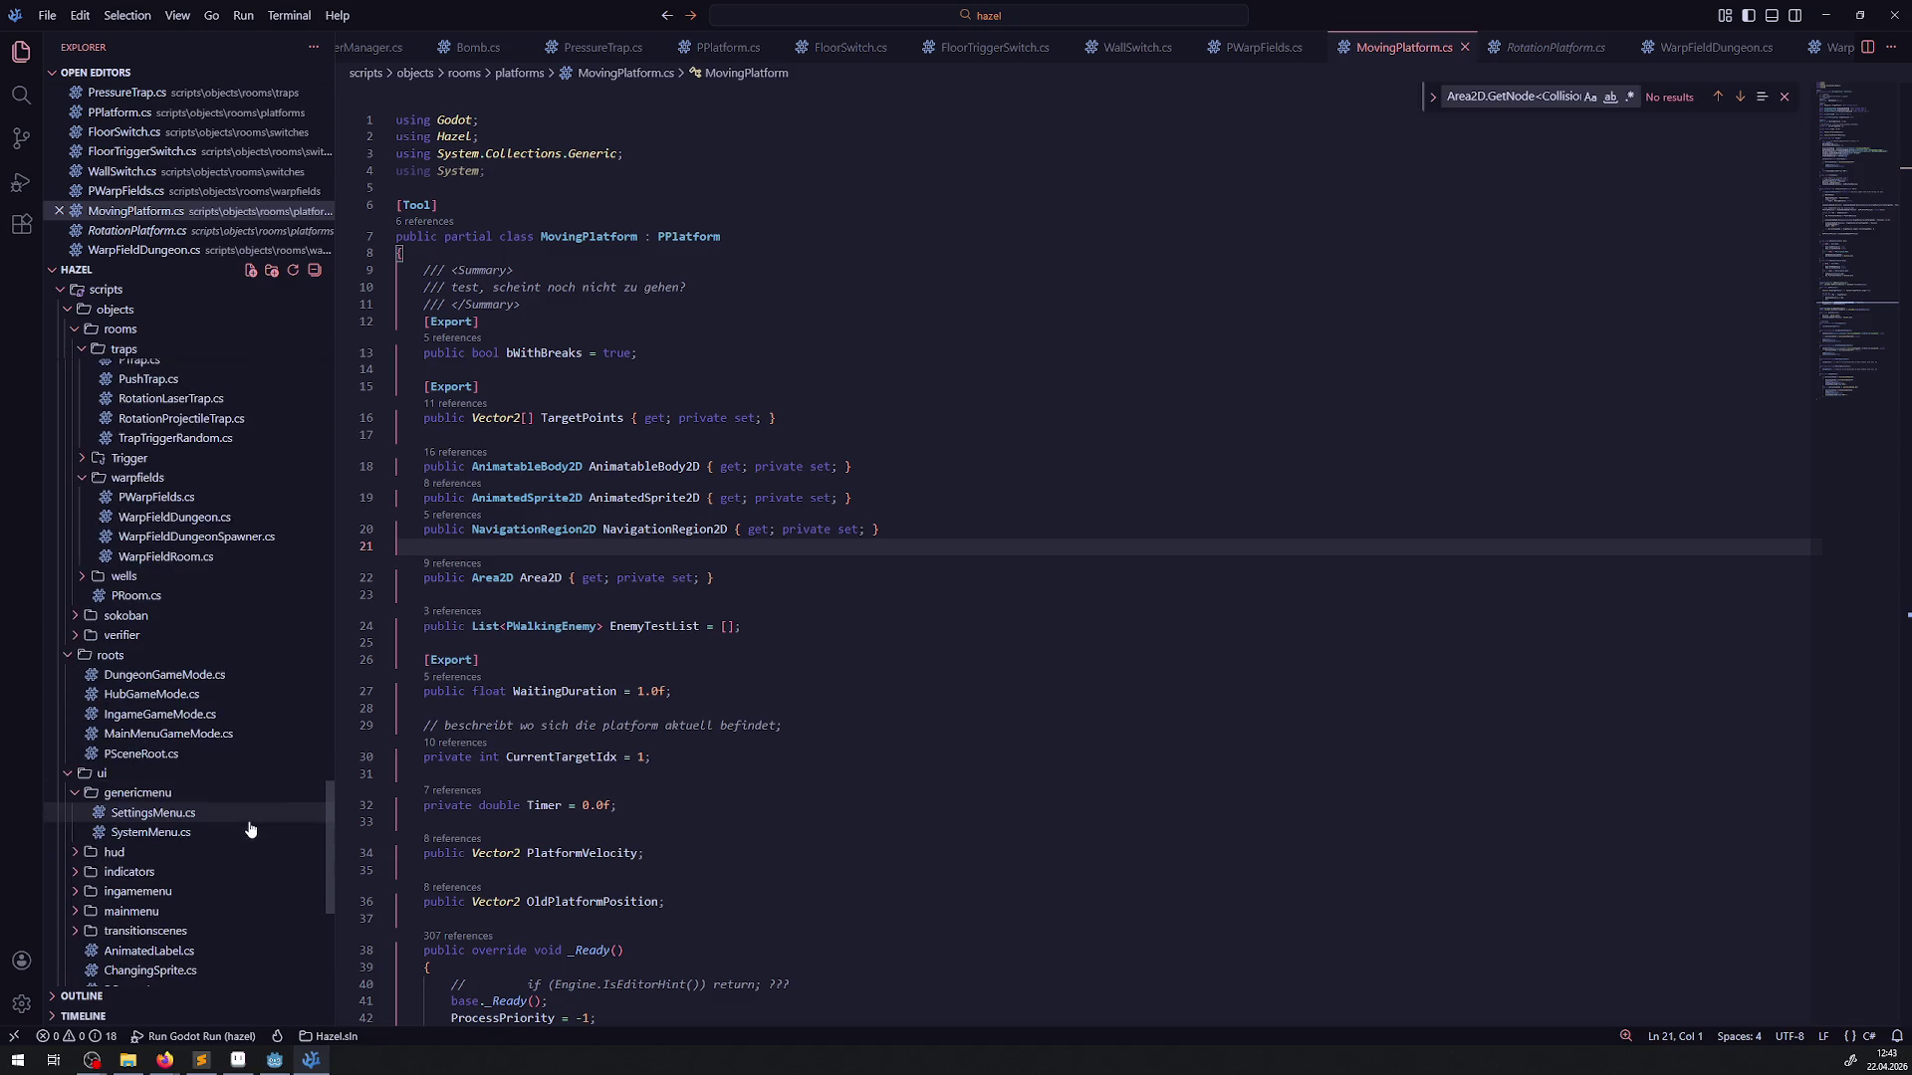
{"action": "scroll", "coordinate": [149, 757], "scroll_direction": "up", "scroll_amount": 3}
{"action": "scroll", "coordinate": [105, 710], "scroll_direction": "up", "scroll_amount": 3}
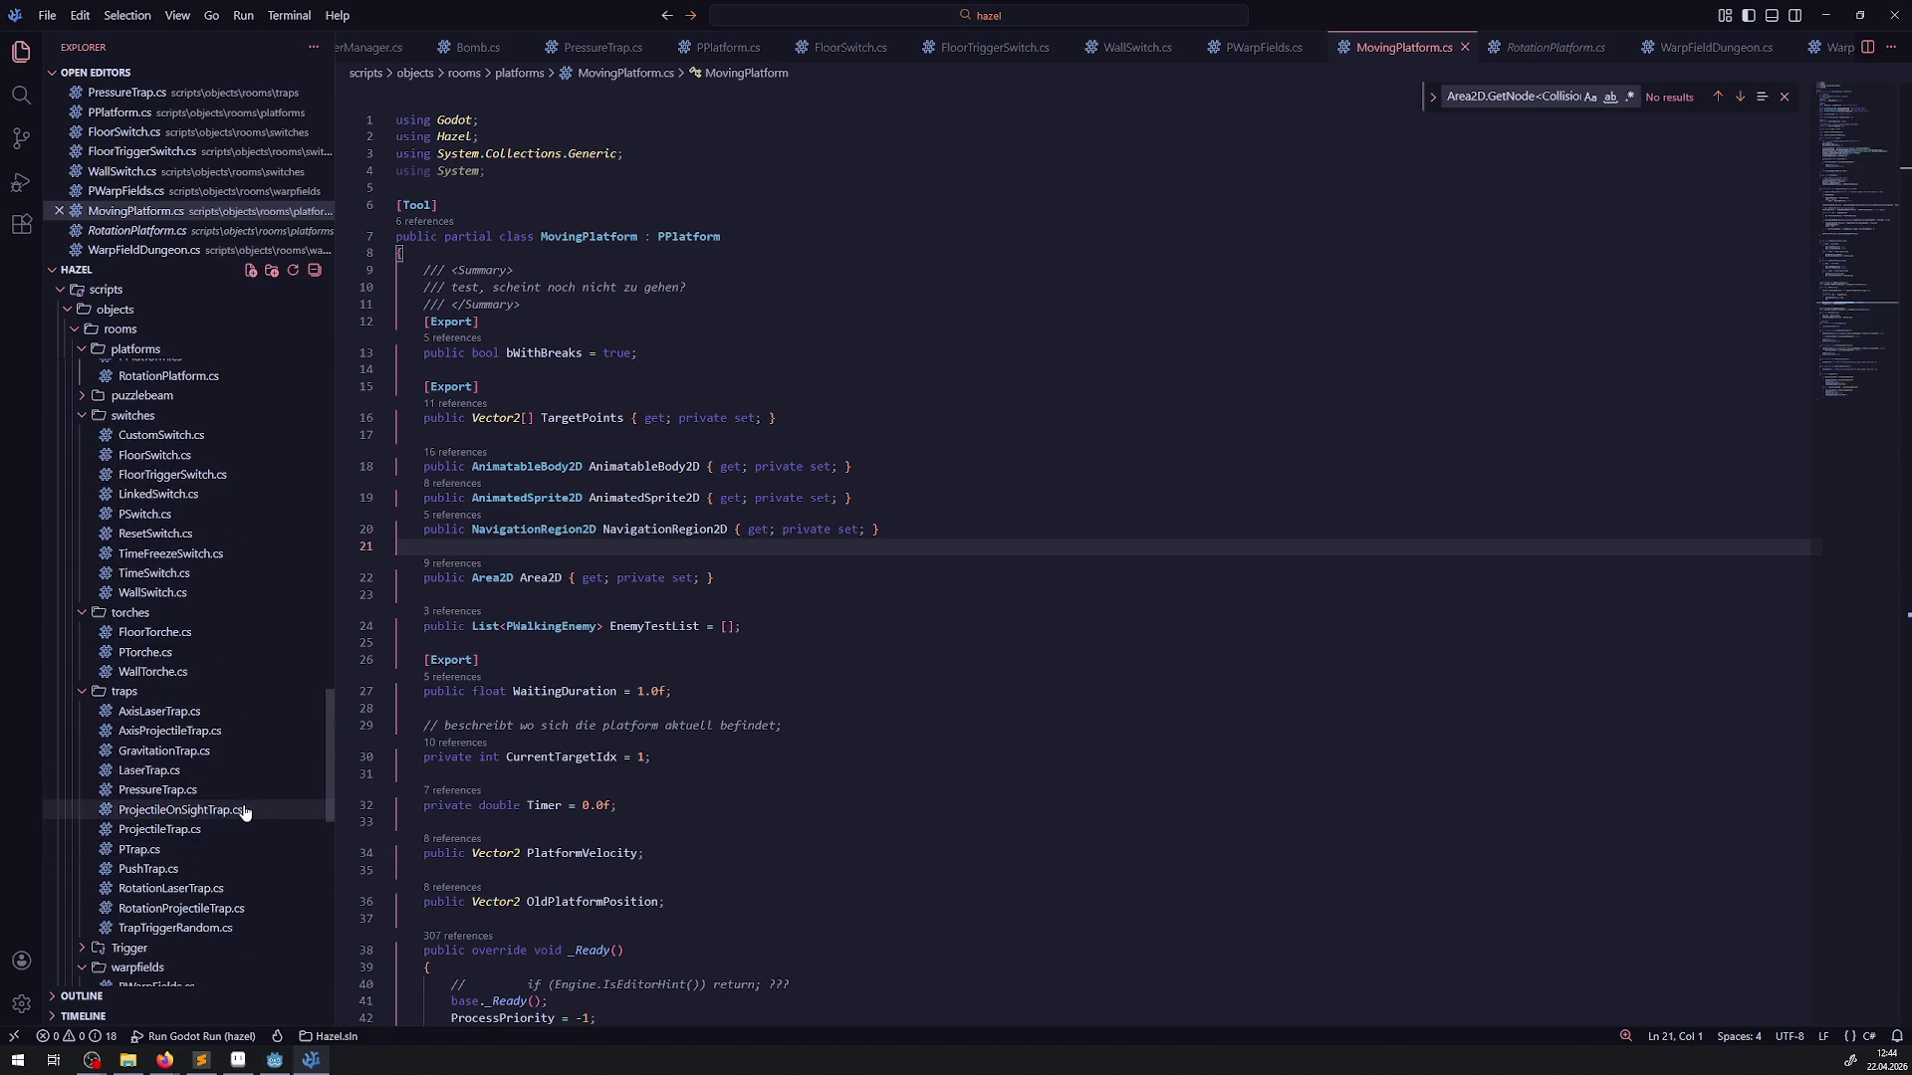
Collapse the torches, traps, switches, platforms, doors and genericExtras folders to reveal the projectiles scripts
{"action": "left_click", "coordinate": [91, 618]}
{"action": "left_click", "coordinate": [84, 633]}
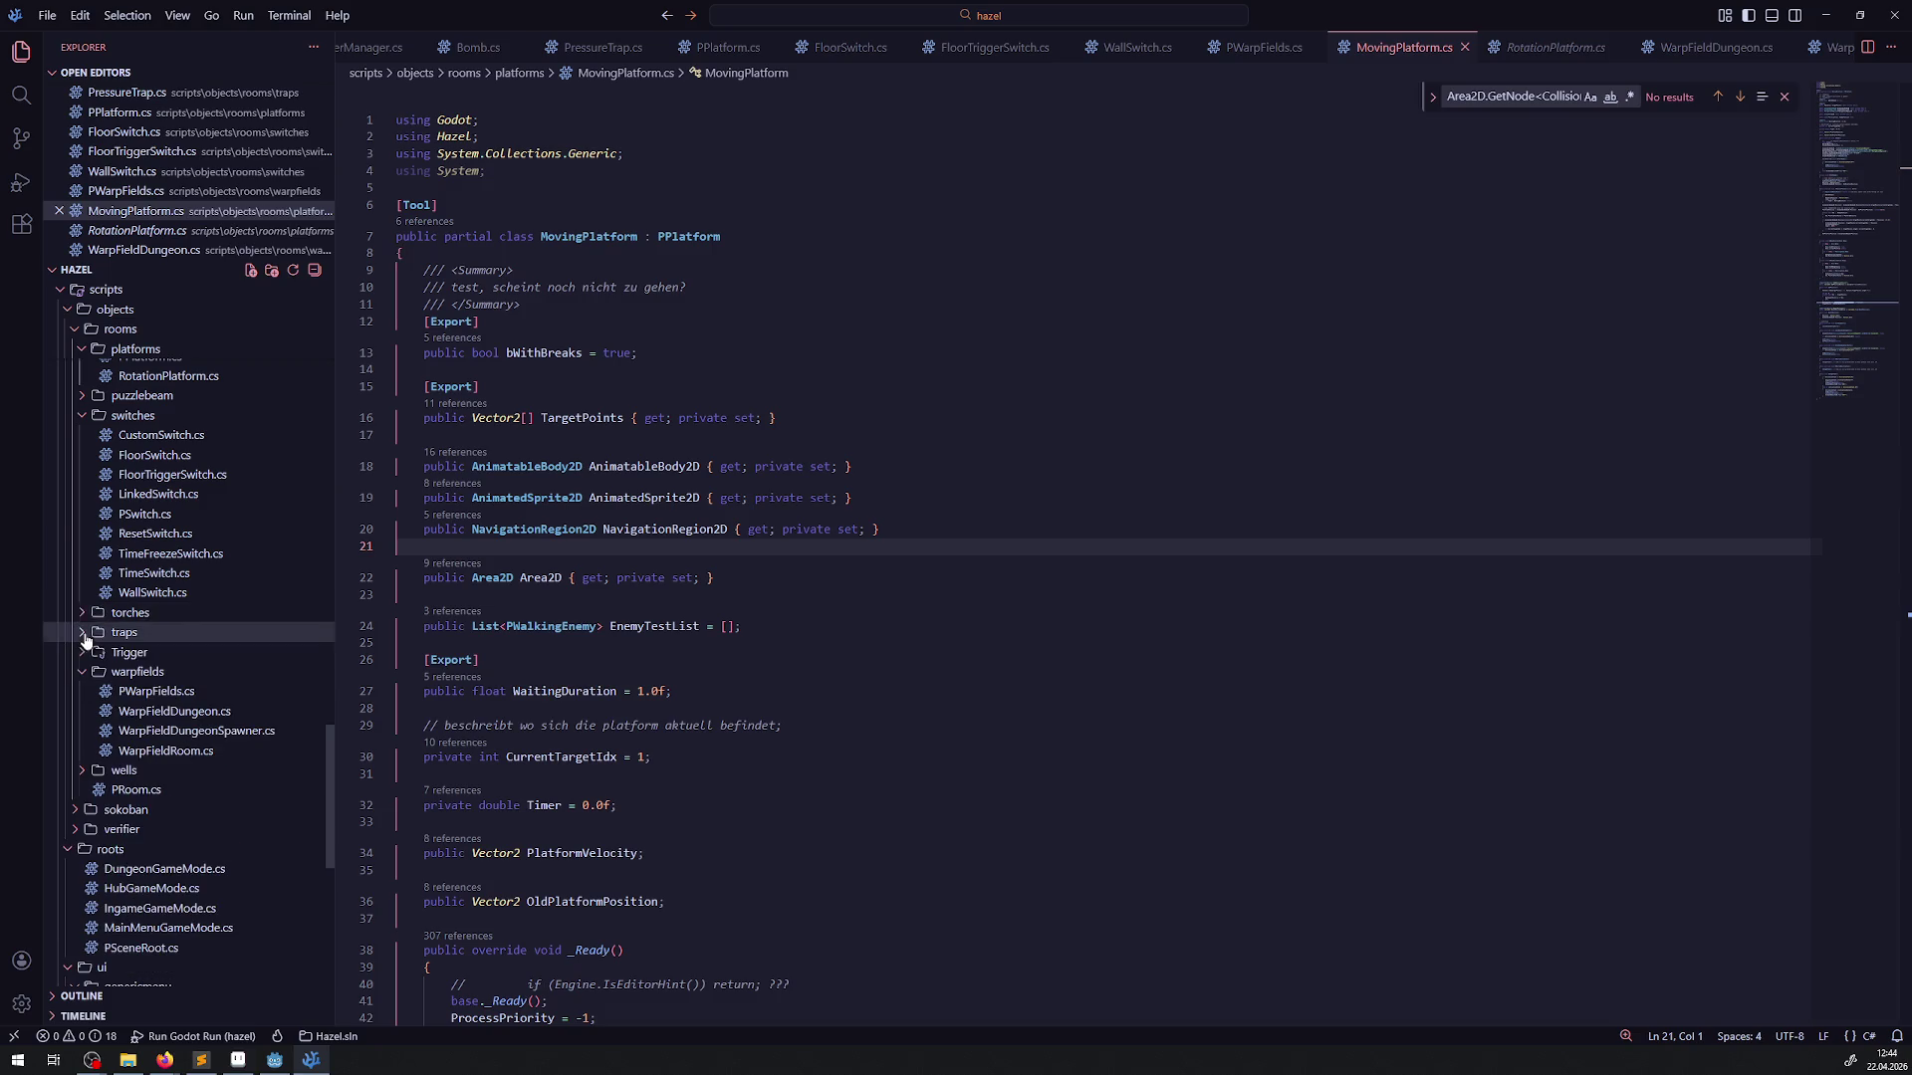
{"action": "left_click", "coordinate": [86, 418]}
{"action": "scroll", "coordinate": [86, 430], "scroll_direction": "up", "scroll_amount": 3}
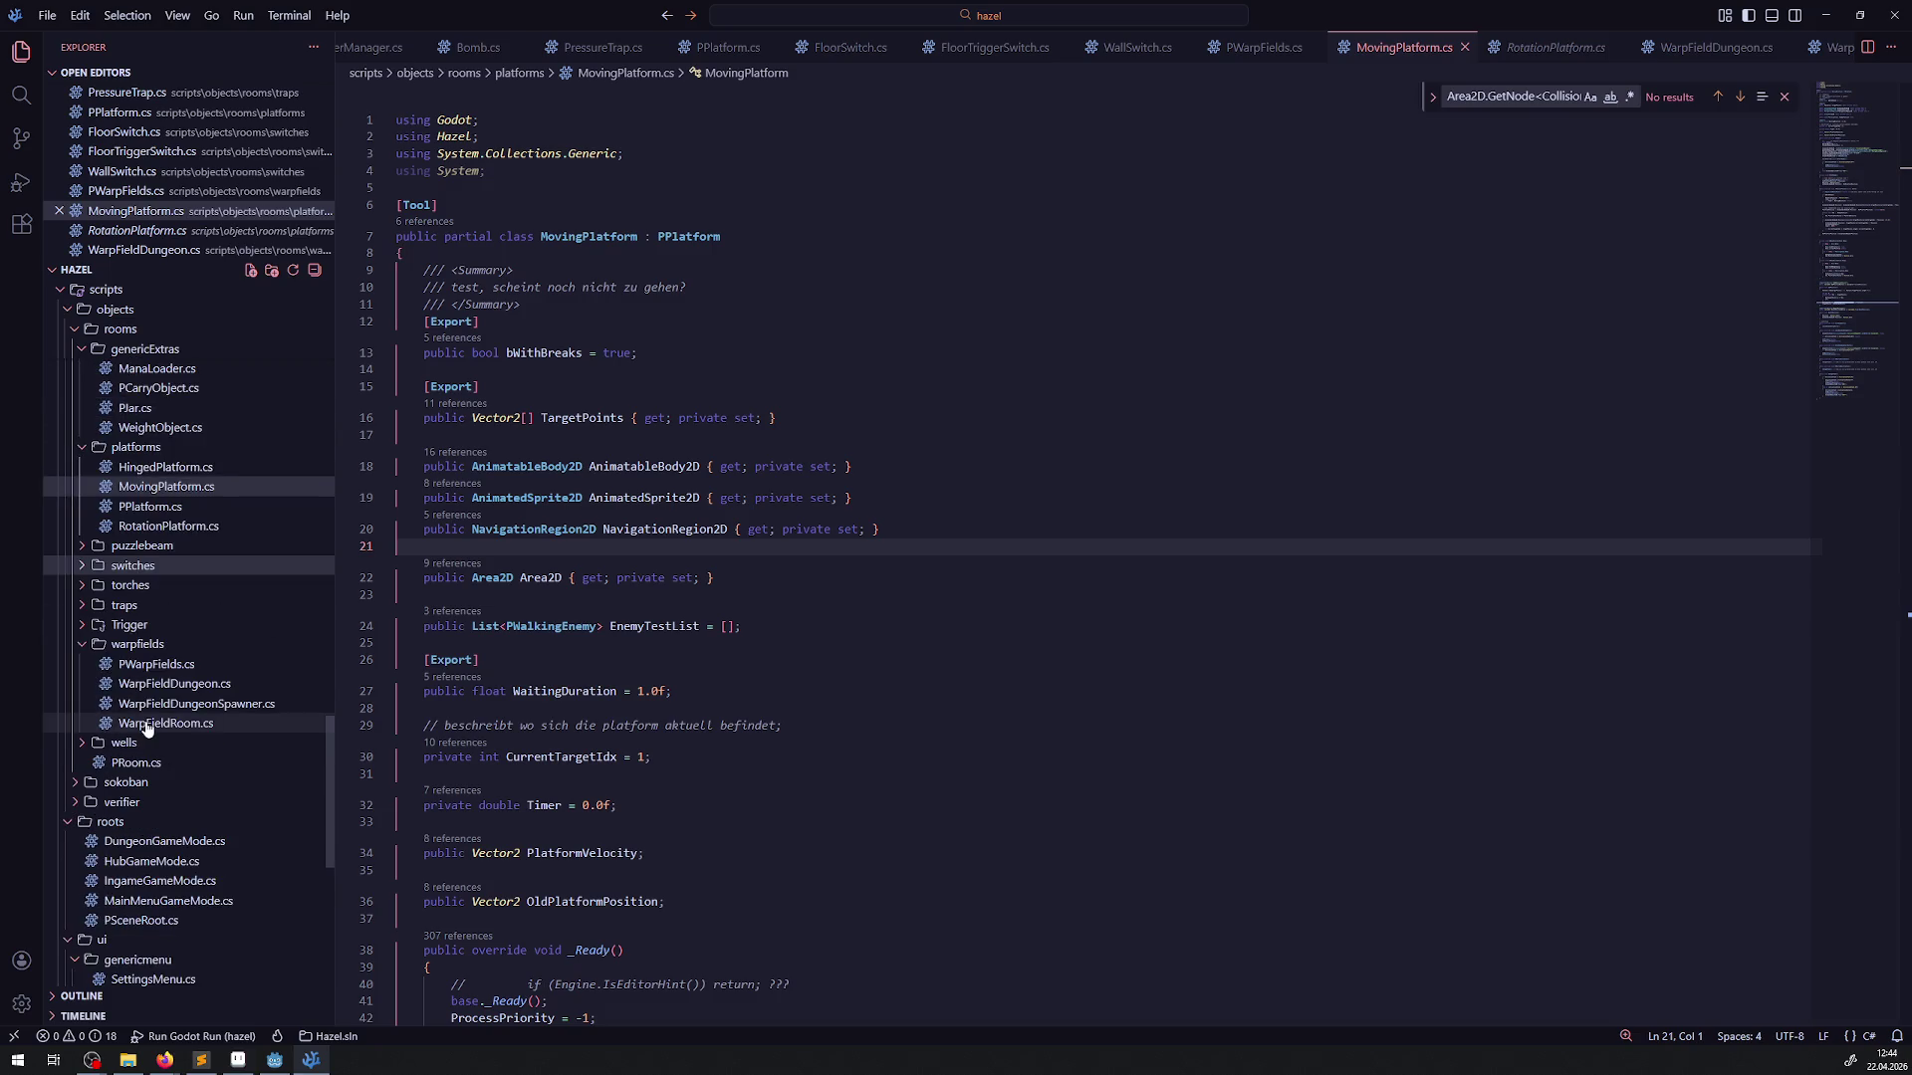
{"action": "left_click", "coordinate": [84, 450]}
{"action": "left_click", "coordinate": [83, 443]}
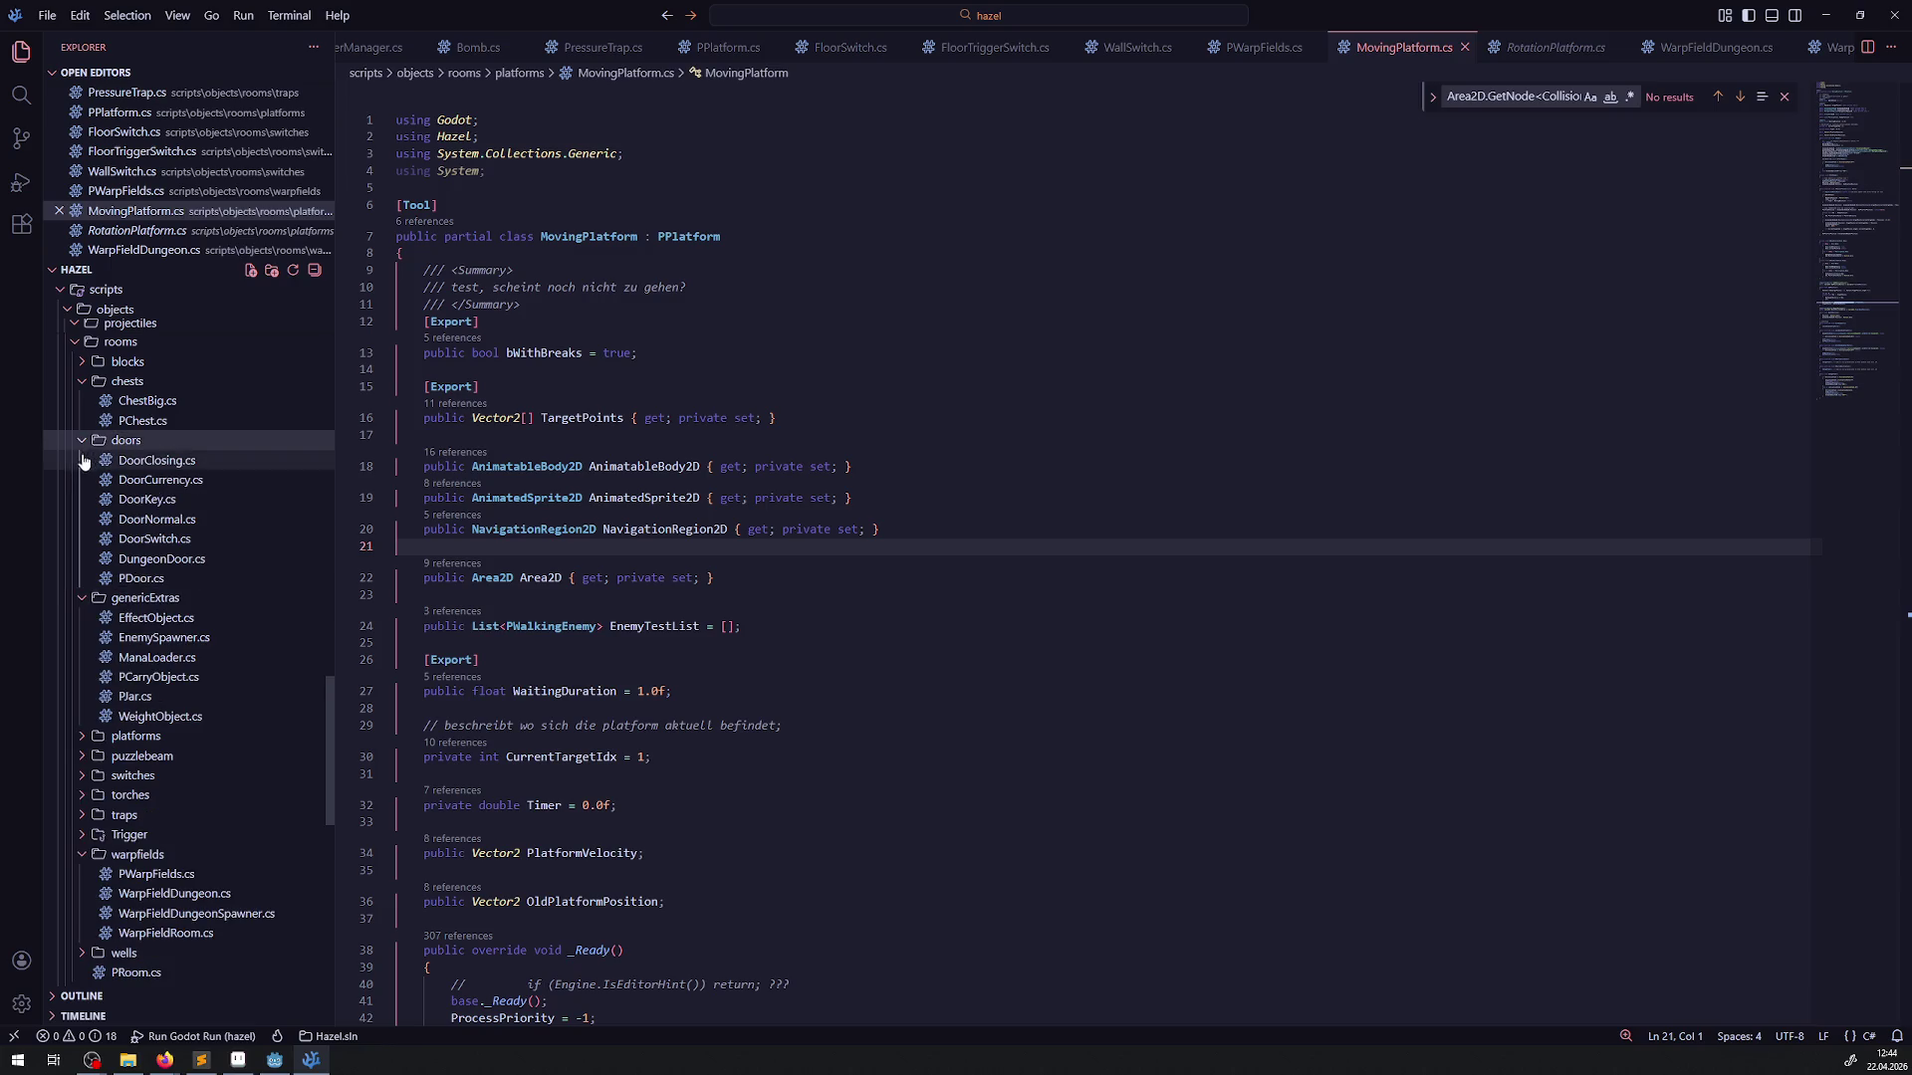
{"action": "left_click", "coordinate": [82, 440]}
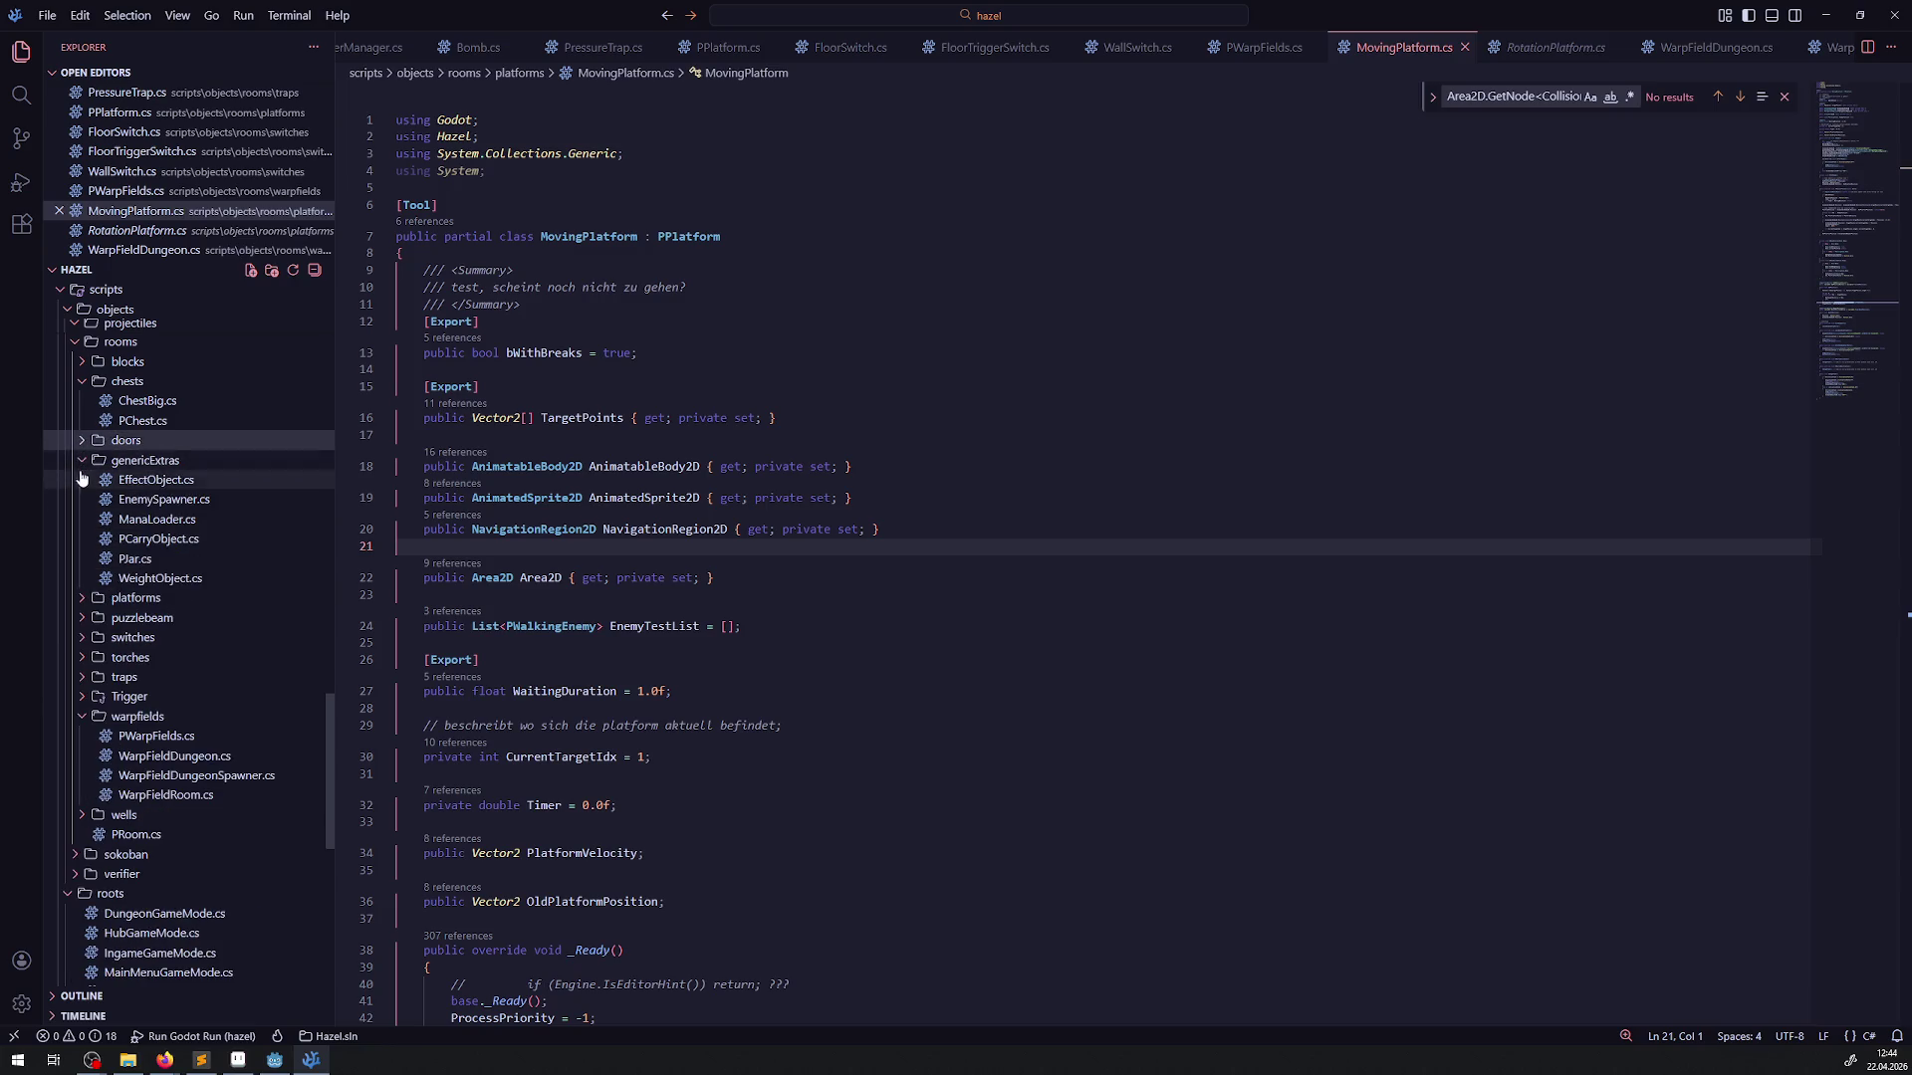
{"action": "left_click", "coordinate": [83, 460]}
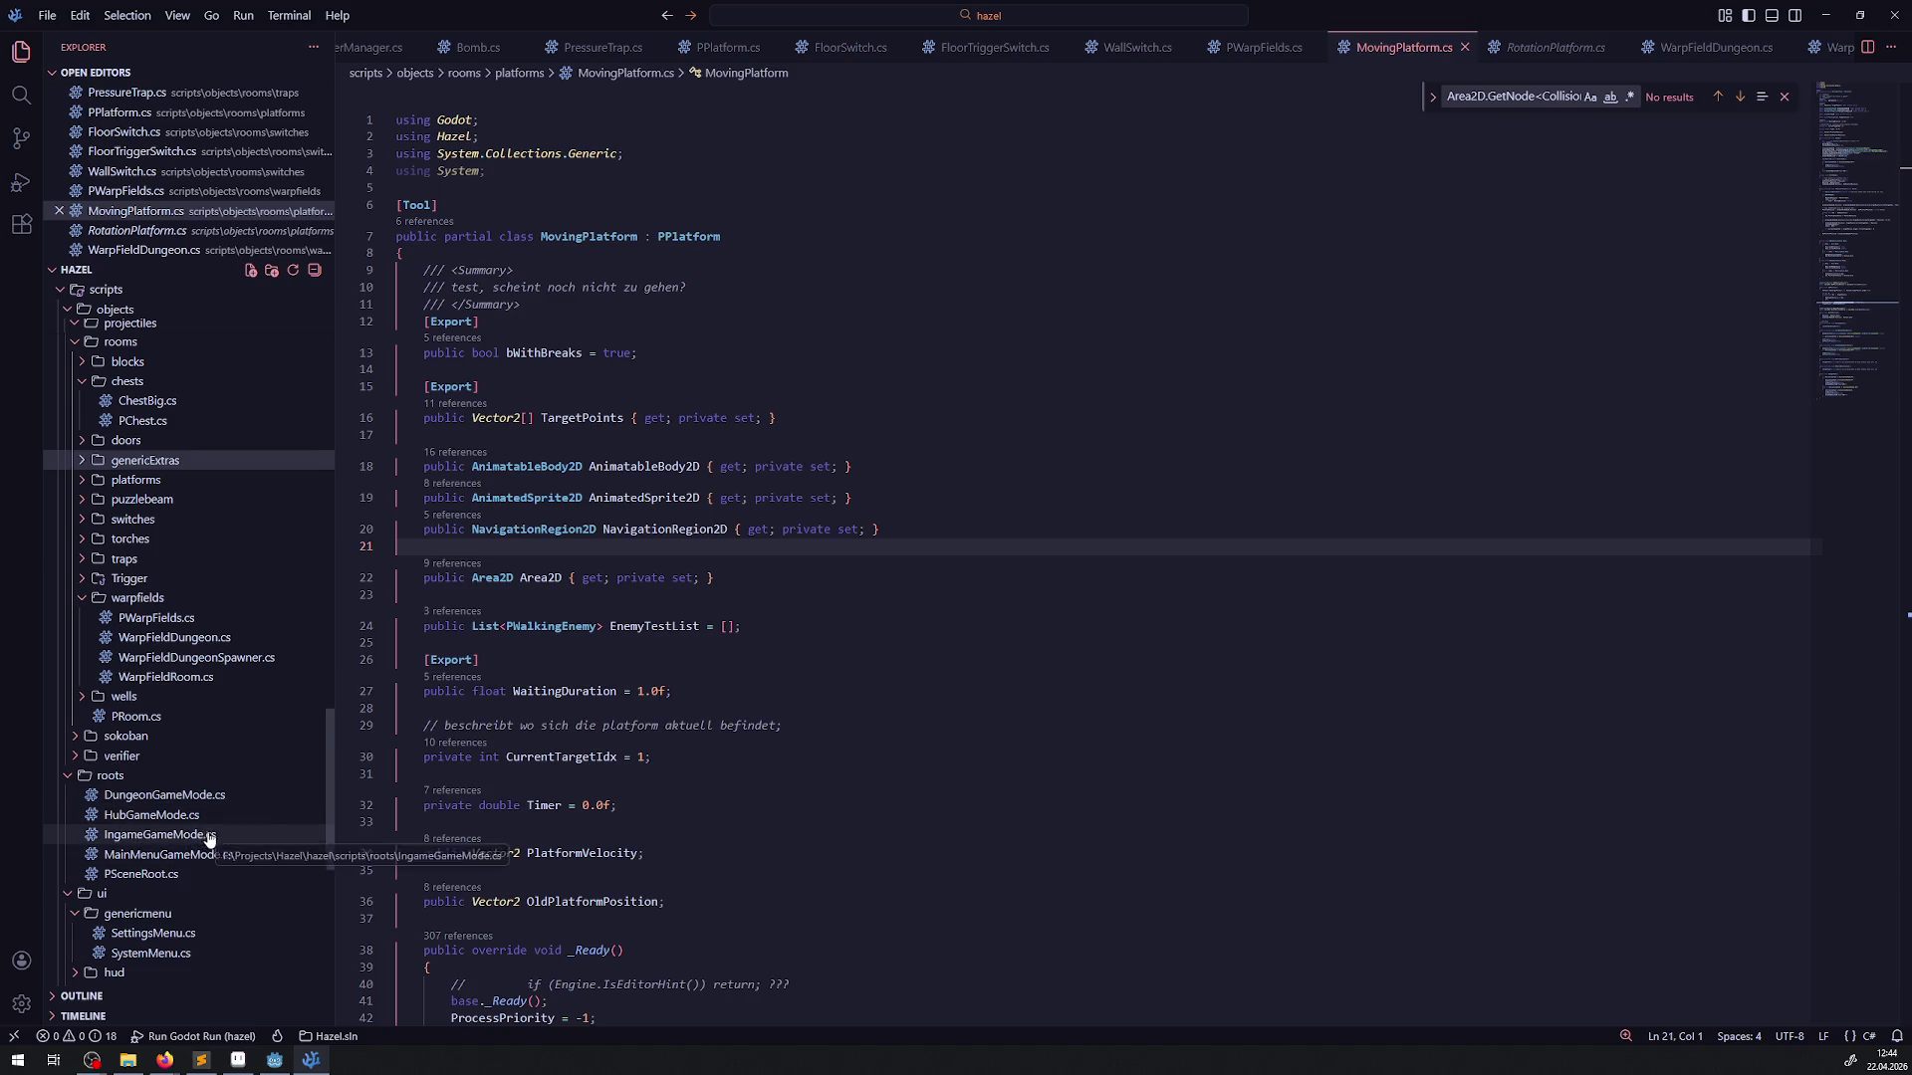
{"action": "scroll", "coordinate": [222, 802], "scroll_direction": "down", "scroll_amount": 2}
{"action": "scroll", "coordinate": [222, 801], "scroll_direction": "down", "scroll_amount": 1}
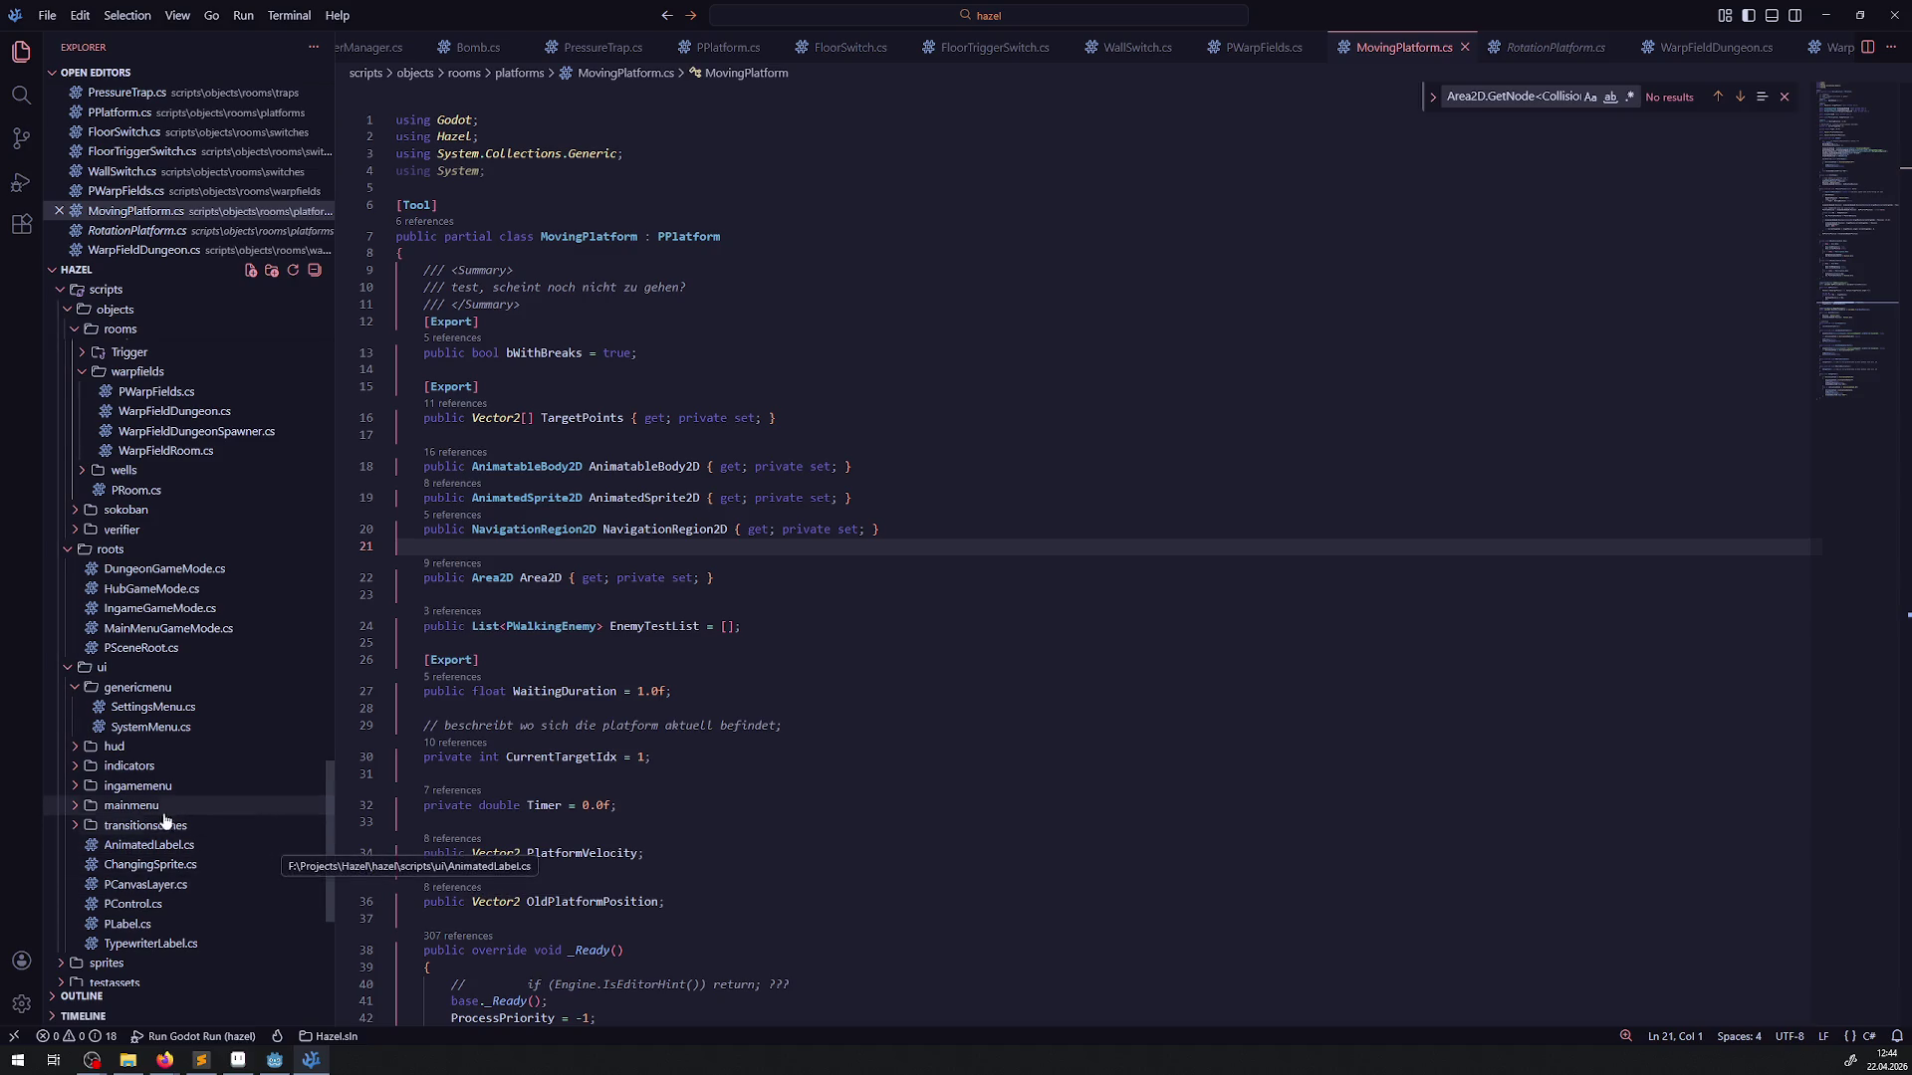
{"action": "scroll", "coordinate": [157, 812], "scroll_direction": "up", "scroll_amount": 5}
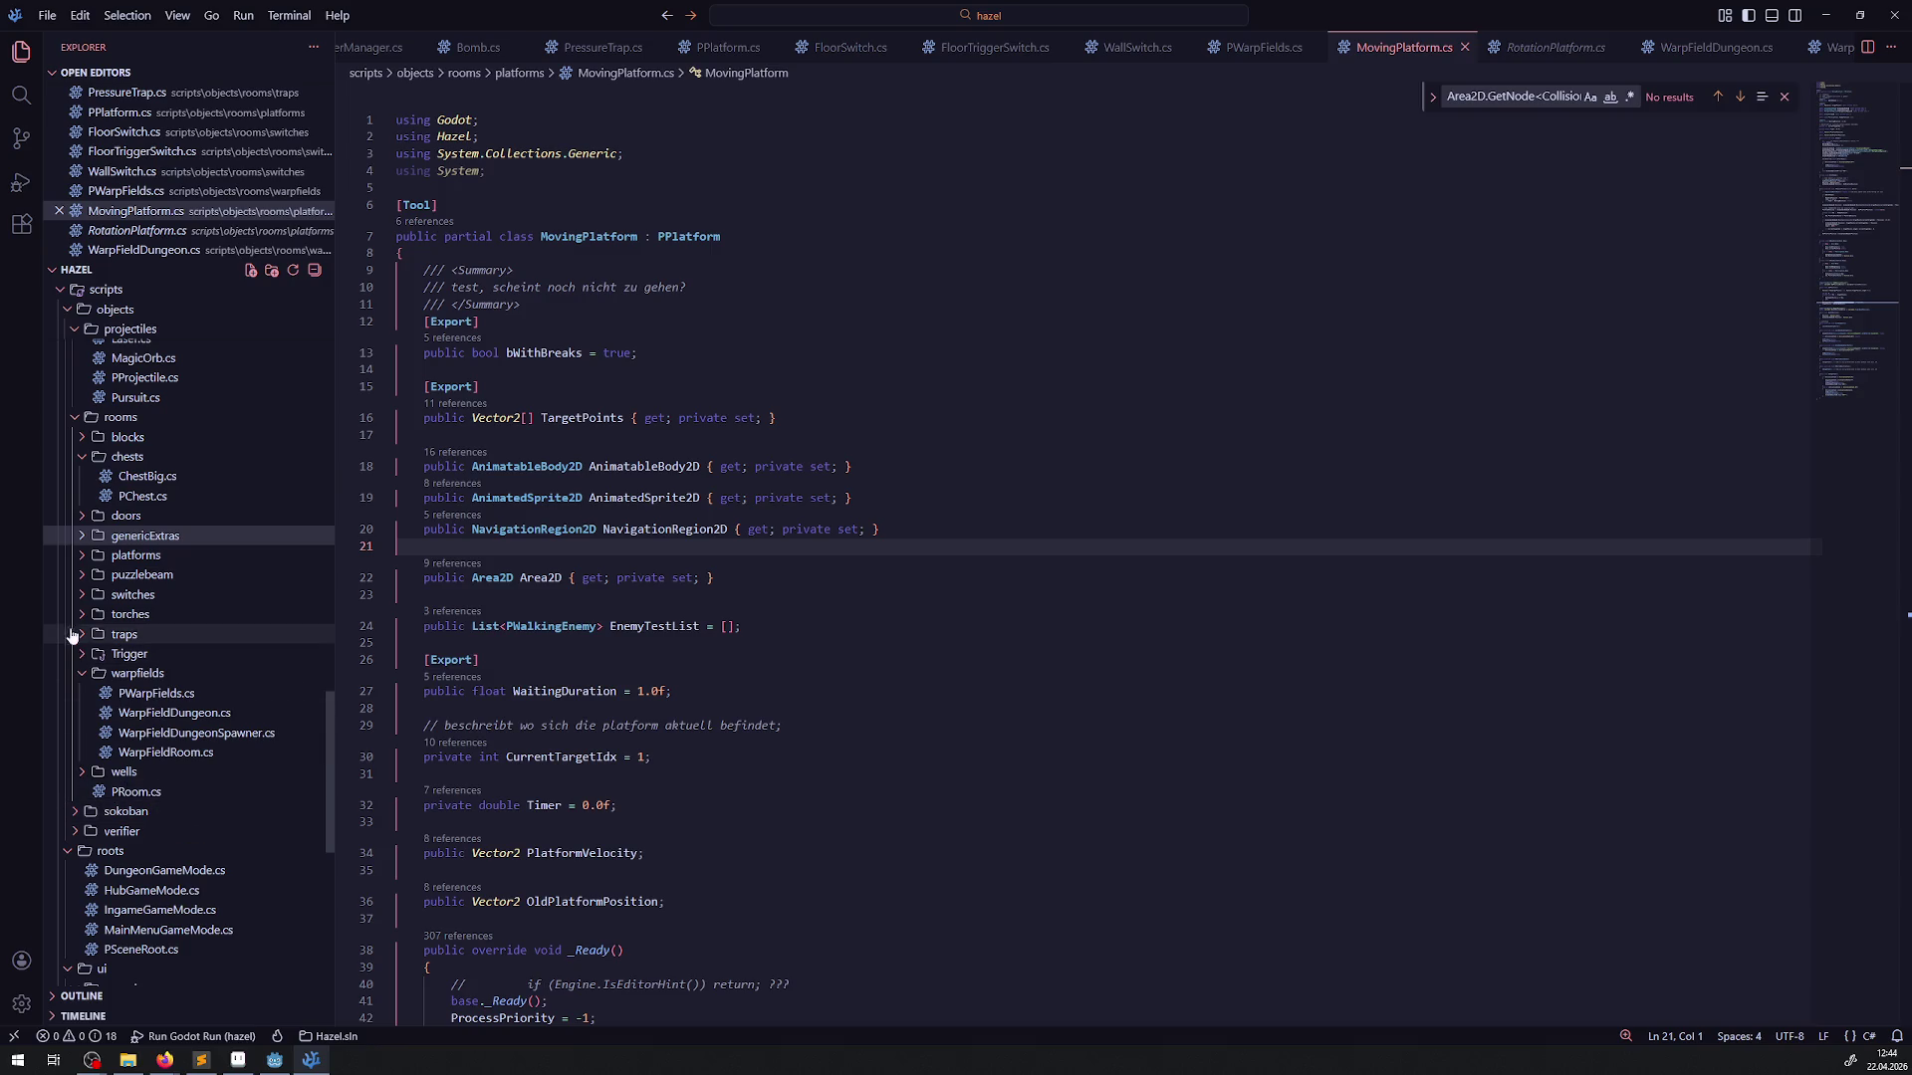
{"action": "scroll", "coordinate": [101, 469], "scroll_direction": "up", "scroll_amount": 2}
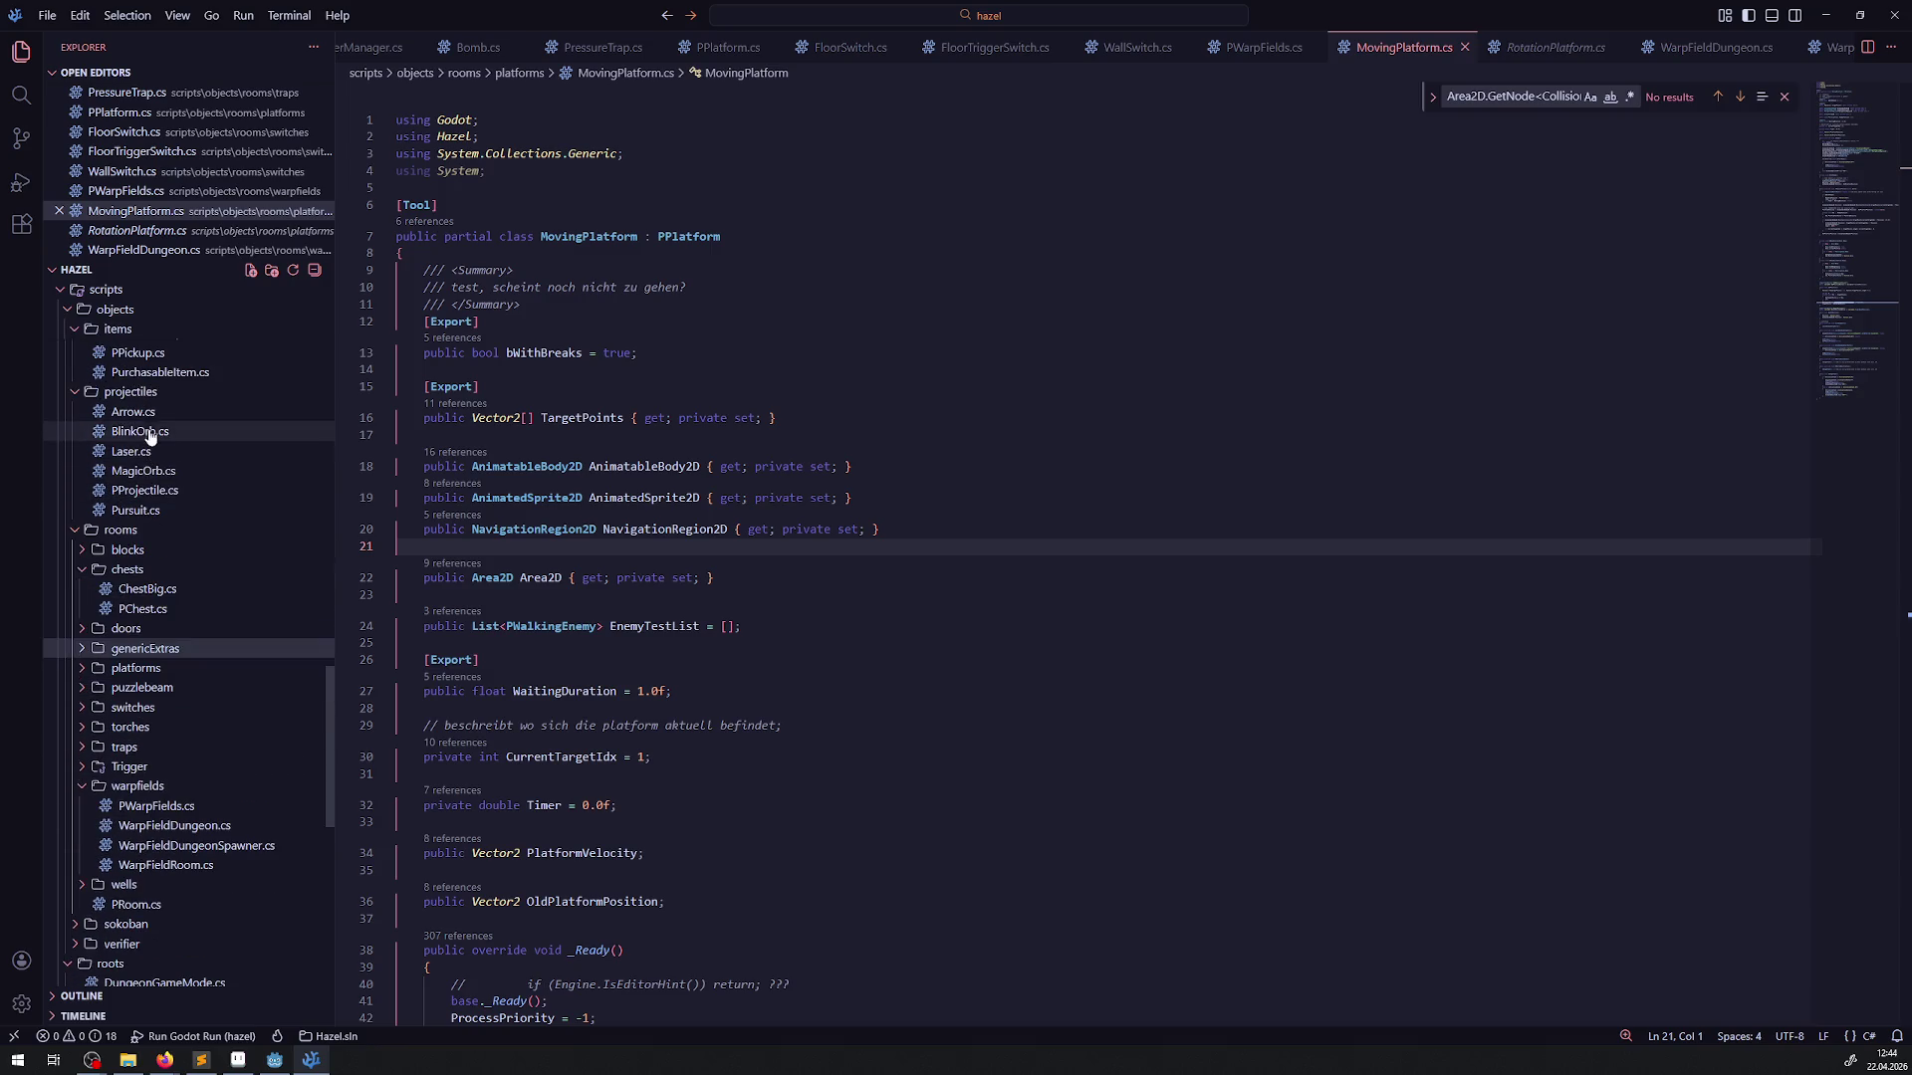
{"action": "double_click", "coordinate": [125, 412]}
{"action": "scroll", "coordinate": [807, 631], "scroll_direction": "up", "scroll_amount": 4}
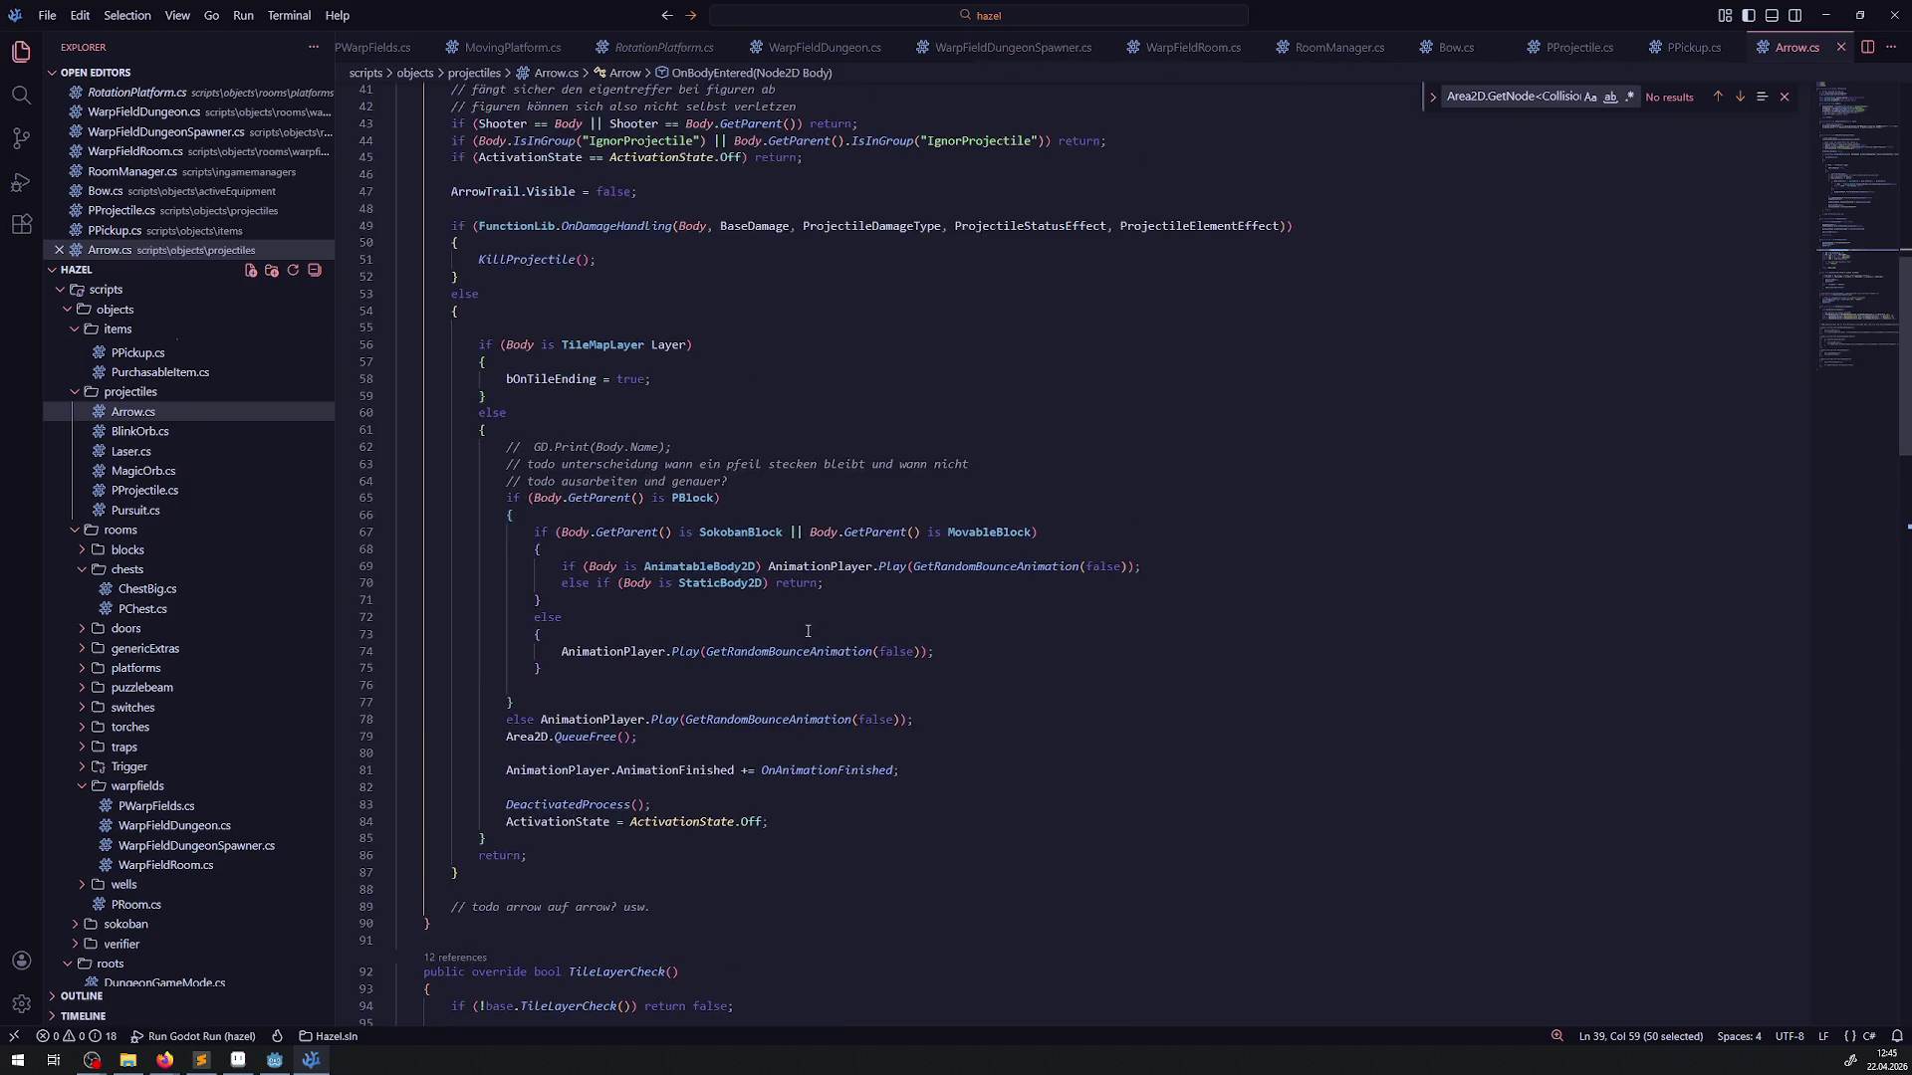
{"action": "left_click_drag", "start_coordinate": [862, 781], "coordinate": [453, 226]}
{"action": "scroll", "coordinate": [810, 532], "scroll_direction": "up", "scroll_amount": 3}
{"action": "left_click", "coordinate": [810, 532]}
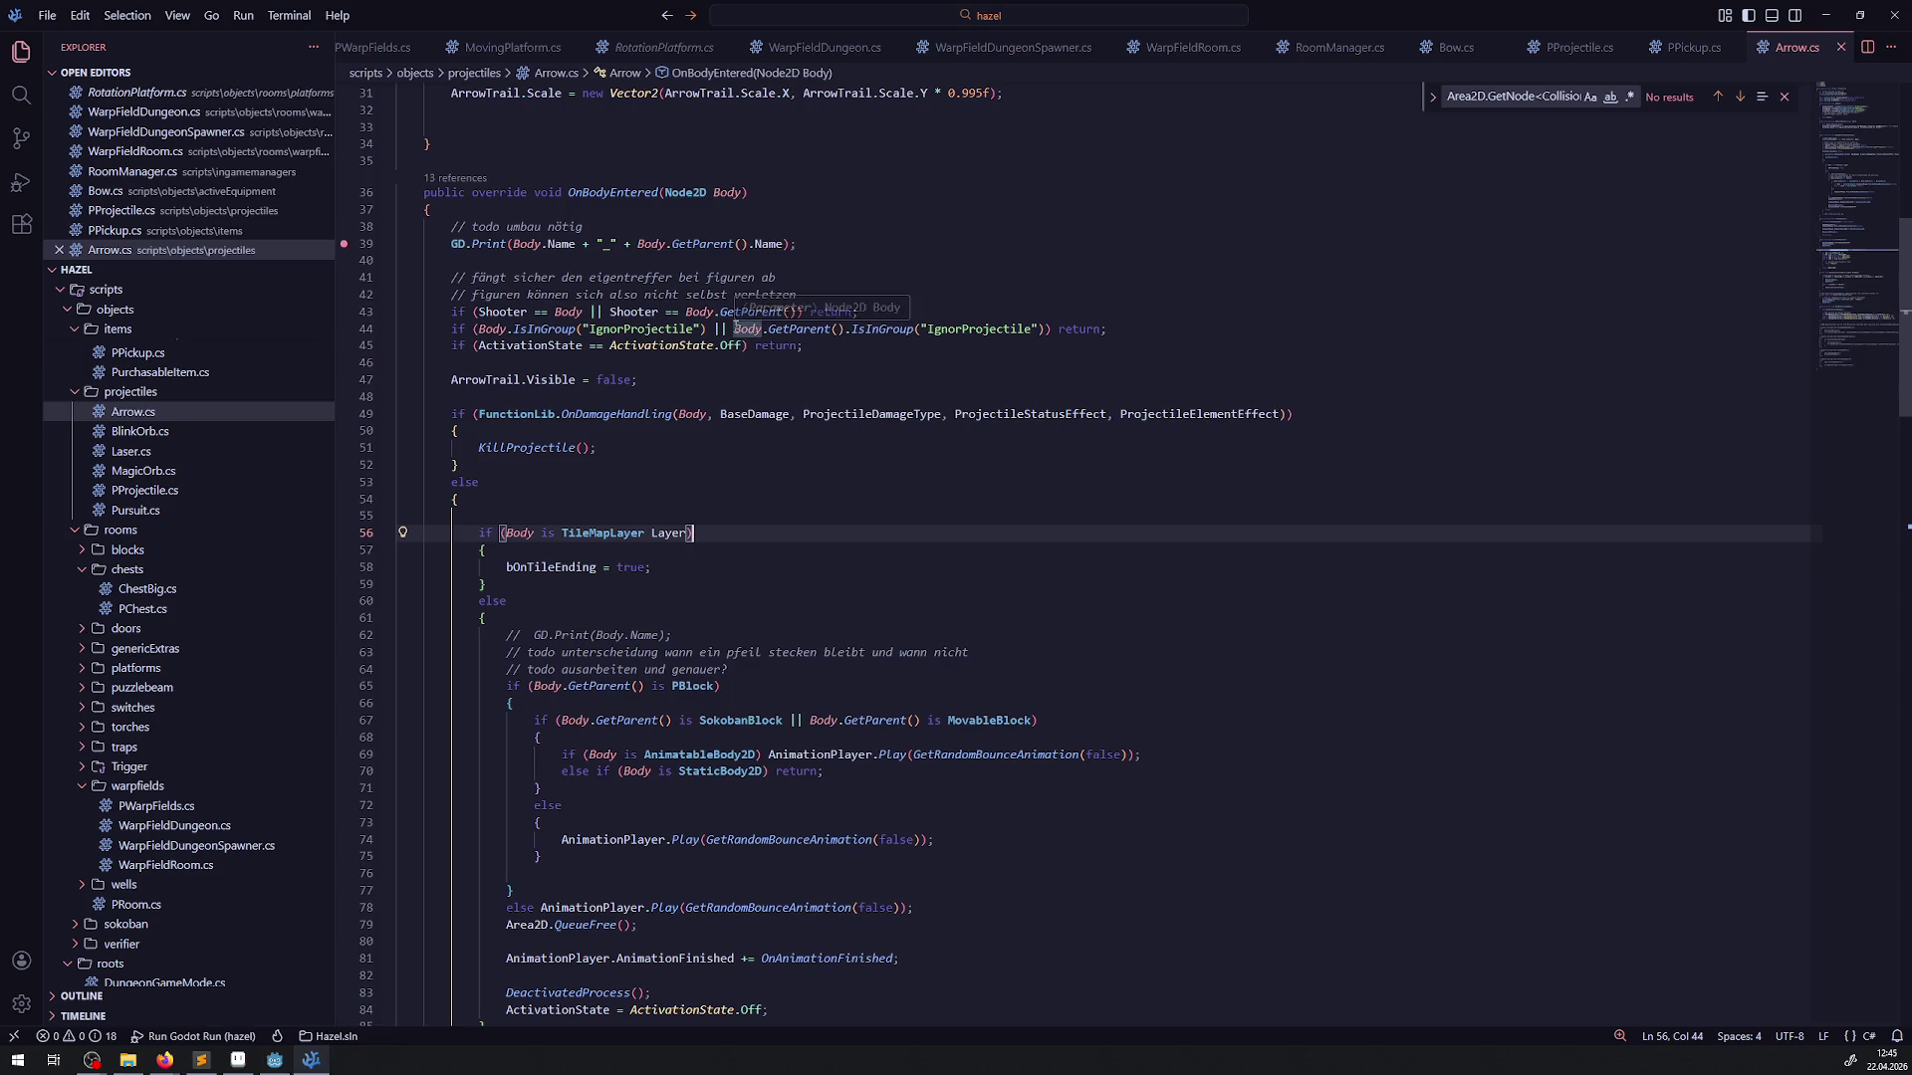
{"action": "left_click_drag", "start_coordinate": [733, 329], "coordinate": [1073, 329]}
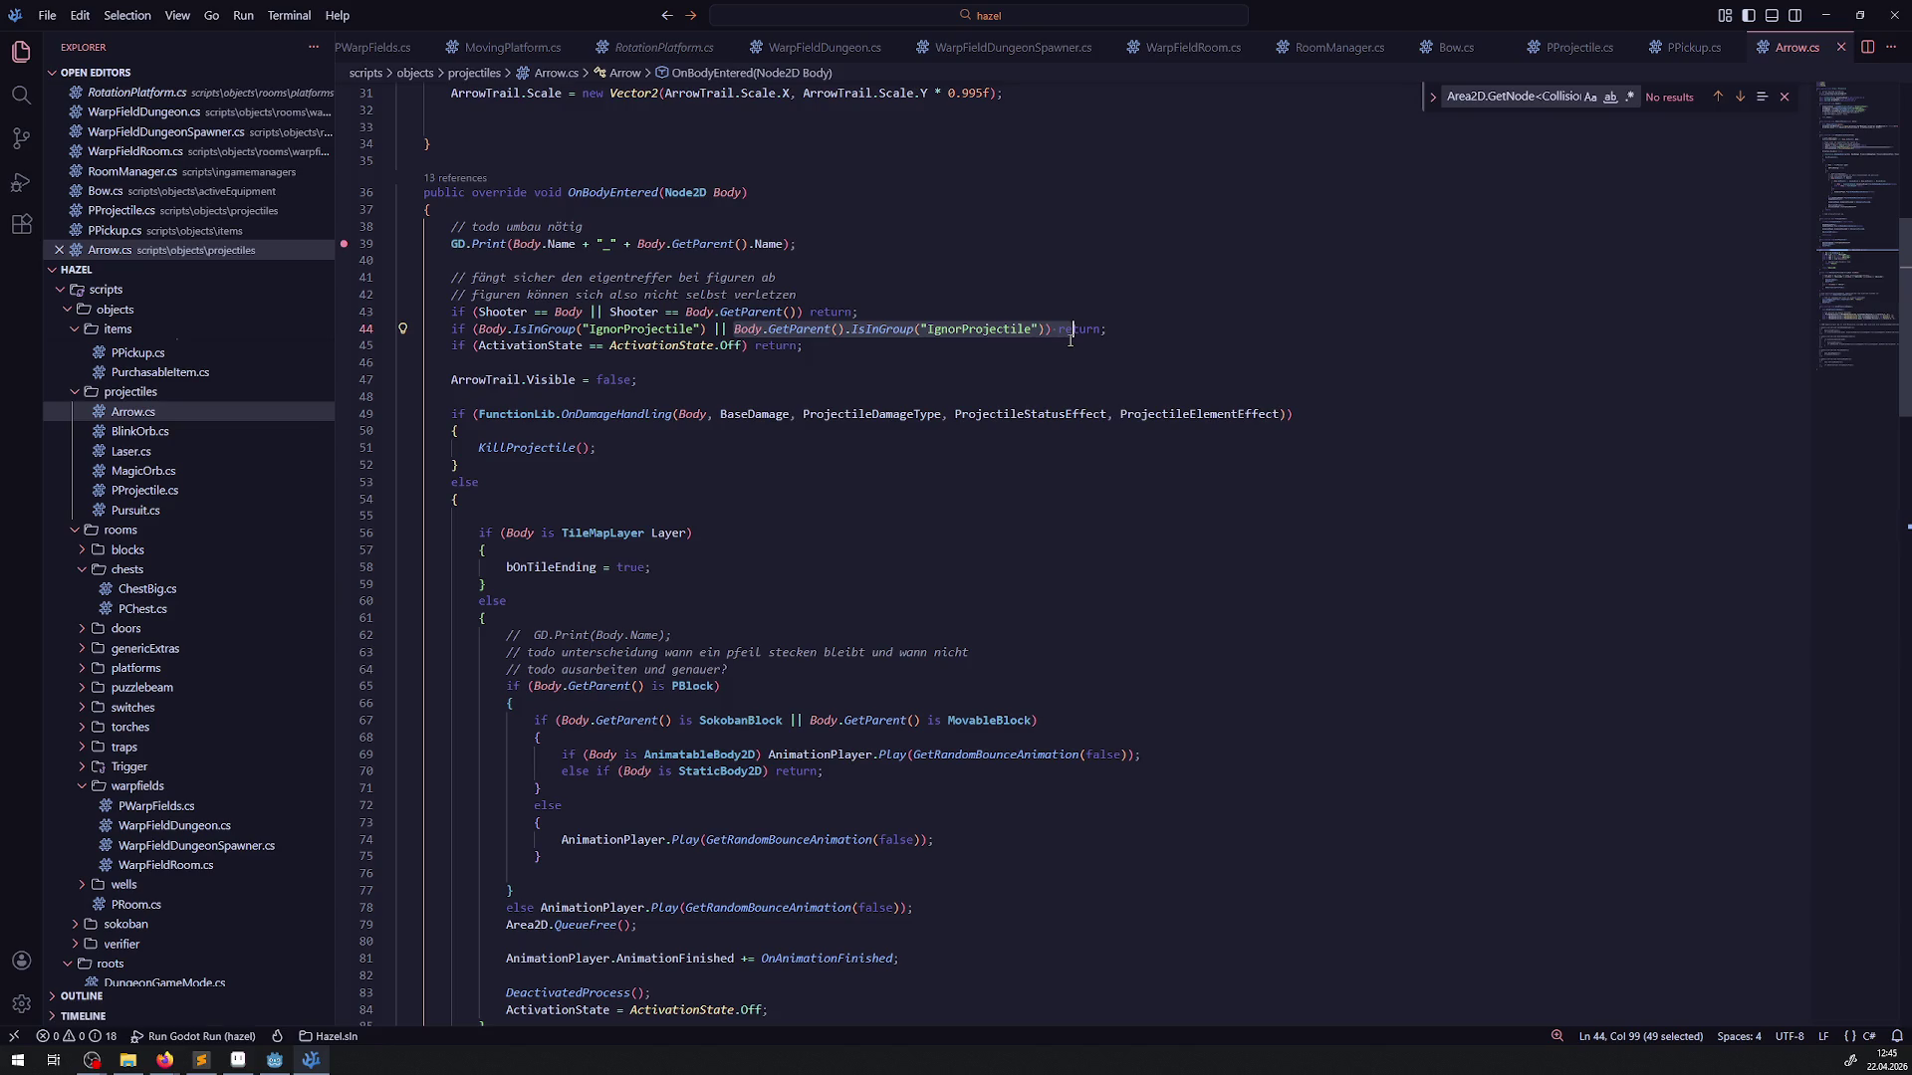
{"action": "left_click", "coordinate": [1070, 341]}
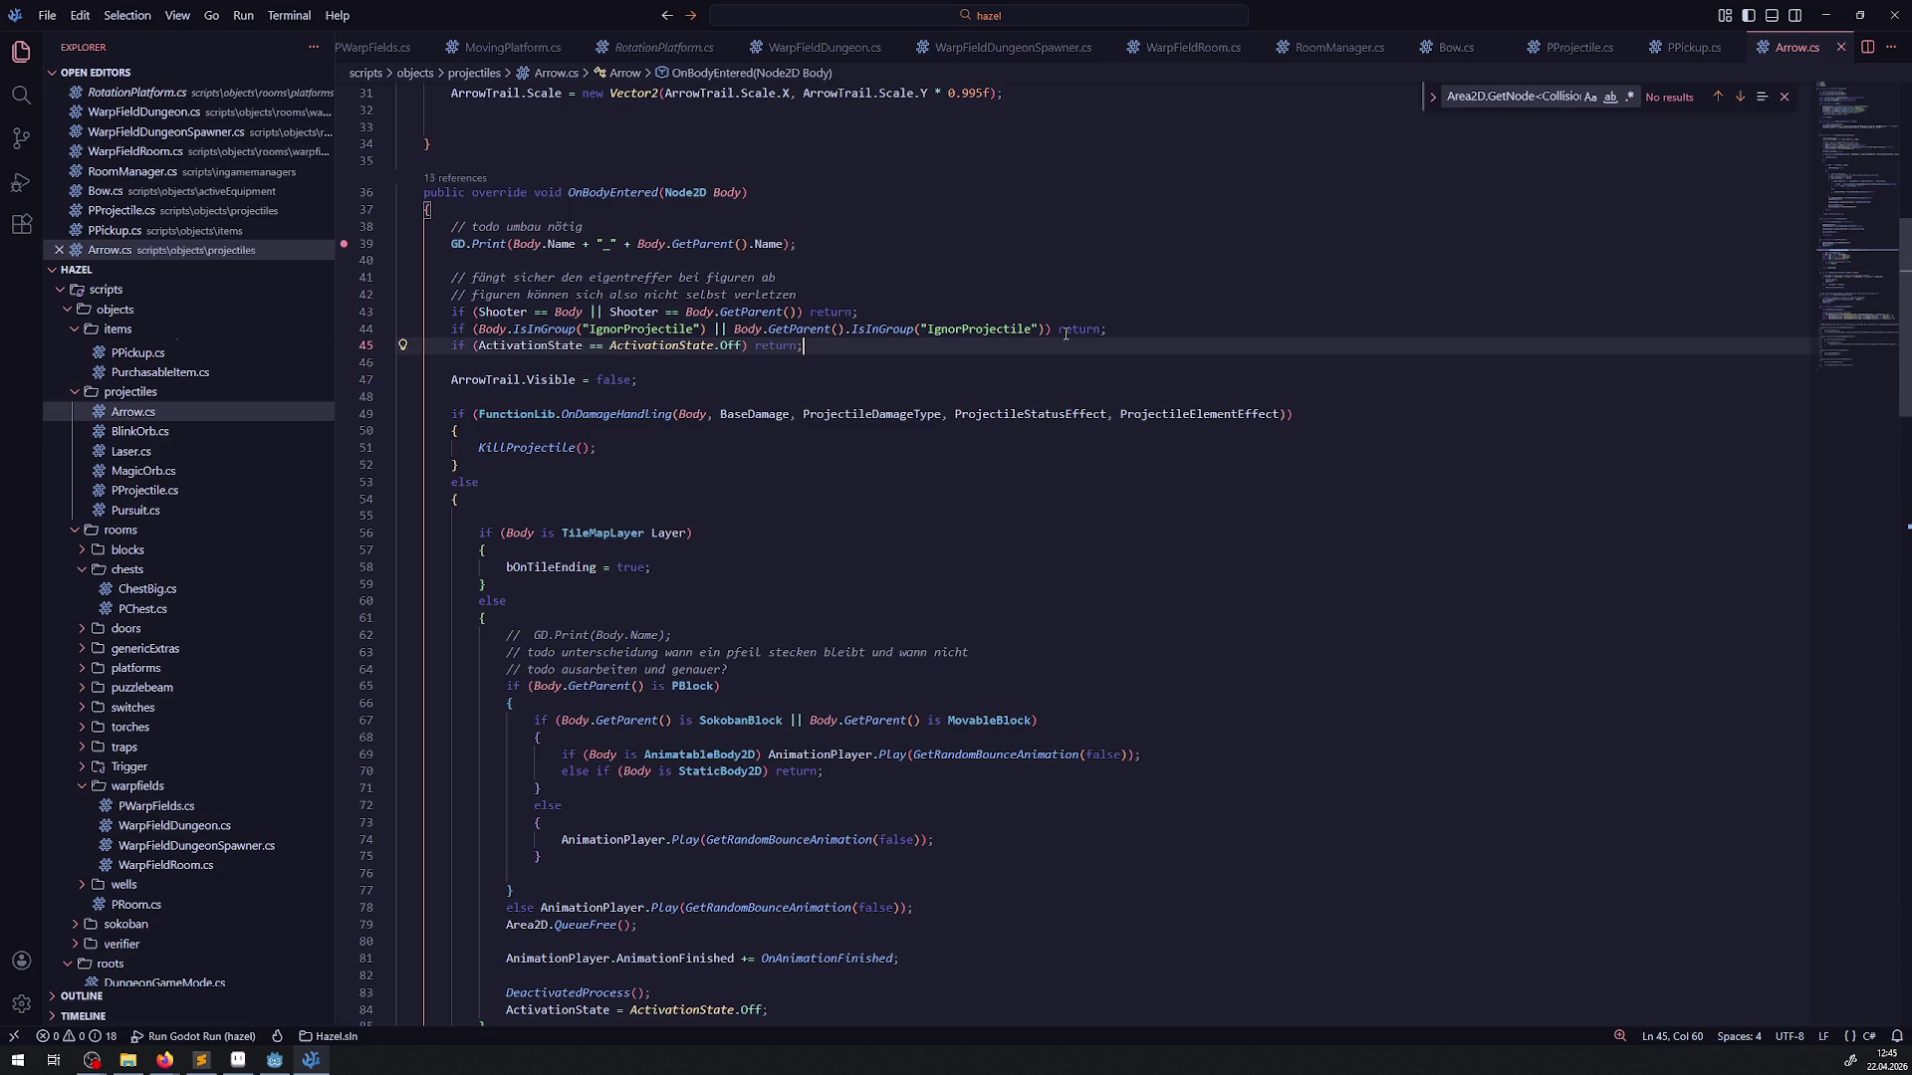
{"action": "left_click", "coordinate": [835, 301]}
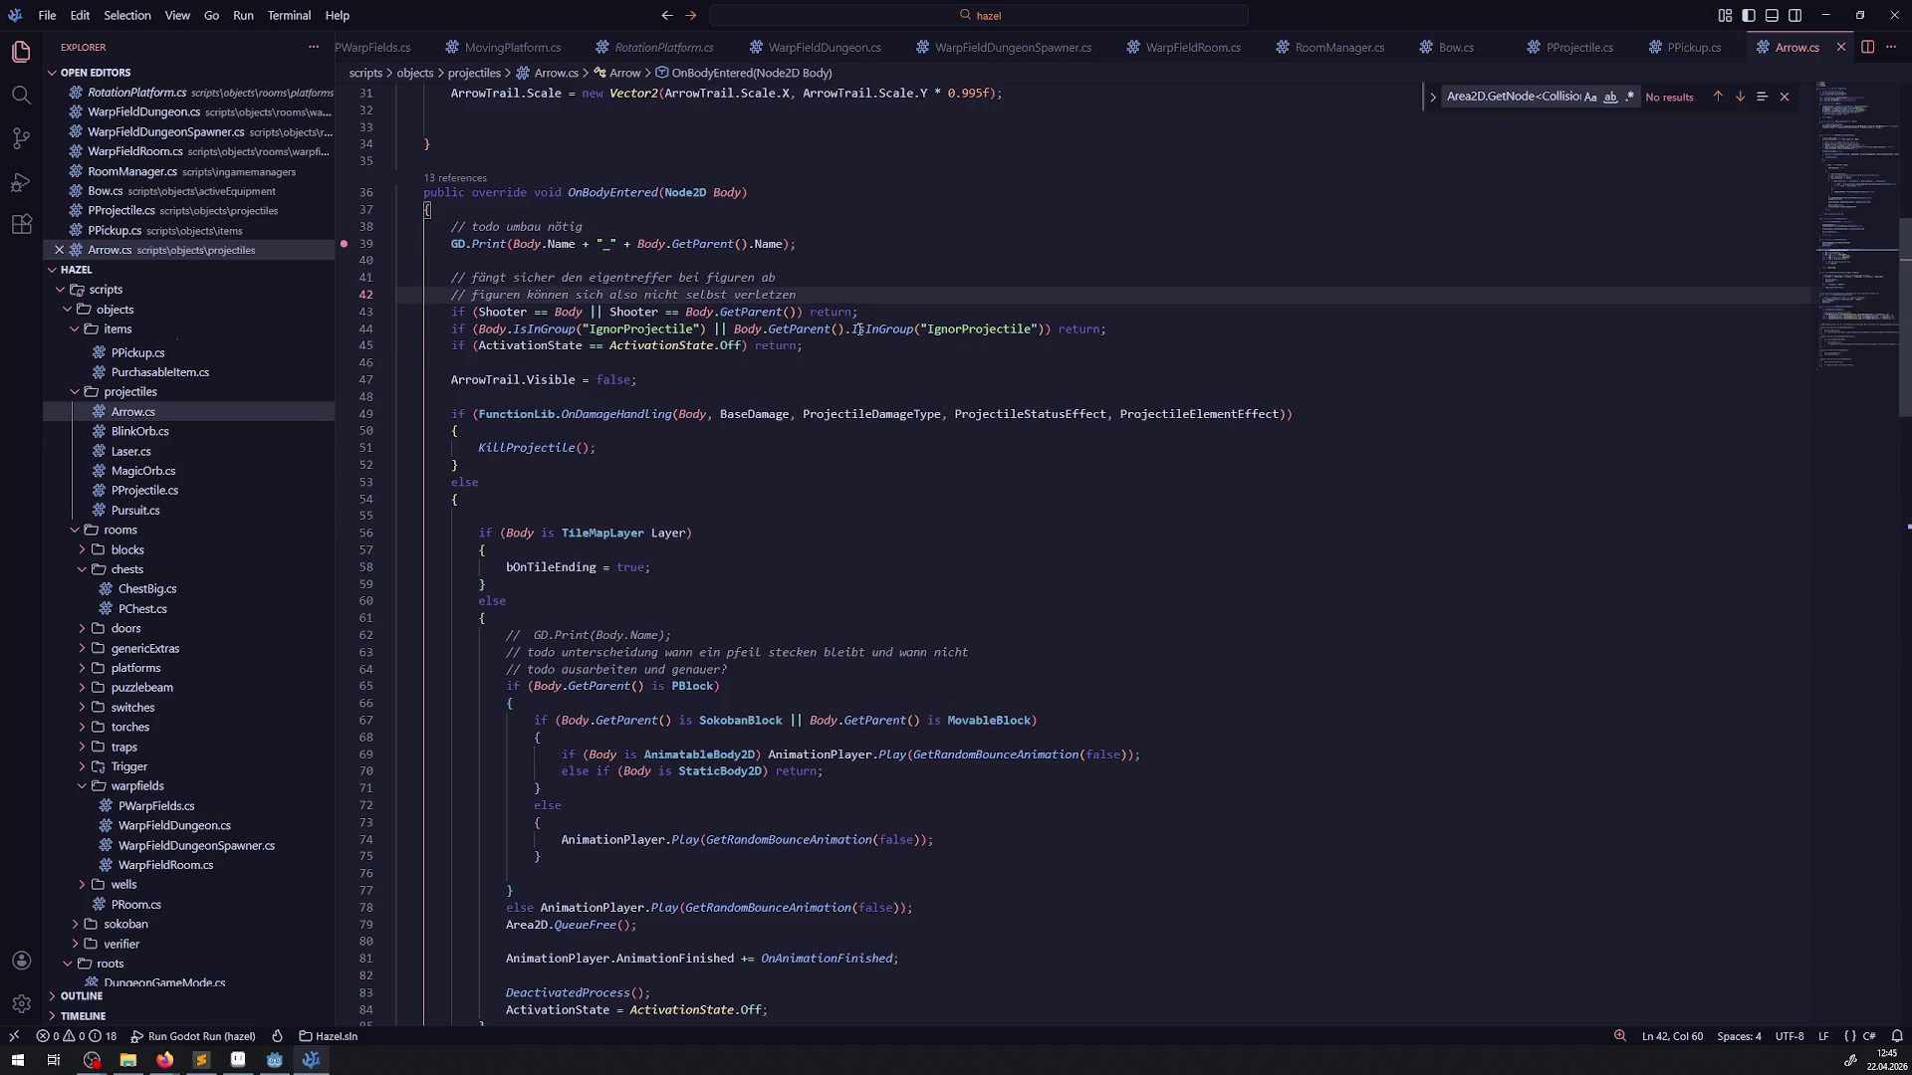
{"action": "right_click", "coordinate": [830, 331]}
{"action": "left_click", "coordinate": [859, 348]}
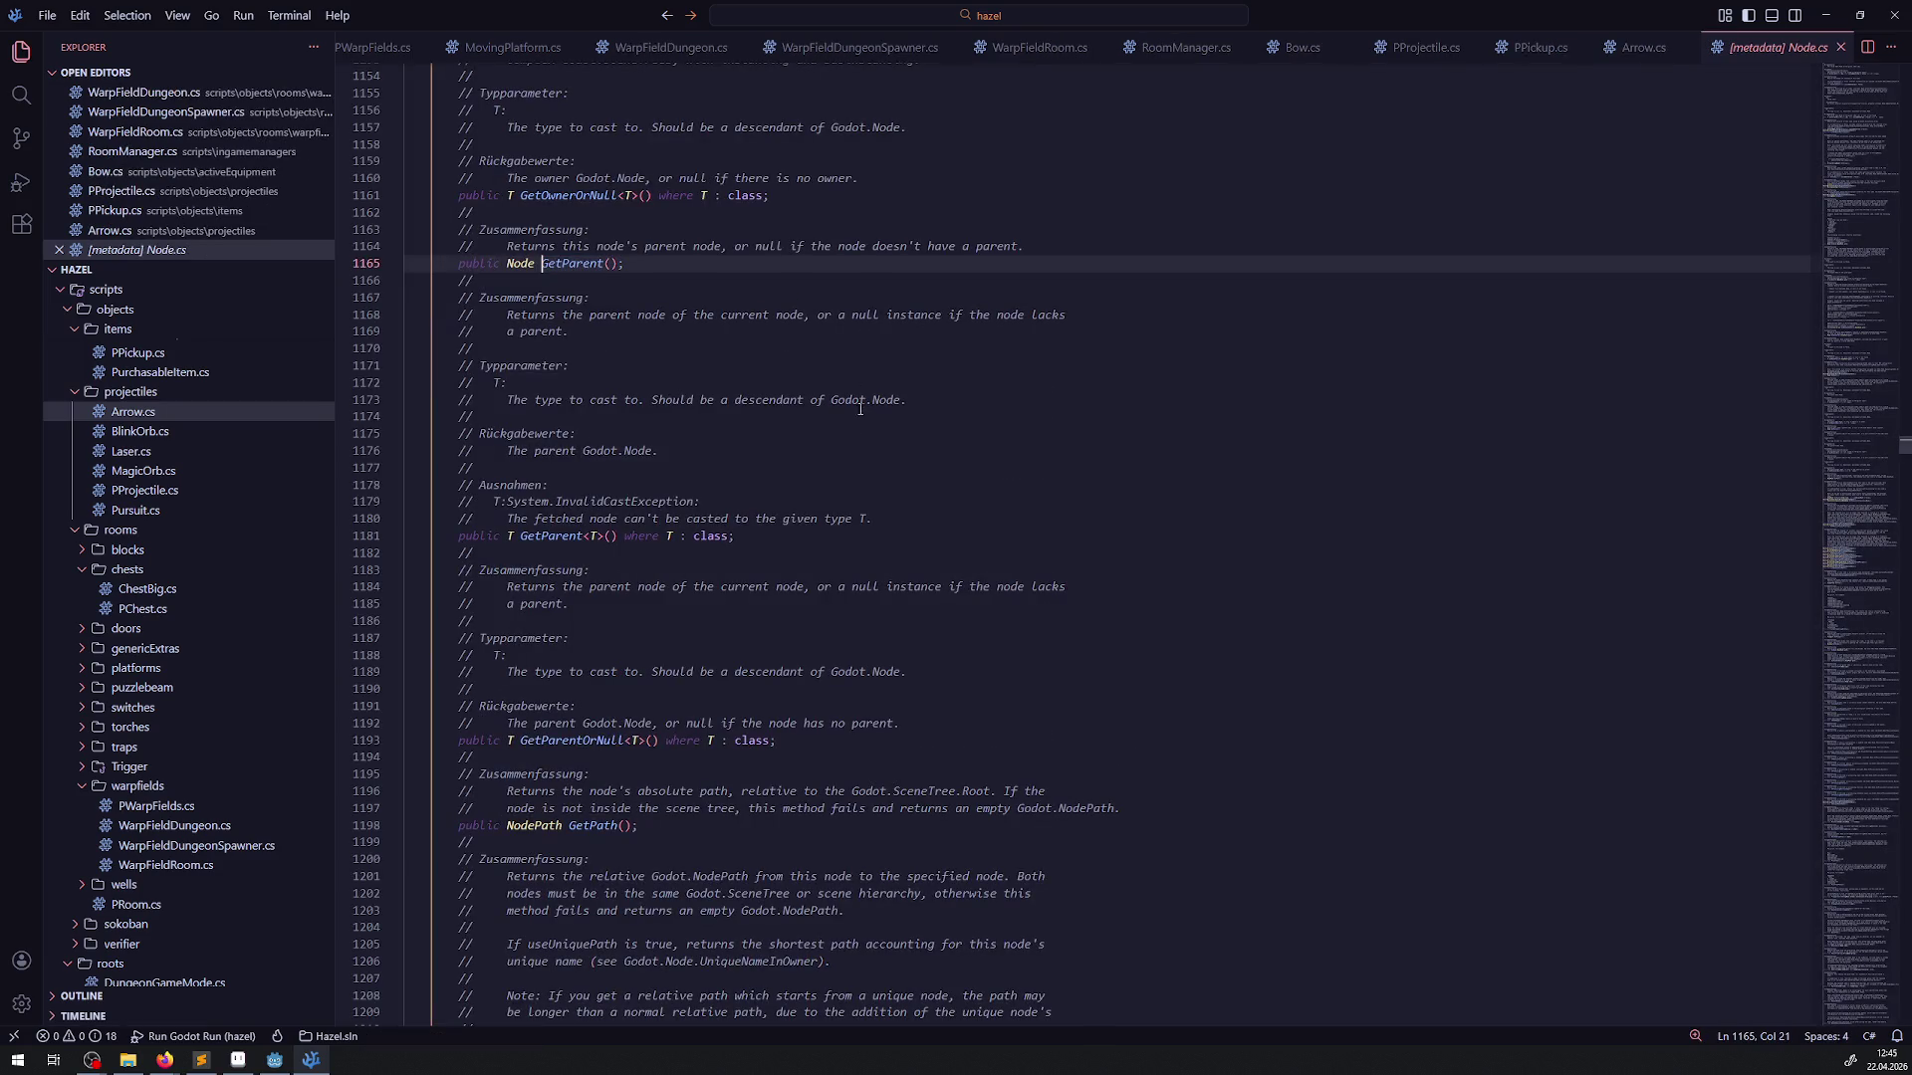
{"action": "key", "text": "alt+Left"}
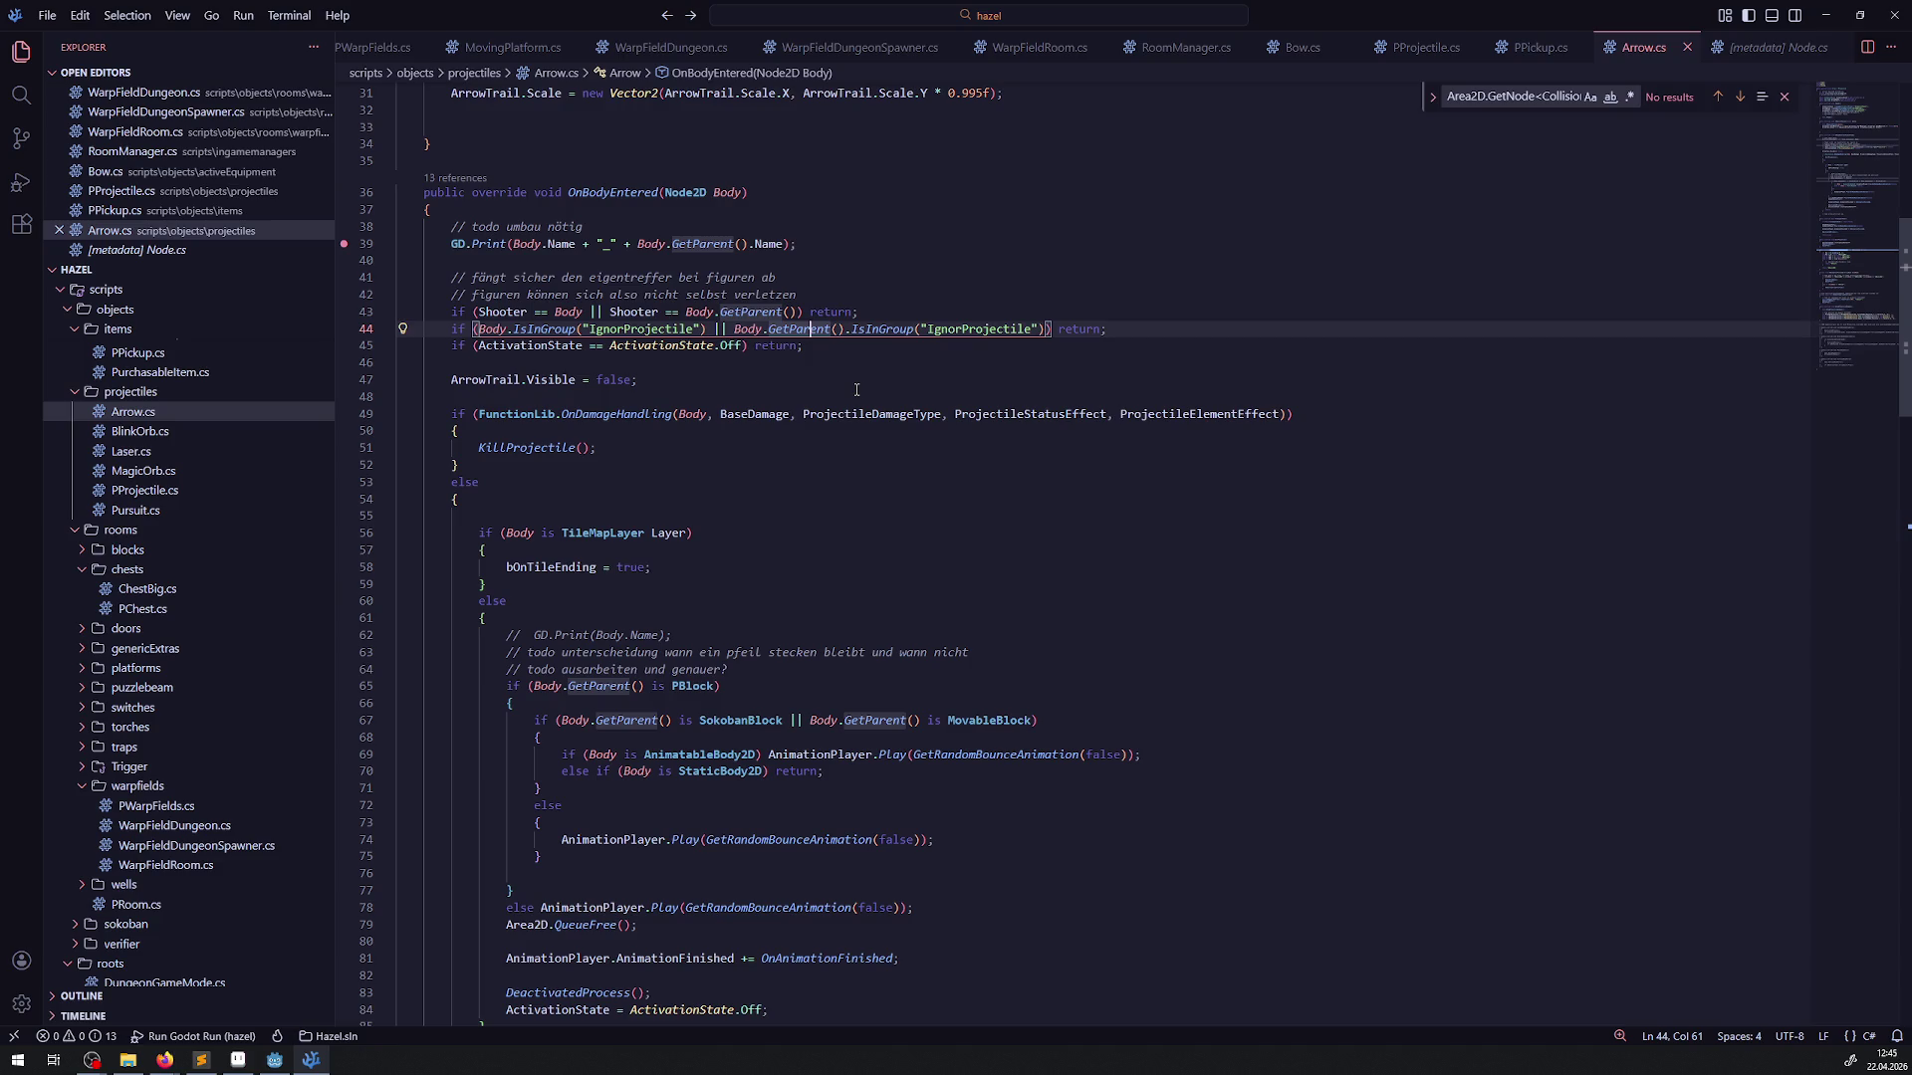
{"action": "left_click", "coordinate": [917, 349]}
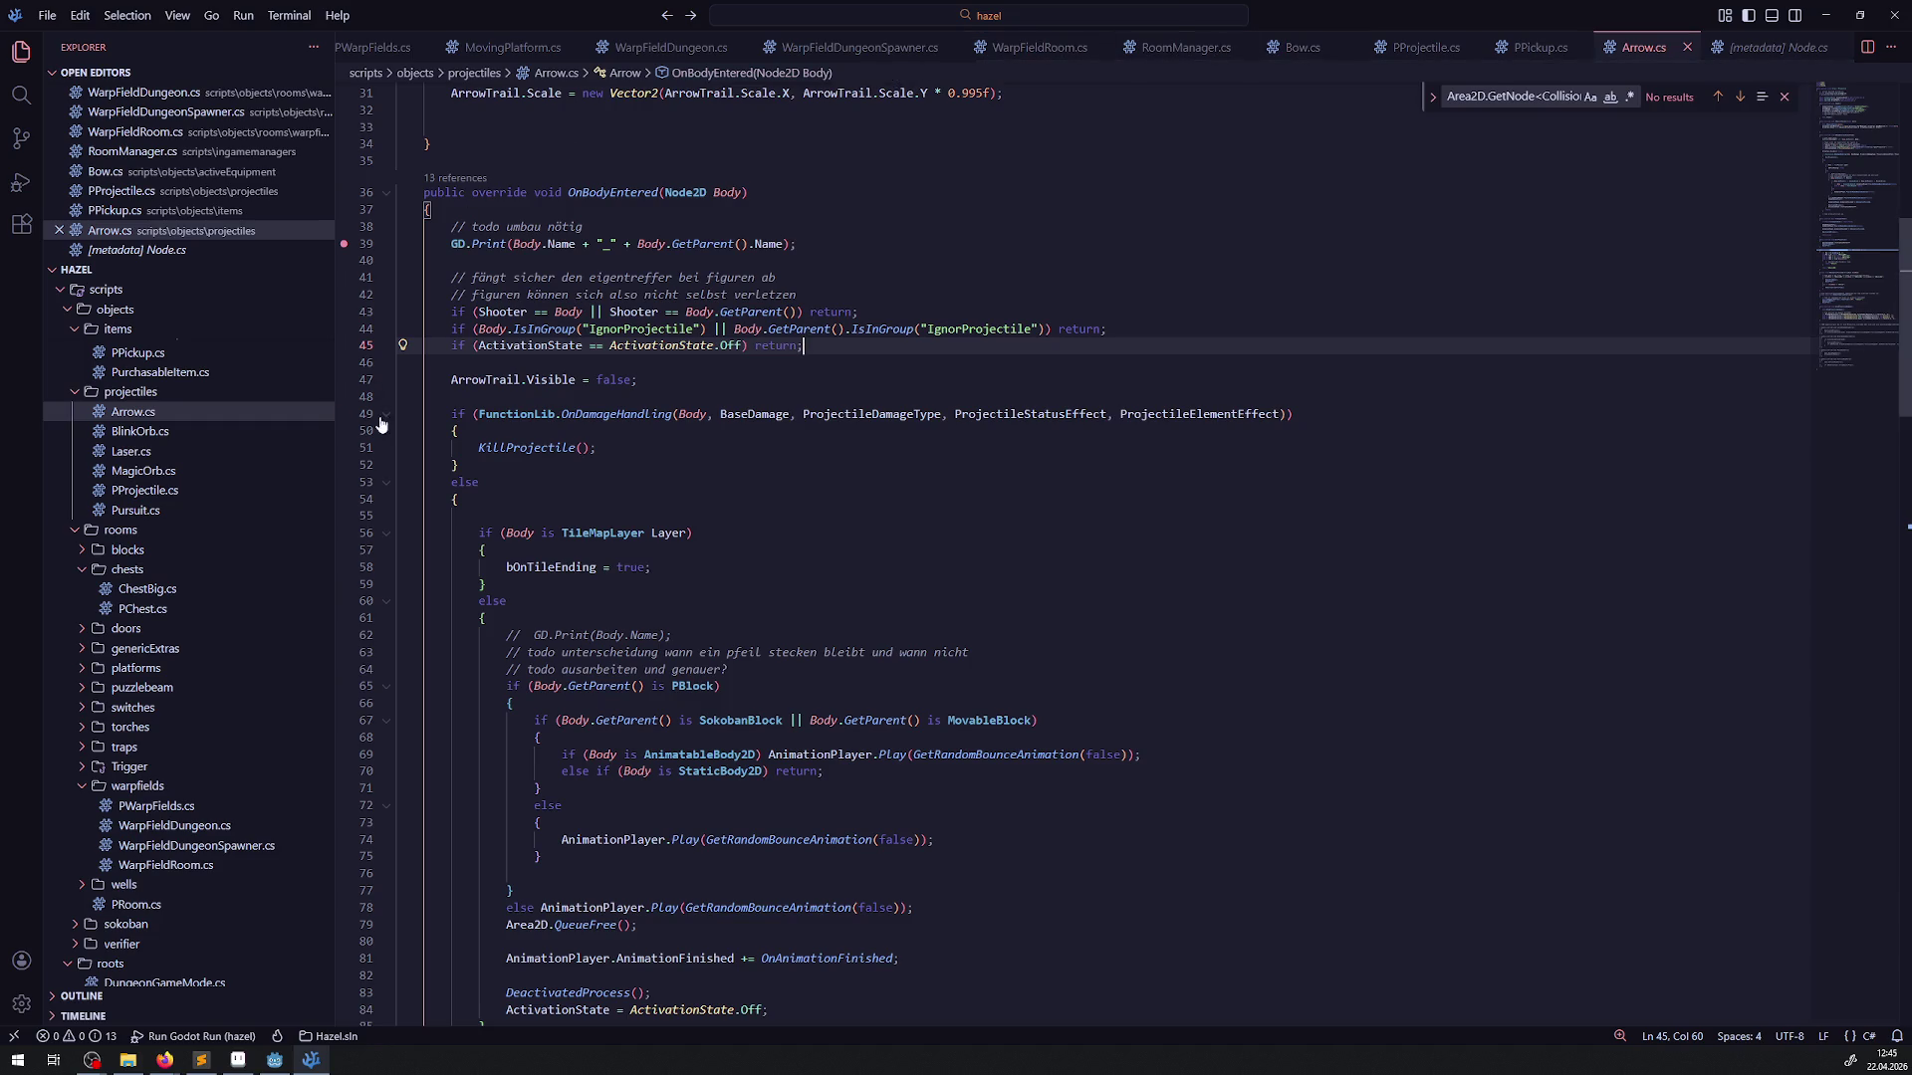
{"action": "left_click", "coordinate": [480, 53]}
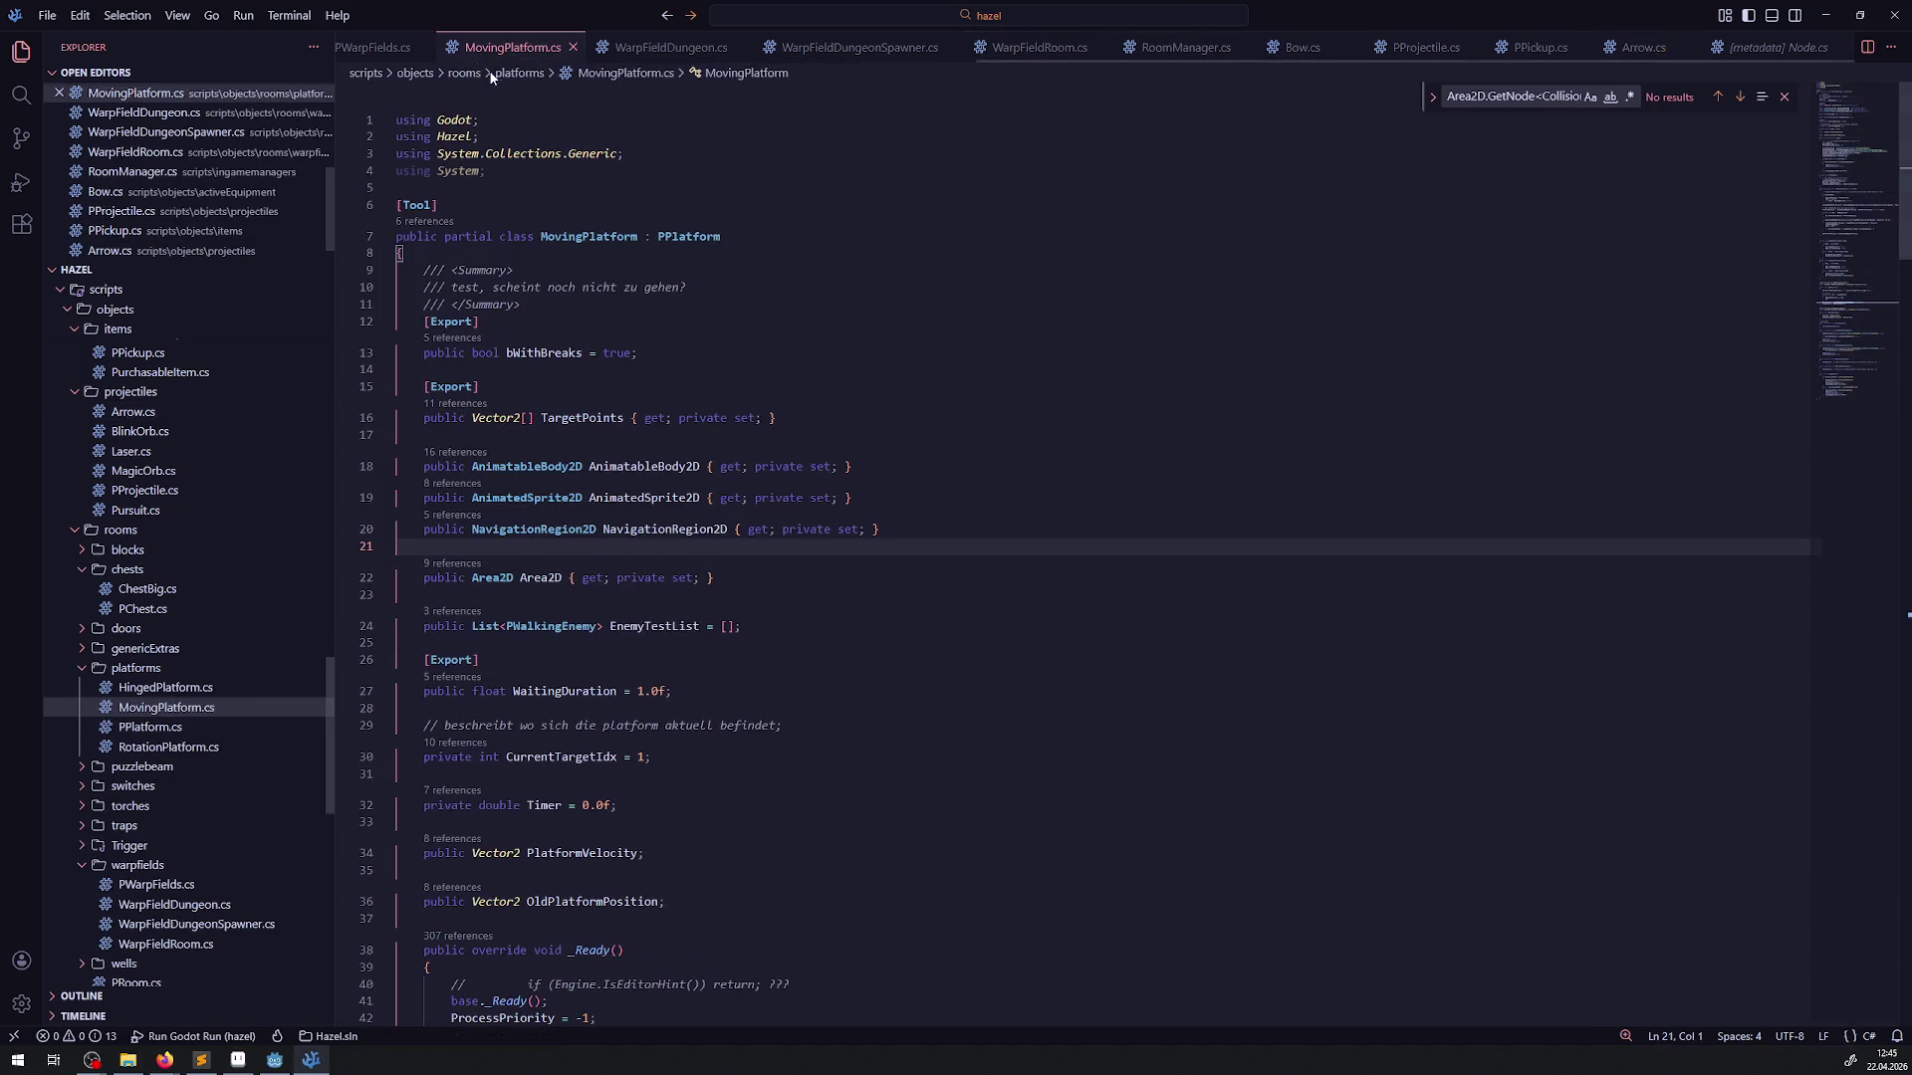
Look over the current script, then bring up the Arrow.cs script
{"action": "scroll", "coordinate": [559, 563], "scroll_direction": "down", "scroll_amount": 5}
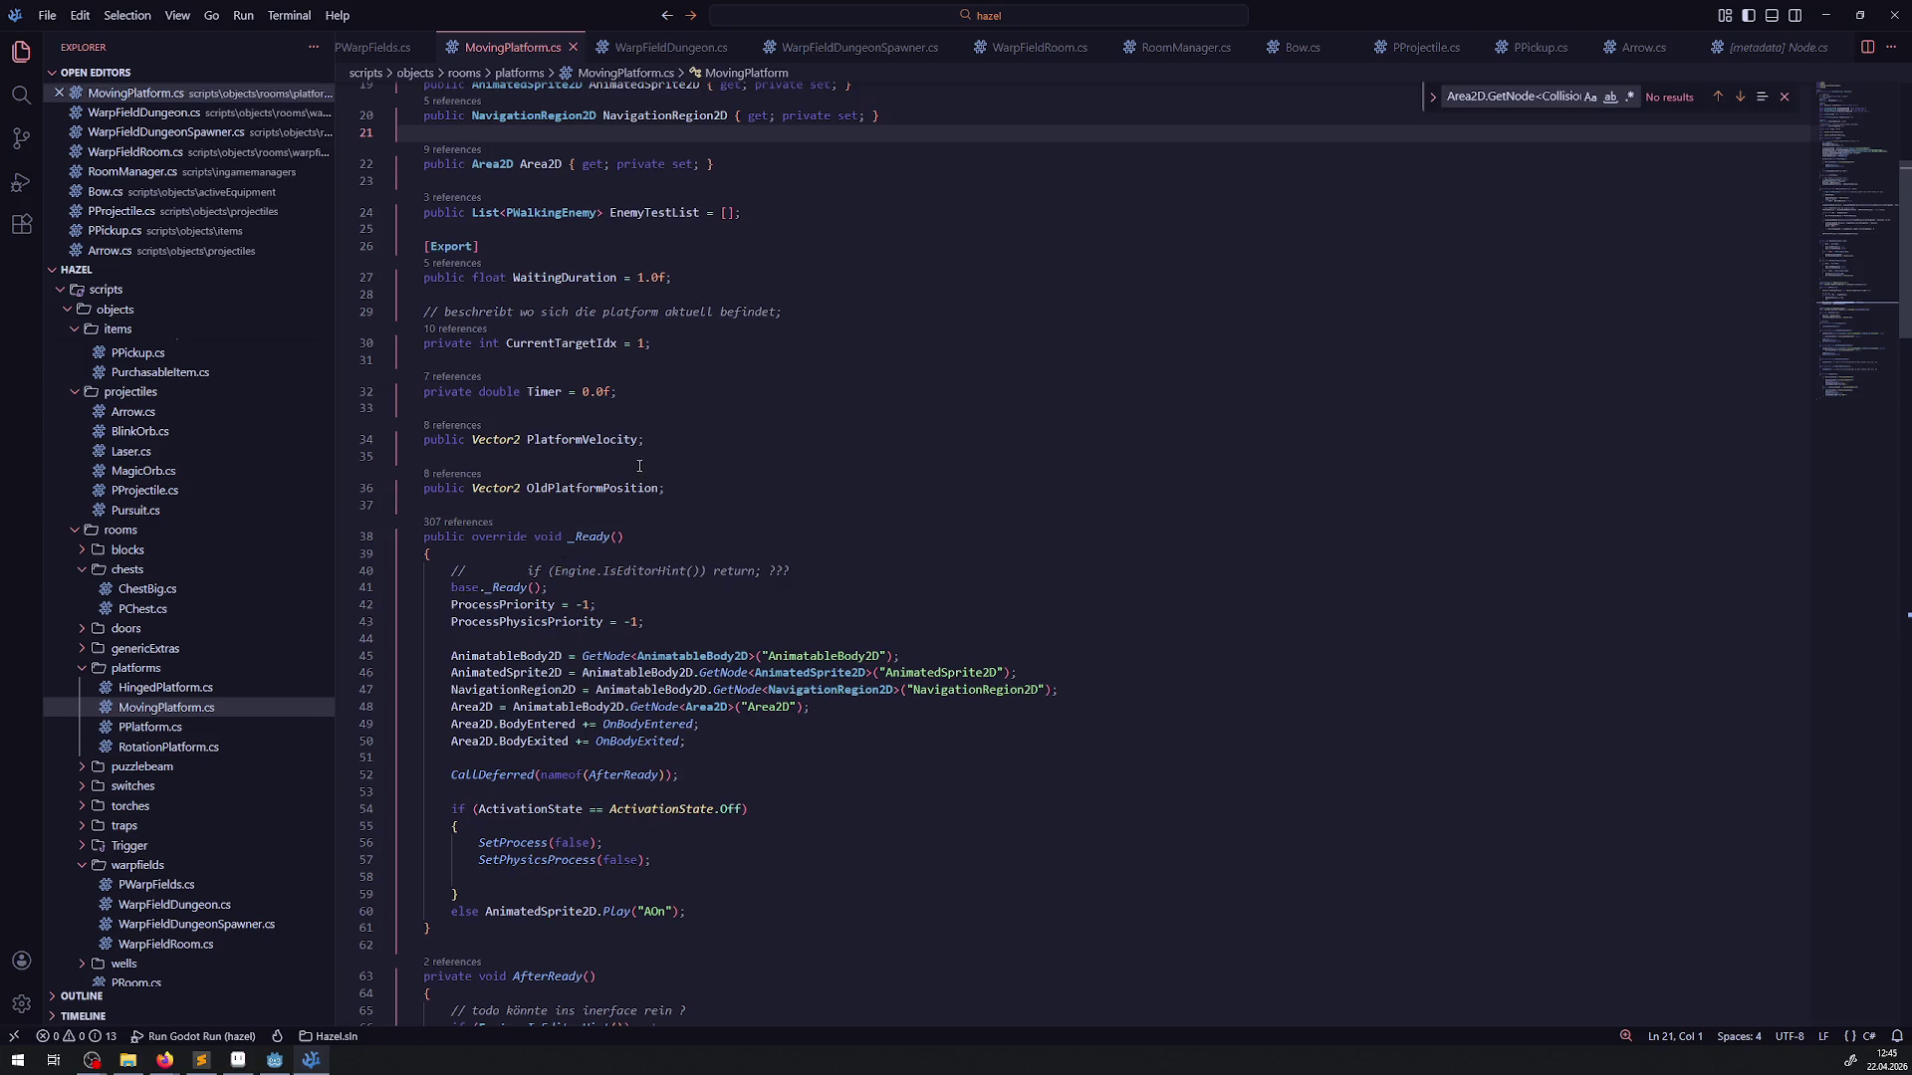
{"action": "scroll", "coordinate": [639, 459], "scroll_direction": "down", "scroll_amount": 3}
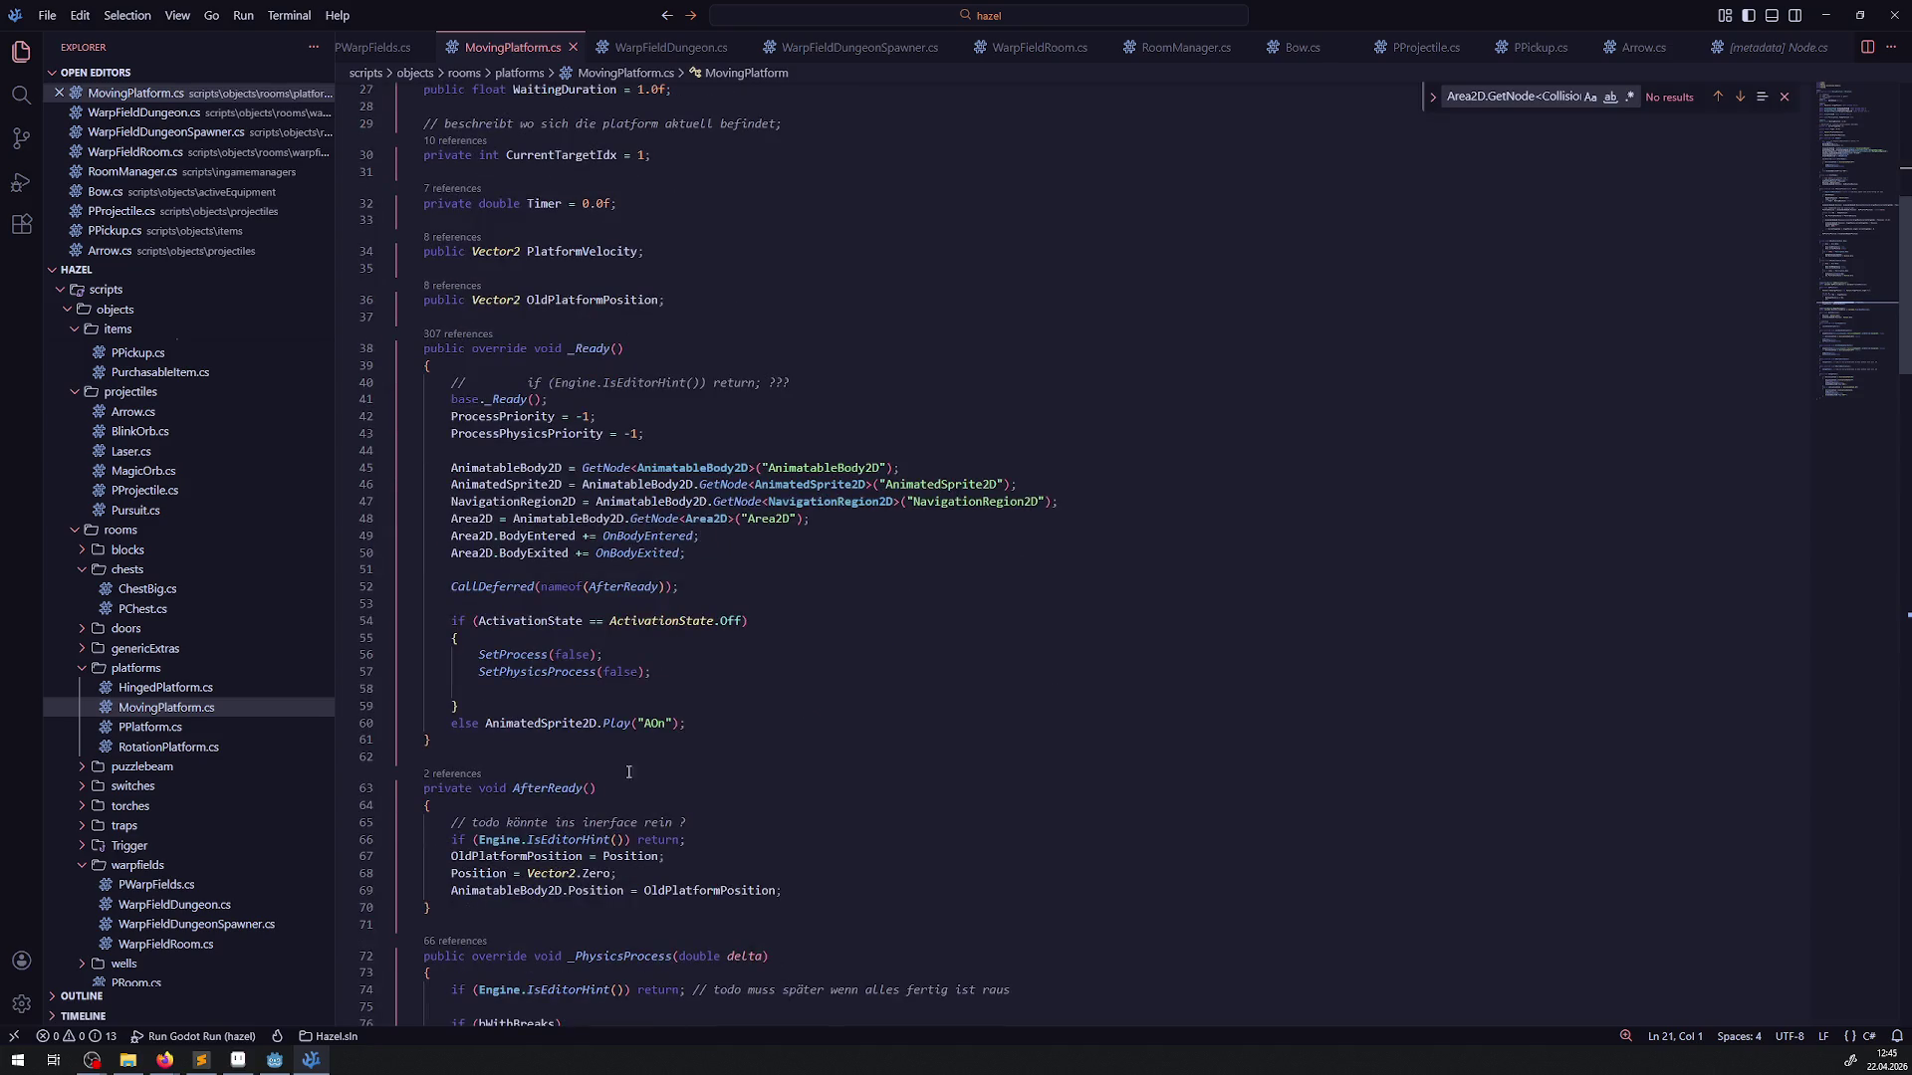
{"action": "scroll", "coordinate": [632, 637], "scroll_direction": "down", "scroll_amount": 2}
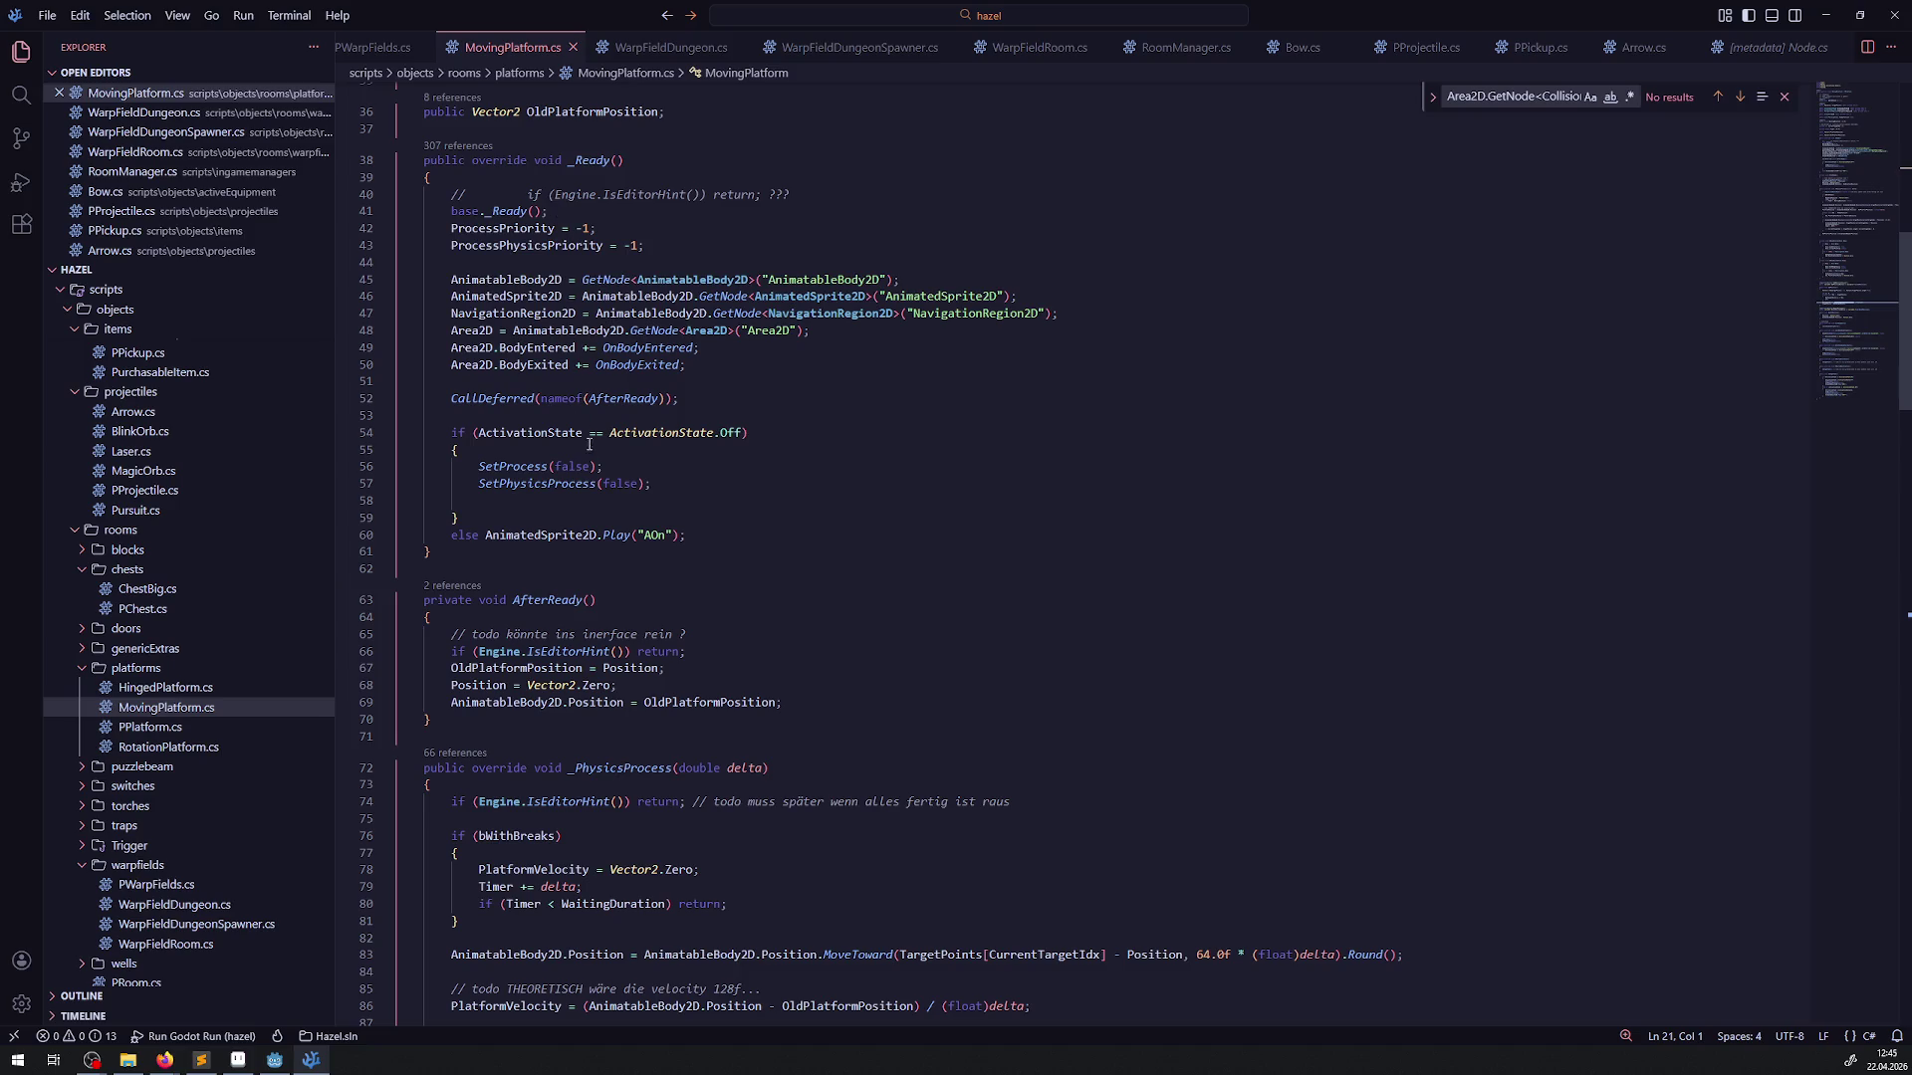
{"action": "scroll", "coordinate": [588, 445], "scroll_direction": "up", "scroll_amount": 3}
{"action": "right_click", "coordinate": [610, 488]}
{"action": "key", "text": "Escape"}
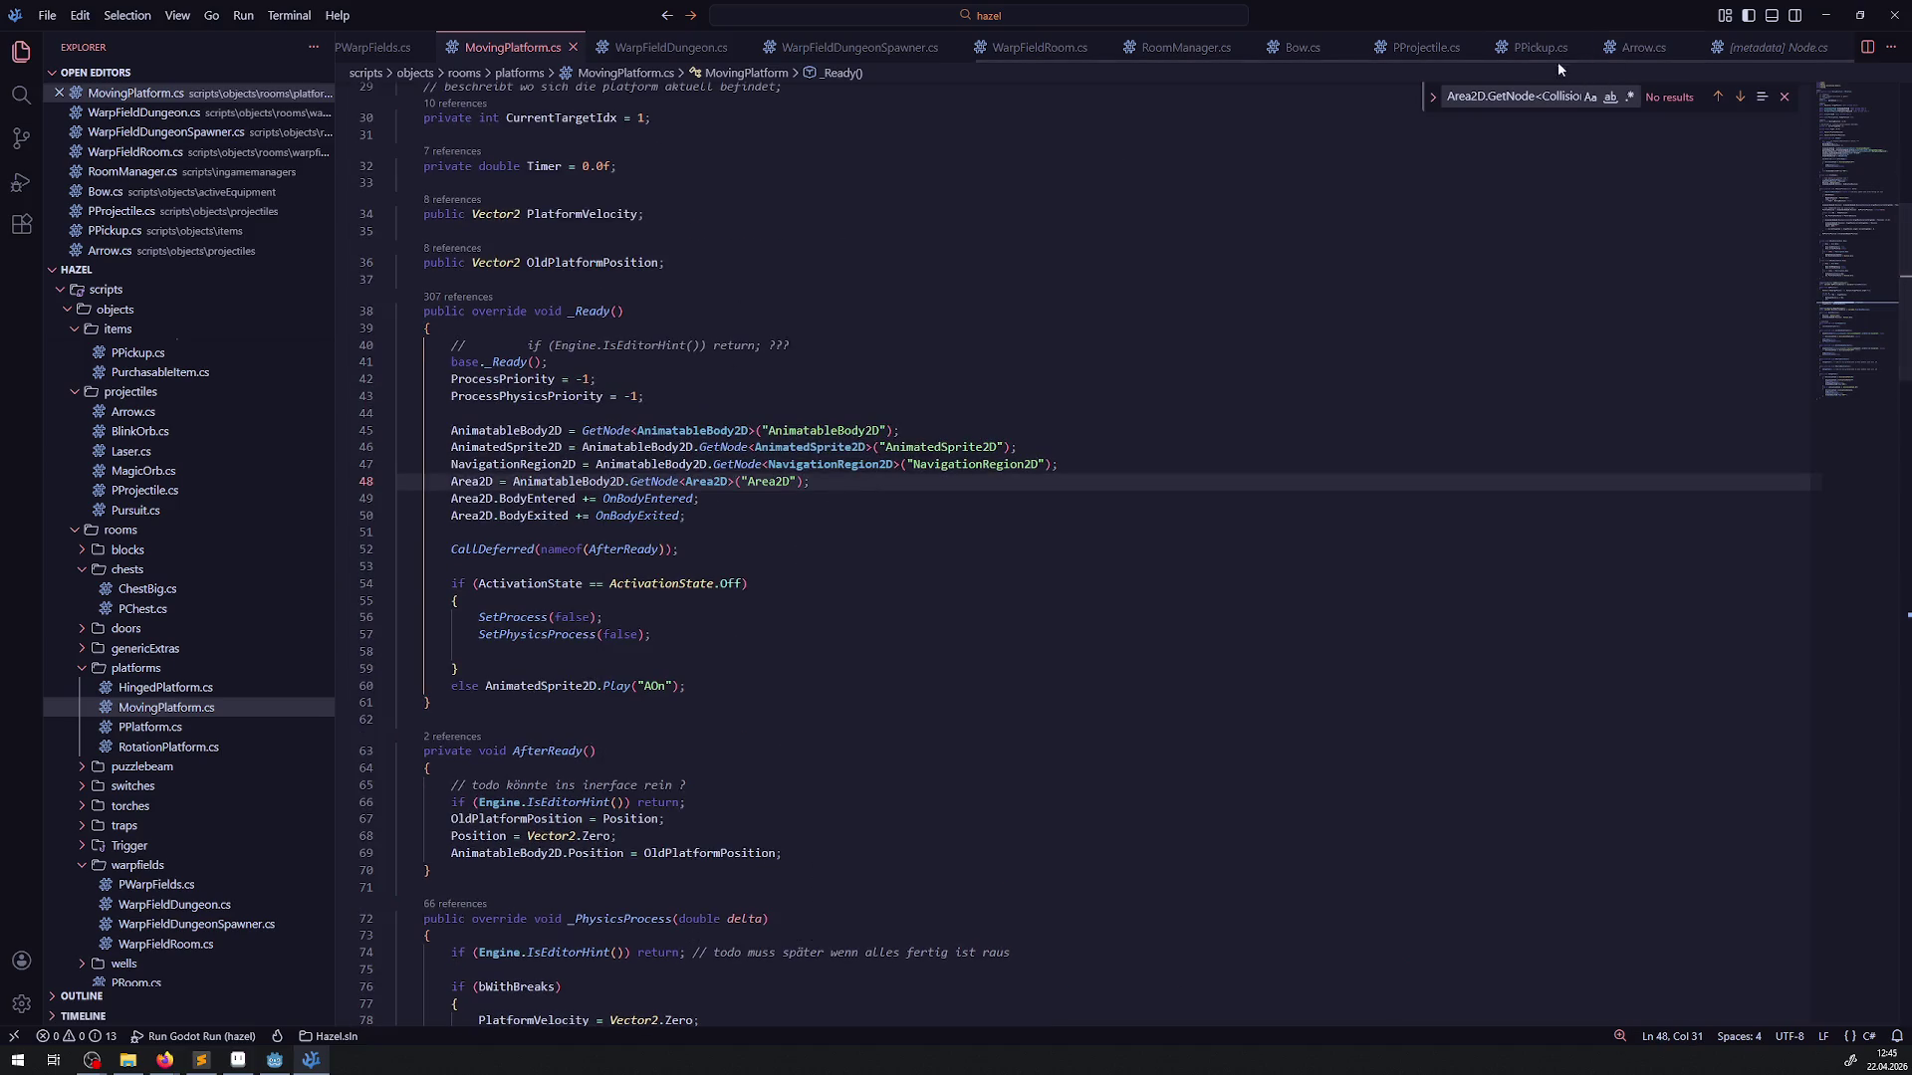
{"action": "left_click", "coordinate": [1643, 47]}
{"action": "left_click", "coordinate": [845, 345]}
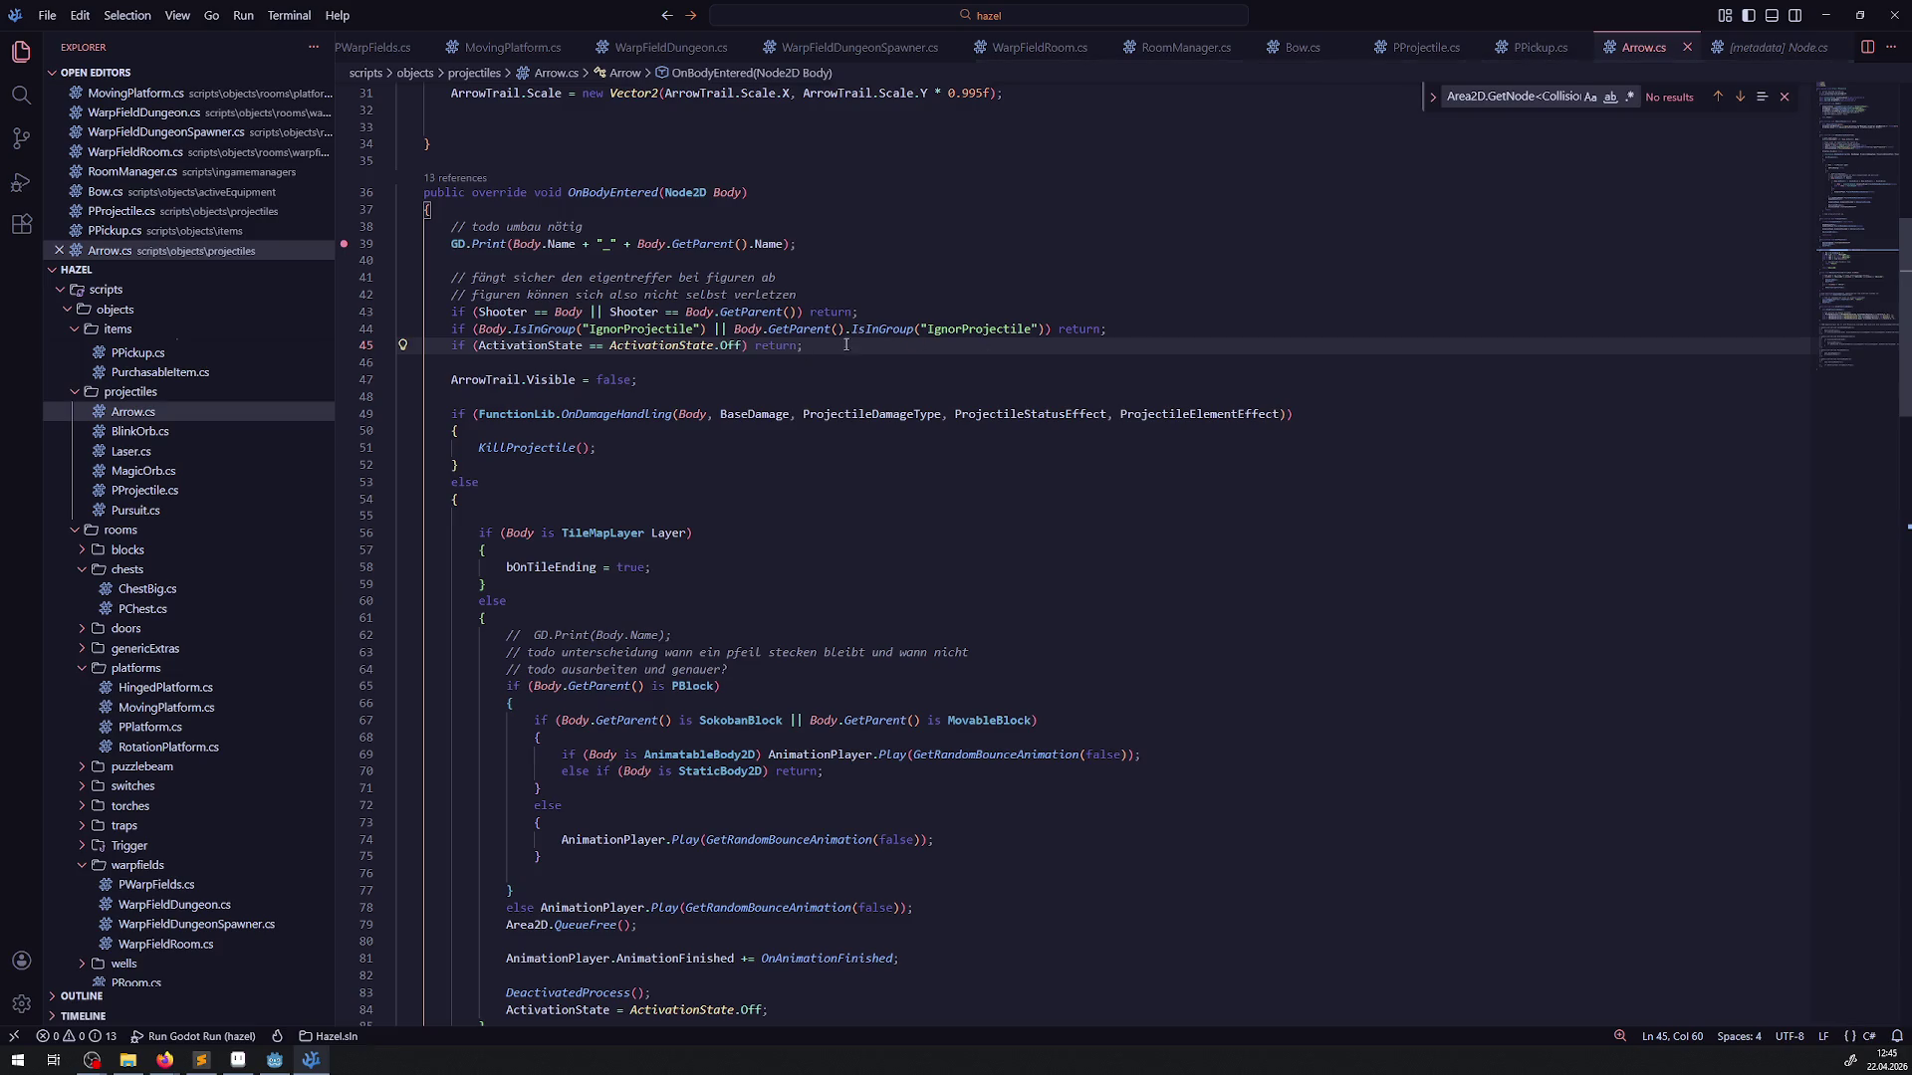
Duplicate the IgnorProjectile parent check on line 44, adding a second .GetParent() for the grandparent
{"action": "left_click", "coordinate": [885, 329]}
{"action": "scroll", "coordinate": [769, 349], "scroll_direction": "up", "scroll_amount": 1}
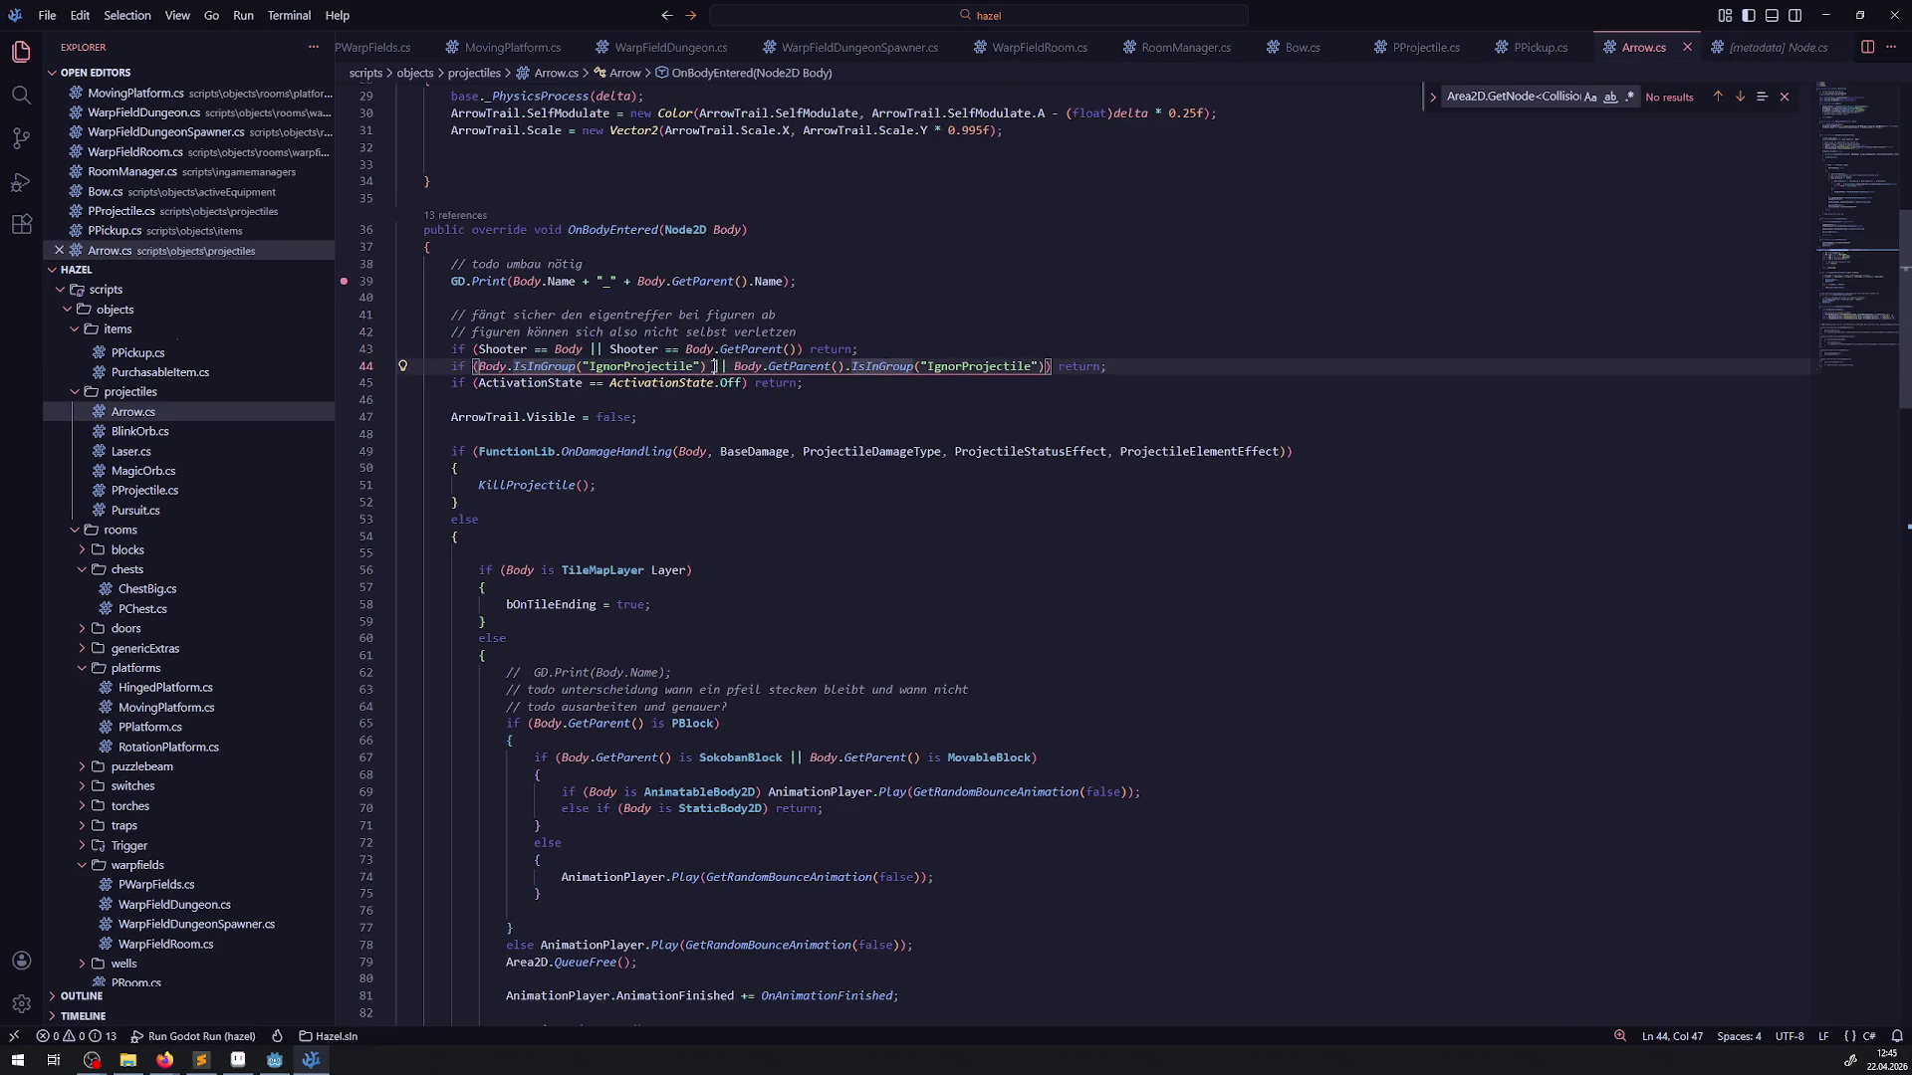
{"action": "left_click_drag", "start_coordinate": [713, 366], "coordinate": [1046, 367]}
{"action": "key", "text": "ctrl+c"}
{"action": "key", "text": "Right"}
{"action": "key", "text": "ctrl+v"}
{"action": "left_click_drag", "start_coordinate": [1183, 367], "coordinate": [1100, 367]}
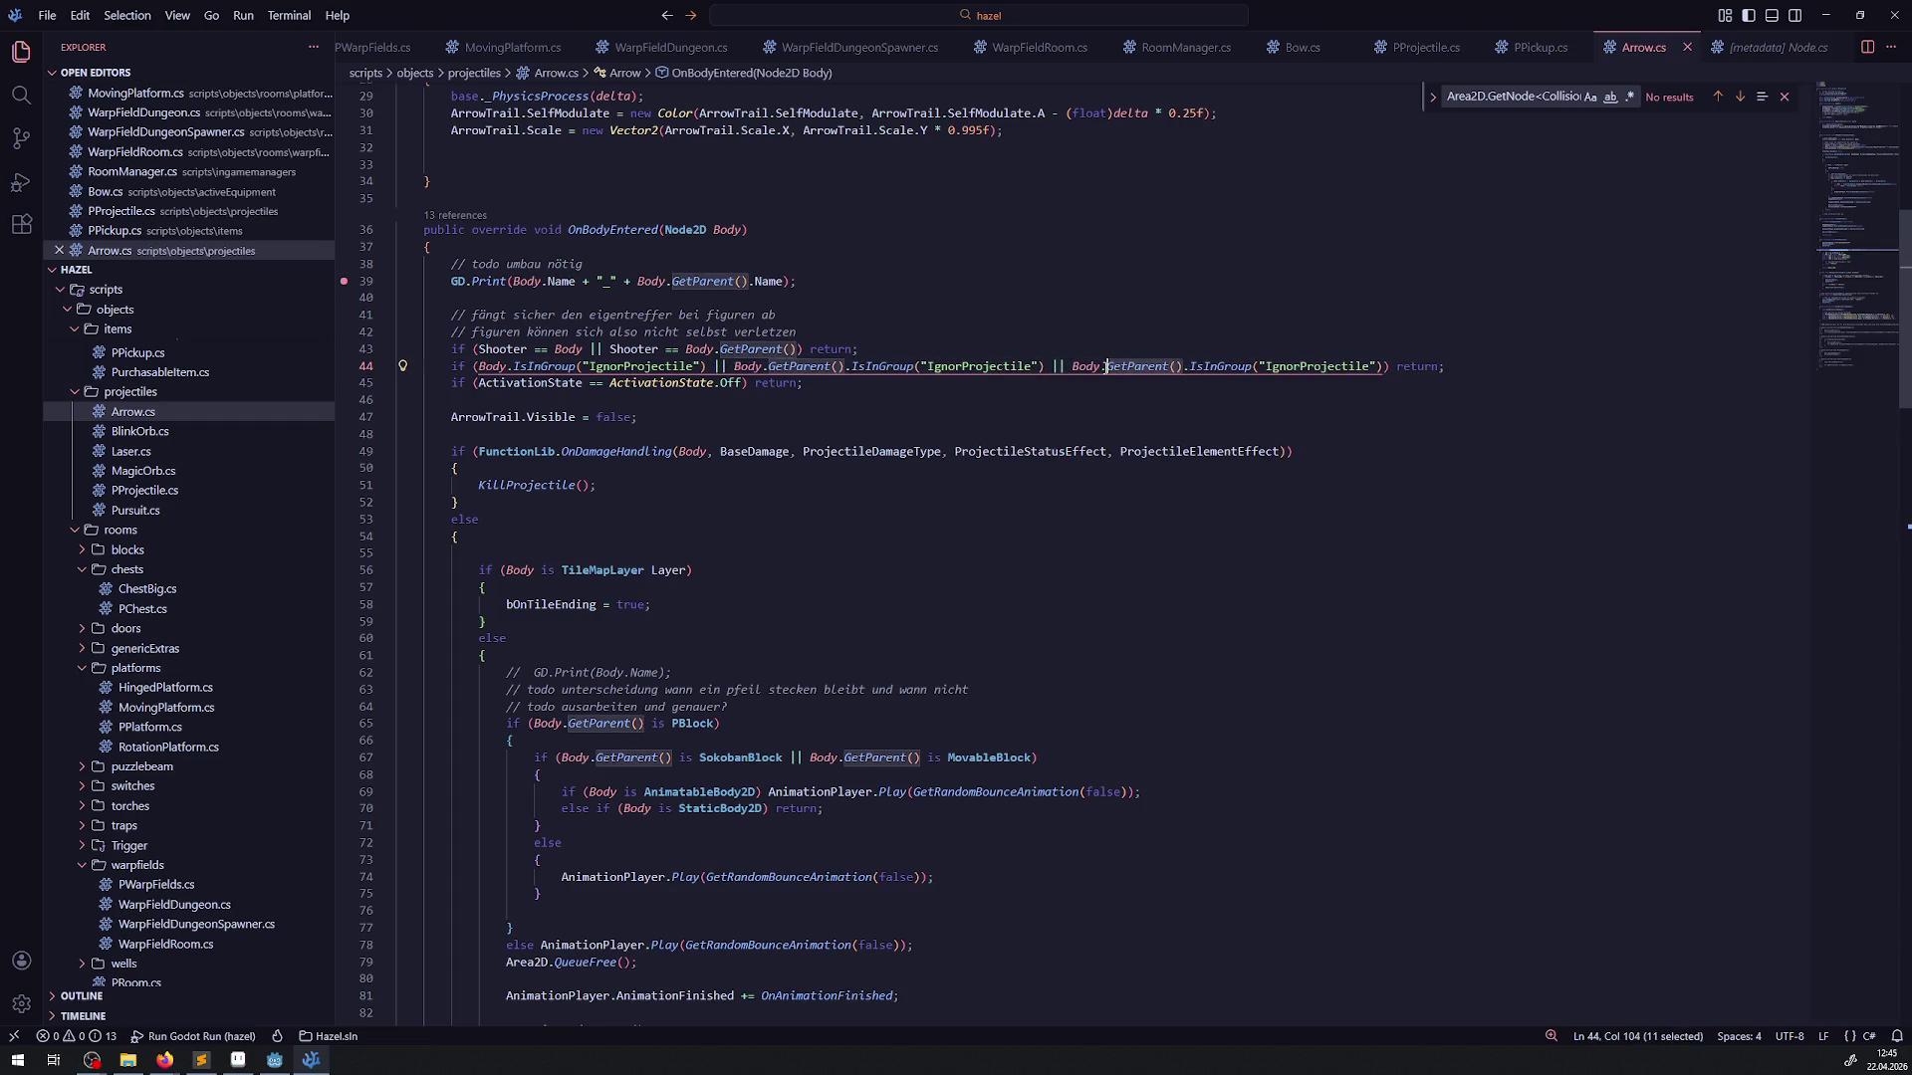
{"action": "key", "text": "ctrl+c"}
{"action": "key", "text": "Right"}
{"action": "key", "text": "ctrl+v"}
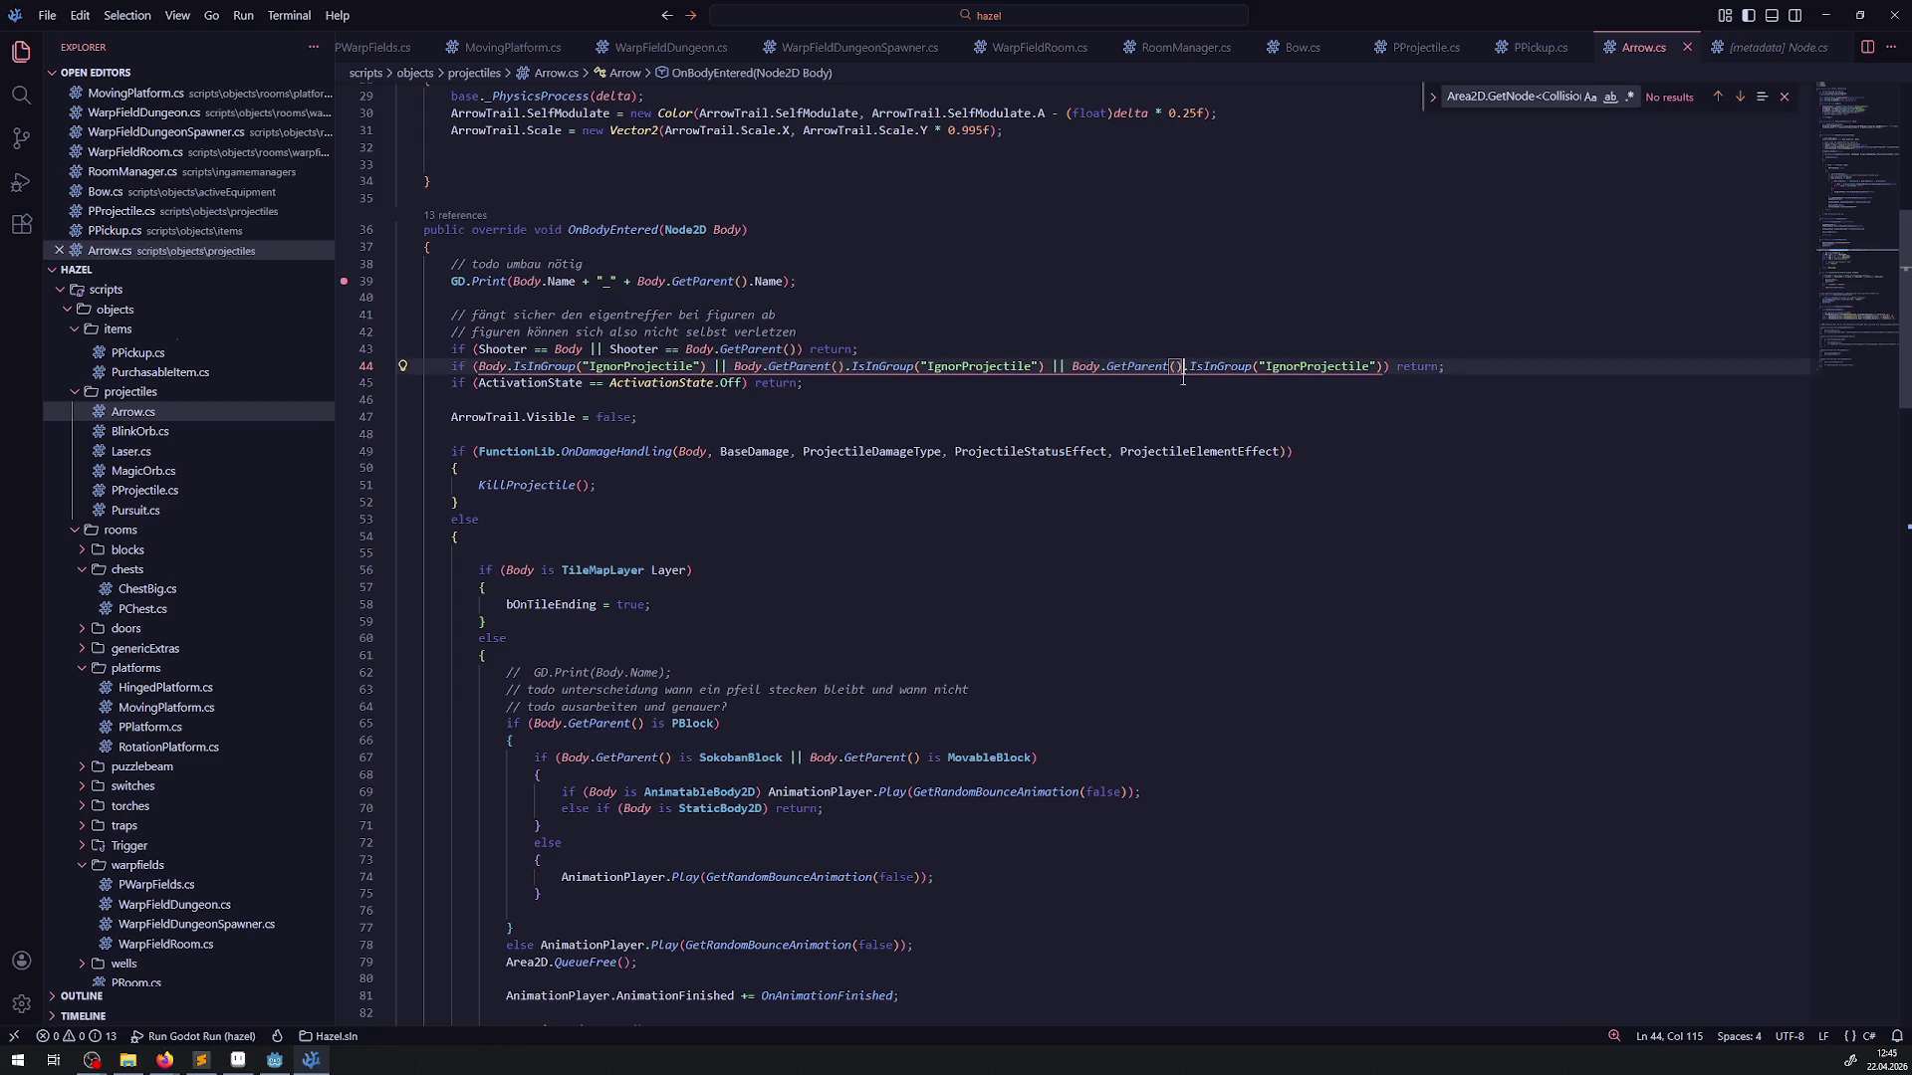
{"action": "left_click", "coordinate": [1196, 416]}
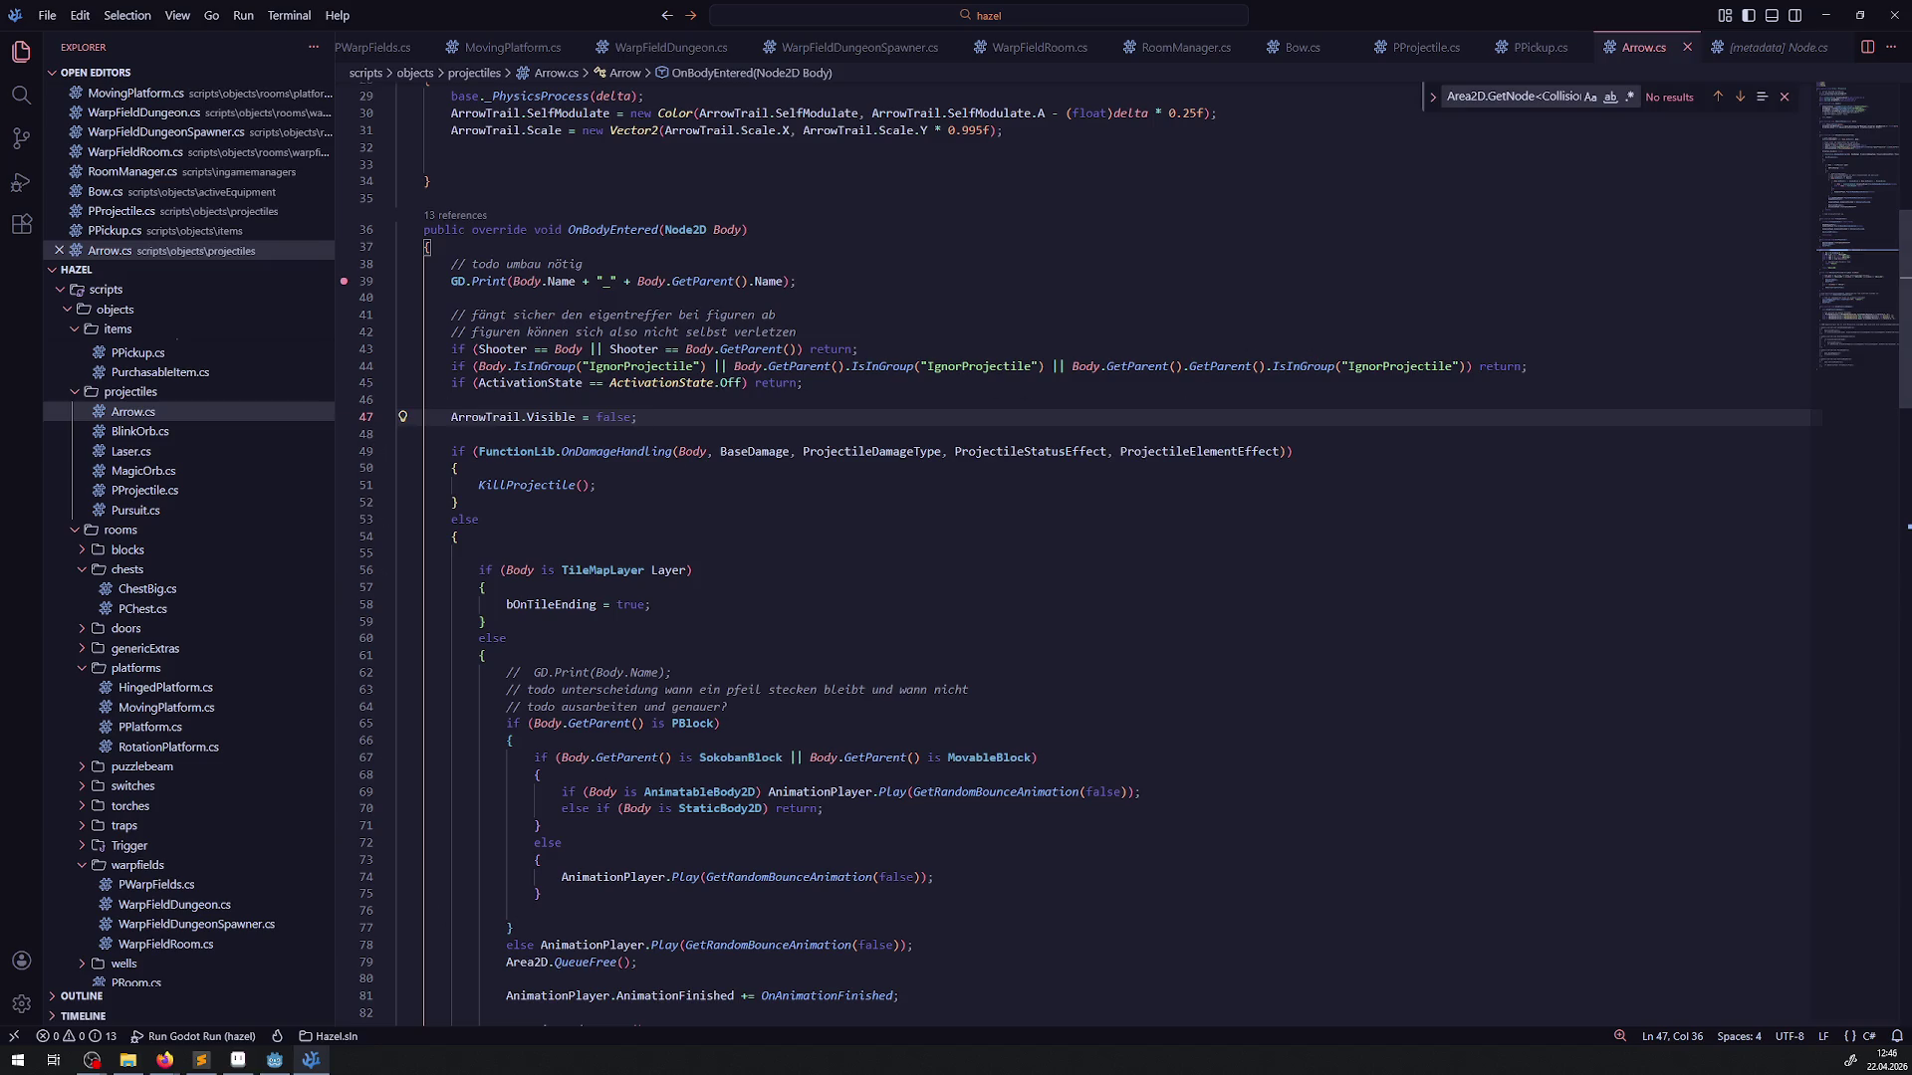
{"action": "left_click", "coordinate": [280, 1066]}
Switch to Godot, rebuild with the Build hammer, and run the Hazel debug game
{"action": "mouse_move", "coordinate": [283, 1068]}
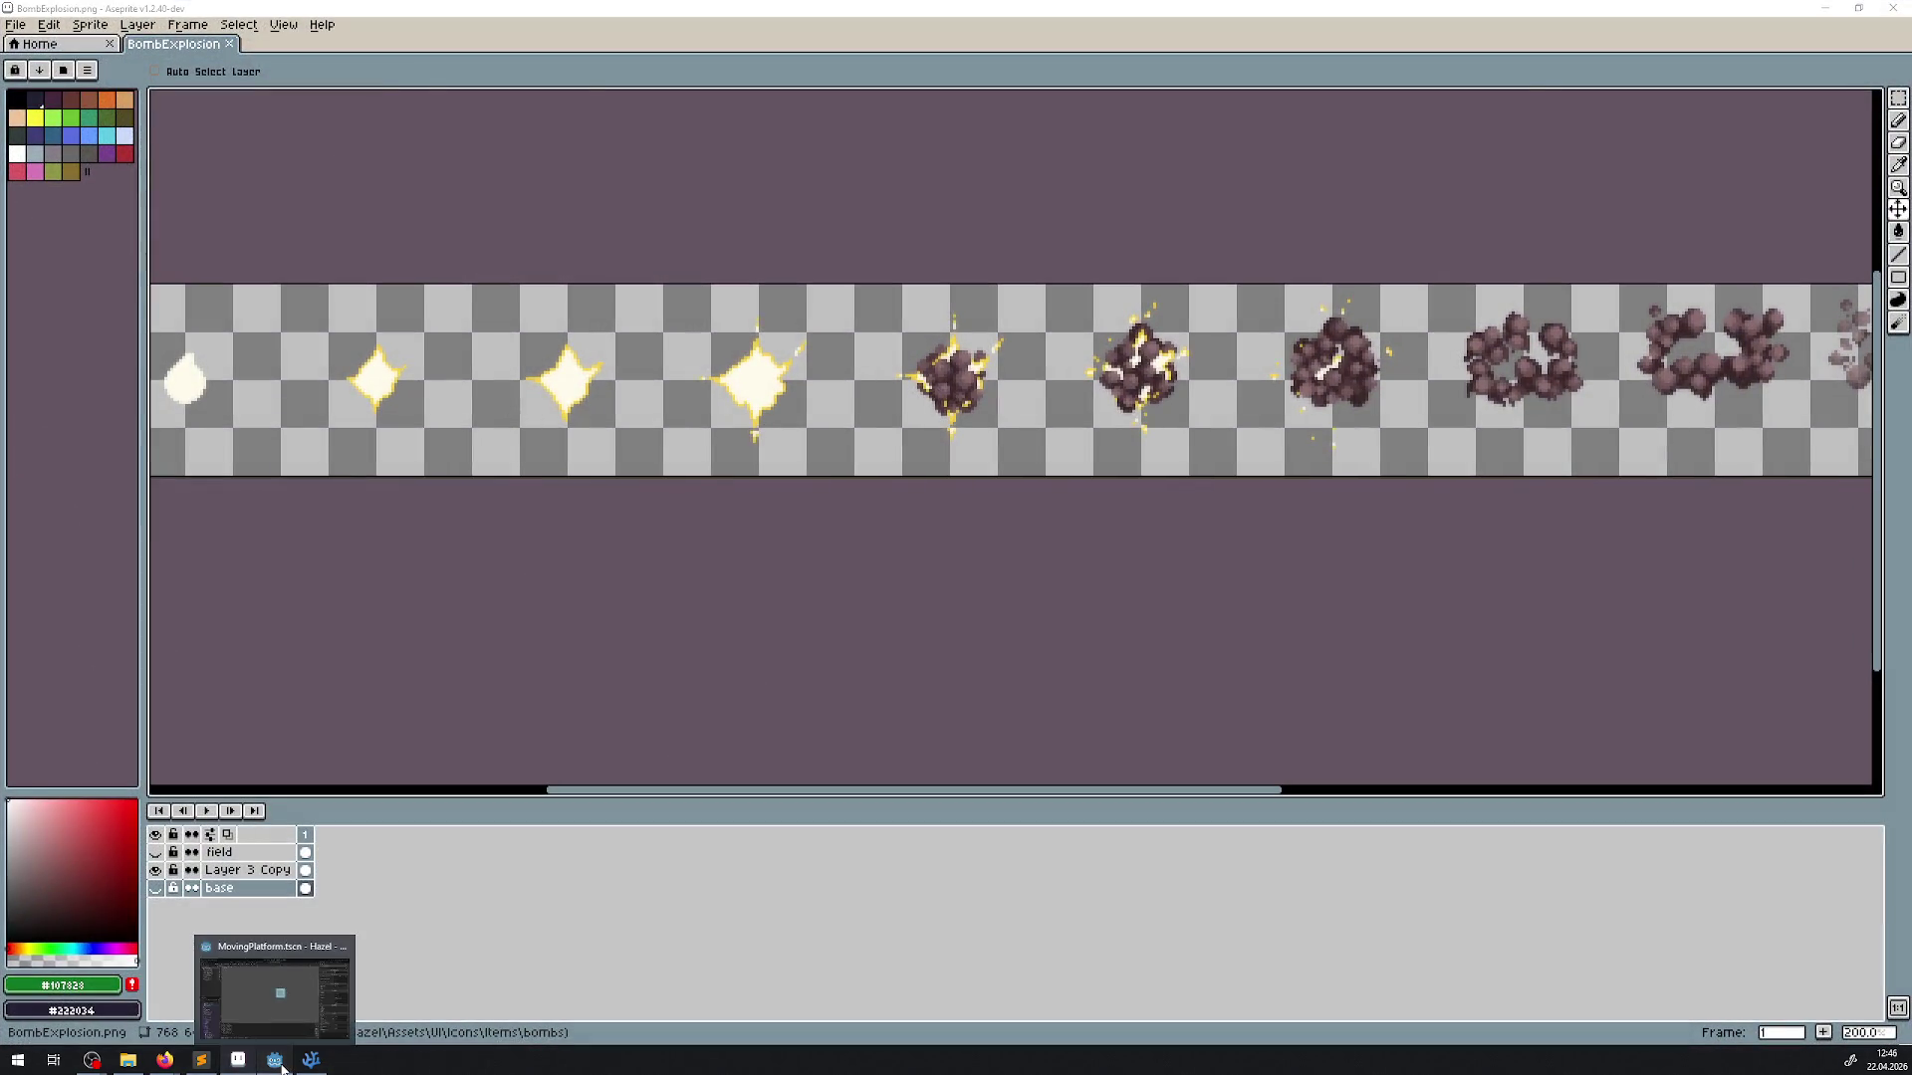
{"action": "left_click", "coordinate": [275, 995]}
{"action": "left_click", "coordinate": [1654, 34]}
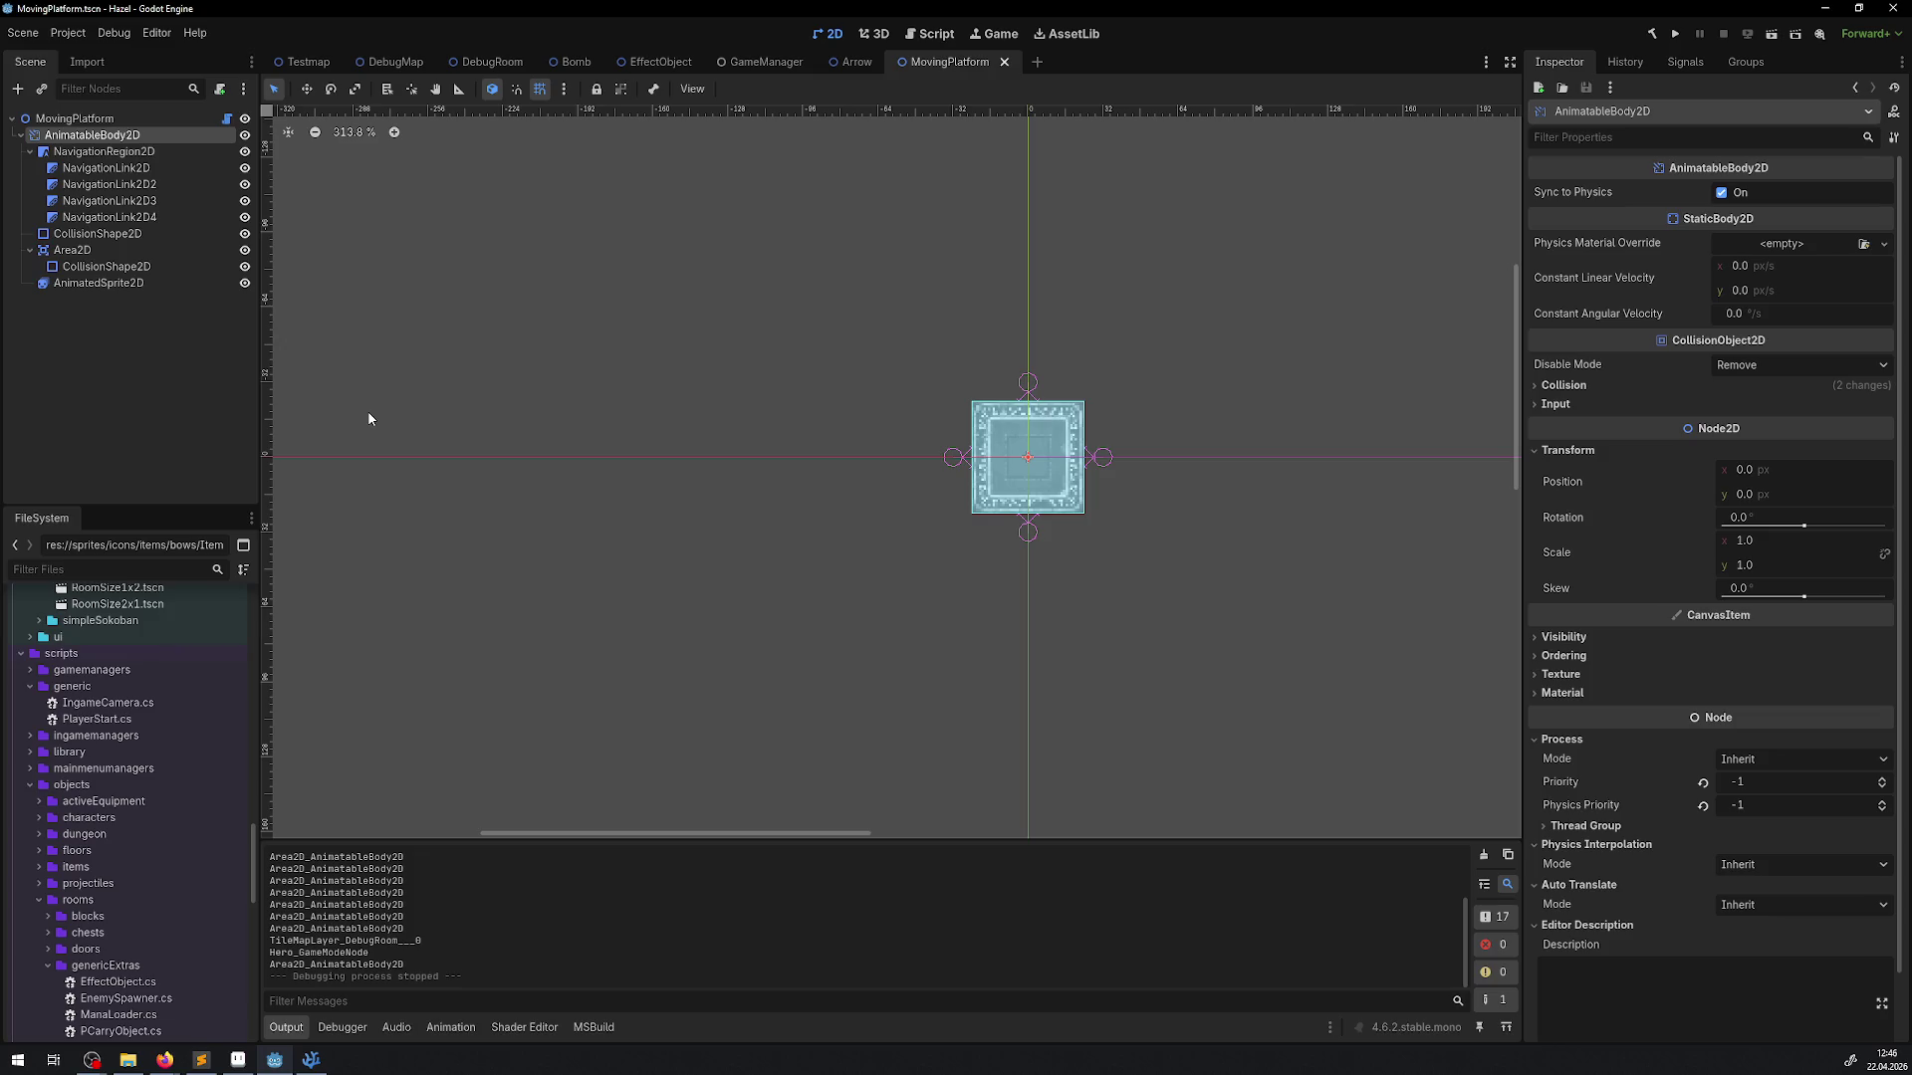
{"action": "left_click", "coordinate": [1675, 33]}
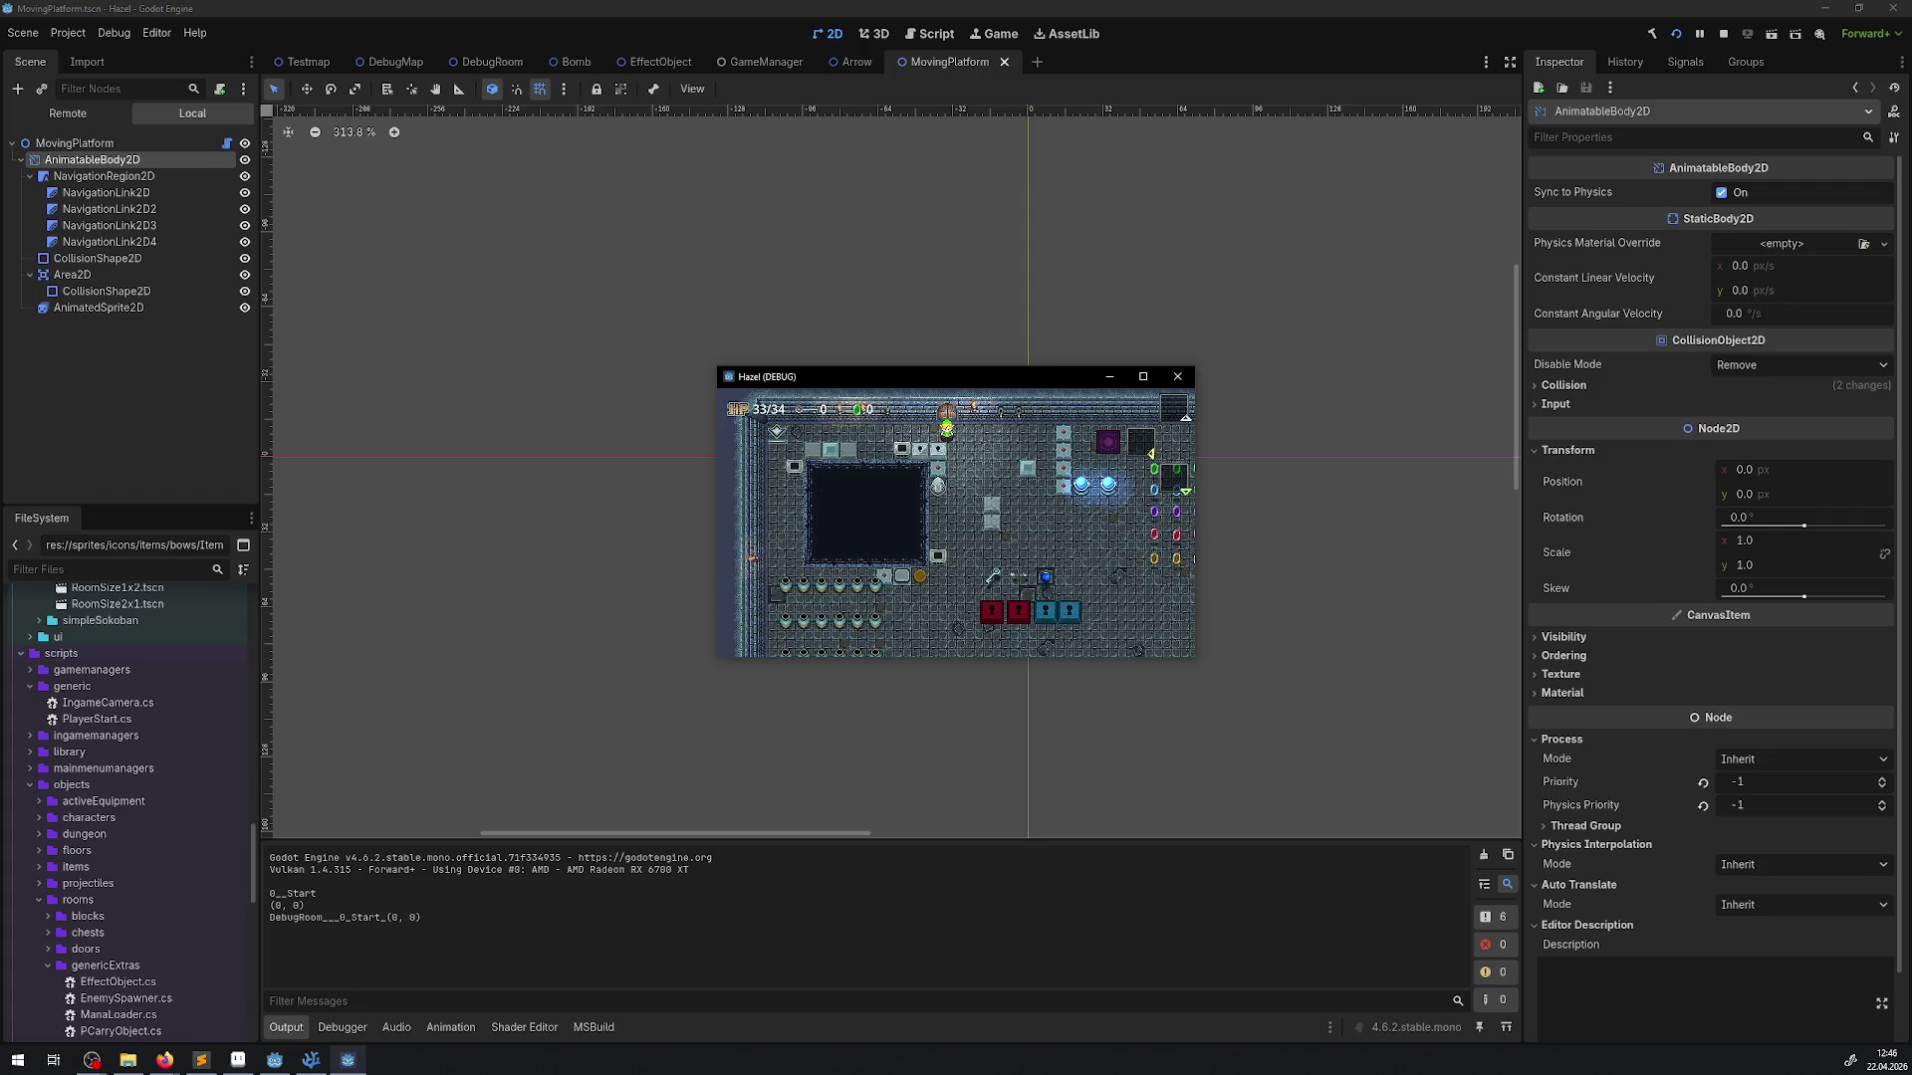
Maximize the game window and walk the hero from the top door past the rupees to open the chest
{"action": "key", "text": "alt+Tab"}
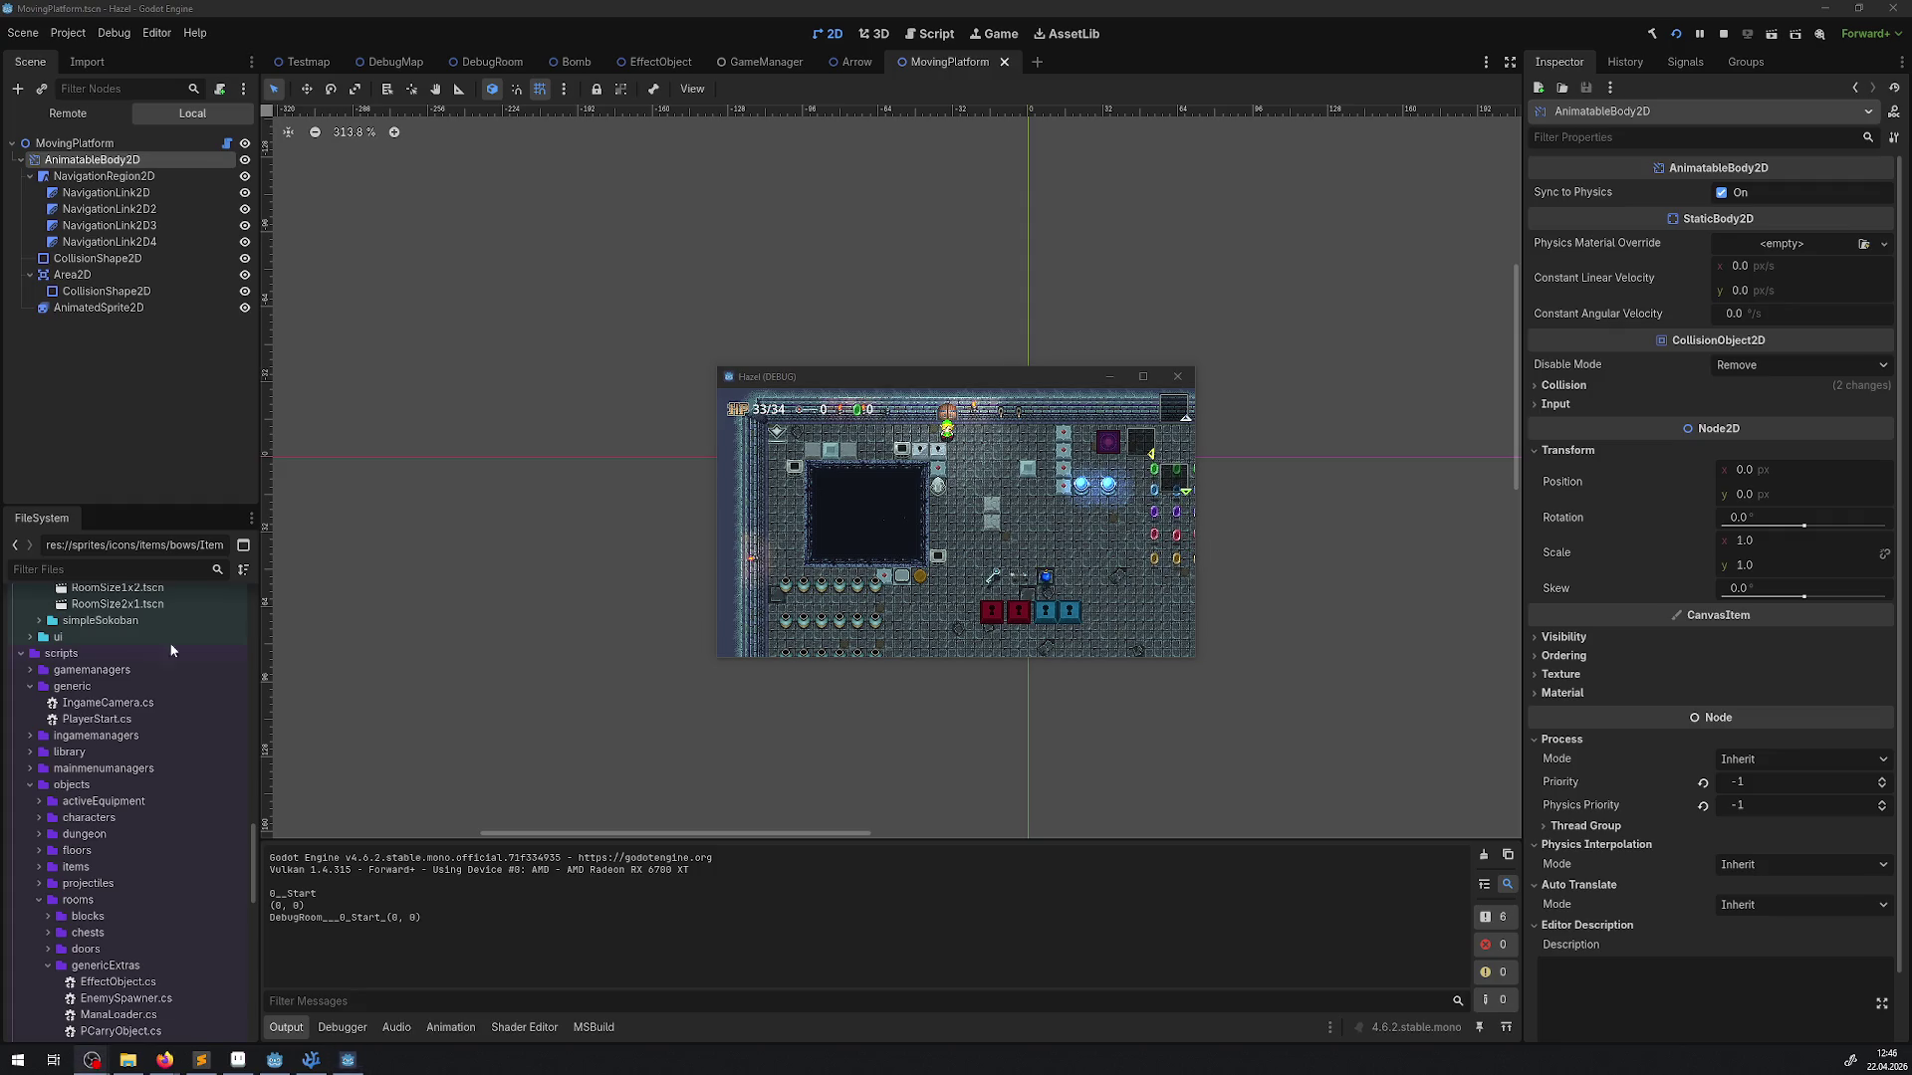
{"action": "left_click", "coordinate": [1143, 376]}
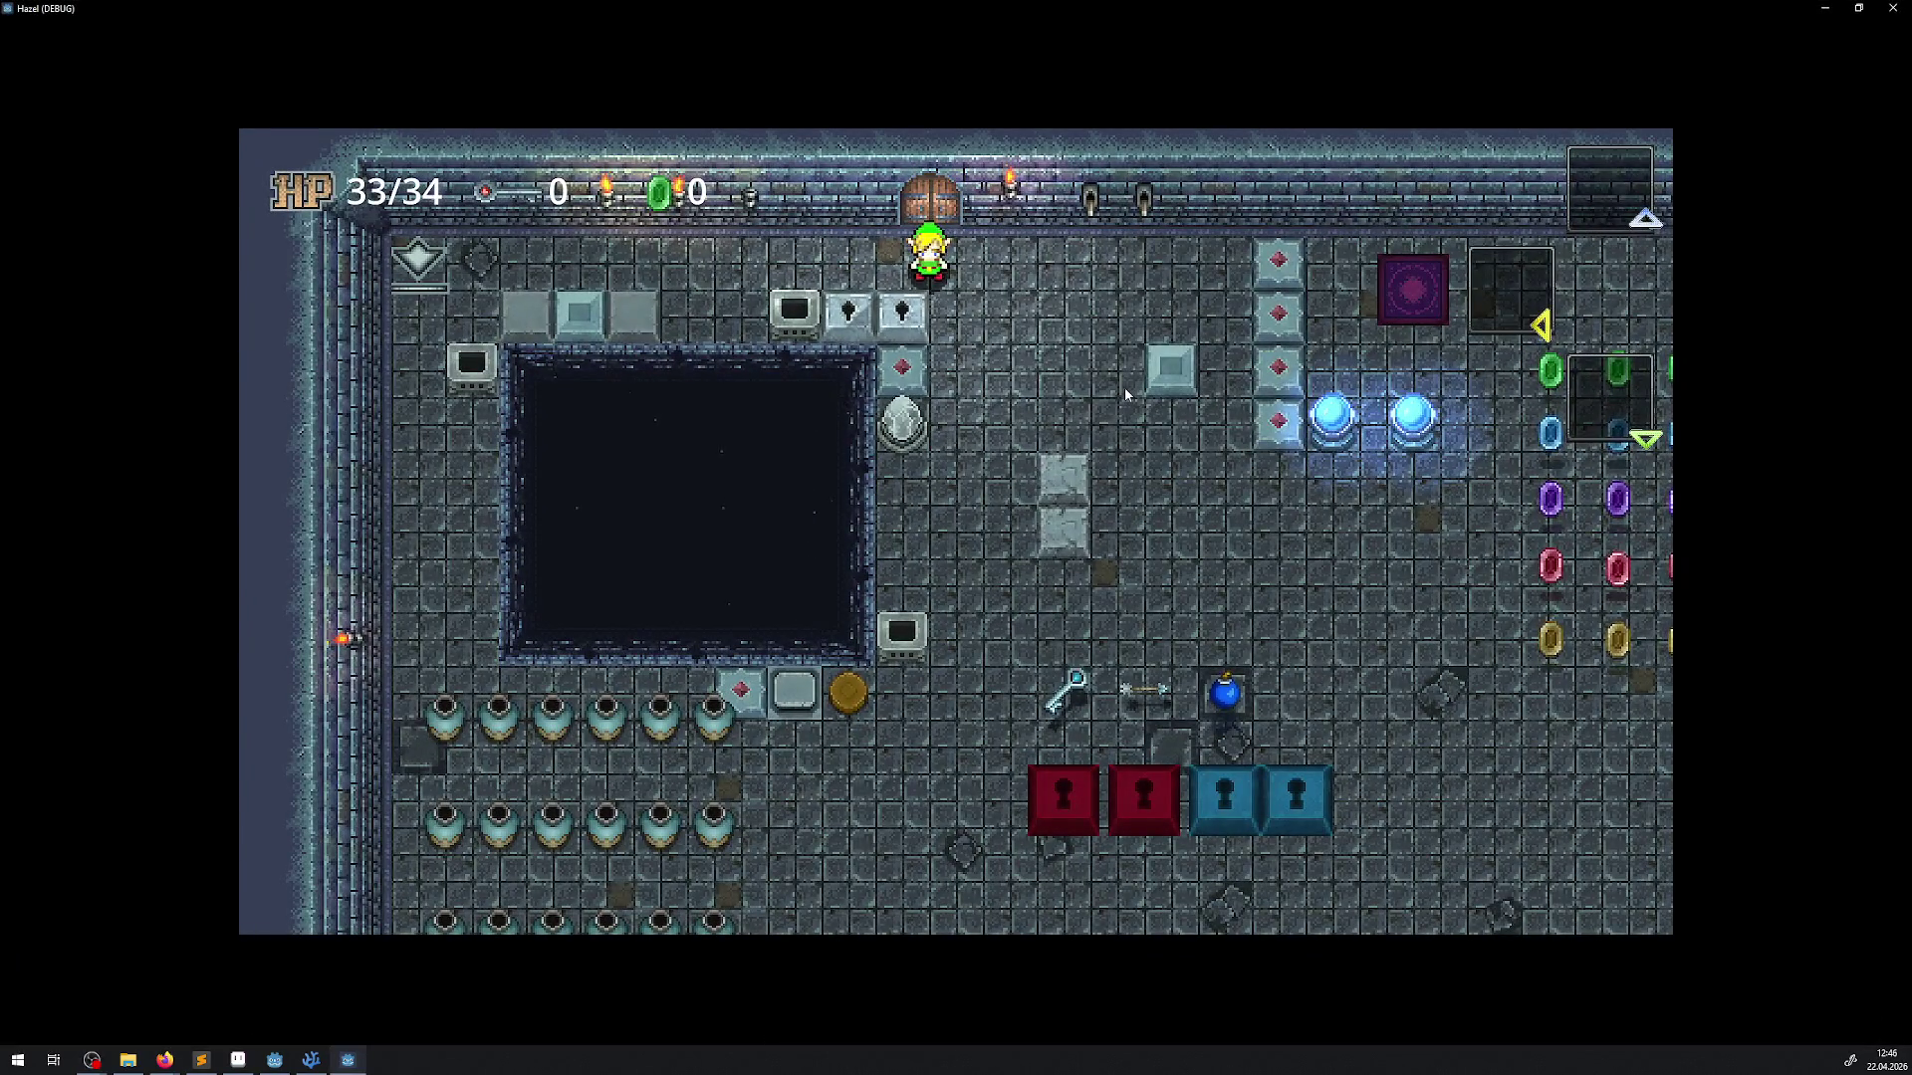
{"action": "key", "text": "Down"}
{"action": "key", "text": "Right"}
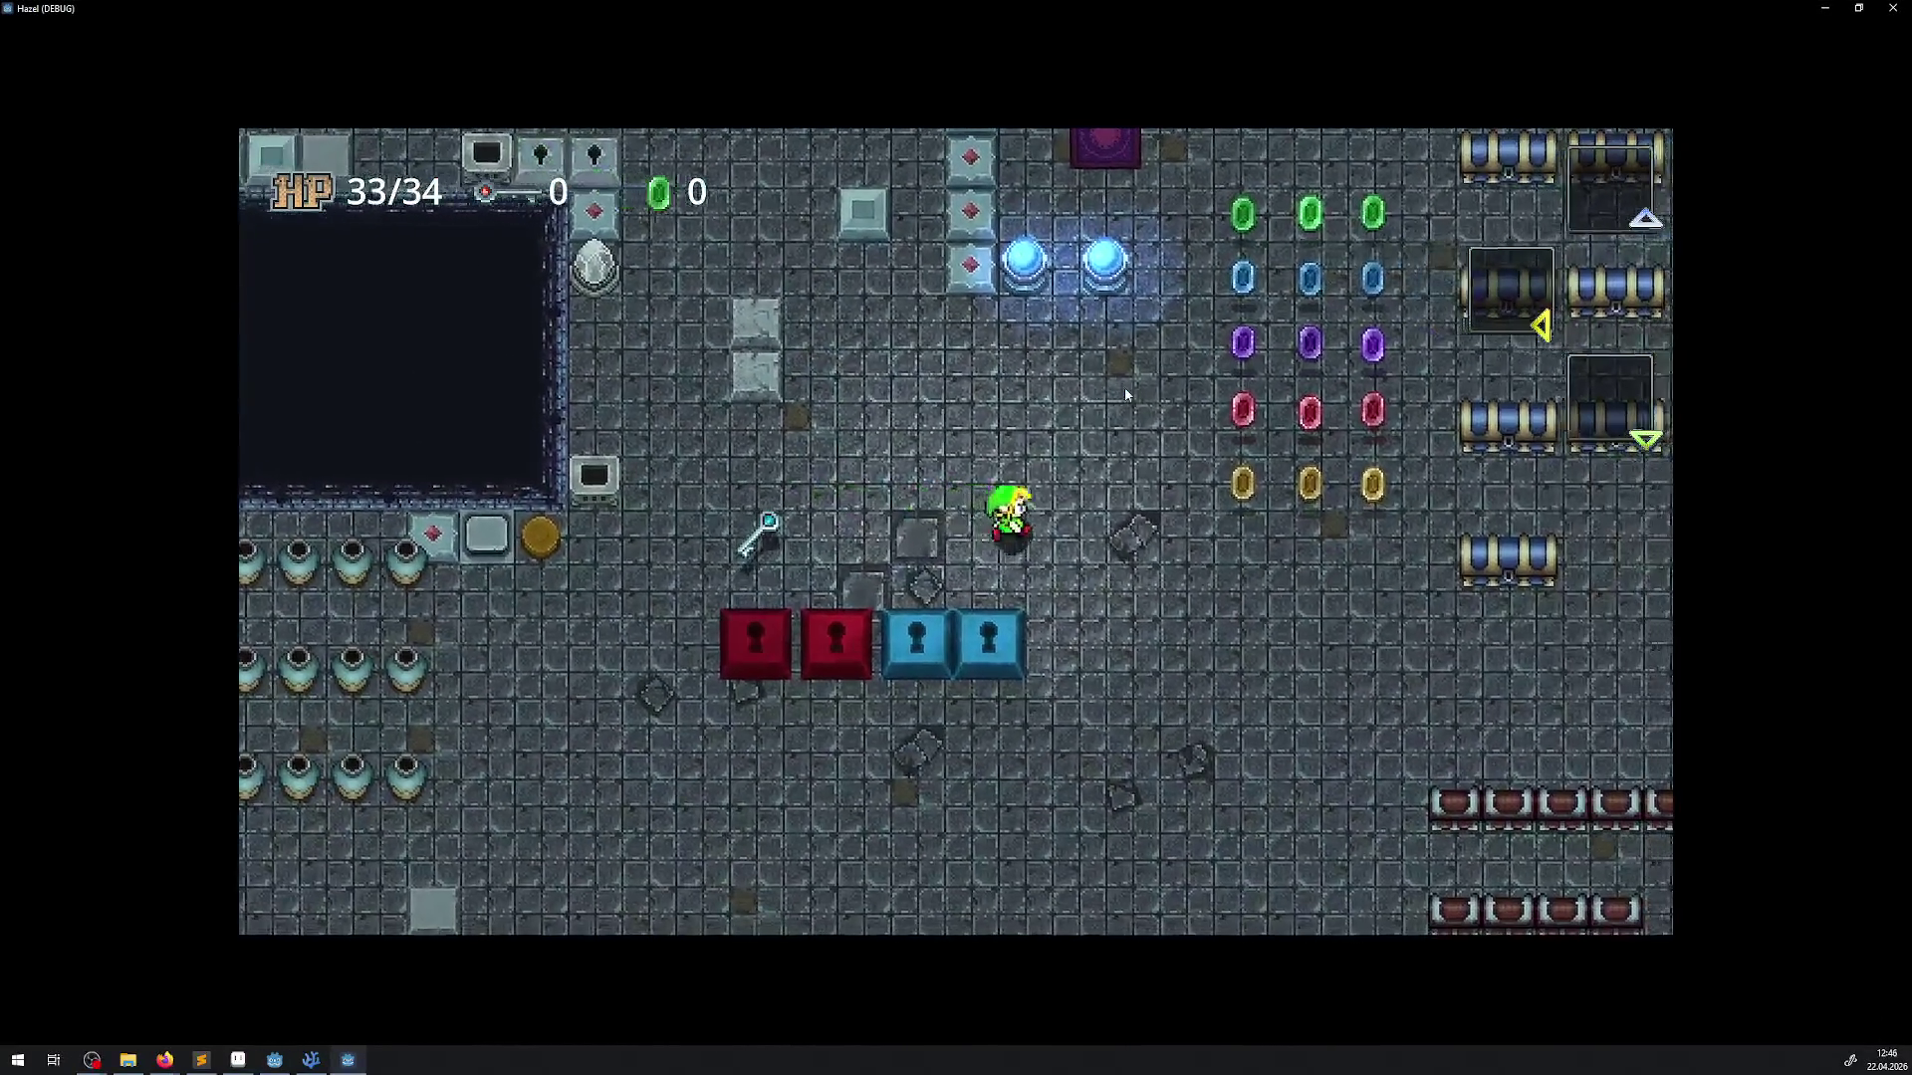
{"action": "key", "text": "Right"}
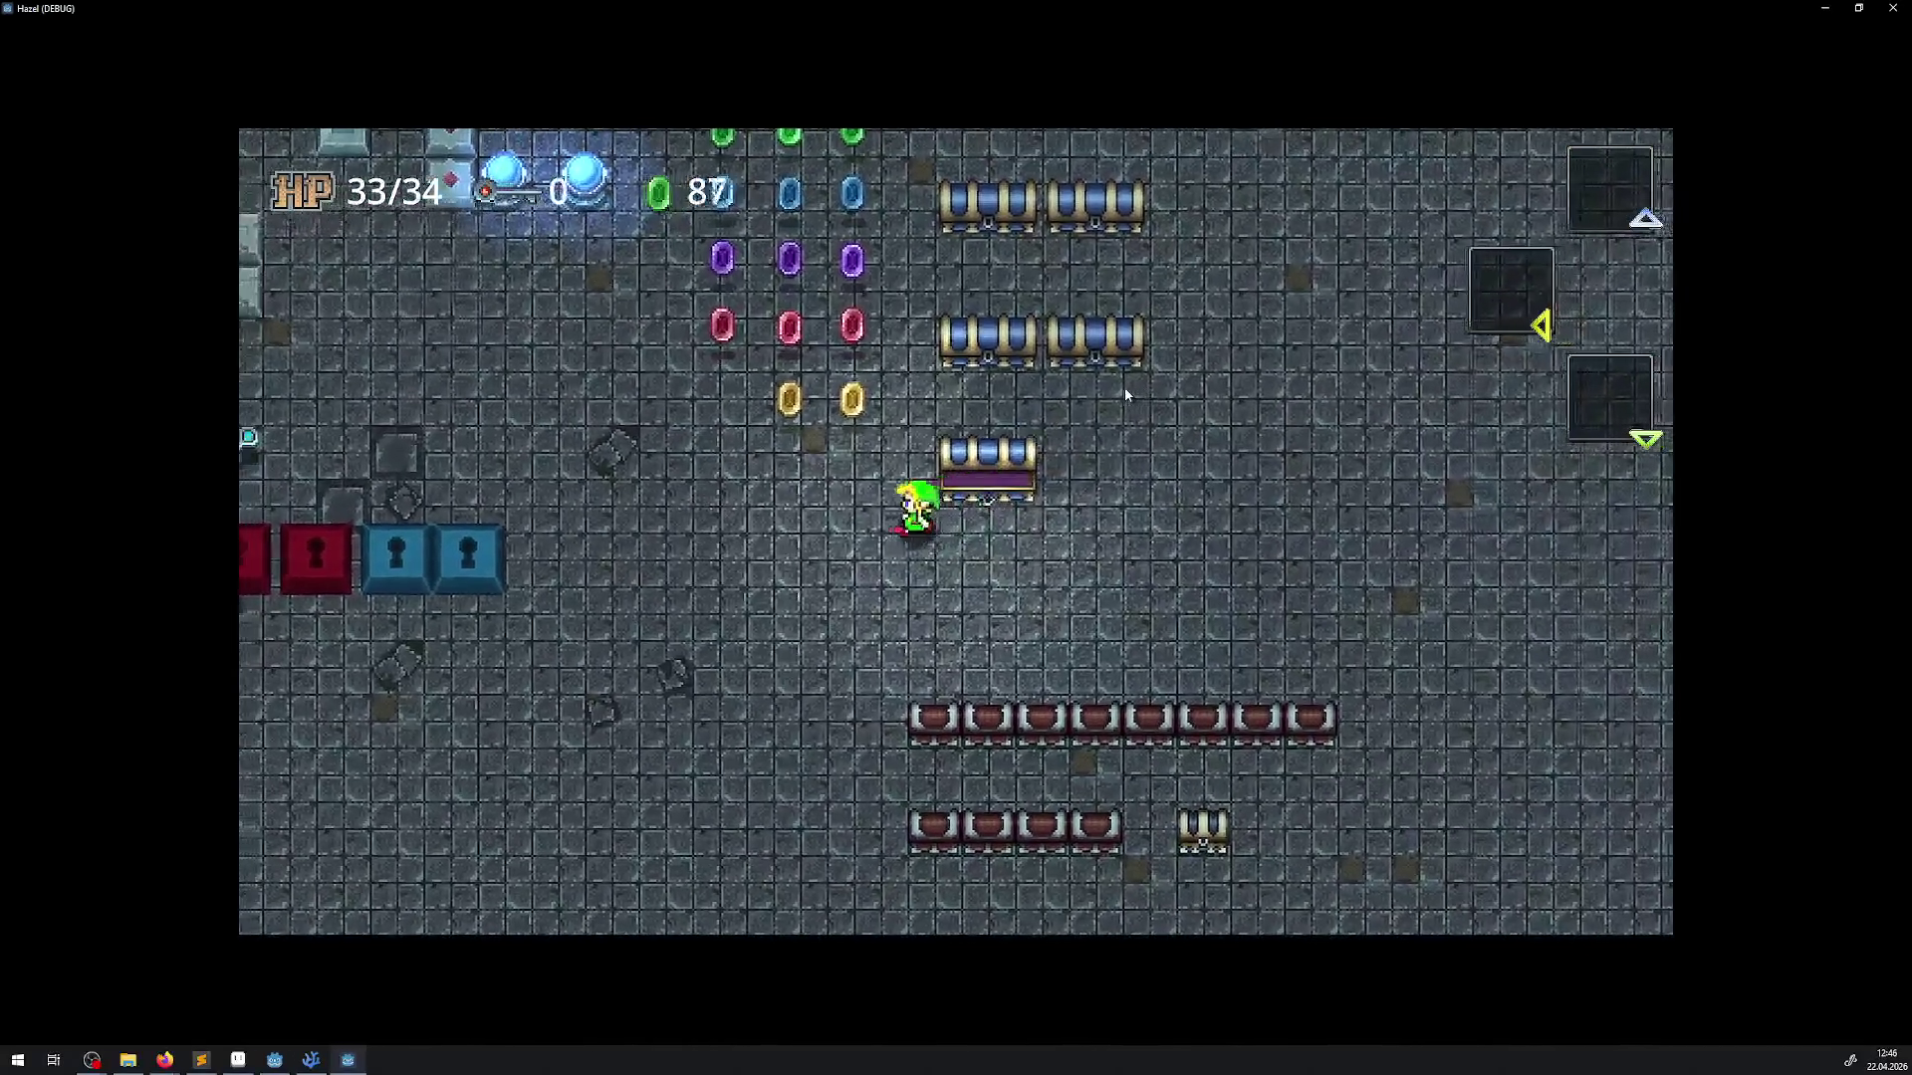
{"action": "key", "text": "Down"}
Equip the bow from the inventory screen
{"action": "key", "text": "i"}
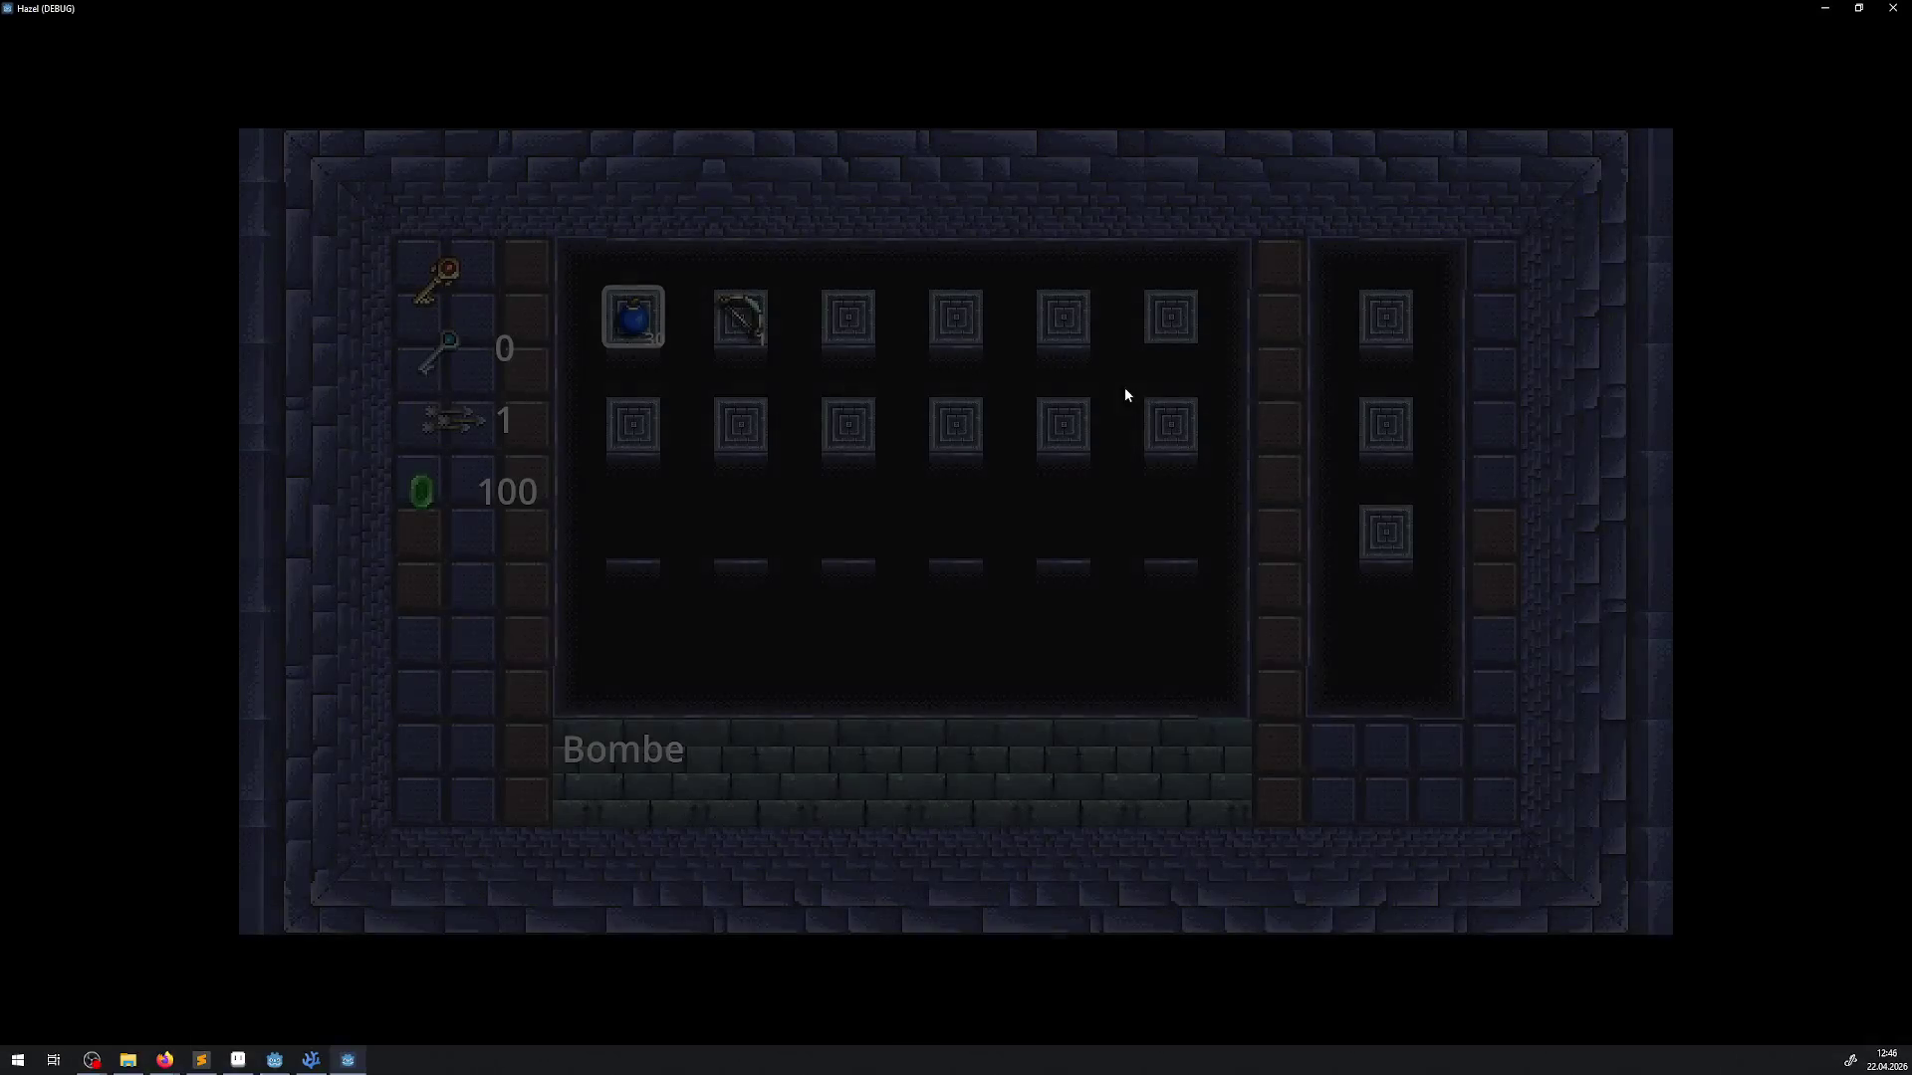
{"action": "key", "text": "Right"}
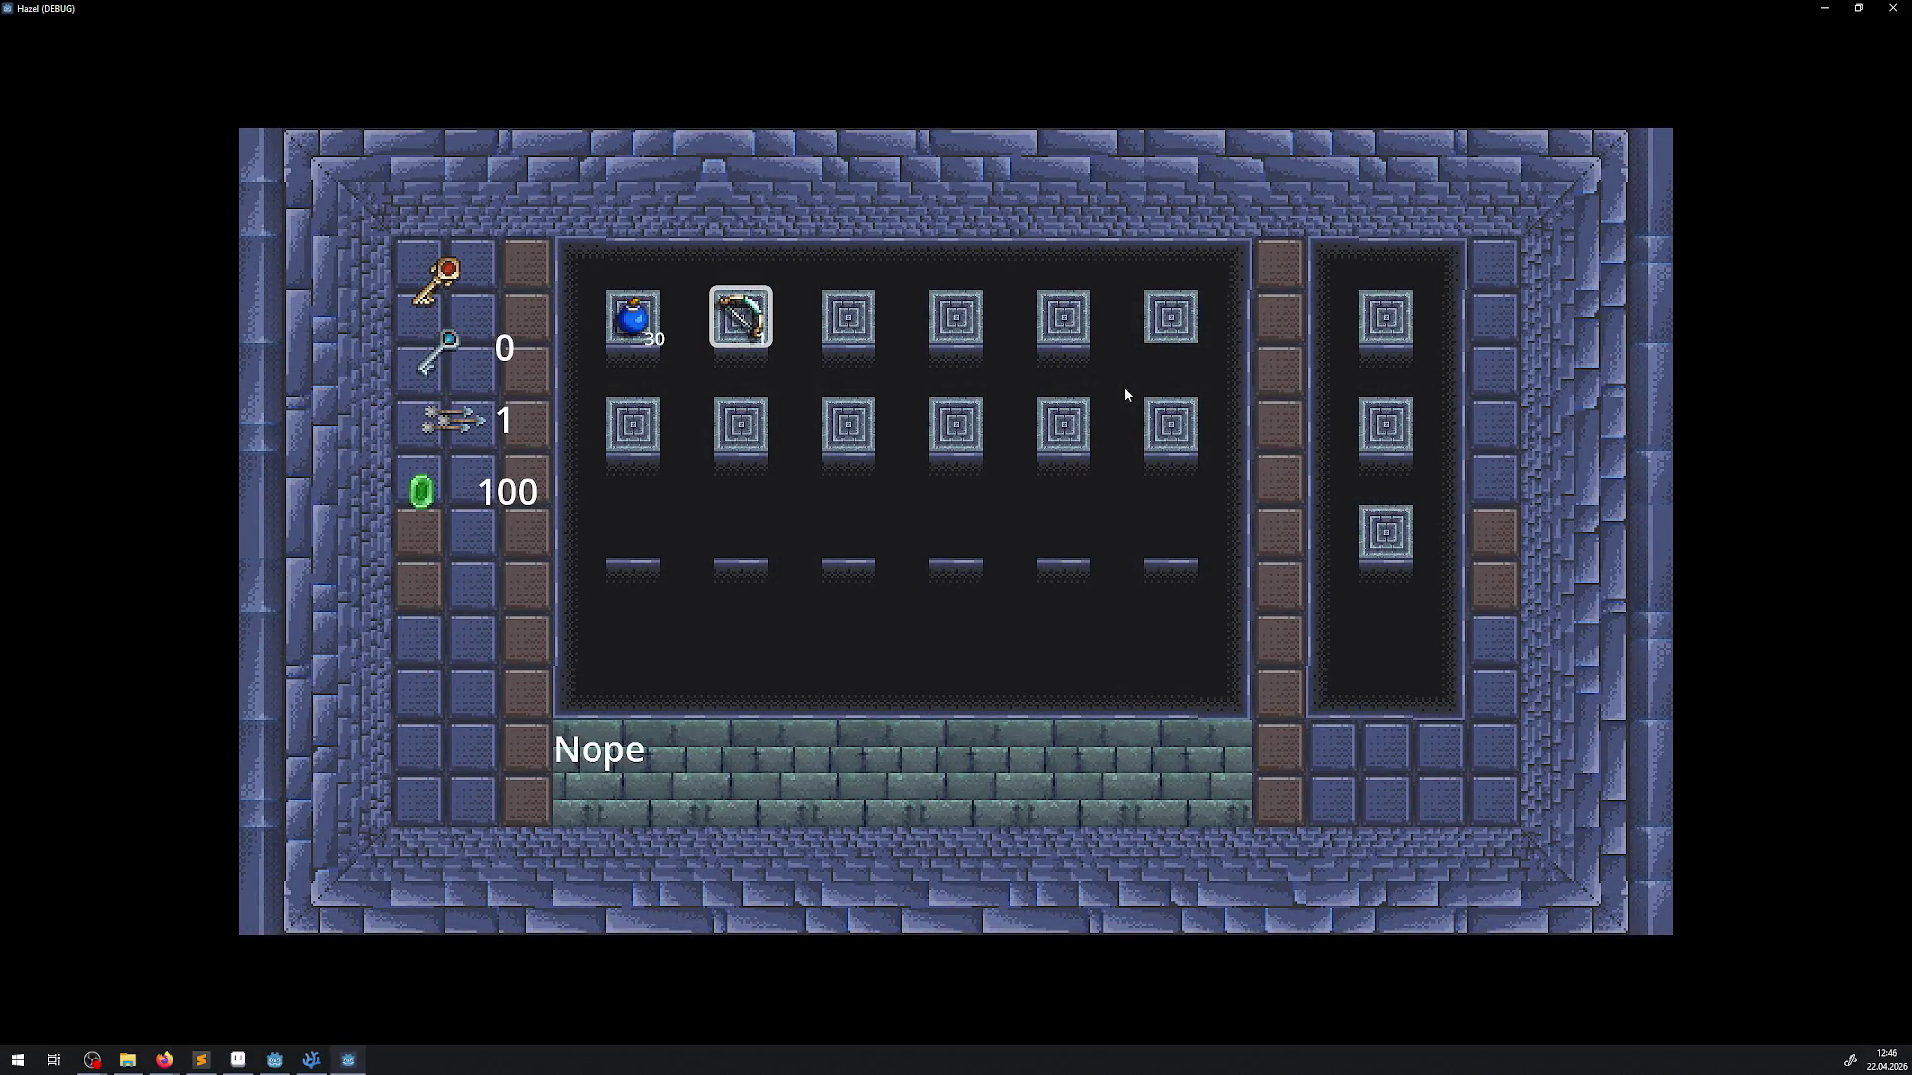
{"action": "key", "text": "i"}
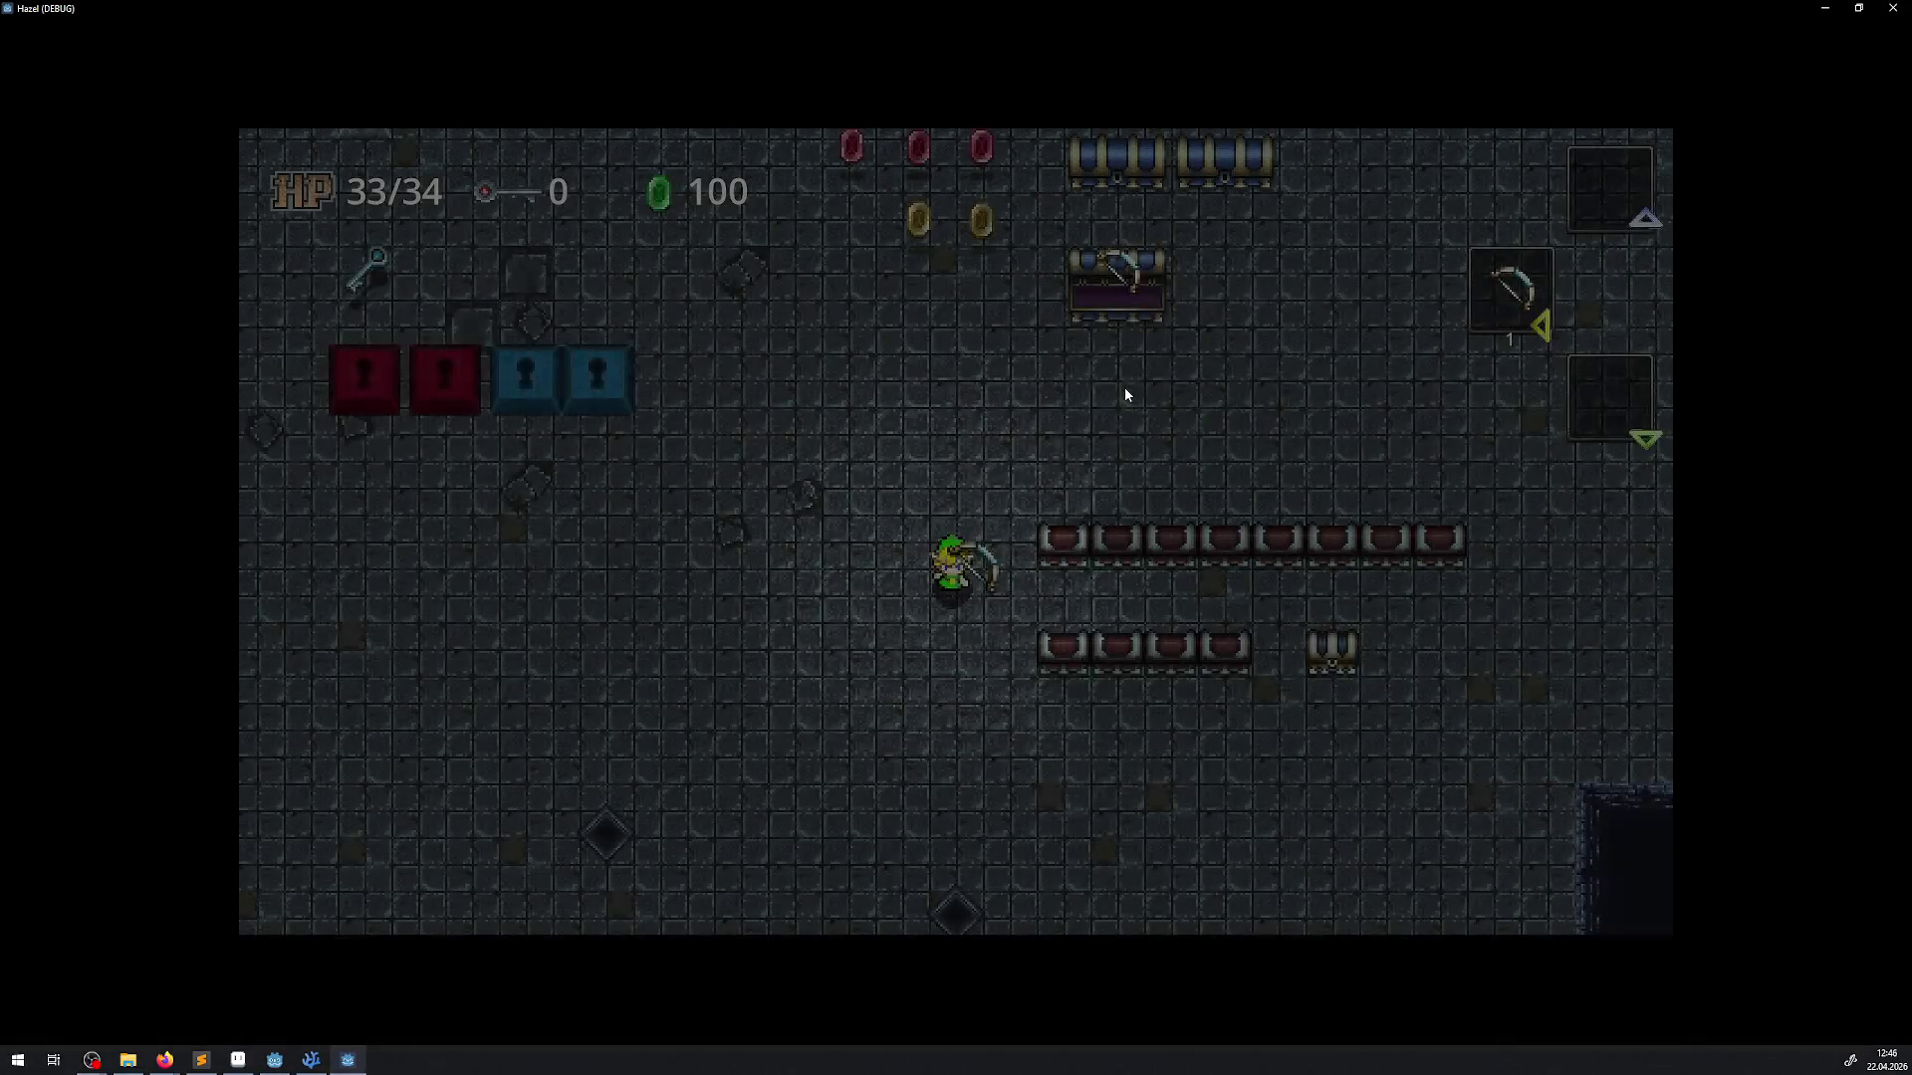
Walk down-right refilling arrows, then fire arrows to the right and upward
{"action": "key", "text": "Down"}
{"action": "key", "text": "Right"}
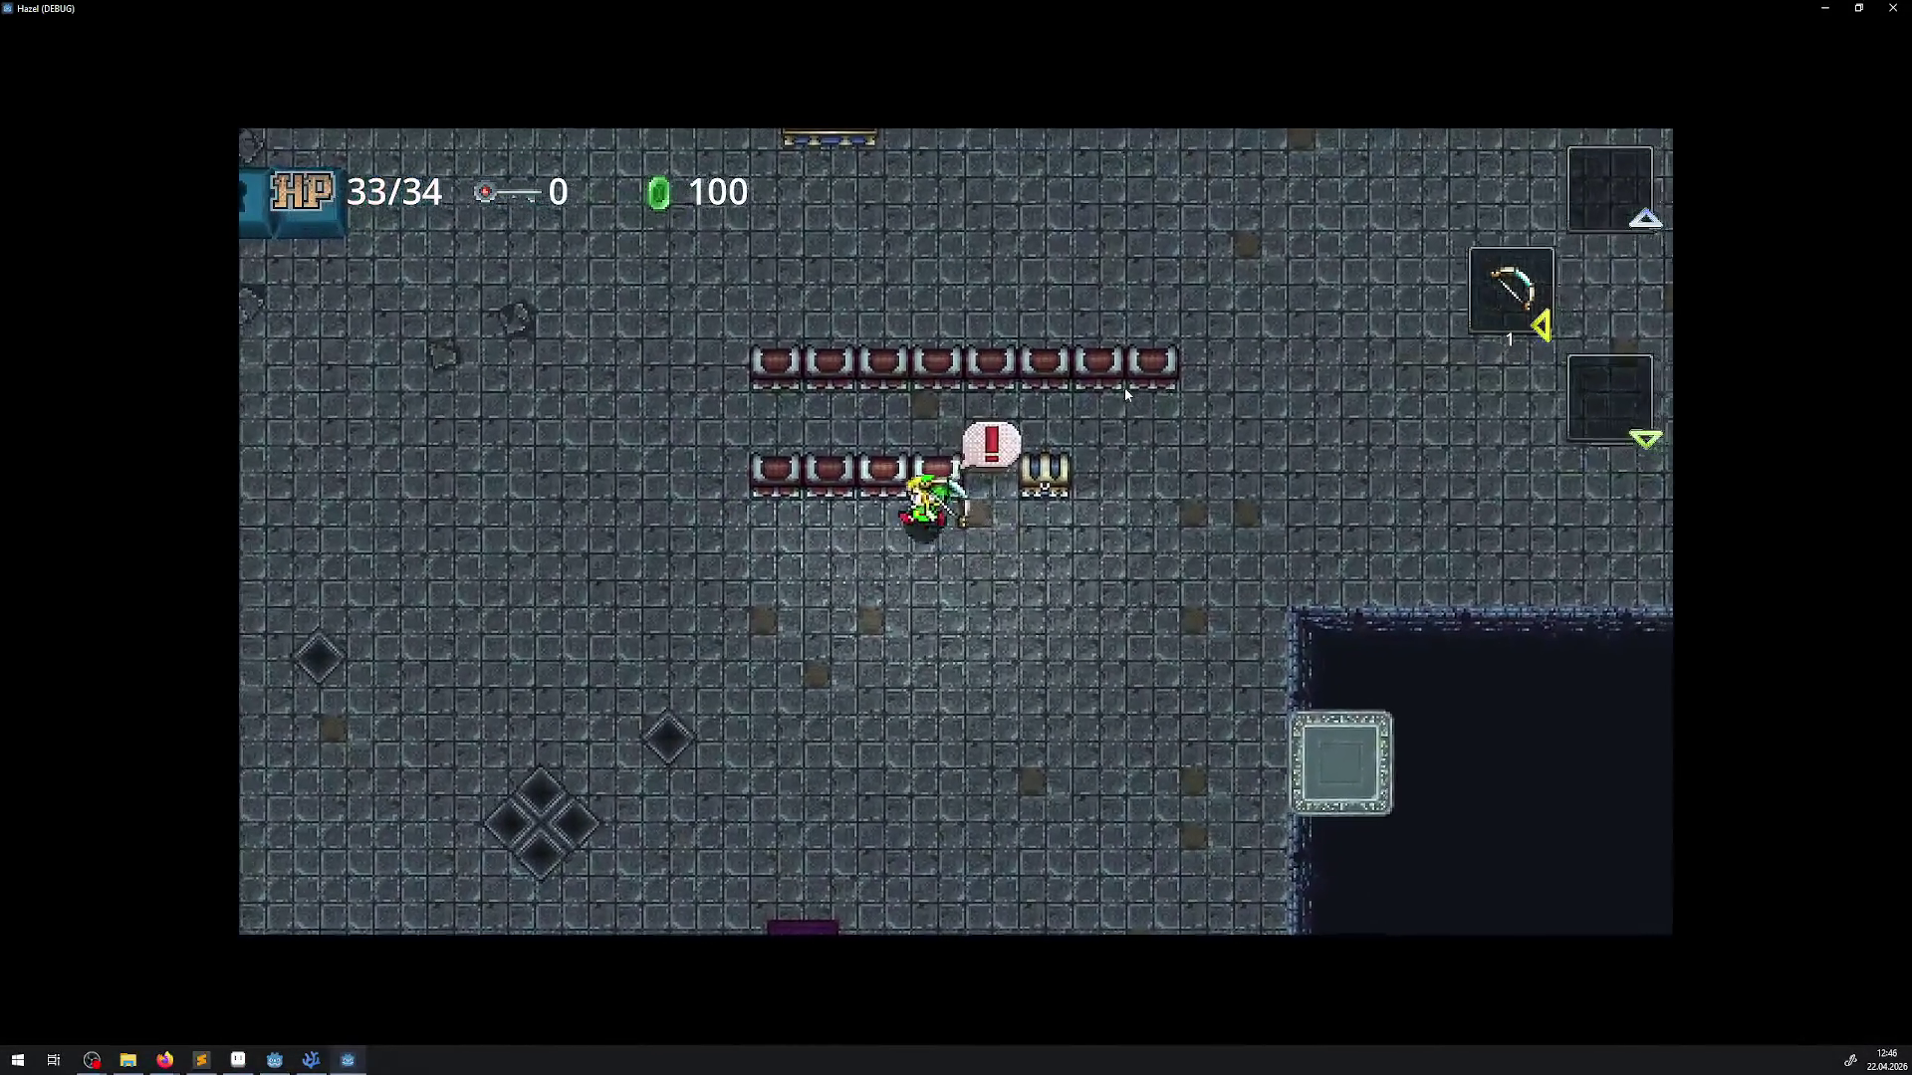
{"action": "key", "text": "Right"}
{"action": "key", "text": "space"}
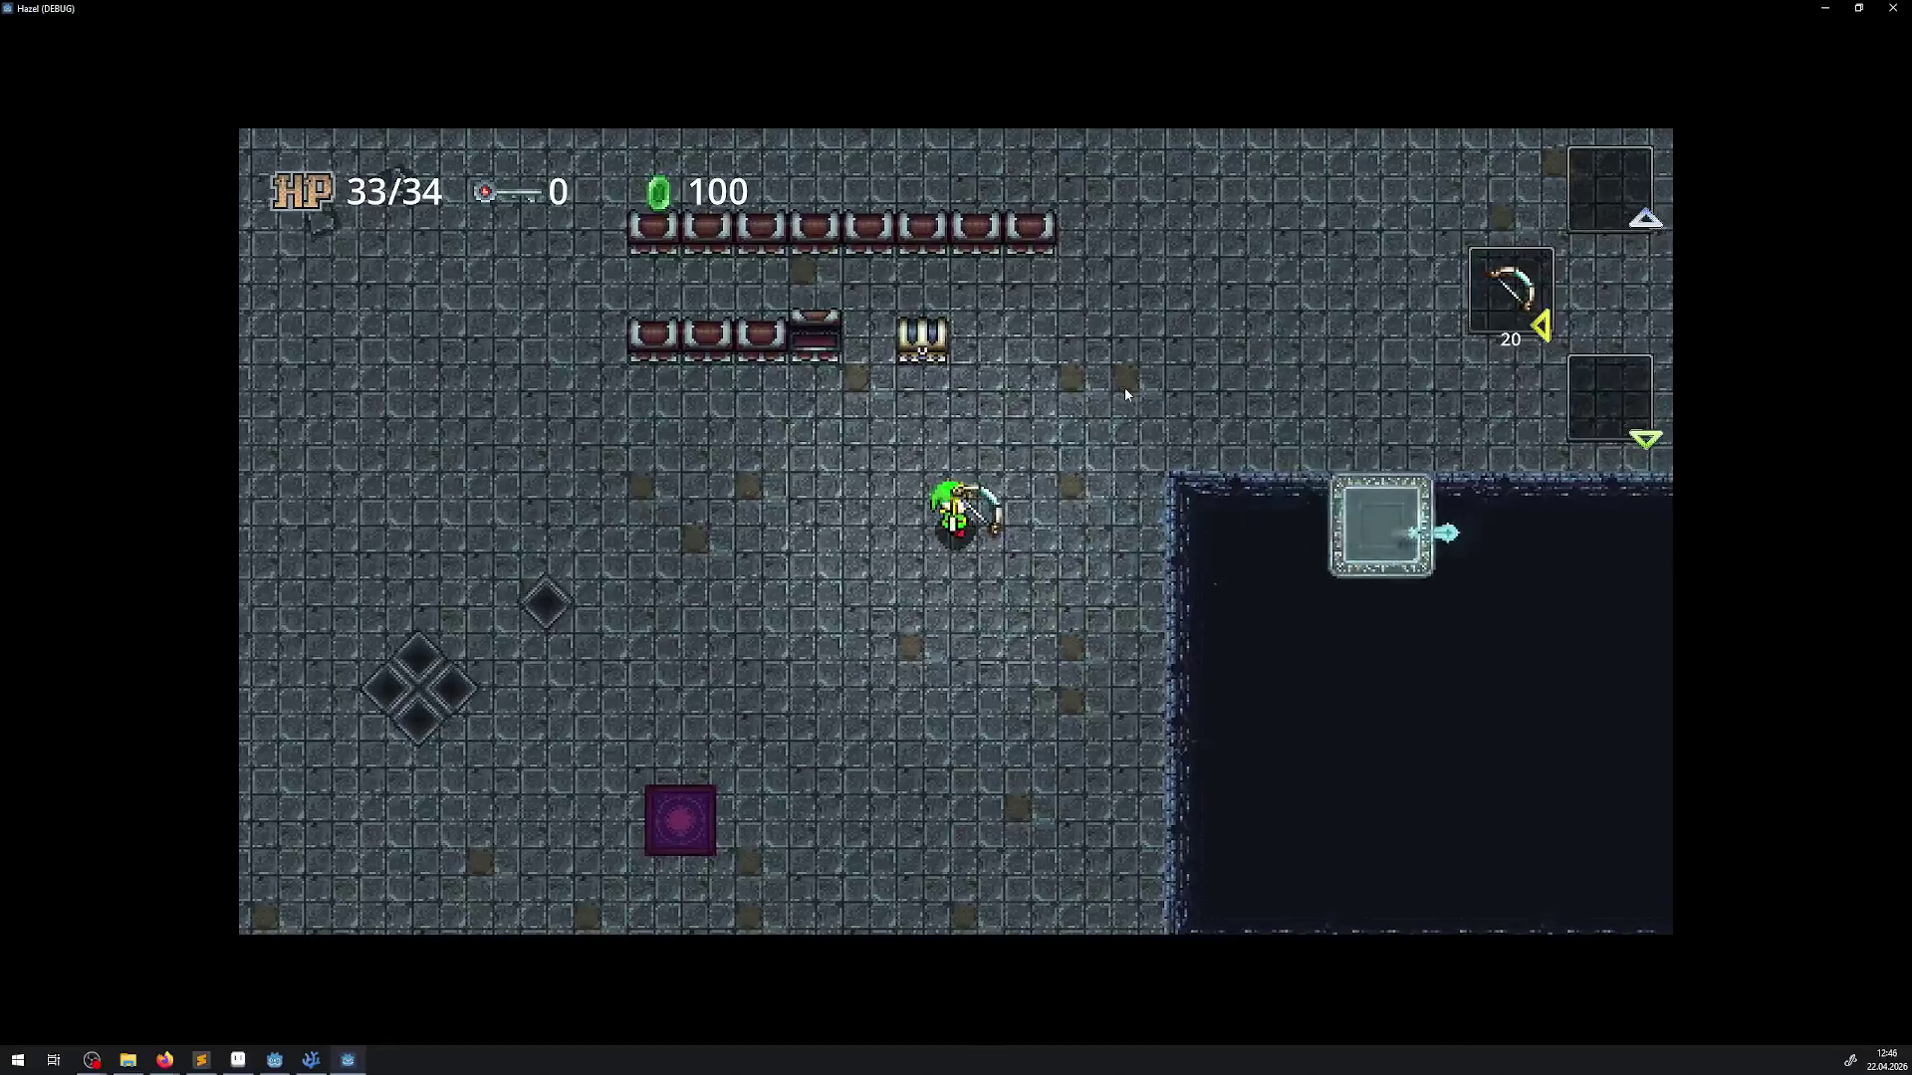
{"action": "key", "text": "Right"}
{"action": "key", "text": "space"}
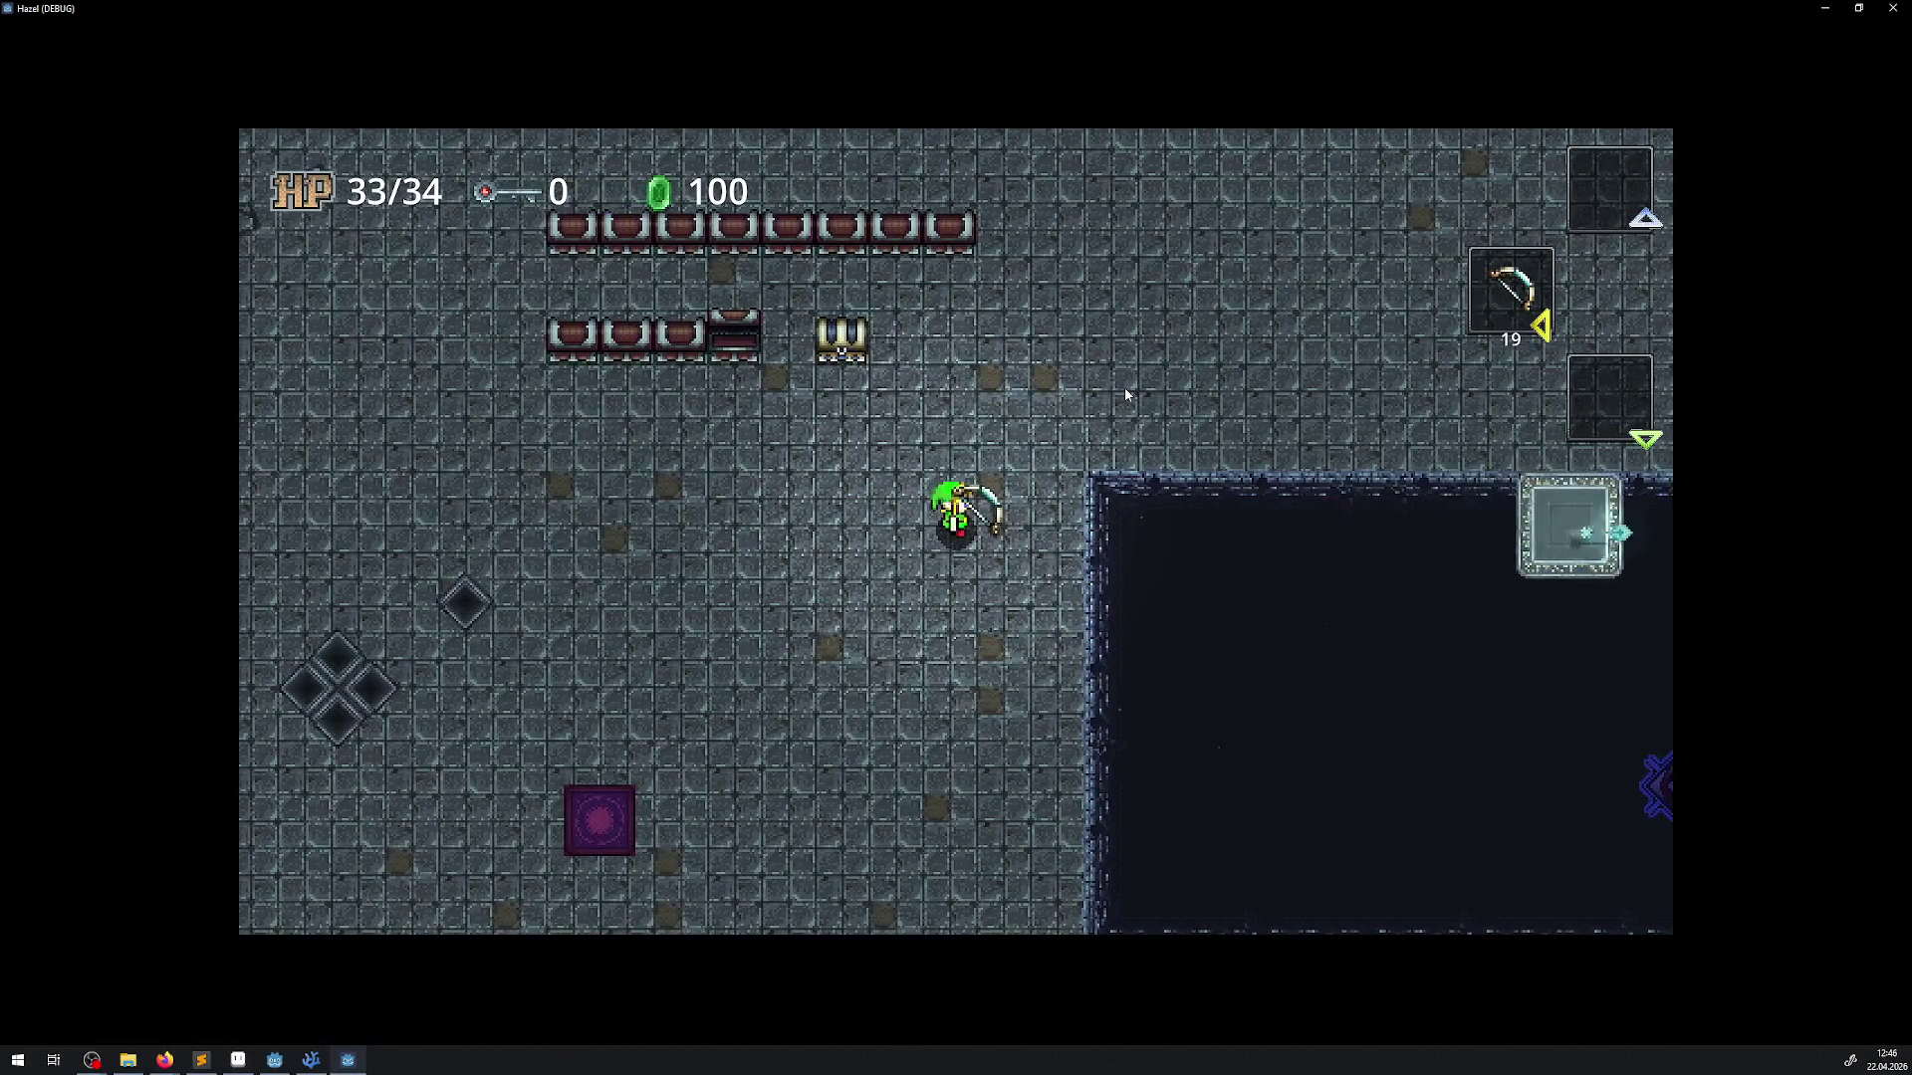
{"action": "key", "text": "Left"}
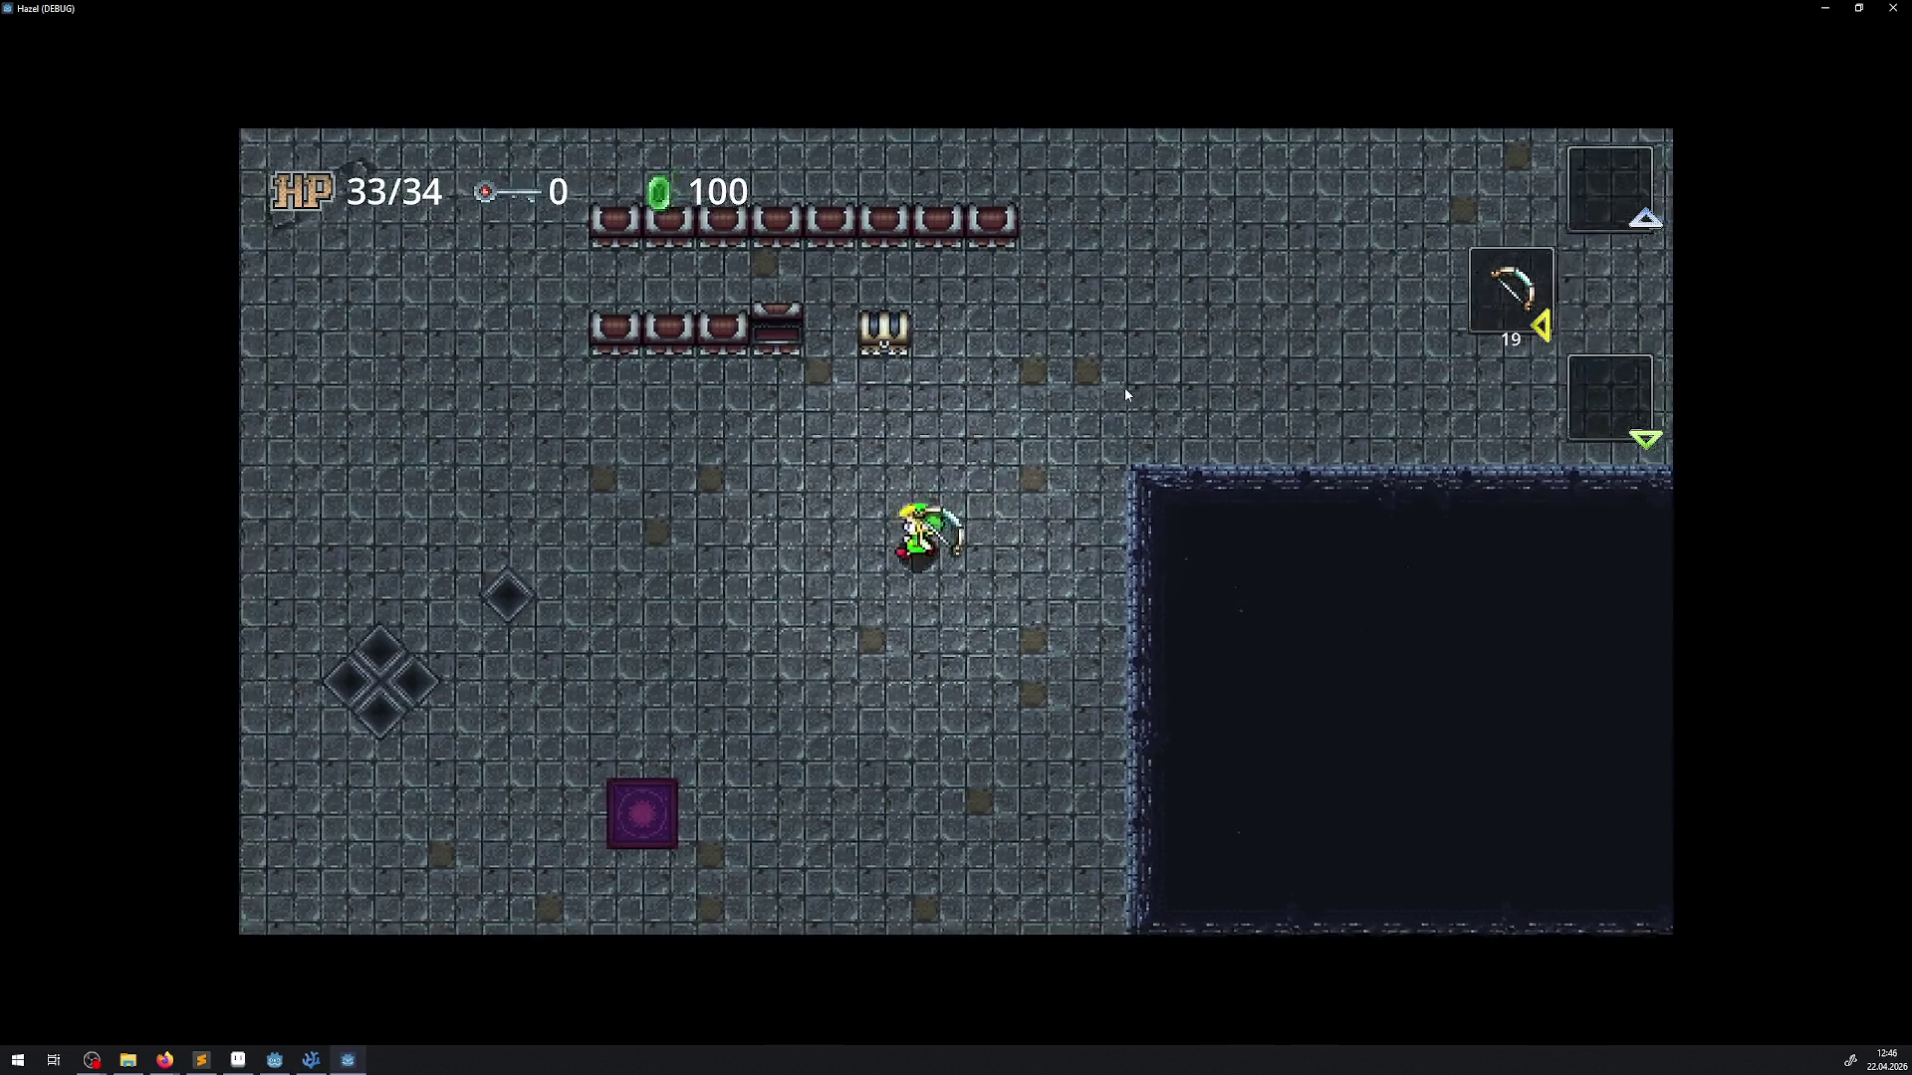
{"action": "key", "text": "Up"}
{"action": "key", "text": "space"}
{"action": "key", "text": "Left"}
Walk up-left and fire an arrow right, then move diagonally and fire downward
{"action": "key", "text": "Up"}
{"action": "key", "text": "Left"}
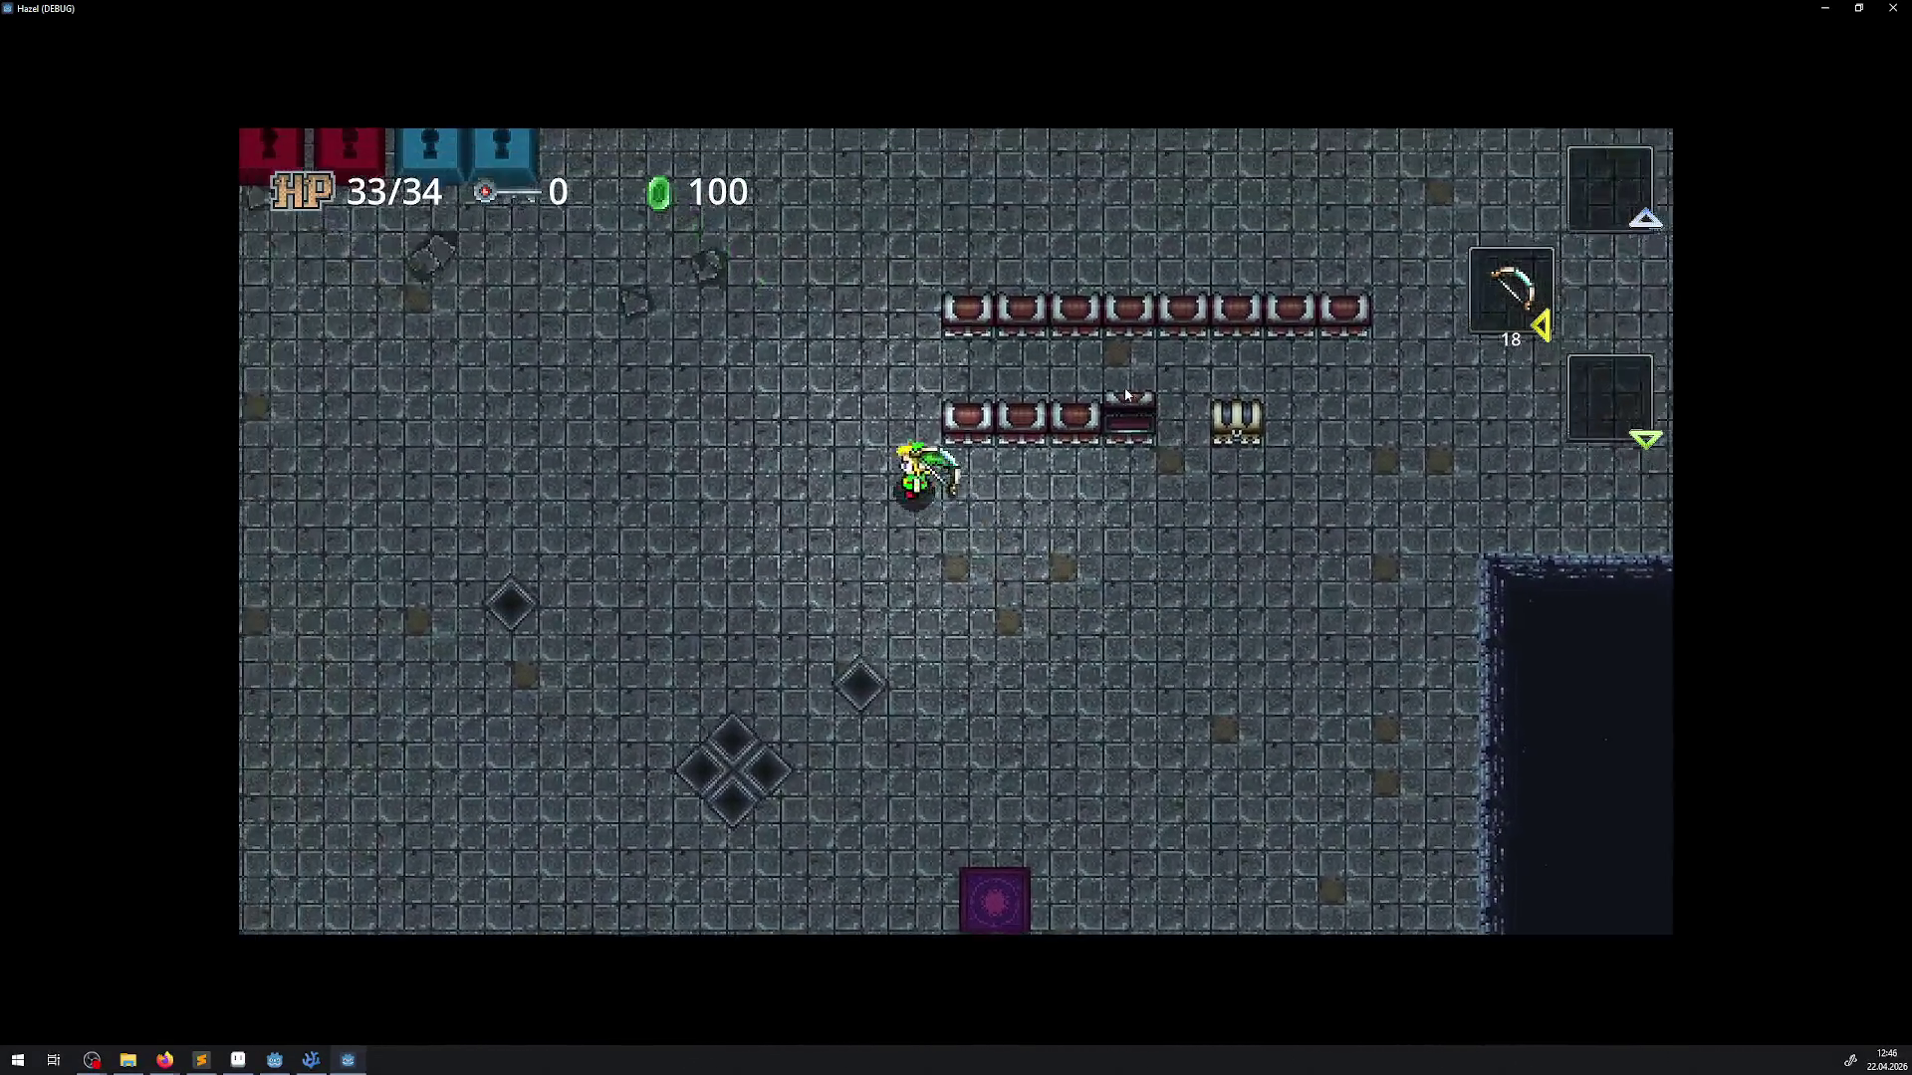
{"action": "key", "text": "Right"}
{"action": "key", "text": "space"}
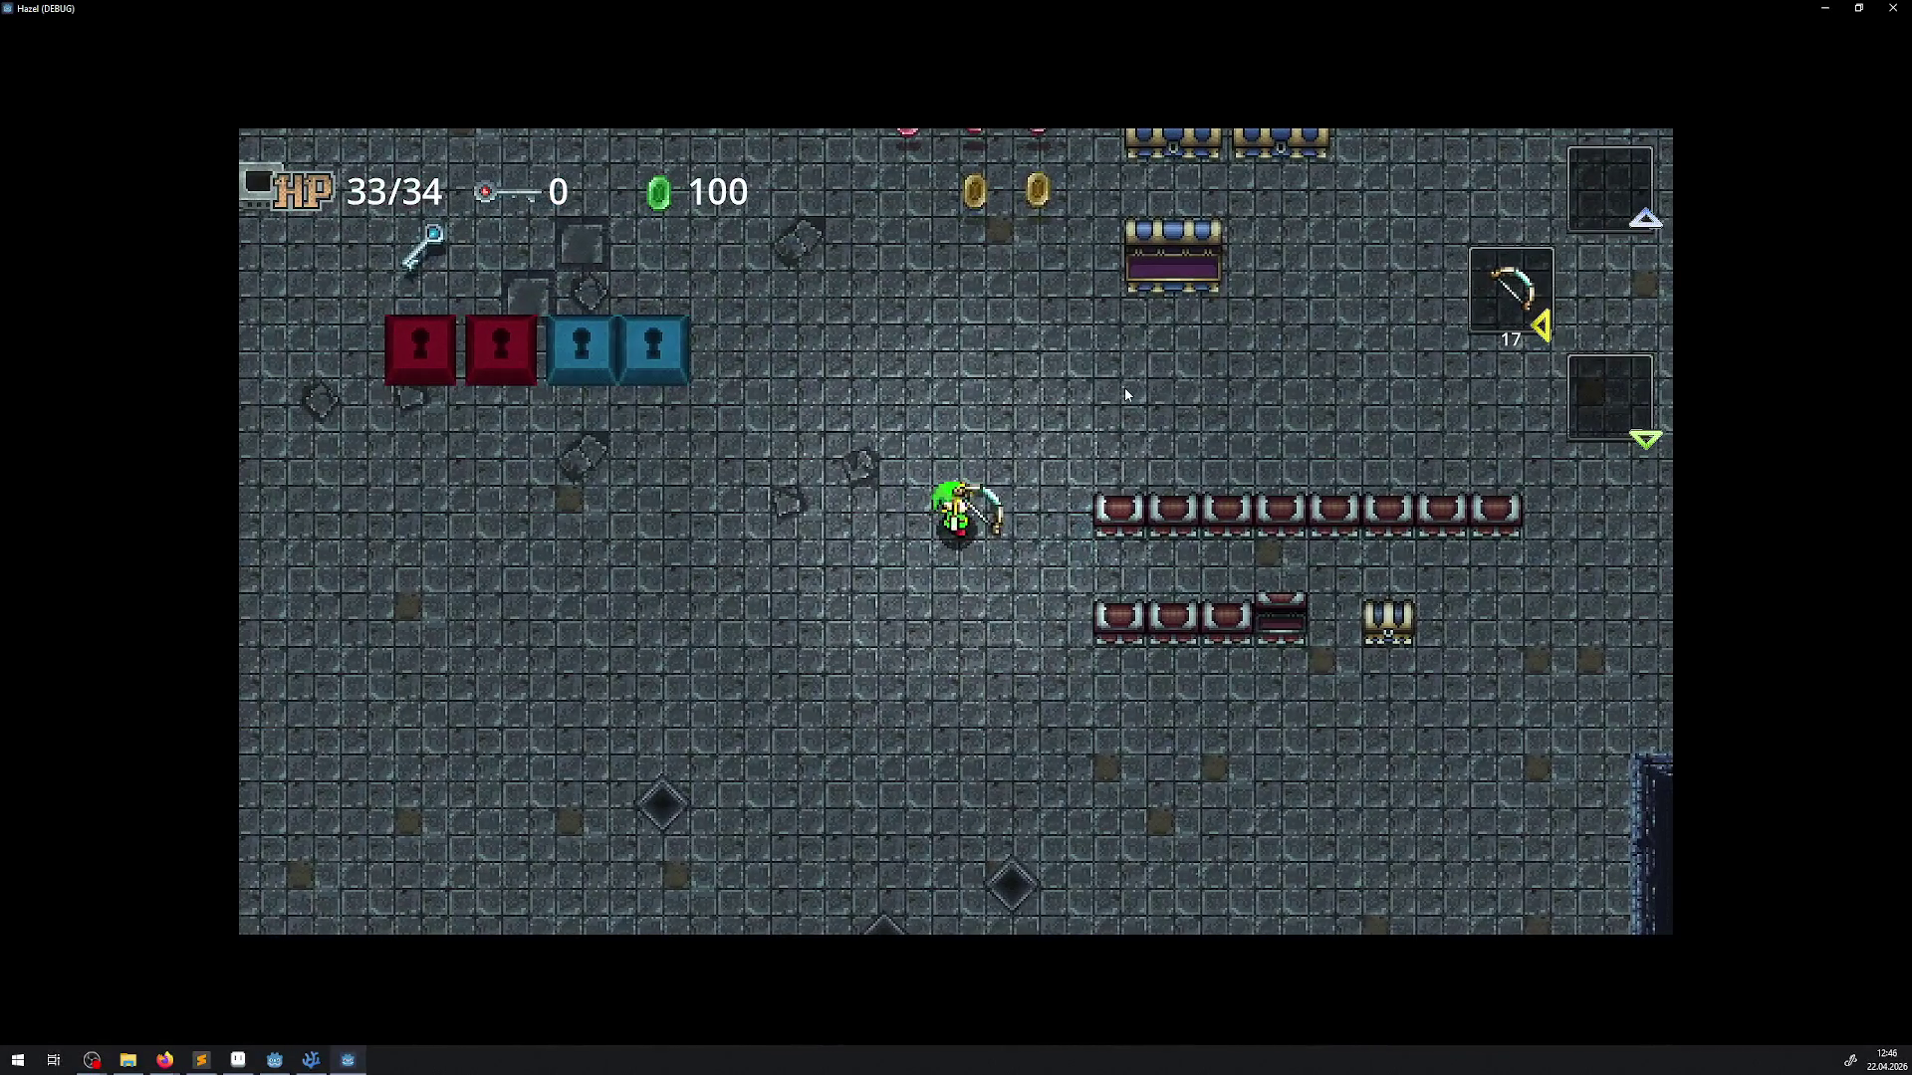
{"action": "key", "text": "Up"}
{"action": "key", "text": "Right"}
{"action": "key", "text": "Down"}
{"action": "key", "text": "space"}
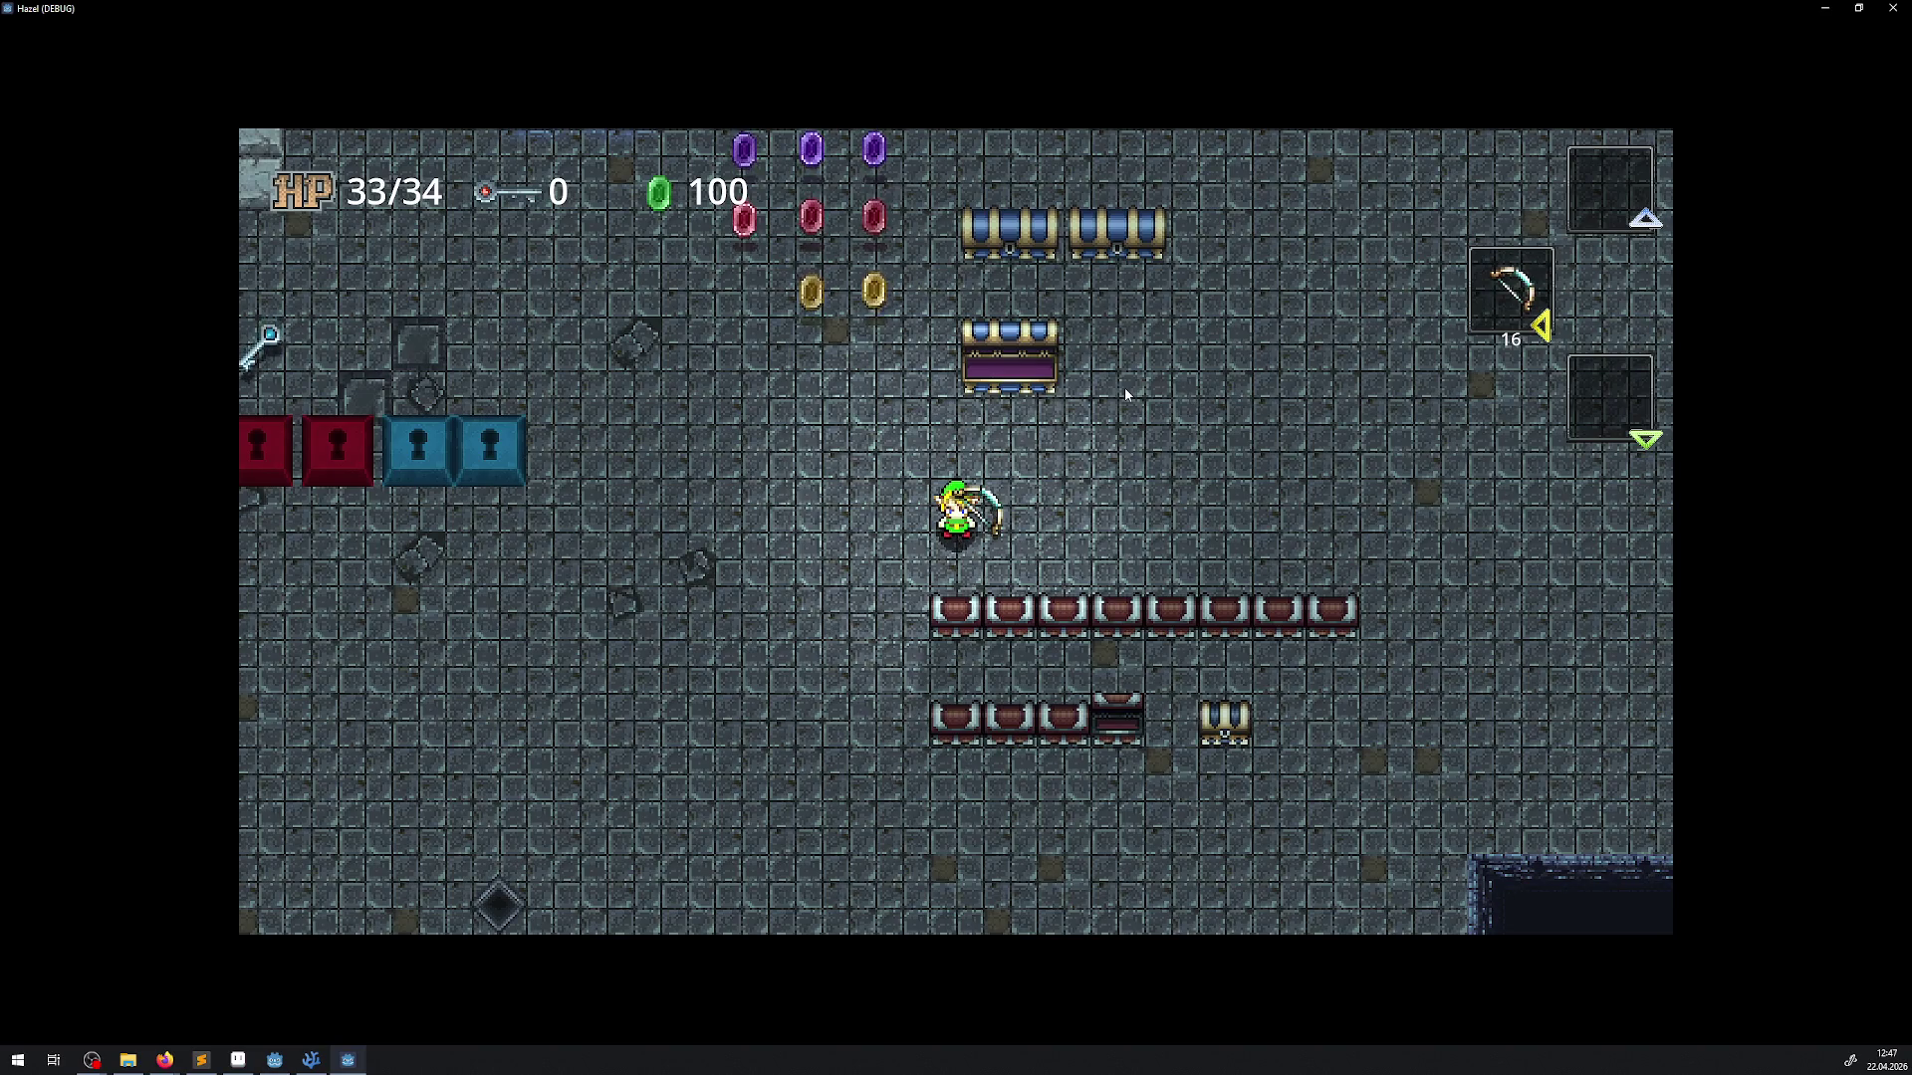
Walk up-right toward the chests, firing two more arrows until 13 remain
{"action": "key", "text": "Up"}
{"action": "key", "text": "Right"}
{"action": "key", "text": "space"}
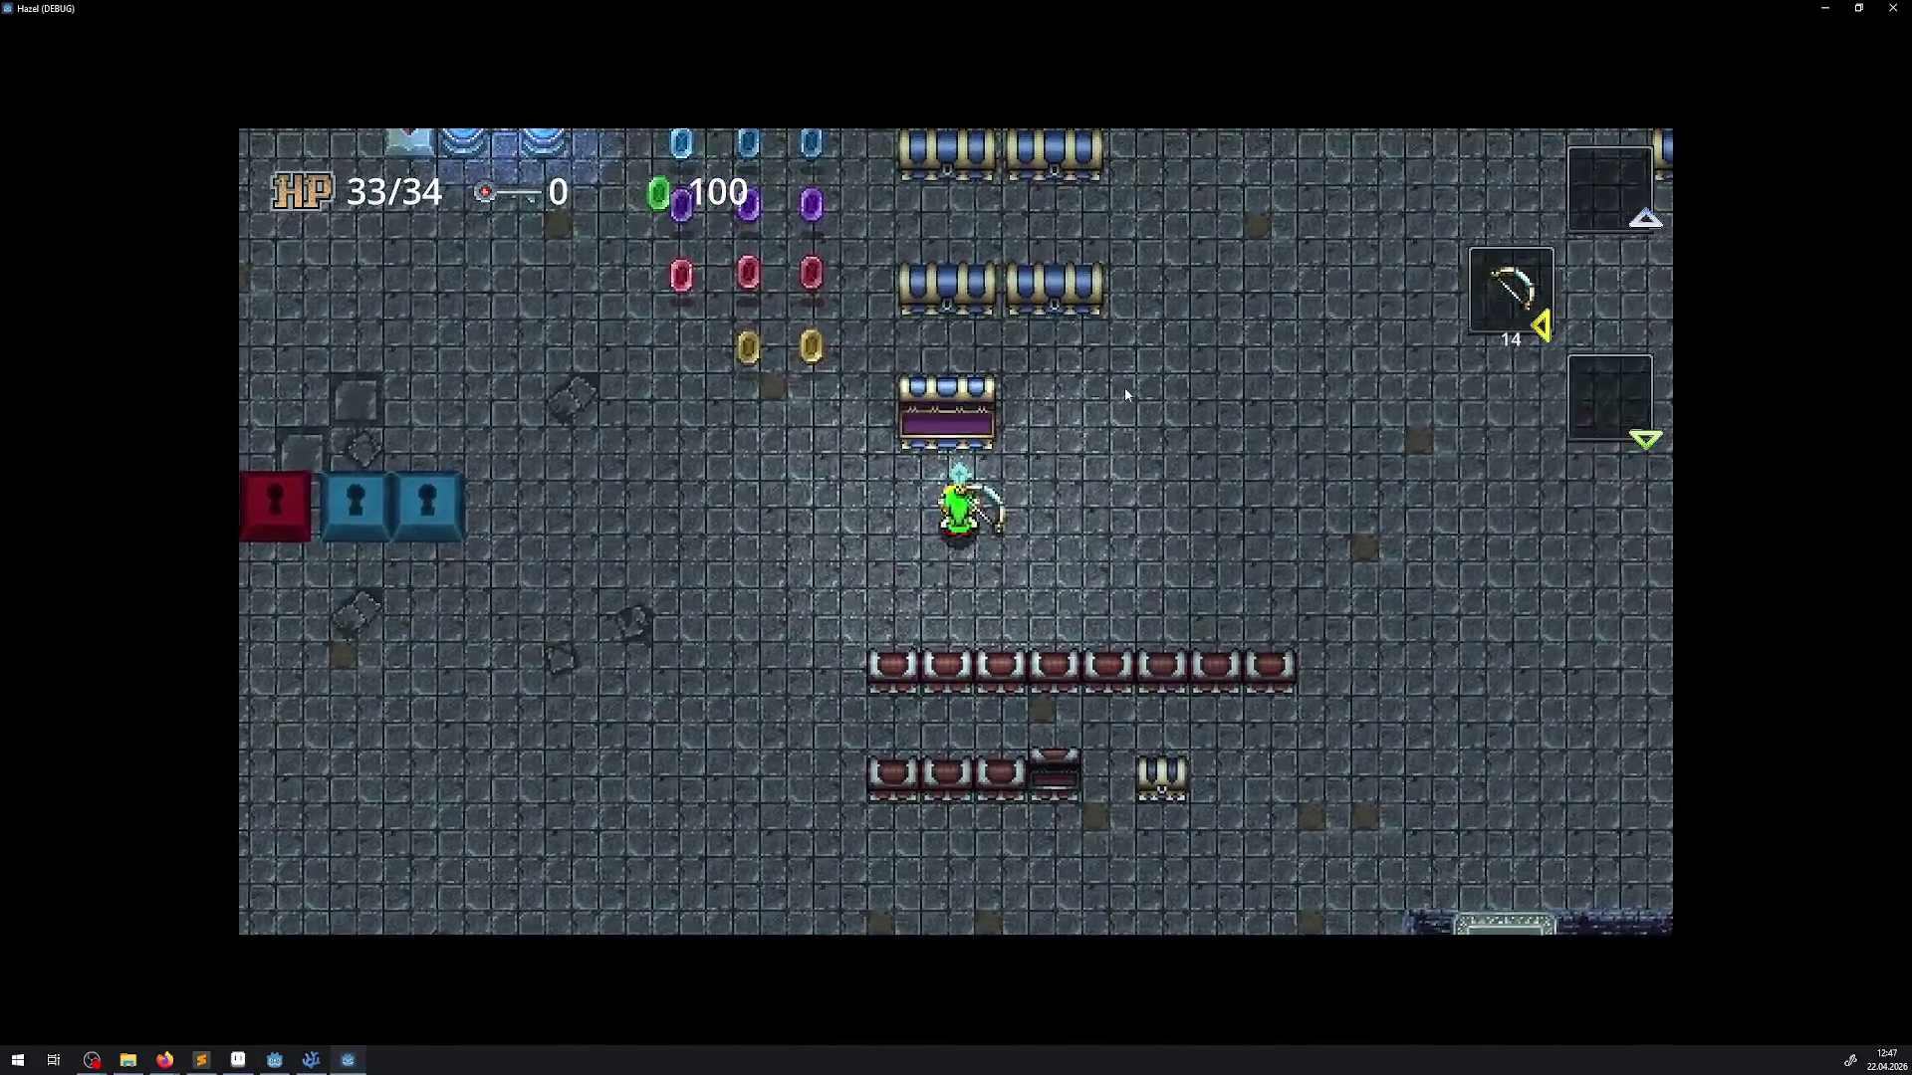
{"action": "key", "text": "Up"}
{"action": "key", "text": "Right"}
{"action": "key", "text": "space"}
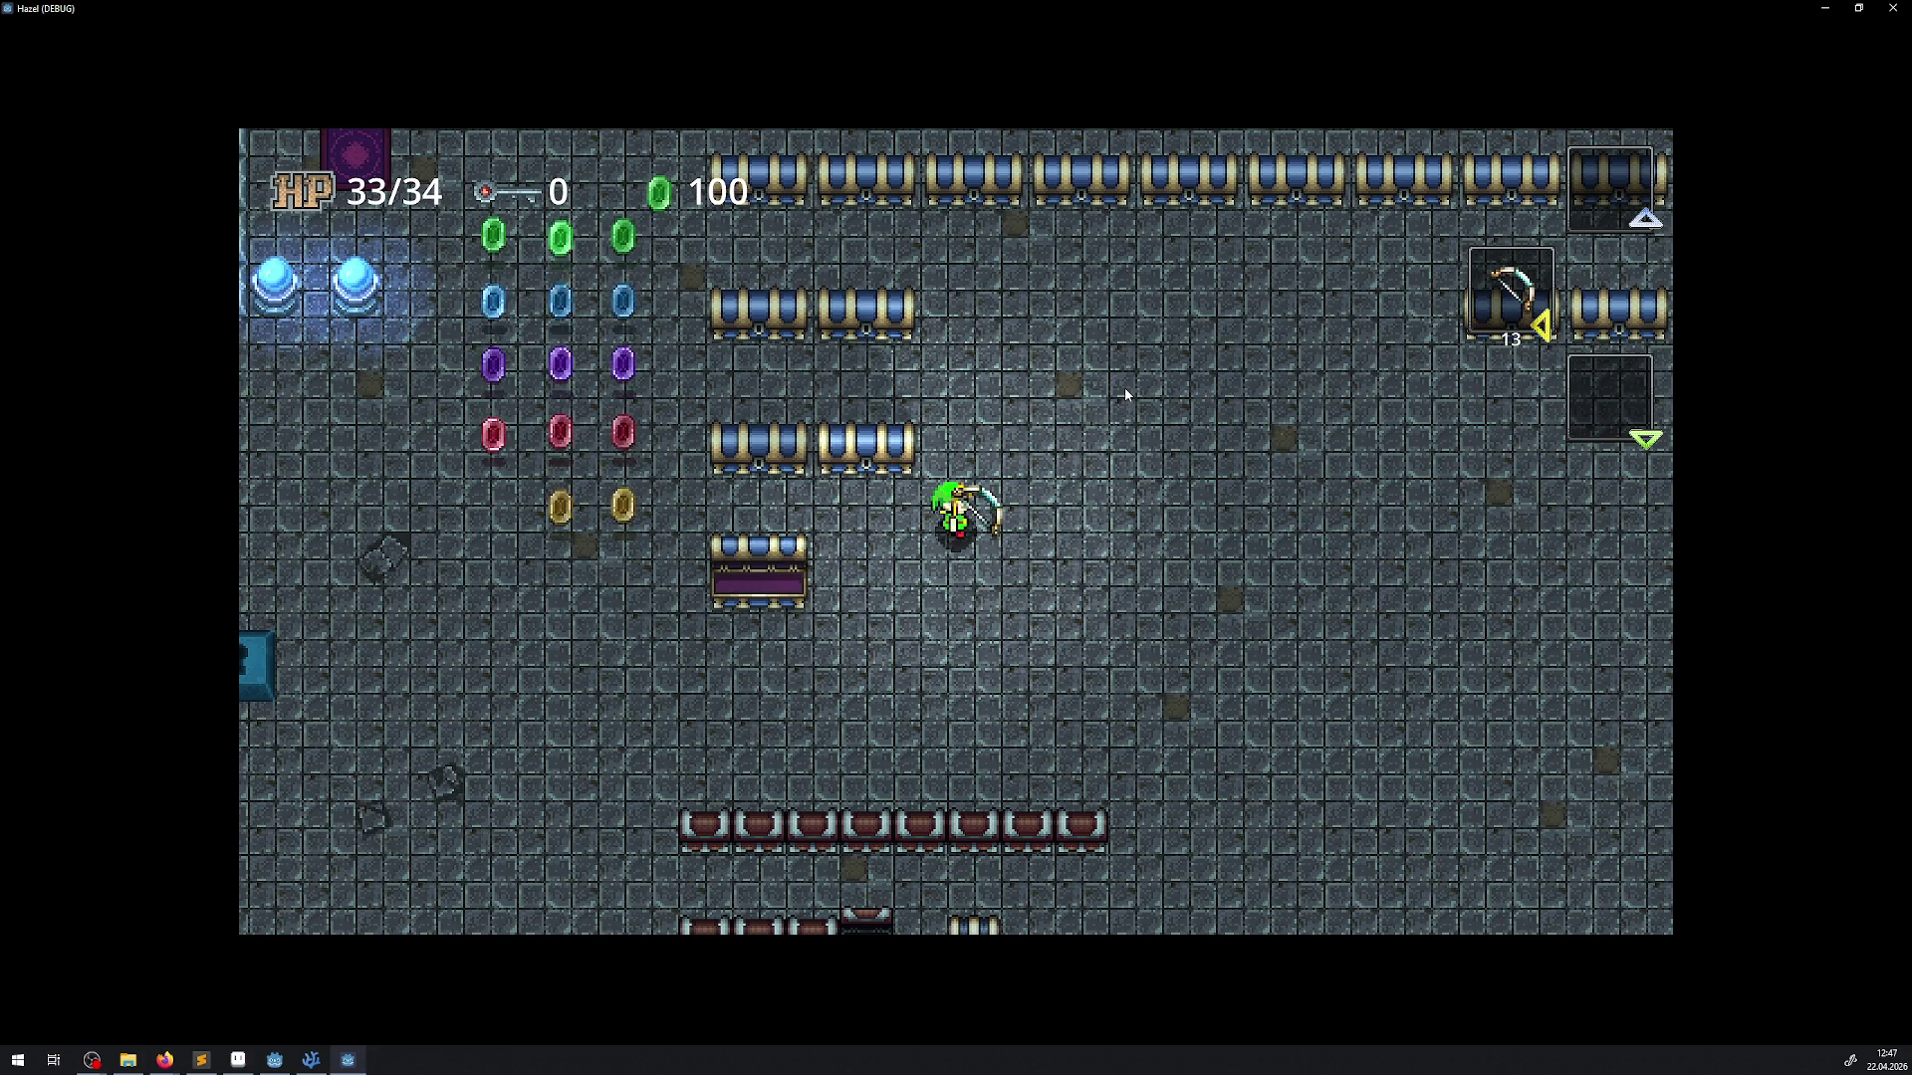
Walk through the gem columns collecting gems and strike the orb switch
{"action": "key", "text": "Left"}
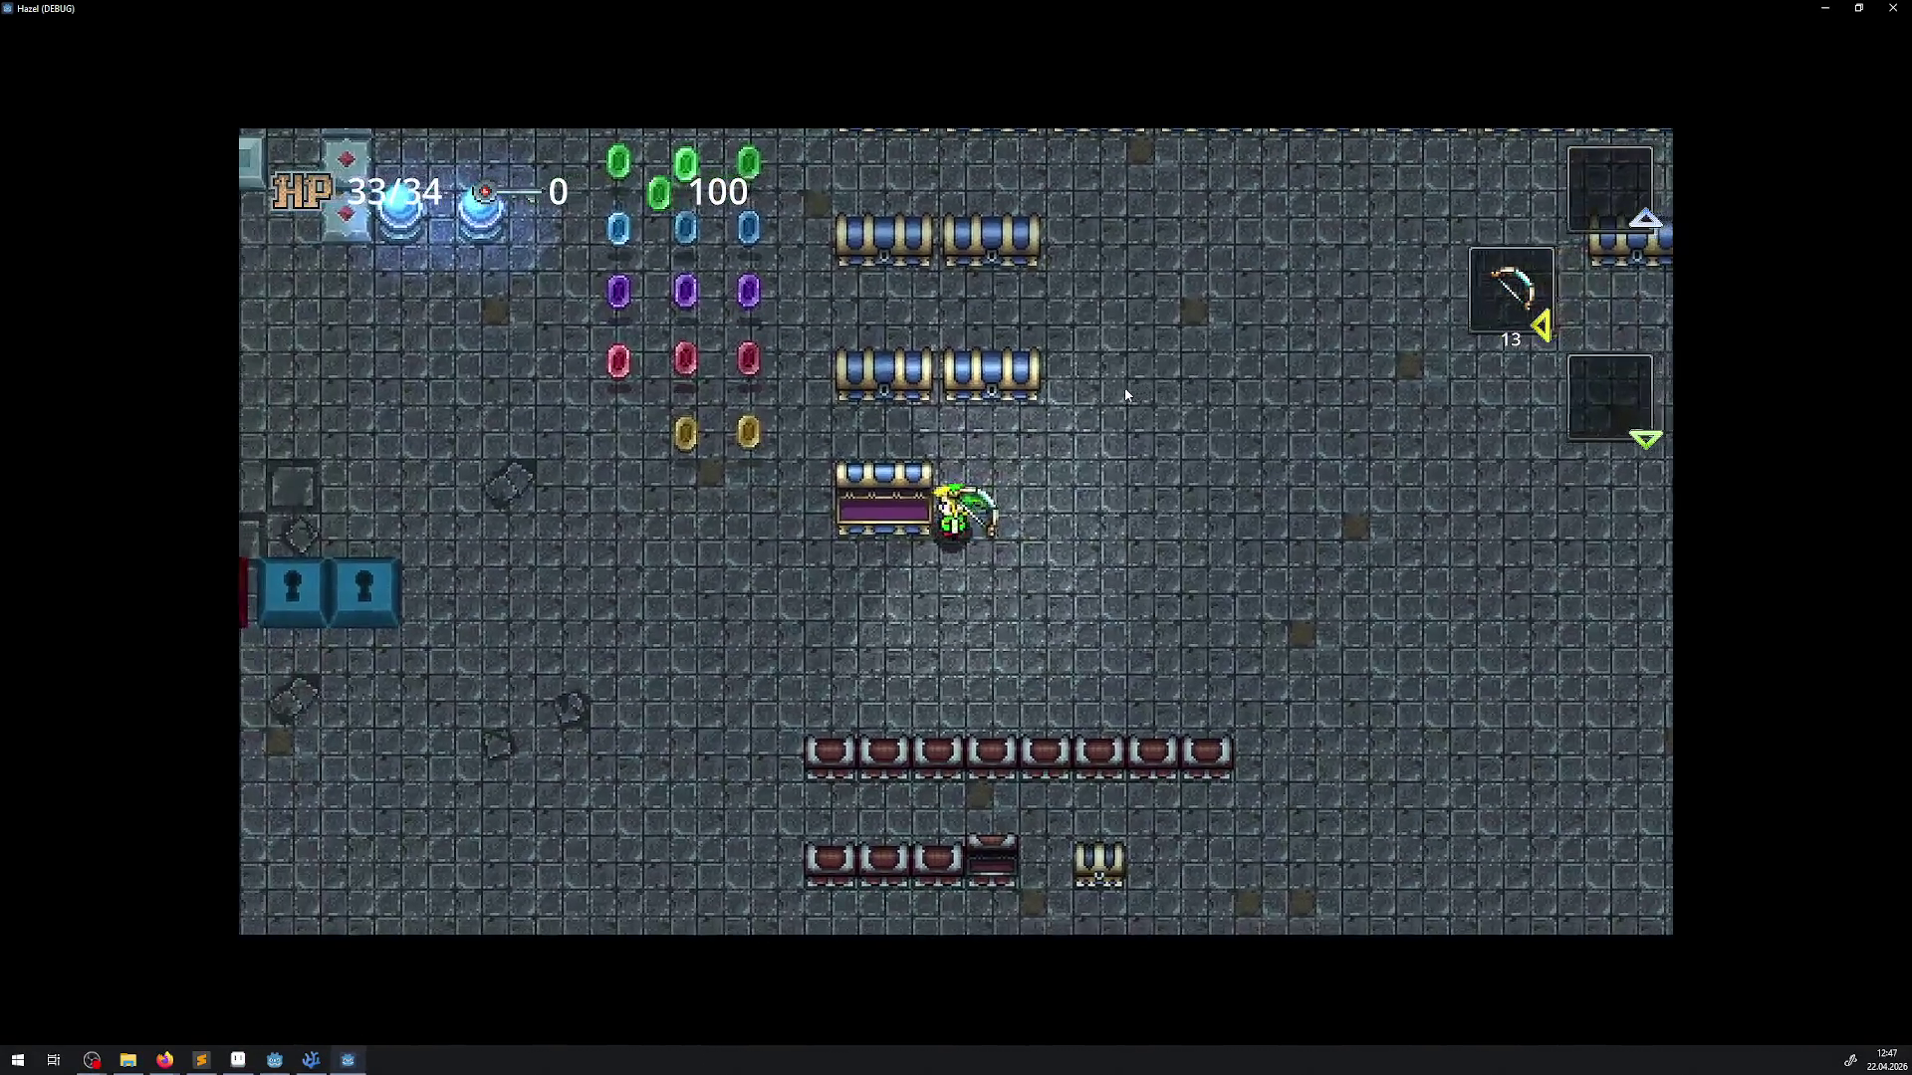
{"action": "key", "text": "Up"}
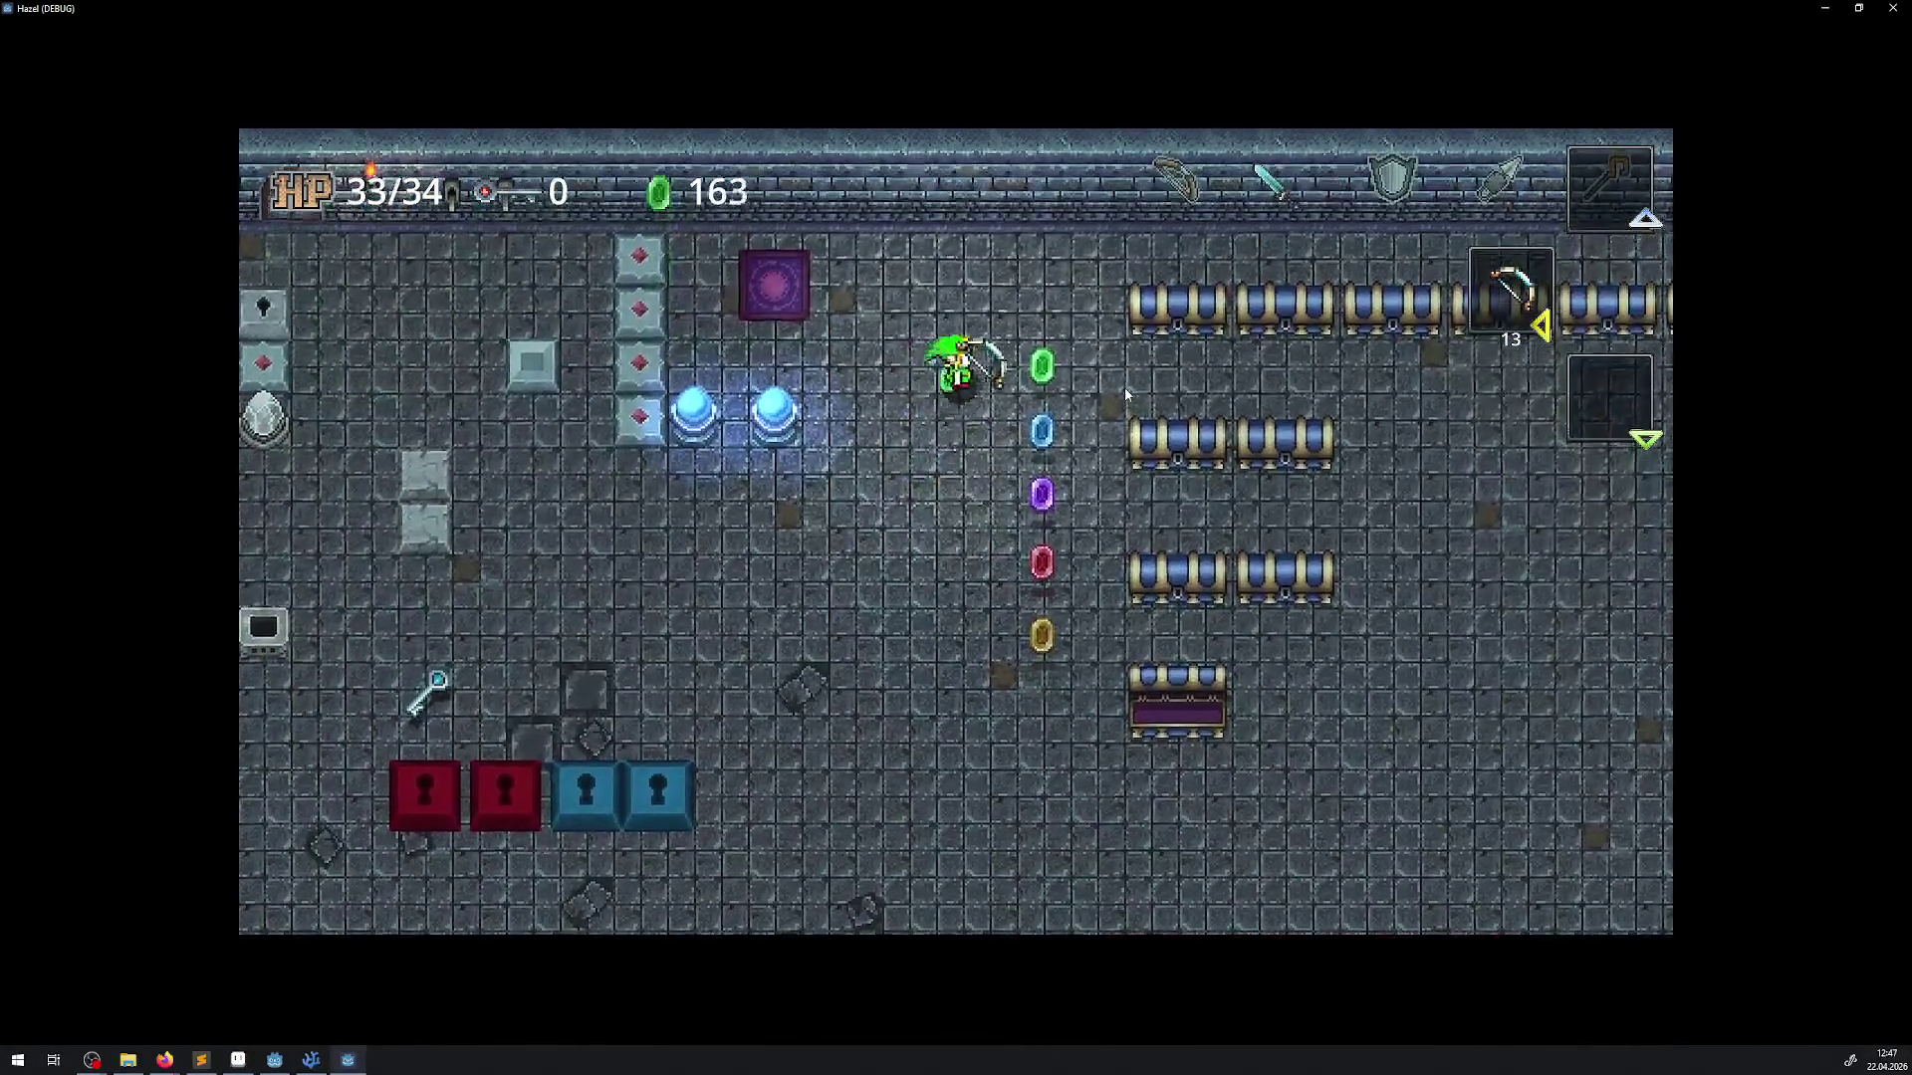
{"action": "key", "text": "Left"}
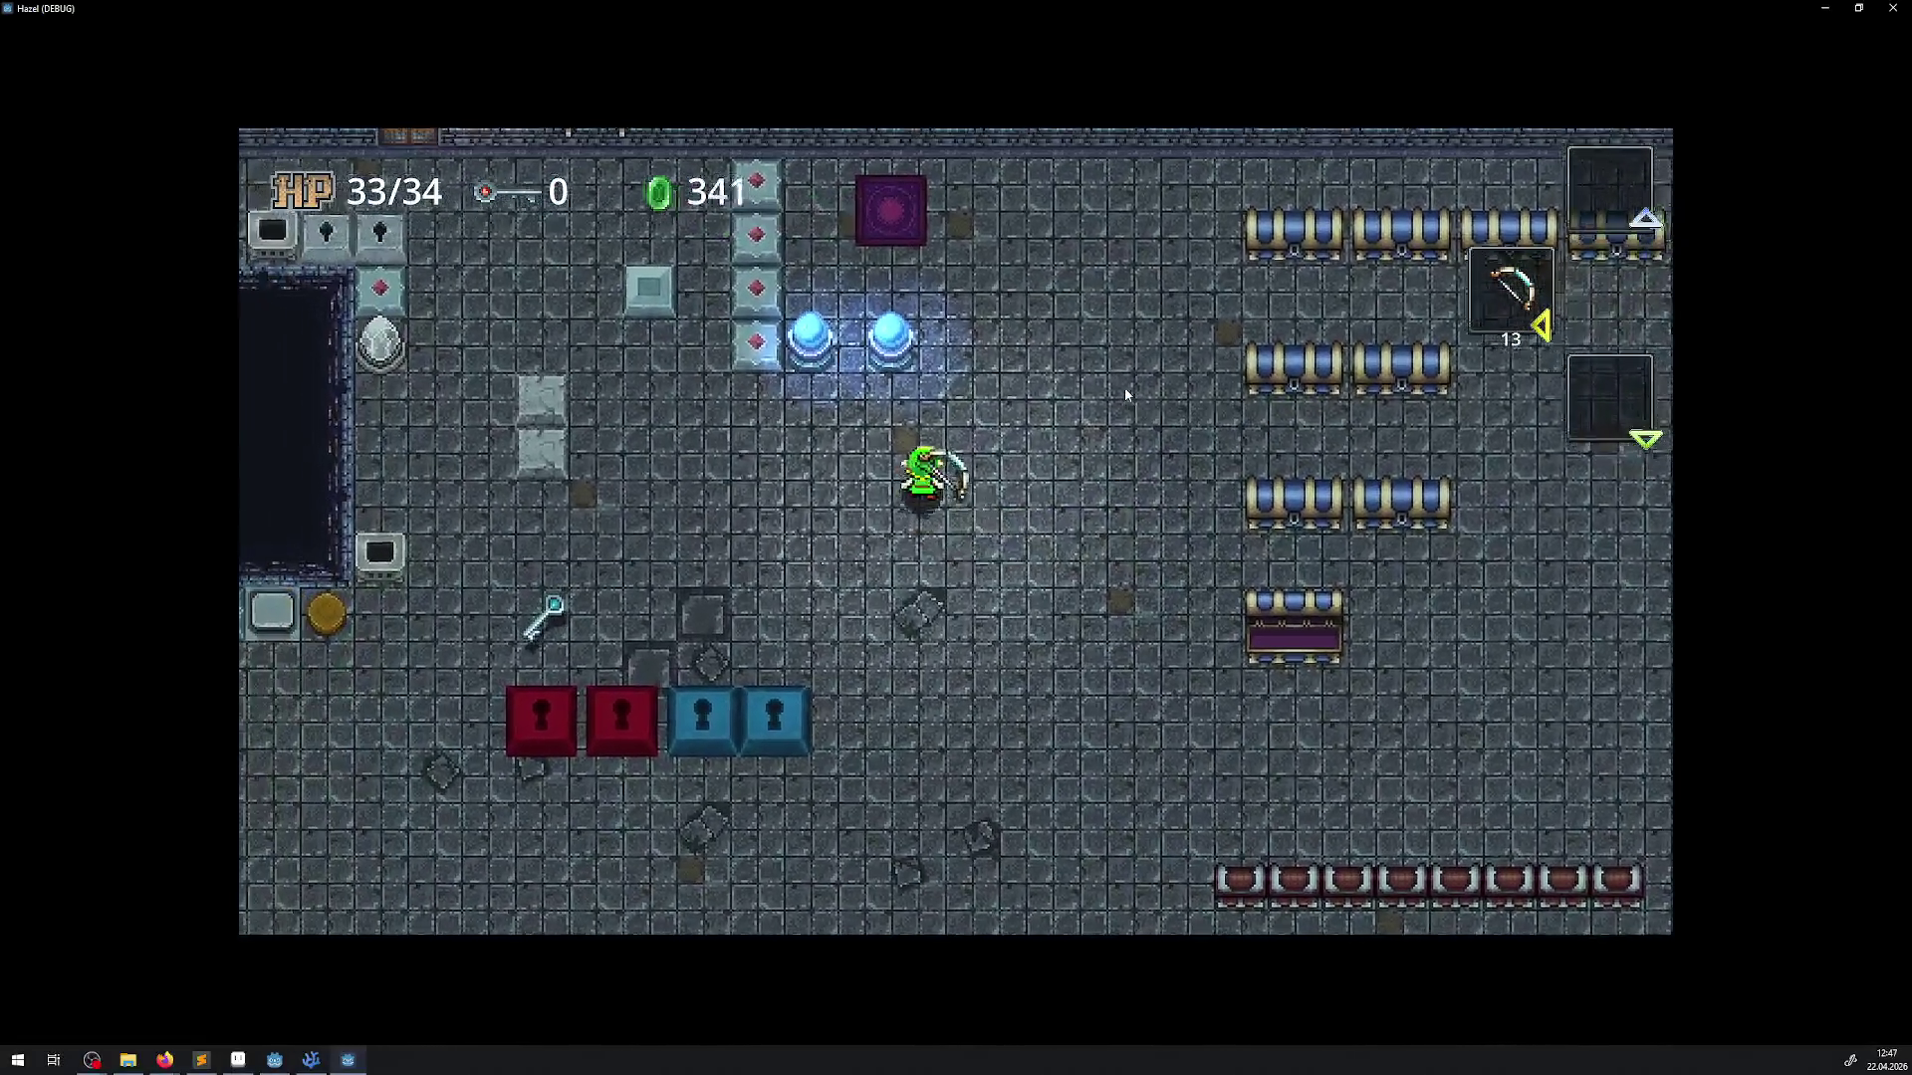
{"action": "key", "text": "Left"}
{"action": "key", "text": "Up"}
{"action": "key", "text": "space"}
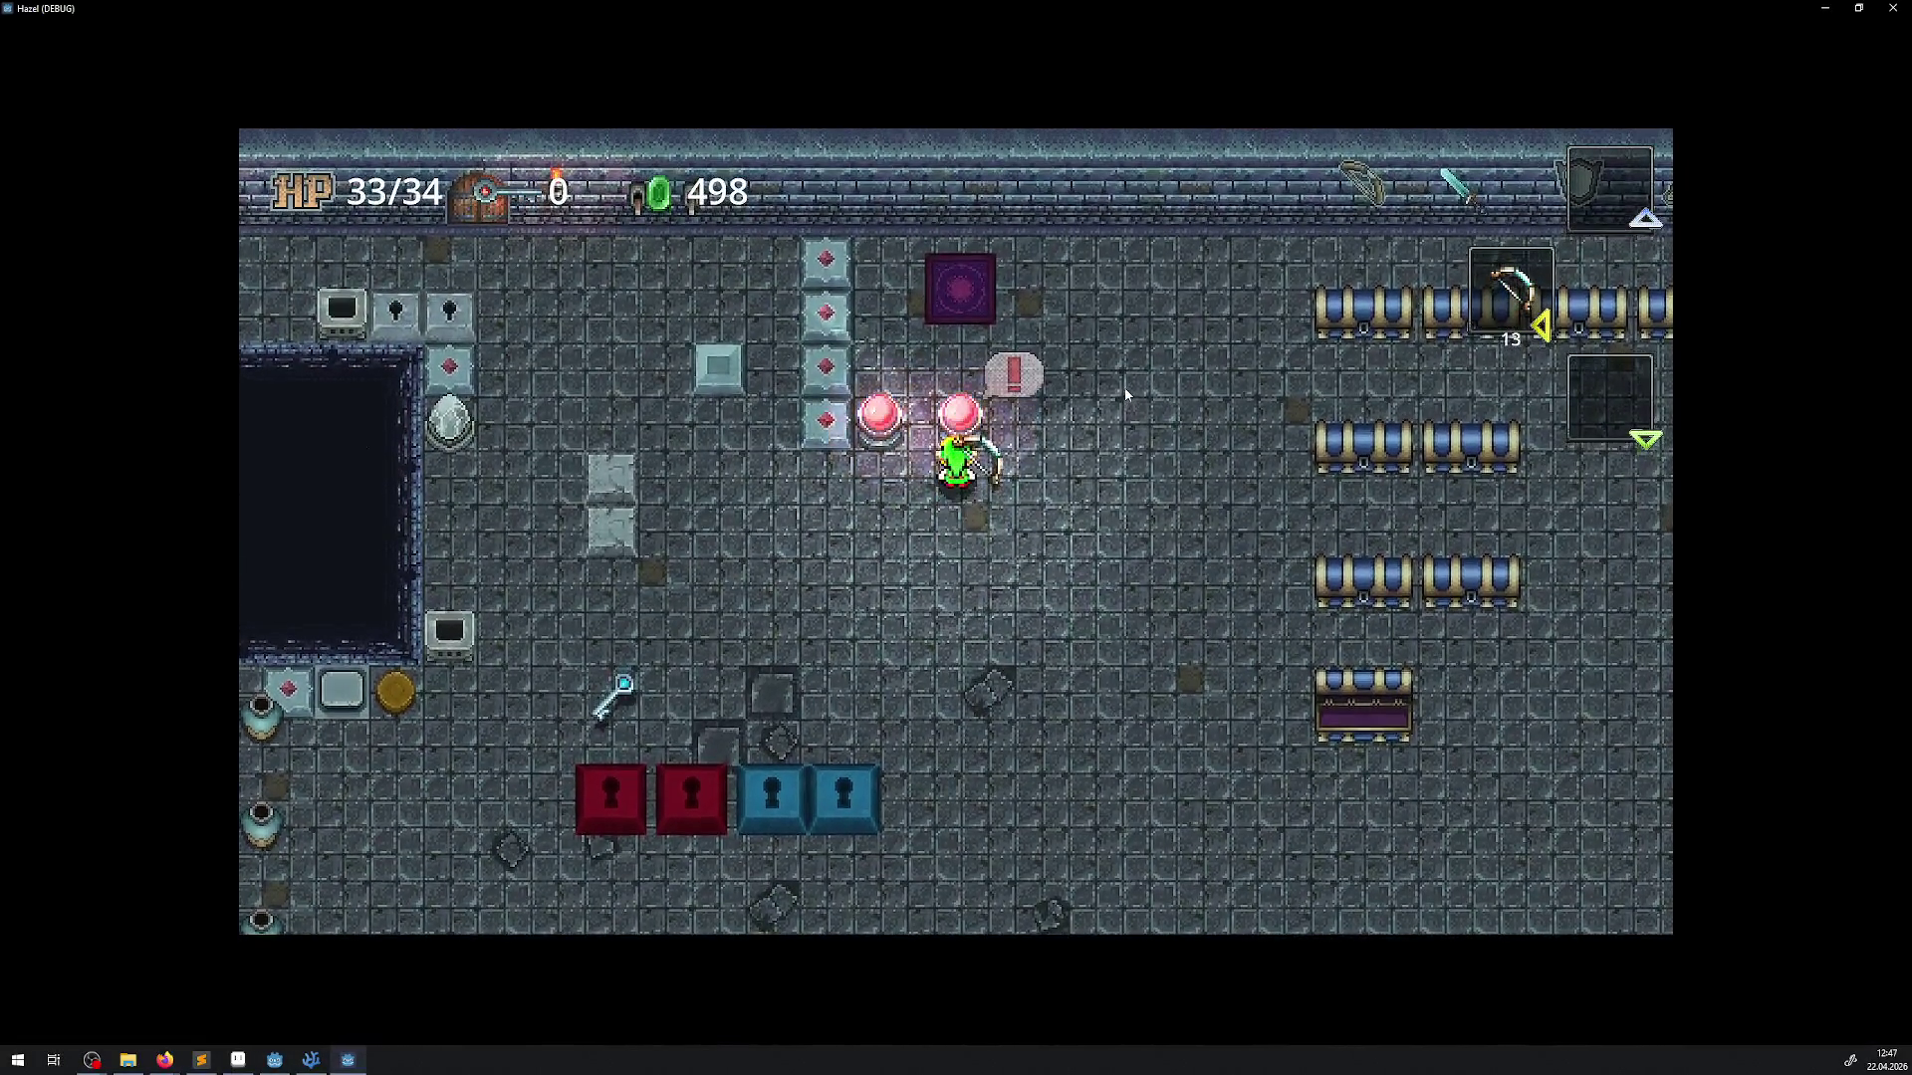
{"action": "key", "text": "Down"}
Shoot arrows at the switch to turn the orbs blue, firing to the right
{"action": "key", "text": "Up"}
{"action": "key", "text": "x"}
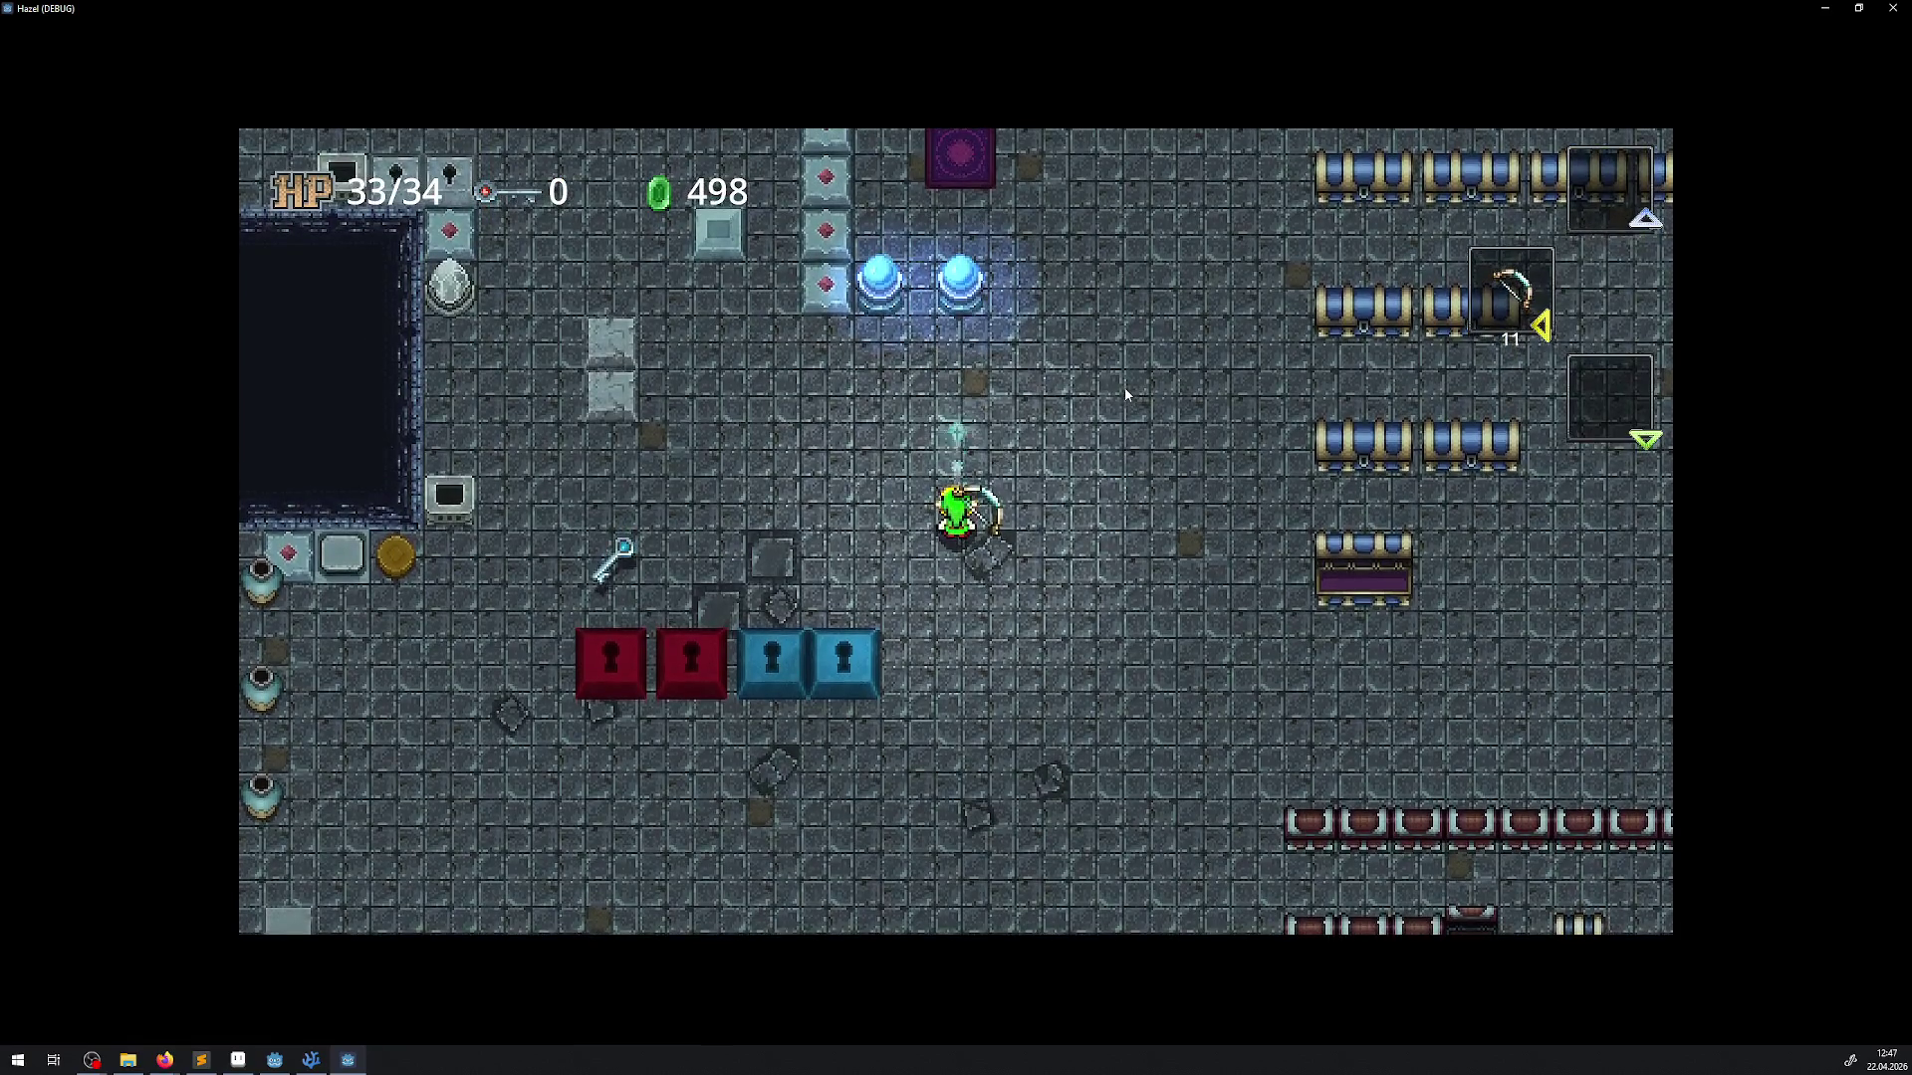
{"action": "key", "text": "Left"}
{"action": "key", "text": "Up"}
{"action": "key", "text": "x"}
{"action": "key", "text": "x"}
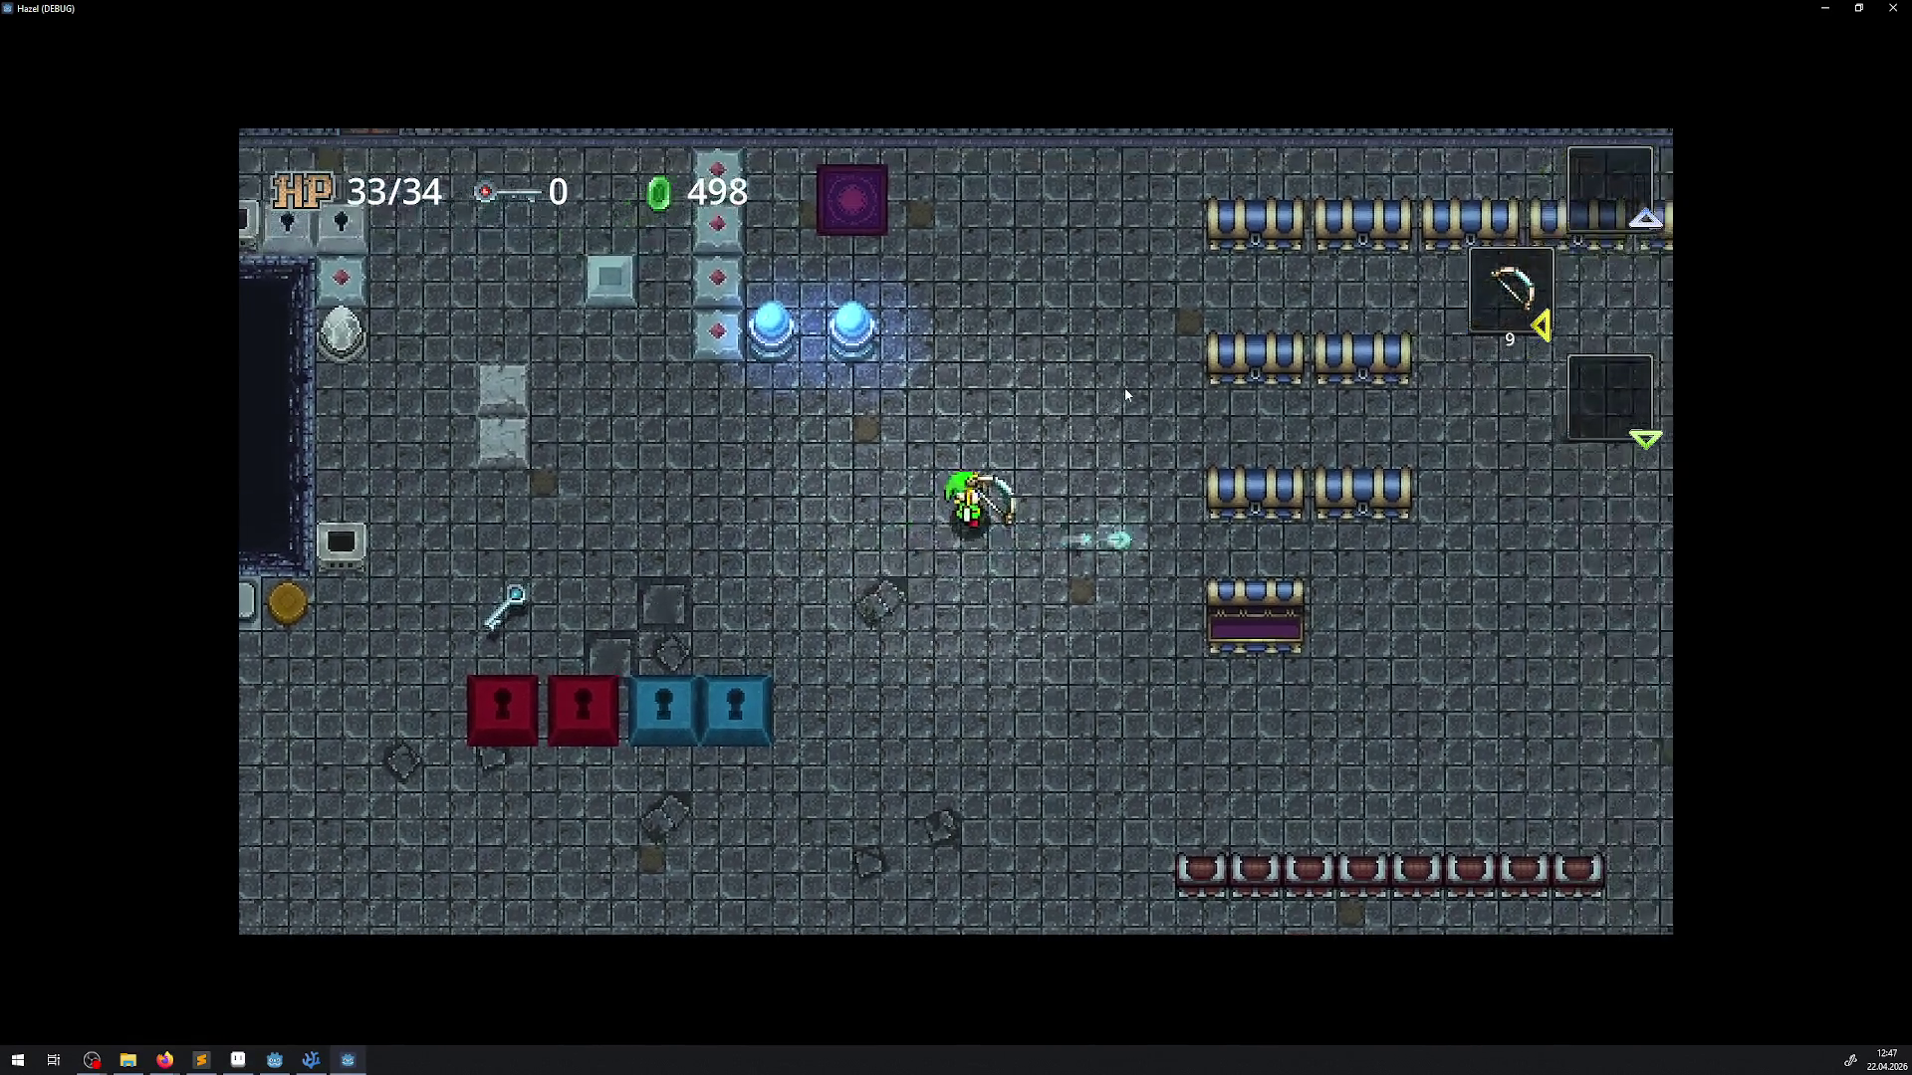
{"action": "key", "text": "x"}
{"action": "key", "text": "Right"}
{"action": "key", "text": "Up"}
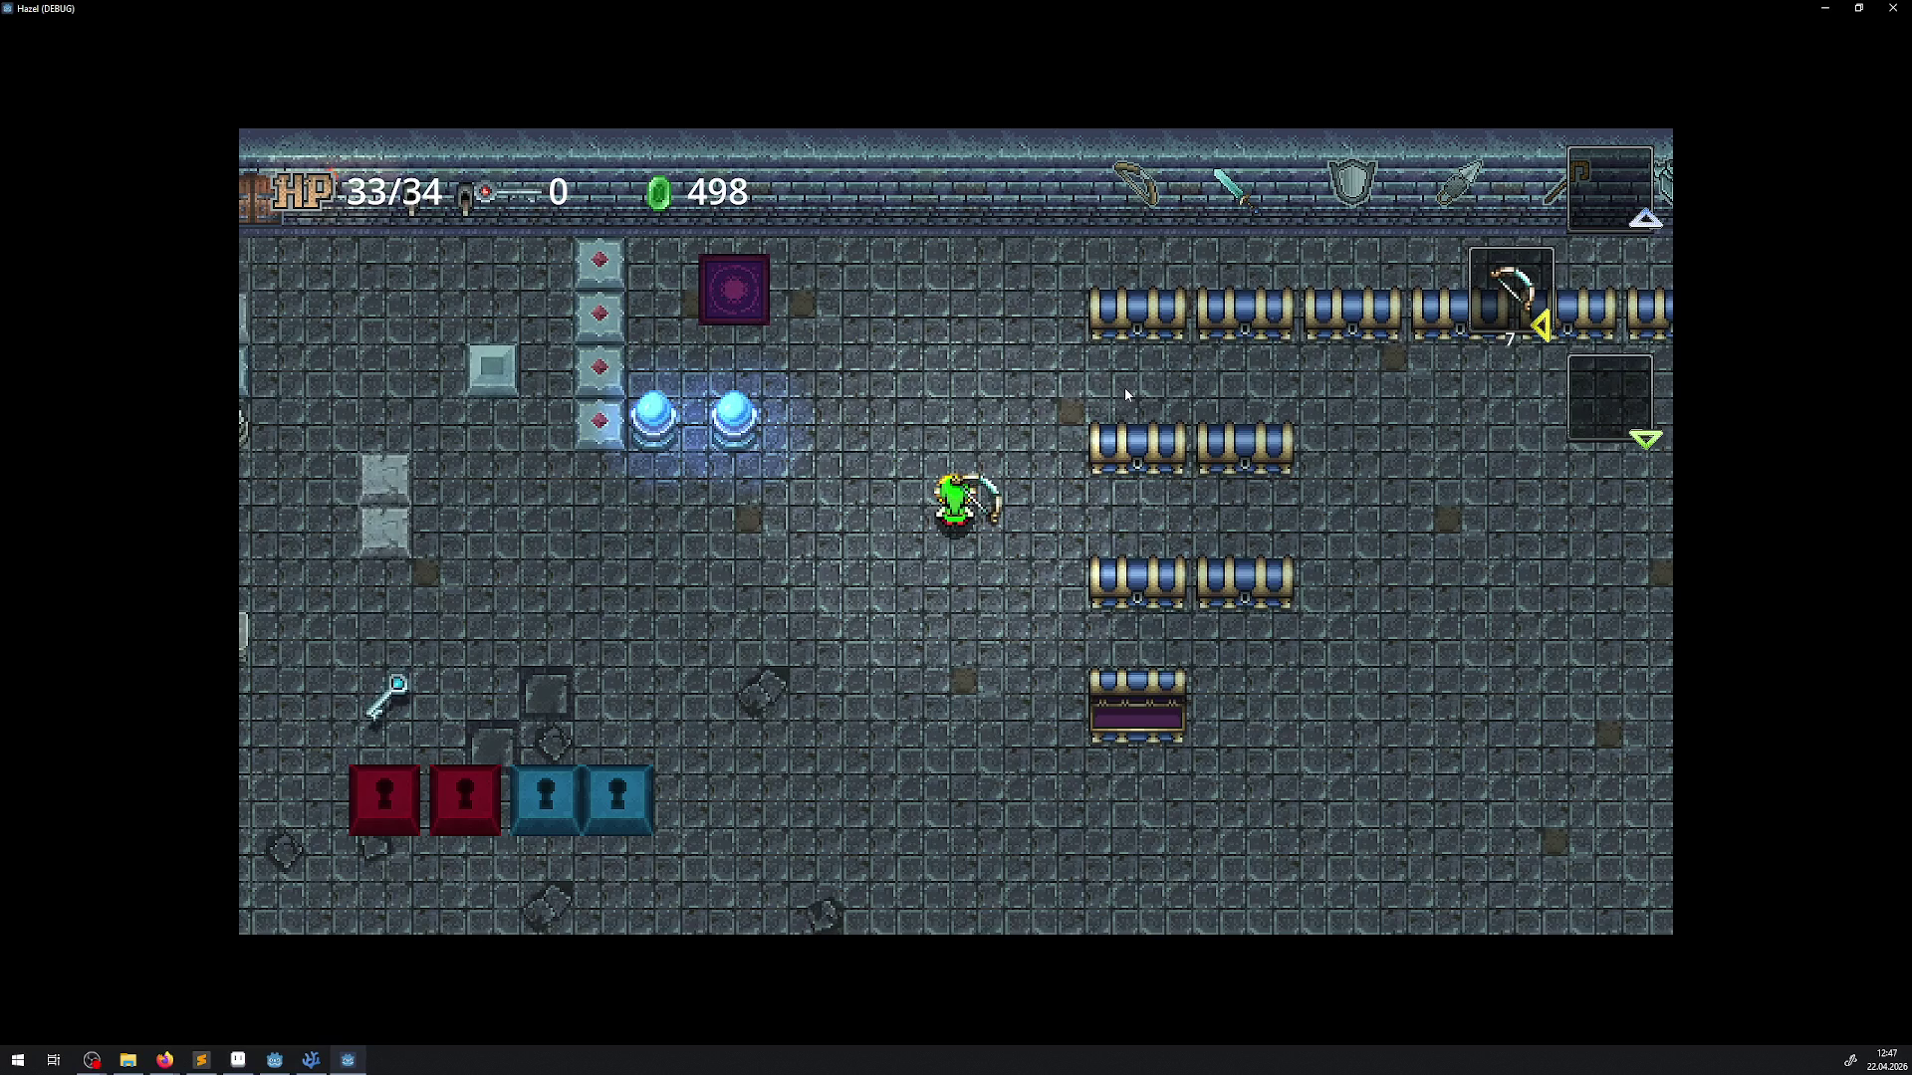
Walk to the key, pick it up, and move above the stone blocks
{"action": "key", "text": "Left"}
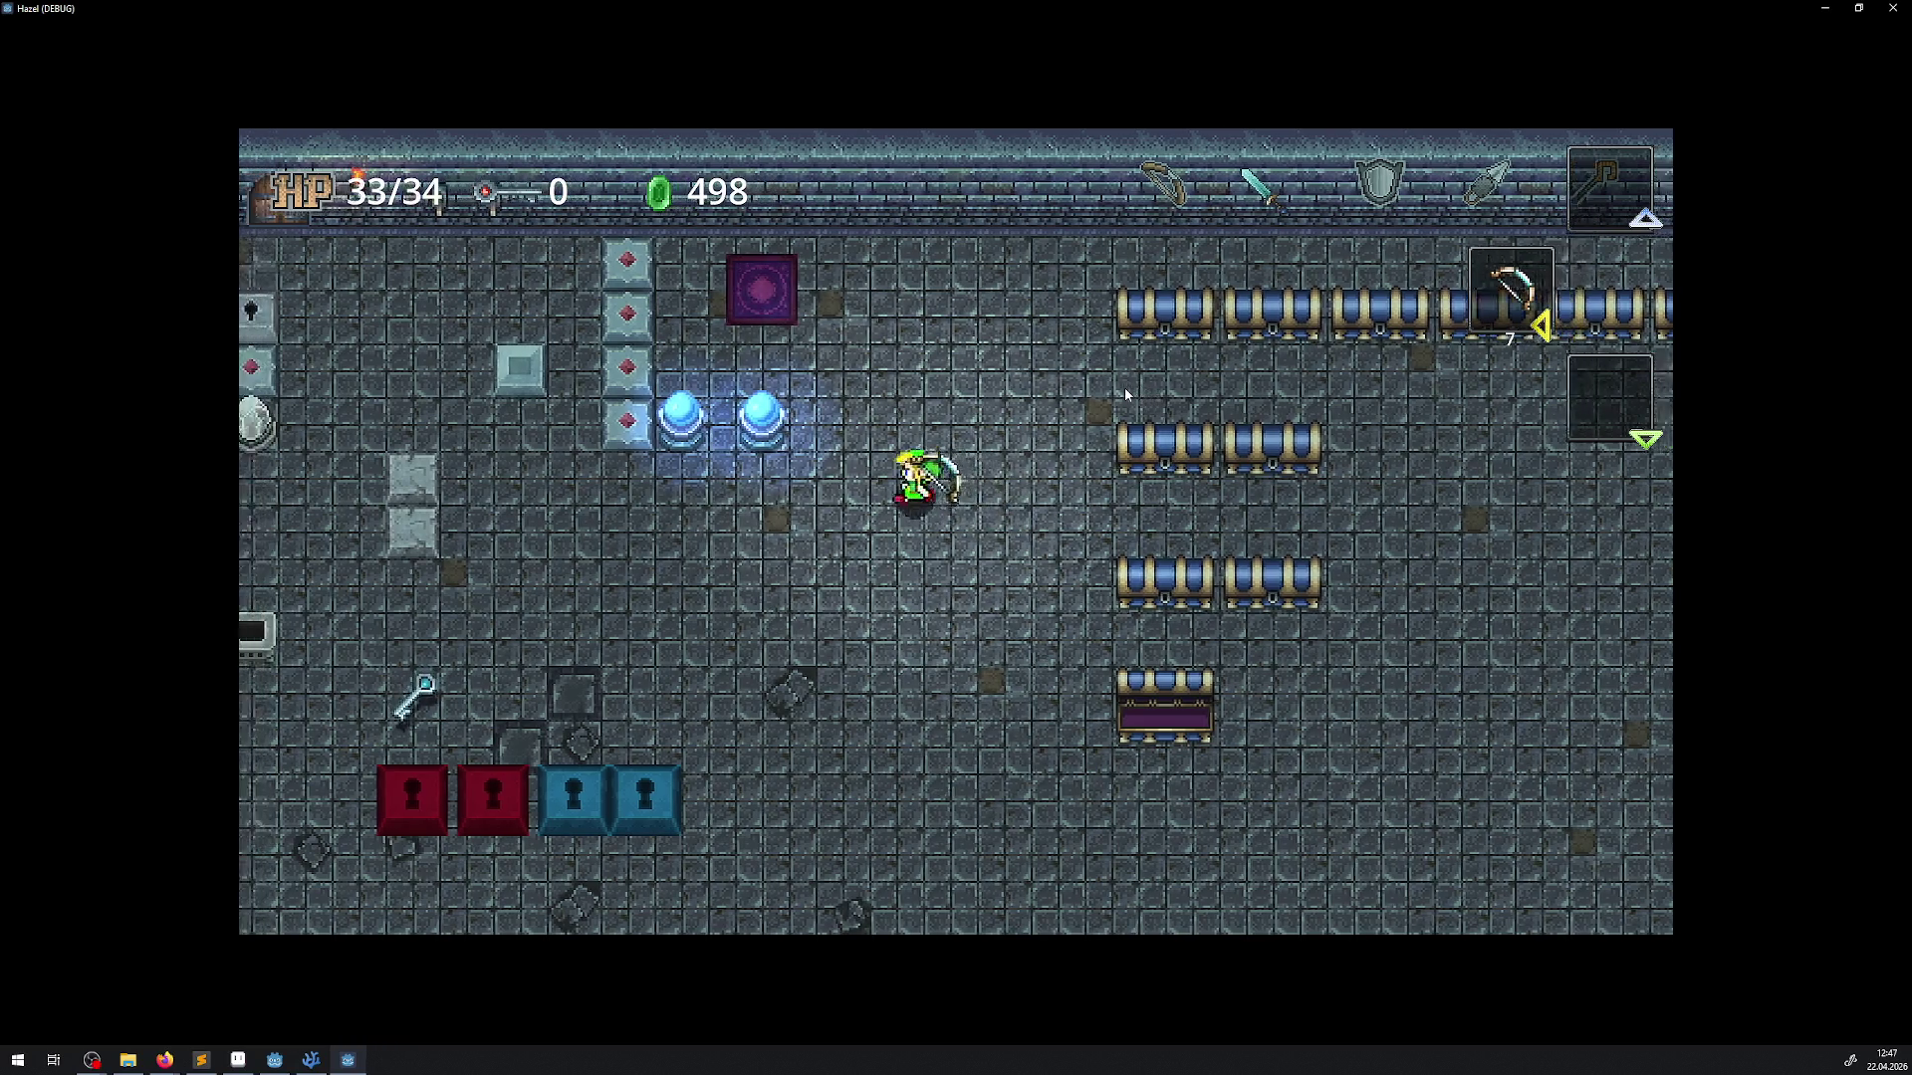
{"action": "key", "text": "Down"}
{"action": "key", "text": "Left"}
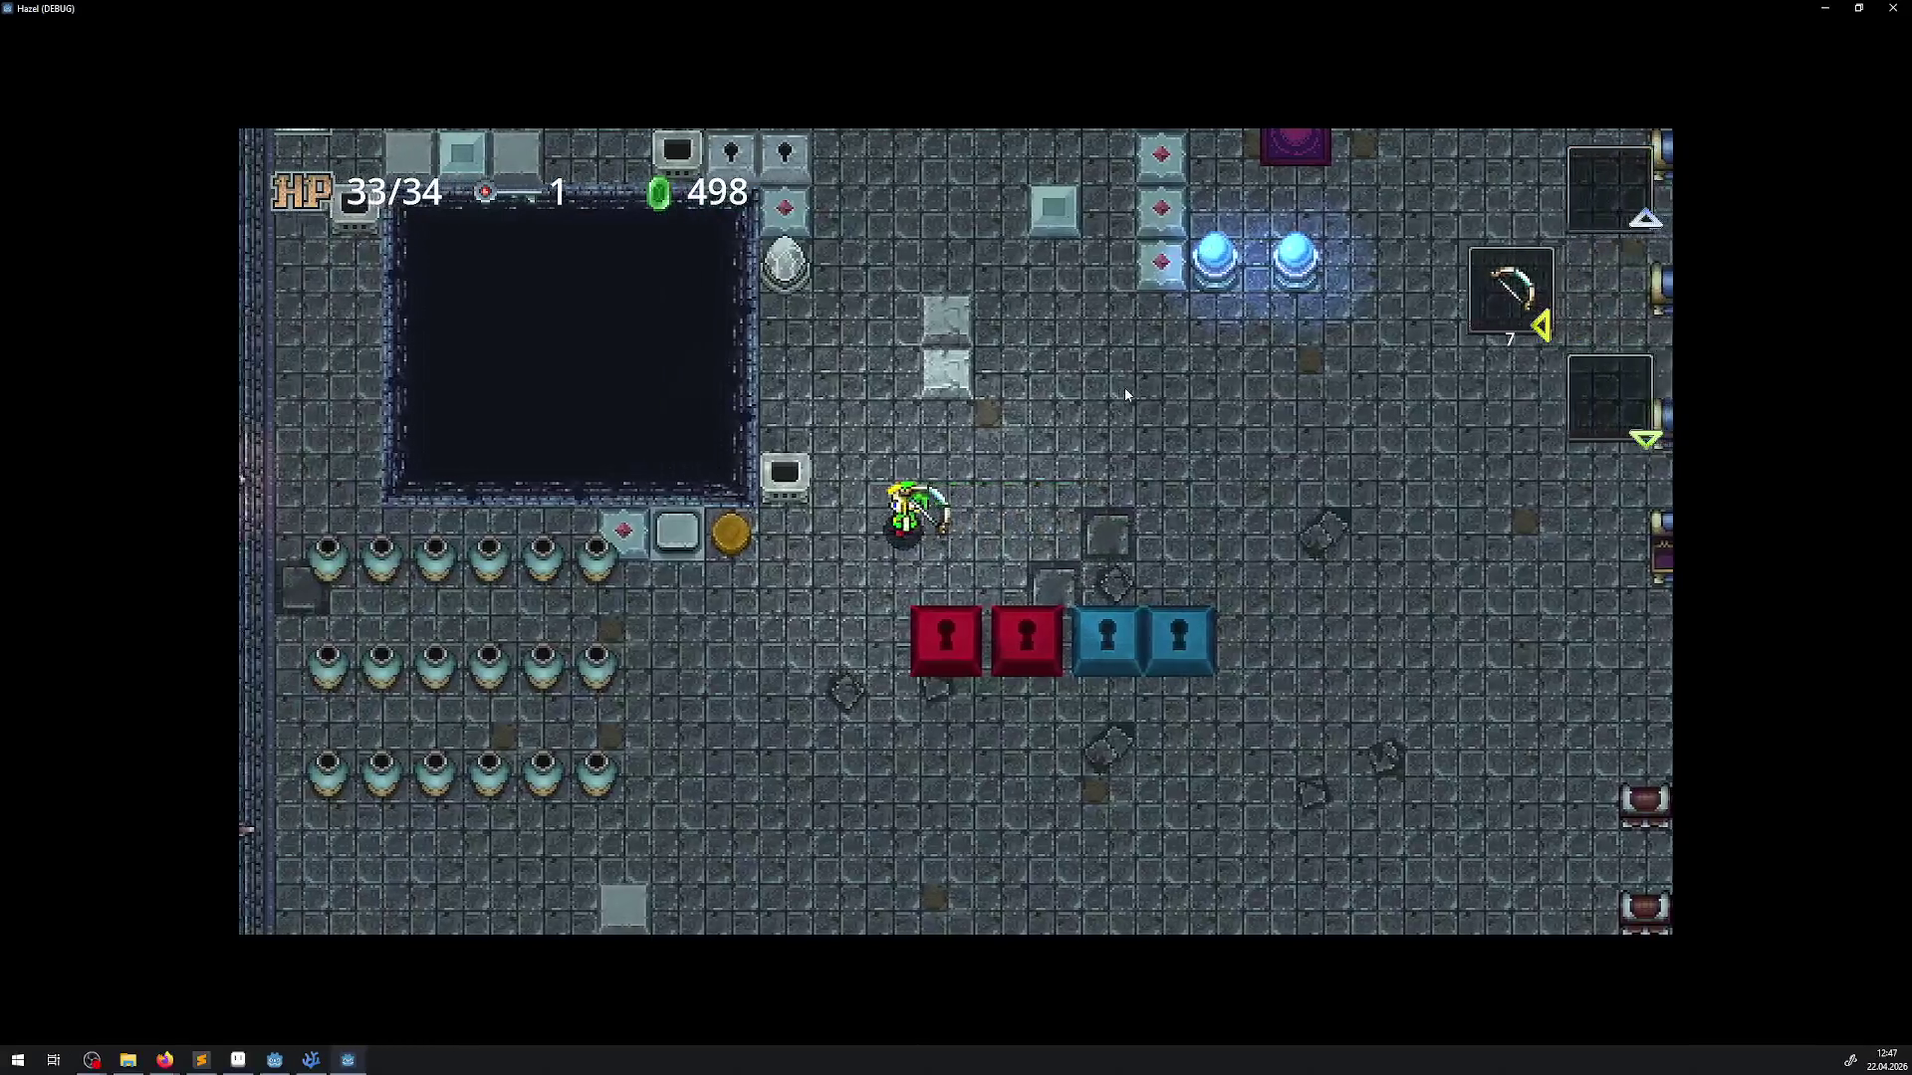
{"action": "key", "text": "Up"}
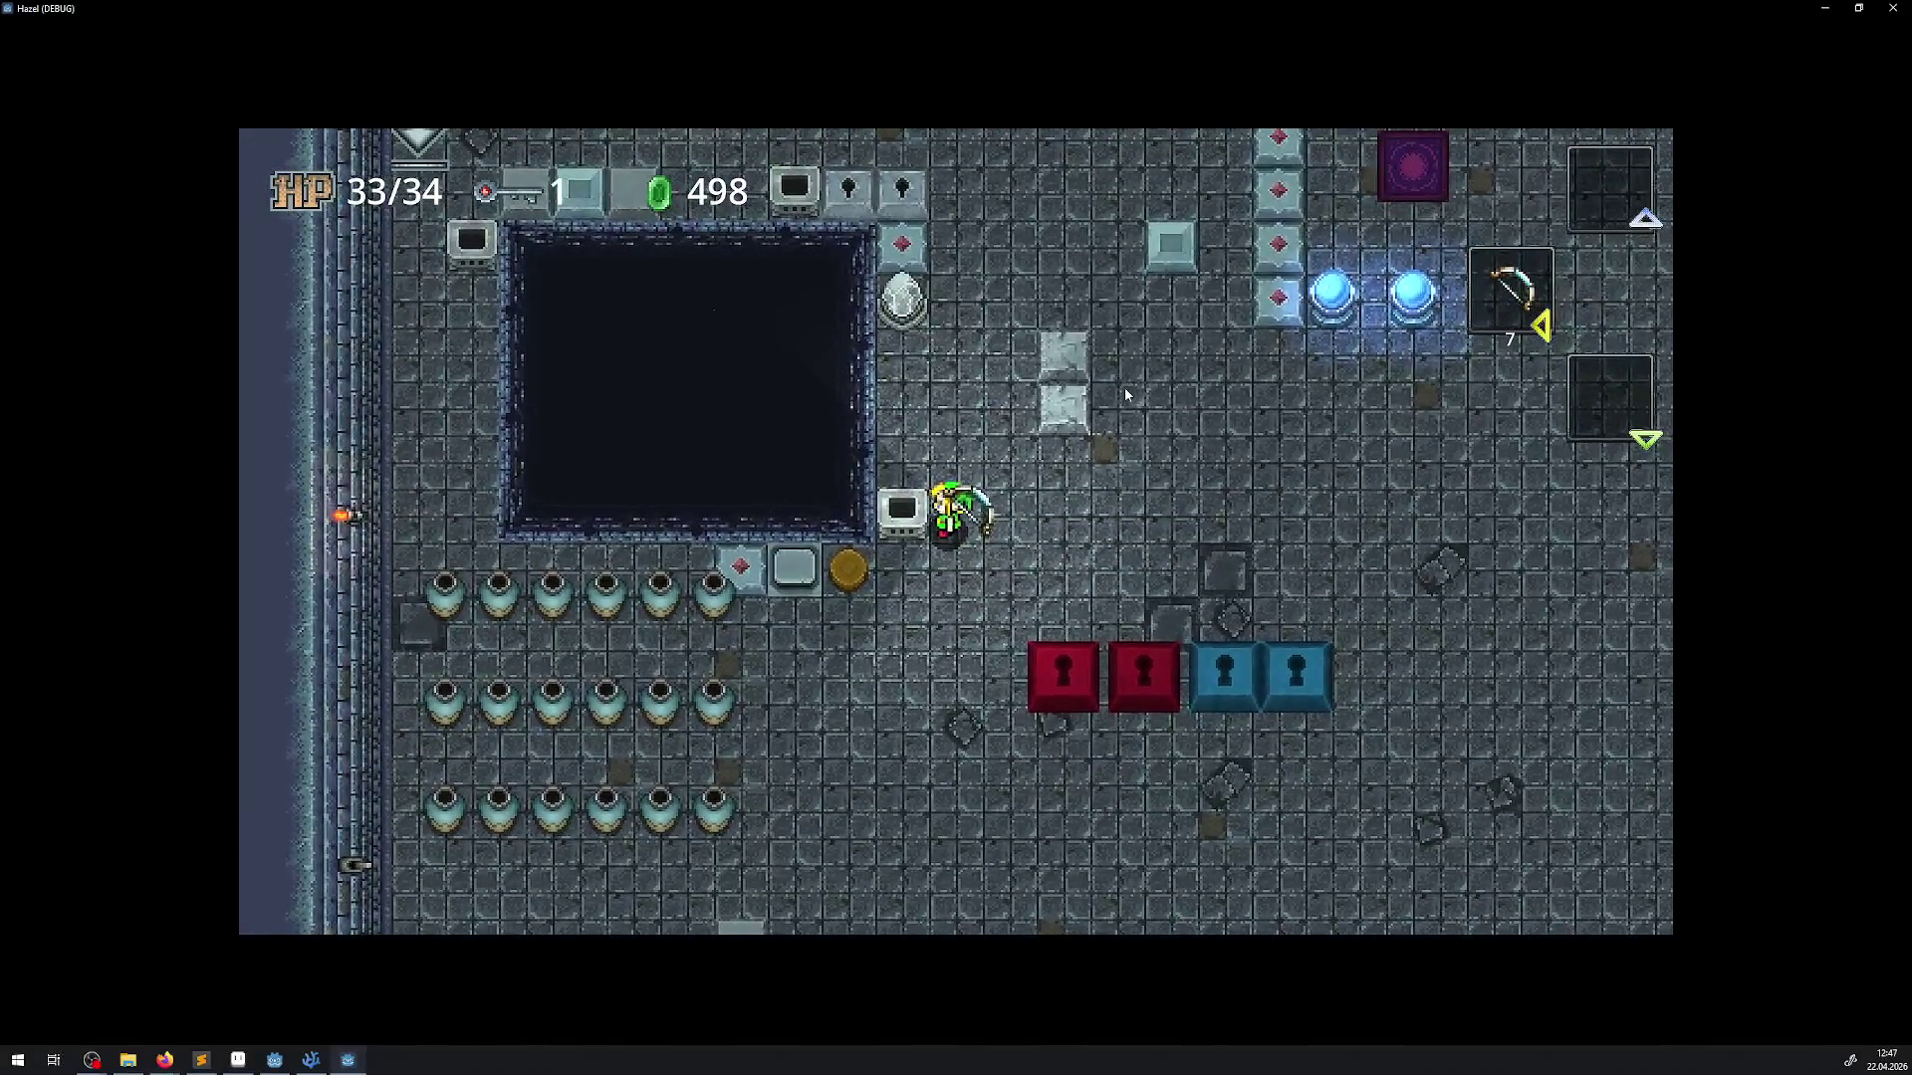
{"action": "key", "text": "Up"}
{"action": "key", "text": "Right"}
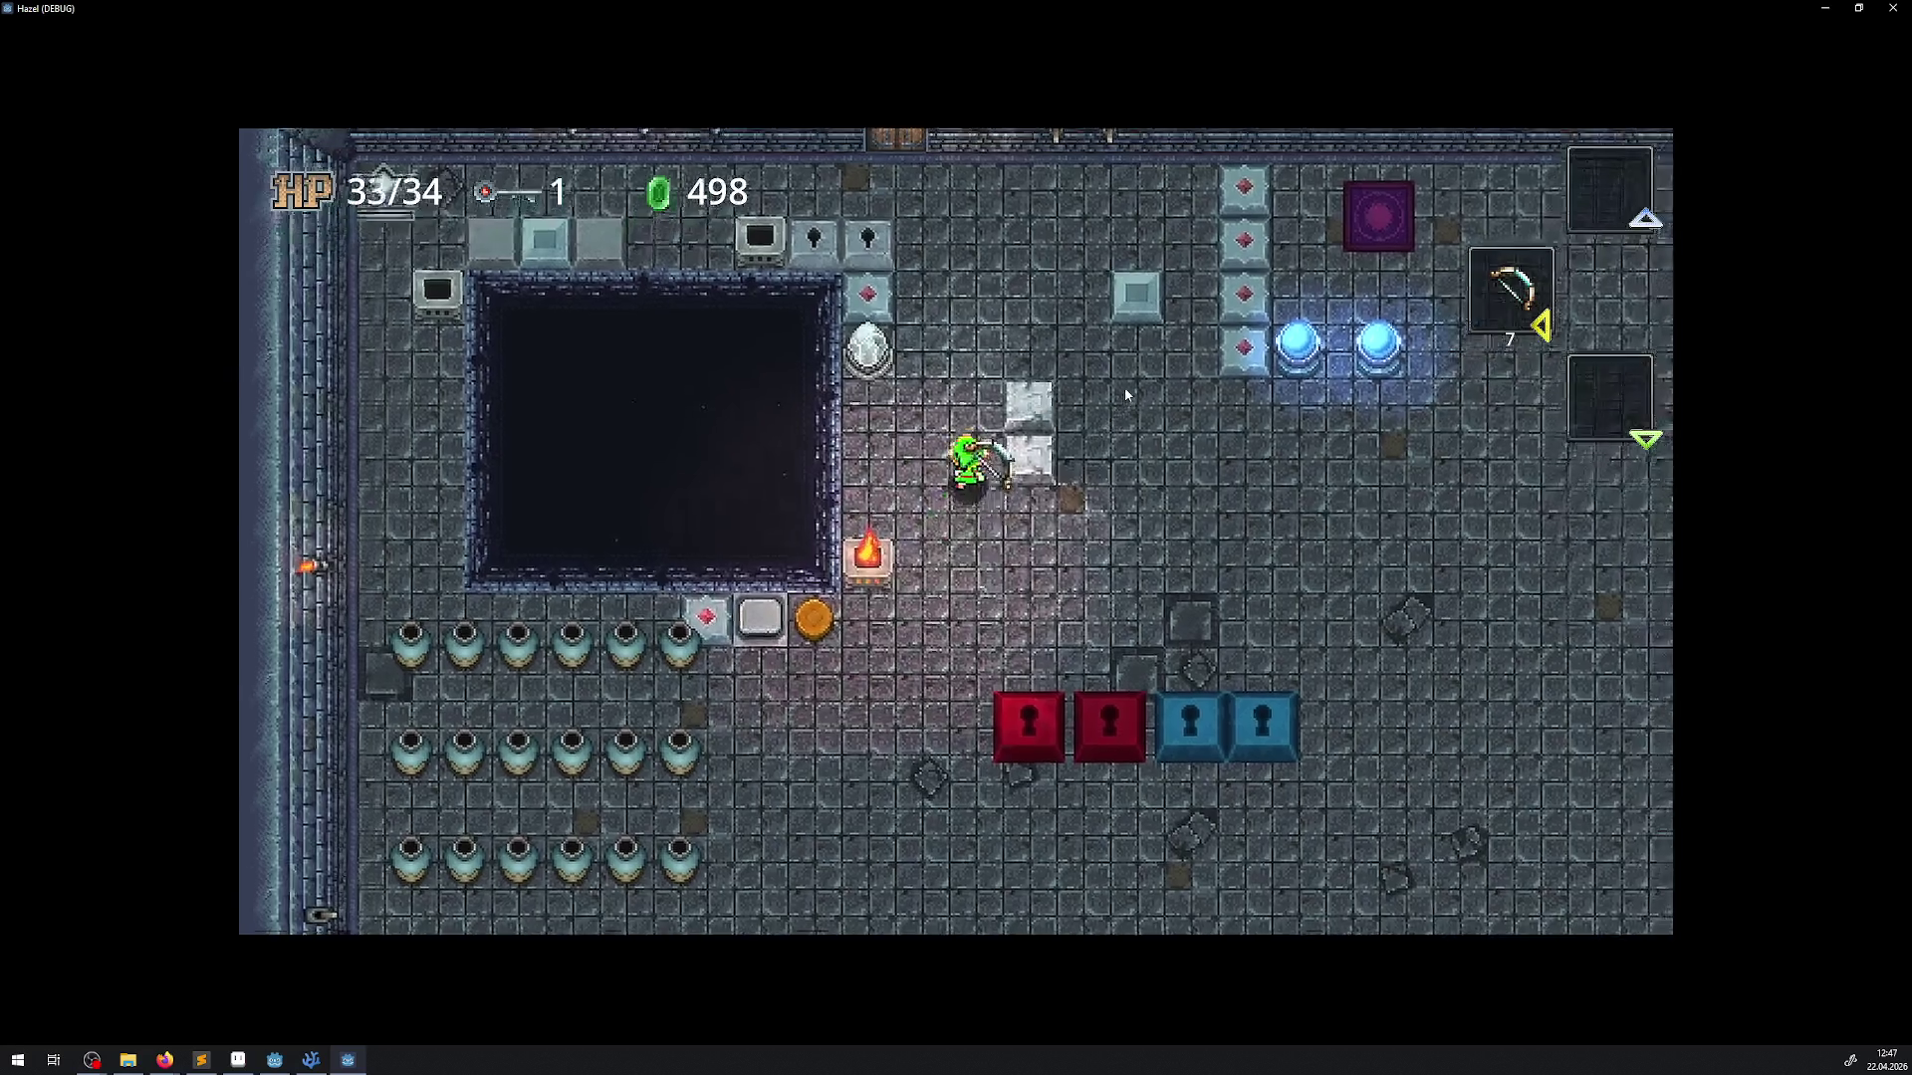
{"action": "key", "text": "Up"}
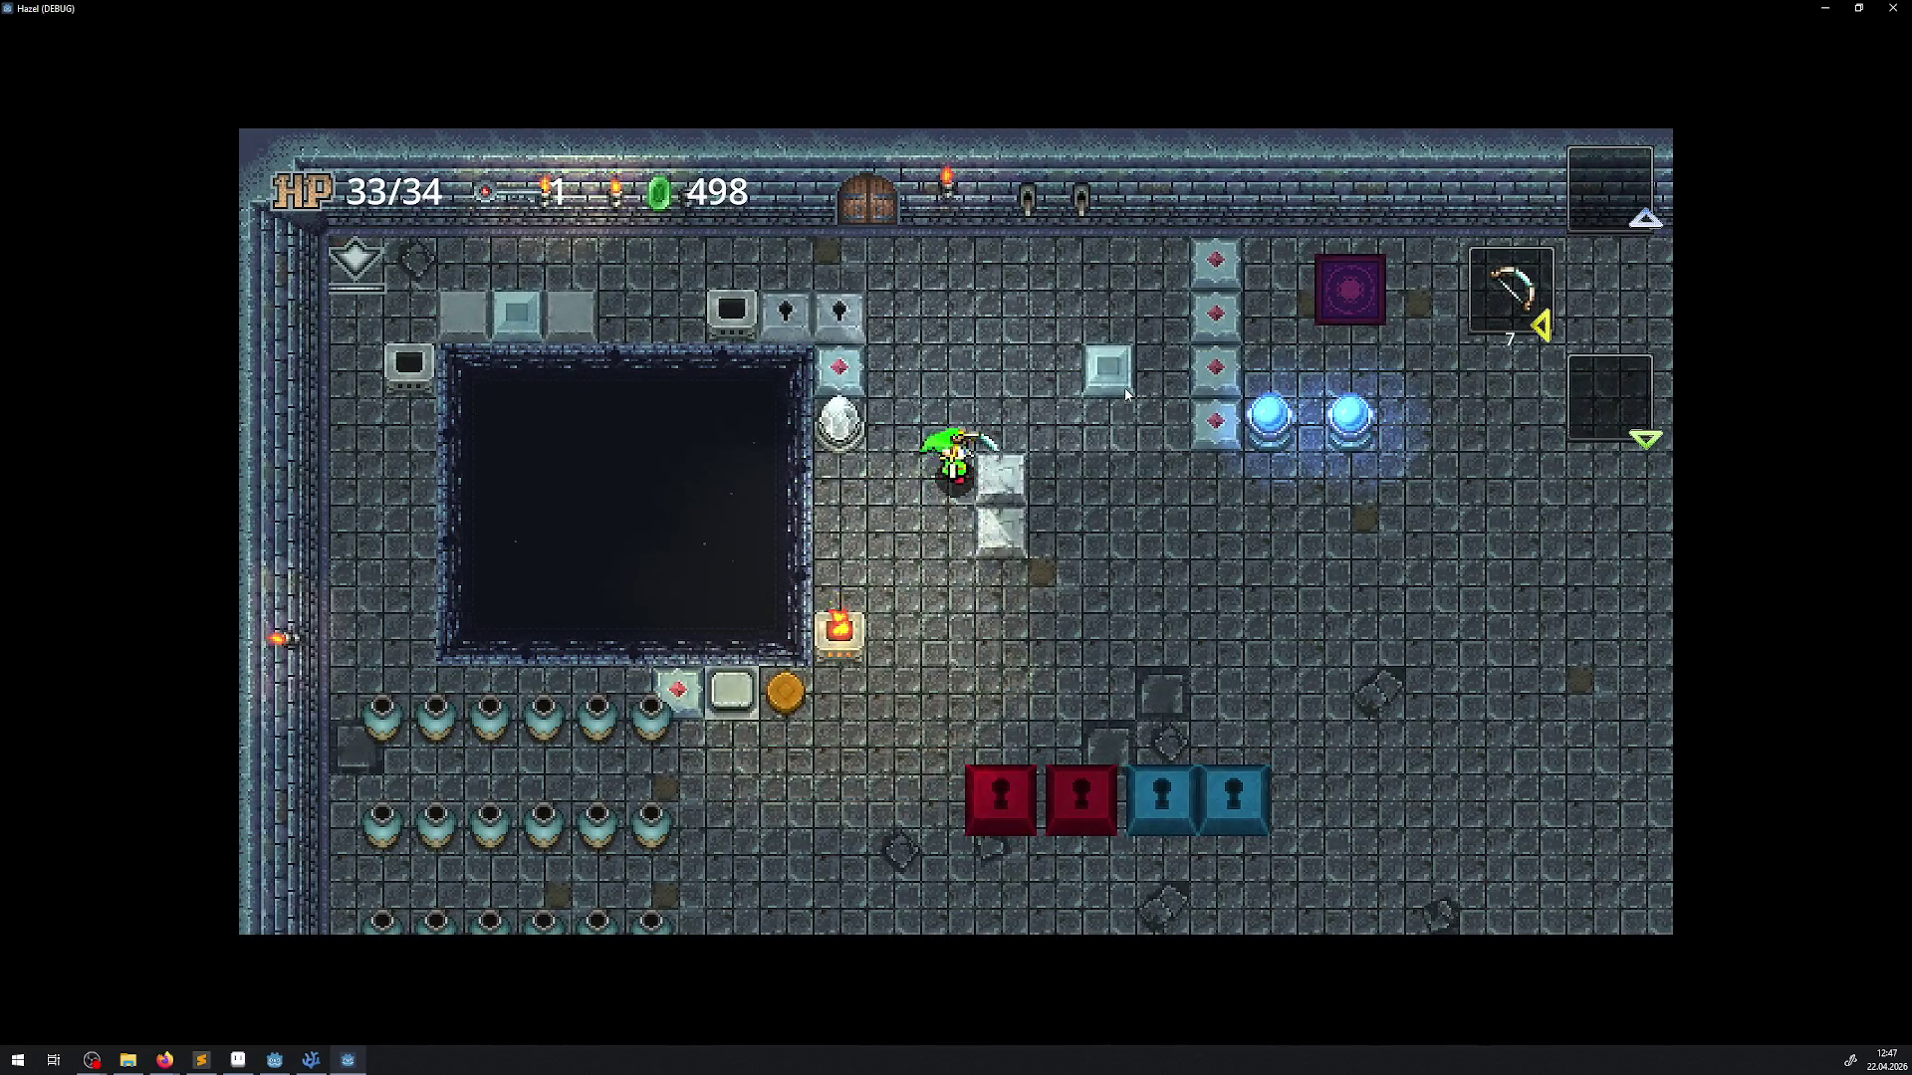
{"action": "key", "text": "Up"}
Fire arrows down-right and upward while crossing the room past the chests
{"action": "key", "text": "Down"}
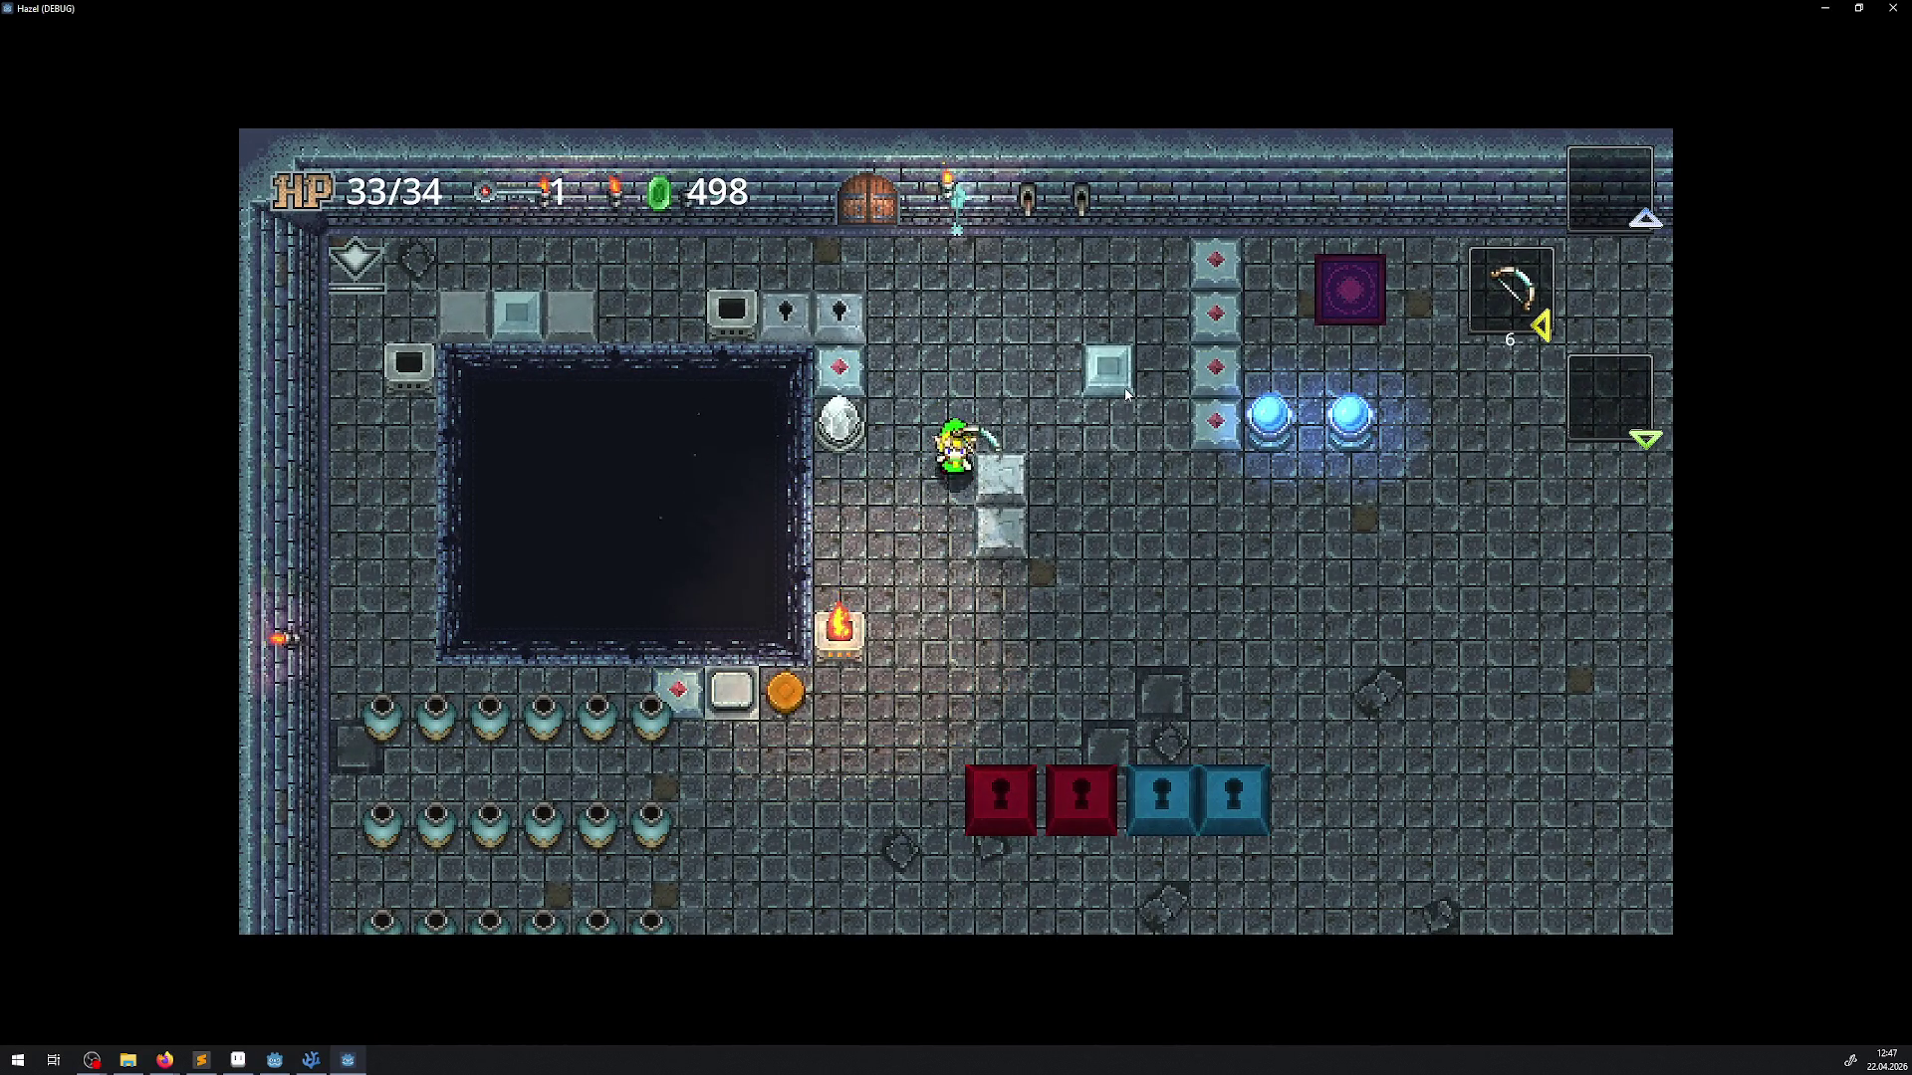
{"action": "key", "text": "Right"}
{"action": "key", "text": "space"}
{"action": "key", "text": "Right"}
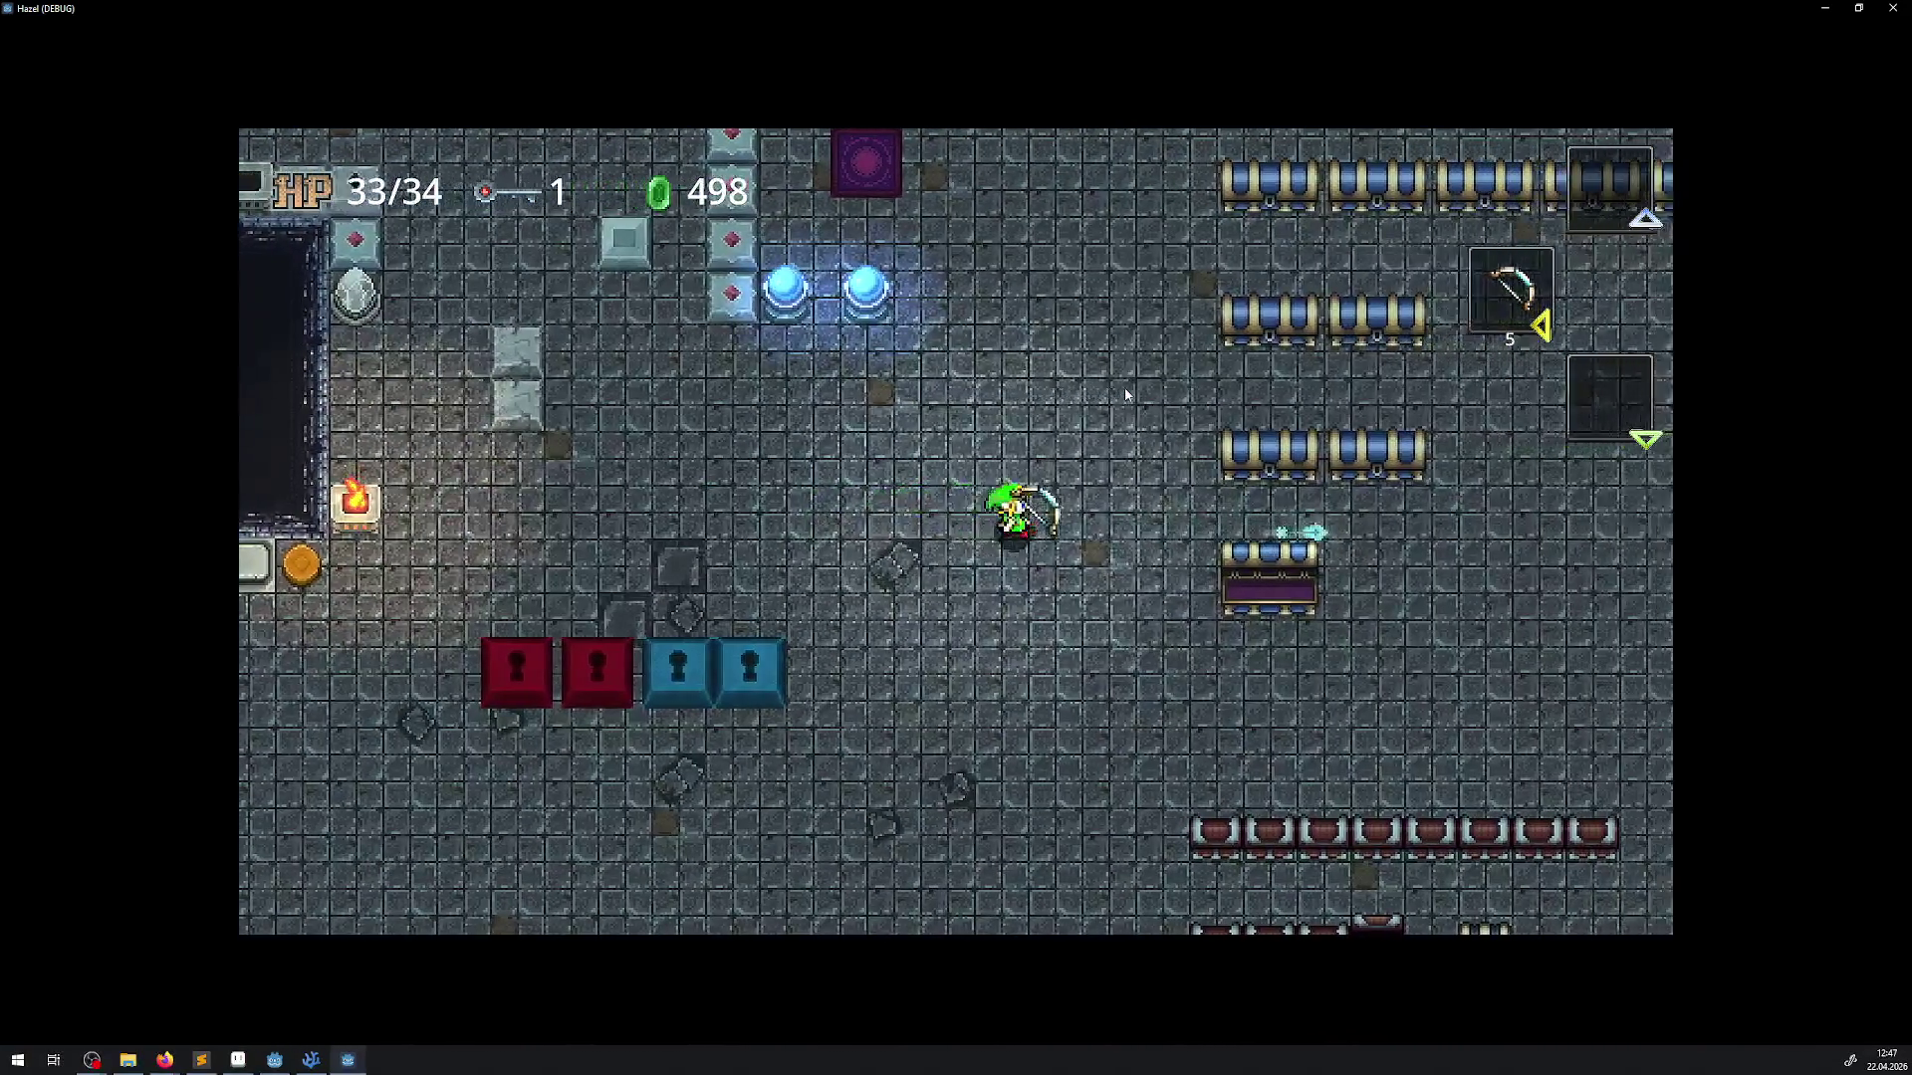
{"action": "key", "text": "Down"}
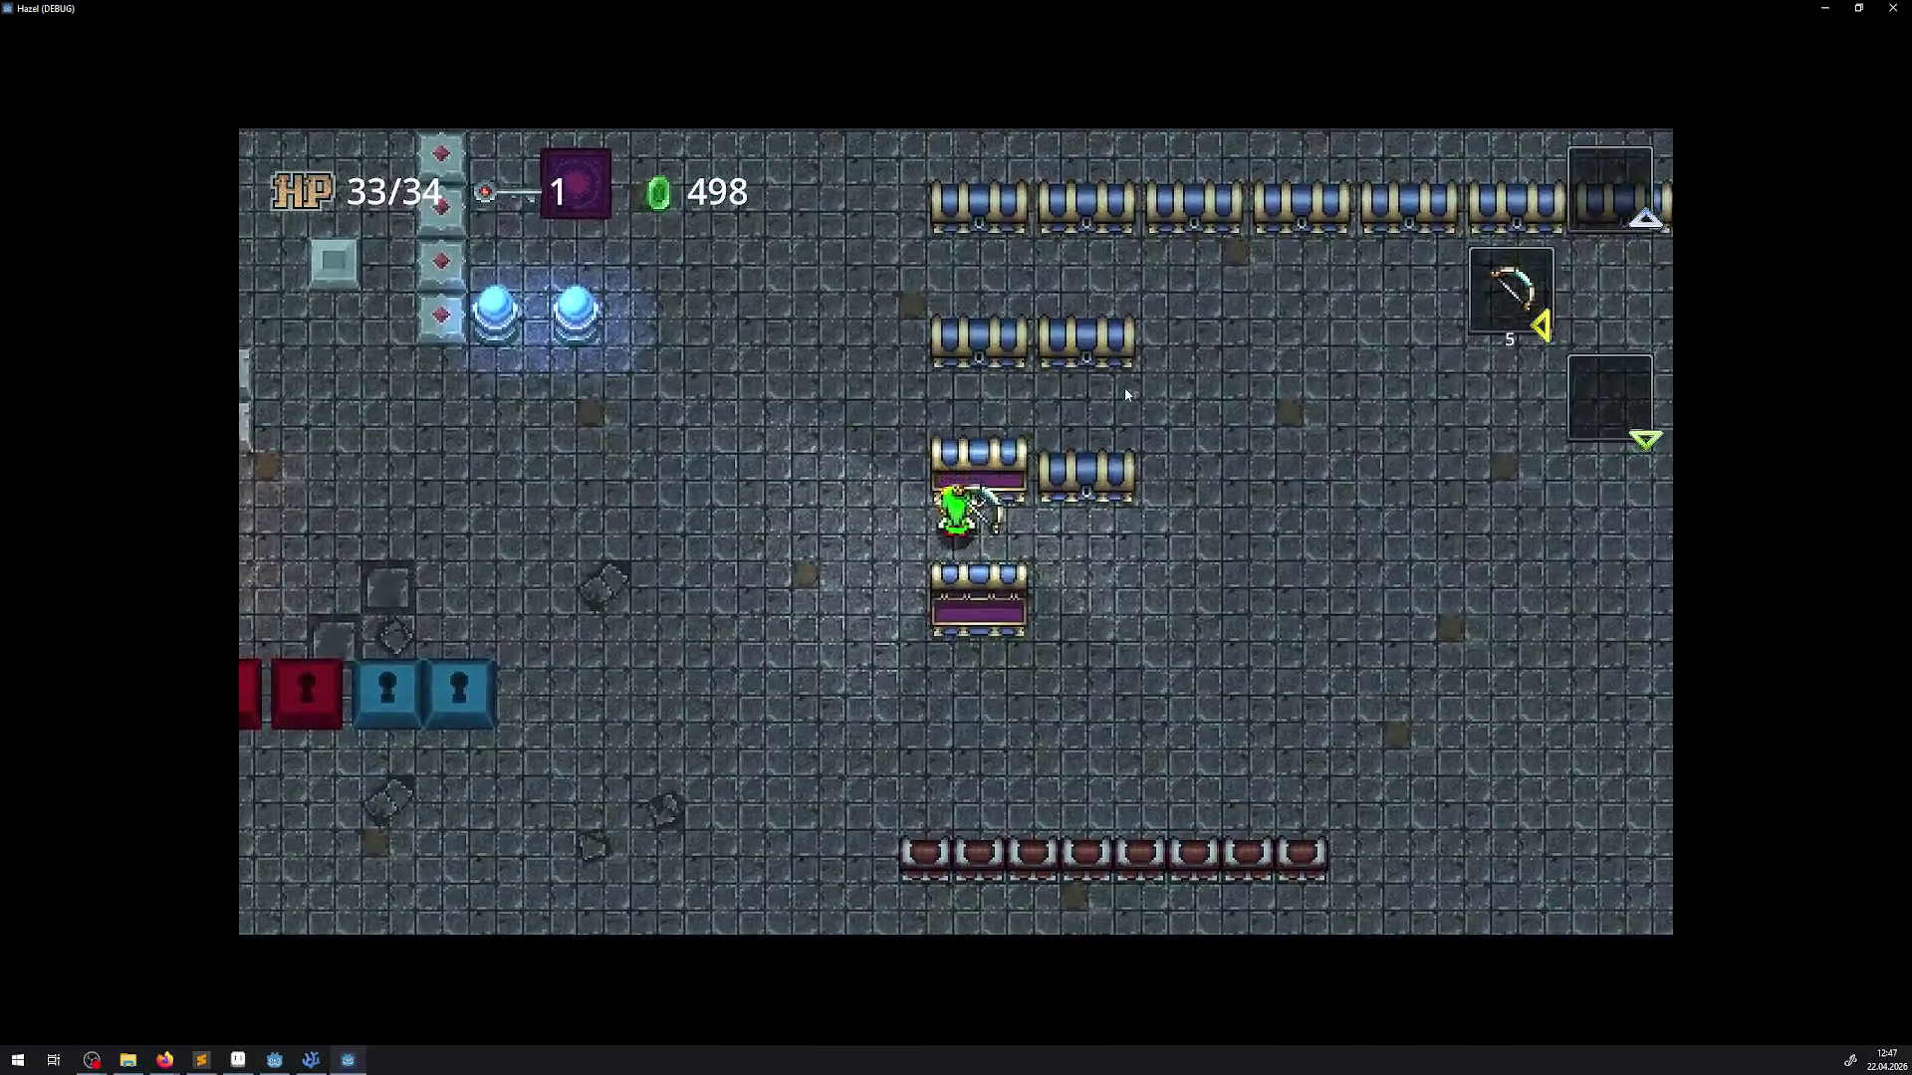
{"action": "key", "text": "Down"}
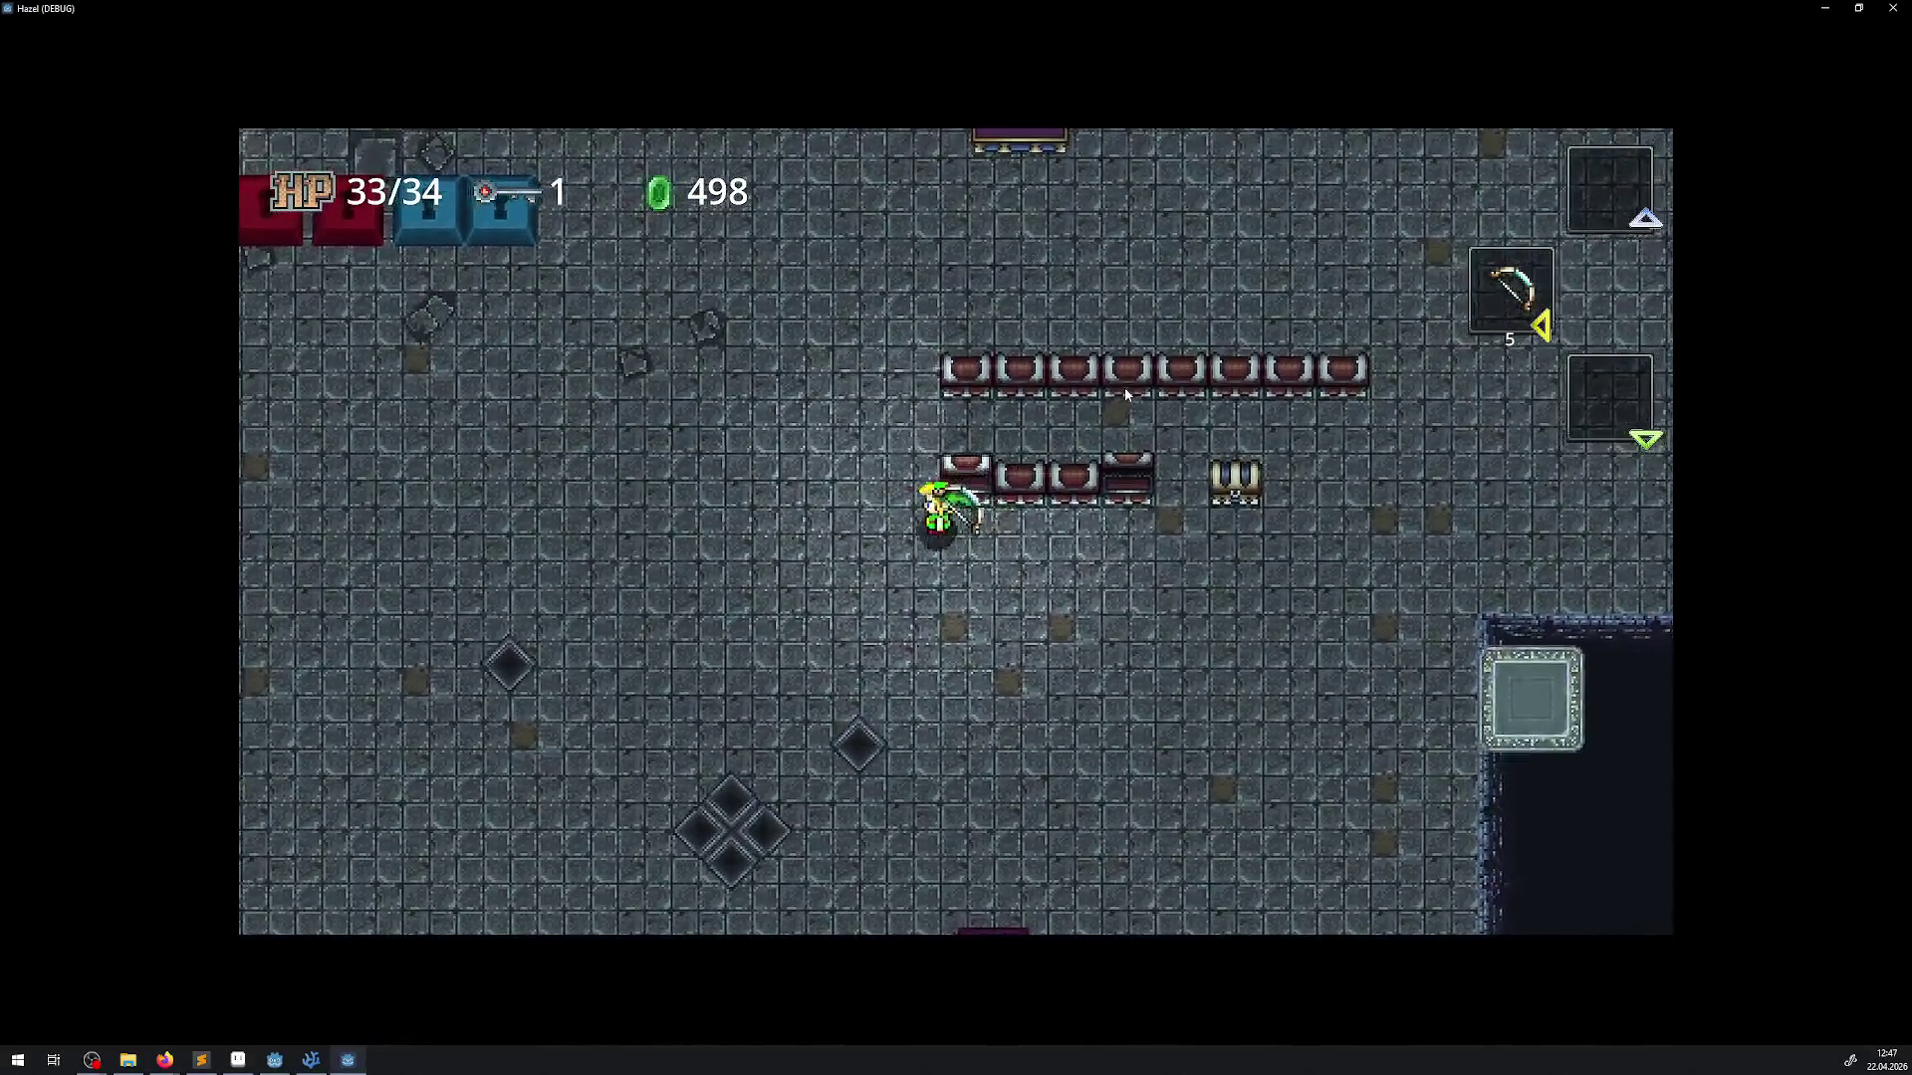
{"action": "key", "text": "Left"}
{"action": "key", "text": "Up"}
{"action": "key", "text": "space"}
Equip bombs from the inventory and drop a trail of bombs walking down-right
{"action": "key", "text": "Return"}
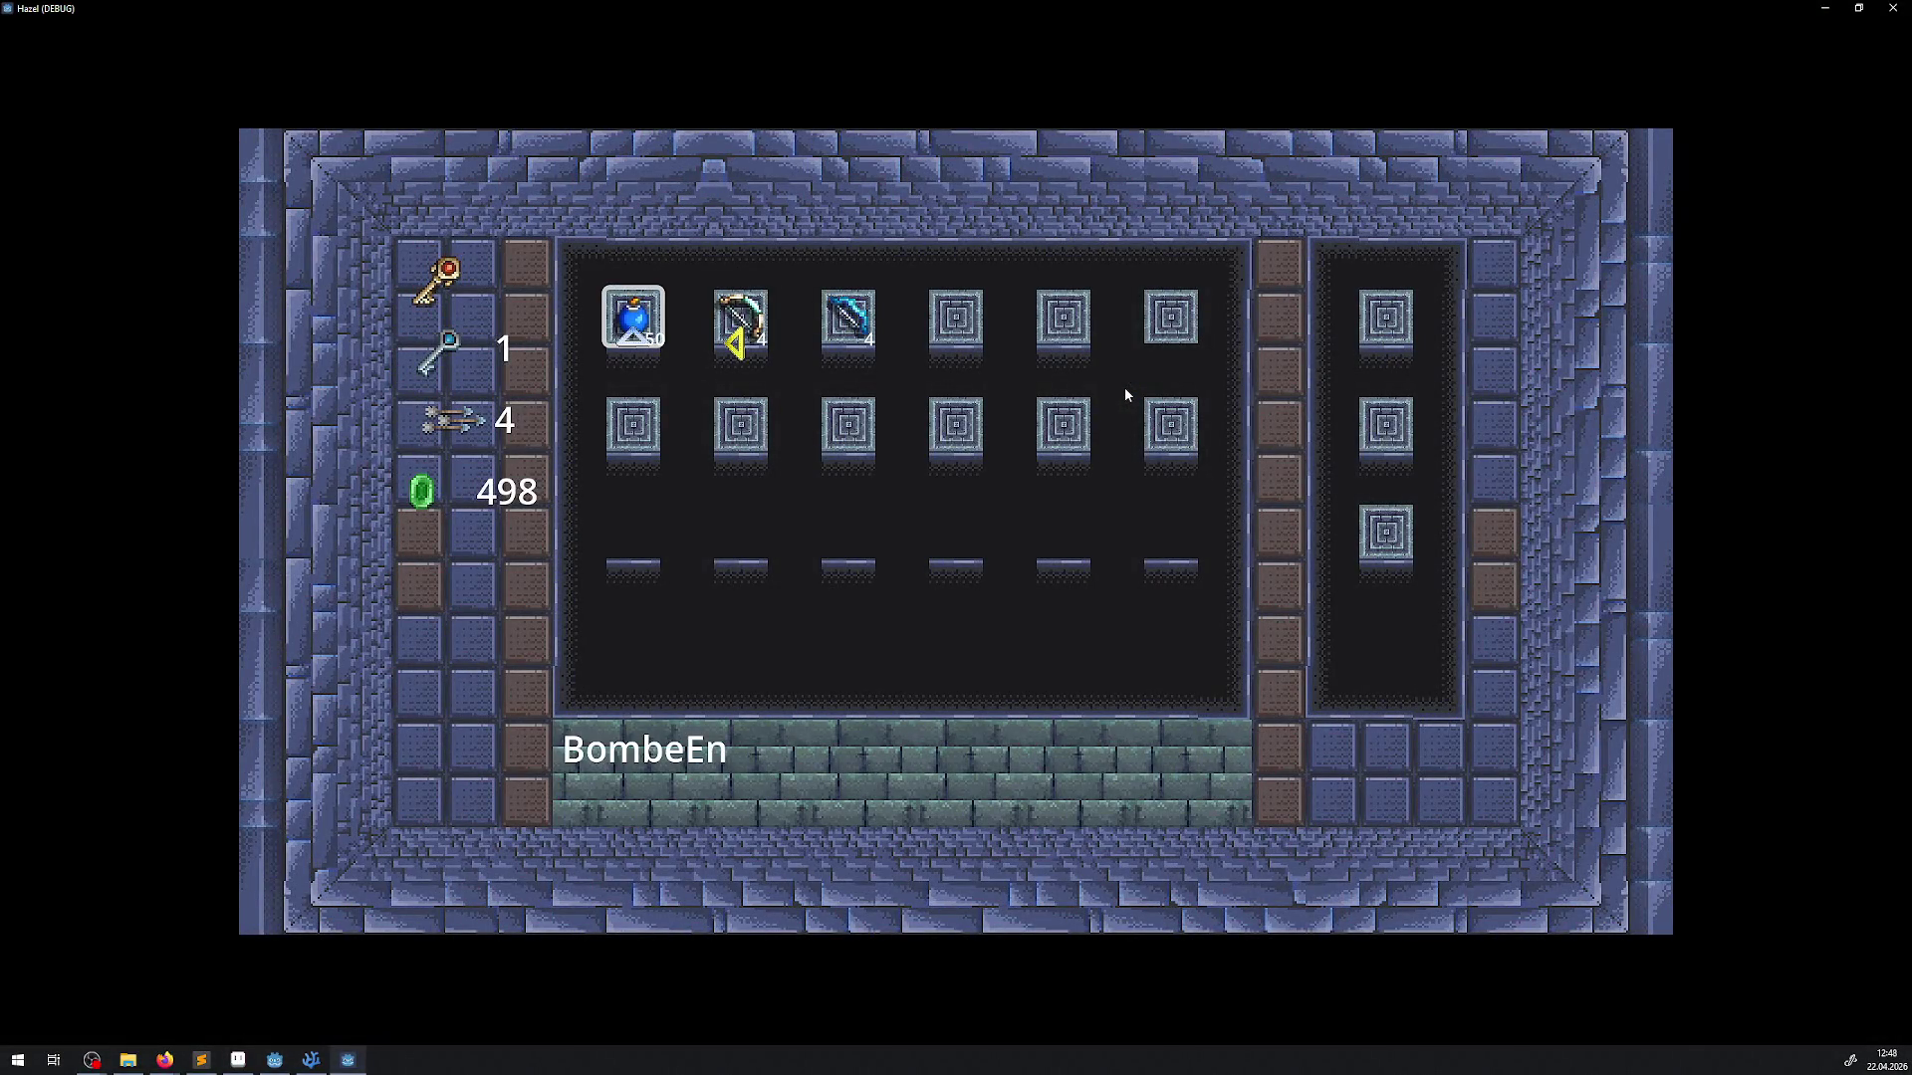
{"action": "key", "text": "Return"}
{"action": "key", "text": "Down"}
{"action": "key", "text": "space"}
{"action": "key", "text": "space"}
{"action": "key", "text": "space"}
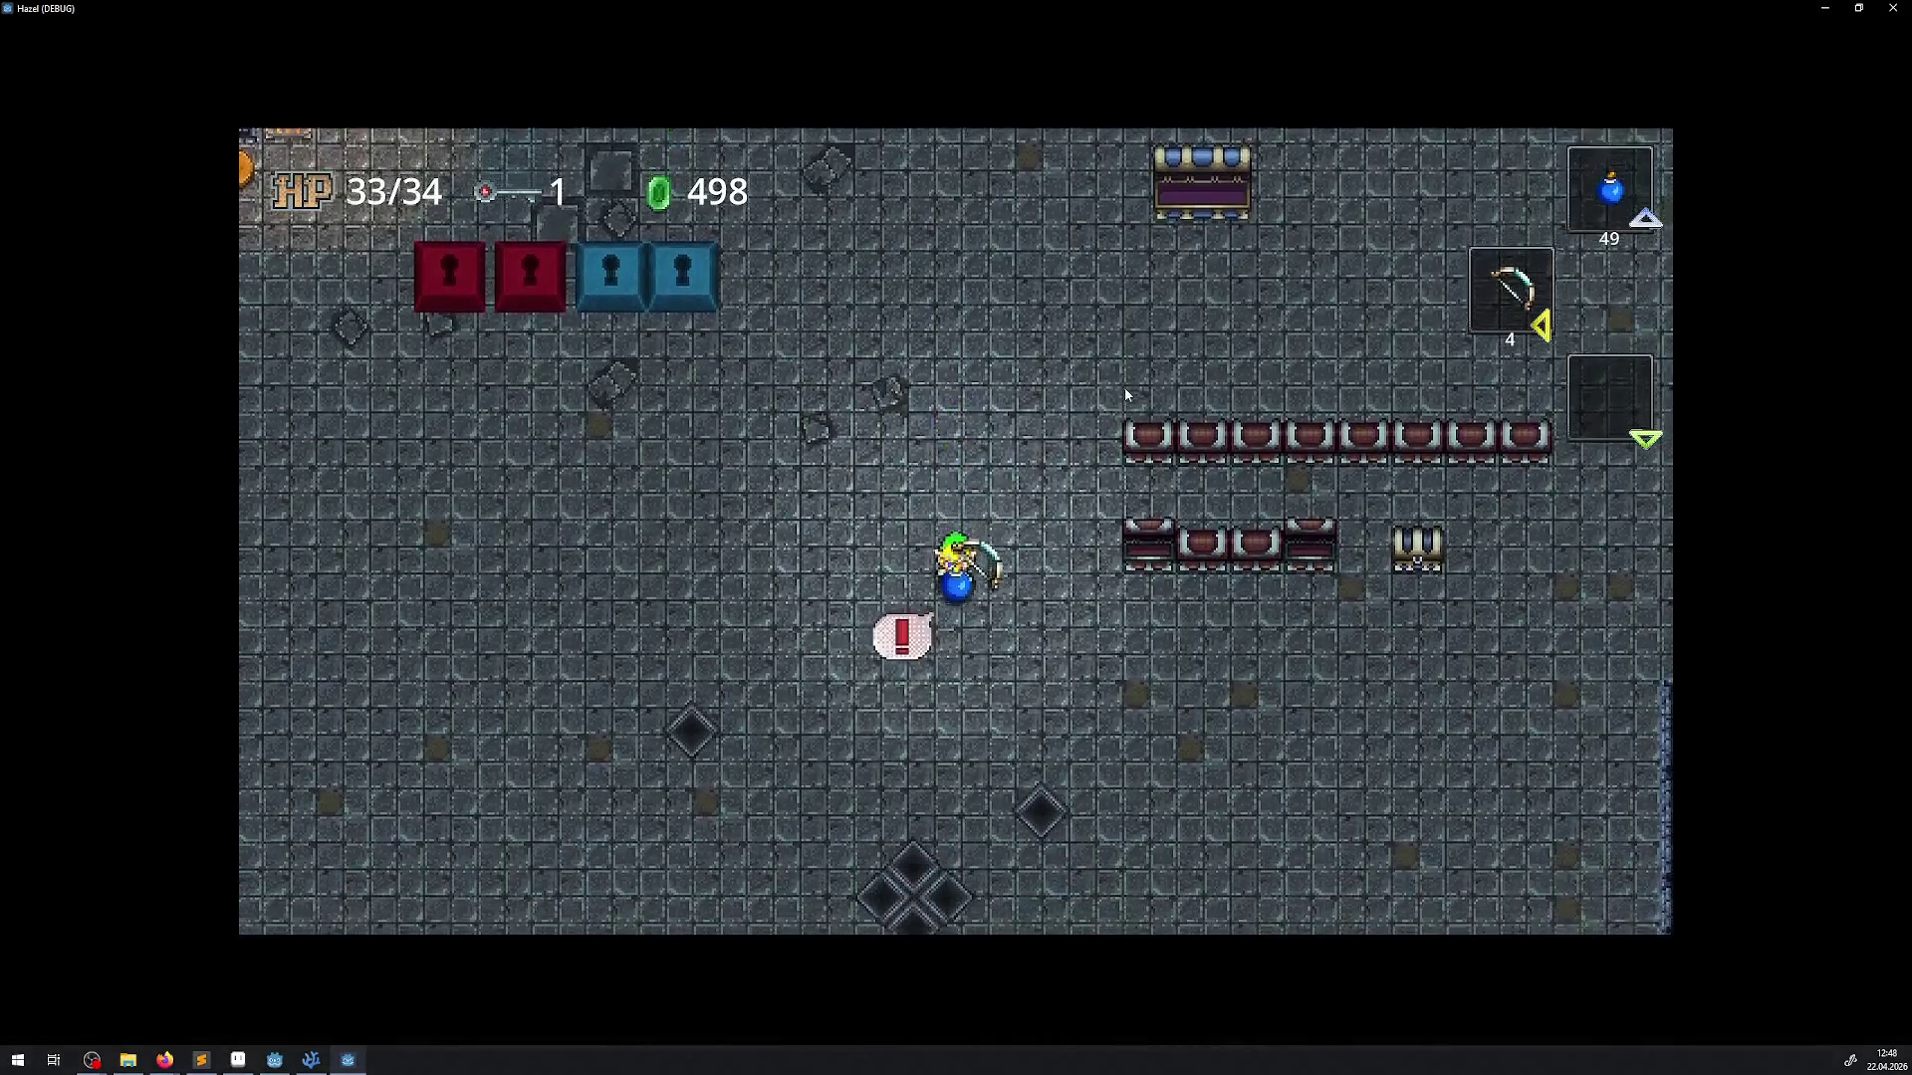
{"action": "key", "text": "Right"}
{"action": "key", "text": "Right"}
{"action": "key", "text": "space"}
{"action": "key", "text": "space"}
{"action": "key", "text": "space"}
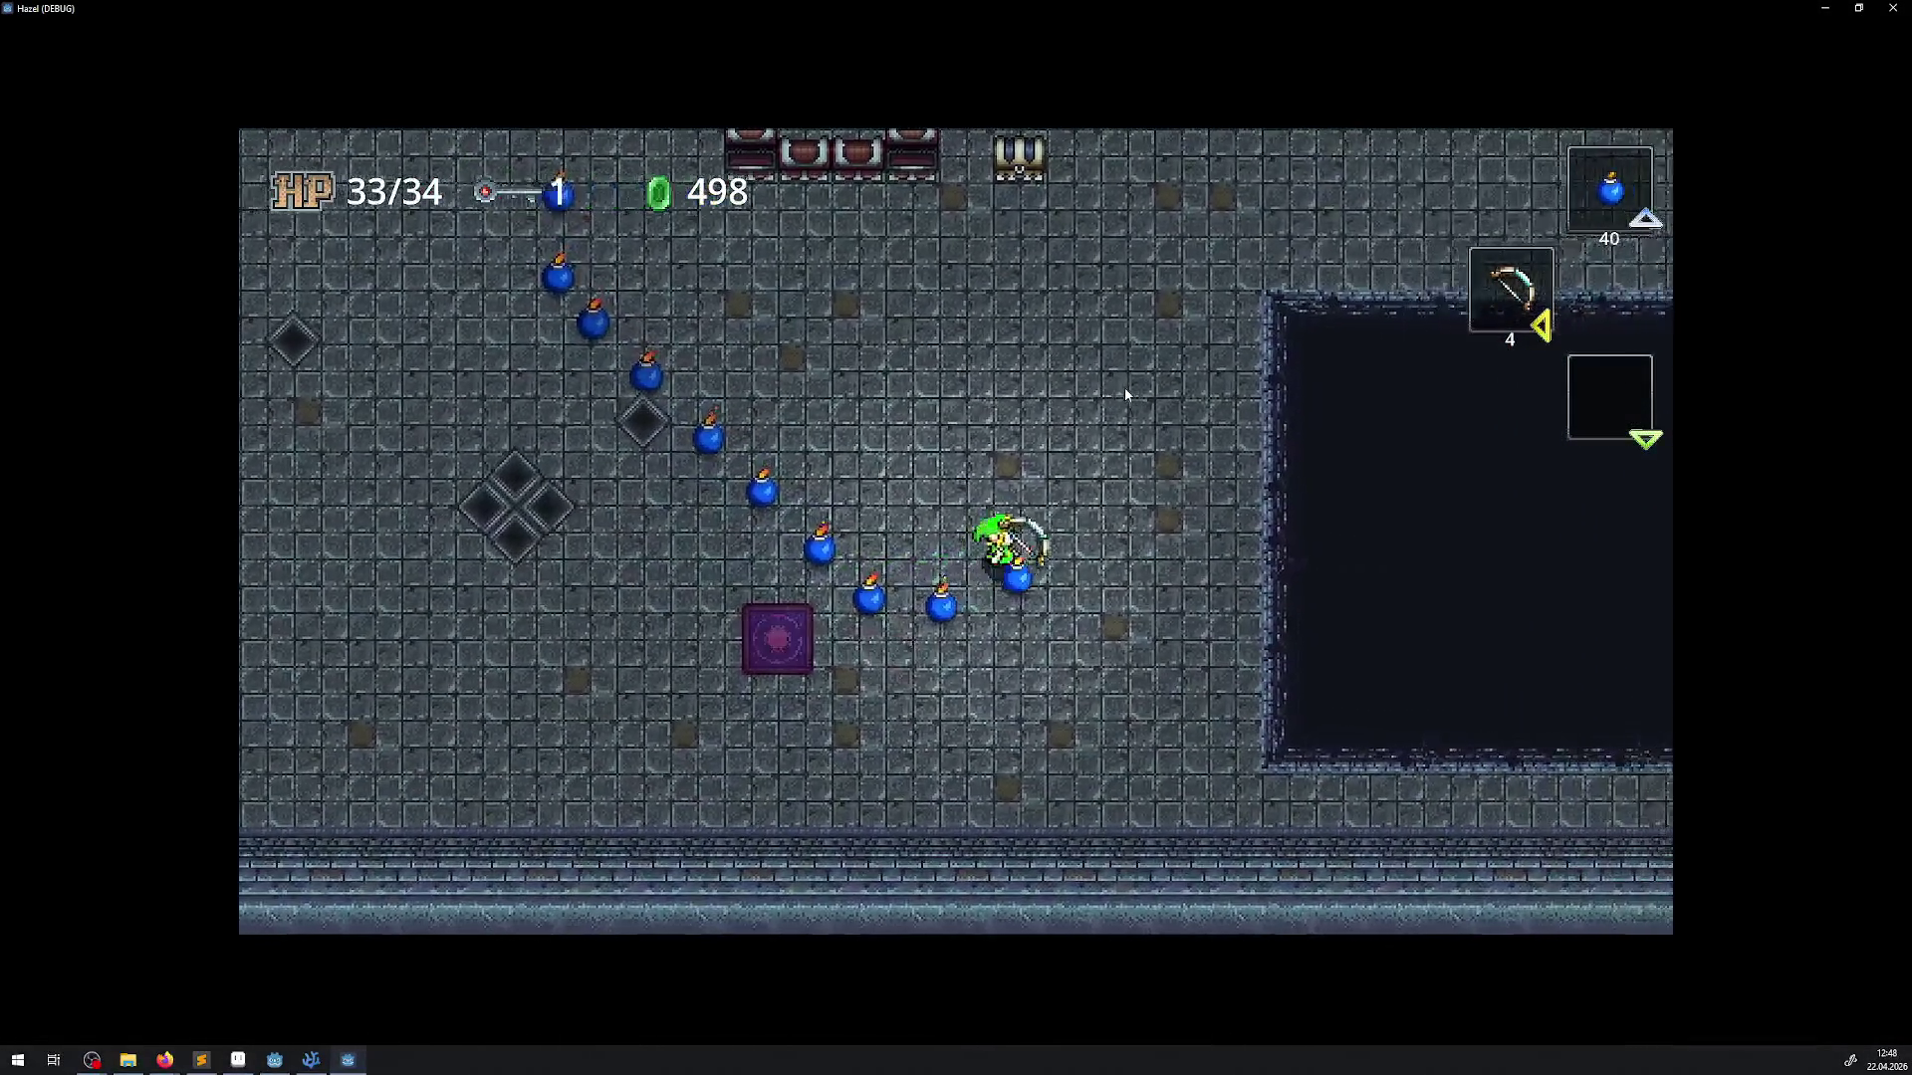
{"action": "key", "text": "Up"}
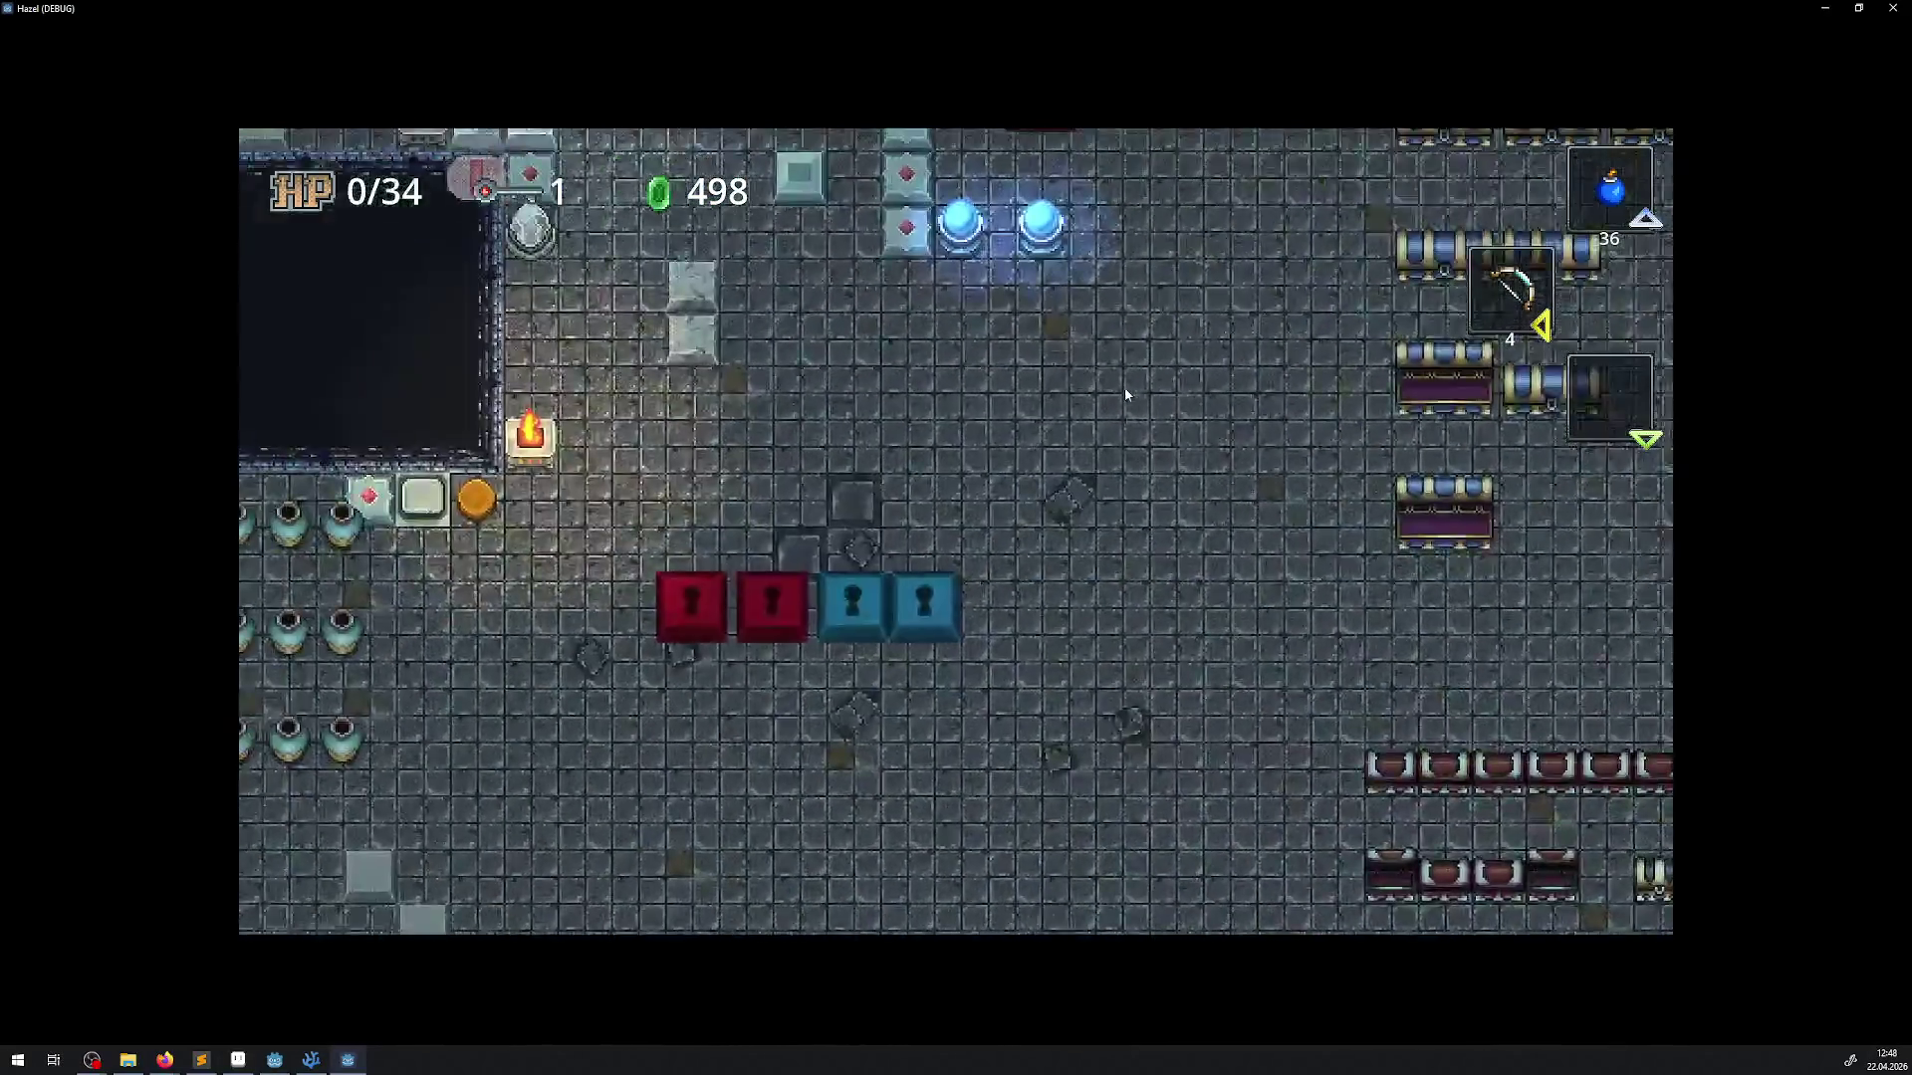
Drop more bombs while walking along the pit's edge
{"action": "key", "text": "Down"}
{"action": "key", "text": "Right"}
{"action": "key", "text": "space"}
{"action": "key", "text": "space"}
{"action": "key", "text": "space"}
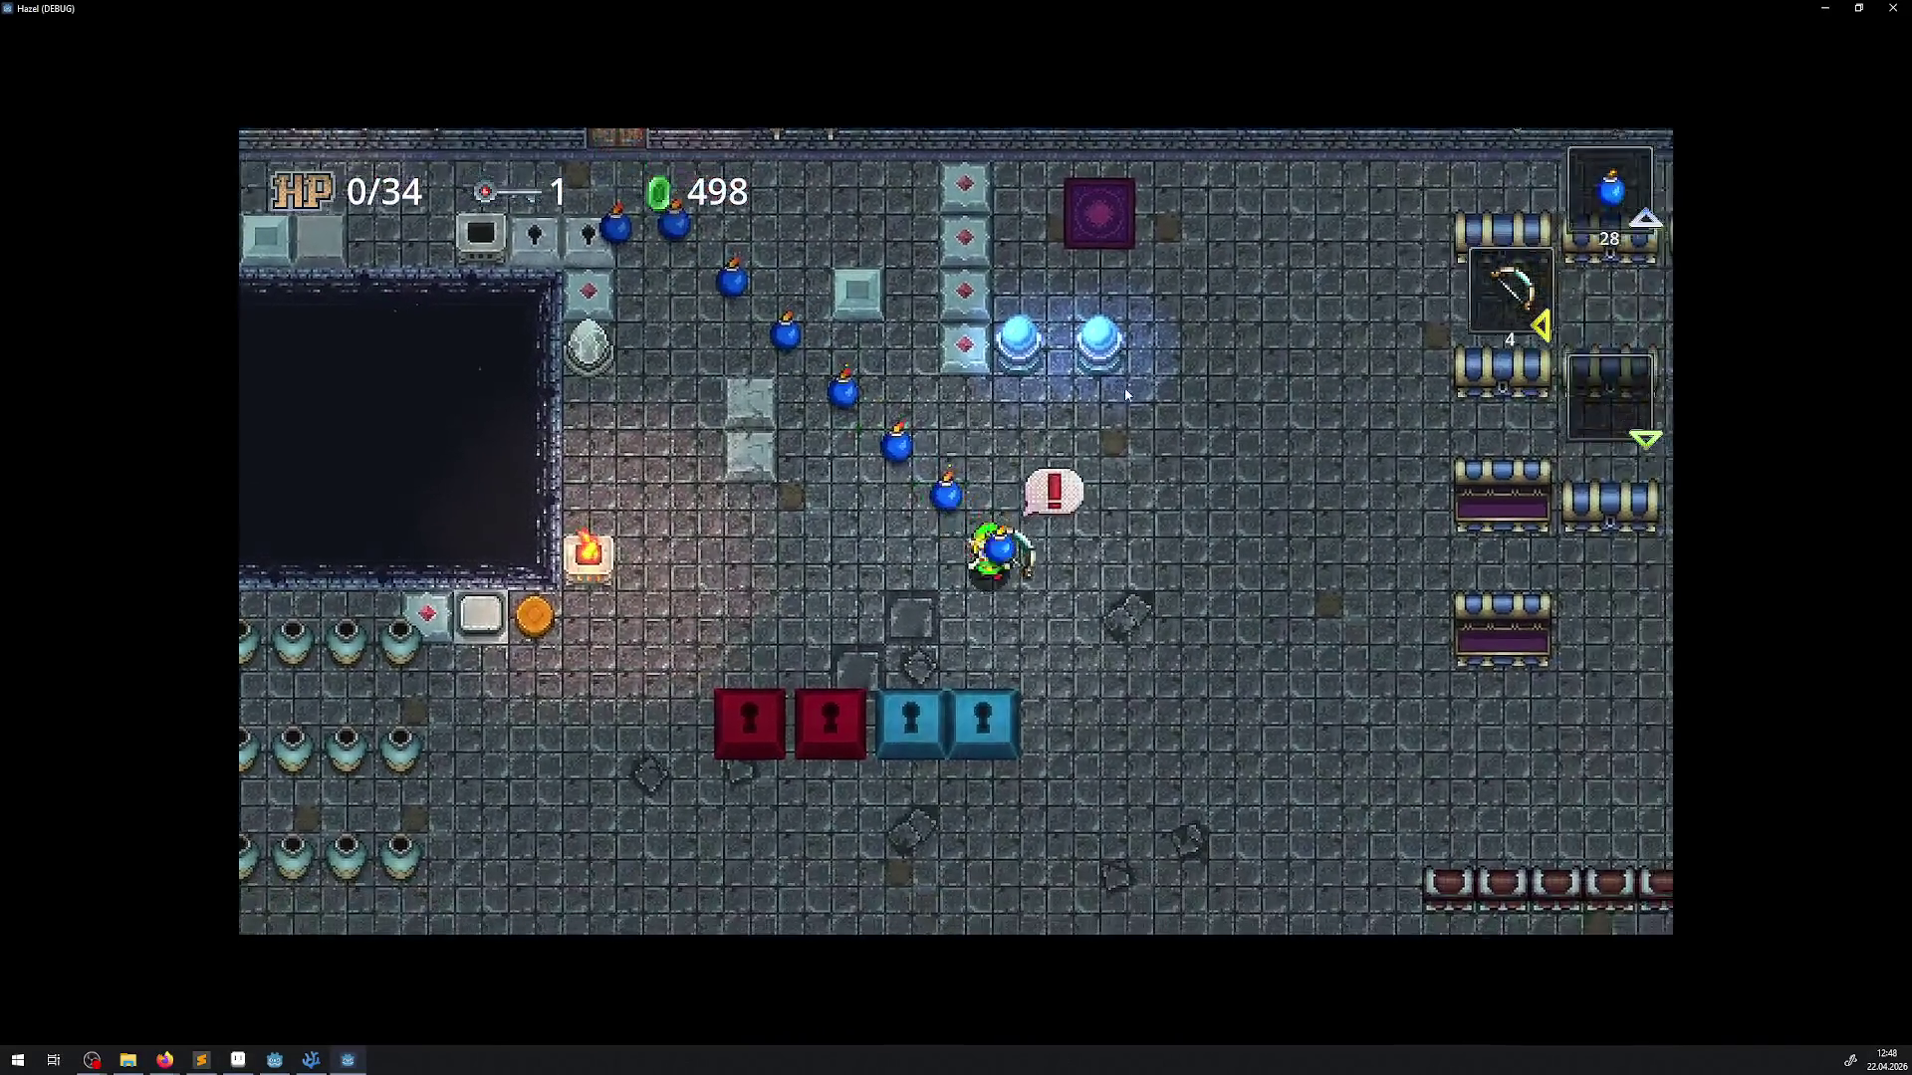
{"action": "key", "text": "Left"}
{"action": "key", "text": "space"}
{"action": "key", "text": "space"}
{"action": "key", "text": "space"}
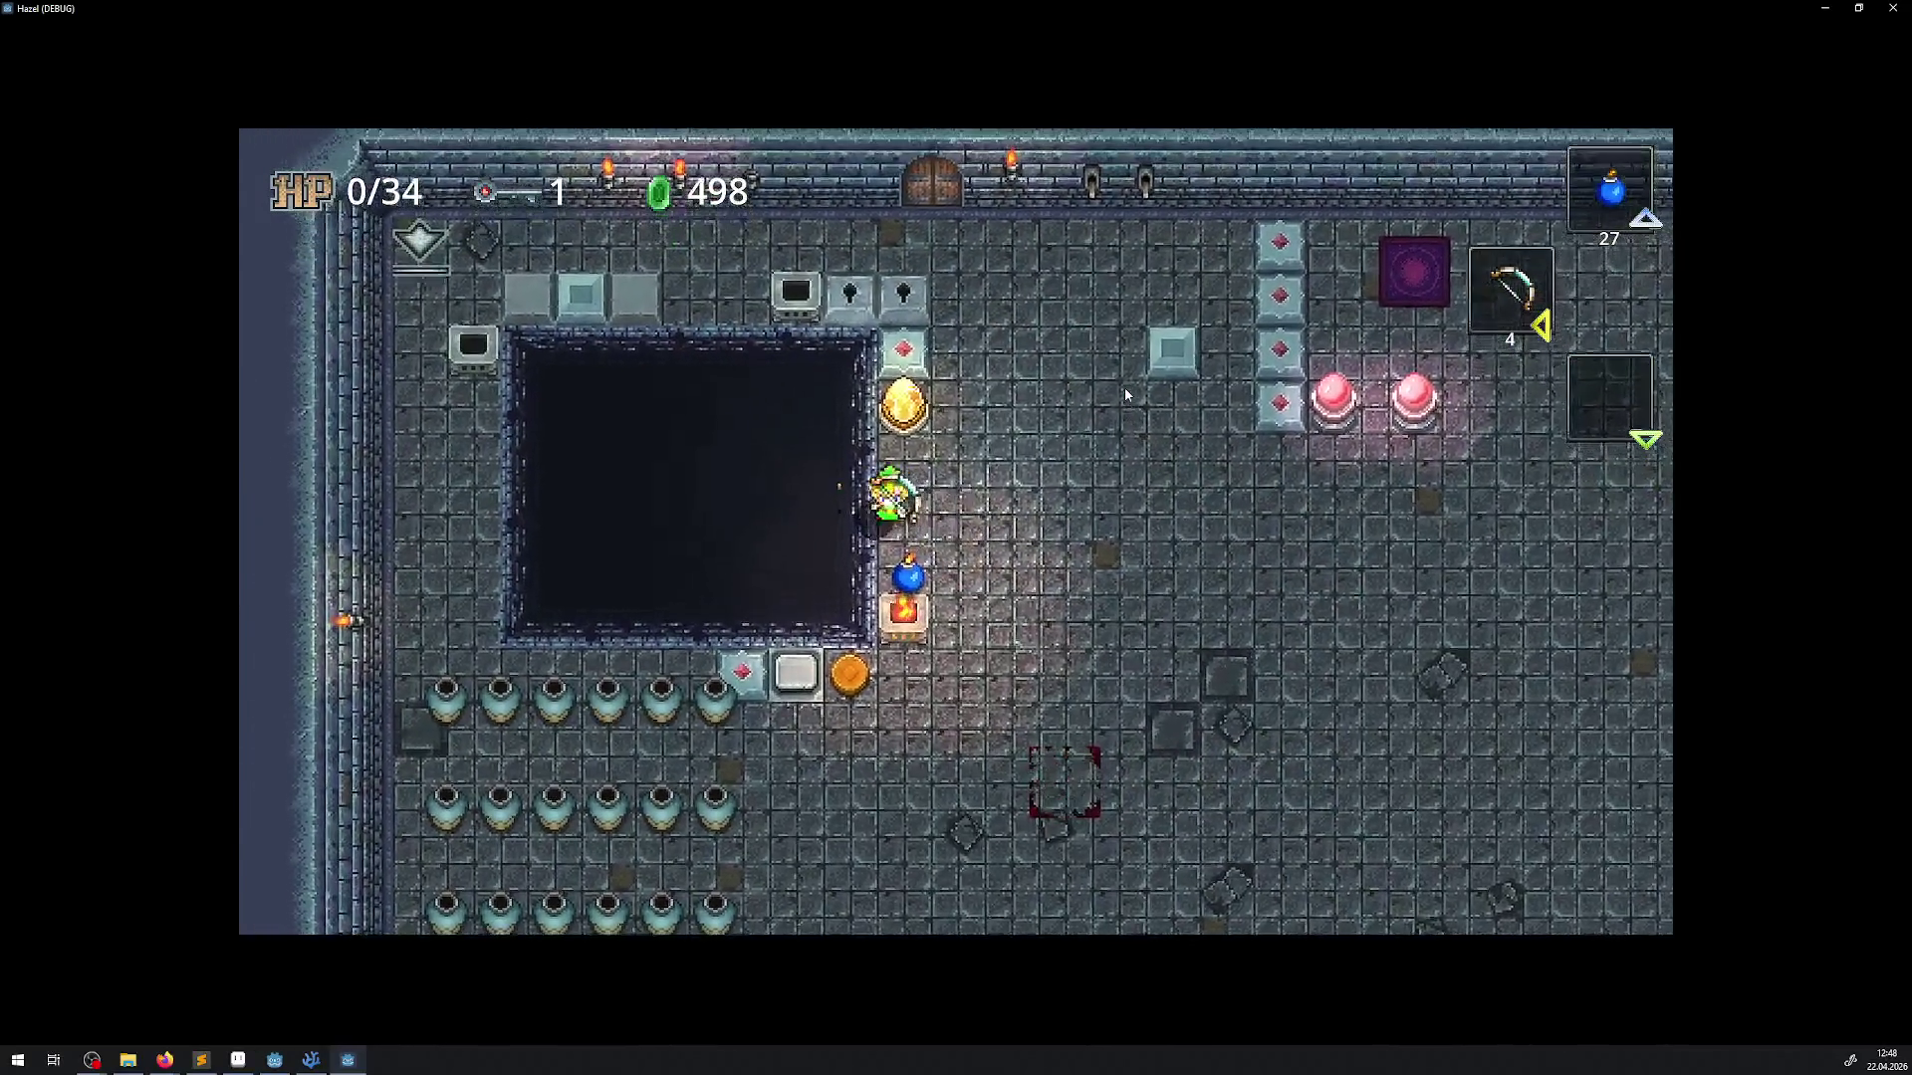
{"action": "key", "text": "Up"}
{"action": "key", "text": "Down"}
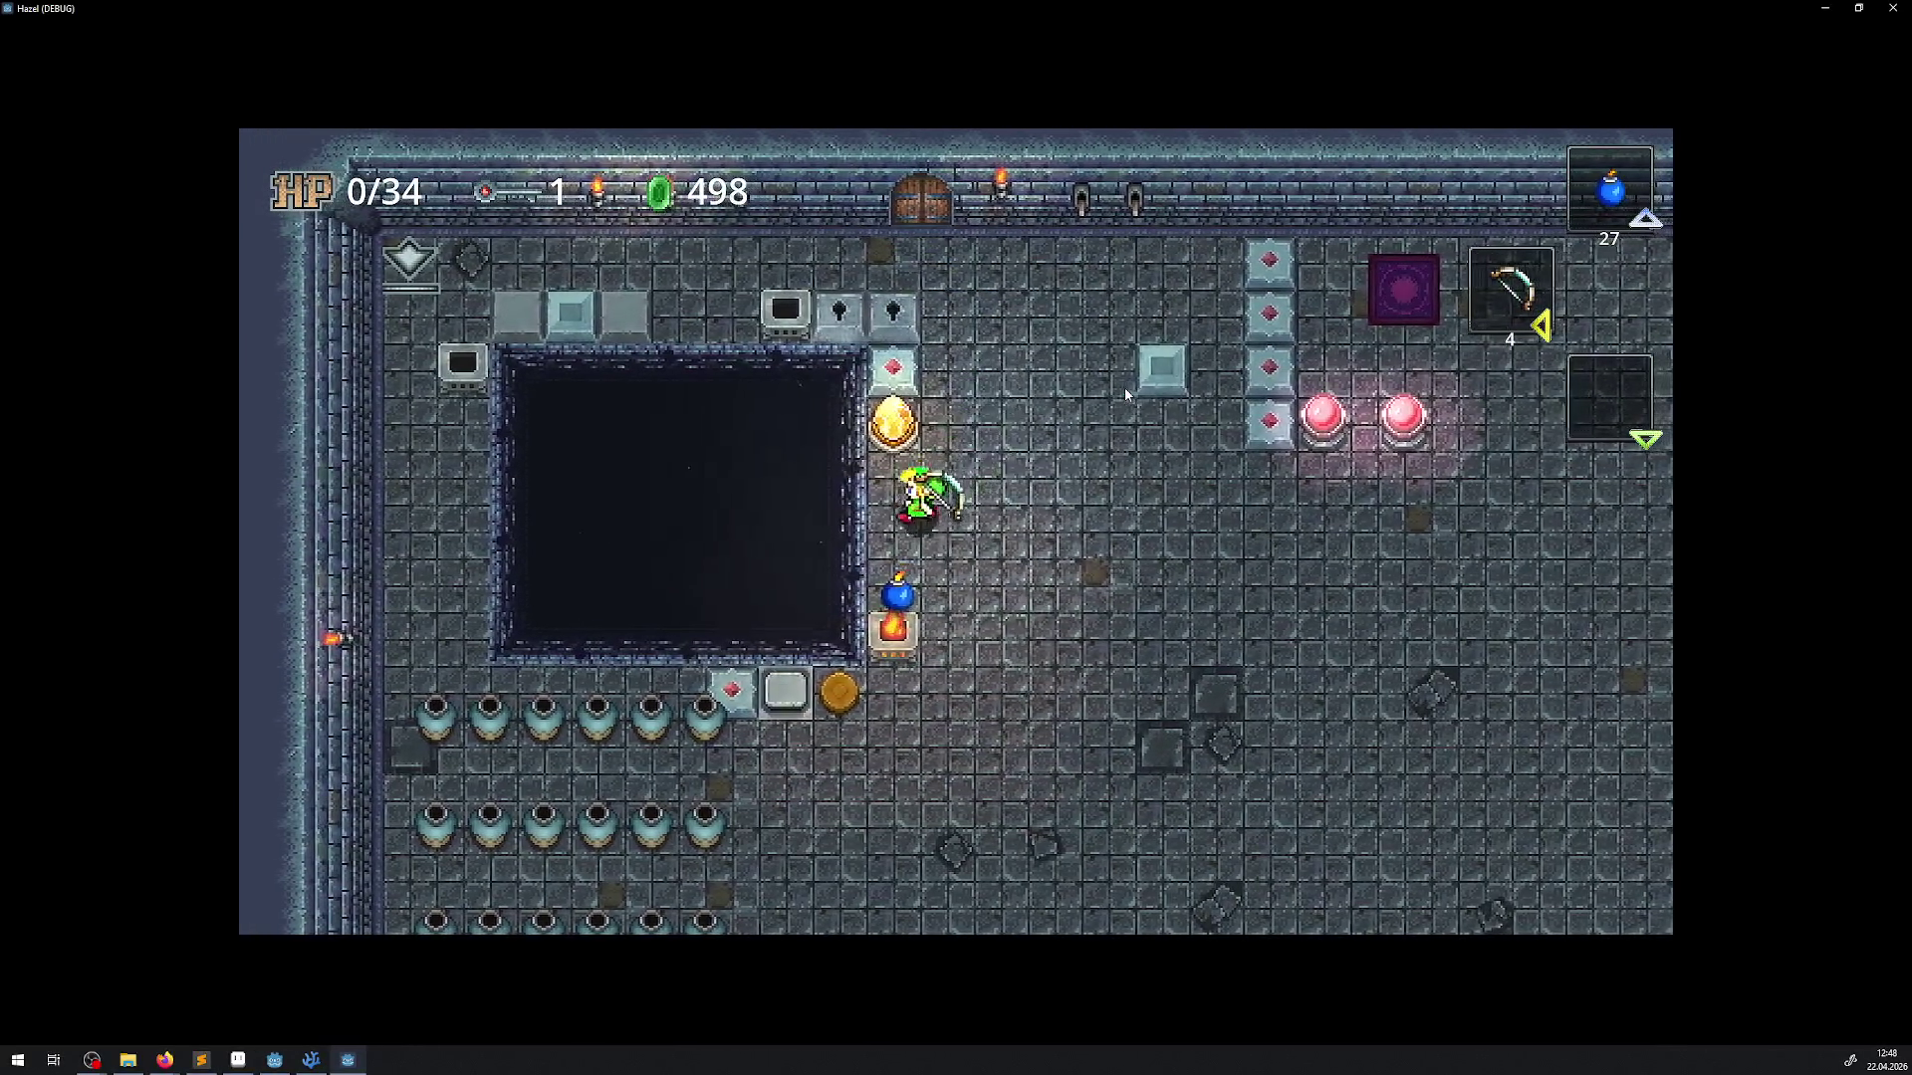
{"action": "key", "text": "Up"}
{"action": "key", "text": "Down"}
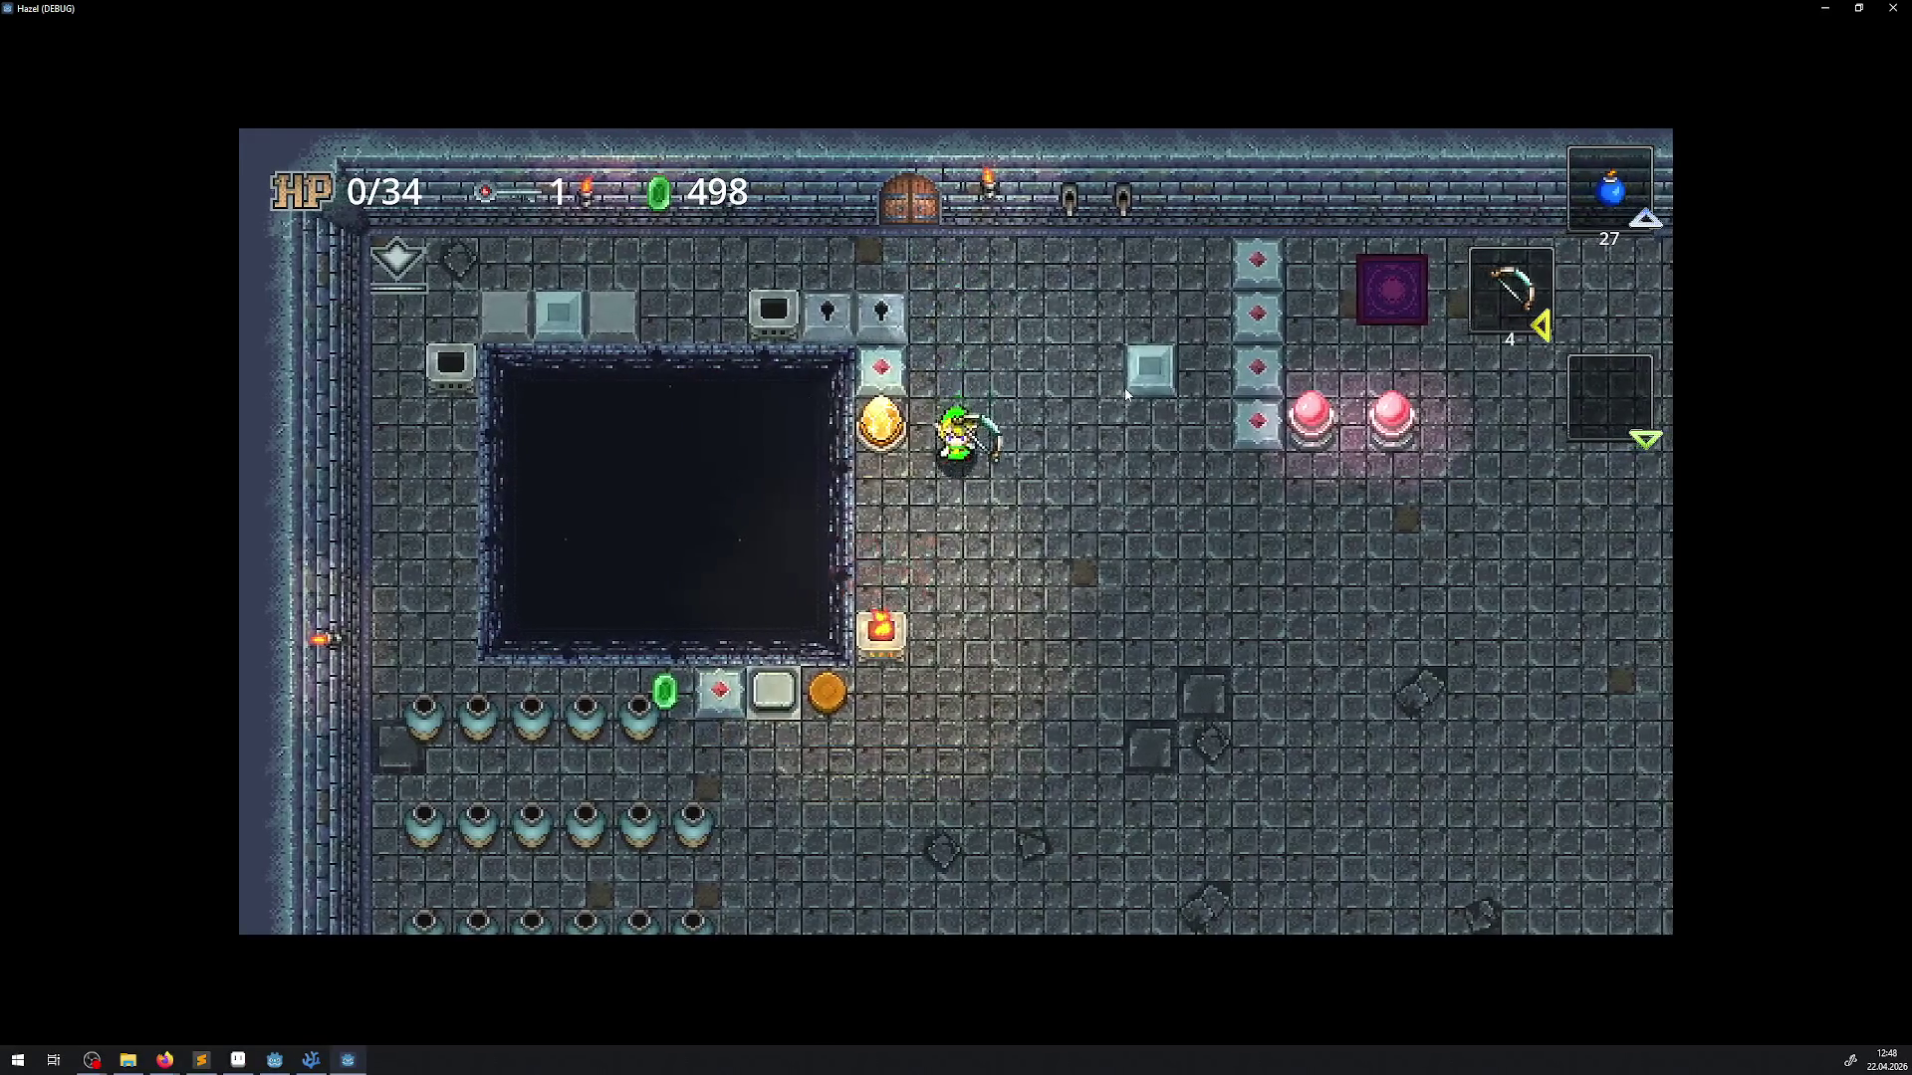
{"action": "key", "text": "space"}
{"action": "key", "text": "Left"}
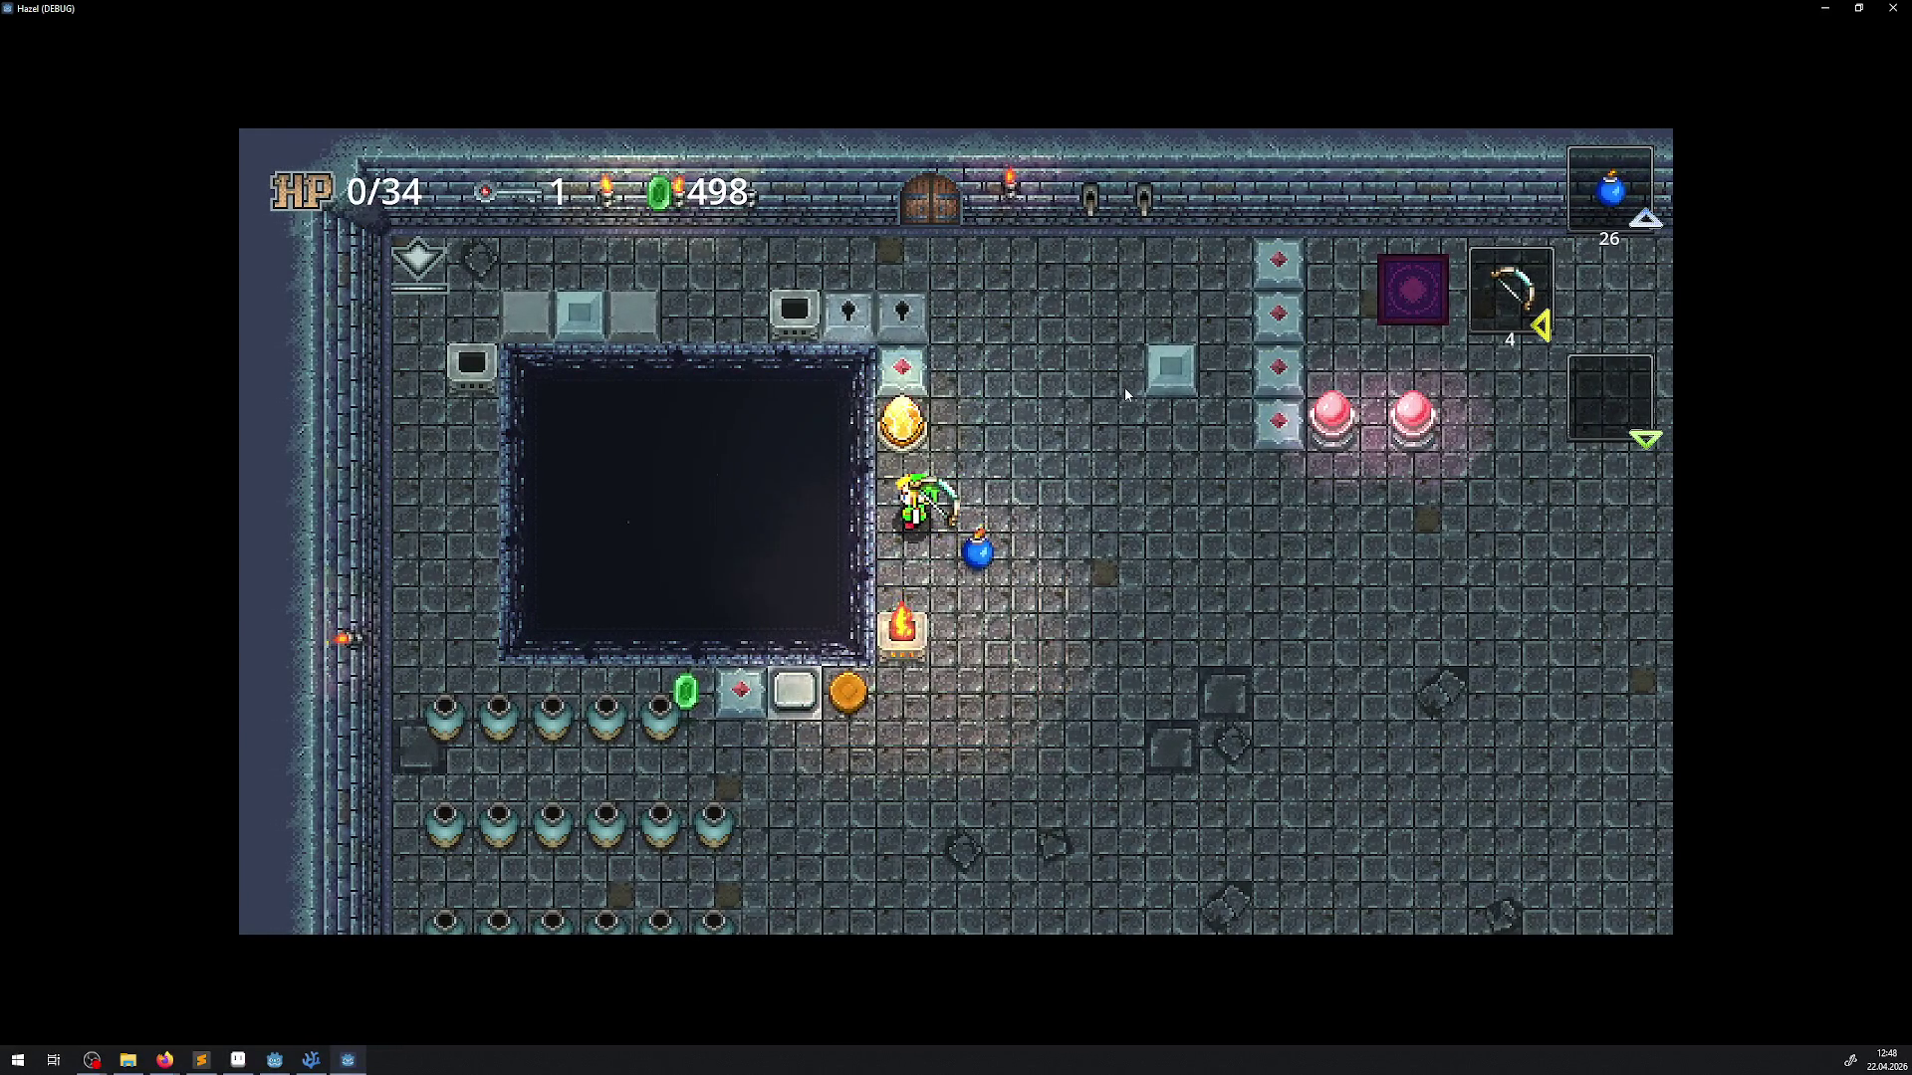
Lay a trail of bombs at the pit edge, then drop more walking right and up
{"action": "key", "text": "Left"}
{"action": "key", "text": "Up"}
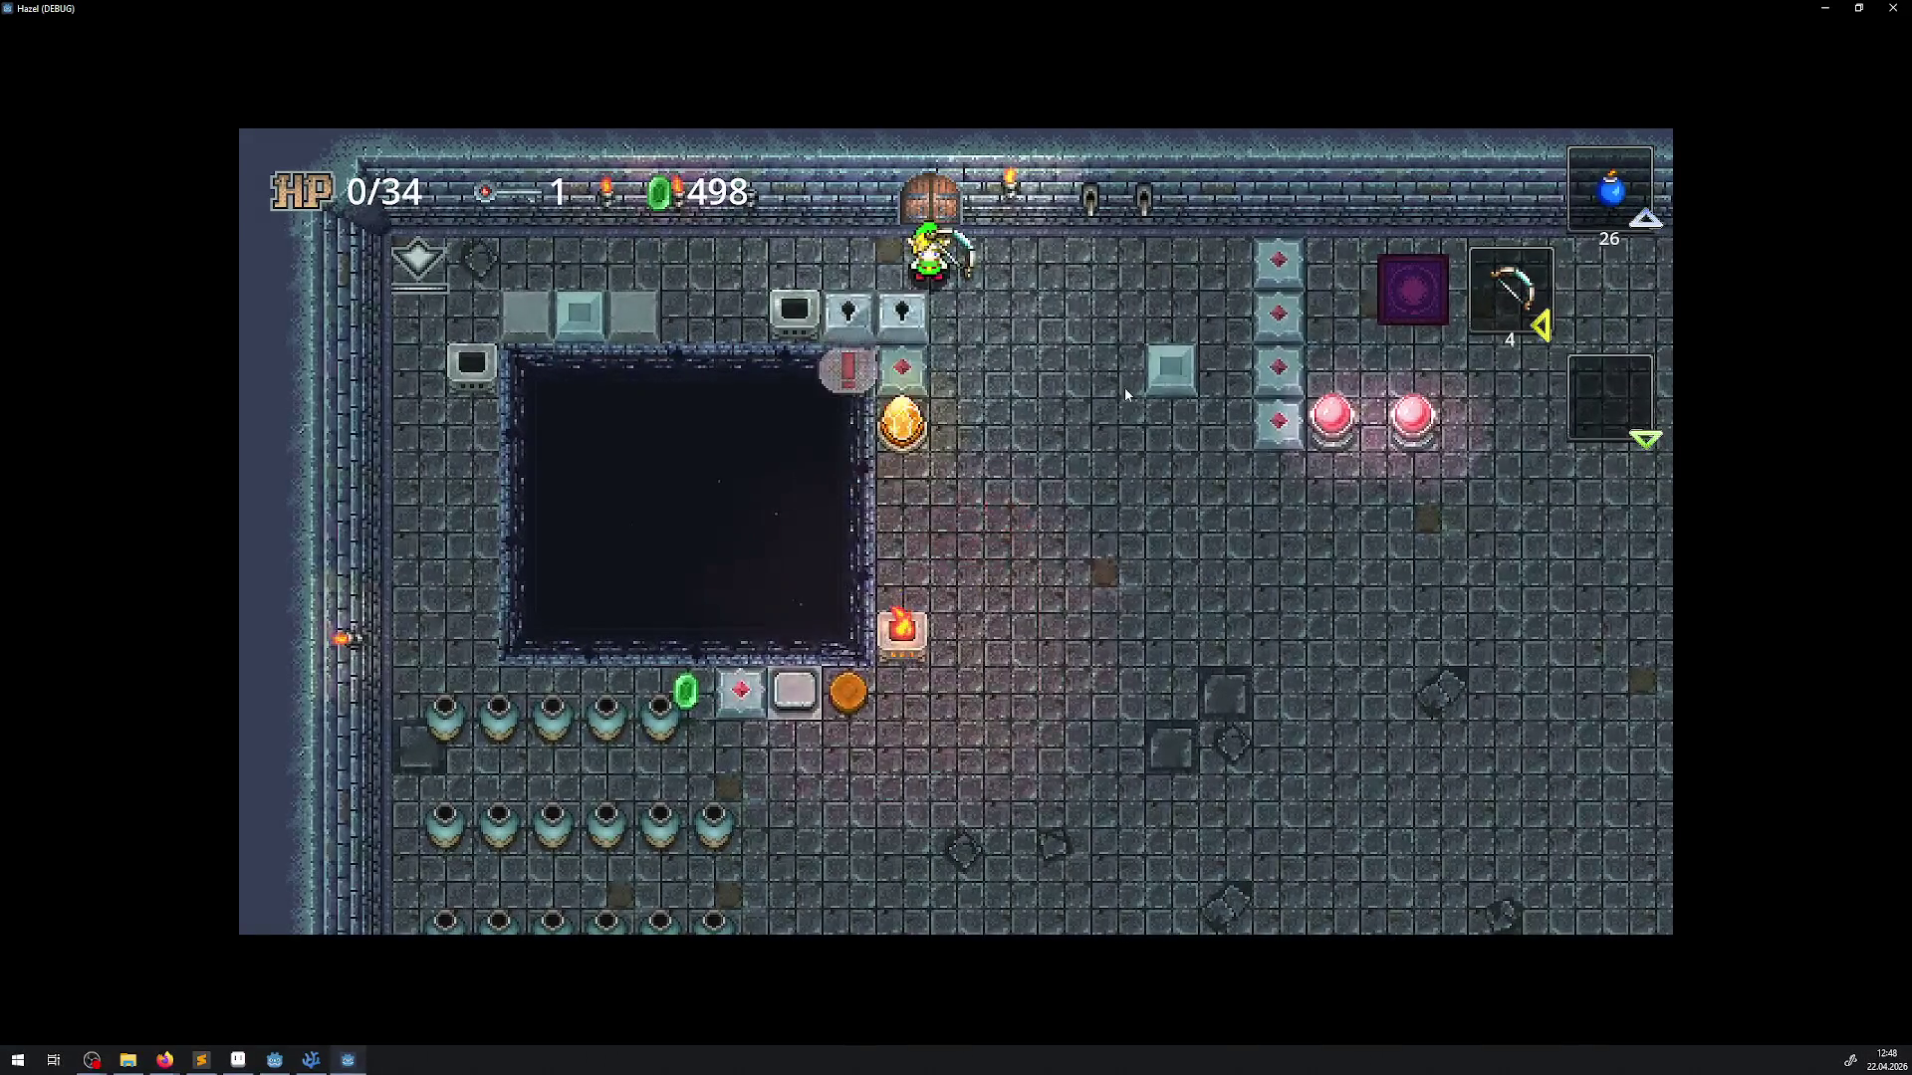
{"action": "key", "text": "Down"}
{"action": "key", "text": "space"}
{"action": "key", "text": "space"}
{"action": "key", "text": "space"}
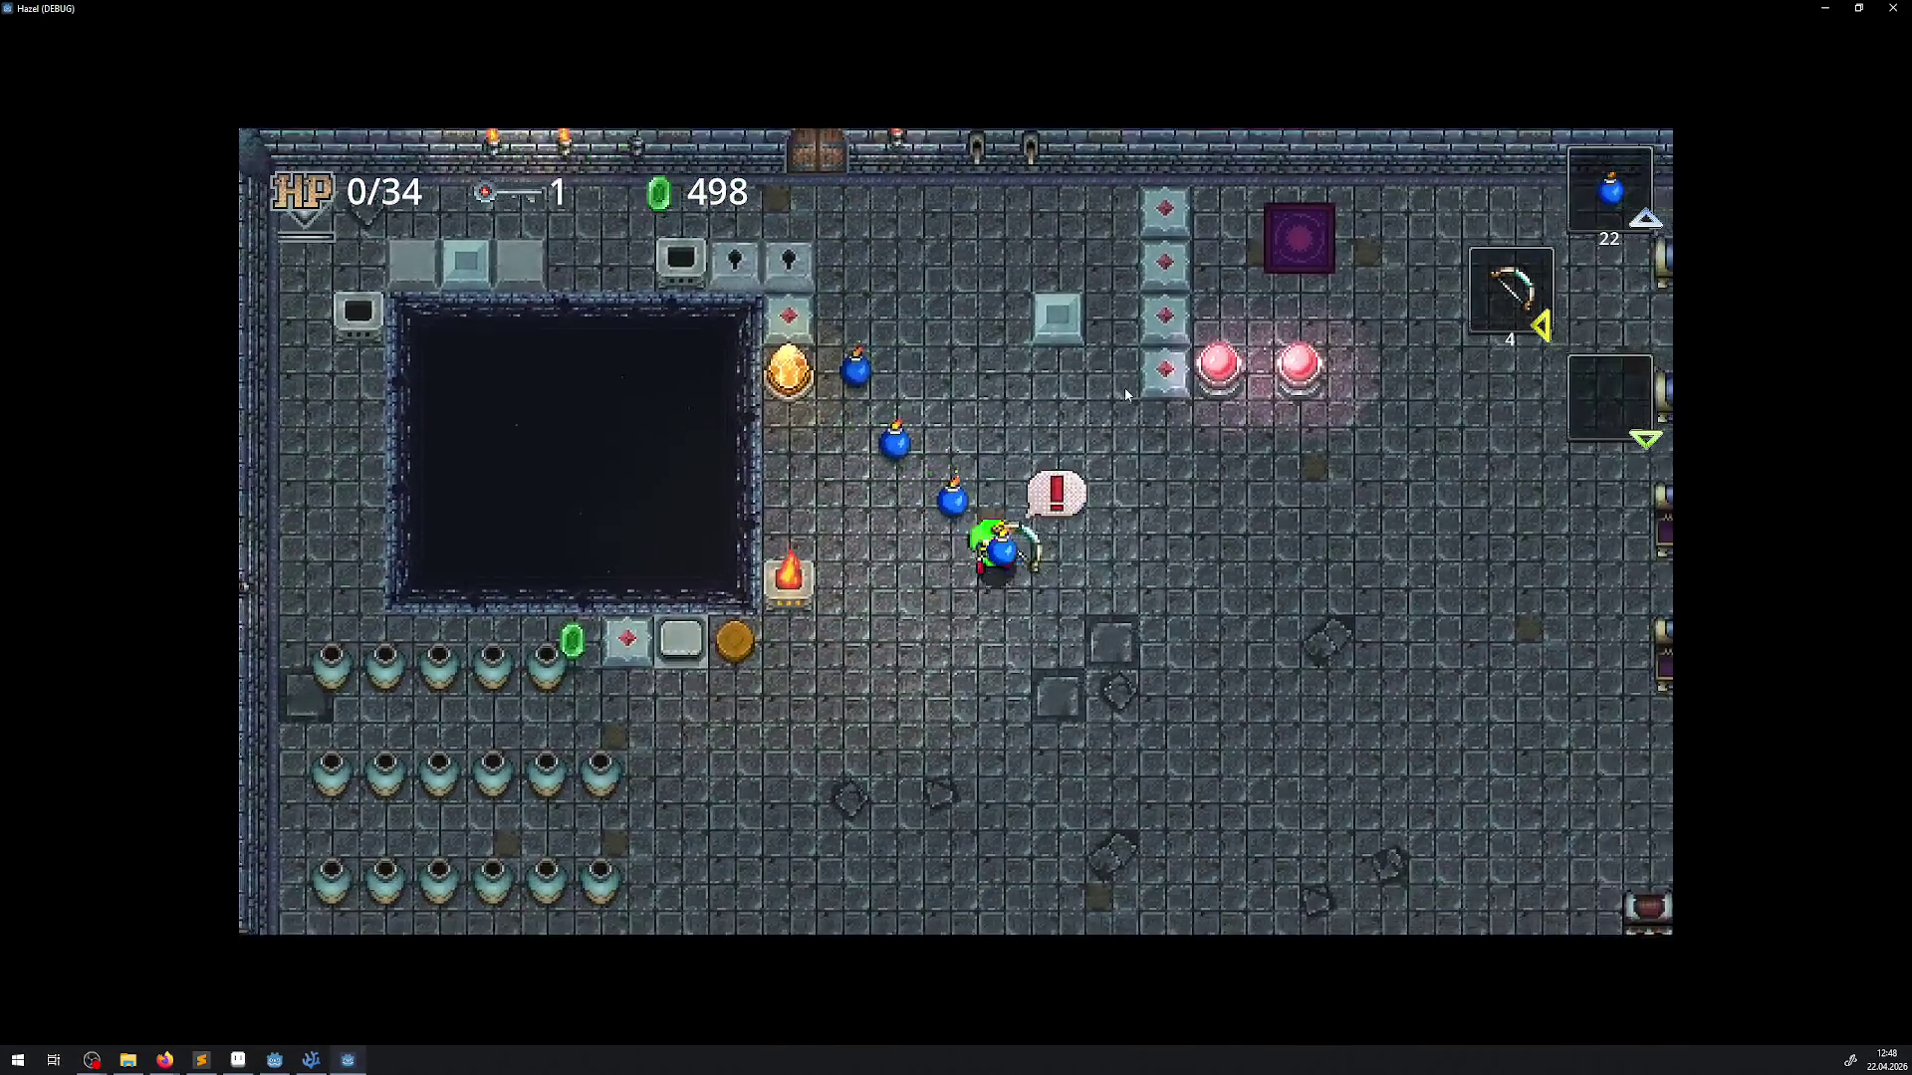
{"action": "key", "text": "Down"}
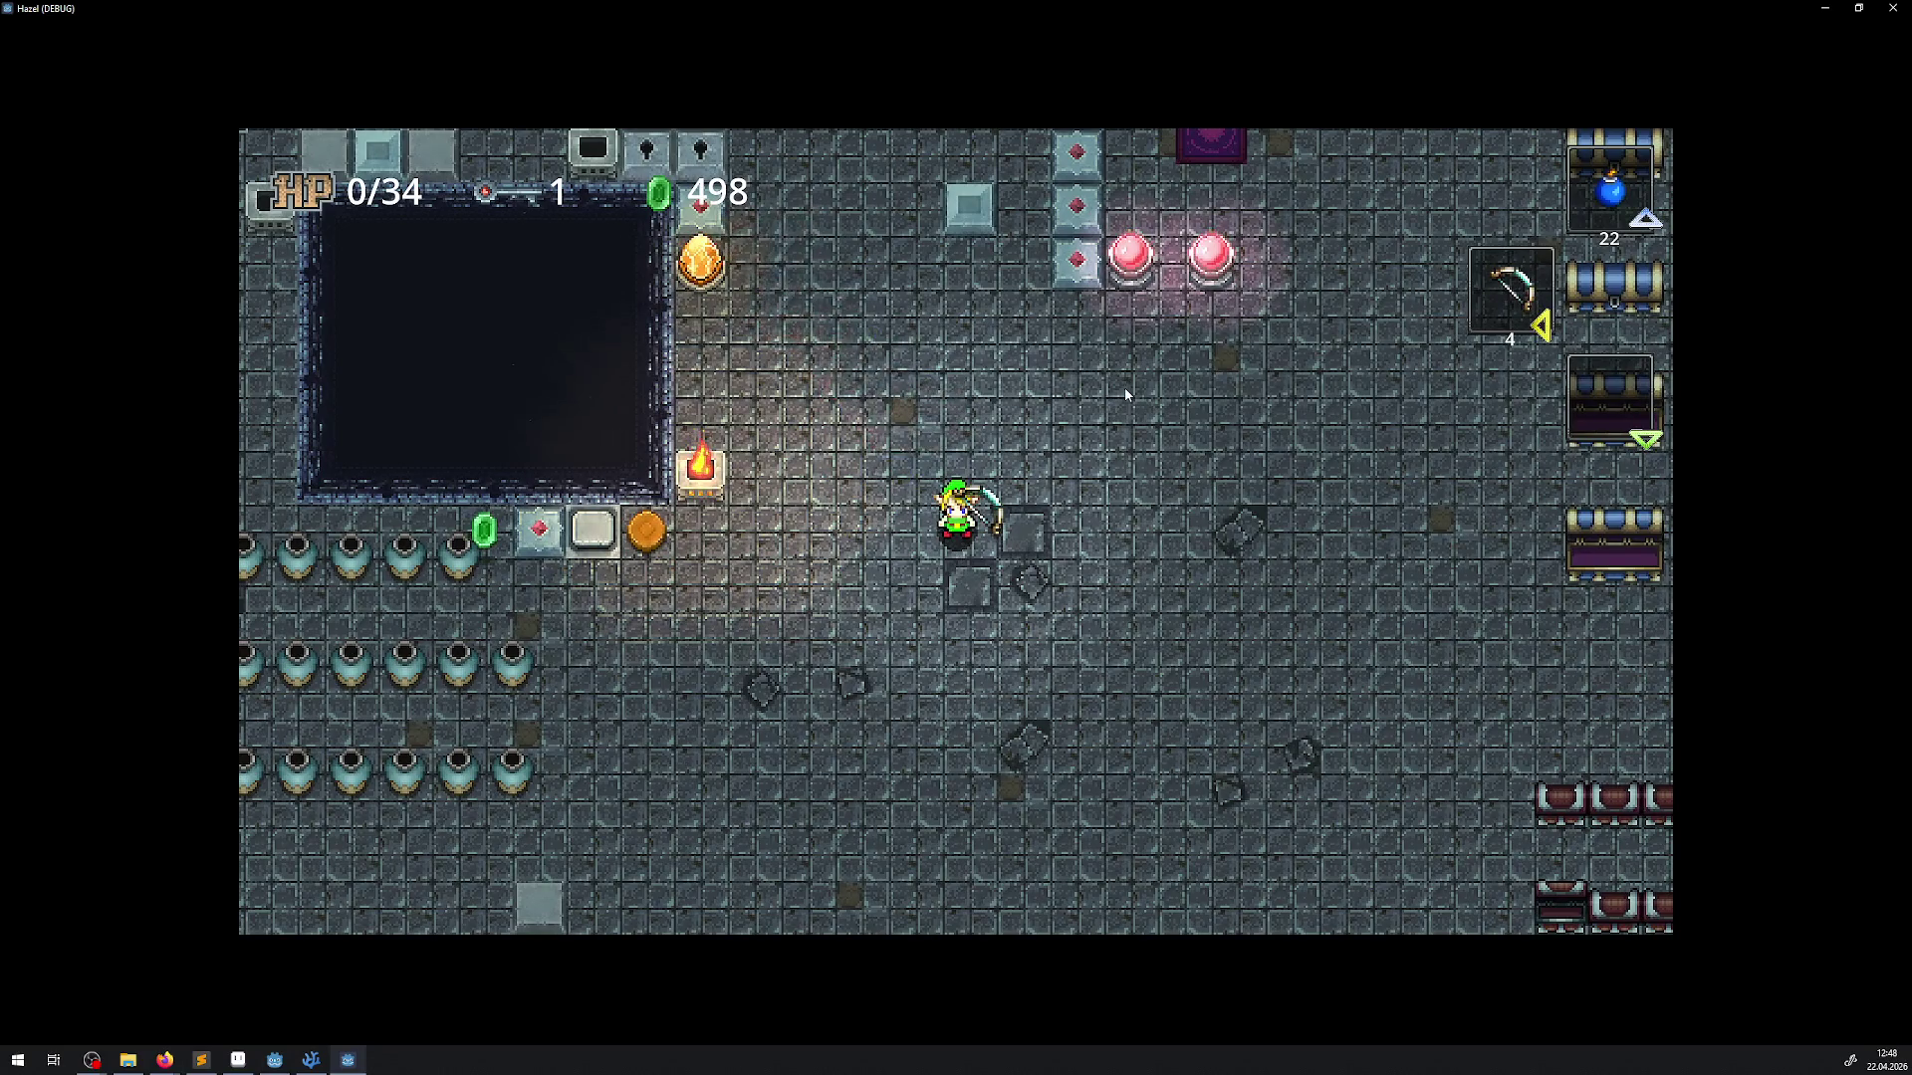
{"action": "key", "text": "space"}
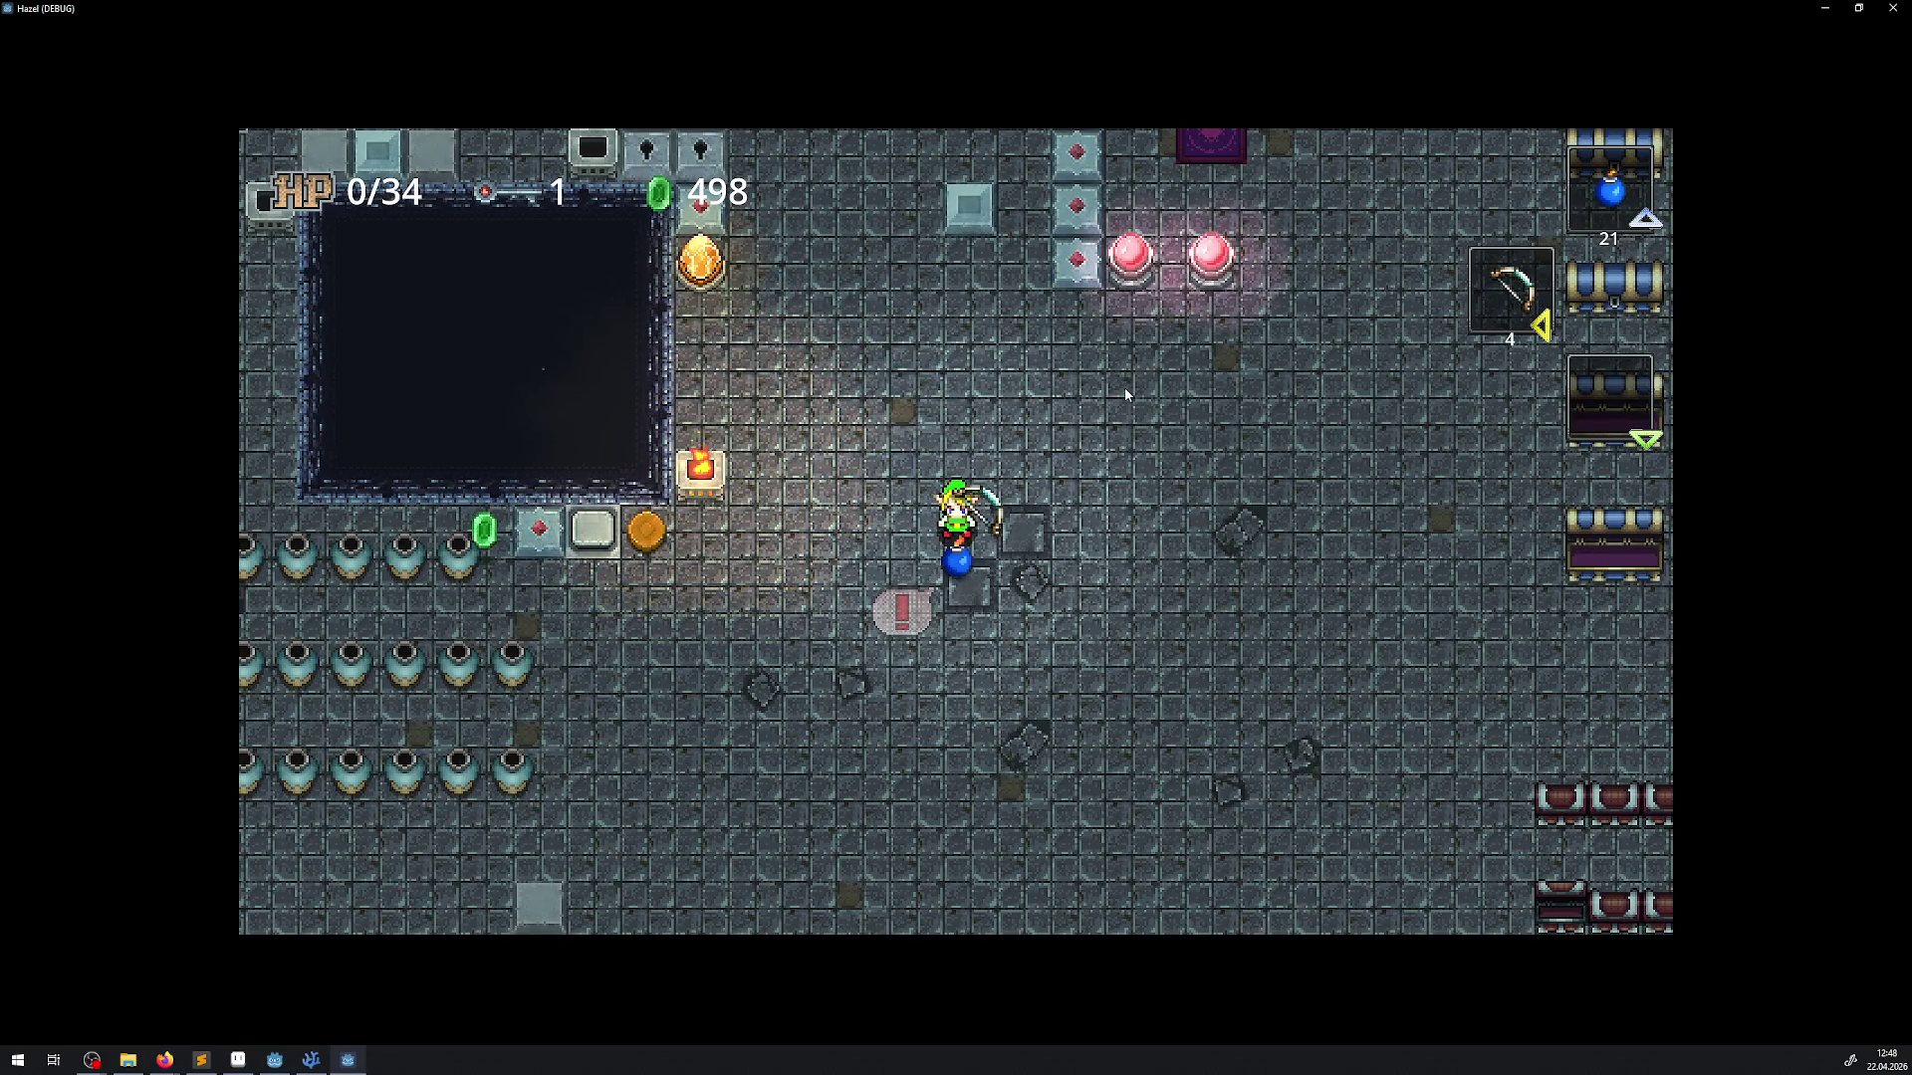
{"action": "key", "text": "Right"}
{"action": "key", "text": "space"}
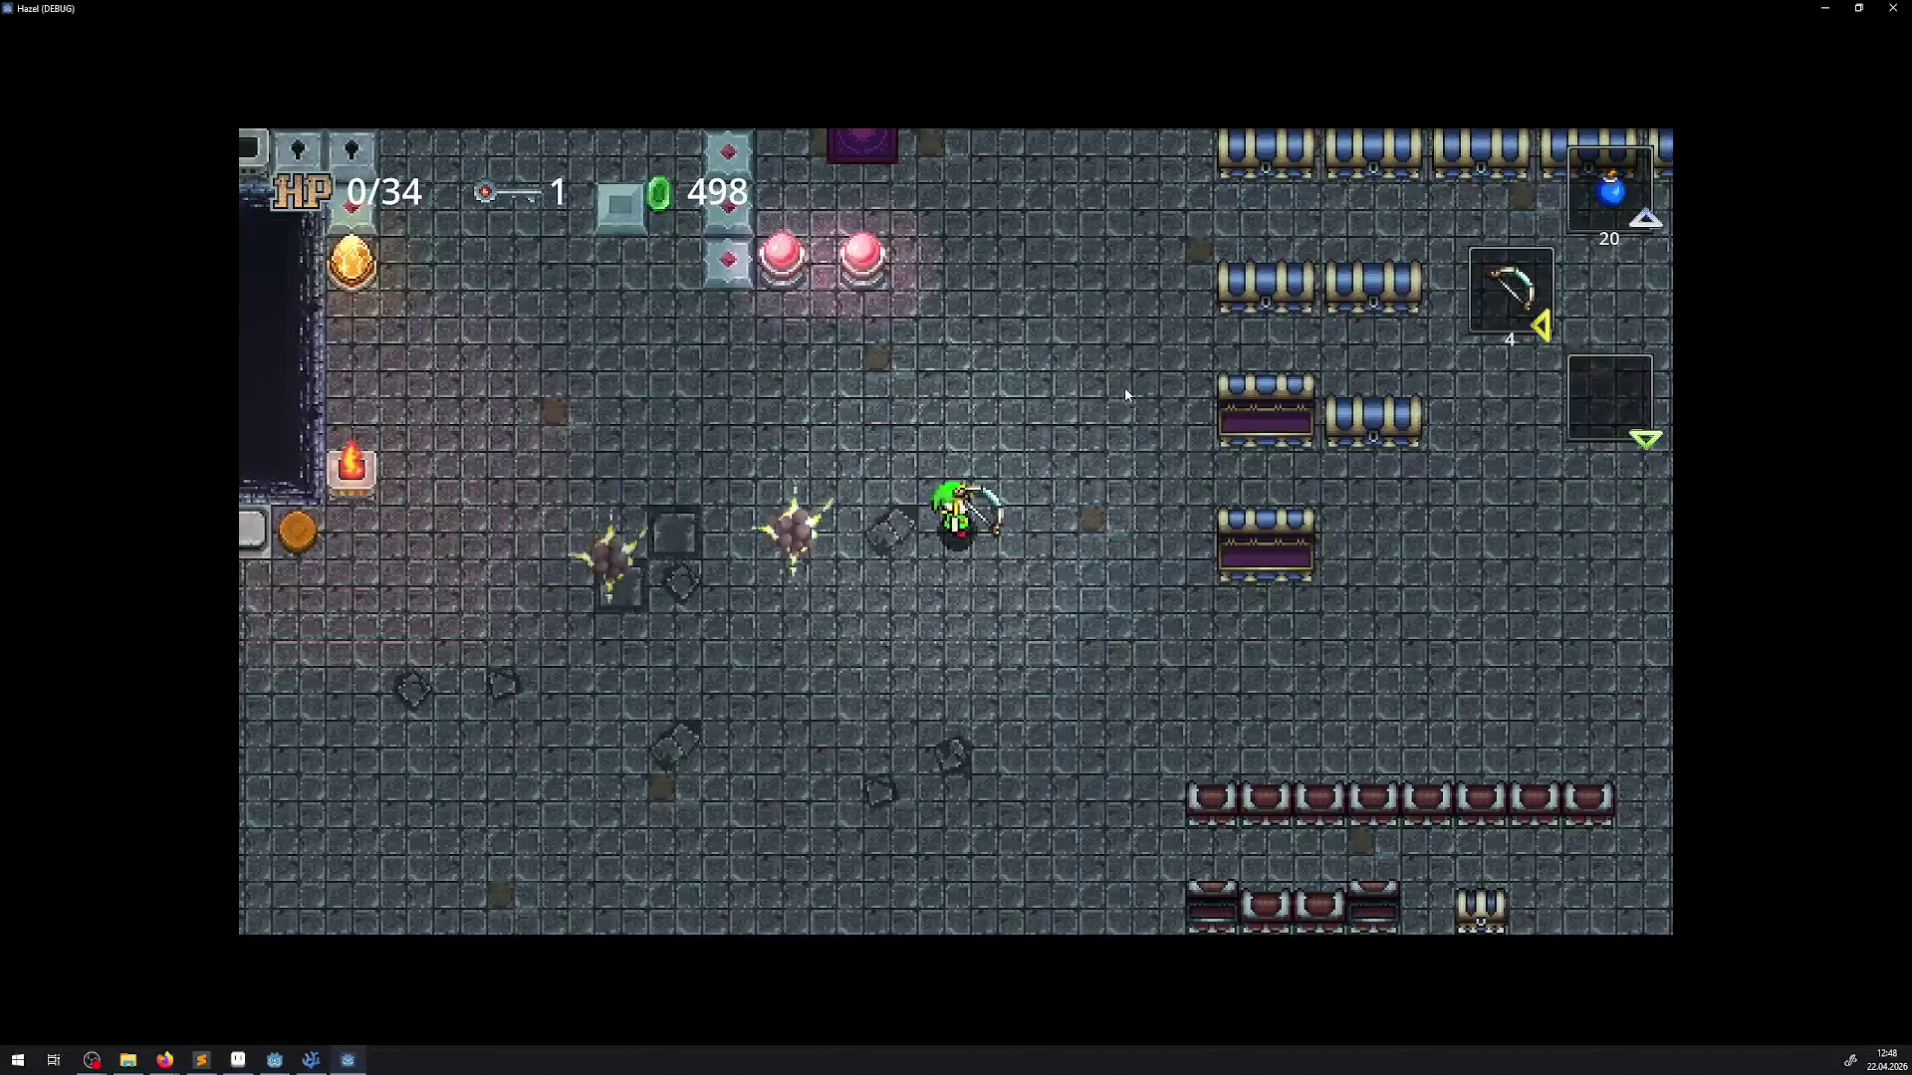
{"action": "key", "text": "space"}
{"action": "key", "text": "Up"}
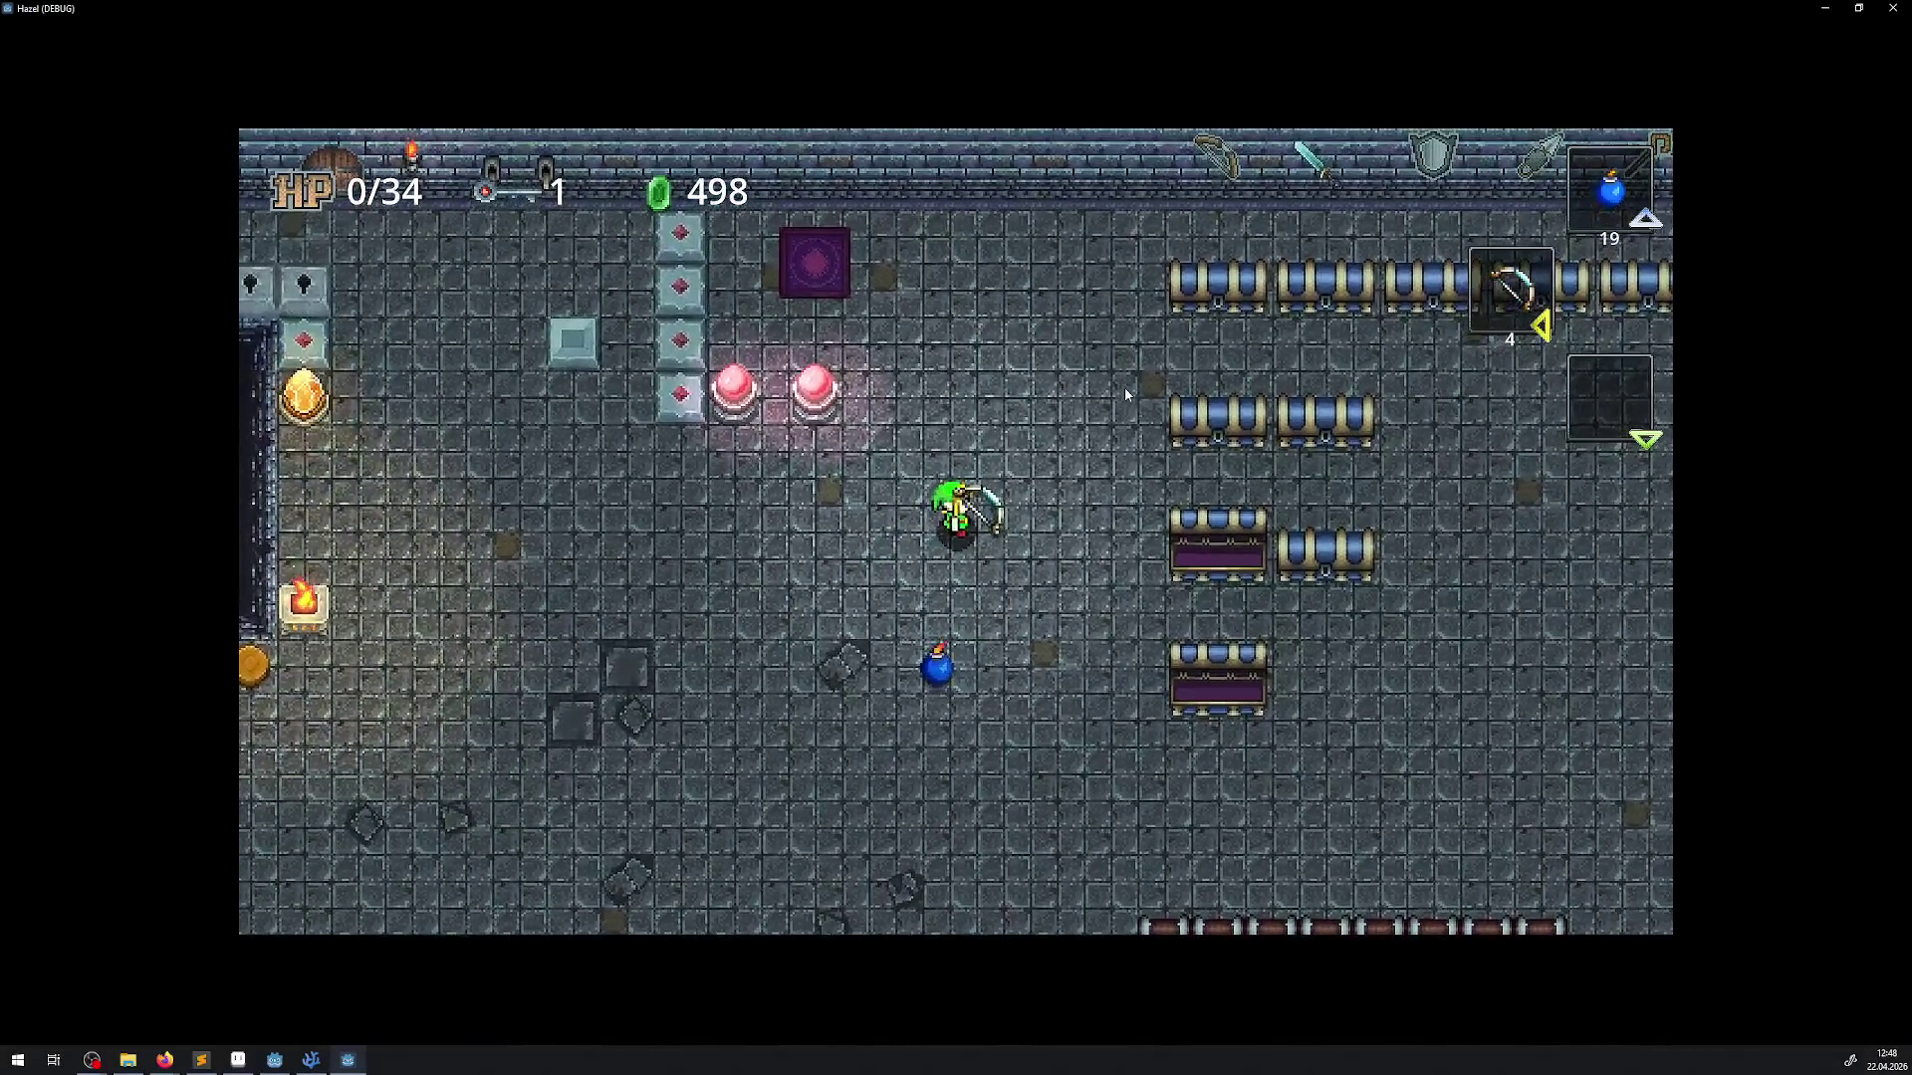
Drop bombs beside the hero while walking left and right toward the crystal switches
{"action": "key", "text": "space"}
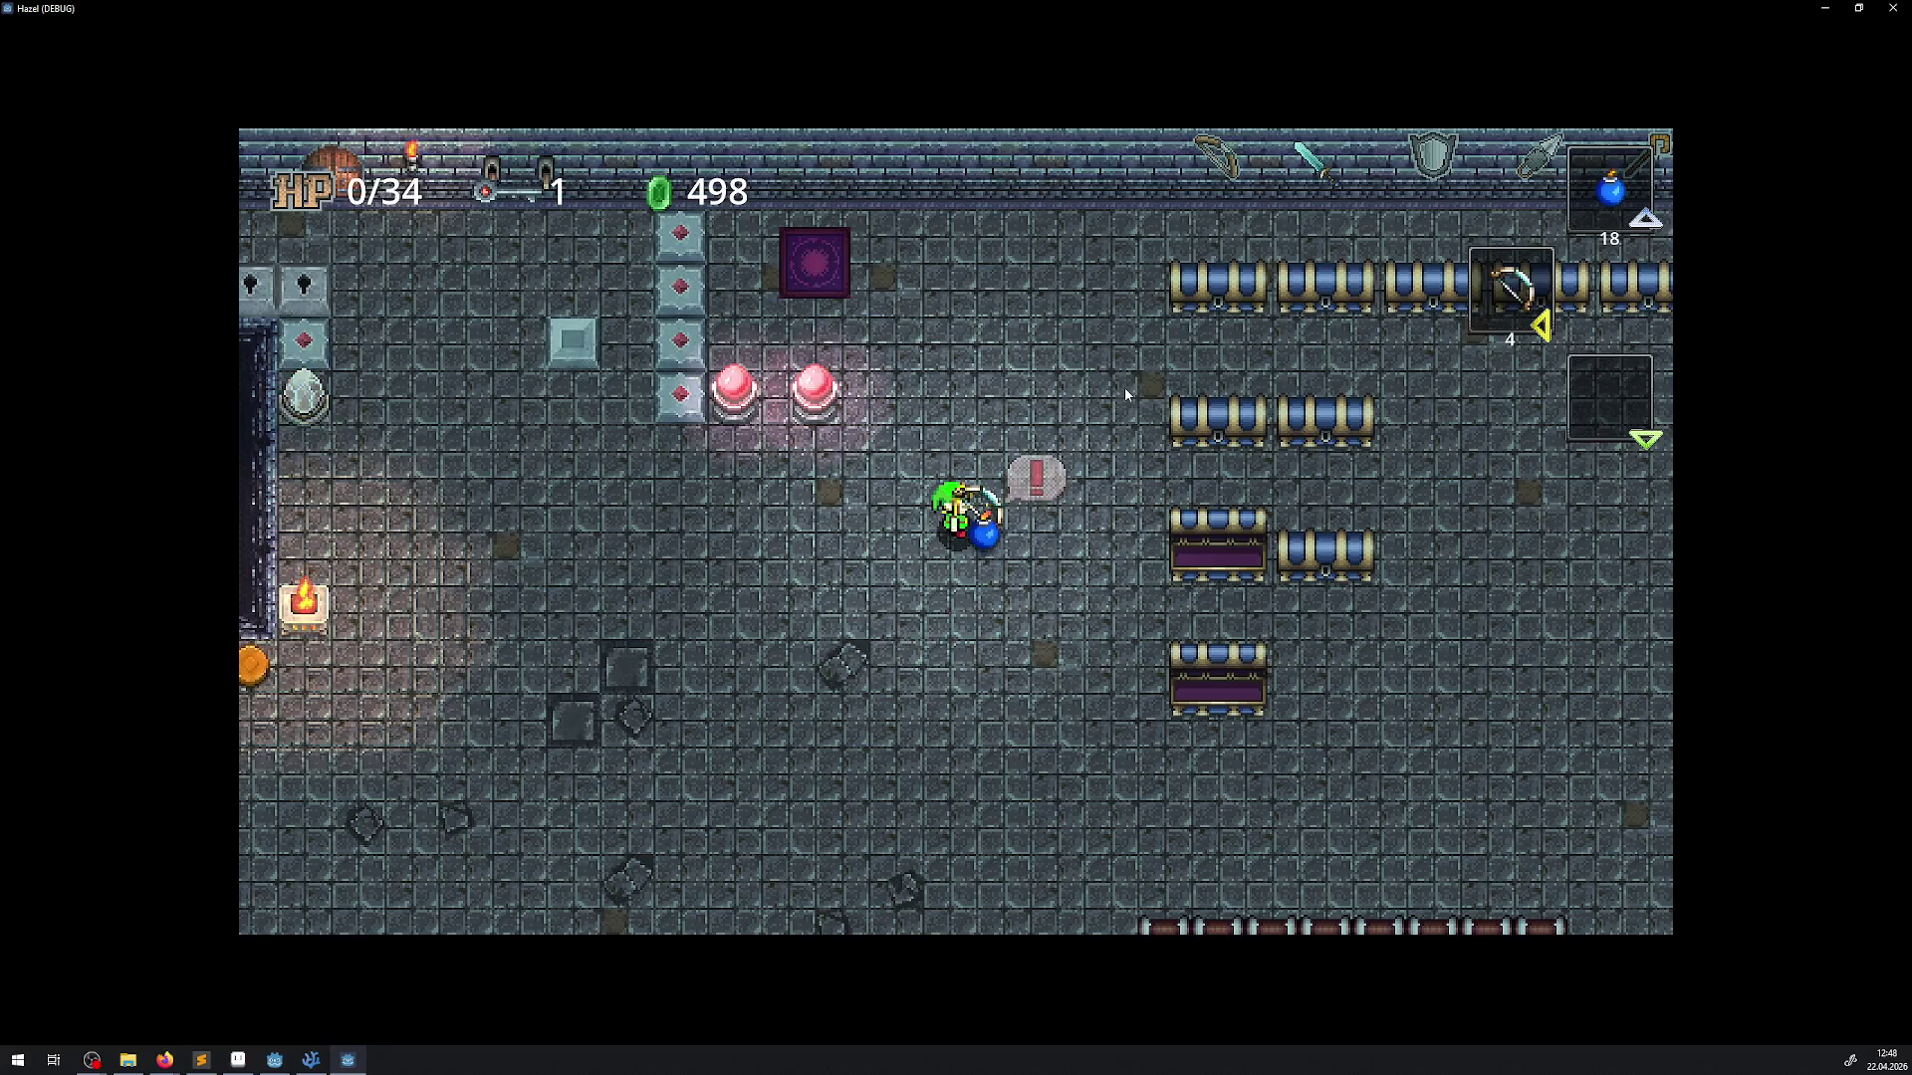
{"action": "key", "text": "Left"}
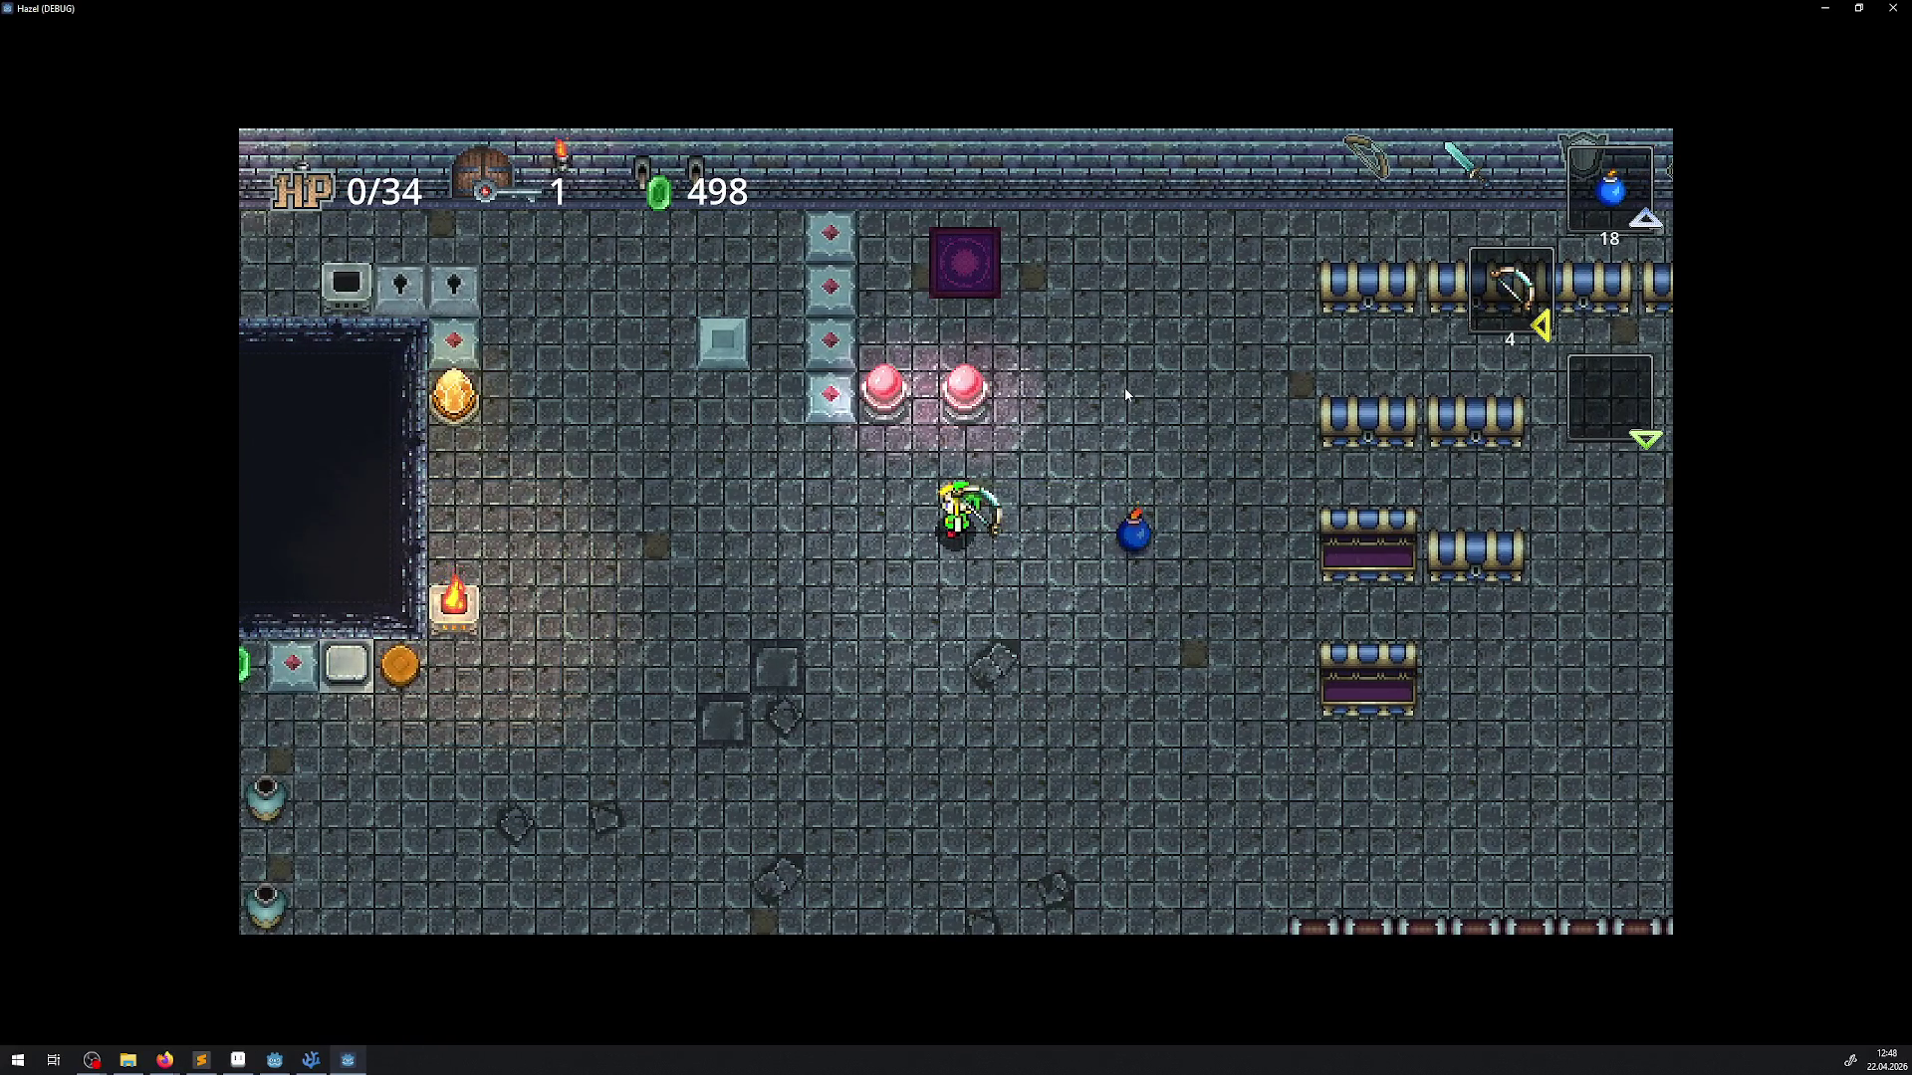
{"action": "key", "text": "space"}
{"action": "key", "text": "Left"}
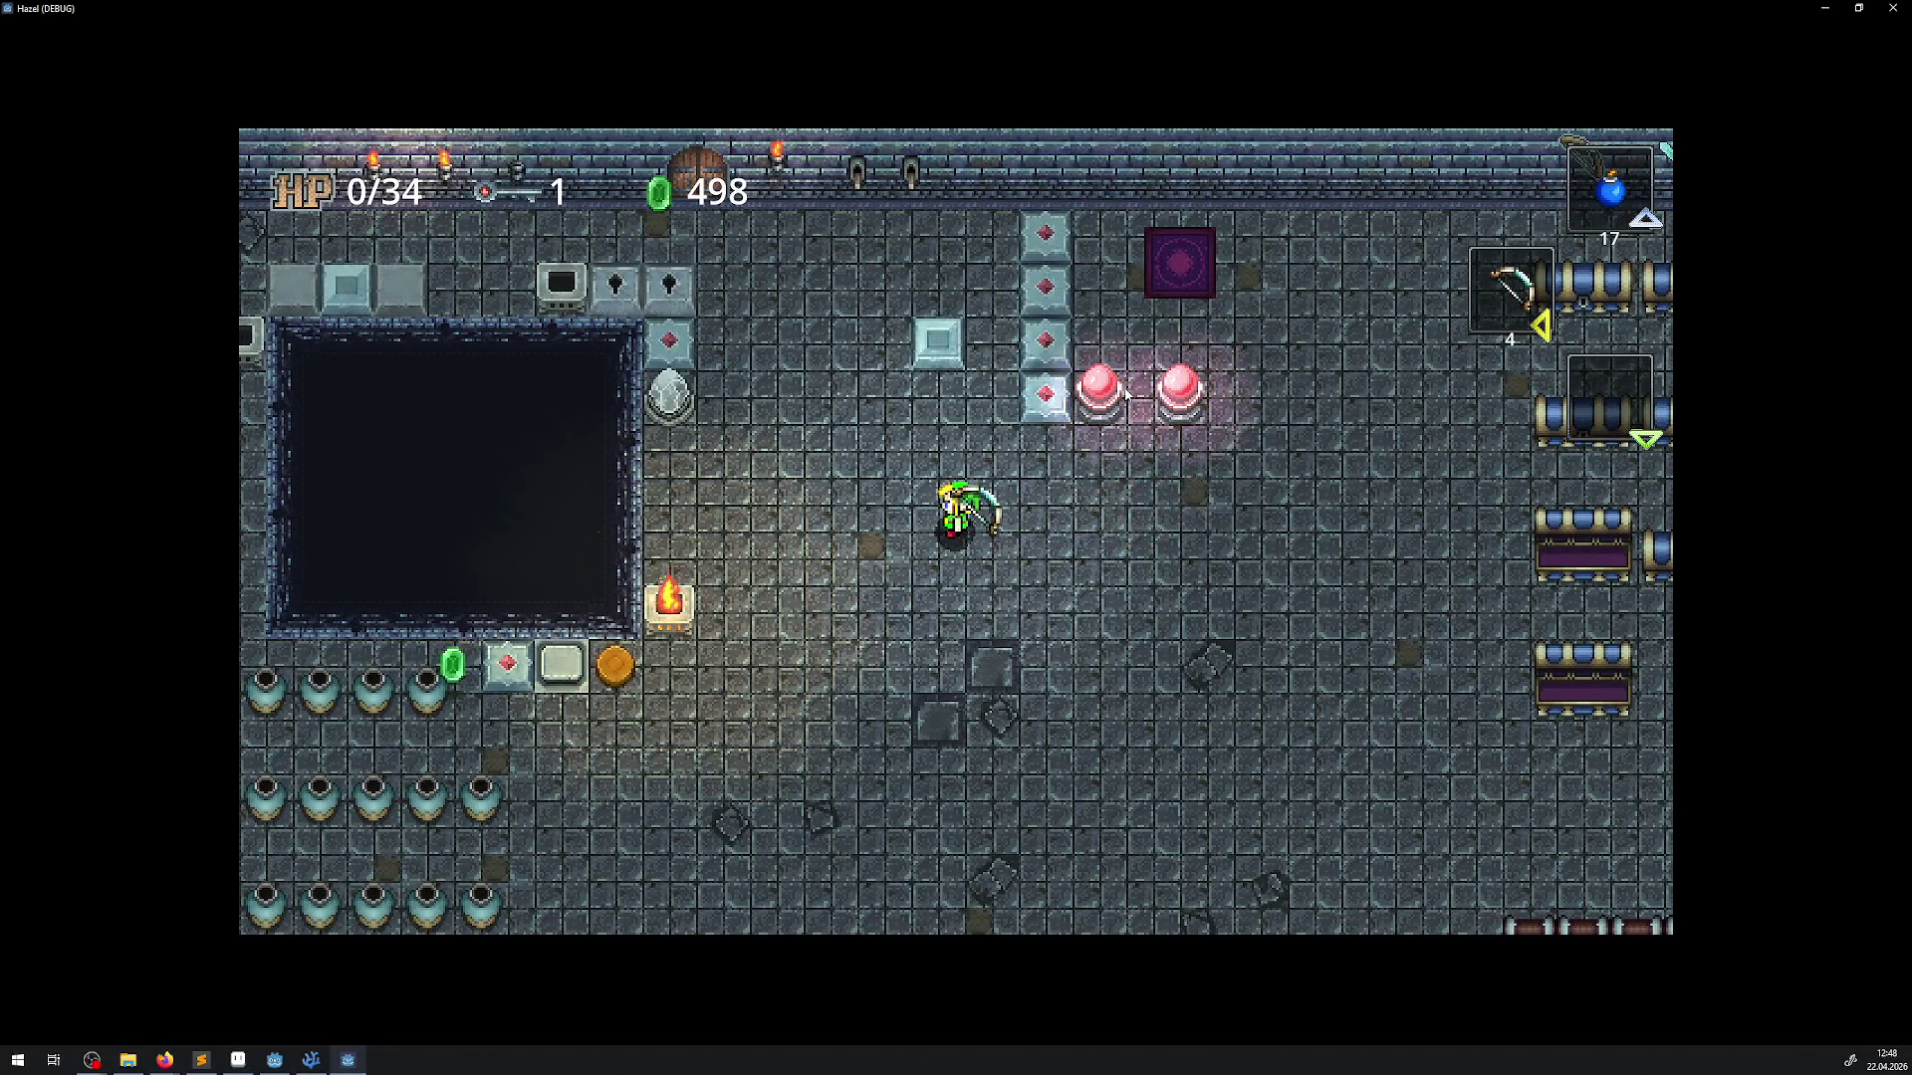
{"action": "key", "text": "space"}
{"action": "key", "text": "Right"}
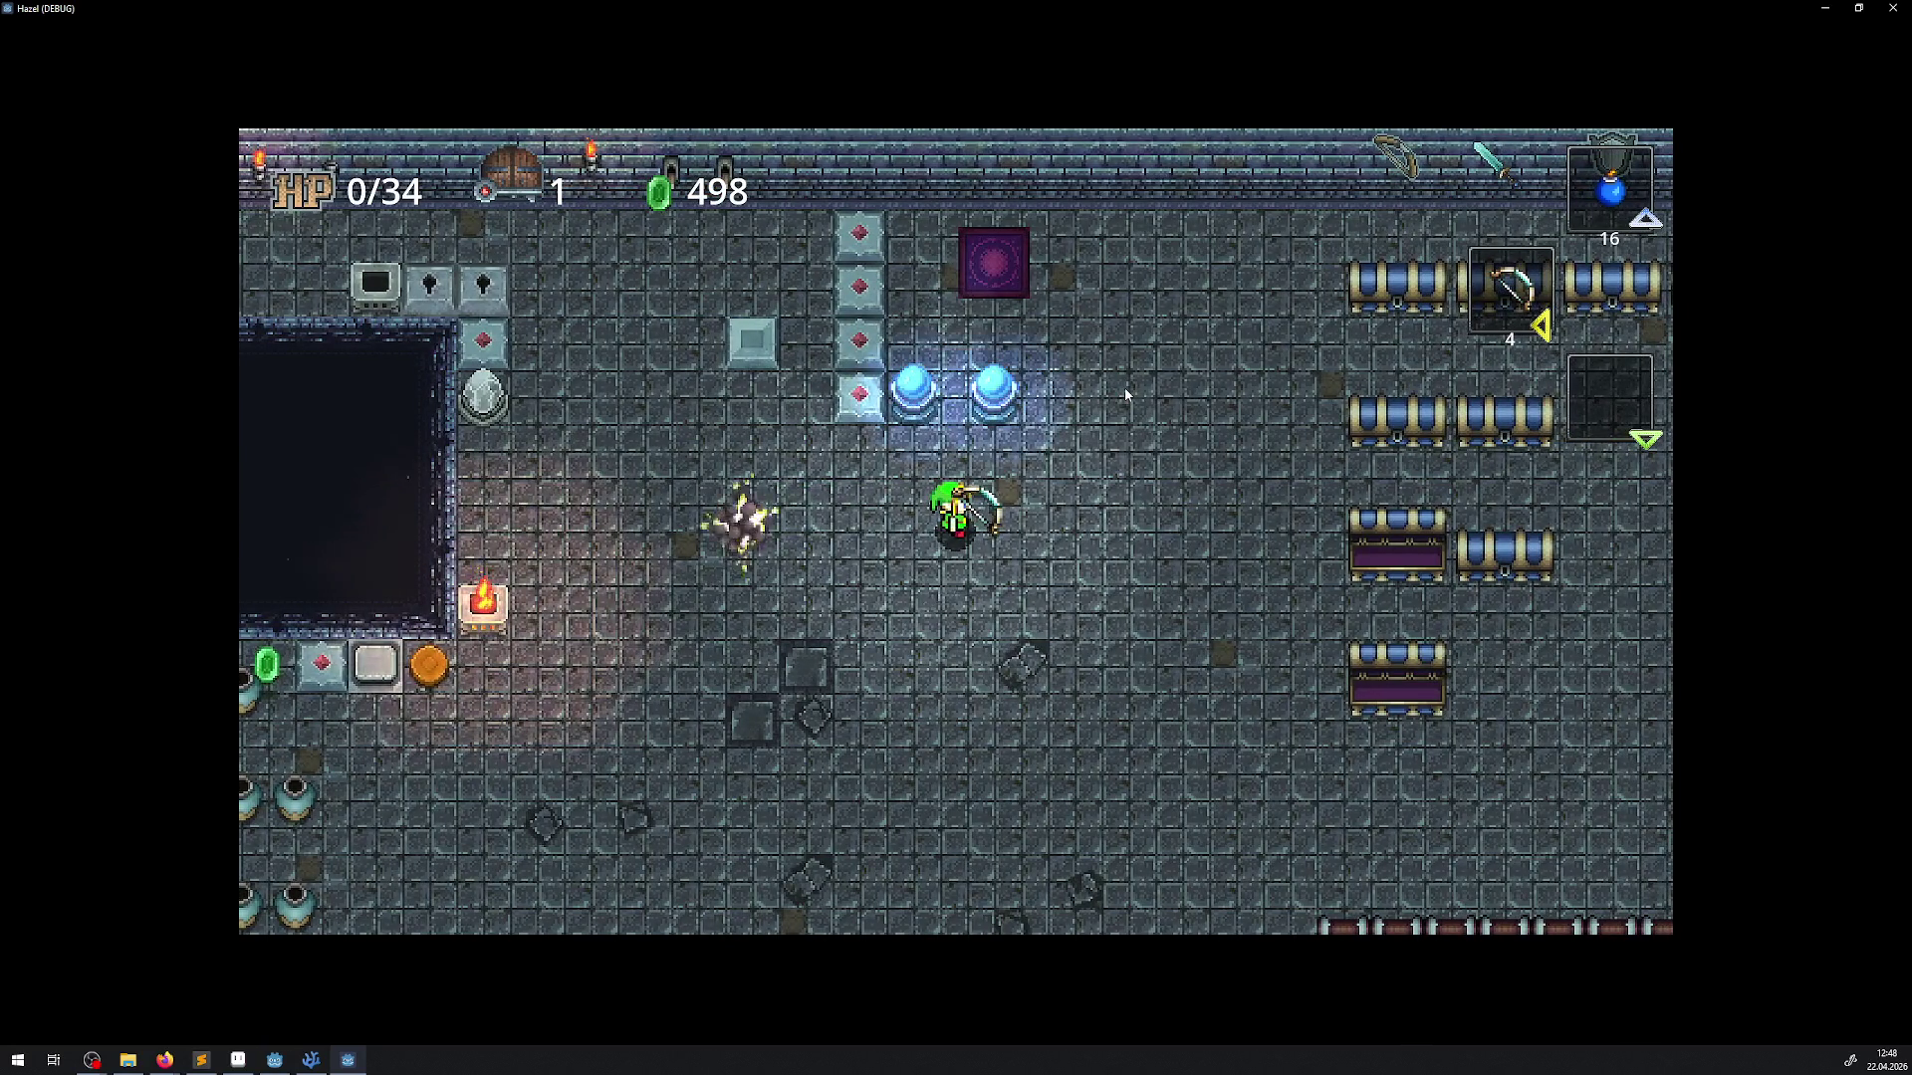
{"action": "key", "text": "space"}
{"action": "key", "text": "Right"}
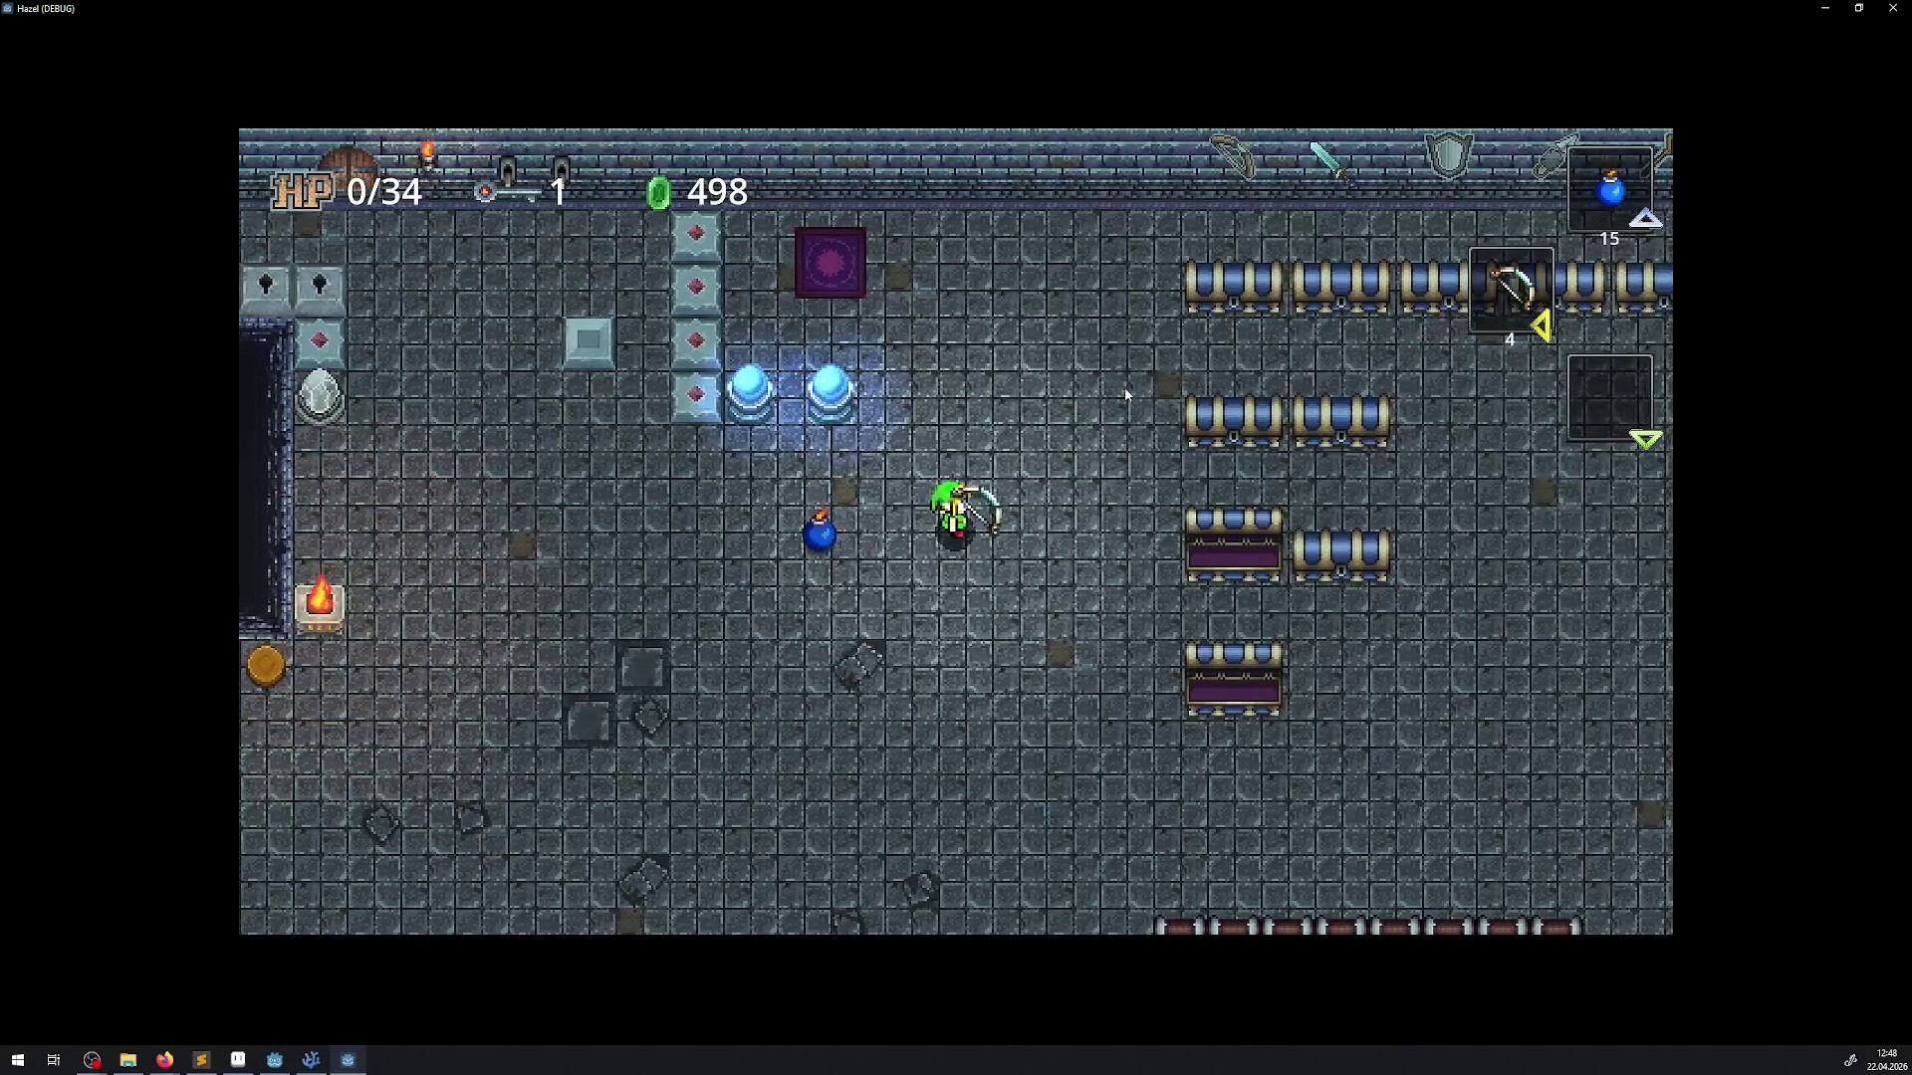
Bomb the crystal switches to flip them, then drop two bombs walking down-left
{"action": "key", "text": "space"}
{"action": "key", "text": "Right"}
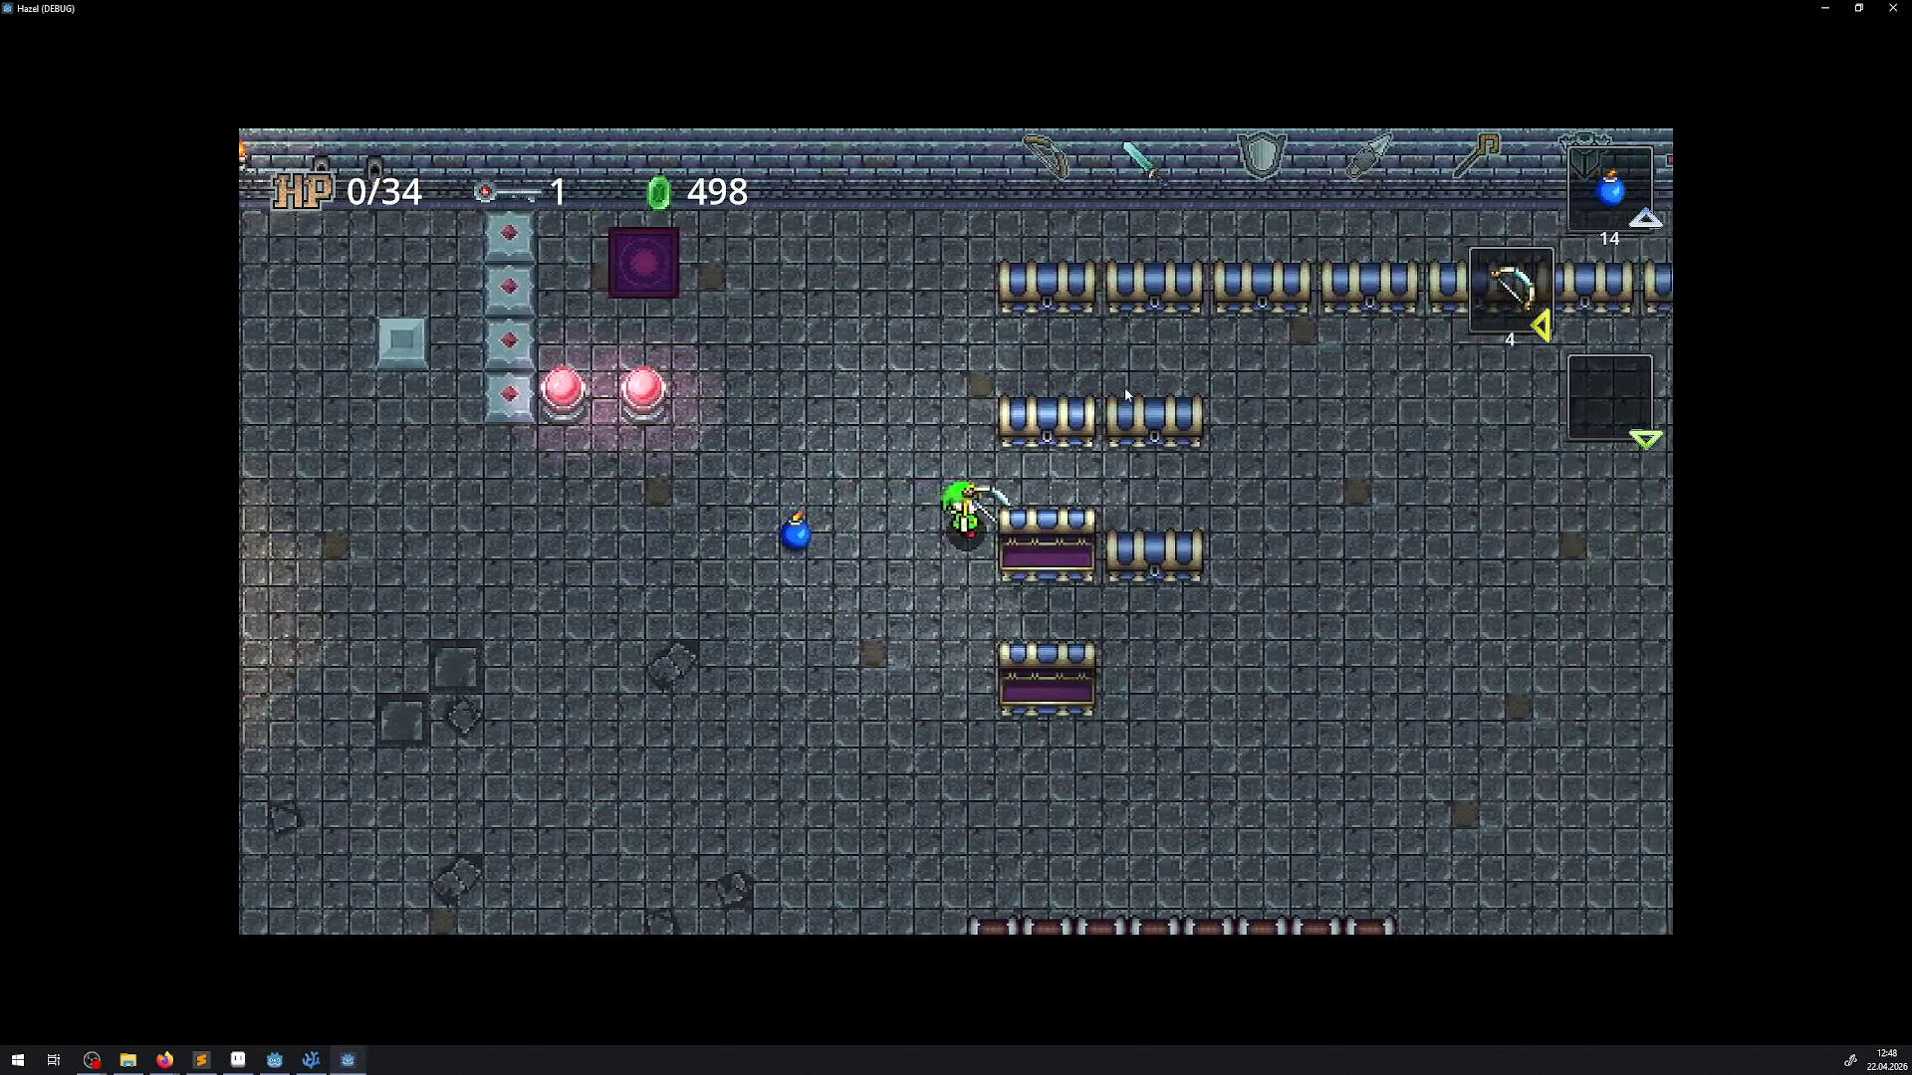
{"action": "key", "text": "Left"}
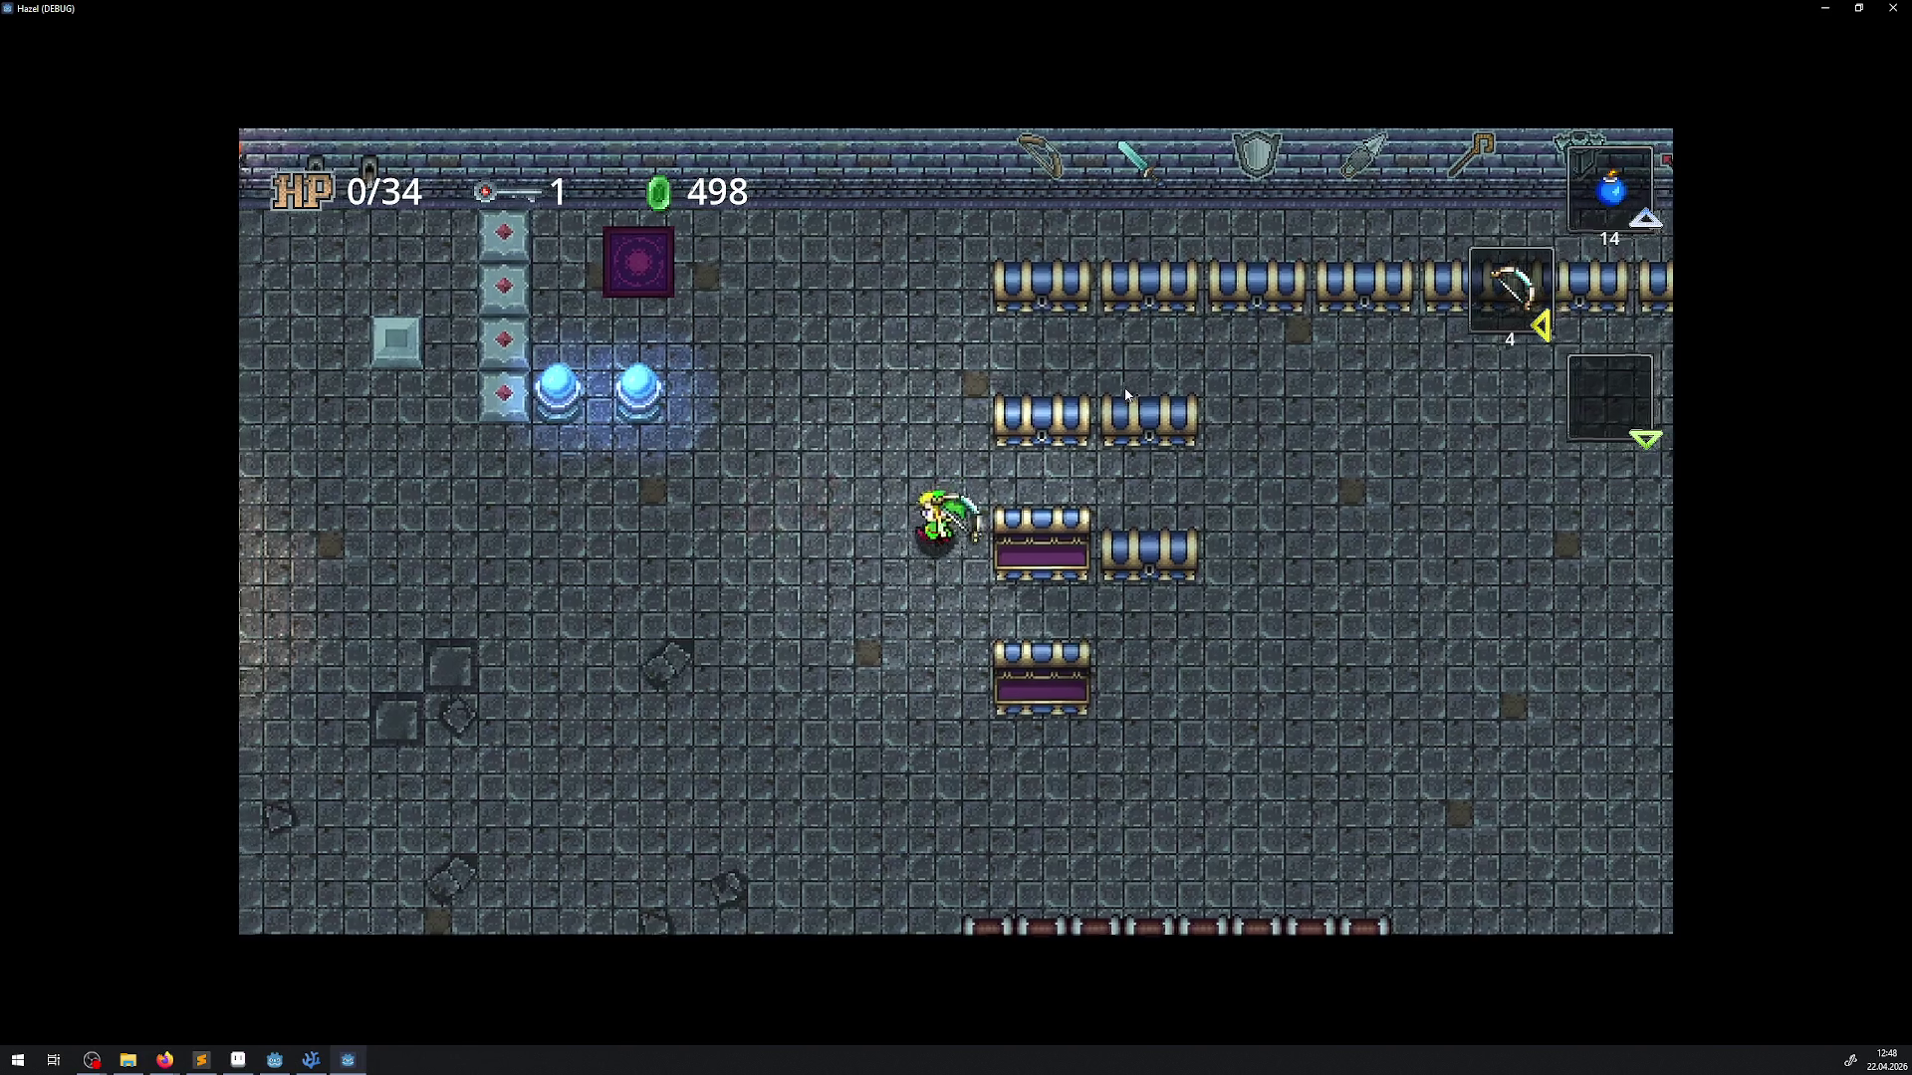
{"action": "key", "text": "Left"}
{"action": "key", "text": "Down"}
{"action": "key", "text": "space"}
{"action": "key", "text": "space"}
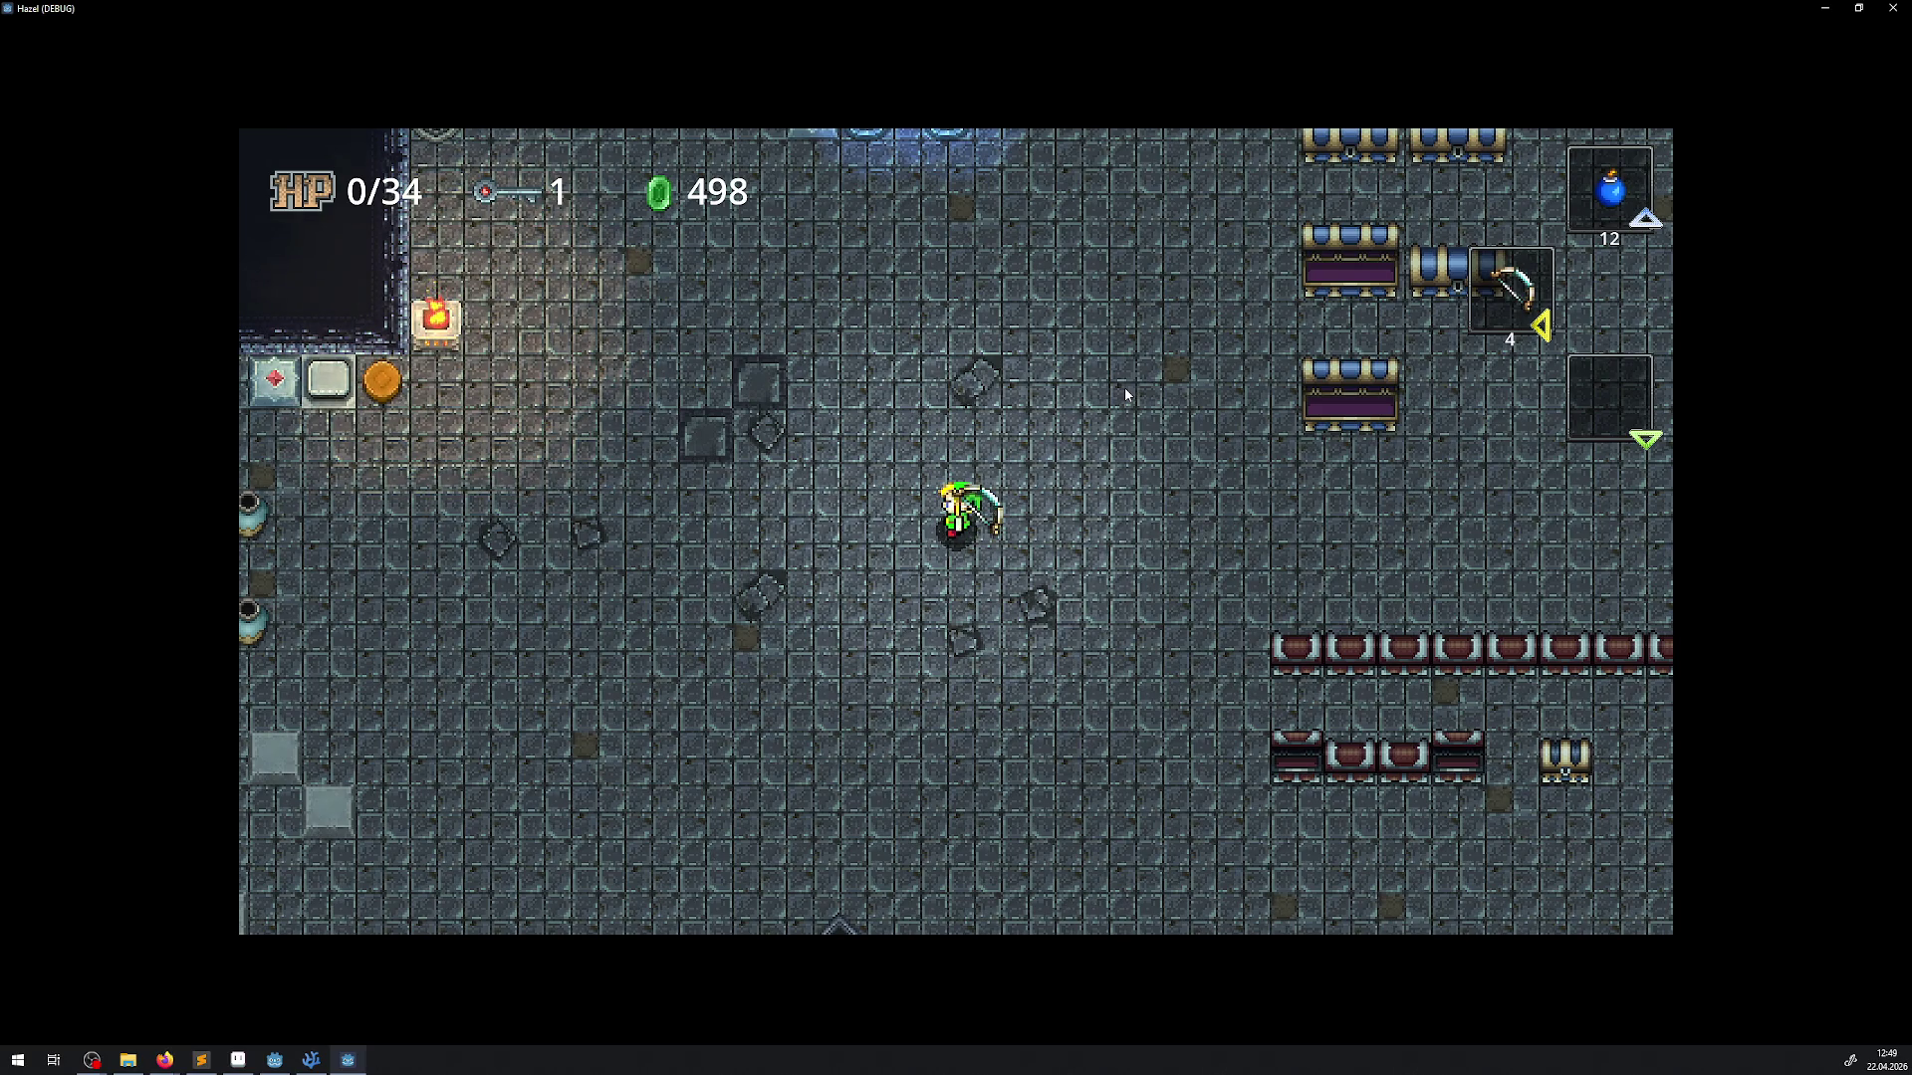
Using WASD, drop bombs while walking up toward the blue switches
{"action": "key", "text": "space"}
{"action": "key", "text": "a"}
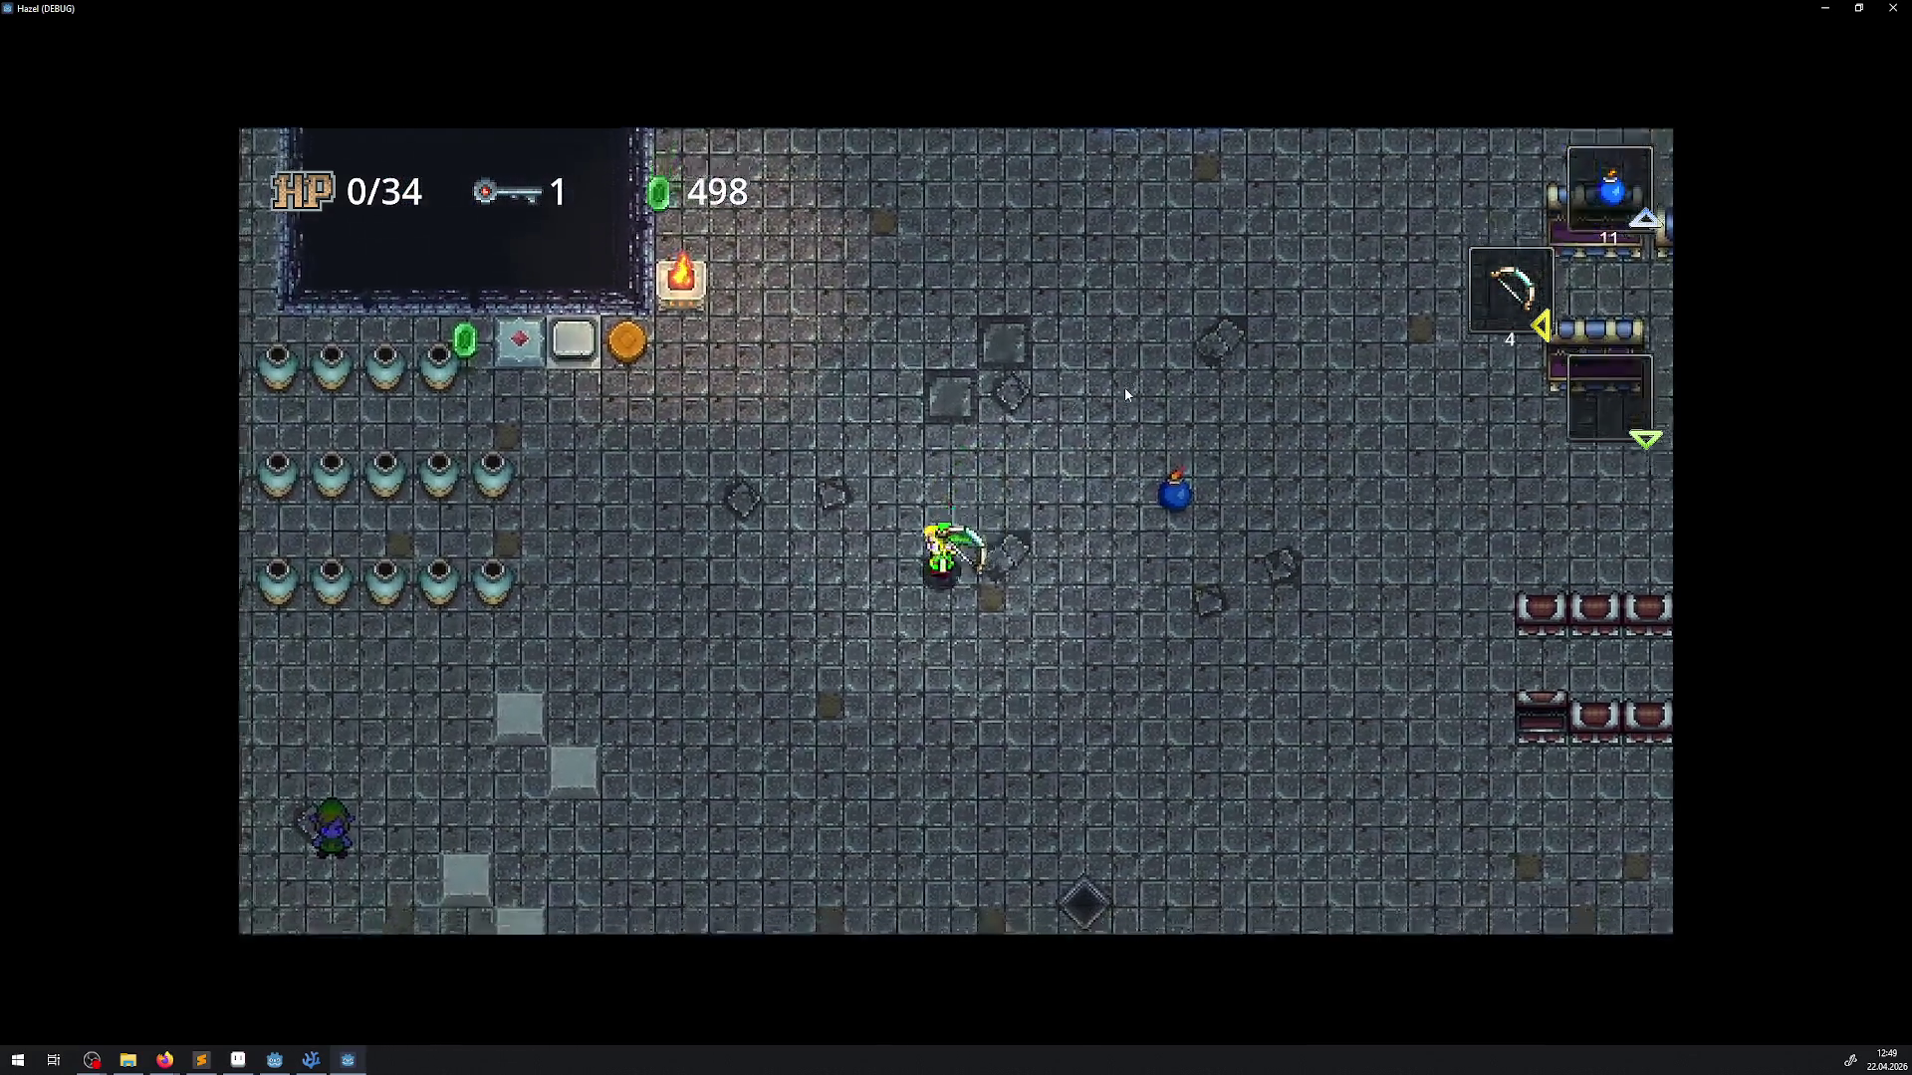
{"action": "key", "text": "w"}
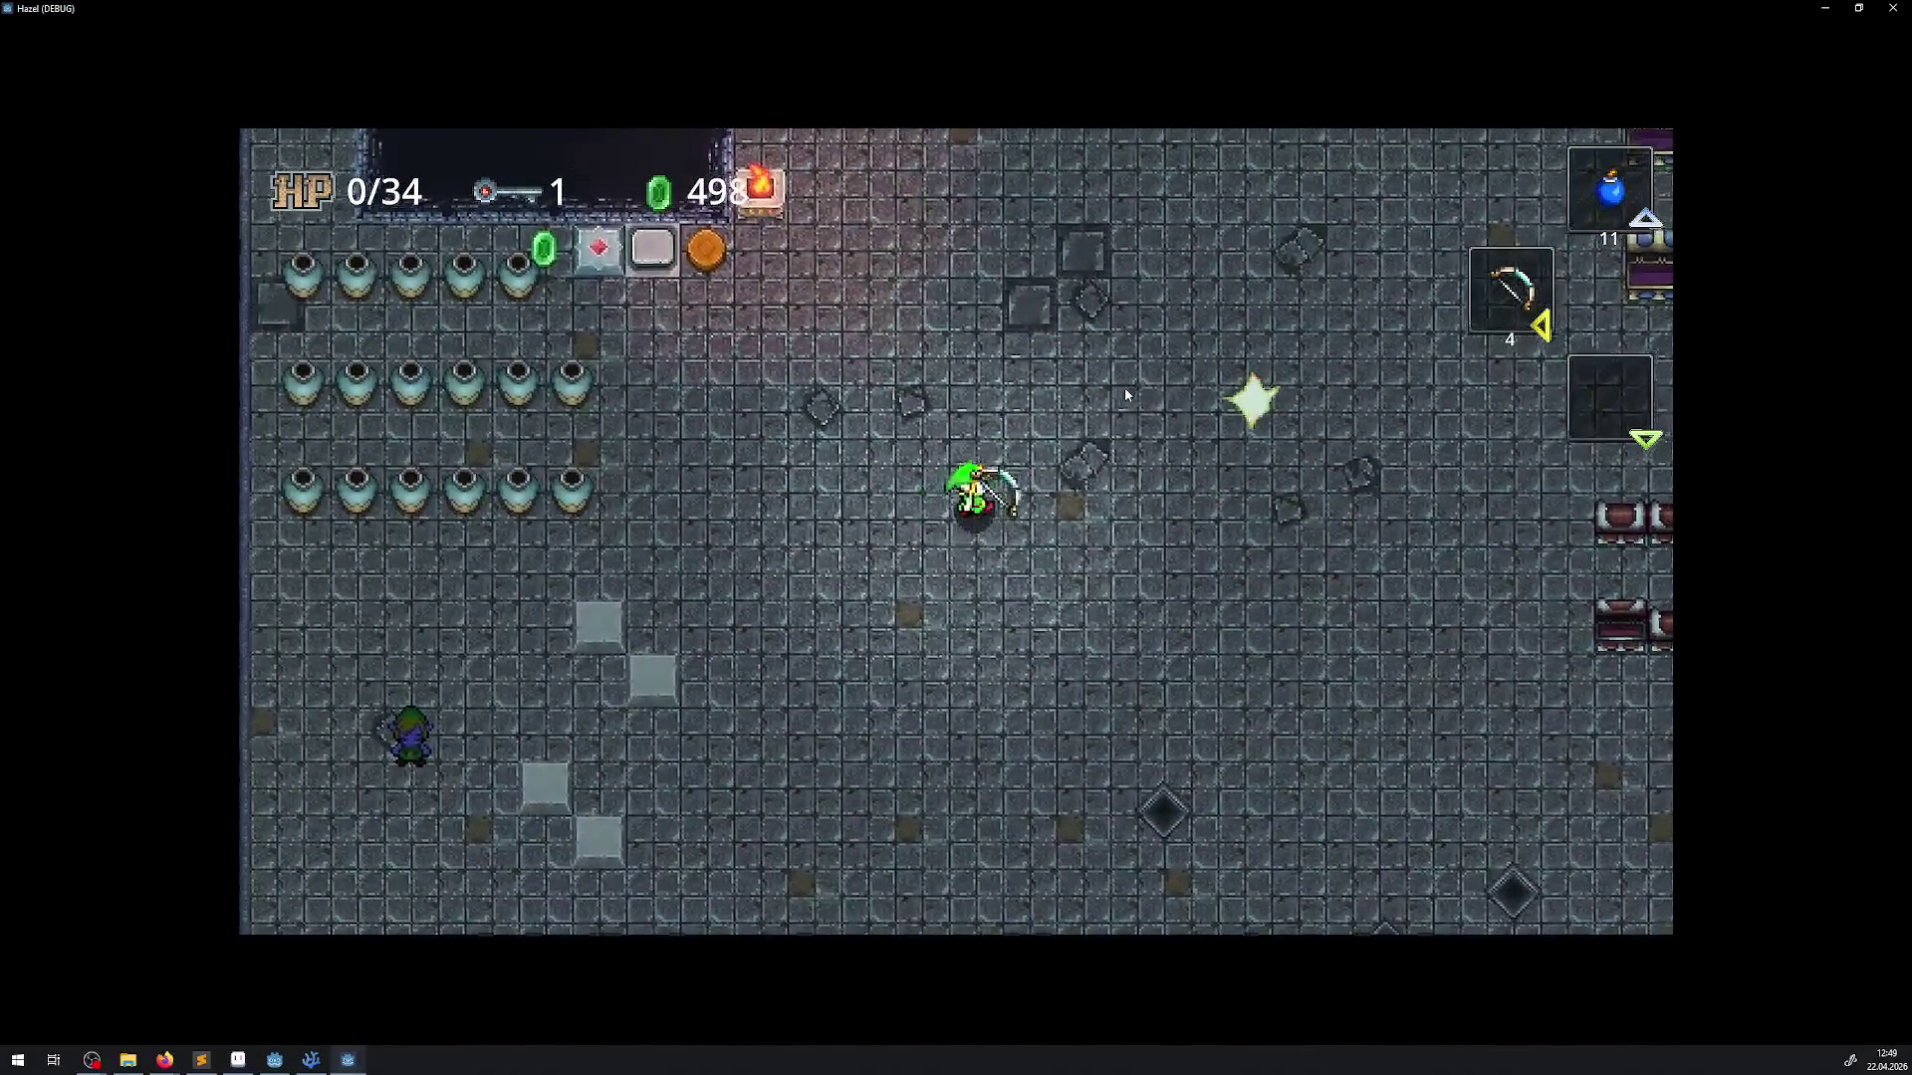
{"action": "key", "text": "space"}
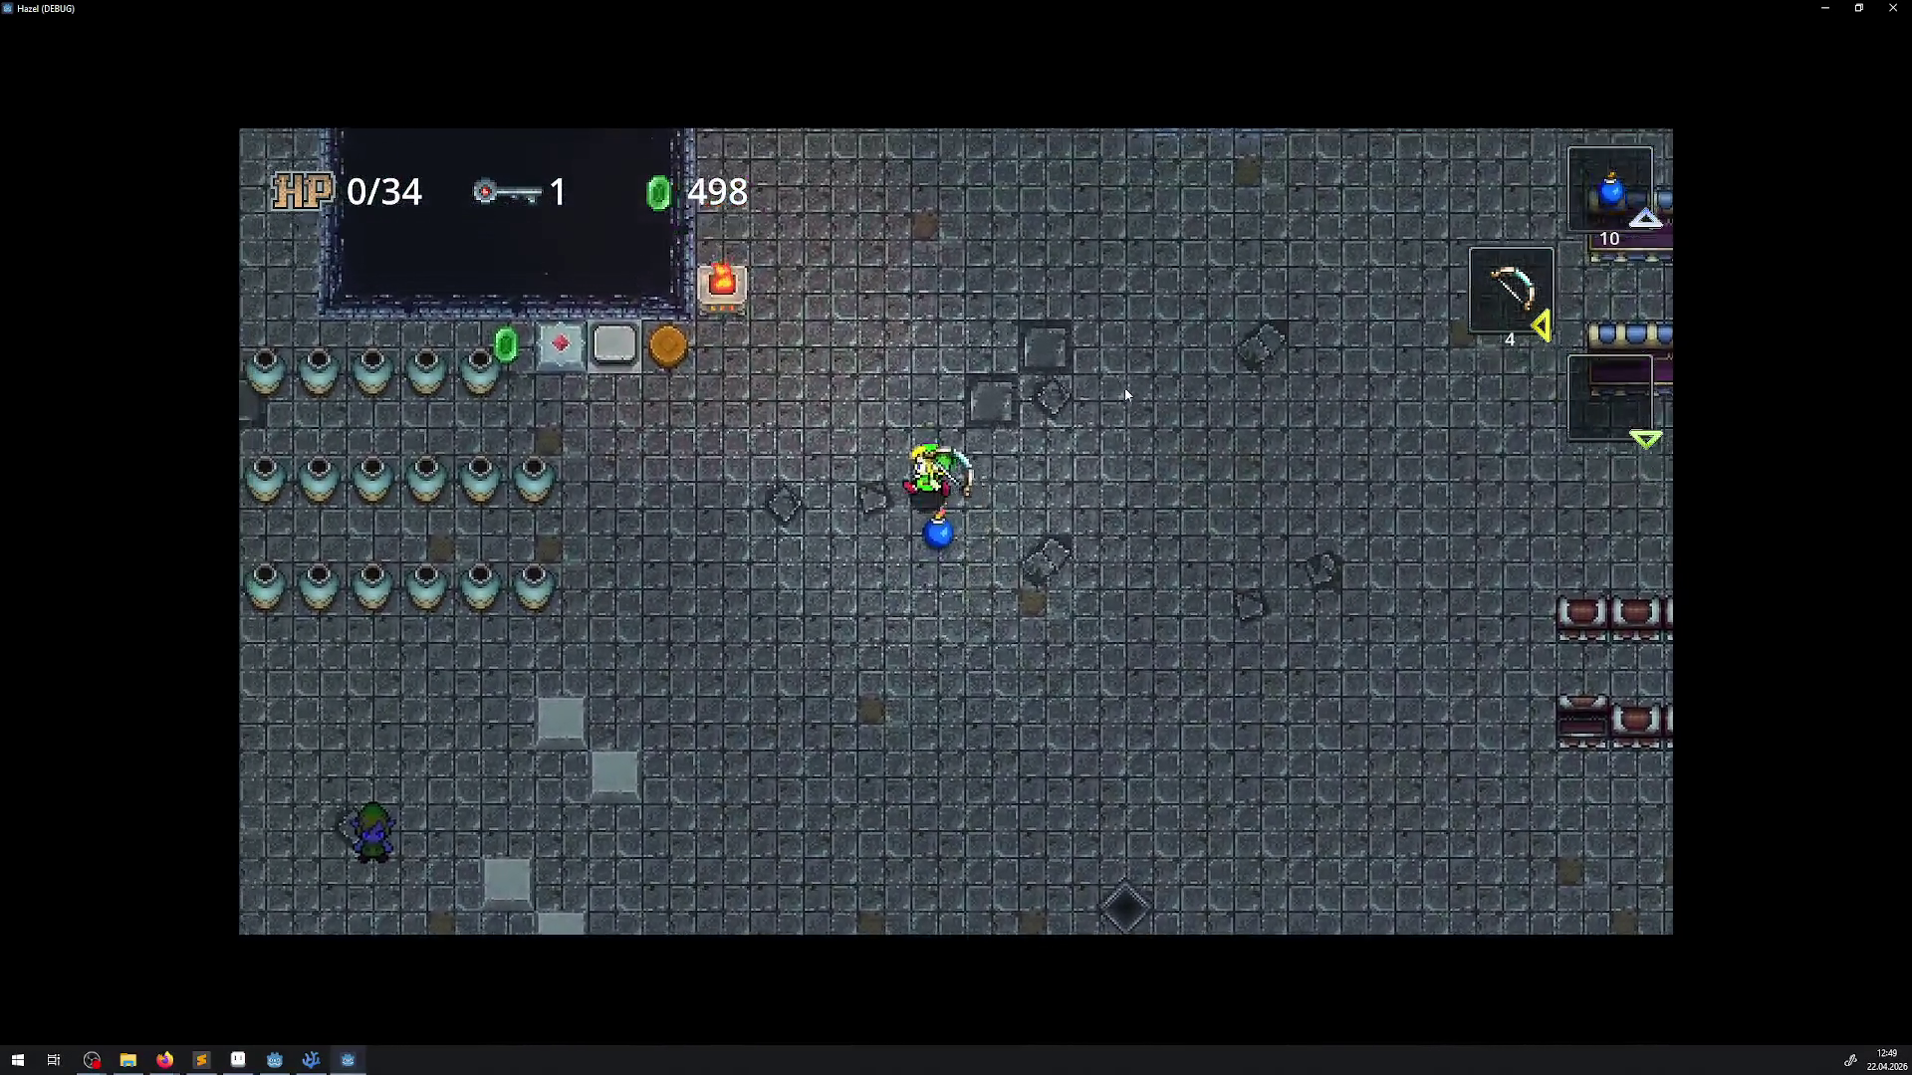
{"action": "key", "text": "w"}
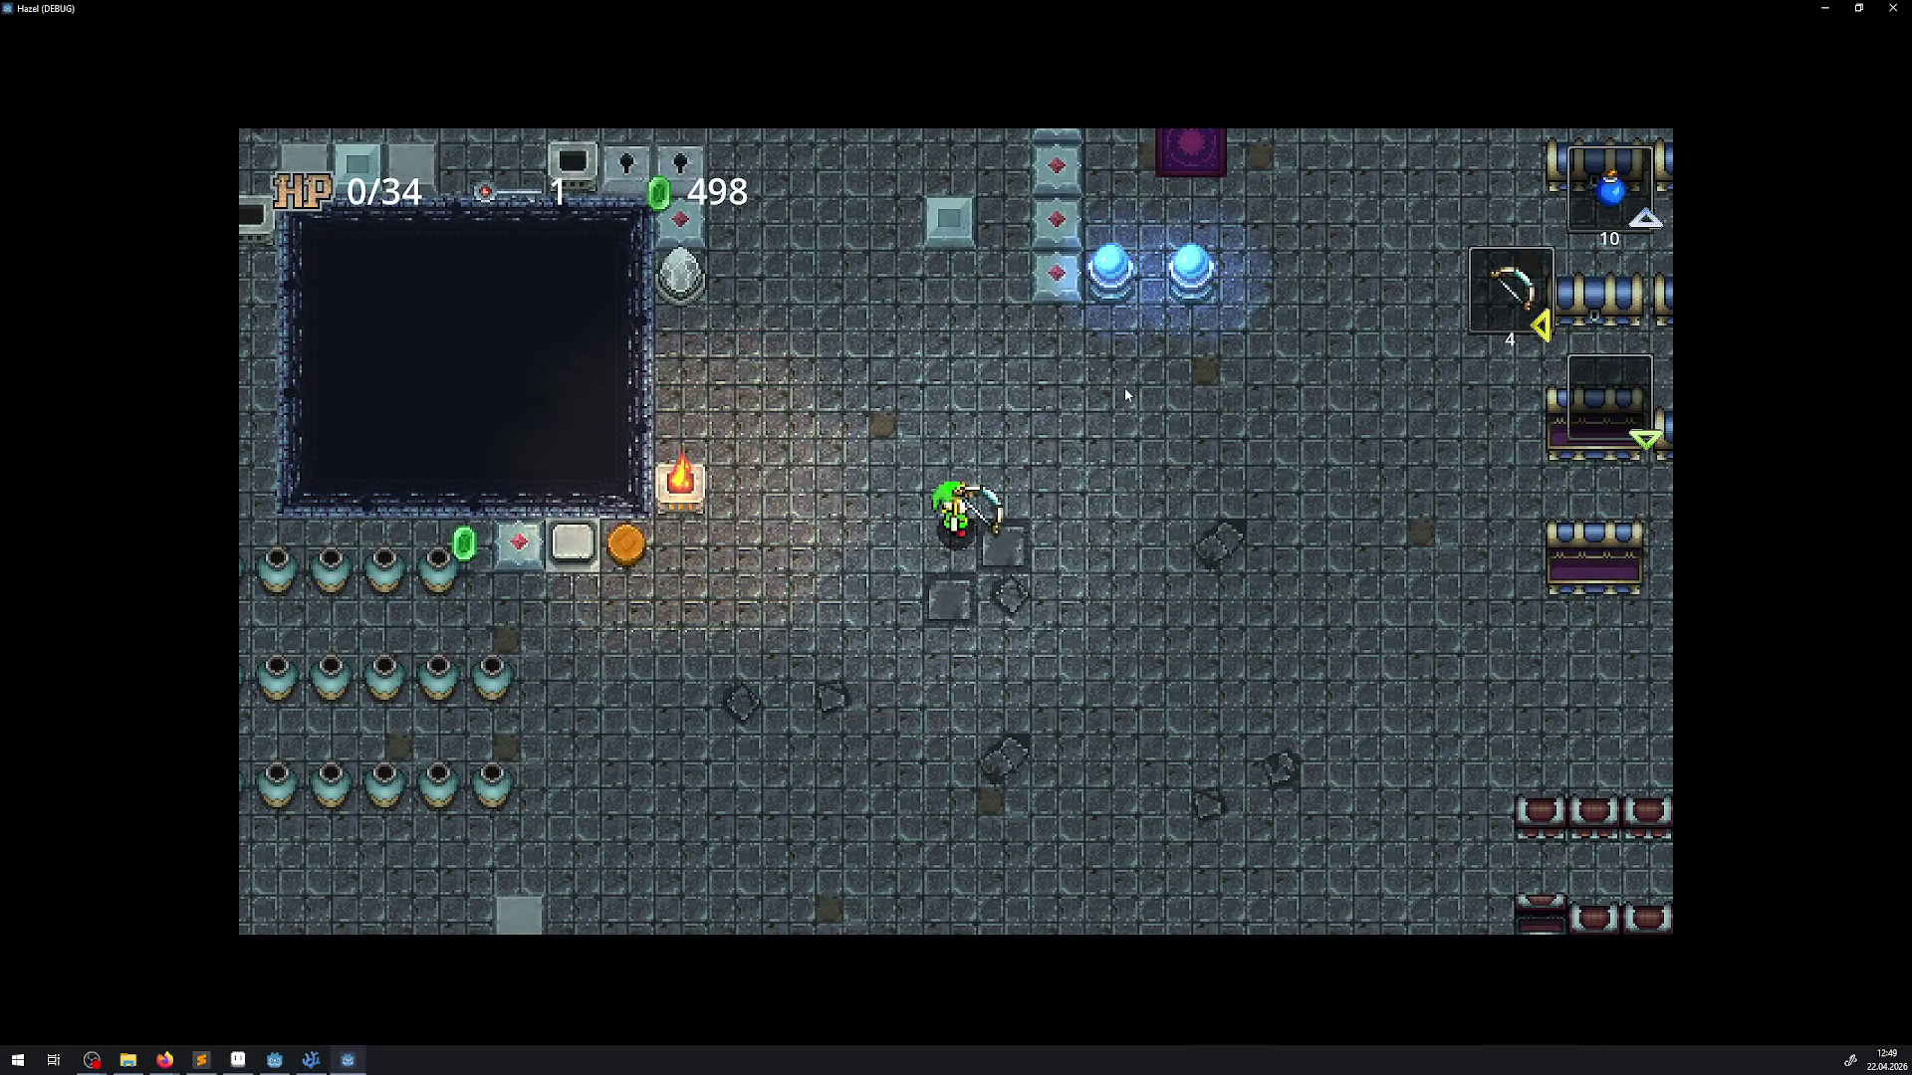
{"action": "key", "text": "w"}
{"action": "key", "text": "d"}
{"action": "key", "text": "space"}
{"action": "key", "text": "w"}
{"action": "key", "text": "a"}
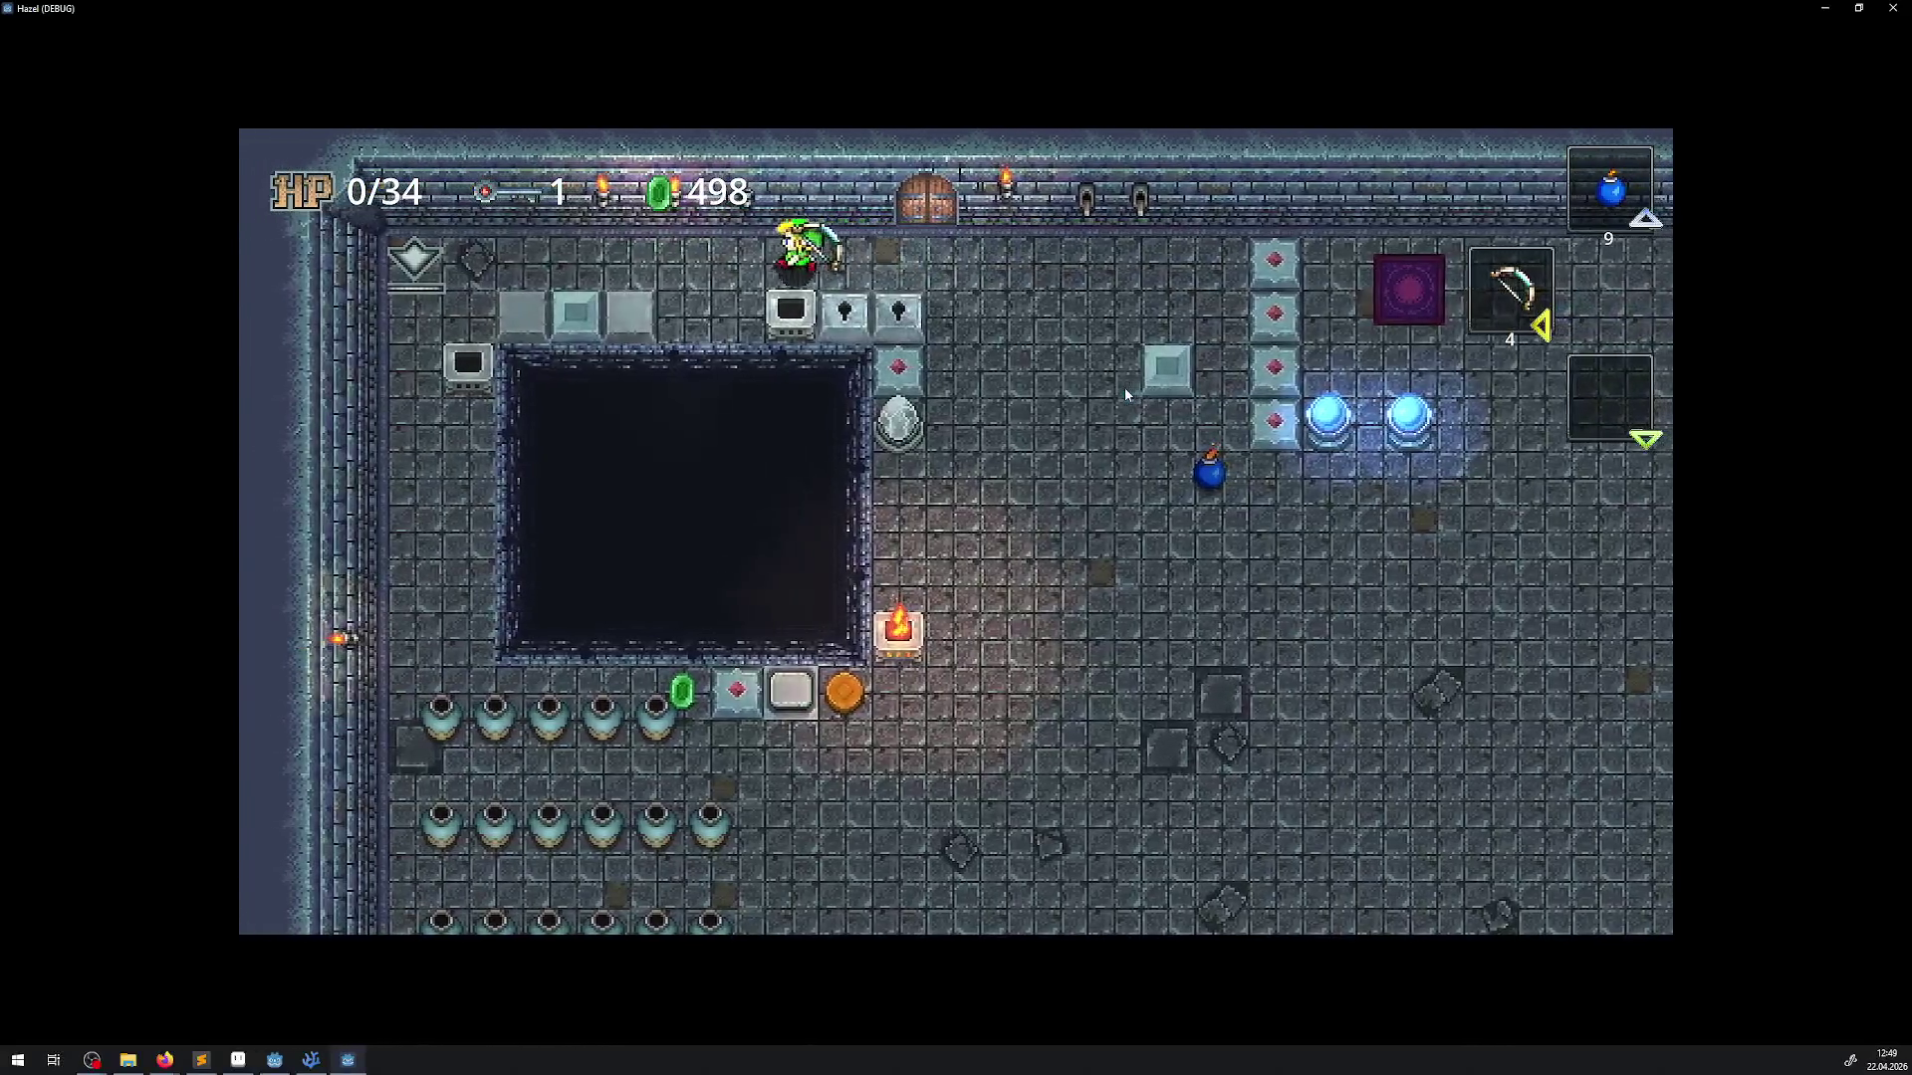
Bomb the pots beside the pit and collect the rupees they release
{"action": "key", "text": "a"}
{"action": "key", "text": "space"}
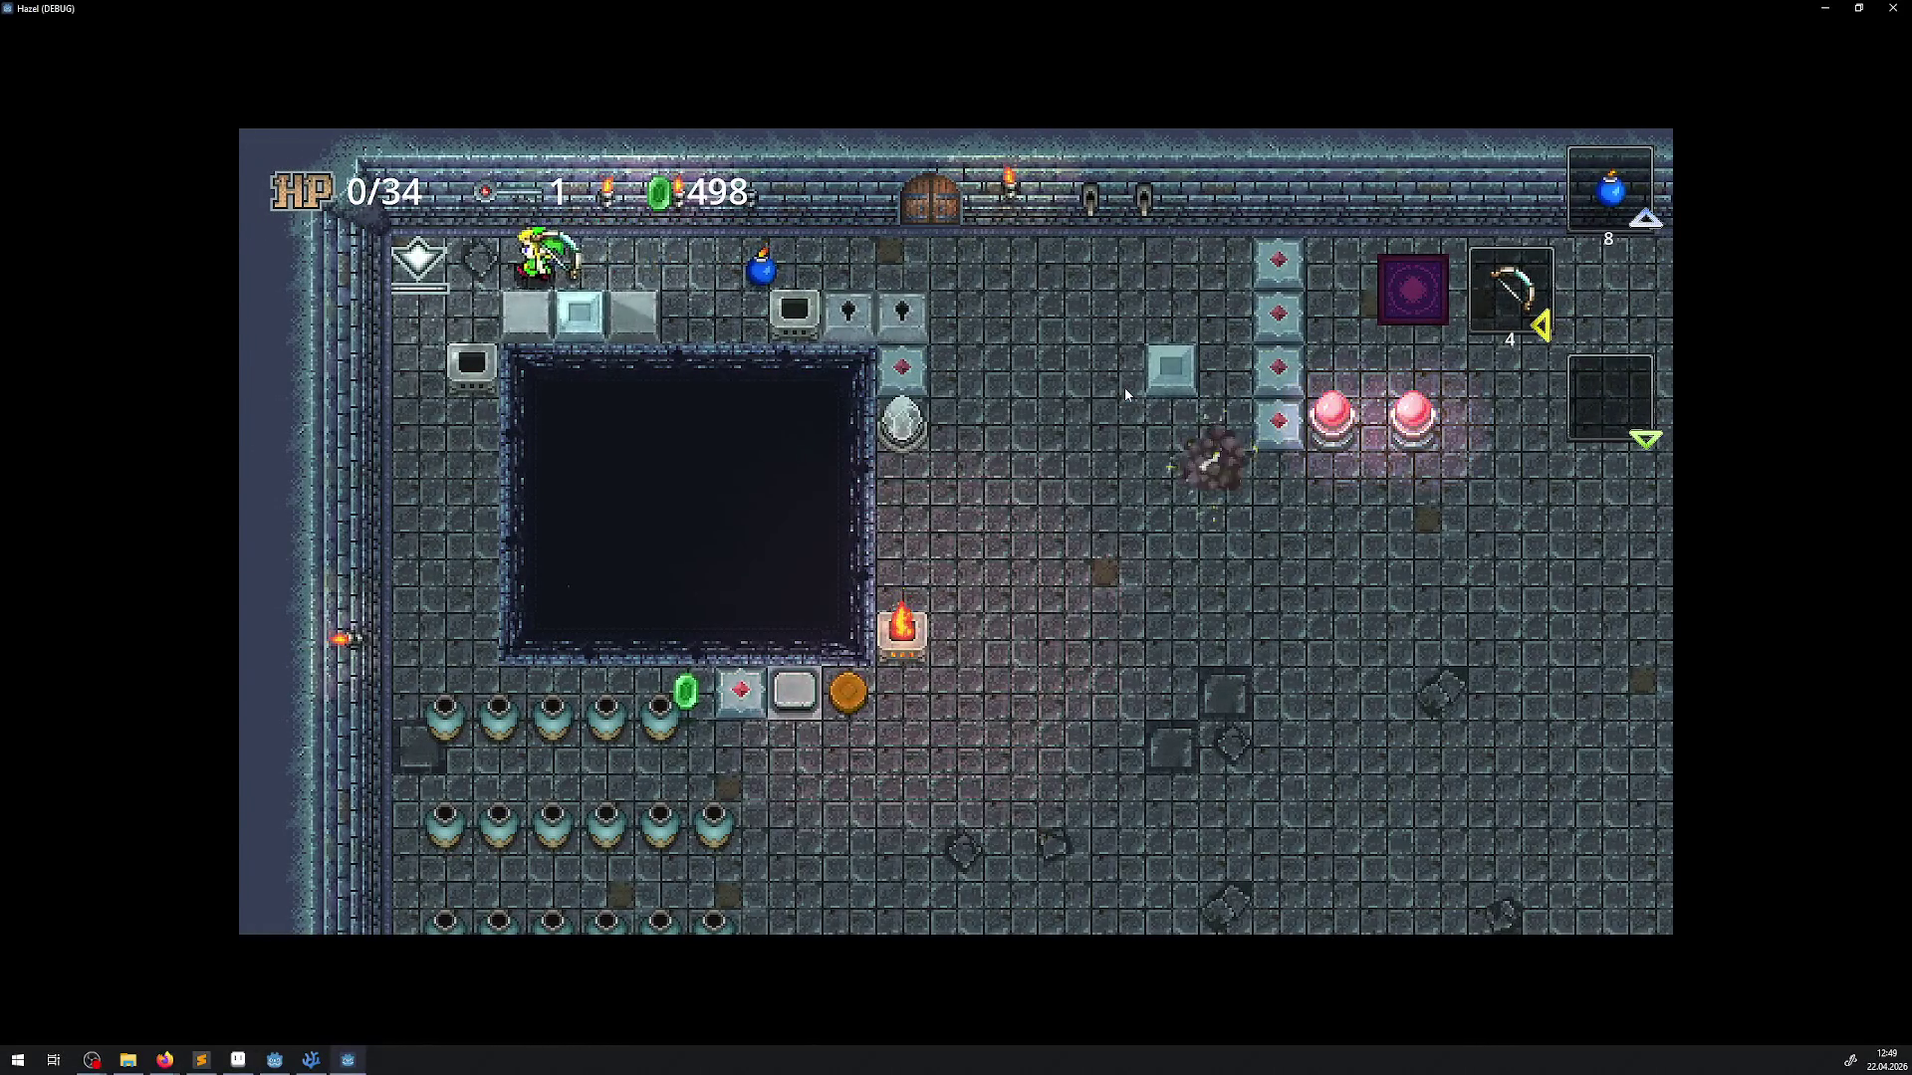
{"action": "key", "text": "s"}
{"action": "key", "text": "space"}
{"action": "key", "text": "s"}
{"action": "key", "text": "space"}
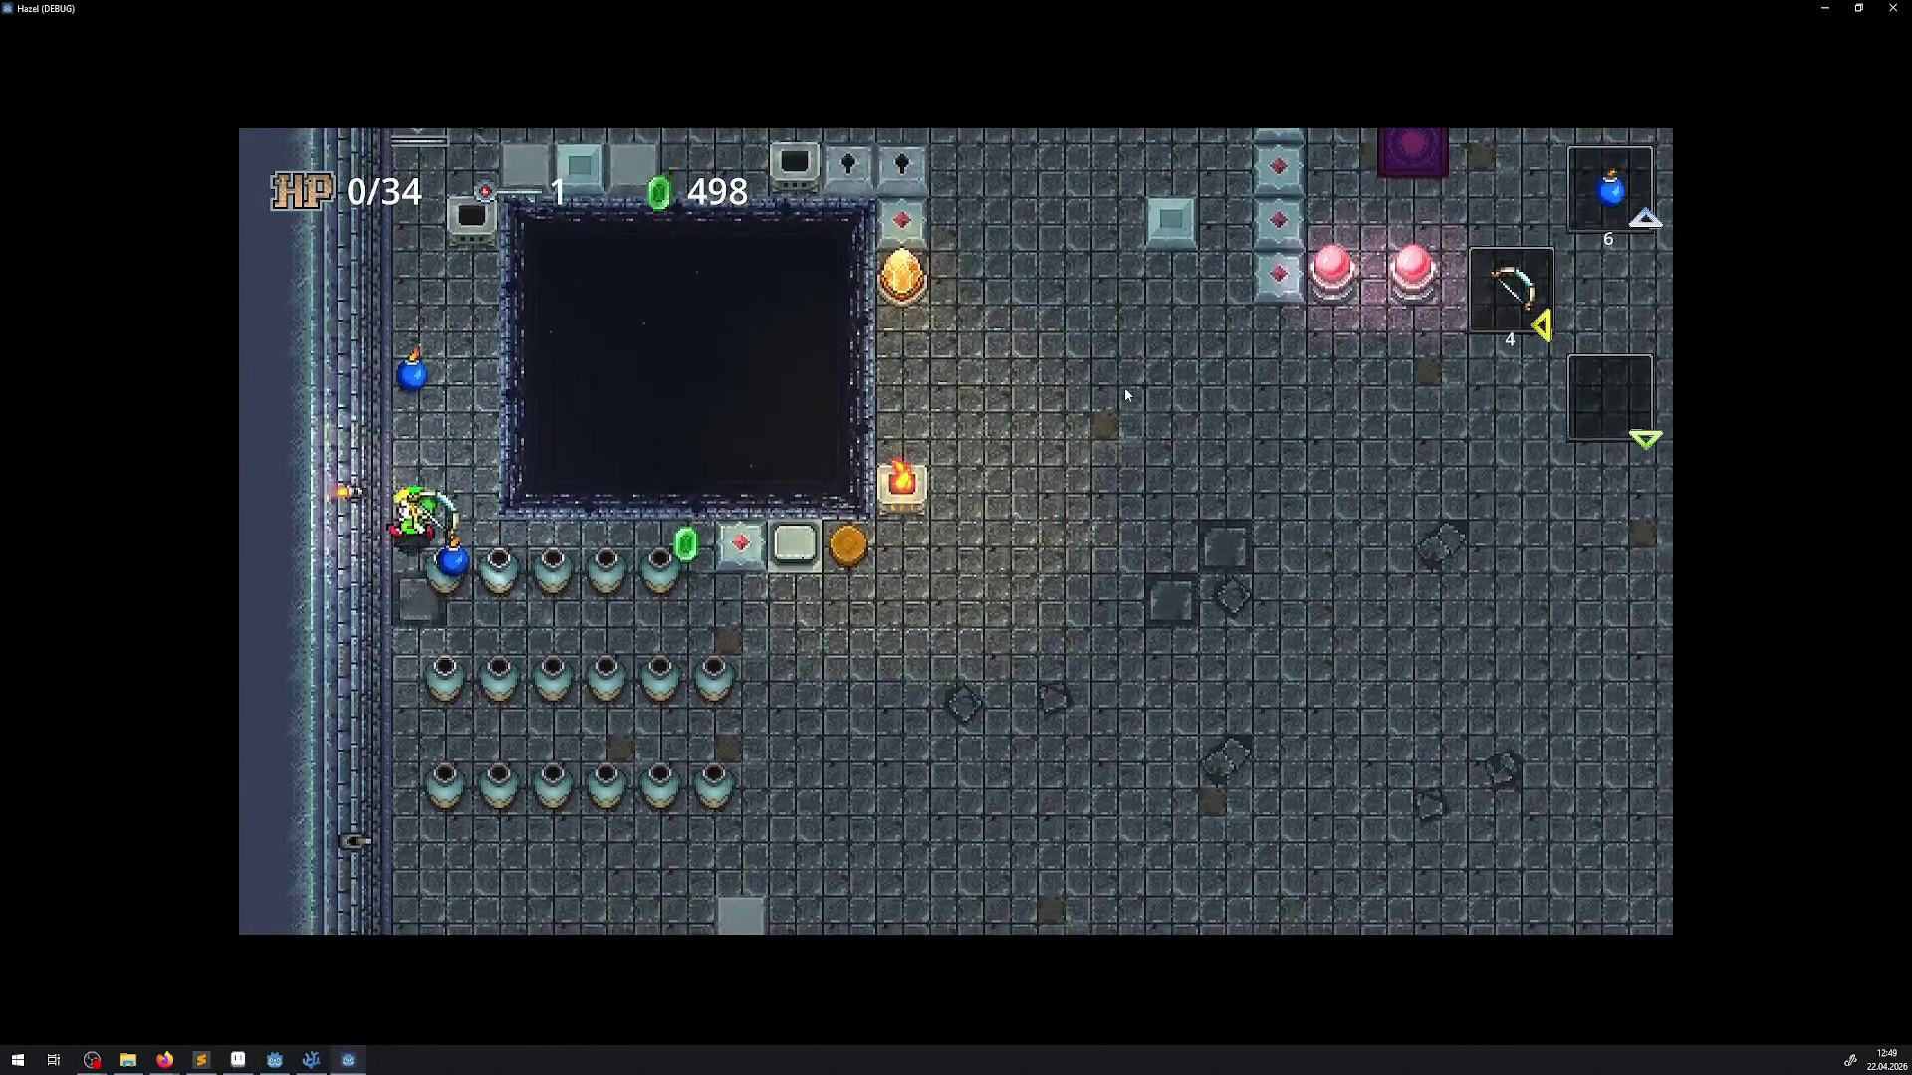
{"action": "key", "text": "w"}
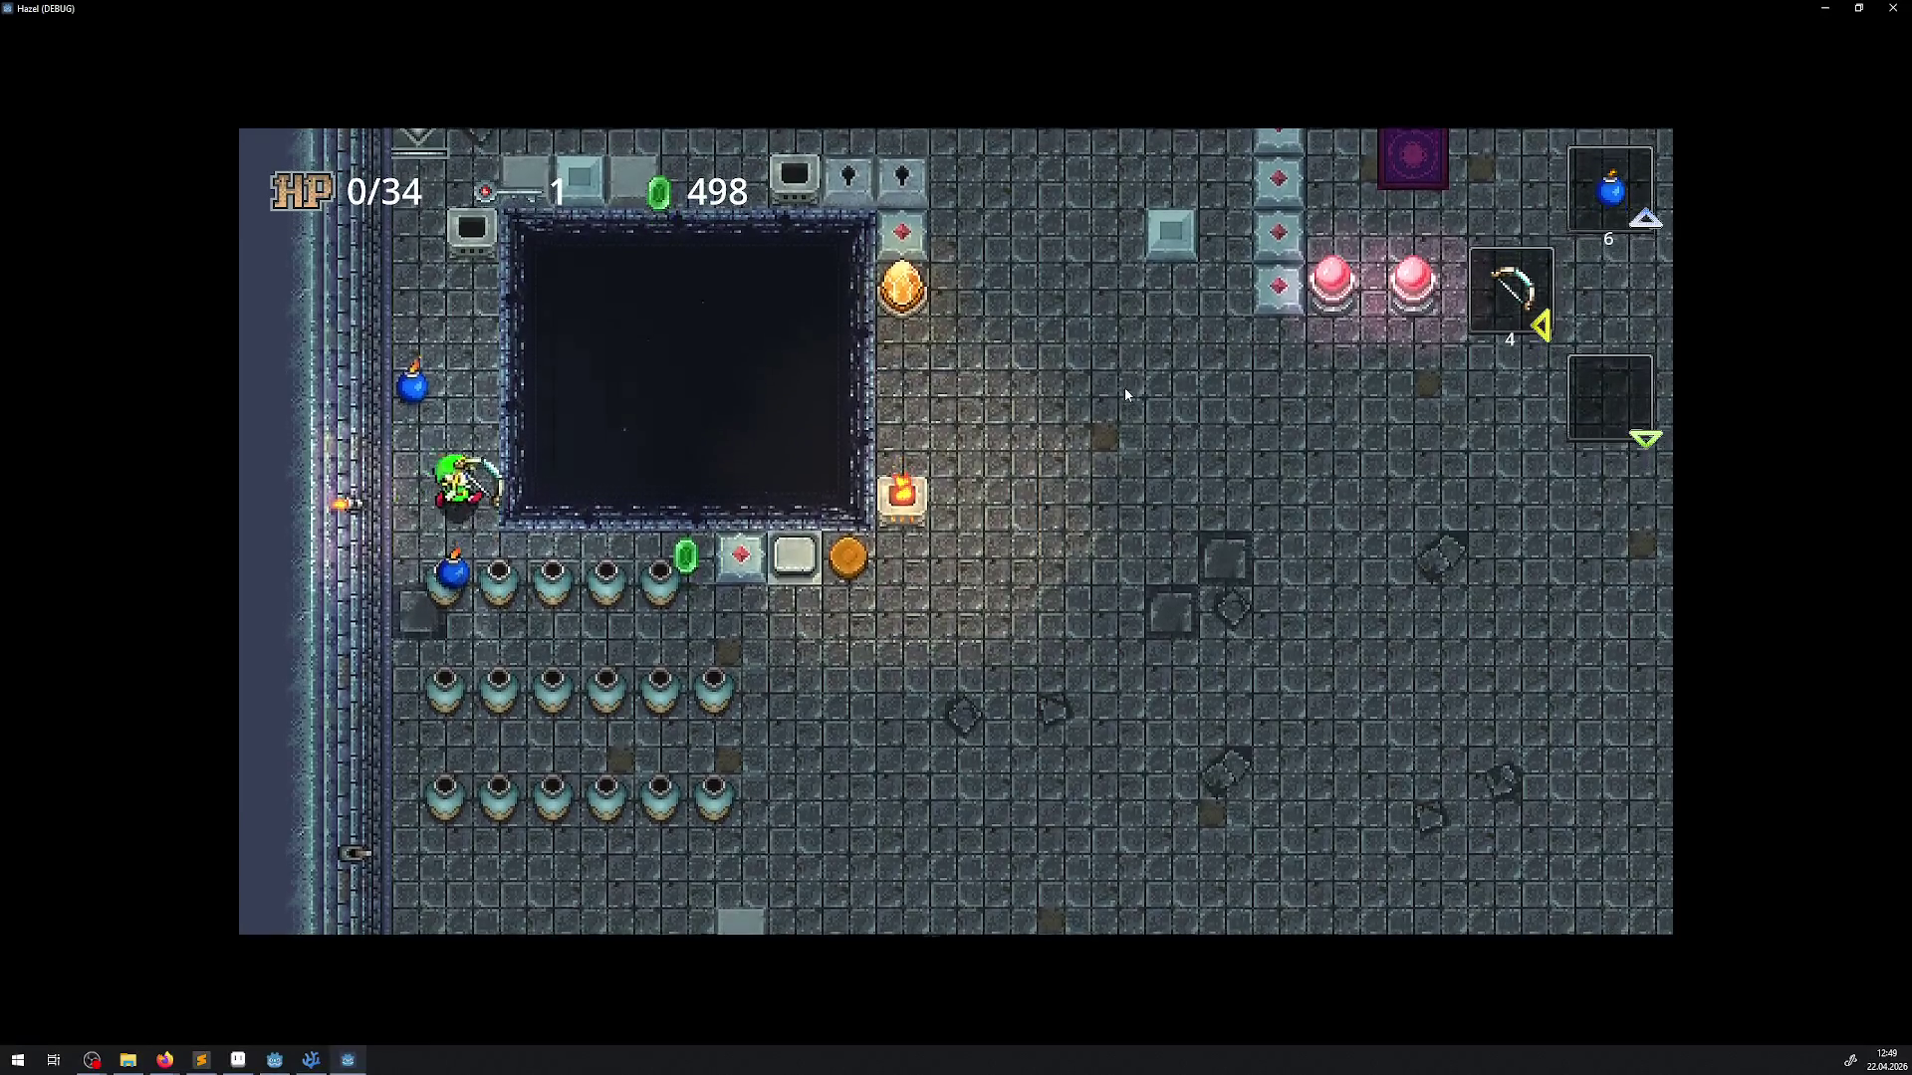
{"action": "key", "text": "w"}
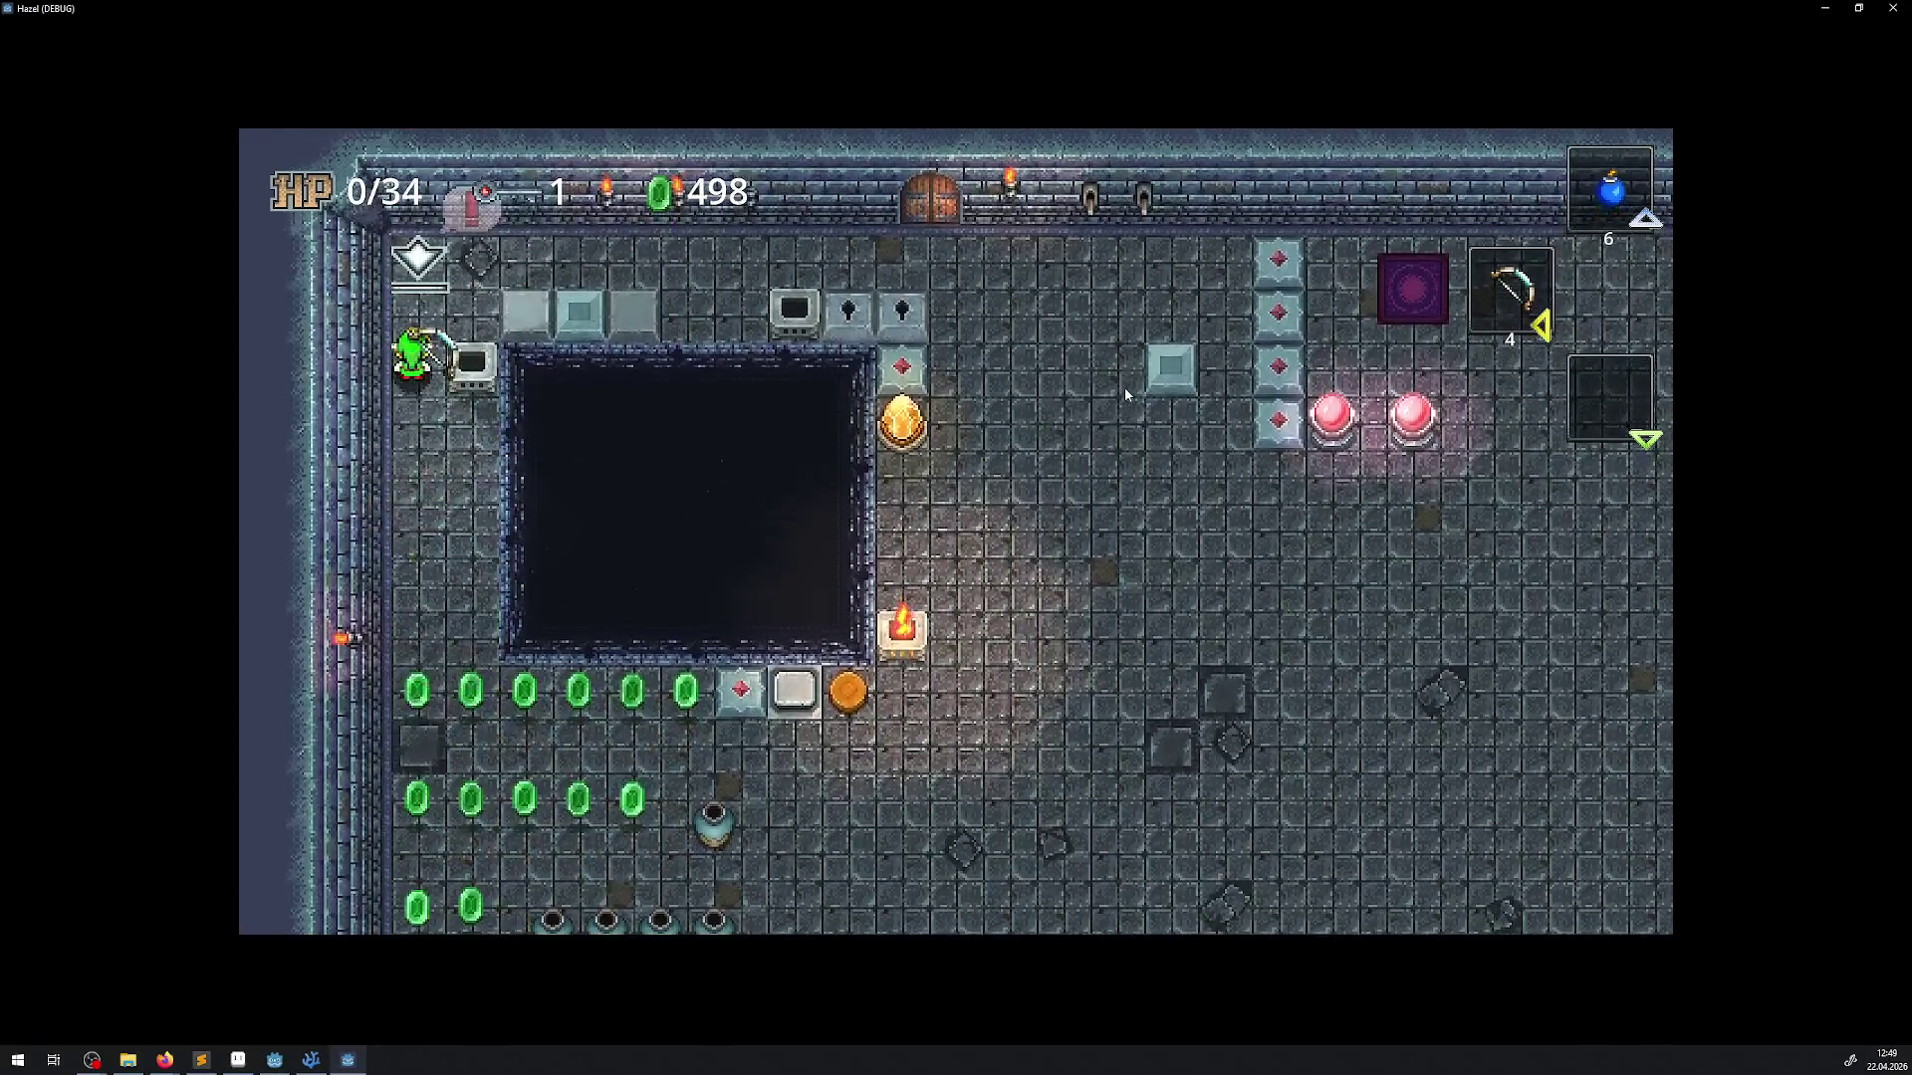
{"action": "key", "text": "s"}
{"action": "key", "text": "s"}
{"action": "key", "text": "d"}
{"action": "key", "text": "space"}
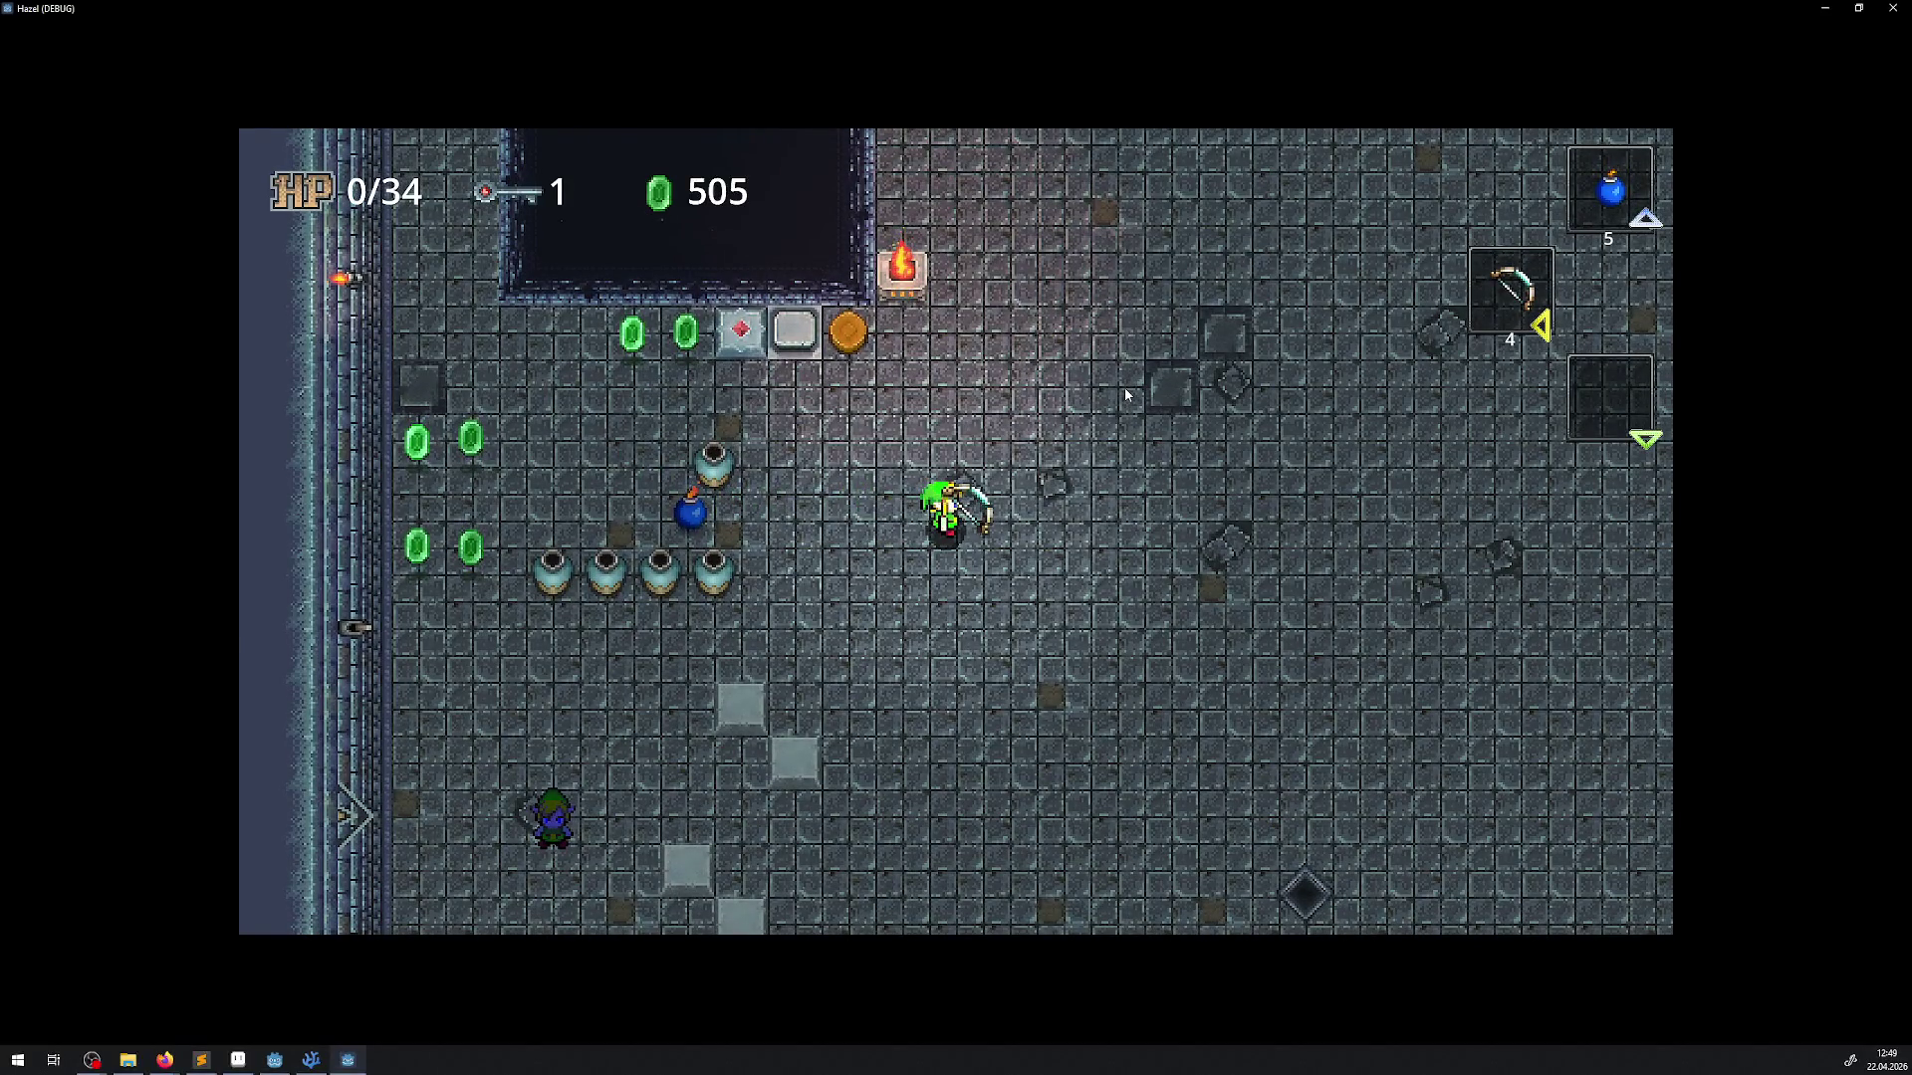
Throw bombs to the right until rupees reach 505 with 2 bombs left
{"action": "key", "text": "a"}
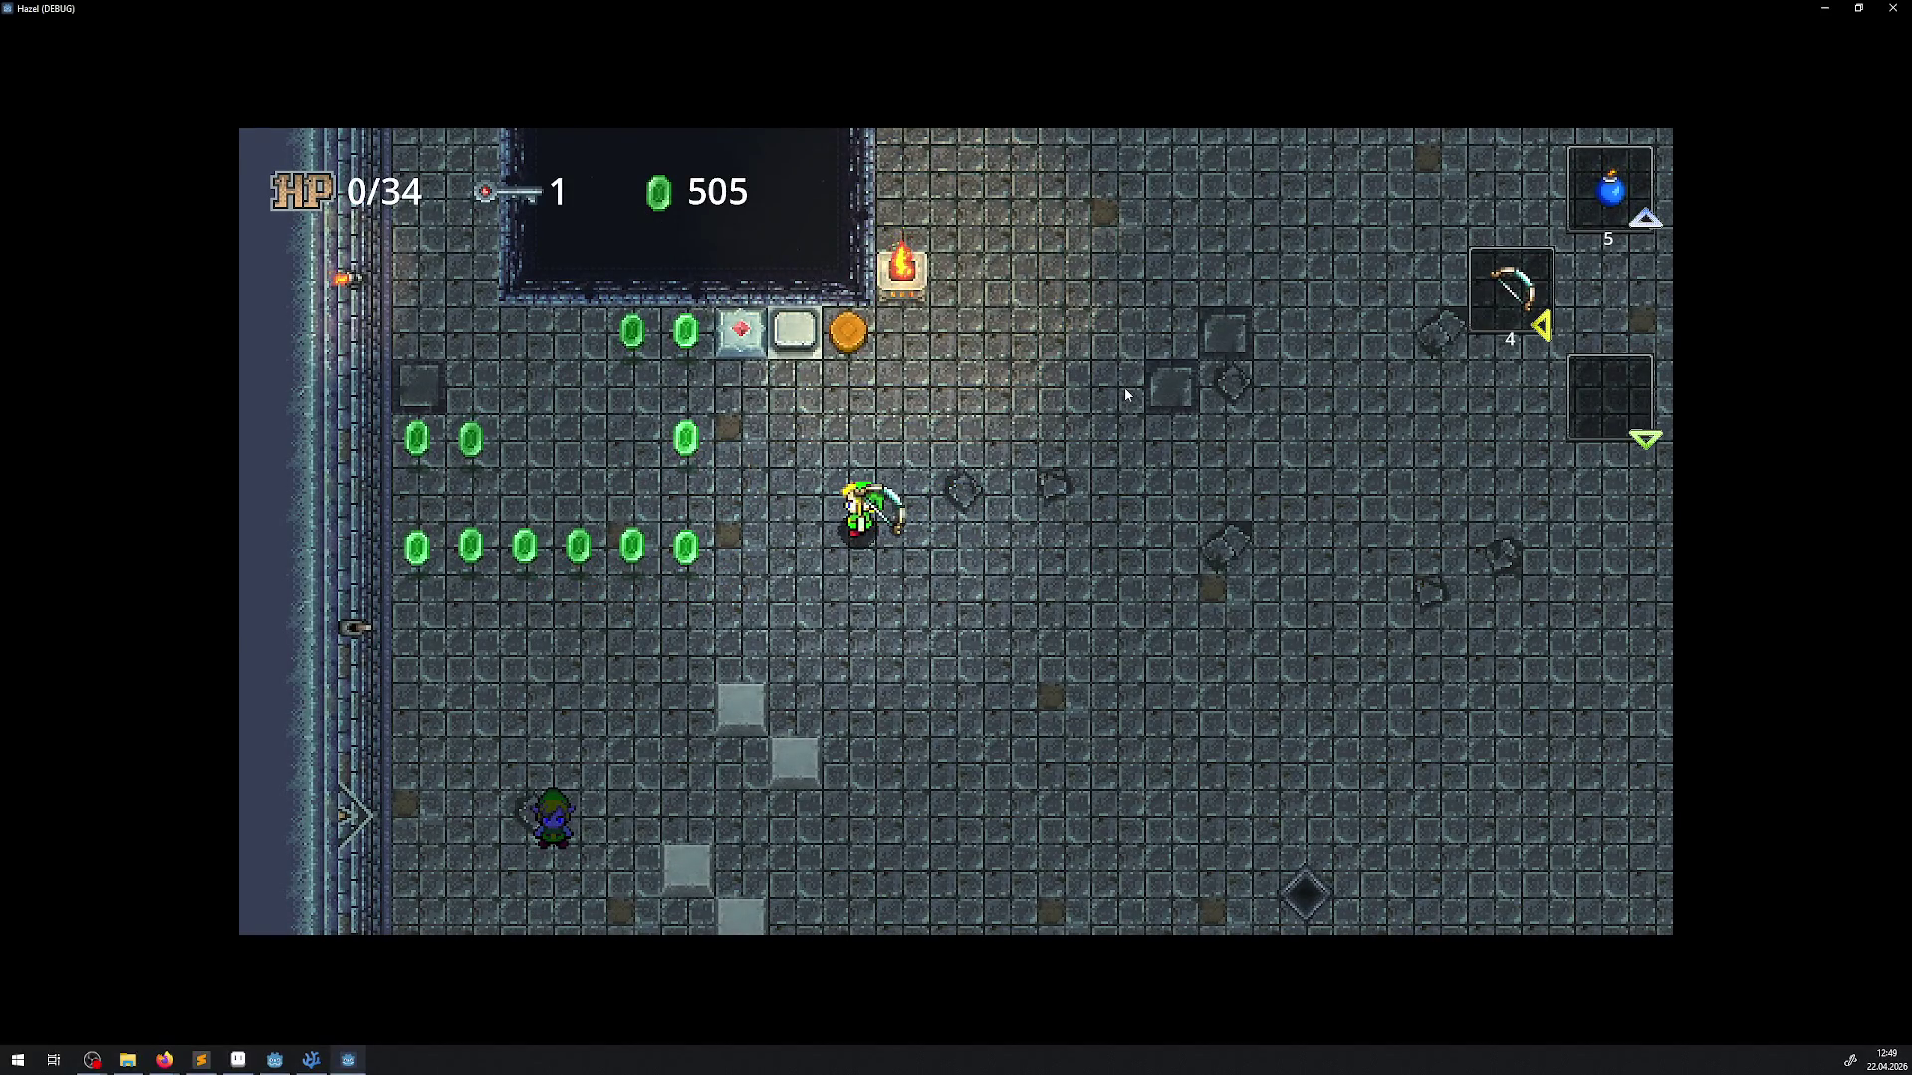
{"action": "key", "text": "d"}
{"action": "key", "text": "space"}
{"action": "key", "text": "space"}
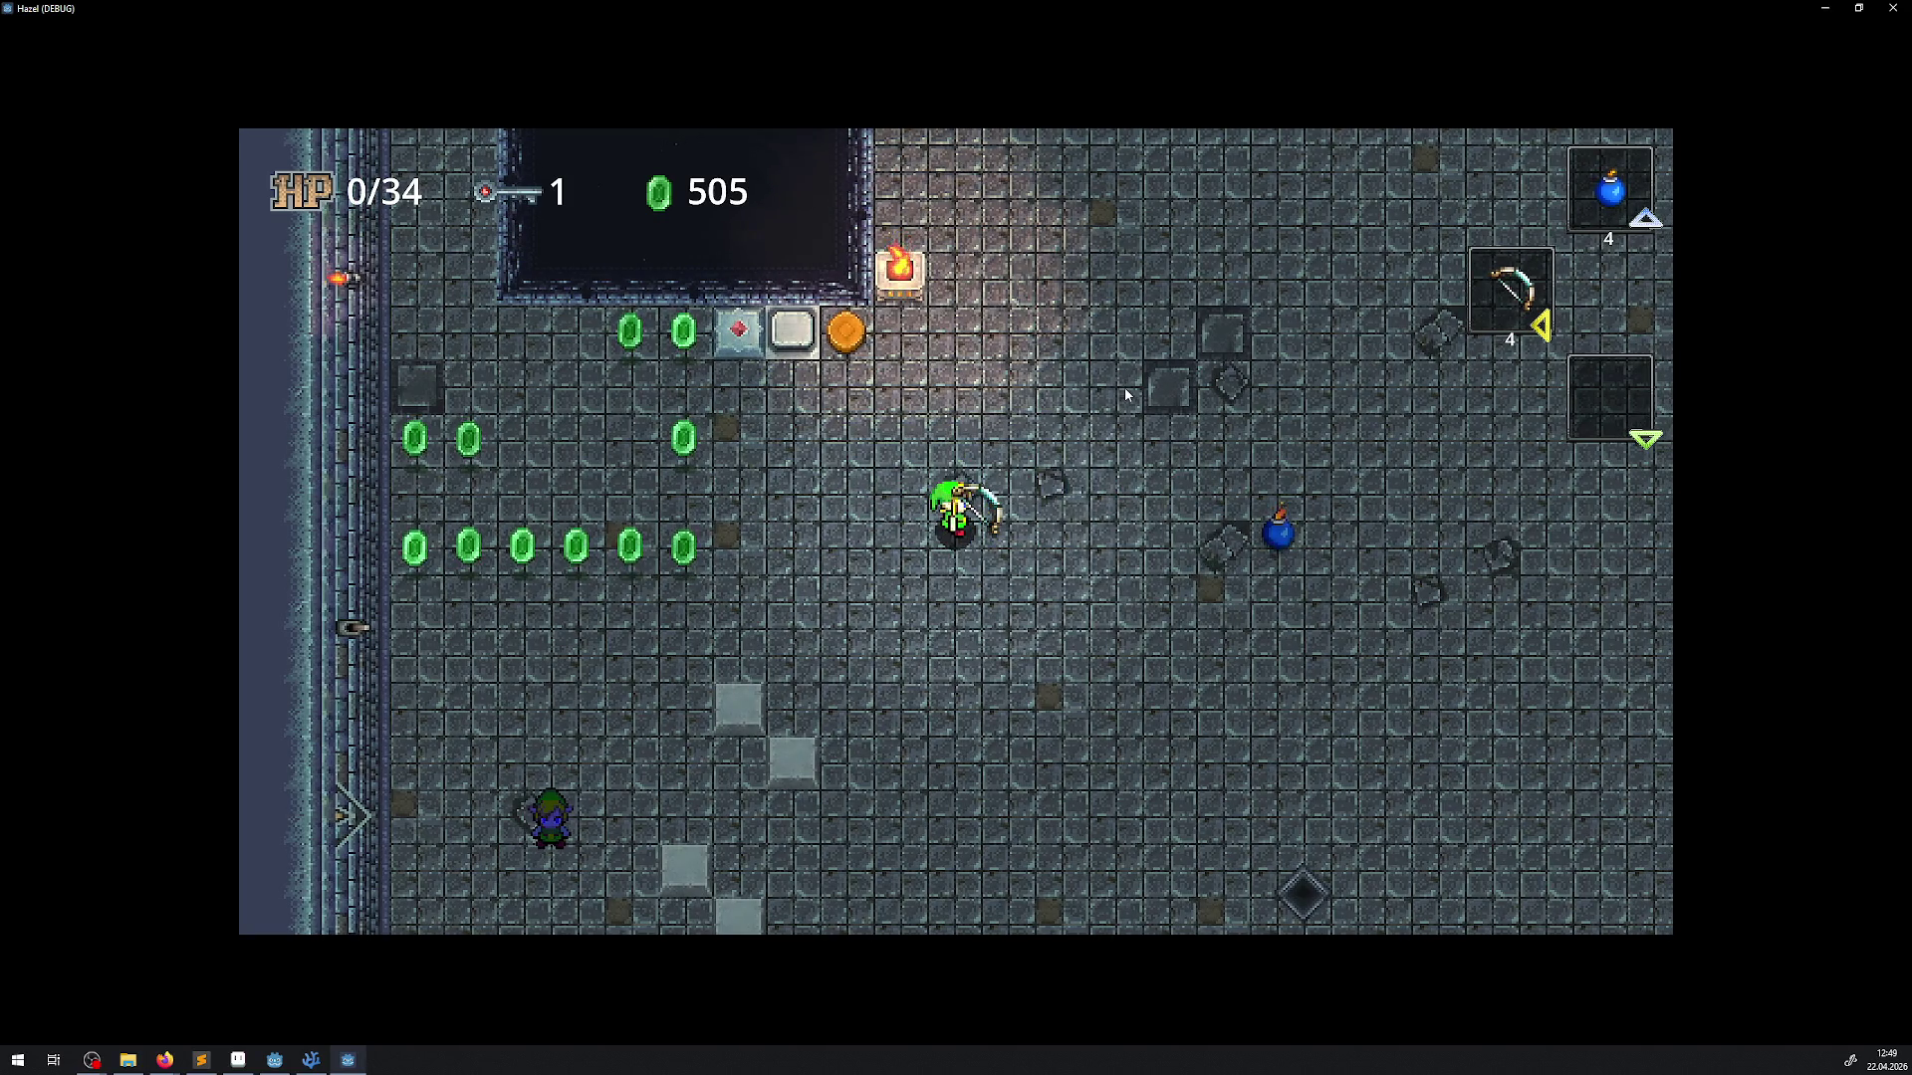
{"action": "key", "text": "space"}
{"action": "key", "text": "space"}
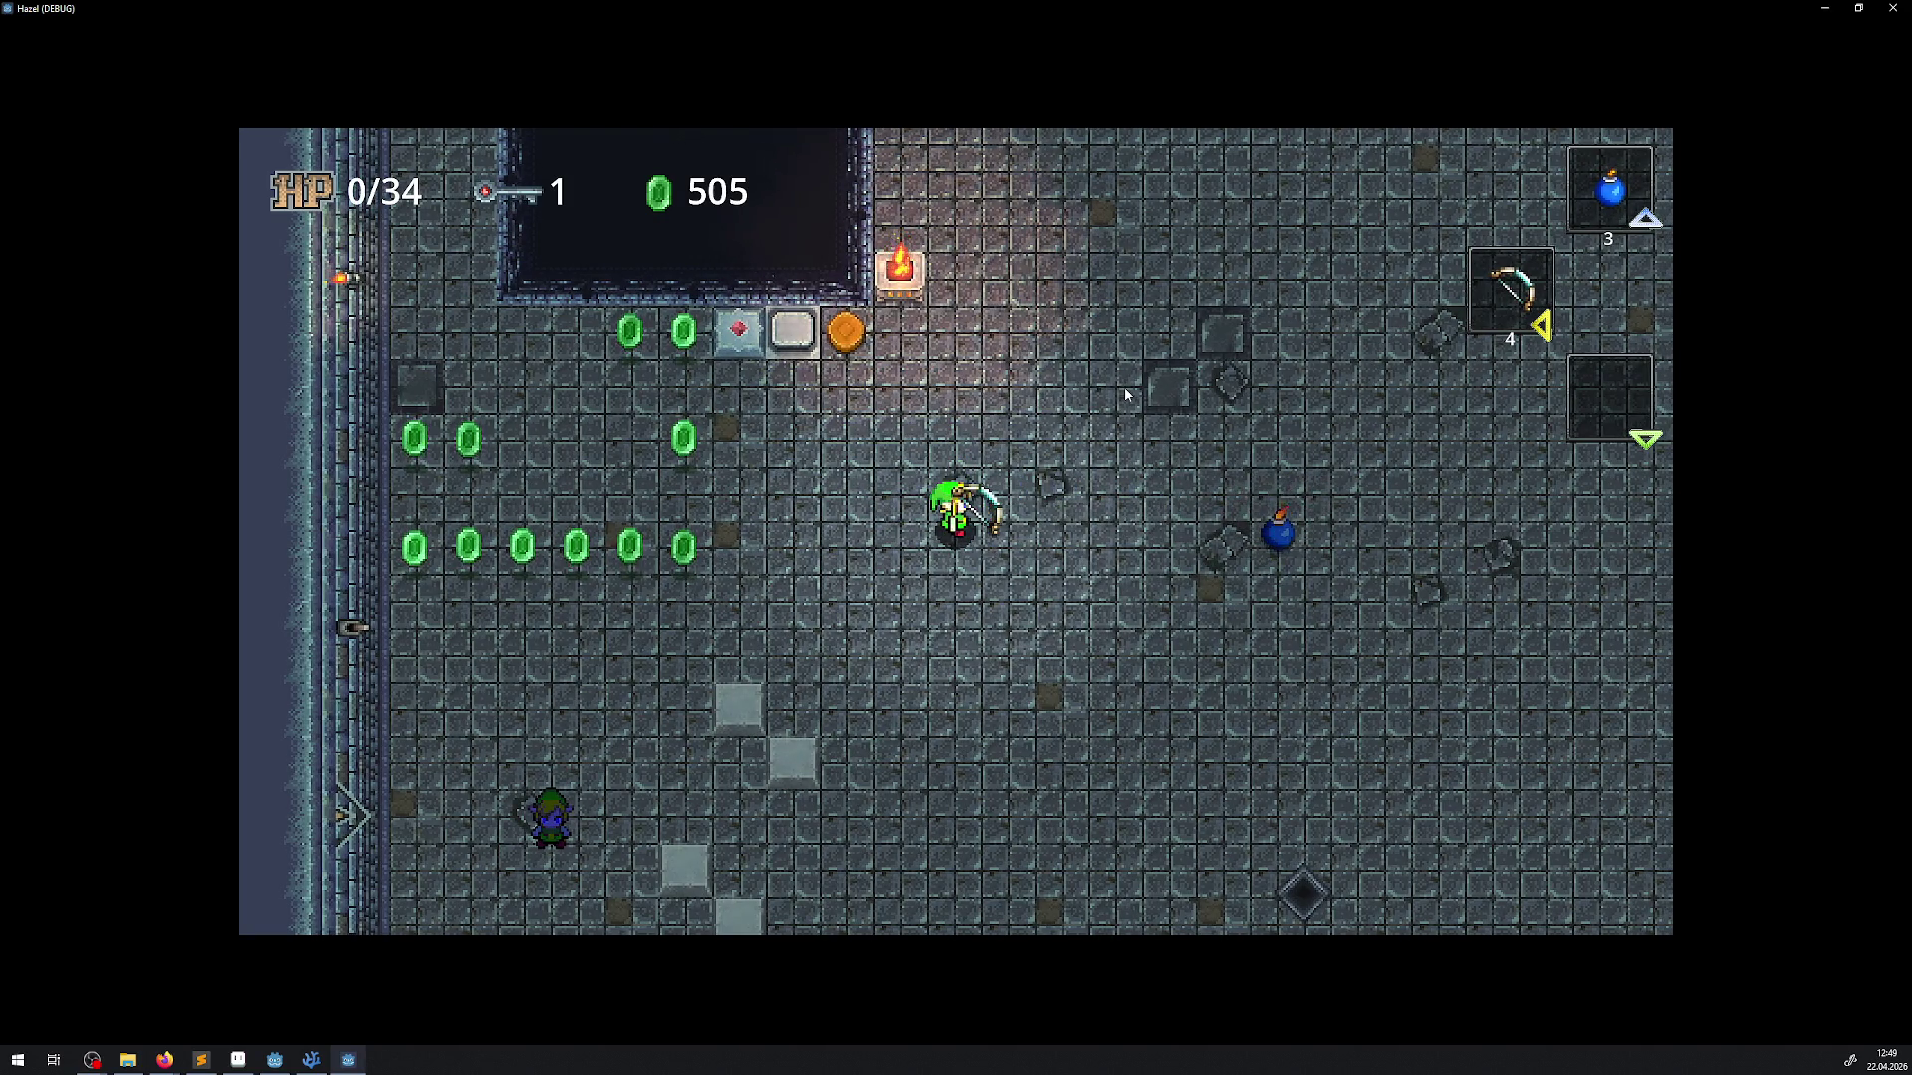
{"action": "key", "text": "a"}
{"action": "key", "text": "space"}
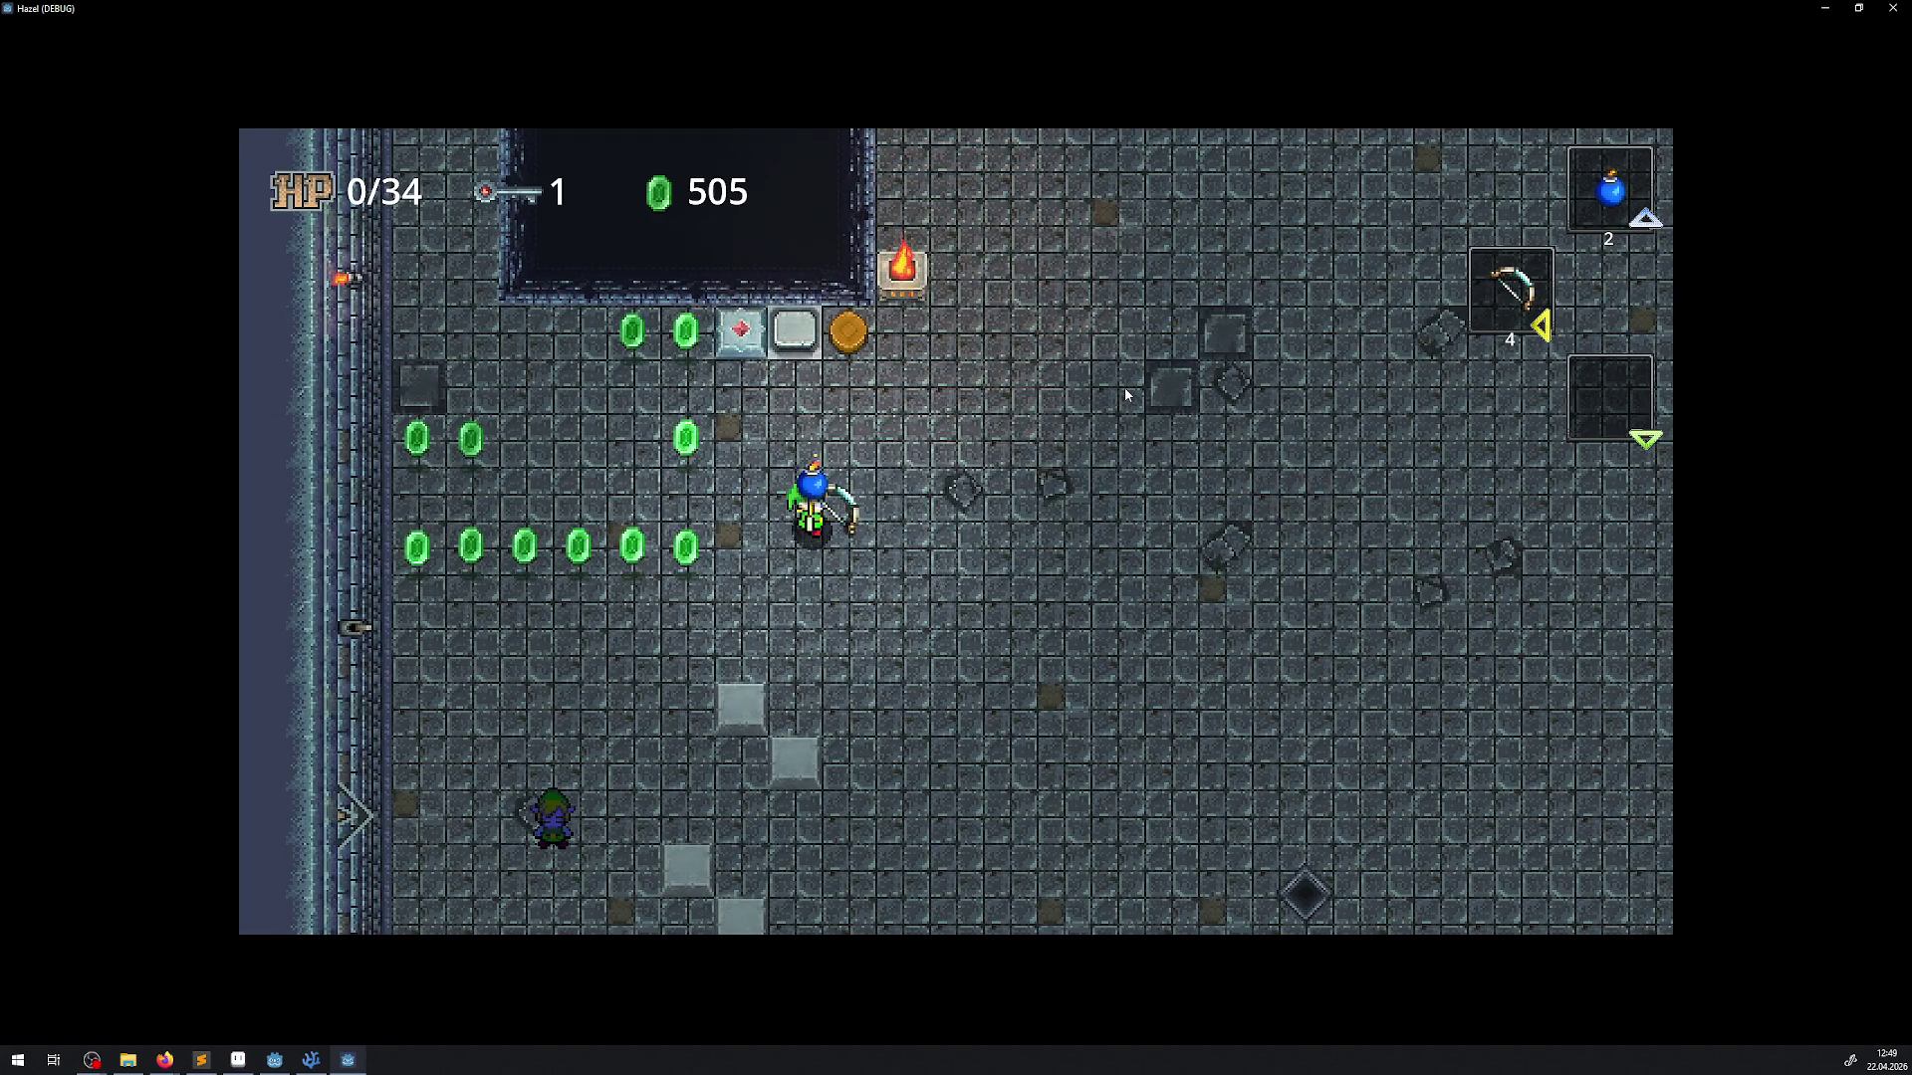
{"action": "key", "text": "space"}
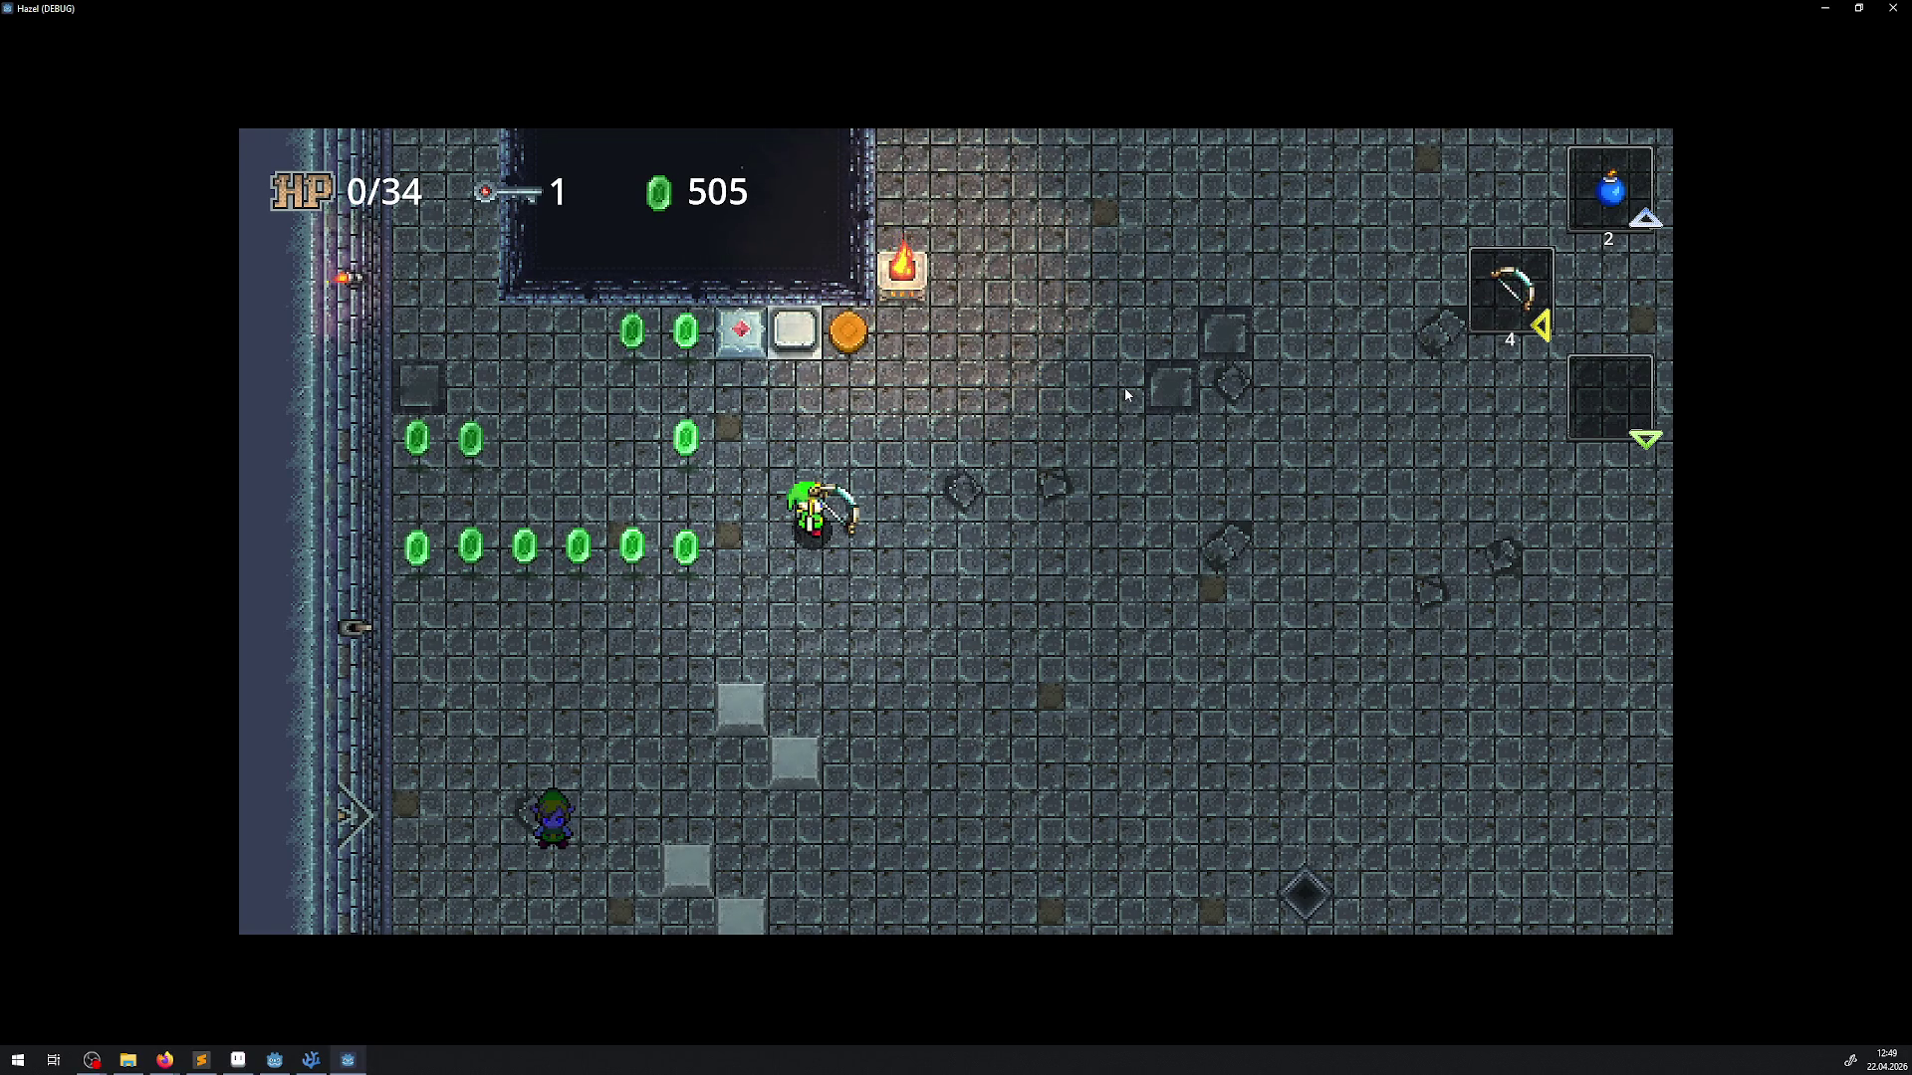
Stop the running game and return to the code editor, viewing Bow.cs
{"action": "left_click", "coordinate": [1905, 10]}
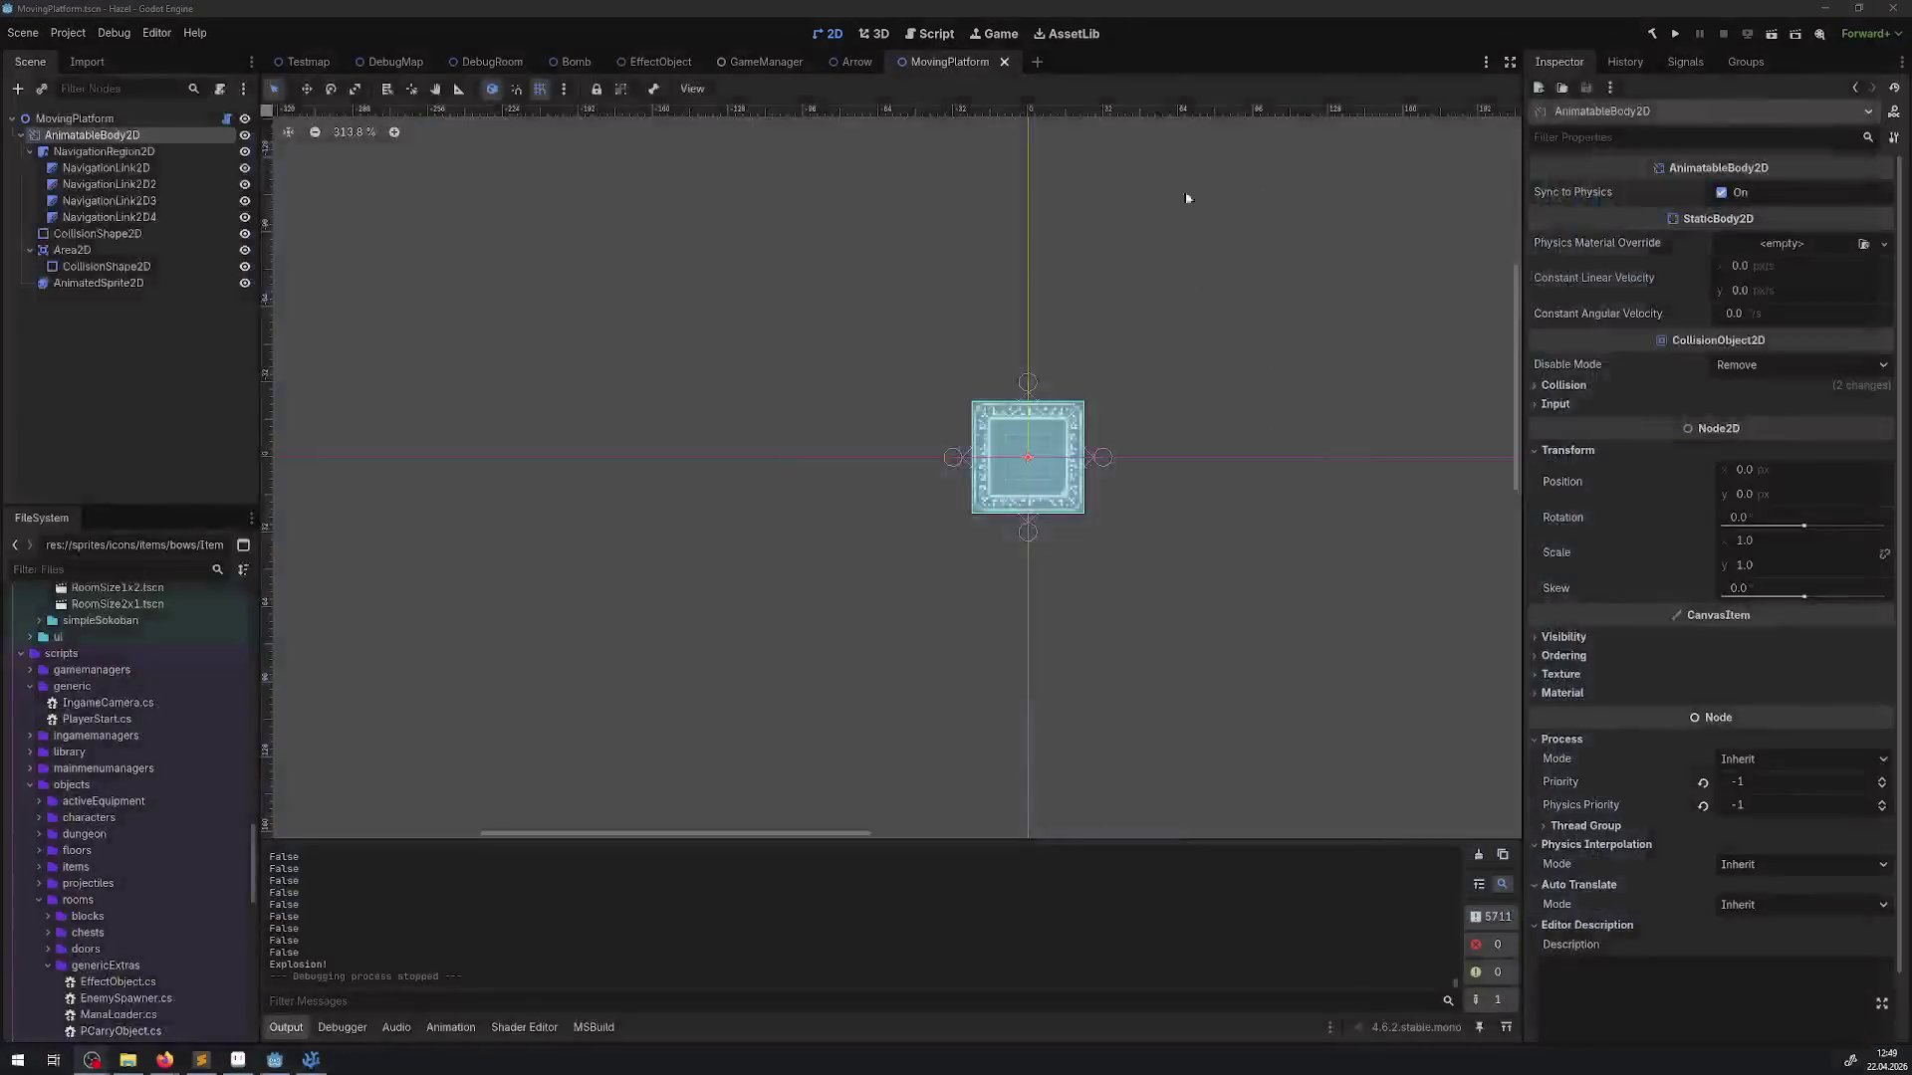
{"action": "left_click", "coordinate": [311, 1059]}
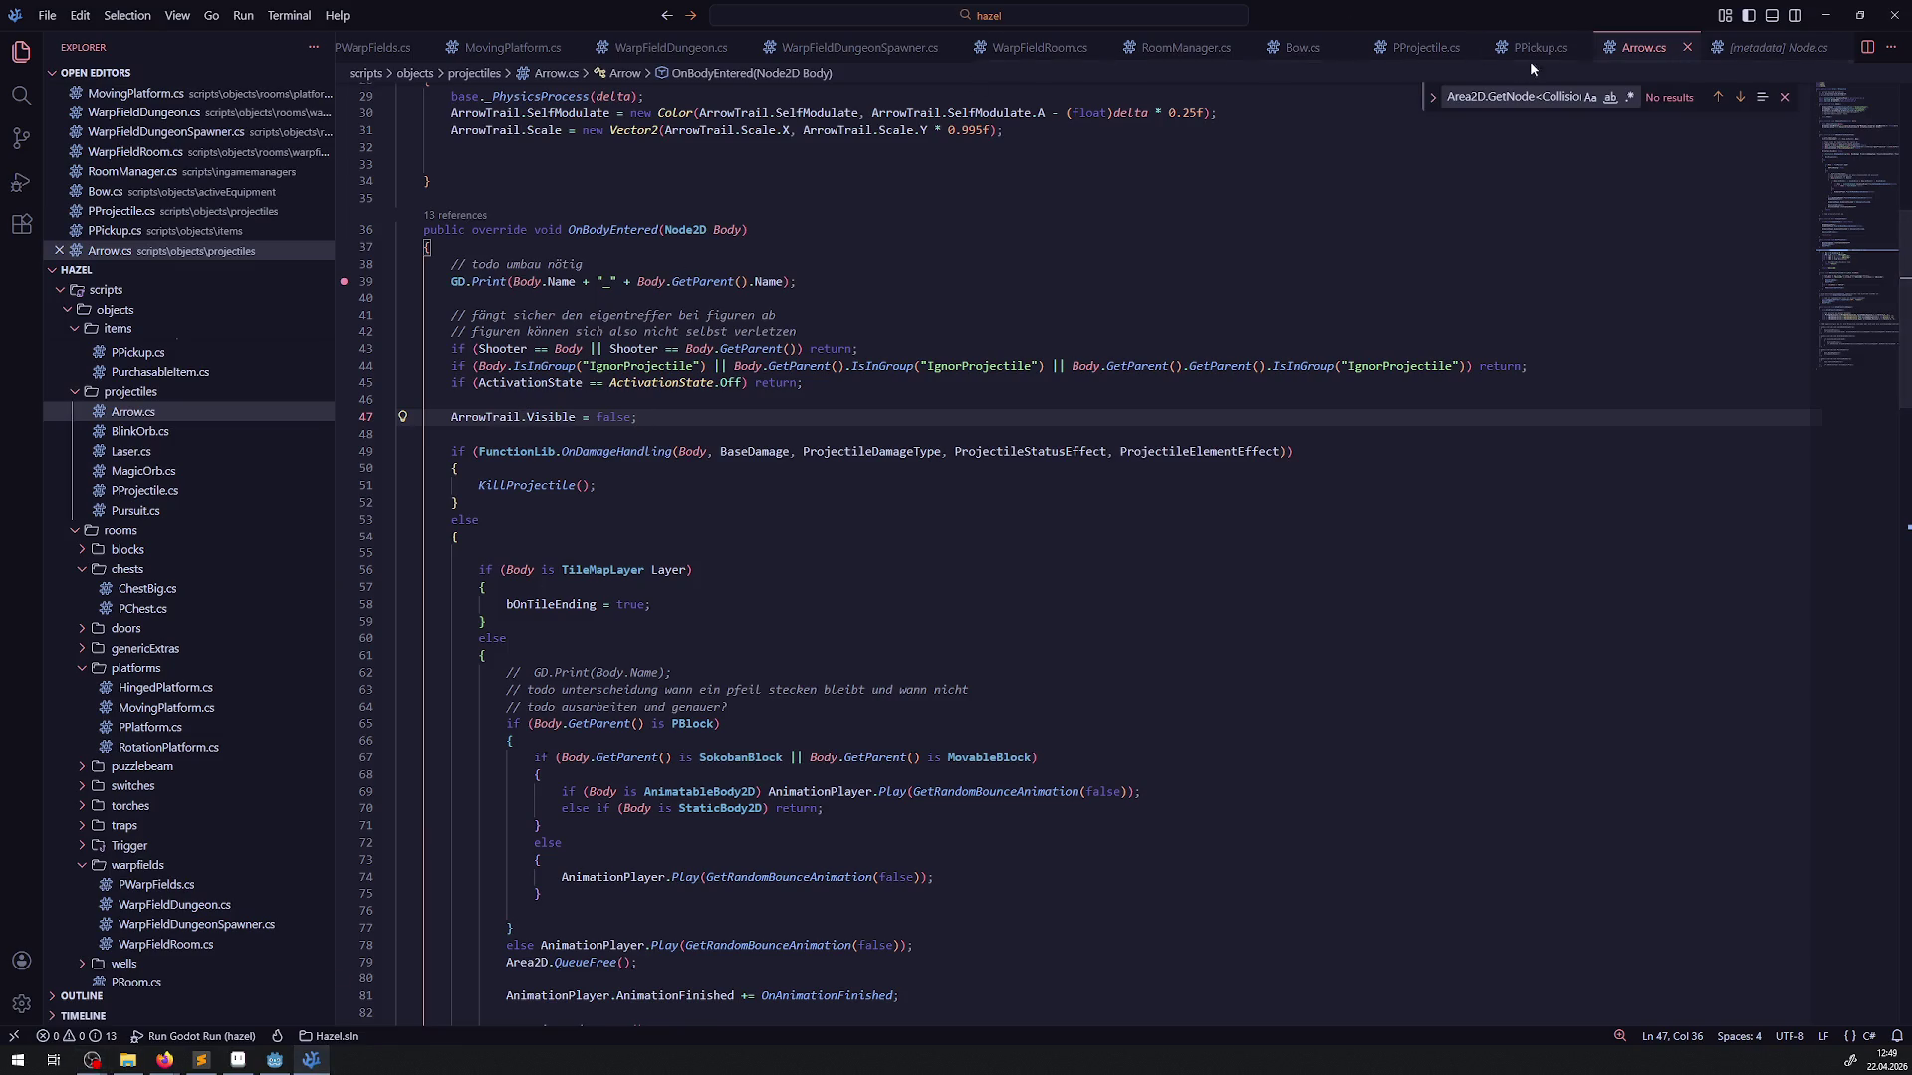
{"action": "left_click", "coordinate": [1307, 57]}
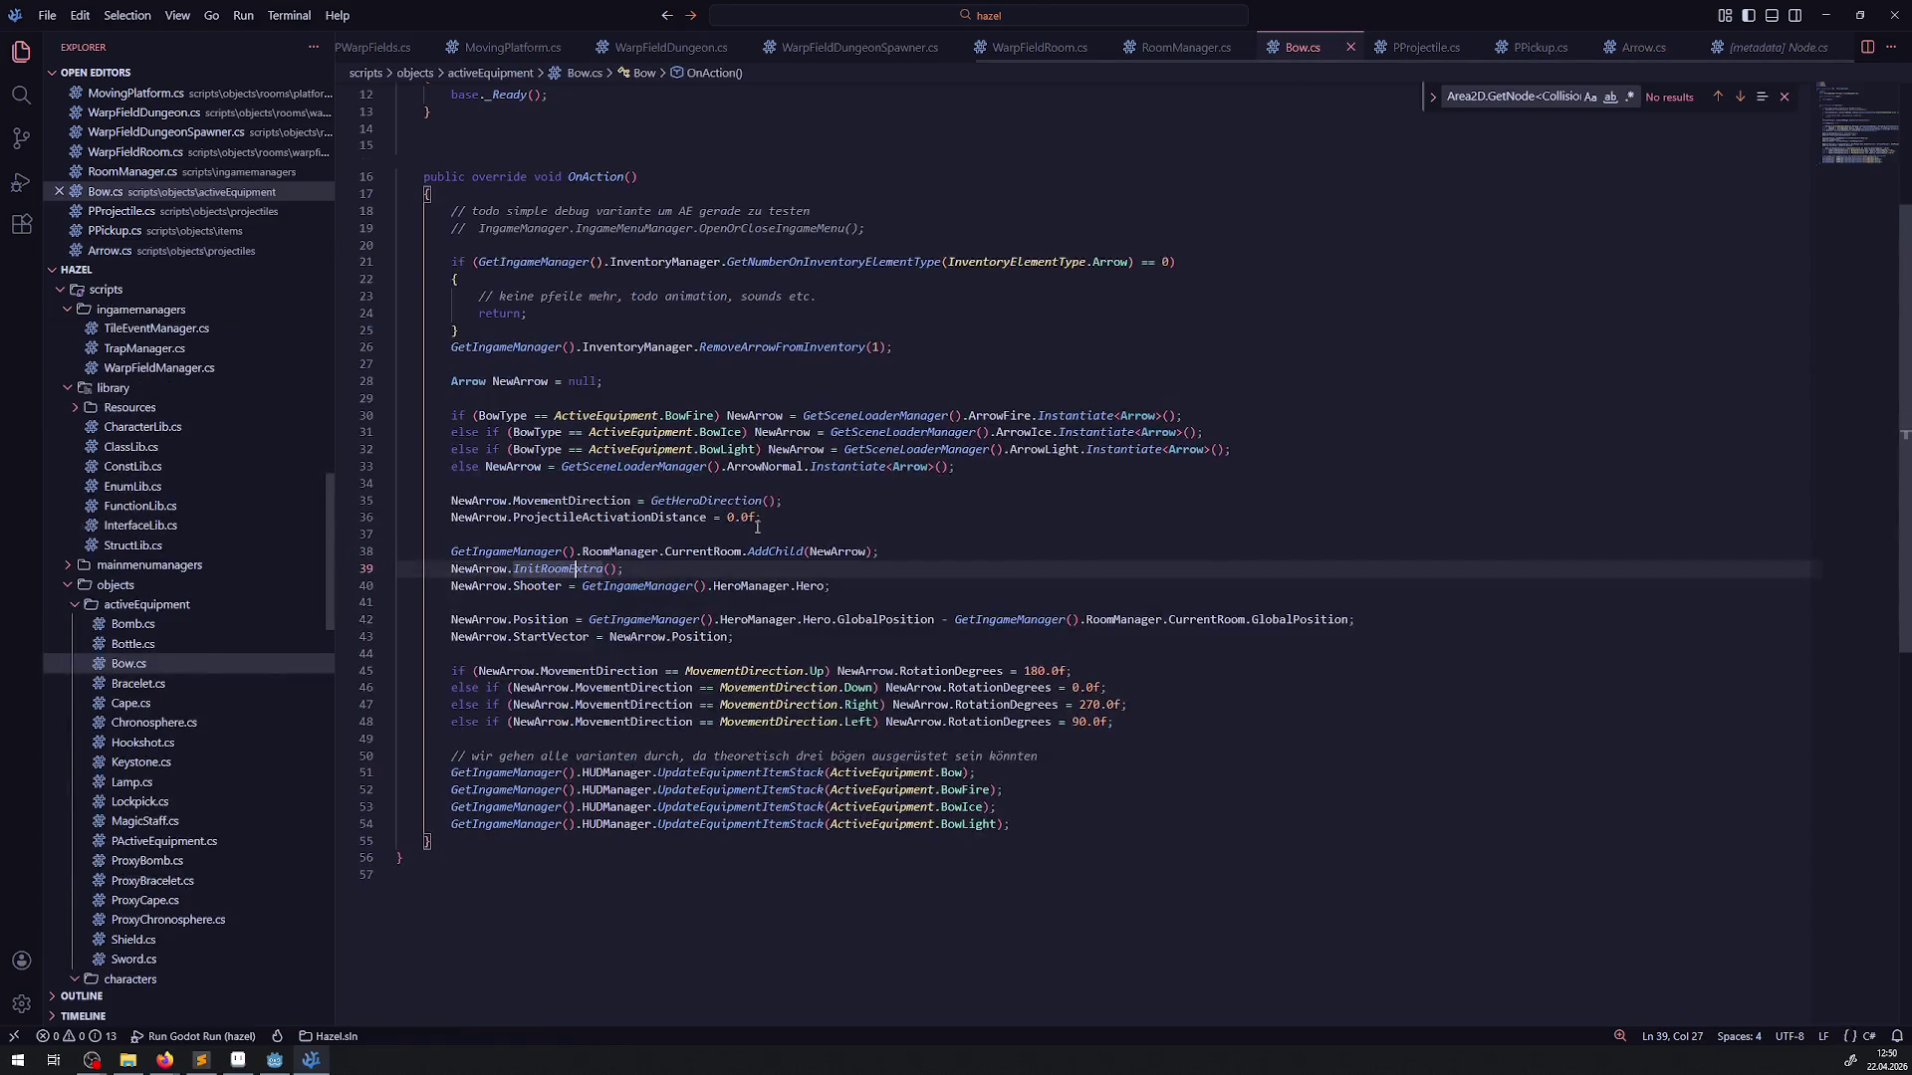
{"action": "scroll", "coordinate": [1177, 249], "scroll_direction": "up", "scroll_amount": 5}
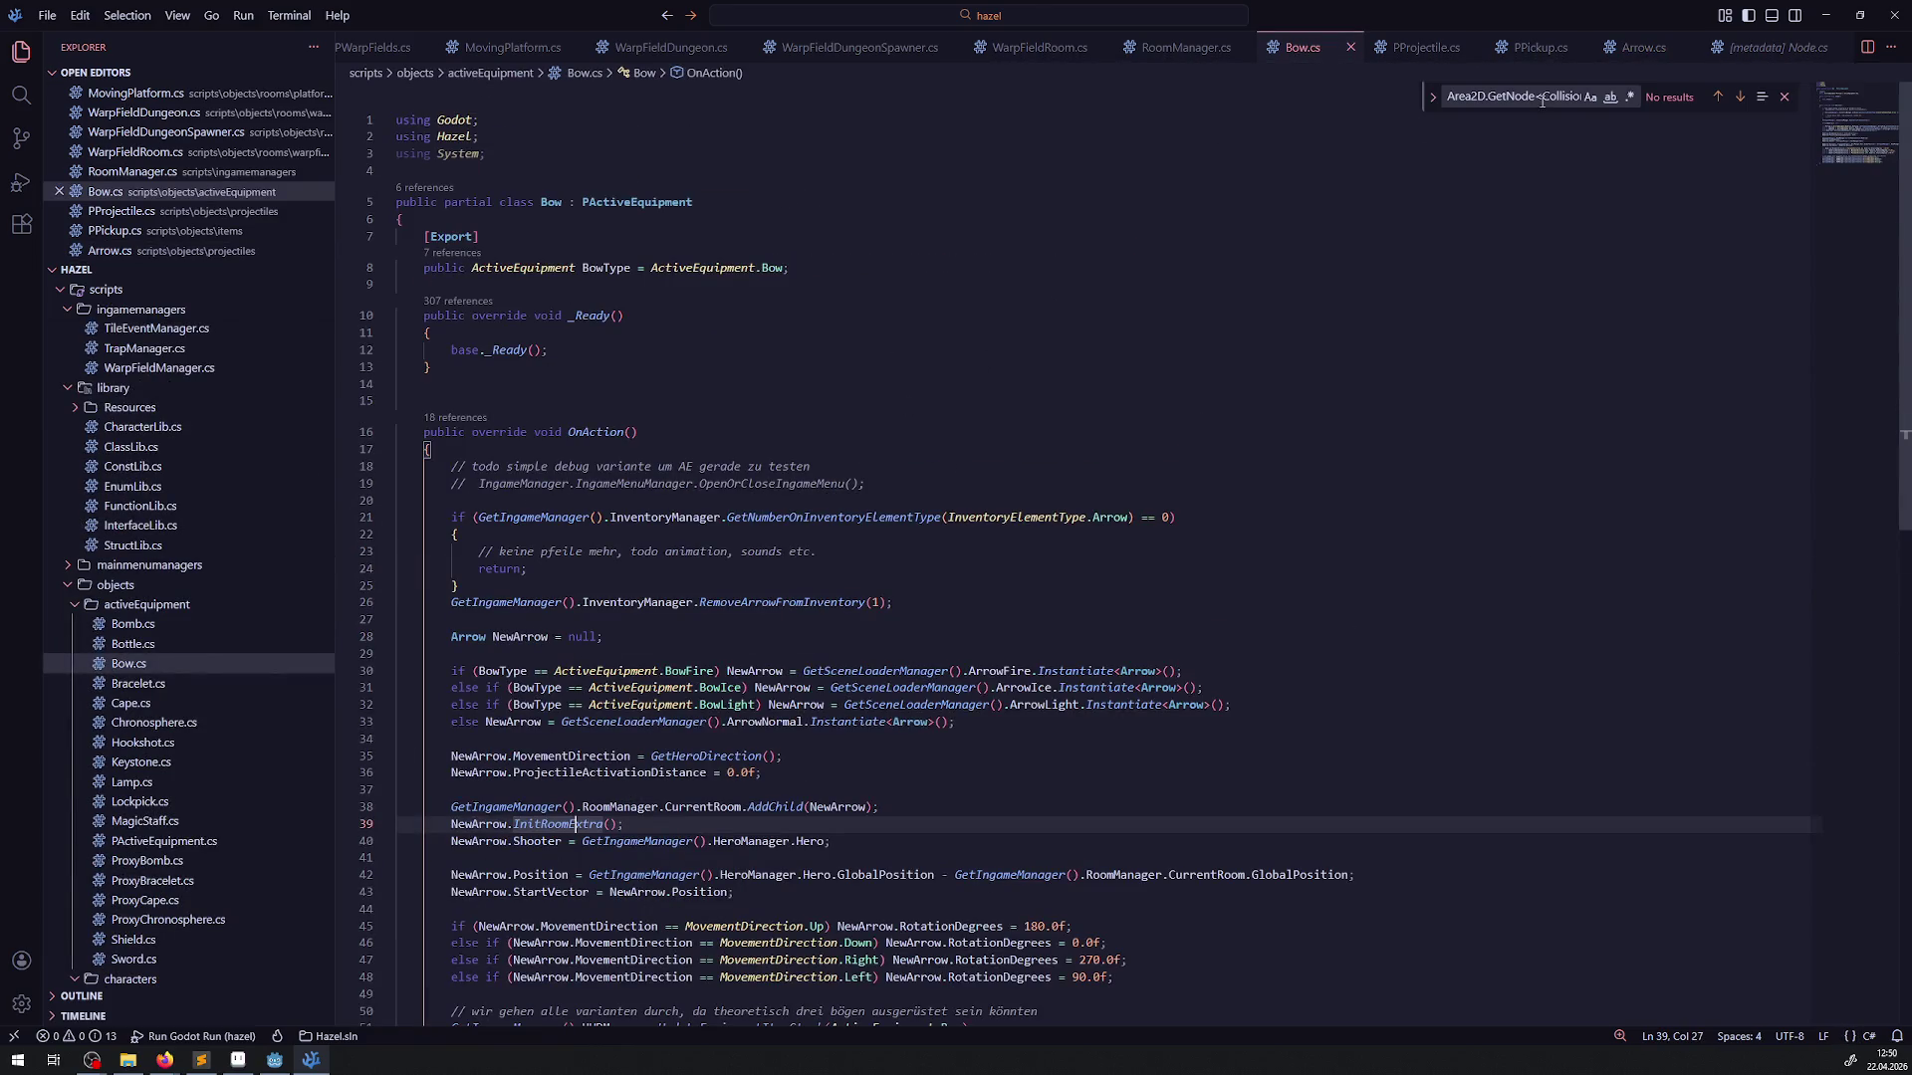
Delete the todo comment and GD.Print debug line from OnBodyEntered in Arrow.cs, then save
{"action": "left_click", "coordinate": [1644, 49]}
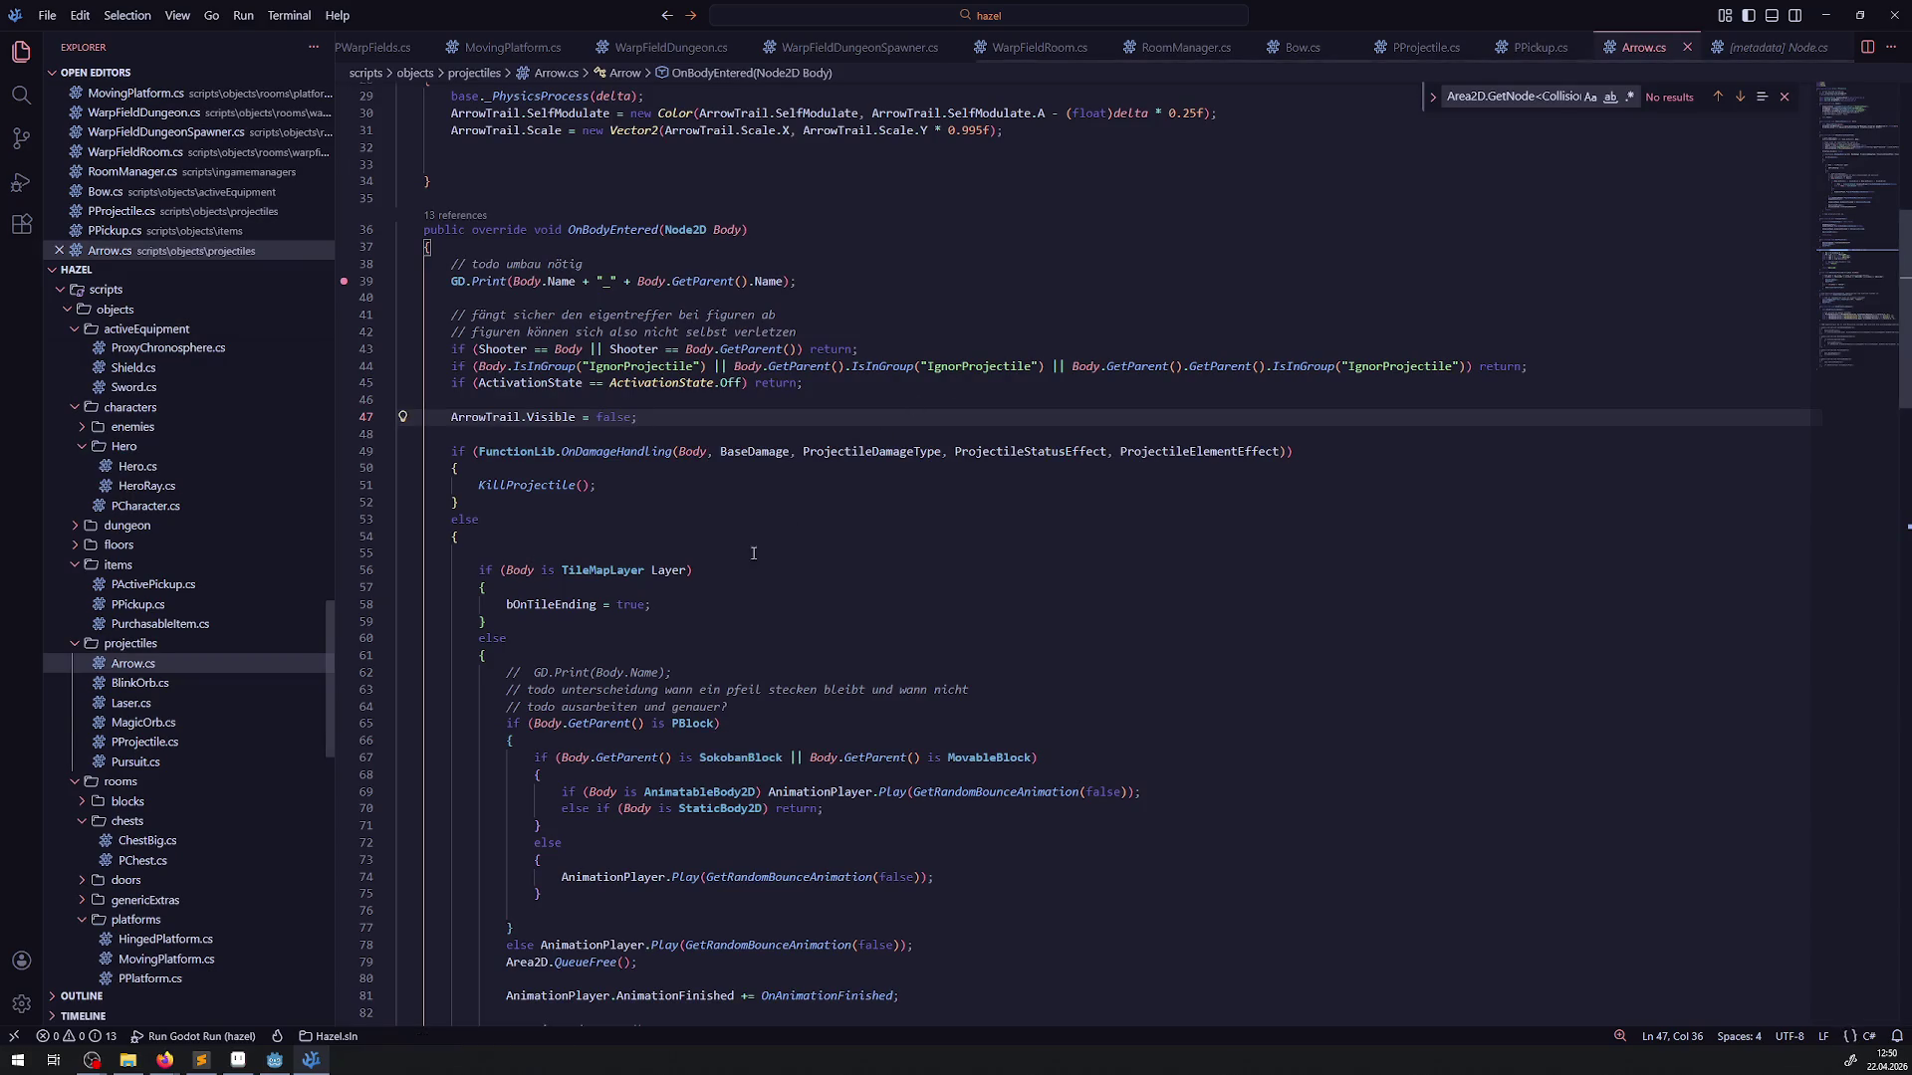
{"action": "scroll", "coordinate": [644, 677], "scroll_direction": "up", "scroll_amount": 10}
{"action": "scroll", "coordinate": [645, 677], "scroll_direction": "down", "scroll_amount": 3}
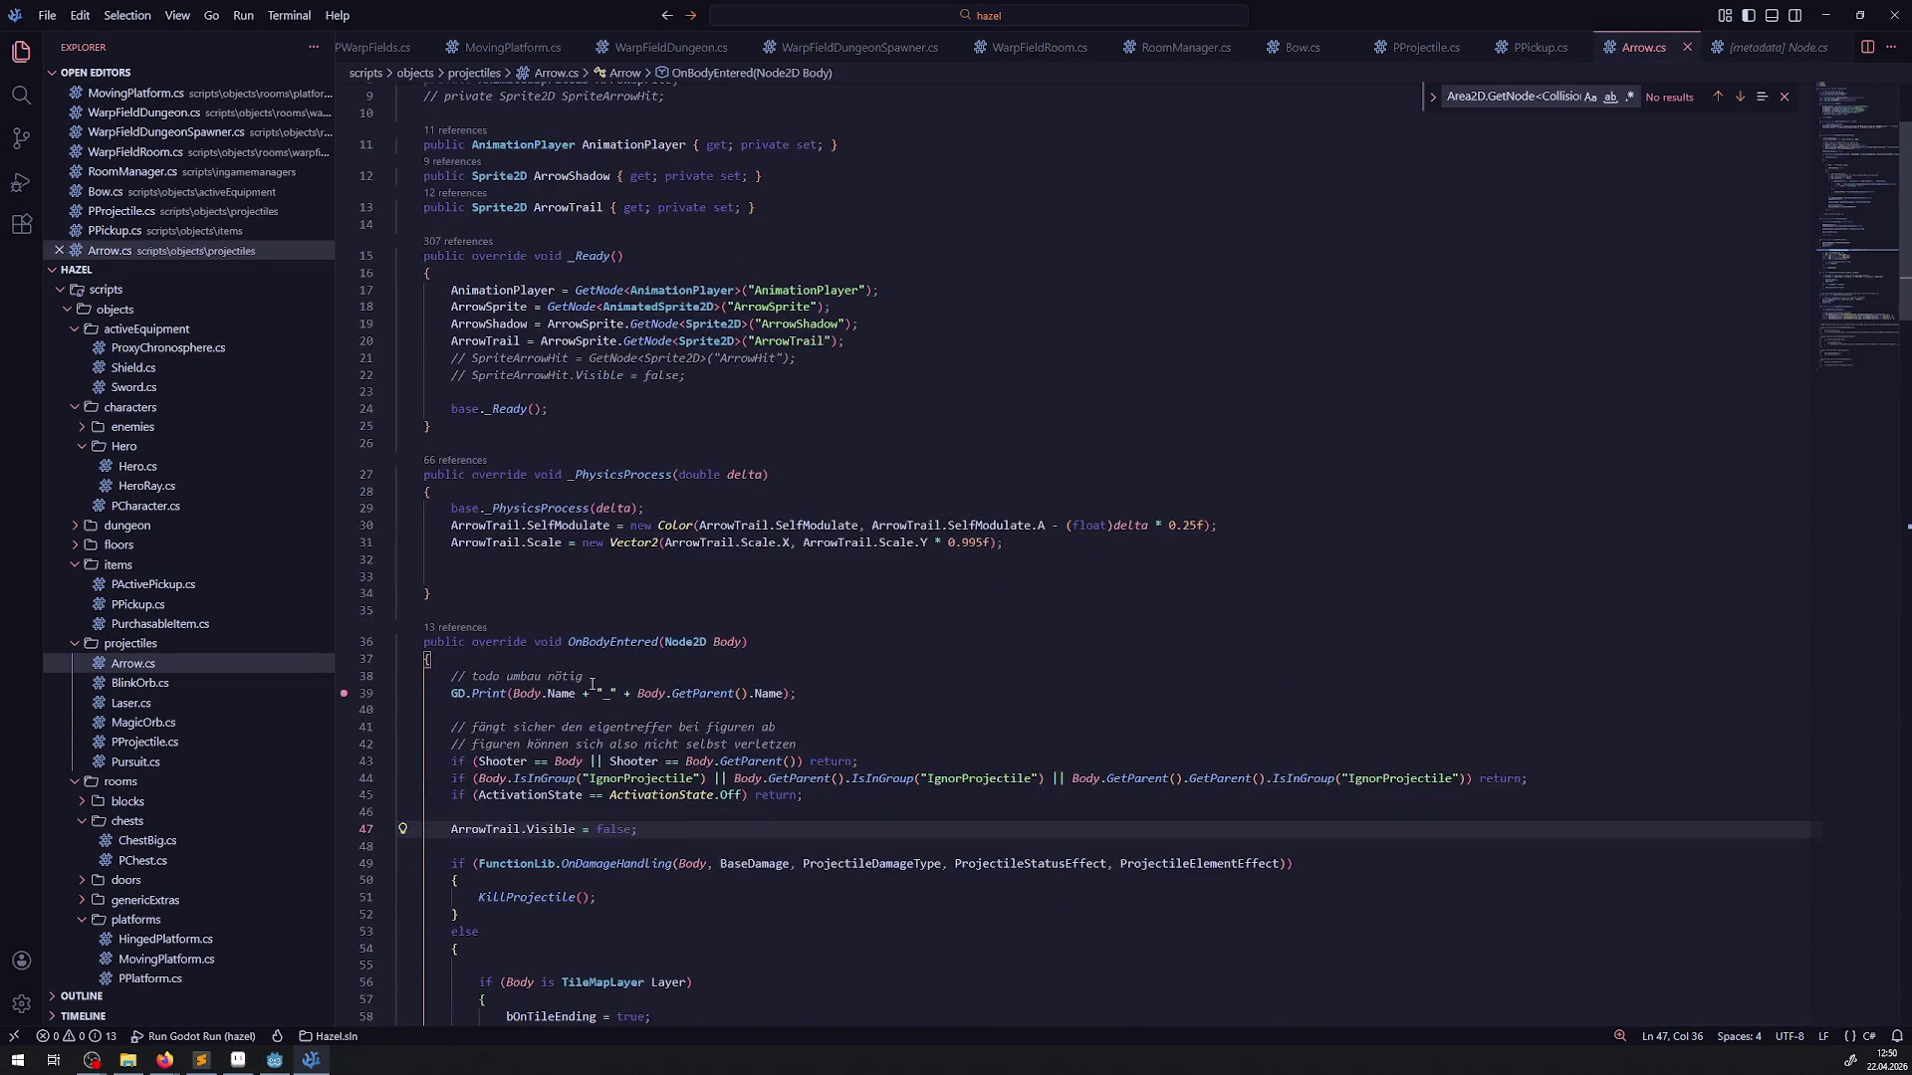
{"action": "left_click_drag", "start_coordinate": [360, 695], "coordinate": [359, 678]}
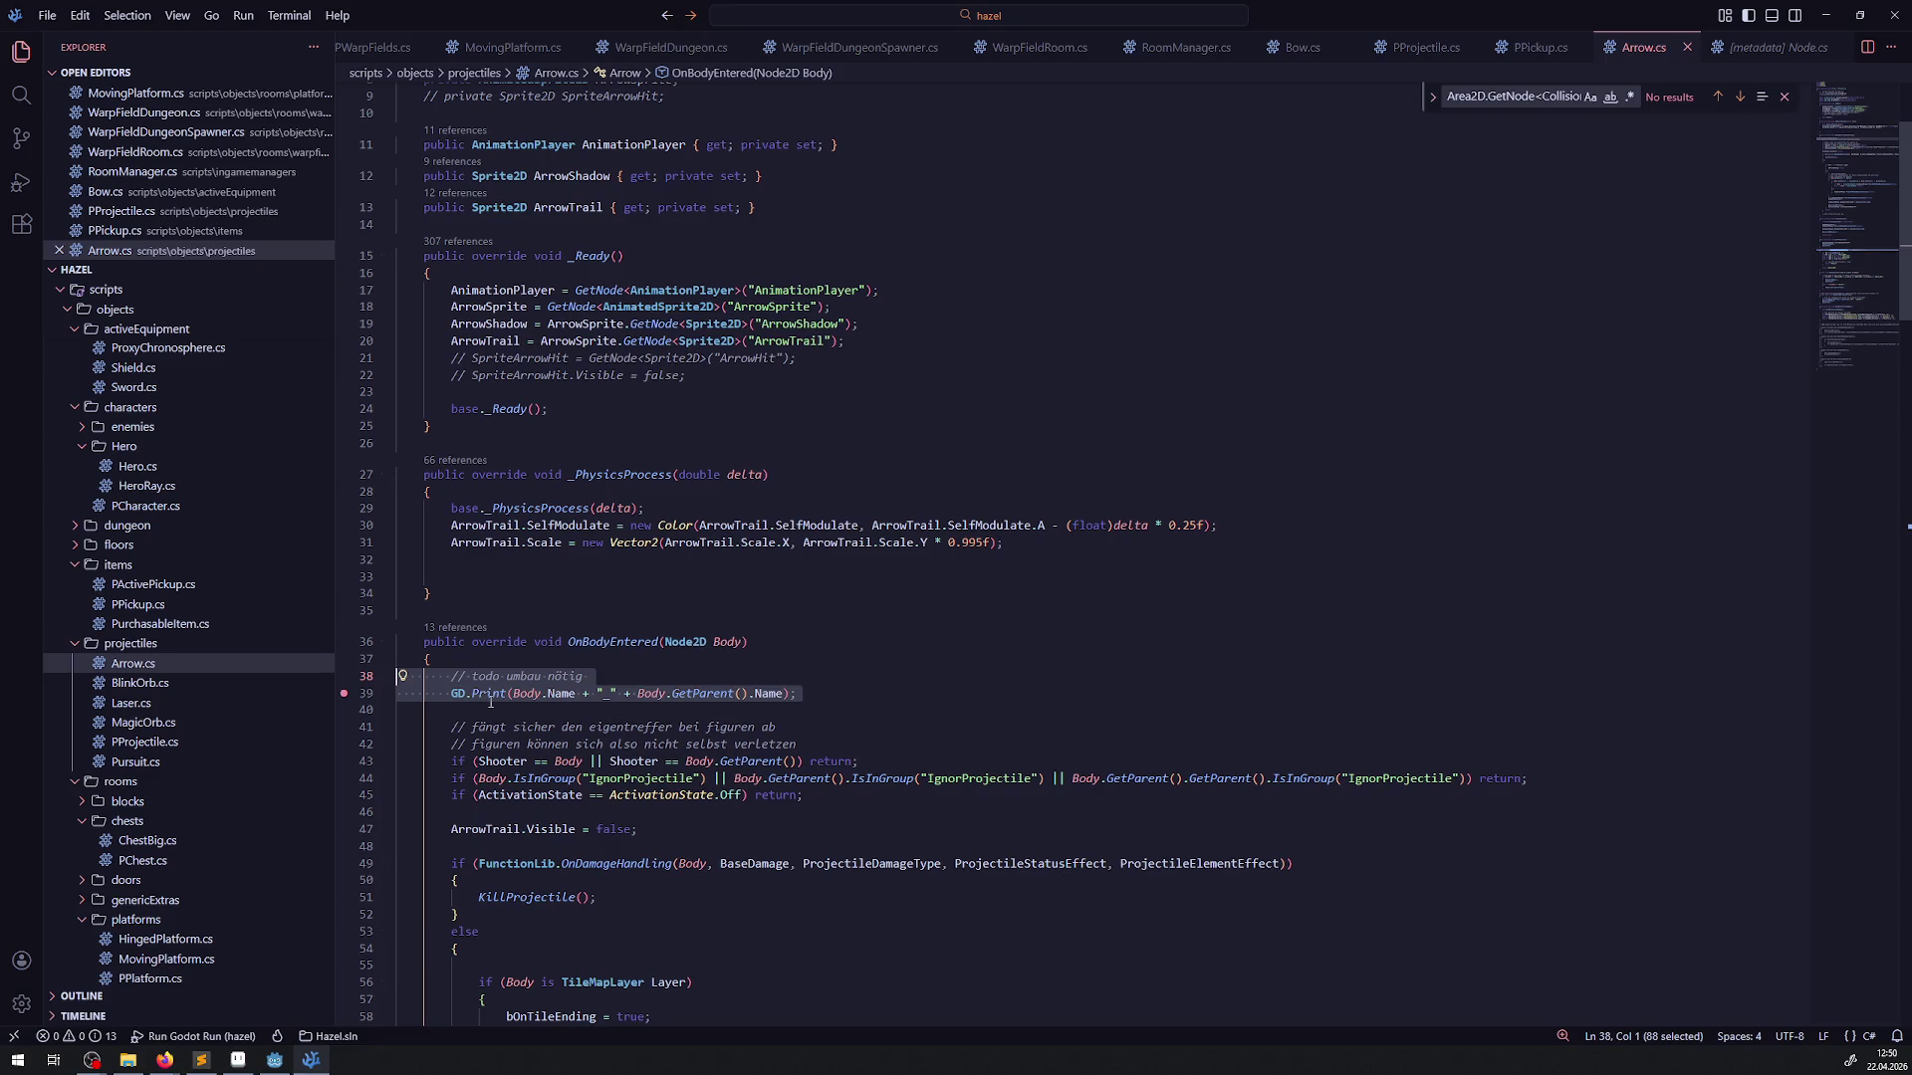
{"action": "scroll", "coordinate": [872, 737], "scroll_direction": "down", "scroll_amount": 3}
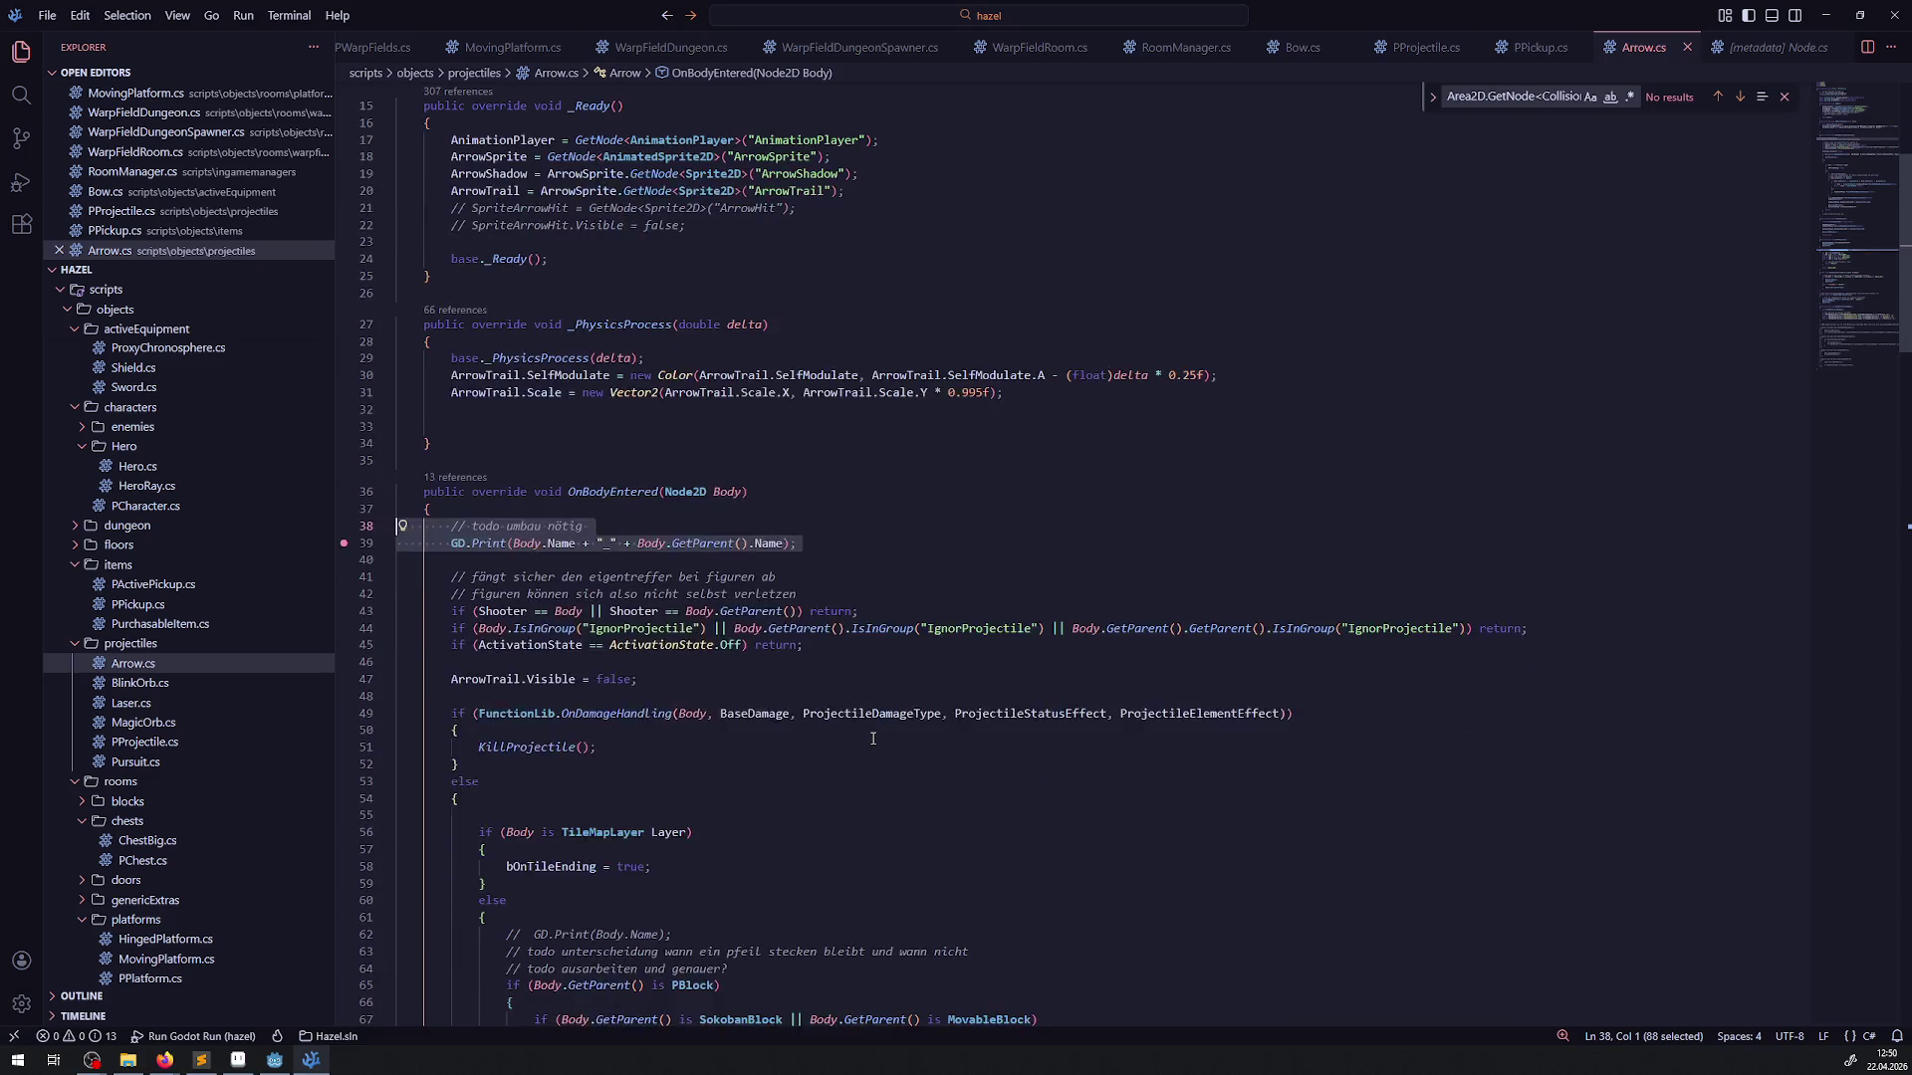
{"action": "key", "text": "Delete"}
{"action": "key", "text": "Delete"}
{"action": "left_click", "coordinate": [798, 707]}
{"action": "key", "text": "ctrl+s"}
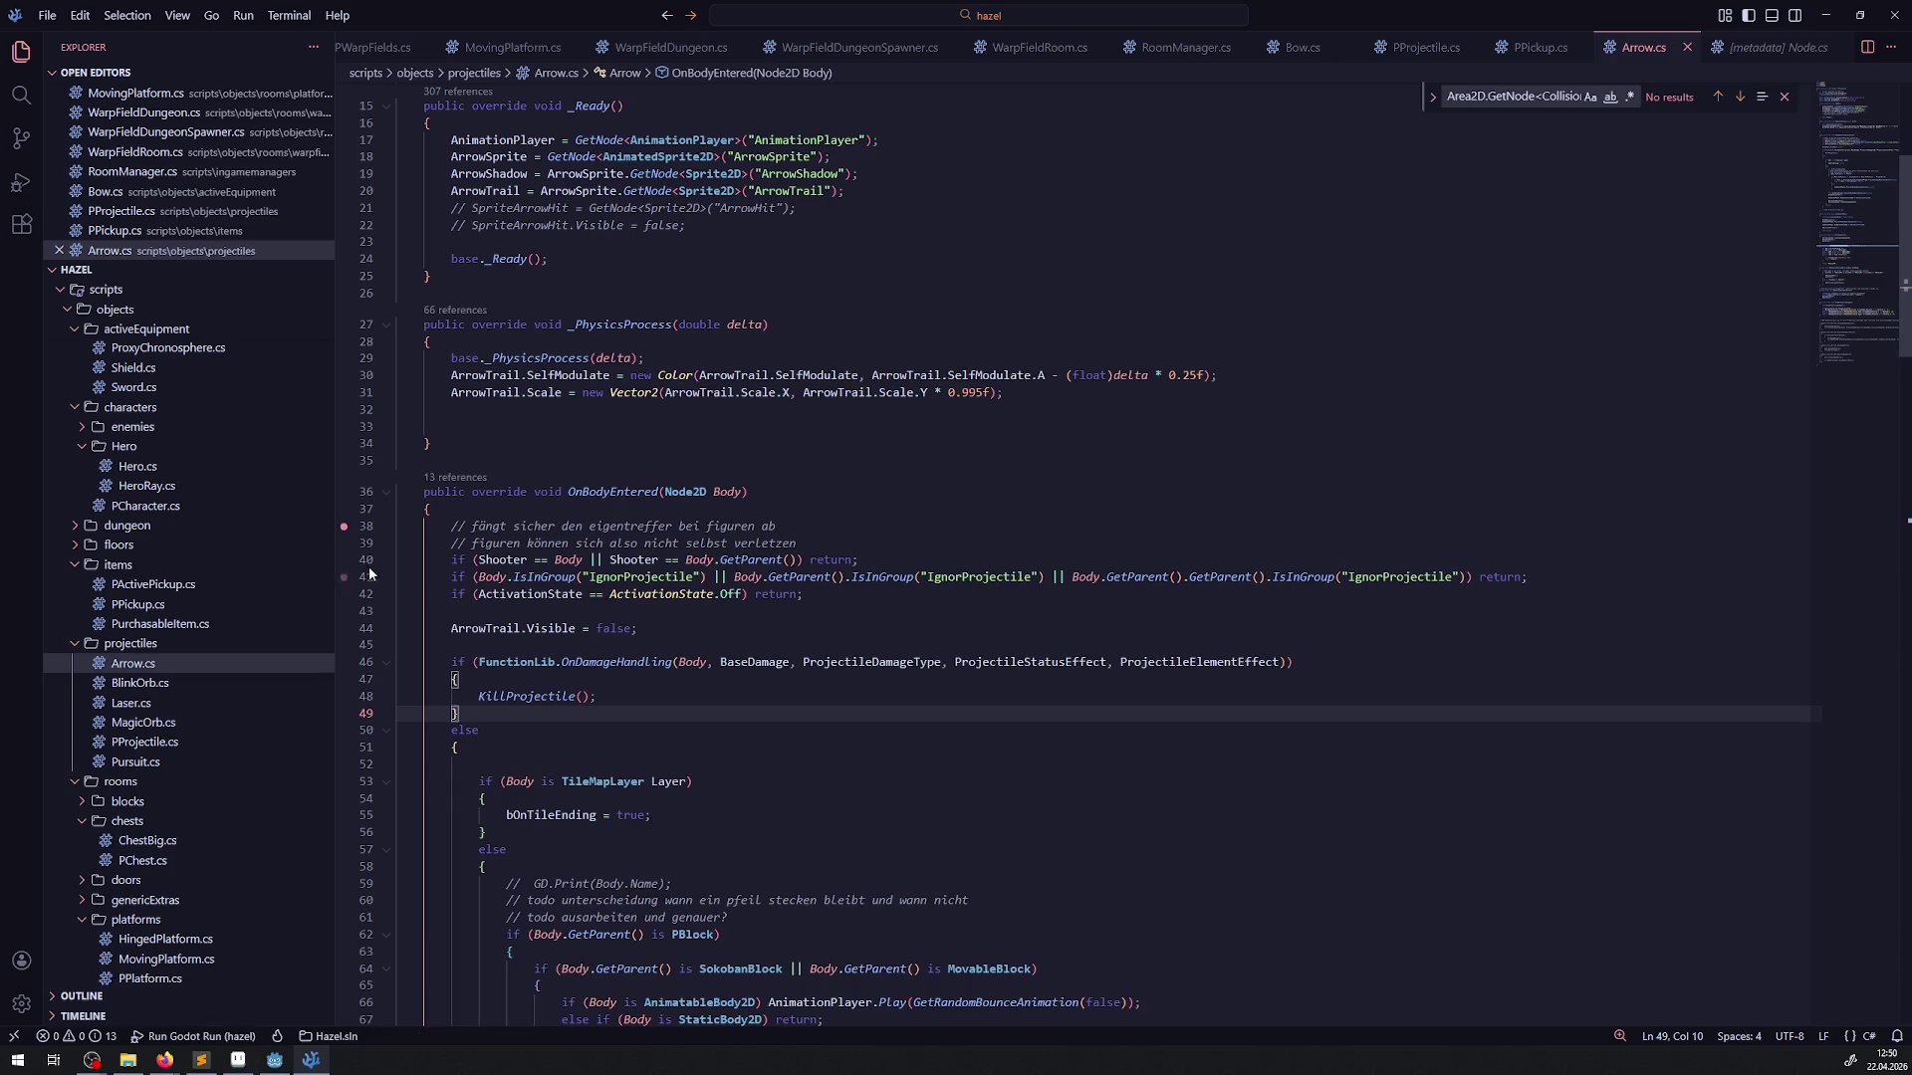
{"action": "scroll", "coordinate": [802, 652], "scroll_direction": "down", "scroll_amount": 7}
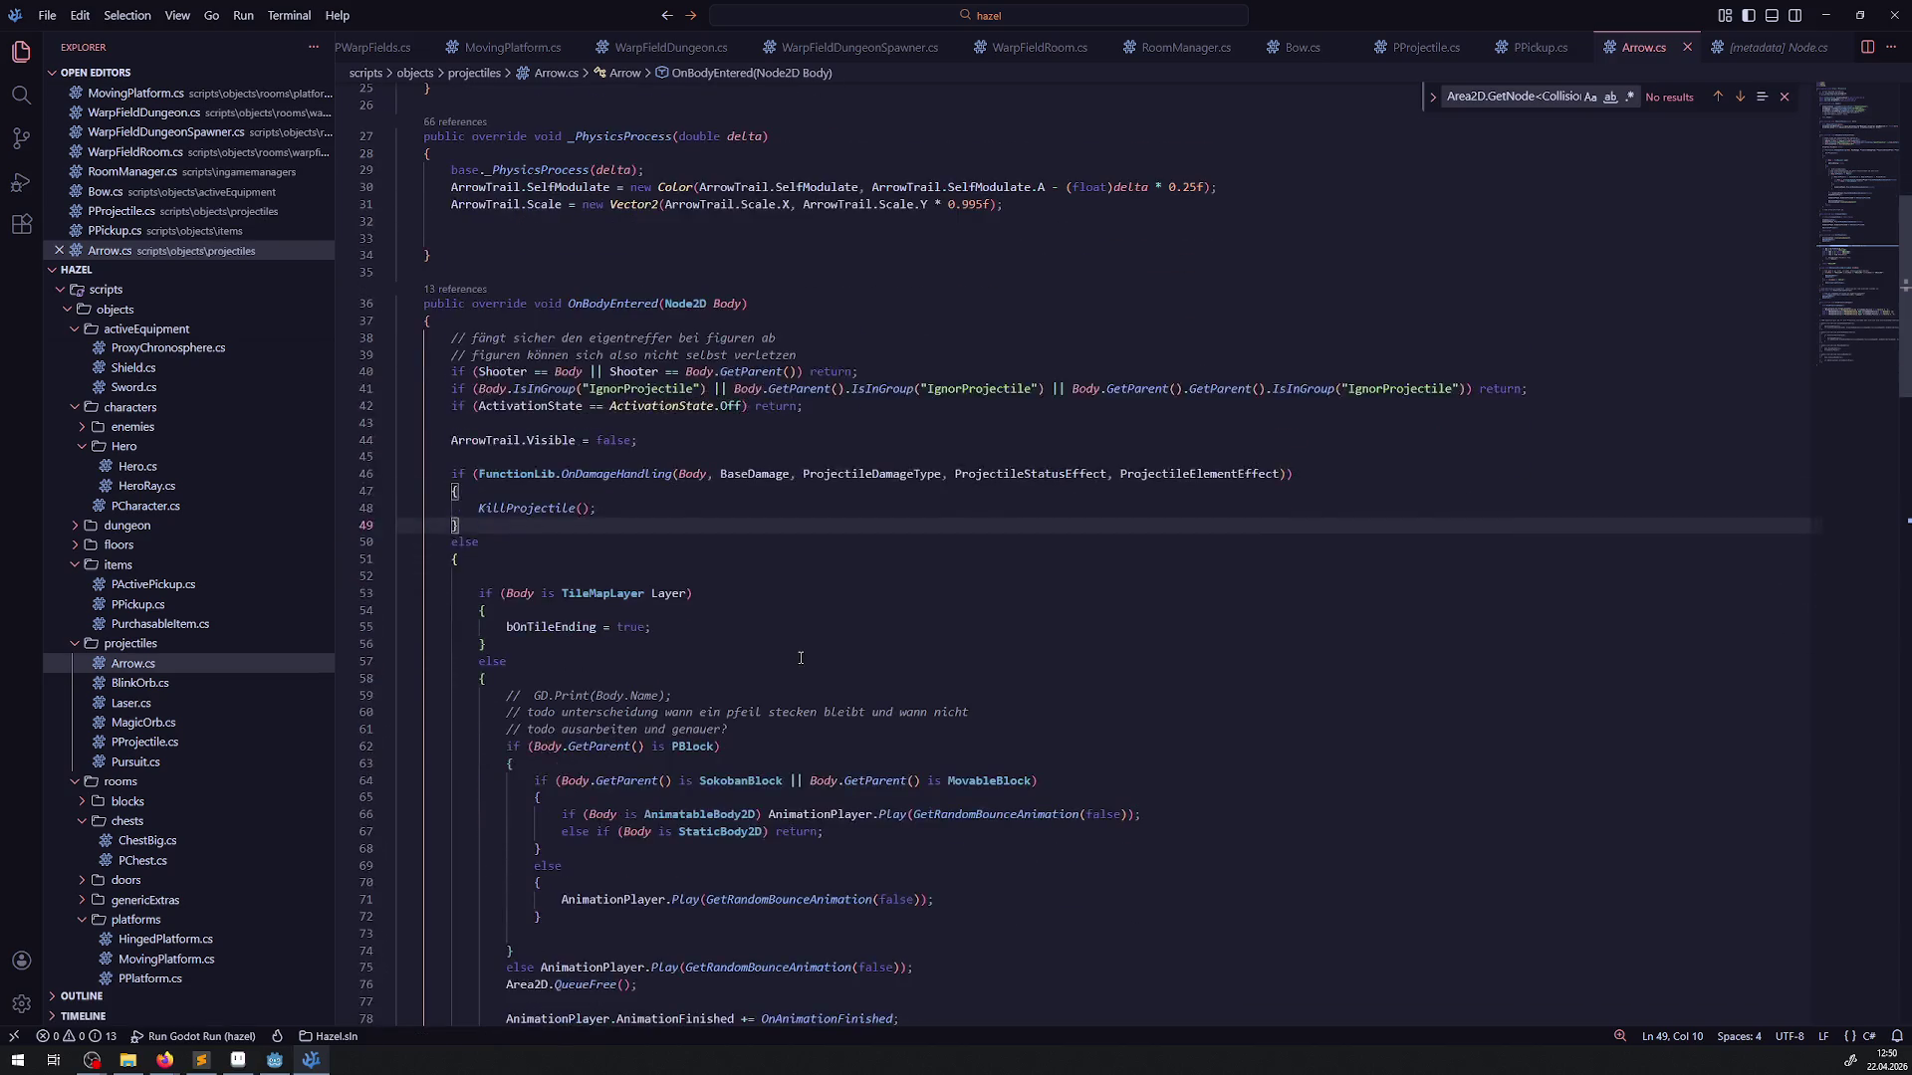
{"action": "scroll", "coordinate": [873, 474], "scroll_direction": "up", "scroll_amount": 3}
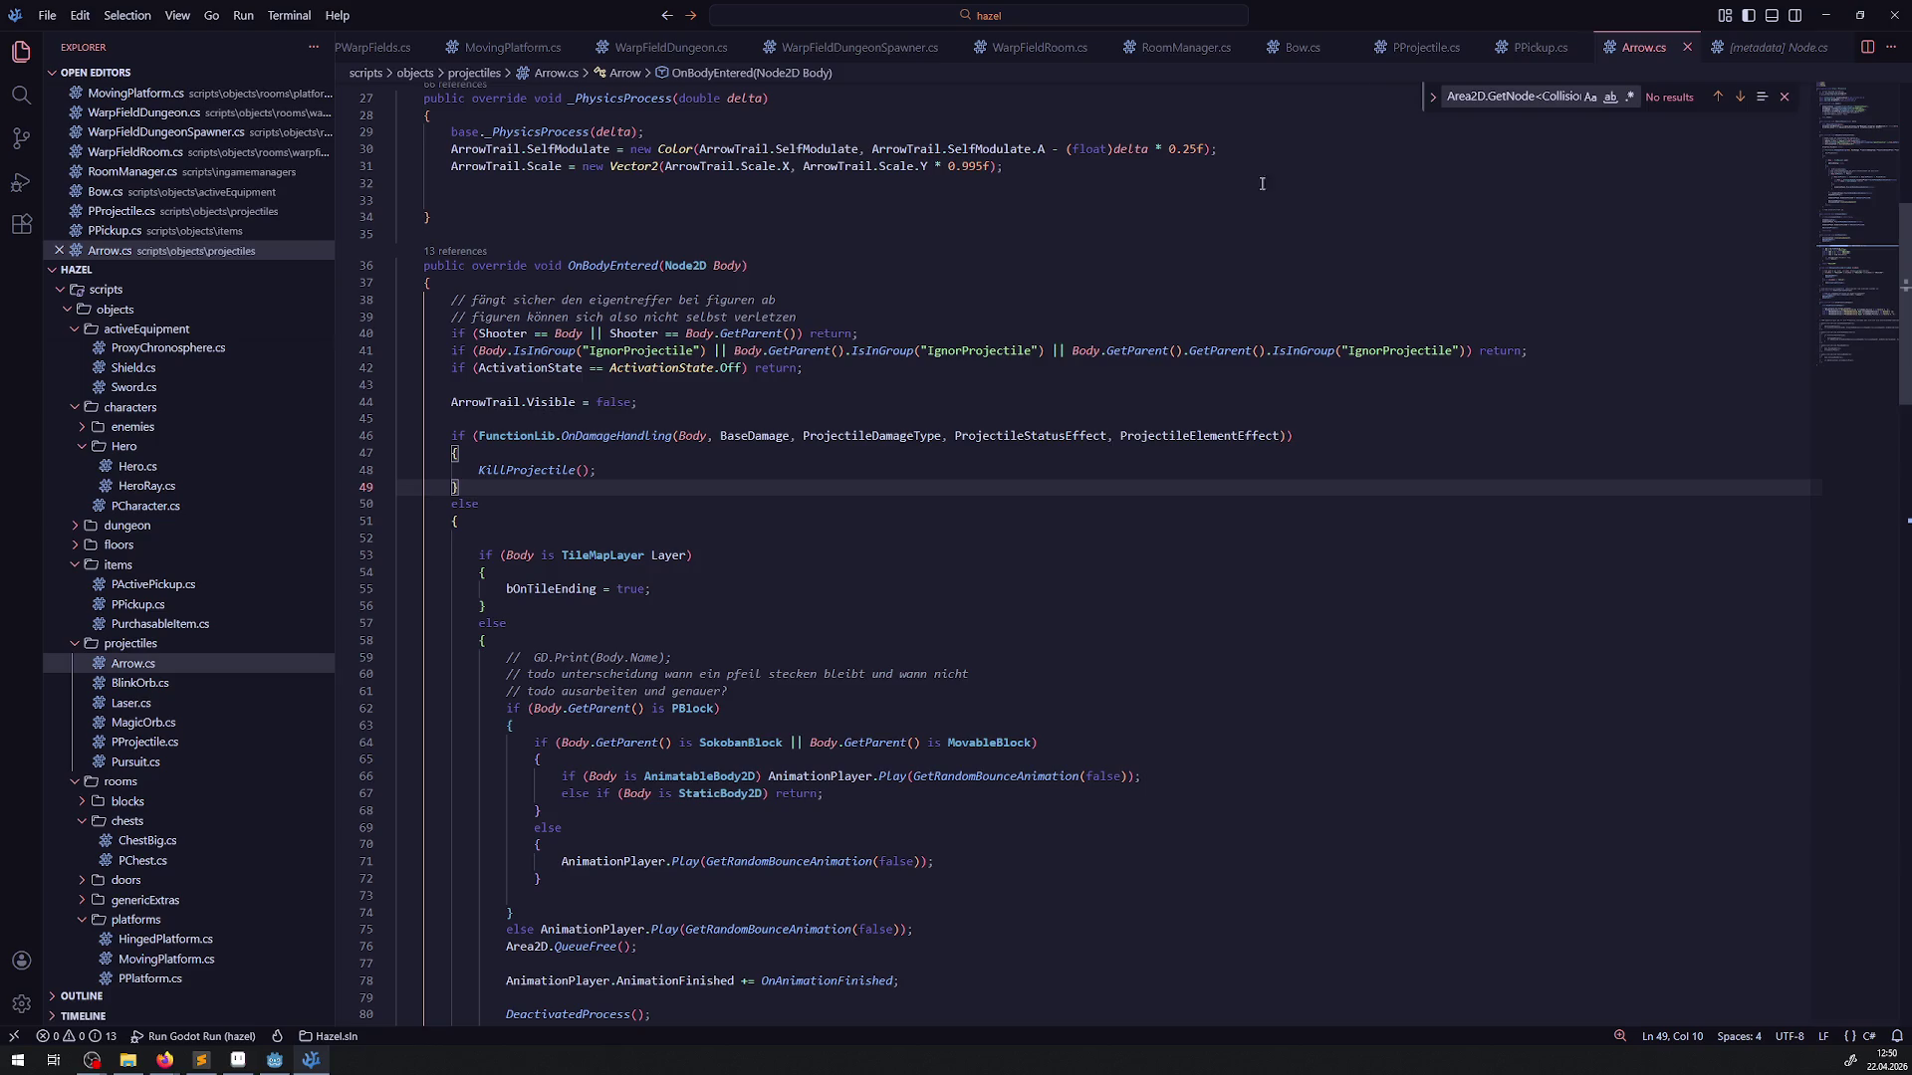
{"action": "scroll", "coordinate": [1295, 49], "scroll_direction": "up", "scroll_amount": 5}
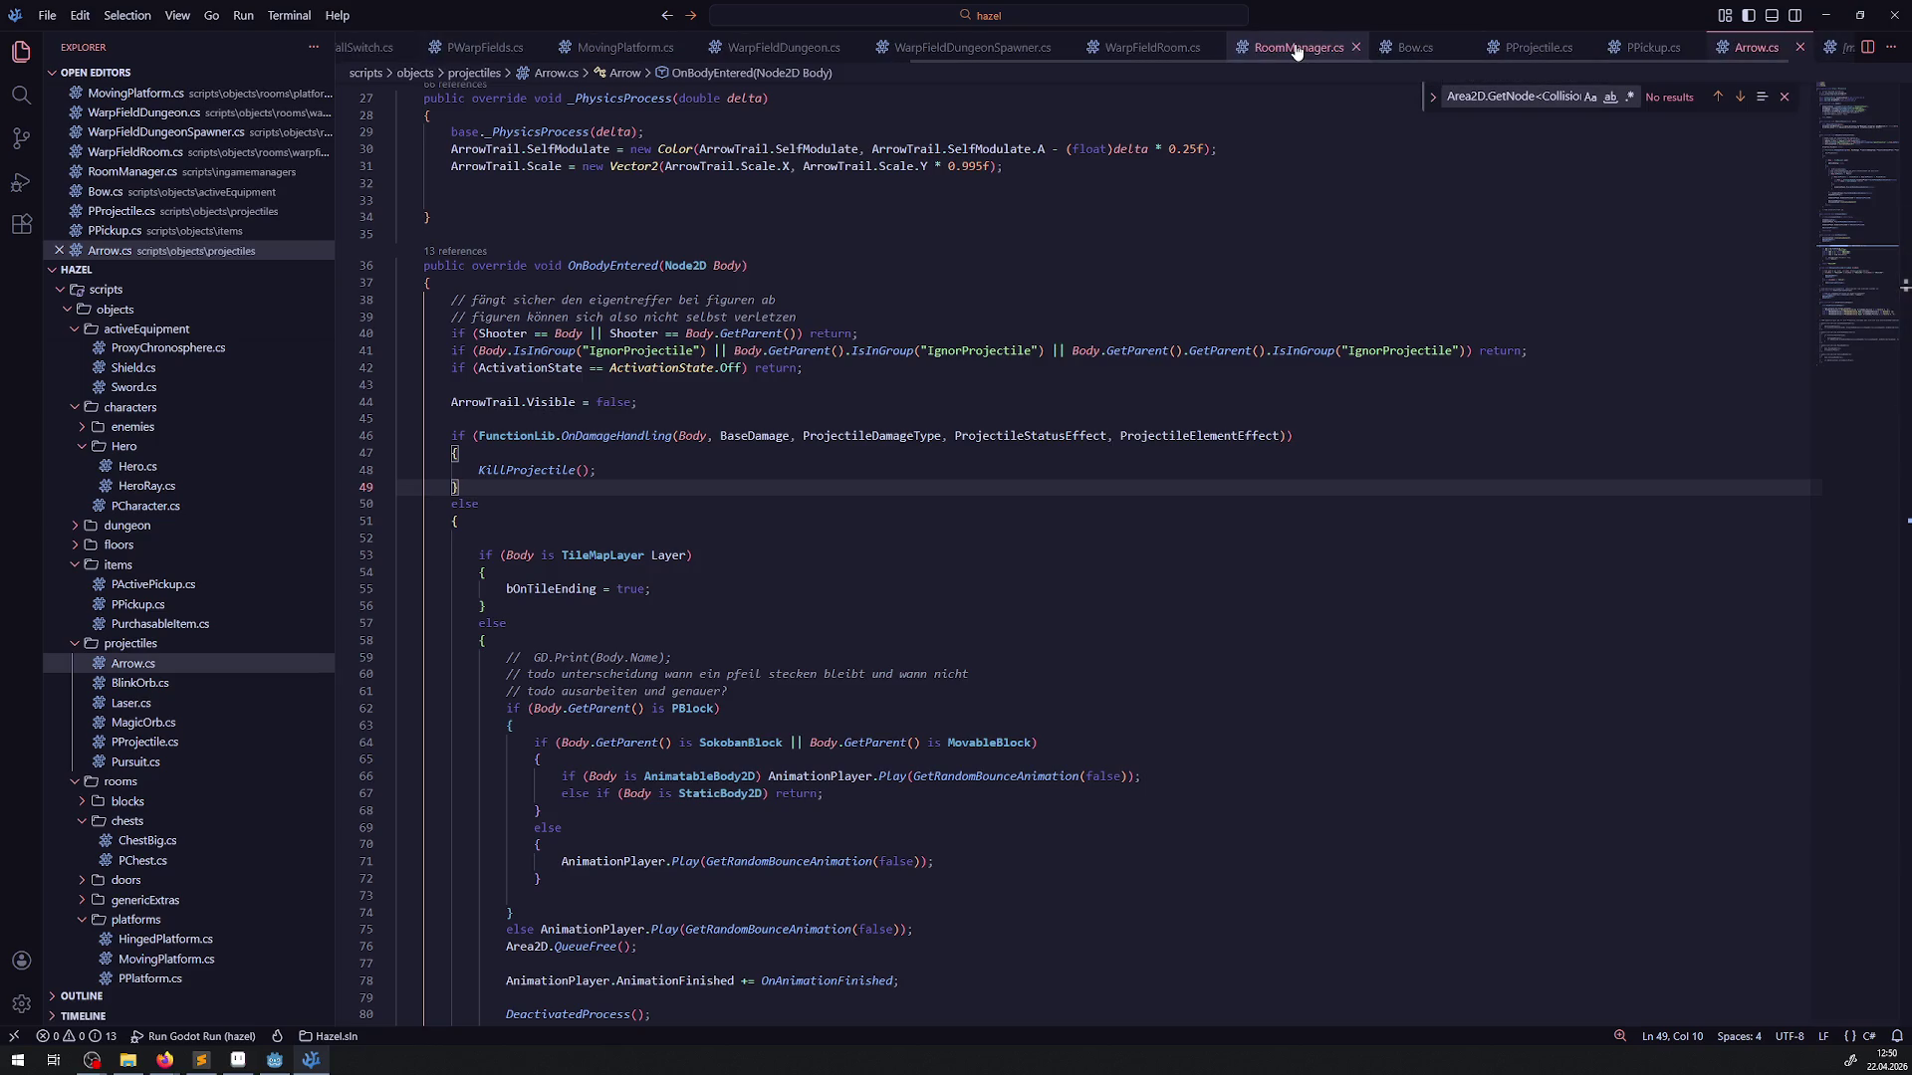
{"action": "scroll", "coordinate": [1295, 50], "scroll_direction": "up", "scroll_amount": 5}
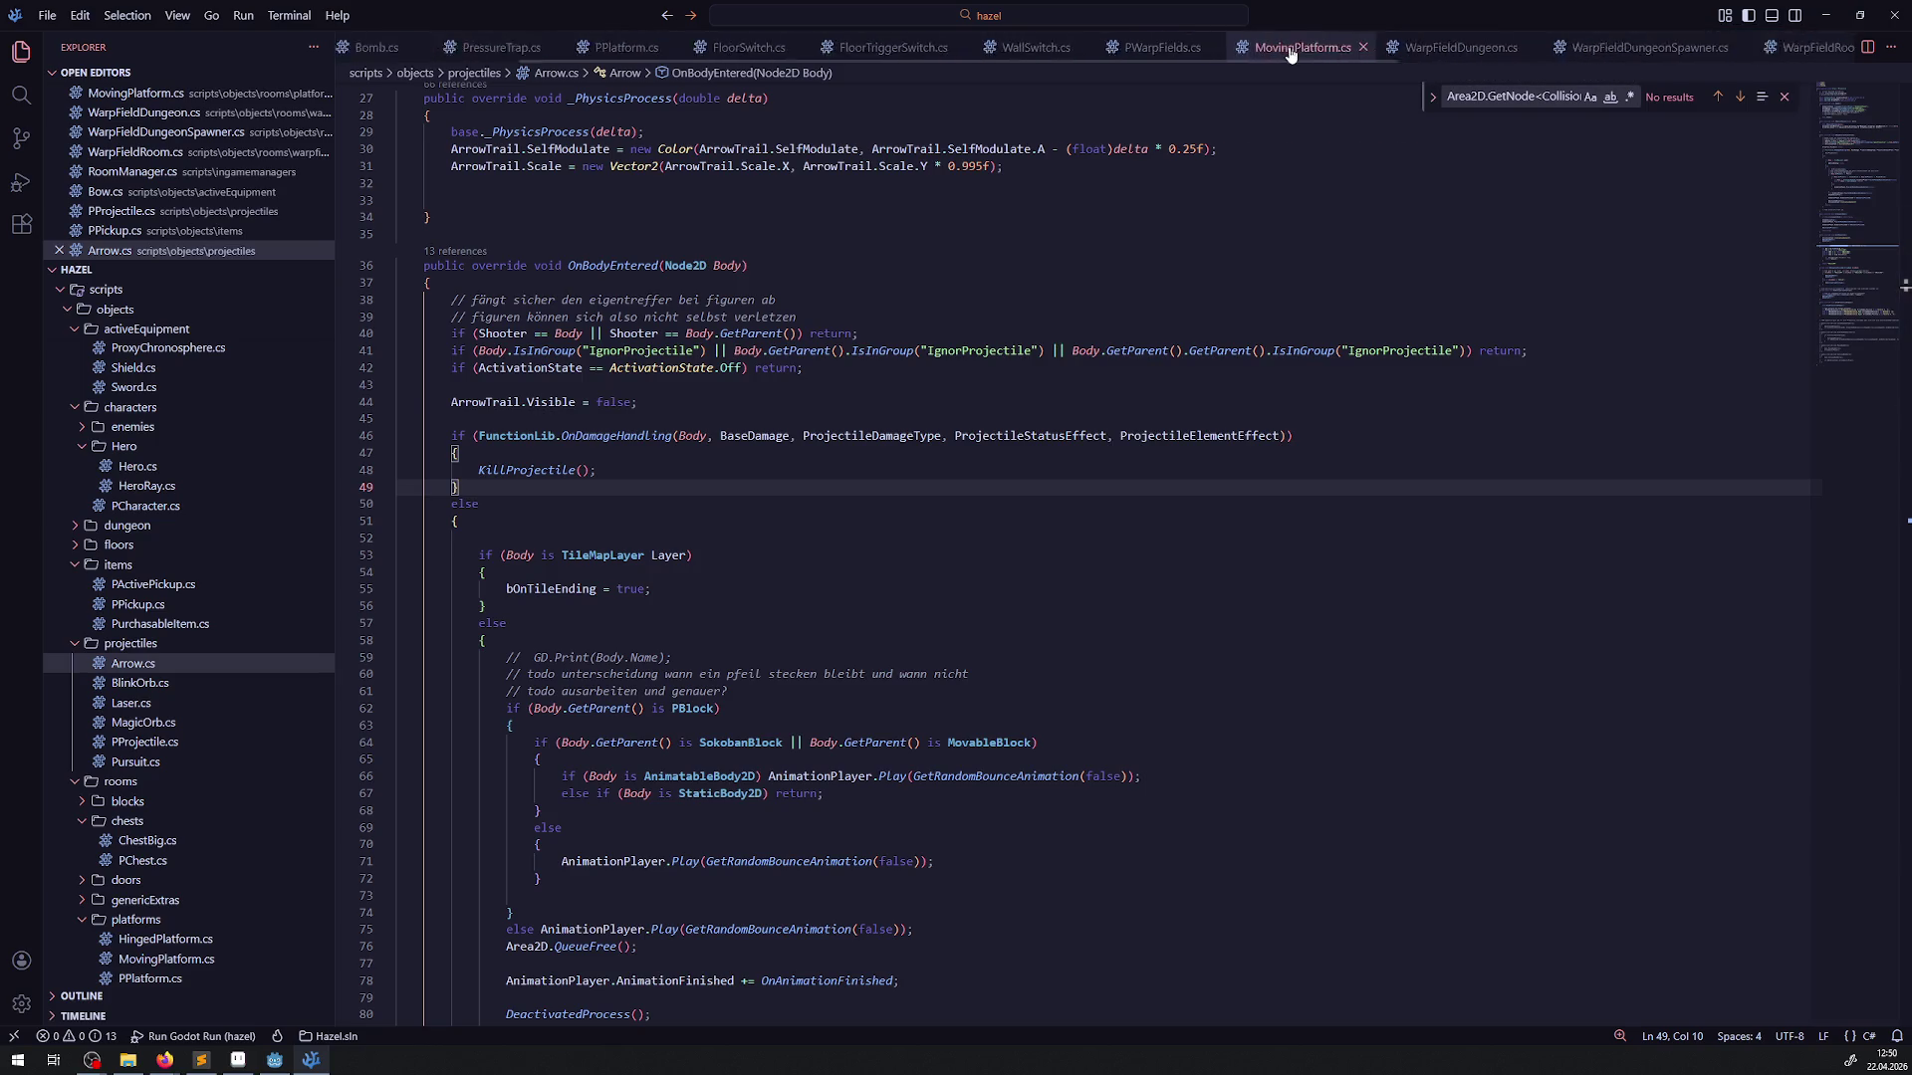
Delete the var T CollisionPolygon2D lookup and GD.Print(T.Disabled) lines from Bomb.cs _PhysicsProcess
{"action": "left_click", "coordinate": [528, 48]}
{"action": "scroll", "coordinate": [498, 299], "scroll_direction": "up", "scroll_amount": 3}
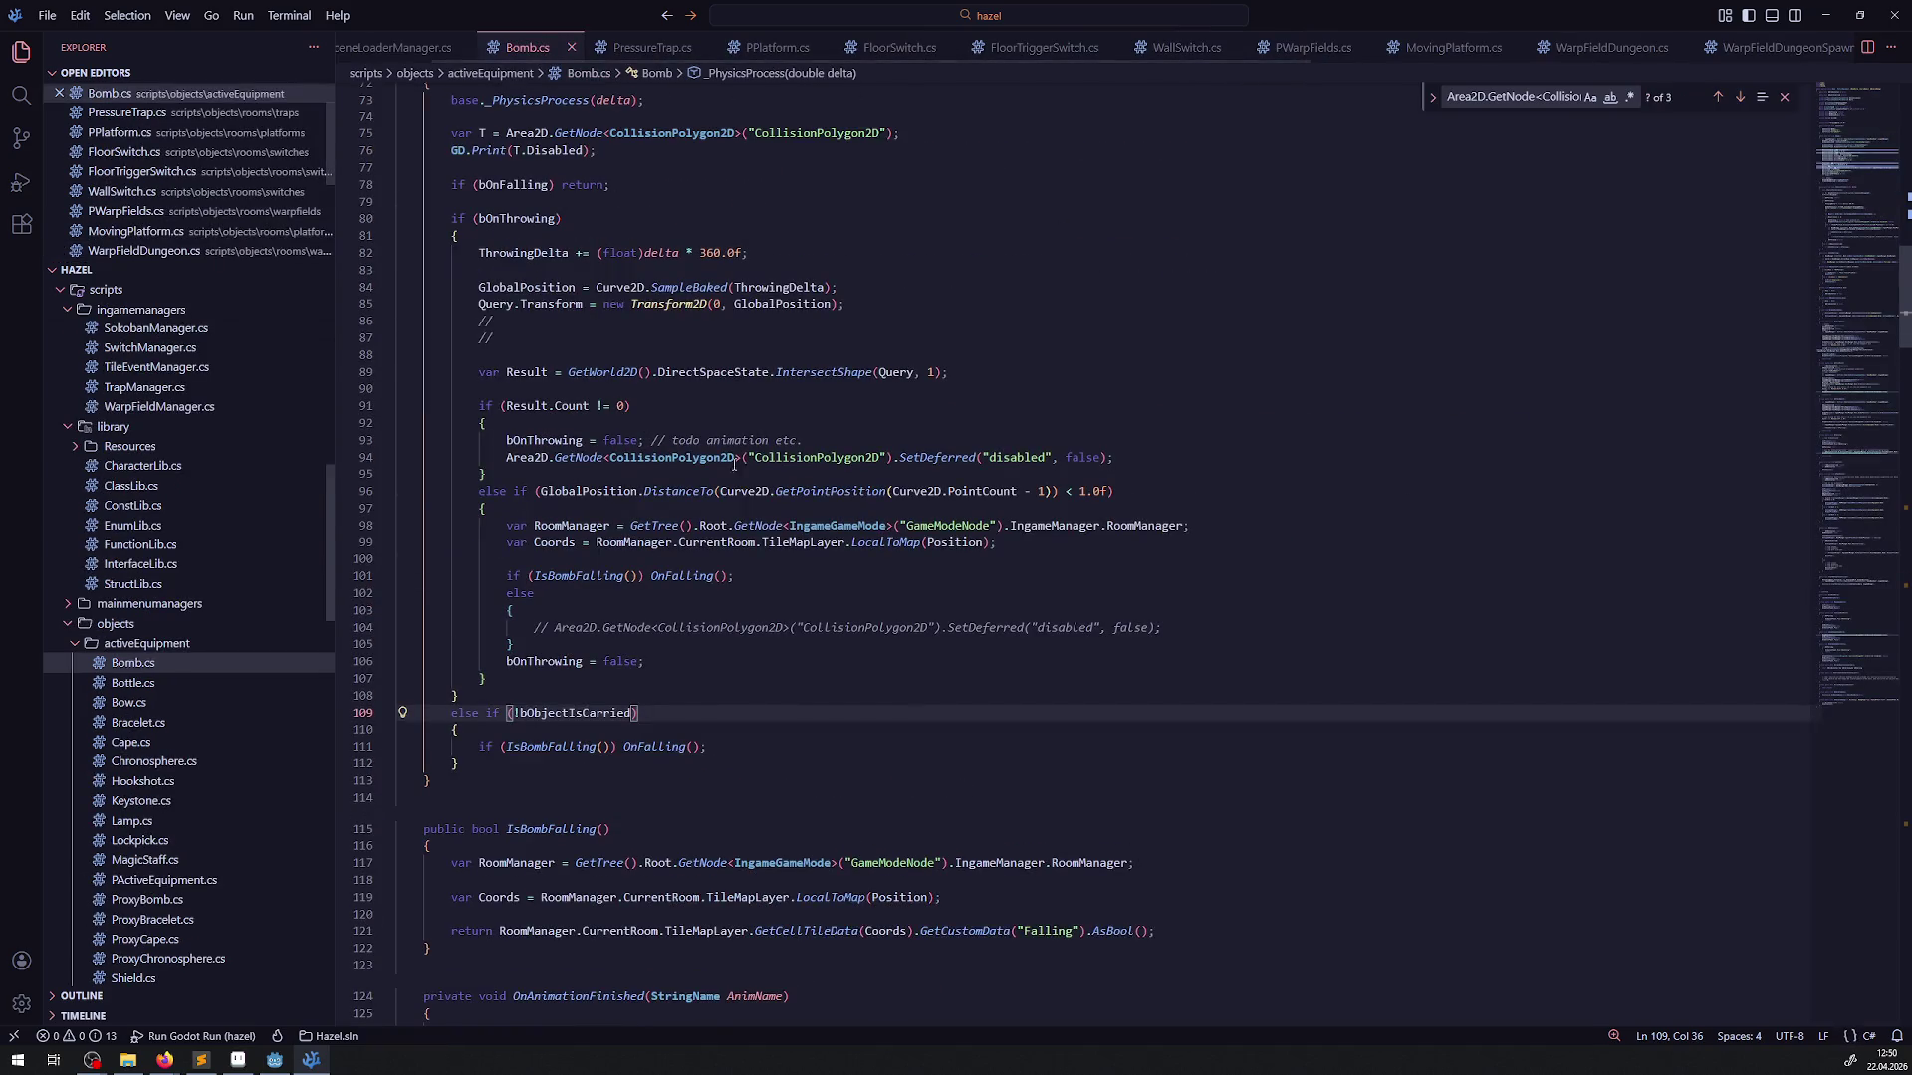
{"action": "left_click_drag", "start_coordinate": [598, 301], "coordinate": [404, 284]}
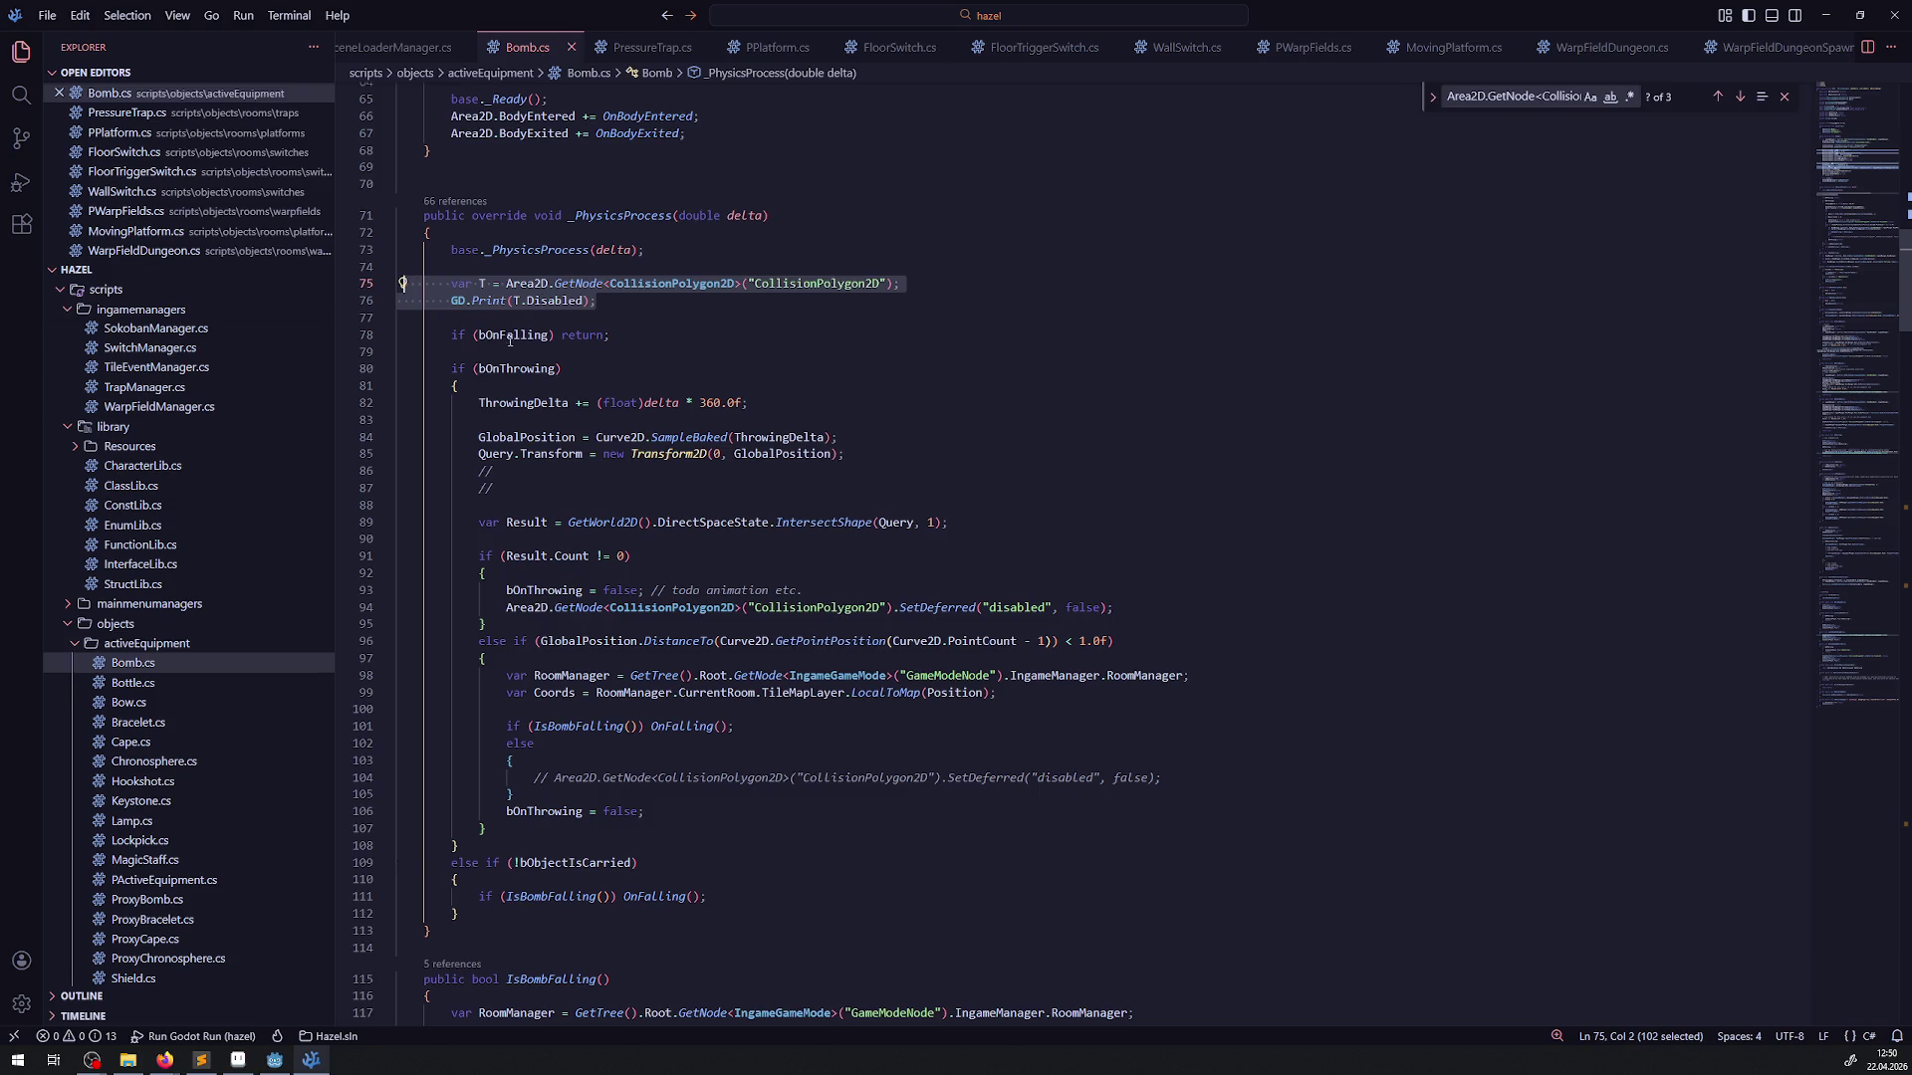
{"action": "key", "text": "BackSpace"}
{"action": "key", "text": "BackSpace"}
{"action": "key", "text": "BackSpace"}
{"action": "left_click", "coordinate": [827, 296]}
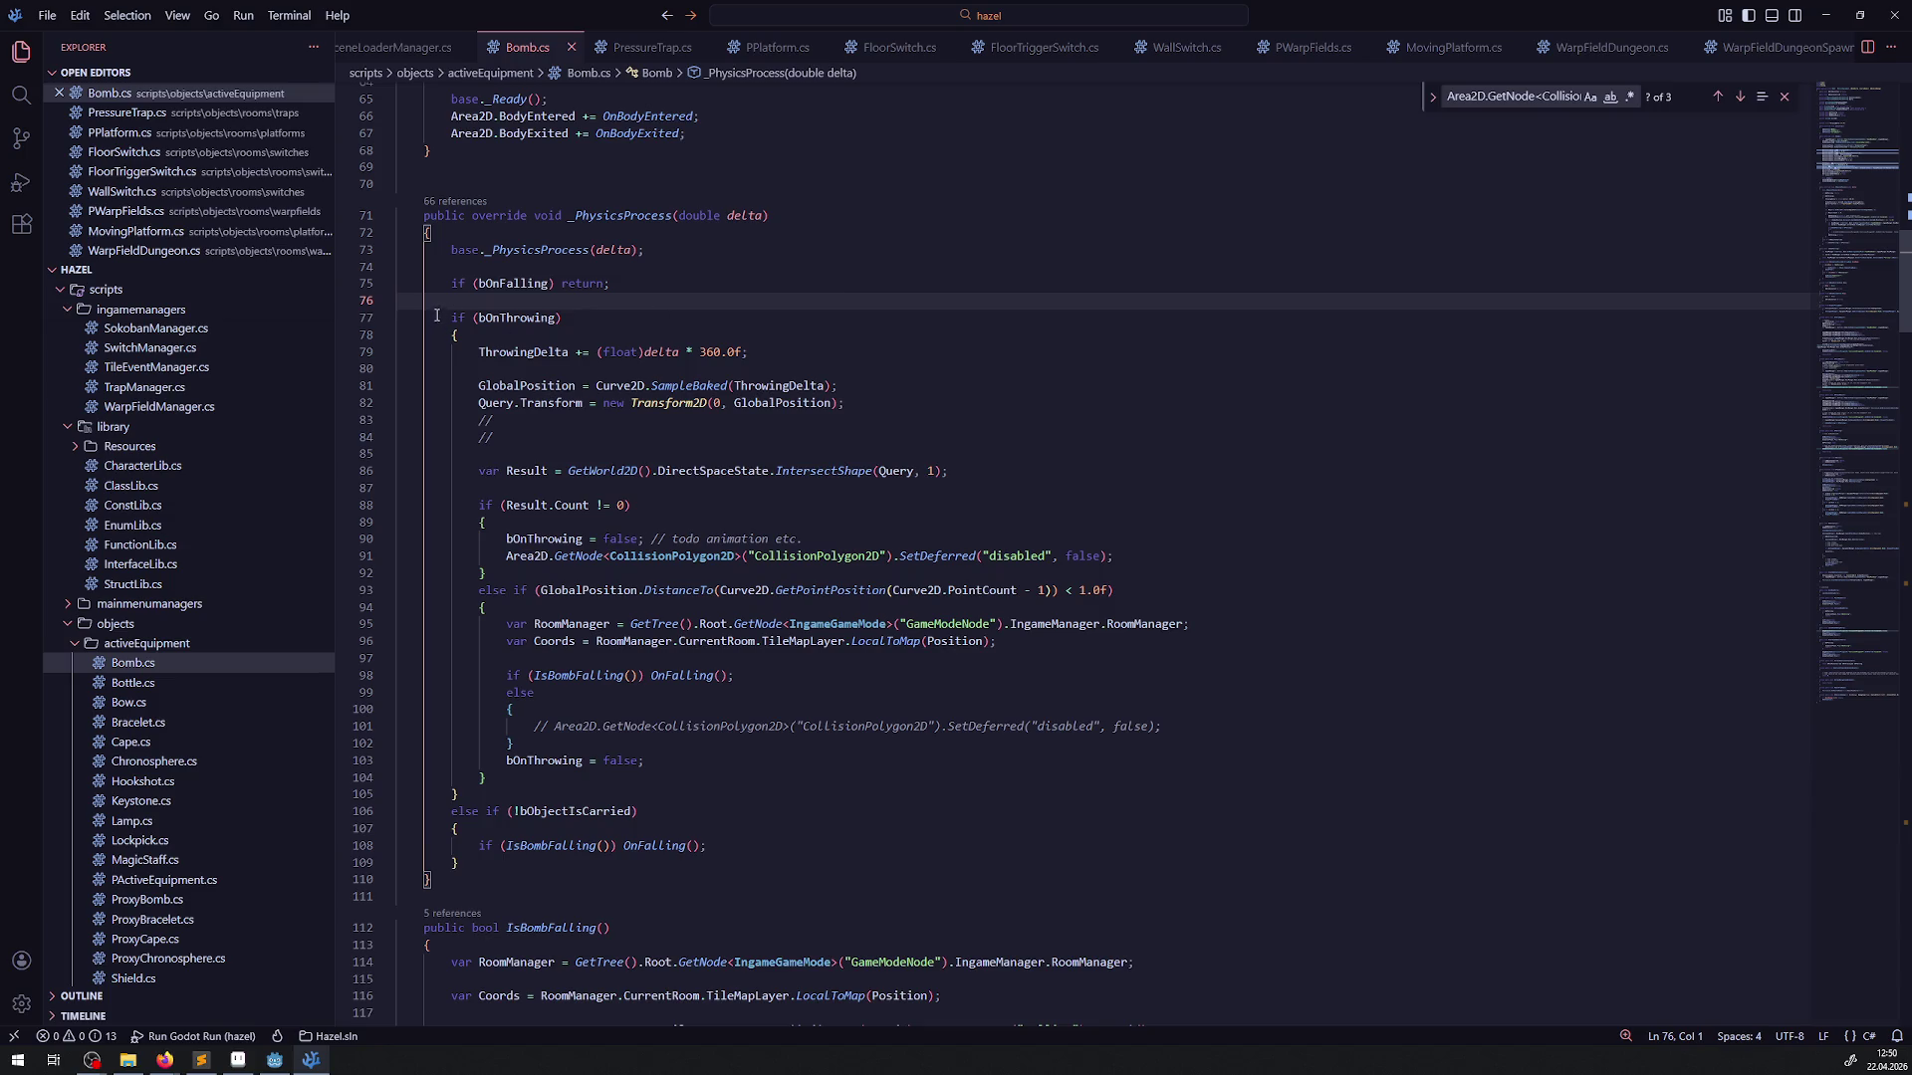
{"action": "left_click_drag", "start_coordinate": [445, 316], "coordinate": [447, 302]}
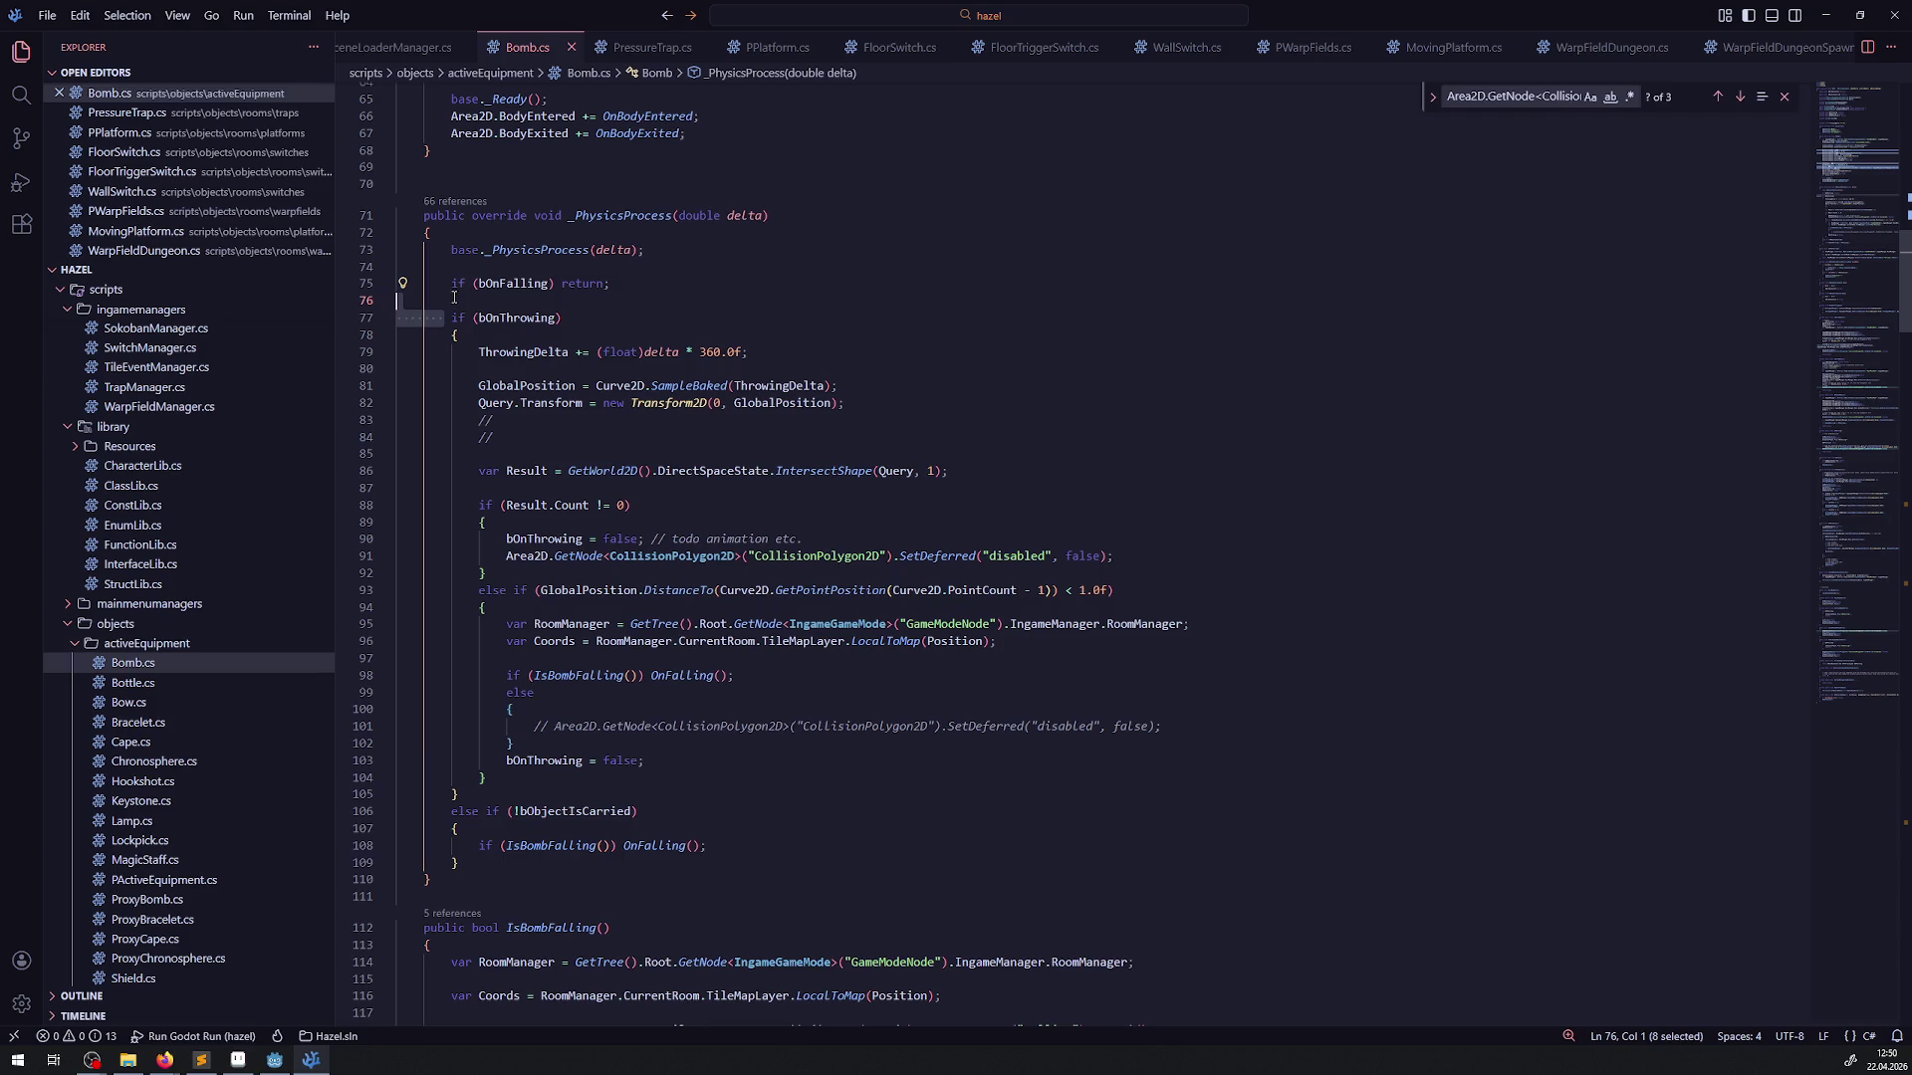
{"action": "left_click", "coordinate": [855, 343]}
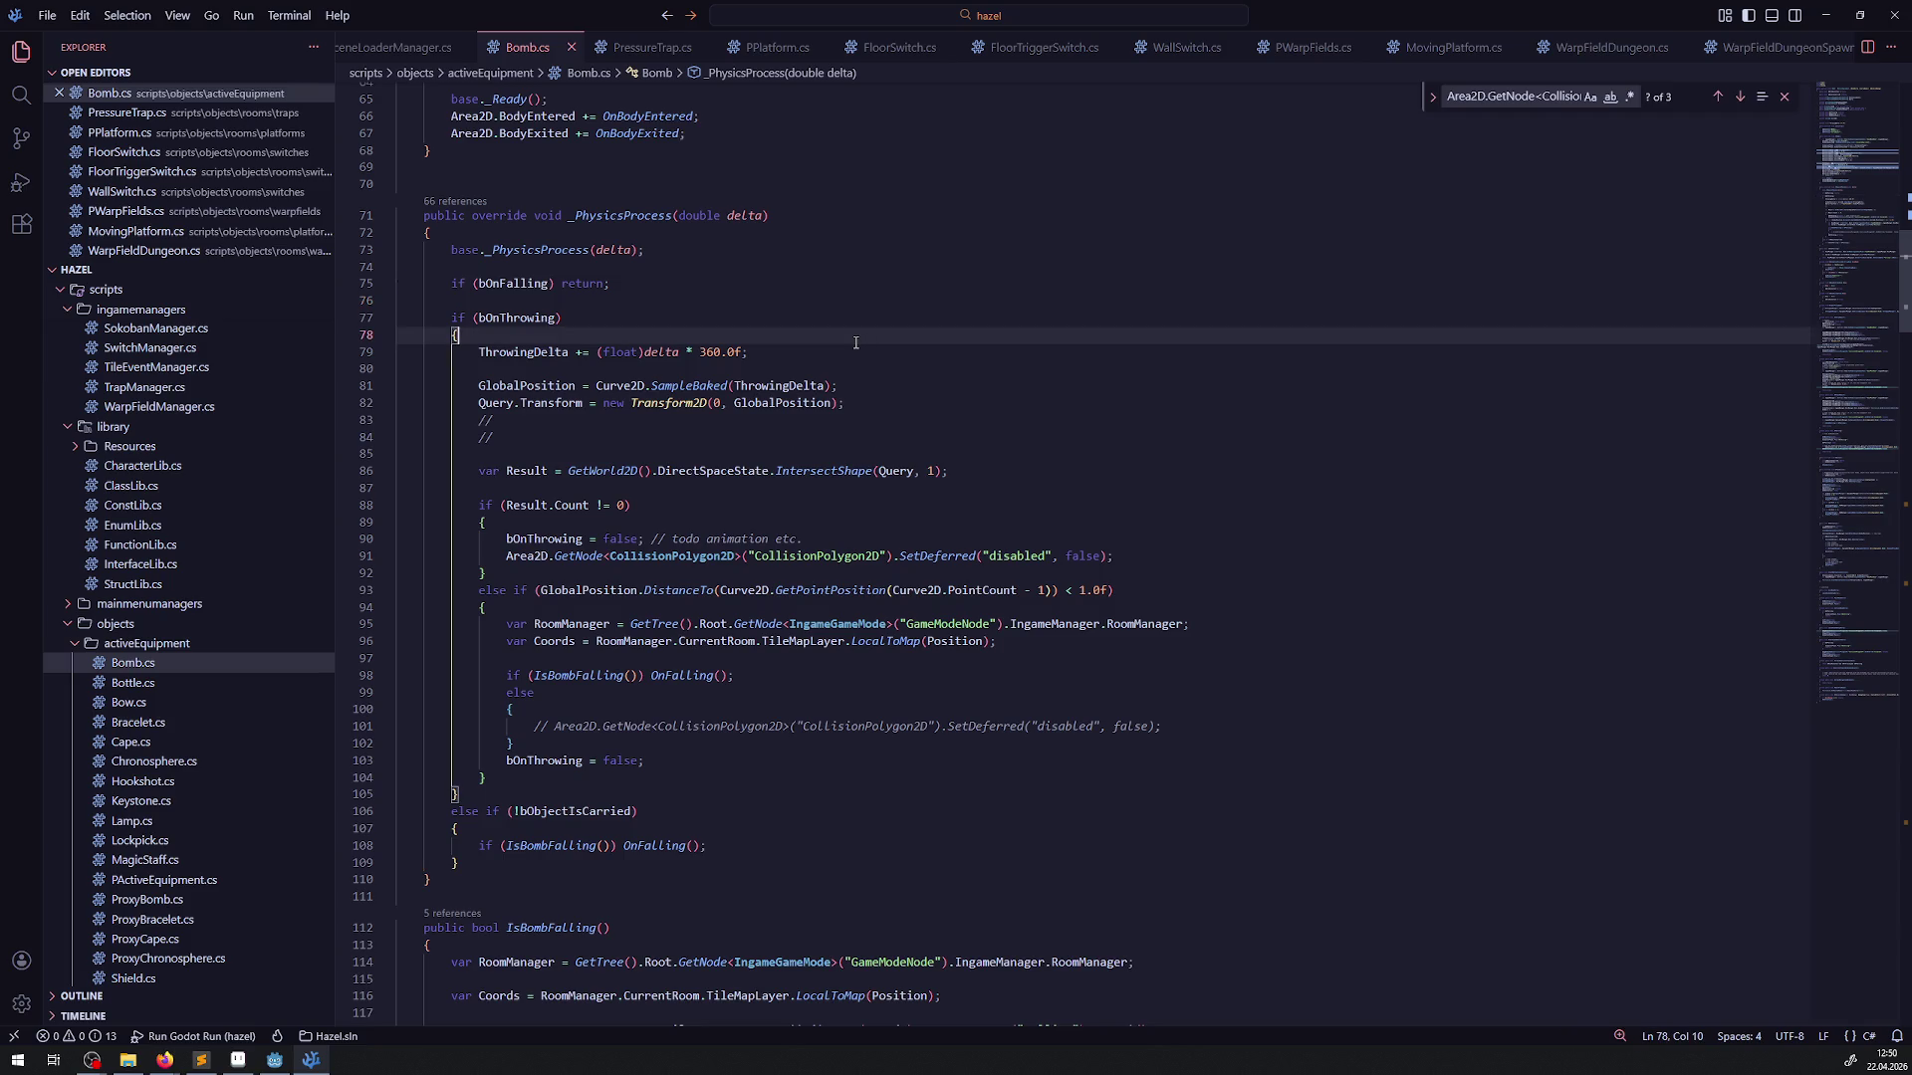
Close the PressureTrap, switch, MovingPlatform and WarpField script tabs
{"action": "left_click", "coordinate": [695, 49]}
{"action": "left_click", "coordinate": [704, 48]}
{"action": "left_click", "coordinate": [821, 48]}
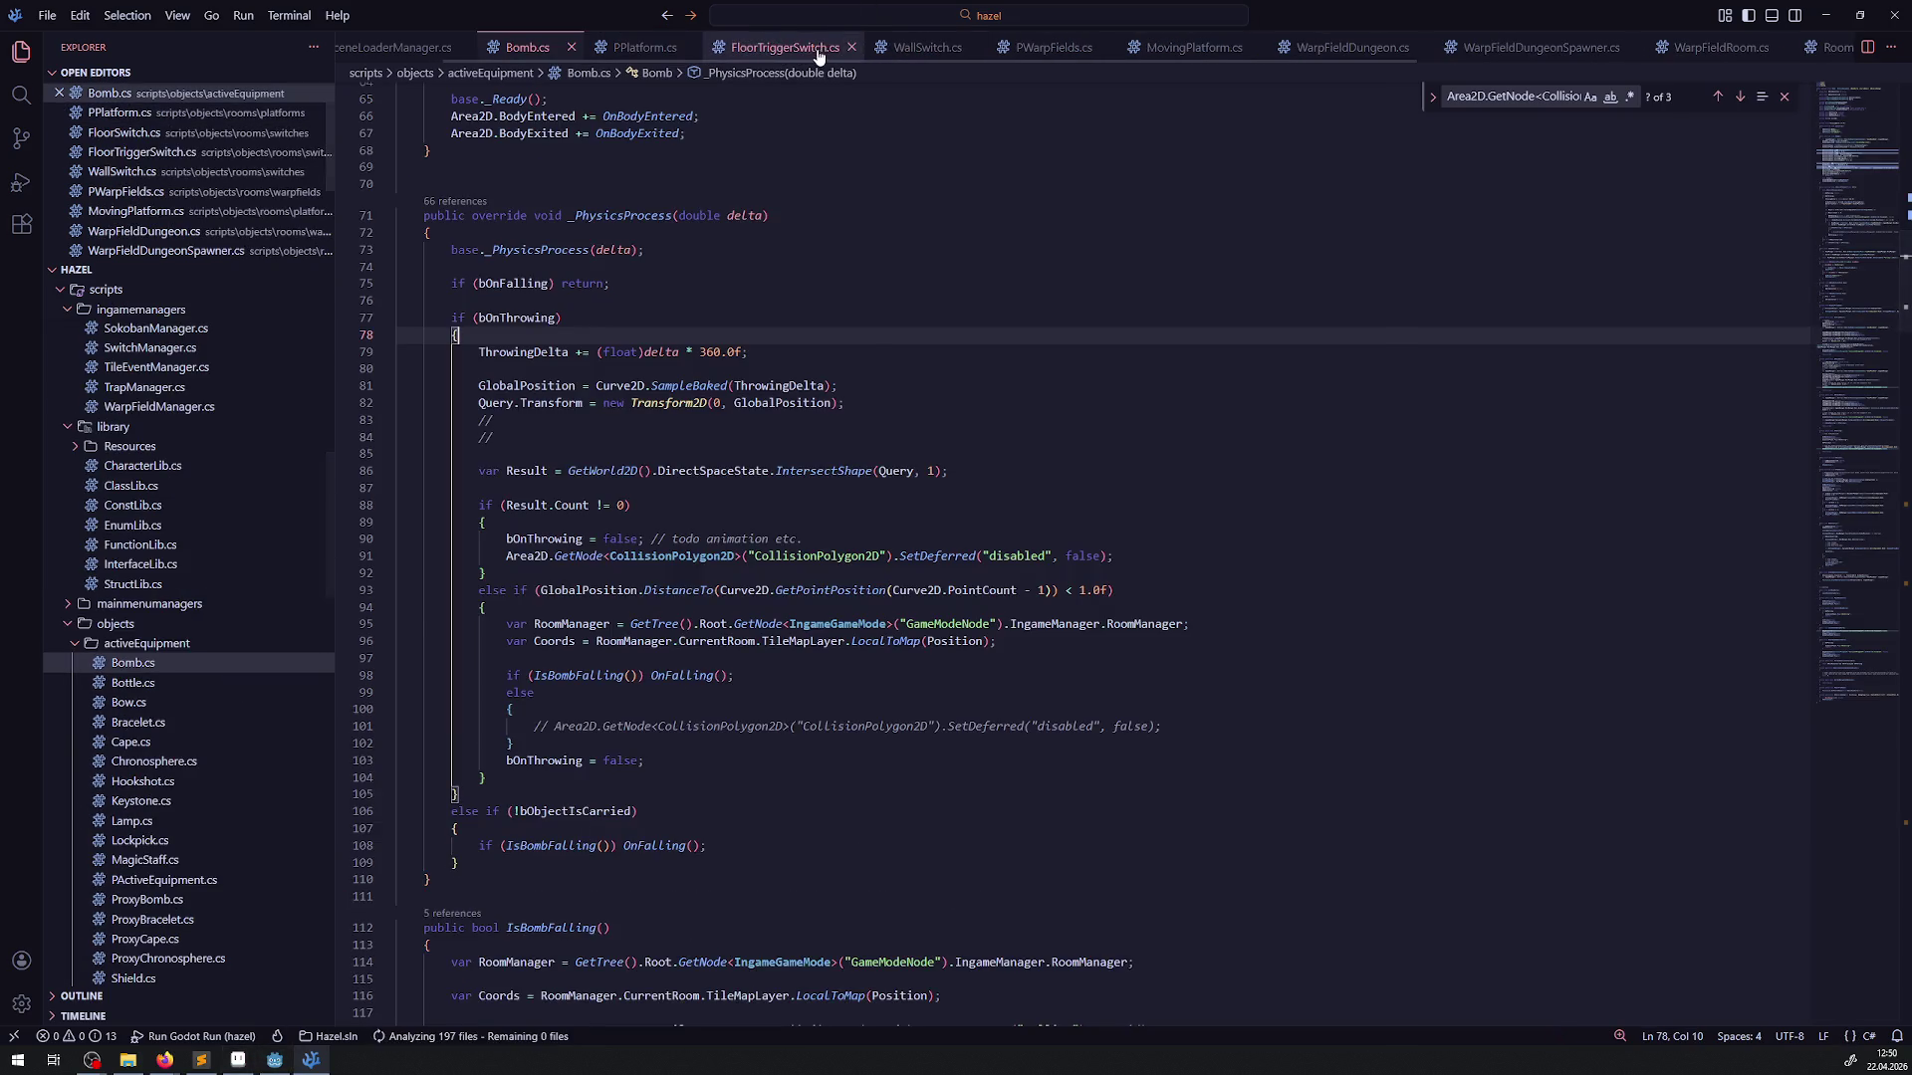
{"action": "left_click", "coordinate": [852, 48]}
{"action": "left_click", "coordinate": [810, 47]}
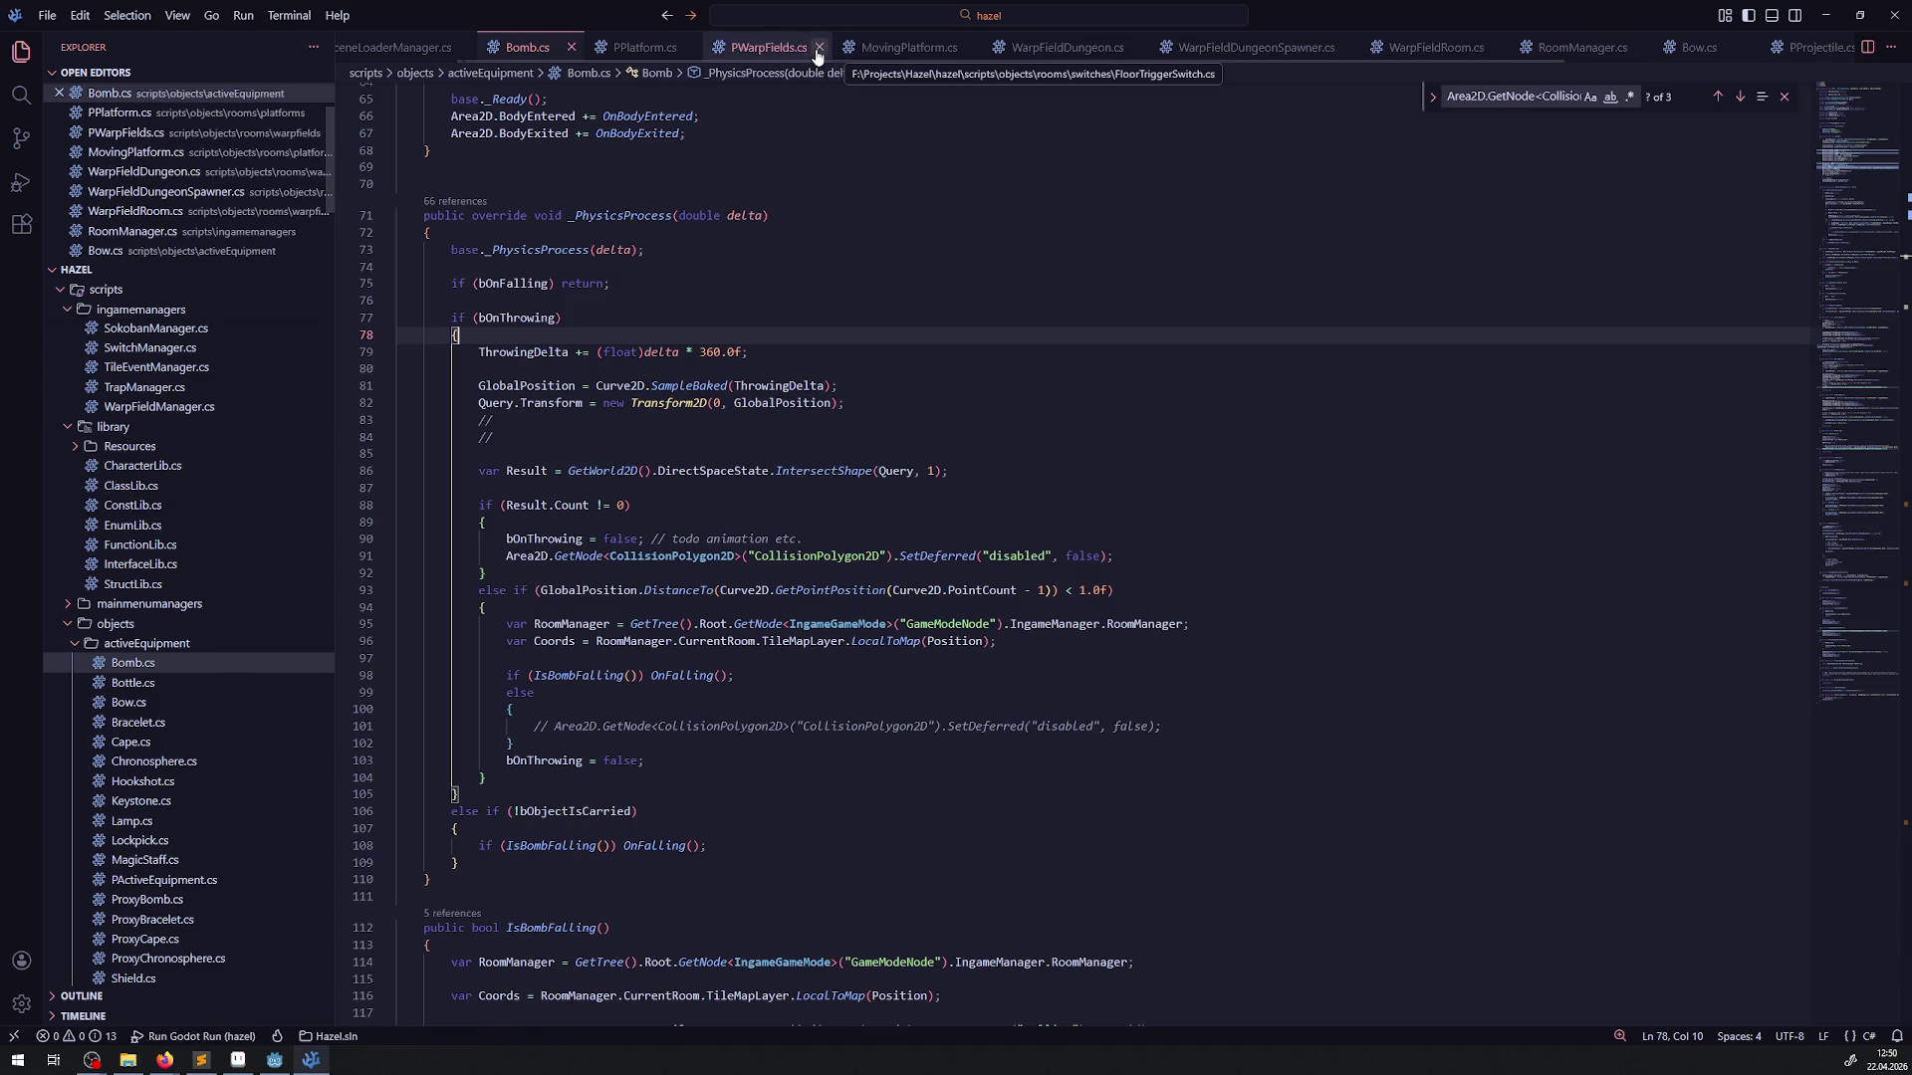
{"action": "left_click", "coordinate": [819, 48]}
{"action": "left_click", "coordinate": [849, 48]}
{"action": "left_click", "coordinate": [839, 48]}
{"action": "left_click", "coordinate": [839, 47]}
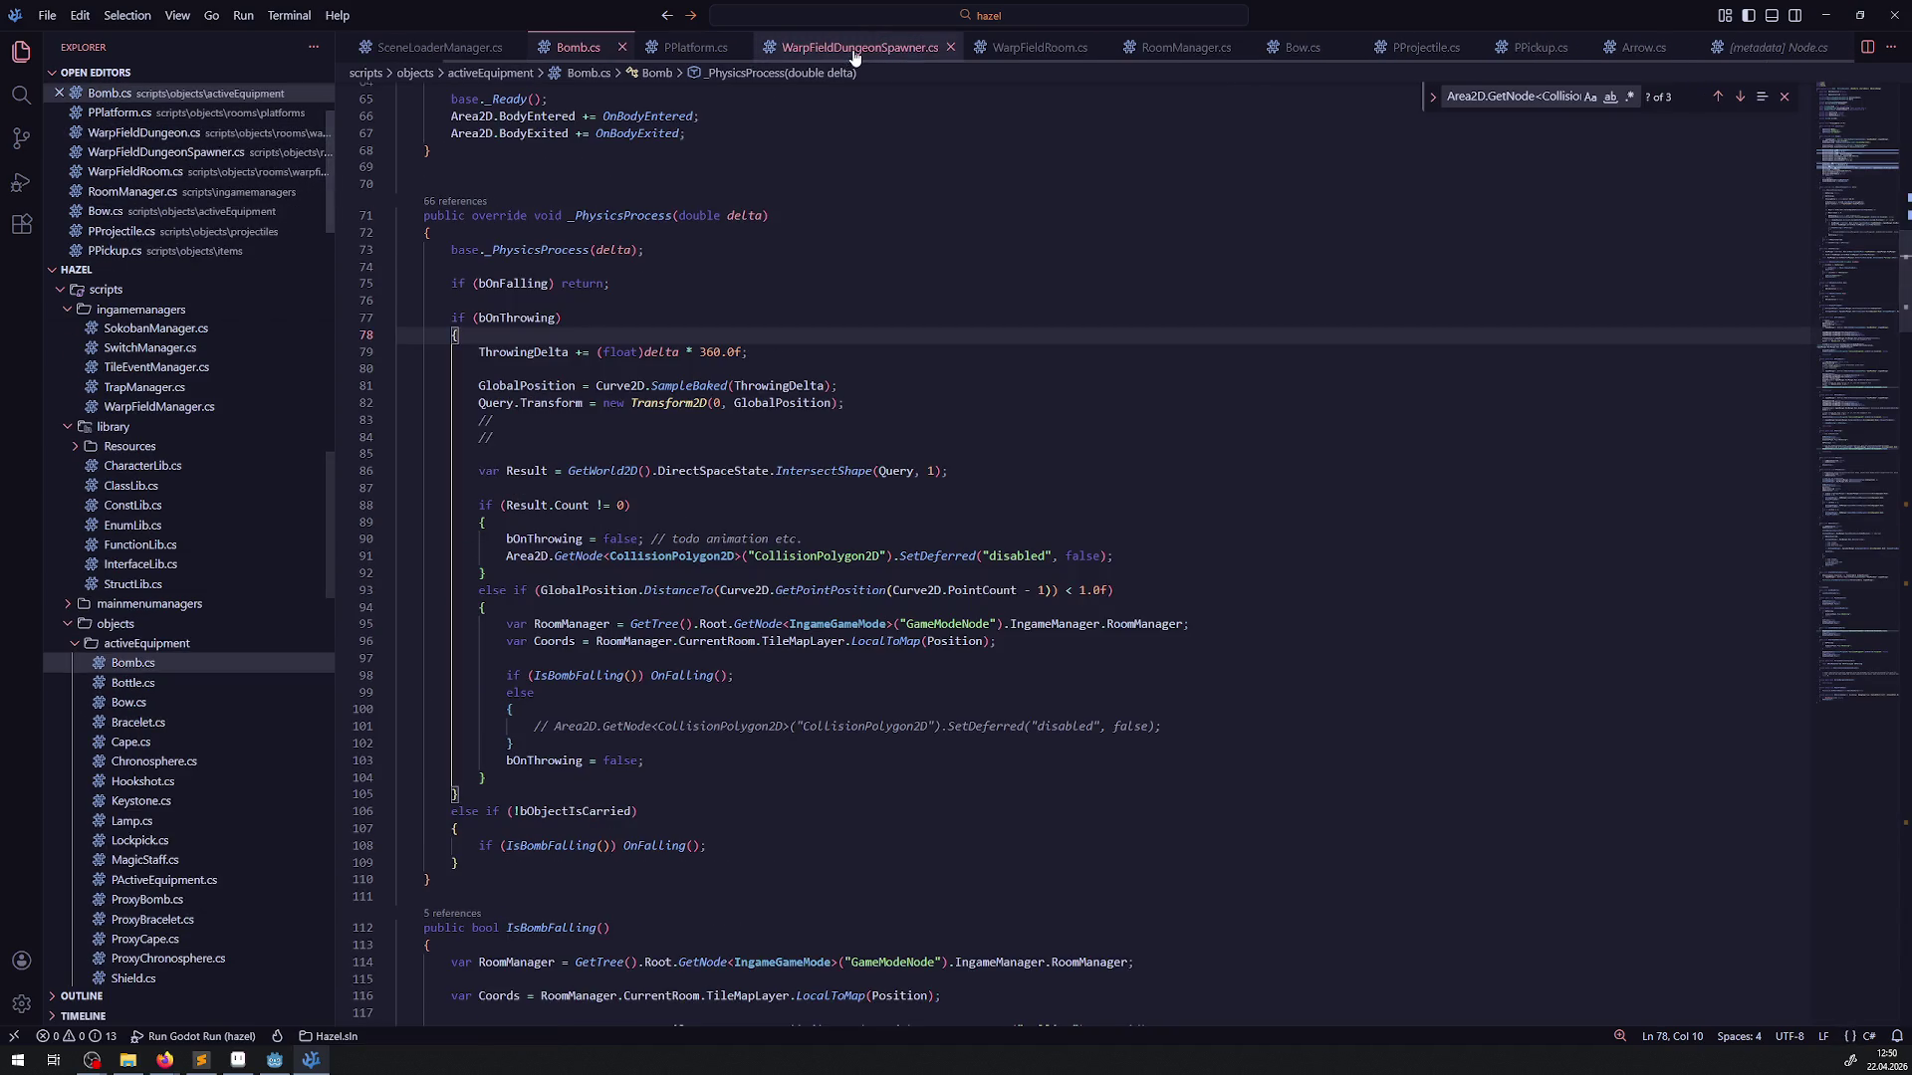
{"action": "left_click", "coordinate": [950, 50]}
{"action": "left_click", "coordinate": [995, 47]}
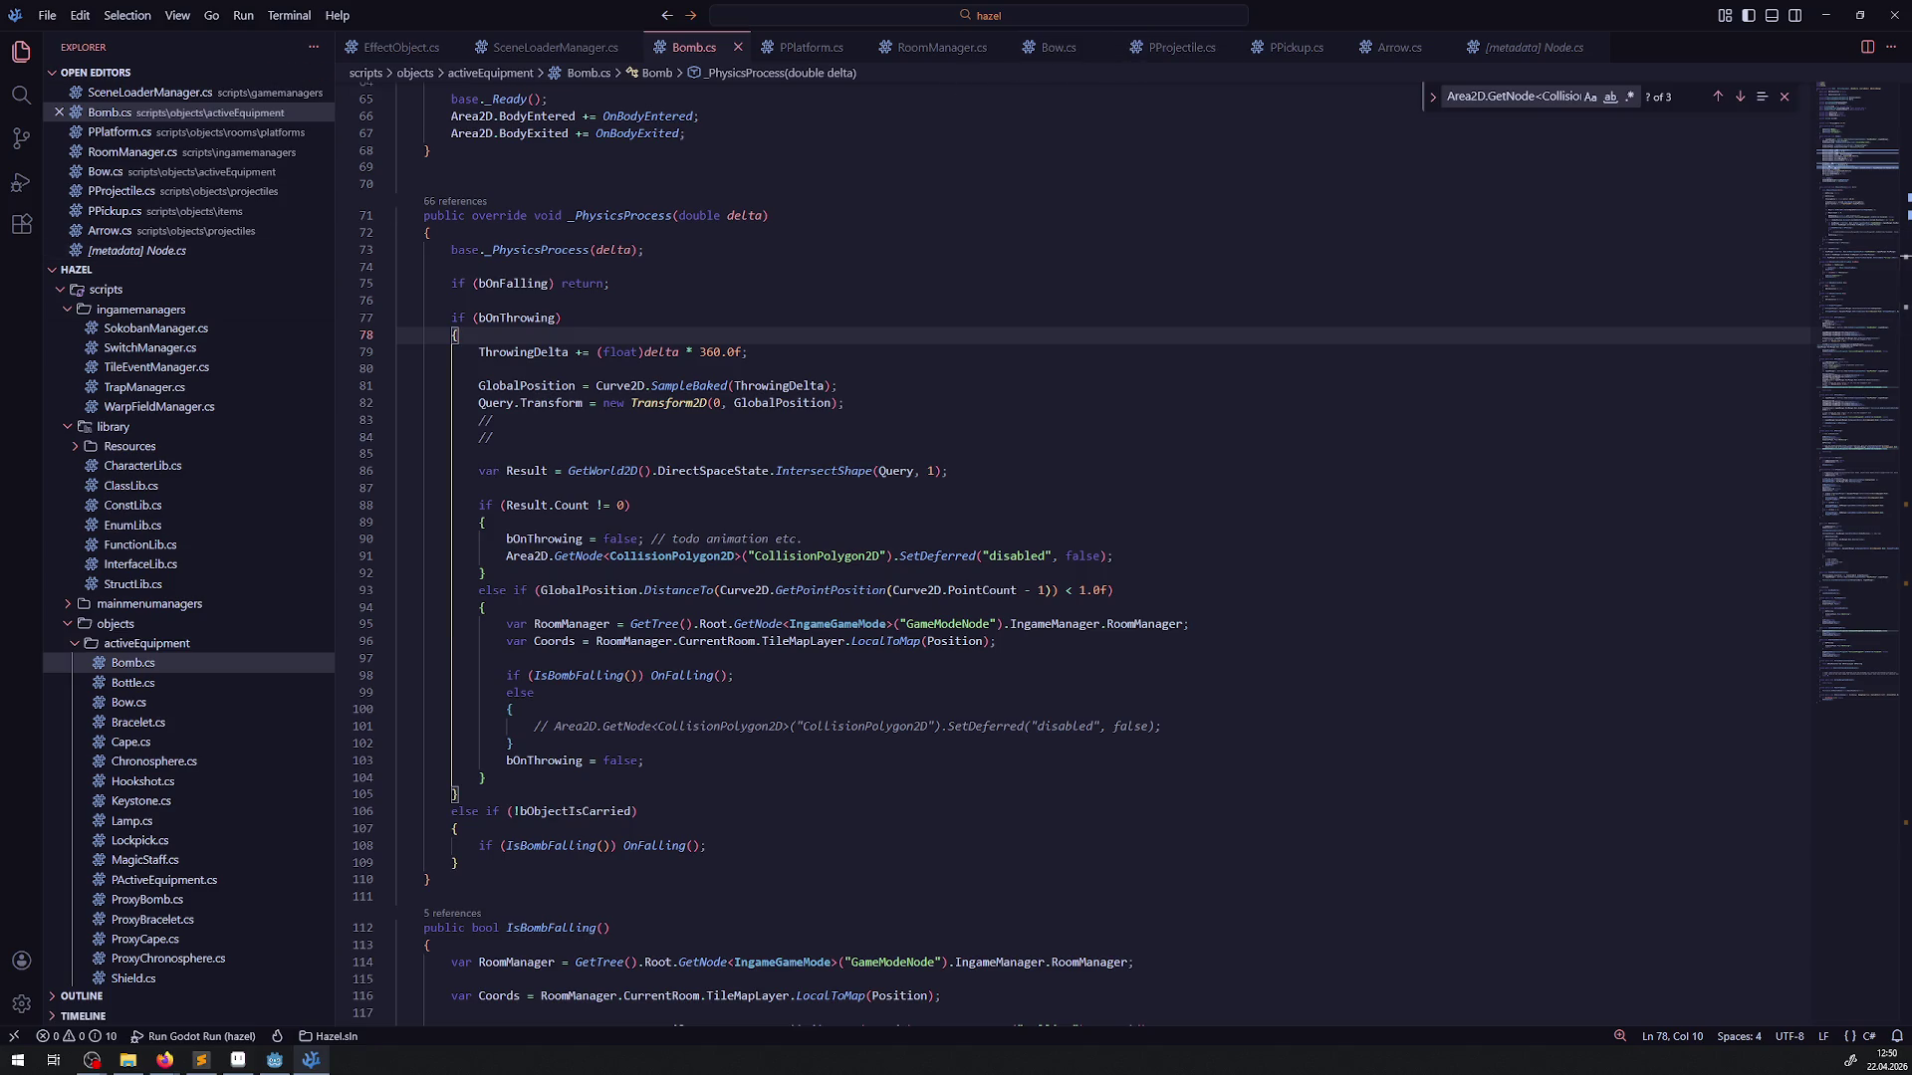
Close the Bomb, PPlatform, RoomManager, PProjectile, PPickup, Arrow, Bow and SceneLoaderManager tabs
{"action": "left_click", "coordinate": [91, 1059]}
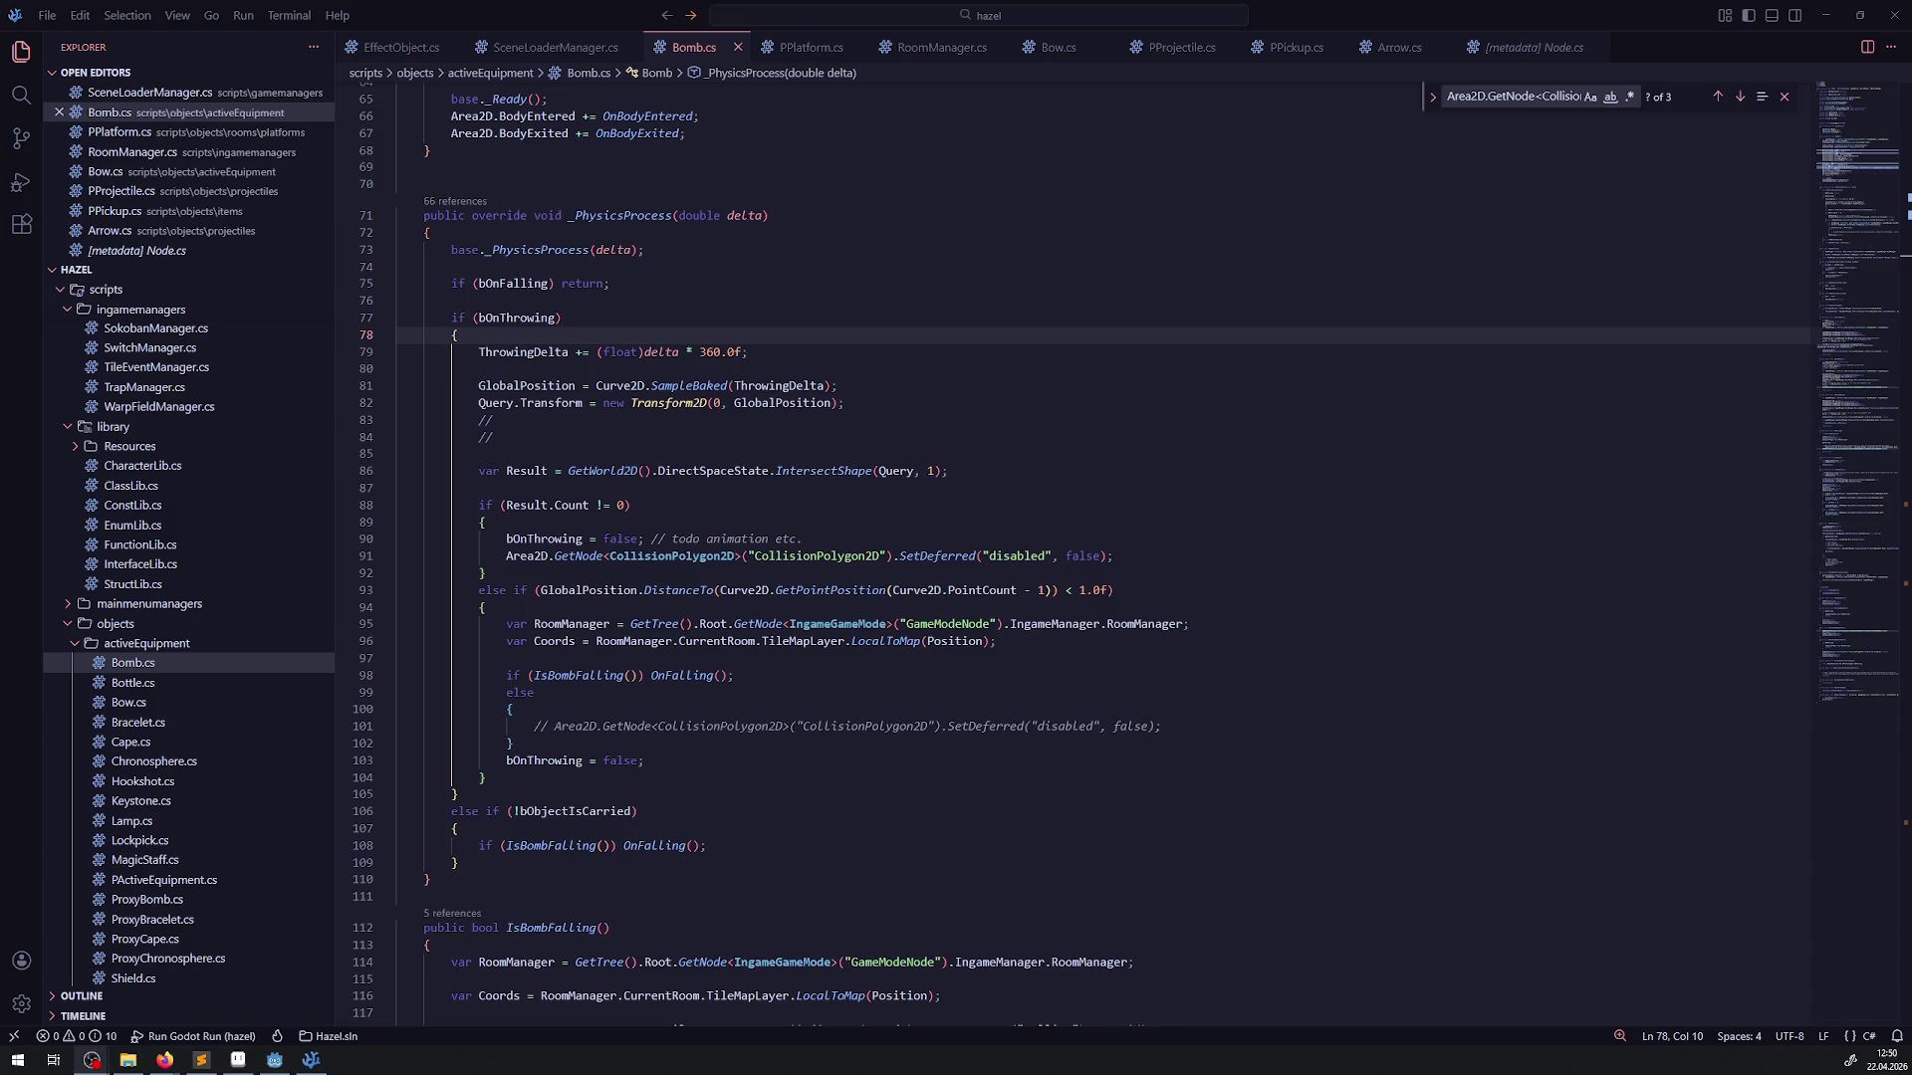
{"action": "left_click", "coordinate": [738, 47]}
{"action": "left_click", "coordinate": [749, 46]}
{"action": "left_click", "coordinate": [737, 46]}
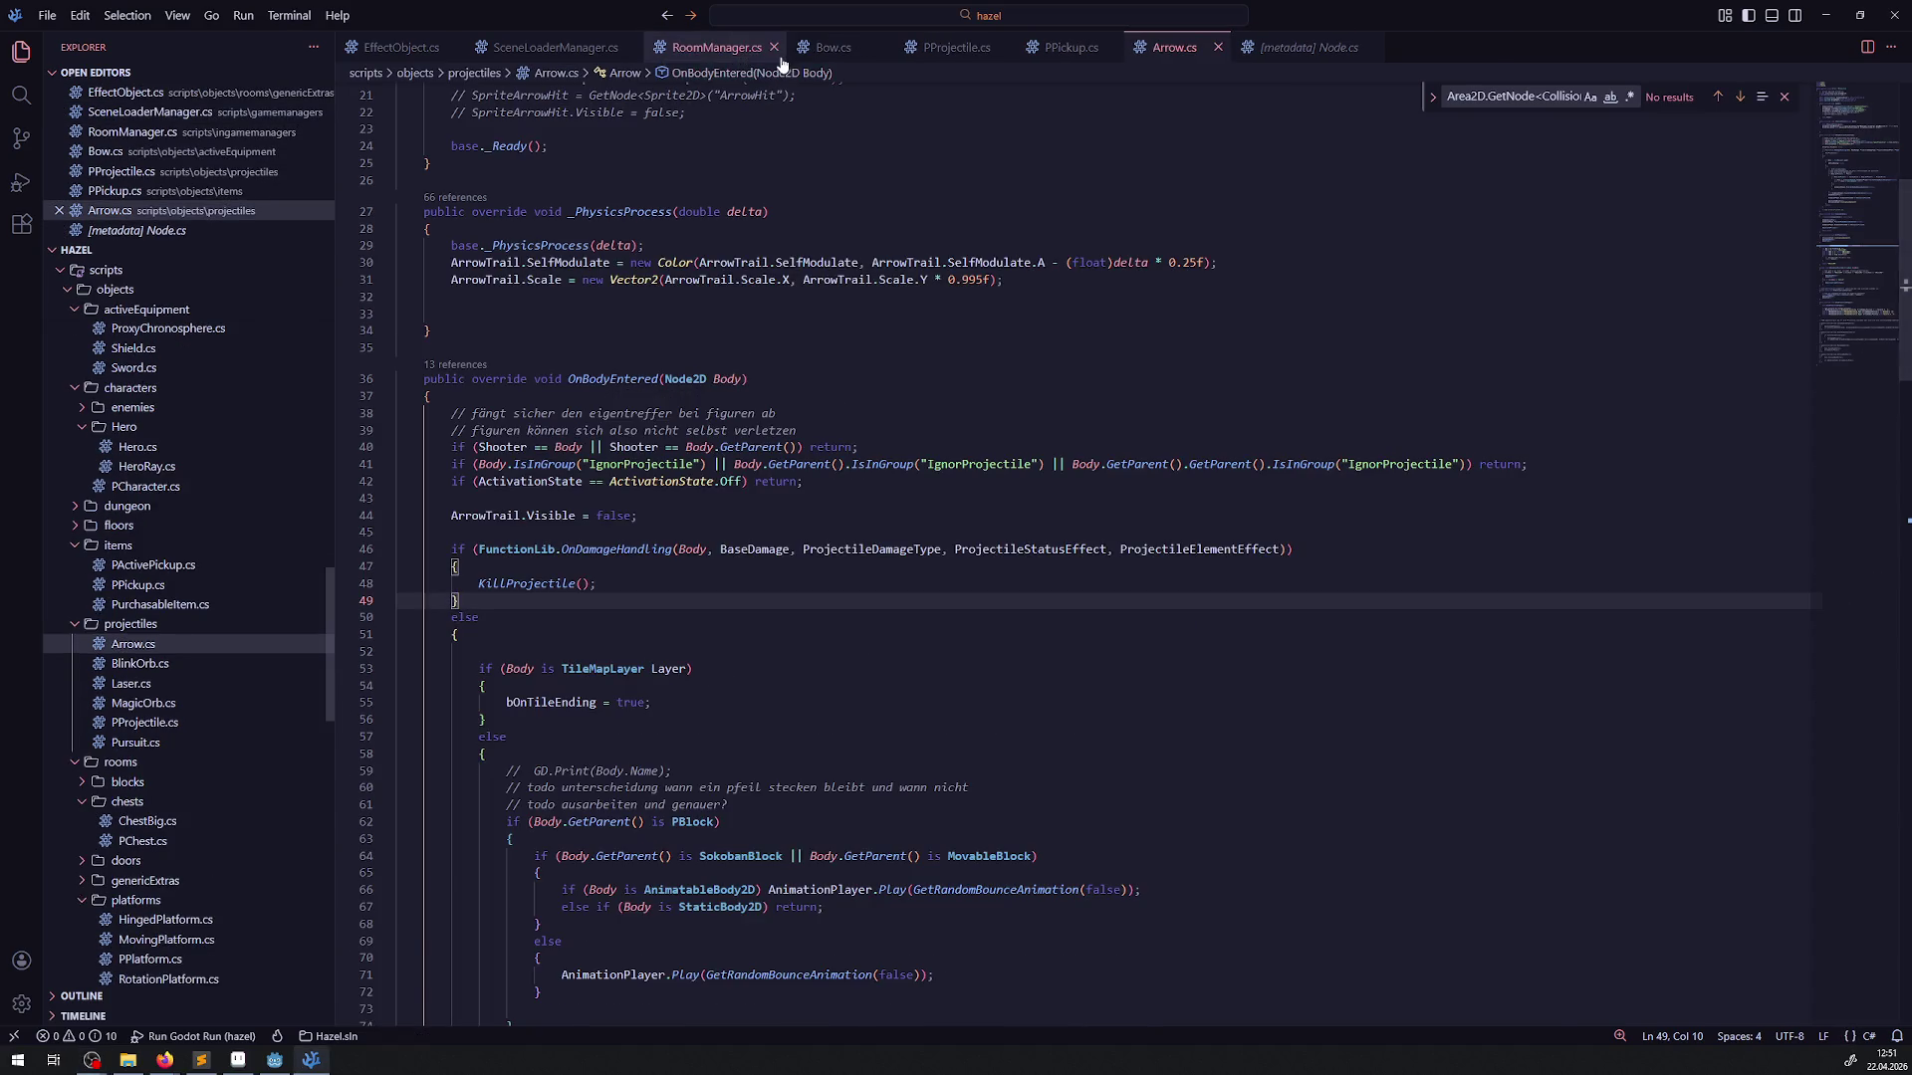
{"action": "left_click", "coordinate": [773, 47]}
{"action": "left_click", "coordinate": [856, 47]}
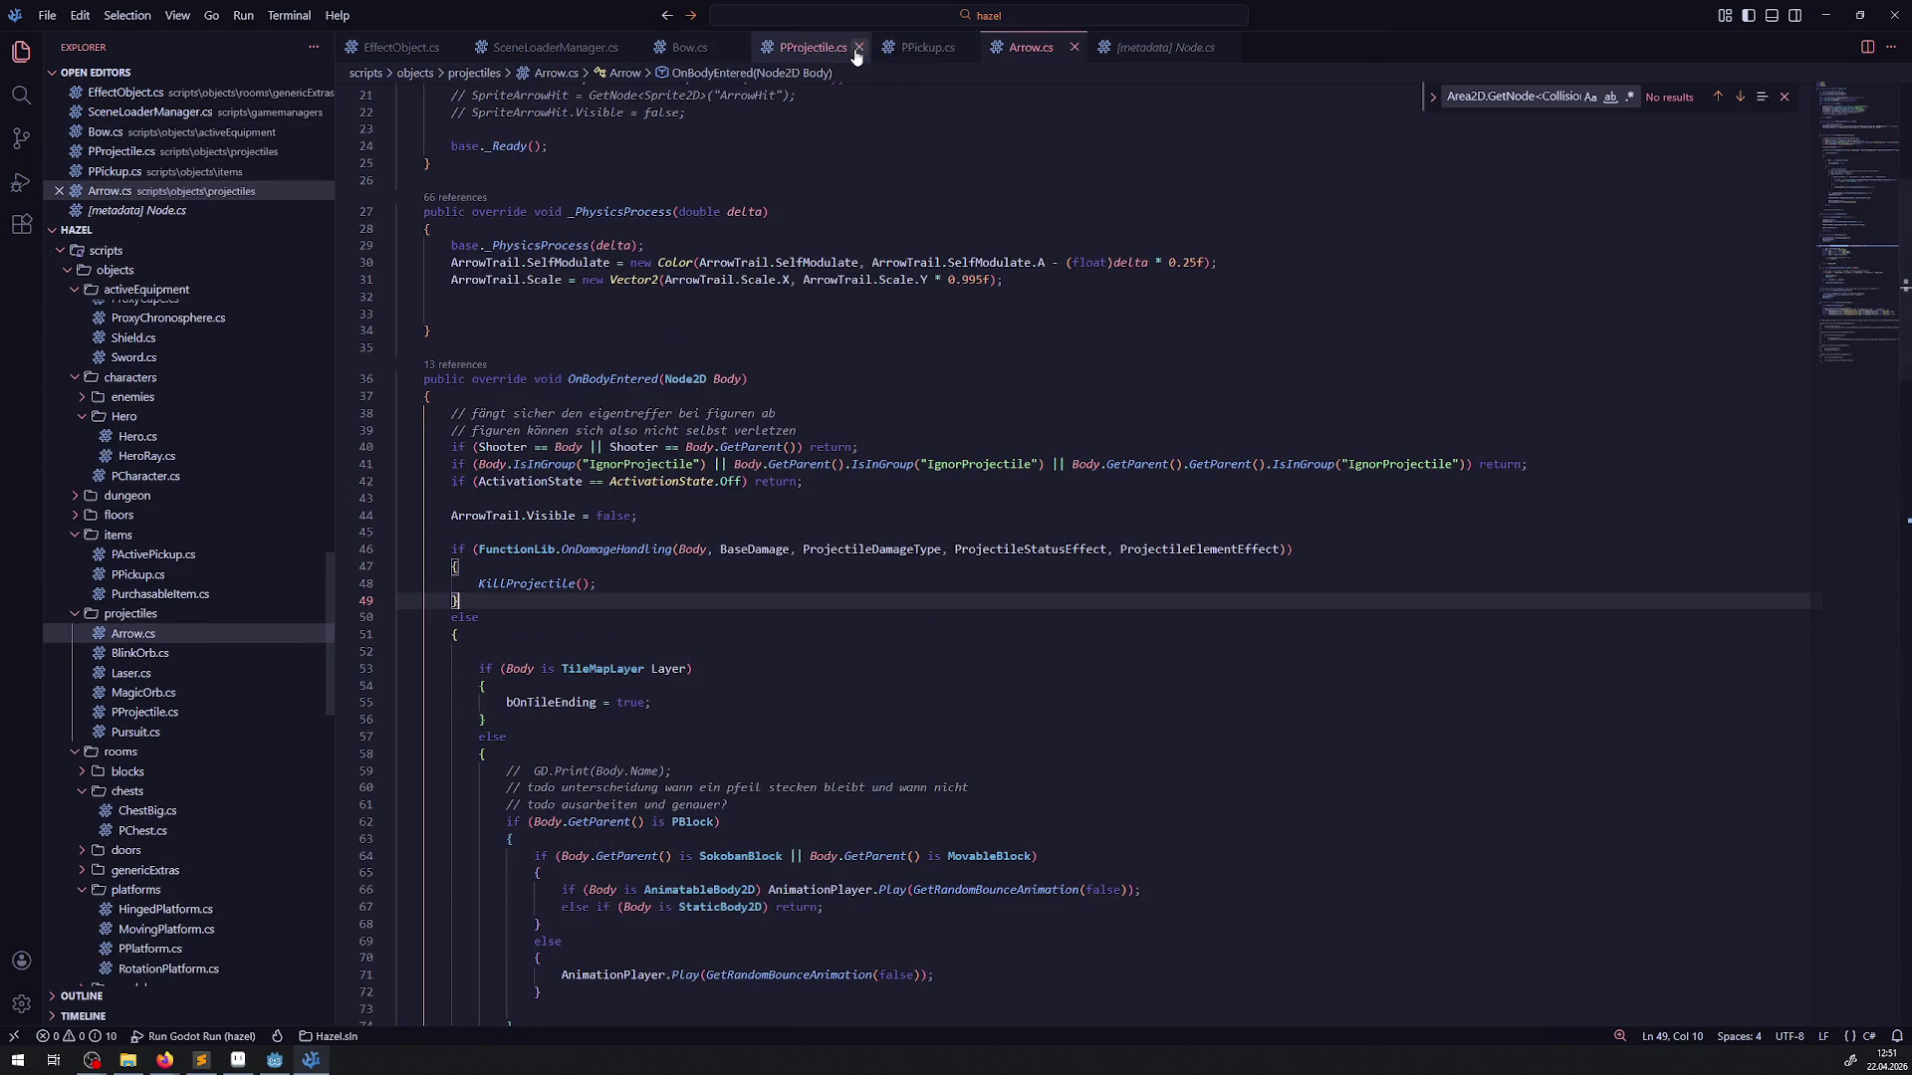
{"action": "left_click", "coordinate": [845, 47]}
{"action": "left_click", "coordinate": [844, 46]}
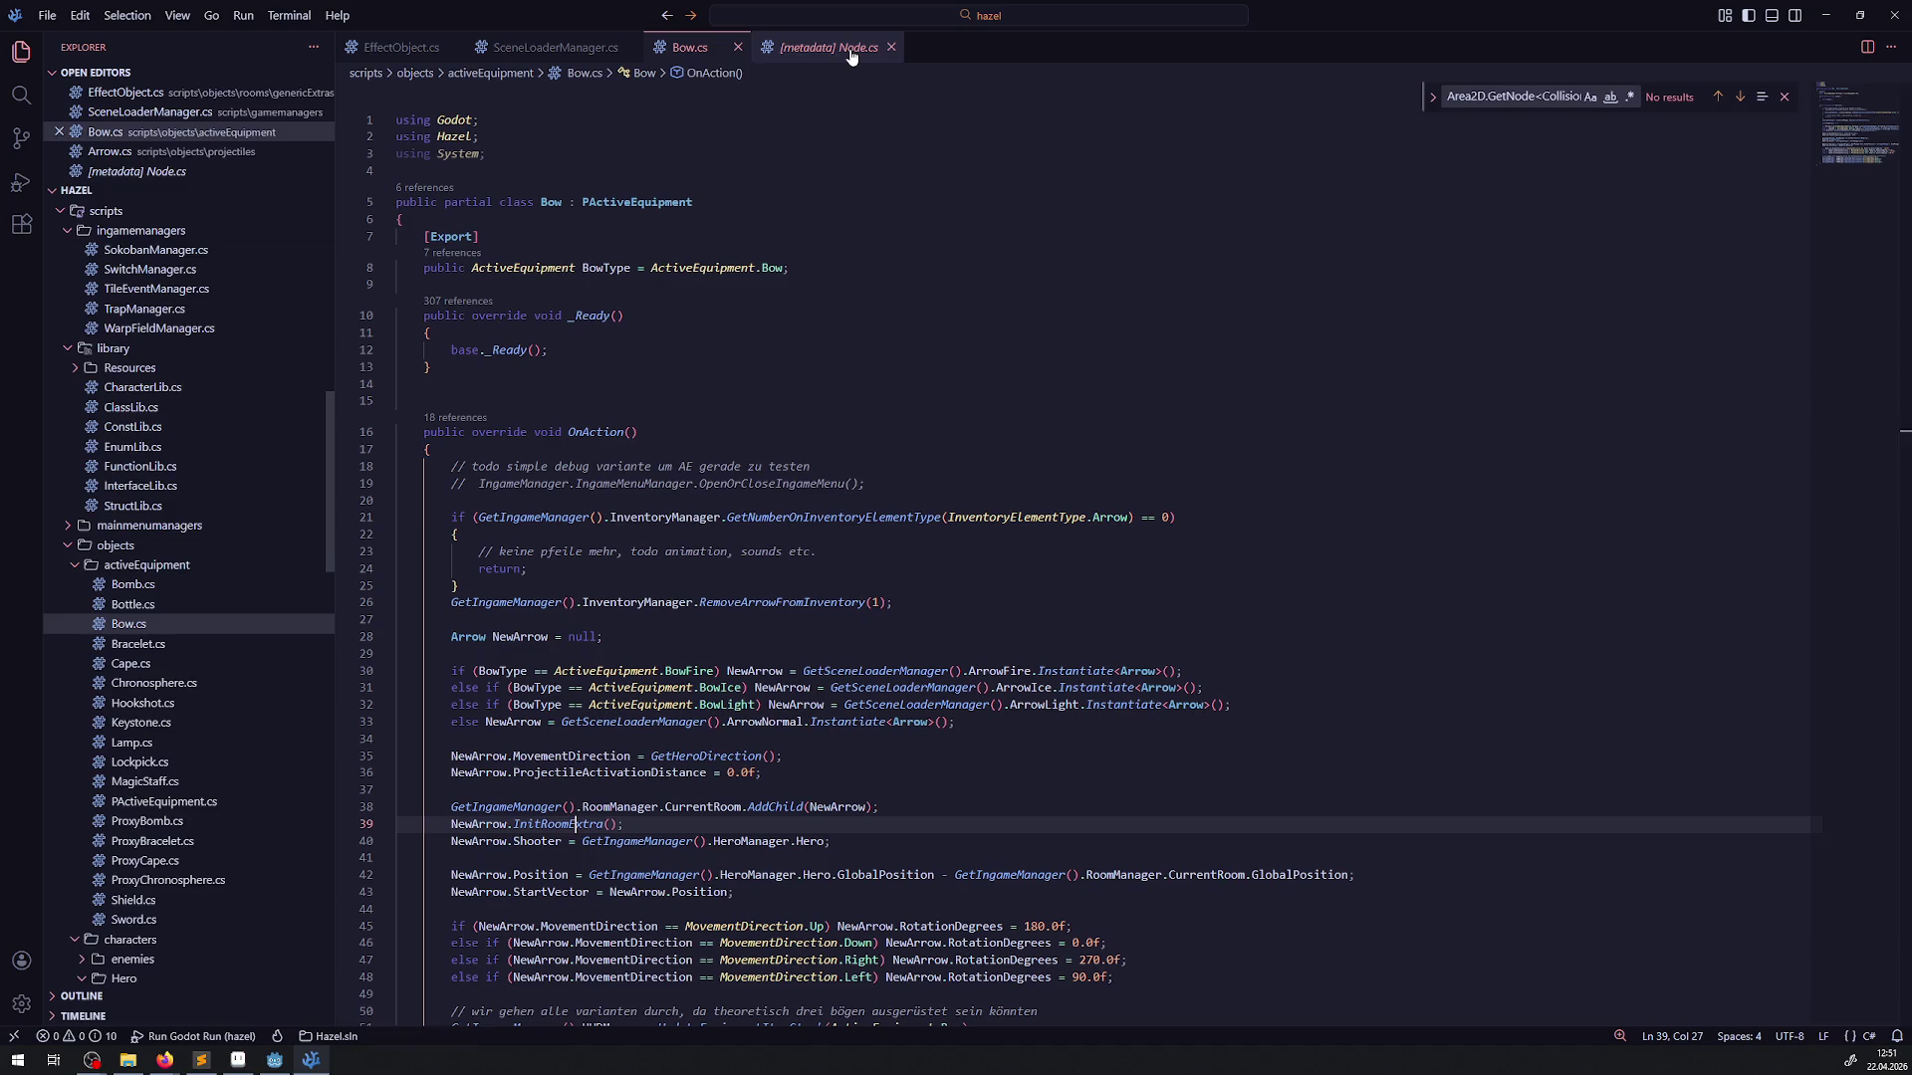
{"action": "left_click", "coordinate": [891, 47]}
{"action": "left_click", "coordinate": [738, 46]}
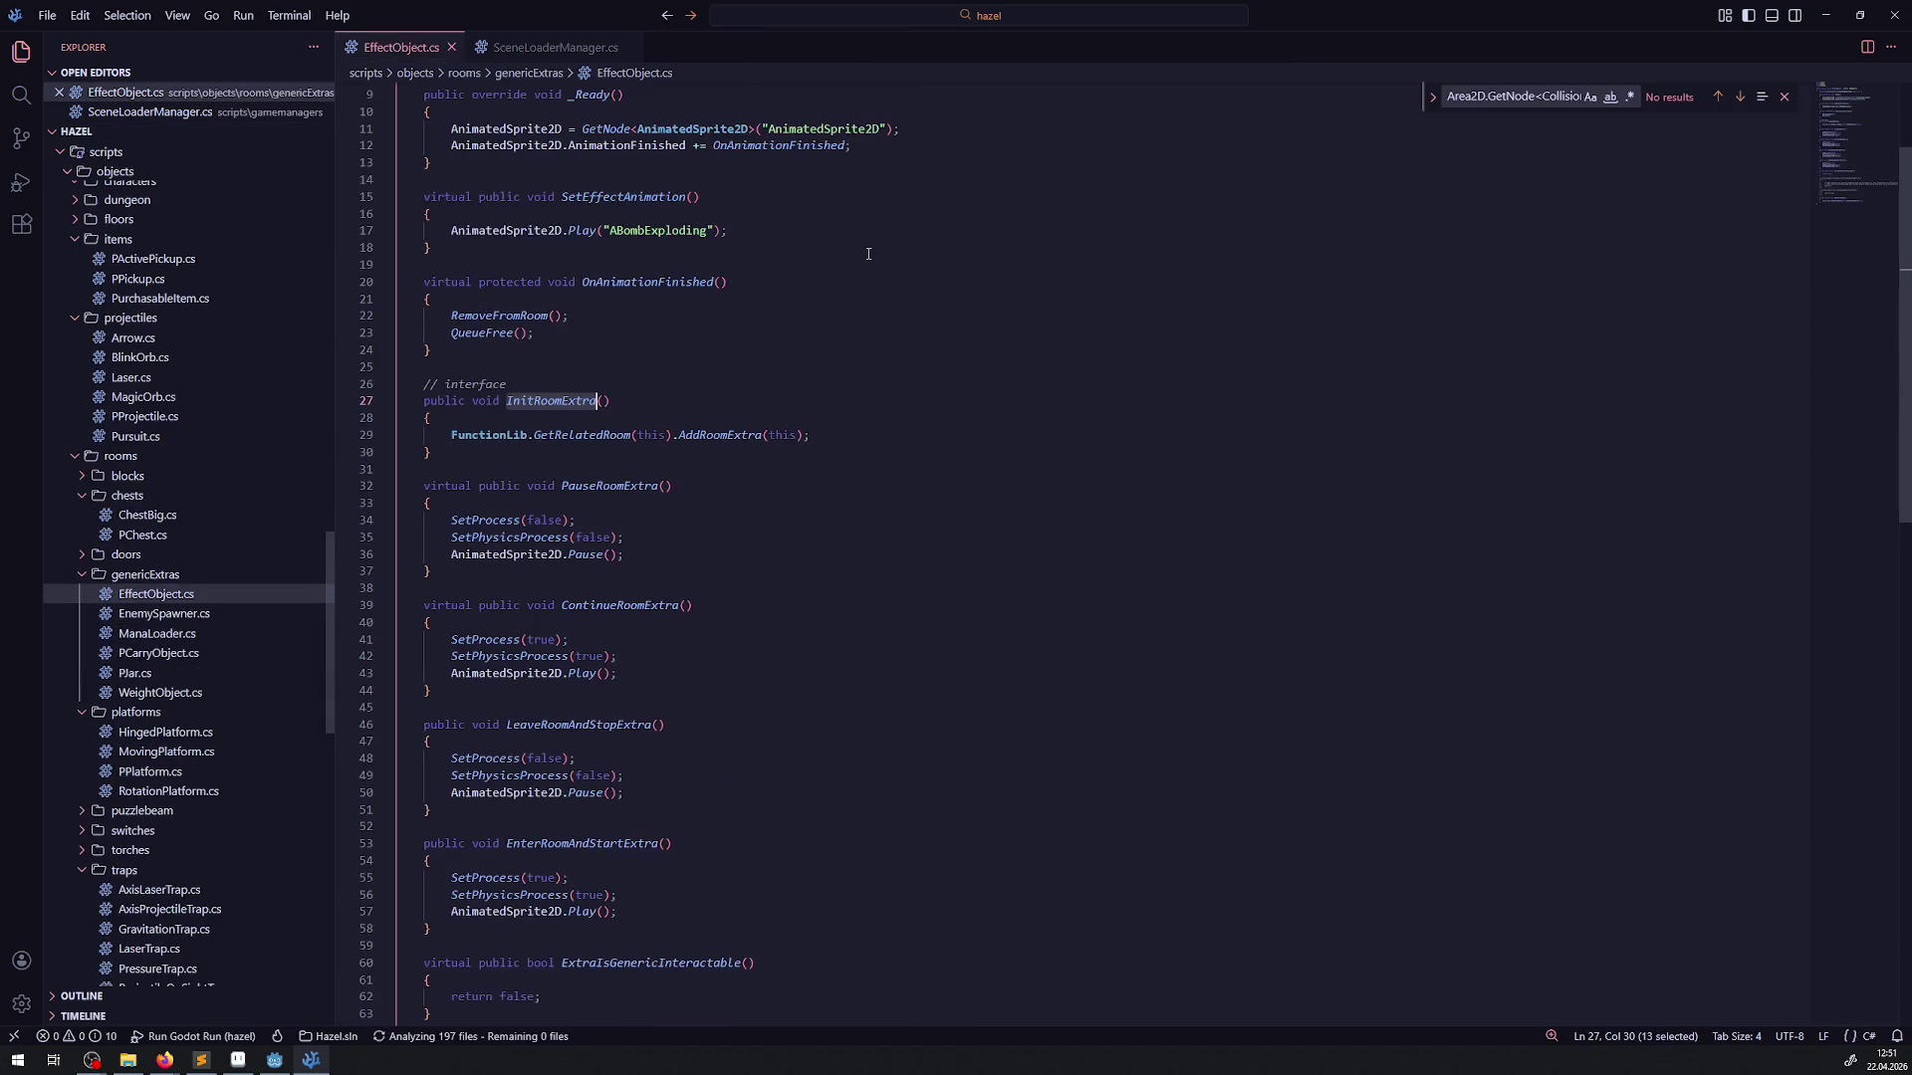
{"action": "left_click", "coordinate": [622, 52]}
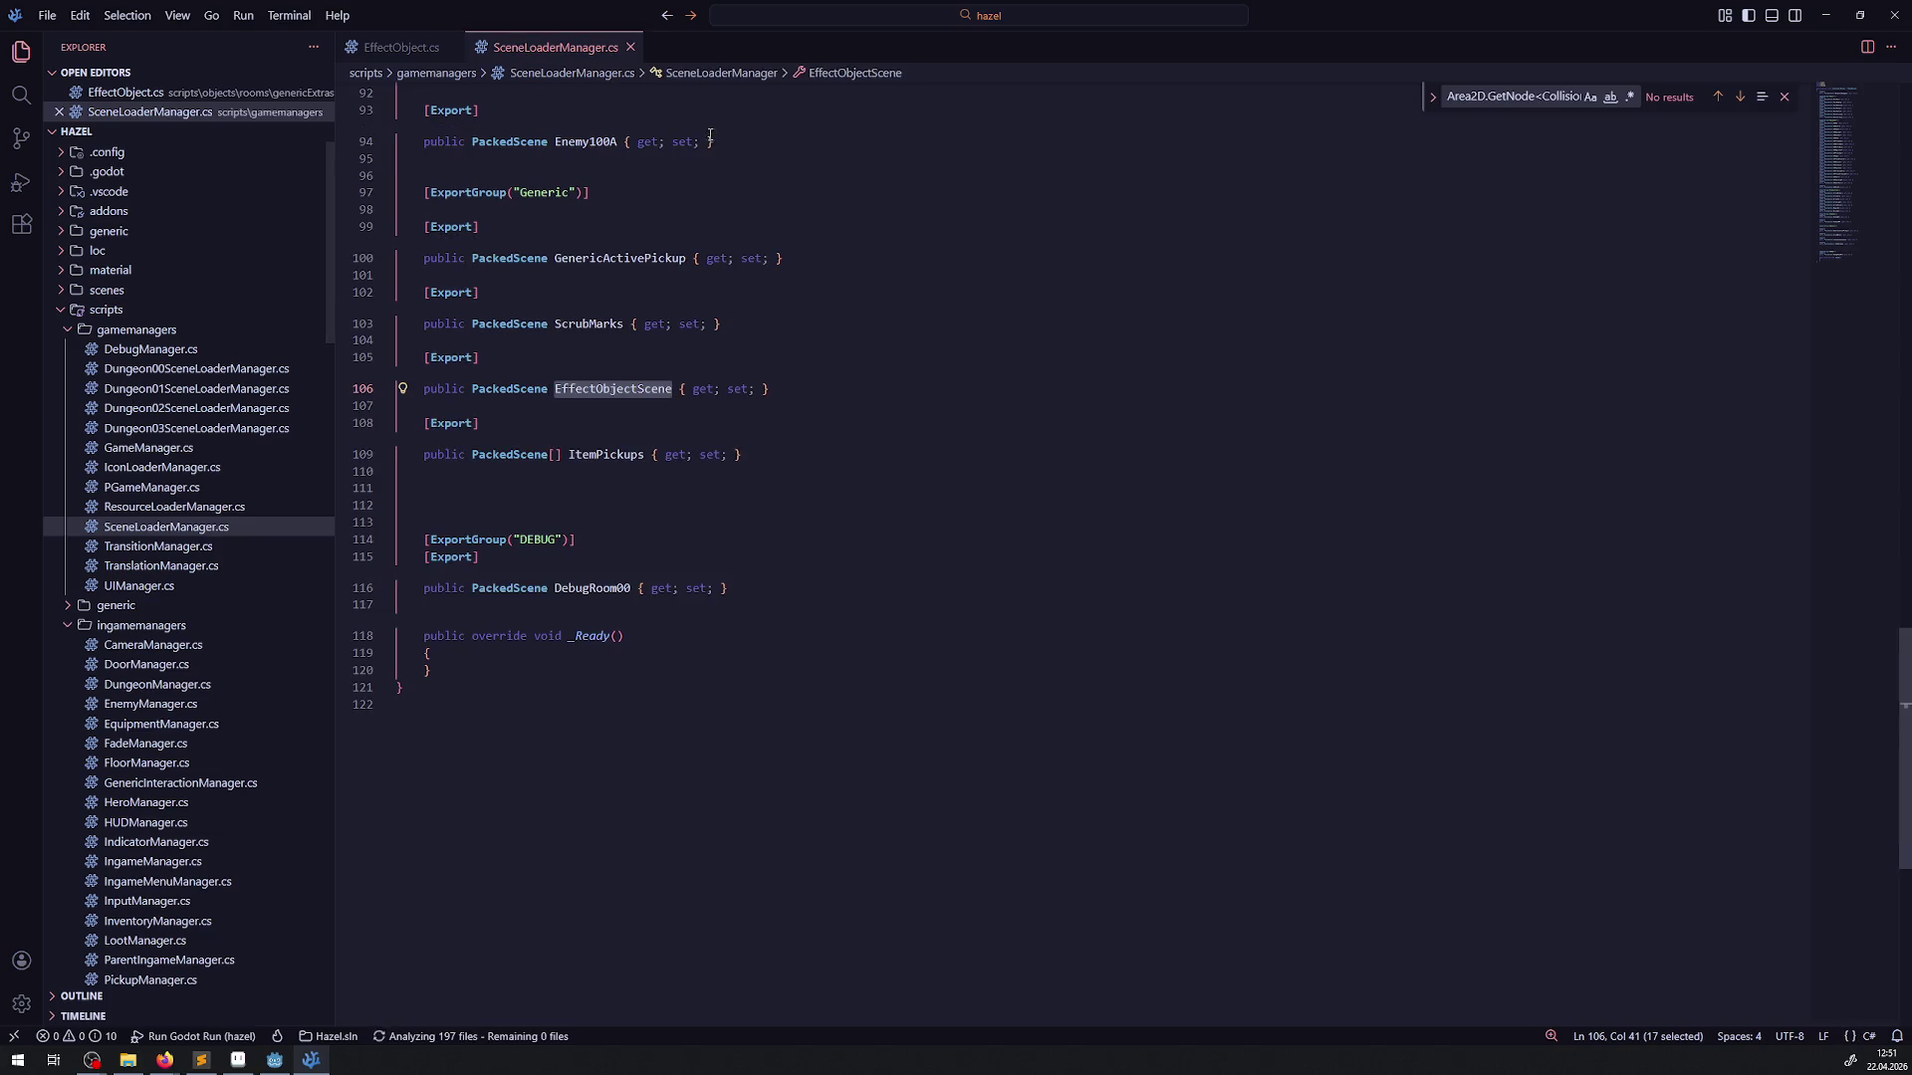
{"action": "left_click", "coordinate": [631, 47]}
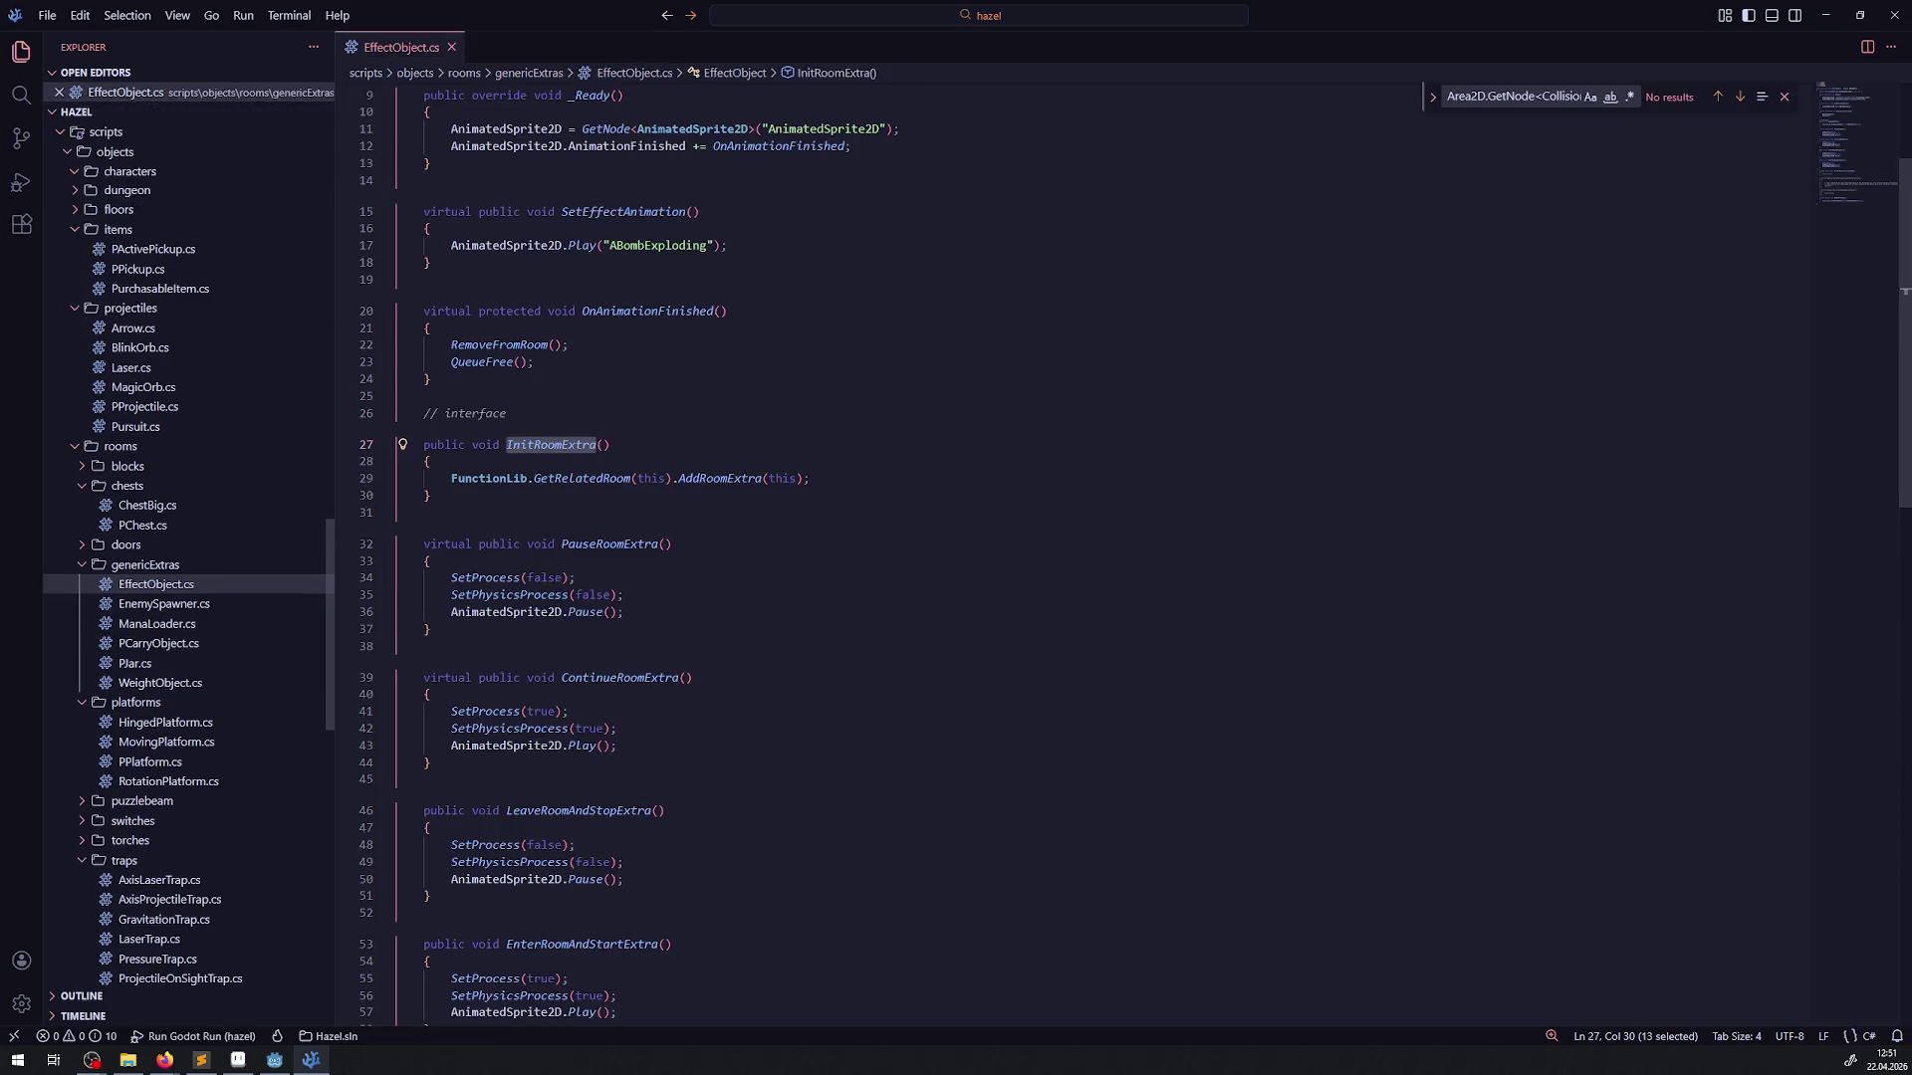
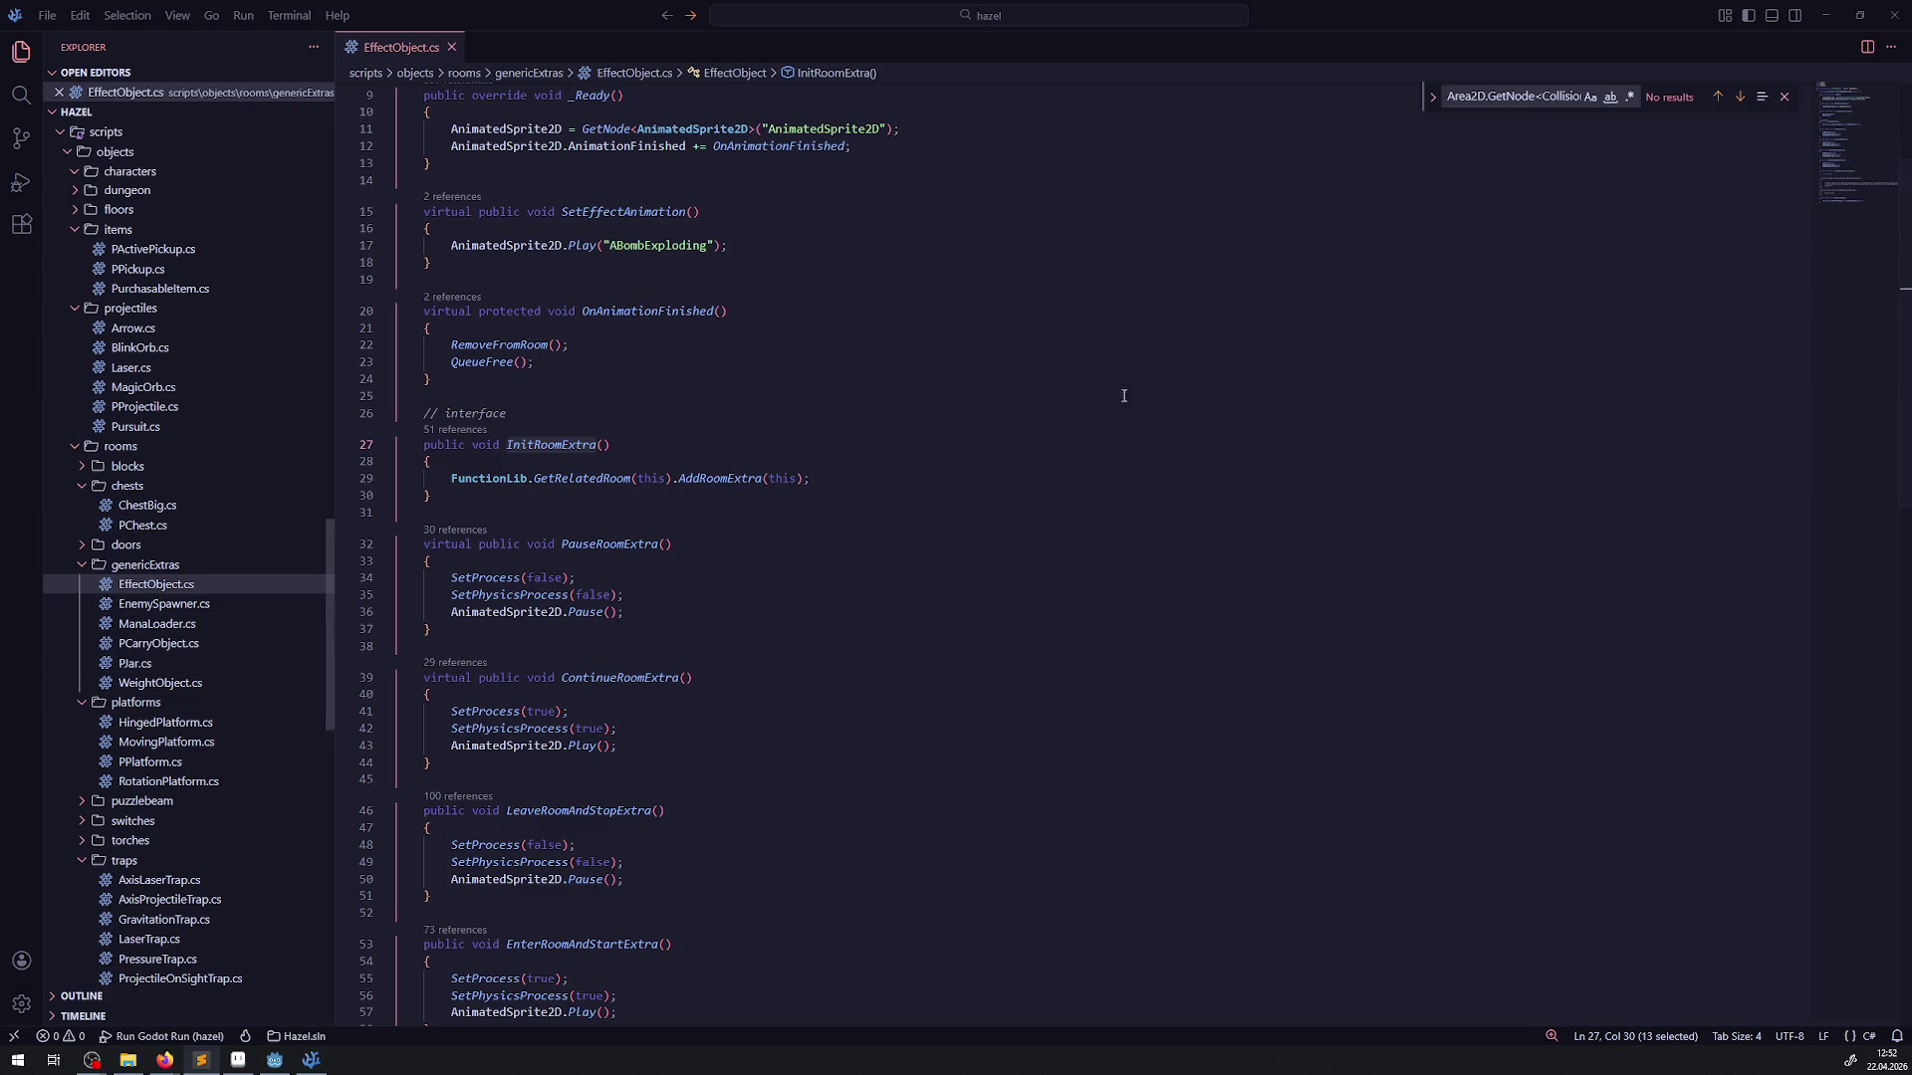
Clear the selection in EffectObject.cs and pan across the BombExplosion sprite sheet in Aseprite
{"action": "left_click", "coordinate": [1084, 442]}
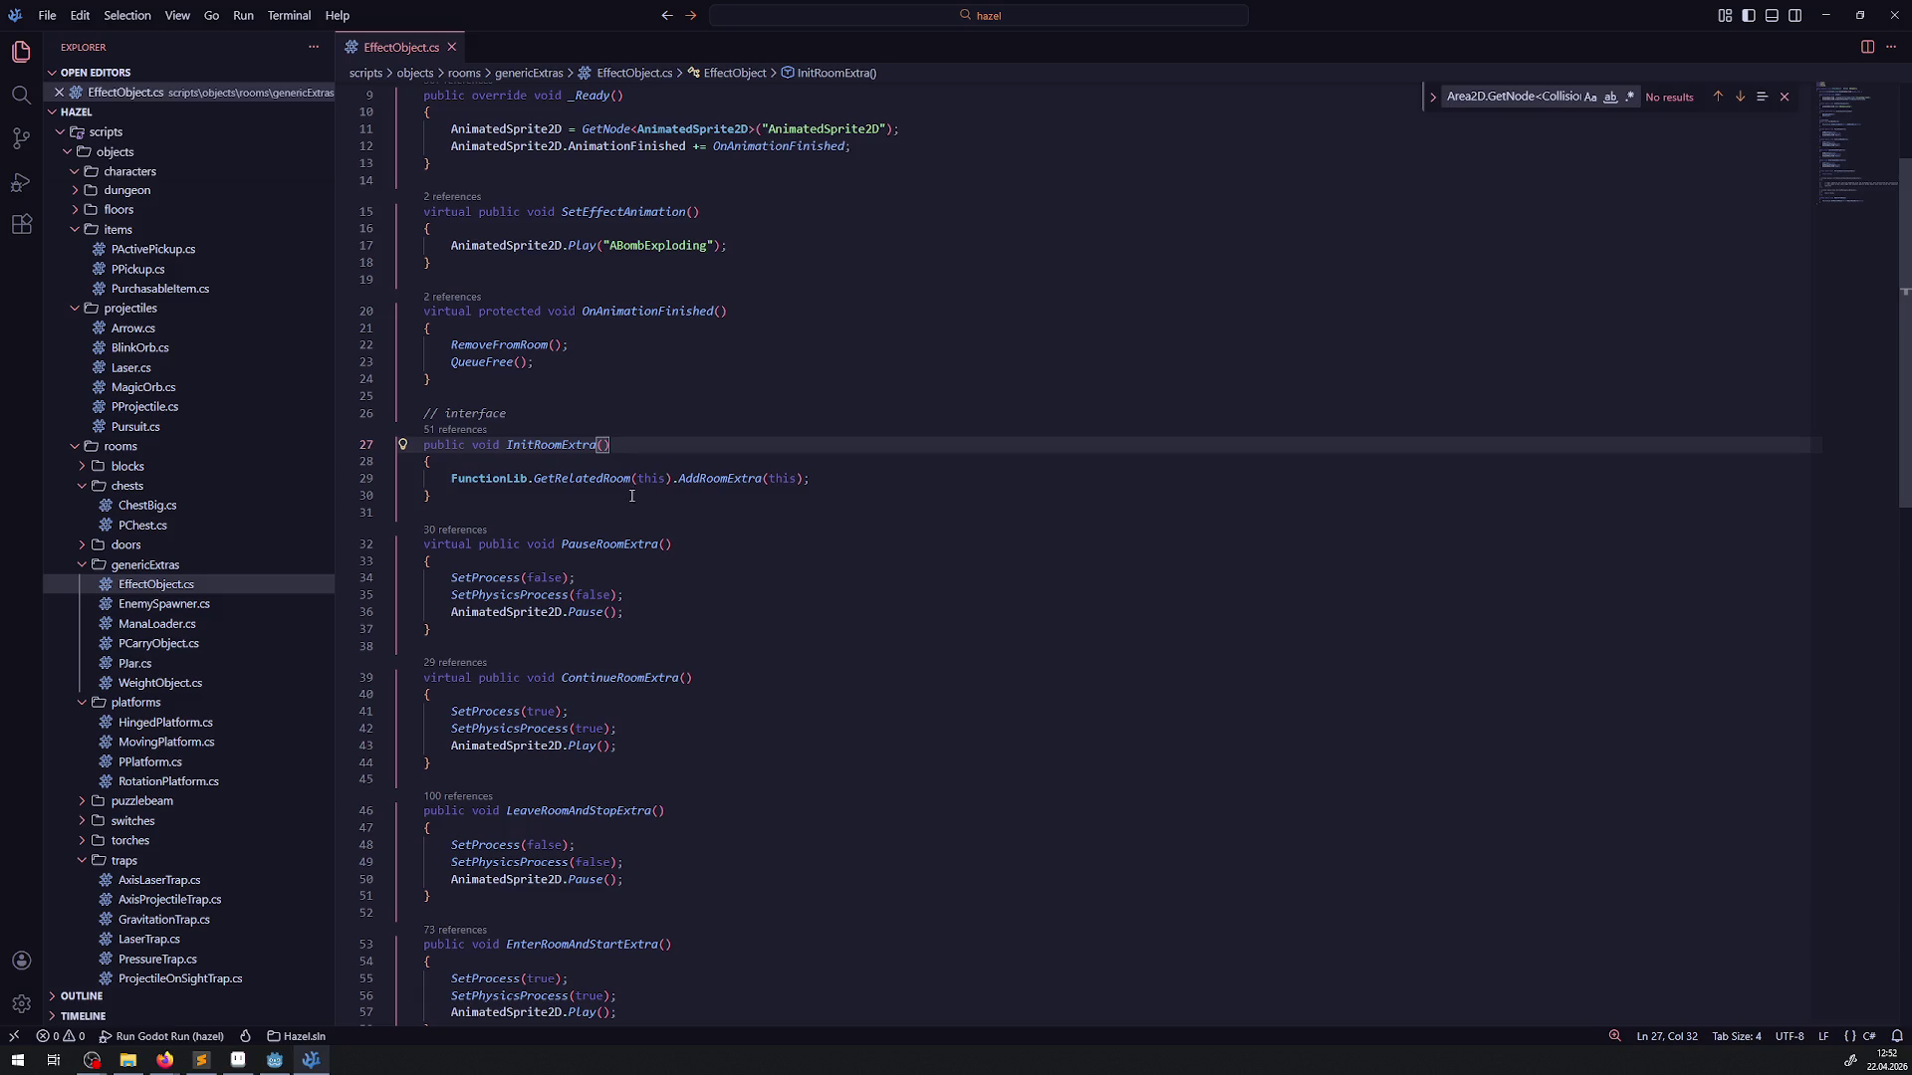
{"action": "key", "text": "alt+Tab"}
{"action": "left_click_drag", "start_coordinate": [1057, 439], "coordinate": [768, 431]}
{"action": "mouse_move", "coordinate": [906, 444]}
{"action": "left_mouse_down"}
{"action": "mouse_move", "coordinate": [298, 408]}
{"action": "mouse_move", "coordinate": [1059, 465]}
{"action": "mouse_move", "coordinate": [1663, 411]}
{"action": "mouse_move", "coordinate": [1867, 327]}
{"action": "mouse_move", "coordinate": [1872, 239]}
{"action": "left_mouse_up"}
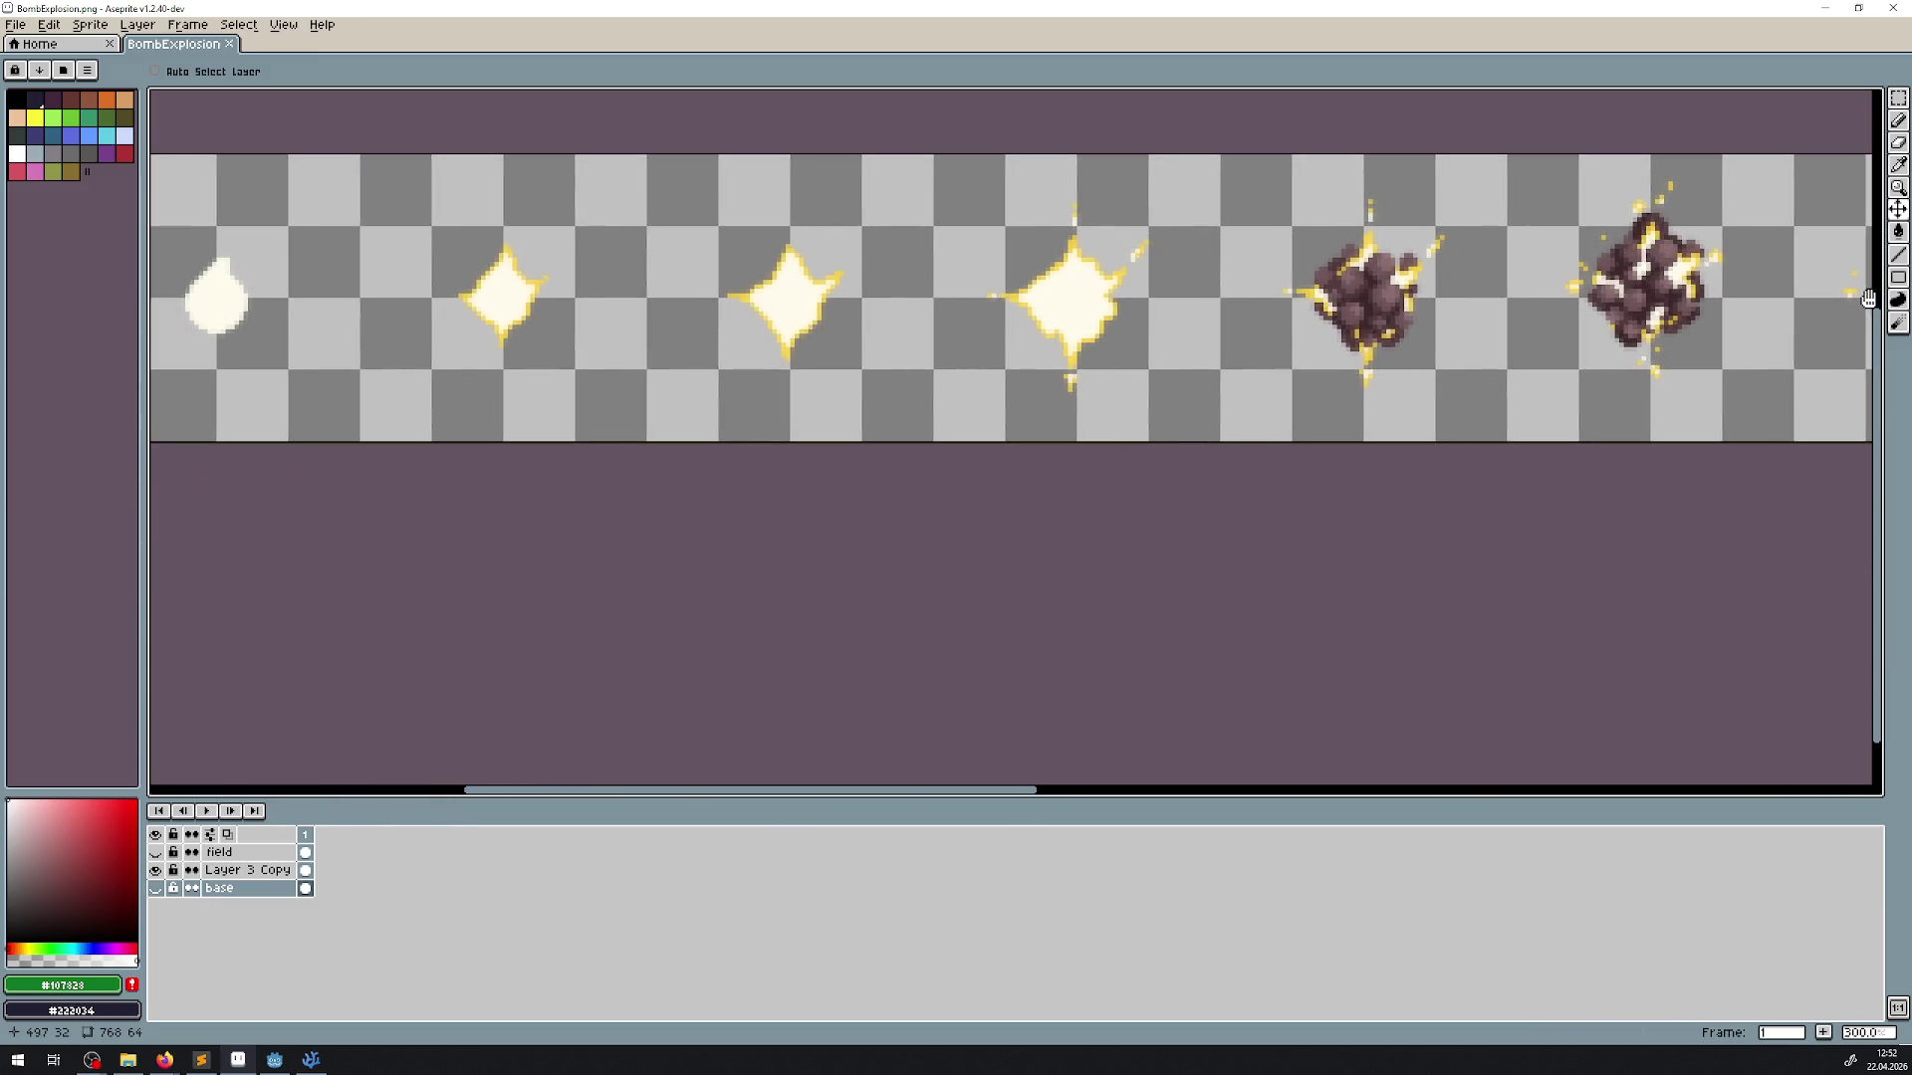
Toggle visibility between Layer 3 Copy and the base layer to compare the explosion frames
{"action": "scroll", "coordinate": [1692, 341], "scroll_direction": "down", "scroll_amount": 1}
{"action": "left_click_drag", "start_coordinate": [1448, 311], "coordinate": [868, 359]}
{"action": "scroll", "coordinate": [867, 359], "scroll_direction": "down", "scroll_amount": 1}
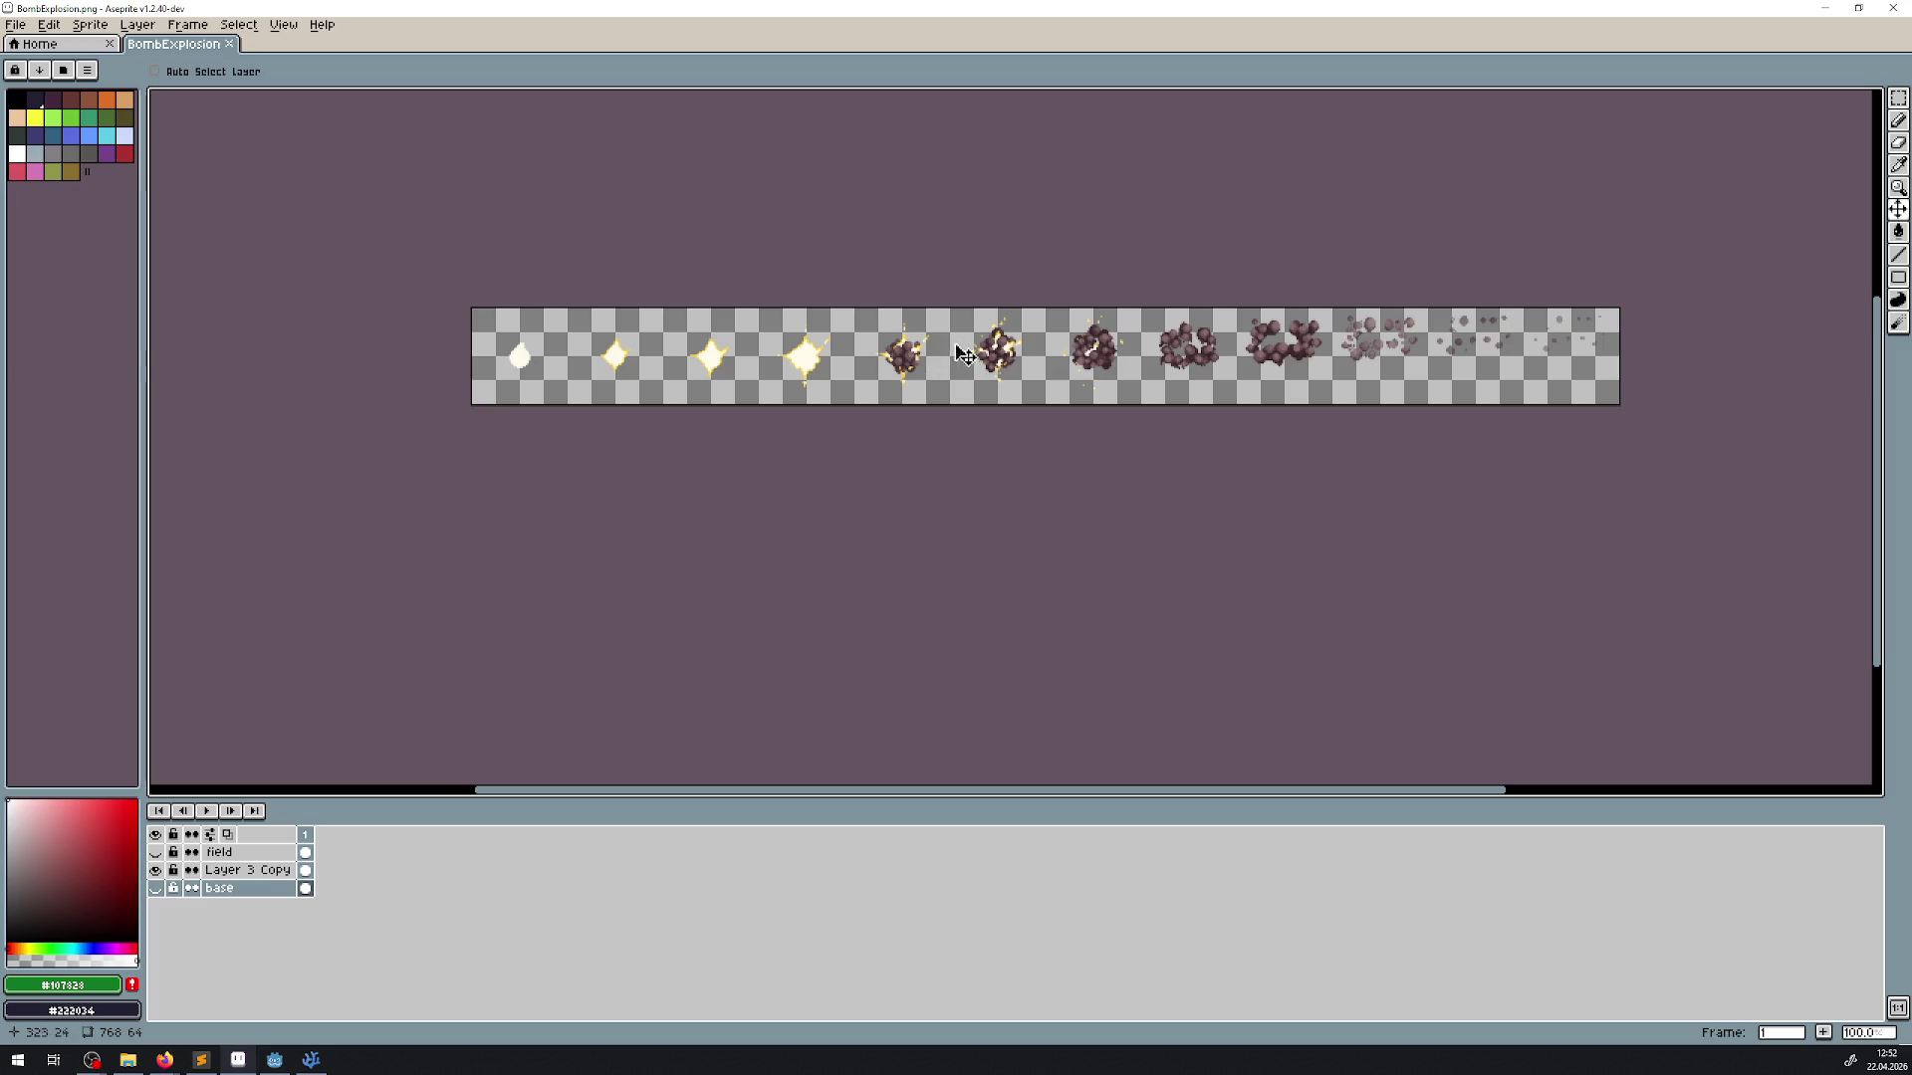
{"action": "scroll", "coordinate": [976, 338], "scroll_direction": "up", "scroll_amount": 1}
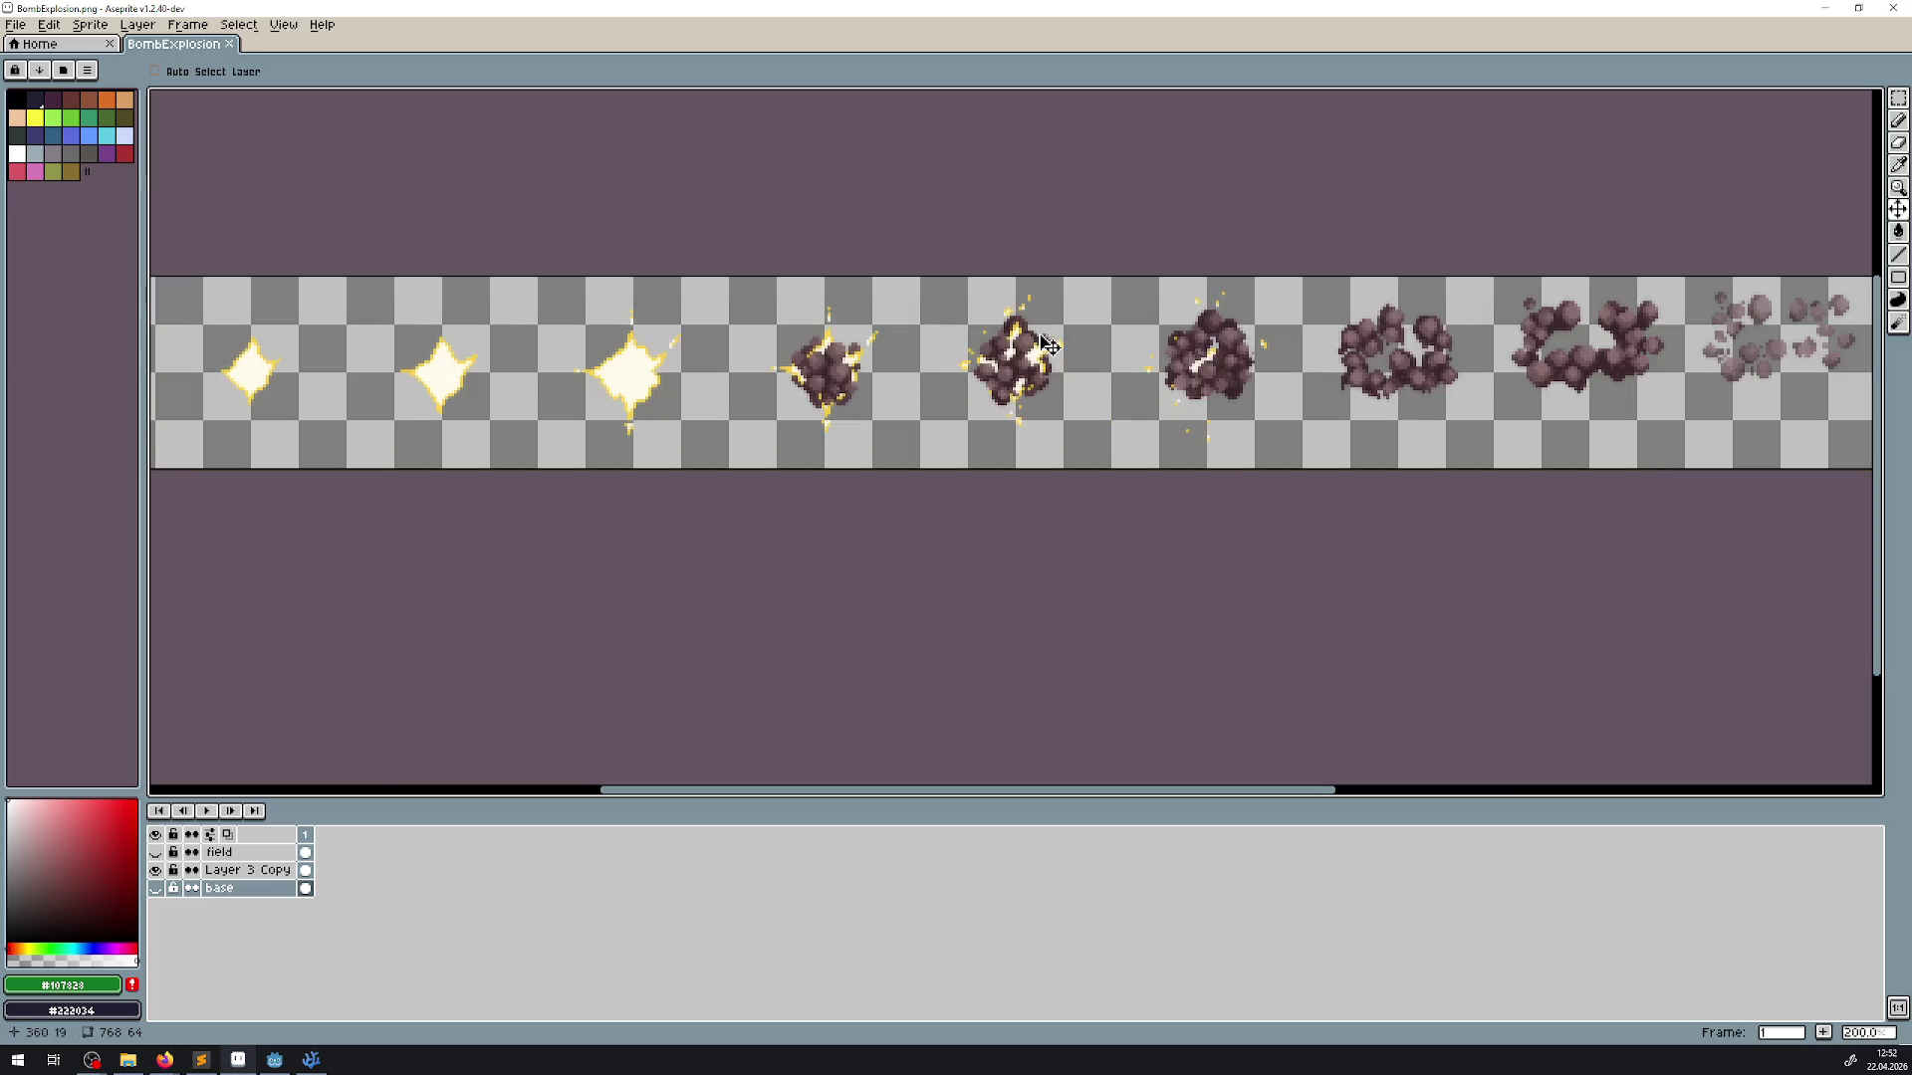
{"action": "left_click", "coordinate": [155, 870]}
{"action": "left_click", "coordinate": [156, 888]}
{"action": "scroll", "coordinate": [527, 592], "scroll_direction": "down", "scroll_amount": 1}
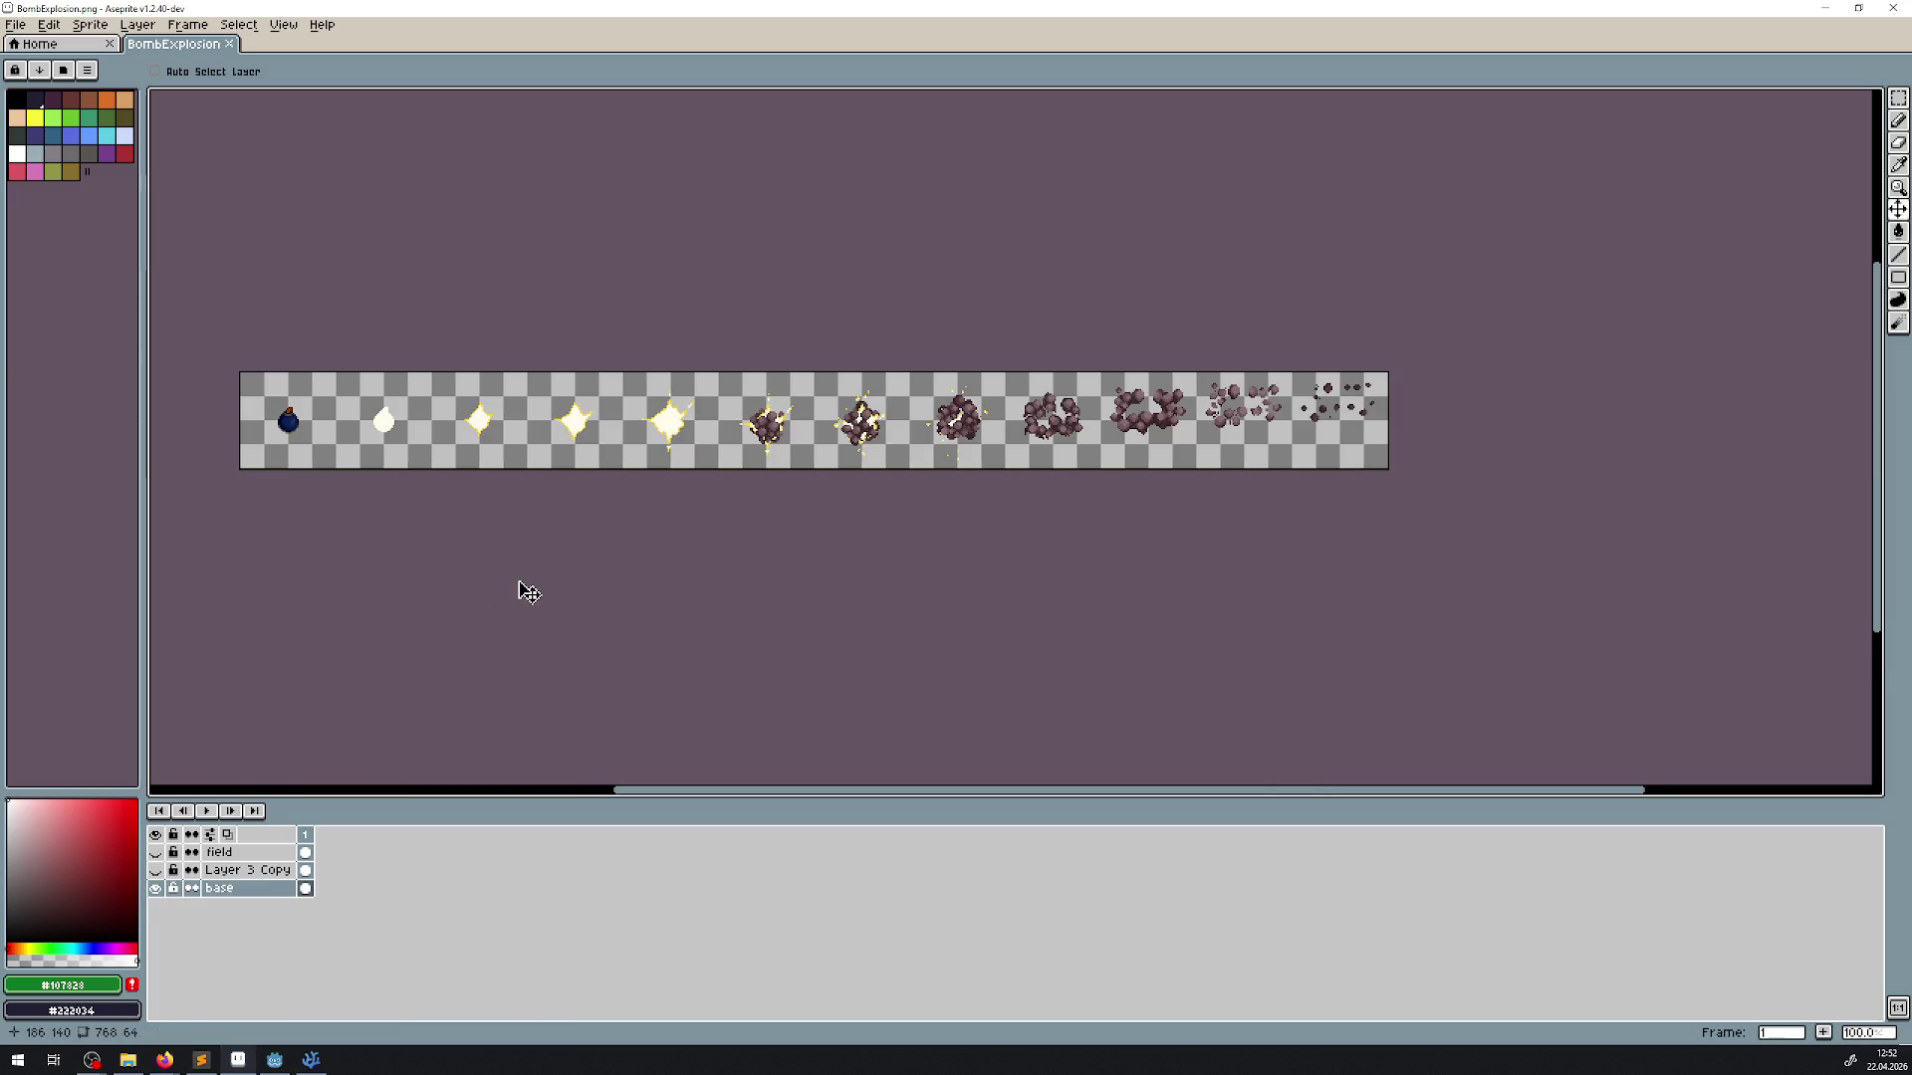
{"action": "left_click", "coordinate": [157, 889]}
{"action": "left_click", "coordinate": [156, 870]}
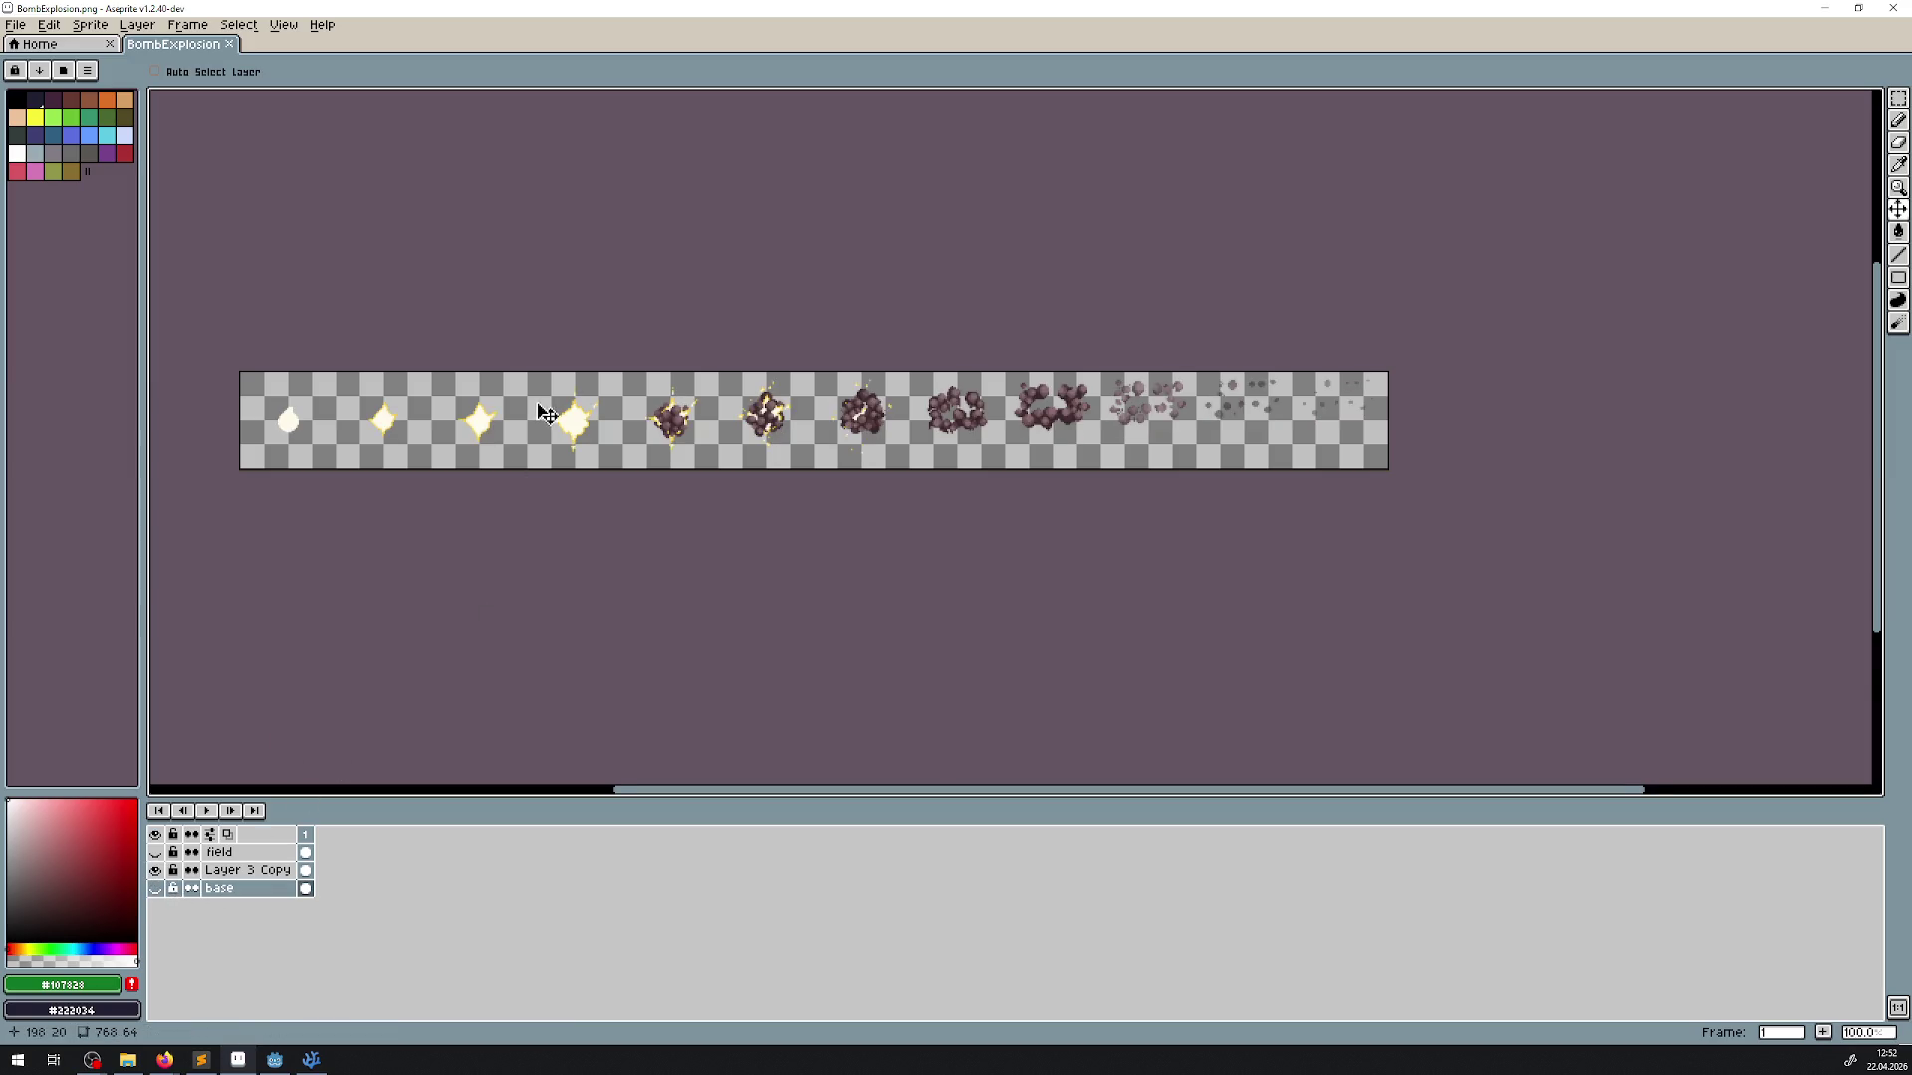
{"action": "scroll", "coordinate": [575, 456], "scroll_direction": "up", "scroll_amount": 4}
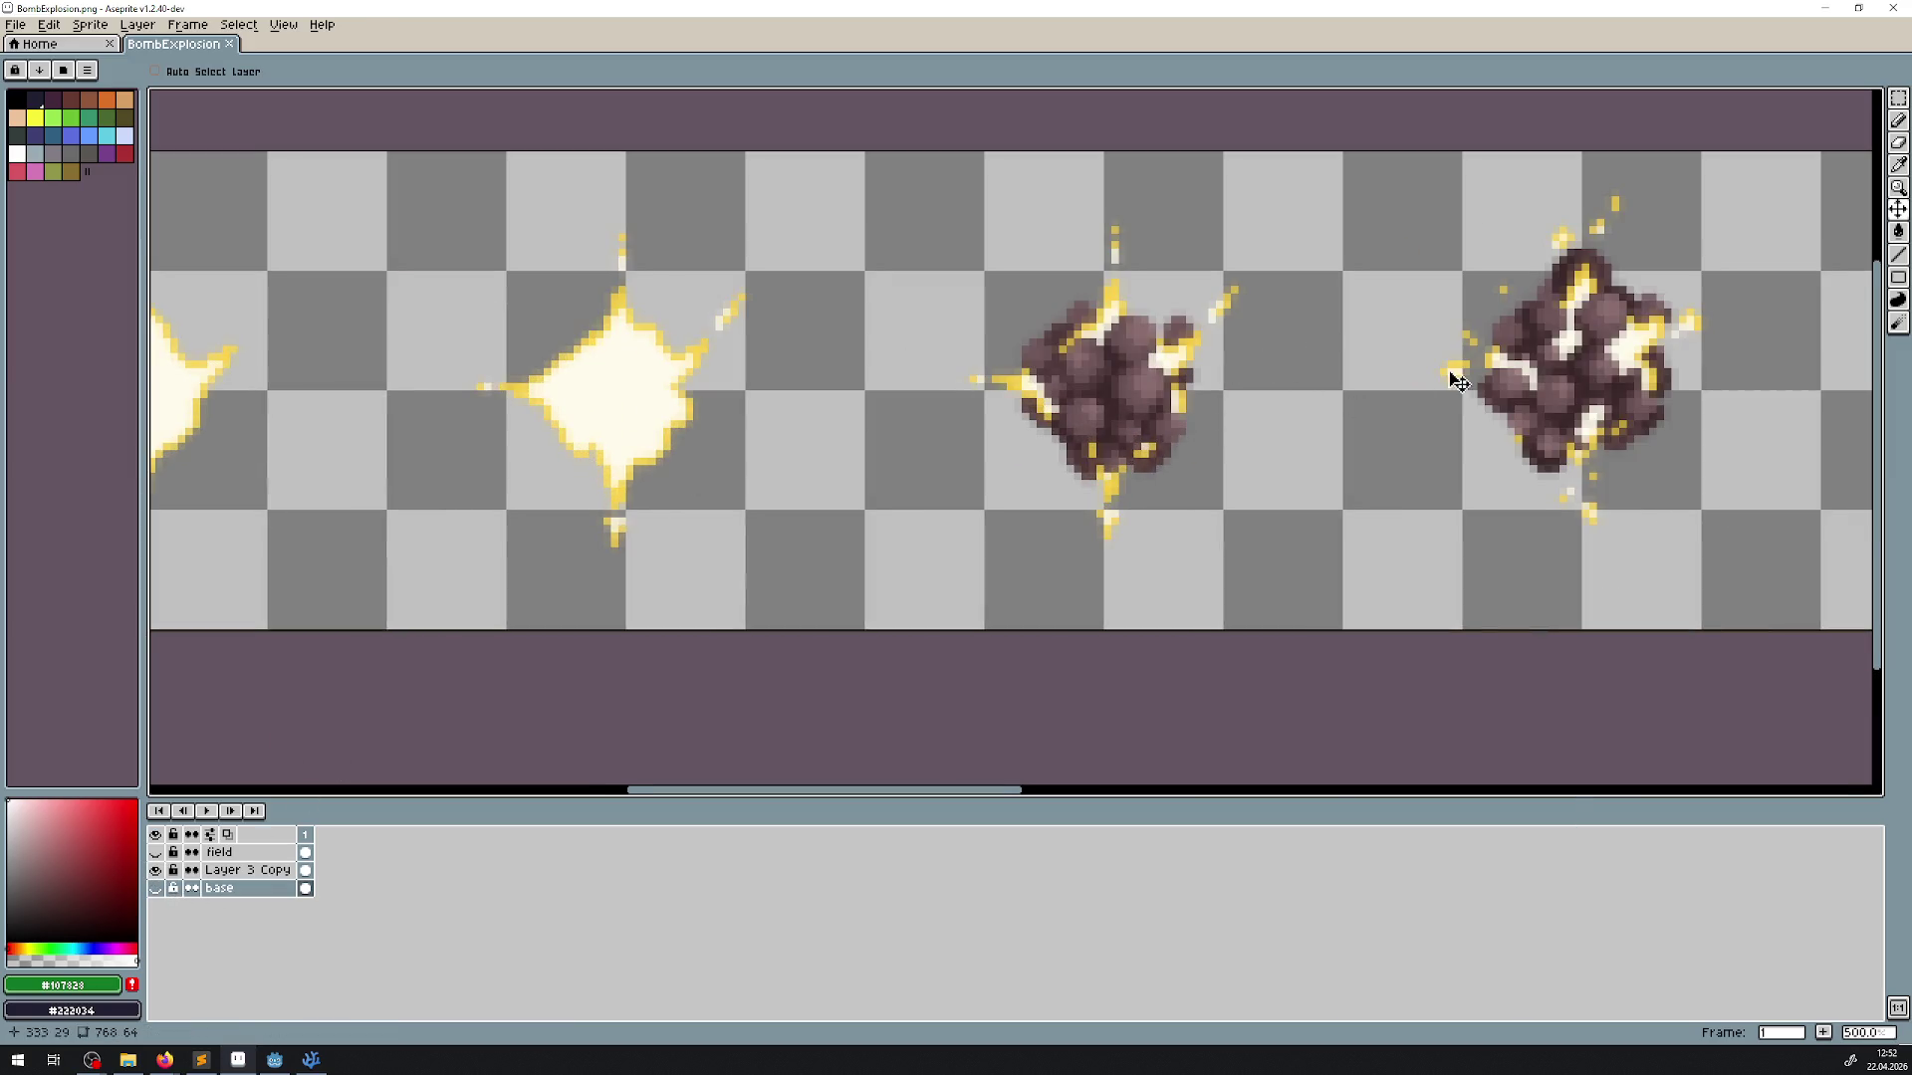
Pan along the strip and compare base against Layer 3 Copy again, leaving Layer 3 Copy visible
{"action": "scroll", "coordinate": [1451, 376], "scroll_direction": "right", "scroll_amount": 5}
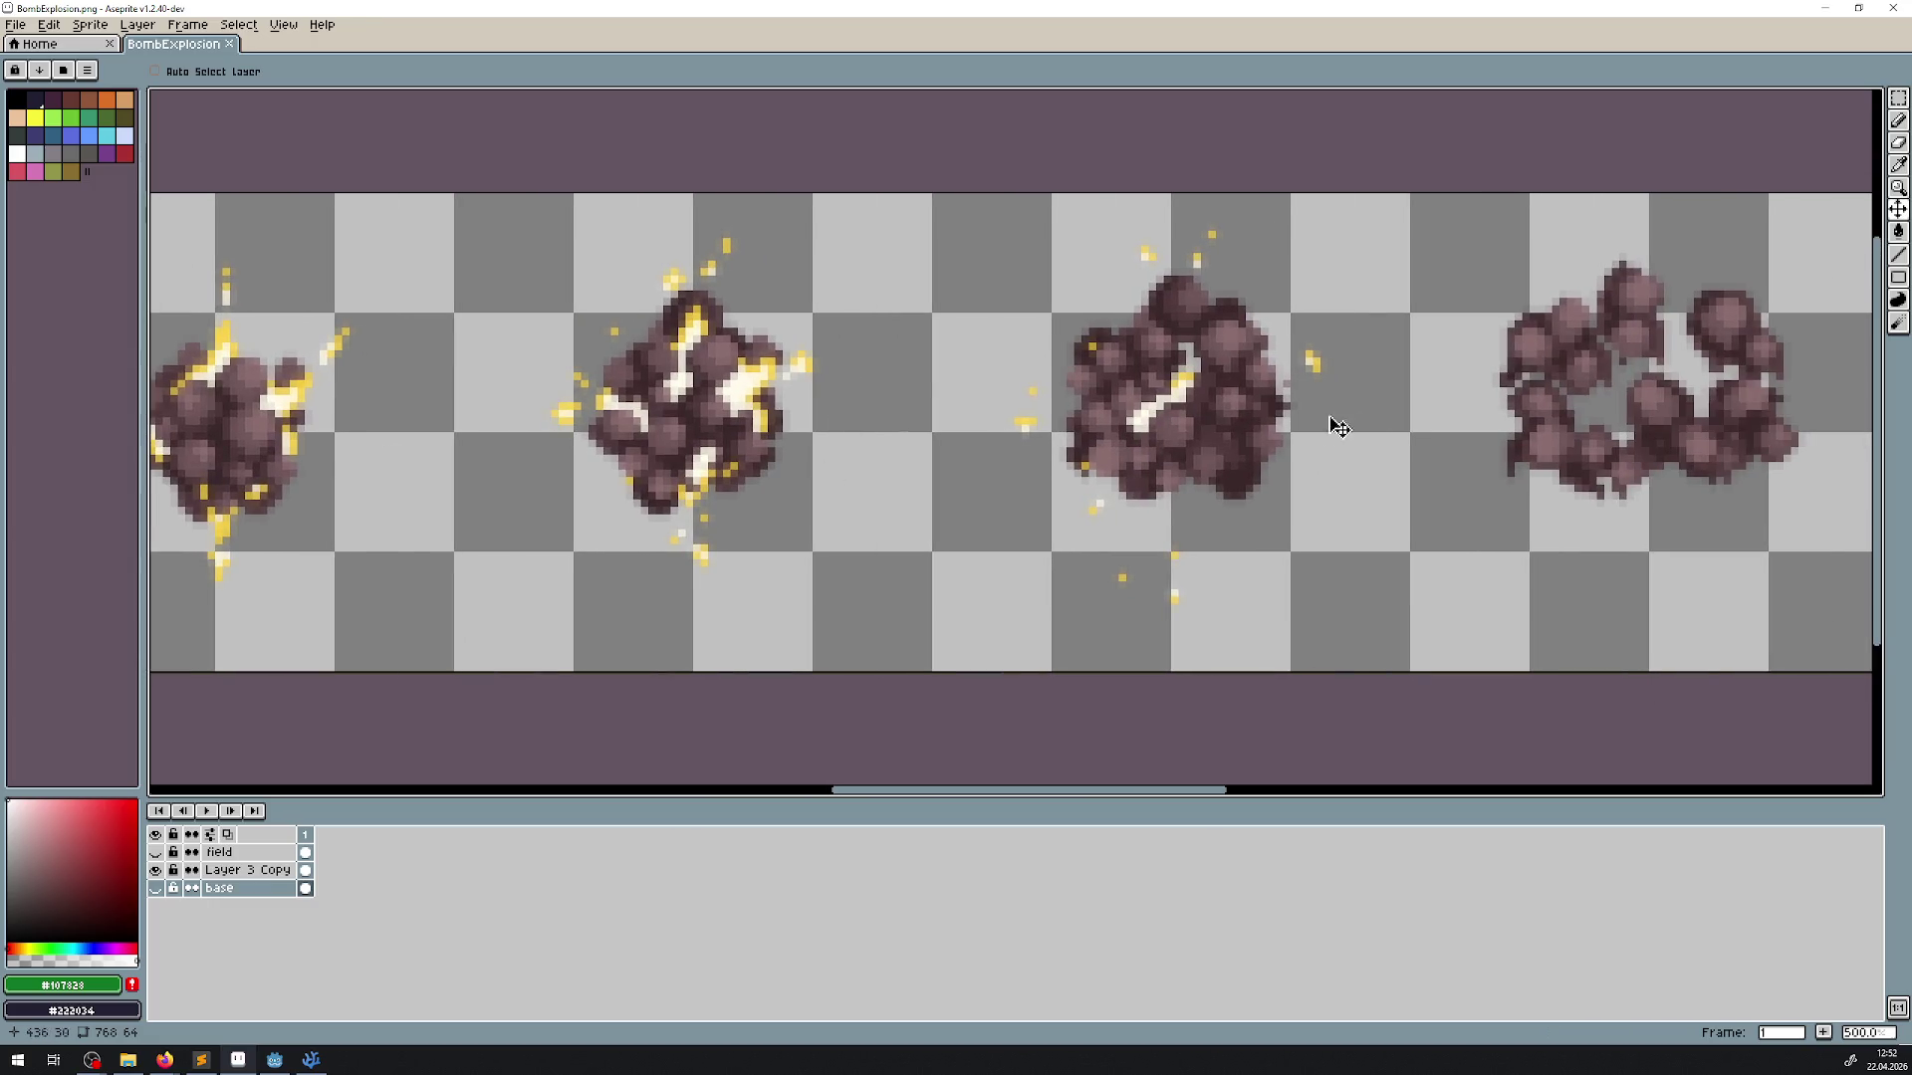
{"action": "left_click_drag", "start_coordinate": [1314, 427], "coordinate": [439, 392]}
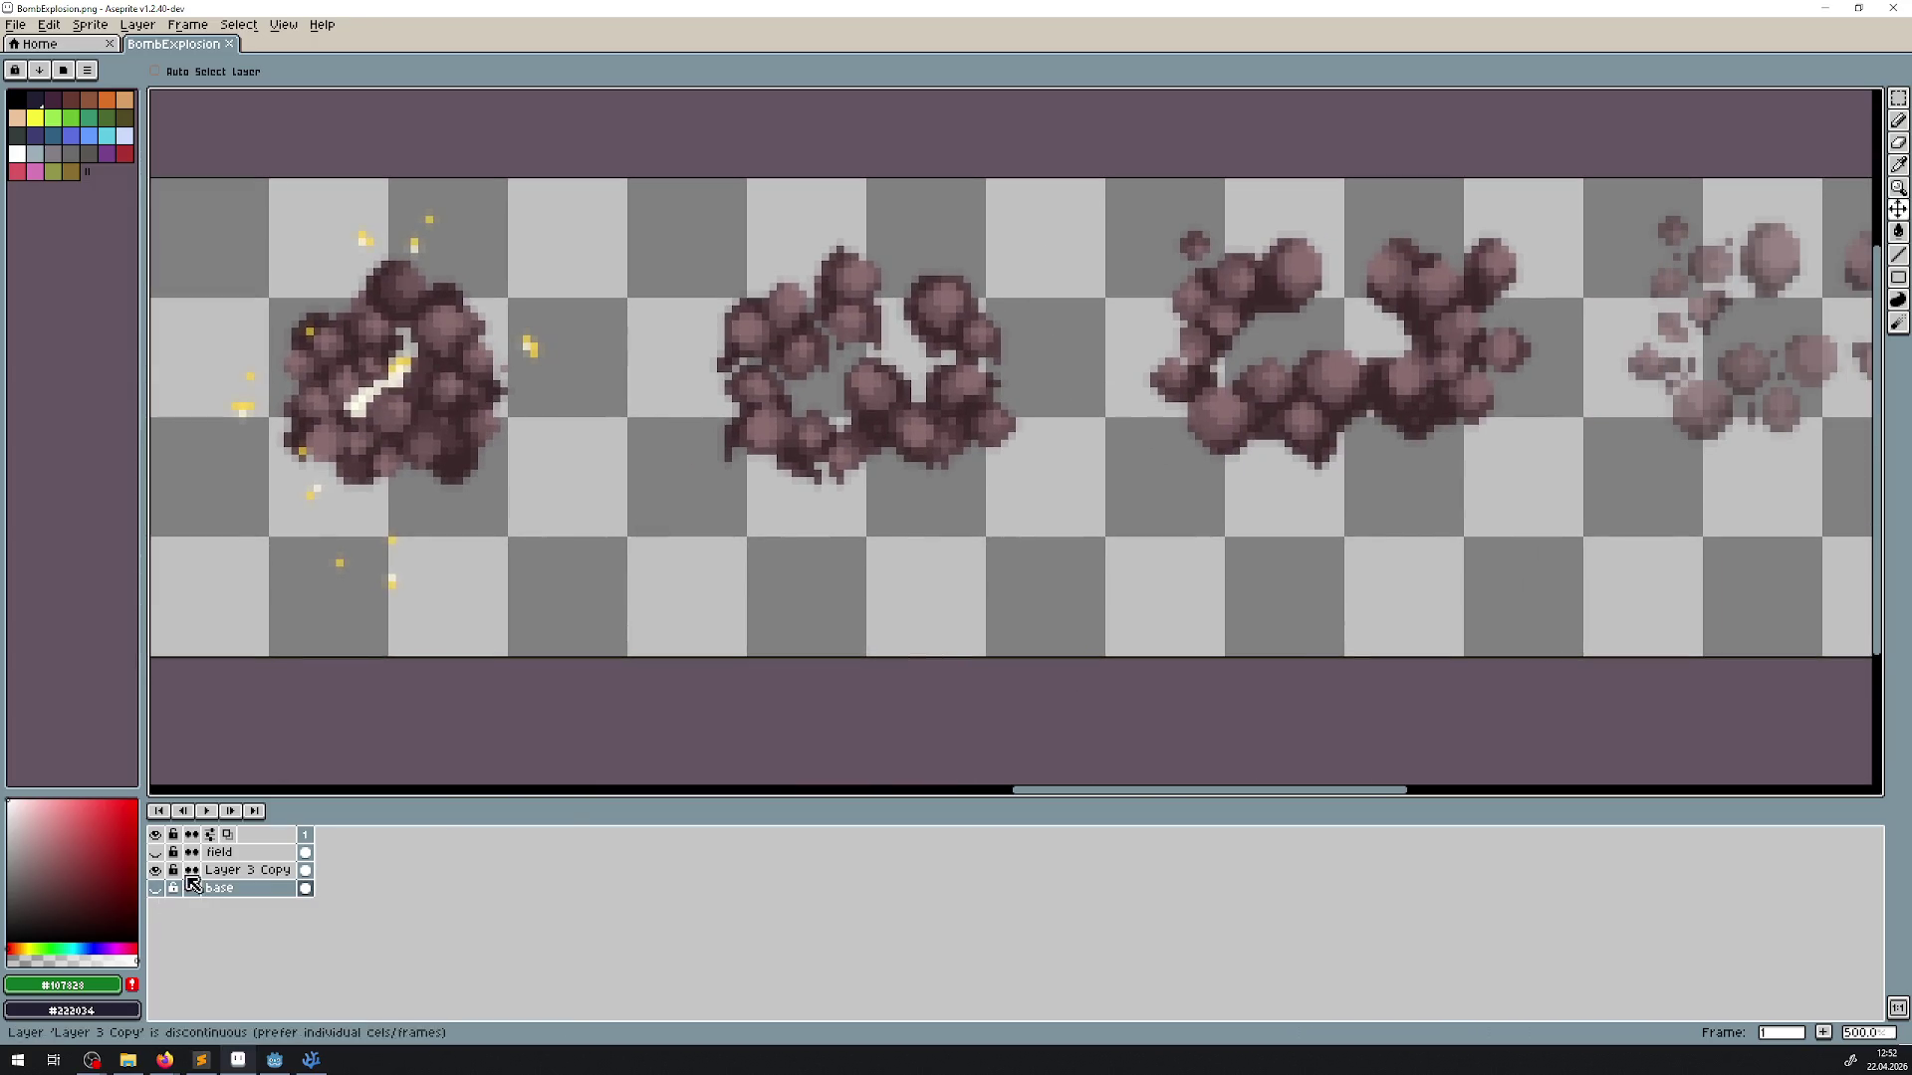
{"action": "left_click", "coordinate": [156, 889]}
{"action": "left_click", "coordinate": [156, 870]}
{"action": "left_click", "coordinate": [157, 870]}
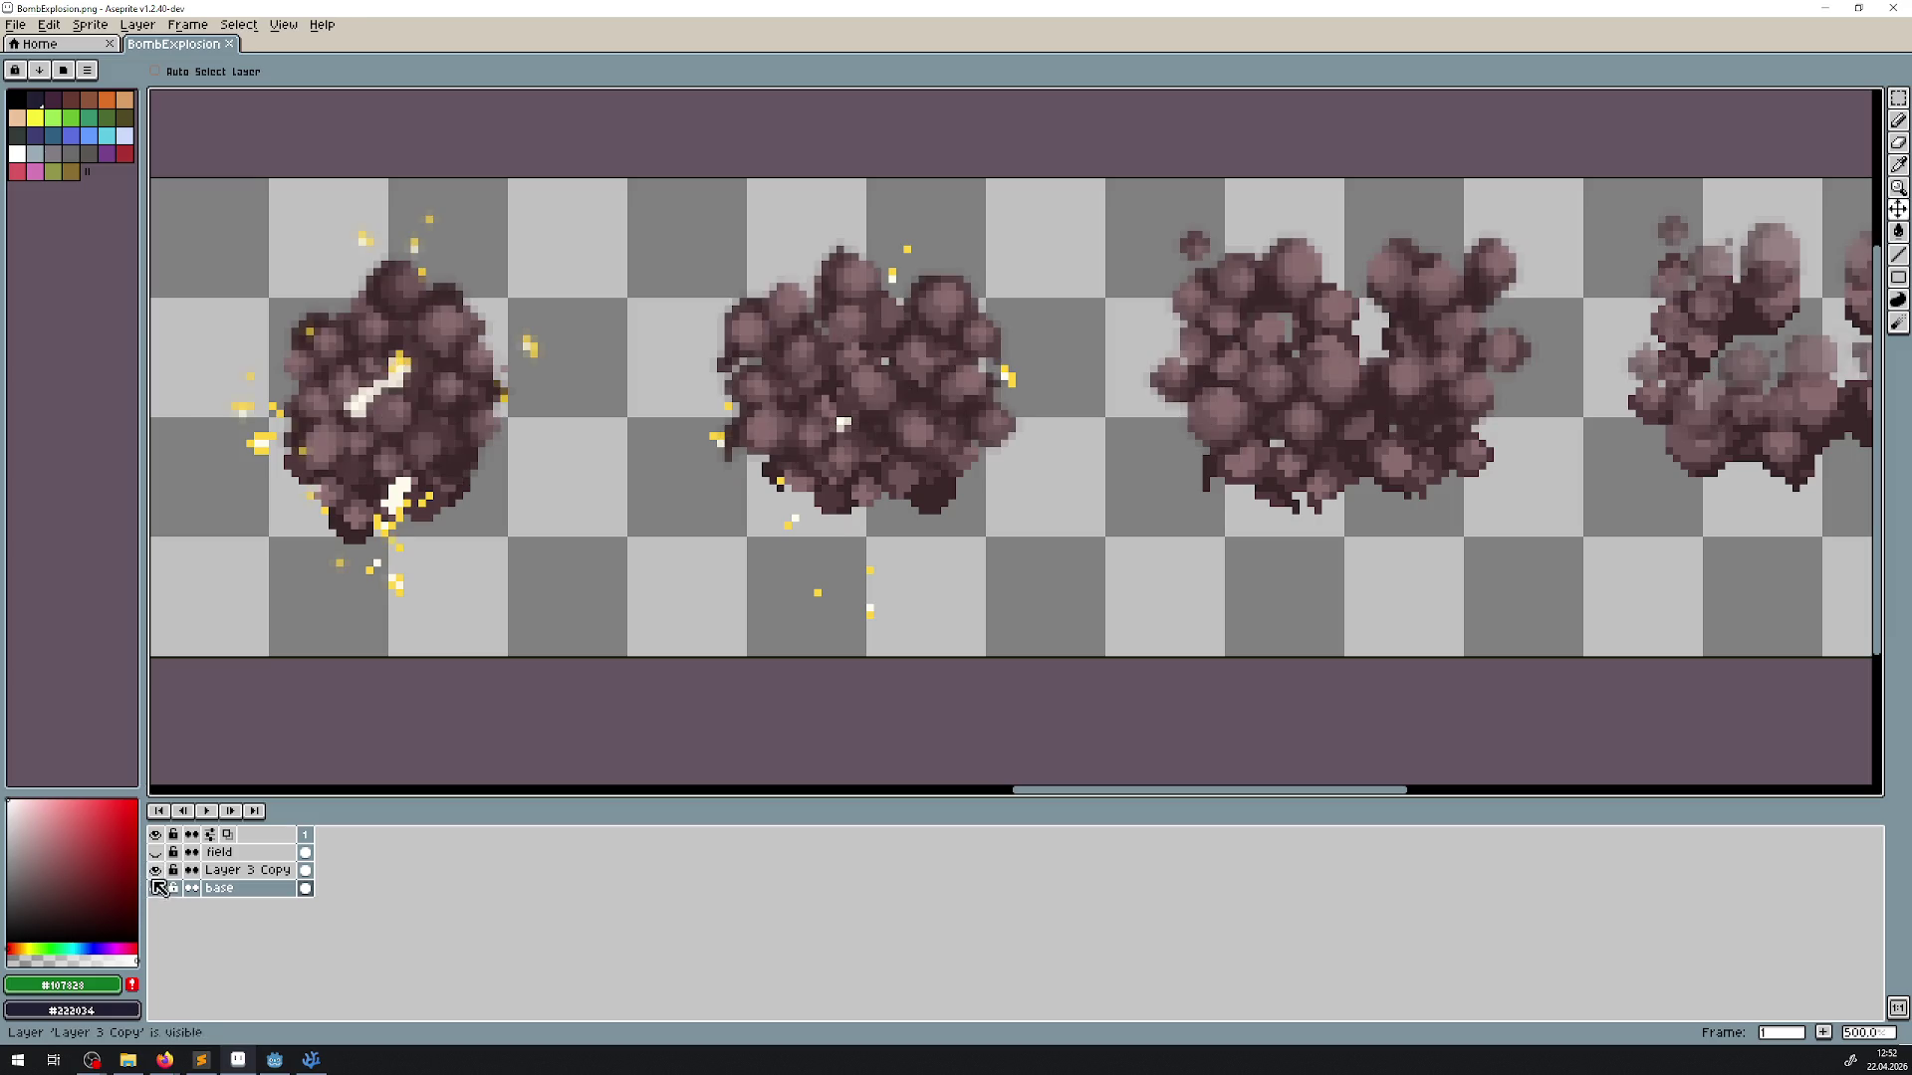
{"action": "left_click", "coordinate": [155, 888]}
{"action": "scroll", "coordinate": [1264, 406], "scroll_direction": "down", "scroll_amount": 3}
{"action": "left_click_drag", "start_coordinate": [1467, 412], "coordinate": [879, 434]}
{"action": "left_click_drag", "start_coordinate": [559, 418], "coordinate": [1525, 406]}
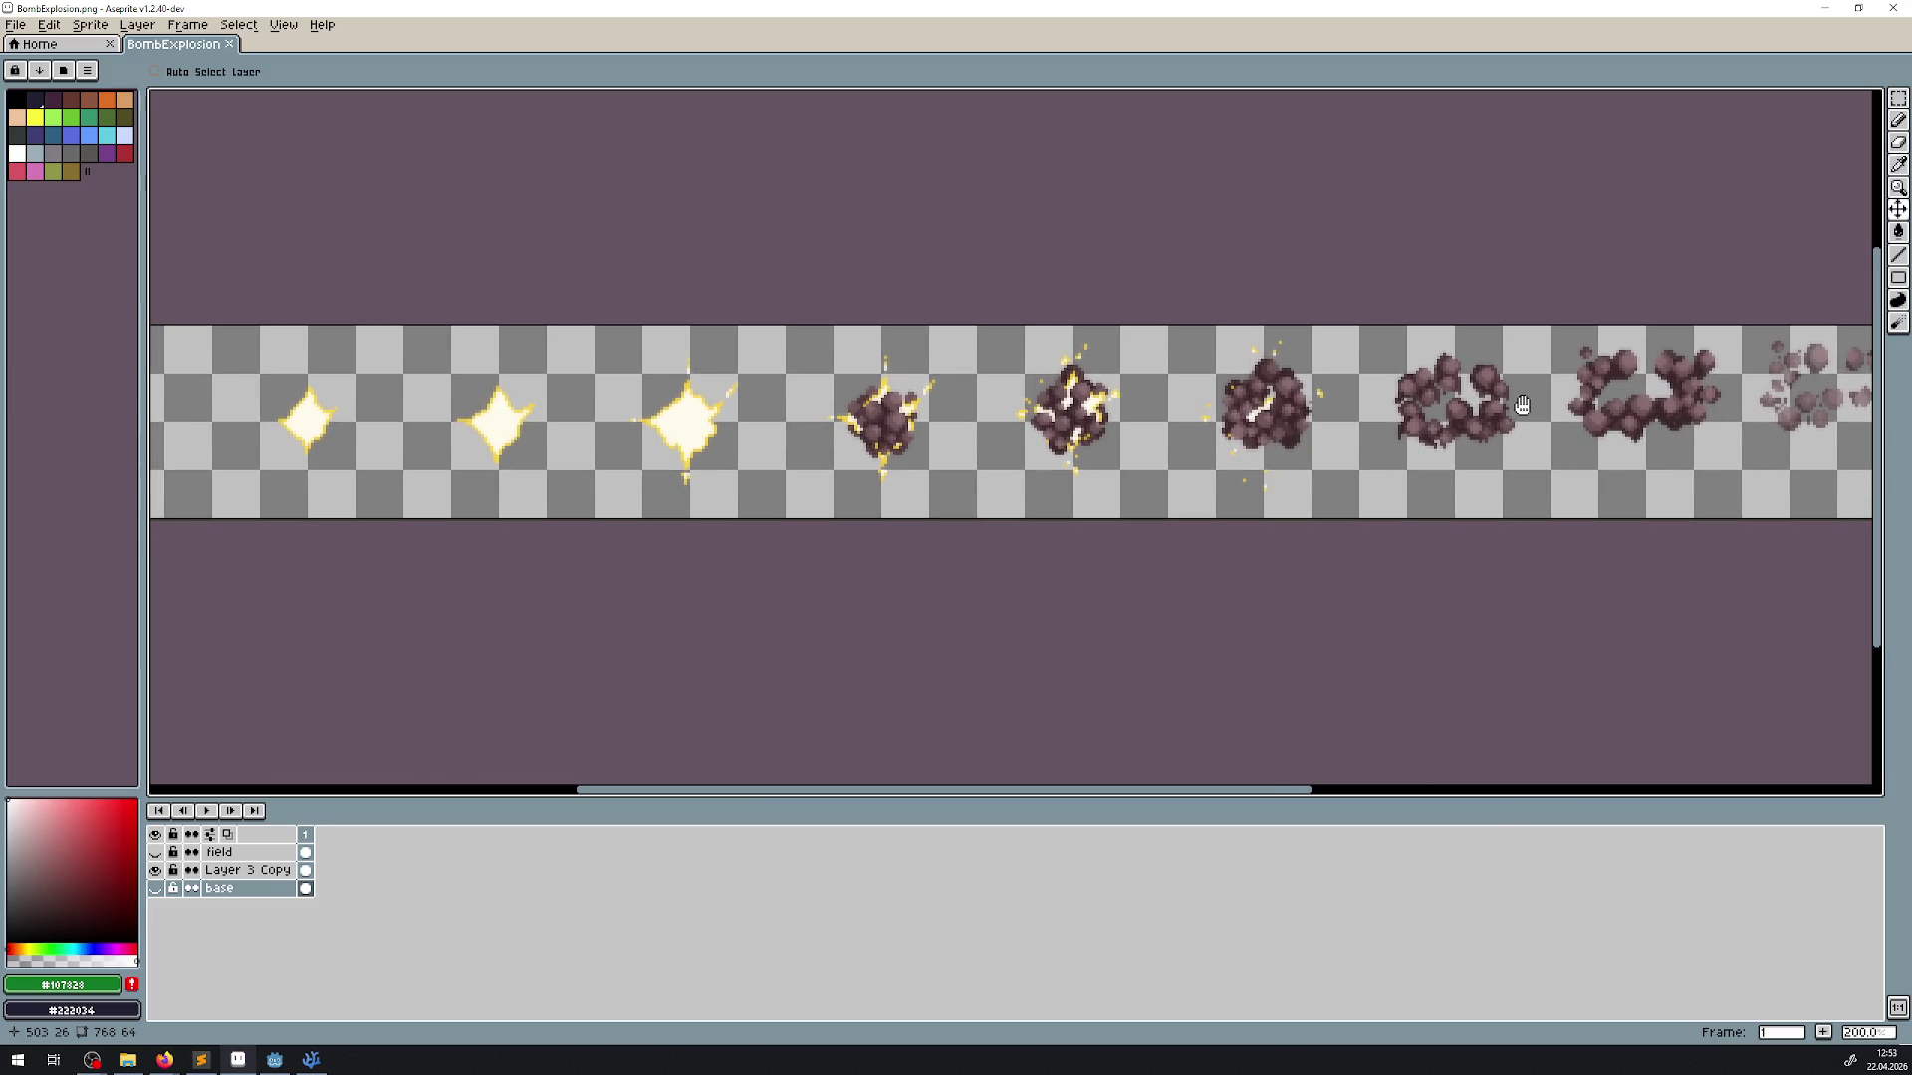
Review the frames once more, then close the BombExplosion sprite and quit Aseprite
{"action": "scroll", "coordinate": [481, 466], "scroll_direction": "down", "scroll_amount": 1}
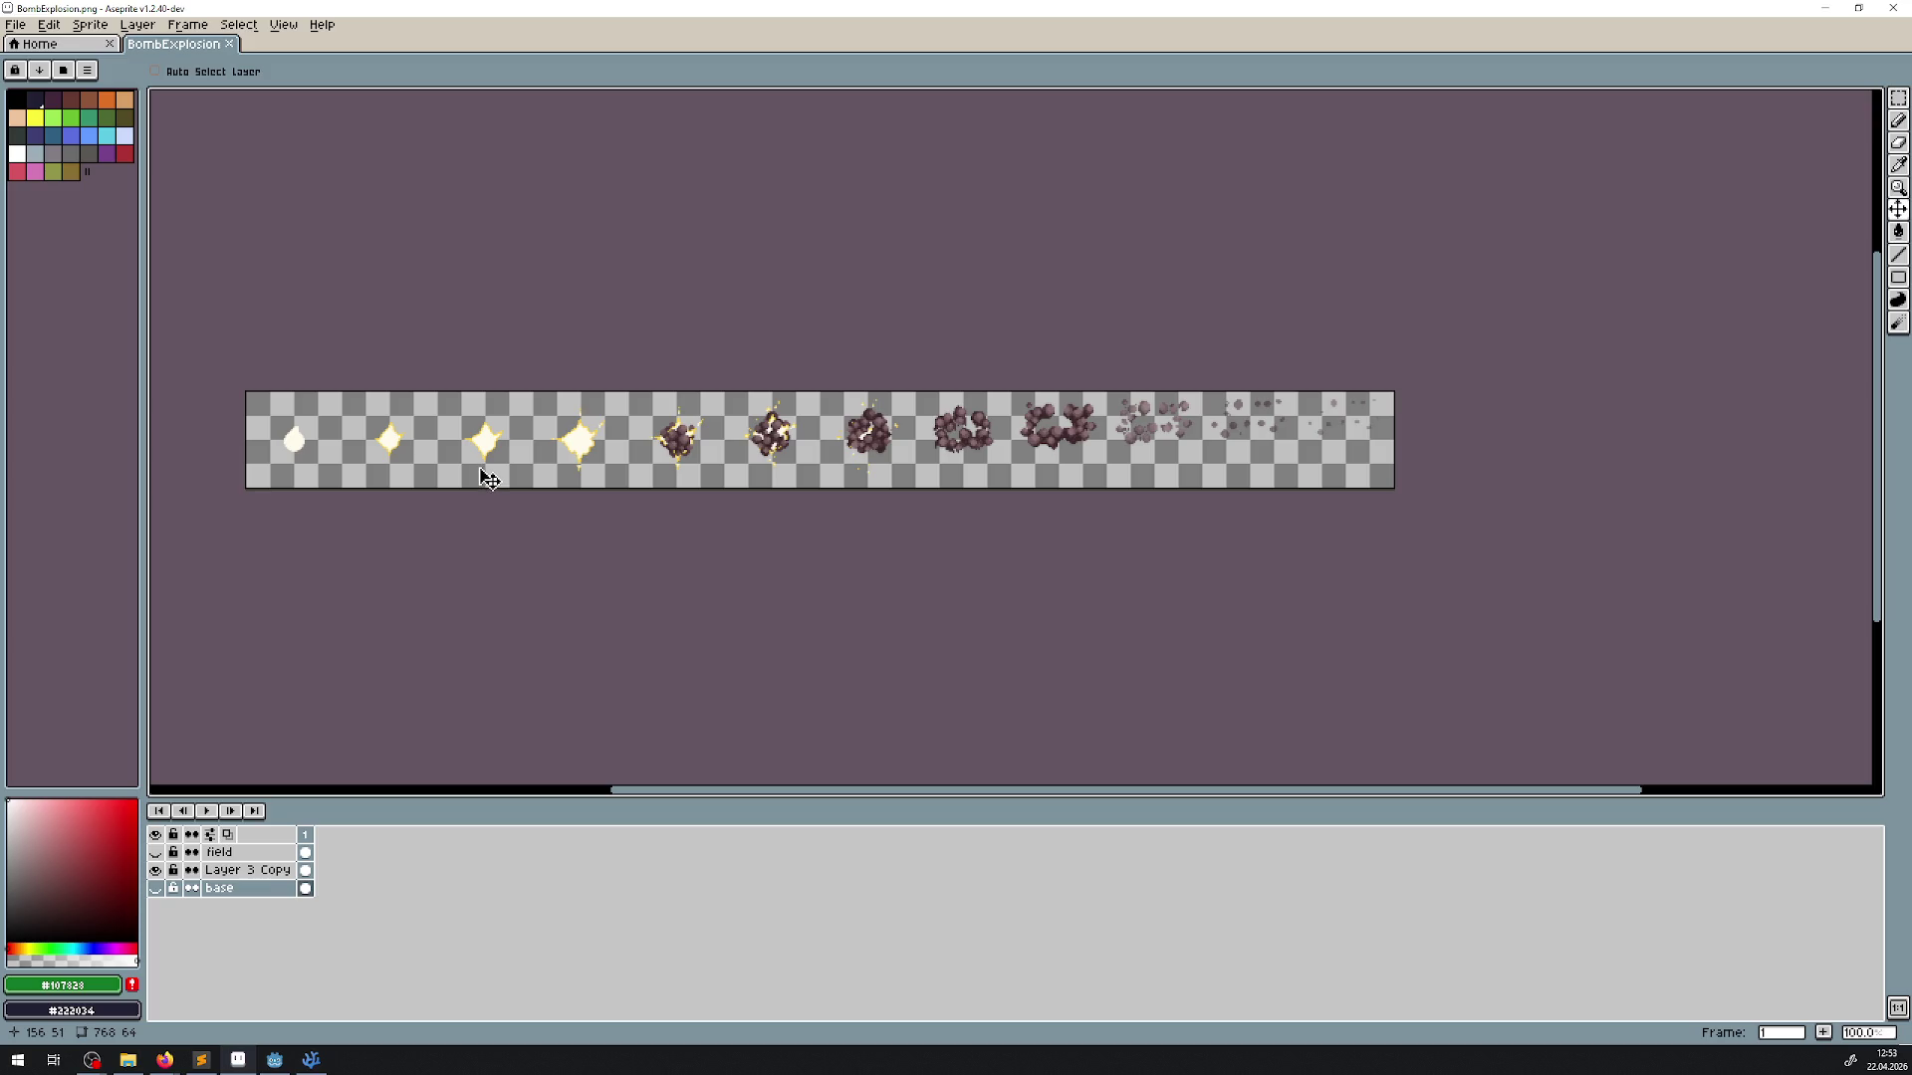
{"action": "scroll", "coordinate": [761, 468], "scroll_direction": "up", "scroll_amount": 2}
{"action": "scroll", "coordinate": [433, 451], "scroll_direction": "left", "scroll_amount": 3}
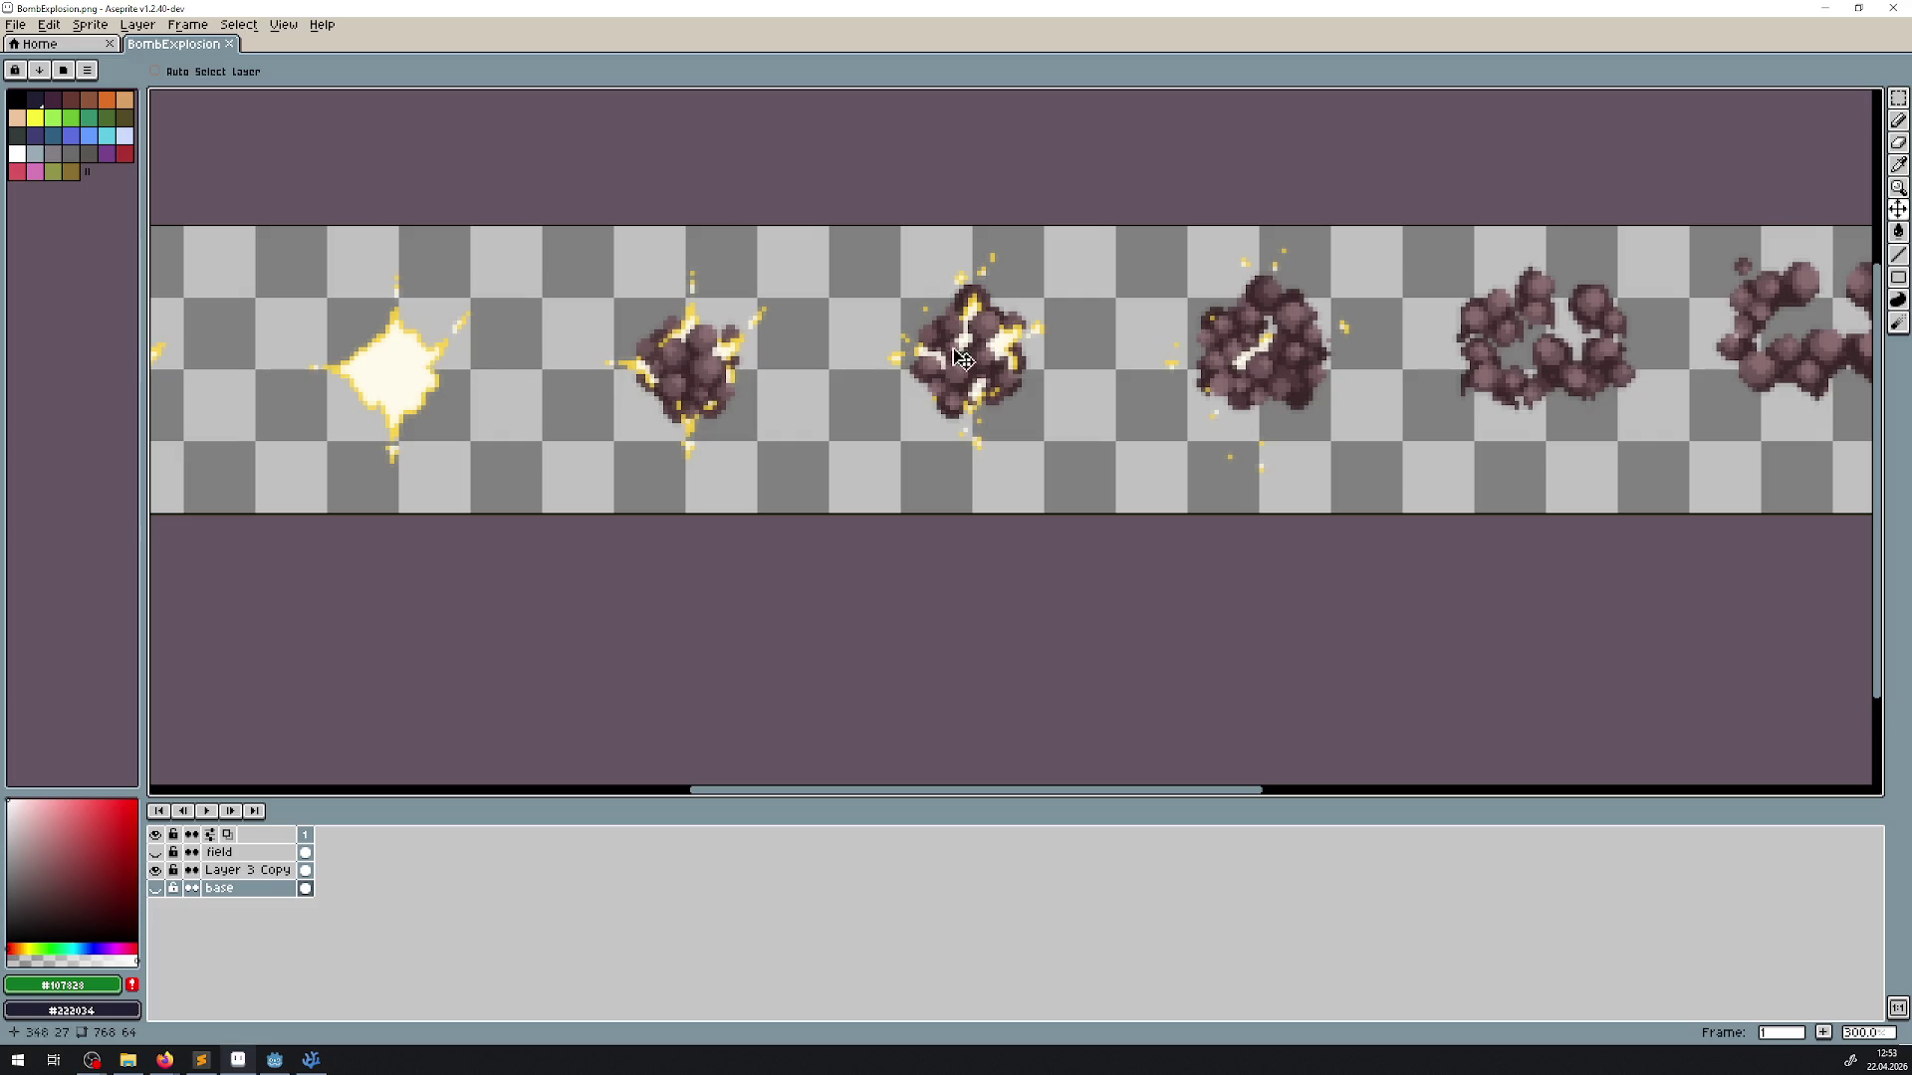
{"action": "scroll", "coordinate": [1052, 417], "scroll_direction": "right", "scroll_amount": 6}
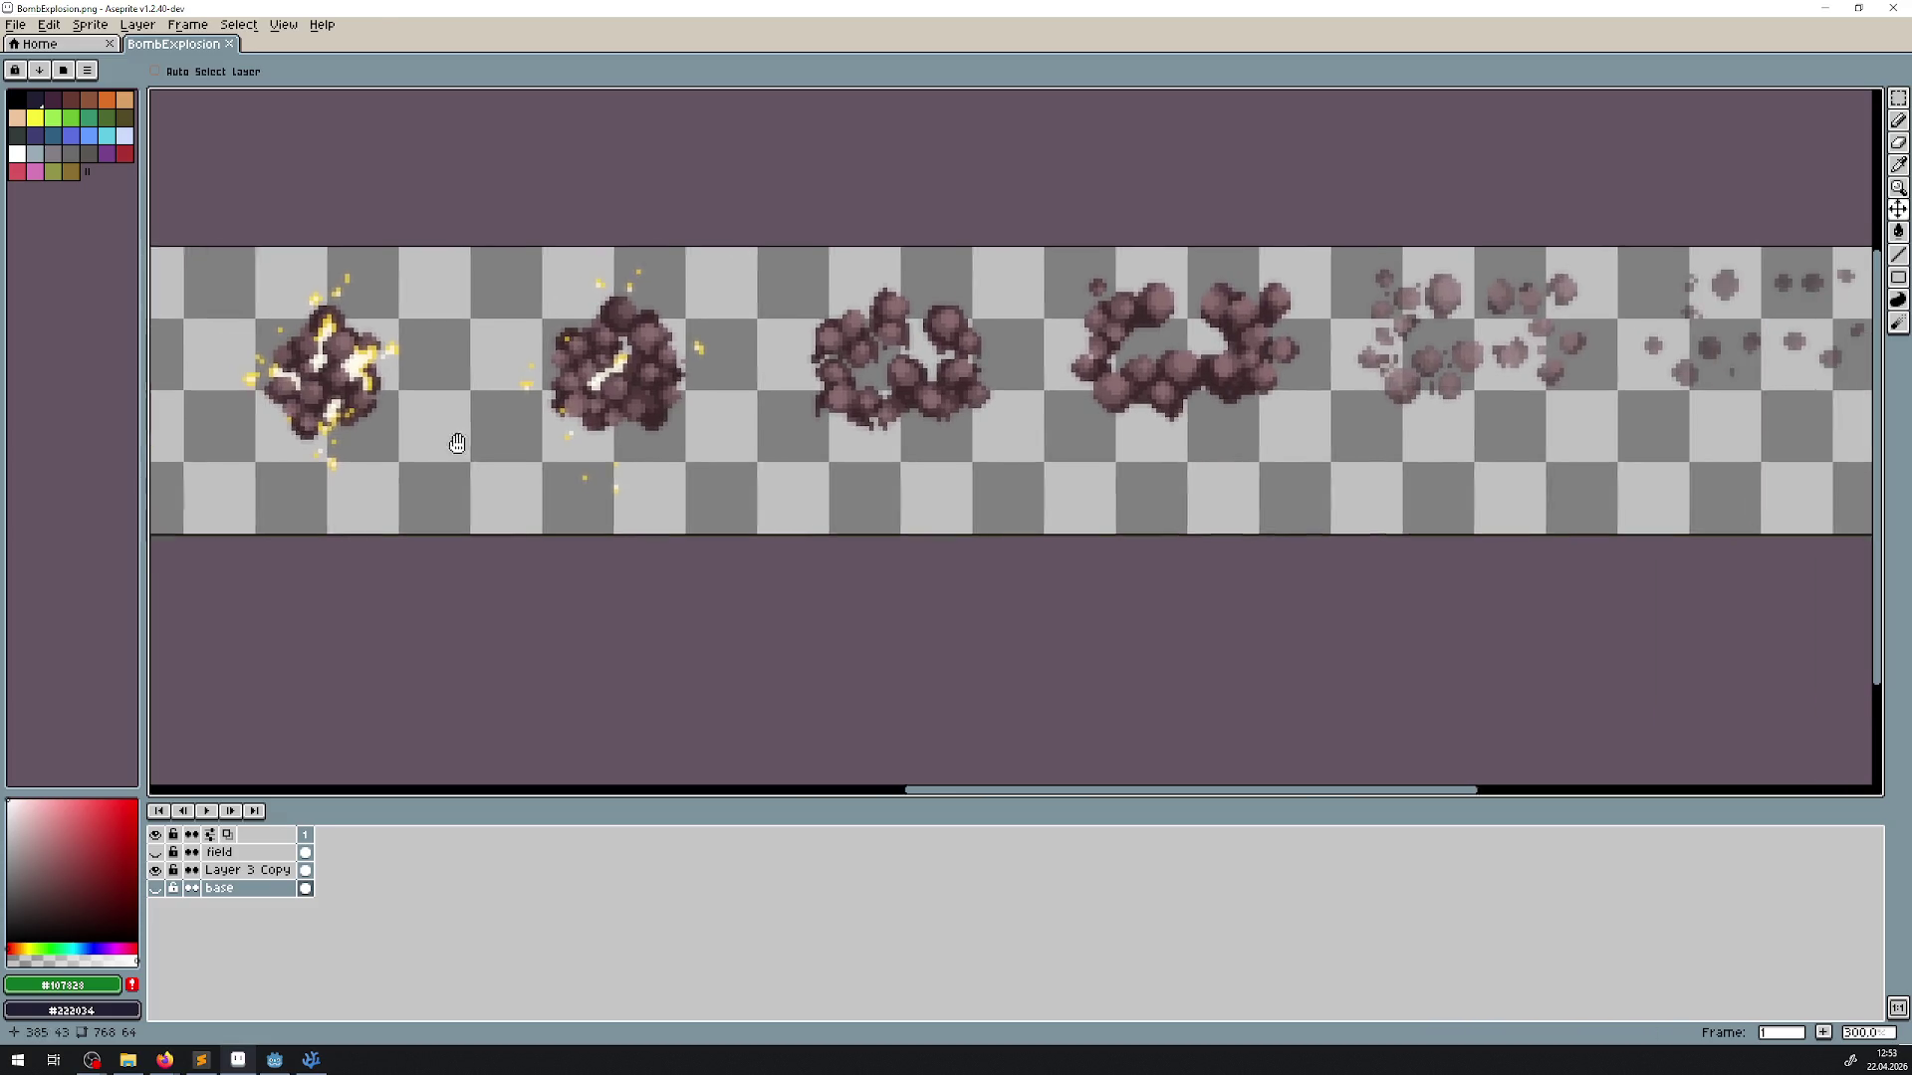
{"action": "scroll", "coordinate": [654, 488], "scroll_direction": "down", "scroll_amount": 1}
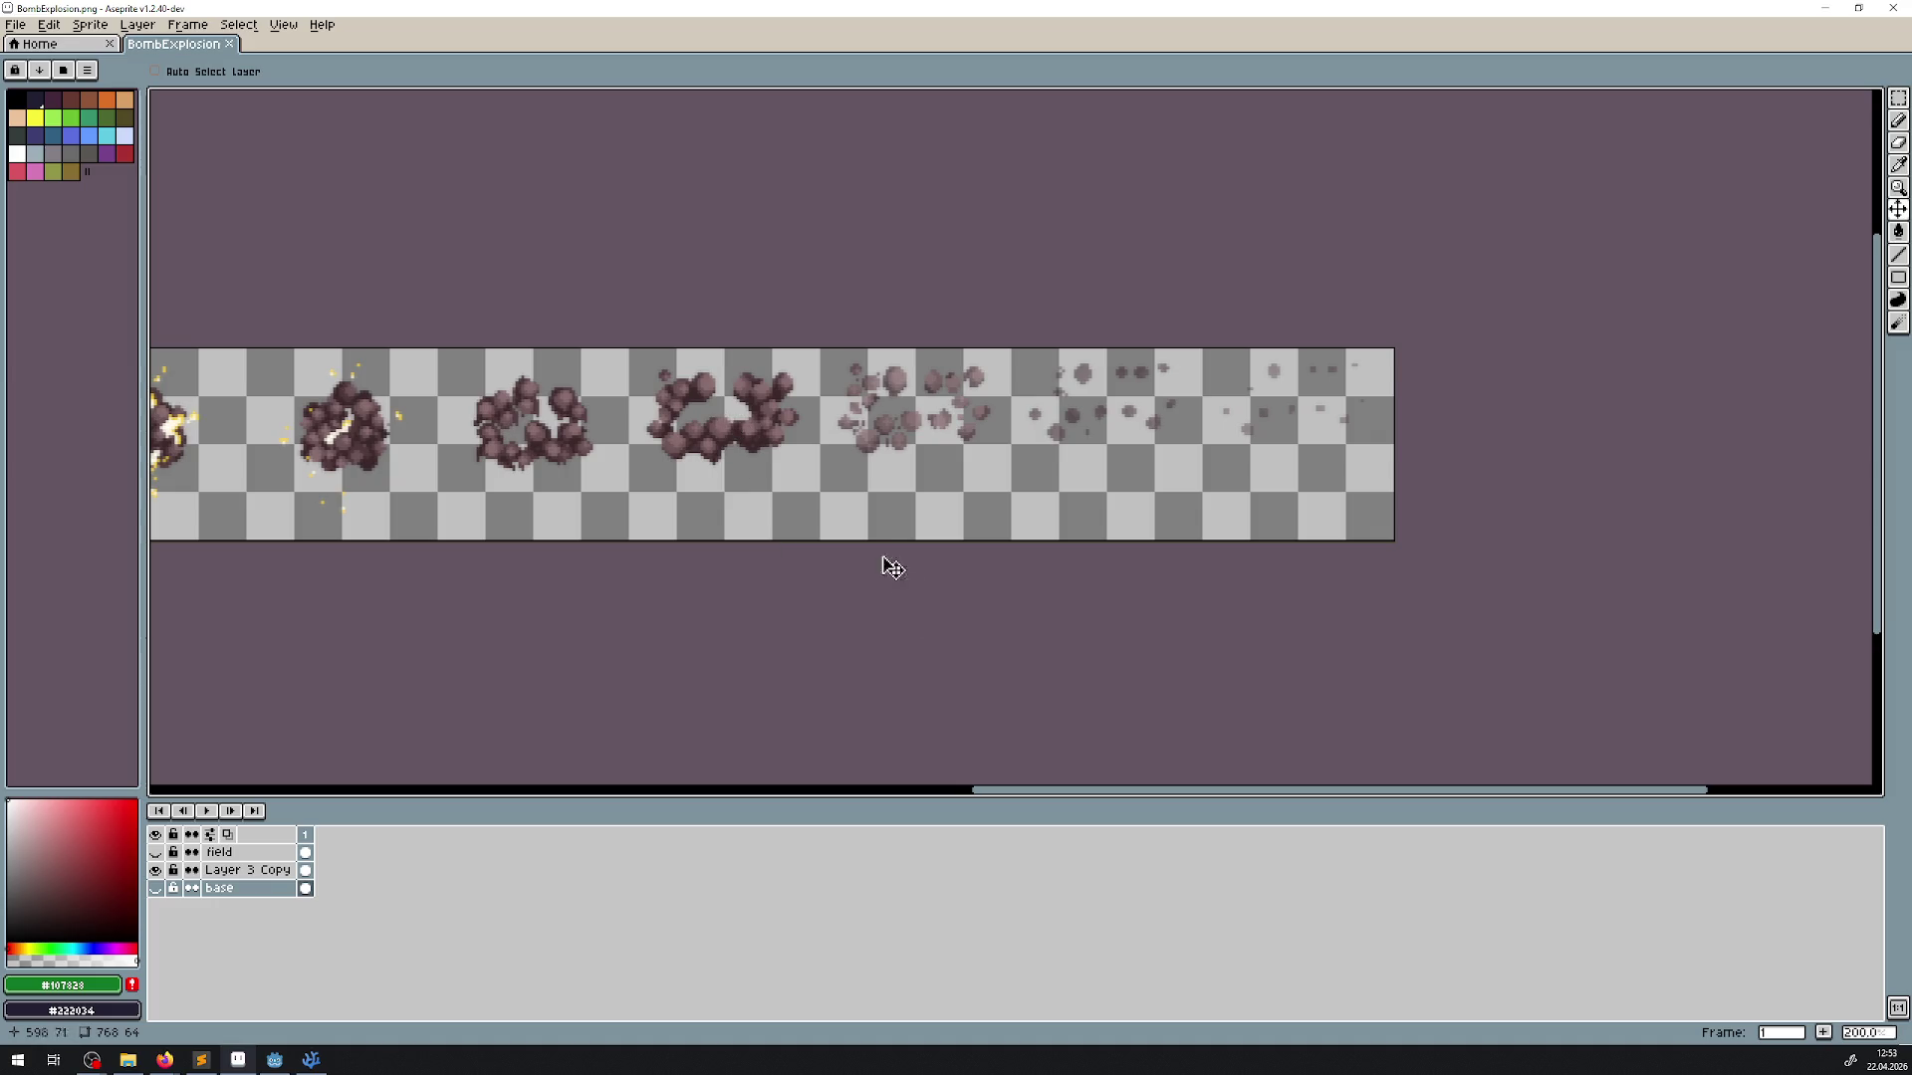
{"action": "scroll", "coordinate": [863, 448], "scroll_direction": "left", "scroll_amount": 1}
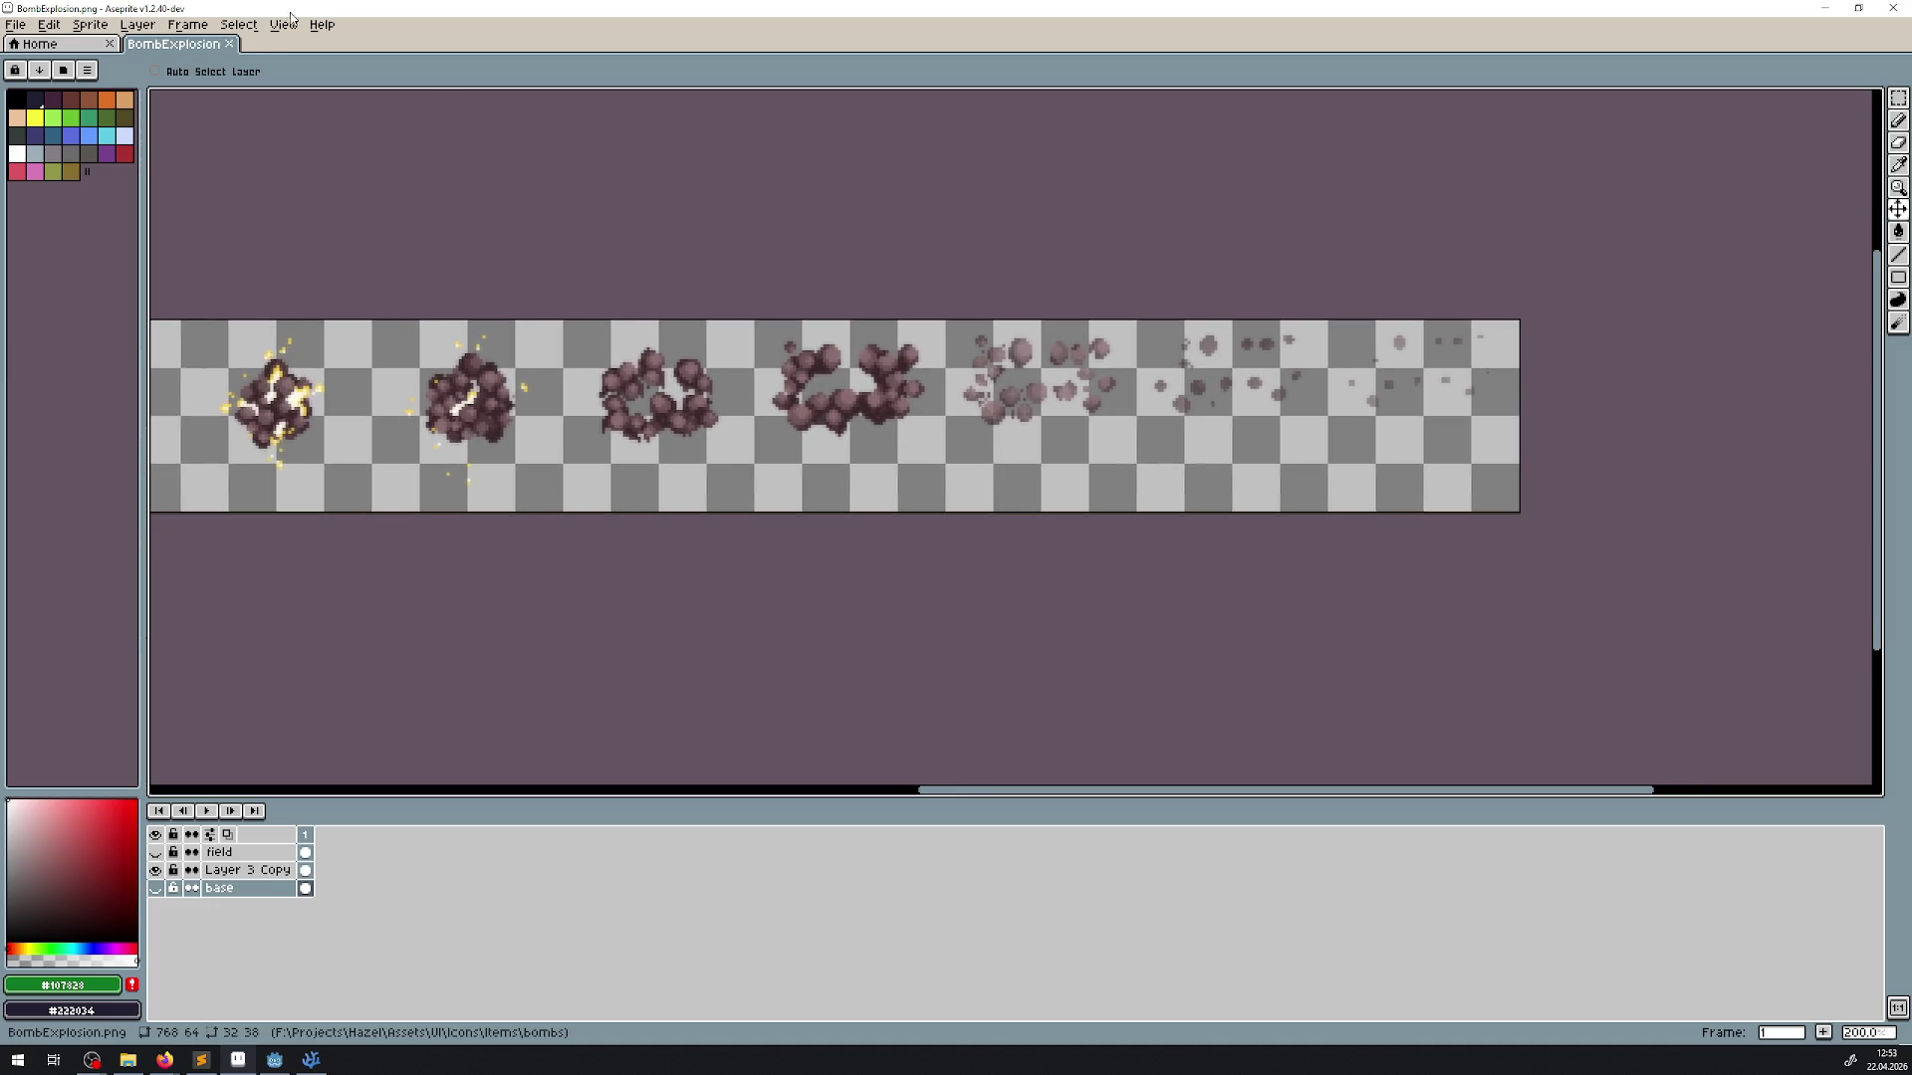
{"action": "left_click", "coordinate": [229, 44]}
{"action": "left_click", "coordinate": [1892, 8]}
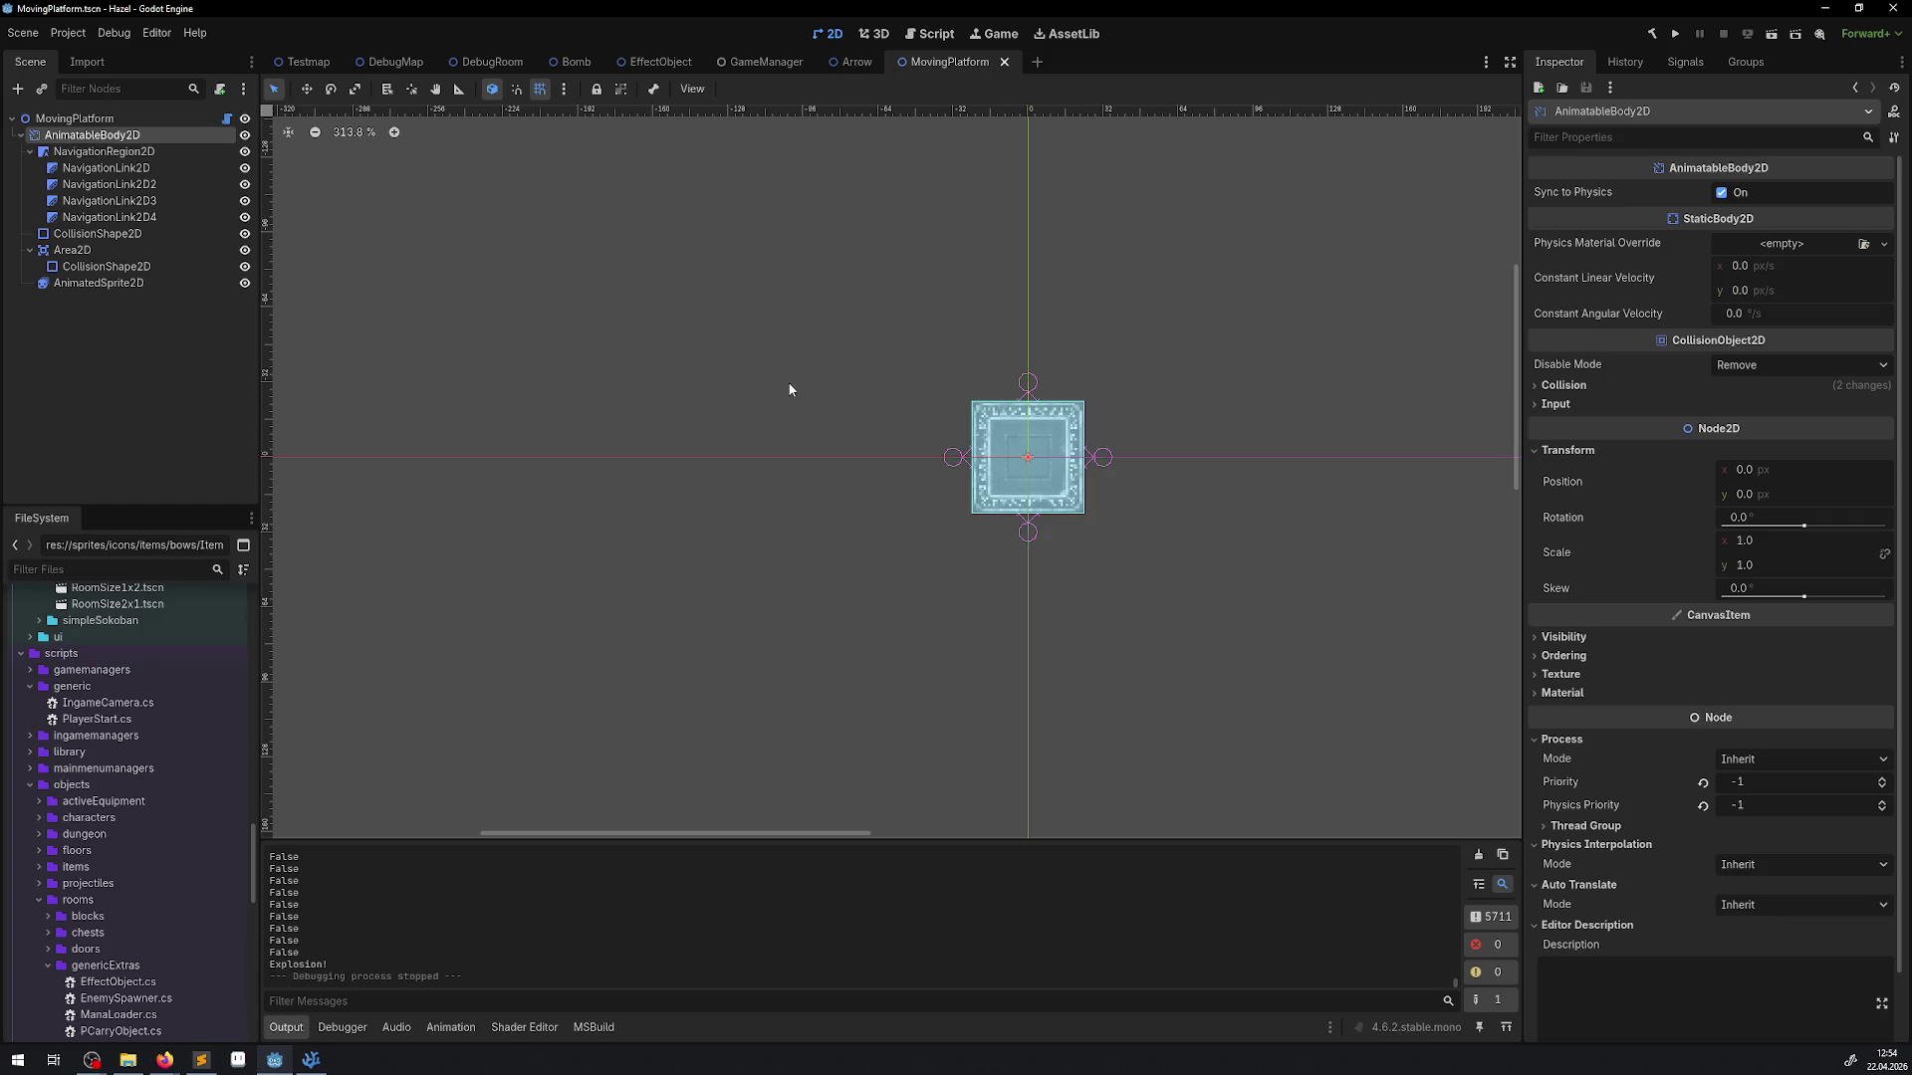
Close the MovingPlatform, Arrow and GameManager scenes and play the ABombExploding animation
{"action": "left_click", "coordinate": [1004, 62]}
{"action": "left_click", "coordinate": [882, 61]}
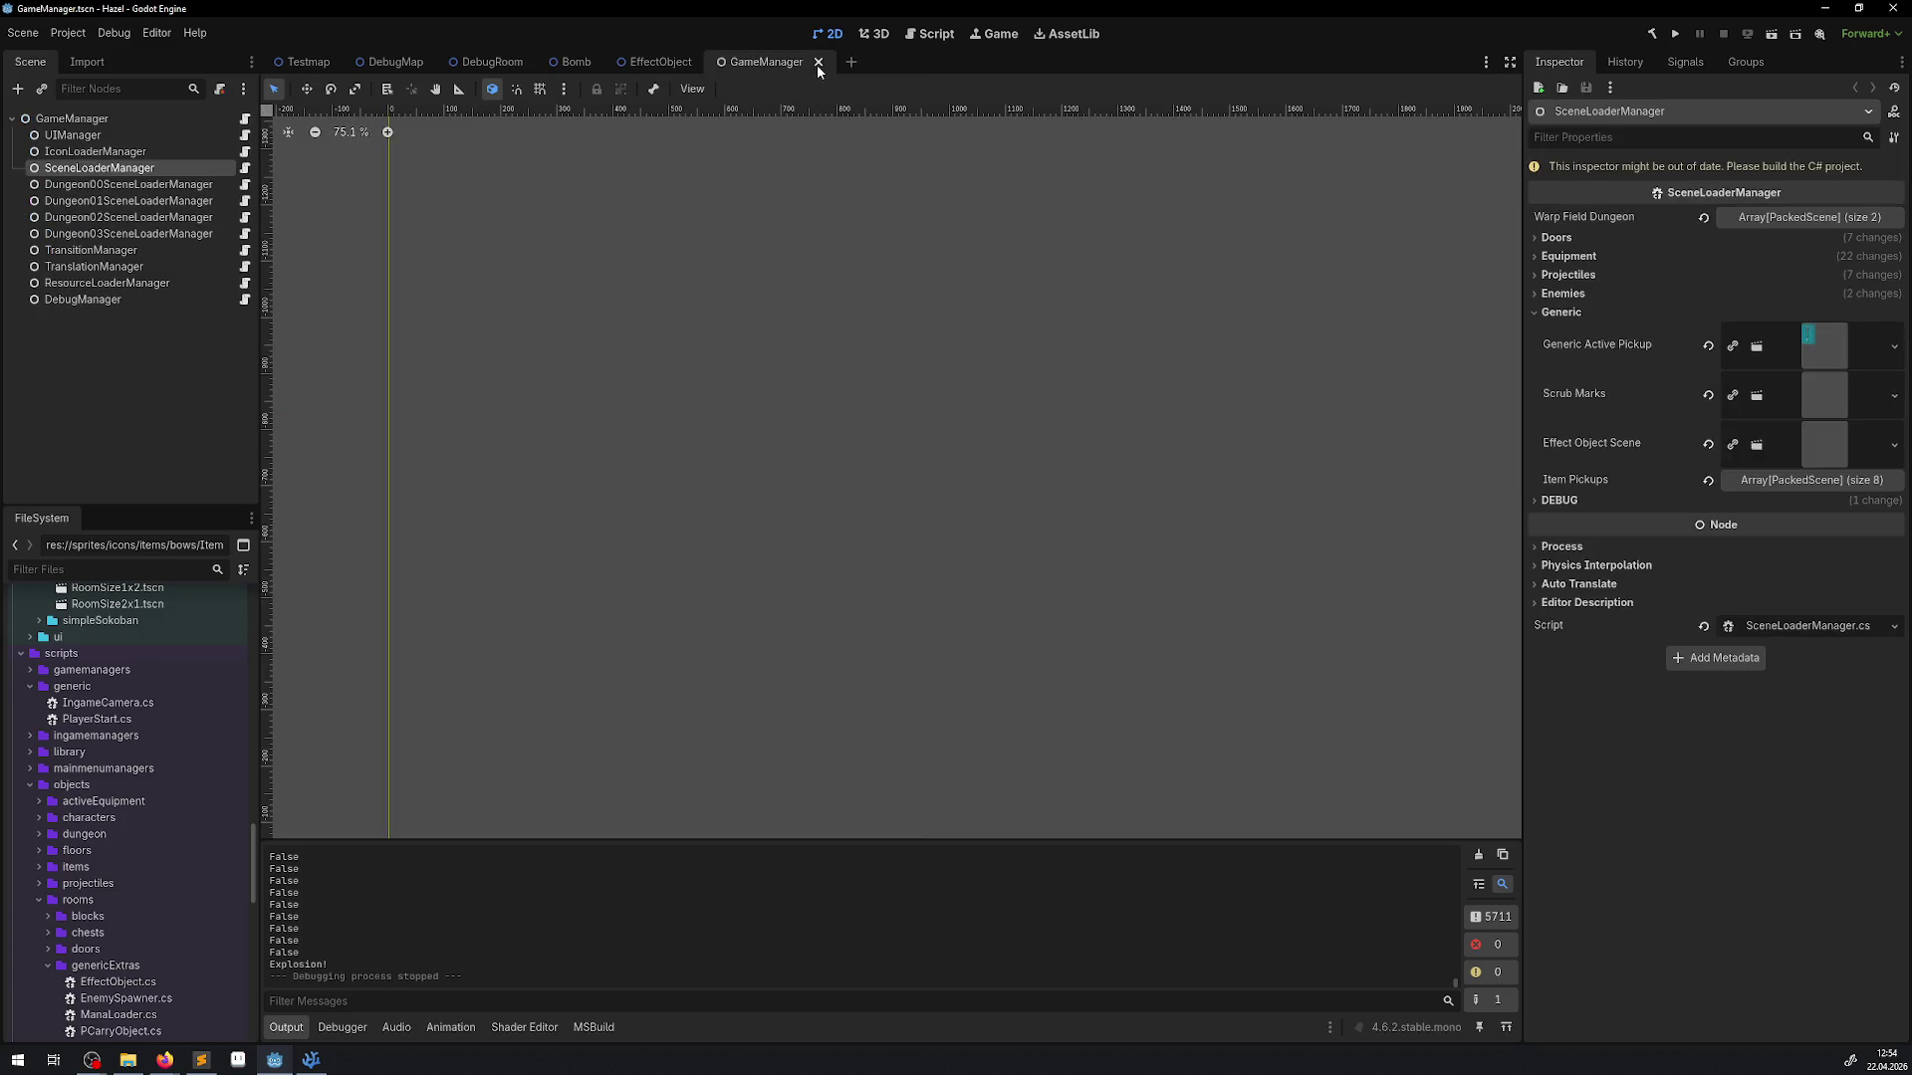
{"action": "left_click", "coordinate": [818, 63]}
{"action": "left_click", "coordinate": [630, 664]}
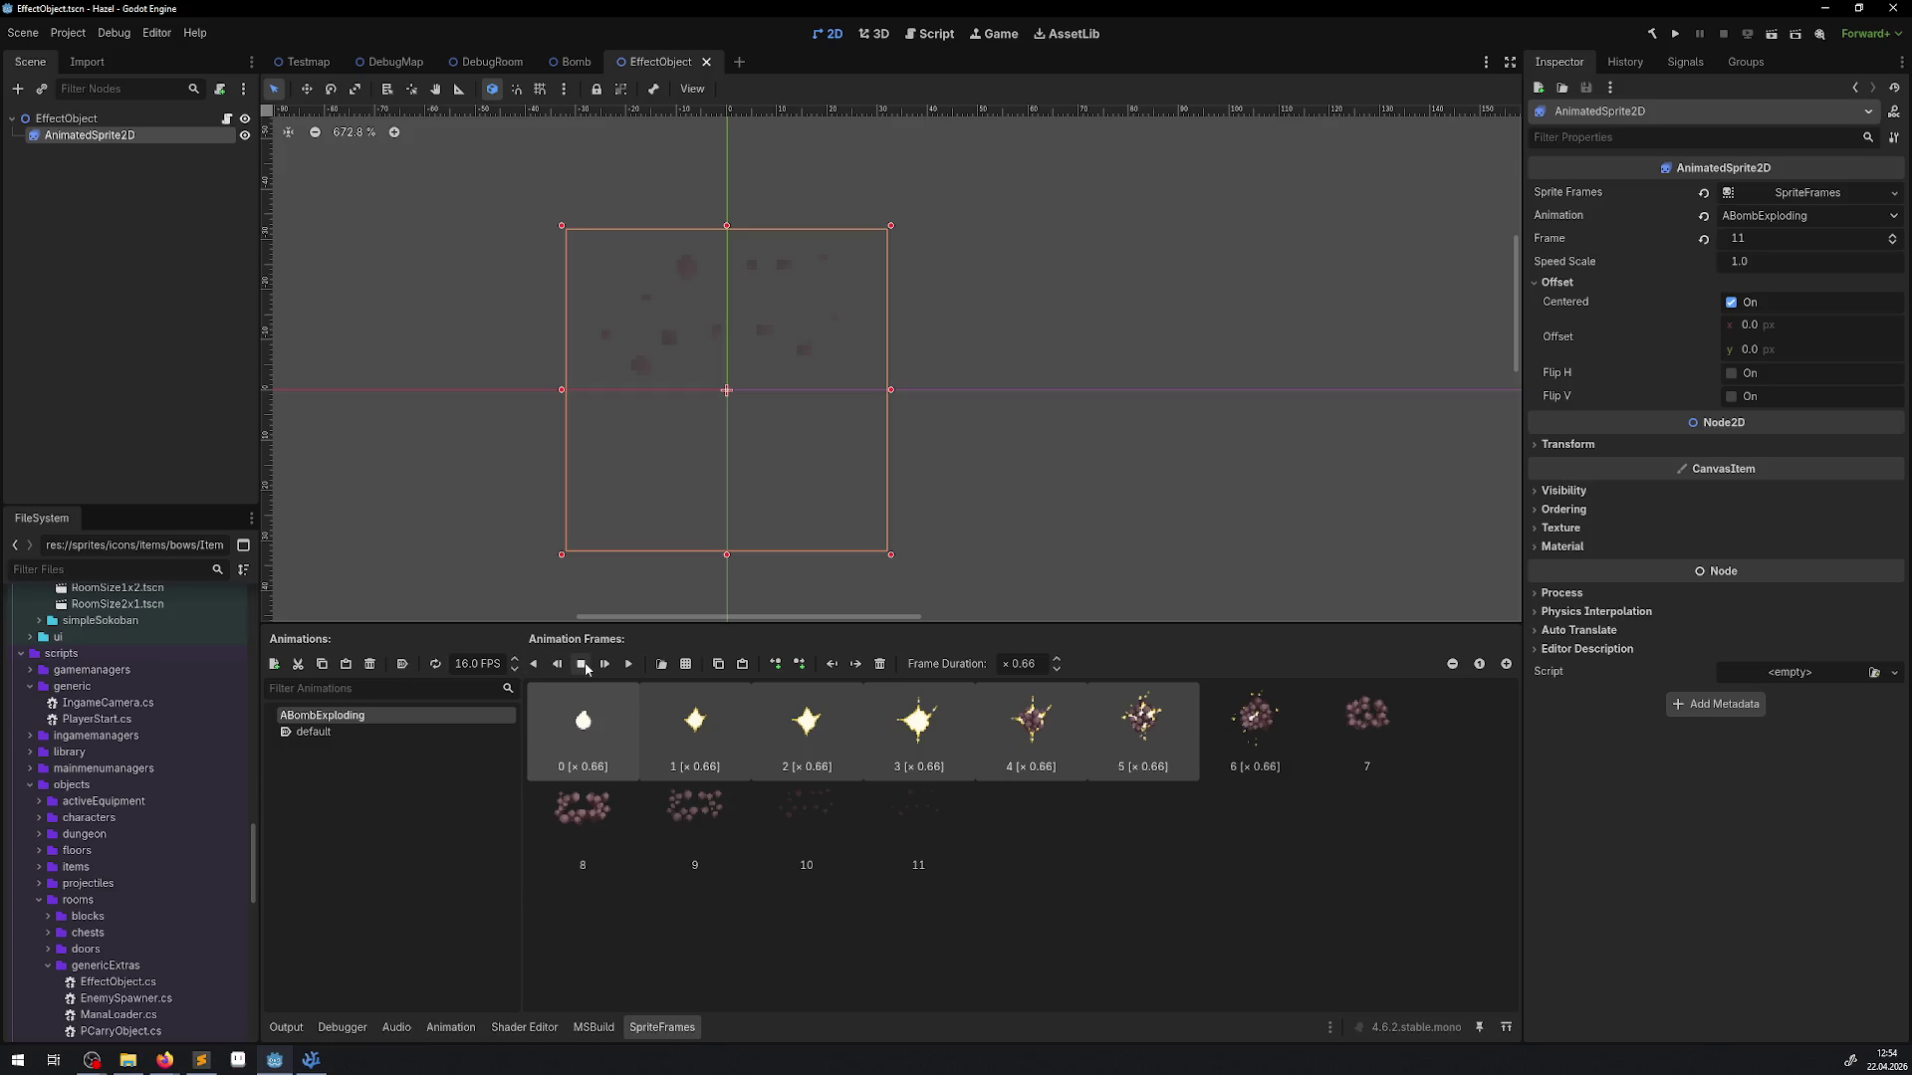
Replay the ABombExploding animation several times from the start to check its timing
{"action": "left_click", "coordinate": [630, 665]}
{"action": "left_click", "coordinate": [635, 666]}
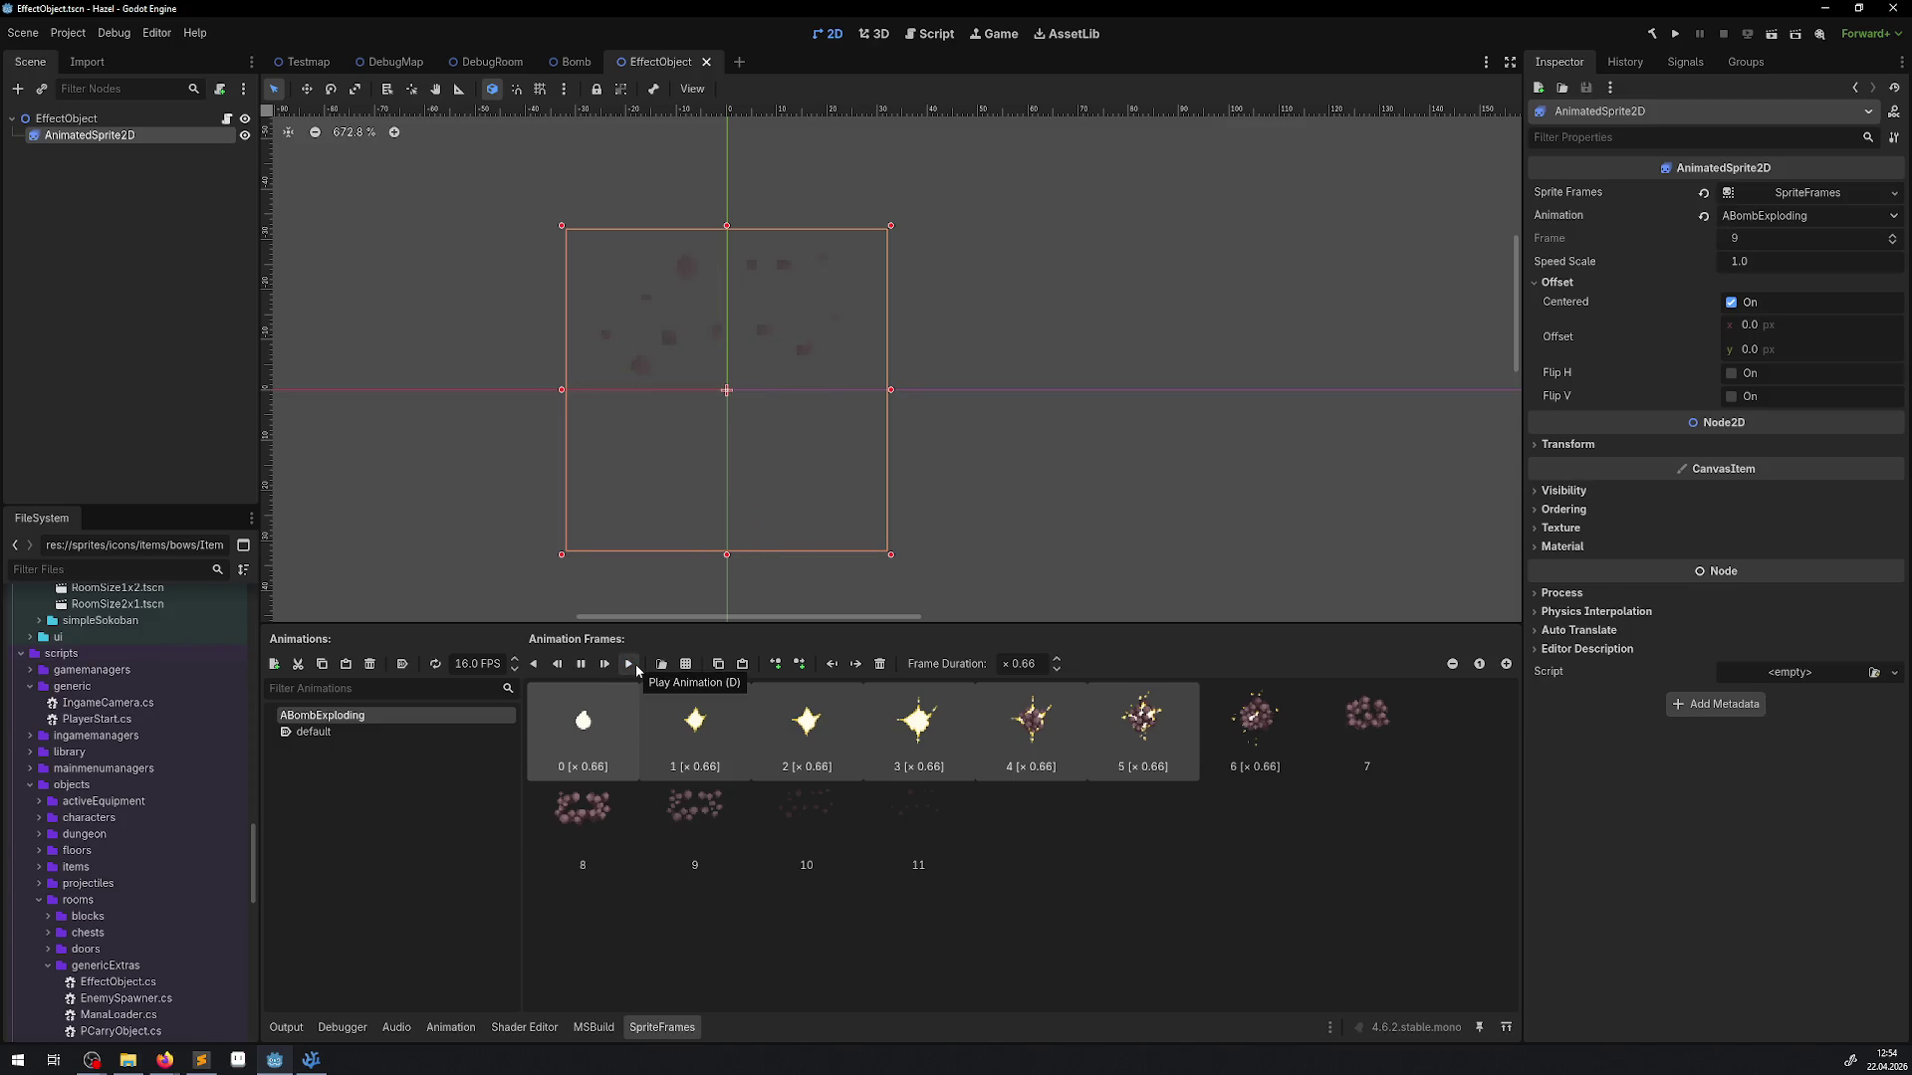
{"action": "left_click", "coordinate": [637, 666]}
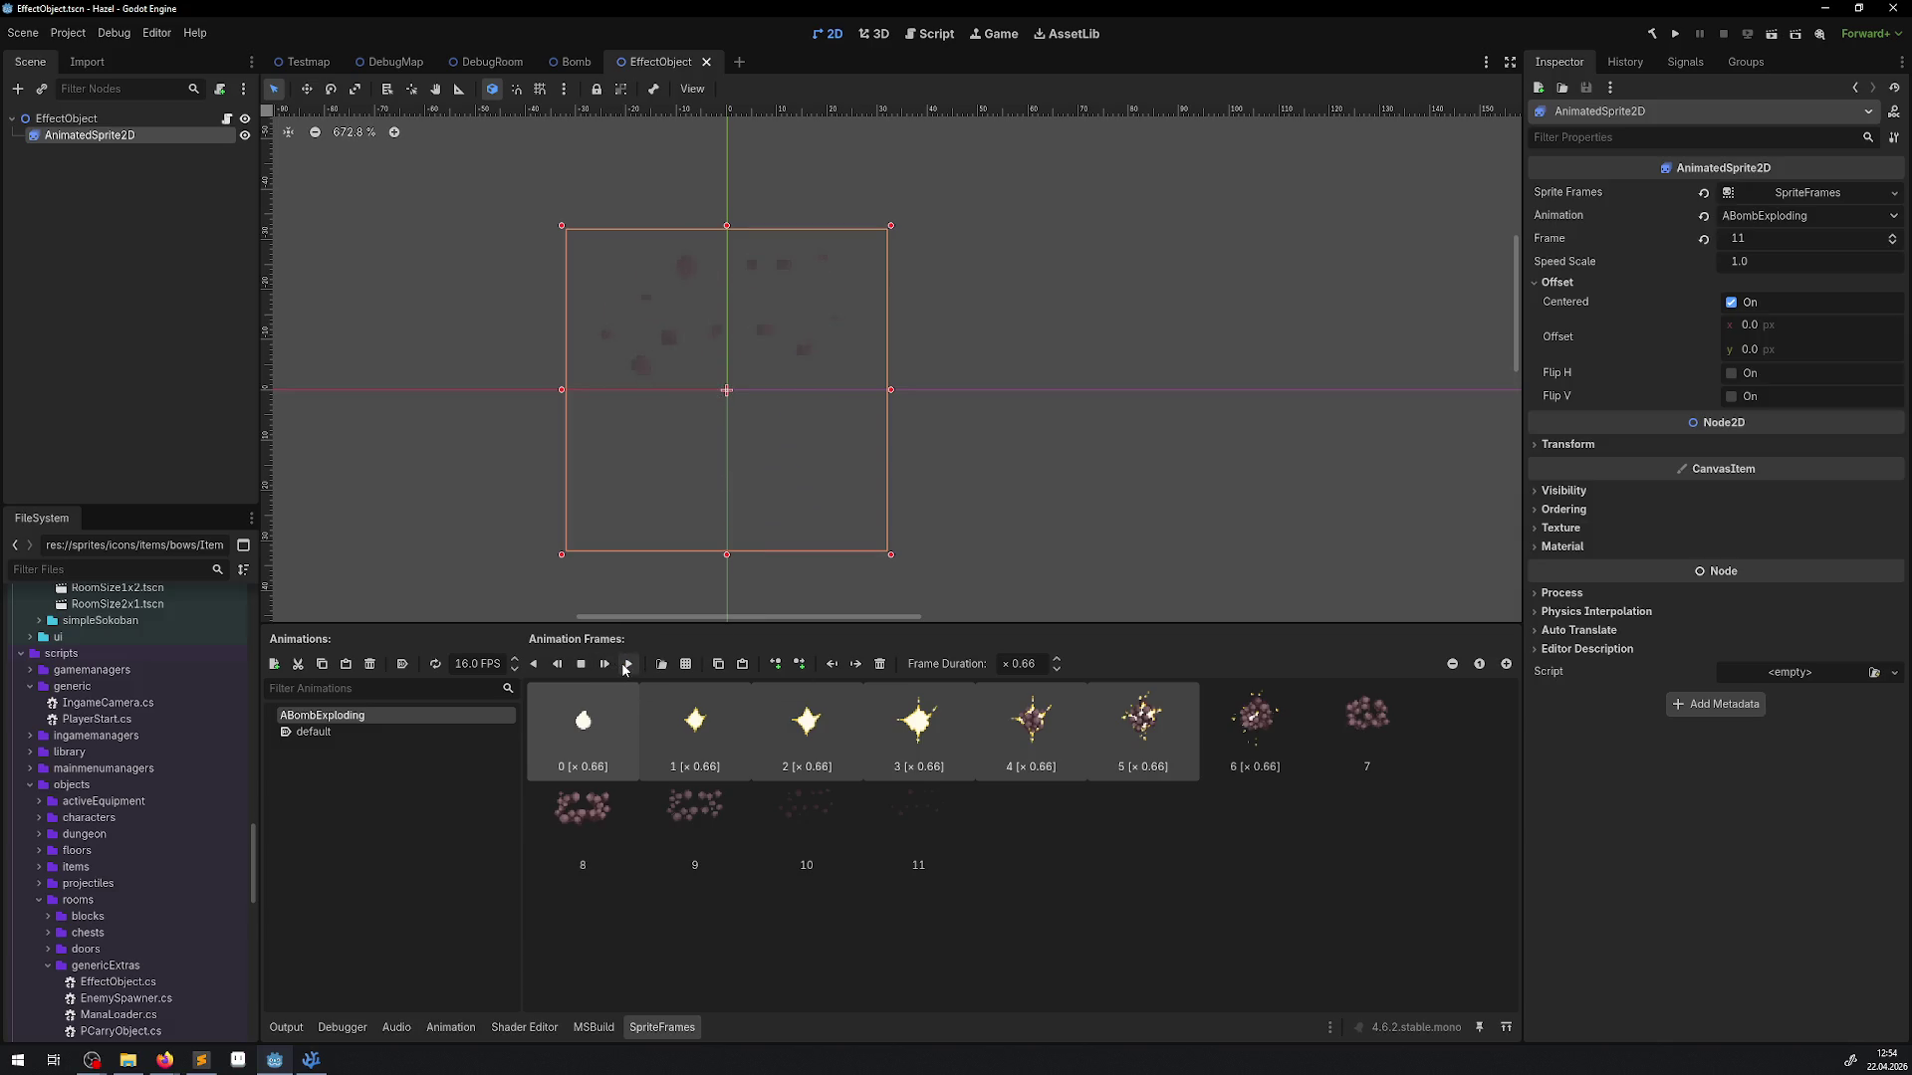
{"action": "left_click", "coordinate": [599, 667]}
{"action": "left_click", "coordinate": [599, 667]}
{"action": "left_click", "coordinate": [598, 668]}
Play it a few more times, inspect frame 11's duration, and close the EffectObject scene
{"action": "left_click", "coordinate": [635, 667]}
{"action": "left_click", "coordinate": [629, 667]}
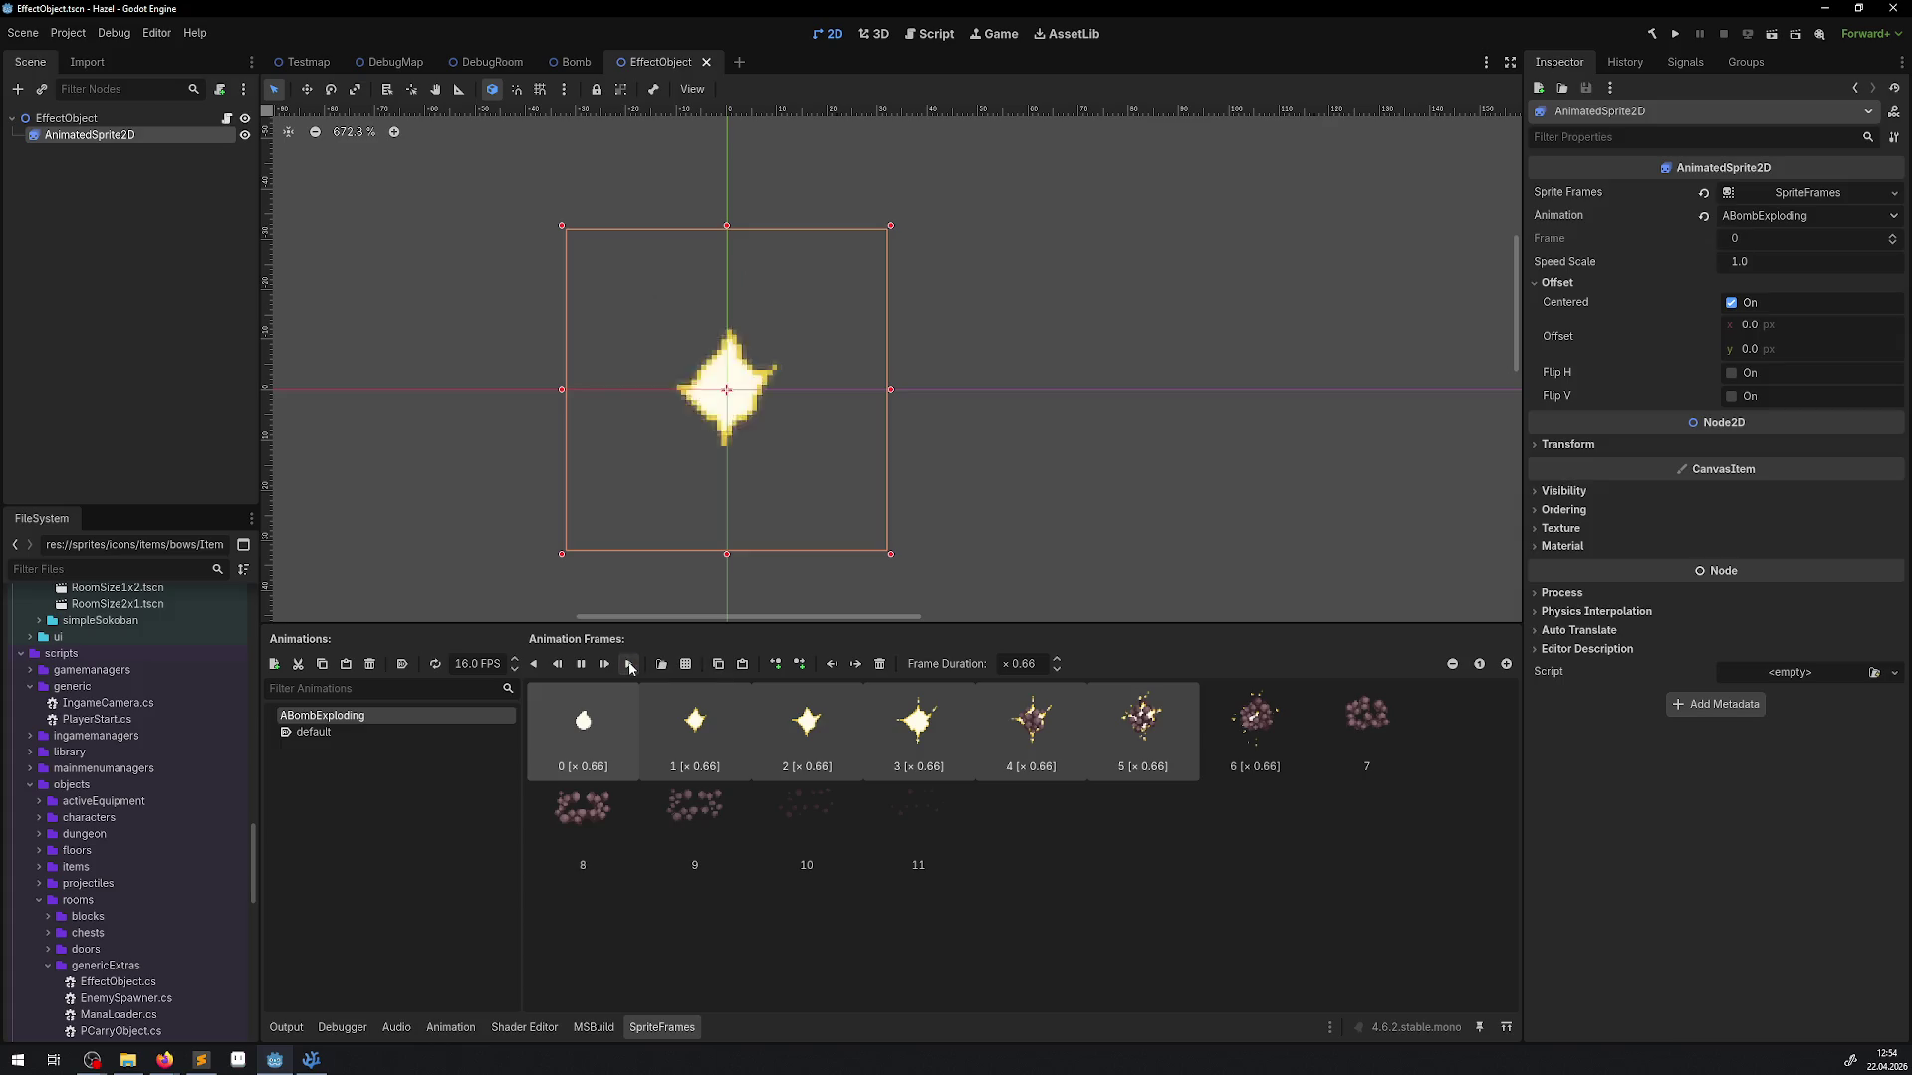
{"action": "left_click", "coordinate": [629, 666]}
{"action": "left_click", "coordinate": [629, 666]}
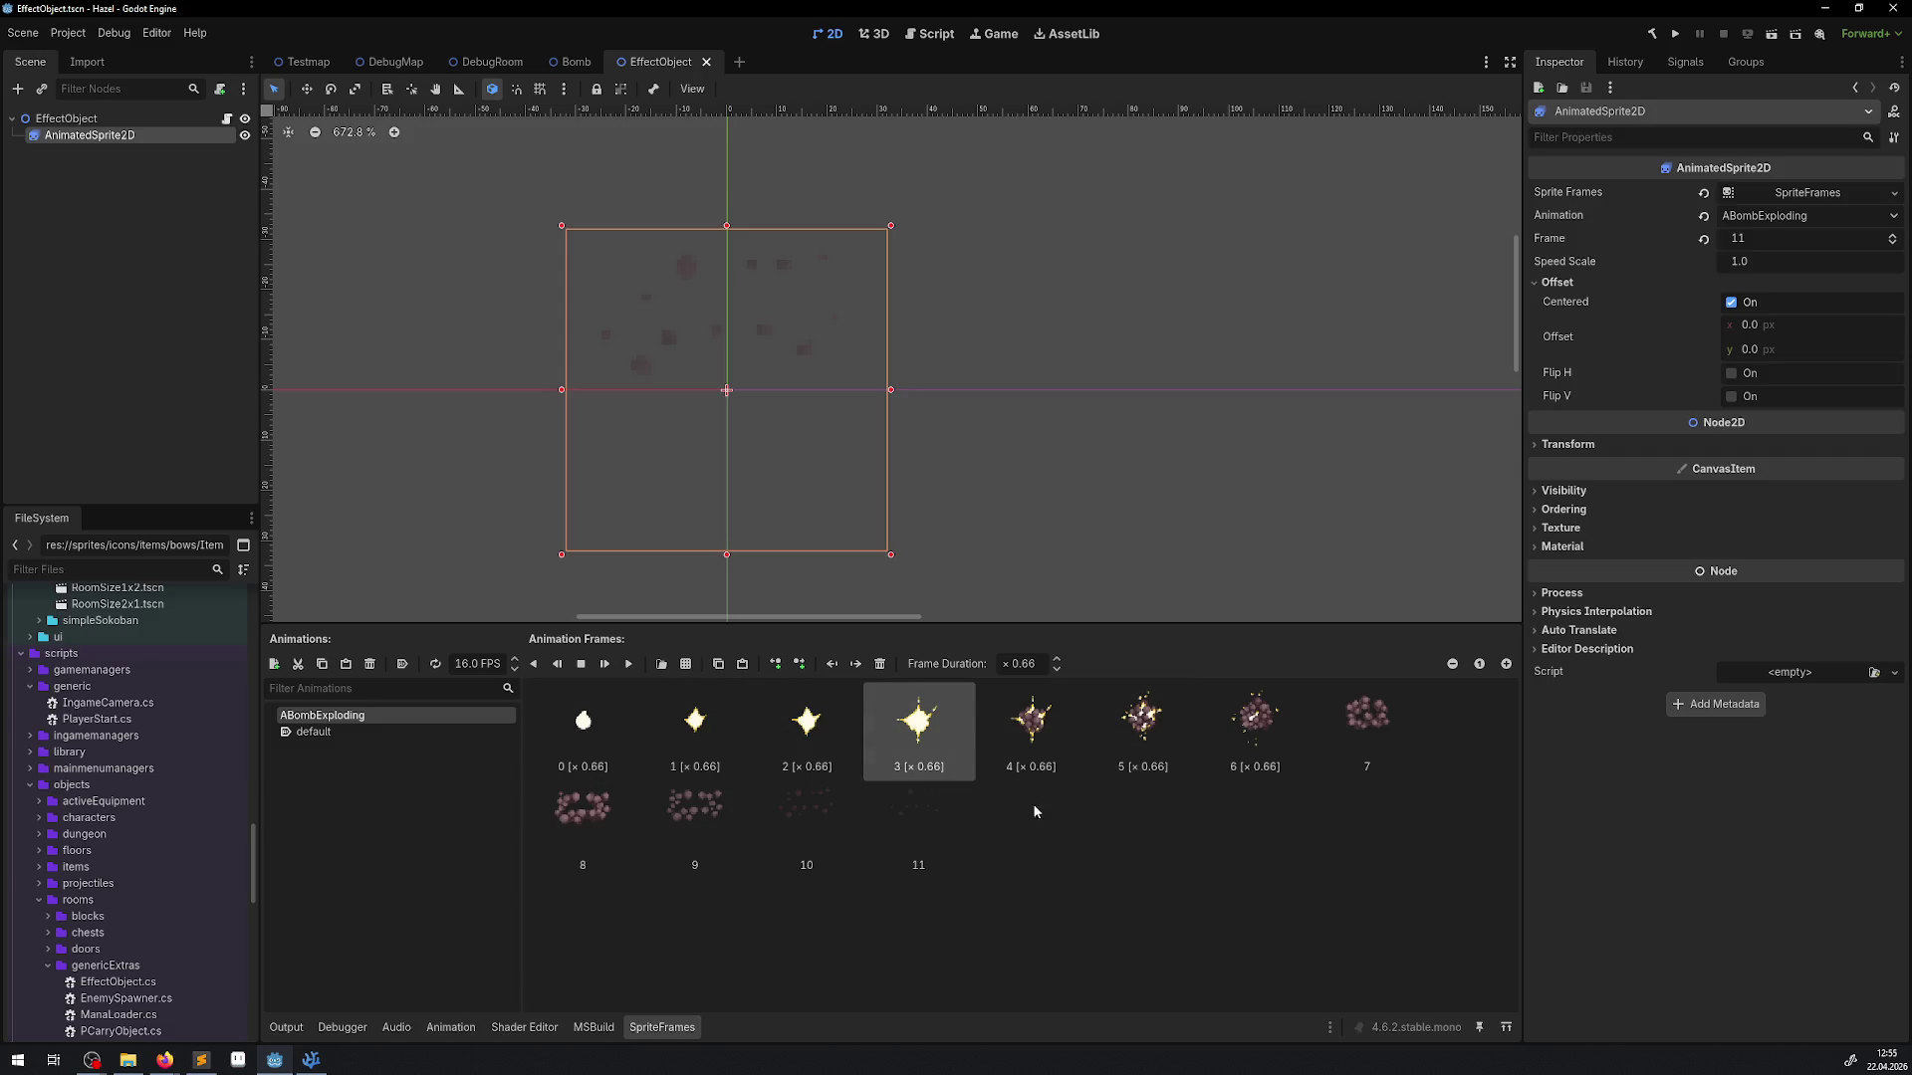
{"action": "left_click", "coordinate": [968, 847]}
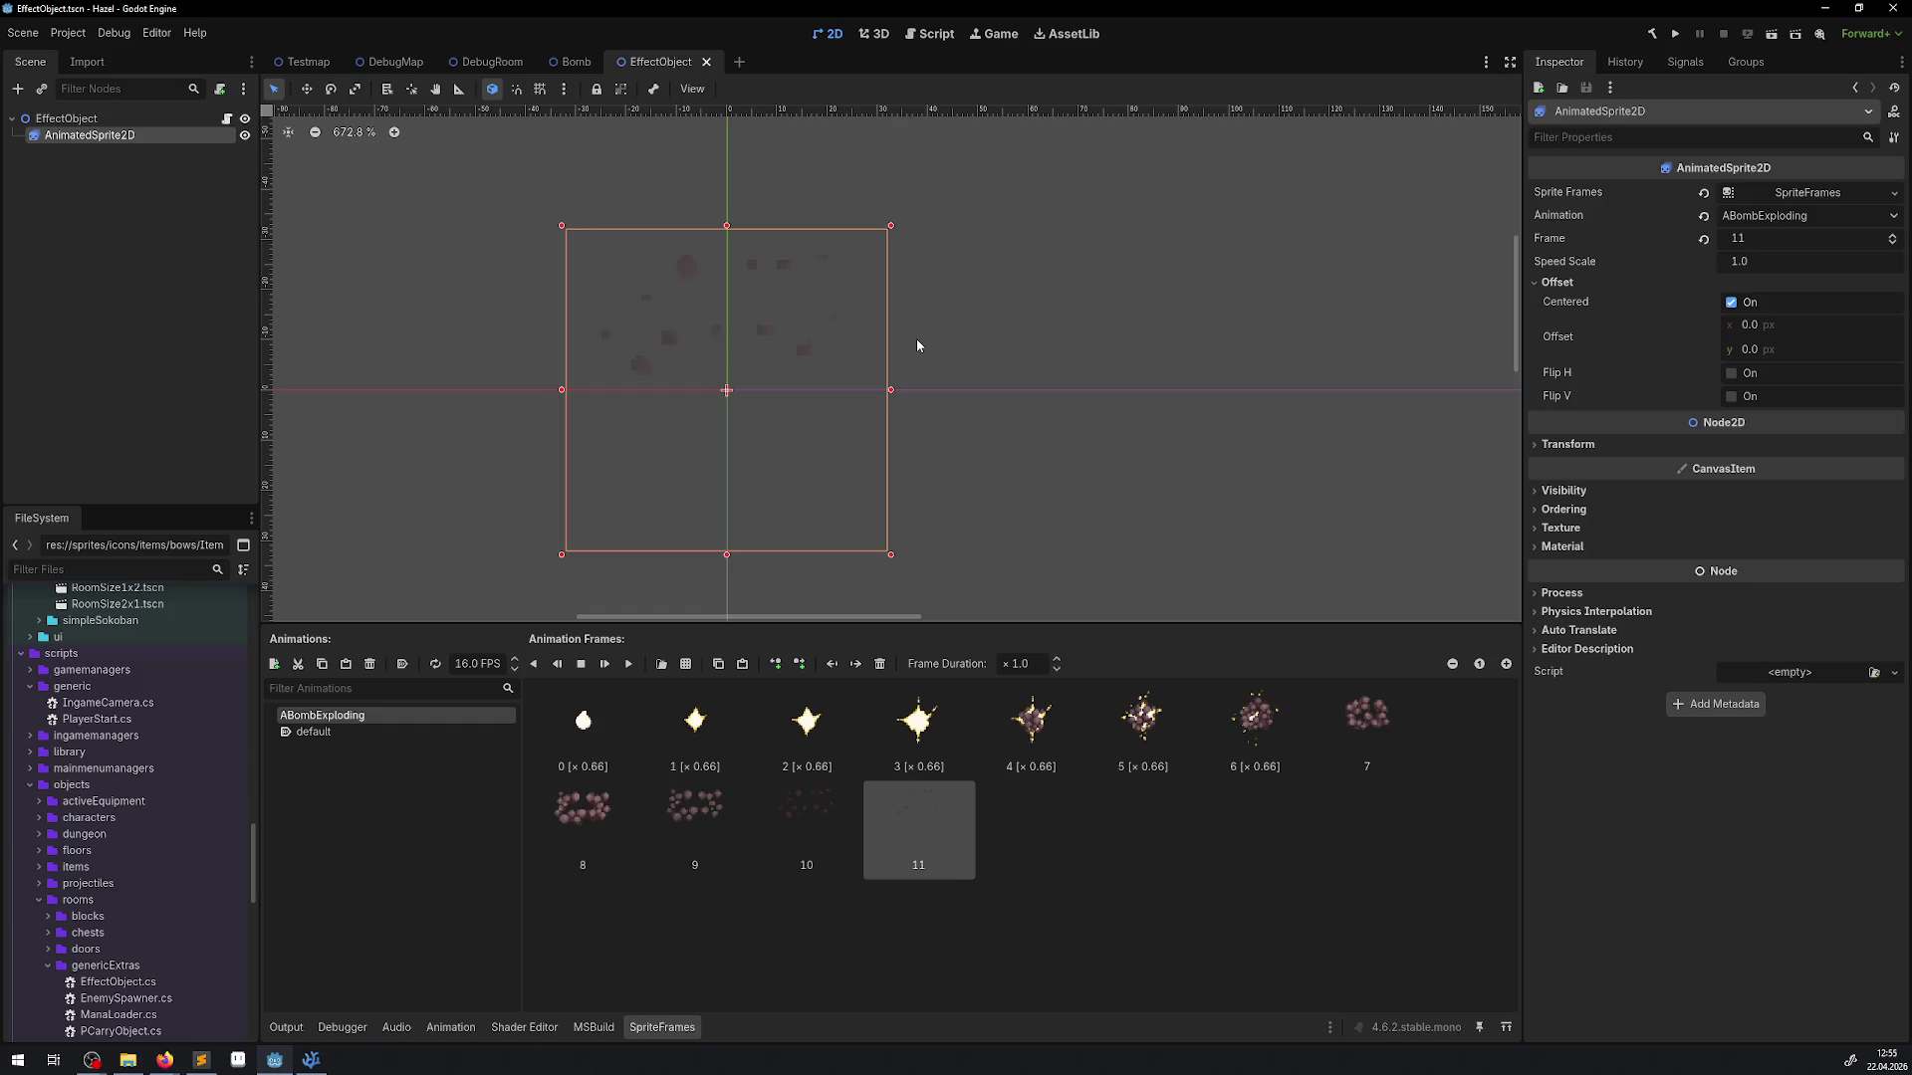
{"action": "left_click", "coordinate": [708, 63]}
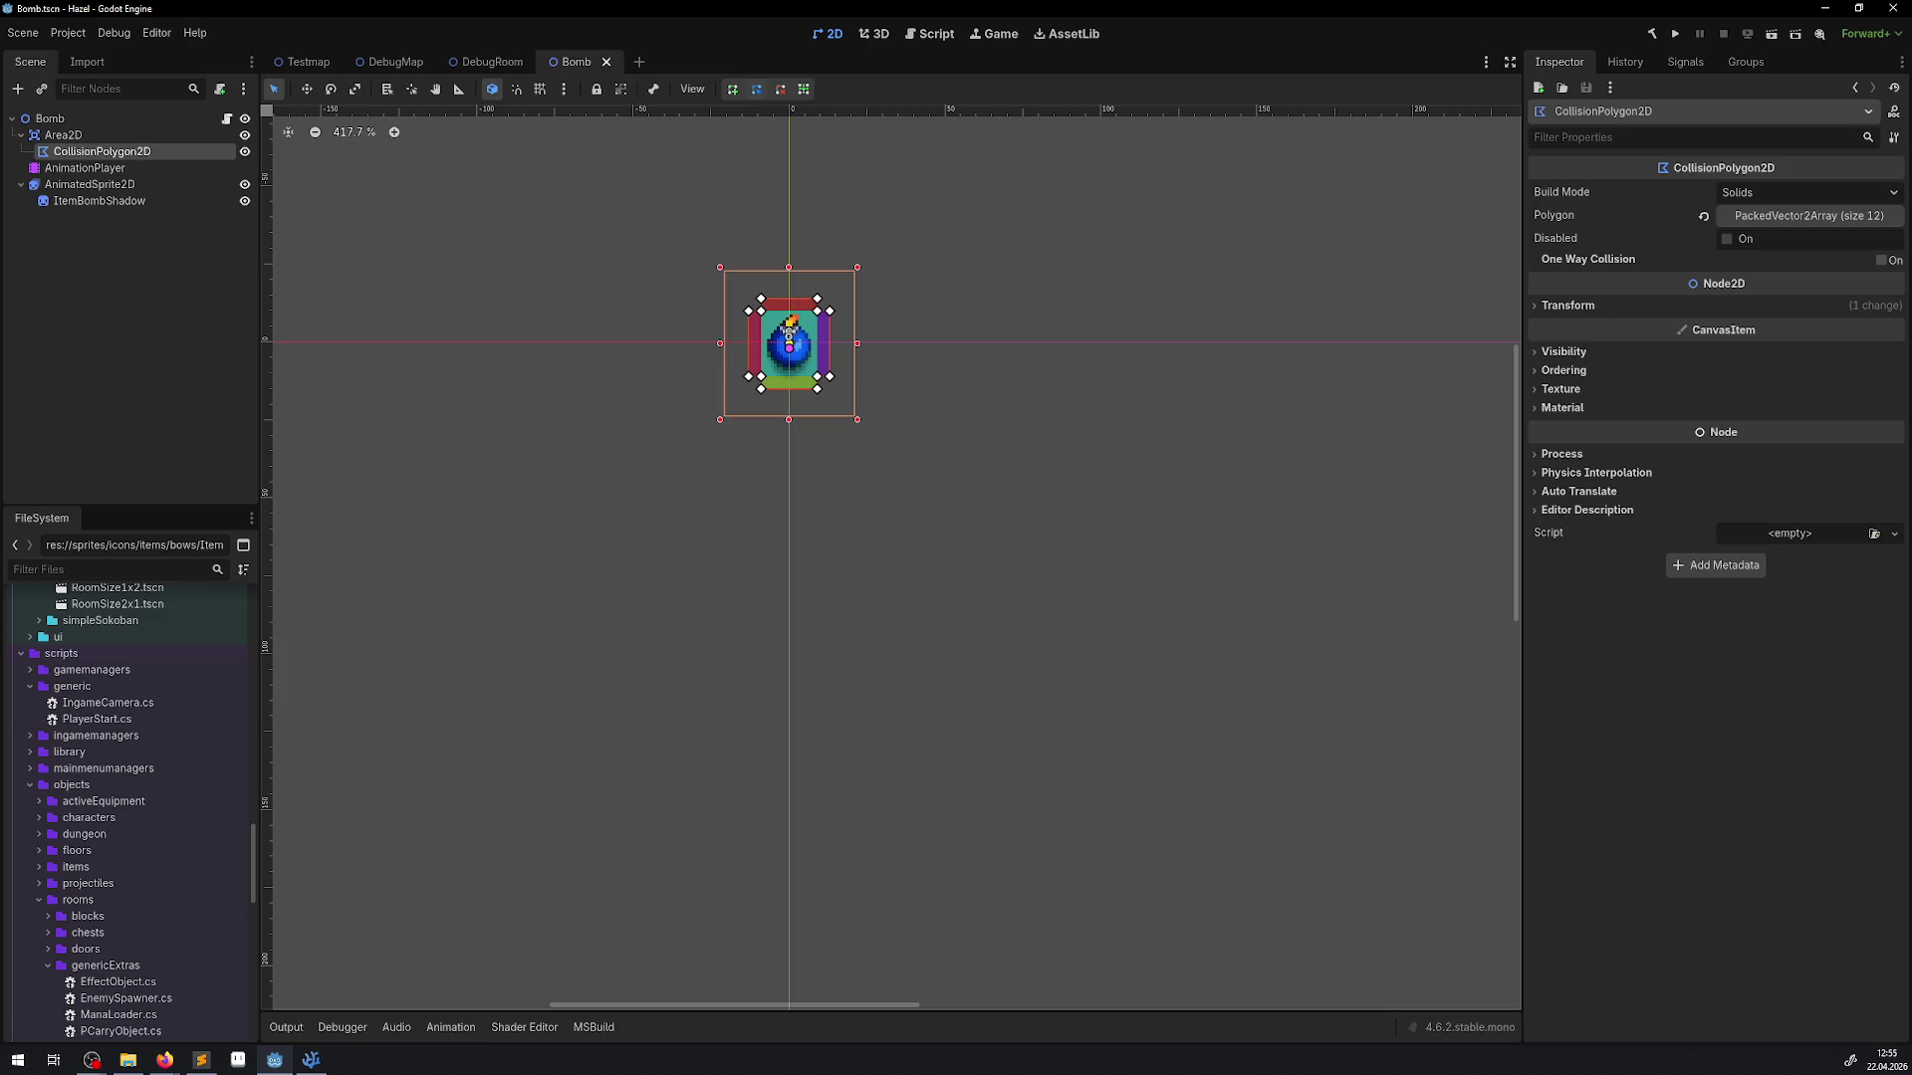
Switch to the DebugRoom scene and scroll the viewport over to the jars
{"action": "left_click", "coordinate": [498, 63]}
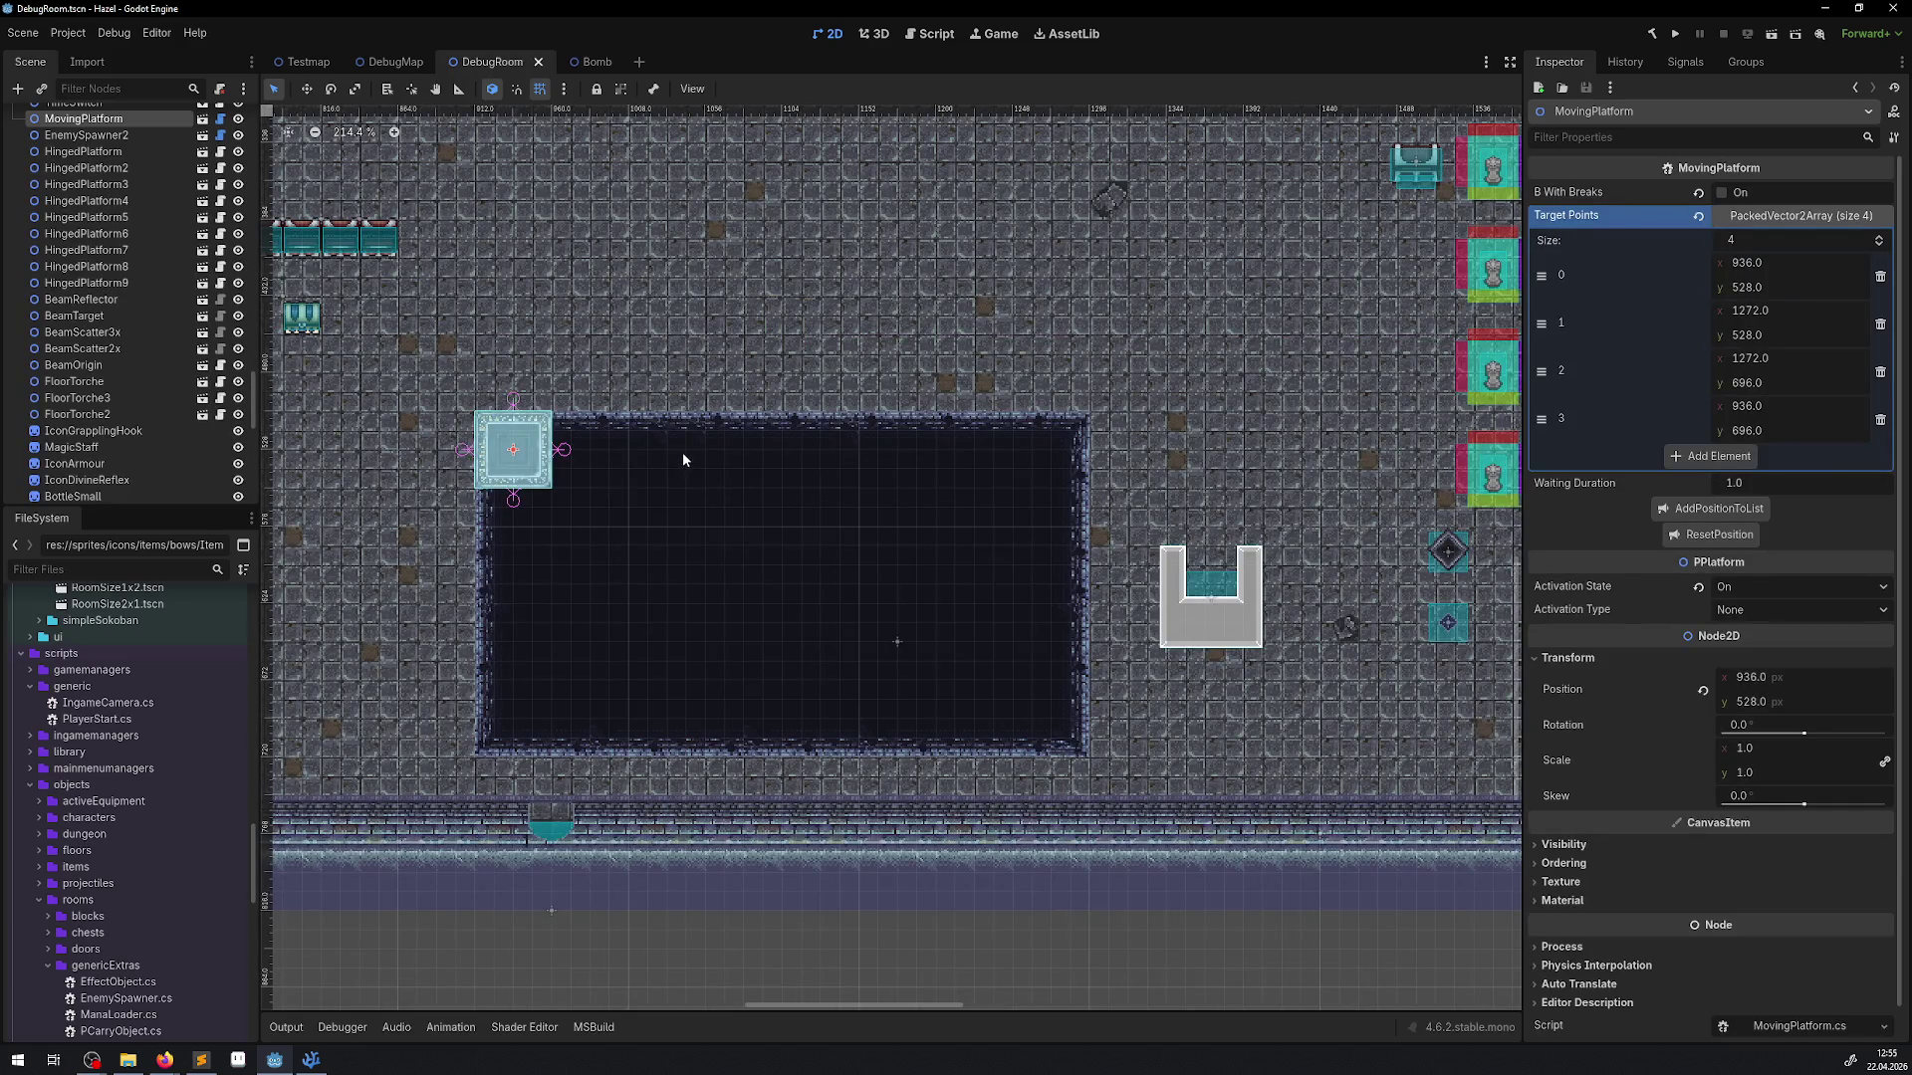
{"action": "scroll", "coordinate": [460, 419], "scroll_direction": "left", "scroll_amount": 10}
{"action": "scroll", "coordinate": [460, 418], "scroll_direction": "up", "scroll_amount": 5}
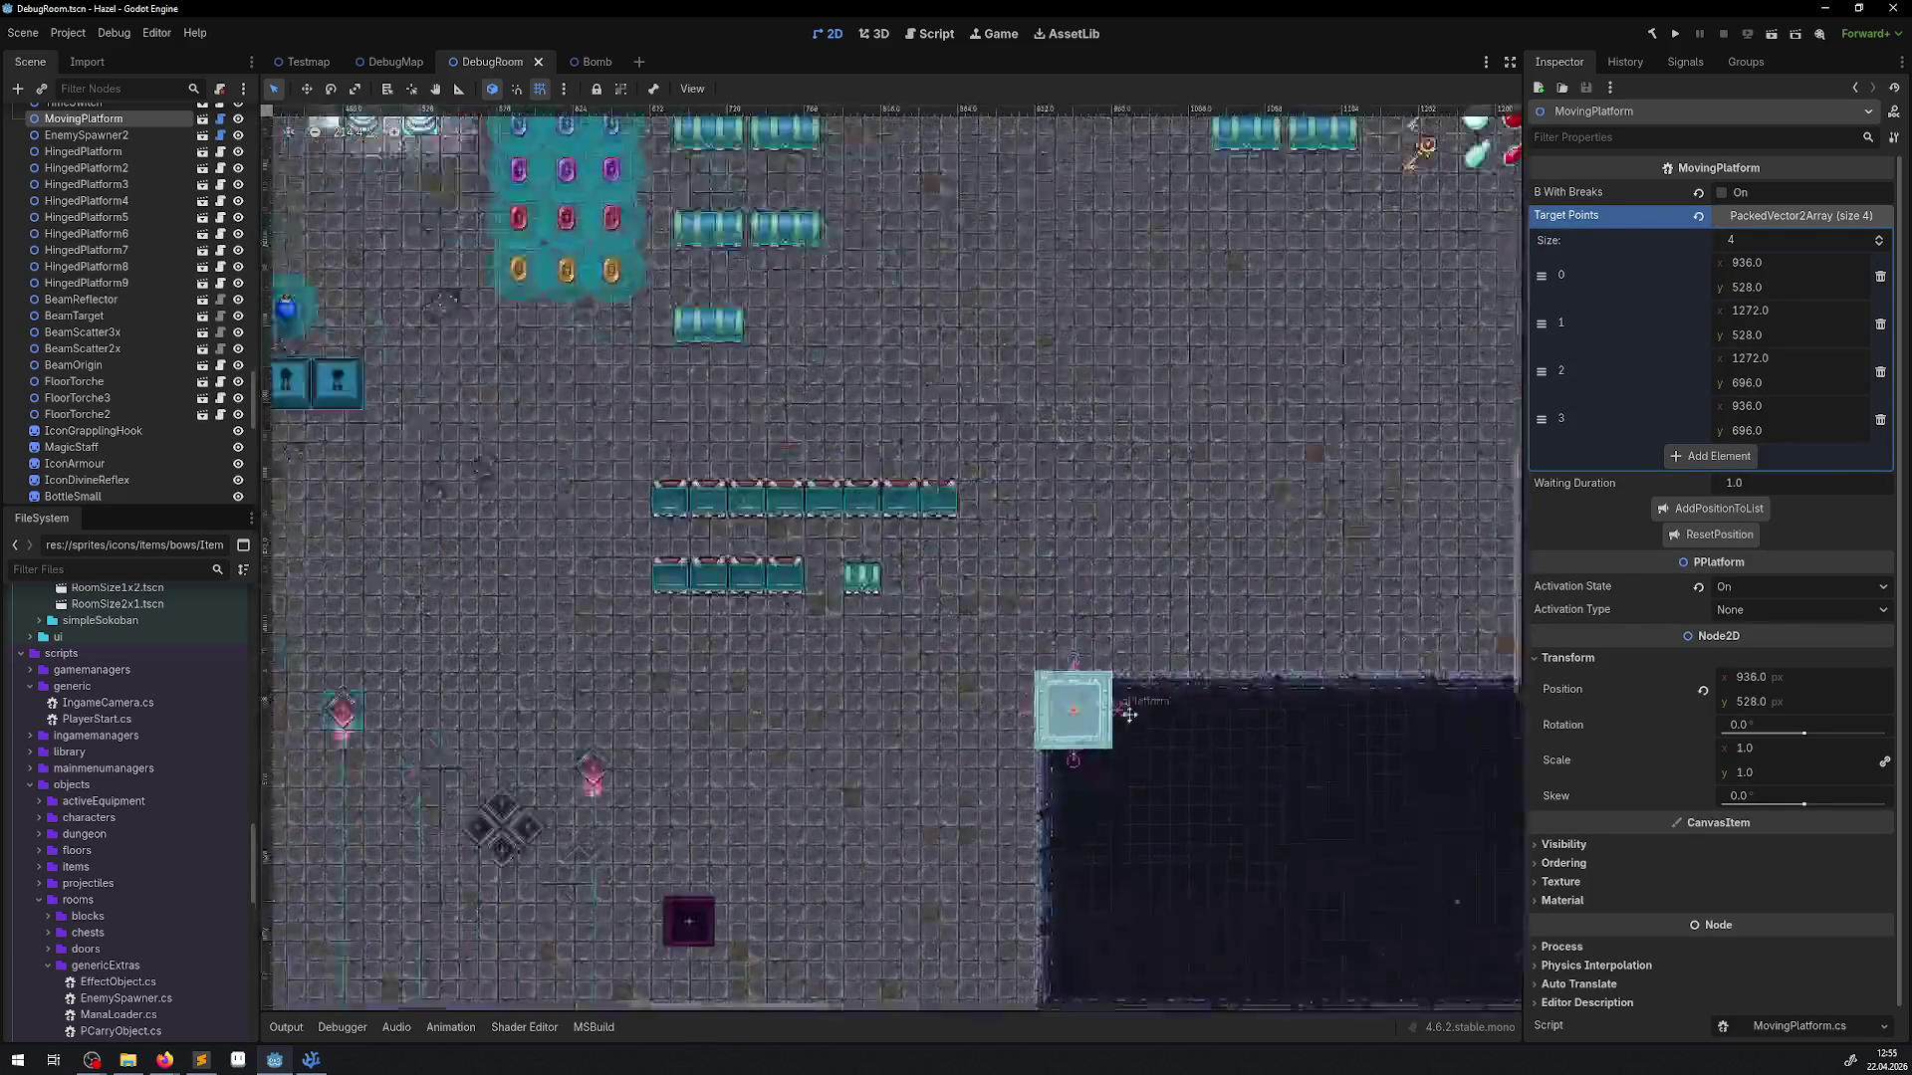
{"action": "scroll", "coordinate": [456, 453], "scroll_direction": "left", "scroll_amount": 5}
{"action": "scroll", "coordinate": [456, 453], "scroll_direction": "up", "scroll_amount": 2}
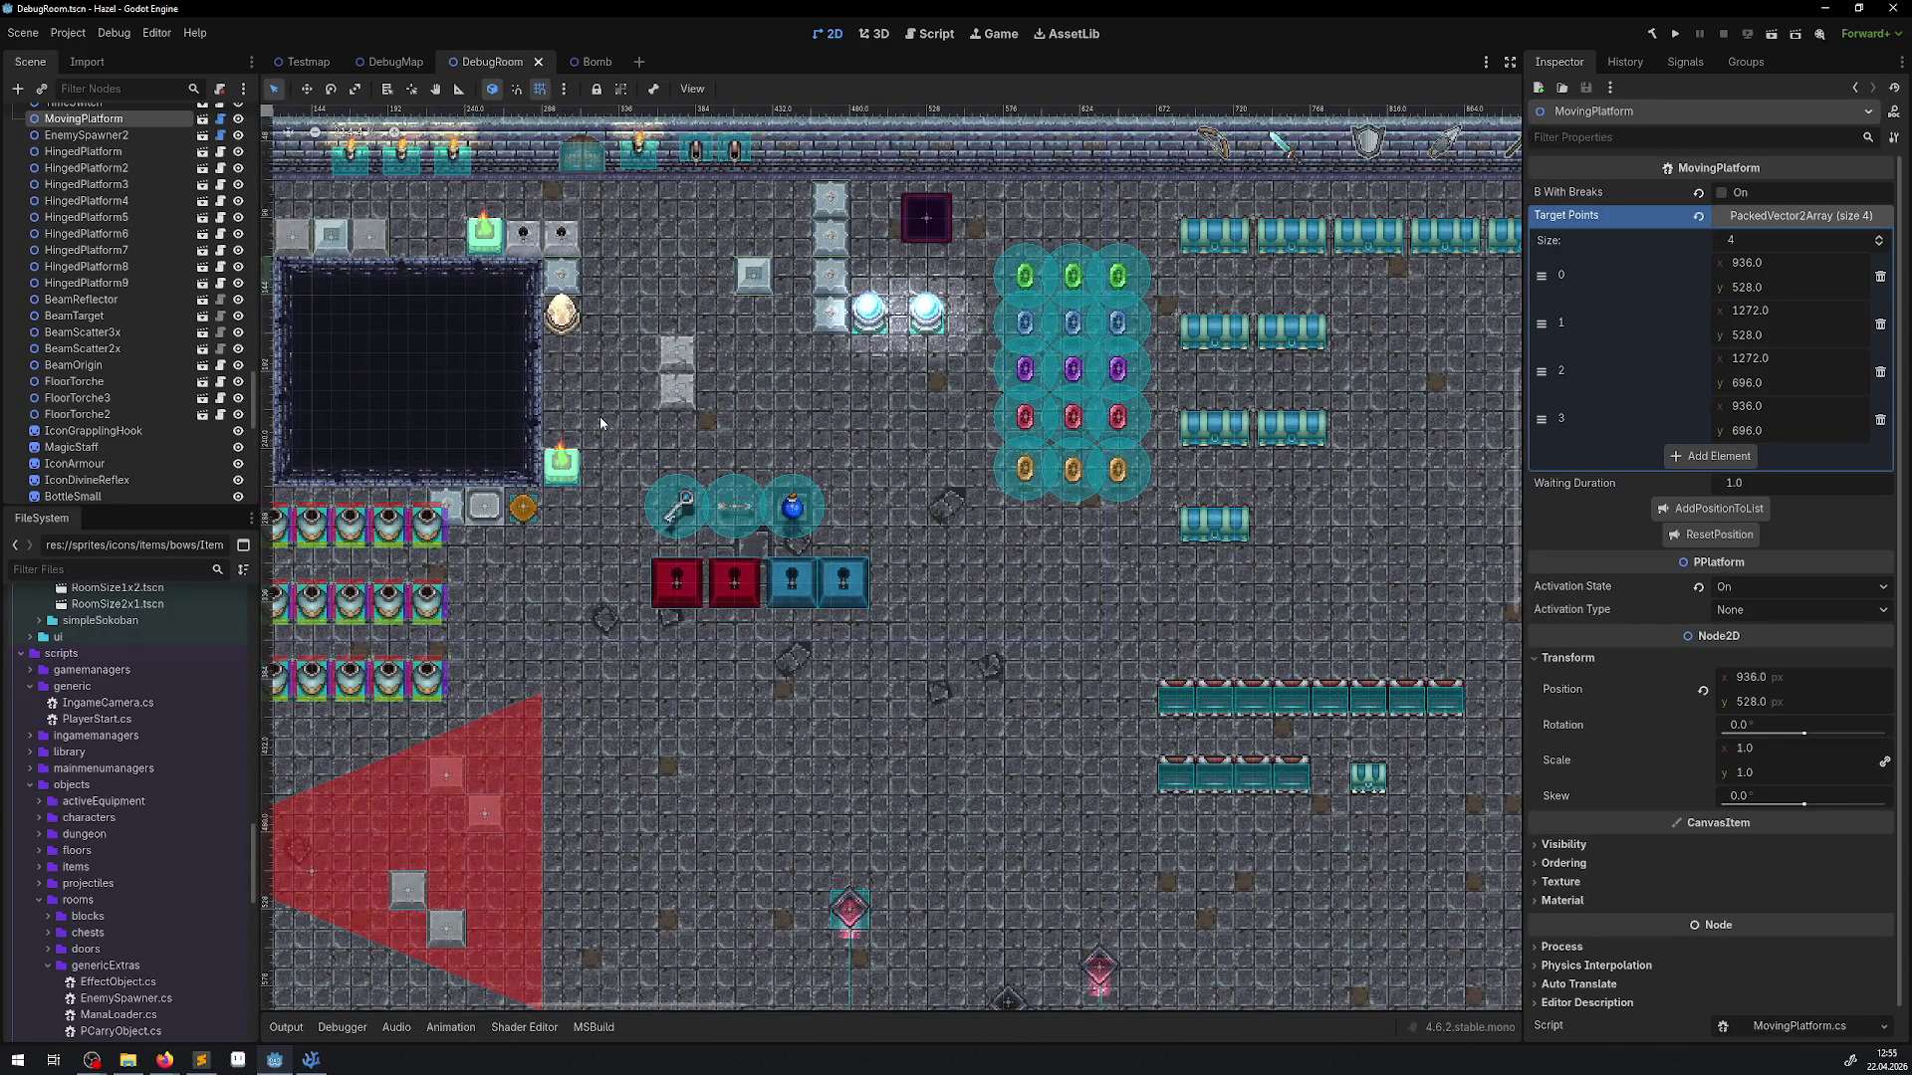
{"action": "scroll", "coordinate": [781, 519], "scroll_direction": "left", "scroll_amount": 1}
{"action": "scroll", "coordinate": [781, 520], "scroll_direction": "up", "scroll_amount": 1}
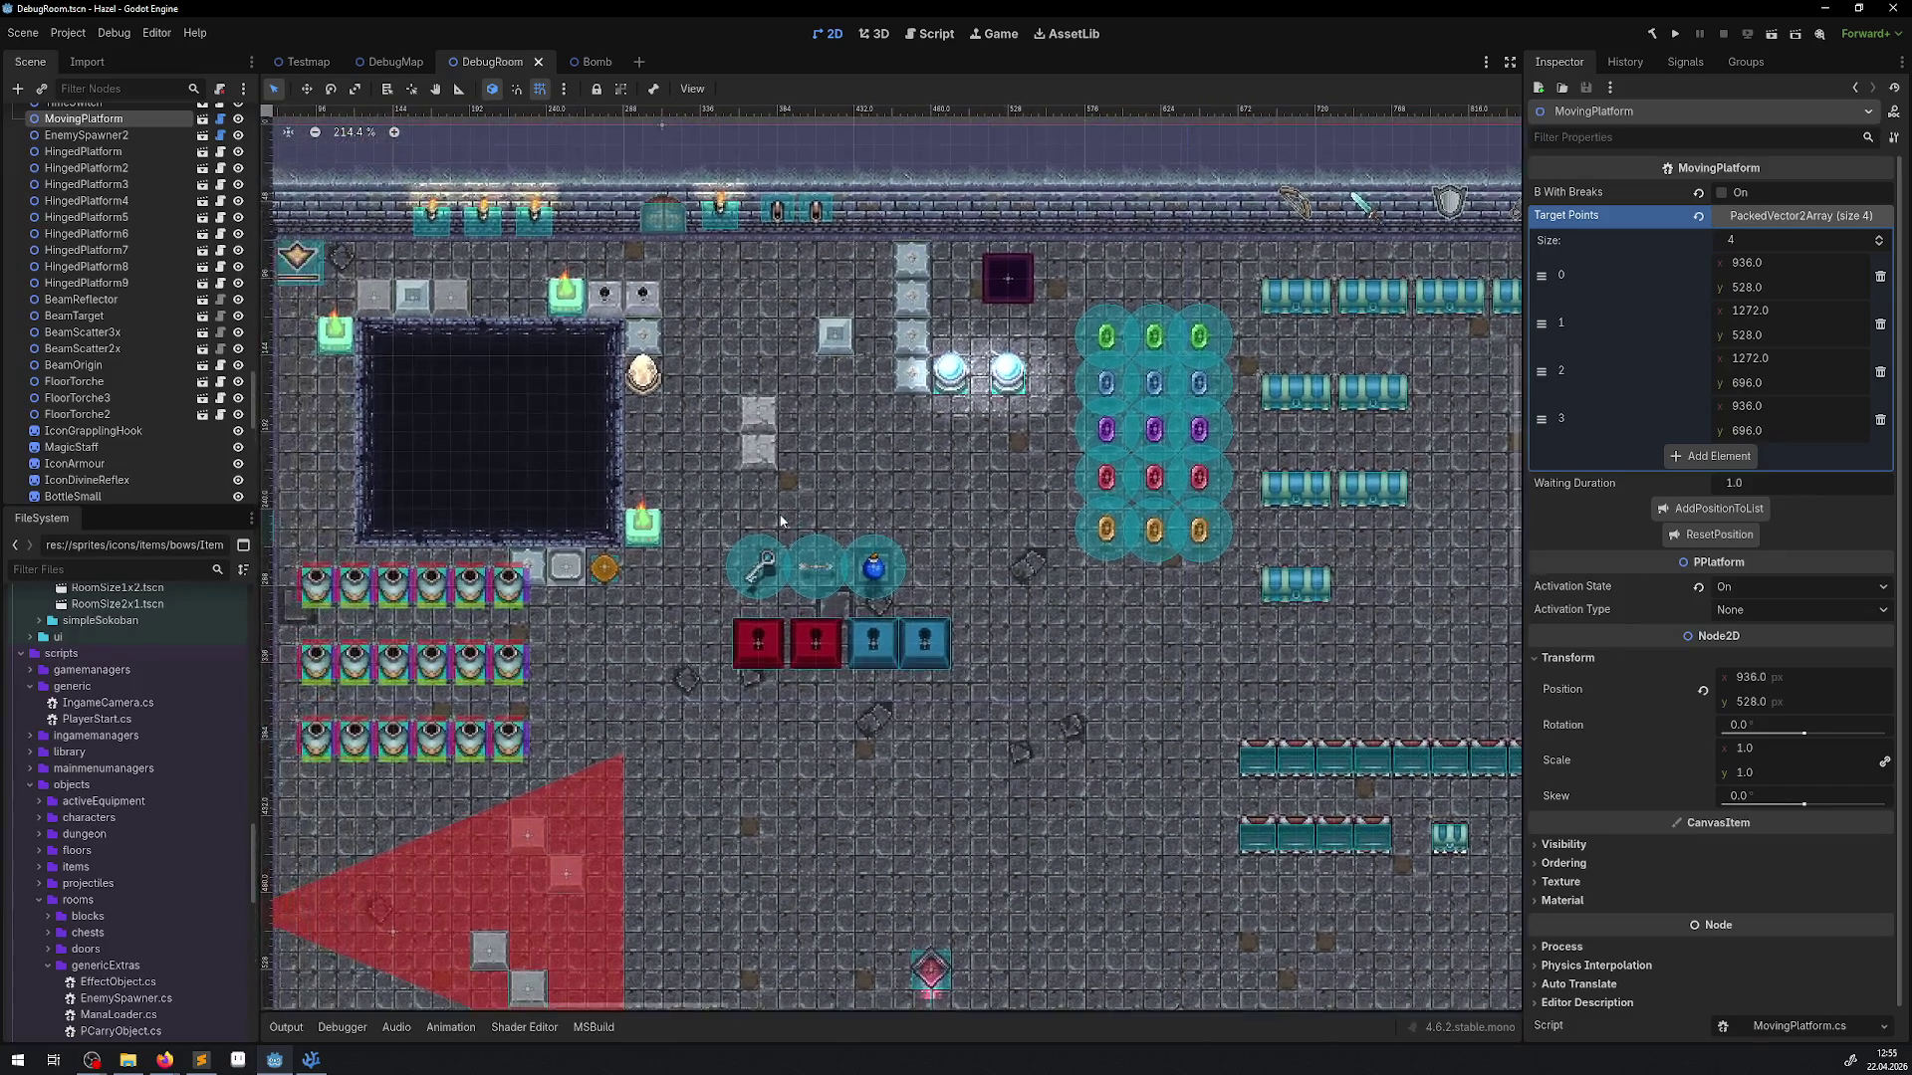
{"action": "scroll", "coordinate": [742, 498], "scroll_direction": "left", "scroll_amount": 1}
{"action": "scroll", "coordinate": [742, 498], "scroll_direction": "down", "scroll_amount": 1}
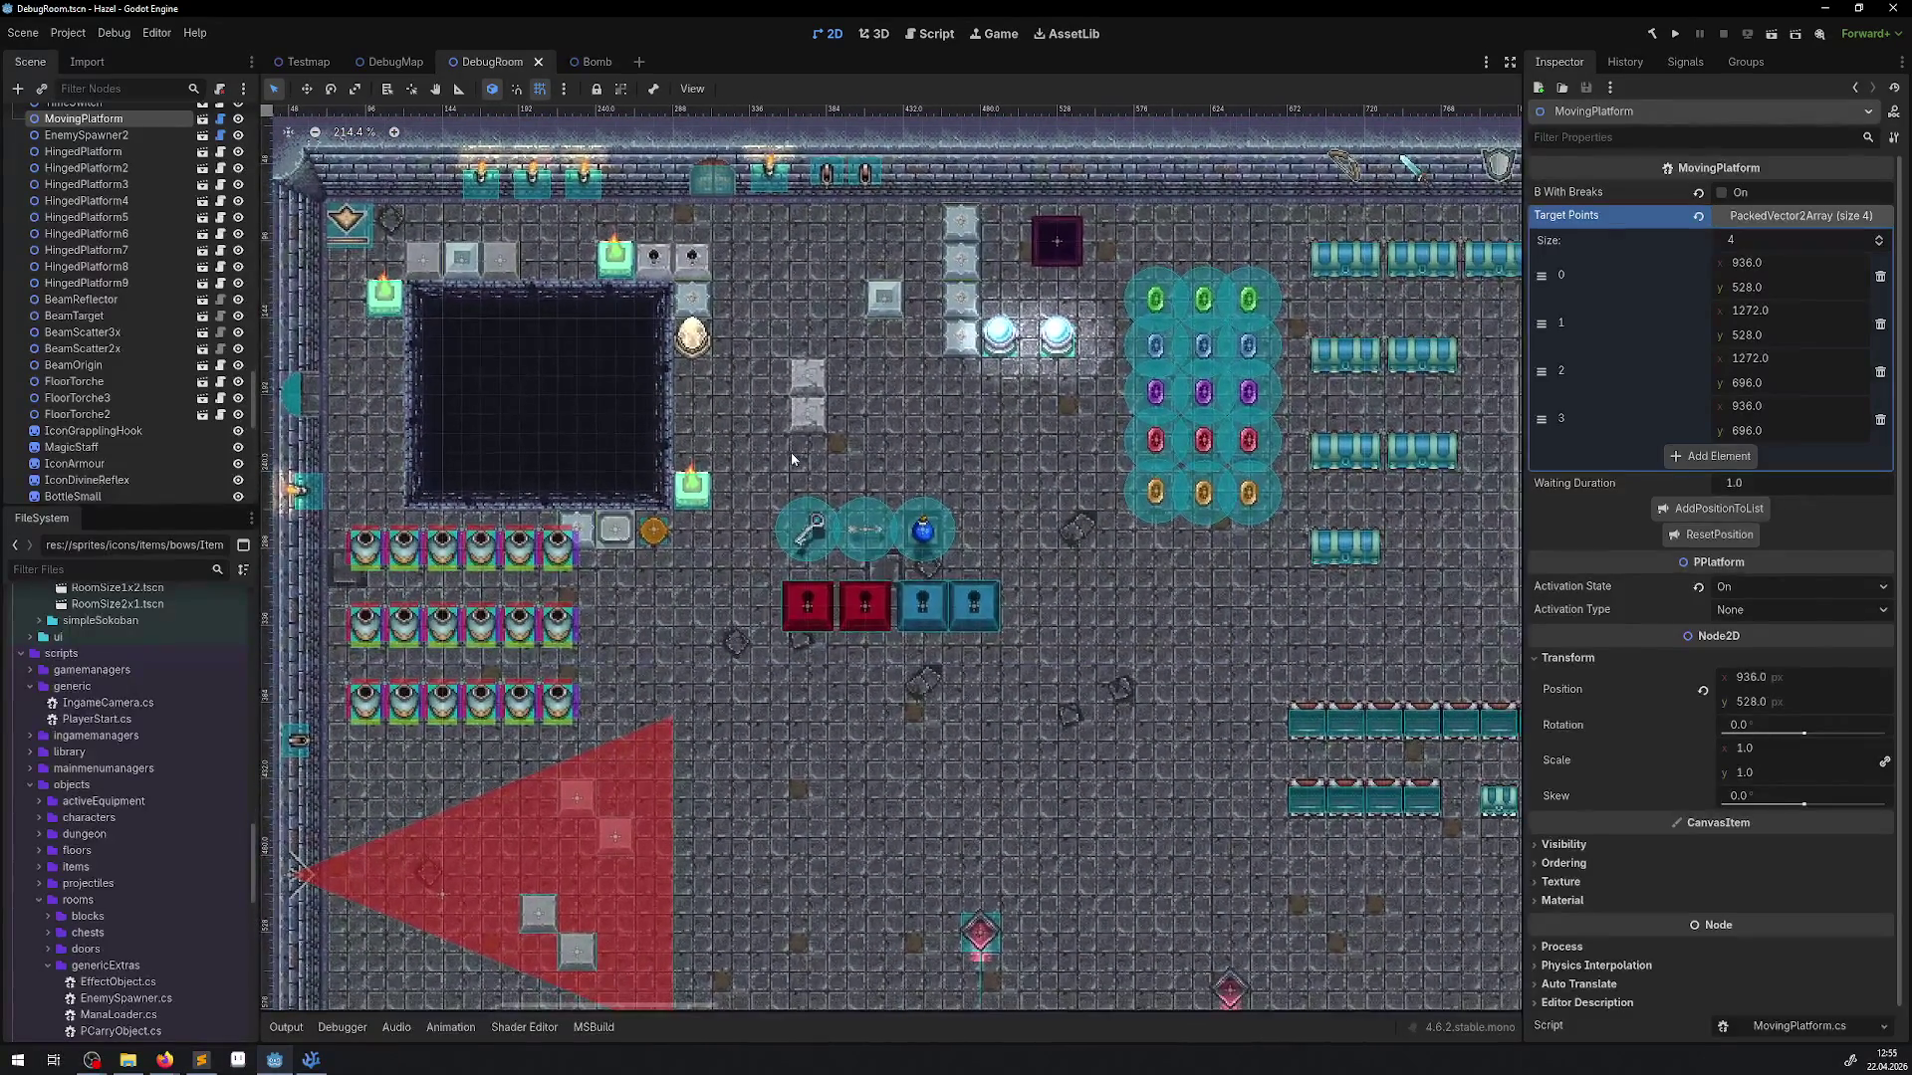
{"action": "scroll", "coordinate": [756, 615], "scroll_direction": "up", "scroll_amount": 1}
{"action": "scroll", "coordinate": [764, 663], "scroll_direction": "left", "scroll_amount": 3}
{"action": "scroll", "coordinate": [765, 663], "scroll_direction": "down", "scroll_amount": 1}
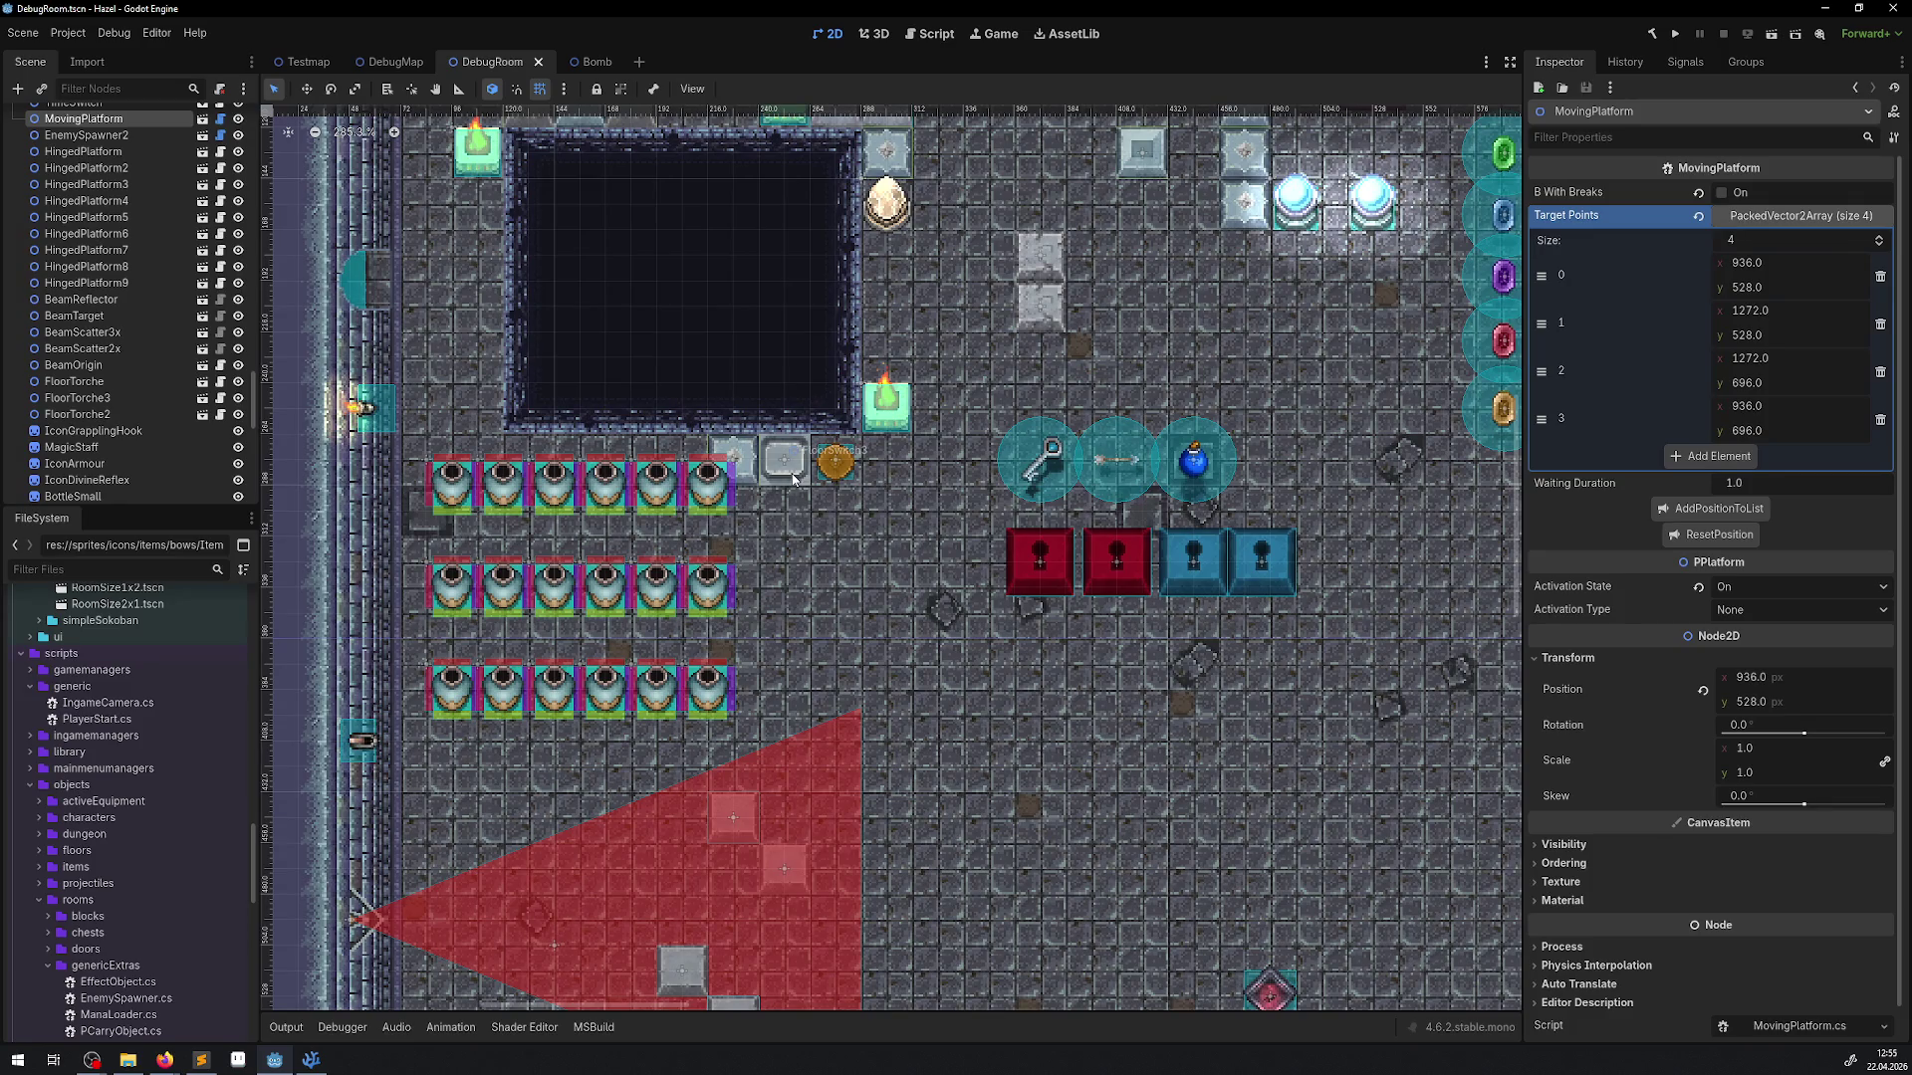
Select Jar19 through Jar36 and drag all 18 jars one 12 px grid step
{"action": "left_click", "coordinate": [652, 685]}
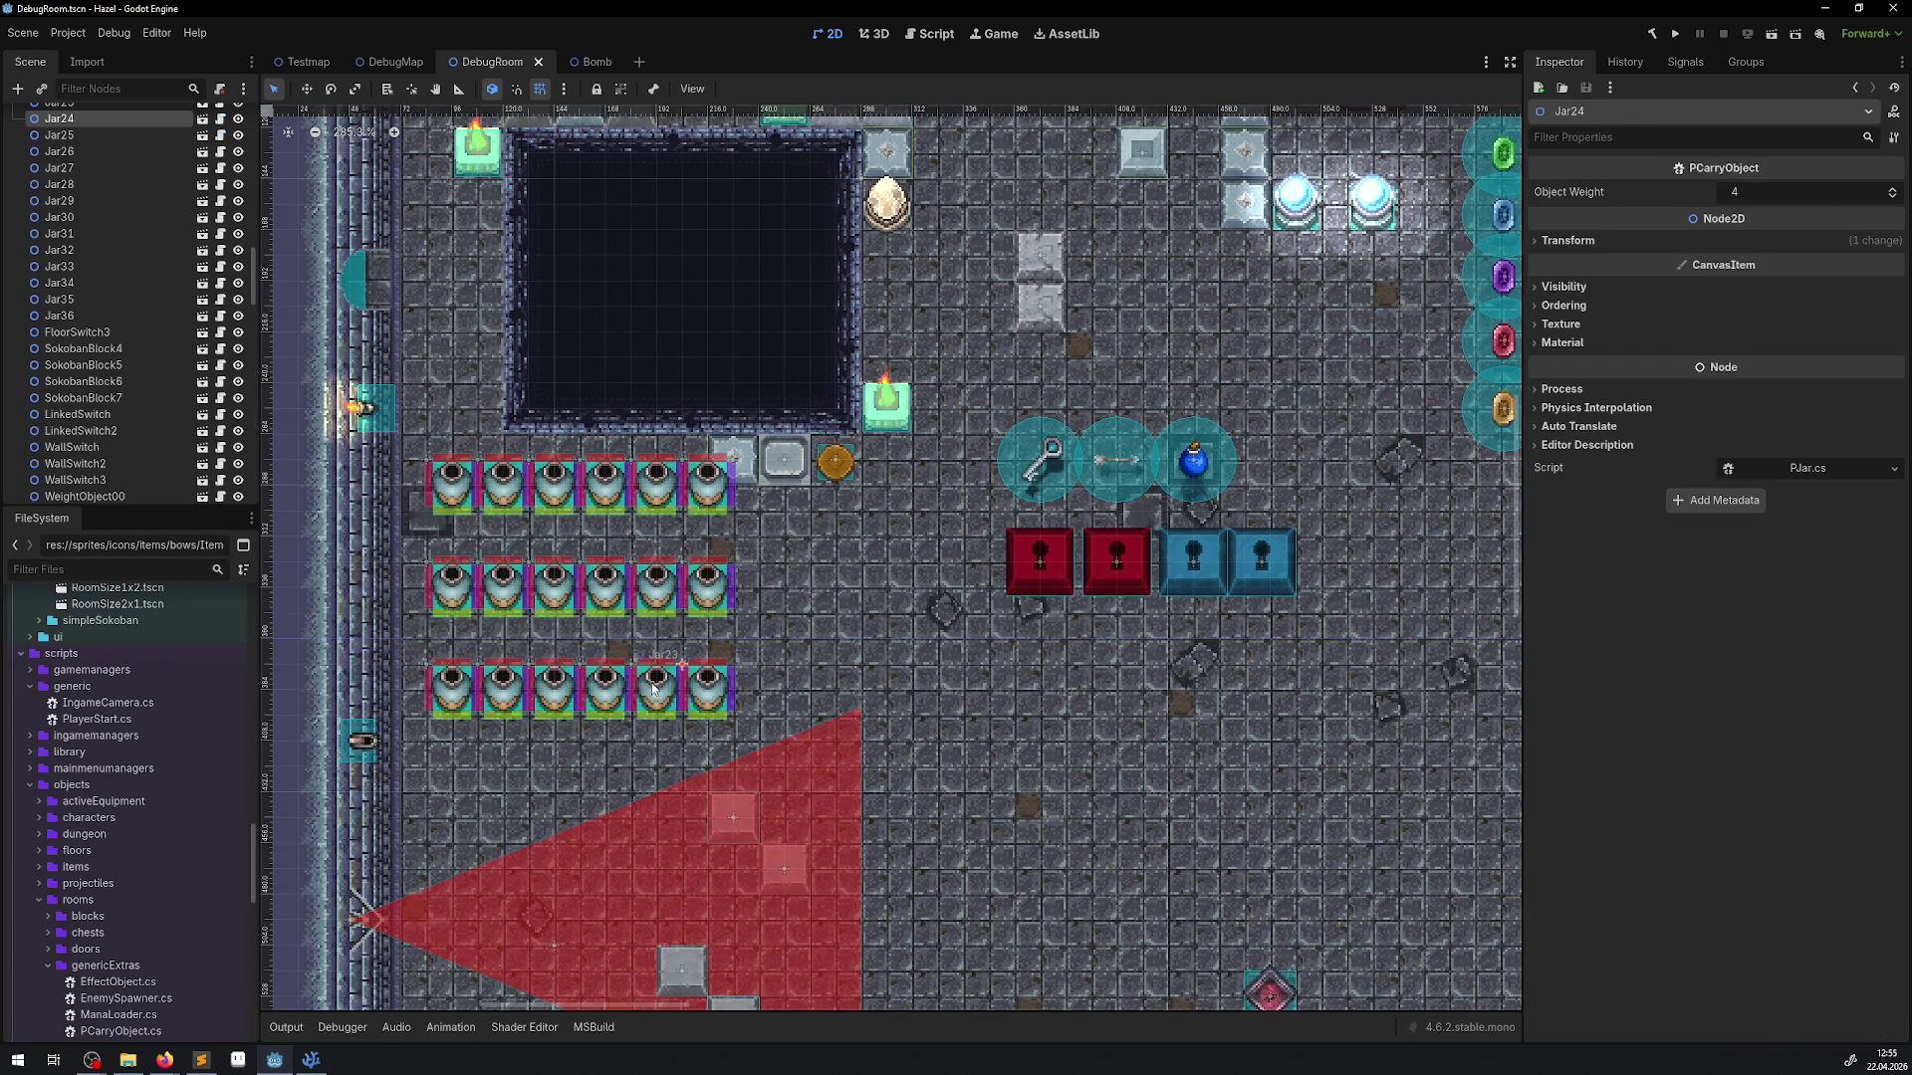
{"action": "left_click", "coordinate": [80, 317]}
{"action": "scroll", "coordinate": [70, 335], "scroll_direction": "up", "scroll_amount": 5}
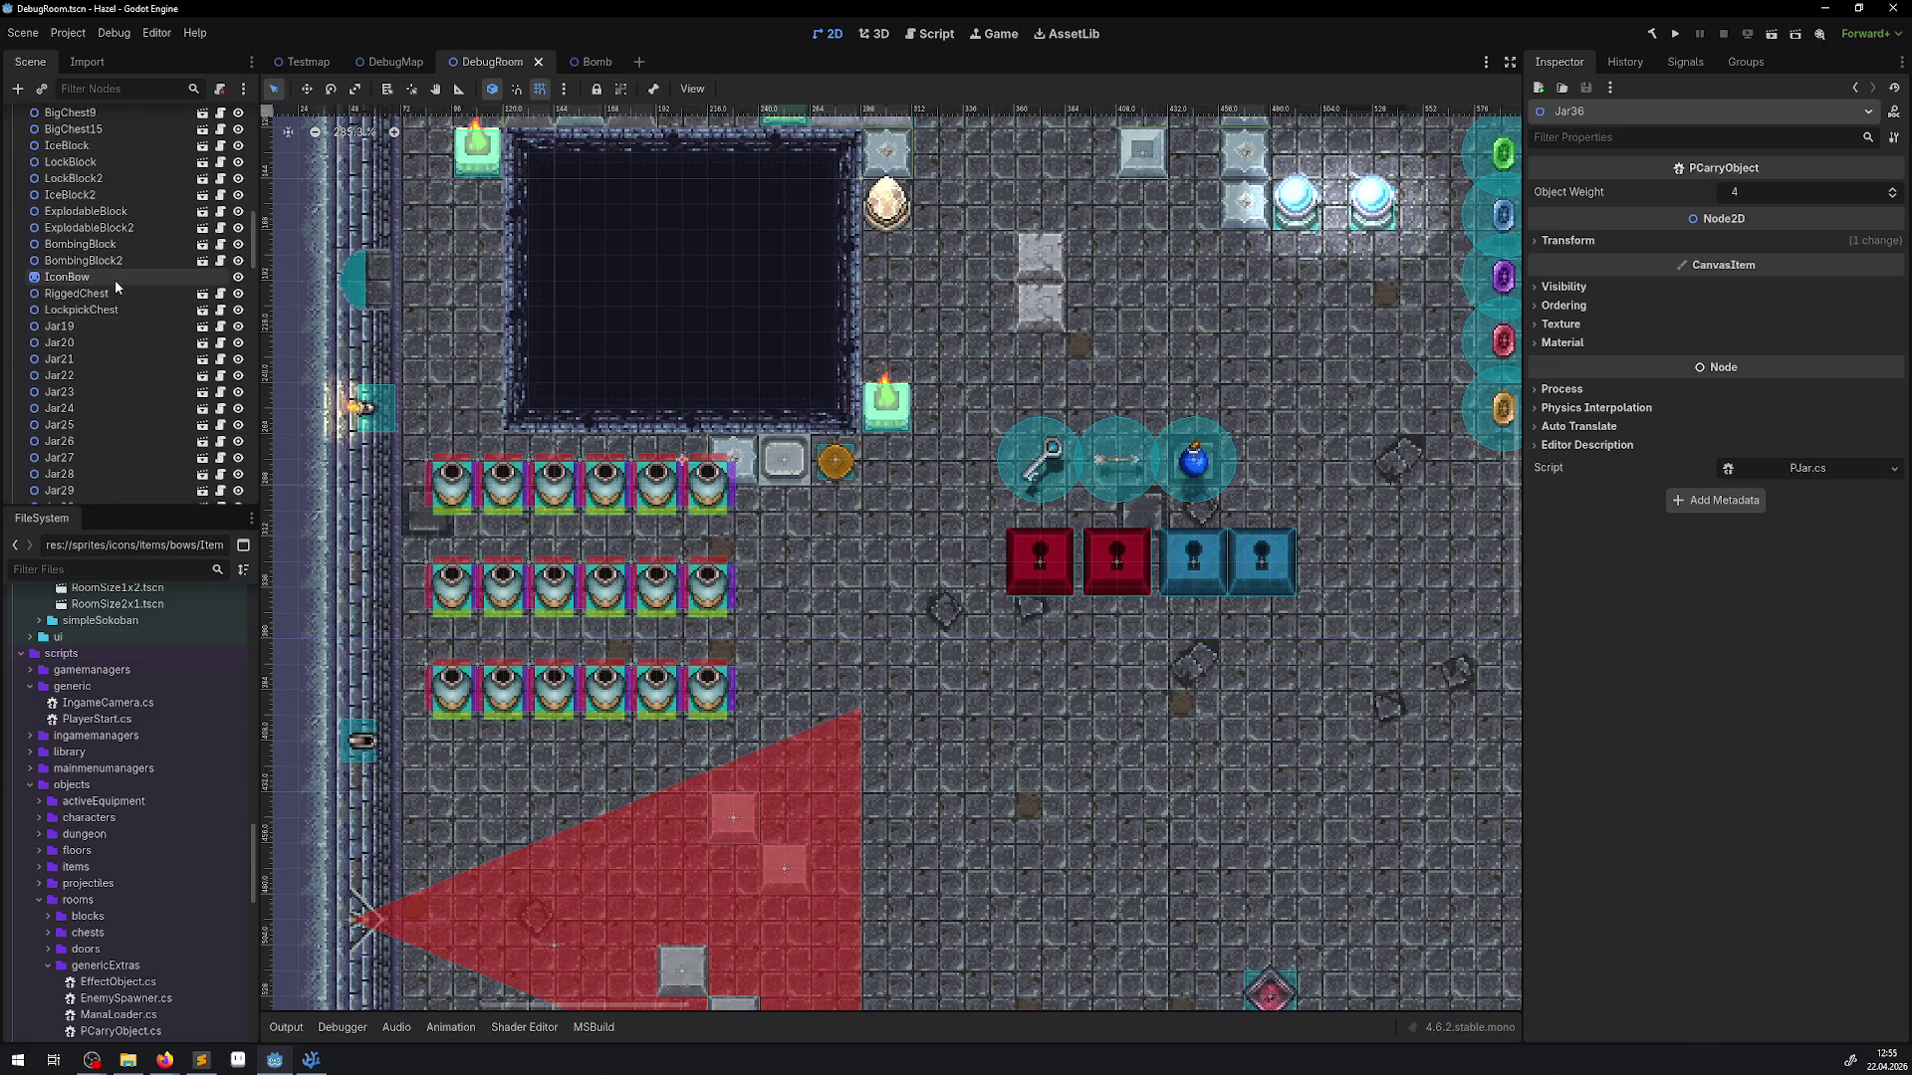
{"action": "left_click", "coordinate": [60, 325], "text": "shift"}
{"action": "scroll", "coordinate": [463, 357], "scroll_direction": "down", "scroll_amount": 2}
{"action": "scroll", "coordinate": [463, 356], "scroll_direction": "up", "scroll_amount": 1}
{"action": "mouse_move", "coordinate": [463, 356]}
{"action": "left_mouse_down"}
{"action": "mouse_move", "coordinate": [439, 334]}
{"action": "mouse_move", "coordinate": [498, 388]}
{"action": "left_mouse_up"}
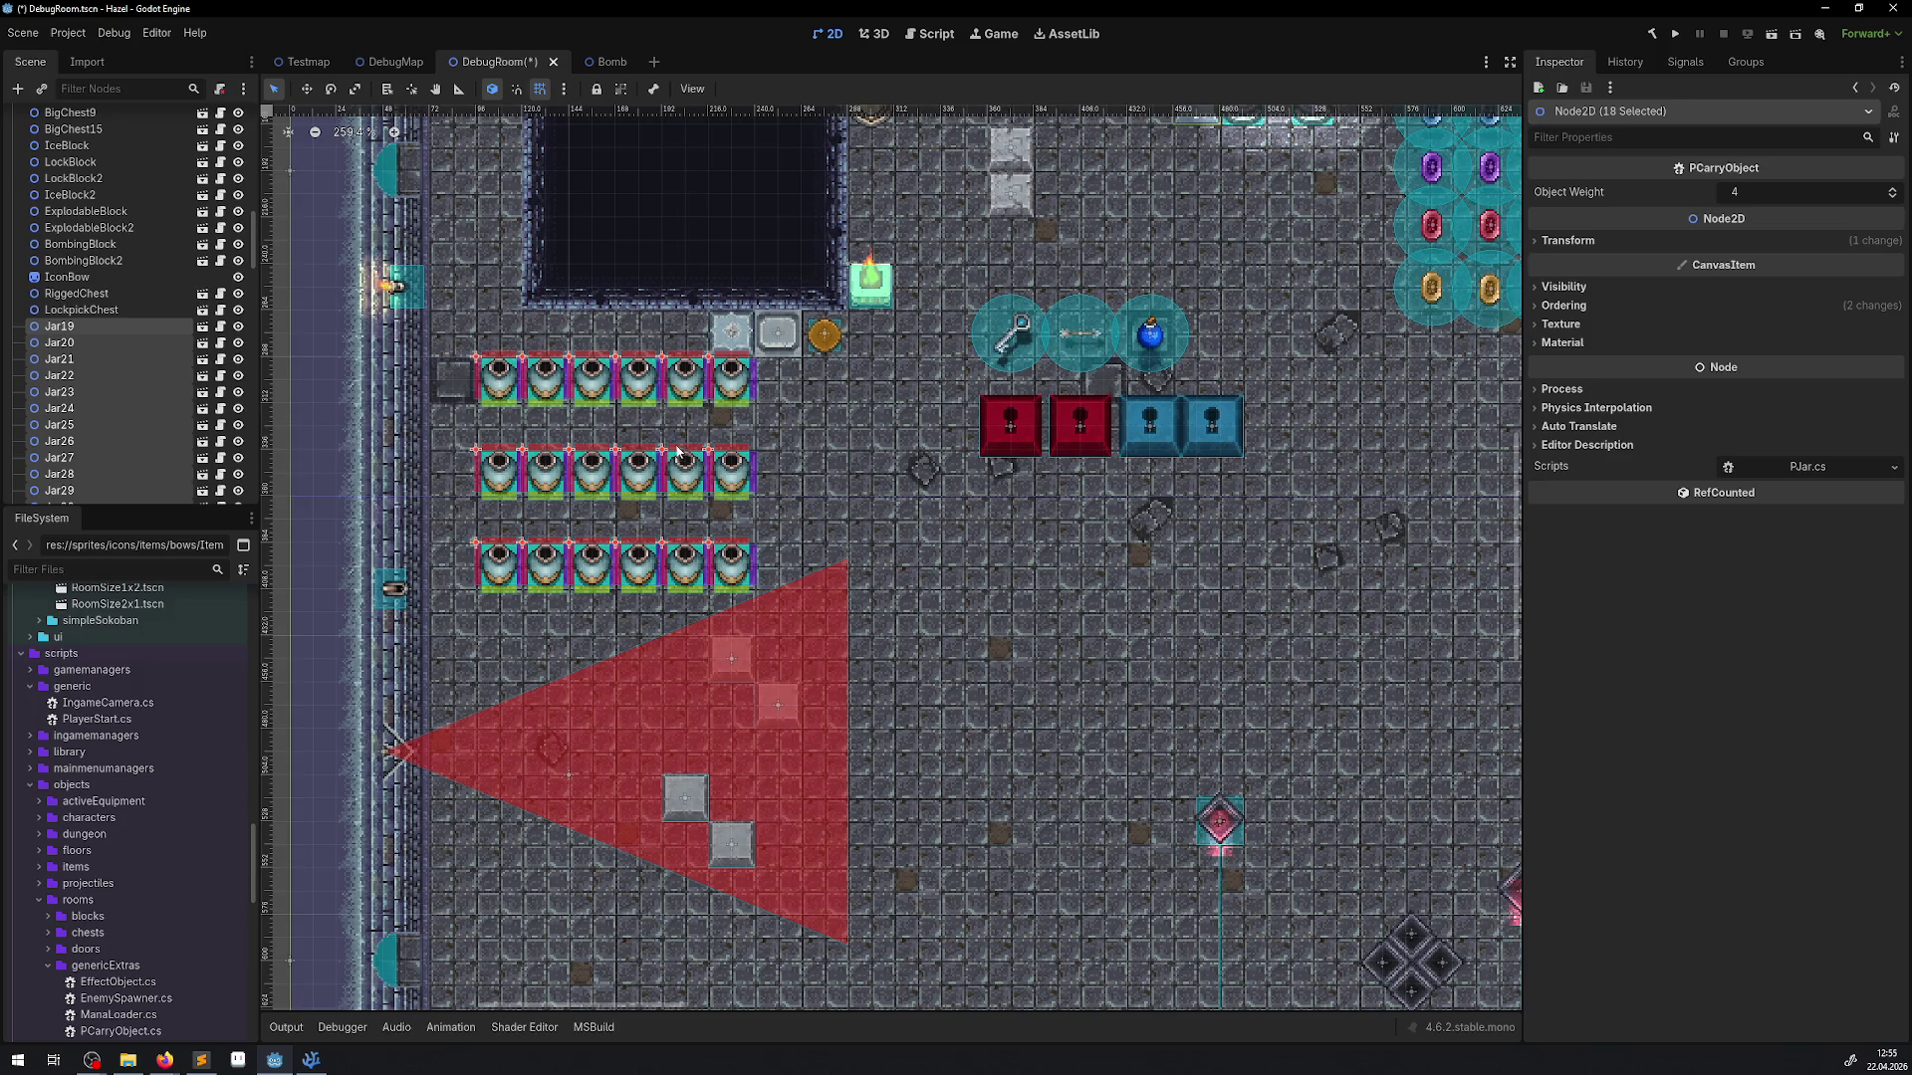
{"action": "scroll", "coordinate": [697, 478], "scroll_direction": "right", "scroll_amount": 5}
{"action": "scroll", "coordinate": [697, 478], "scroll_direction": "up", "scroll_amount": 1}
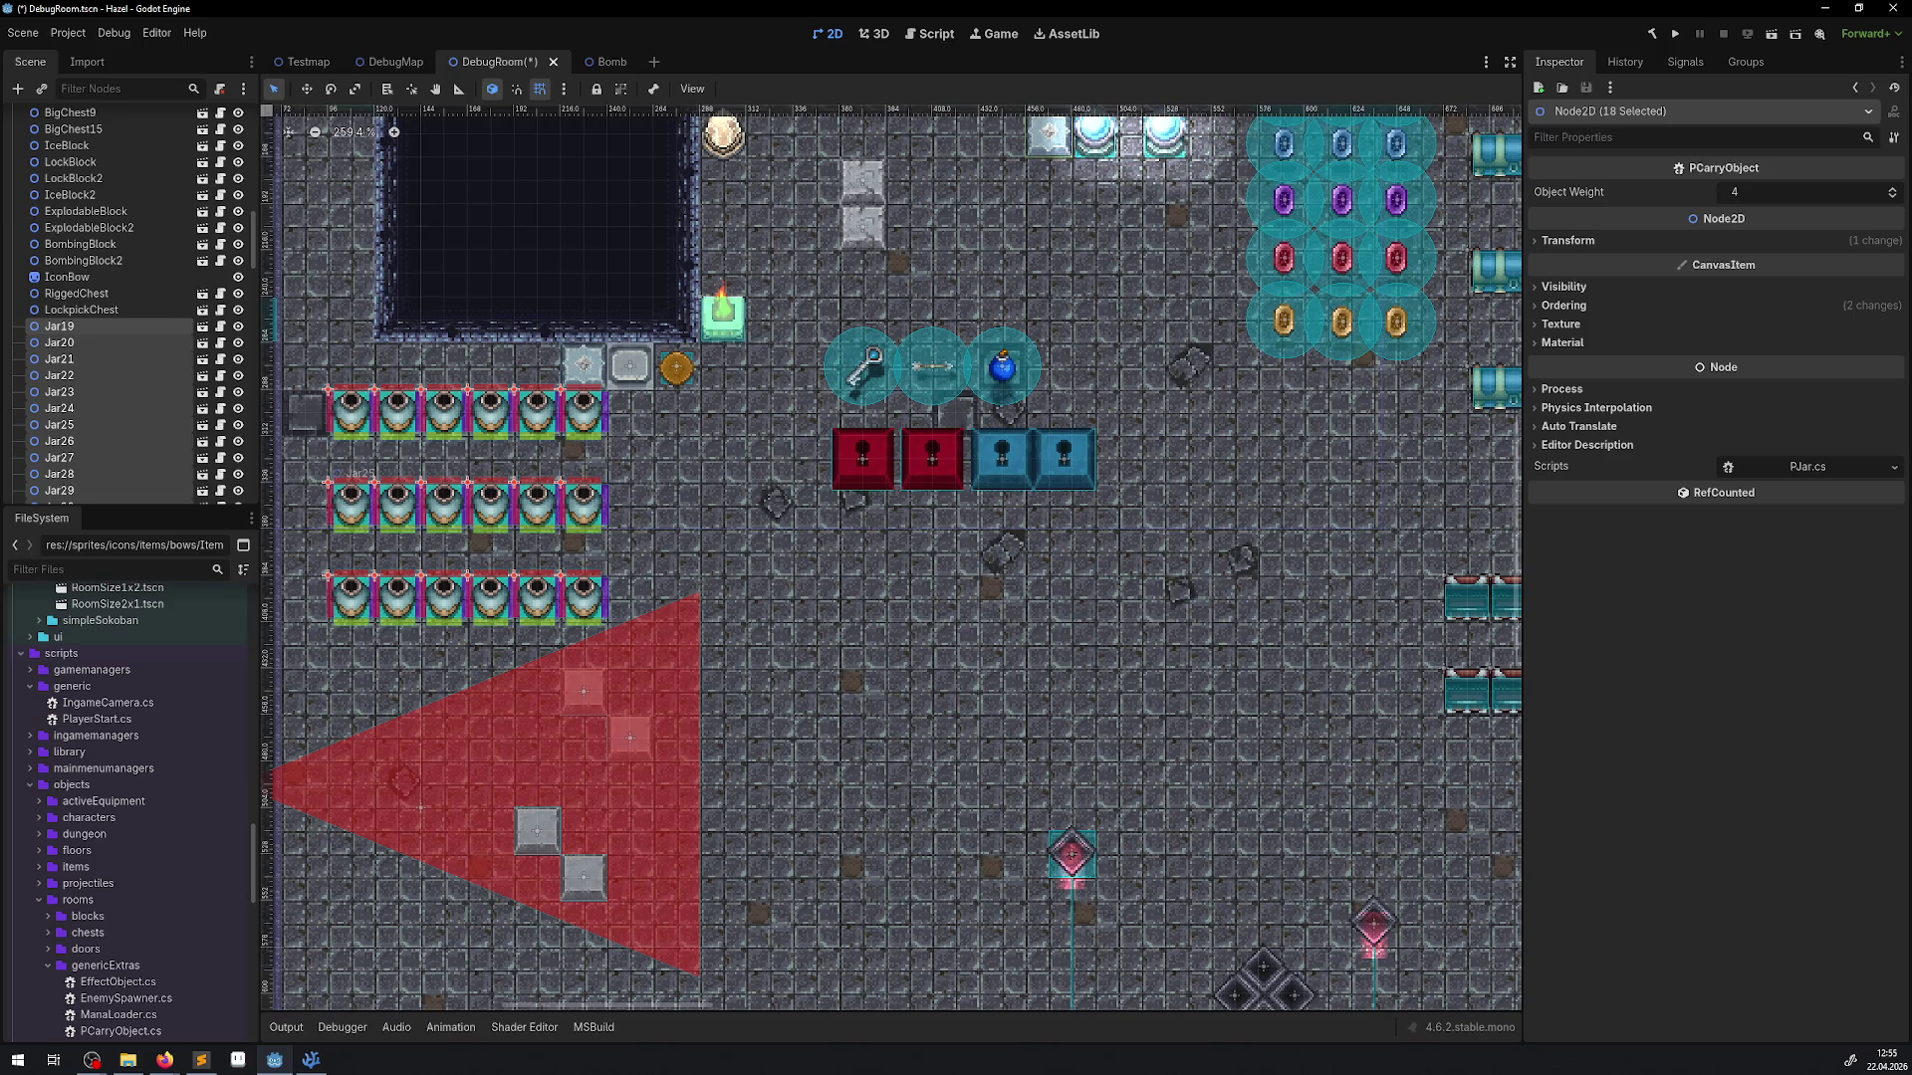
Switch to Firefox and show the Google search results for Cralon
{"action": "key", "text": "alt+Tab"}
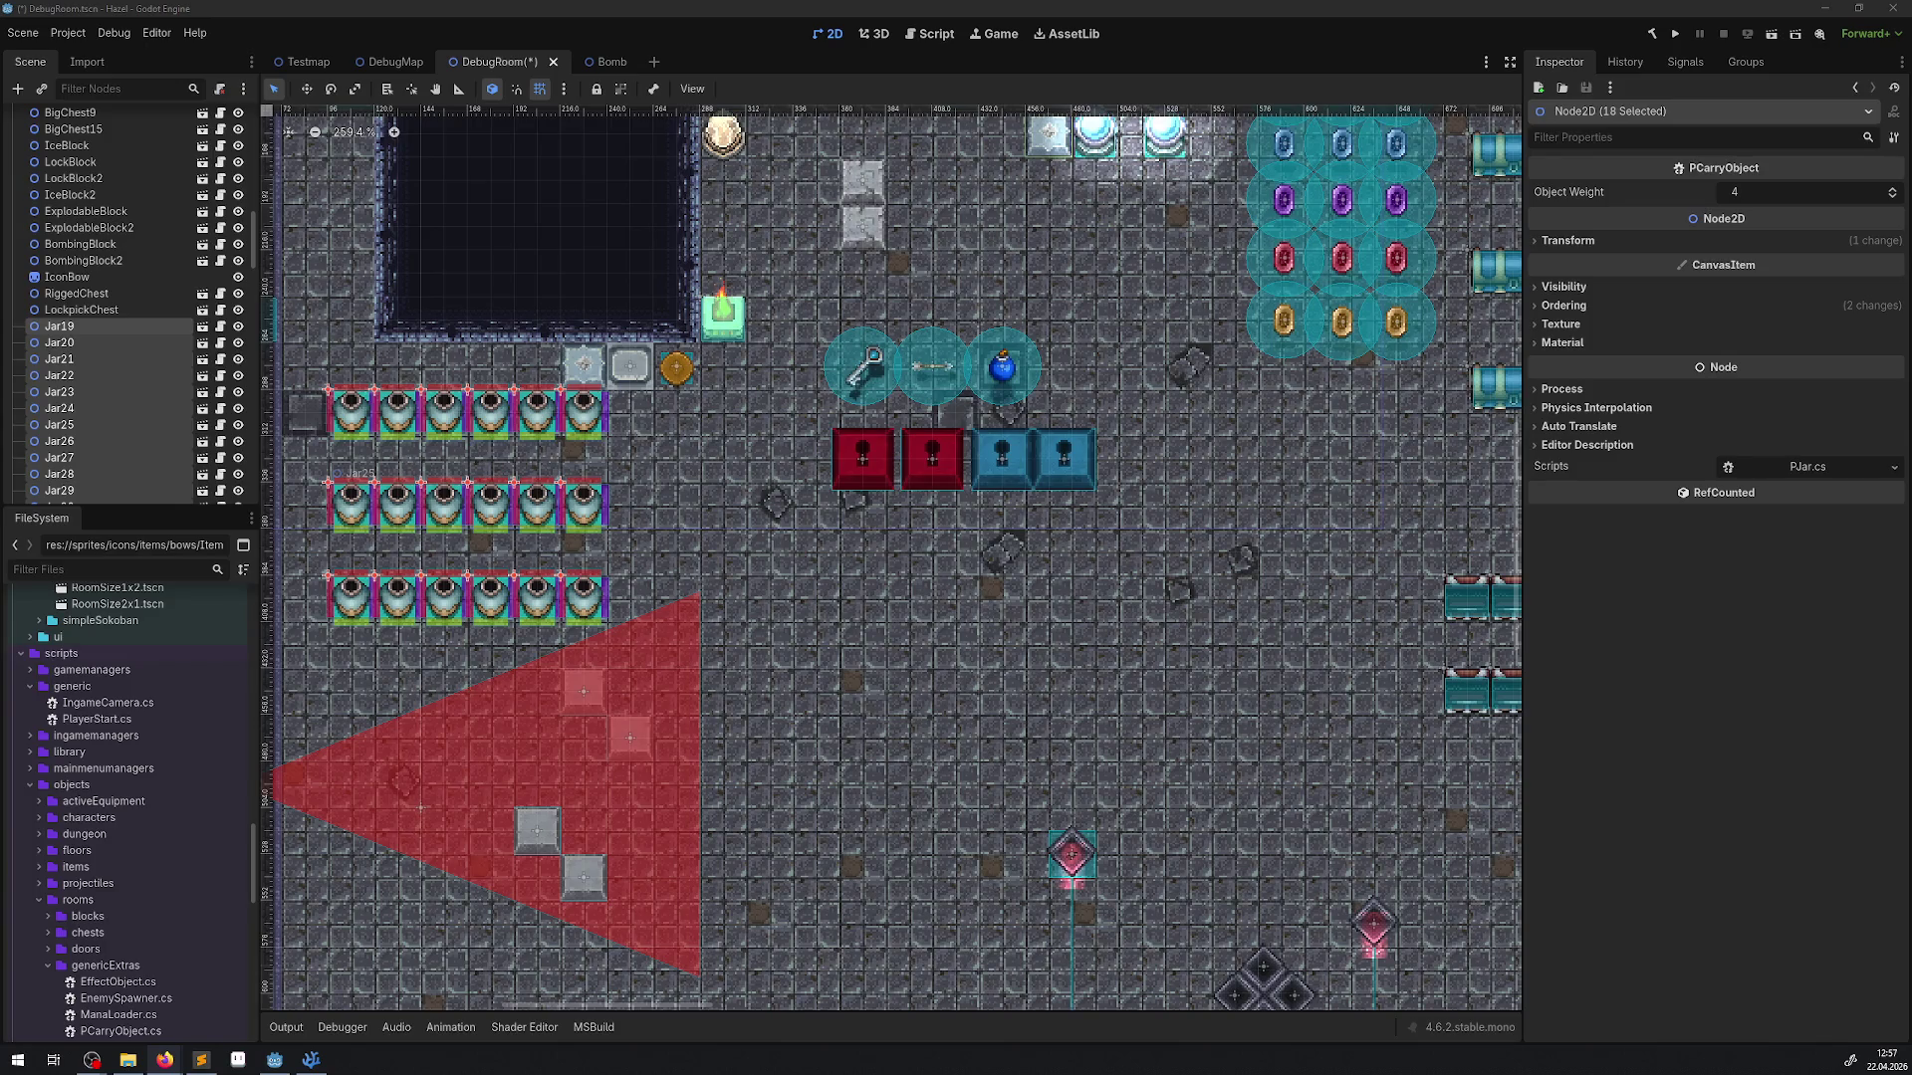
{"action": "left_click", "coordinate": [164, 1060]}
Open the 'Cralon bei Steam' page, skip through its trailer to the end, and return to Godot
{"action": "left_click", "coordinate": [278, 575]}
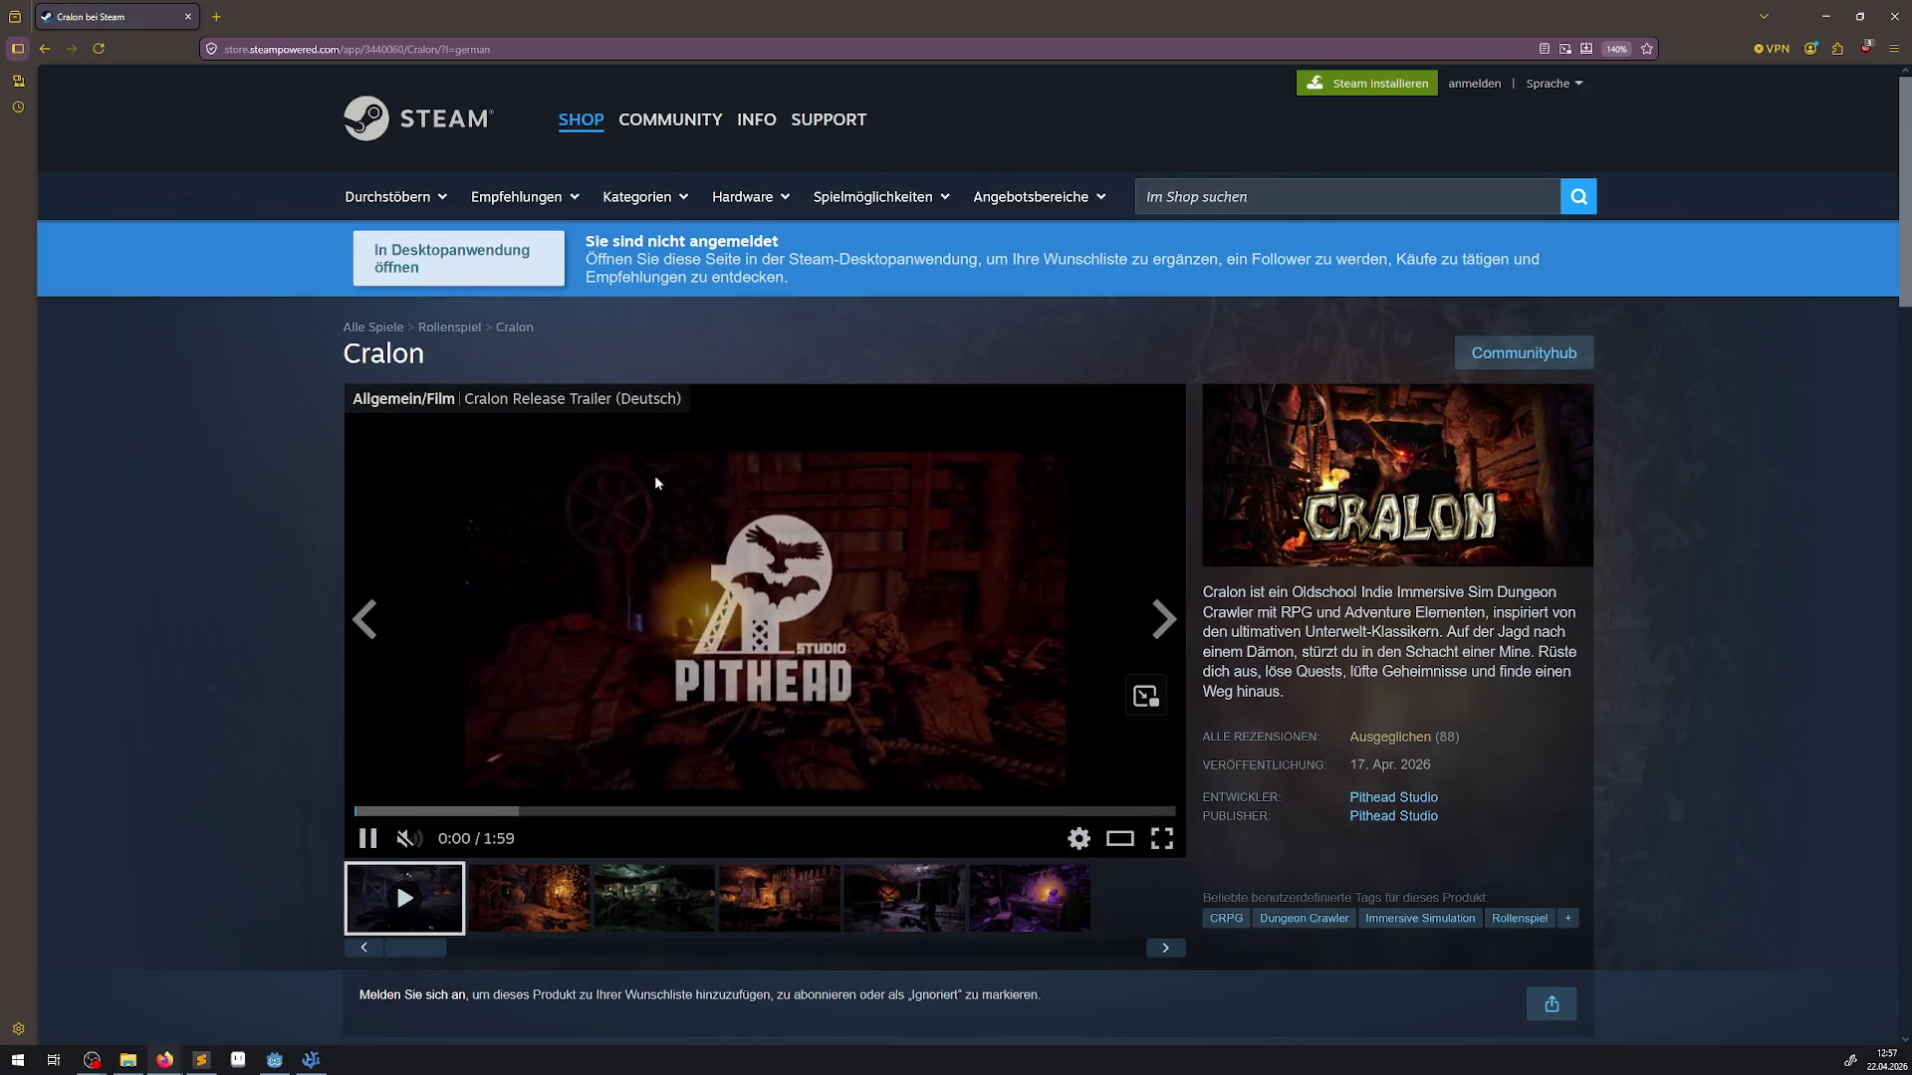
{"action": "left_click", "coordinate": [413, 811]}
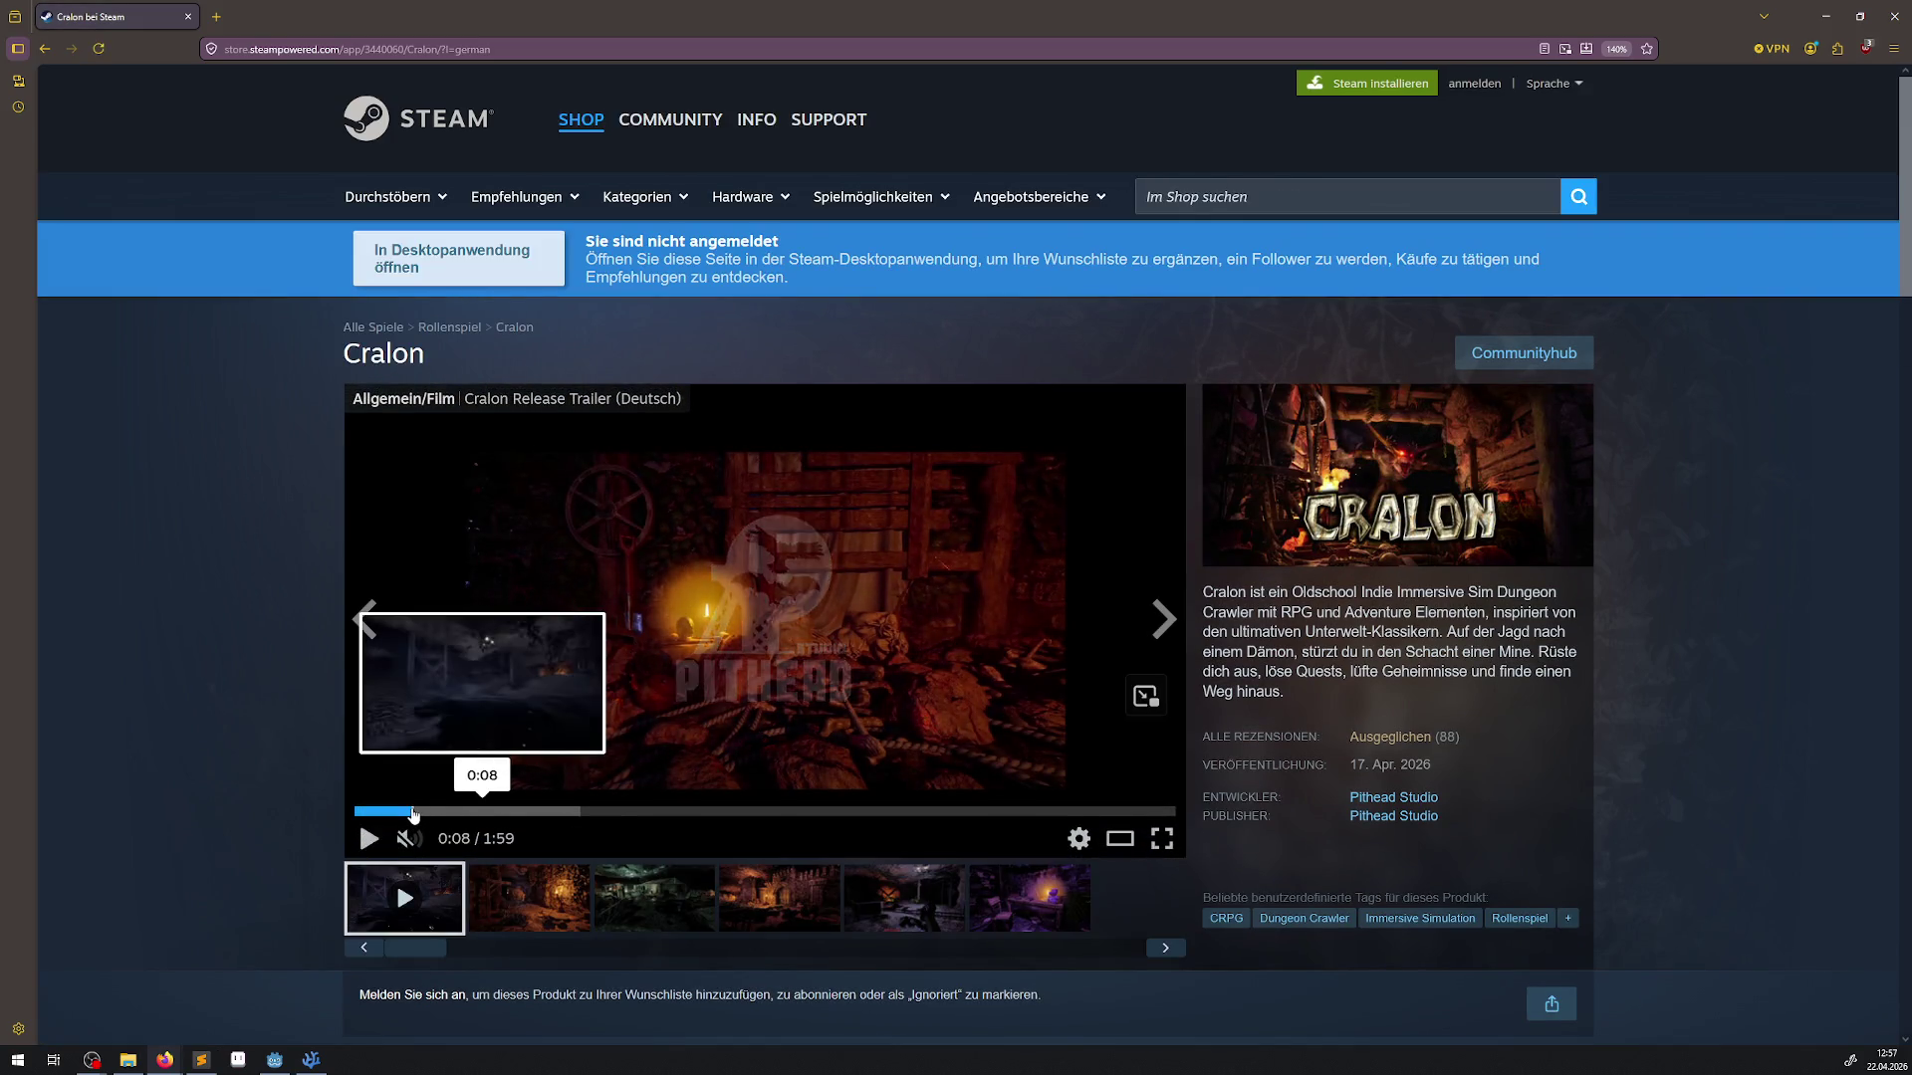
{"action": "left_click", "coordinate": [478, 812]}
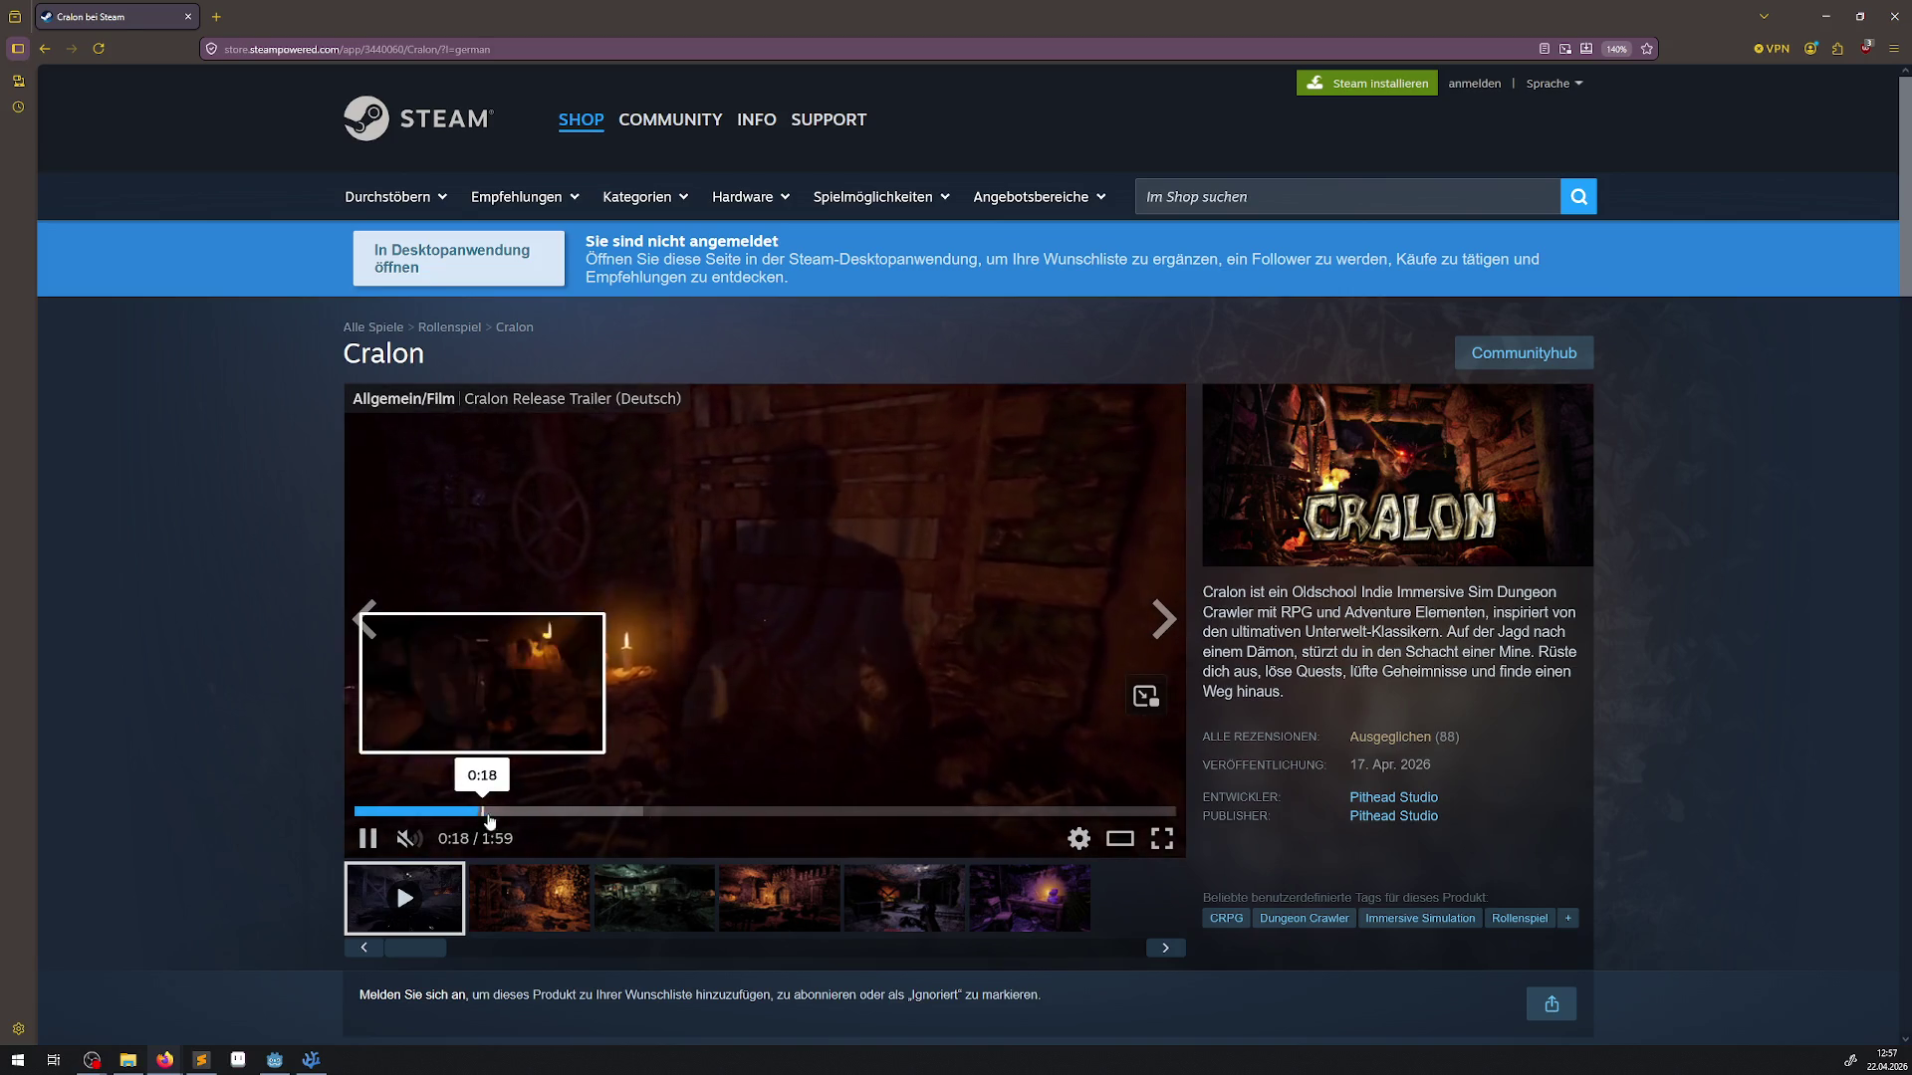
{"action": "left_click", "coordinate": [543, 818]}
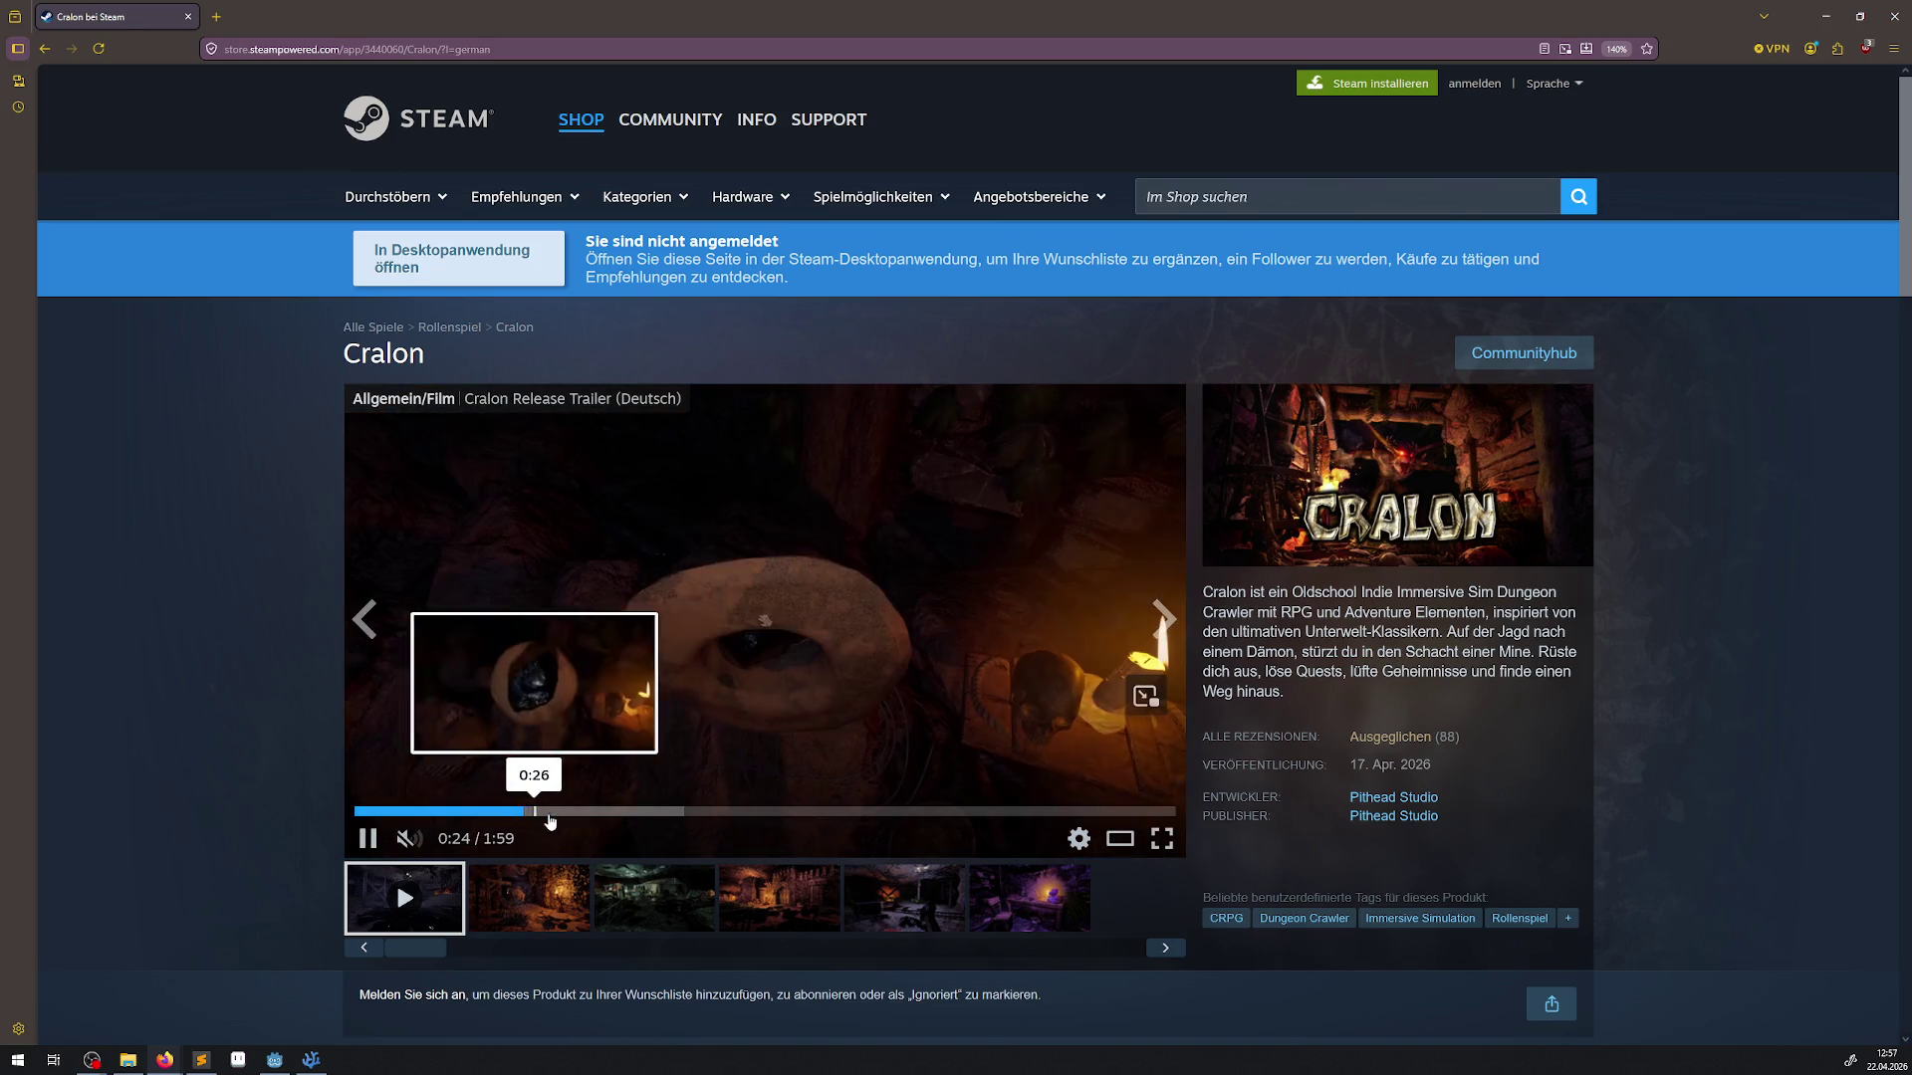
{"action": "left_click", "coordinate": [604, 812]}
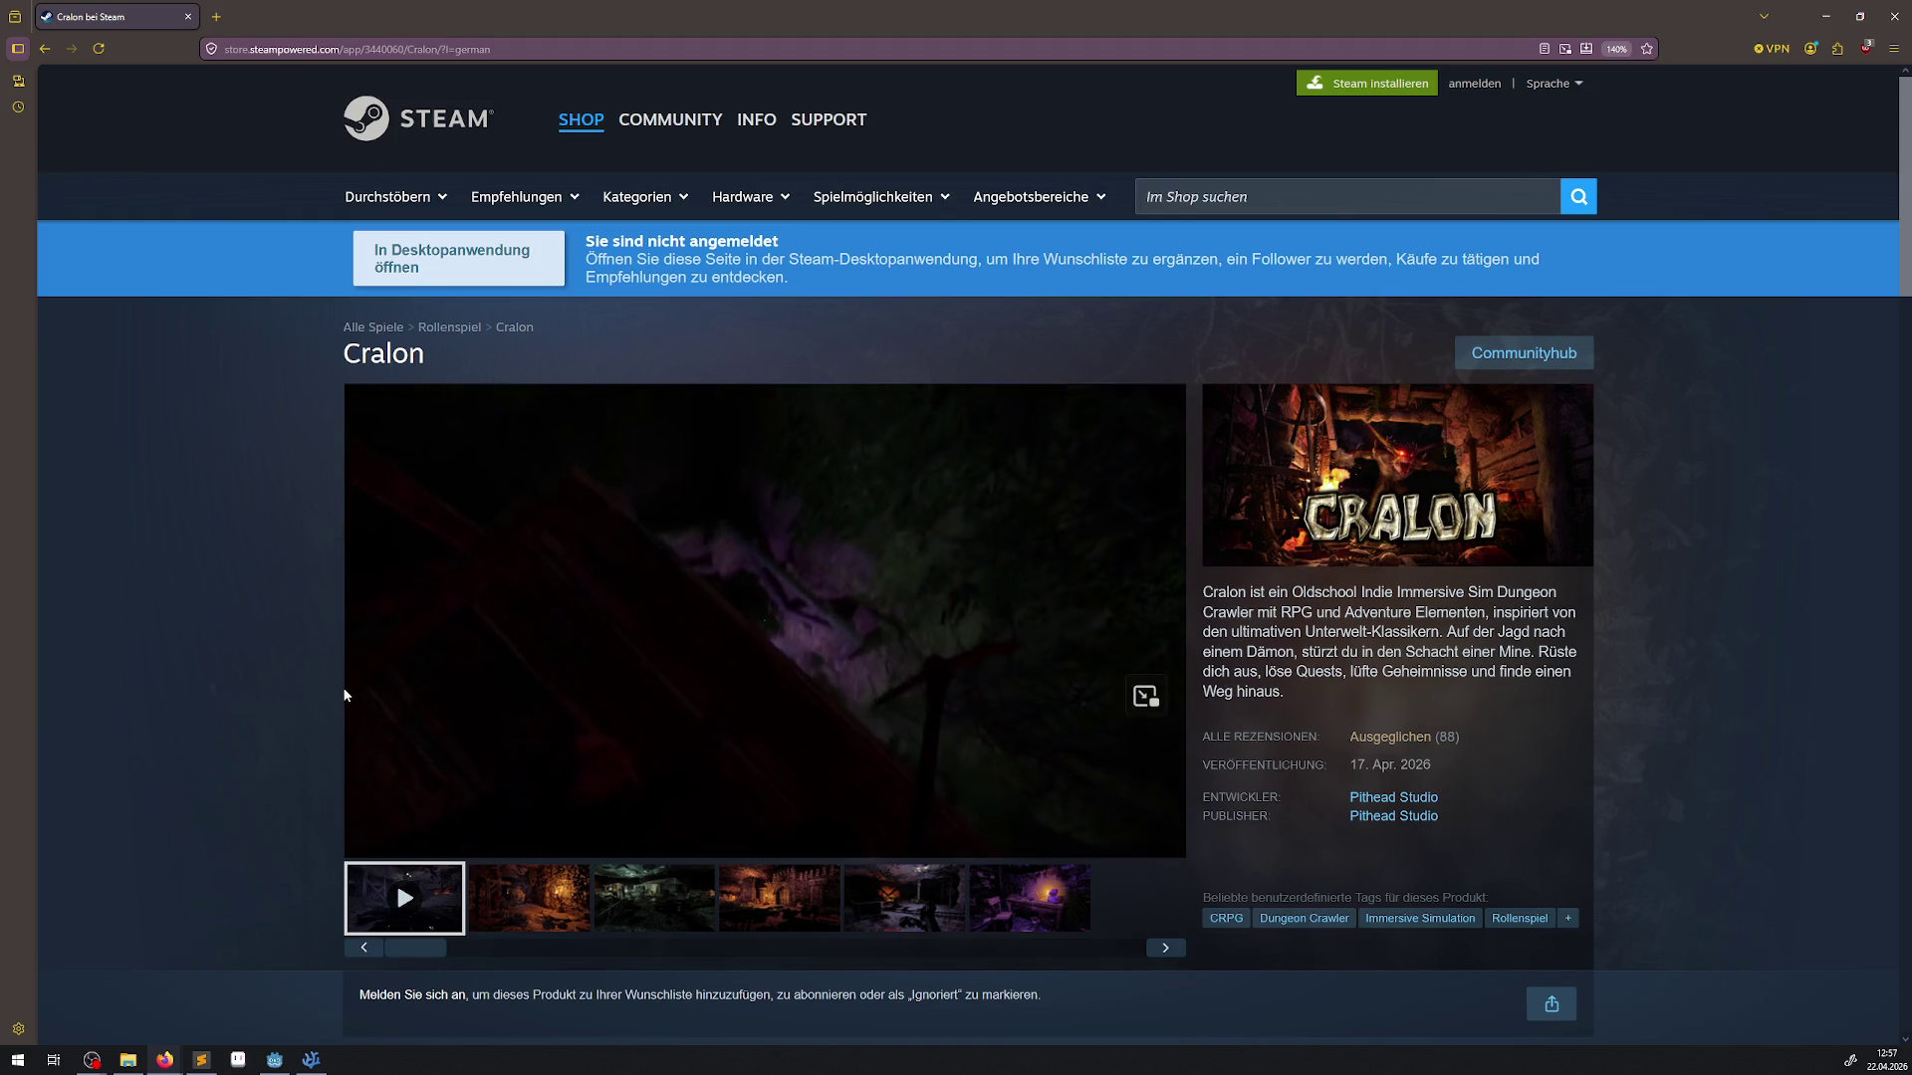
{"action": "mouse_move", "coordinate": [348, 690]}
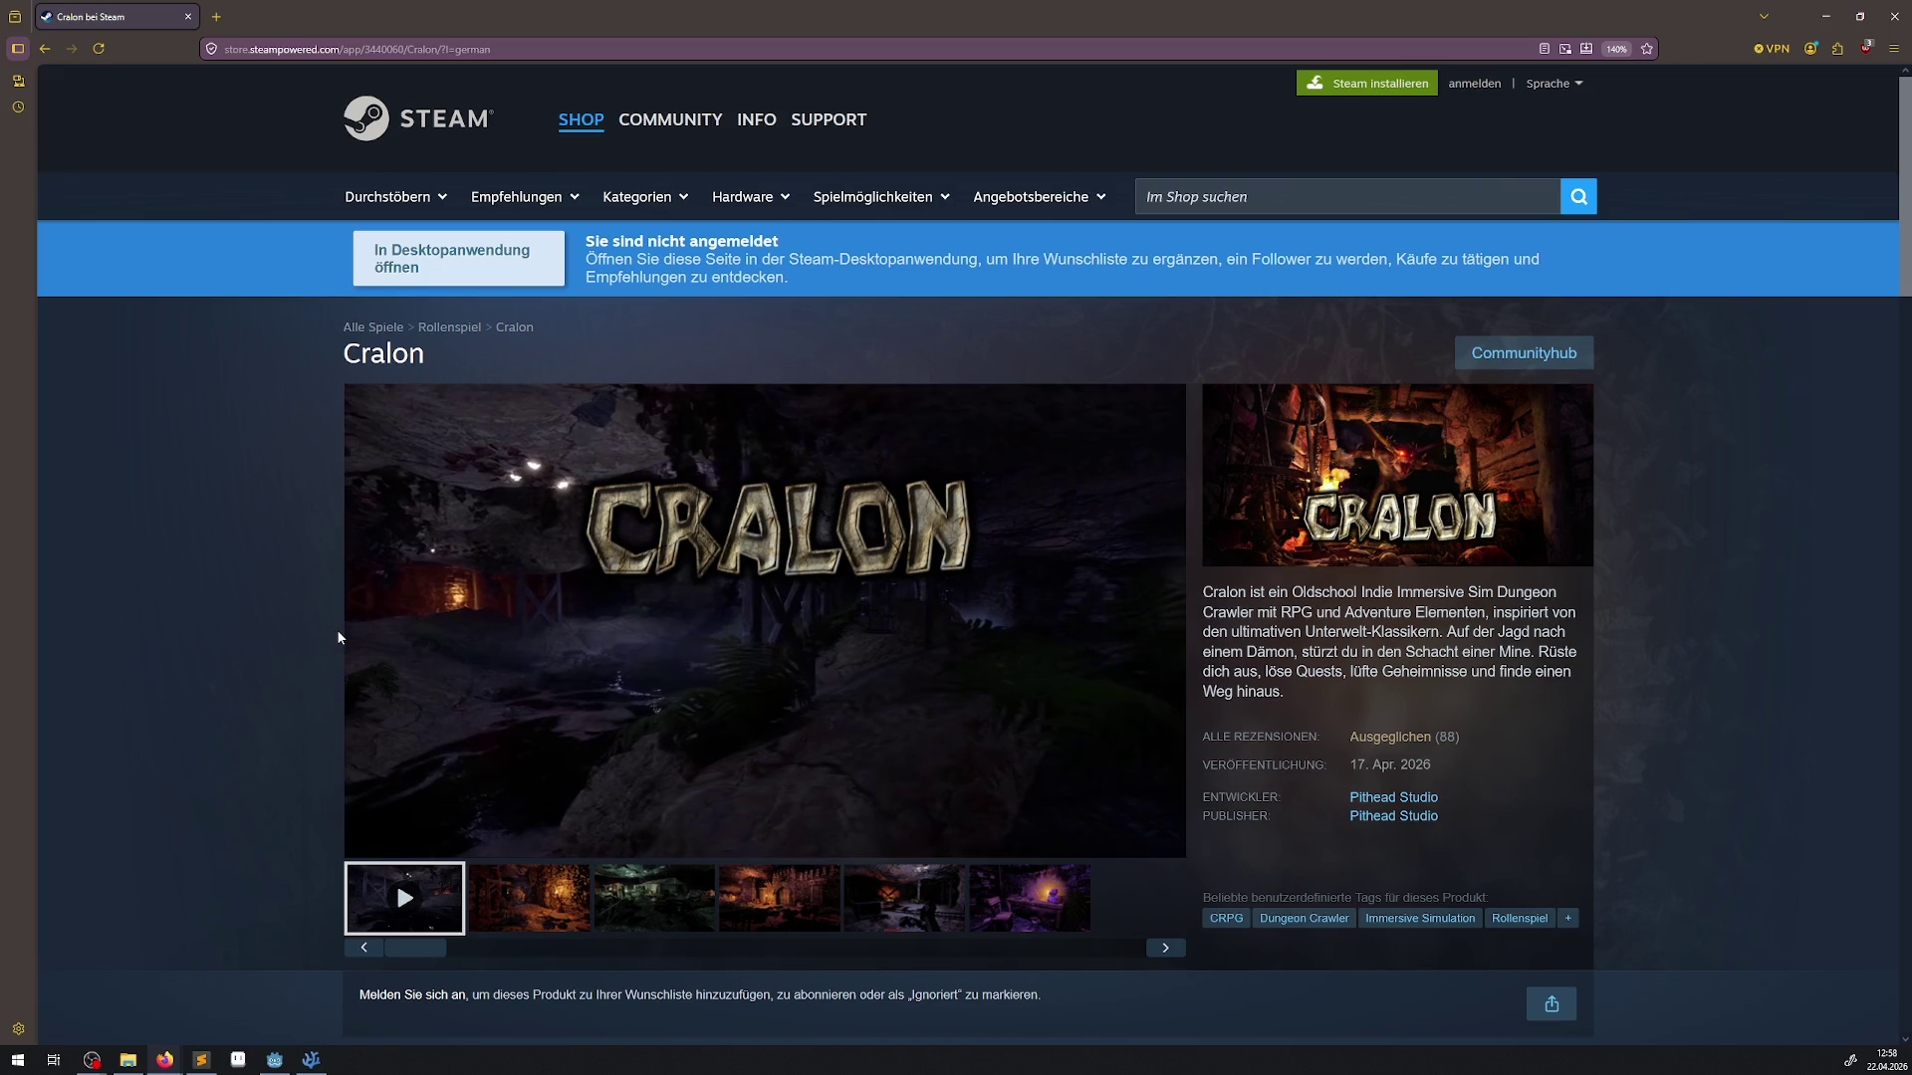
{"action": "mouse_move", "coordinate": [351, 635]}
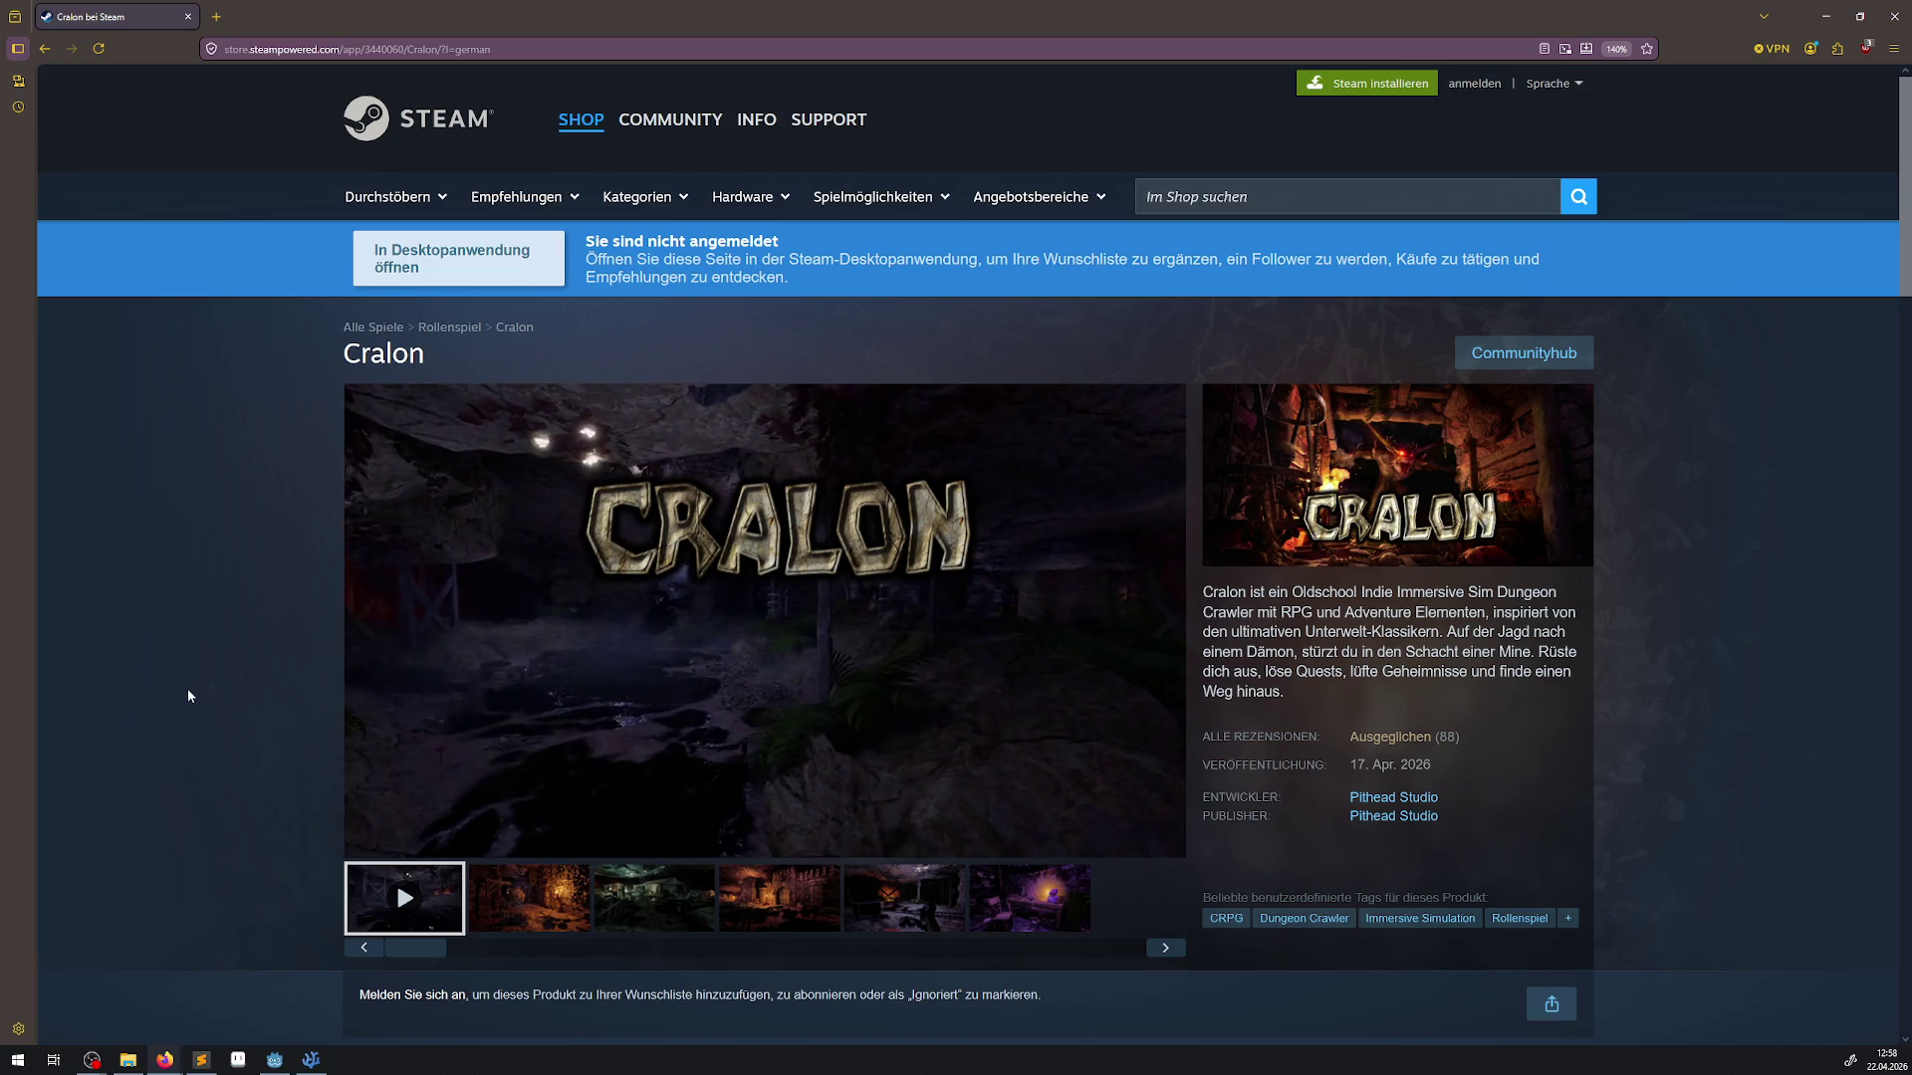
{"action": "mouse_move", "coordinate": [375, 699]}
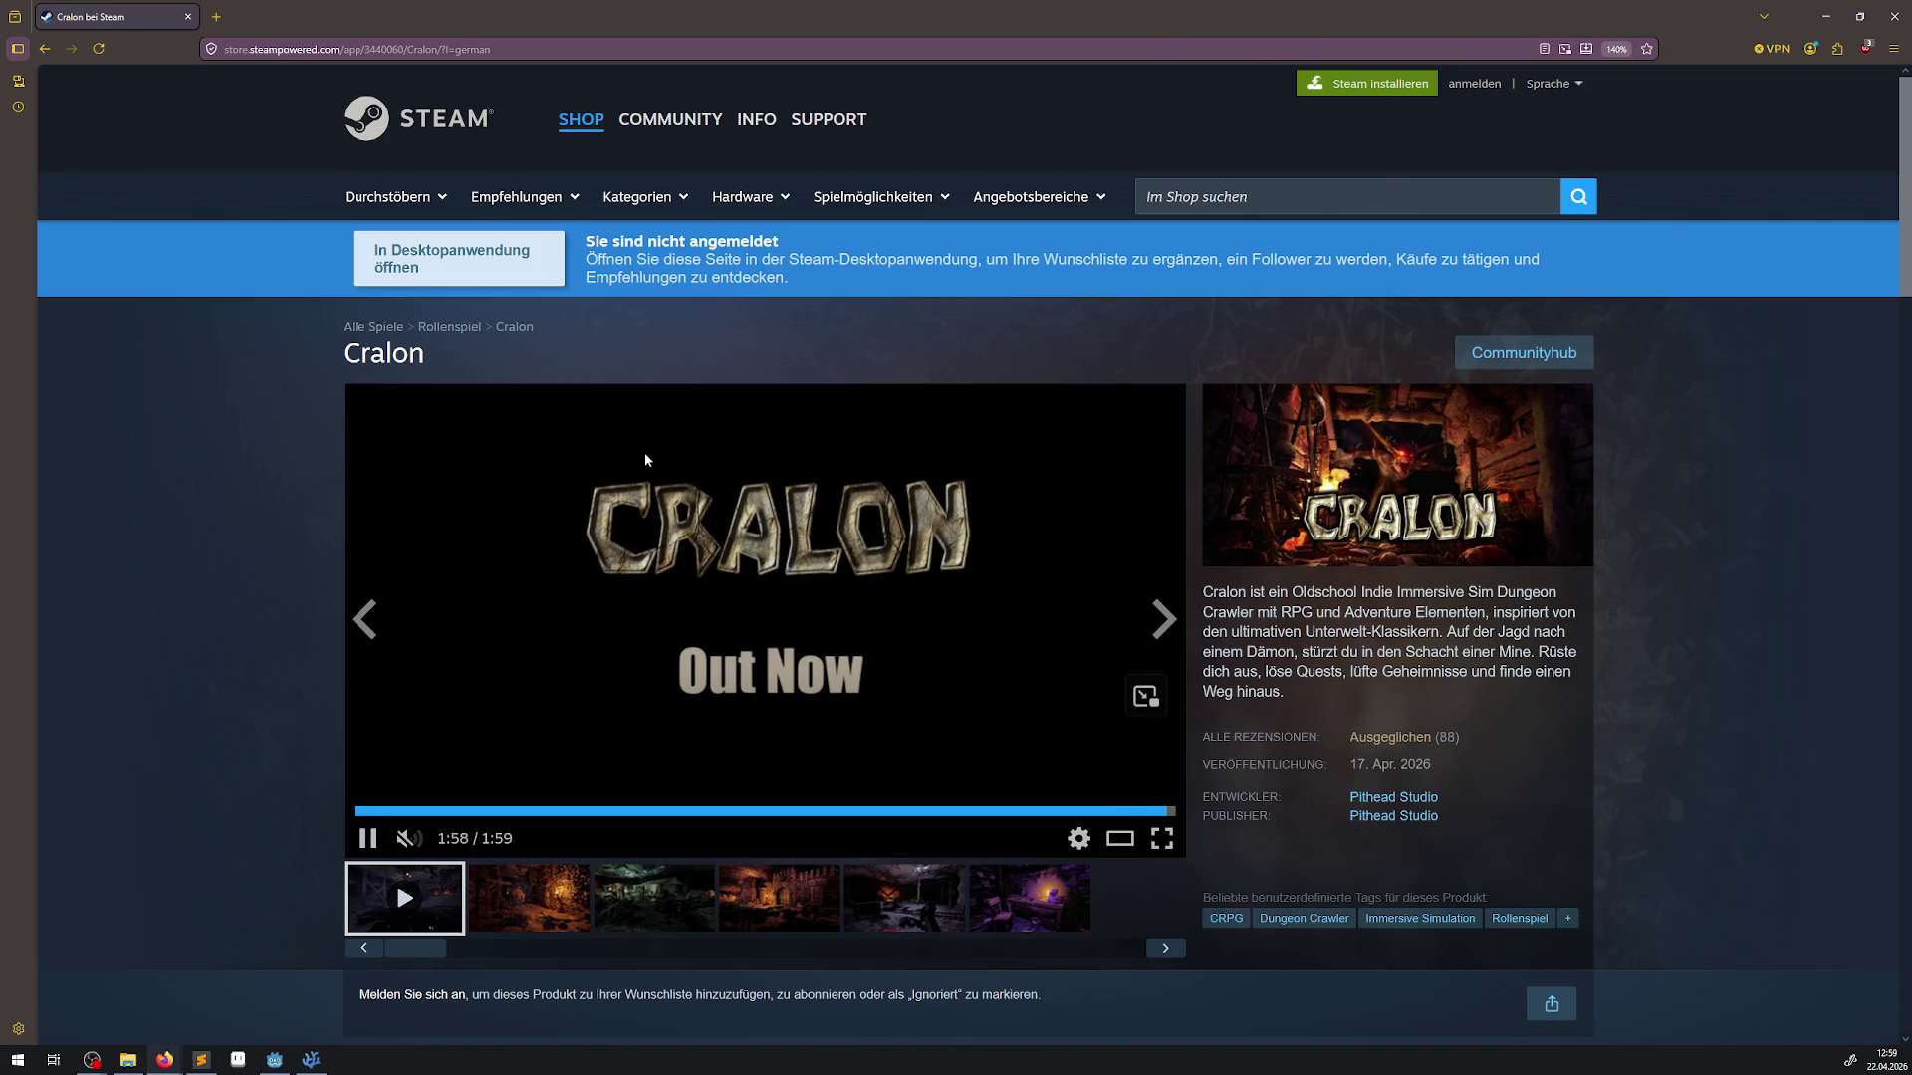
{"action": "left_click", "coordinate": [1872, 18]}
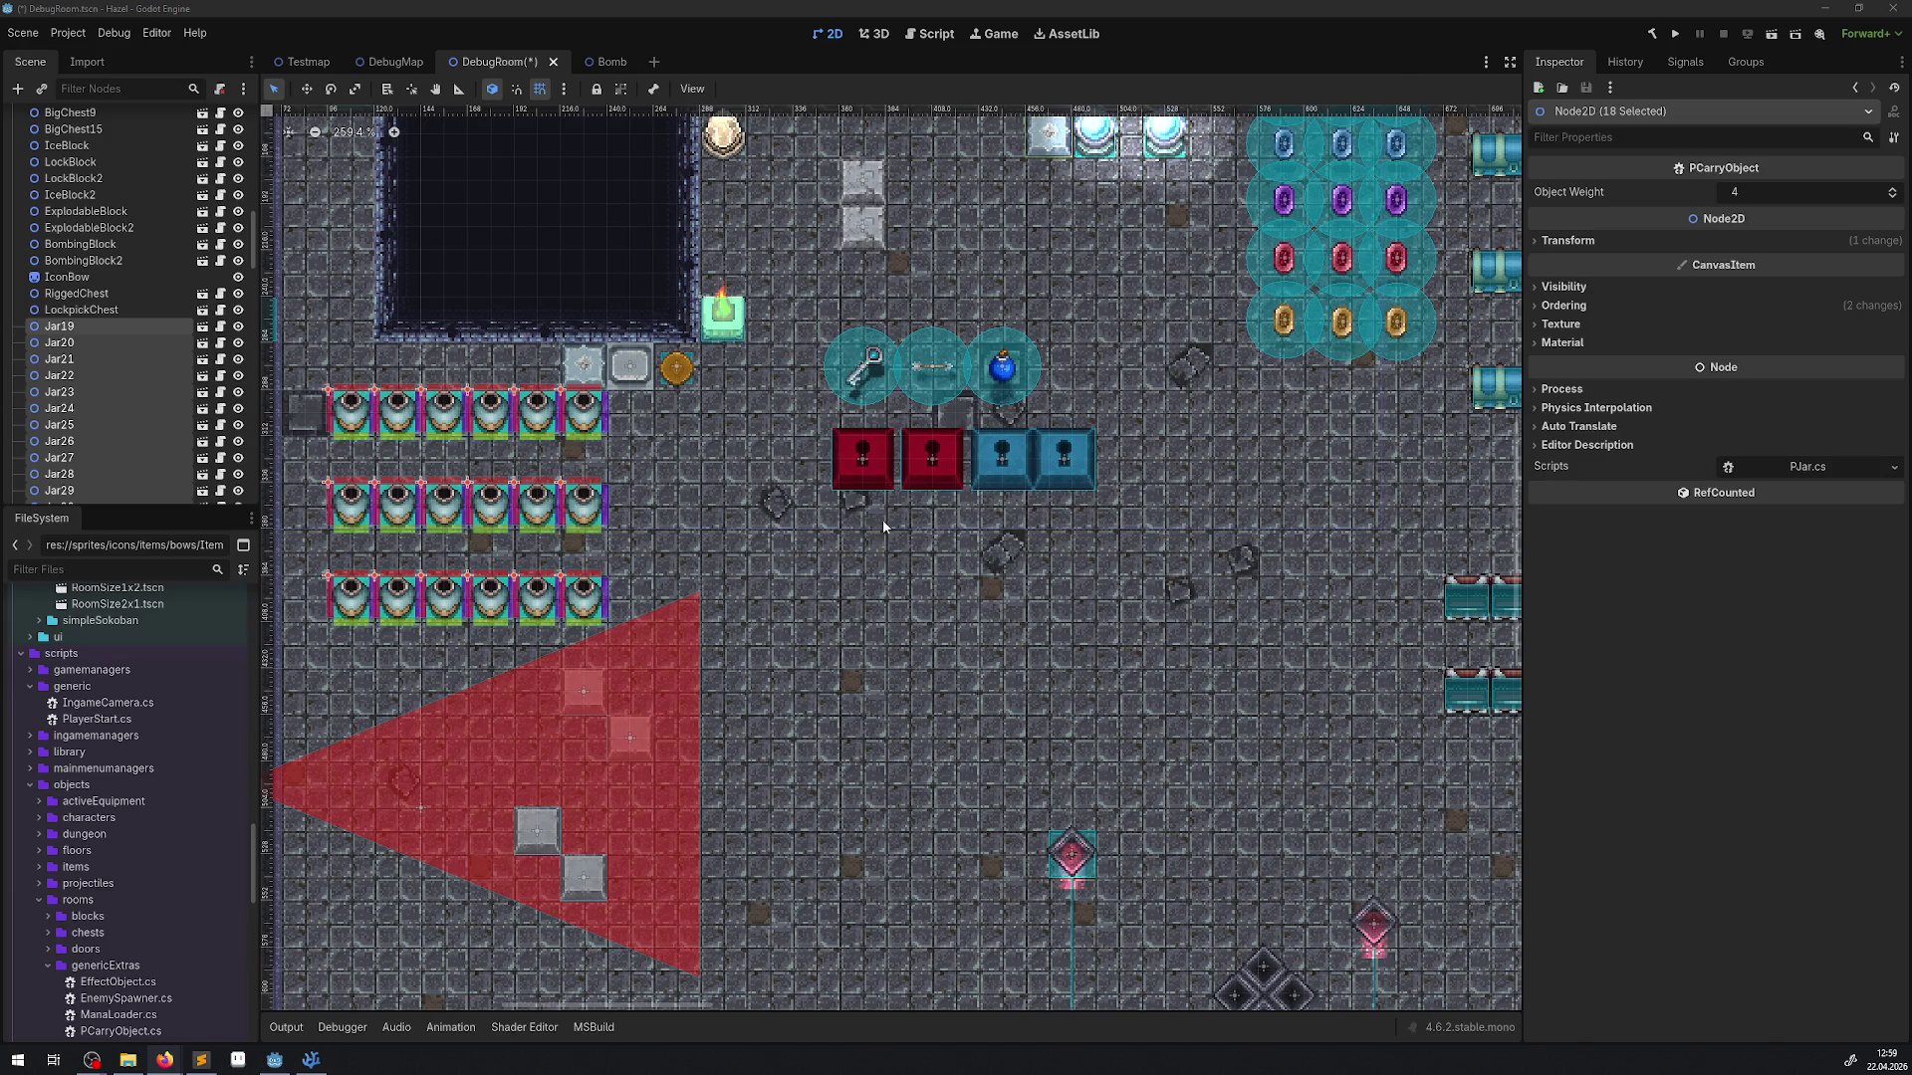
Run the project, saving DebugRoom and building the .NET game
{"action": "left_click", "coordinate": [1676, 34]}
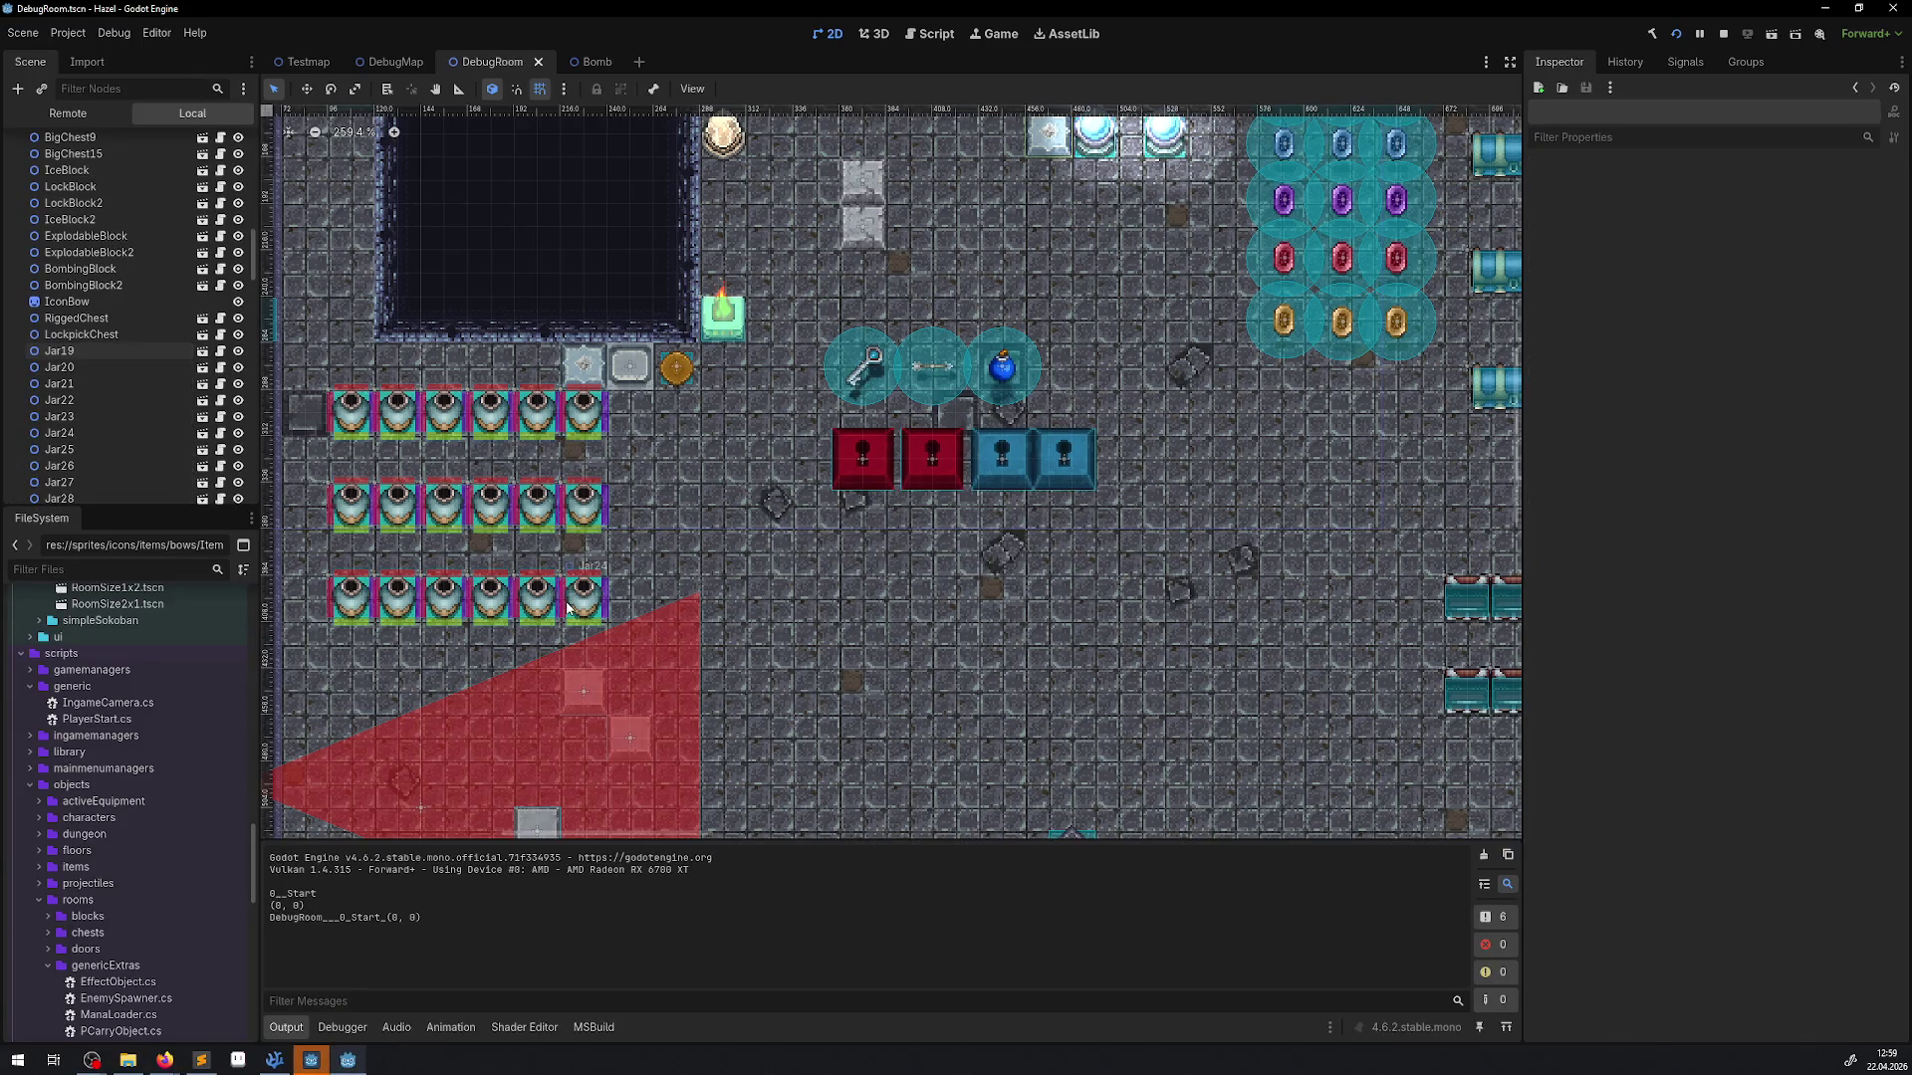
Bring the running Hazel (DEBUG) game window to the front and maximize it
{"action": "left_click", "coordinate": [310, 1060]}
{"action": "left_click", "coordinate": [339, 1064]}
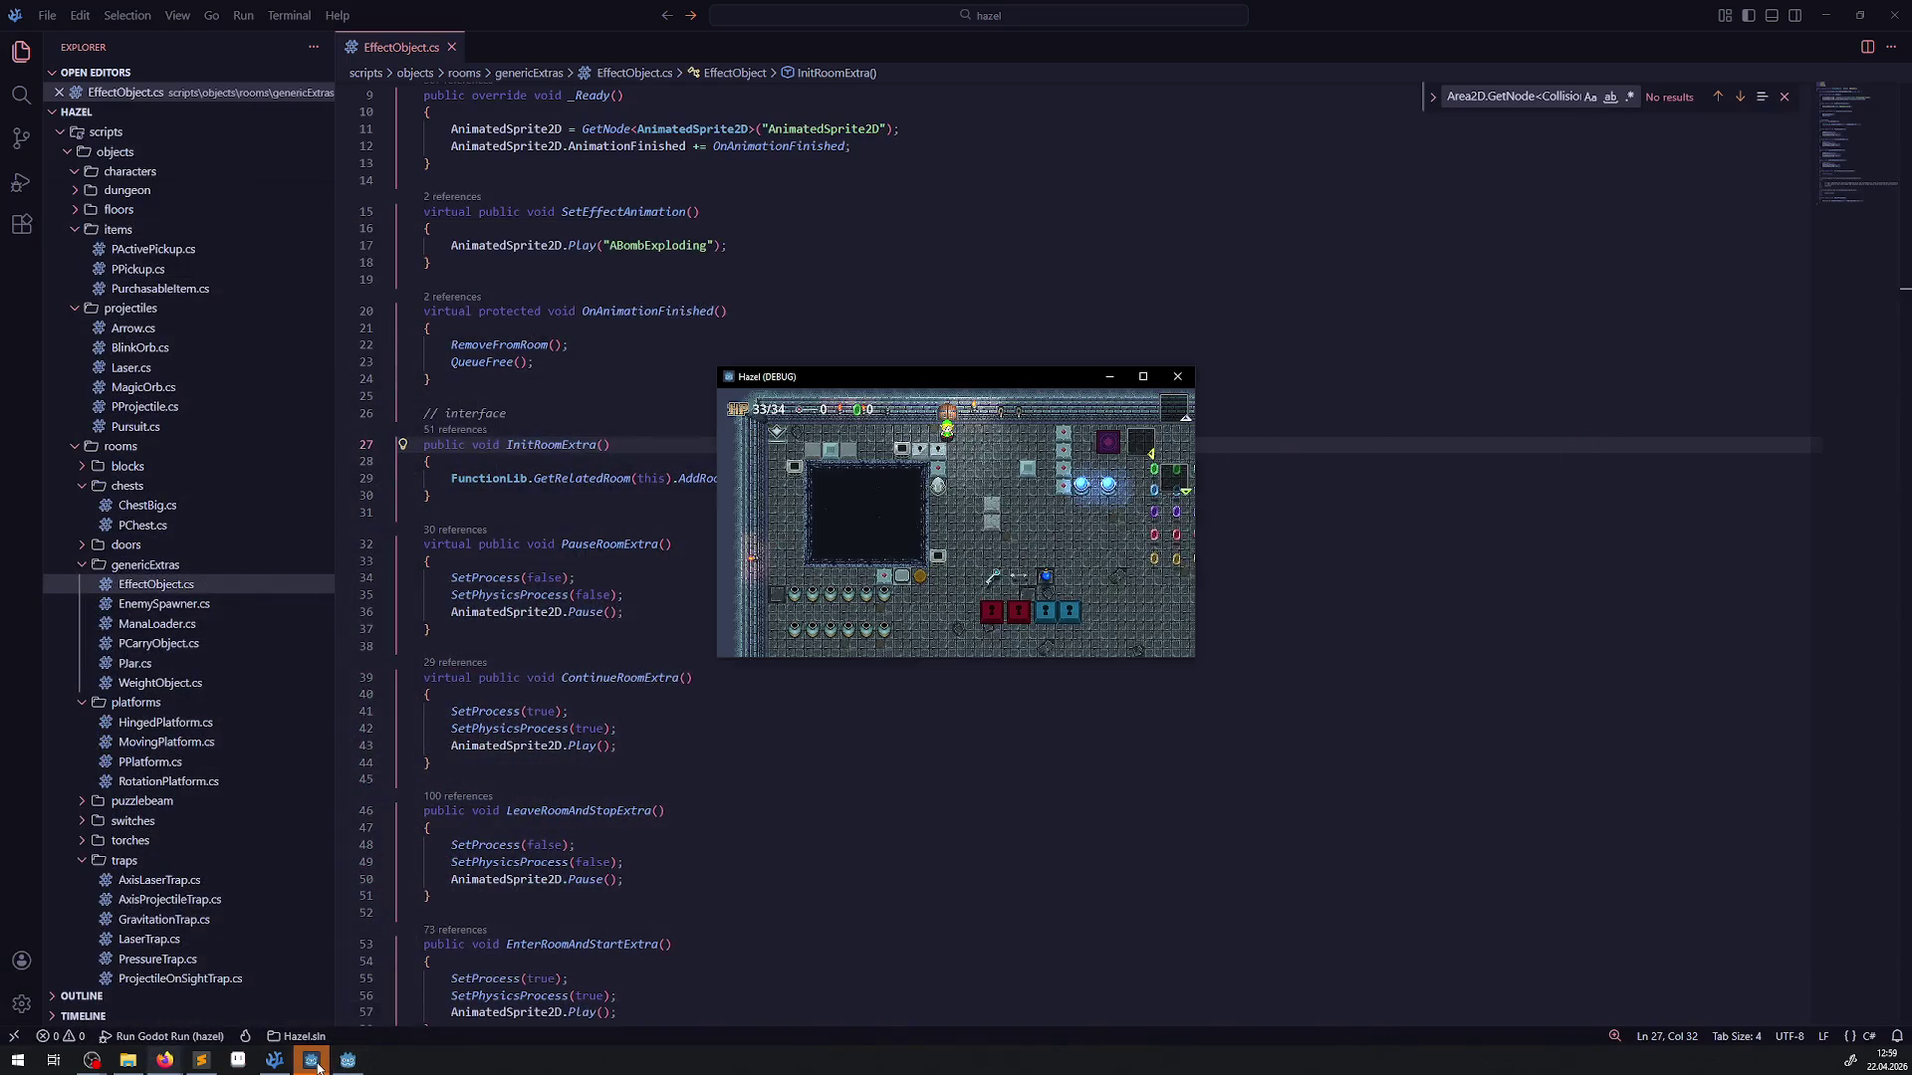
{"action": "left_click", "coordinate": [338, 1061]}
{"action": "left_click", "coordinate": [343, 1061]}
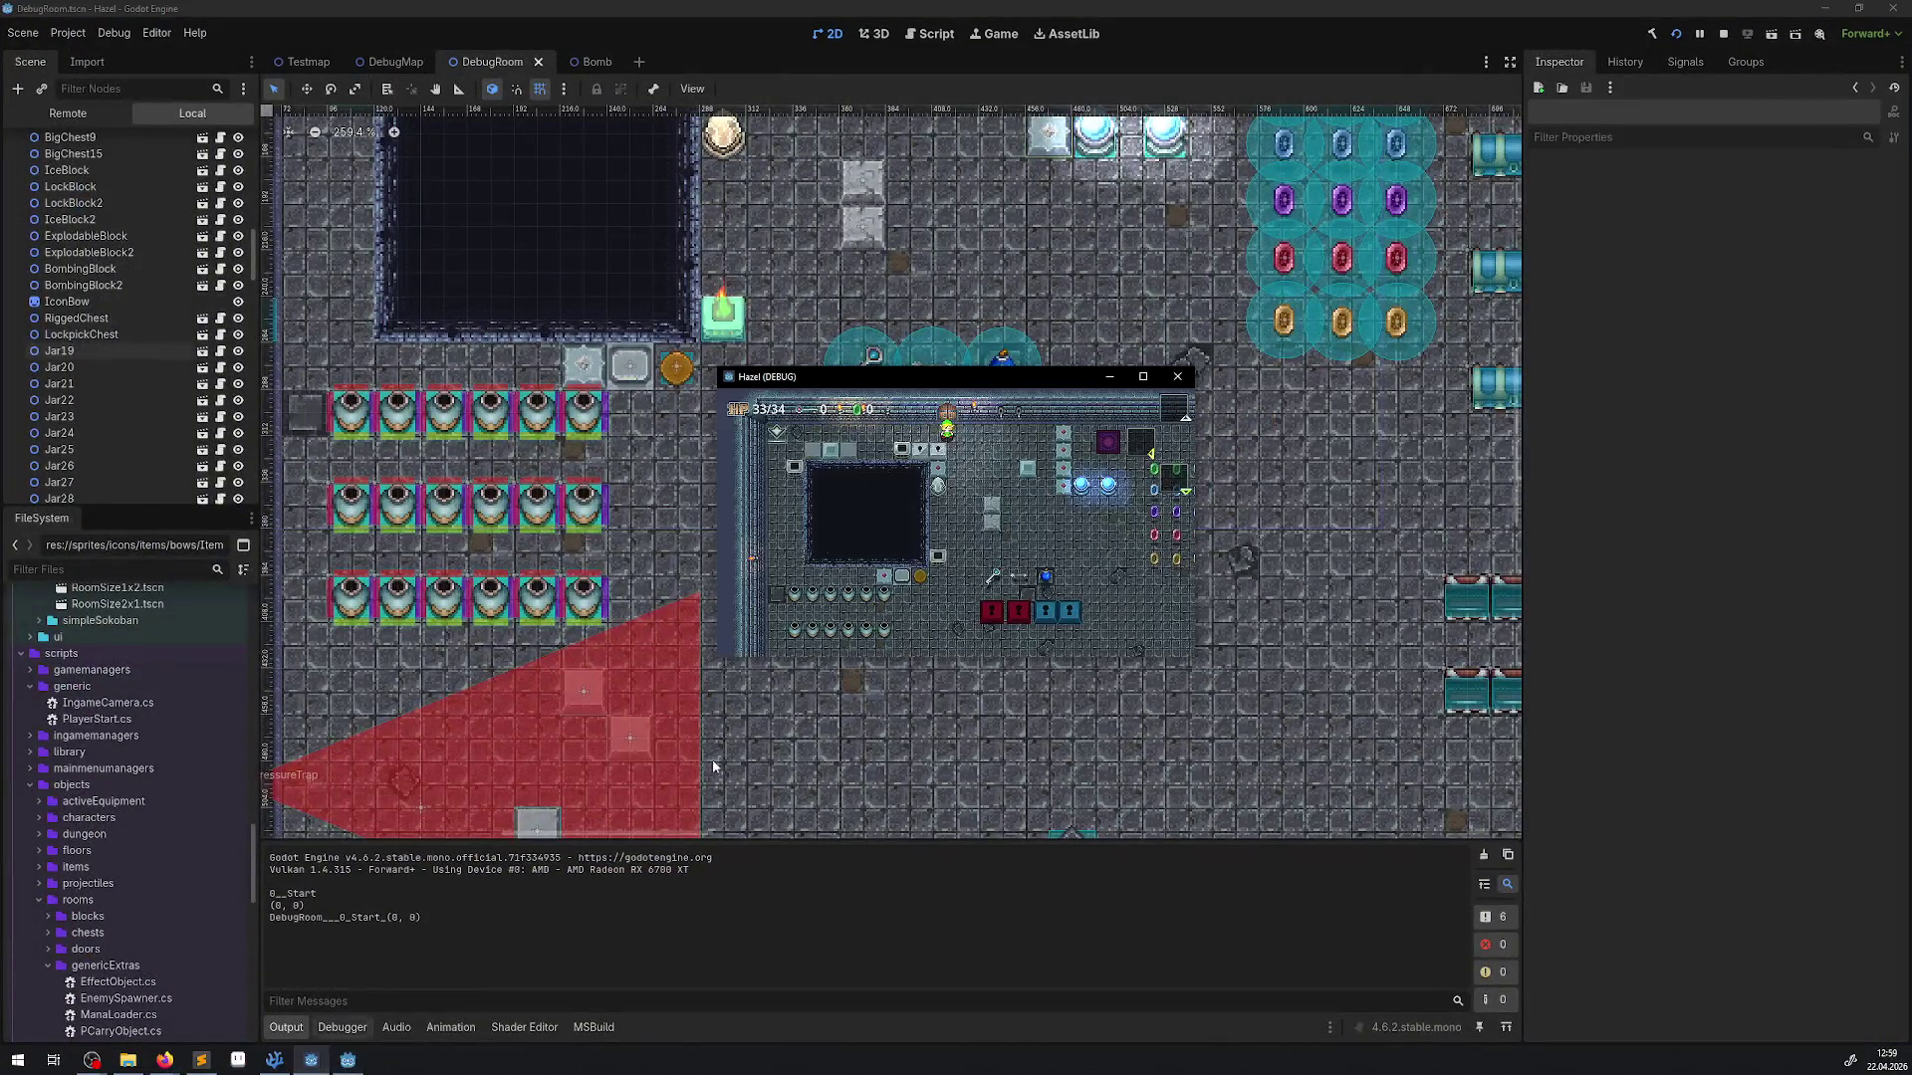
{"action": "double_click", "coordinate": [948, 374]}
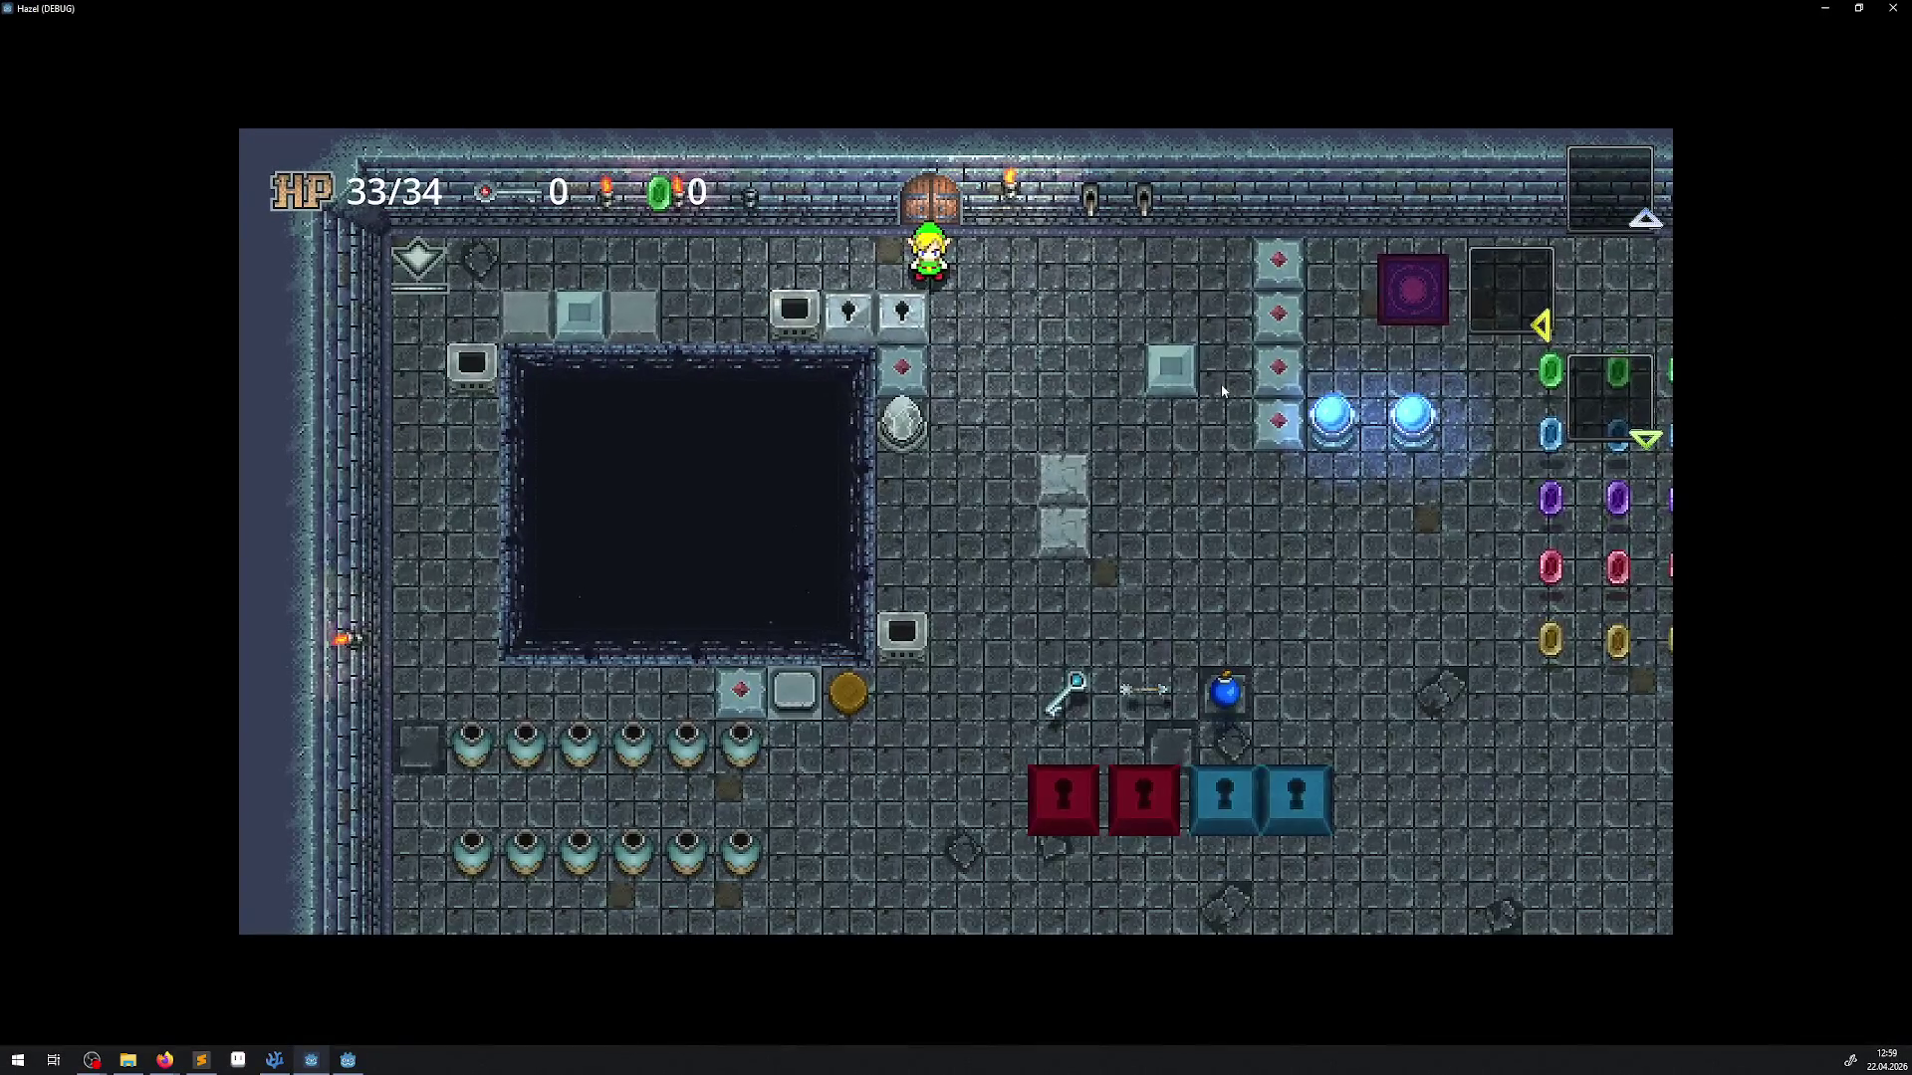
Walk down to grab the key, lift a pot, carry it down-right and throw it
{"action": "key", "text": "Down"}
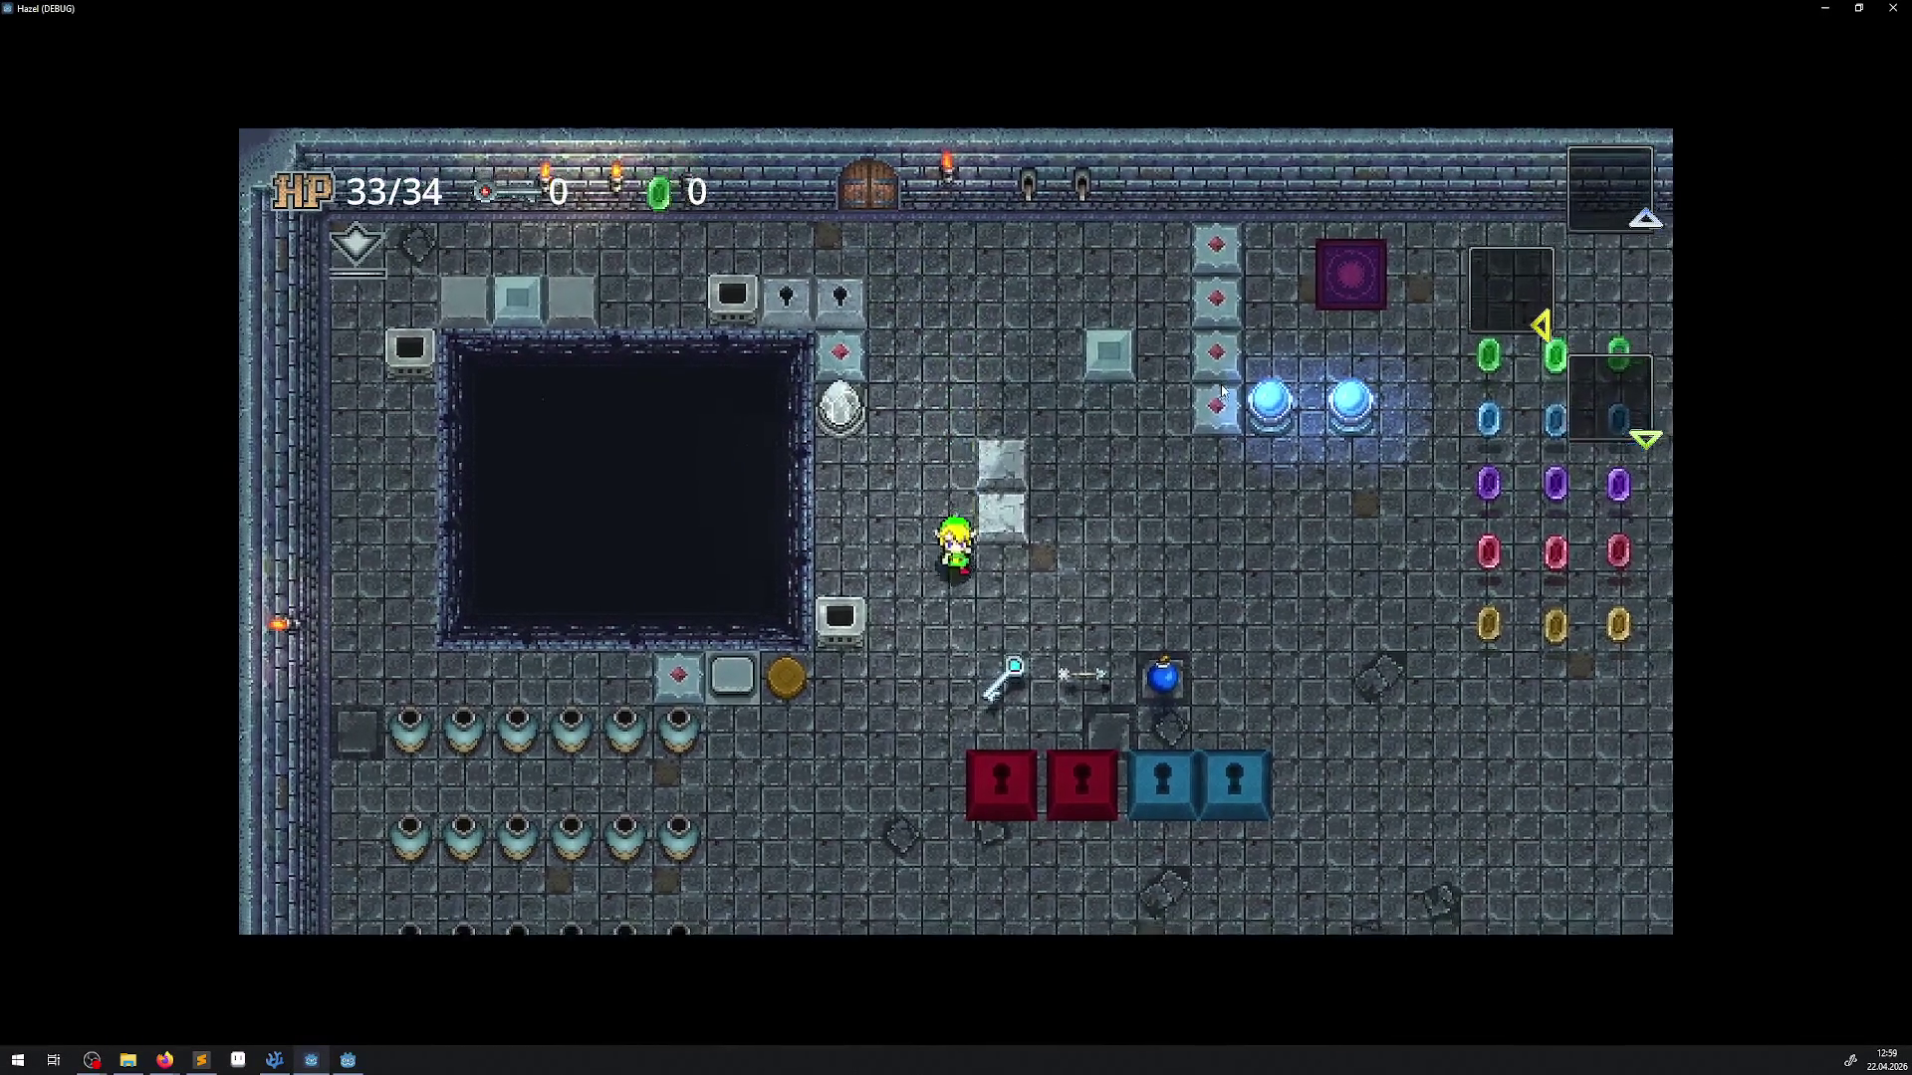
{"action": "key", "text": "Left"}
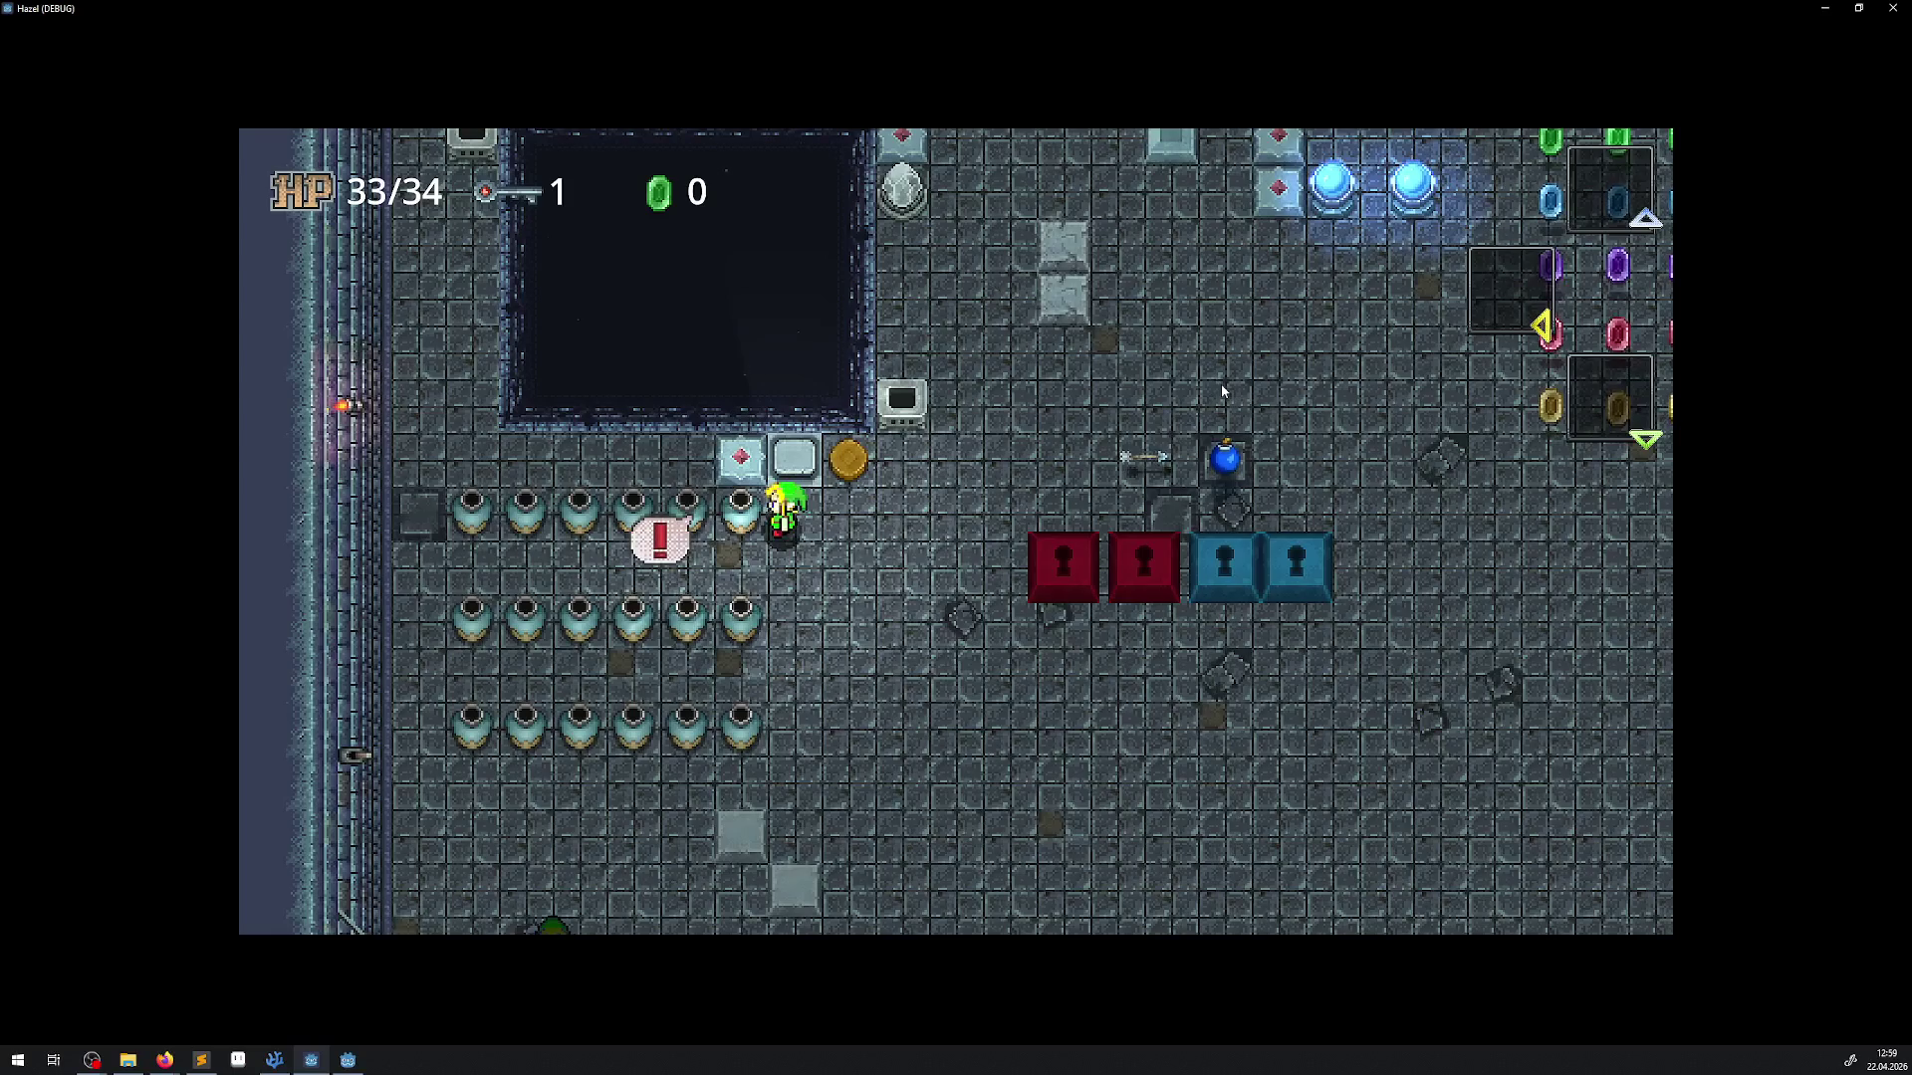
{"action": "key", "text": "Down"}
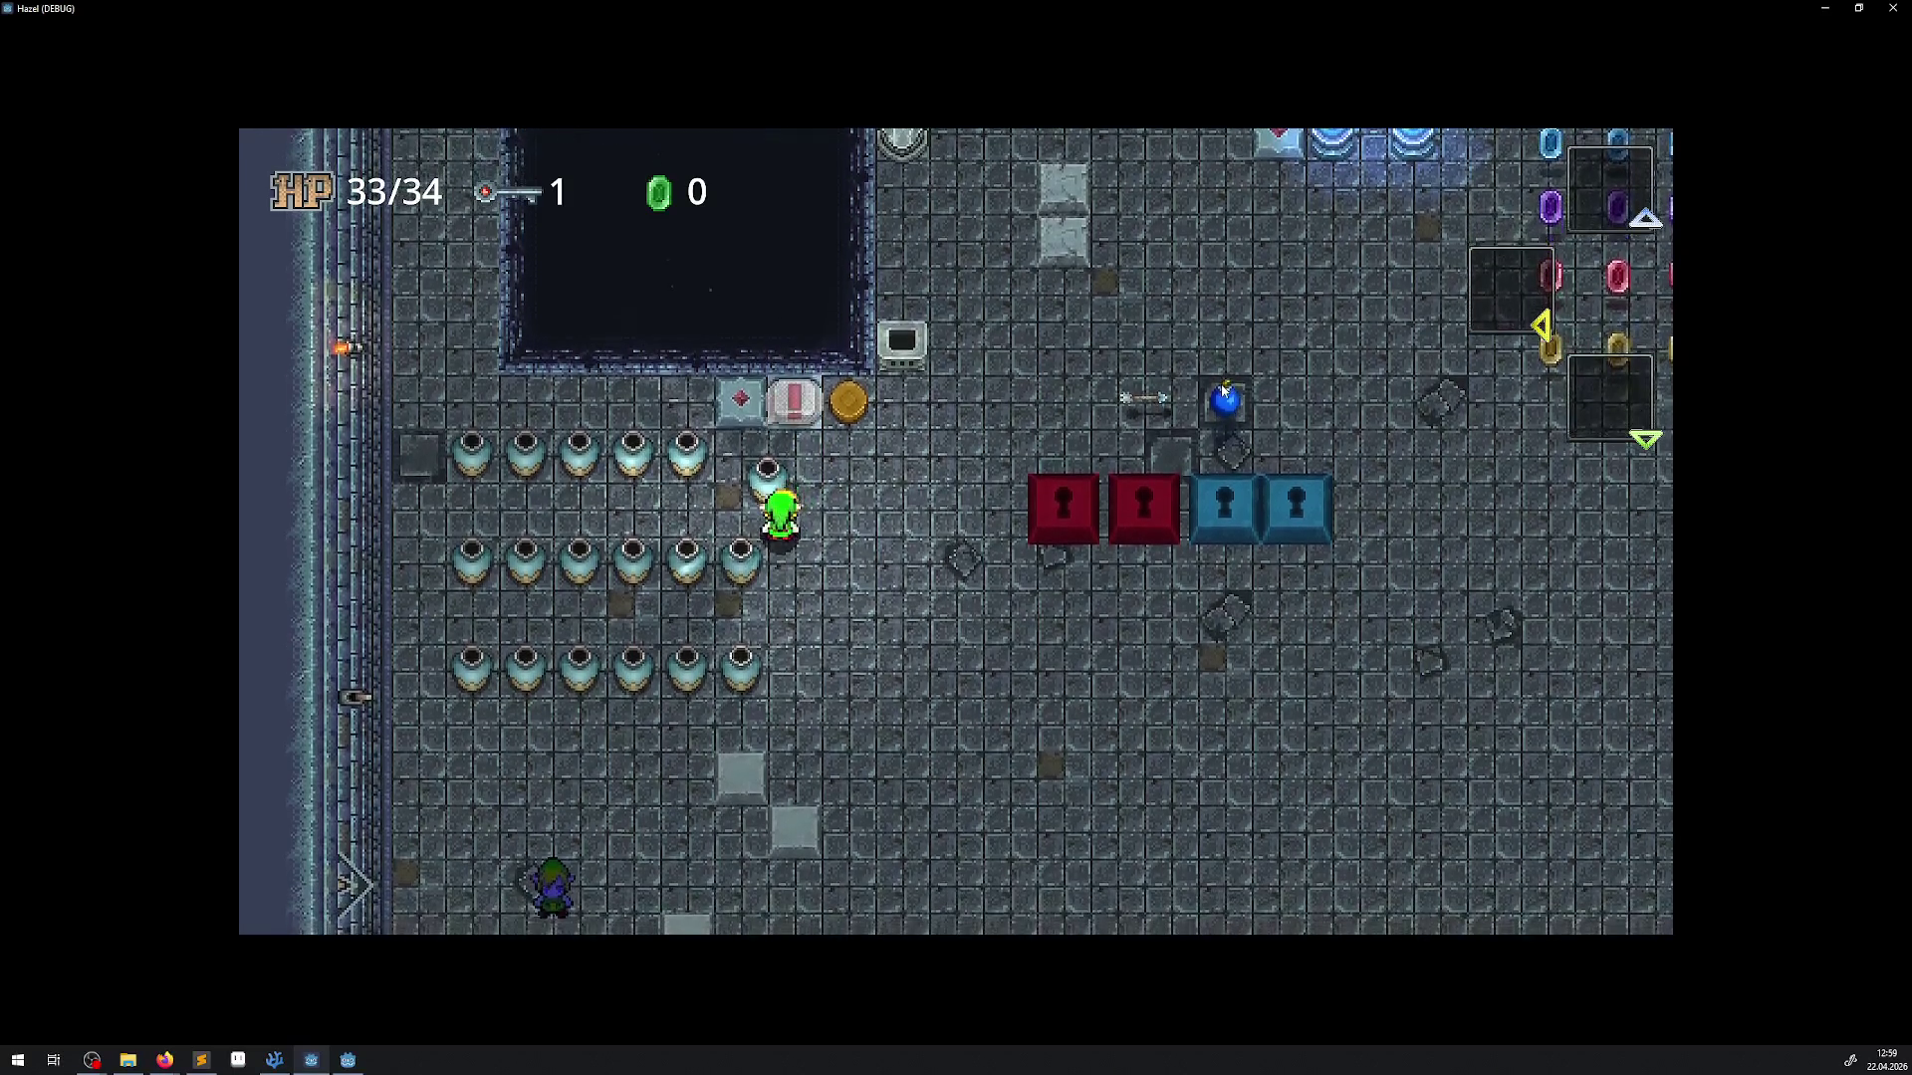
{"action": "key", "text": "Up"}
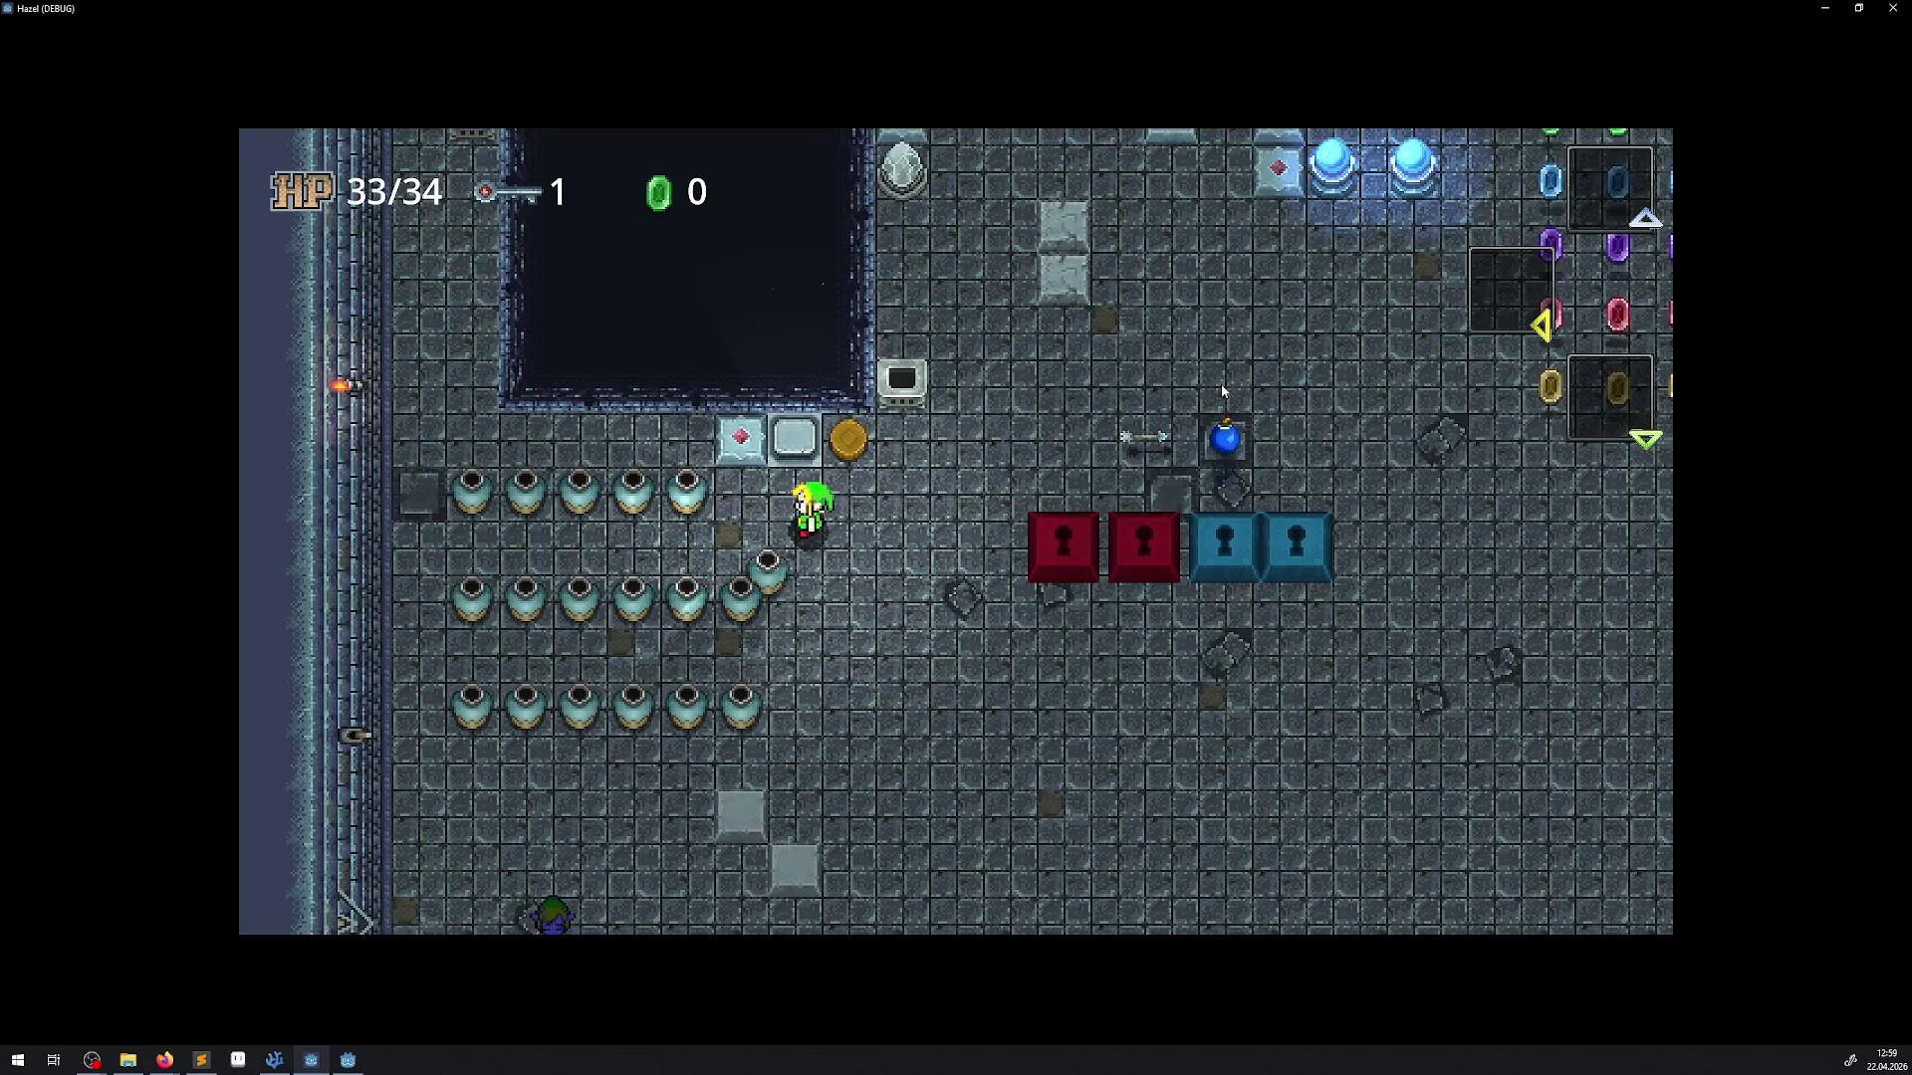
{"action": "key", "text": "Down"}
{"action": "key", "text": "Right"}
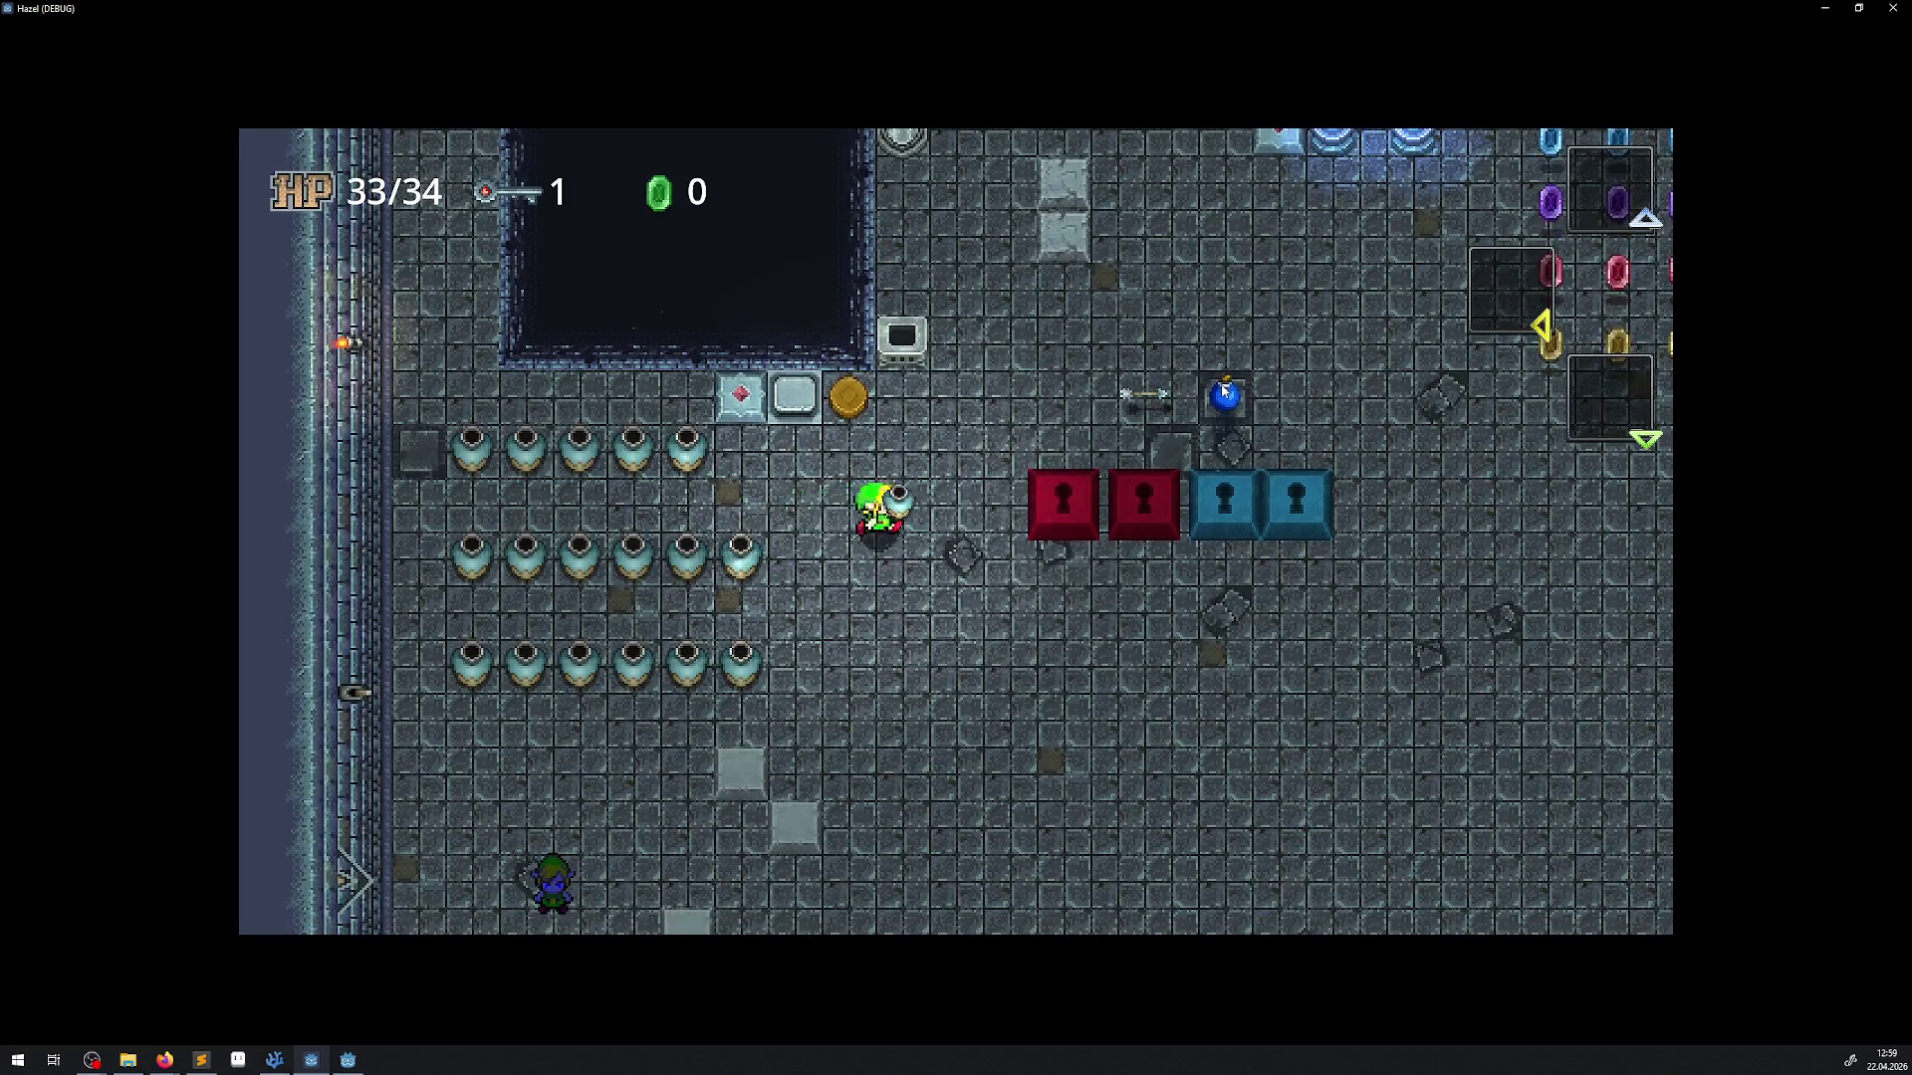
{"action": "key", "text": "Down"}
{"action": "key", "text": "Right"}
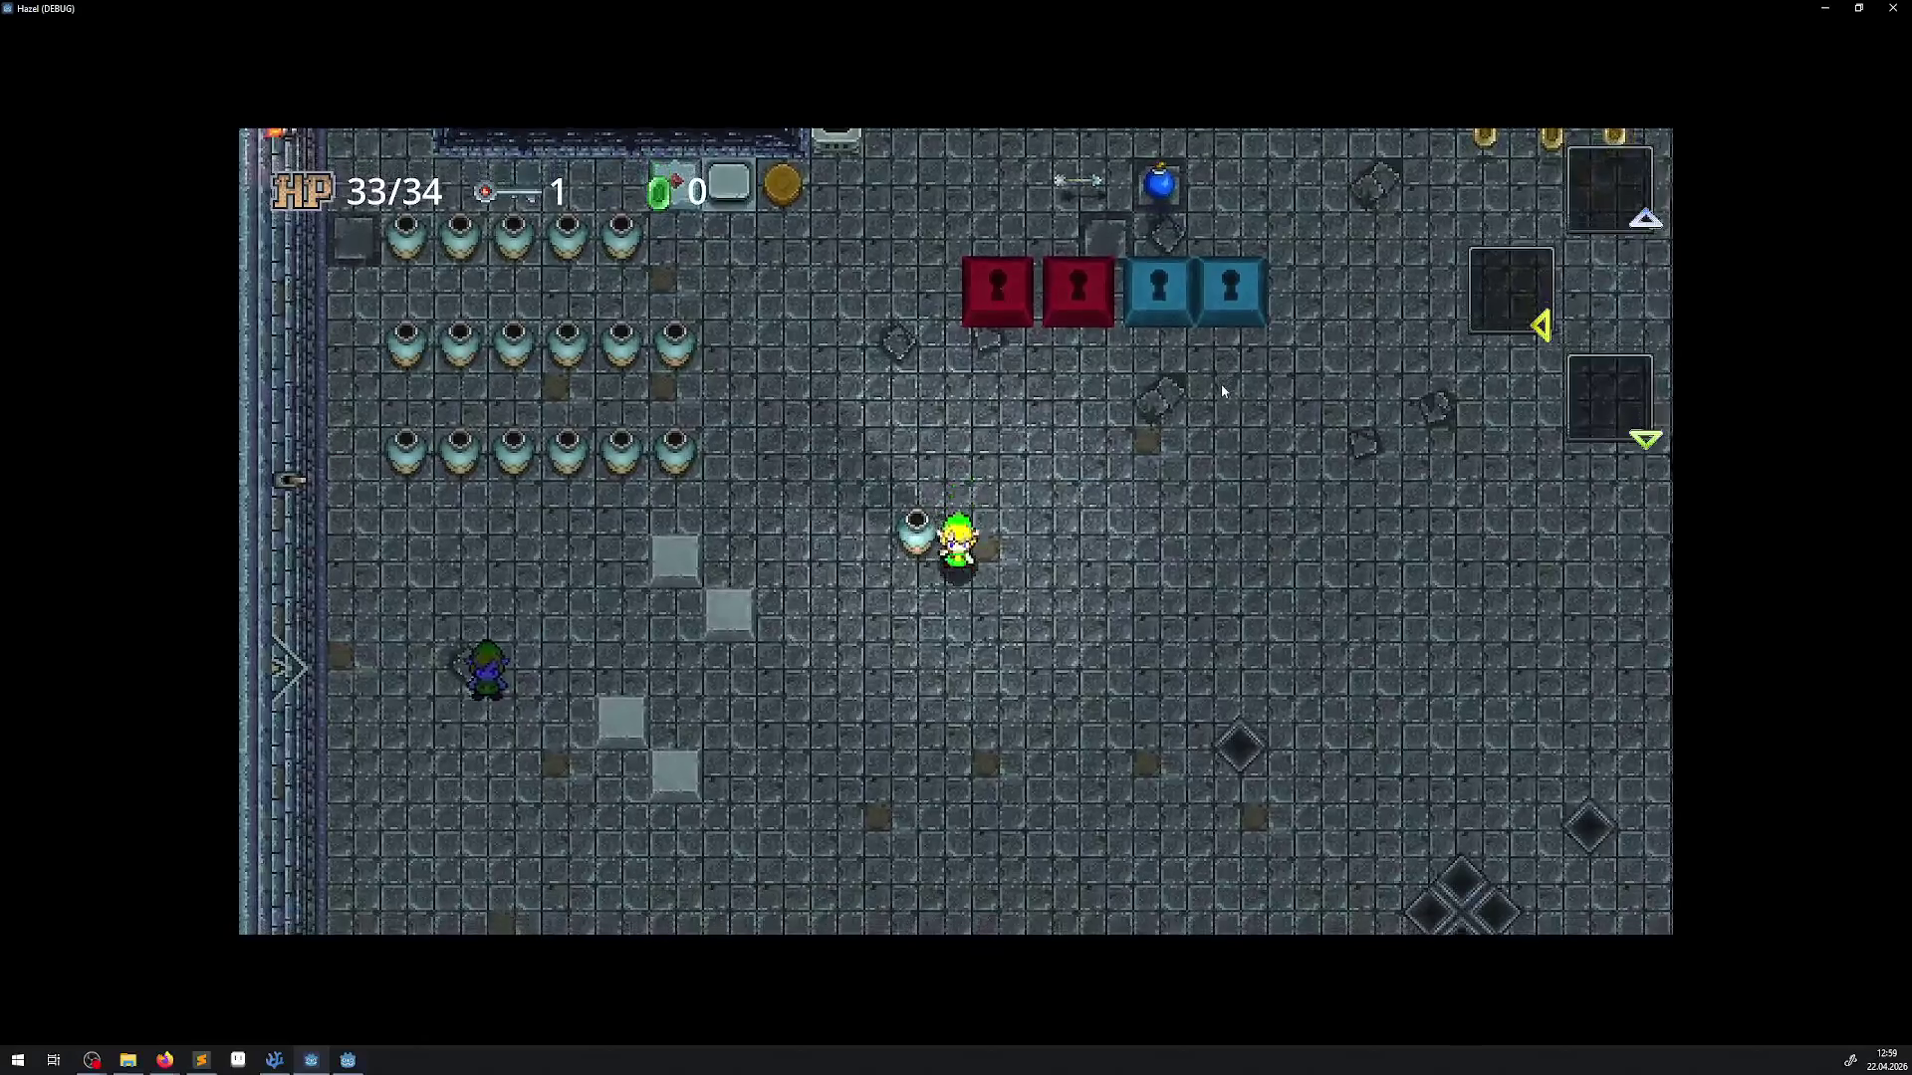
{"action": "key", "text": "space"}
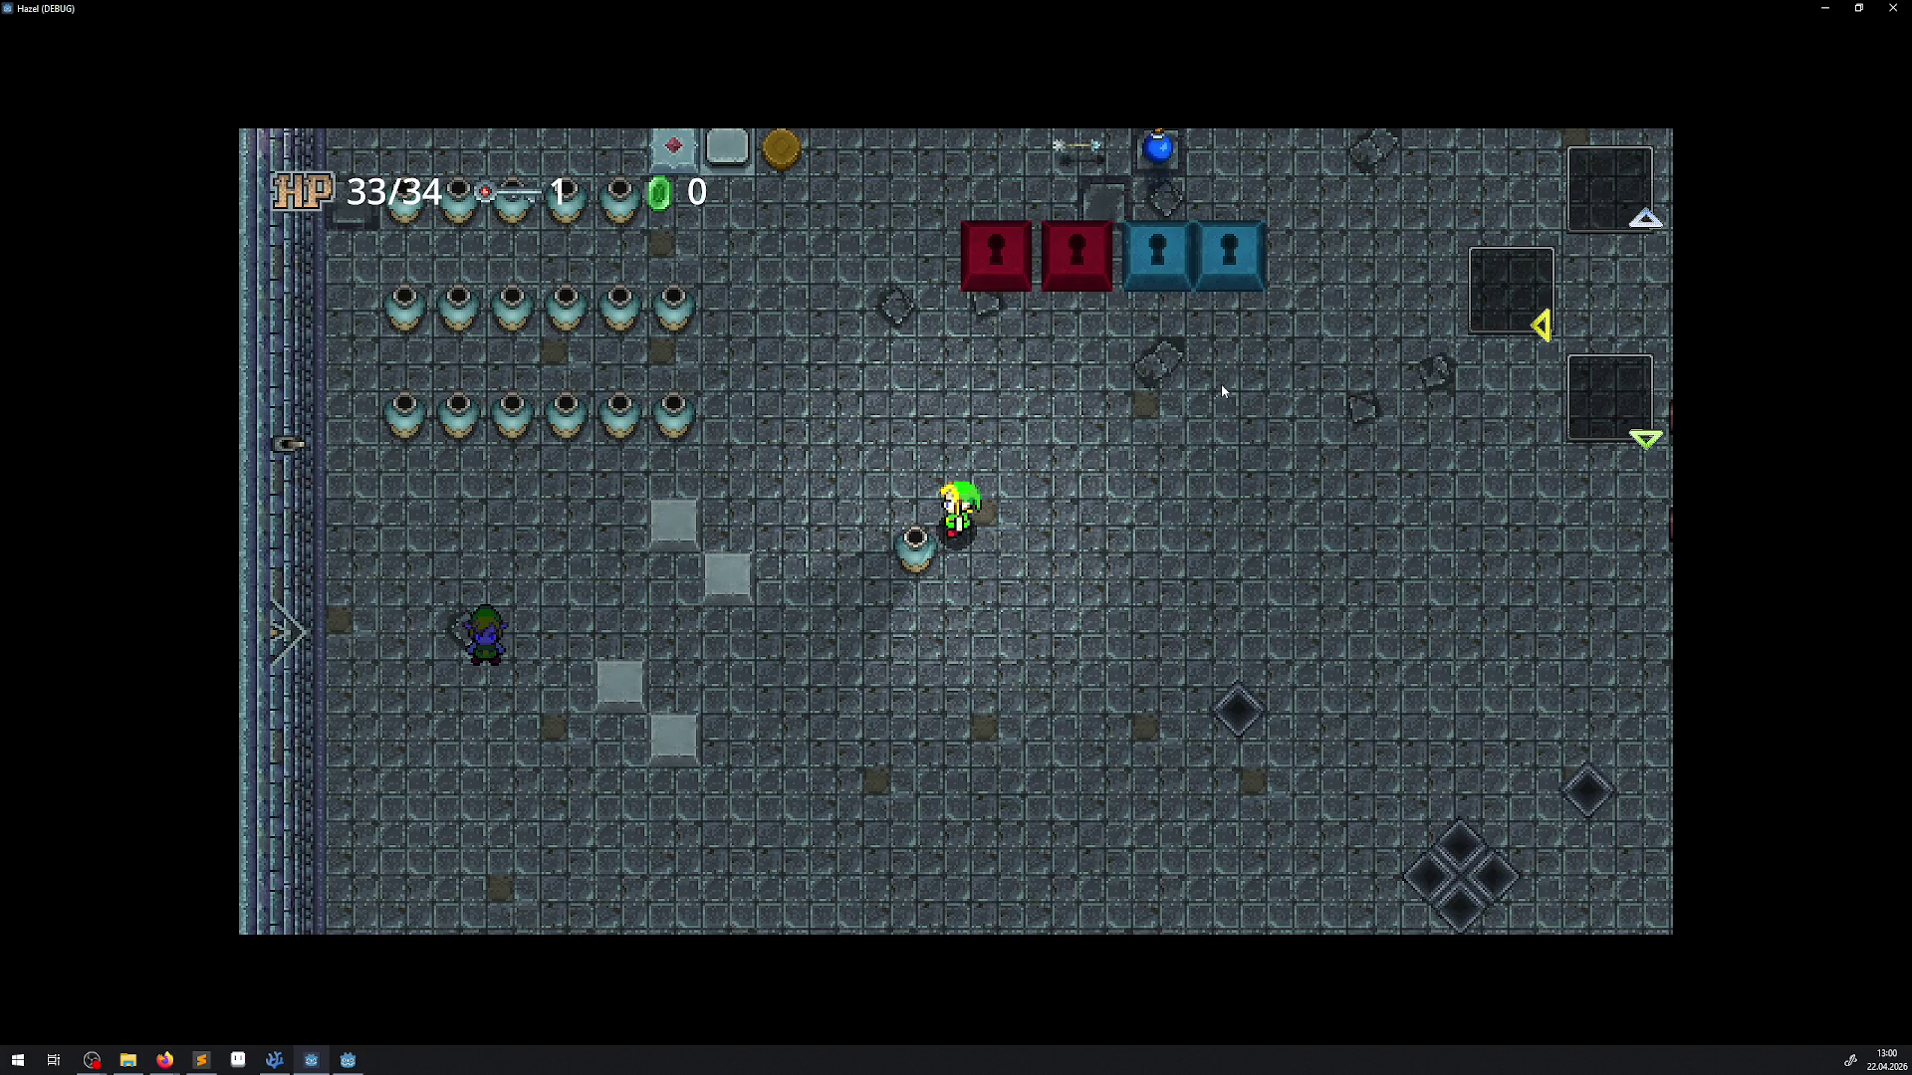
Walk around collecting rupees up to 348, then close the game window
{"action": "key", "text": "Up"}
{"action": "key", "text": "Right"}
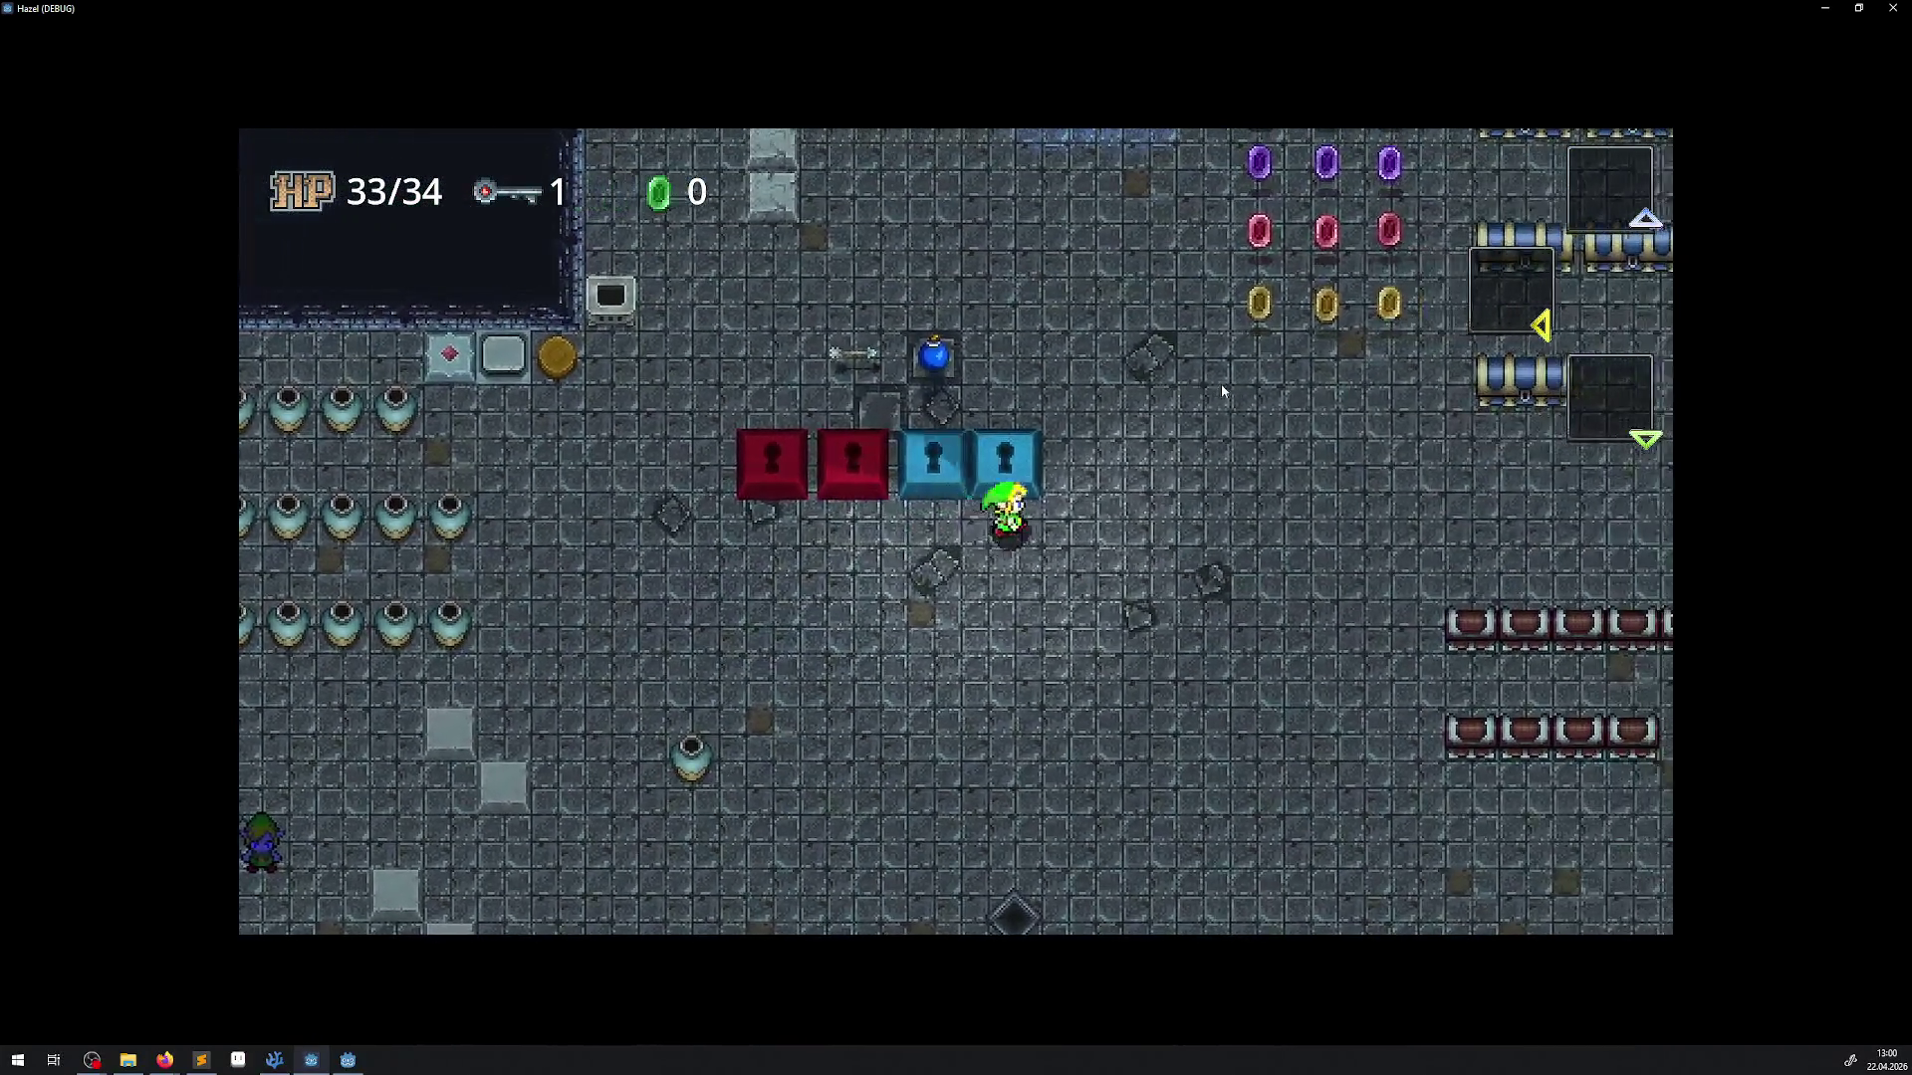
{"action": "key", "text": "Up"}
{"action": "key", "text": "Right"}
{"action": "key", "text": "Down"}
{"action": "key", "text": "Left"}
{"action": "key", "text": "Down"}
{"action": "key", "text": "Left"}
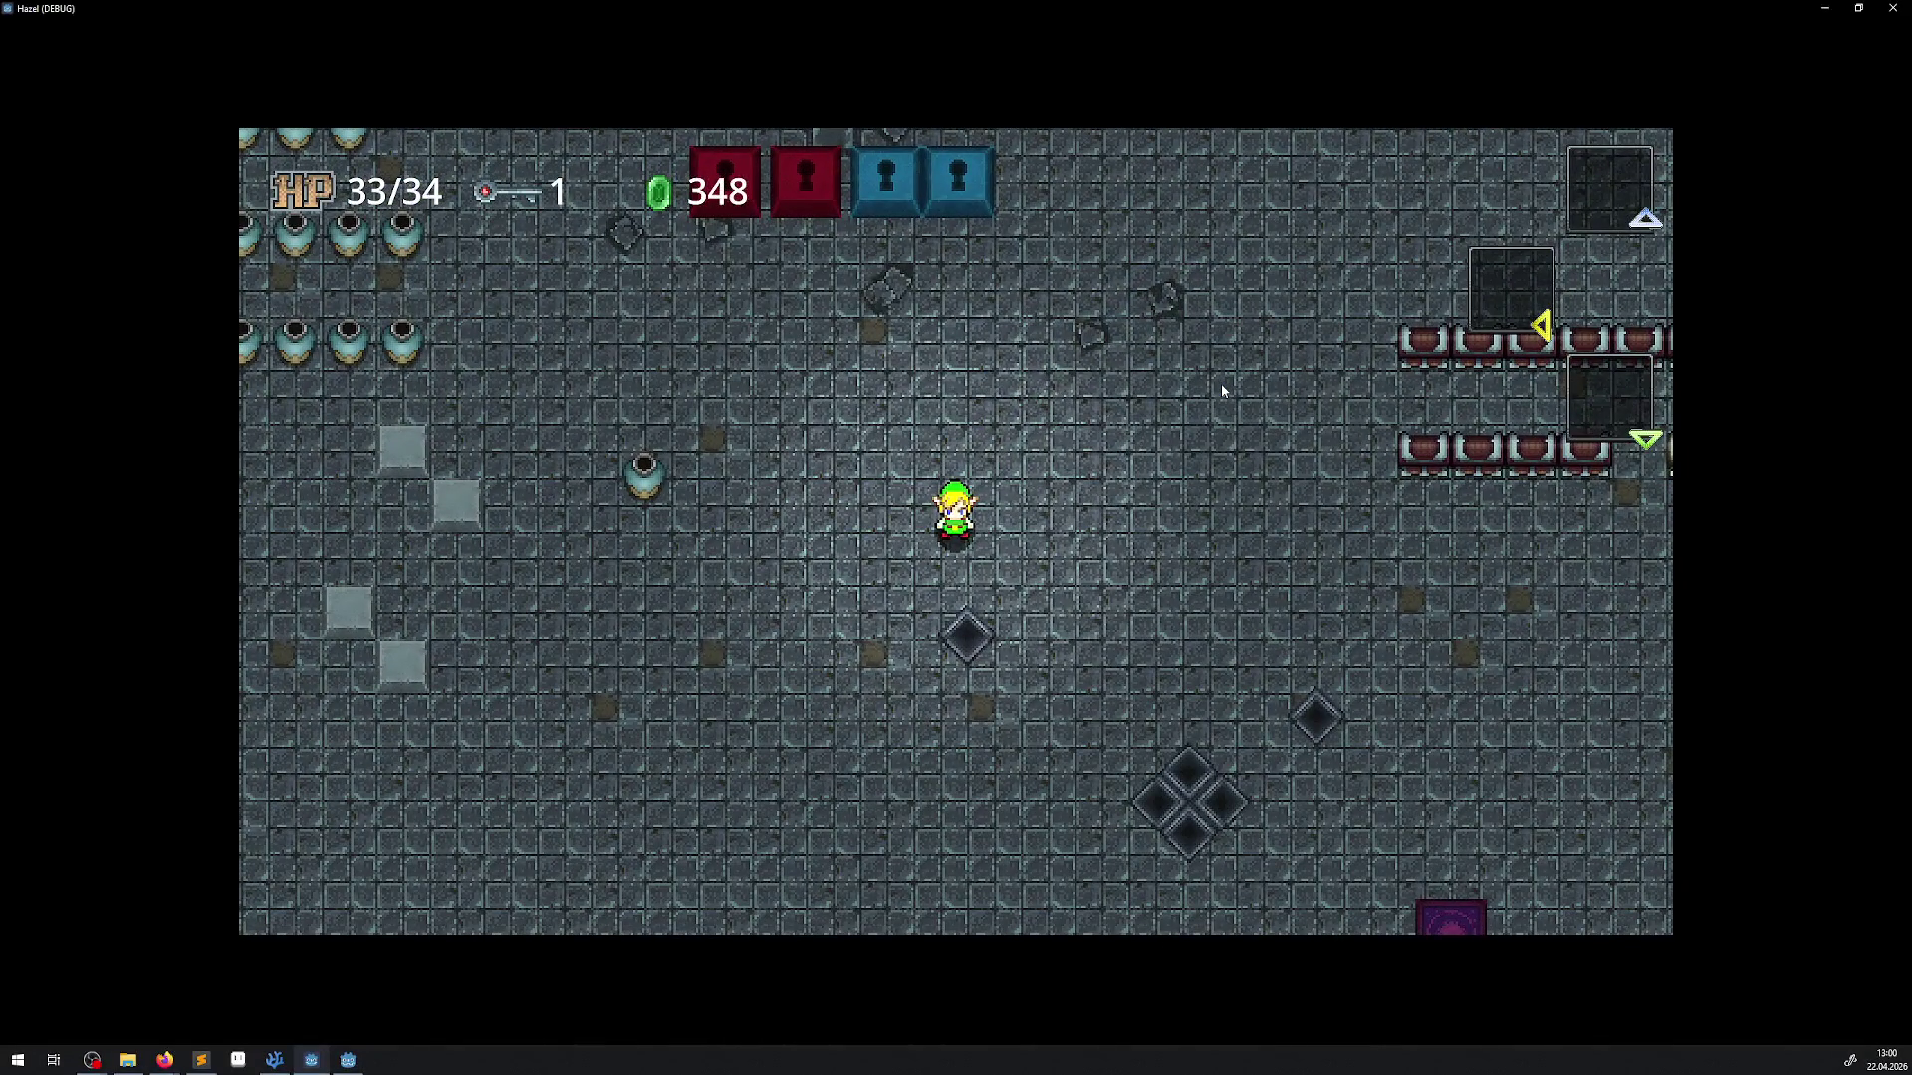
{"action": "left_click", "coordinate": [1892, 8]}
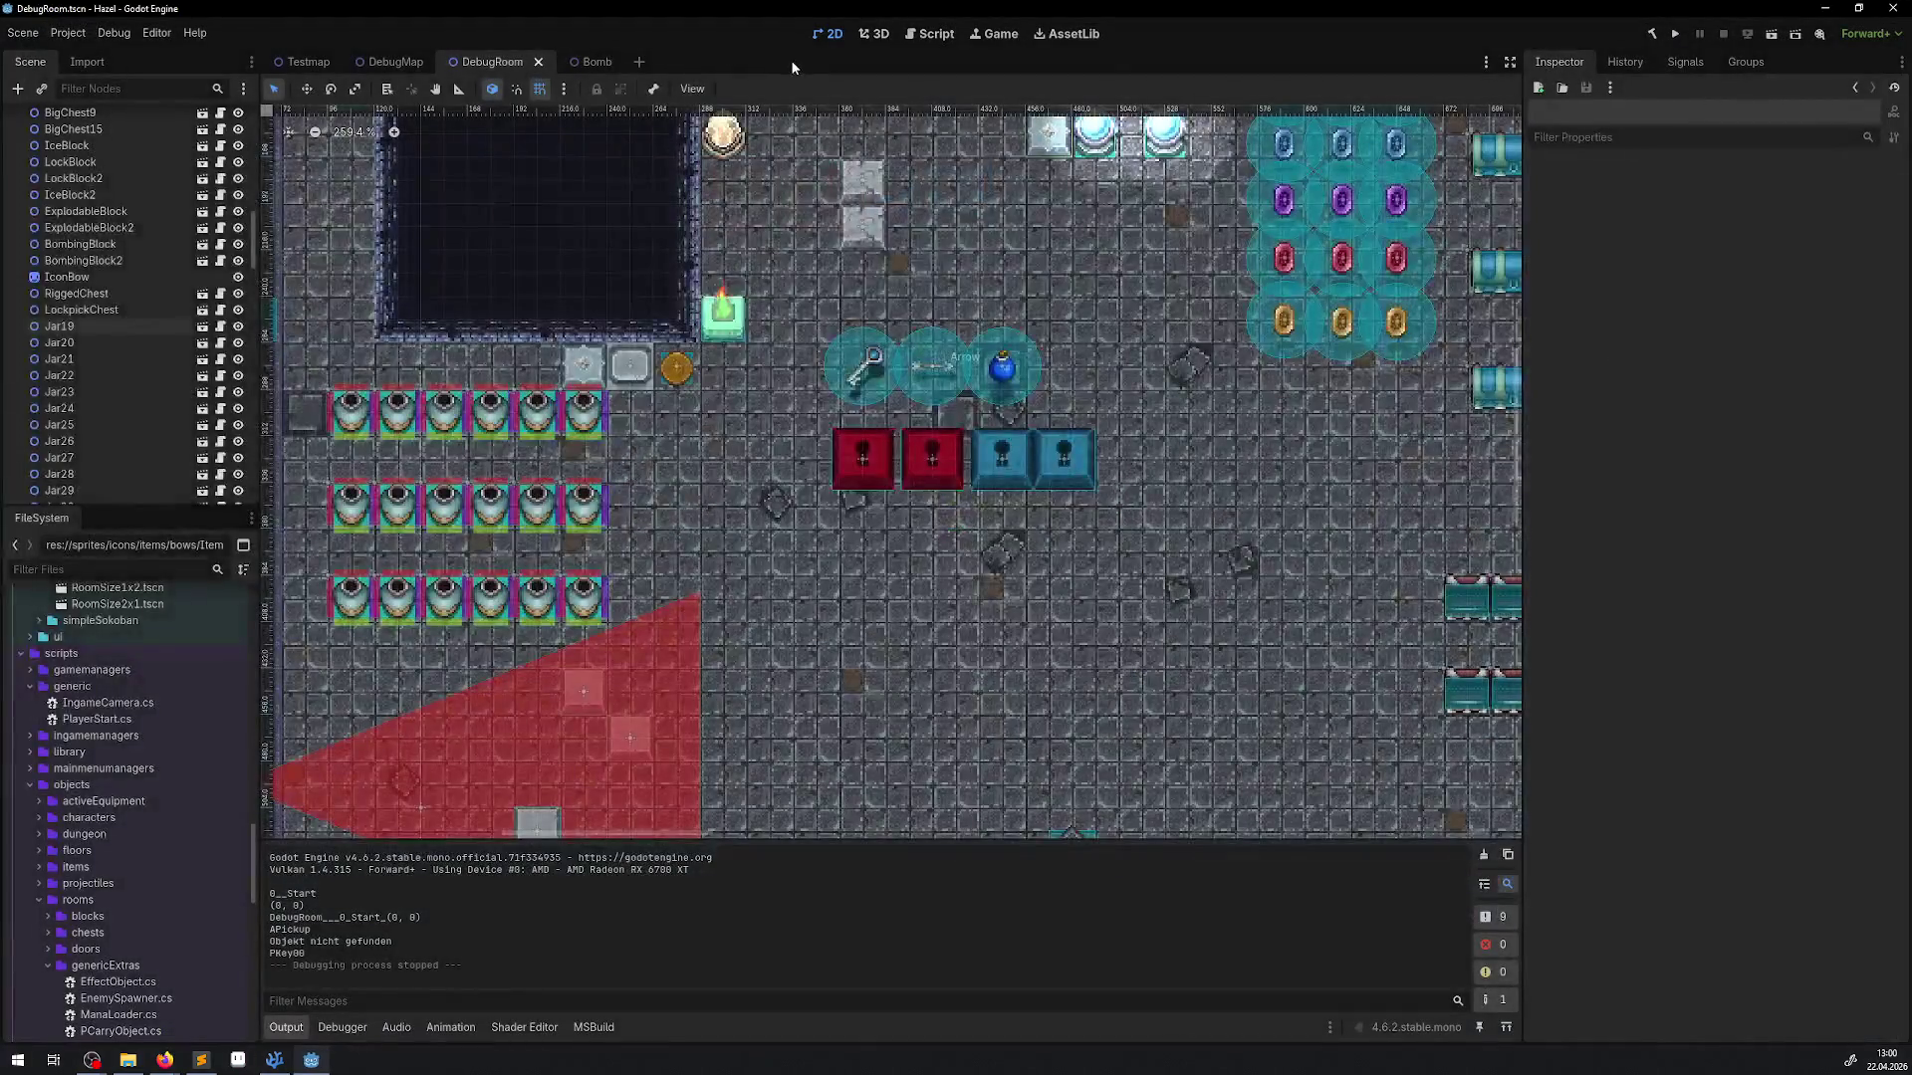
Close the Bomb scene tab and select the BombNormal pickup in DebugRoom
{"action": "left_click", "coordinate": [601, 63]}
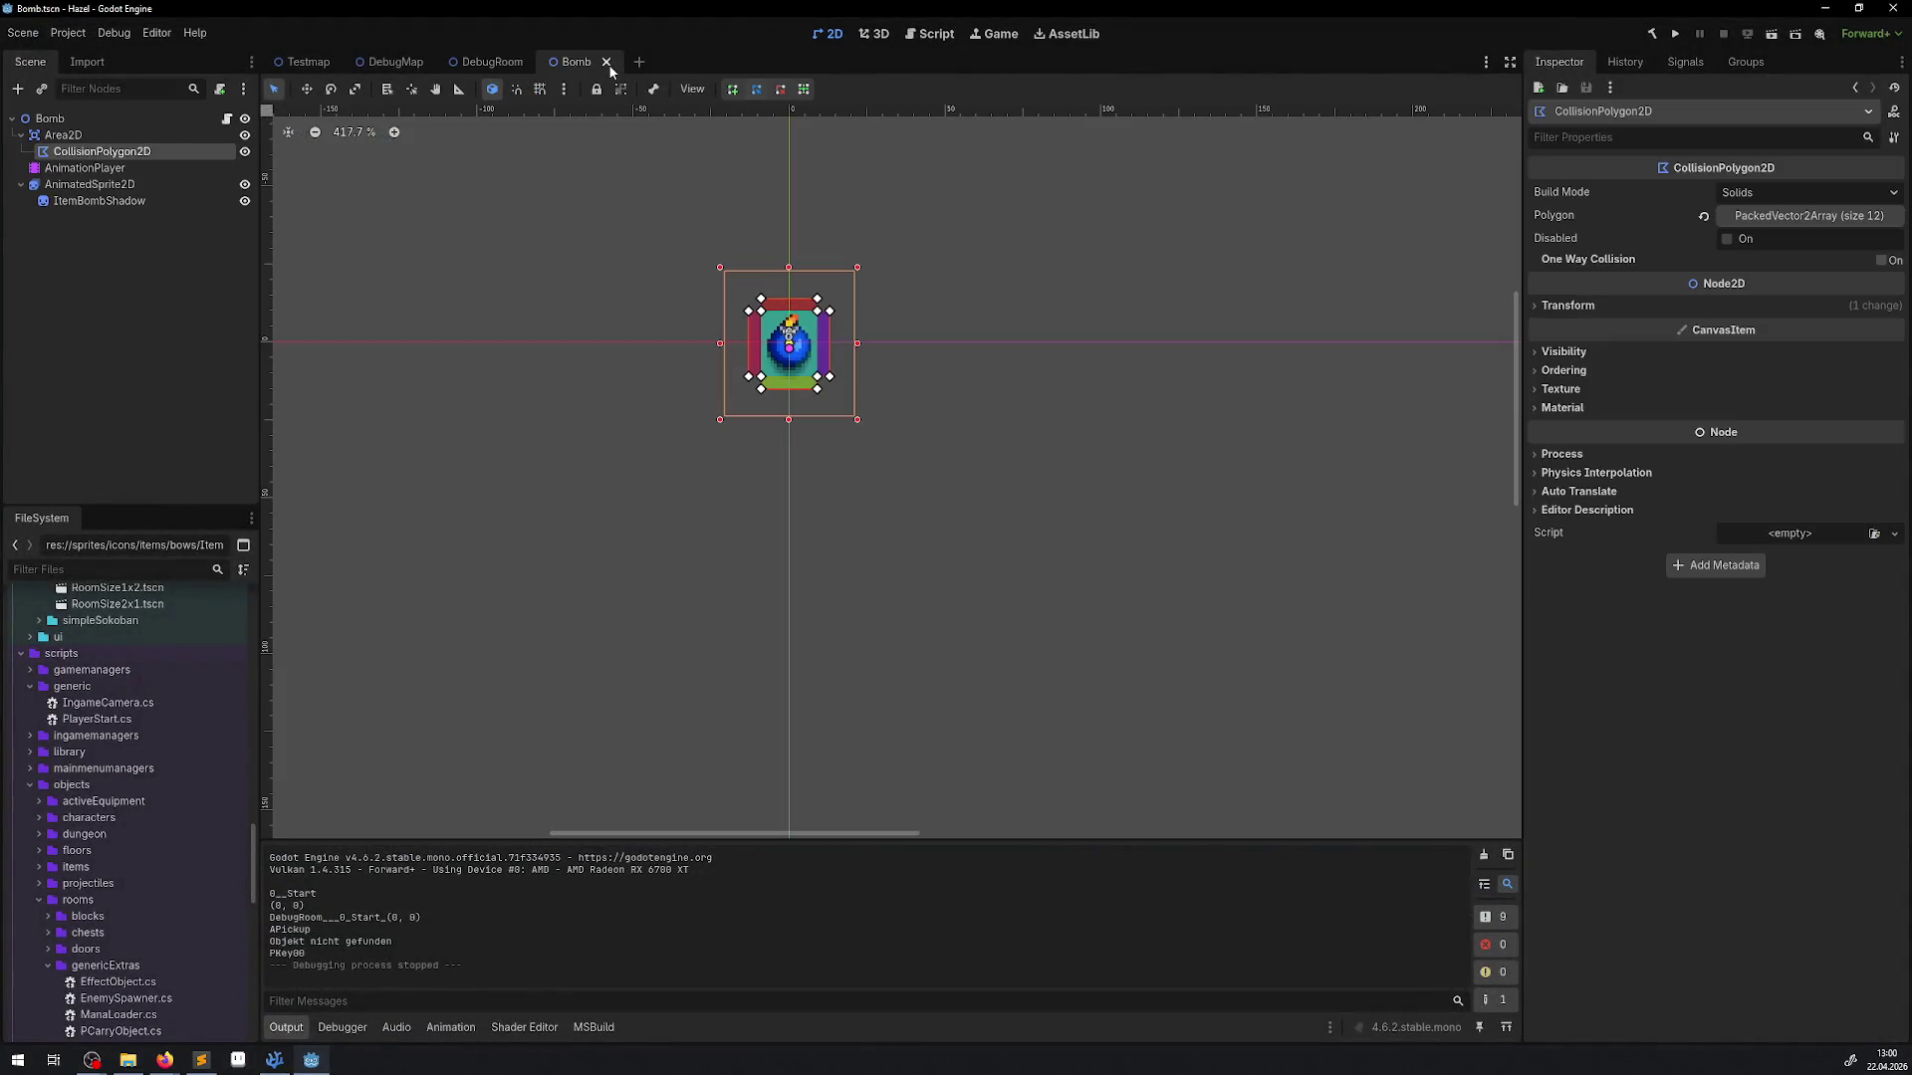
{"action": "left_click", "coordinate": [608, 63]}
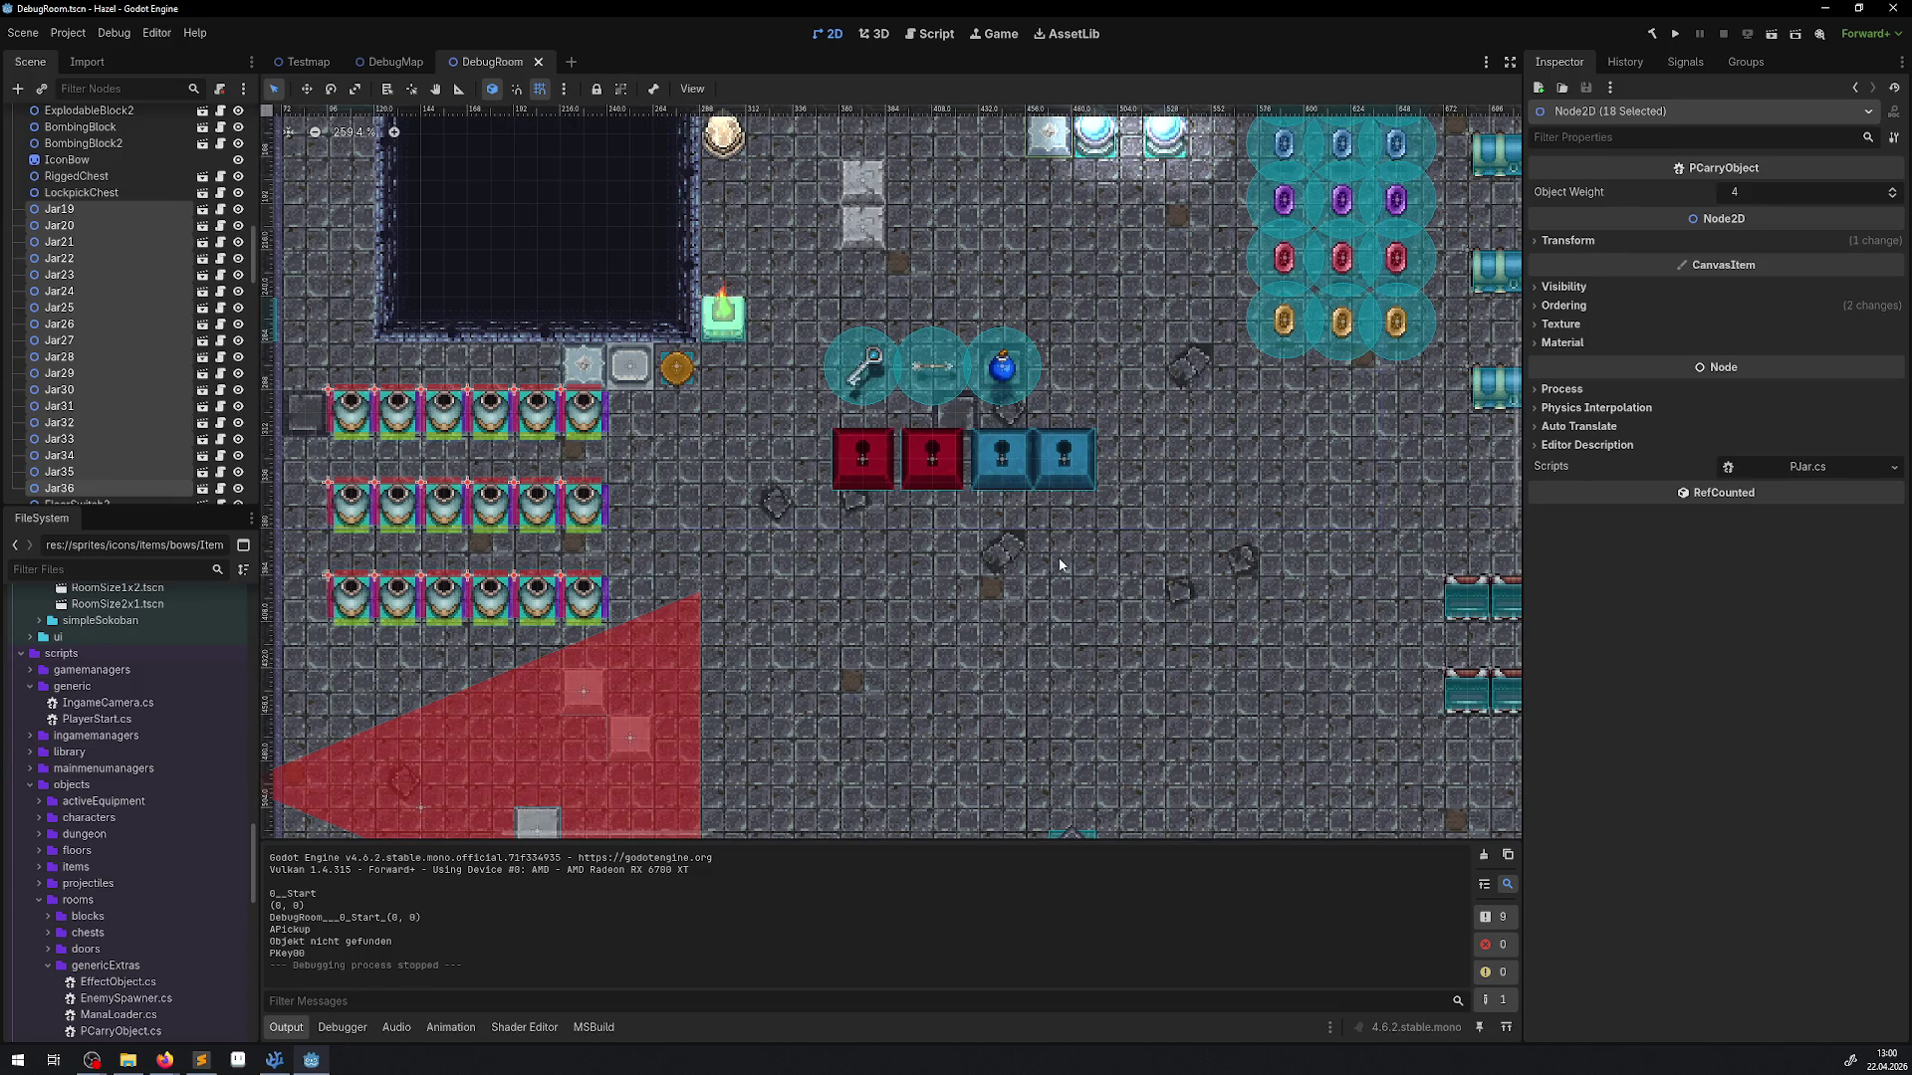
{"action": "left_click", "coordinate": [1011, 384]}
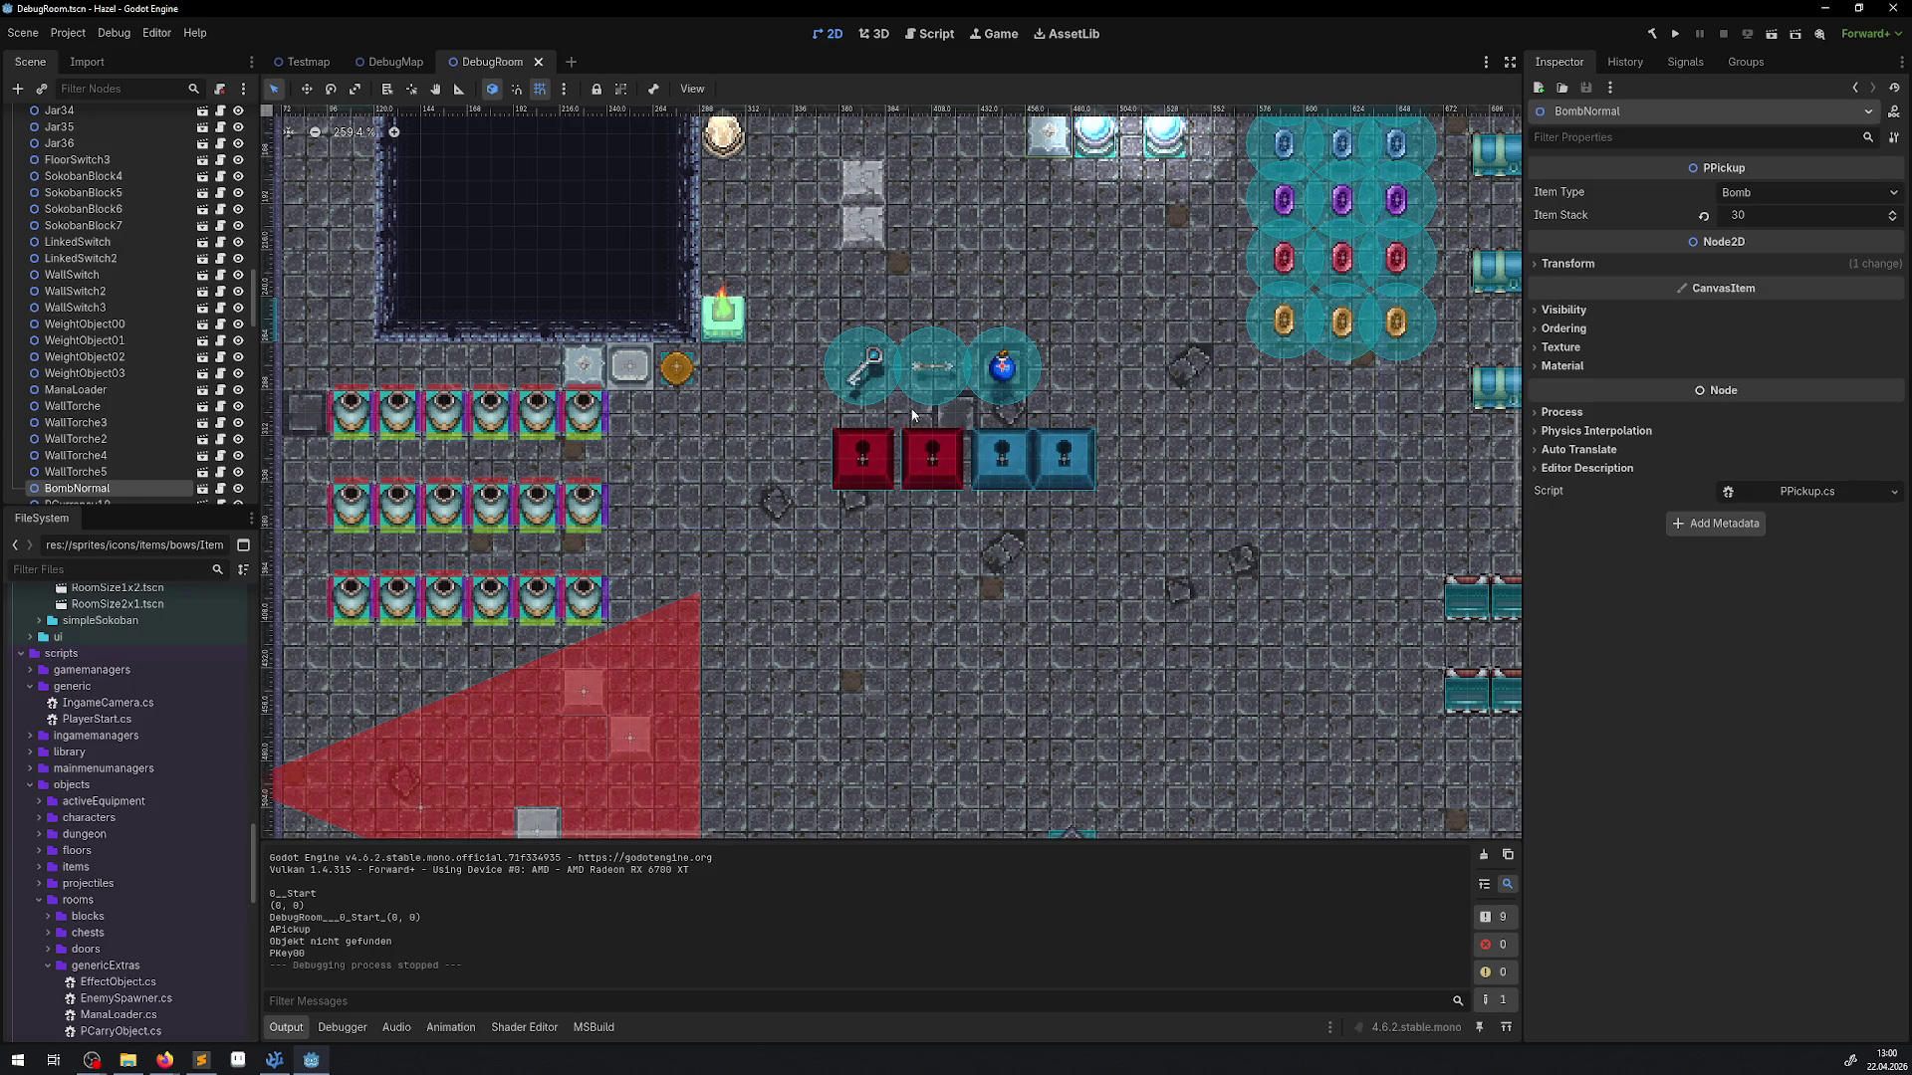
{"action": "scroll", "coordinate": [187, 753], "scroll_direction": "down", "scroll_amount": 5}
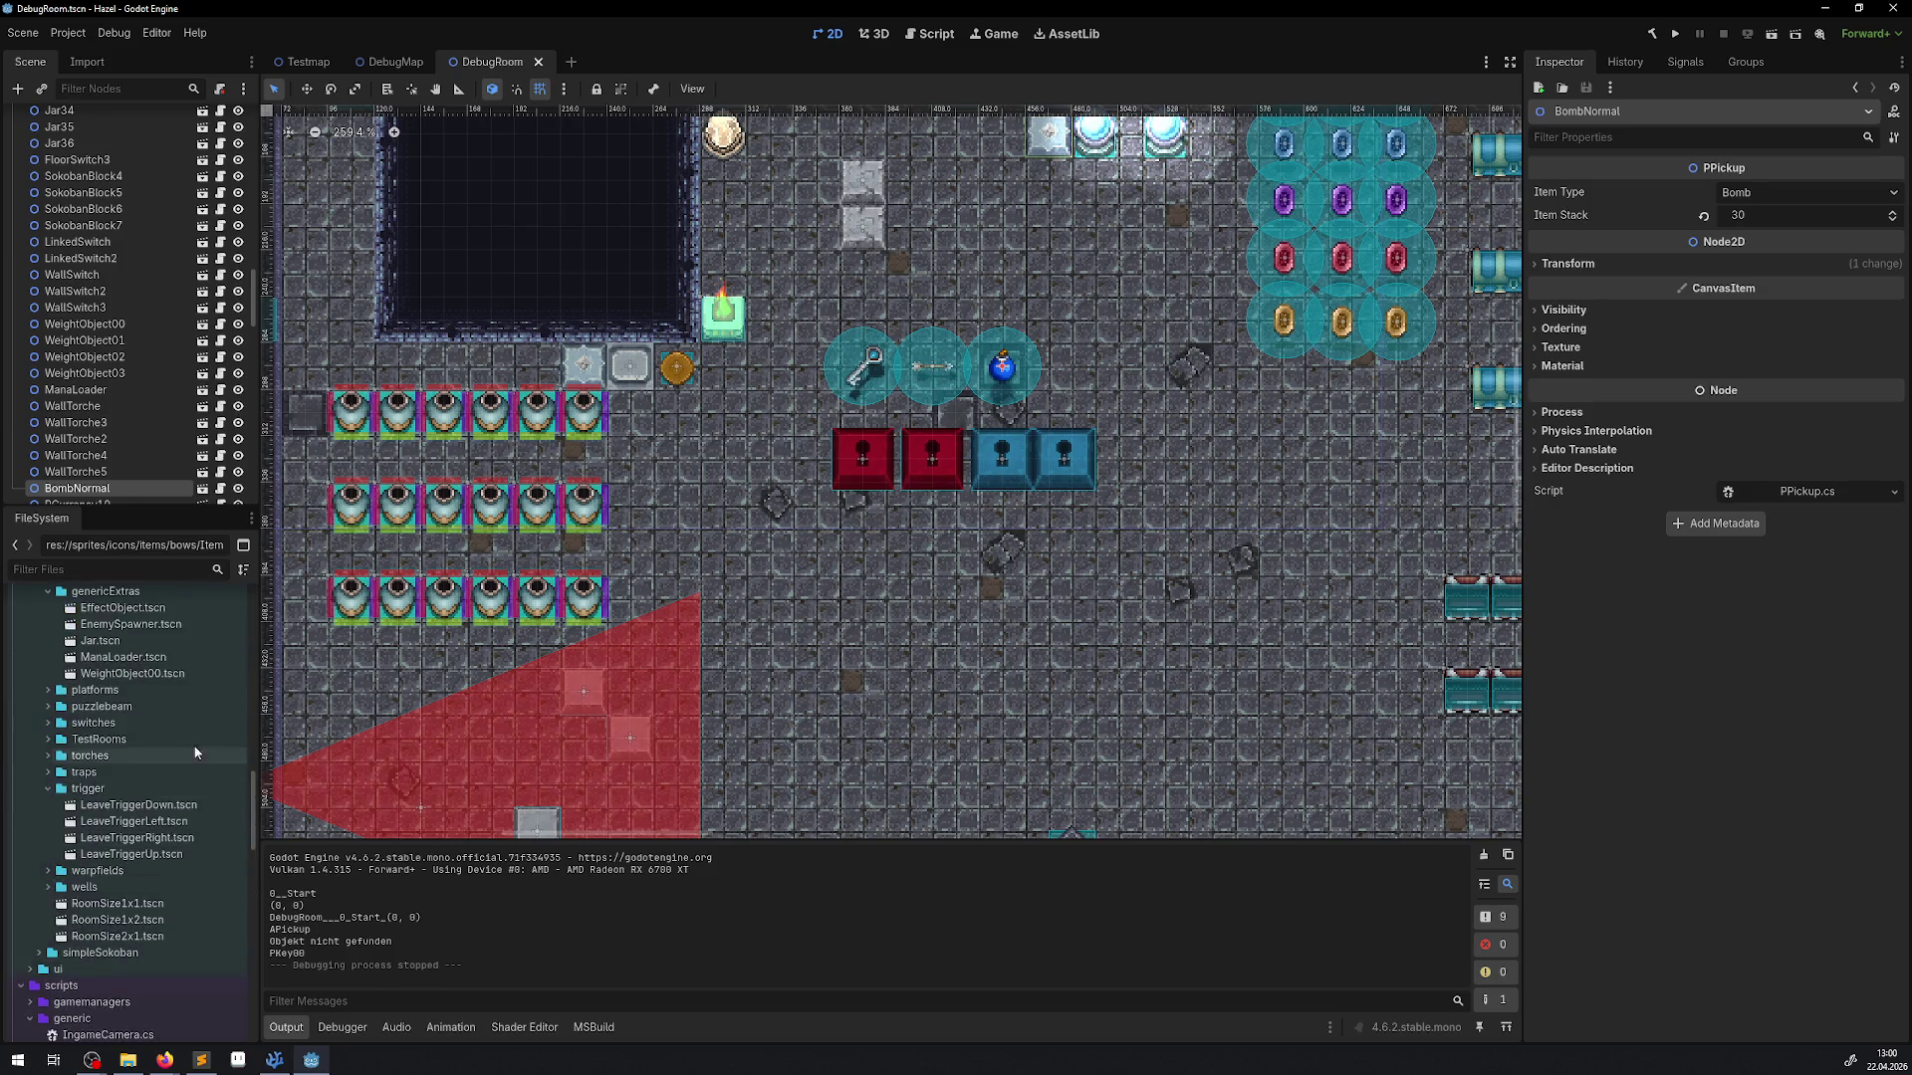
Pan around the DebugRoom map's pickups area, then bring up the Zelda: A Link to the Past image results
{"action": "scroll", "coordinate": [192, 767], "scroll_direction": "down", "scroll_amount": 3}
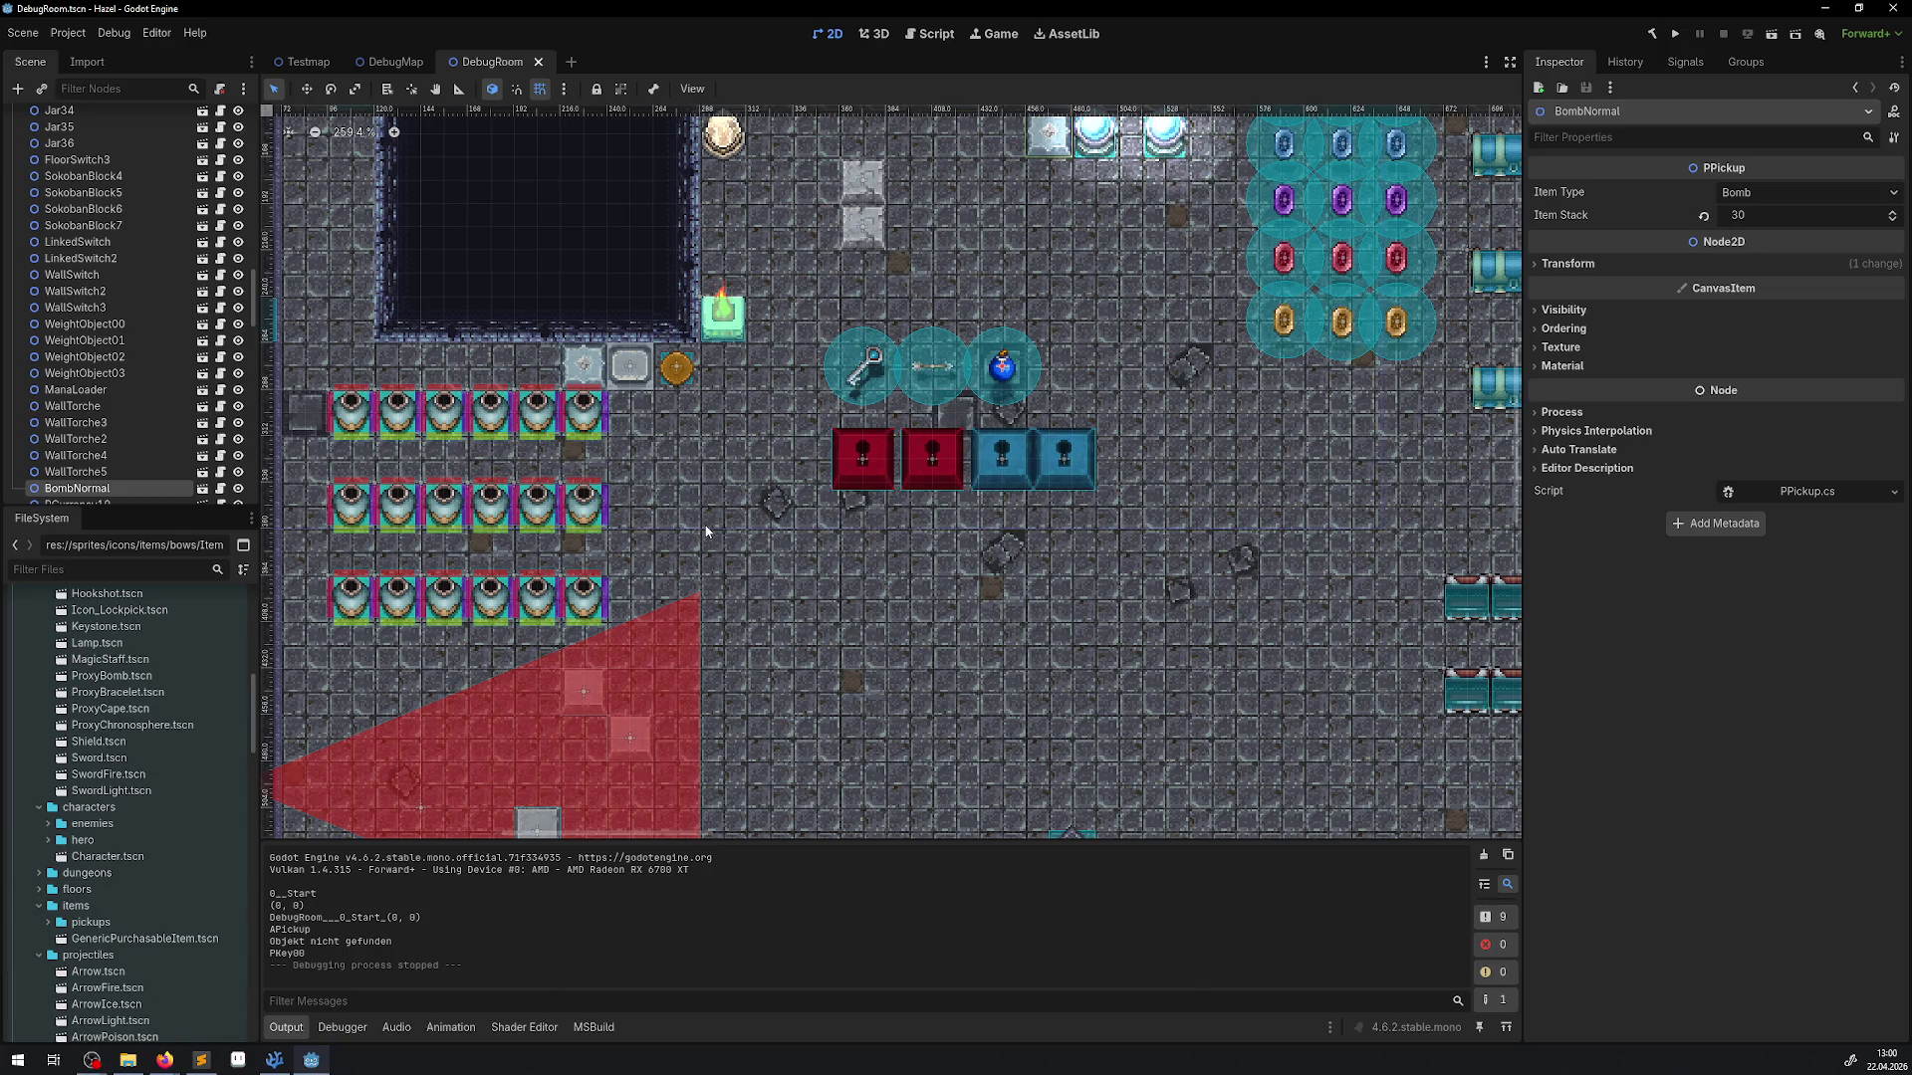
{"action": "scroll", "coordinate": [706, 531], "scroll_direction": "down", "scroll_amount": 5}
{"action": "scroll", "coordinate": [439, 529], "scroll_direction": "up", "scroll_amount": 5}
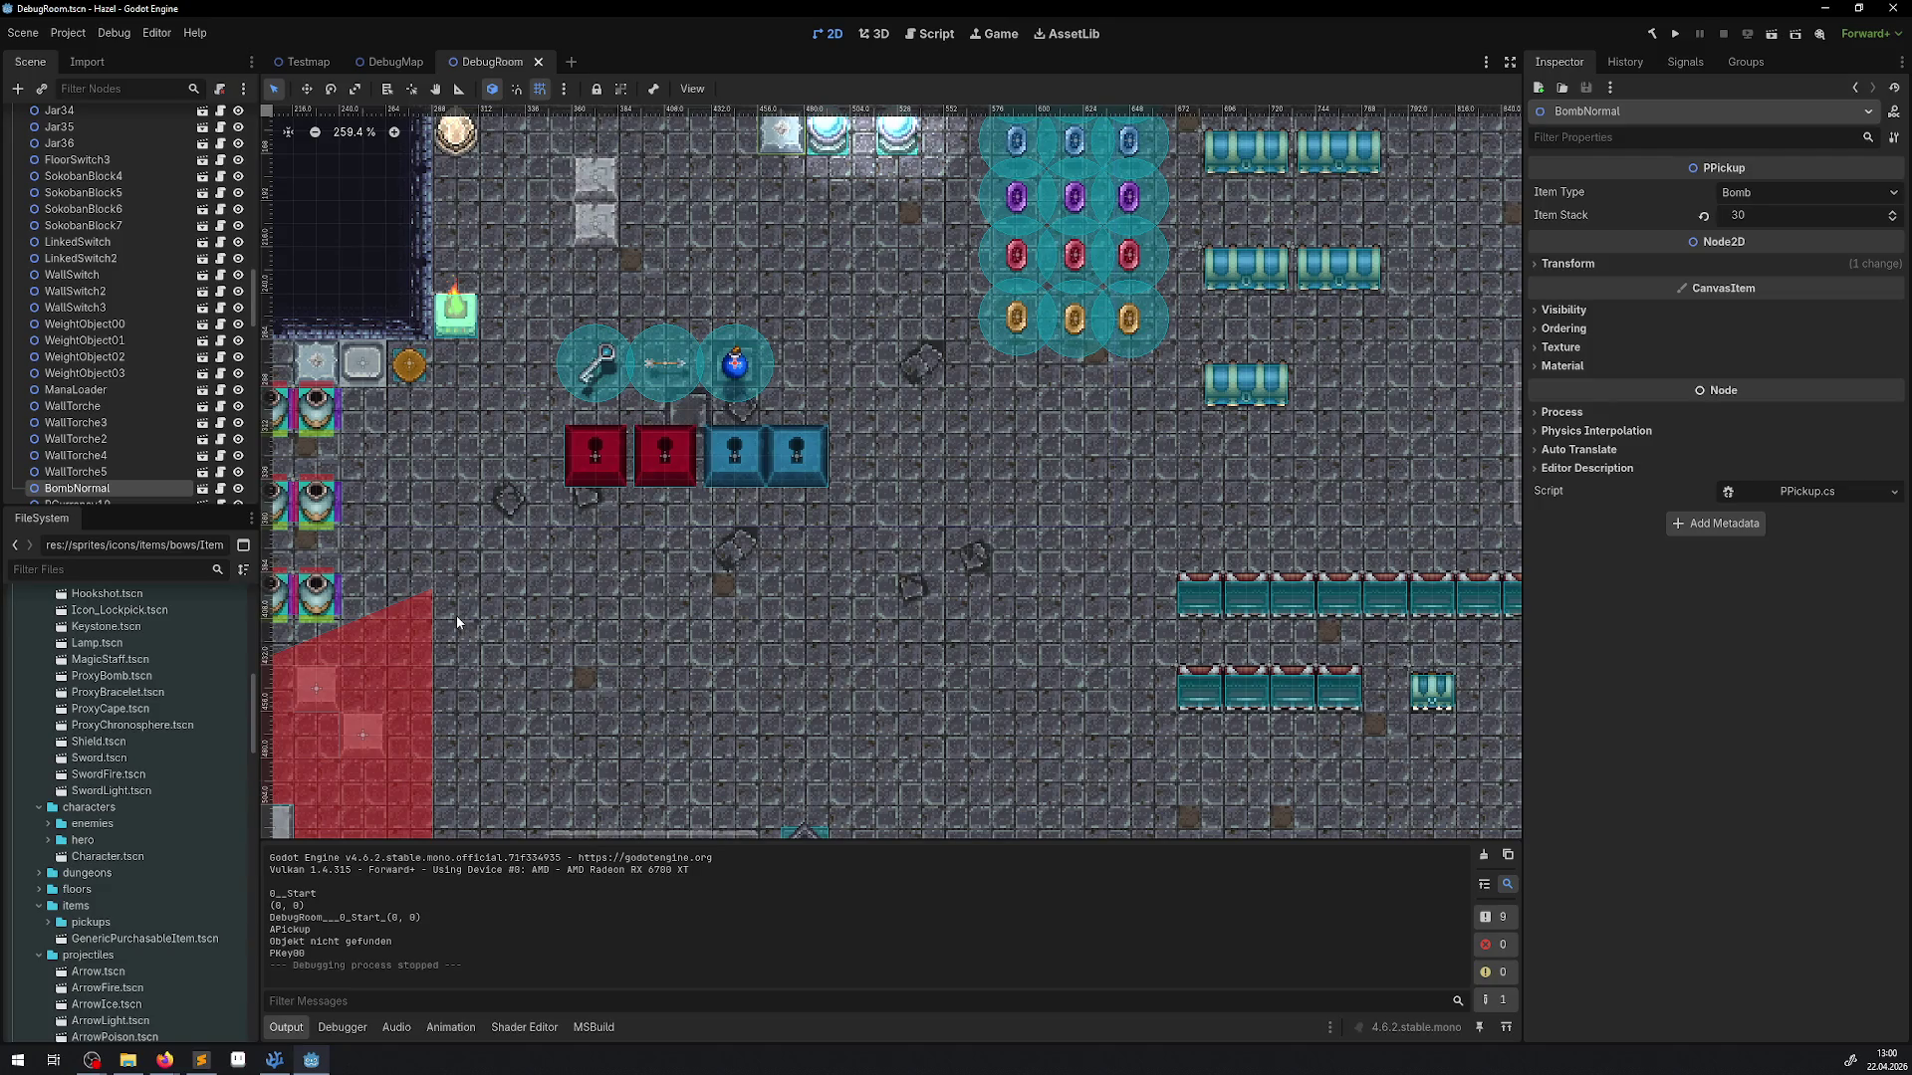
{"action": "mouse_move", "coordinate": [501, 466]}
{"action": "left_mouse_down"}
{"action": "mouse_move", "coordinate": [629, 530]}
{"action": "mouse_move", "coordinate": [740, 642]}
{"action": "left_mouse_up"}
{"action": "left_click_drag", "start_coordinate": [834, 715], "coordinate": [673, 556]}
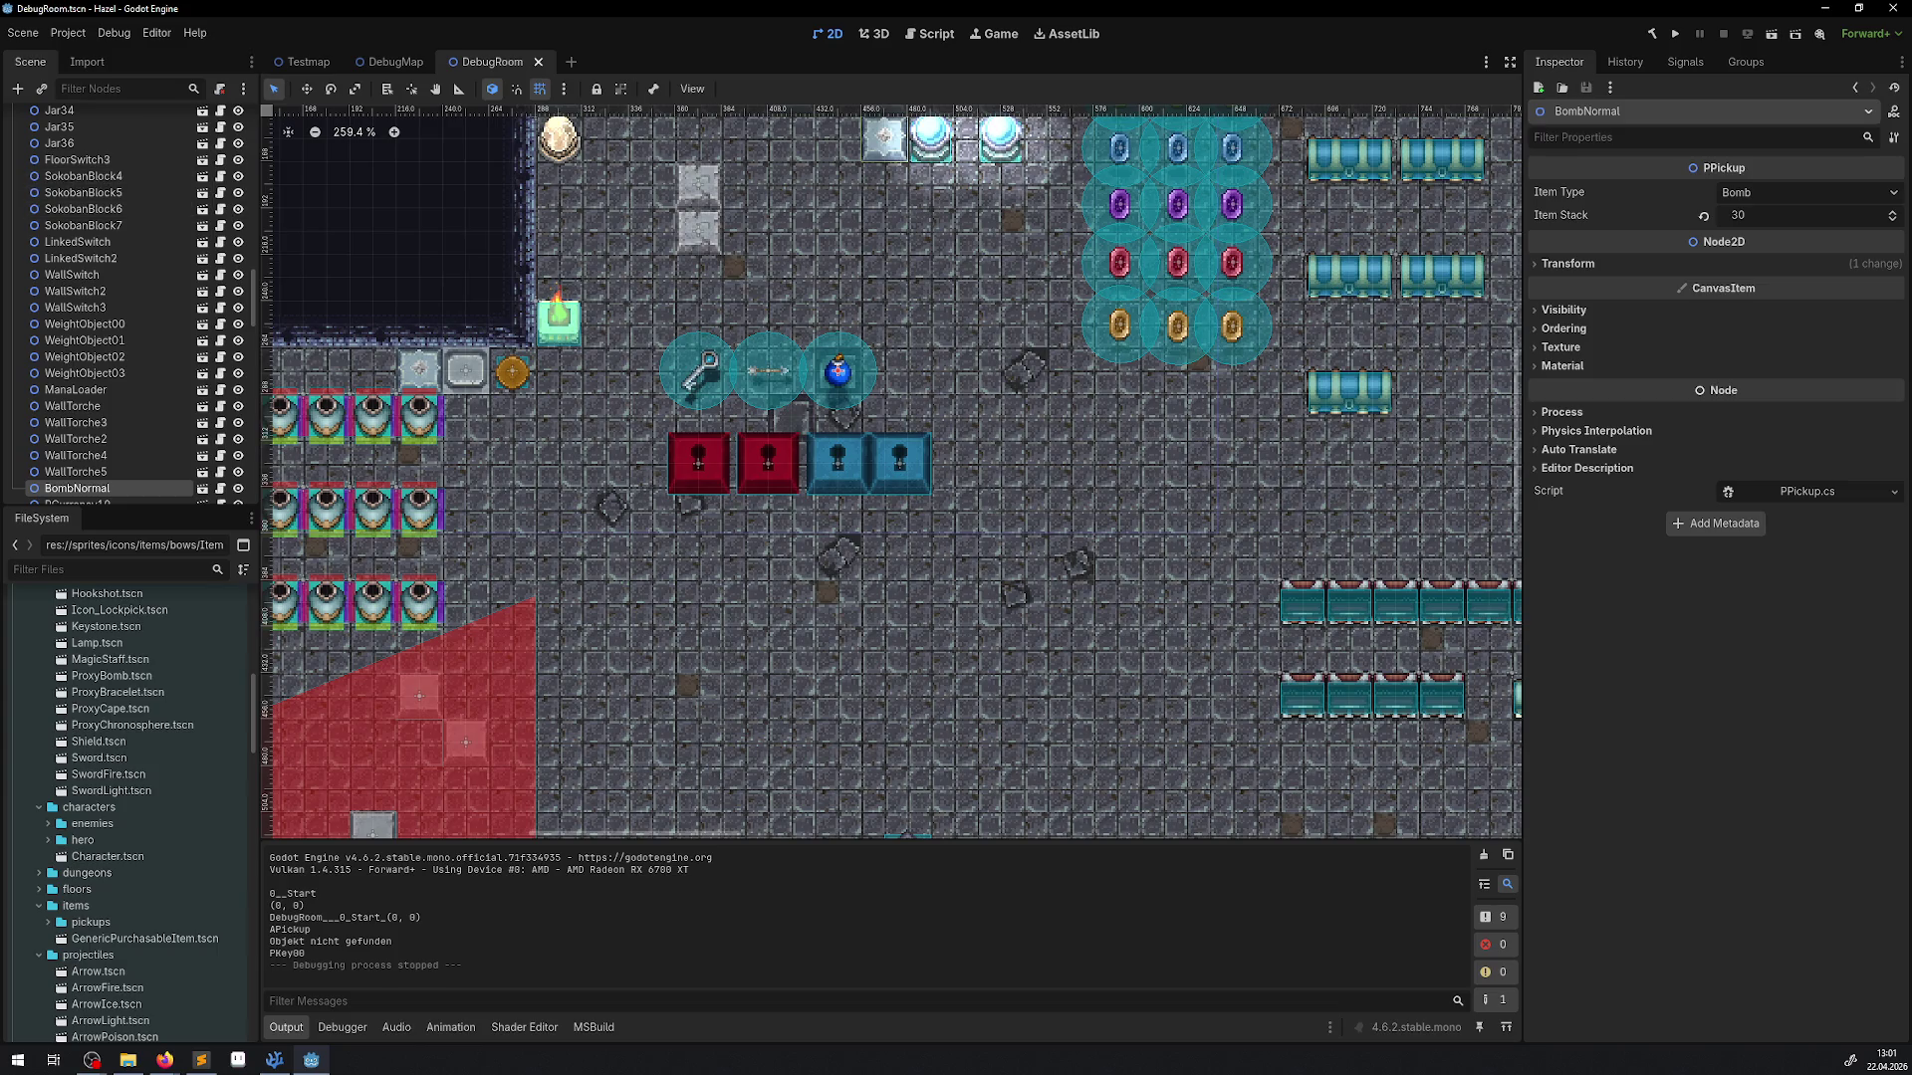
{"action": "key", "text": "alt+Tab"}
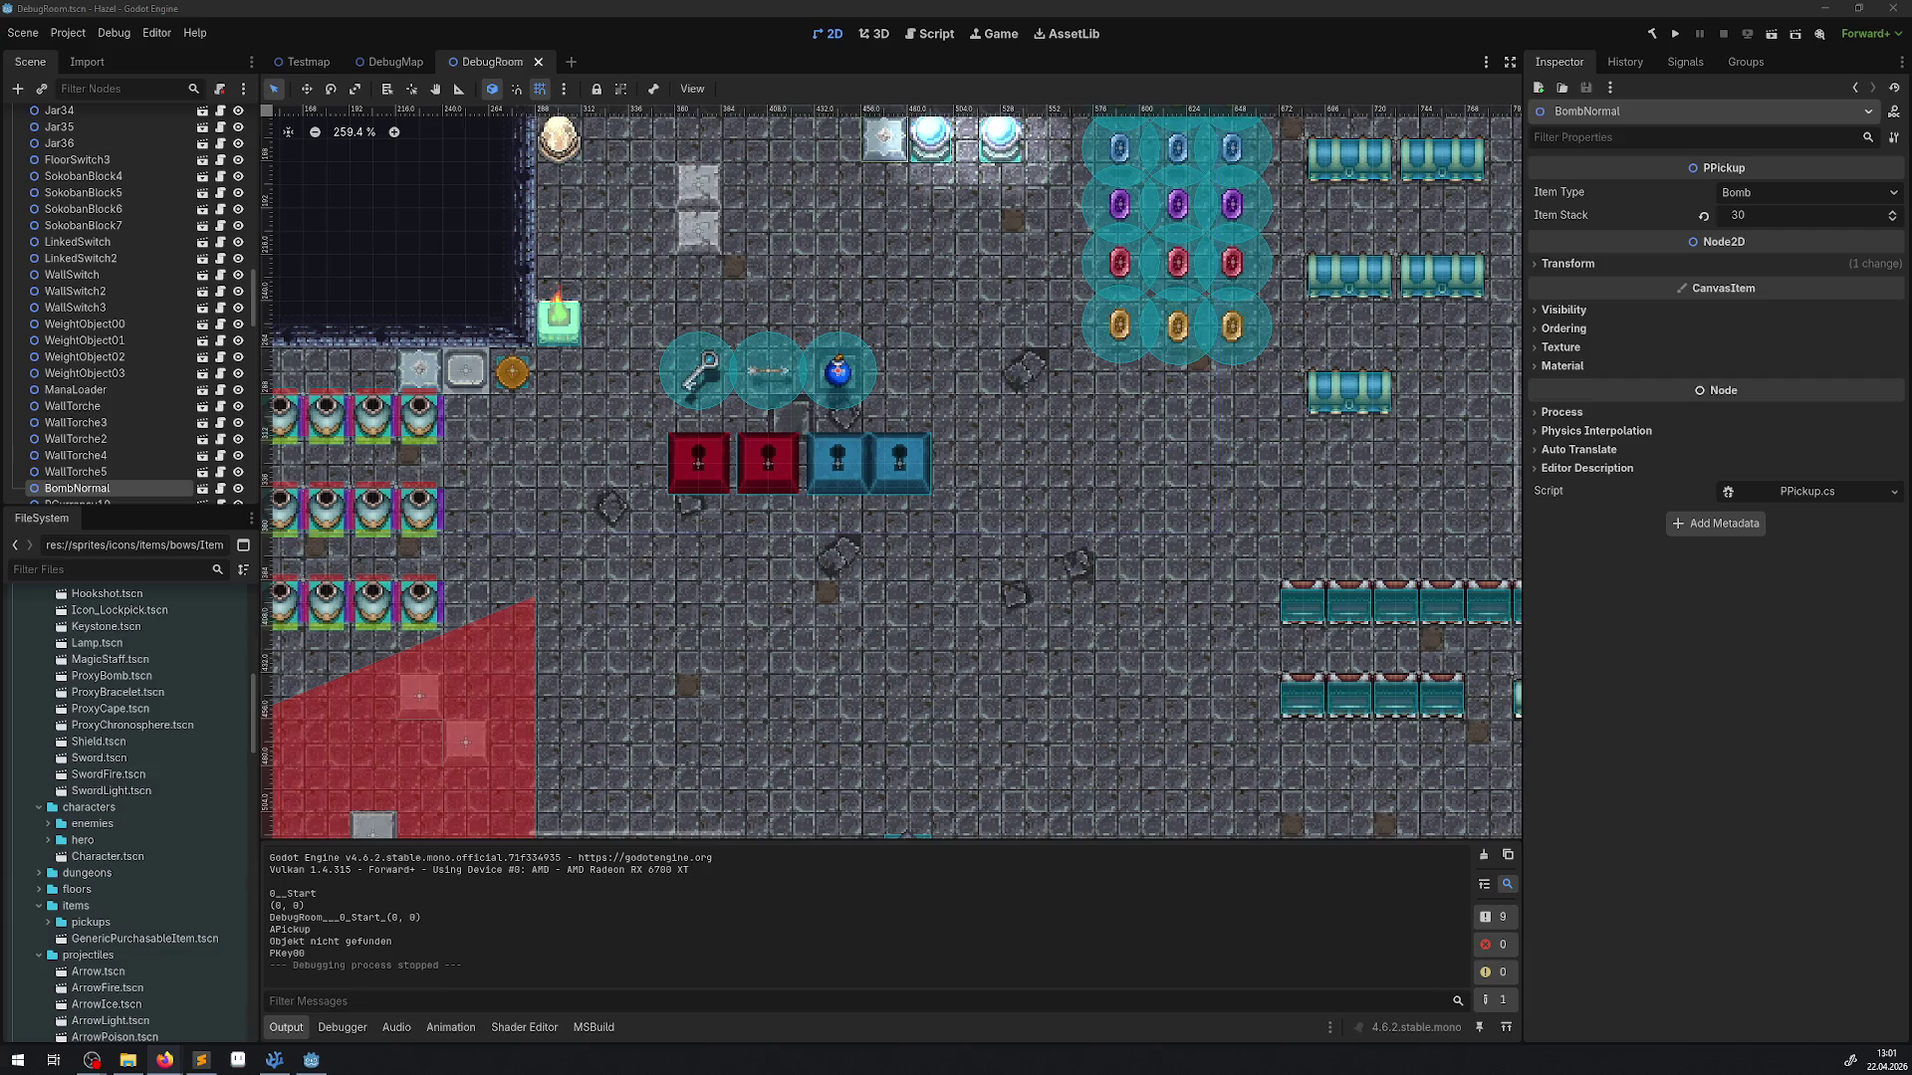
{"action": "key", "text": "alt+Tab"}
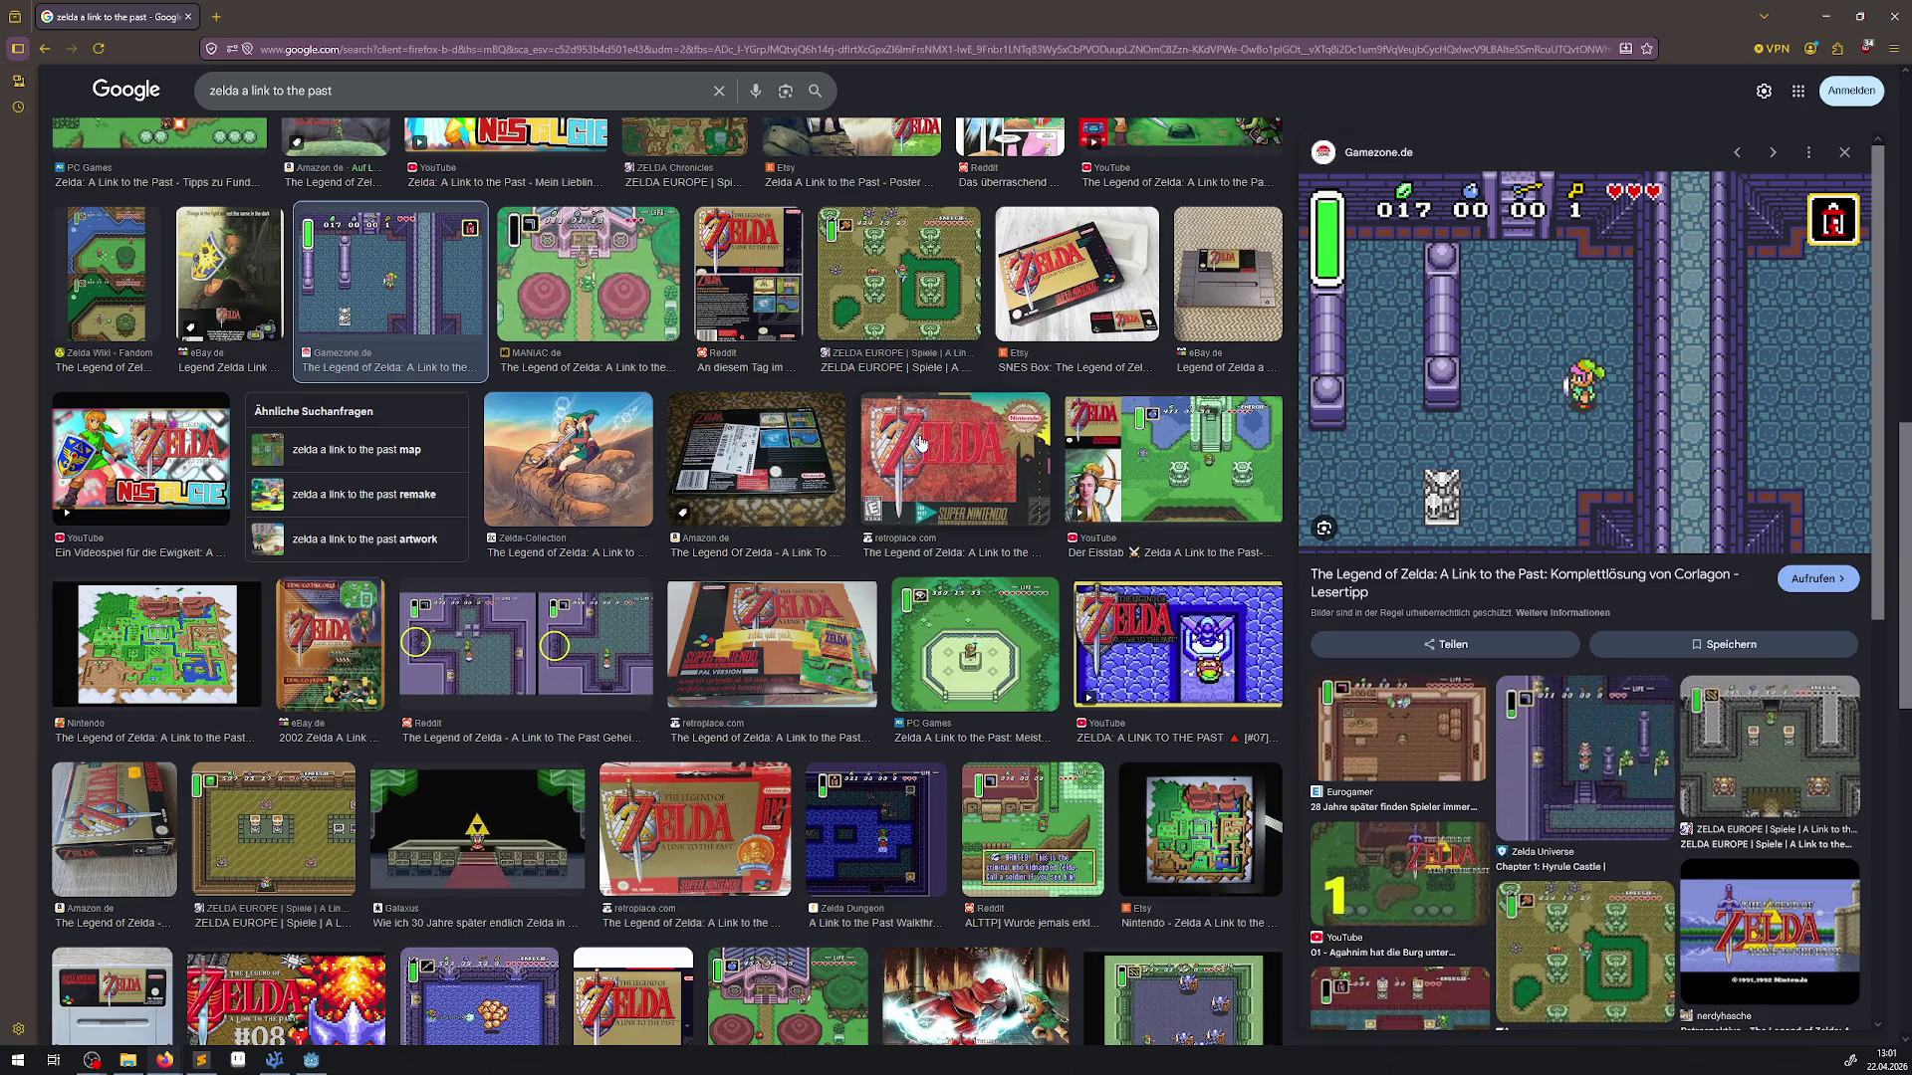
Preview the Eurogamer and Zelda Wiki screenshots, then close the browser to get back to Godot
{"action": "left_click", "coordinate": [1428, 733]}
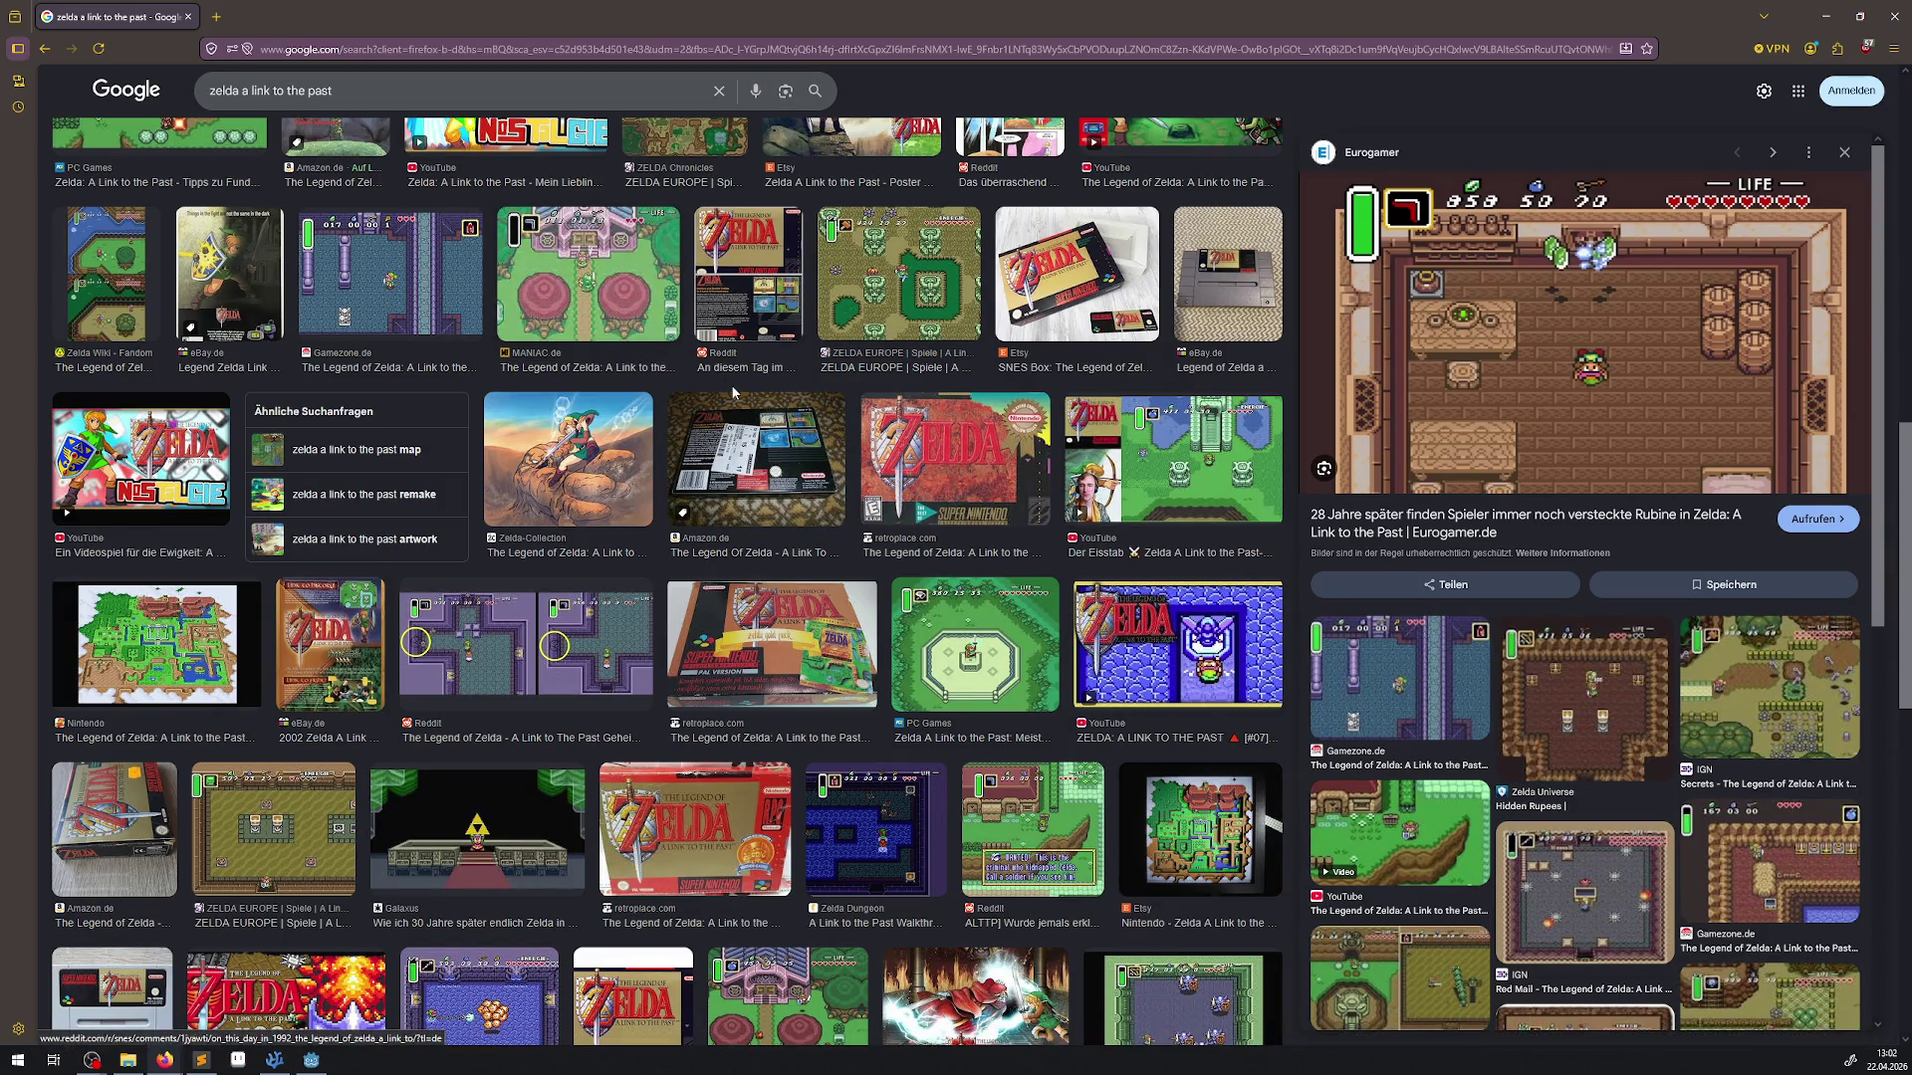
{"action": "left_click", "coordinate": [99, 282]}
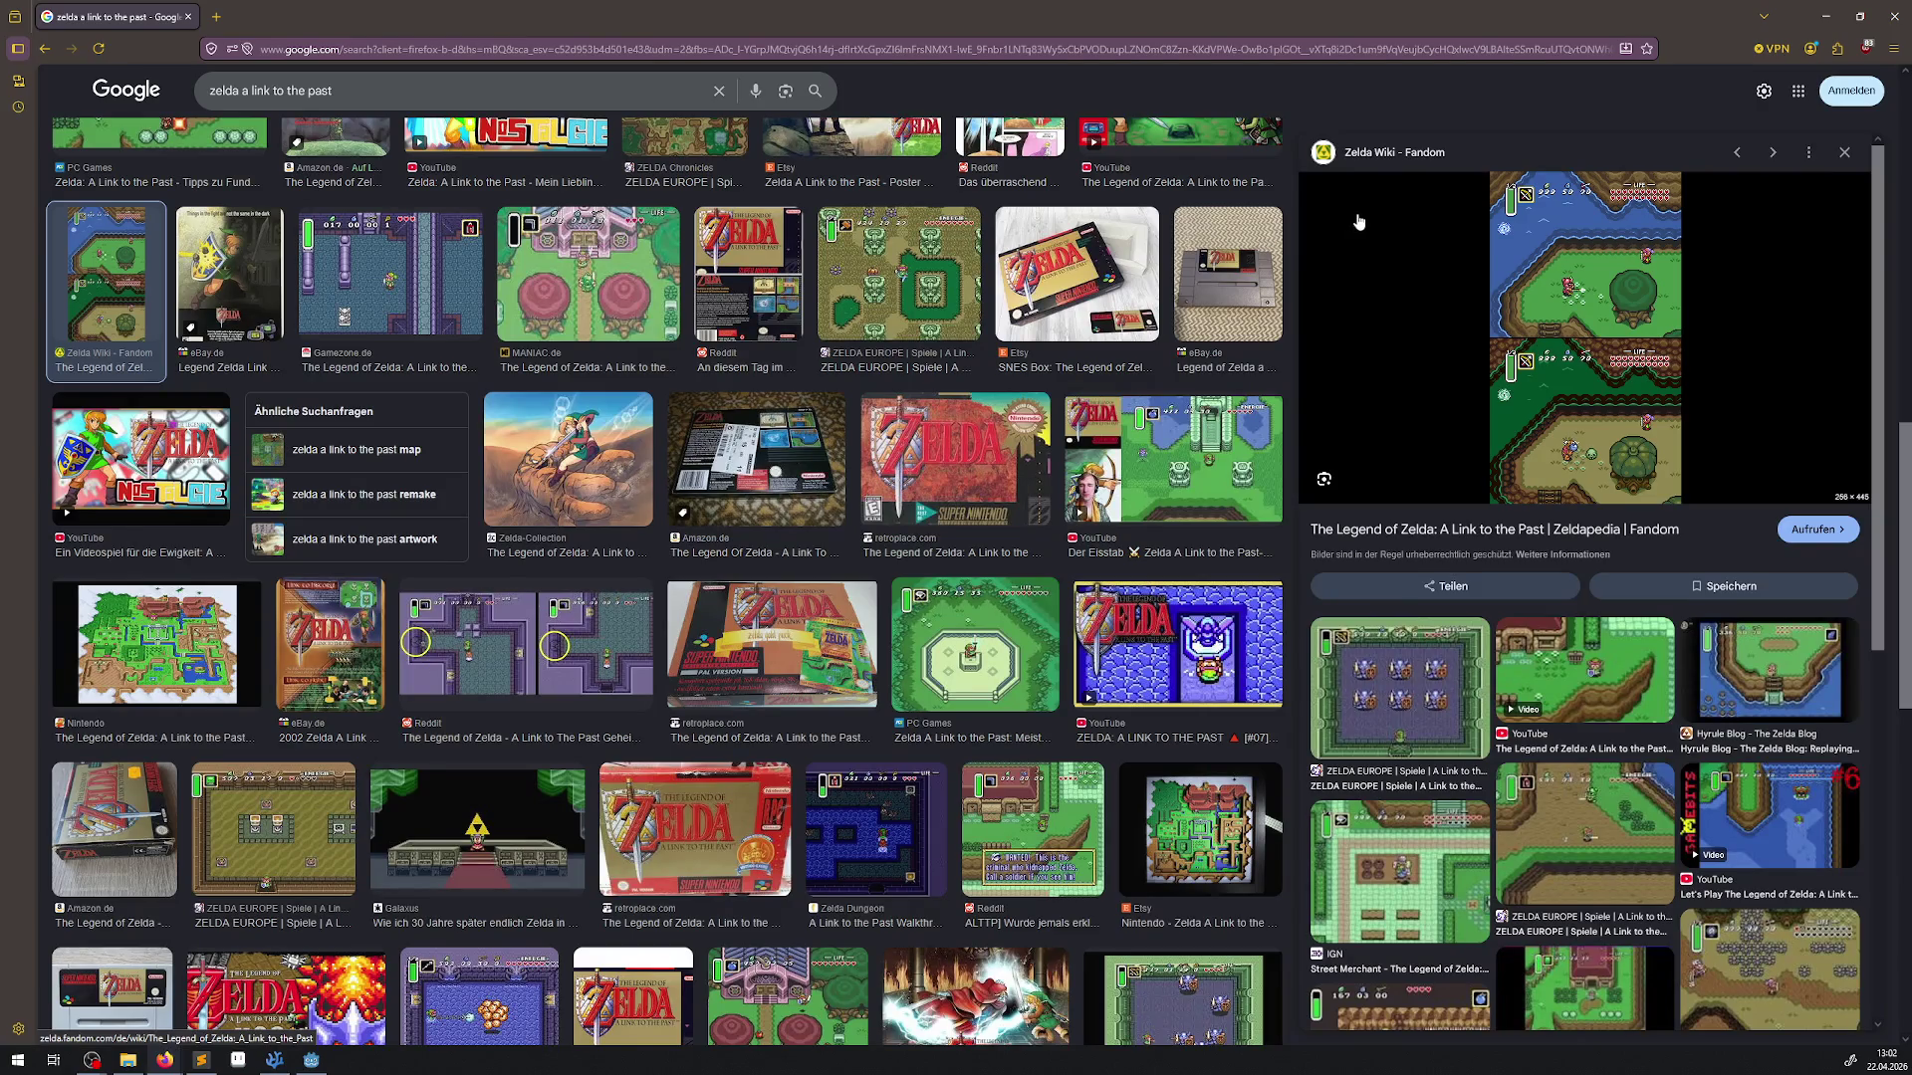
{"action": "left_click", "coordinate": [1894, 16]}
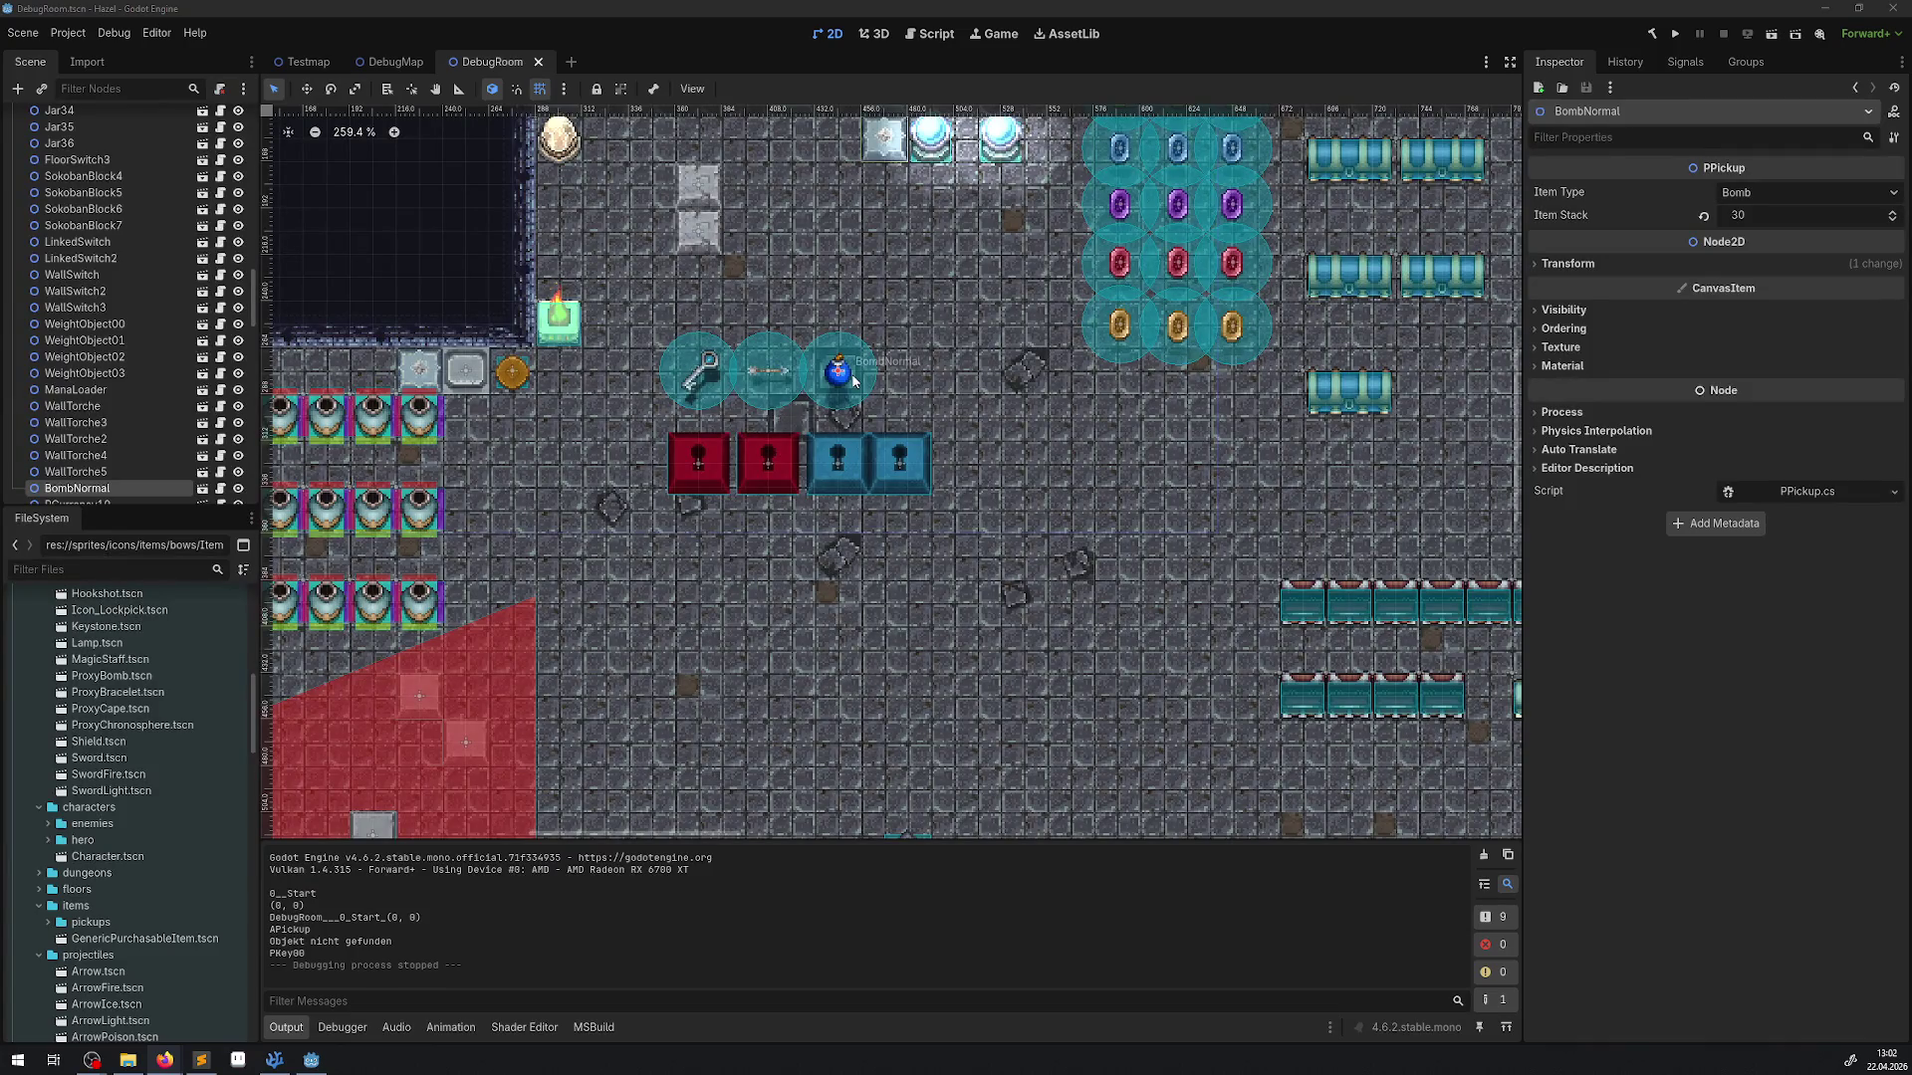
Scroll the FileSystem dock up to objects/activeEquipment, then switch to the petch.app browser window
{"action": "scroll", "coordinate": [178, 772], "scroll_direction": "up", "scroll_amount": 5}
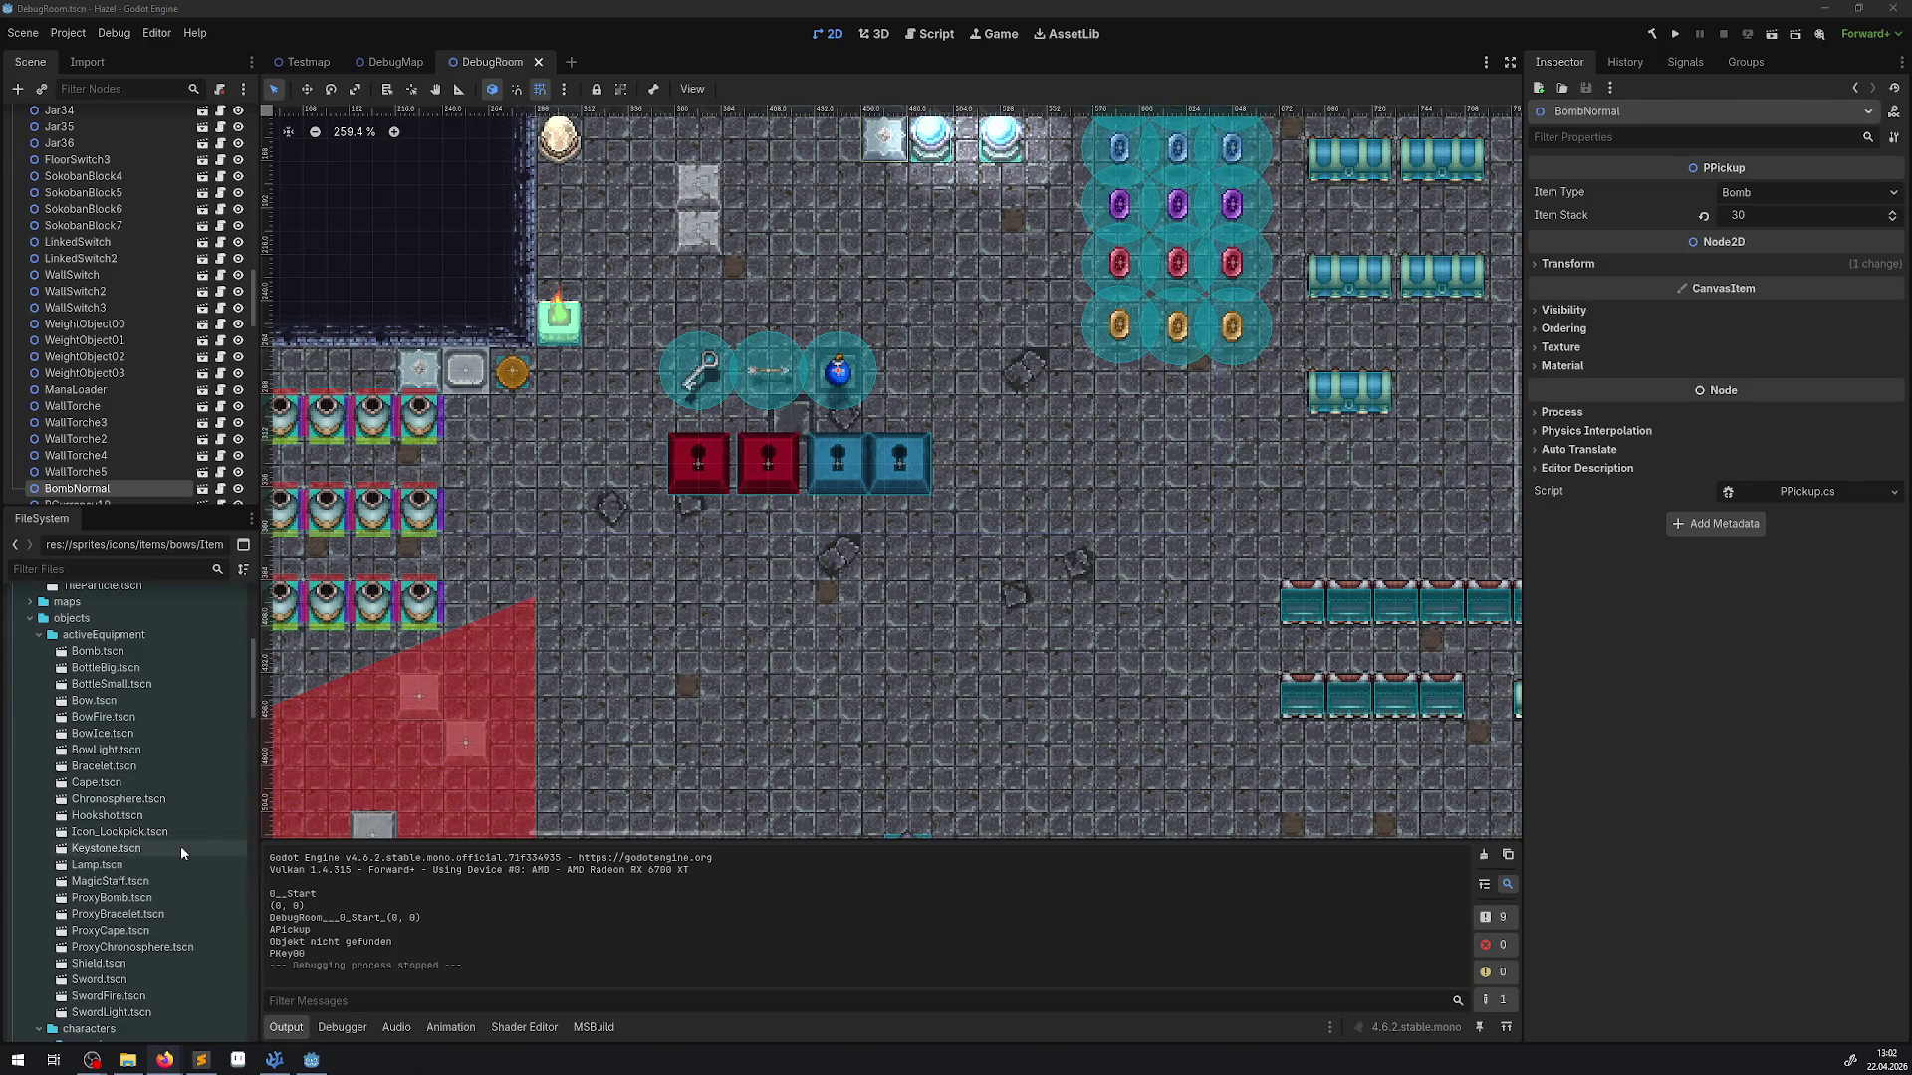
{"action": "scroll", "coordinate": [139, 761], "scroll_direction": "up", "scroll_amount": 3}
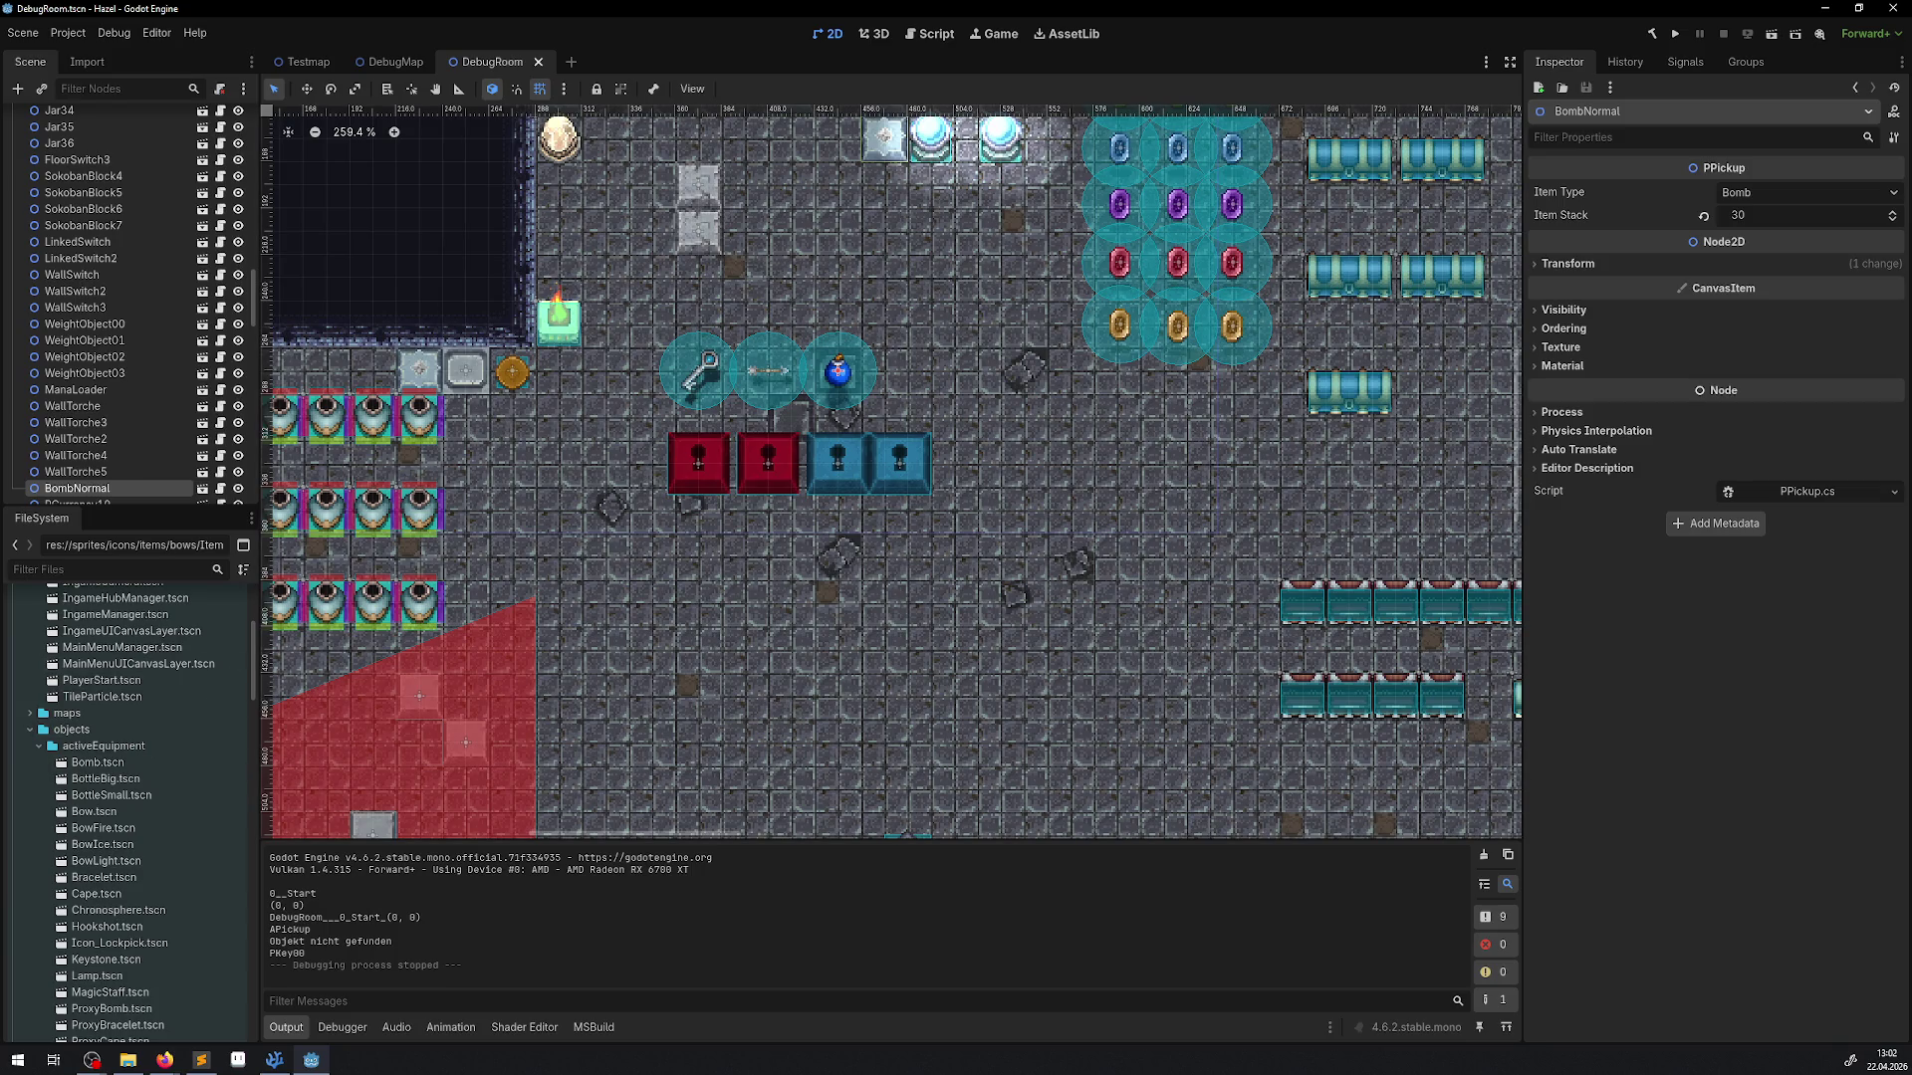
{"action": "key", "text": "alt+Tab"}
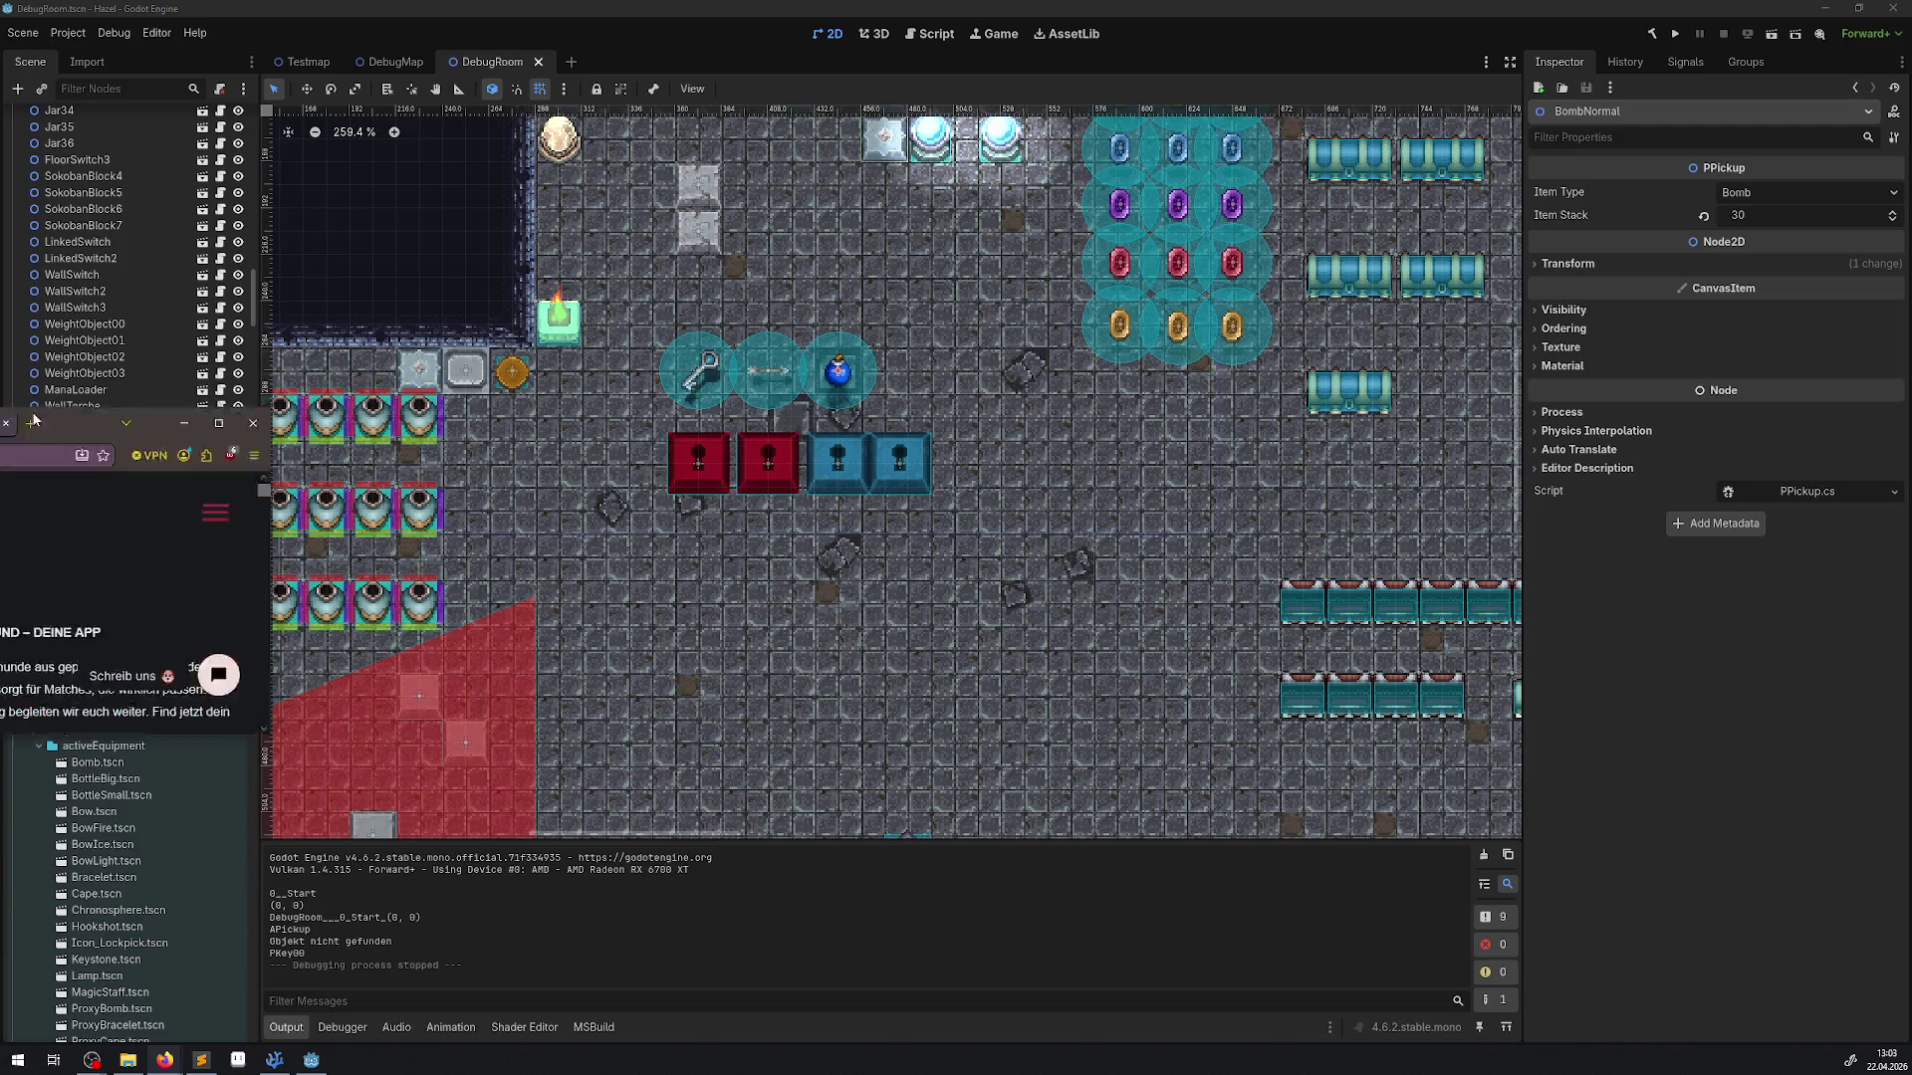
Scroll through petch.app's Features der App section and launch WEITER ZUR WEB-APP in a new tab
{"action": "key", "text": "alt+Tab"}
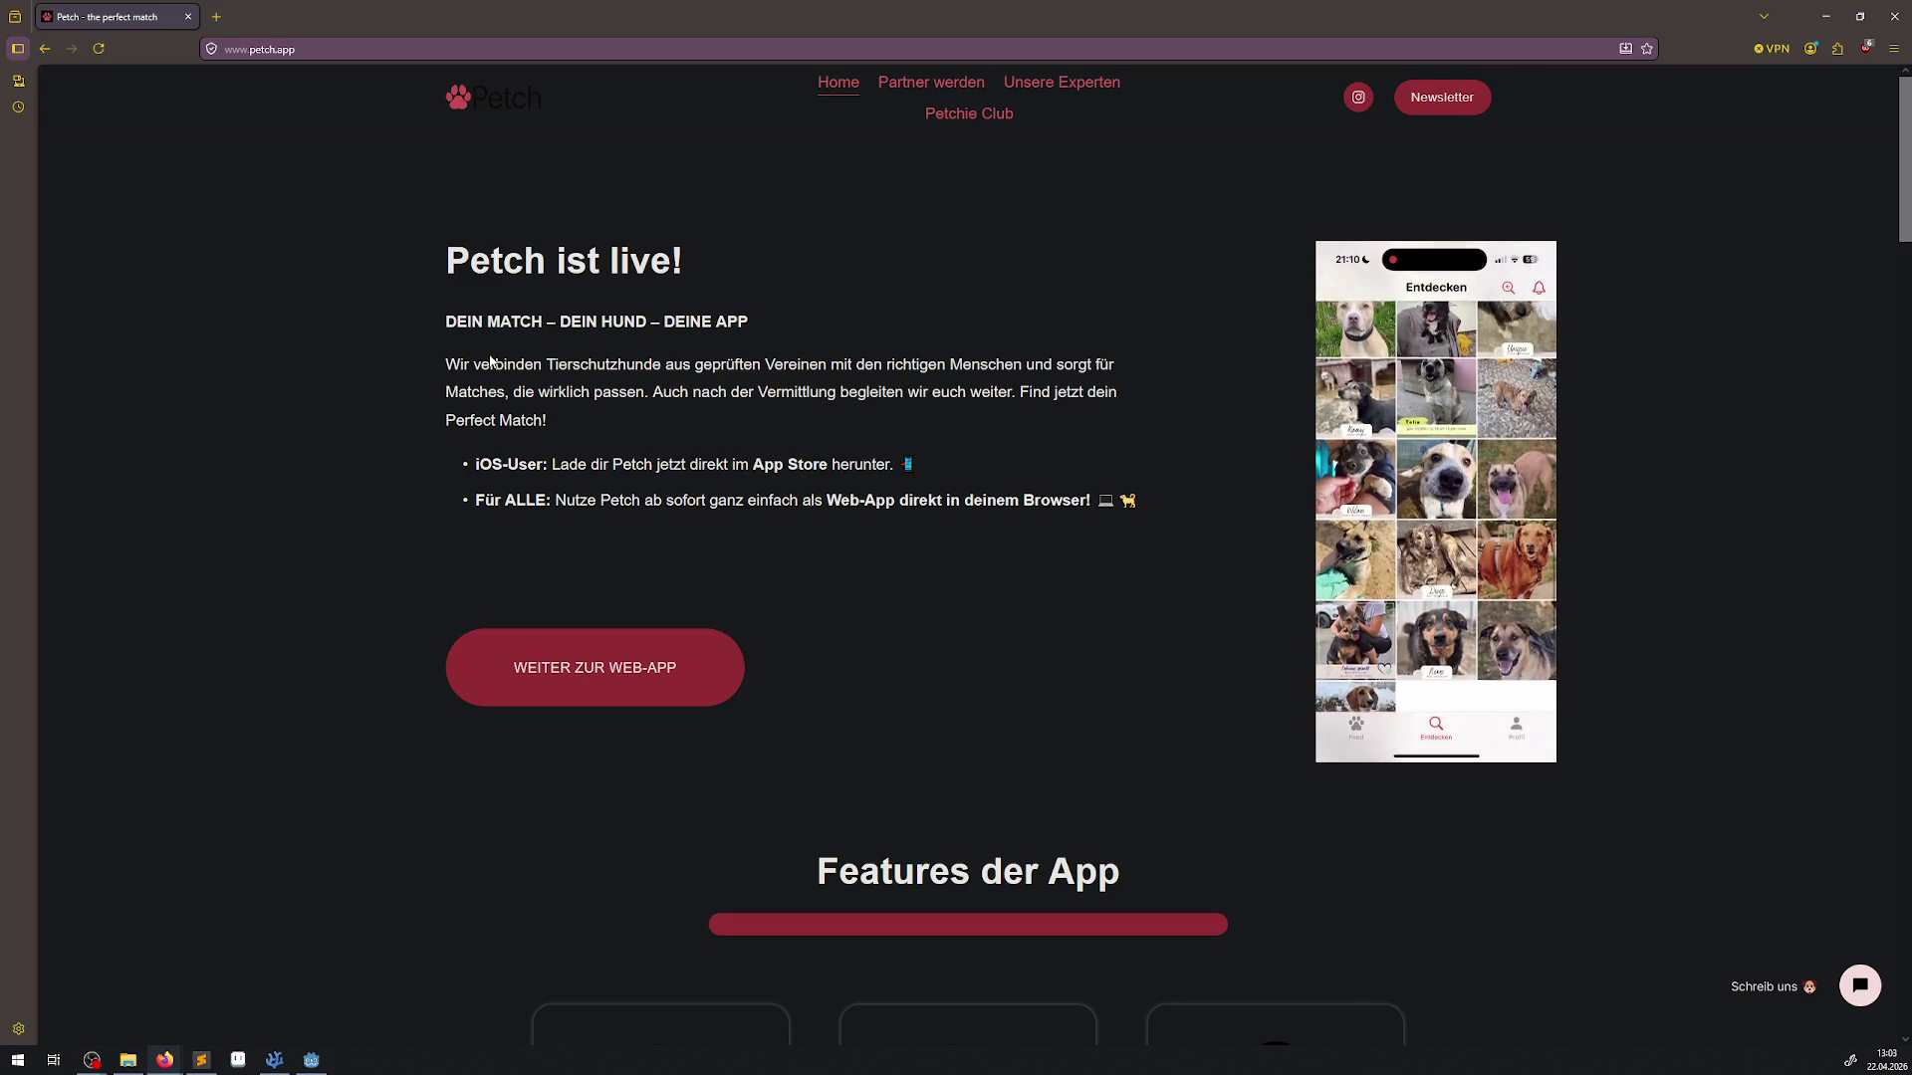
{"action": "scroll", "coordinate": [951, 585], "scroll_direction": "down", "scroll_amount": 3}
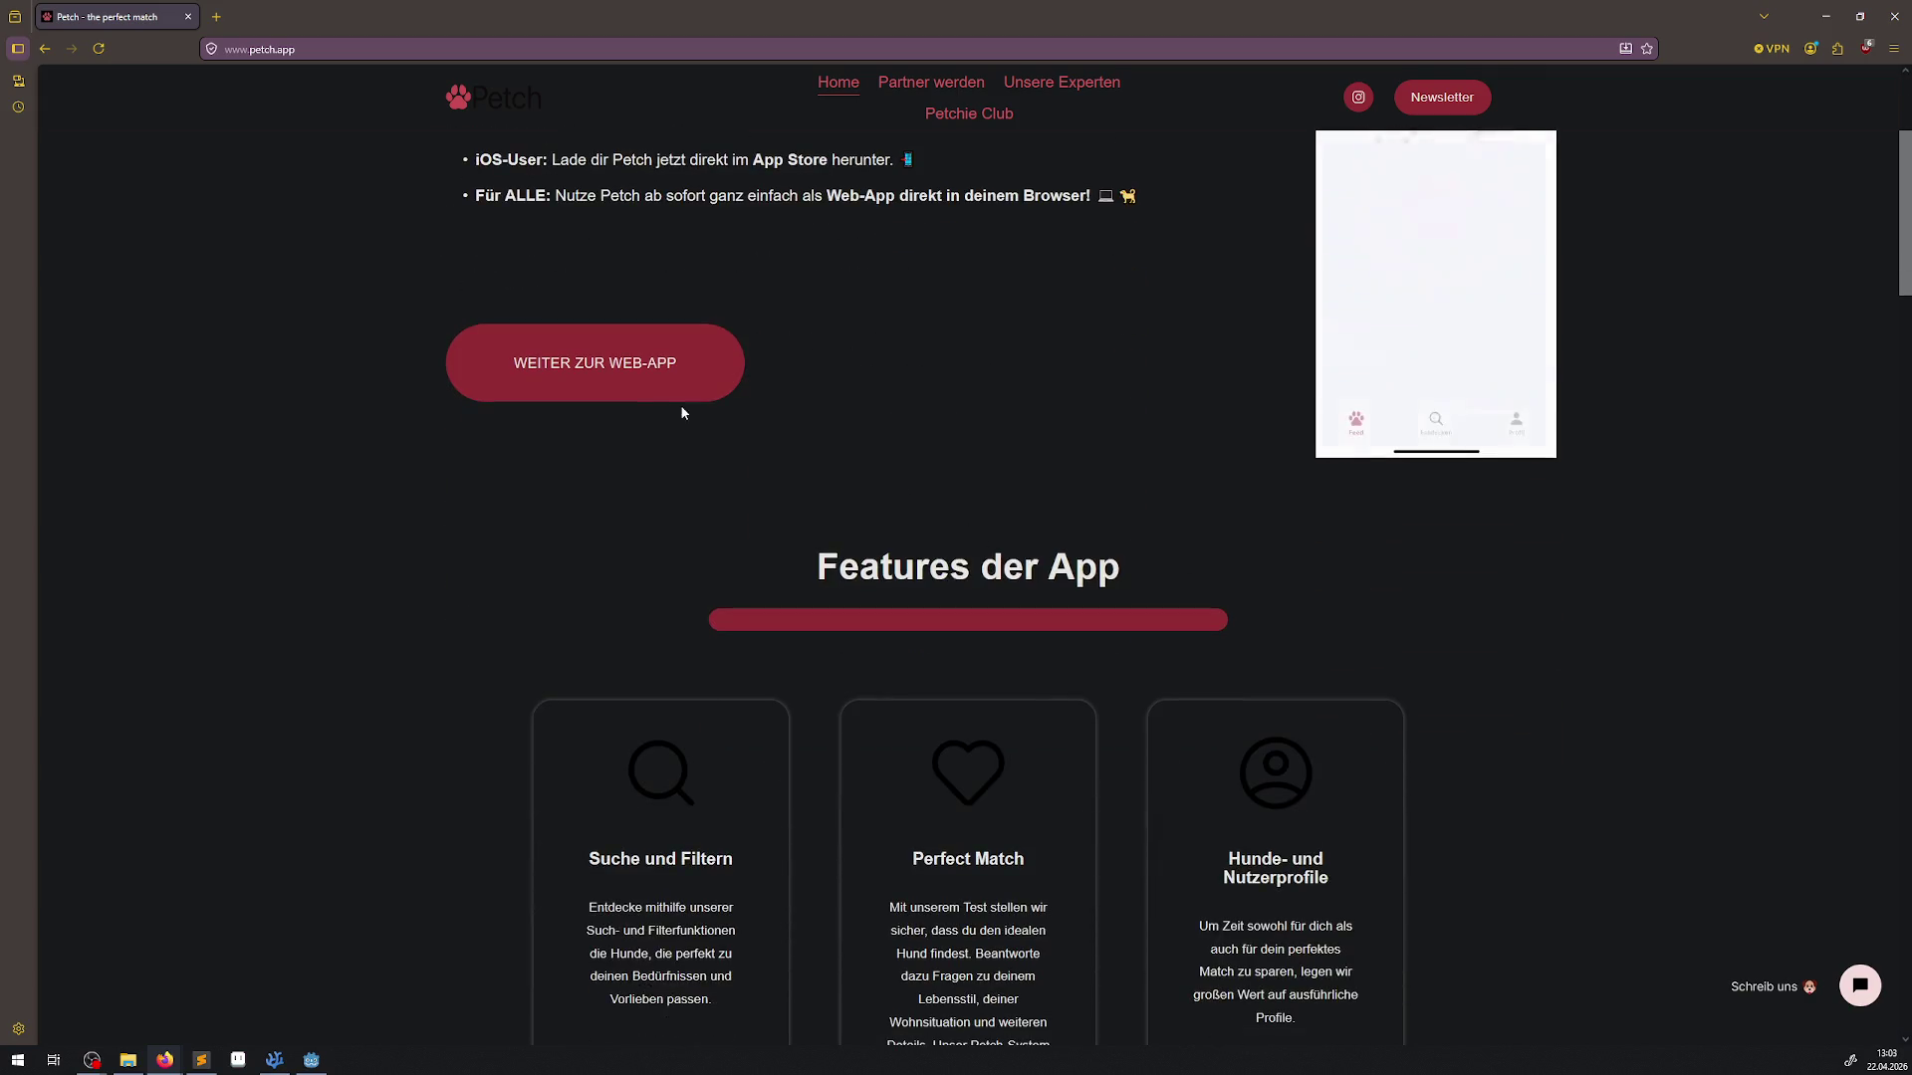
{"action": "scroll", "coordinate": [706, 417], "scroll_direction": "down", "scroll_amount": 4}
{"action": "scroll", "coordinate": [810, 510], "scroll_direction": "down", "scroll_amount": 1}
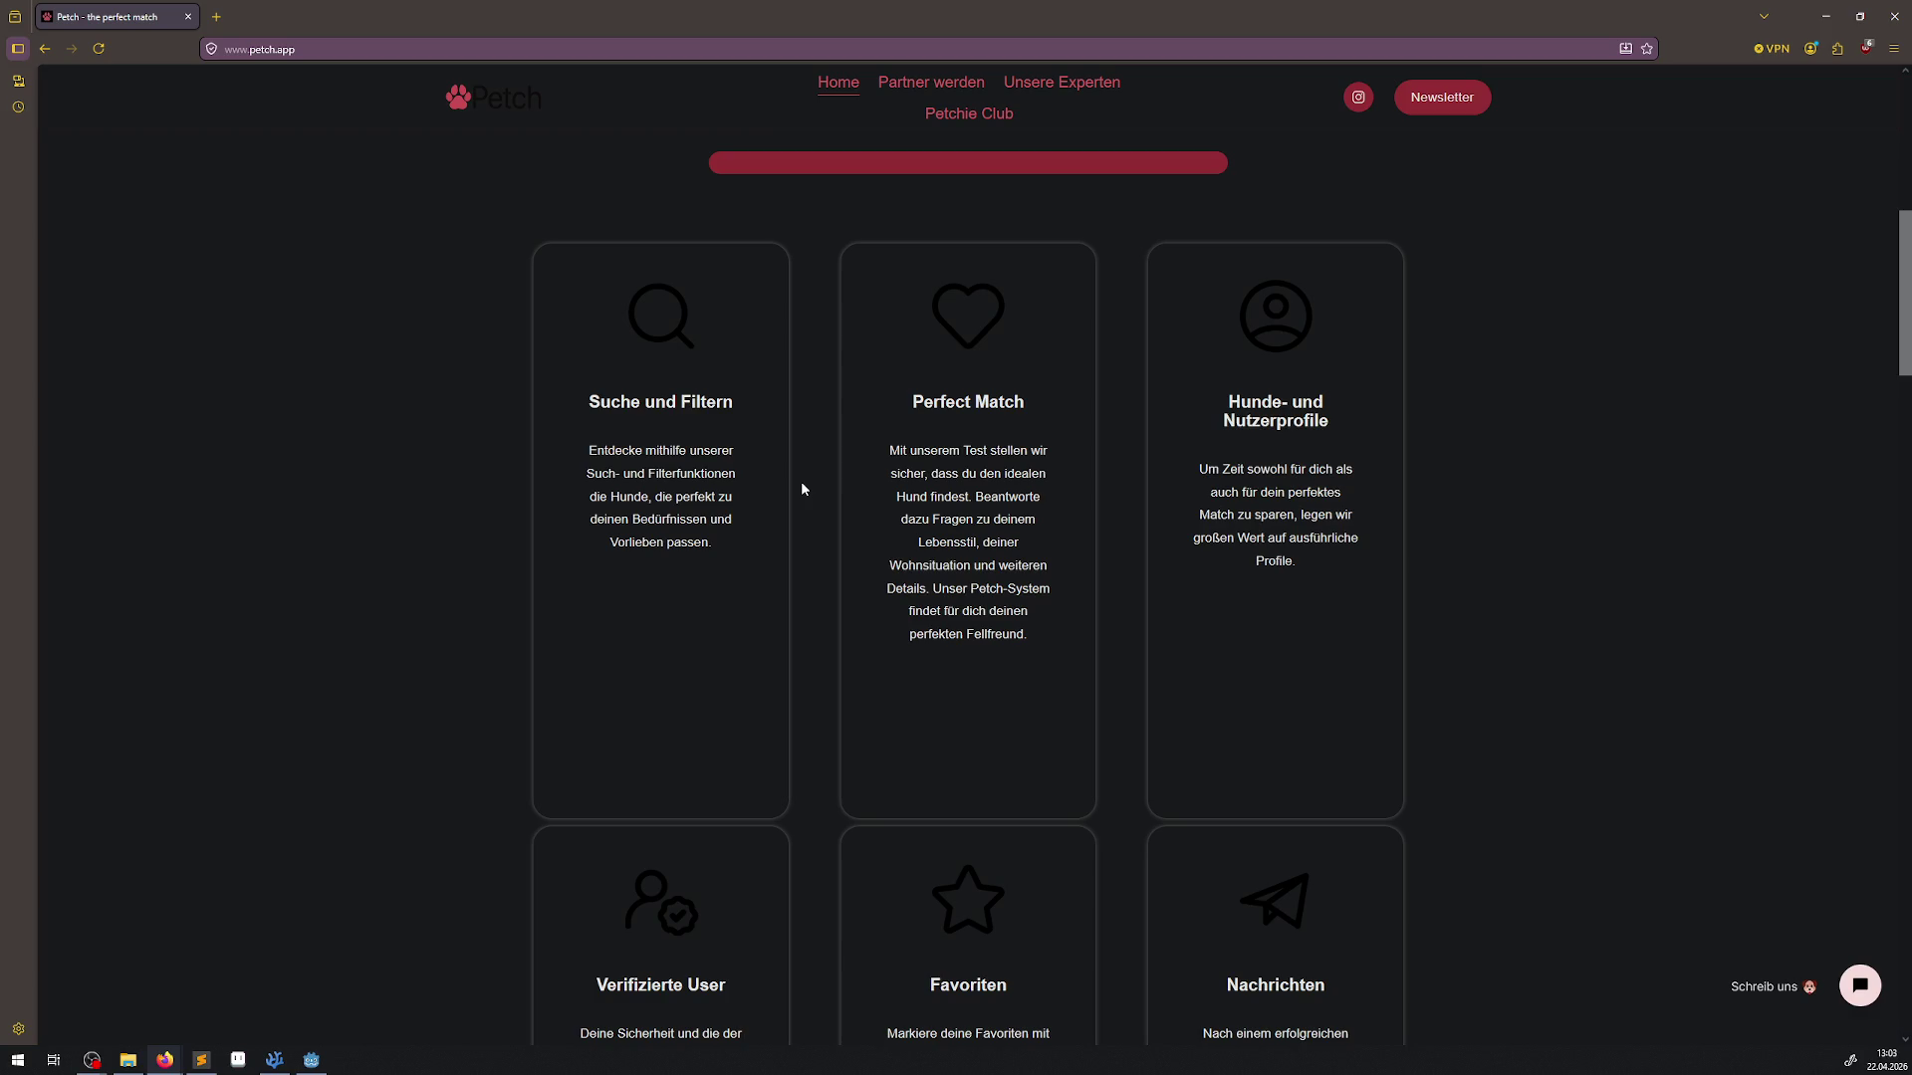
{"action": "scroll", "coordinate": [803, 489], "scroll_direction": "down", "scroll_amount": 2}
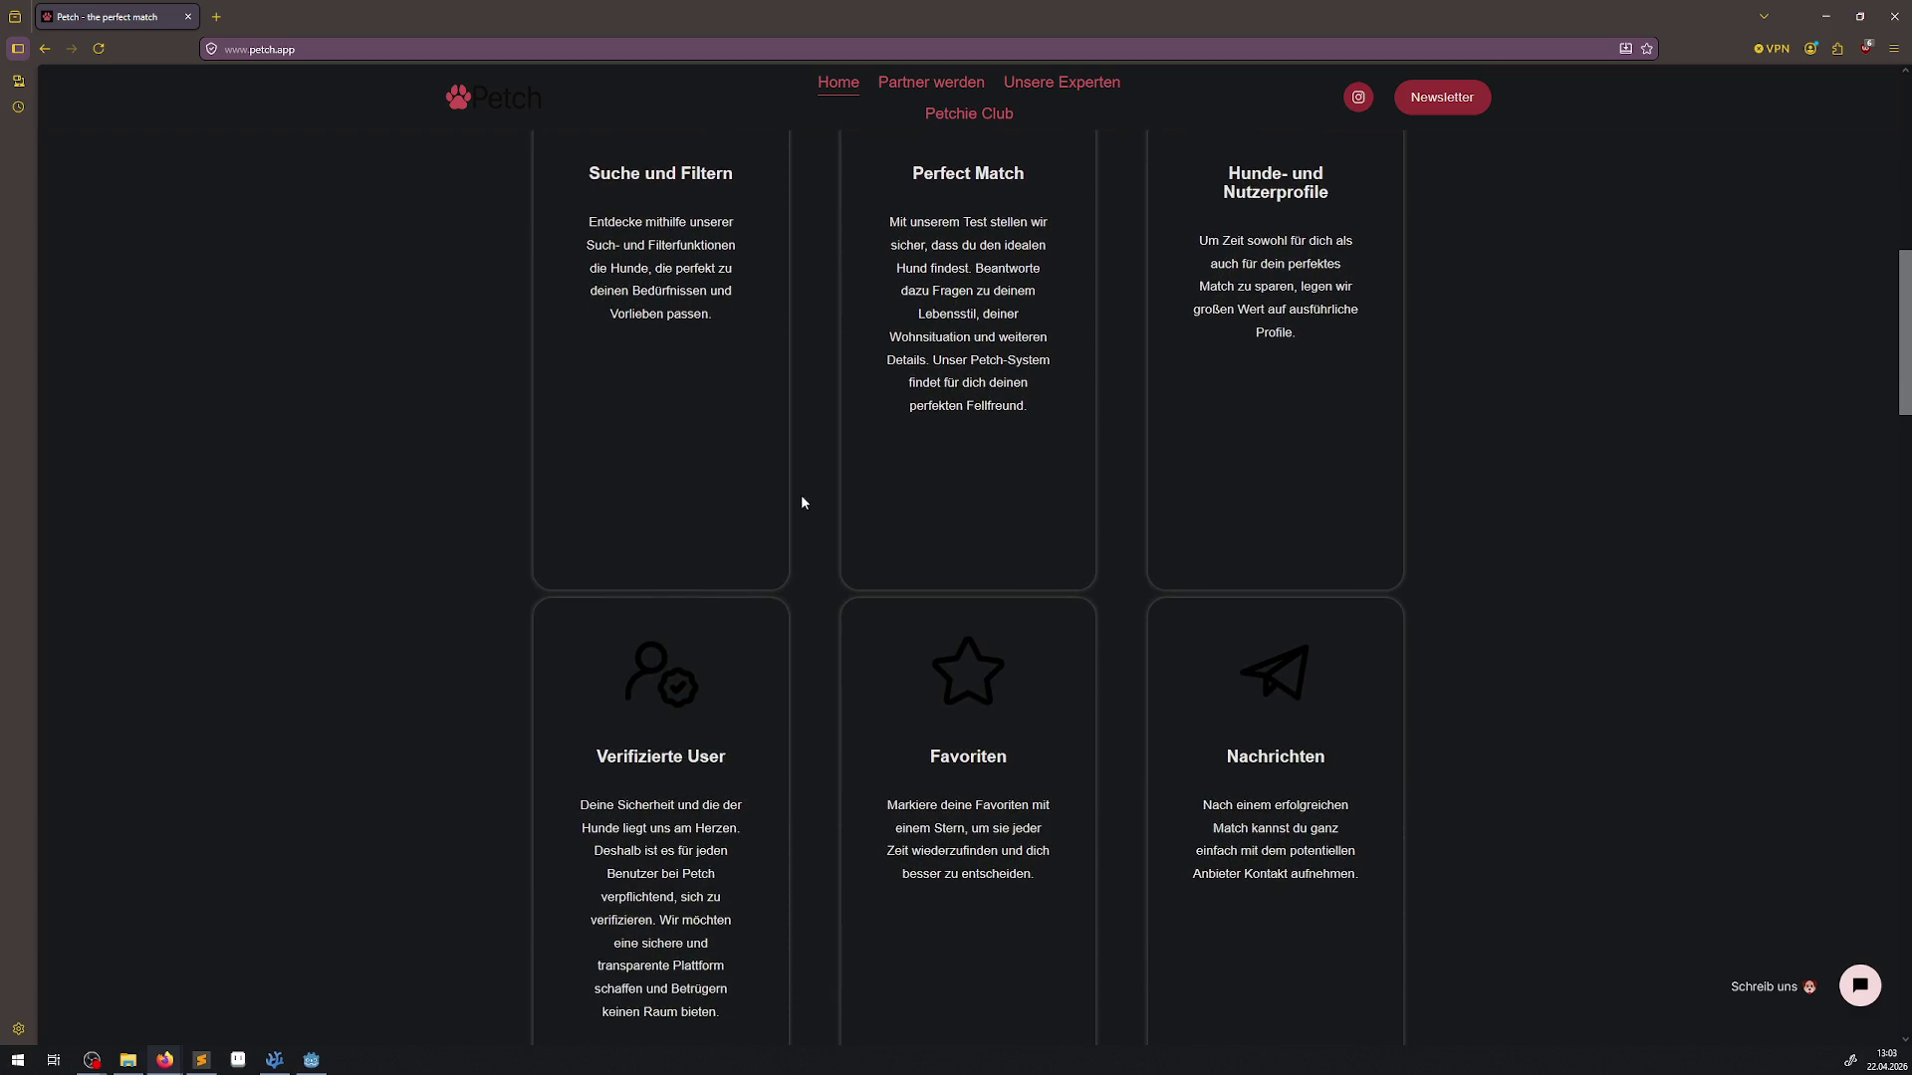
{"action": "scroll", "coordinate": [803, 500], "scroll_direction": "up", "scroll_amount": 9}
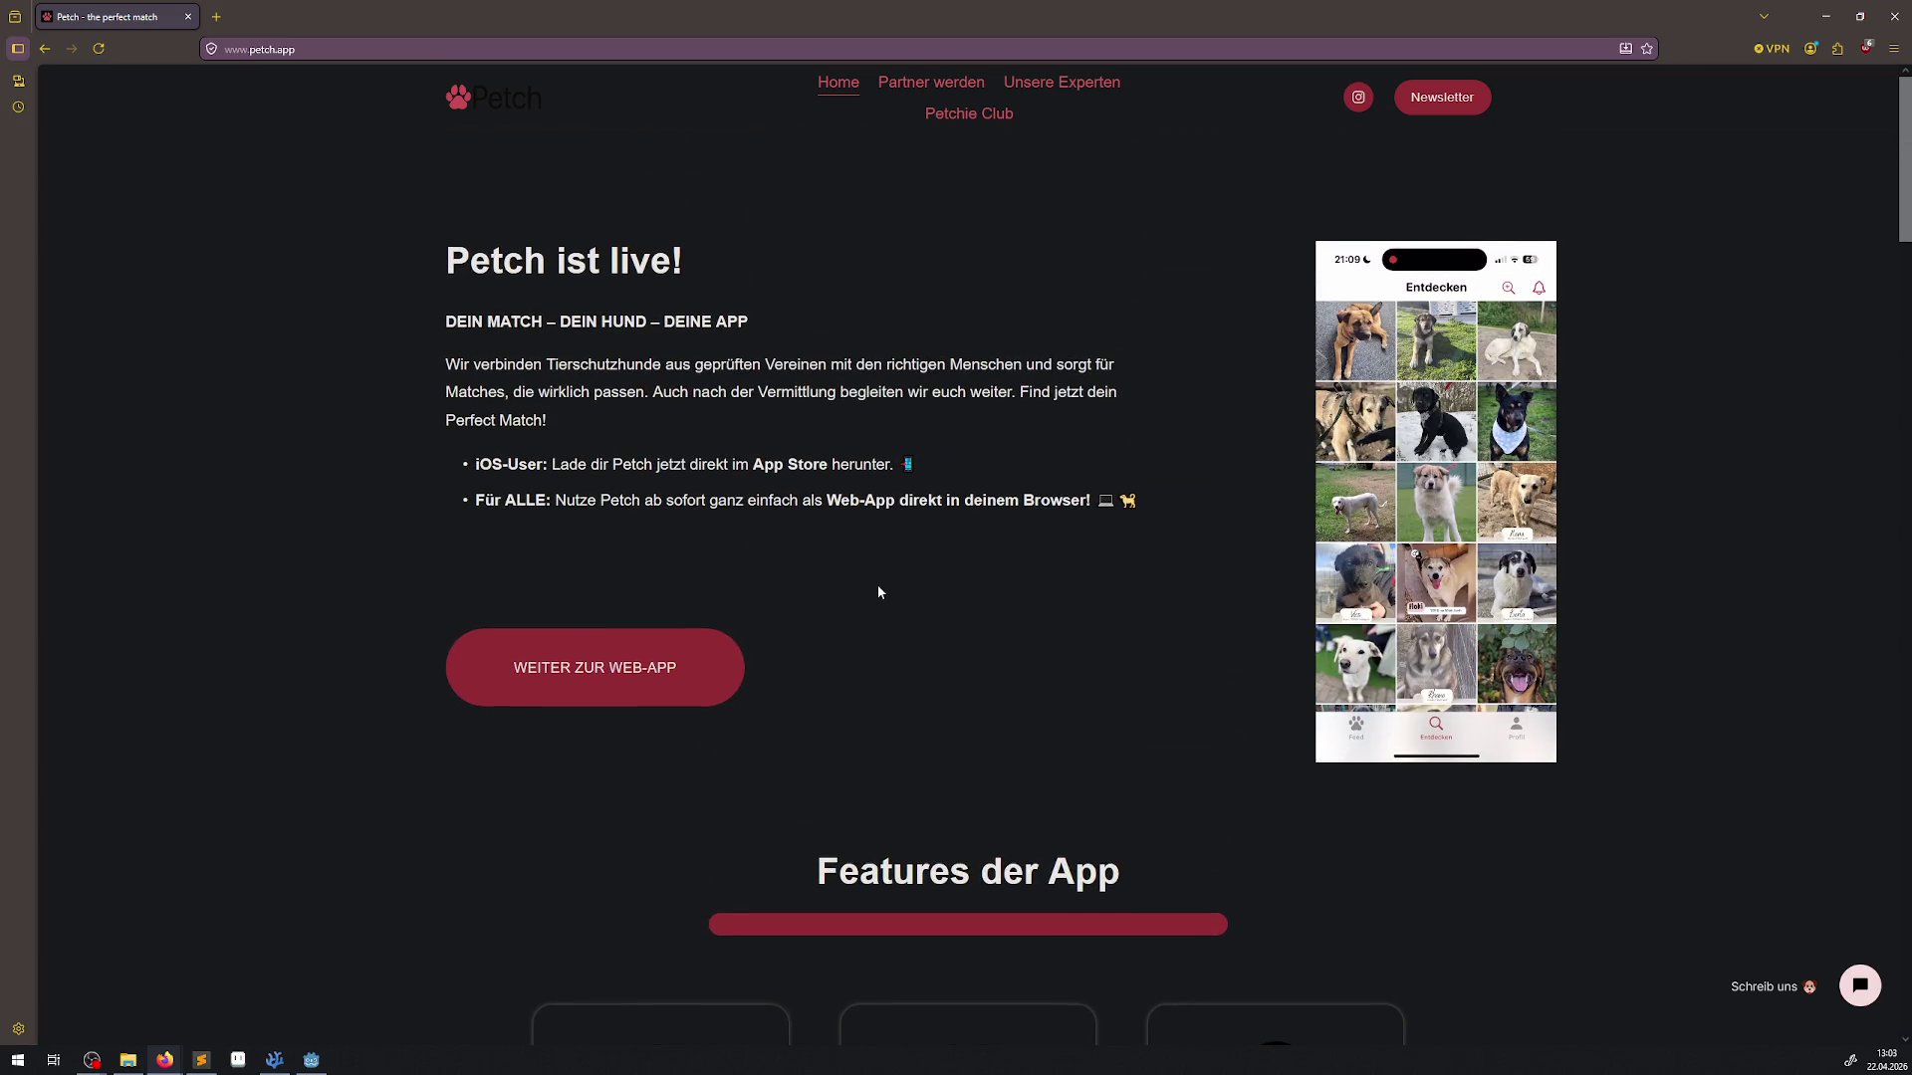
{"action": "scroll", "coordinate": [876, 583], "scroll_direction": "down", "scroll_amount": 1}
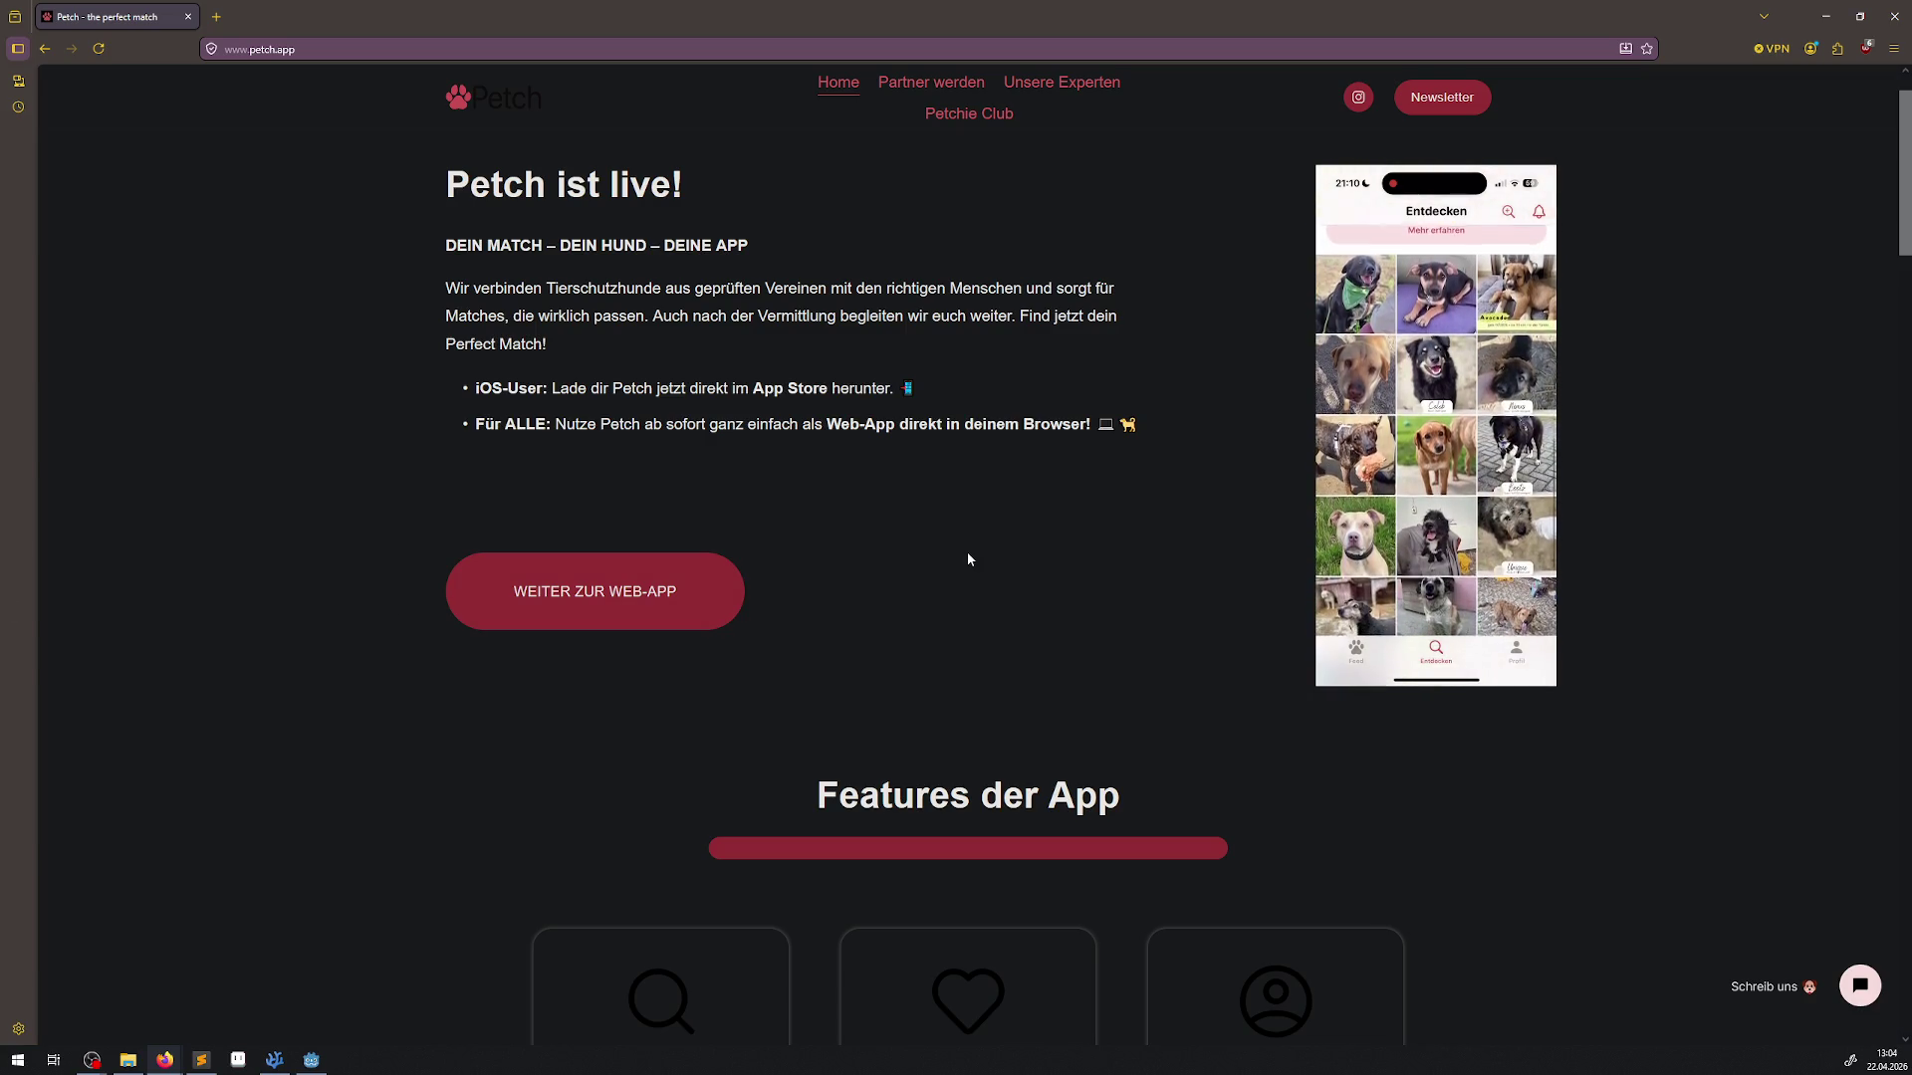
{"action": "left_click", "coordinate": [581, 593]}
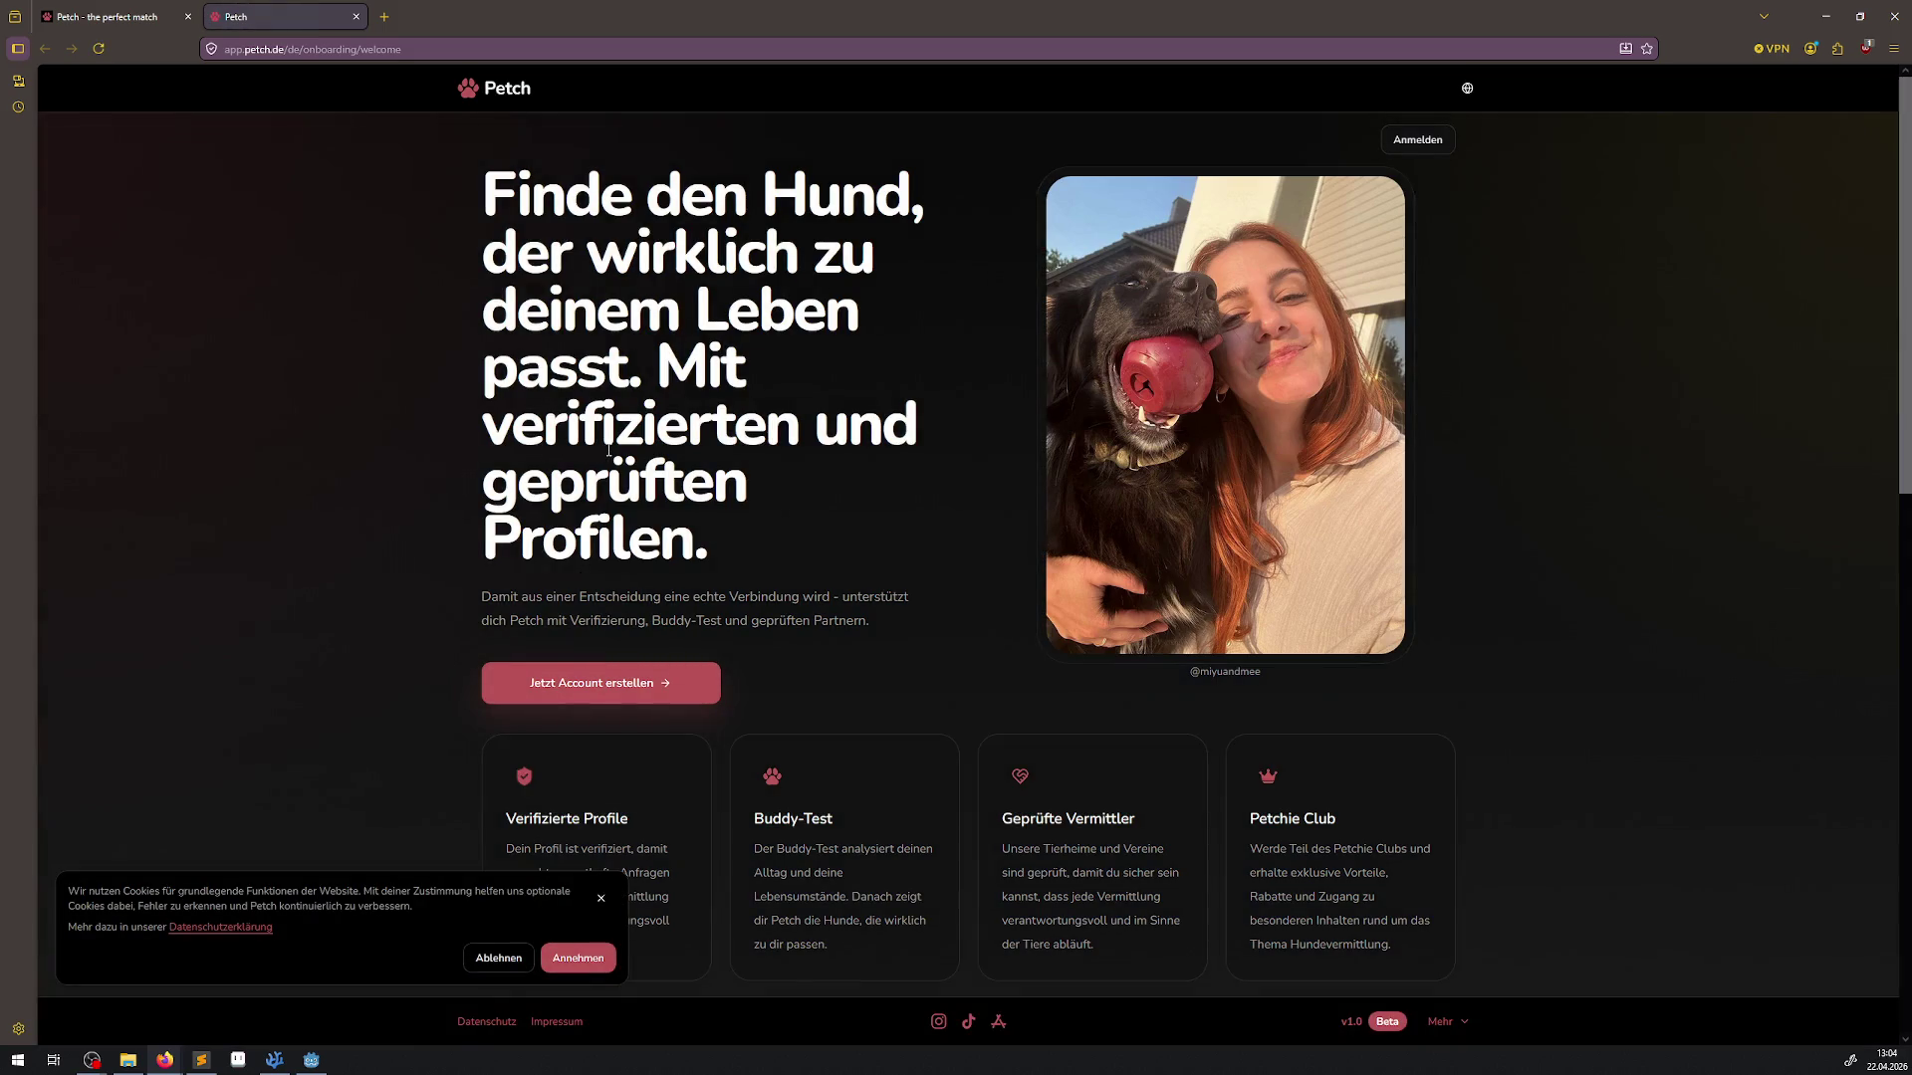
Decline cookies with Ablehnen and read through the Petch onboarding page and FAQ
{"action": "left_click", "coordinate": [498, 958]}
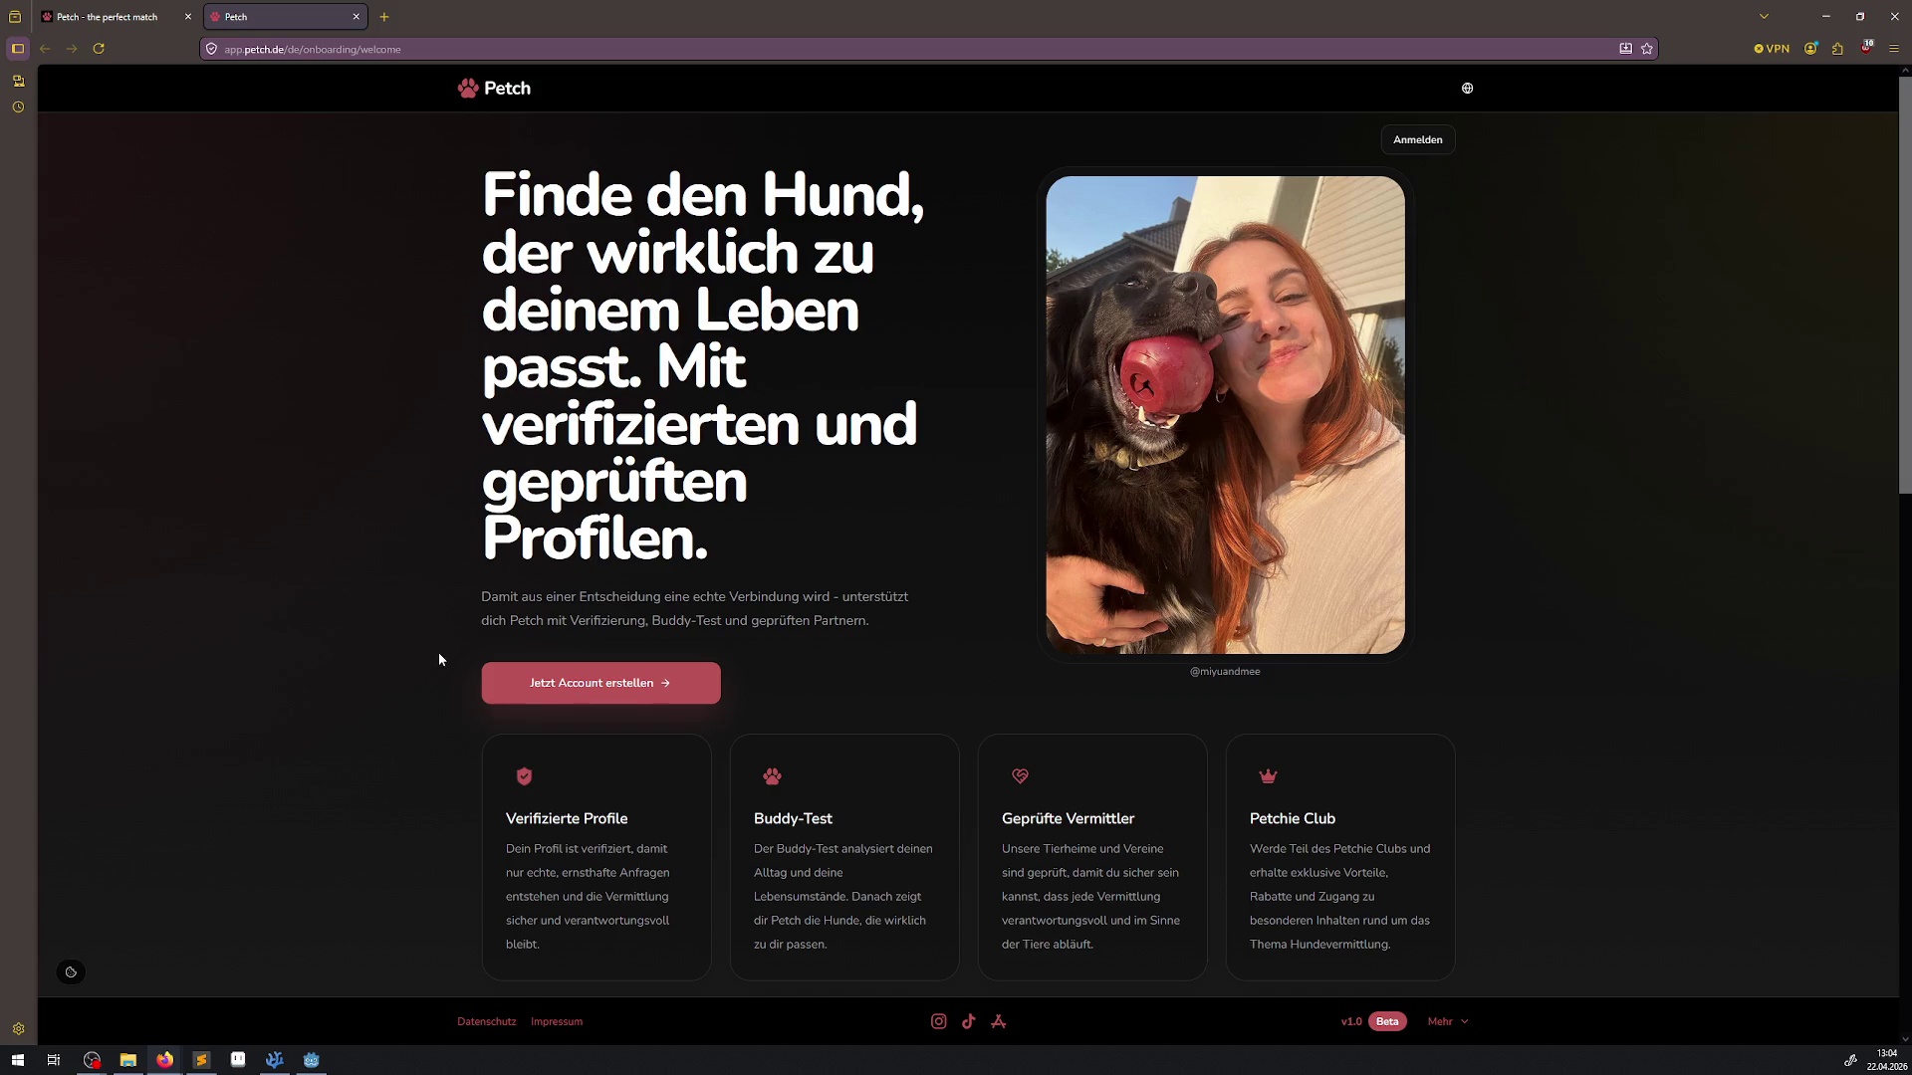
{"action": "scroll", "coordinate": [439, 659], "scroll_direction": "down", "scroll_amount": 8}
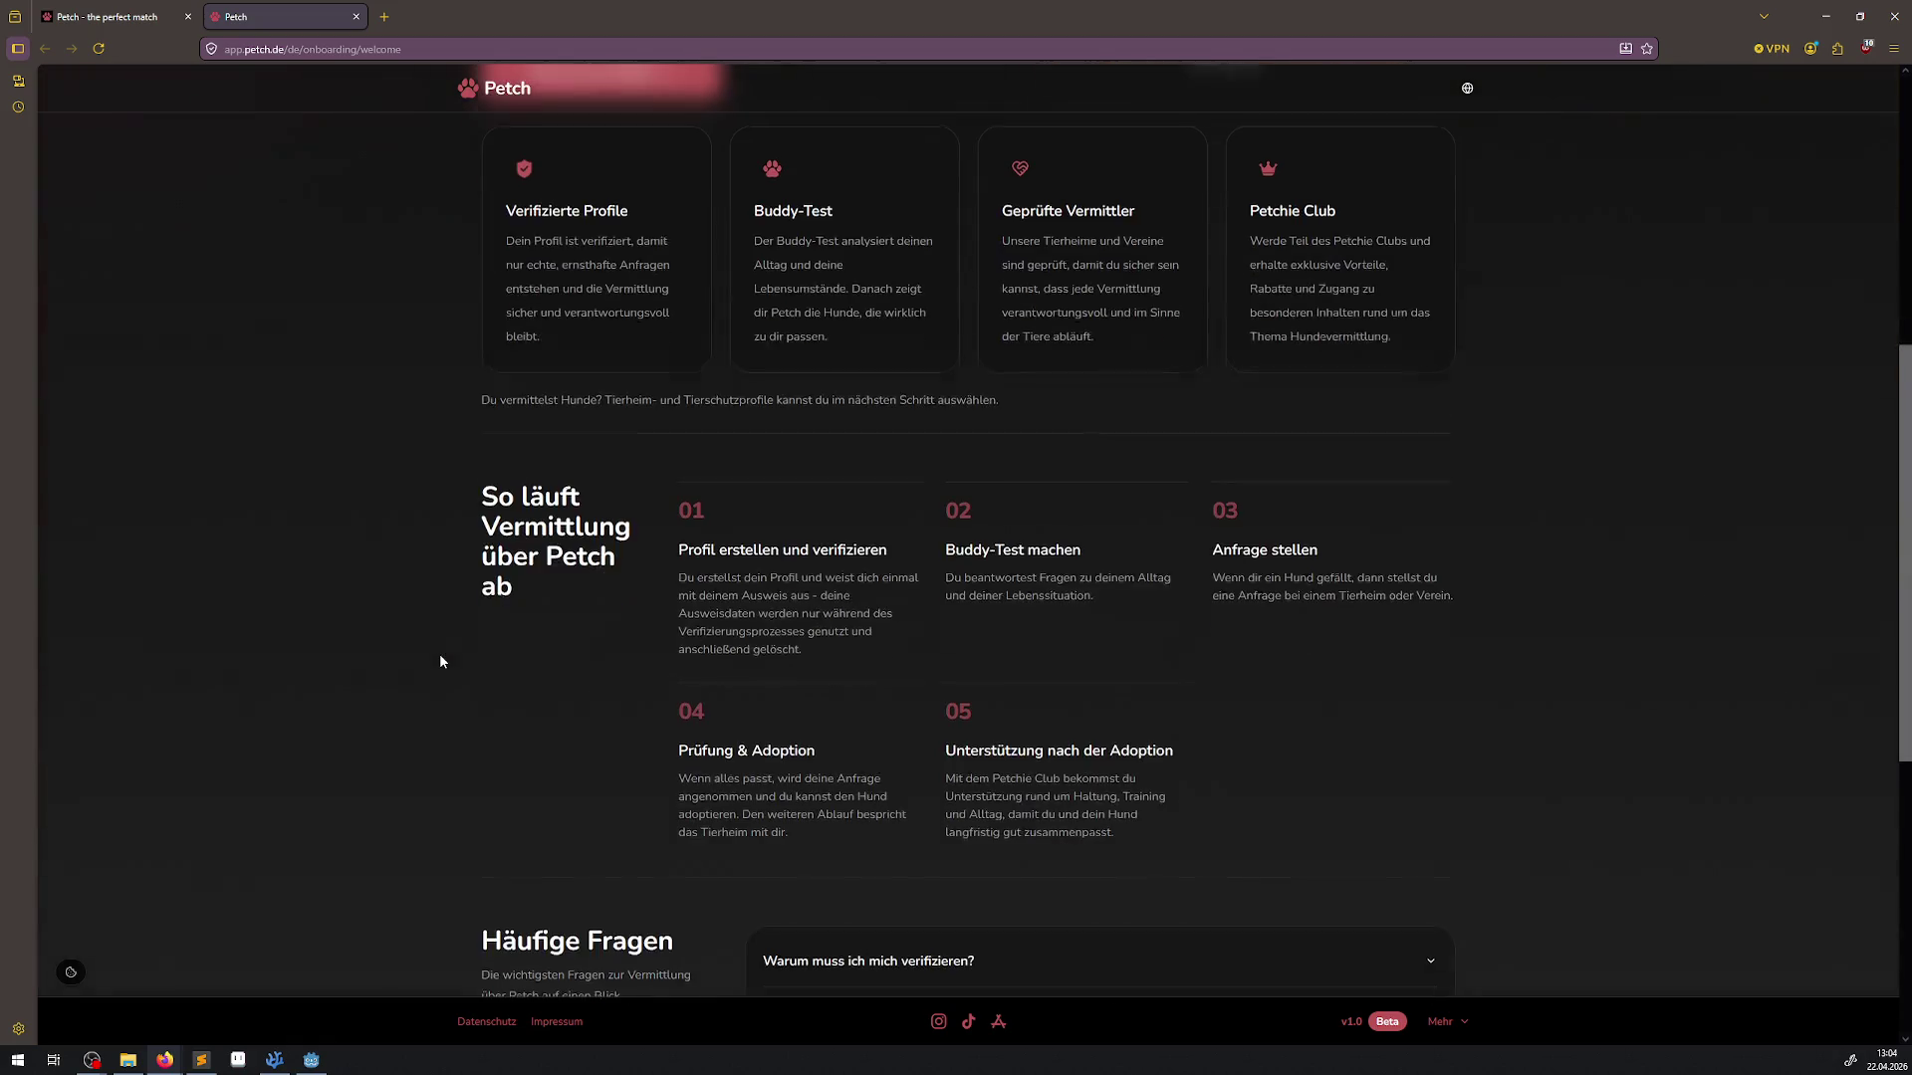
{"action": "scroll", "coordinate": [443, 659], "scroll_direction": "down", "scroll_amount": 4}
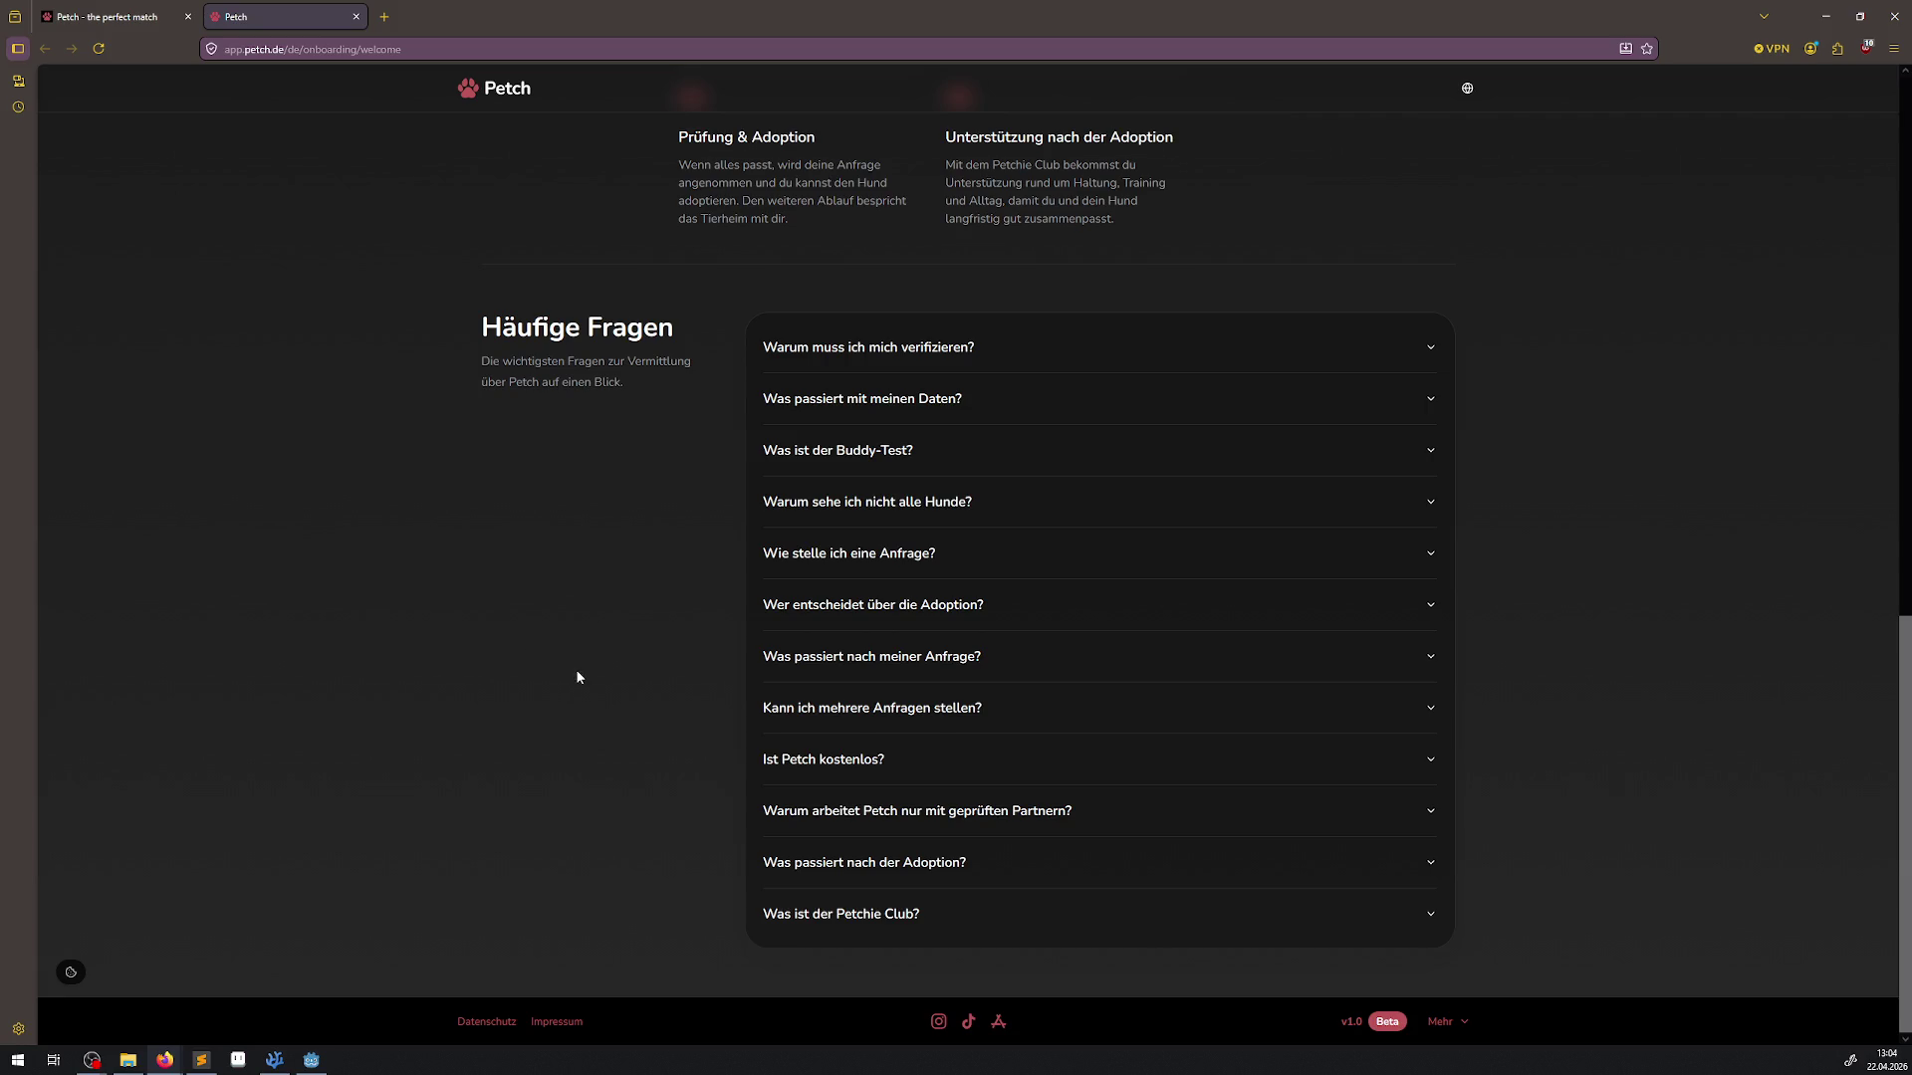
{"action": "scroll", "coordinate": [575, 669], "scroll_direction": "up", "scroll_amount": 12}
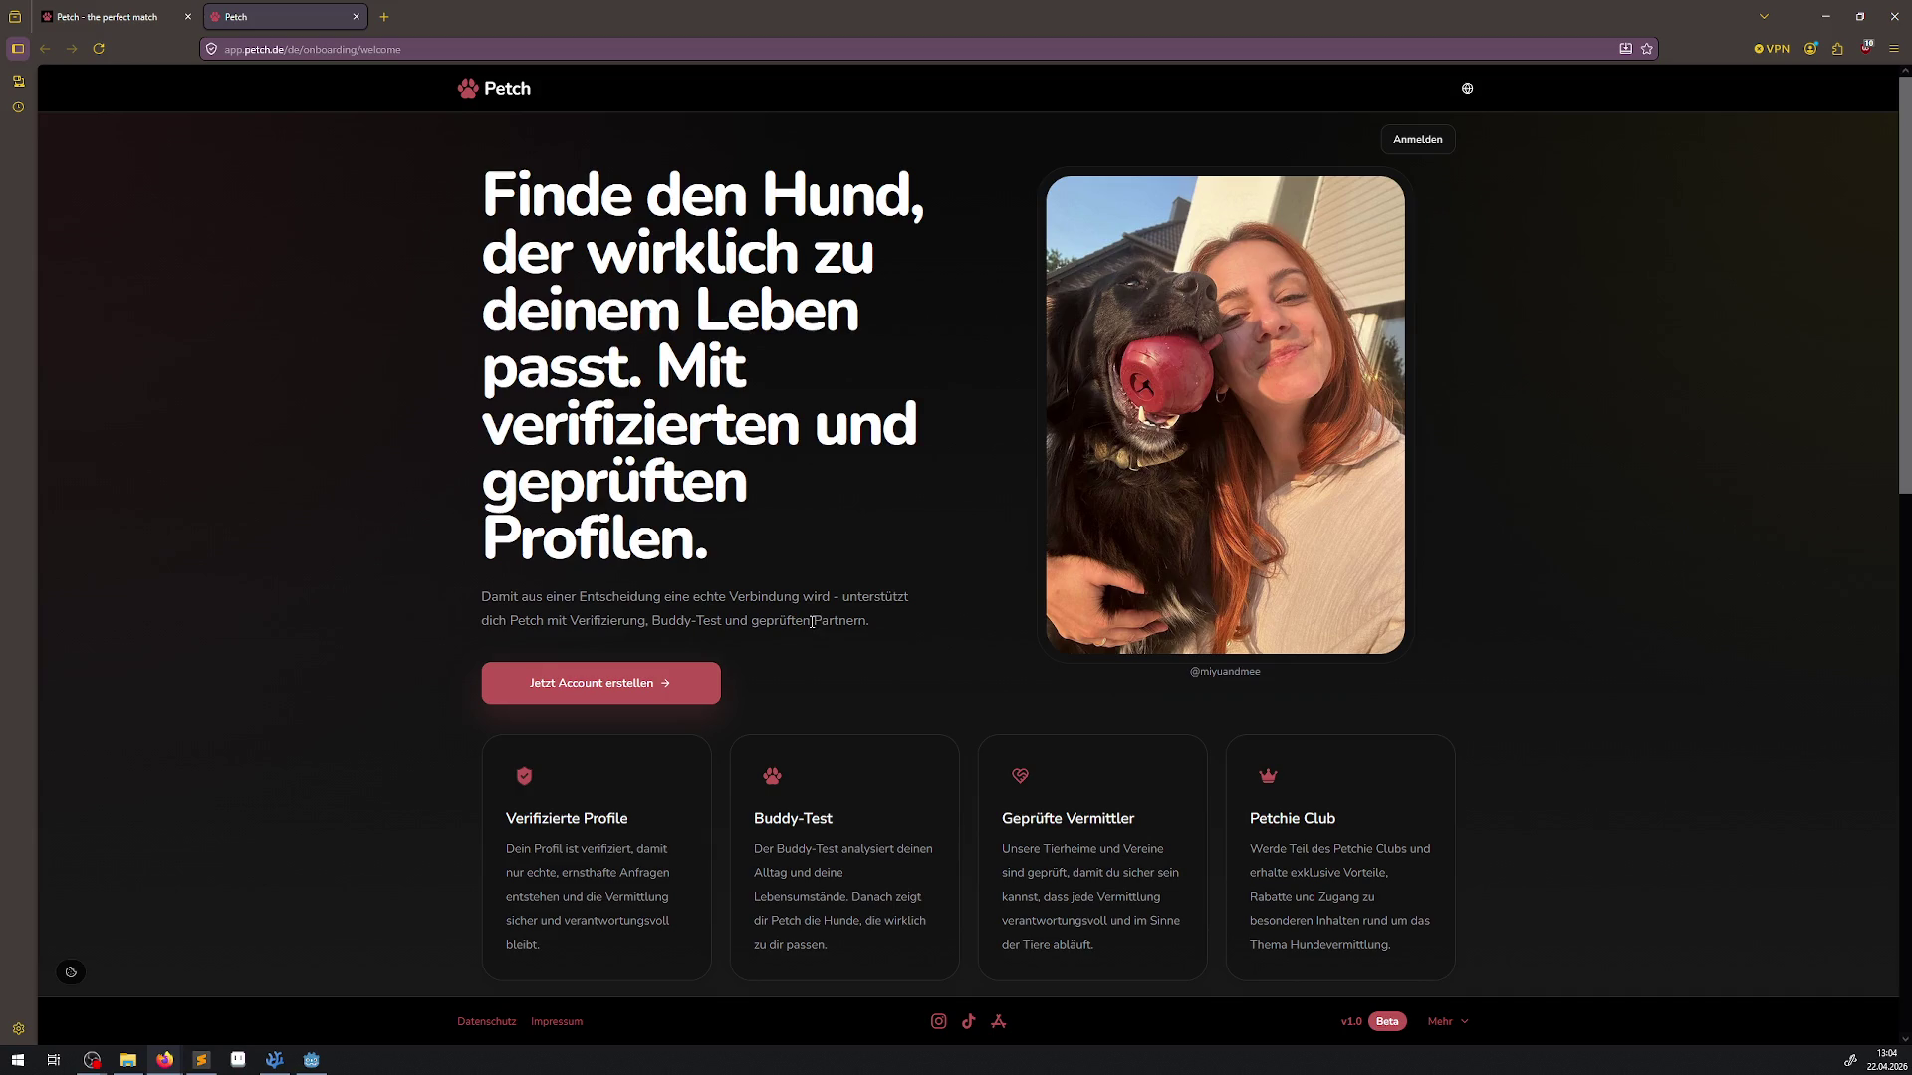
{"action": "scroll", "coordinate": [811, 623], "scroll_direction": "down", "scroll_amount": 3}
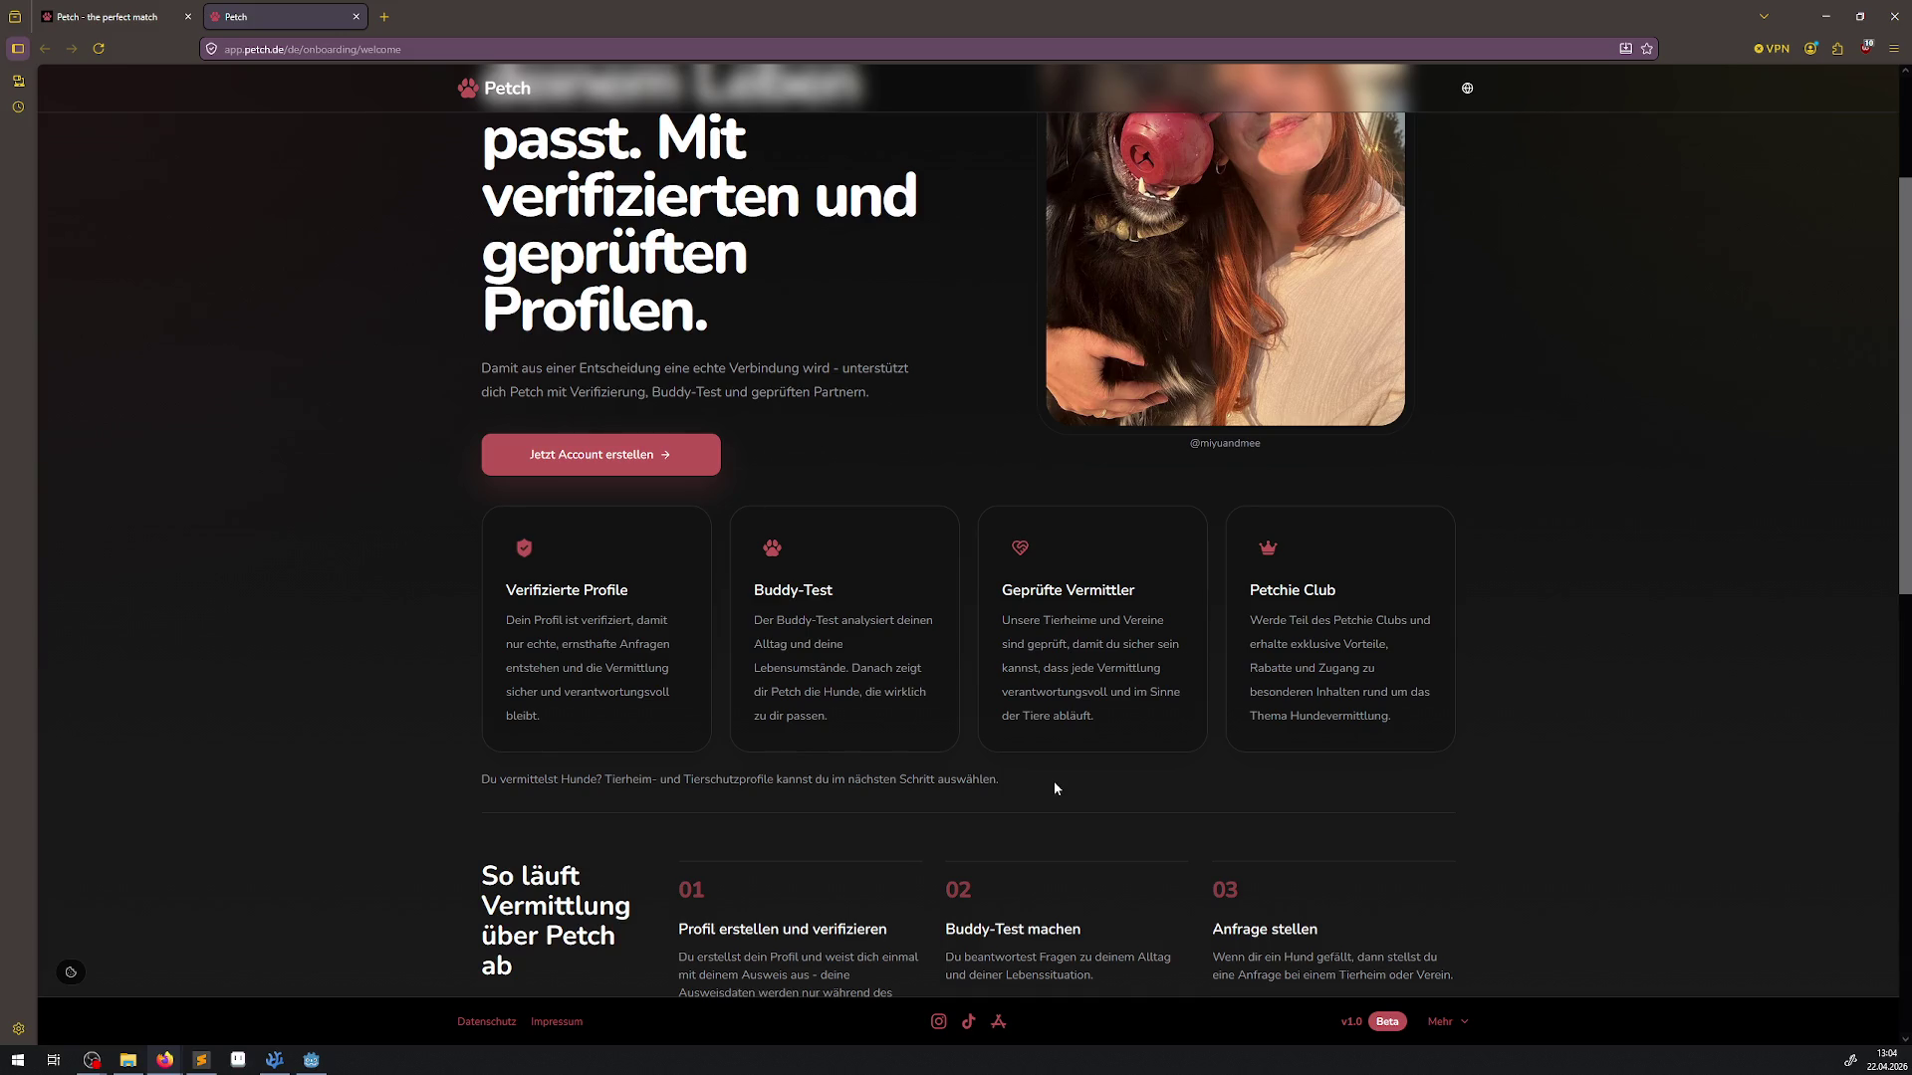
{"action": "scroll", "coordinate": [815, 329], "scroll_direction": "down", "scroll_amount": 5}
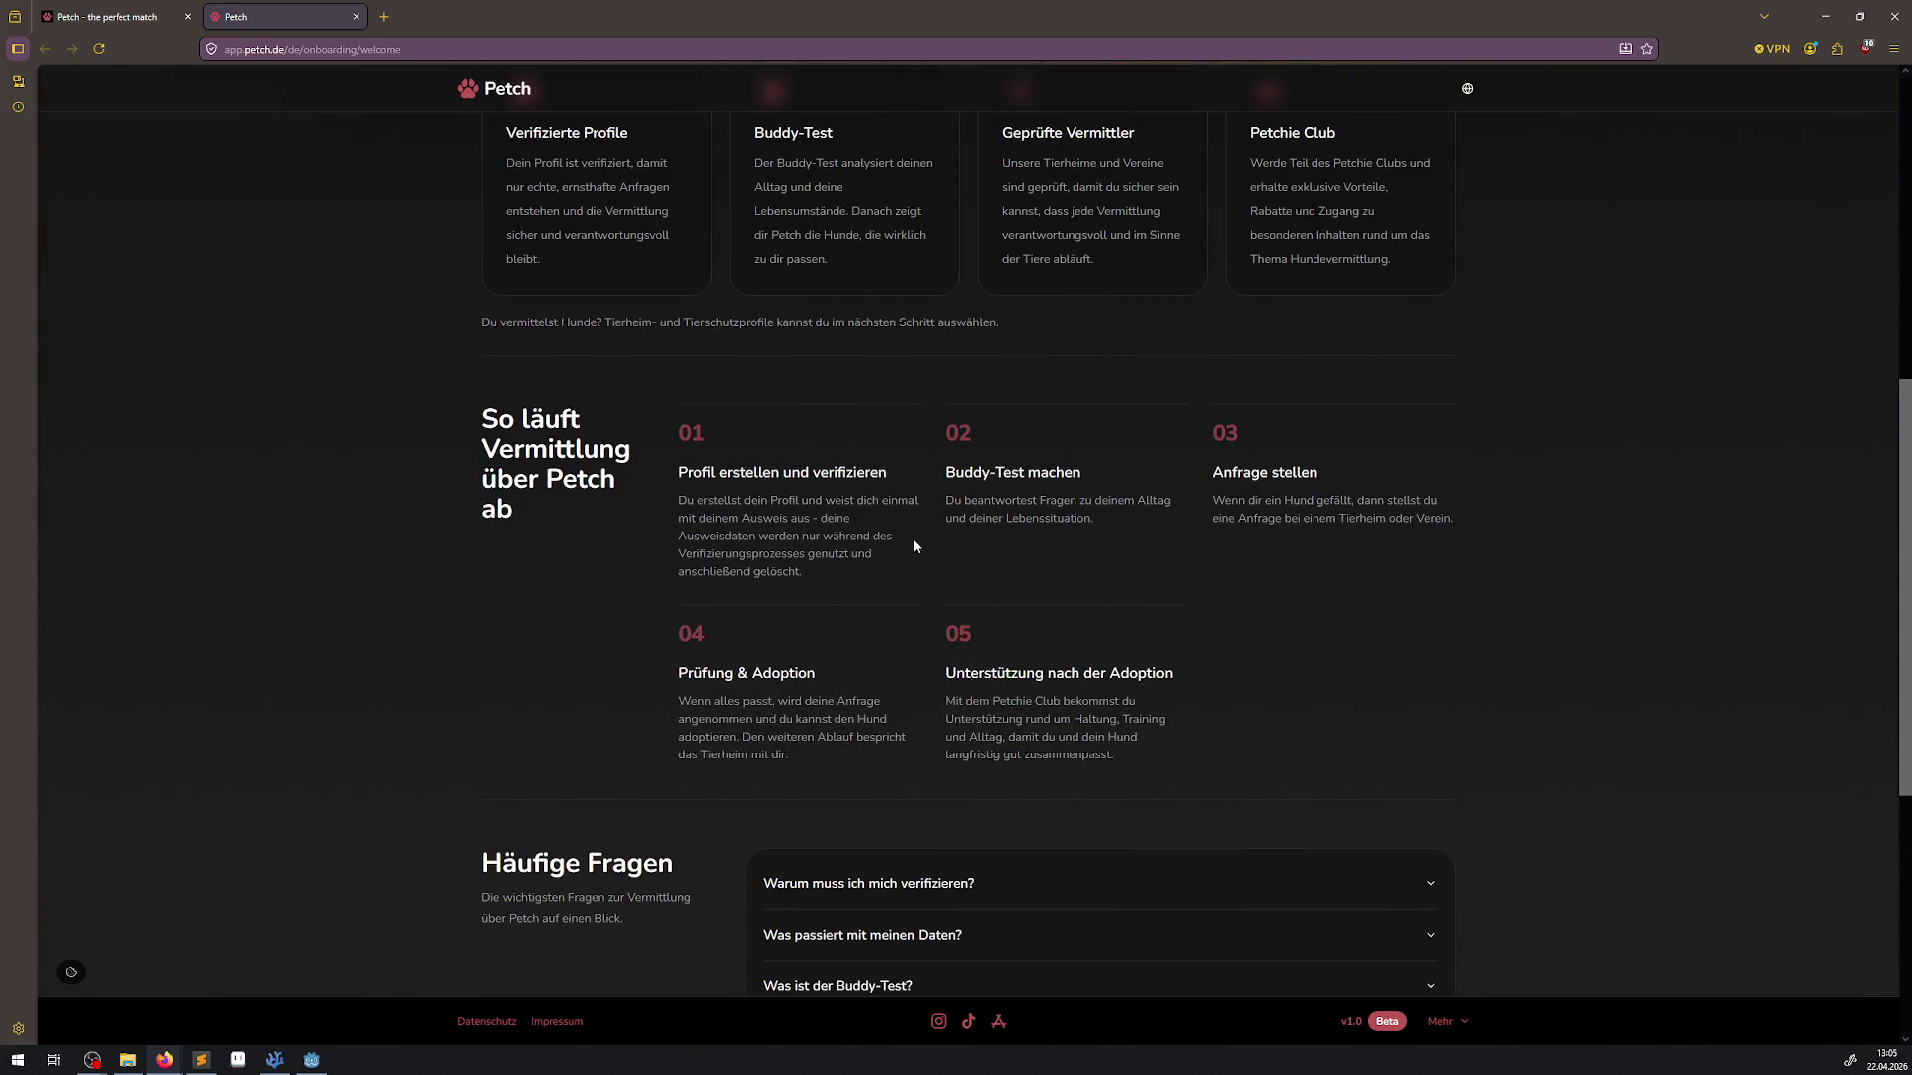
{"action": "scroll", "coordinate": [914, 547], "scroll_direction": "down", "scroll_amount": 2}
{"action": "scroll", "coordinate": [914, 538], "scroll_direction": "down", "scroll_amount": 2}
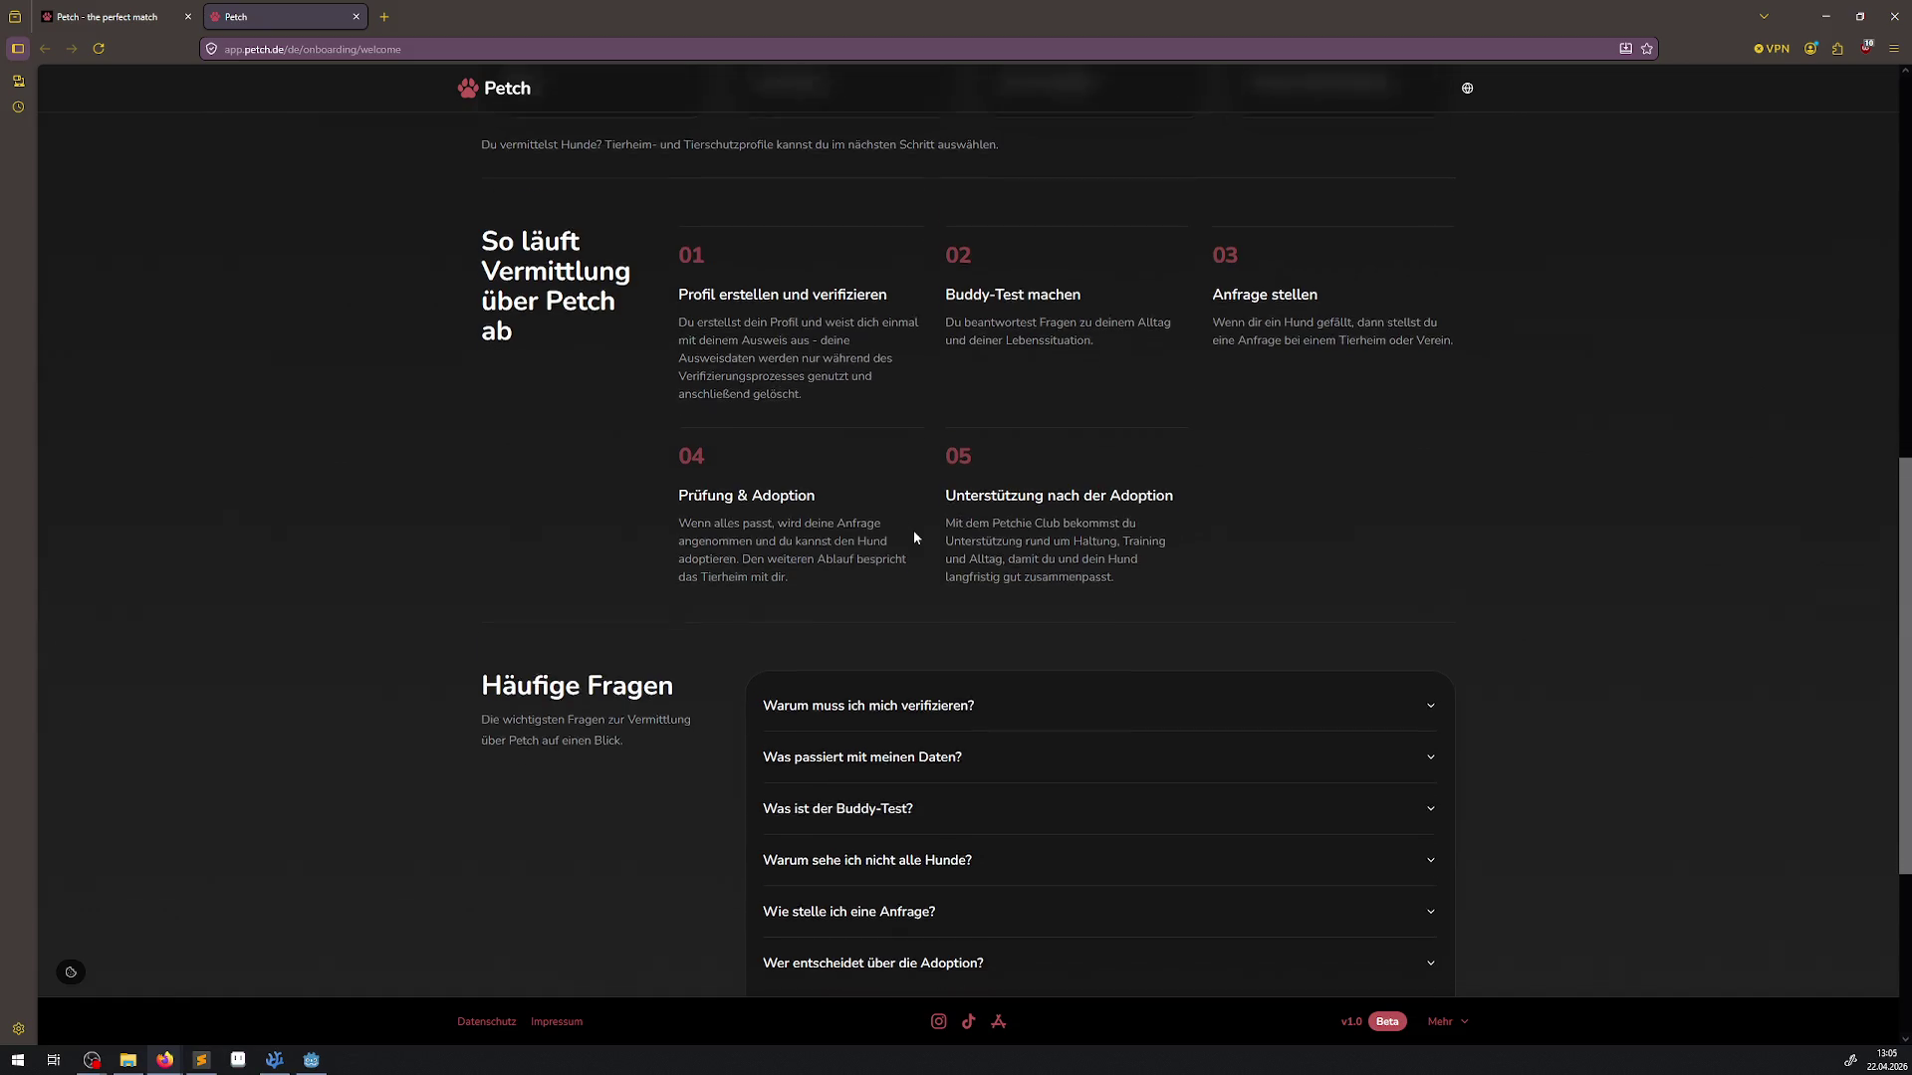
{"action": "scroll", "coordinate": [757, 527], "scroll_direction": "down", "scroll_amount": 2}
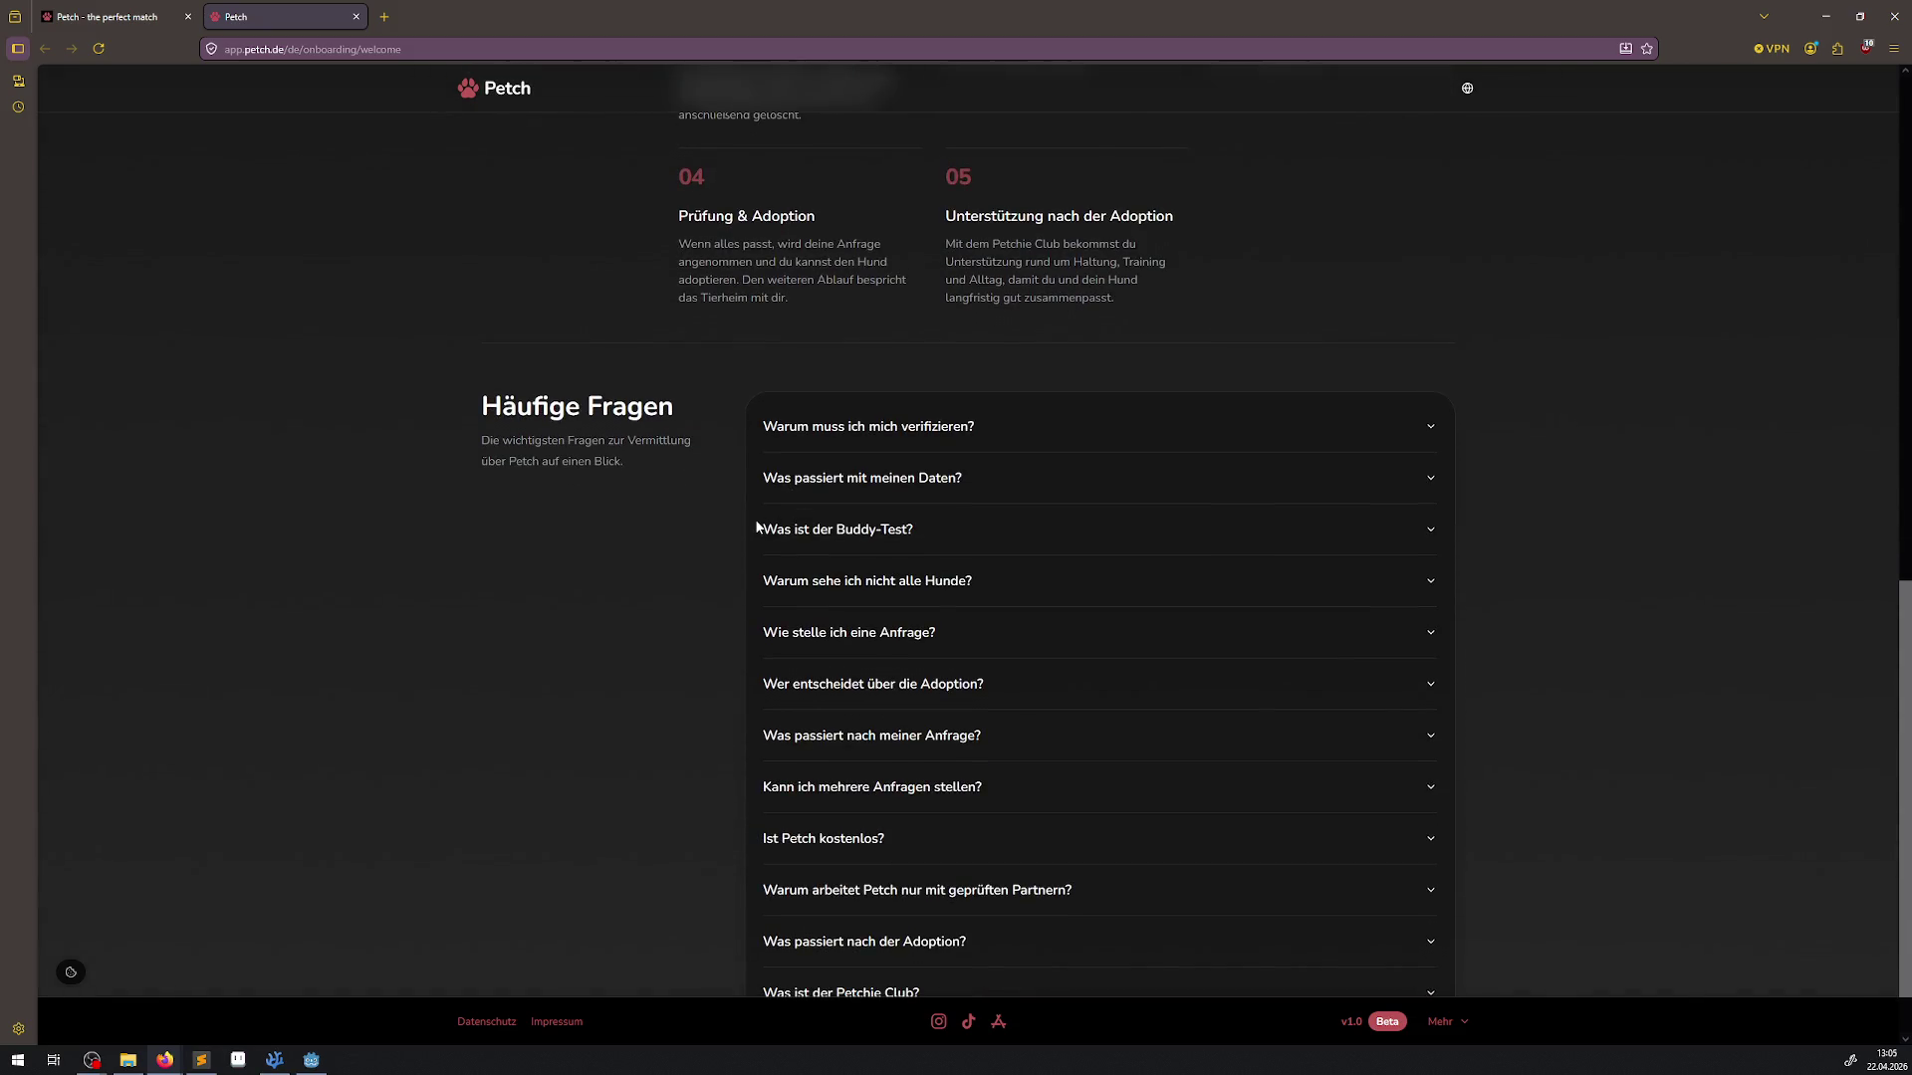
{"action": "key", "text": "Home"}
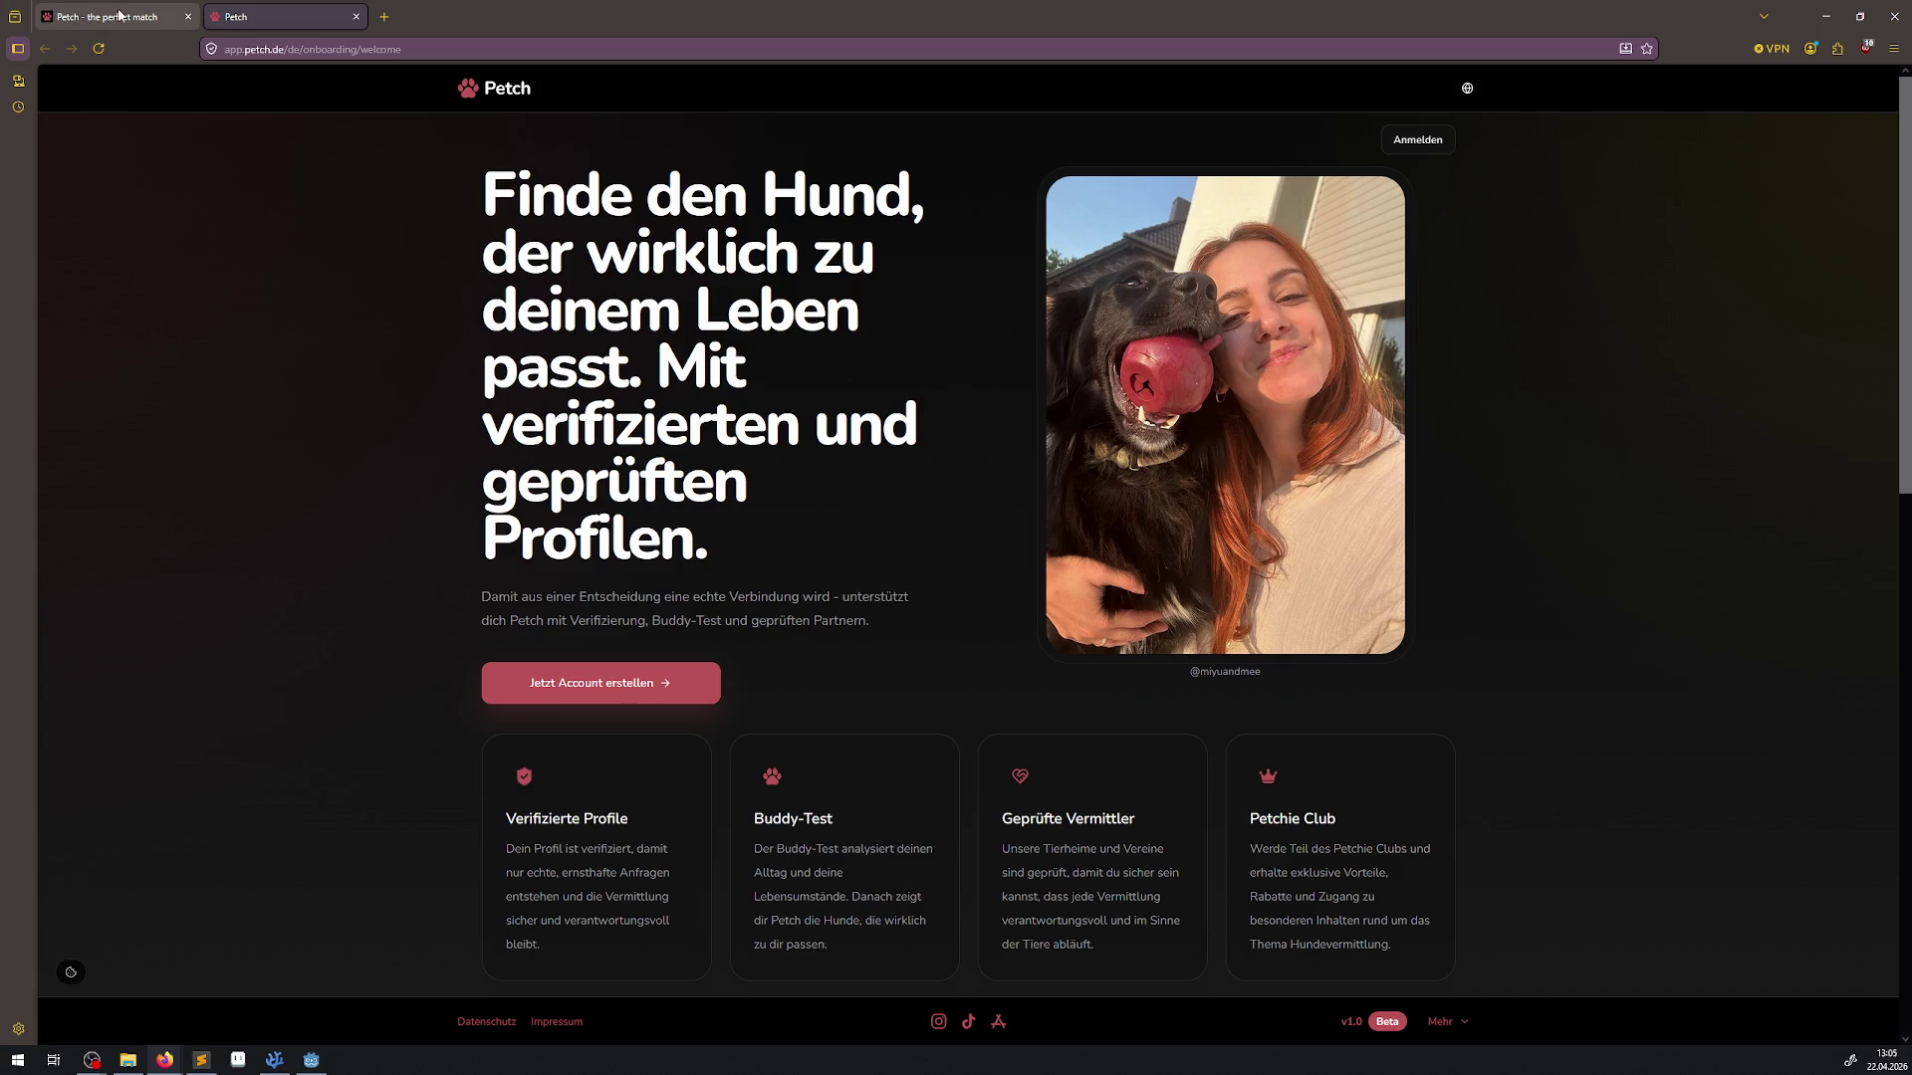
Close the petch.app tab and the browser window to return to Godot
{"action": "left_click", "coordinate": [150, 17]}
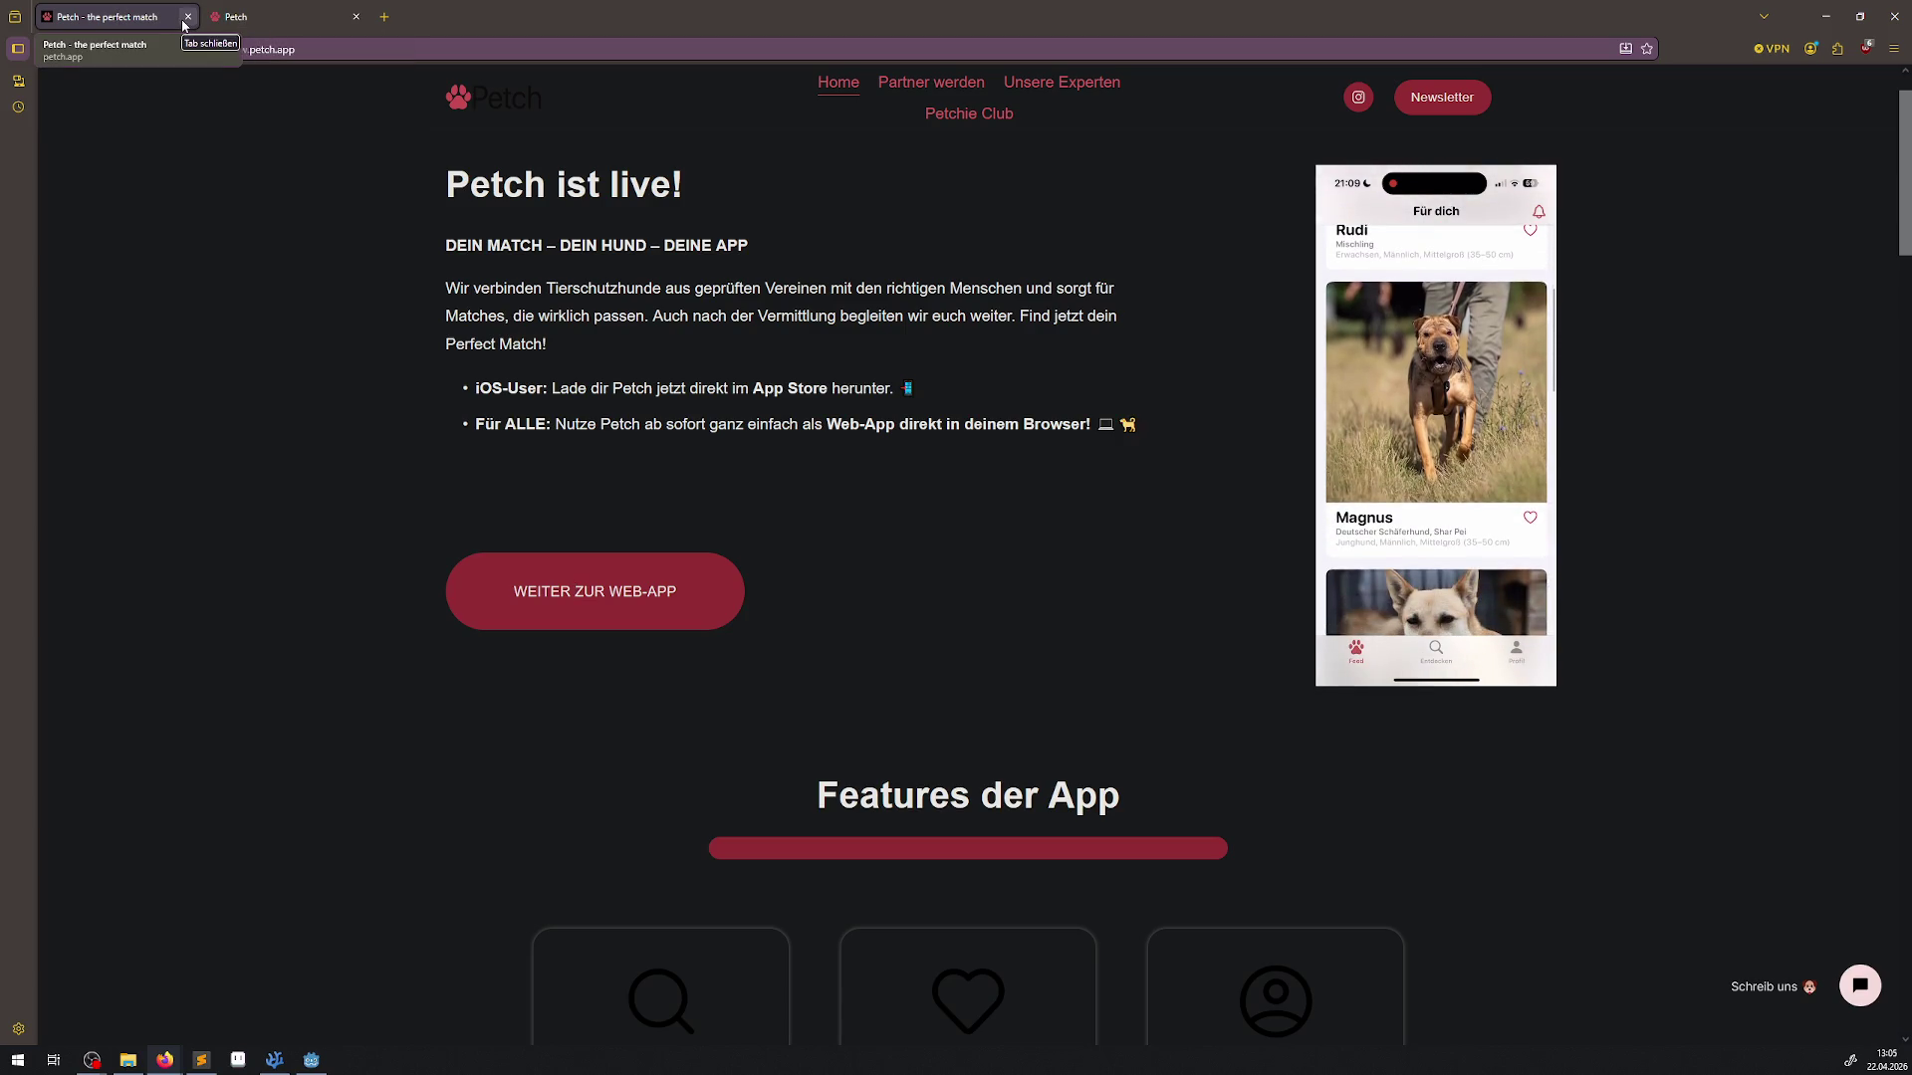
{"action": "left_click", "coordinate": [187, 18]}
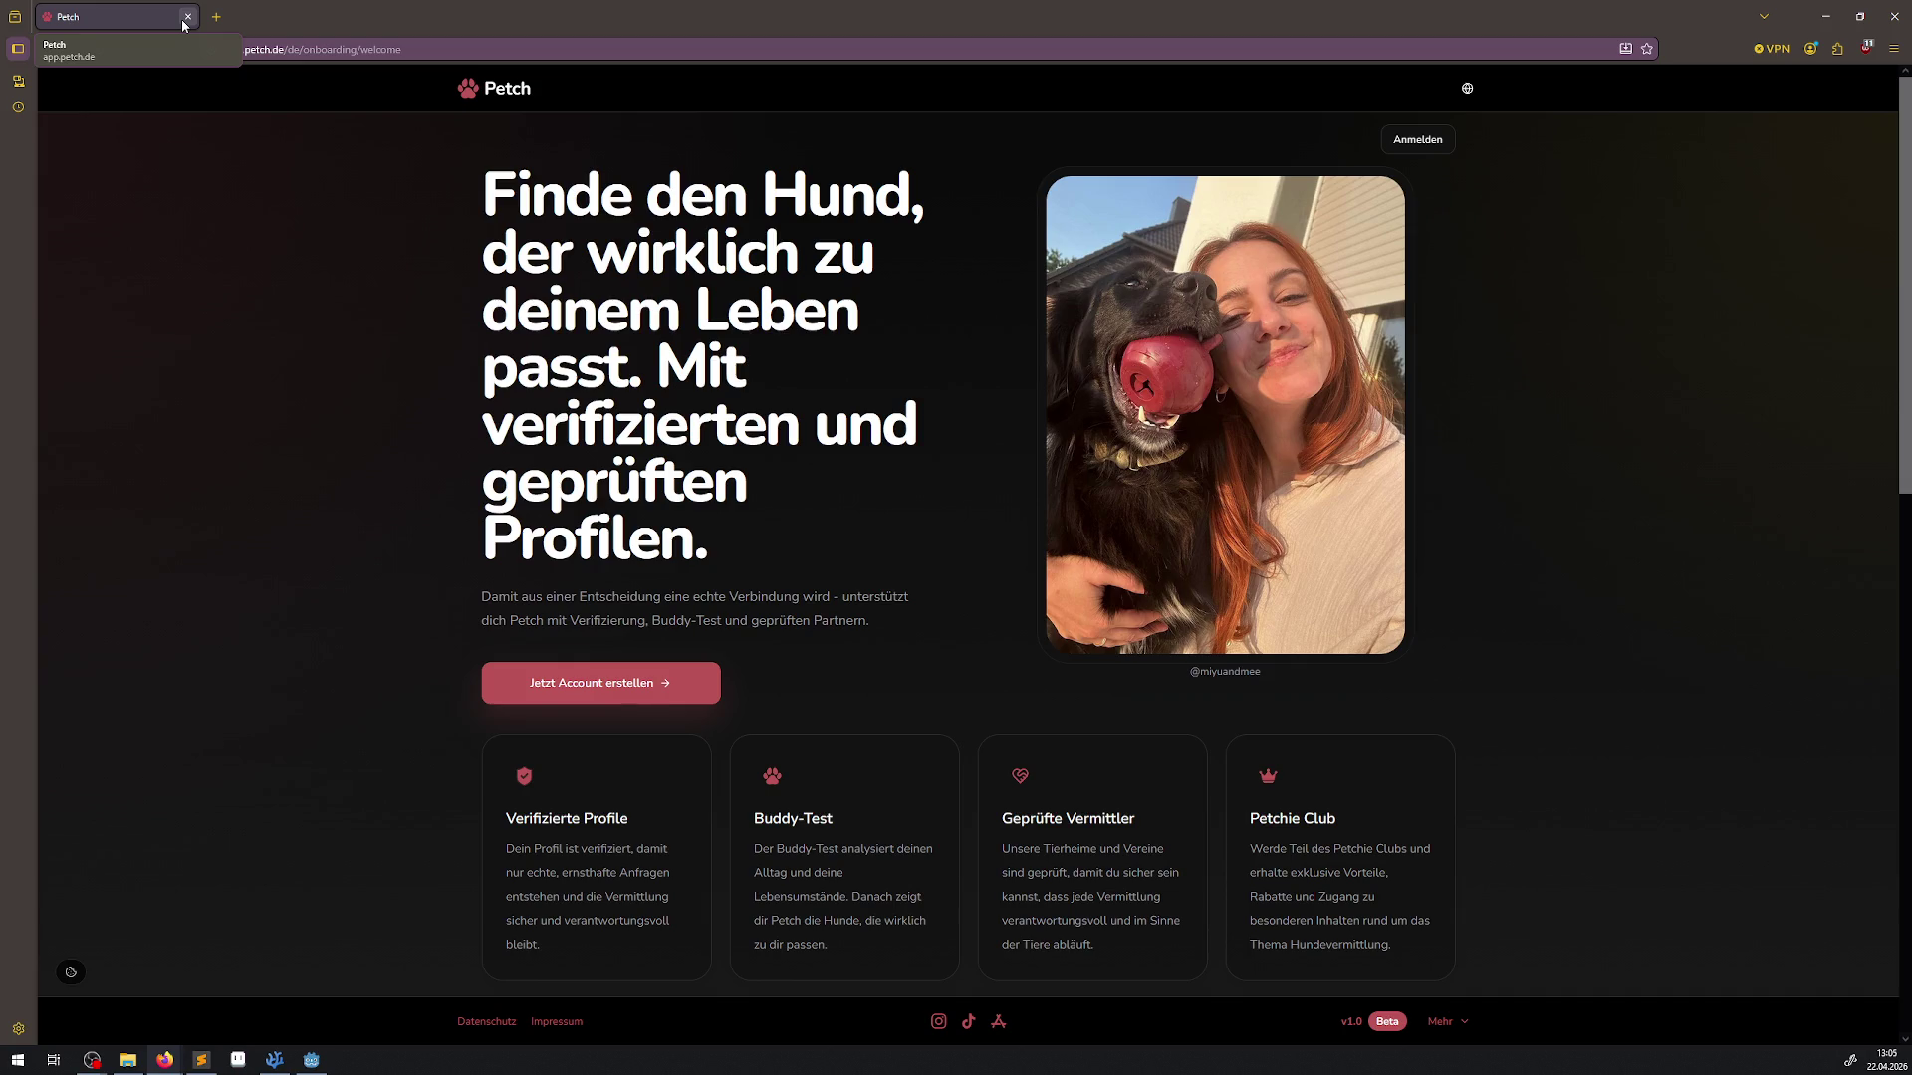
{"action": "left_click", "coordinate": [185, 18]}
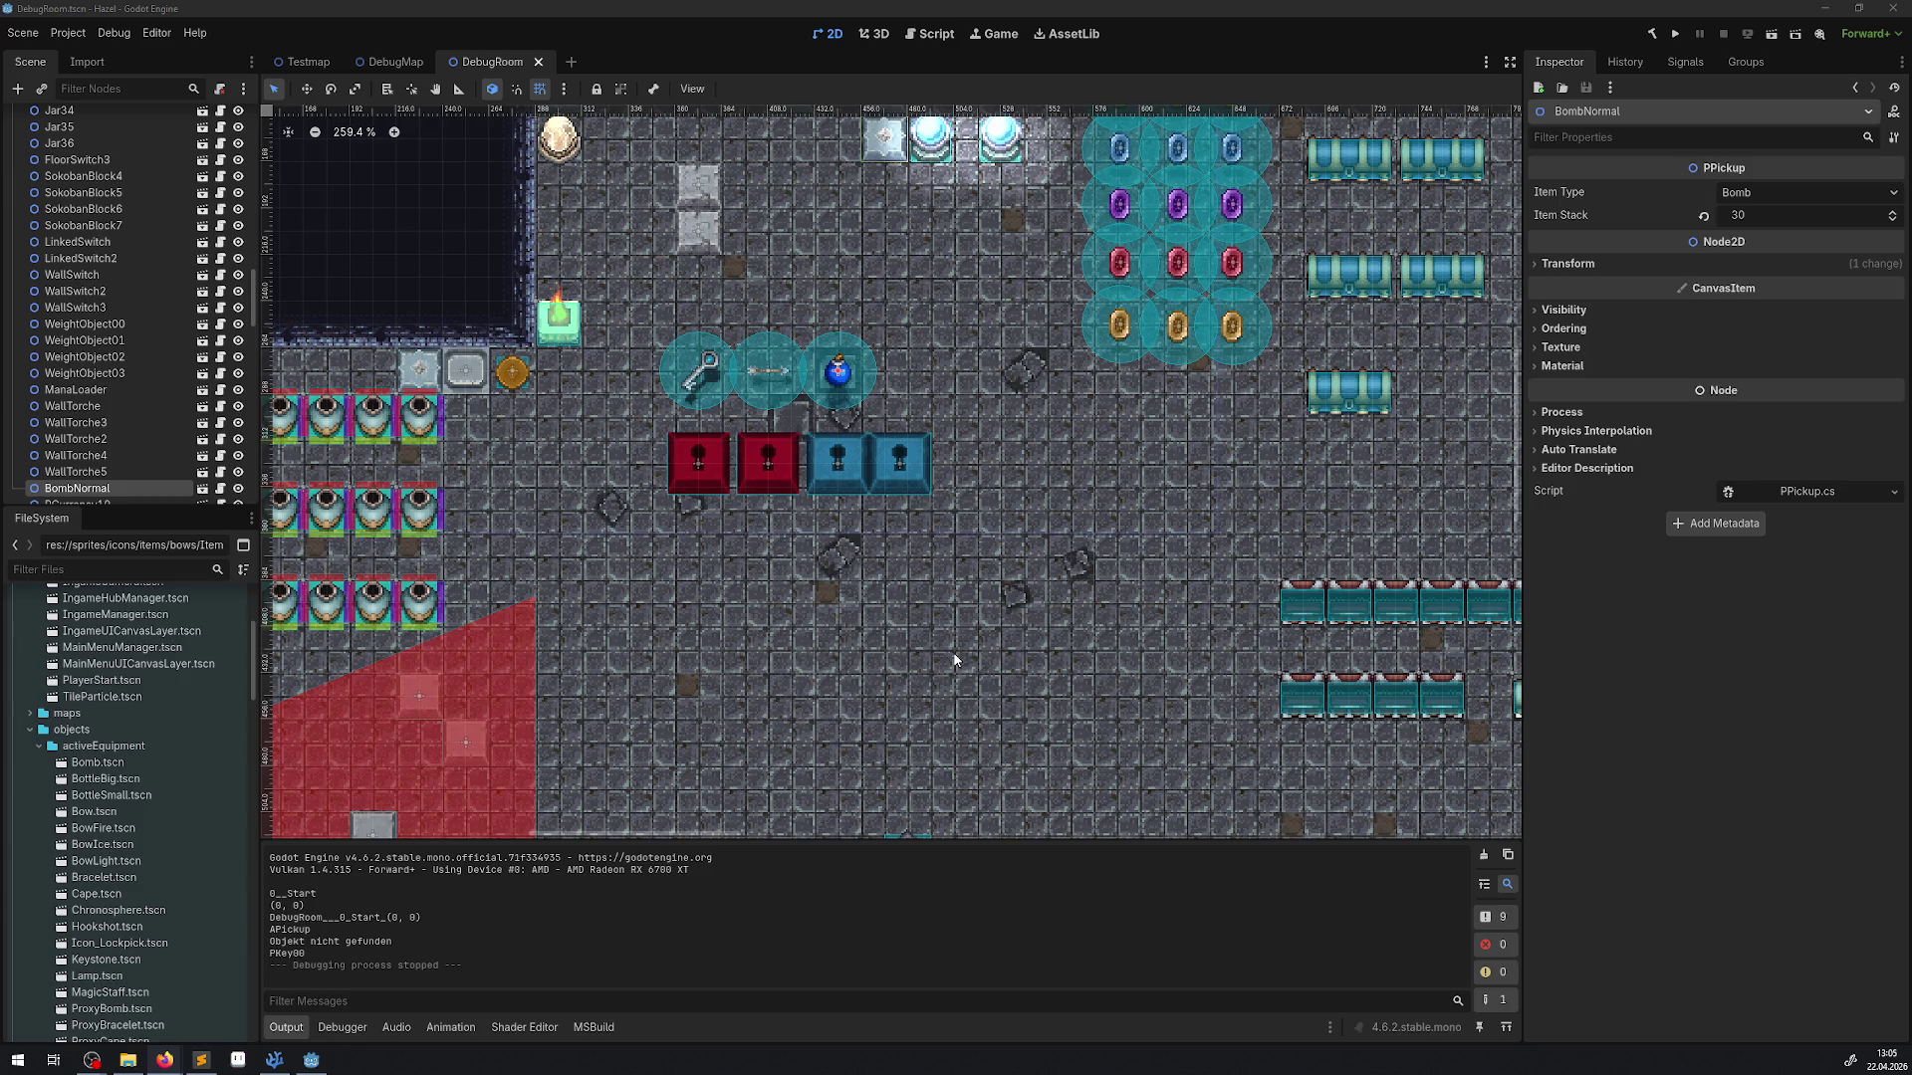
Pan the DebugRoom map to the key and open the PKey00 scene in its own tab, zoomed in
{"action": "scroll", "coordinate": [668, 393], "scroll_direction": "down", "scroll_amount": 2}
{"action": "left_click_drag", "start_coordinate": [657, 496], "coordinate": [731, 514]}
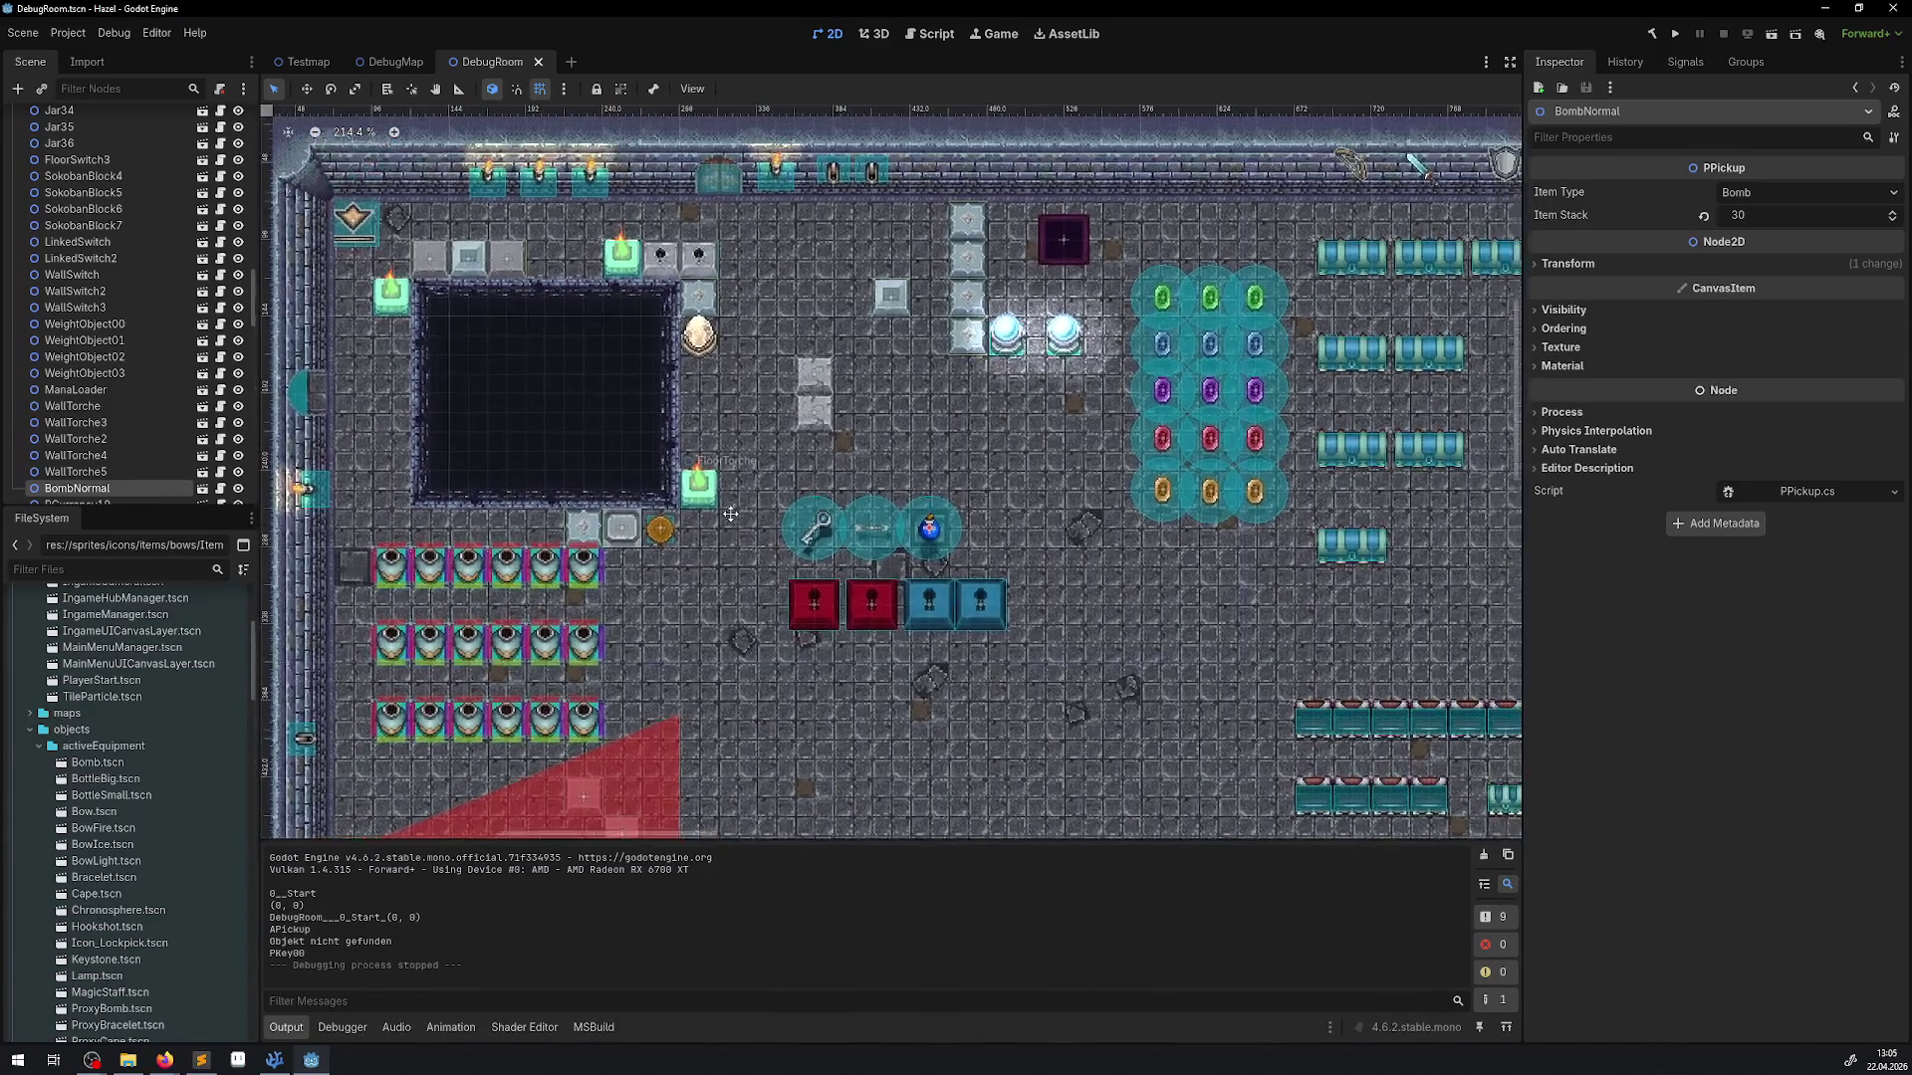
{"action": "scroll", "coordinate": [724, 557], "scroll_direction": "right", "scroll_amount": 3}
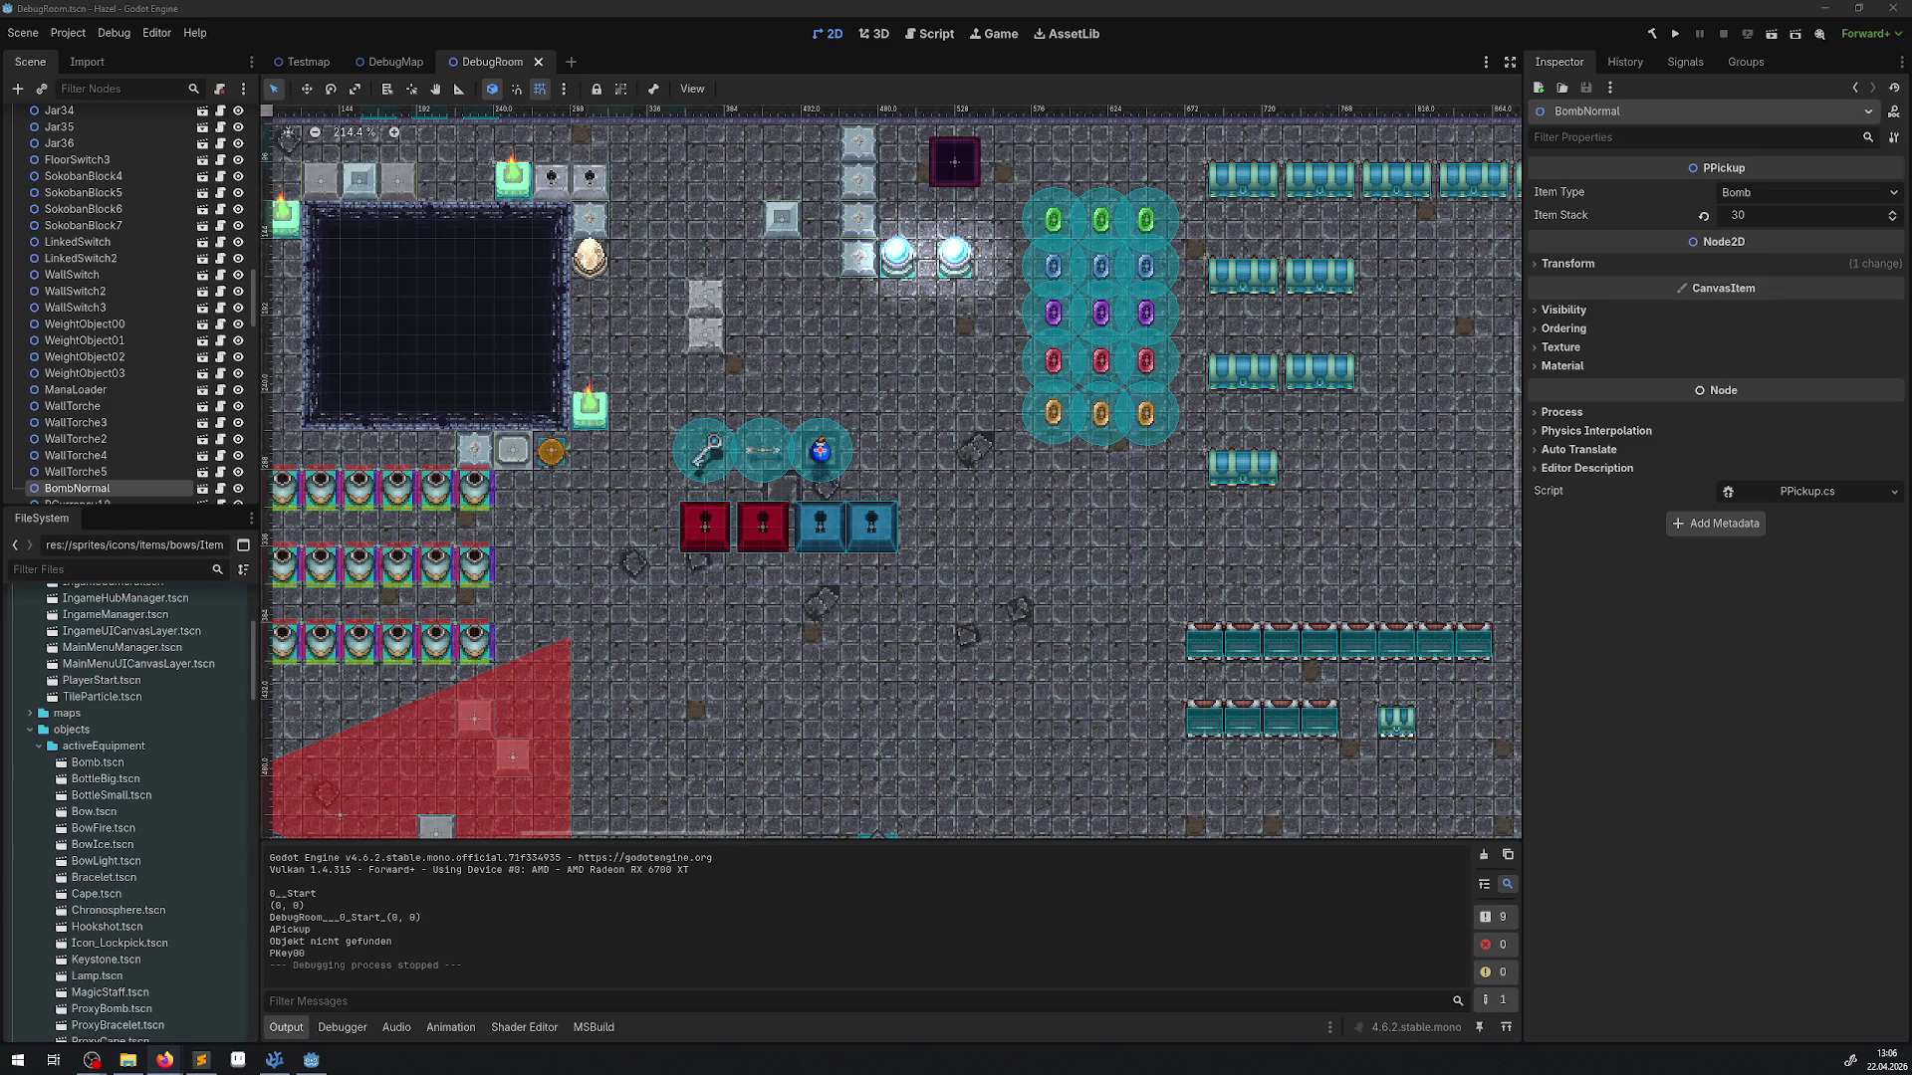
{"action": "left_click_drag", "start_coordinate": [712, 451], "coordinate": [791, 401]}
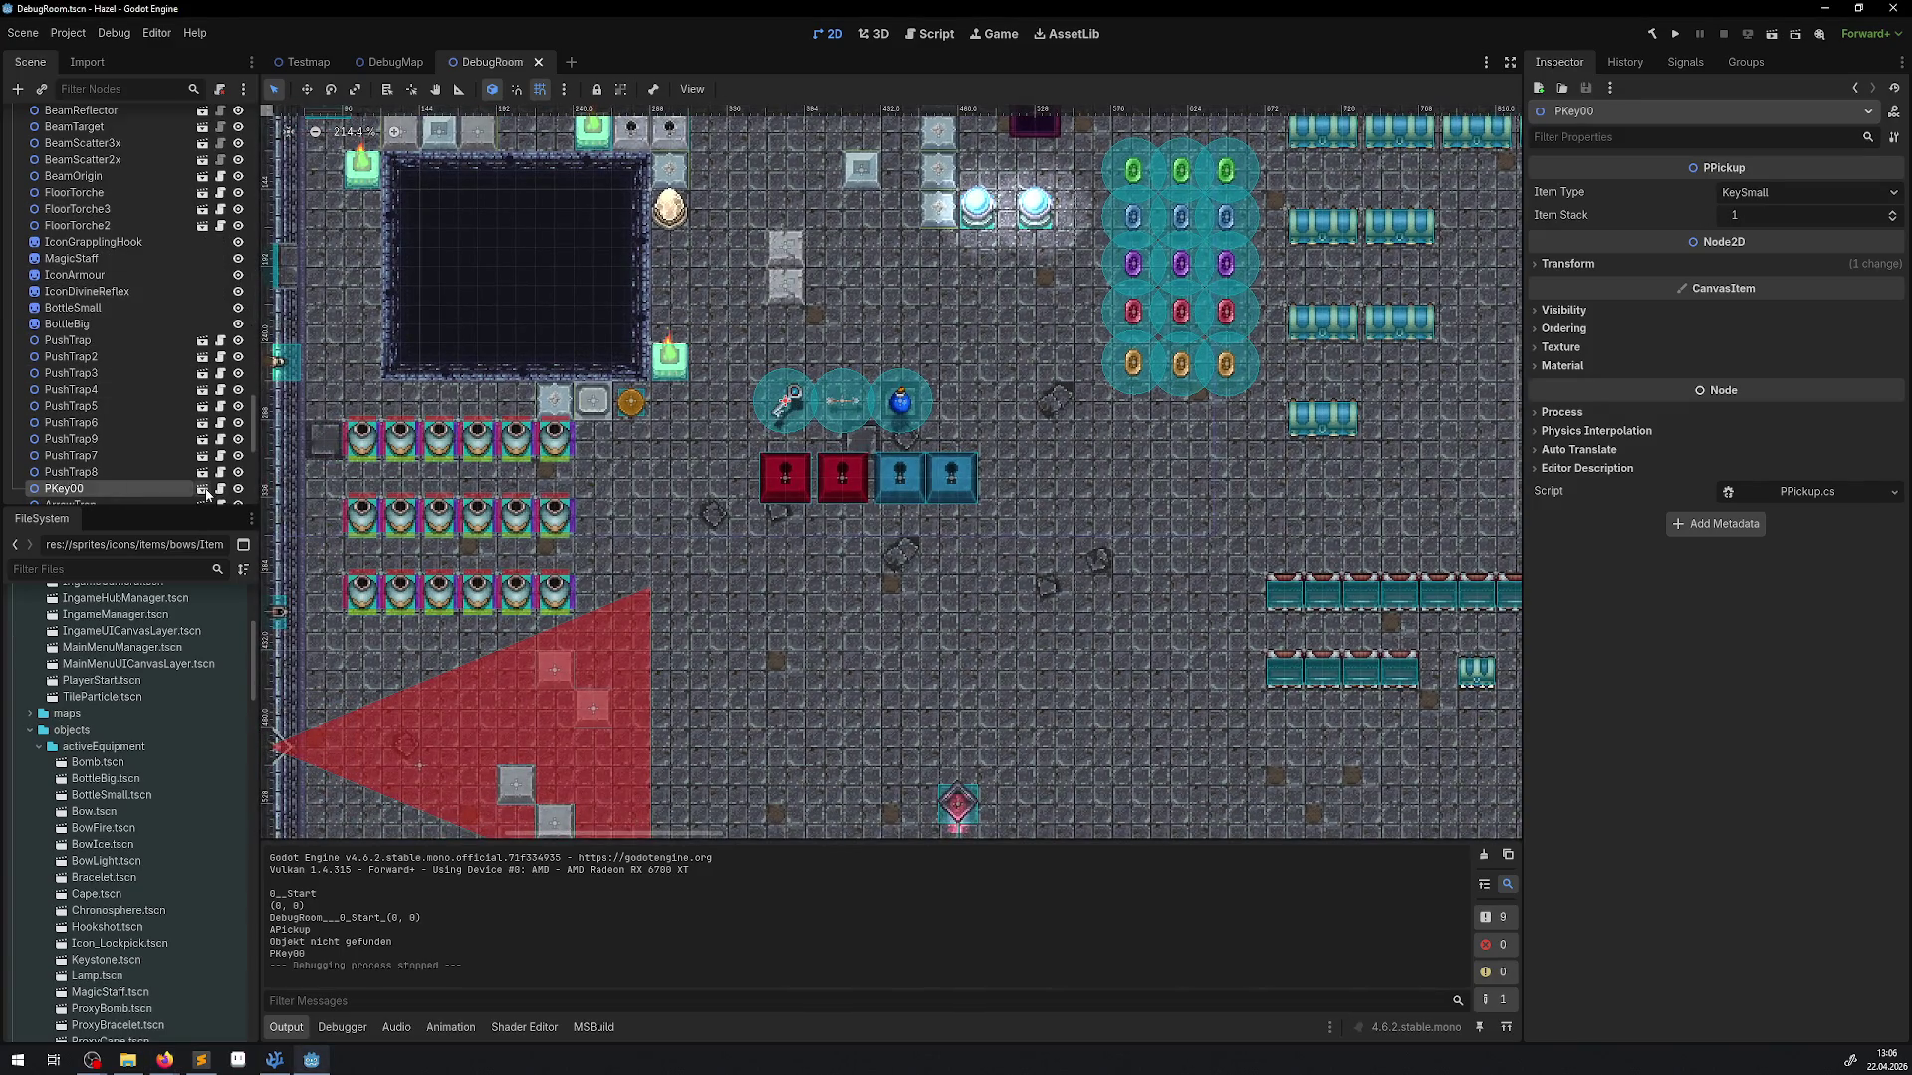
{"action": "left_click", "coordinate": [203, 489]}
{"action": "scroll", "coordinate": [737, 427], "scroll_direction": "up", "scroll_amount": 5}
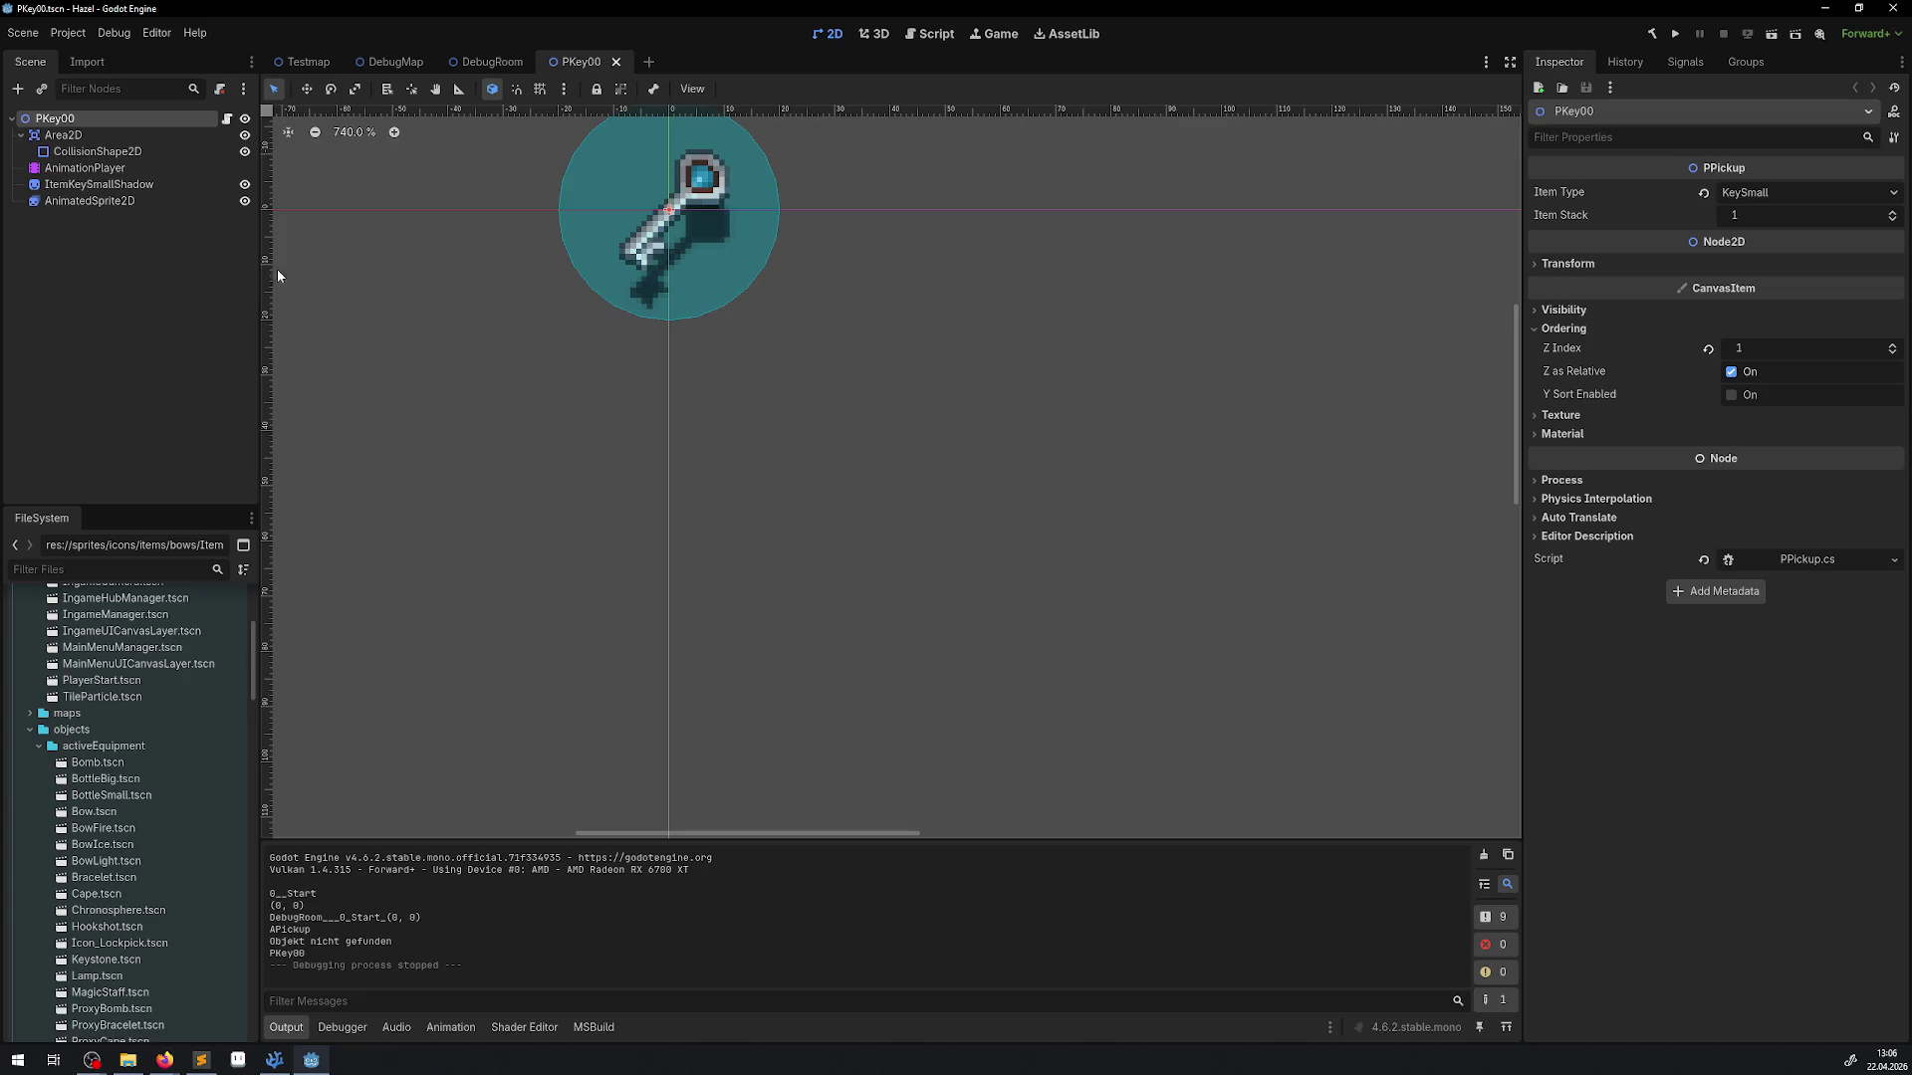
Uncheck Centered under Offset on the key's AnimatedSprite2D, undo the stray move, and save PKey00
{"action": "left_click", "coordinate": [78, 202]}
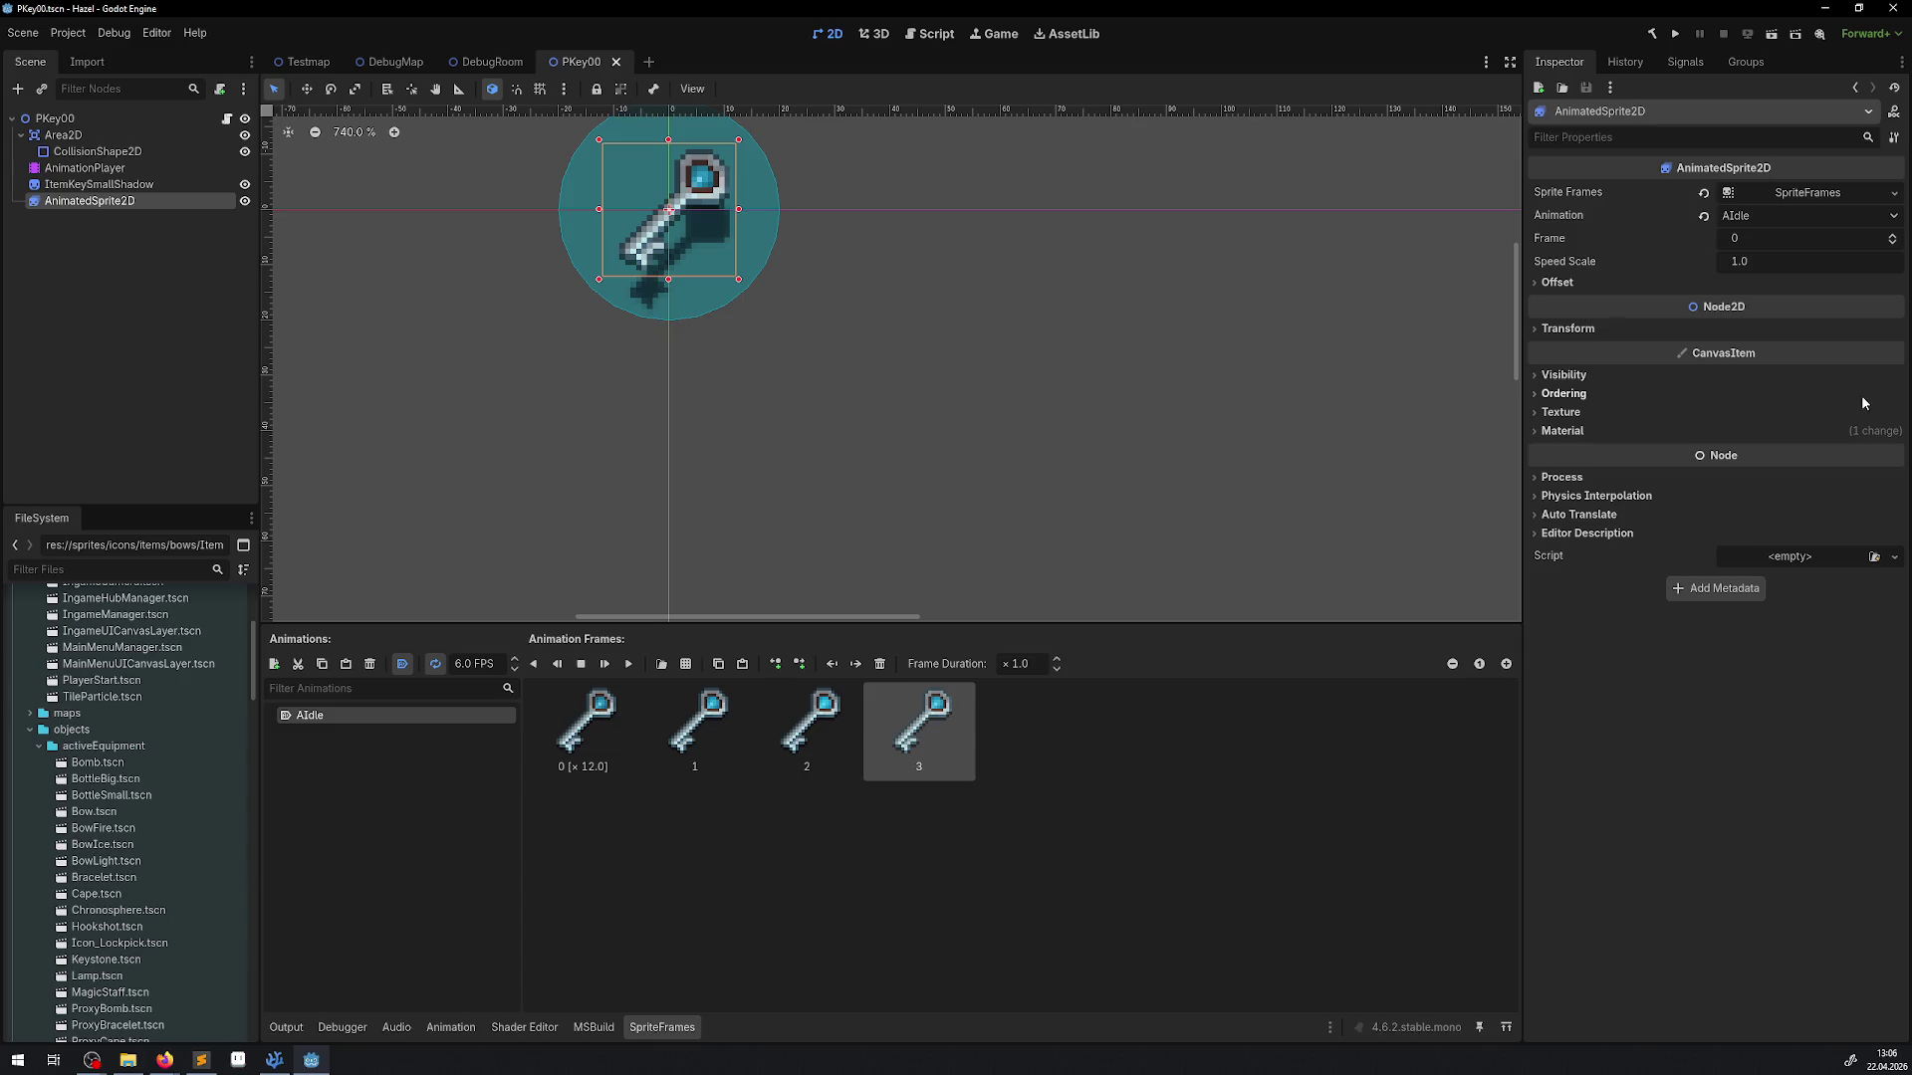
{"action": "left_click", "coordinate": [1558, 283]}
{"action": "left_click", "coordinate": [1745, 304]}
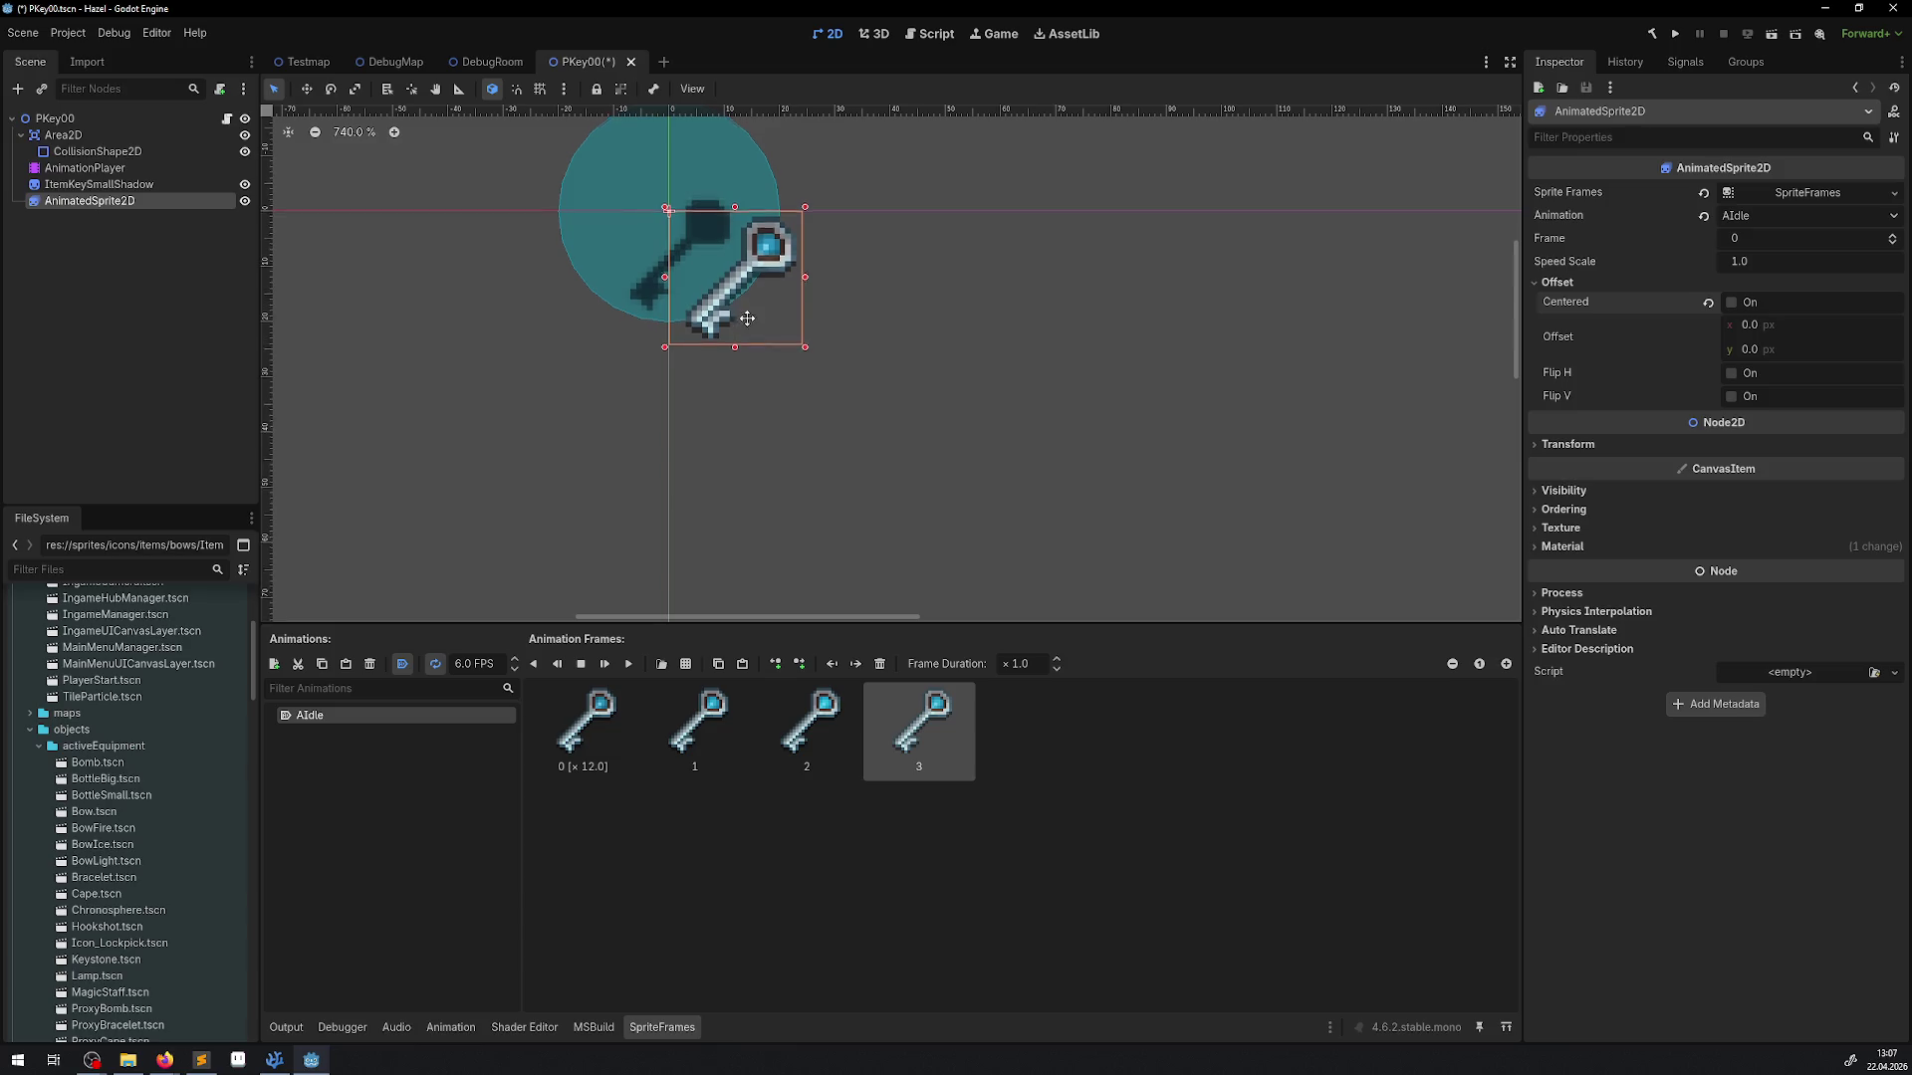
{"action": "scroll", "coordinate": [756, 349], "scroll_direction": "up", "scroll_amount": 3}
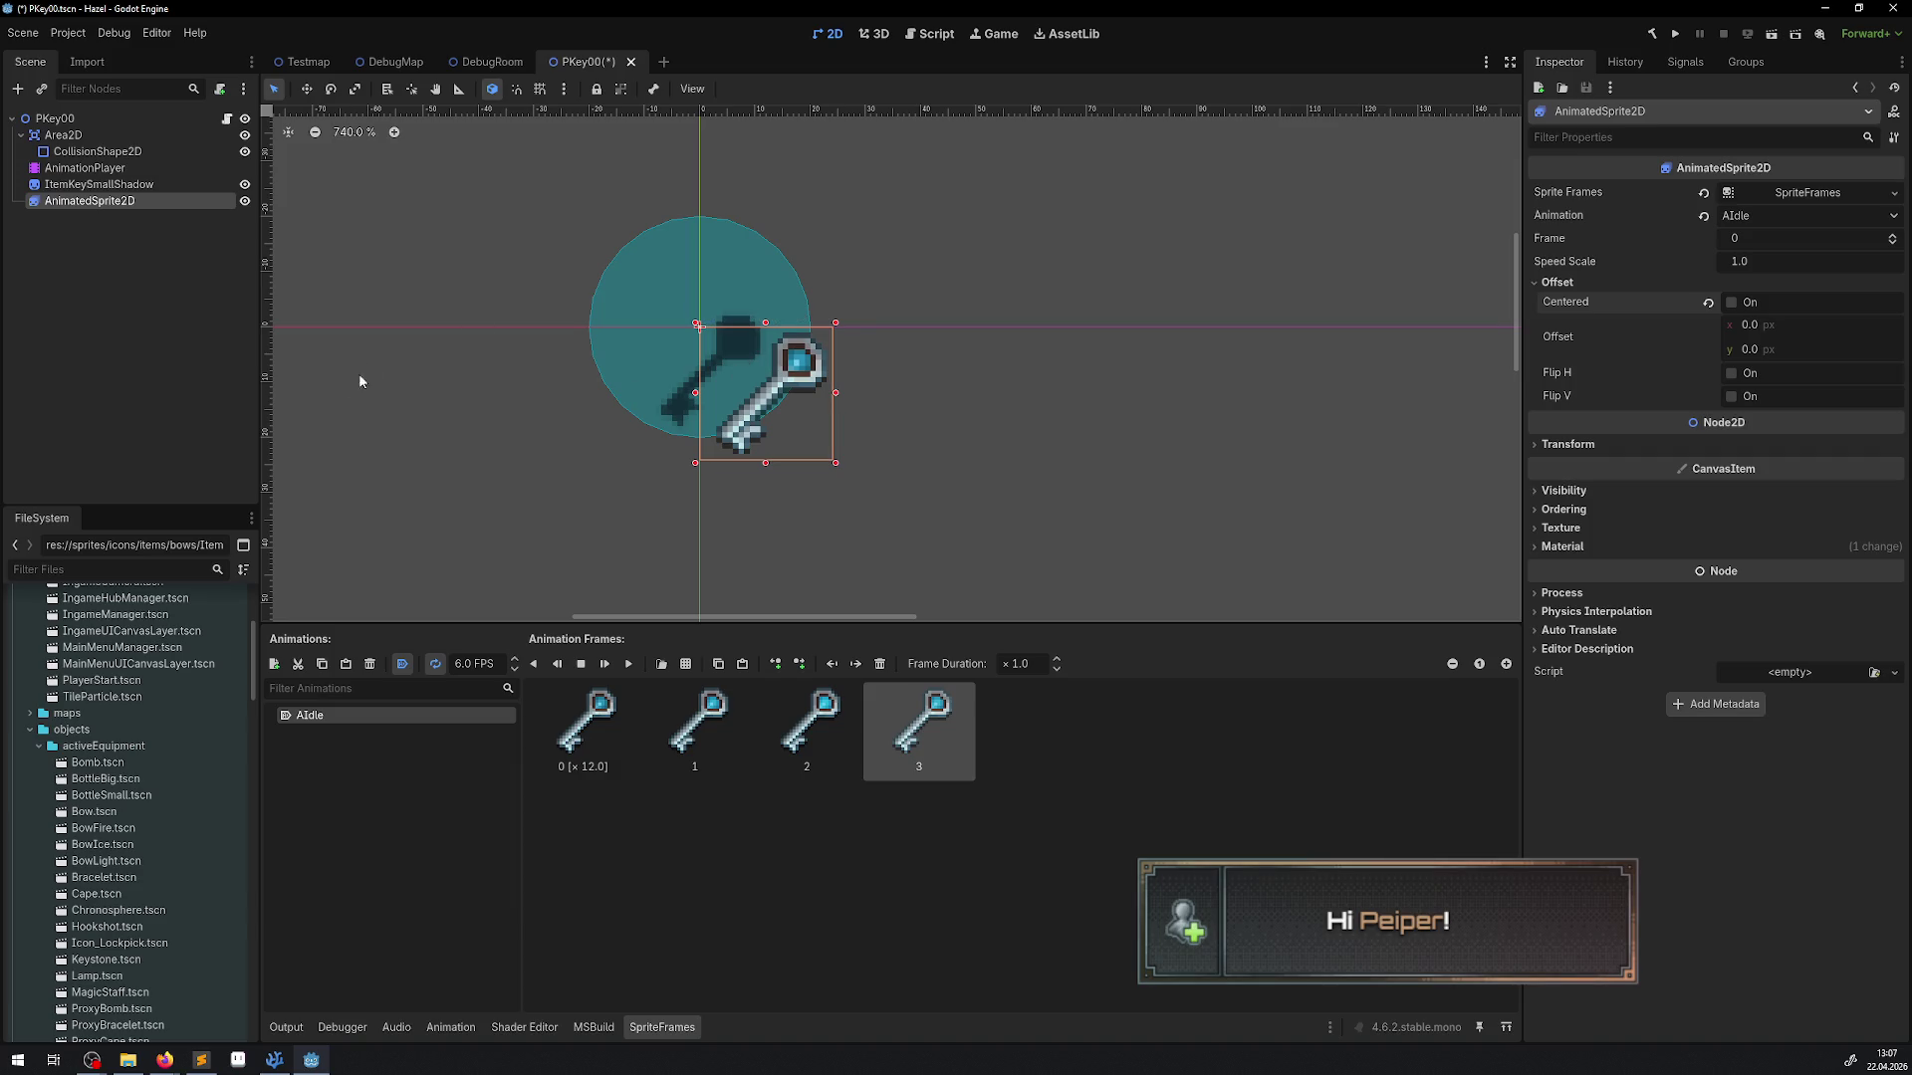
{"action": "left_click", "coordinate": [115, 185]}
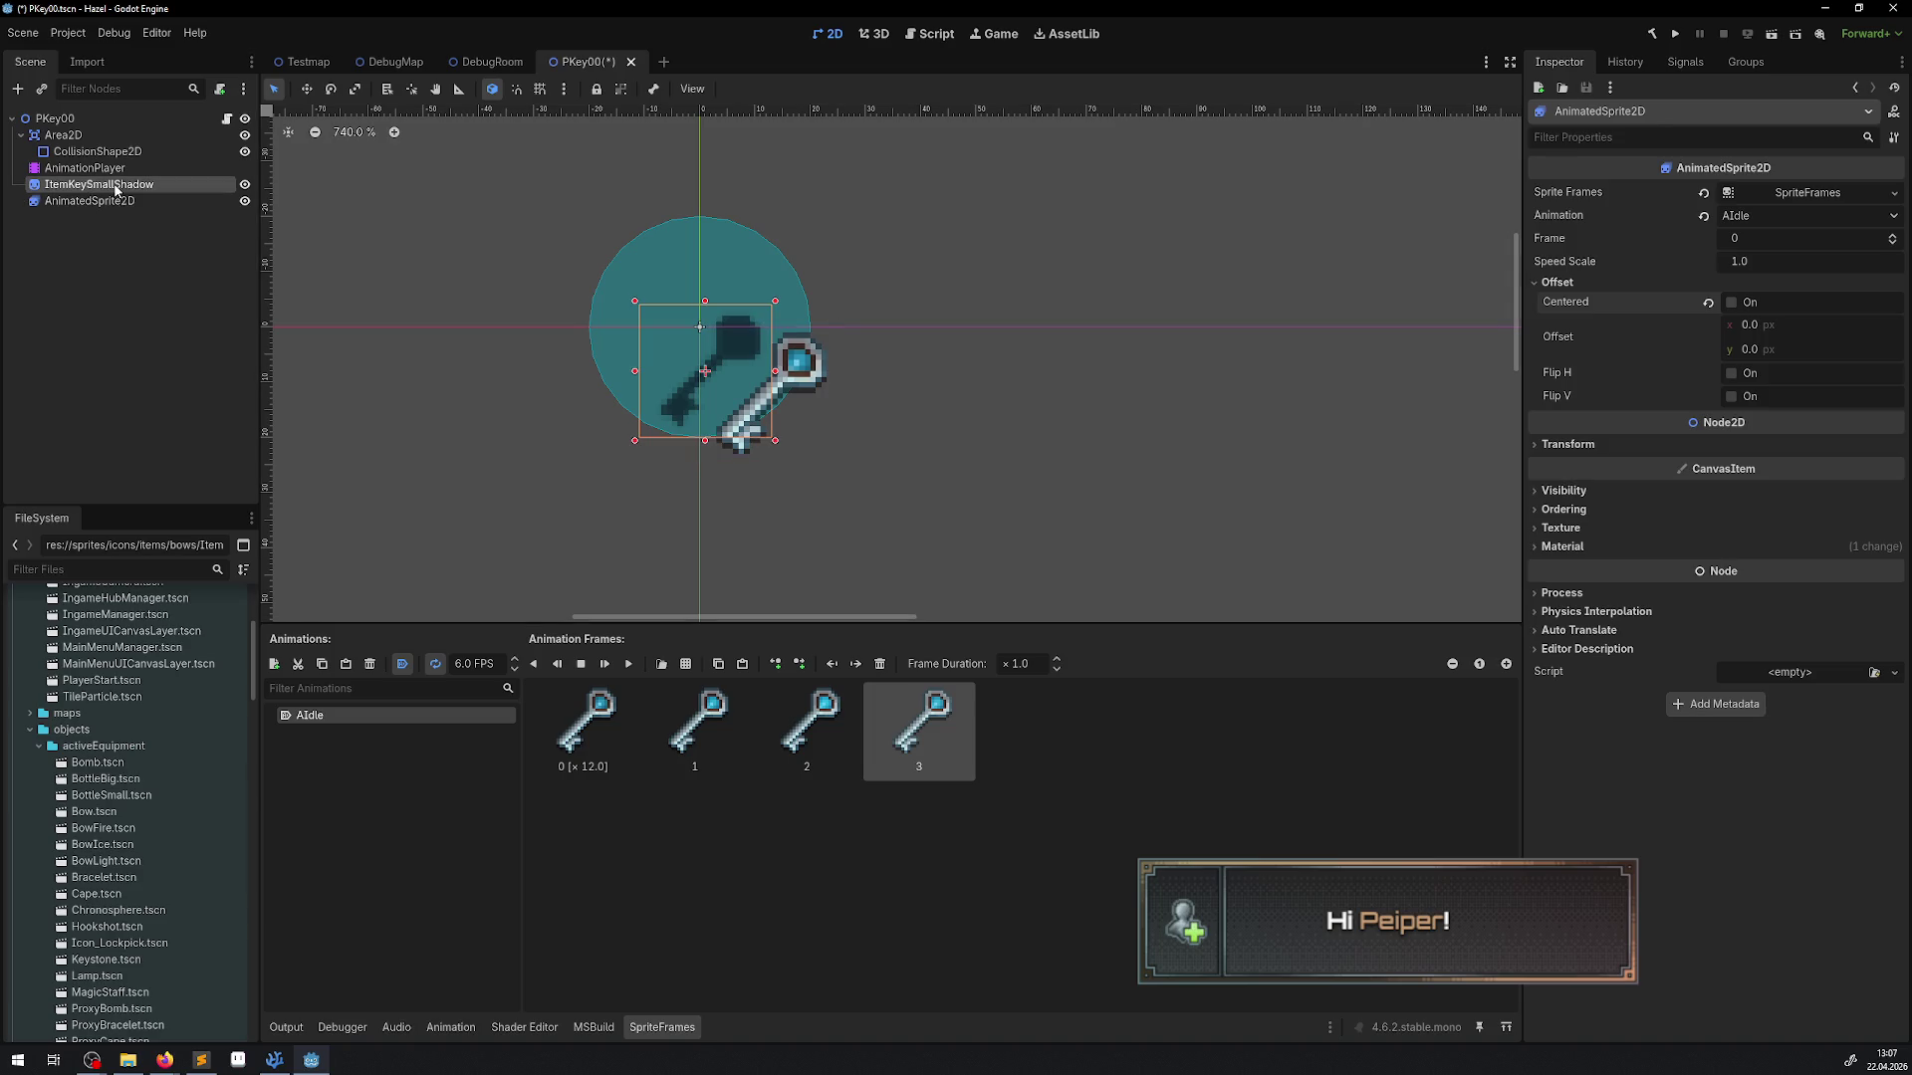
{"action": "left_click", "coordinate": [706, 354]}
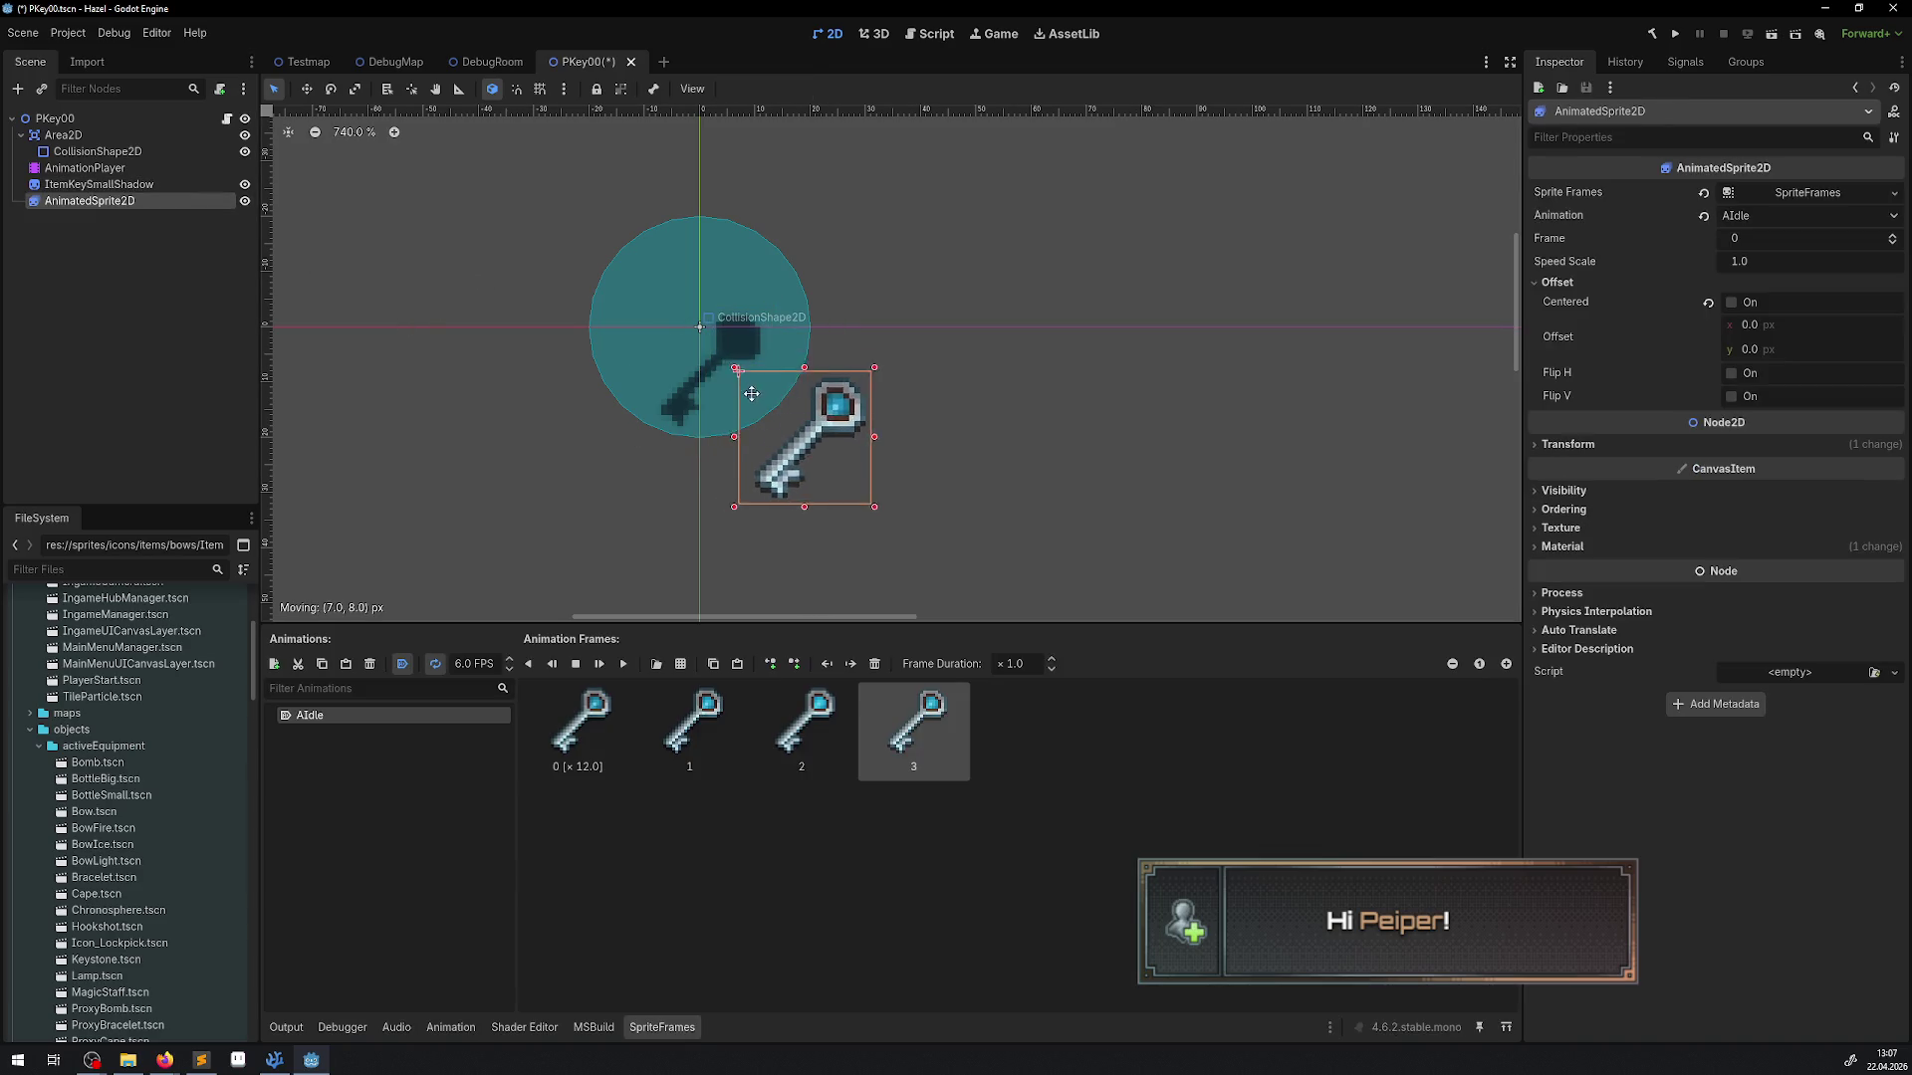
{"action": "key", "text": "ctrl+z"}
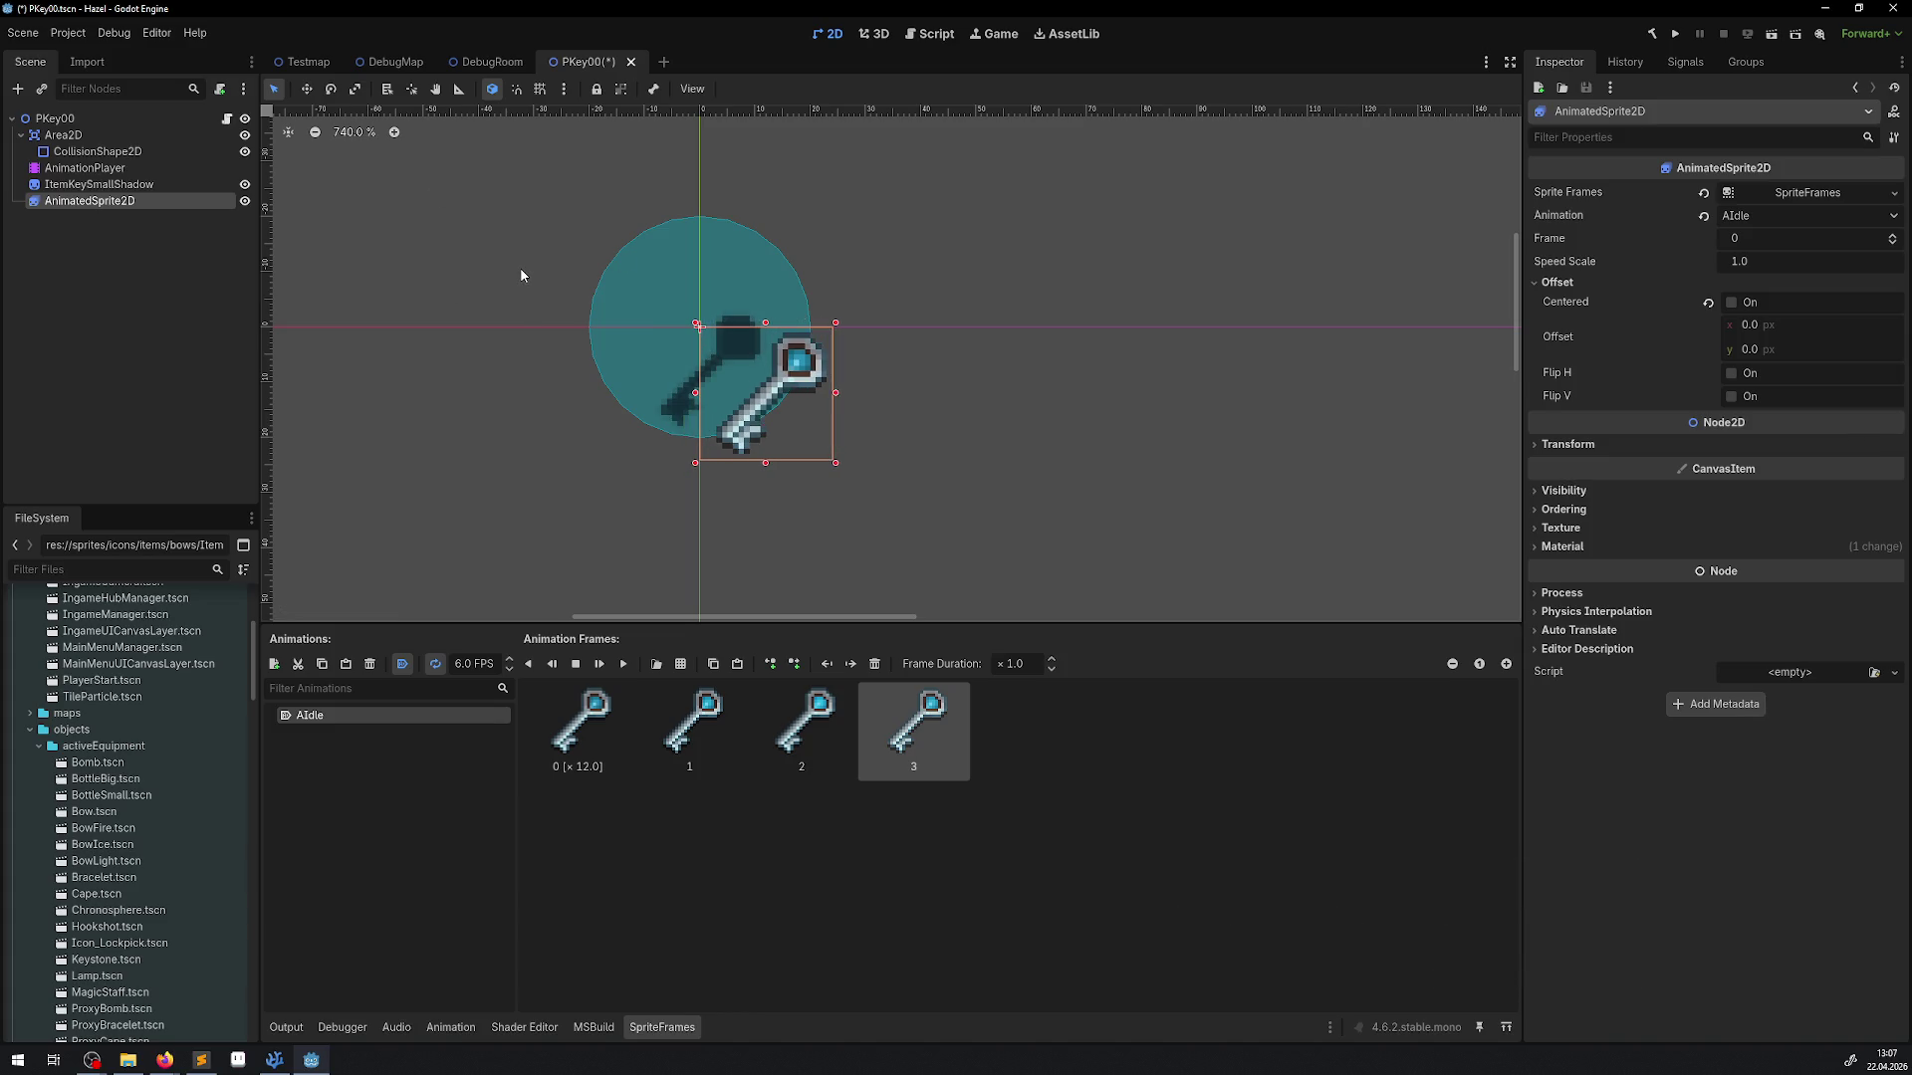
{"action": "scroll", "coordinate": [685, 415], "scroll_direction": "right", "scroll_amount": 2}
{"action": "key", "text": "ctrl+s"}
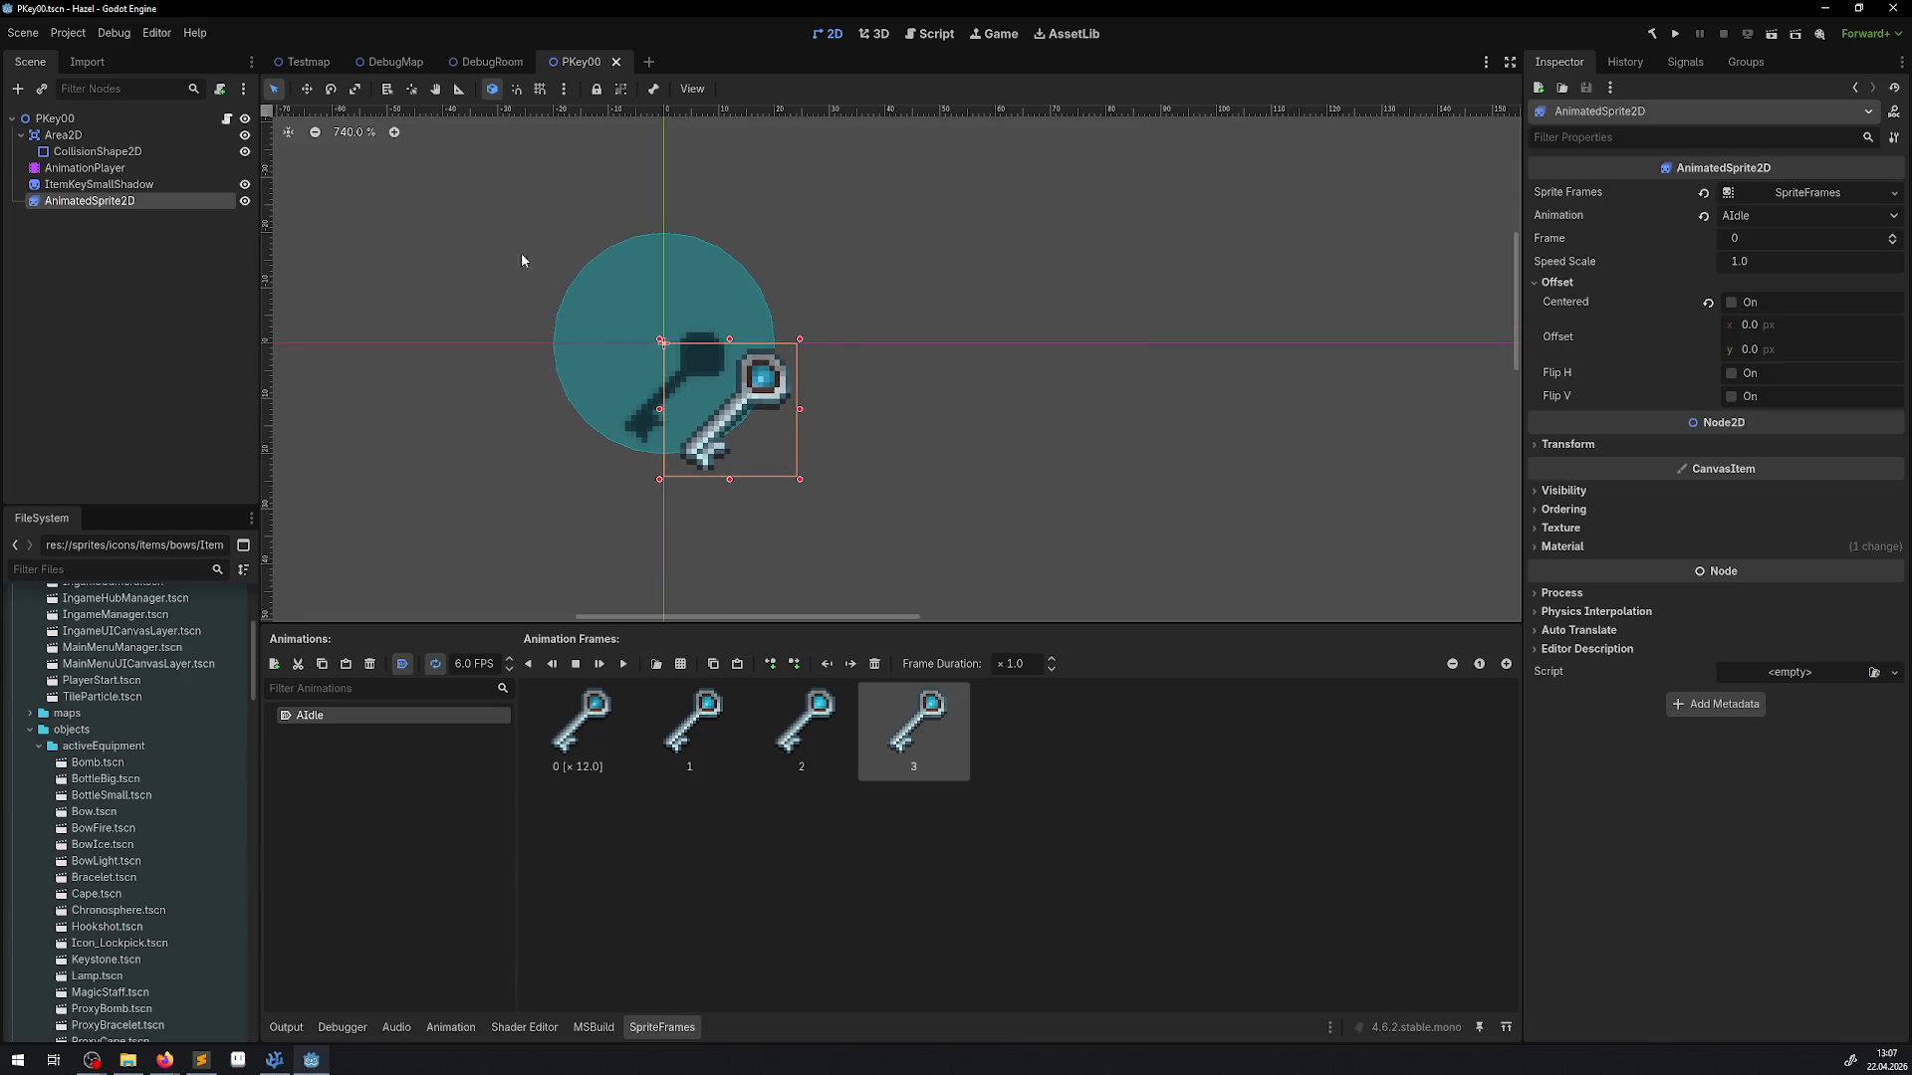
Select ItemKeySmallShadow and try moving it down-right, undoing the attempt
{"action": "left_click", "coordinate": [99, 184]}
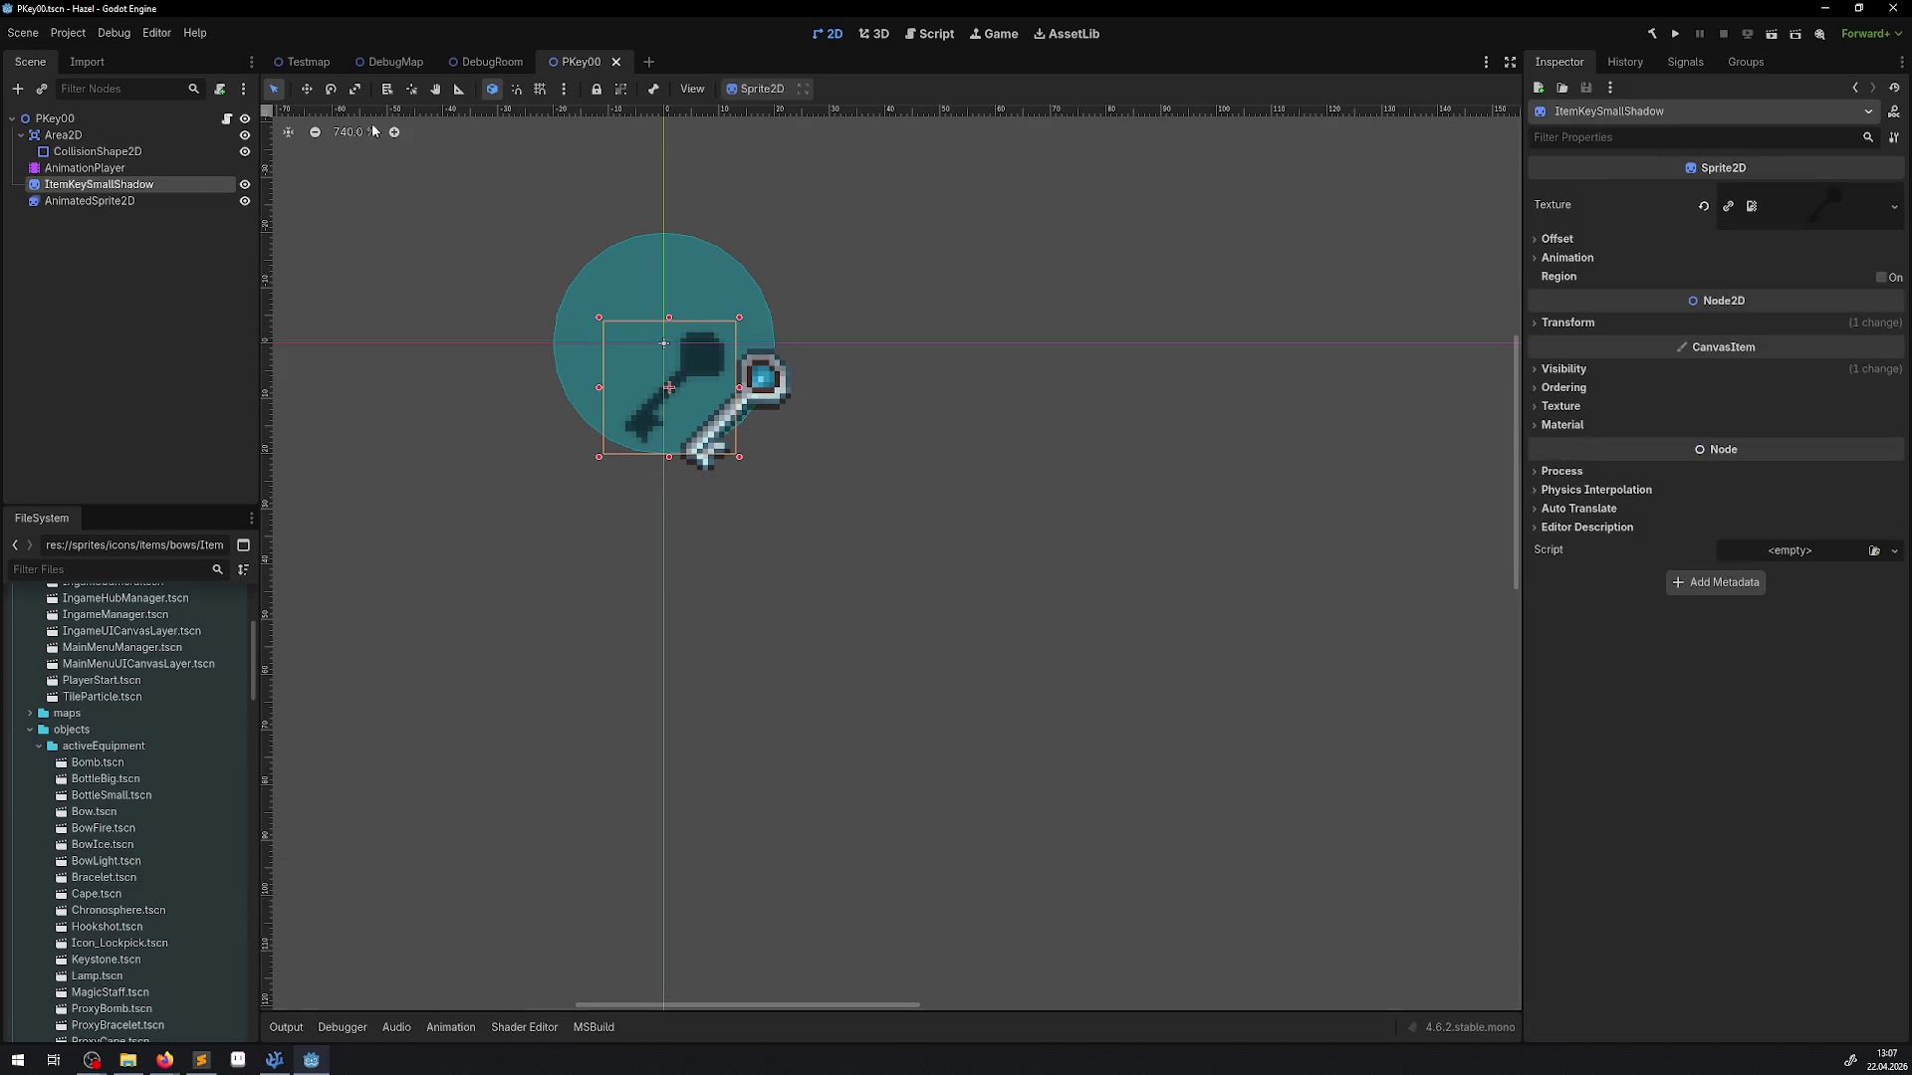
{"action": "left_click", "coordinate": [306, 89]}
{"action": "left_click_drag", "start_coordinate": [657, 370], "coordinate": [780, 450]}
{"action": "key", "text": "ctrl+z"}
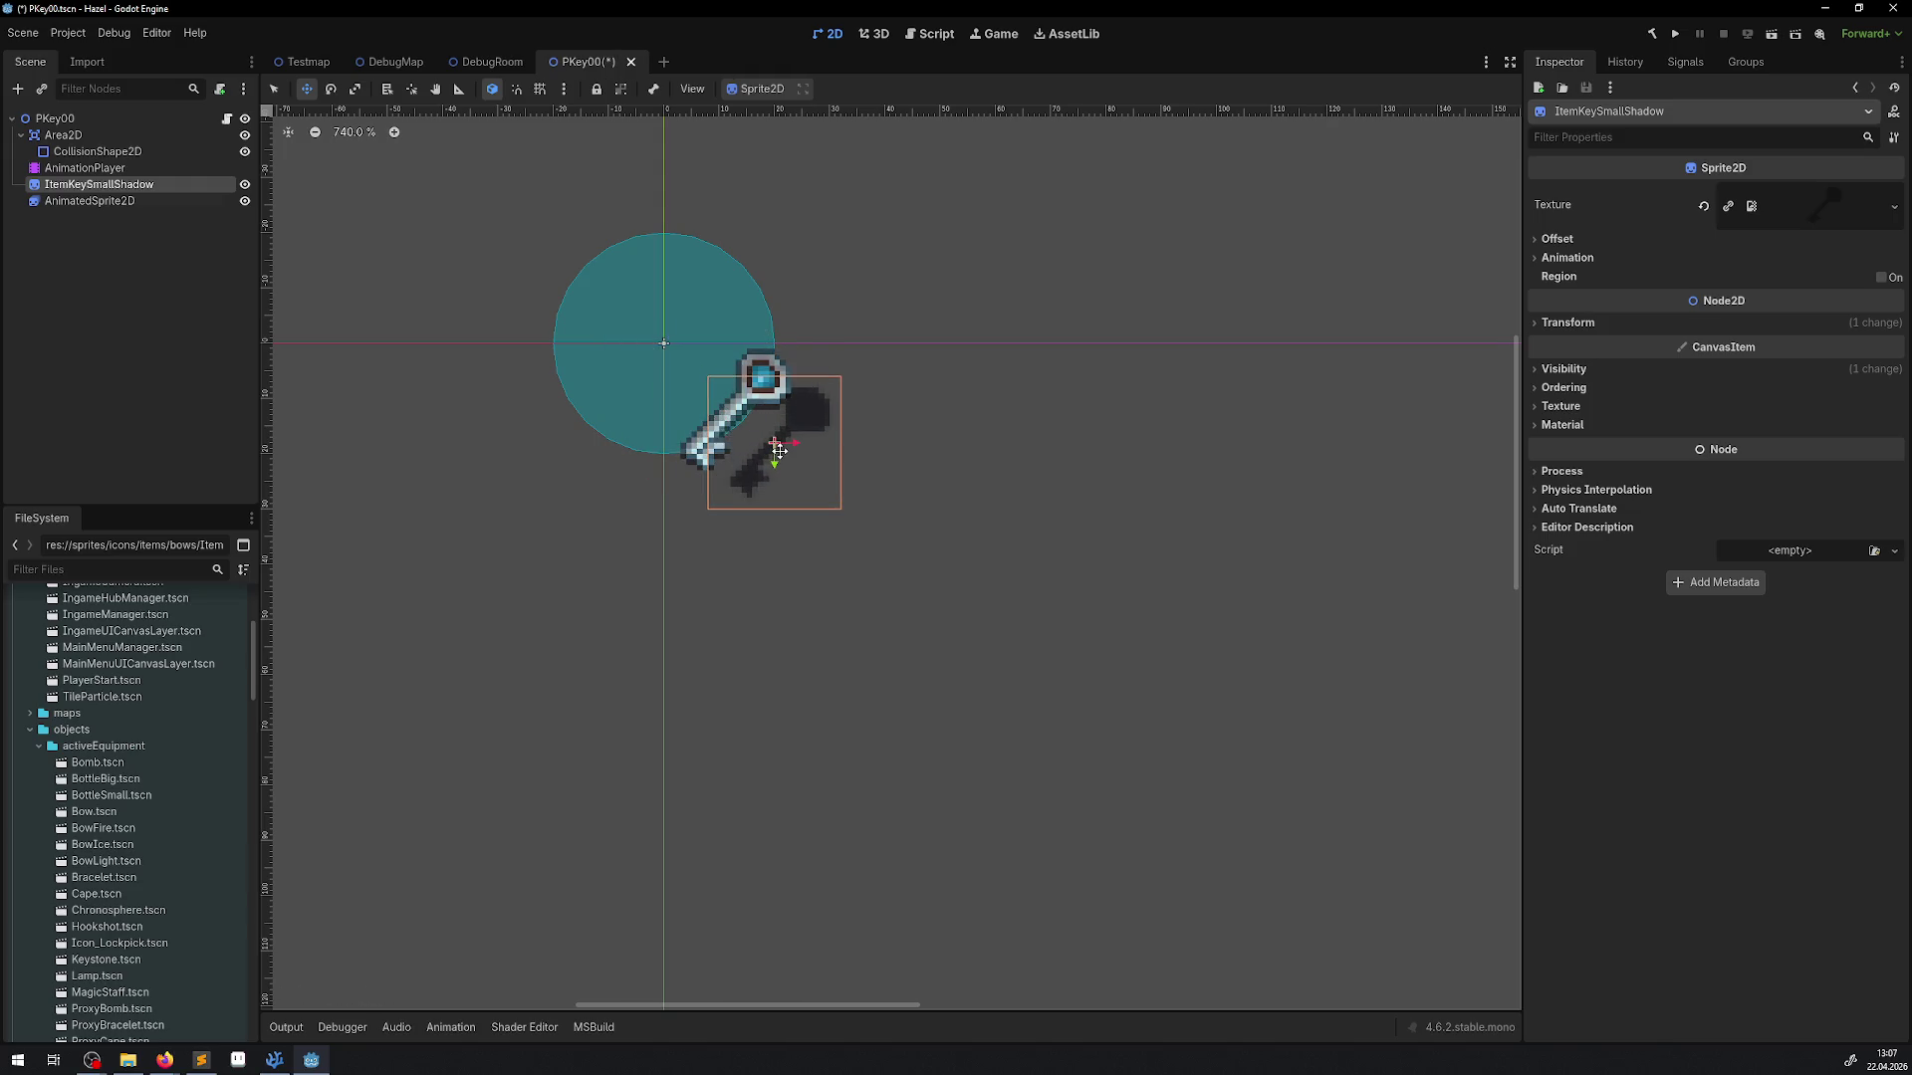
{"action": "key", "text": "ctrl+z"}
With grid snap on, place the shadow just beneath the key, save, and select AnimationPlayer
{"action": "left_click", "coordinate": [540, 89]}
{"action": "left_click_drag", "start_coordinate": [677, 367], "coordinate": [772, 430]}
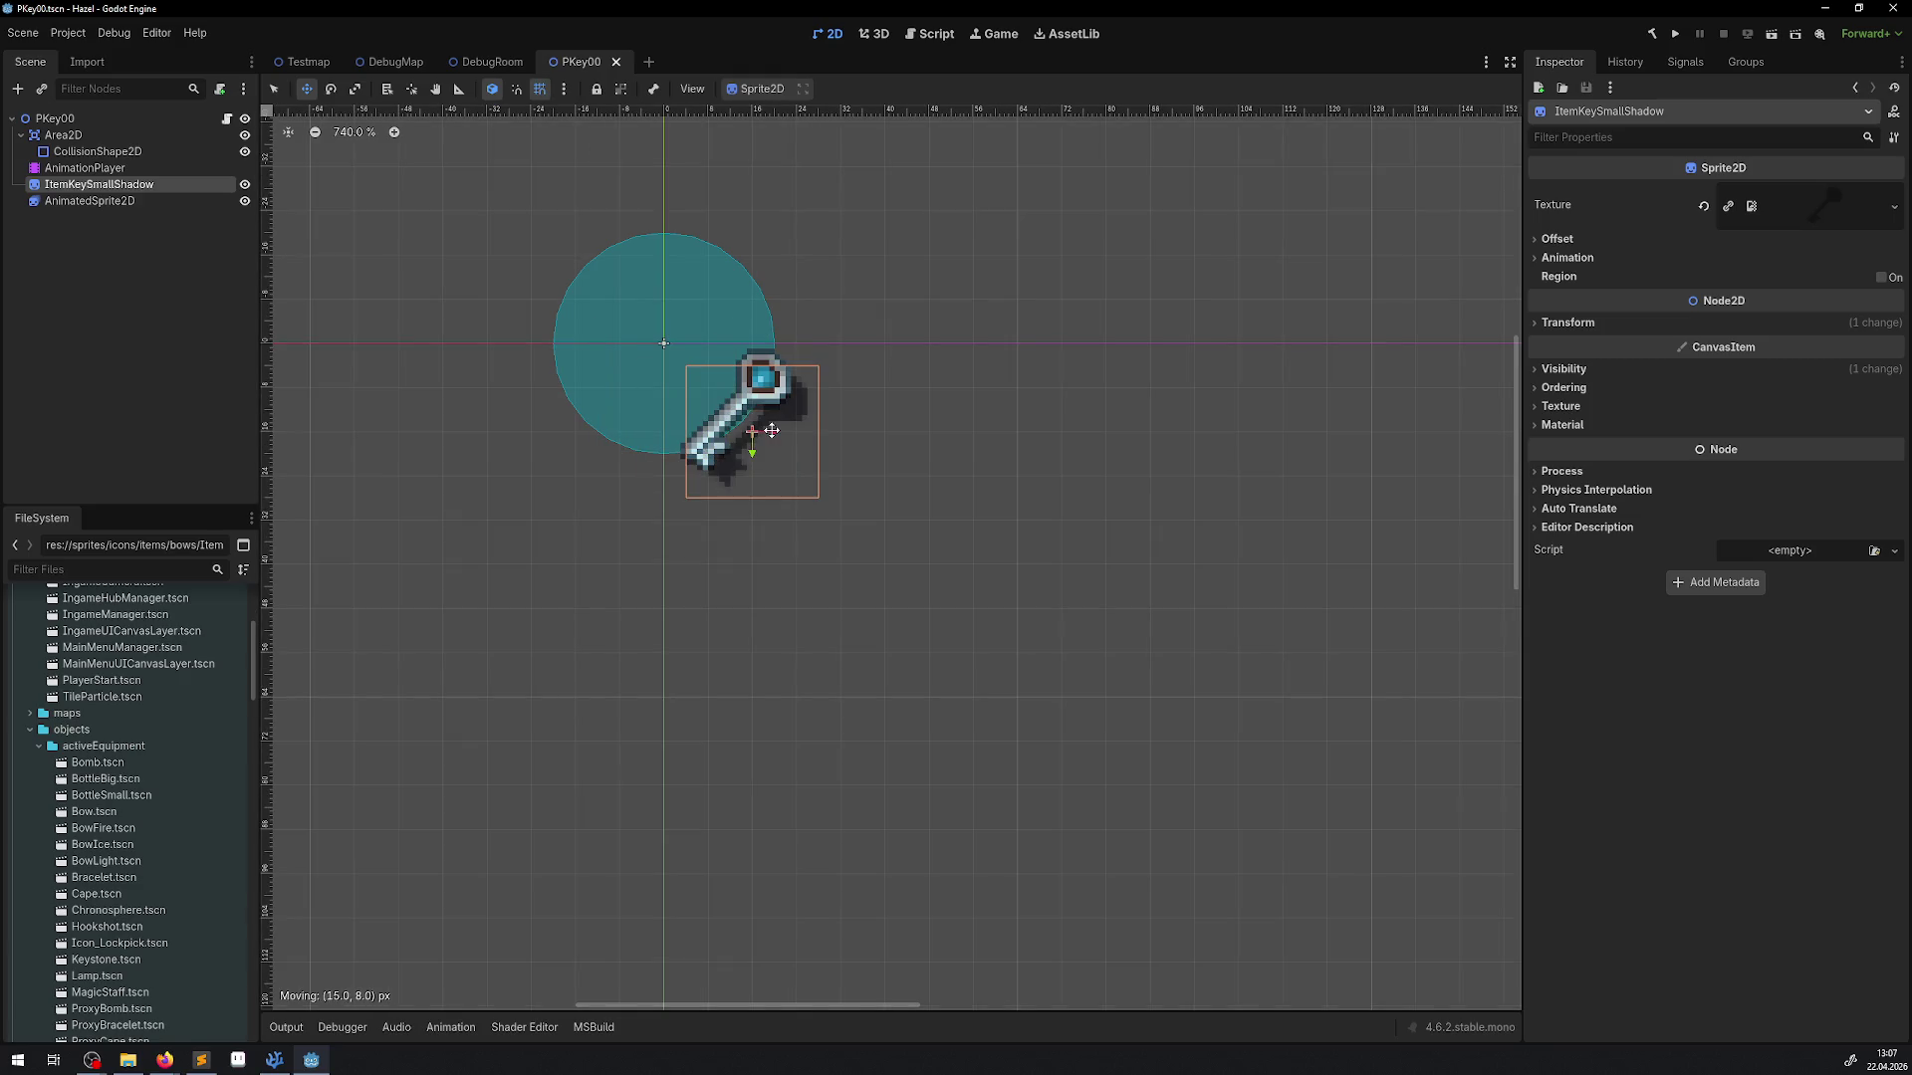
{"action": "key", "text": "ctrl+z"}
{"action": "key", "text": "ctrl+z"}
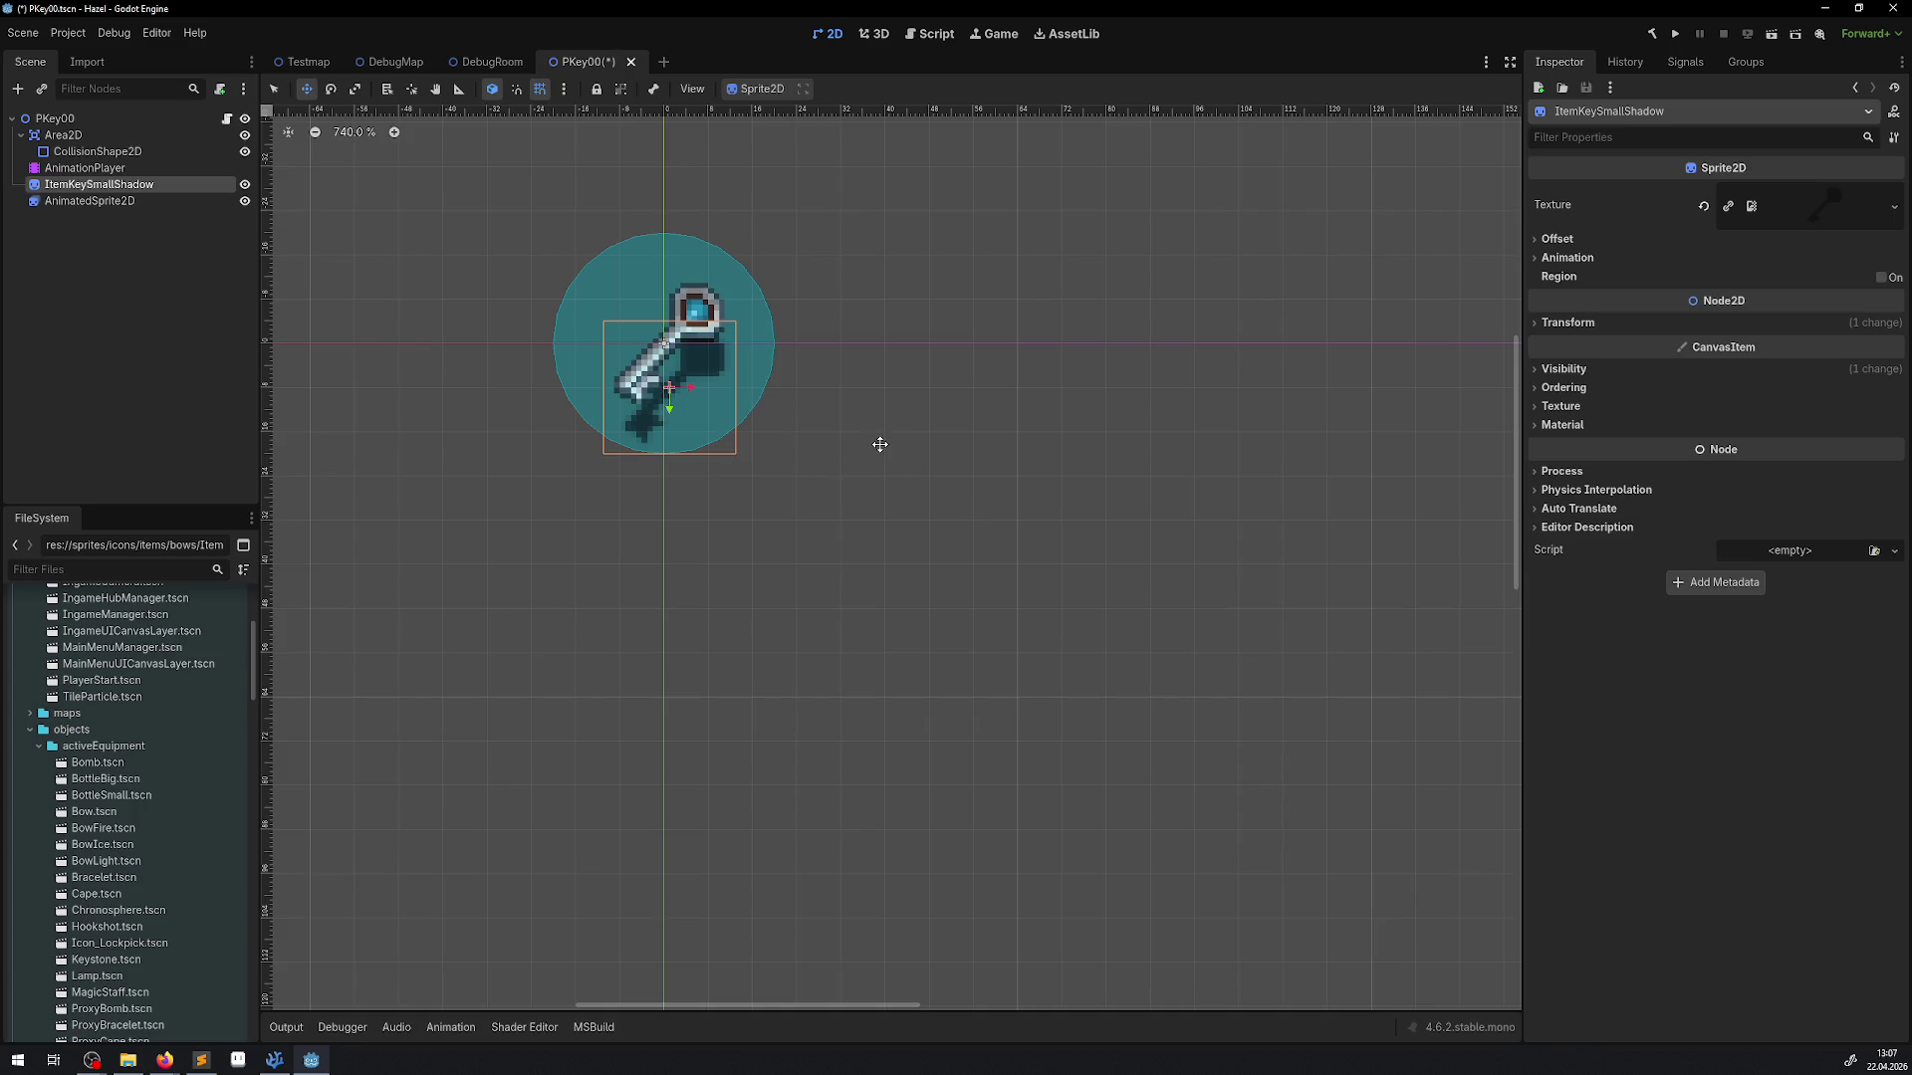
{"action": "key", "text": "ctrl+shift+z"}
{"action": "key", "text": "ctrl+shift+z"}
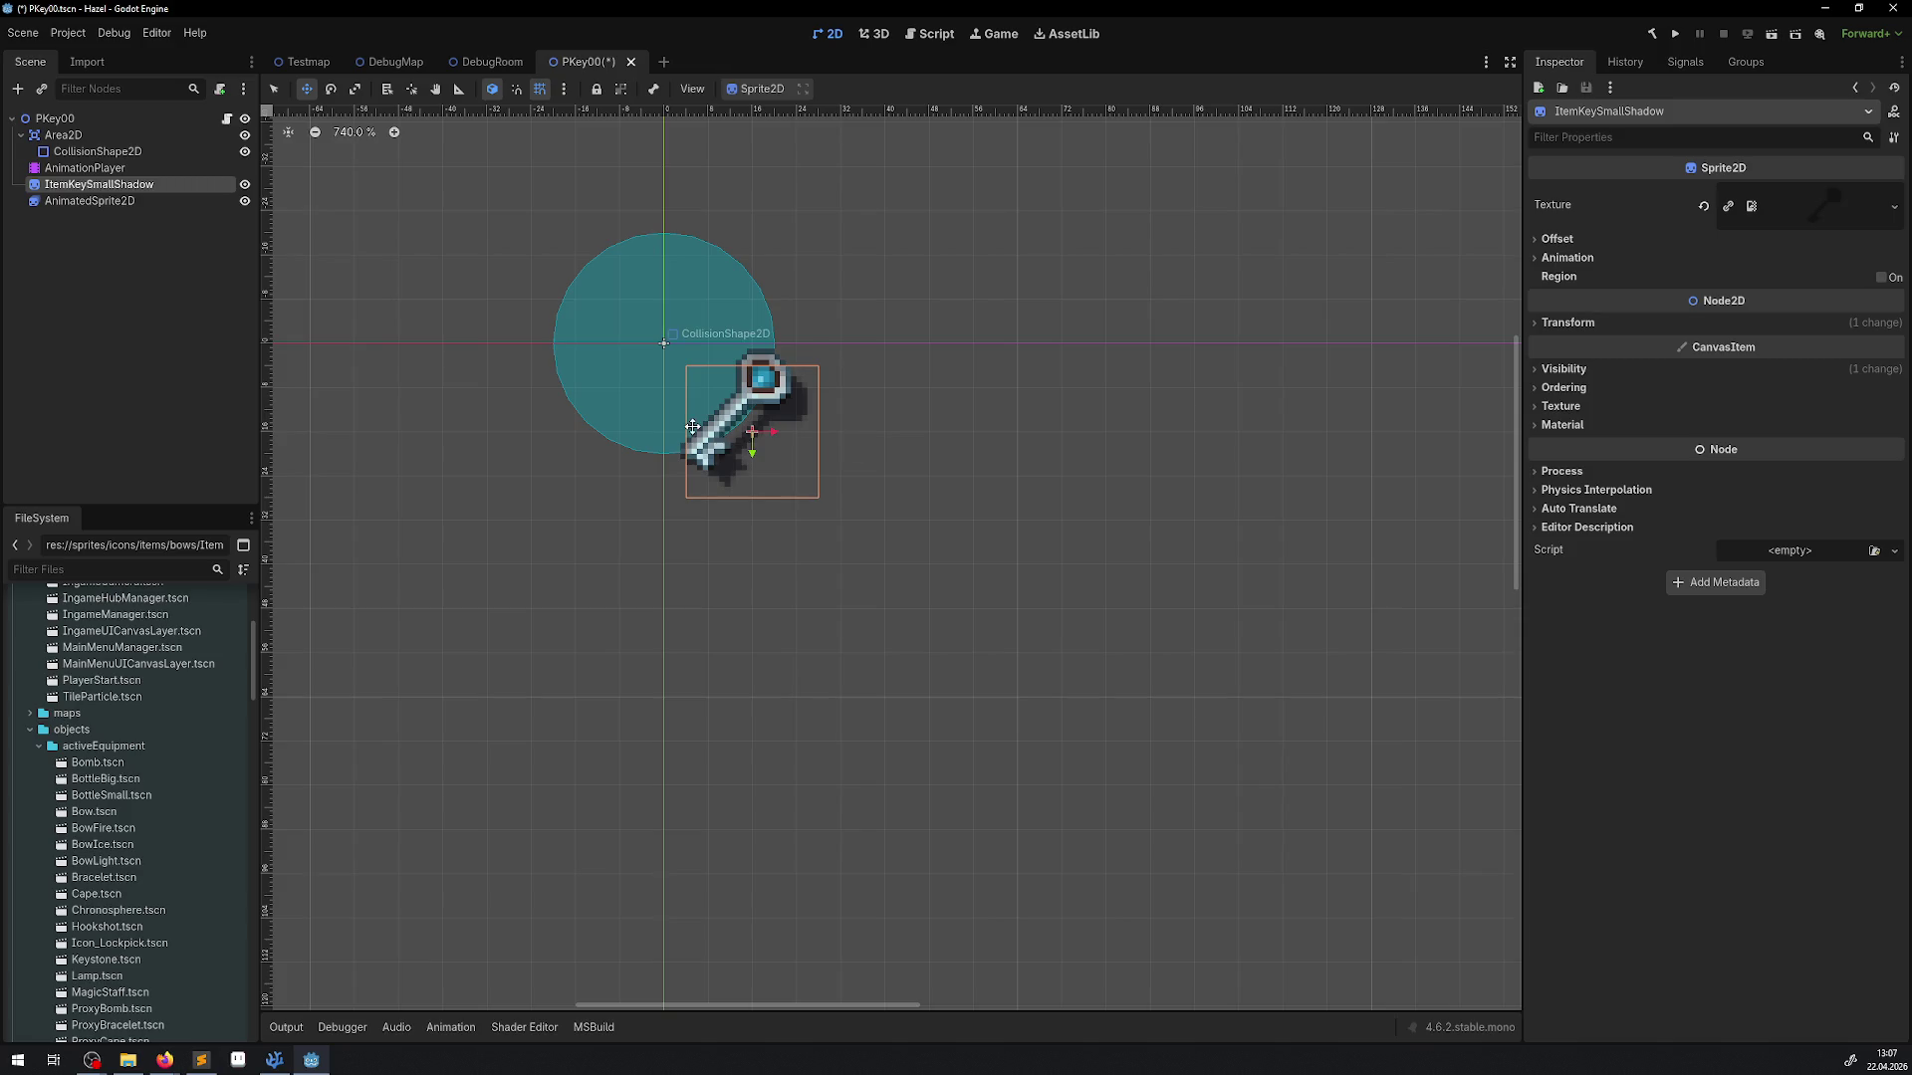
{"action": "mouse_move", "coordinate": [745, 450]}
{"action": "left_mouse_down"}
{"action": "mouse_move", "coordinate": [745, 496]}
{"action": "mouse_move", "coordinate": [745, 450]}
{"action": "left_mouse_up"}
{"action": "key", "text": "ctrl+s"}
{"action": "left_click", "coordinate": [85, 167]}
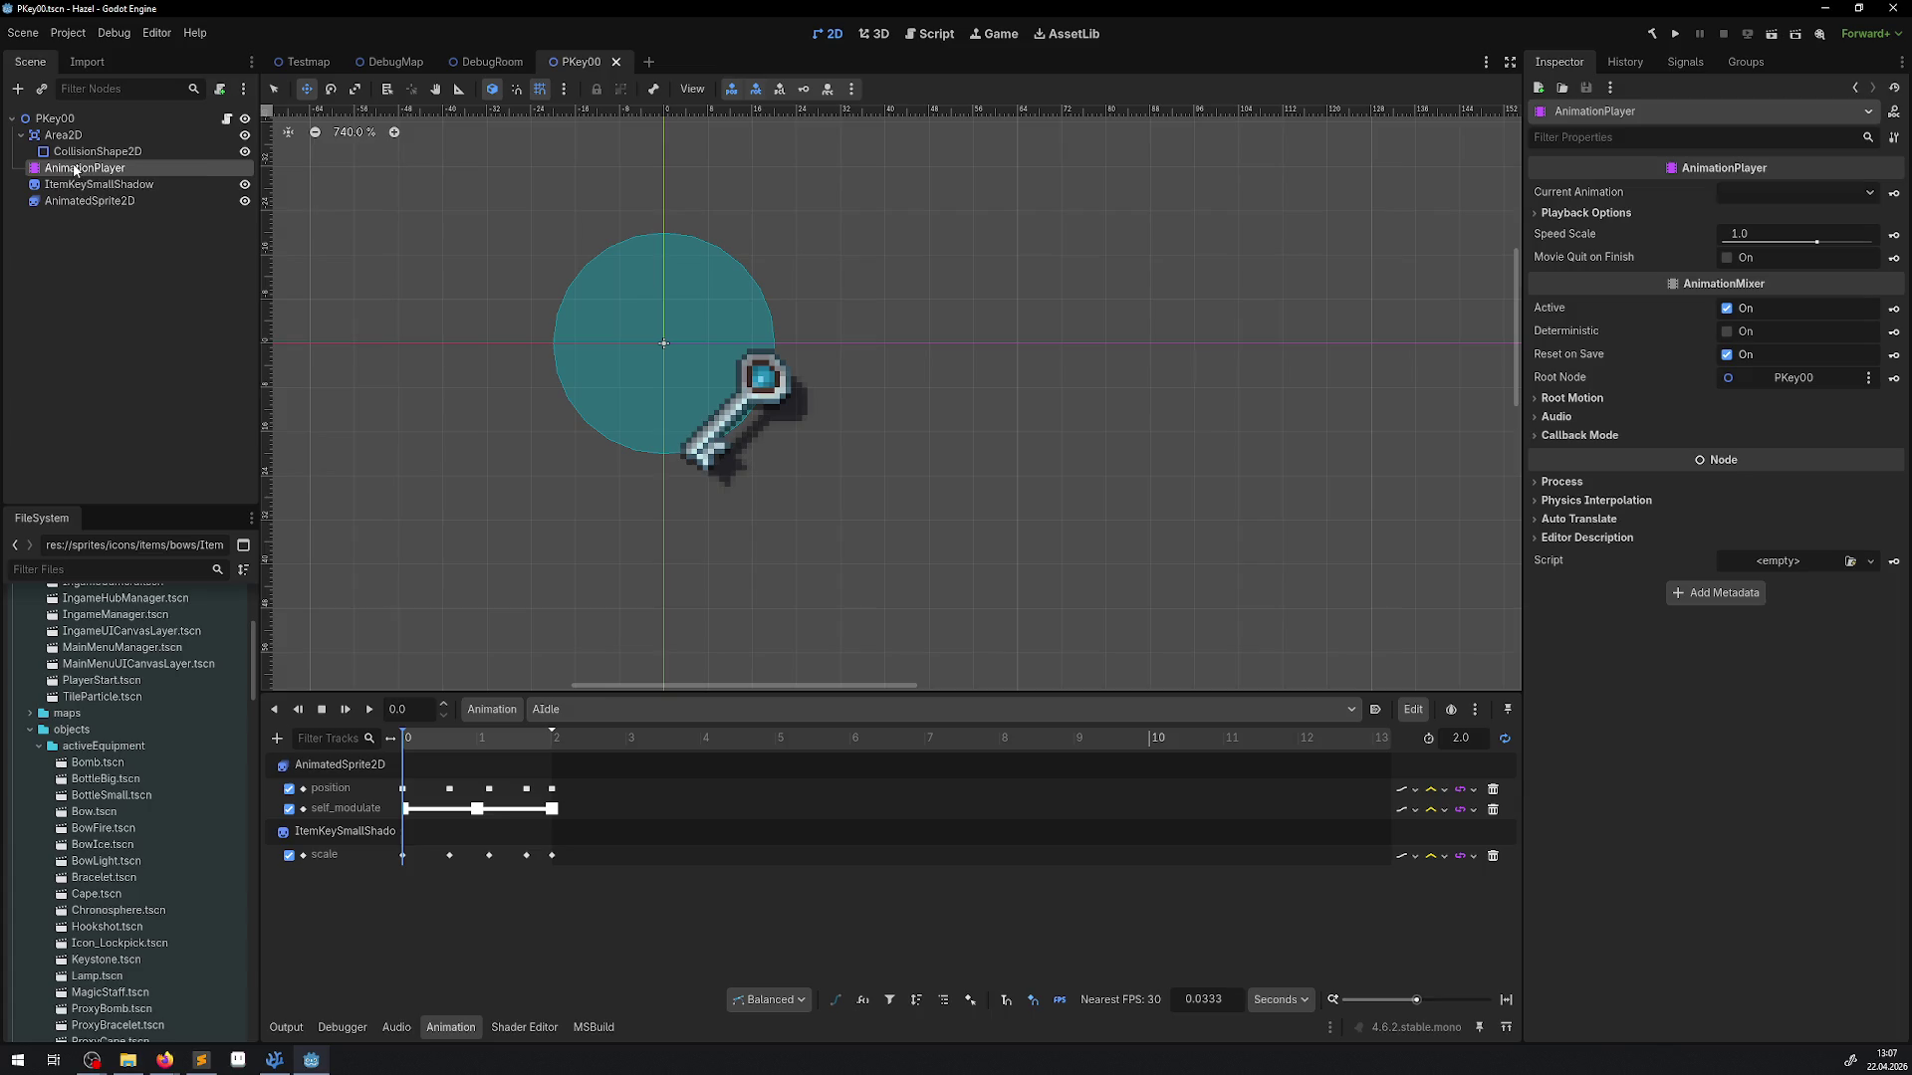
Drag the key's Area2D collision circle over the key and save
{"action": "left_click", "coordinate": [63, 134]}
{"action": "mouse_move", "coordinate": [675, 349]}
{"action": "left_mouse_down"}
{"action": "mouse_move", "coordinate": [762, 377]}
{"action": "mouse_move", "coordinate": [764, 437]}
{"action": "mouse_move", "coordinate": [729, 407]}
{"action": "mouse_move", "coordinate": [756, 421]}
{"action": "left_mouse_up"}
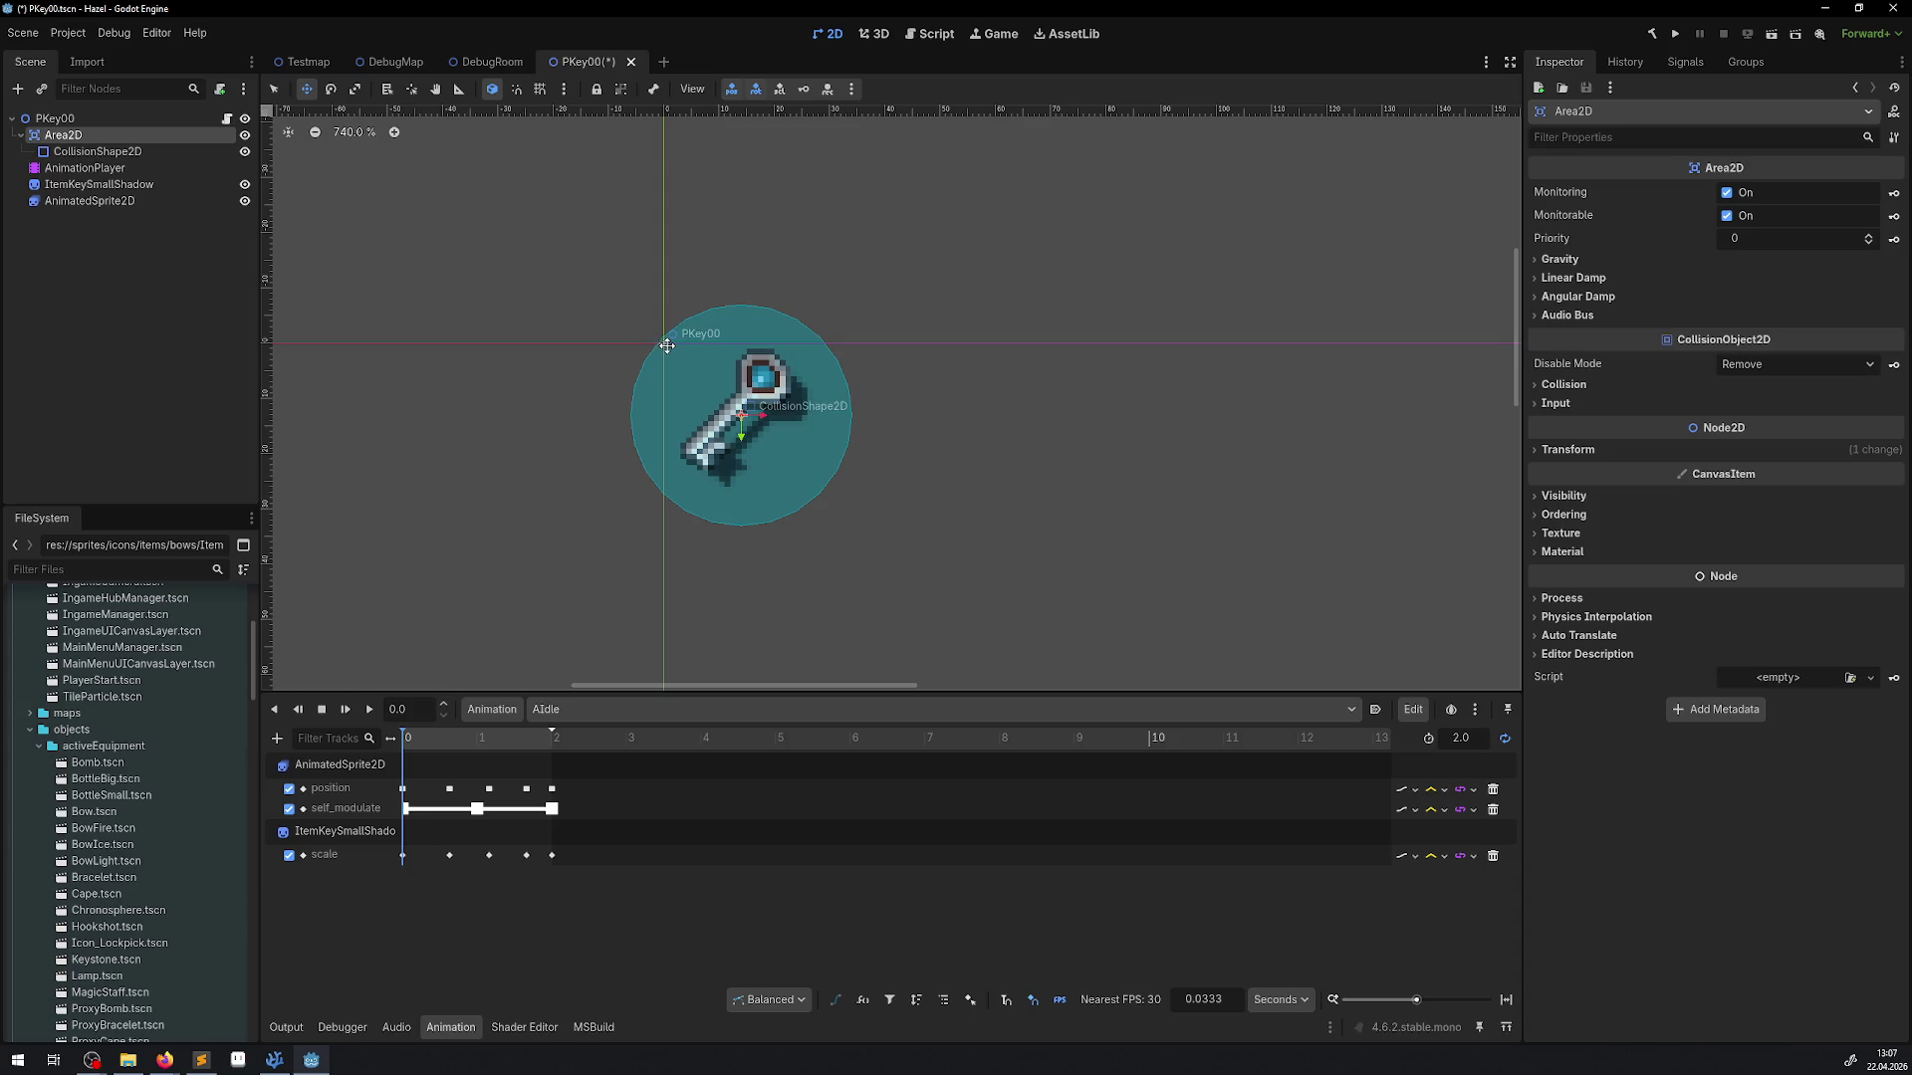
{"action": "key", "text": "ctrl+s"}
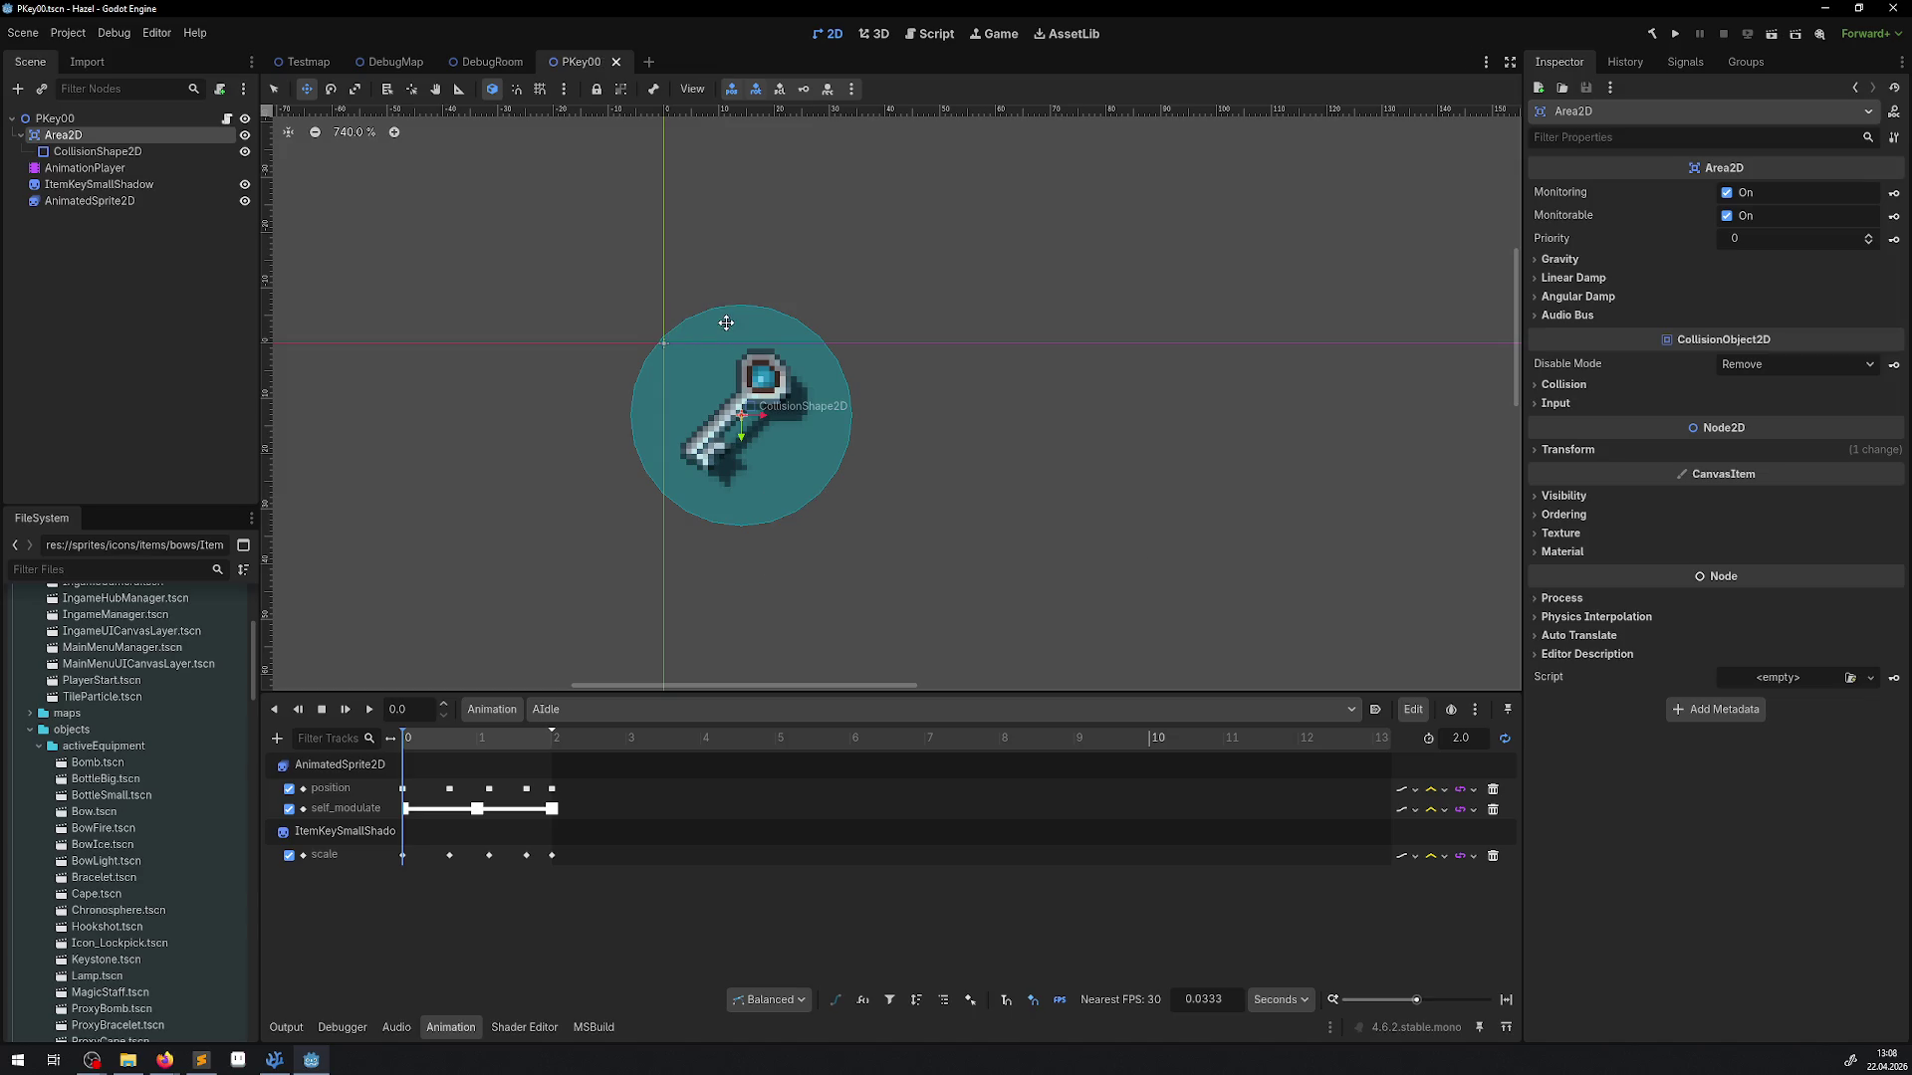
{"action": "scroll", "coordinate": [782, 418], "scroll_direction": "up", "scroll_amount": 2}
{"action": "scroll", "coordinate": [782, 418], "scroll_direction": "up", "scroll_amount": 2}
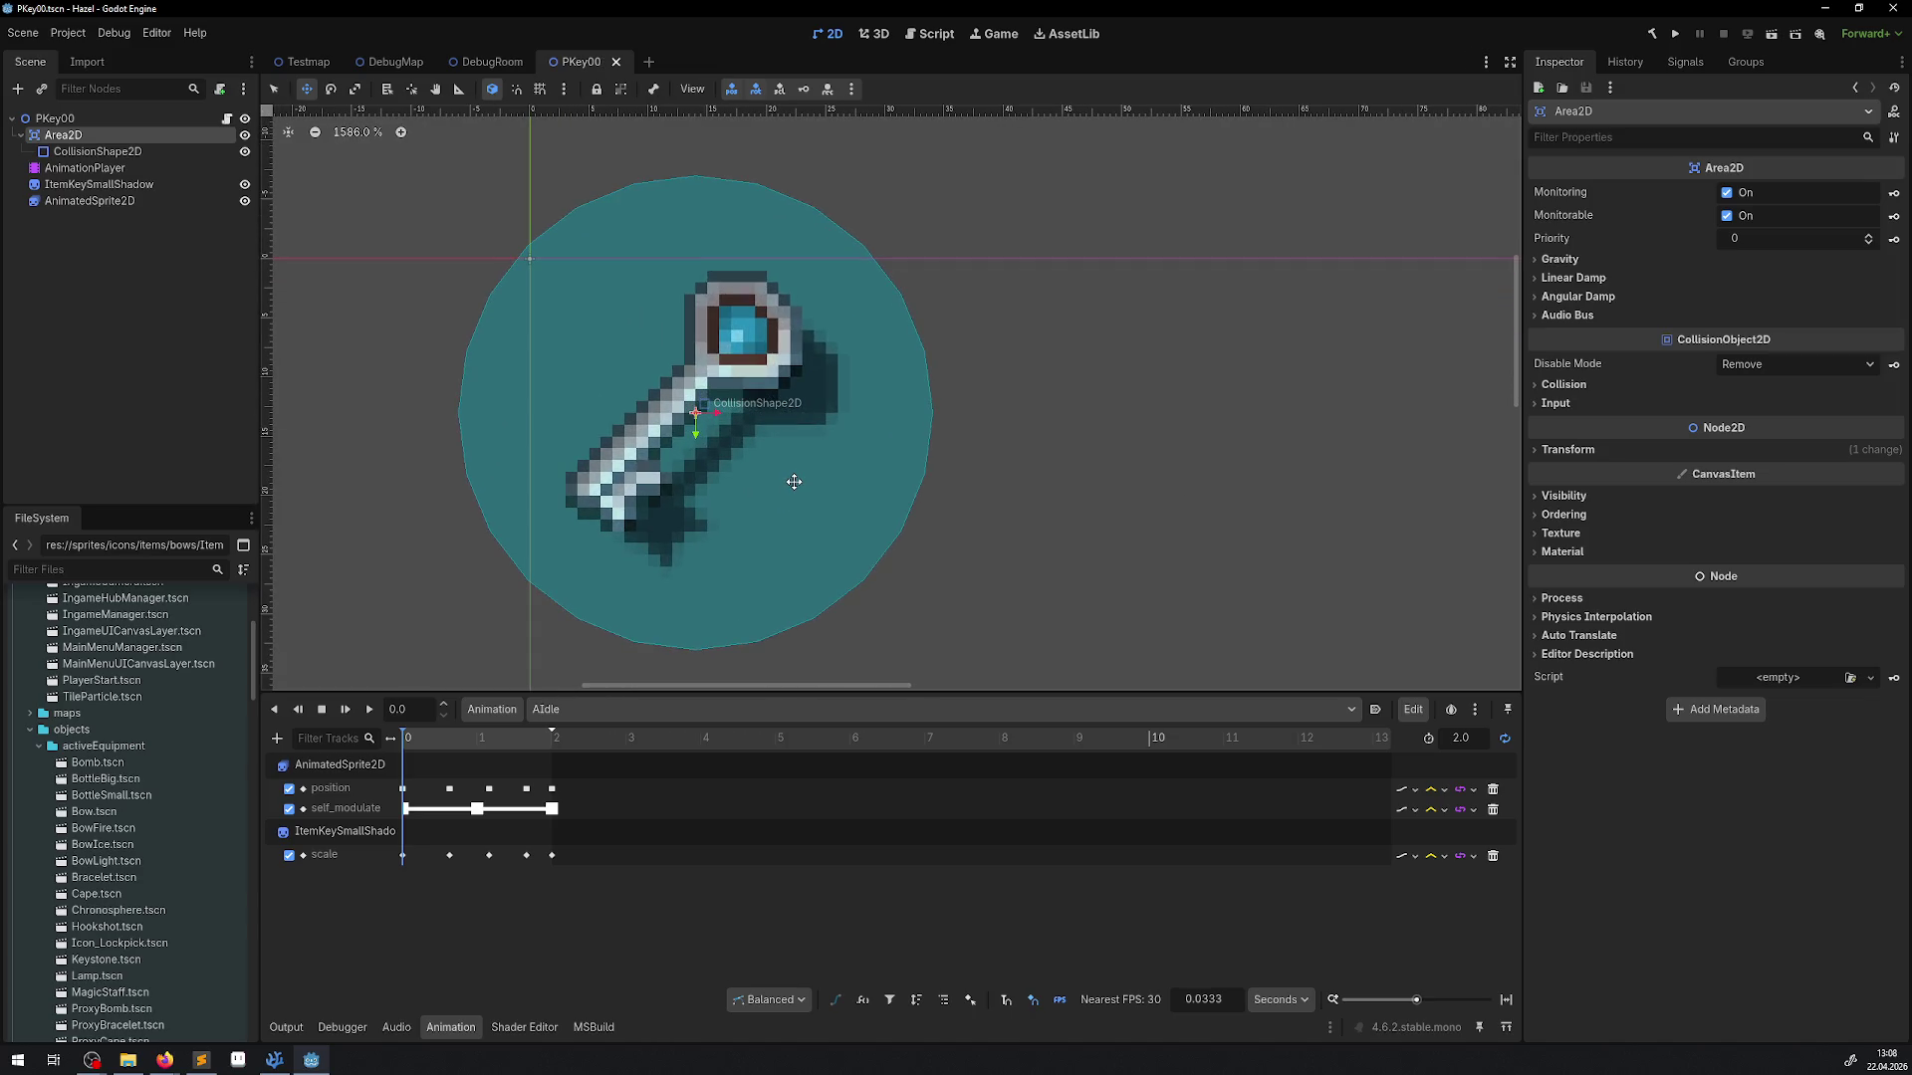
Set the Area2D Transform position to 12, 12, save, and return to the DebugRoom tab
{"action": "left_click", "coordinate": [1569, 453]}
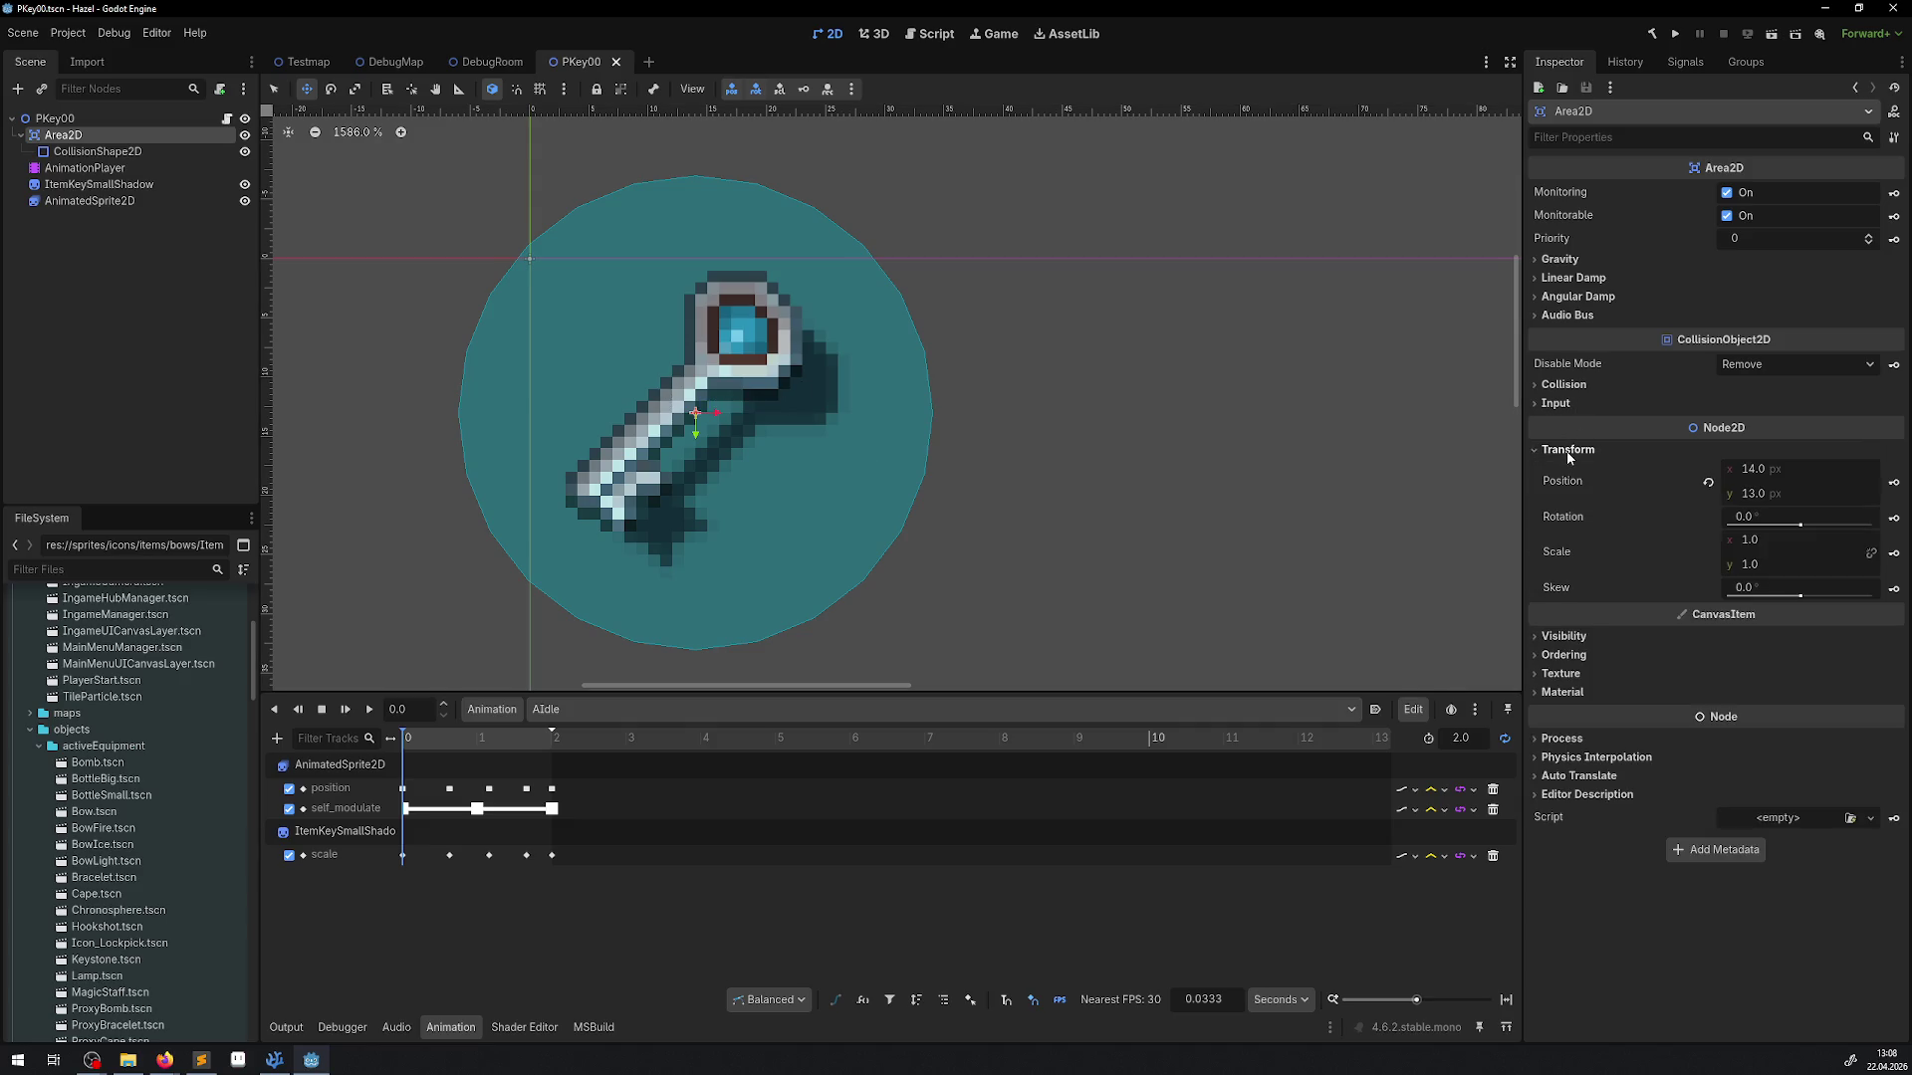
{"action": "left_click", "coordinate": [1757, 493]}
{"action": "type", "text": "14"}
{"action": "key", "text": "Return"}
{"action": "left_click", "coordinate": [1757, 493]}
{"action": "type", "text": "12"}
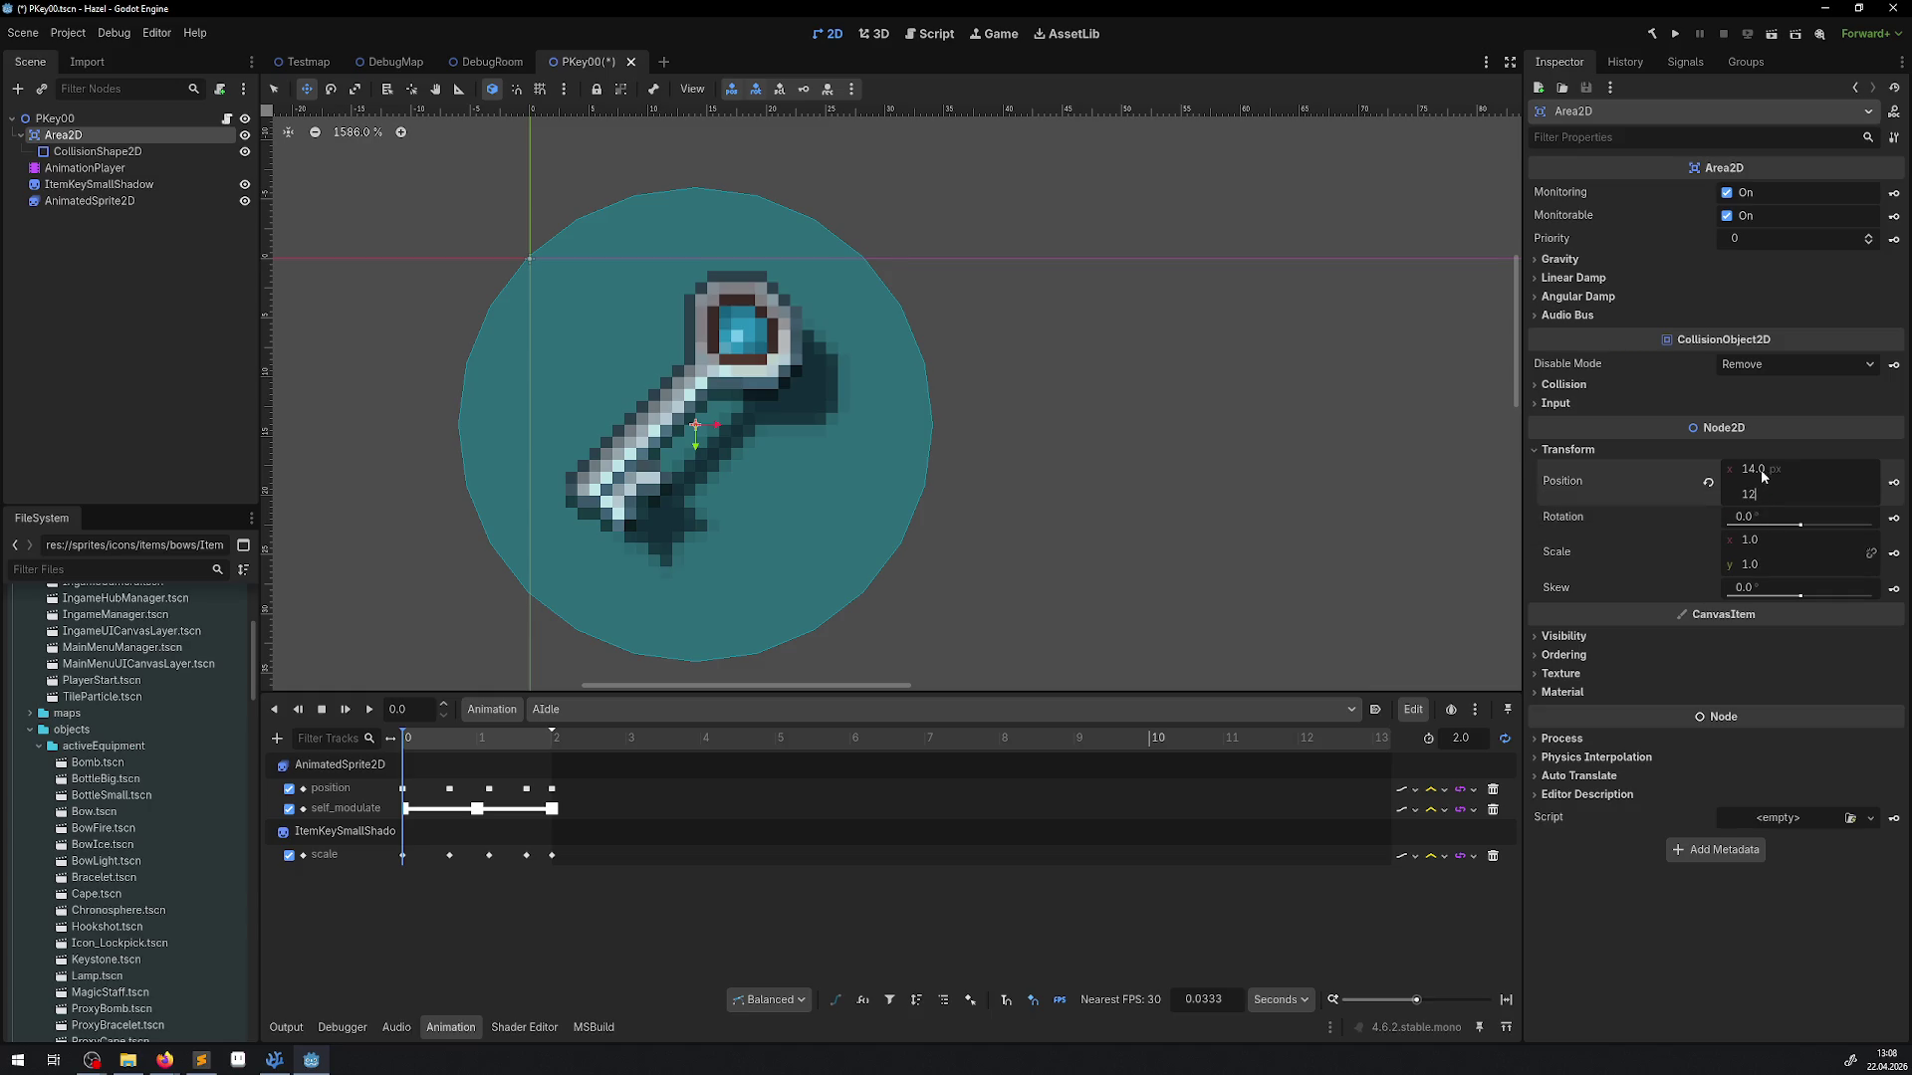
{"action": "left_click", "coordinate": [1762, 474]}
{"action": "type", "text": "12"}
{"action": "key", "text": "Return"}
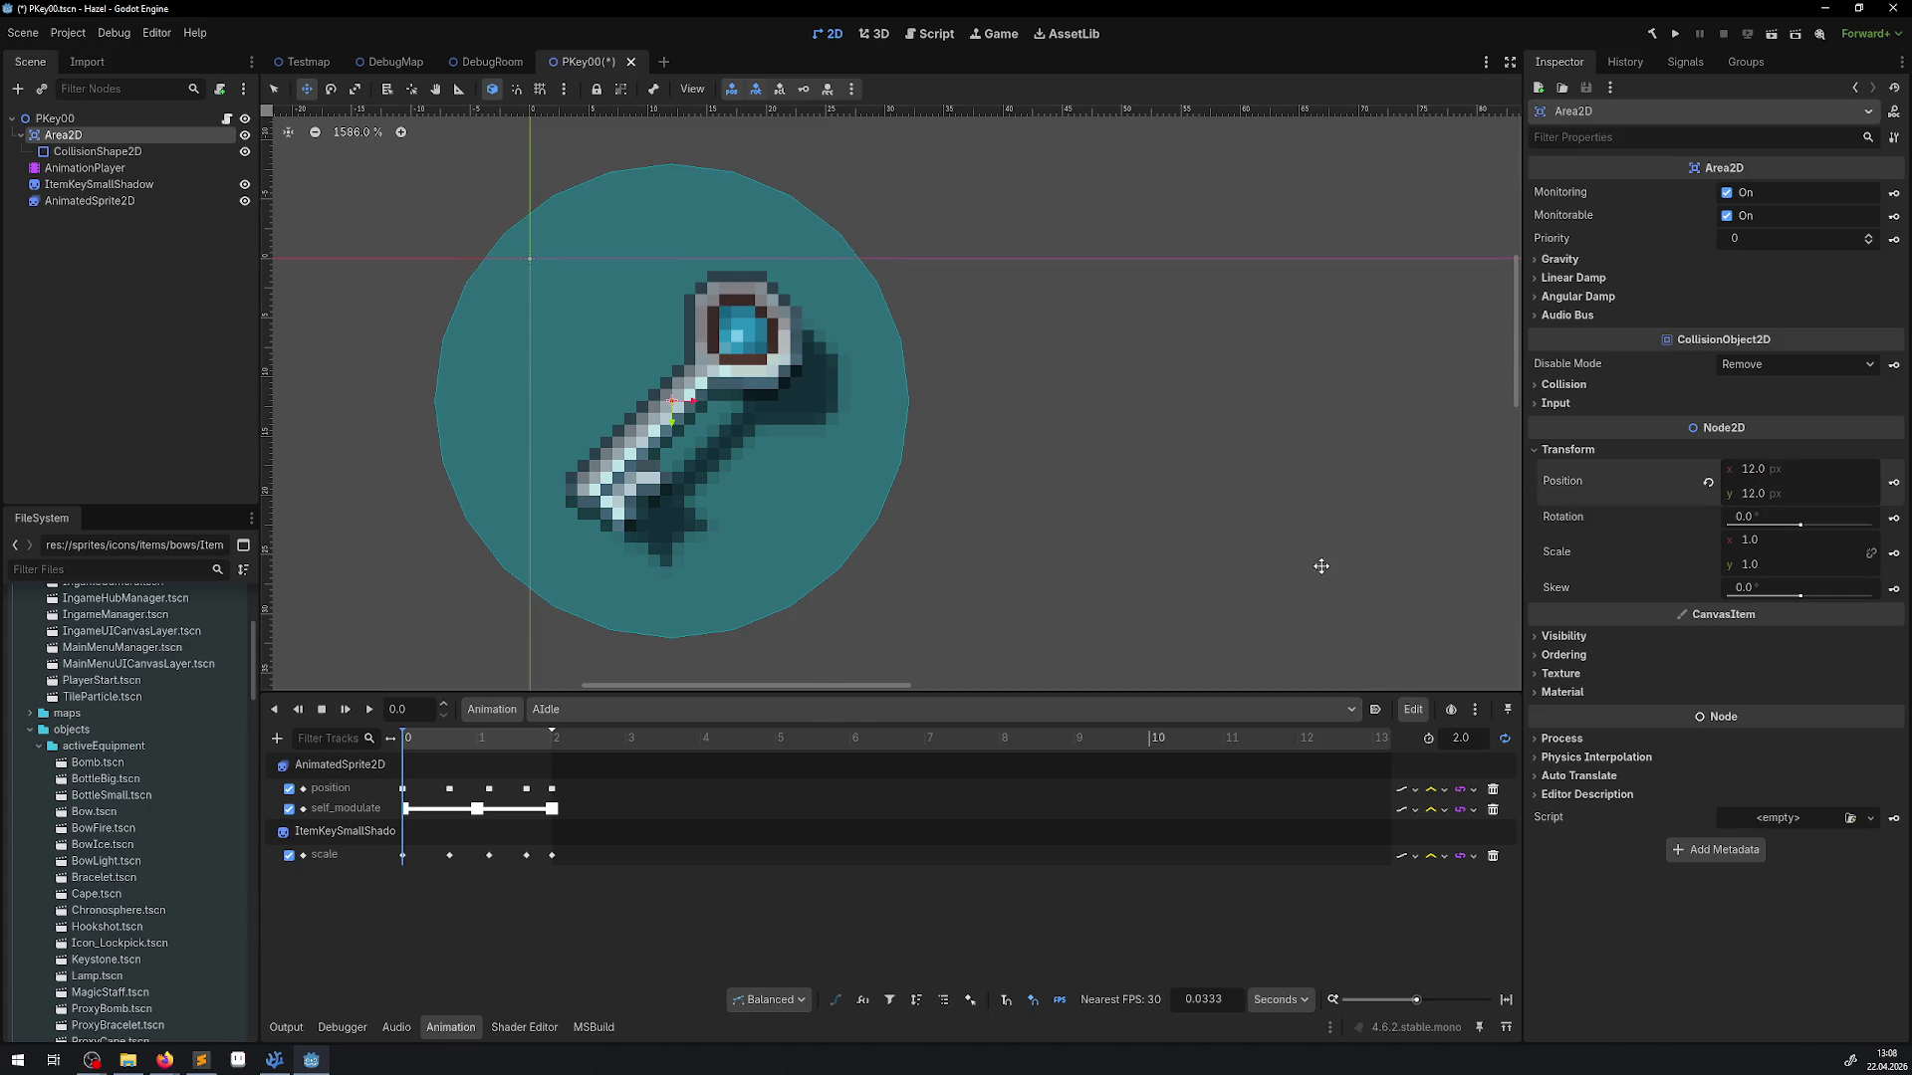
{"action": "key", "text": "ctrl+s"}
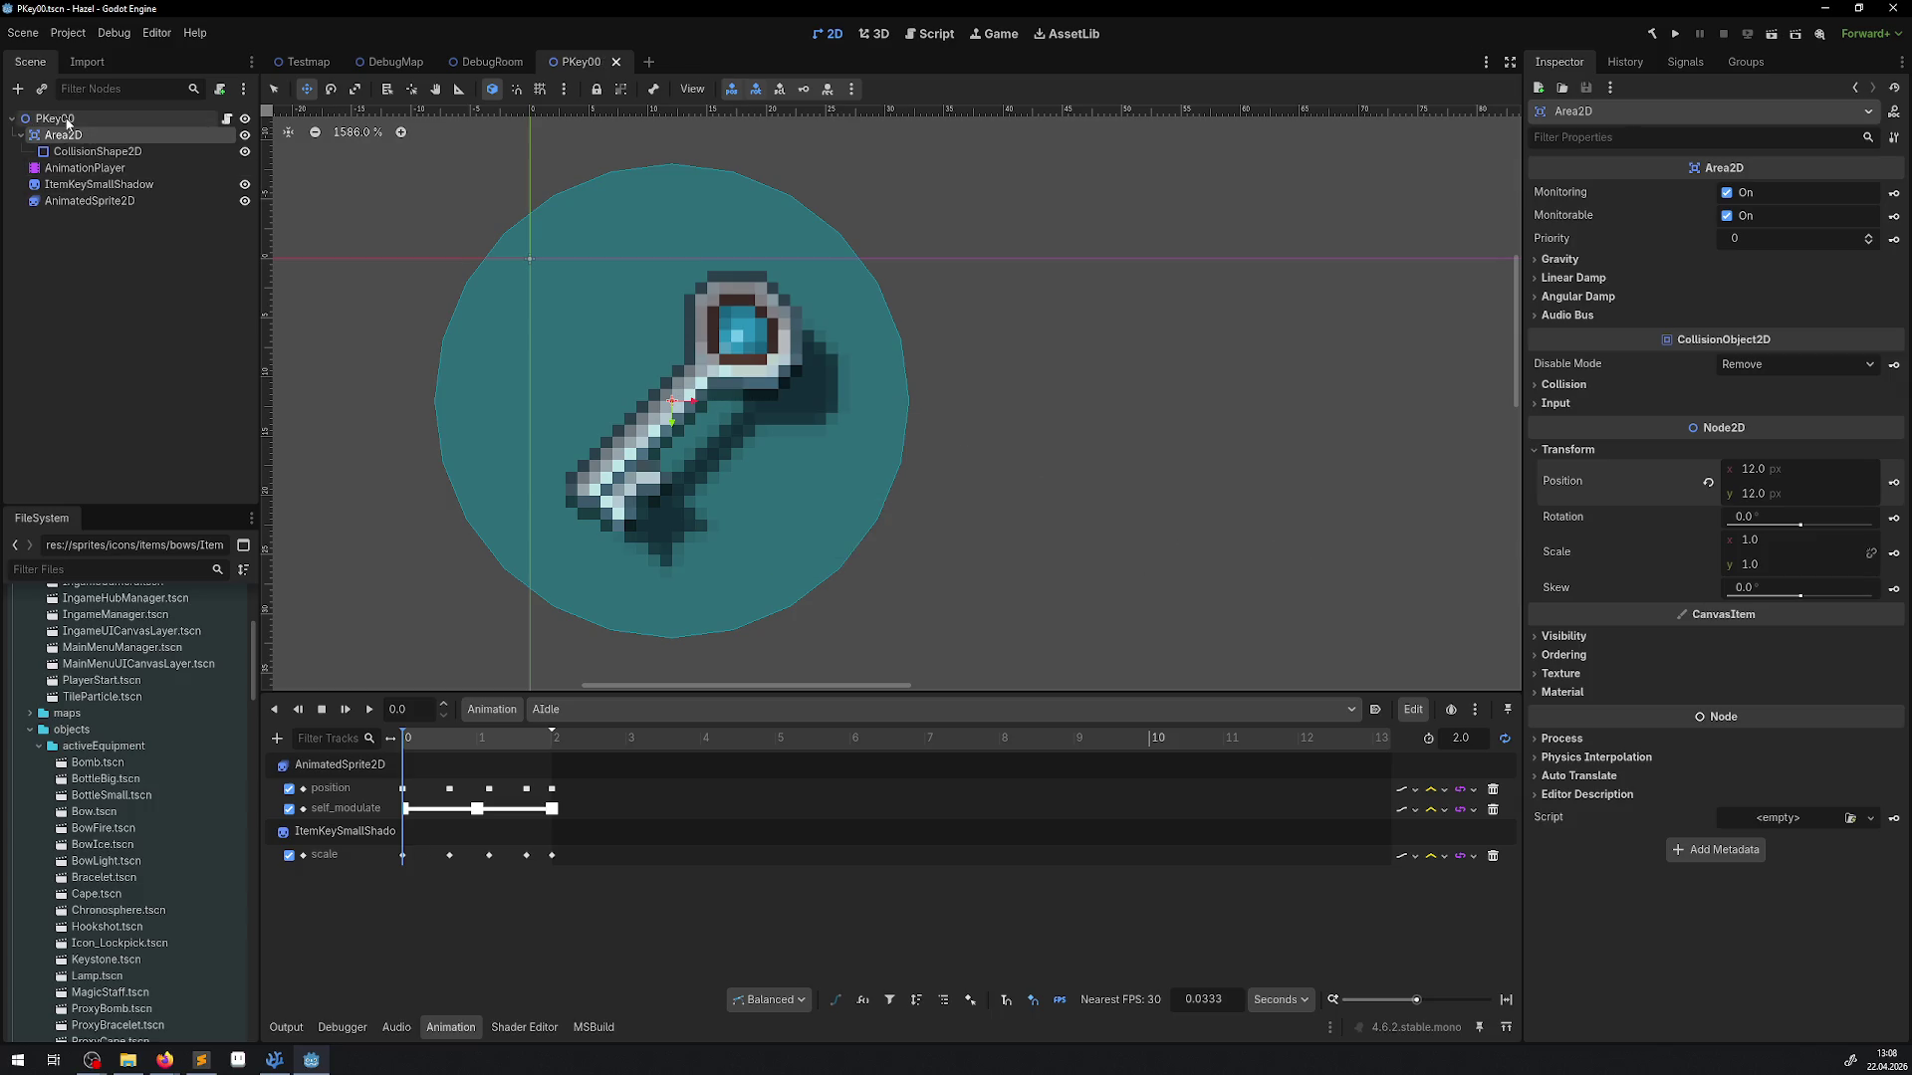
{"action": "left_click", "coordinate": [55, 119]}
{"action": "left_click", "coordinate": [472, 66]}
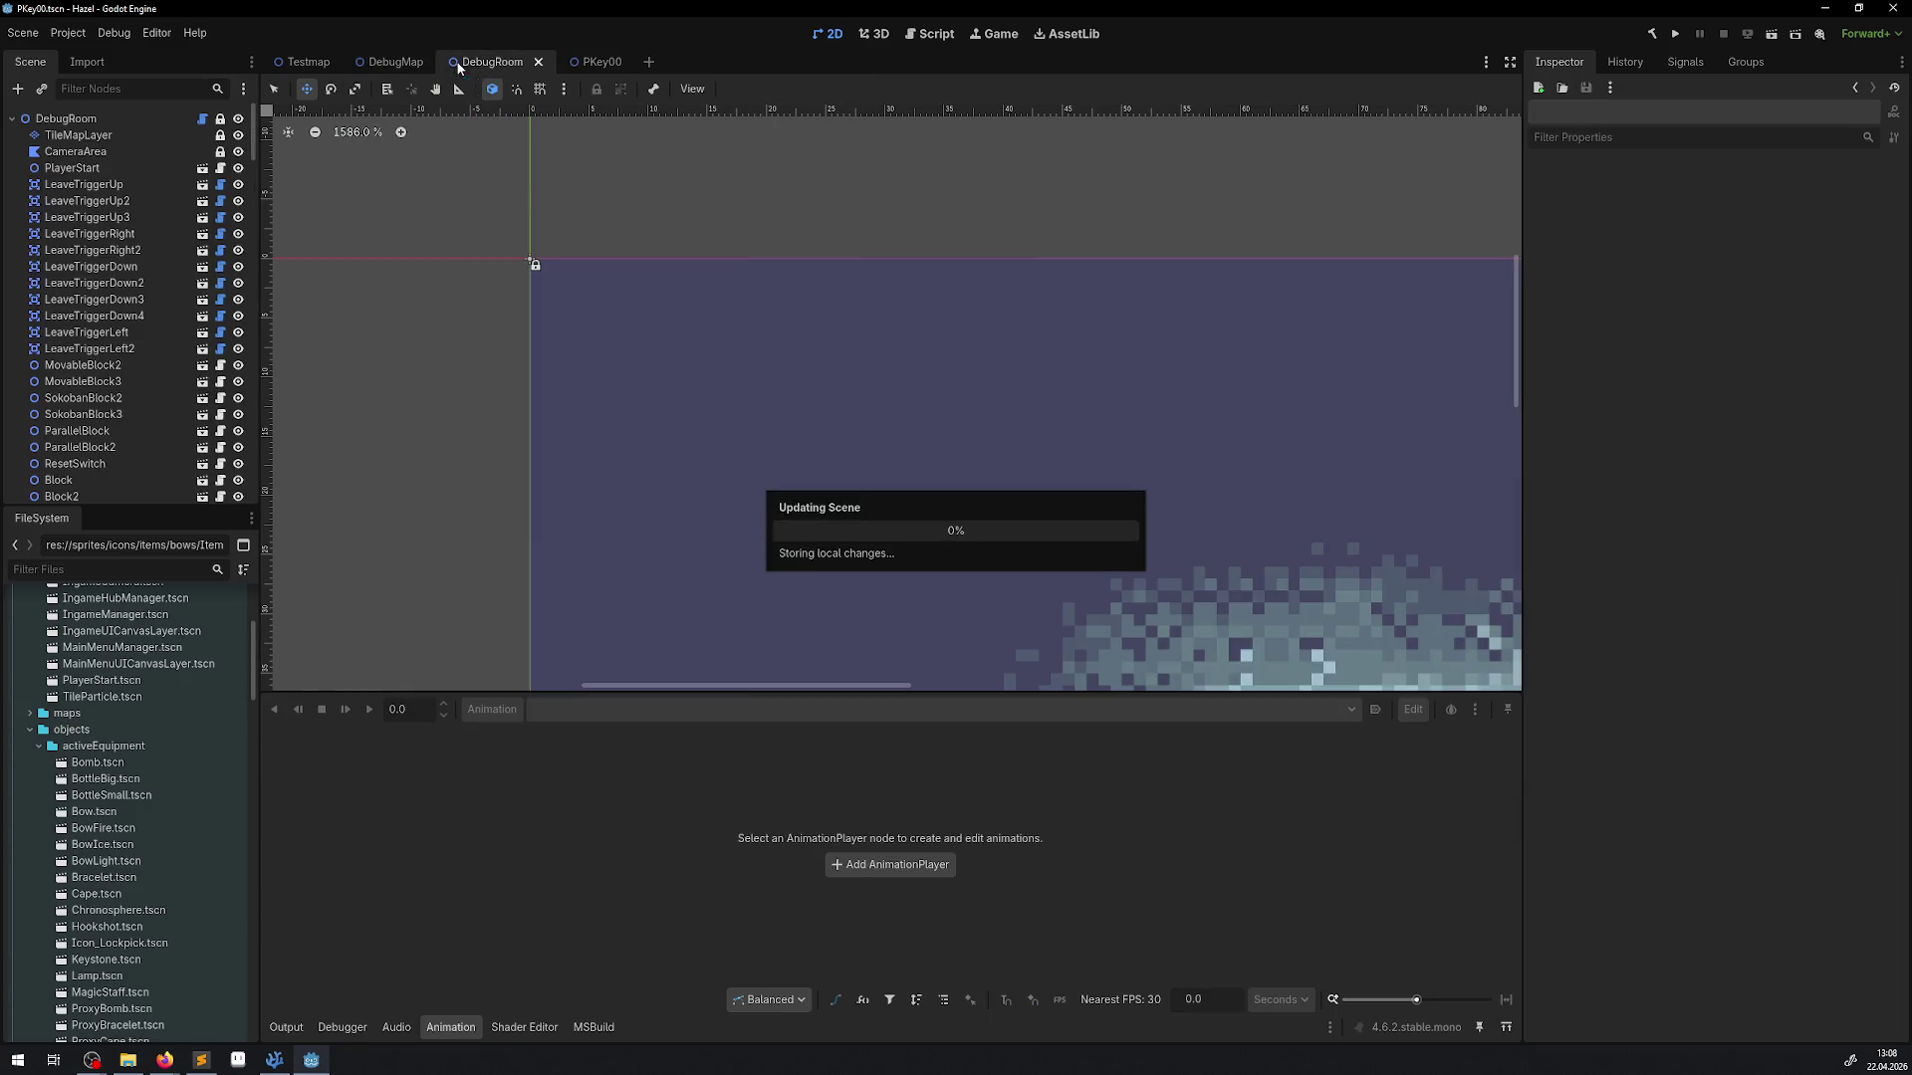
Nudge PKey00 up-left in DebugRoom, then run the game fullscreen and walk the player to the key
{"action": "scroll", "coordinate": [812, 420], "scroll_direction": "up", "scroll_amount": 8}
{"action": "left_click_drag", "start_coordinate": [812, 419], "coordinate": [719, 369]}
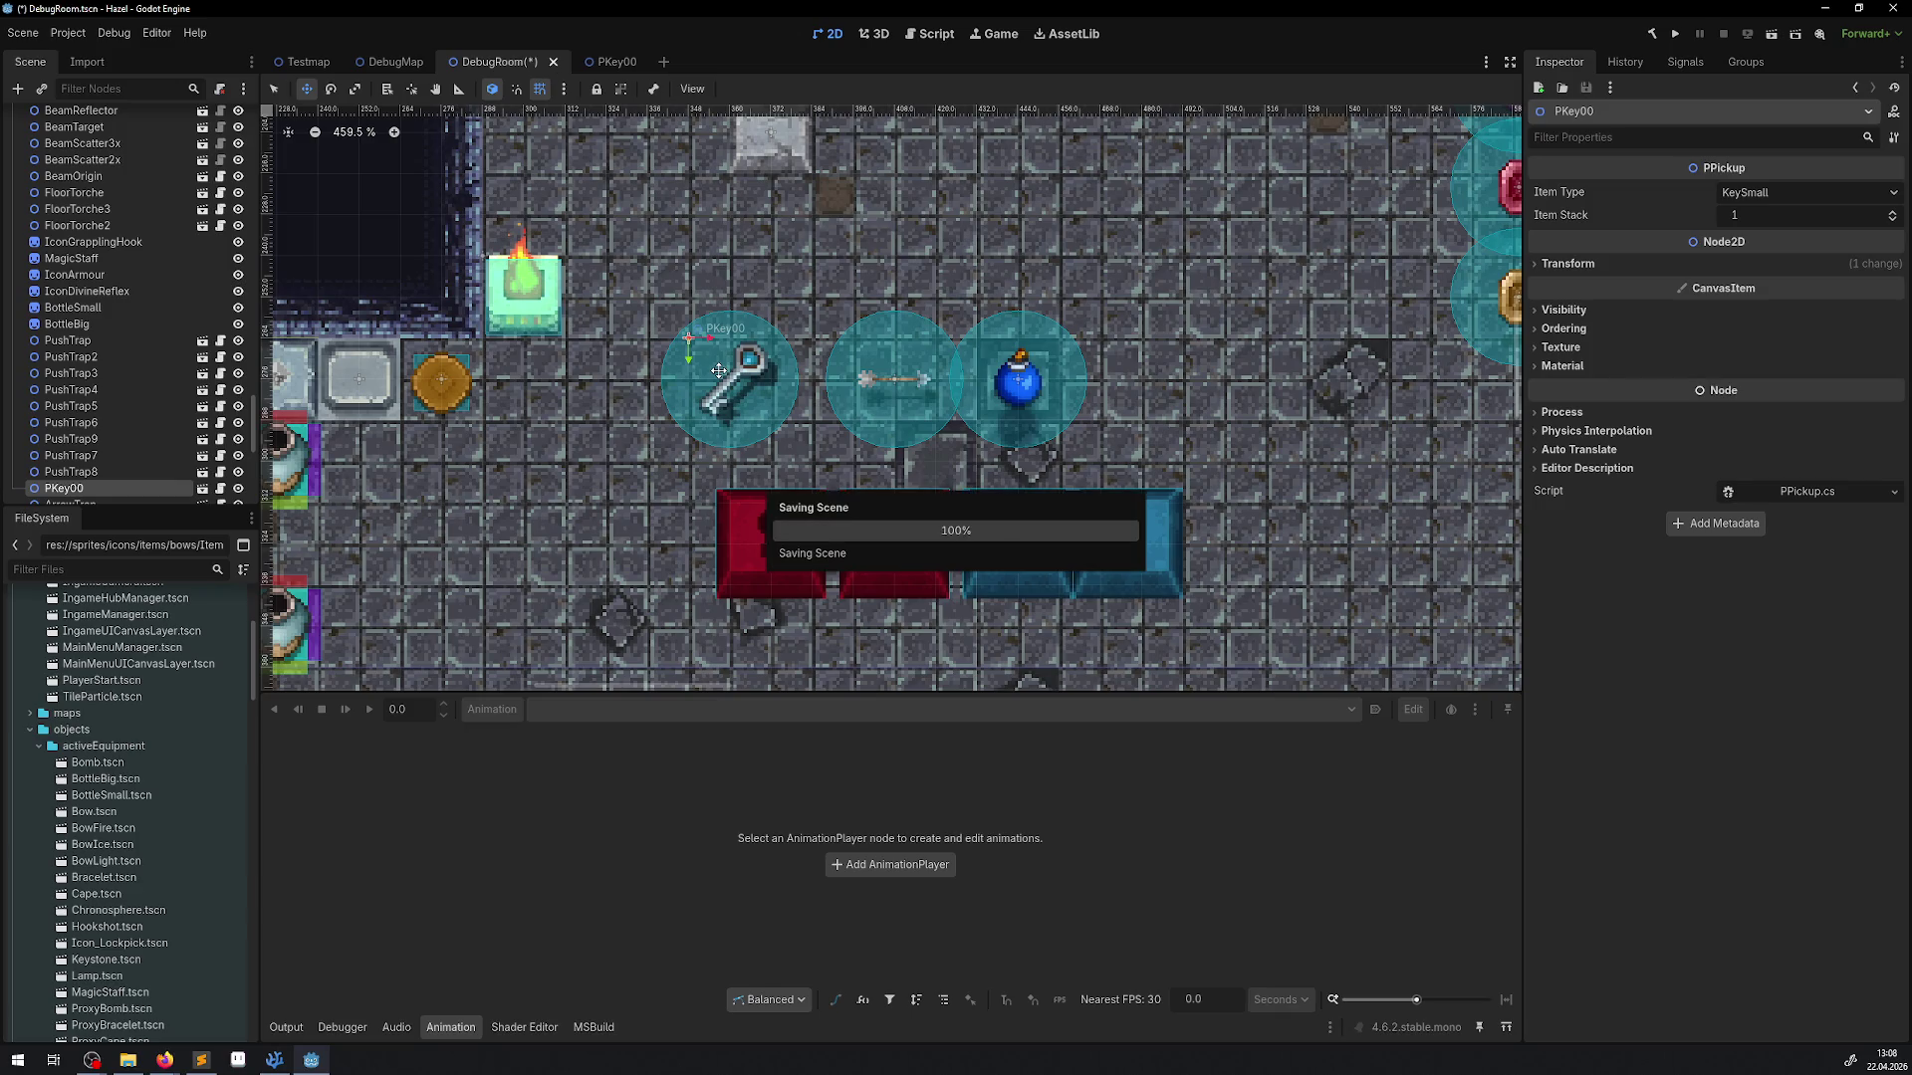
{"action": "left_click", "coordinate": [1676, 36]}
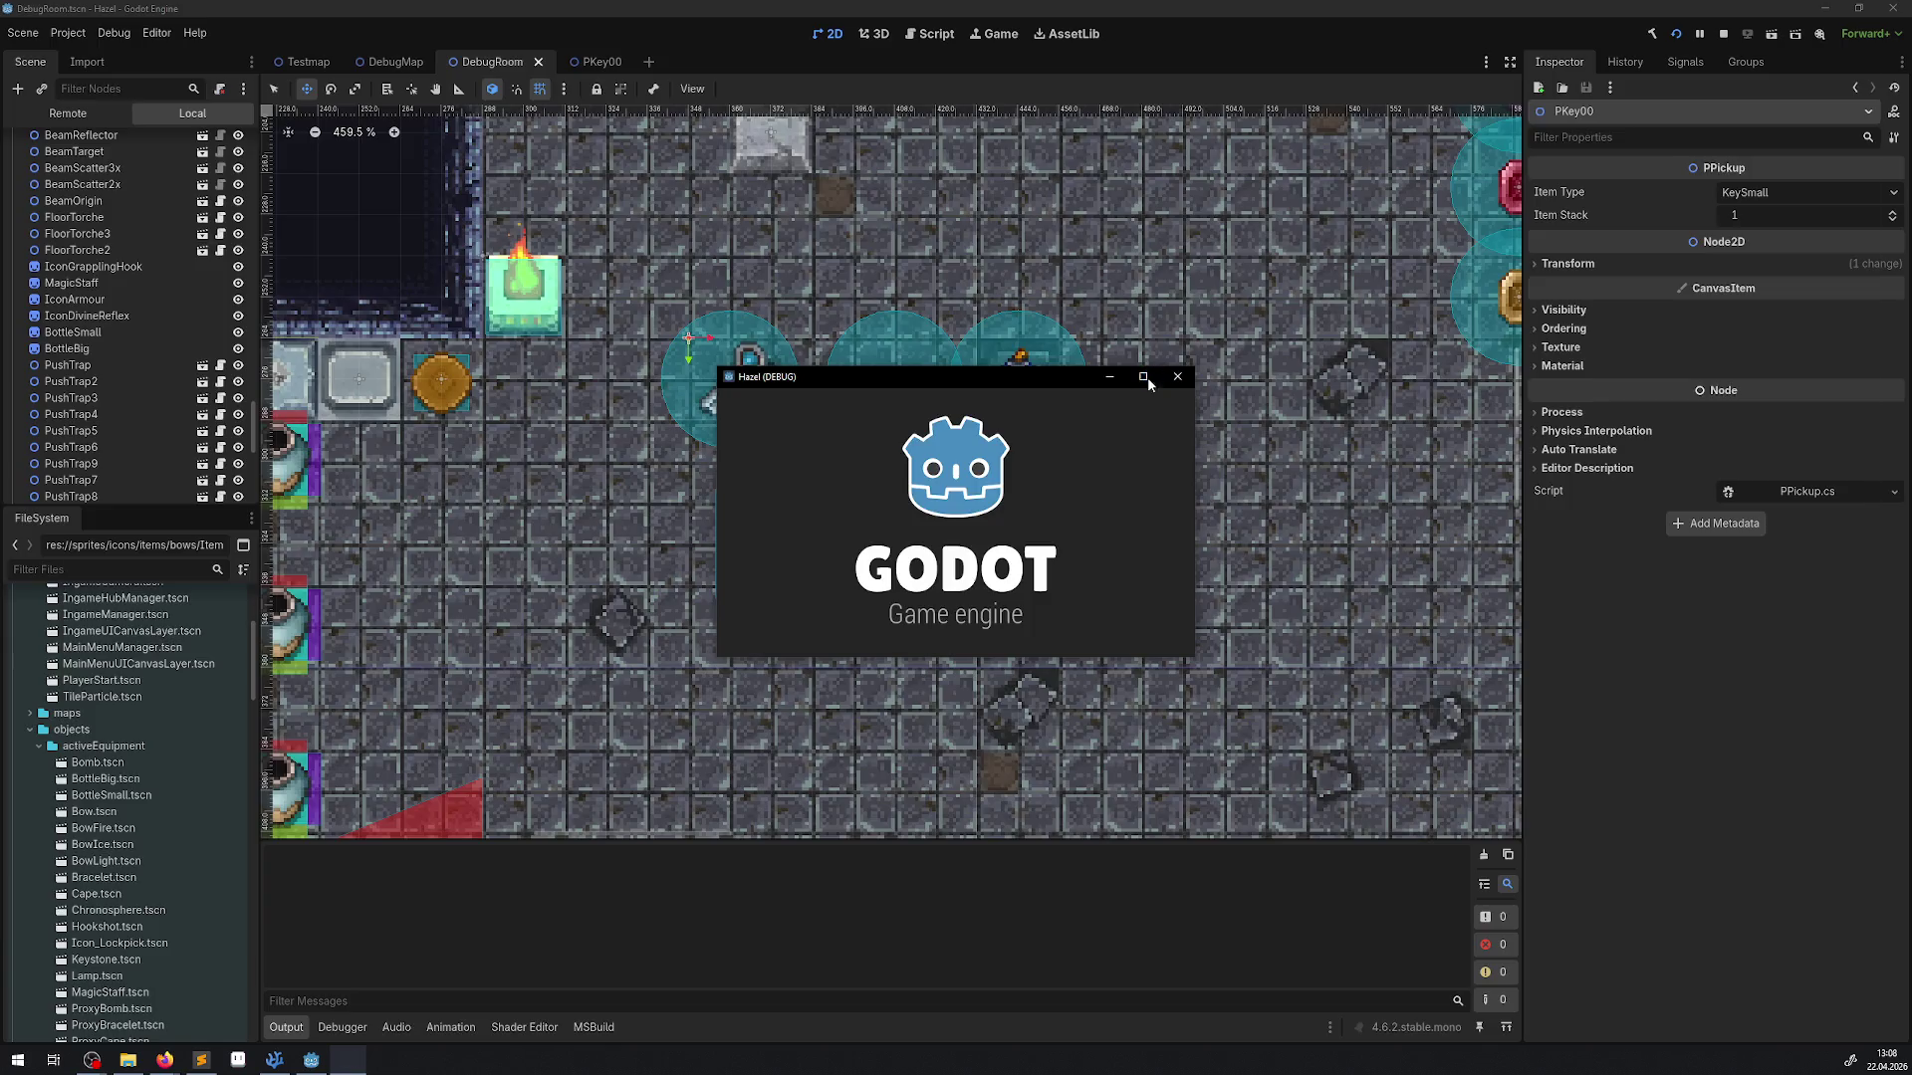
{"action": "left_click", "coordinate": [1147, 377]}
{"action": "key", "text": "Down"}
{"action": "key", "text": "Right"}
{"action": "key", "text": "Down"}
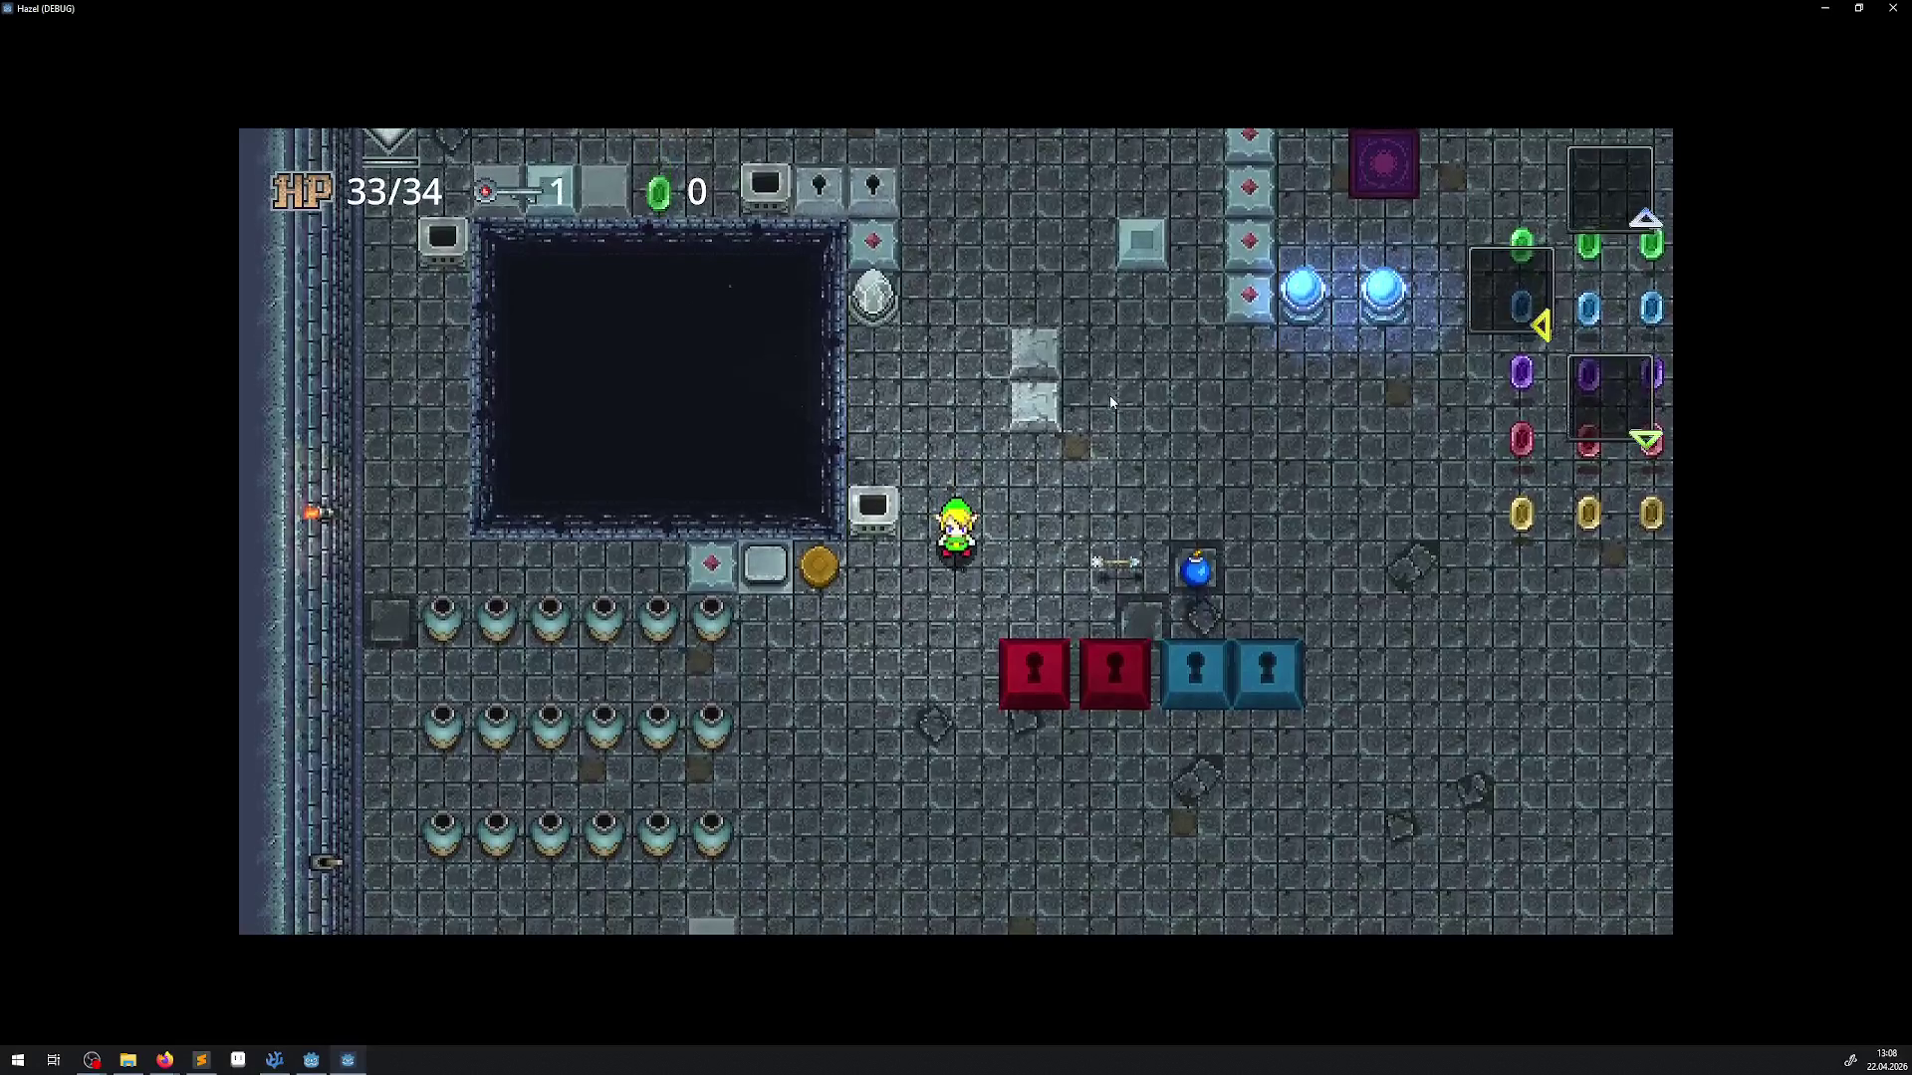
{"action": "key", "text": "F8"}
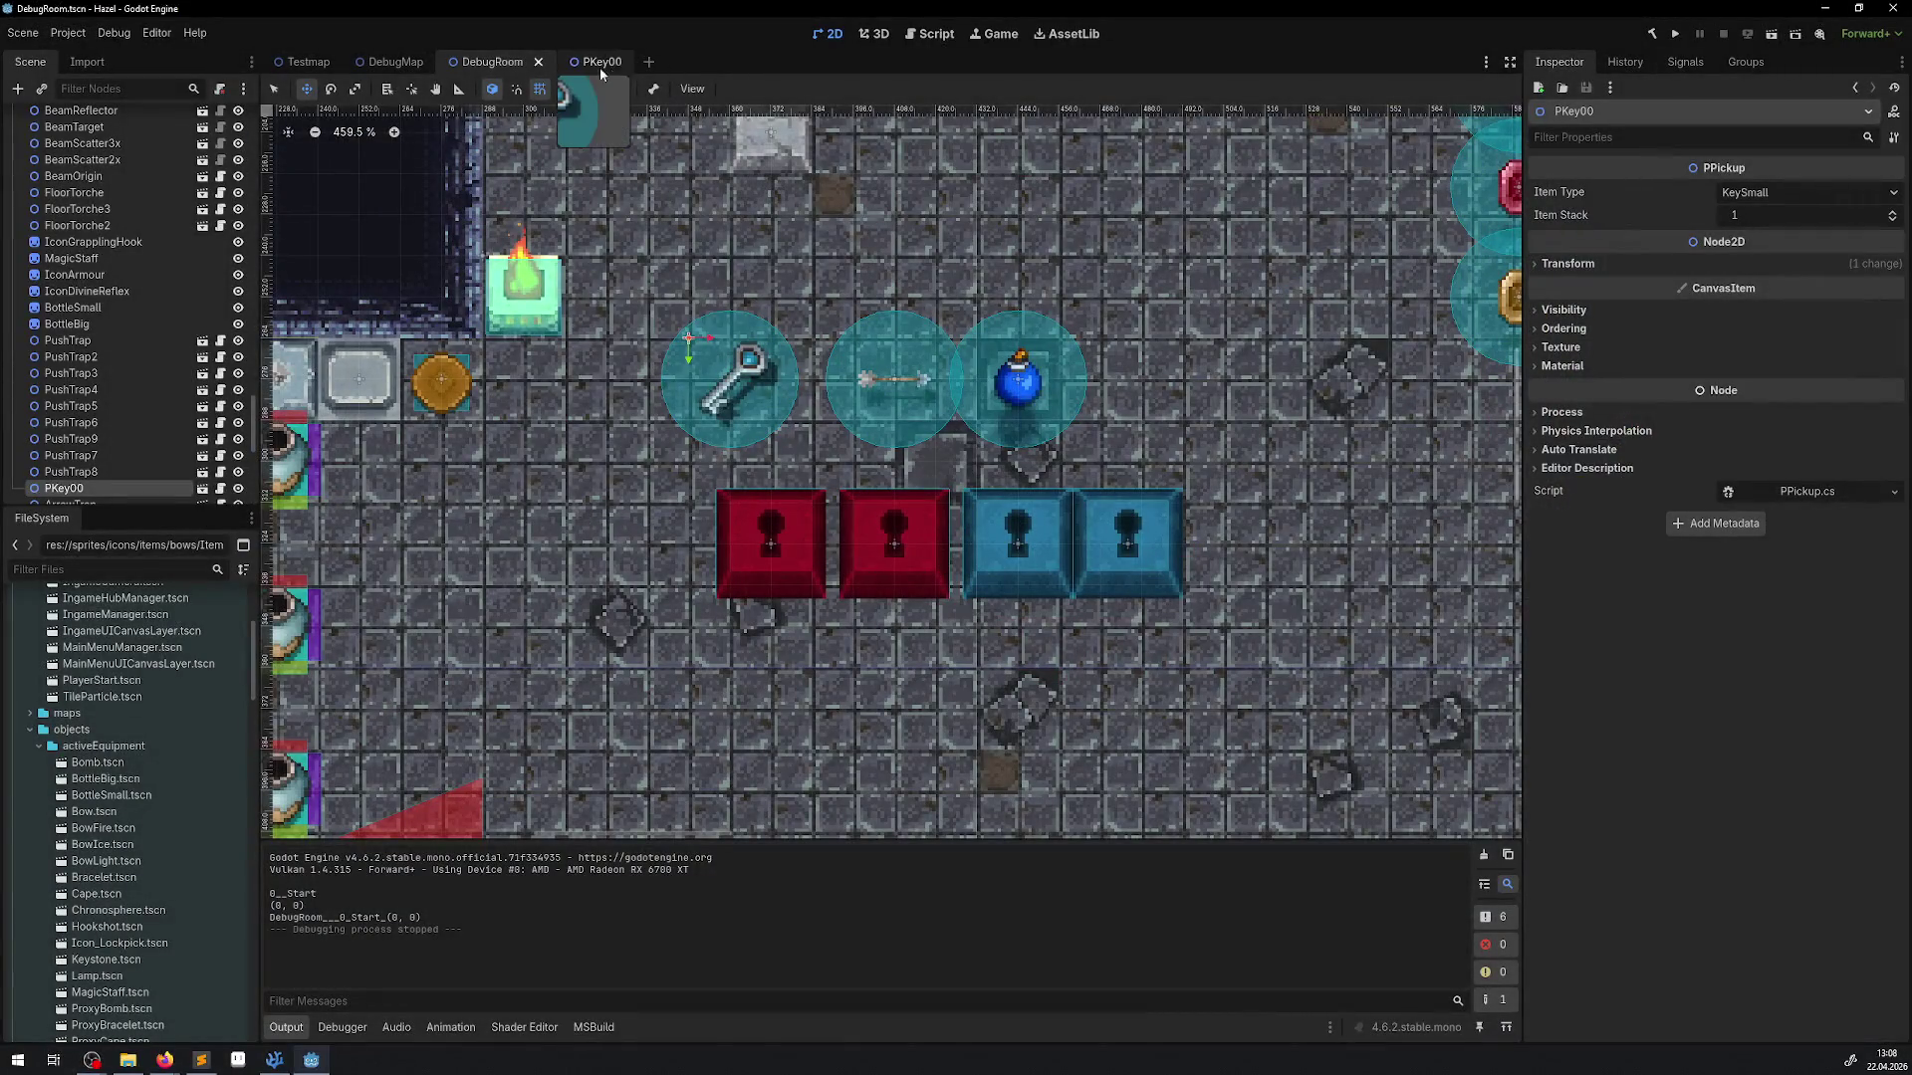
Return to the PKey00 key scene and preview its AIdle animation
{"action": "left_click", "coordinate": [590, 62]}
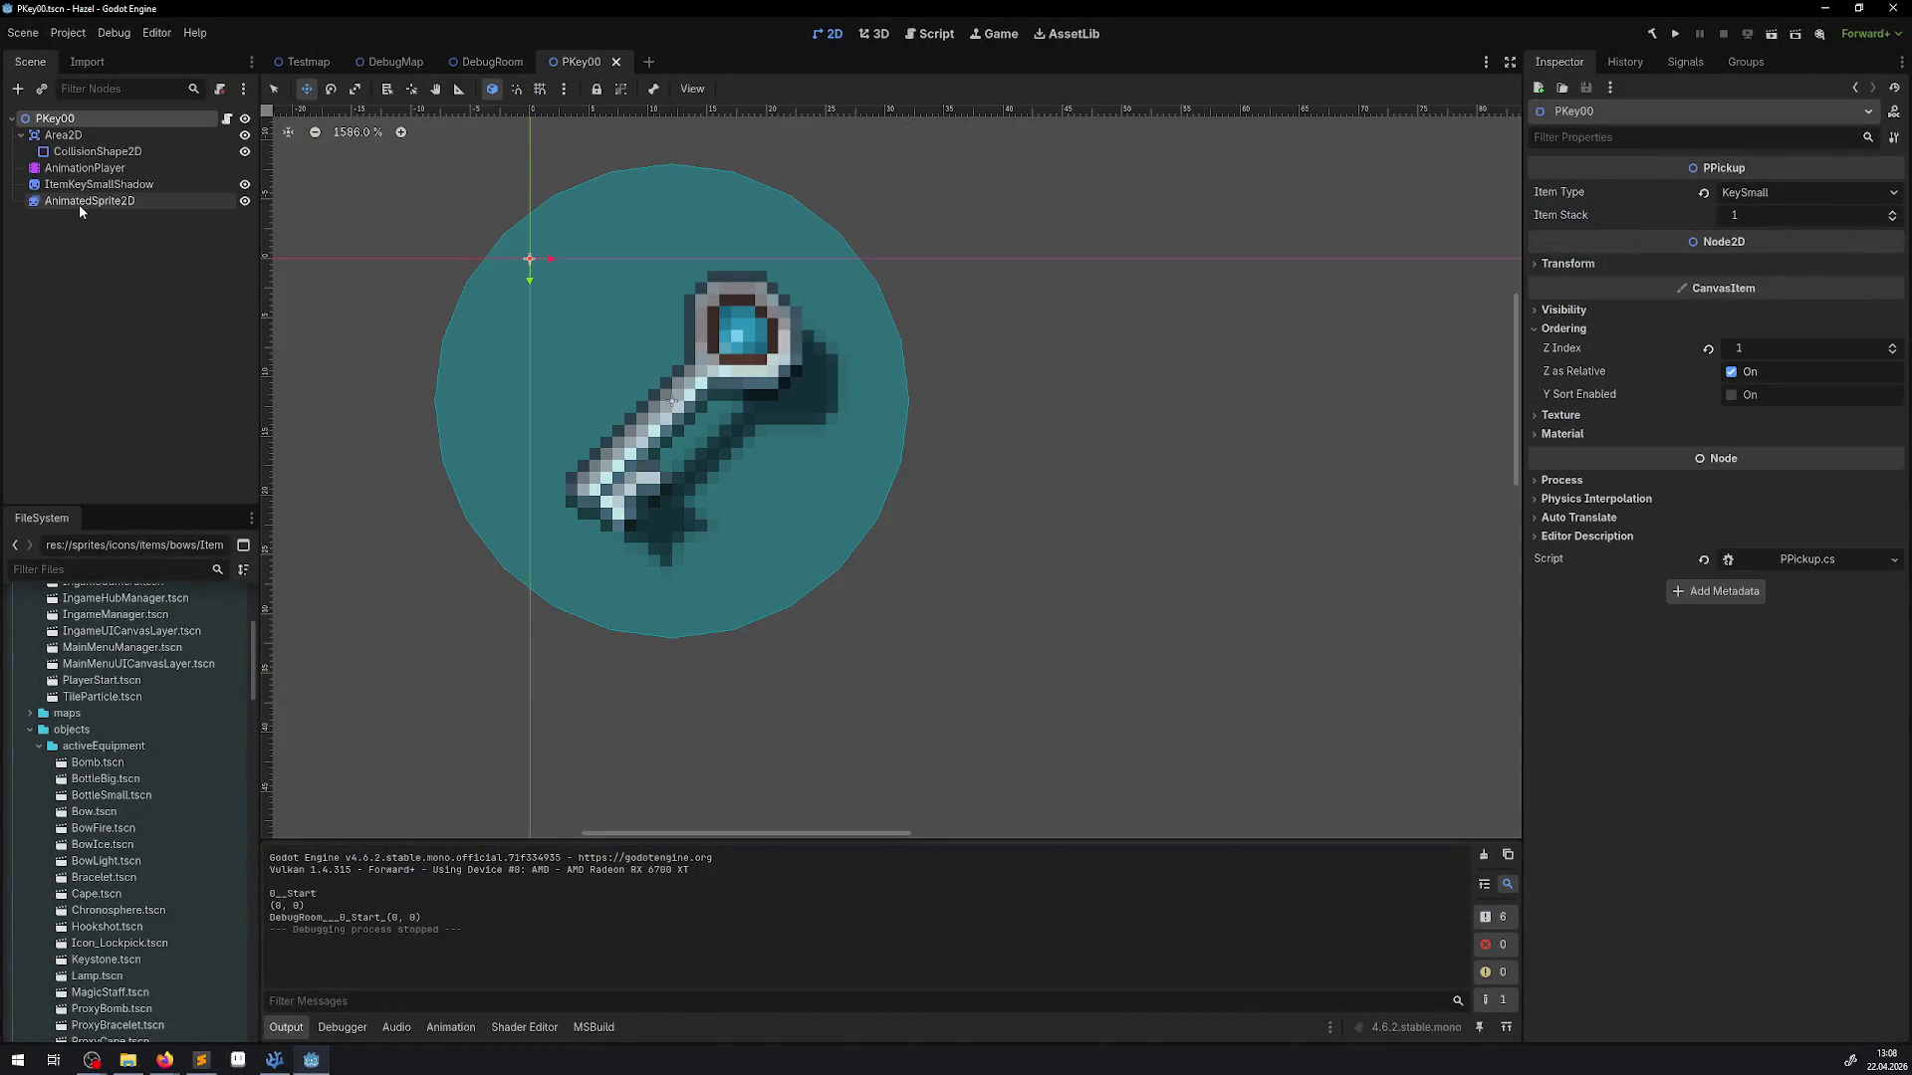
{"action": "left_click", "coordinate": [79, 205]}
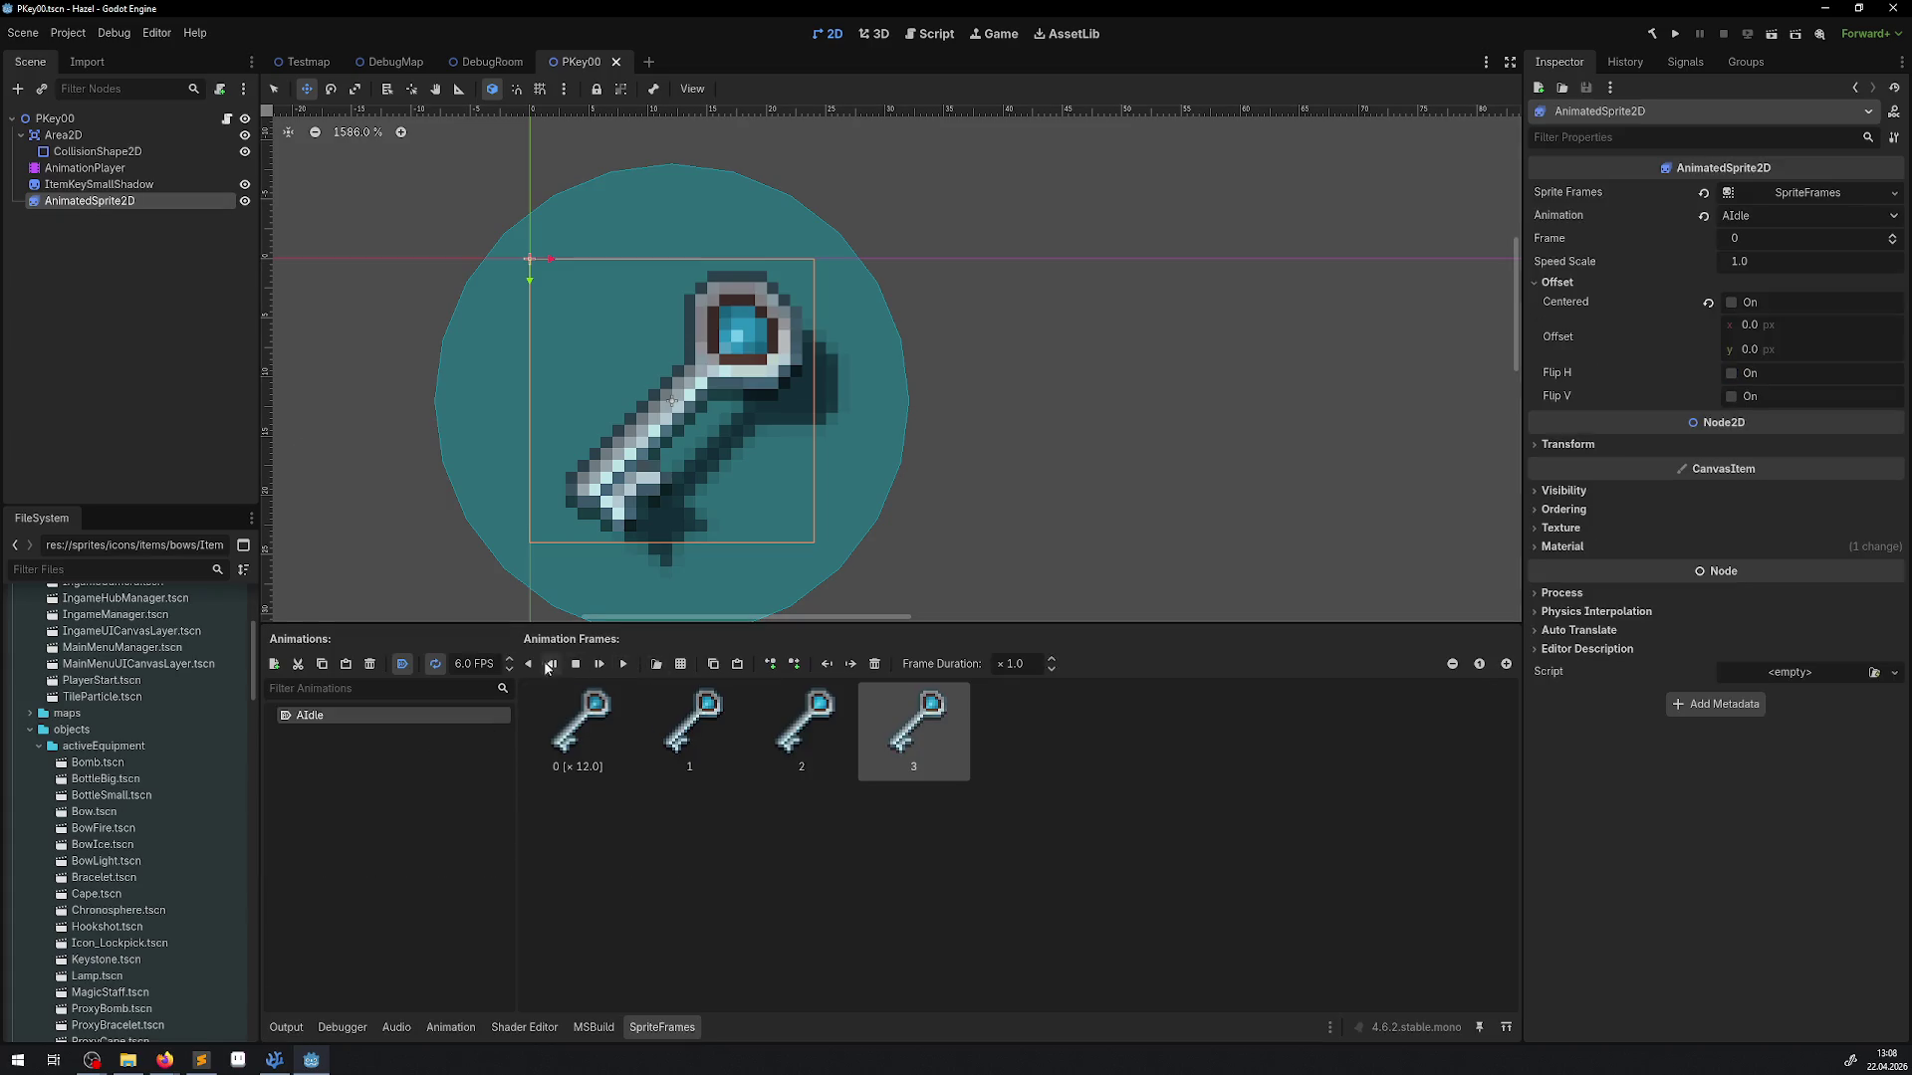
{"action": "left_click", "coordinate": [85, 167]}
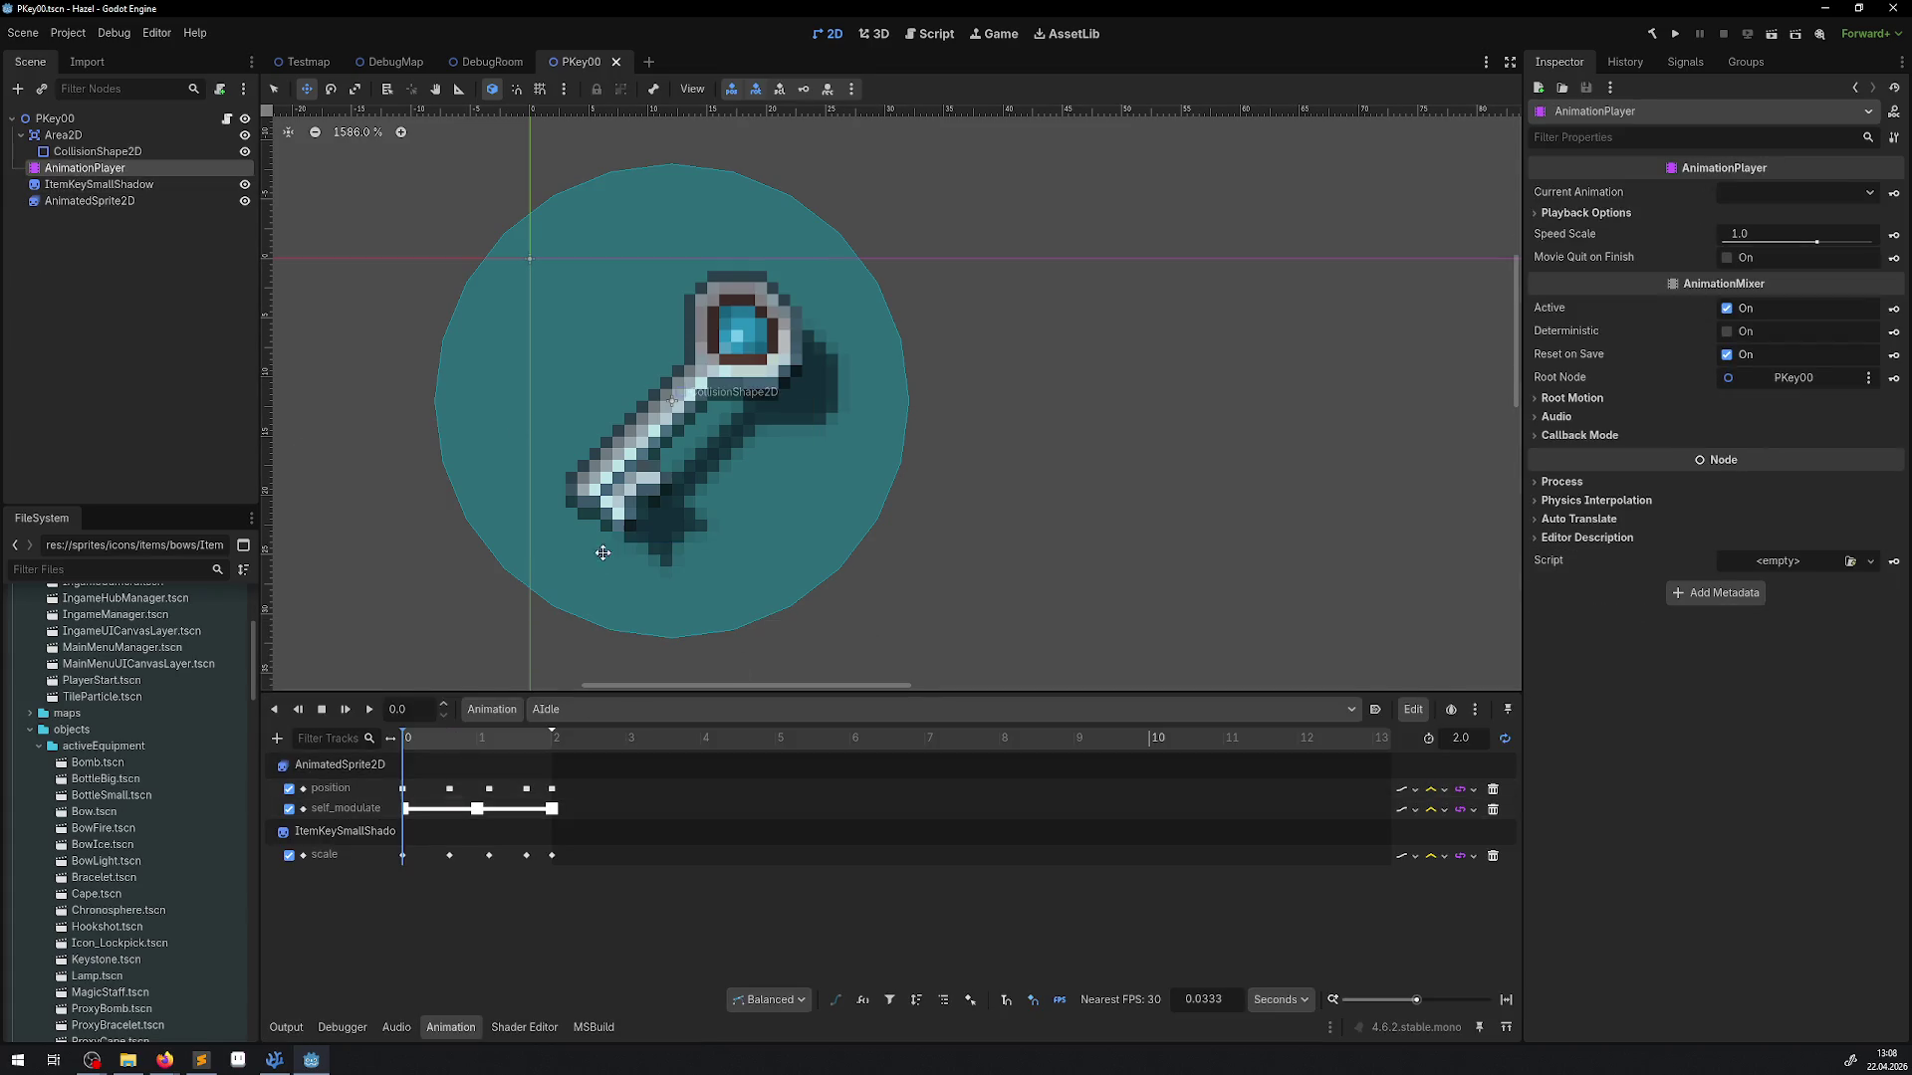
{"action": "left_click", "coordinate": [369, 710]}
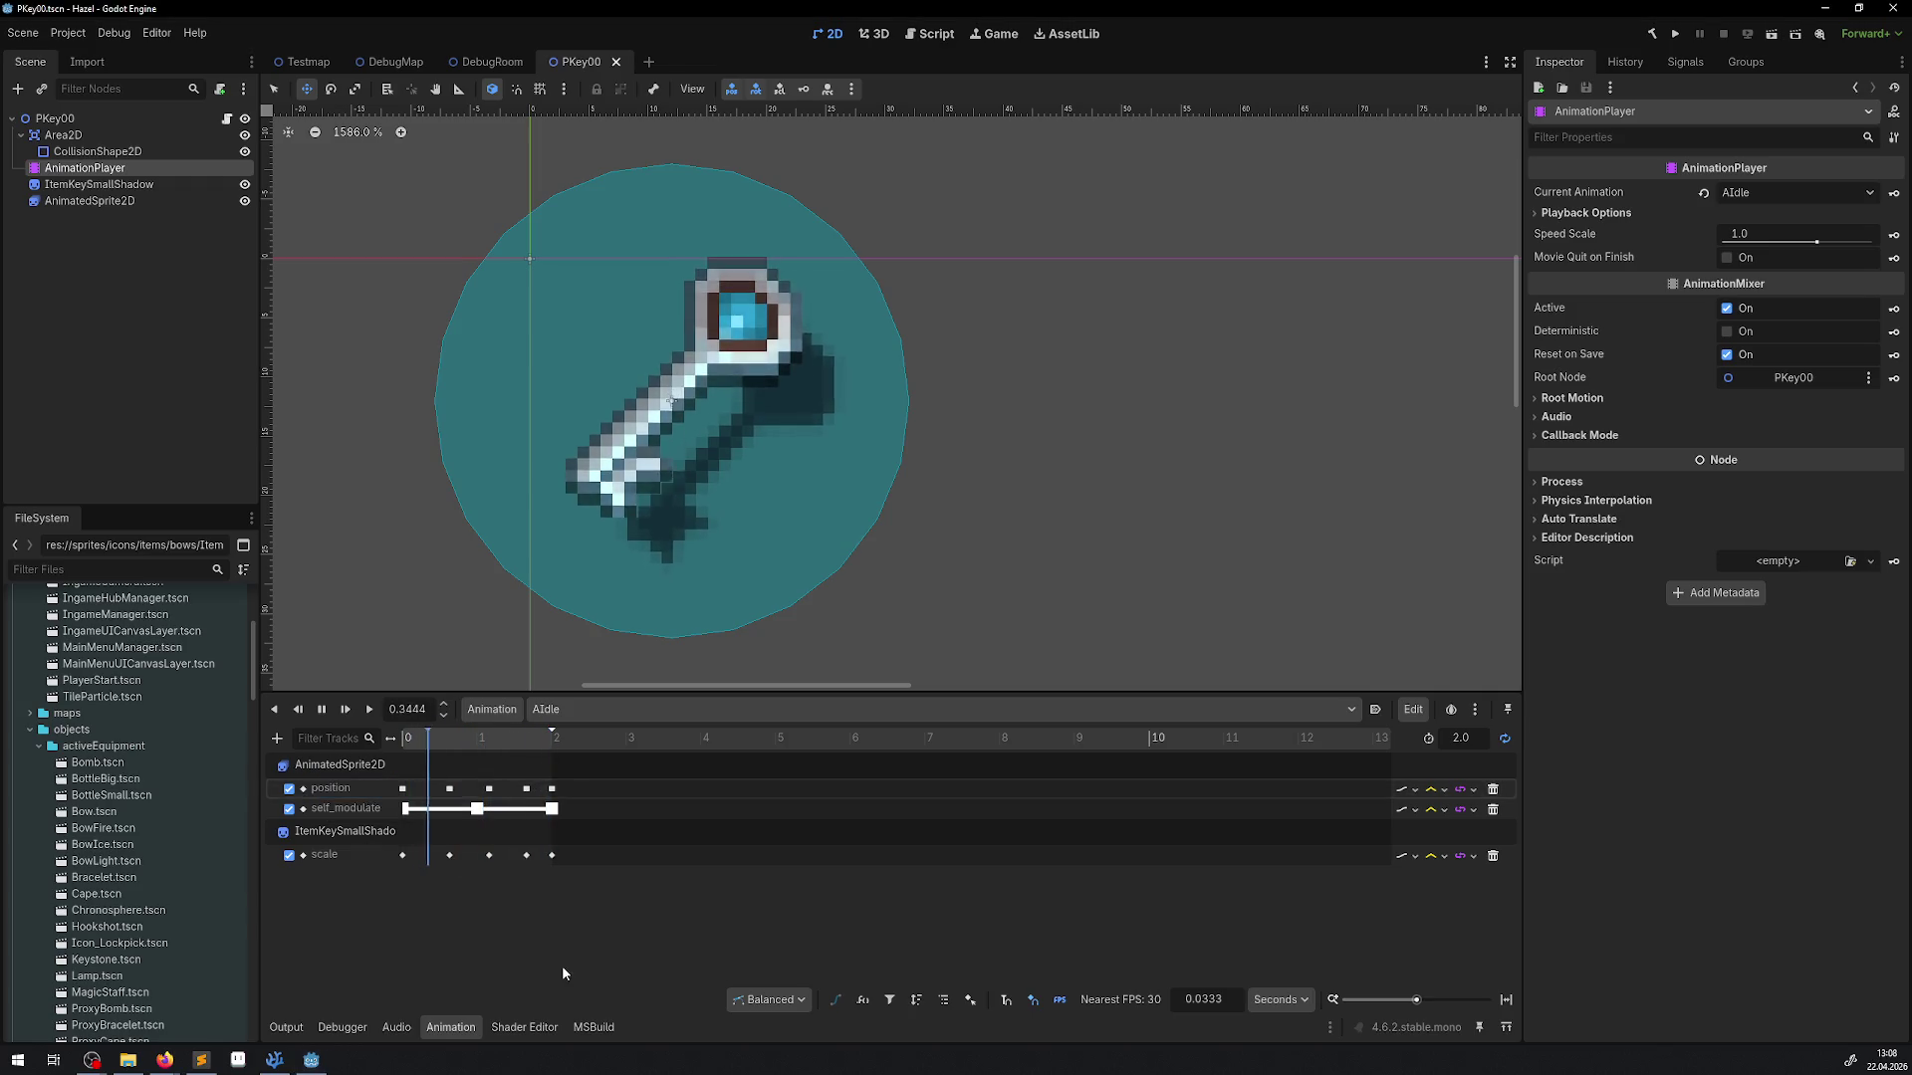
{"action": "left_click", "coordinate": [543, 710]}
{"action": "left_click", "coordinate": [626, 713]}
{"action": "left_click", "coordinate": [625, 712]}
{"action": "left_click", "coordinate": [322, 709]}
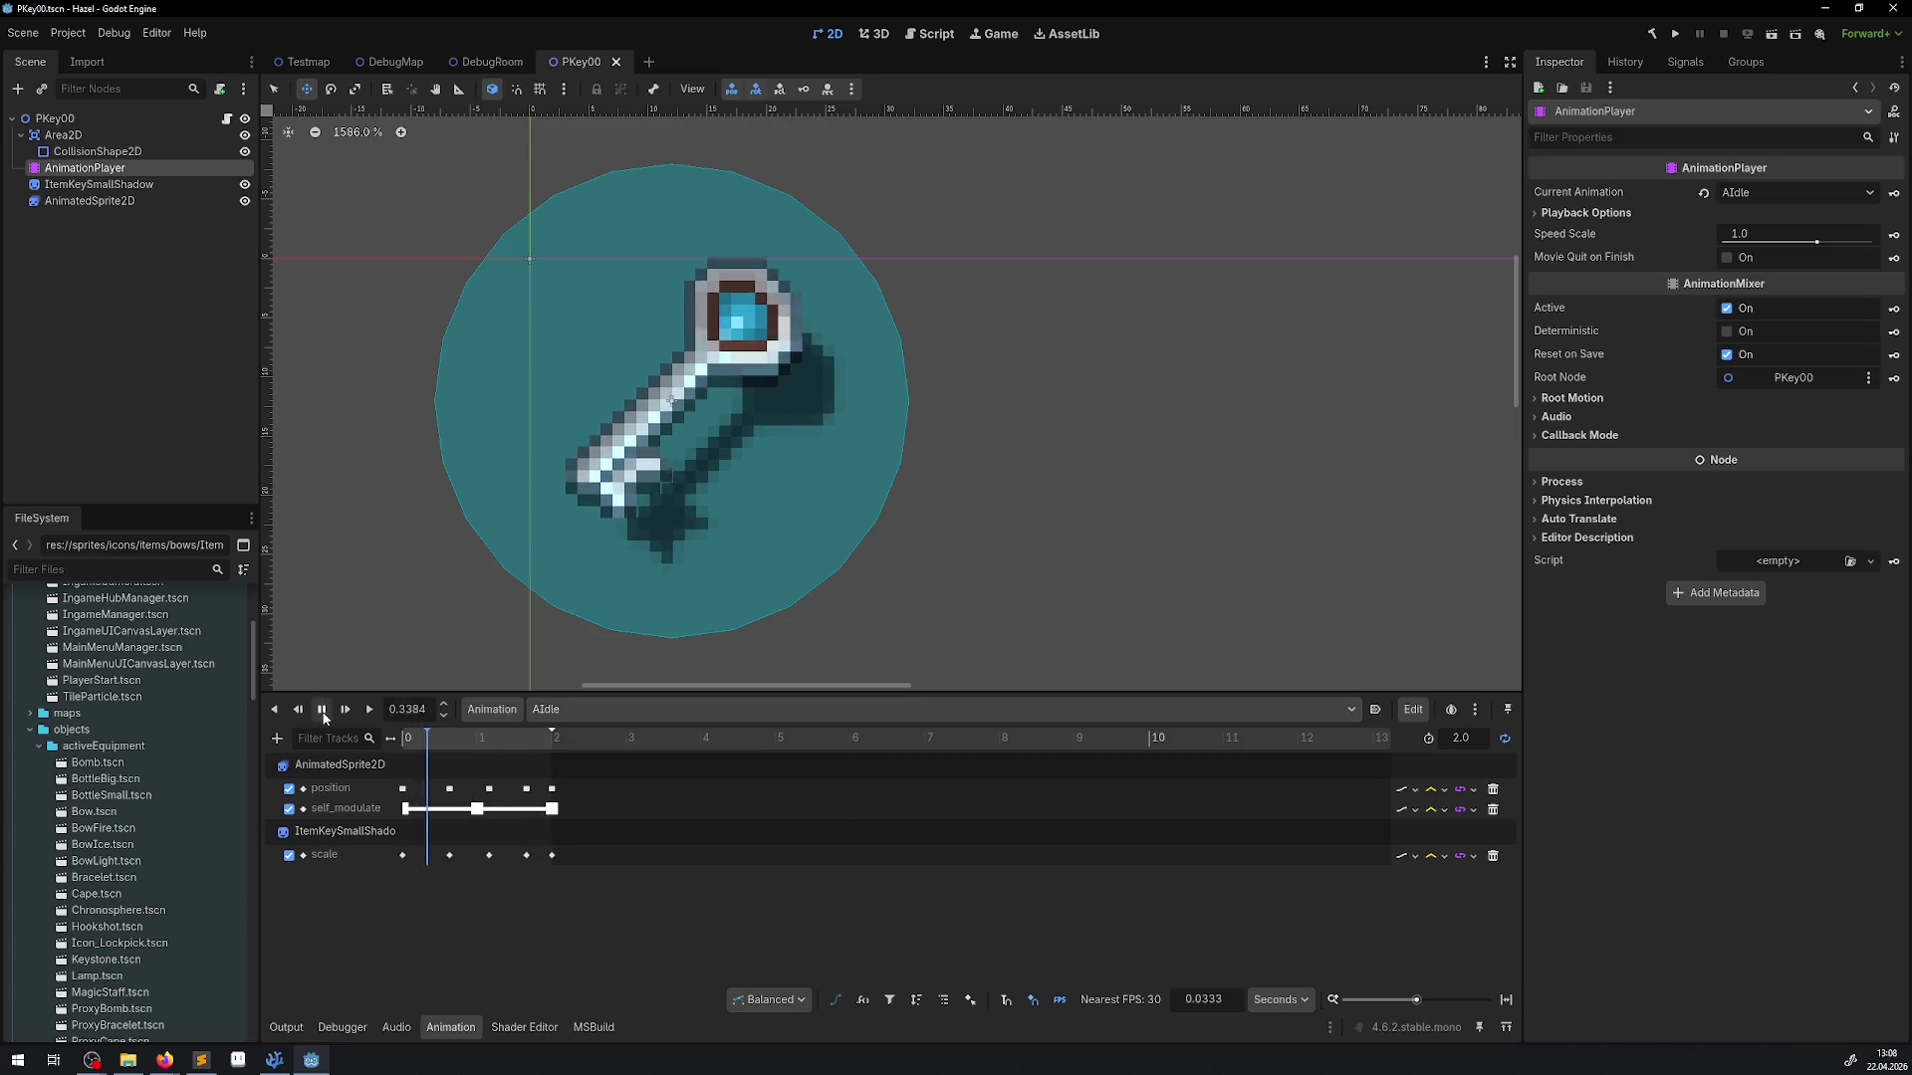
{"action": "left_click", "coordinate": [322, 709]}
Show the APickup, then the RESET animation, and inspect its position key at 0, 0
{"action": "left_click", "coordinate": [580, 710]}
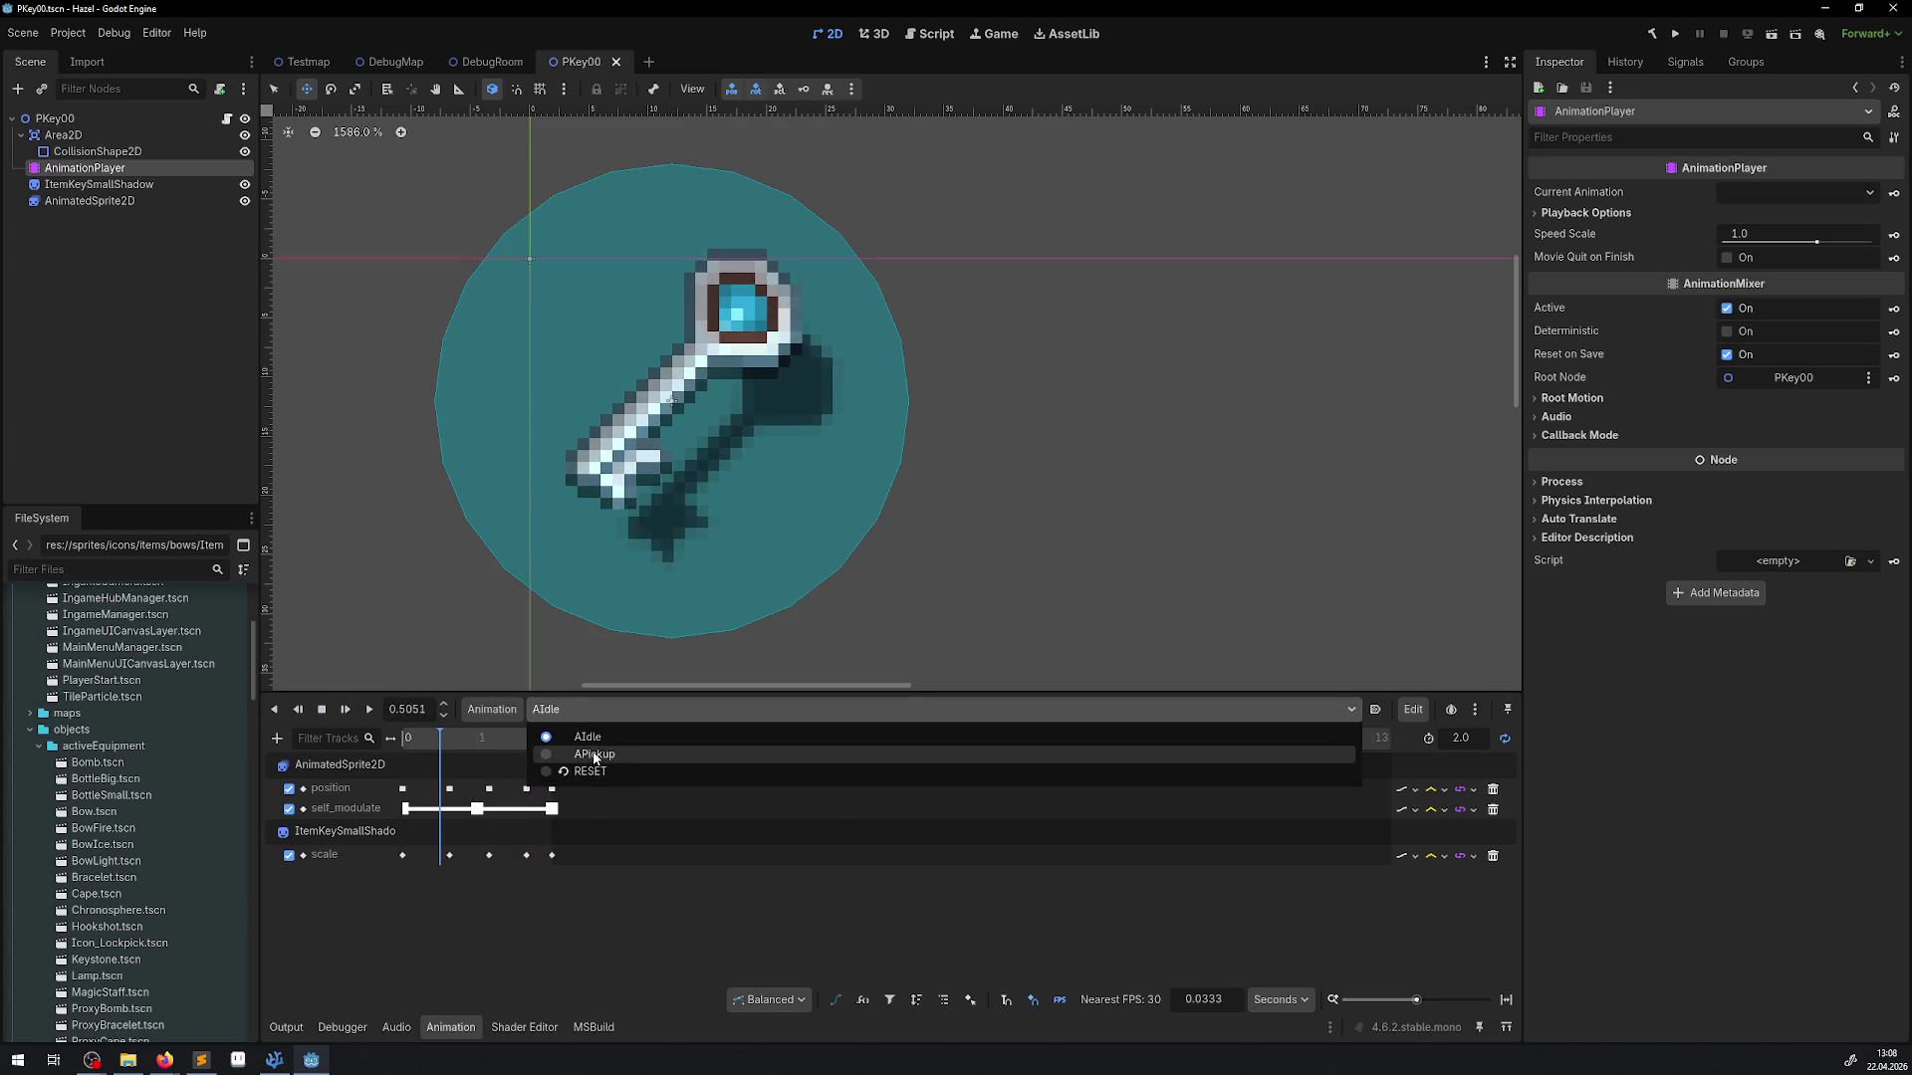
{"action": "left_click", "coordinate": [594, 755]}
{"action": "left_click", "coordinate": [564, 710]}
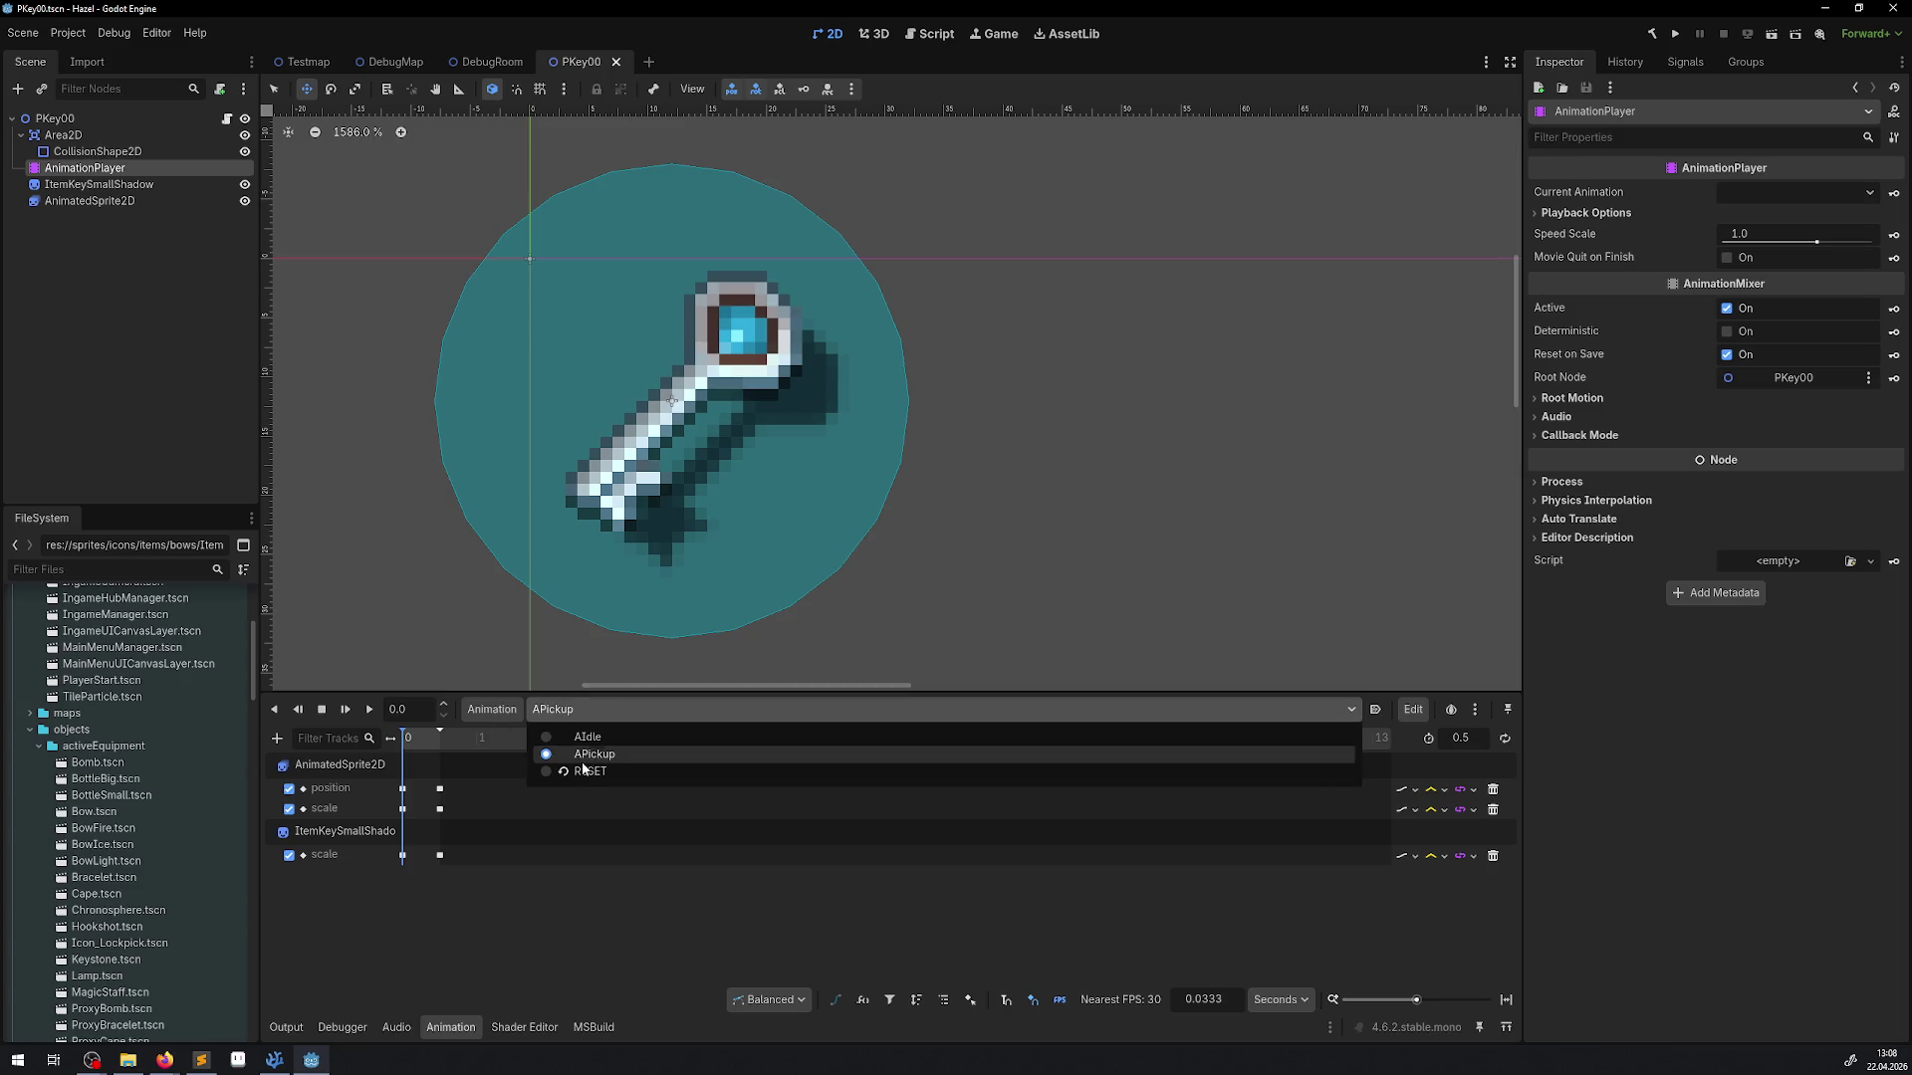
{"action": "left_click", "coordinate": [583, 769]}
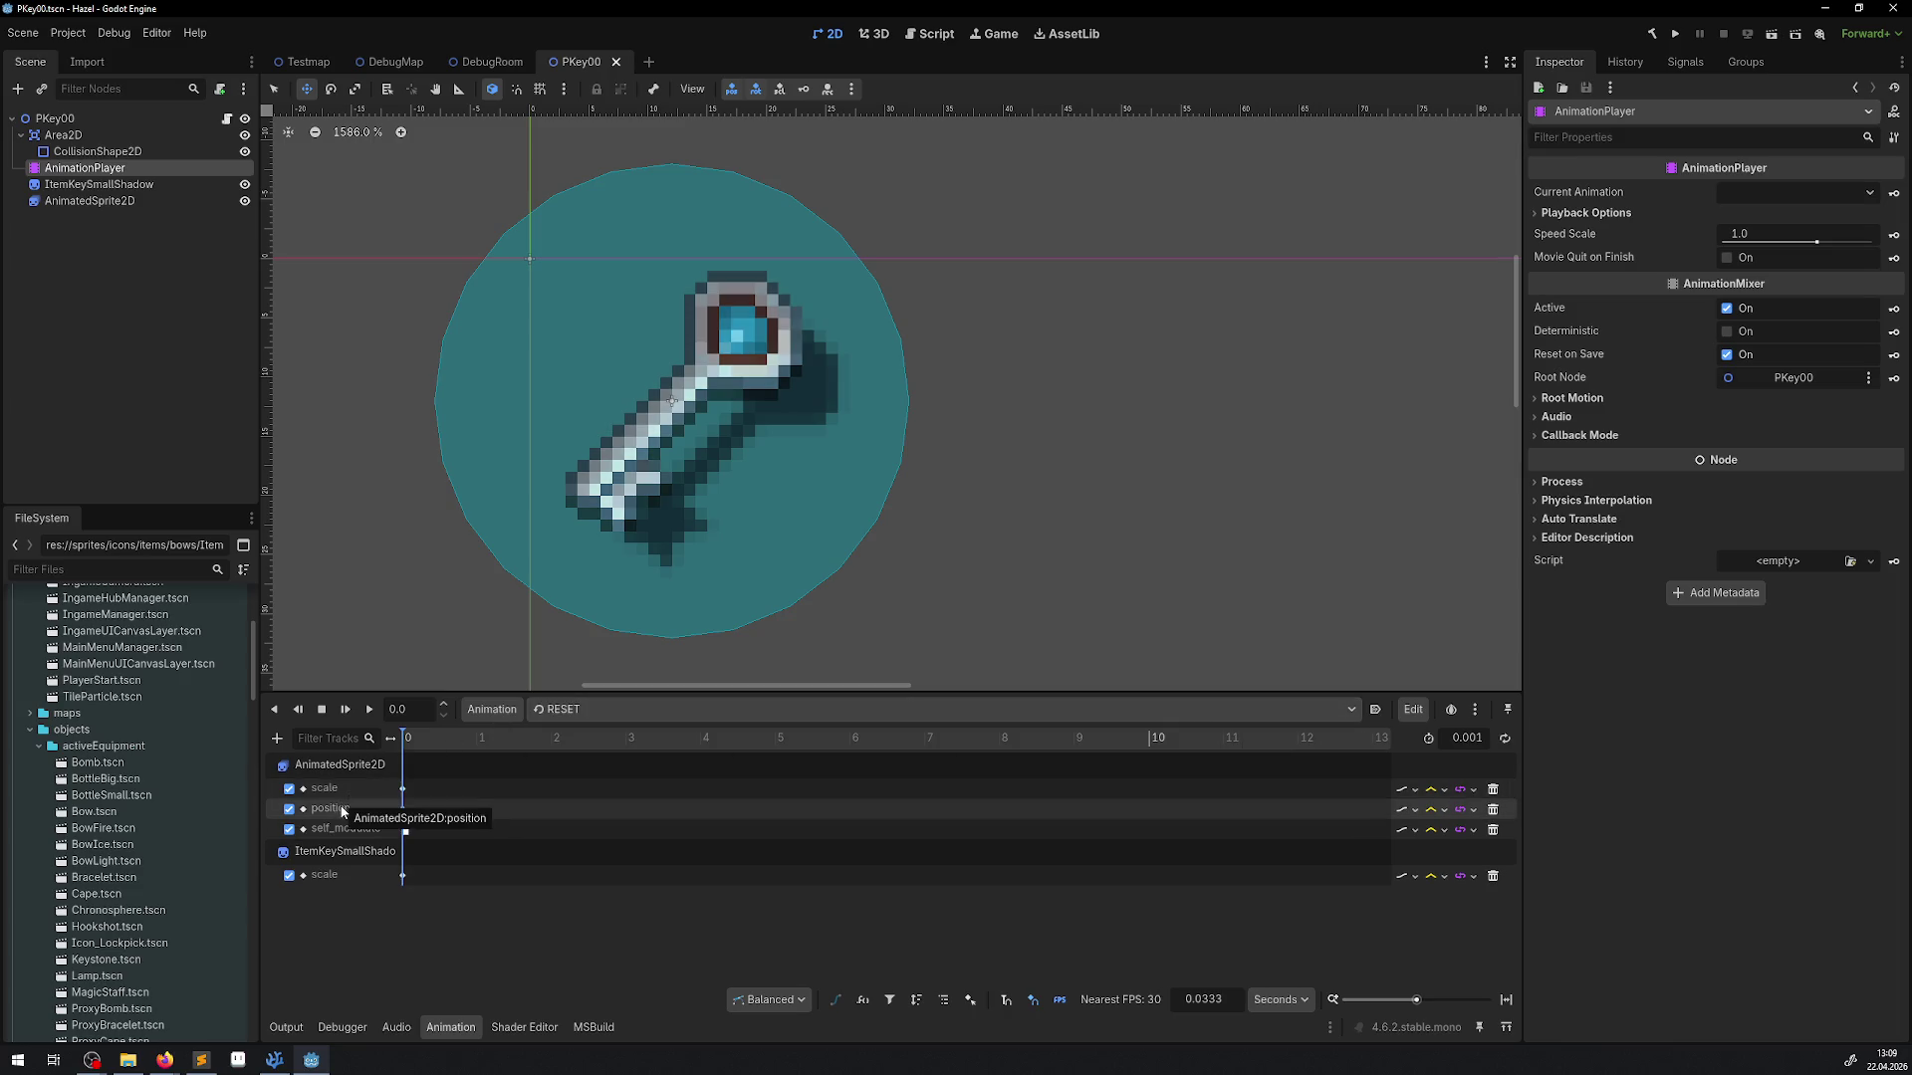
{"action": "left_click", "coordinate": [403, 810]}
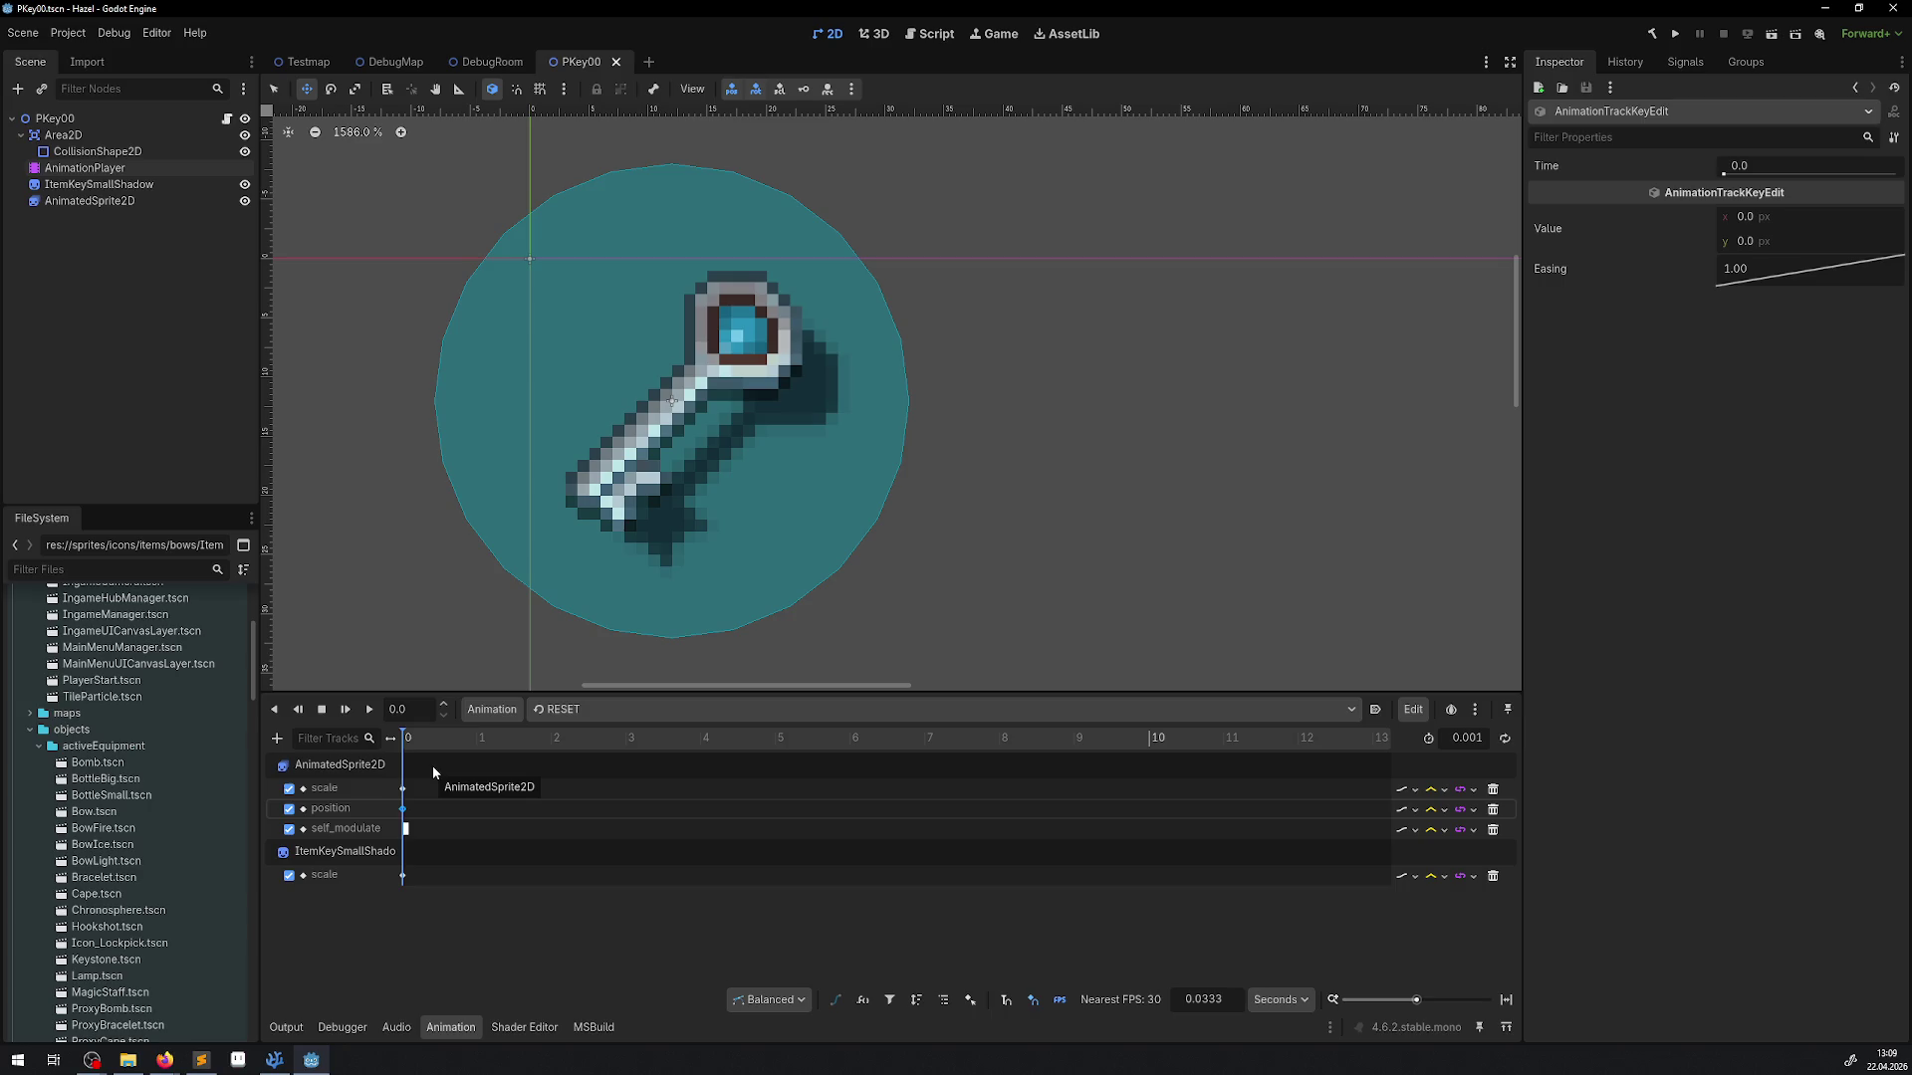
{"action": "left_click_drag", "start_coordinate": [501, 258], "coordinate": [540, 292]}
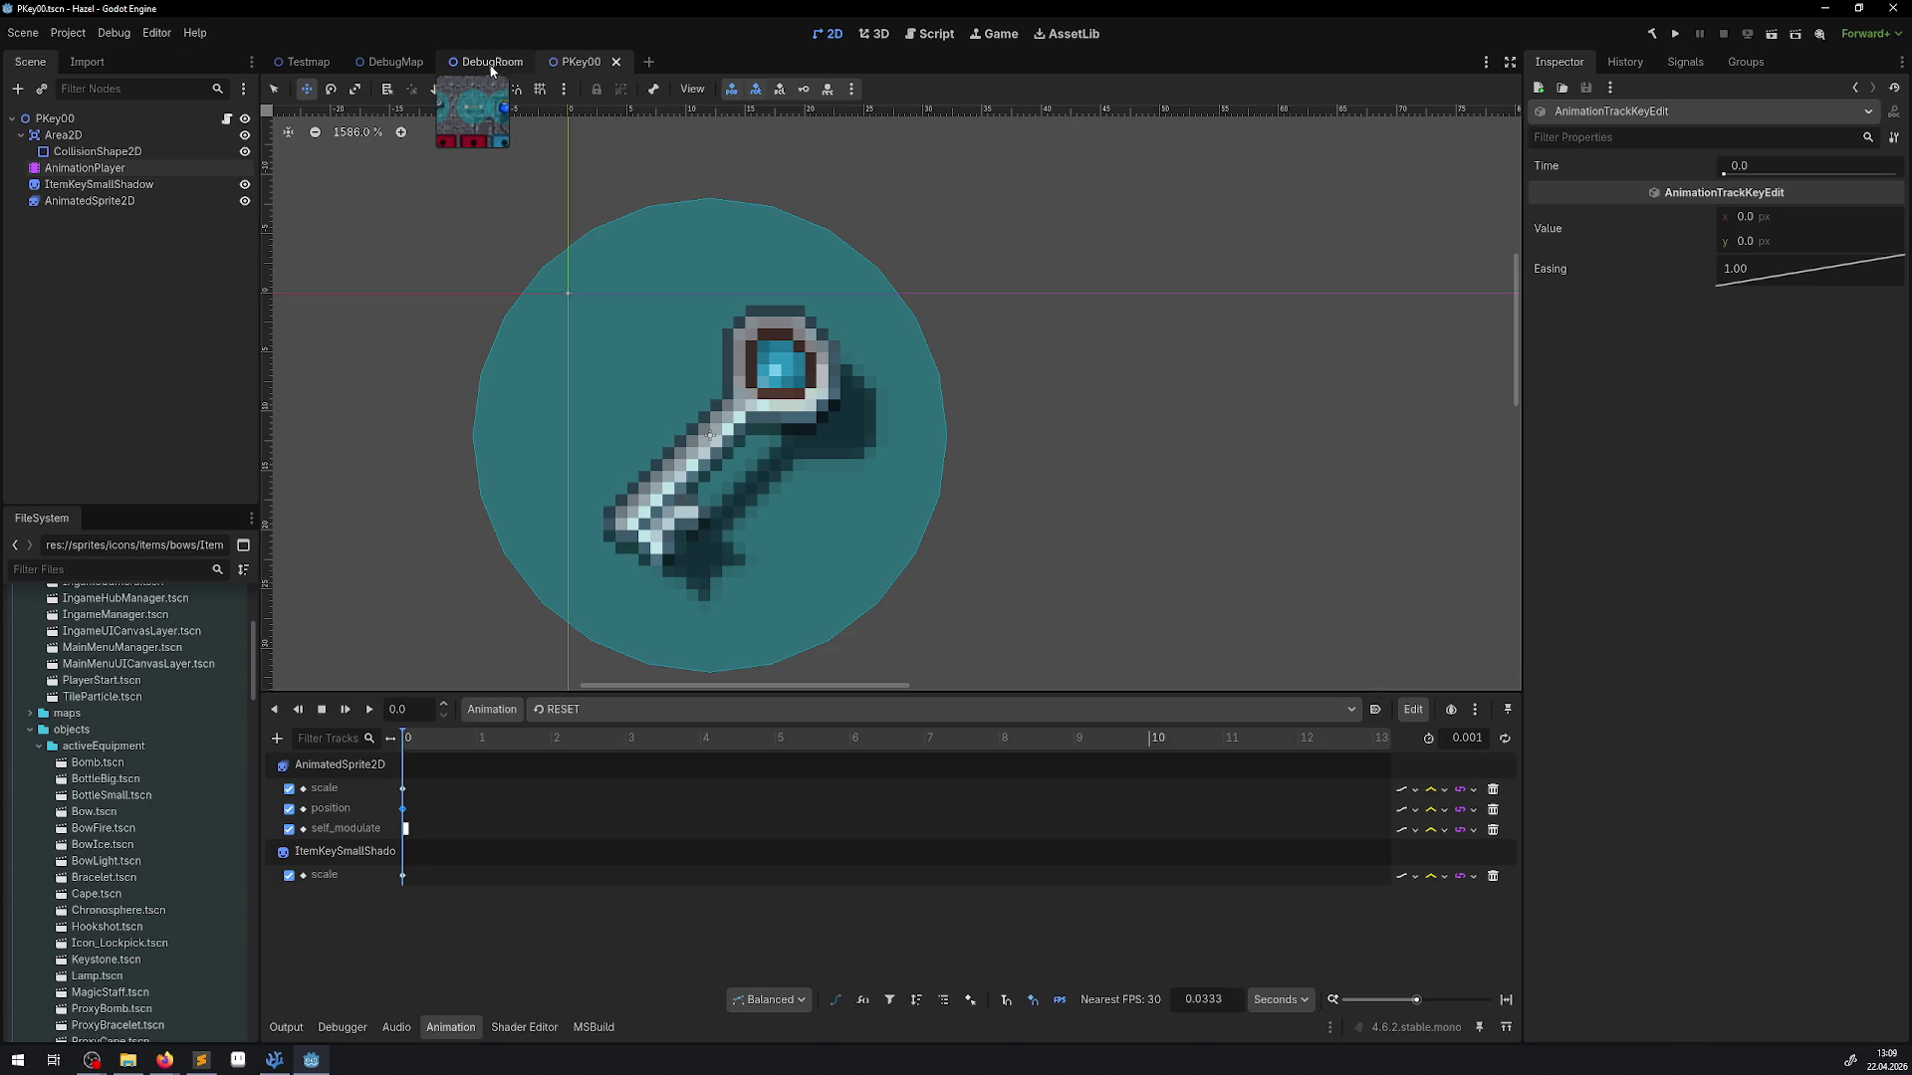
Select the Arrow pickup in DebugRoom and open its PickupArrow.tscn scene
{"action": "left_click", "coordinate": [493, 67]}
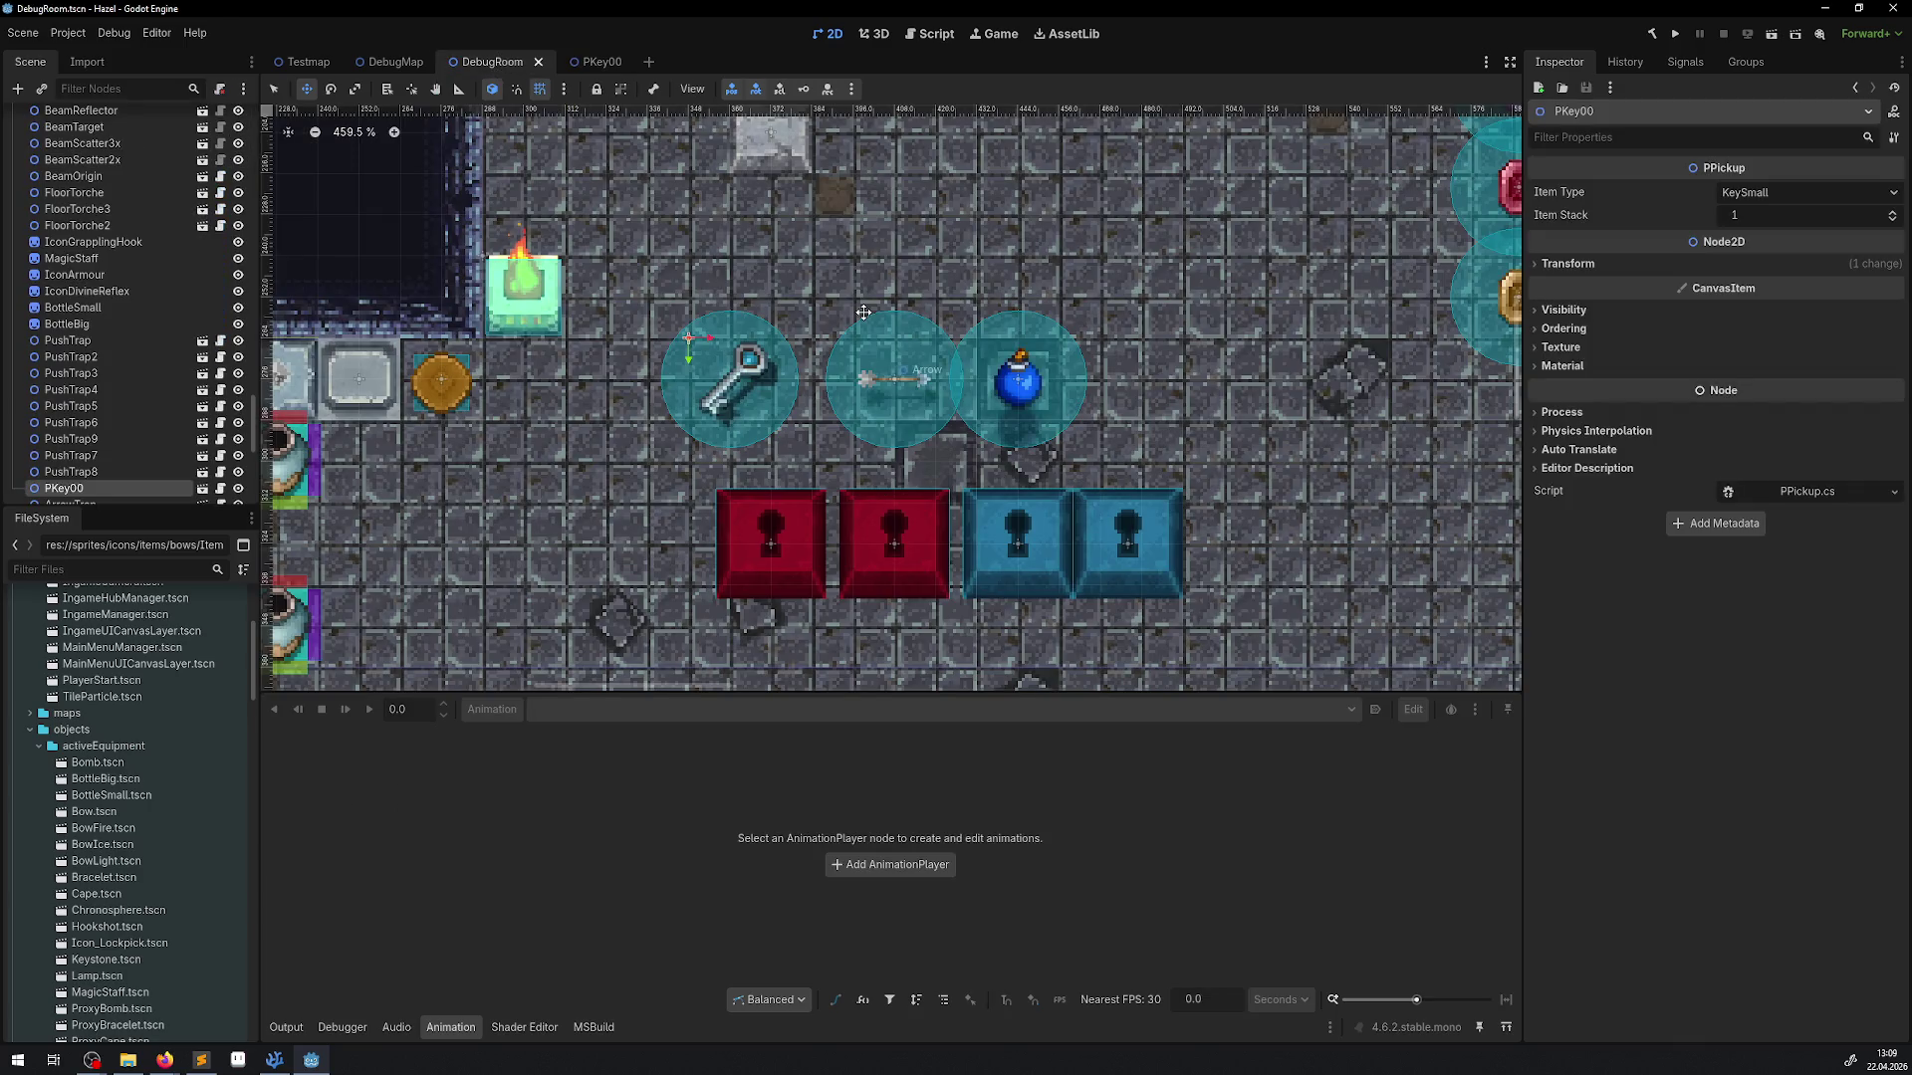
{"action": "left_click_drag", "start_coordinate": [962, 410], "coordinate": [920, 425]}
{"action": "left_click", "coordinate": [274, 89]}
{"action": "left_click", "coordinate": [854, 395]}
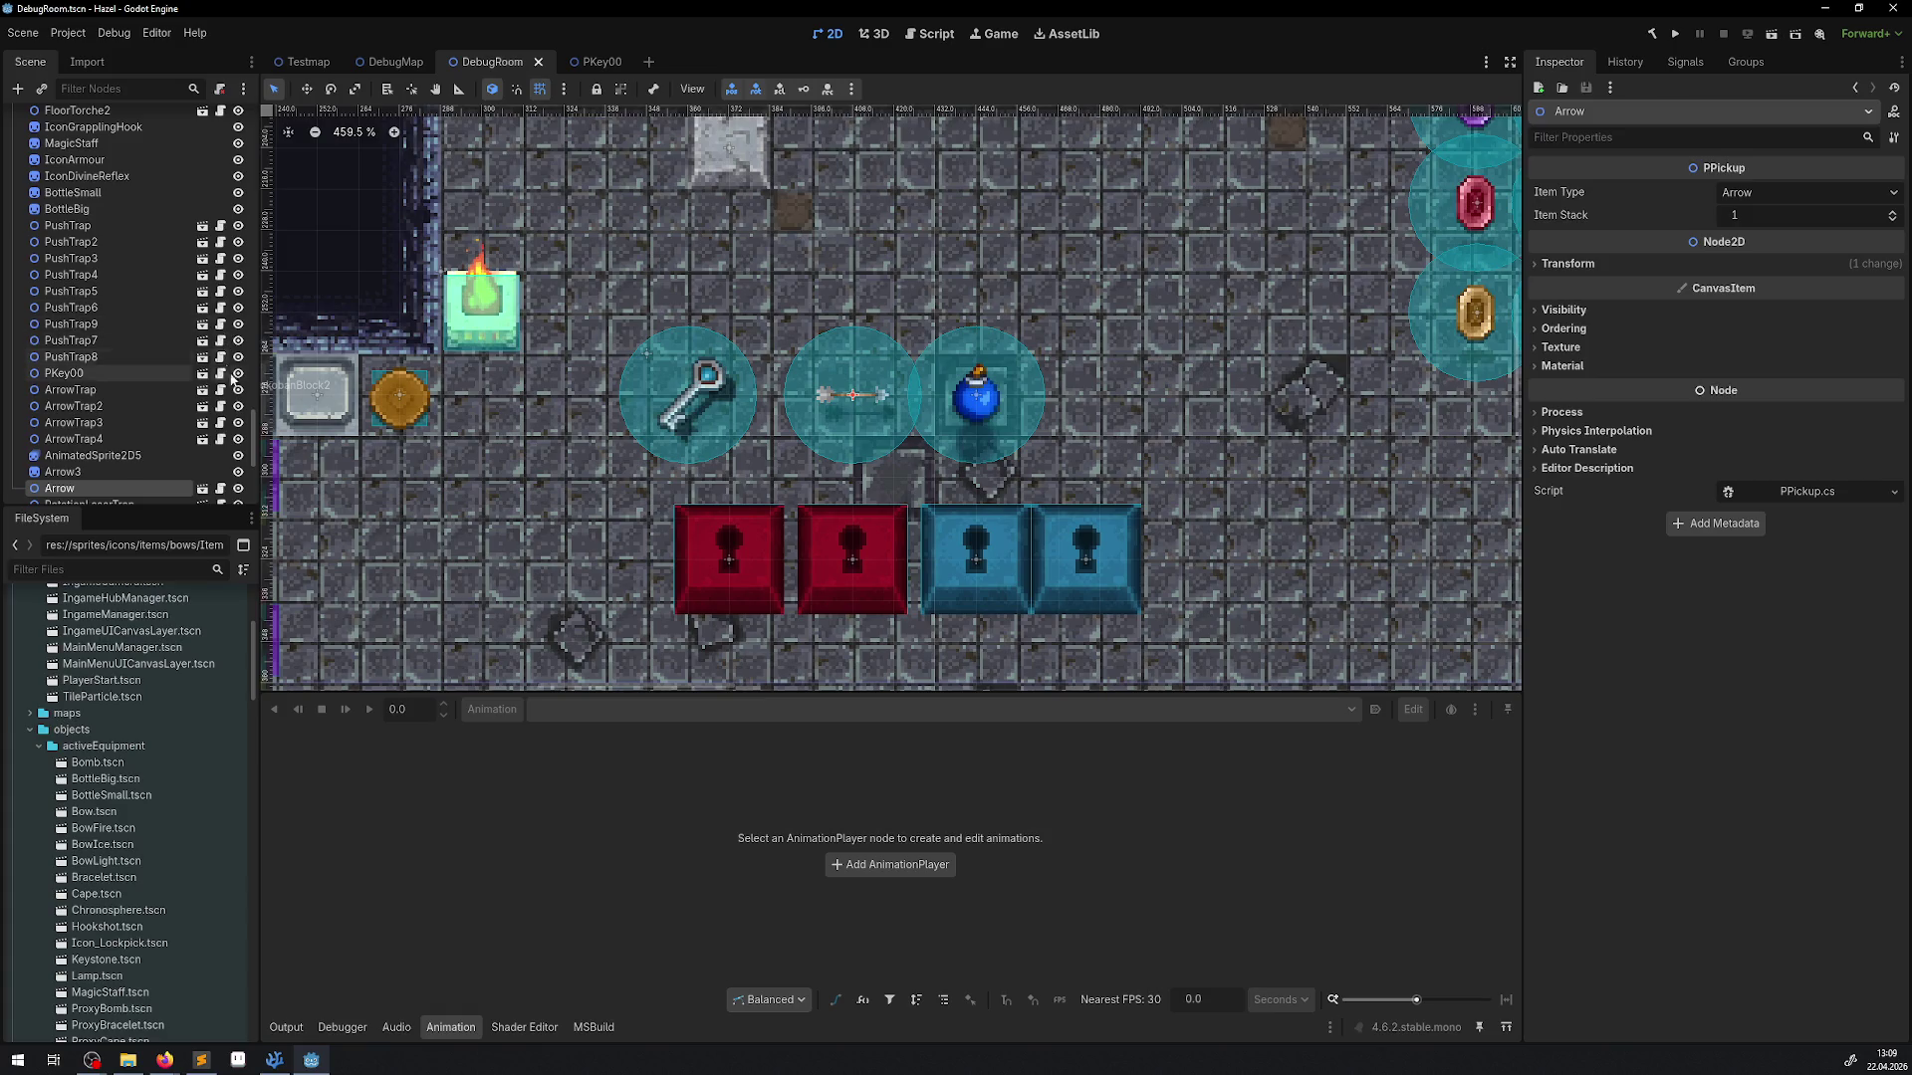
{"action": "scroll", "coordinate": [221, 436], "scroll_direction": "down", "scroll_amount": 2}
{"action": "left_click", "coordinate": [204, 441]}
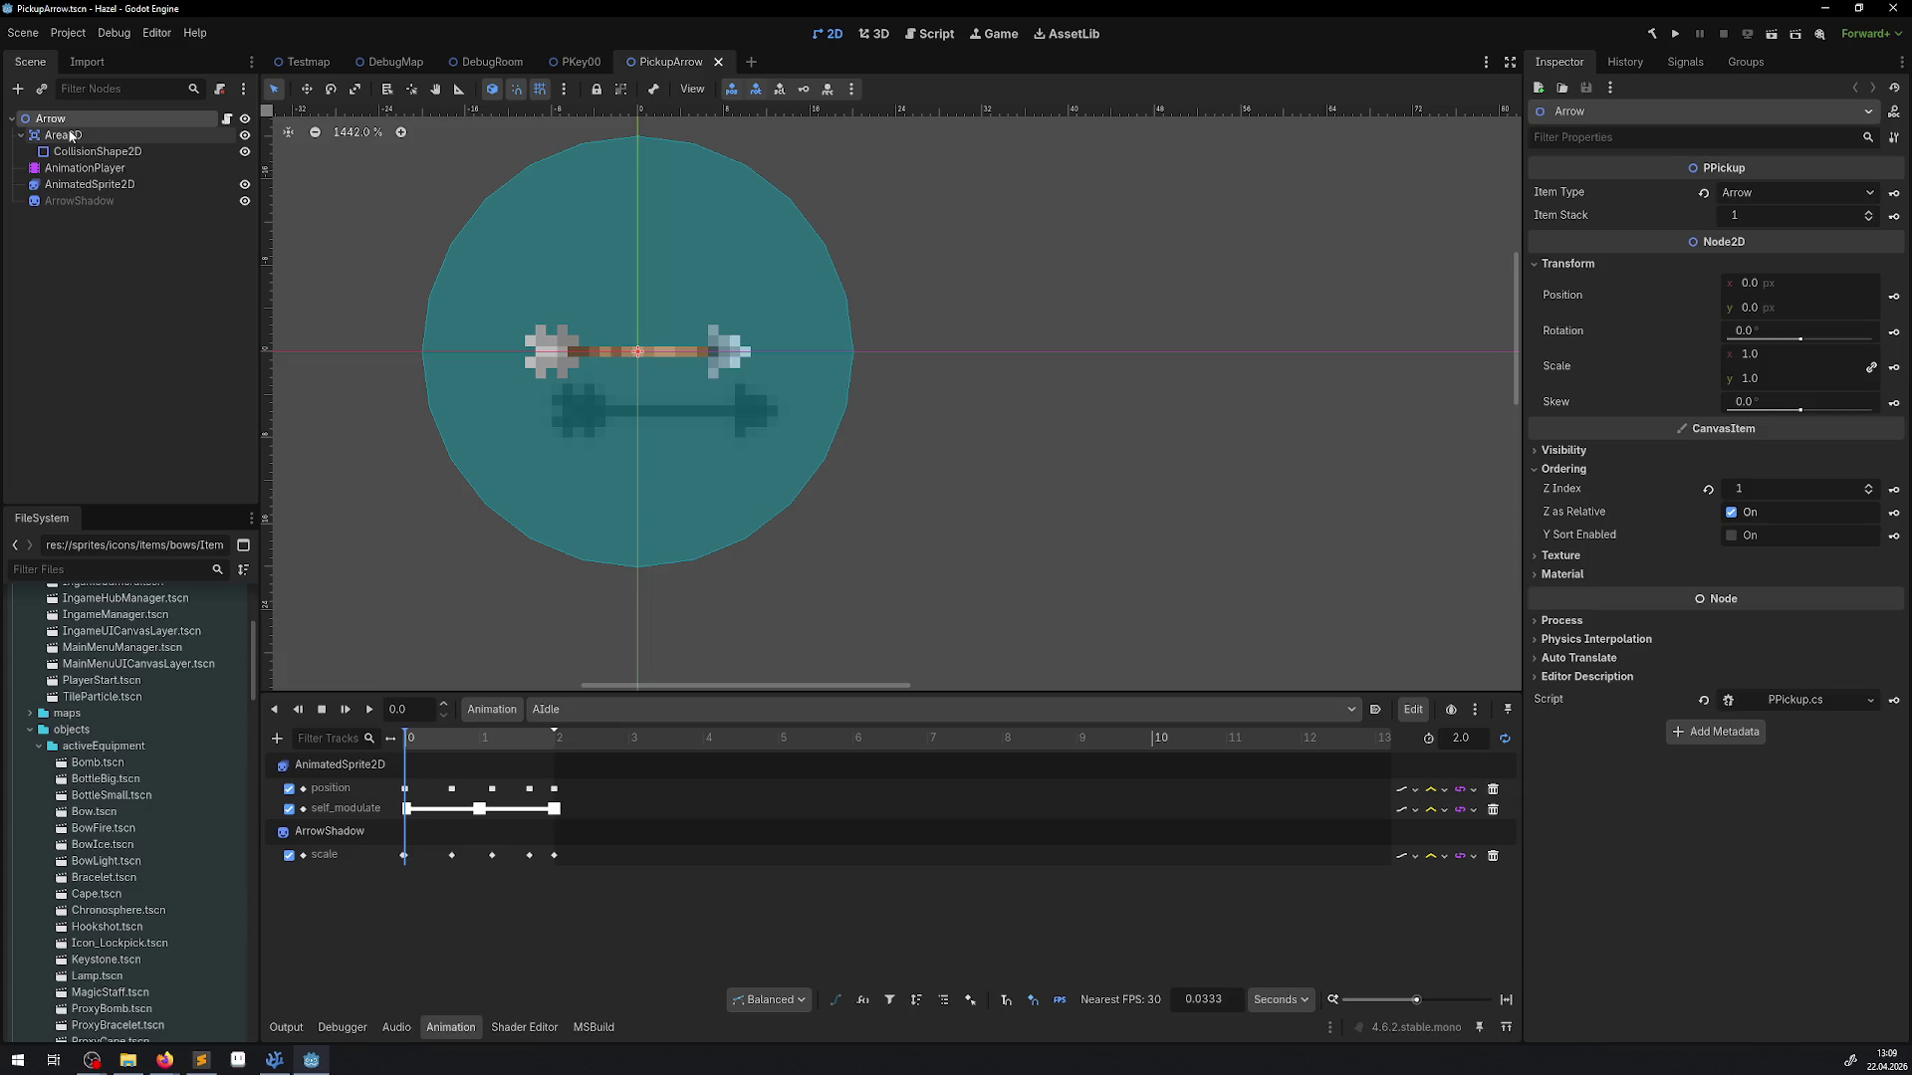
Set the Area2D node's Transform Position to 12, 12
{"action": "left_click", "coordinate": [73, 138]}
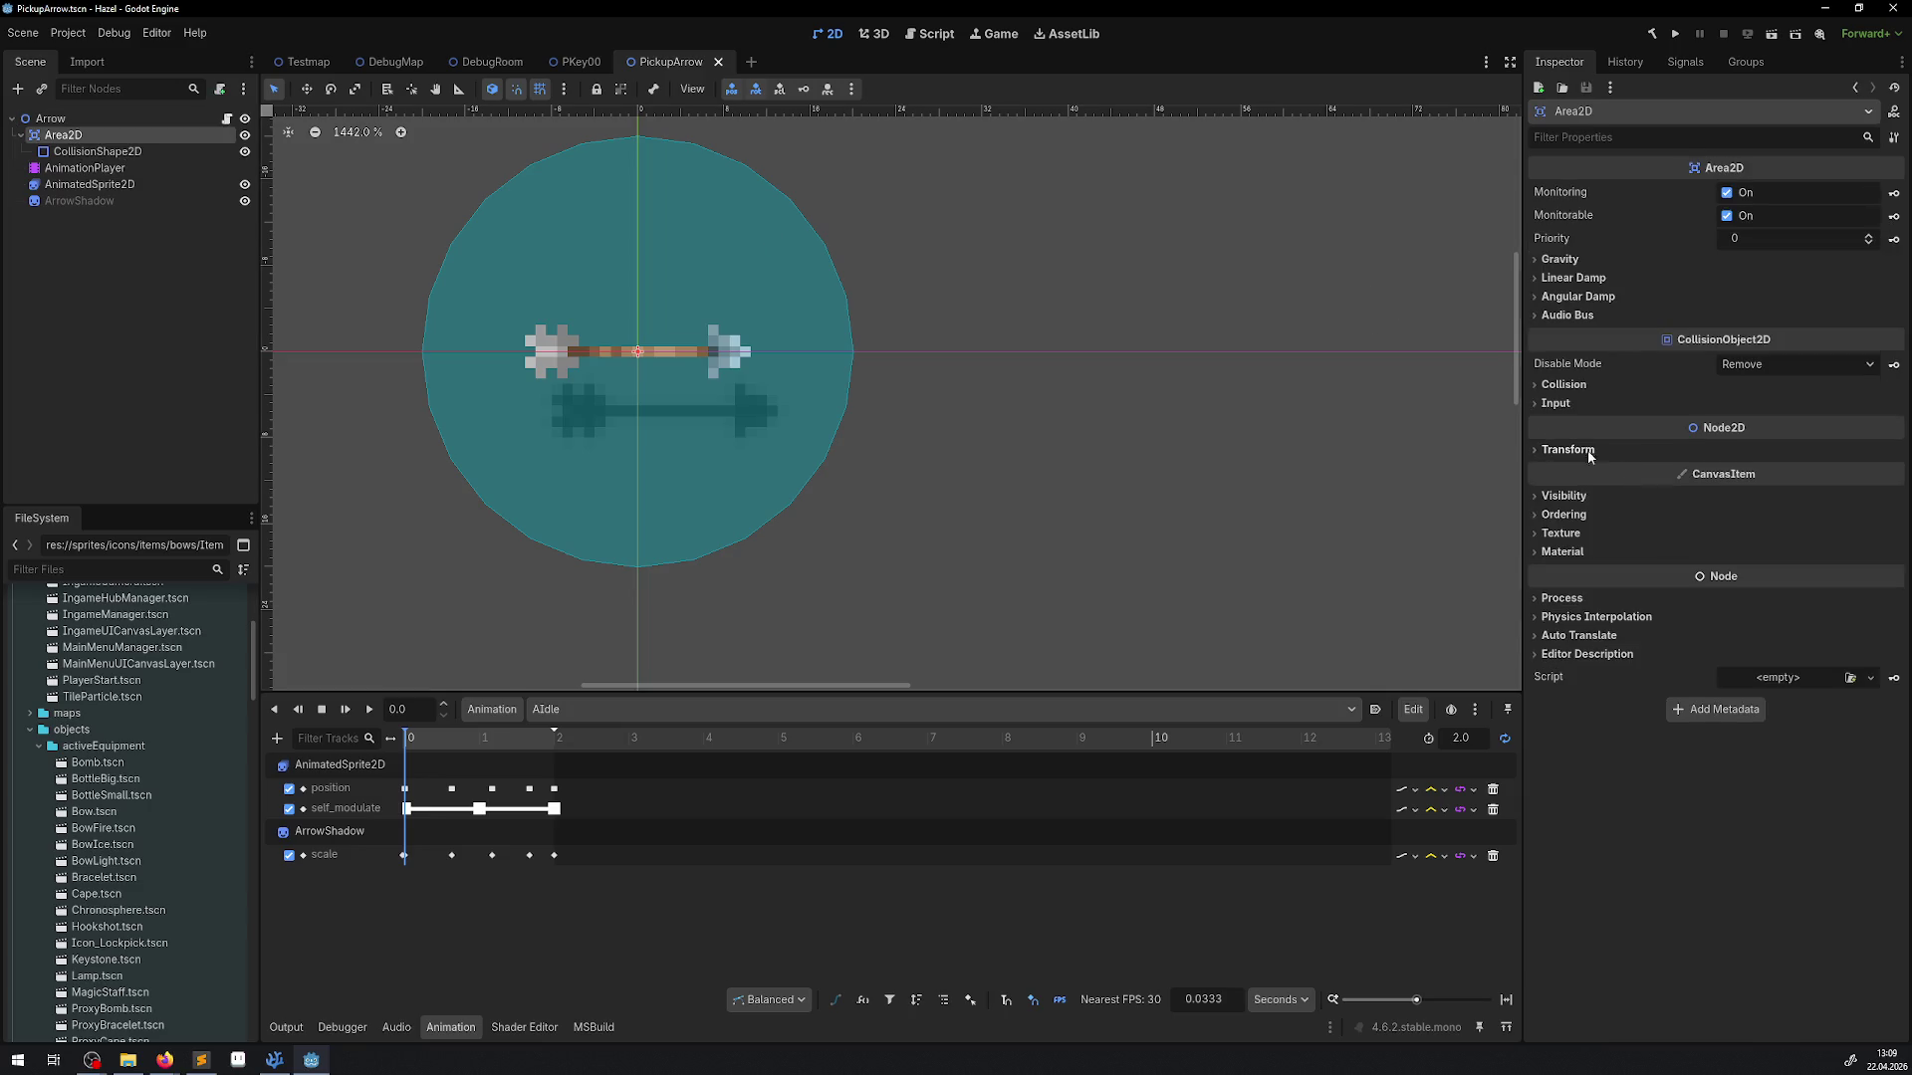
{"action": "left_click", "coordinate": [1595, 456]}
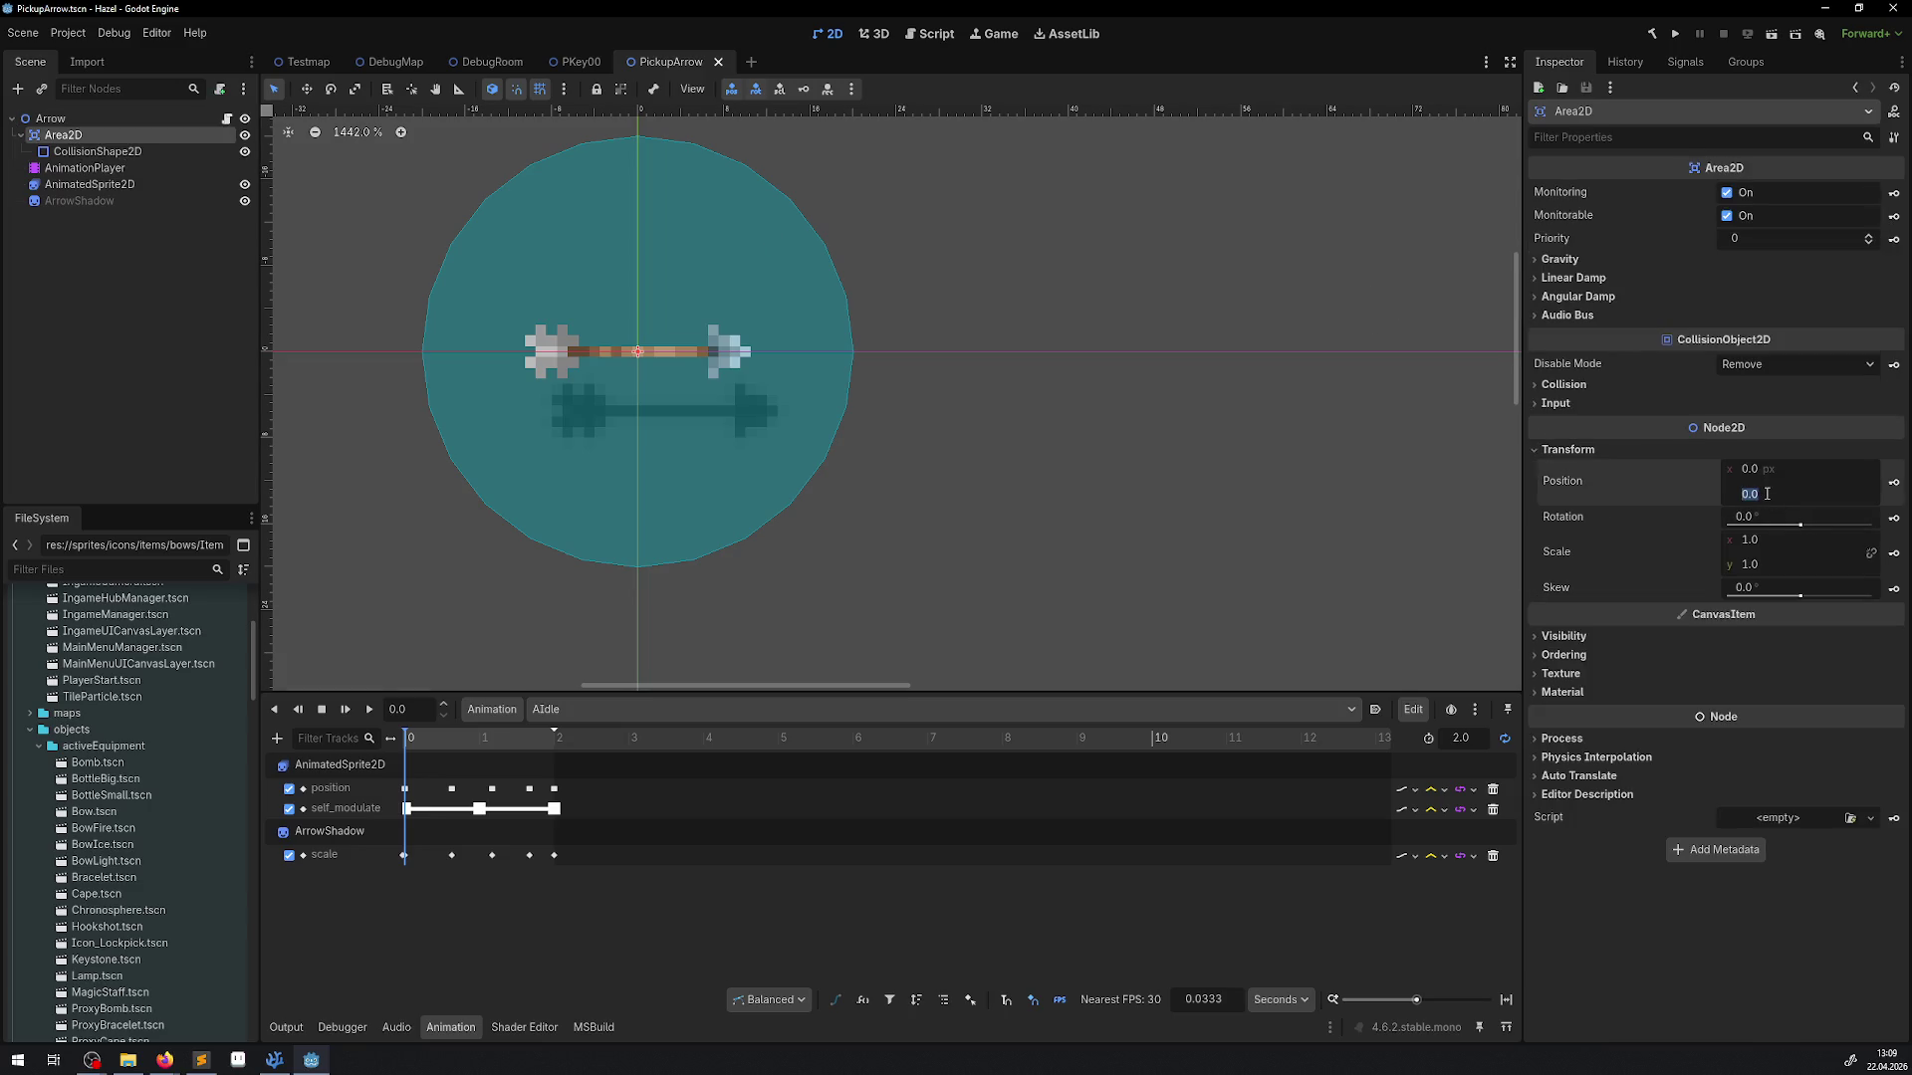
{"action": "type", "text": "12"}
{"action": "key", "text": "shift+Tab"}
{"action": "type", "text": "12"}
{"action": "key", "text": "Return"}
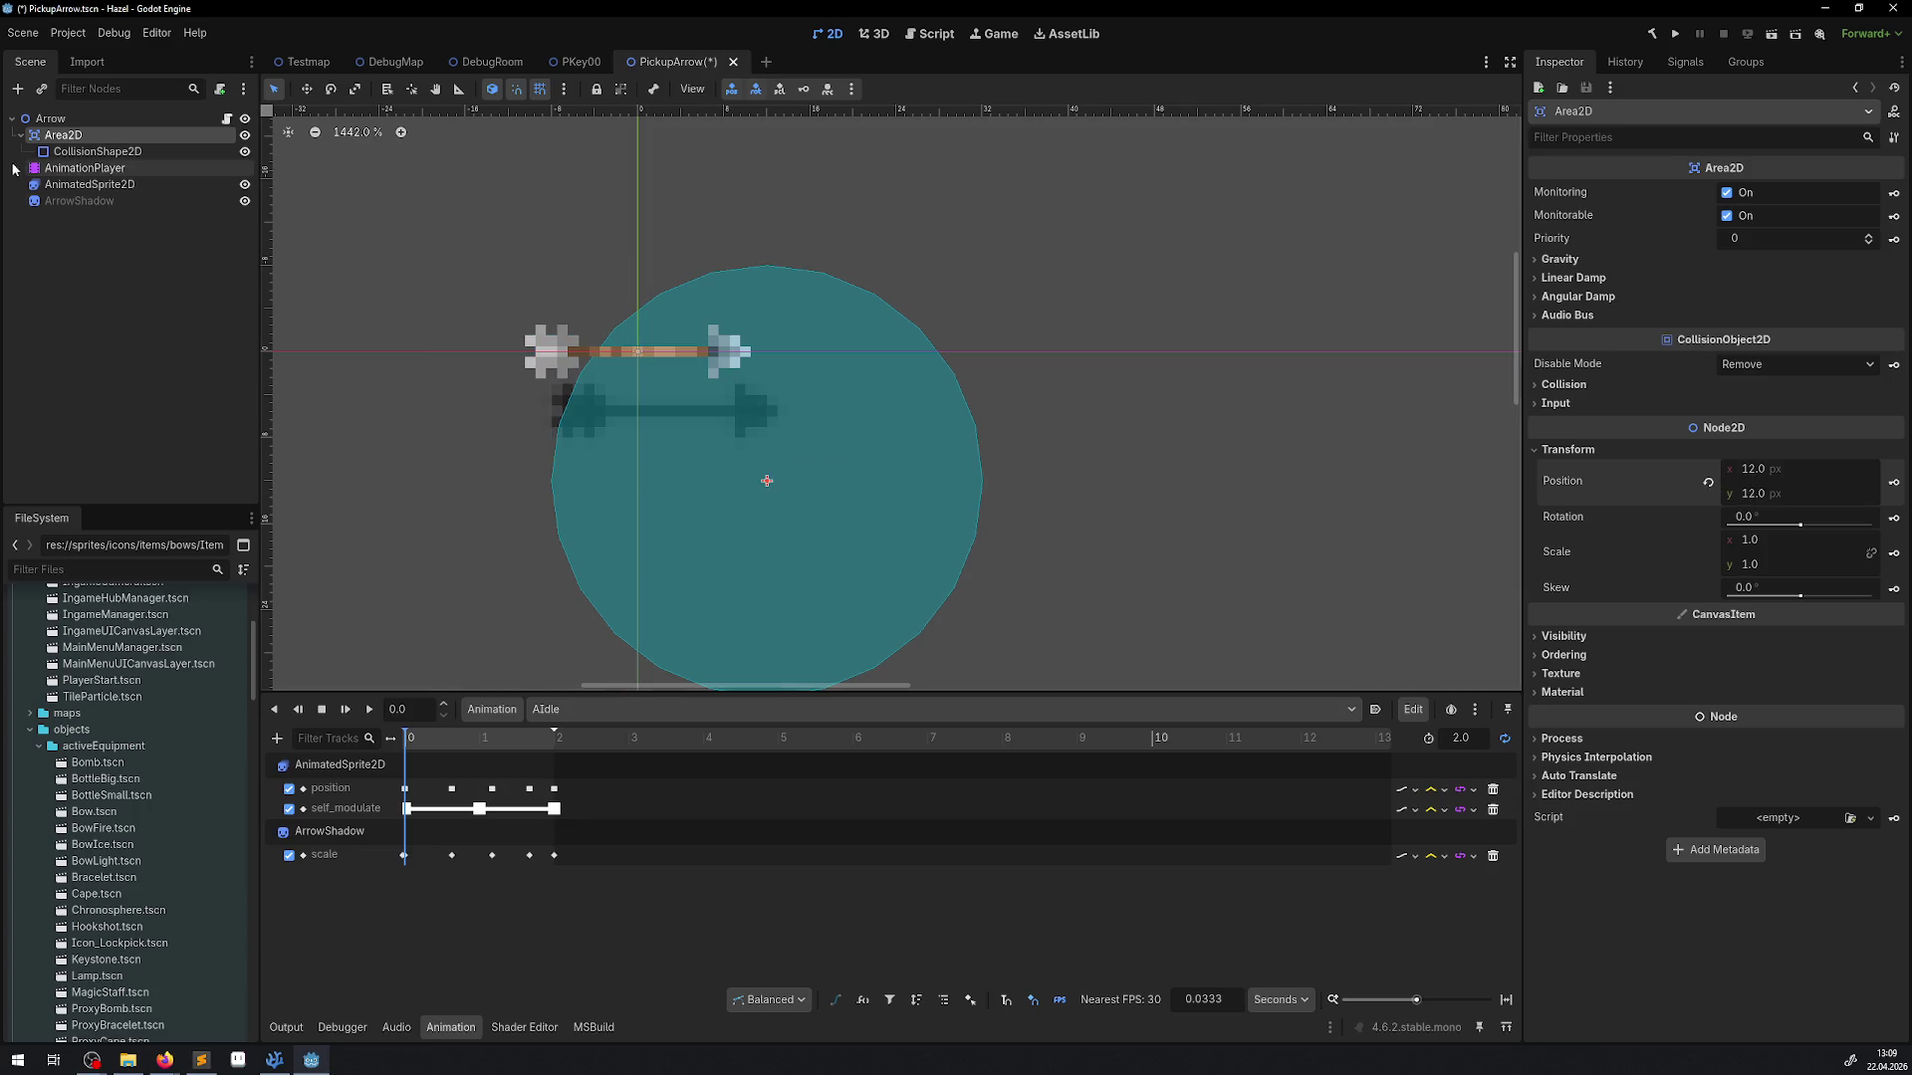
{"action": "left_click", "coordinate": [90, 184]}
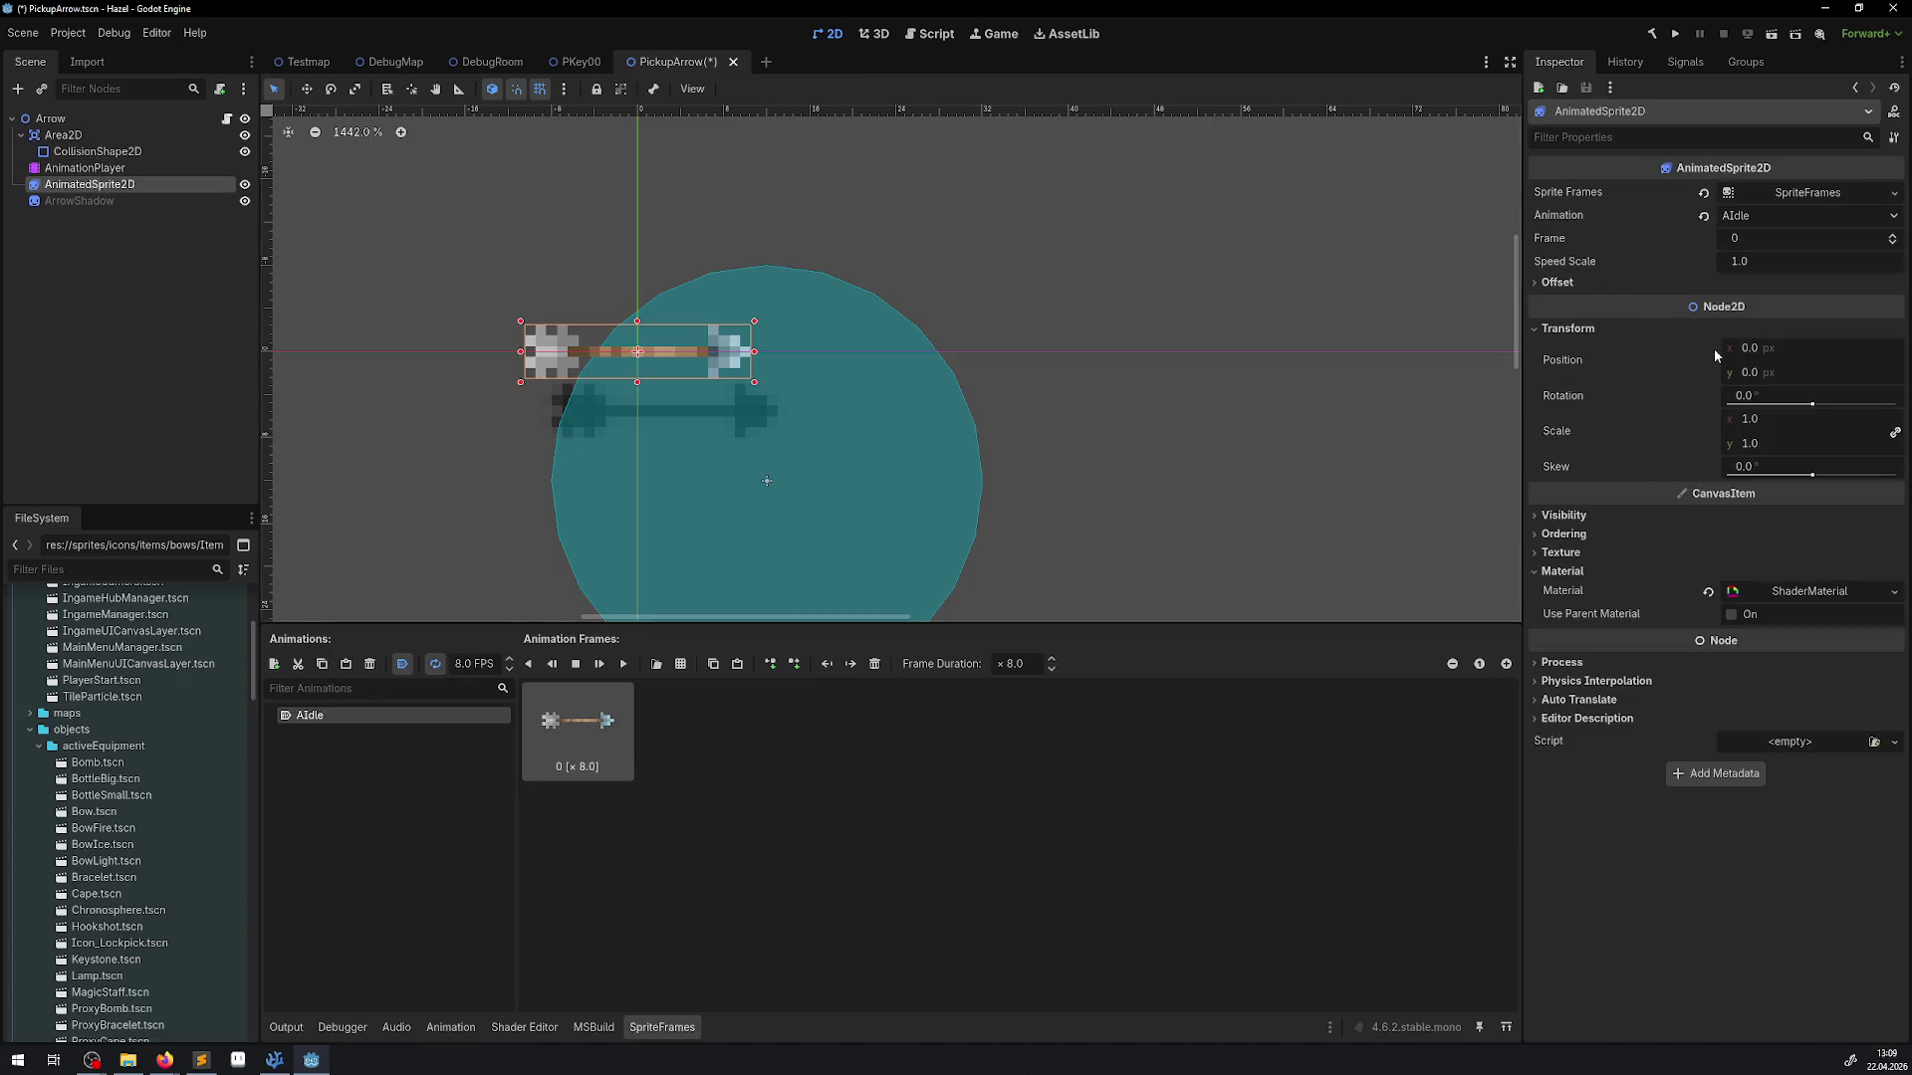
Turn off Offset > Centered on the arrow's AnimatedSprite2D
{"action": "left_click", "coordinate": [1609, 284]}
{"action": "left_click", "coordinate": [1751, 304]}
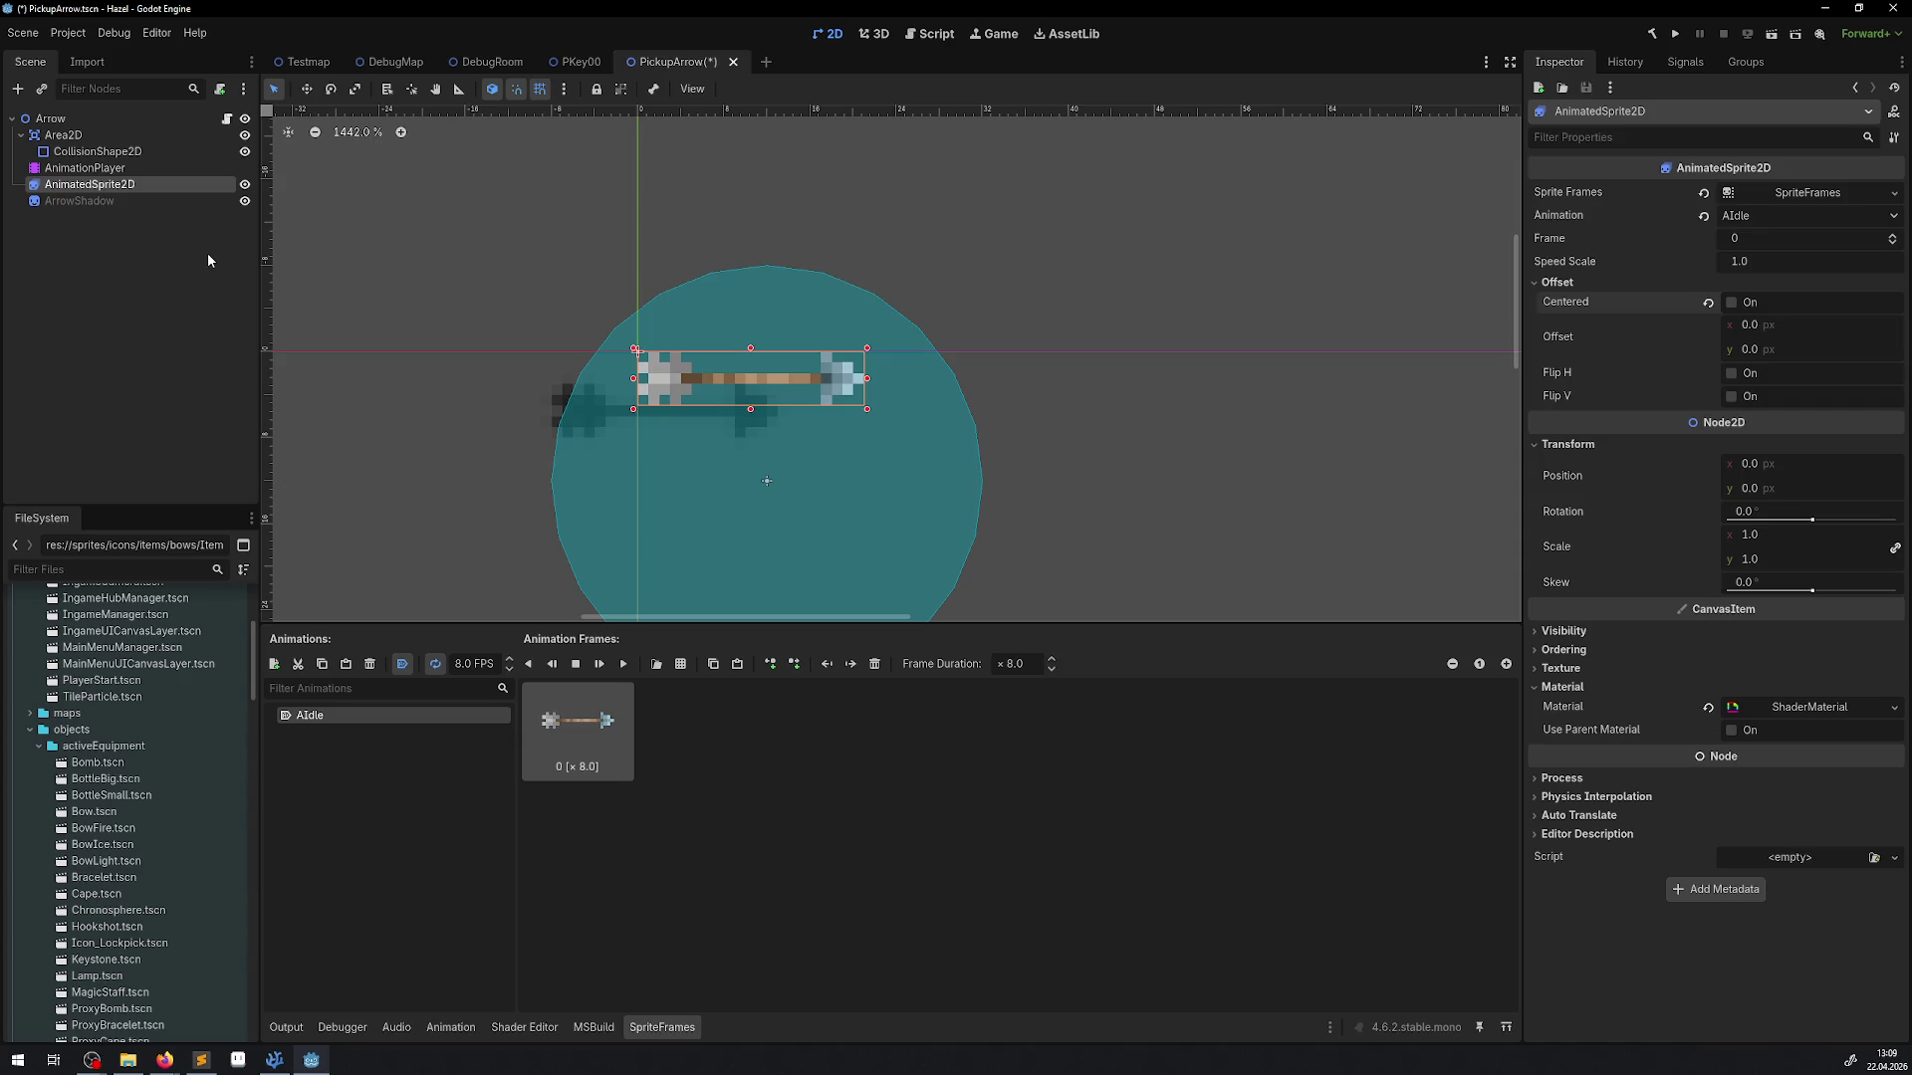
{"action": "left_click", "coordinate": [109, 201]}
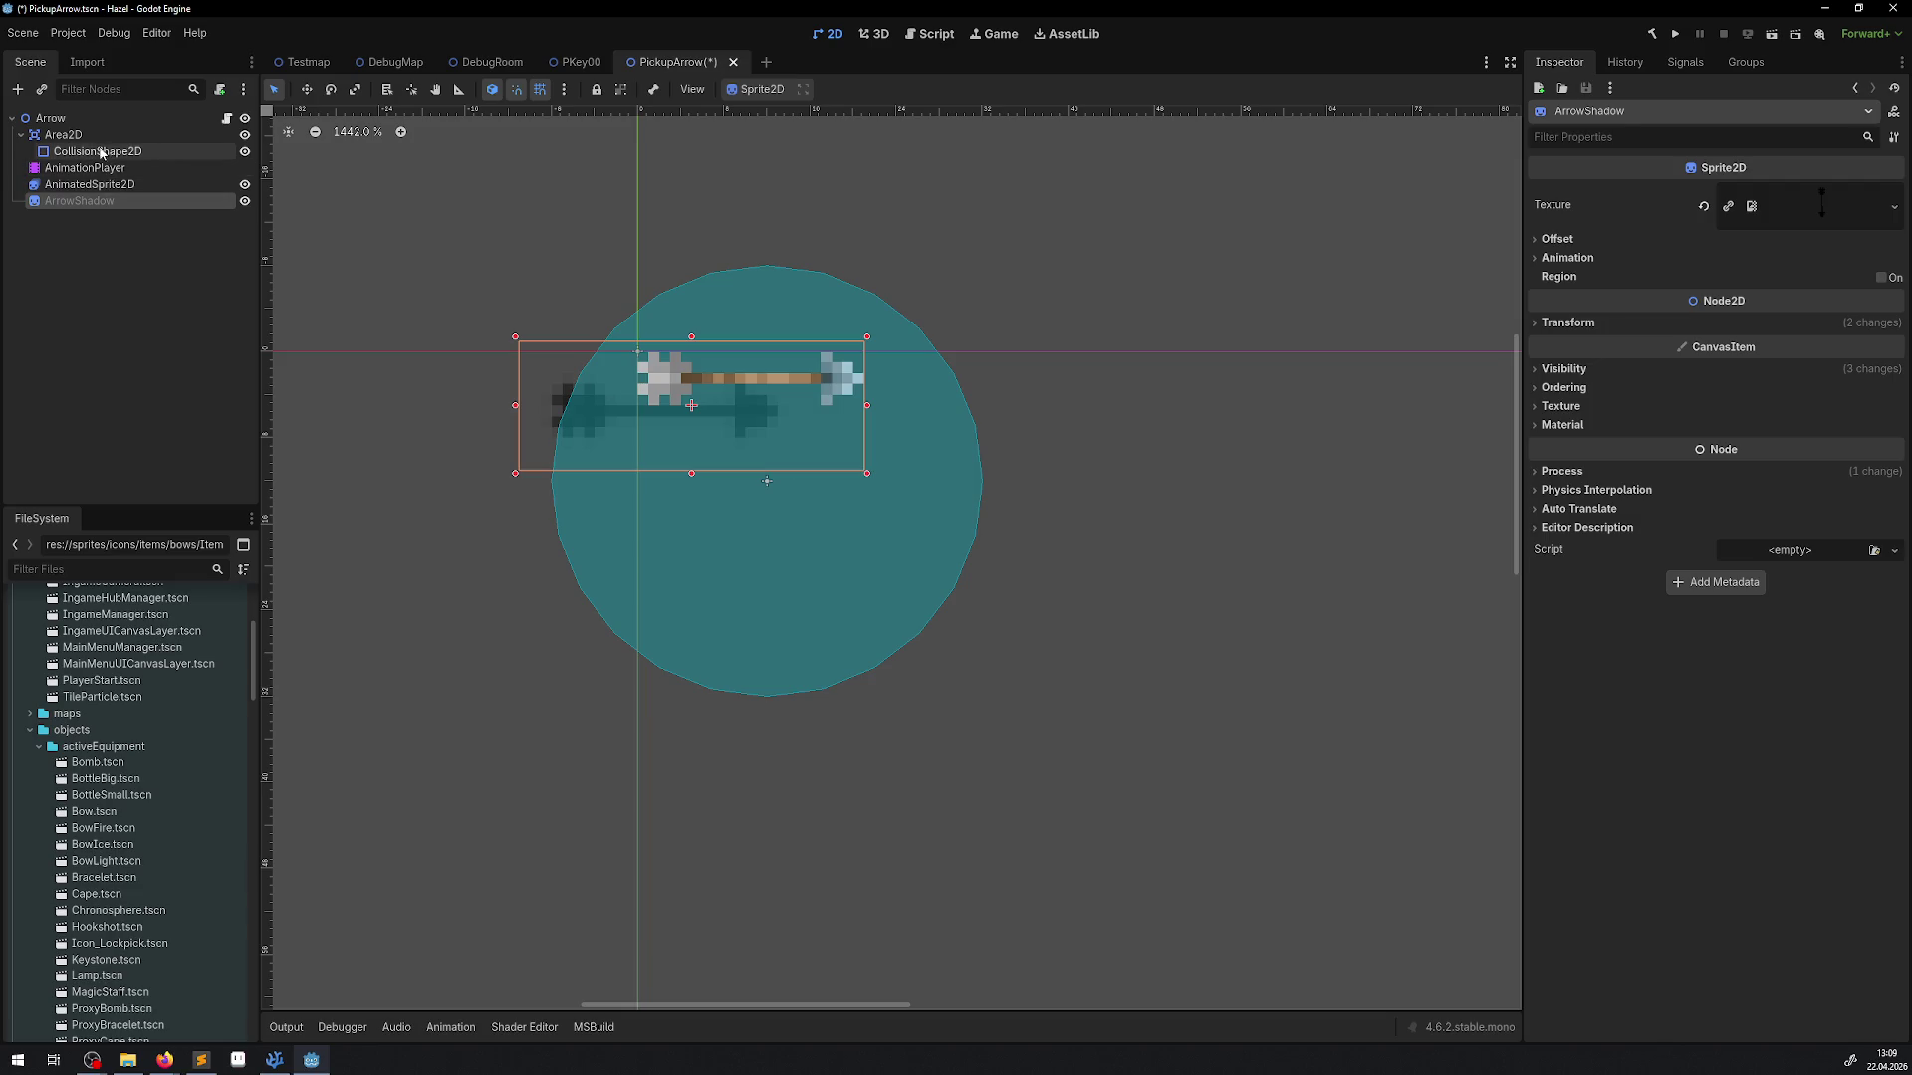
Drag Area2D back up and the collision circle to -2, 2, then save PickupArrow
{"action": "left_click", "coordinate": [60, 135]}
{"action": "left_click_drag", "start_coordinate": [763, 495], "coordinate": [757, 394]}
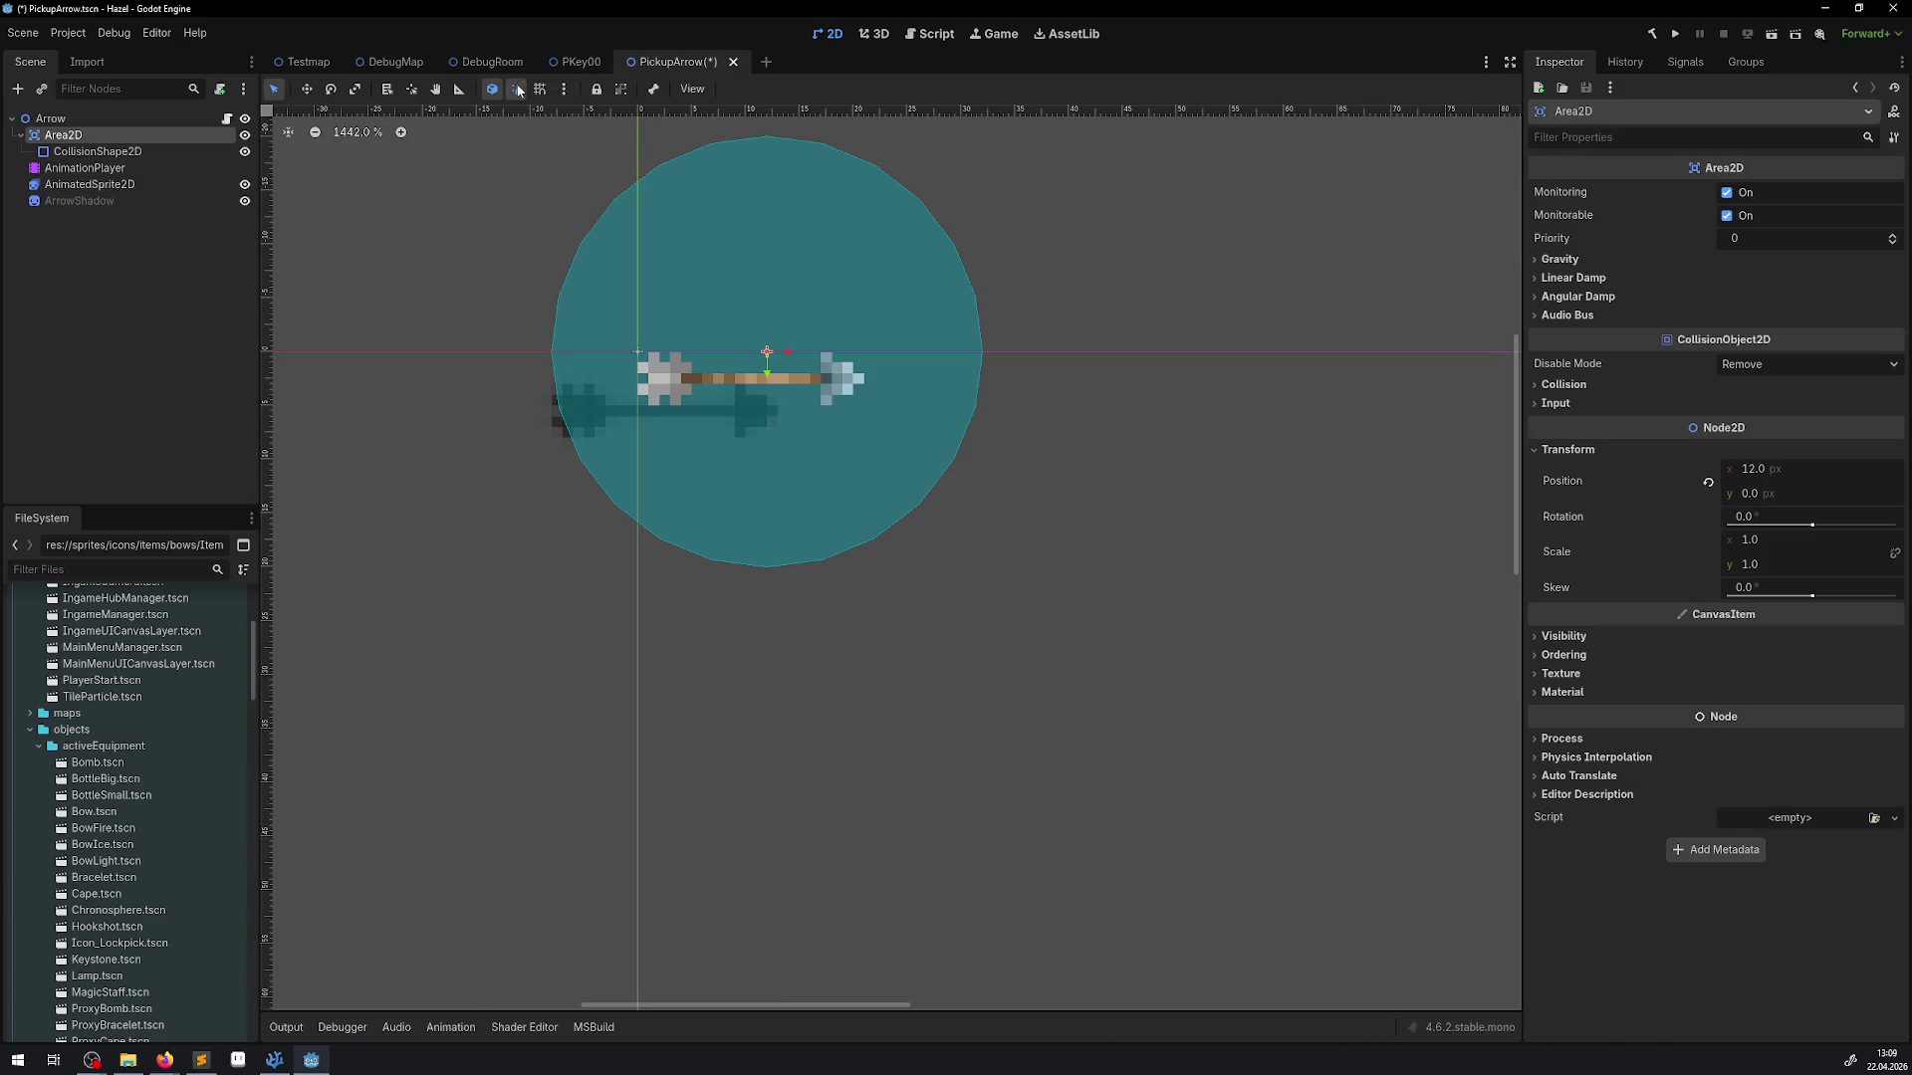
{"action": "left_click_drag", "start_coordinate": [763, 350], "coordinate": [740, 376]}
{"action": "key", "text": "ctrl+s"}
{"action": "left_click", "coordinate": [79, 186]}
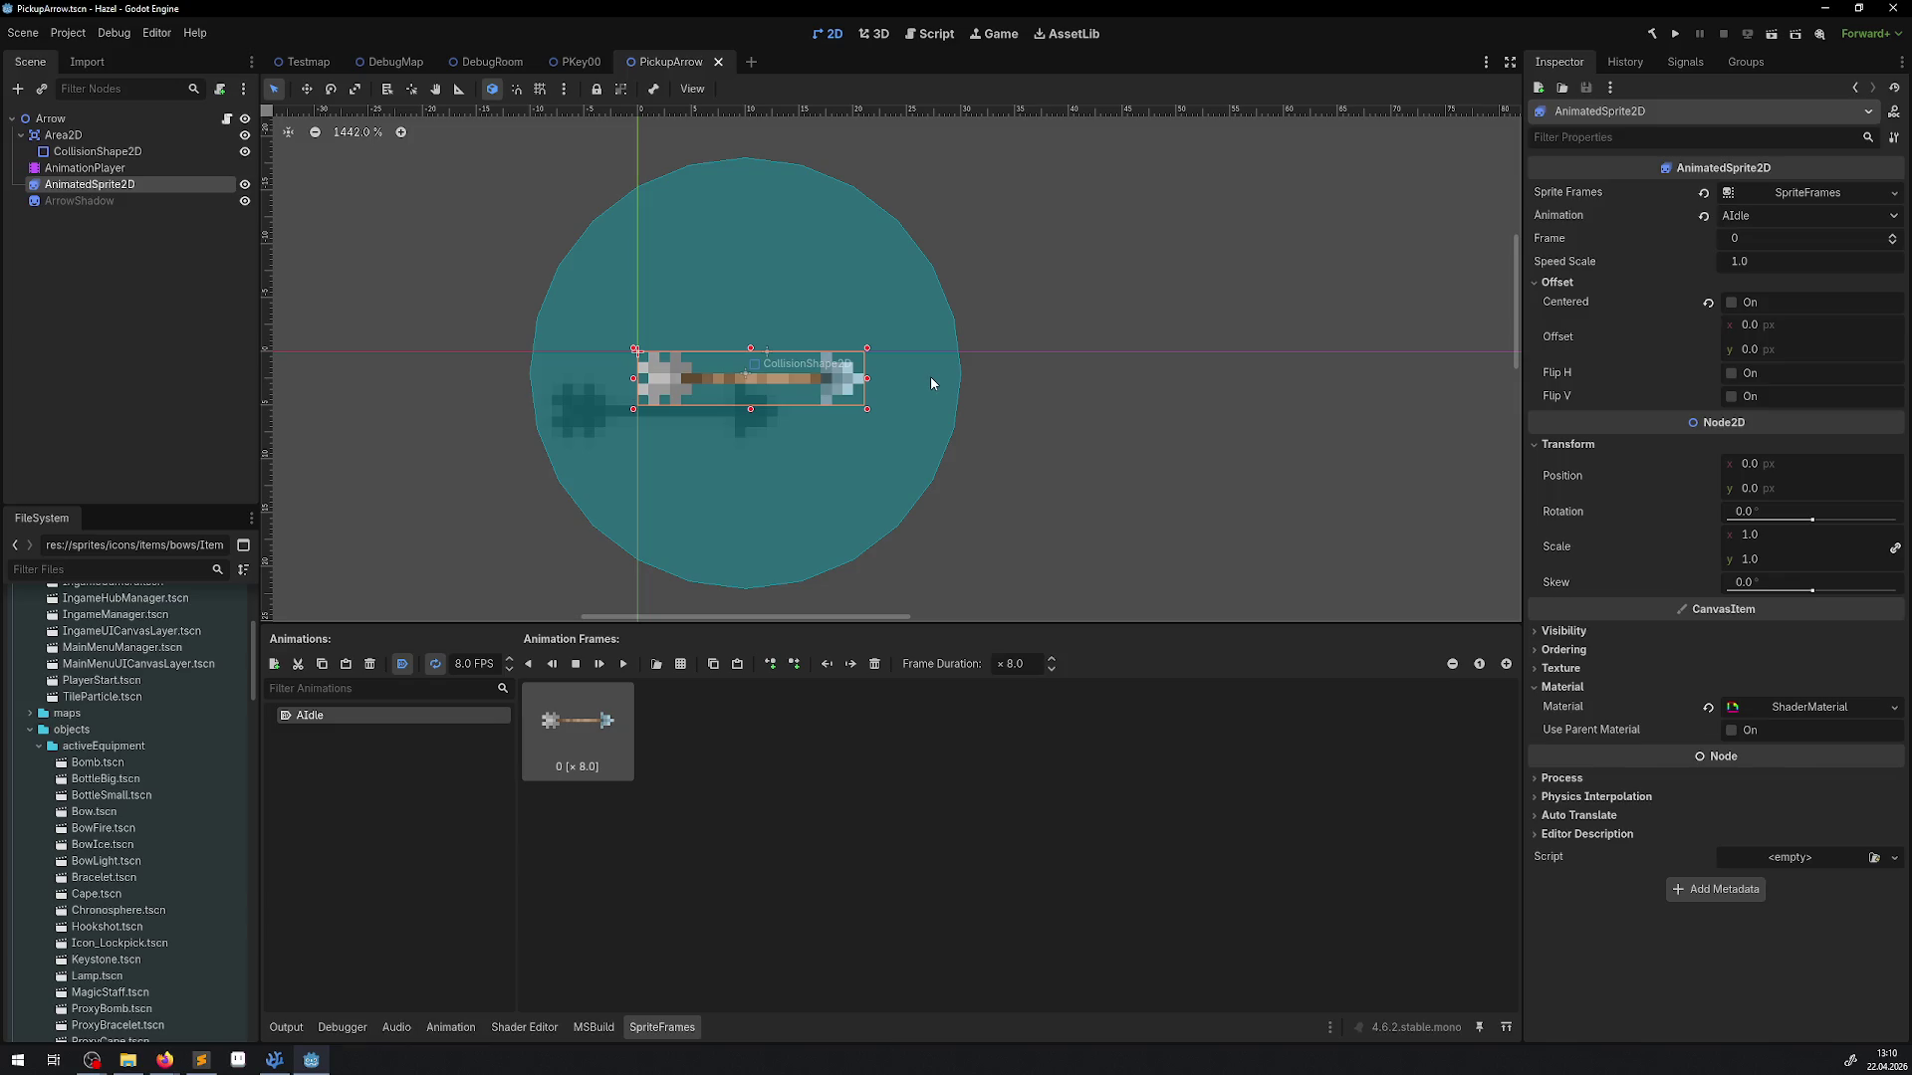
Measure the arrow with the Ruler tool: 22 px long, 5 px high
{"action": "left_click", "coordinate": [456, 90]}
{"action": "left_click_drag", "start_coordinate": [638, 374], "coordinate": [864, 376]}
{"action": "left_click_drag", "start_coordinate": [746, 352], "coordinate": [746, 408]}
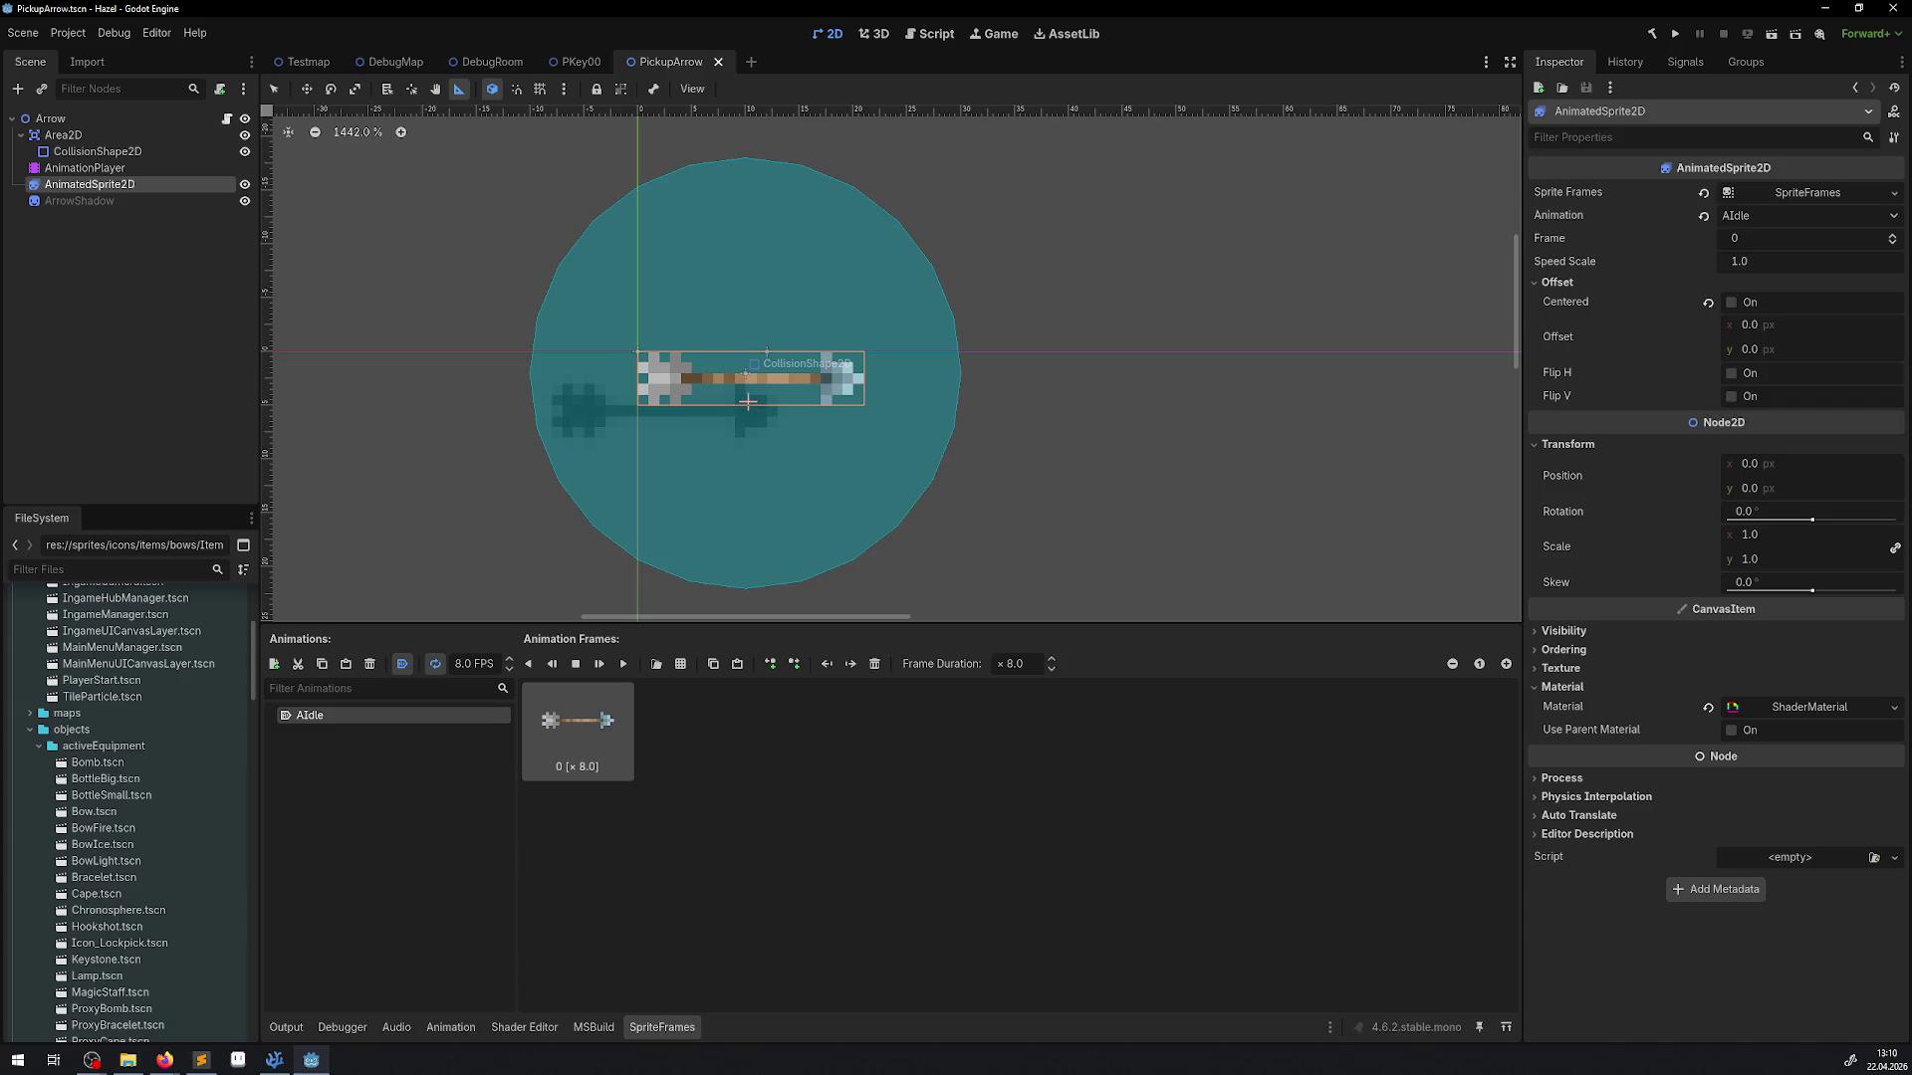
Set the Area2D position to 10, 2
{"action": "left_click", "coordinate": [62, 134]}
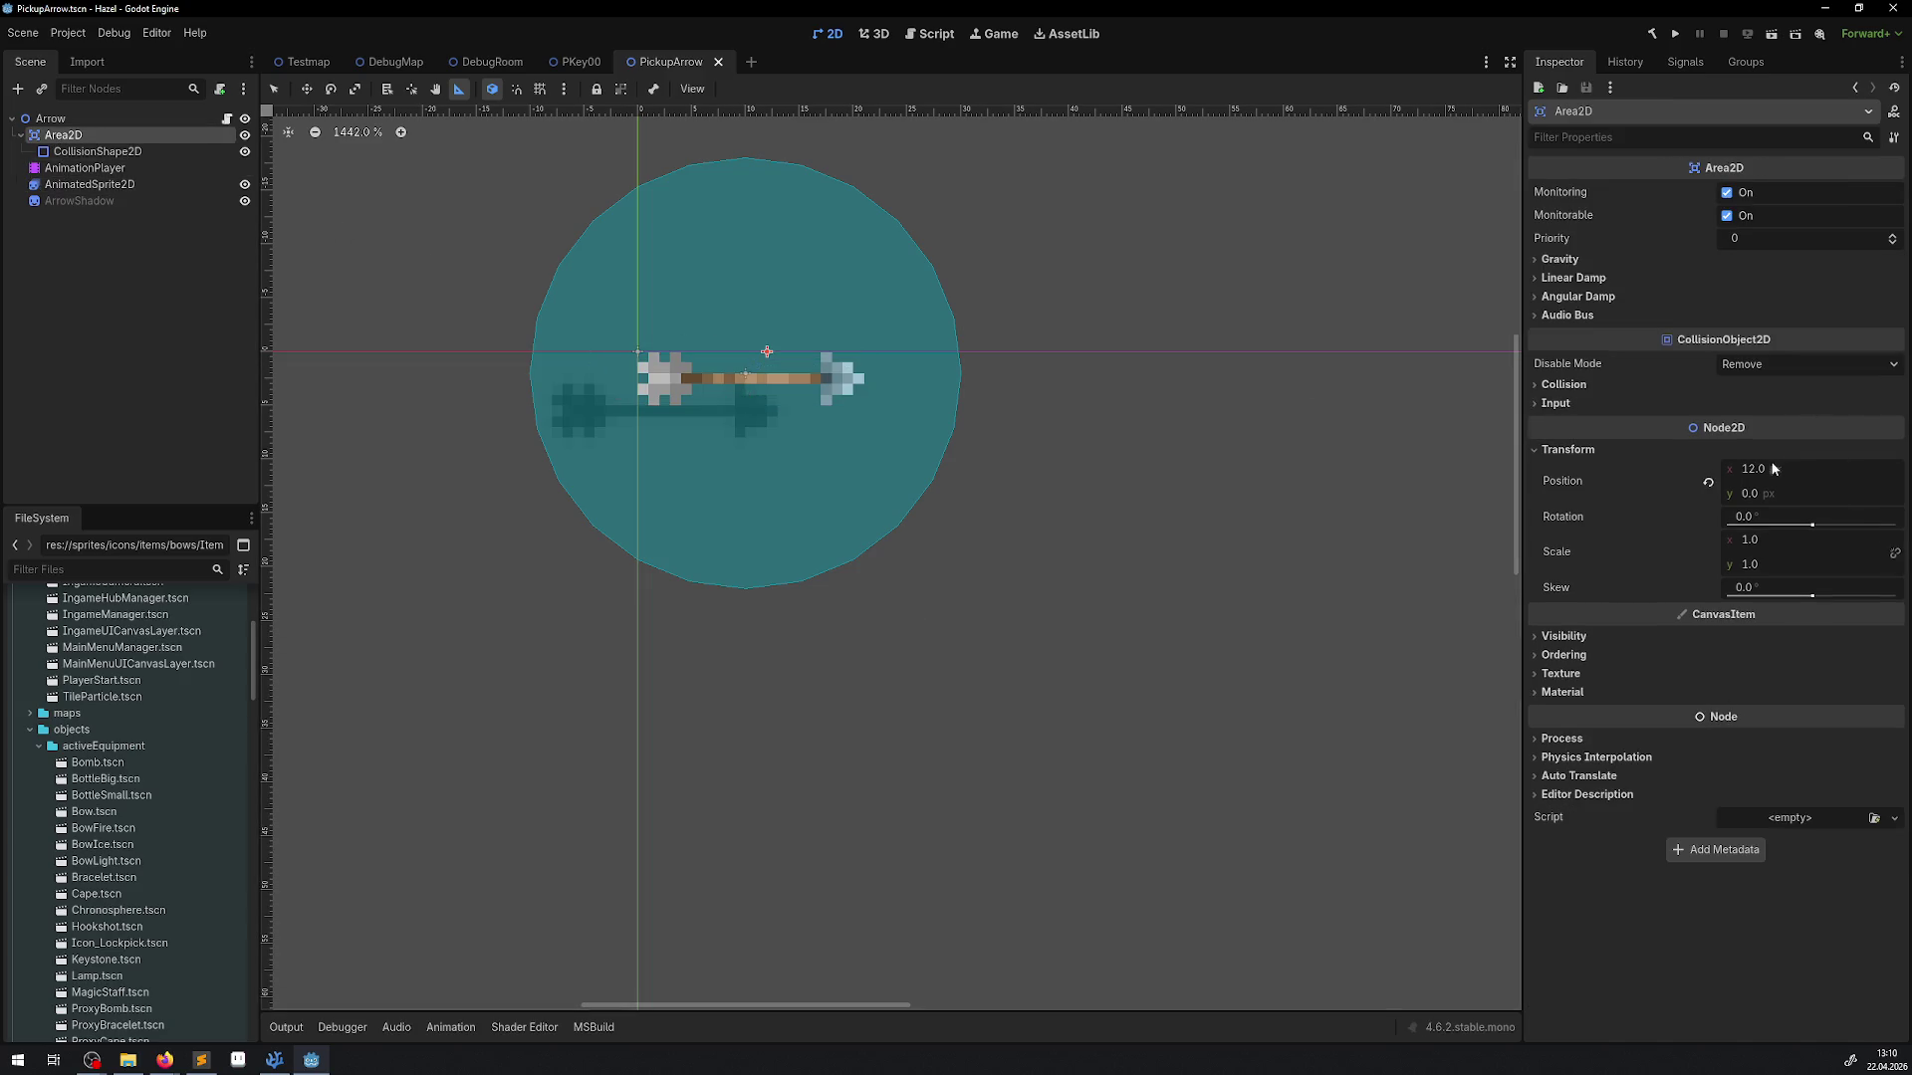
{"action": "left_click", "coordinate": [1763, 468]}
{"action": "type", "text": "1"}
{"action": "key", "text": "Return"}
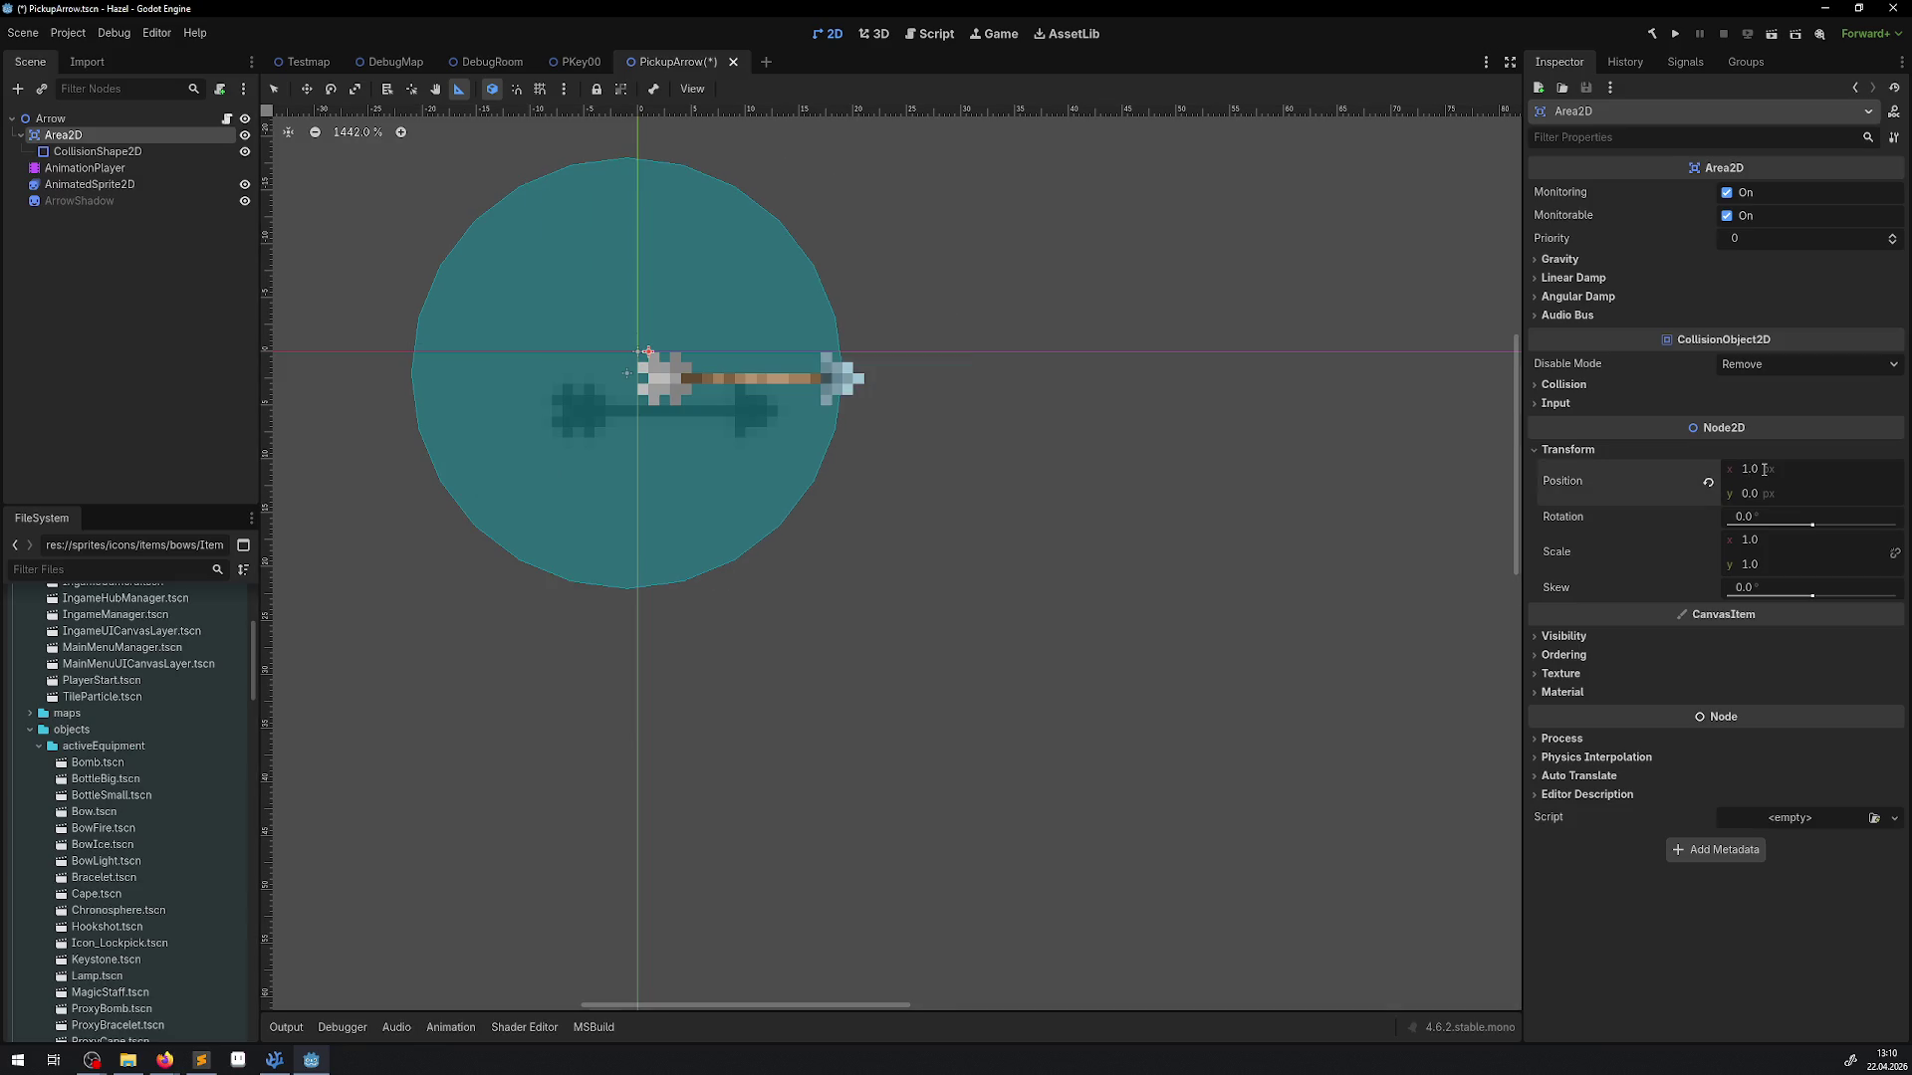
{"action": "left_click", "coordinate": [1764, 468]}
{"action": "type", "text": "1"}
{"action": "key", "text": "Return"}
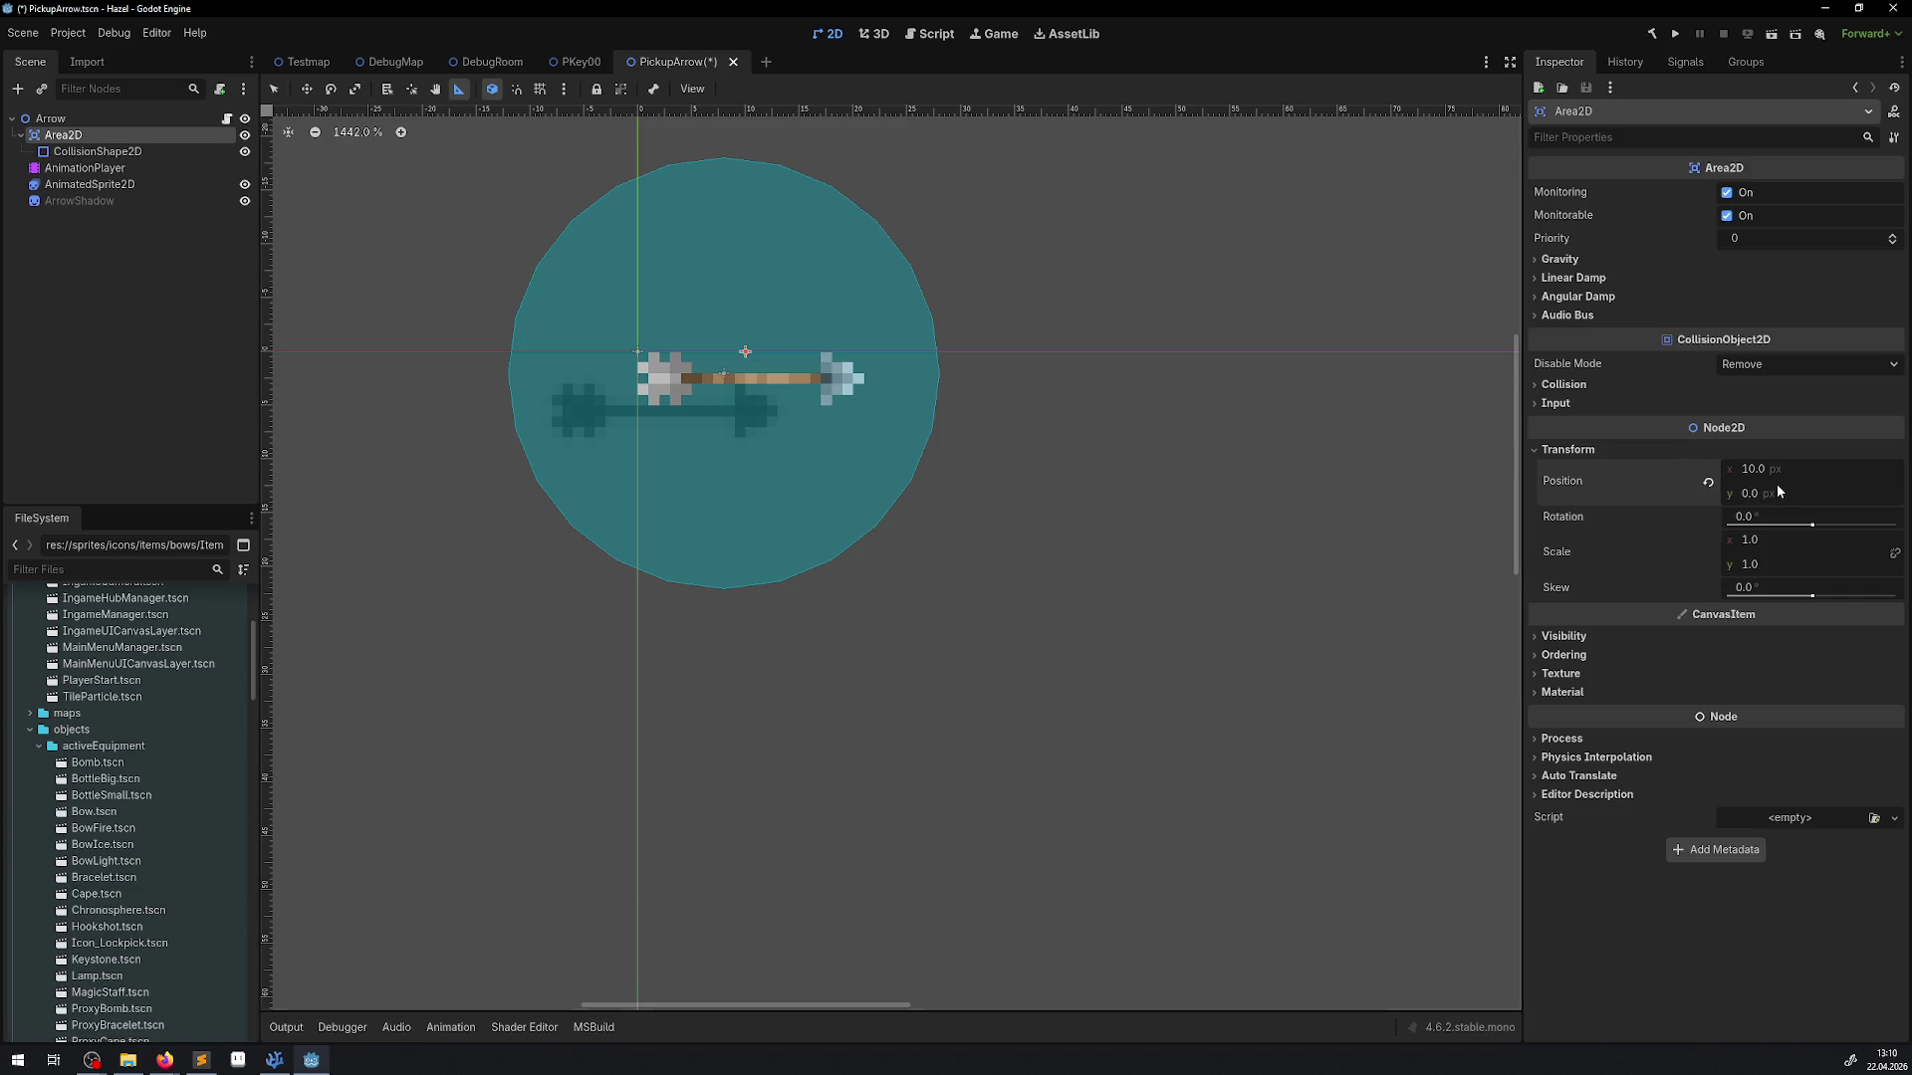
{"action": "left_click", "coordinate": [1764, 494]}
{"action": "type", "text": "2"}
{"action": "key", "text": "Return"}
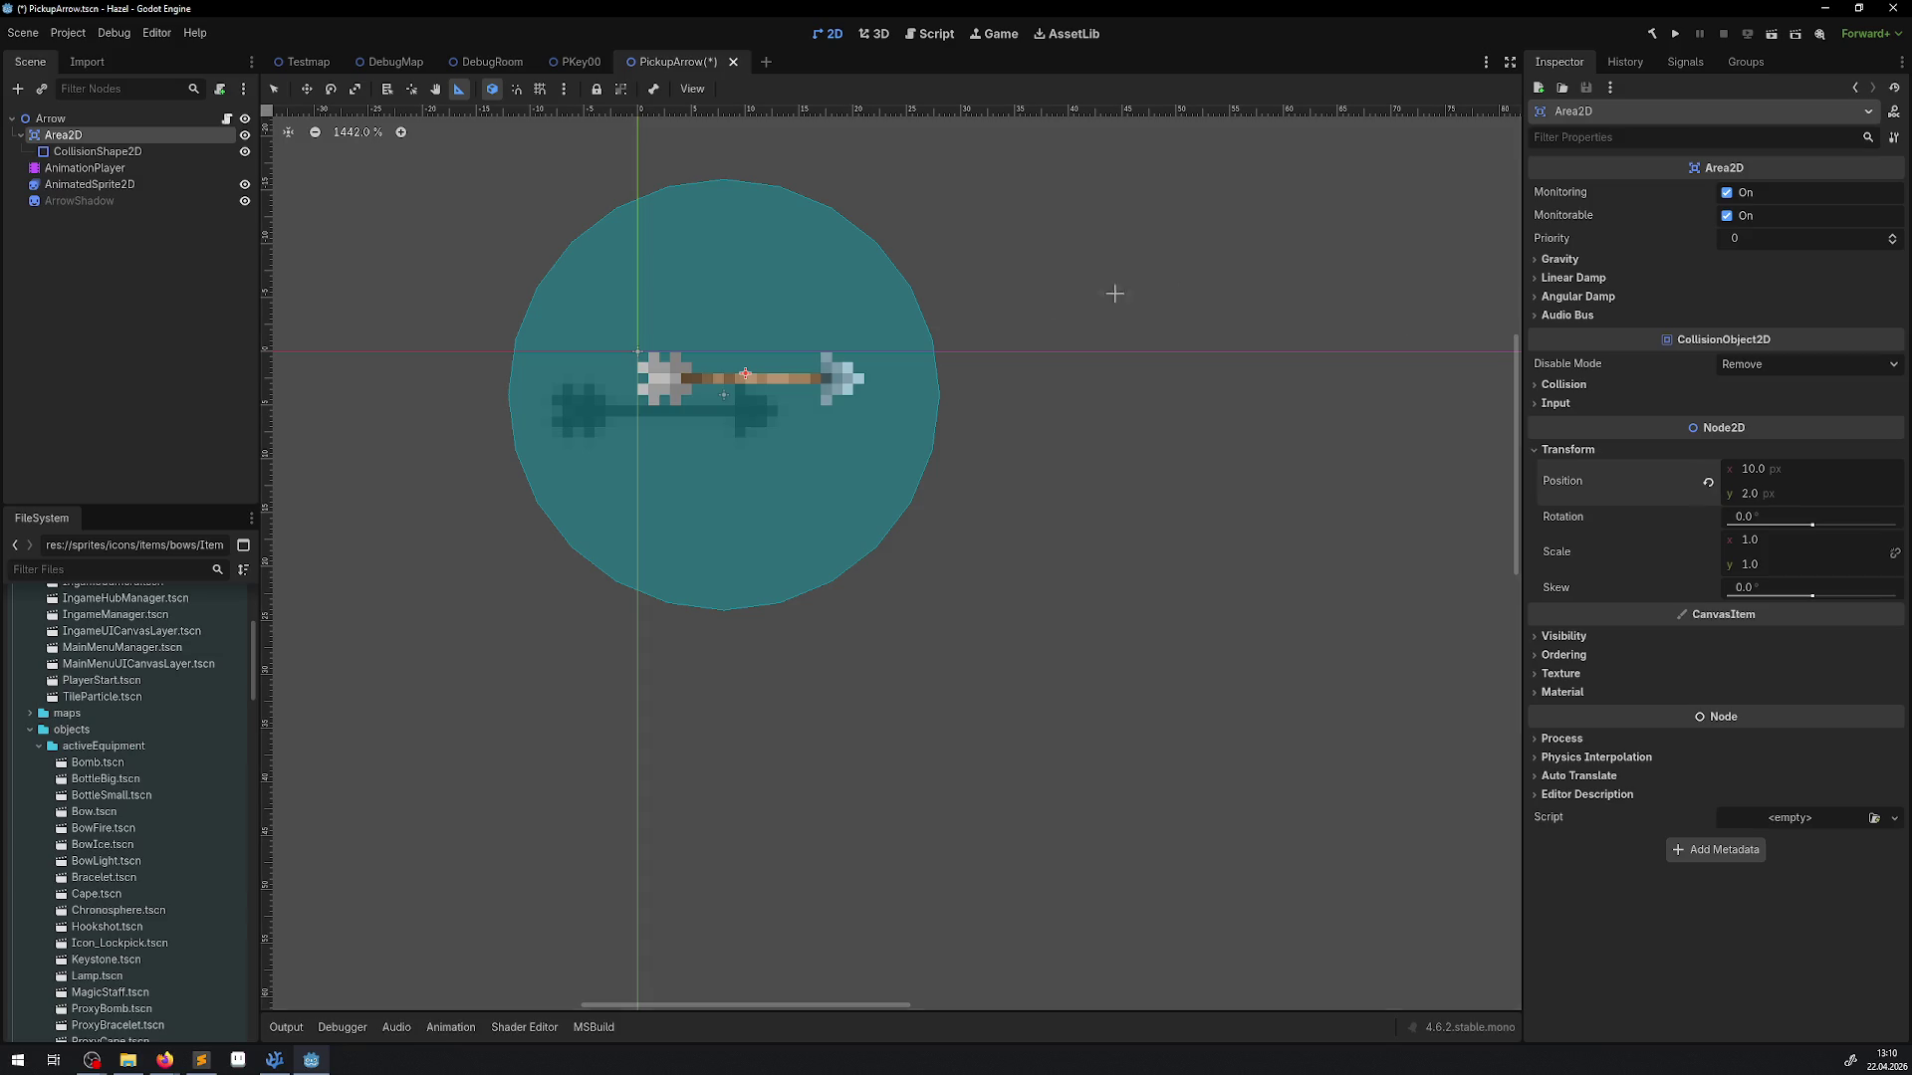
Move ArrowShadow 10 px right beneath the arrow, save, and preview AIdle
{"action": "left_click", "coordinate": [100, 202]}
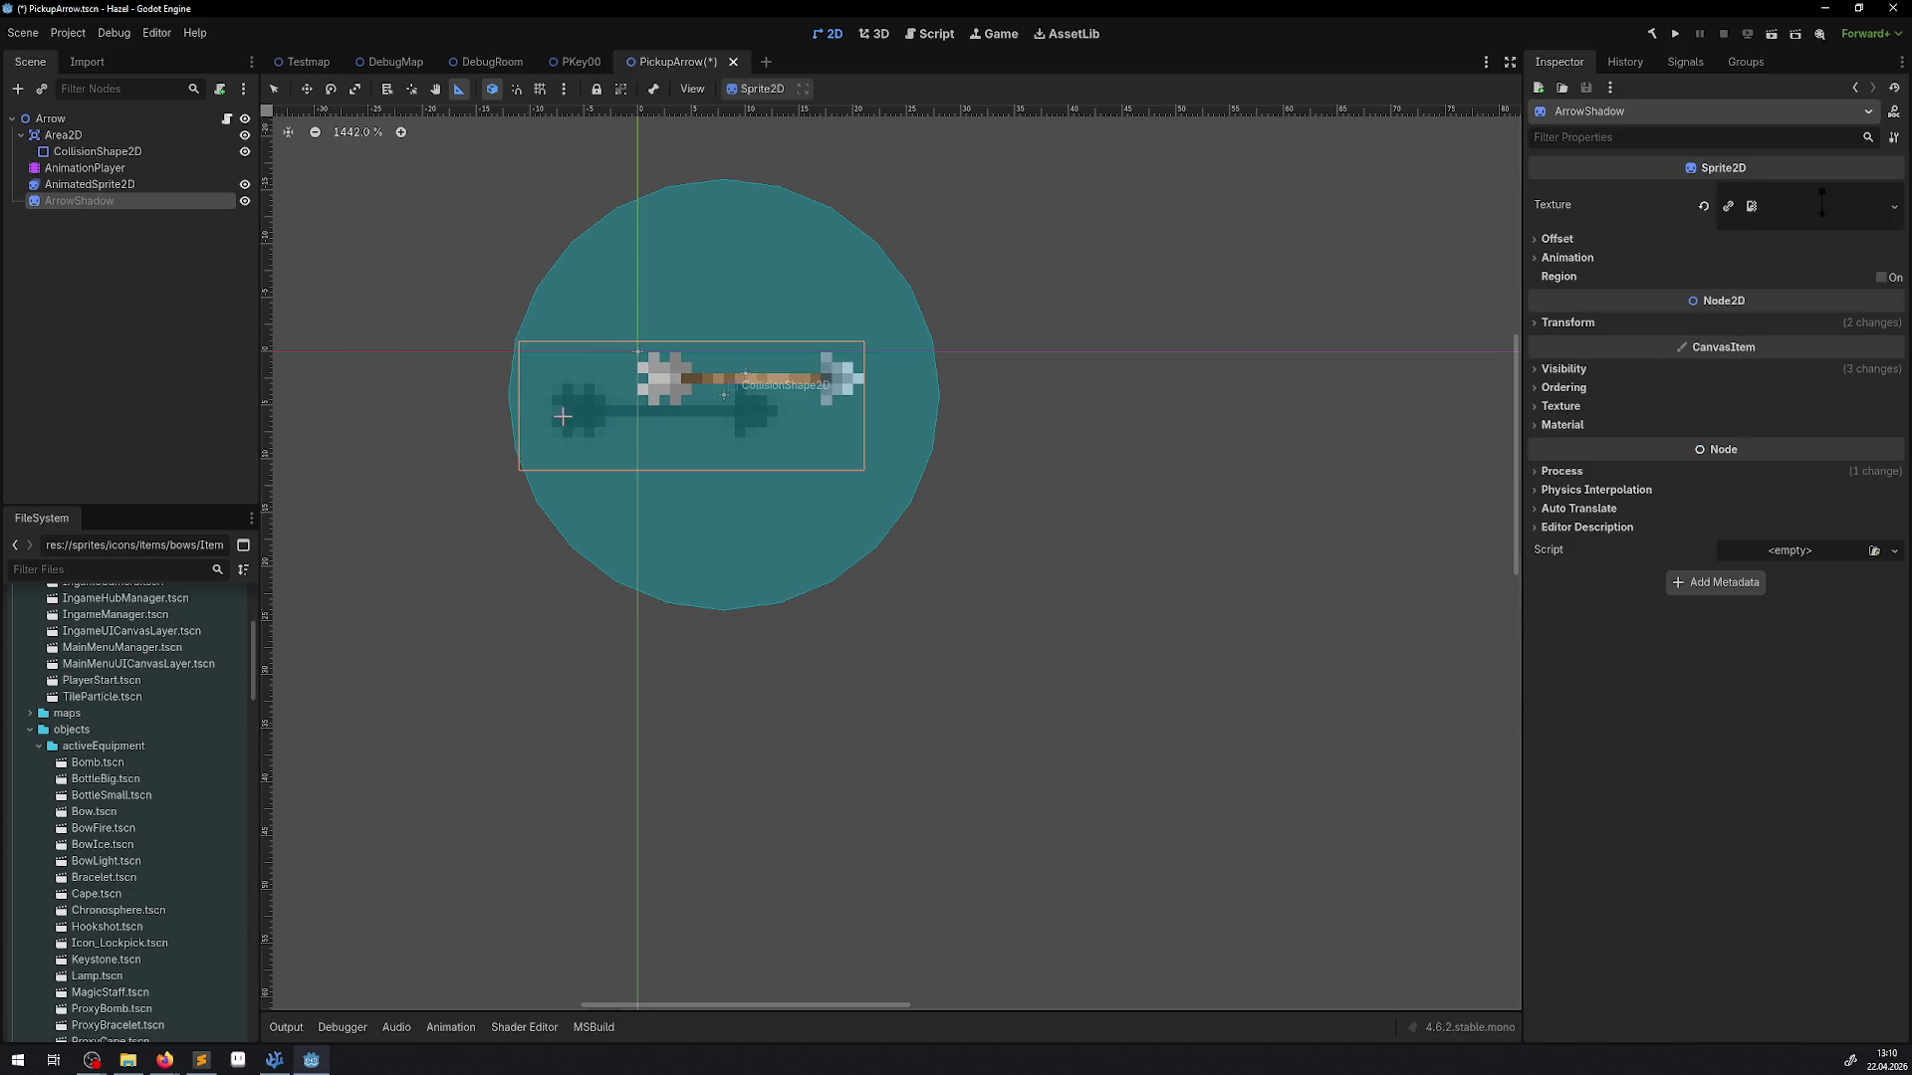
{"action": "key", "text": "q"}
{"action": "mouse_move", "coordinate": [625, 455]}
{"action": "left_mouse_down"}
{"action": "mouse_move", "coordinate": [756, 429]}
{"action": "mouse_move", "coordinate": [674, 415]}
{"action": "left_mouse_up"}
{"action": "key", "text": "ctrl+s"}
{"action": "left_click", "coordinate": [85, 167]}
{"action": "left_click", "coordinate": [379, 707]}
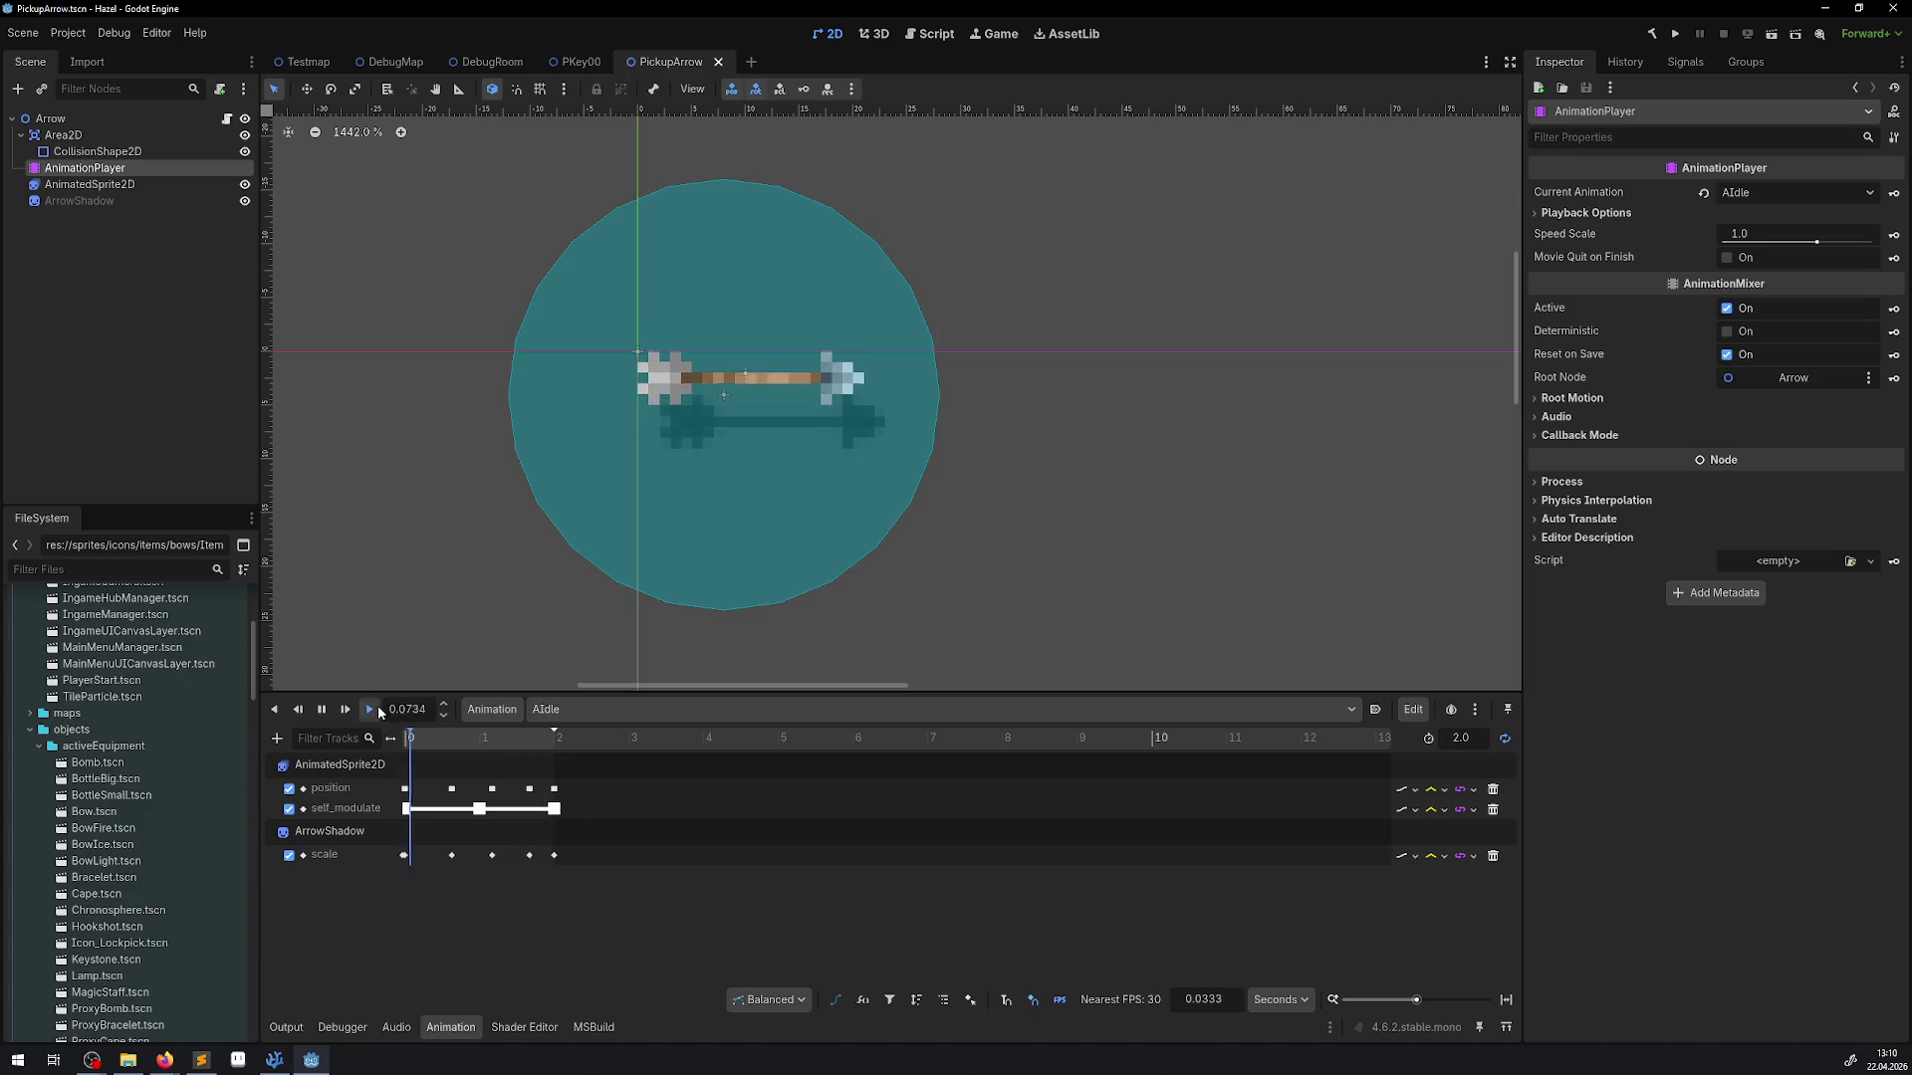
Pause the preview and nudge ArrowShadow slightly left
{"action": "left_click", "coordinate": [321, 711]}
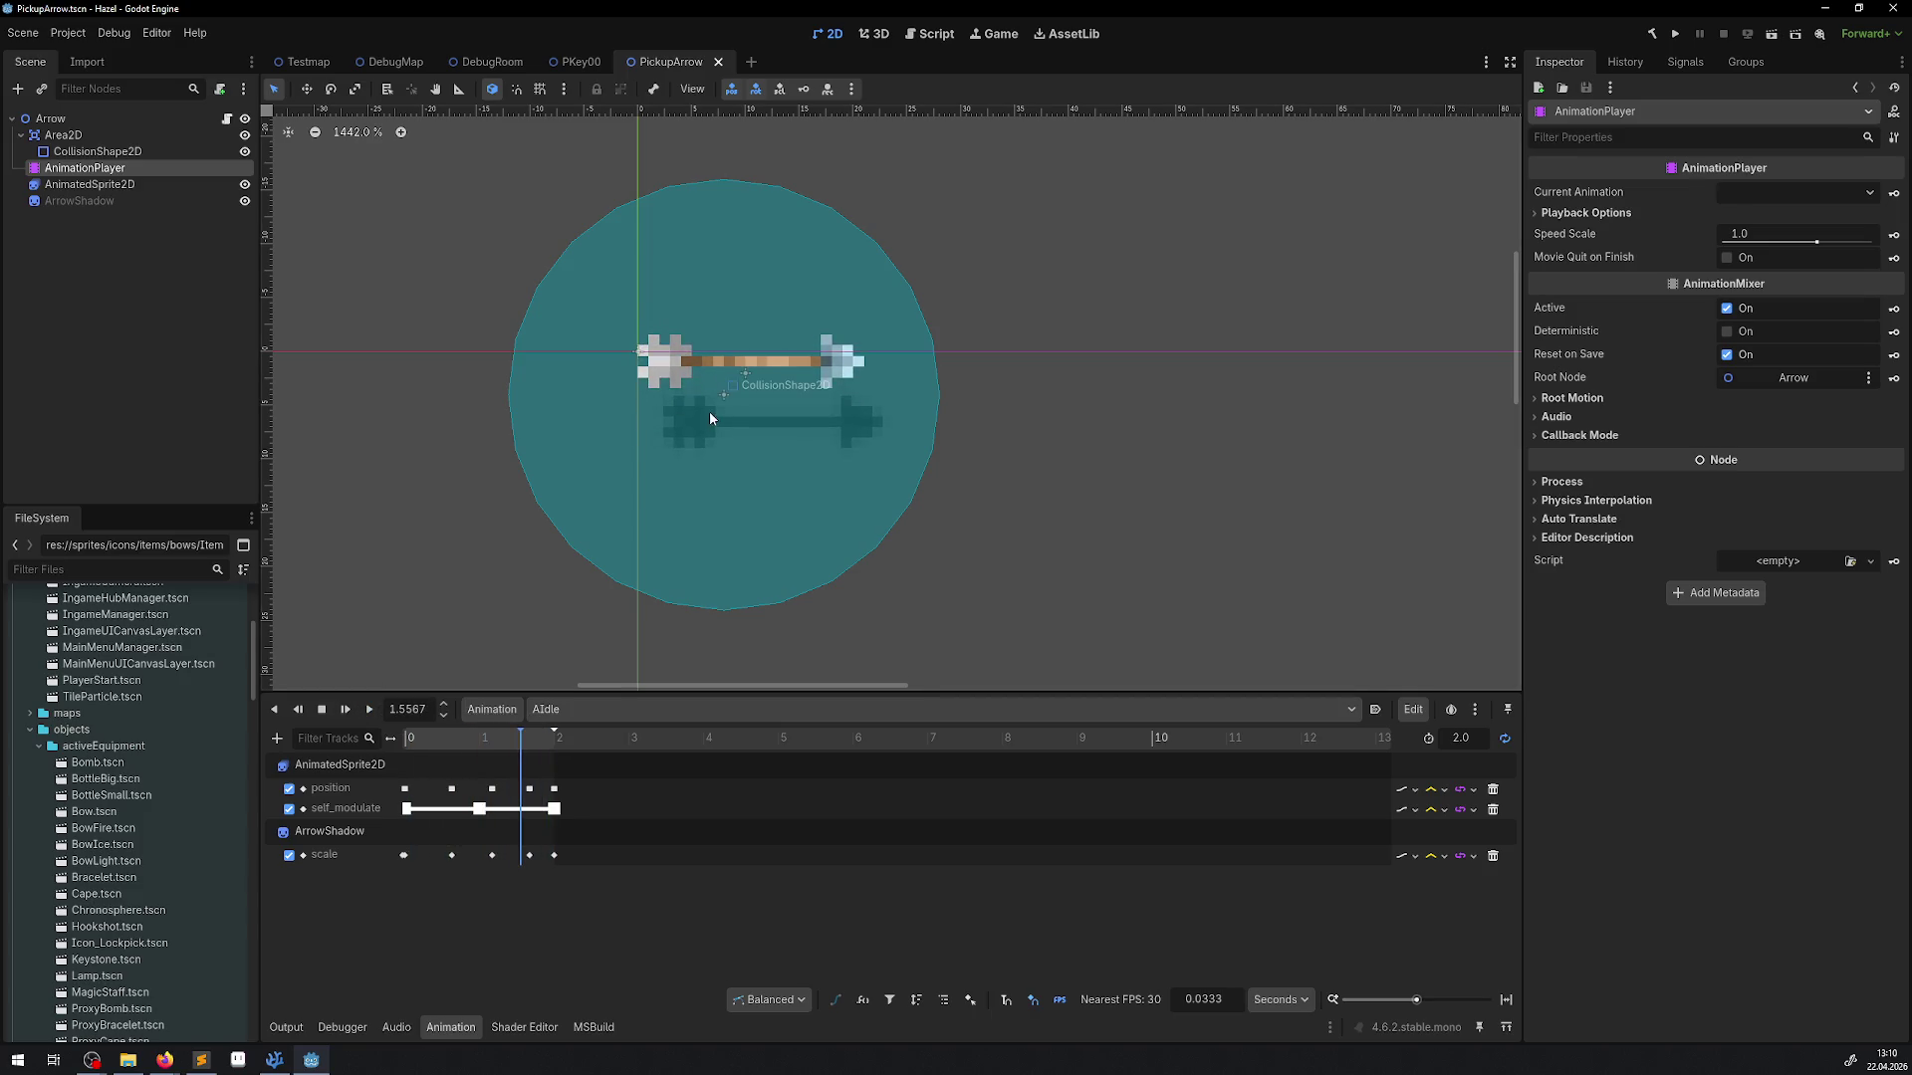
{"action": "left_click", "coordinate": [82, 200]}
{"action": "left_click_drag", "start_coordinate": [688, 406], "coordinate": [688, 412]}
{"action": "left_click", "coordinate": [373, 707]}
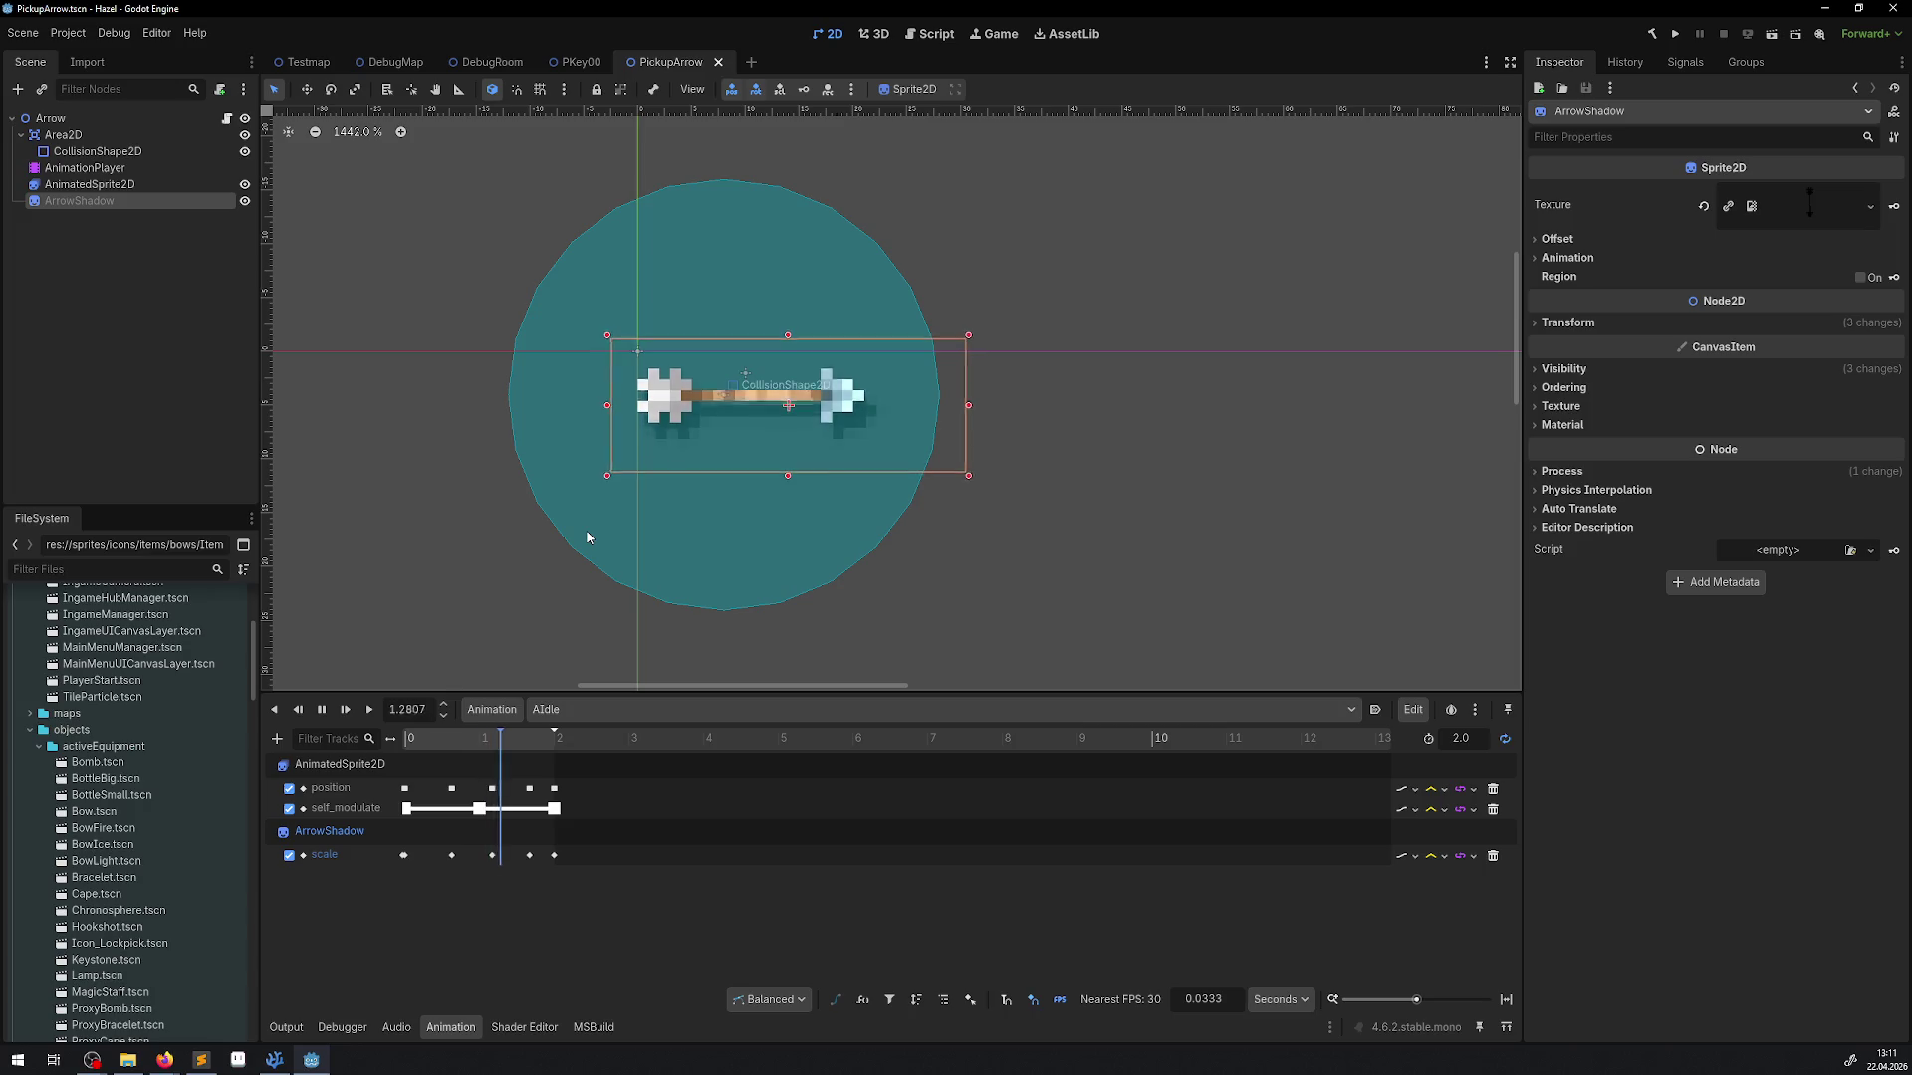
Rewind AIdle to the start, move the shadow 1 px down, and save PickupArrow
{"action": "key", "text": "s"}
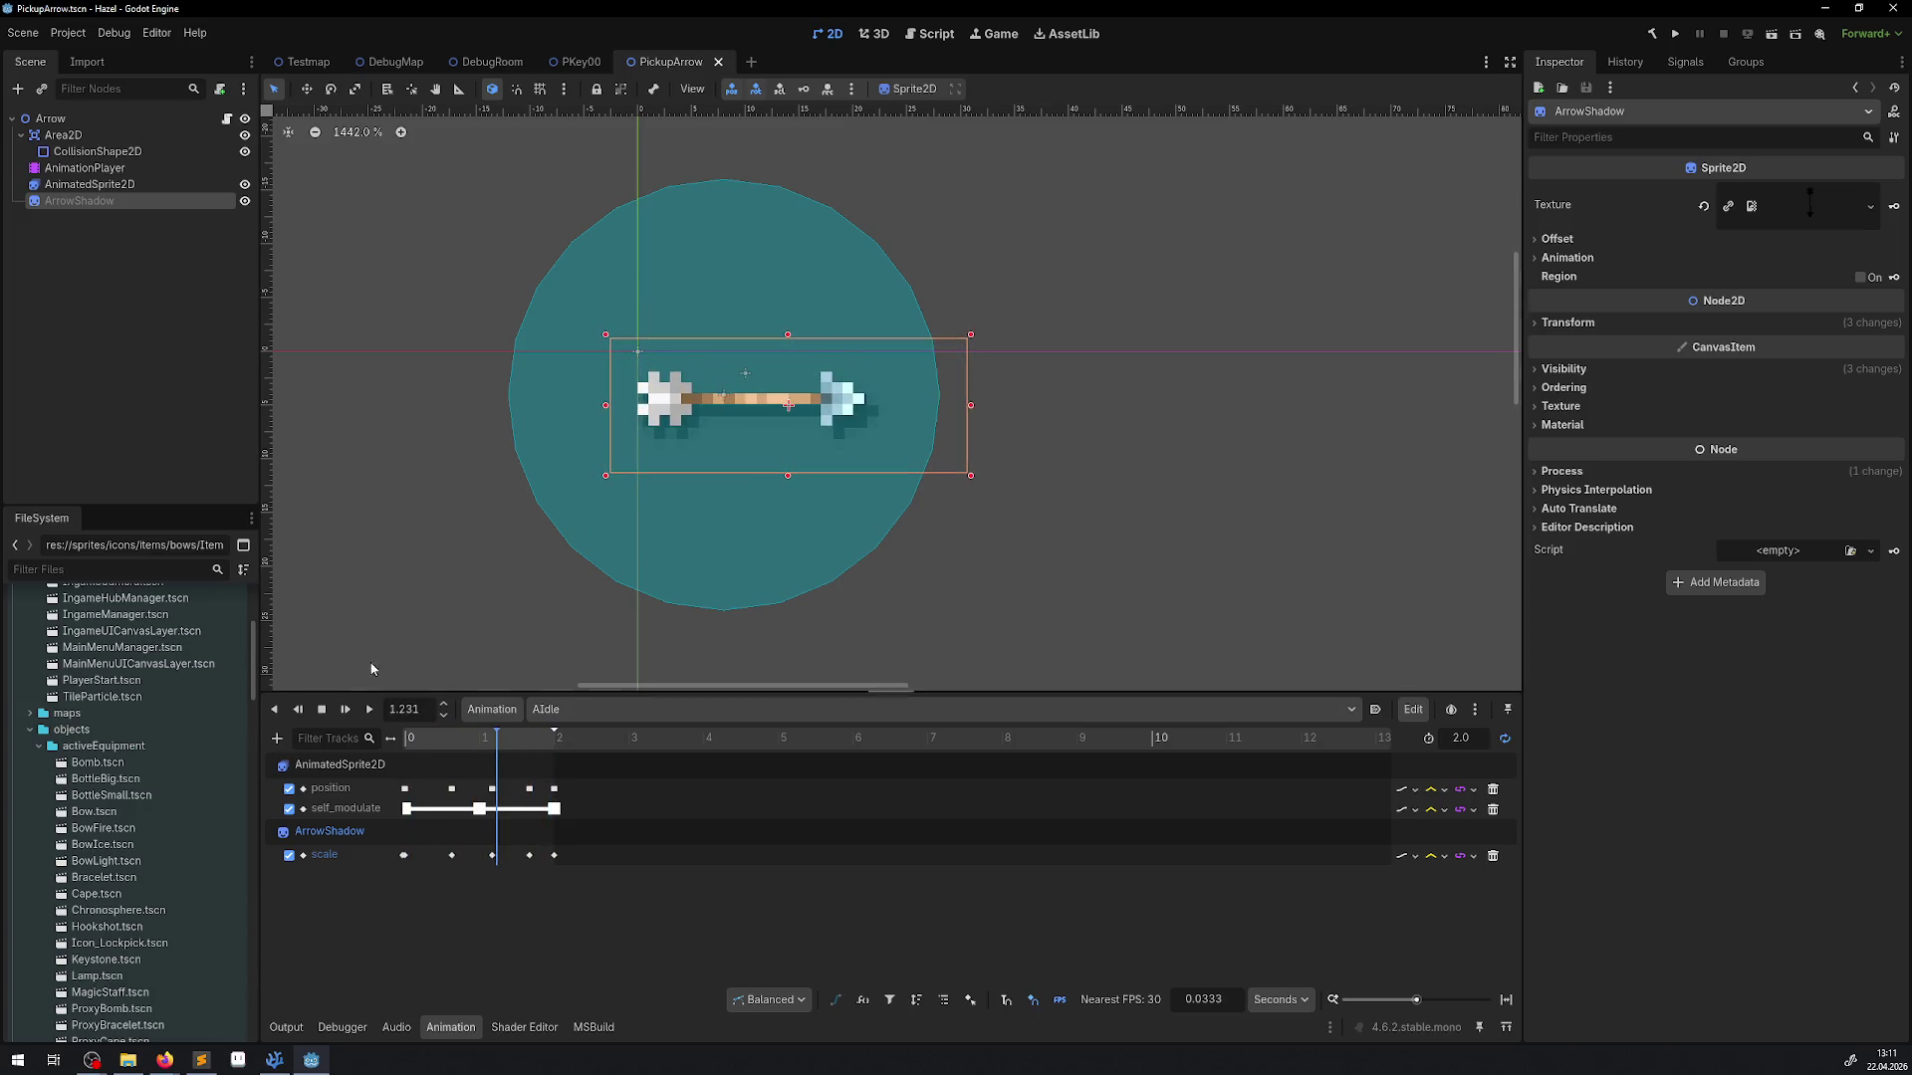
{"action": "key", "text": "s"}
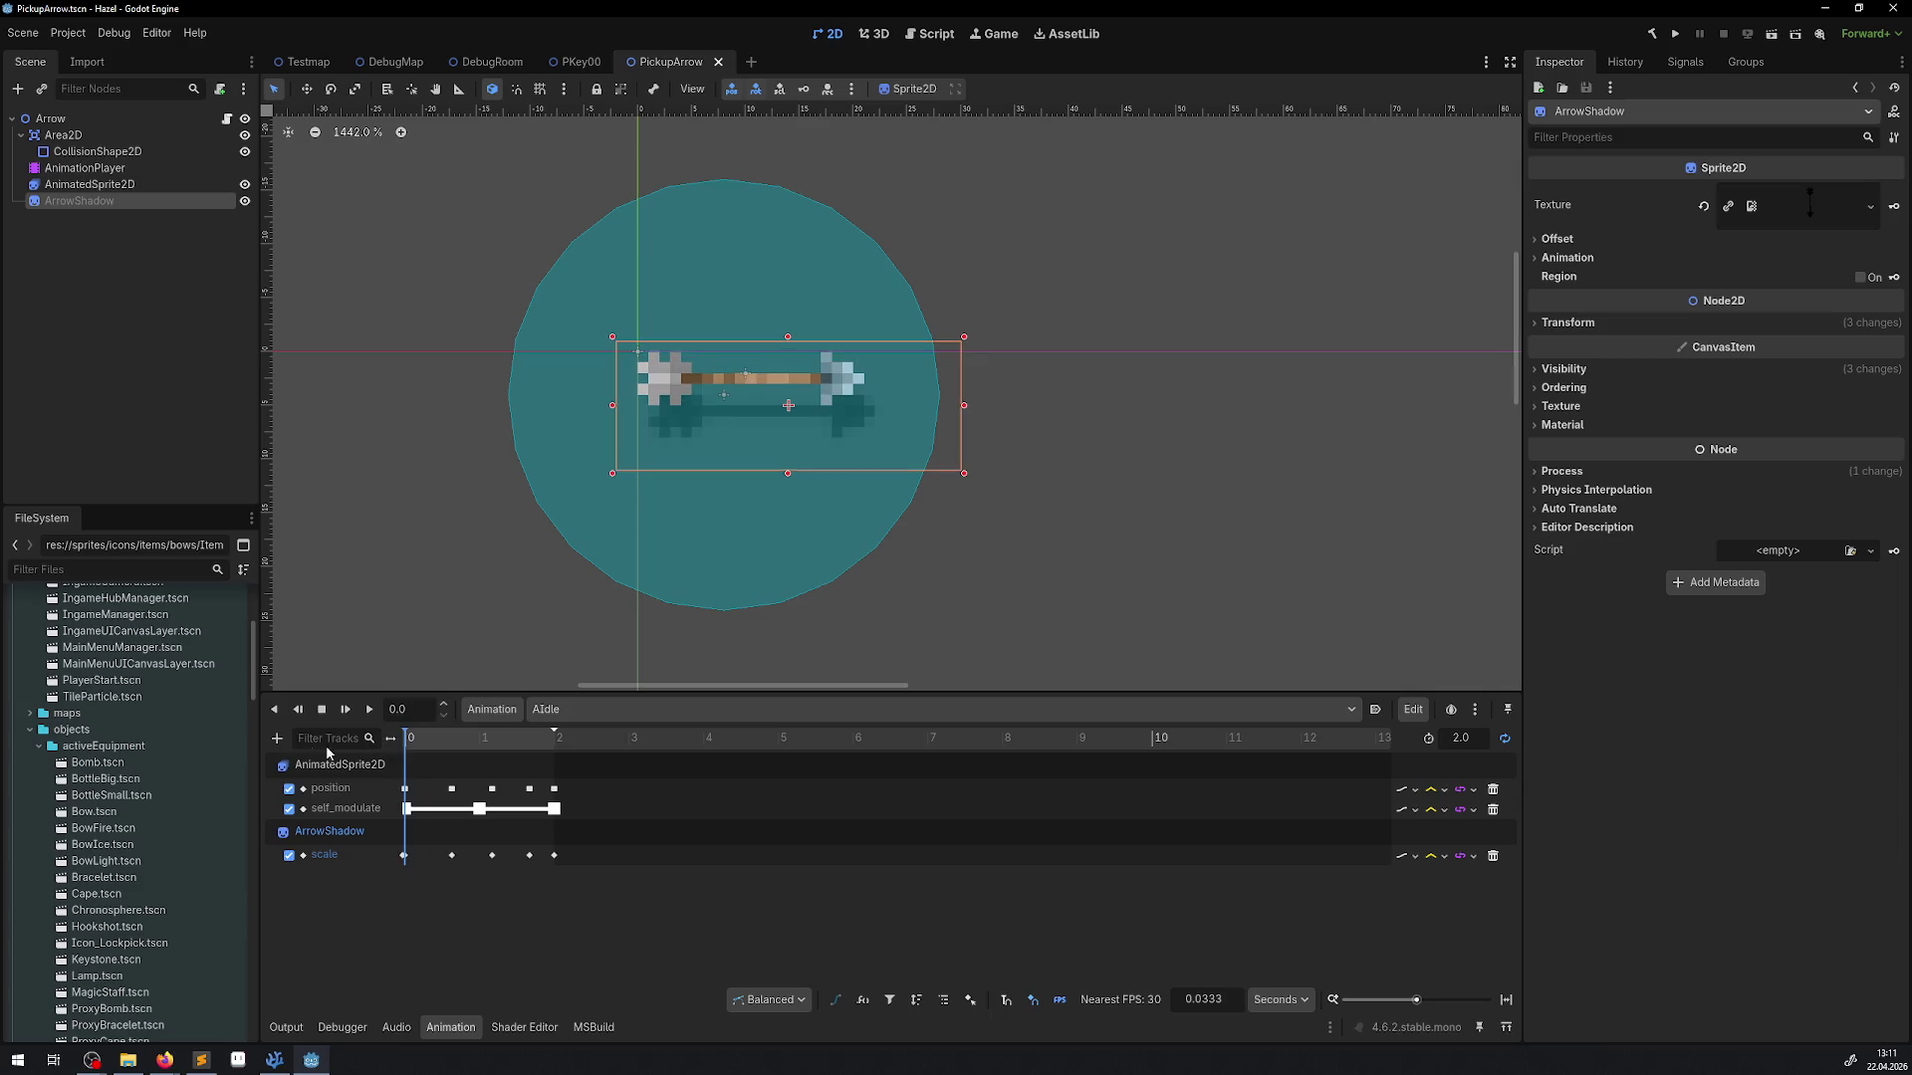
{"action": "left_click_drag", "start_coordinate": [744, 425], "coordinate": [746, 437]}
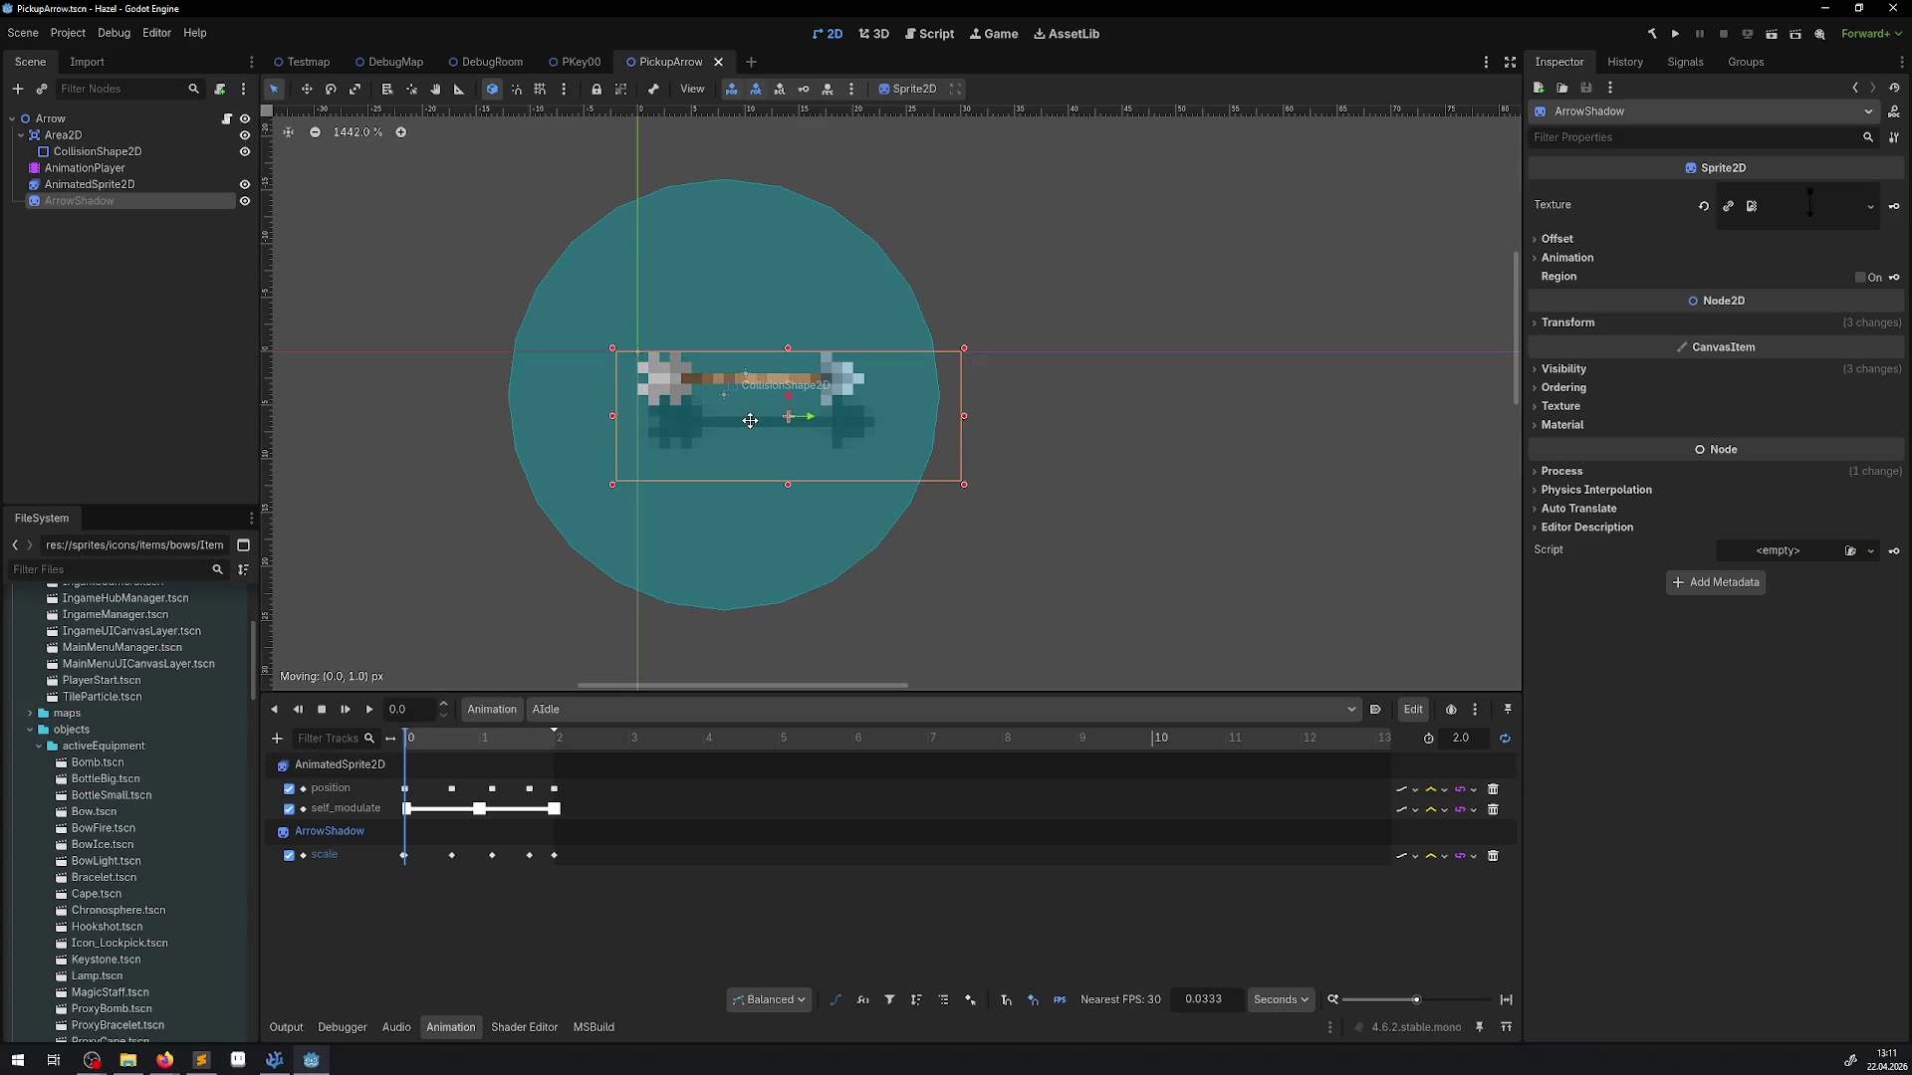
{"action": "key", "text": "ctrl+s"}
{"action": "left_click", "coordinate": [491, 62]}
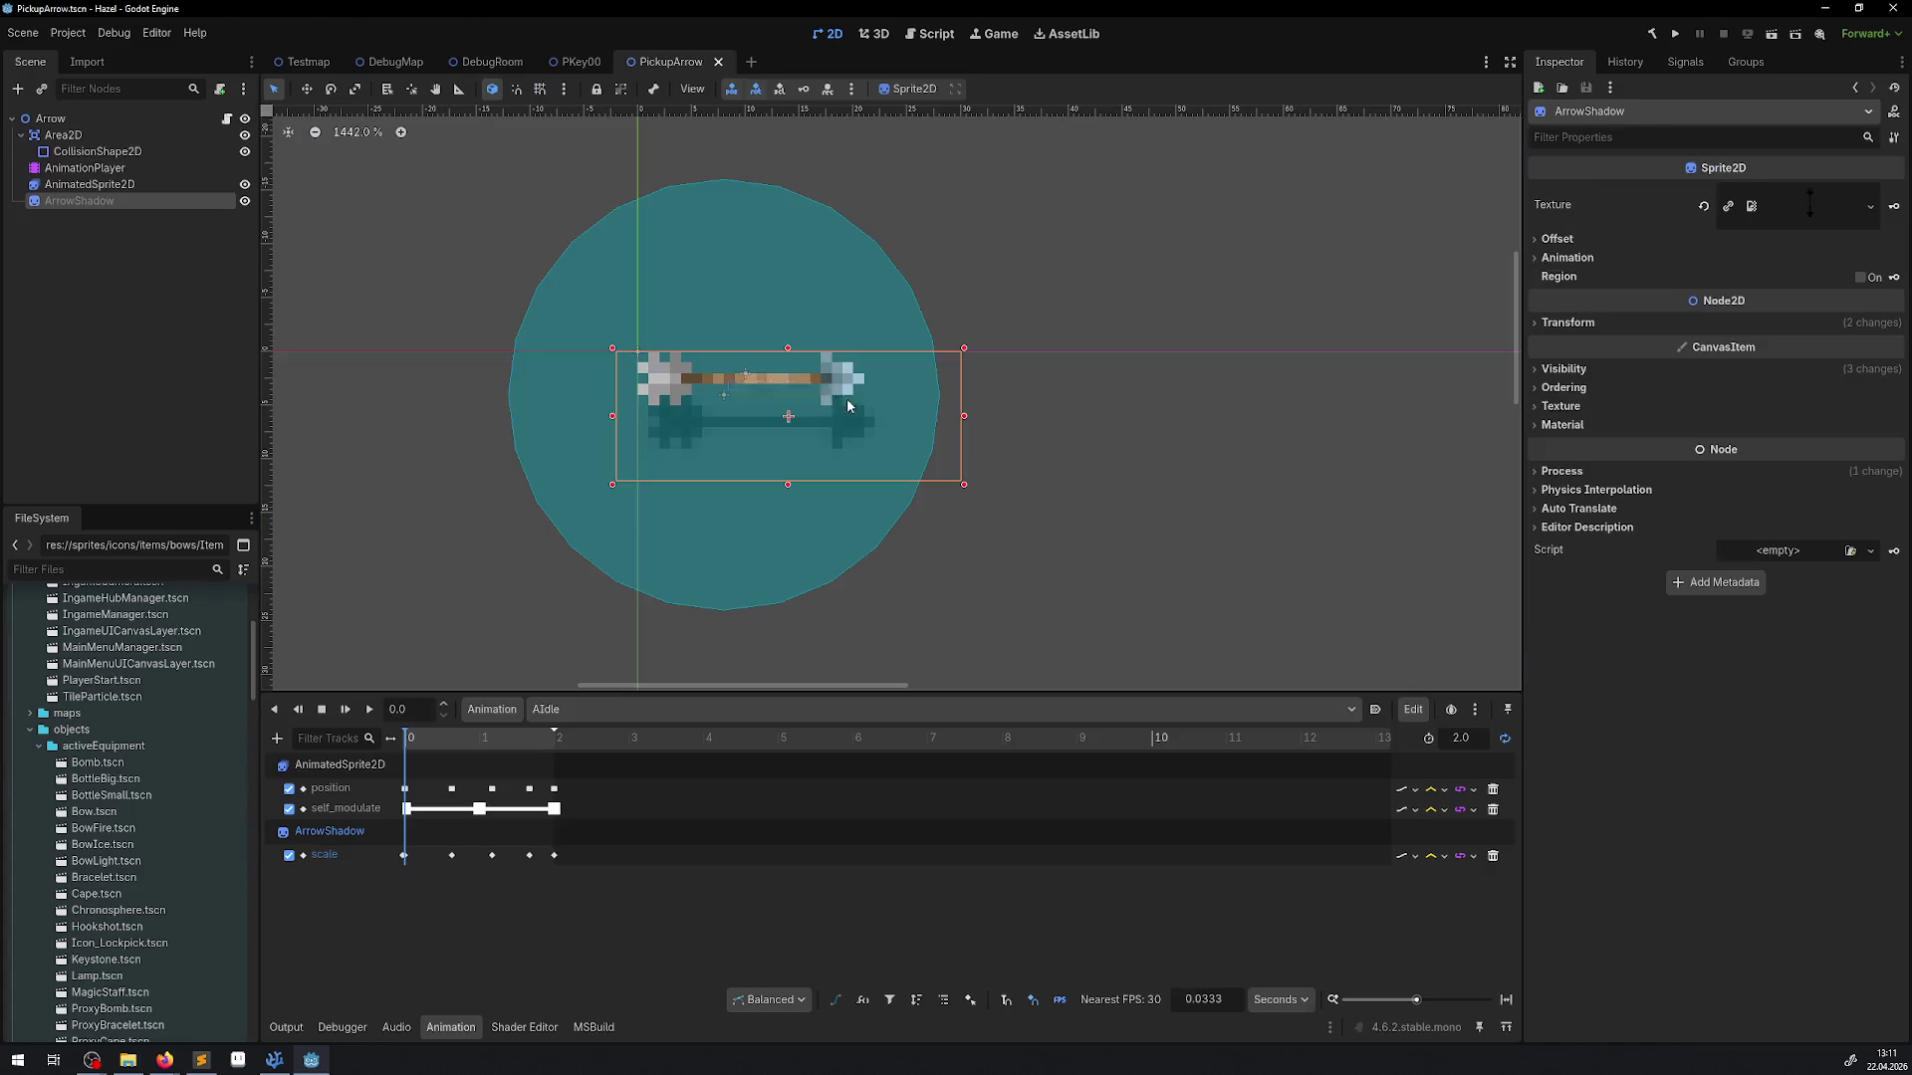
Shift the Arrow pickup 12 px left within the DebugRoom scene
{"action": "left_click", "coordinate": [691, 62]}
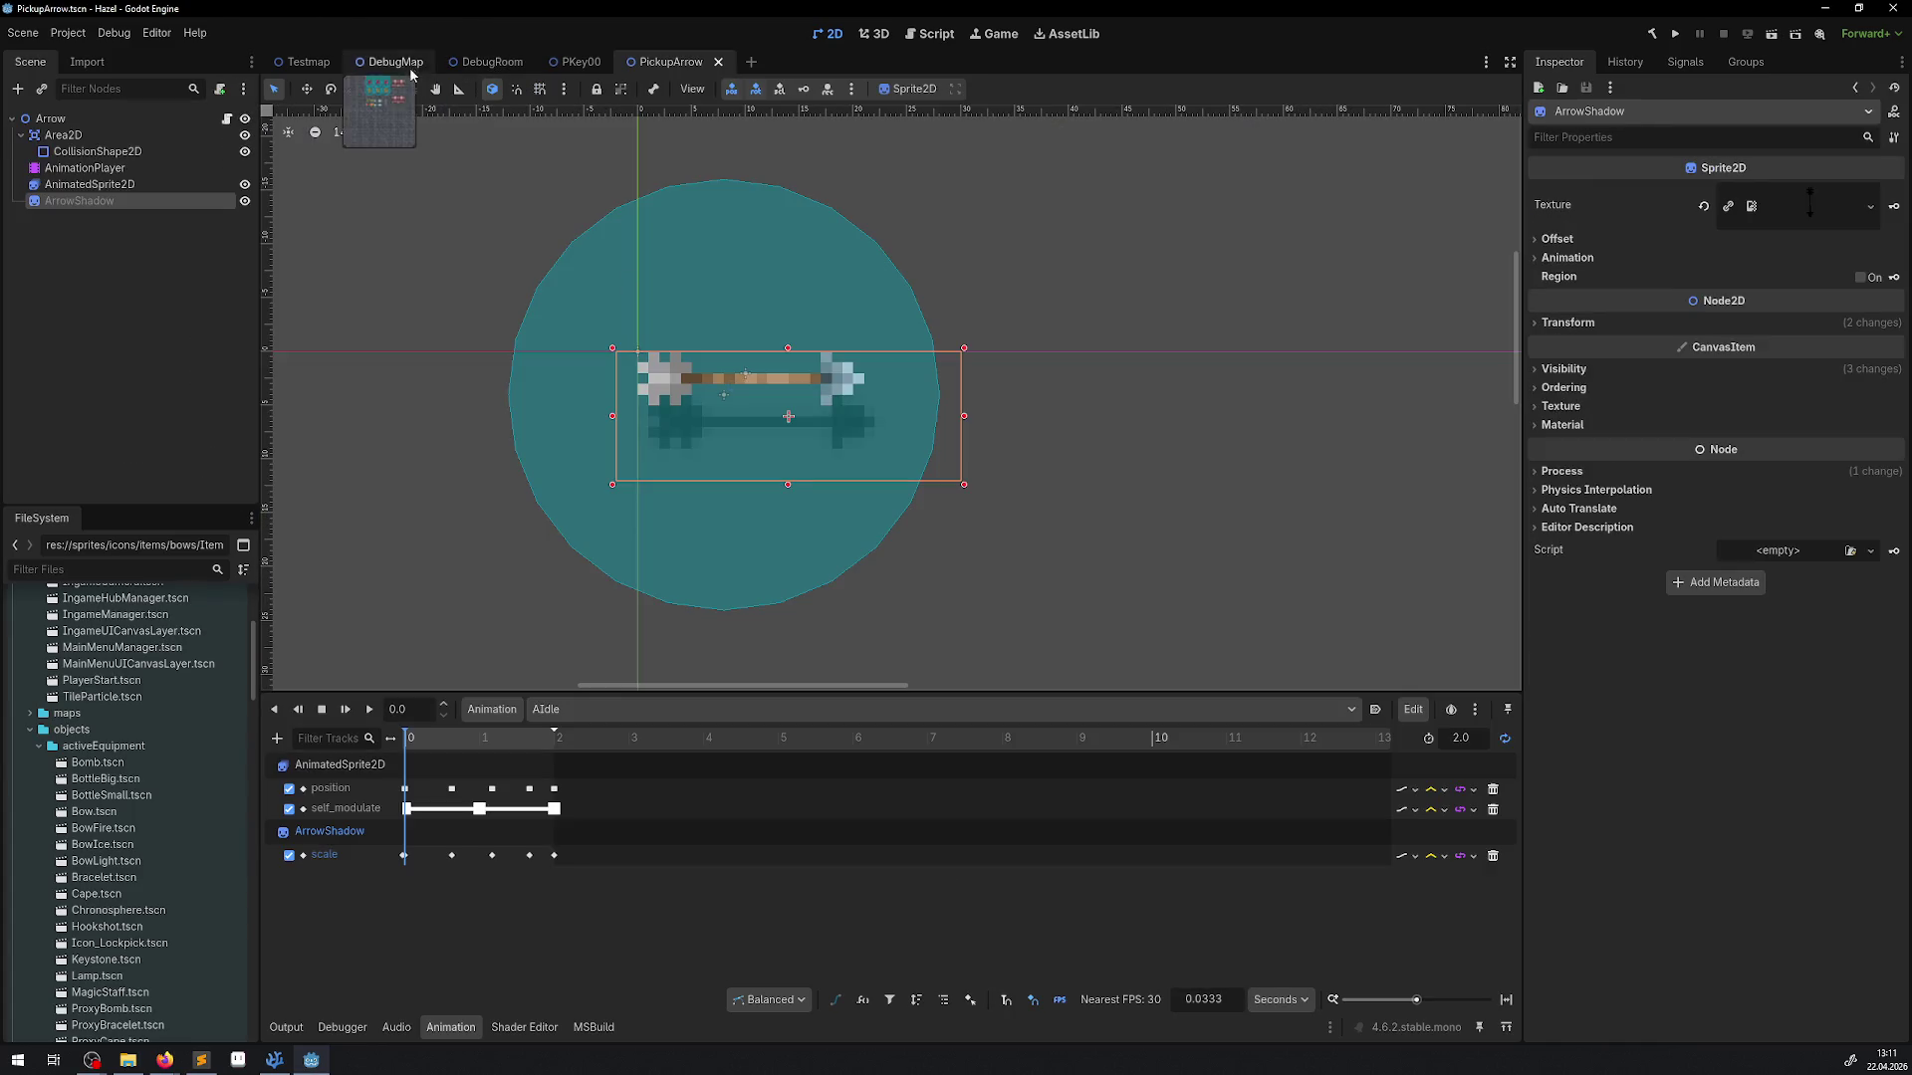
{"action": "left_click", "coordinate": [488, 61]}
{"action": "mouse_move", "coordinate": [887, 407]}
{"action": "left_mouse_down"}
{"action": "mouse_move", "coordinate": [799, 400]}
{"action": "mouse_move", "coordinate": [840, 376]}
{"action": "mouse_move", "coordinate": [842, 402]}
{"action": "left_mouse_up"}
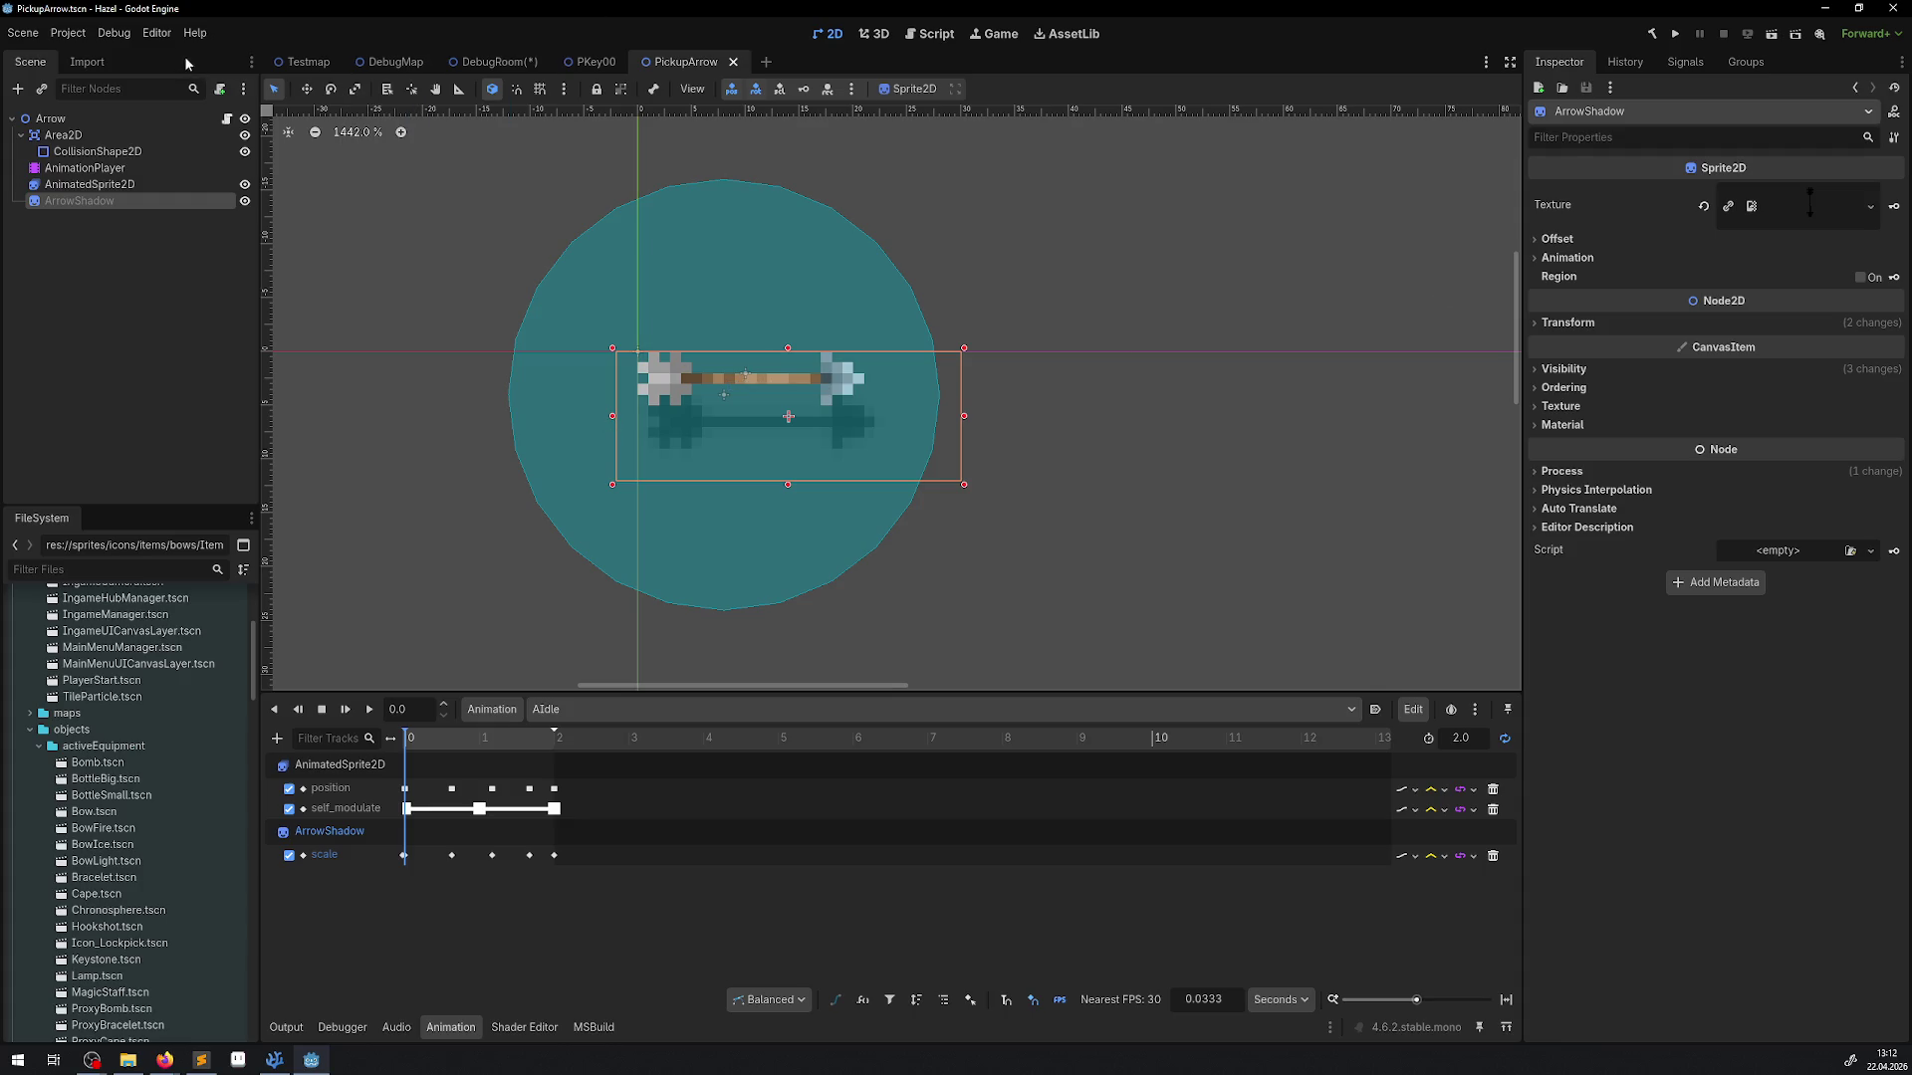
{"action": "left_click", "coordinate": [495, 62]}
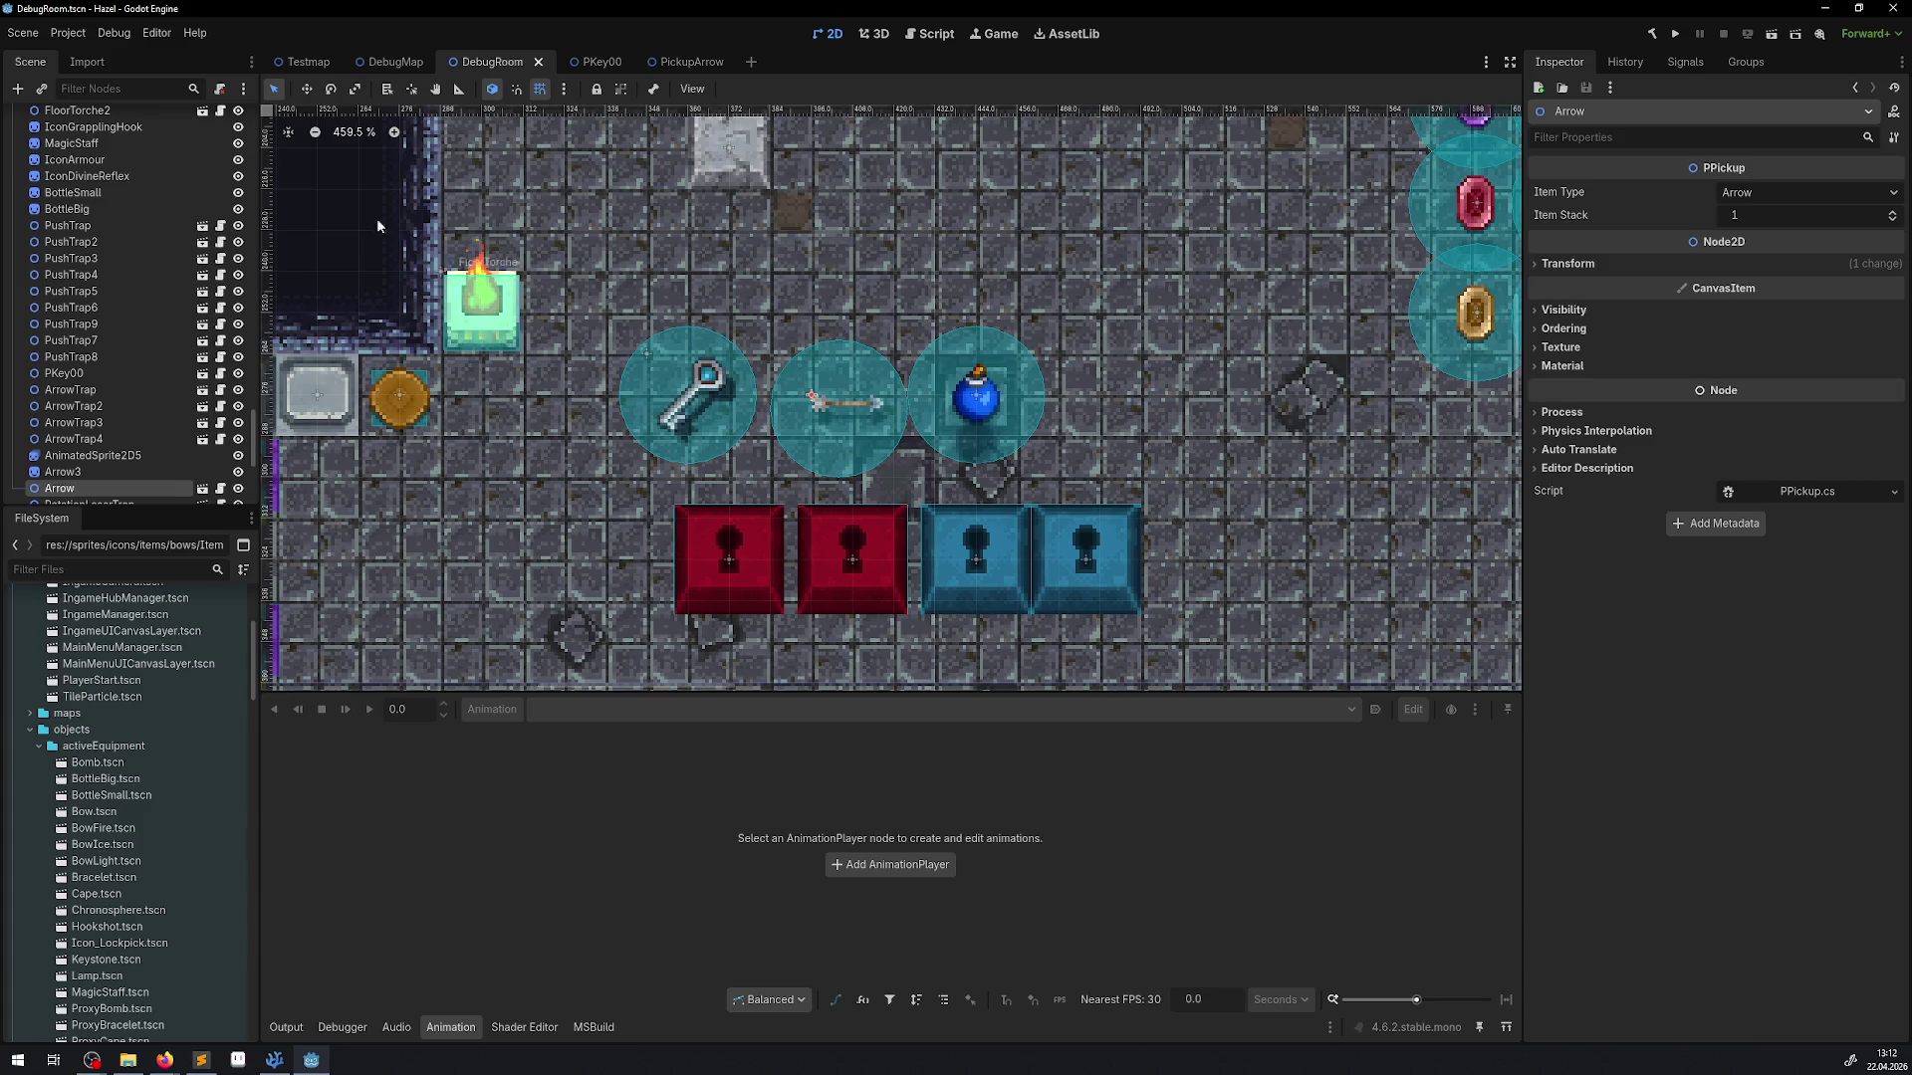
{"action": "left_click", "coordinate": [68, 32]}
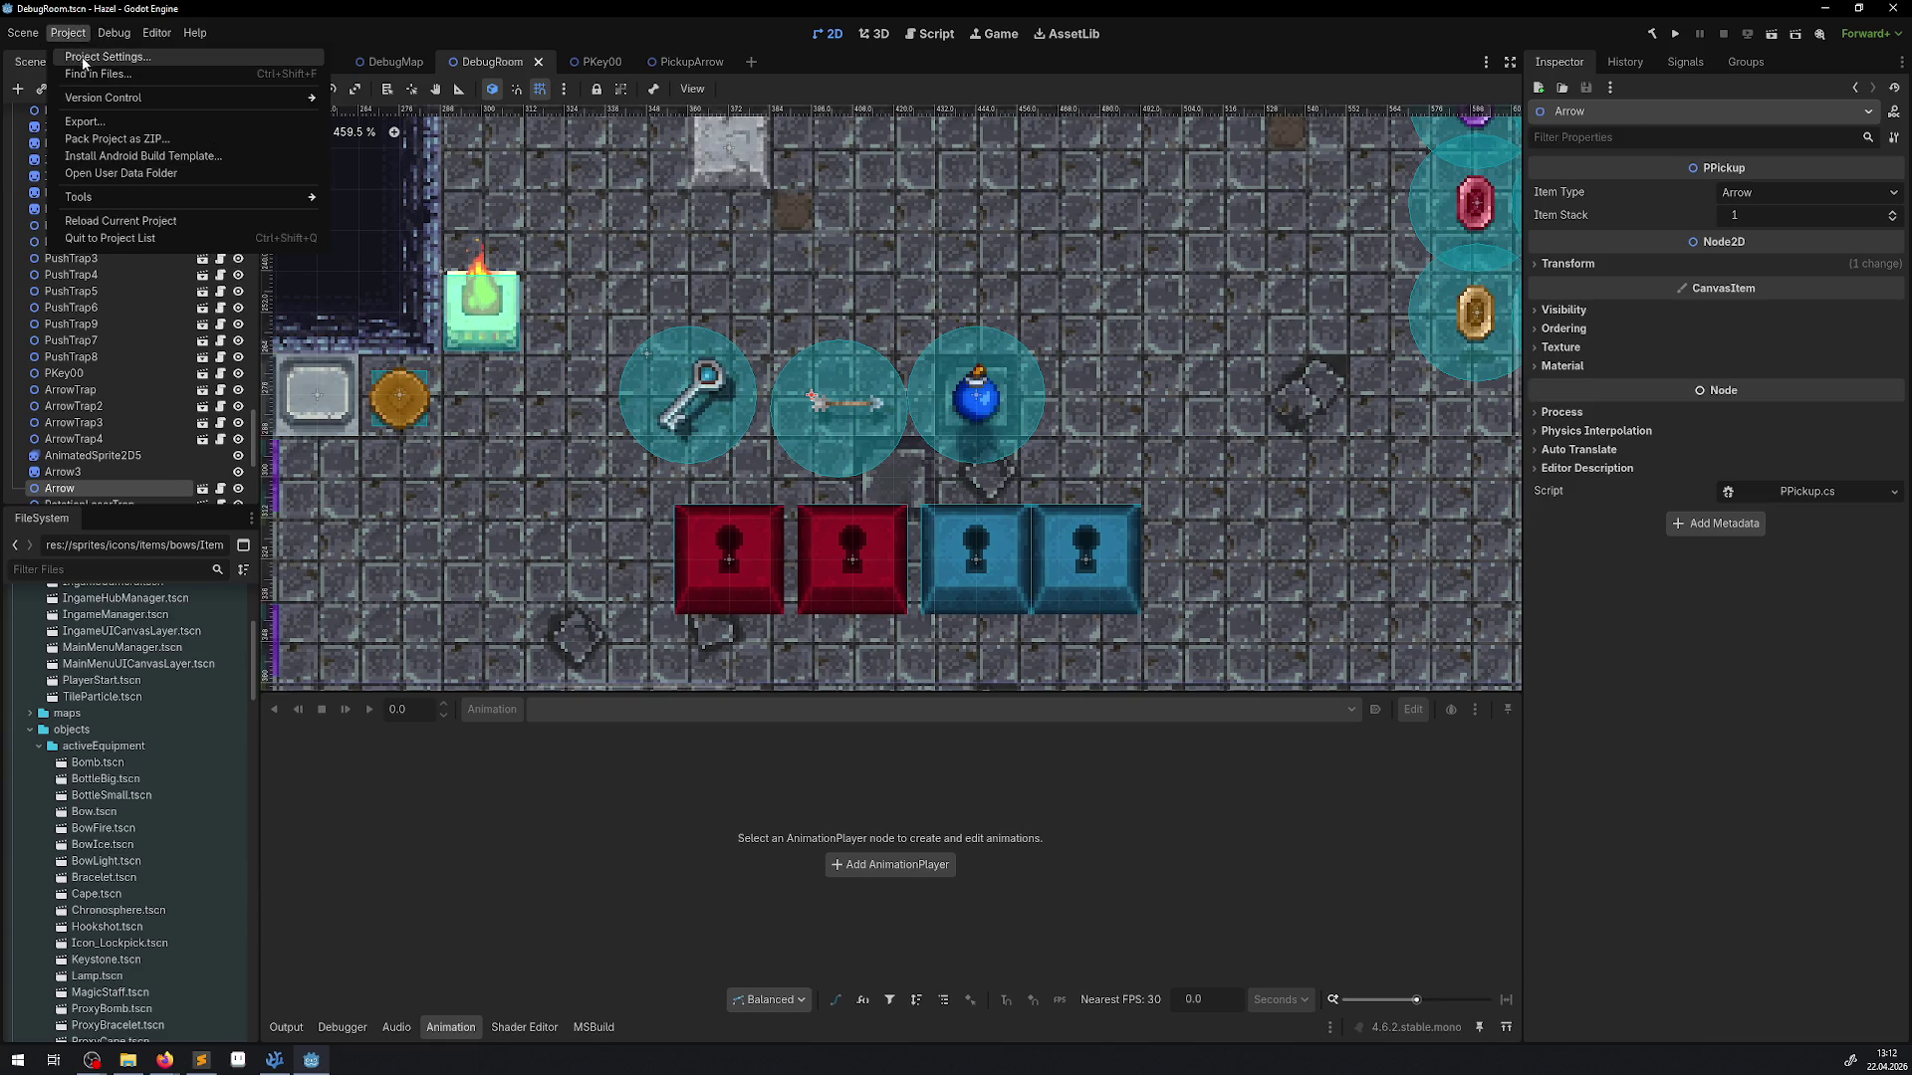
{"action": "left_click", "coordinate": [87, 60]}
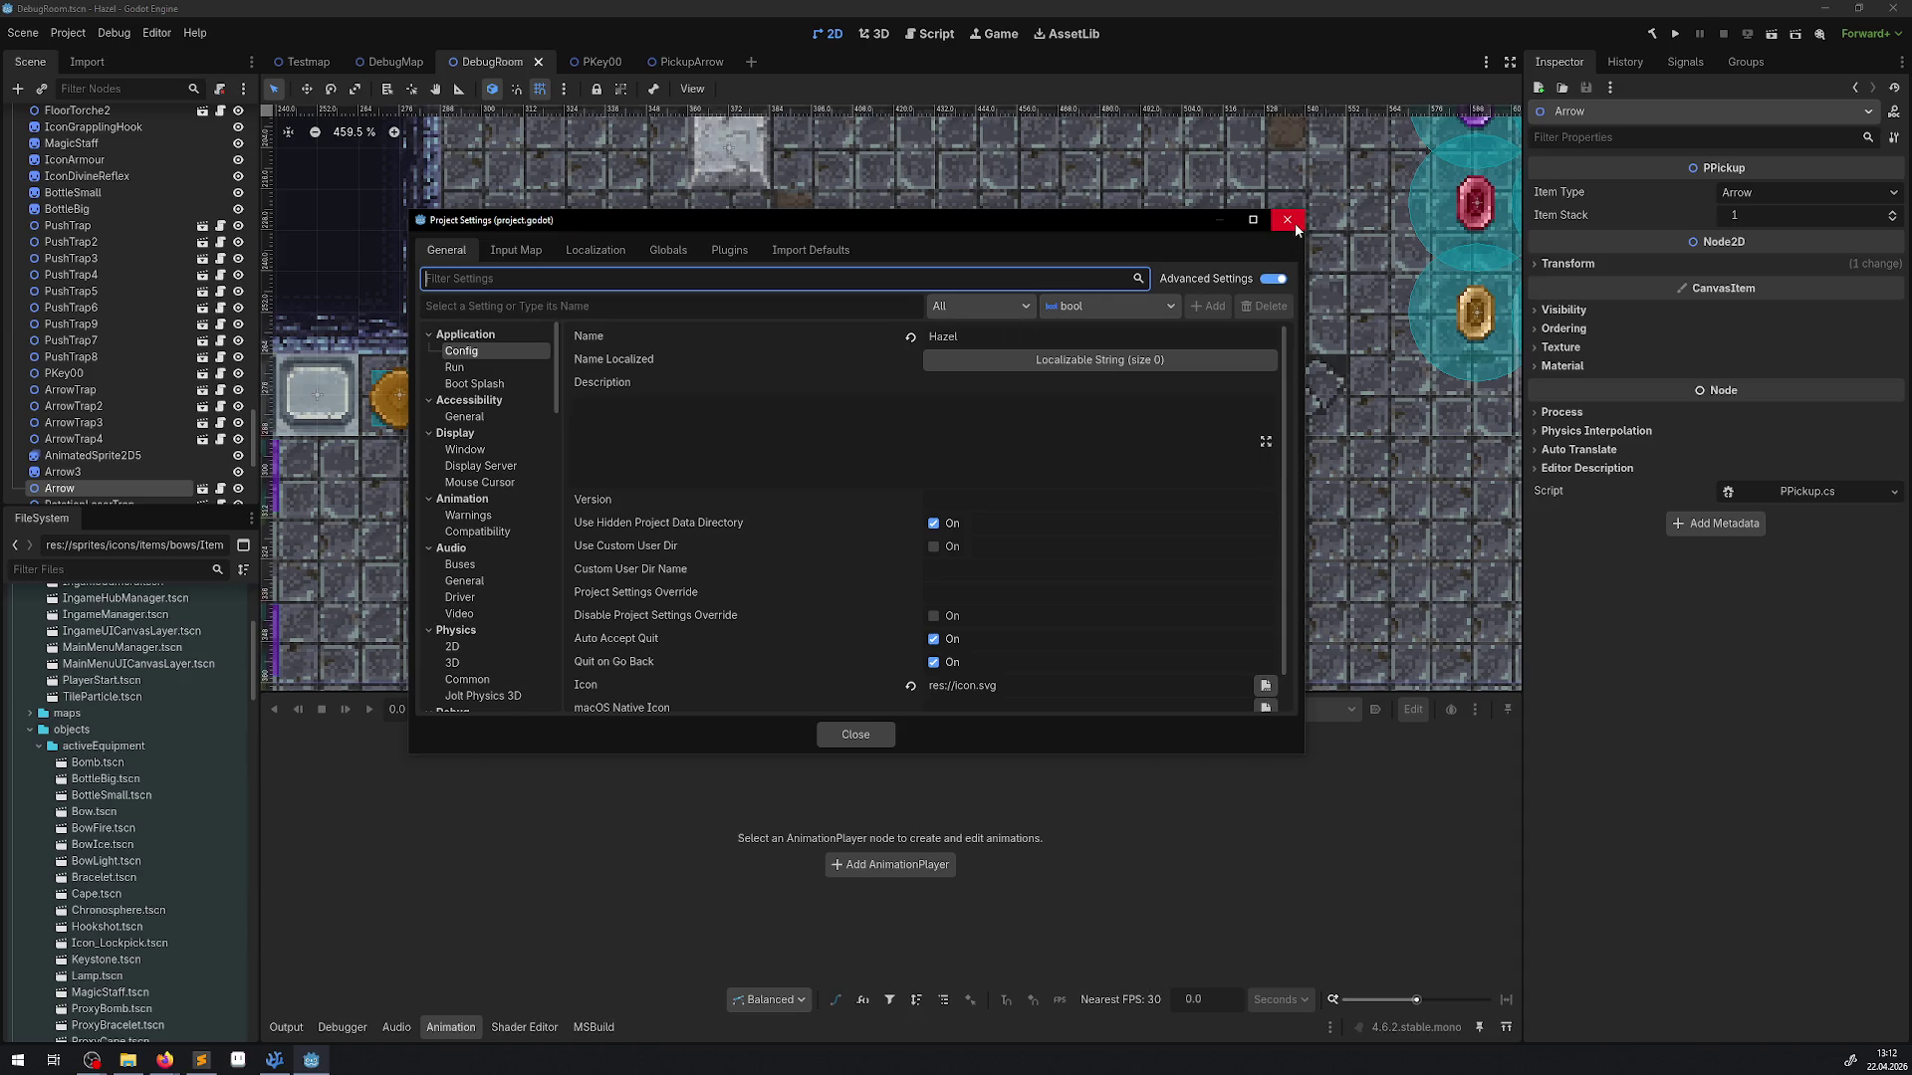
{"action": "type", "text": "cent"}
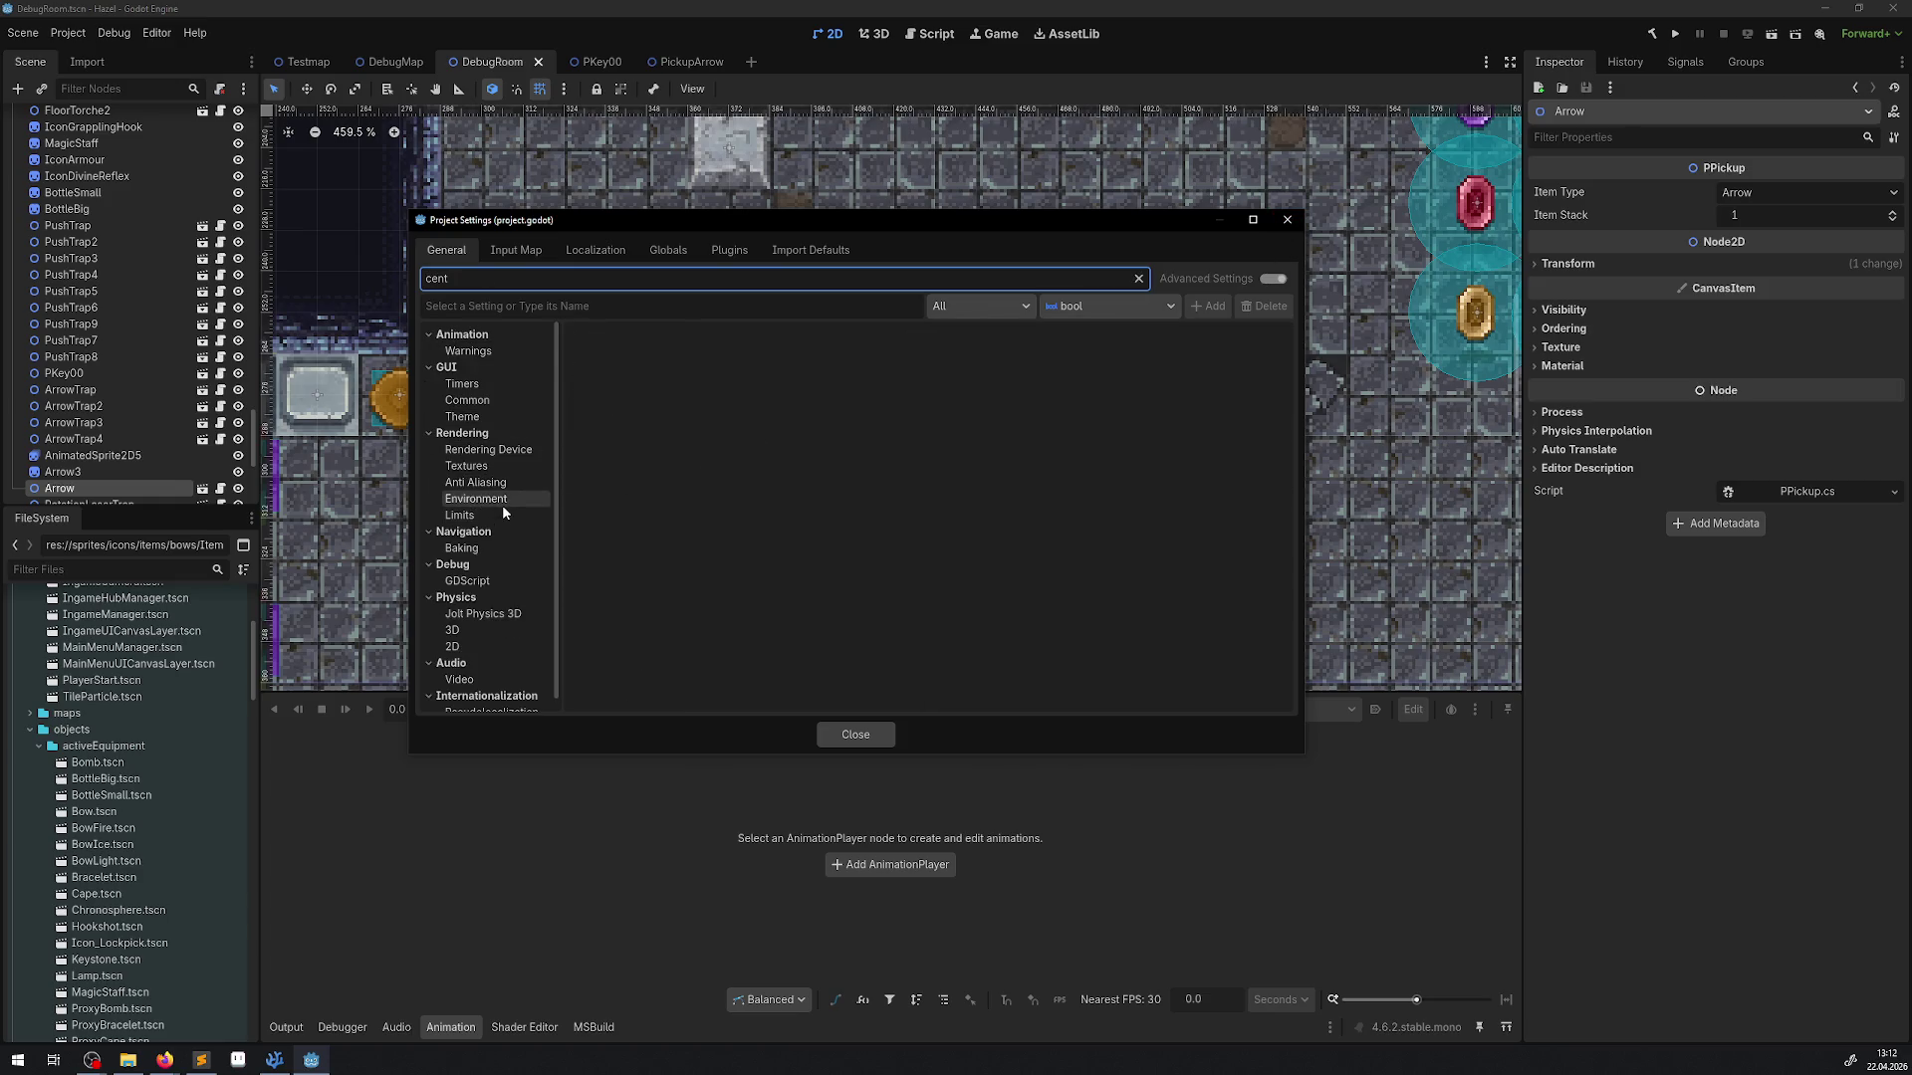
{"action": "scroll", "coordinate": [502, 507], "scroll_direction": "down", "scroll_amount": 1}
{"action": "scroll", "coordinate": [500, 538], "scroll_direction": "up", "scroll_amount": 1}
{"action": "left_click", "coordinate": [487, 467]}
{"action": "left_click", "coordinate": [475, 498]}
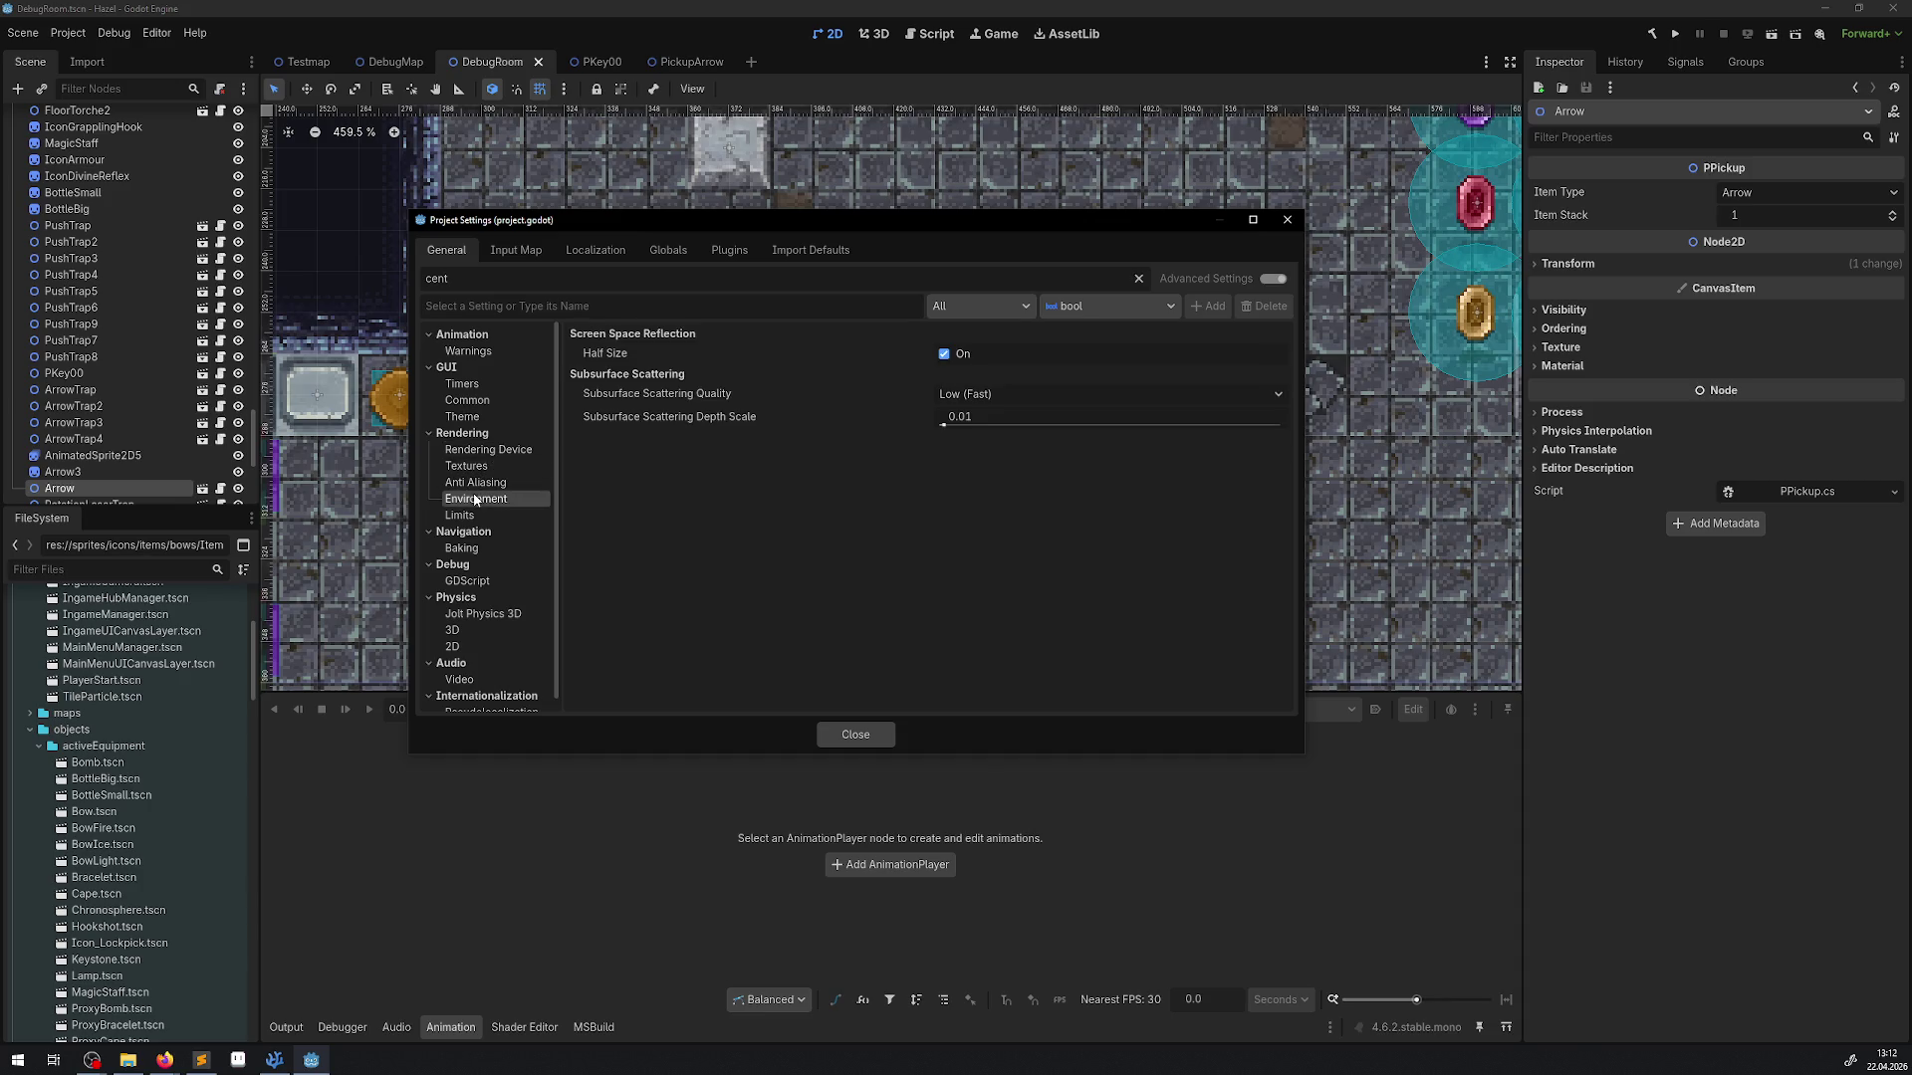
{"action": "left_click", "coordinate": [469, 515]}
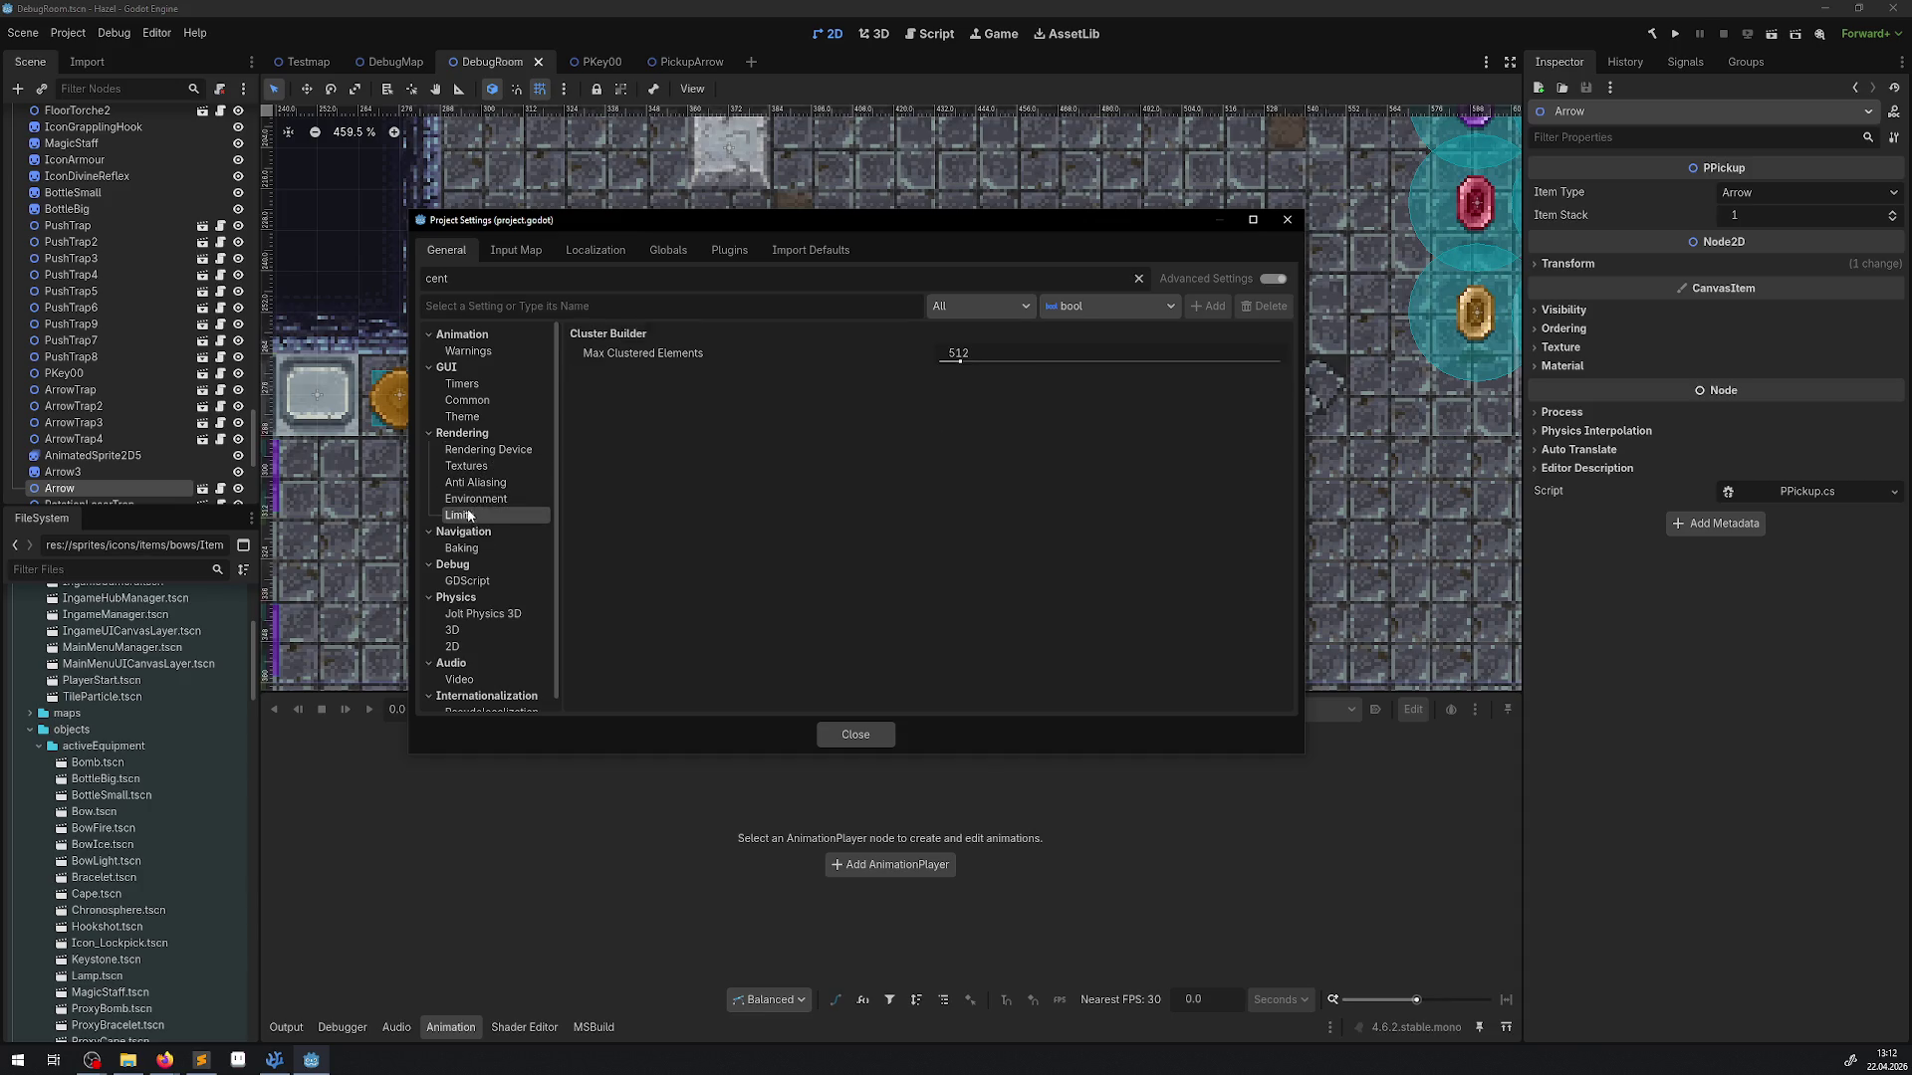
{"action": "left_click", "coordinate": [473, 483]}
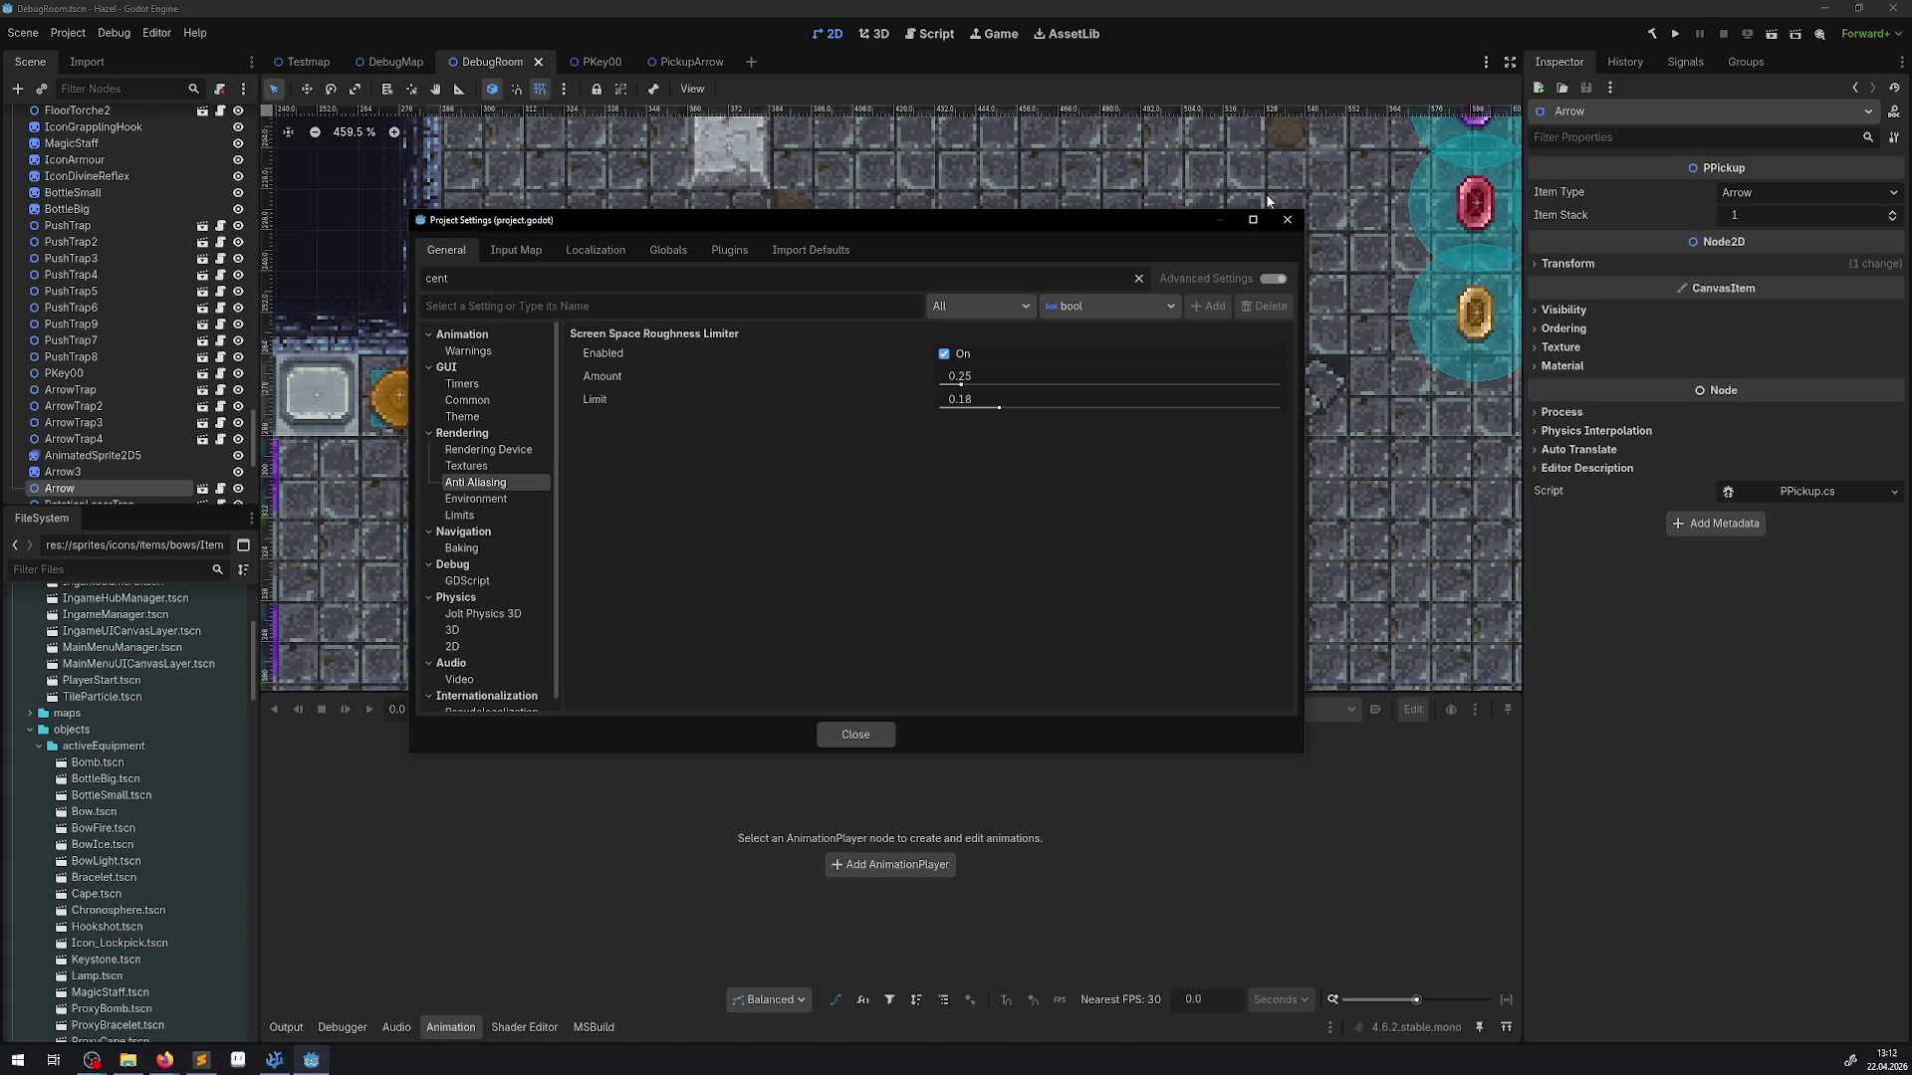
{"action": "left_click", "coordinate": [1286, 220]}
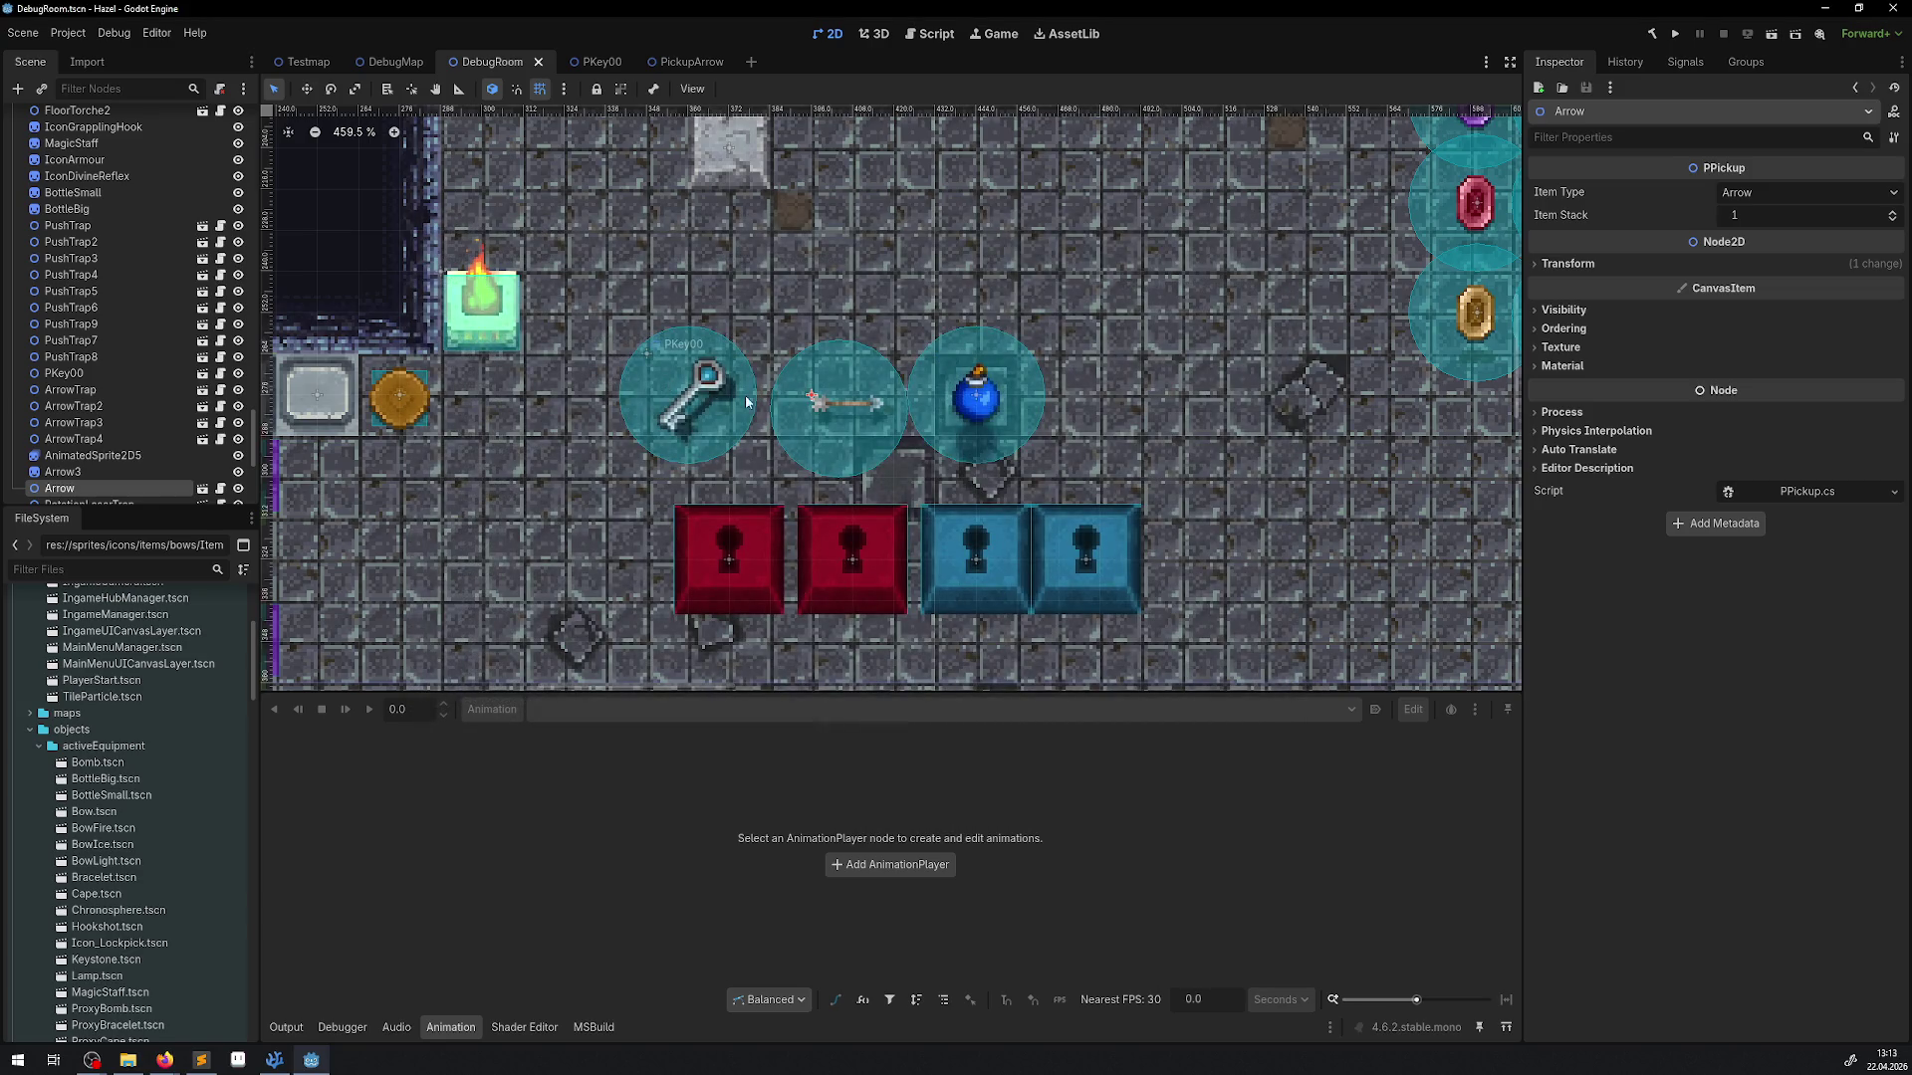
{"action": "left_click", "coordinate": [732, 458]}
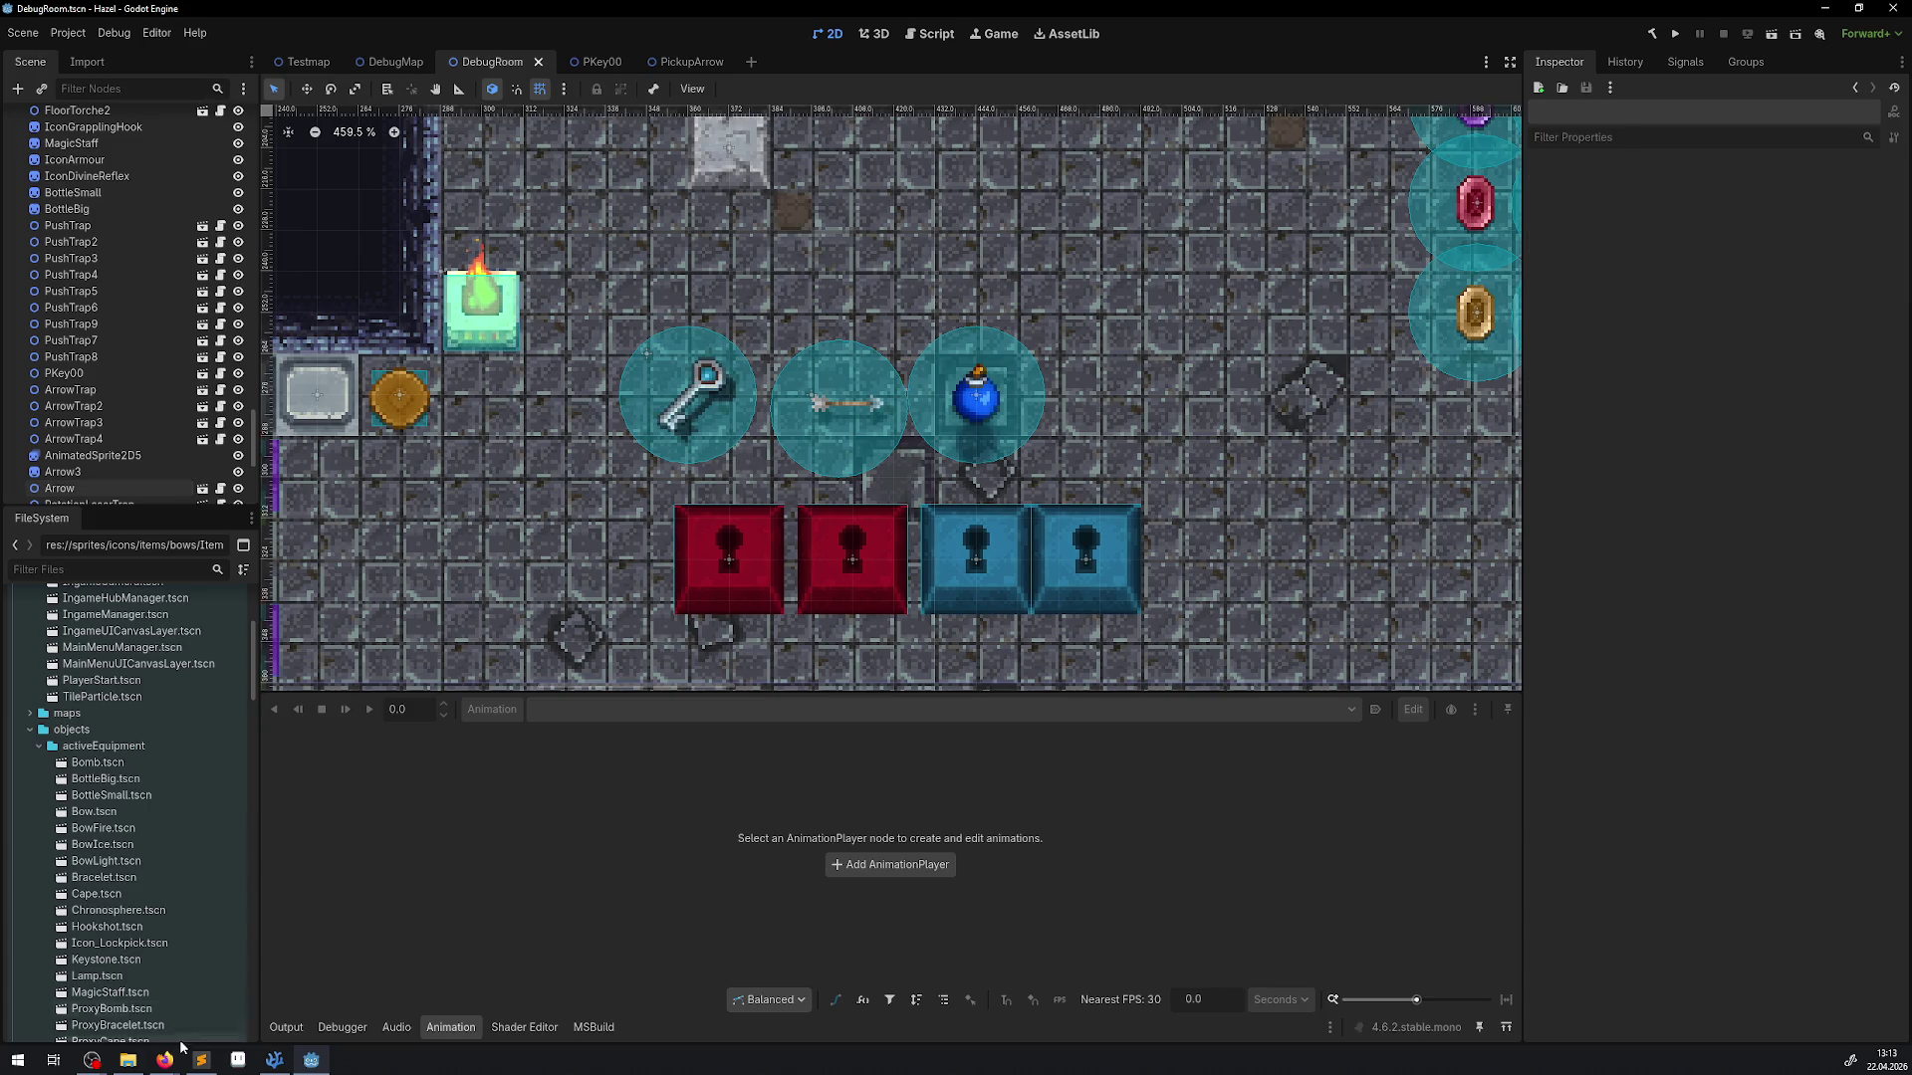
Check Aseprite, then open the PickupArrow scene from the room's Arrow pickup
{"action": "left_click", "coordinate": [237, 1061]}
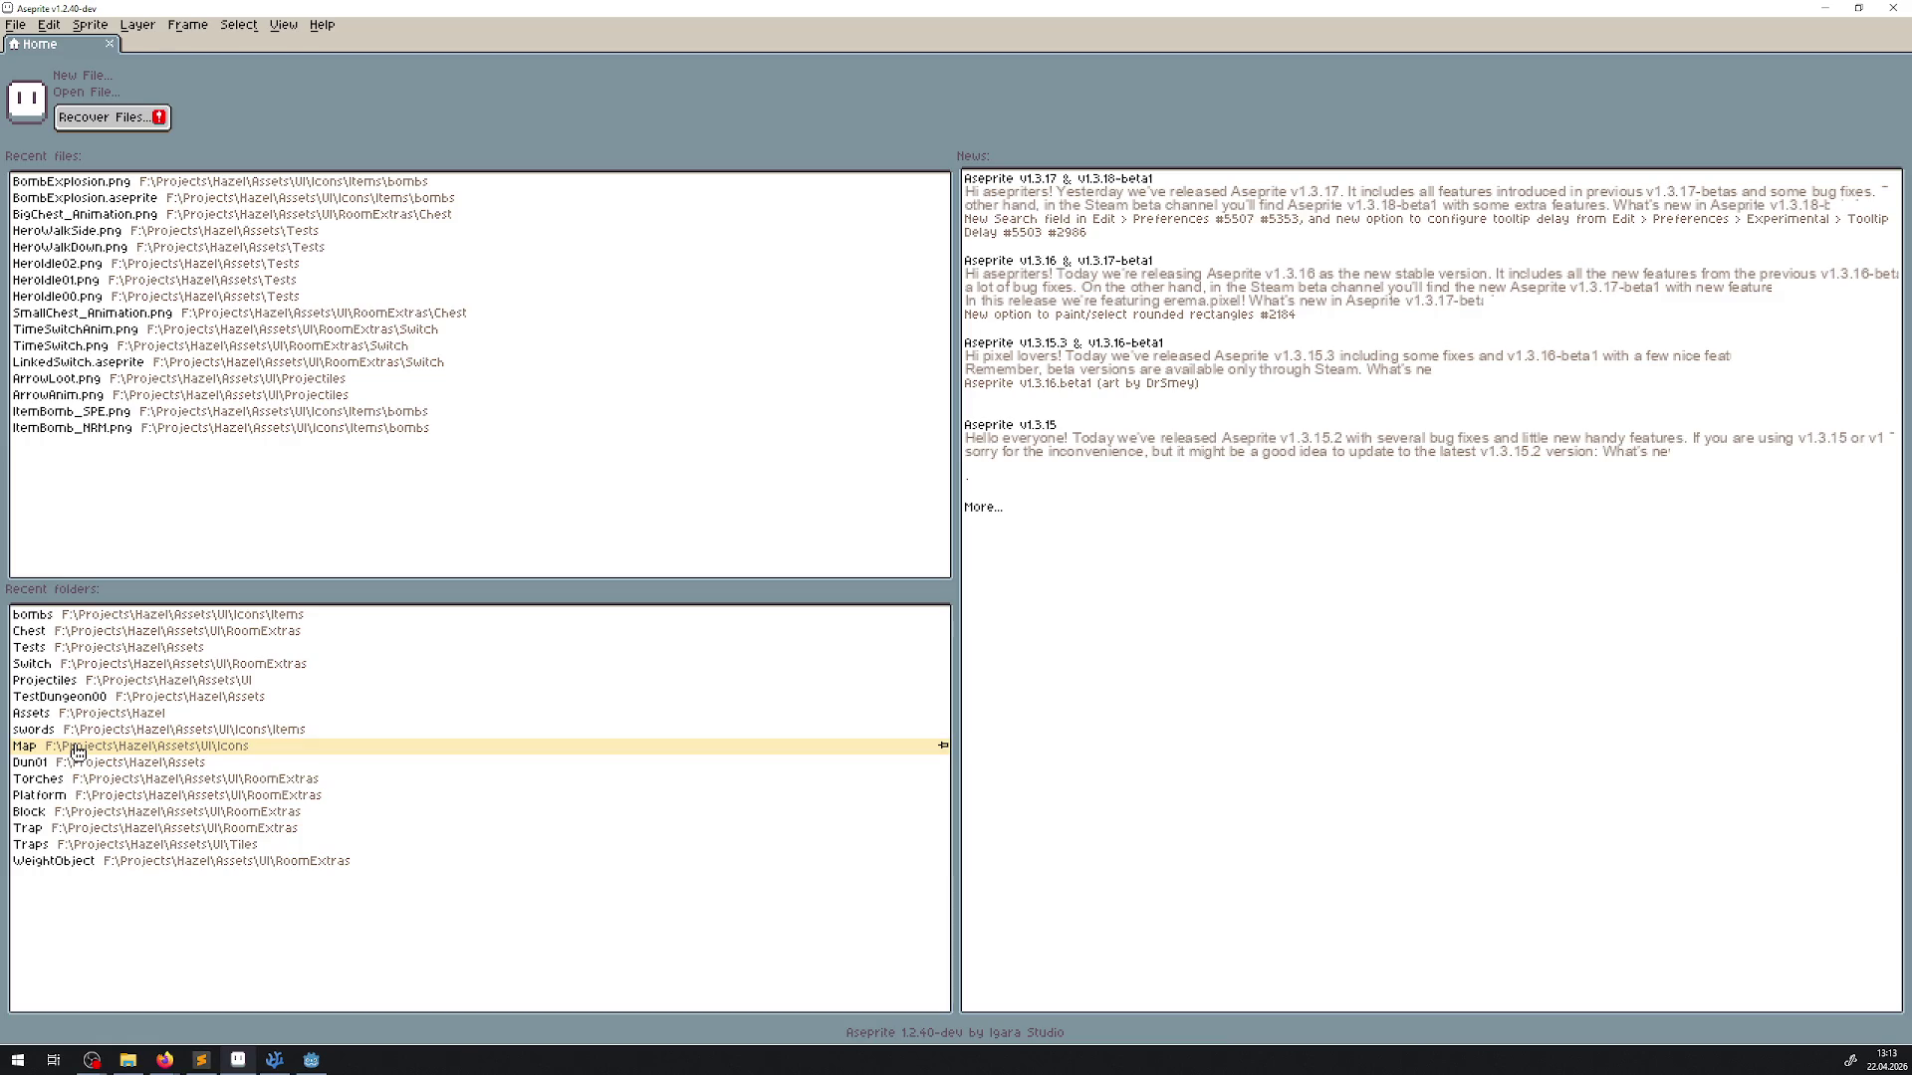
{"action": "key", "text": "alt+Tab"}
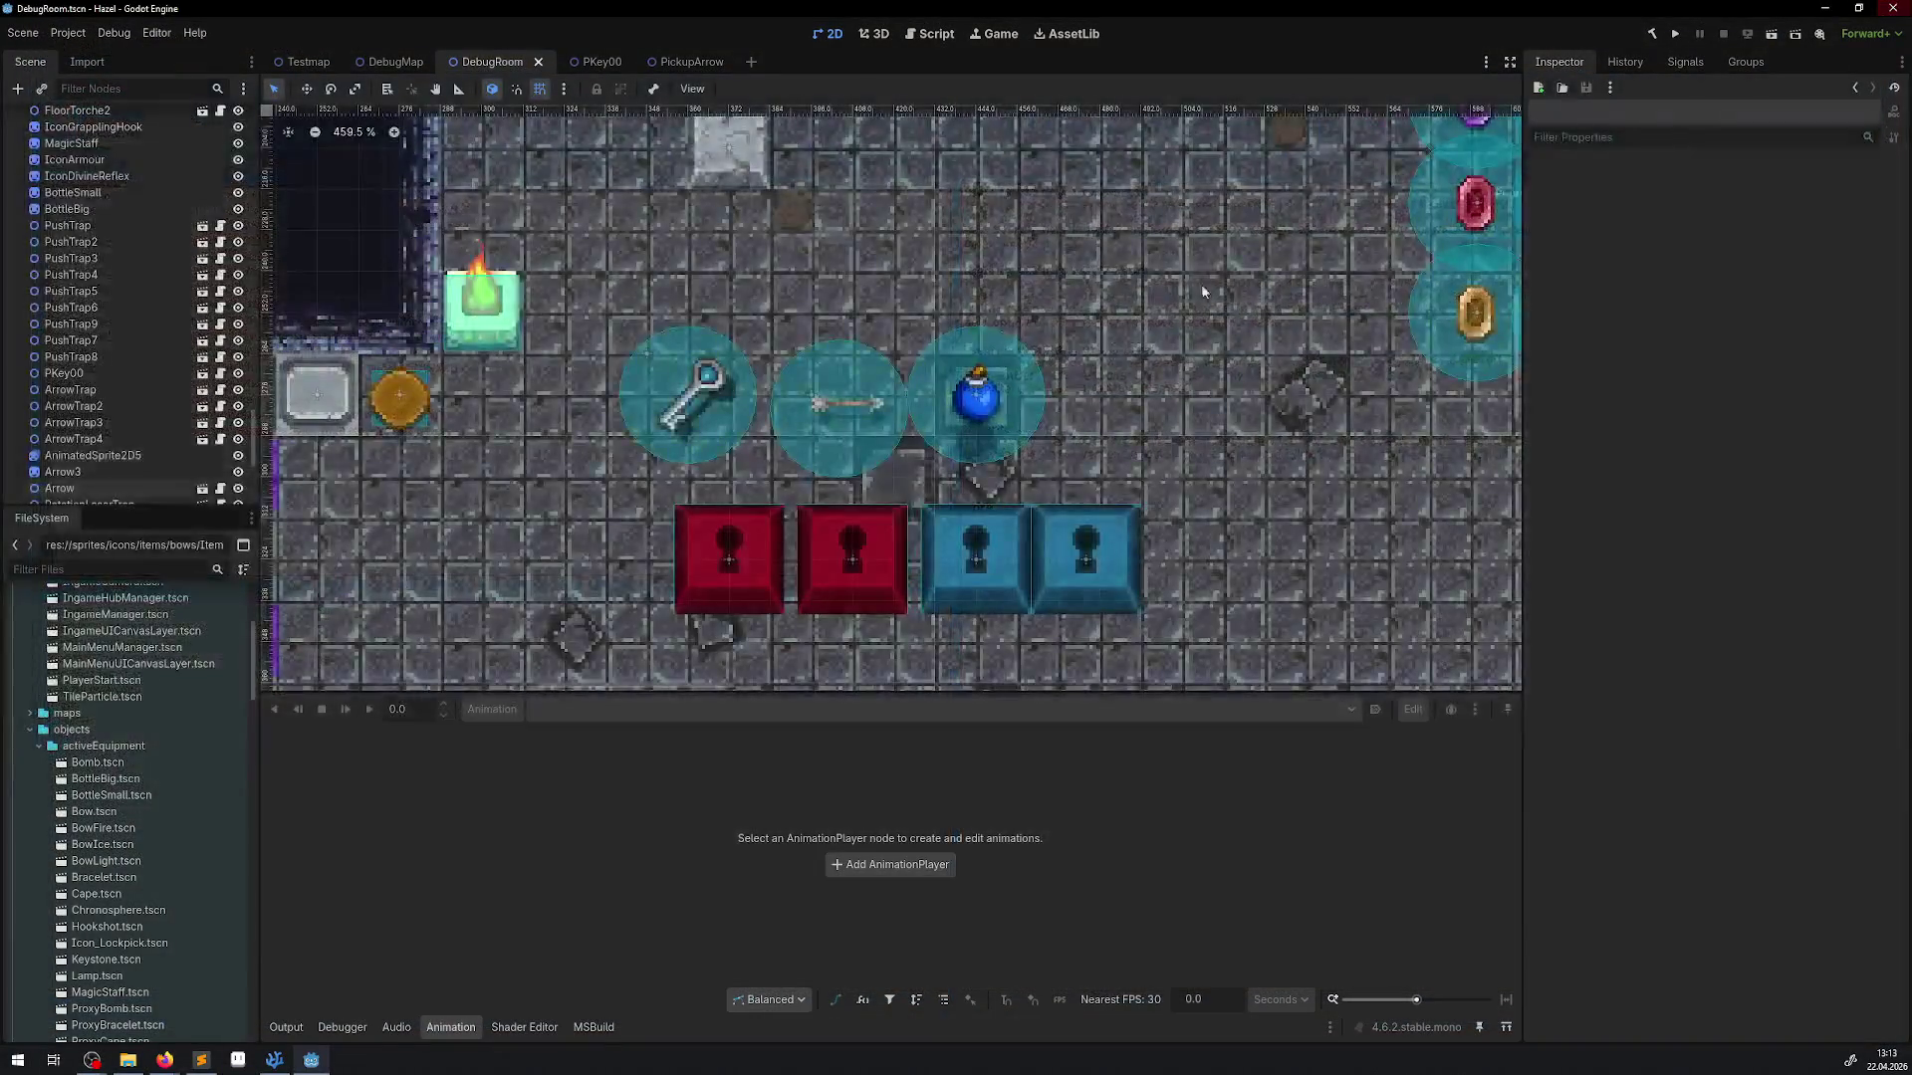
{"action": "left_click", "coordinate": [834, 406]}
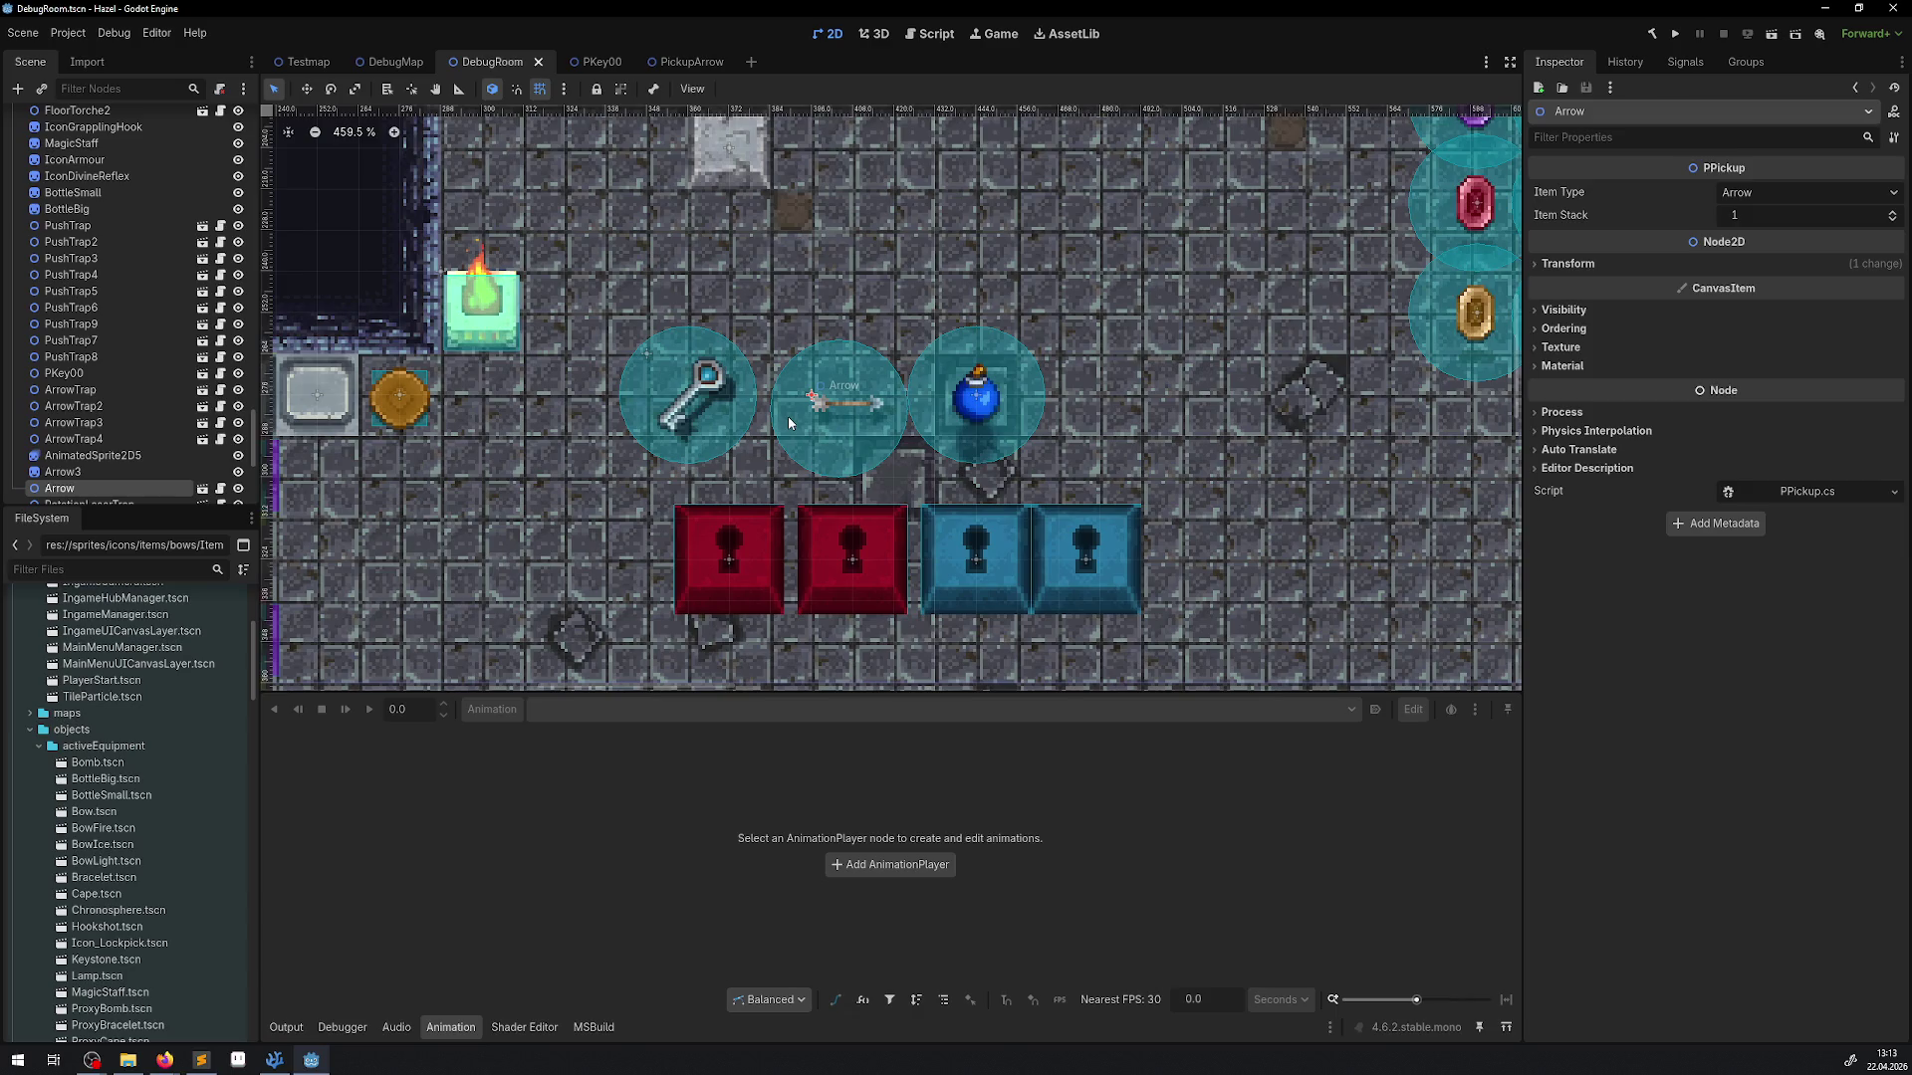
{"action": "left_click", "coordinate": [687, 62]}
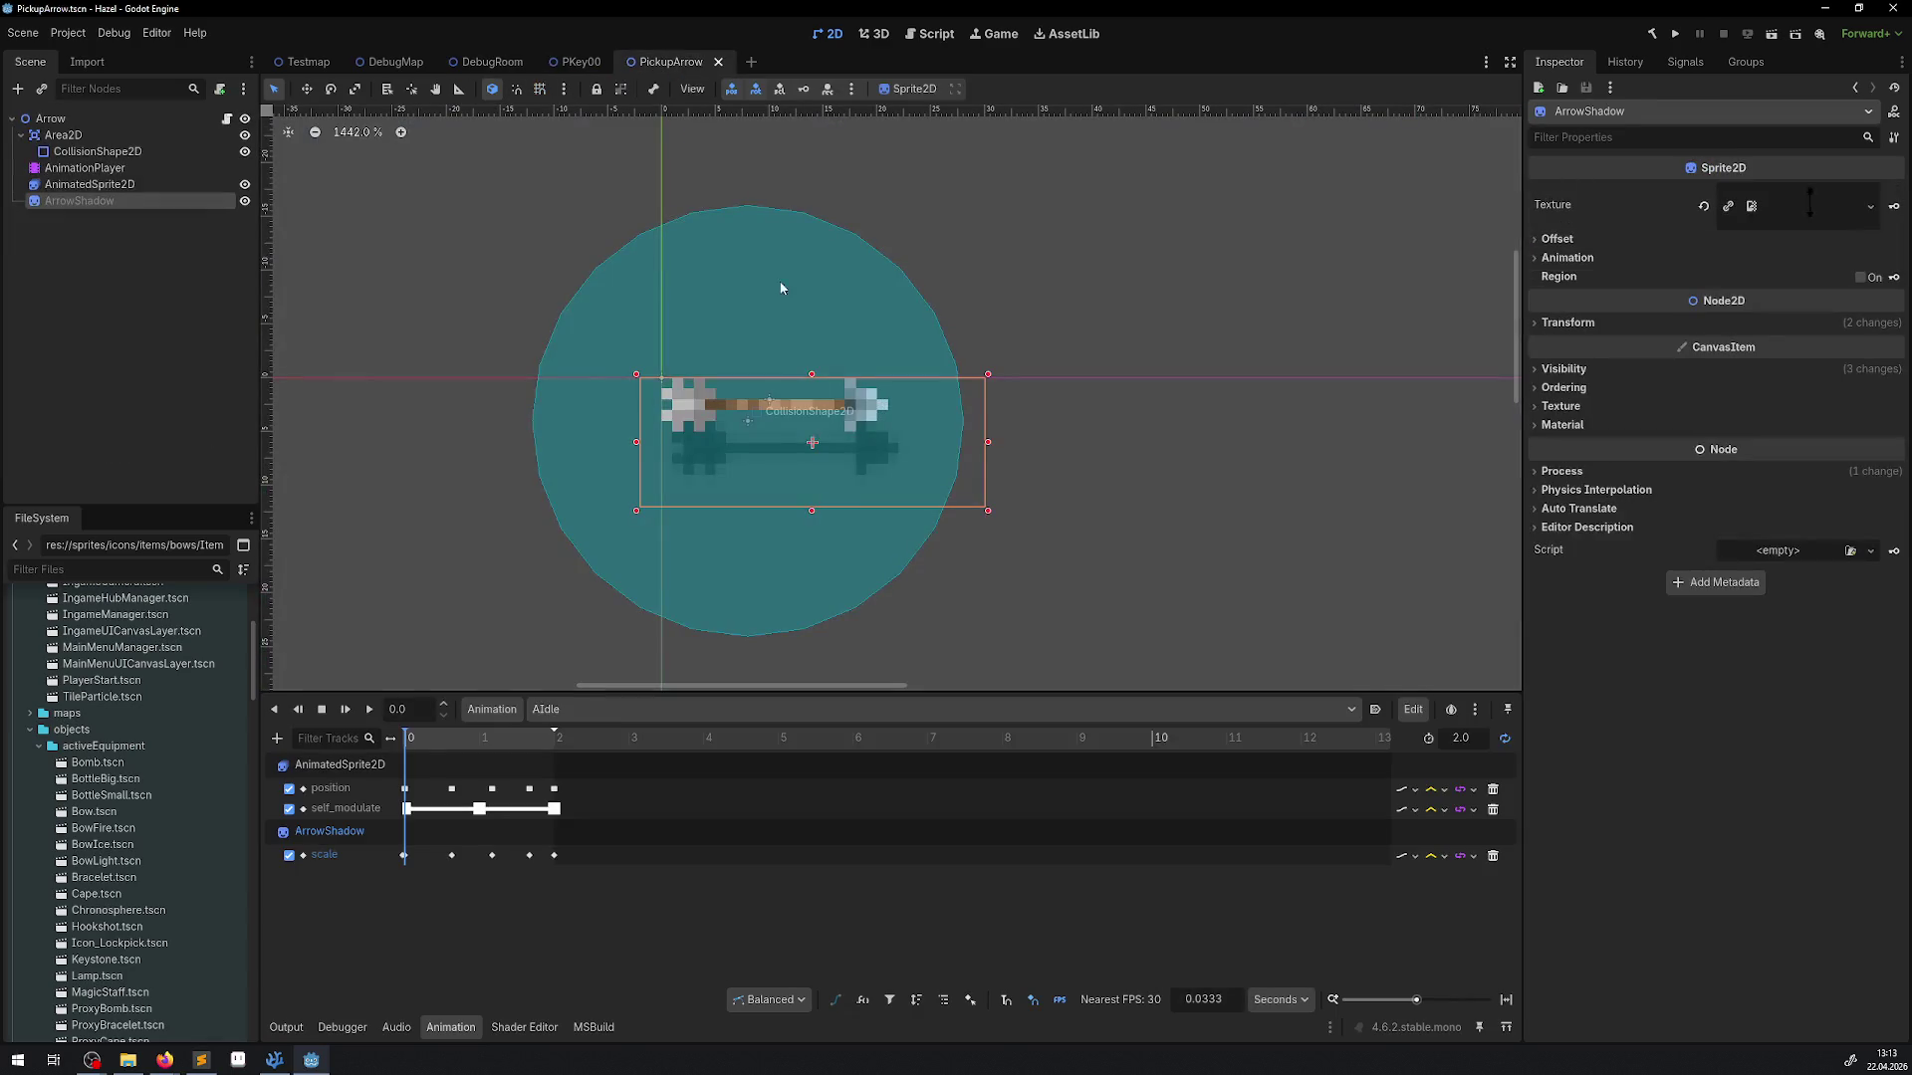
Drag the arrow AnimatedSprite2D onto the scene origin at 0, 0
{"action": "mouse_move", "coordinate": [731, 419]}
{"action": "left_mouse_down"}
{"action": "mouse_move", "coordinate": [757, 494]}
{"action": "mouse_move", "coordinate": [763, 453]}
{"action": "mouse_move", "coordinate": [764, 473]}
{"action": "mouse_move", "coordinate": [708, 469]}
{"action": "left_mouse_up"}
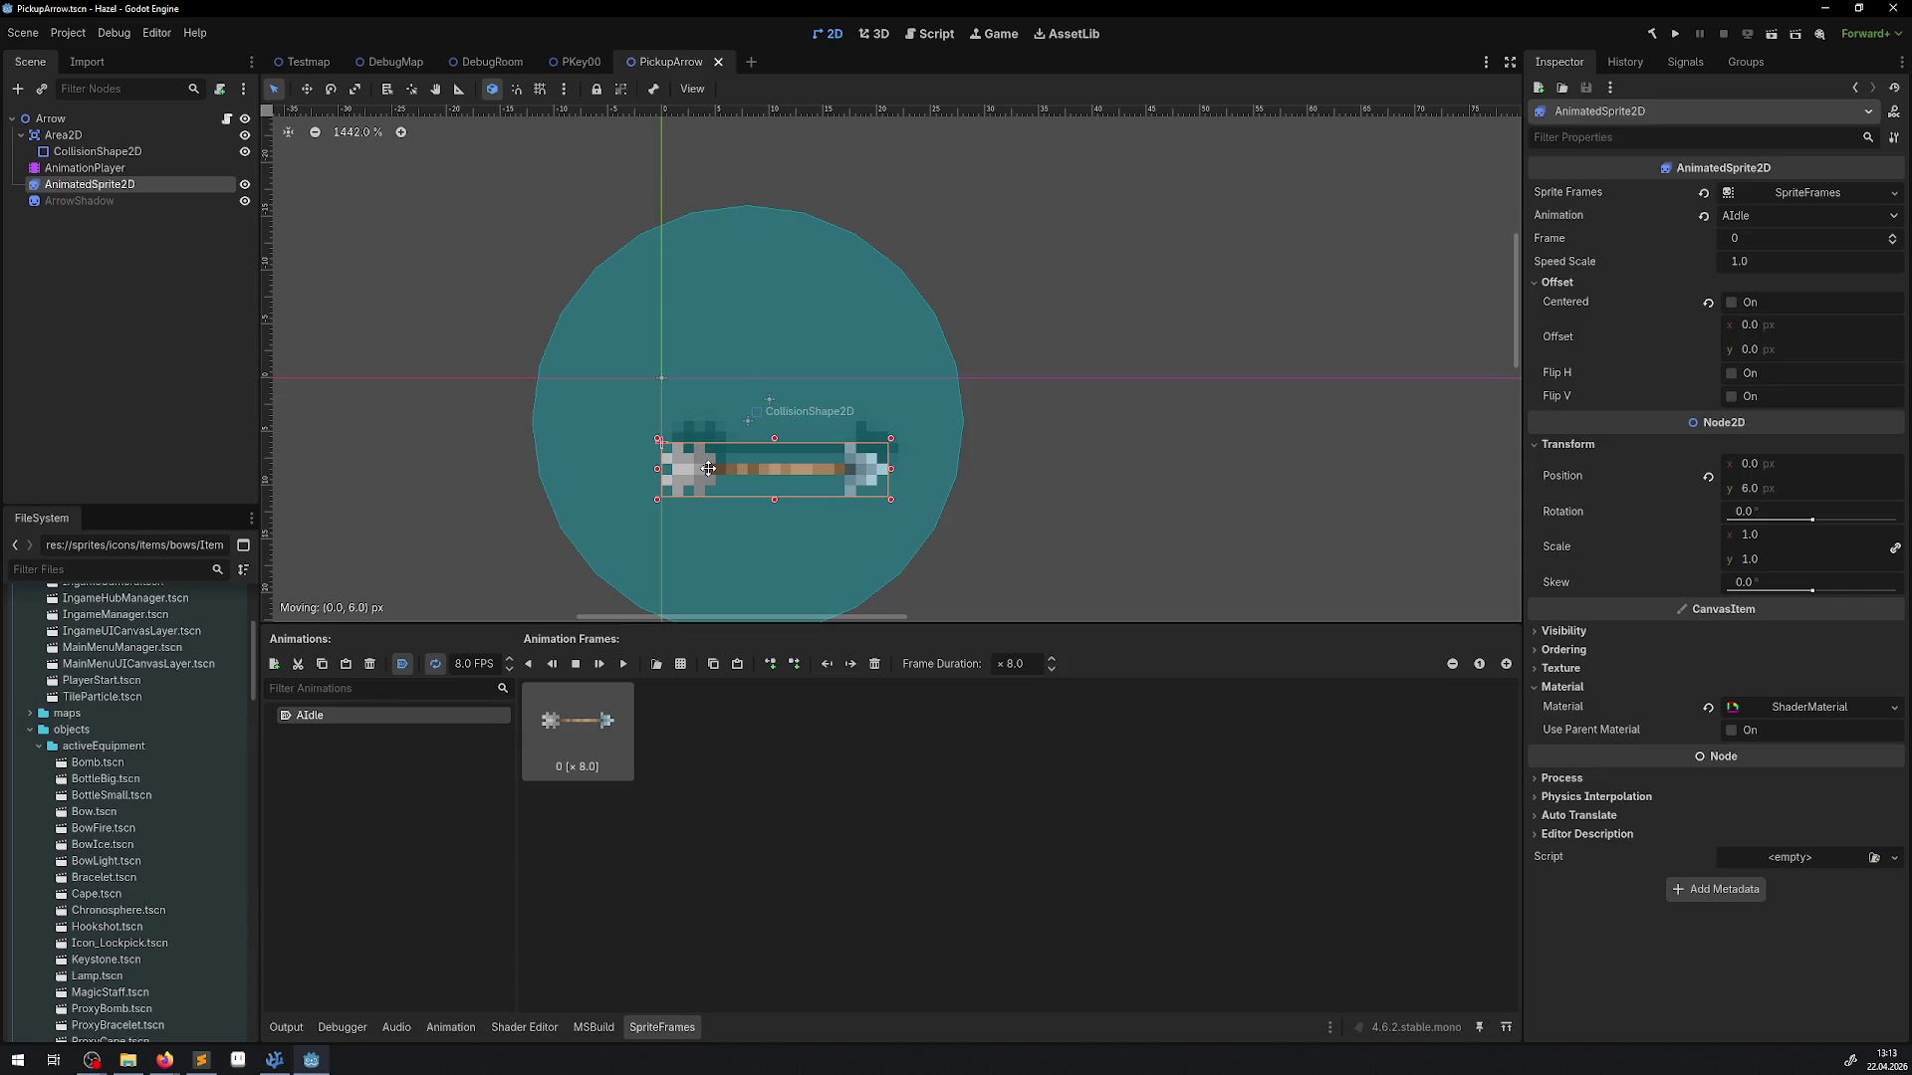
{"action": "mouse_move", "coordinate": [708, 469]}
{"action": "left_mouse_down"}
{"action": "mouse_move", "coordinate": [778, 461]}
{"action": "mouse_move", "coordinate": [678, 384]}
{"action": "mouse_move", "coordinate": [720, 402]}
{"action": "left_mouse_up"}
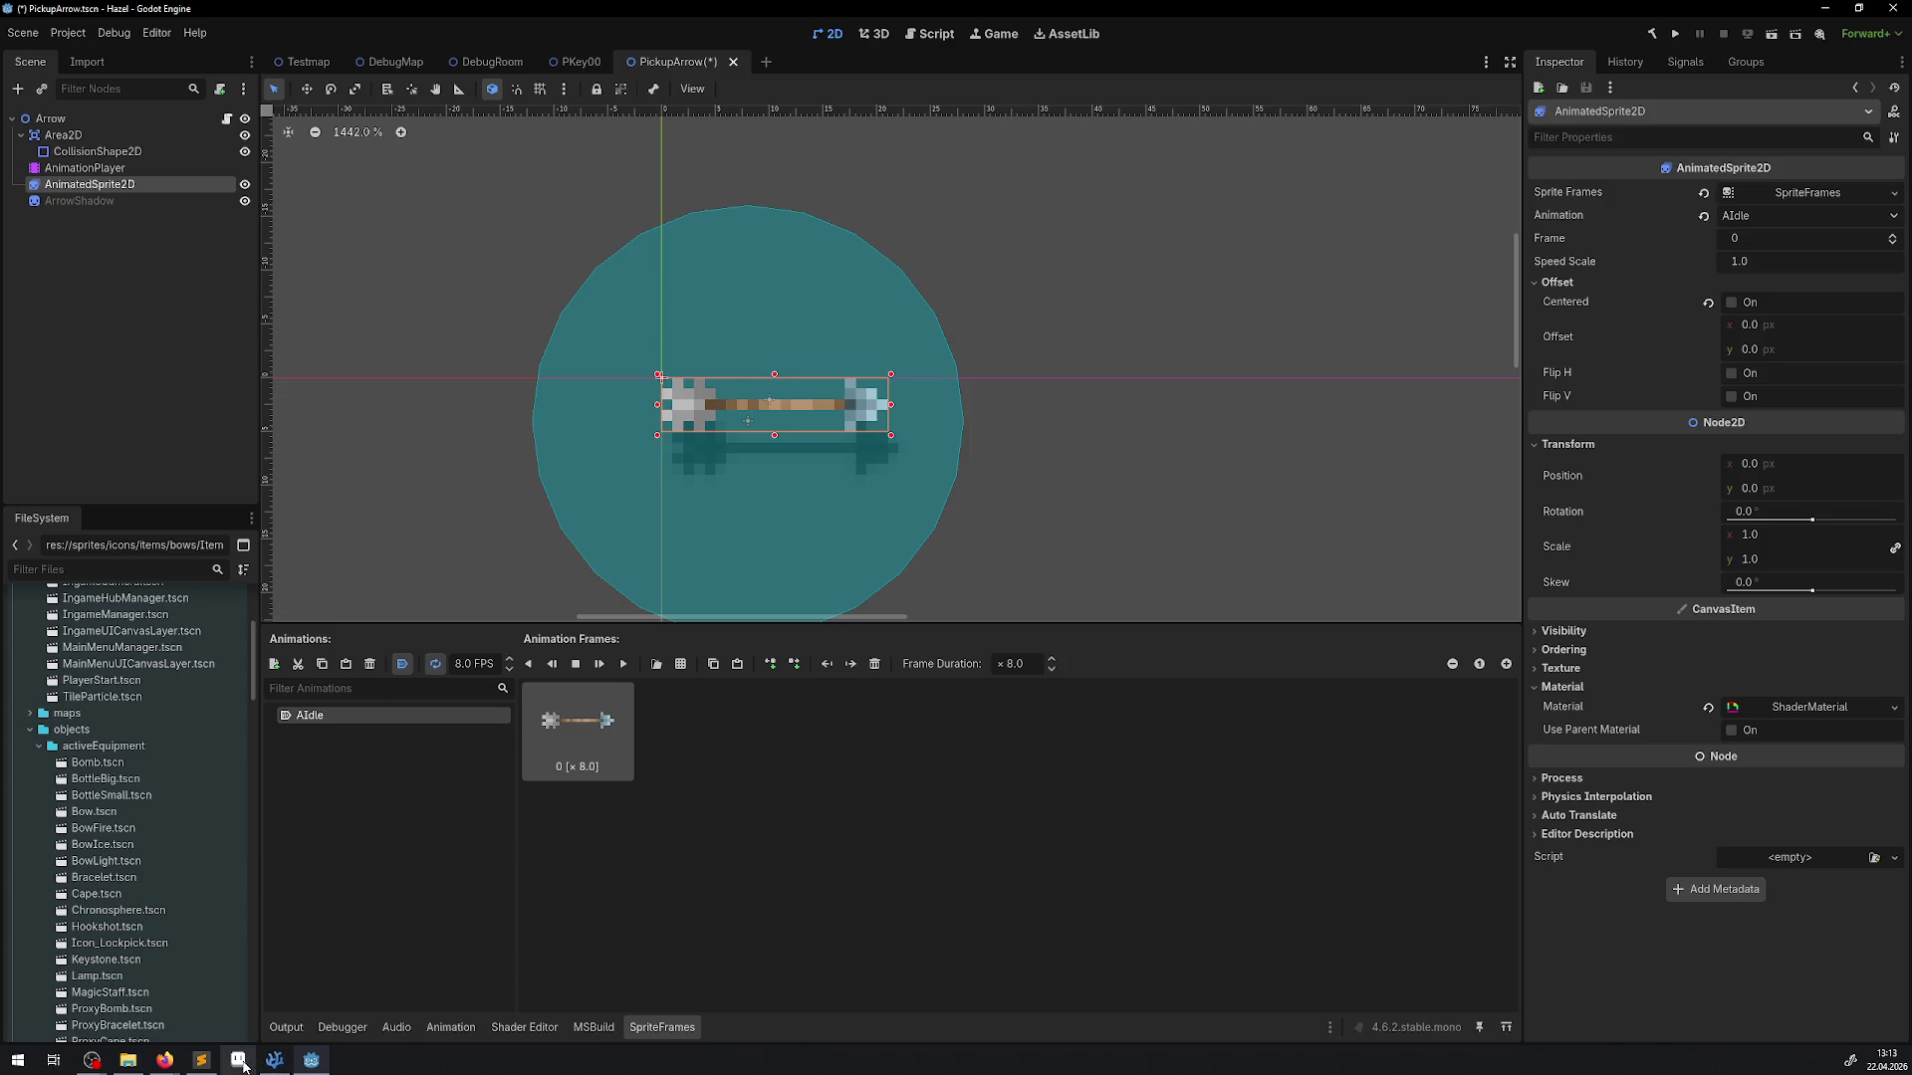
{"action": "key", "text": "alt+Tab"}
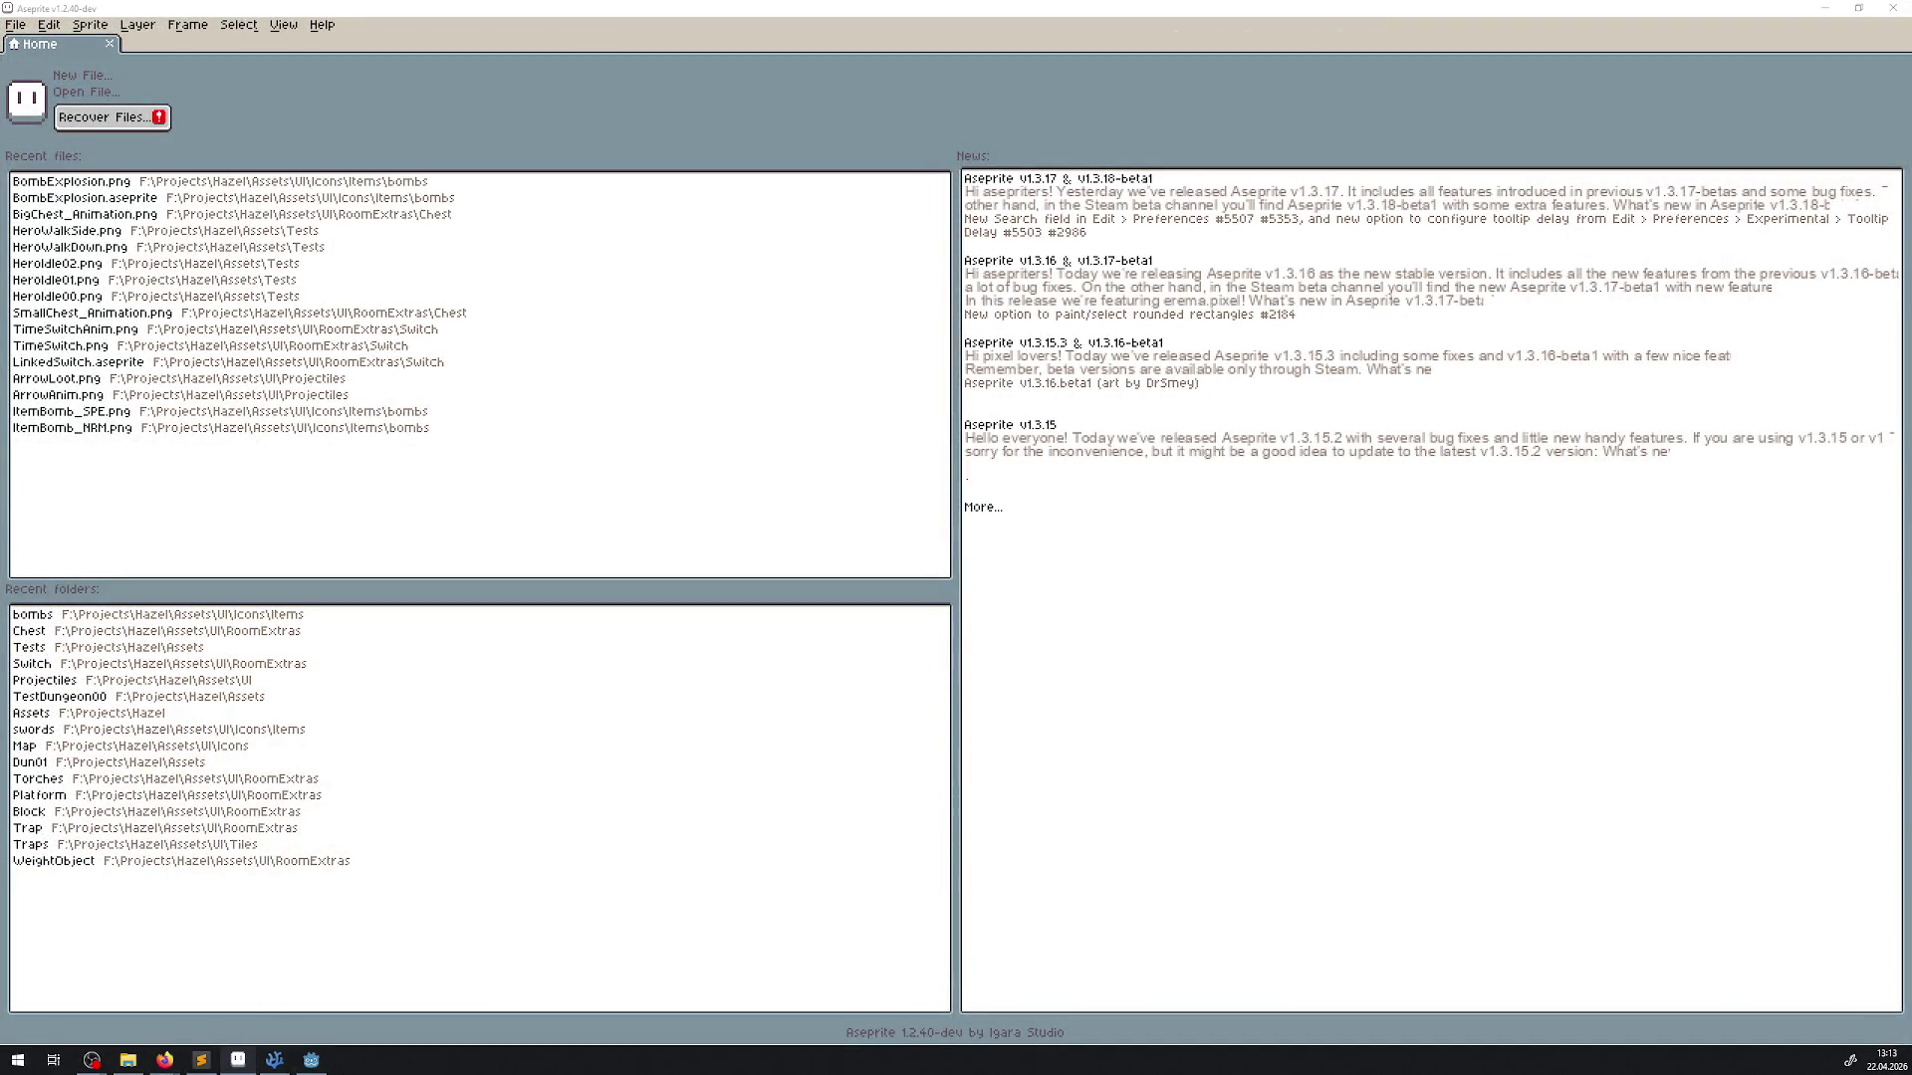
{"action": "left_click", "coordinate": [303, 1064]}
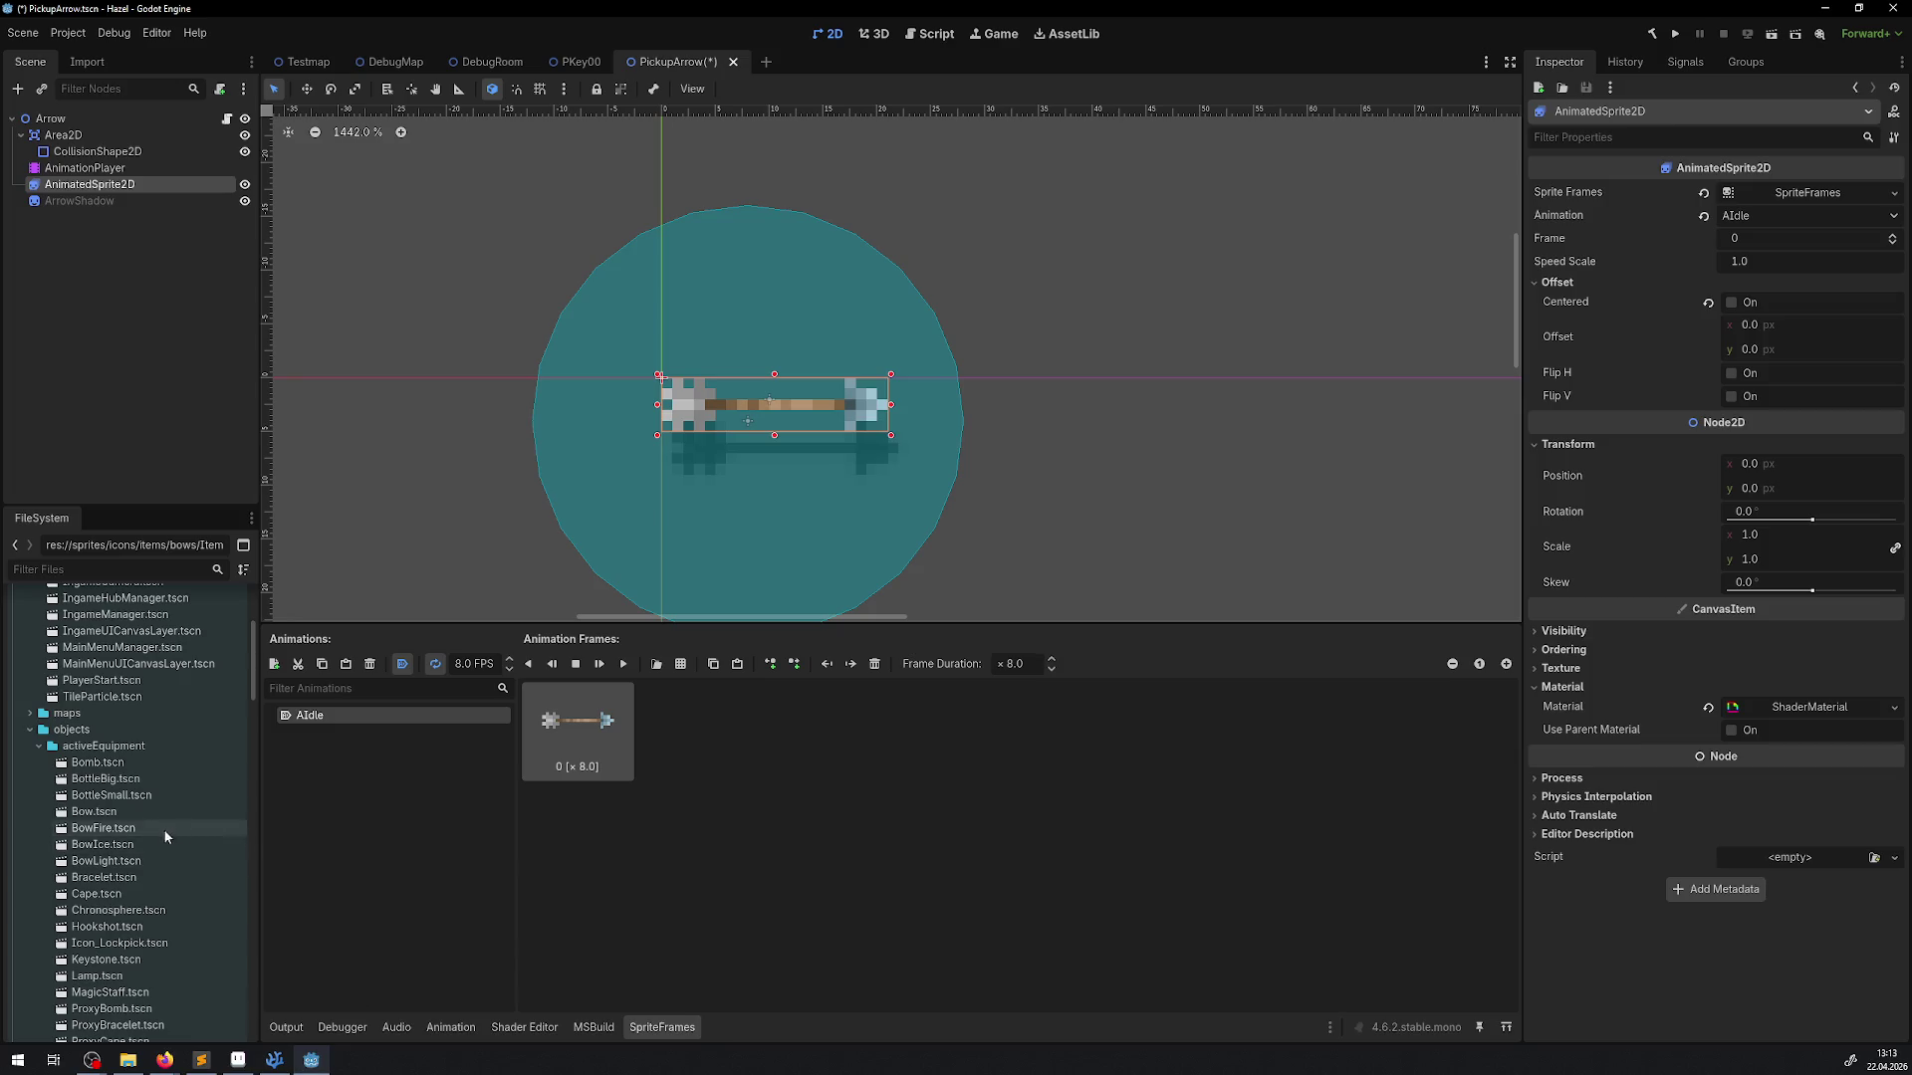
Expand sprites/icons/items/arrow in FileSystem and inspect the ArrowLoot.png texture
{"action": "scroll", "coordinate": [169, 829], "scroll_direction": "down", "scroll_amount": 5}
{"action": "scroll", "coordinate": [142, 869], "scroll_direction": "down", "scroll_amount": 5}
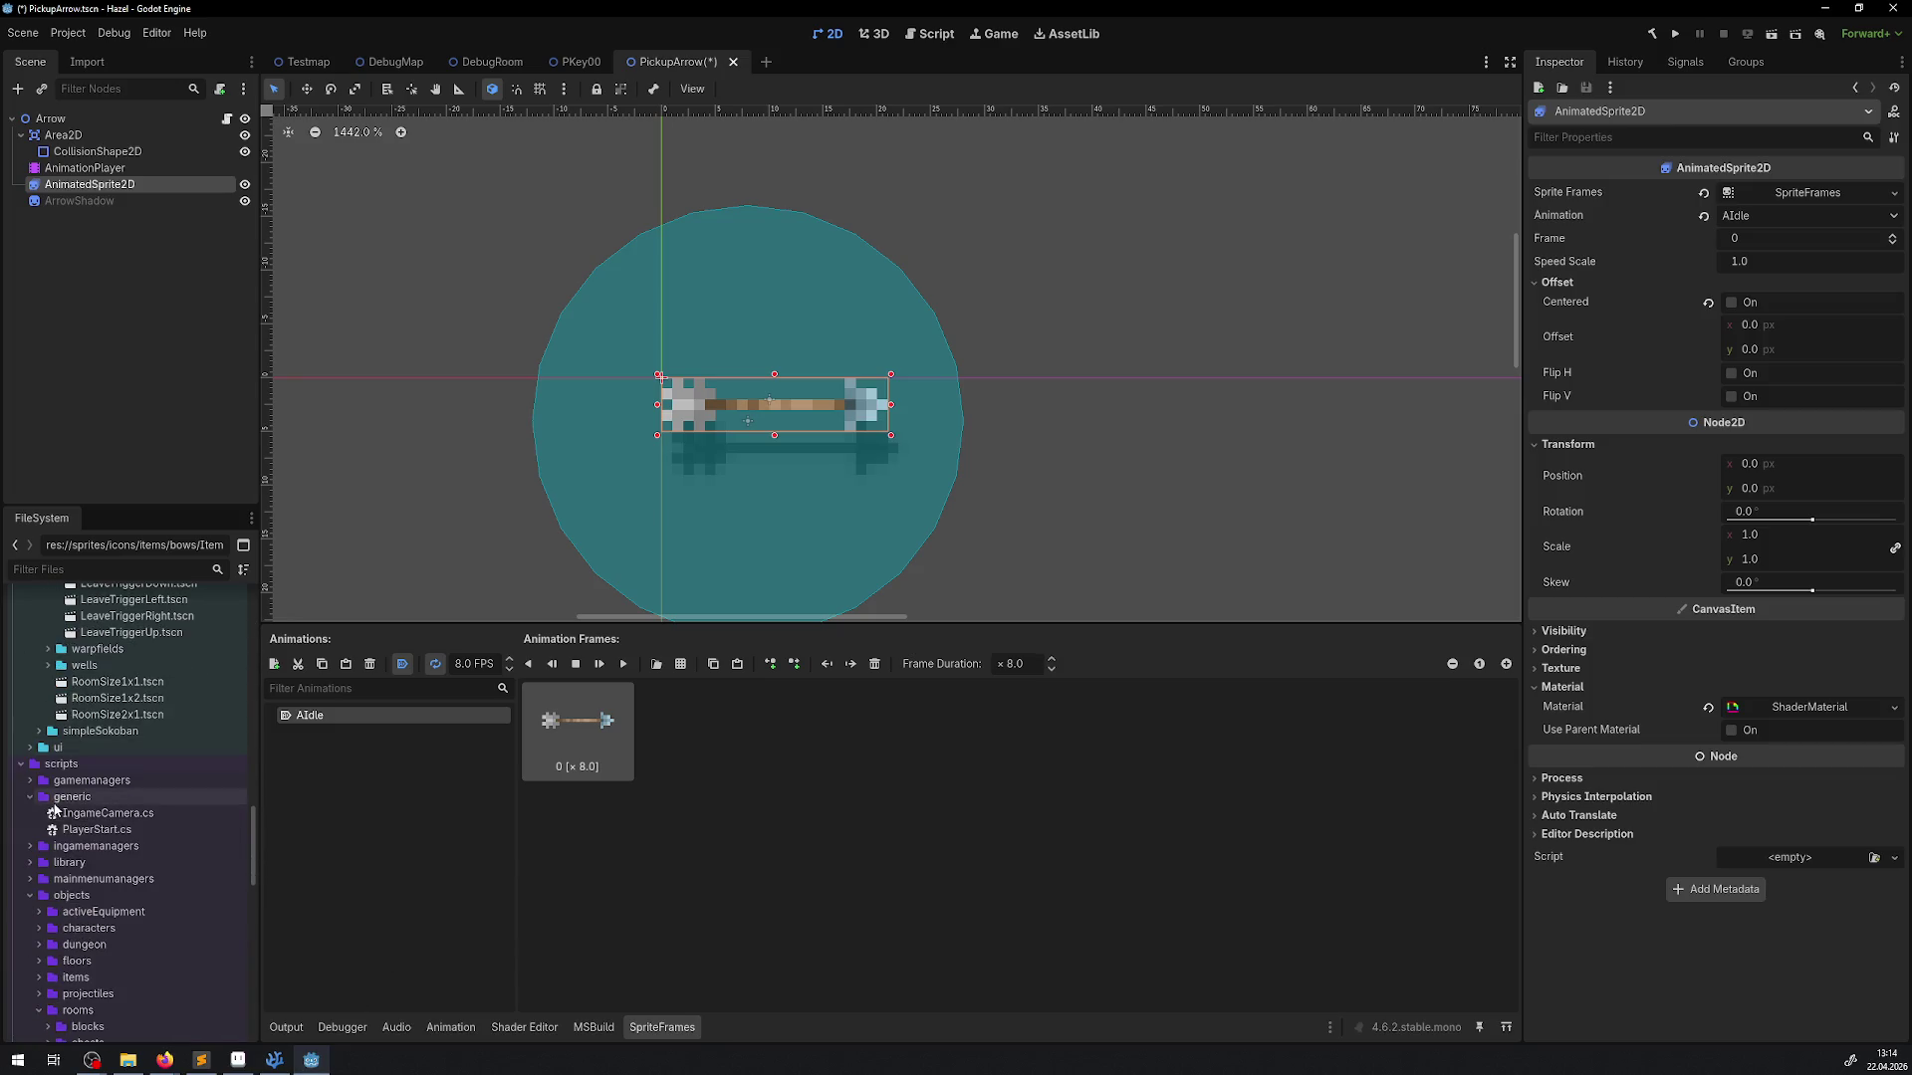
{"action": "left_click", "coordinate": [21, 764]}
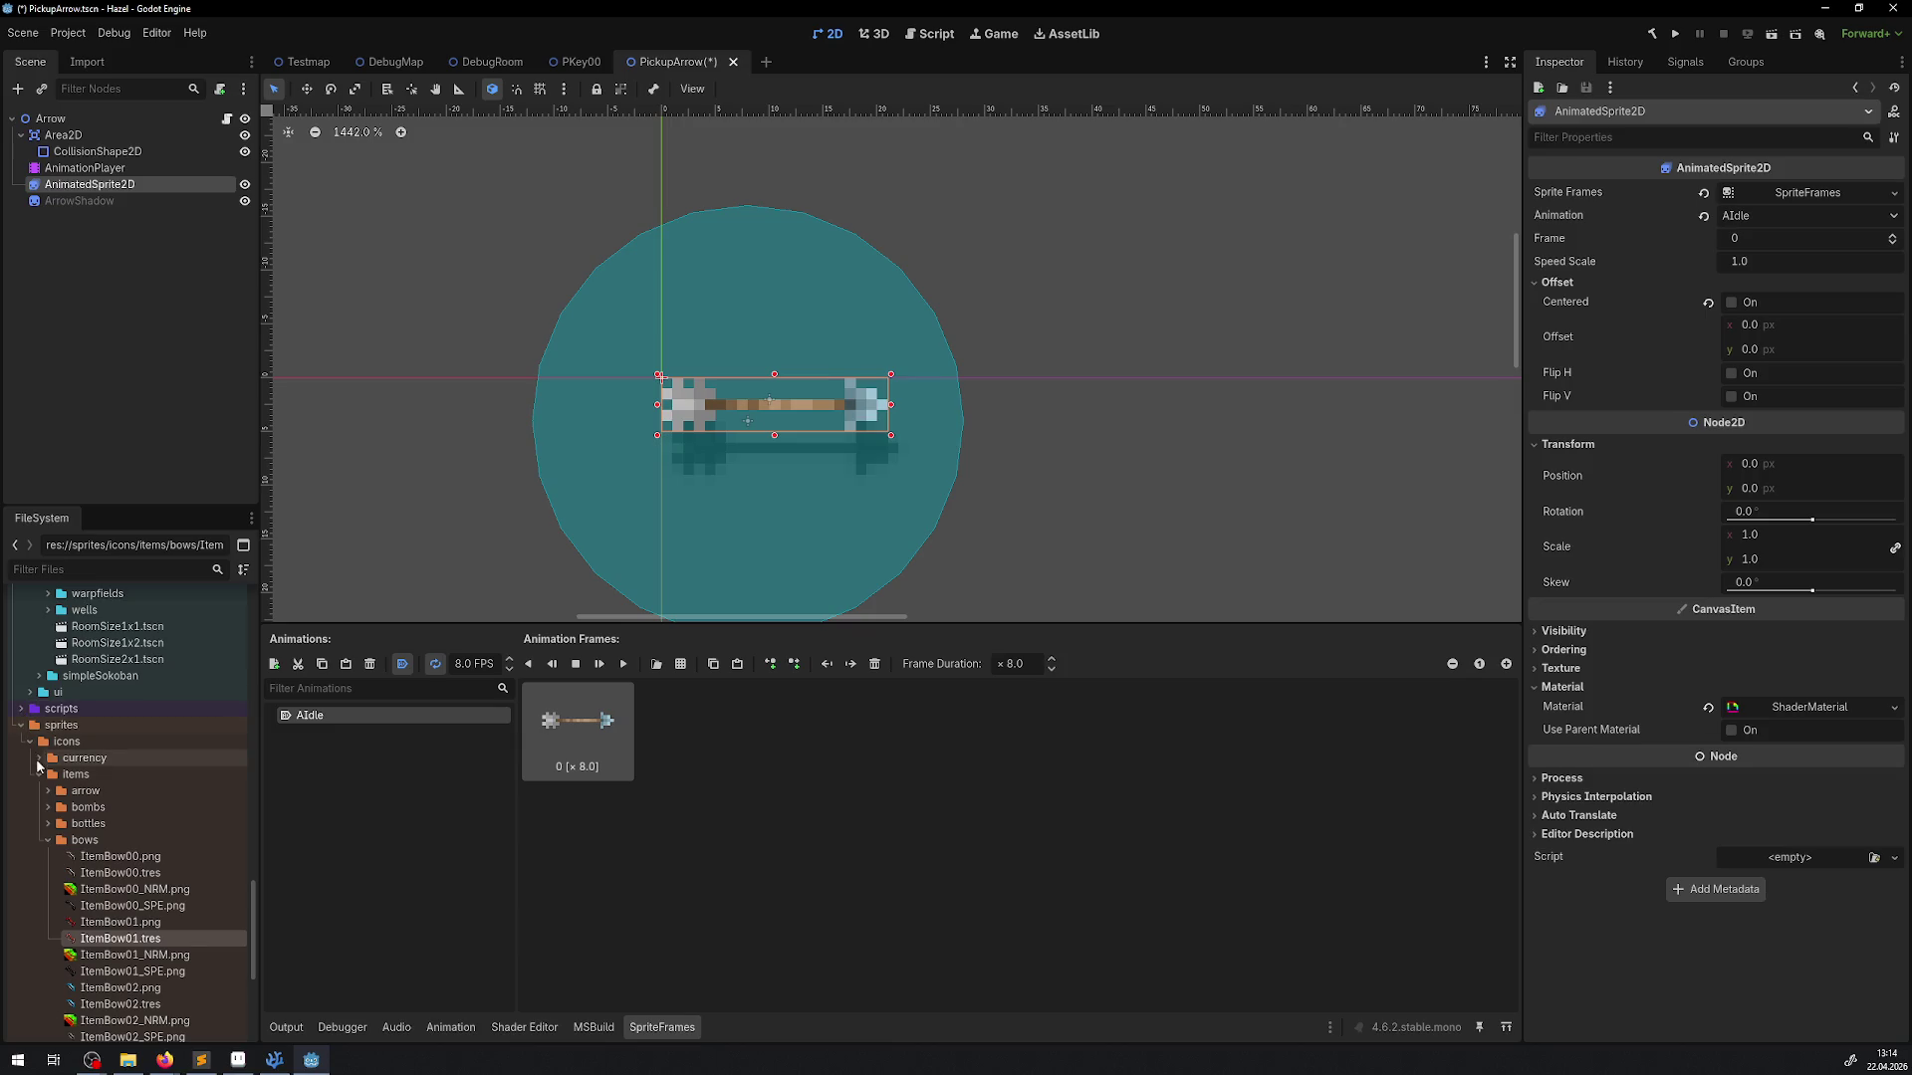
{"action": "left_click", "coordinate": [46, 840]}
{"action": "left_click", "coordinate": [47, 790]}
{"action": "left_click", "coordinate": [130, 843]}
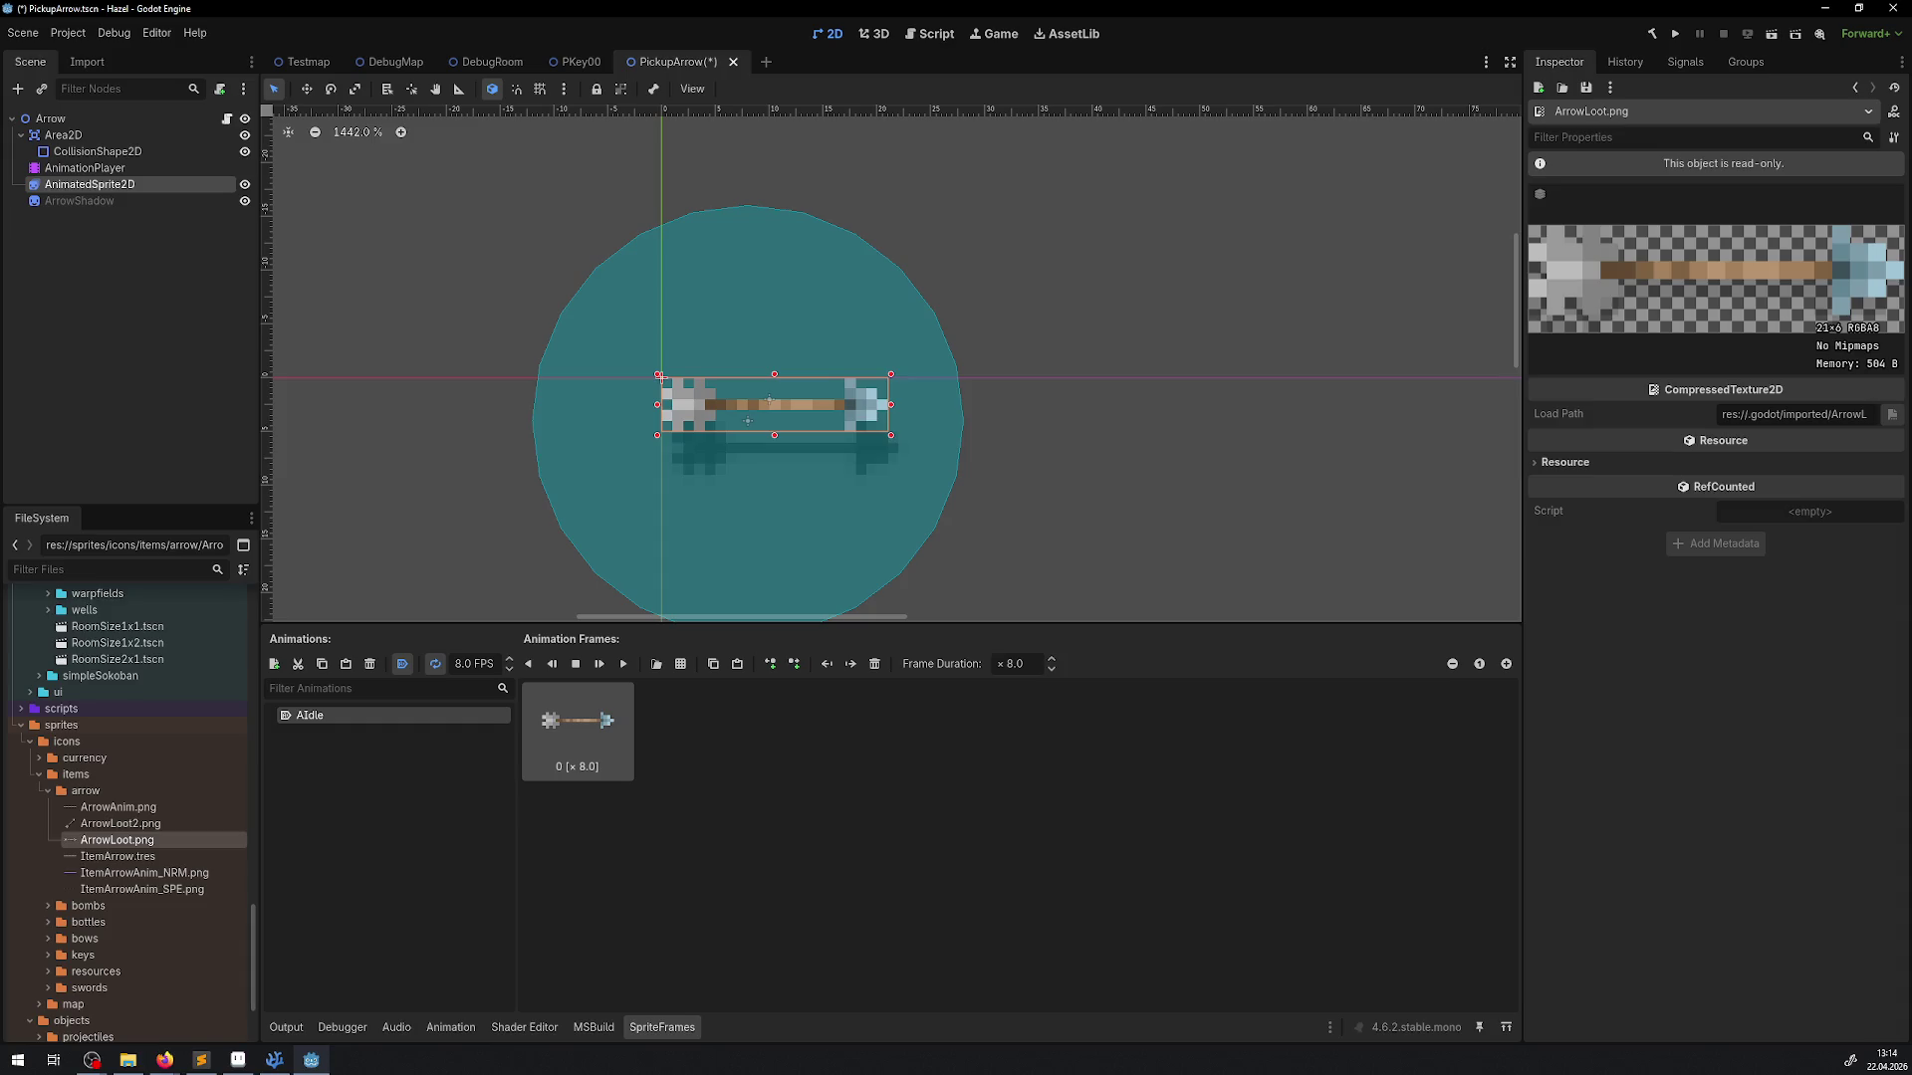
{"action": "key", "text": "alt+Tab"}
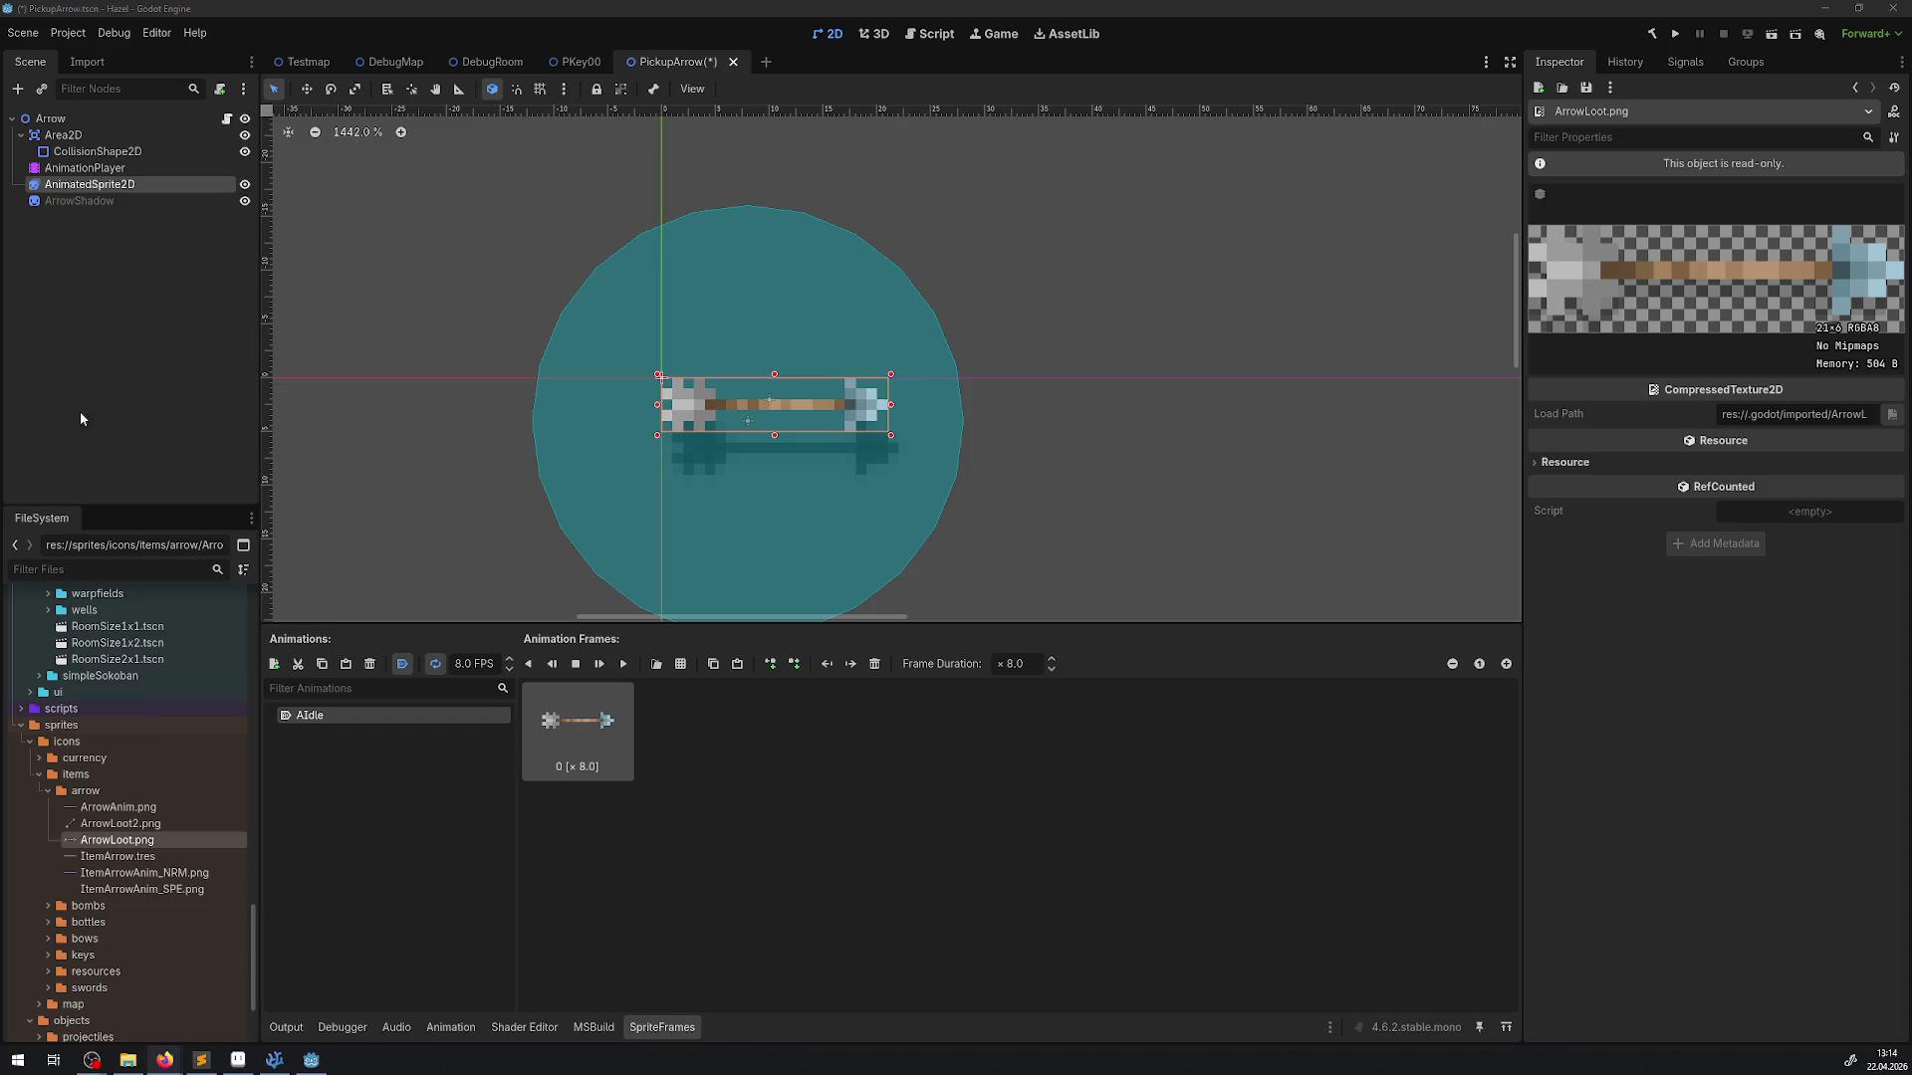
{"action": "scroll", "coordinate": [696, 474], "scroll_direction": "up", "scroll_amount": 2}
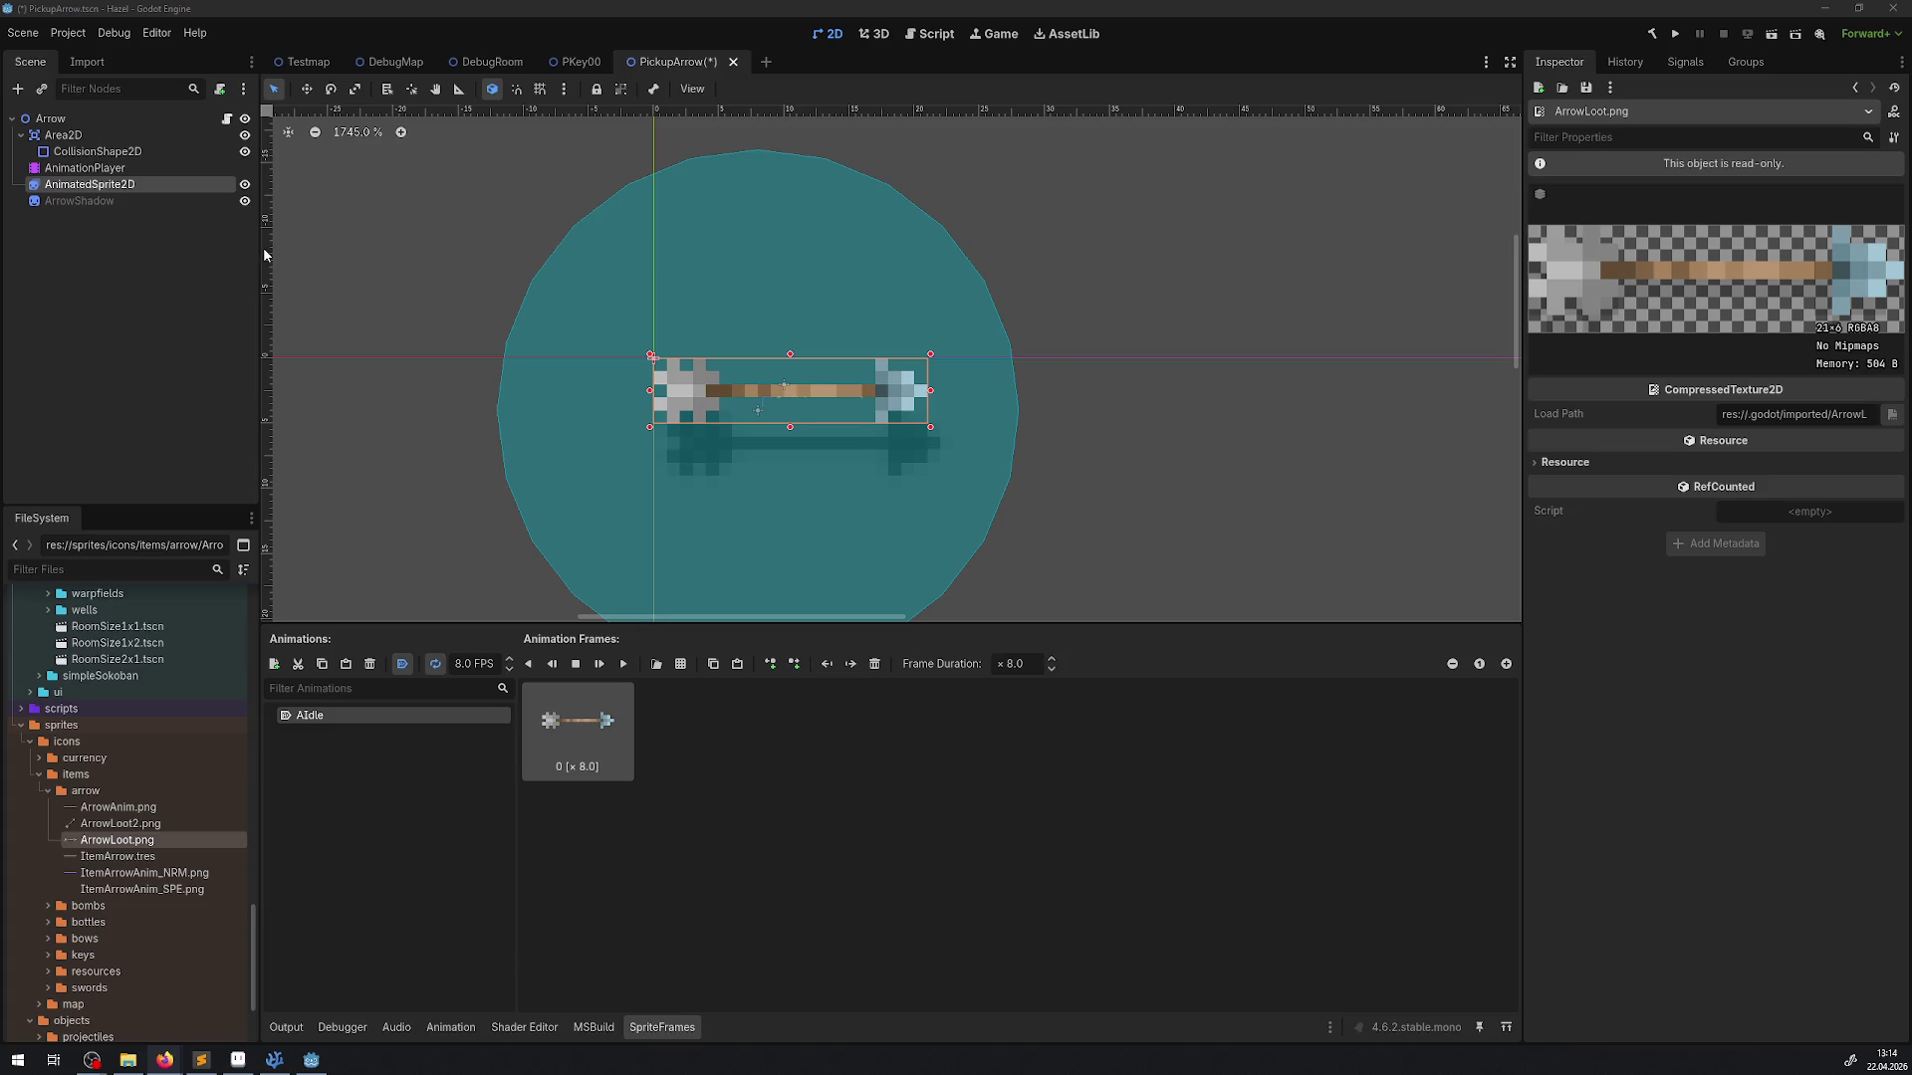
{"action": "left_click", "coordinate": [77, 179]}
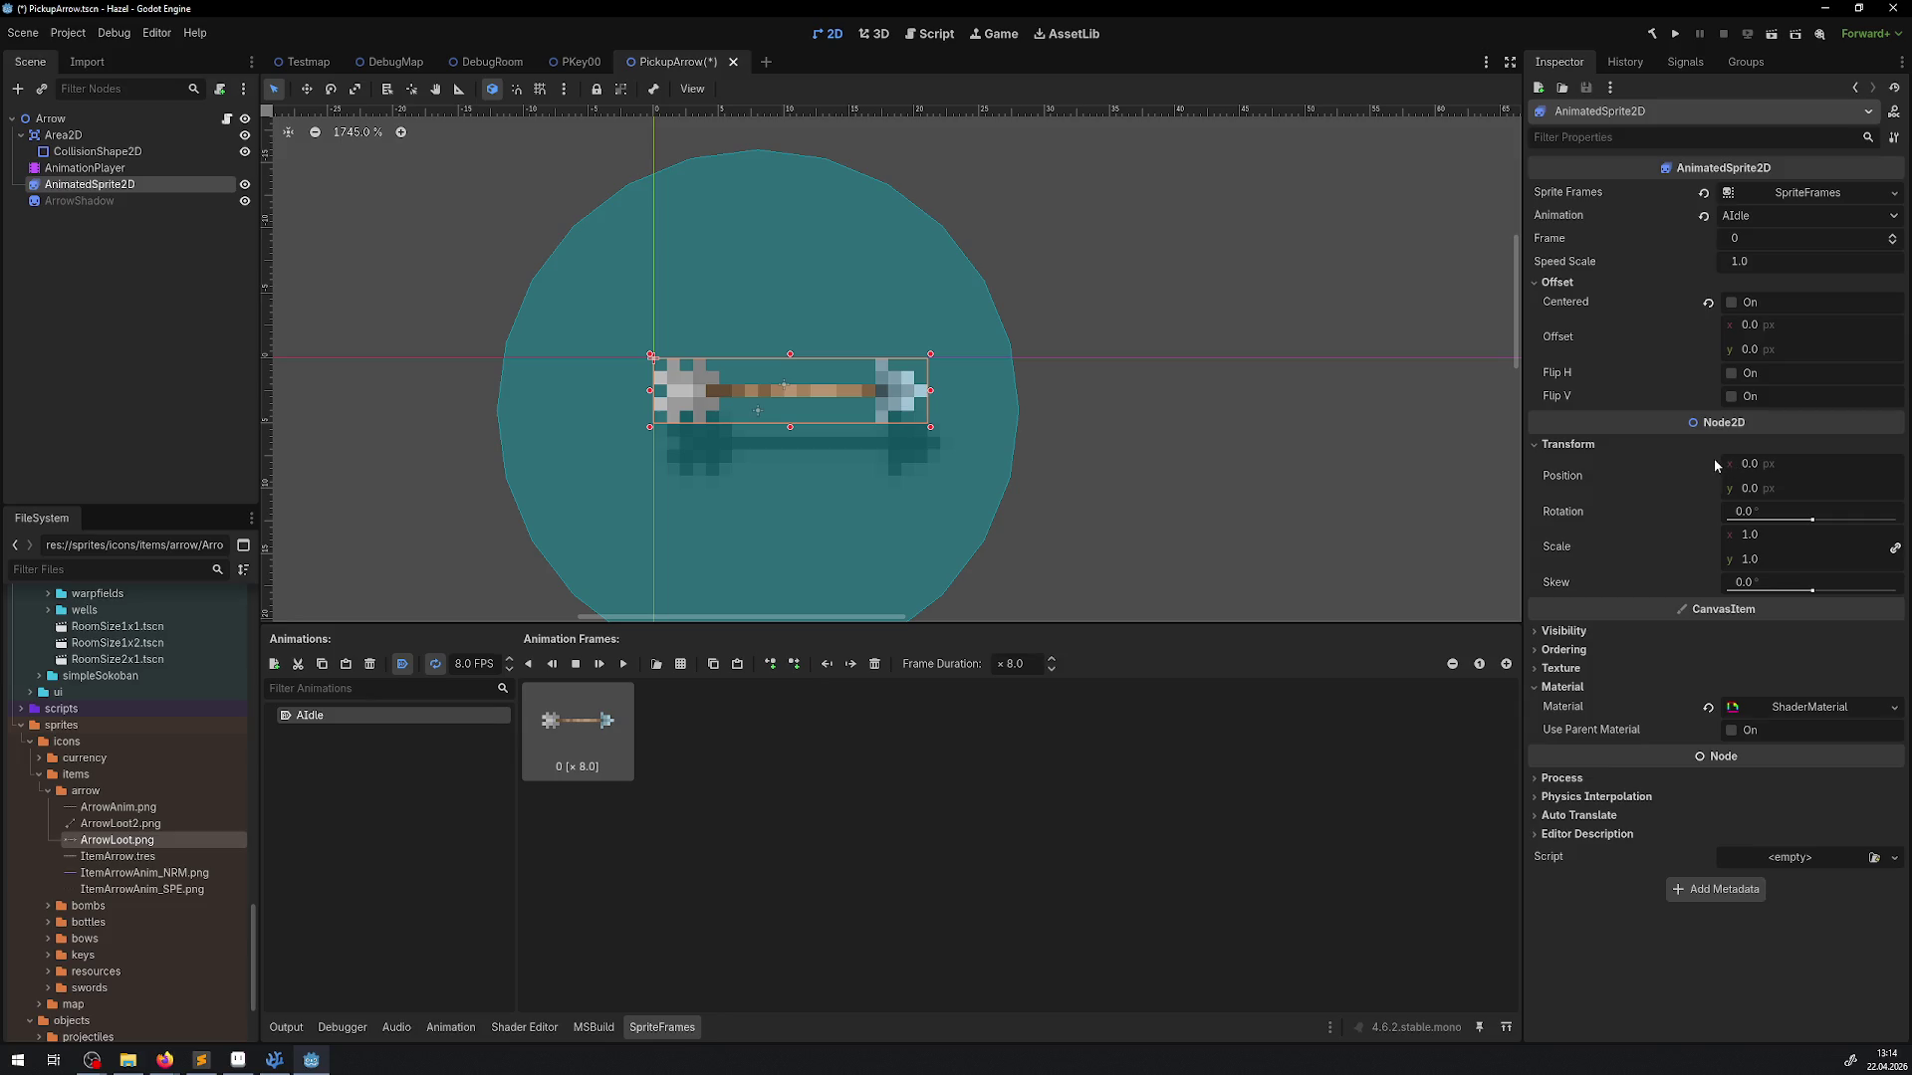
Set the arrow sprite's position to x 1, y 9
{"action": "left_click", "coordinate": [1765, 476]}
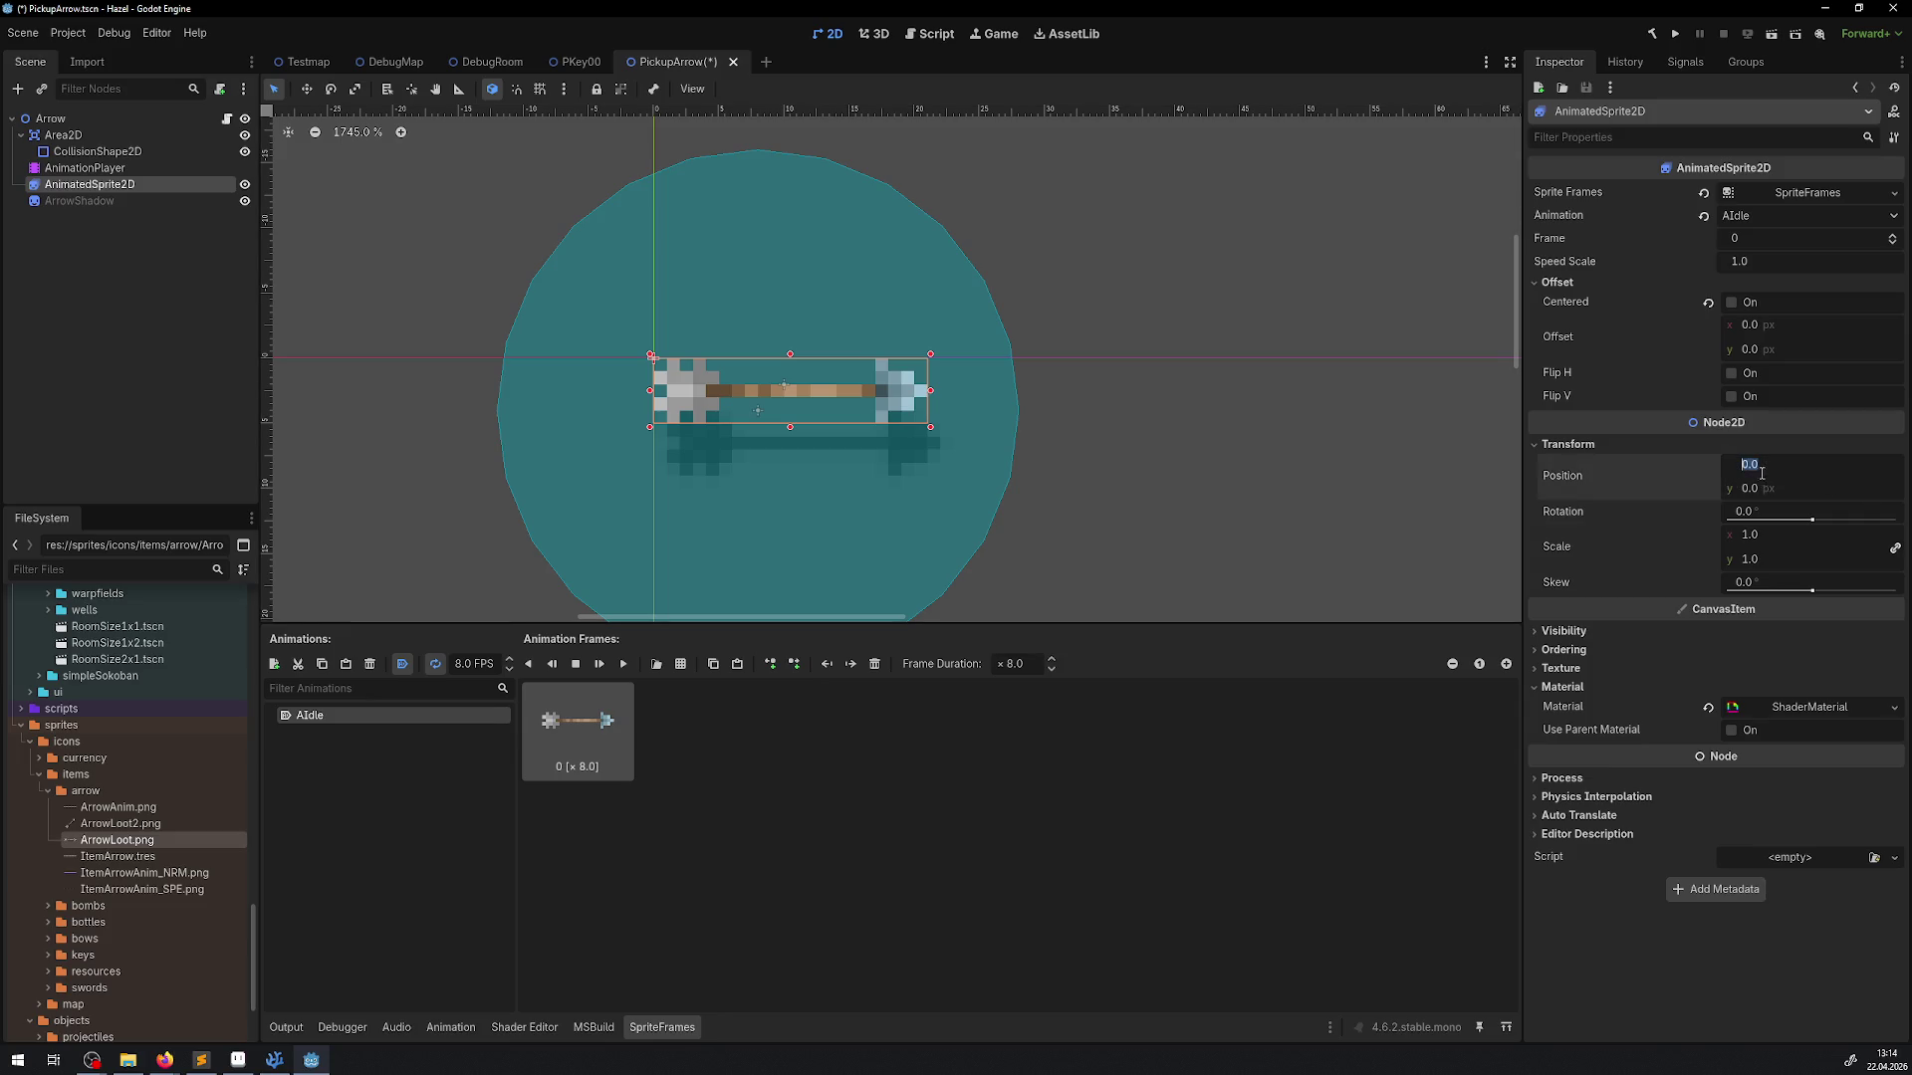
{"action": "type", "text": "1.5"}
{"action": "key", "text": "Return"}
{"action": "left_click", "coordinate": [1766, 475]}
{"action": "type", "text": "1"}
{"action": "key", "text": "Return"}
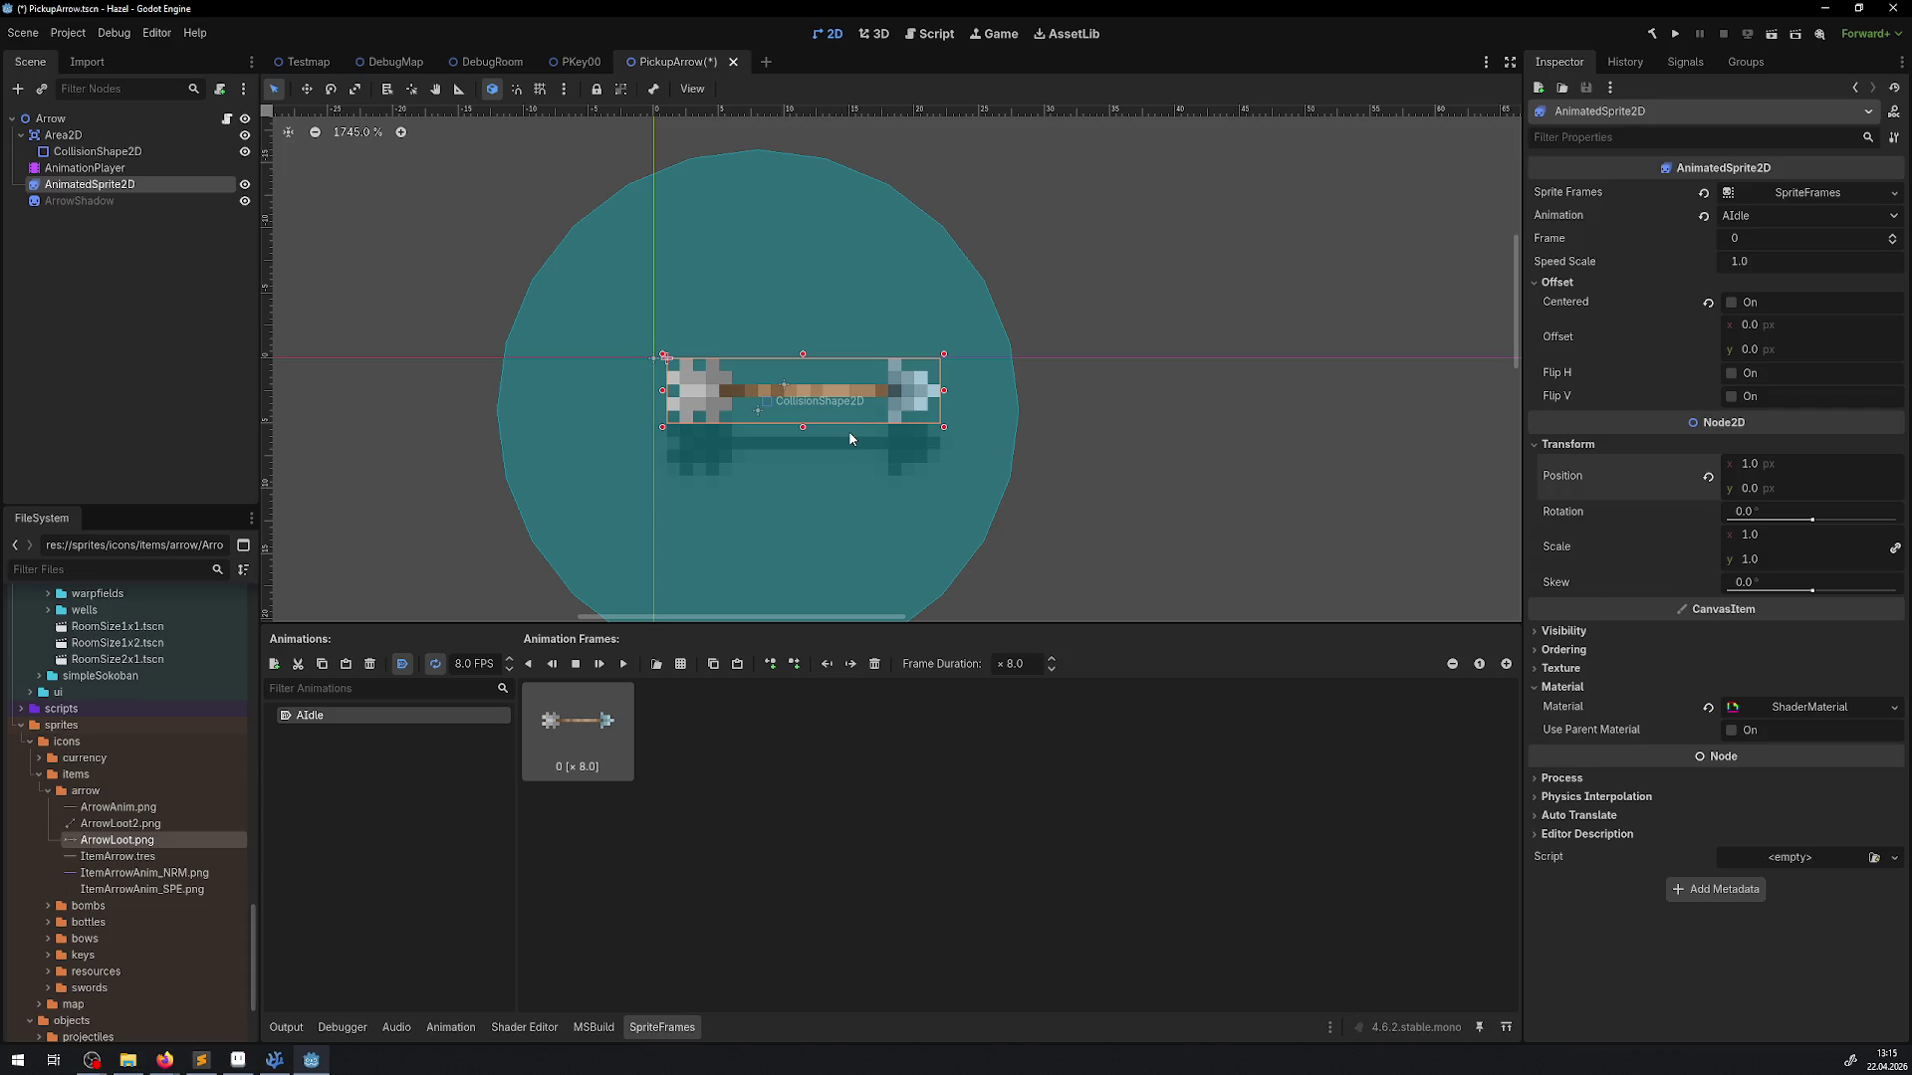
{"action": "type", "text": "9"}
{"action": "key", "text": "Return"}
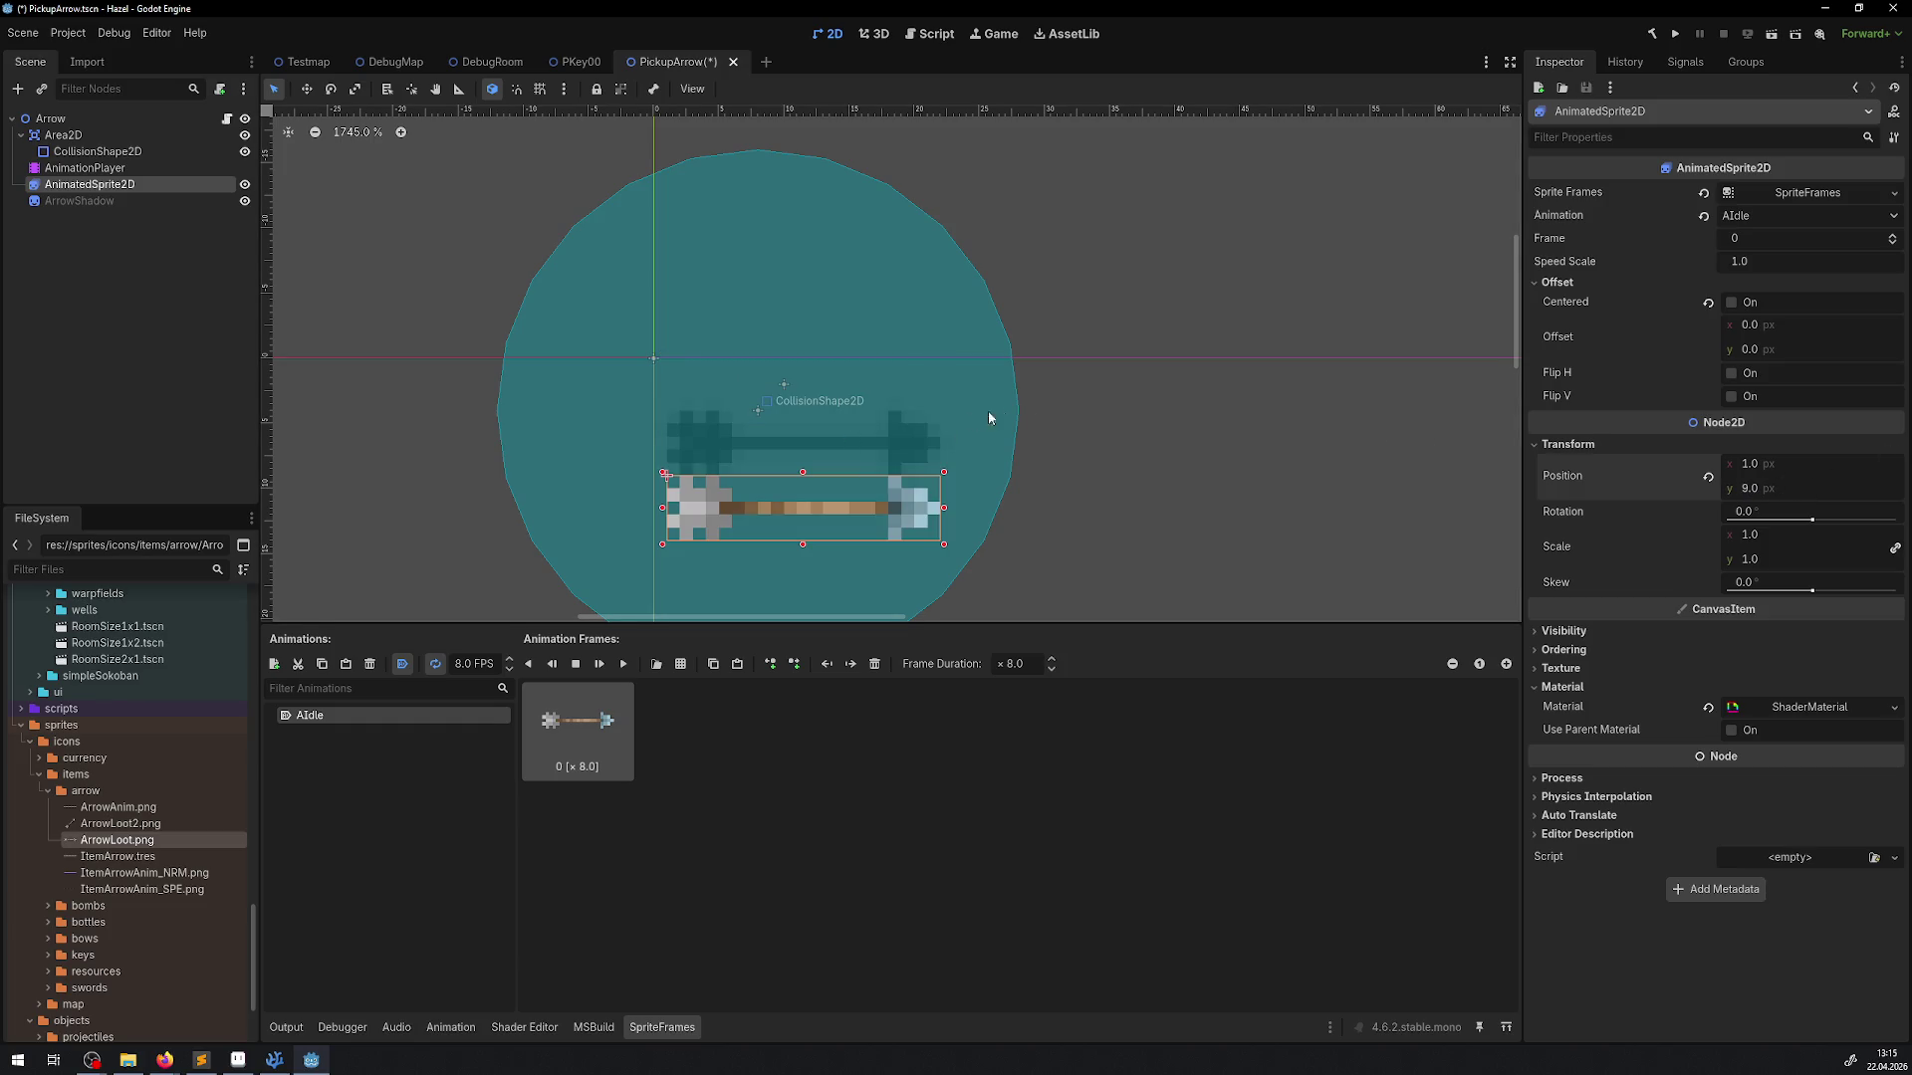
Drag ItemBottleBigPotion00F.png from the bottles folder into the scene
{"action": "scroll", "coordinate": [786, 454], "scroll_direction": "down", "scroll_amount": 4}
{"action": "scroll", "coordinate": [804, 529], "scroll_direction": "up", "scroll_amount": 5}
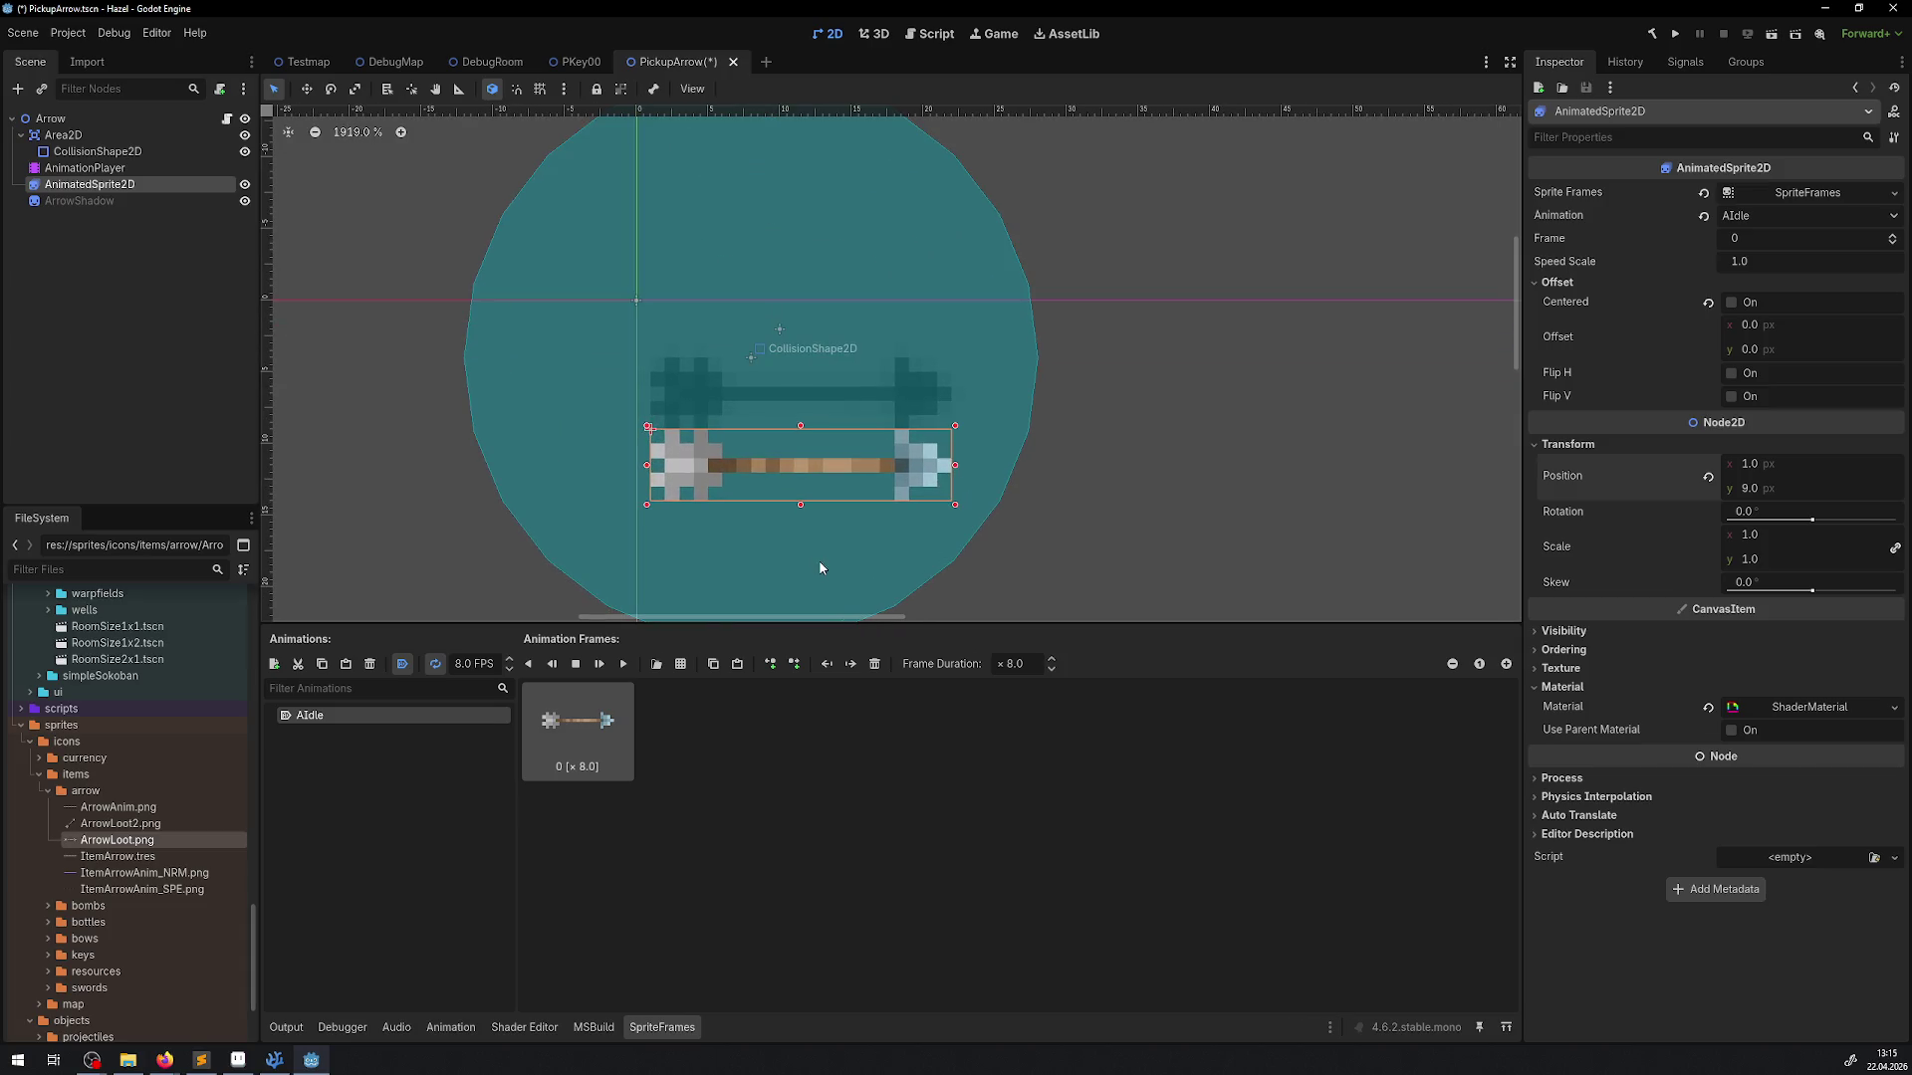
{"action": "scroll", "coordinate": [814, 528], "scroll_direction": "down", "scroll_amount": 2}
{"action": "scroll", "coordinate": [821, 513], "scroll_direction": "up", "scroll_amount": 1}
{"action": "scroll", "coordinate": [827, 498], "scroll_direction": "down", "scroll_amount": 3}
{"action": "scroll", "coordinate": [830, 489], "scroll_direction": "down", "scroll_amount": 1}
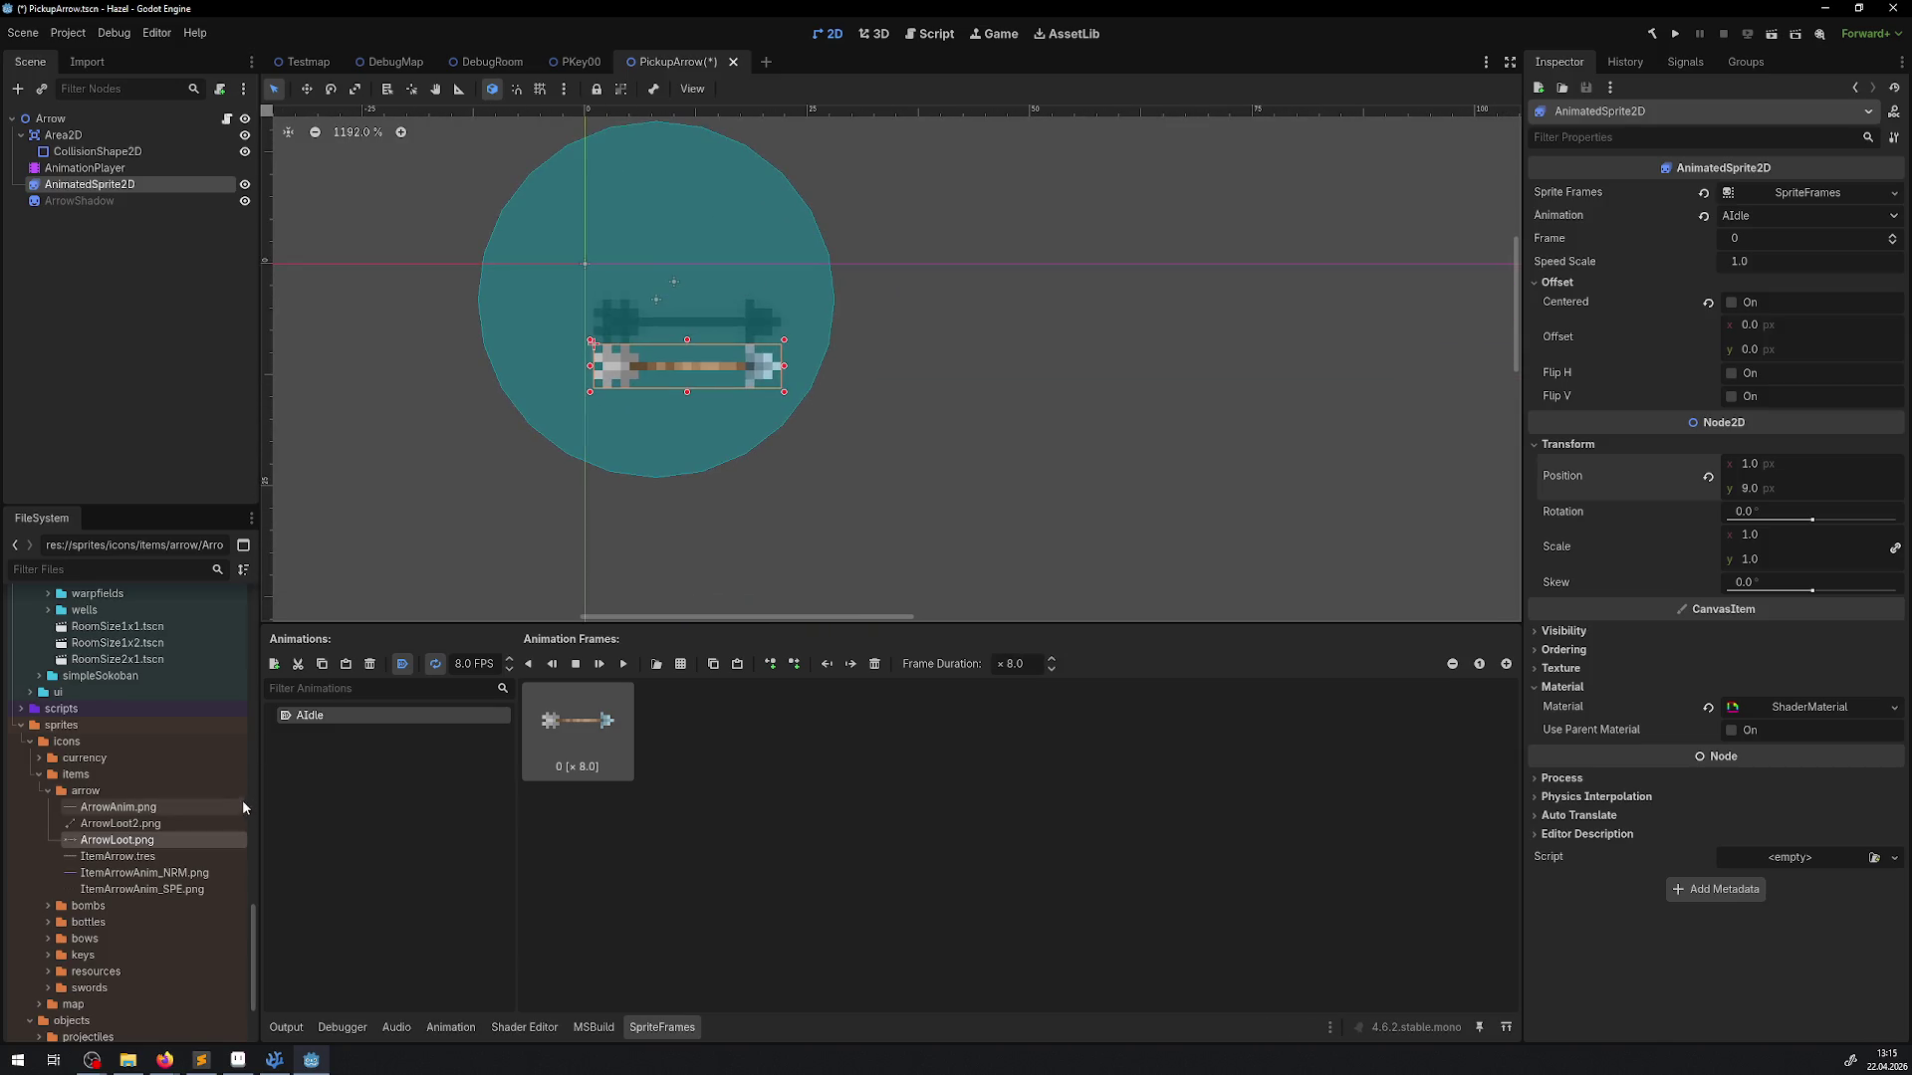
{"action": "scroll", "coordinate": [75, 936], "scroll_direction": "down", "scroll_amount": 3}
{"action": "left_click", "coordinate": [46, 781]}
{"action": "mouse_move", "coordinate": [140, 813]}
{"action": "left_mouse_down"}
{"action": "mouse_move", "coordinate": [921, 428]}
{"action": "mouse_move", "coordinate": [627, 346]}
{"action": "mouse_move", "coordinate": [695, 403]}
{"action": "left_mouse_up"}
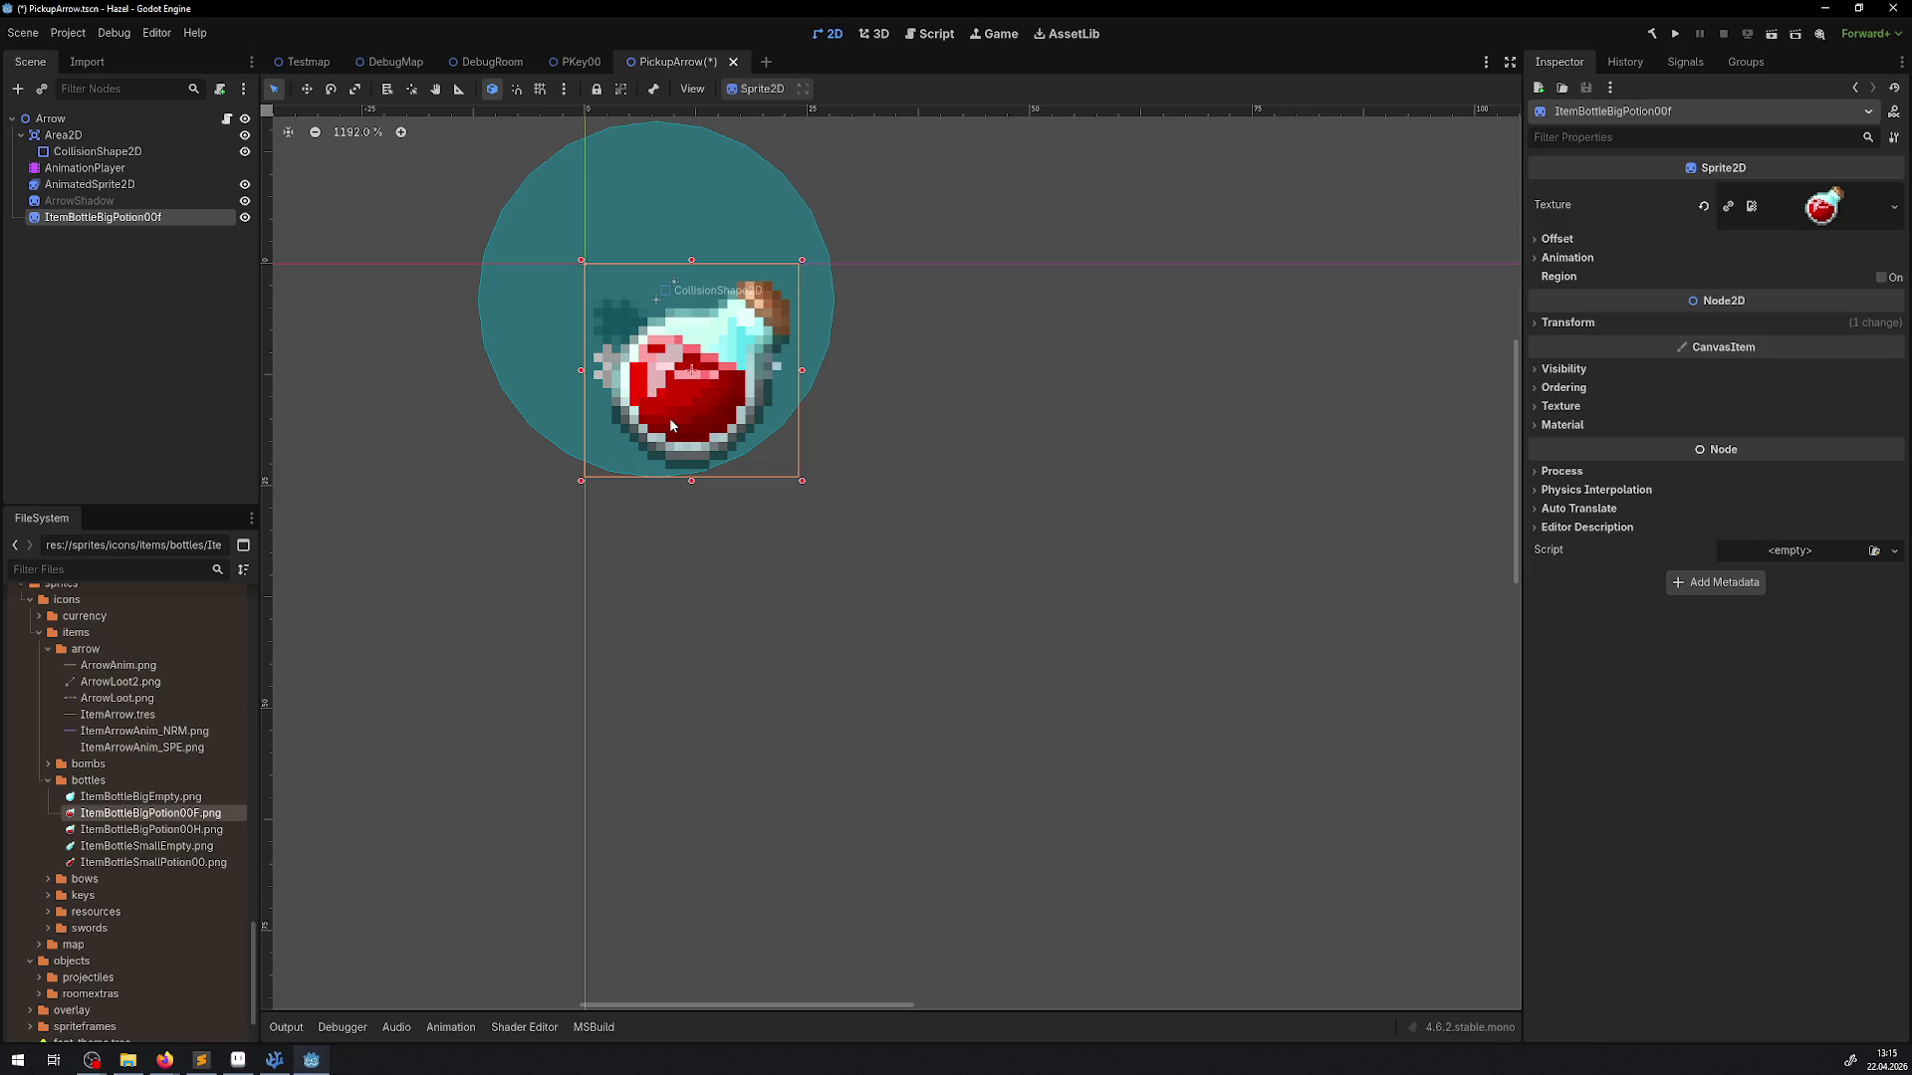
Delete the potion sprite node from the scene
{"action": "key", "text": "Delete"}
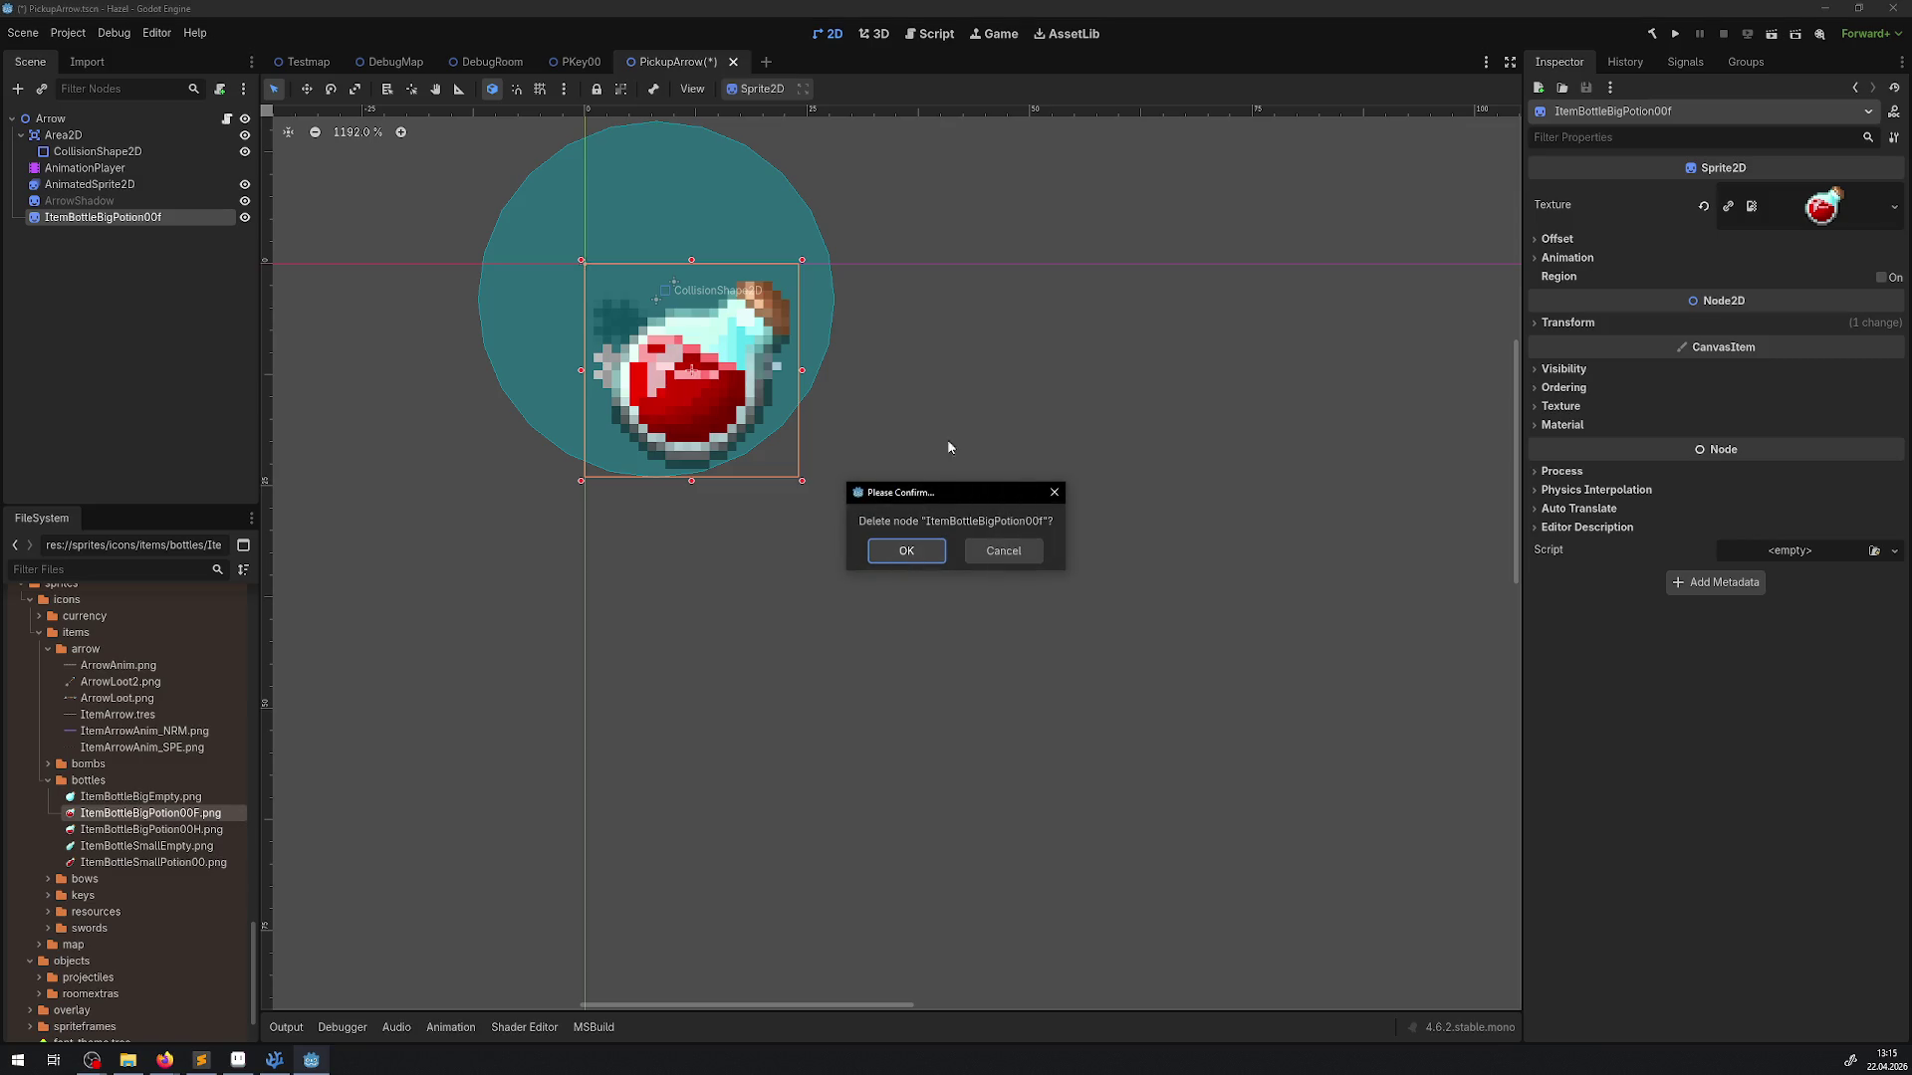
{"action": "left_click", "coordinate": [906, 551]}
{"action": "scroll", "coordinate": [641, 305], "scroll_direction": "up", "scroll_amount": 3}
Move the arrow shadow down beneath the arrow
{"action": "left_click", "coordinate": [636, 328]}
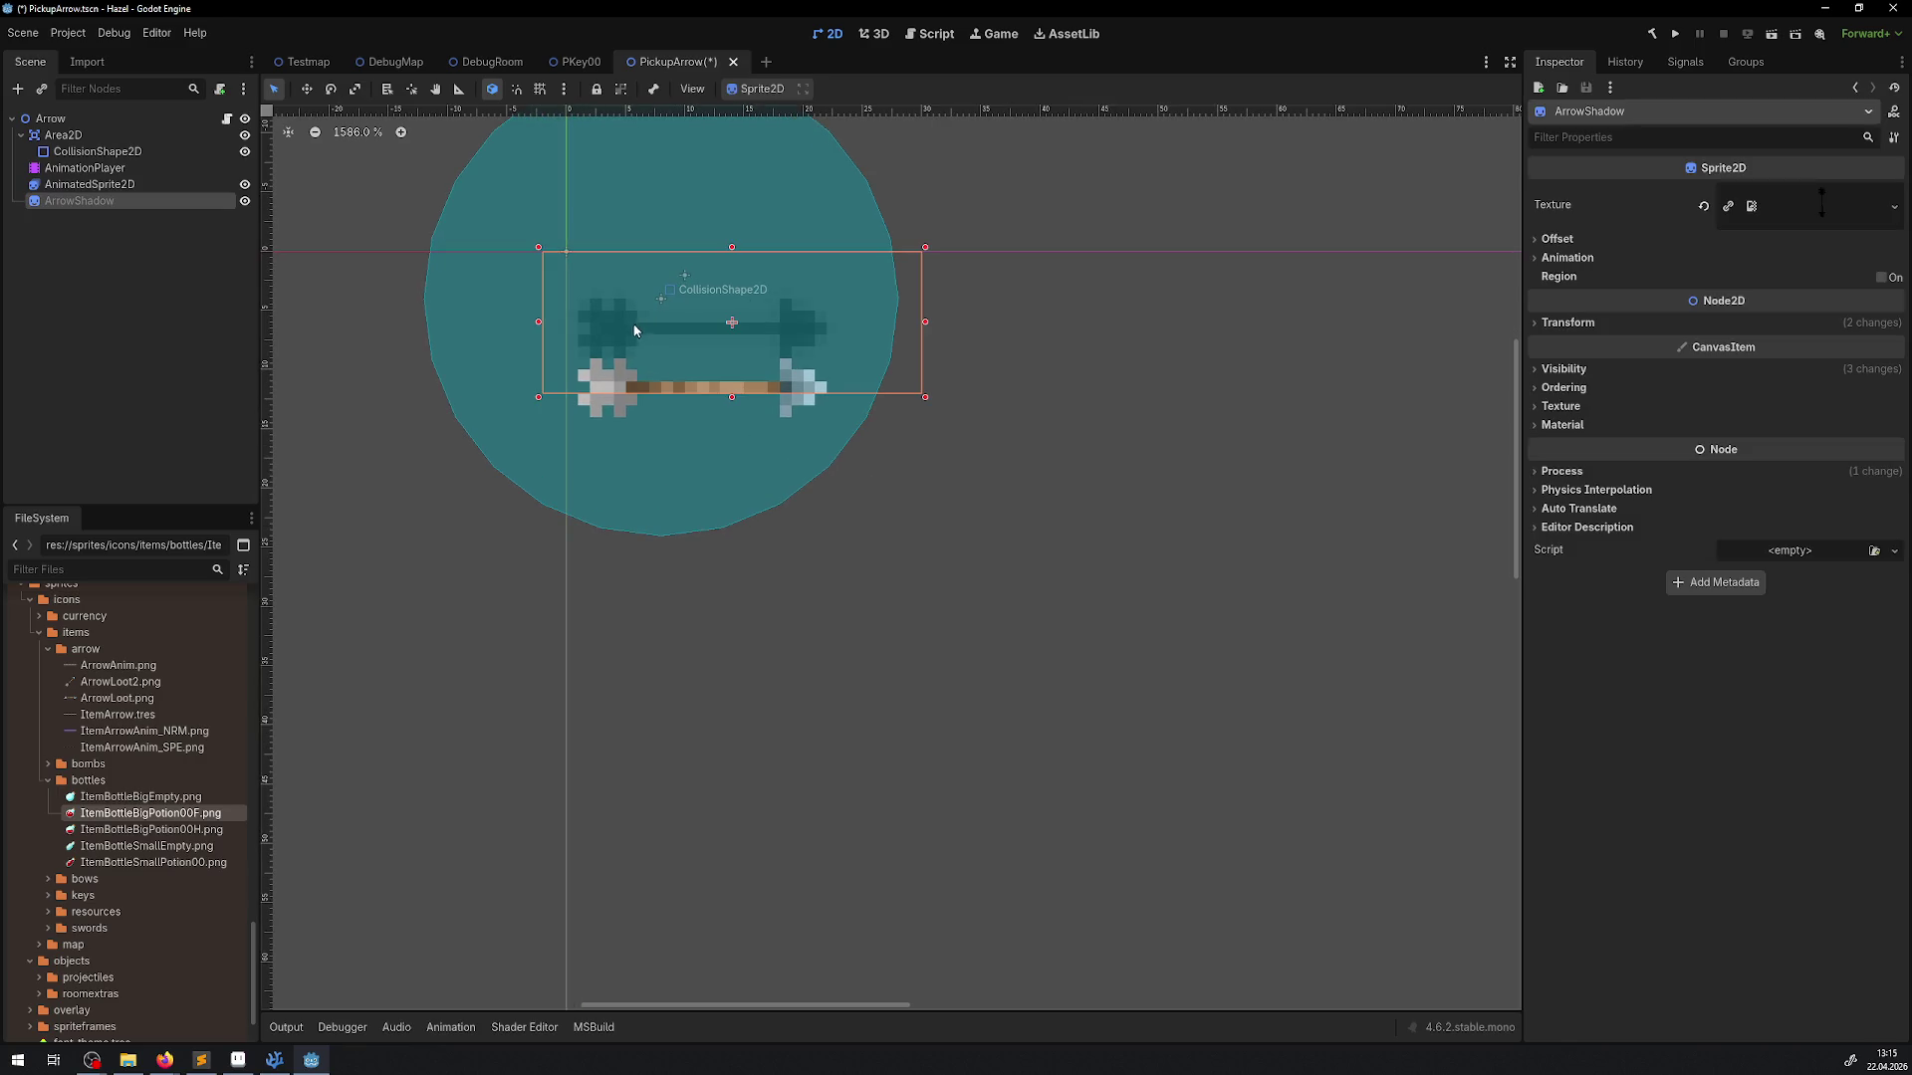
{"action": "left_click_drag", "start_coordinate": [623, 323], "coordinate": [658, 425]}
{"action": "left_click", "coordinate": [100, 168]}
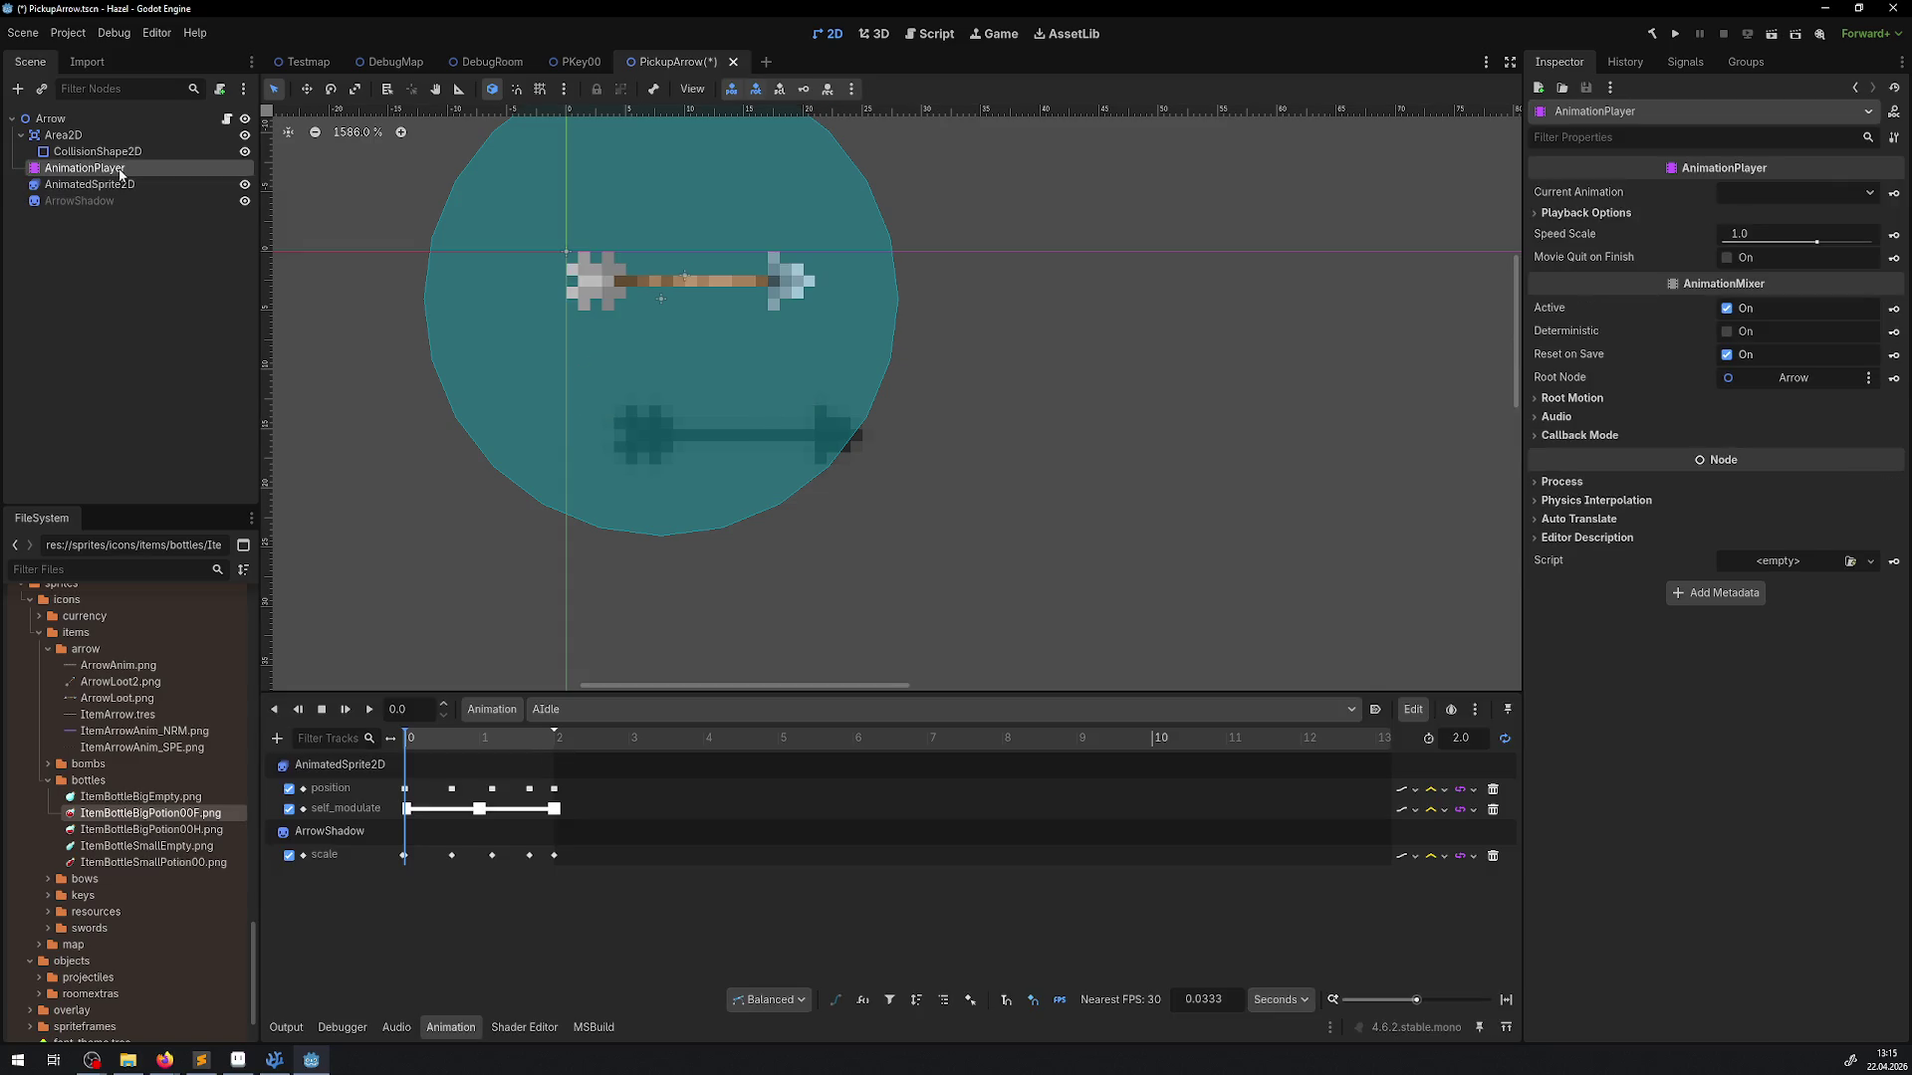
Set Area2D position to 12, 12, undo and redo the move, and save PickupArrow
{"action": "left_click", "coordinate": [62, 134]}
{"action": "left_click", "coordinate": [1756, 474]}
{"action": "type", "text": "12"}
{"action": "left_click", "coordinate": [1760, 493]}
{"action": "type", "text": "12"}
{"action": "key", "text": "Return"}
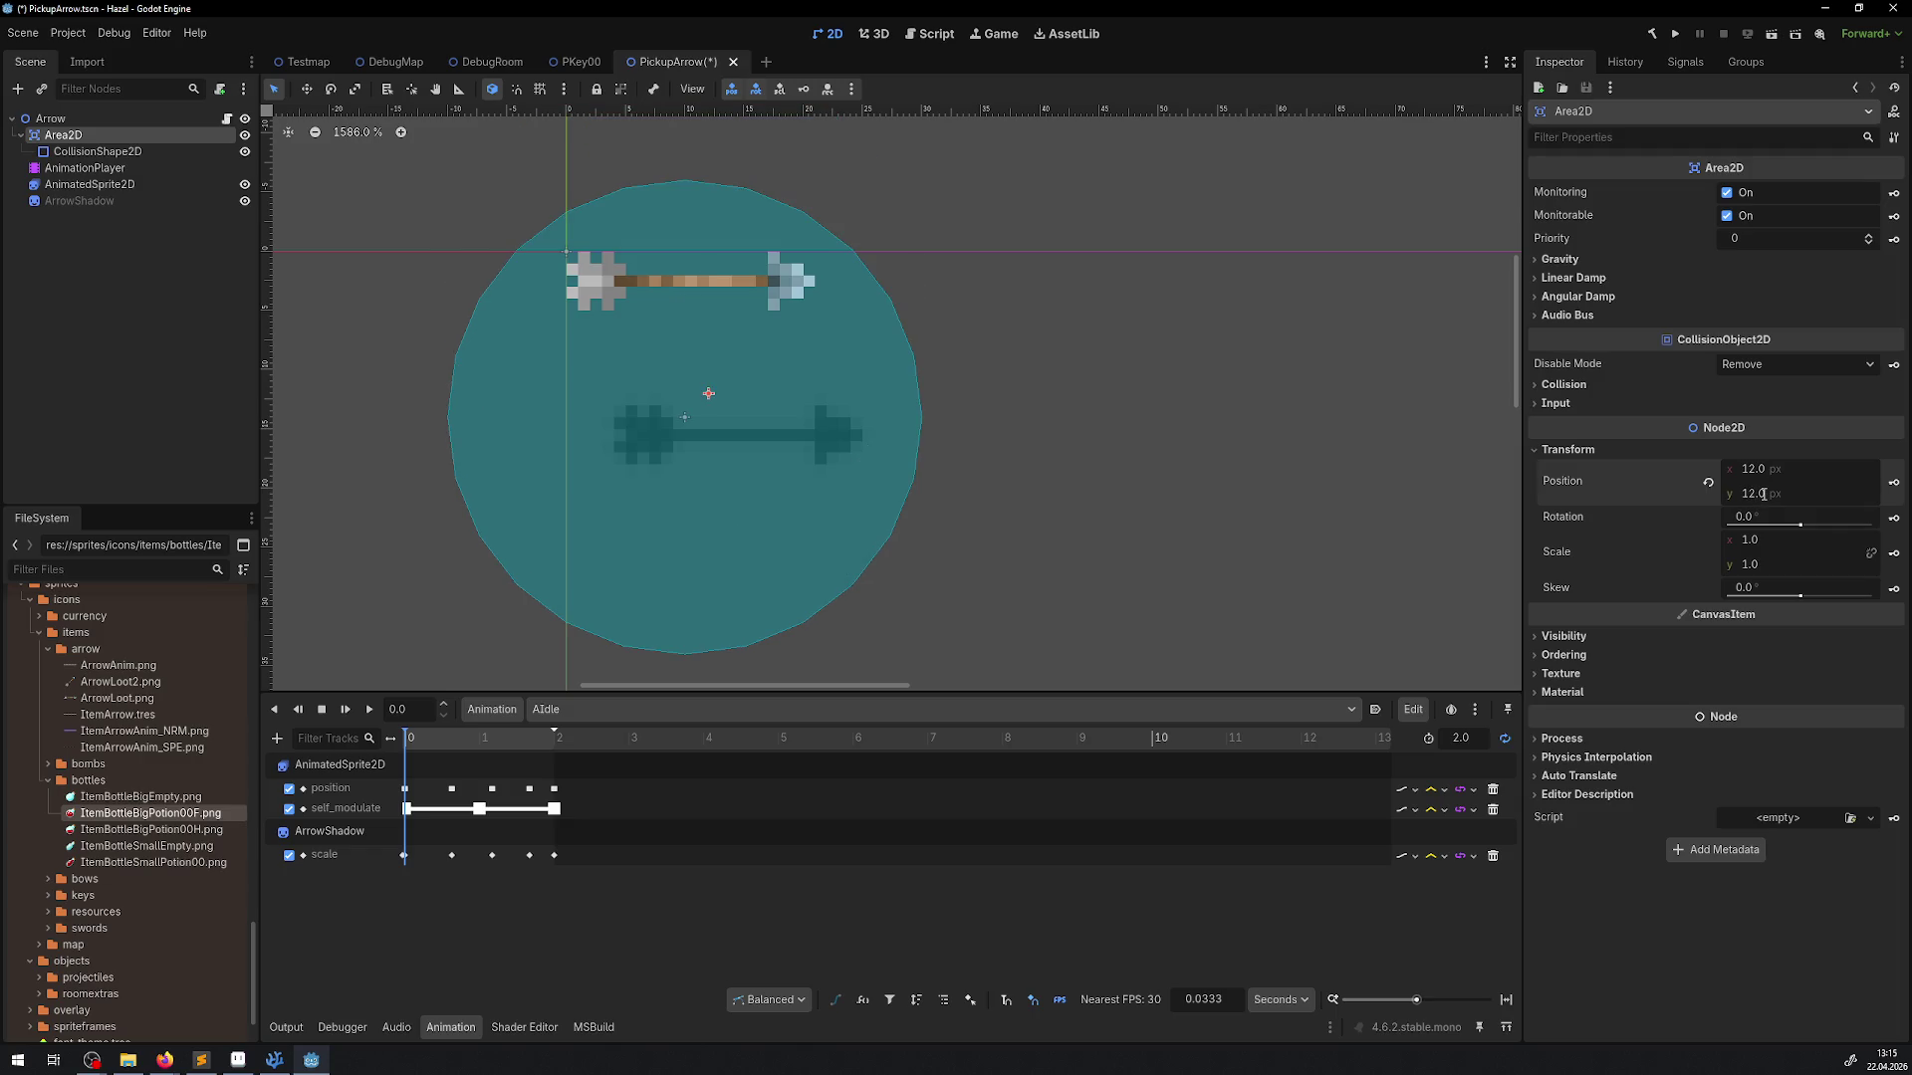
{"action": "scroll", "coordinate": [742, 458], "scroll_direction": "up", "scroll_amount": 3}
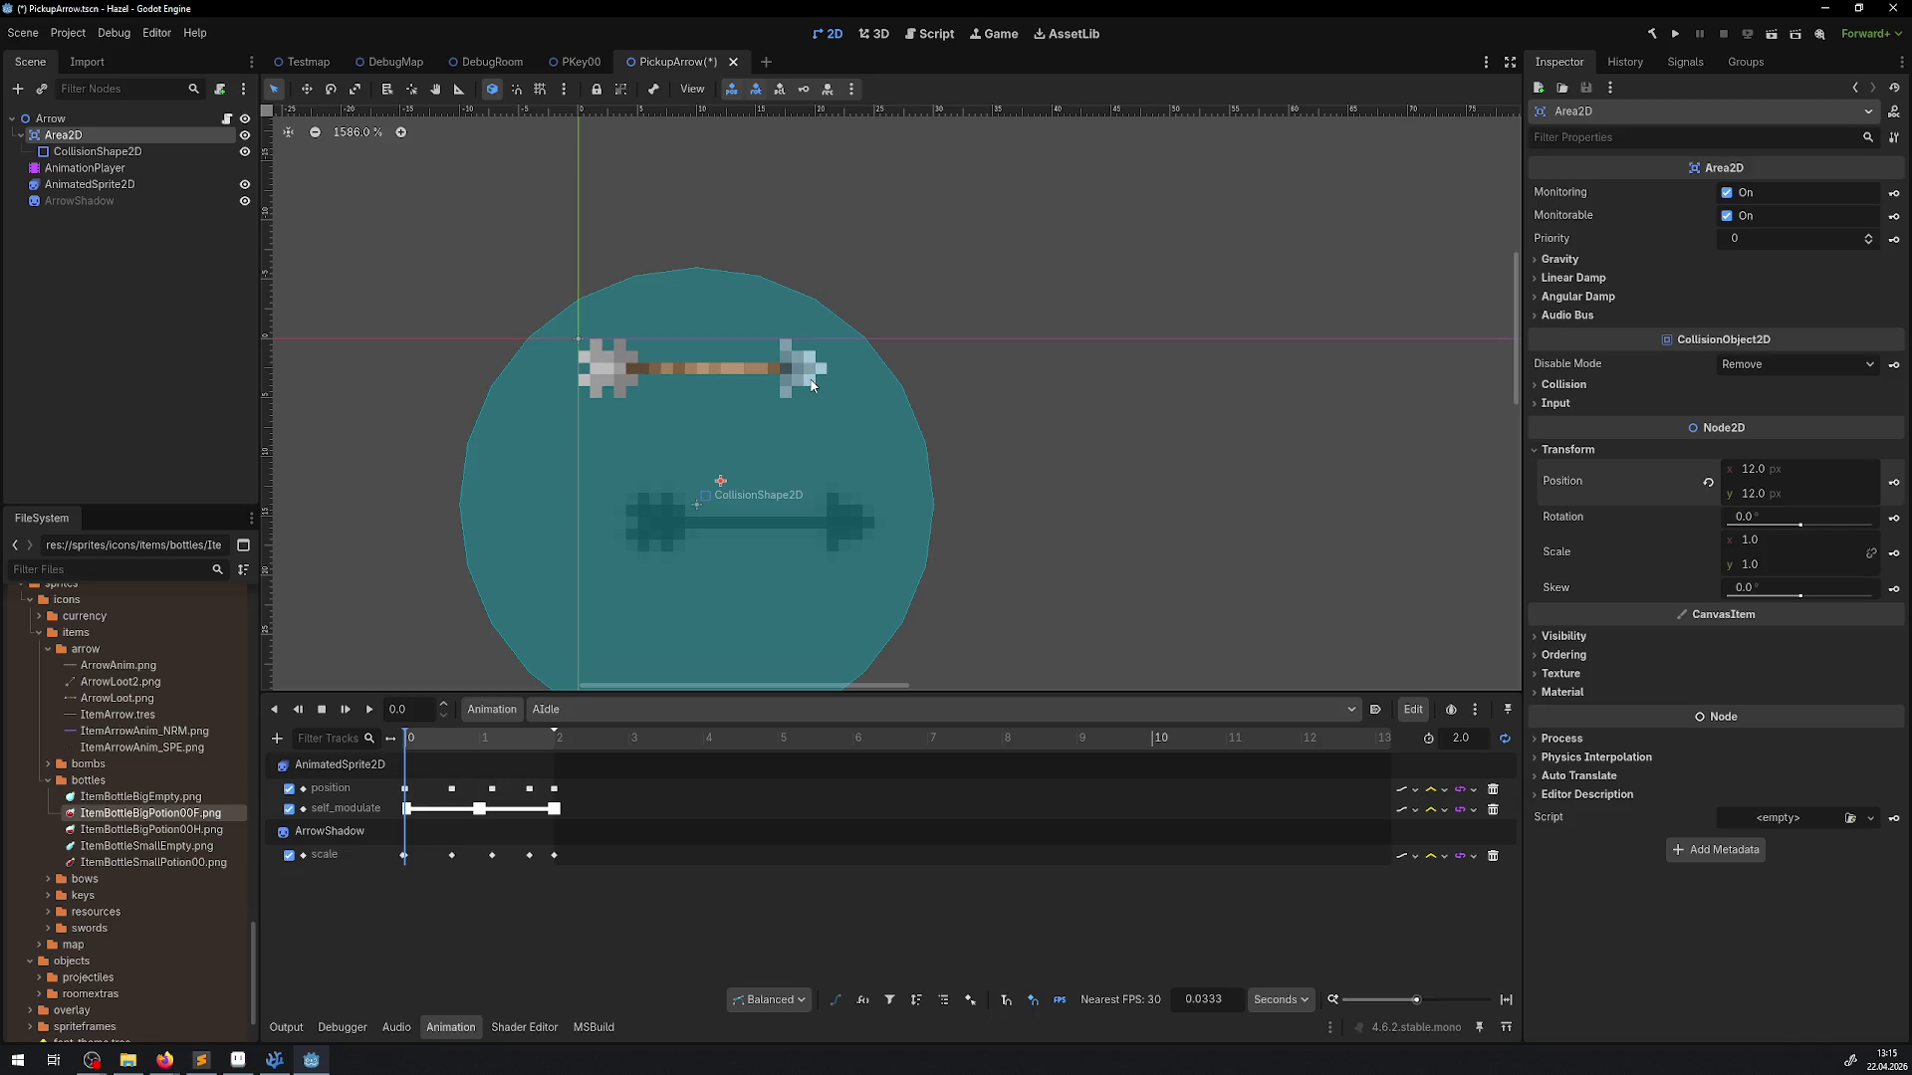
{"action": "key", "text": "ctrl+z"}
{"action": "key", "text": "ctrl+z"}
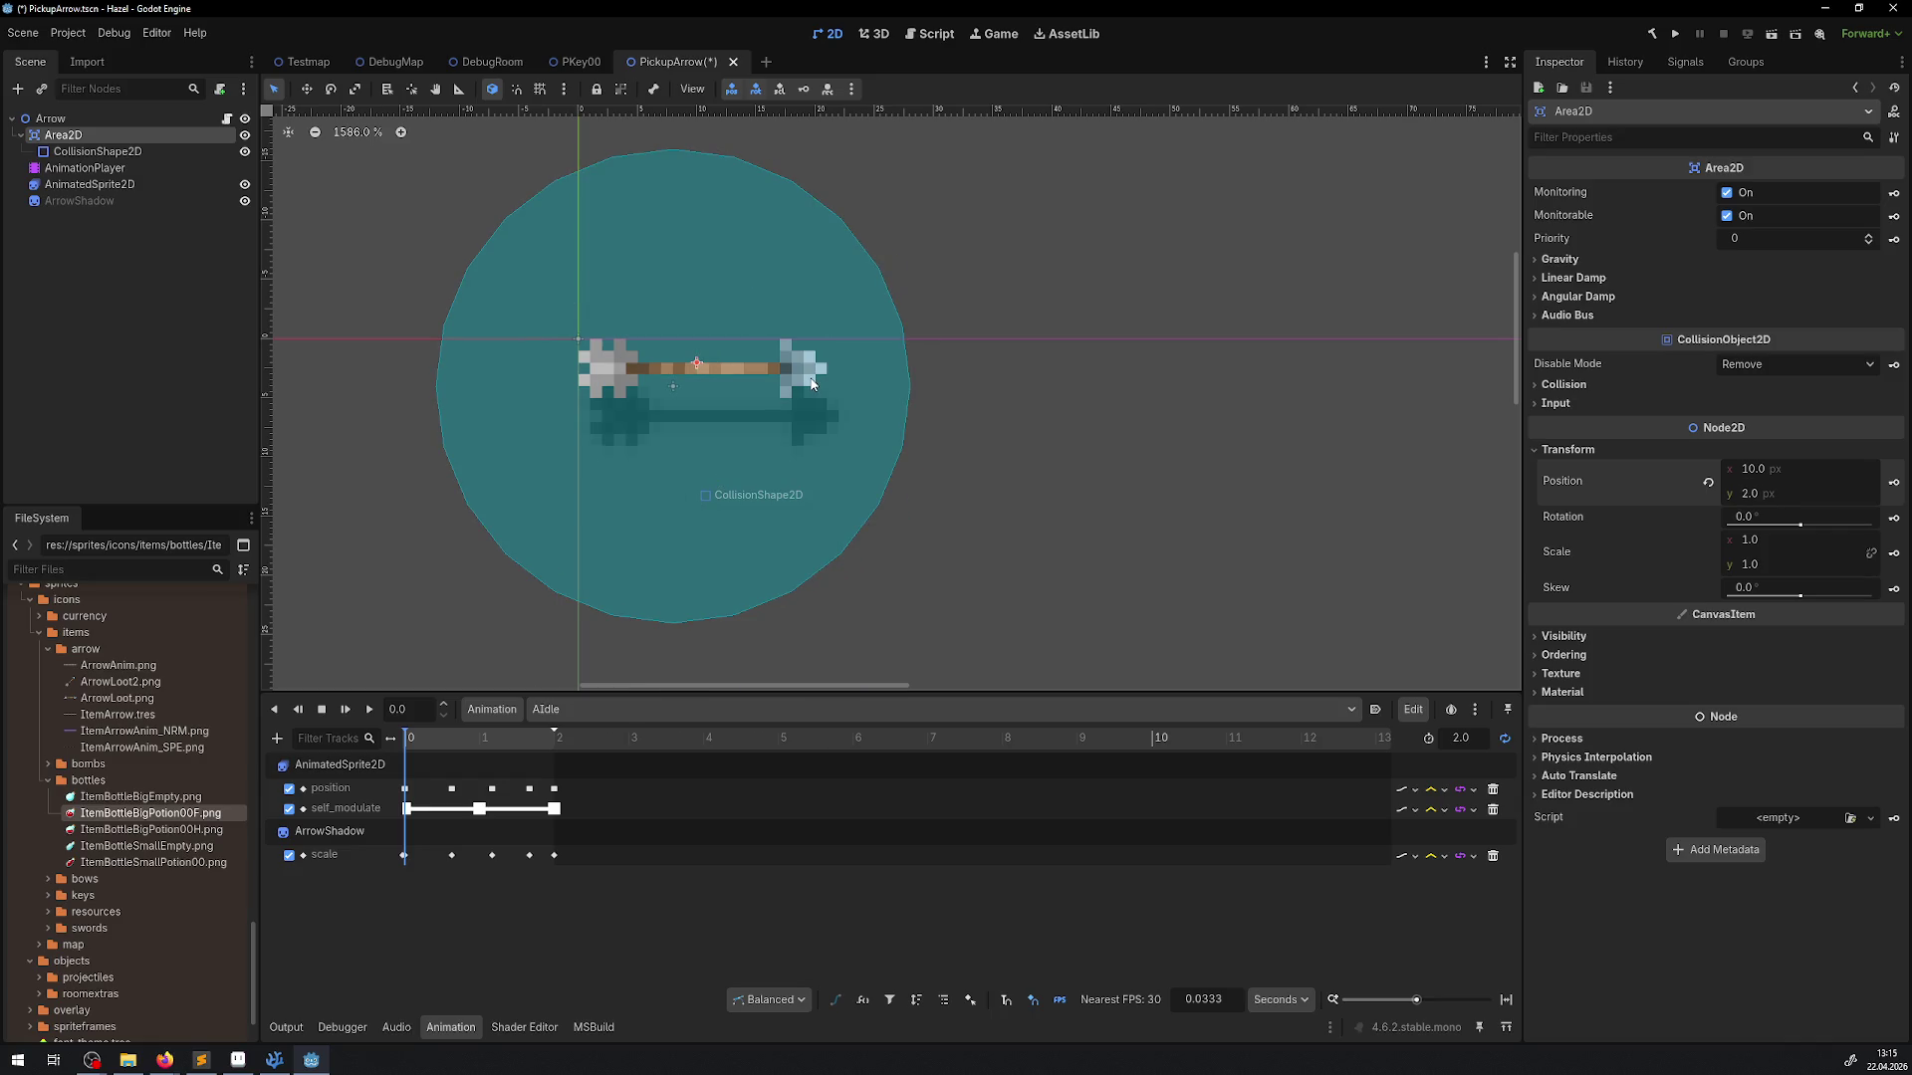
{"action": "key", "text": "ctrl+shift+z"}
{"action": "key", "text": "ctrl+shift+z"}
{"action": "key", "text": "ctrl+s"}
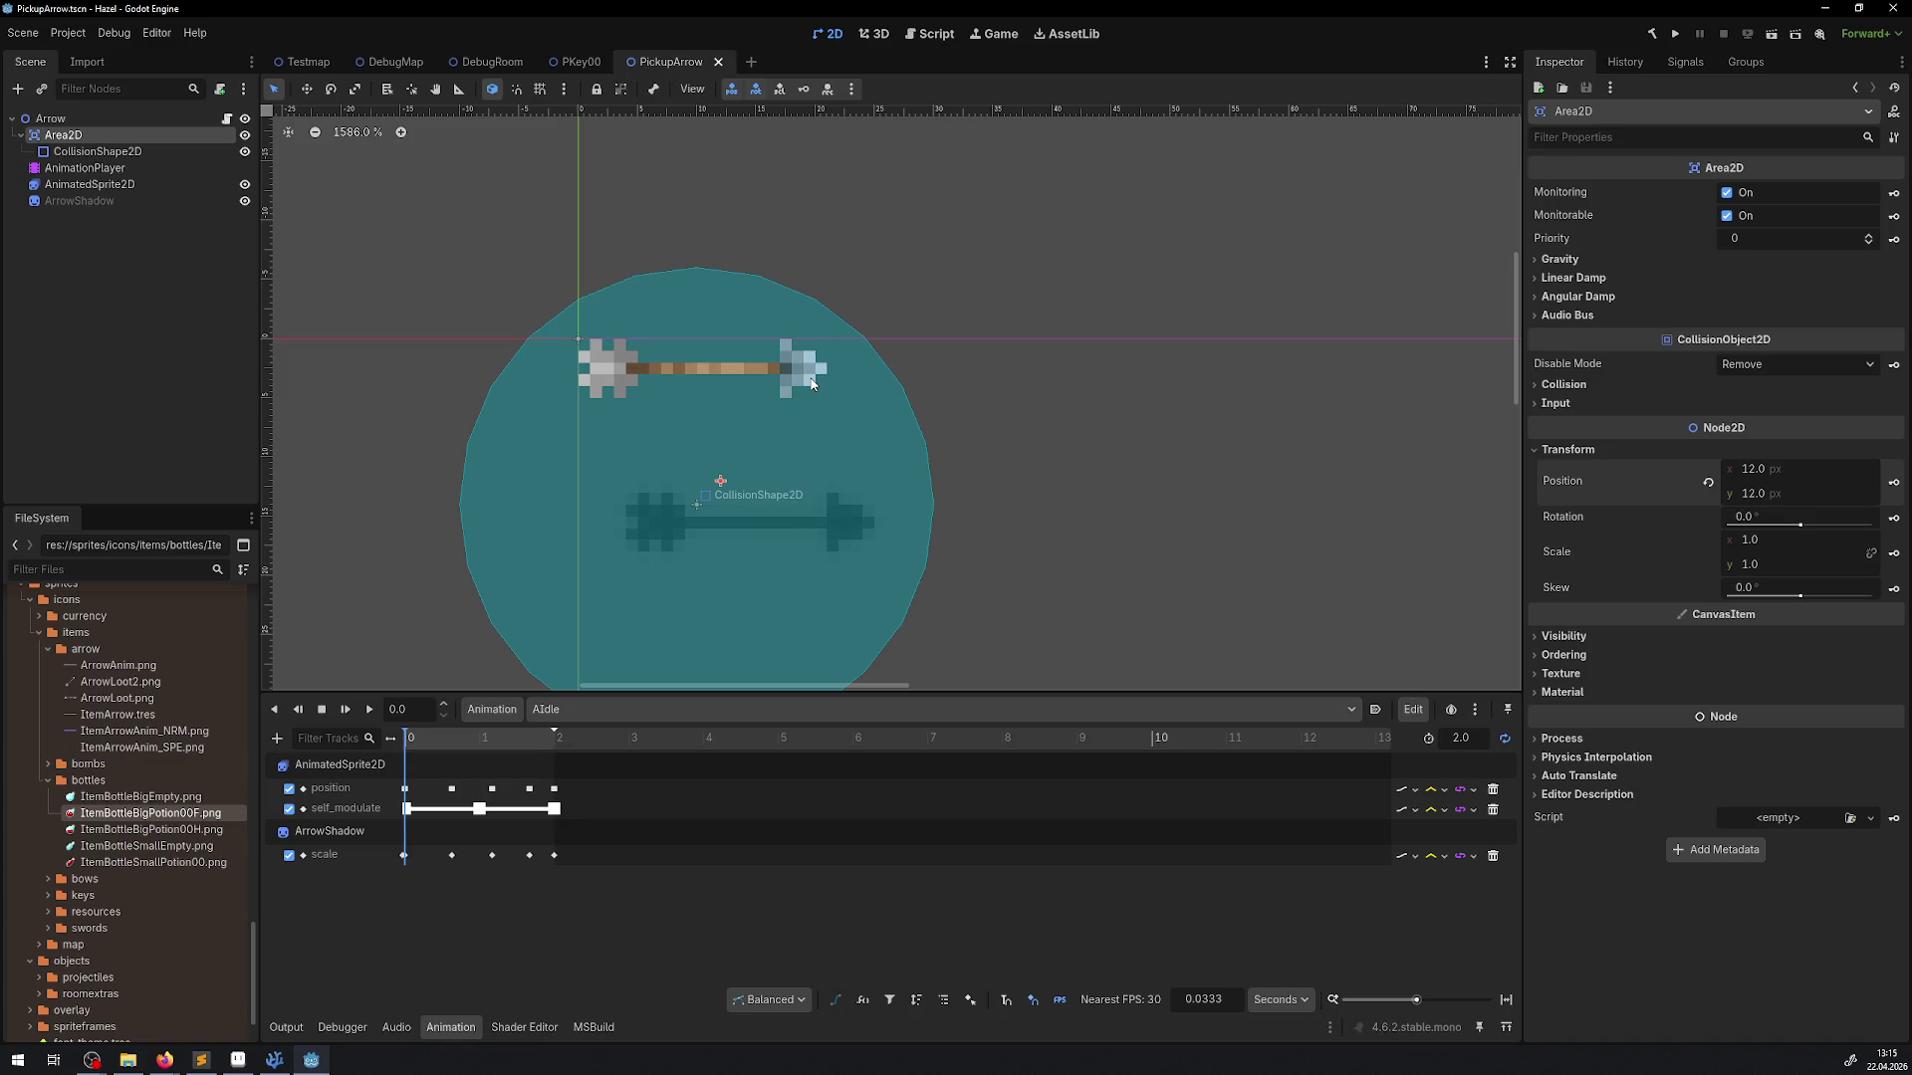
Drag the arrow sprite to position (3, 9), save the scene, and switch to Aseprite
{"action": "left_click", "coordinate": [734, 374]}
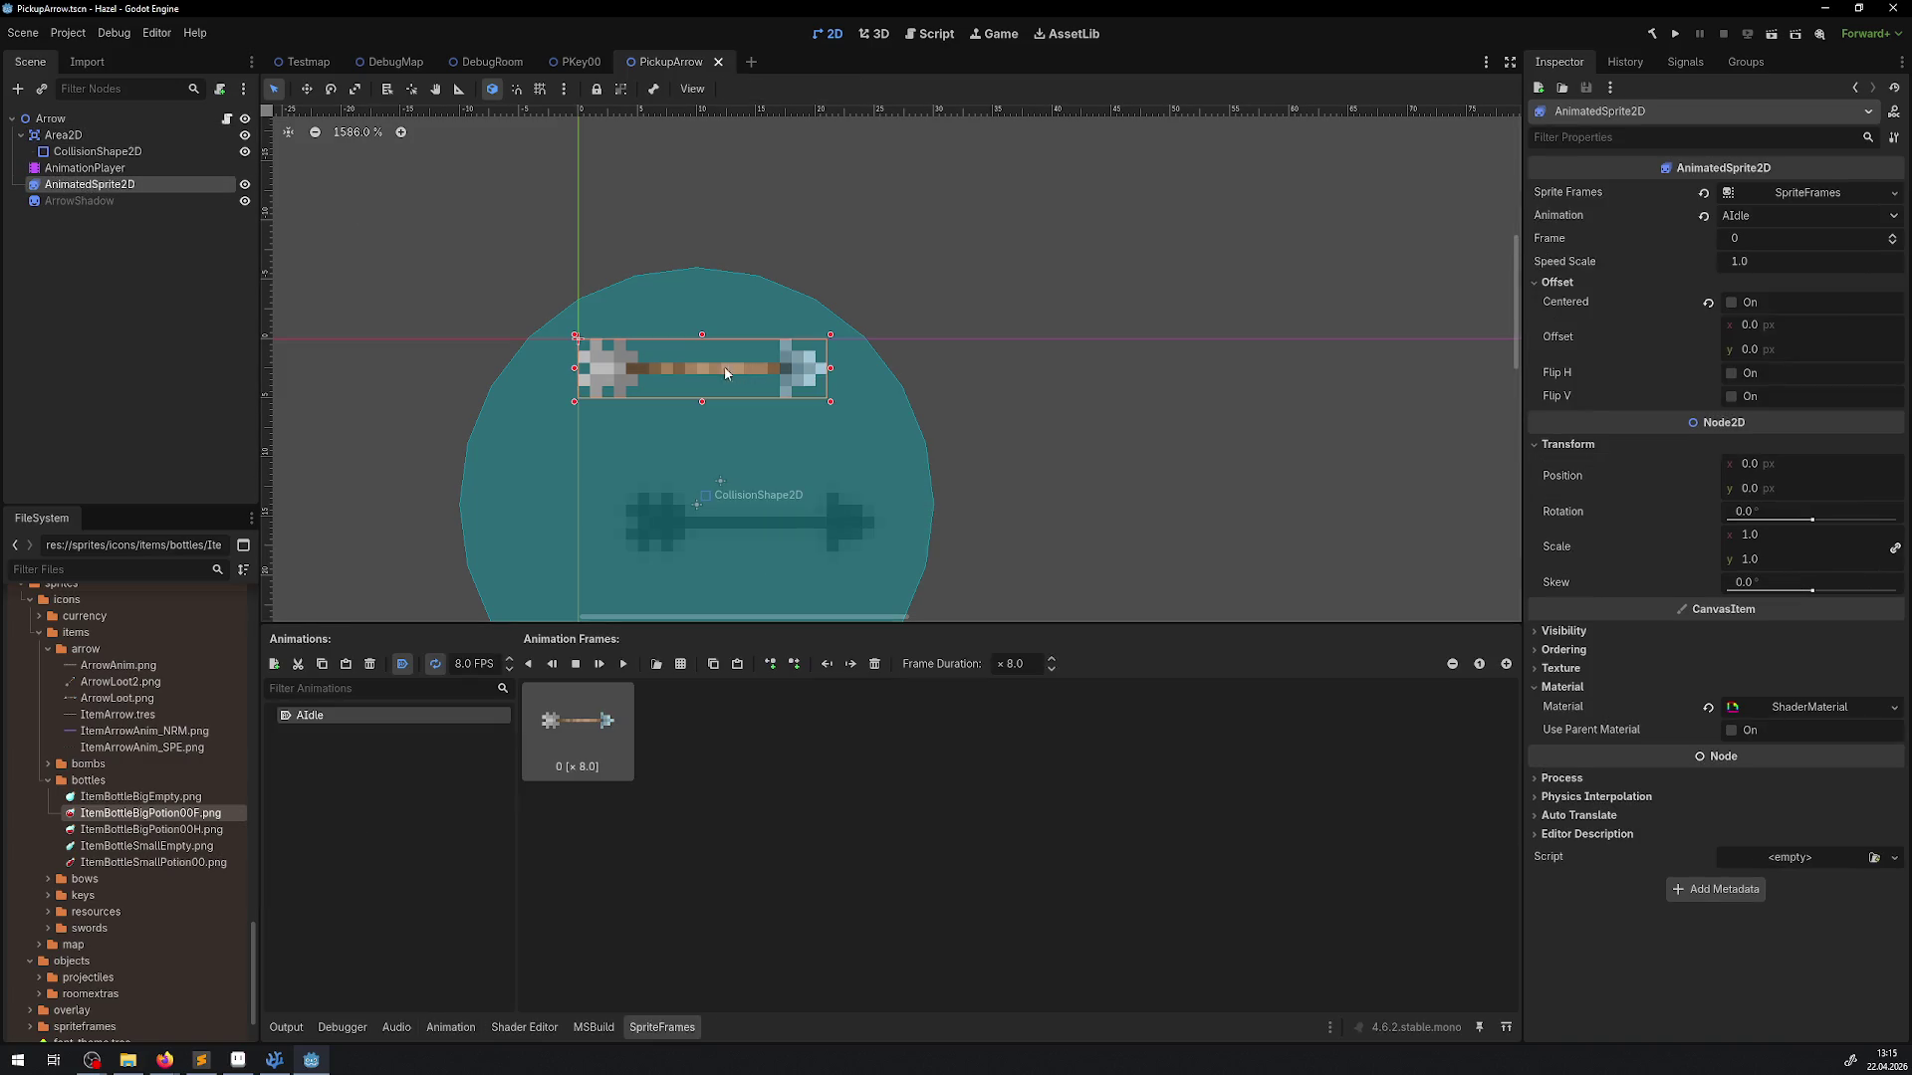
{"action": "mouse_move", "coordinate": [675, 369]}
{"action": "left_mouse_down"}
{"action": "mouse_move", "coordinate": [734, 500]}
{"action": "mouse_move", "coordinate": [713, 476]}
{"action": "left_mouse_up"}
{"action": "key", "text": "ctrl+s"}
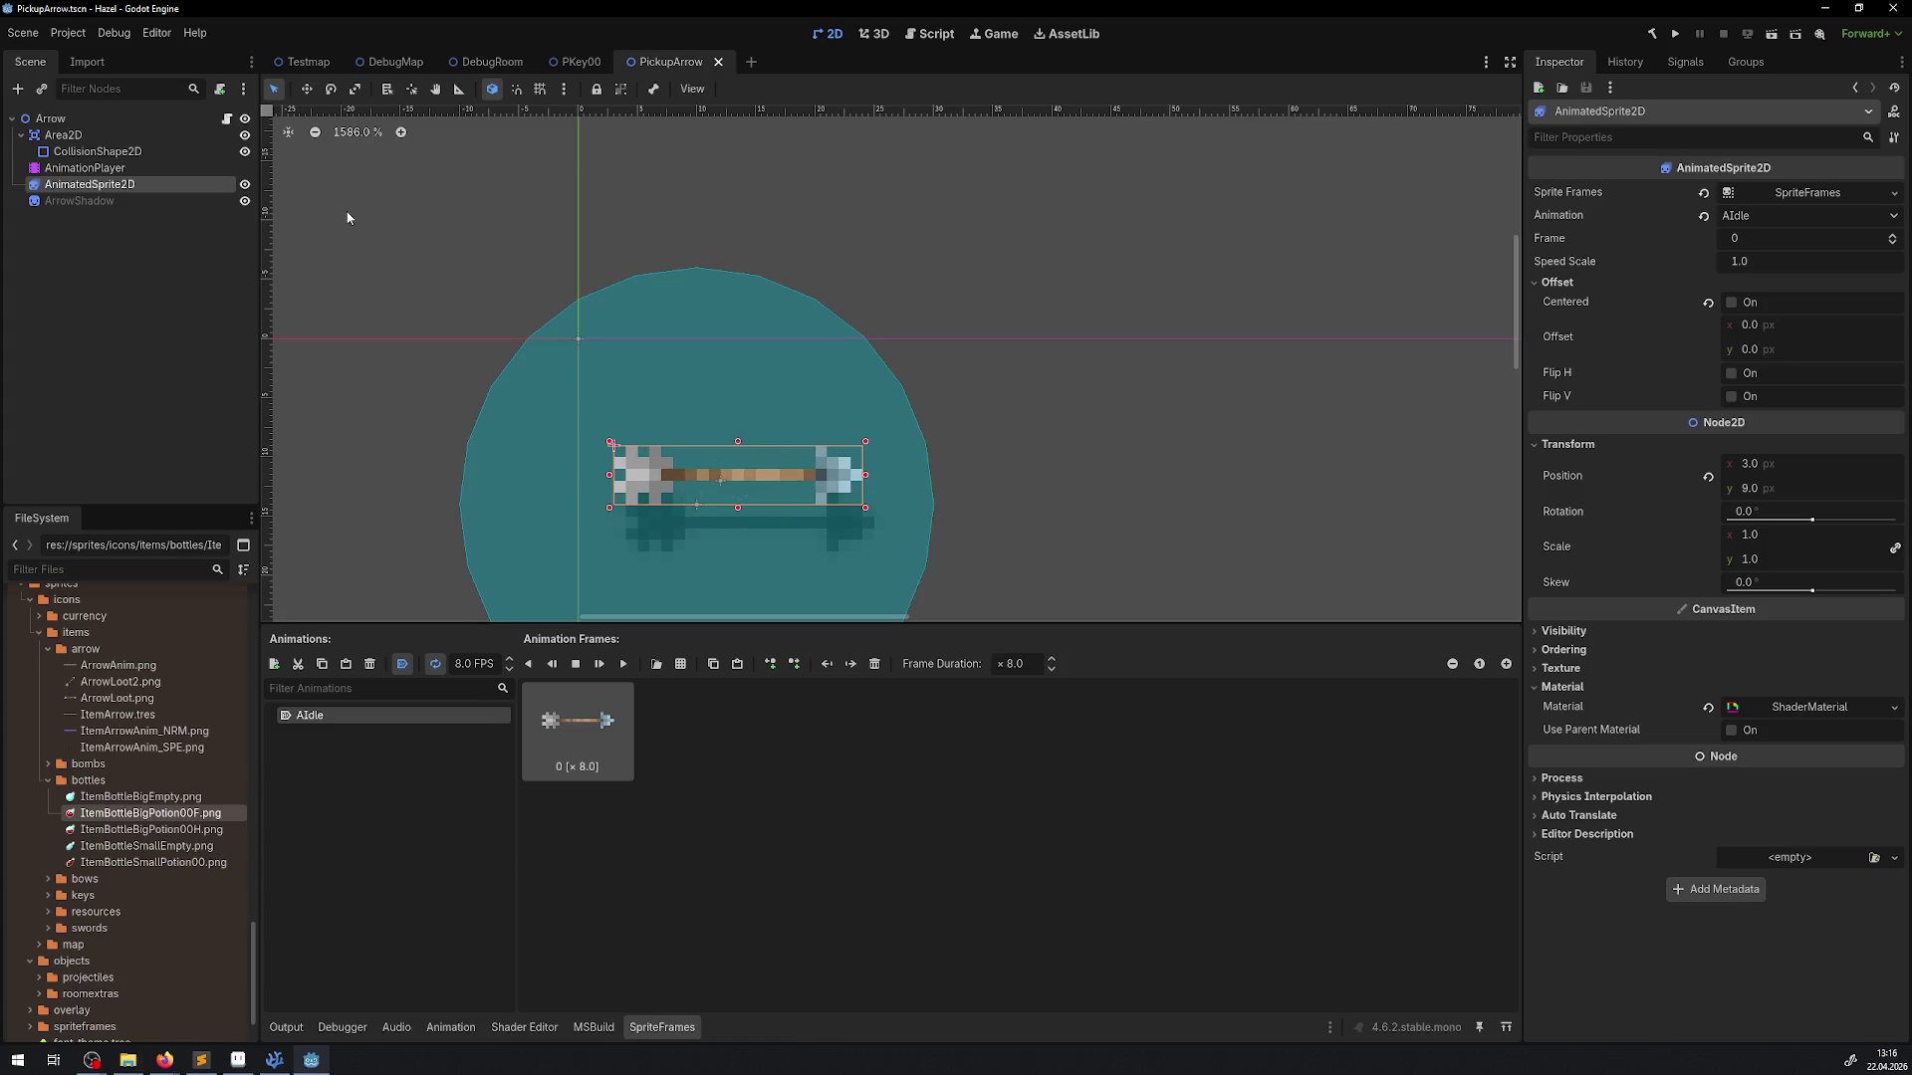
{"action": "left_click", "coordinate": [134, 173]}
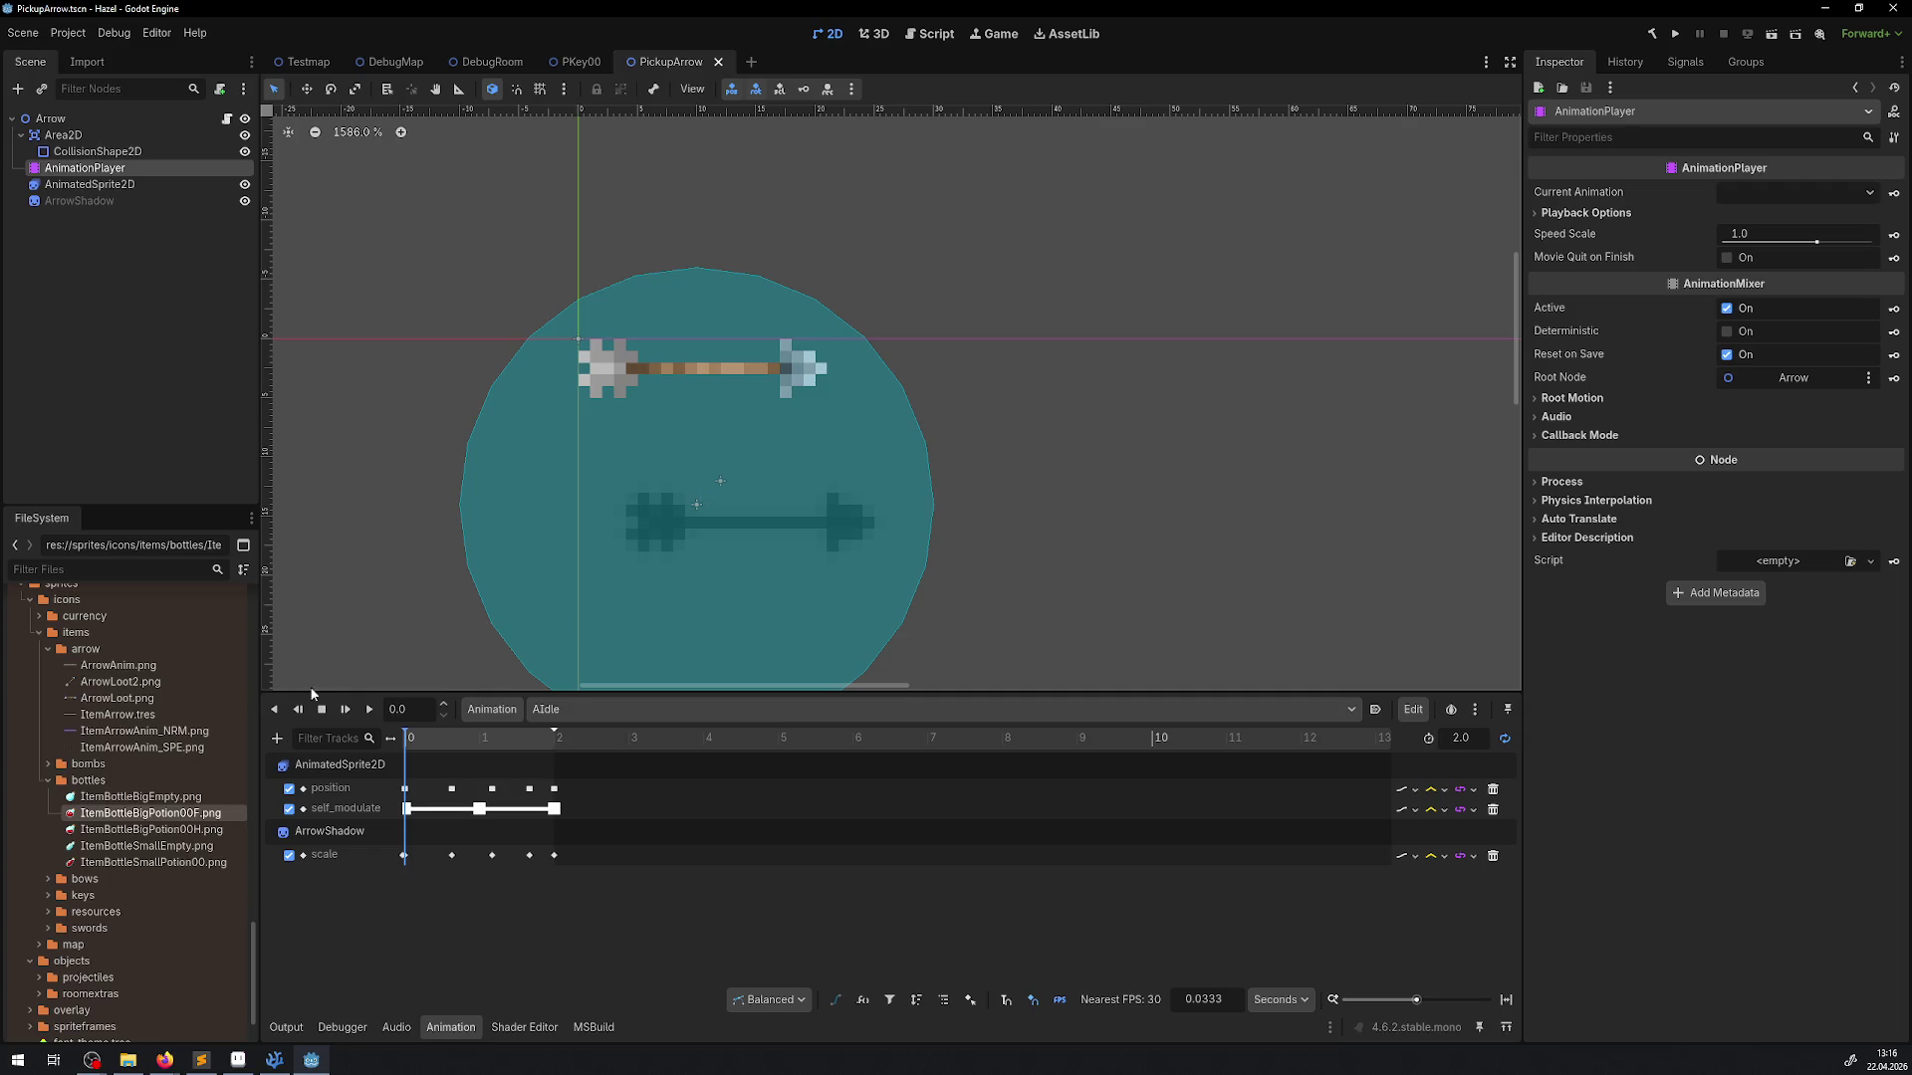
{"action": "key", "text": "alt+Tab"}
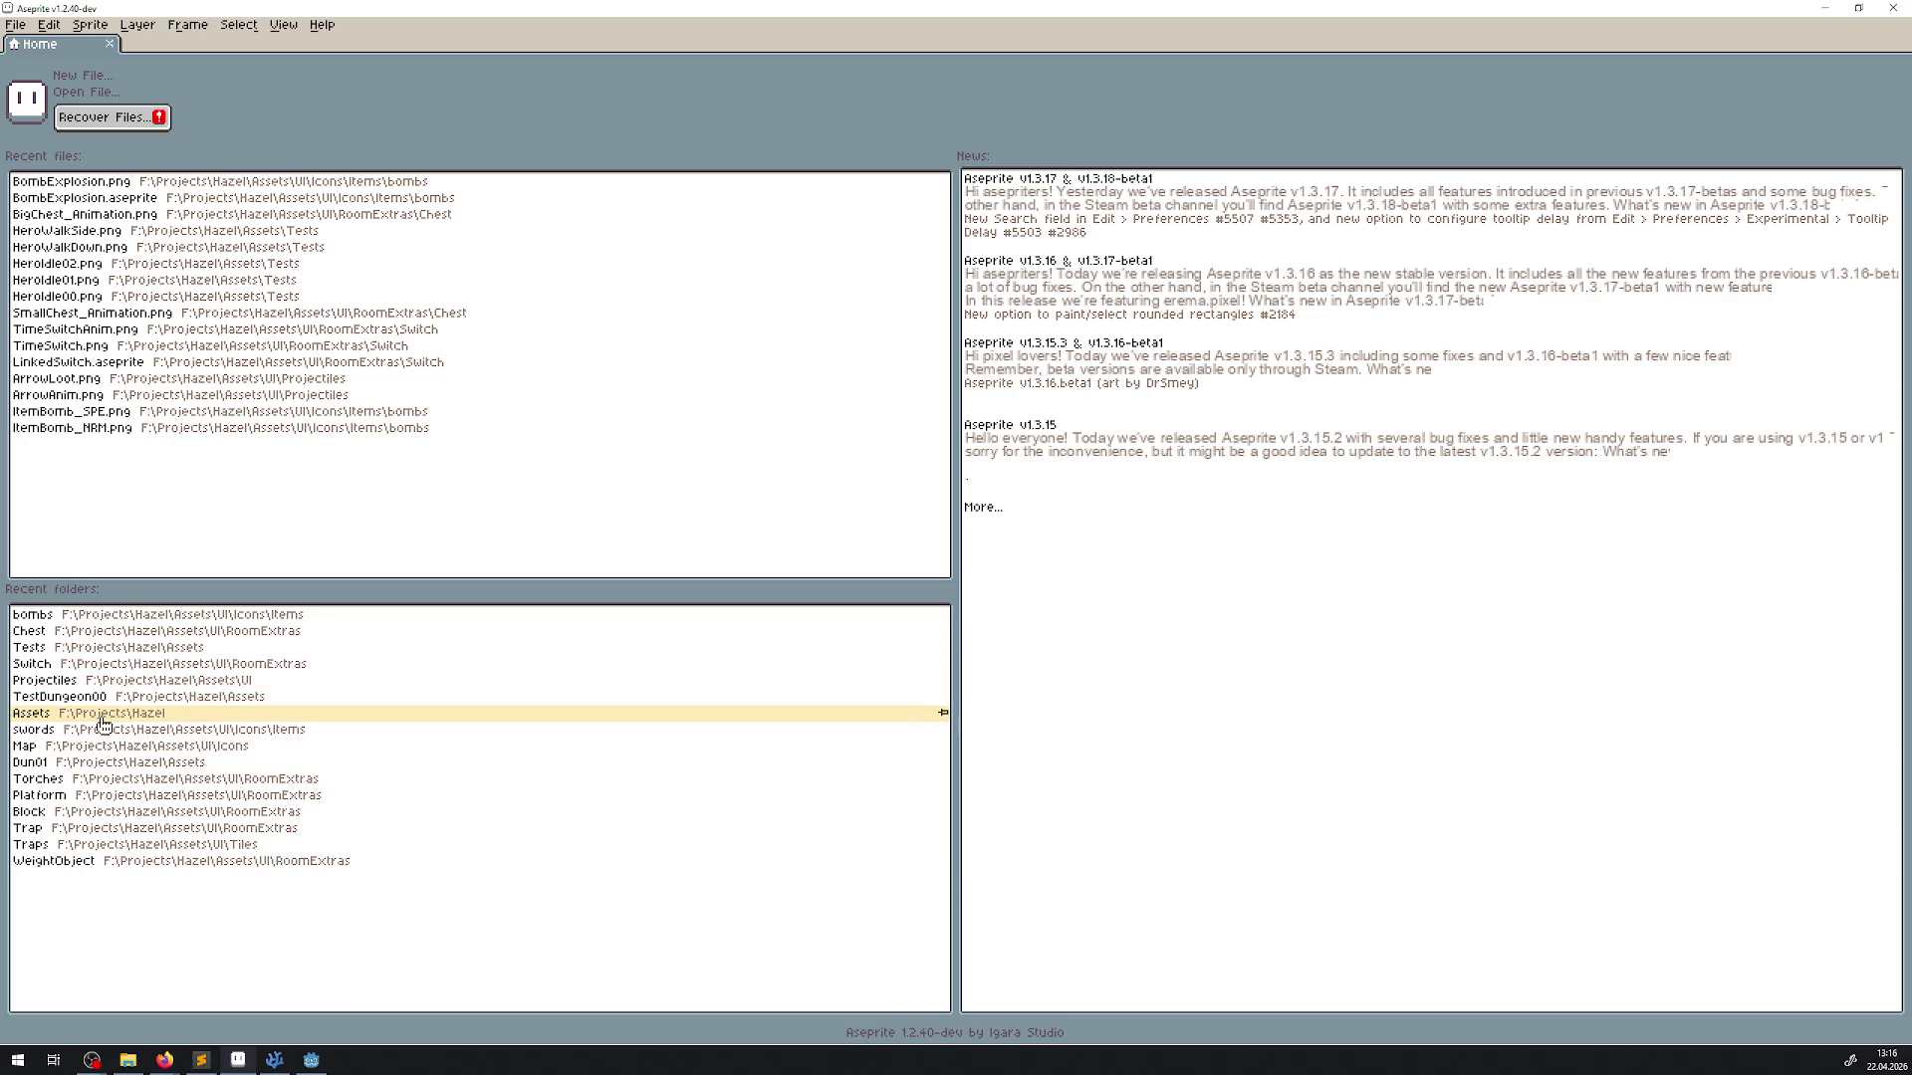
Open ArrowLoot.png from Assets > UI > Icons > Items > arrows in Aseprite, then return to Godot
{"action": "left_click", "coordinate": [100, 714]}
{"action": "double_click", "coordinate": [600, 198]}
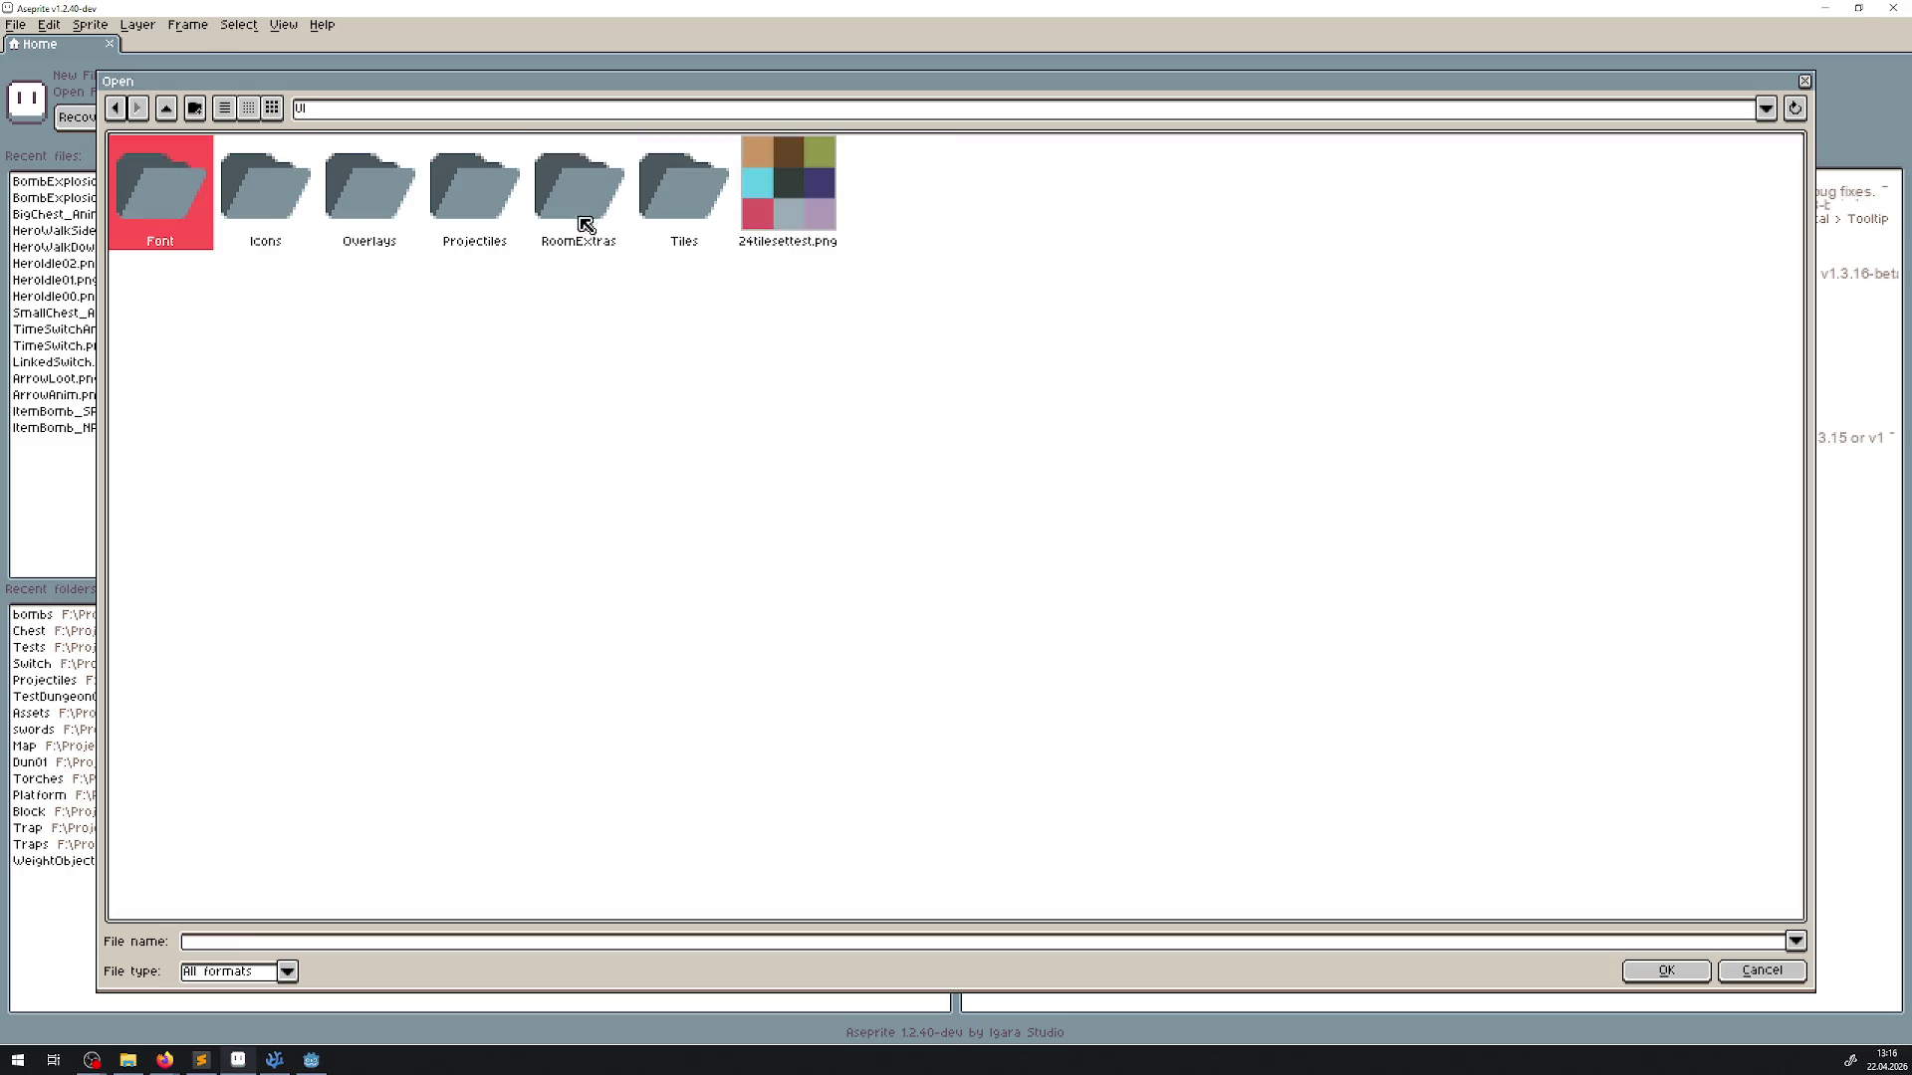
{"action": "double_click", "coordinate": [468, 199]}
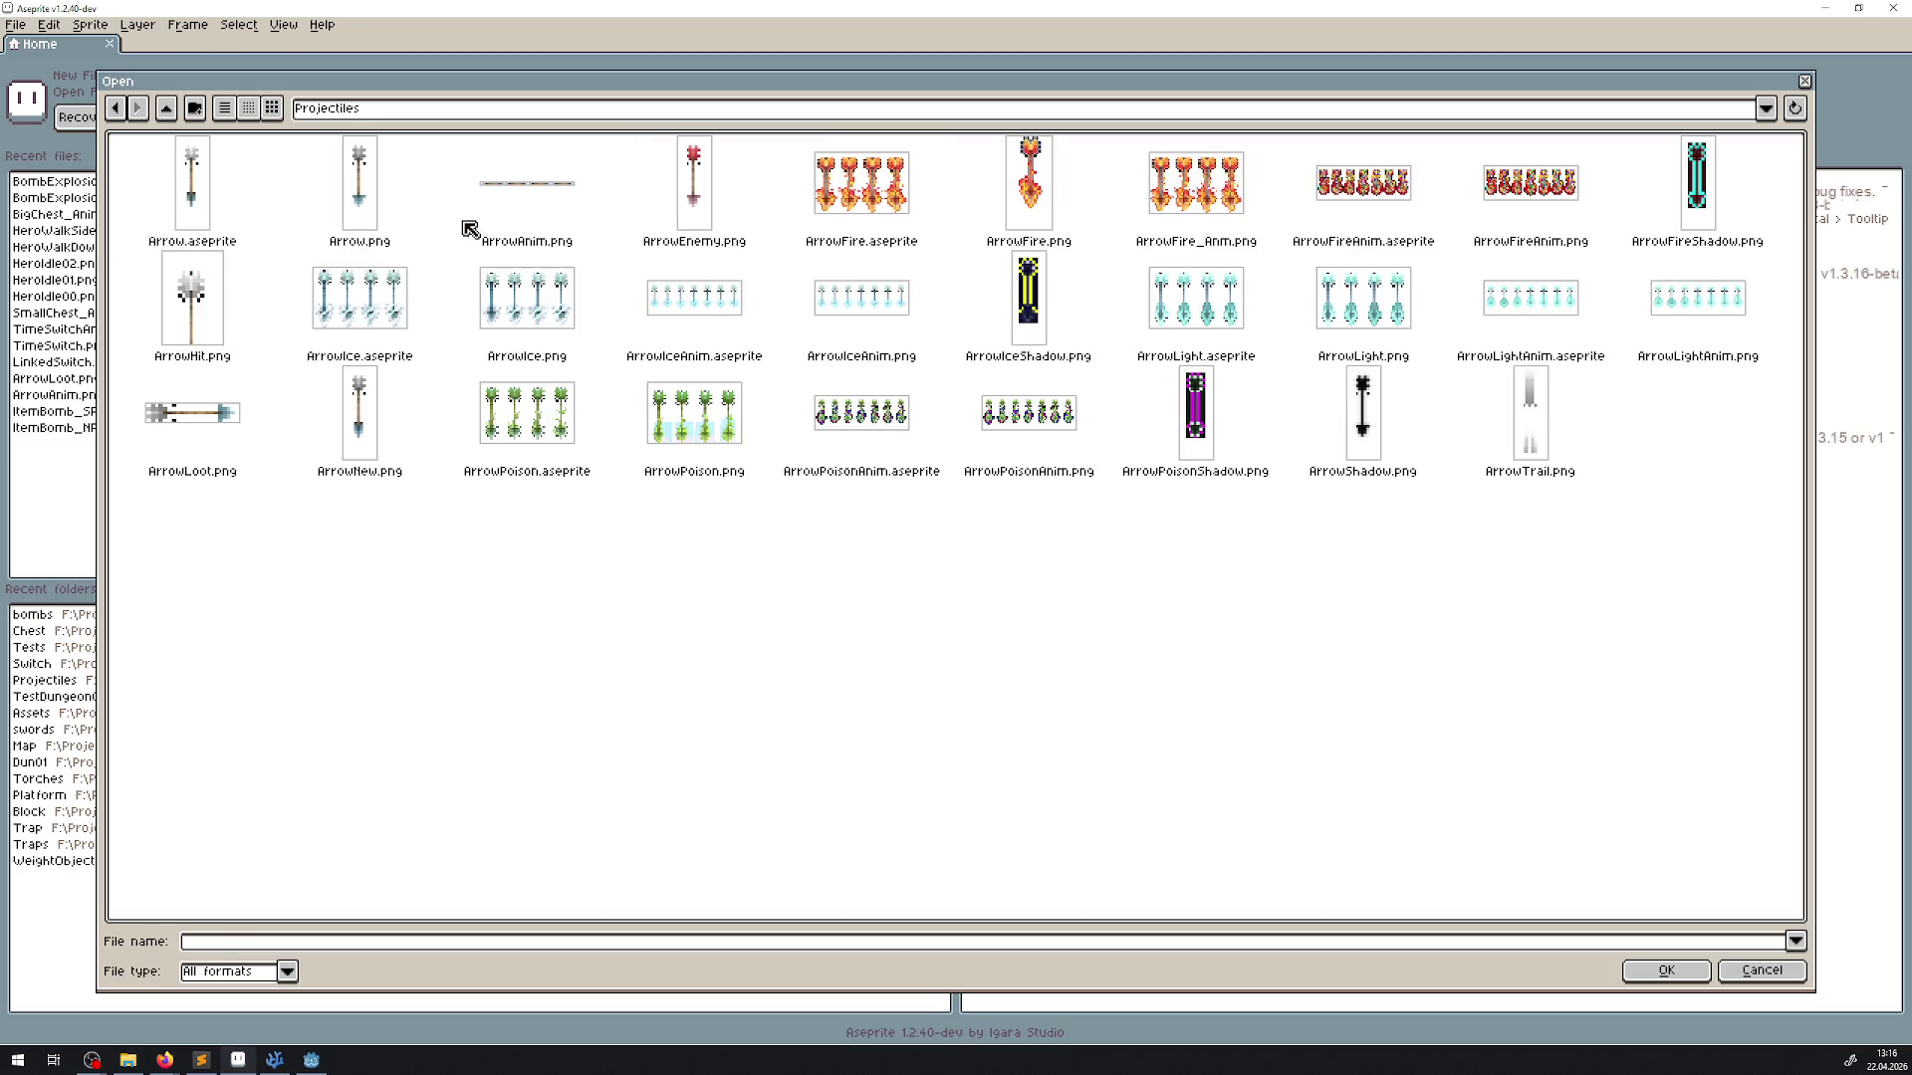
{"action": "left_click", "coordinate": [166, 108]}
{"action": "double_click", "coordinate": [239, 179]}
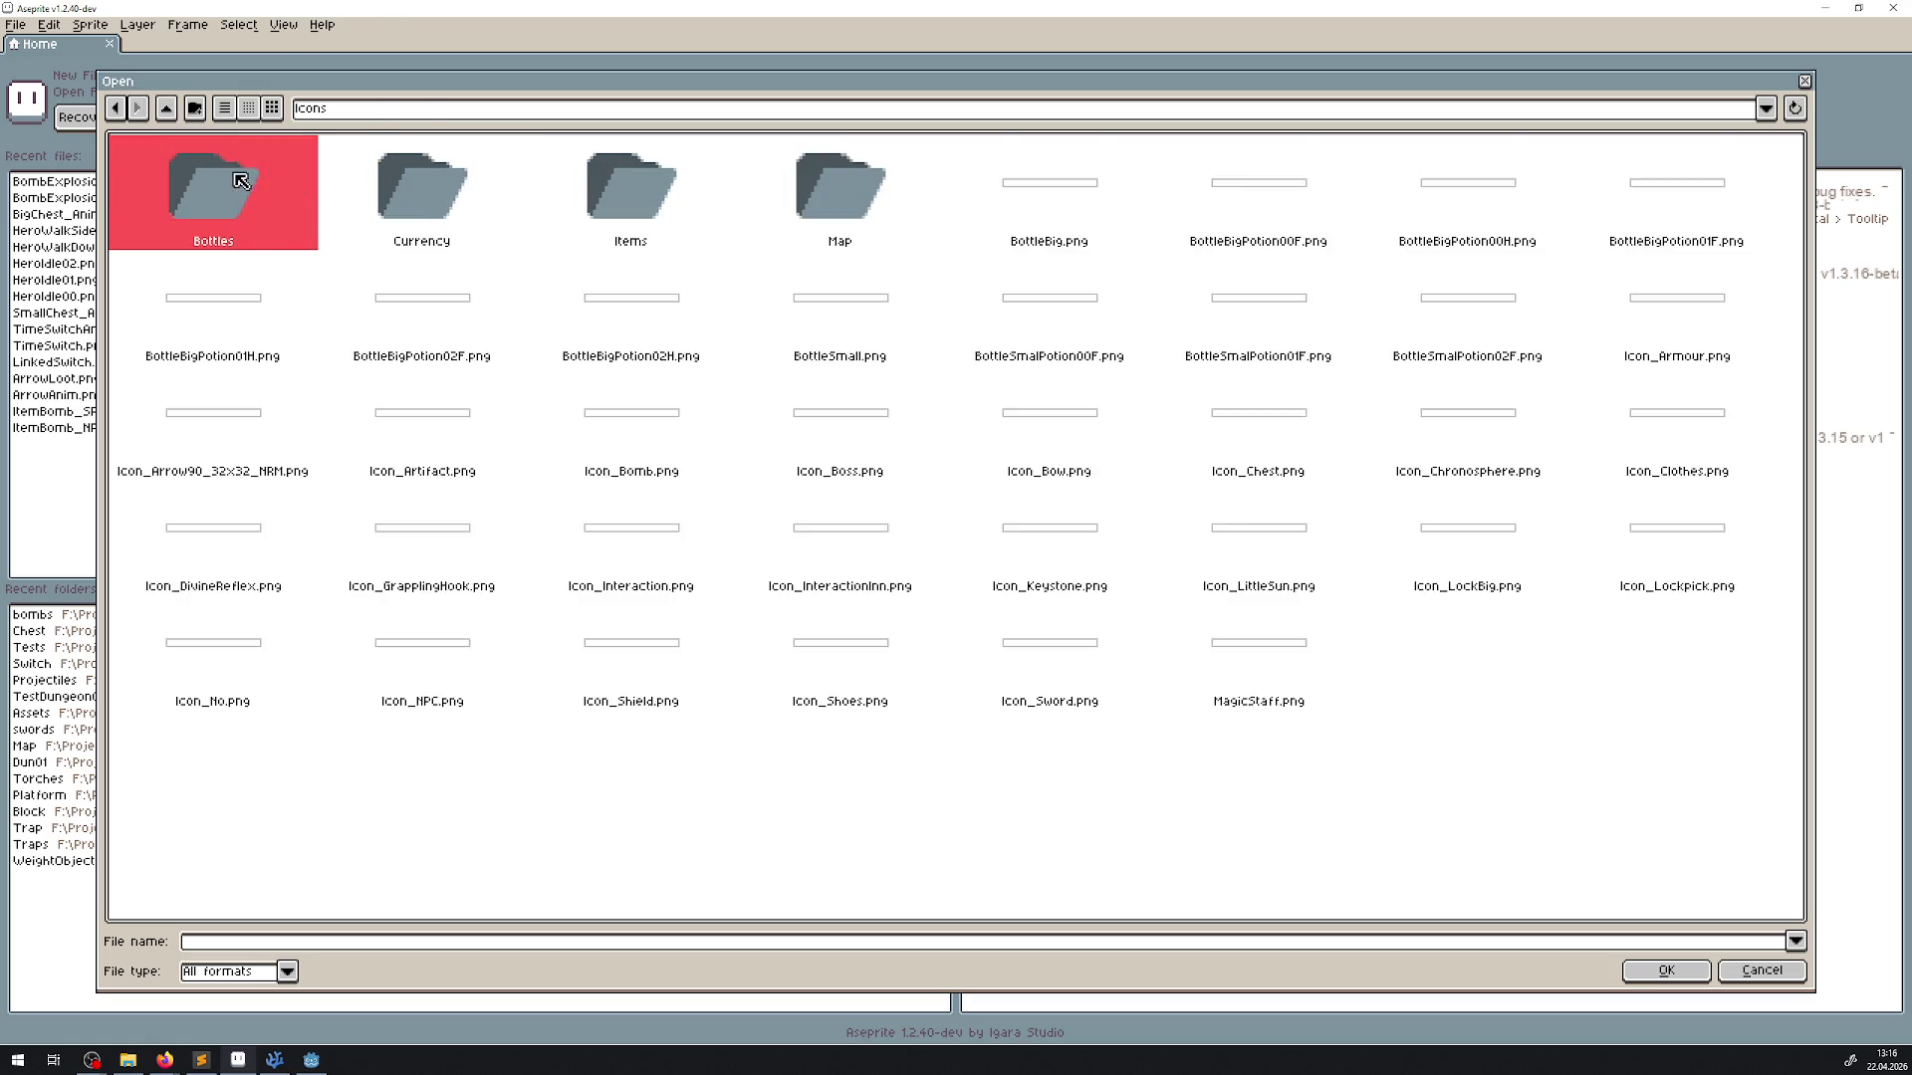
{"action": "double_click", "coordinate": [657, 211]}
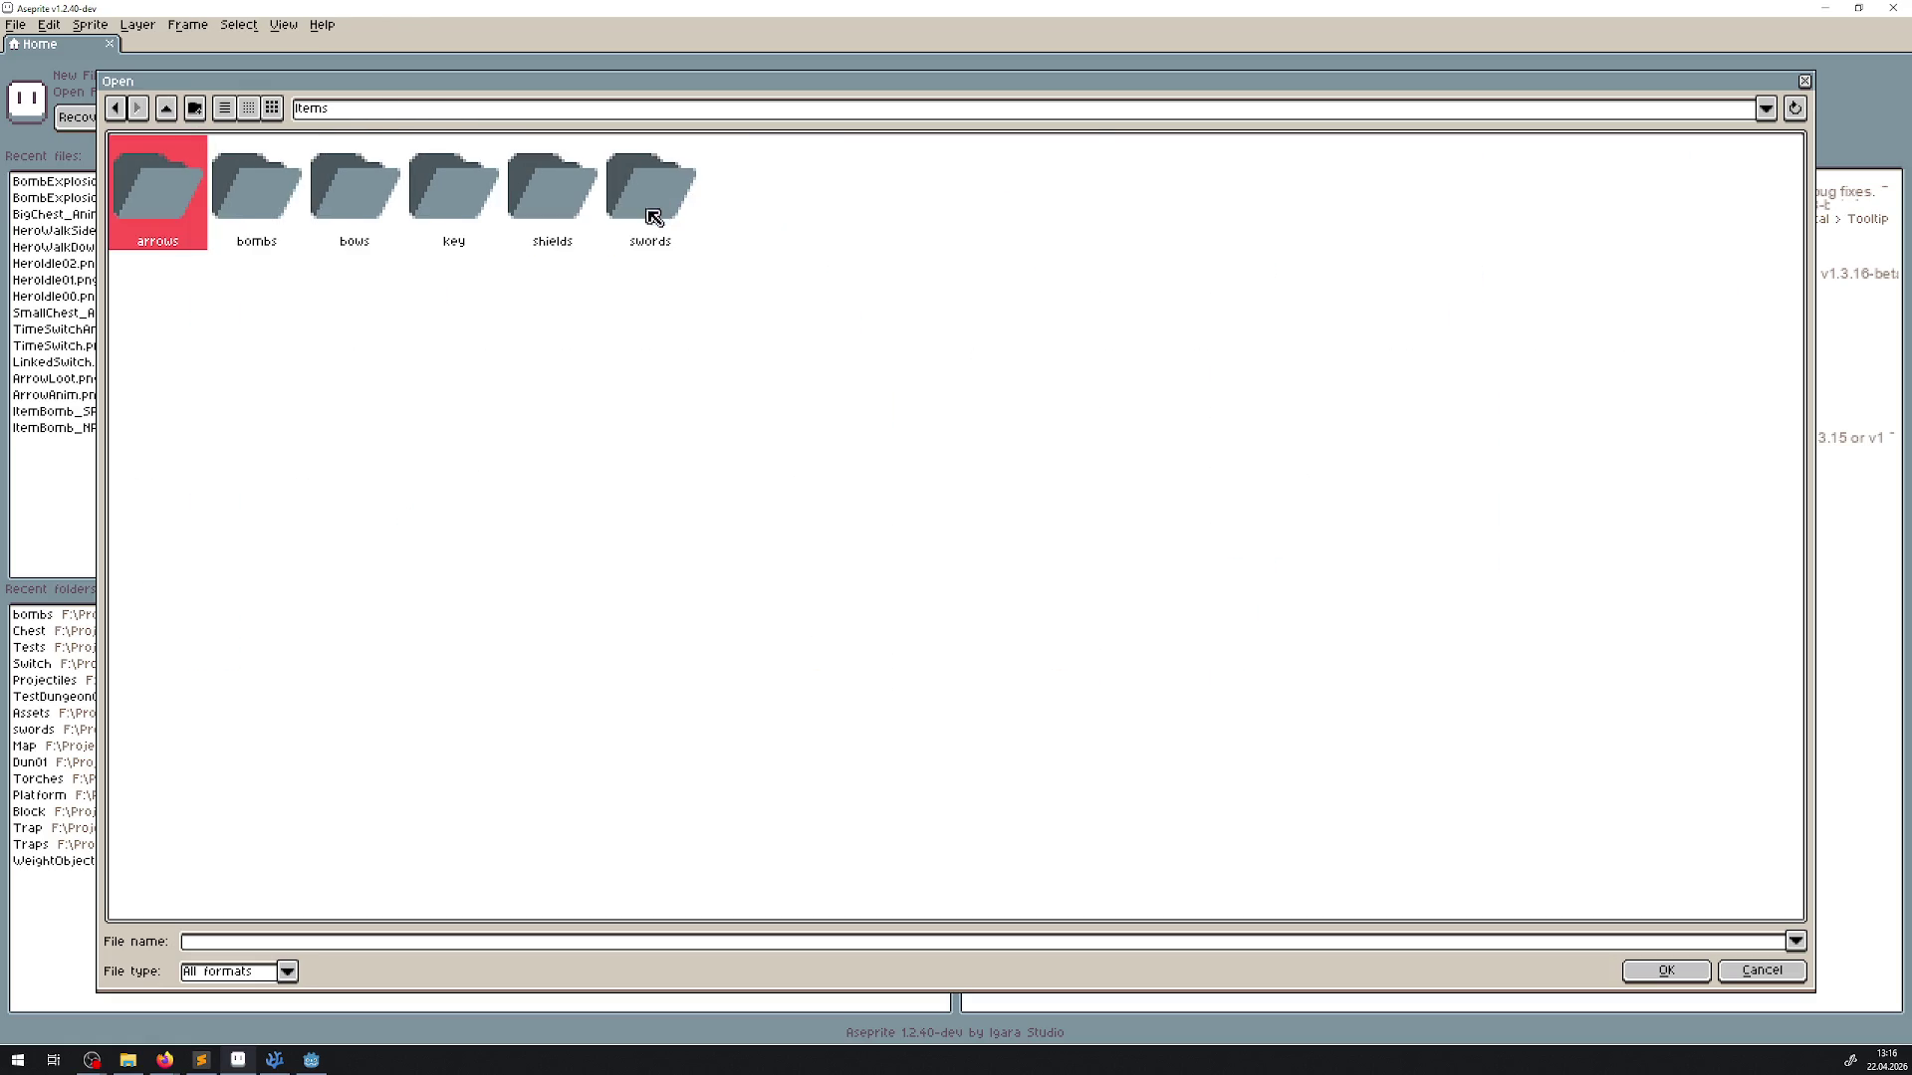
{"action": "double_click", "coordinate": [167, 207]}
{"action": "double_click", "coordinate": [363, 190]}
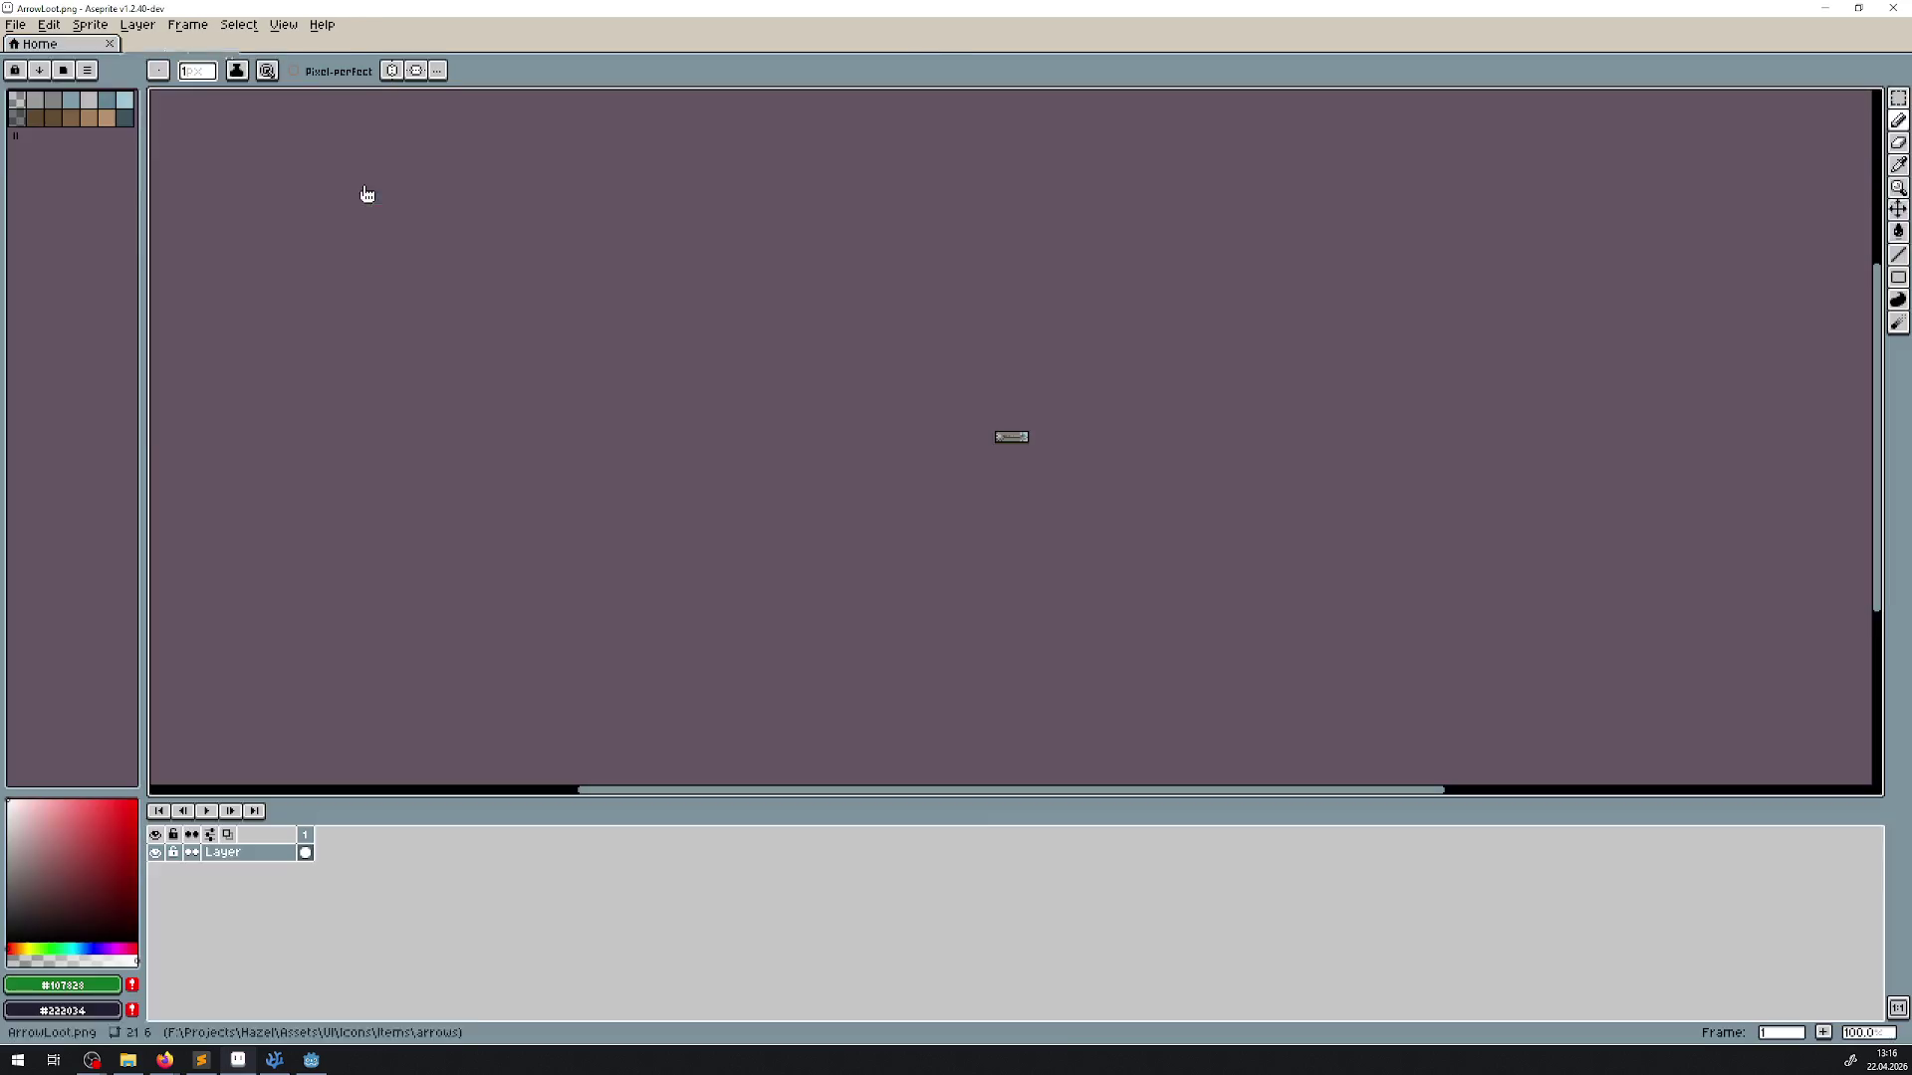
{"action": "scroll", "coordinate": [964, 443], "scroll_direction": "up", "scroll_amount": 10}
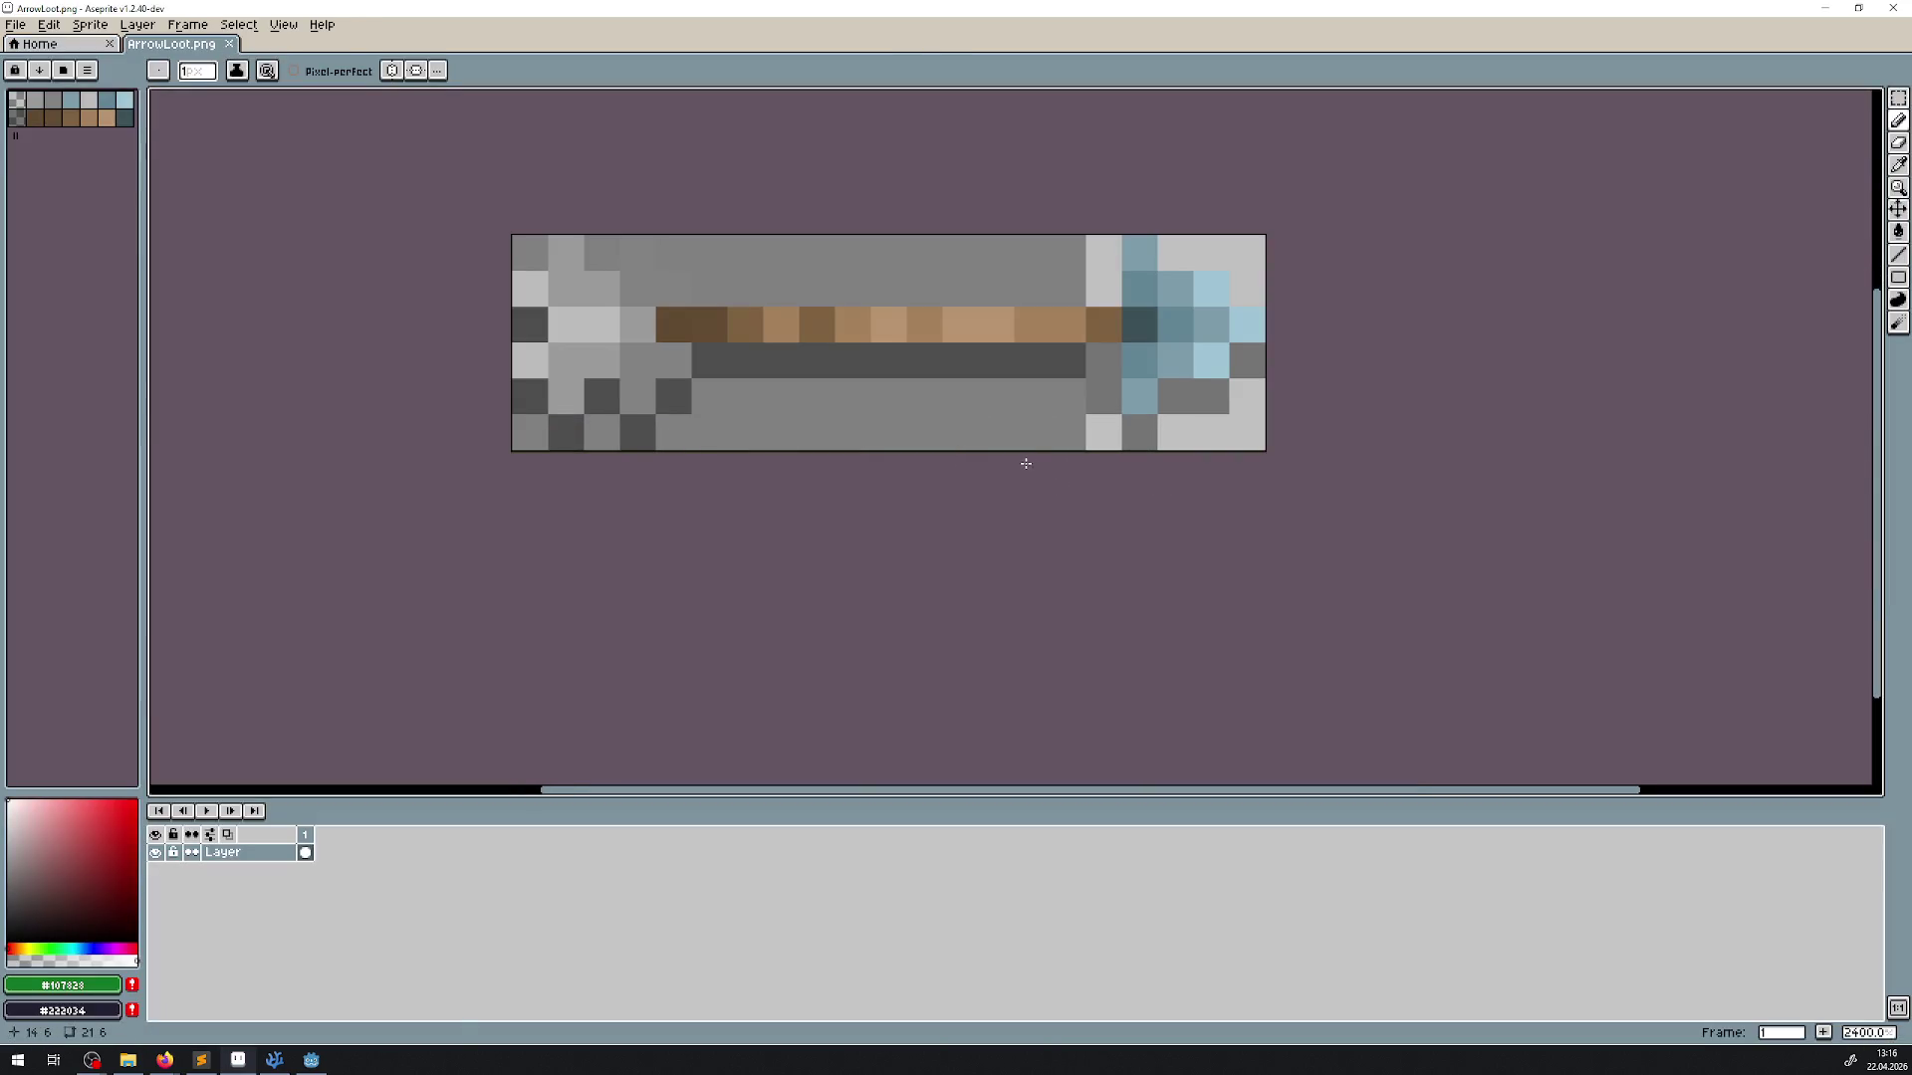
{"action": "left_click", "coordinate": [318, 1060]}
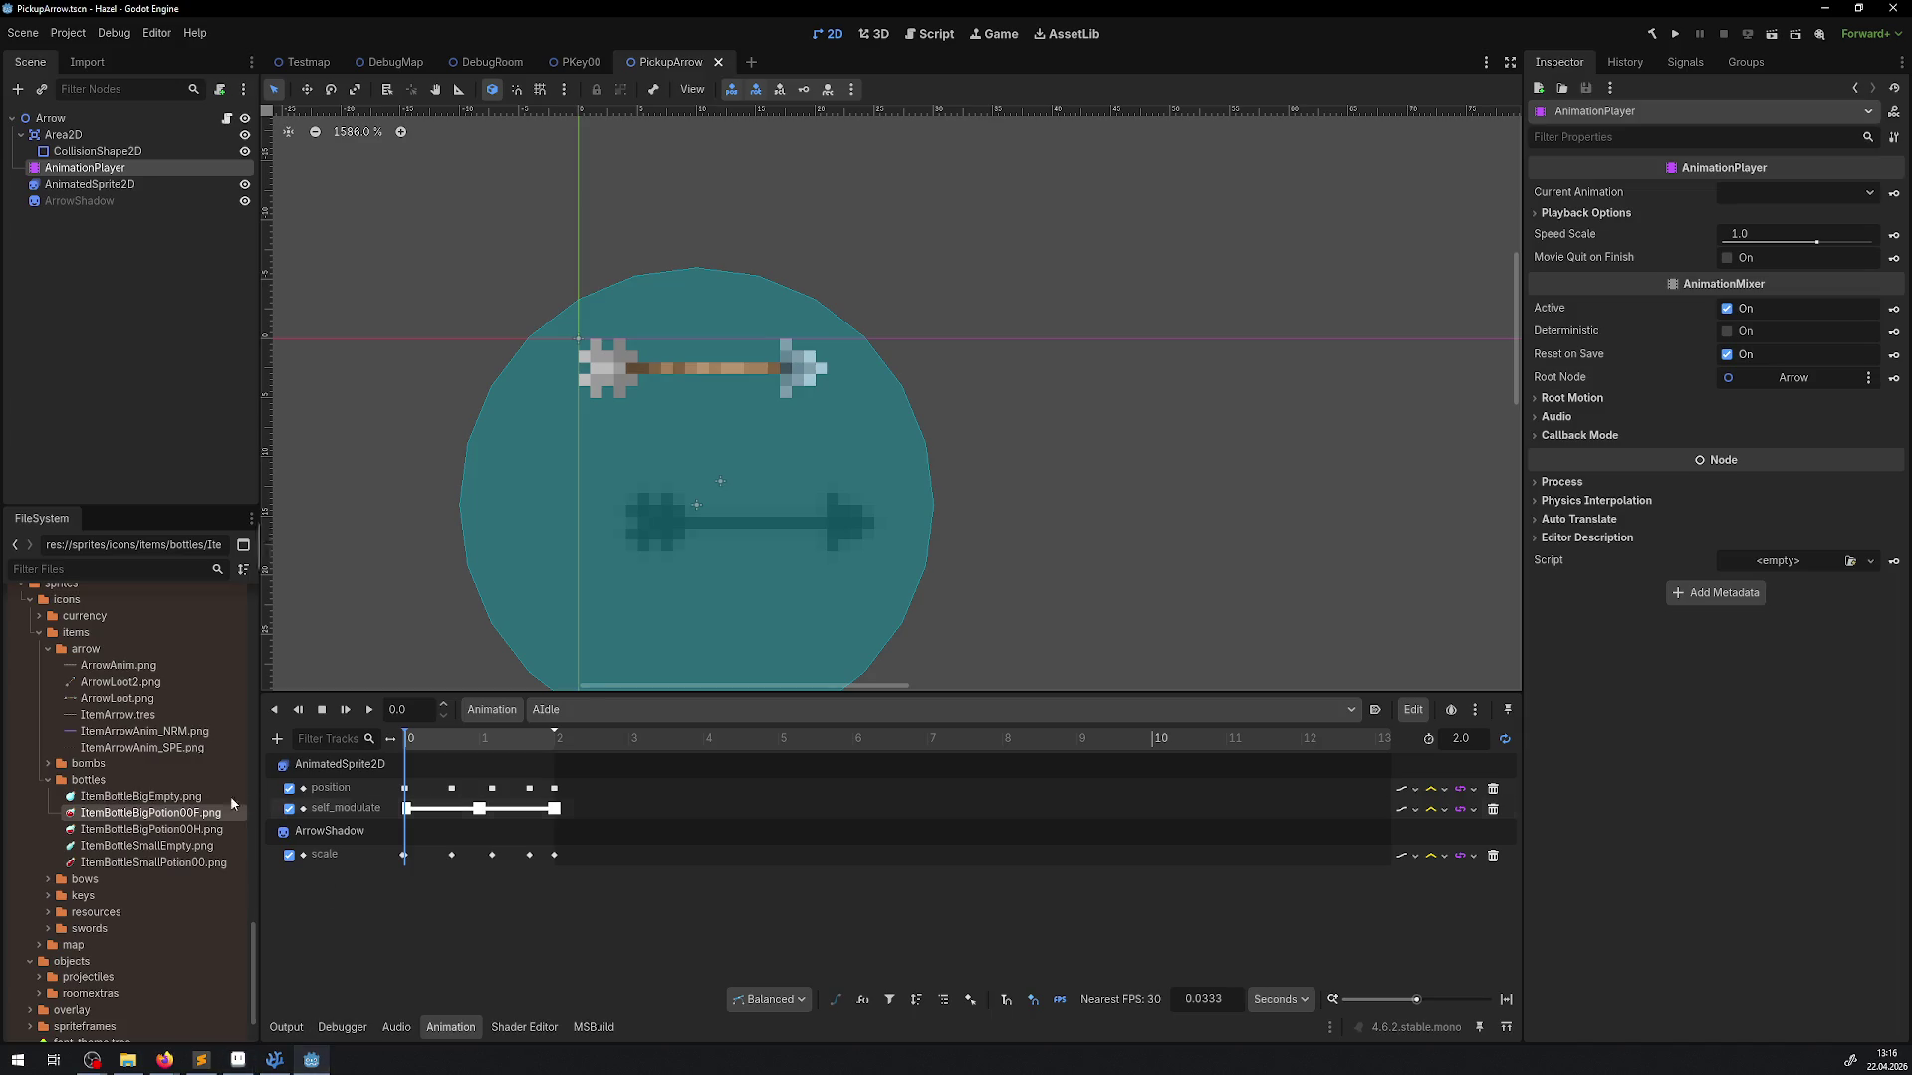
Select the arrow sprite, confirm ArrowLoot.png is 21 × 6, and view ItemArrow.tres in the Inspector
{"action": "scroll", "coordinate": [150, 806], "scroll_direction": "up", "scroll_amount": 2}
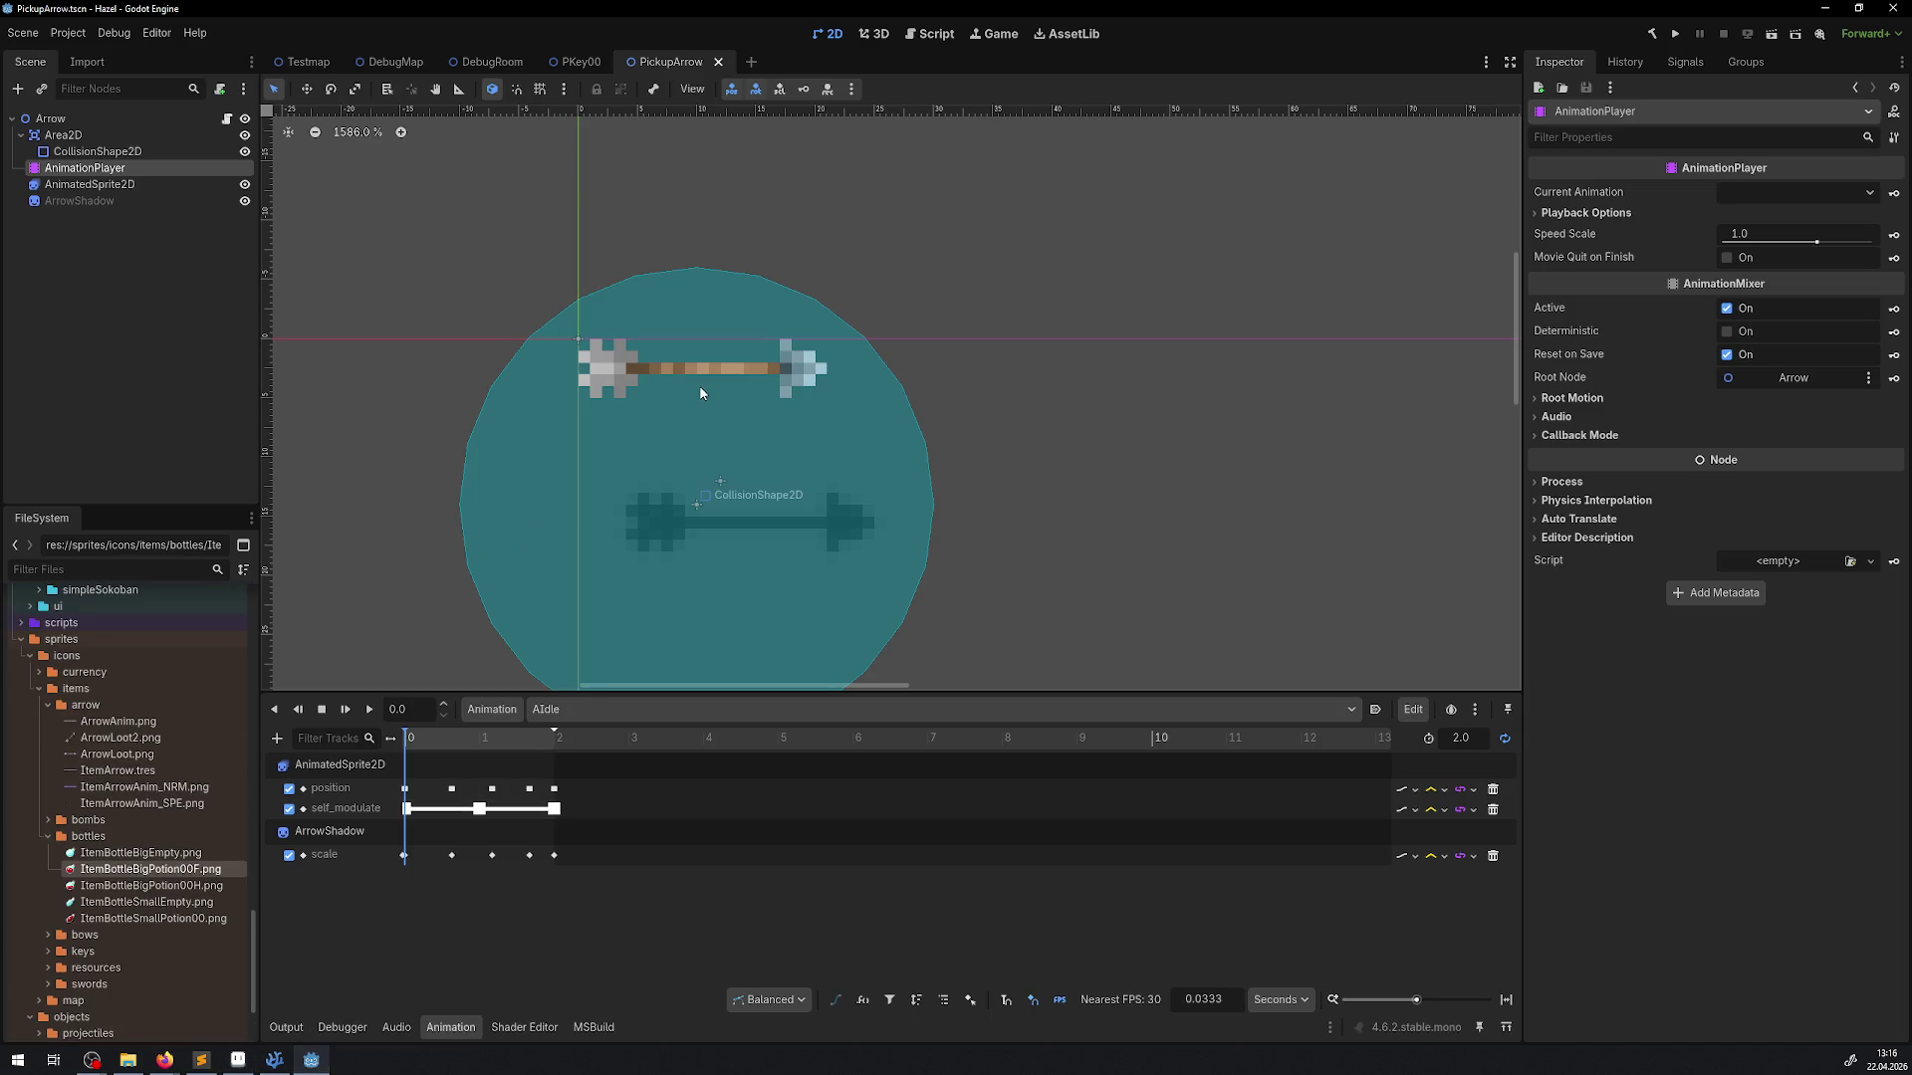
{"action": "left_click", "coordinate": [796, 373]}
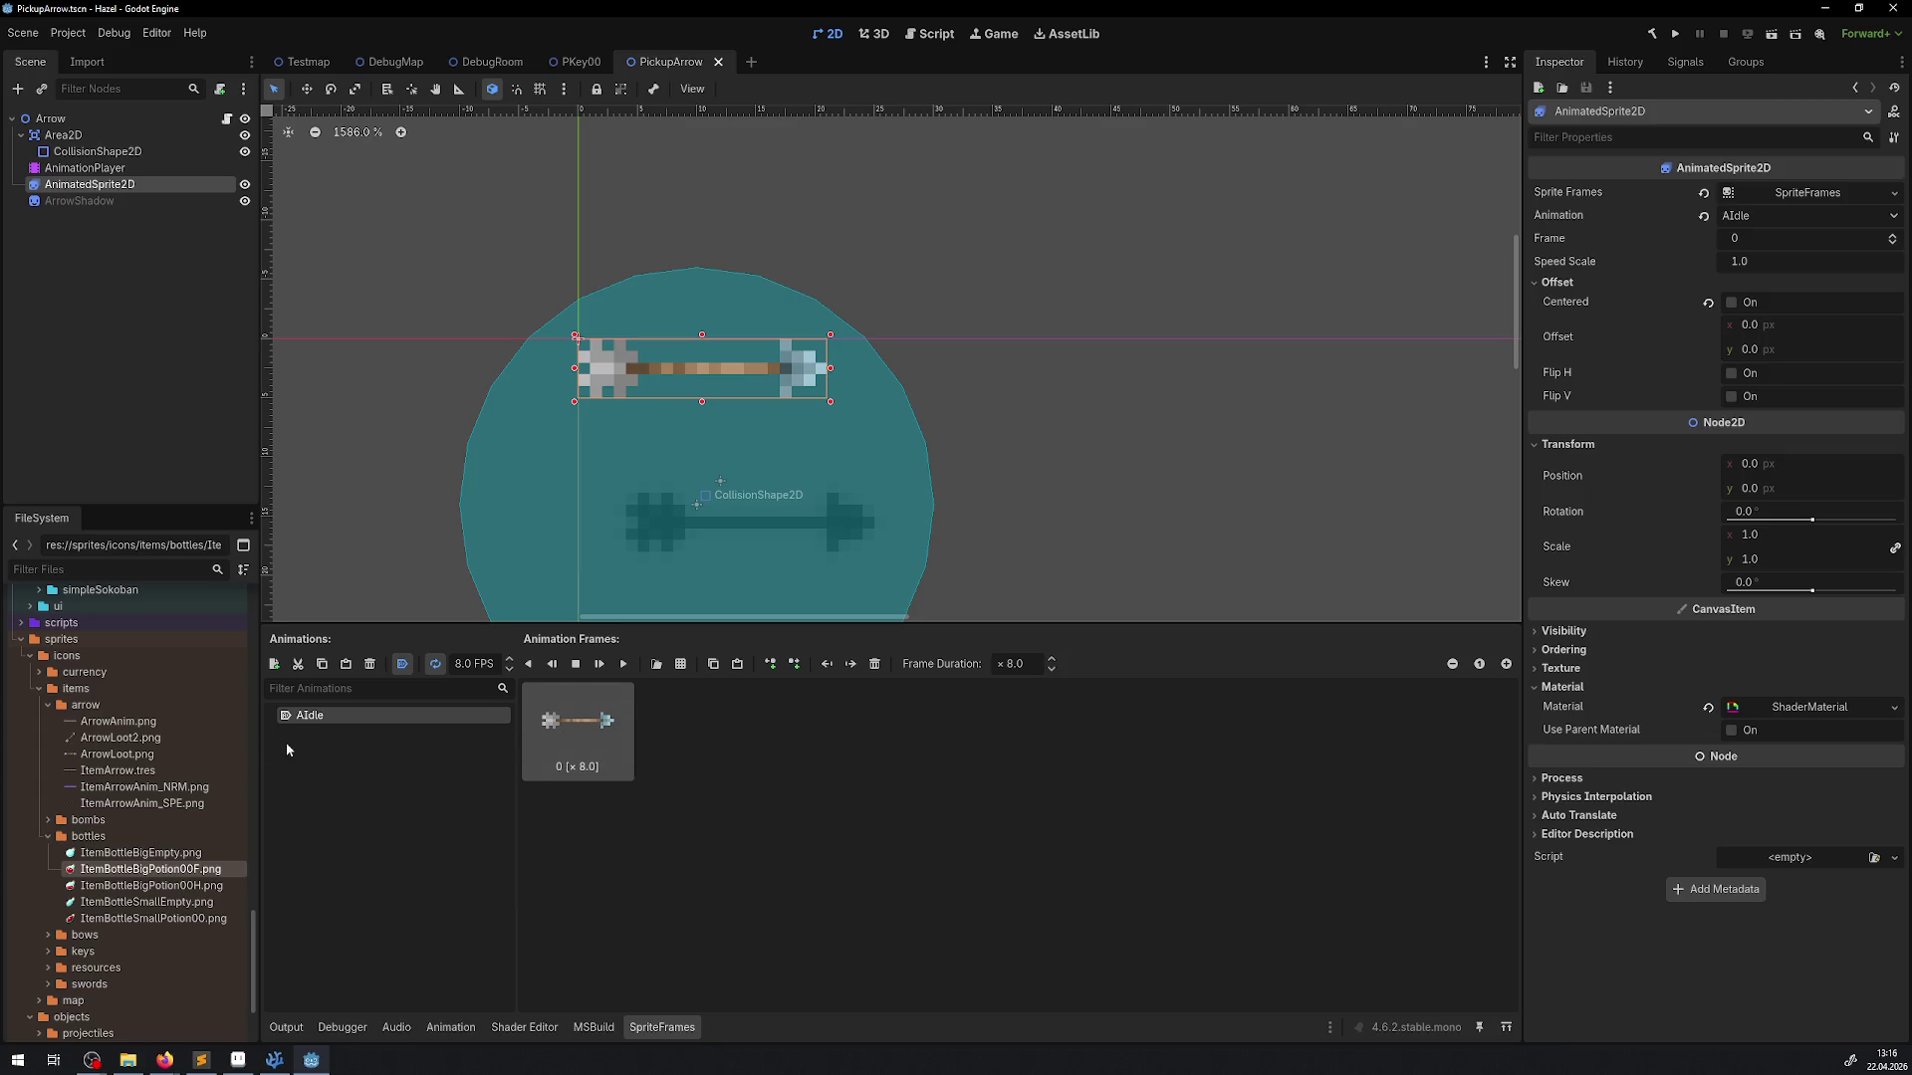
{"action": "left_click", "coordinate": [127, 763]}
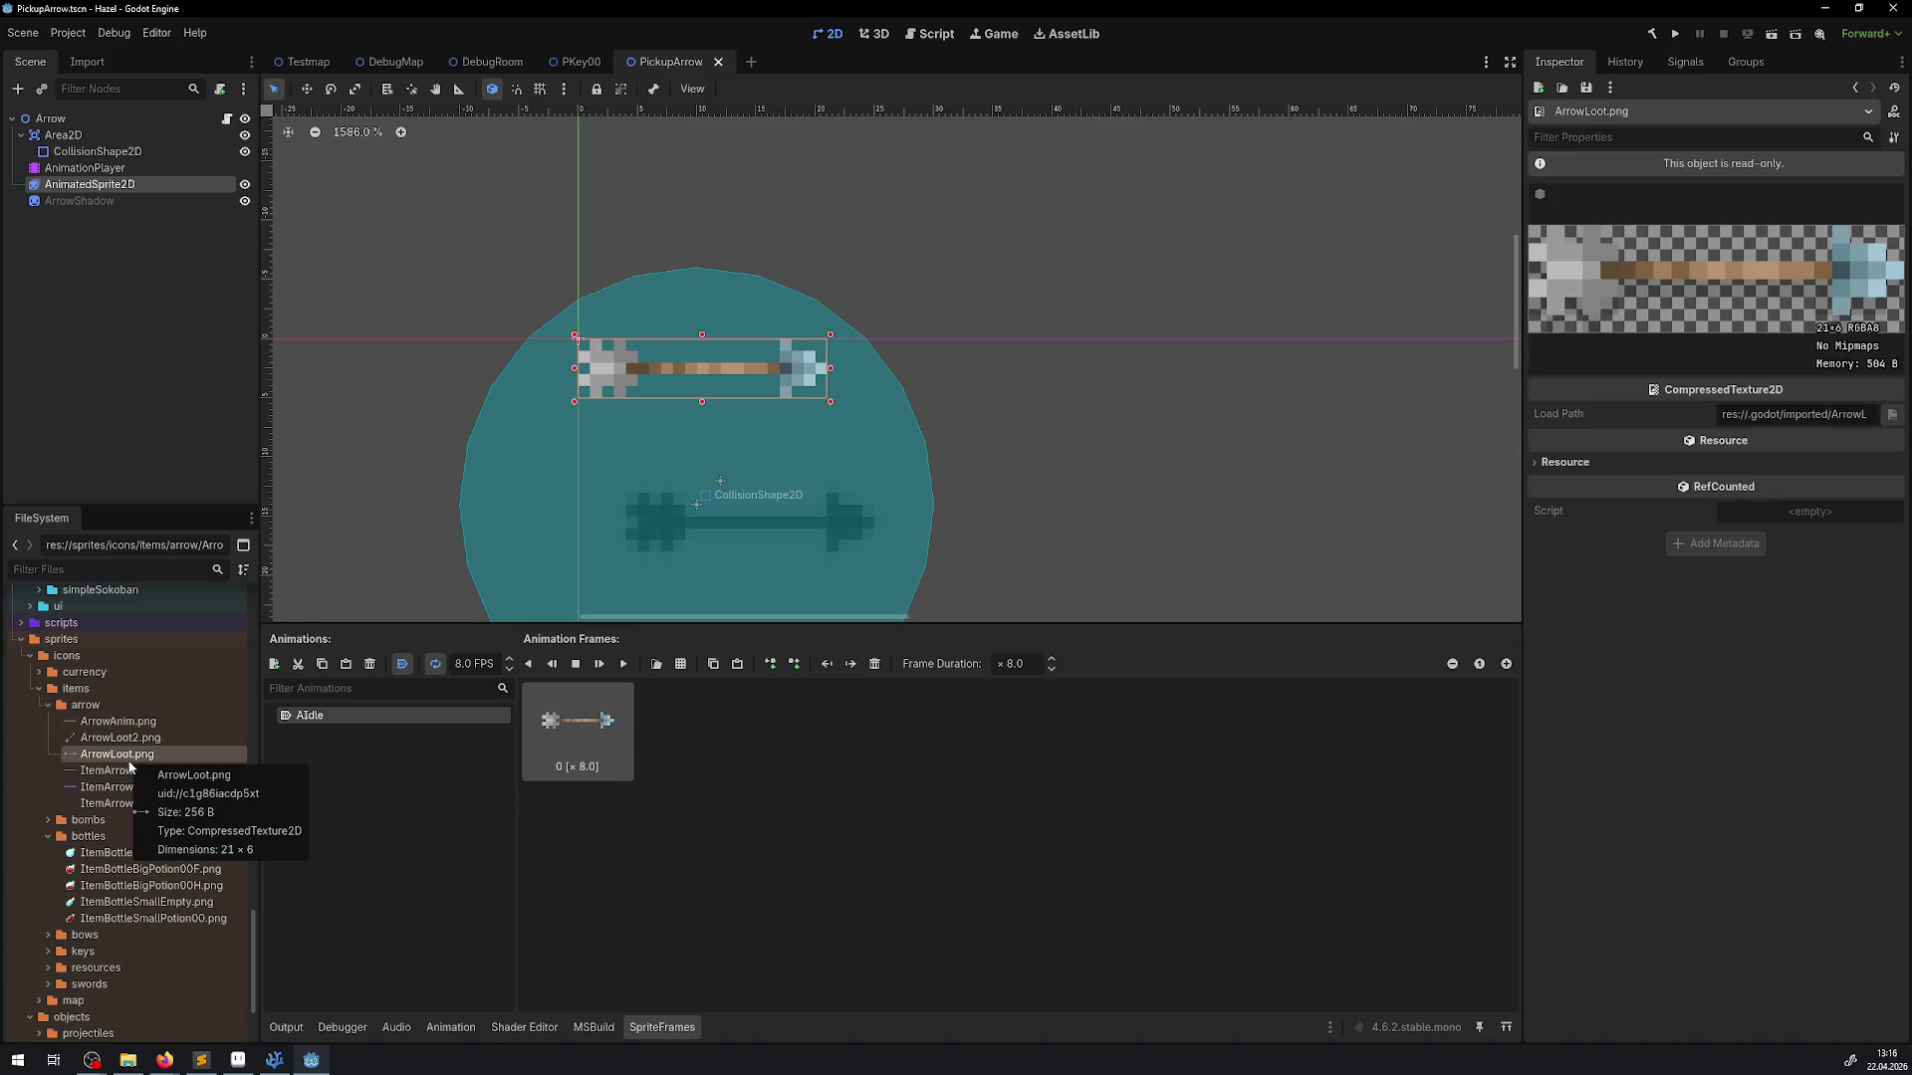
{"action": "left_click", "coordinate": [131, 772]}
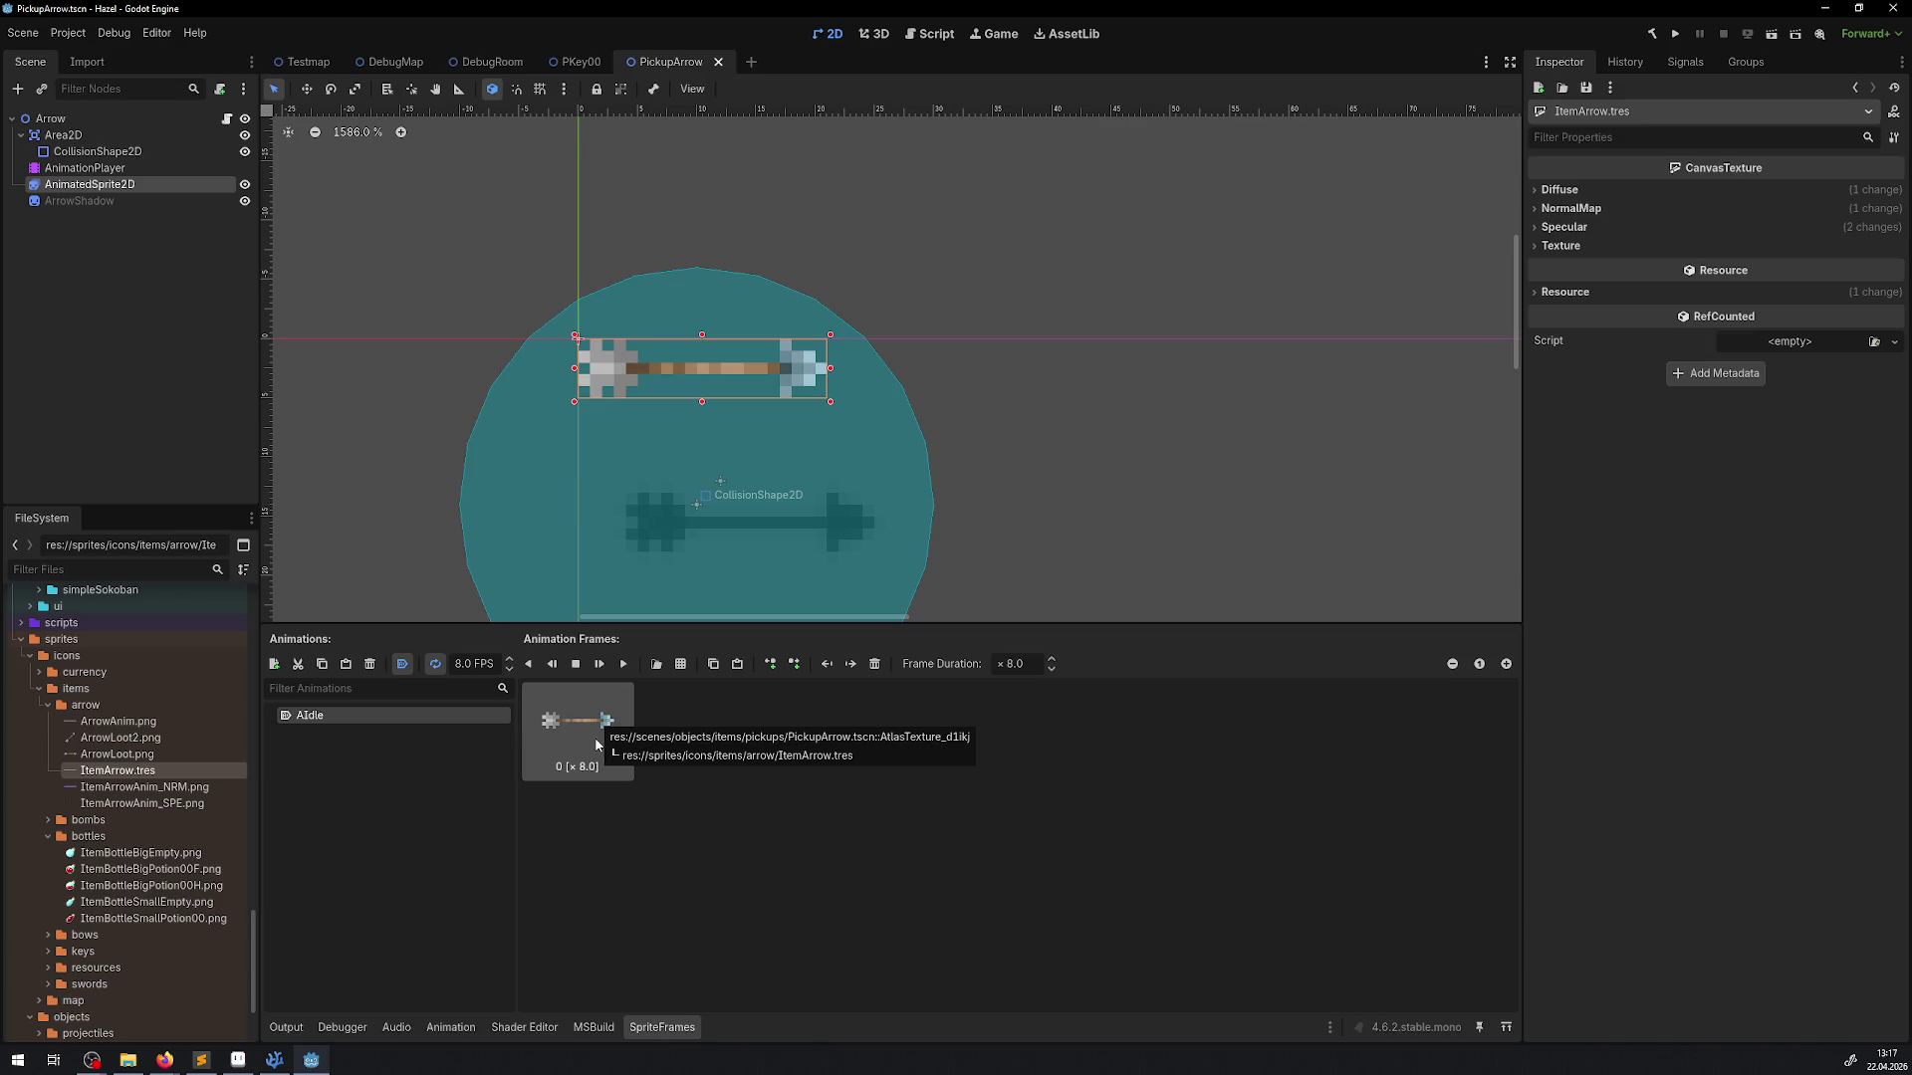
Replace the AIdle animation frames with a single ItemArrow.tres frame
{"action": "mouse_move", "coordinate": [116, 754]}
{"action": "left_mouse_down"}
{"action": "mouse_move", "coordinate": [298, 792]}
{"action": "mouse_move", "coordinate": [719, 803]}
{"action": "left_mouse_up"}
{"action": "left_click", "coordinate": [684, 721]}
{"action": "key", "text": "Delete"}
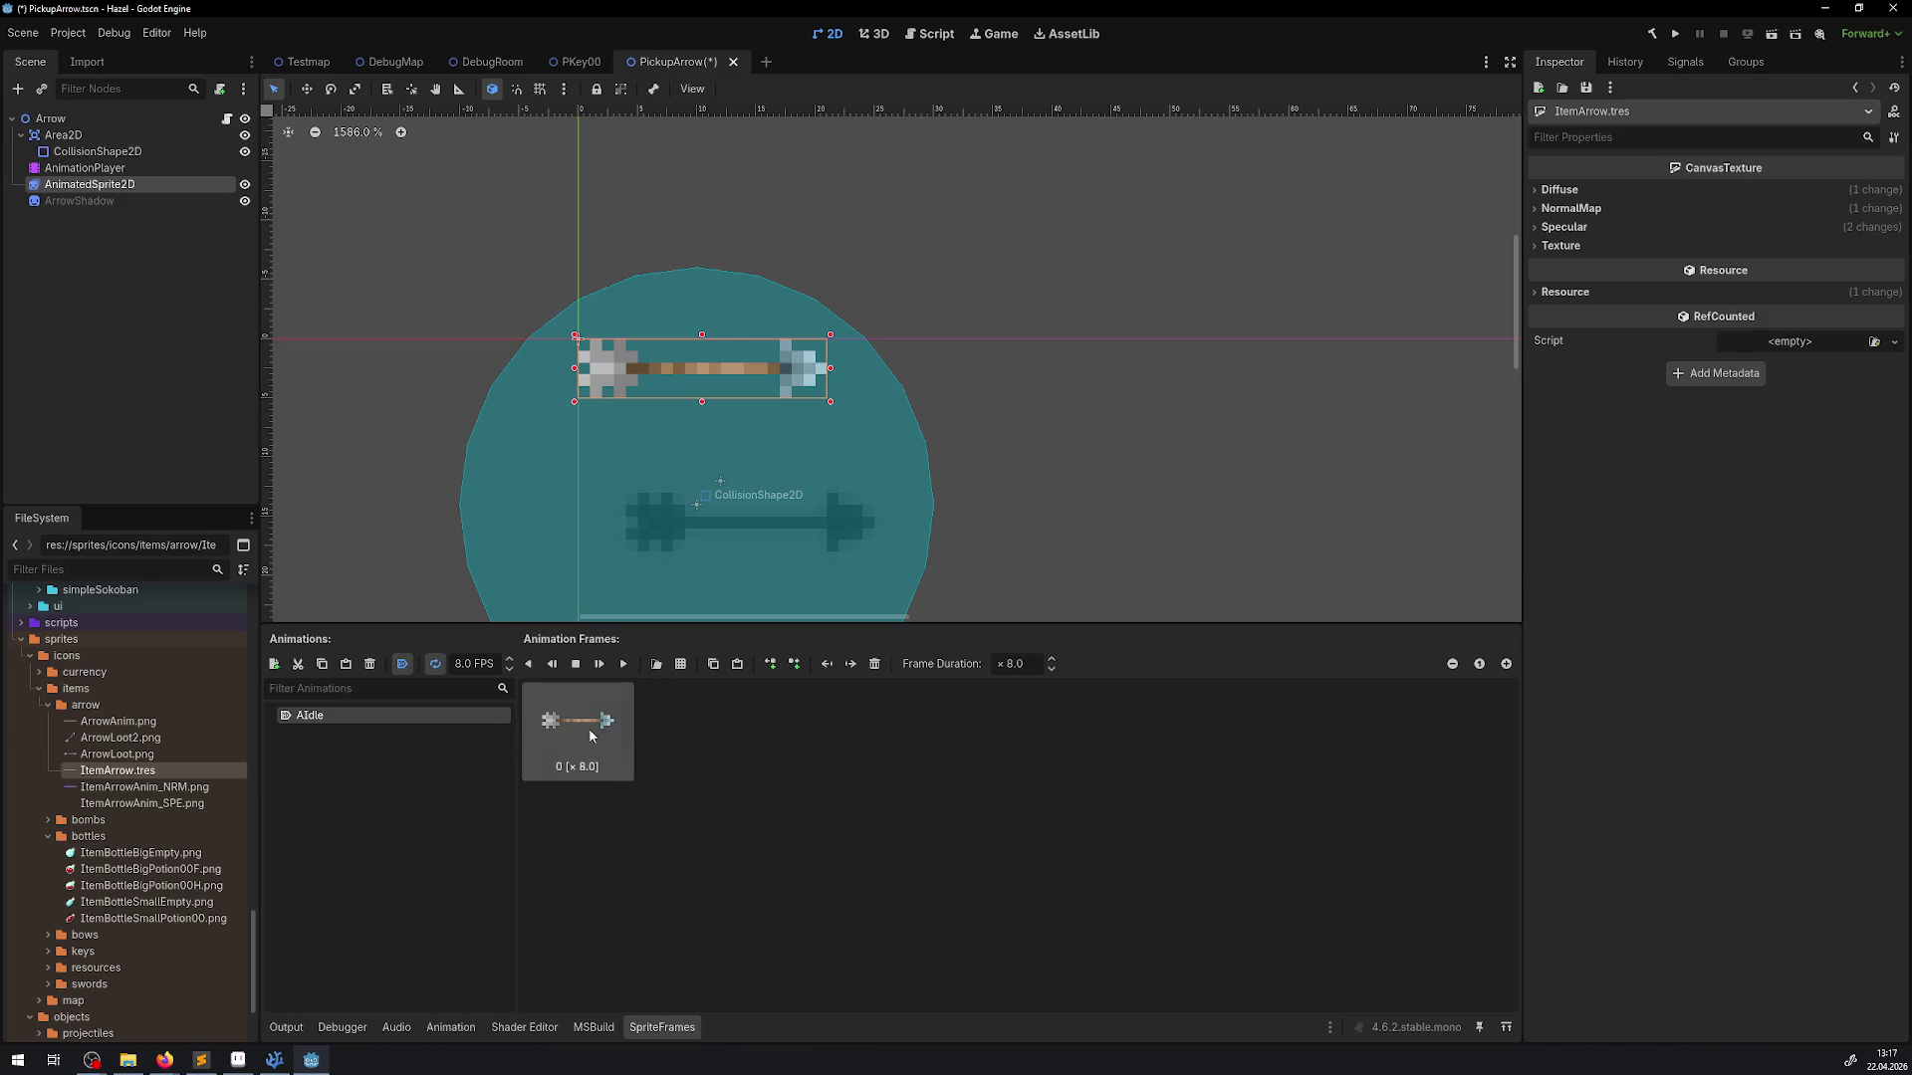
{"action": "key", "text": "Delete"}
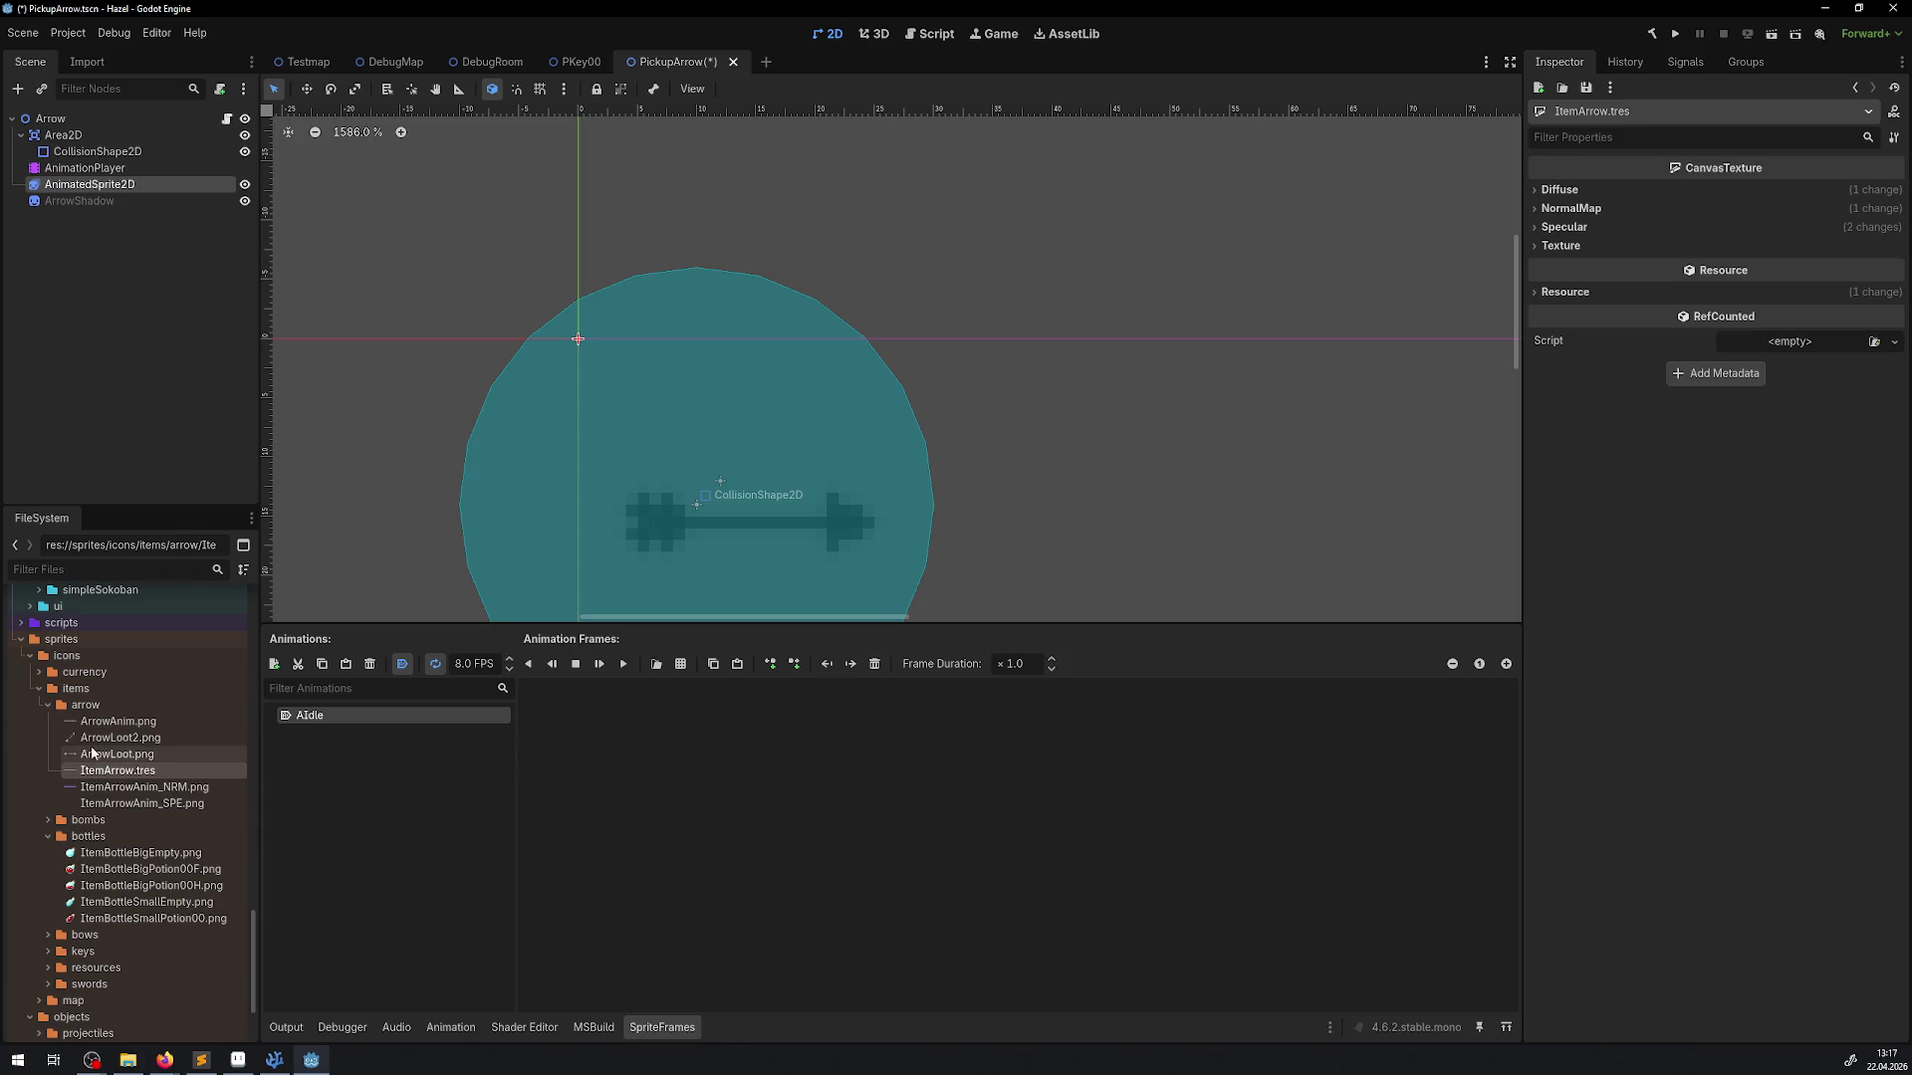
{"action": "left_click_drag", "start_coordinate": [110, 771], "coordinate": [657, 765]}
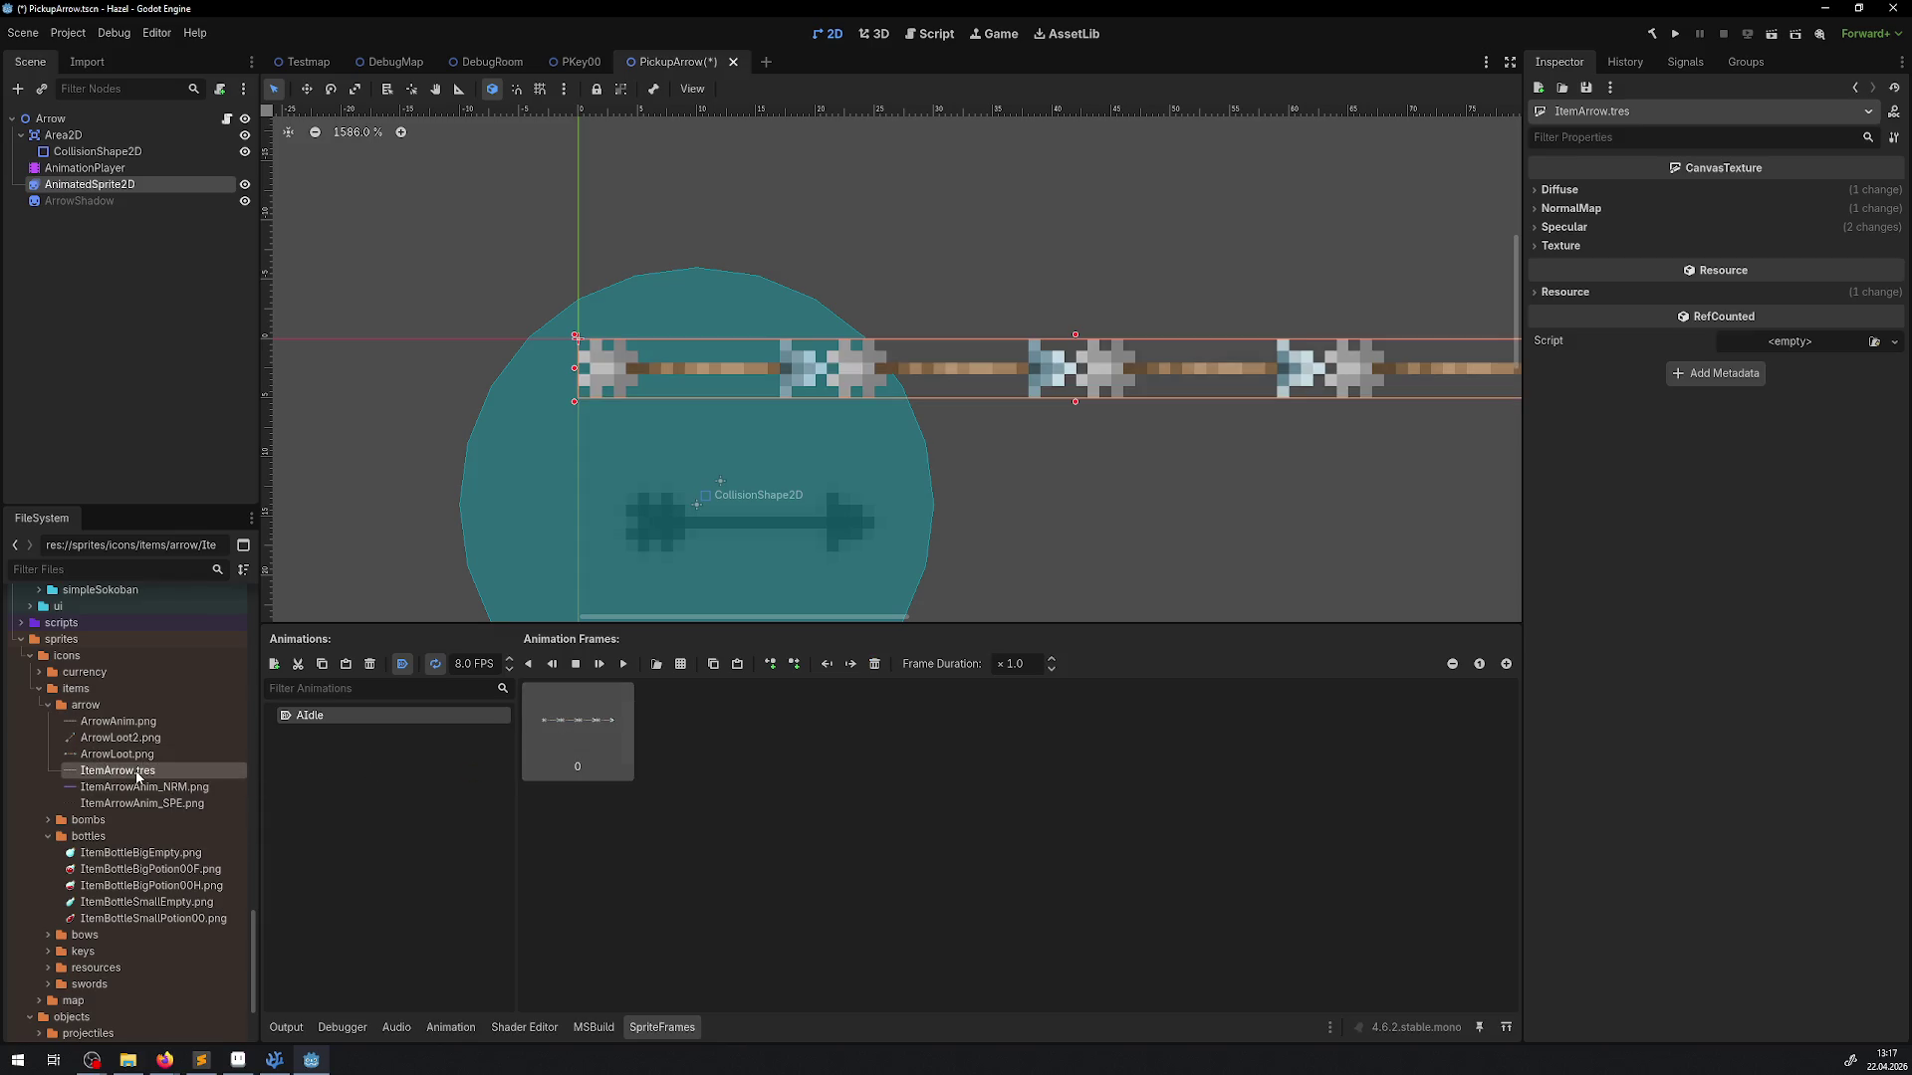
Set ArrowLoot.png as the ItemArrow.tres Diffuse texture, save the scene, and switch to Aseprite
{"action": "left_click", "coordinate": [1563, 226]}
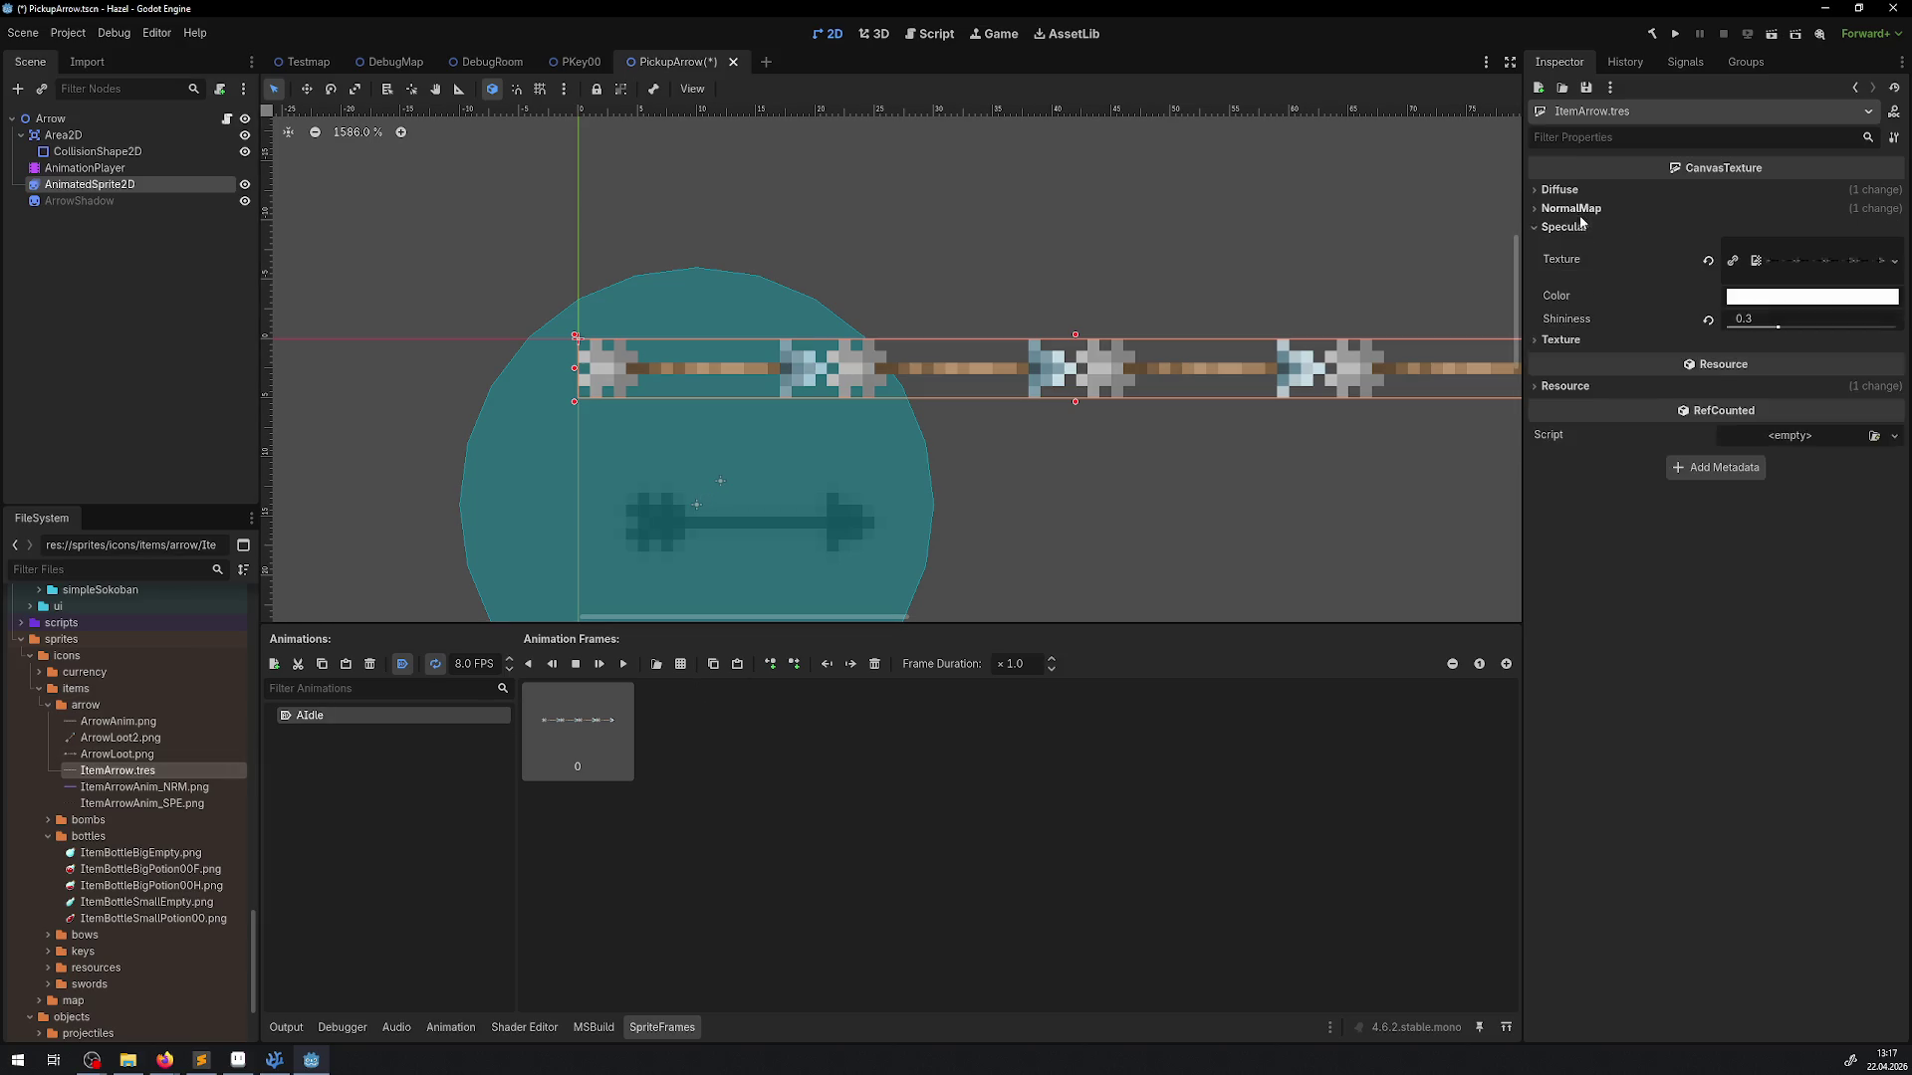
{"action": "left_click", "coordinate": [1569, 207]}
{"action": "left_click", "coordinate": [1561, 190]}
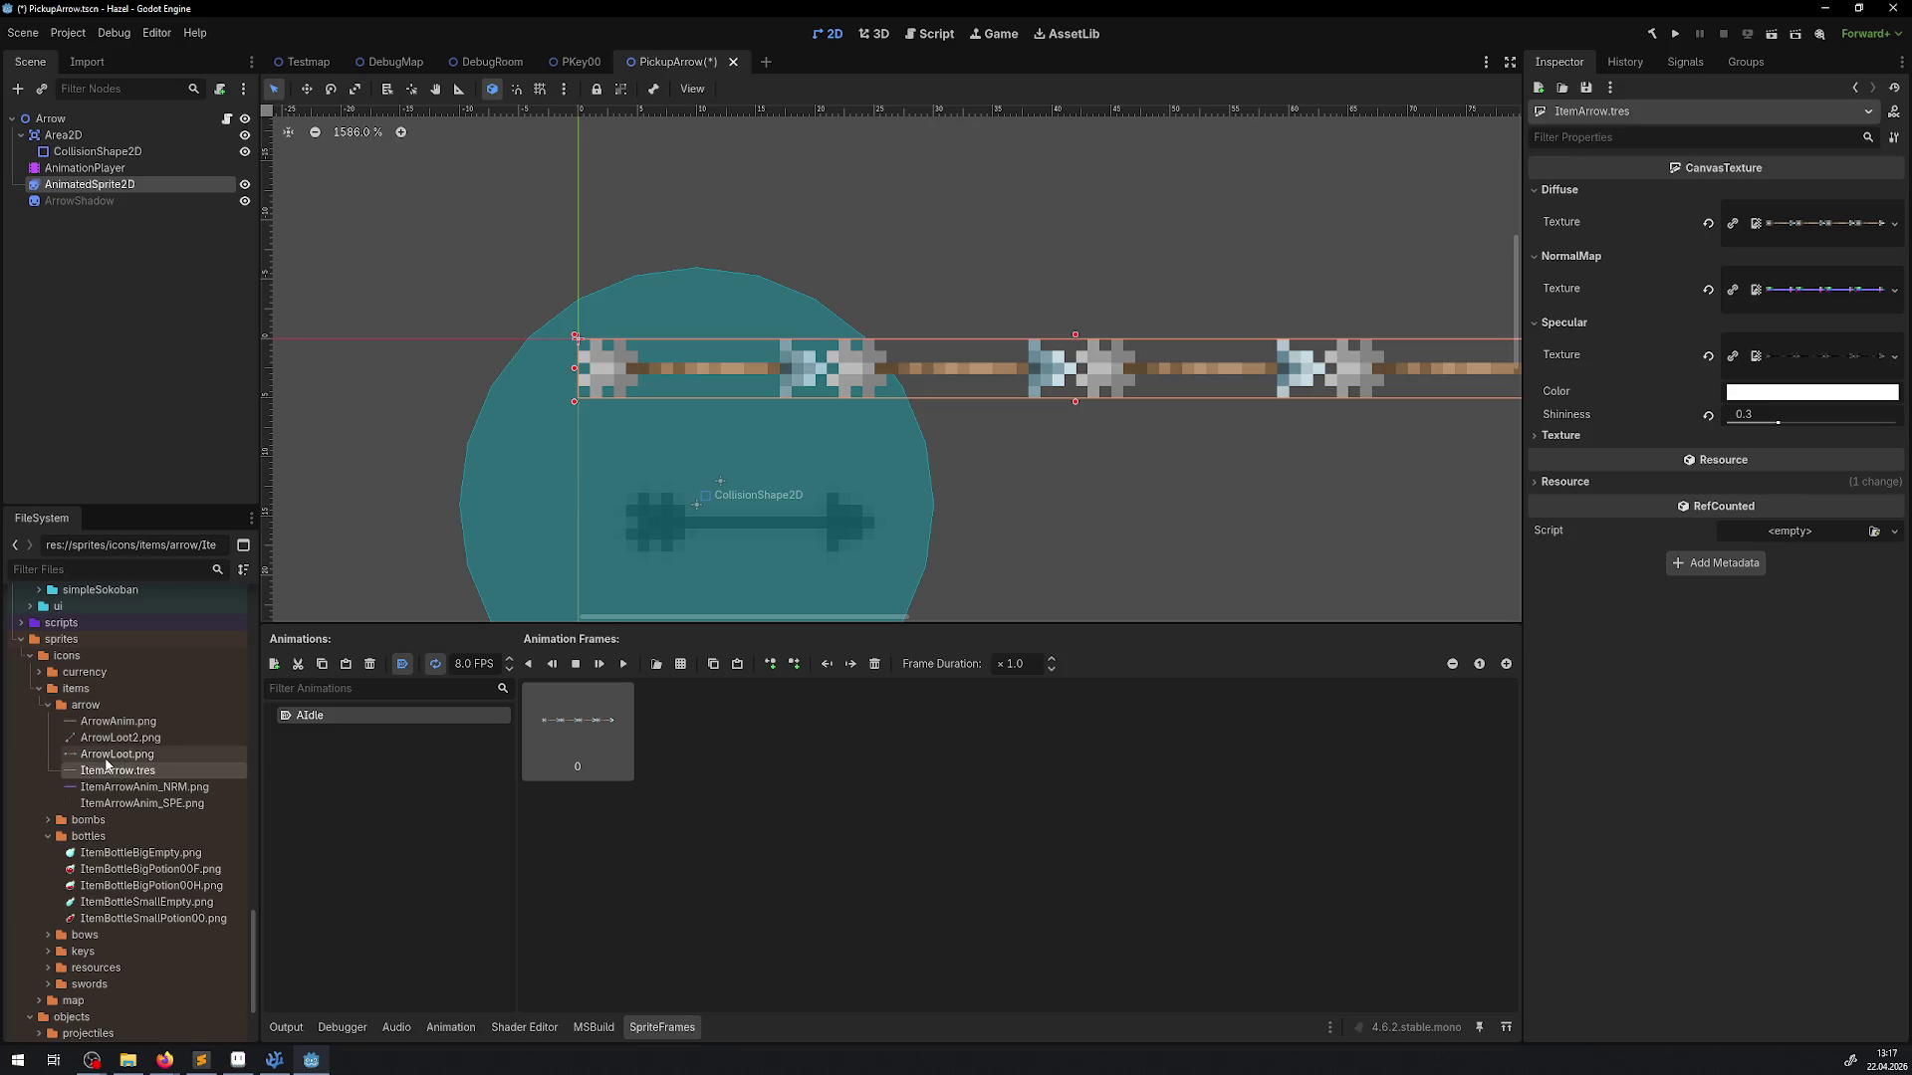
{"action": "mouse_move", "coordinate": [105, 754]}
{"action": "left_mouse_down"}
{"action": "mouse_move", "coordinate": [1618, 344]}
{"action": "mouse_move", "coordinate": [1750, 245]}
{"action": "mouse_move", "coordinate": [1816, 227]}
{"action": "left_mouse_up"}
{"action": "scroll", "coordinate": [986, 418], "scroll_direction": "down", "scroll_amount": 3}
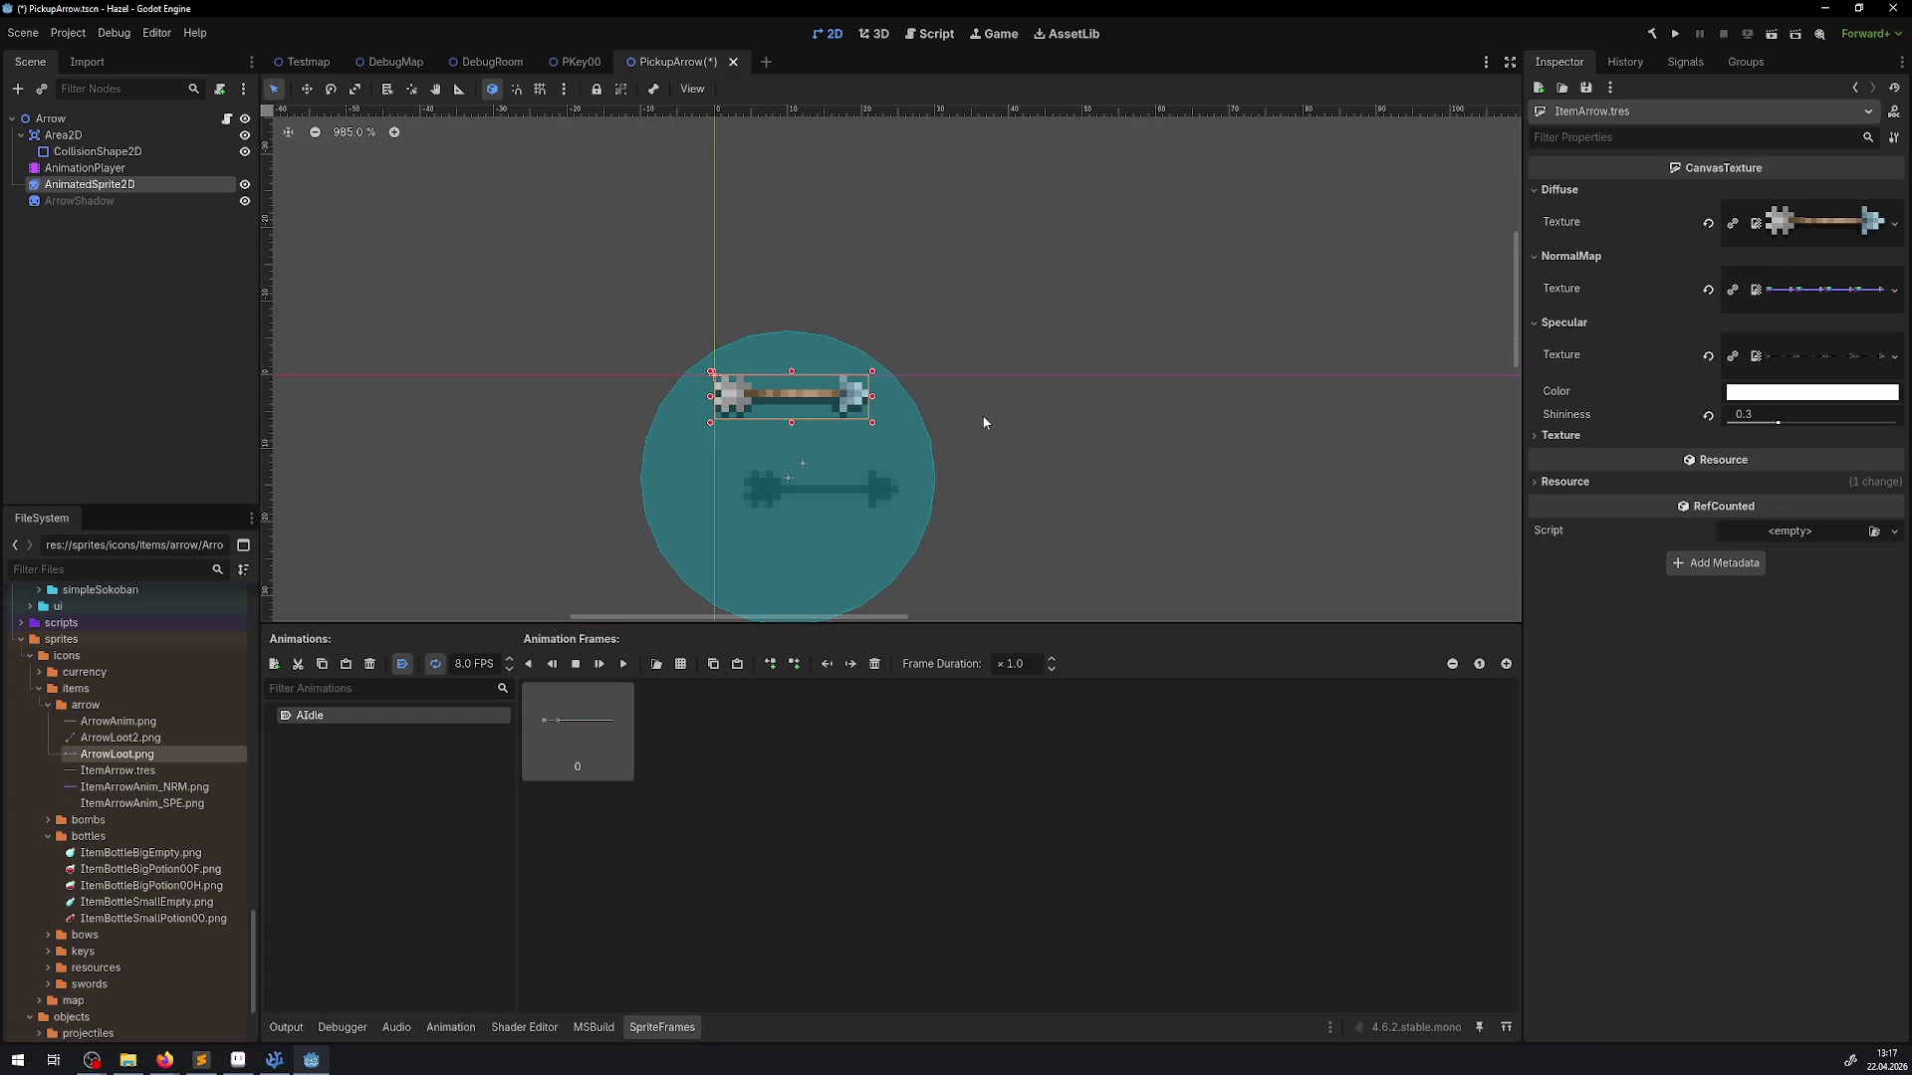
{"action": "scroll", "coordinate": [807, 488], "scroll_direction": "up", "scroll_amount": 2}
{"action": "scroll", "coordinate": [812, 468], "scroll_direction": "up", "scroll_amount": 2}
{"action": "key", "text": "ctrl+s"}
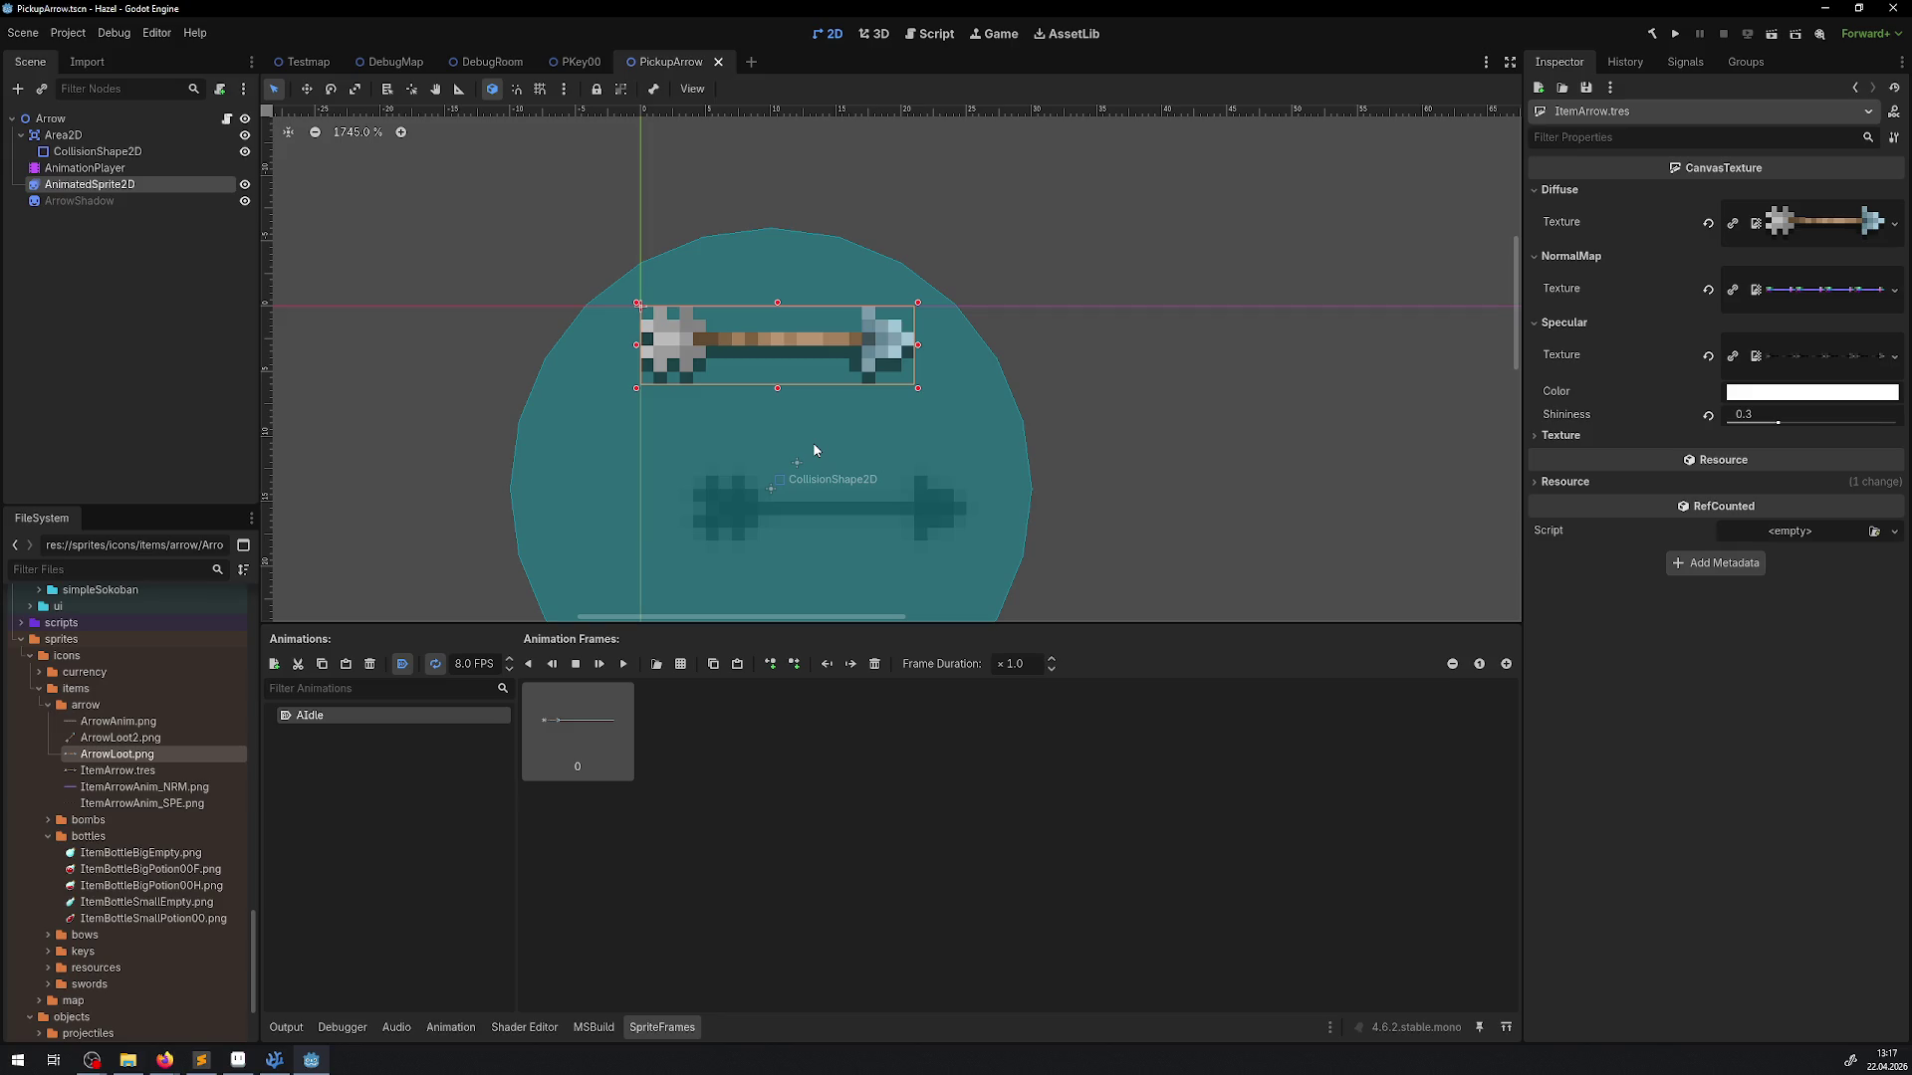
{"action": "left_click", "coordinate": [237, 1060]}
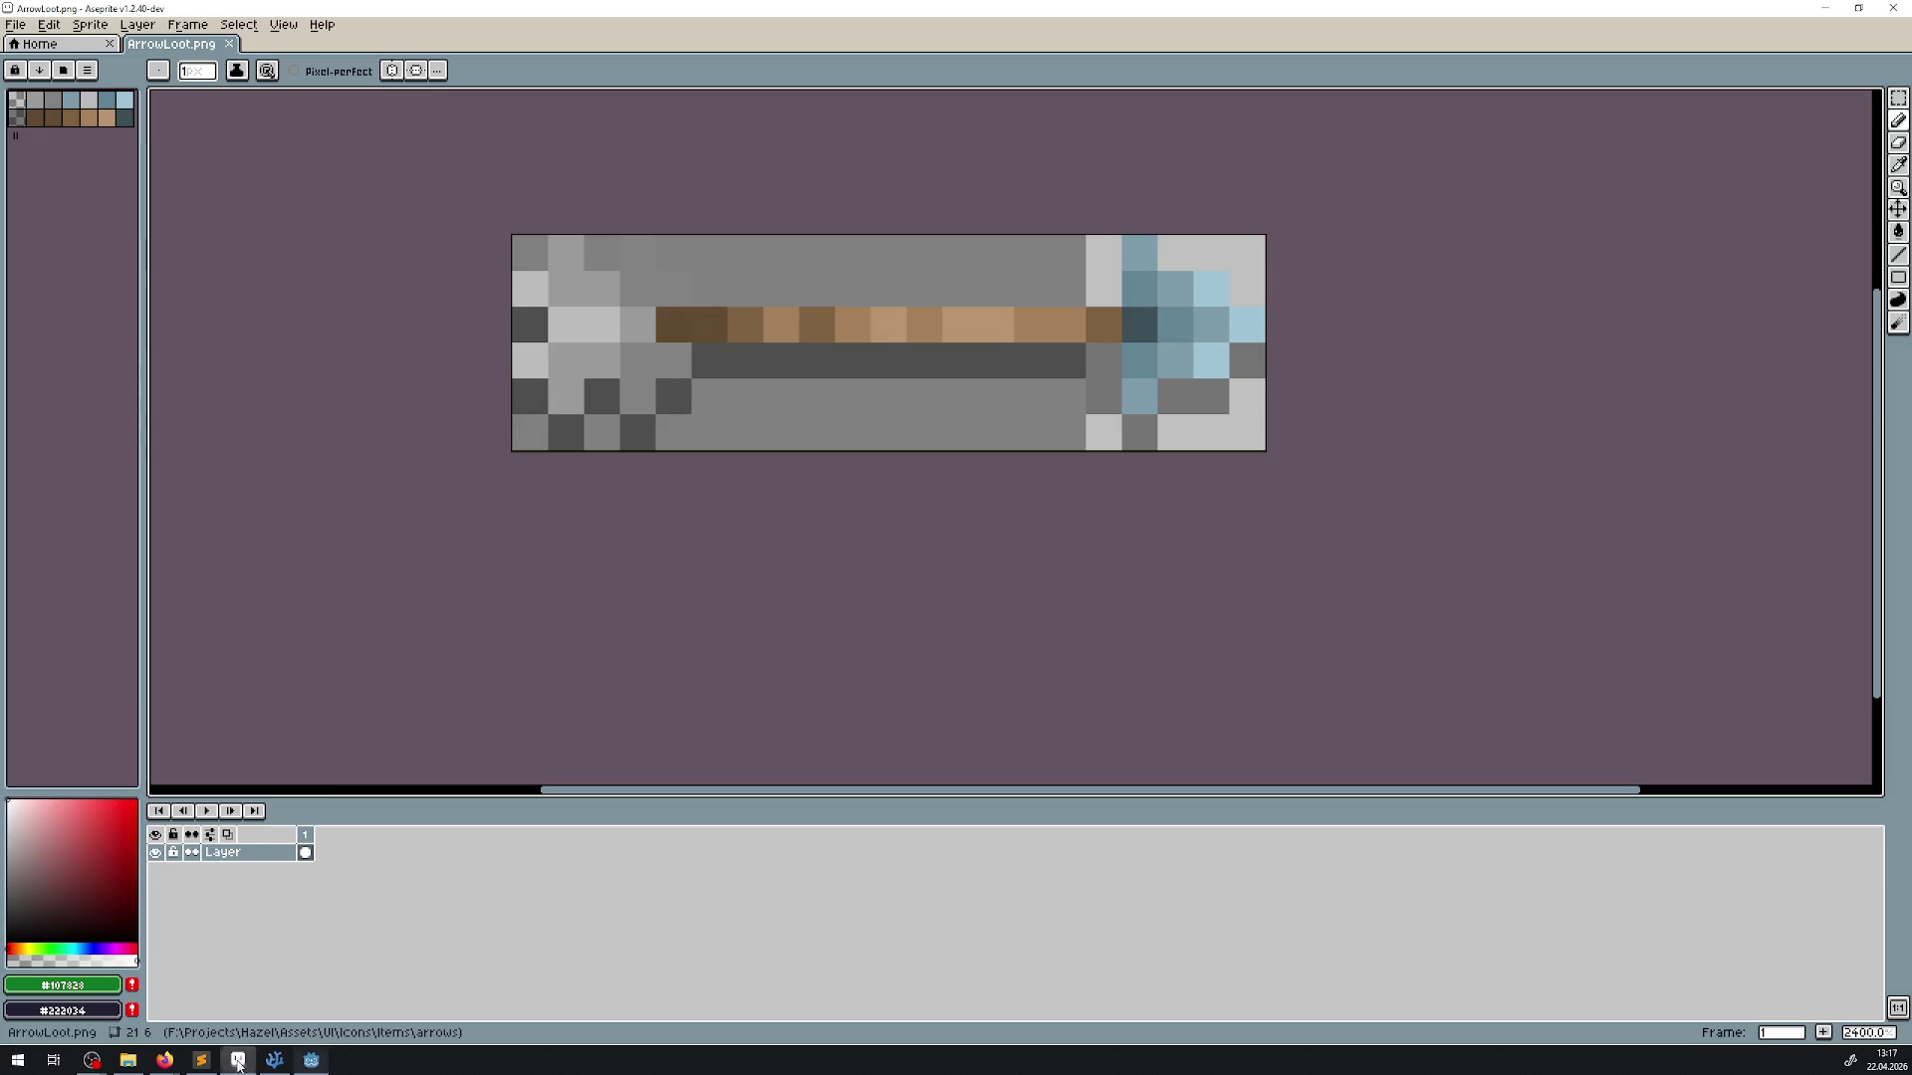
Resize the ArrowLoot canvas to 32 × 32
{"action": "left_click", "coordinate": [90, 23]}
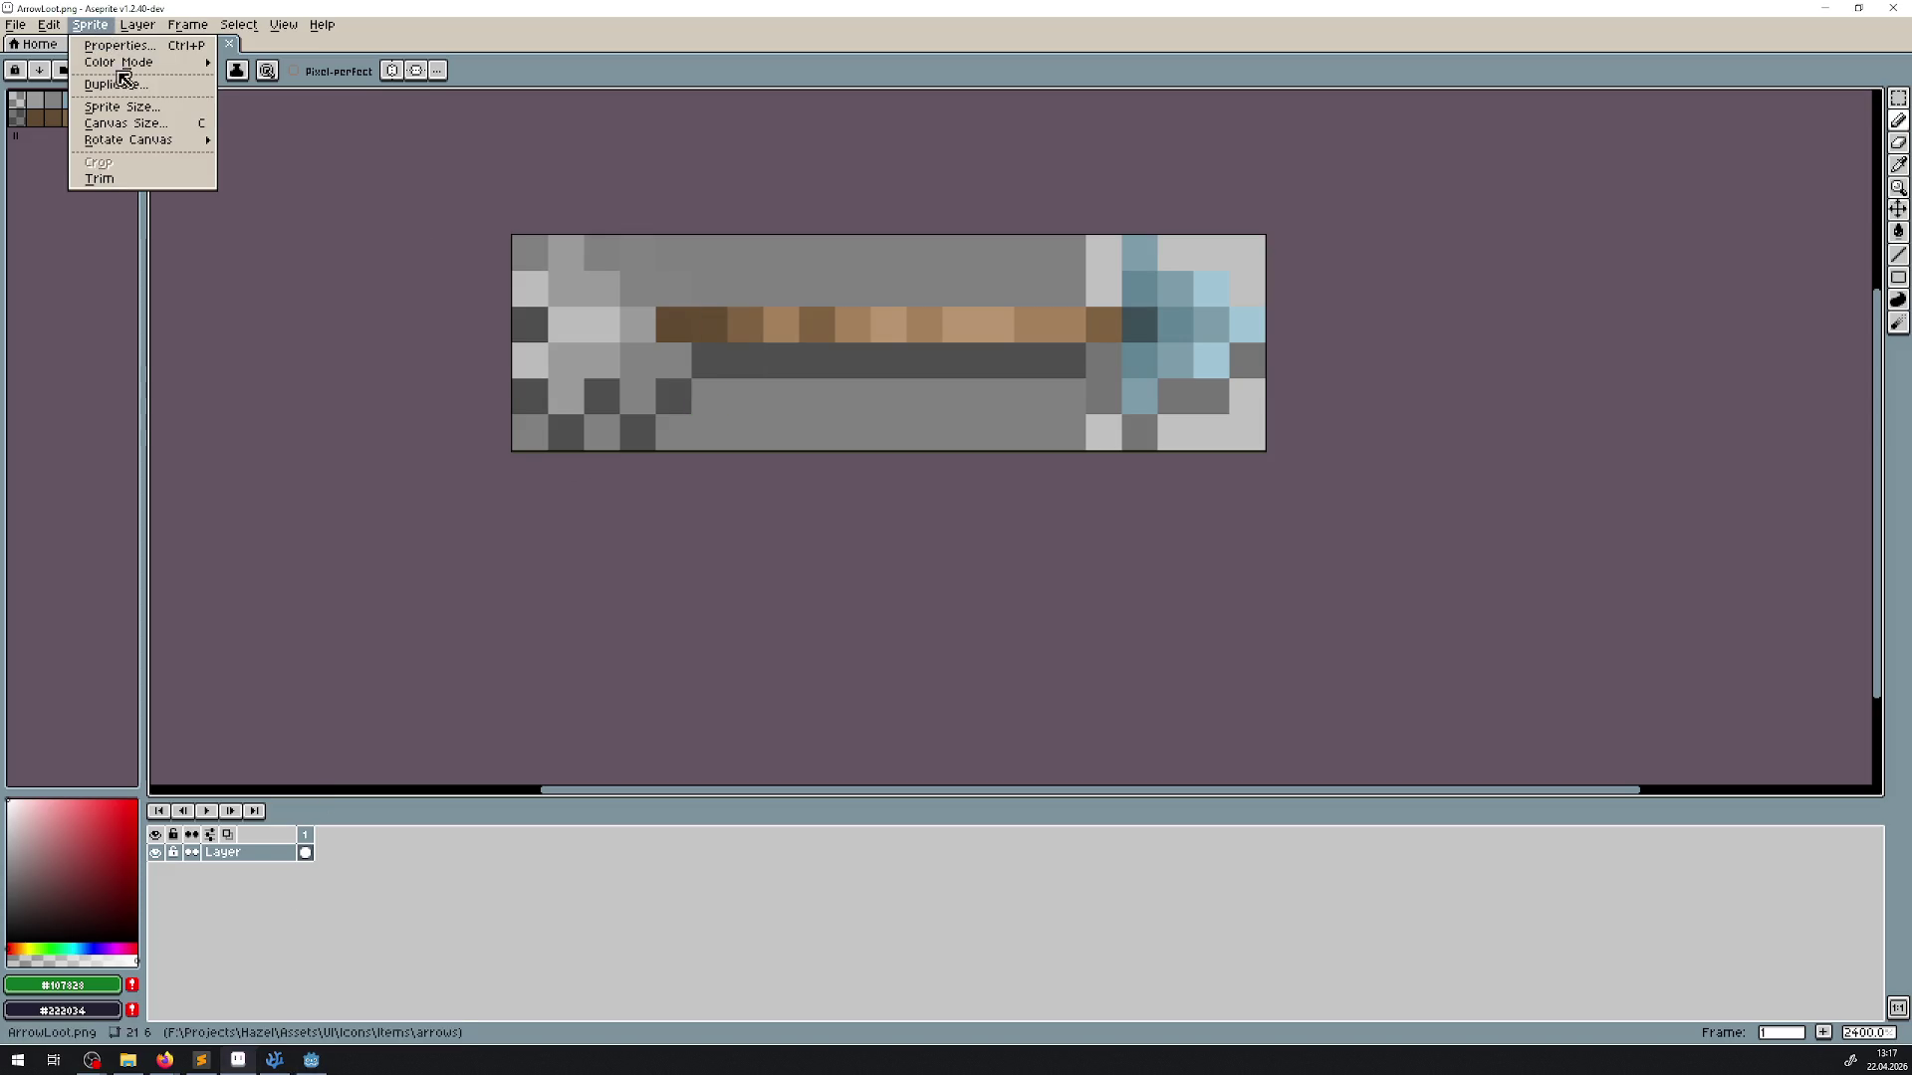
{"action": "left_click", "coordinate": [145, 128]}
{"action": "type", "text": "32"}
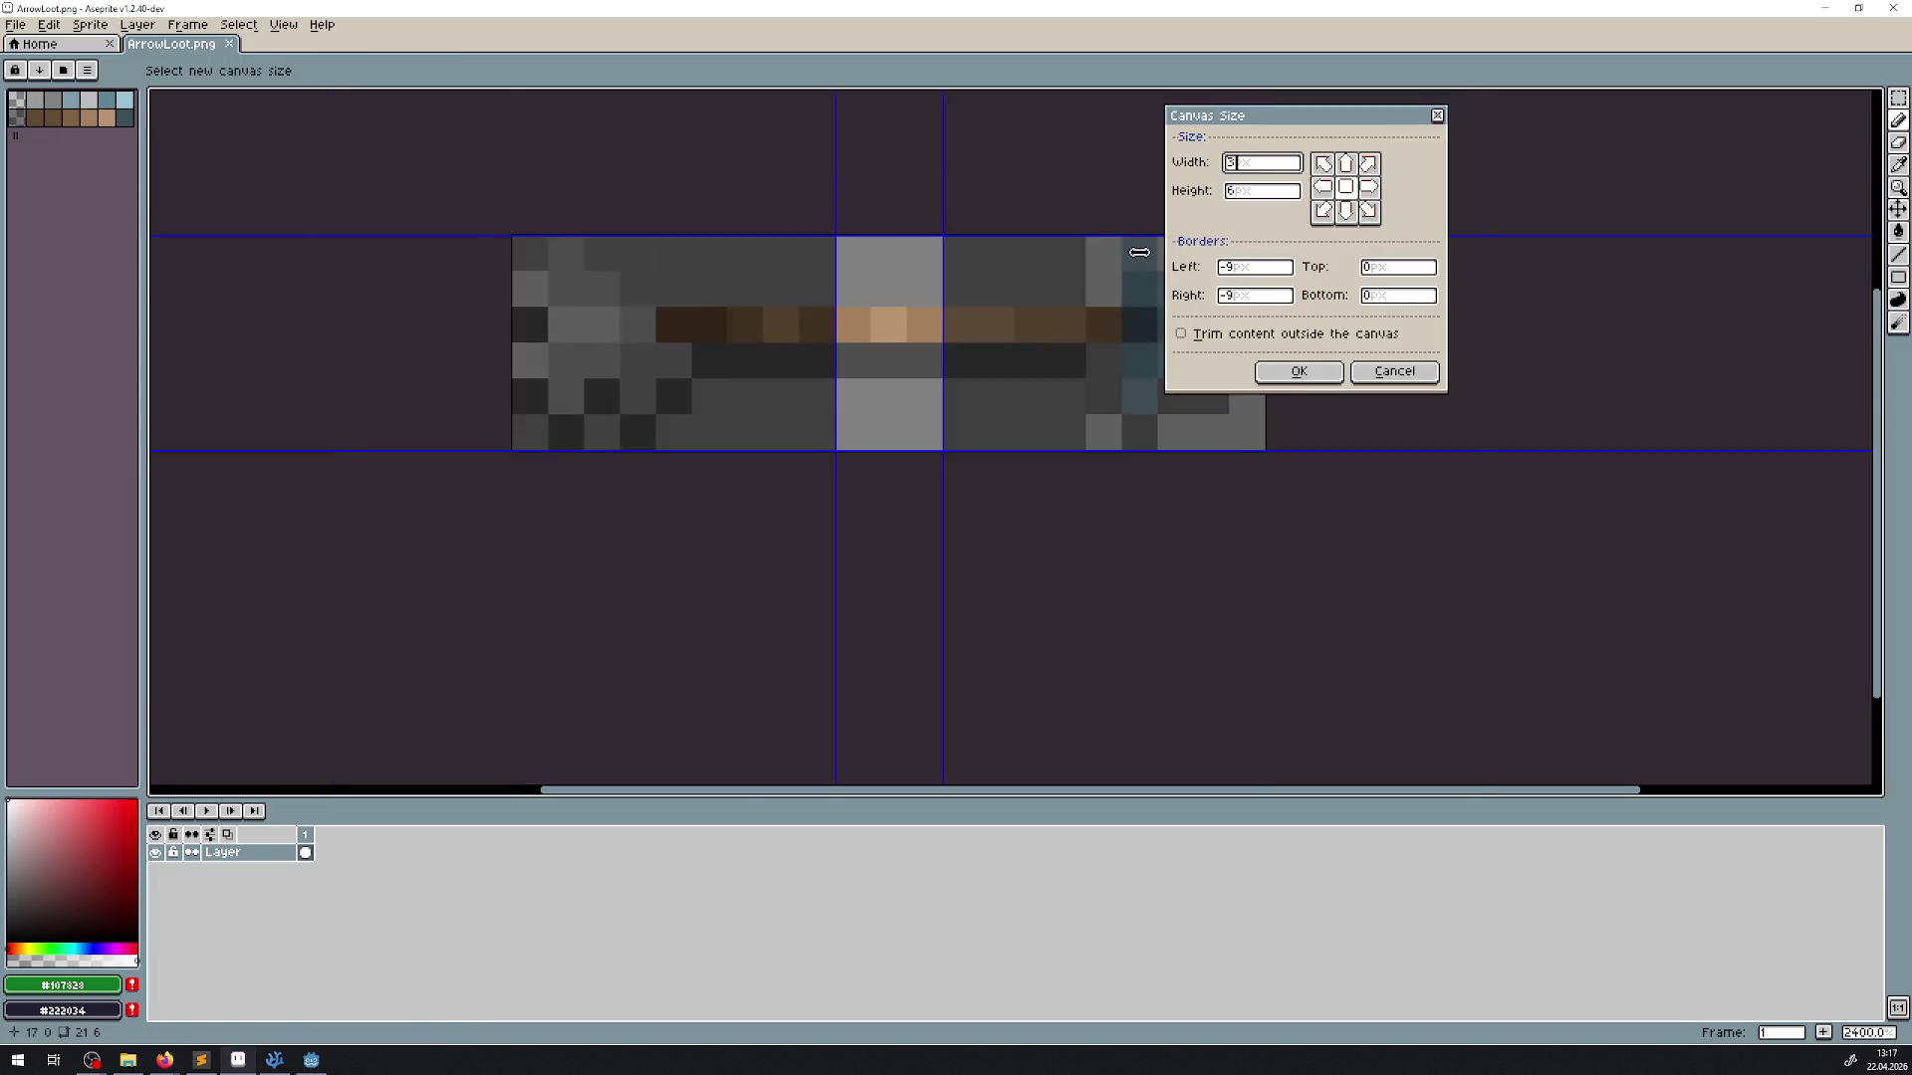
{"action": "left_click", "coordinate": [1257, 195]}
{"action": "type", "text": "32"}
{"action": "left_click", "coordinate": [1299, 372]}
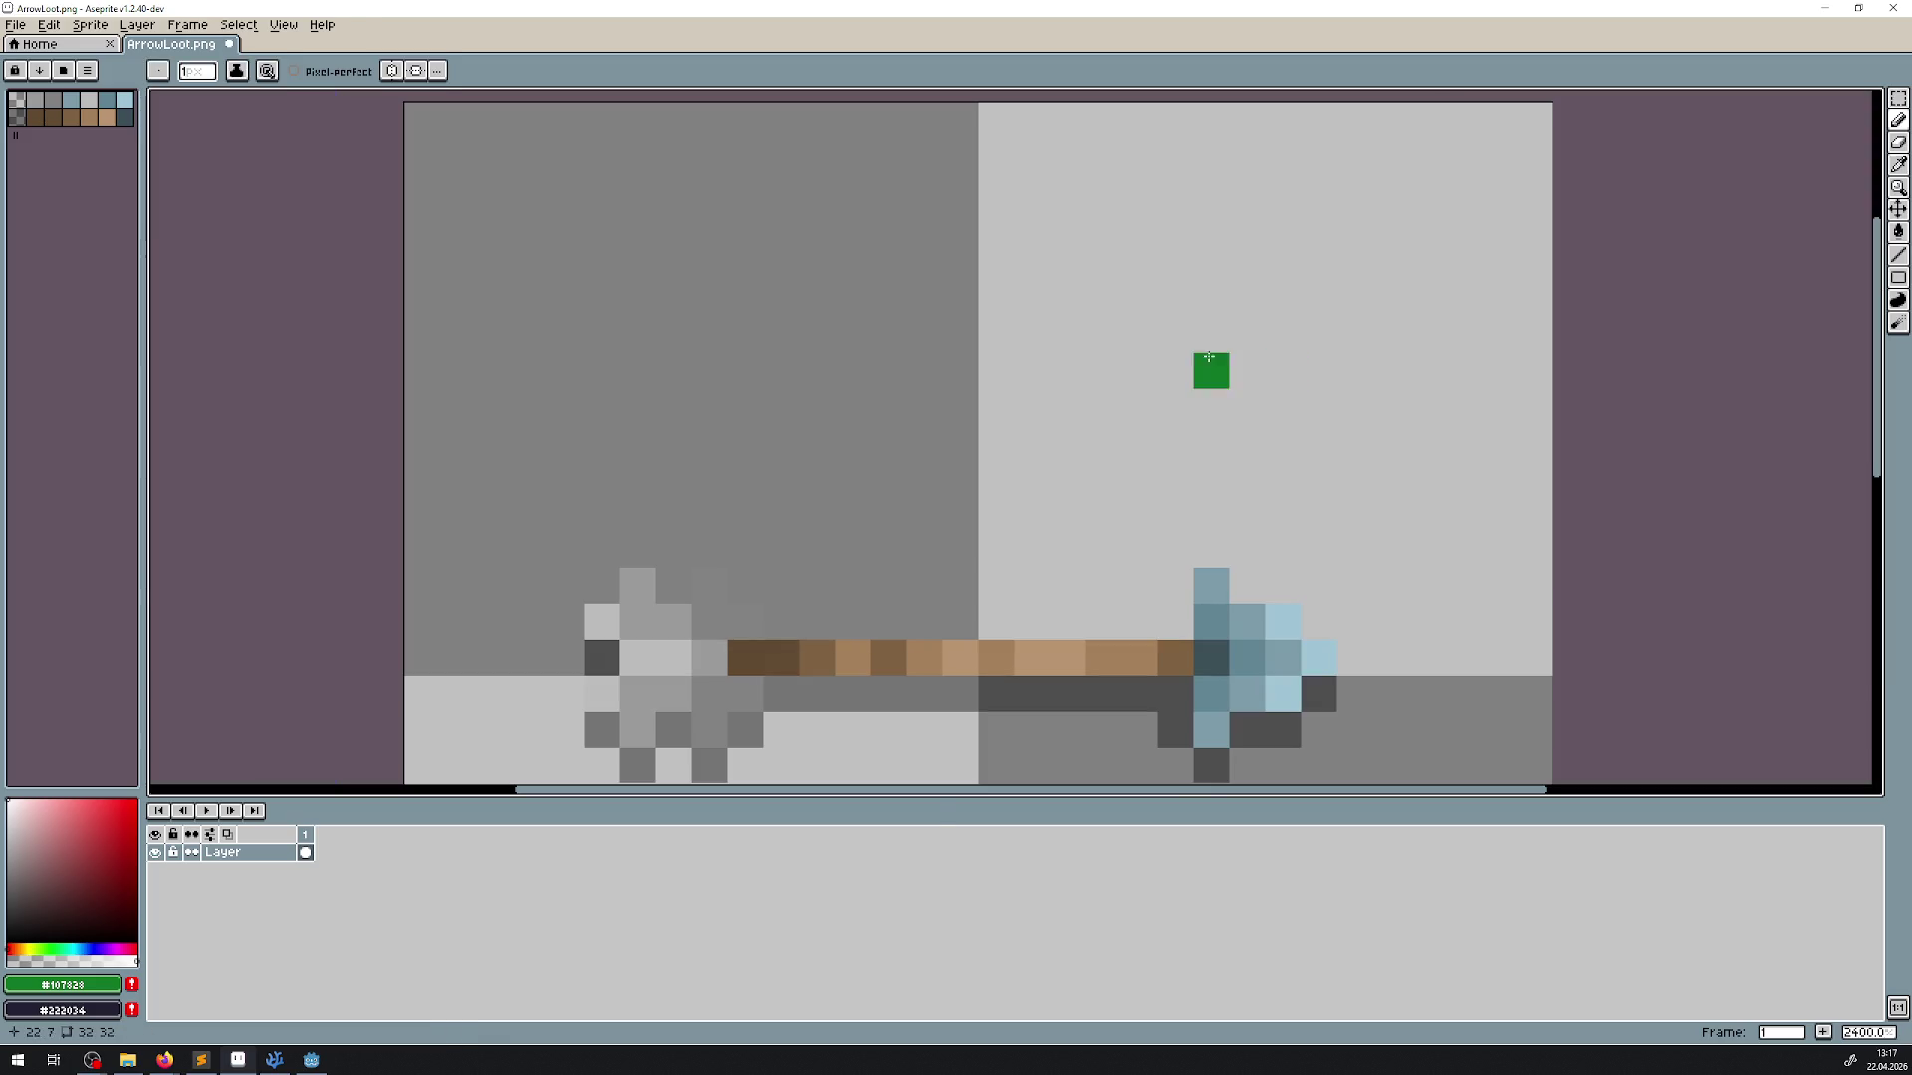
Check the arrow is centred with symmetry guides, save ArrowLoot.png, and return to Godot
{"action": "scroll", "coordinate": [1124, 430], "scroll_direction": "down", "scroll_amount": 4}
{"action": "left_click", "coordinate": [391, 69]}
{"action": "left_click", "coordinate": [415, 70]}
{"action": "left_click", "coordinate": [437, 70]}
{"action": "left_click", "coordinate": [493, 94]}
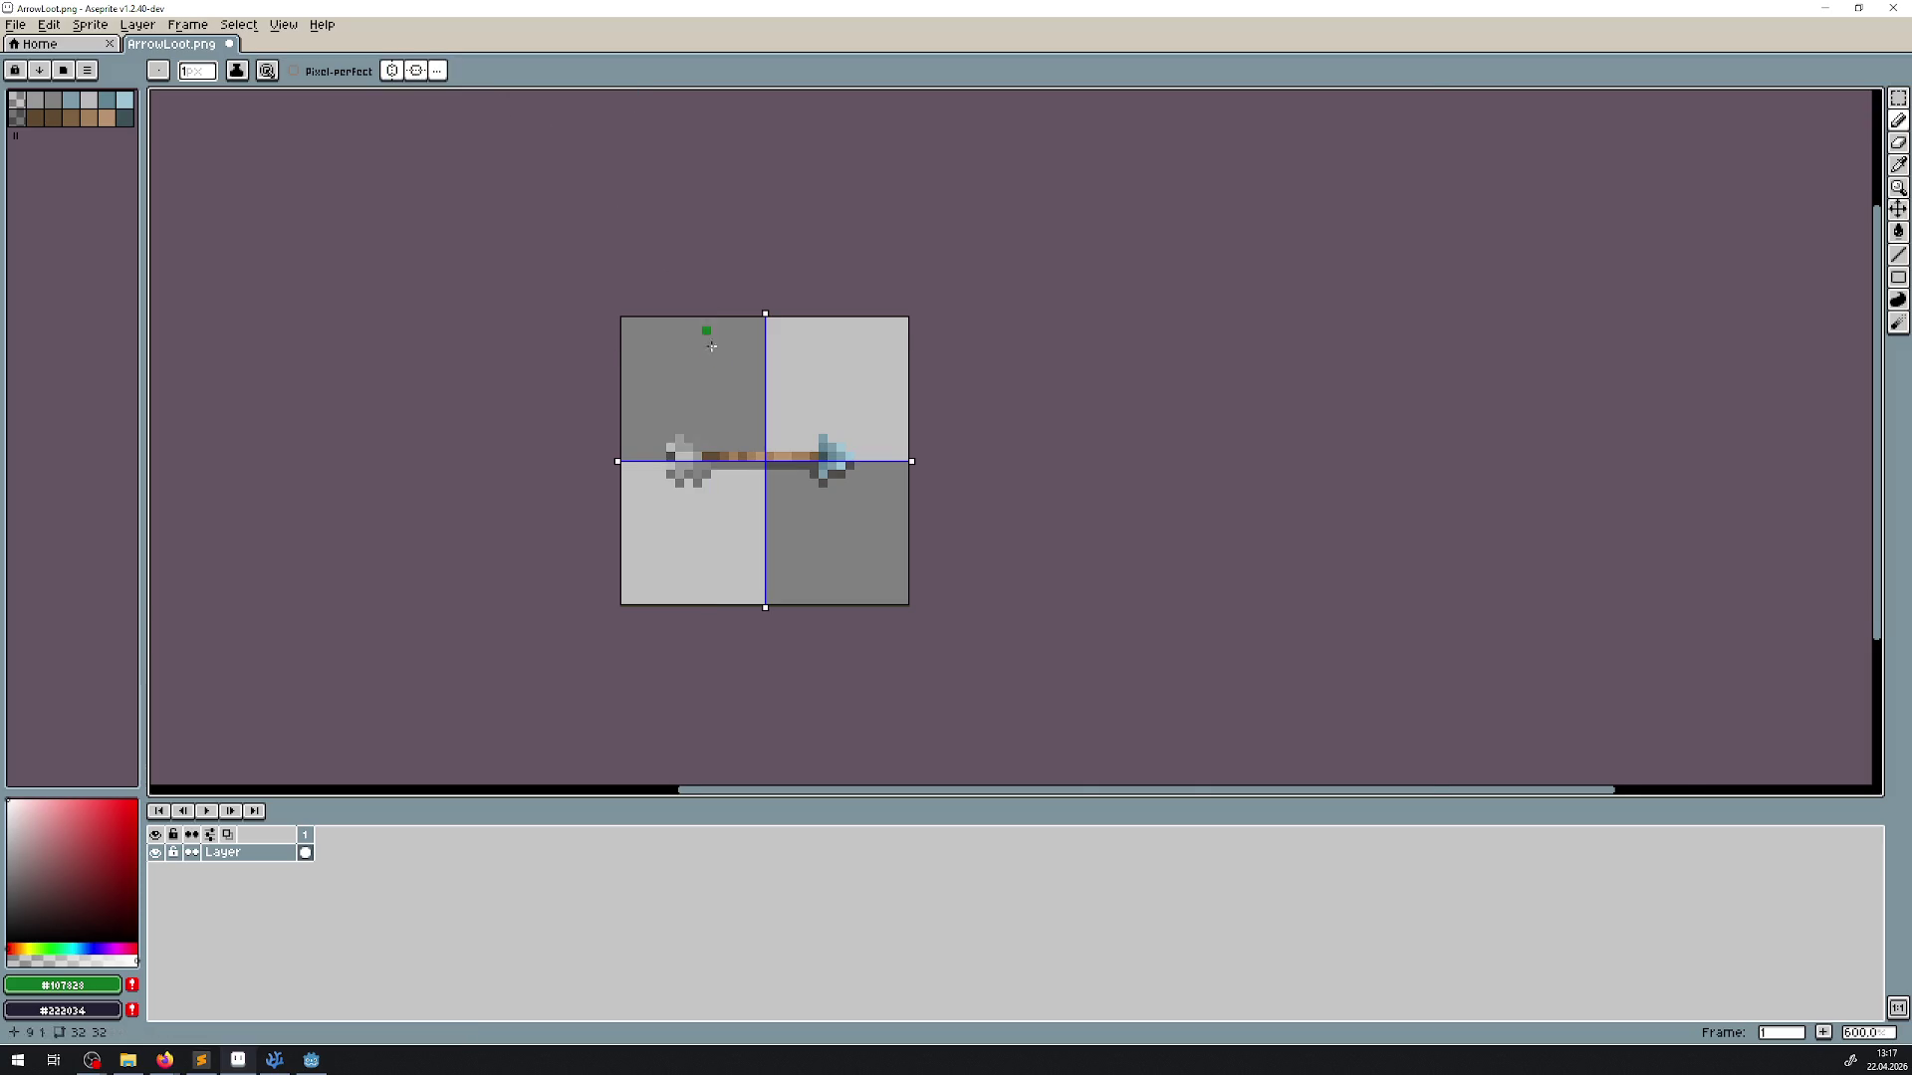
{"action": "scroll", "coordinate": [735, 478], "scroll_direction": "up", "scroll_amount": 4}
{"action": "scroll", "coordinate": [735, 478], "scroll_direction": "down", "scroll_amount": 3}
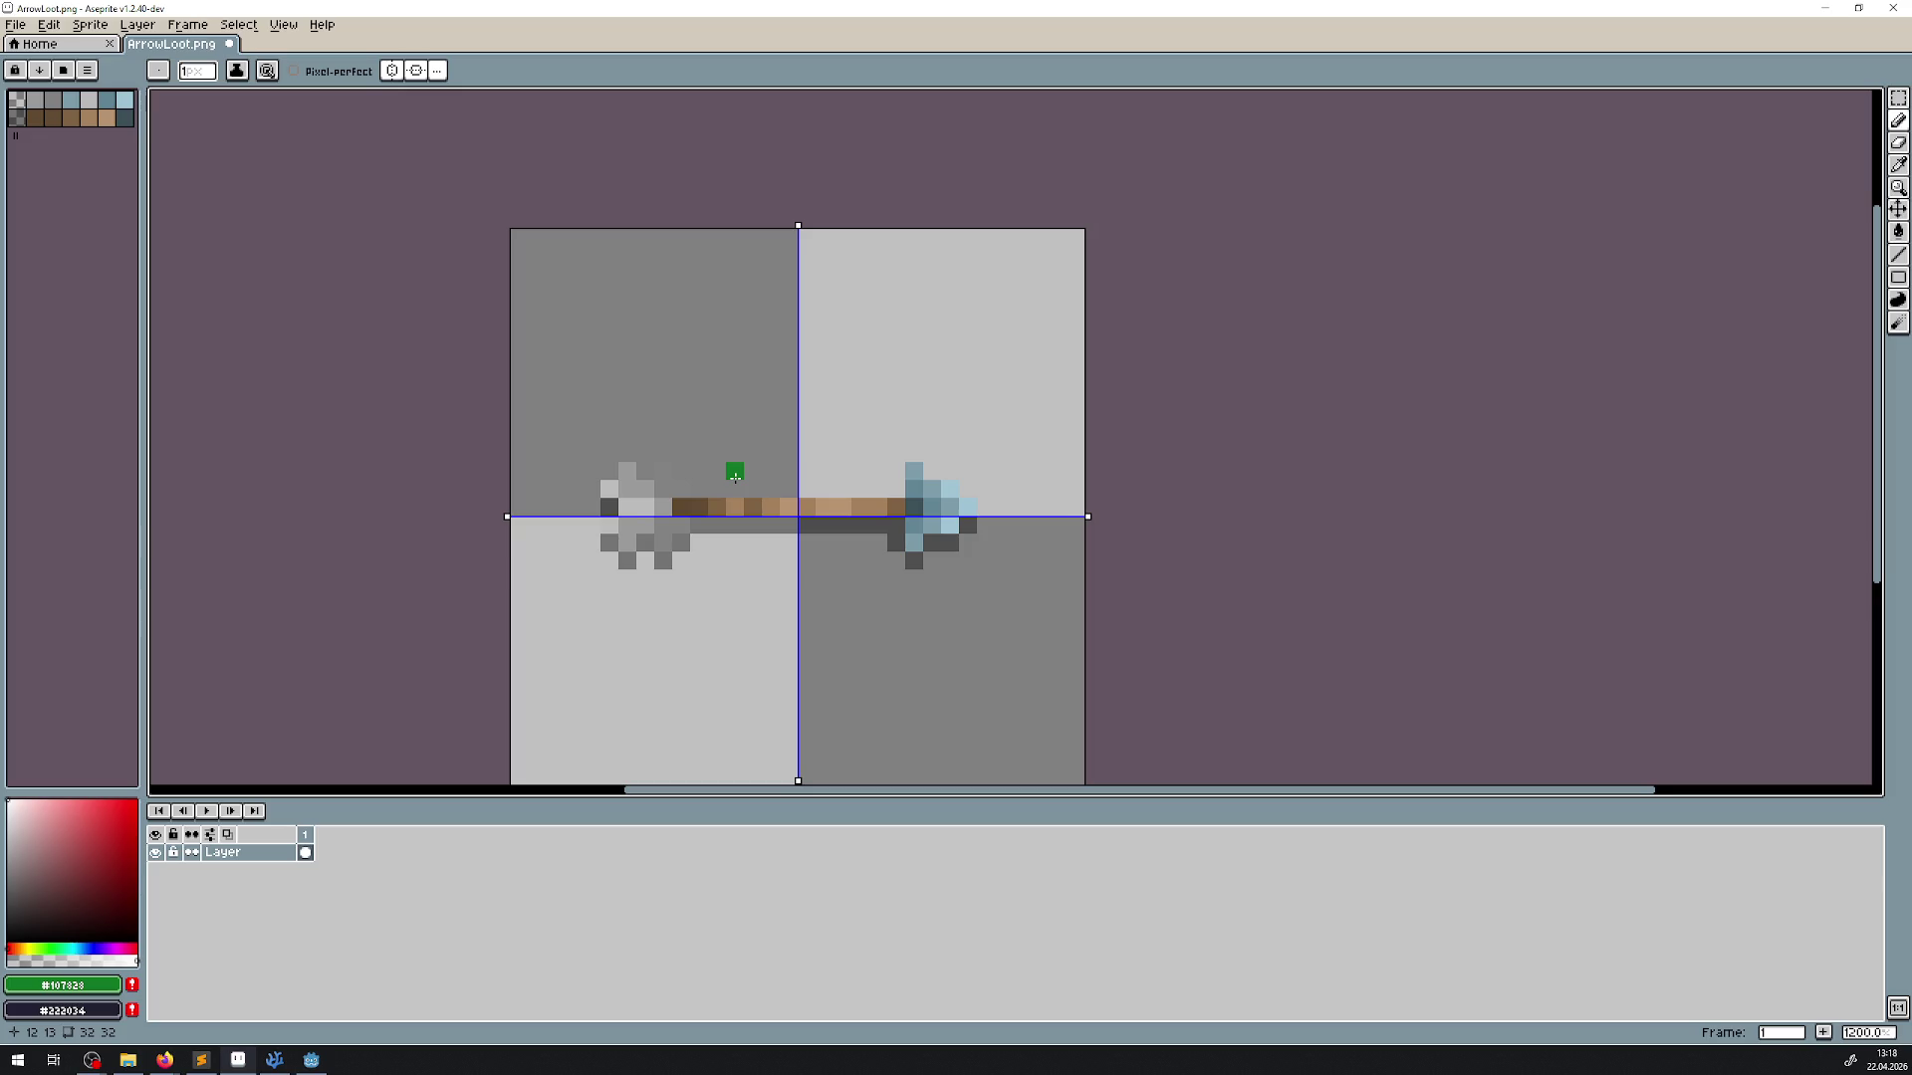
{"action": "scroll", "coordinate": [735, 478], "scroll_direction": "down", "scroll_amount": 1}
{"action": "scroll", "coordinate": [735, 478], "scroll_direction": "up", "scroll_amount": 2}
{"action": "left_click", "coordinate": [415, 69]}
{"action": "left_click", "coordinate": [391, 69]}
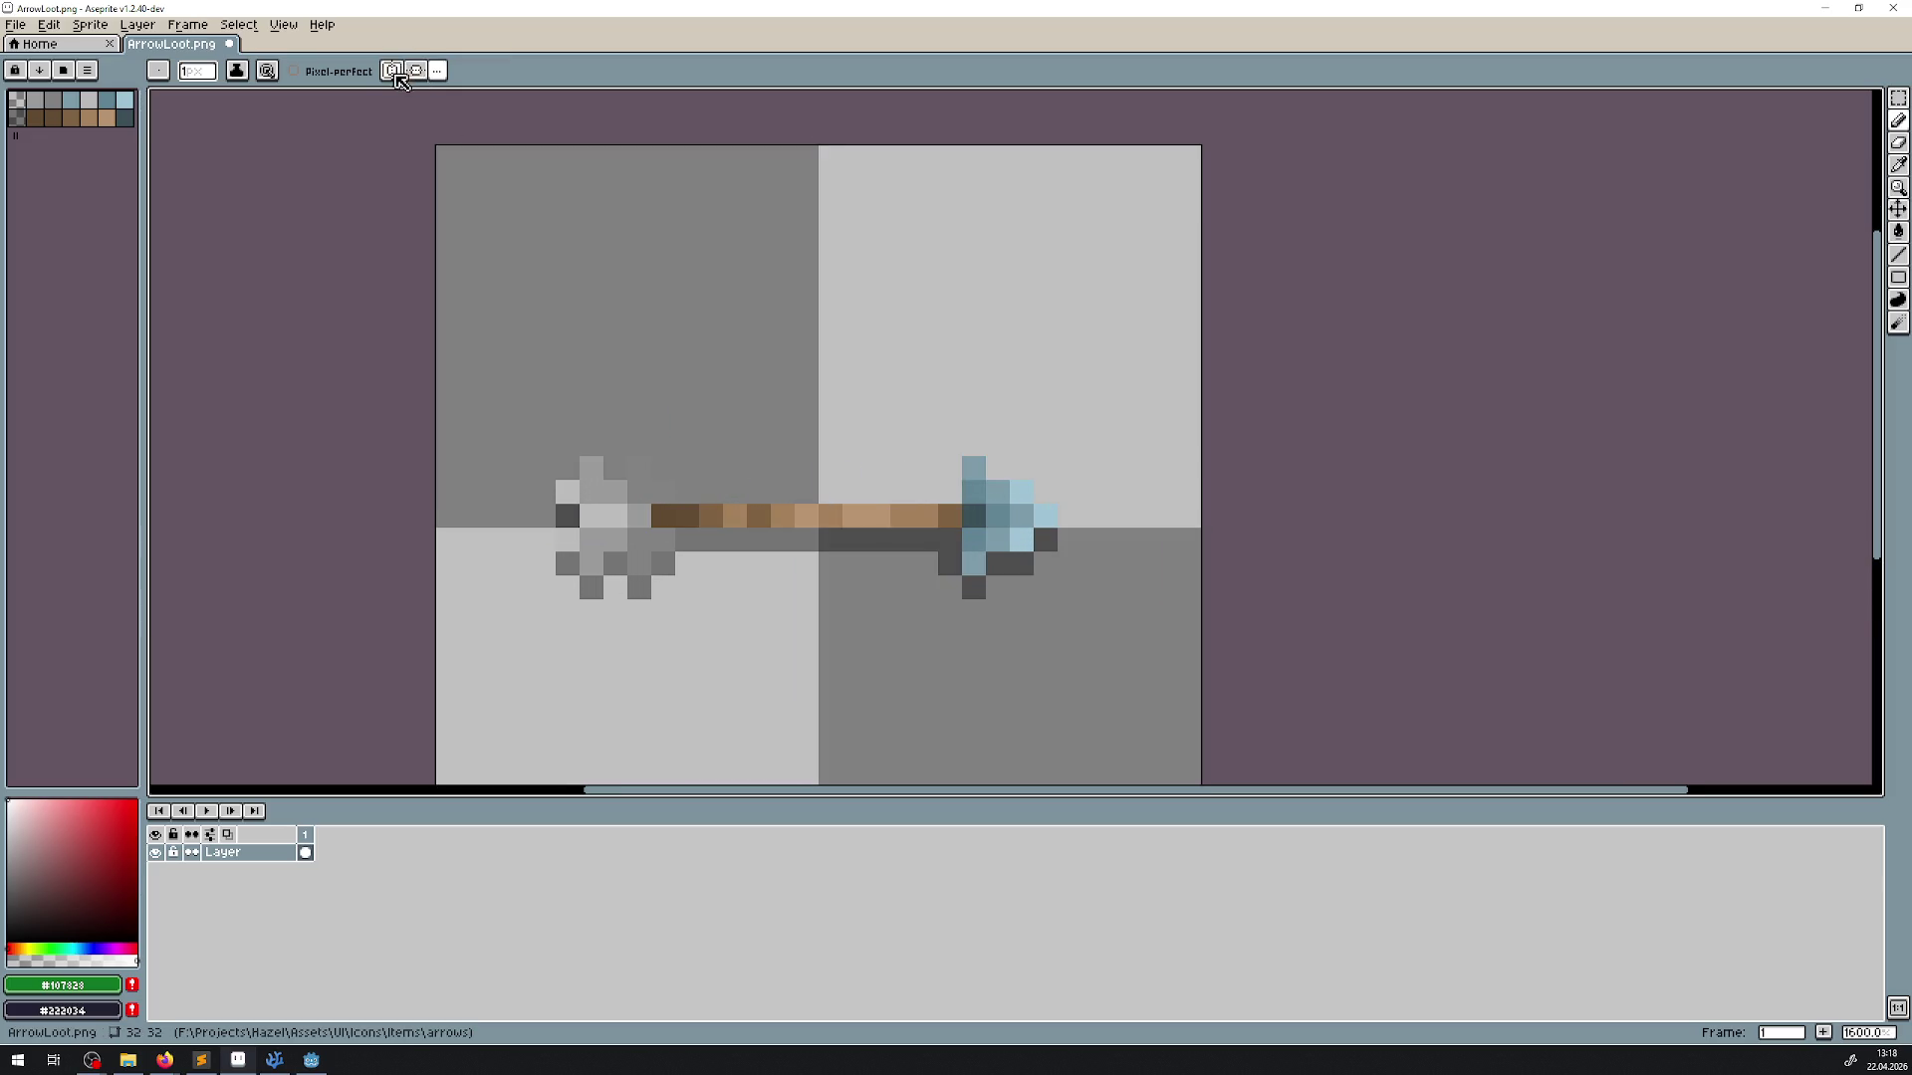
{"action": "key", "text": "ctrl+s"}
{"action": "left_click", "coordinate": [312, 1059]}
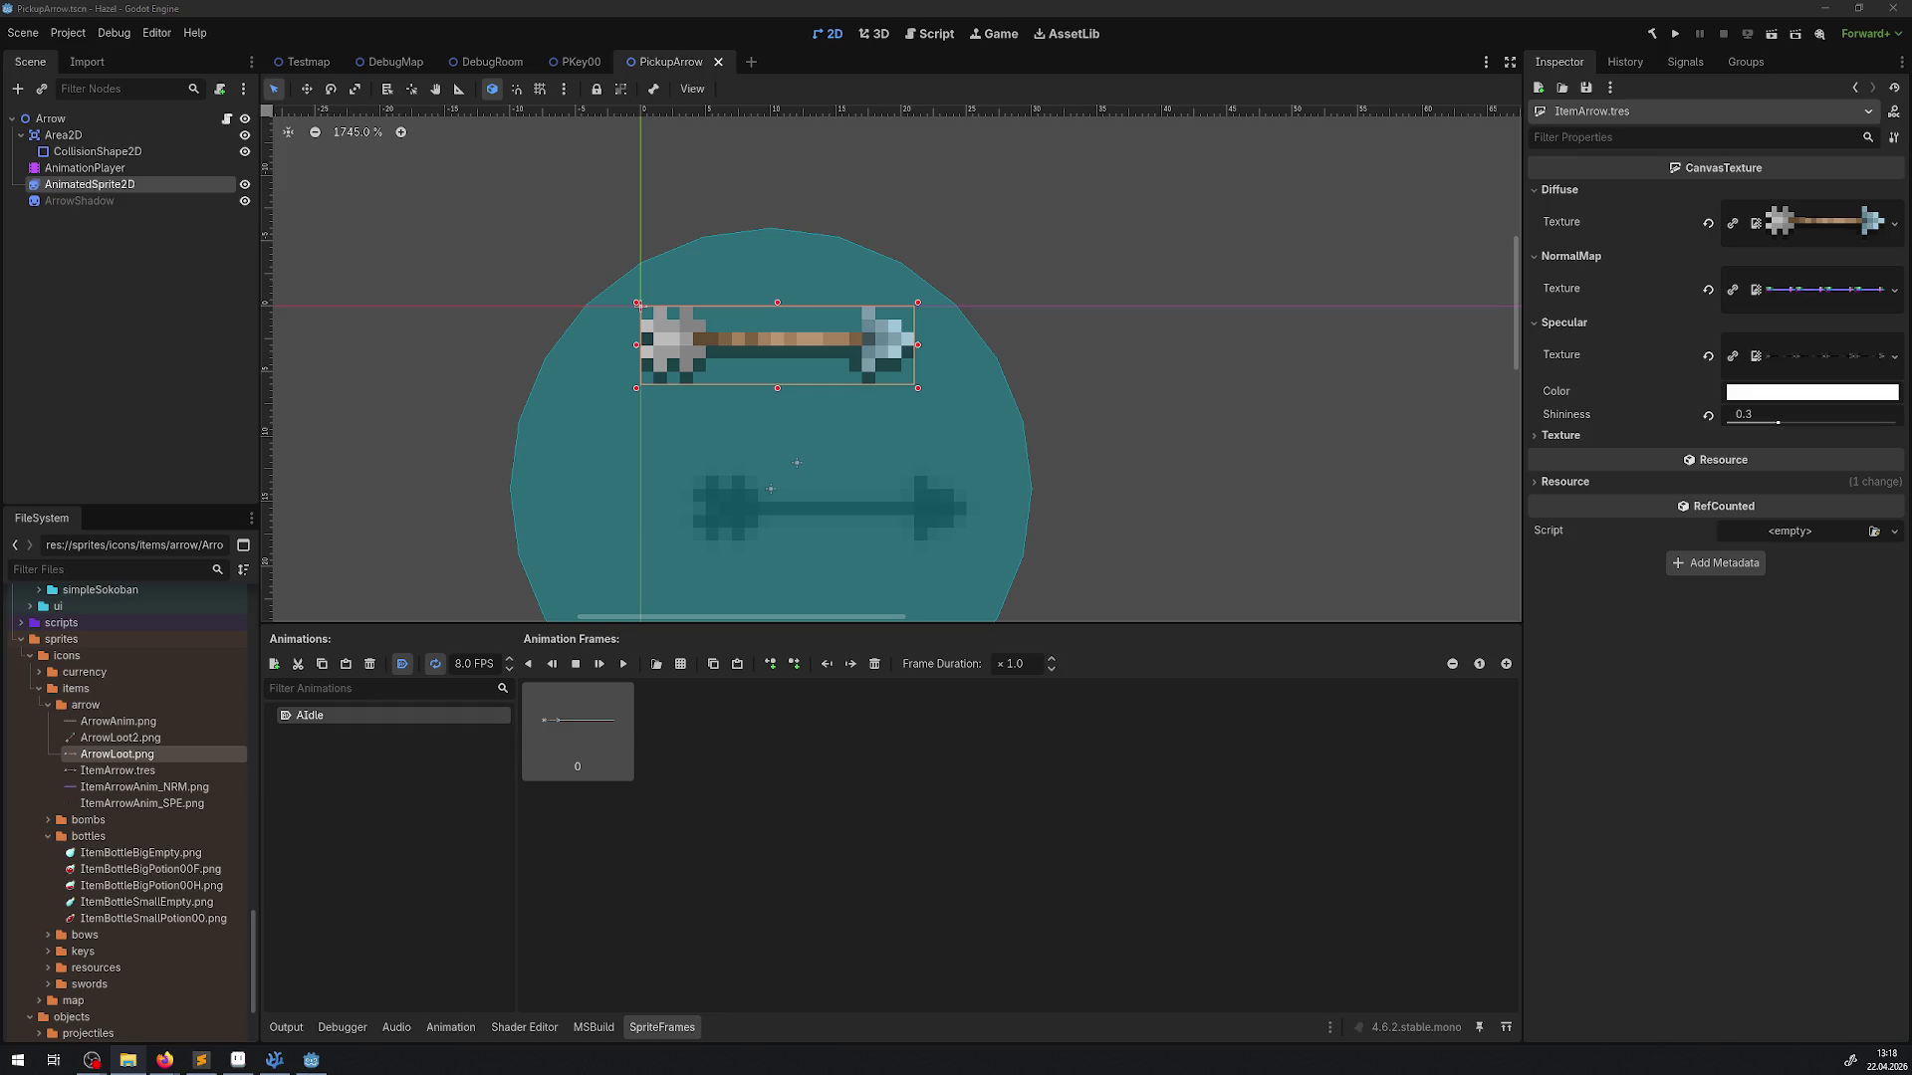
Delete ArrowLoot2.png from the project via the FileSystem dock
{"action": "left_click", "coordinate": [118, 738]}
{"action": "key", "text": "Delete"}
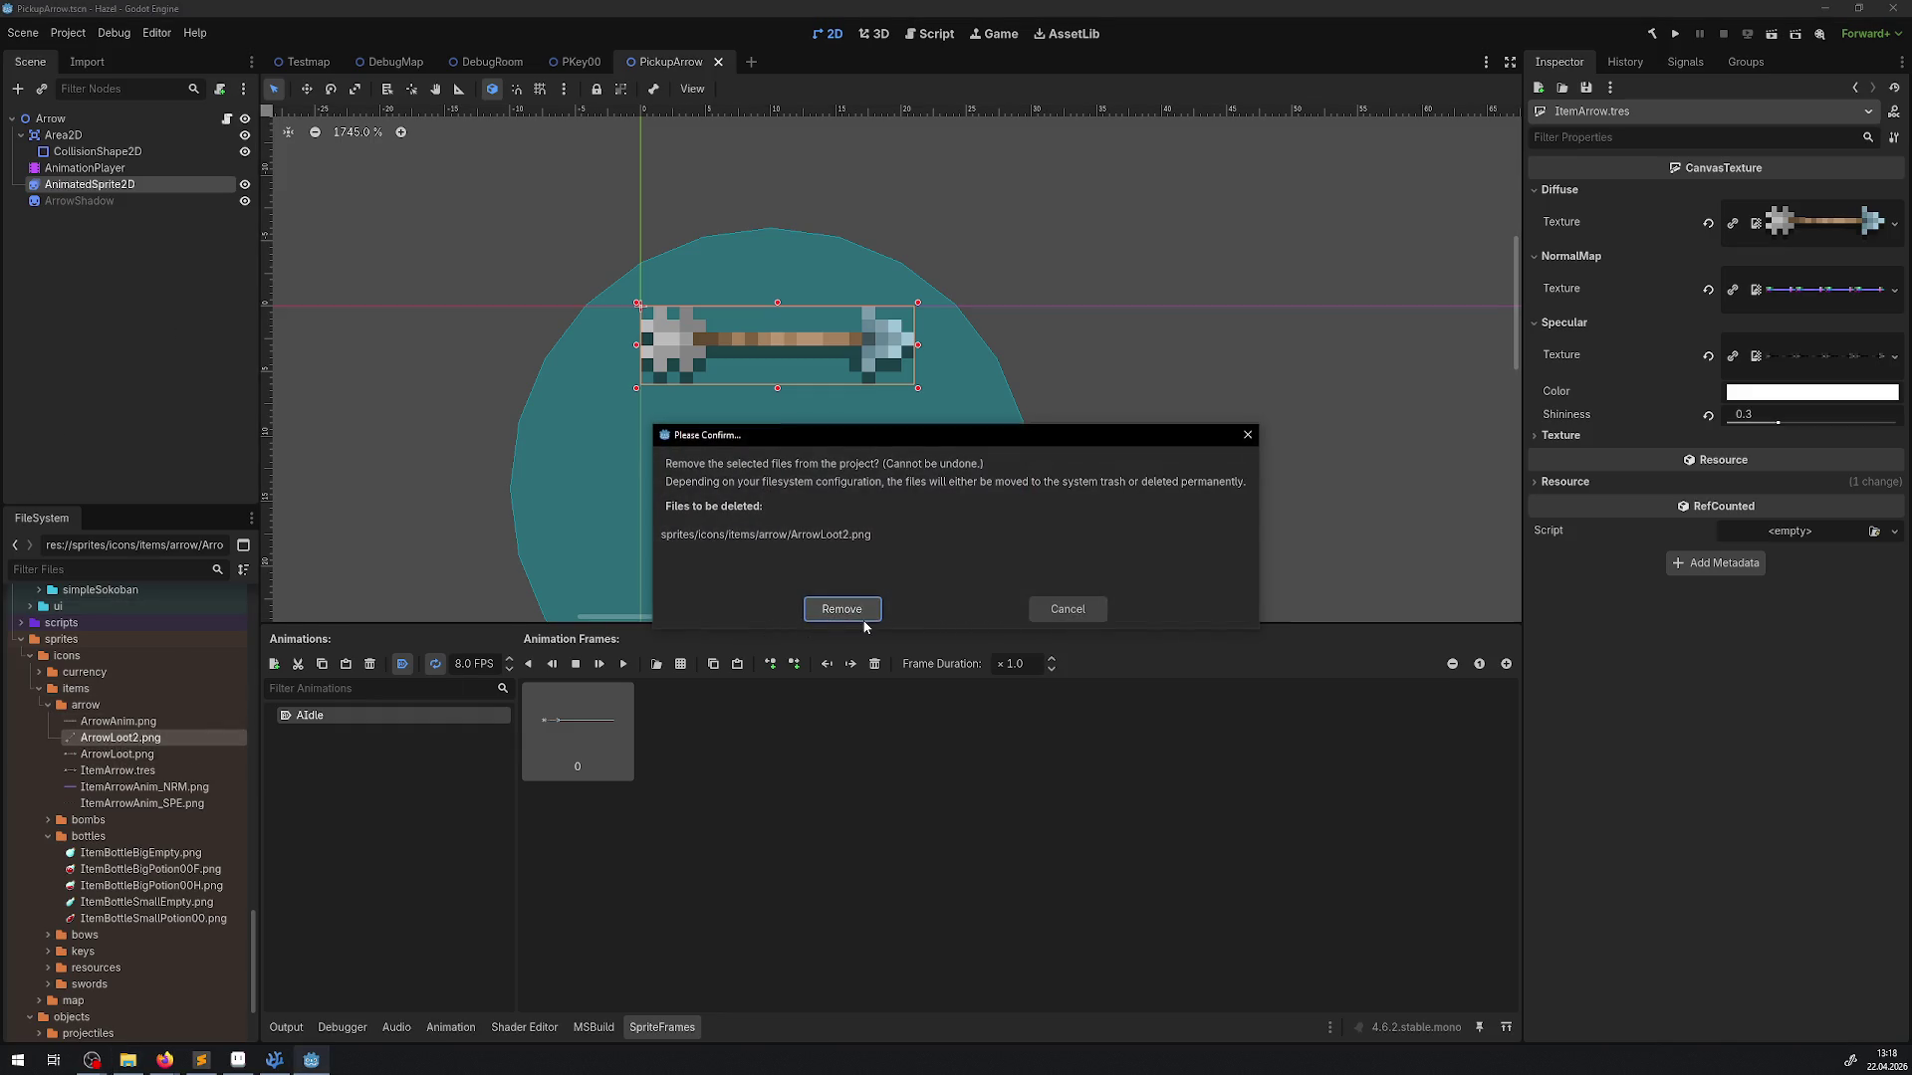
{"action": "left_click", "coordinate": [862, 618]}
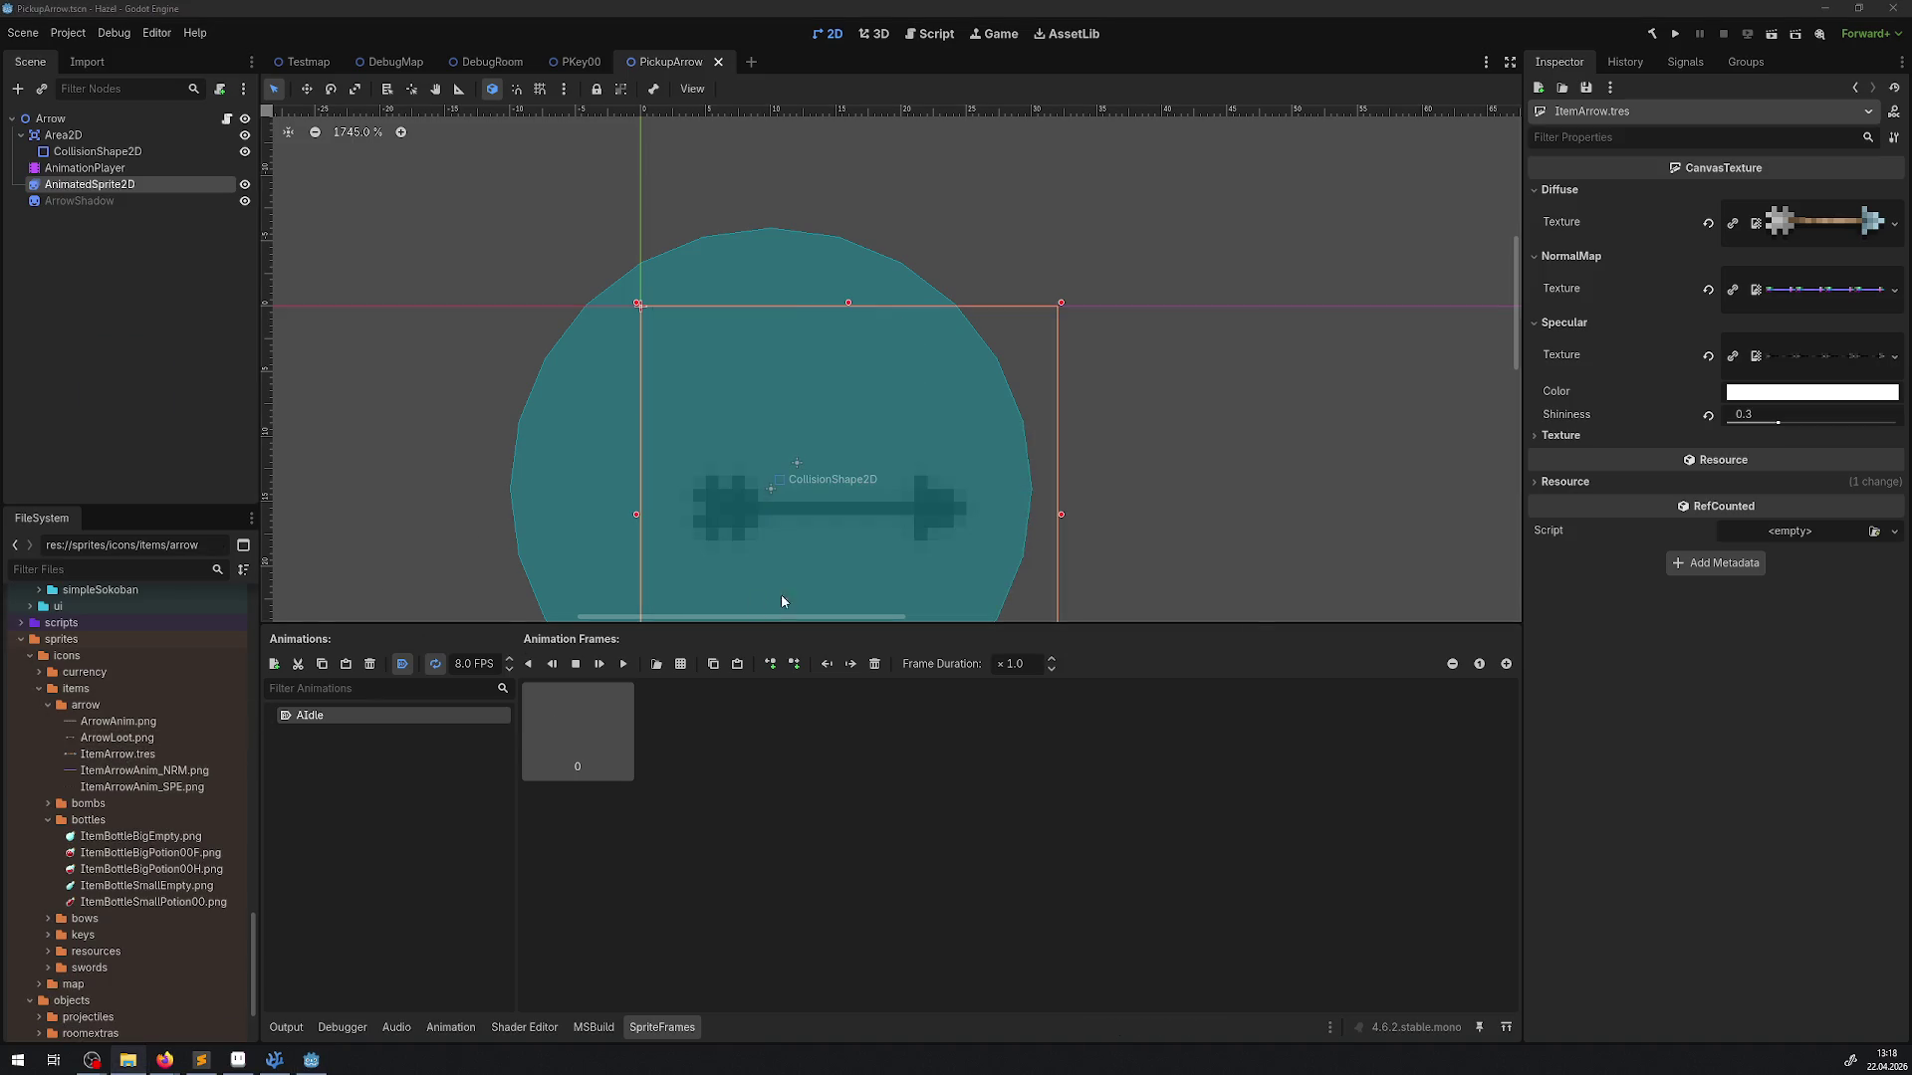
Bring the arrow back into view and select the ArrowShadow sprite
{"action": "scroll", "coordinate": [808, 481], "scroll_direction": "down", "scroll_amount": 1}
{"action": "left_click_drag", "start_coordinate": [787, 461], "coordinate": [634, 270]}
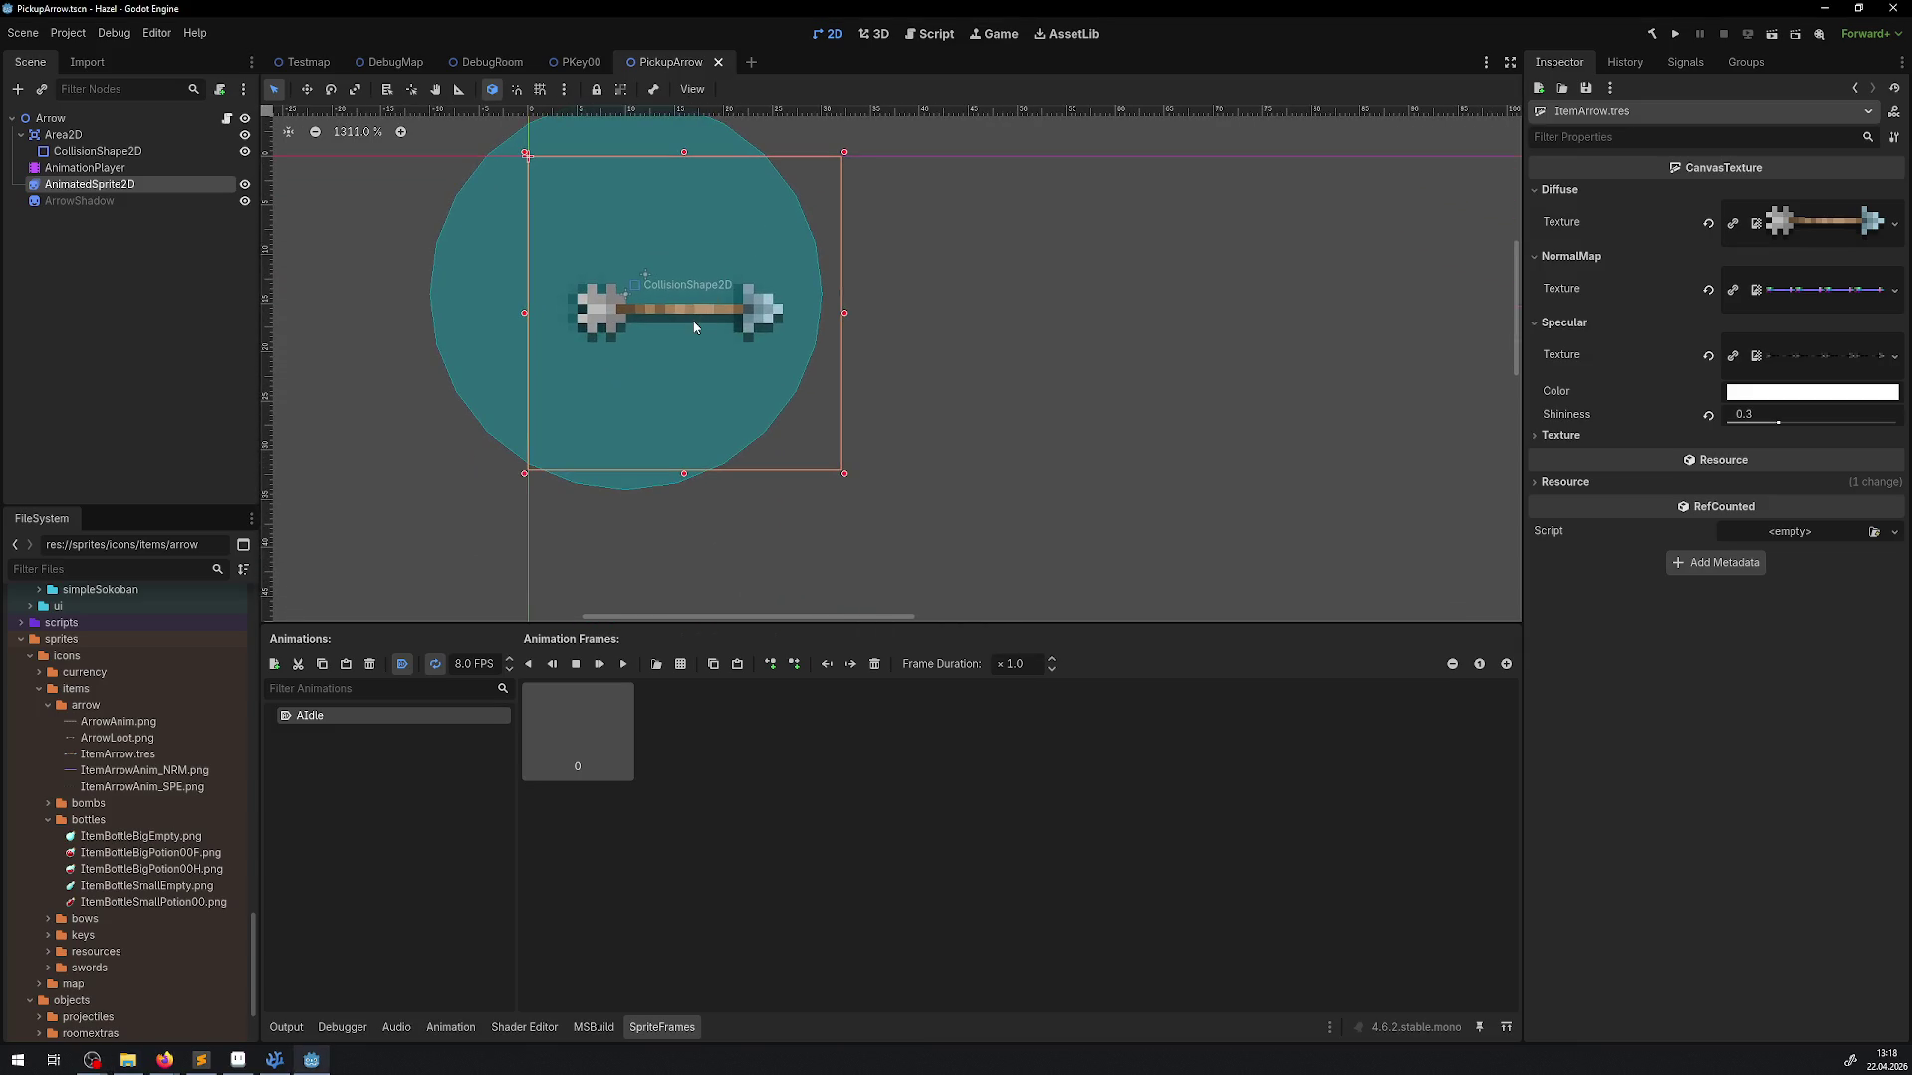
{"action": "scroll", "coordinate": [634, 274], "scroll_direction": "up", "scroll_amount": 3}
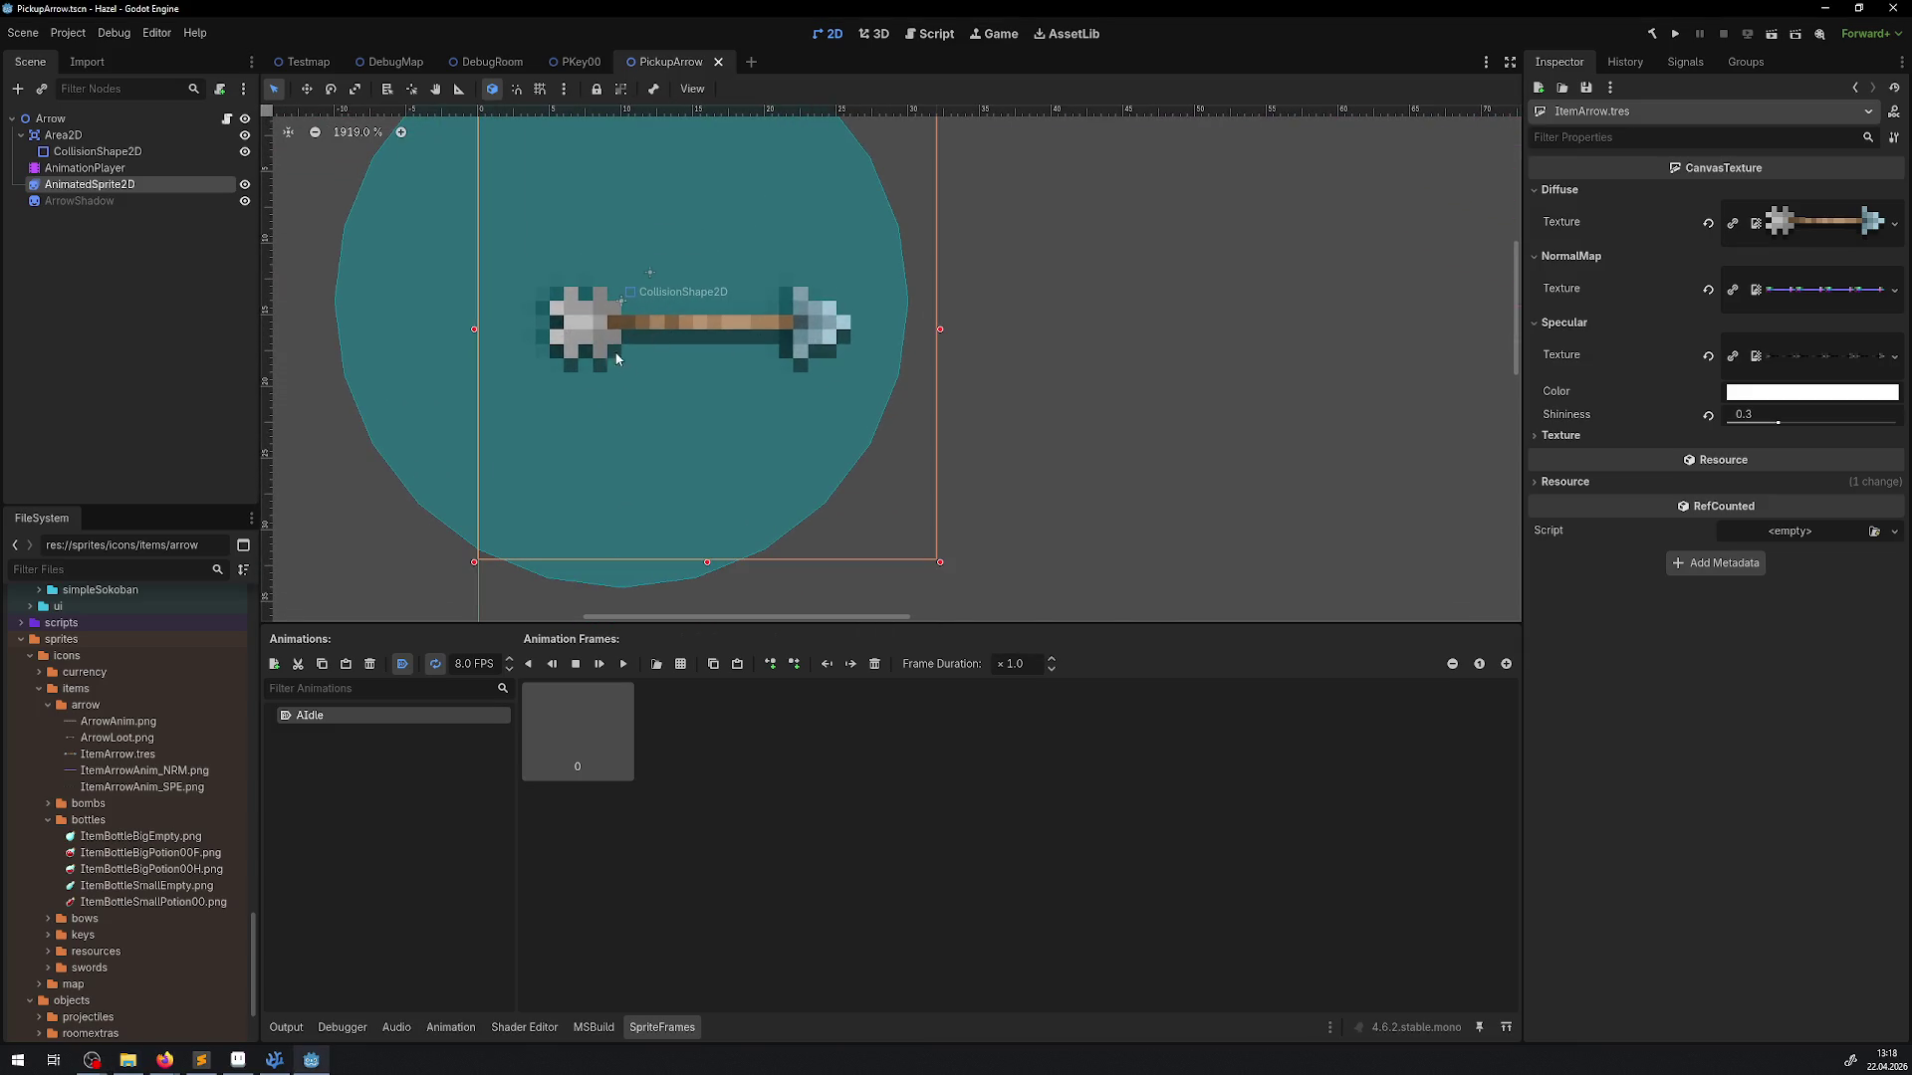
{"action": "scroll", "coordinate": [456, 475], "scroll_direction": "up", "scroll_amount": 2}
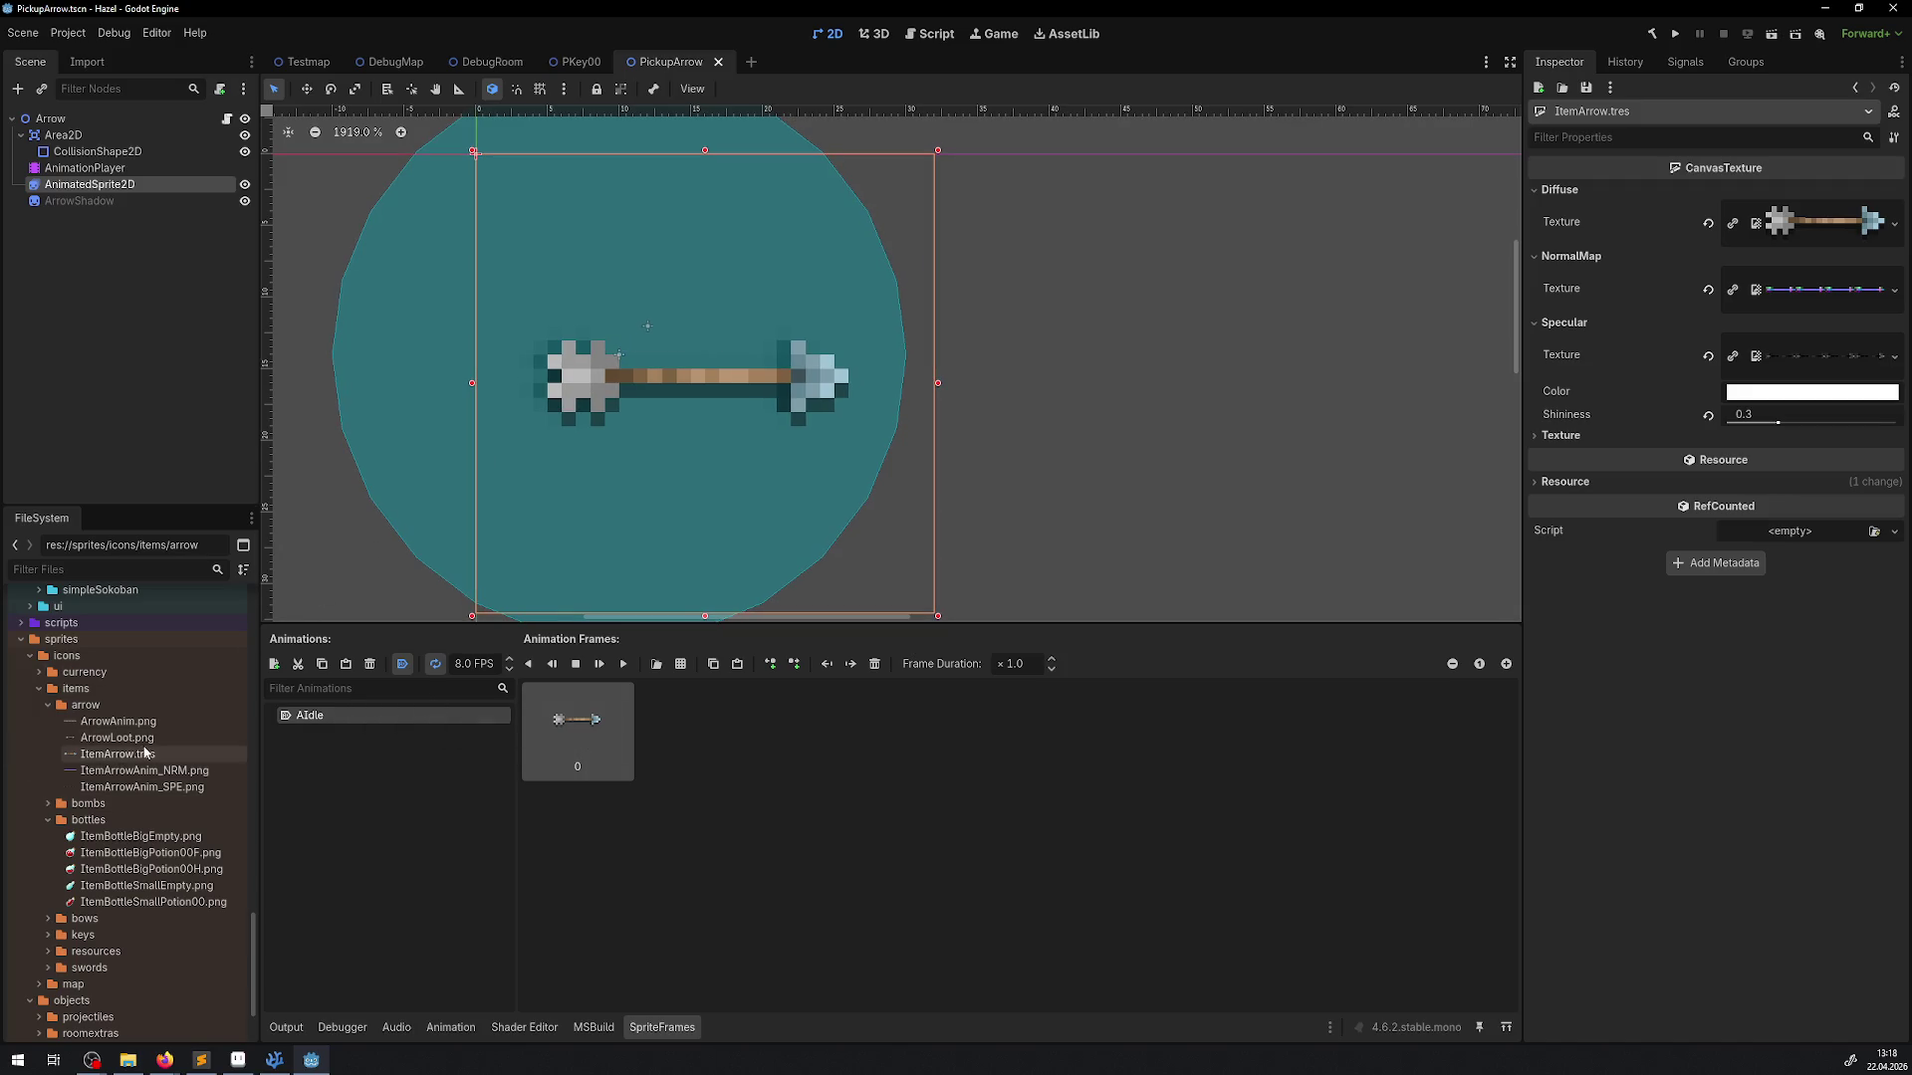
{"action": "left_click", "coordinate": [79, 199]}
Nudge the ArrowShadow beneath the arrow, comparing against the key pickup scene
{"action": "left_click_drag", "start_coordinate": [684, 401], "coordinate": [713, 458]}
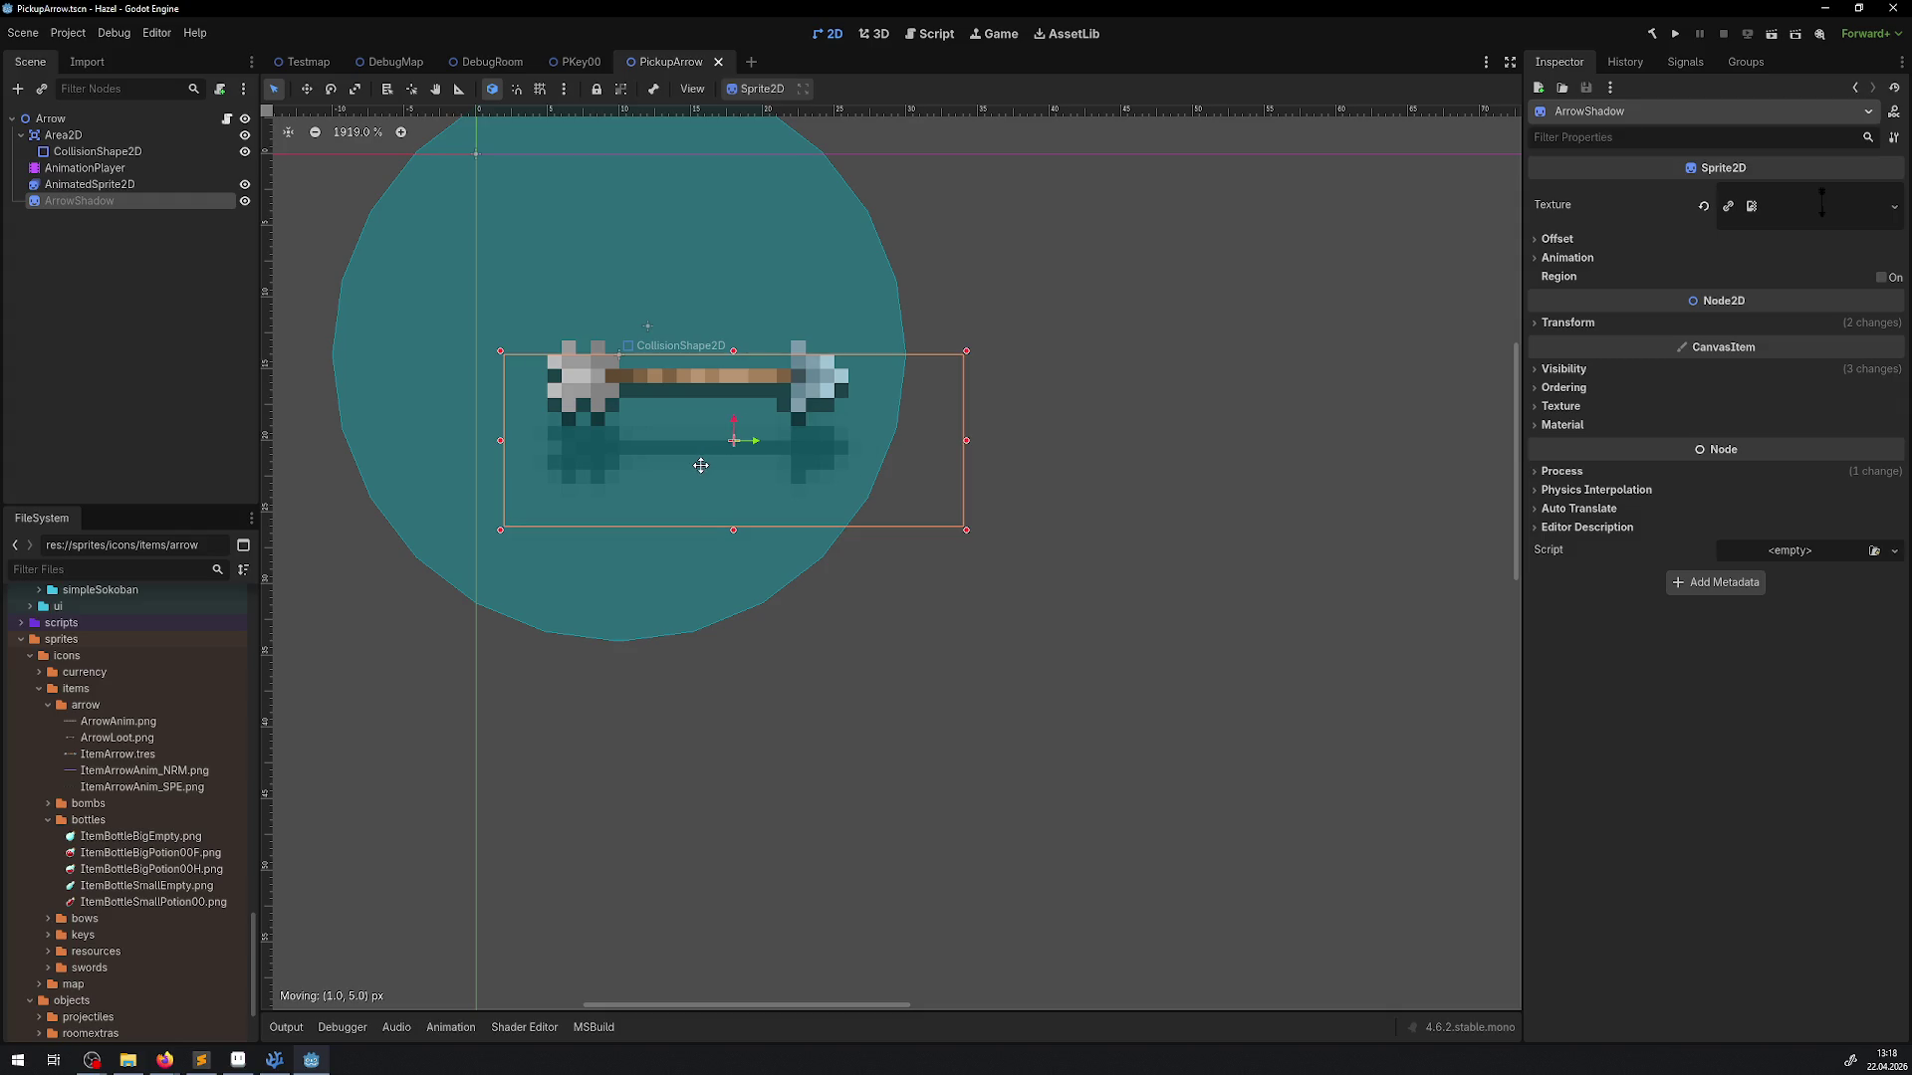
{"action": "mouse_move", "coordinate": [706, 463]}
{"action": "left_mouse_down"}
{"action": "mouse_move", "coordinate": [615, 442]}
{"action": "mouse_move", "coordinate": [632, 440]}
{"action": "left_mouse_up"}
{"action": "left_click", "coordinate": [575, 60]}
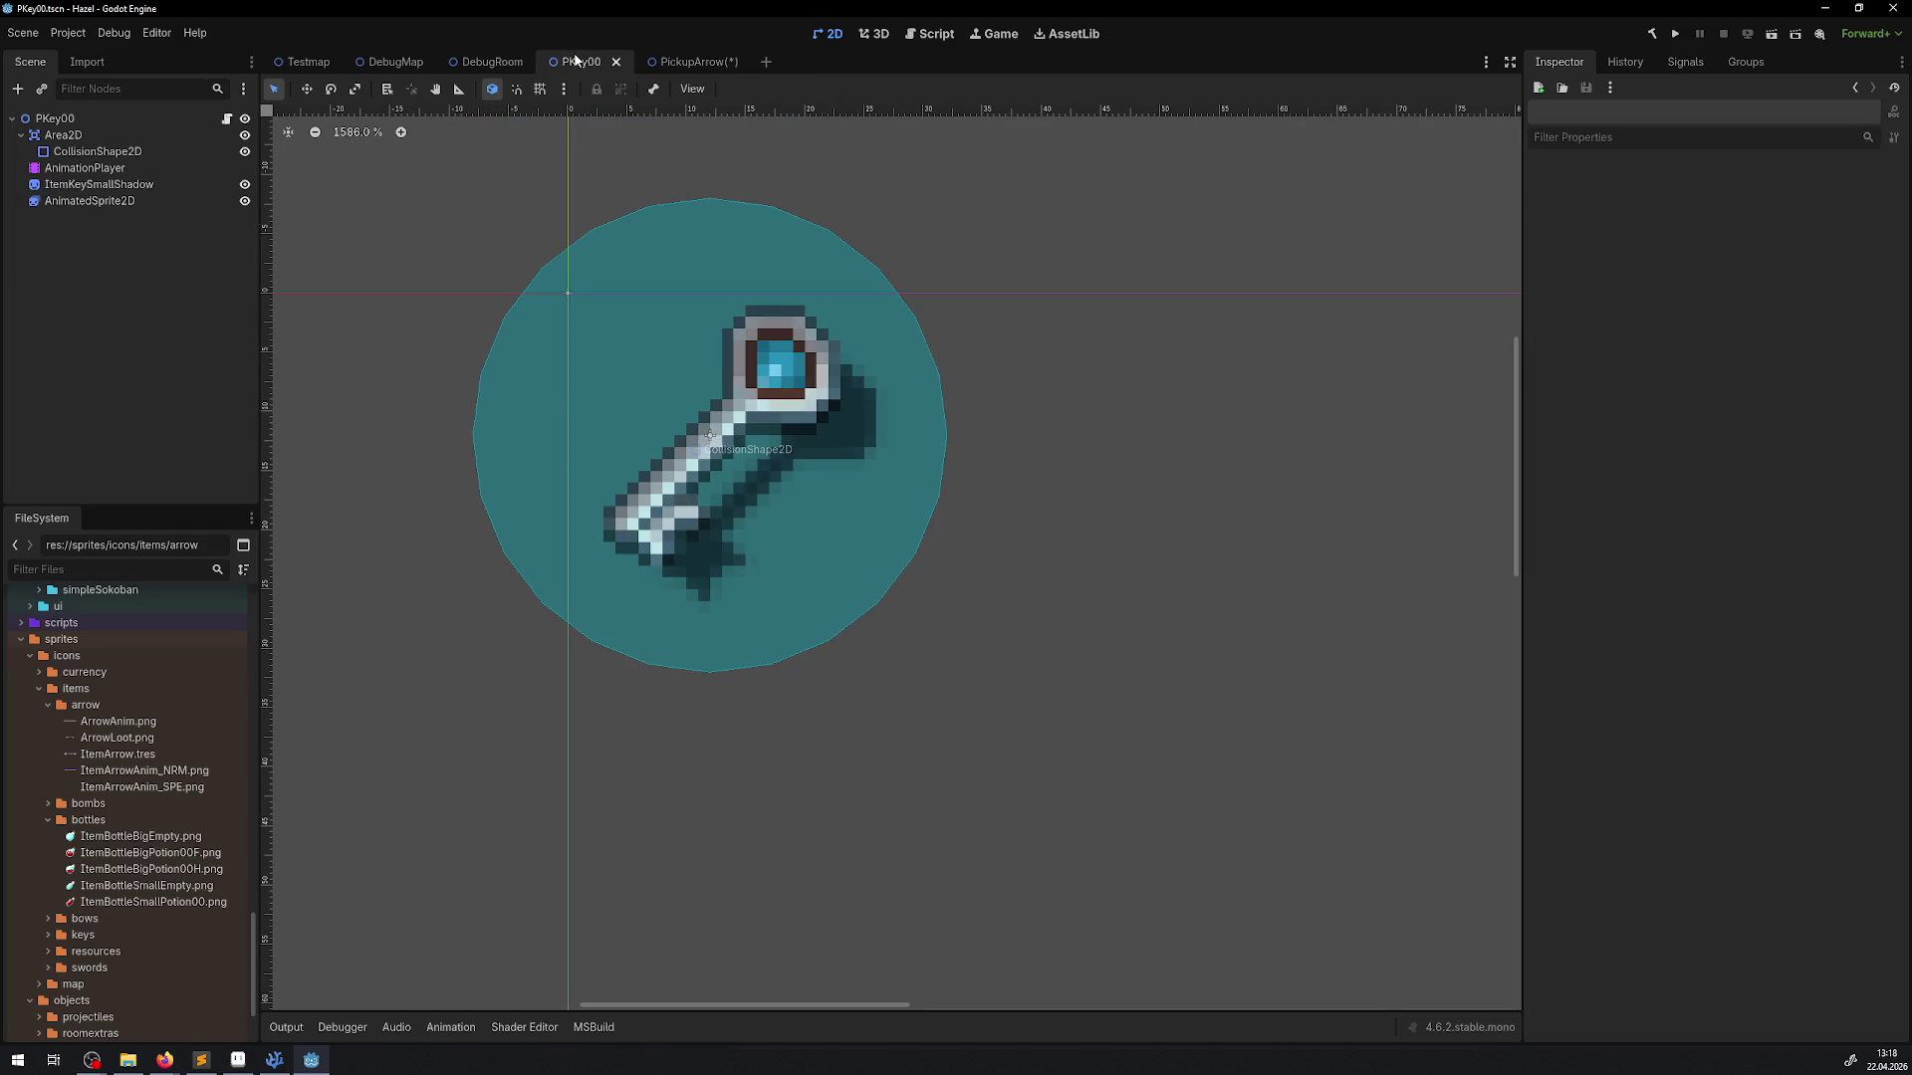
{"action": "left_click", "coordinate": [686, 64]}
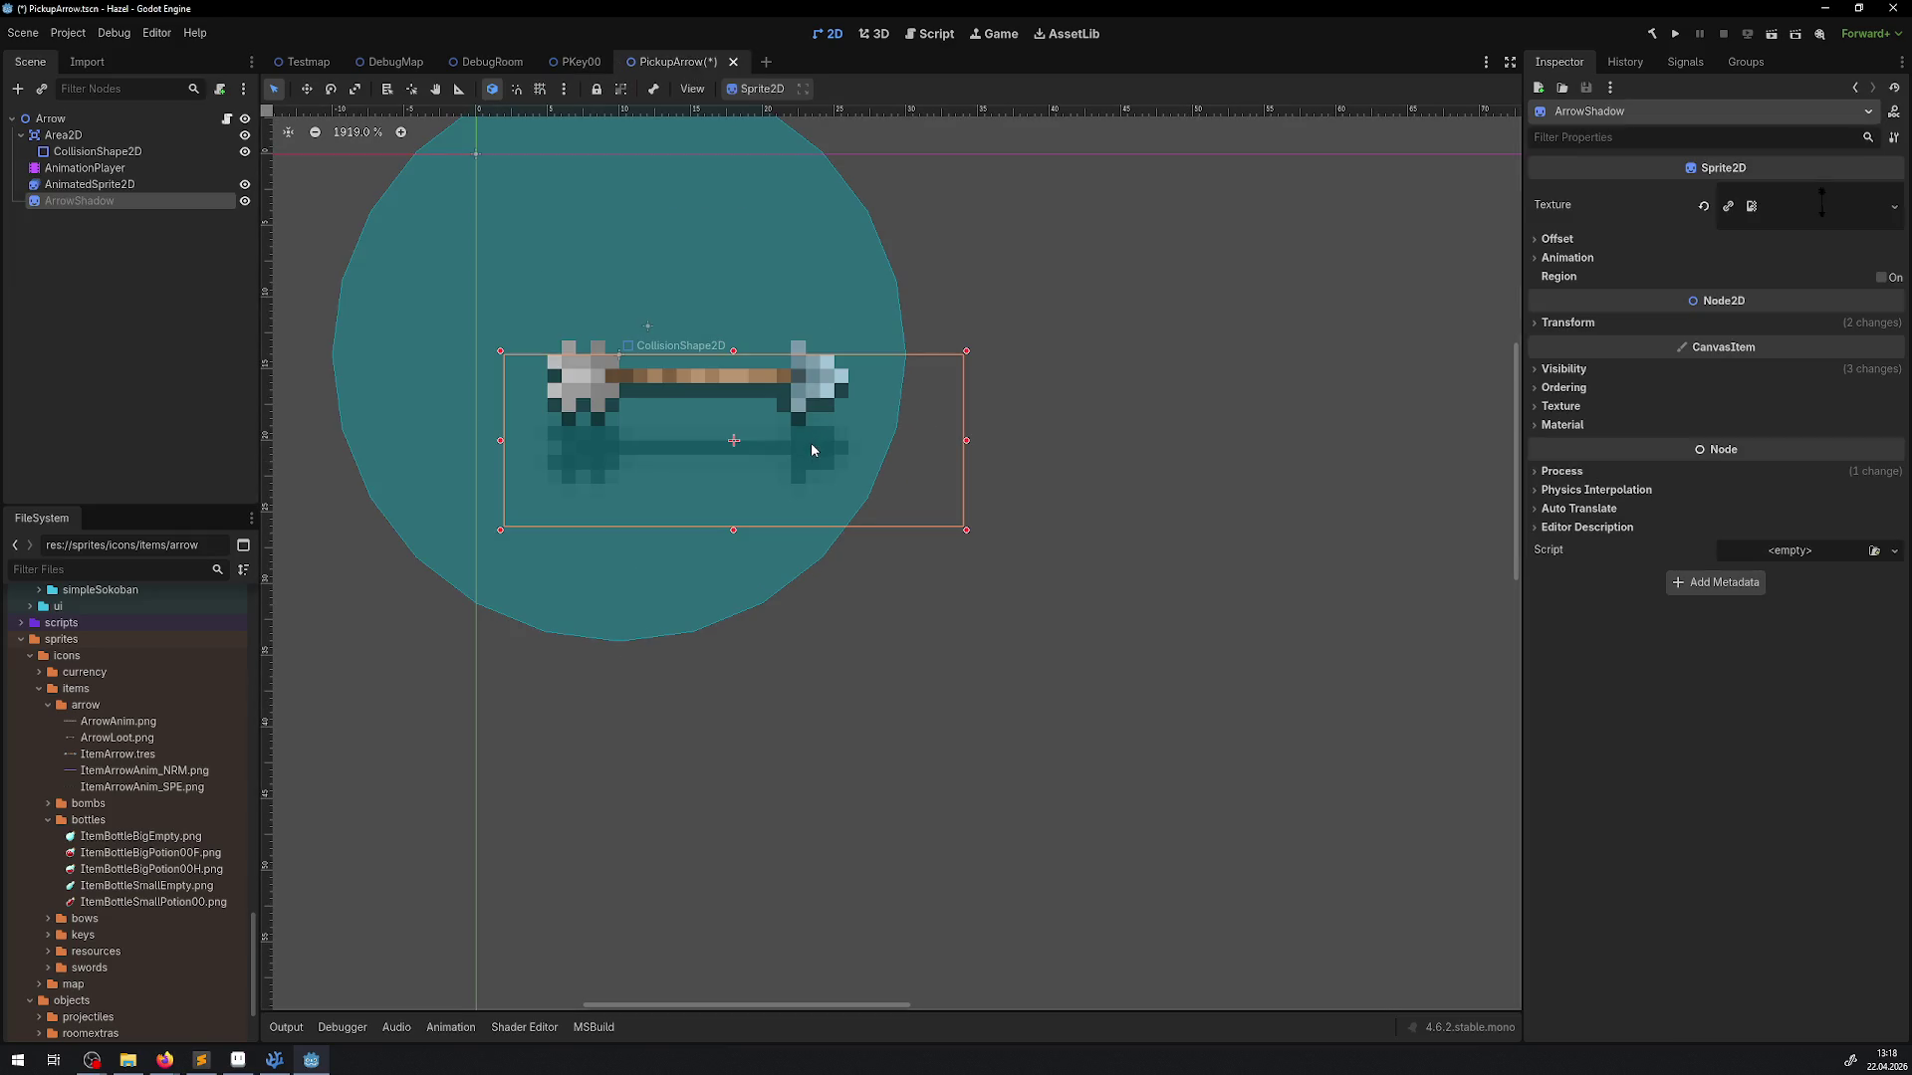
{"action": "left_click_drag", "start_coordinate": [811, 442], "coordinate": [817, 444]}
Recenter the view on the arrow, select its animated sprite, and switch to Aseprite
{"action": "left_click", "coordinate": [64, 137]}
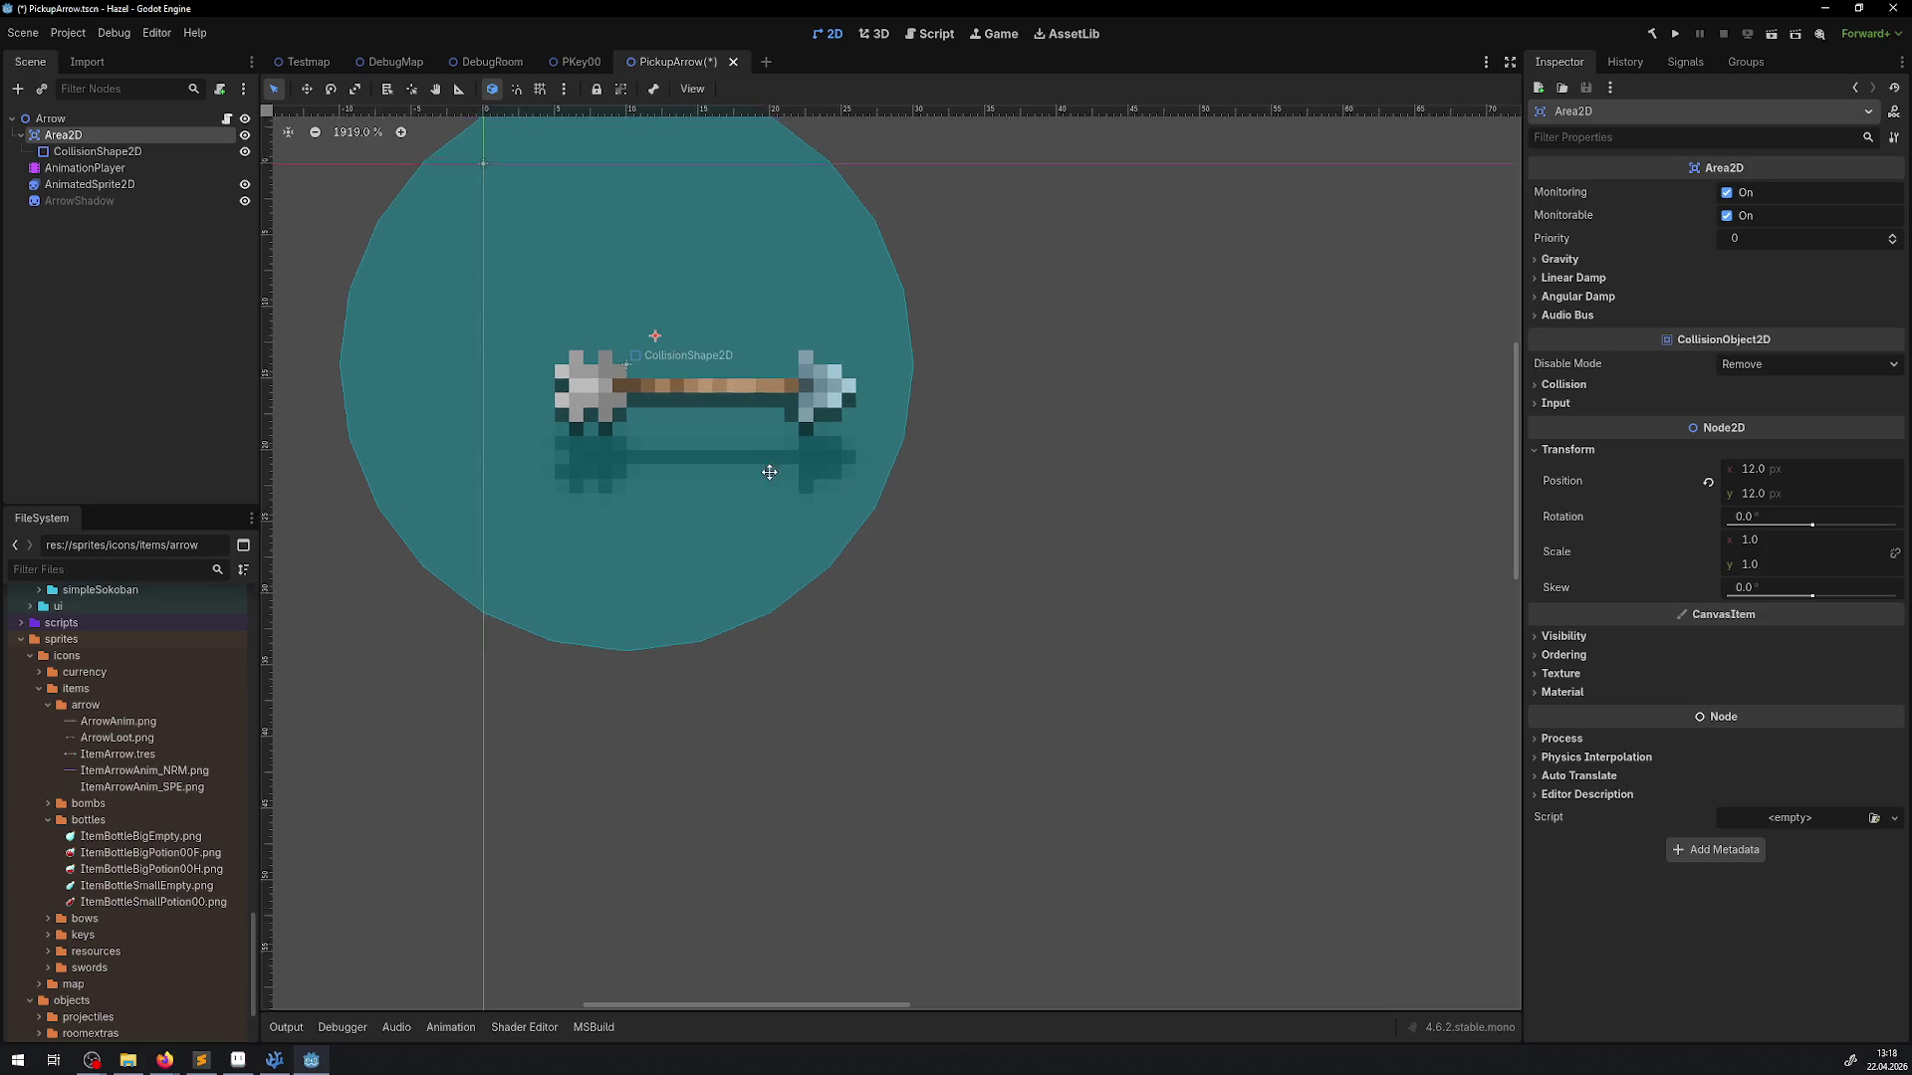
{"action": "left_click_drag", "start_coordinate": [763, 457], "coordinate": [777, 541]}
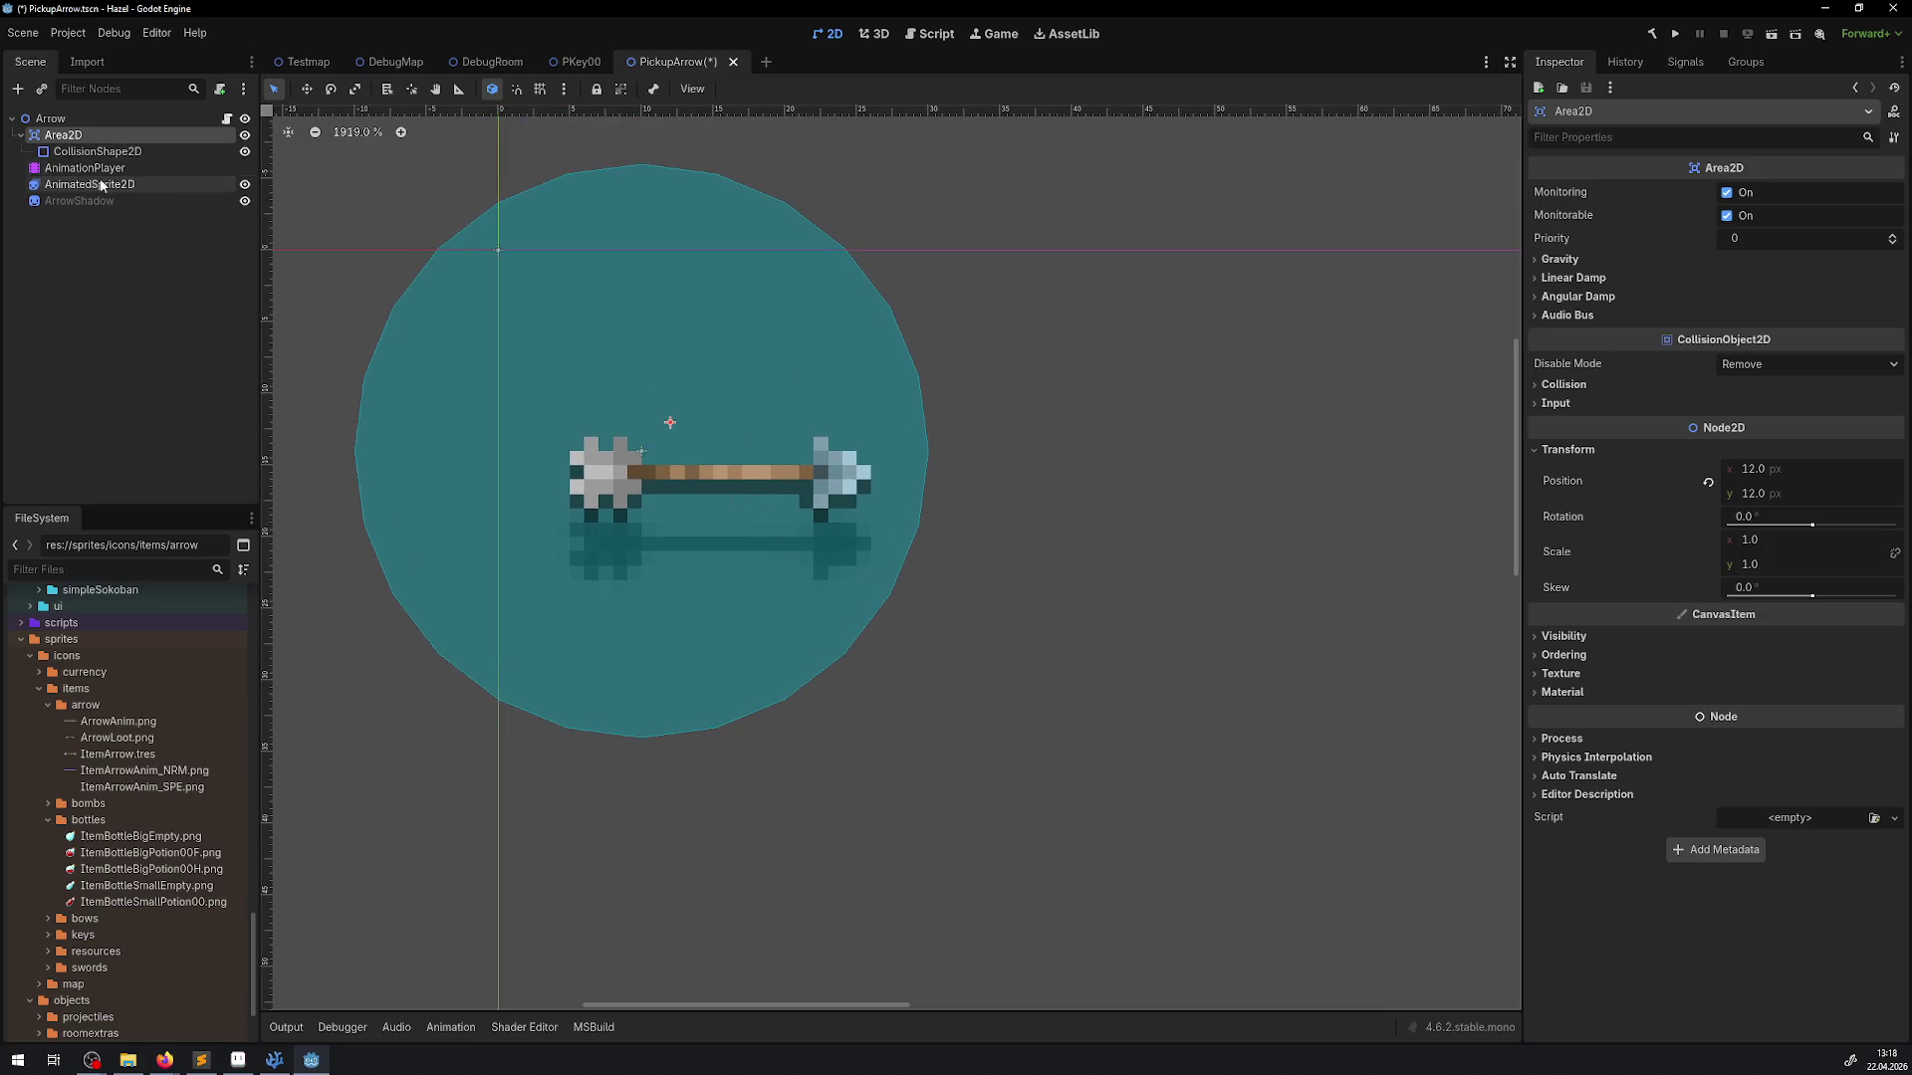
{"action": "left_click", "coordinate": [91, 186]}
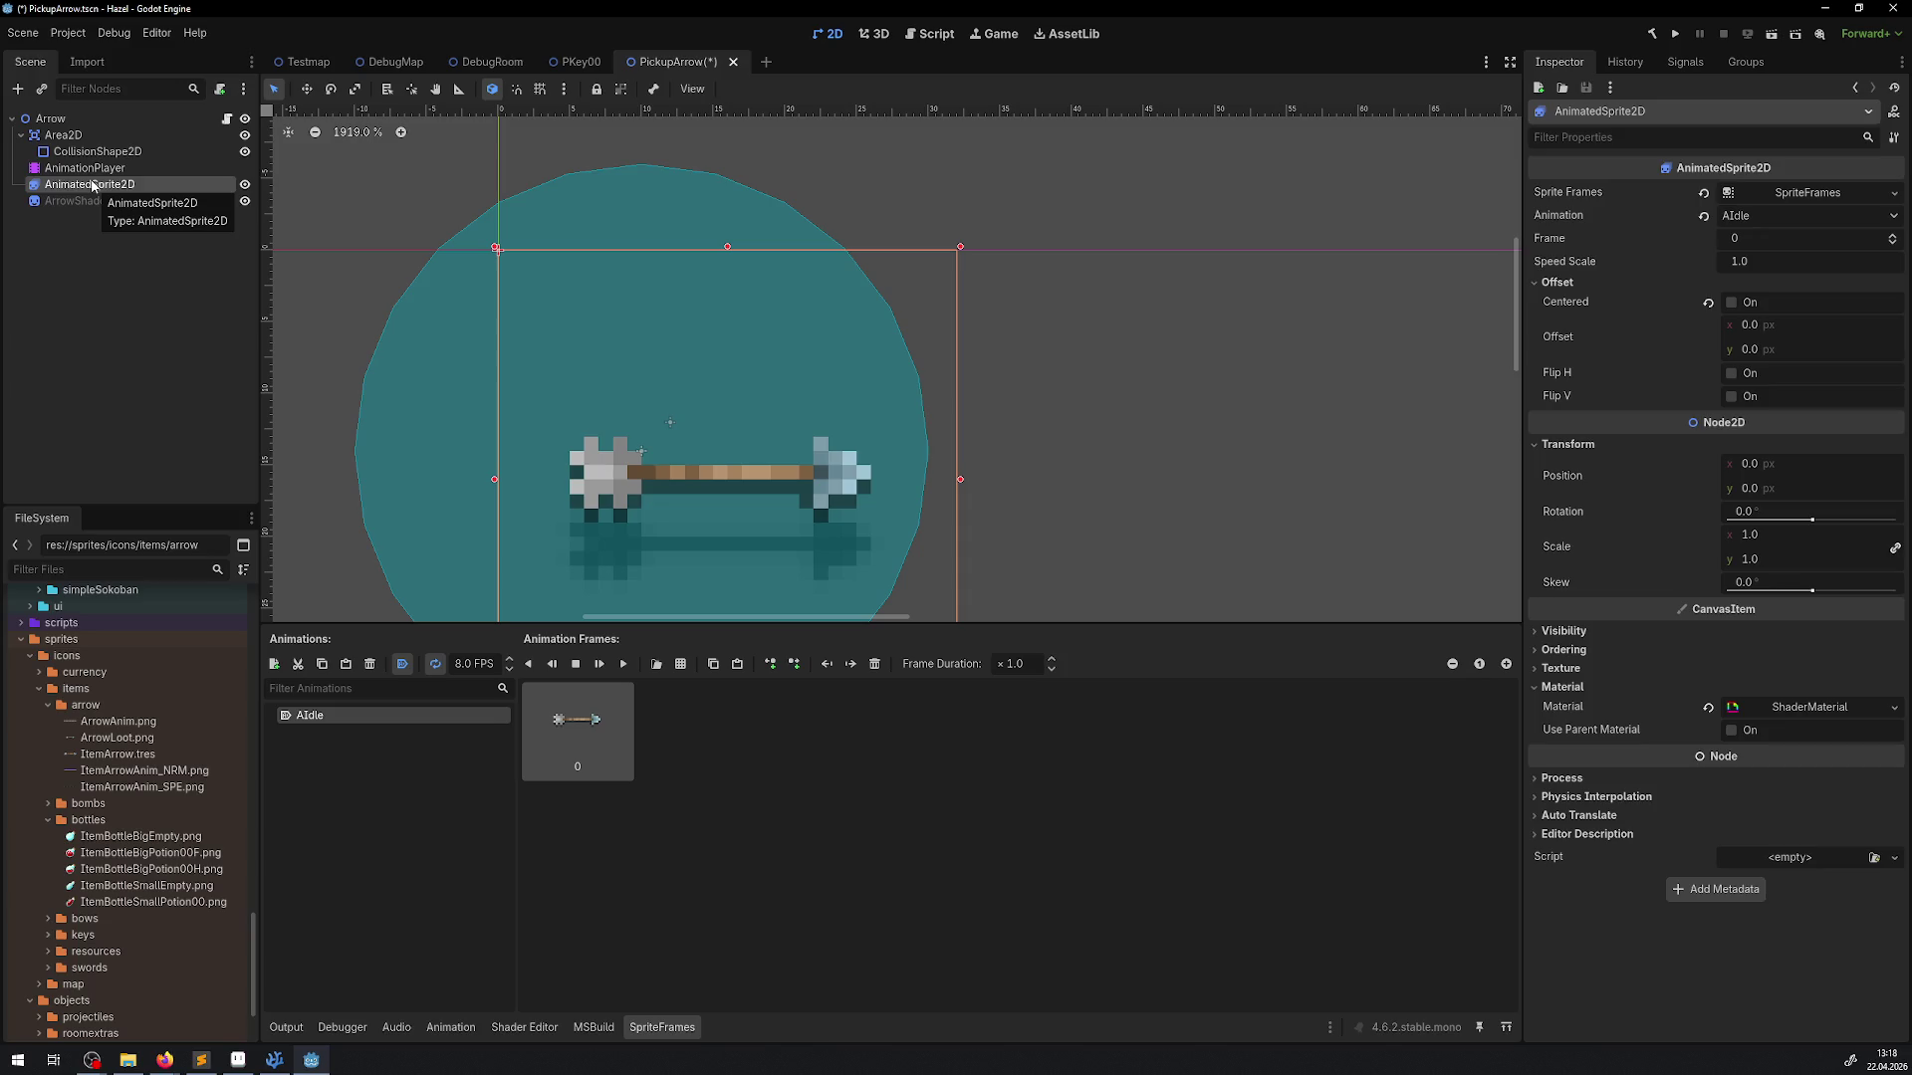
{"action": "scroll", "coordinate": [637, 418], "scroll_direction": "down", "scroll_amount": 4}
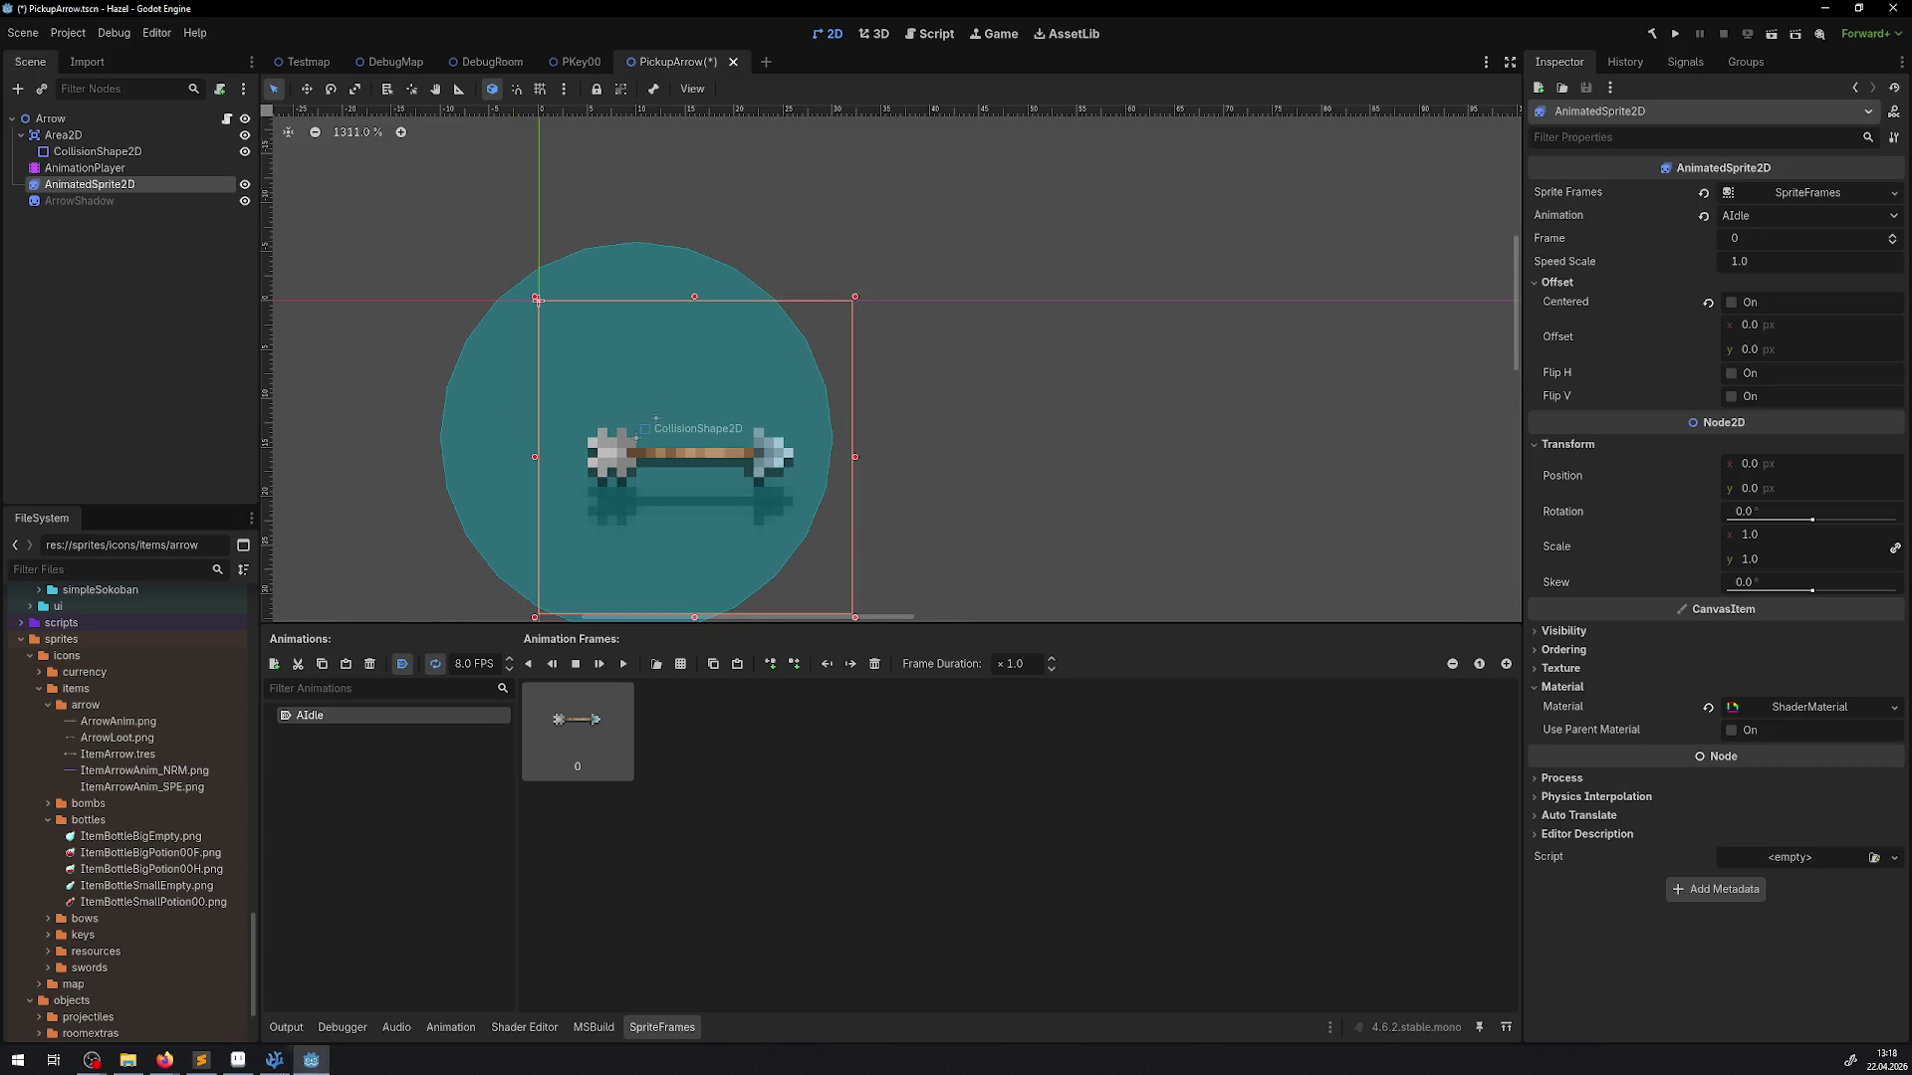
{"action": "left_click", "coordinate": [238, 1059]}
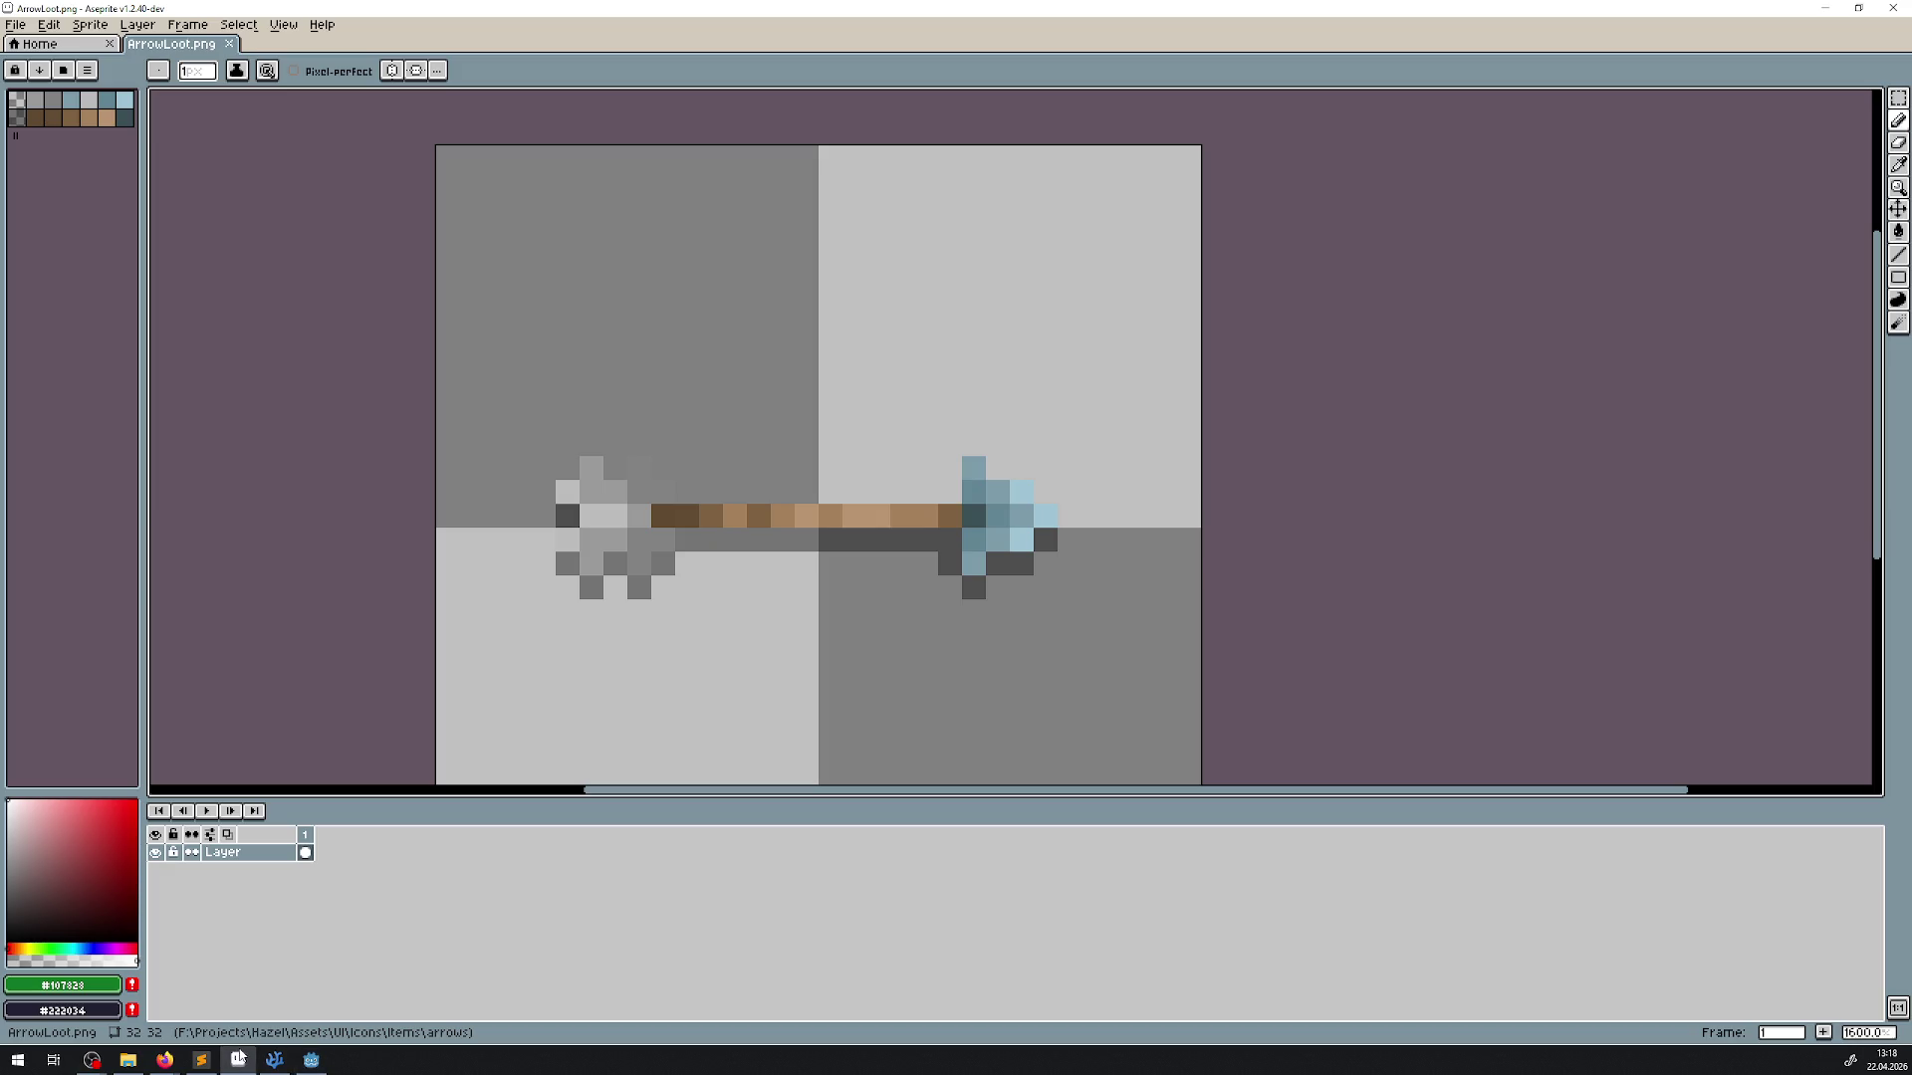
Set the ArrowLoot.png canvas size to 24 × 24 and go back to Godot
{"action": "left_click", "coordinate": [91, 26]}
{"action": "left_click", "coordinate": [94, 125]}
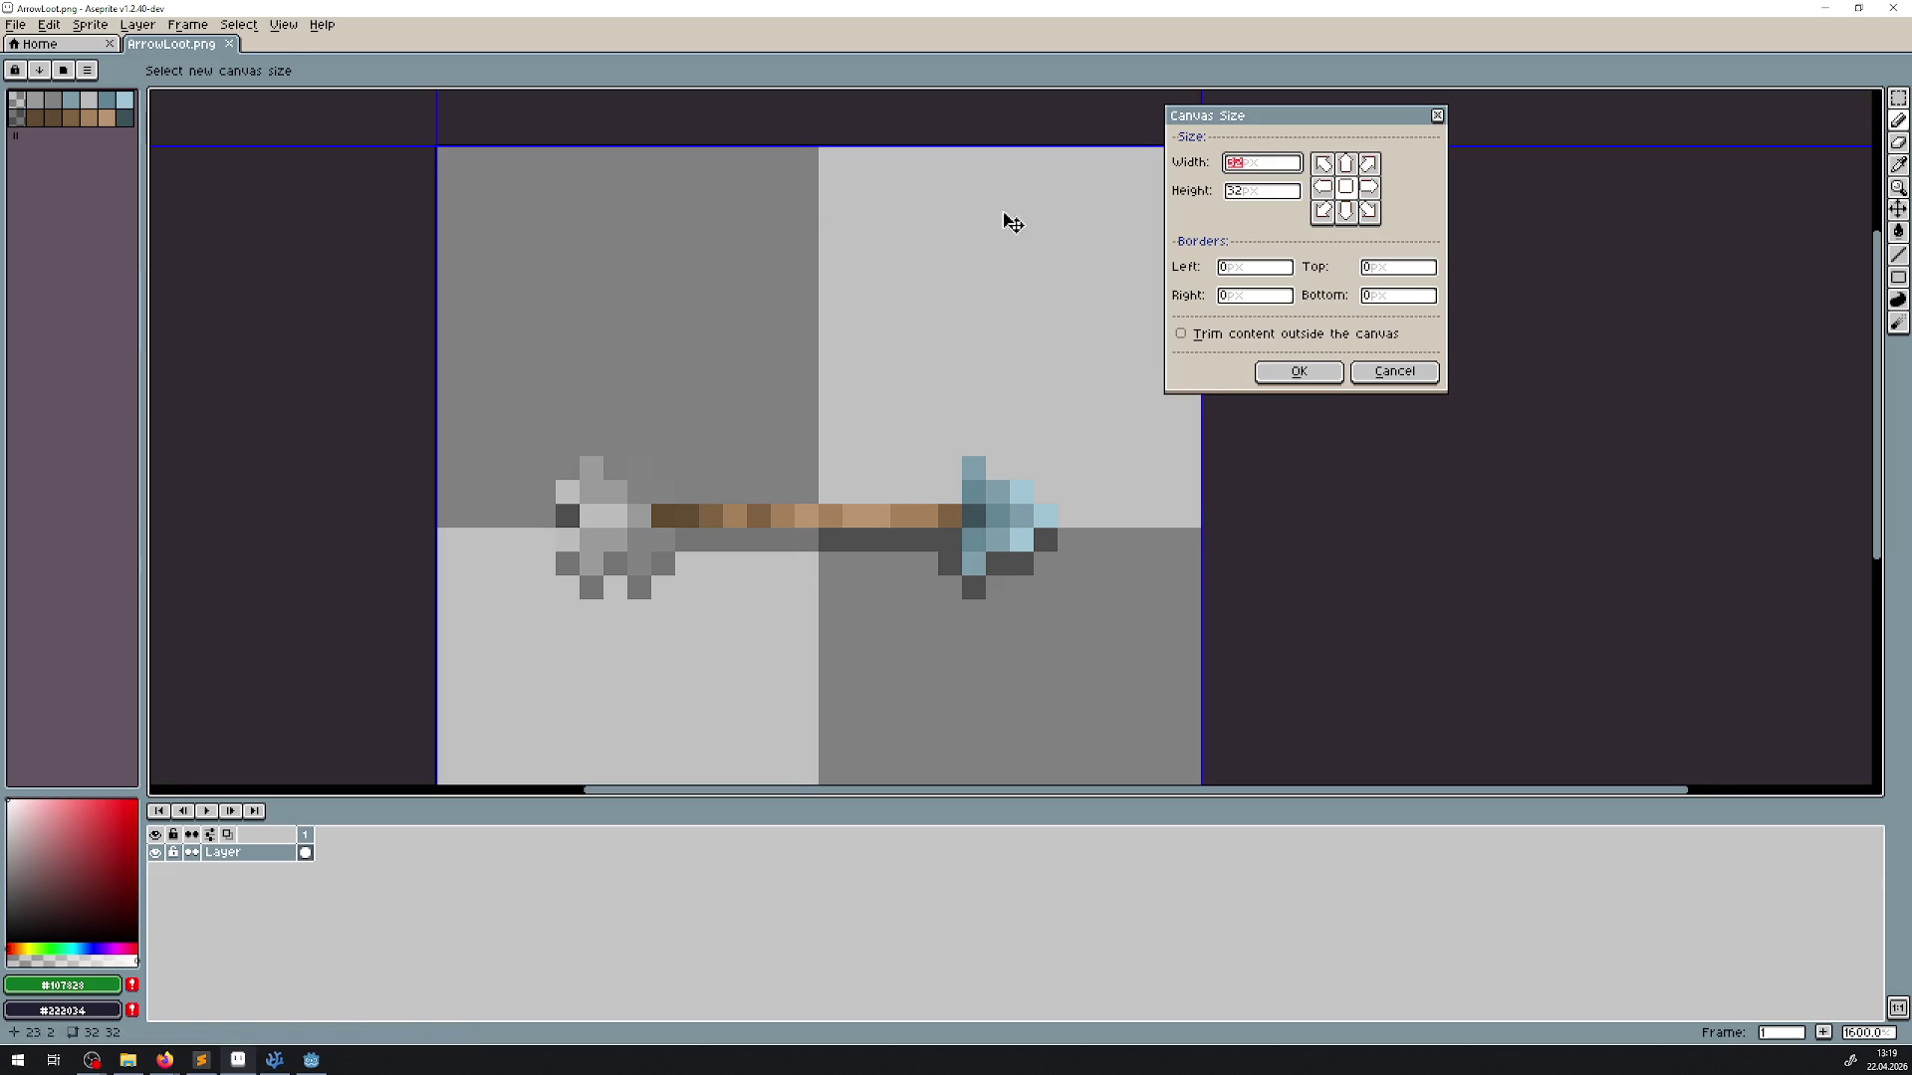
{"action": "type", "text": "24"}
{"action": "key", "text": "Tab"}
{"action": "type", "text": "24"}
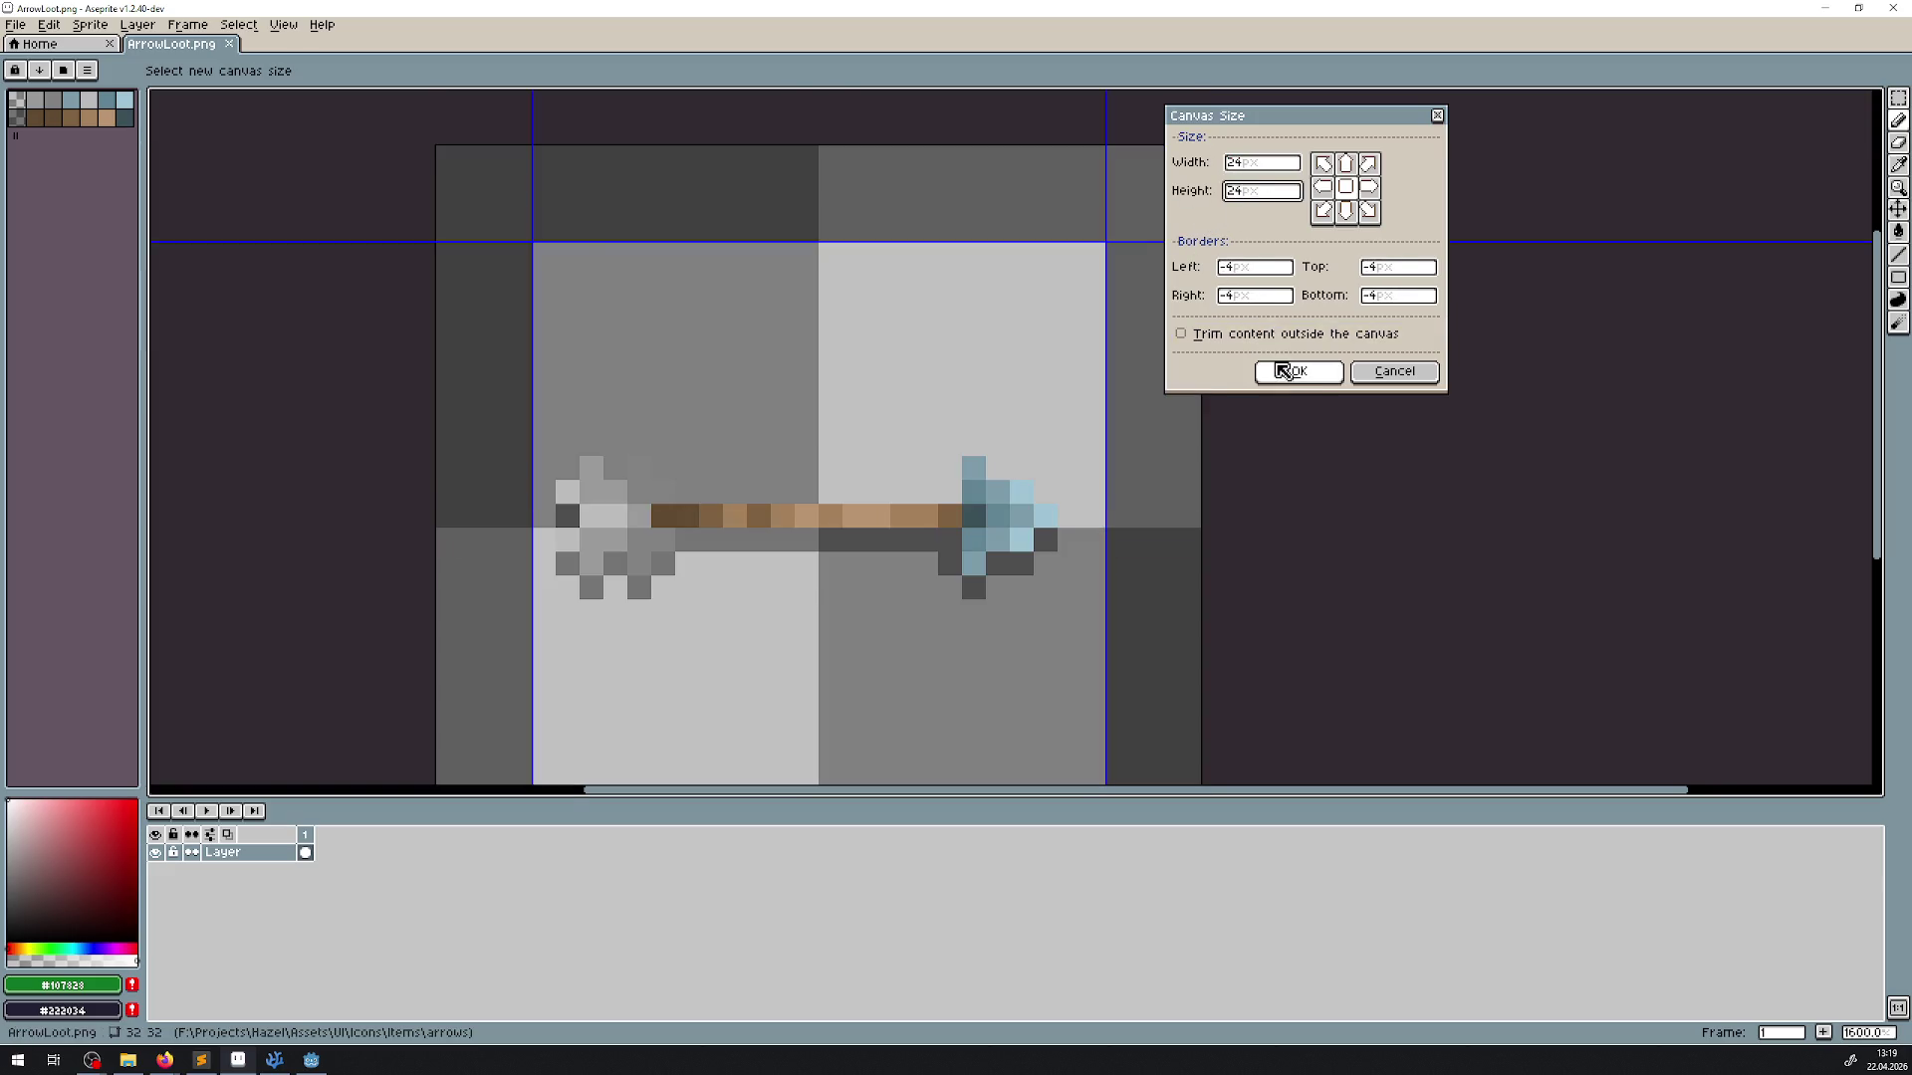
{"action": "left_click", "coordinate": [1284, 371]}
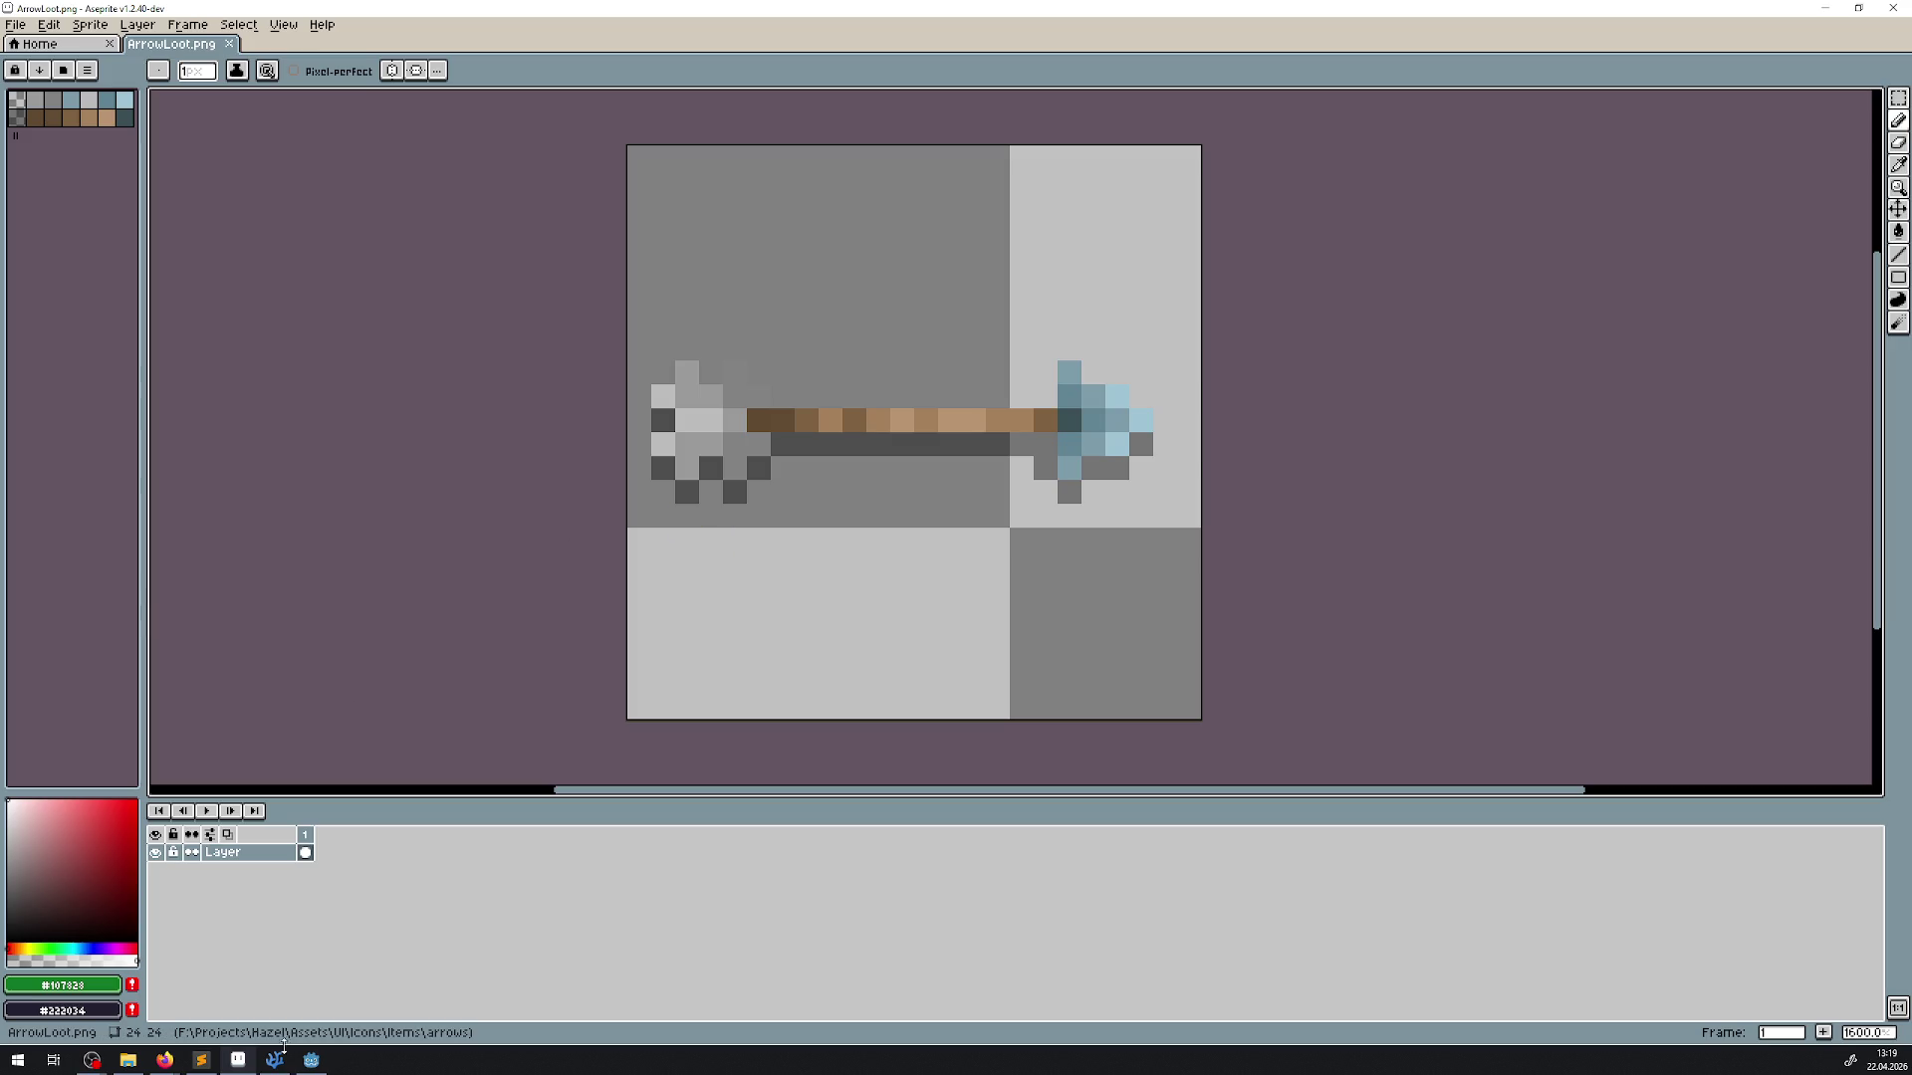
{"action": "left_click", "coordinate": [312, 1059]}
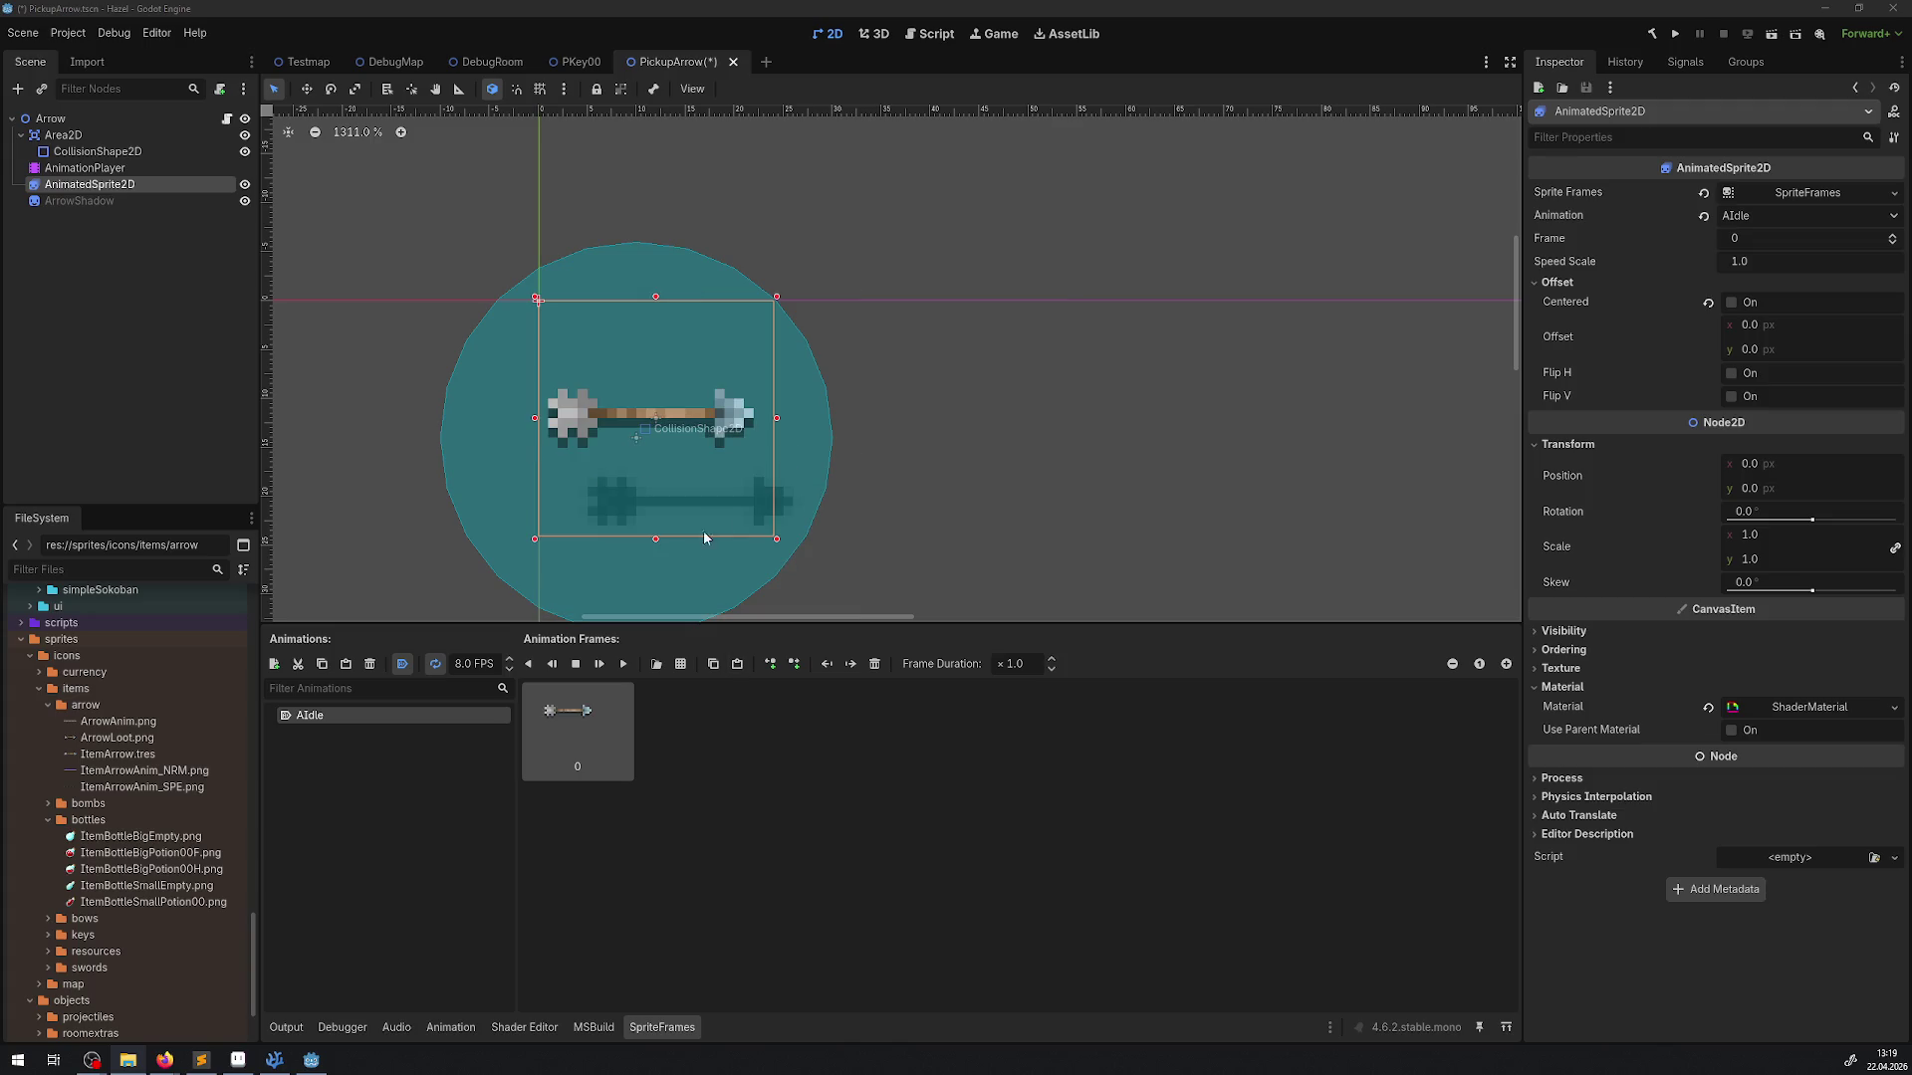
Align the ArrowShadow under the smaller arrow, select the collision shape, and save
{"action": "left_click_drag", "start_coordinate": [771, 505], "coordinate": [740, 468]}
{"action": "left_click", "coordinate": [754, 561]}
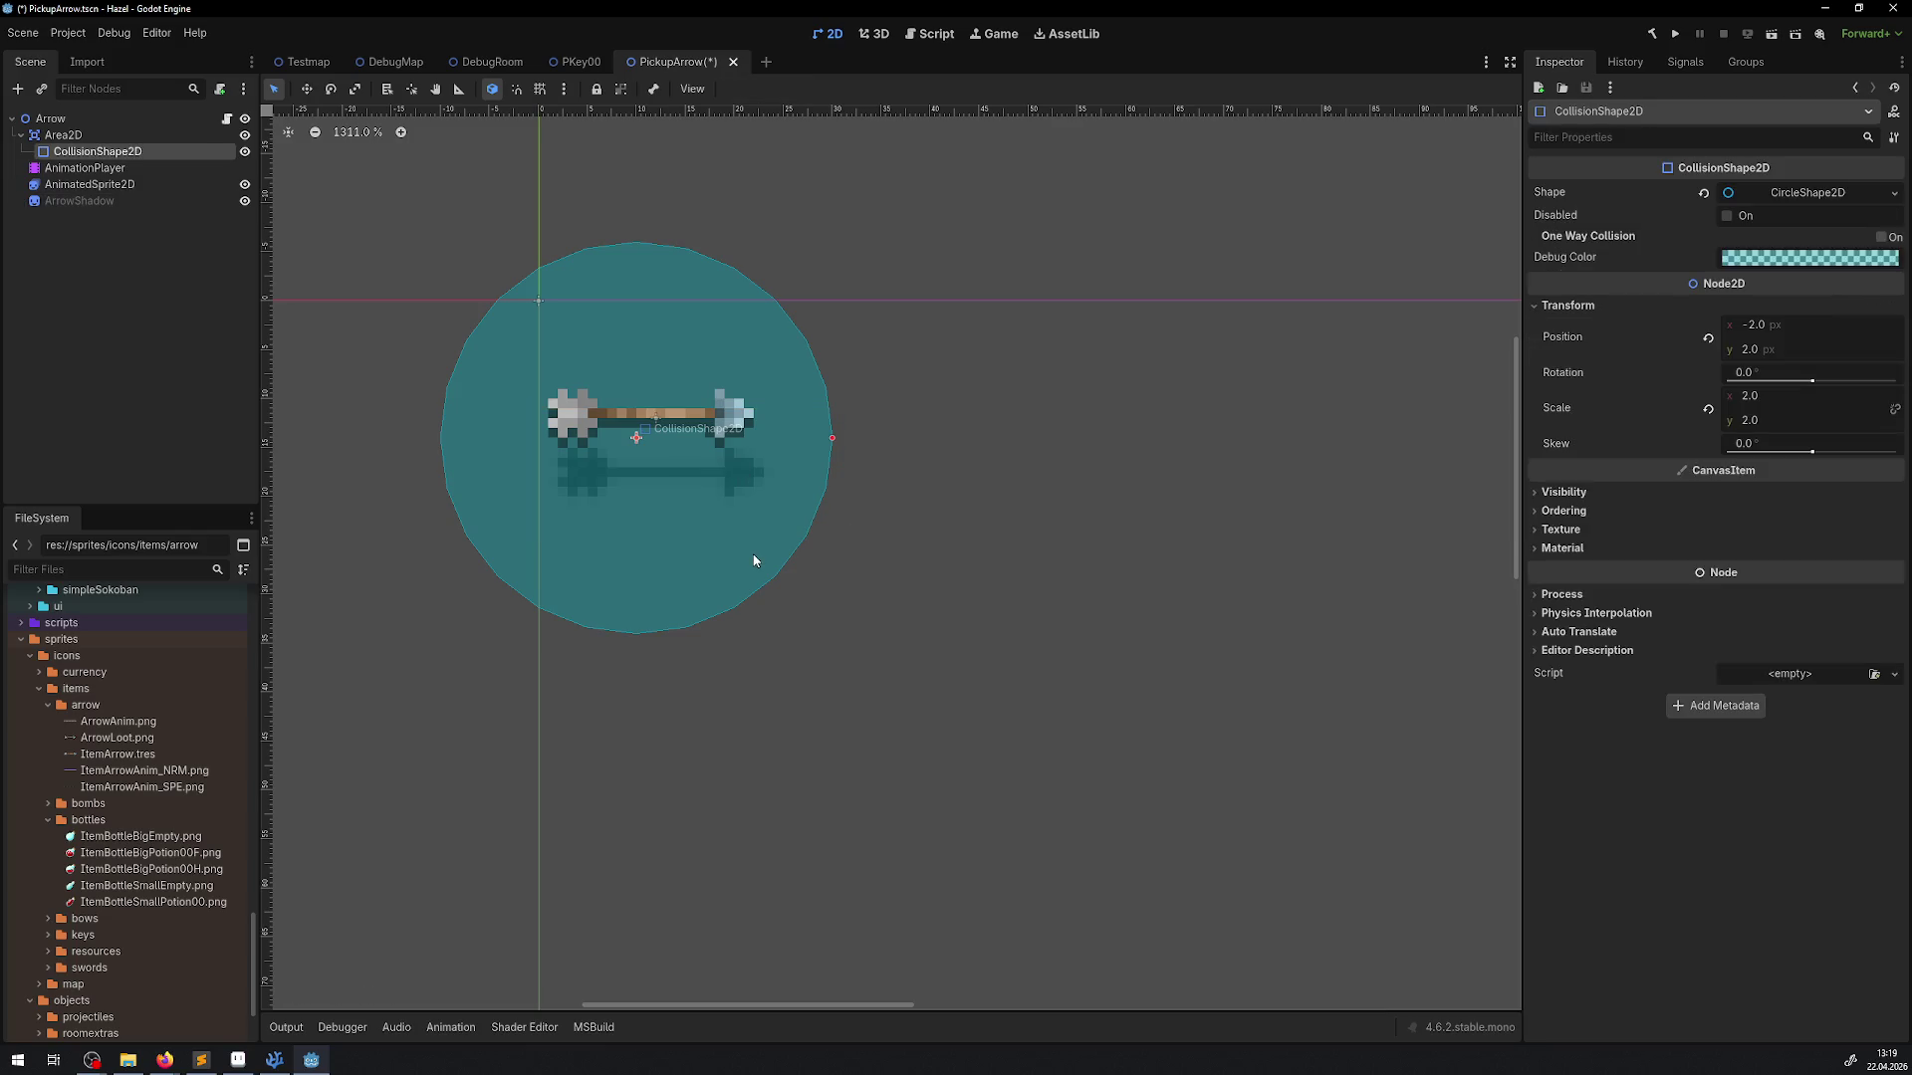
{"action": "scroll", "coordinate": [787, 499], "scroll_direction": "down", "scroll_amount": 4}
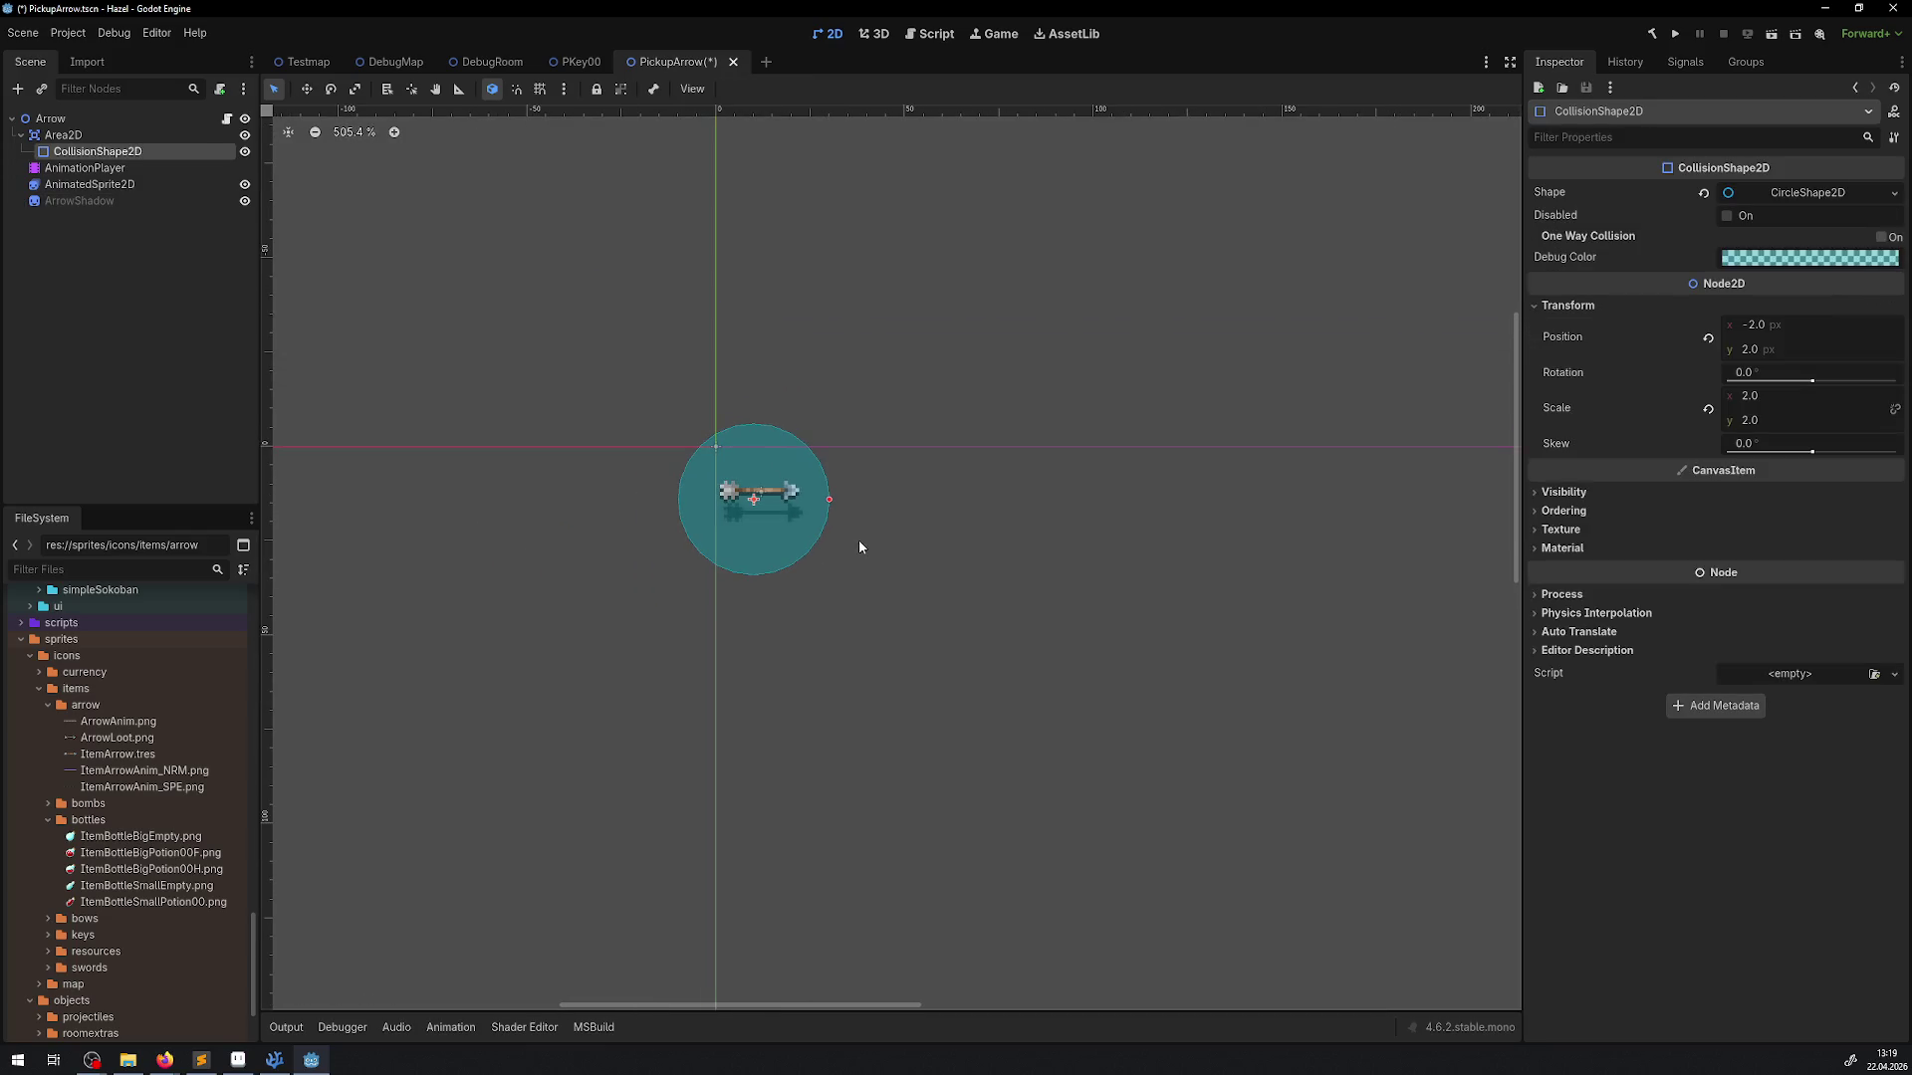
{"action": "scroll", "coordinate": [739, 526], "scroll_direction": "up", "scroll_amount": 5}
{"action": "scroll", "coordinate": [739, 525], "scroll_direction": "down", "scroll_amount": 2}
{"action": "key", "text": "ctrl+s"}
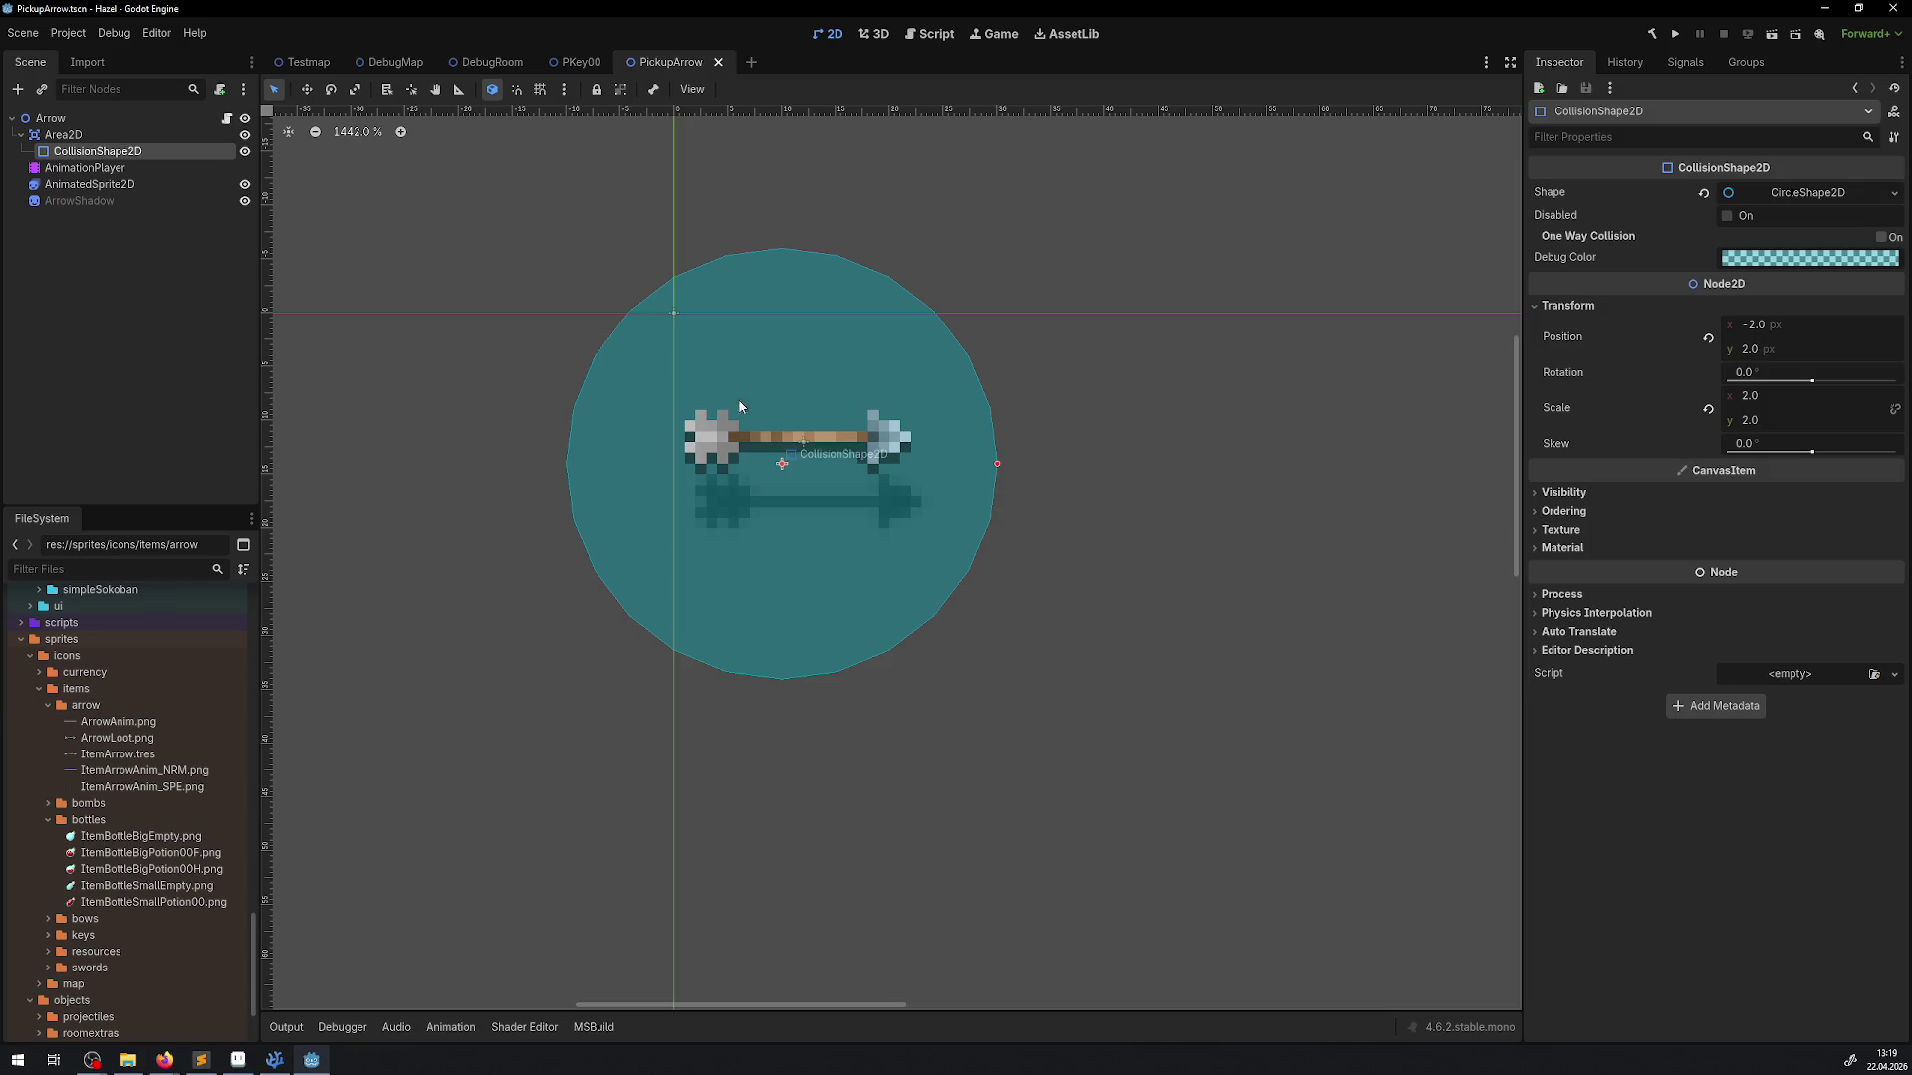
Set the CollisionShape2D position to 0, 0 and save the PickupArrow scene
{"action": "left_click", "coordinate": [1785, 329]}
{"action": "type", "text": "0"}
{"action": "key", "text": "Tab"}
{"action": "type", "text": "0"}
{"action": "key", "text": "Return"}
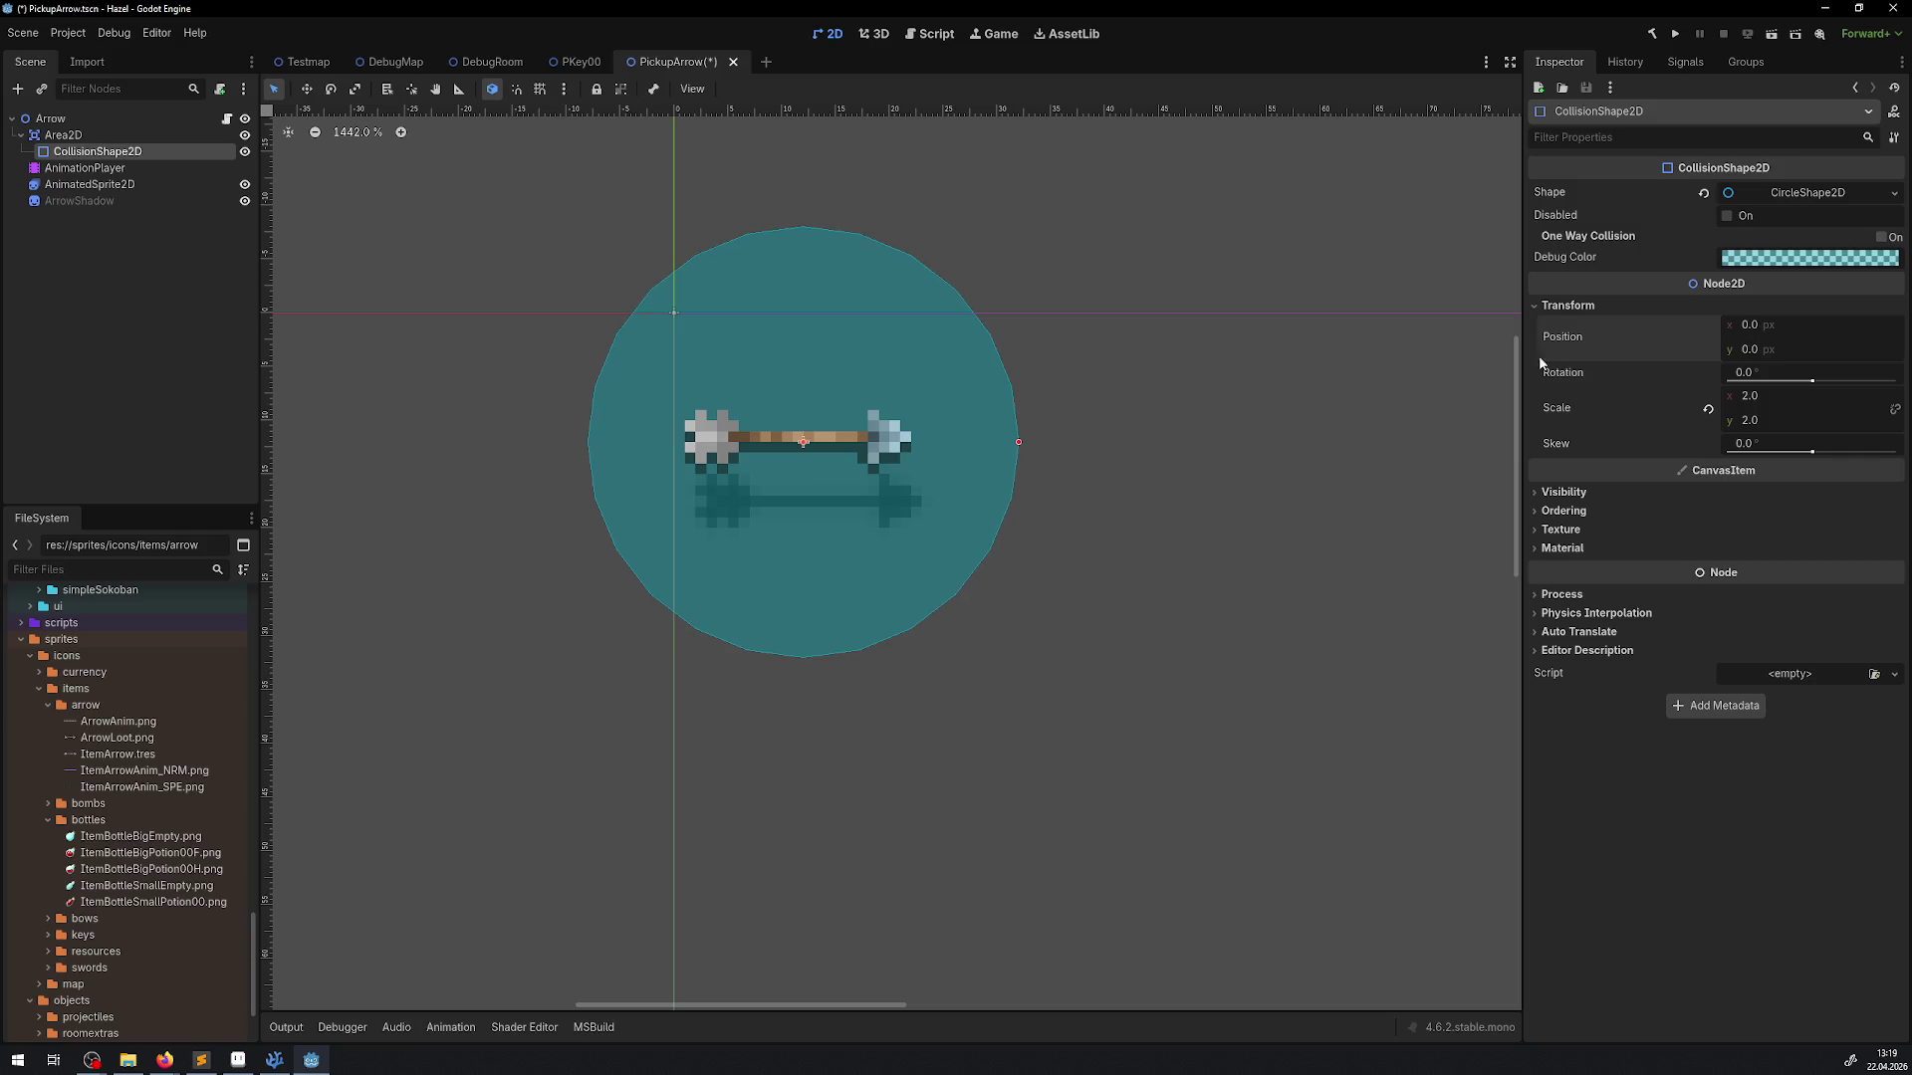
{"action": "left_click", "coordinate": [63, 135]}
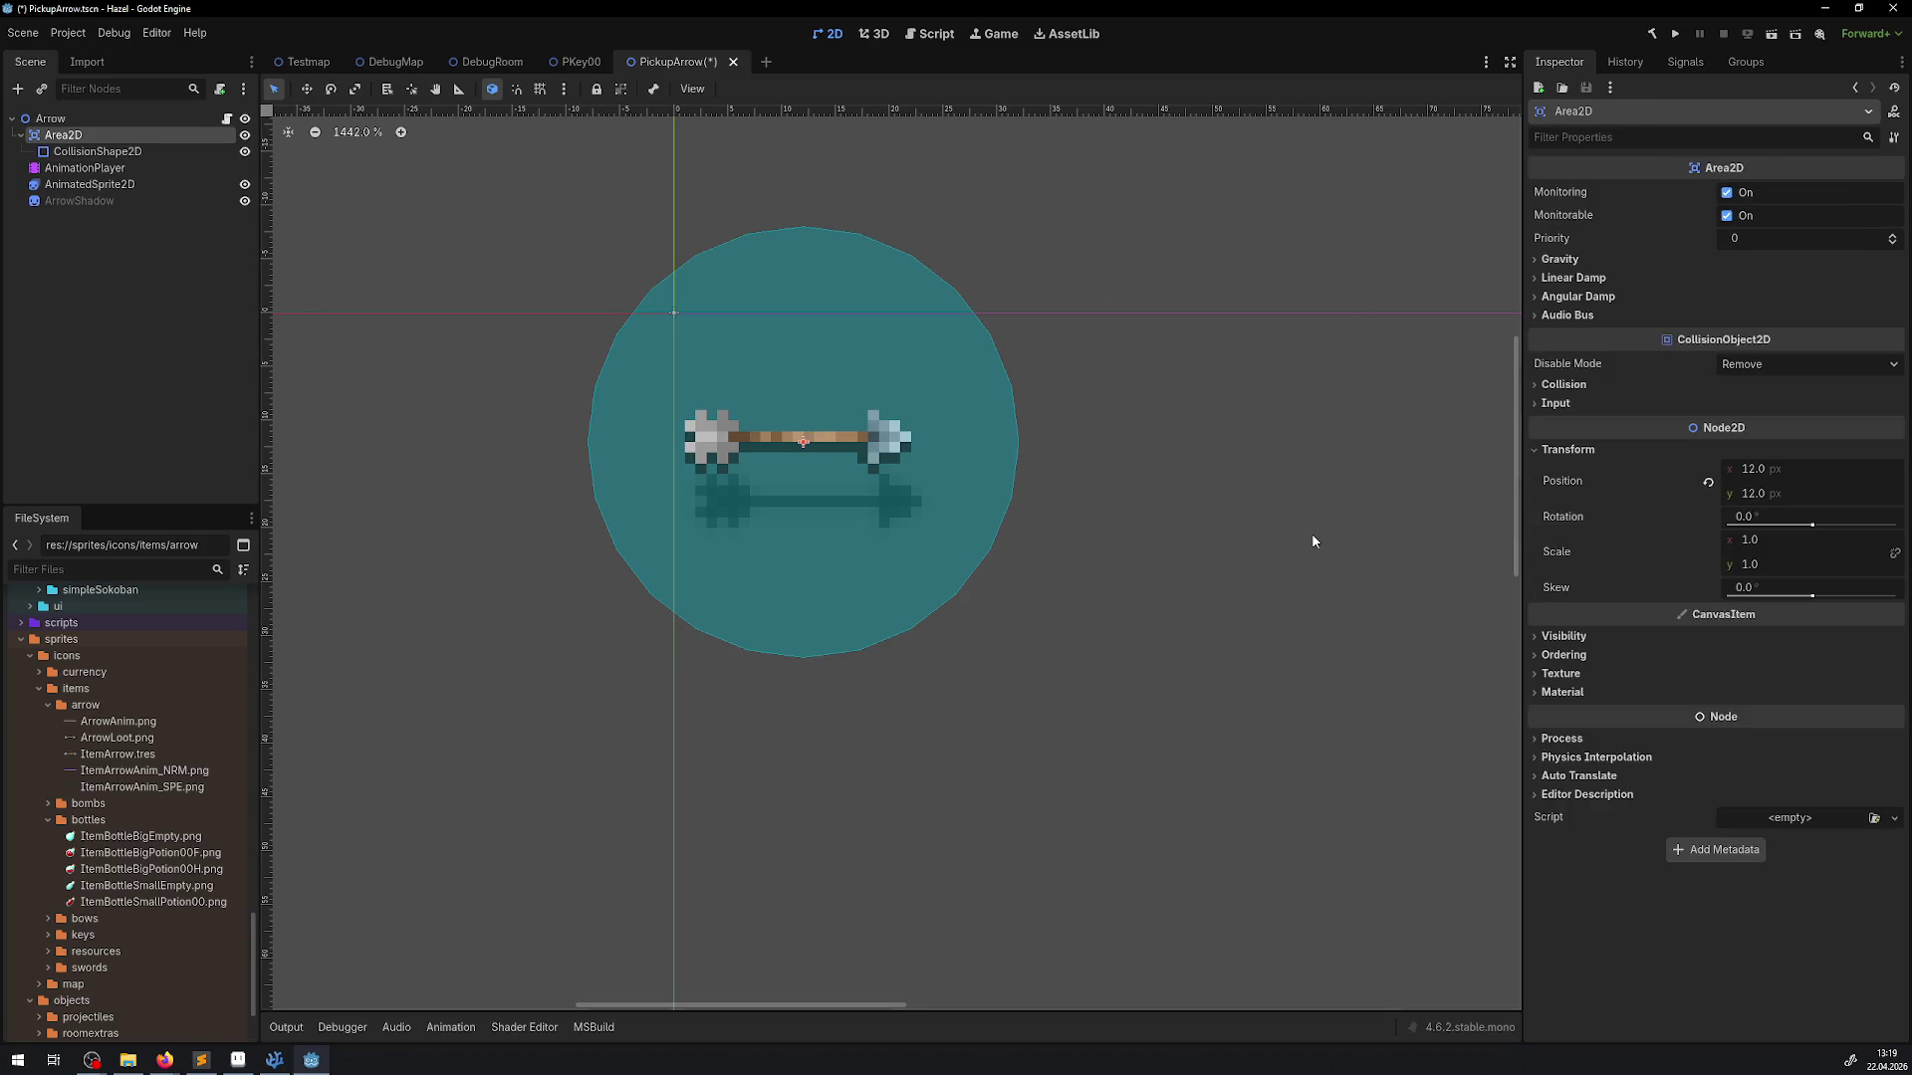
{"action": "left_click", "coordinate": [69, 152]}
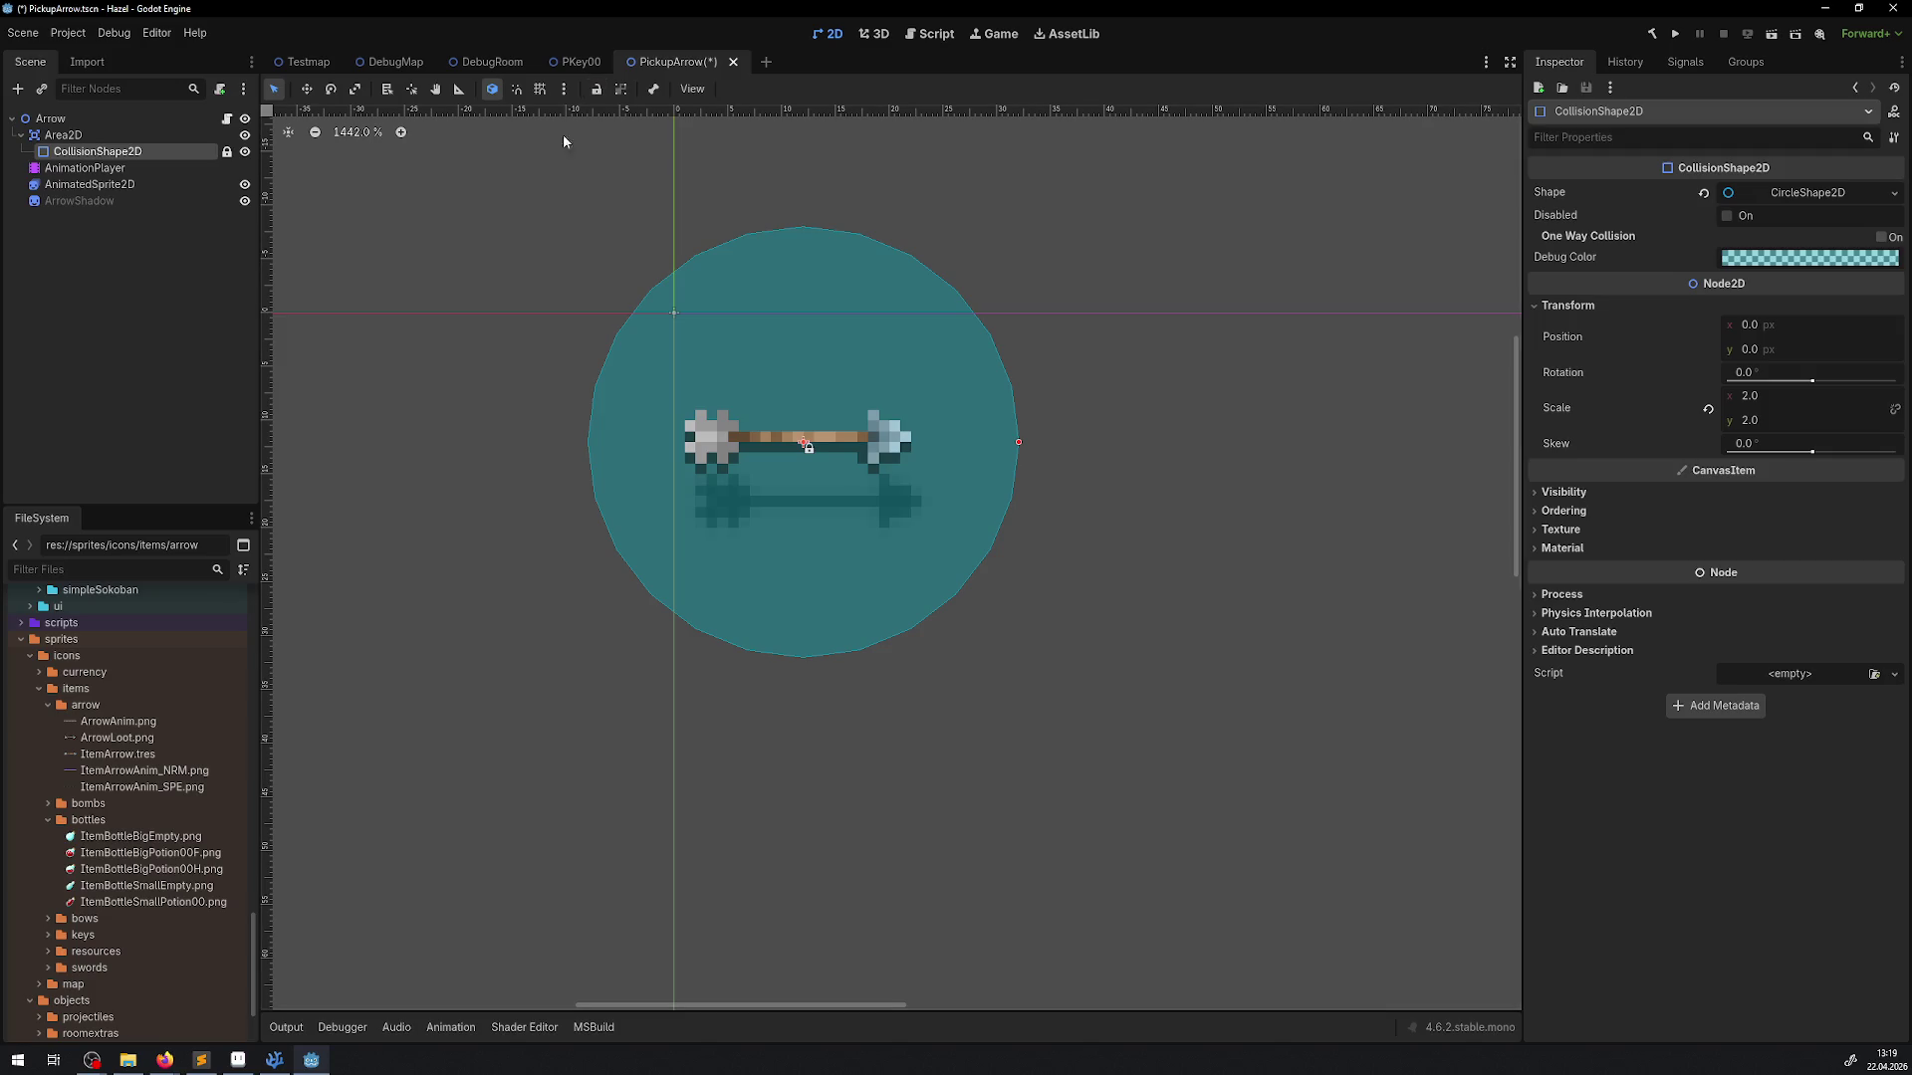
{"action": "left_click", "coordinate": [101, 135]}
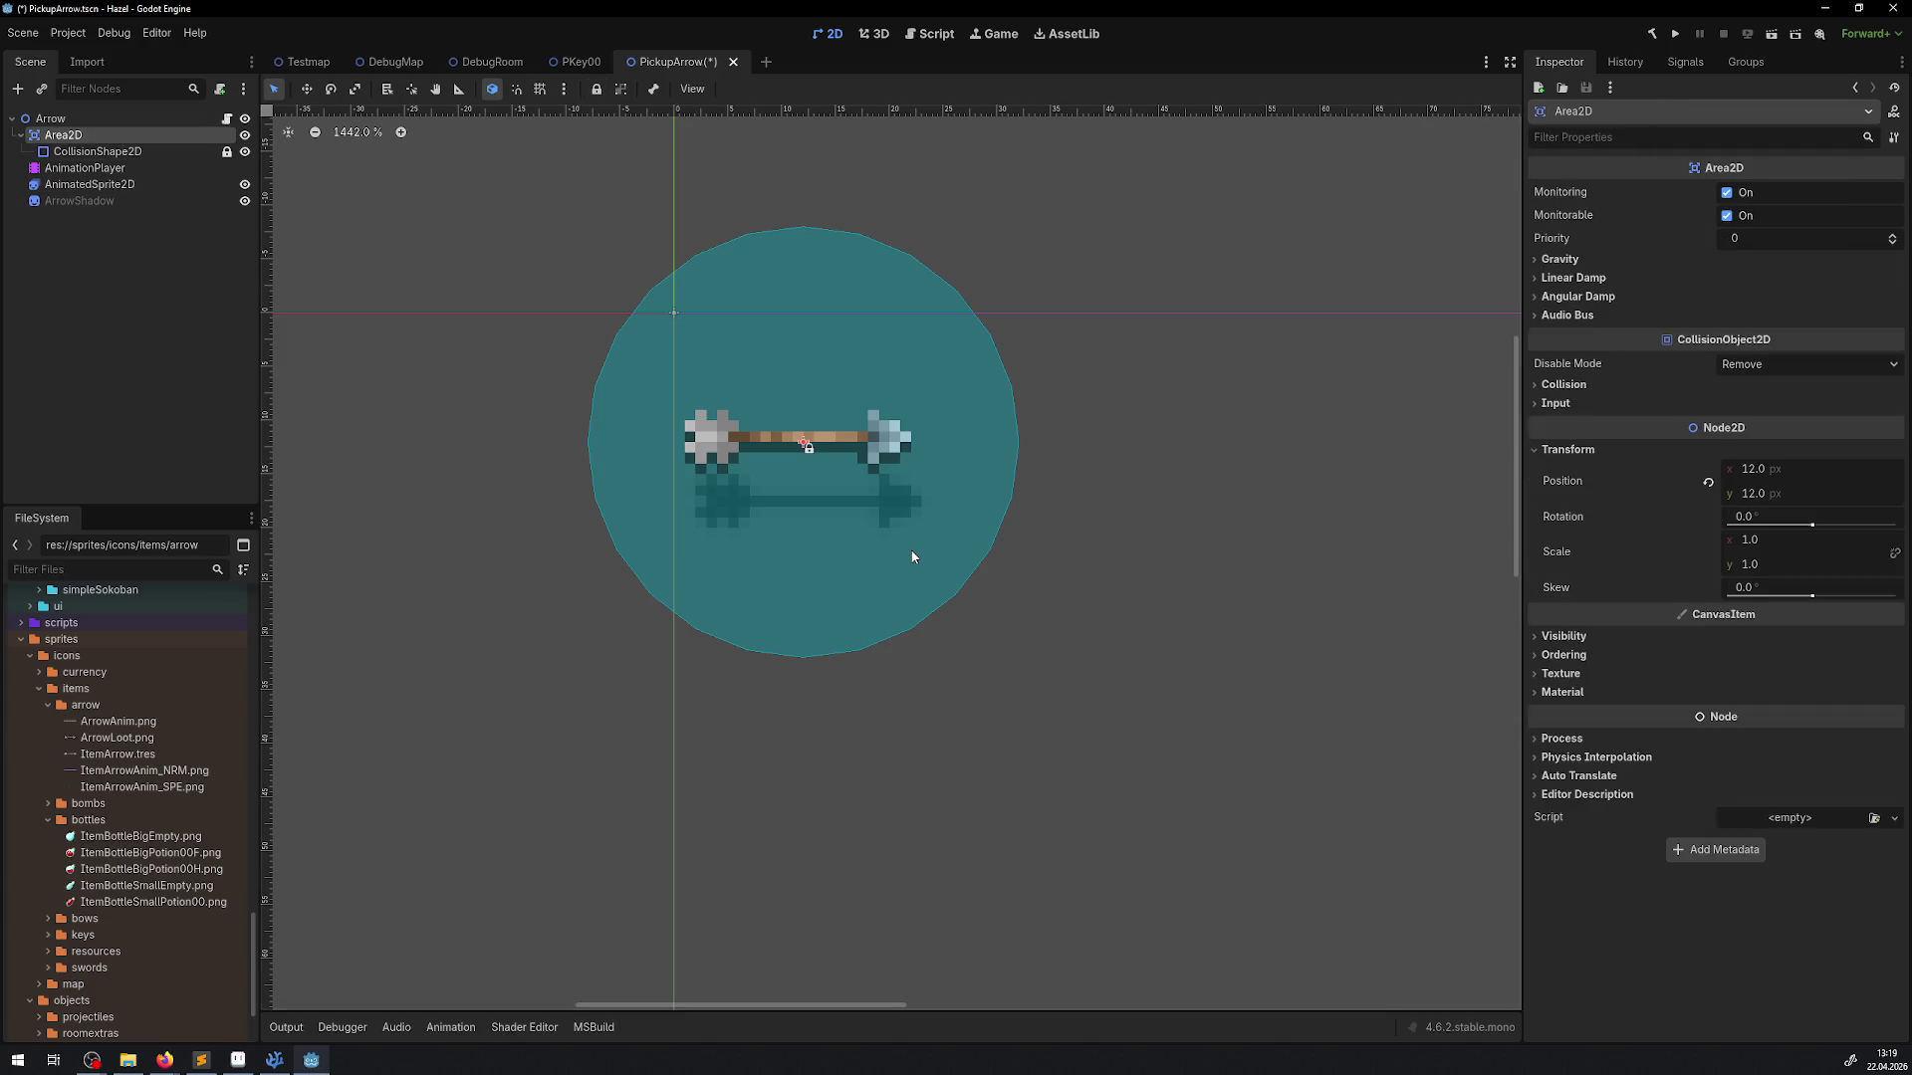
{"action": "key", "text": "ctrl+s"}
{"action": "left_click", "coordinate": [85, 167]}
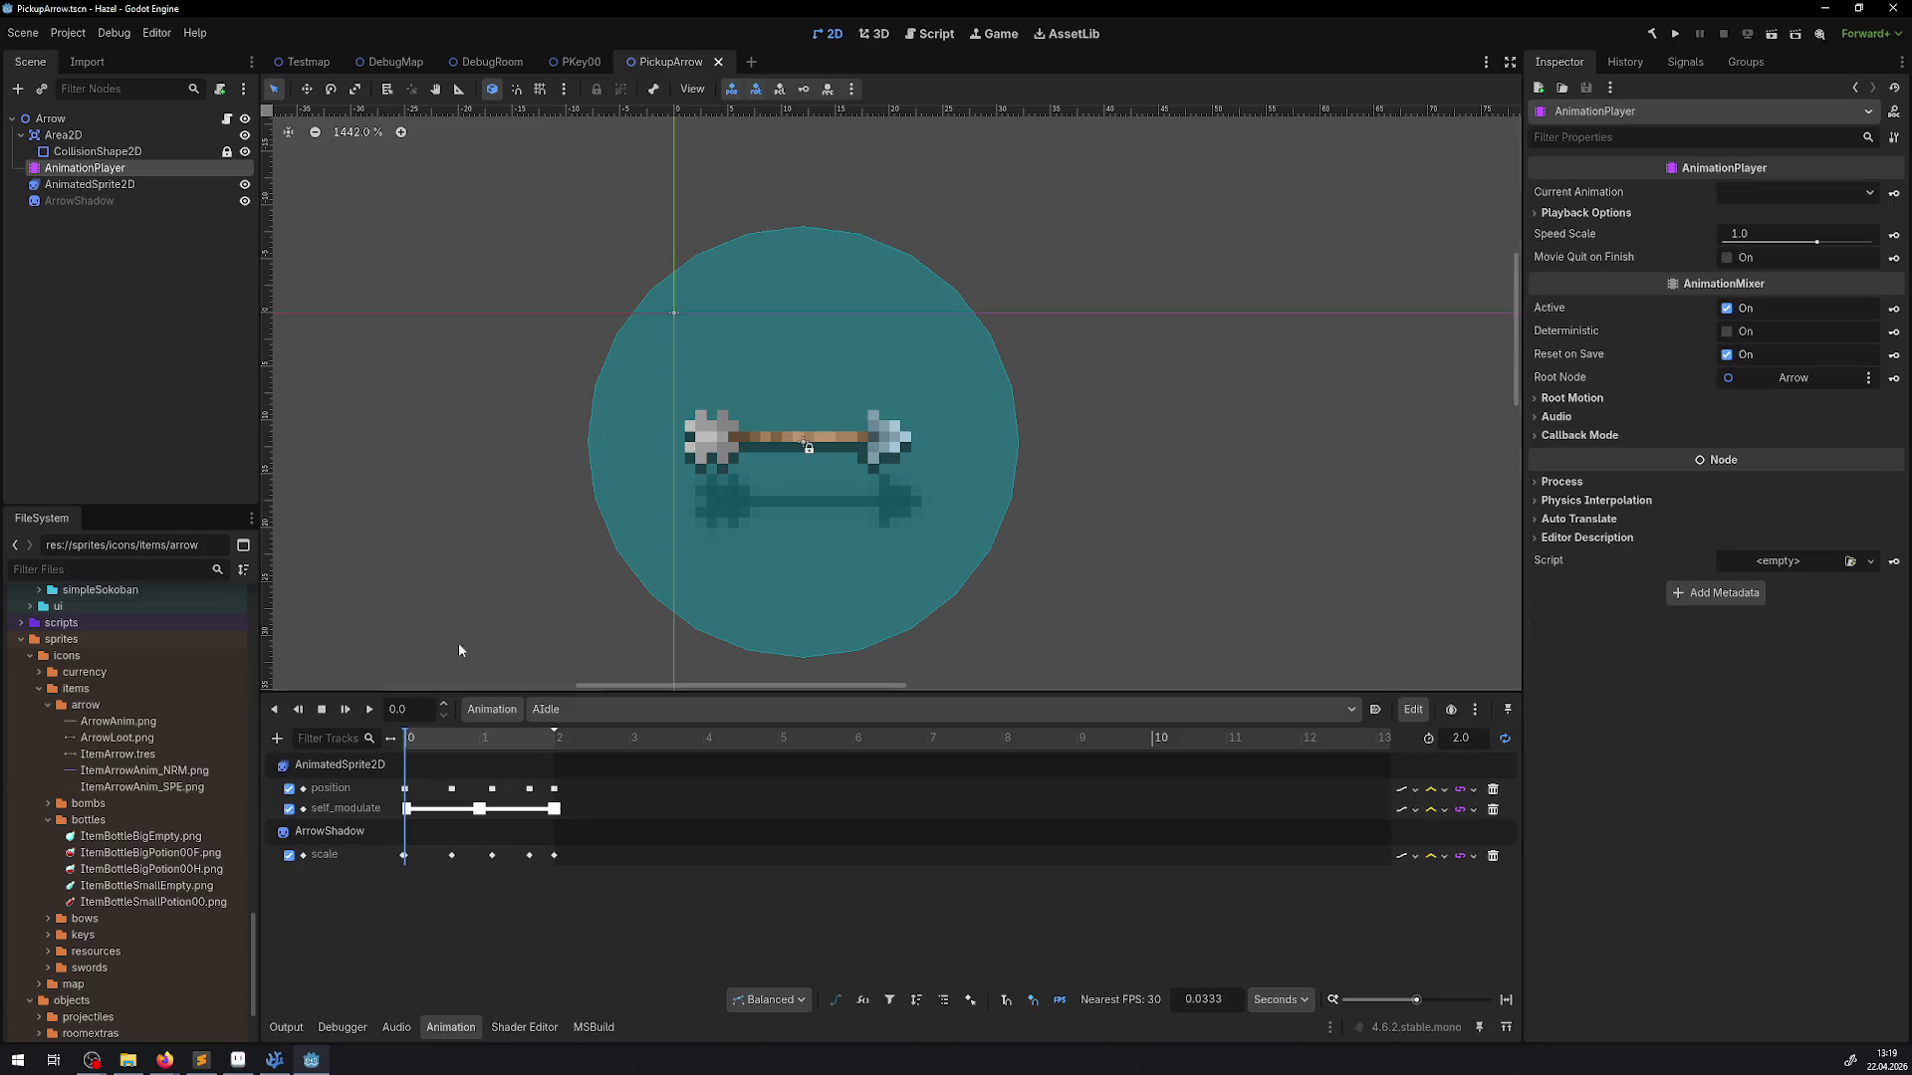
Play the AIdle animation to check the arrow, then stop and reset playback
{"action": "left_click", "coordinate": [362, 712]}
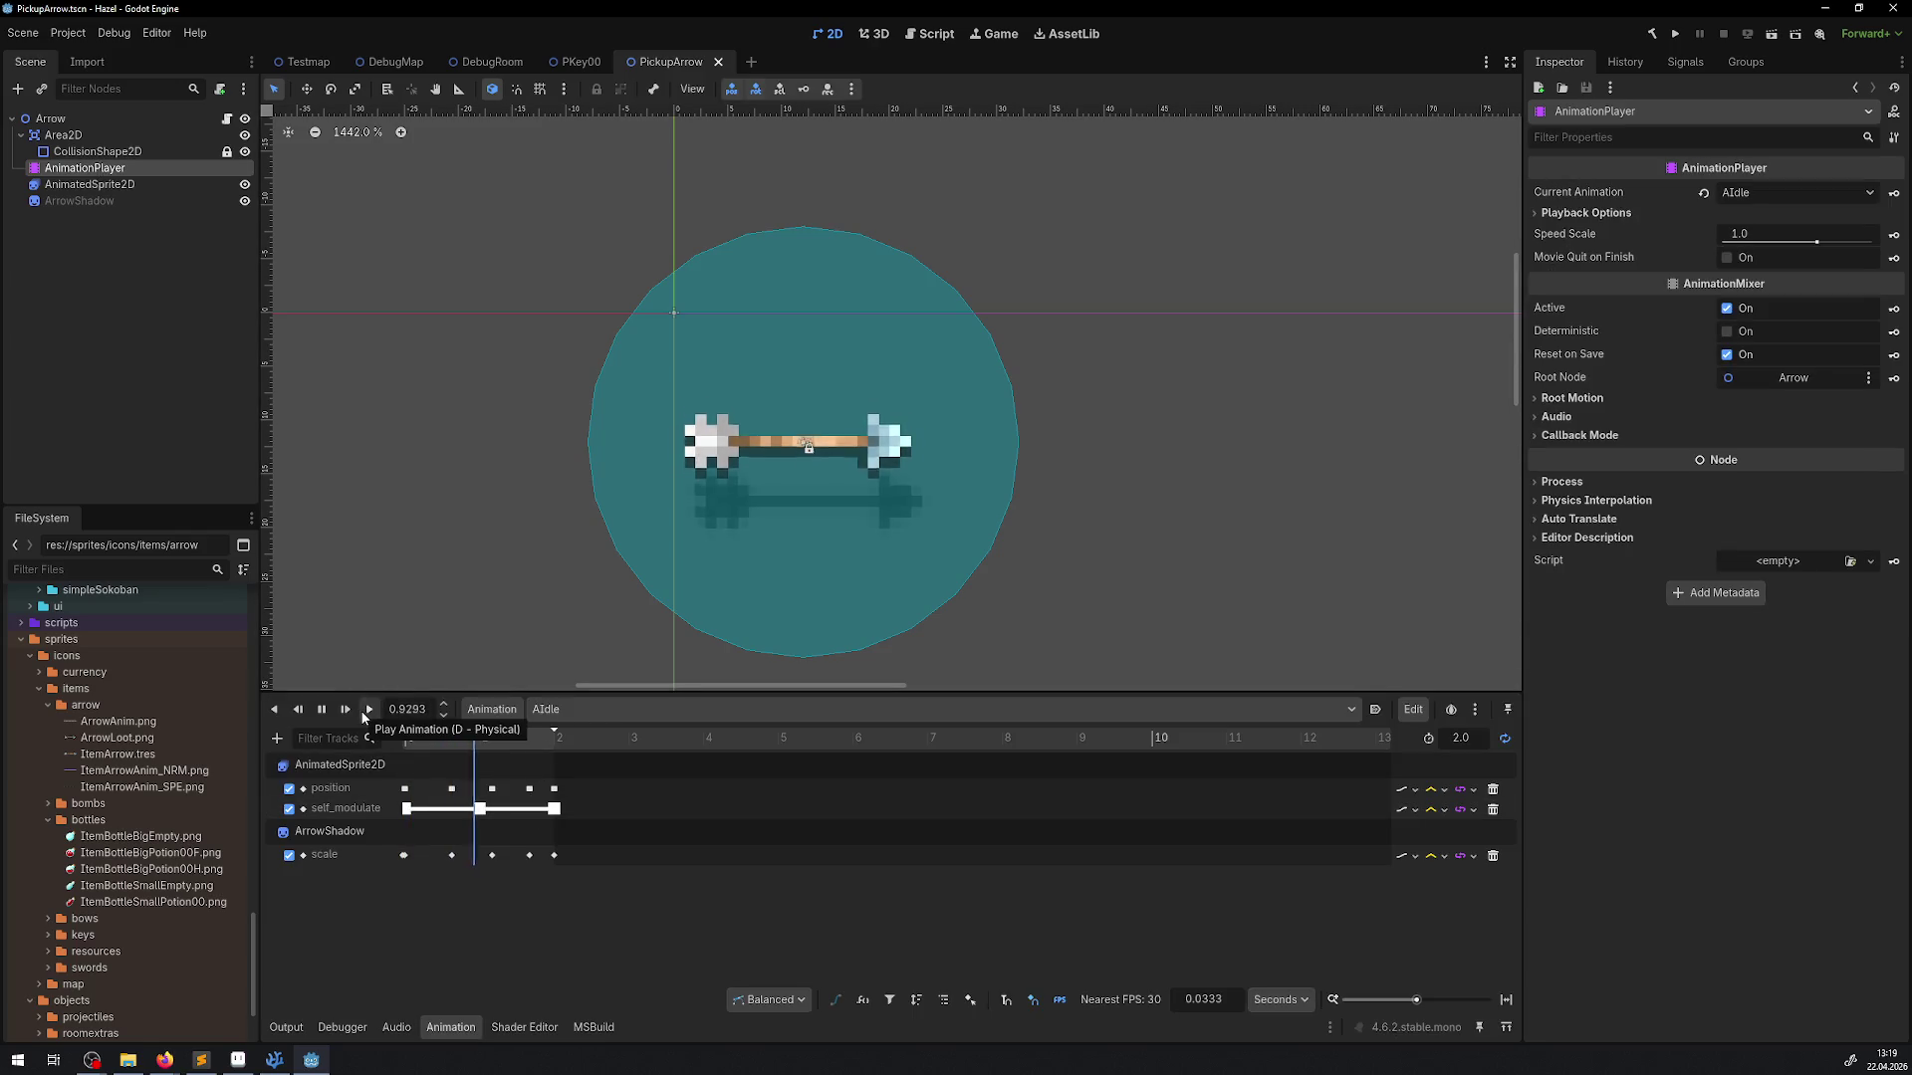
{"action": "scroll", "coordinate": [1115, 550], "scroll_direction": "down", "scroll_amount": 6}
{"action": "left_click", "coordinate": [1125, 560]}
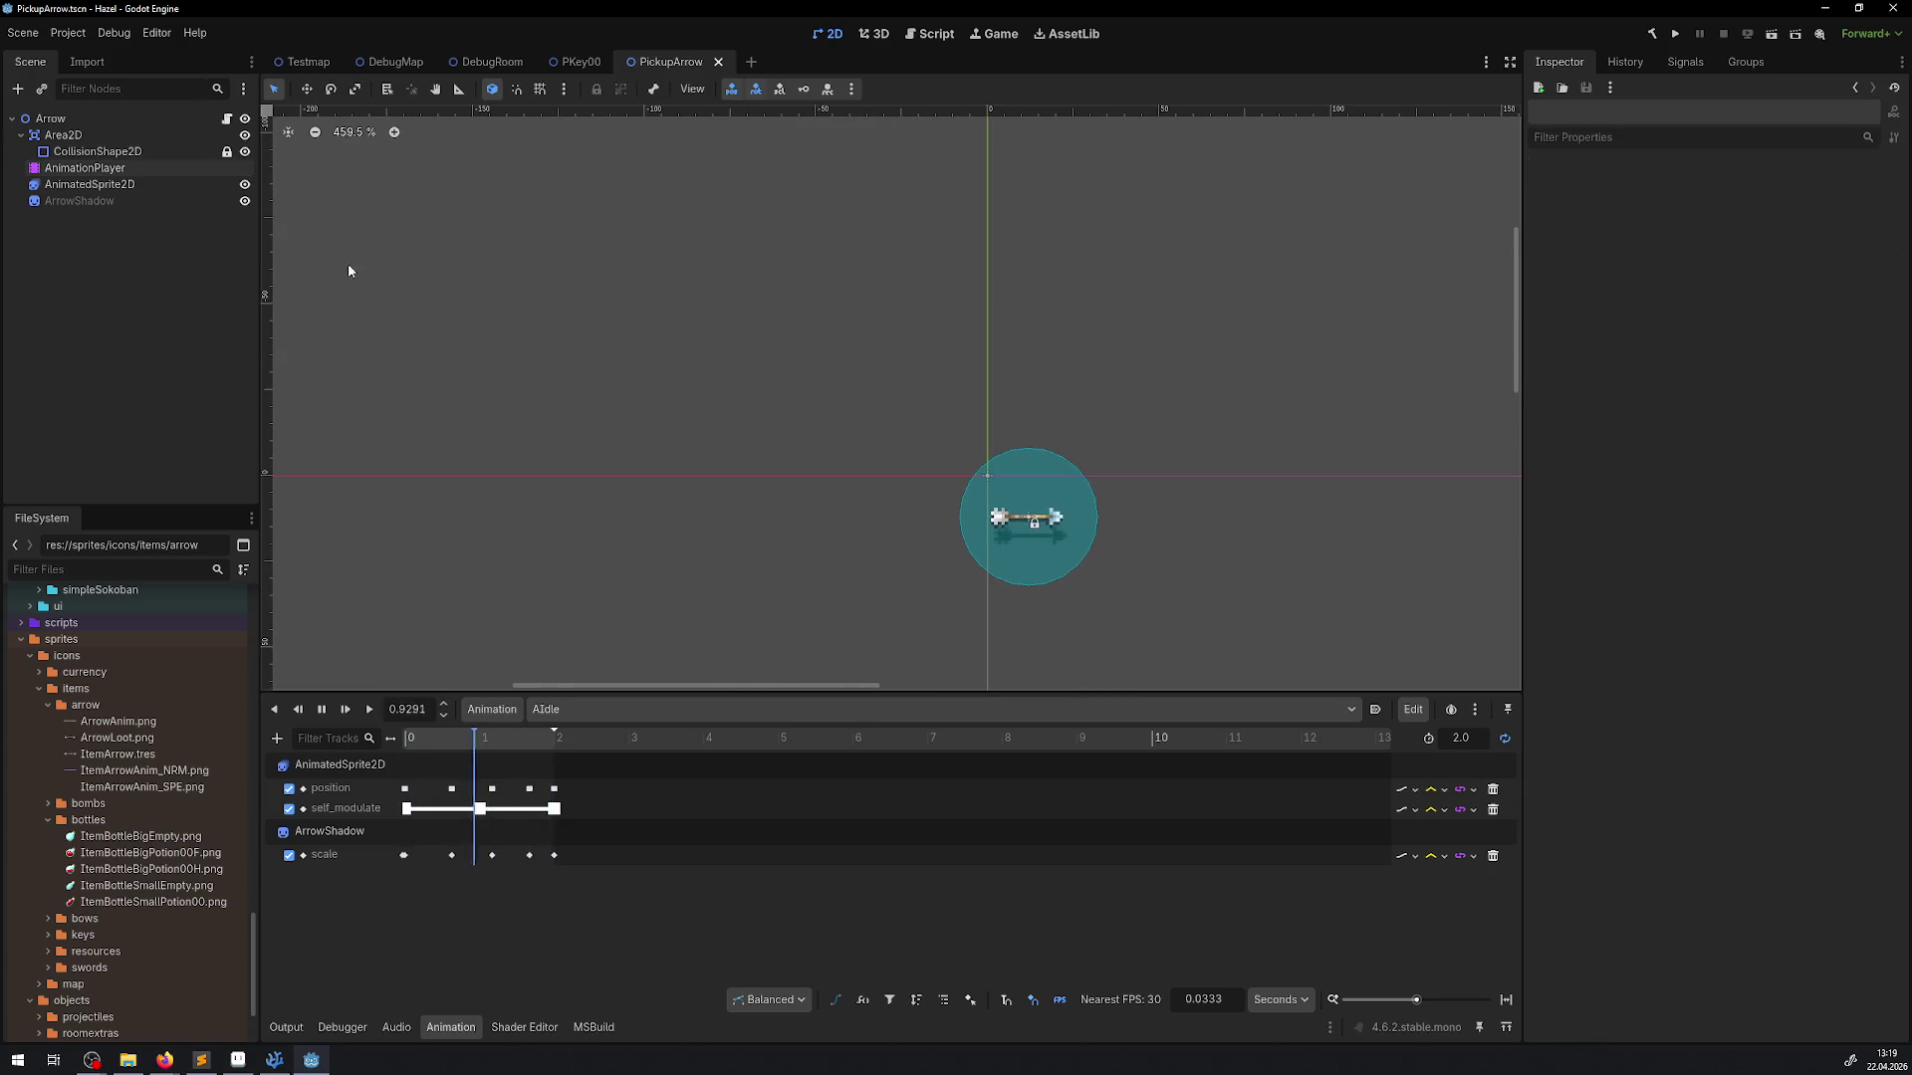
{"action": "left_click", "coordinate": [323, 709]}
{"action": "left_click", "coordinate": [324, 709]}
In DebugRoom, shift the Arrow pickup one 12 px grid step up-left, right beside the key
{"action": "left_click", "coordinate": [483, 62]}
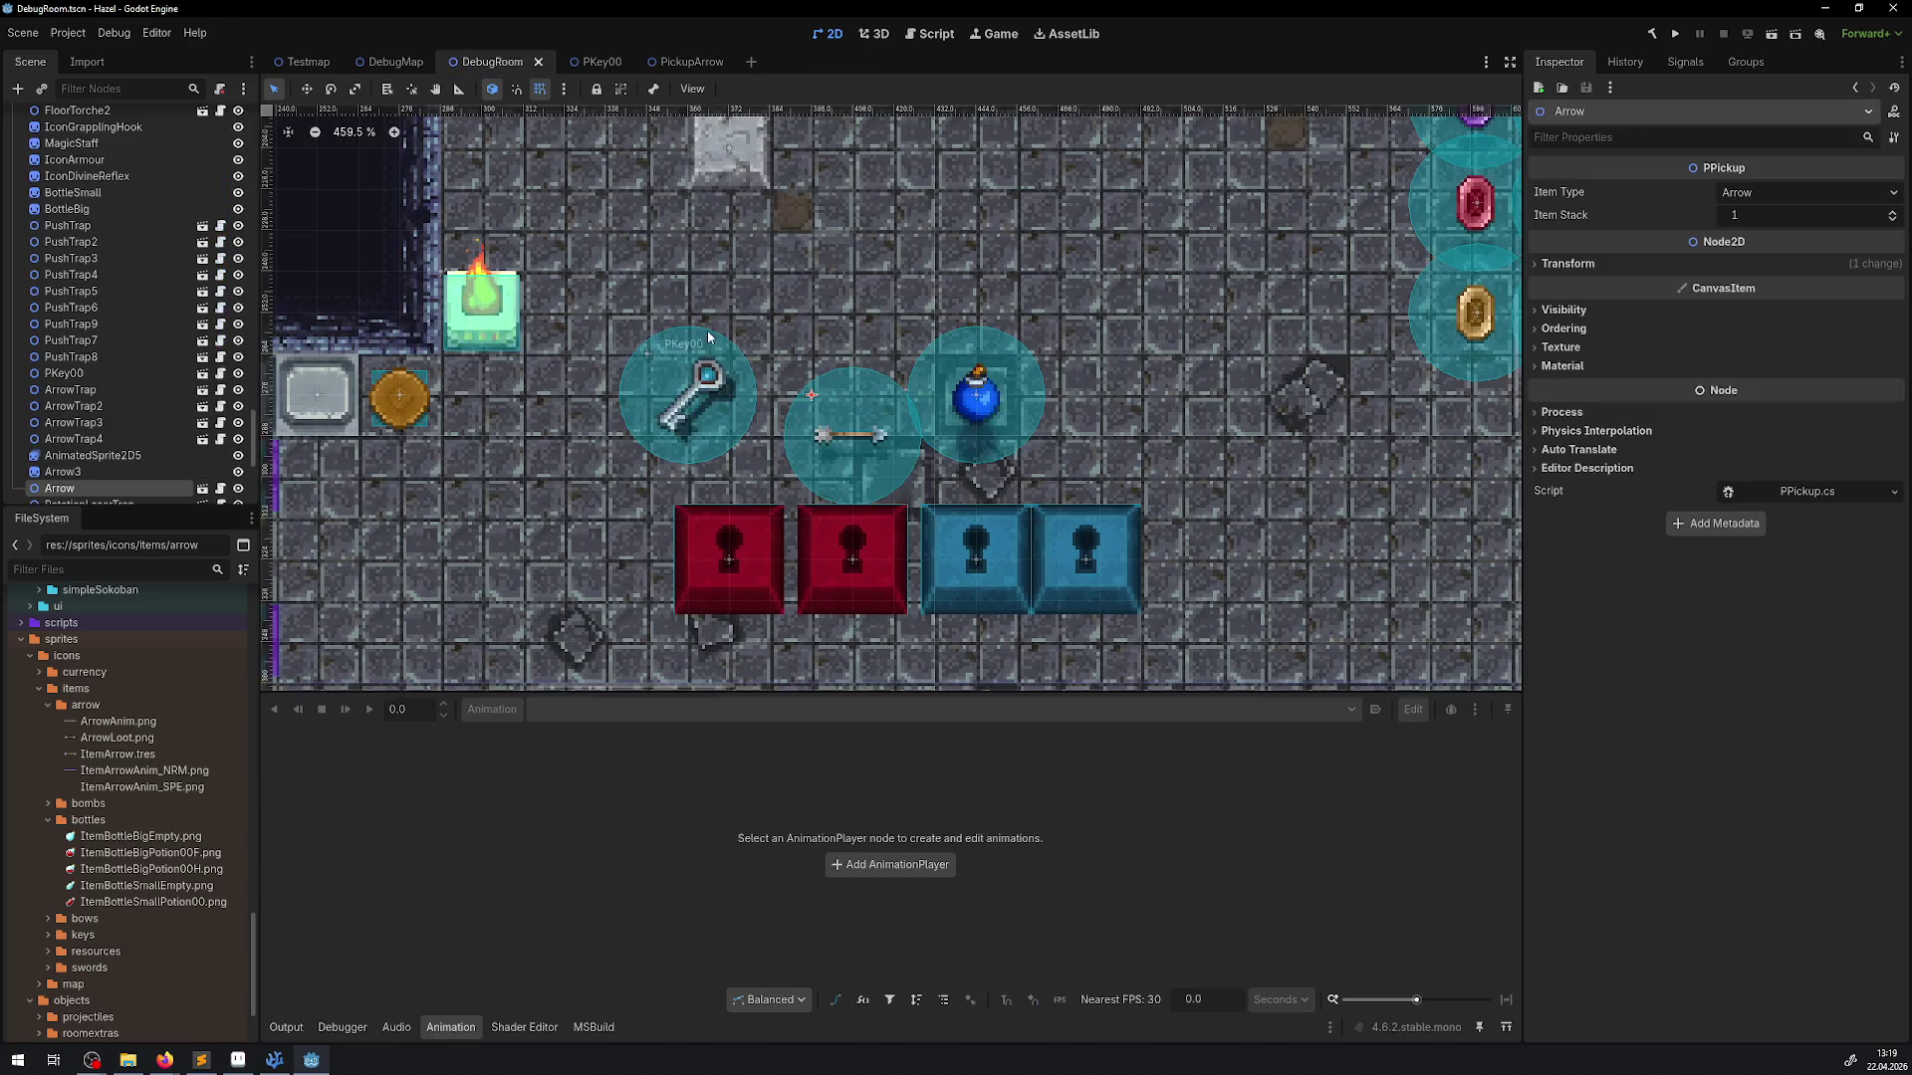
{"action": "left_click_drag", "start_coordinate": [812, 400], "coordinate": [770, 366]}
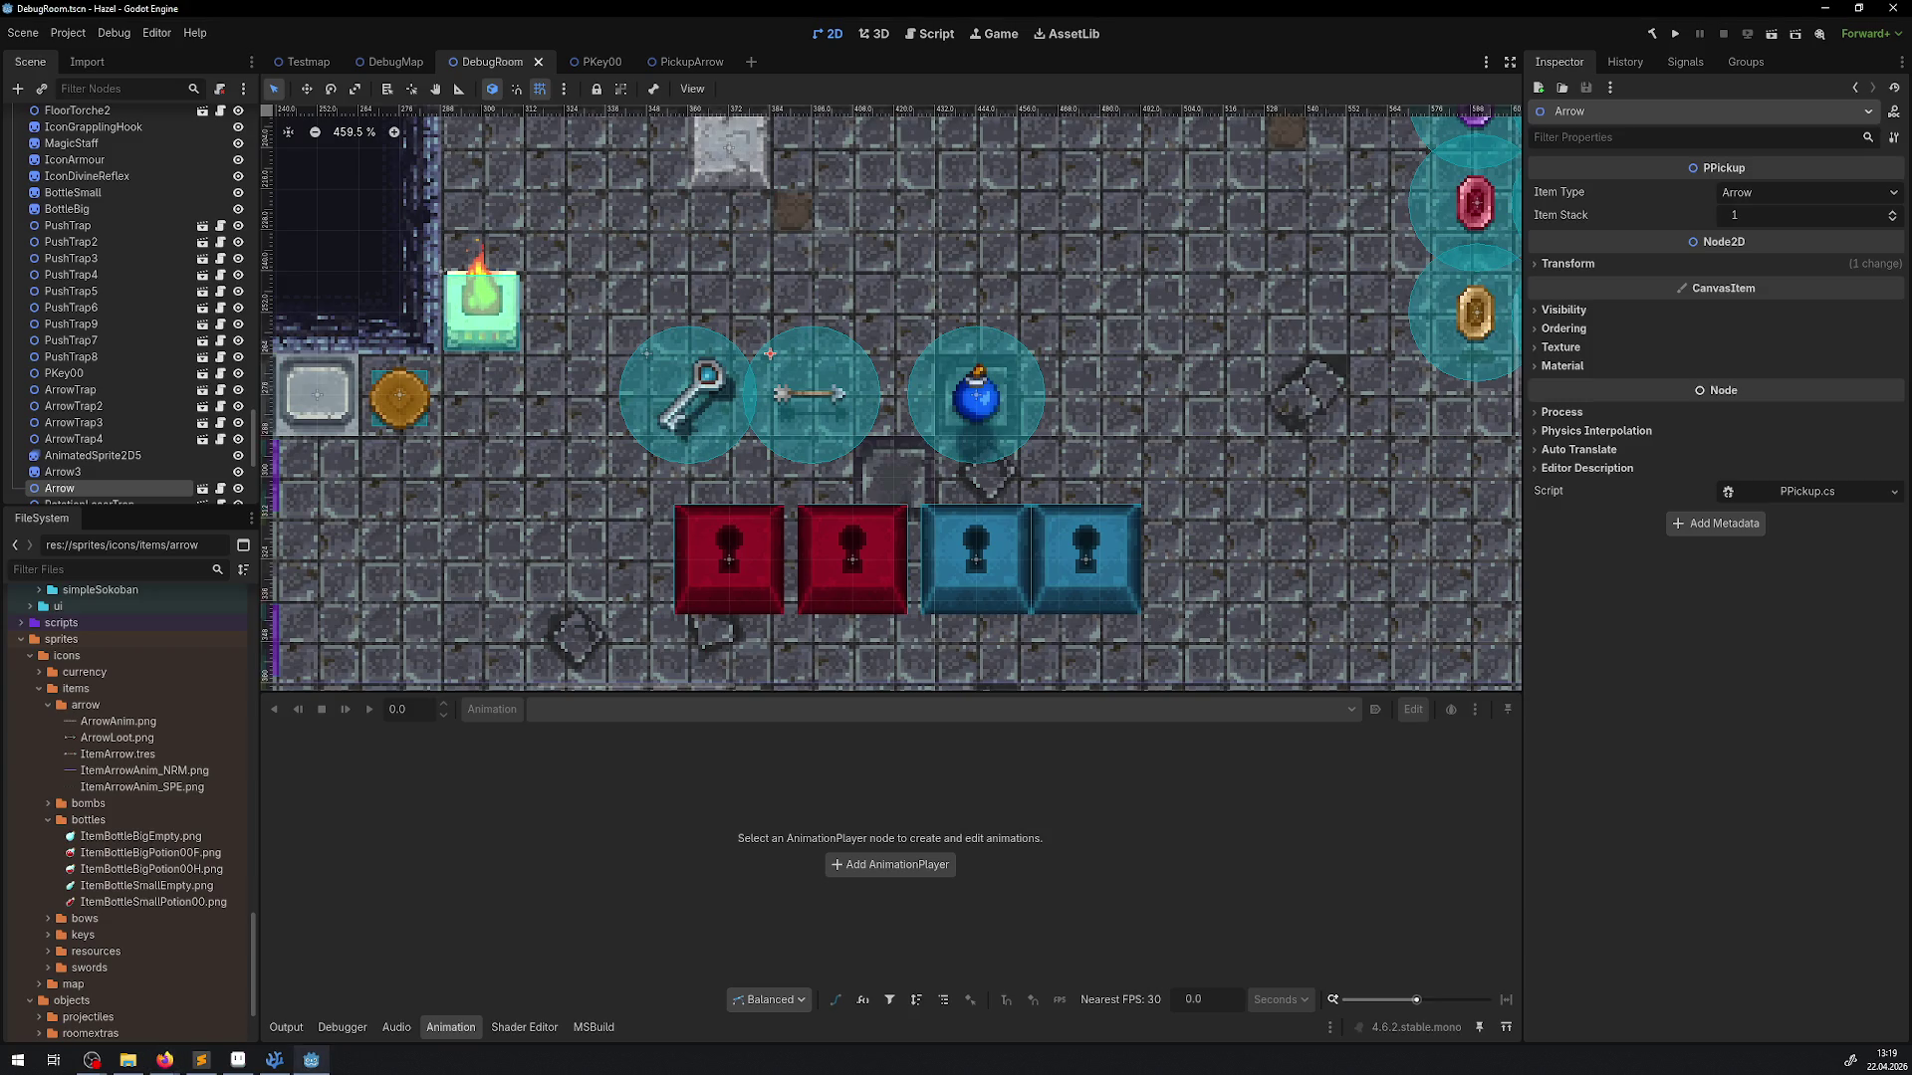
{"action": "key", "text": "alt+Tab"}
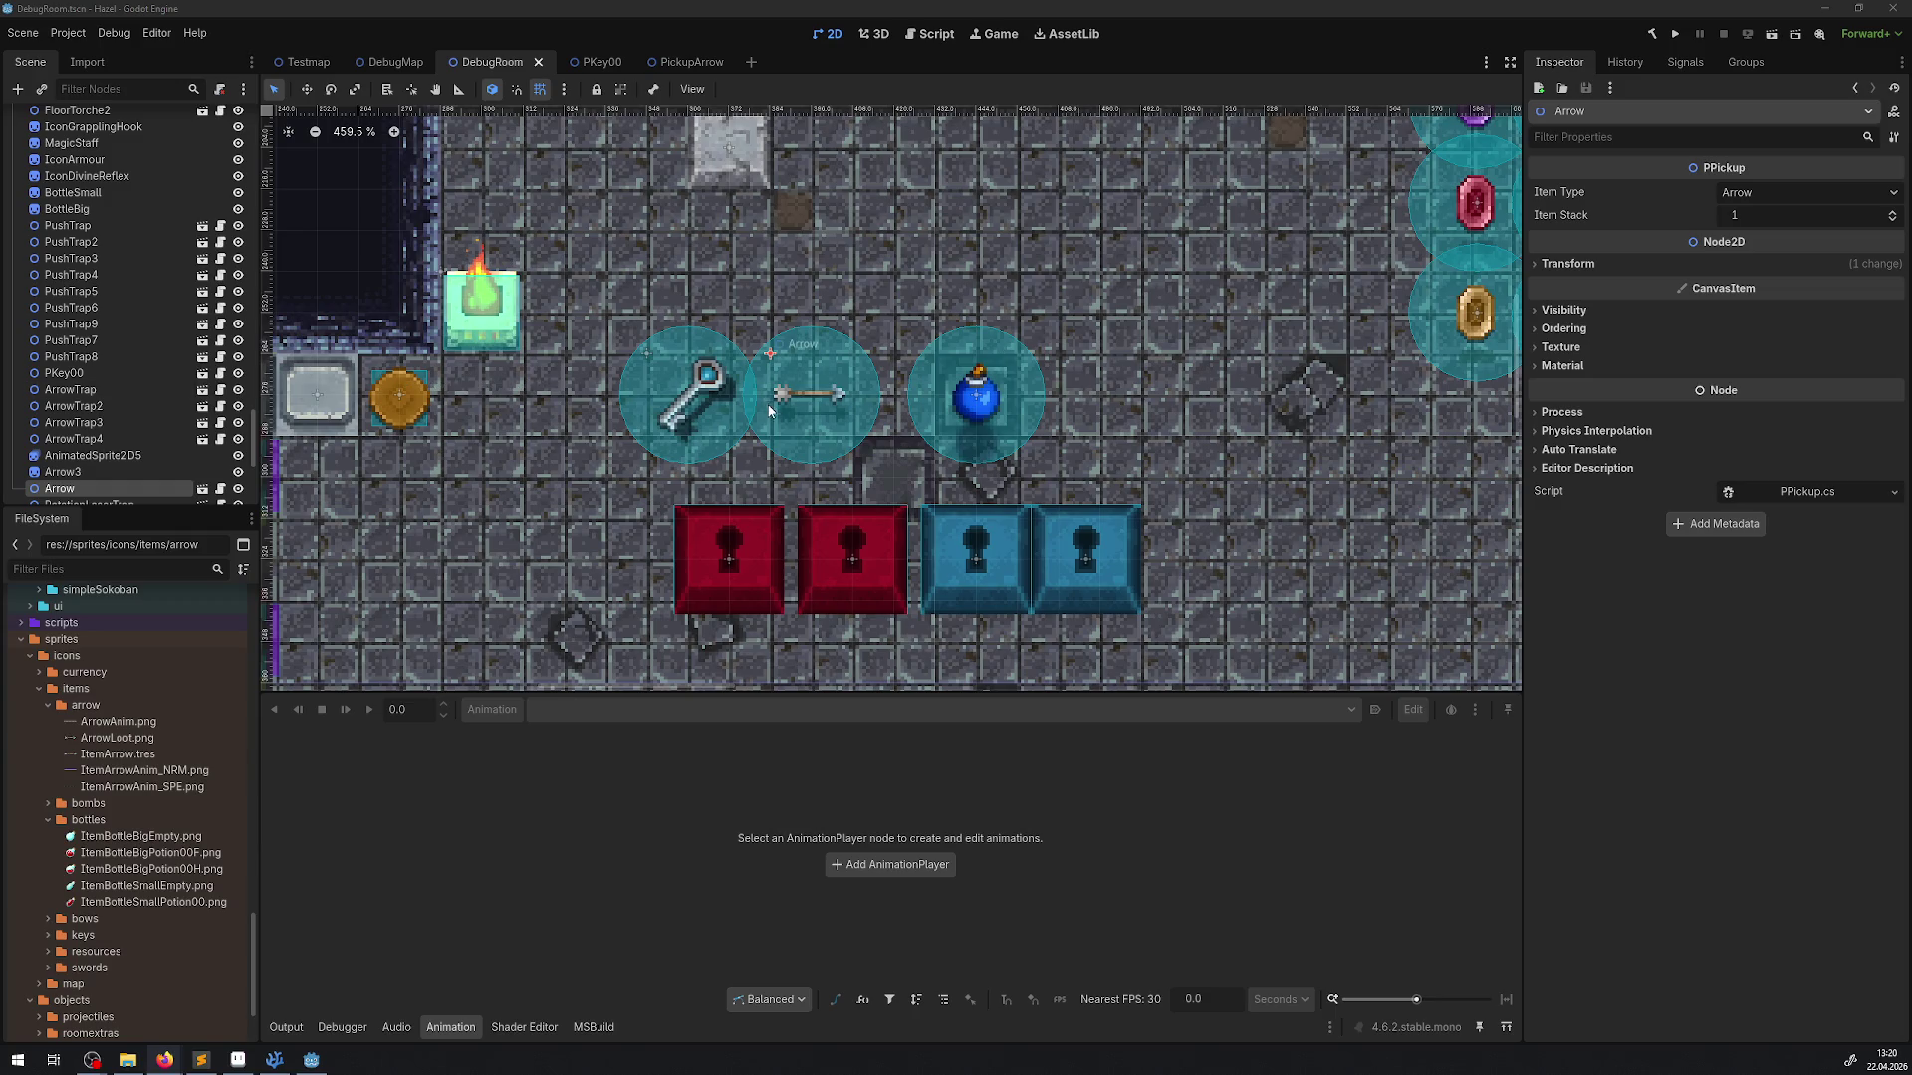
Open the Bomb pickup scene and turn off Offset > Centered on its AnimatedSprite2D
{"action": "left_click", "coordinate": [981, 401]}
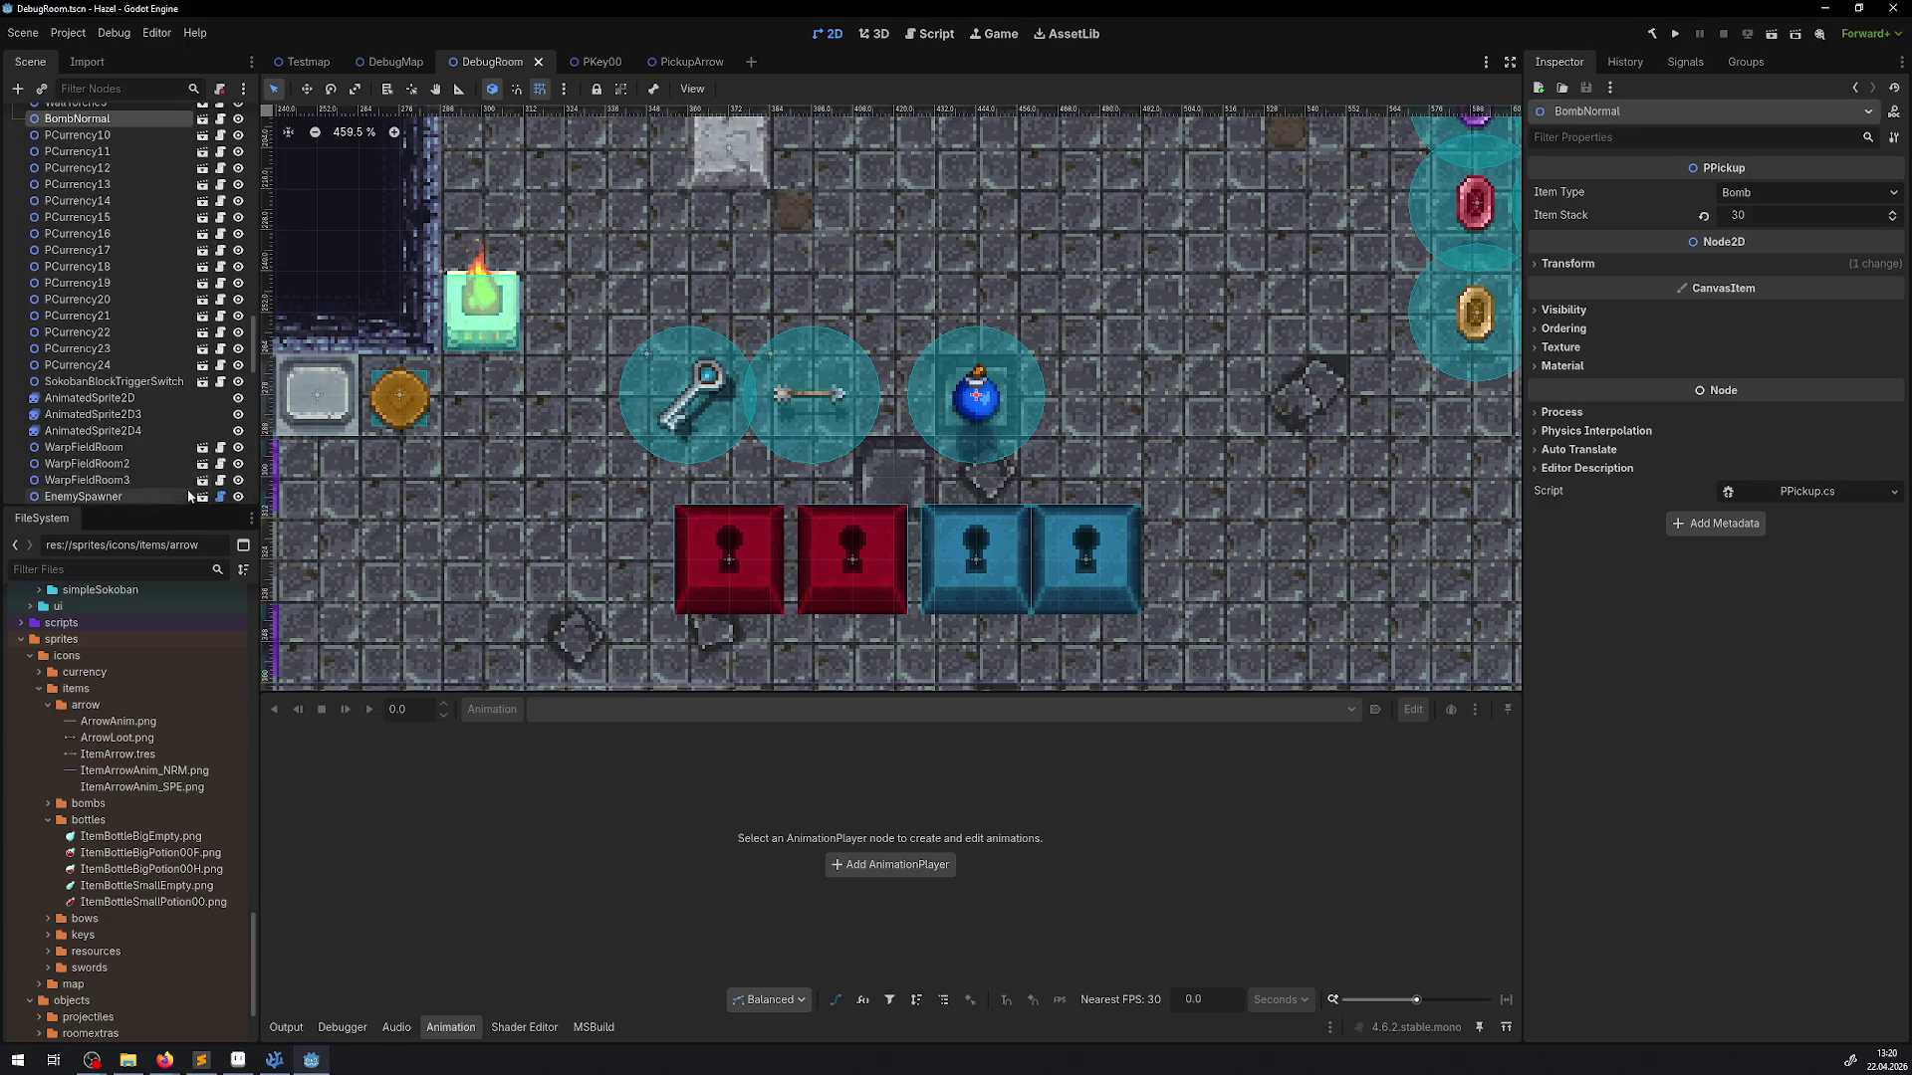
{"action": "left_click", "coordinate": [202, 123]}
{"action": "left_click", "coordinate": [570, 398]}
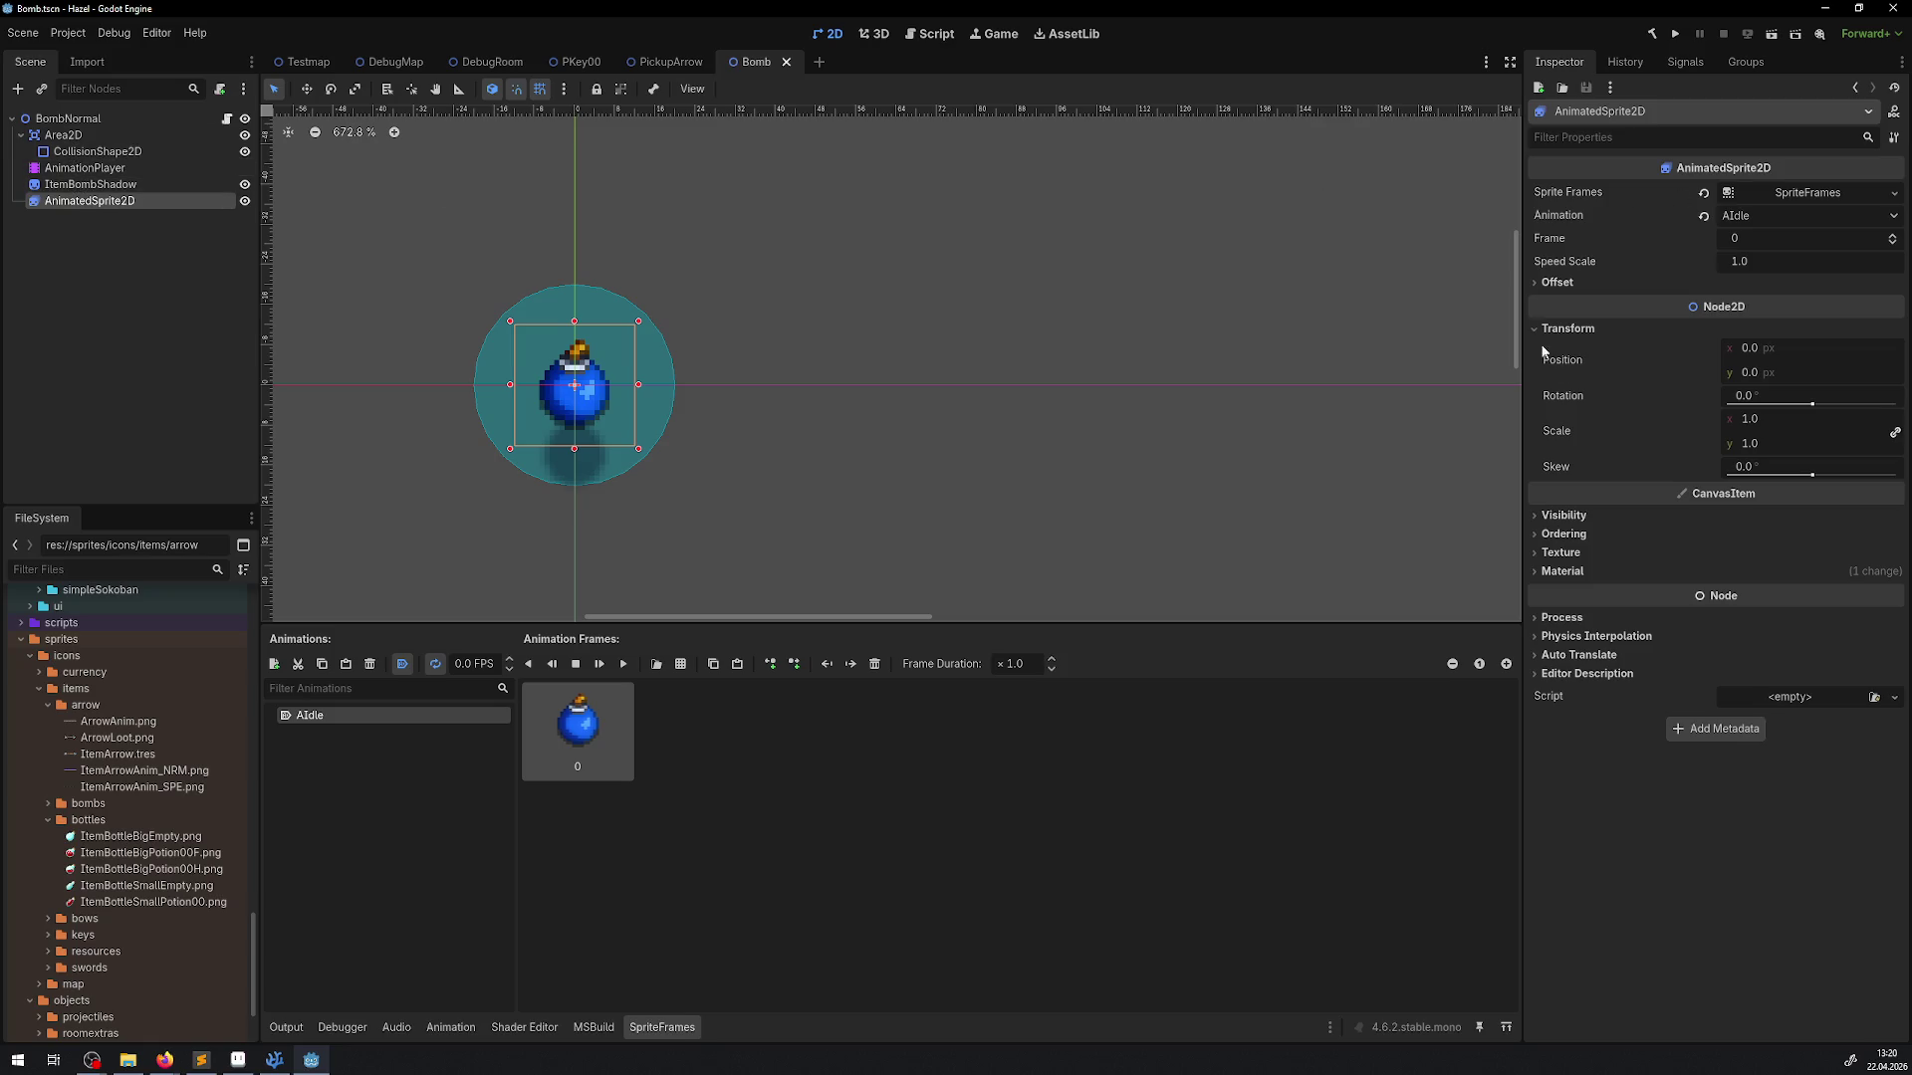
{"action": "left_click", "coordinate": [1560, 284]}
{"action": "left_click", "coordinate": [1732, 303]}
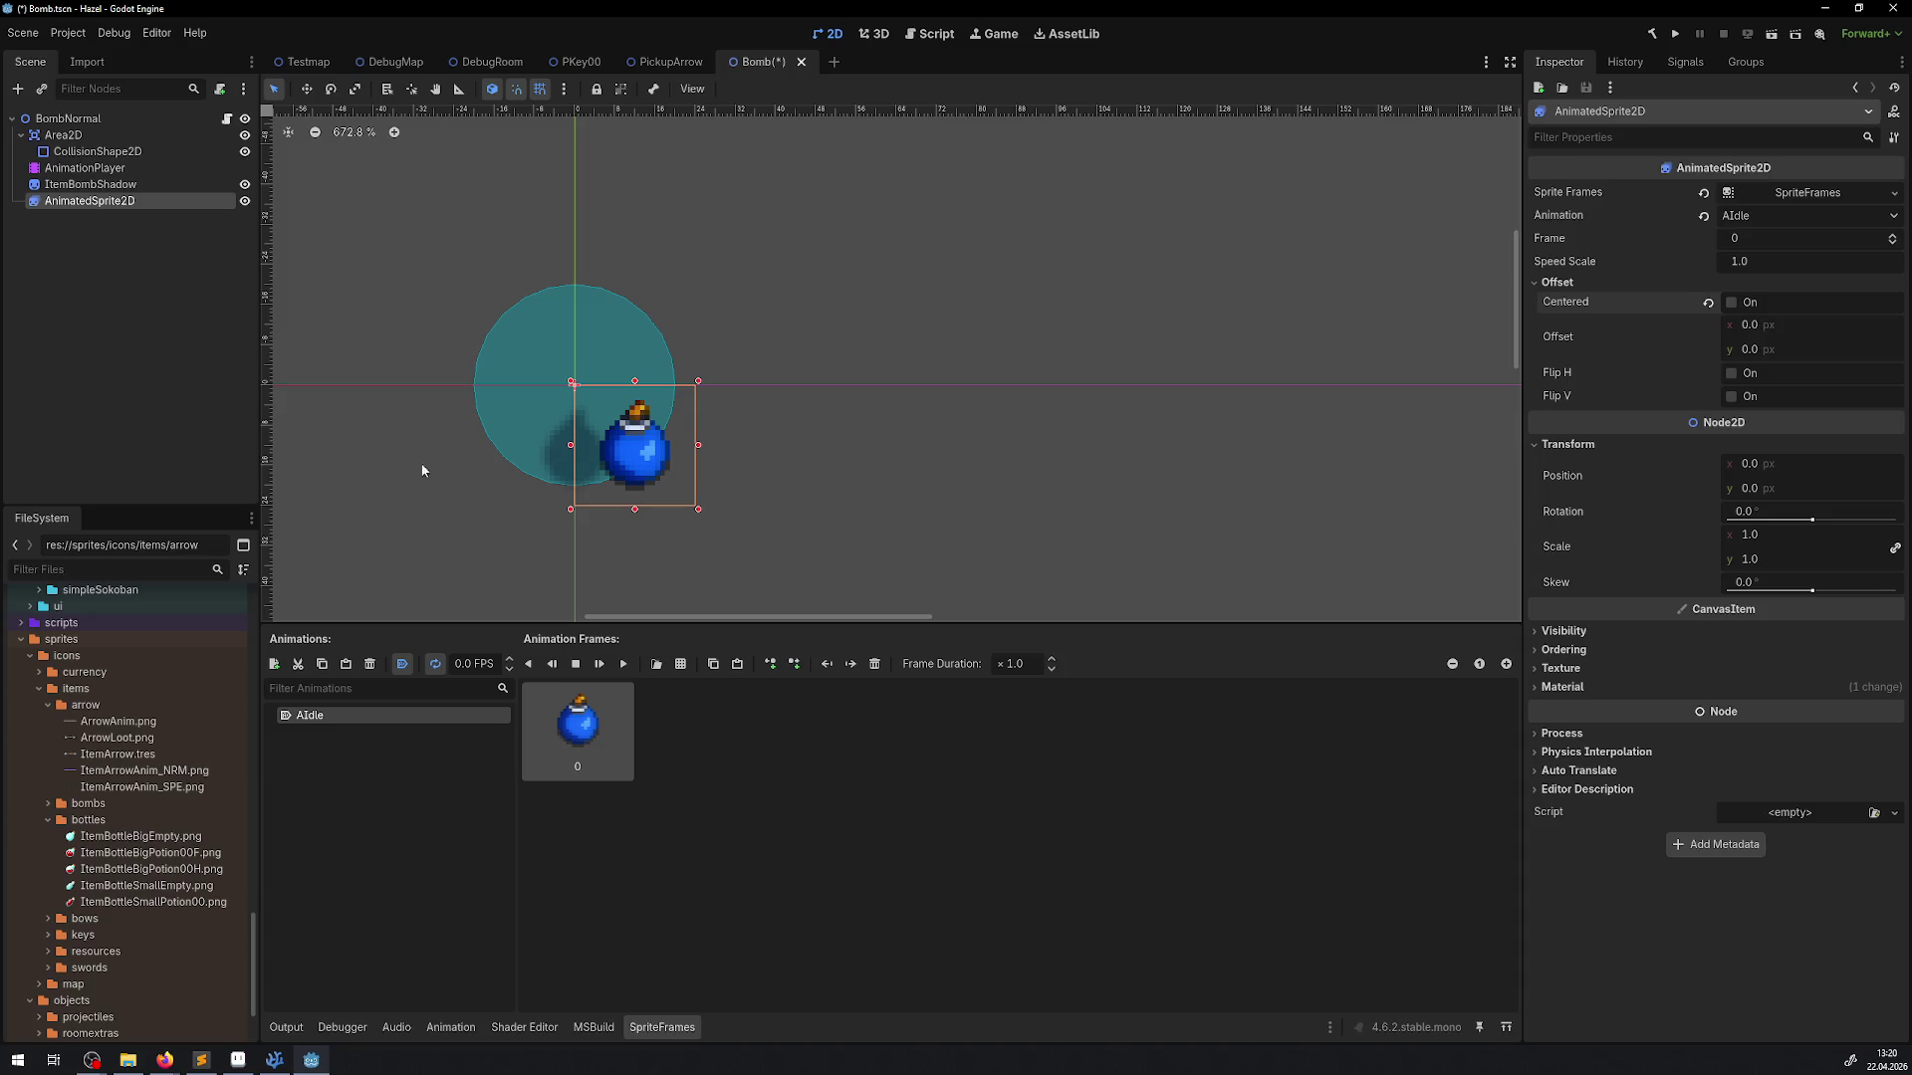
{"action": "key", "text": "ctrl+z"}
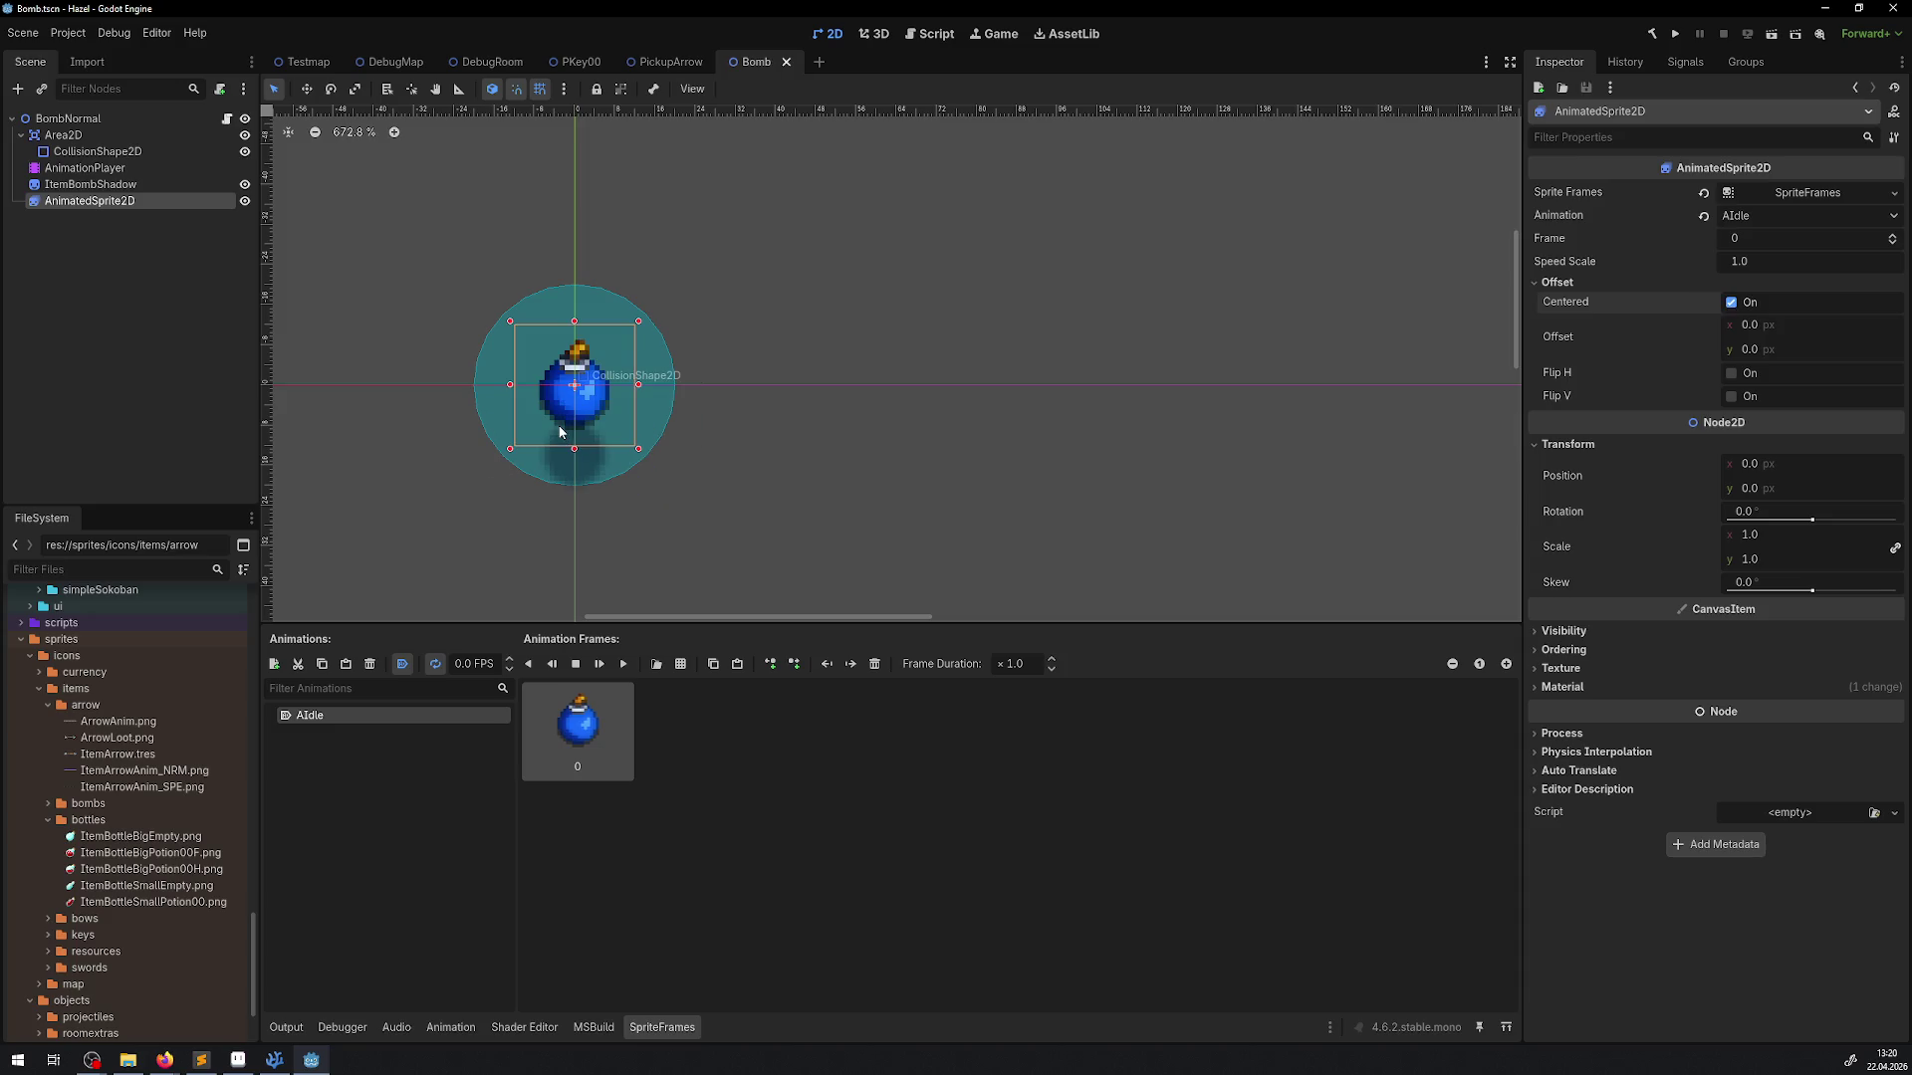
{"action": "scroll", "coordinate": [610, 488], "scroll_direction": "up", "scroll_amount": 2}
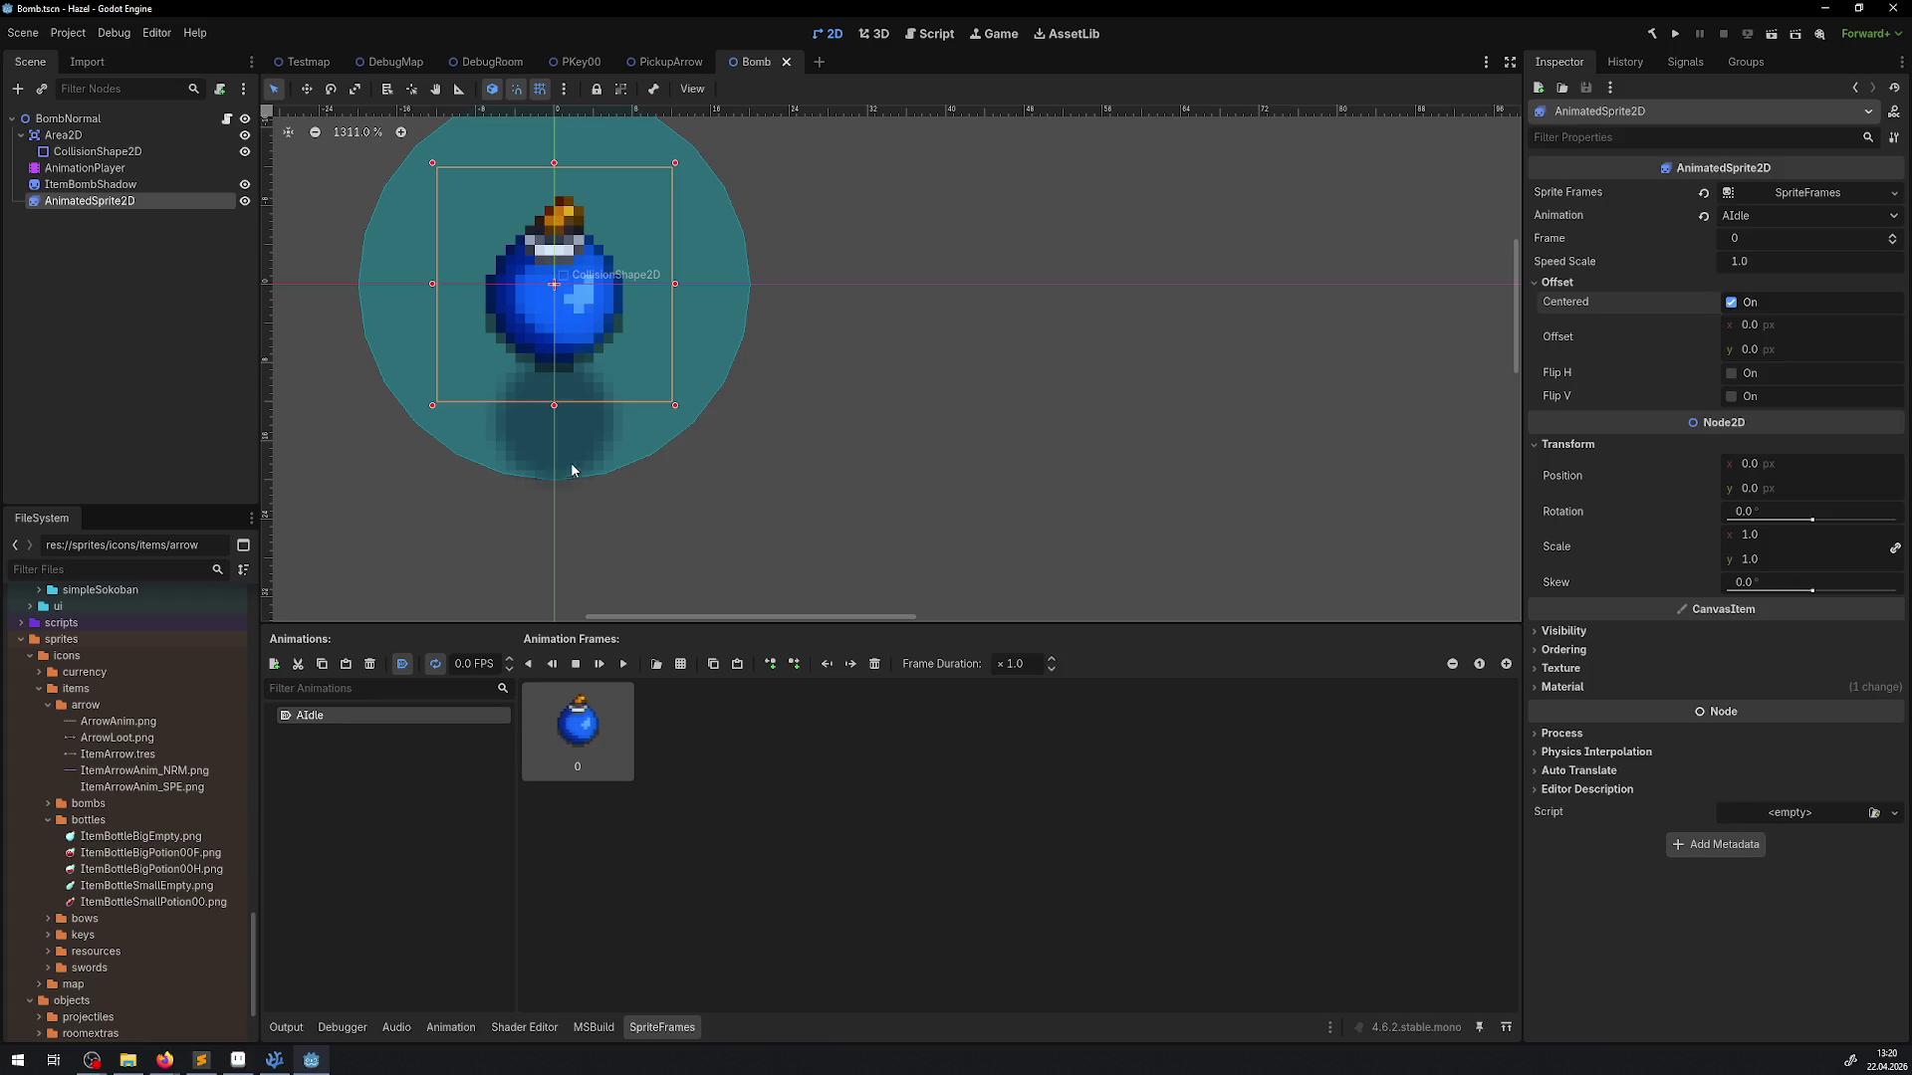
{"action": "left_click", "coordinate": [1732, 304]}
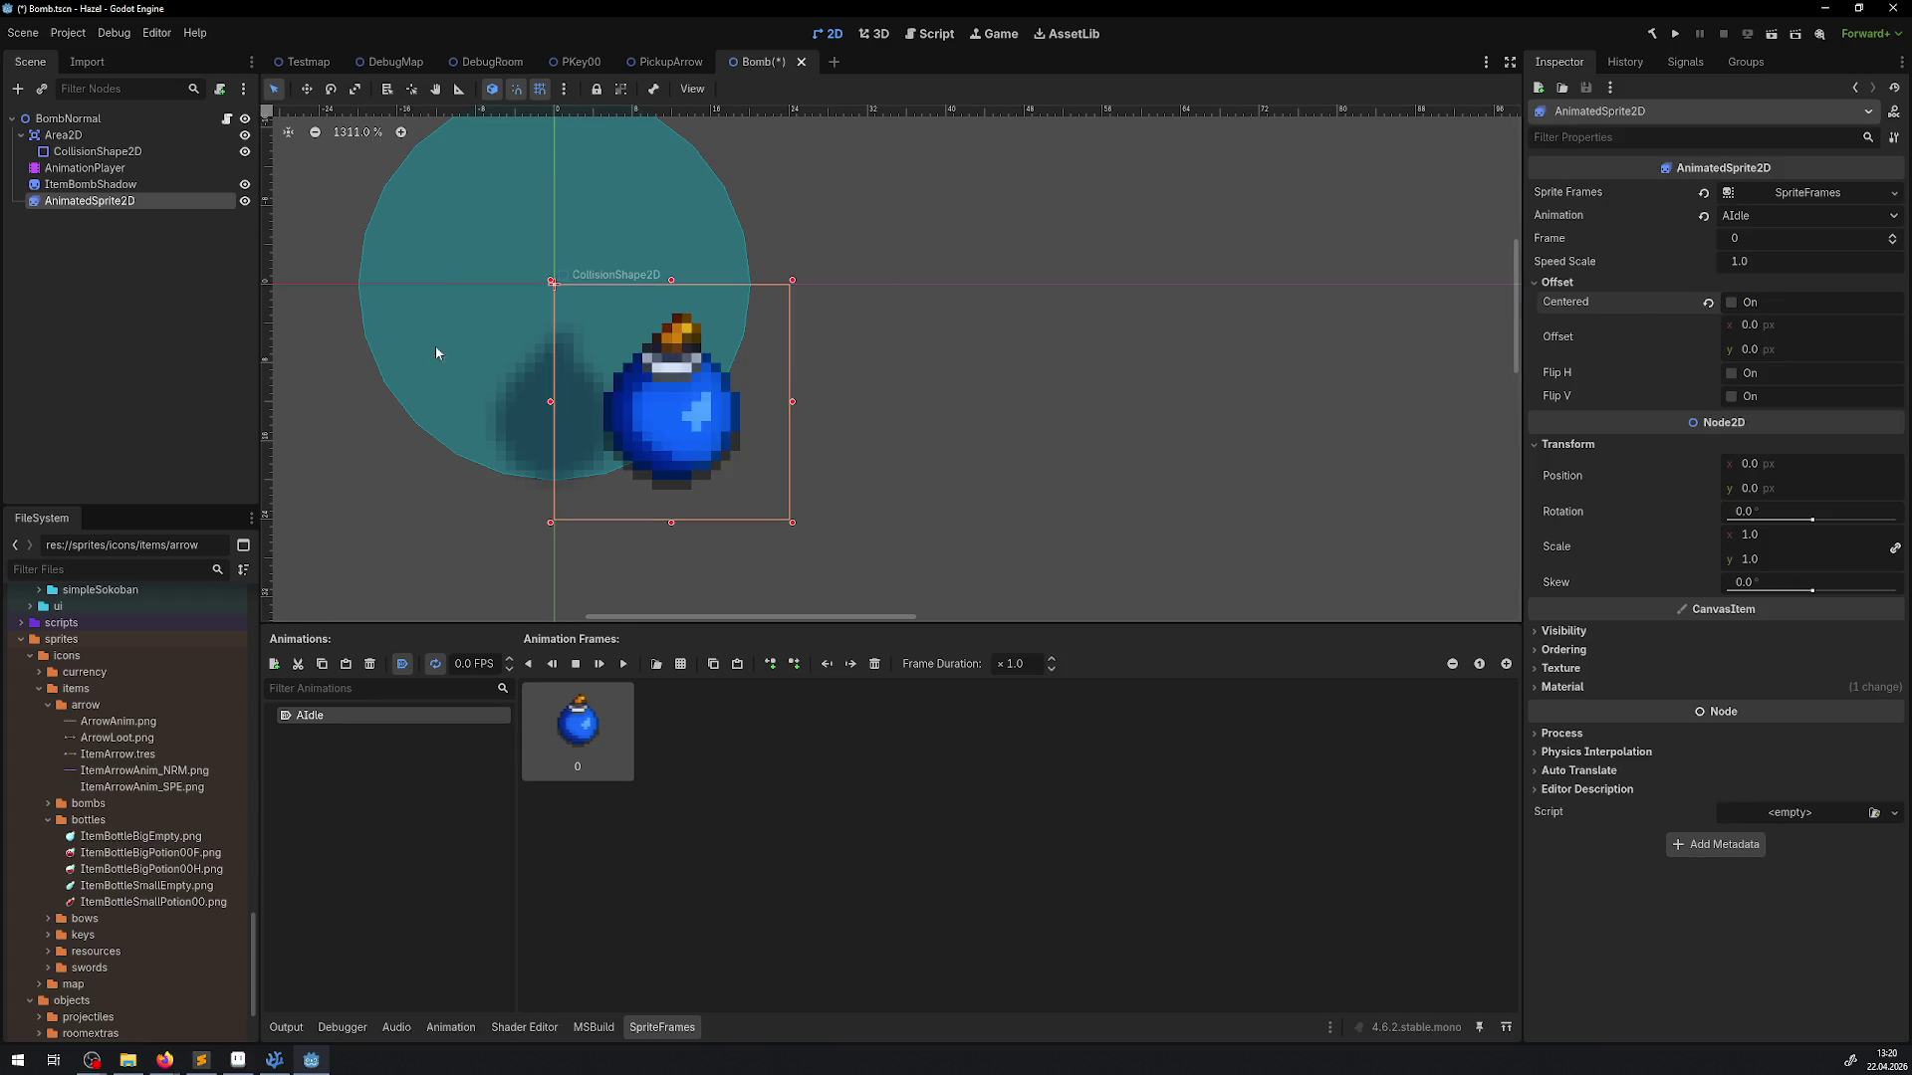
Turn off Offset > Centered on ItemBombShadow and save the Bomb scene
{"action": "left_click", "coordinate": [90, 184]}
{"action": "left_click", "coordinate": [1569, 322]}
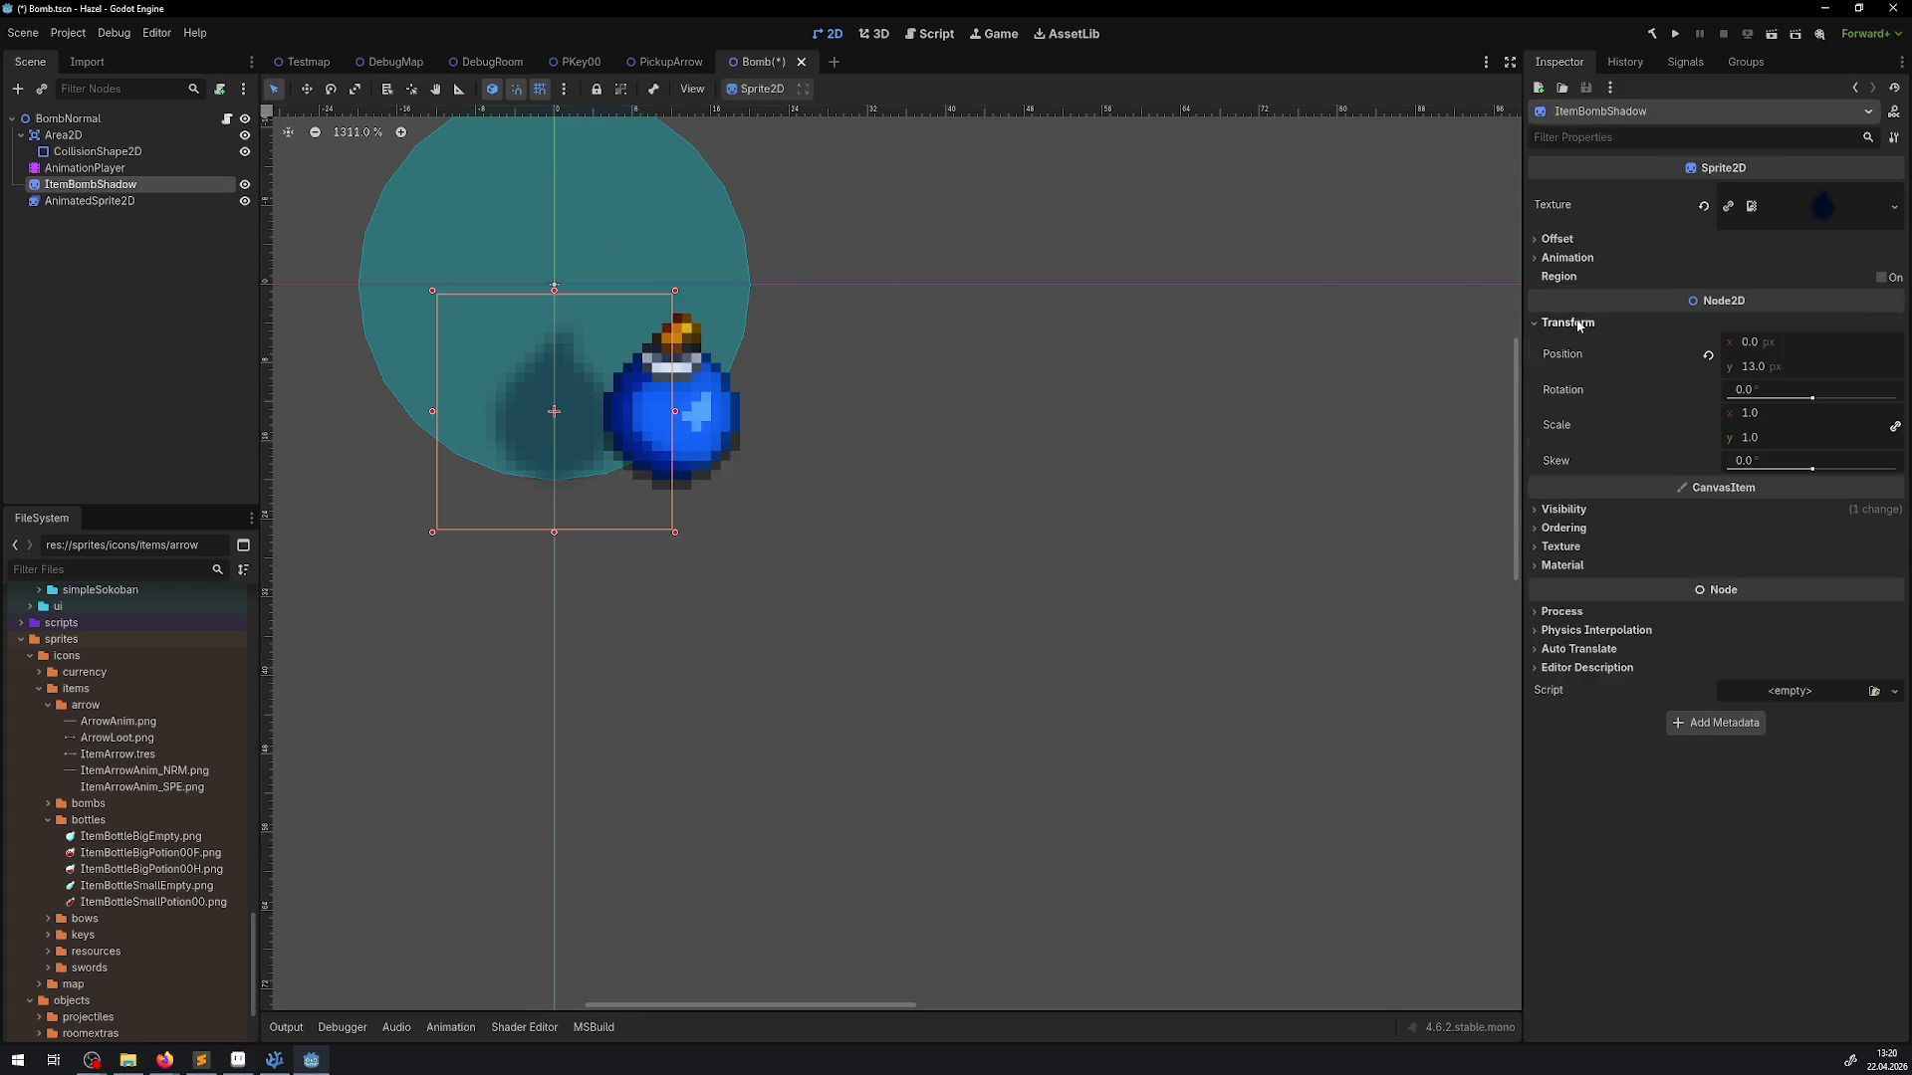
{"action": "left_click", "coordinate": [1567, 323]}
{"action": "left_click", "coordinate": [1557, 239]}
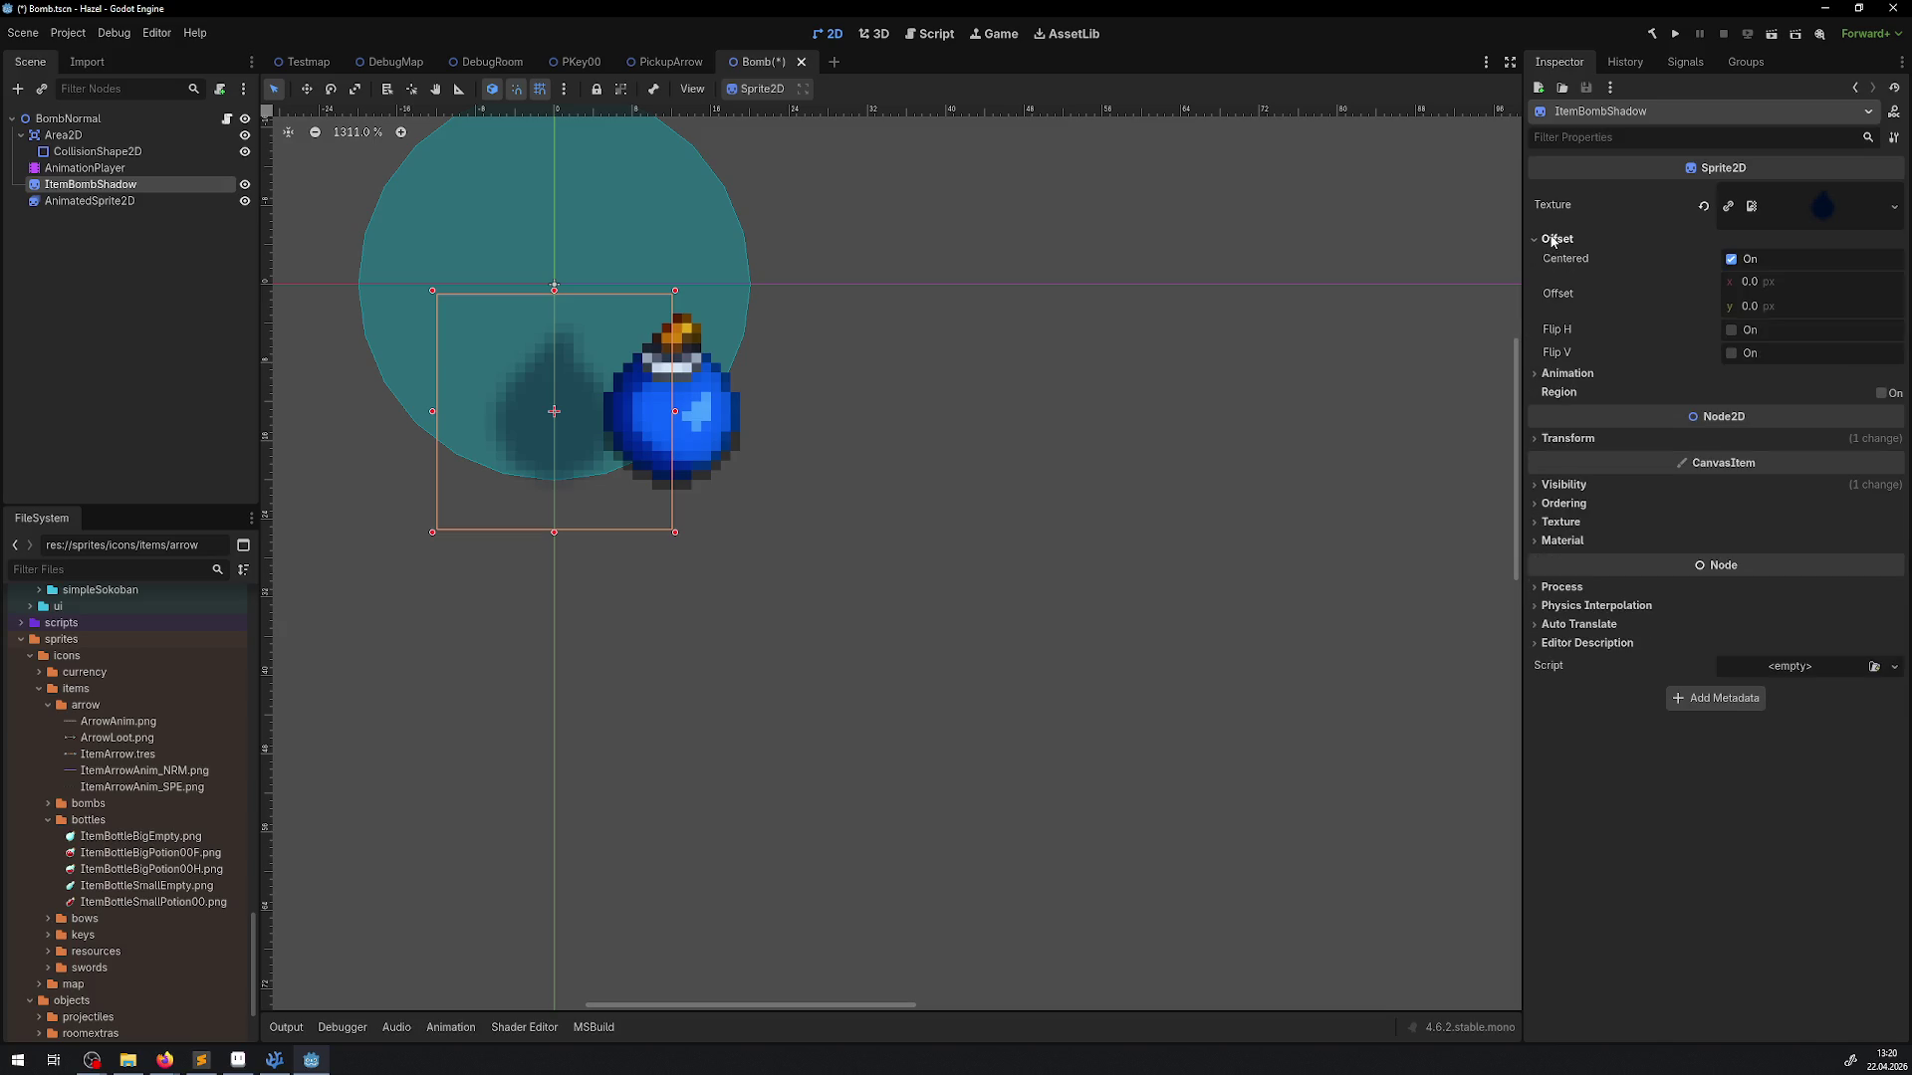
{"action": "left_click", "coordinate": [1733, 260]}
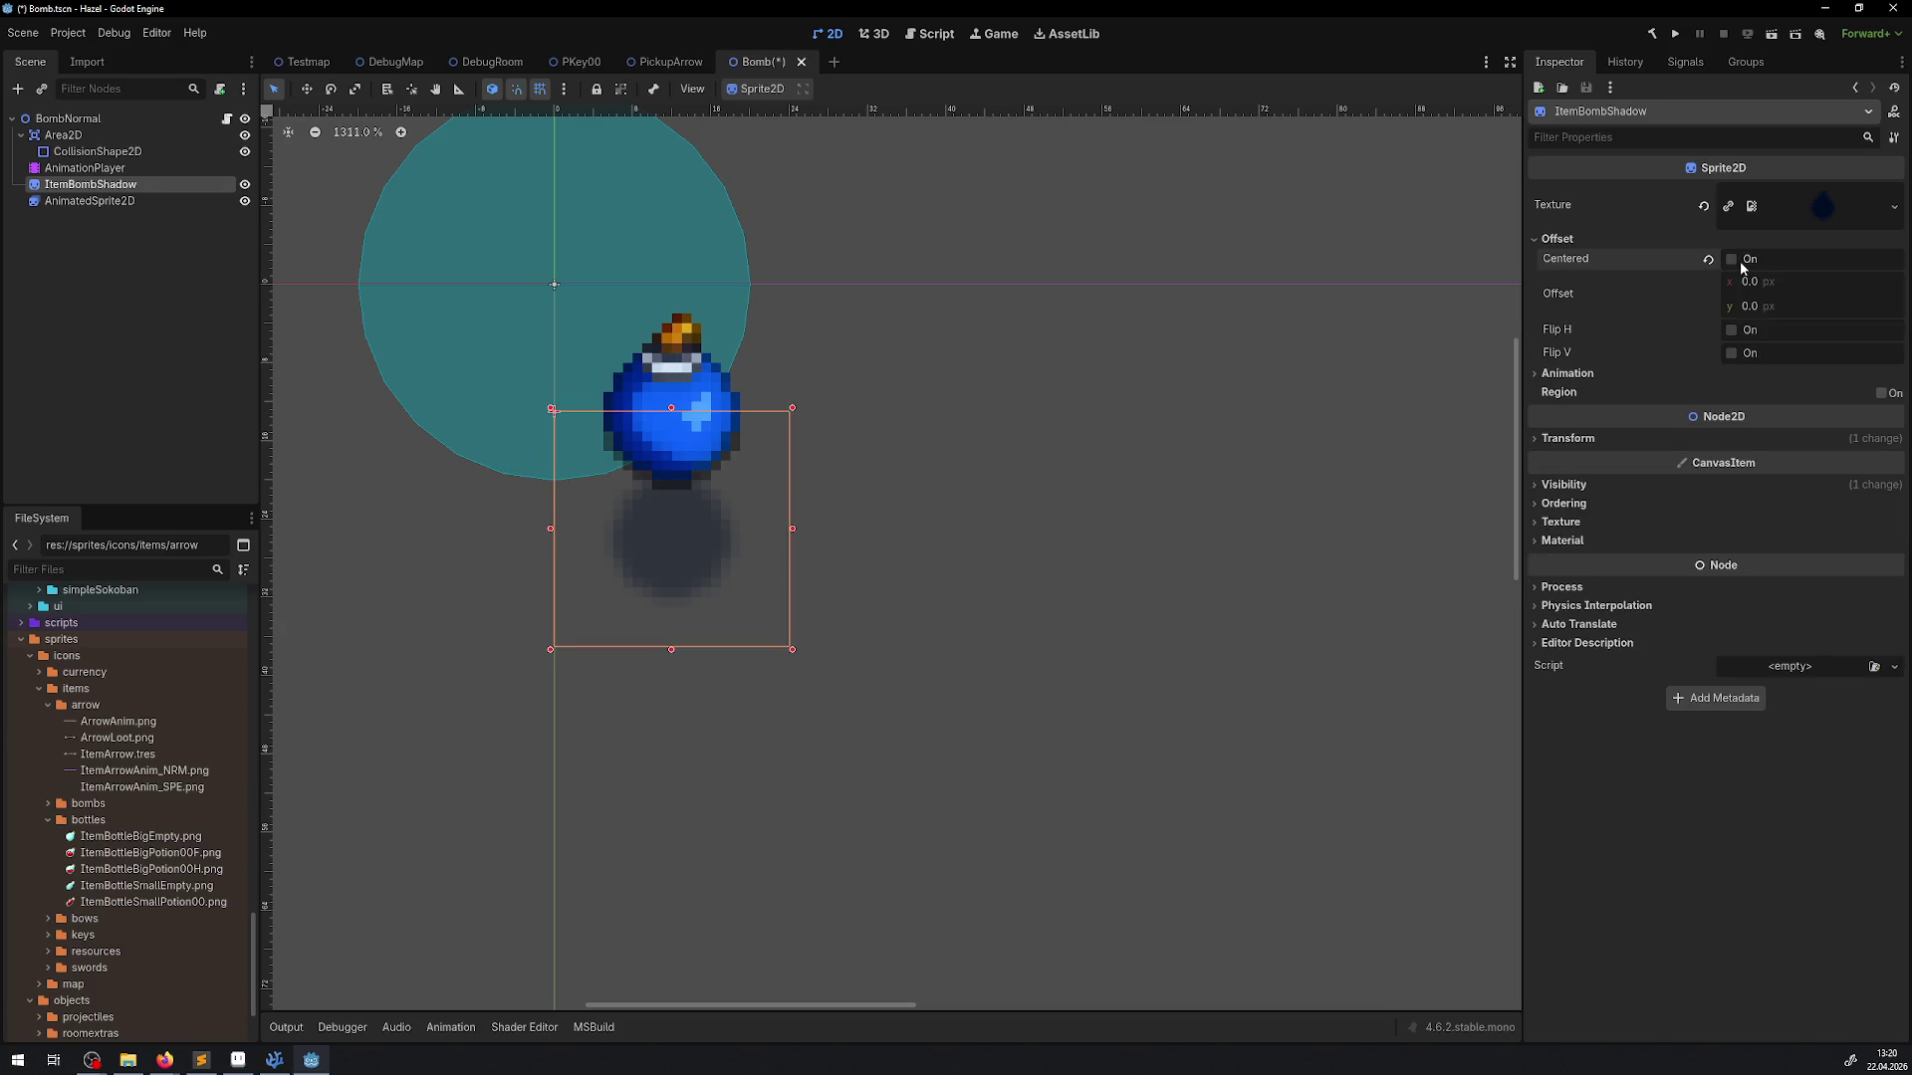
{"action": "left_click_drag", "start_coordinate": [549, 367], "coordinate": [562, 460]}
{"action": "key", "text": "ctrl+s"}
Preview the bomb's ADisappearing, APickup and AIdle animations in the AnimationPlayer
{"action": "left_click", "coordinate": [89, 168]}
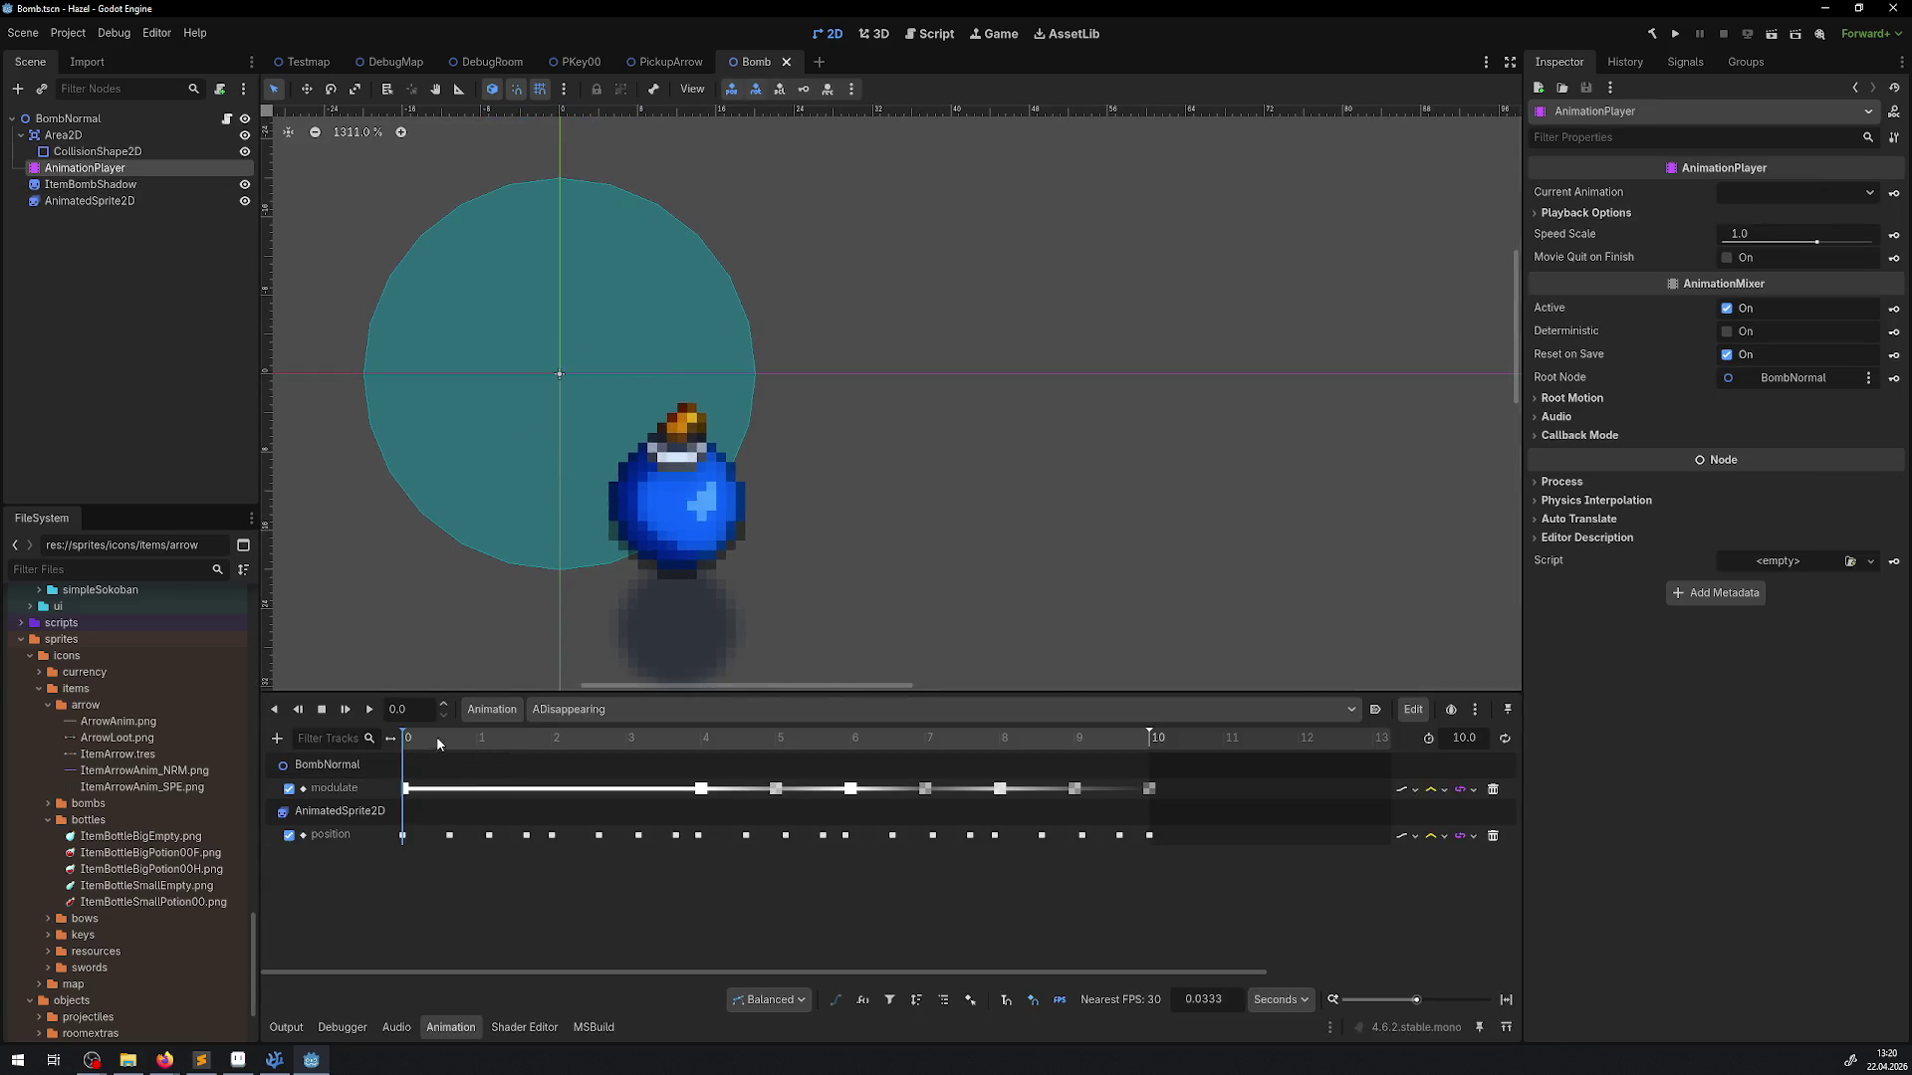
{"action": "left_click", "coordinate": [368, 711]}
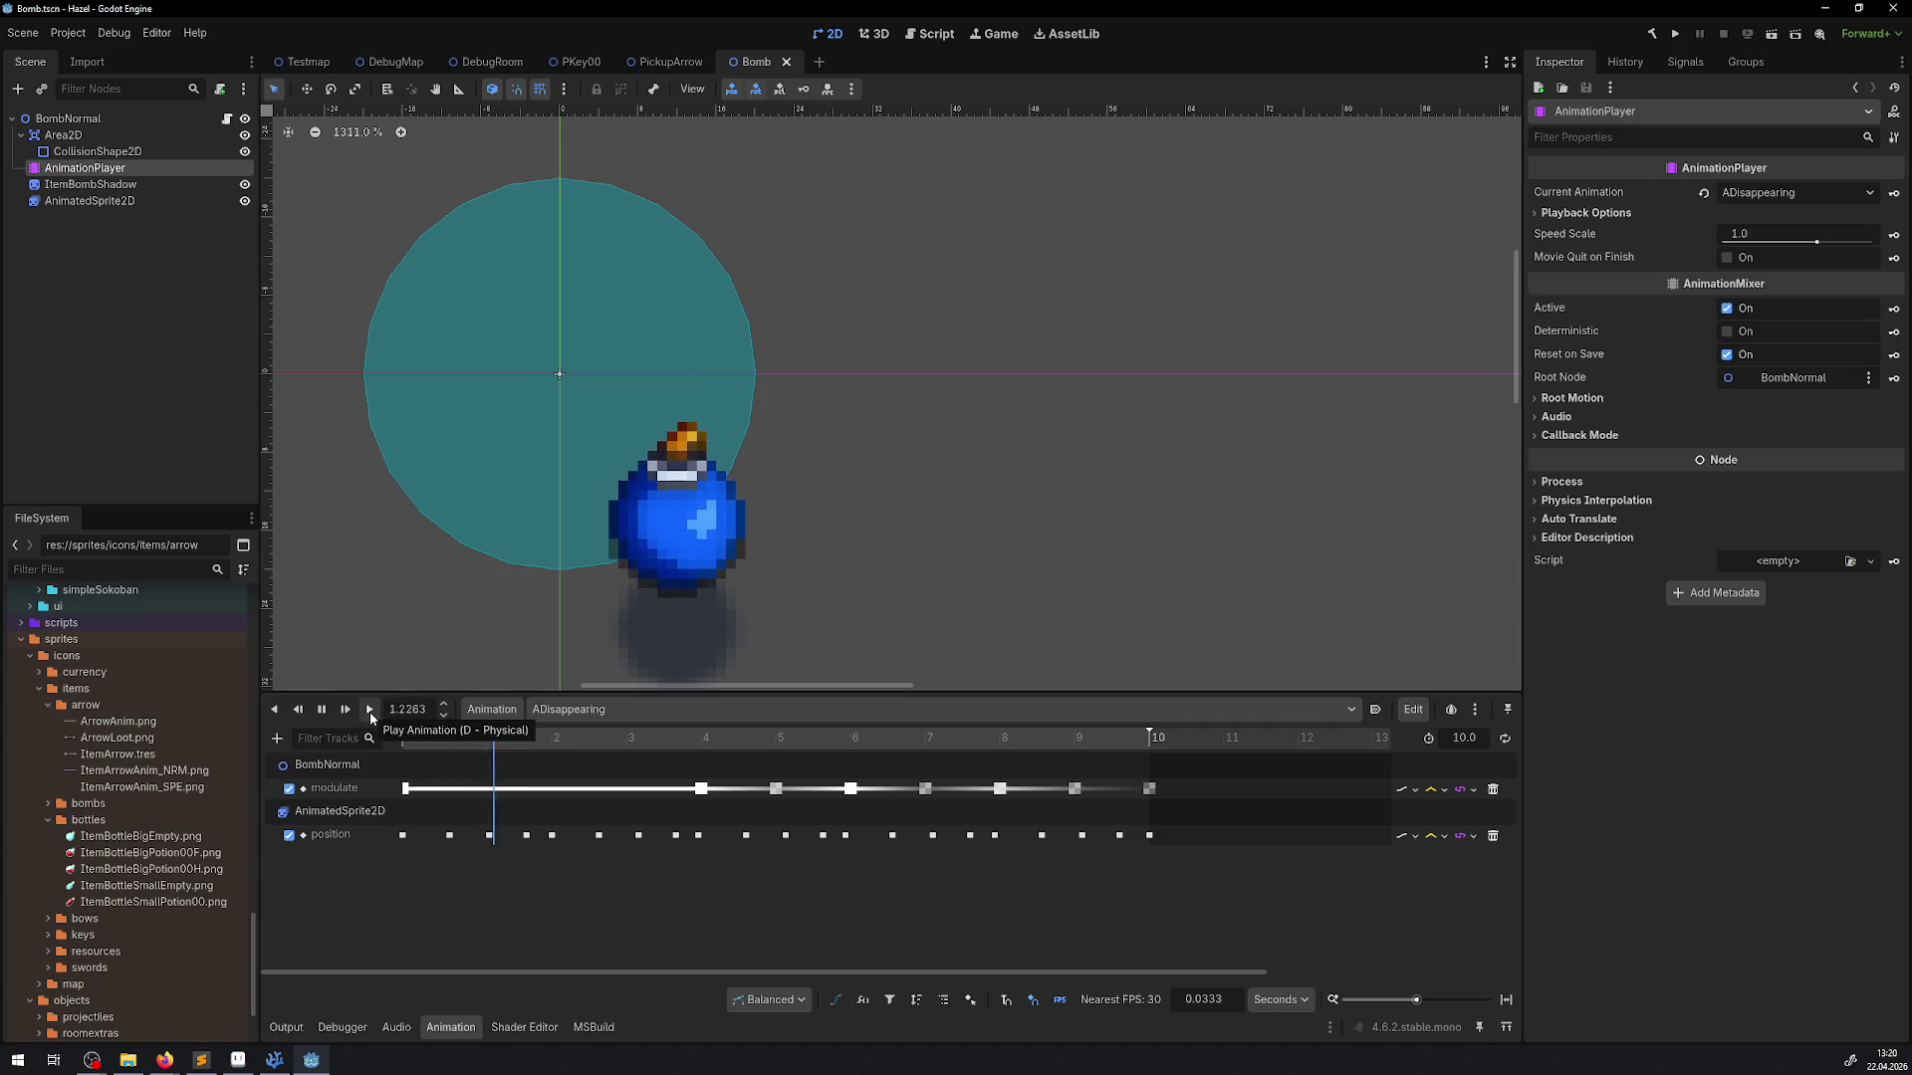
{"action": "scroll", "coordinate": [849, 448], "scroll_direction": "down", "scroll_amount": 3}
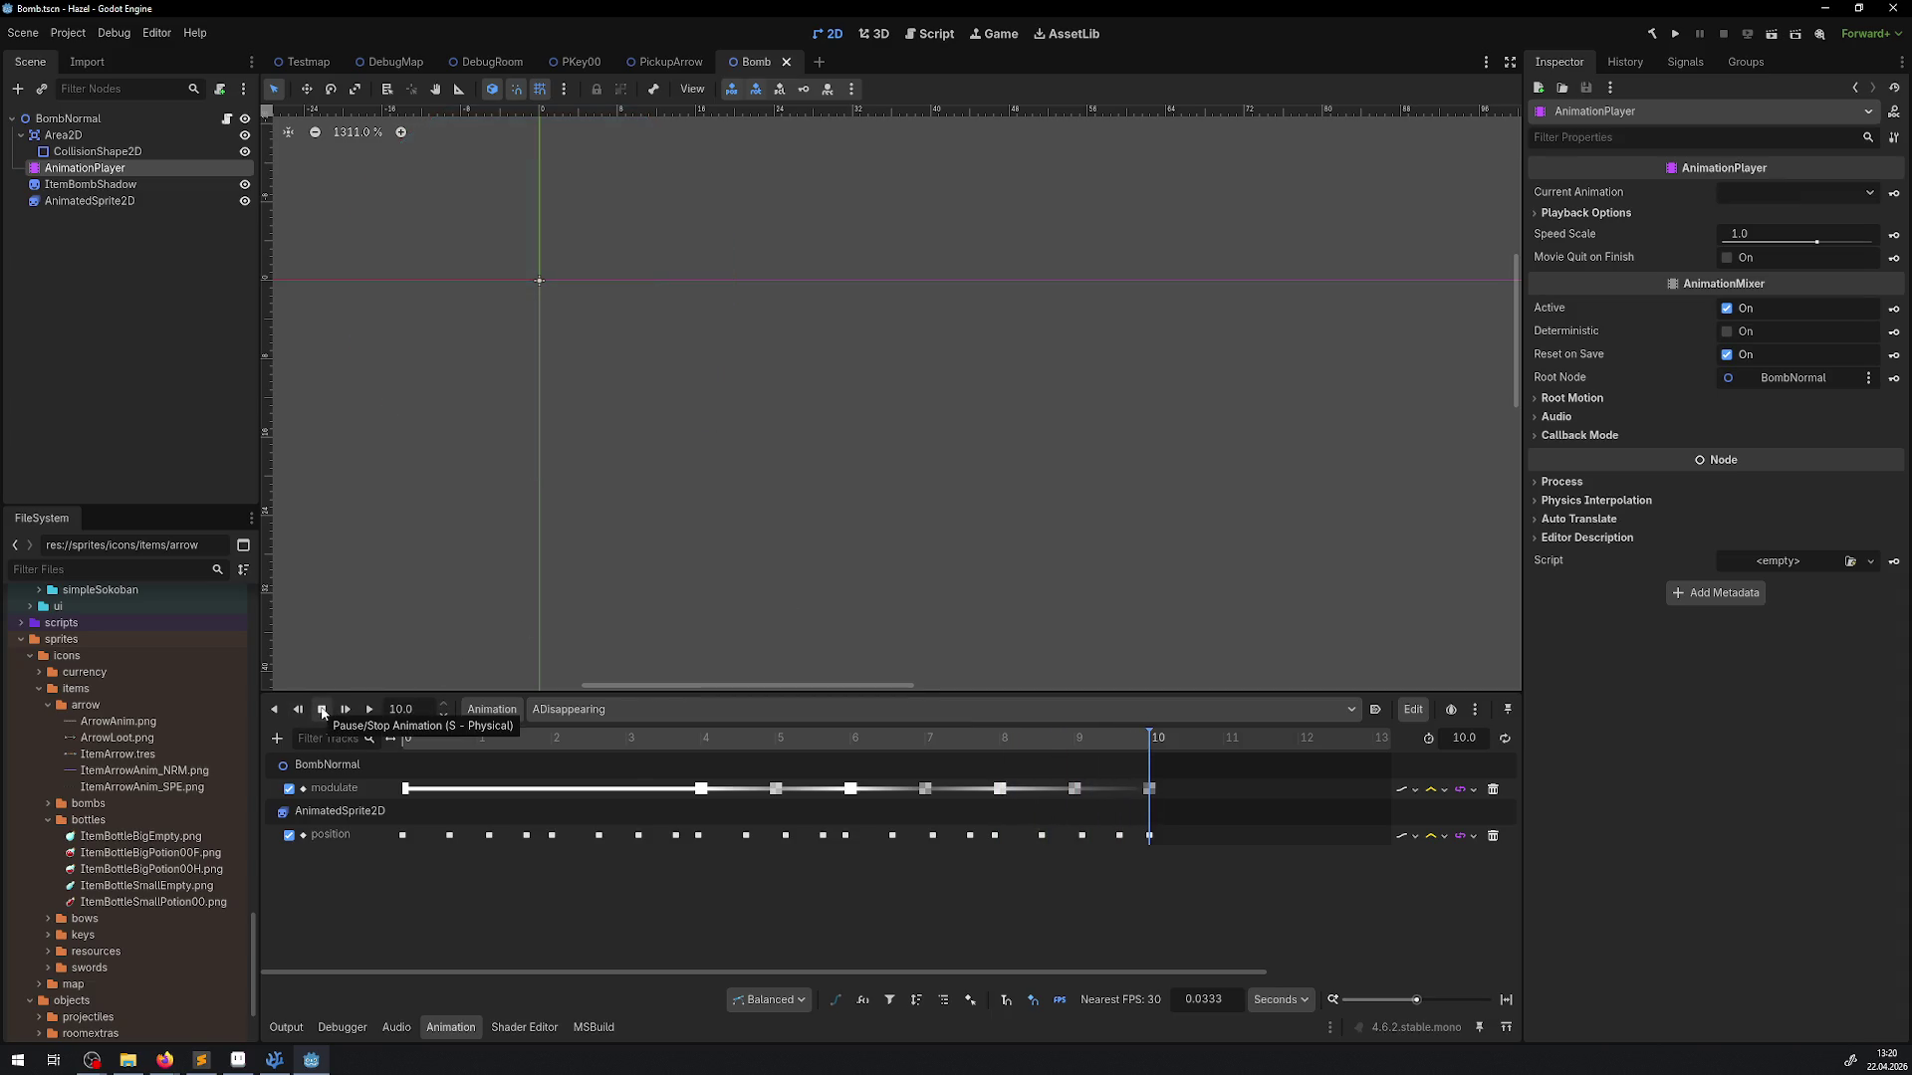
{"action": "left_click", "coordinate": [745, 709]}
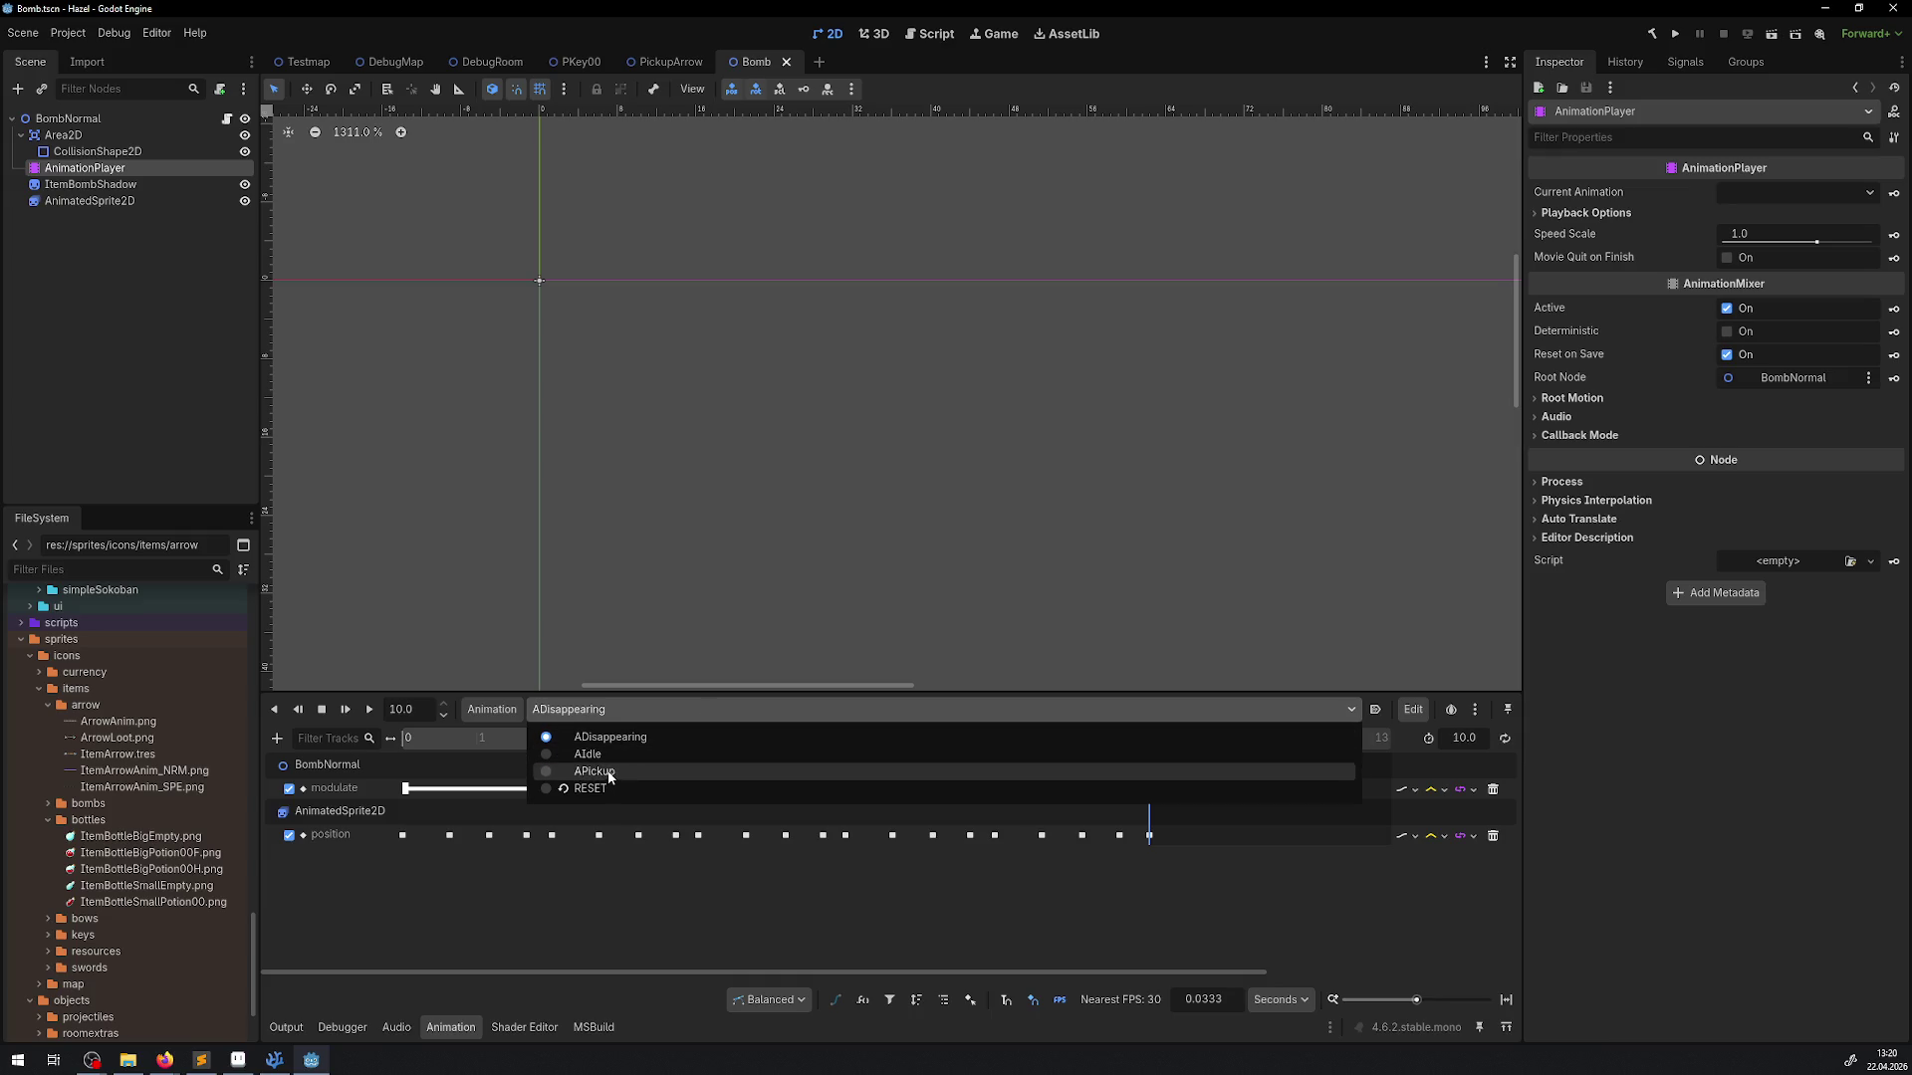
{"action": "left_click", "coordinate": [609, 772]}
{"action": "left_click", "coordinate": [611, 713]}
{"action": "left_click", "coordinate": [597, 762]}
{"action": "left_click", "coordinate": [369, 709]}
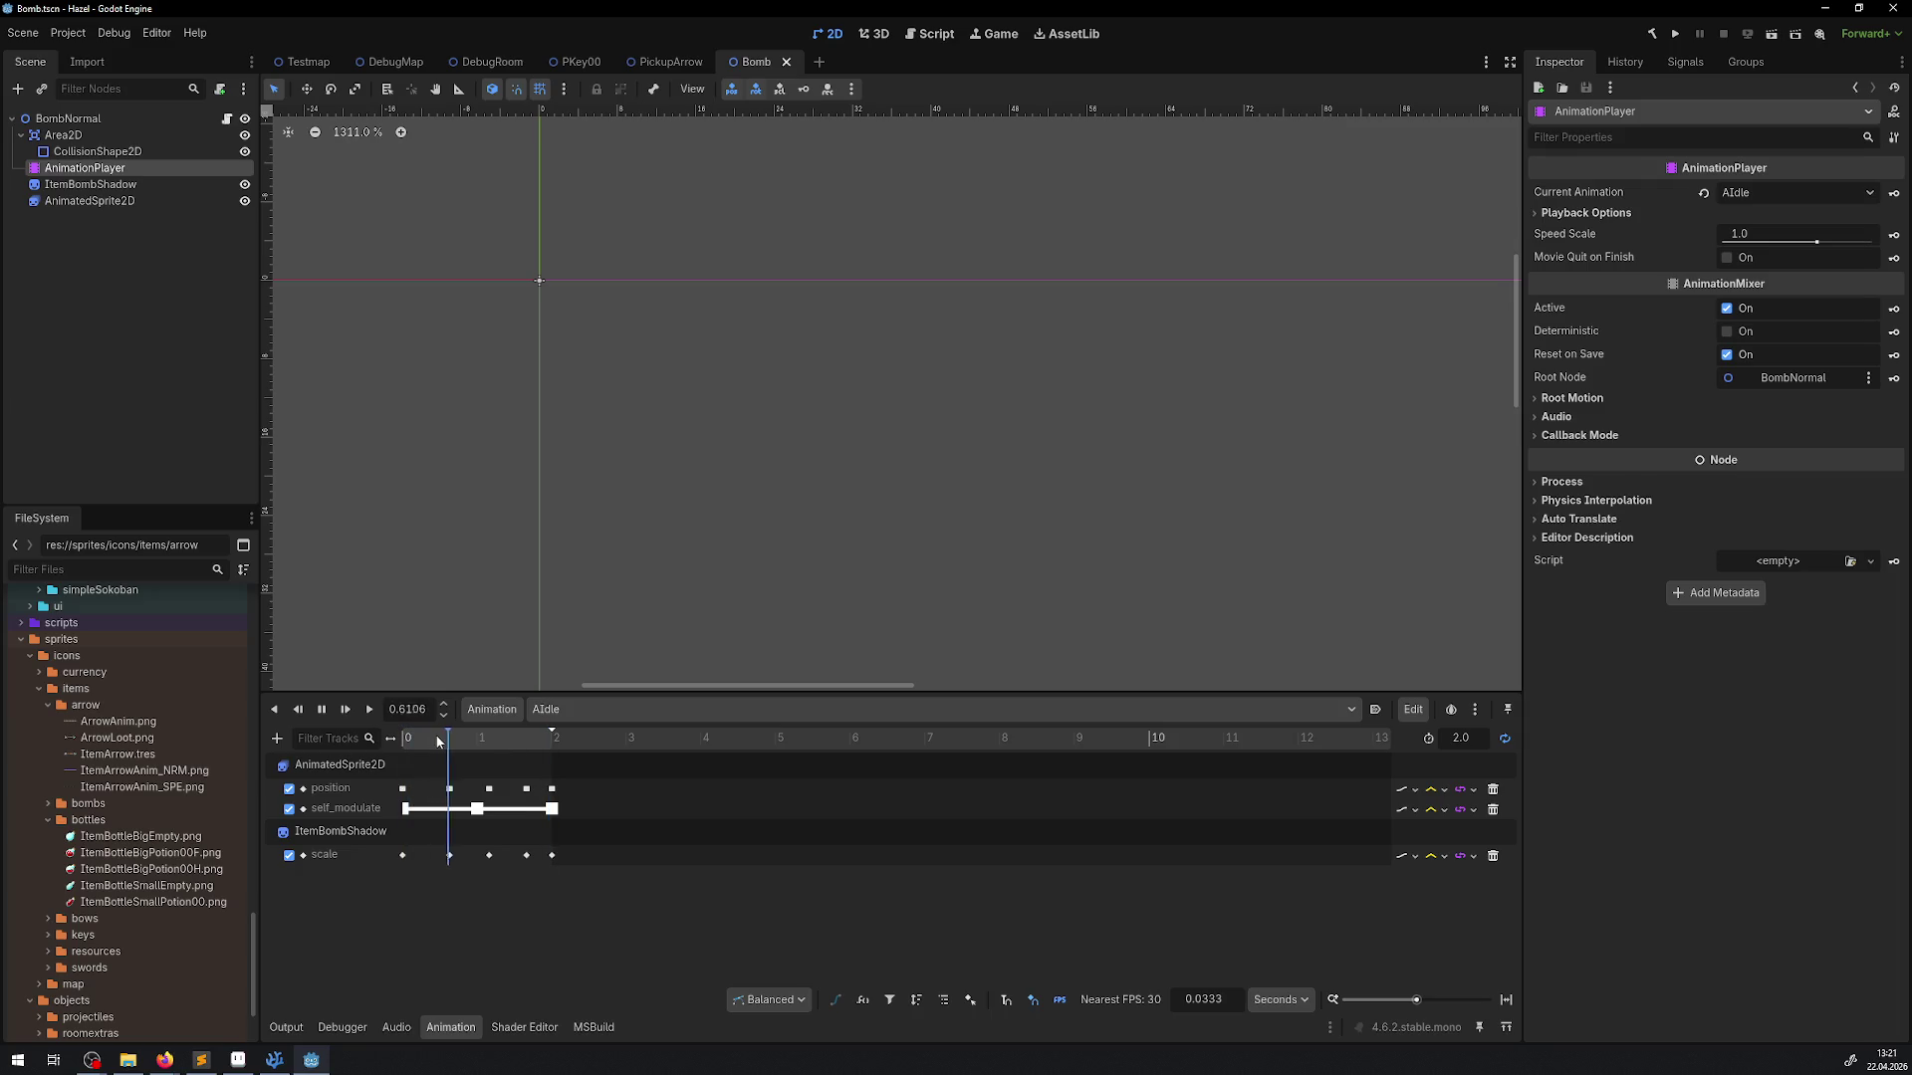
{"action": "left_click", "coordinate": [321, 709]}
Replay AIdle and scrub 0.4–0.8 s to inspect the shadow's scale keys
{"action": "left_click", "coordinate": [642, 711]}
{"action": "left_click", "coordinate": [589, 733]}
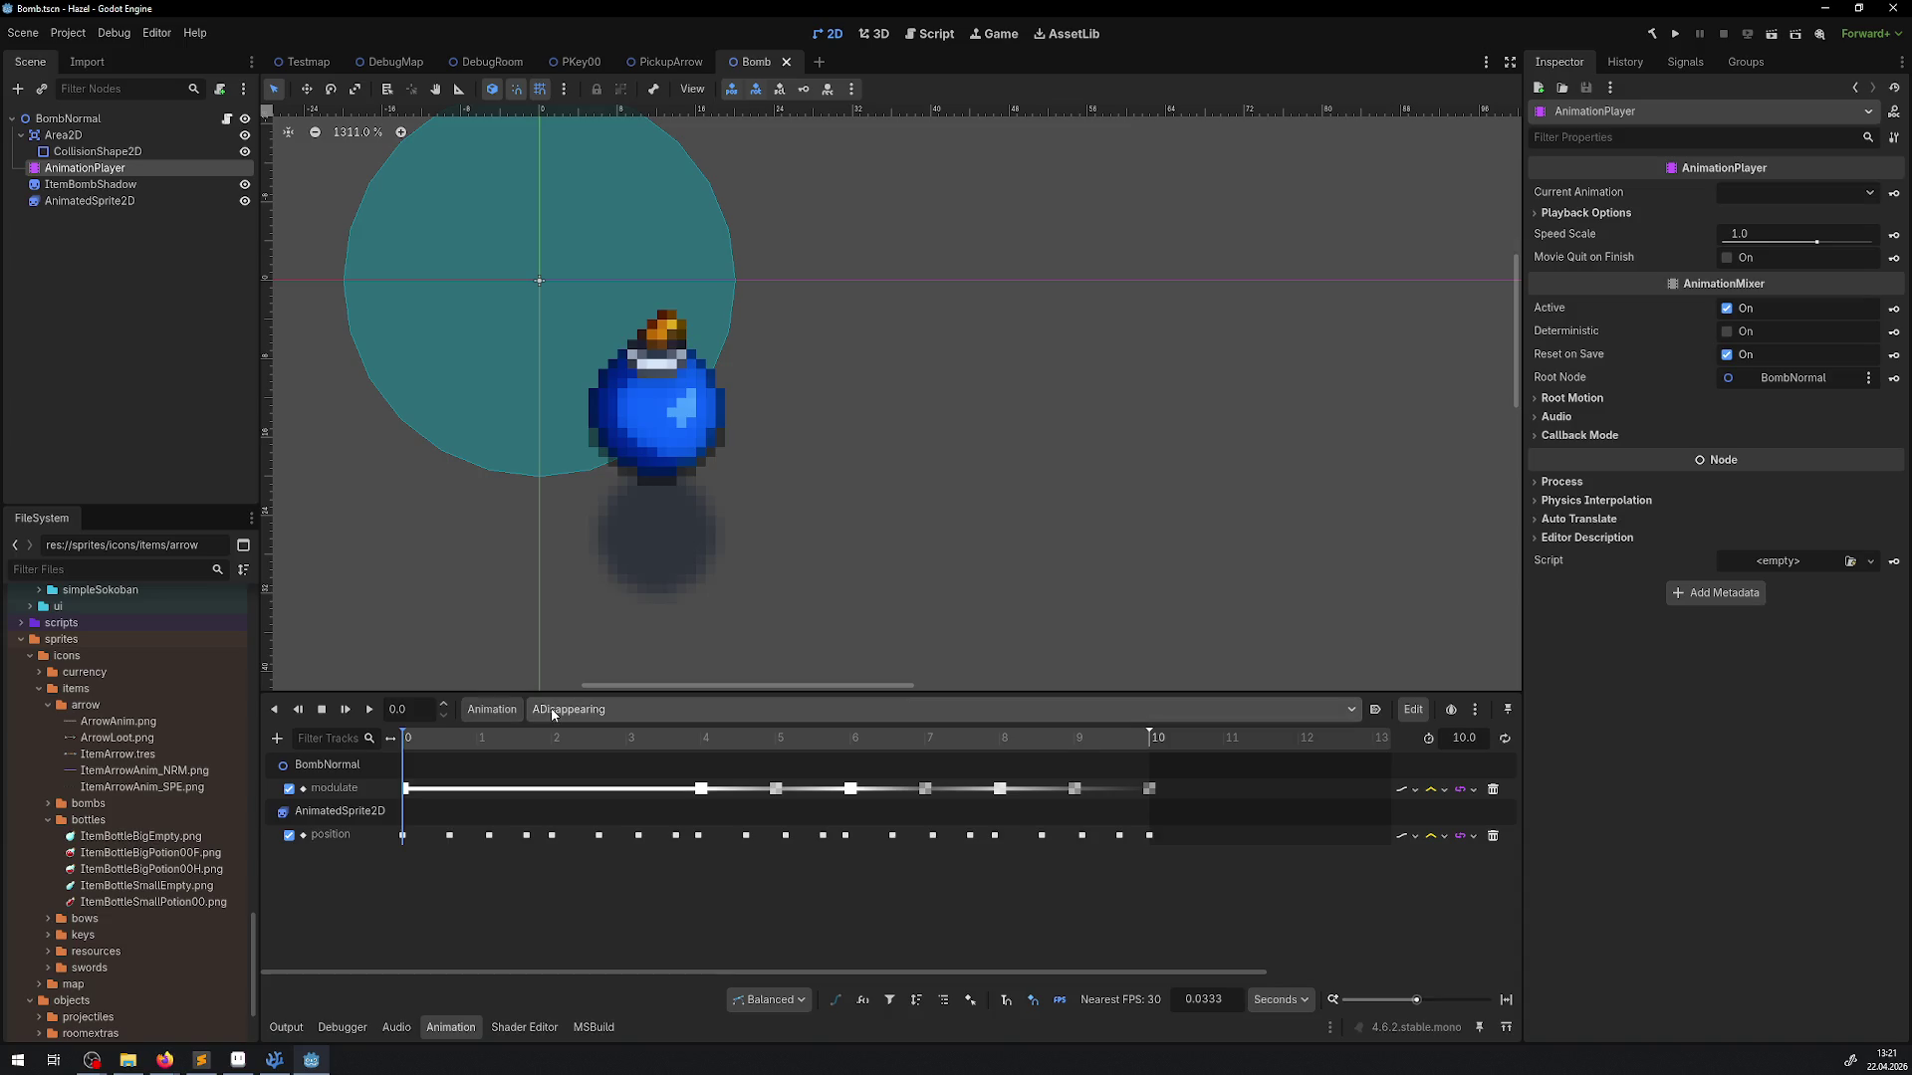
{"action": "left_click", "coordinate": [567, 708]}
{"action": "left_click", "coordinate": [615, 755]}
{"action": "left_click", "coordinate": [371, 709]}
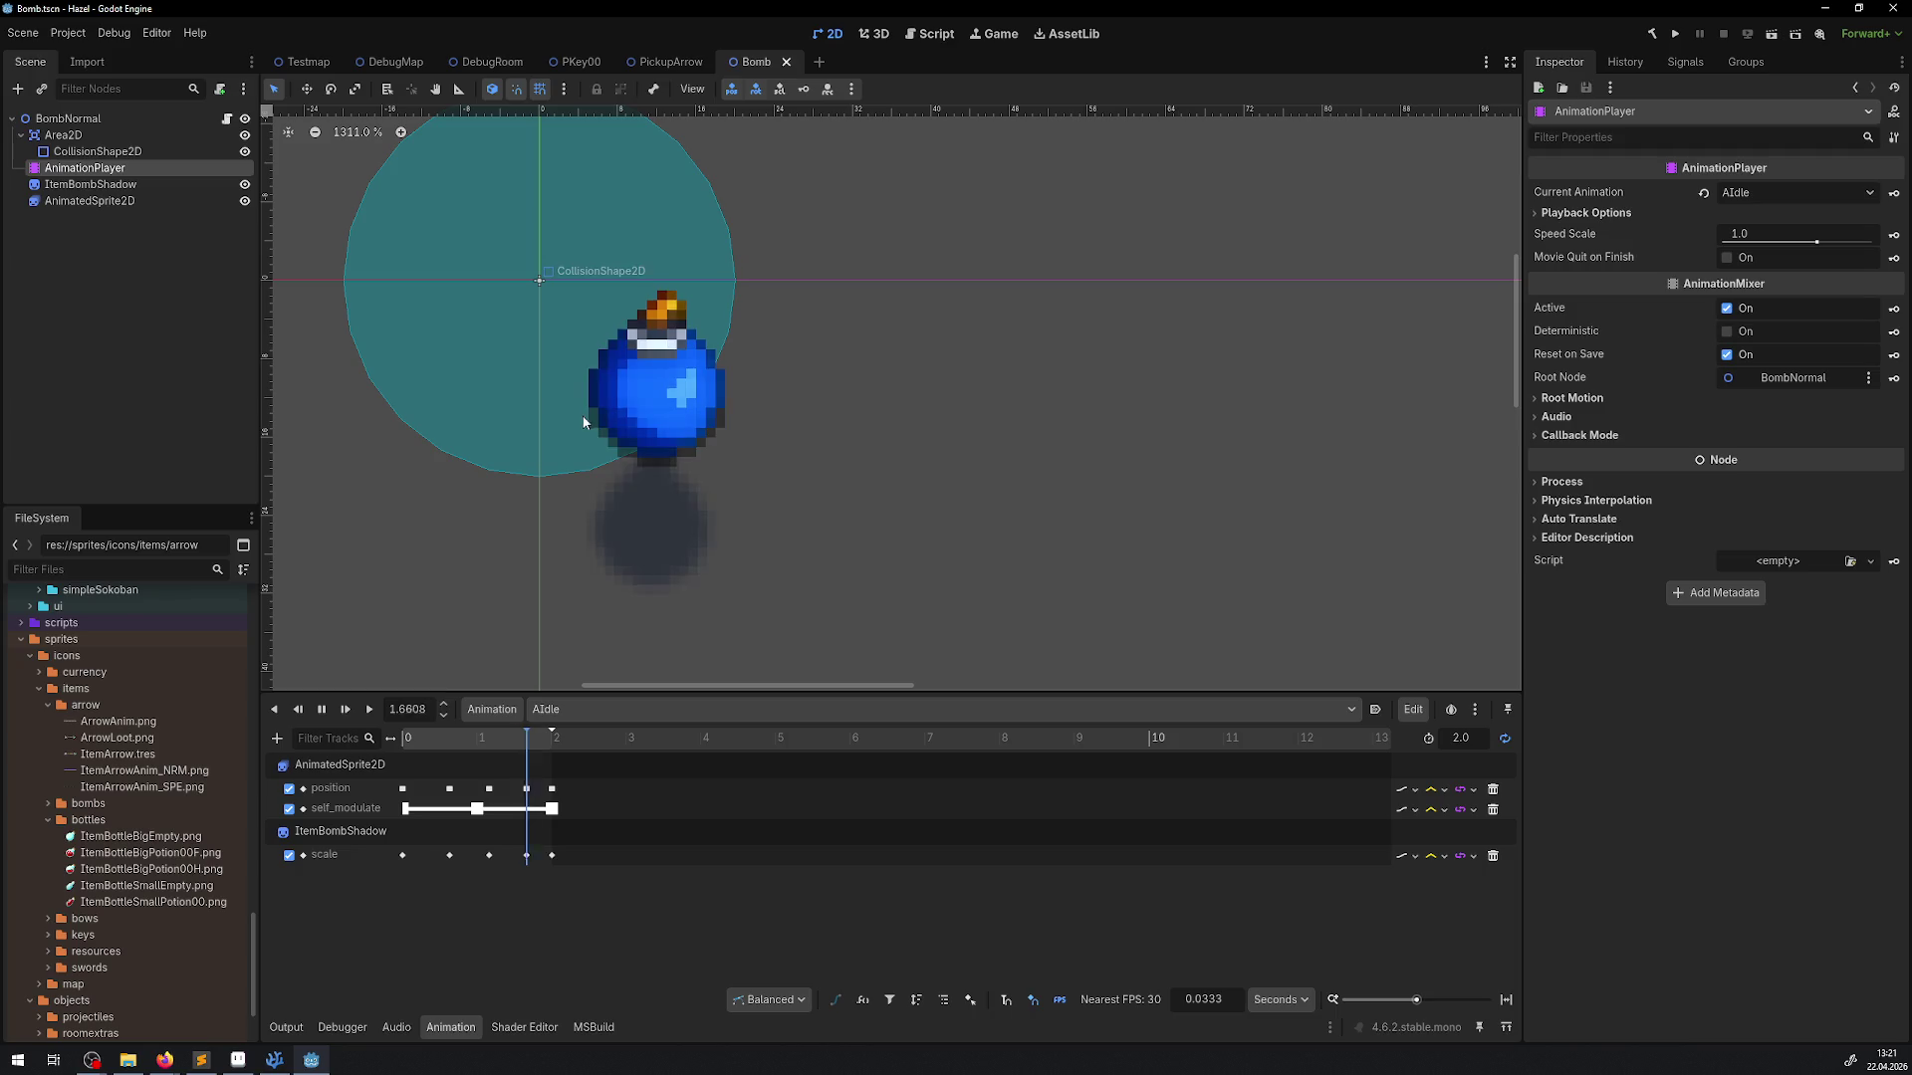
{"action": "left_click", "coordinate": [438, 739]}
{"action": "mouse_move", "coordinate": [444, 739]}
{"action": "left_mouse_down"}
{"action": "mouse_move", "coordinate": [527, 739]}
{"action": "mouse_move", "coordinate": [462, 739]}
{"action": "left_mouse_up"}
{"action": "left_click", "coordinate": [450, 856]}
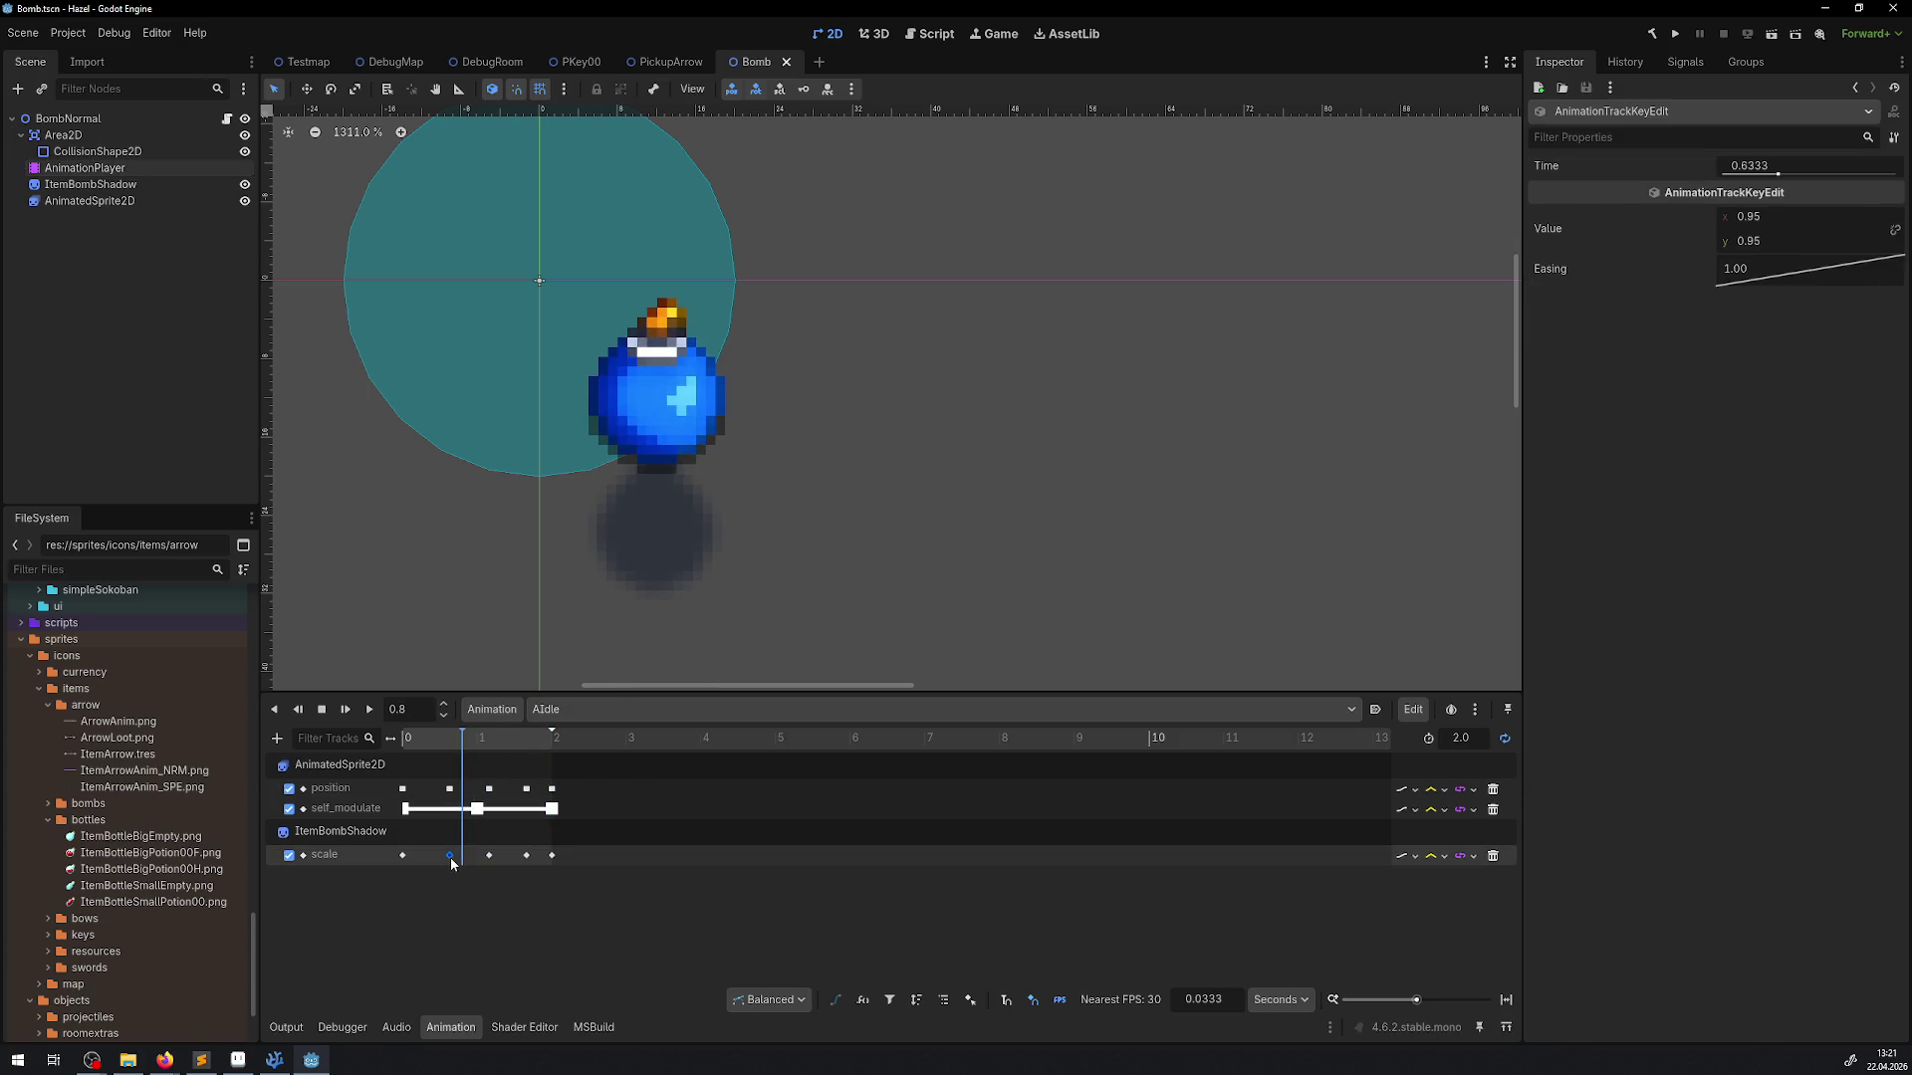
{"action": "left_click", "coordinate": [488, 856]}
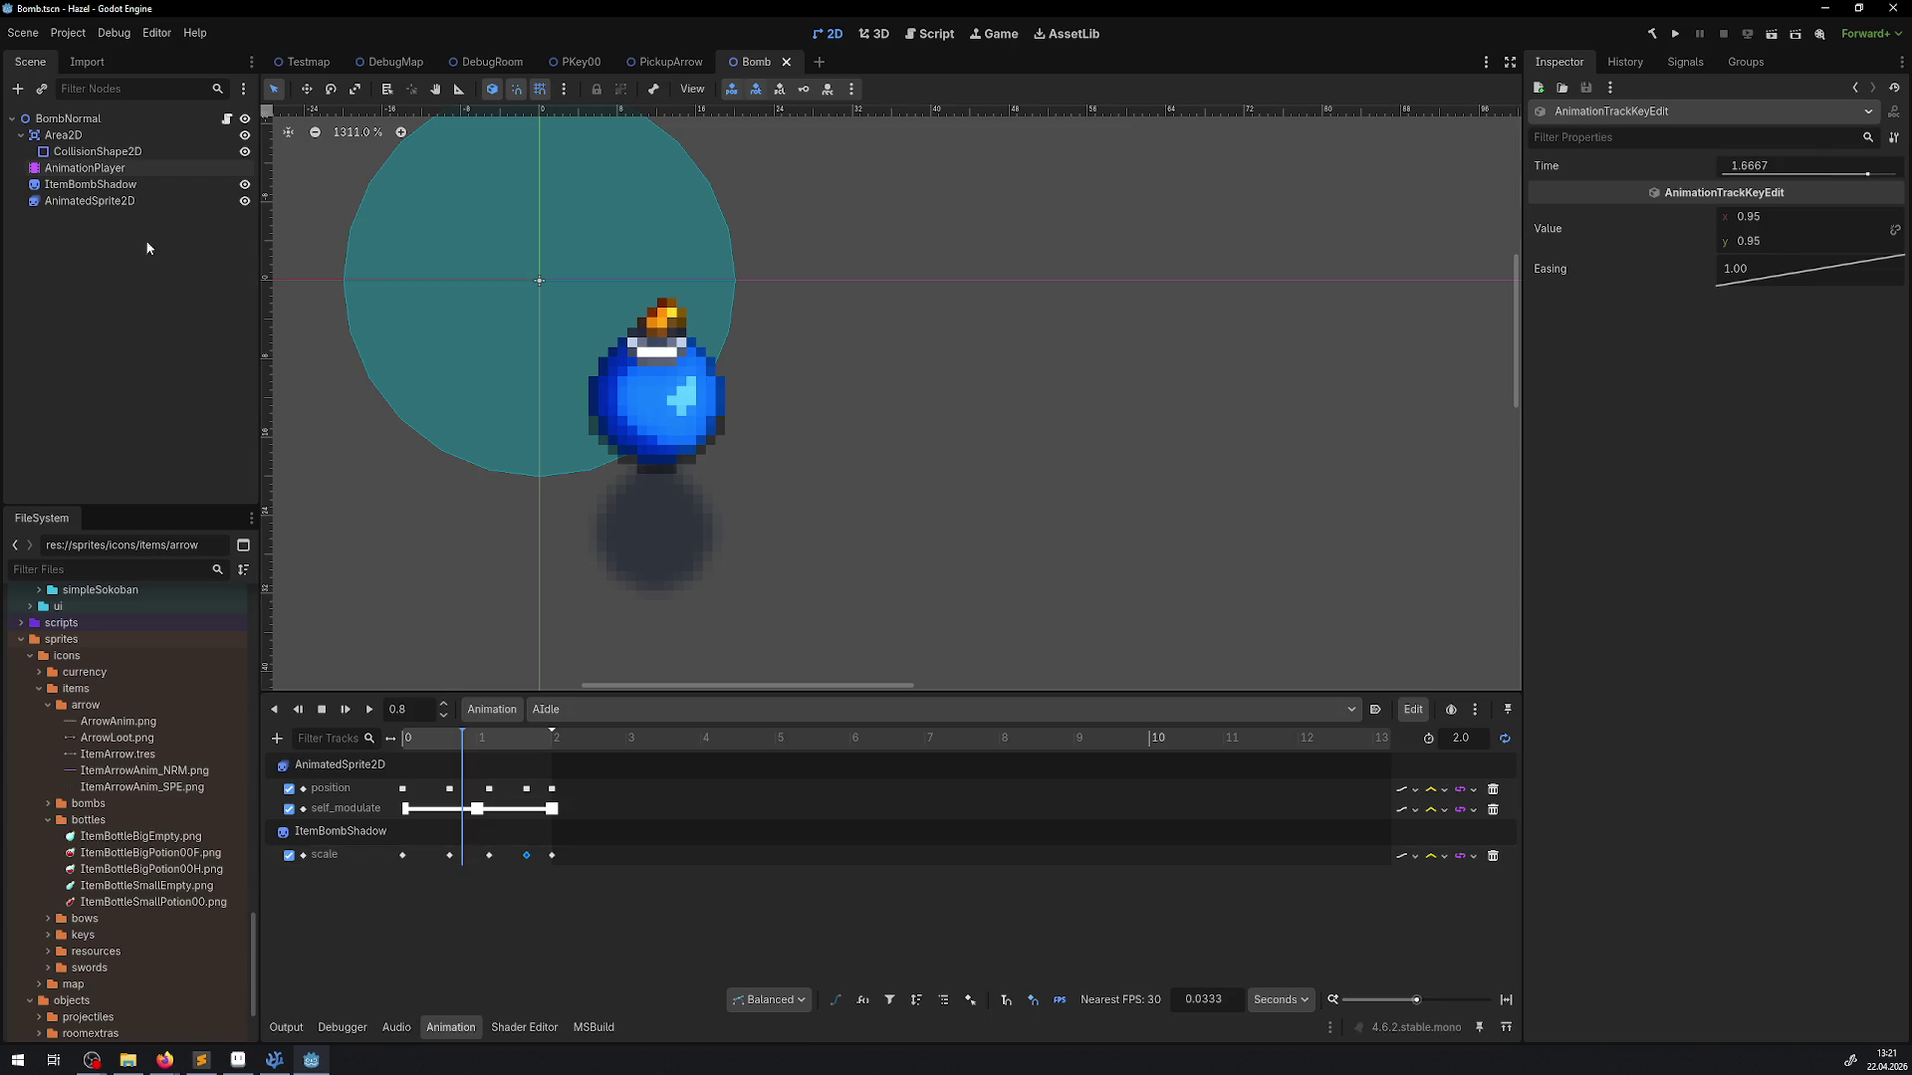
Check the bomb shadow's transform values, rewind the animation, and switch to PickupArrow
{"action": "left_click", "coordinate": [90, 184]}
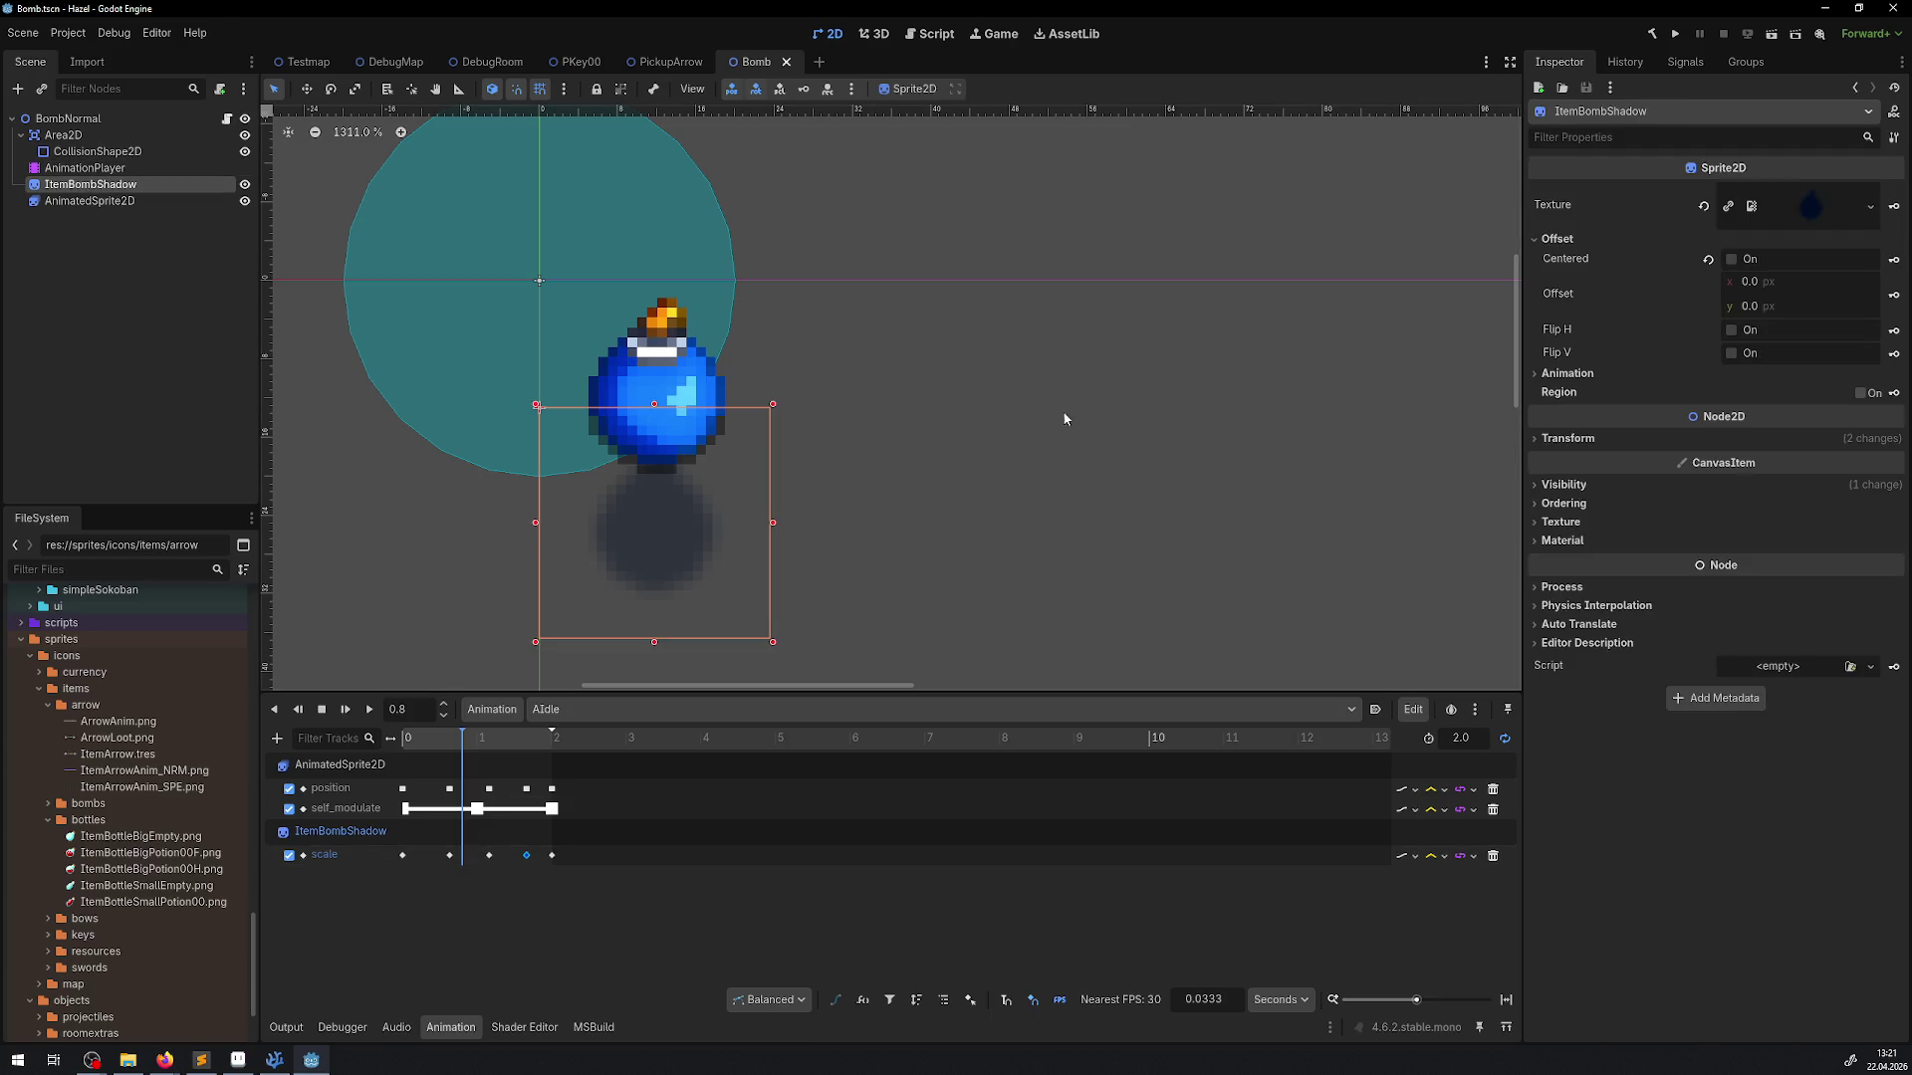
{"action": "left_click", "coordinate": [1568, 443]}
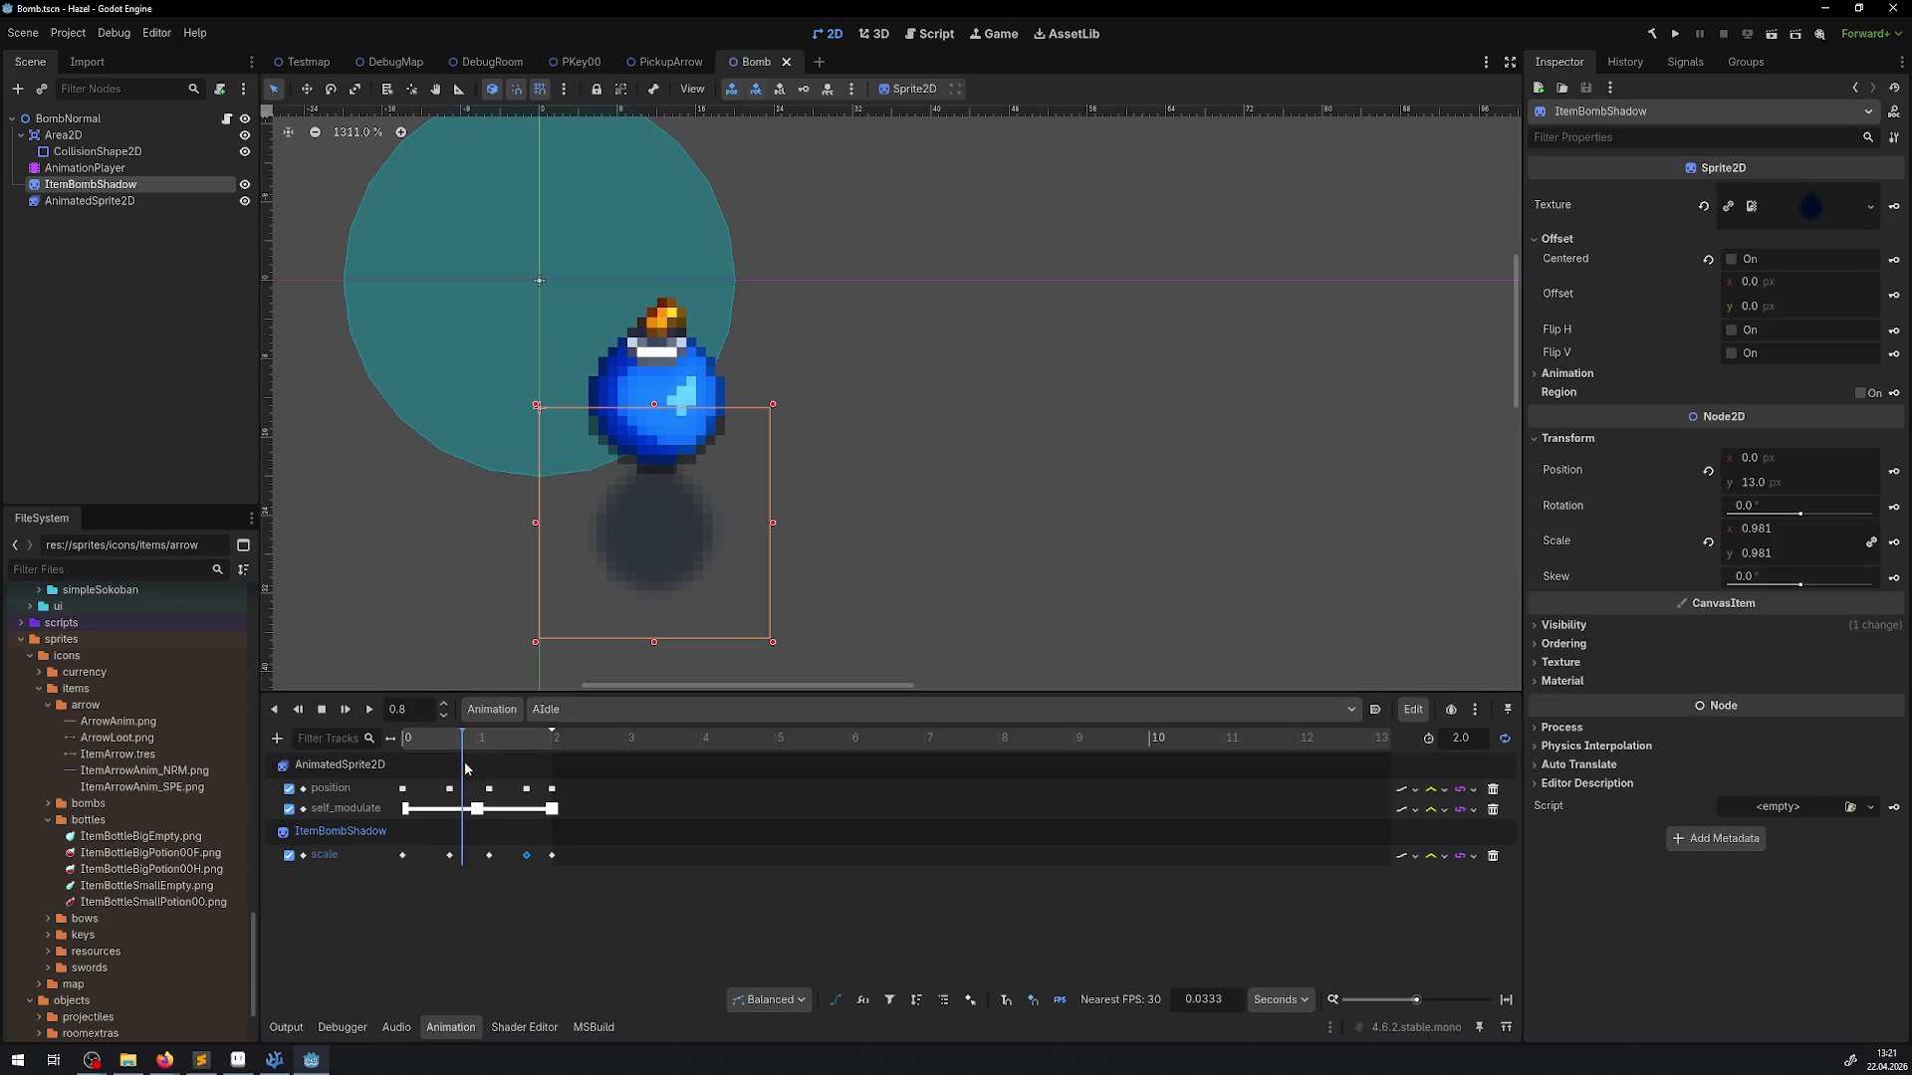
{"action": "left_click", "coordinate": [403, 738]}
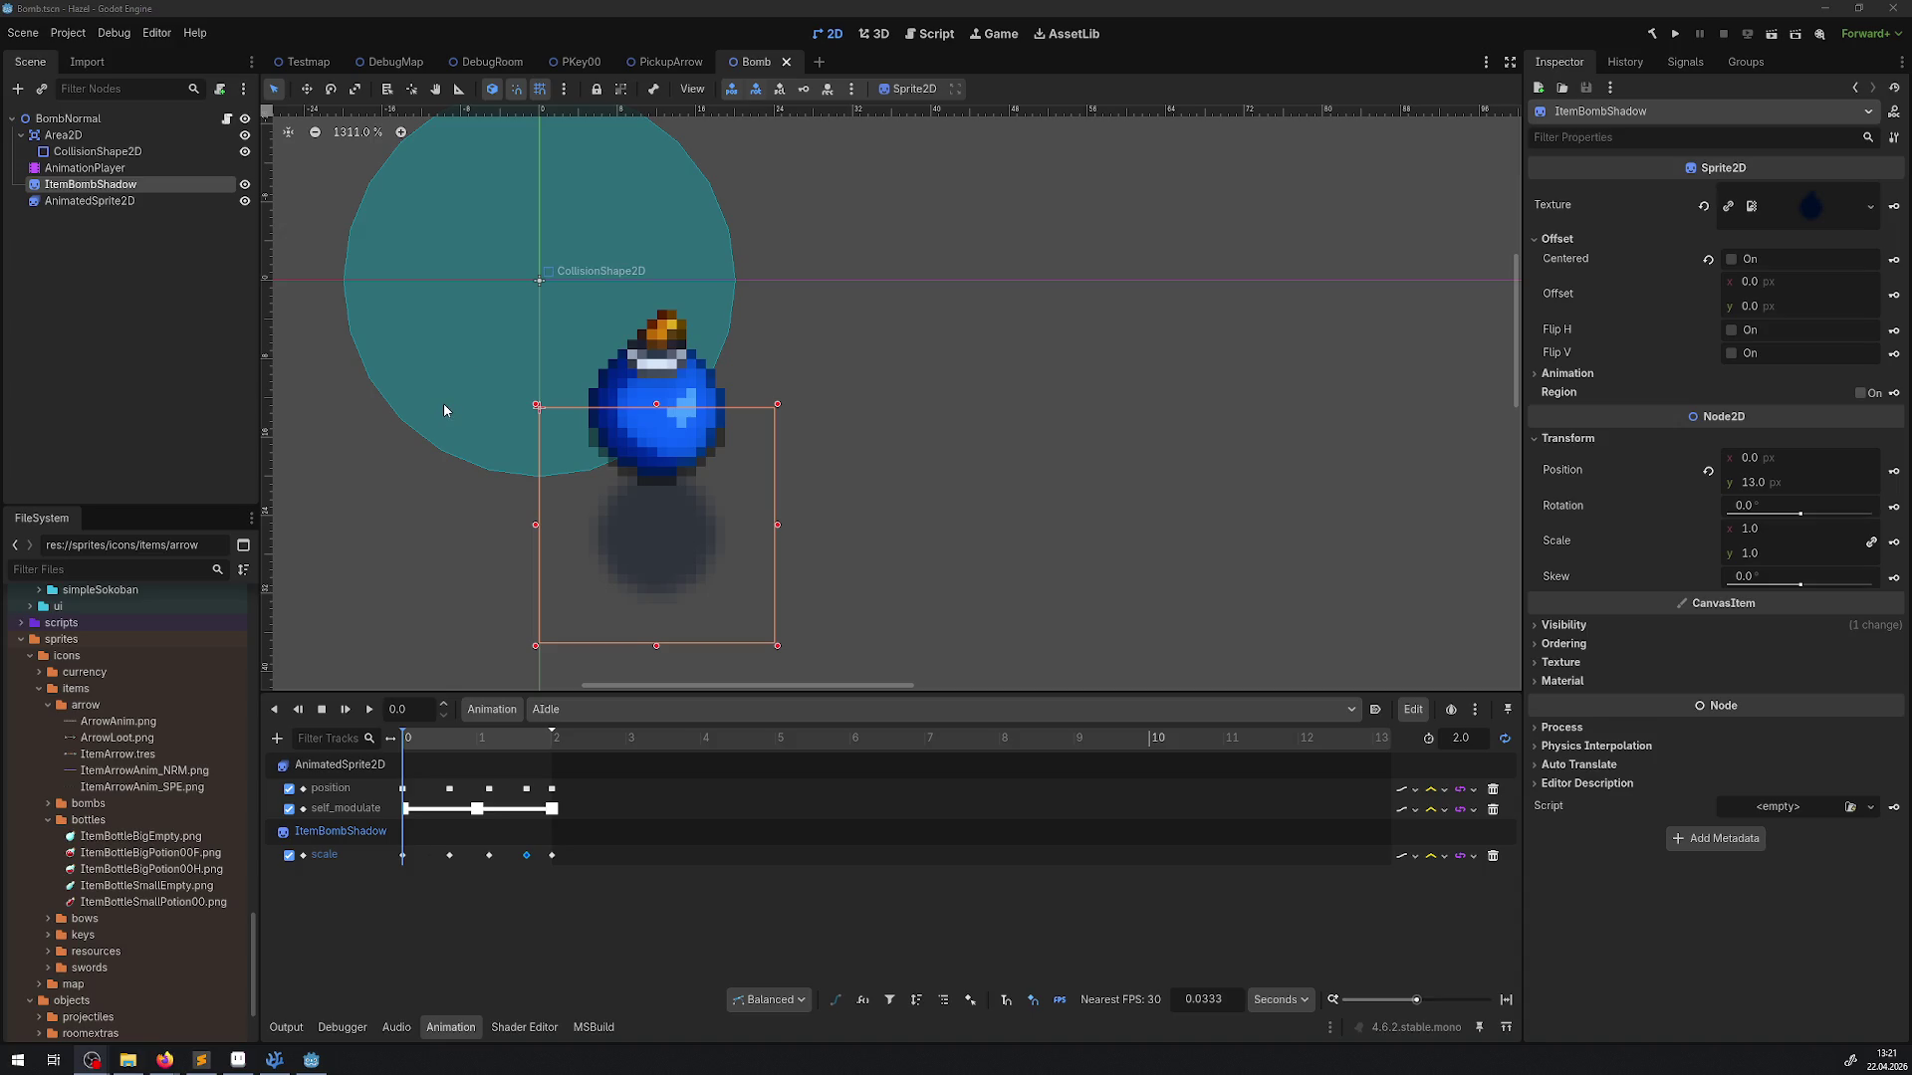
{"action": "left_click", "coordinate": [673, 61]}
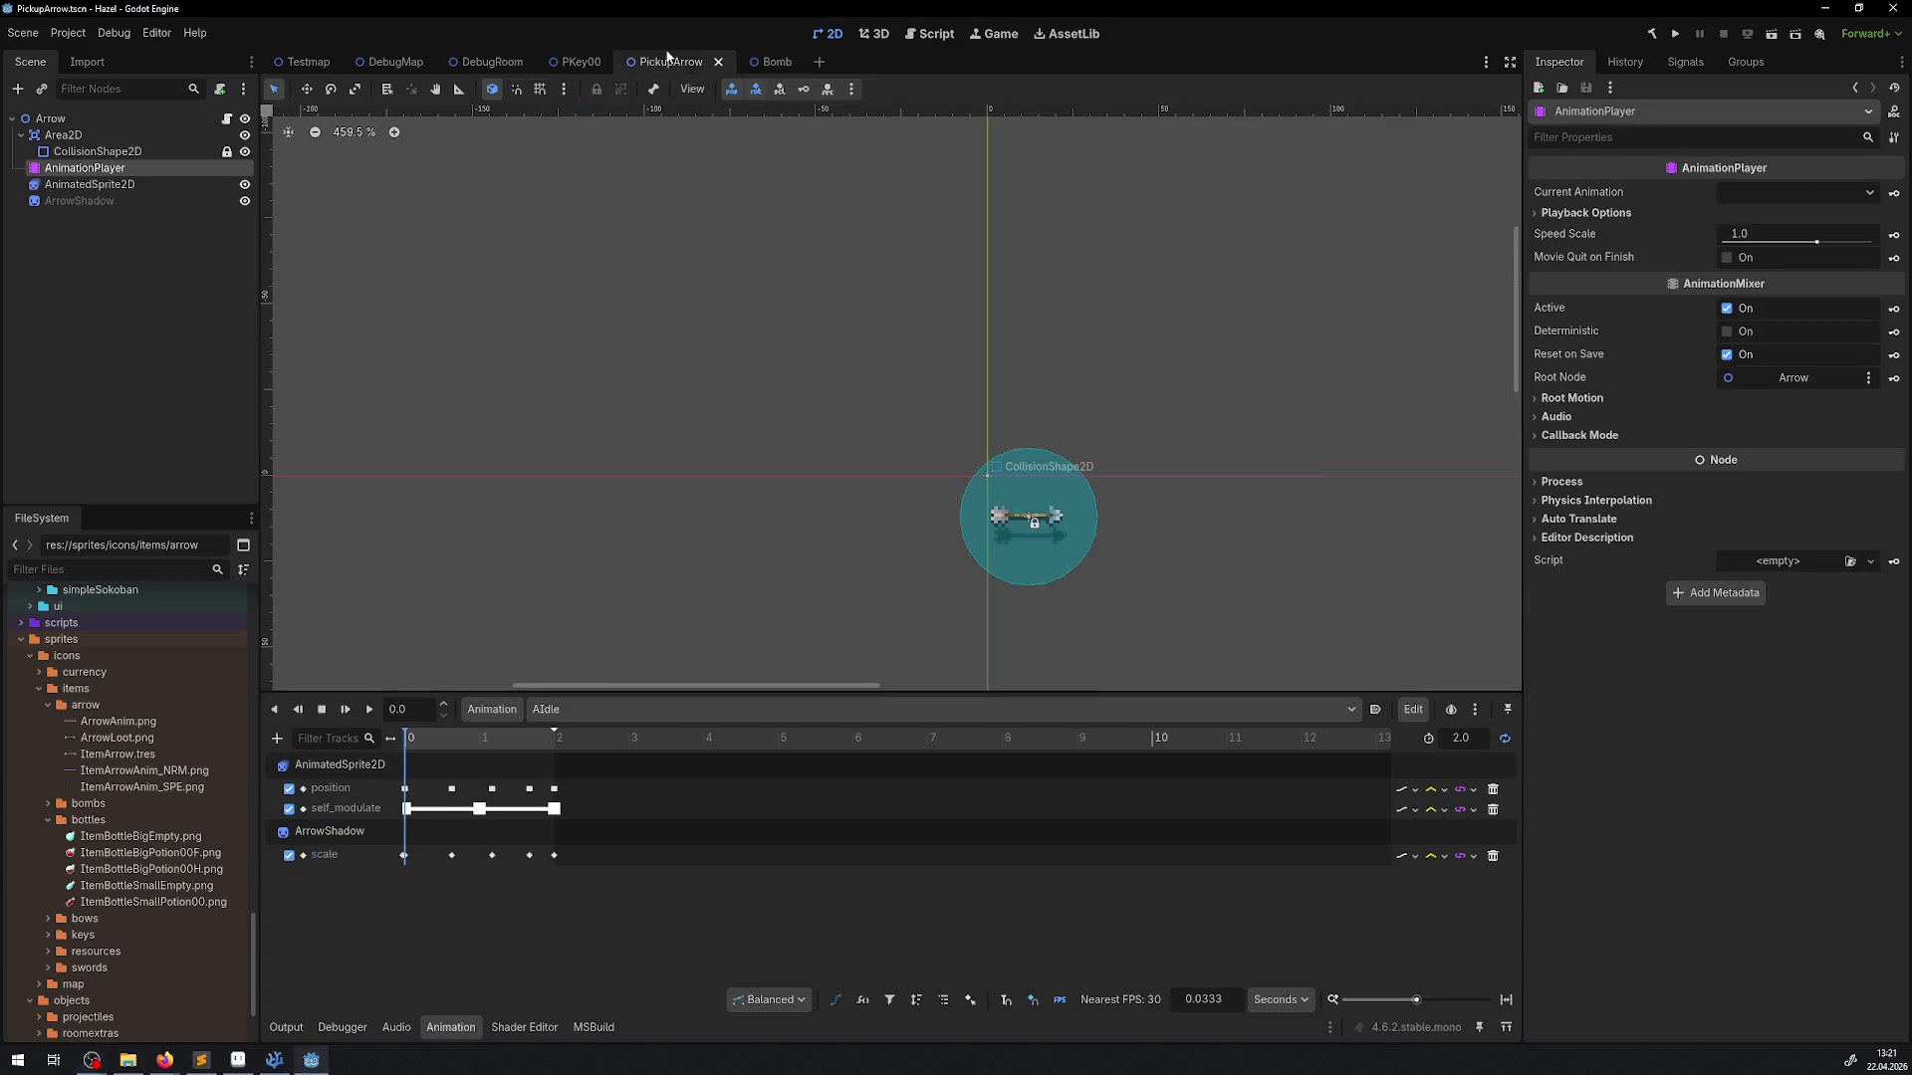
Confirm ArrowShadow's Offset > Centered is on after previewing the idle animation, then return to Bomb
{"action": "scroll", "coordinate": [1050, 508], "scroll_direction": "up", "scroll_amount": 3}
{"action": "left_click_drag", "start_coordinate": [1051, 546], "coordinate": [615, 347]}
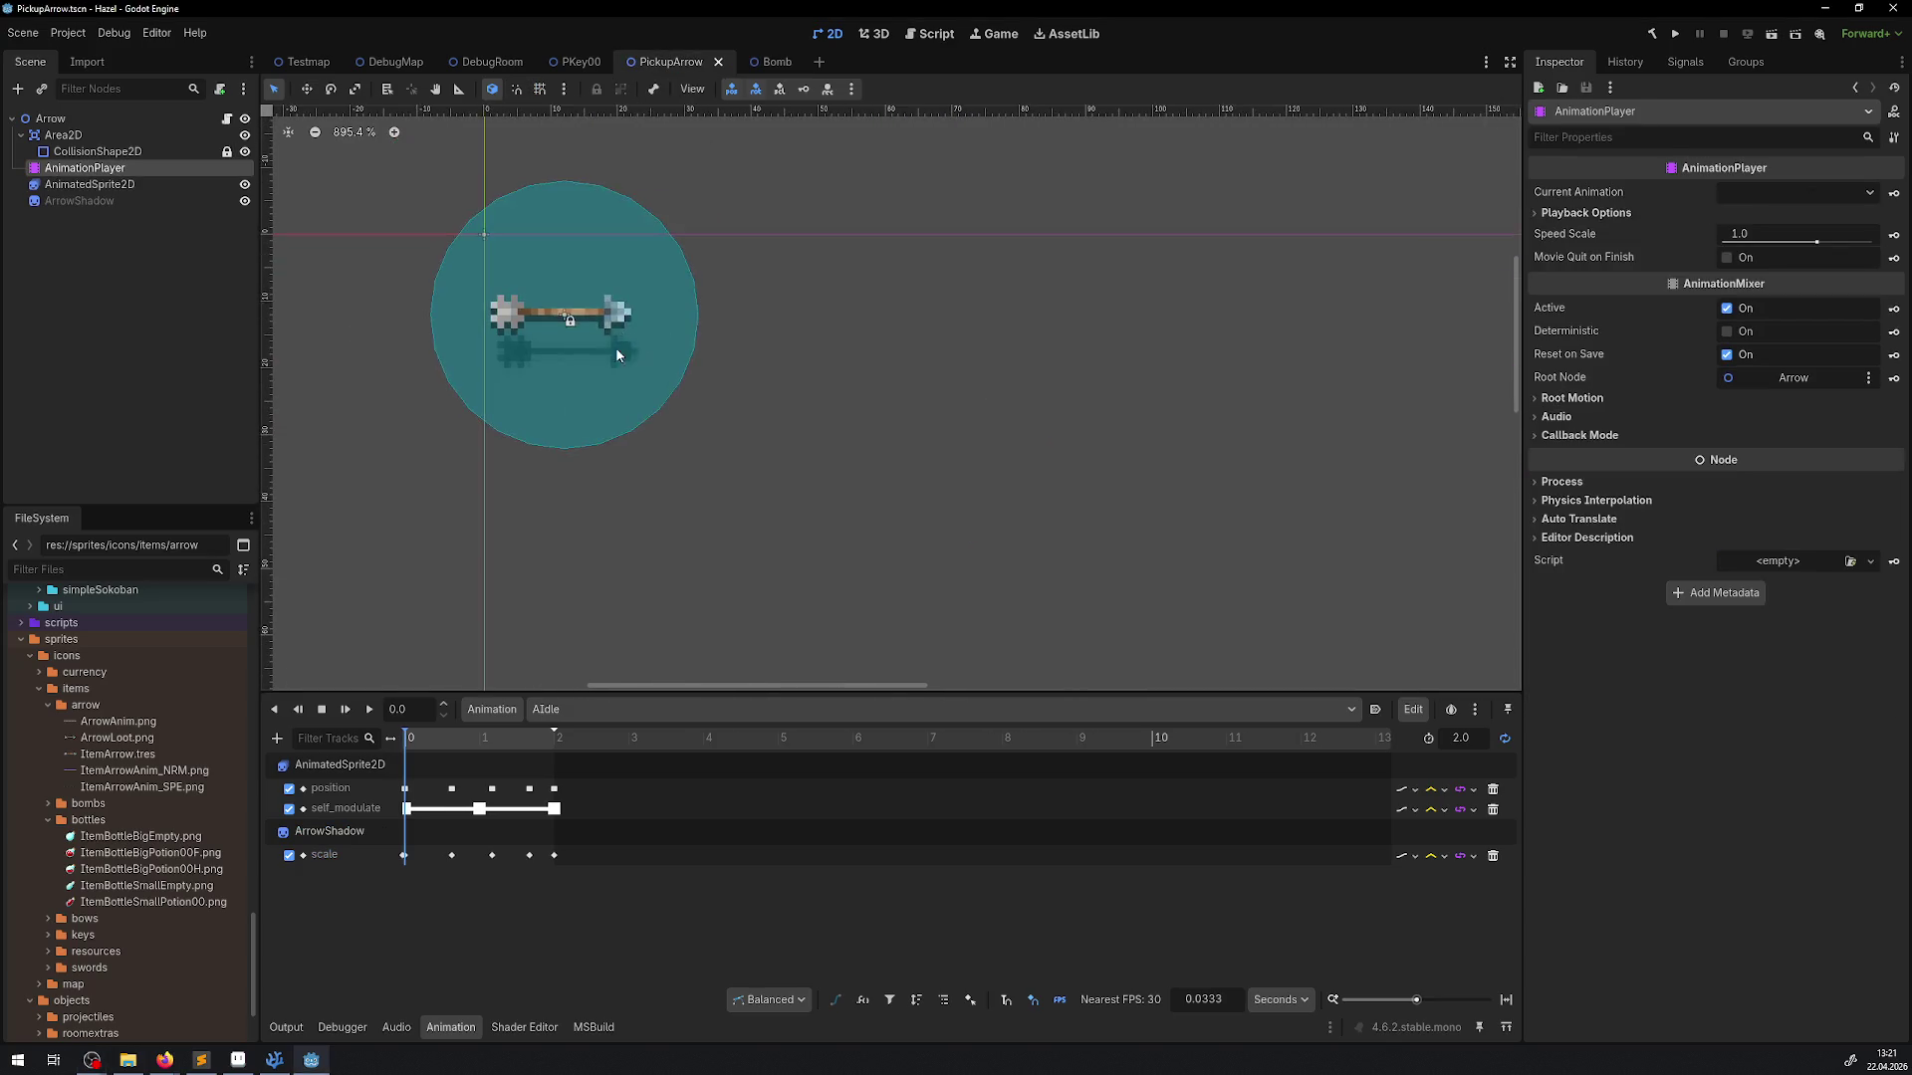
{"action": "scroll", "coordinate": [615, 346], "scroll_direction": "up", "scroll_amount": 3}
{"action": "left_click", "coordinate": [80, 201]}
{"action": "left_click", "coordinate": [367, 709]}
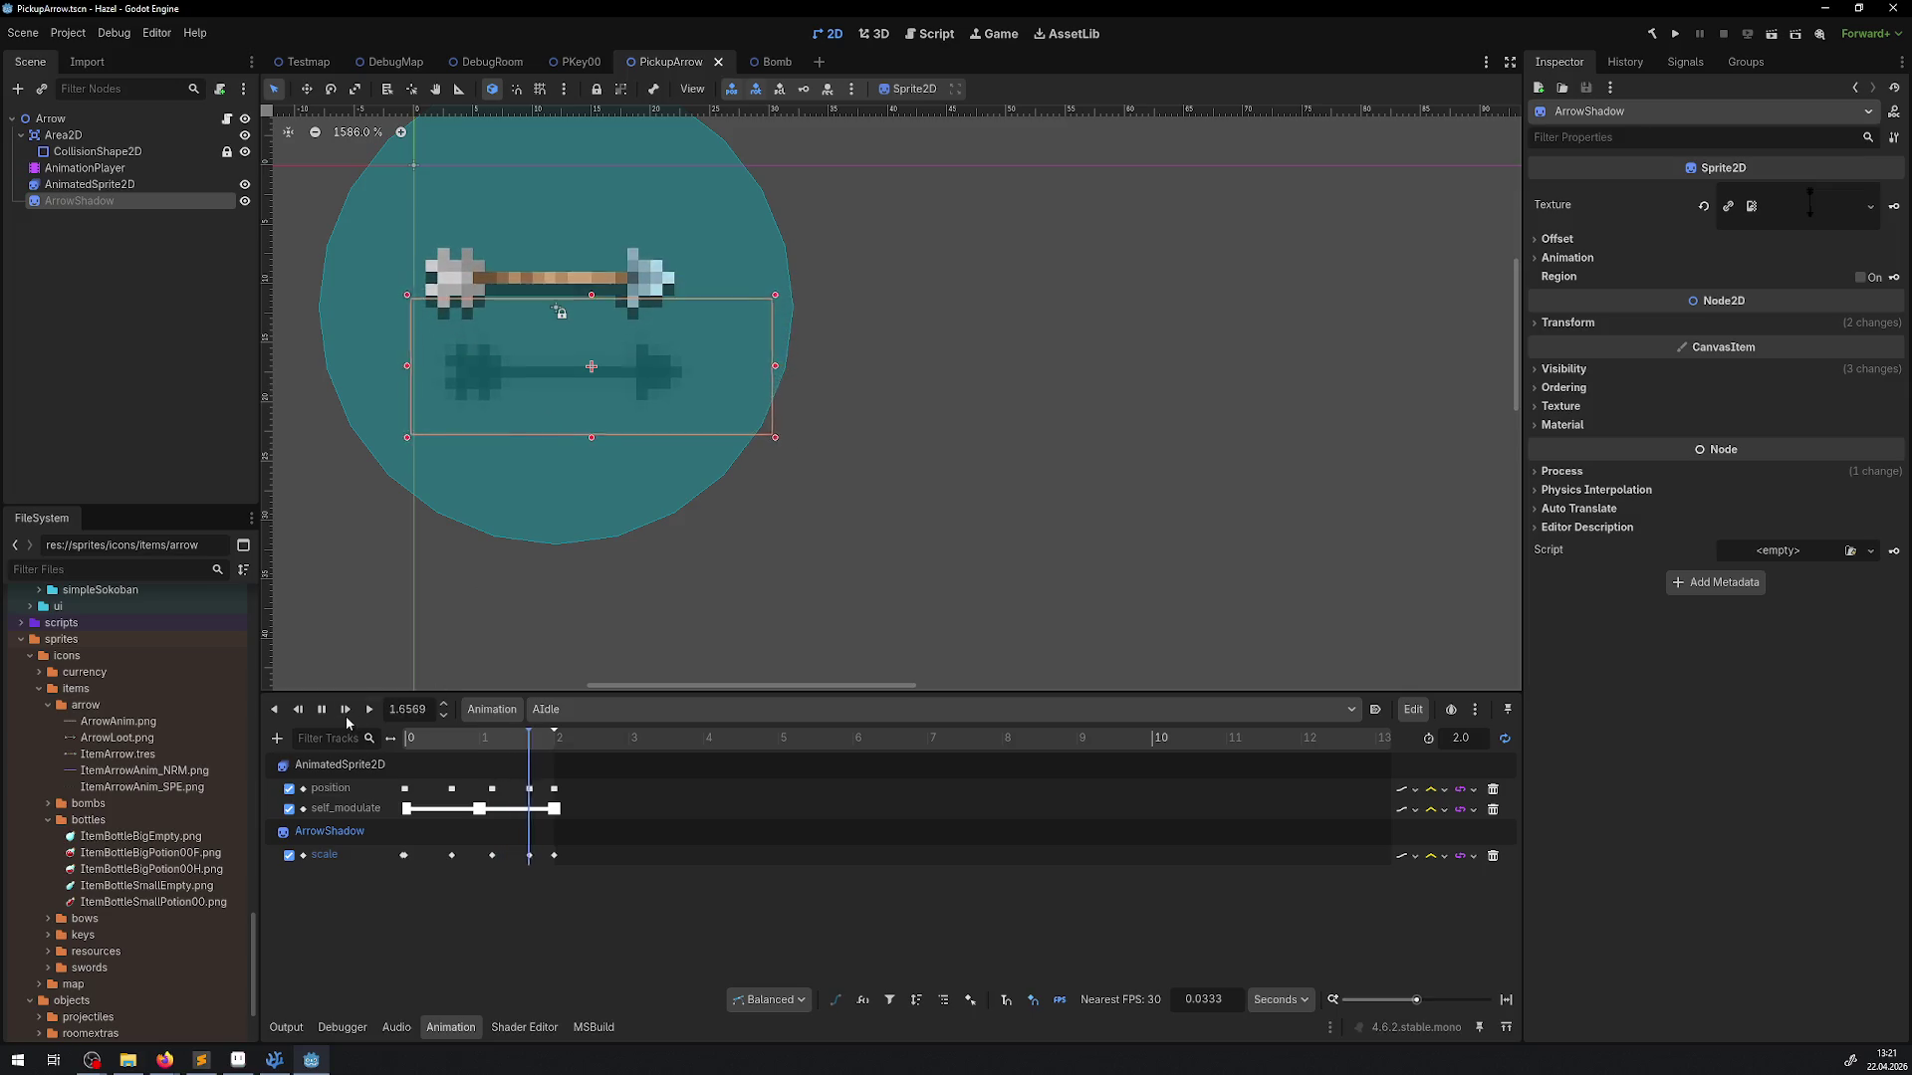
{"action": "left_click", "coordinate": [320, 709]}
{"action": "left_click_drag", "start_coordinate": [426, 749], "coordinate": [308, 741]}
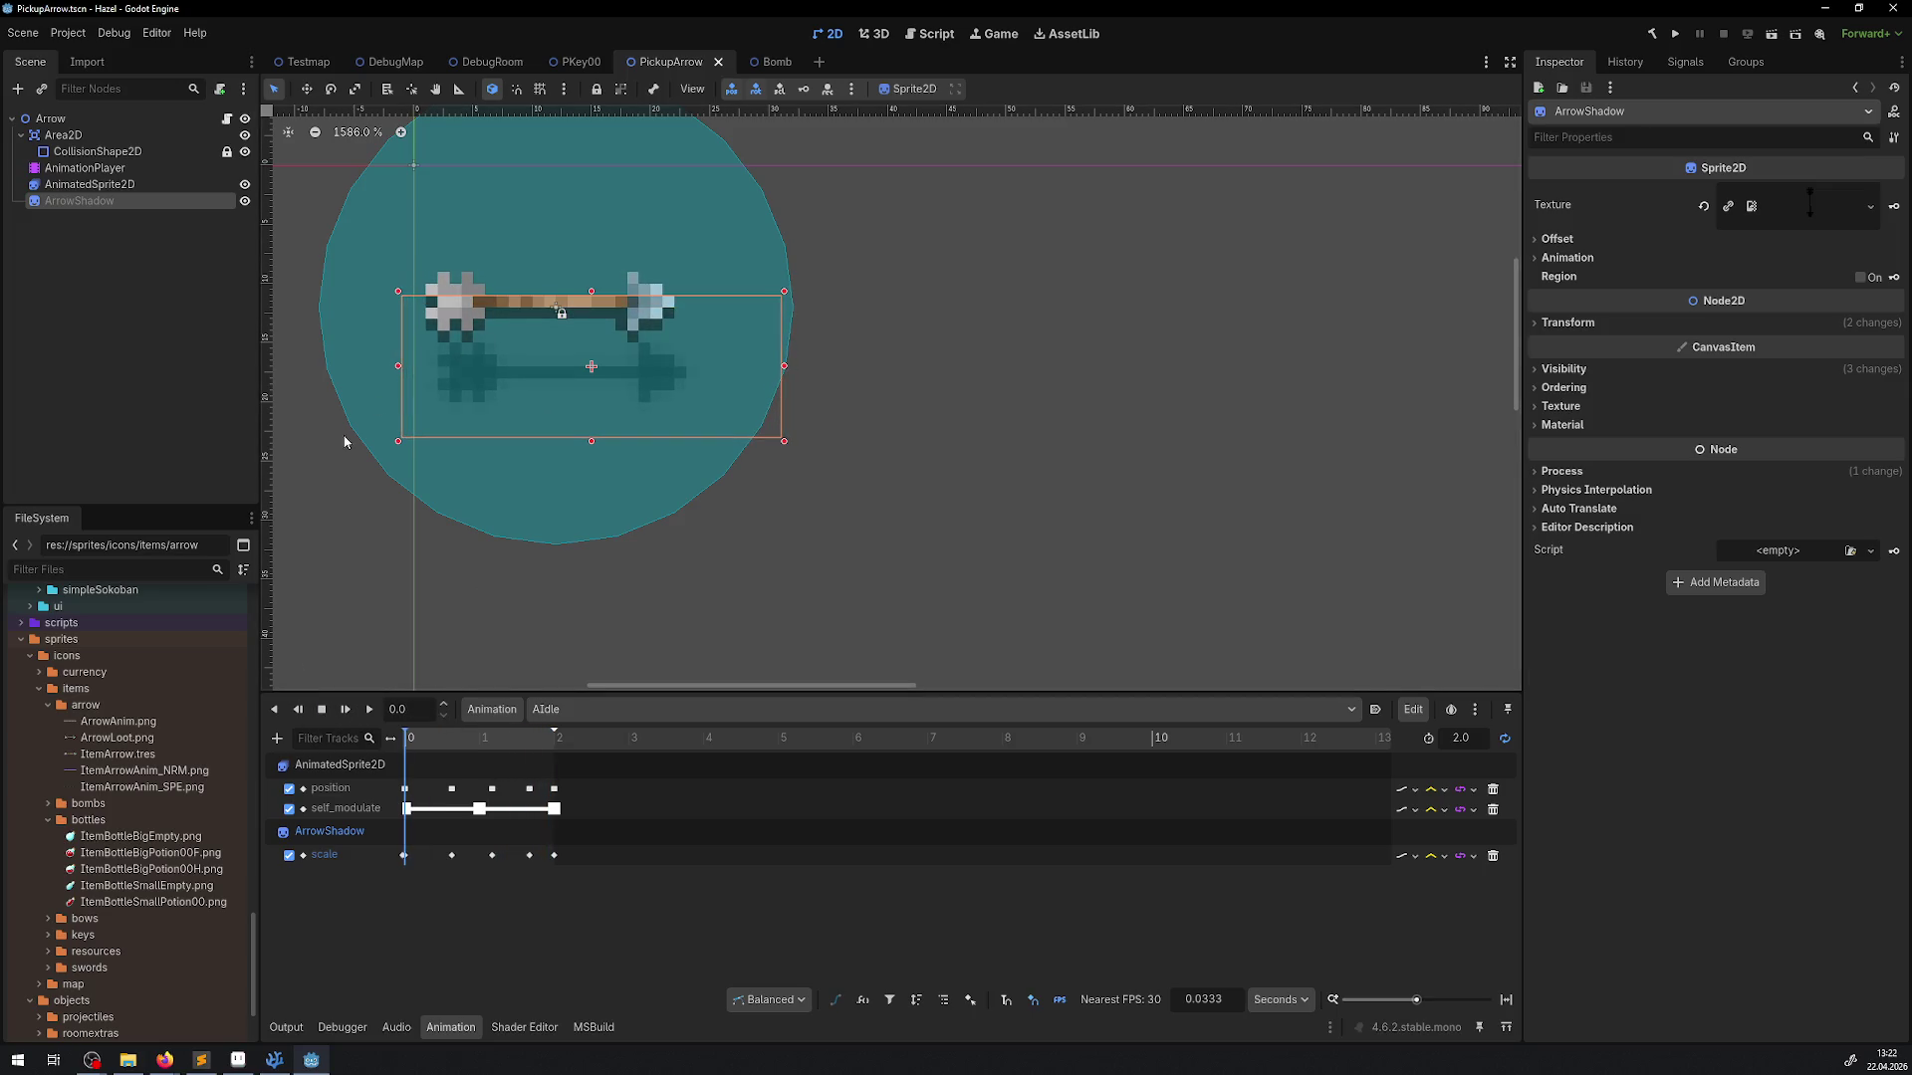
{"action": "left_click", "coordinate": [1558, 239]}
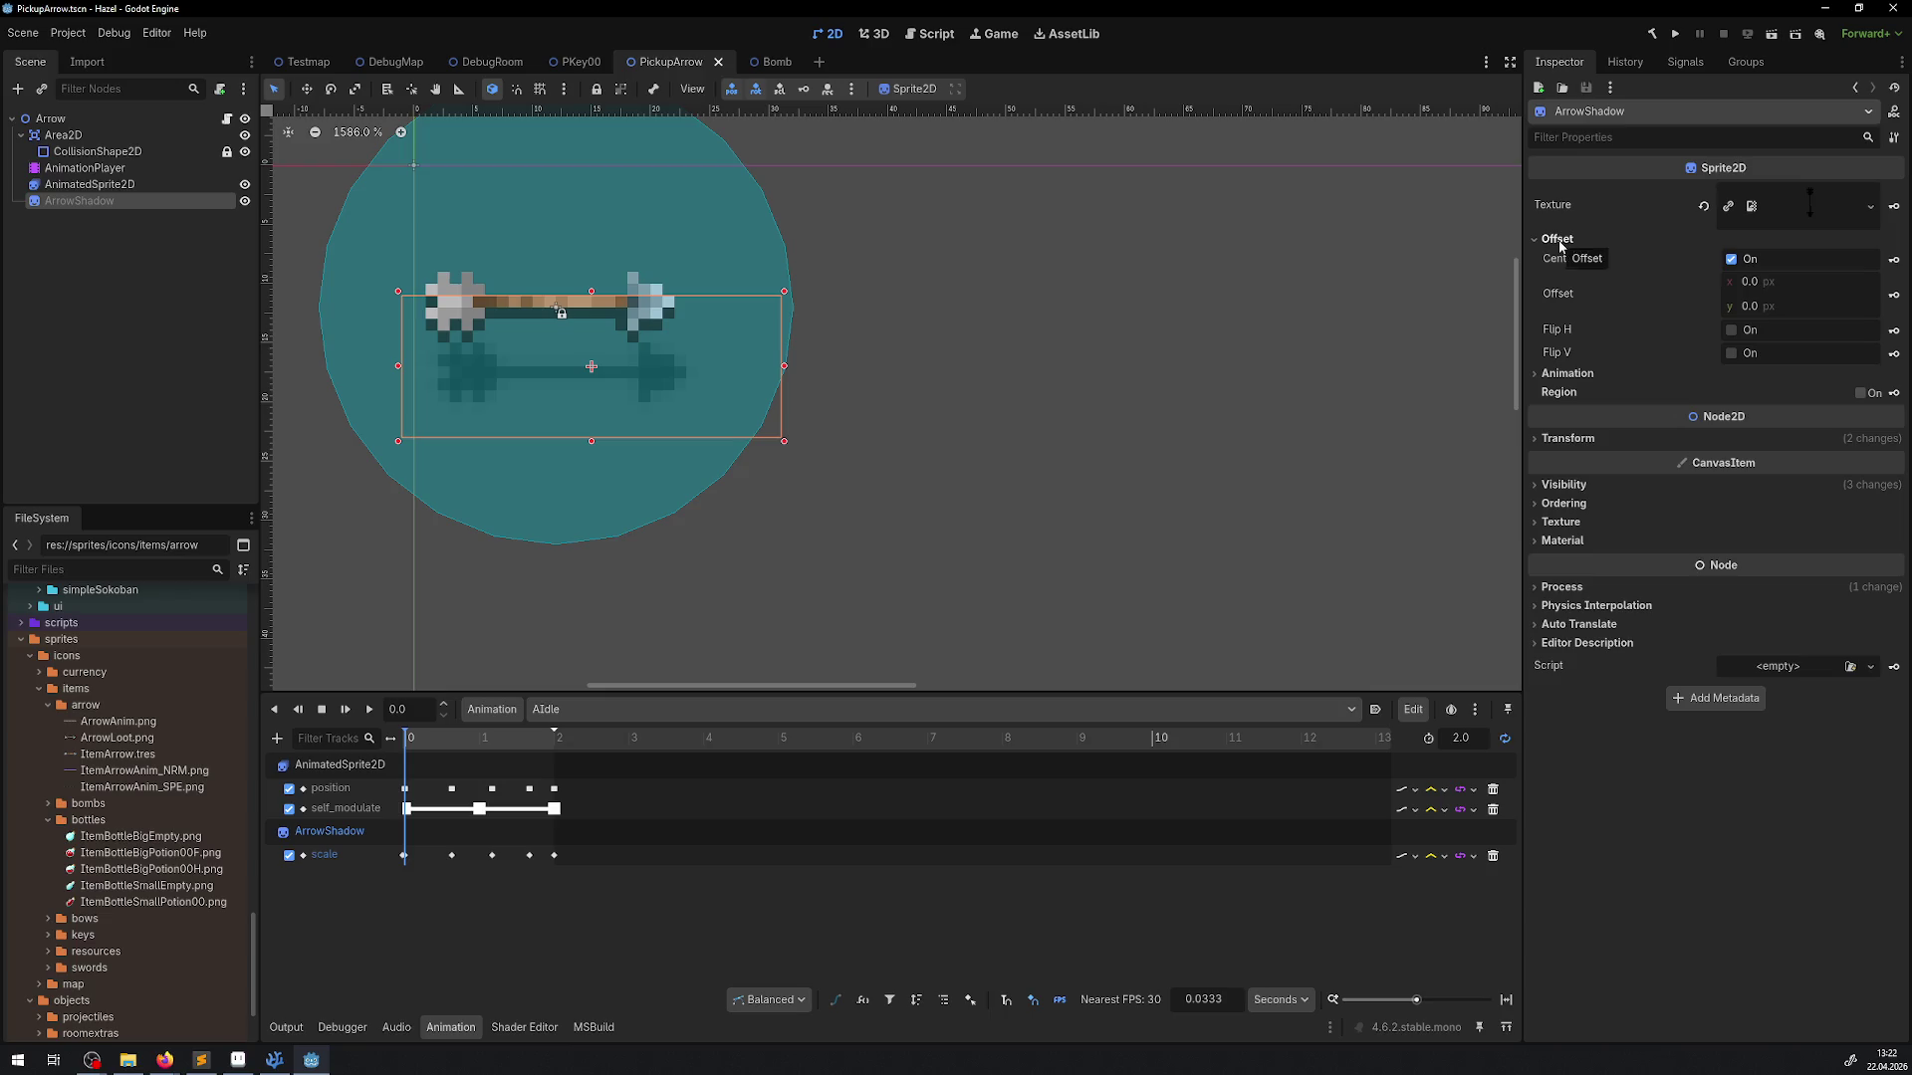
{"action": "left_click", "coordinate": [775, 62]}
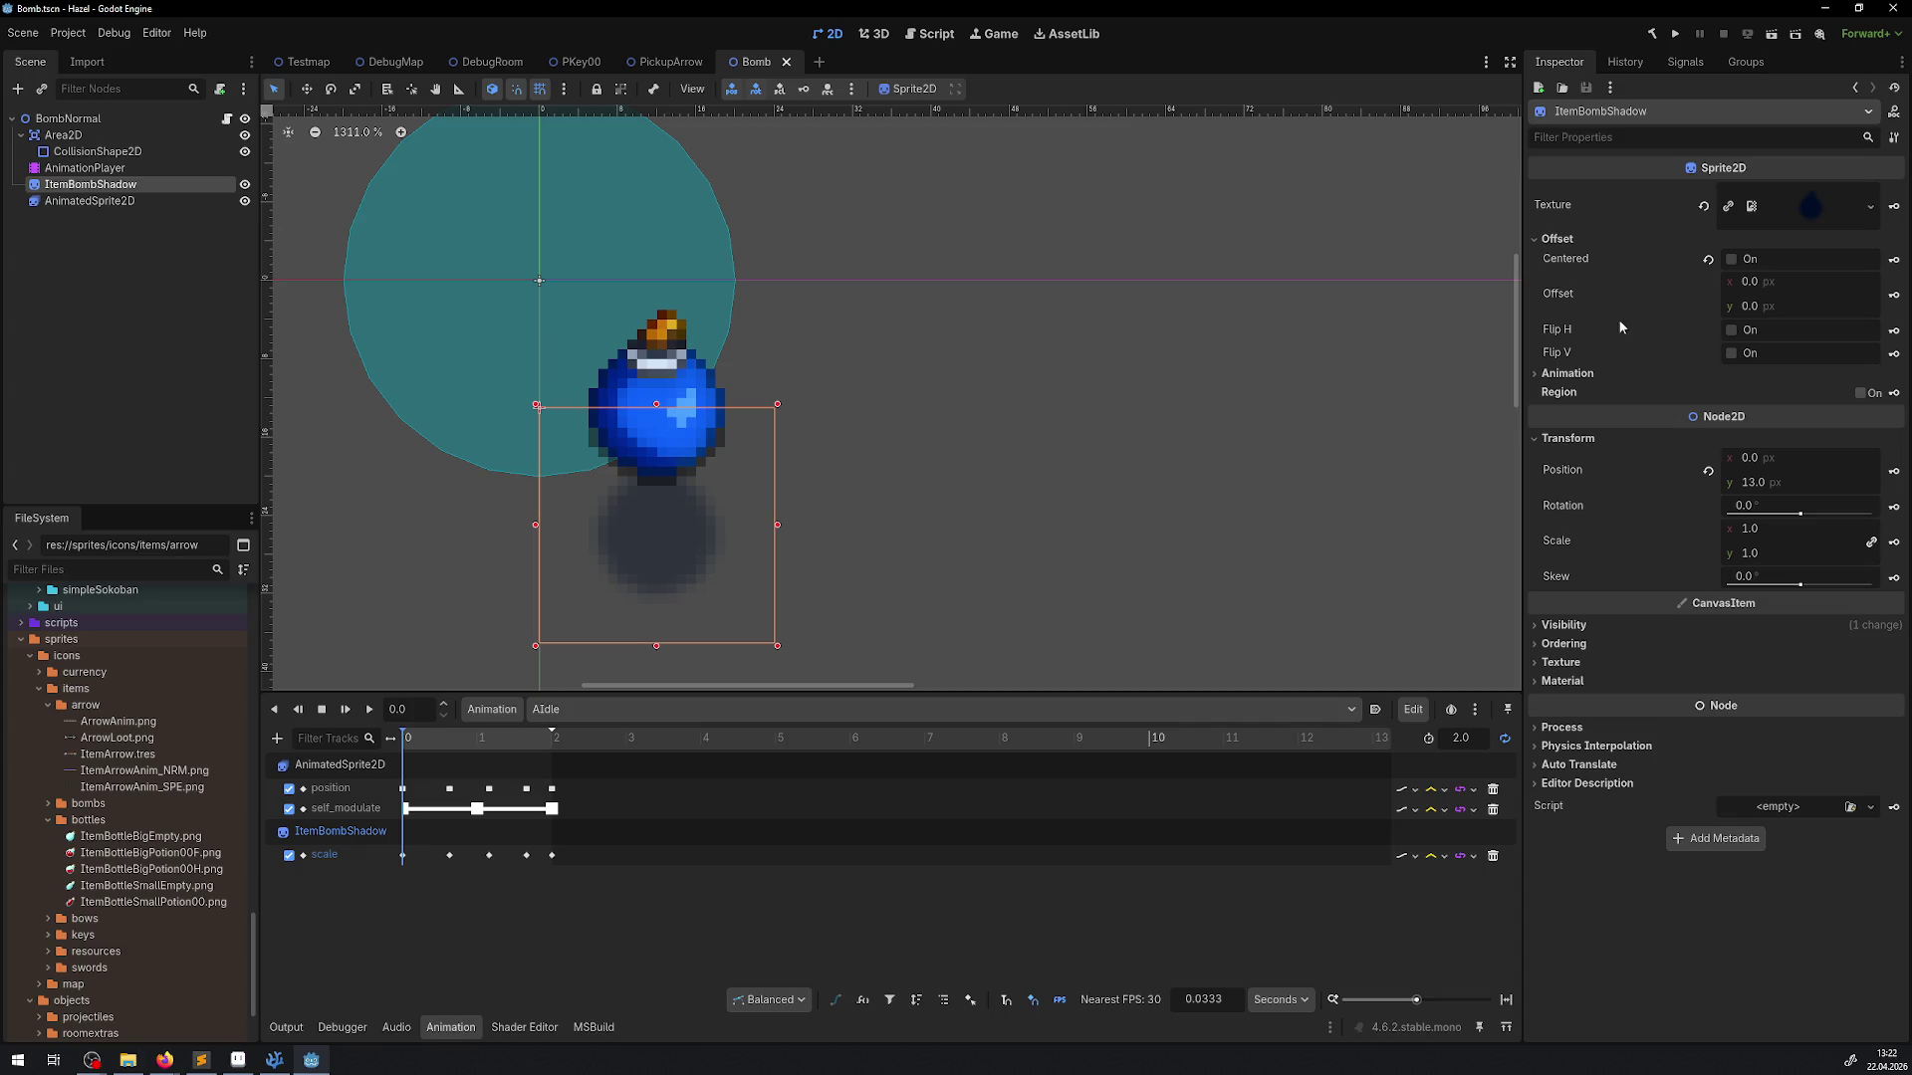
Re-centre the bomb shadow, drag it under the bomb to 12, 22, save, and preview AIdle
{"action": "left_click", "coordinate": [1729, 260]}
{"action": "mouse_move", "coordinate": [596, 289]}
{"action": "left_mouse_down"}
{"action": "mouse_move", "coordinate": [694, 284]}
{"action": "mouse_move", "coordinate": [727, 404]}
{"action": "mouse_move", "coordinate": [674, 392]}
{"action": "left_mouse_up"}
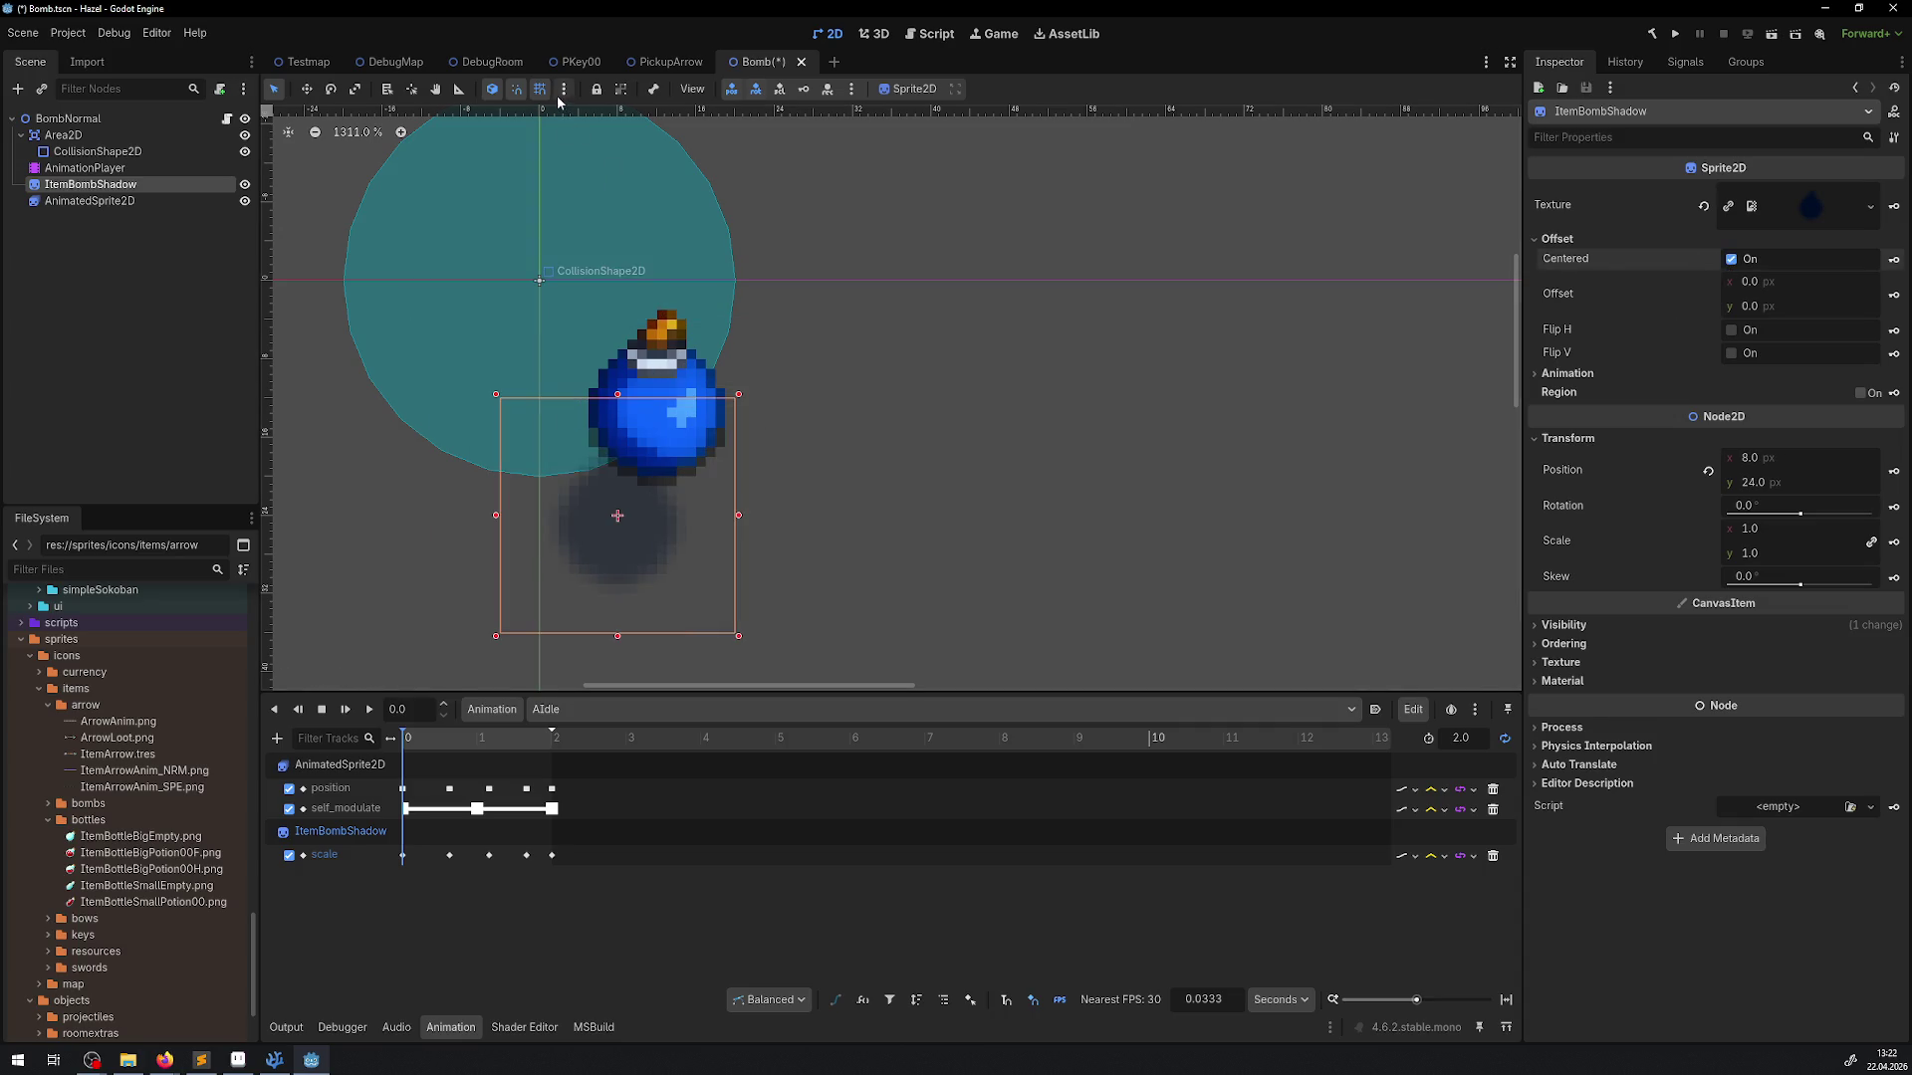
{"action": "mouse_move", "coordinate": [642, 515]}
{"action": "left_mouse_down"}
{"action": "mouse_move", "coordinate": [661, 522]}
{"action": "mouse_move", "coordinate": [666, 503]}
{"action": "left_mouse_up"}
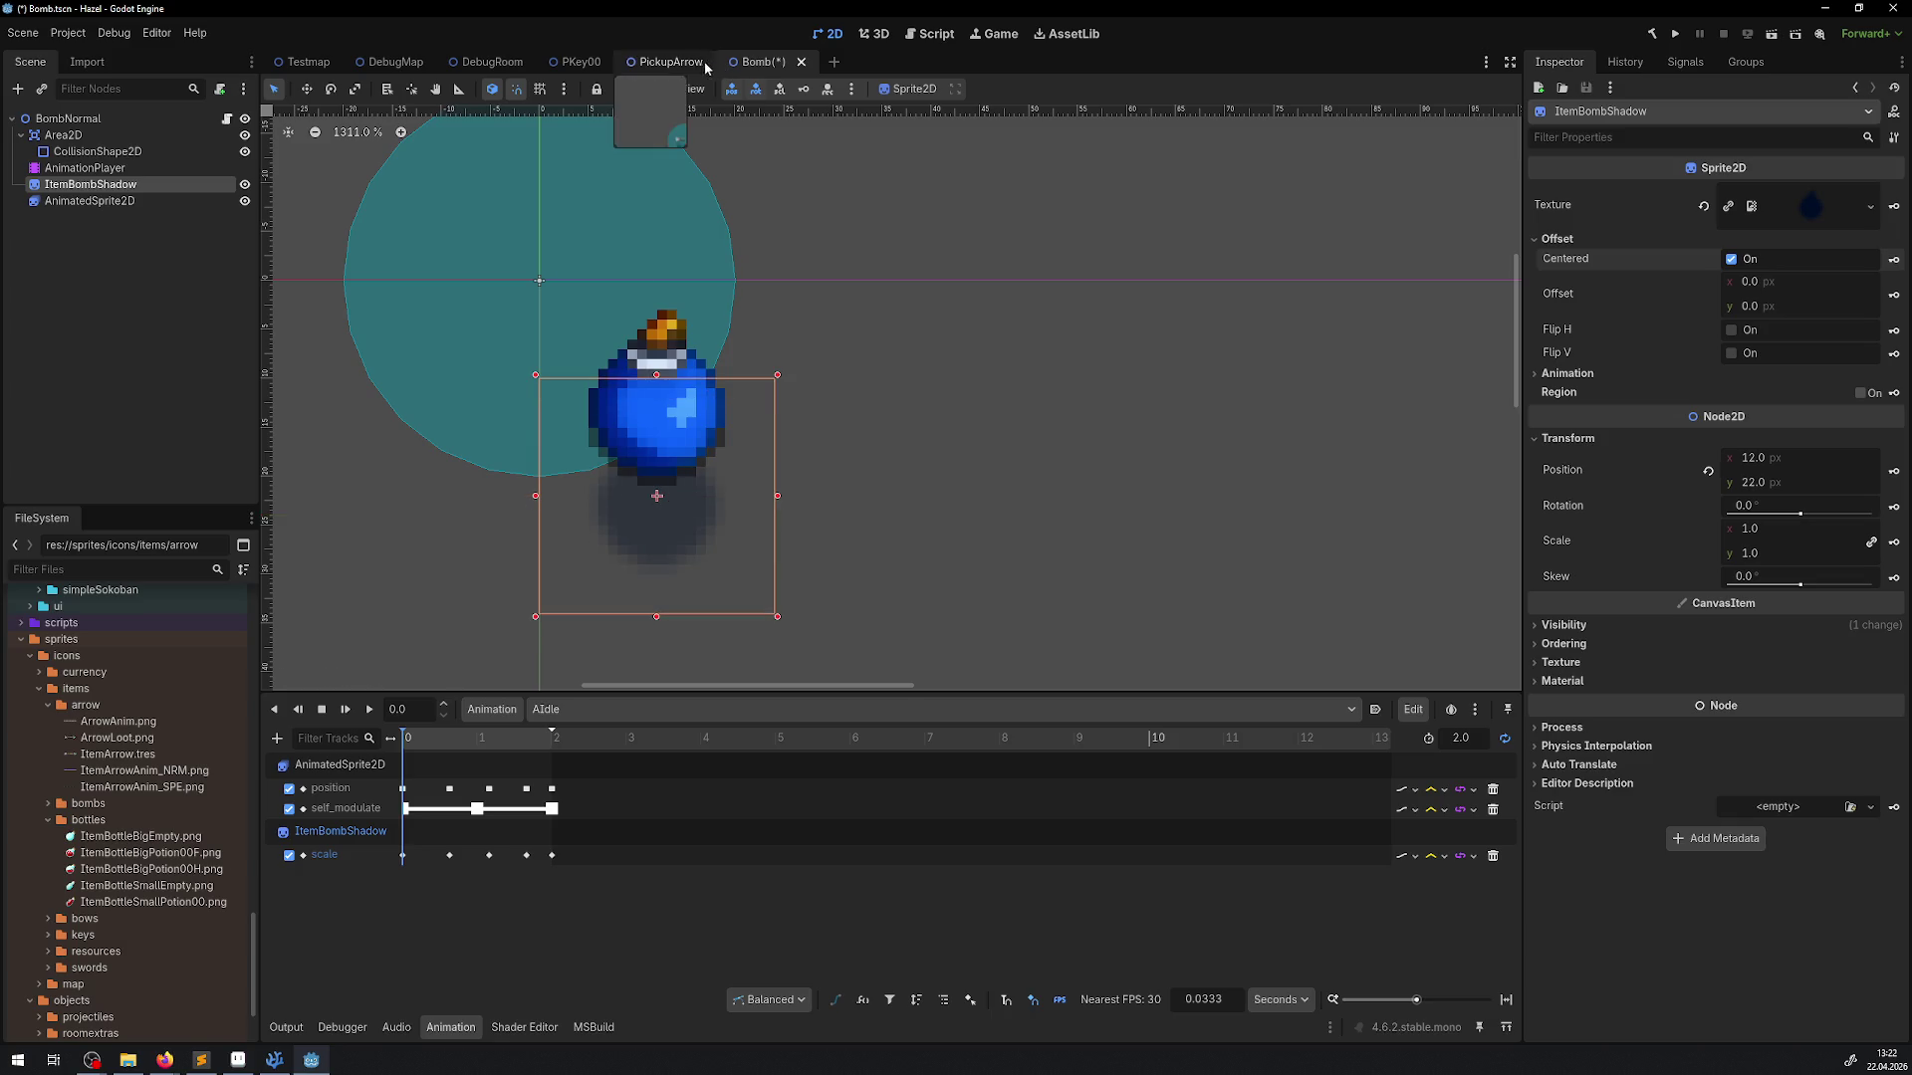
{"action": "key", "text": "ctrl+s"}
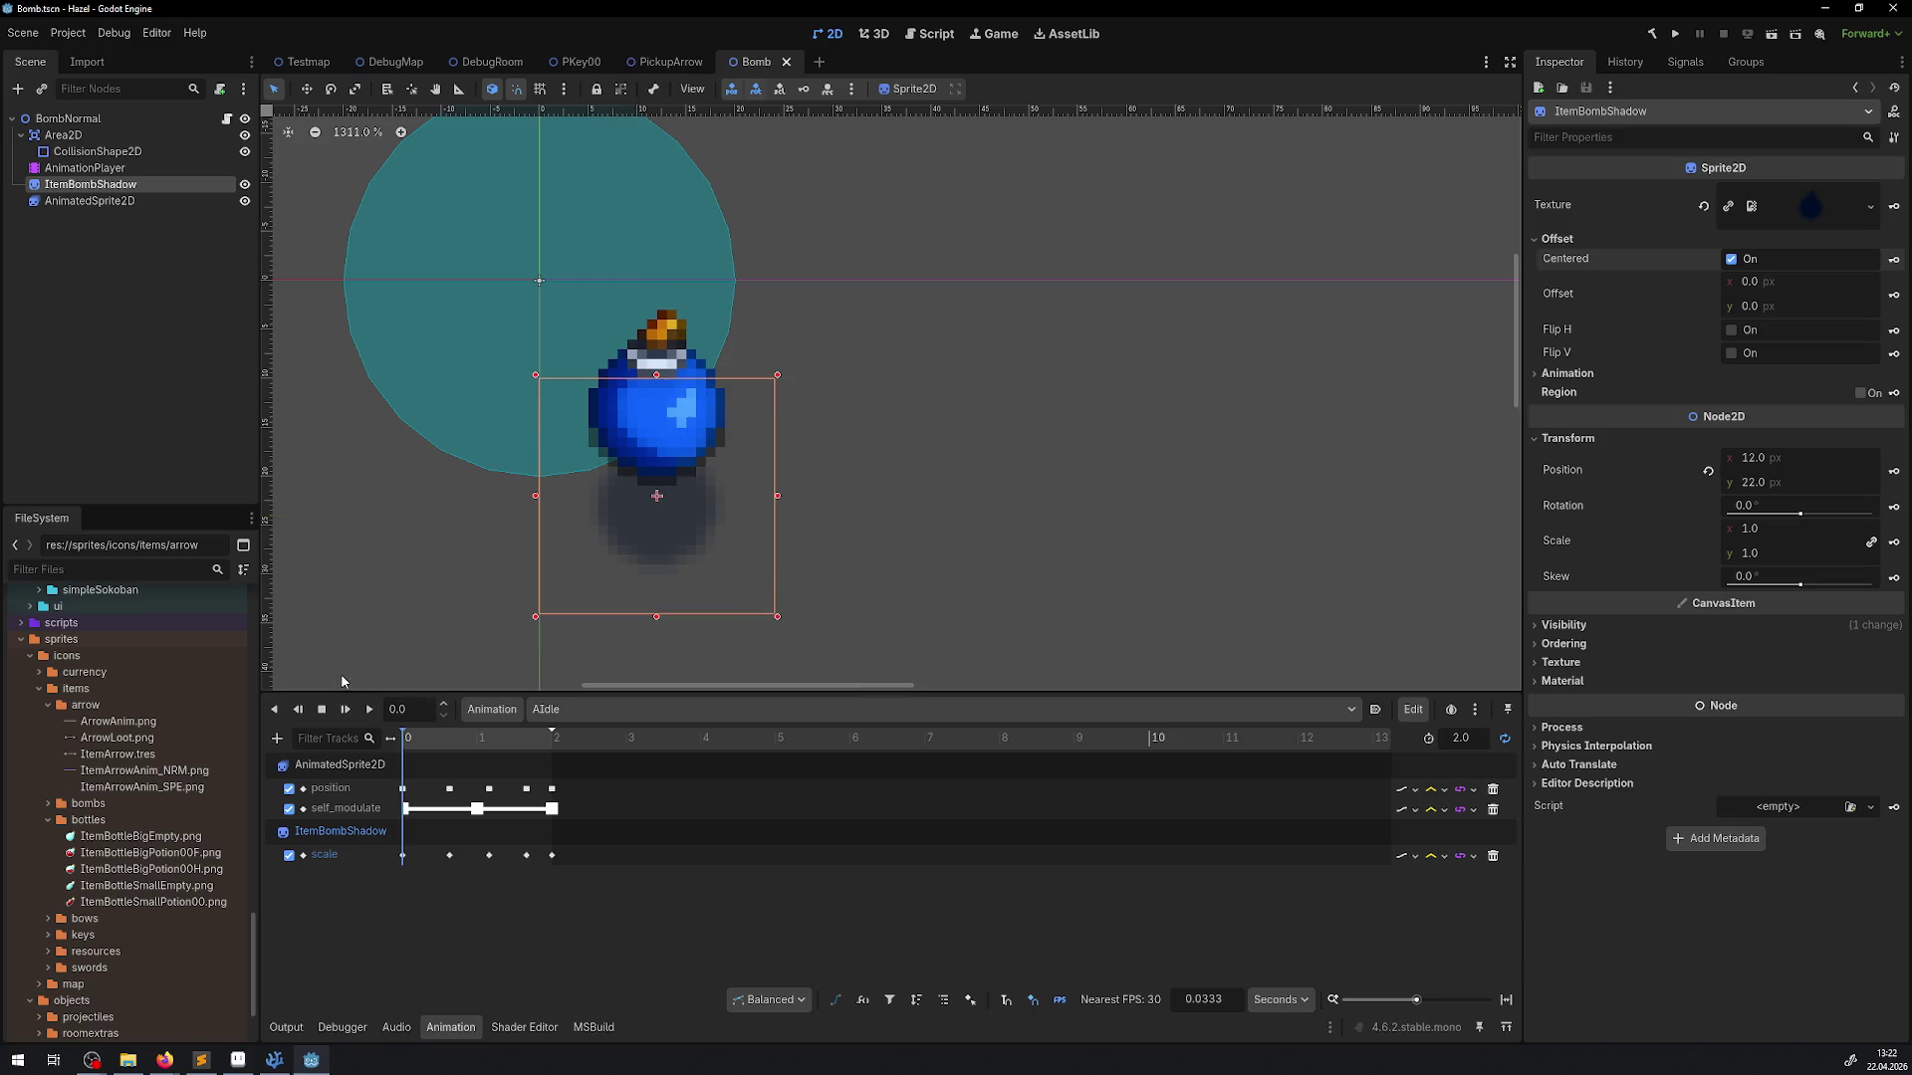
{"action": "left_click", "coordinate": [369, 709]}
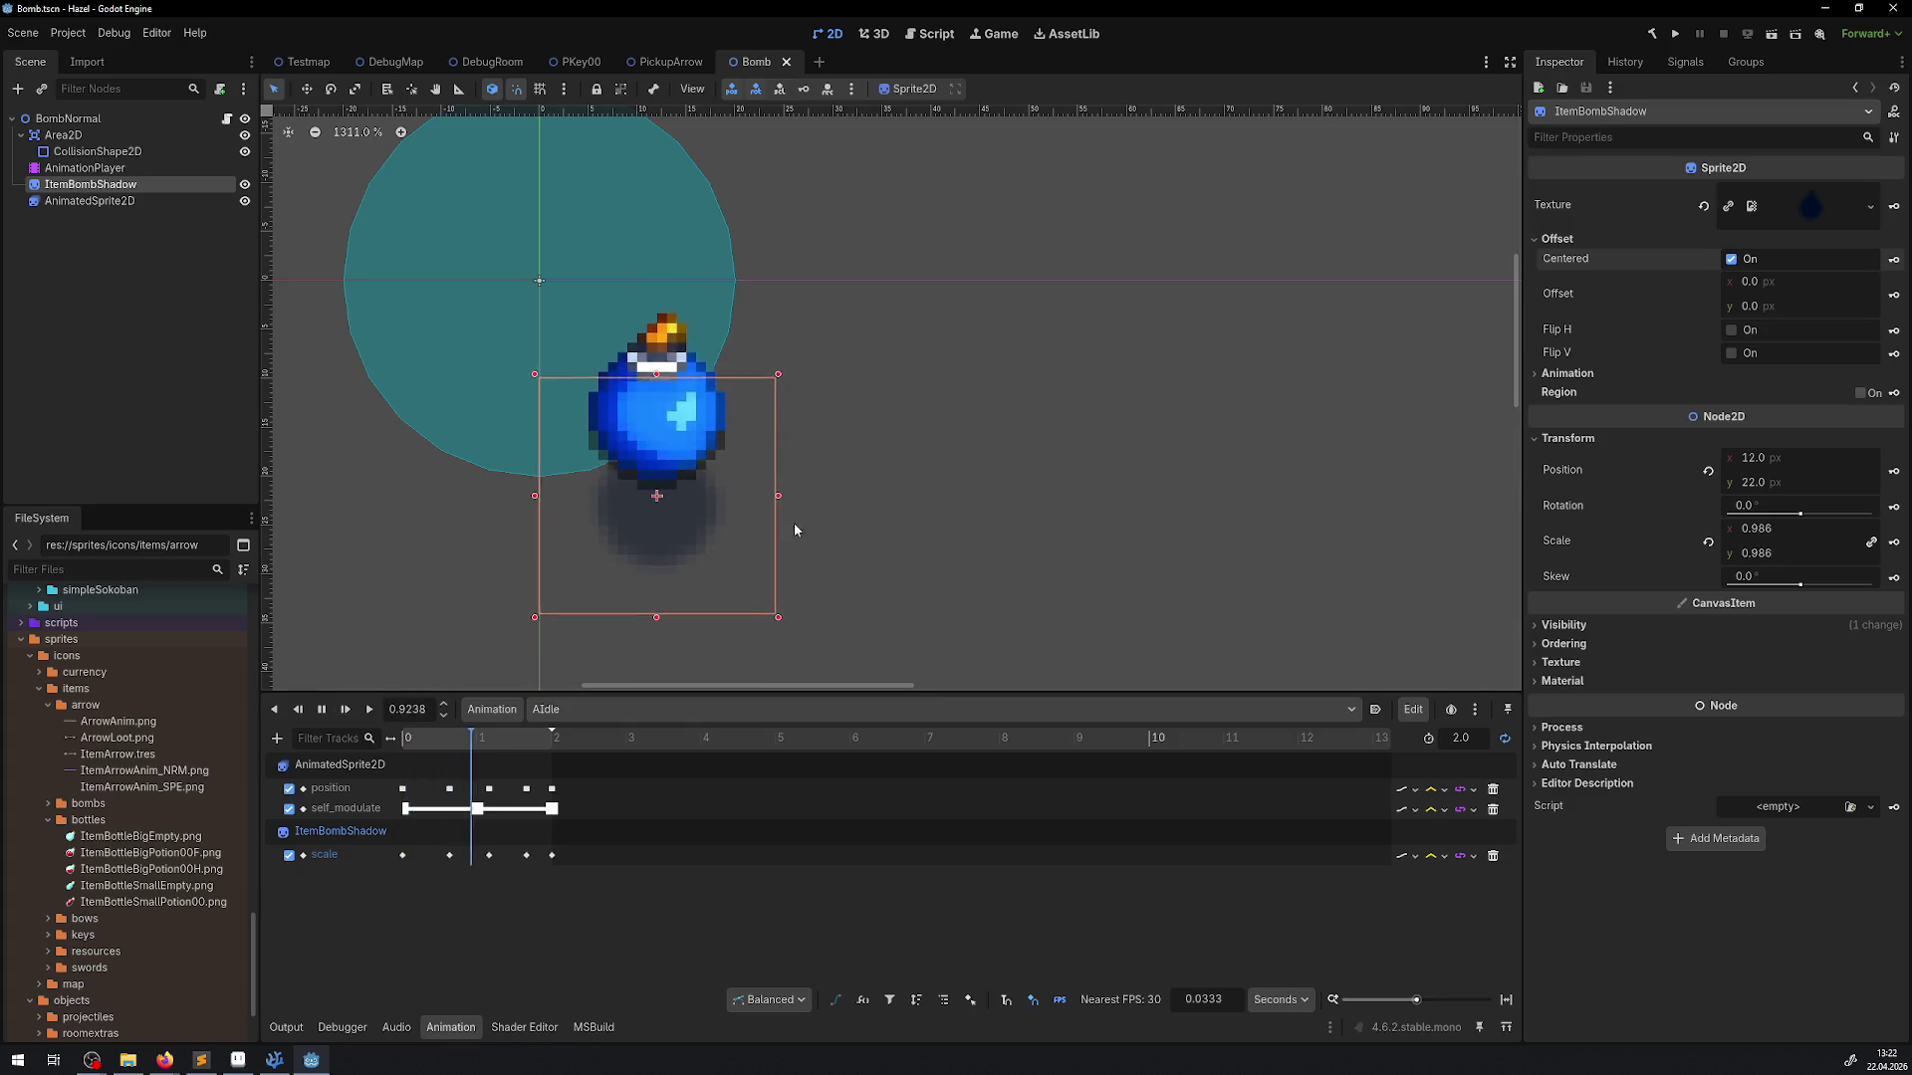
{"action": "scroll", "coordinate": [822, 488], "scroll_direction": "down", "scroll_amount": 6}
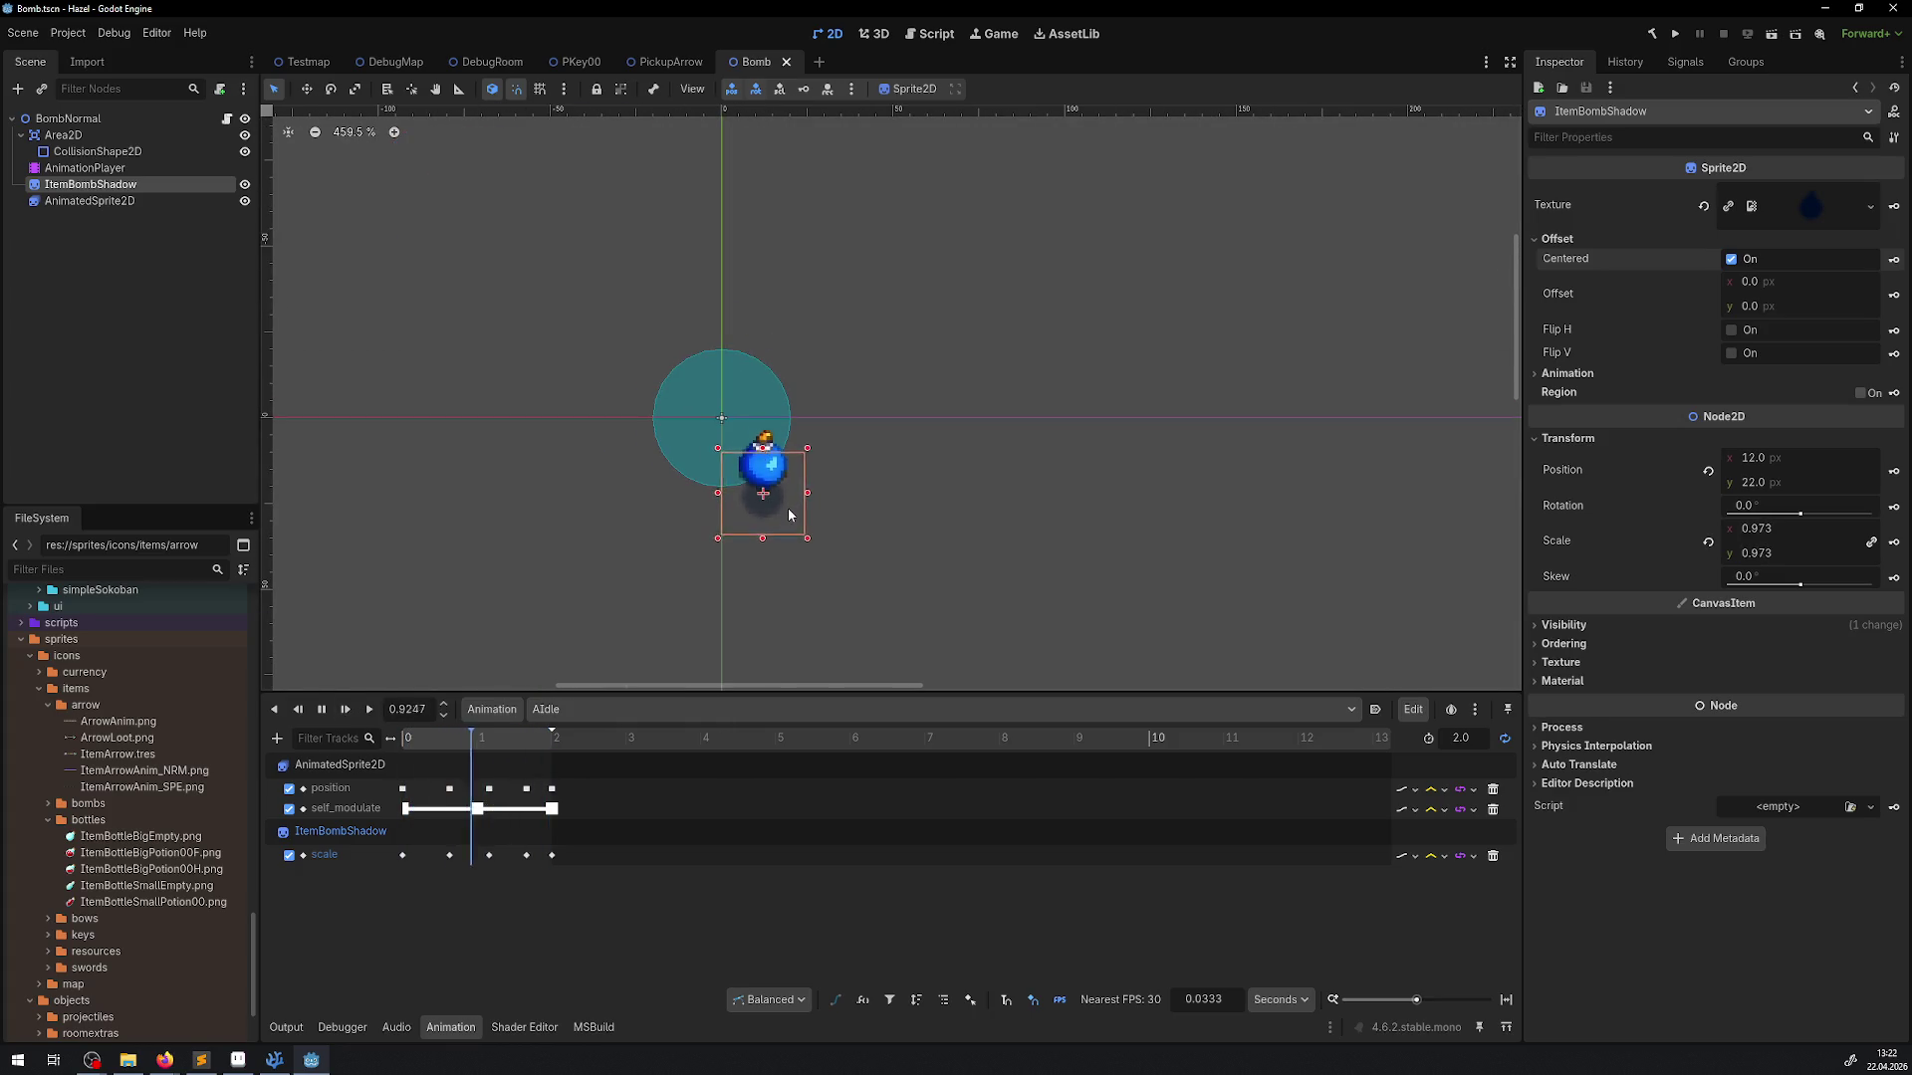
{"action": "scroll", "coordinate": [767, 488], "scroll_direction": "up", "scroll_amount": 6}
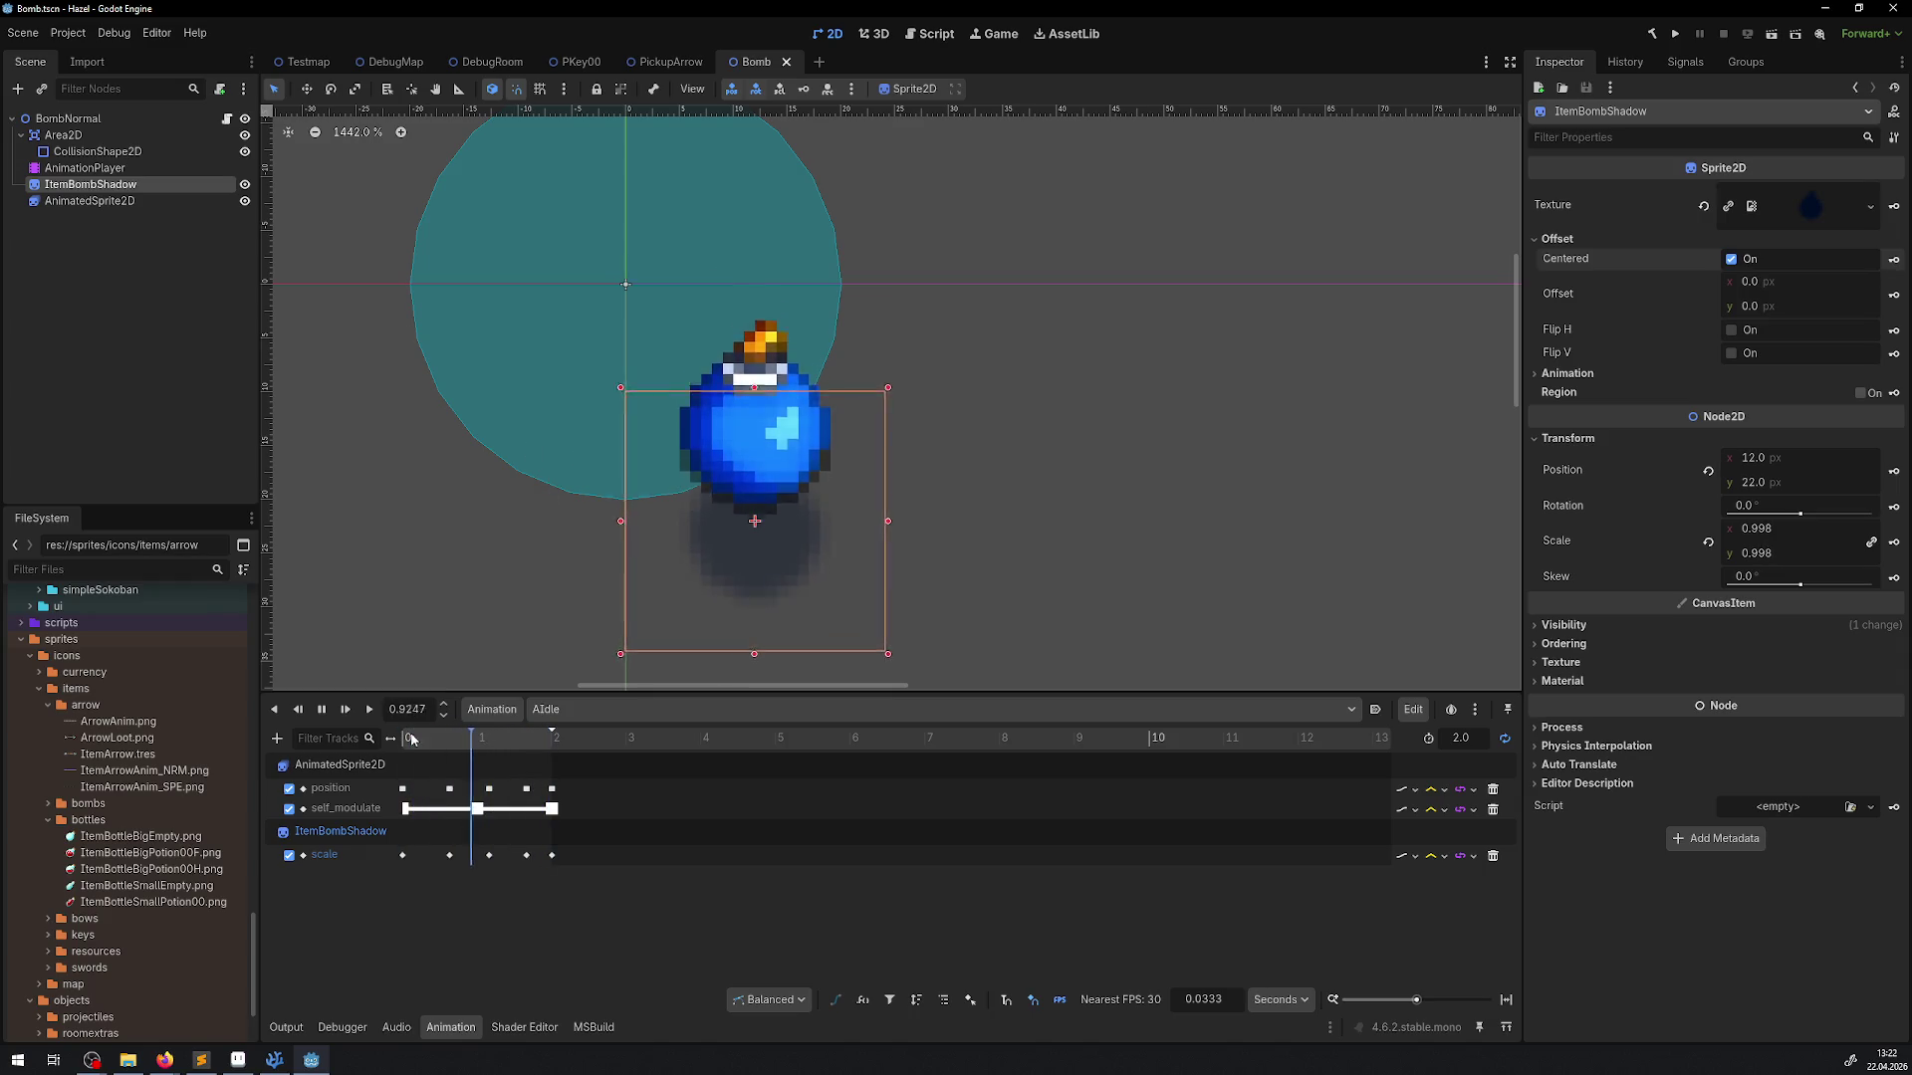
{"action": "left_click", "coordinate": [322, 710]}
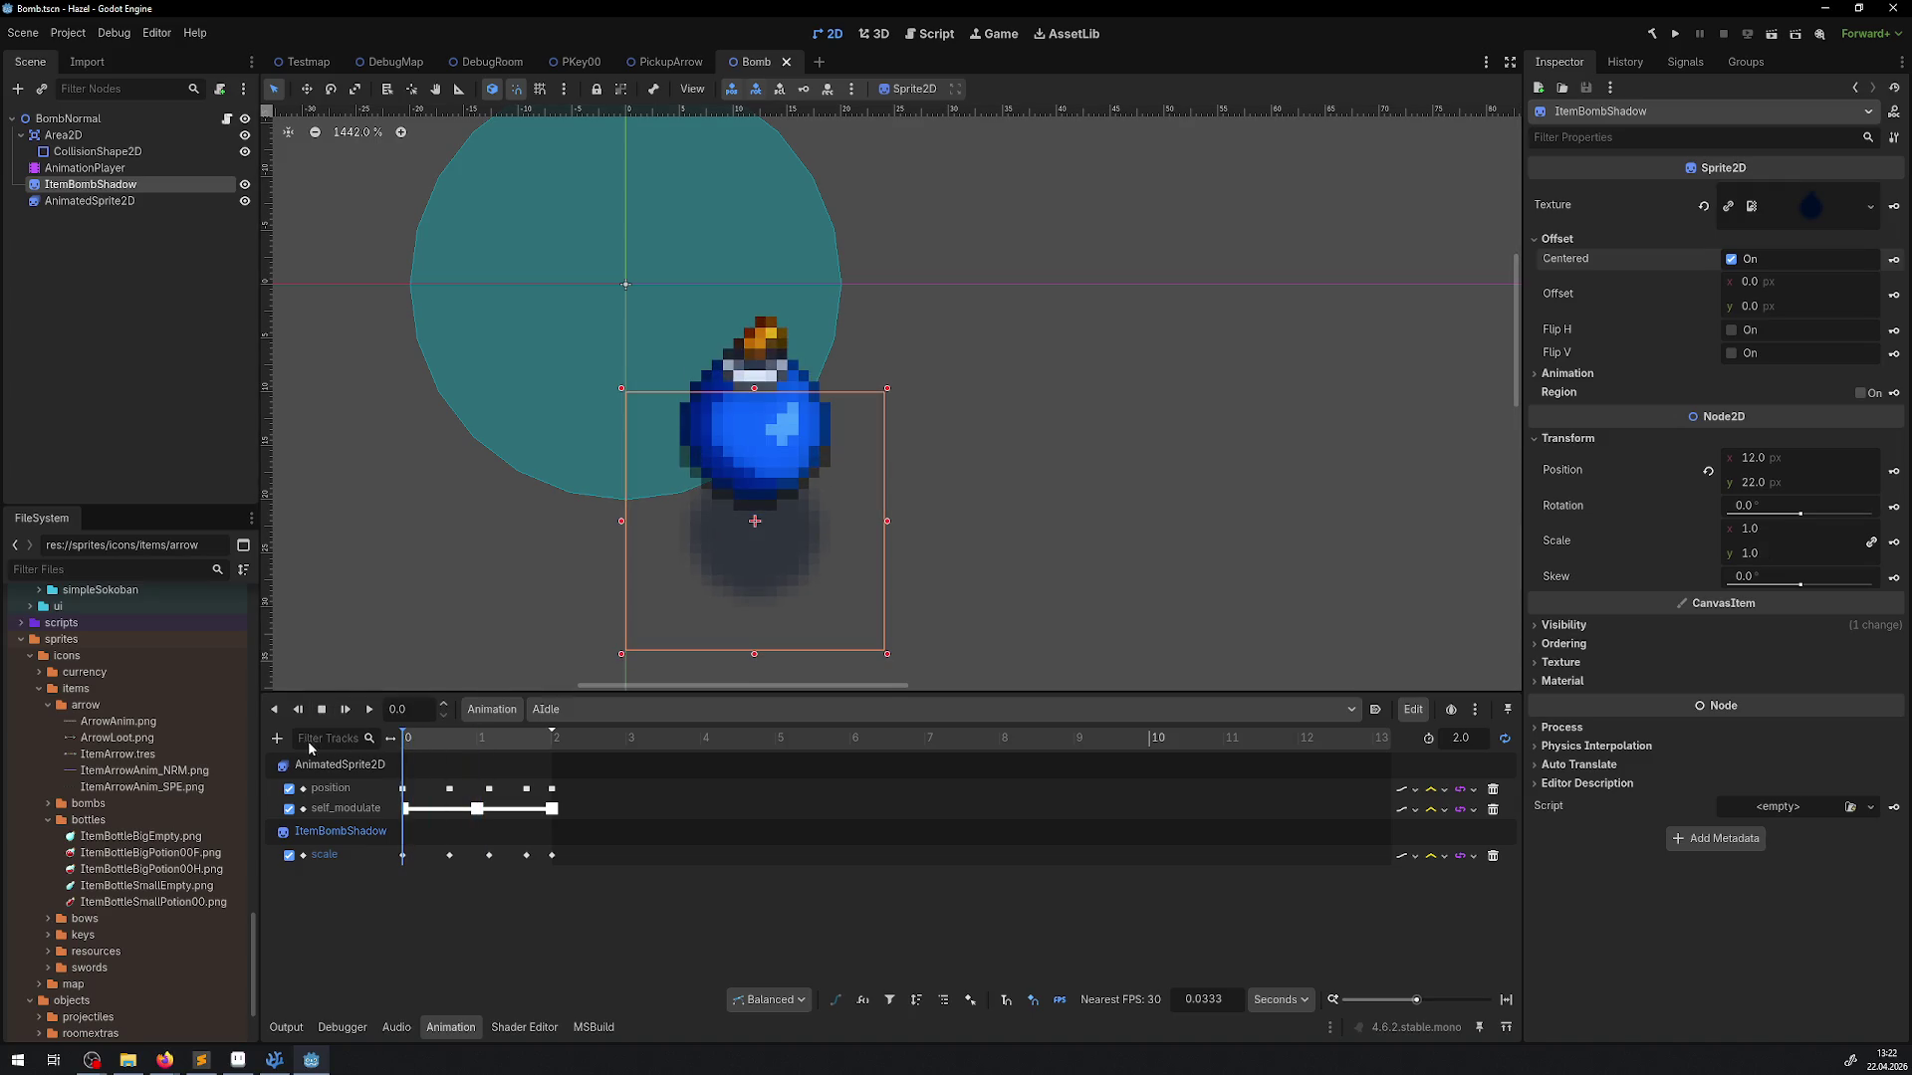
Set the Area2D position to x 12, y 12
{"action": "left_click", "coordinate": [90, 167]}
{"action": "left_click", "coordinate": [105, 133]}
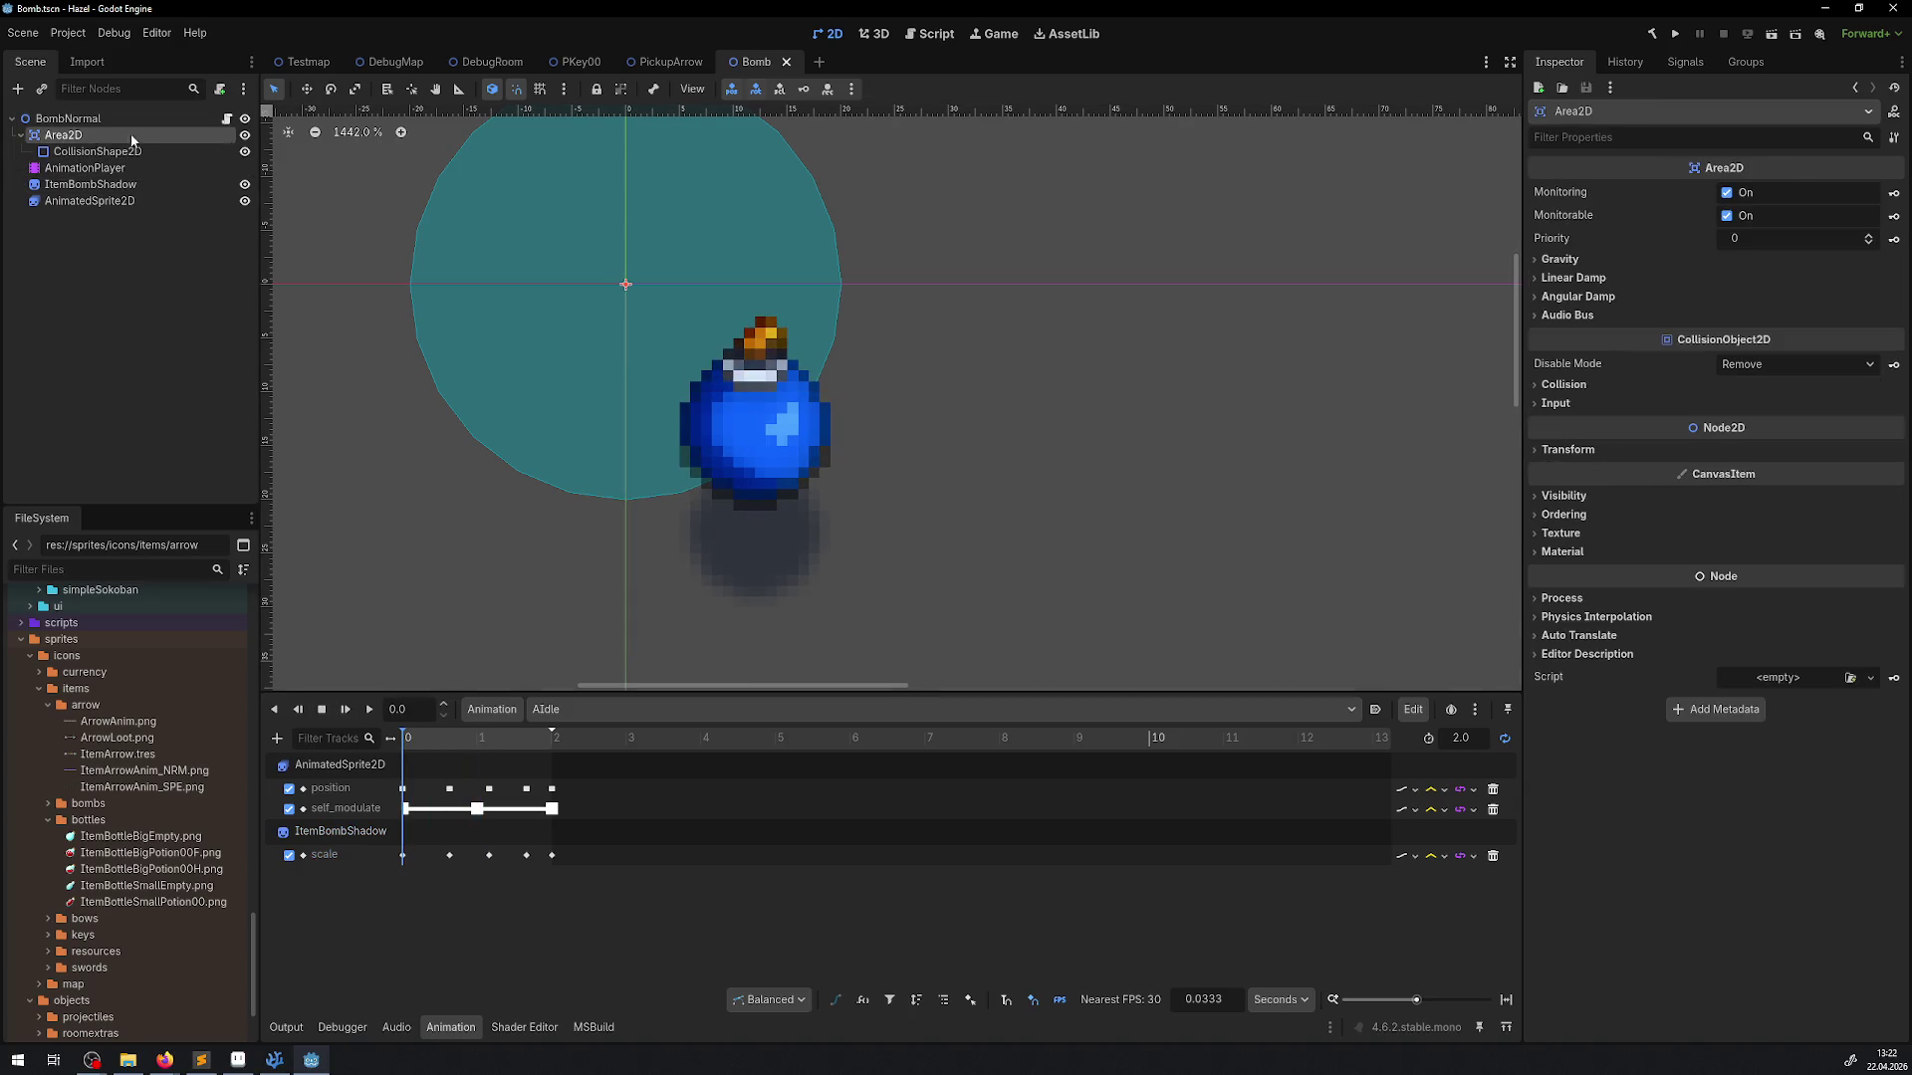
{"action": "scroll", "coordinate": [463, 219], "scroll_direction": "up", "scroll_amount": 1}
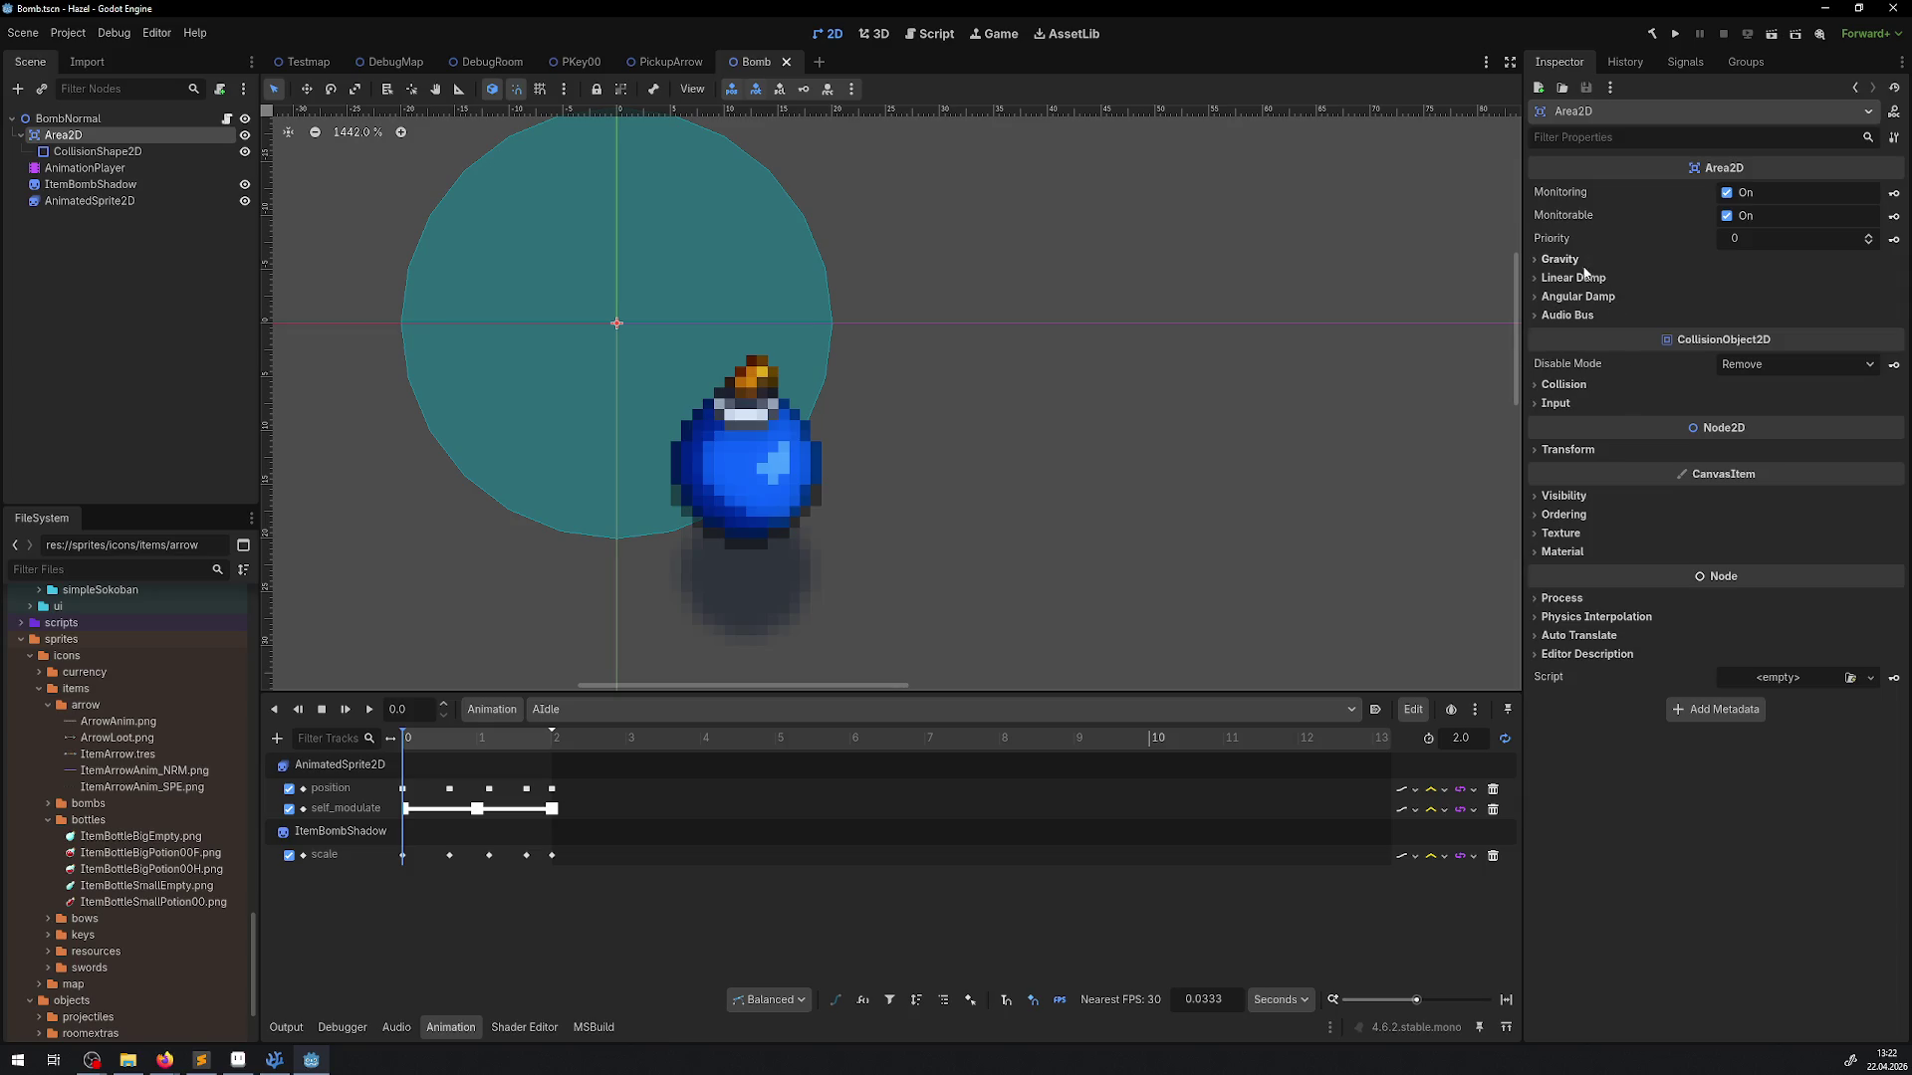
{"action": "left_click", "coordinate": [1565, 450]}
{"action": "left_click", "coordinate": [1750, 469]}
{"action": "type", "text": "12"}
{"action": "key", "text": "Tab"}
{"action": "type", "text": "12"}
{"action": "key", "text": "Return"}
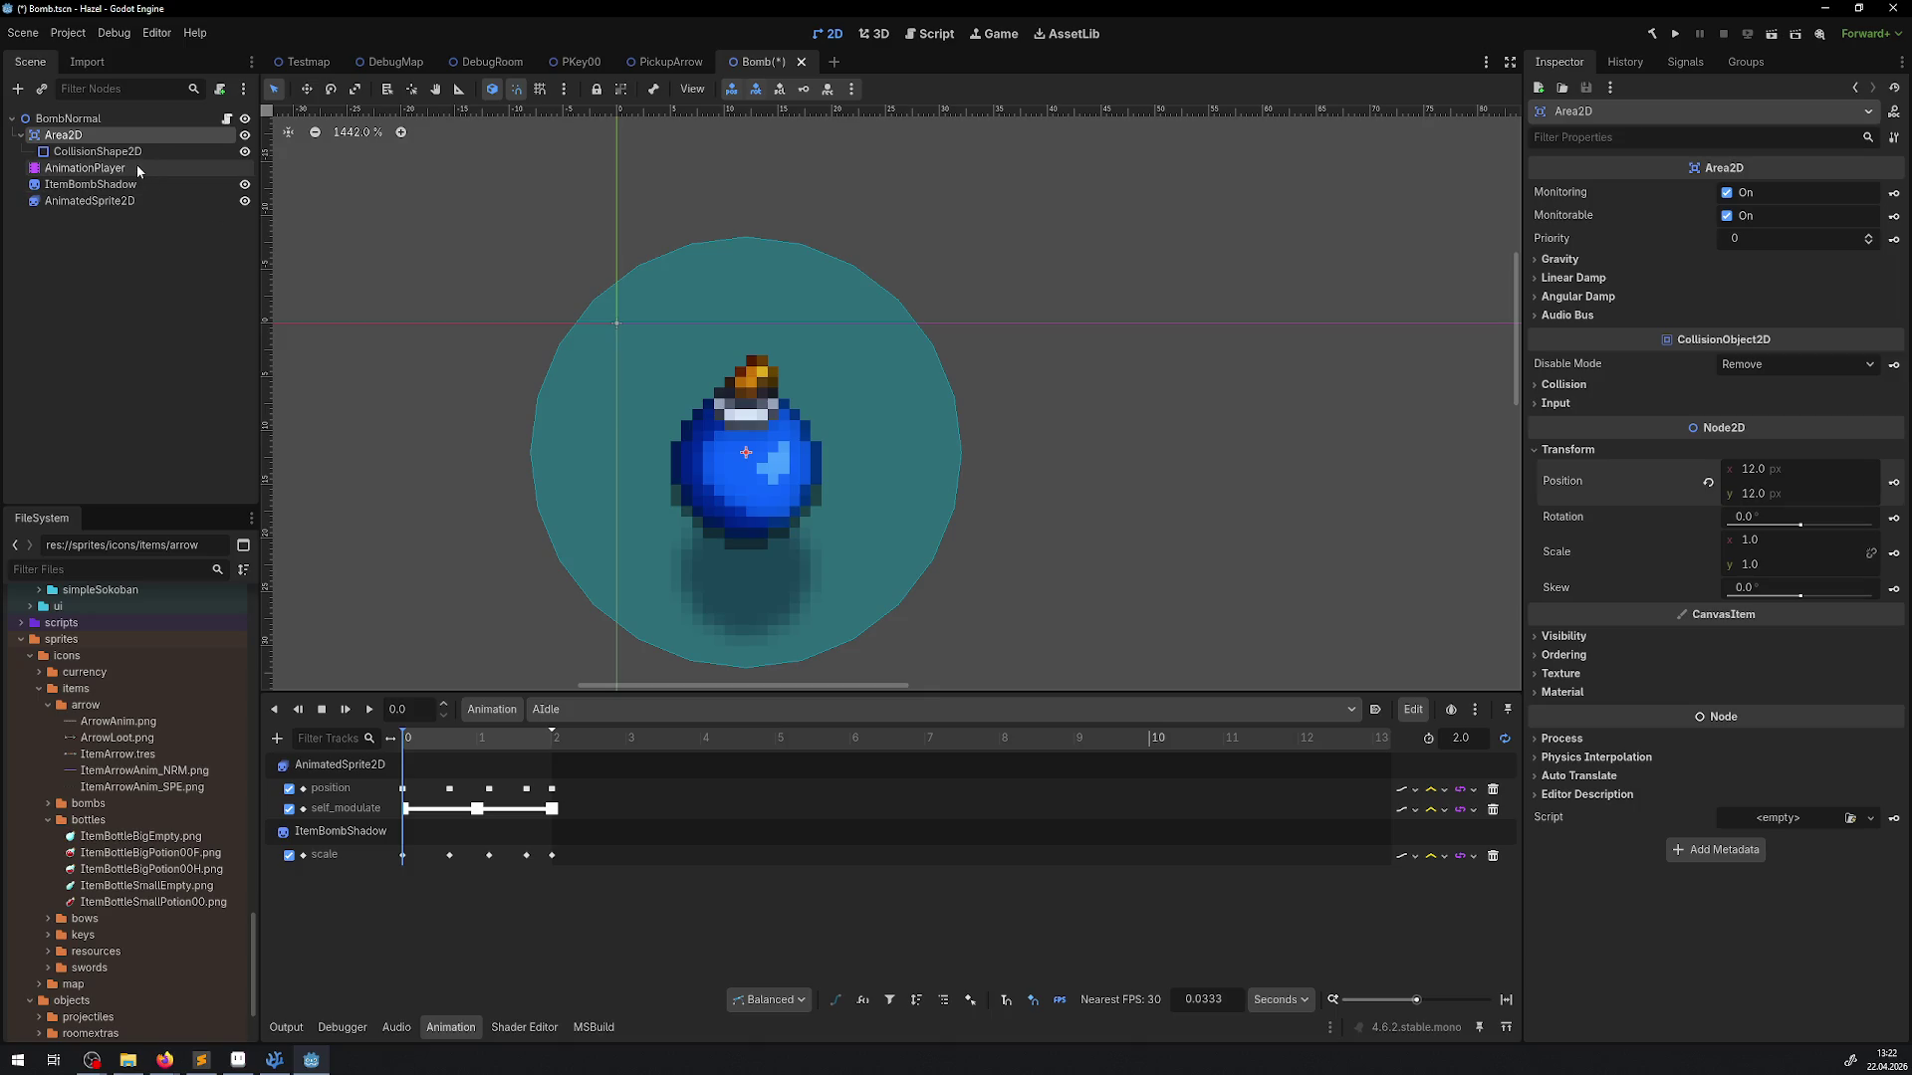
Check the CollisionShape2D transform, save the Bomb scene, and go to DebugRoom
{"action": "left_click", "coordinate": [97, 152]}
{"action": "left_click", "coordinate": [1558, 306]}
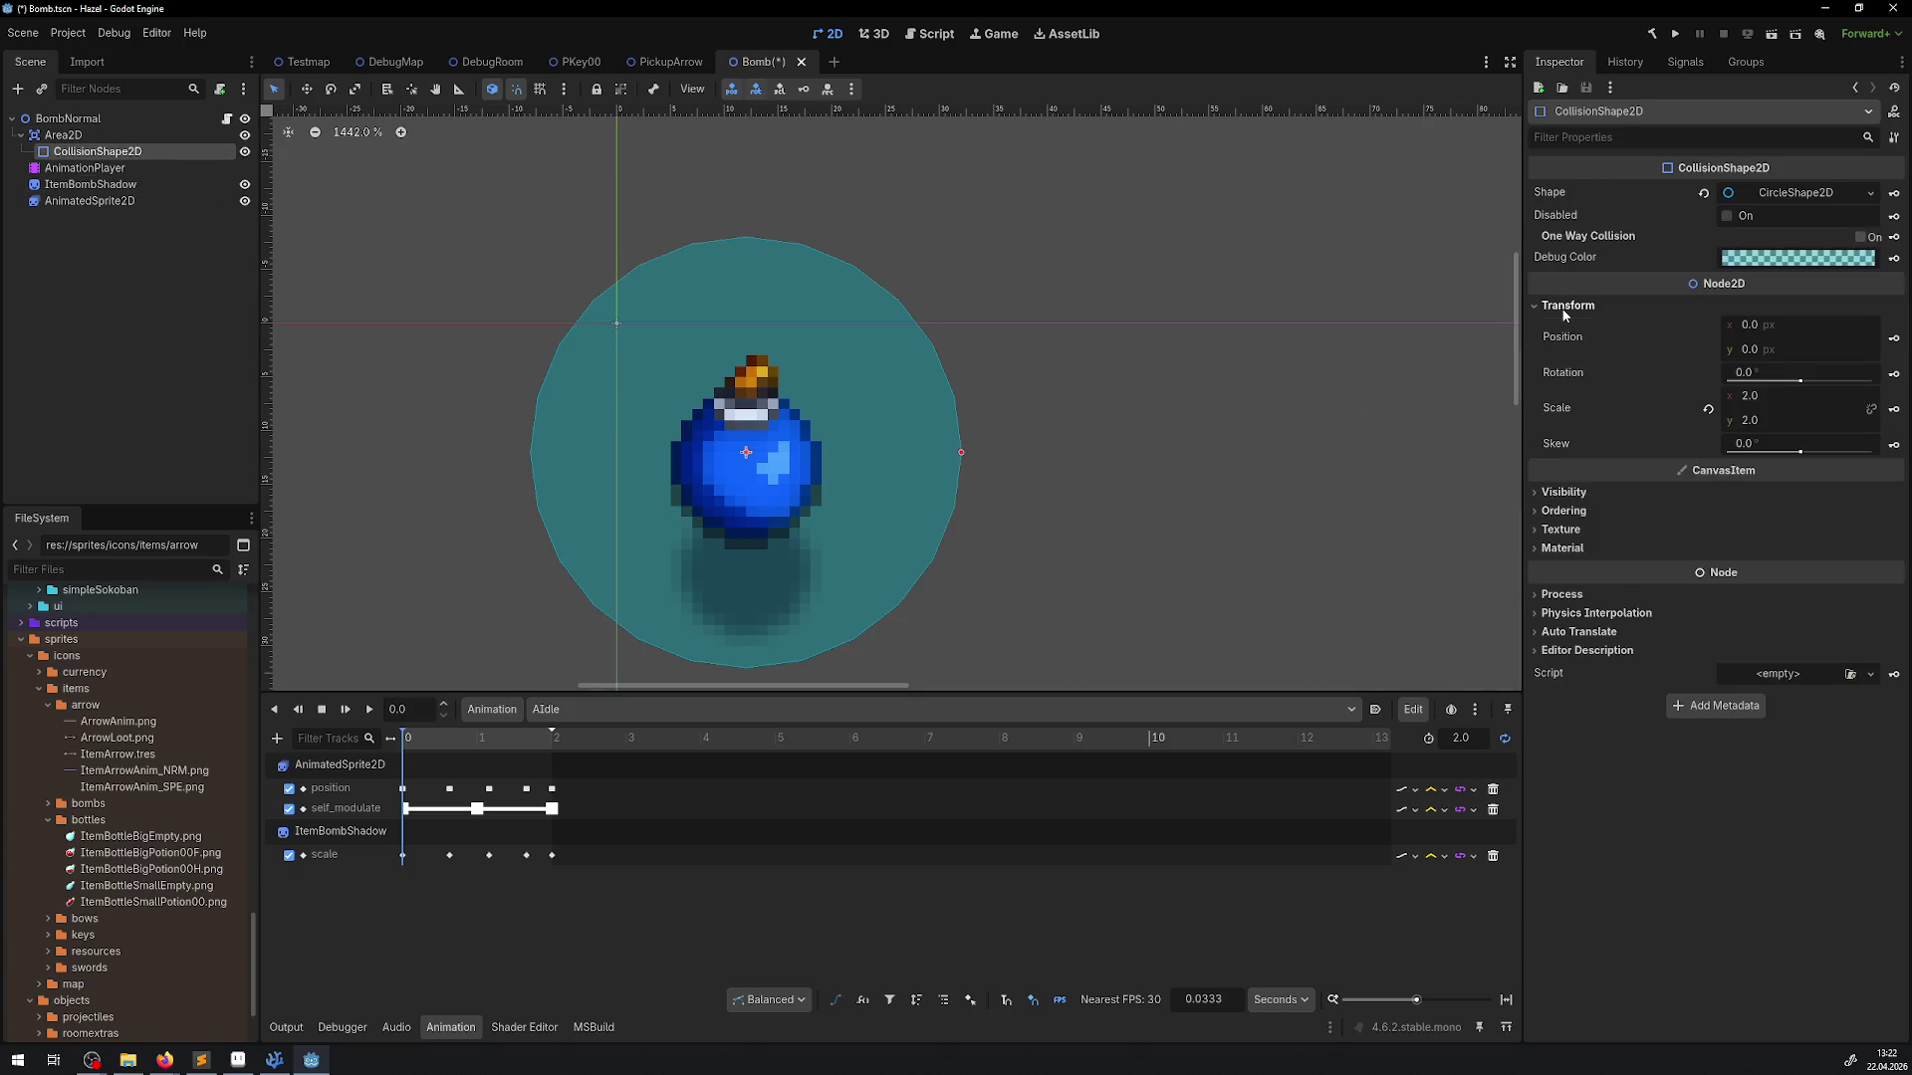
{"action": "key", "text": "ctrl+s"}
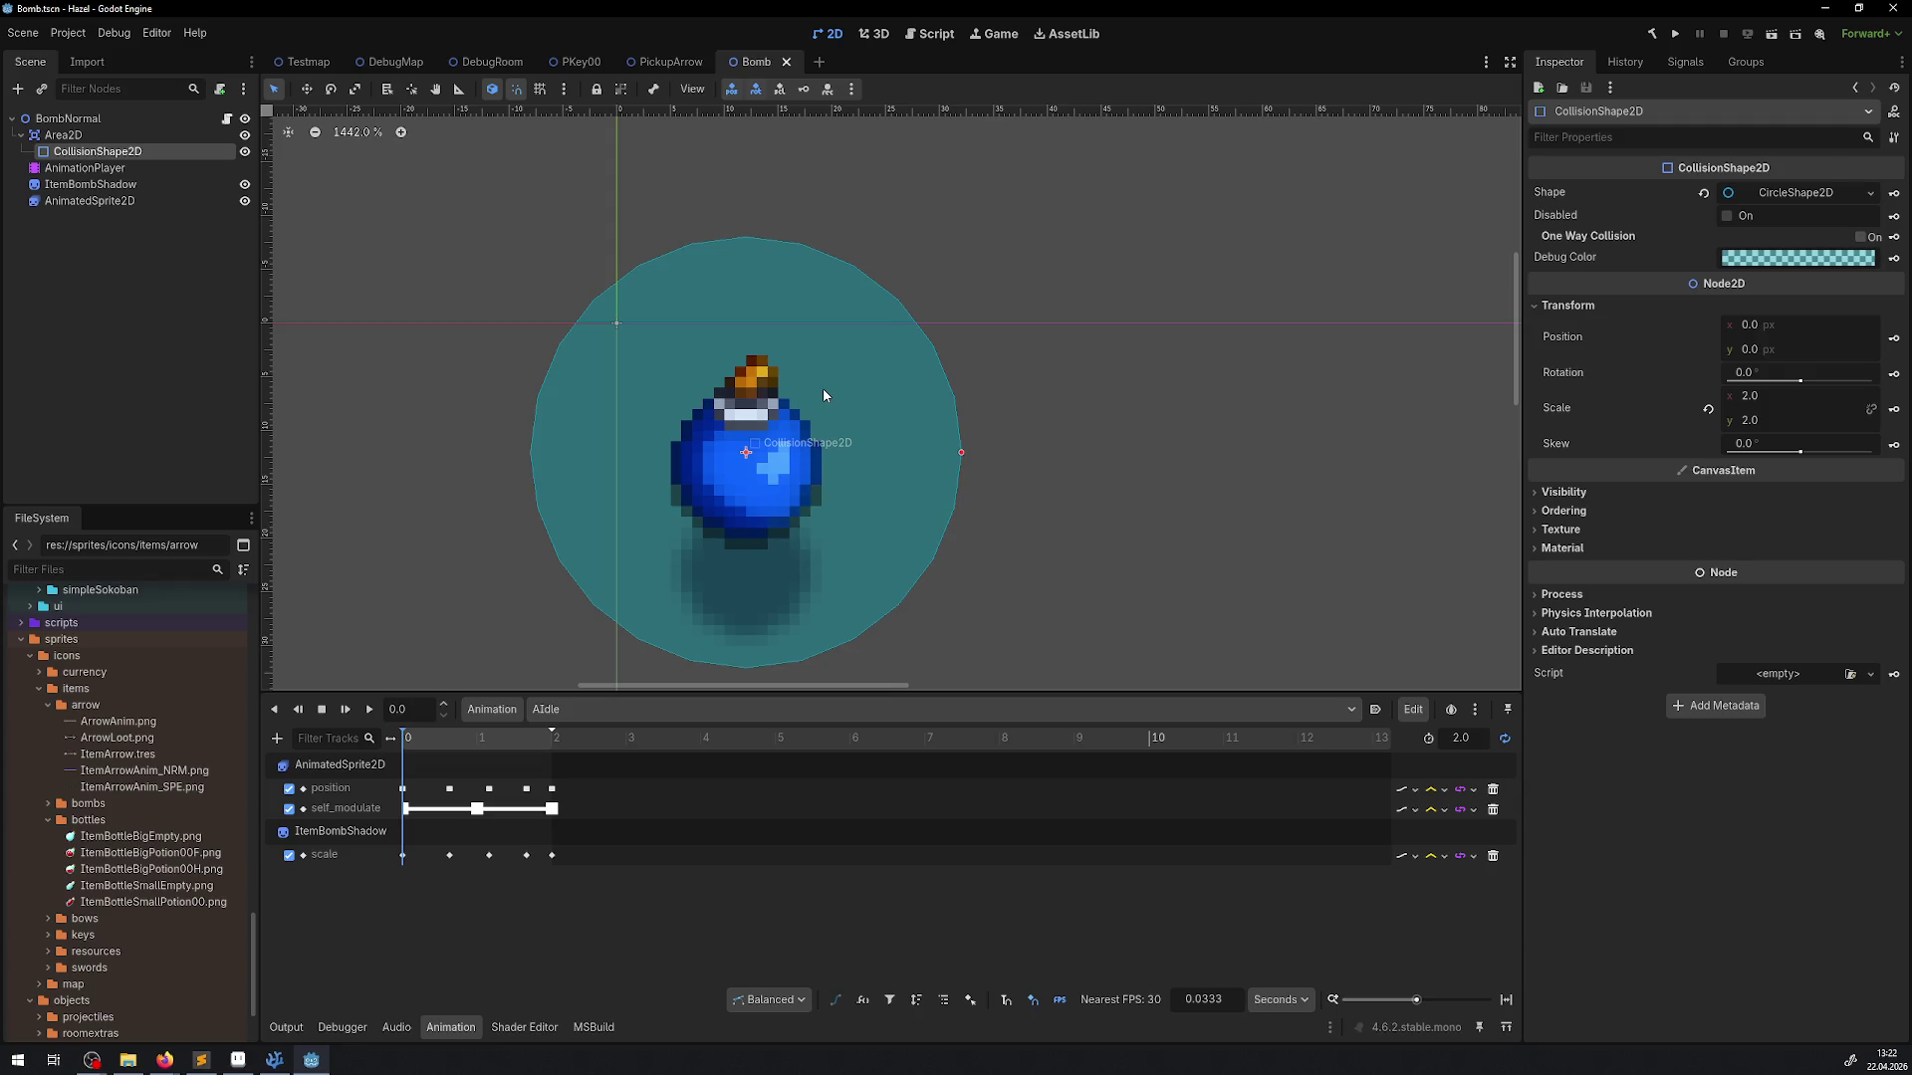
{"action": "left_click", "coordinate": [490, 62]}
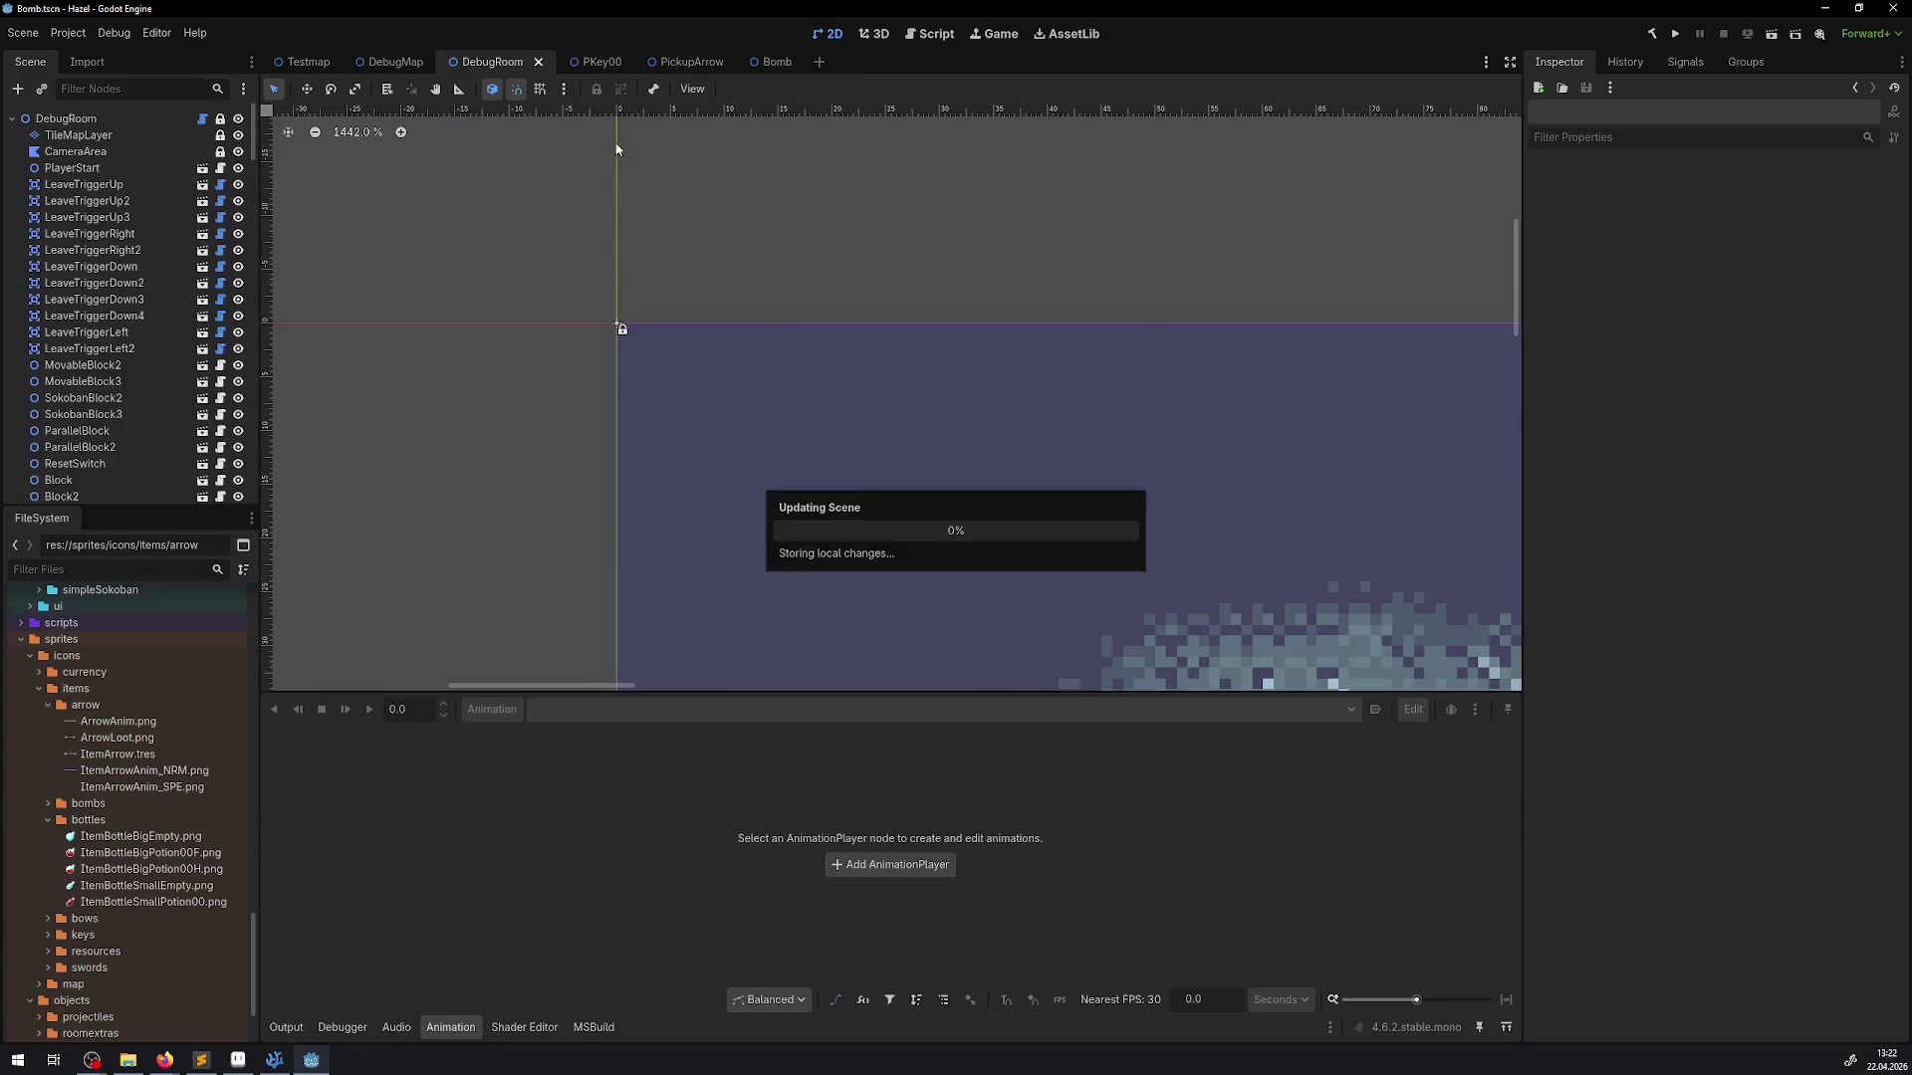
Line up BombNormal and PKey00 beside the arrow pickup and save DebugRoom
{"action": "mouse_move", "coordinate": [1008, 424]}
{"action": "left_mouse_down"}
{"action": "mouse_move", "coordinate": [963, 378]}
{"action": "mouse_move", "coordinate": [884, 384]}
{"action": "left_mouse_up"}
{"action": "mouse_move", "coordinate": [675, 390]}
{"action": "left_mouse_down"}
{"action": "mouse_move", "coordinate": [691, 376]}
{"action": "mouse_move", "coordinate": [619, 379]}
{"action": "left_mouse_up"}
{"action": "left_click", "coordinate": [899, 358]}
{"action": "left_click_drag", "start_coordinate": [900, 358], "coordinate": [953, 350]}
{"action": "scroll", "coordinate": [879, 317], "scroll_direction": "down", "scroll_amount": 2}
{"action": "key", "text": "ctrl+s"}
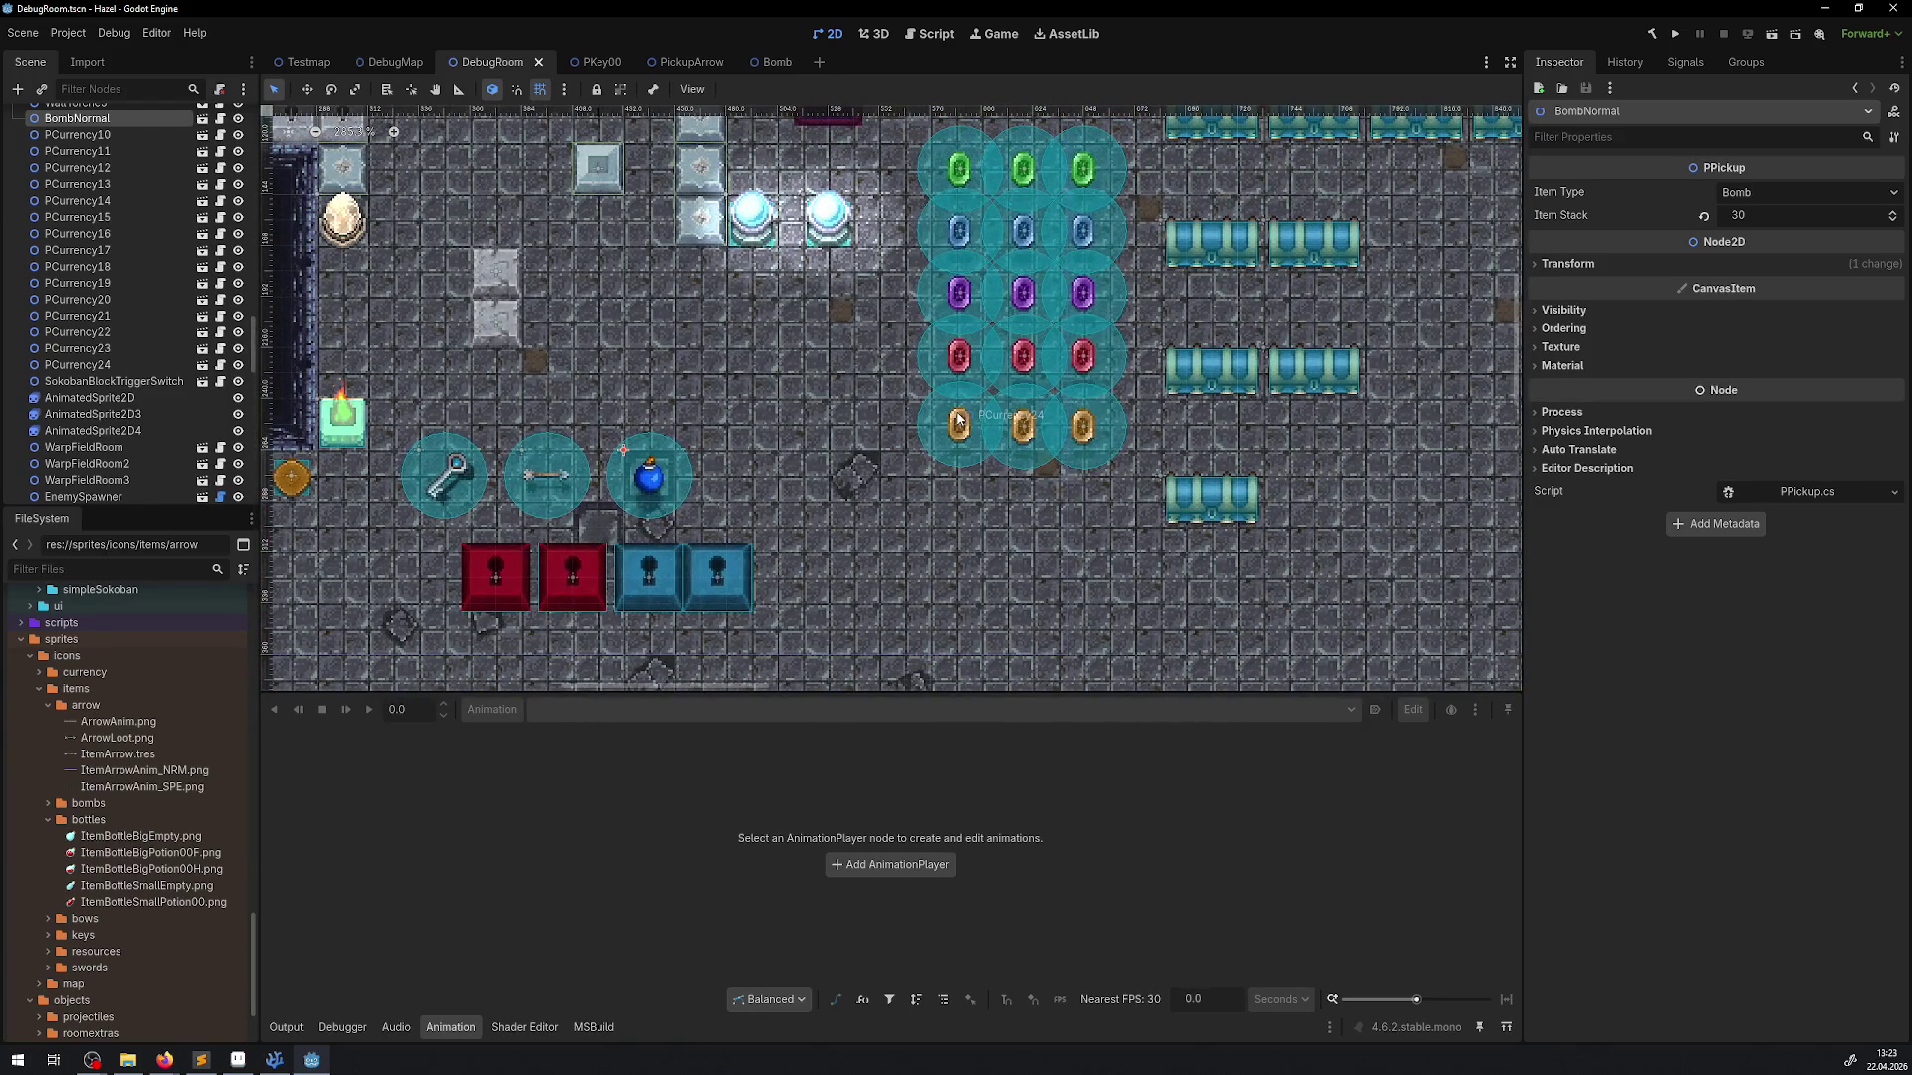
Pan to the floor switches and open FloorSwitch3's scene
{"action": "left_click_drag", "start_coordinate": [1042, 367], "coordinate": [943, 448]}
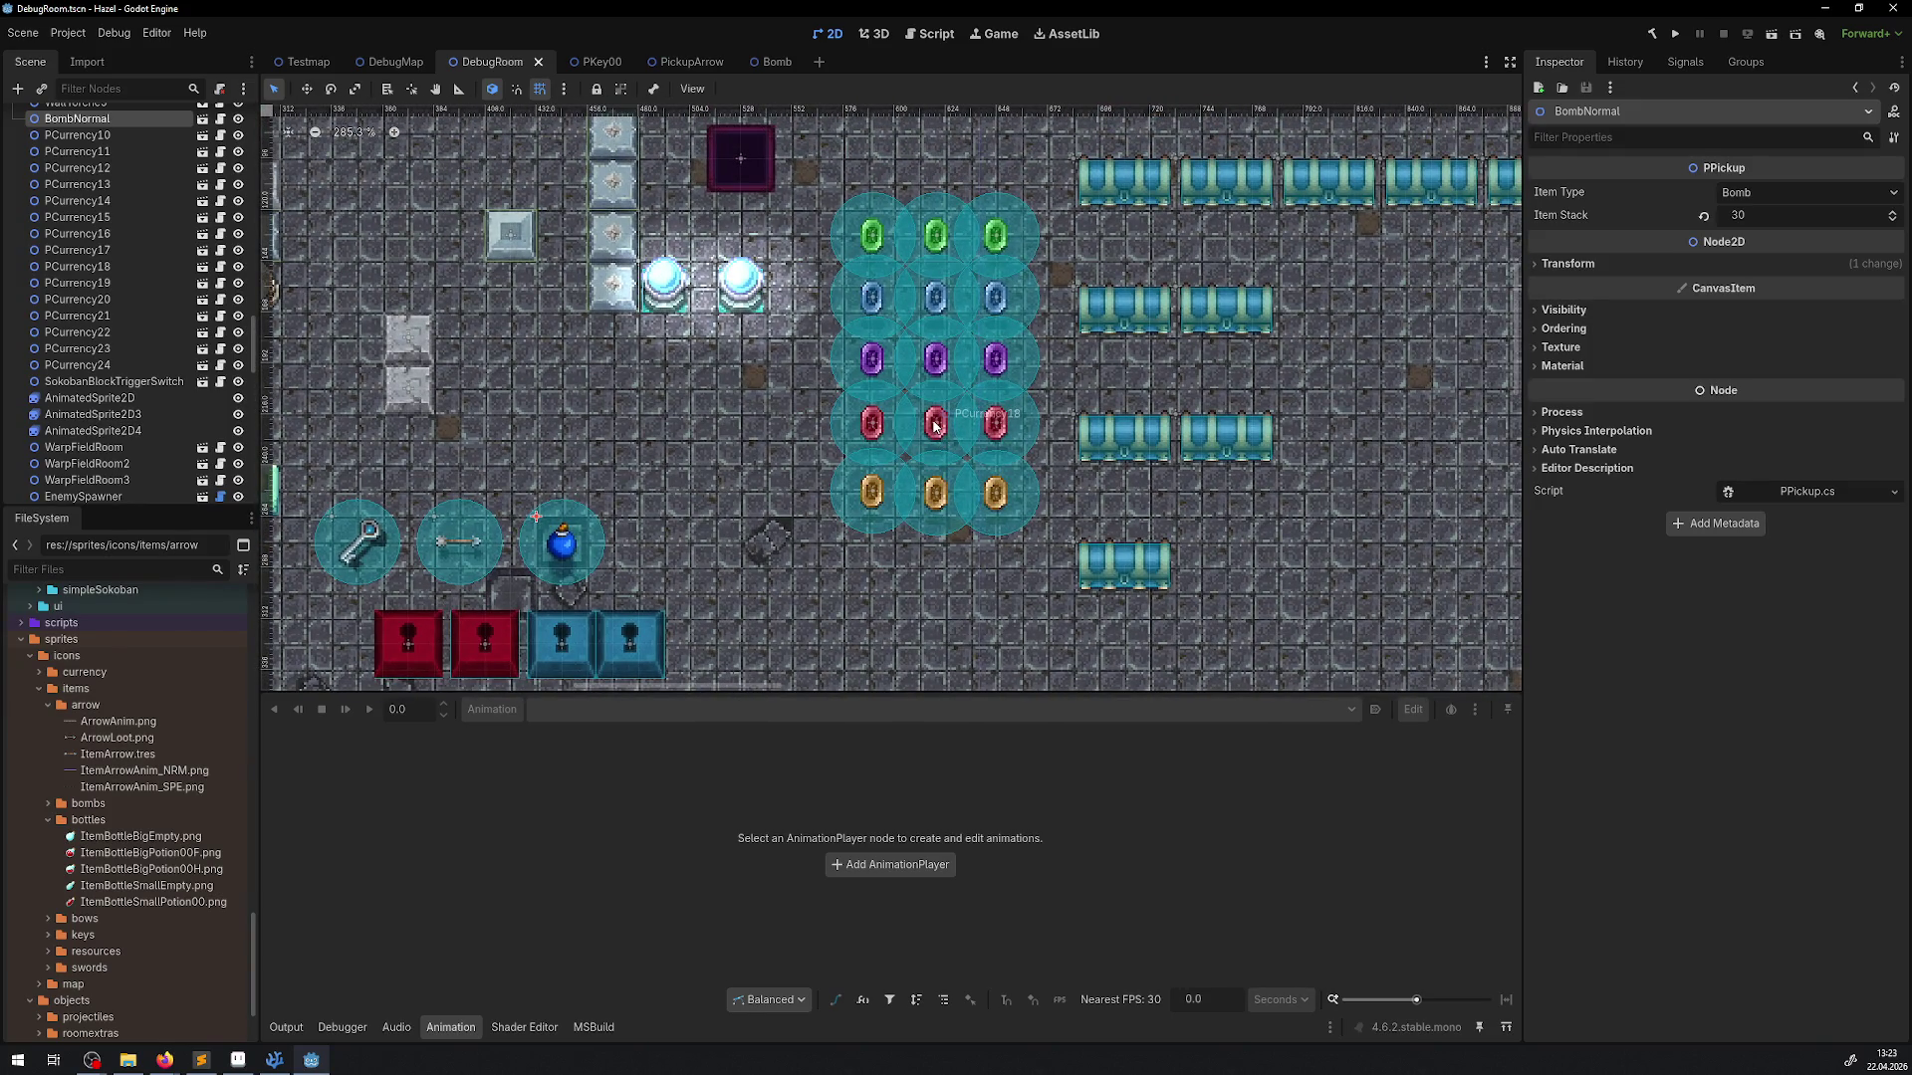
{"action": "left_click_drag", "start_coordinate": [585, 426], "coordinate": [686, 390]}
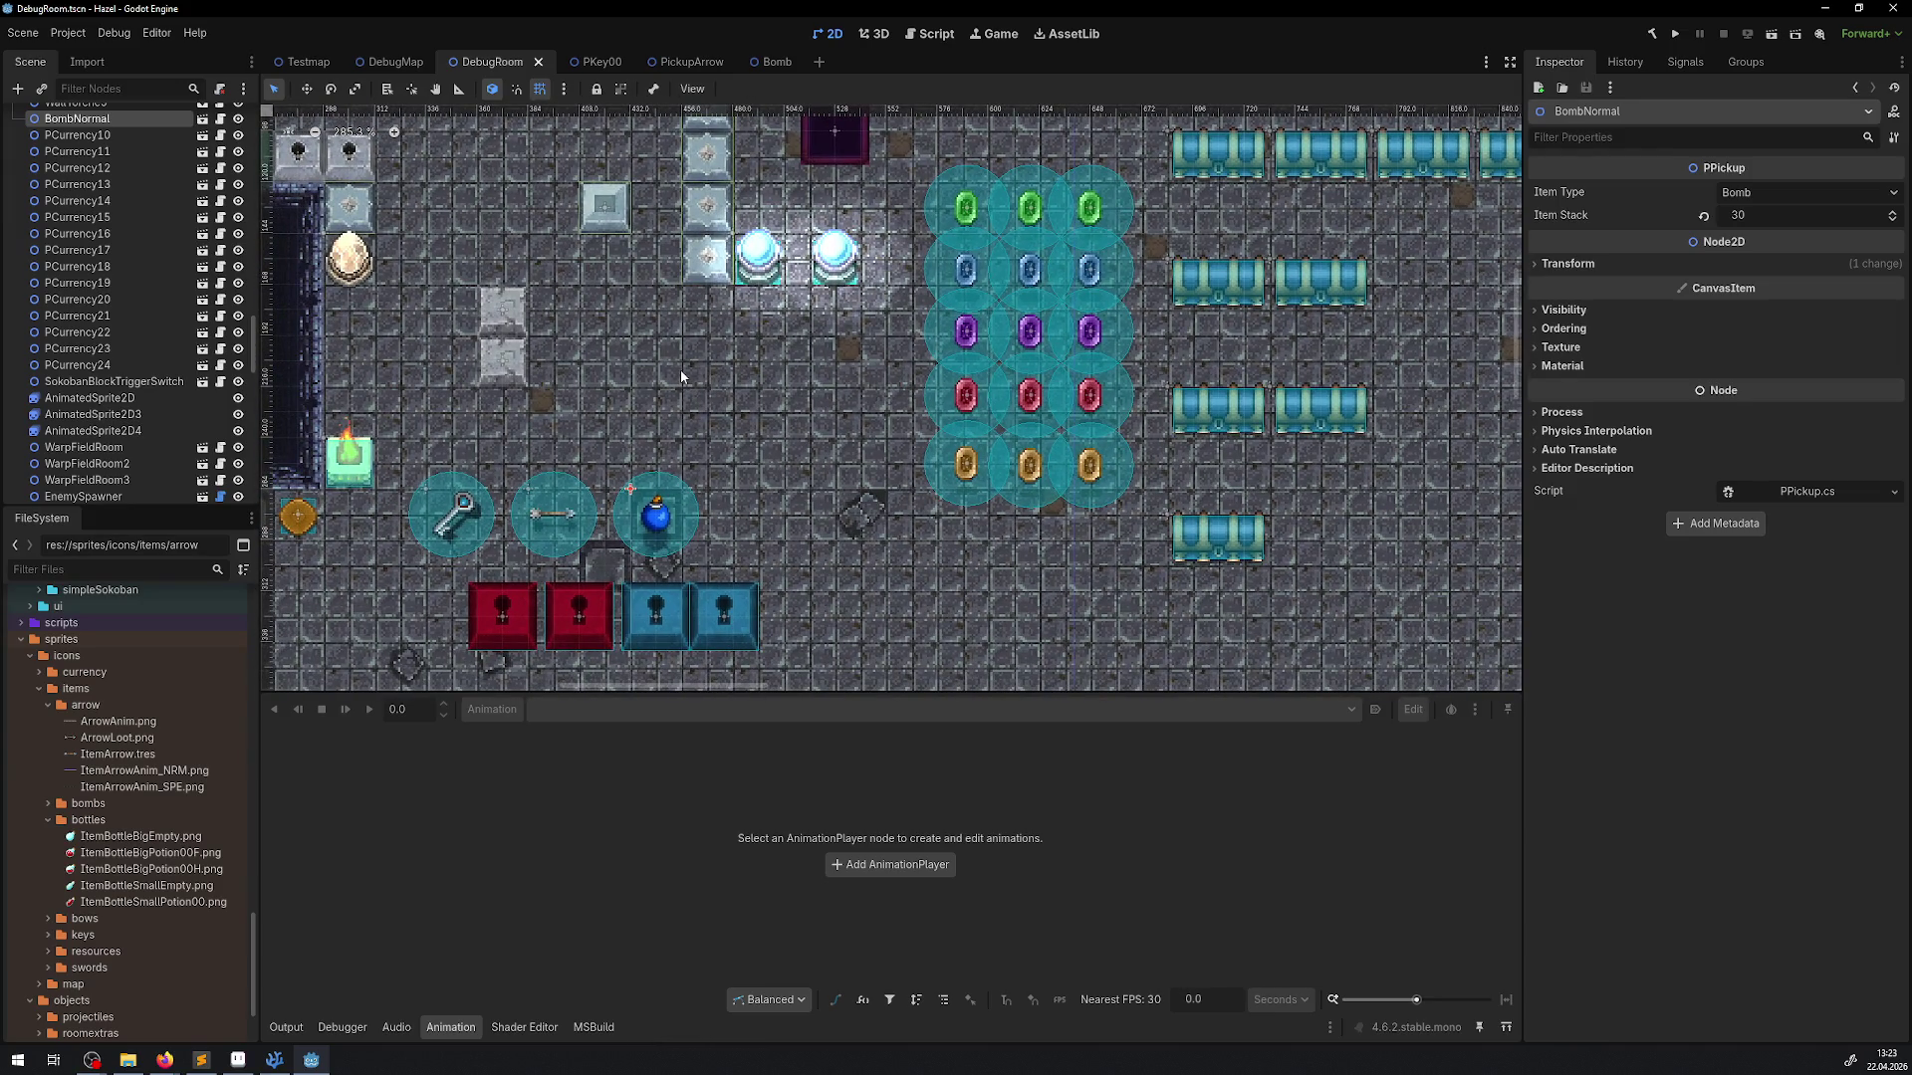
{"action": "left_click_drag", "start_coordinate": [657, 382], "coordinate": [891, 328]}
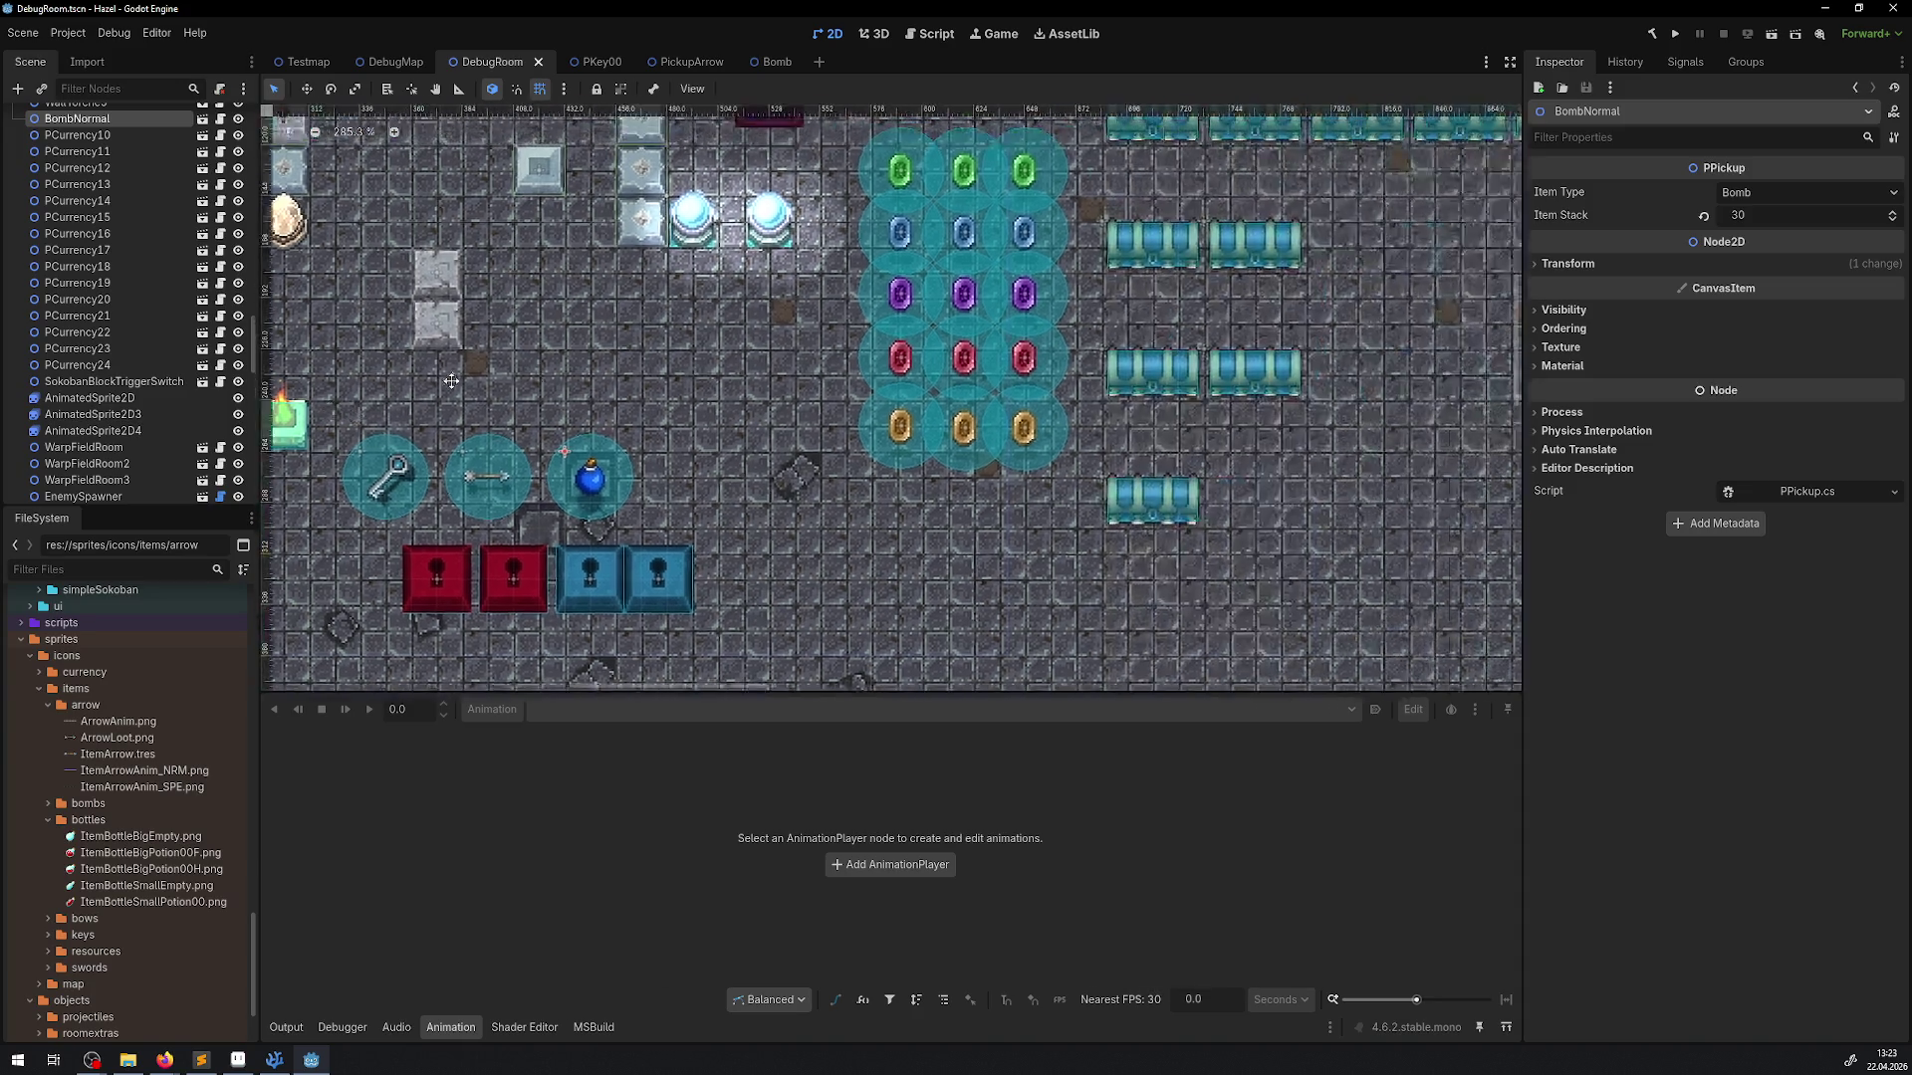
{"action": "left_click", "coordinate": [581, 428]}
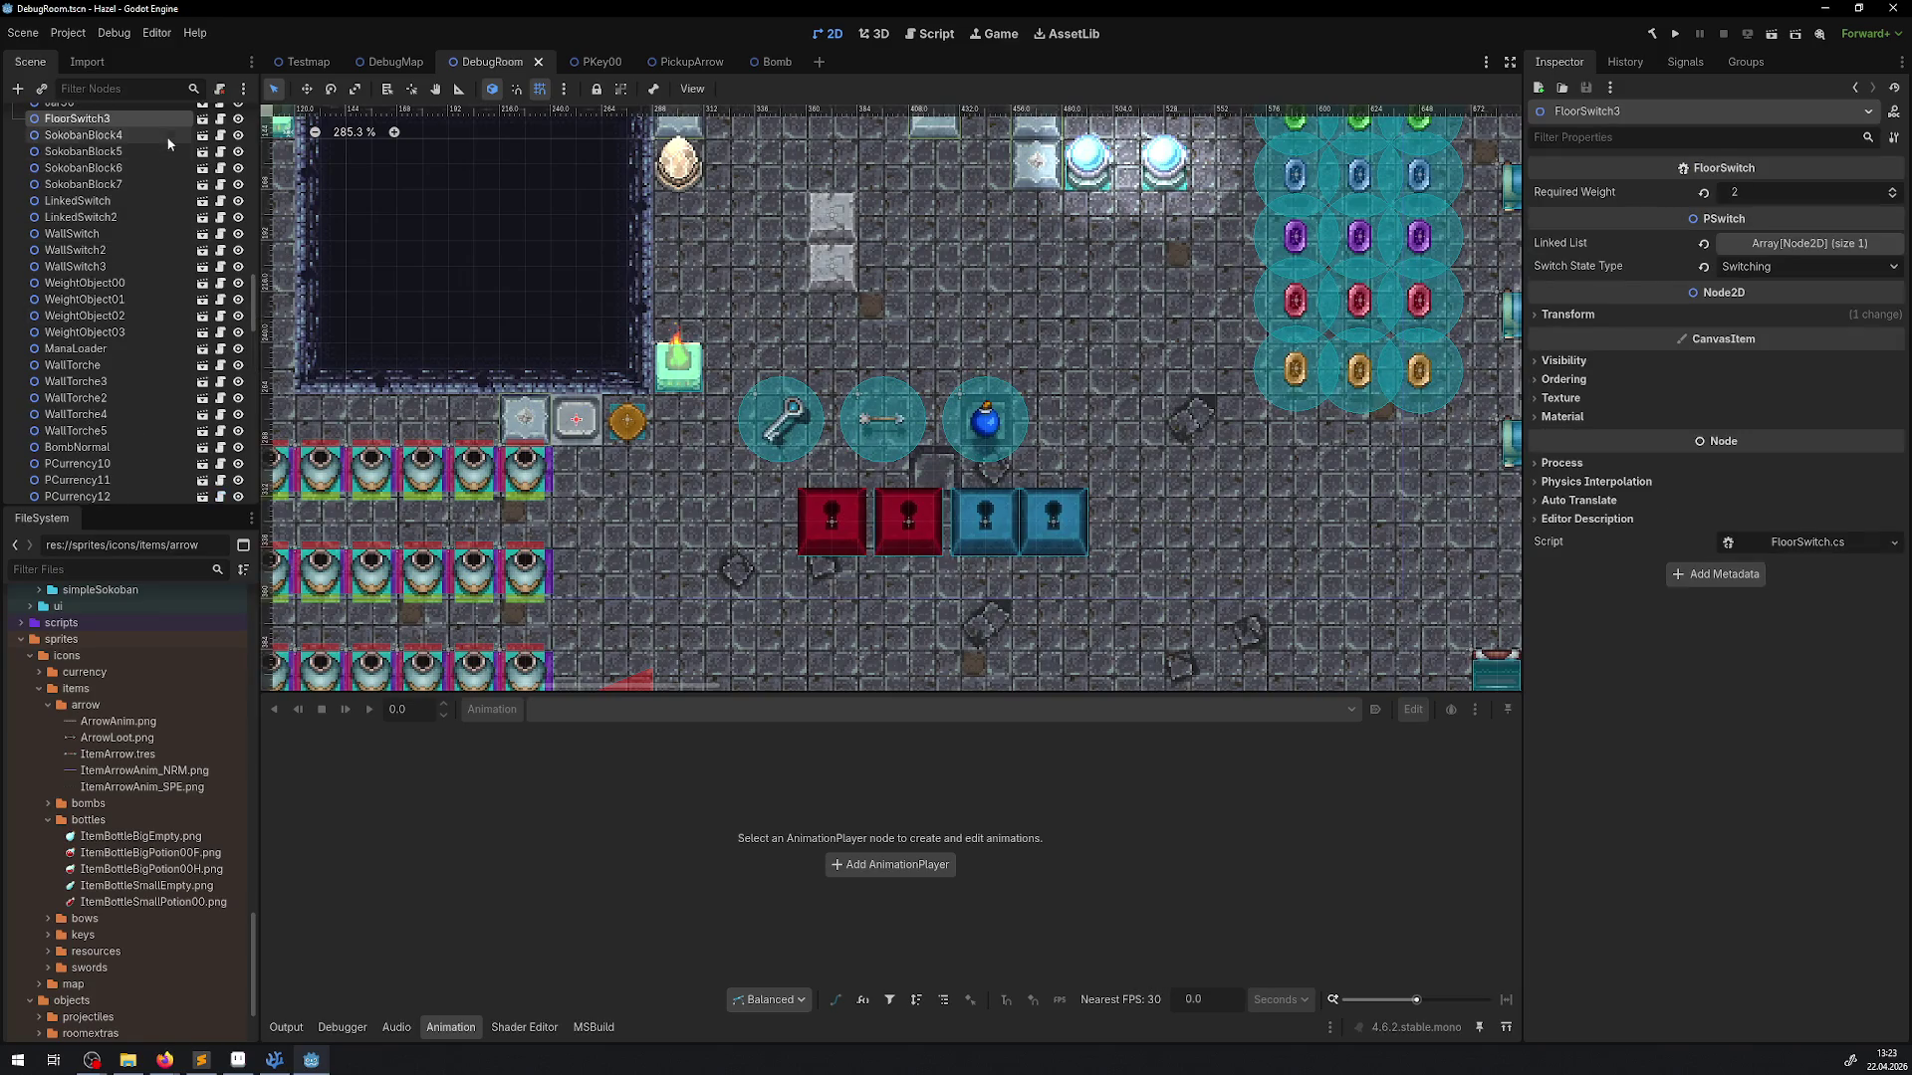
{"action": "left_click", "coordinate": [202, 118]}
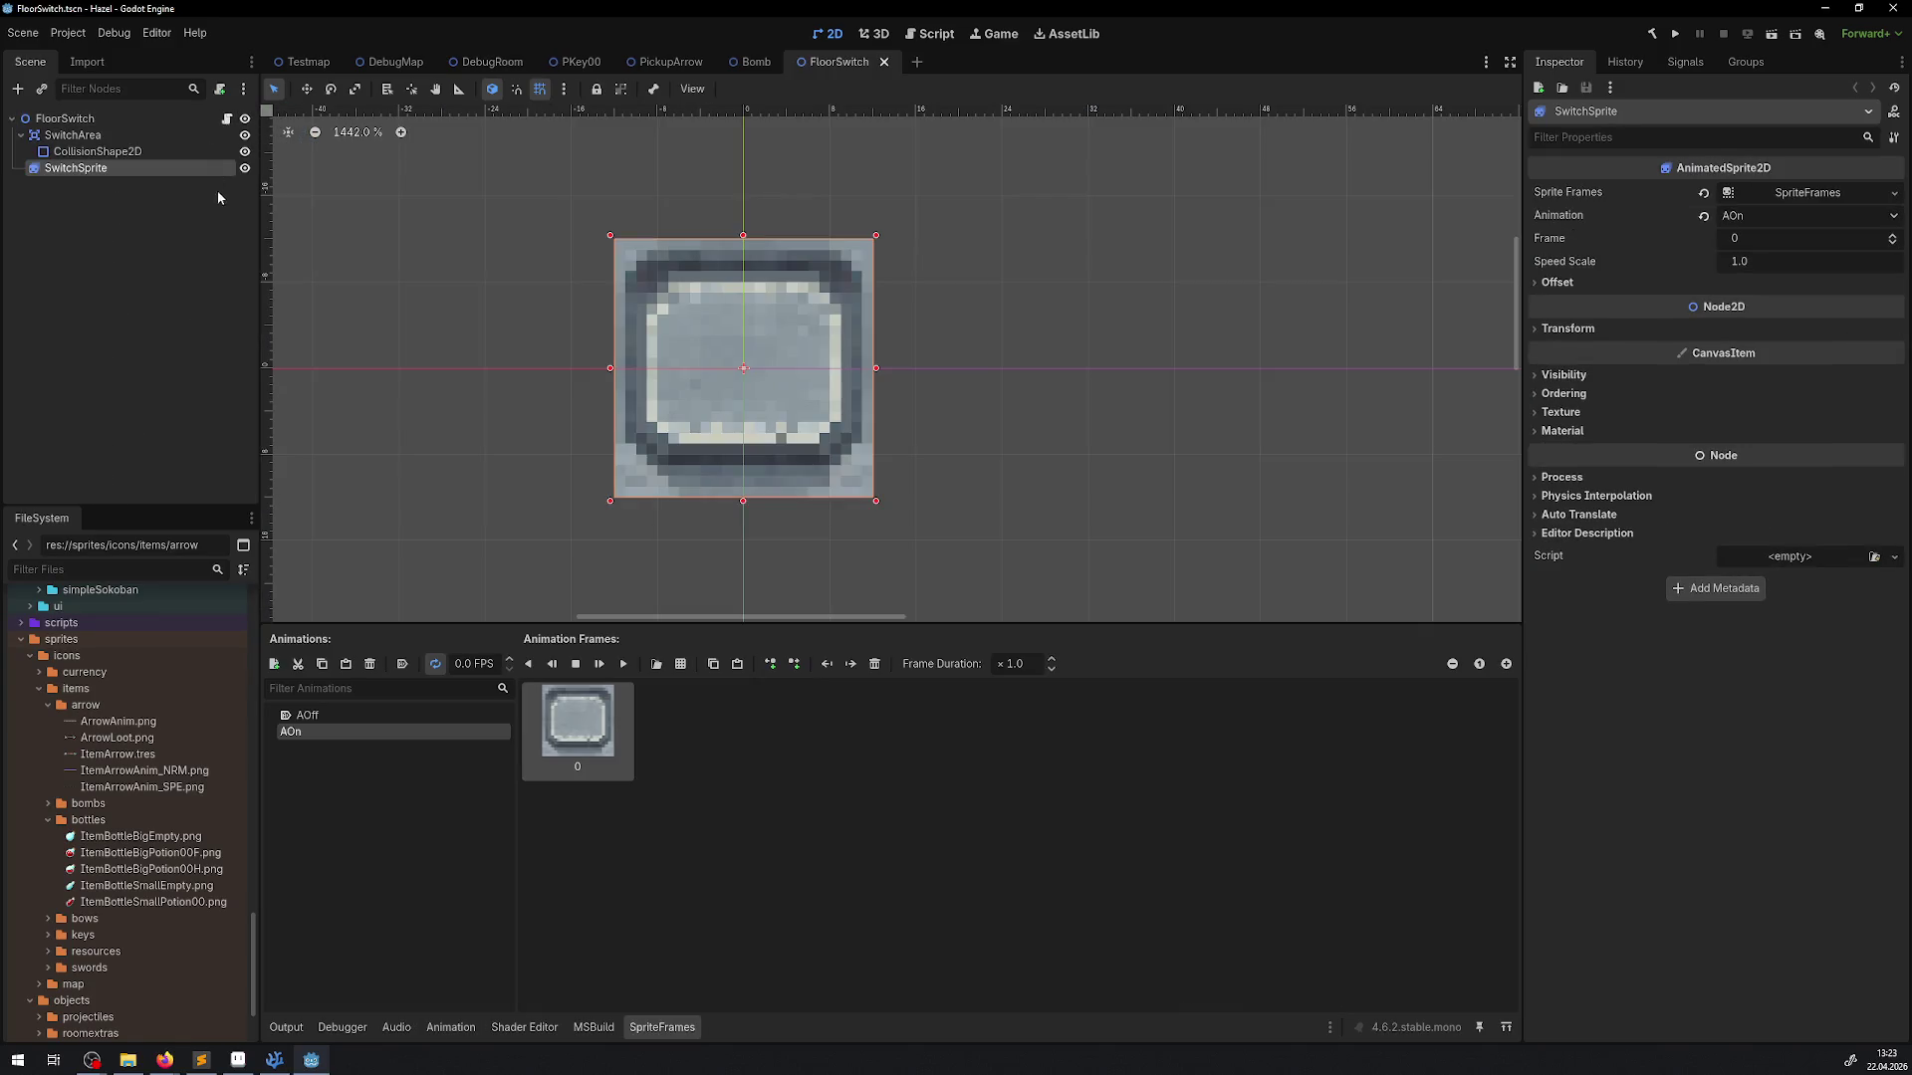
Turn off Offset > Centered on the FloorSwitch's SwitchSprite
{"action": "left_click", "coordinate": [72, 120]}
{"action": "left_click", "coordinate": [72, 134]}
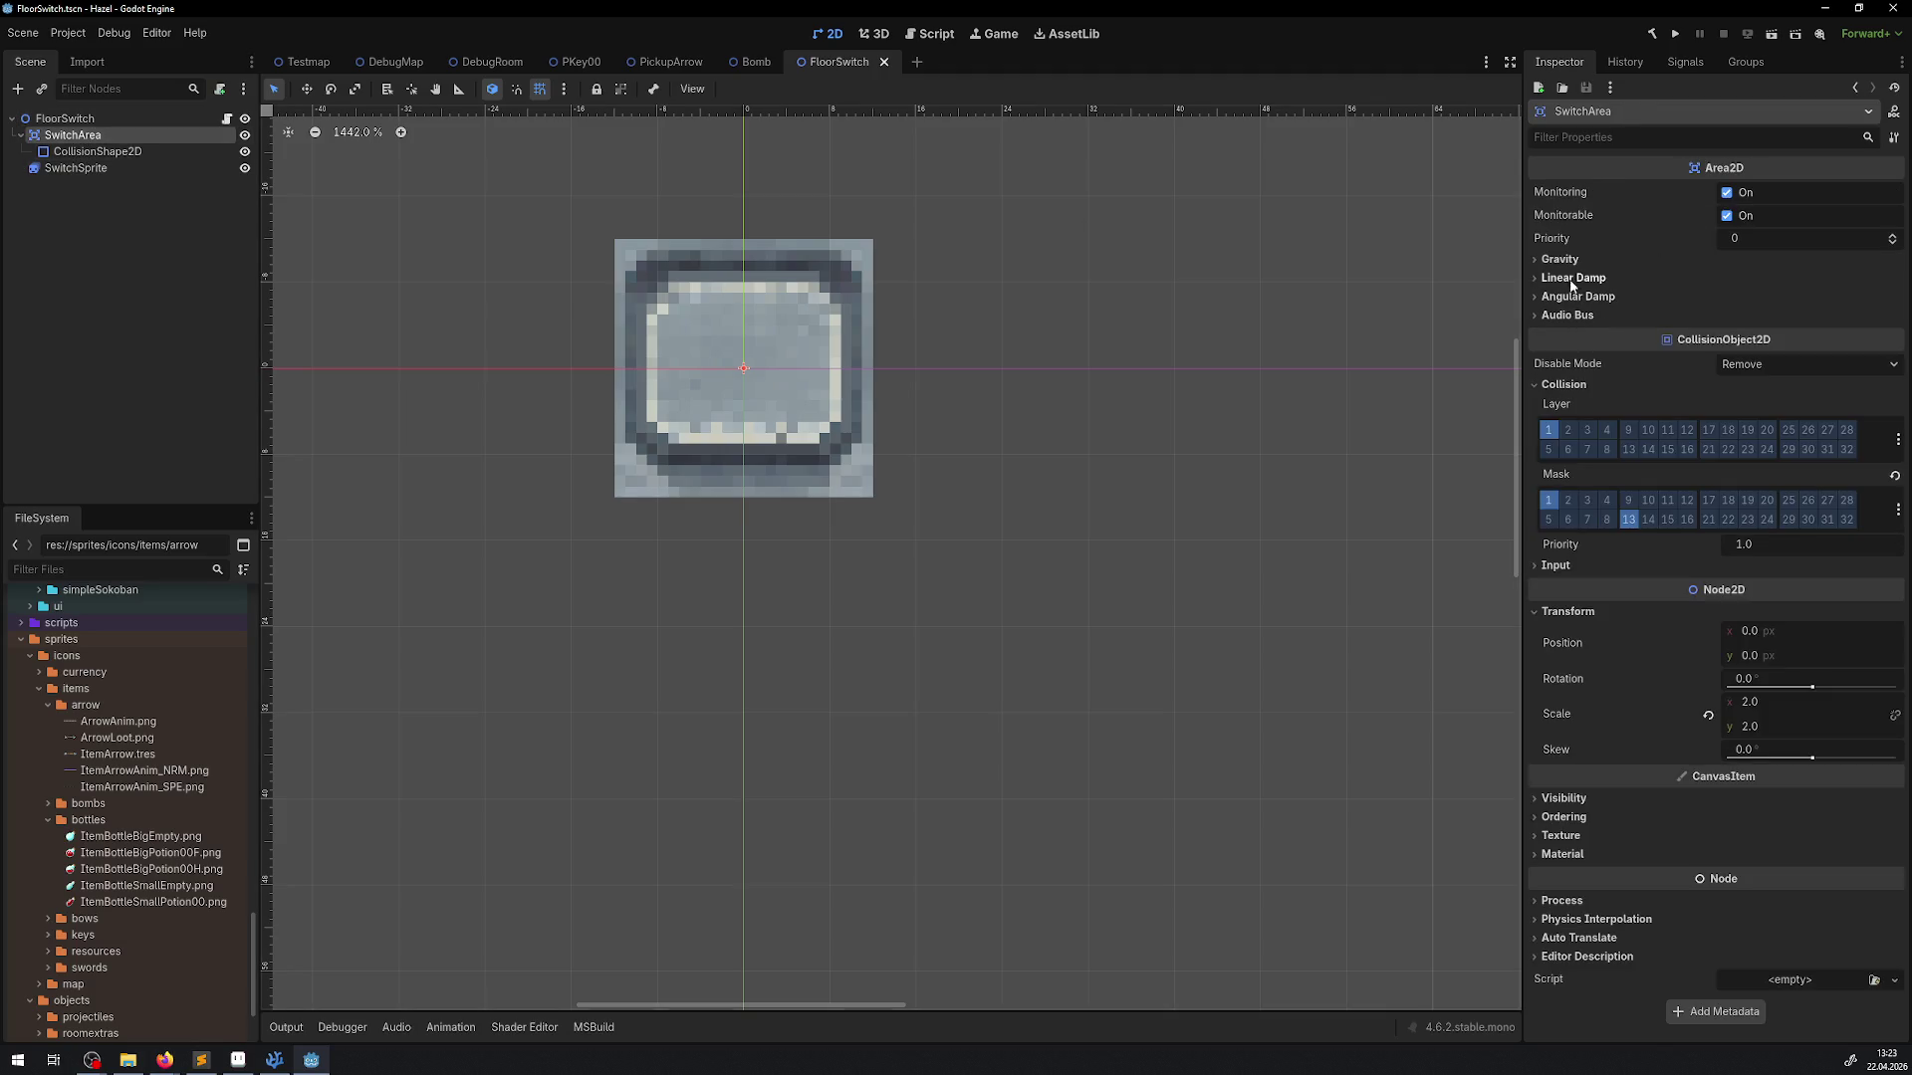
{"action": "left_click", "coordinate": [78, 169]}
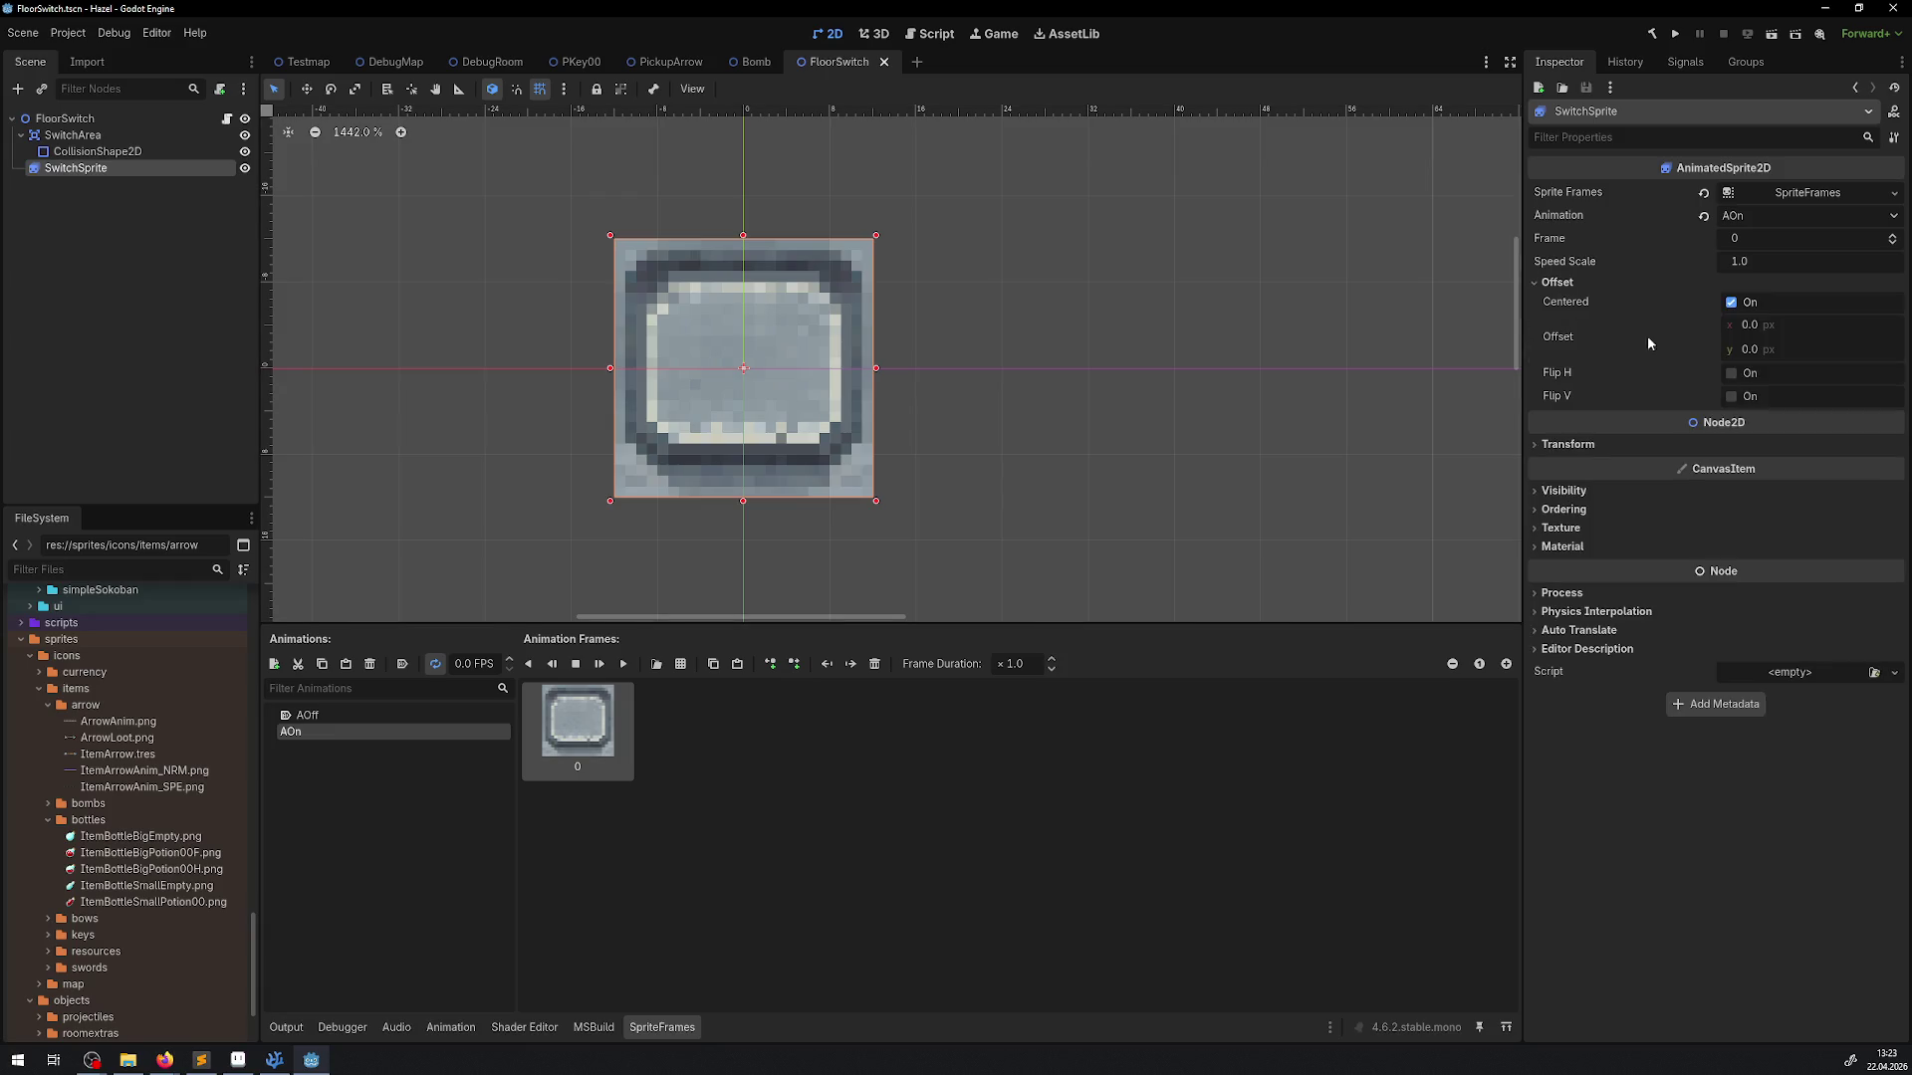
{"action": "left_click", "coordinate": [1731, 302]}
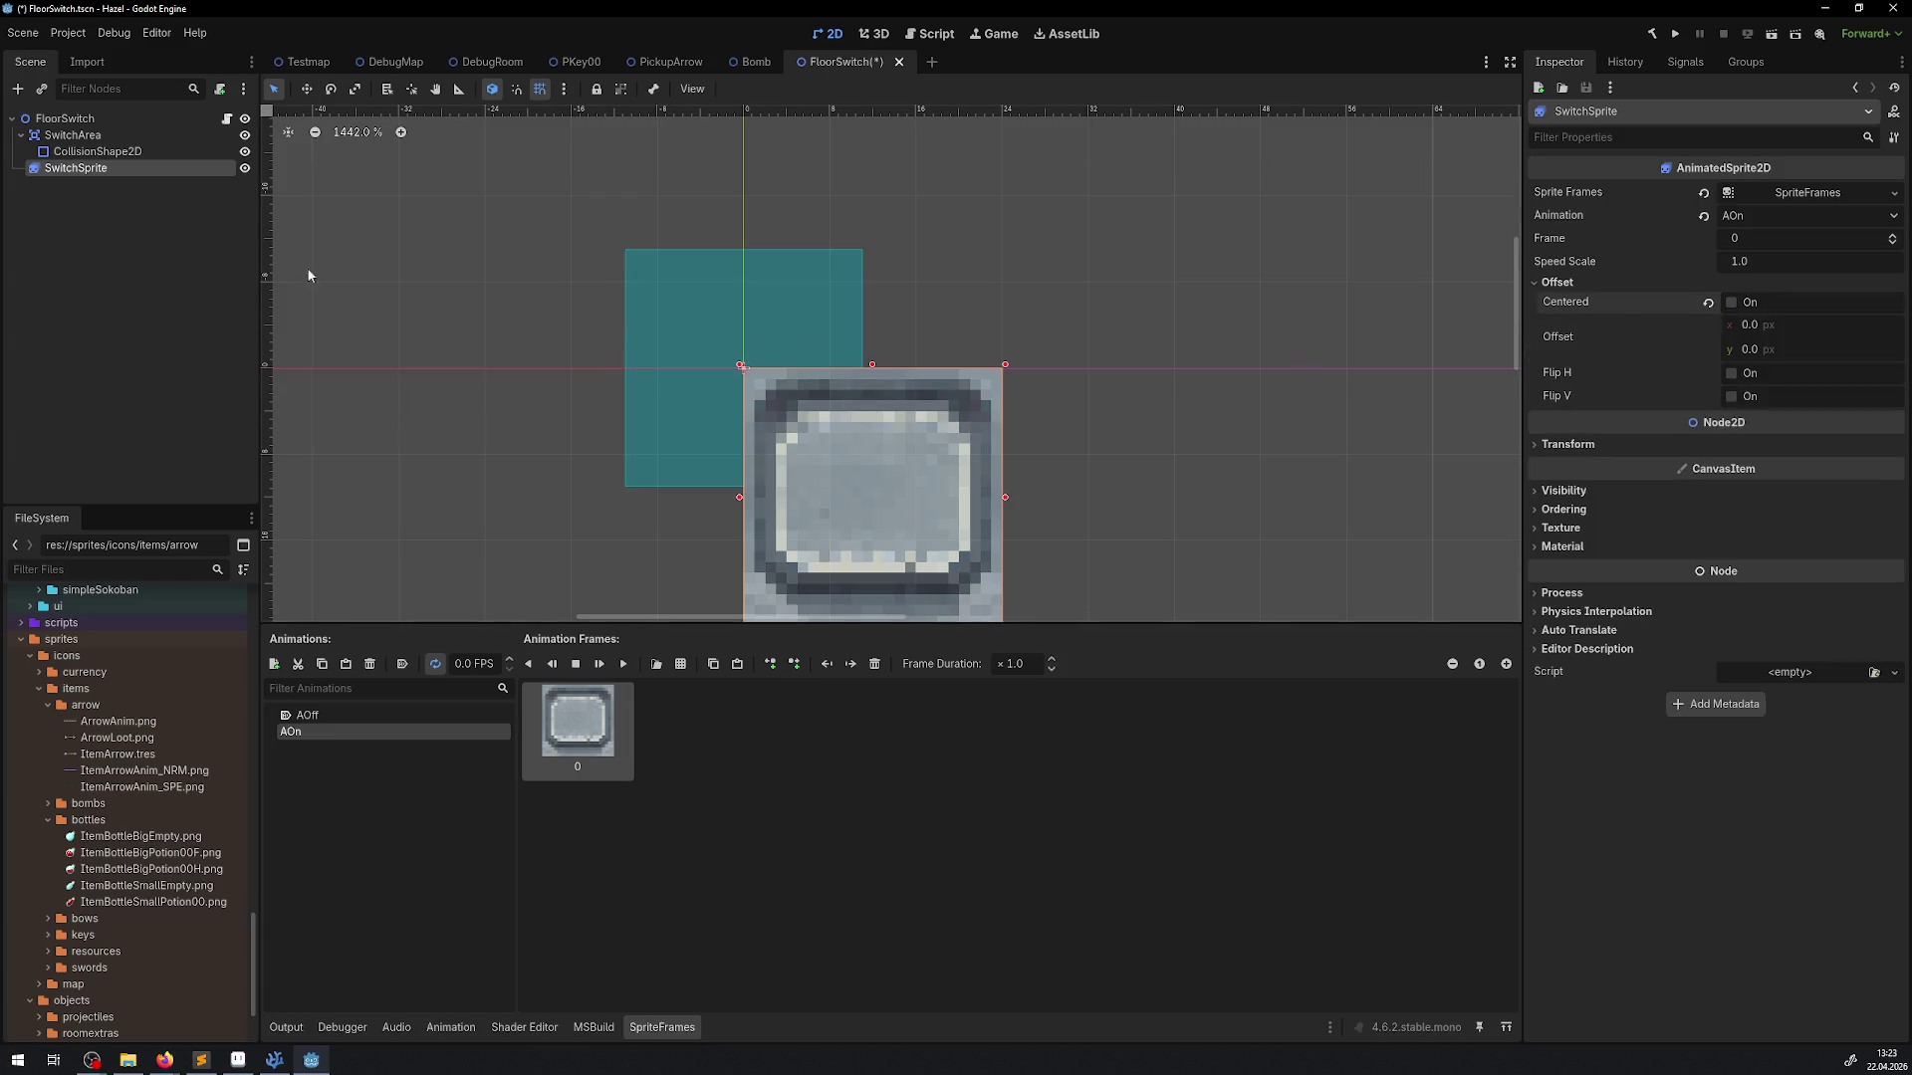
Set SwitchArea position to 12, 12, save, and close FloorSwitch back to DebugRoom
{"action": "left_click", "coordinate": [66, 138]}
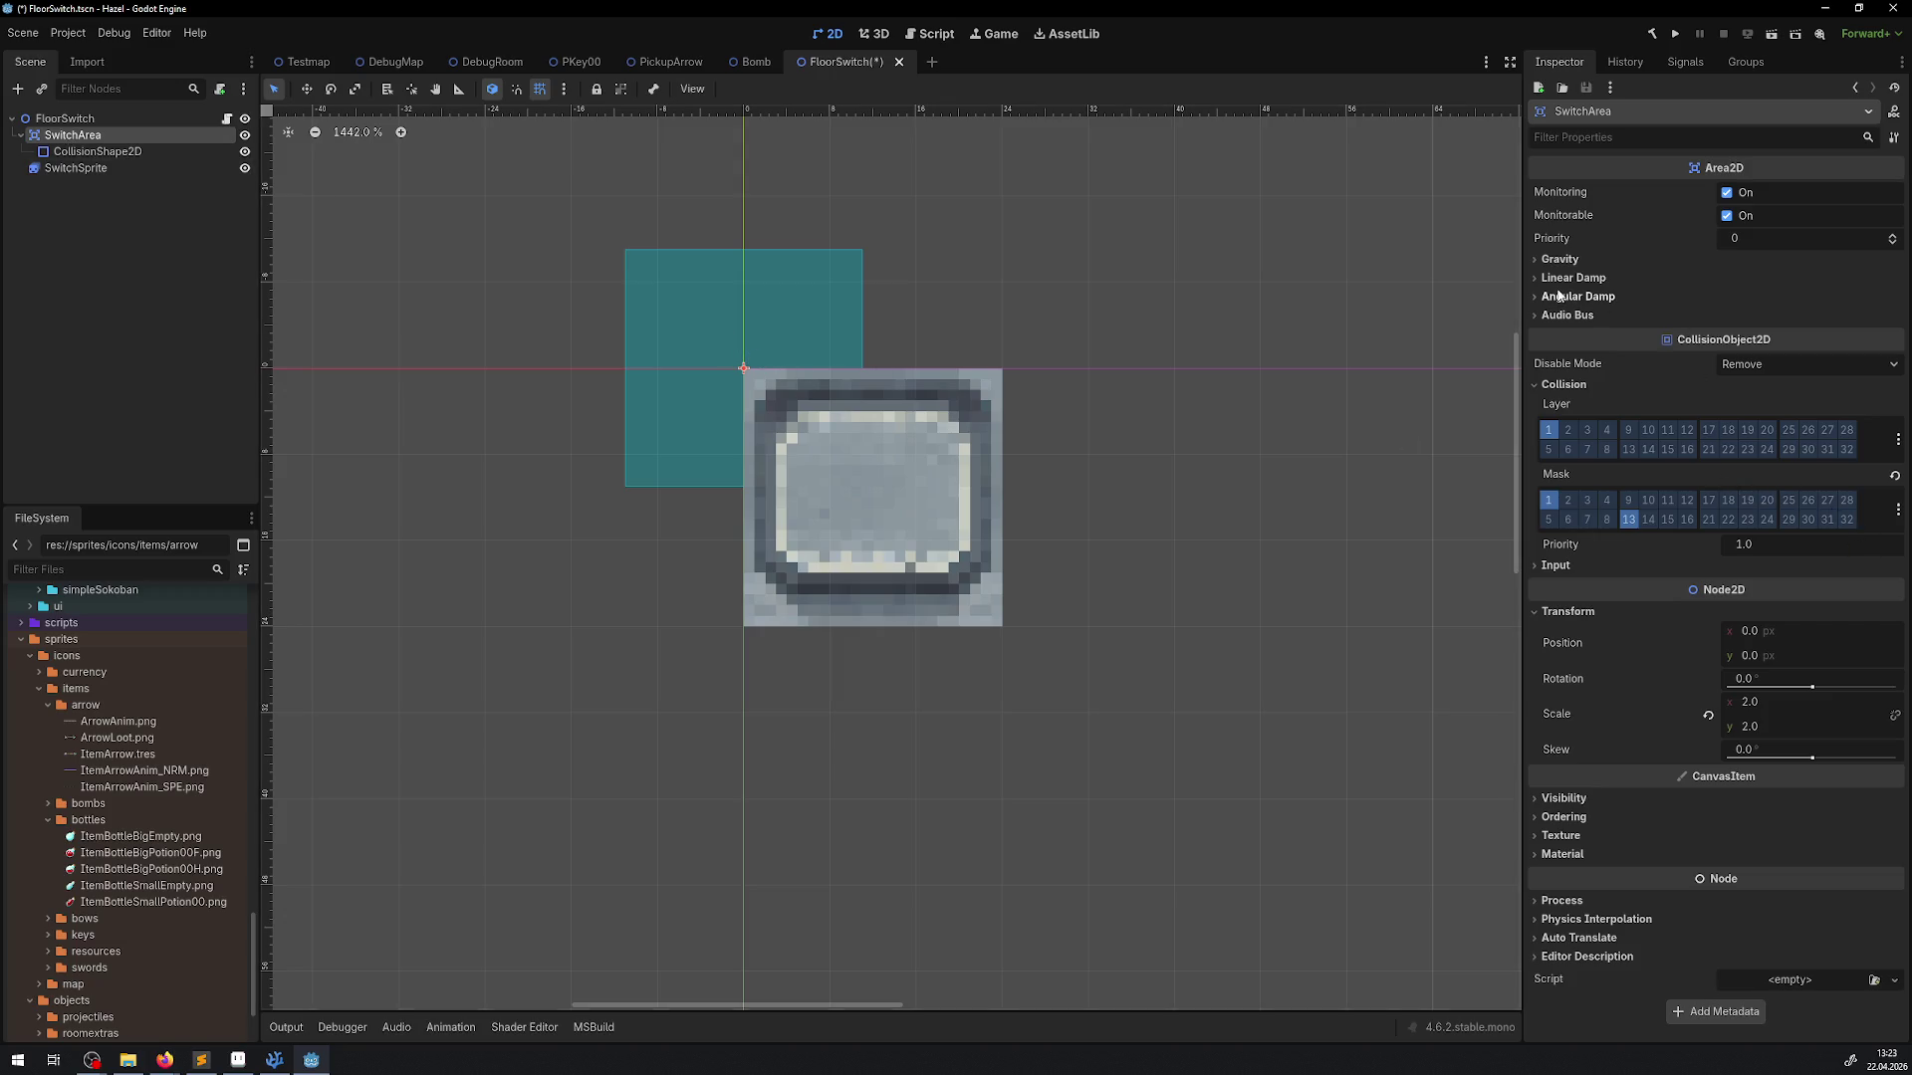
{"action": "left_click", "coordinate": [1768, 632]}
{"action": "type", "text": "12"}
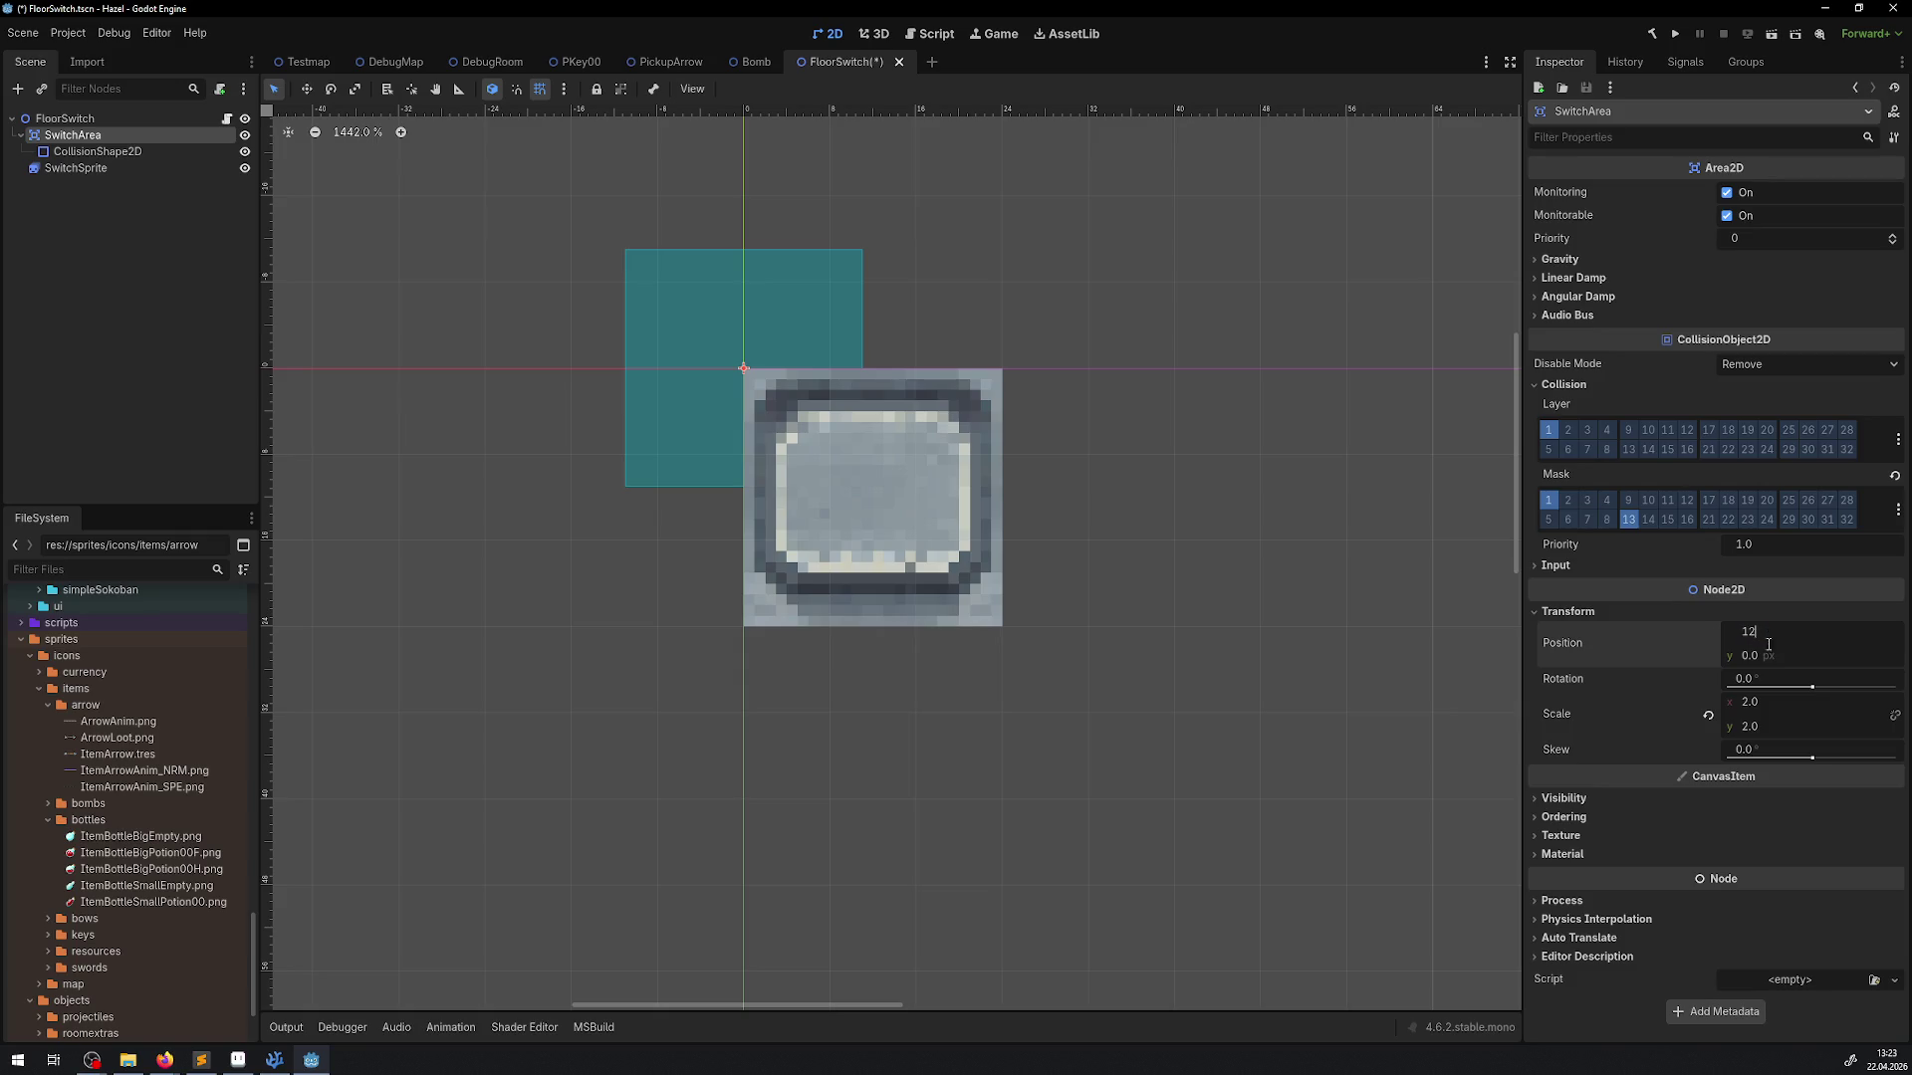
{"action": "key", "text": "Return"}
{"action": "left_click", "coordinate": [1769, 655]}
{"action": "type", "text": "12"}
{"action": "key", "text": "Return"}
{"action": "key", "text": "ctrl+s"}
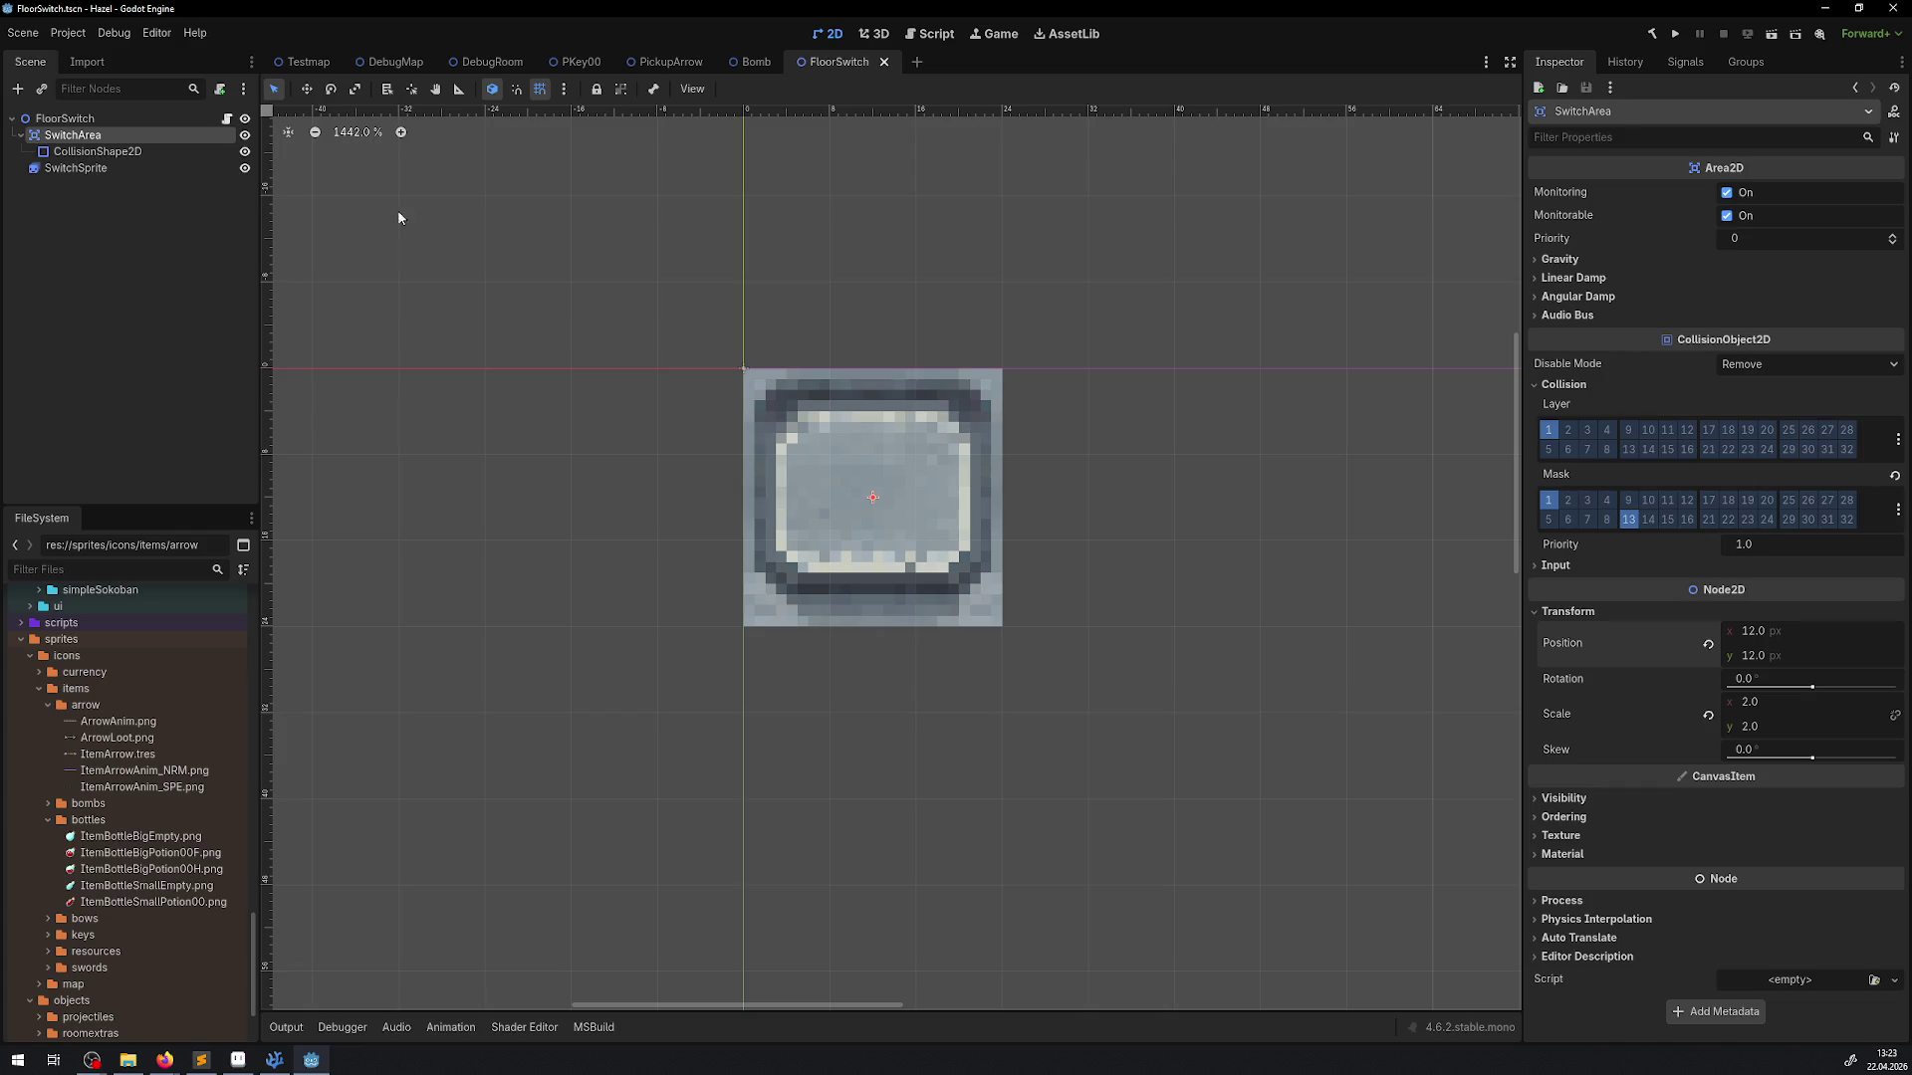
{"action": "left_click", "coordinate": [883, 62]}
{"action": "left_click", "coordinate": [489, 62]}
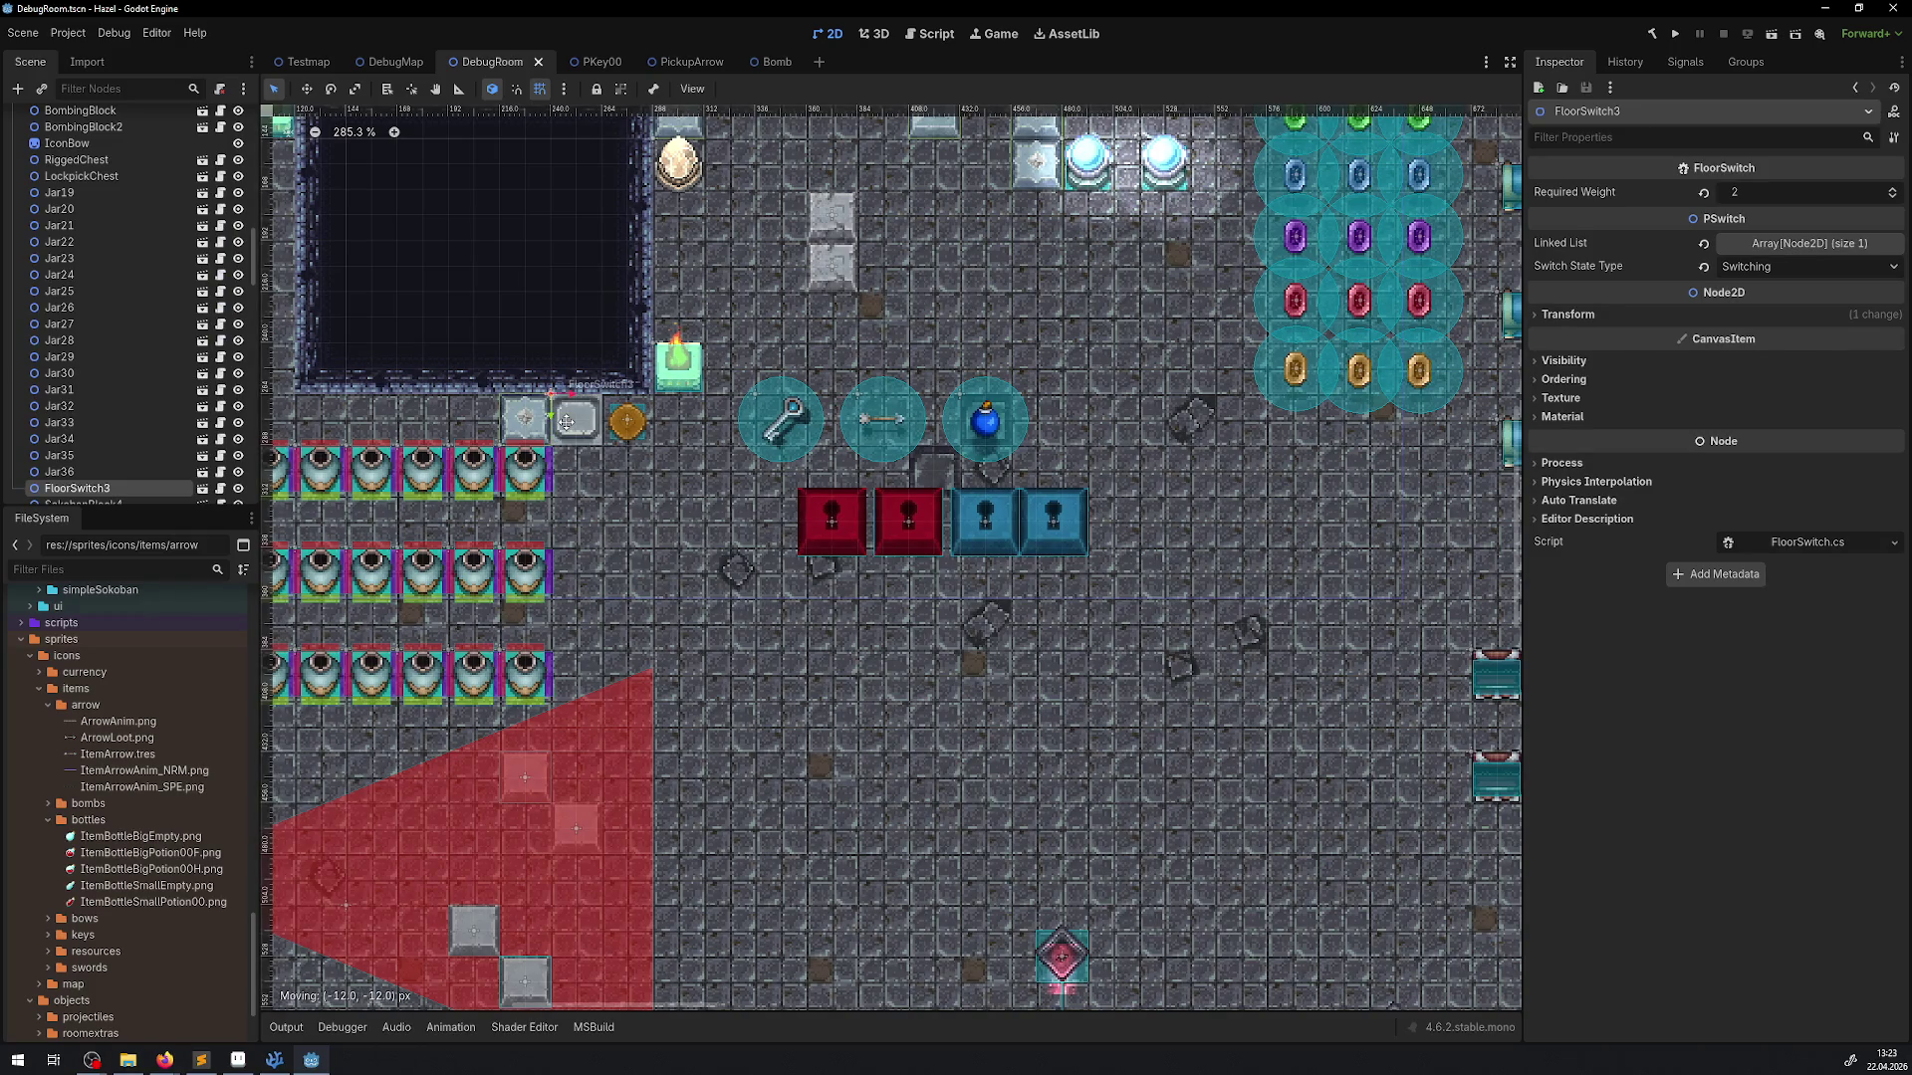
Save DebugRoom, open SokobanBlockTriggerSwitch, and uncheck Centered on its SwitchSprite
{"action": "key", "text": "ctrl+s"}
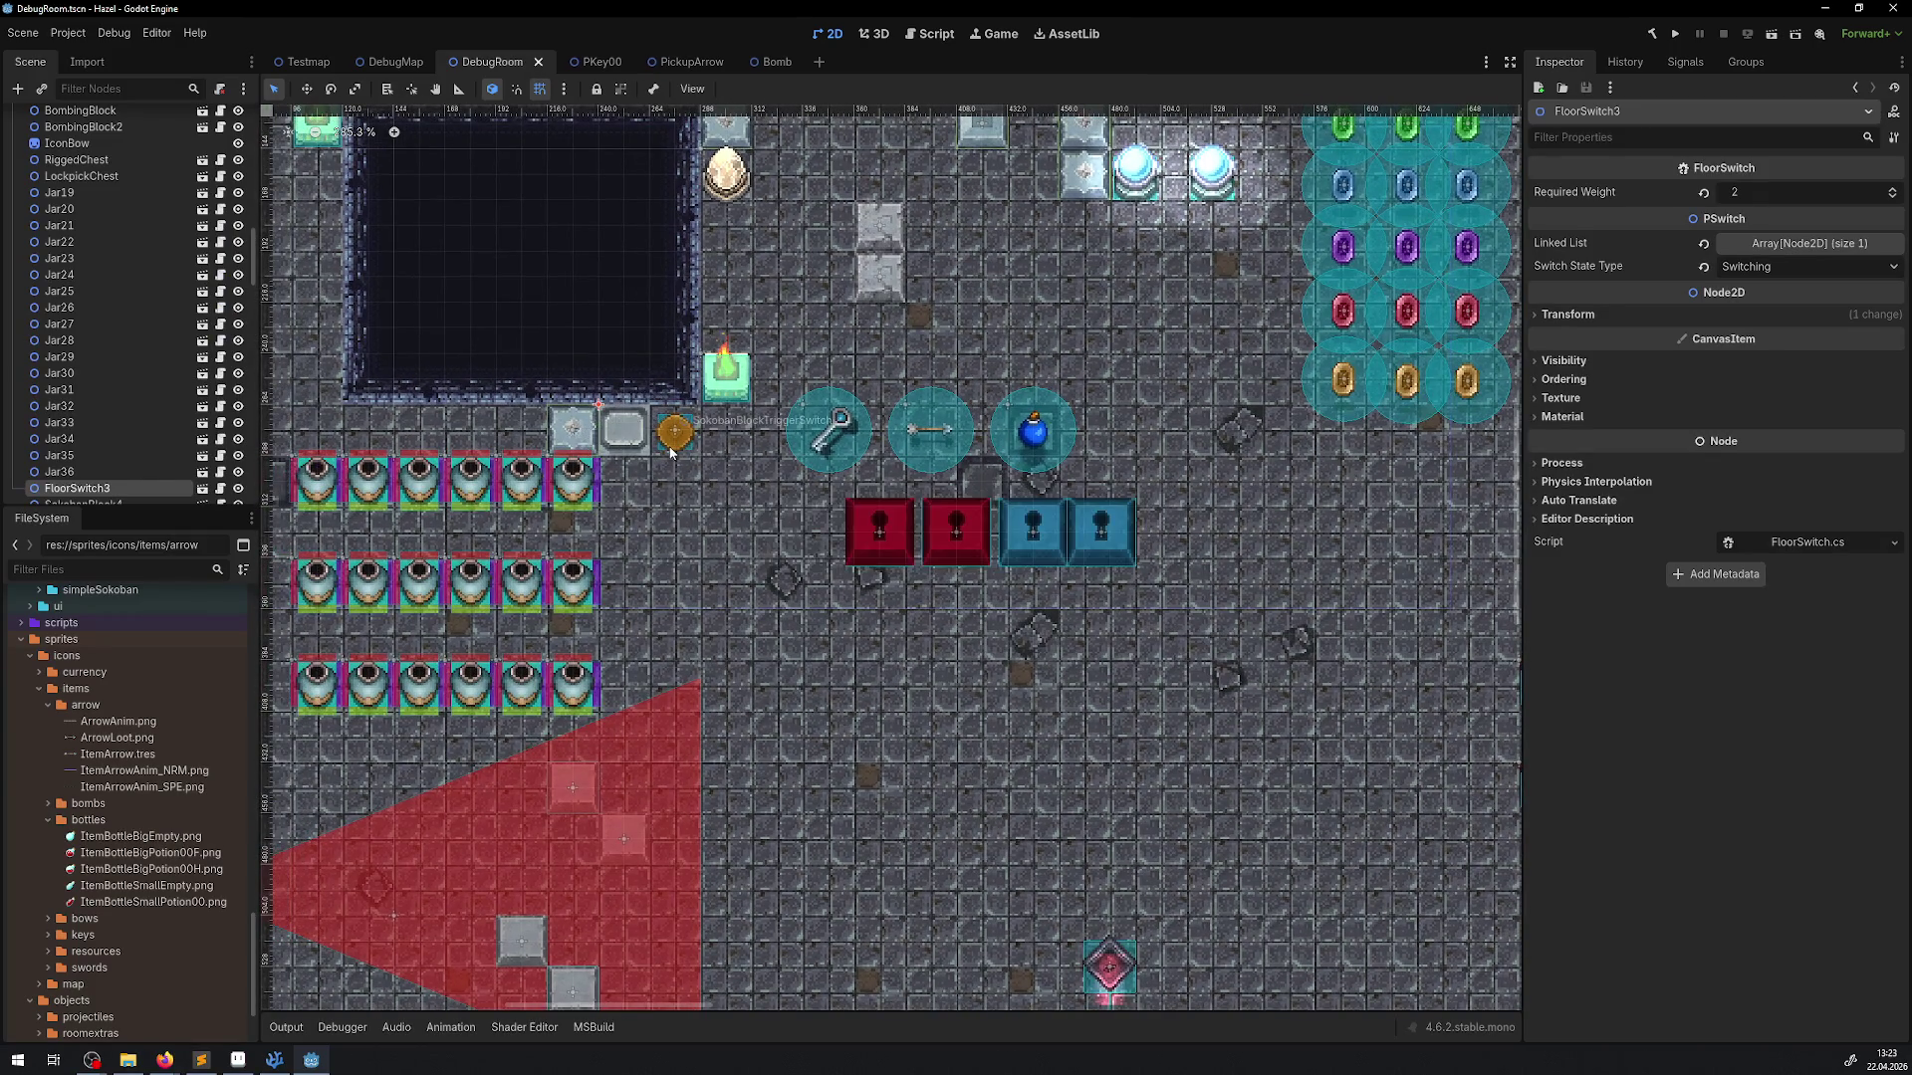
{"action": "scroll", "coordinate": [578, 439], "scroll_direction": "up", "scroll_amount": 1}
{"action": "left_click", "coordinate": [576, 438]}
{"action": "left_click", "coordinate": [202, 489]}
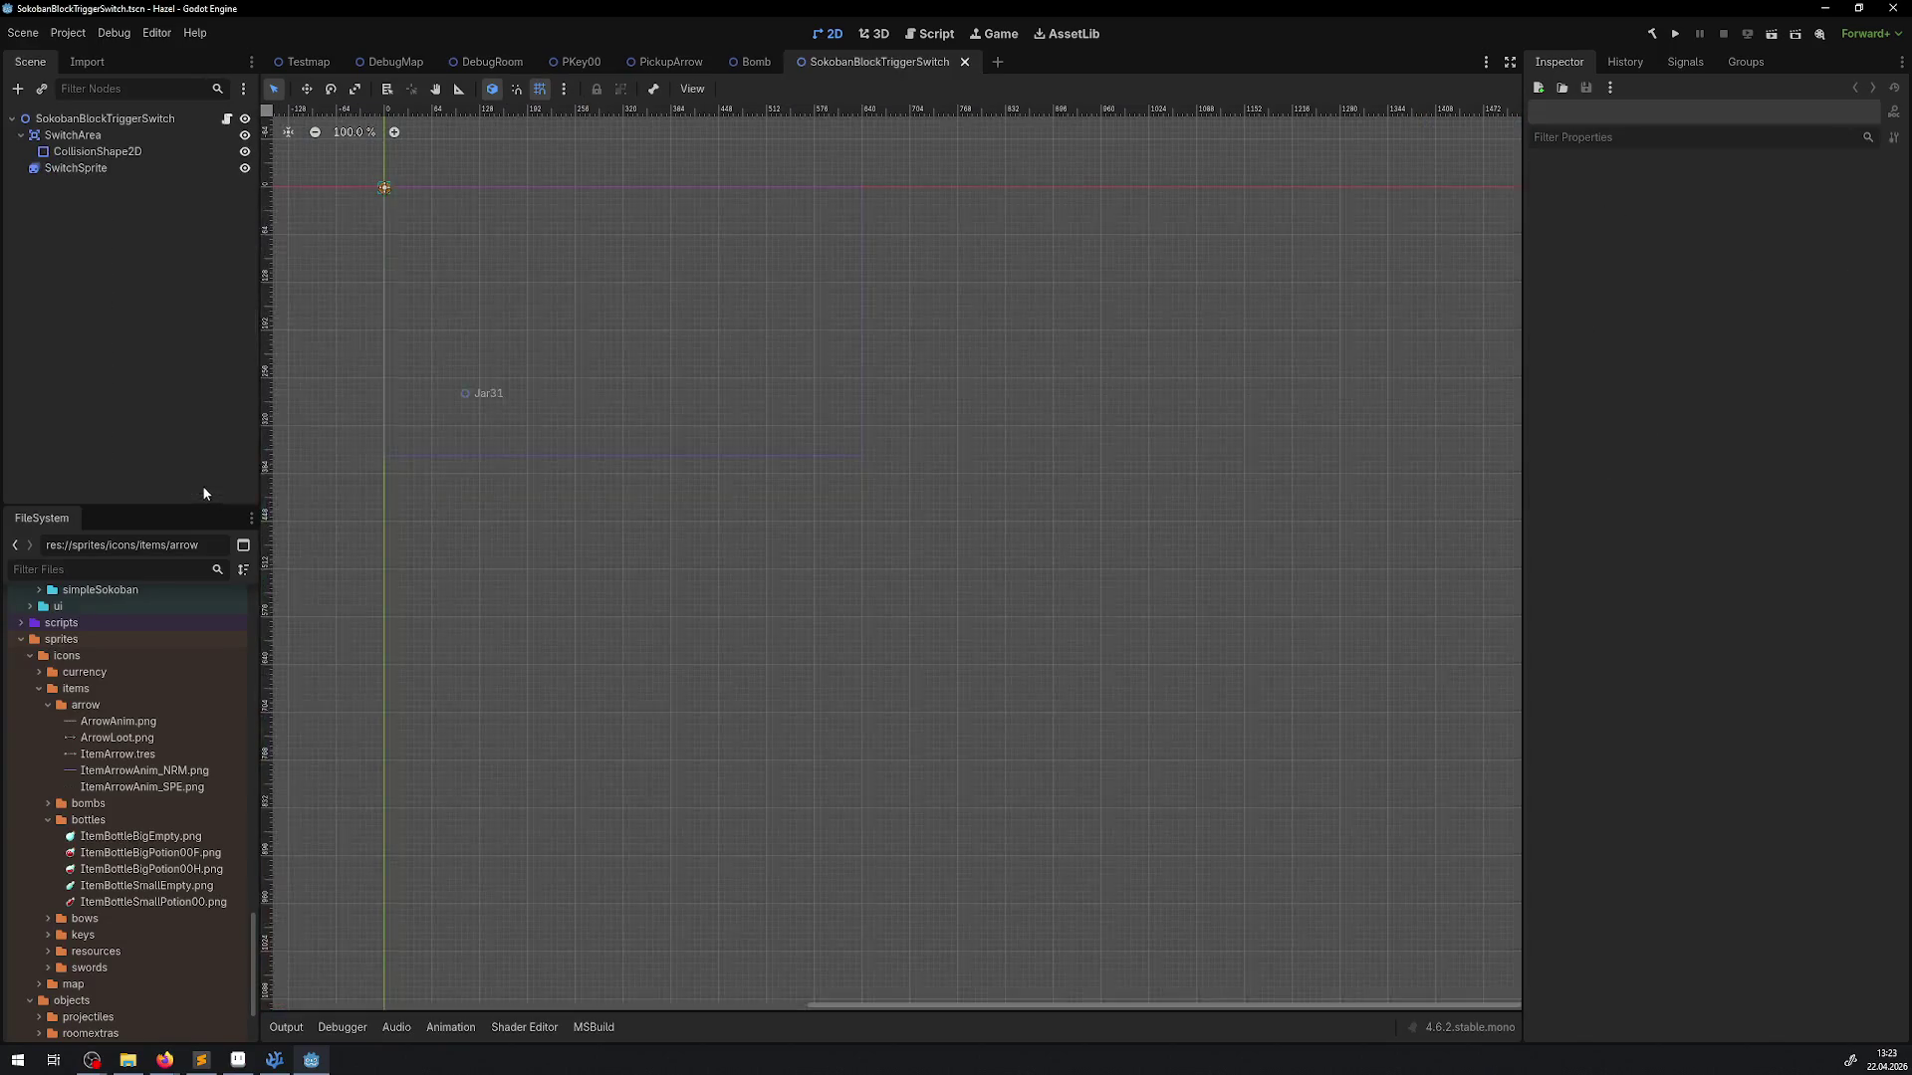
{"action": "key", "text": "f"}
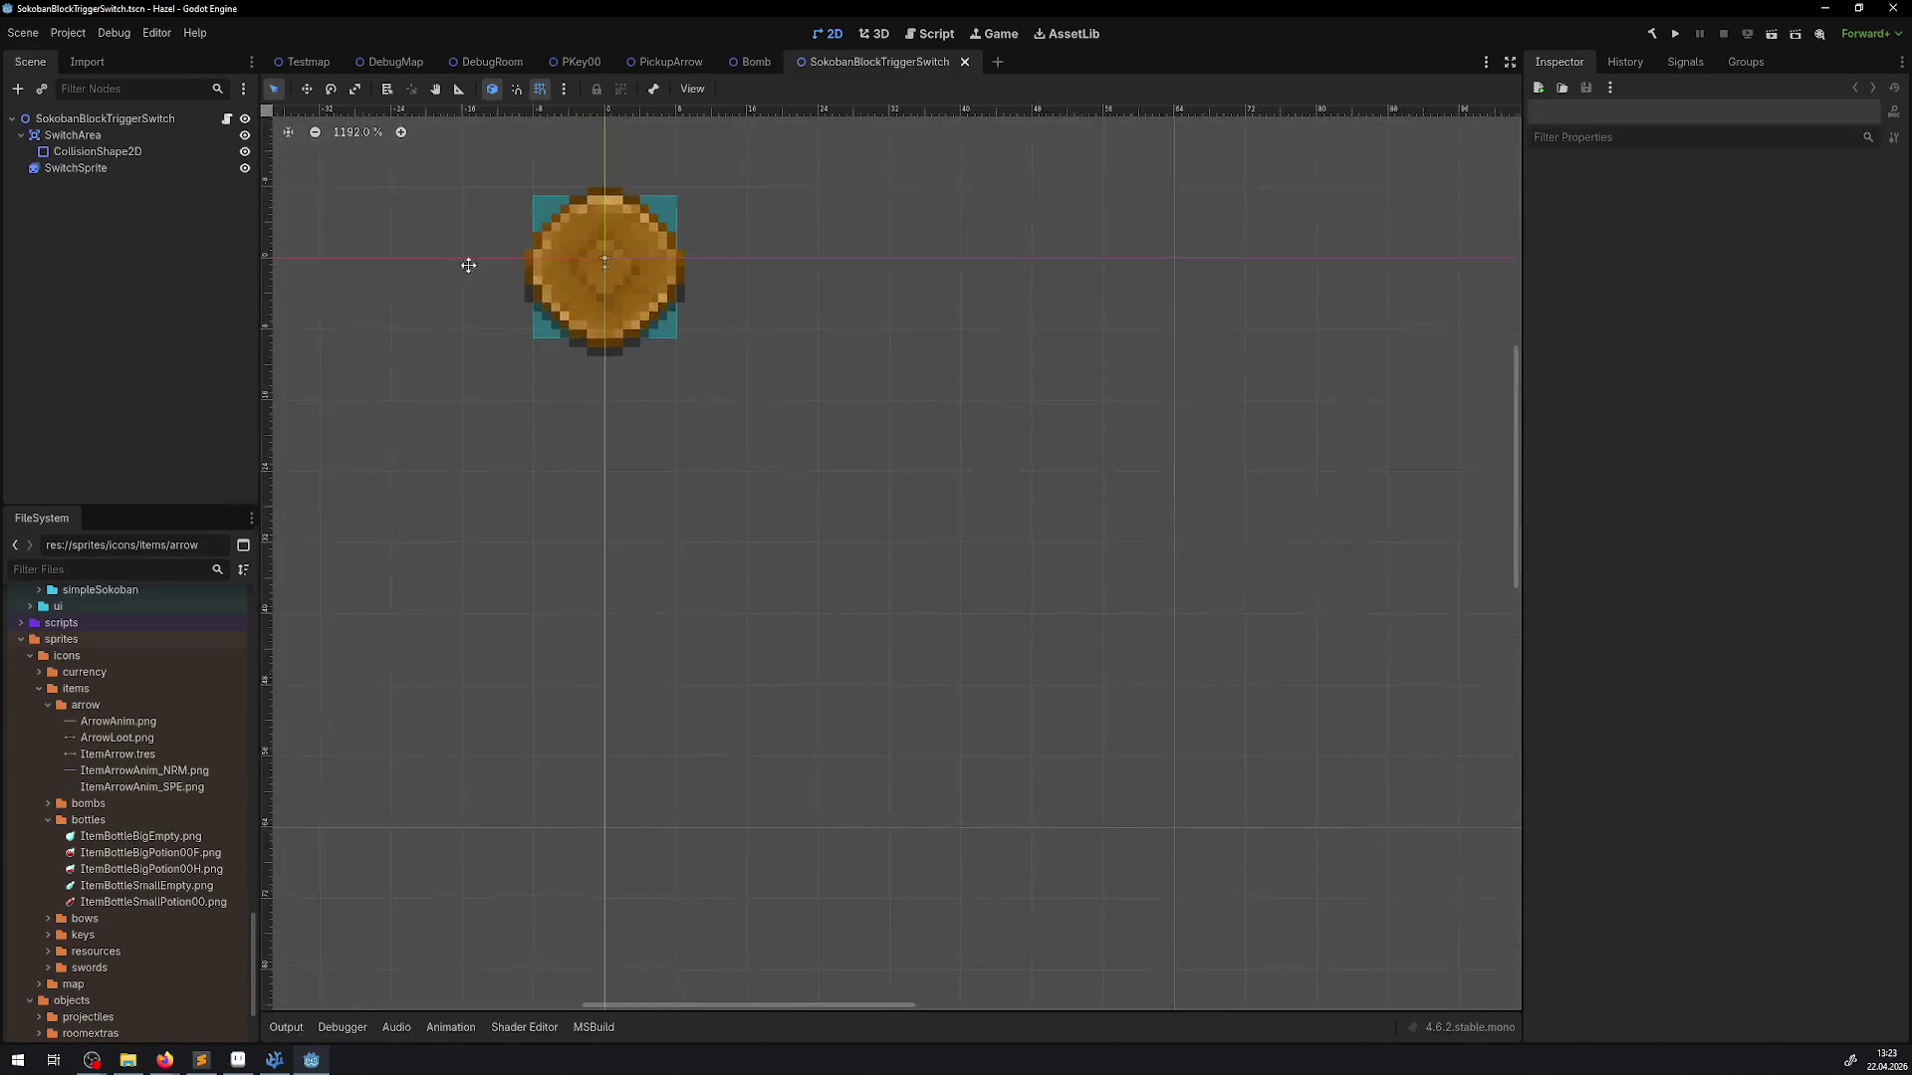
{"action": "left_click", "coordinate": [62, 176]}
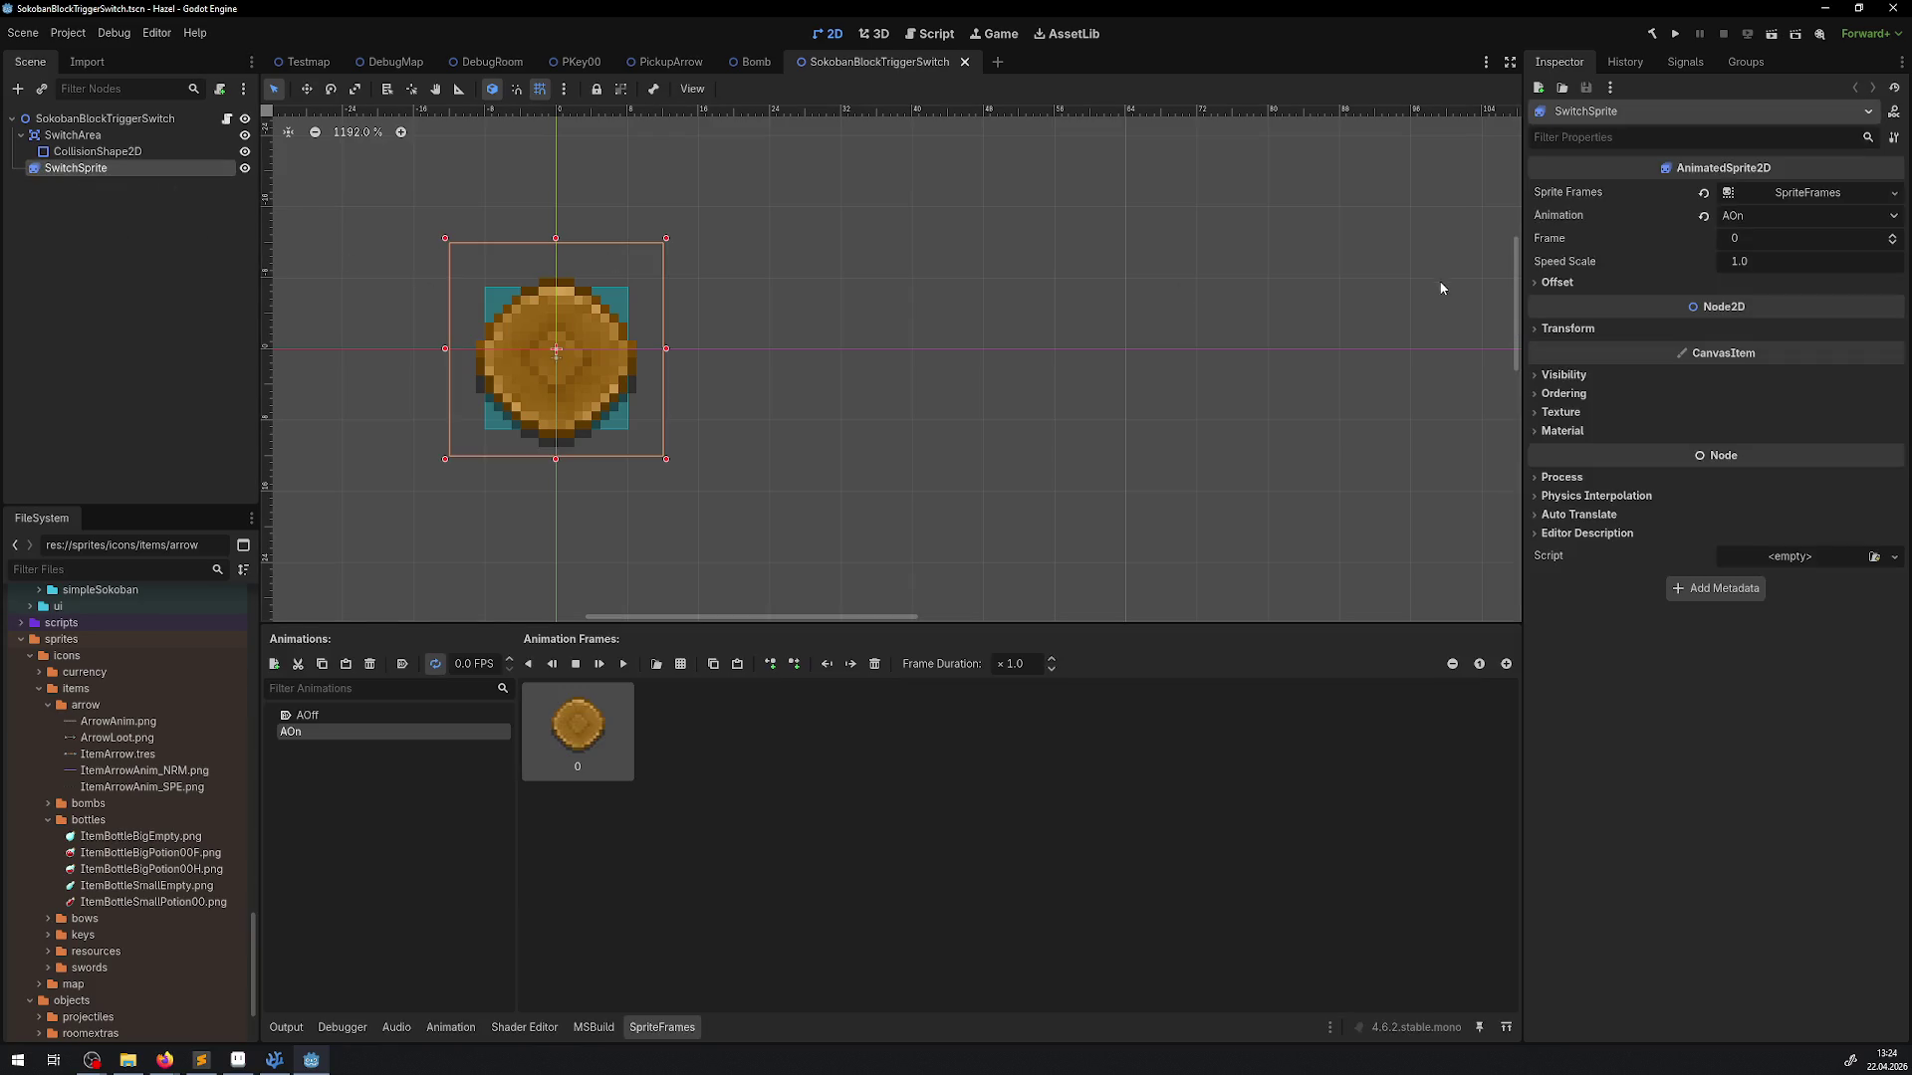
{"action": "left_click", "coordinate": [1544, 284]}
{"action": "left_click", "coordinate": [1730, 303]}
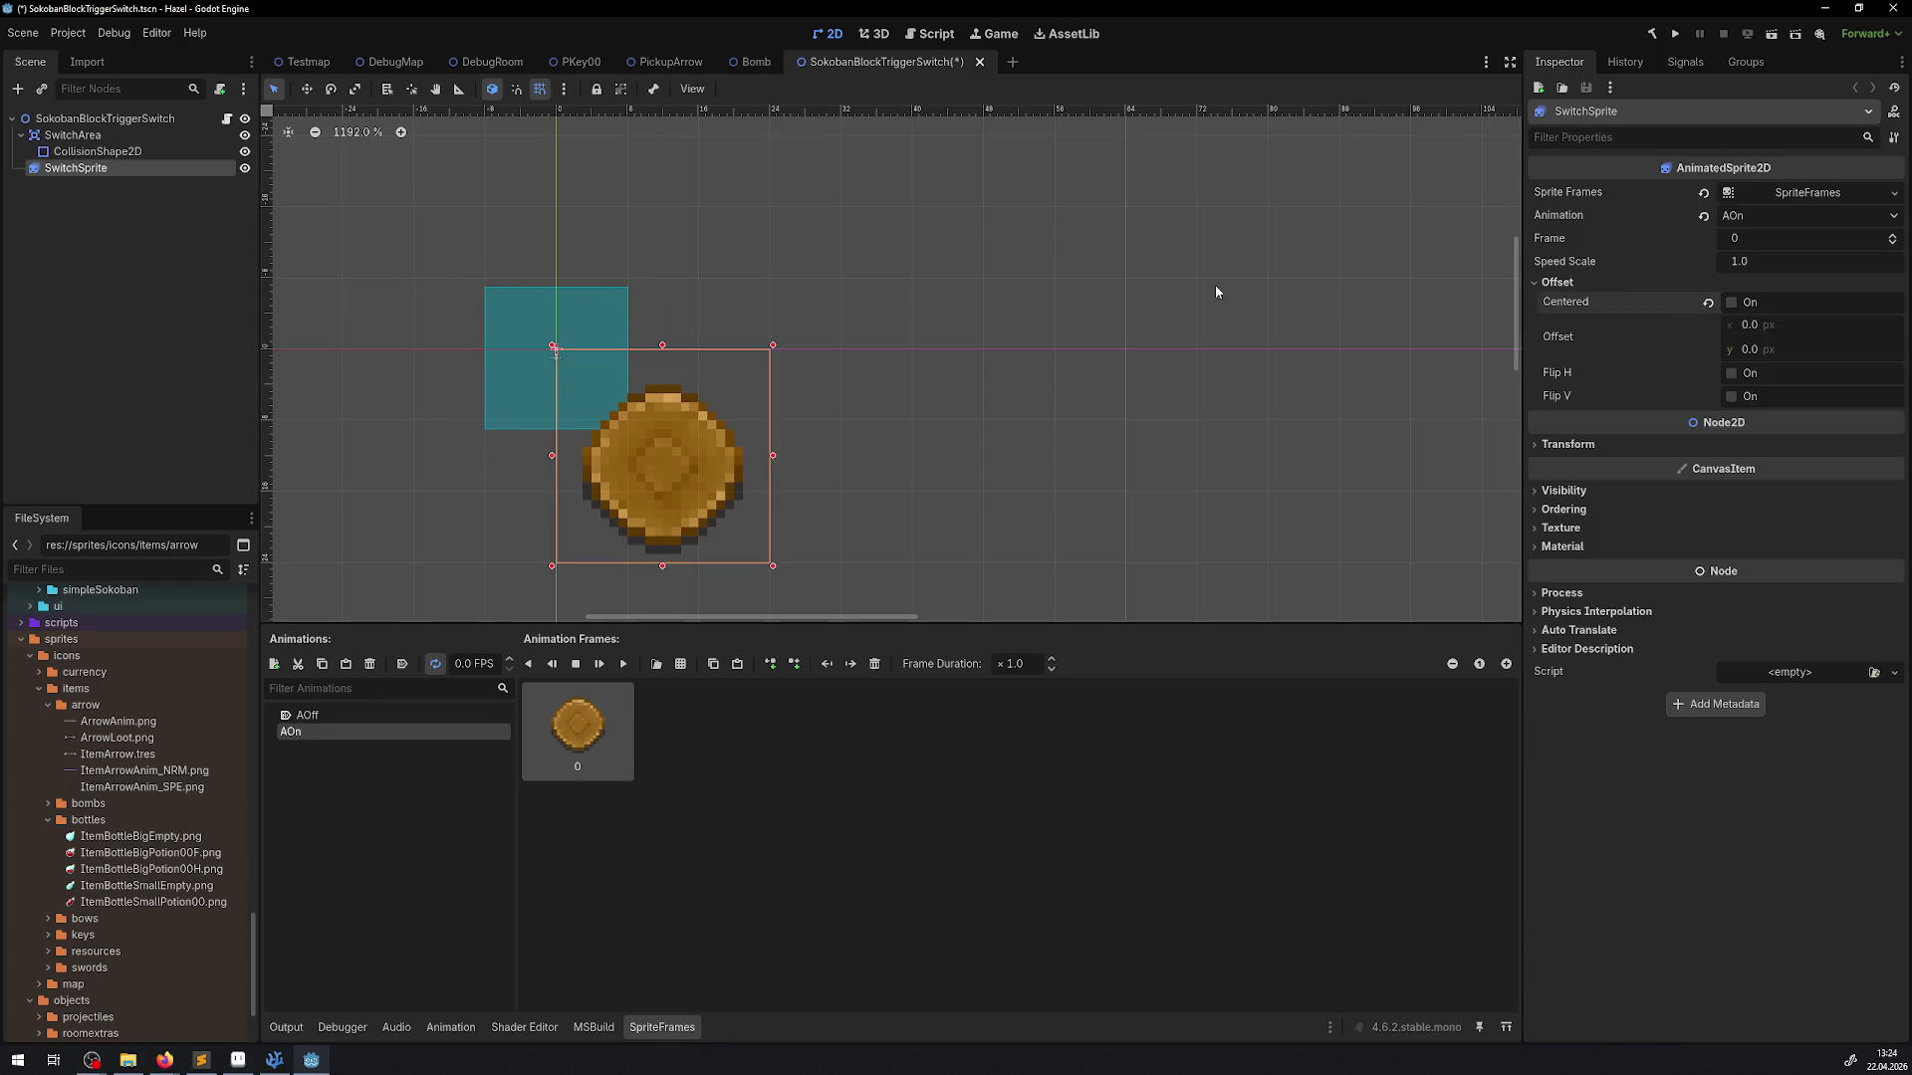
Set its SwitchArea position to 12, 12, save, and close the scene
{"action": "left_click", "coordinate": [69, 135]}
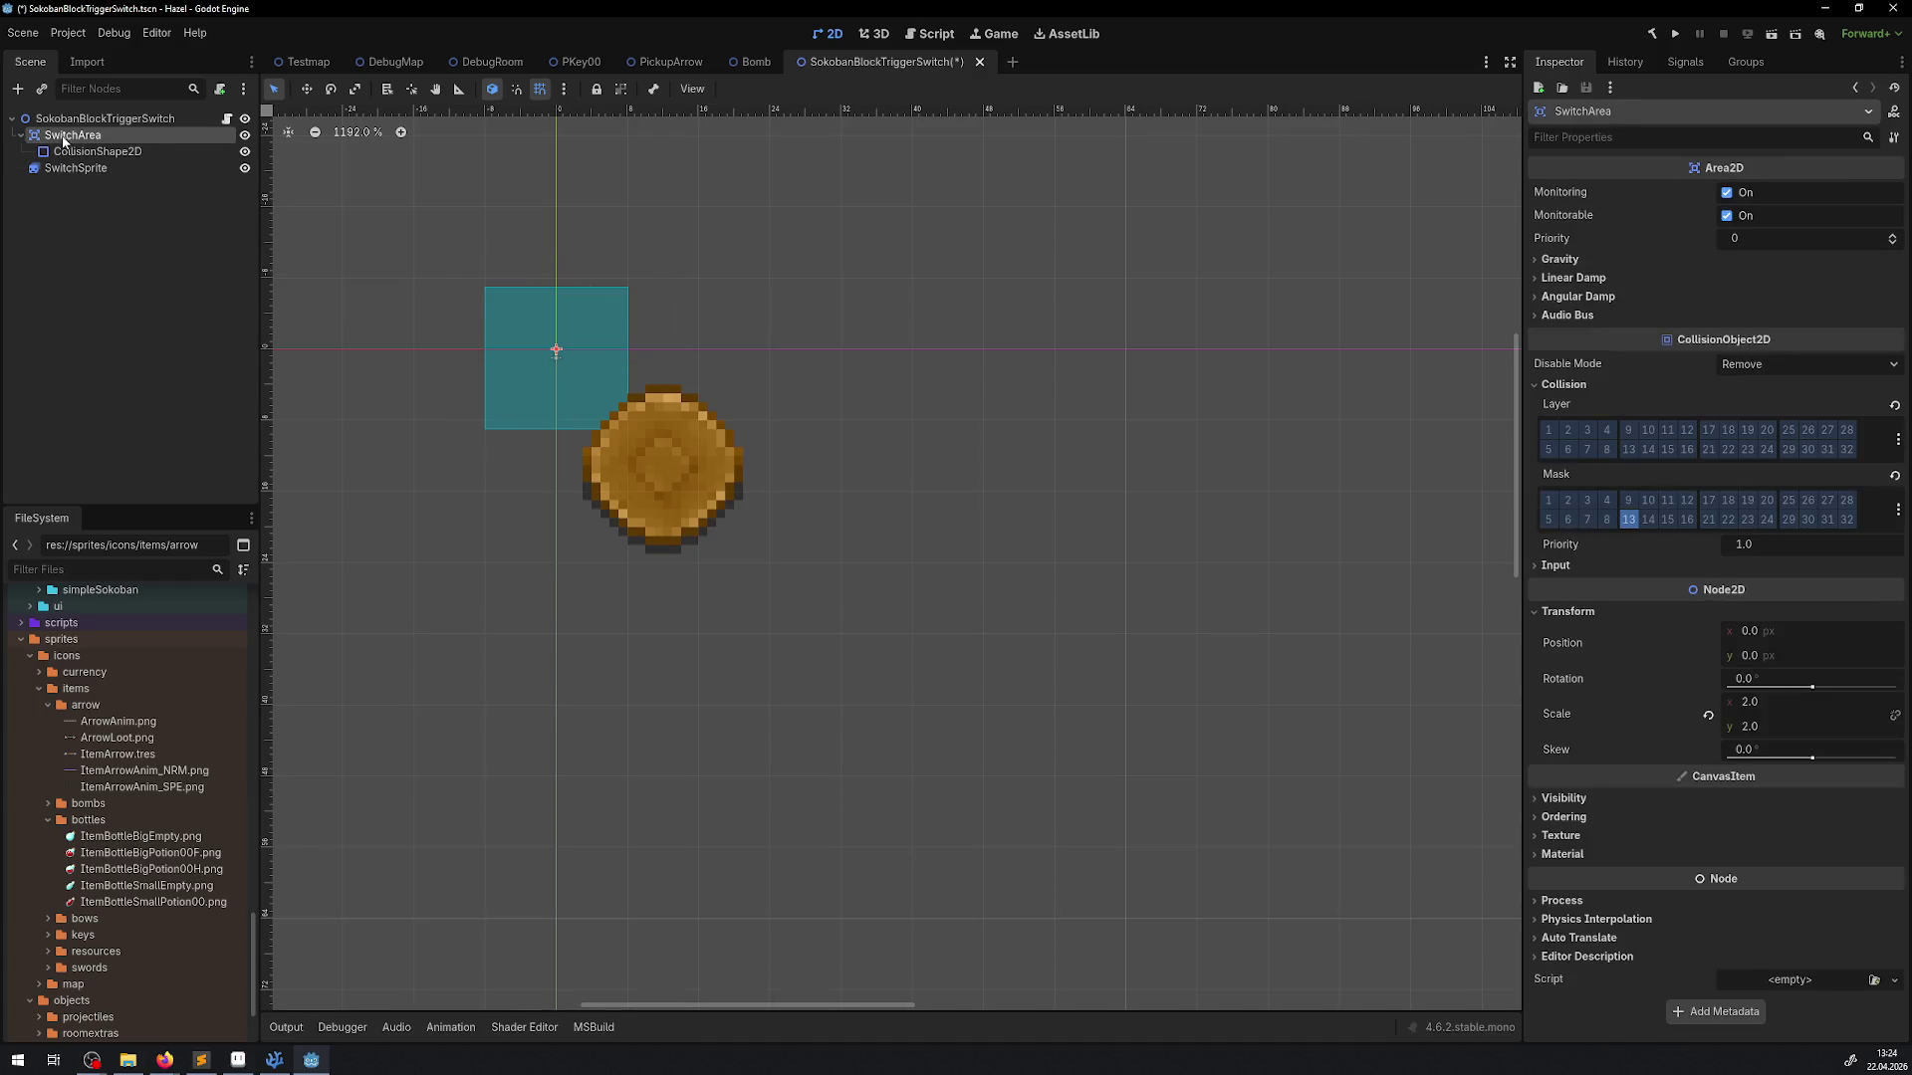
{"action": "left_click", "coordinate": [1753, 632]}
{"action": "type", "text": "12"}
{"action": "left_click", "coordinate": [1762, 656]}
{"action": "type", "text": "12"}
{"action": "key", "text": "Return"}
{"action": "key", "text": "ctrl+s"}
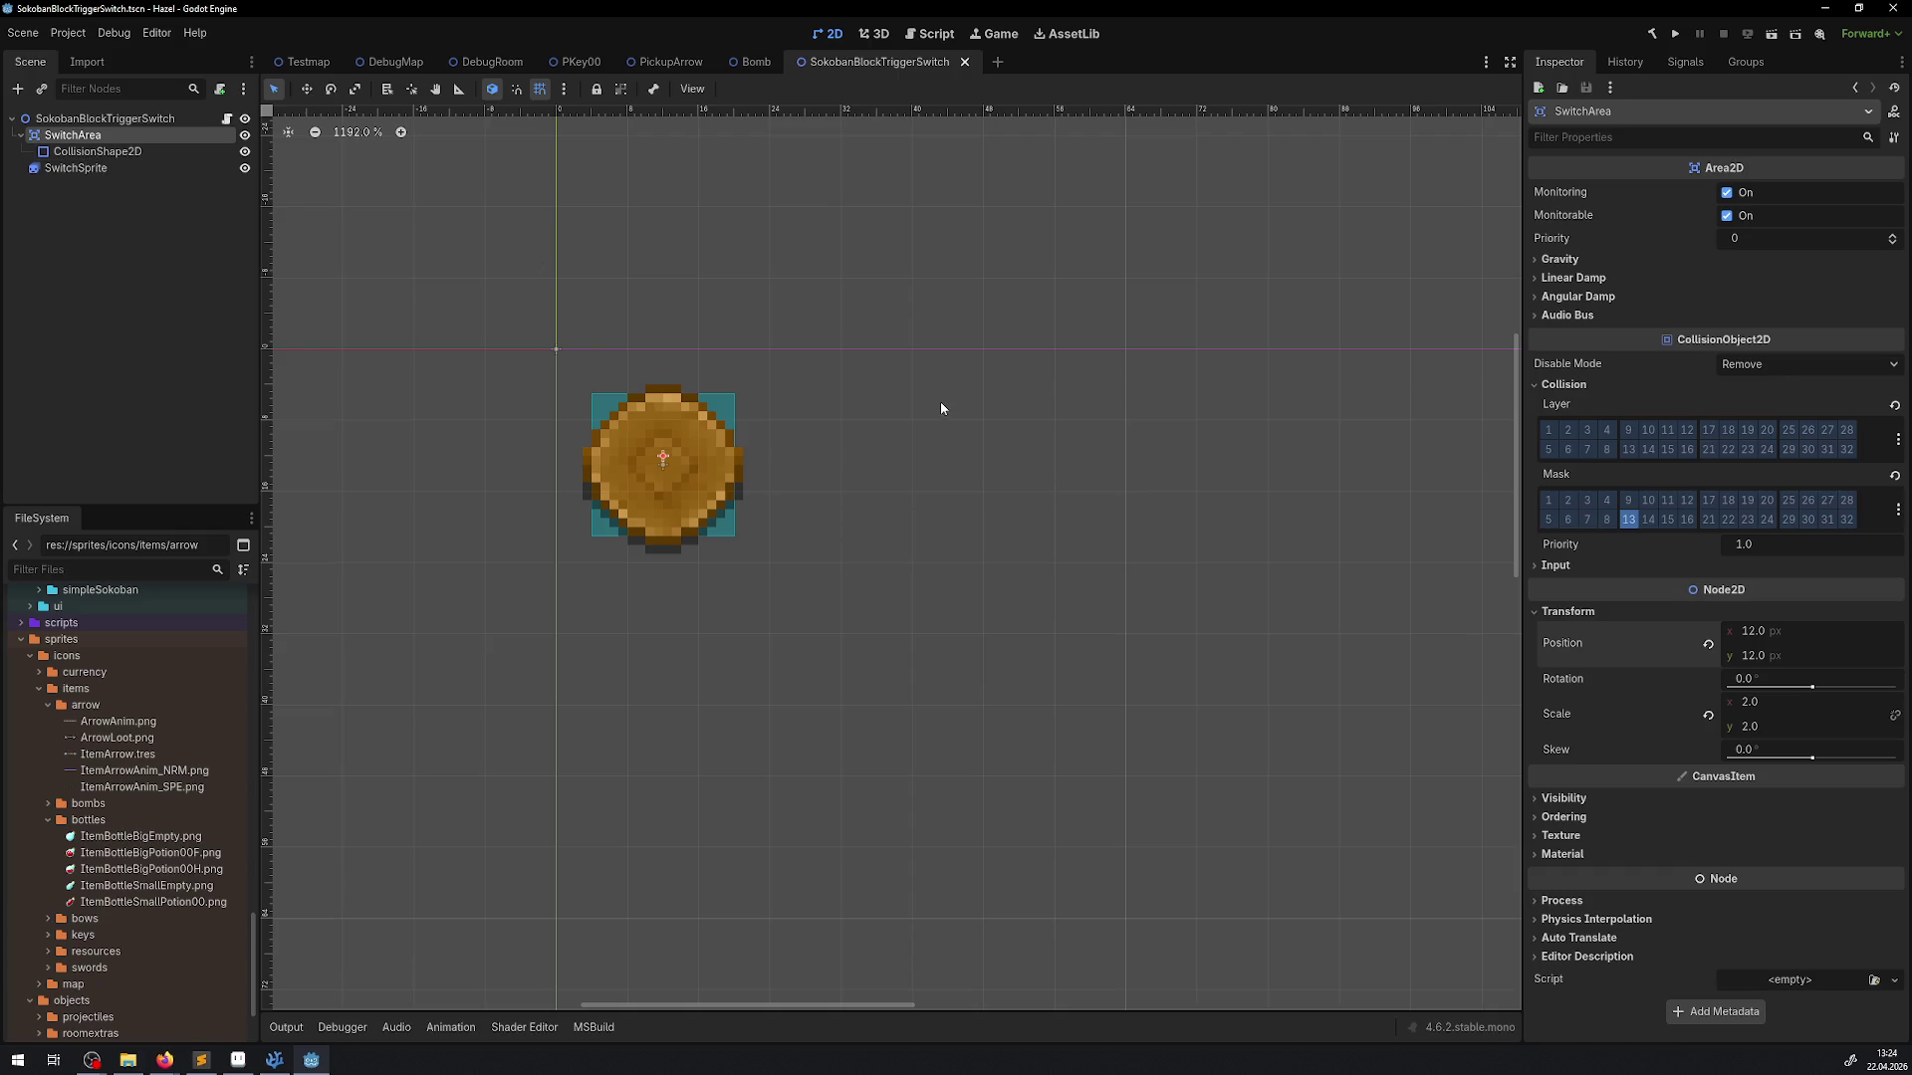
{"action": "left_click", "coordinate": [964, 62]}
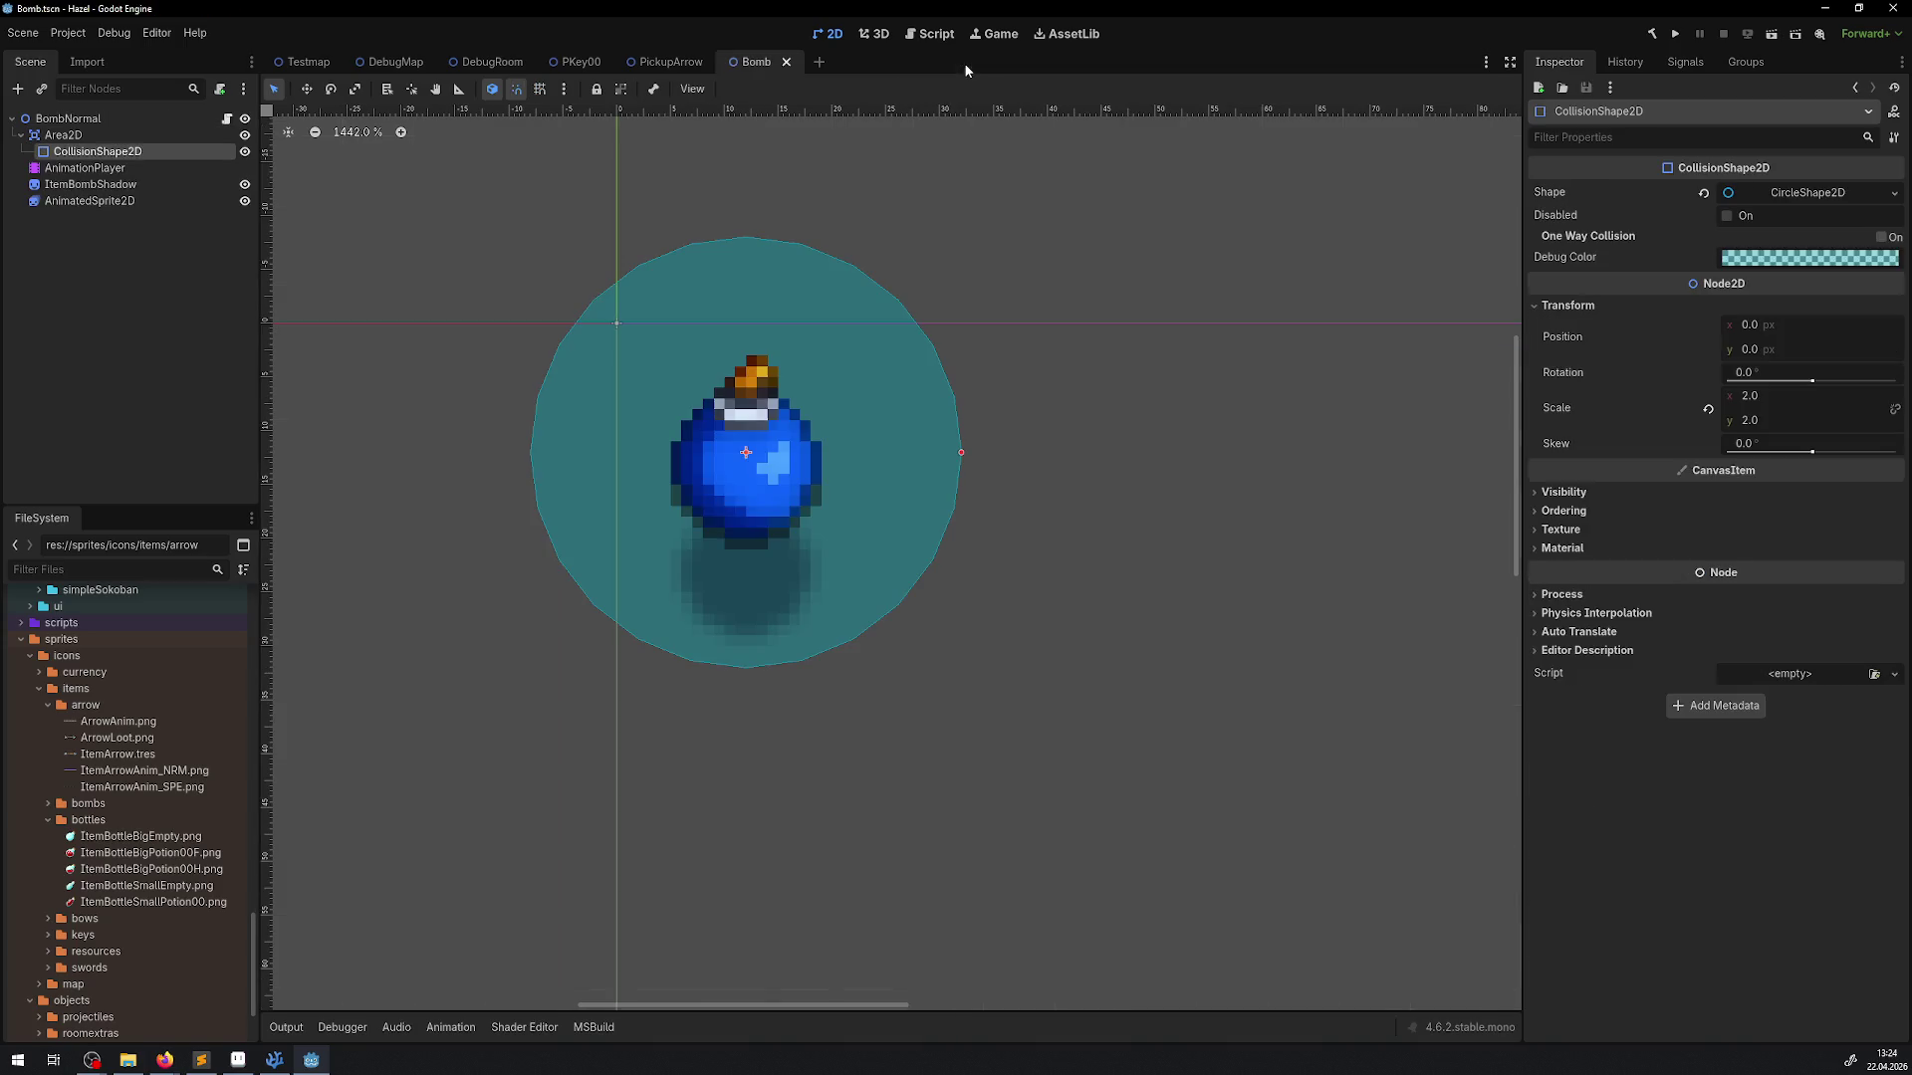
Open FloorTorche from DebugRoom and preview then rewind its AFire animation
{"action": "left_click", "coordinate": [483, 62]}
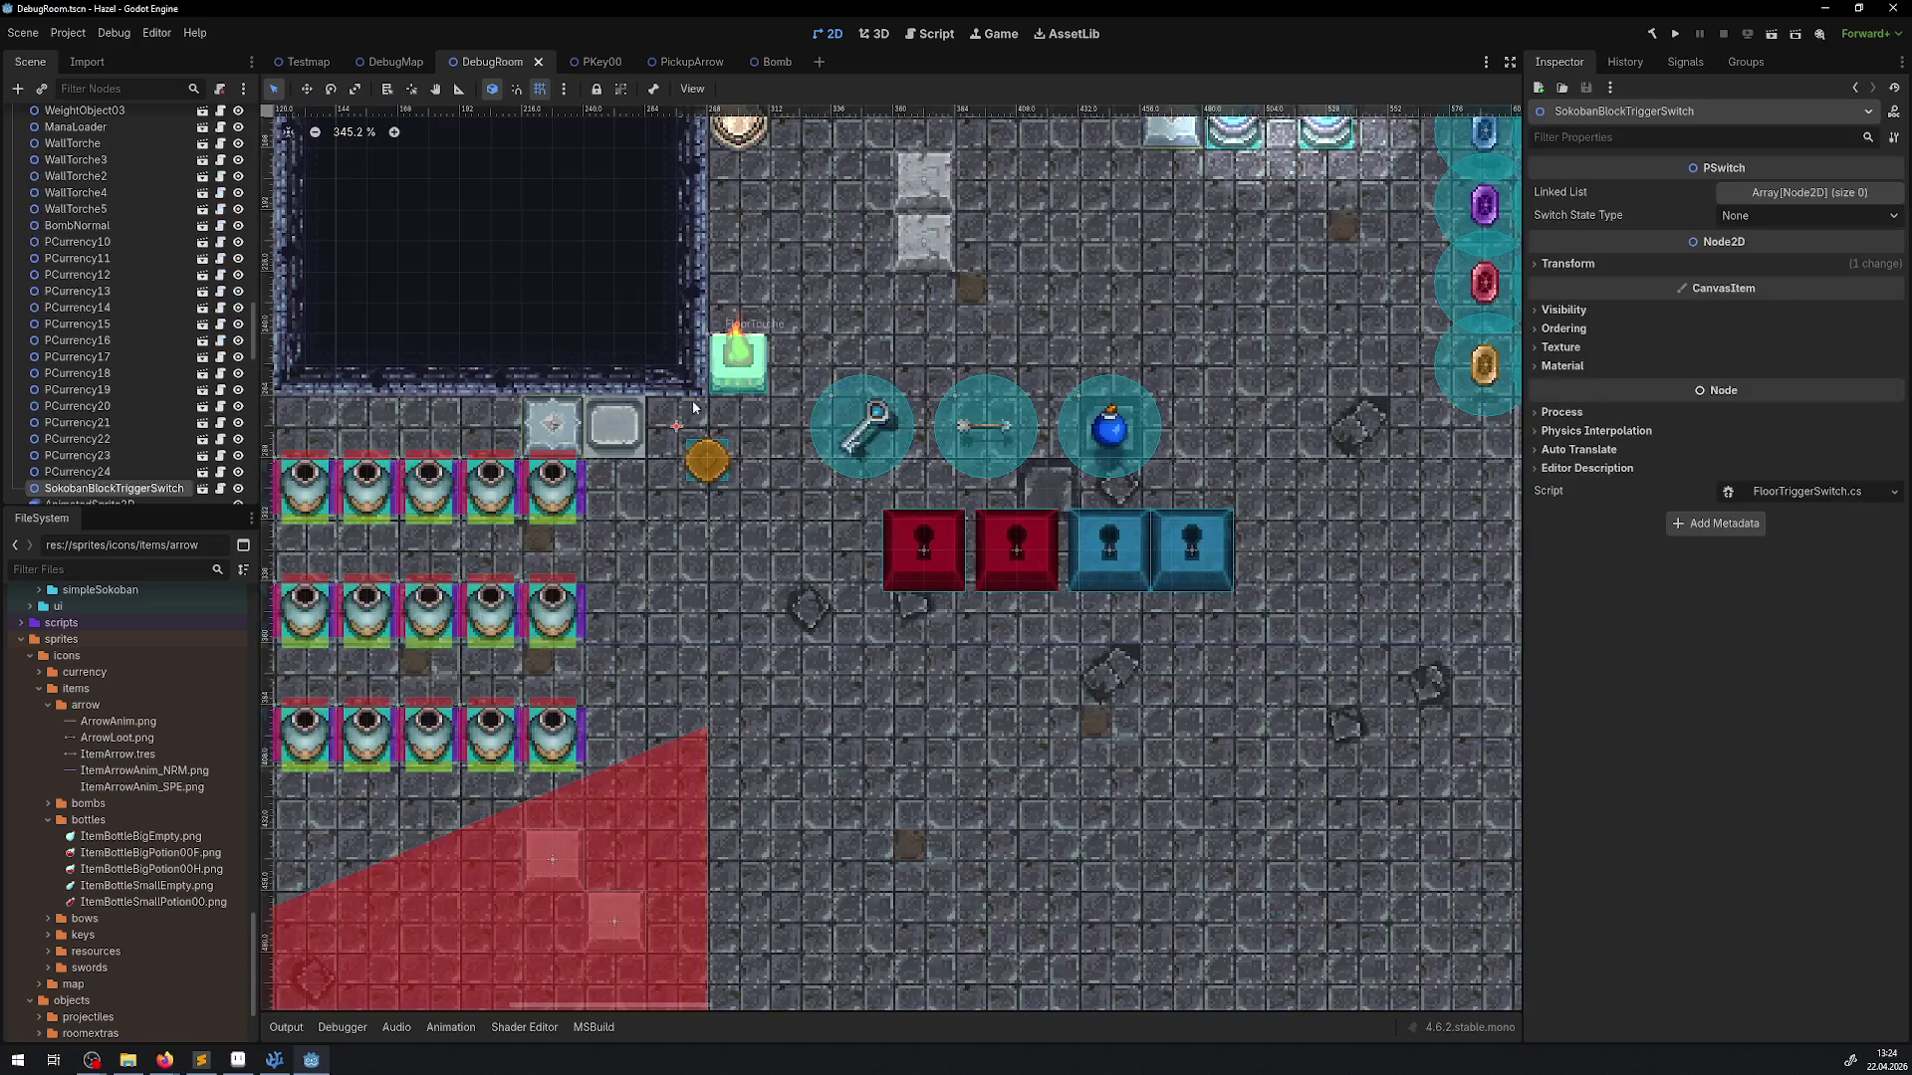
{"action": "scroll", "coordinate": [540, 351], "scroll_direction": "down", "scroll_amount": 10}
{"action": "left_click", "coordinate": [787, 435]}
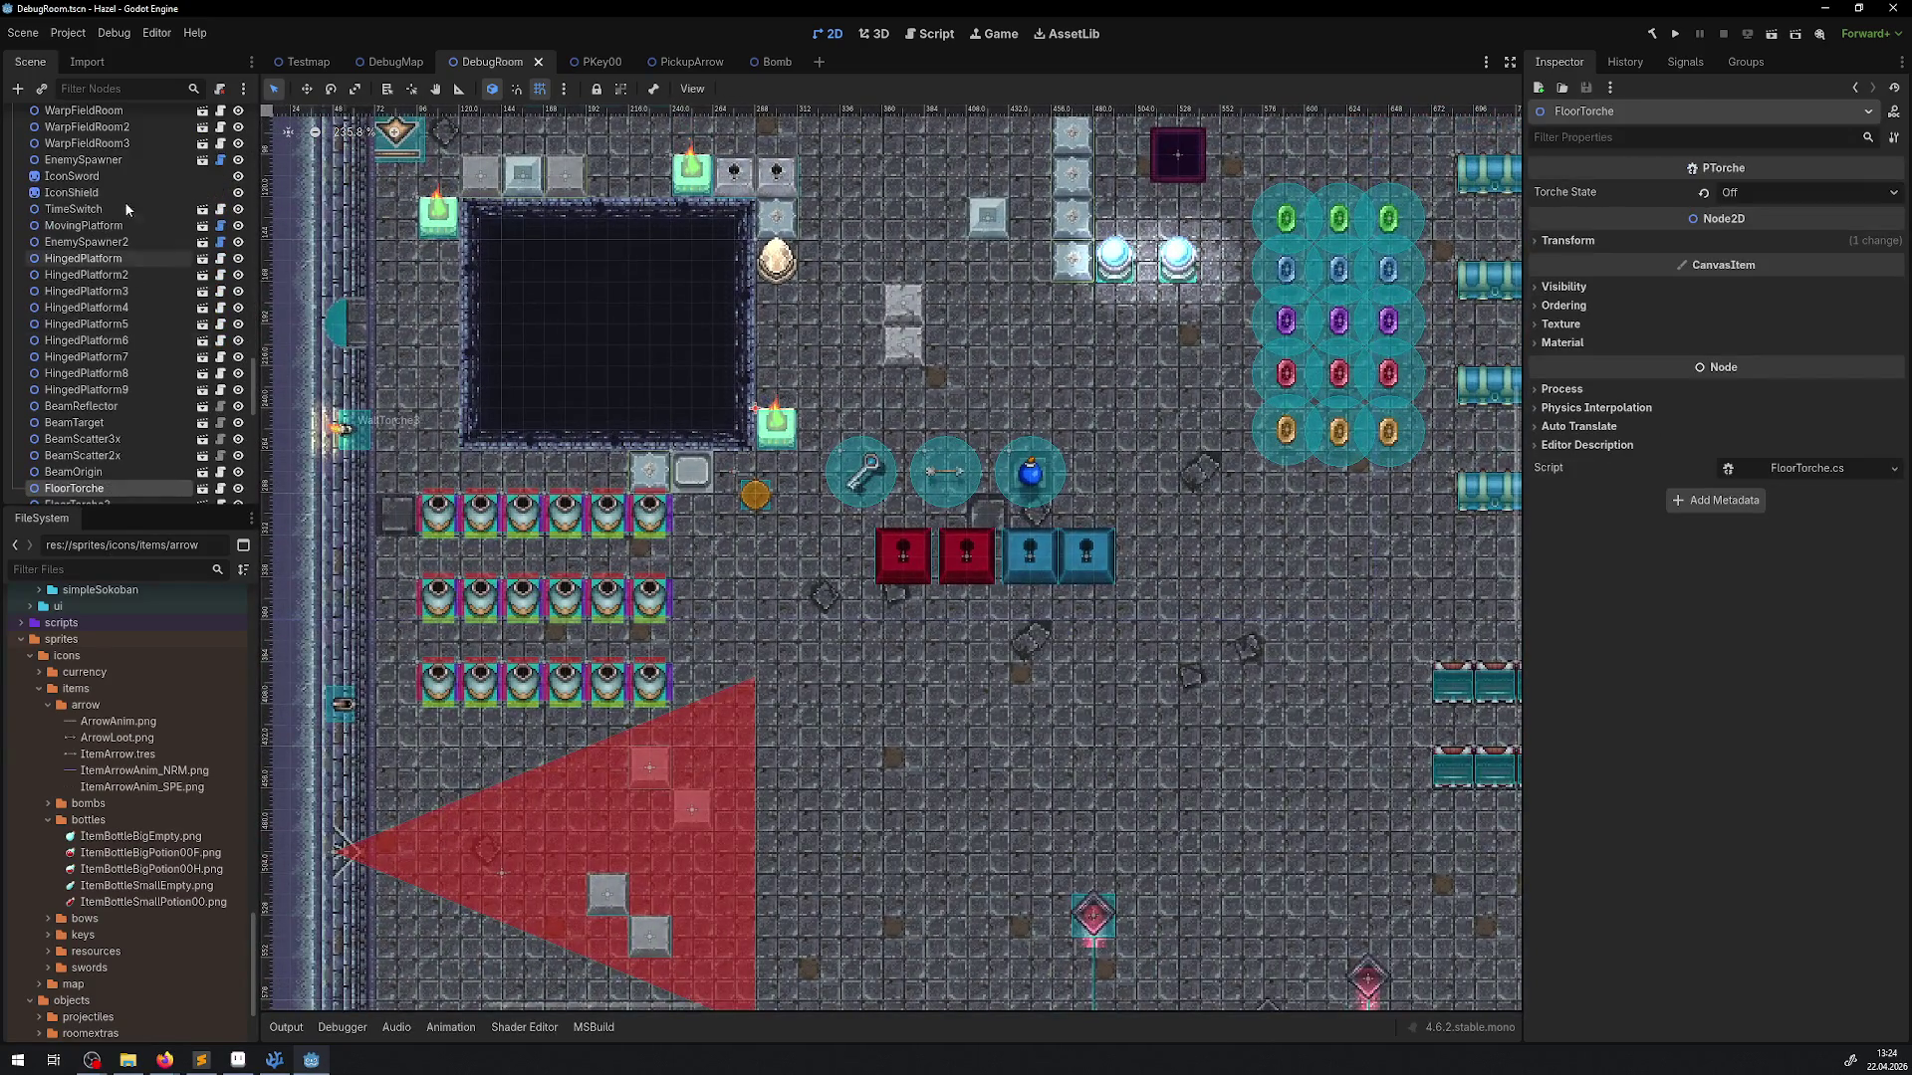
{"action": "left_click", "coordinate": [202, 488]}
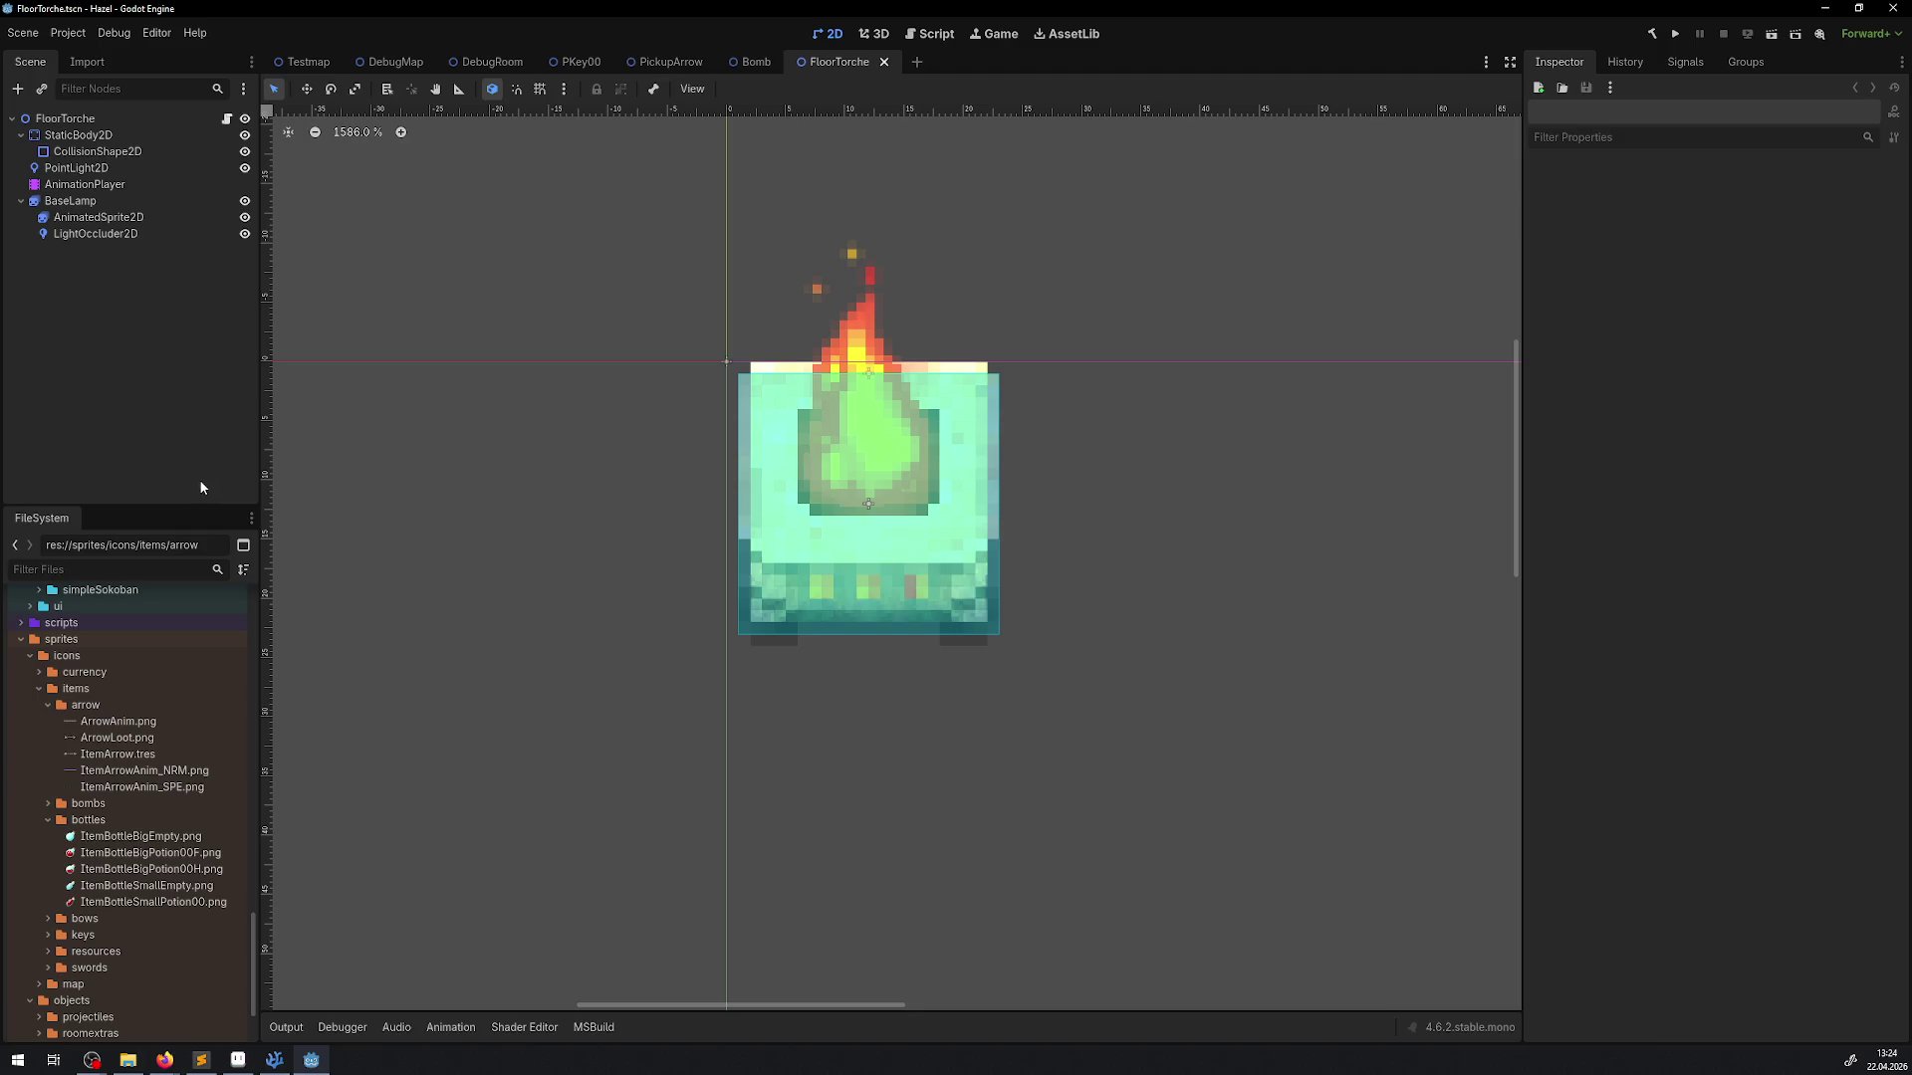
{"action": "left_click", "coordinate": [72, 186]}
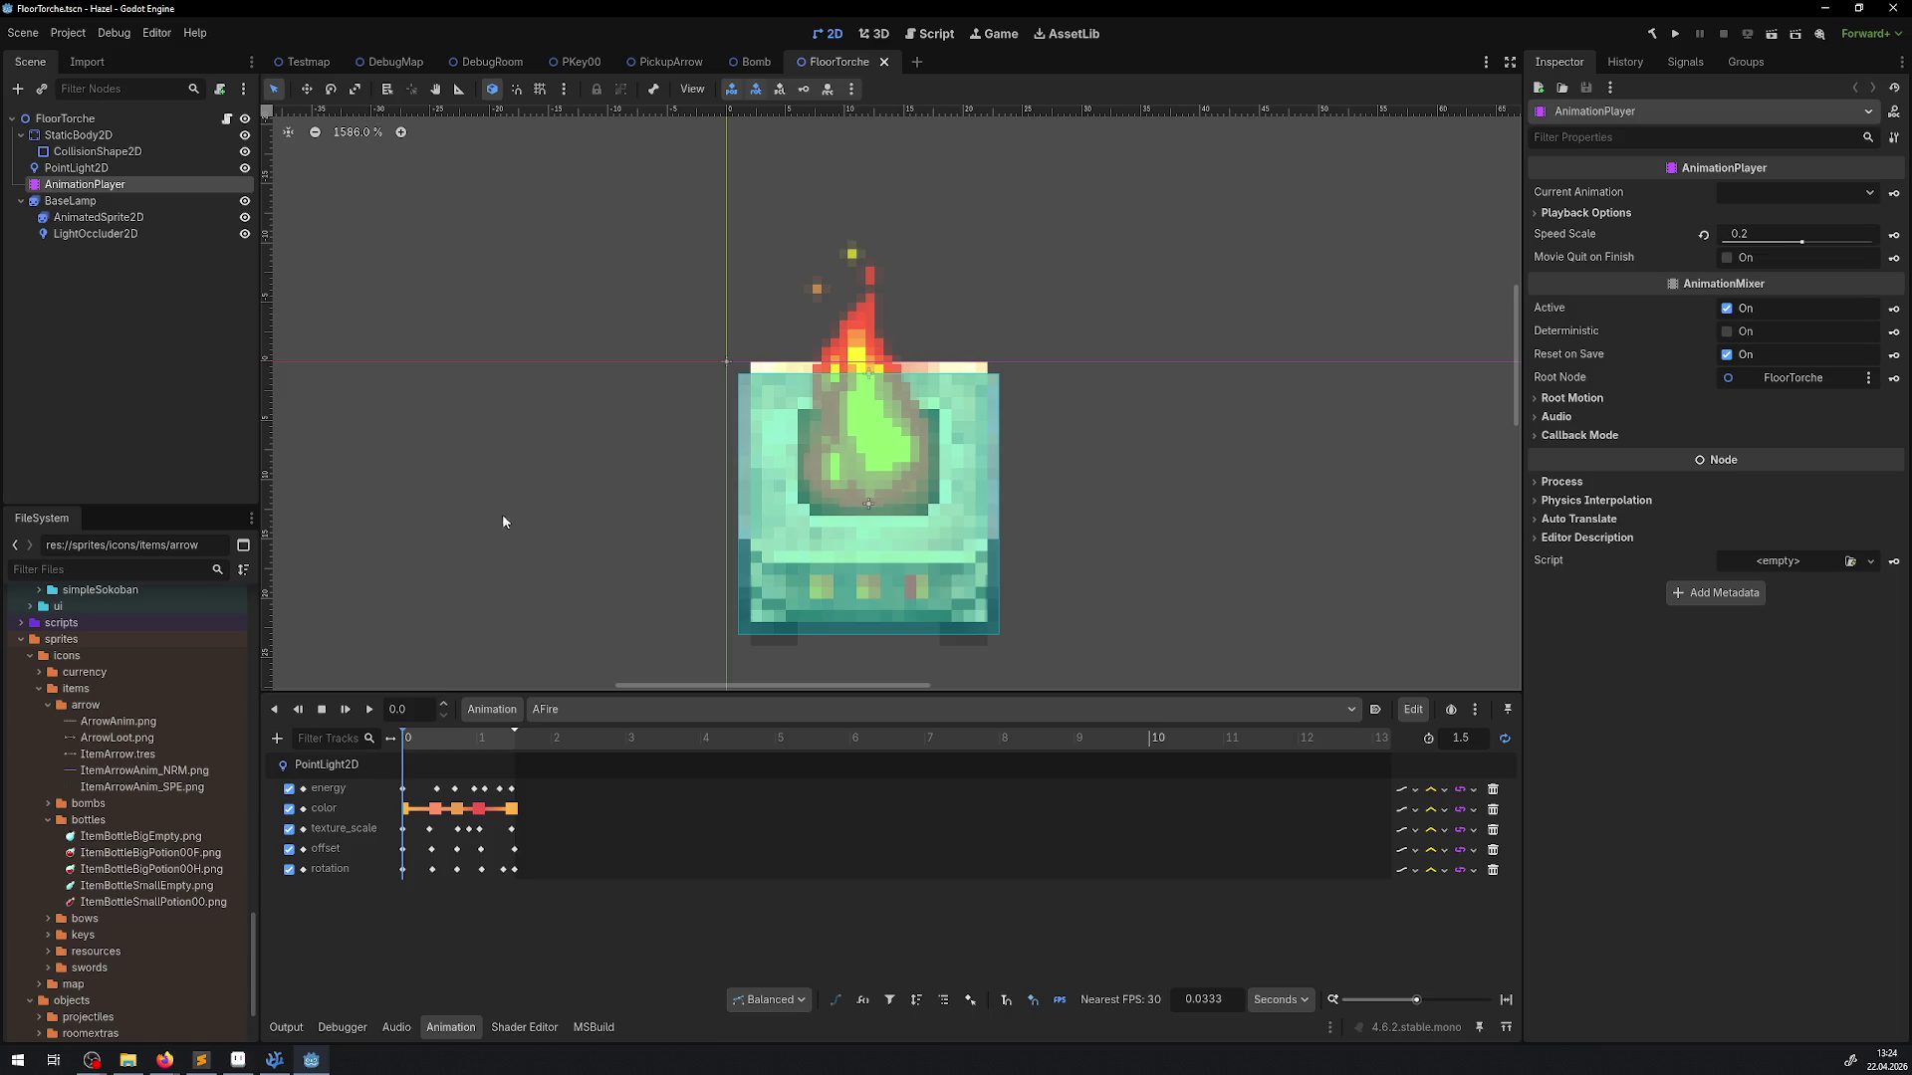
{"action": "left_click", "coordinate": [370, 710]}
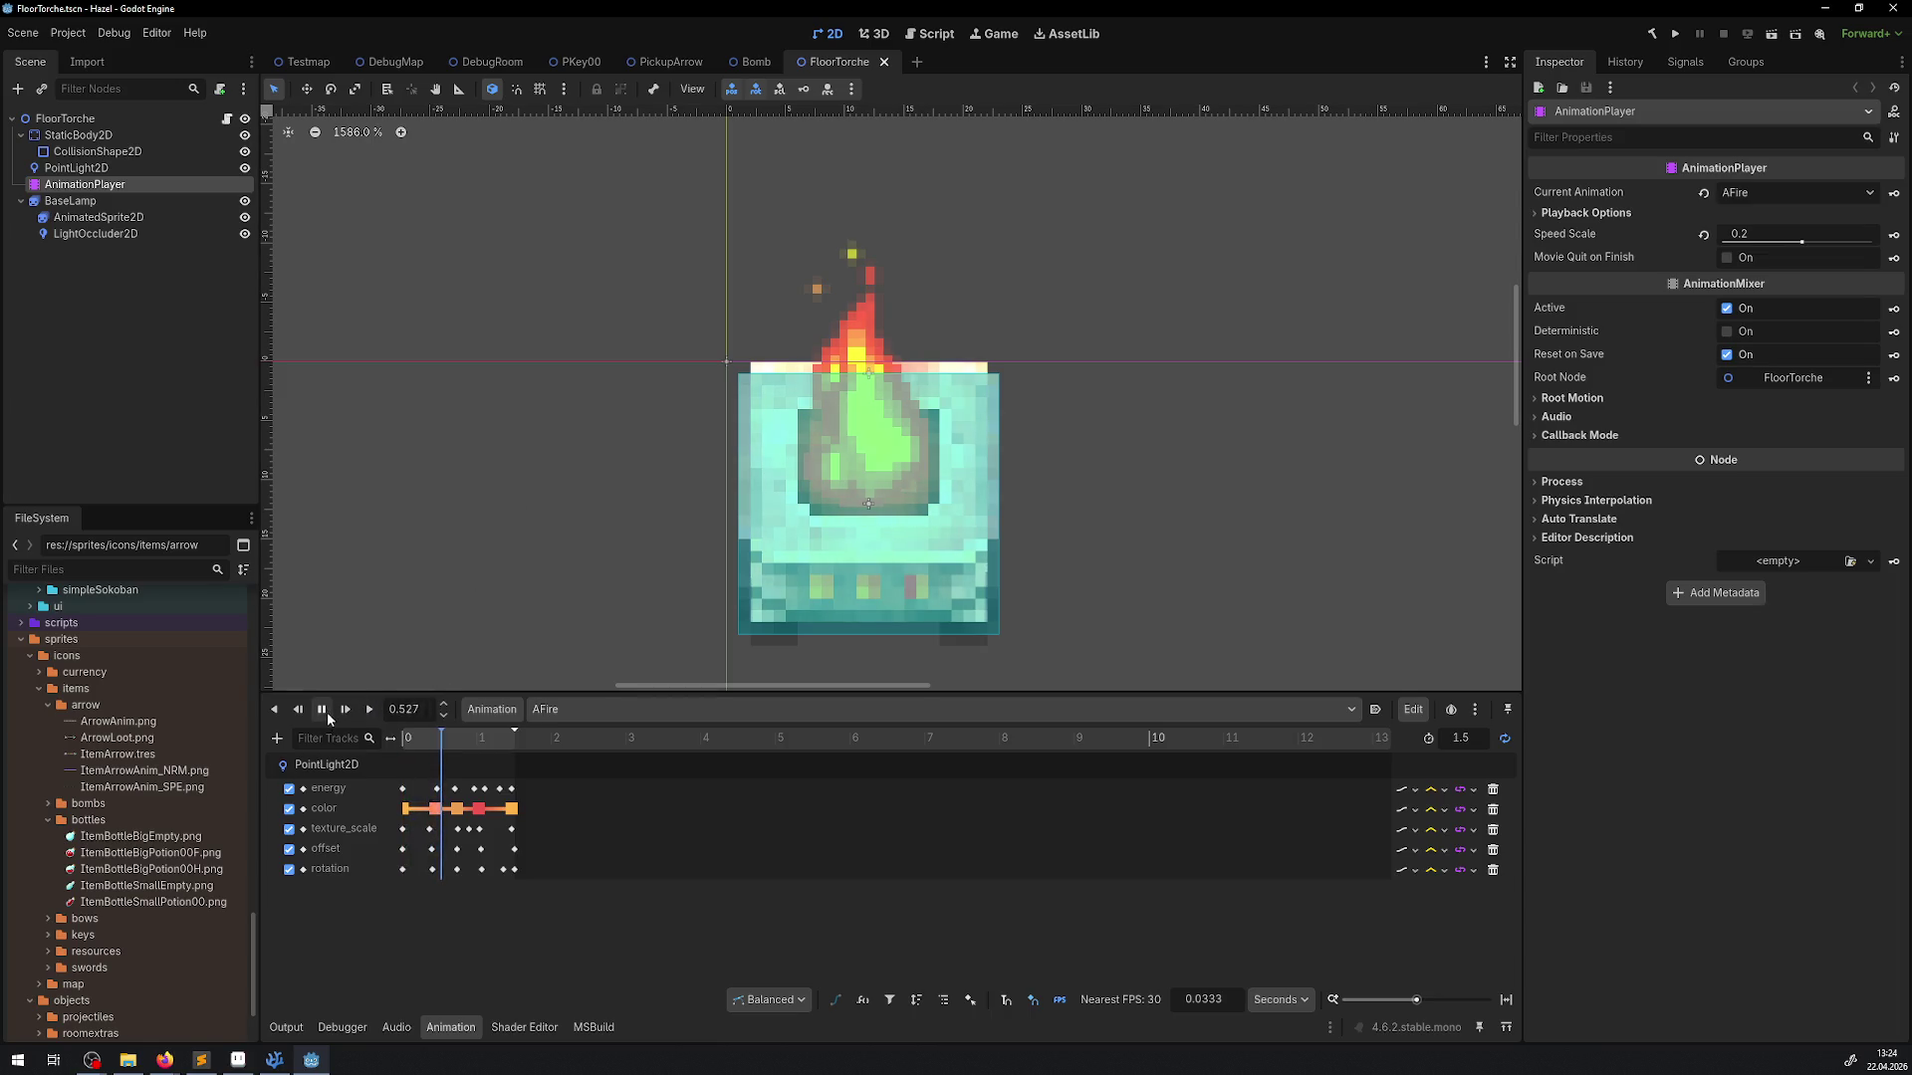
{"action": "left_click", "coordinate": [322, 710]}
{"action": "left_click", "coordinate": [407, 738]}
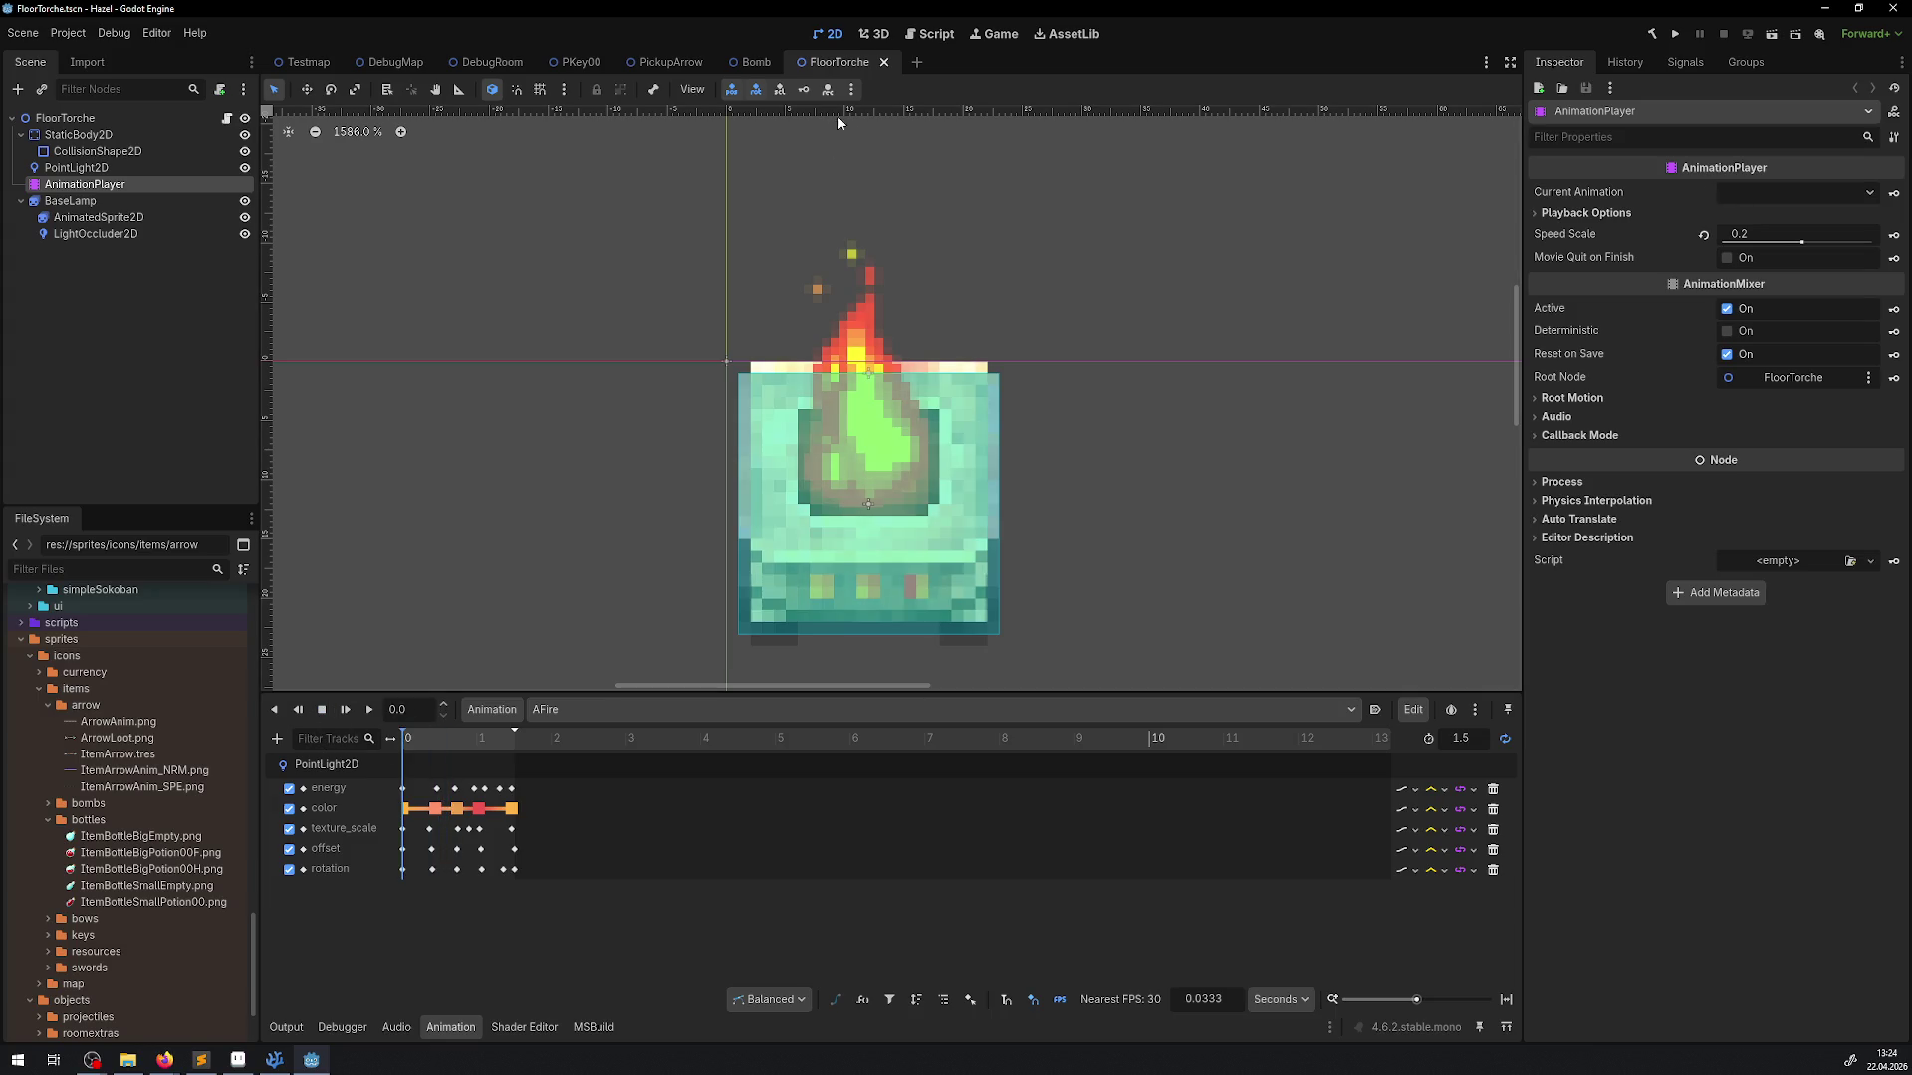
Close the FloorTorche, Bomb, PickupArrow and PKey00 scene tabs
{"action": "left_click", "coordinate": [883, 61]}
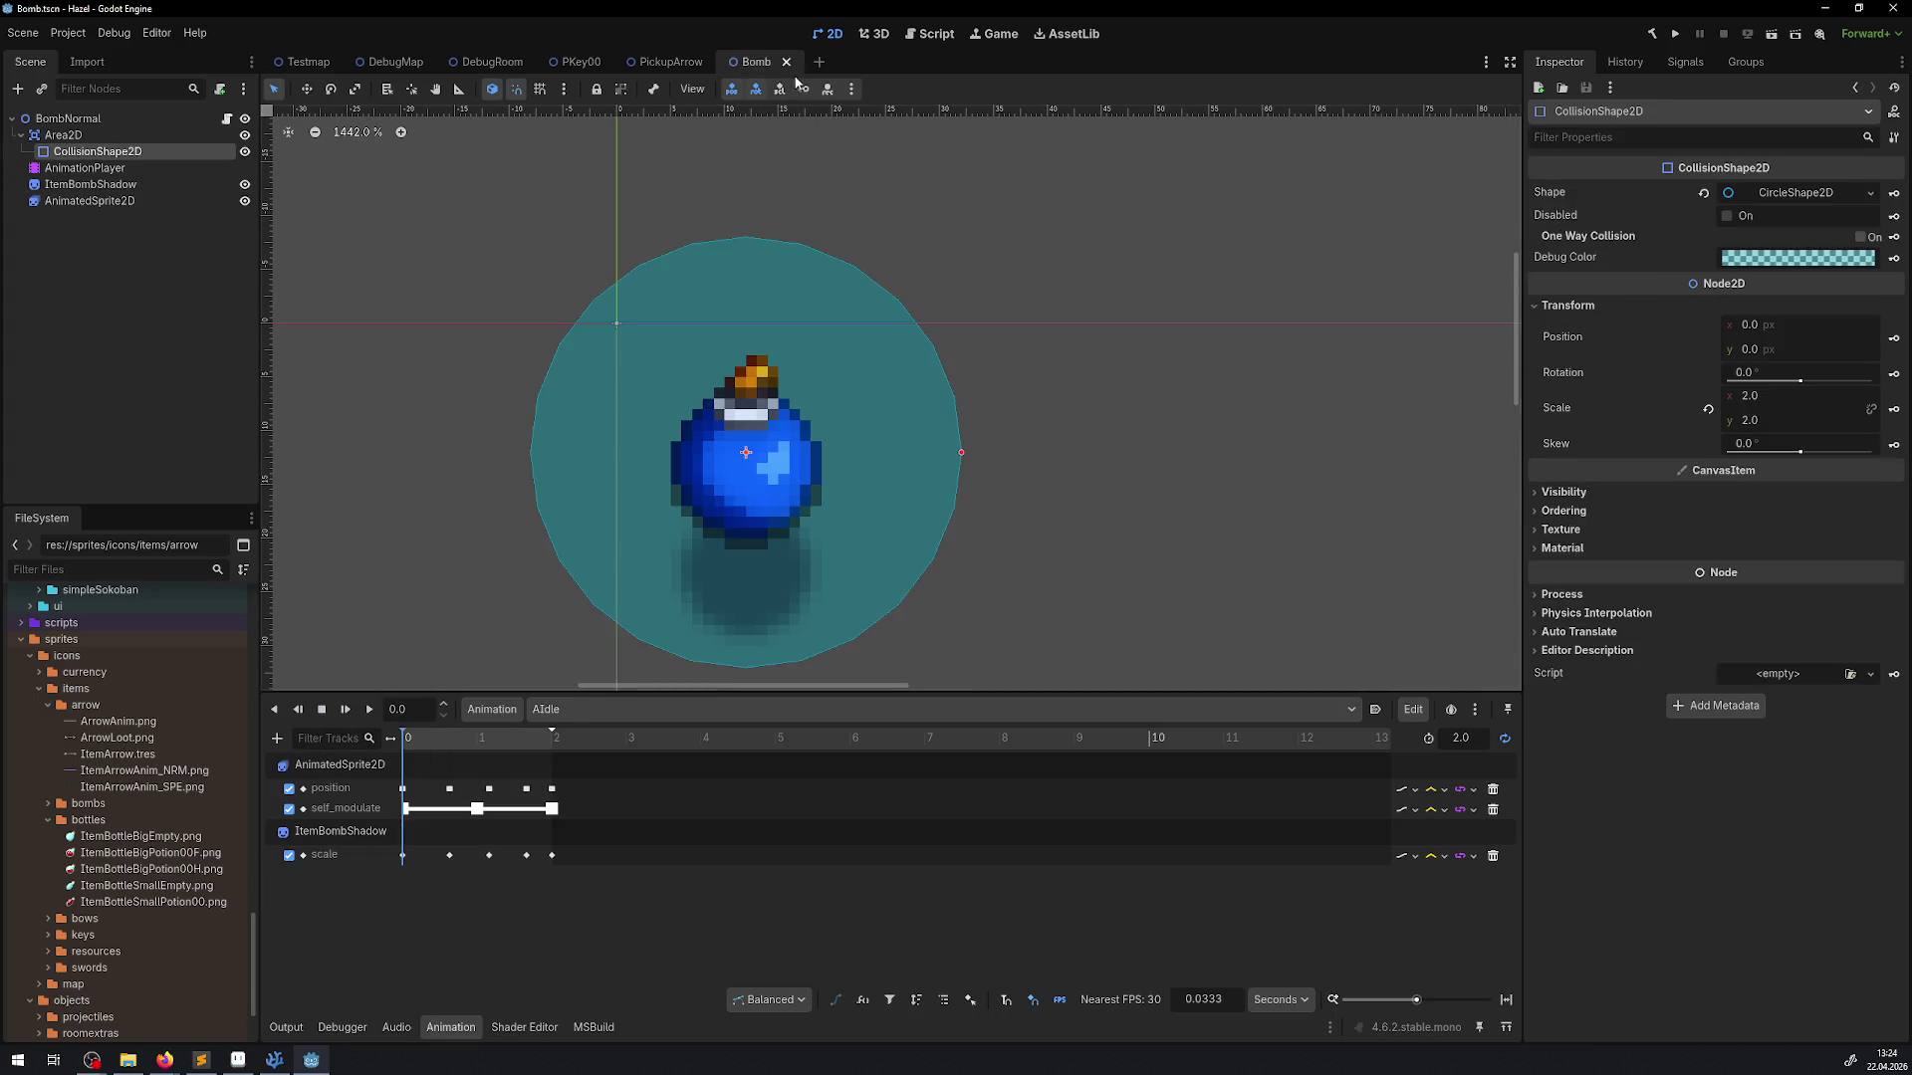
{"action": "left_click", "coordinate": [784, 62]}
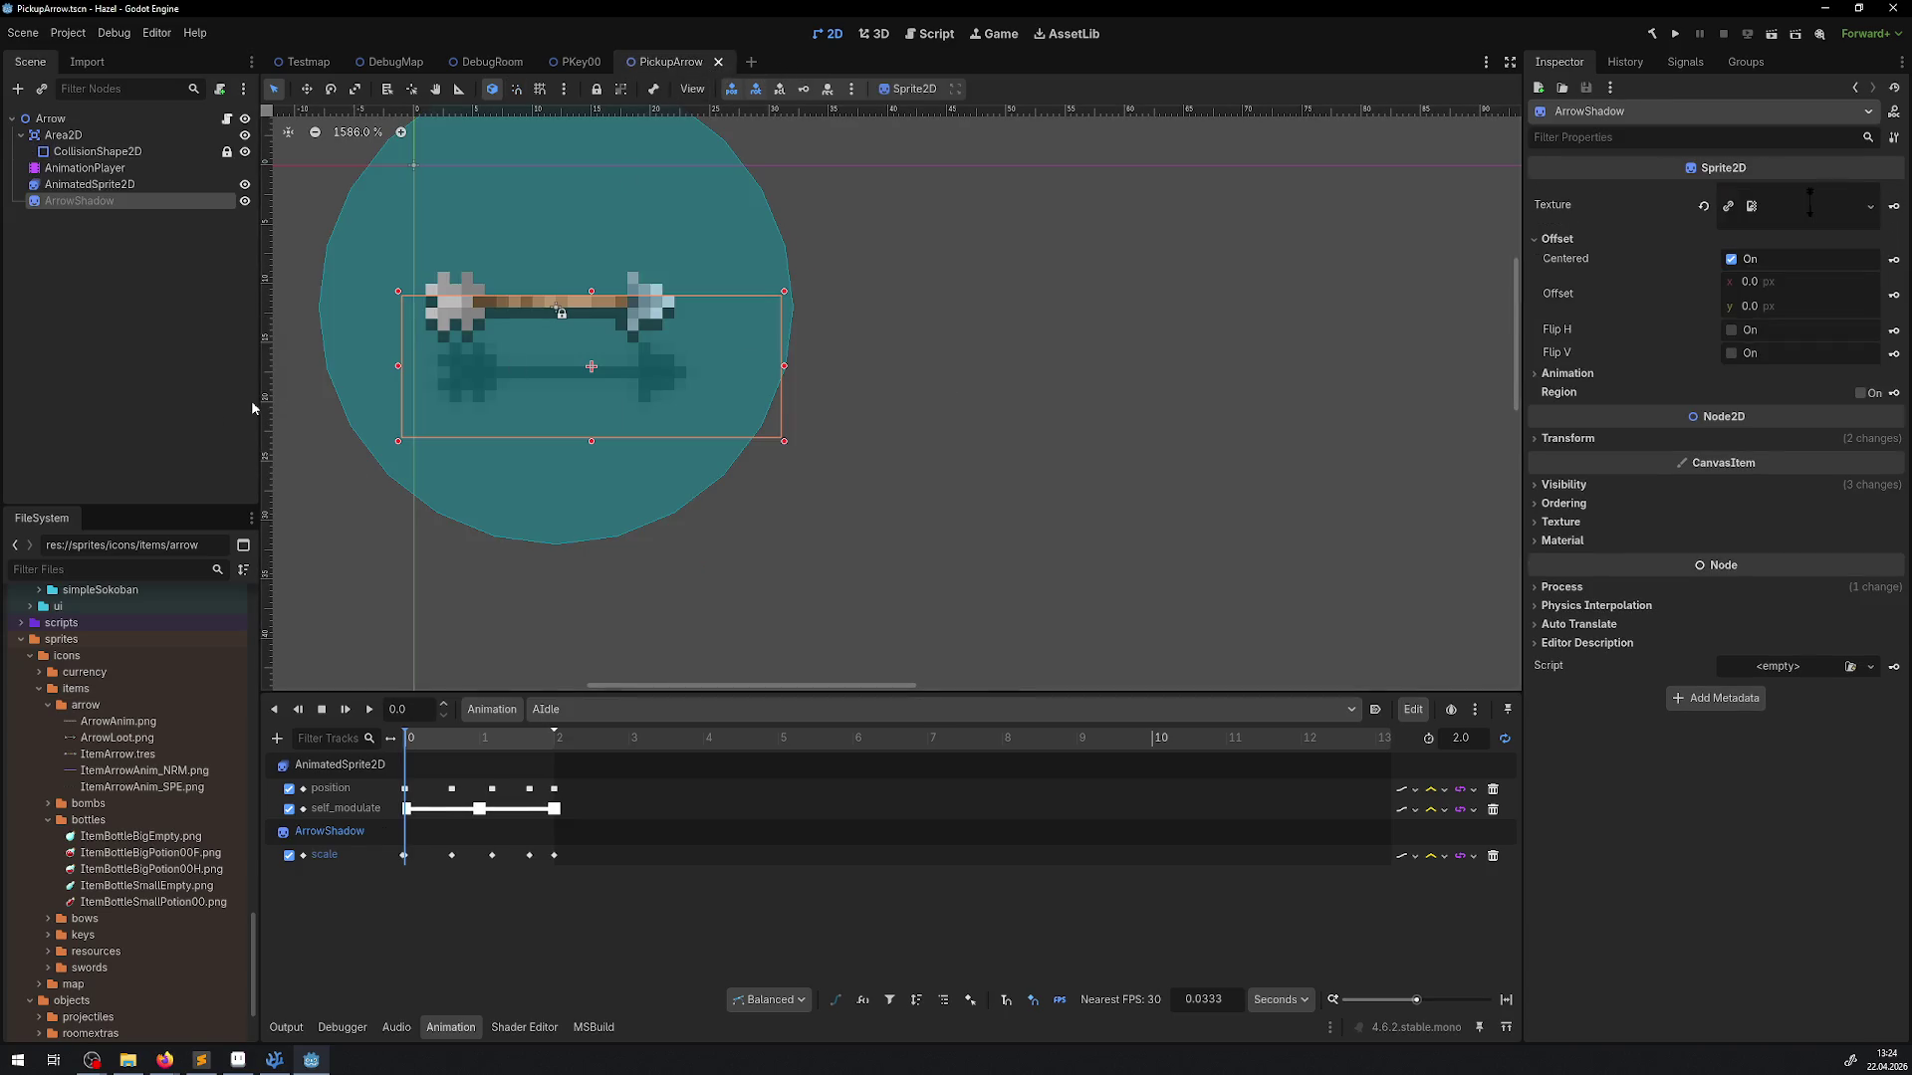
{"action": "left_click", "coordinate": [718, 61]}
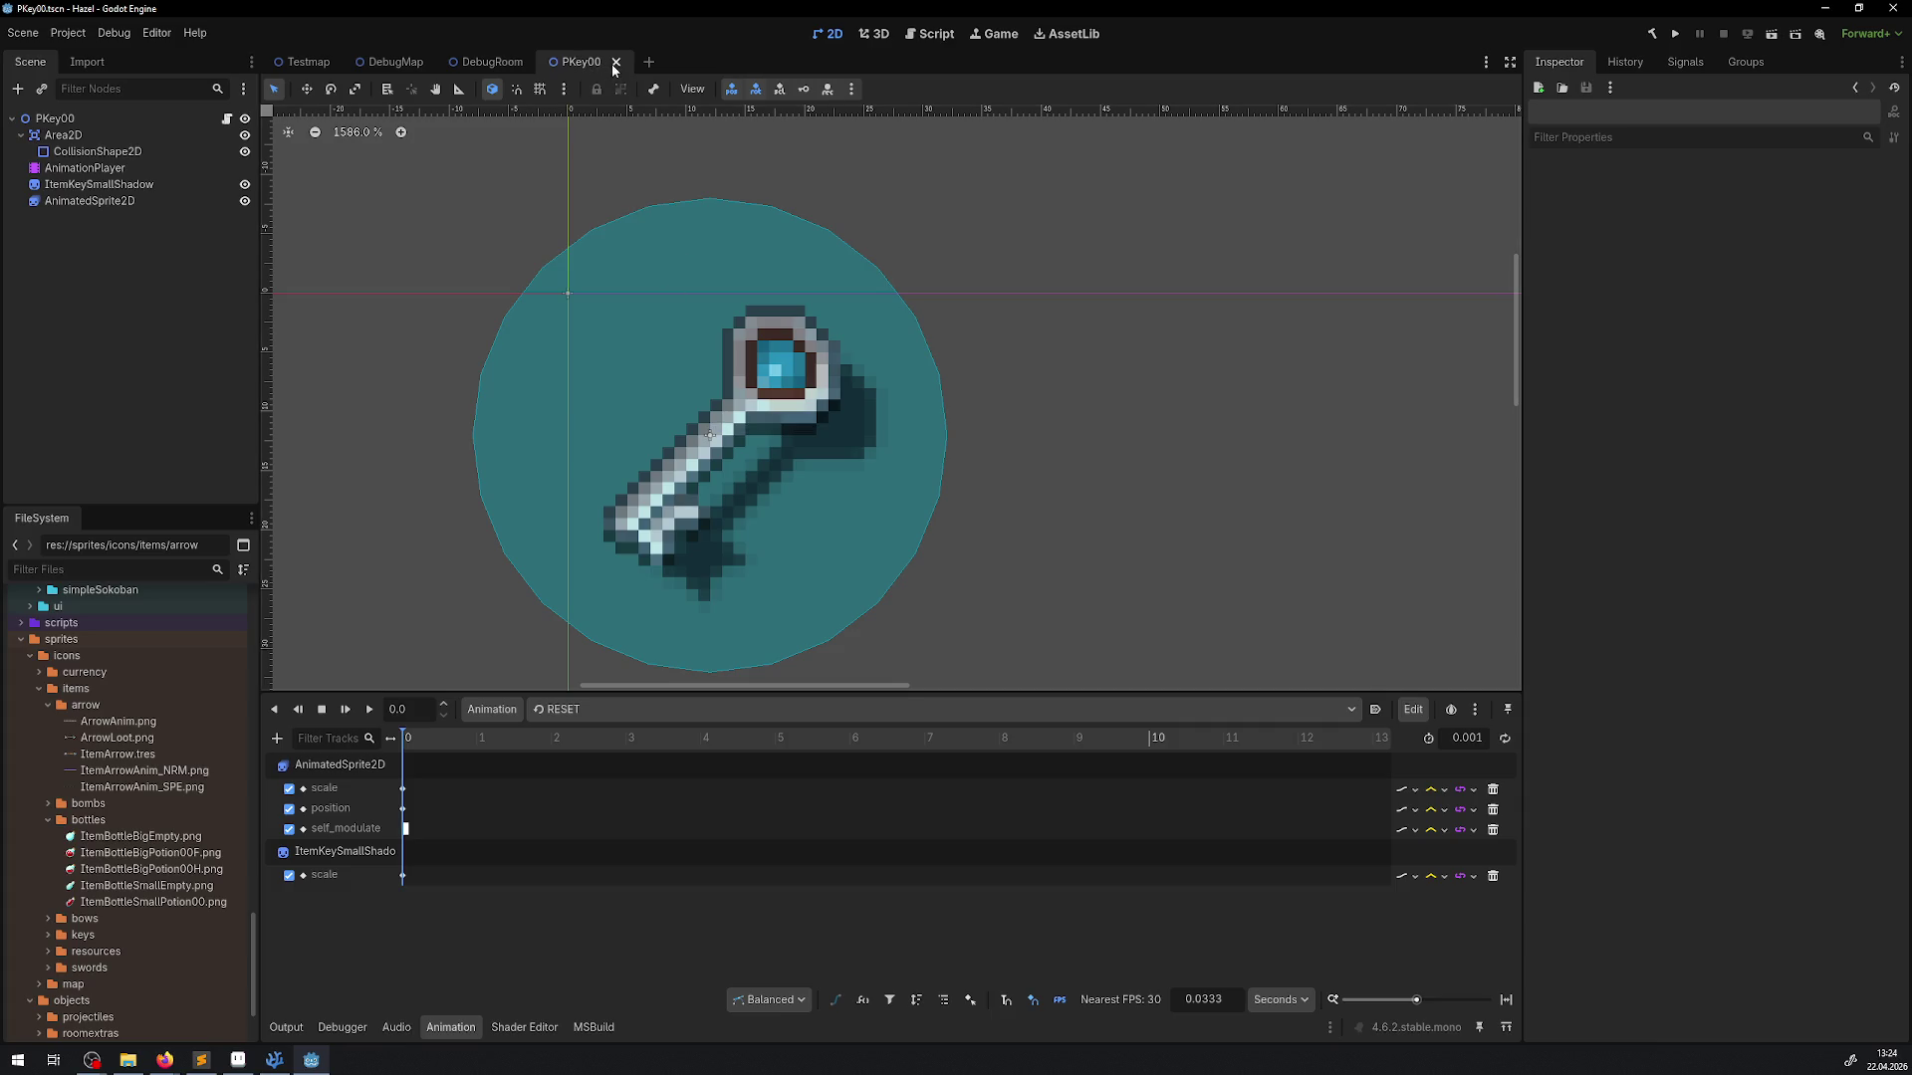
{"action": "left_click", "coordinate": [615, 62]}
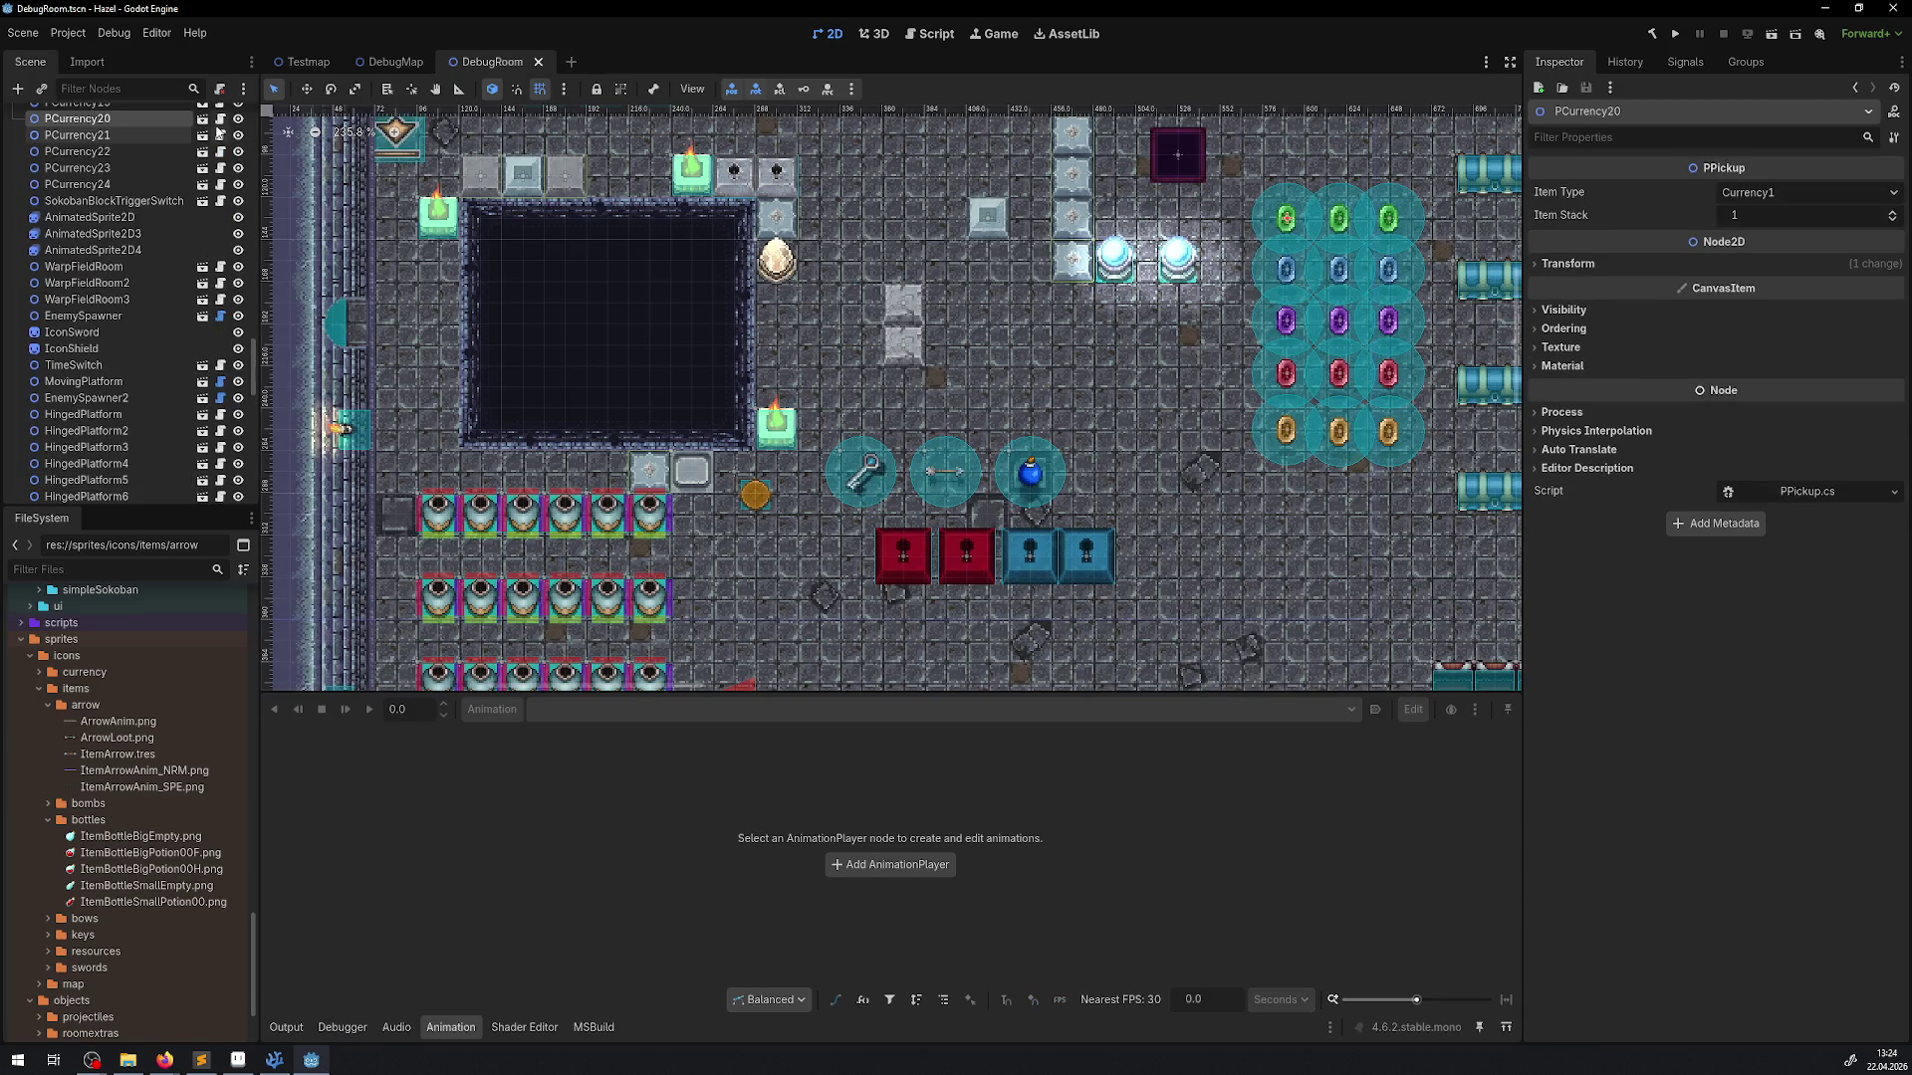
{"action": "left_click", "coordinate": [202, 134]}
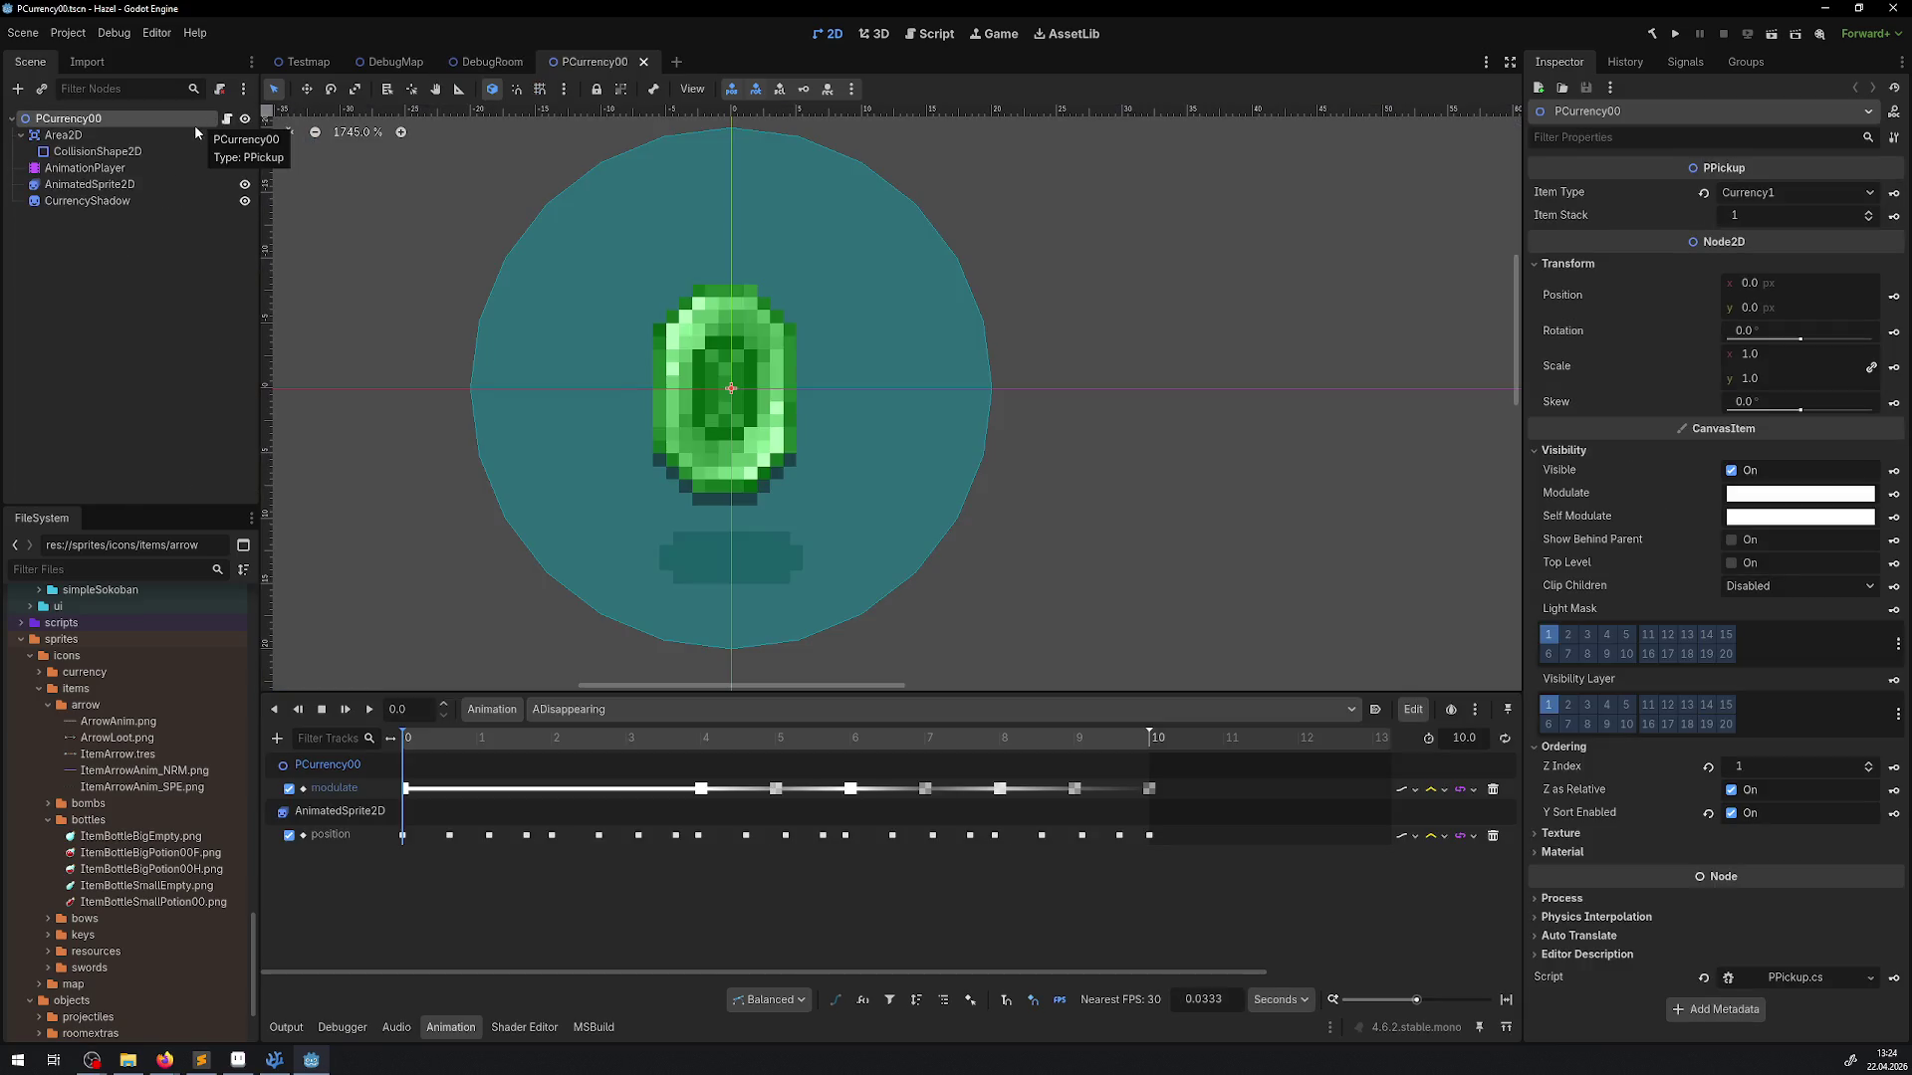
Inspect PCurrency00's CurrencyShadow and gem AnimatedSprite2D and browse sprites/icons/currency
{"action": "left_click", "coordinate": [116, 202]}
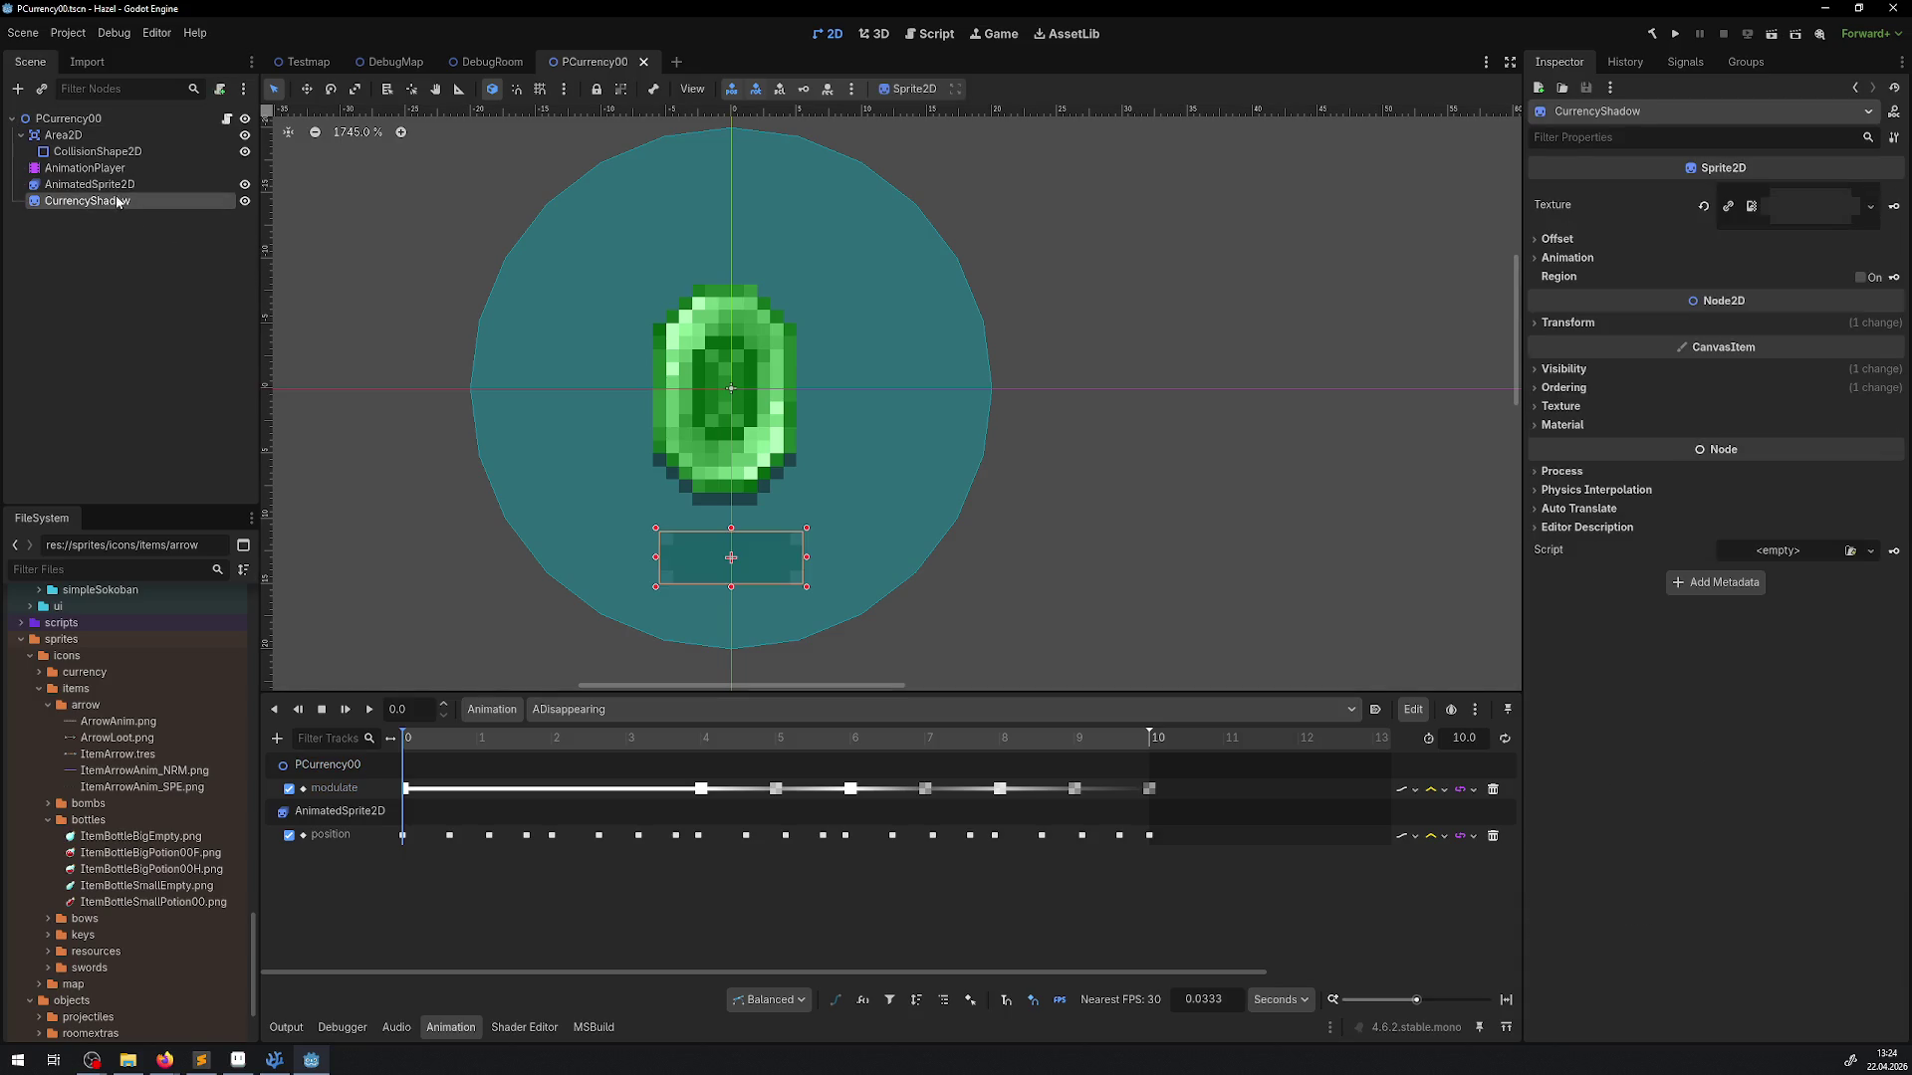
{"action": "left_click", "coordinate": [116, 182]}
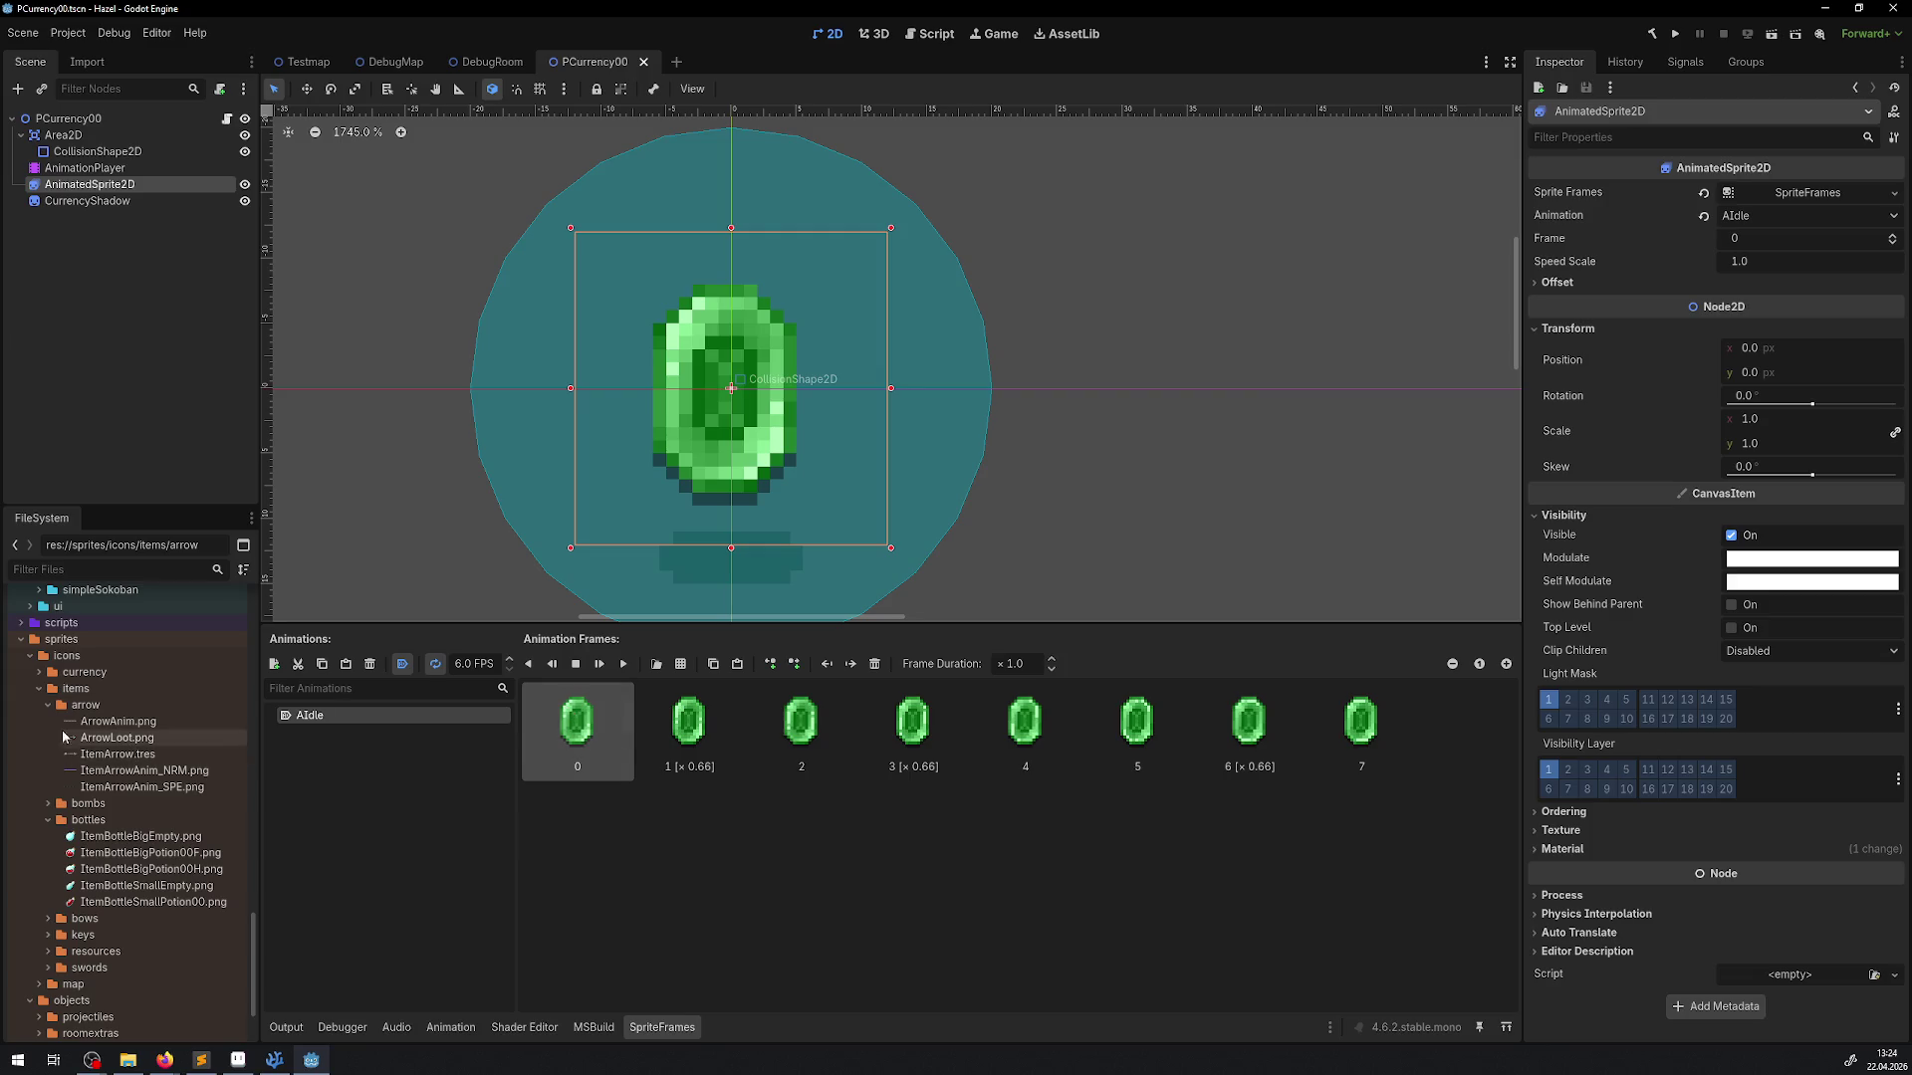
{"action": "left_click", "coordinate": [39, 673]}
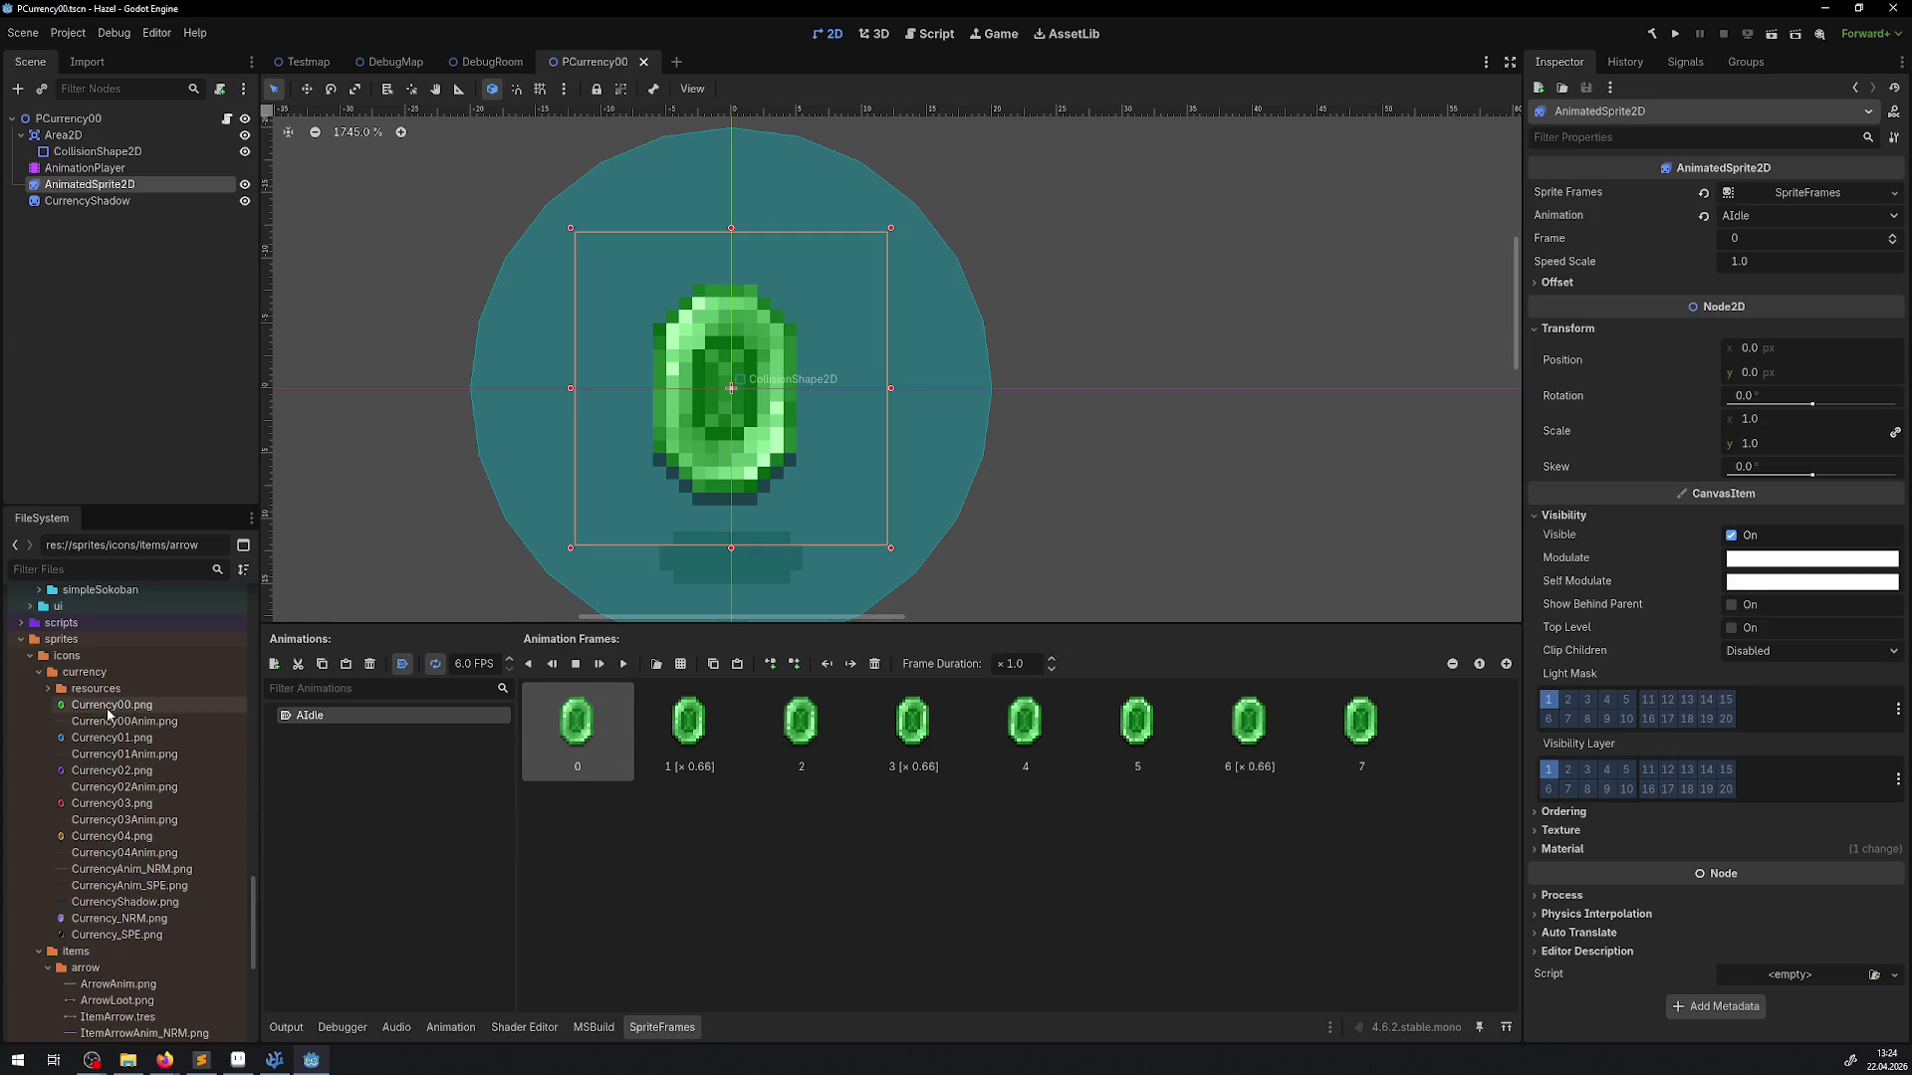
{"action": "mouse_move", "coordinate": [106, 708]}
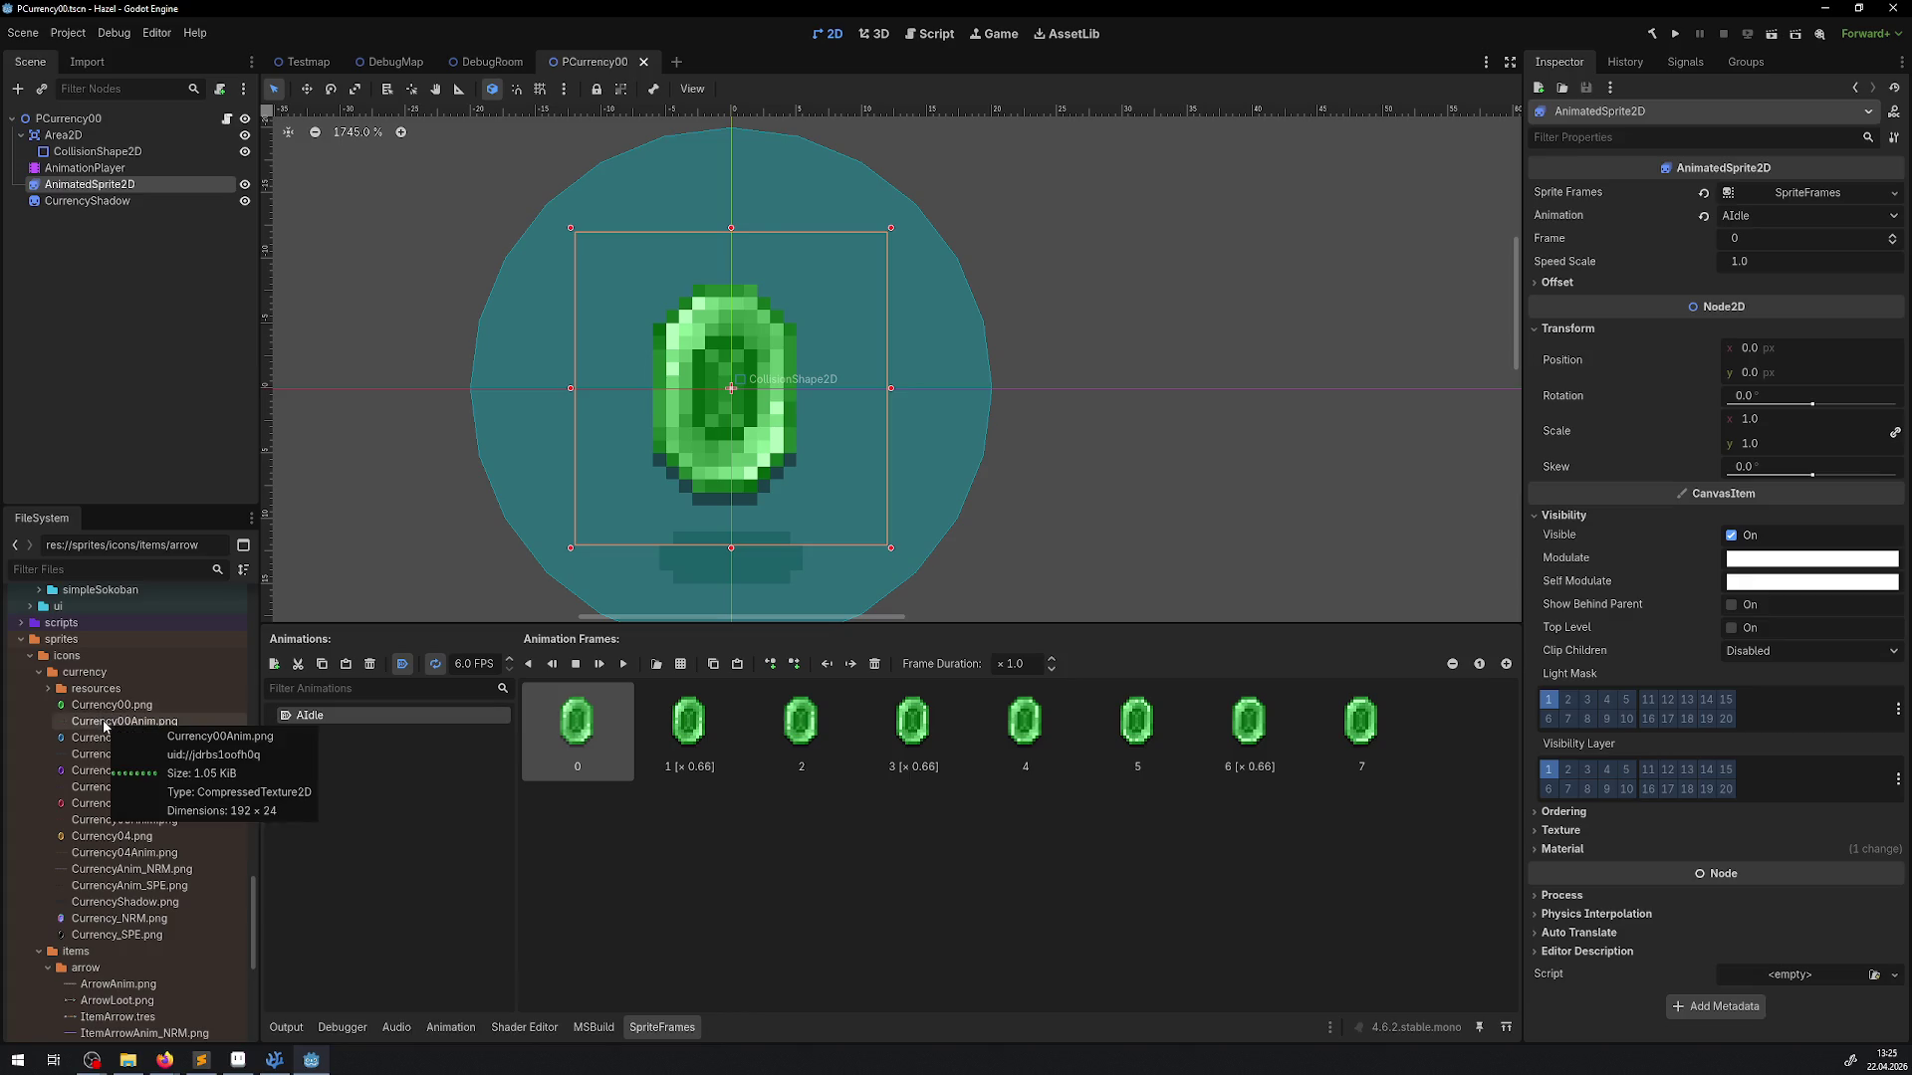
{"action": "left_click", "coordinate": [113, 201]}
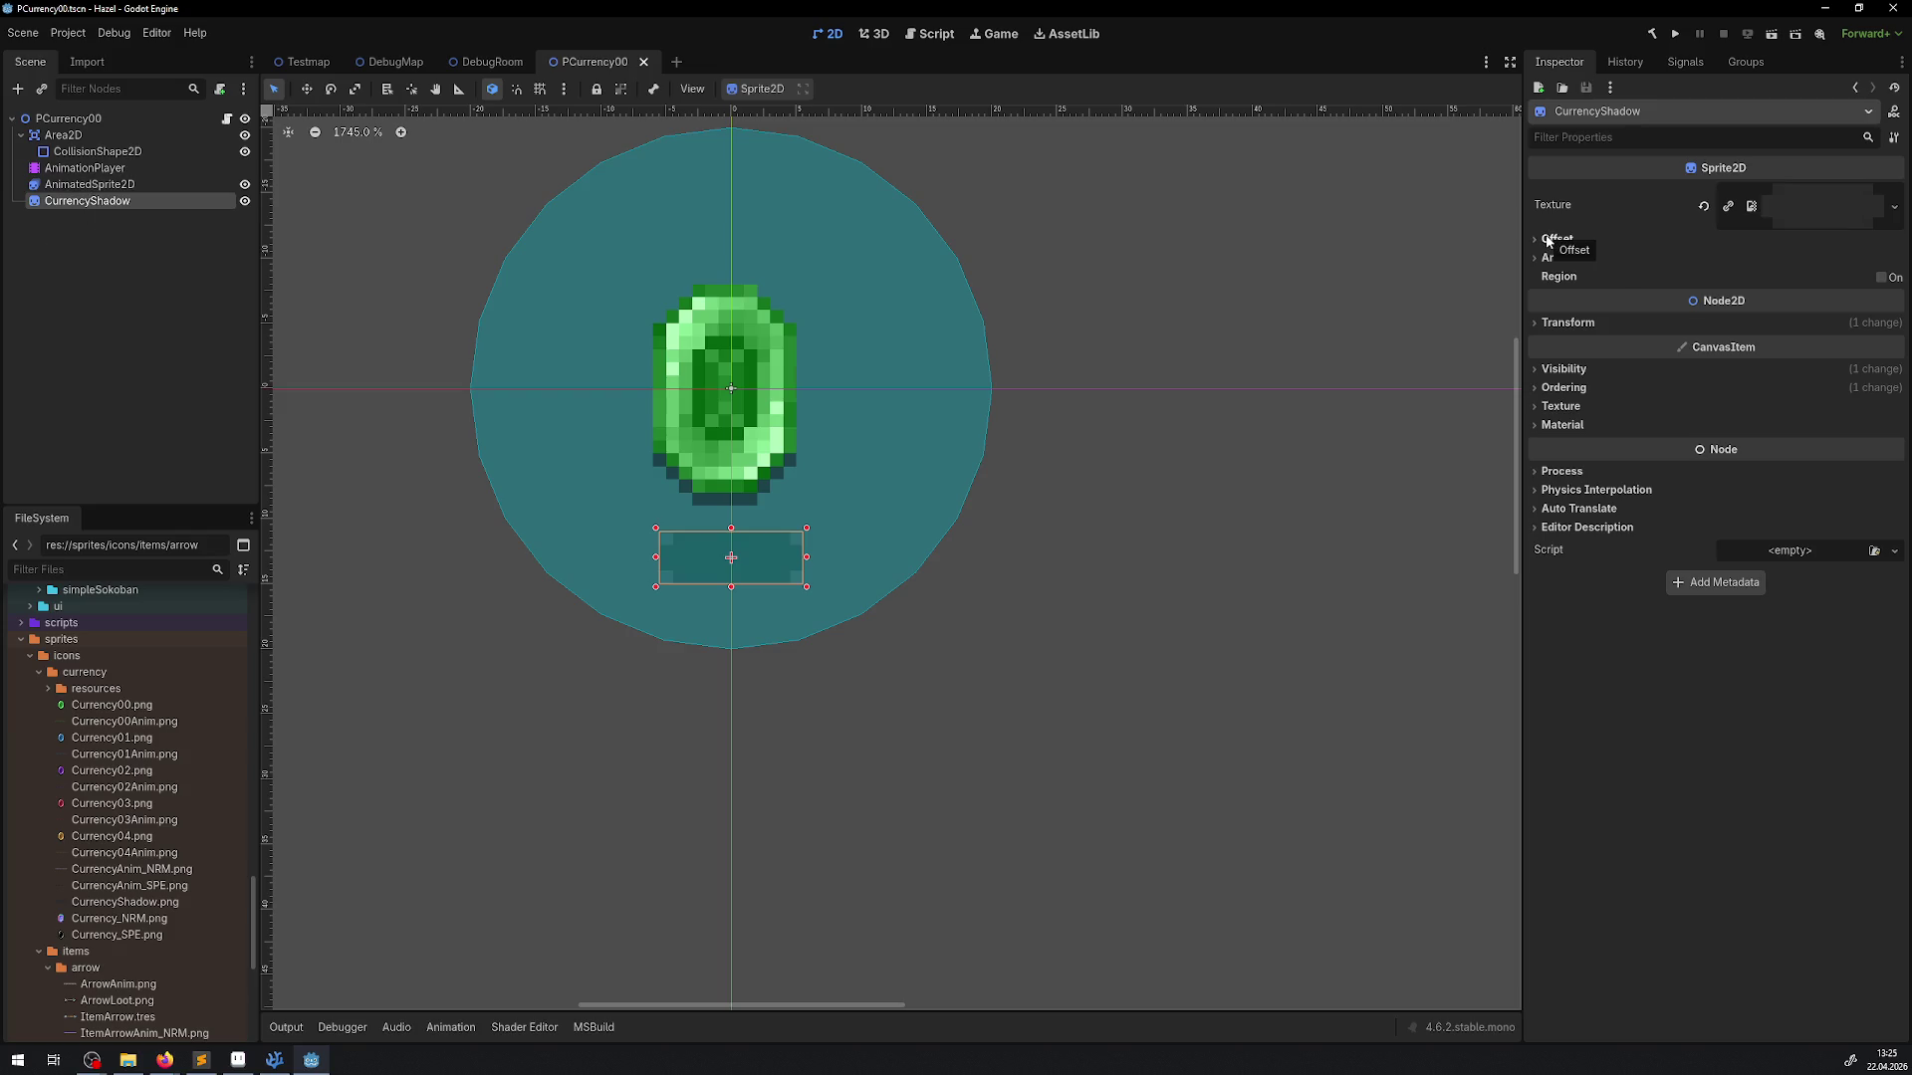
{"action": "left_click", "coordinate": [110, 185]}
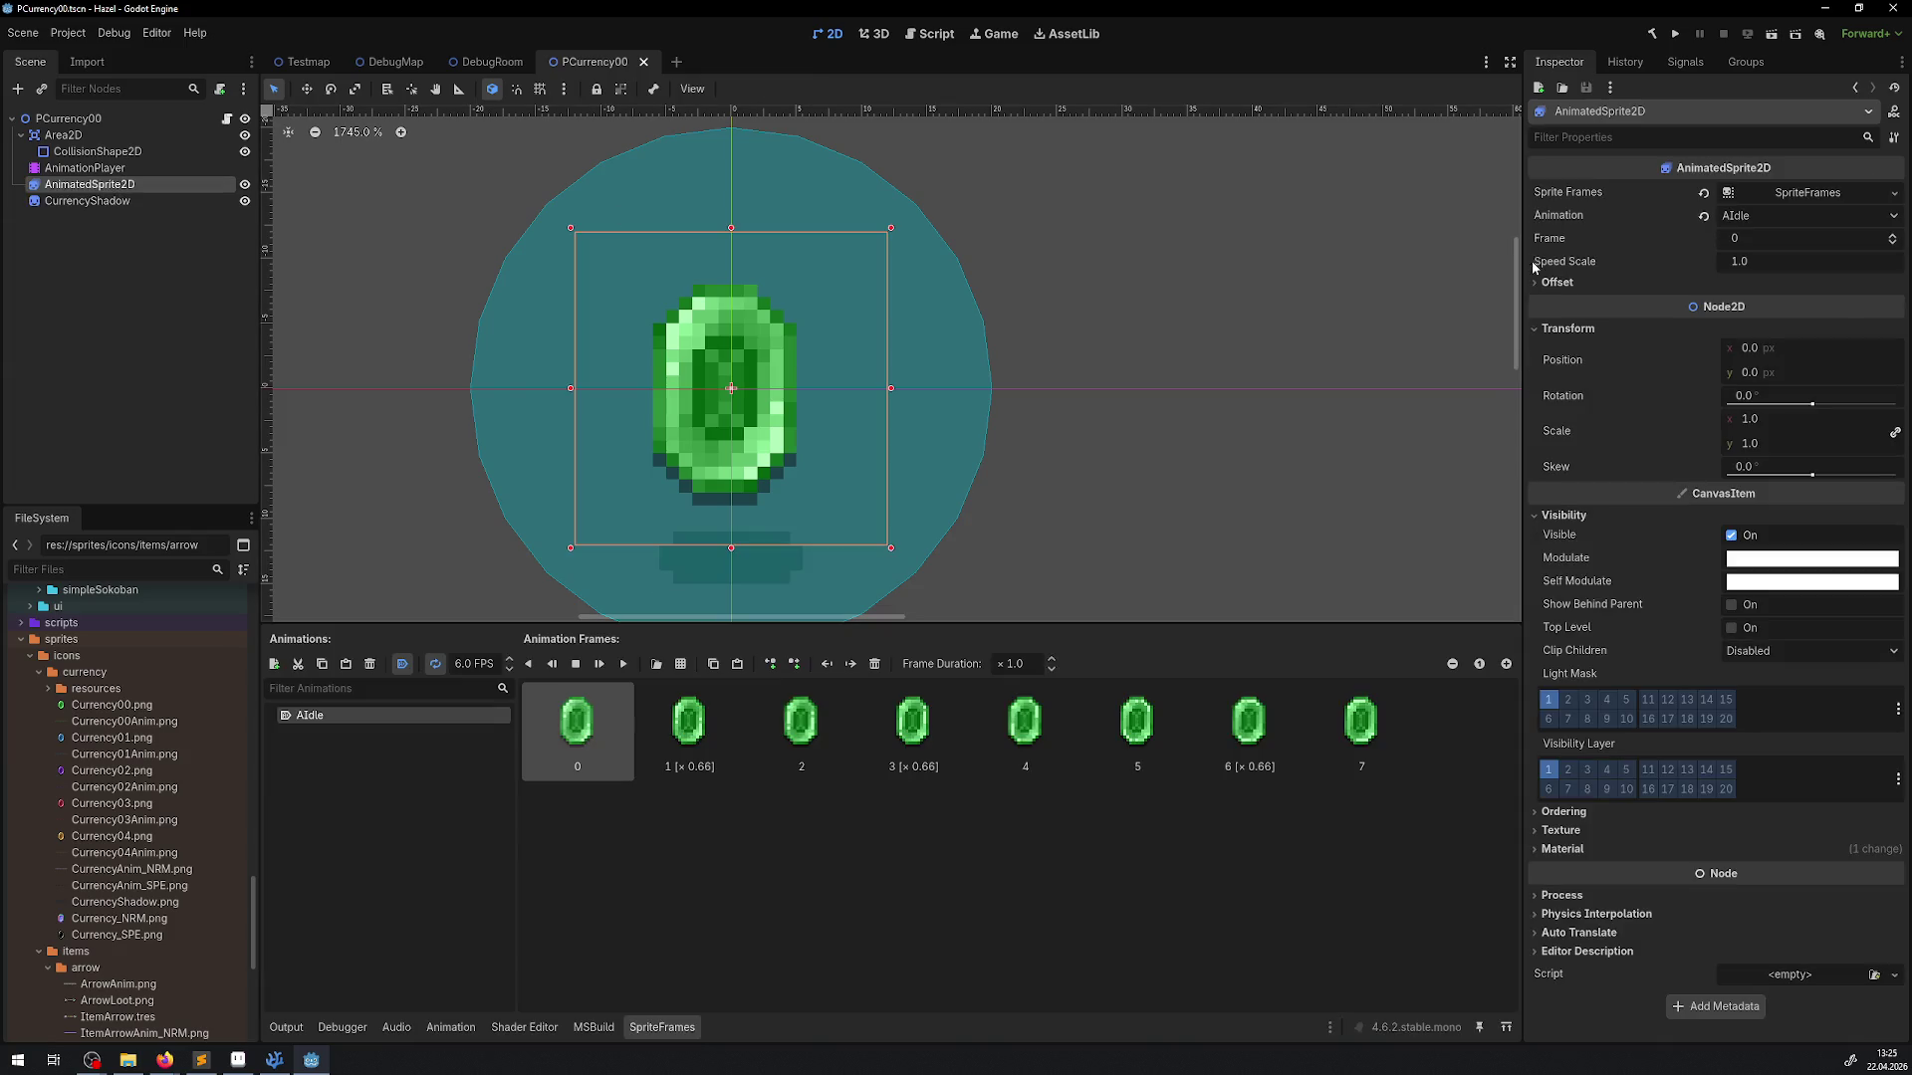
{"action": "left_click", "coordinate": [1578, 284]}
Uncentre the gem sprite and drag CurrencyShadow down beneath the gem
{"action": "left_click", "coordinate": [1726, 302]}
{"action": "scroll", "coordinate": [1097, 388], "scroll_direction": "down", "scroll_amount": 2}
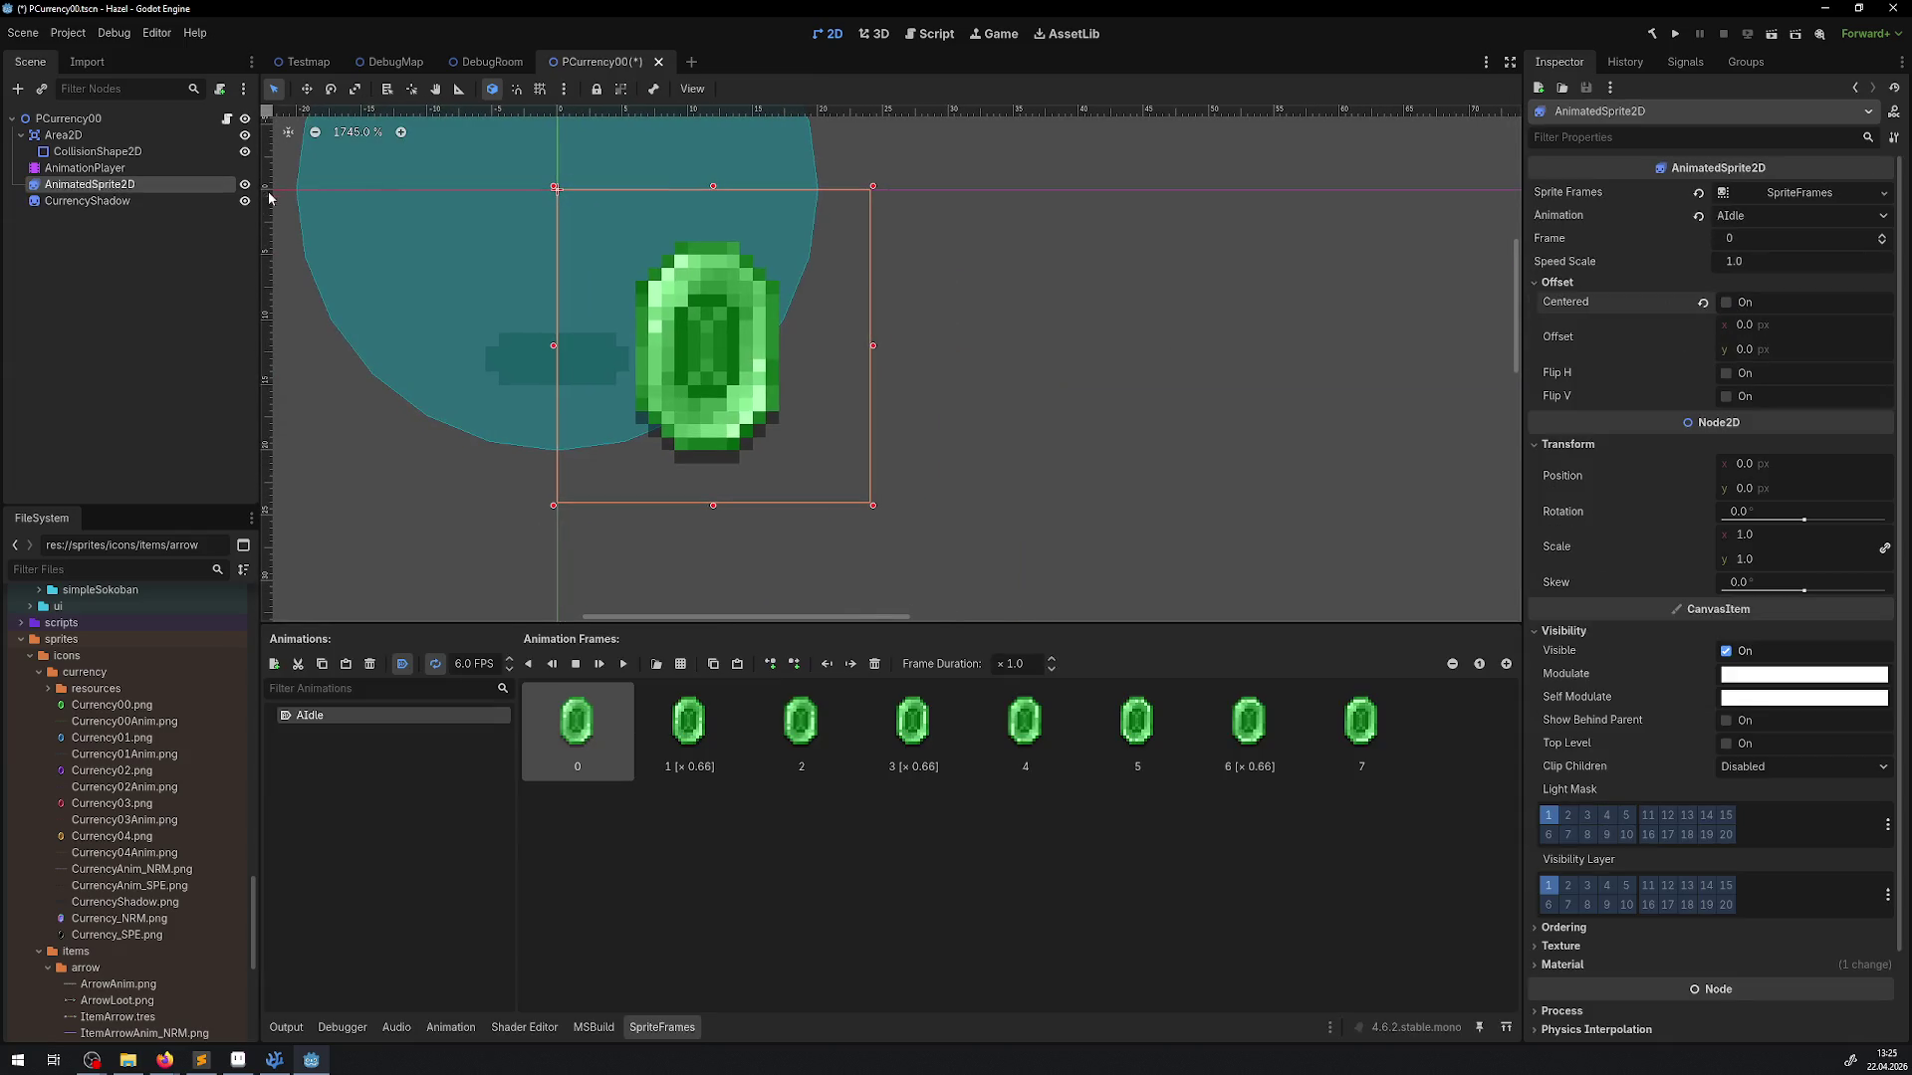
{"action": "left_click", "coordinate": [132, 200]}
{"action": "left_click_drag", "start_coordinate": [534, 356], "coordinate": [671, 492]}
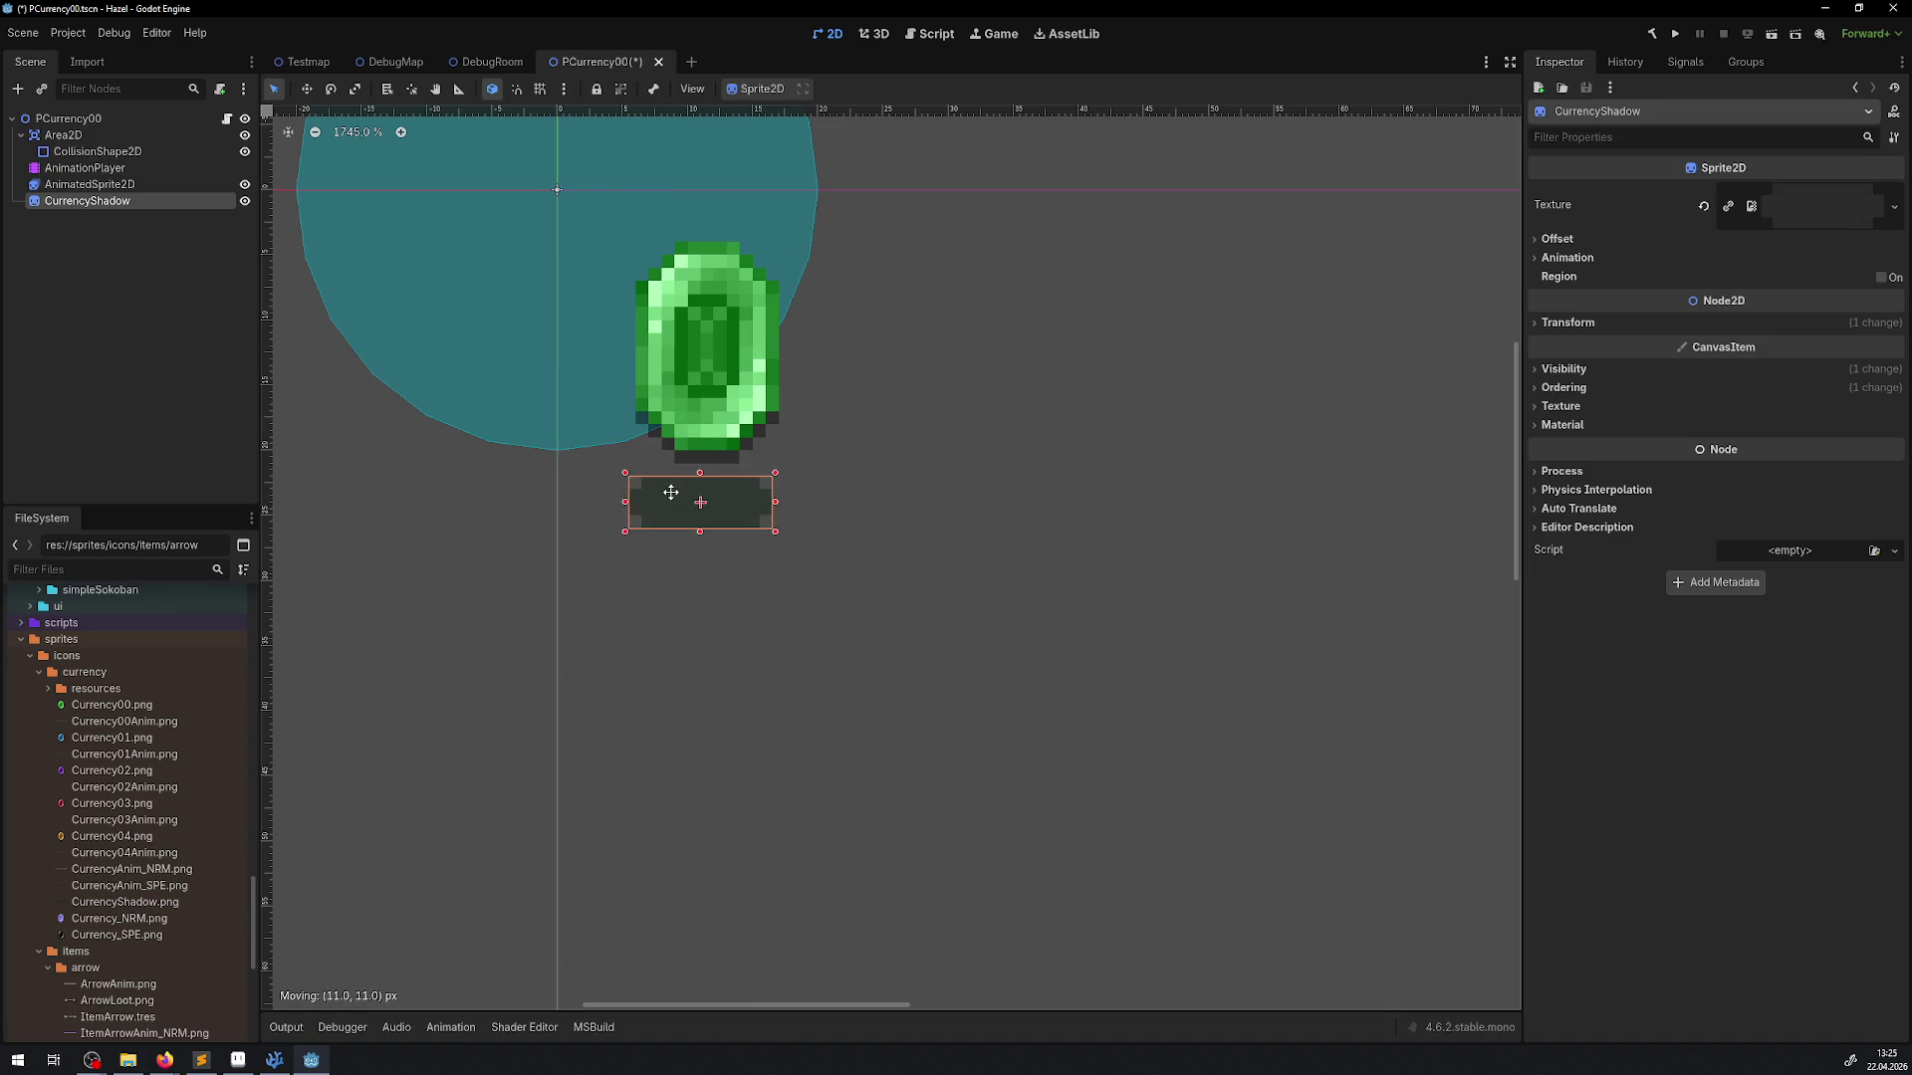
{"action": "mouse_move", "coordinate": [684, 500]}
{"action": "left_mouse_down"}
{"action": "mouse_move", "coordinate": [645, 478]}
{"action": "mouse_move", "coordinate": [647, 438]}
{"action": "mouse_move", "coordinate": [650, 469]}
{"action": "left_mouse_up"}
Turn off centring on the shadow sprite and shift it back left under the gem
{"action": "scroll", "coordinate": [736, 478], "scroll_direction": "up", "scroll_amount": 5}
{"action": "scroll", "coordinate": [608, 453], "scroll_direction": "right", "scroll_amount": 3}
{"action": "scroll", "coordinate": [608, 453], "scroll_direction": "up", "scroll_amount": 1}
{"action": "scroll", "coordinate": [552, 433], "scroll_direction": "right", "scroll_amount": 1}
{"action": "mouse_move", "coordinate": [541, 432]}
{"action": "left_mouse_down"}
{"action": "mouse_move", "coordinate": [1351, 509]}
{"action": "mouse_move", "coordinate": [995, 500]}
{"action": "left_mouse_up"}
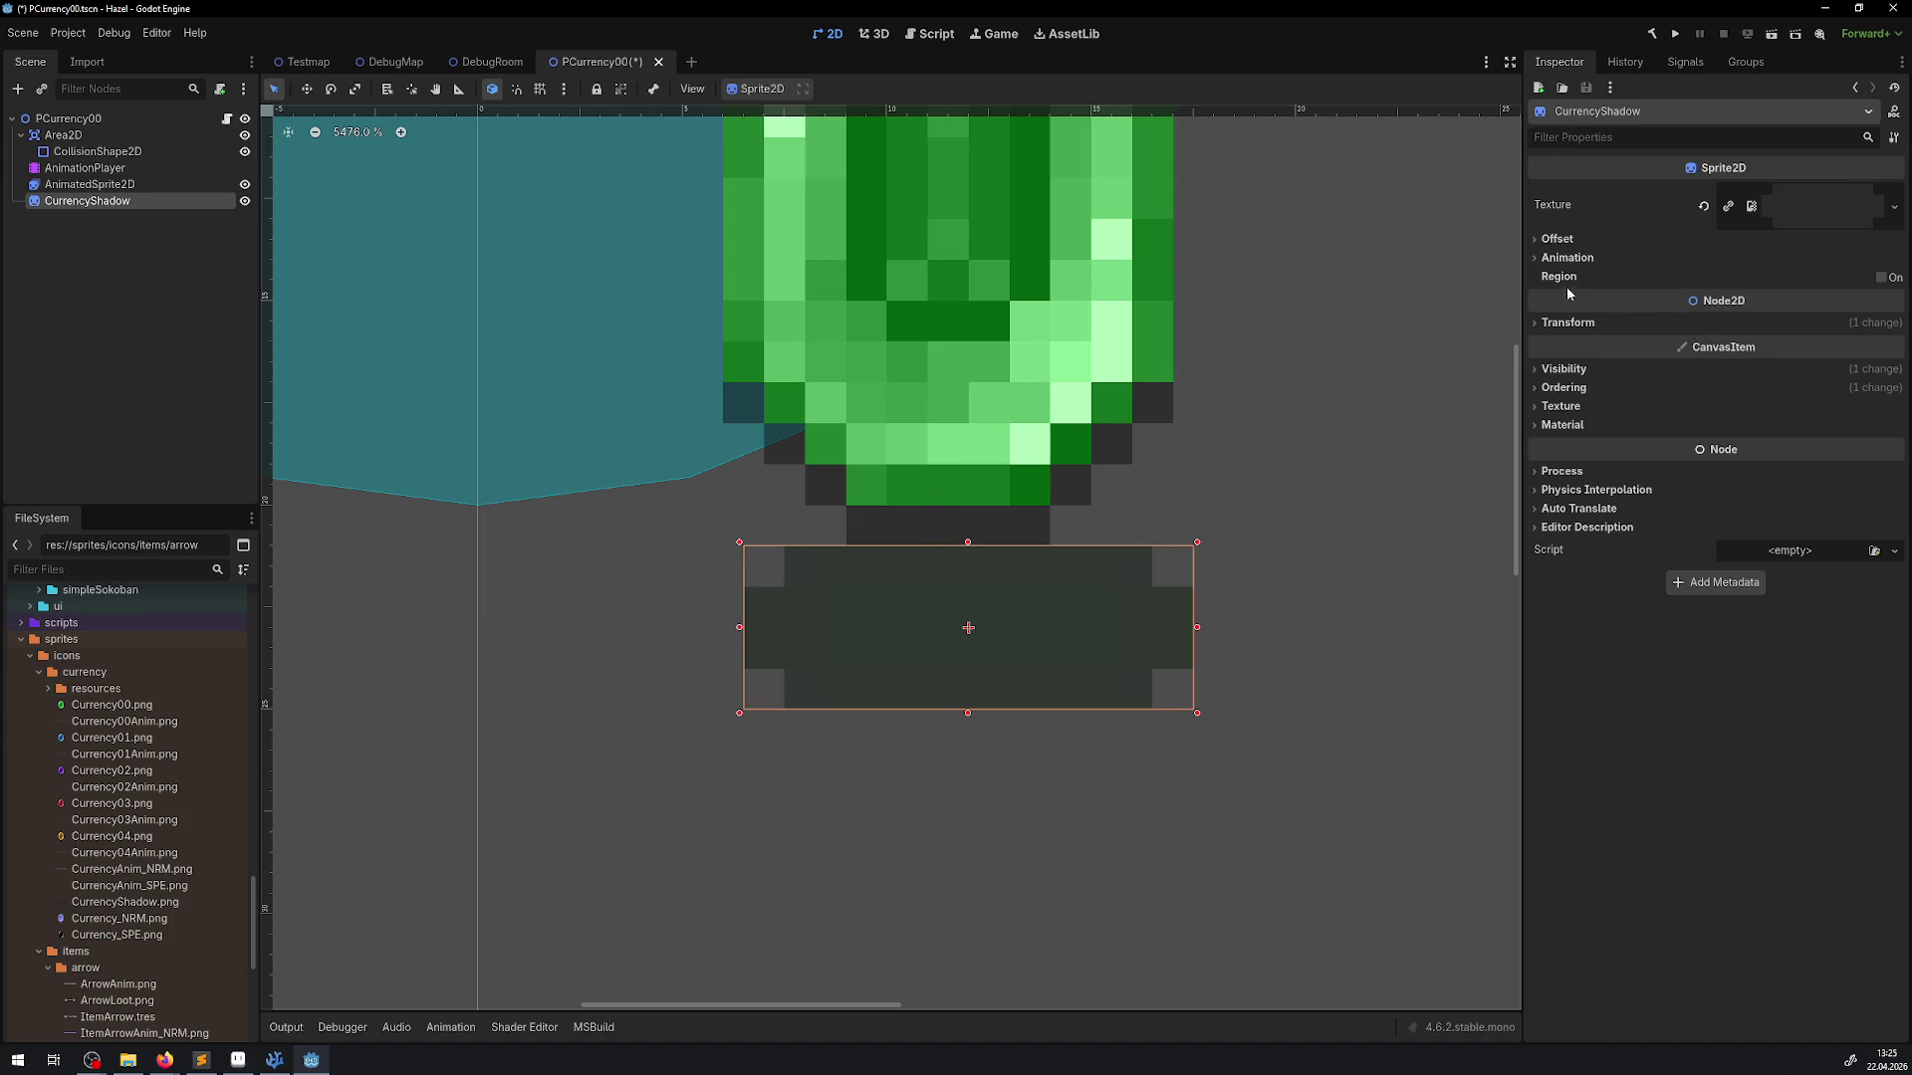
{"action": "left_click", "coordinate": [1559, 239]}
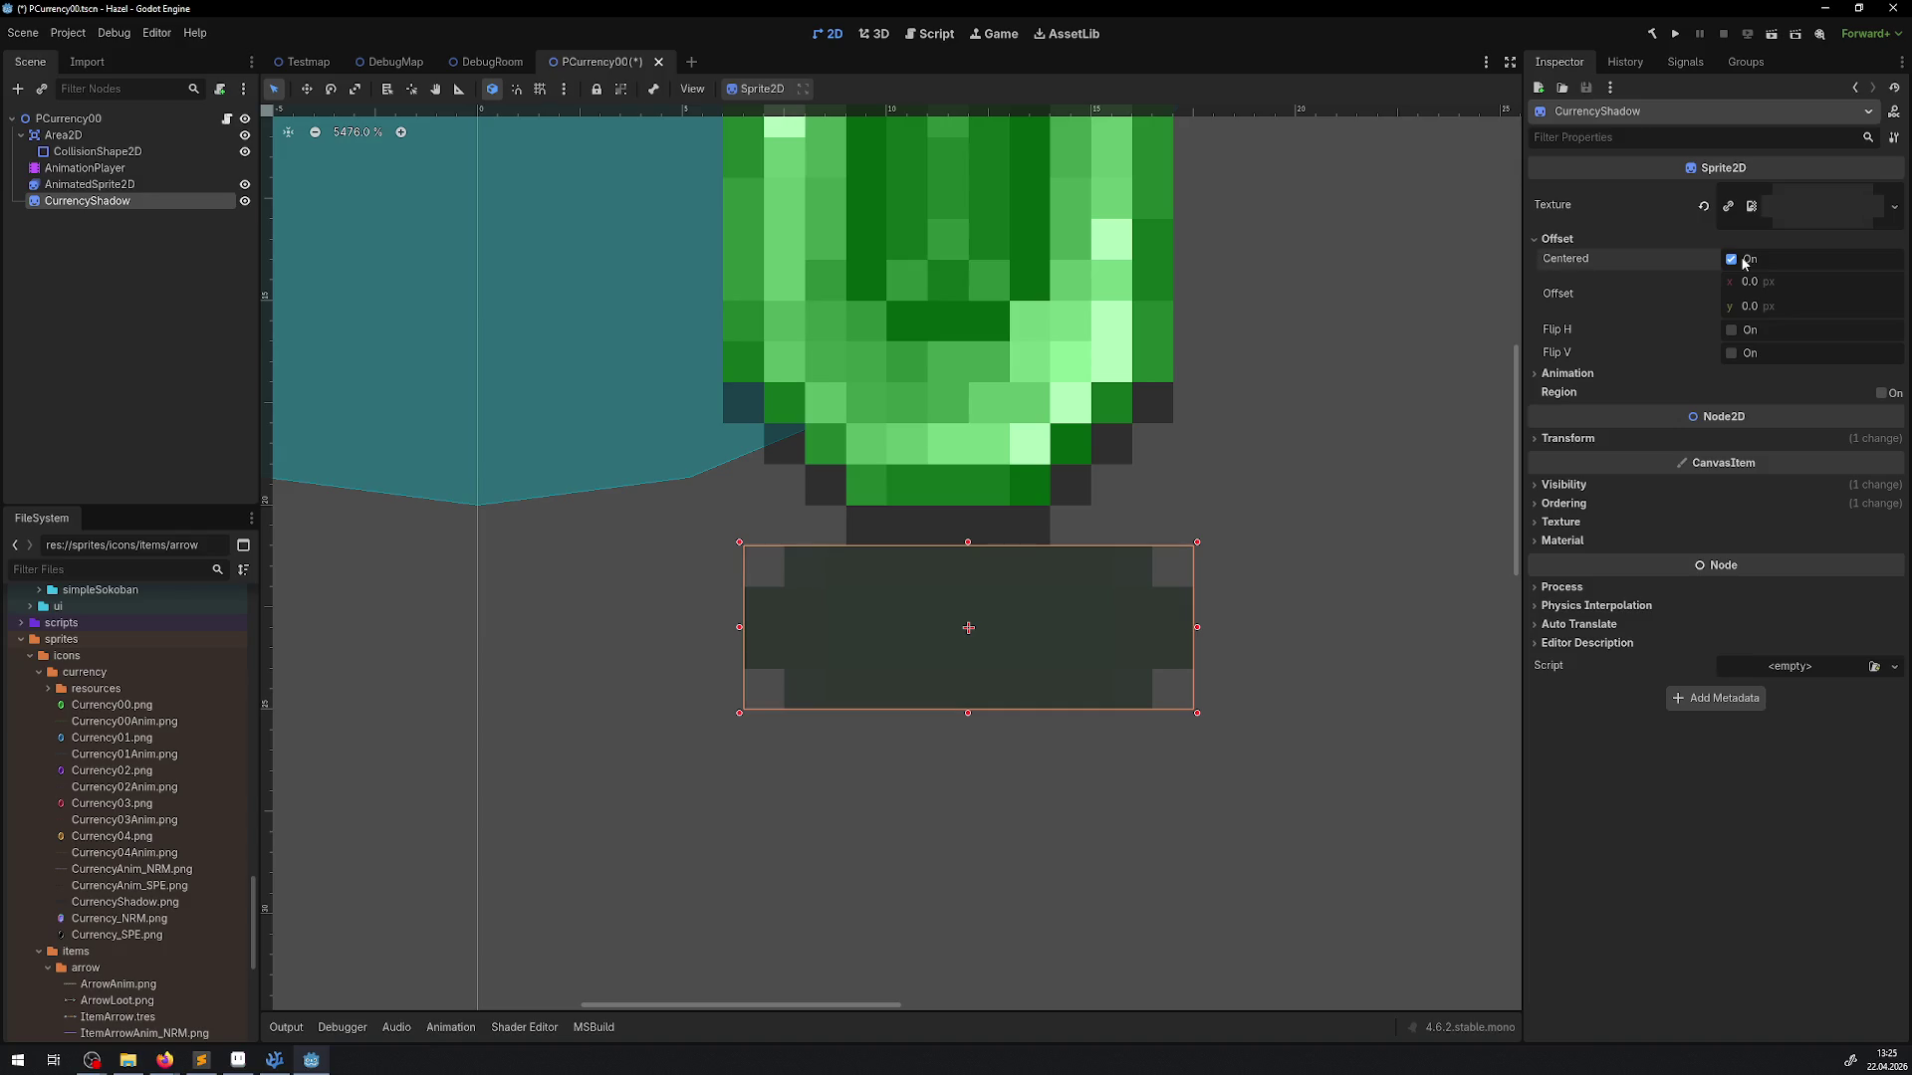
{"action": "left_click", "coordinate": [1737, 260]}
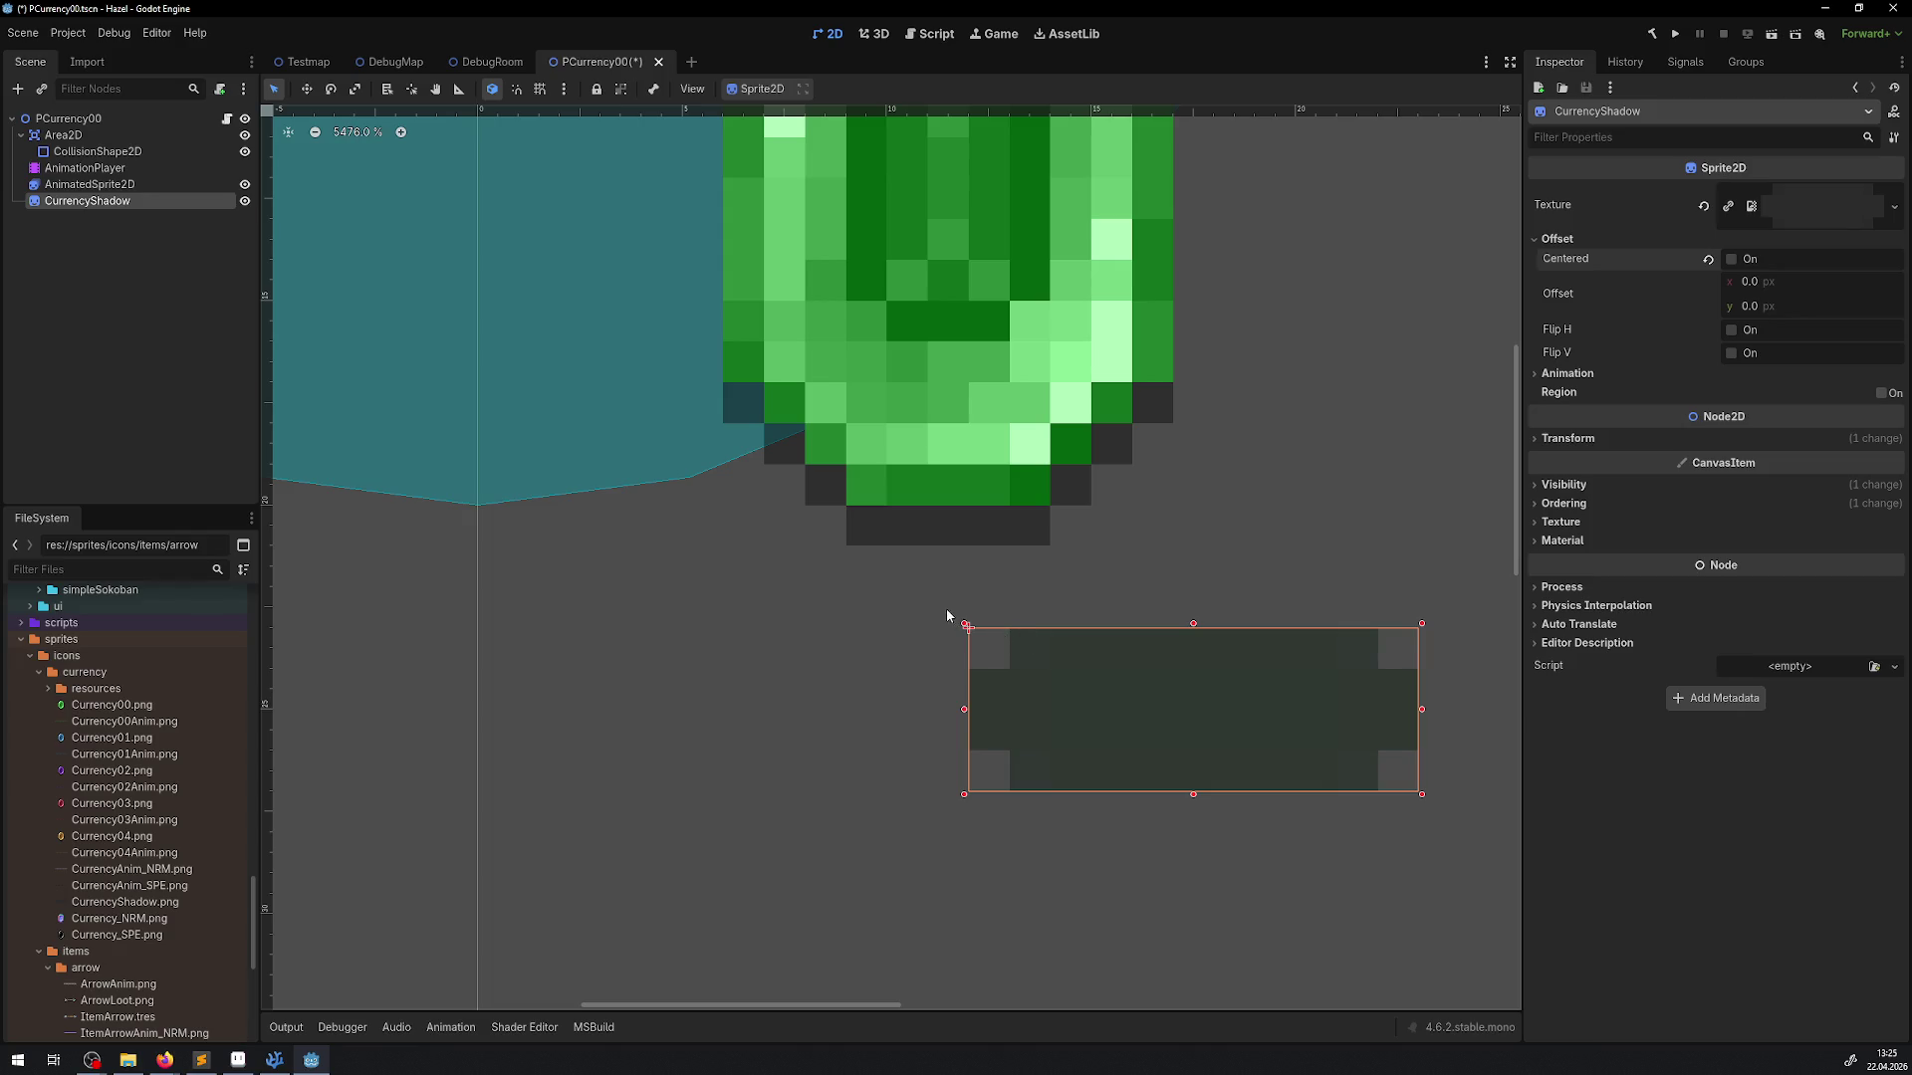
{"action": "mouse_move", "coordinate": [971, 627]}
{"action": "left_mouse_down"}
{"action": "mouse_move", "coordinate": [1041, 619]}
{"action": "mouse_move", "coordinate": [905, 615]}
{"action": "left_mouse_up"}
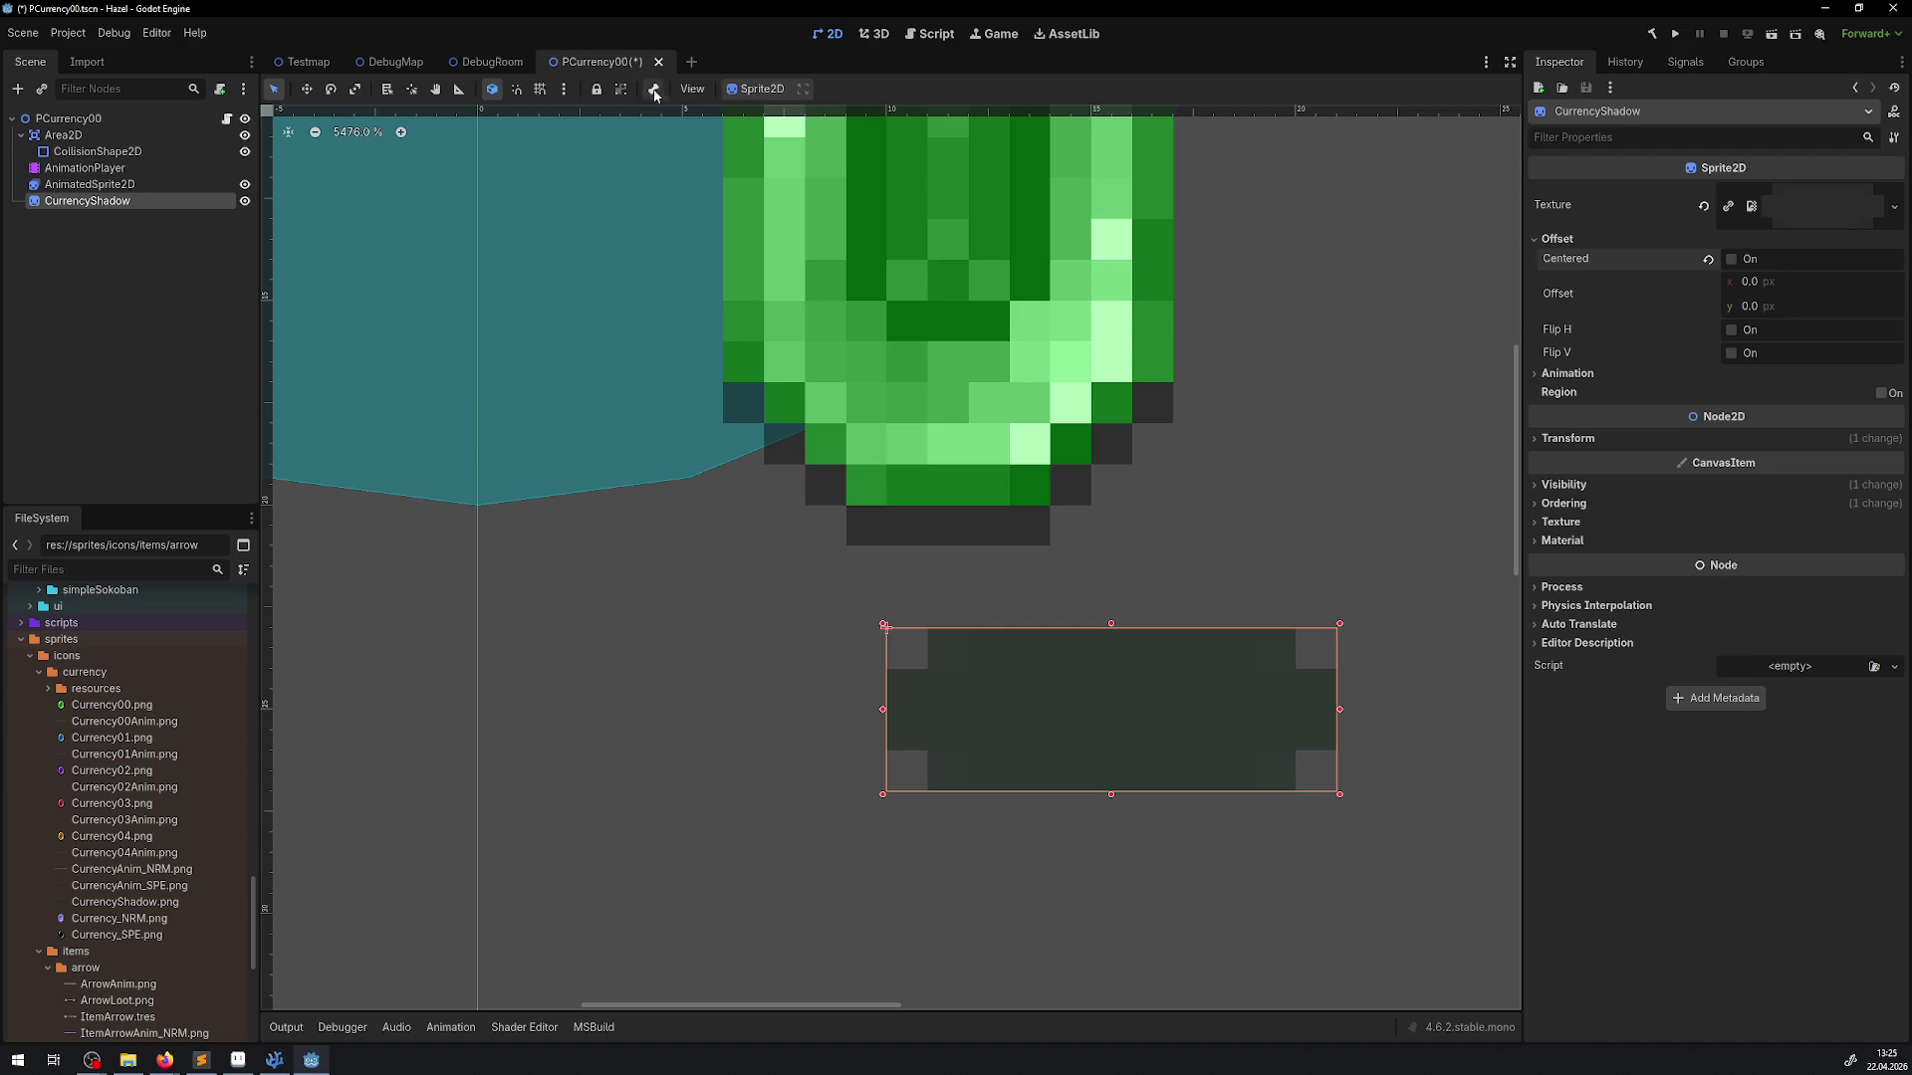
Fine-tune the shadow's offset to -5.0, -2.0 so it sits centred beneath the gem
{"action": "left_click_drag", "start_coordinate": [1766, 318], "coordinate": [1783, 312]}
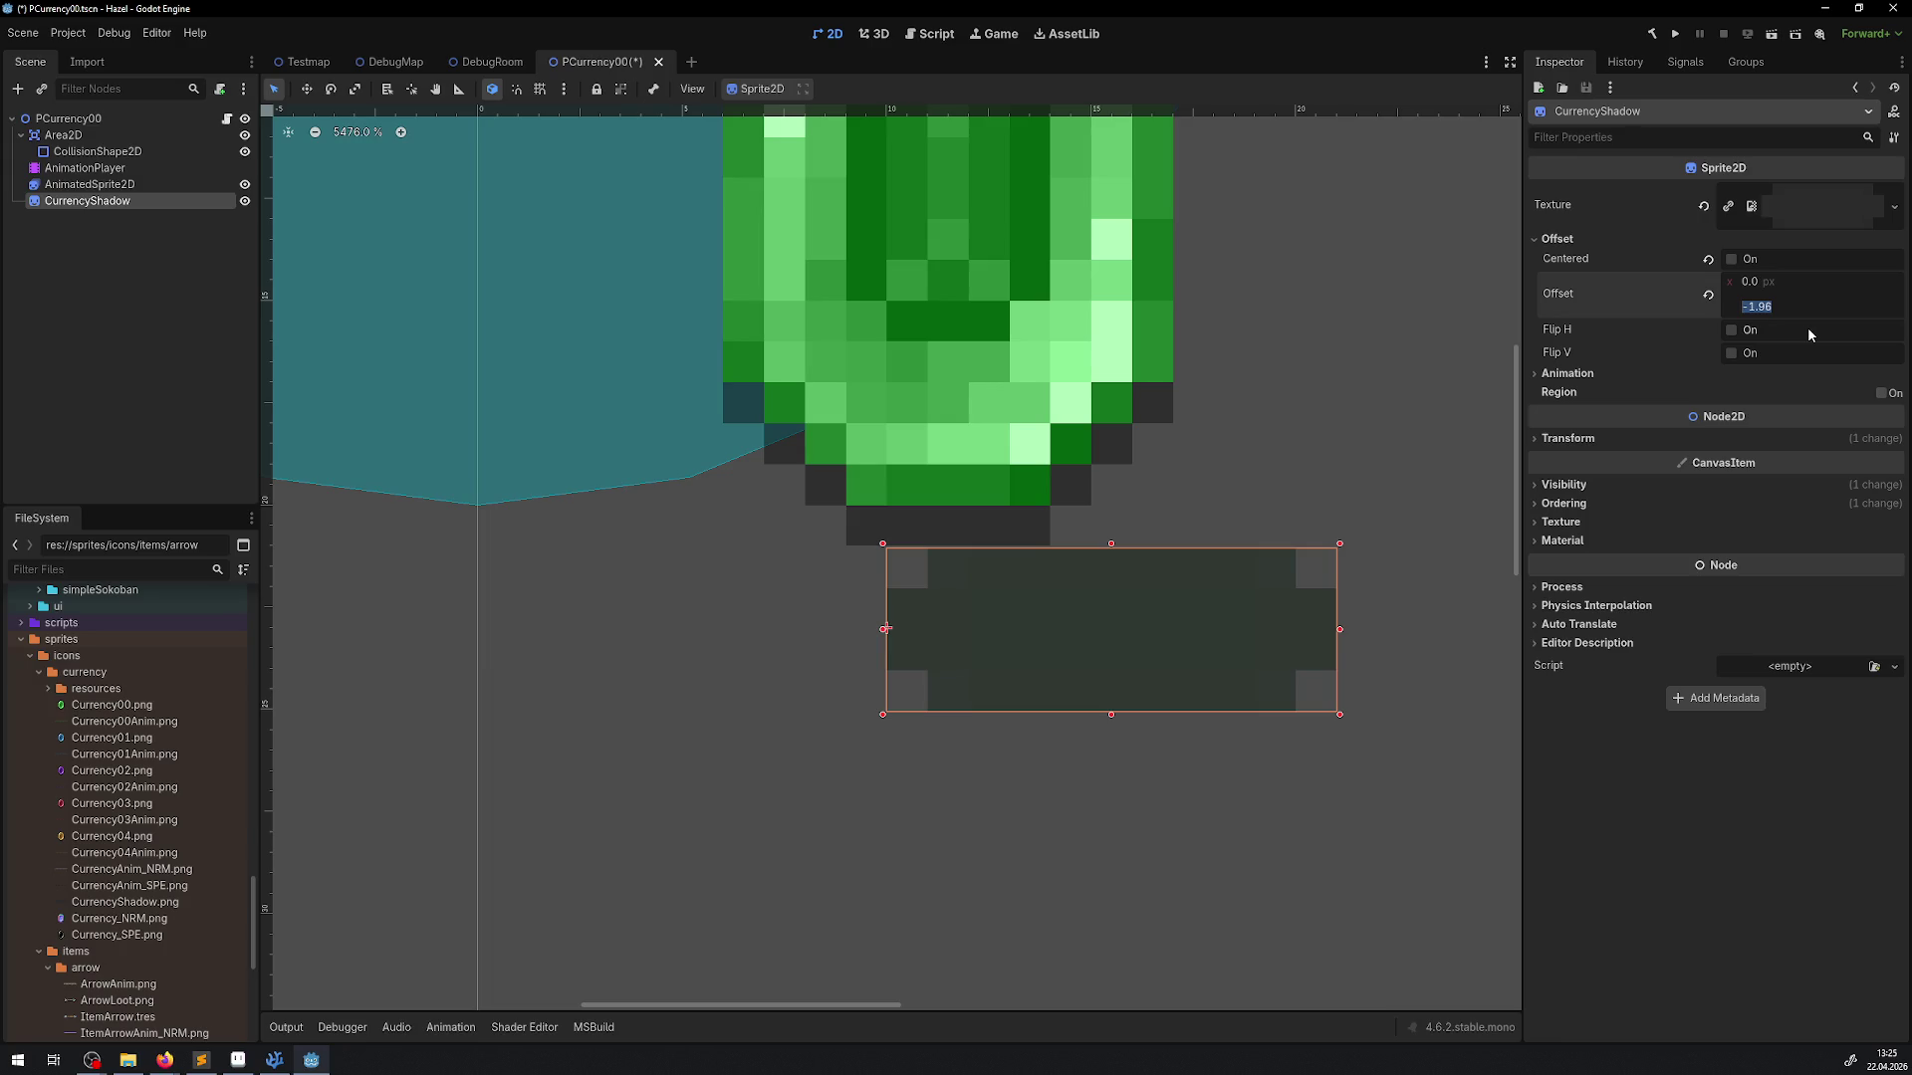
{"action": "type", "text": "2"}
{"action": "key", "text": "Return"}
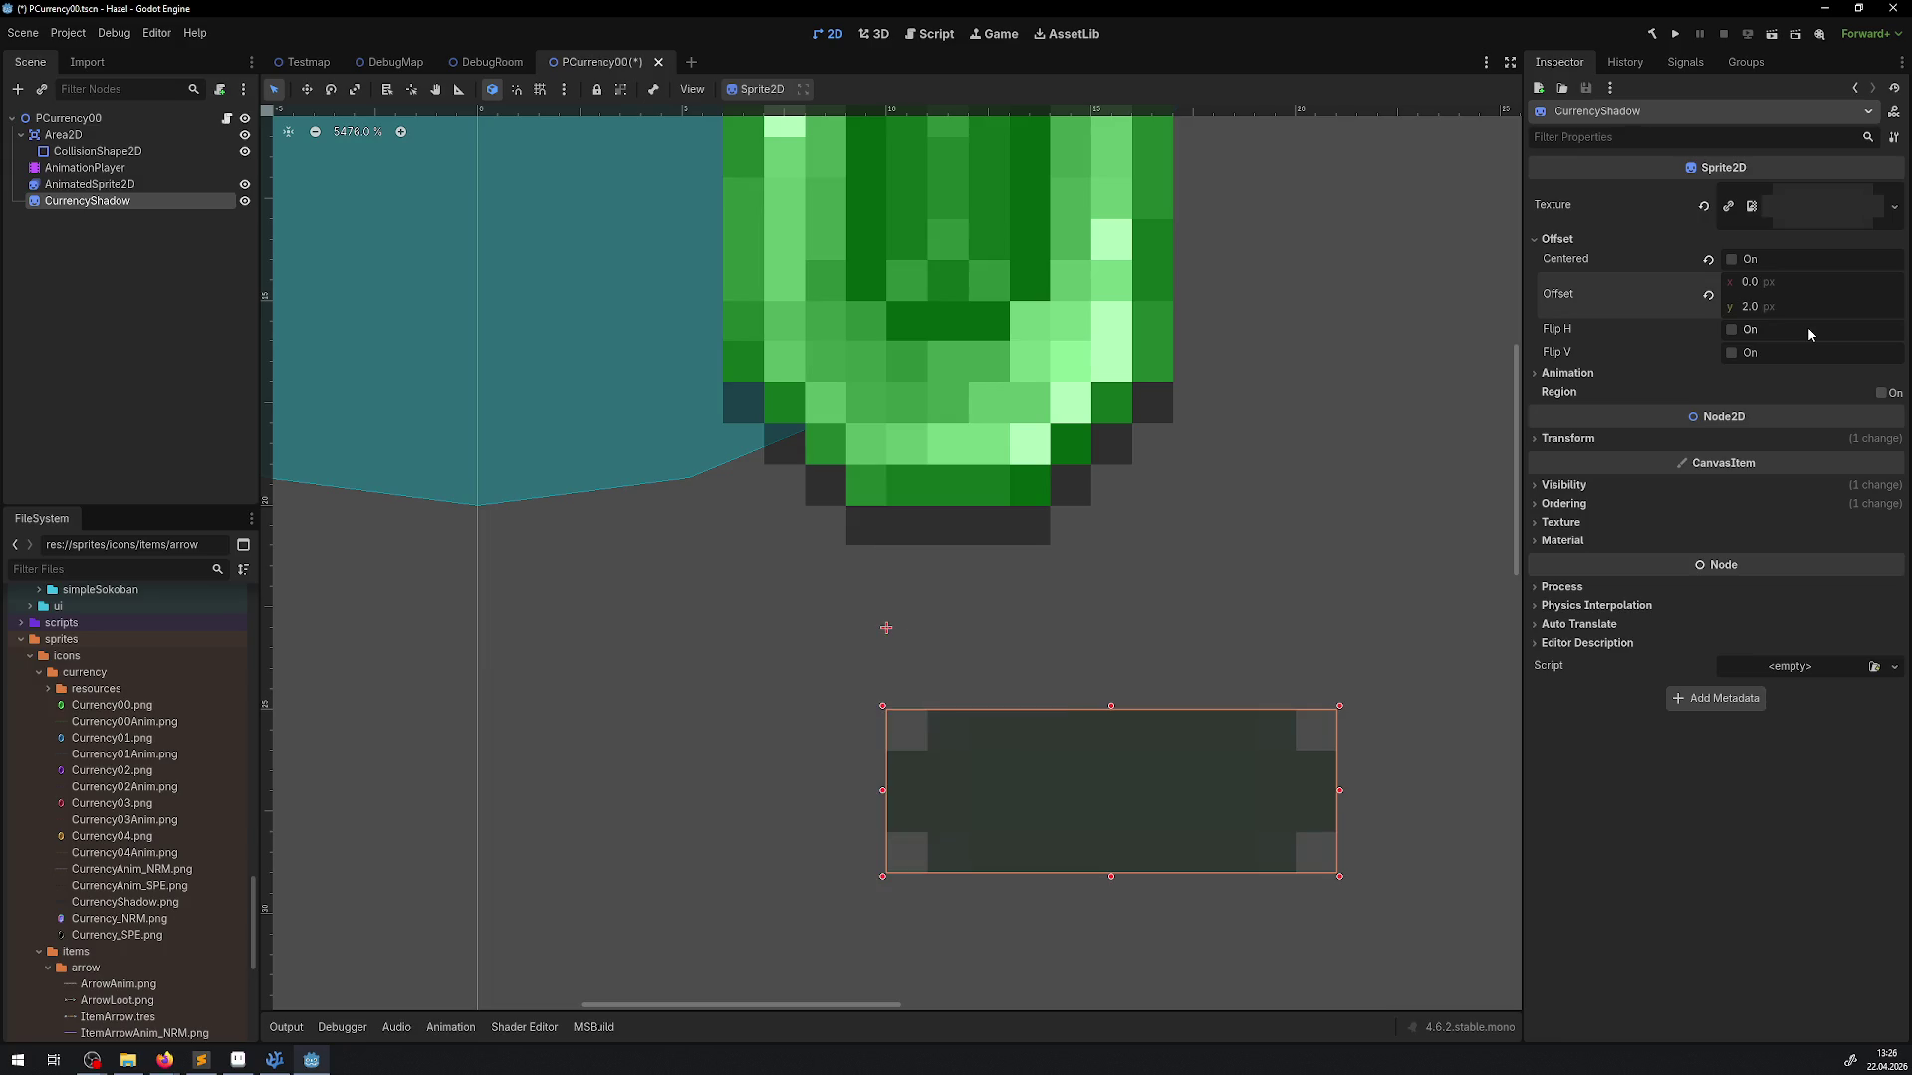
{"action": "left_click", "coordinate": [1770, 310]}
{"action": "type", "text": "0"}
{"action": "key", "text": "Return"}
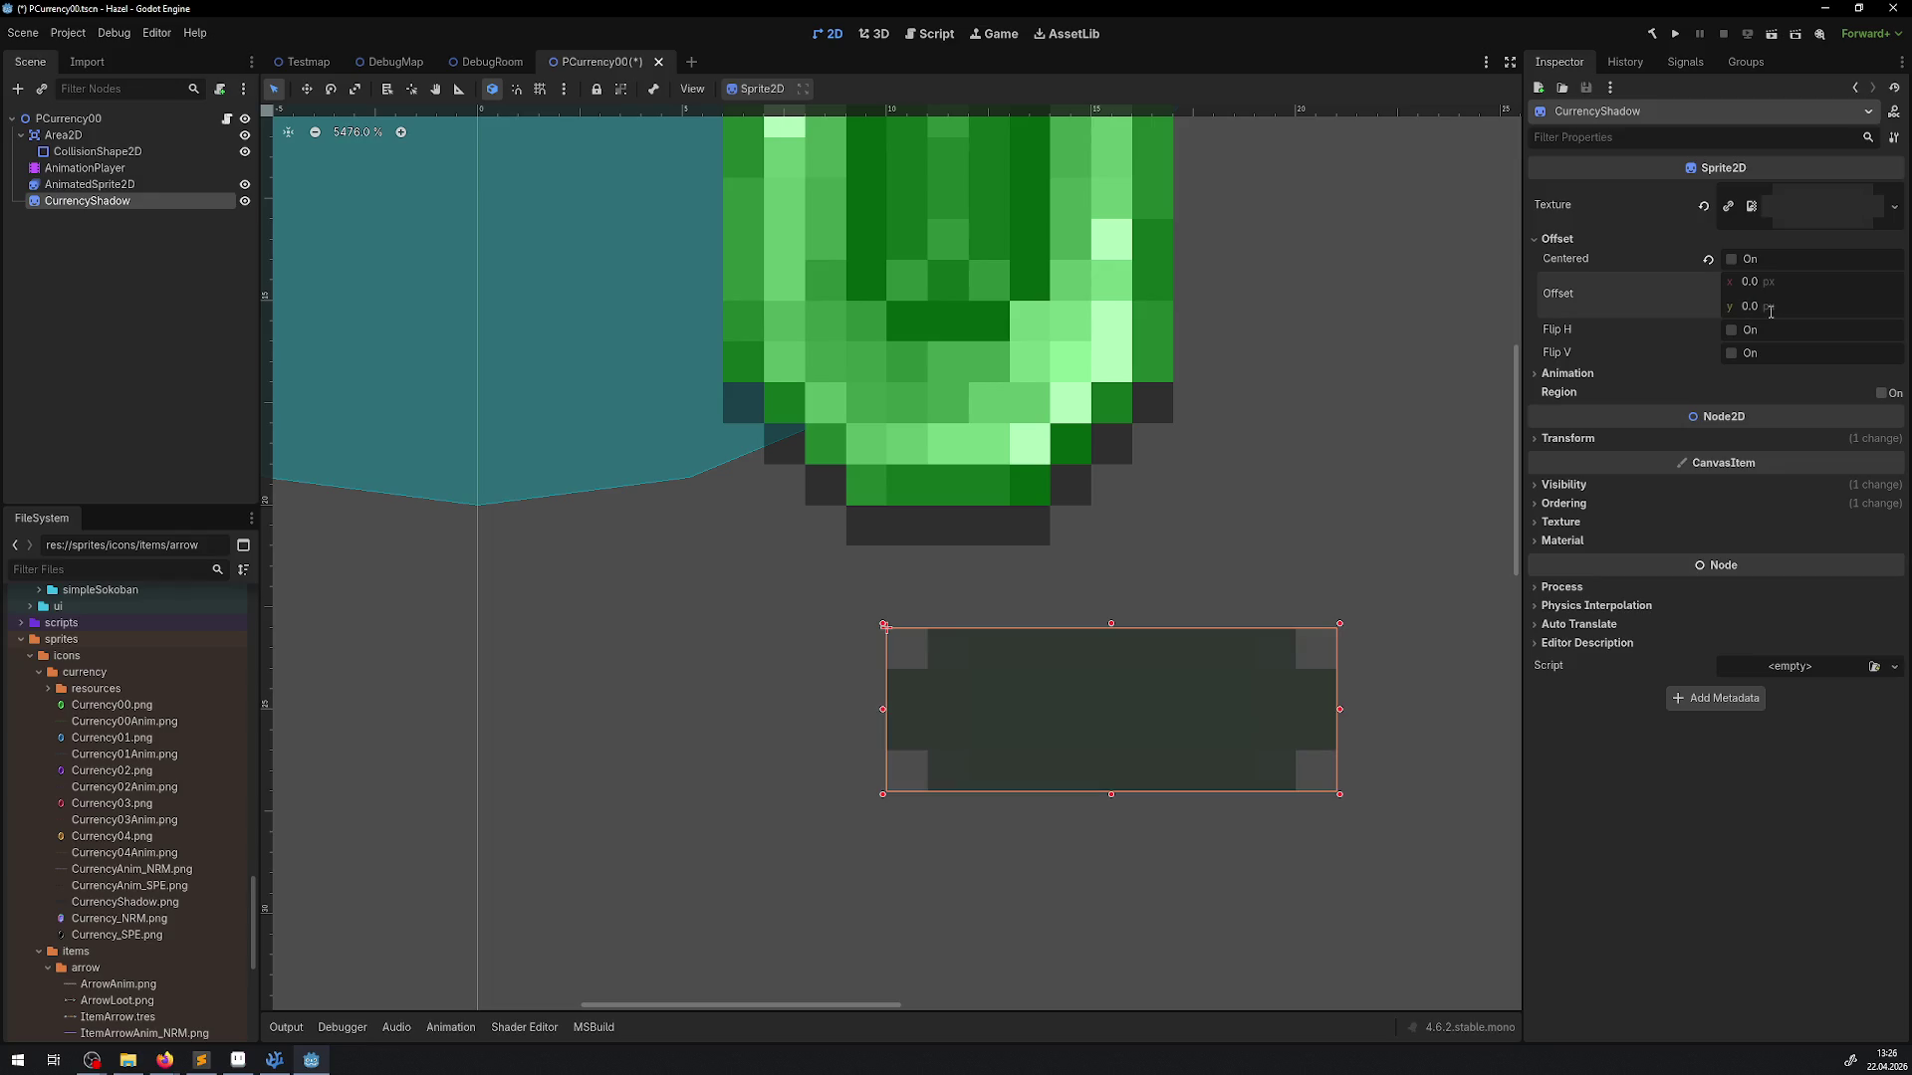
{"action": "mouse_move", "coordinate": [1771, 310]}
{"action": "left_mouse_down"}
{"action": "mouse_move", "coordinate": [1727, 309]}
{"action": "mouse_move", "coordinate": [1742, 283]}
{"action": "mouse_move", "coordinate": [1797, 283]}
{"action": "left_mouse_up"}
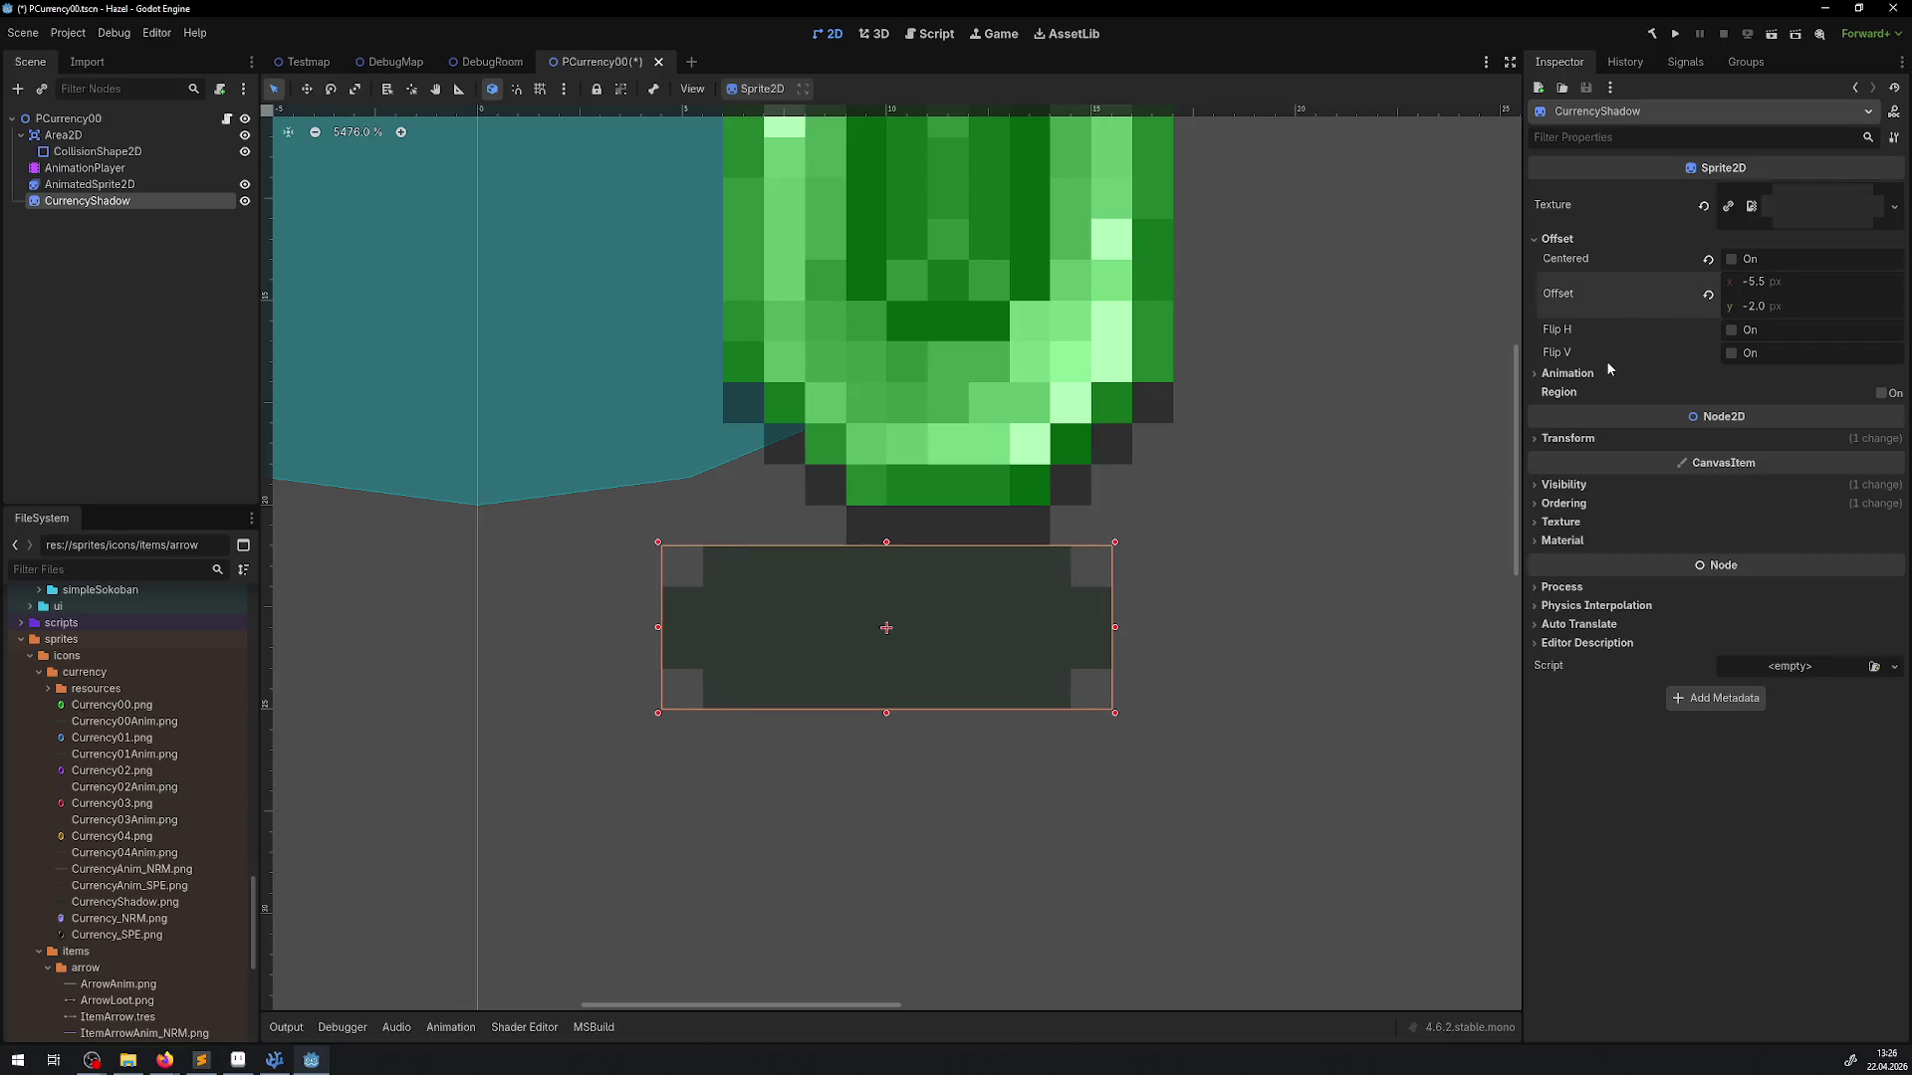
{"action": "mouse_move", "coordinate": [899, 597]}
{"action": "left_mouse_down"}
{"action": "mouse_move", "coordinate": [1016, 623]}
{"action": "mouse_move", "coordinate": [930, 597]}
{"action": "mouse_move", "coordinate": [980, 597]}
{"action": "left_mouse_up"}
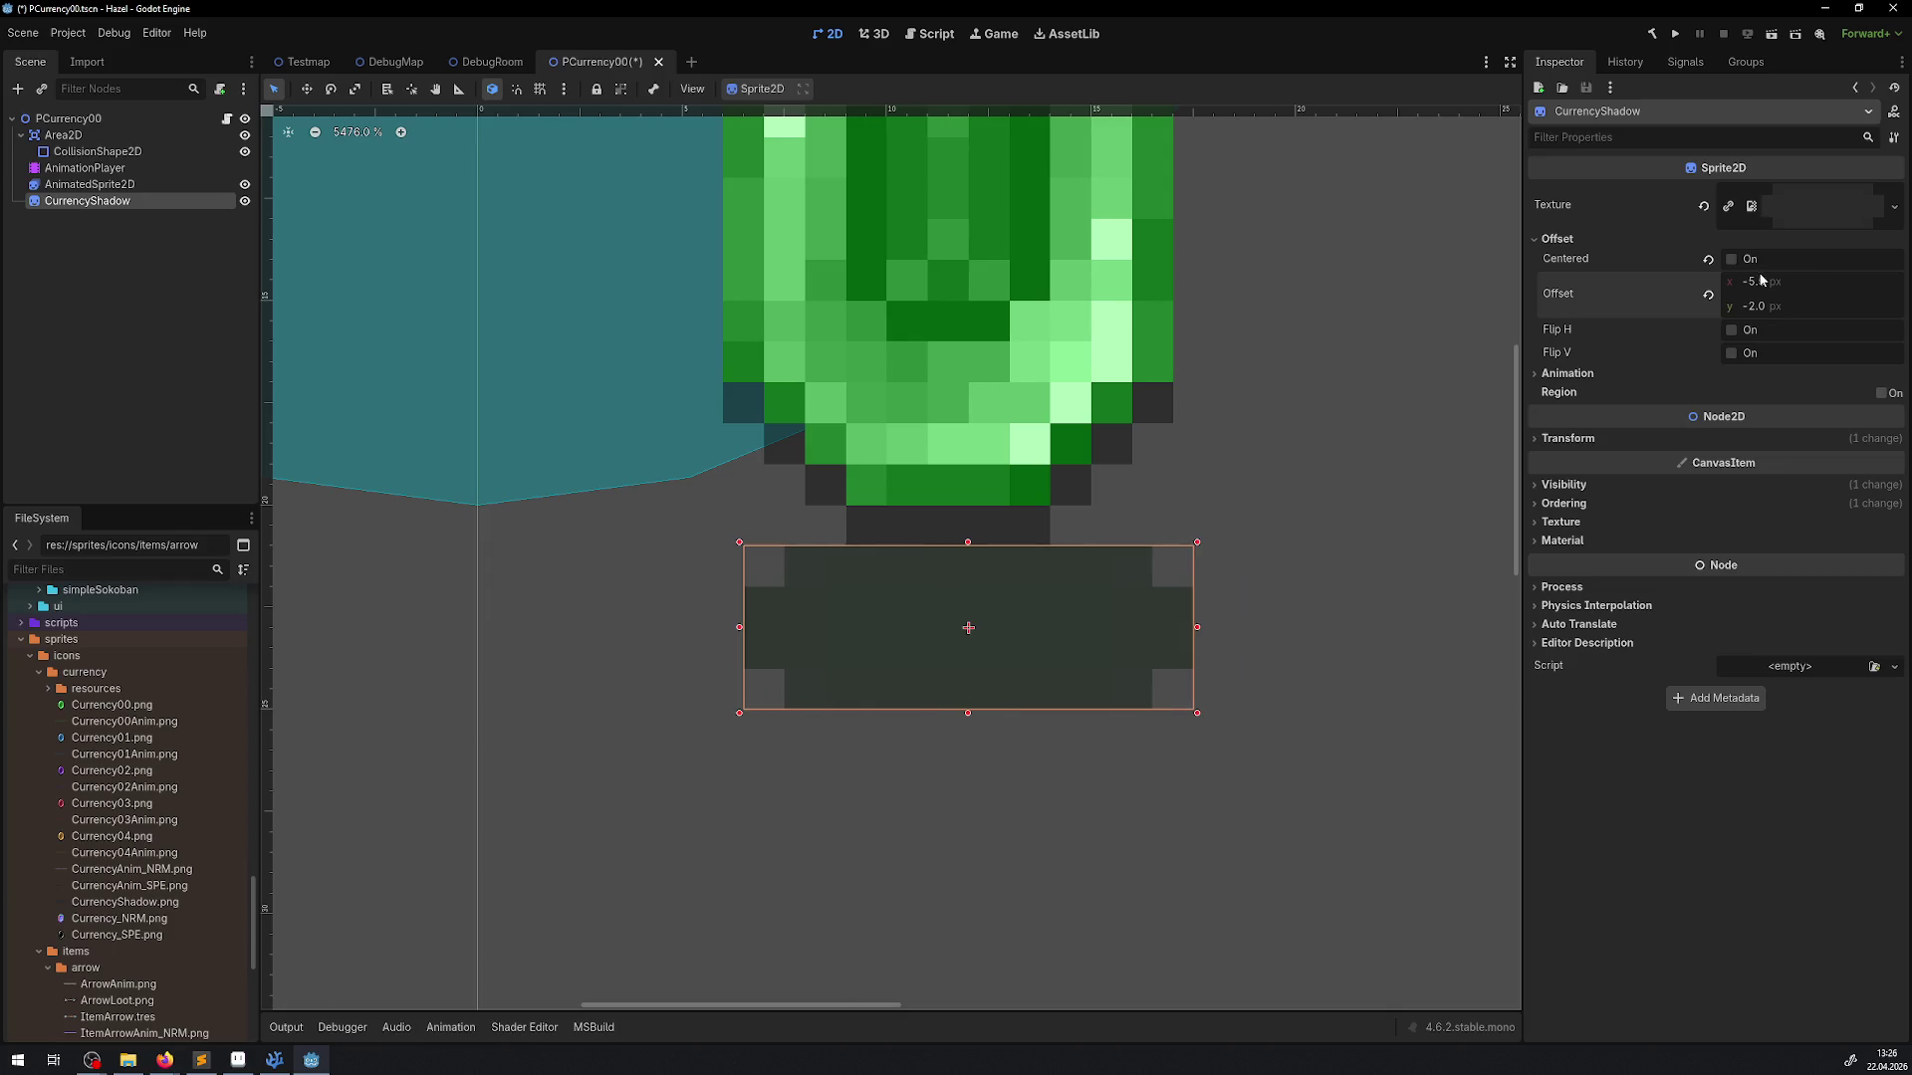
{"action": "left_click_drag", "start_coordinate": [1760, 280], "coordinate": [1760, 283]}
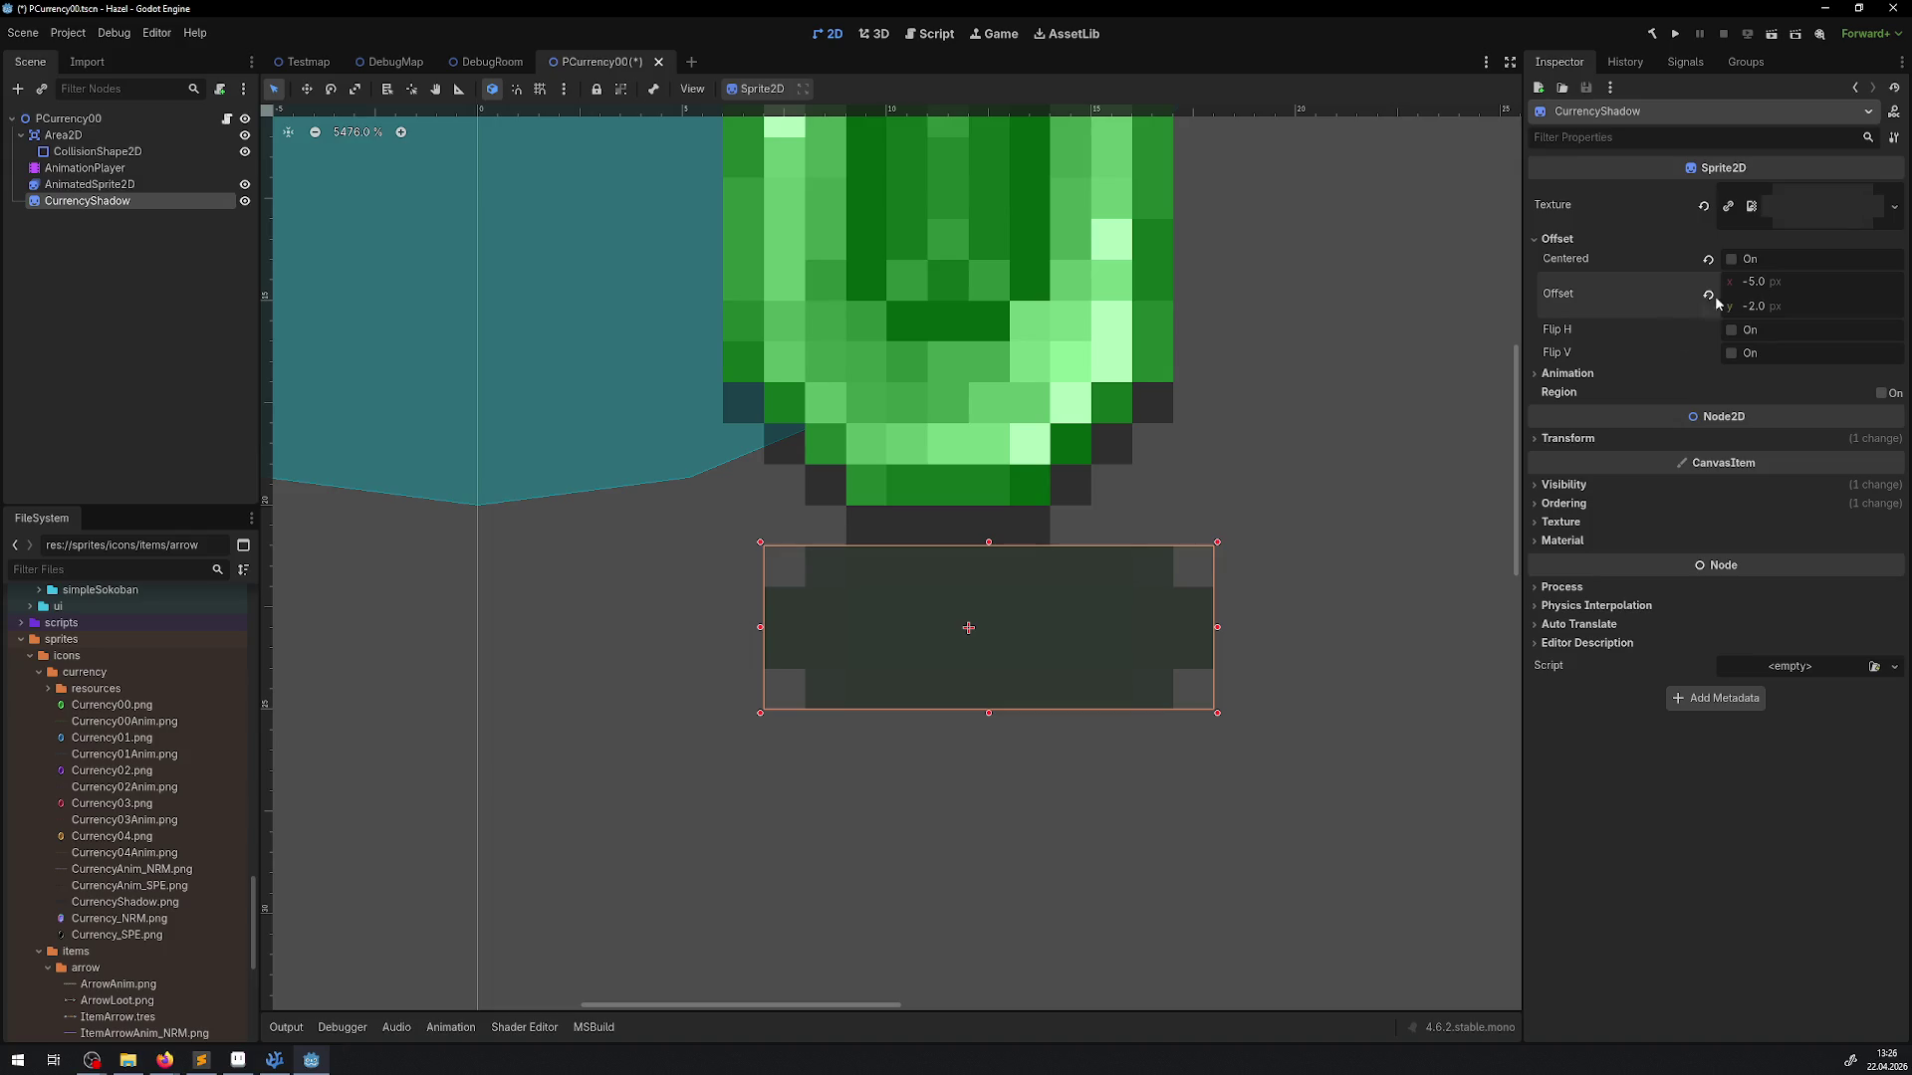
{"action": "left_click_drag", "start_coordinate": [1066, 615], "coordinate": [1038, 615]}
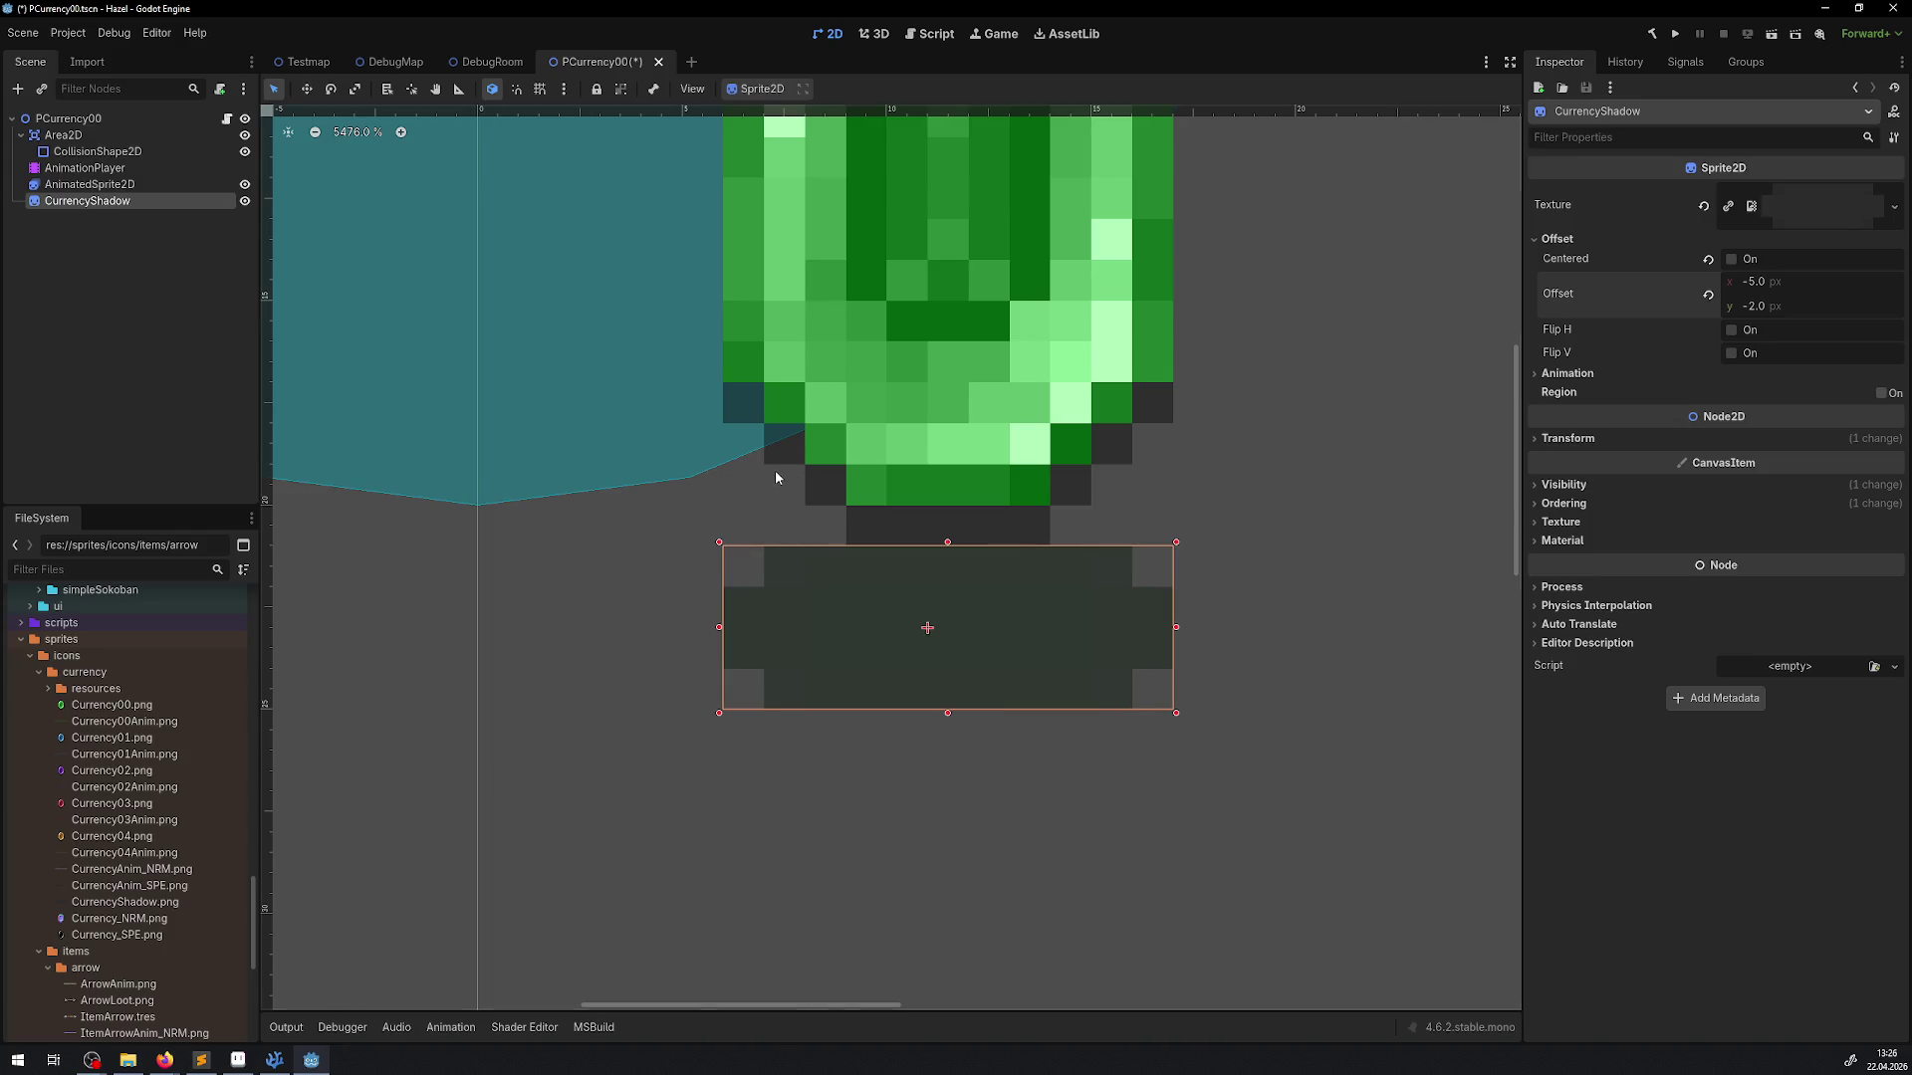
From the AnimationPlayer, preview ADisappearing, then switch to AIdle and play it while zooming in
{"action": "left_click", "coordinate": [87, 168]}
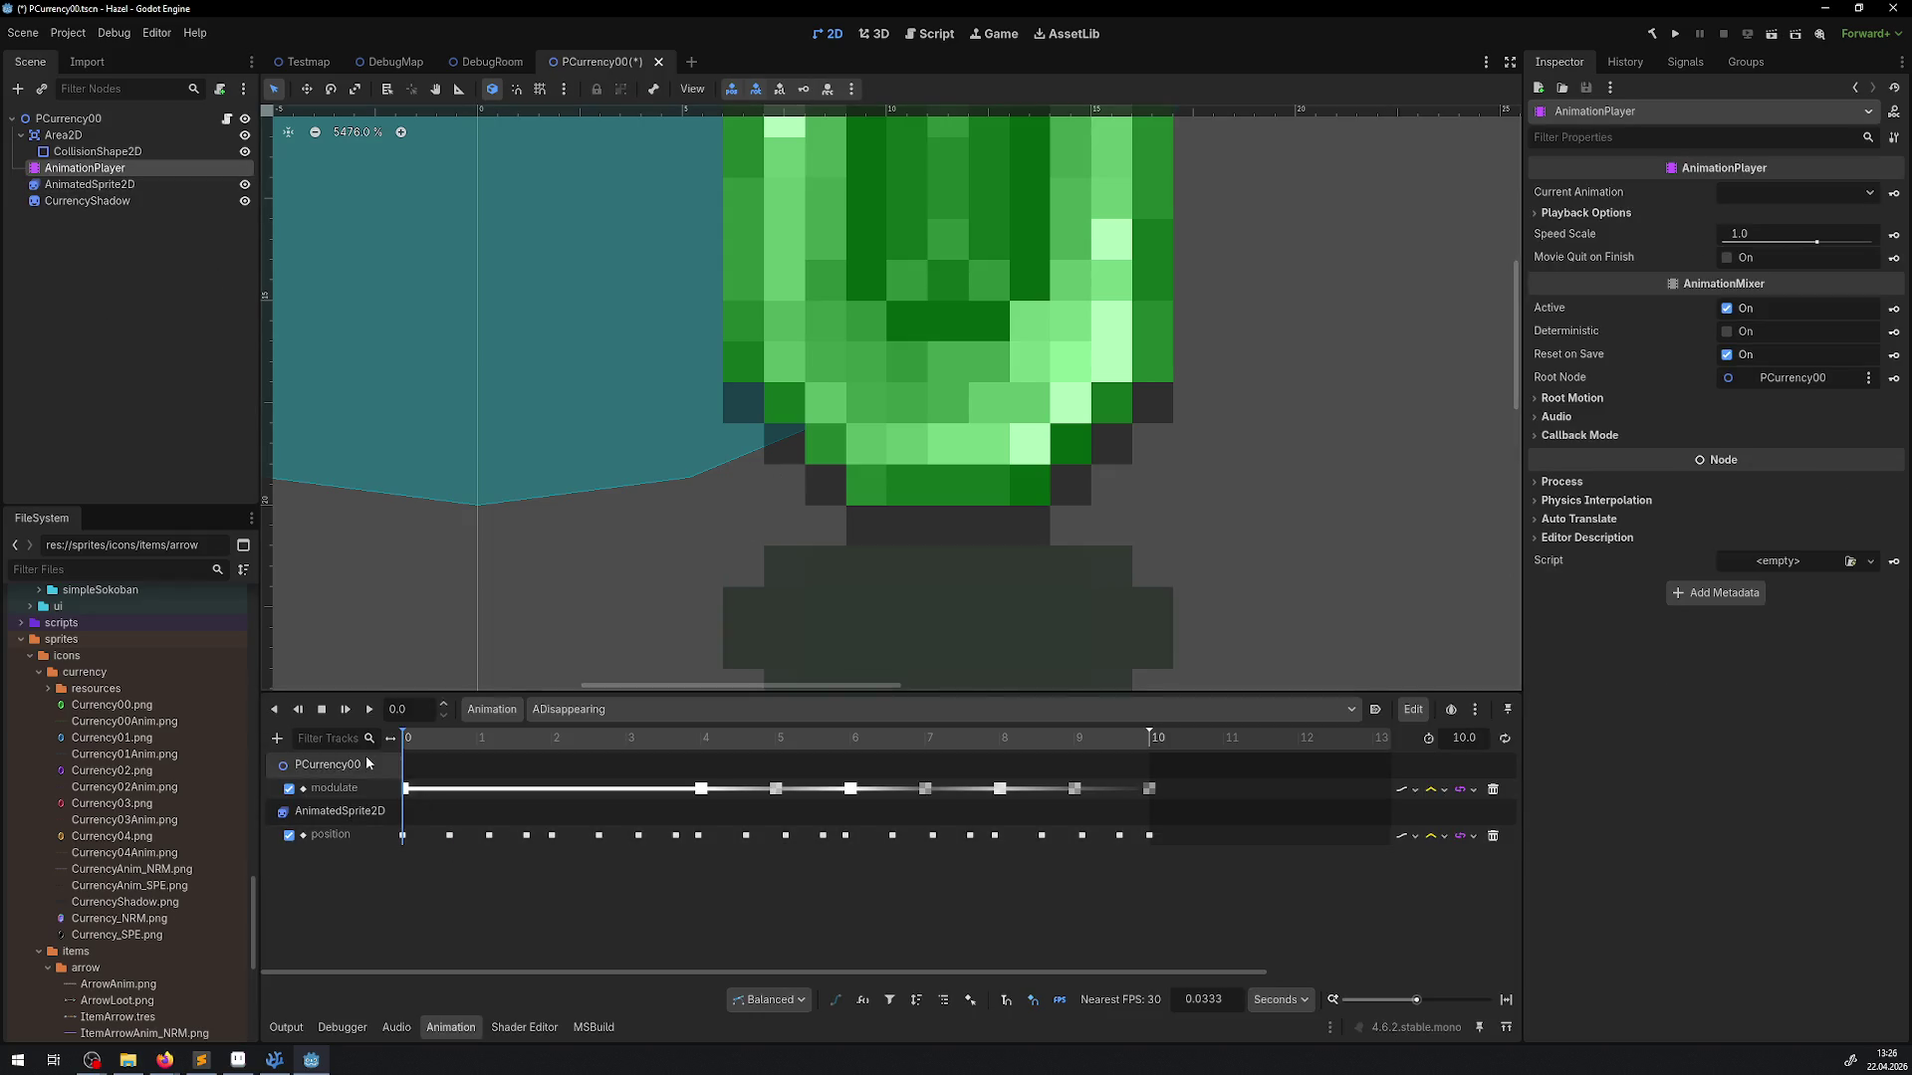
{"action": "left_click", "coordinate": [368, 709]}
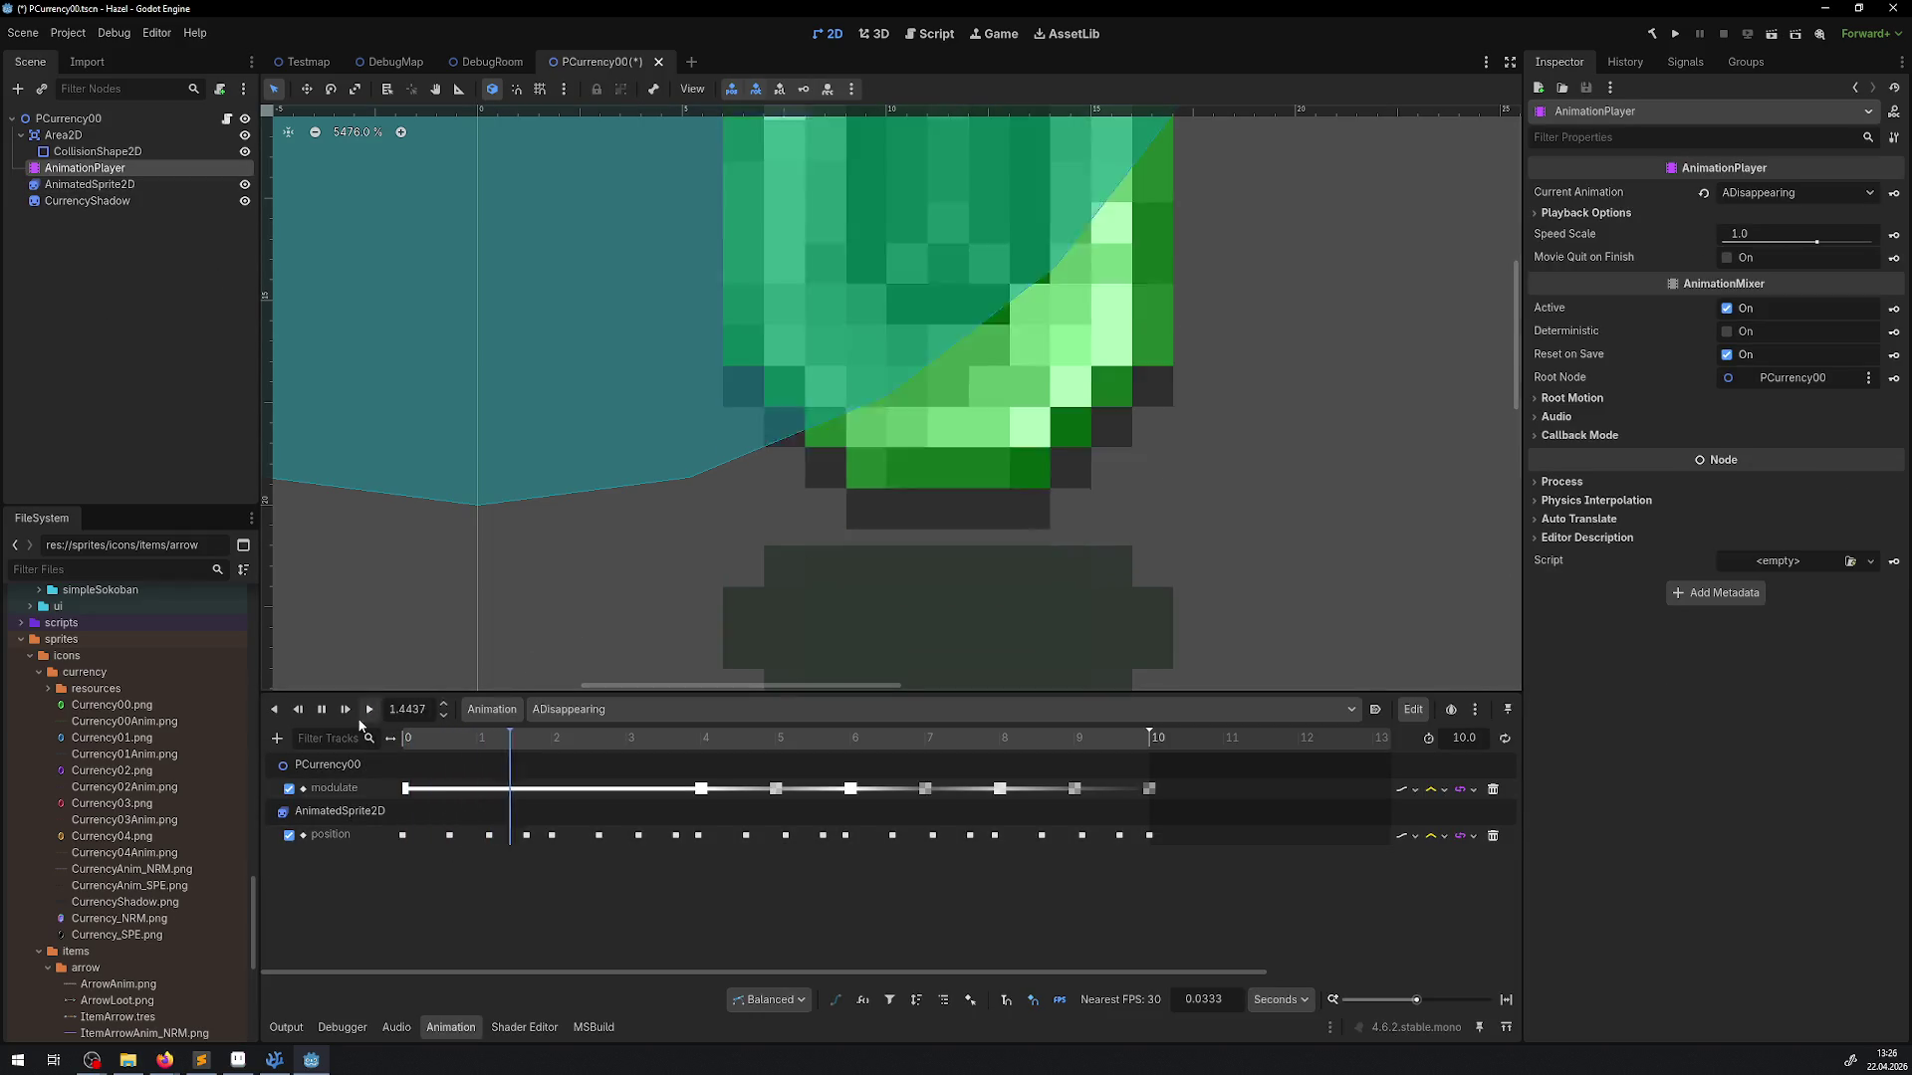
{"action": "left_click", "coordinate": [321, 709]}
{"action": "left_click", "coordinate": [320, 709]}
{"action": "left_click", "coordinate": [591, 710]}
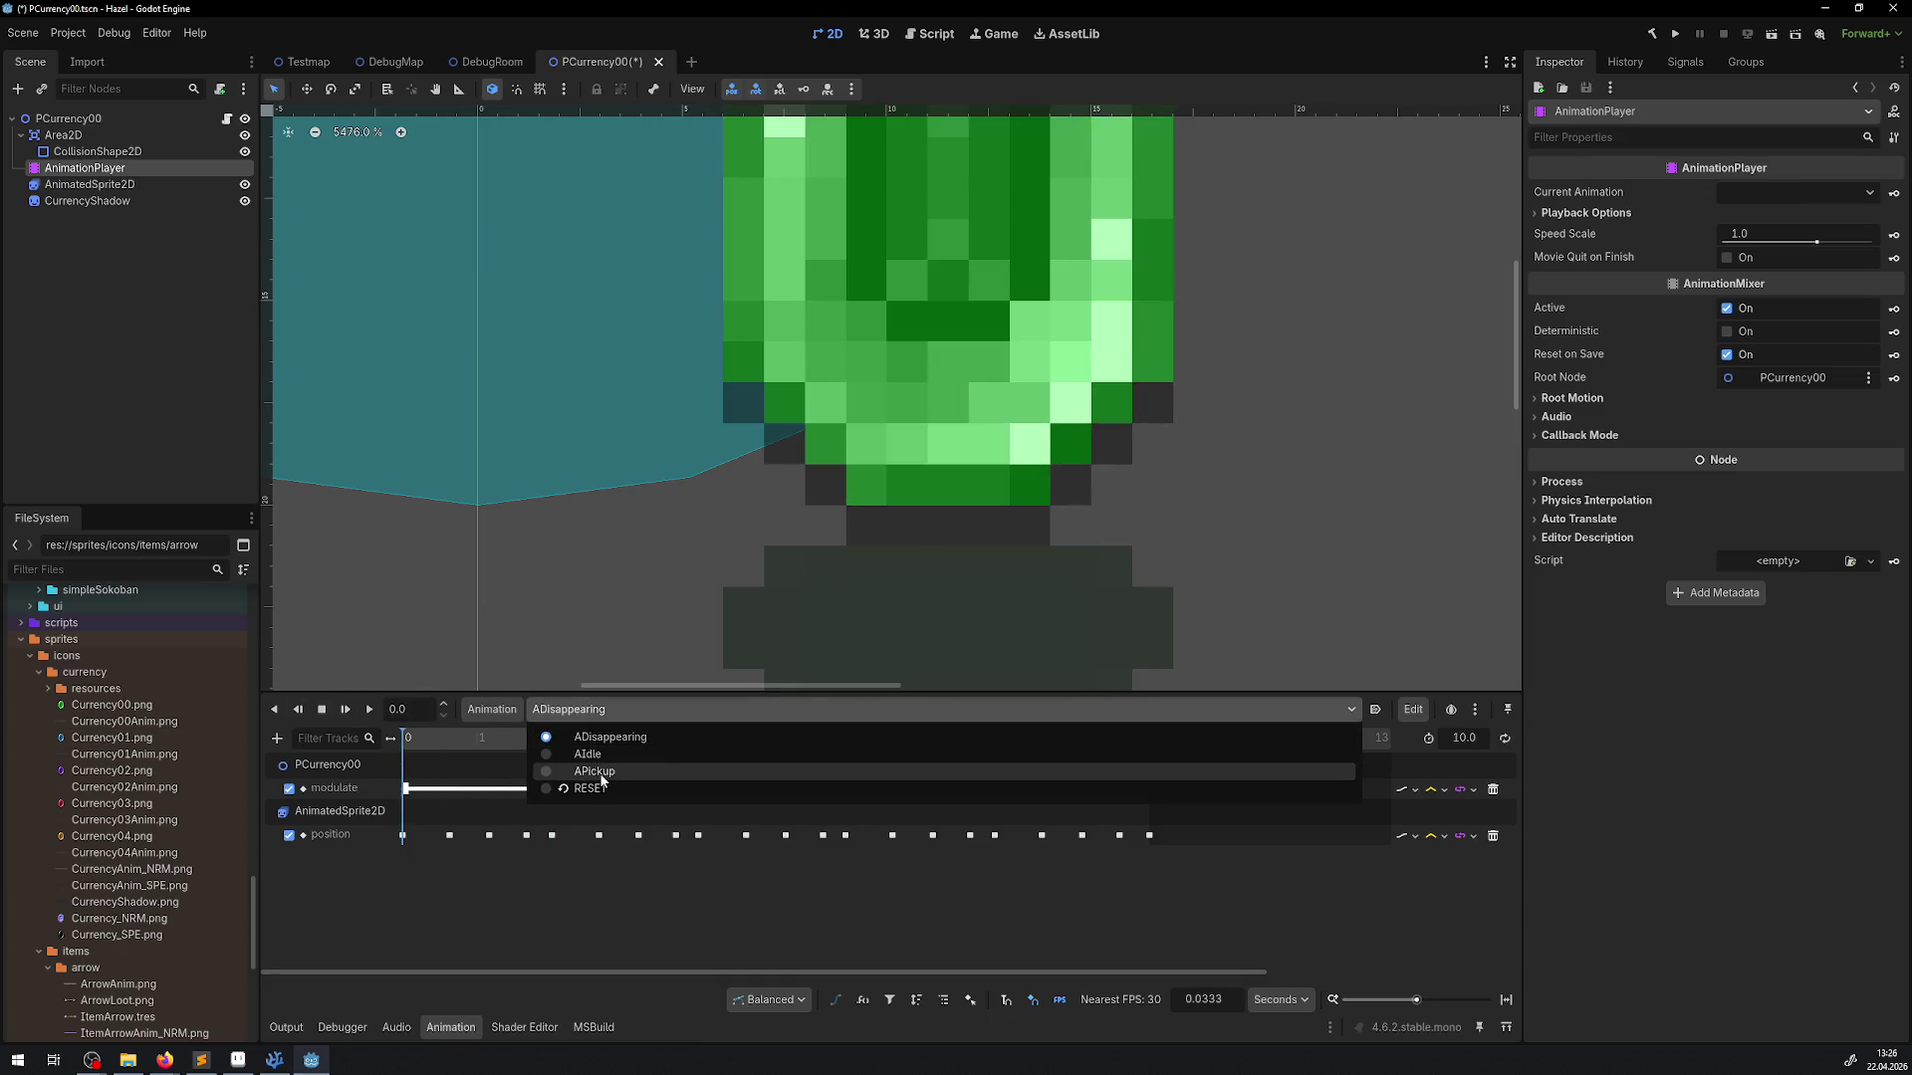
{"action": "left_click", "coordinate": [607, 772]}
{"action": "left_click", "coordinate": [595, 709]}
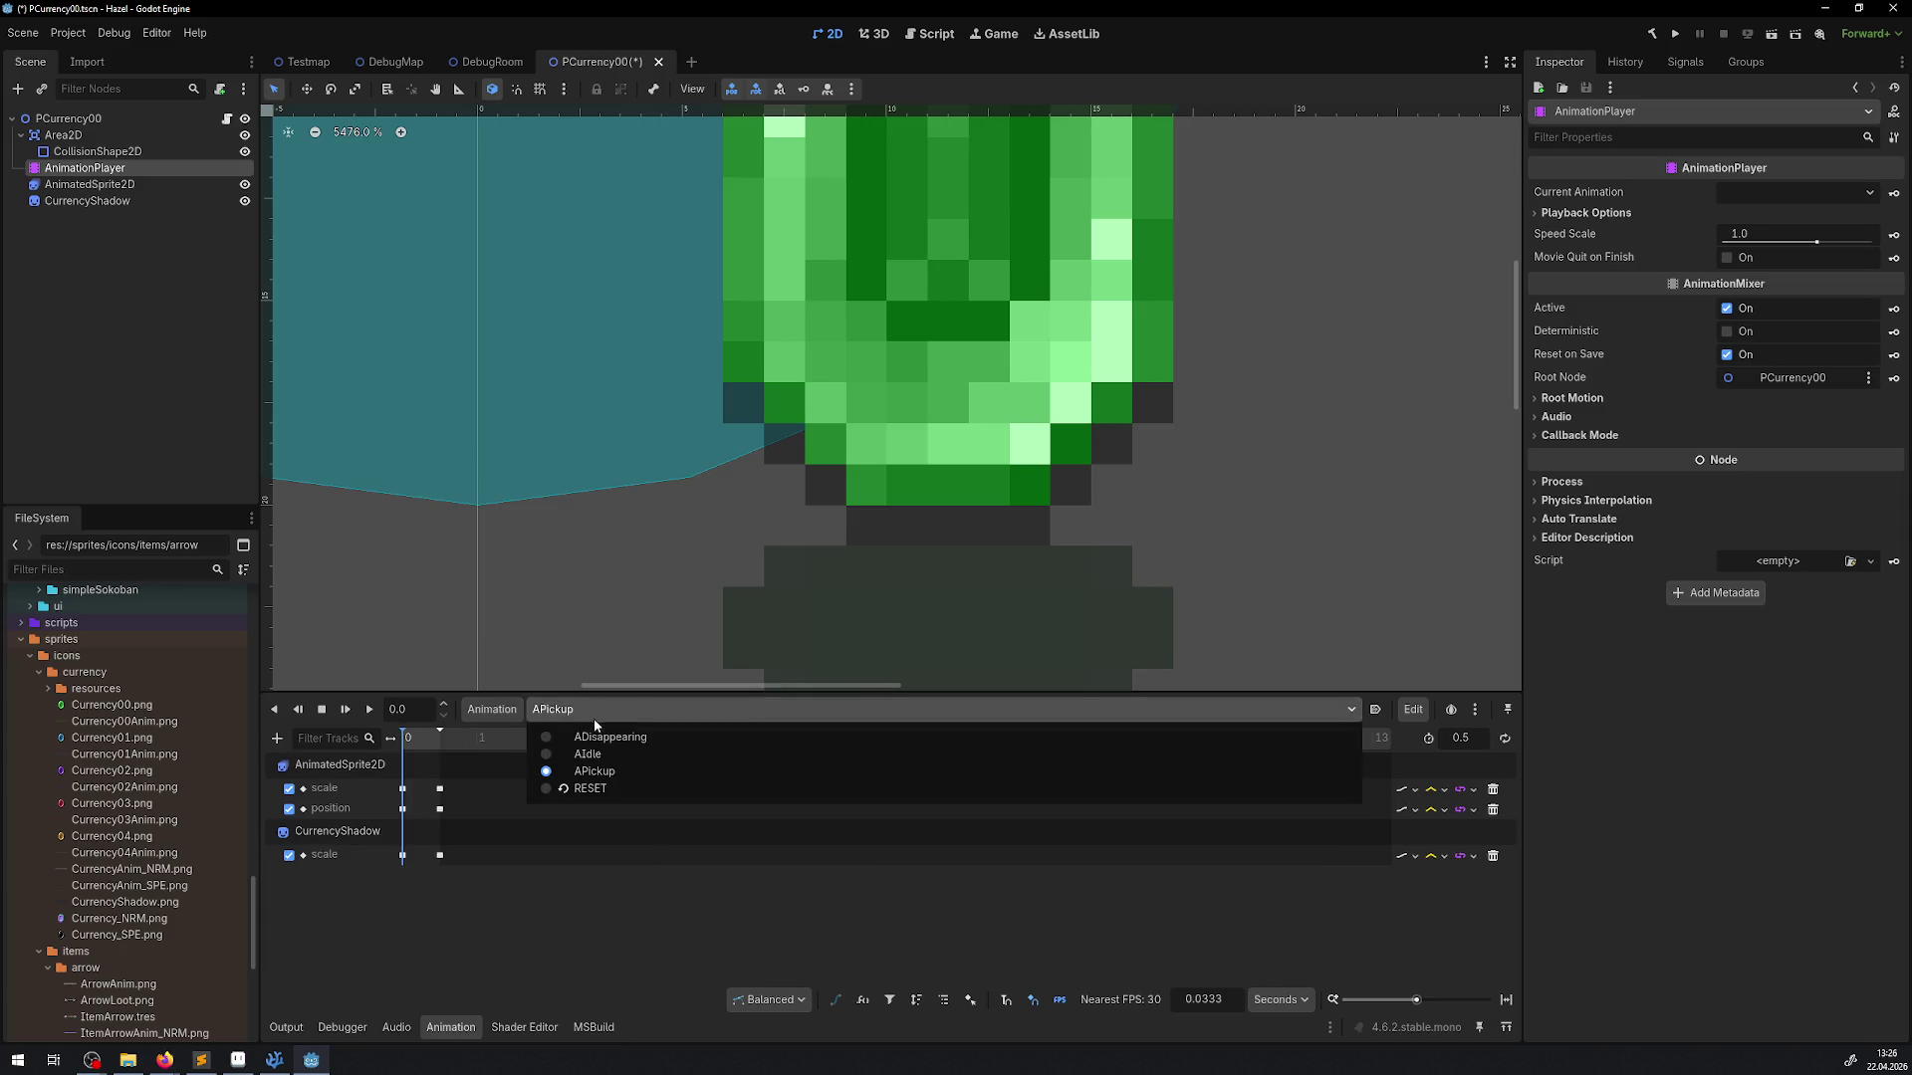
{"action": "left_click", "coordinate": [590, 754]}
{"action": "left_click", "coordinate": [351, 707]}
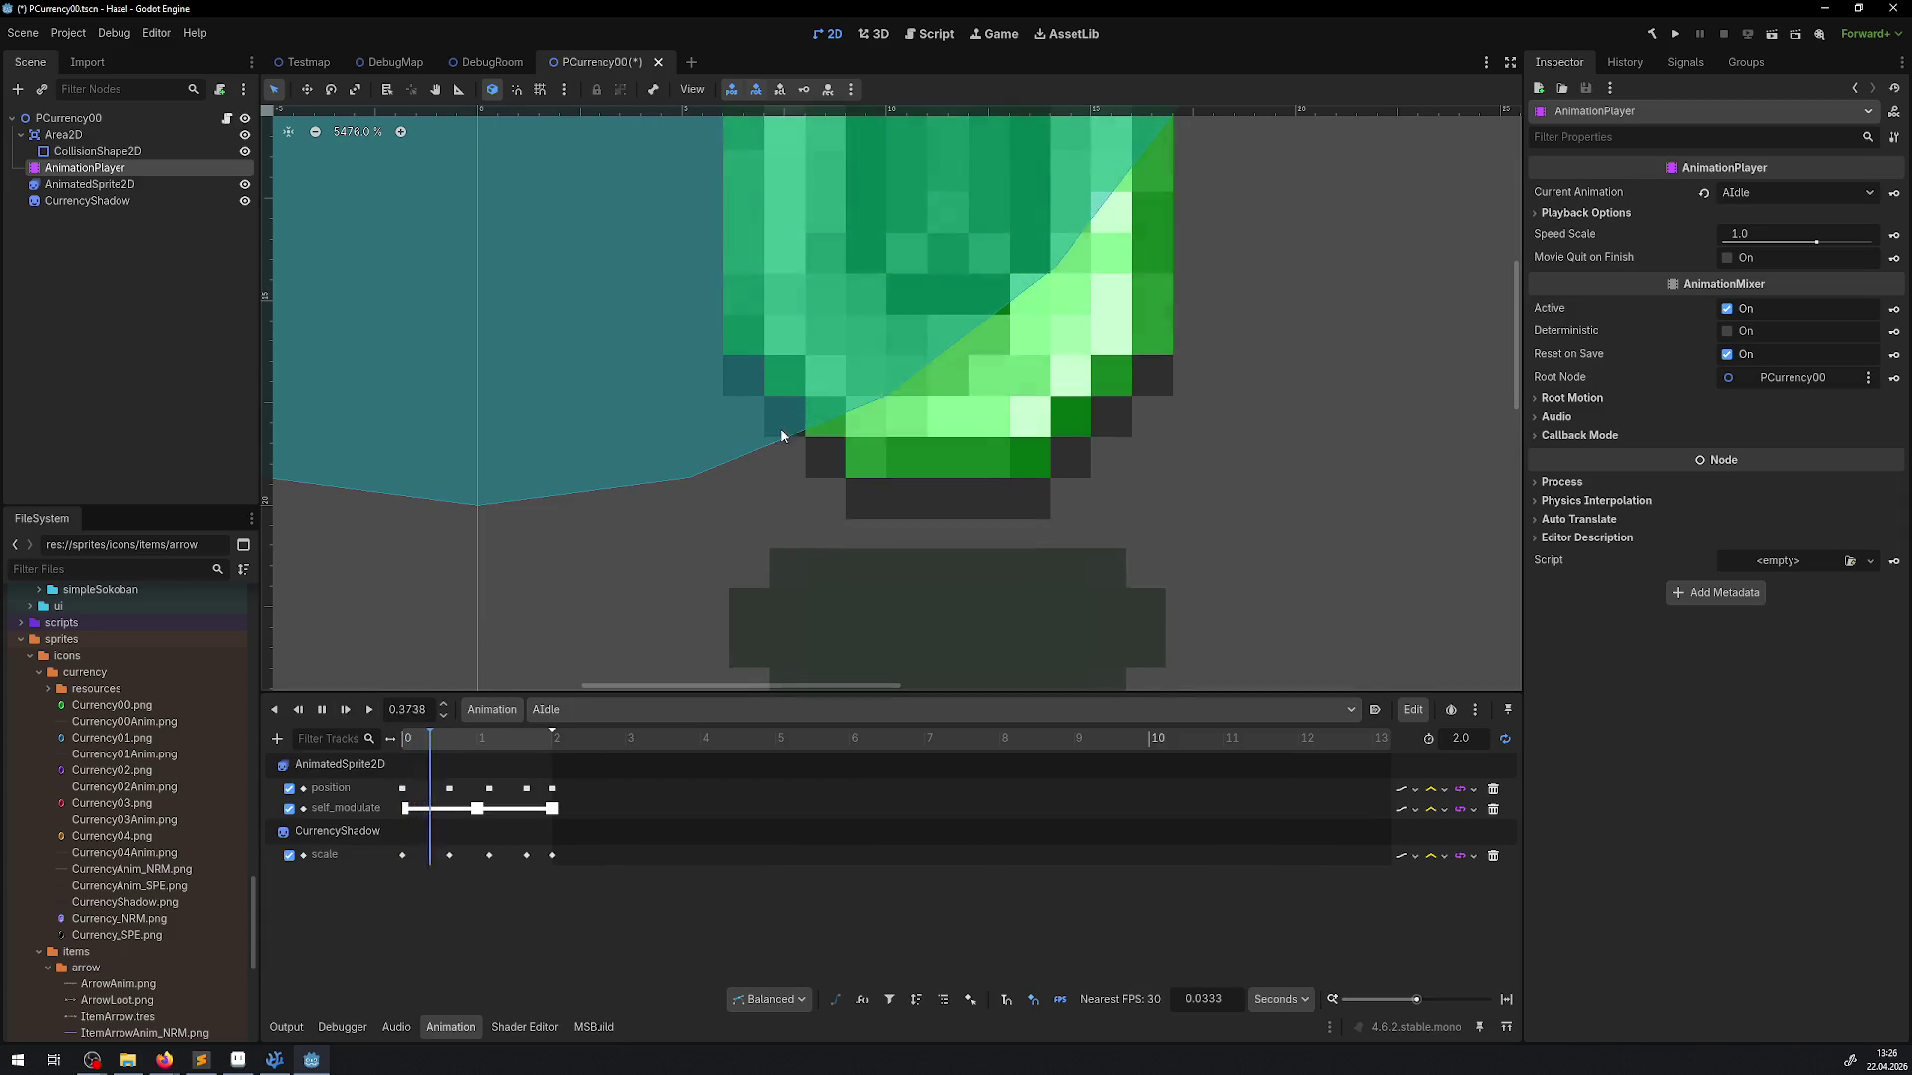
{"action": "scroll", "coordinate": [878, 413], "scroll_direction": "down", "scroll_amount": 4}
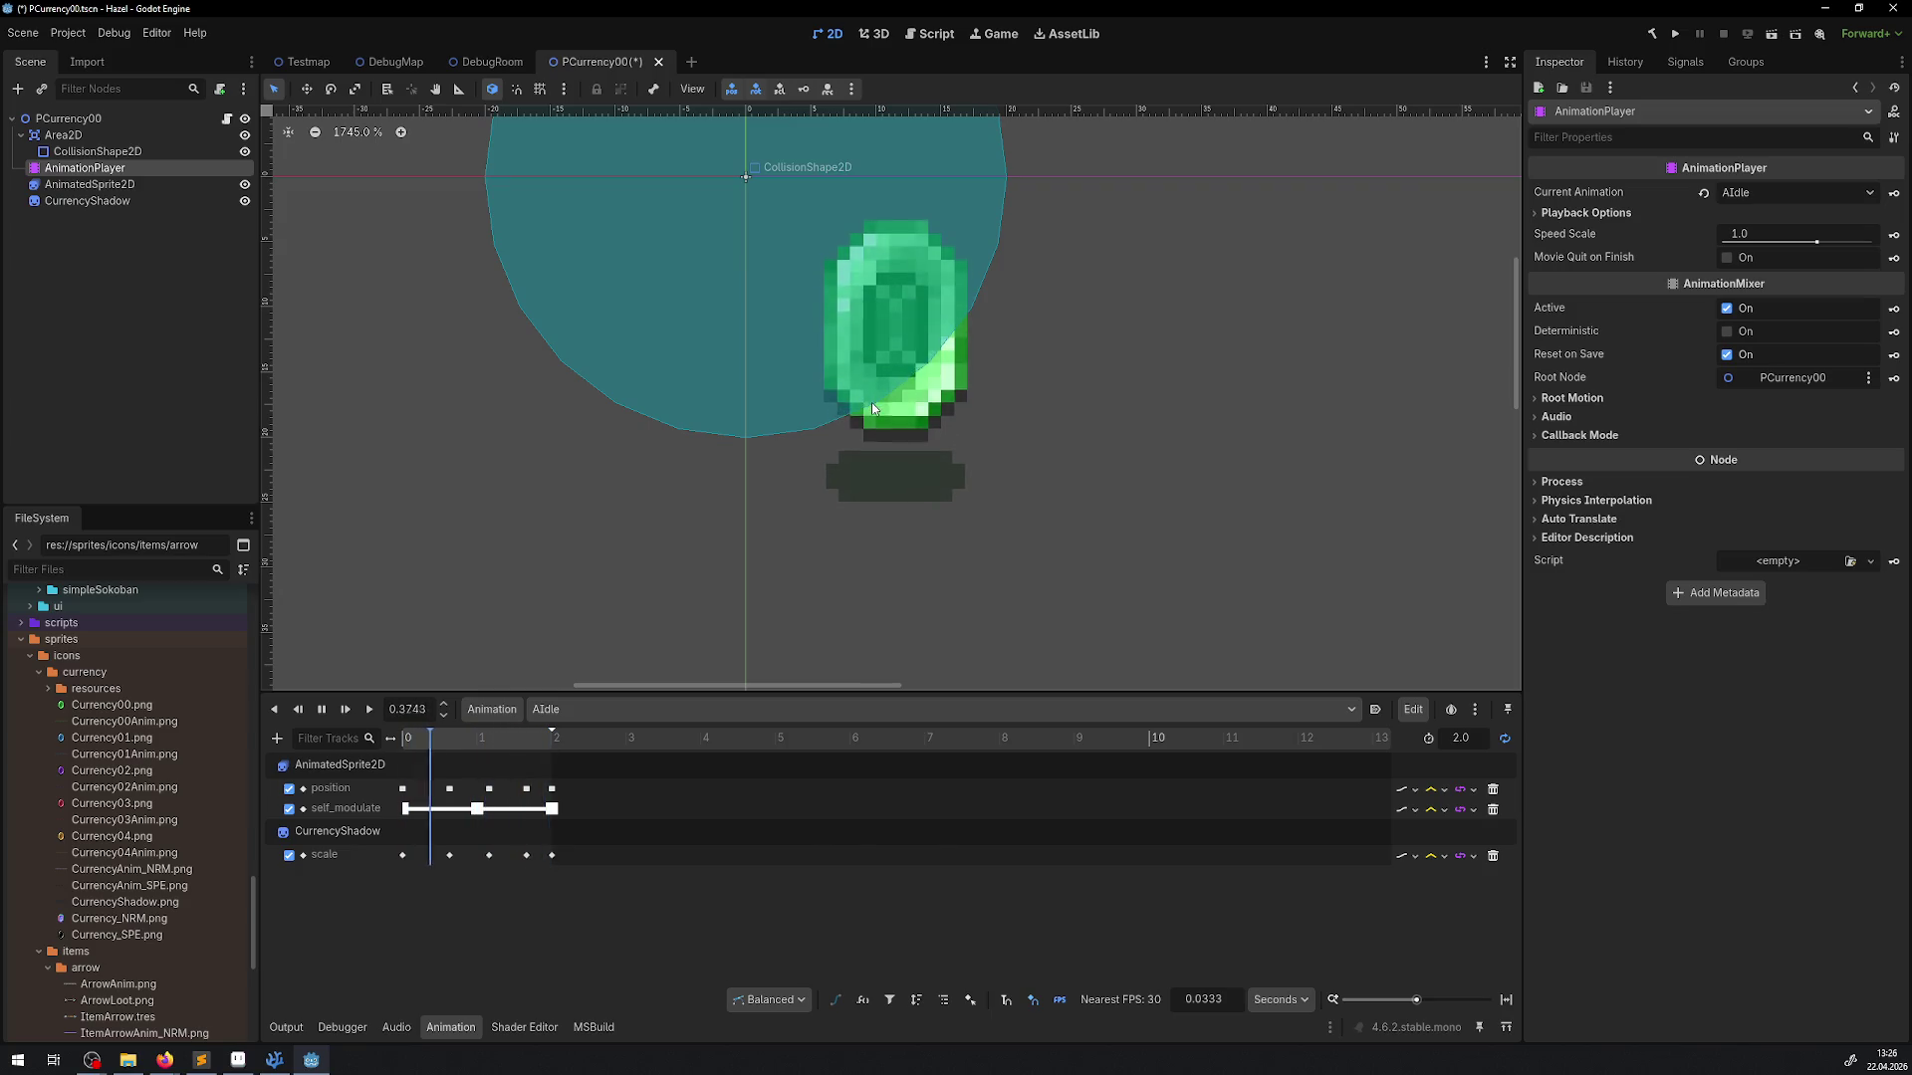
{"action": "scroll", "coordinate": [1062, 448], "scroll_direction": "down", "scroll_amount": 2}
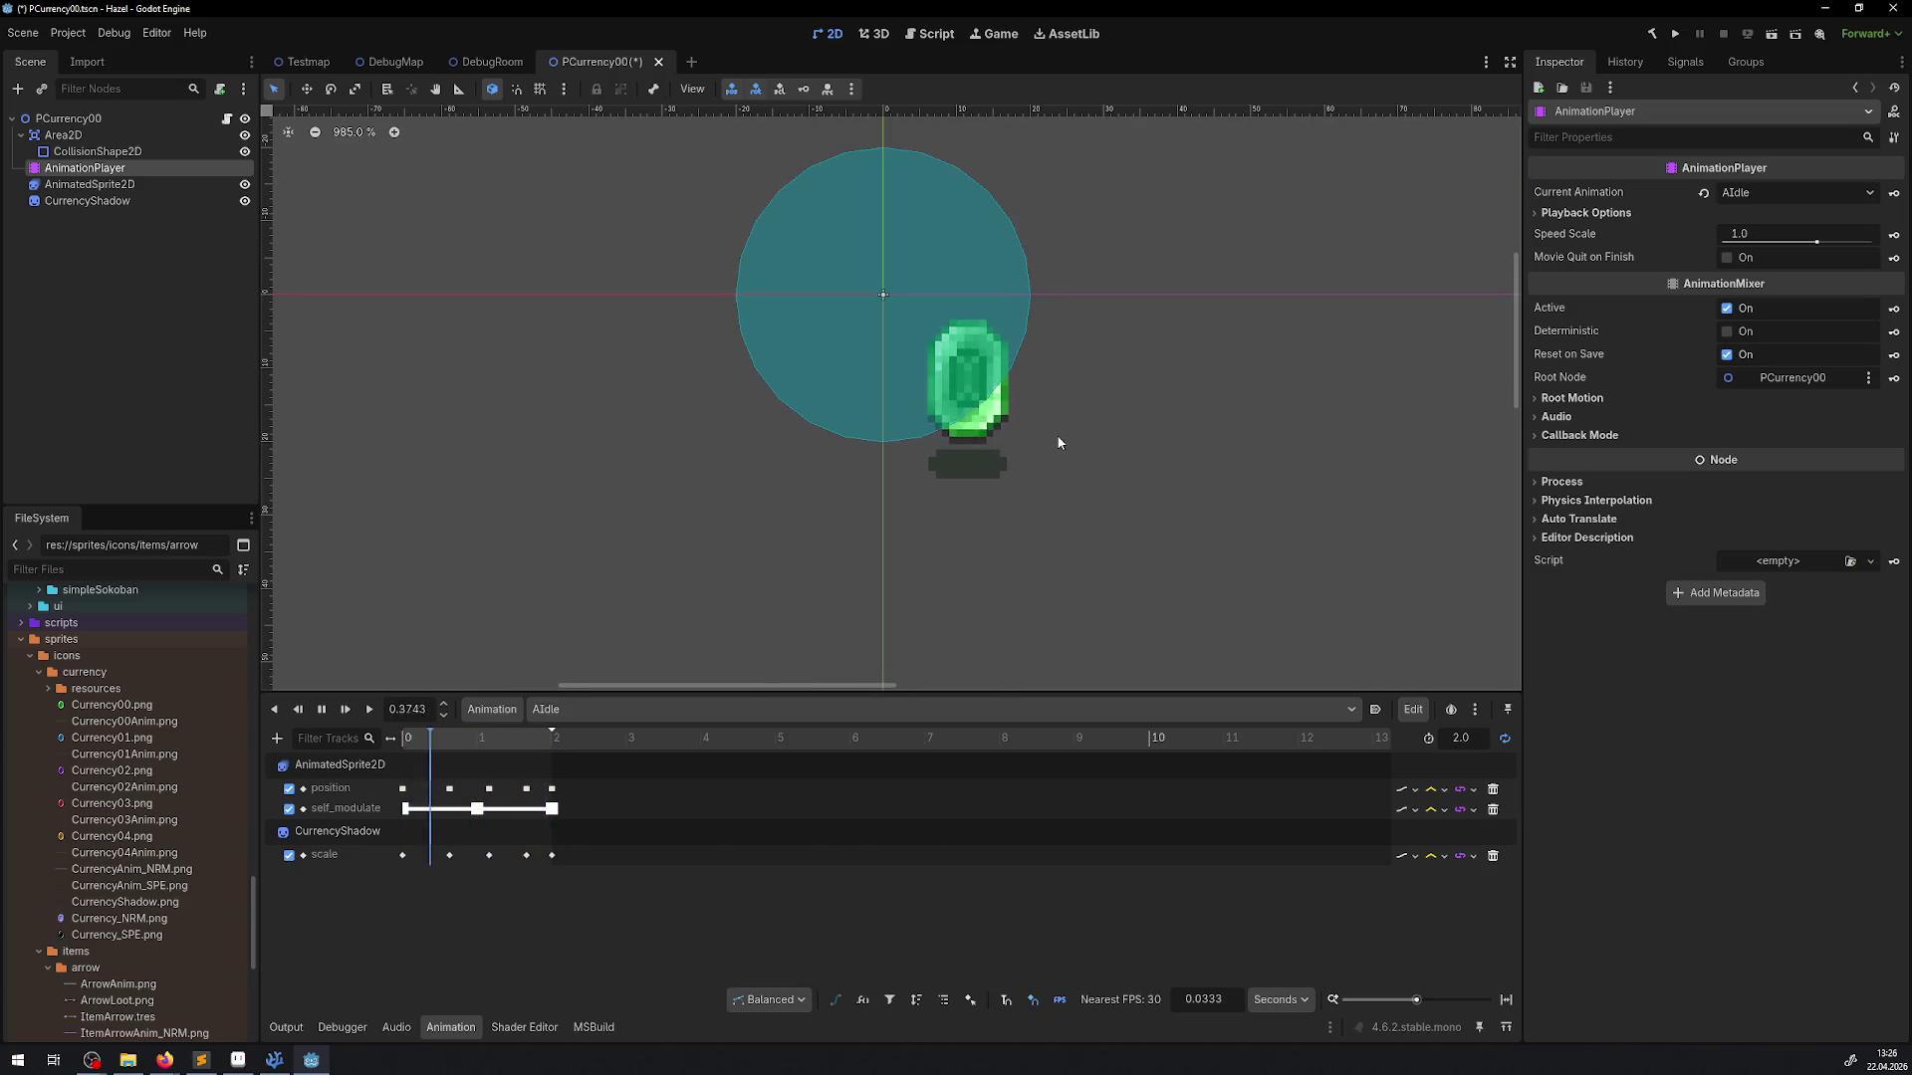
{"action": "scroll", "coordinate": [1003, 478], "scroll_direction": "up", "scroll_amount": 3}
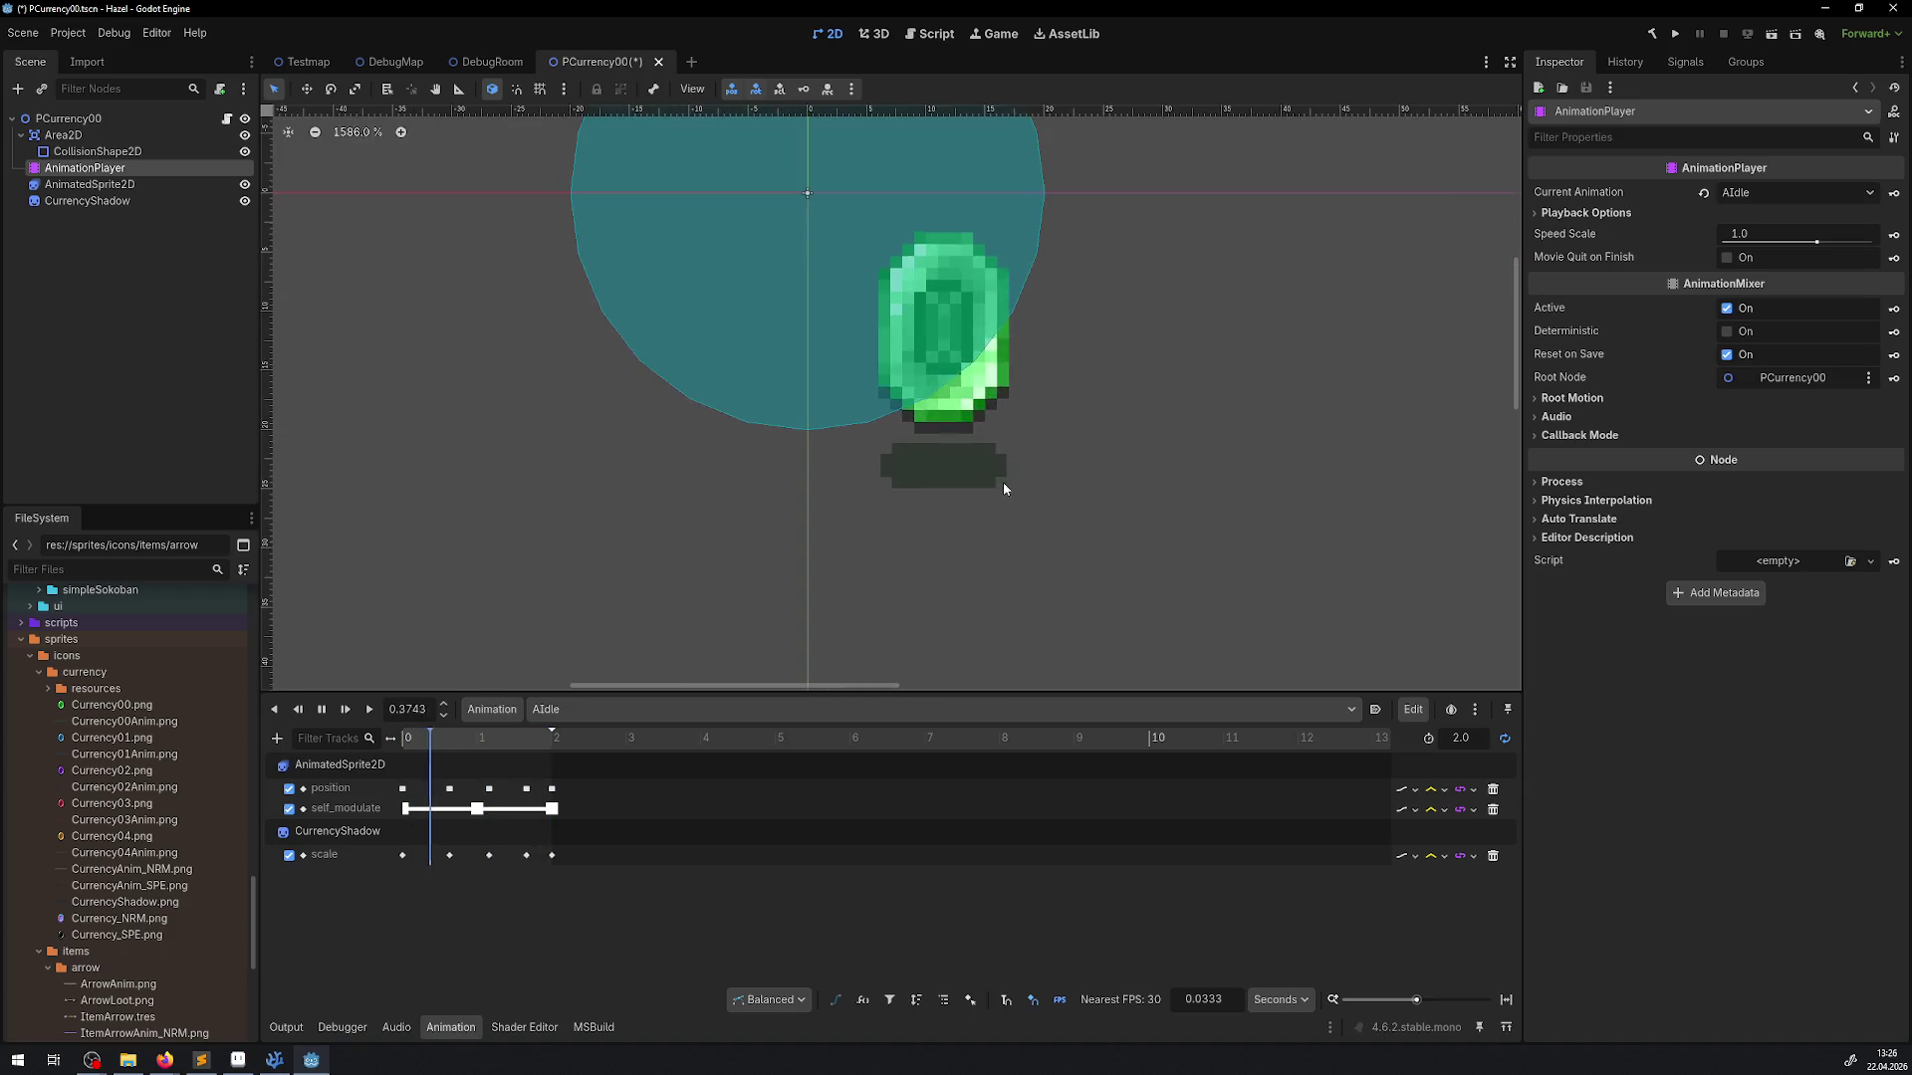
Stop and rewind the idle preview, then drag the shadow slightly lower beneath the gem
{"action": "left_click", "coordinate": [321, 709]}
{"action": "scroll", "coordinate": [923, 412], "scroll_direction": "up", "scroll_amount": 1}
{"action": "left_click_drag", "start_coordinate": [934, 476], "coordinate": [929, 496]}
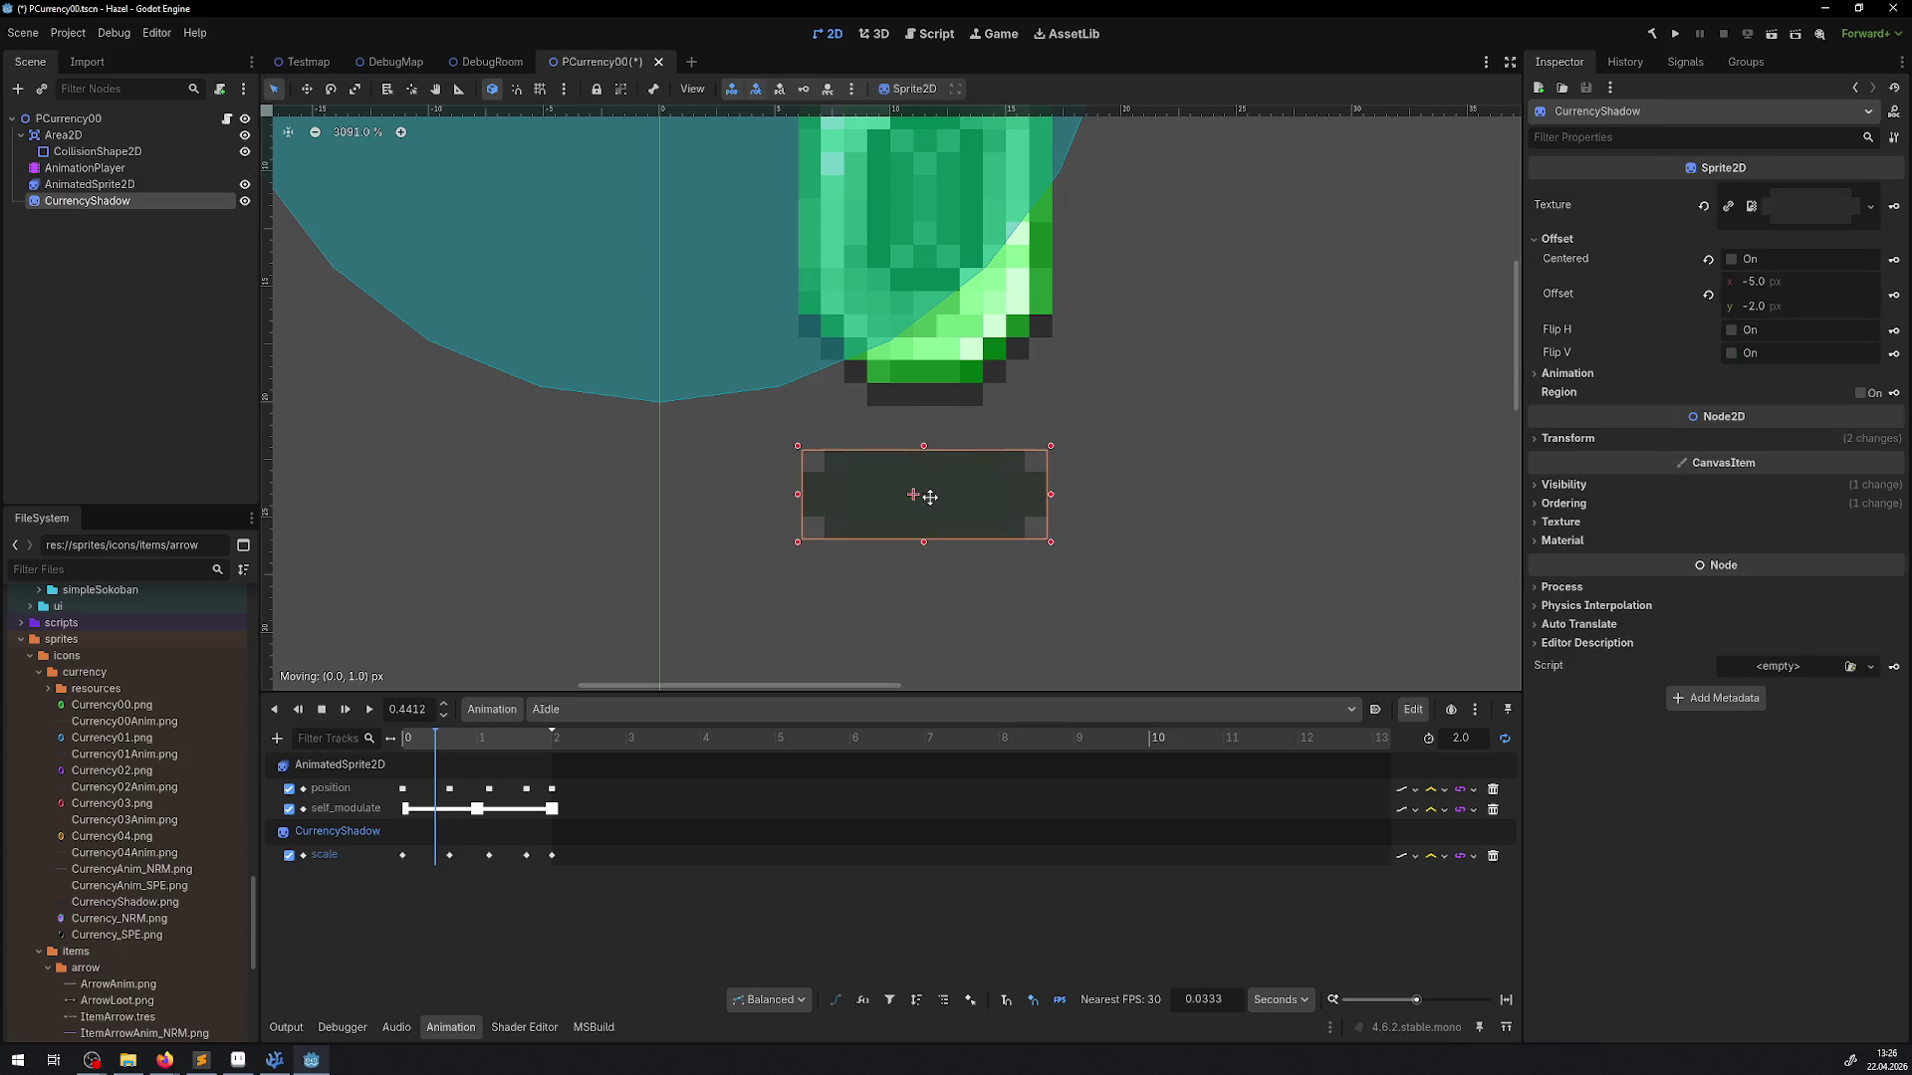
{"action": "left_click", "coordinate": [401, 737]}
{"action": "mouse_move", "coordinate": [925, 494]}
{"action": "left_mouse_down"}
{"action": "mouse_move", "coordinate": [925, 516]}
{"action": "mouse_move", "coordinate": [951, 520]}
{"action": "left_mouse_up"}
{"action": "left_click", "coordinate": [1021, 461]}
{"action": "left_click", "coordinate": [952, 536]}
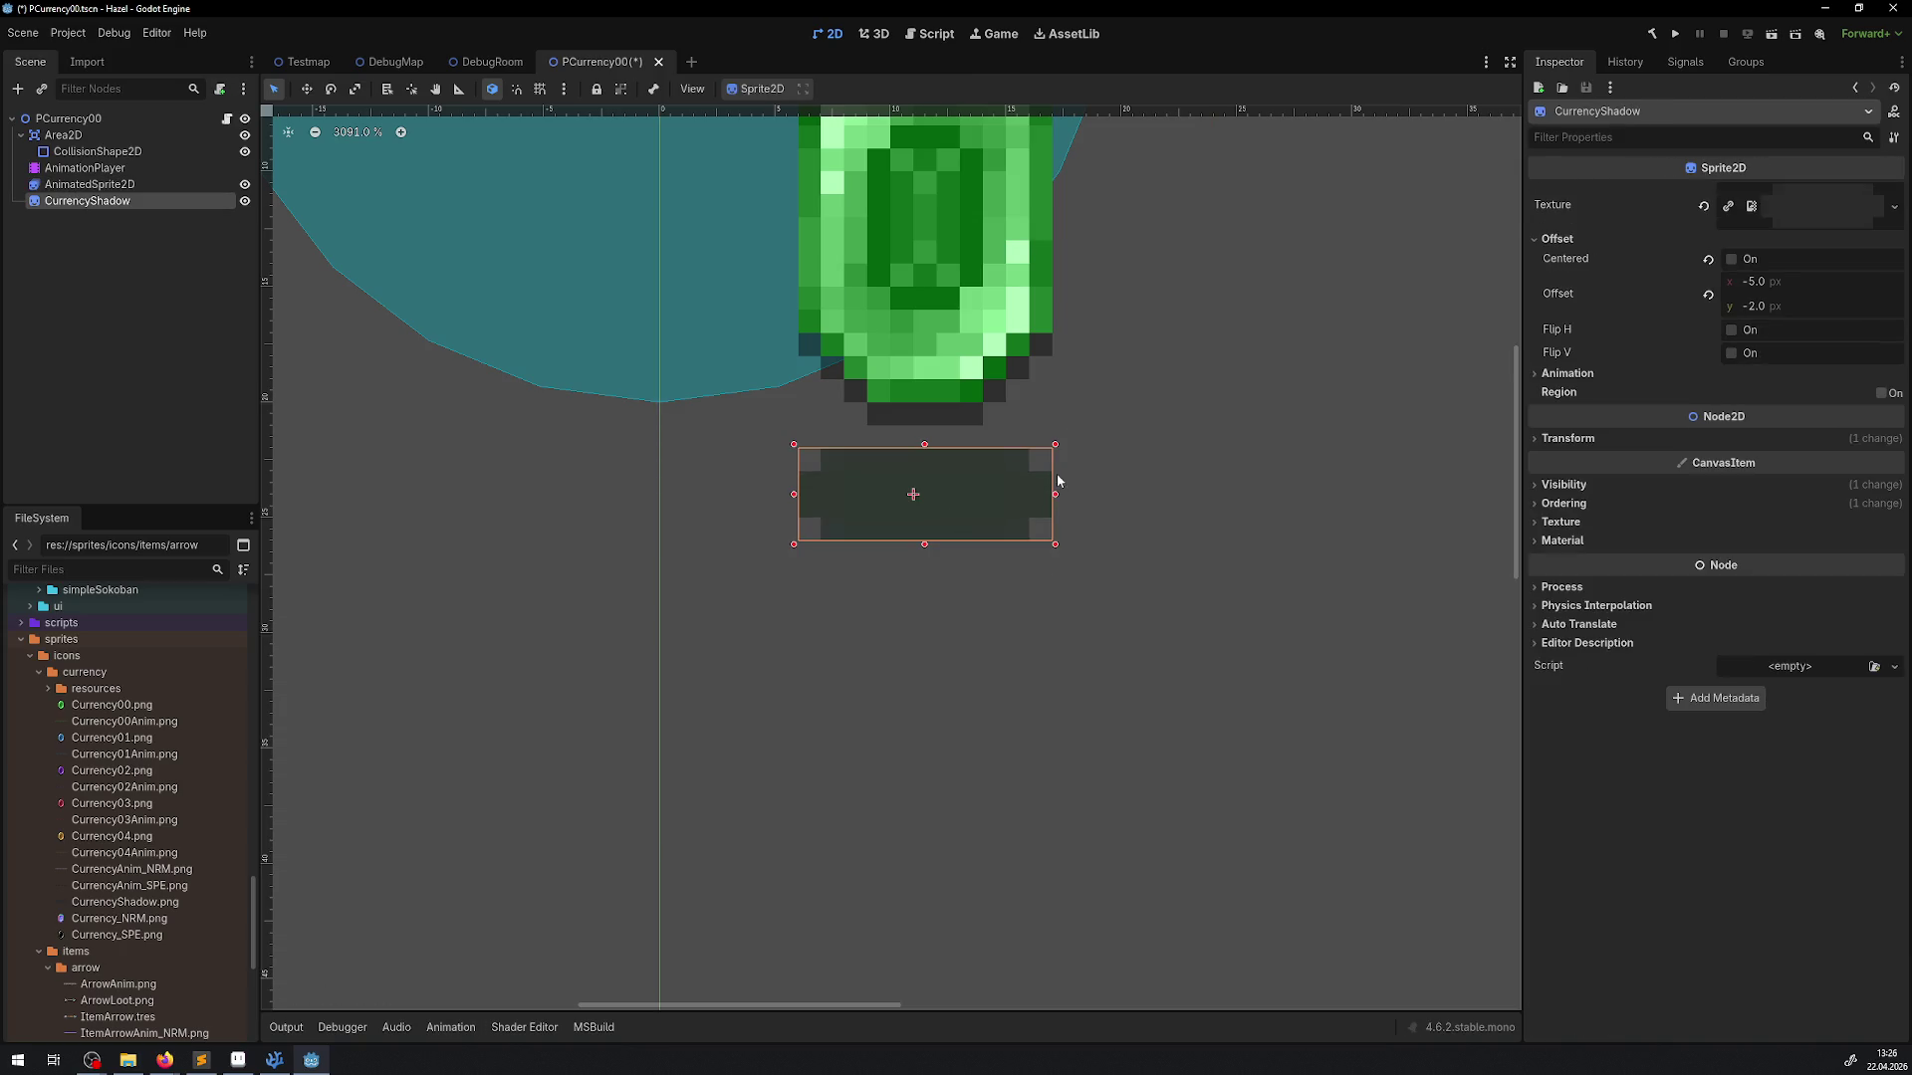
Show the CollisionShape2D's transform values, then go back to the DebugRoom scene
{"action": "scroll", "coordinate": [1050, 474], "scroll_direction": "down", "scroll_amount": 8}
{"action": "left_click", "coordinate": [1074, 512]}
{"action": "scroll", "coordinate": [924, 373], "scroll_direction": "up", "scroll_amount": 1}
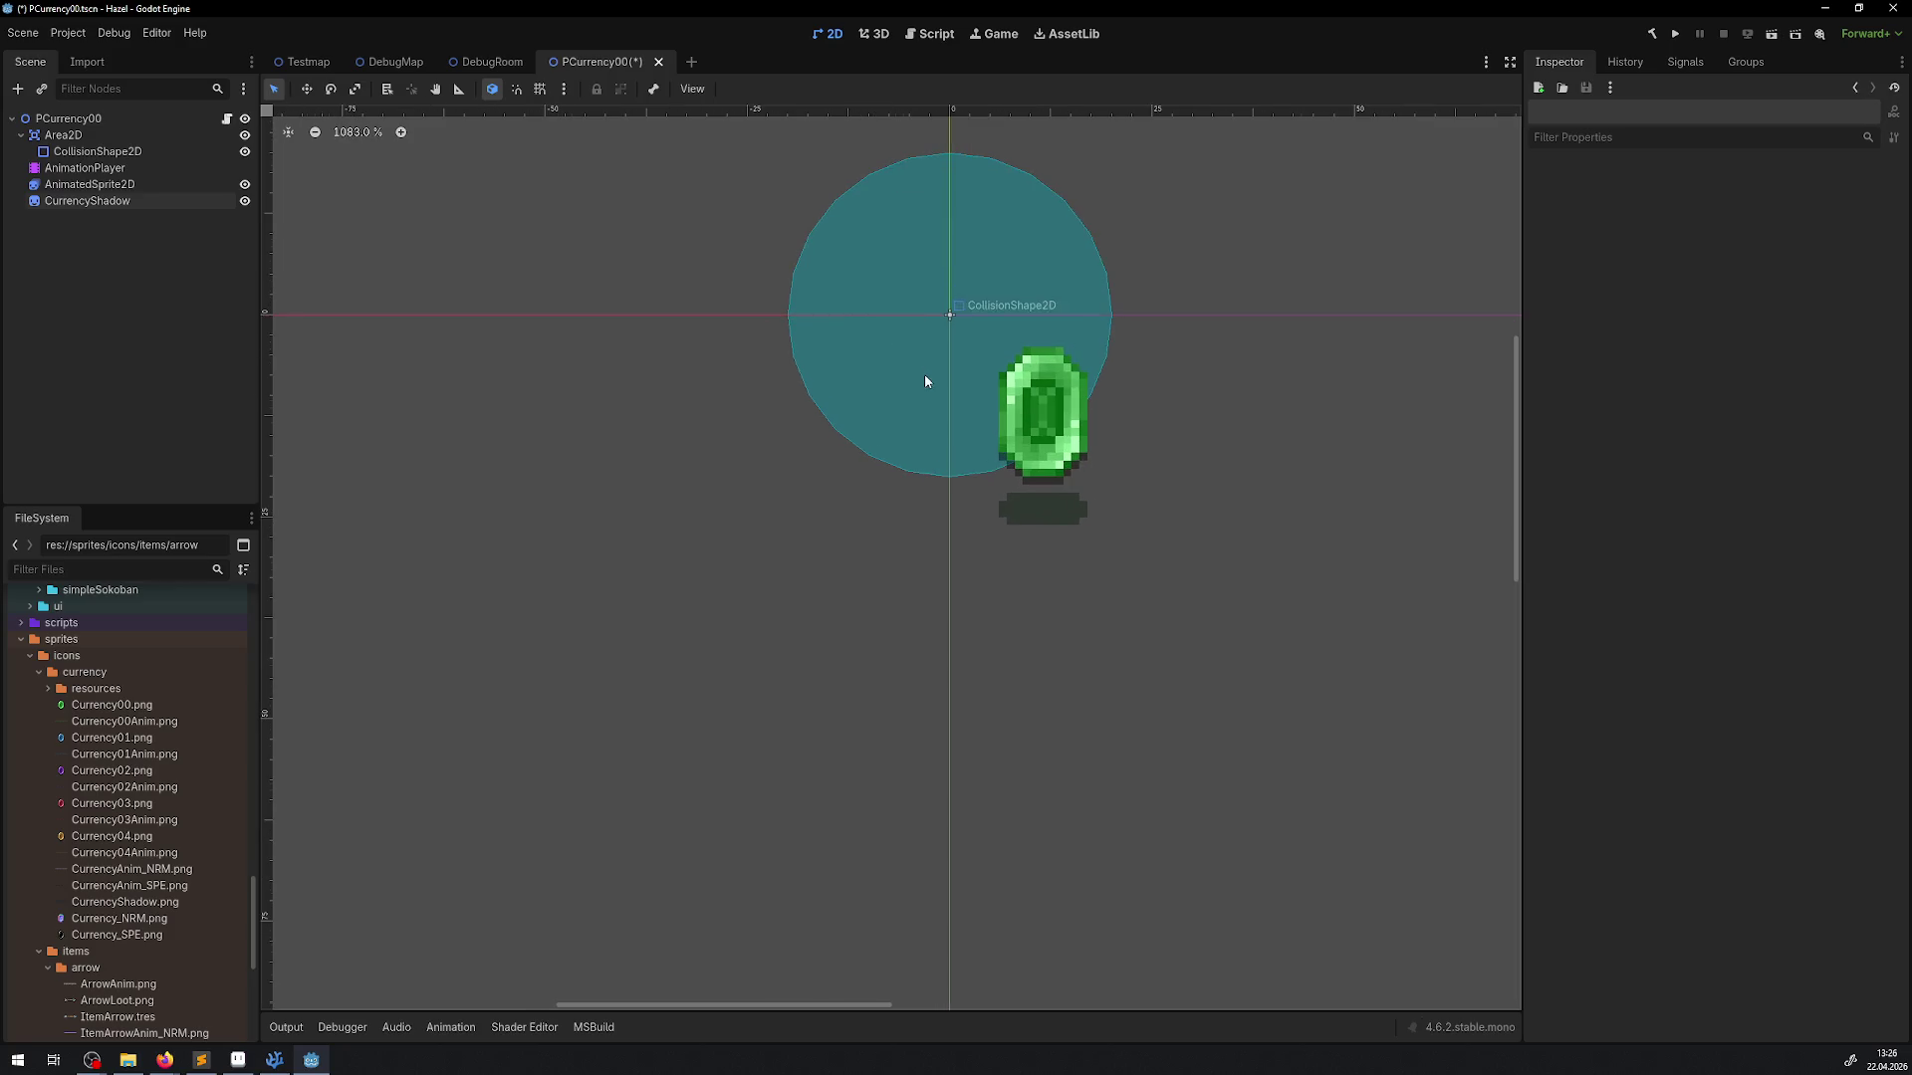
{"action": "left_click", "coordinate": [69, 155]}
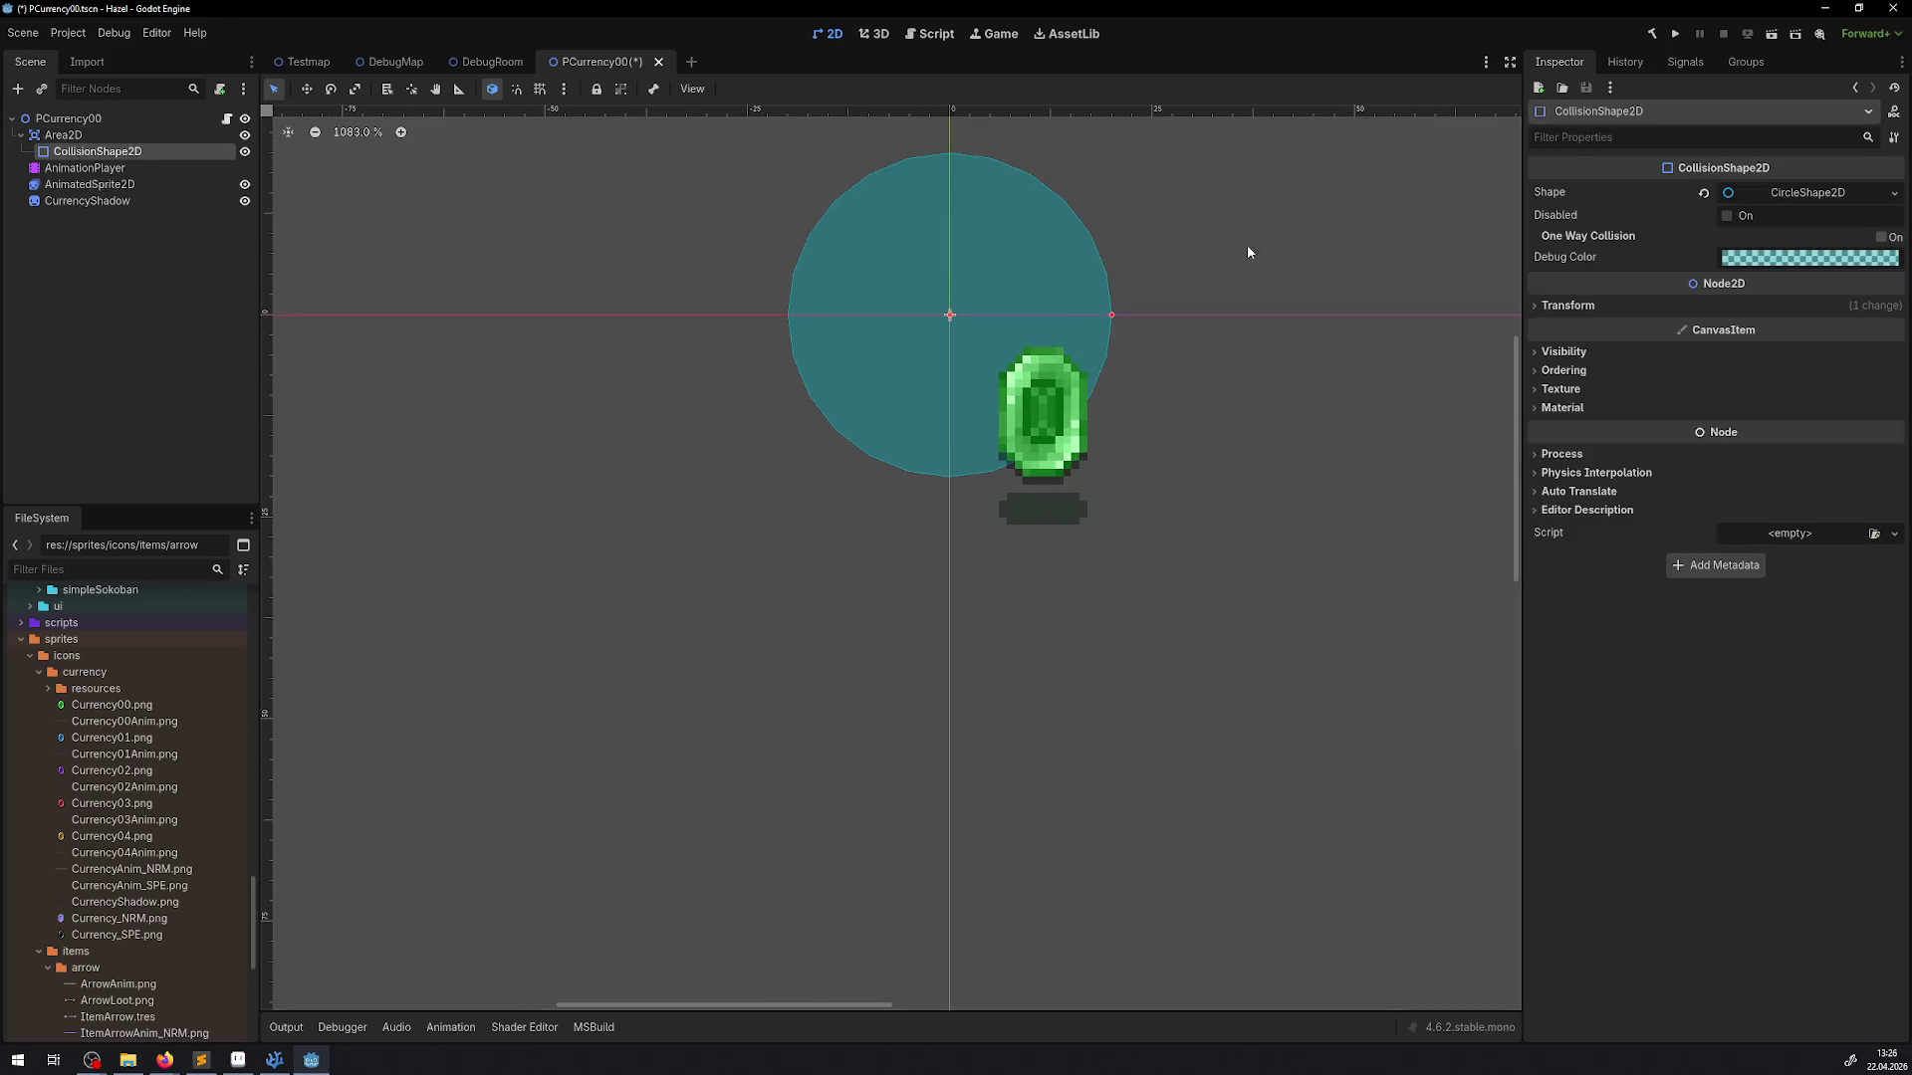
{"action": "left_click", "coordinate": [1570, 306]}
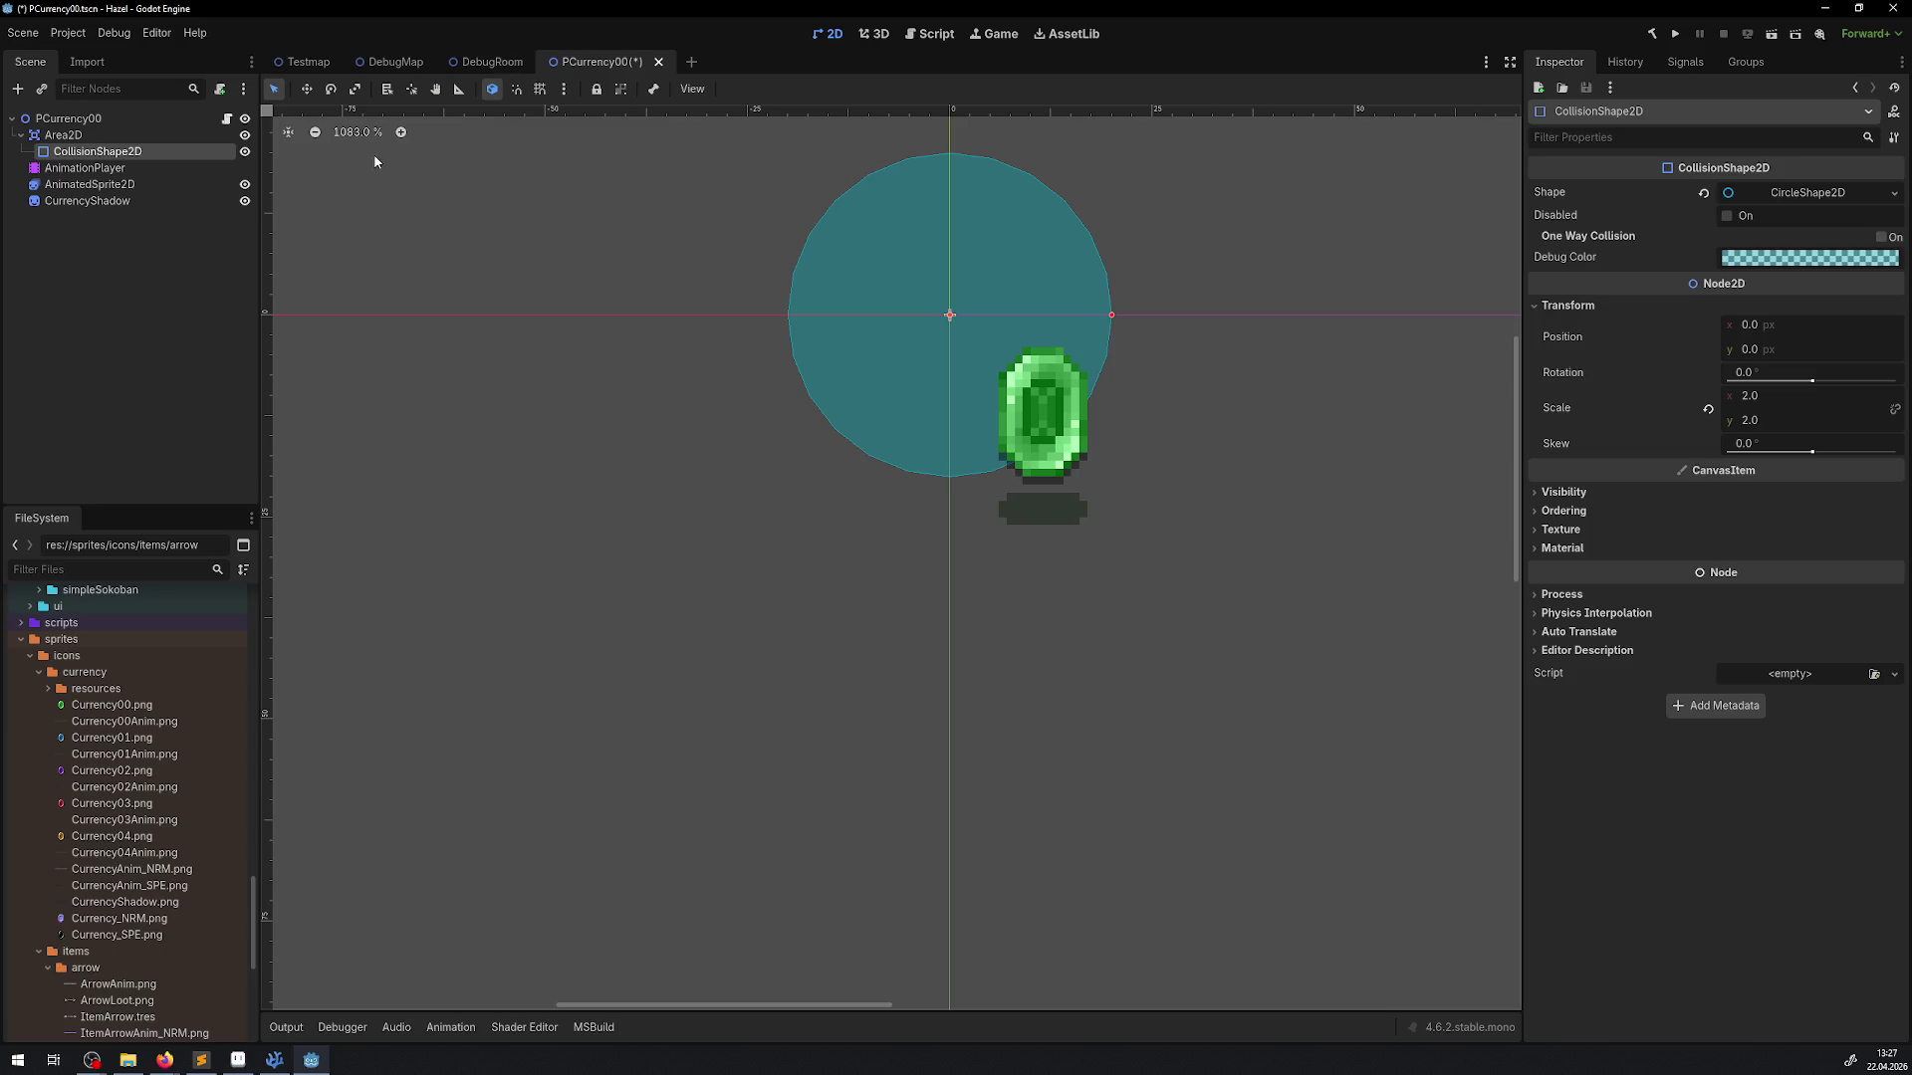
{"action": "left_click", "coordinate": [487, 62]}
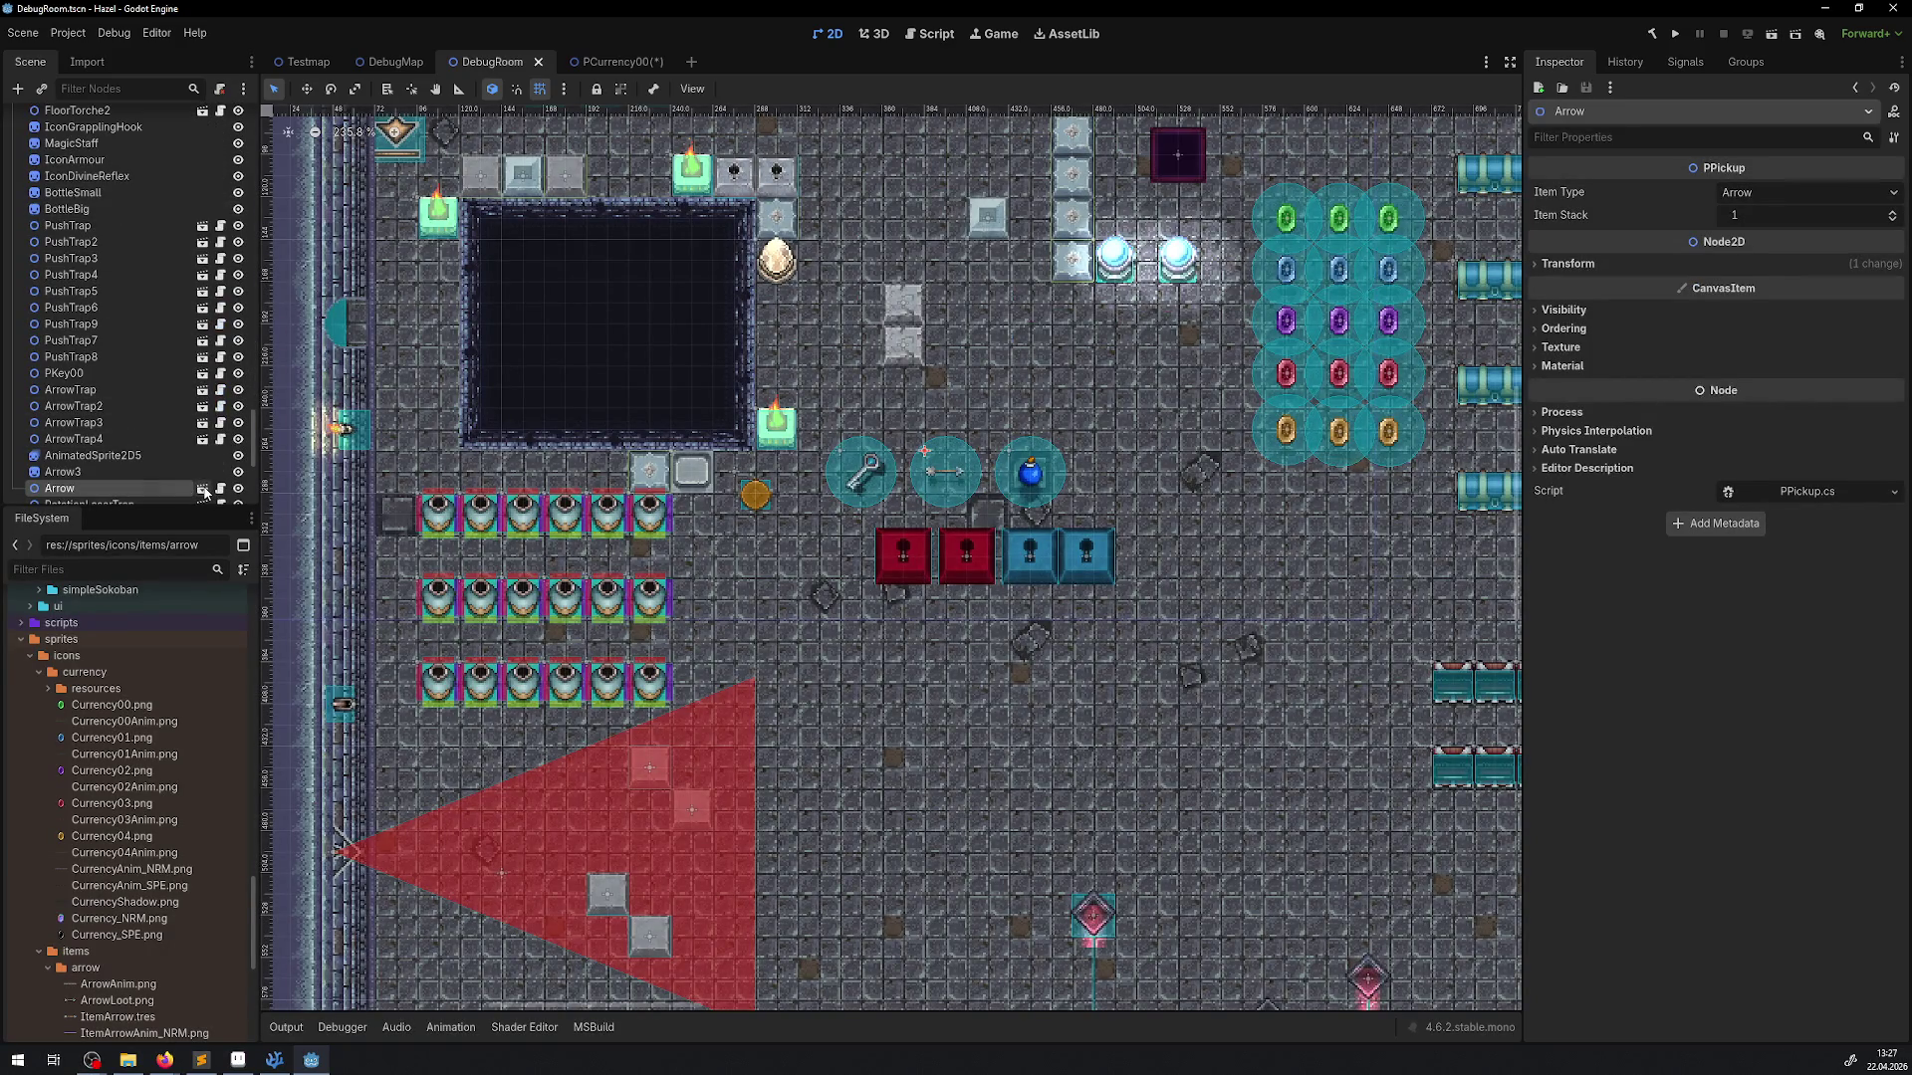
{"action": "left_click", "coordinate": [203, 488]}
{"action": "left_click", "coordinate": [78, 152]}
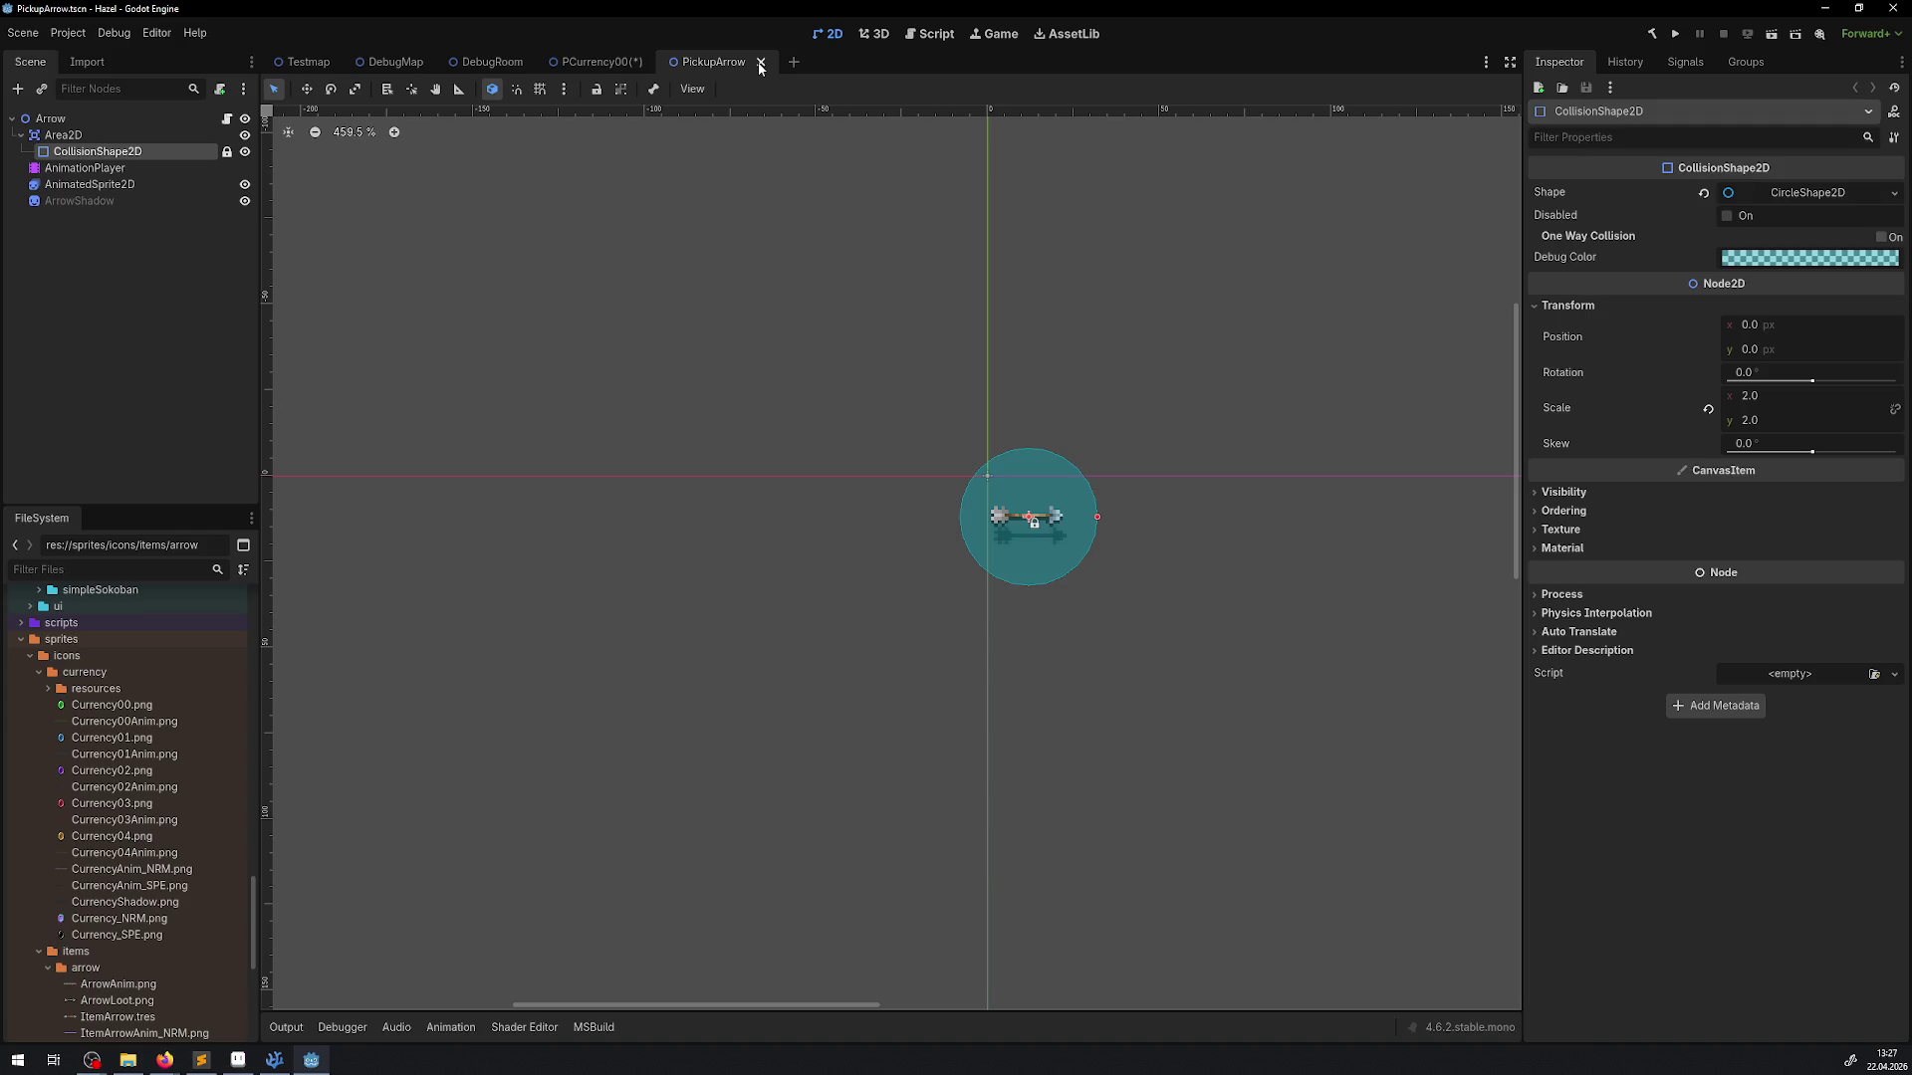
{"action": "left_click", "coordinate": [760, 63]}
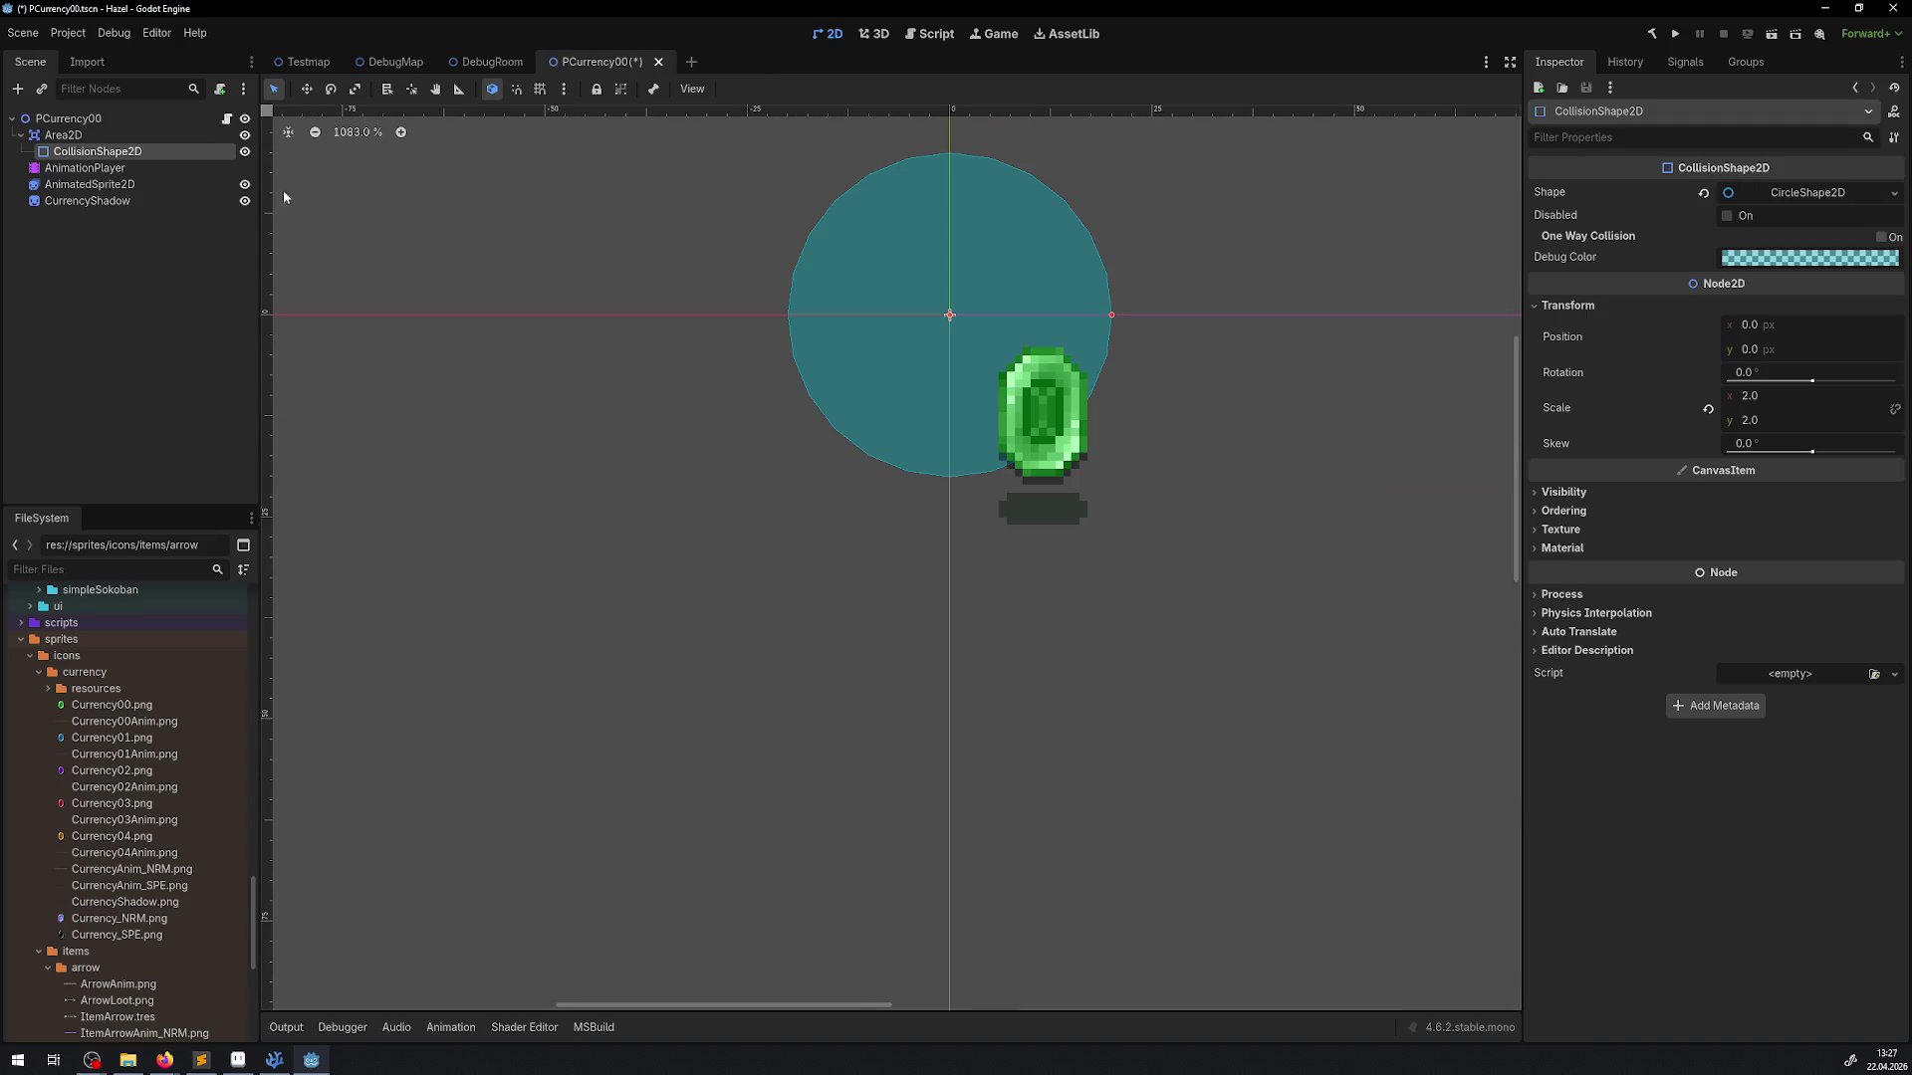
{"action": "left_click", "coordinate": [66, 136]}
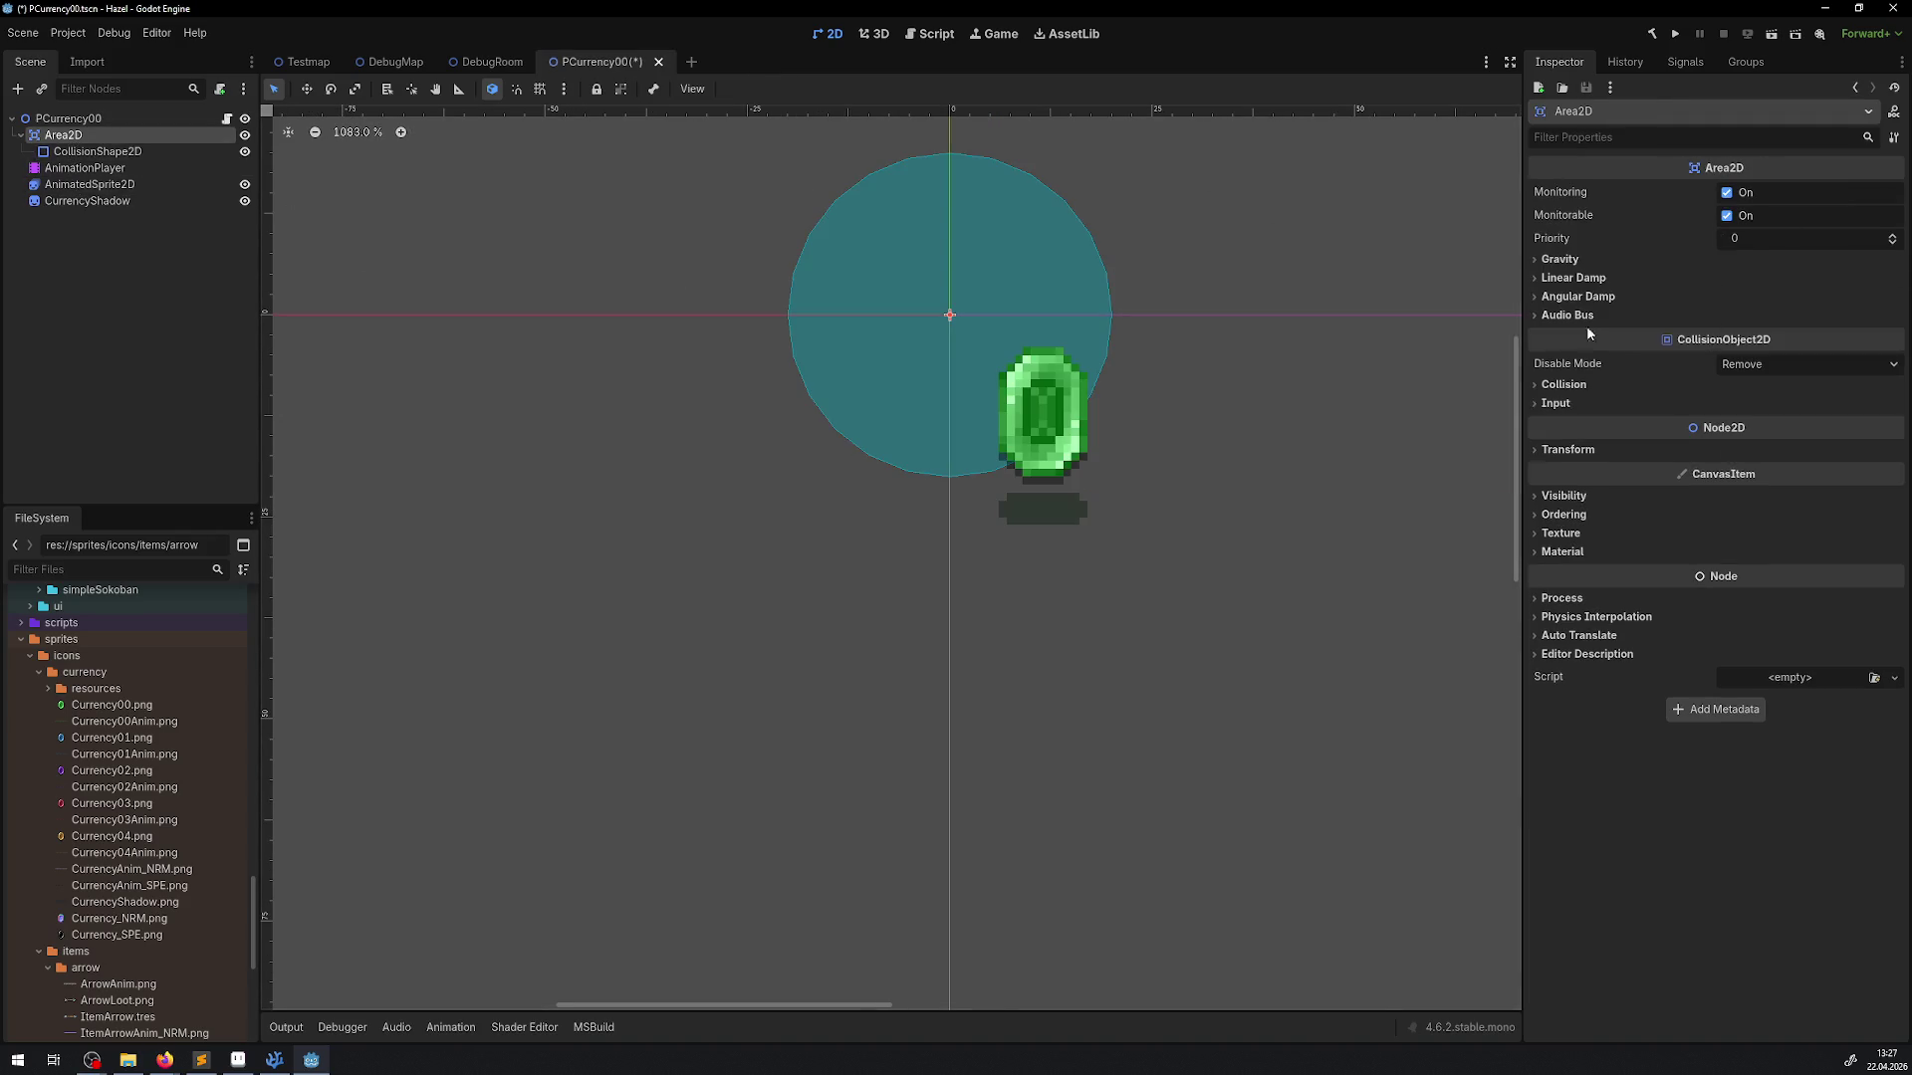
Set the Area2D position to 12, 12 and save the PCurrency00 scene
{"action": "left_click", "coordinate": [1572, 450]}
{"action": "left_click", "coordinate": [1757, 468]}
{"action": "type", "text": "12"}
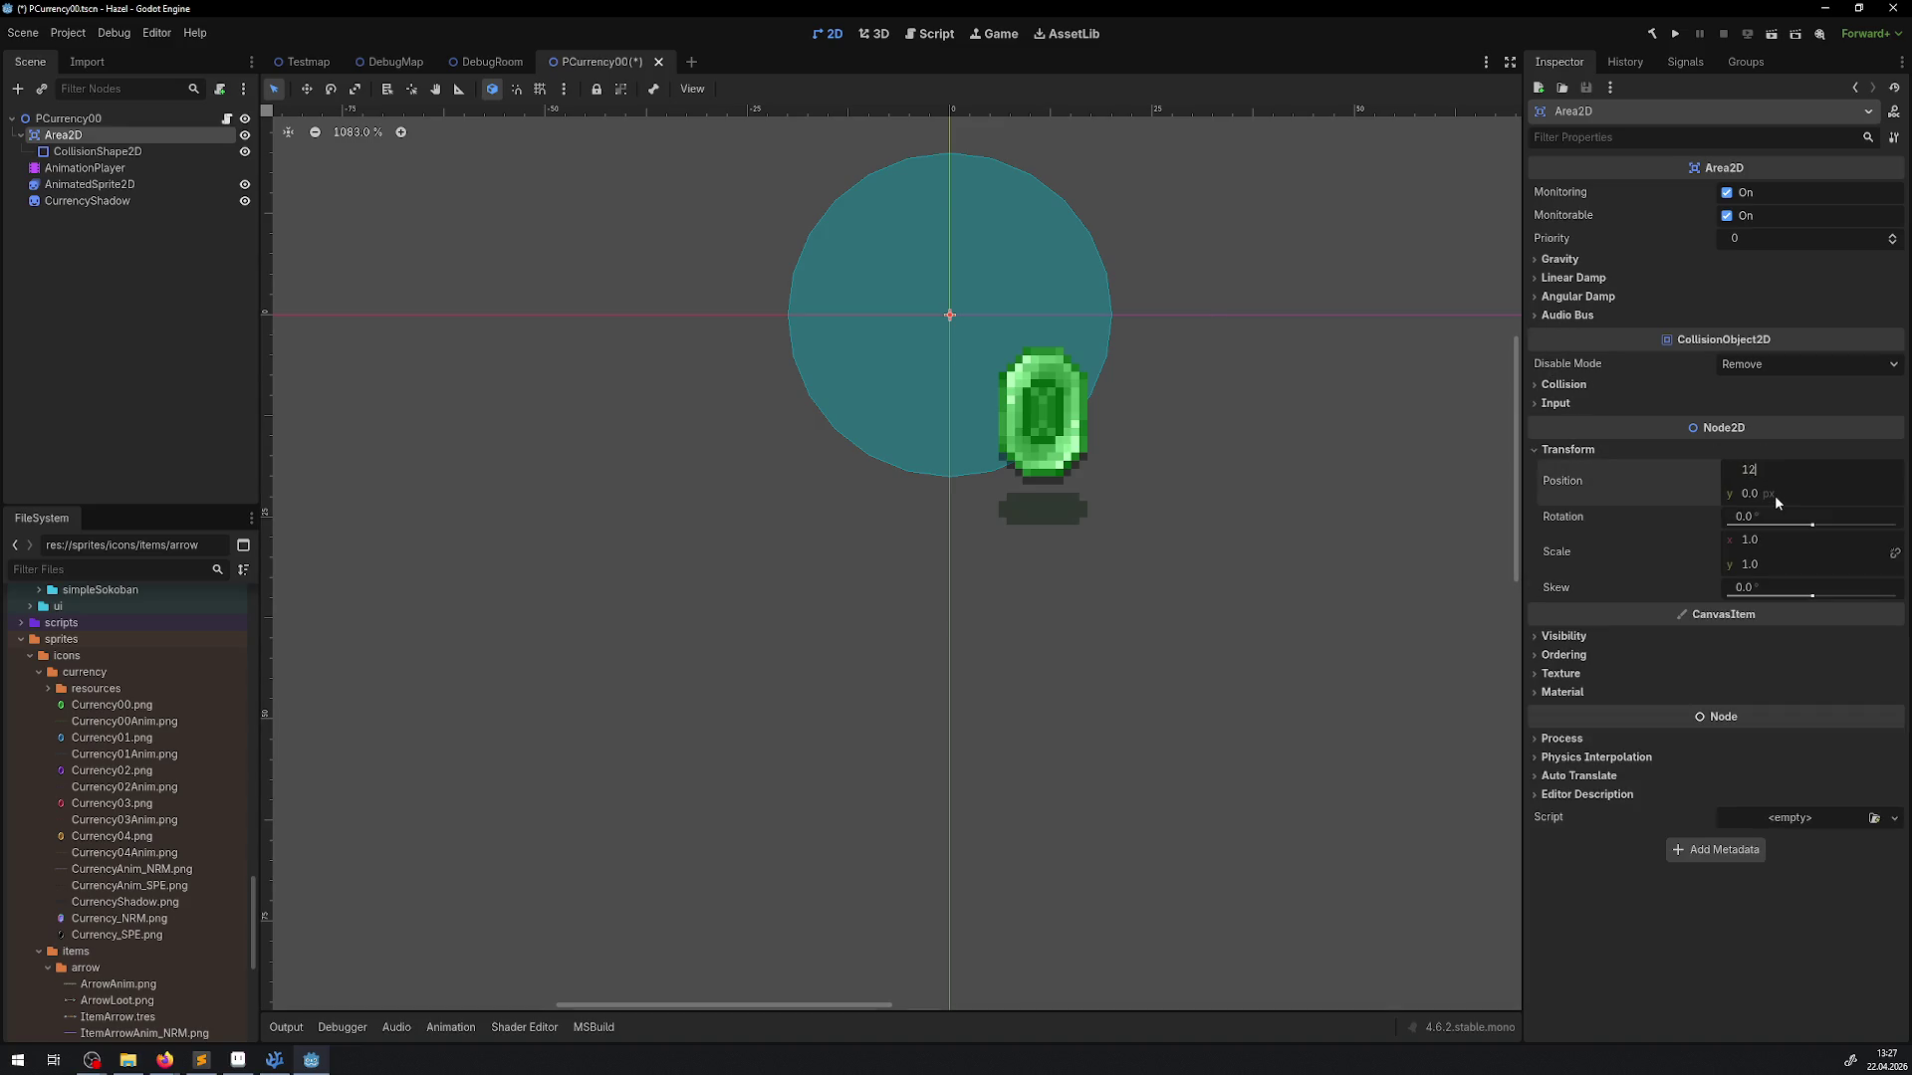
{"action": "left_click", "coordinate": [1774, 494]}
{"action": "type", "text": "12"}
{"action": "key", "text": "Return"}
{"action": "key", "text": "ctrl+s"}
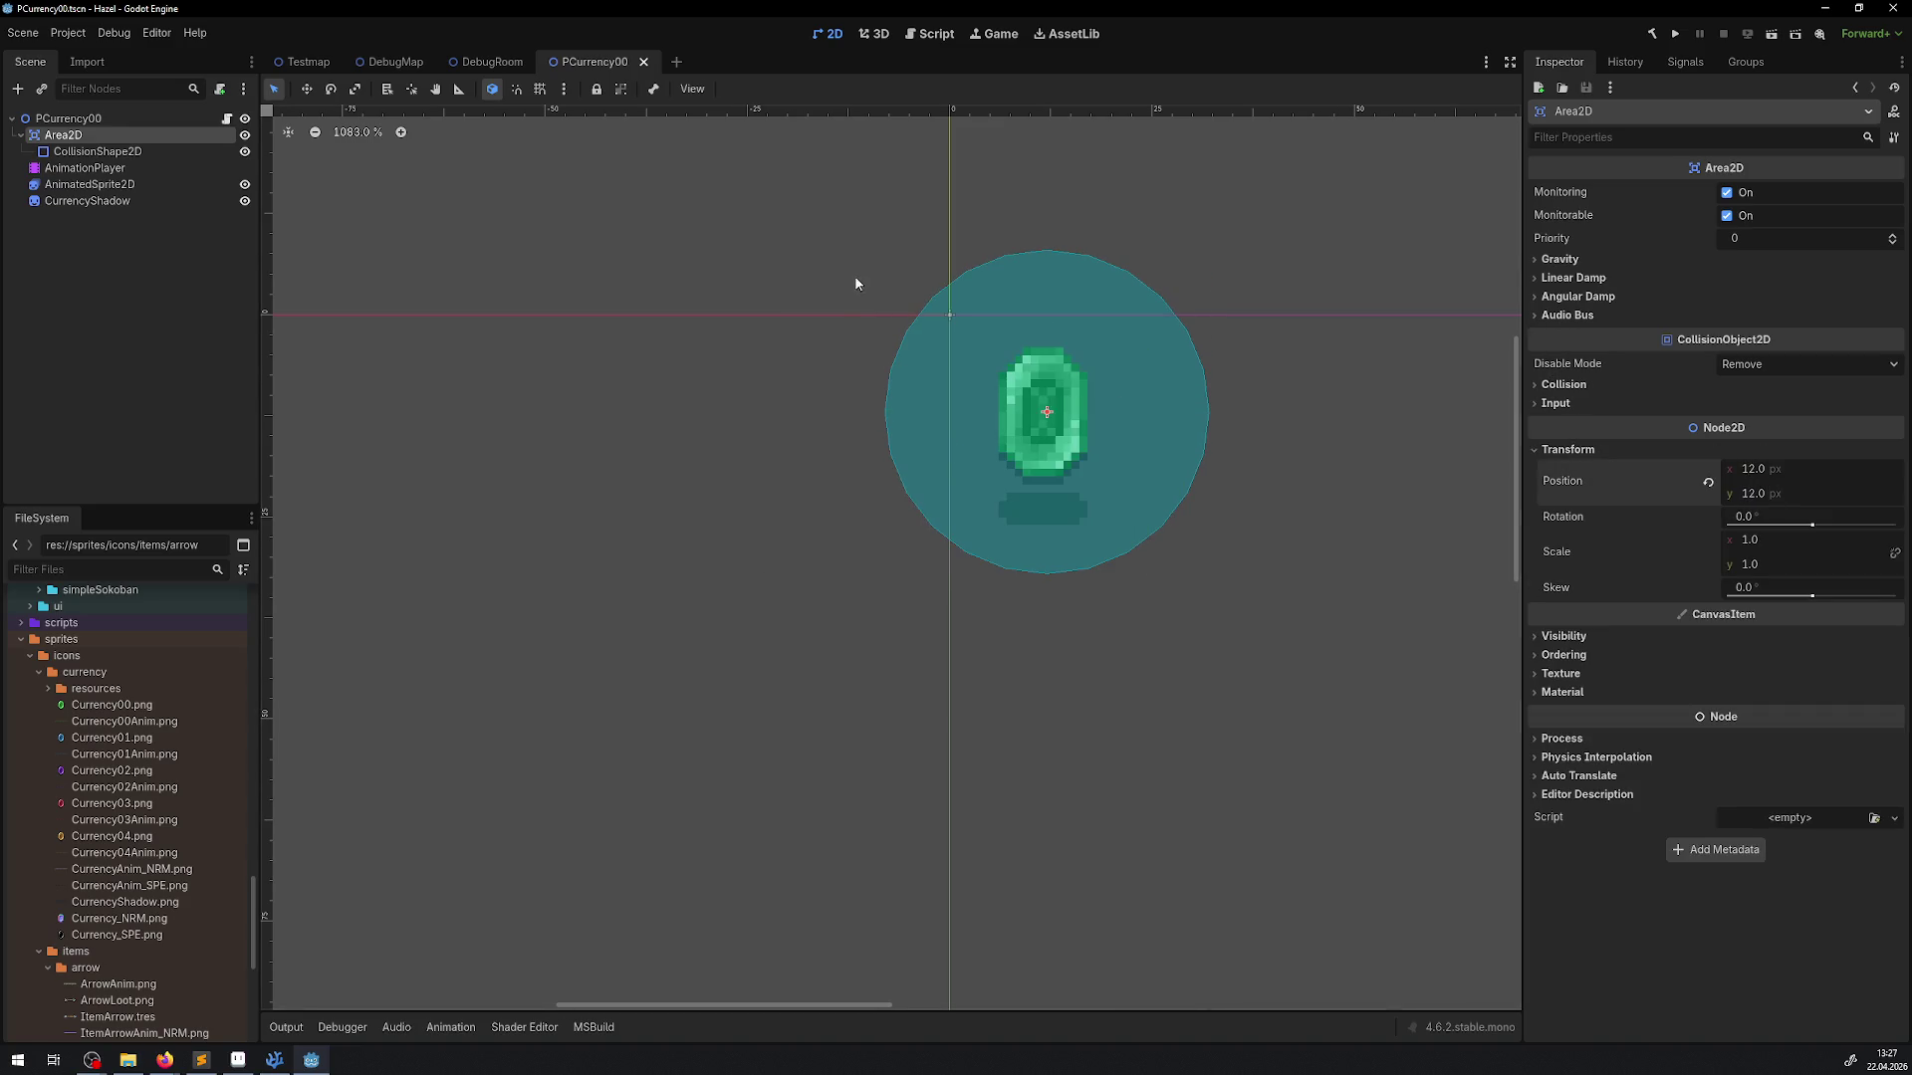
Return to the DebugRoom scene
{"action": "scroll", "coordinate": [1069, 341], "scroll_direction": "down", "scroll_amount": 2}
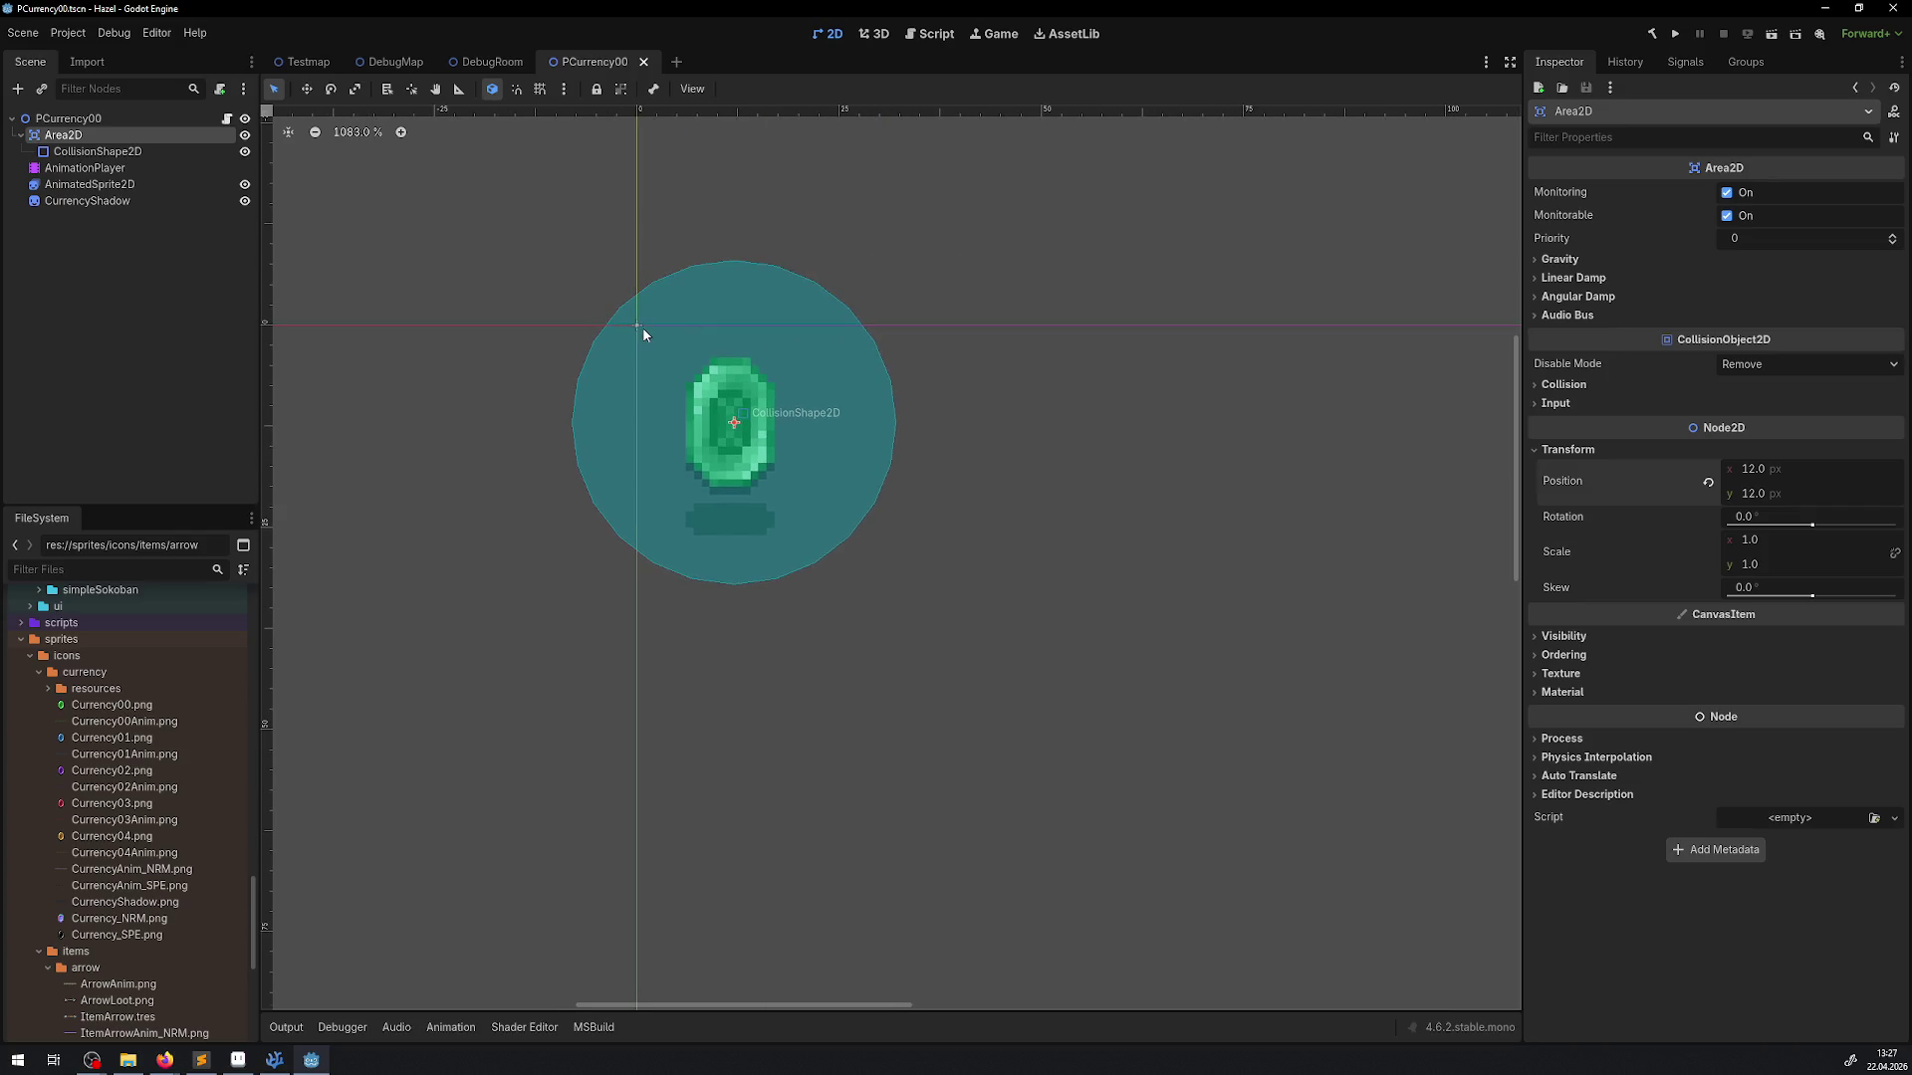
{"action": "scroll", "coordinate": [782, 440], "scroll_direction": "up", "scroll_amount": 6}
{"action": "scroll", "coordinate": [767, 433], "scroll_direction": "up", "scroll_amount": 3}
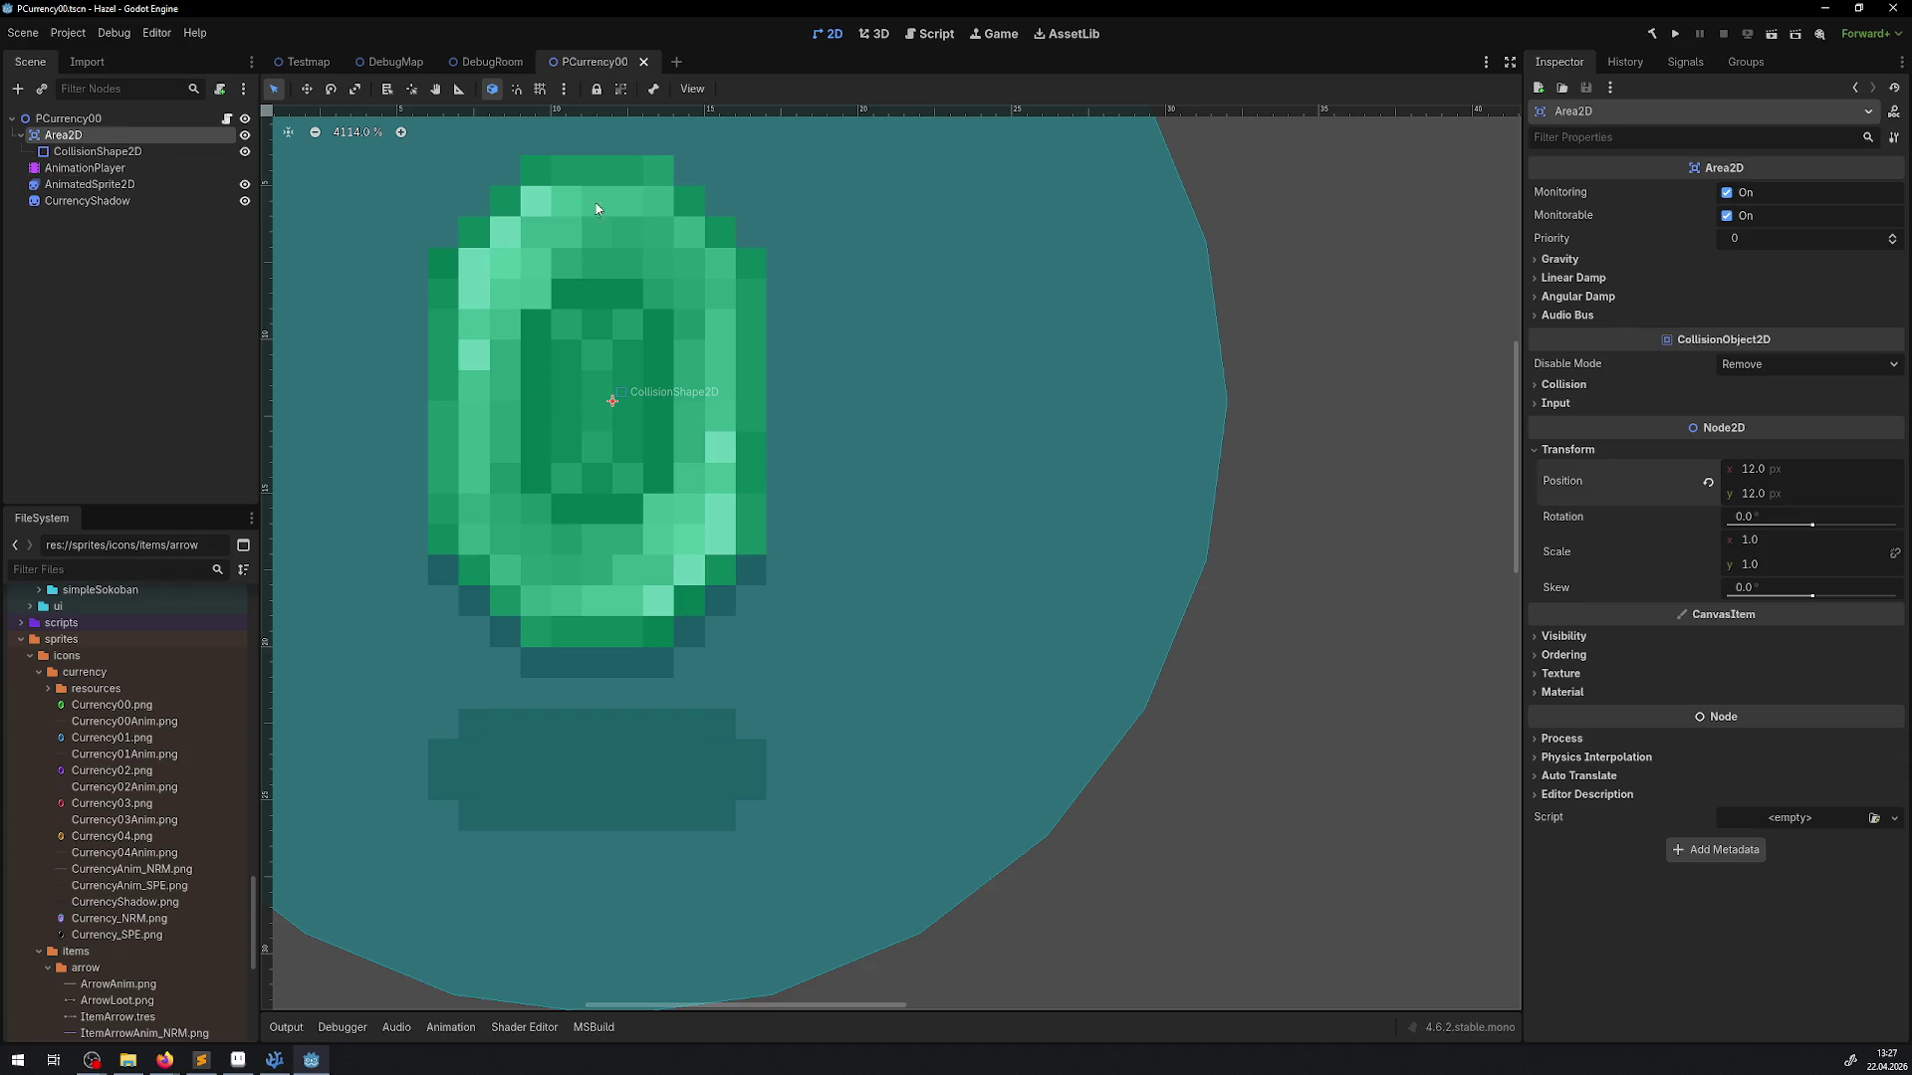
{"action": "scroll", "coordinate": [551, 348], "scroll_direction": "up", "scroll_amount": 1}
{"action": "left_click", "coordinate": [488, 61]}
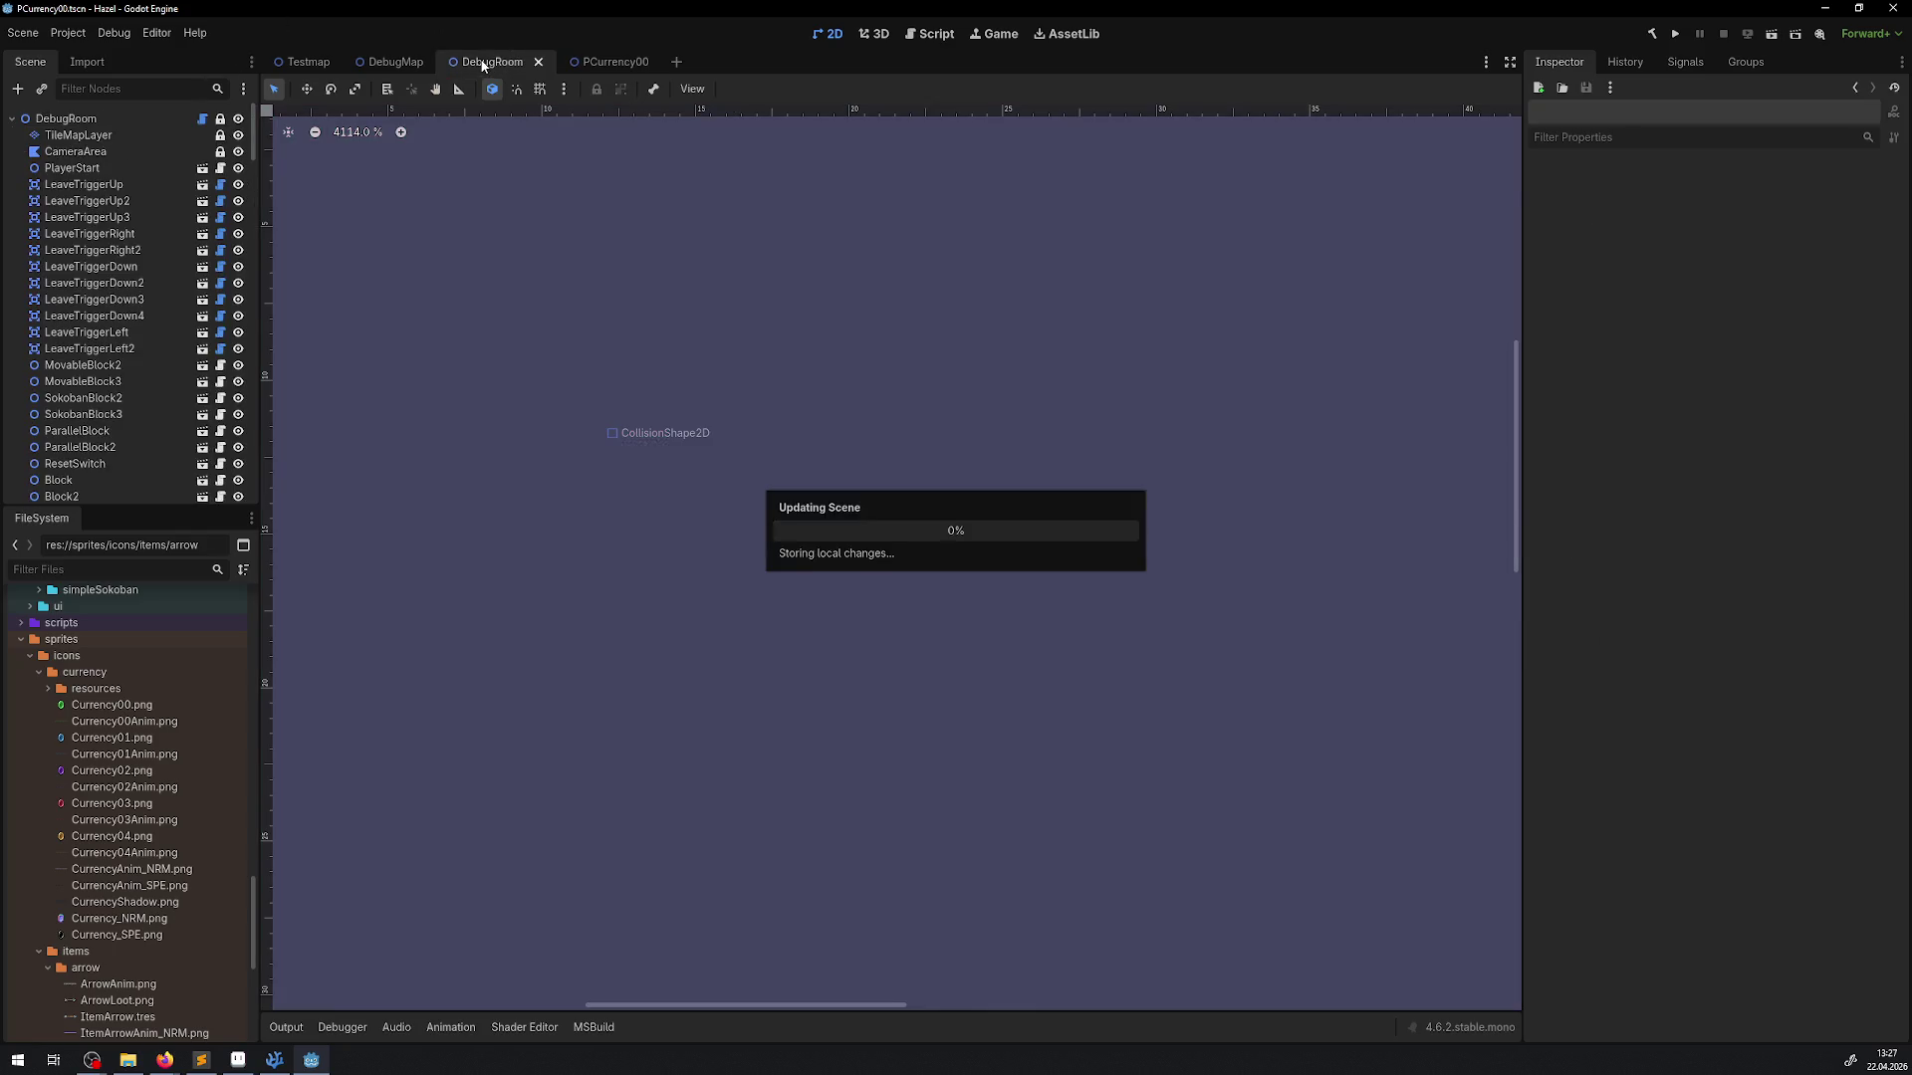
Move the three green gem pickups up and left into line, then run the project
{"action": "scroll", "coordinate": [1278, 422], "scroll_direction": "up", "scroll_amount": 4}
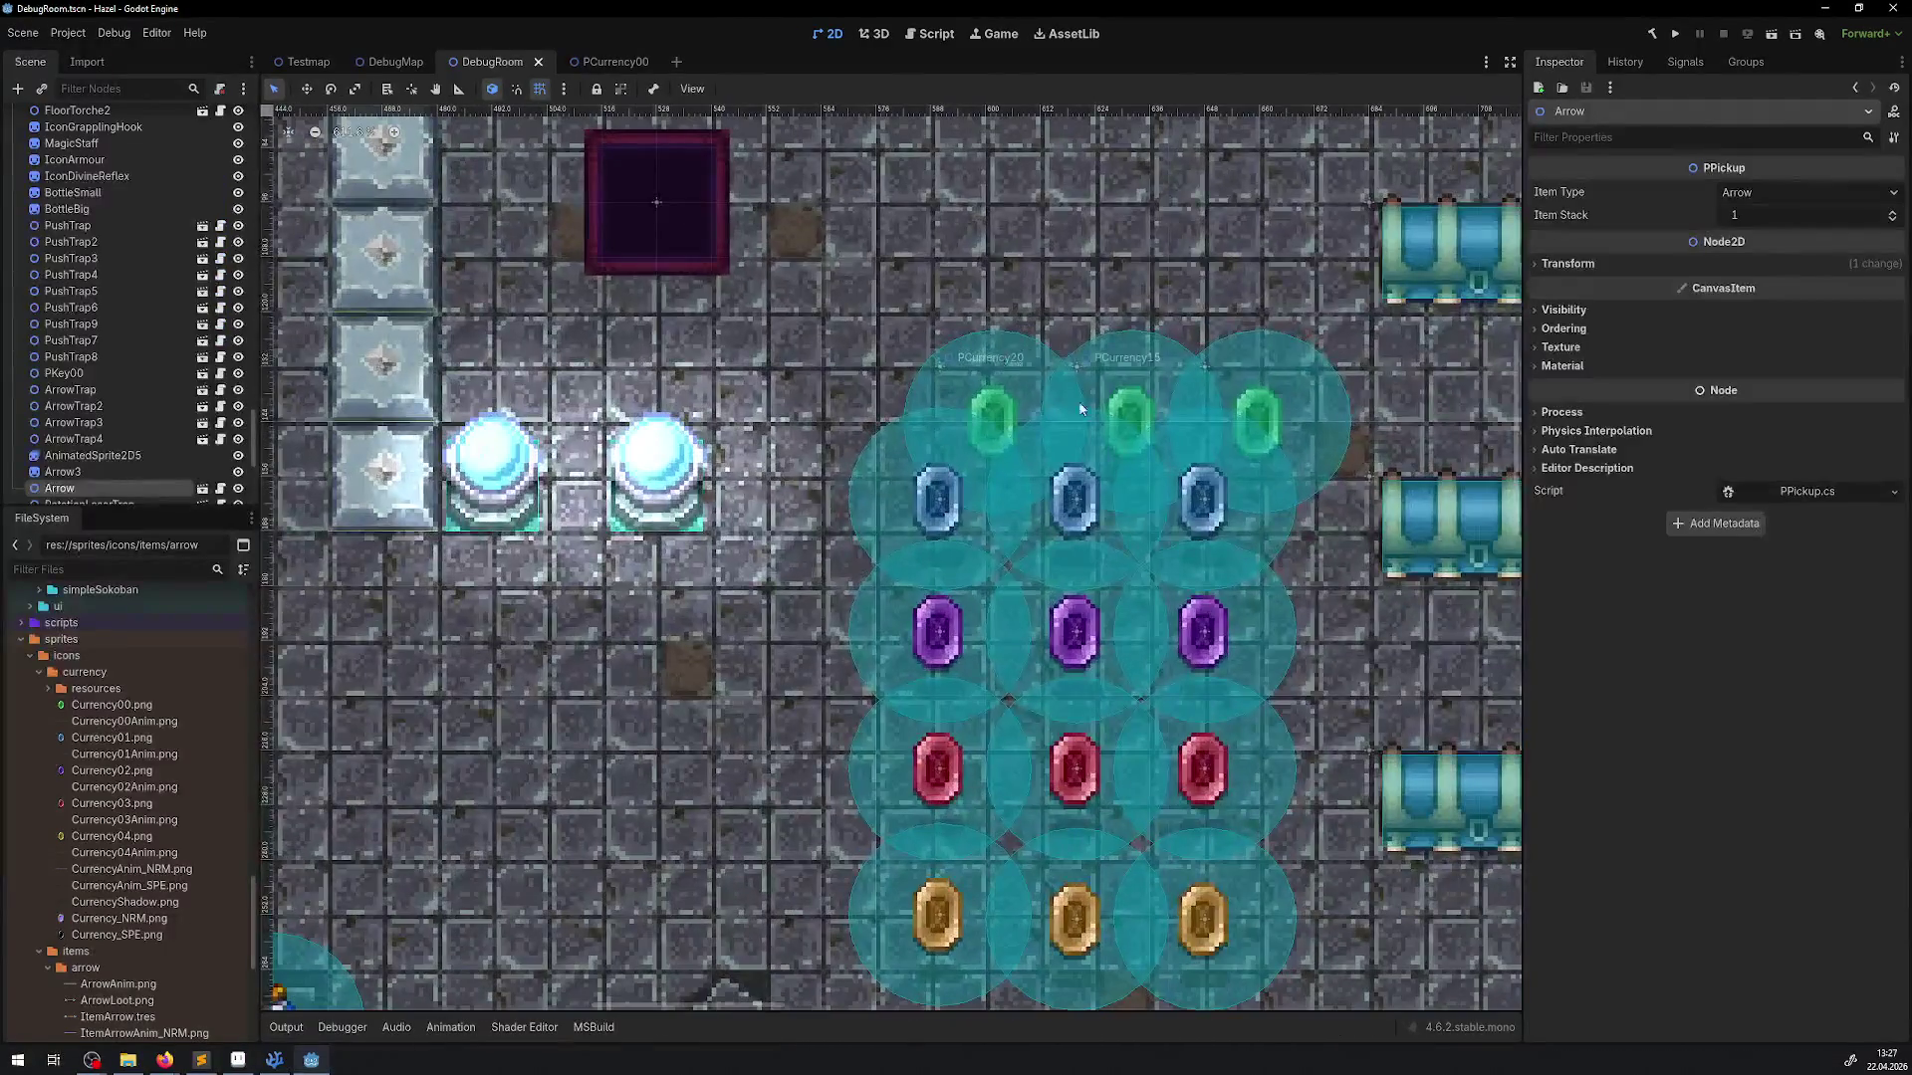
{"action": "left_click", "coordinate": [1278, 422]}
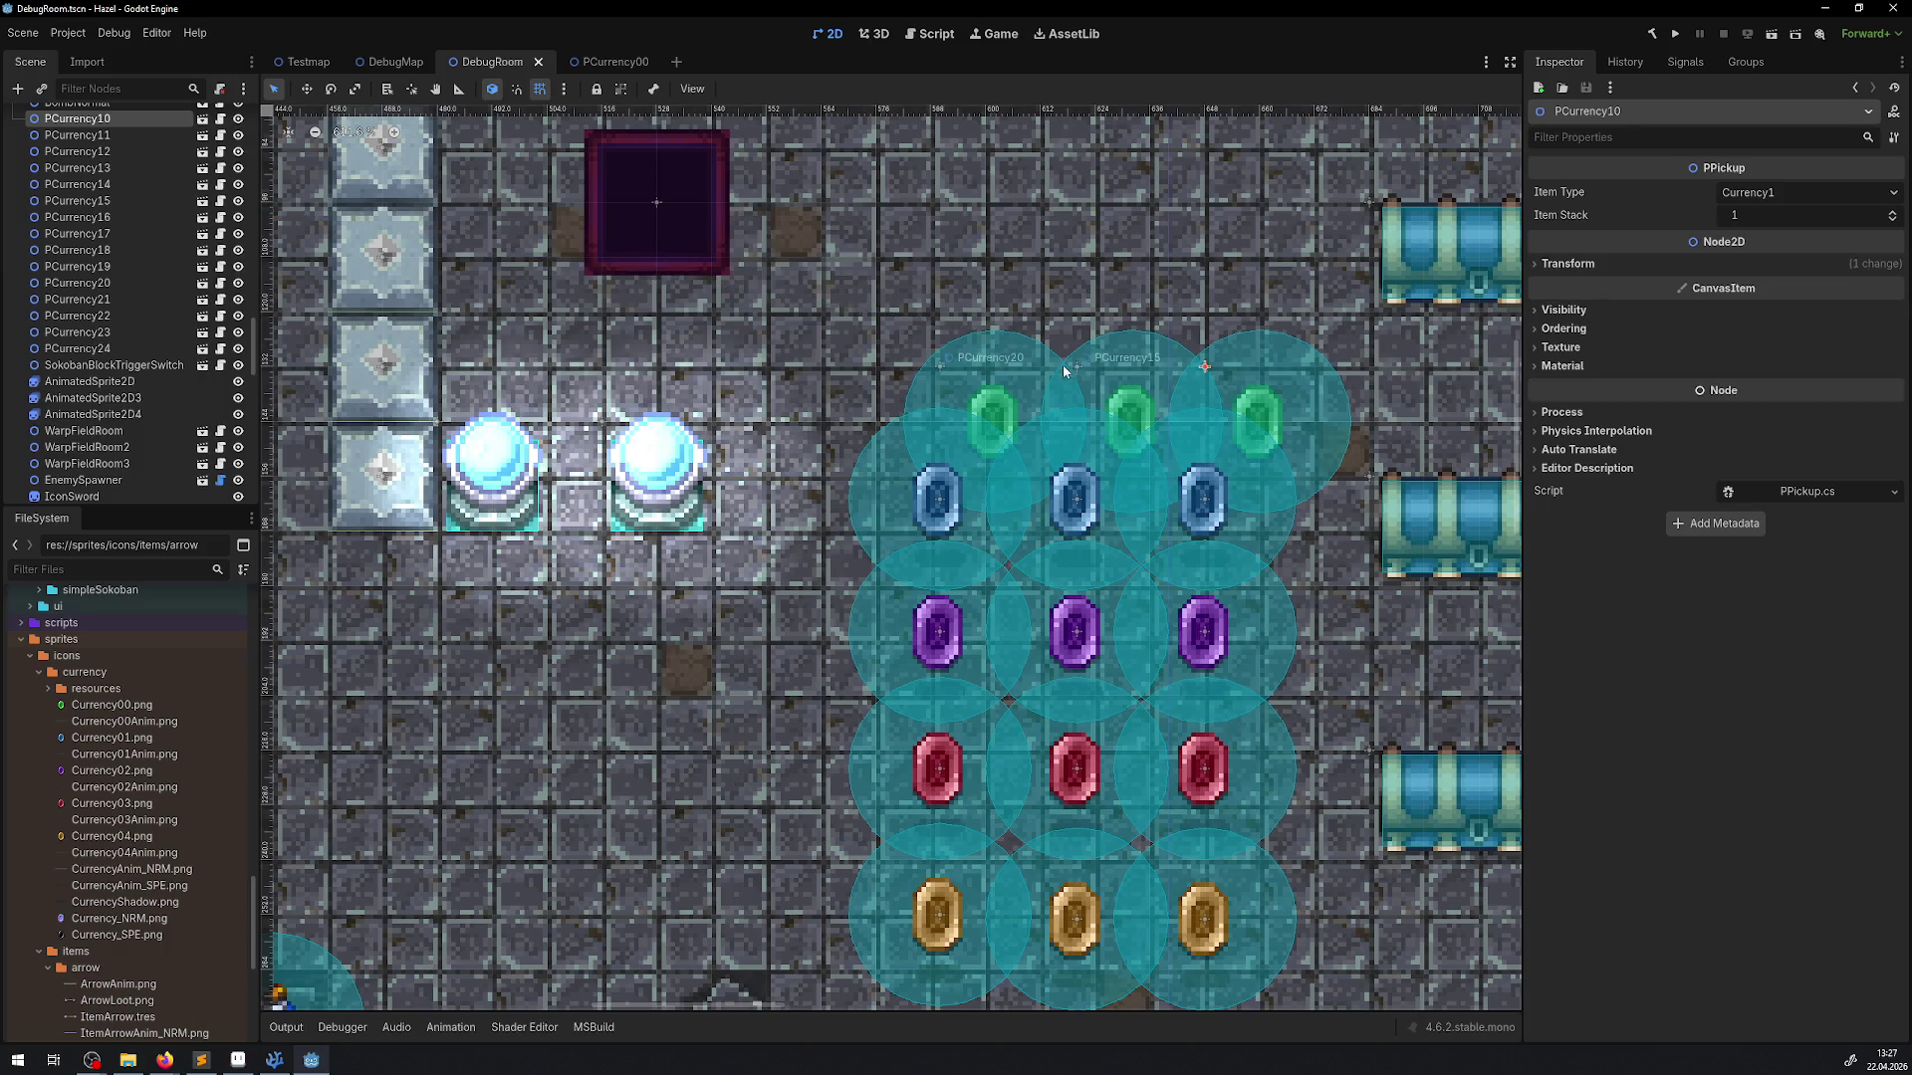
{"action": "left_click", "coordinate": [996, 365], "text": "shift"}
{"action": "left_click", "coordinate": [1101, 365], "text": "shift"}
{"action": "mouse_move", "coordinate": [1100, 366]}
{"action": "left_mouse_down"}
{"action": "mouse_move", "coordinate": [1041, 315]}
{"action": "mouse_move", "coordinate": [1027, 248]}
{"action": "left_mouse_up"}
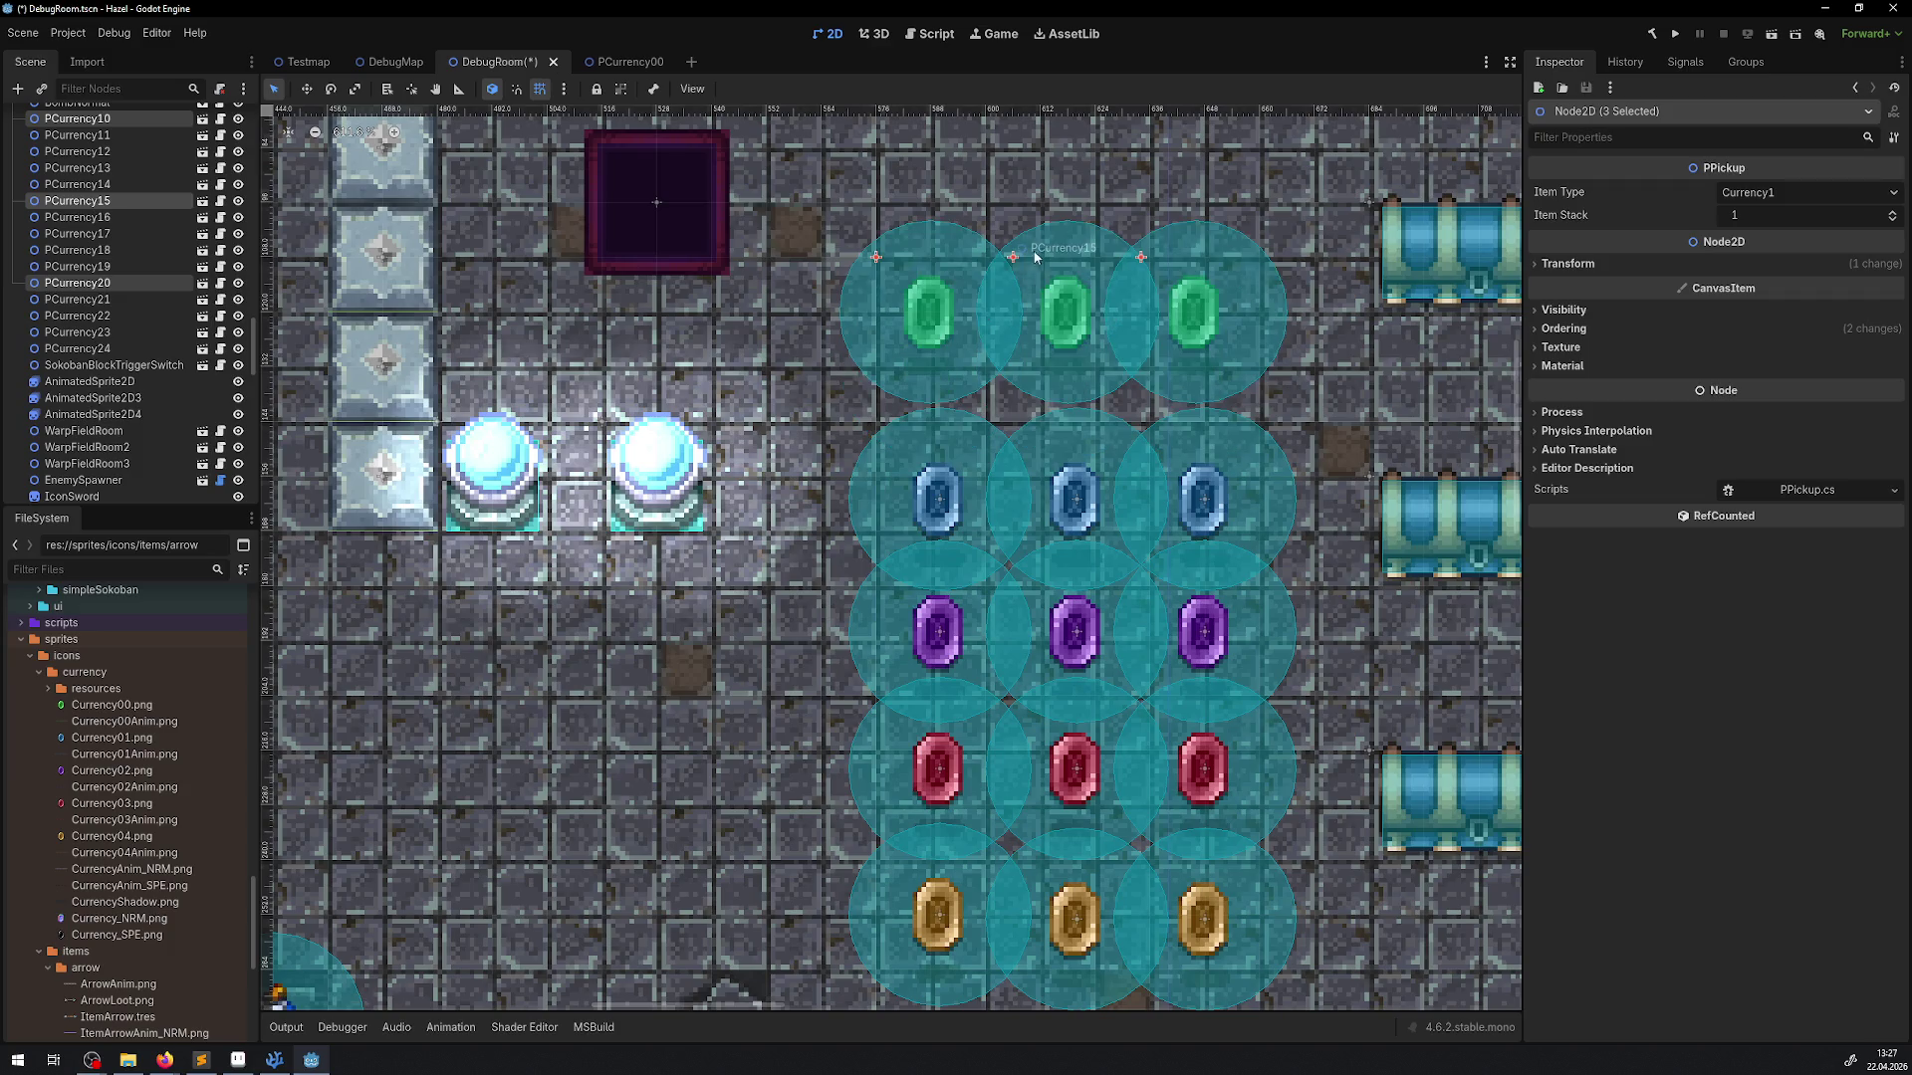
{"action": "left_click", "coordinate": [1675, 34]}
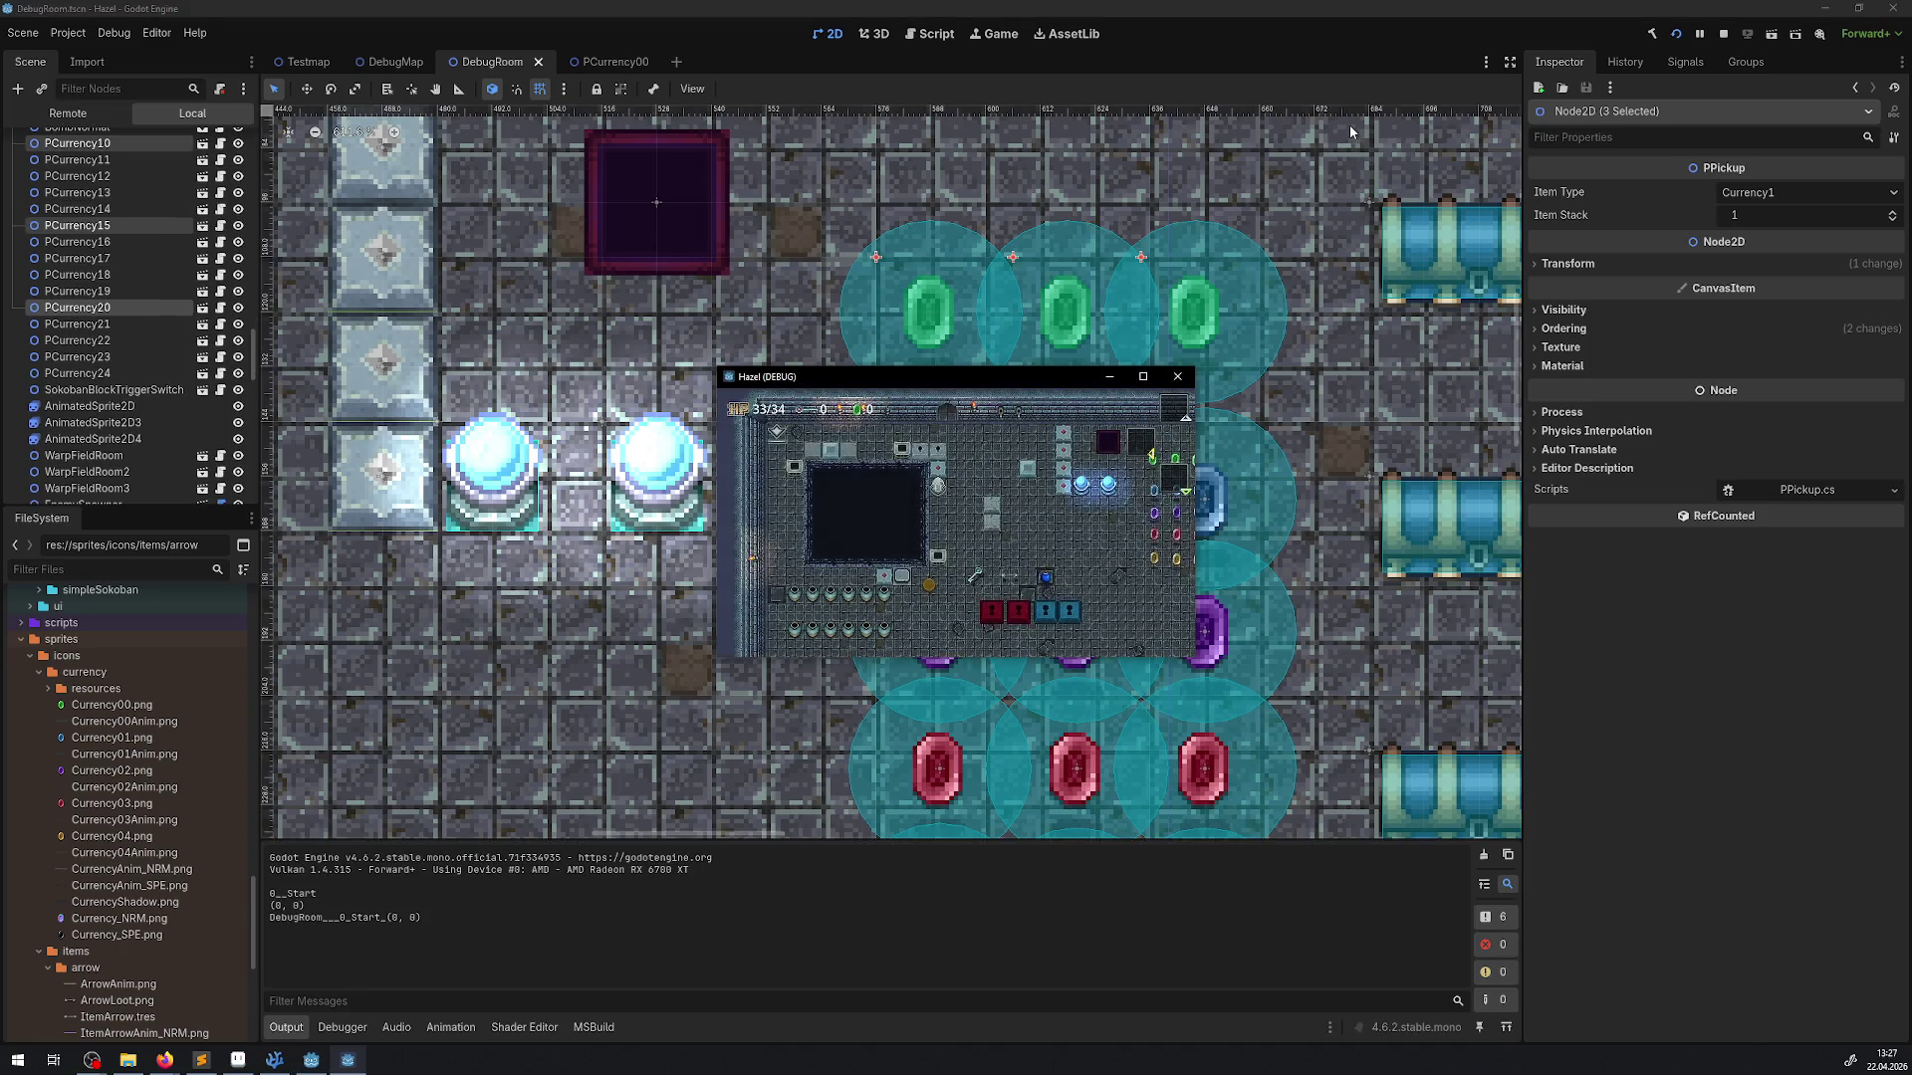
Walk the player toward the gems in the running game, close it, and select PCurrency21
{"action": "left_click", "coordinate": [1142, 378]}
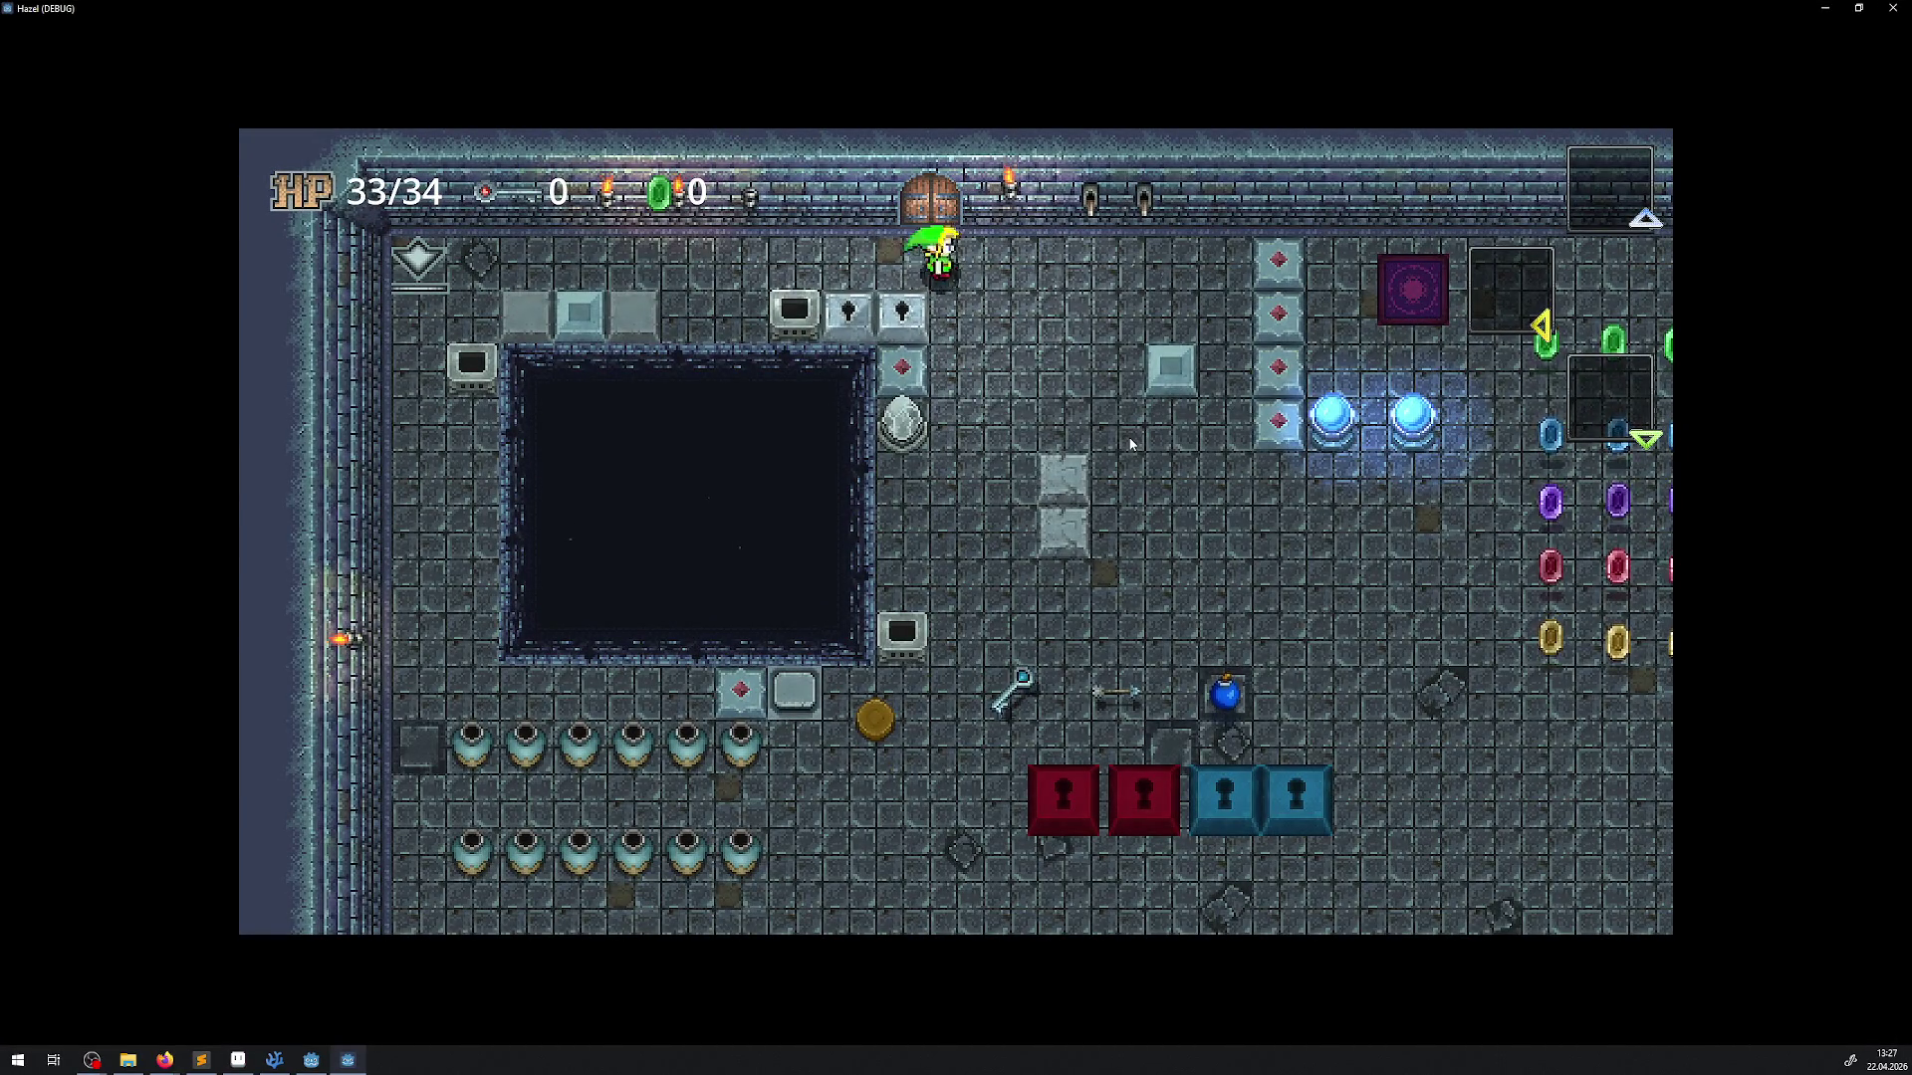
{"action": "key", "text": "Down"}
{"action": "key", "text": "Right"}
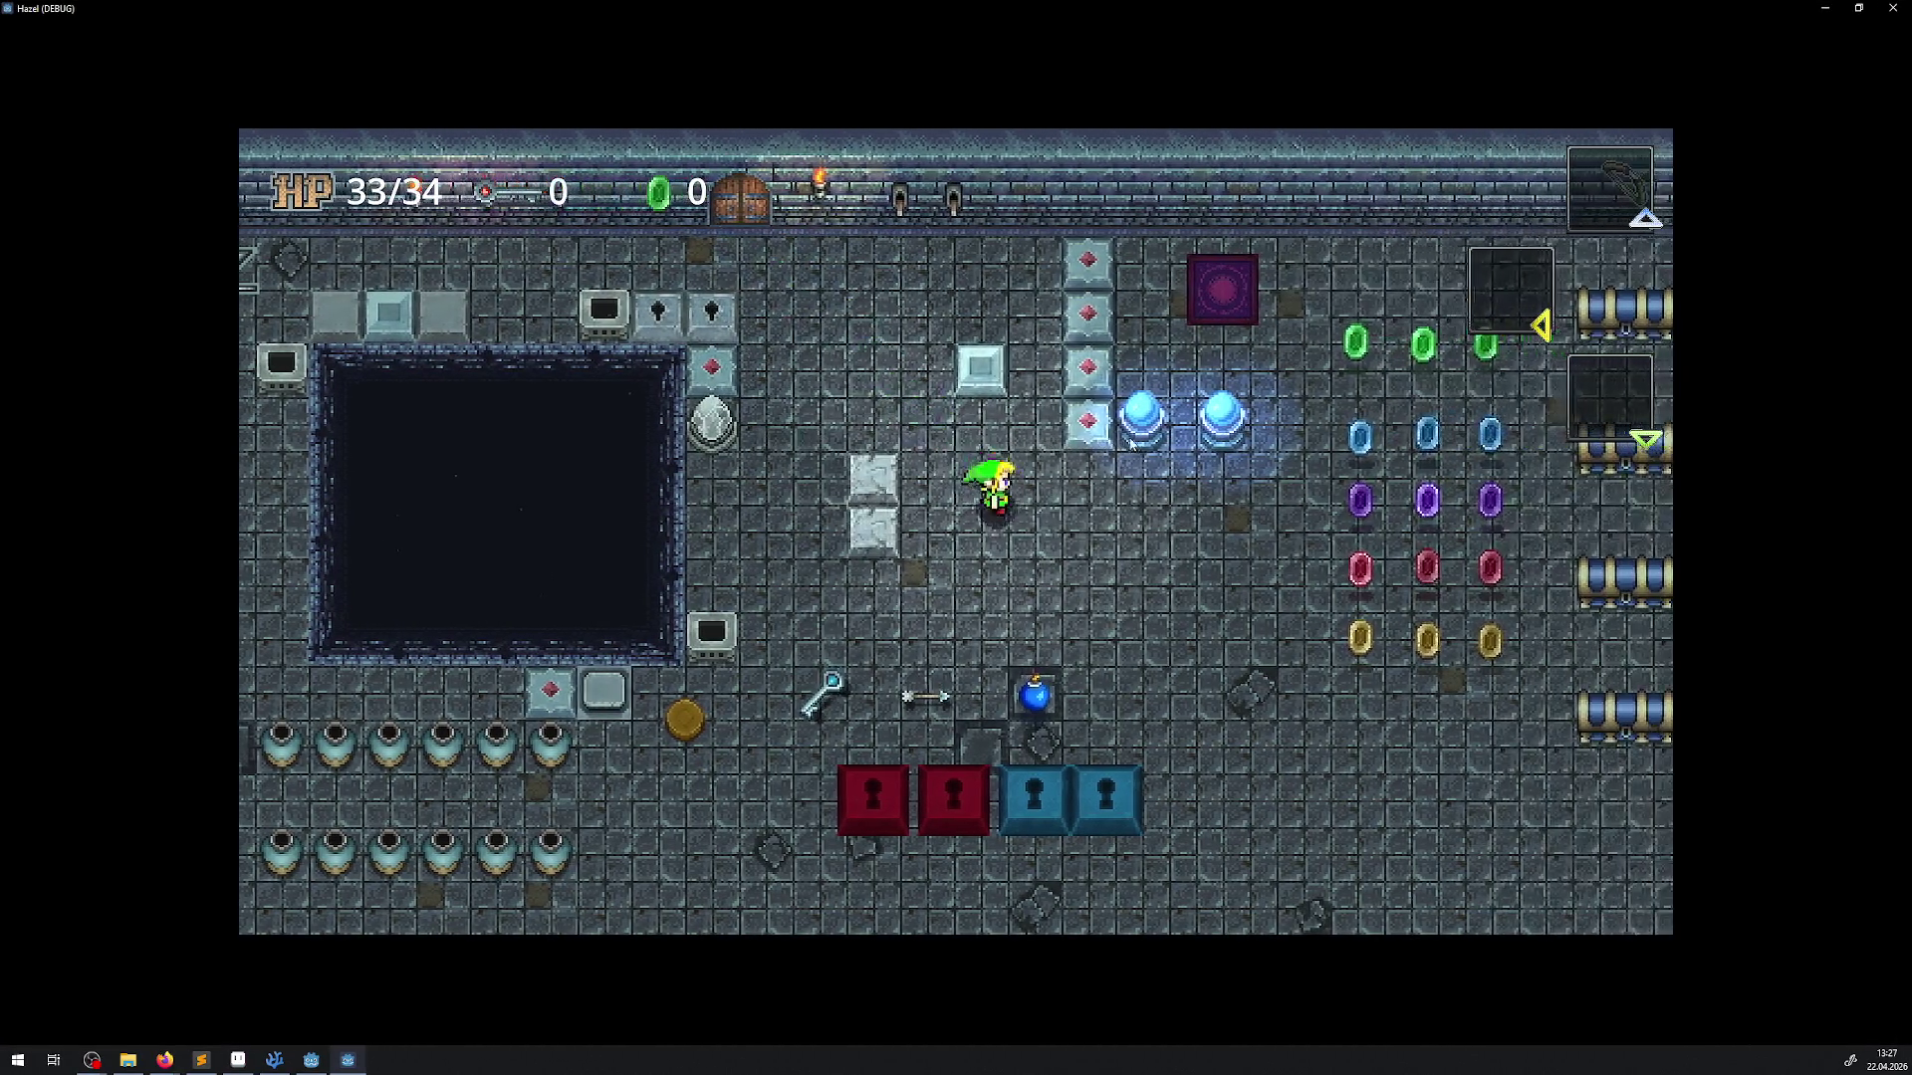
{"action": "key", "text": "Right"}
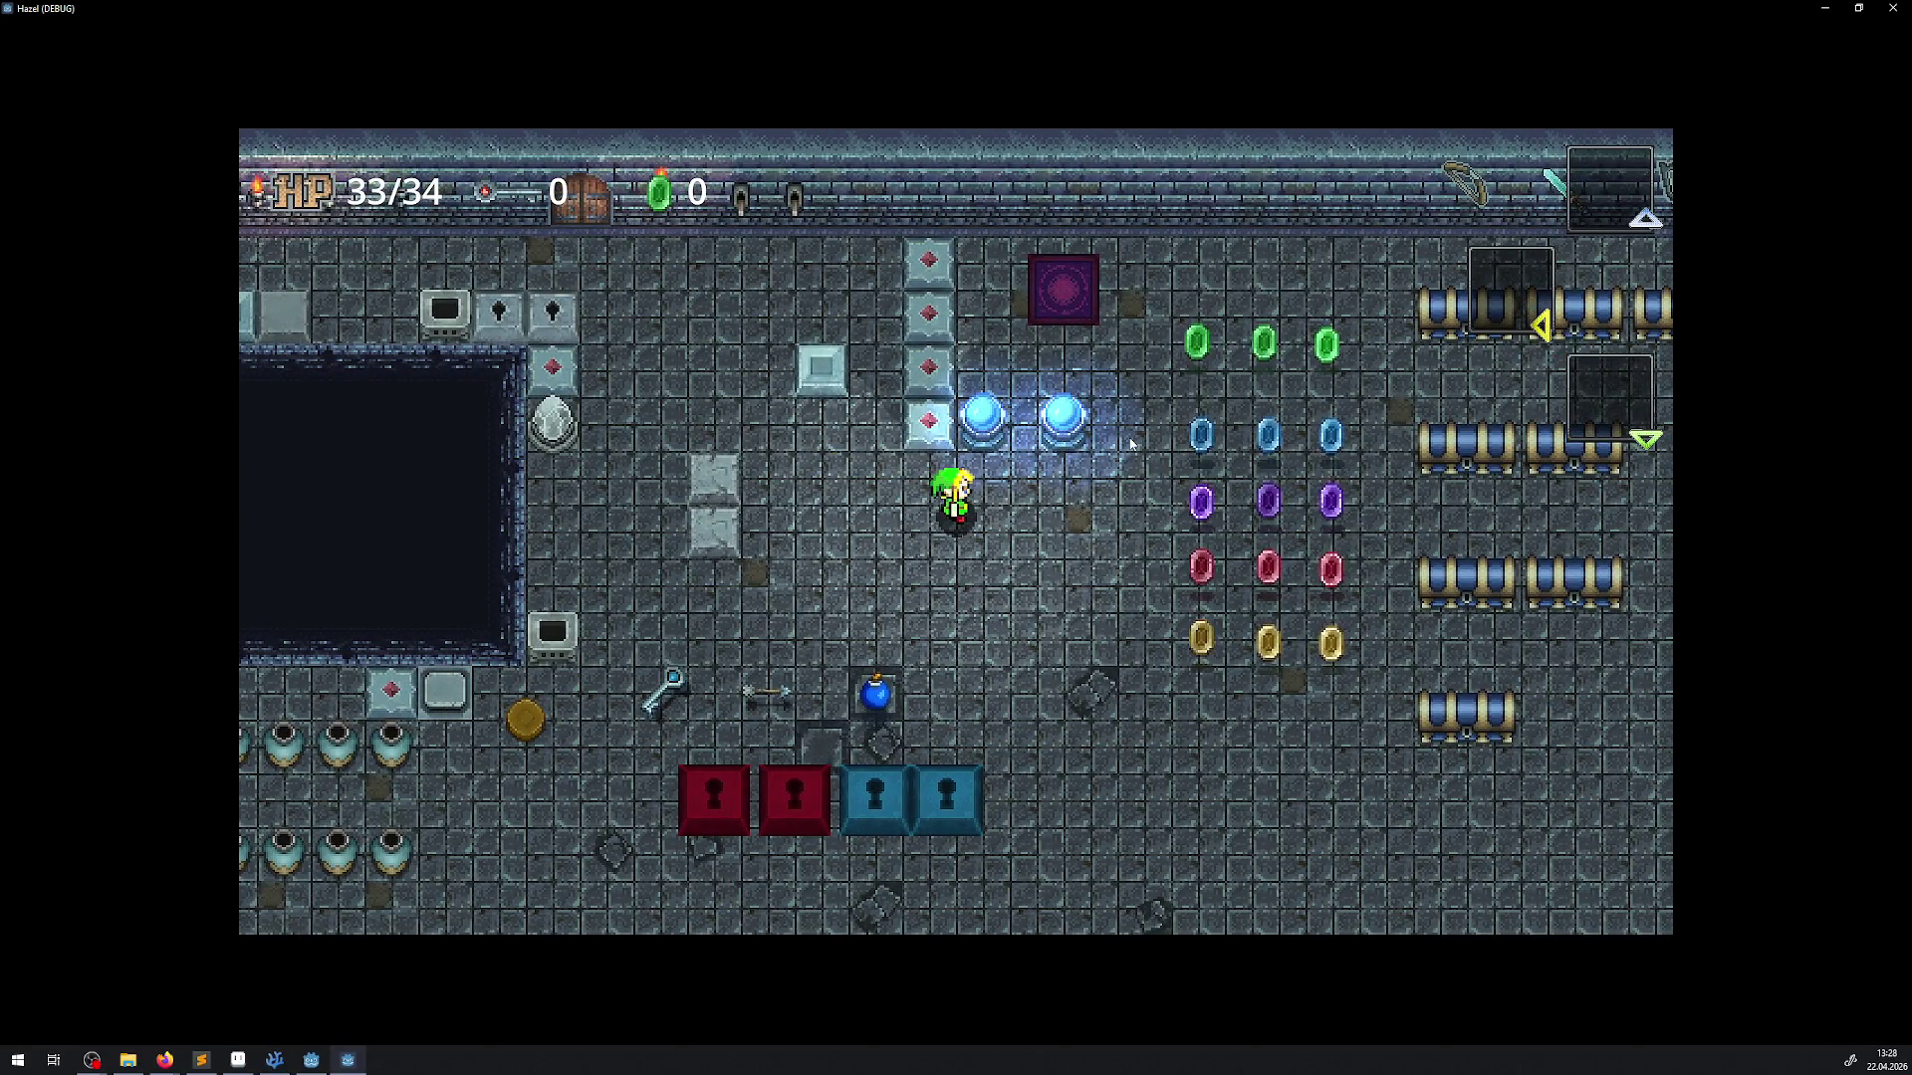
{"action": "key", "text": "Down"}
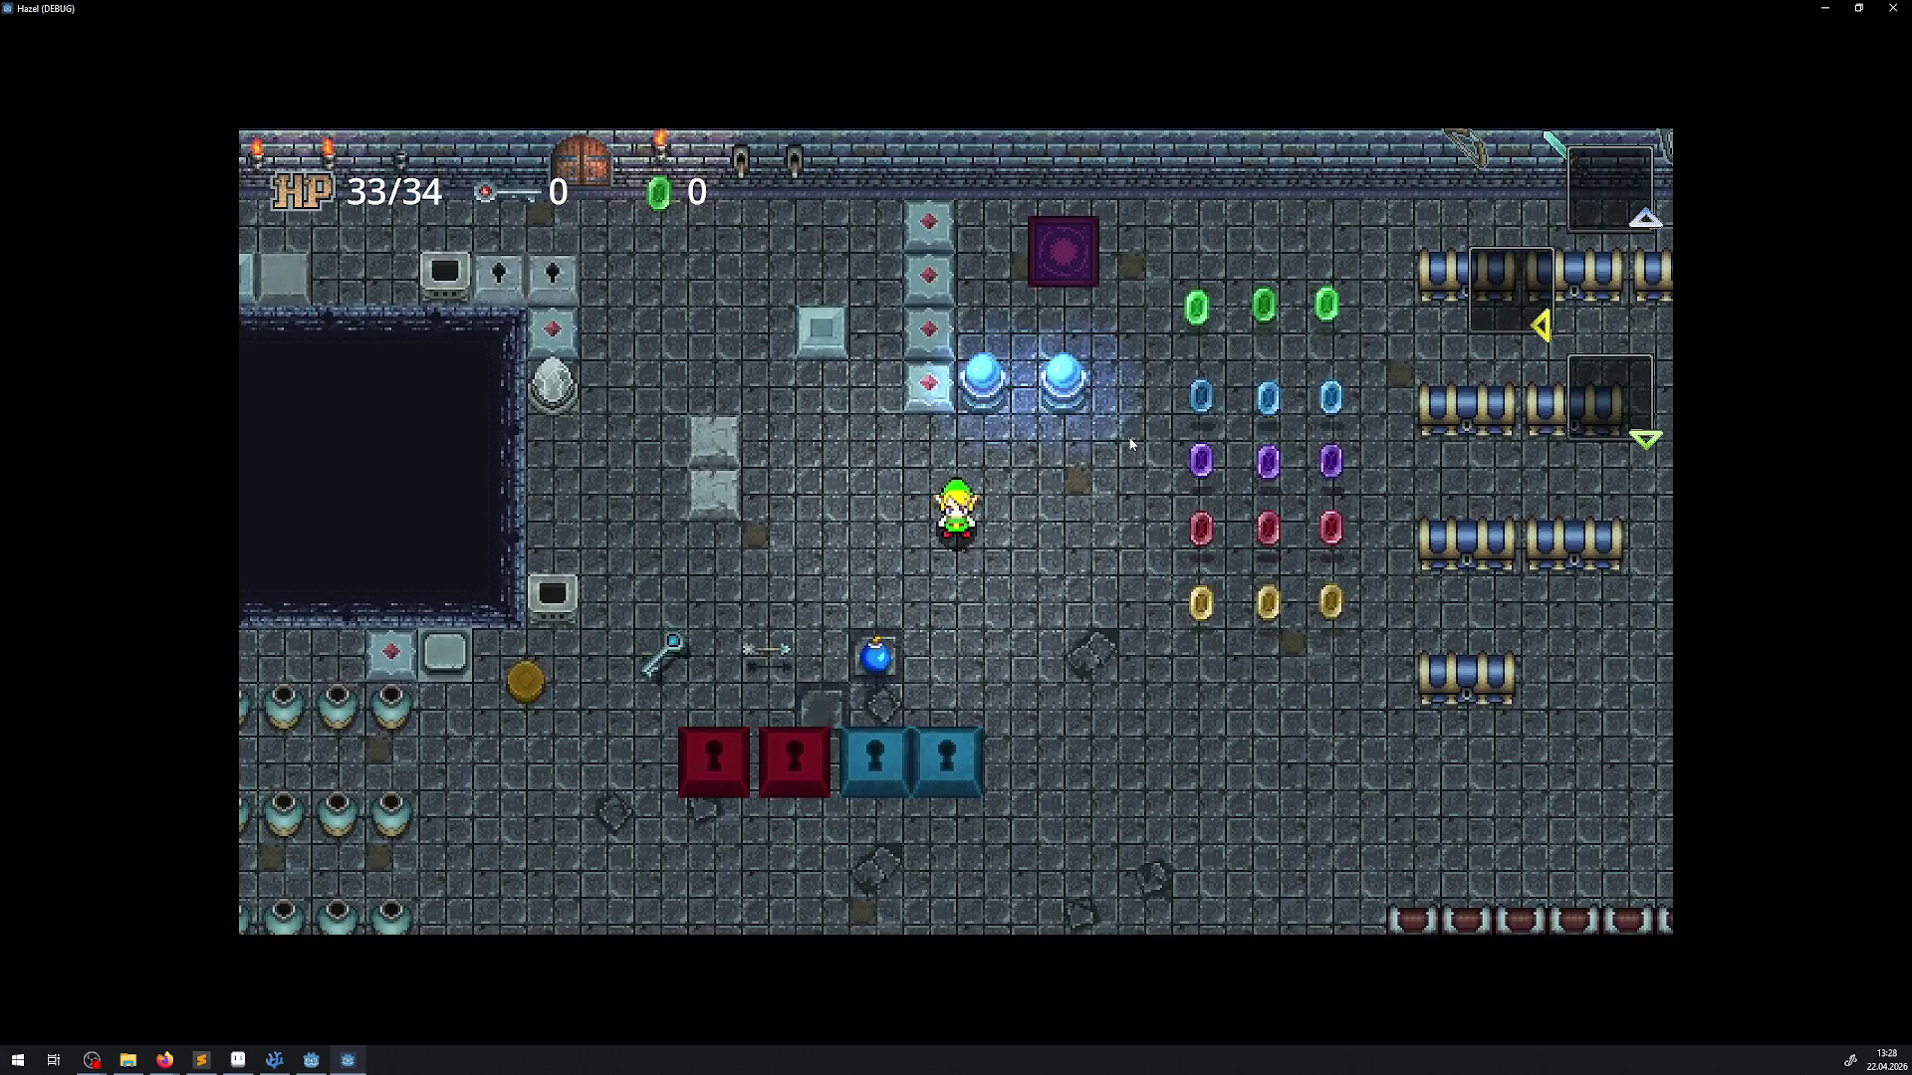
{"action": "key", "text": "Up"}
{"action": "key", "text": "Left"}
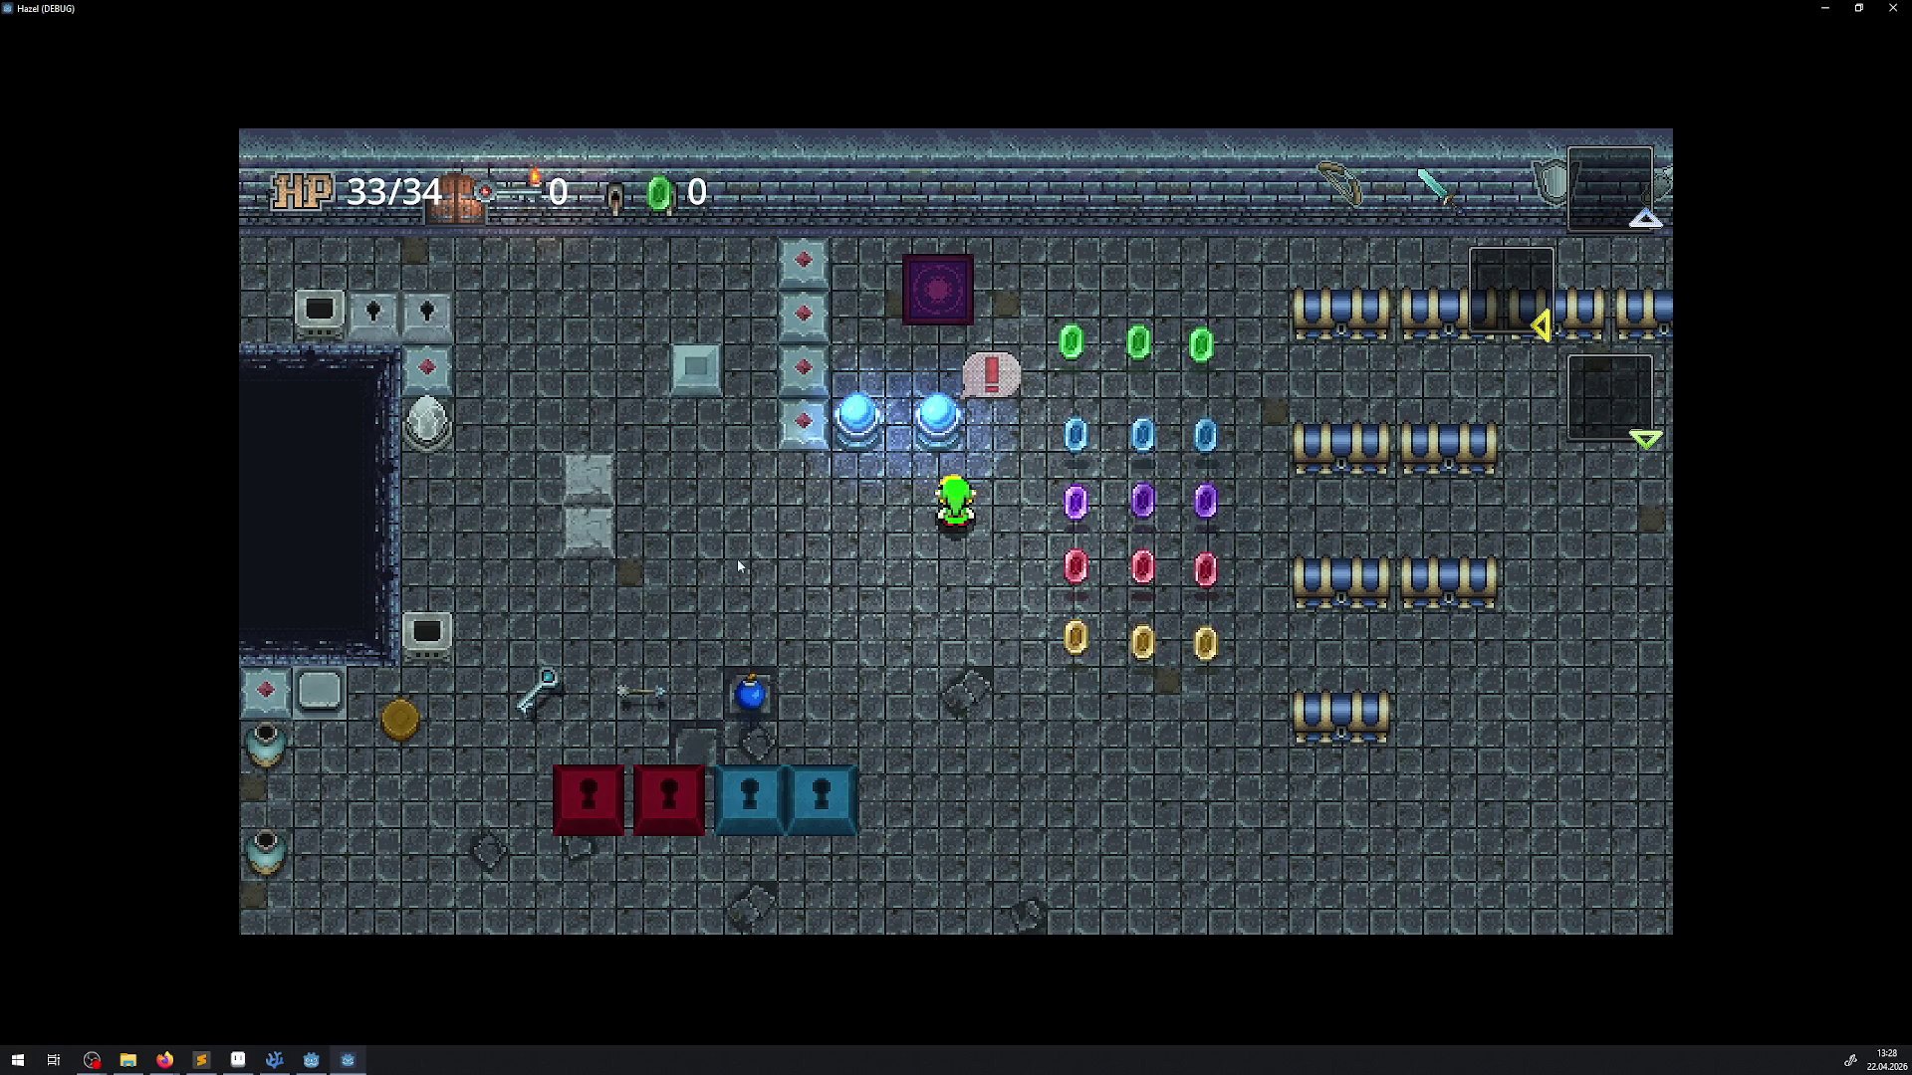
{"action": "key", "text": "alt+F4"}
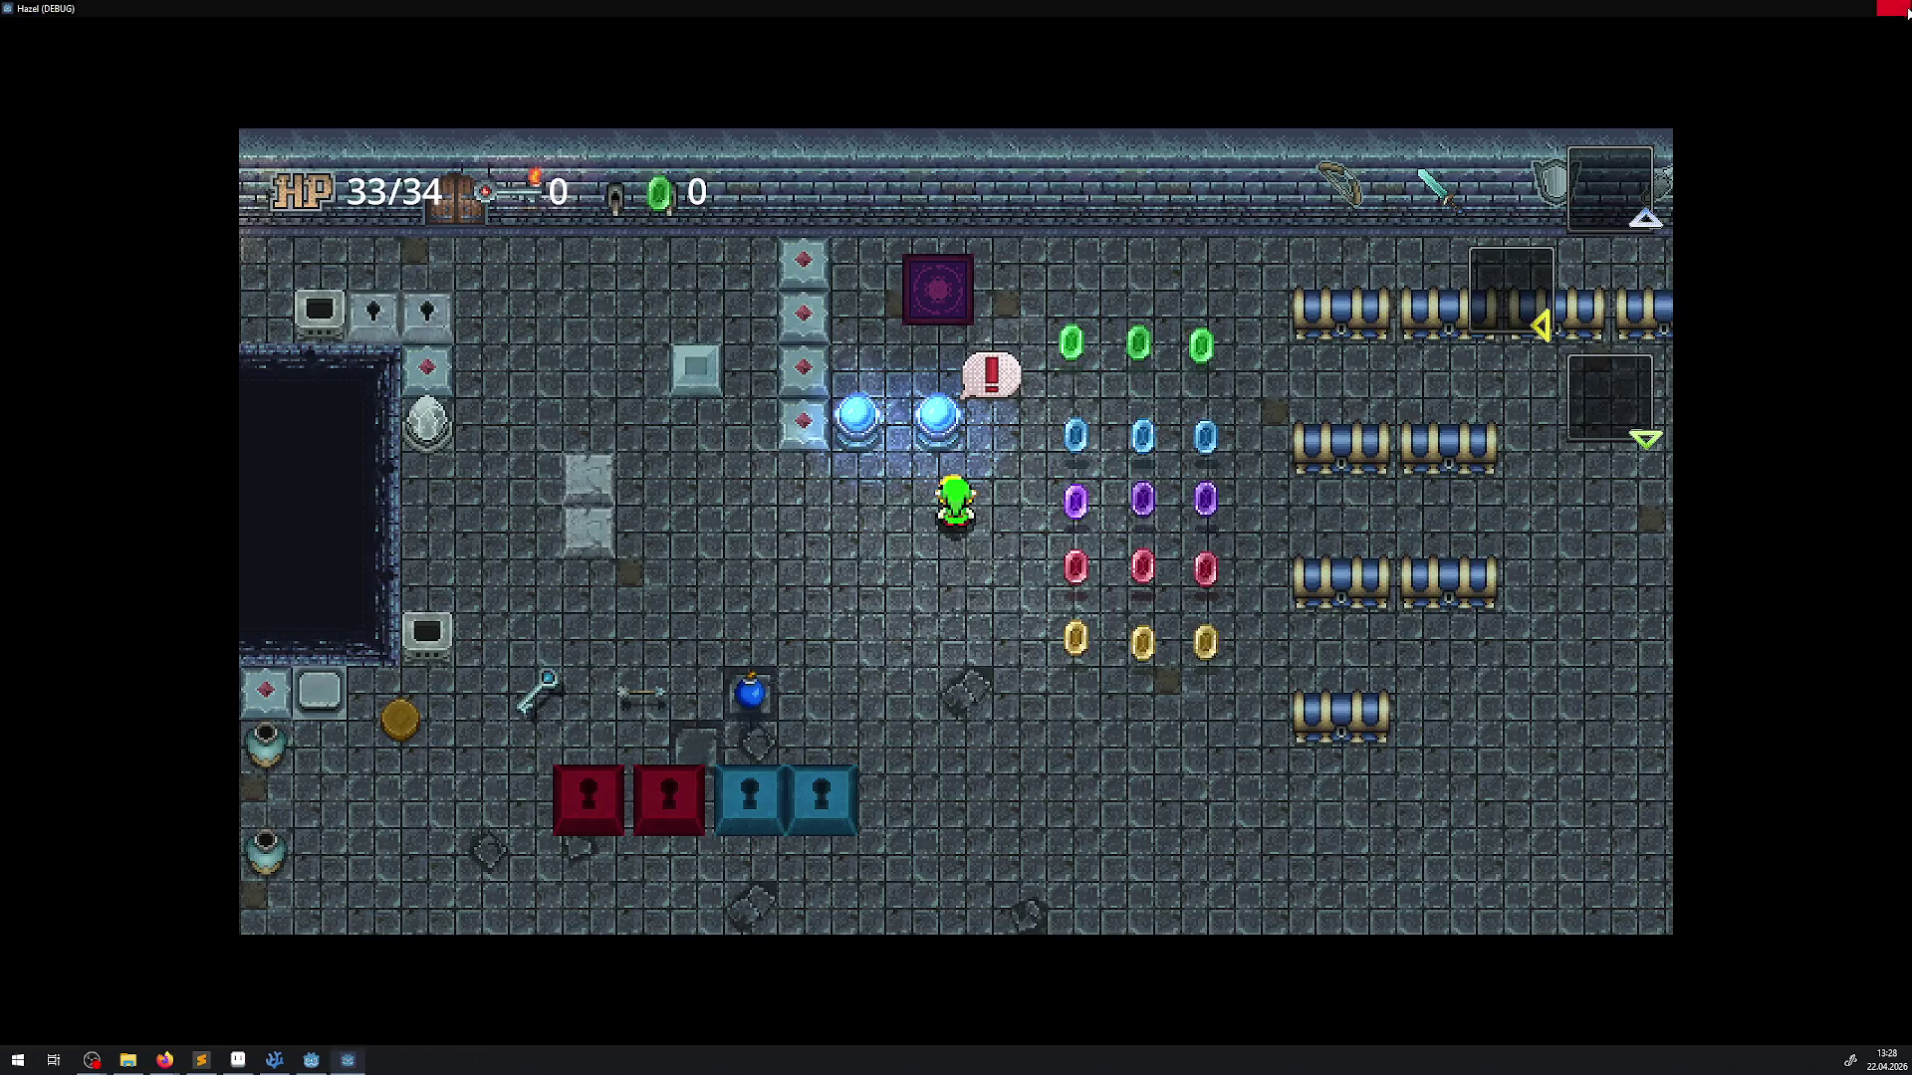
{"action": "left_click", "coordinate": [933, 461]}
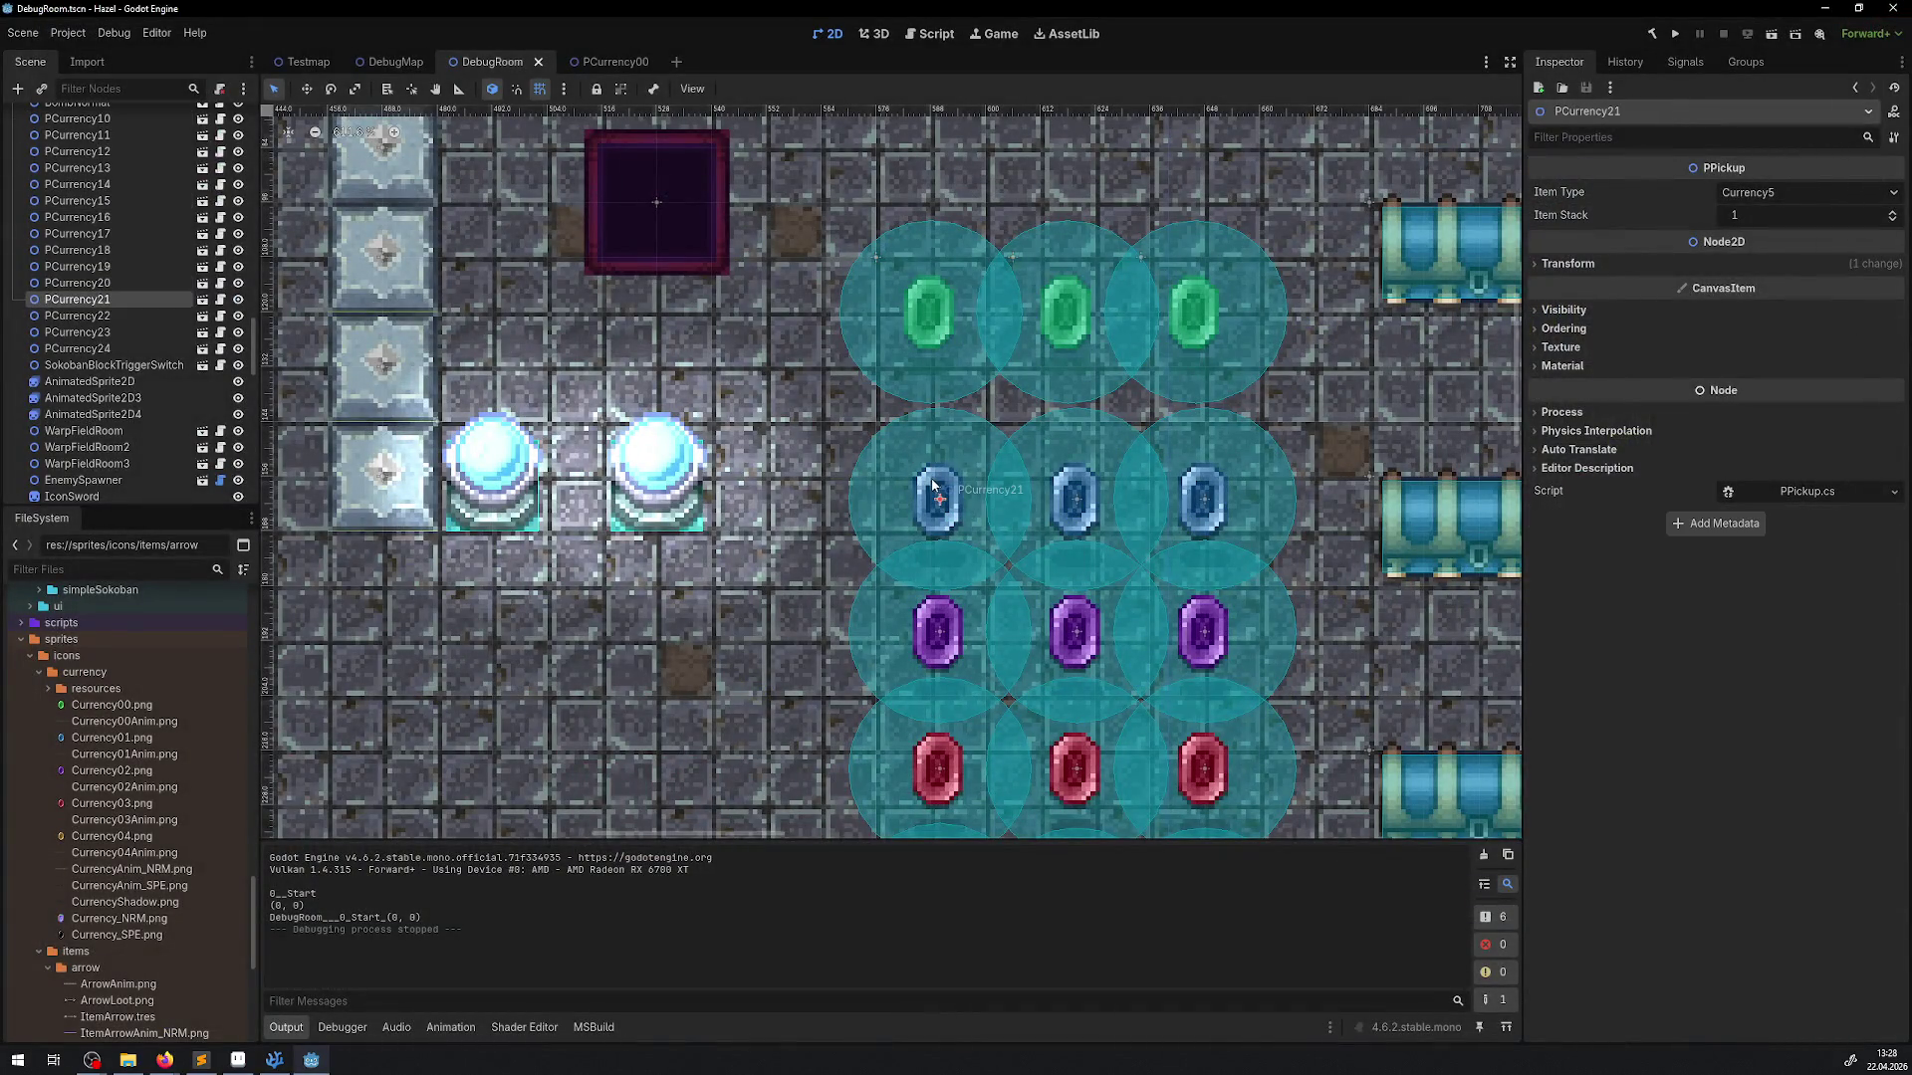
In PCurrency01, uncentre the CurrencyShadow sprite and set its offset to 5.5, -2
{"action": "left_click", "coordinate": [202, 299]}
{"action": "scroll", "coordinate": [419, 423], "scroll_direction": "up", "scroll_amount": 7}
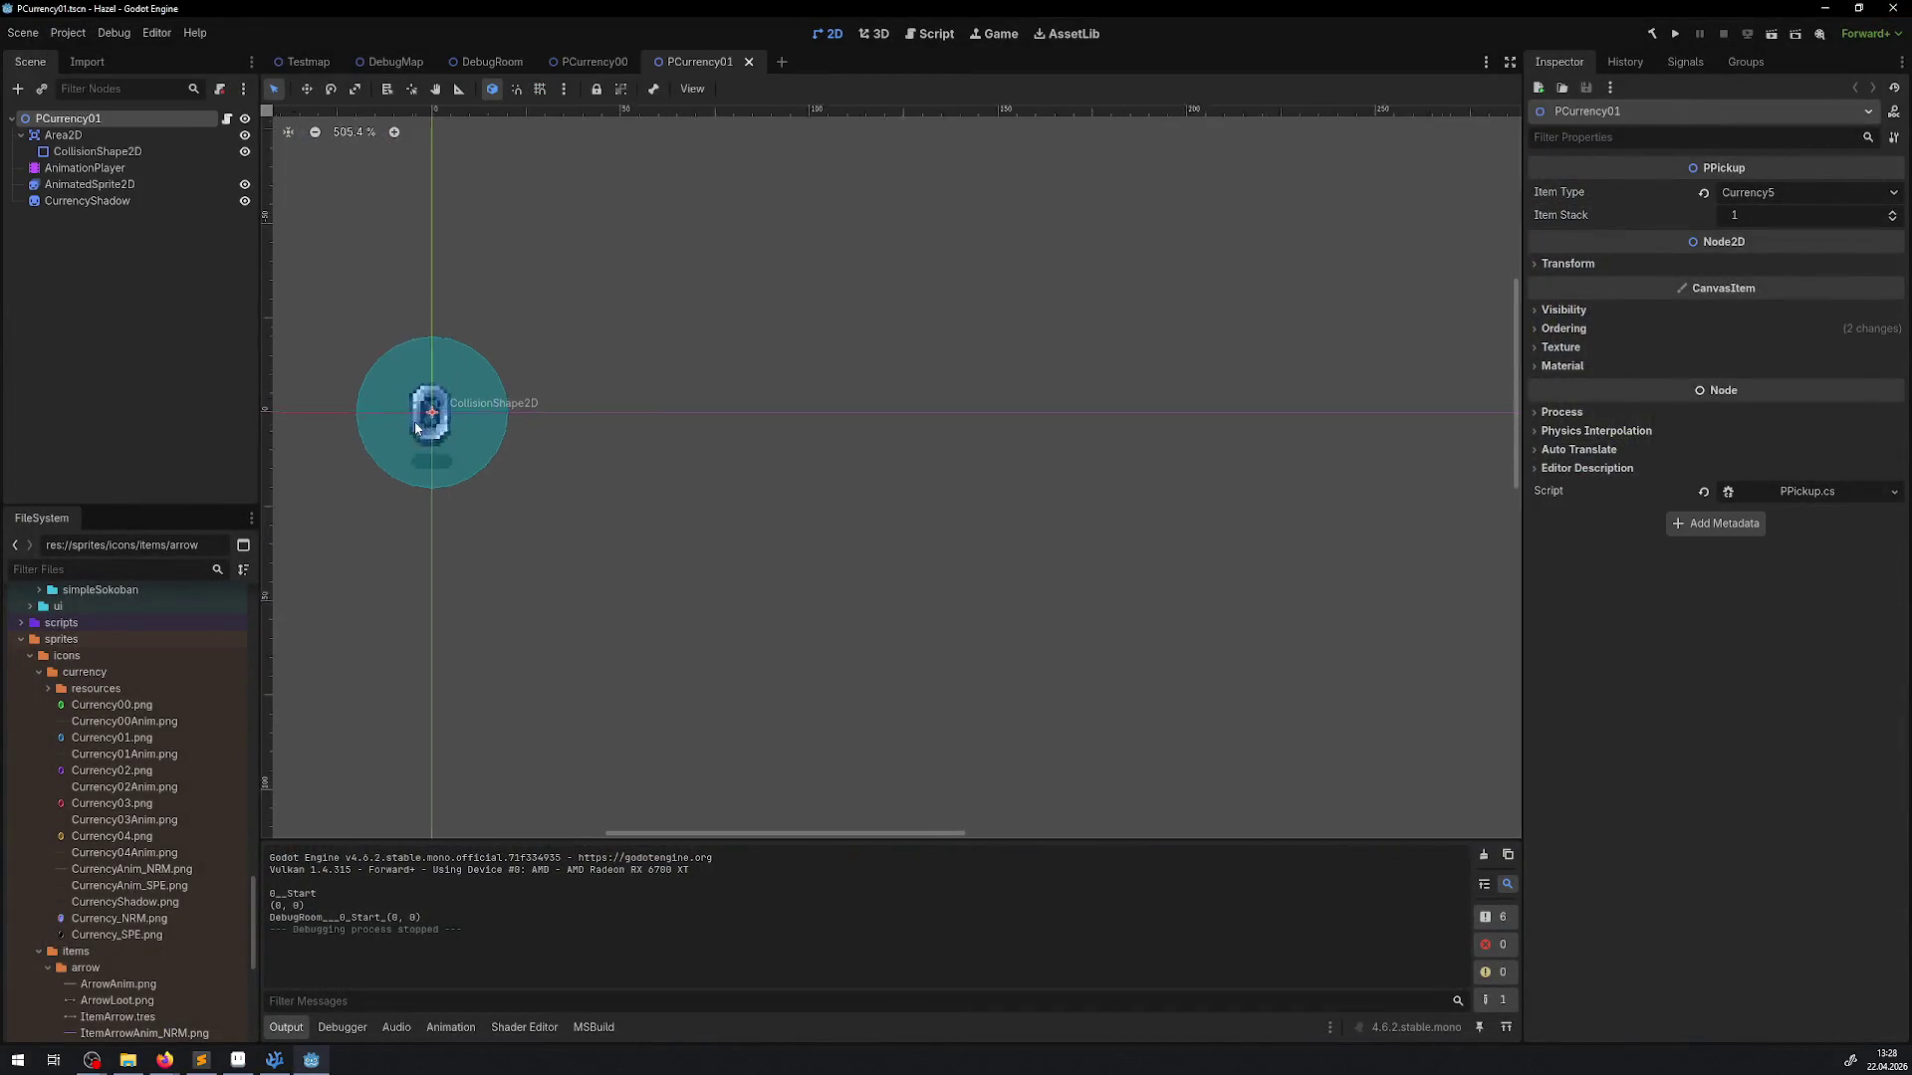
{"action": "left_click", "coordinate": [127, 207]}
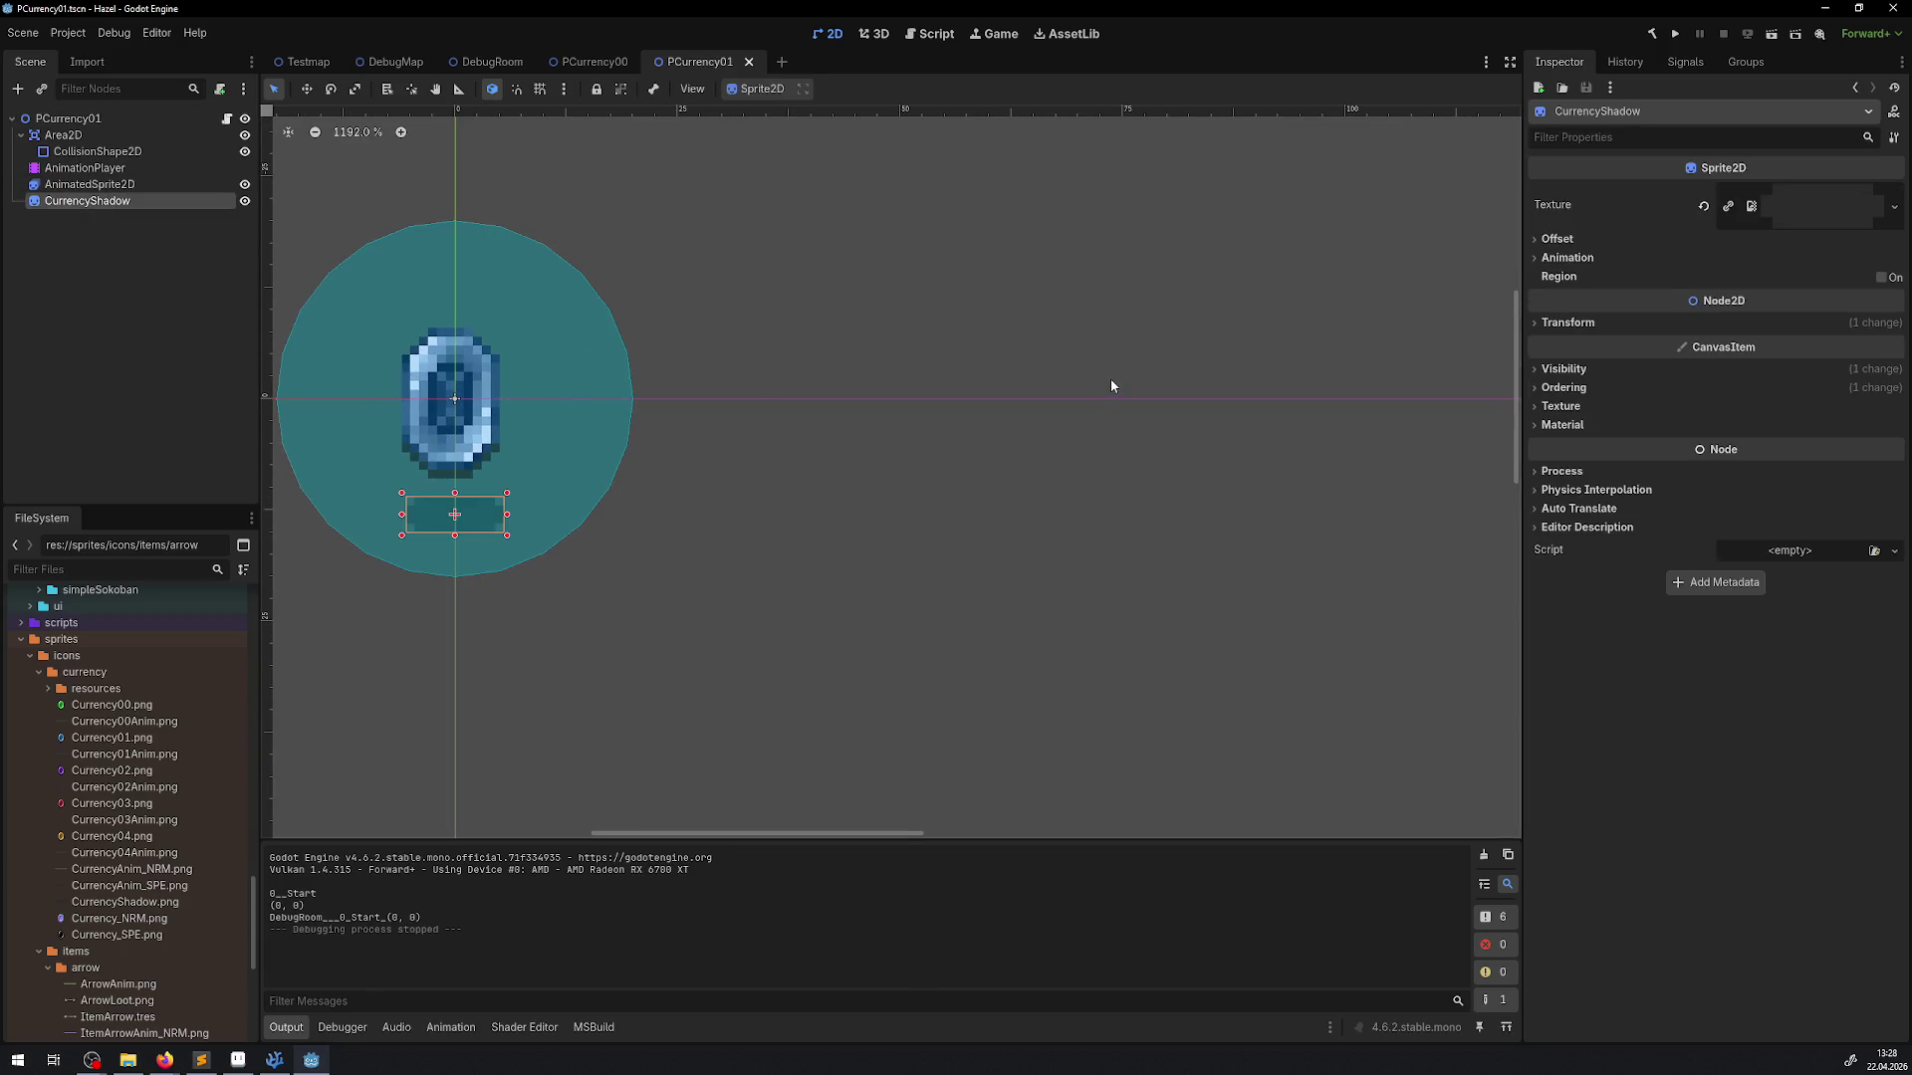
{"action": "left_click", "coordinate": [1557, 239]}
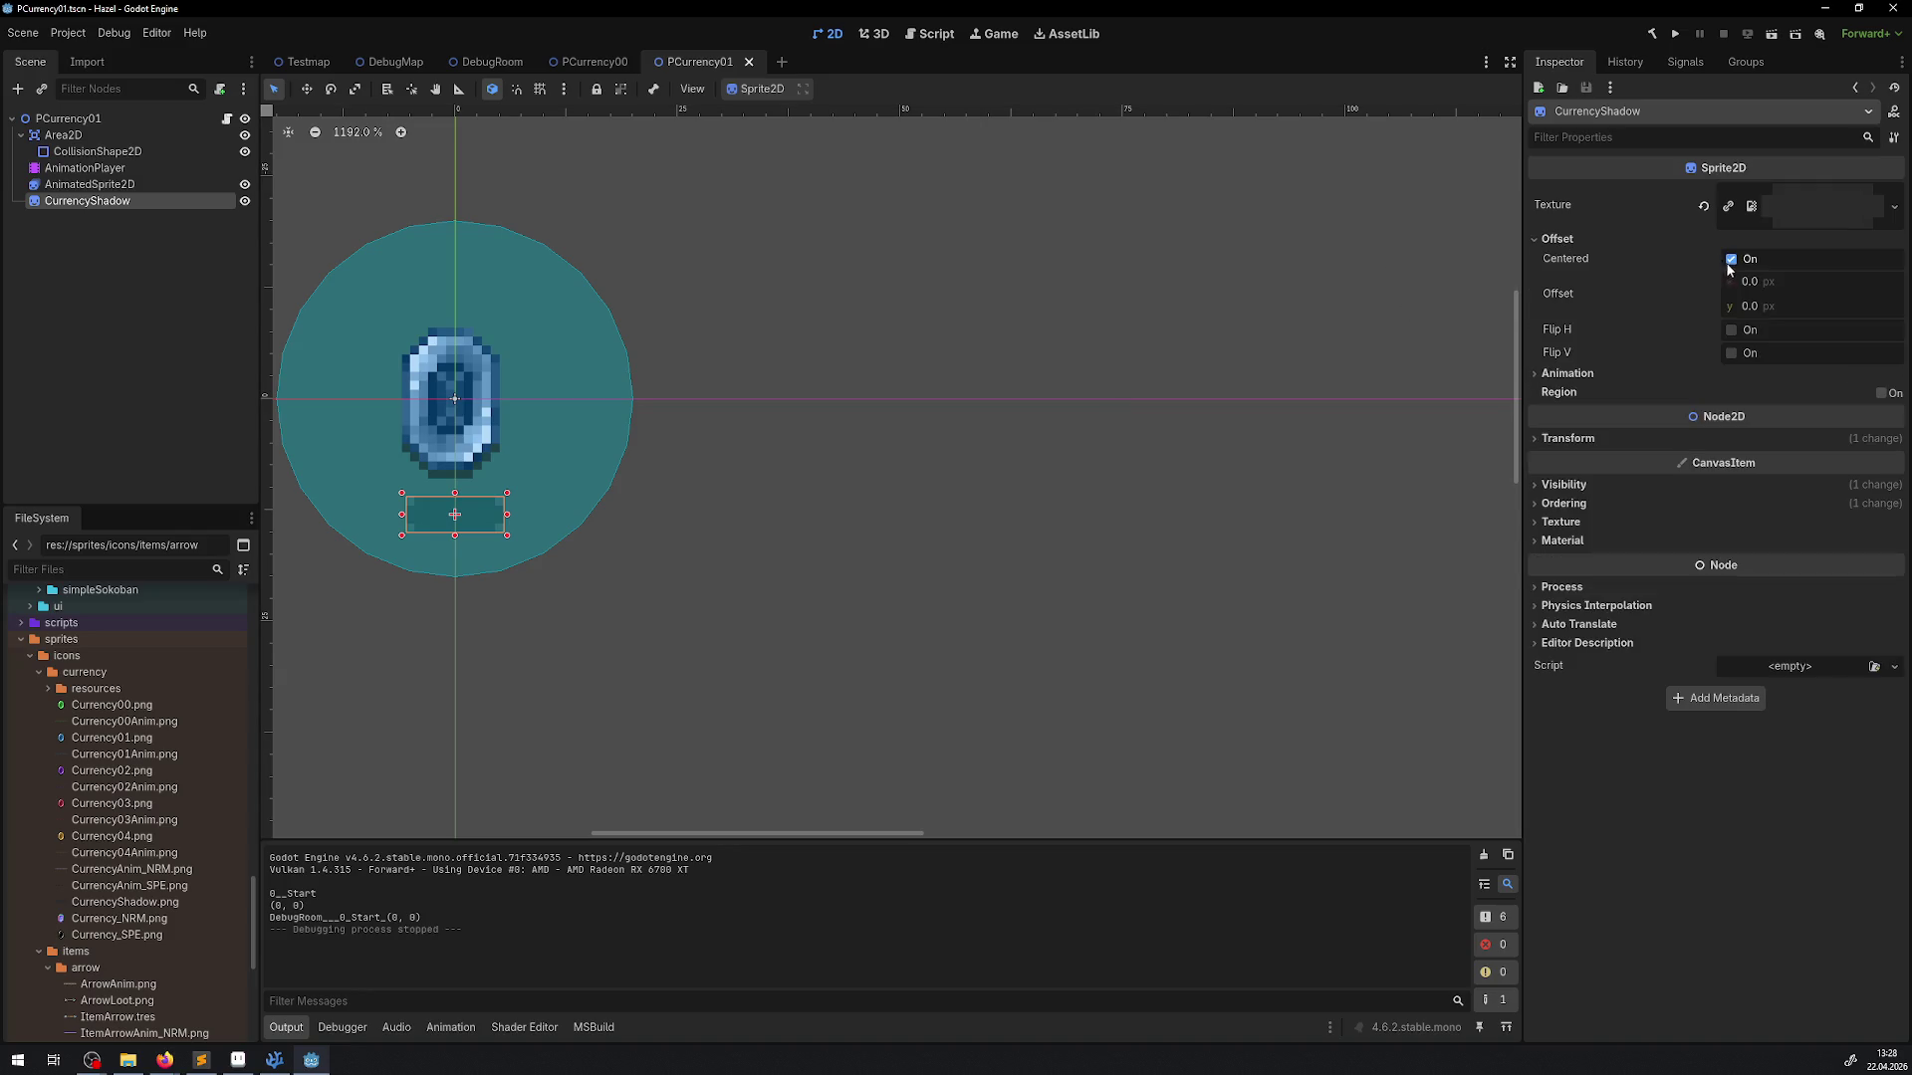
{"action": "left_click", "coordinate": [1729, 261]}
{"action": "left_click", "coordinate": [1749, 309]}
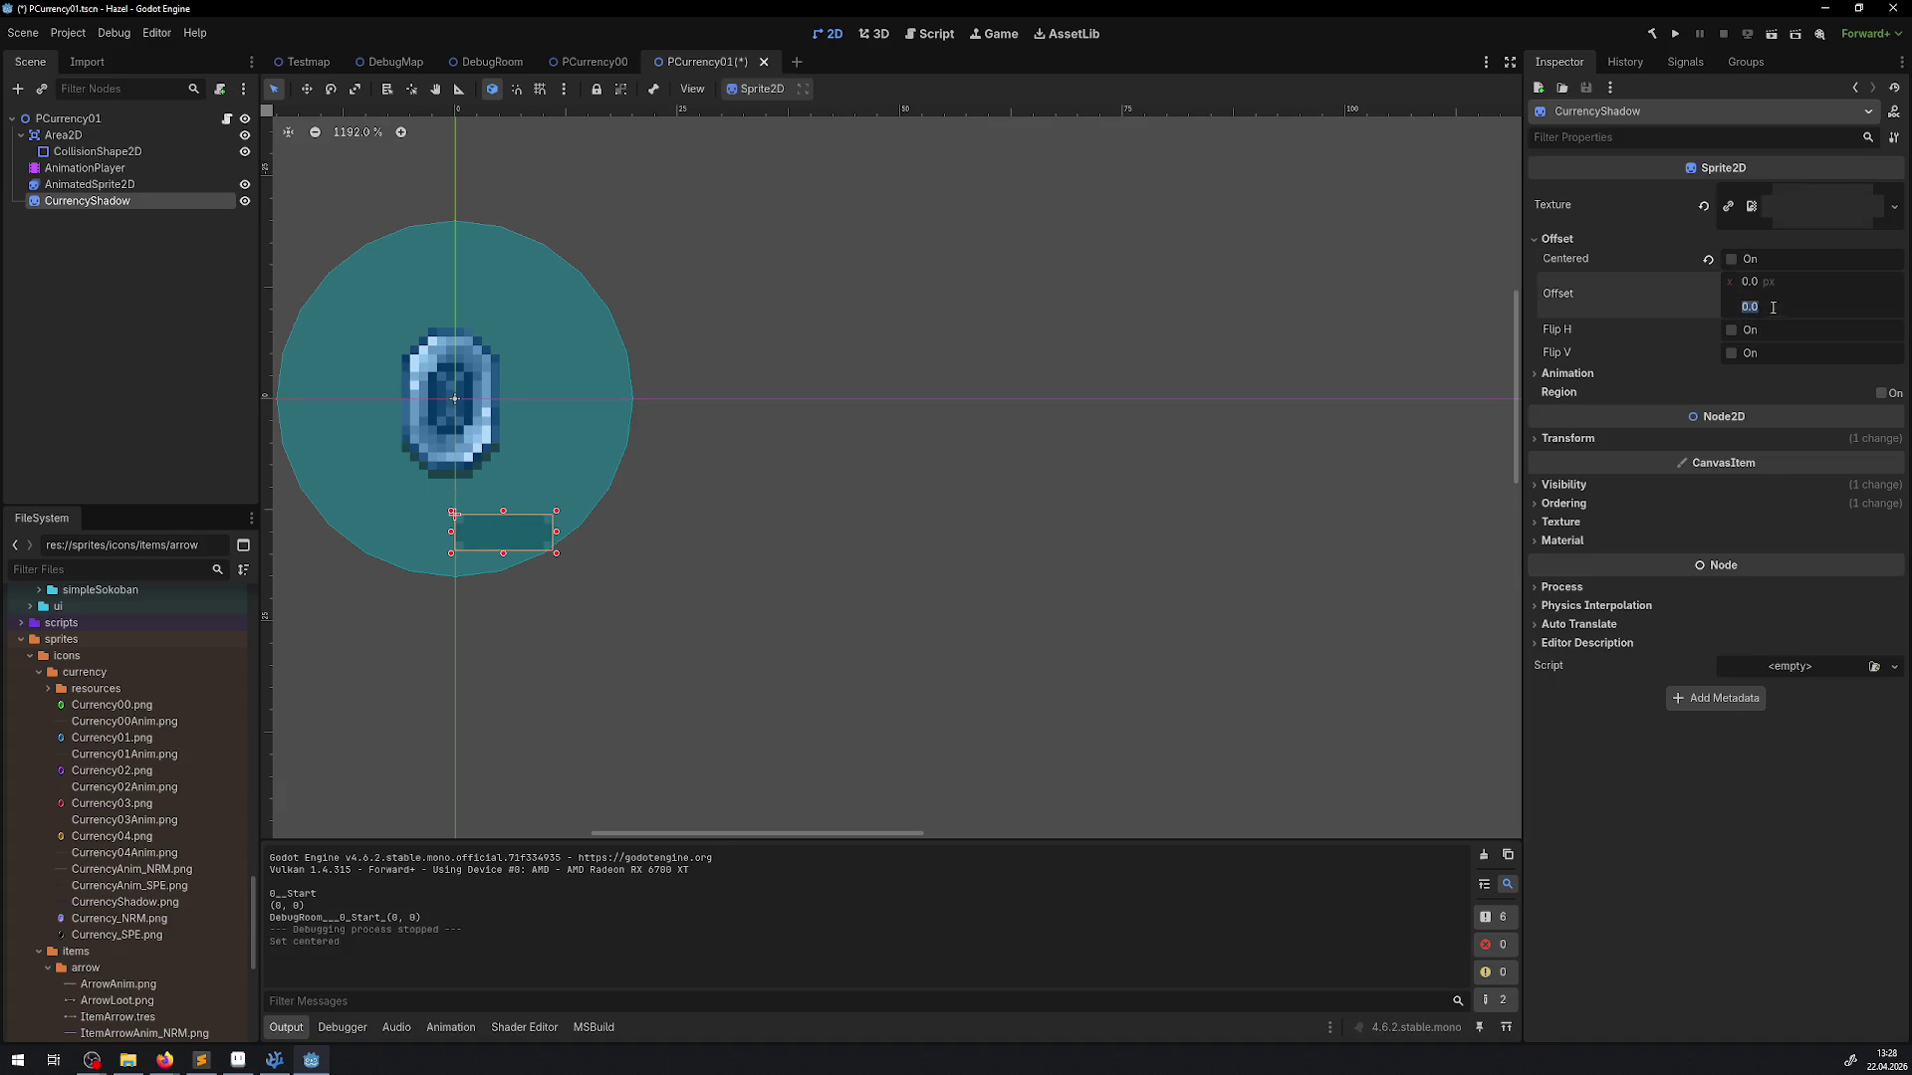
{"action": "type", "text": "-2"}
{"action": "key", "text": "Return"}
{"action": "left_click", "coordinate": [1764, 282]}
{"action": "type", "text": "5.5"}
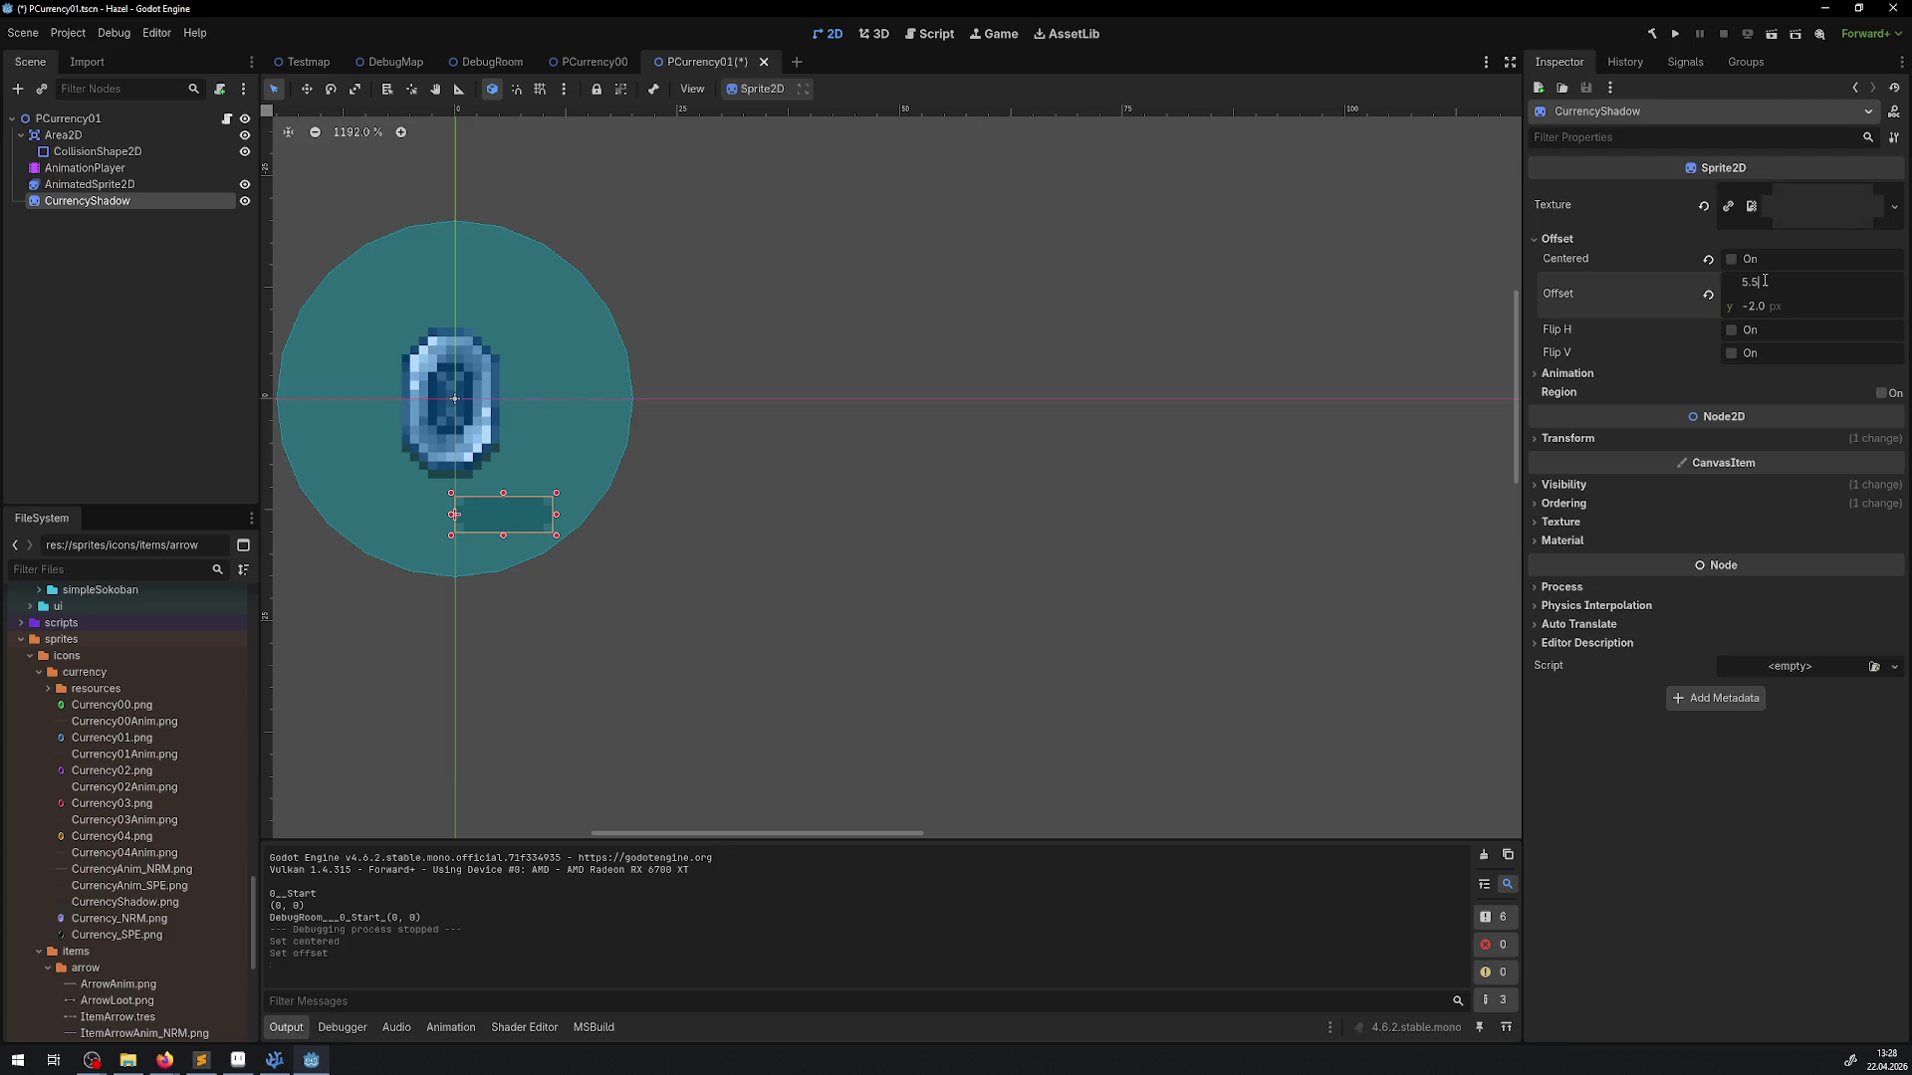
{"action": "key", "text": "Return"}
Uncentre the gem's AnimatedSprite2D, drag the shadow down beneath it, and save
{"action": "left_click", "coordinate": [89, 184]}
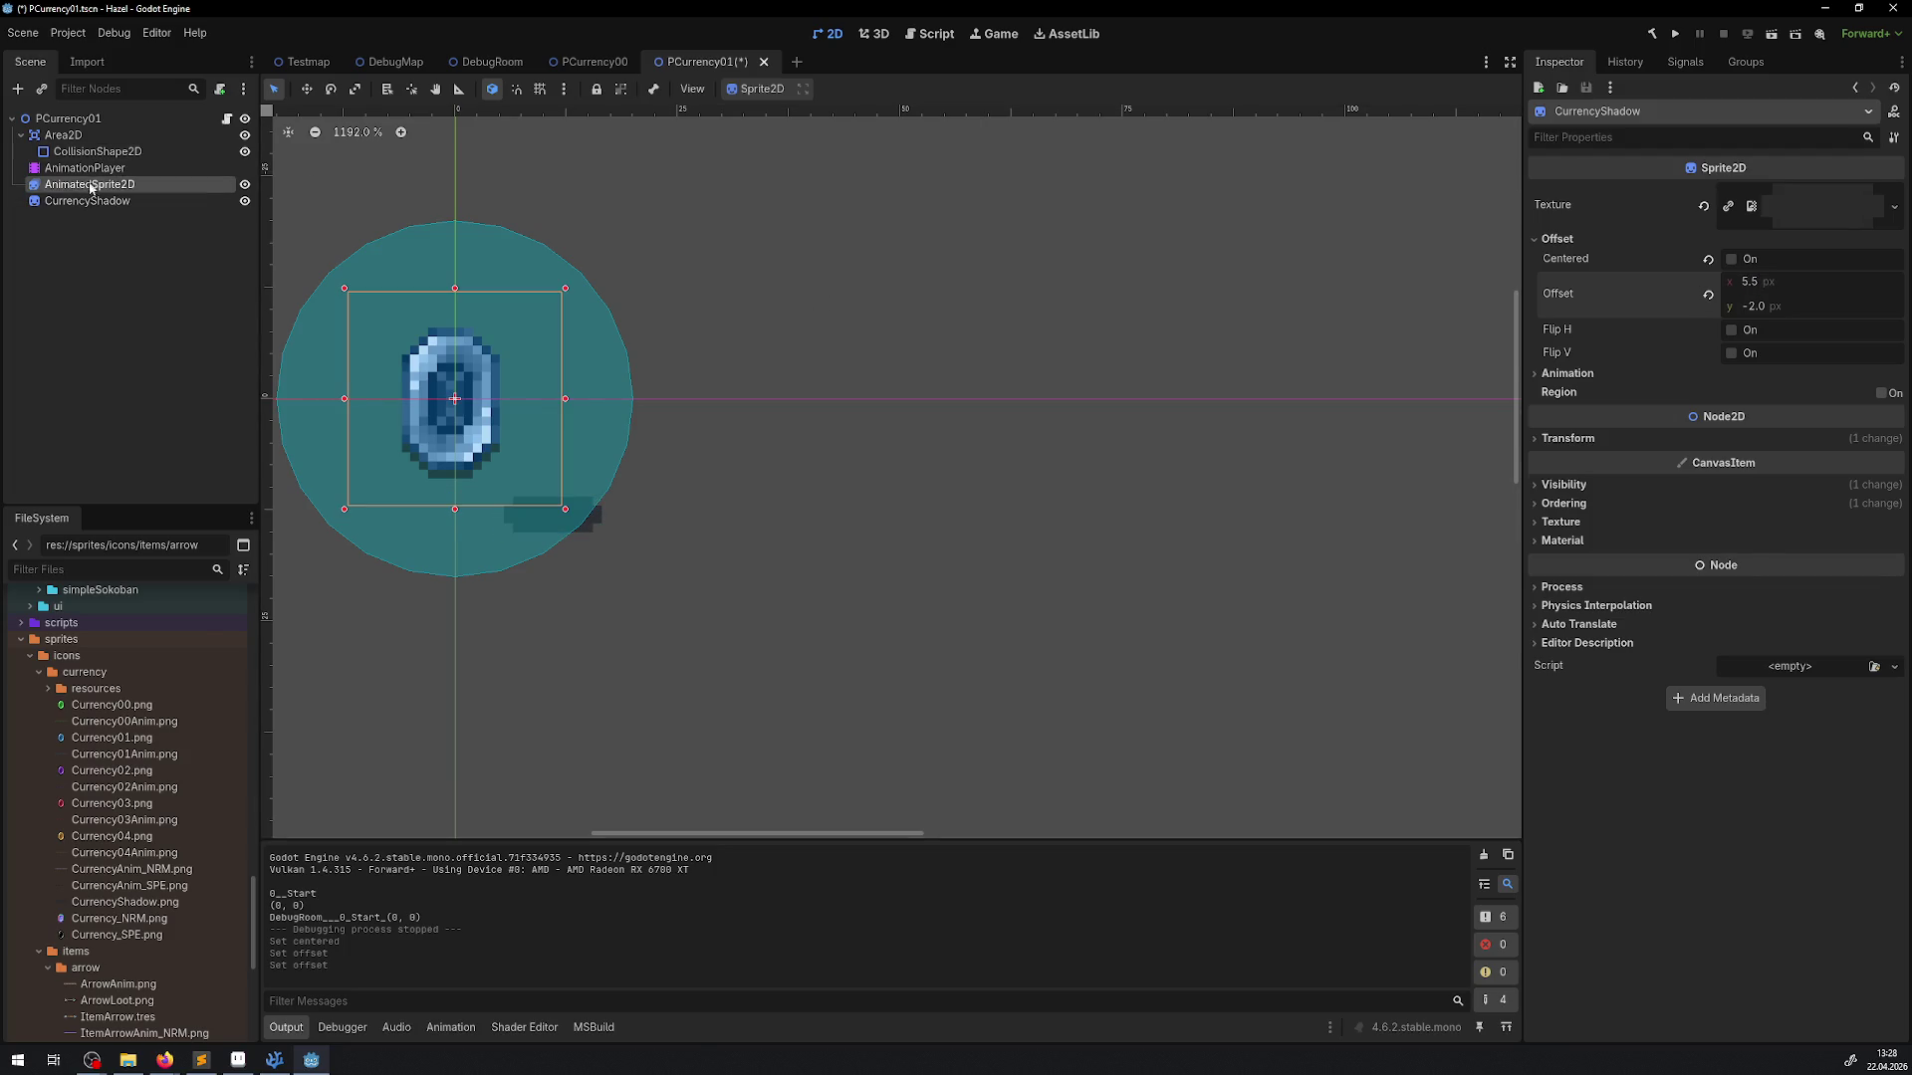
{"action": "left_click", "coordinate": [1561, 282]}
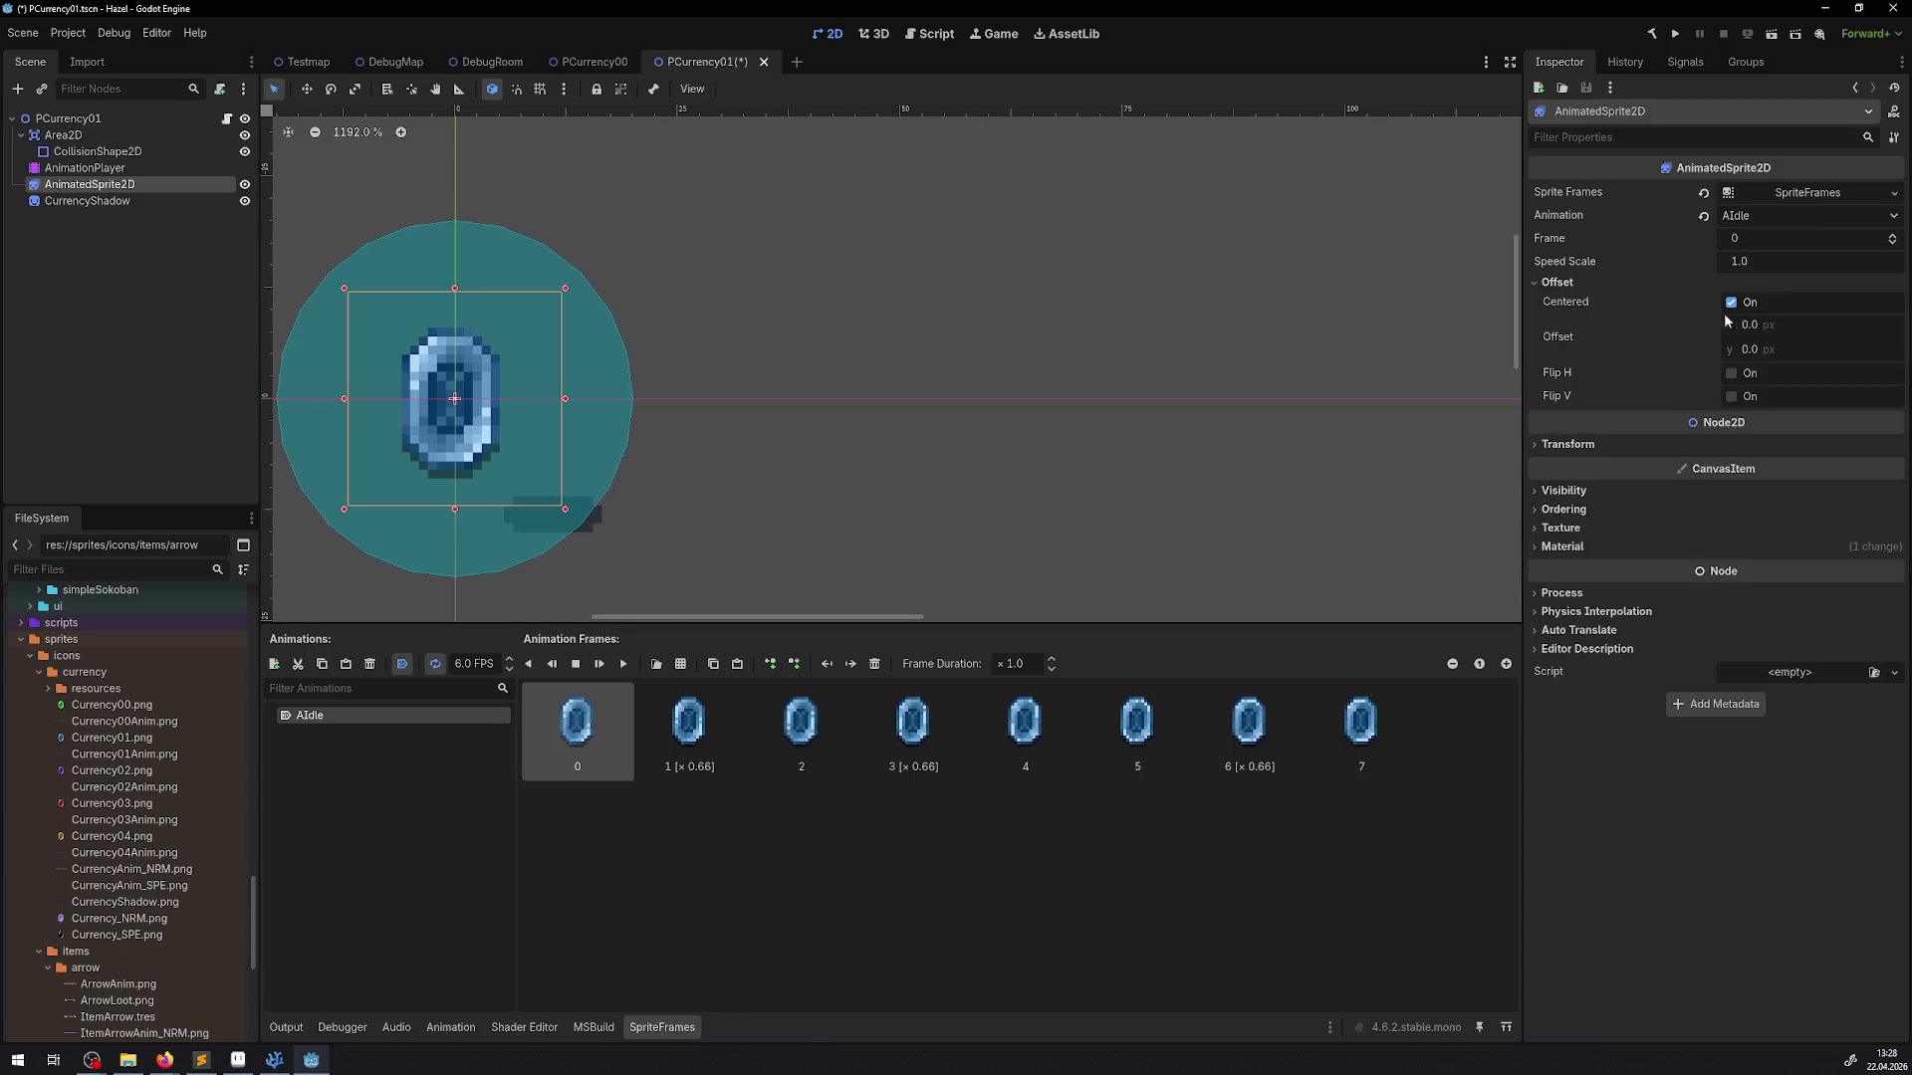
{"action": "left_click", "coordinate": [1730, 301]}
{"action": "left_click", "coordinate": [109, 202]}
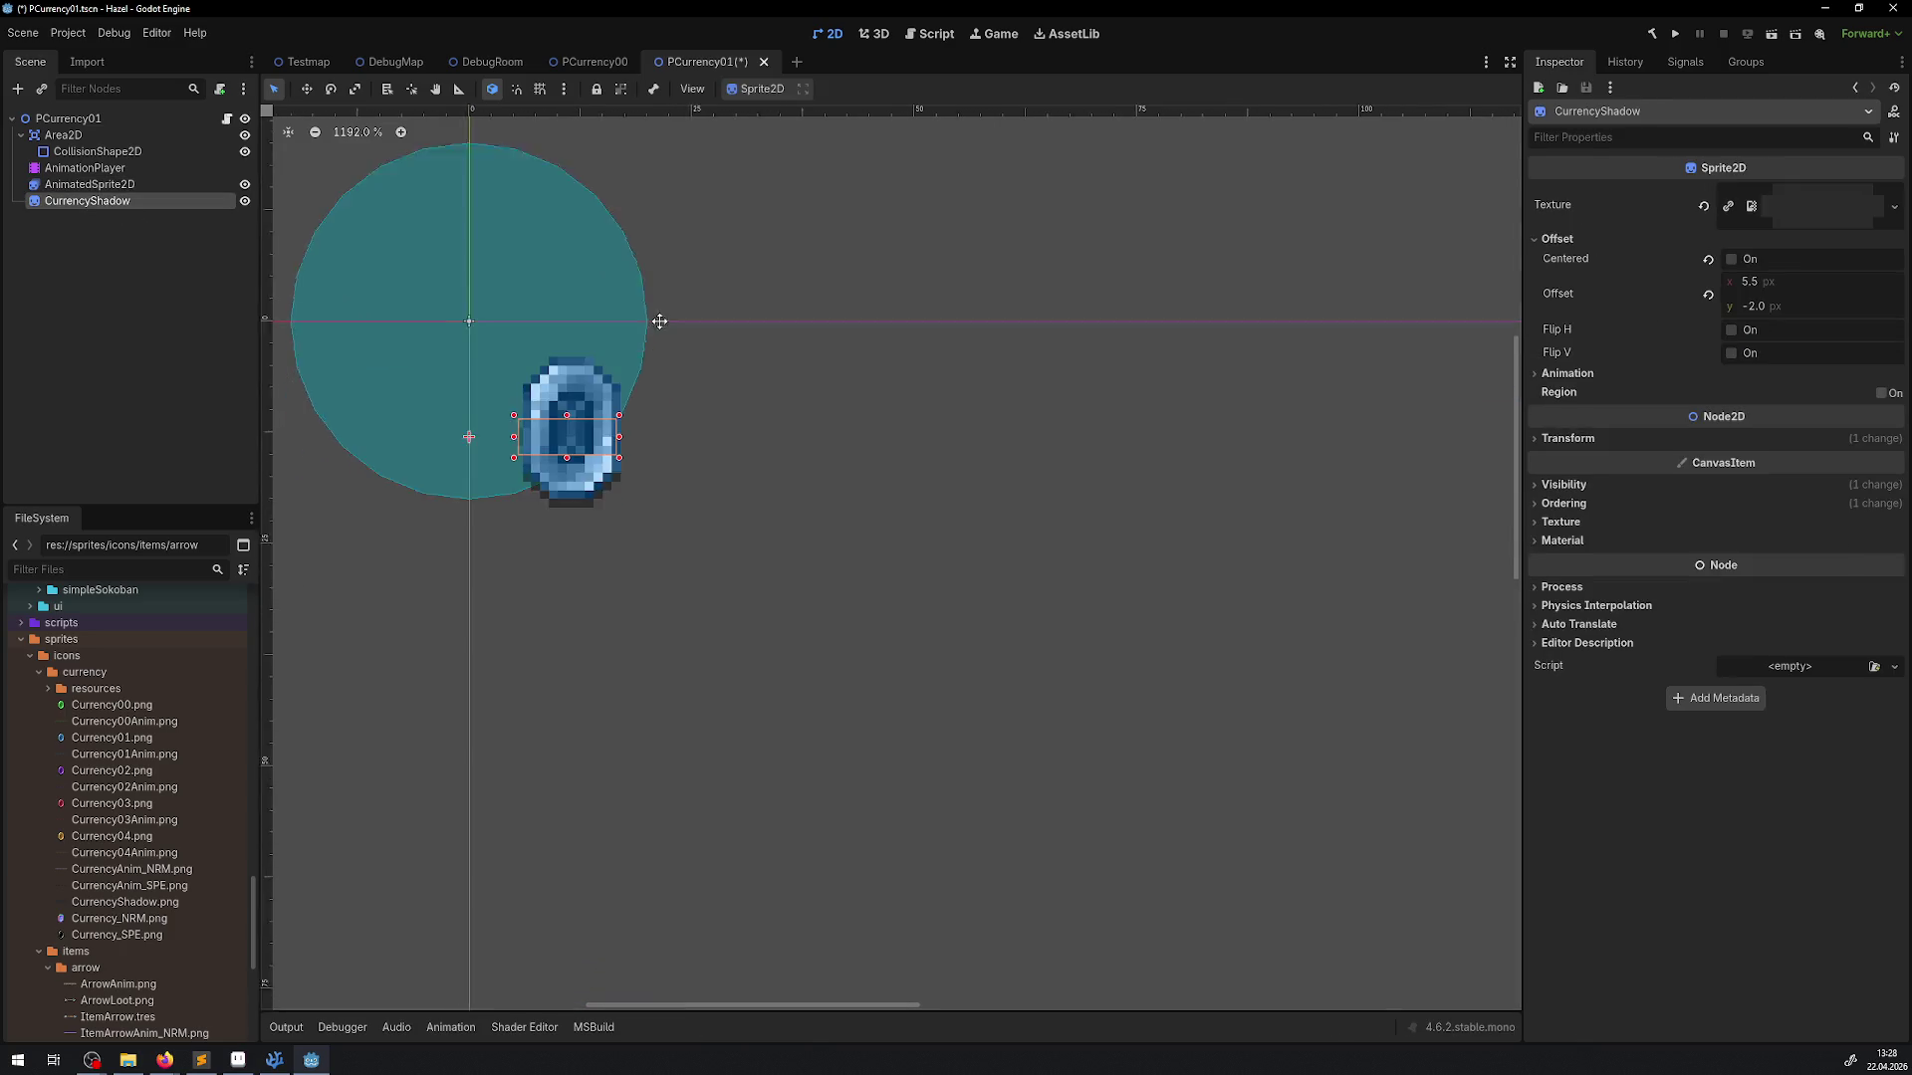
{"action": "left_click_drag", "start_coordinate": [573, 400], "coordinate": [583, 488]}
{"action": "key", "text": "ctrl+s"}
Switch to PCurrency00 to compare the green gem's shadow setup
{"action": "scroll", "coordinate": [692, 385], "scroll_direction": "up", "scroll_amount": 1}
{"action": "scroll", "coordinate": [692, 388], "scroll_direction": "up", "scroll_amount": 4}
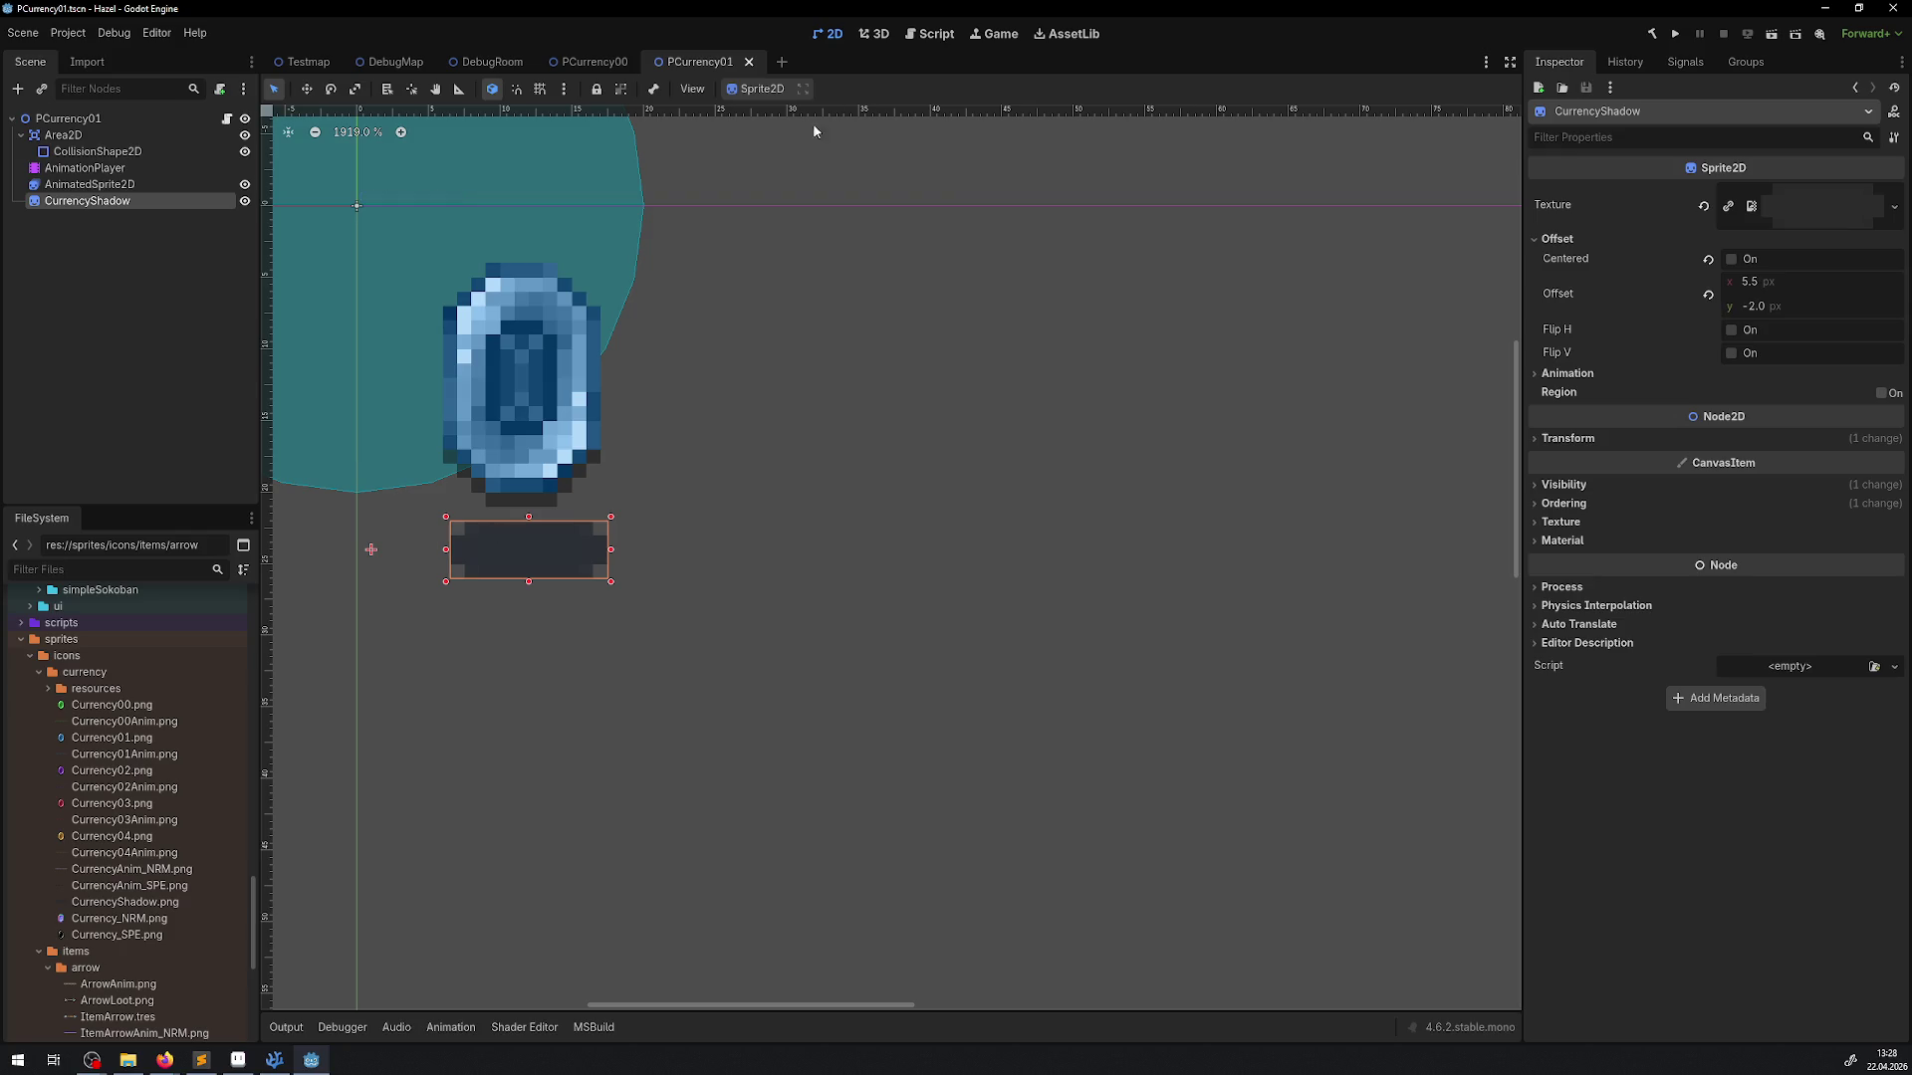
{"action": "left_click", "coordinate": [589, 67]}
{"action": "left_click", "coordinate": [65, 201]}
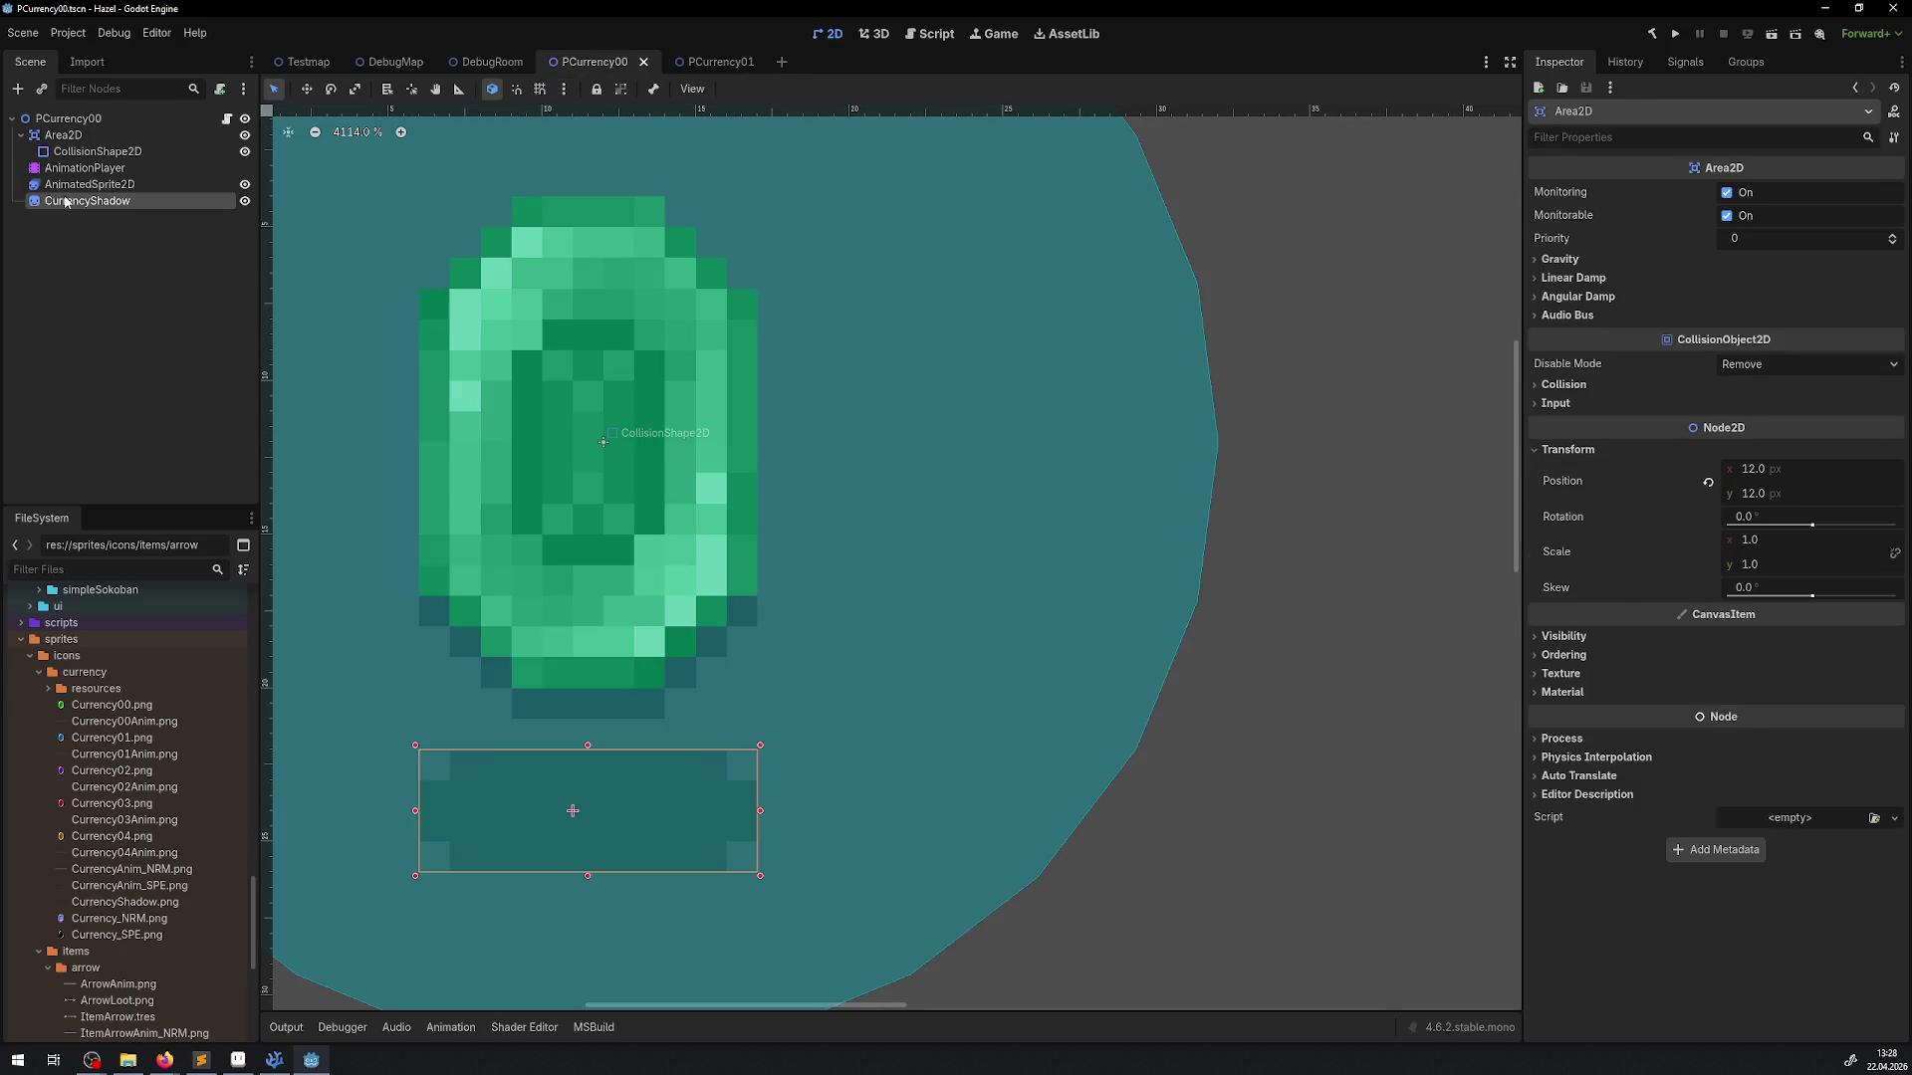
Set the PCurrency01 shadow offset x to -5, place it under the gem, and save
{"action": "left_click", "coordinate": [700, 62]}
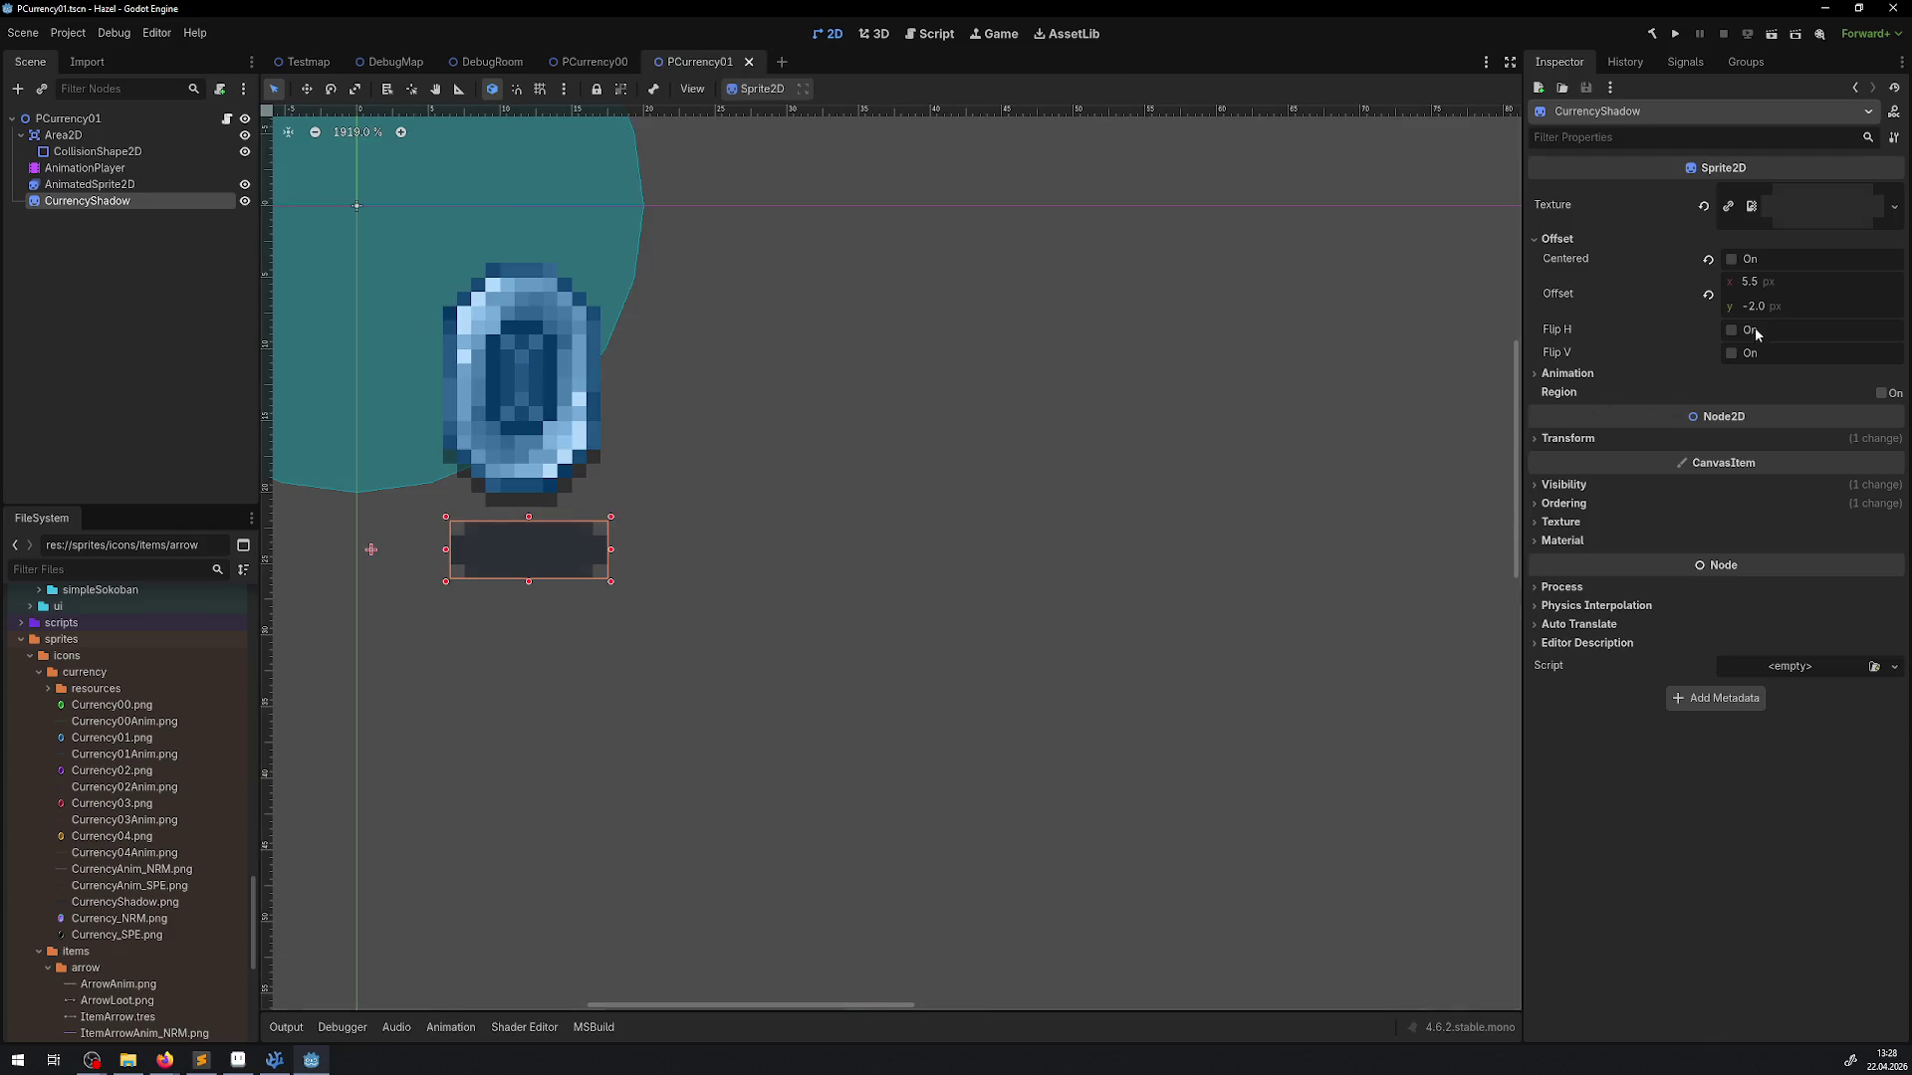
{"action": "left_click", "coordinate": [1765, 282]}
{"action": "type", "text": "-5"}
{"action": "key", "text": "Return"}
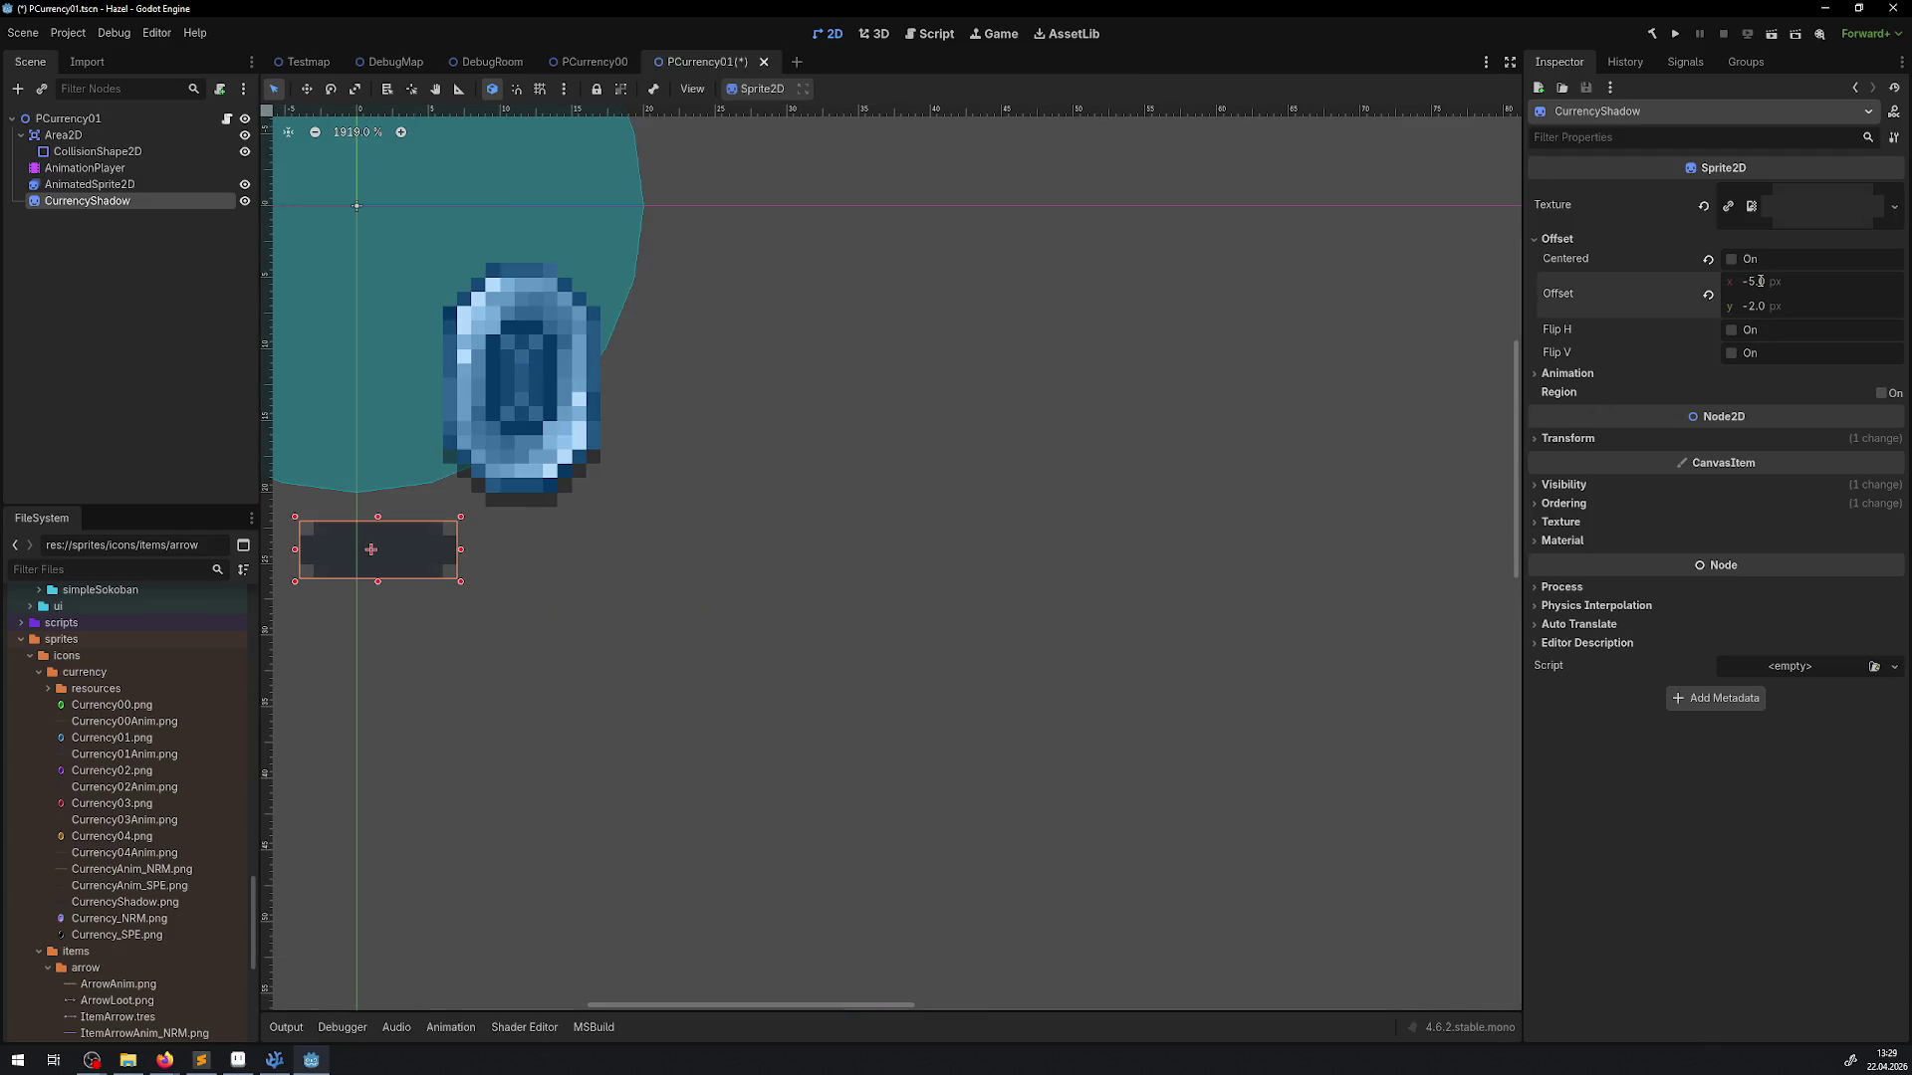
{"action": "left_click_drag", "start_coordinate": [407, 532], "coordinate": [551, 532]}
{"action": "key", "text": "ctrl+s"}
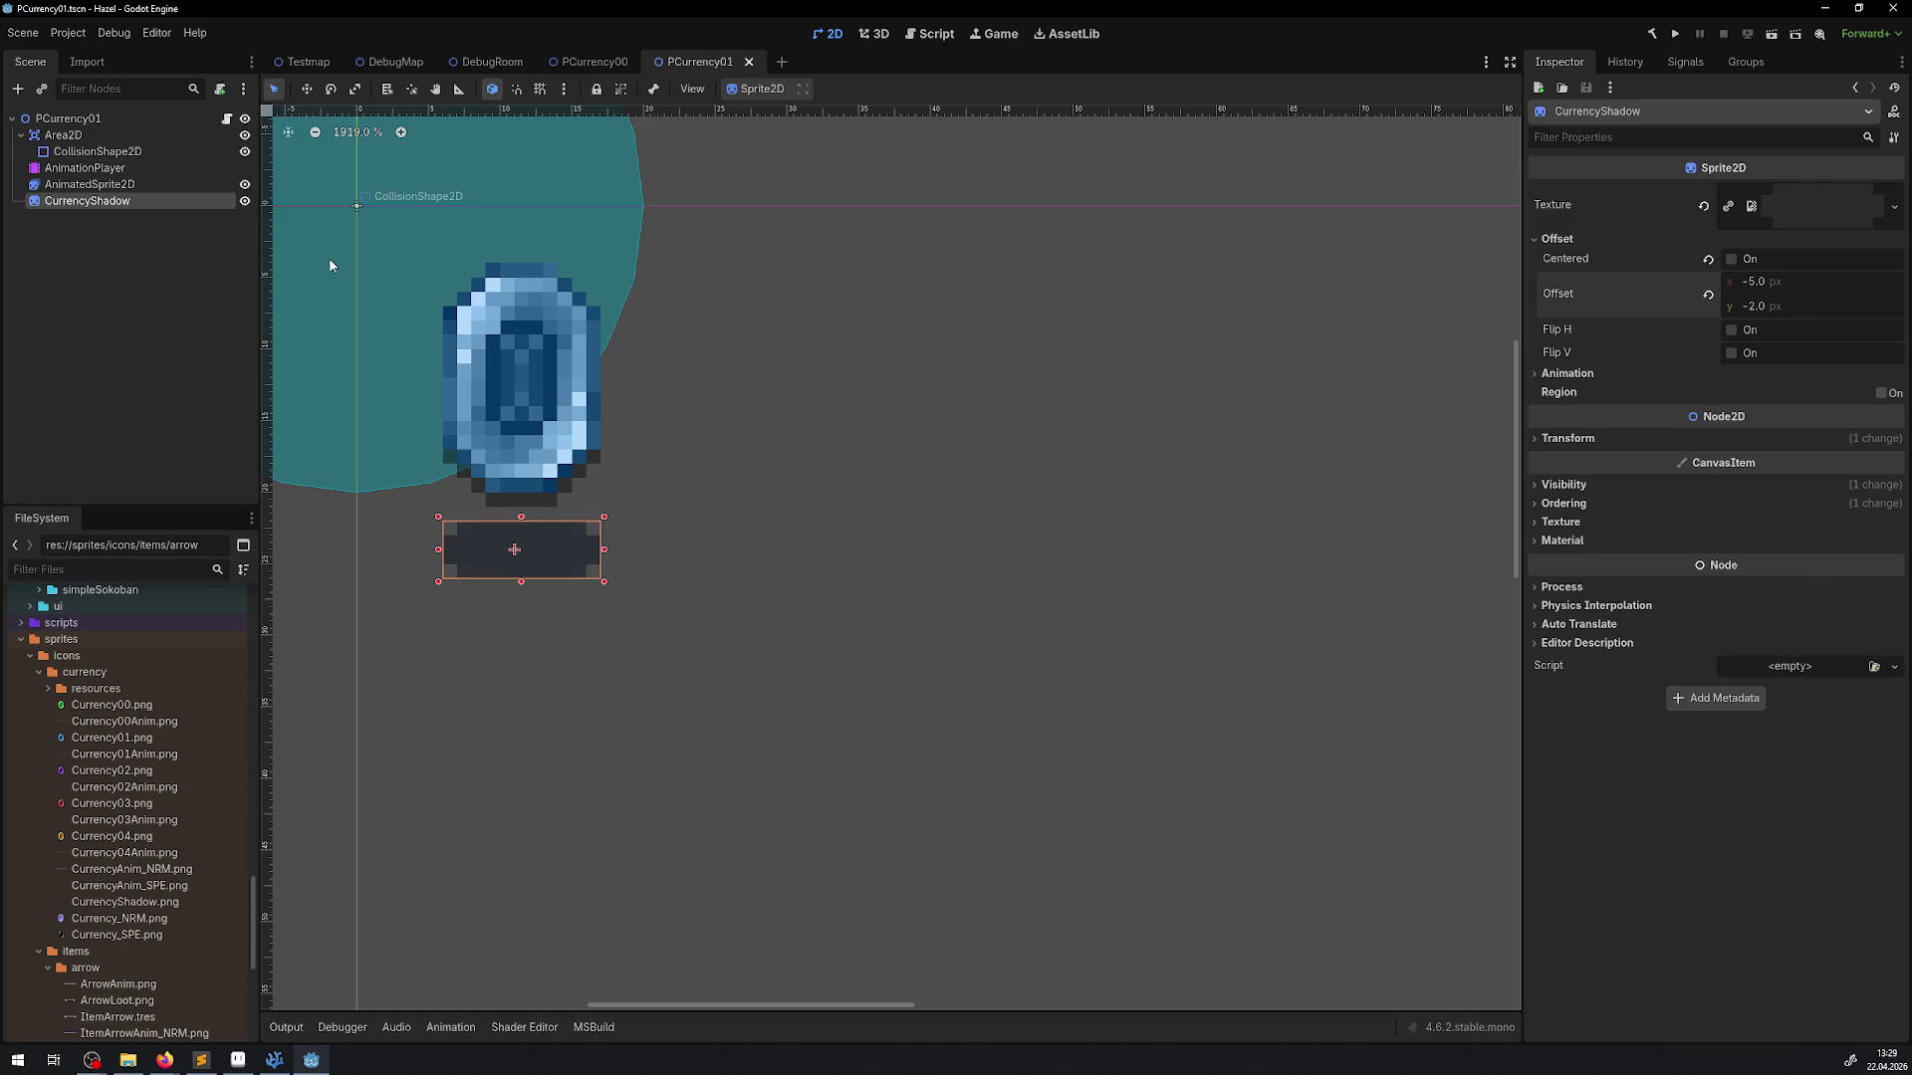
Set the Area2D position to 12, 12, save, and return to DebugRoom
{"action": "scroll", "coordinate": [330, 266], "scroll_direction": "left", "scroll_amount": 3}
{"action": "left_click", "coordinate": [151, 153]}
{"action": "left_click", "coordinate": [1568, 305]}
{"action": "left_click", "coordinate": [1567, 305]}
{"action": "left_click", "coordinate": [58, 136]}
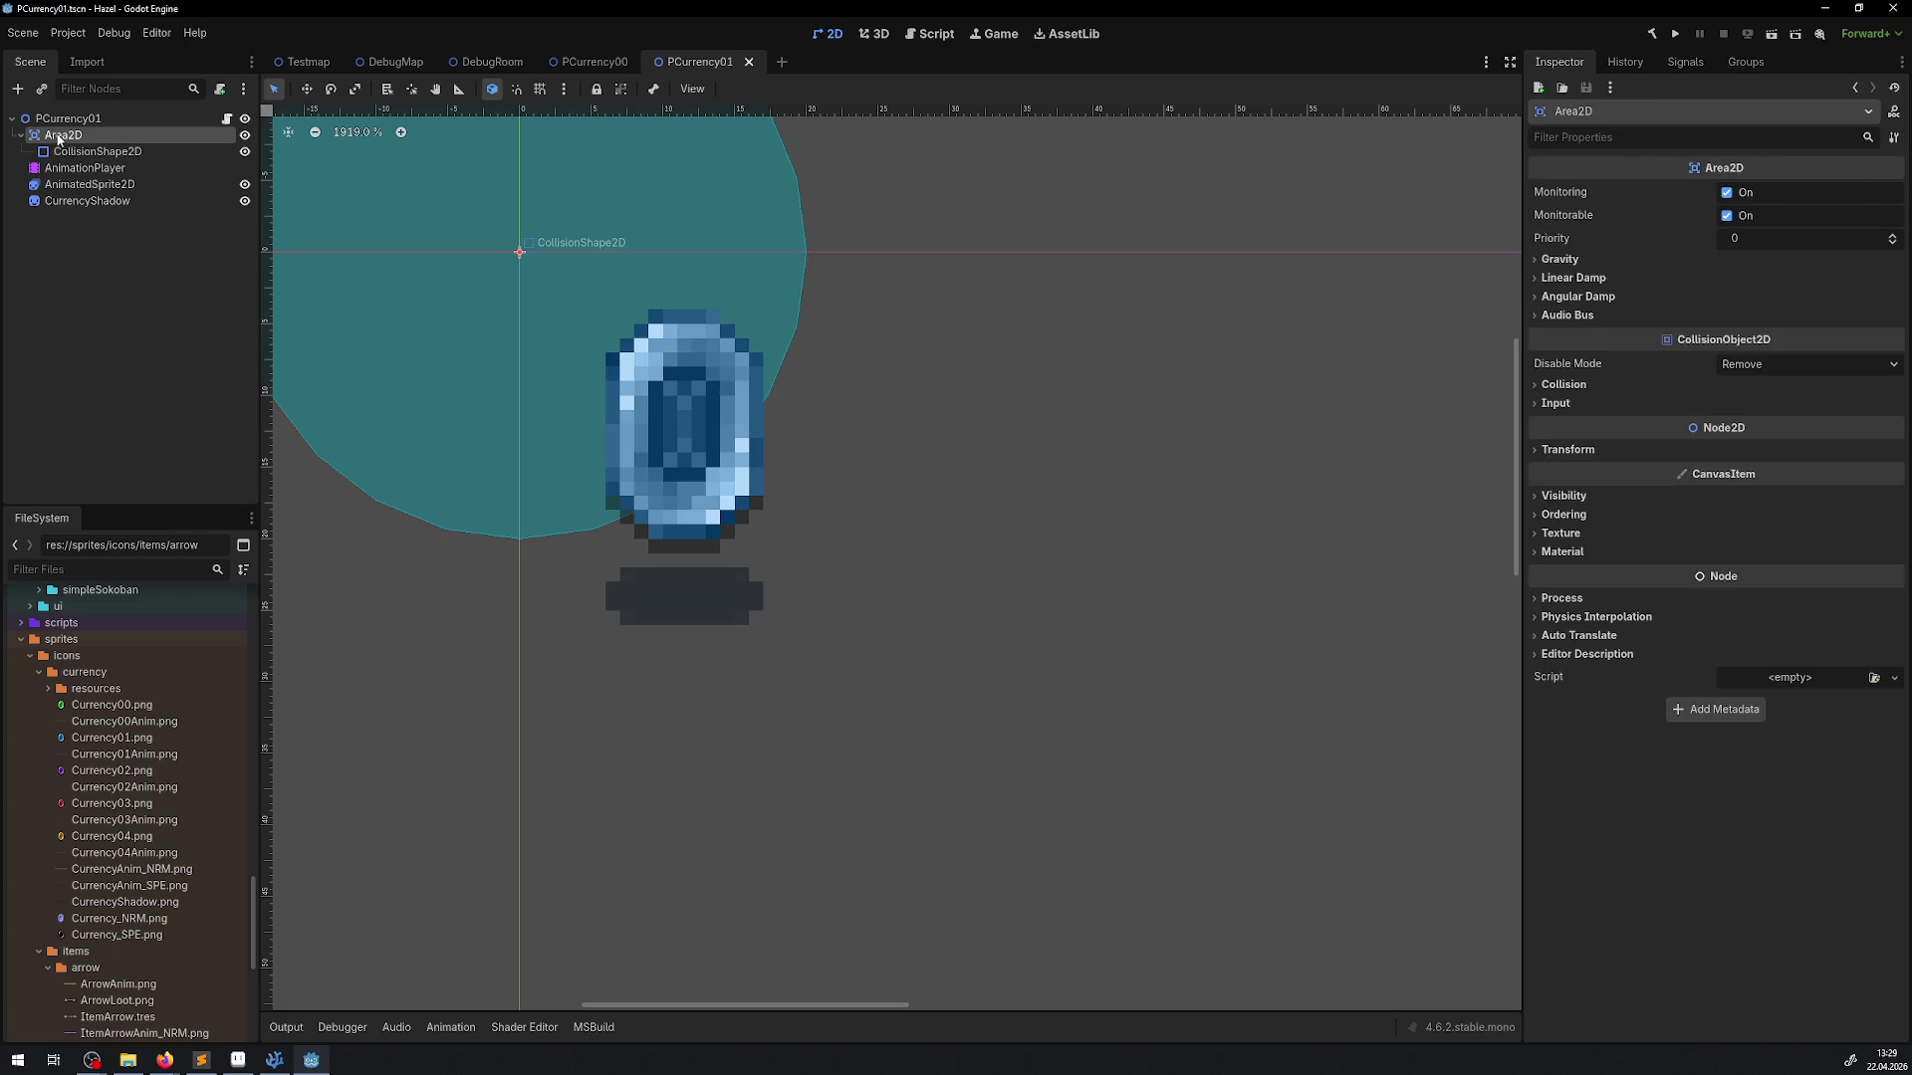
{"action": "left_click", "coordinate": [1568, 449]}
{"action": "left_click", "coordinate": [1754, 468]}
{"action": "type", "text": "12"}
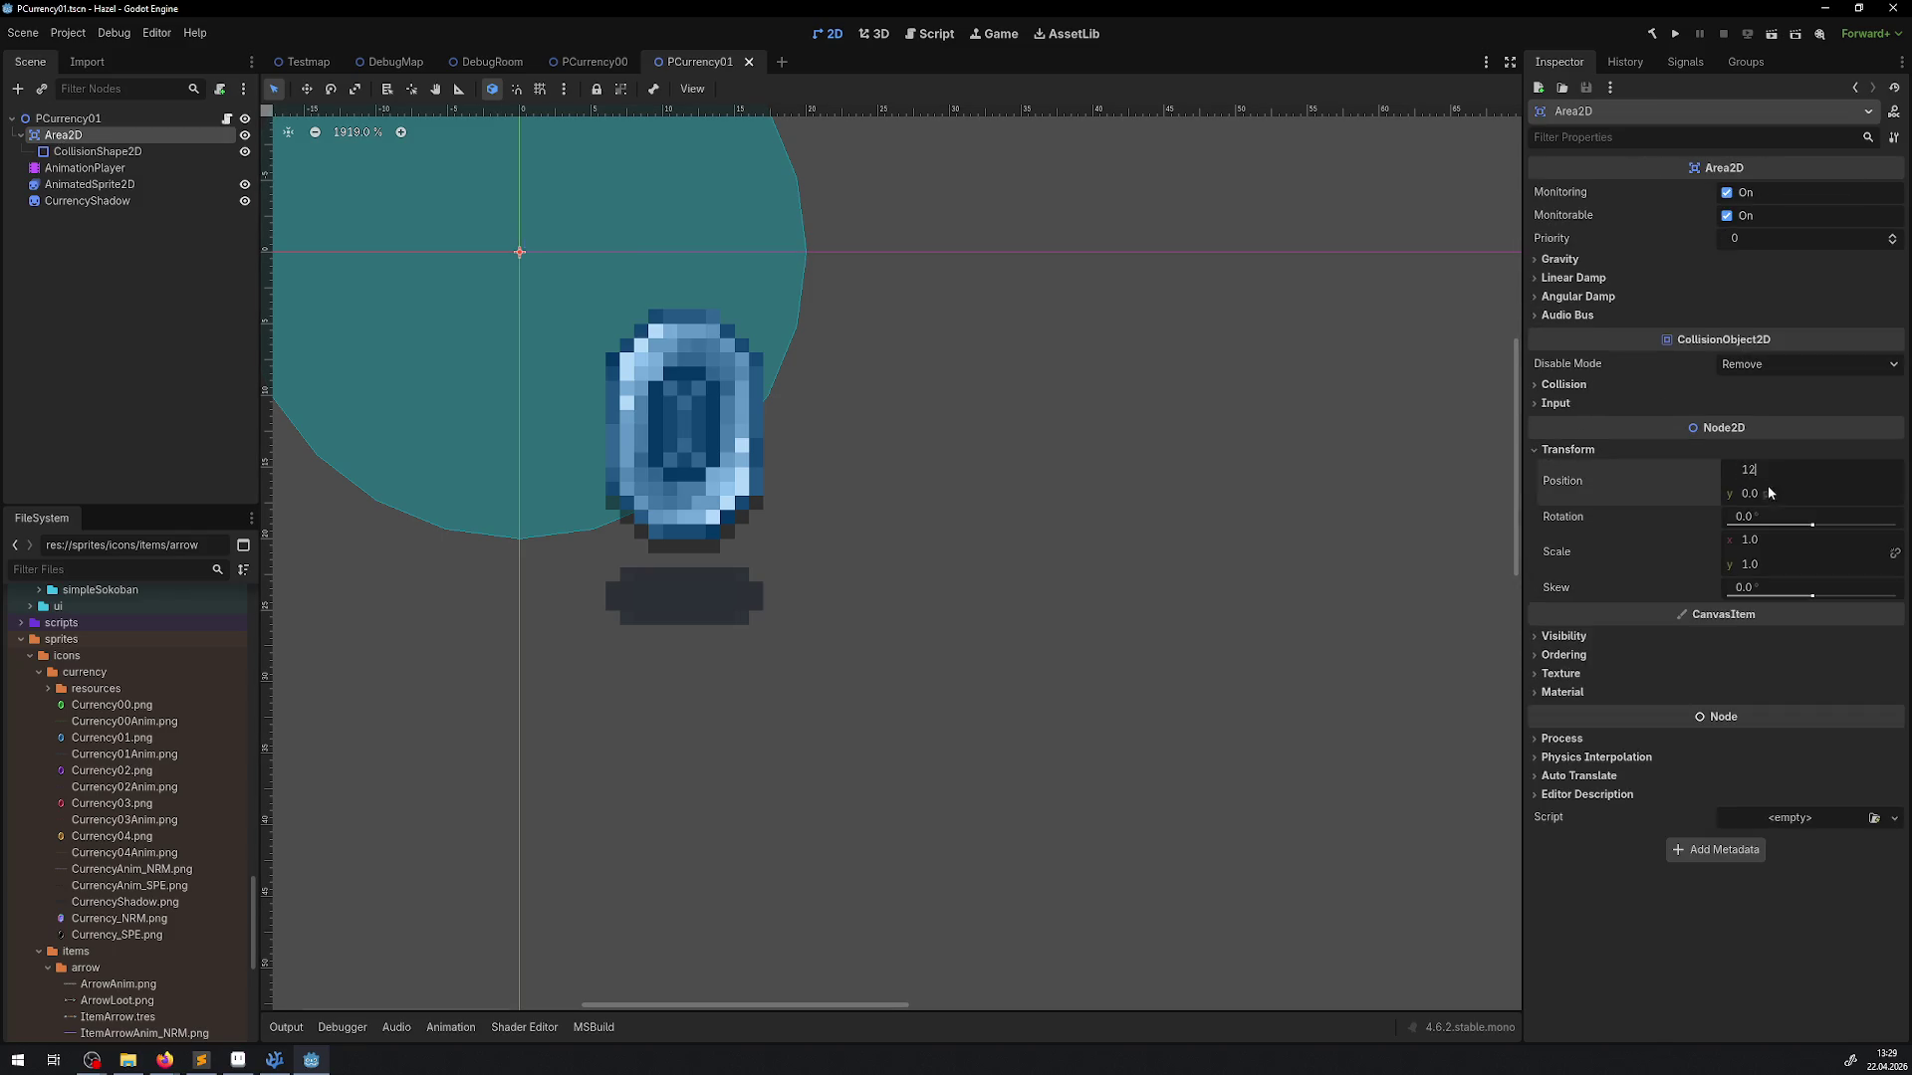
{"action": "key", "text": "Tab"}
{"action": "type", "text": "12"}
{"action": "key", "text": "Return"}
{"action": "key", "text": "ctrl+s"}
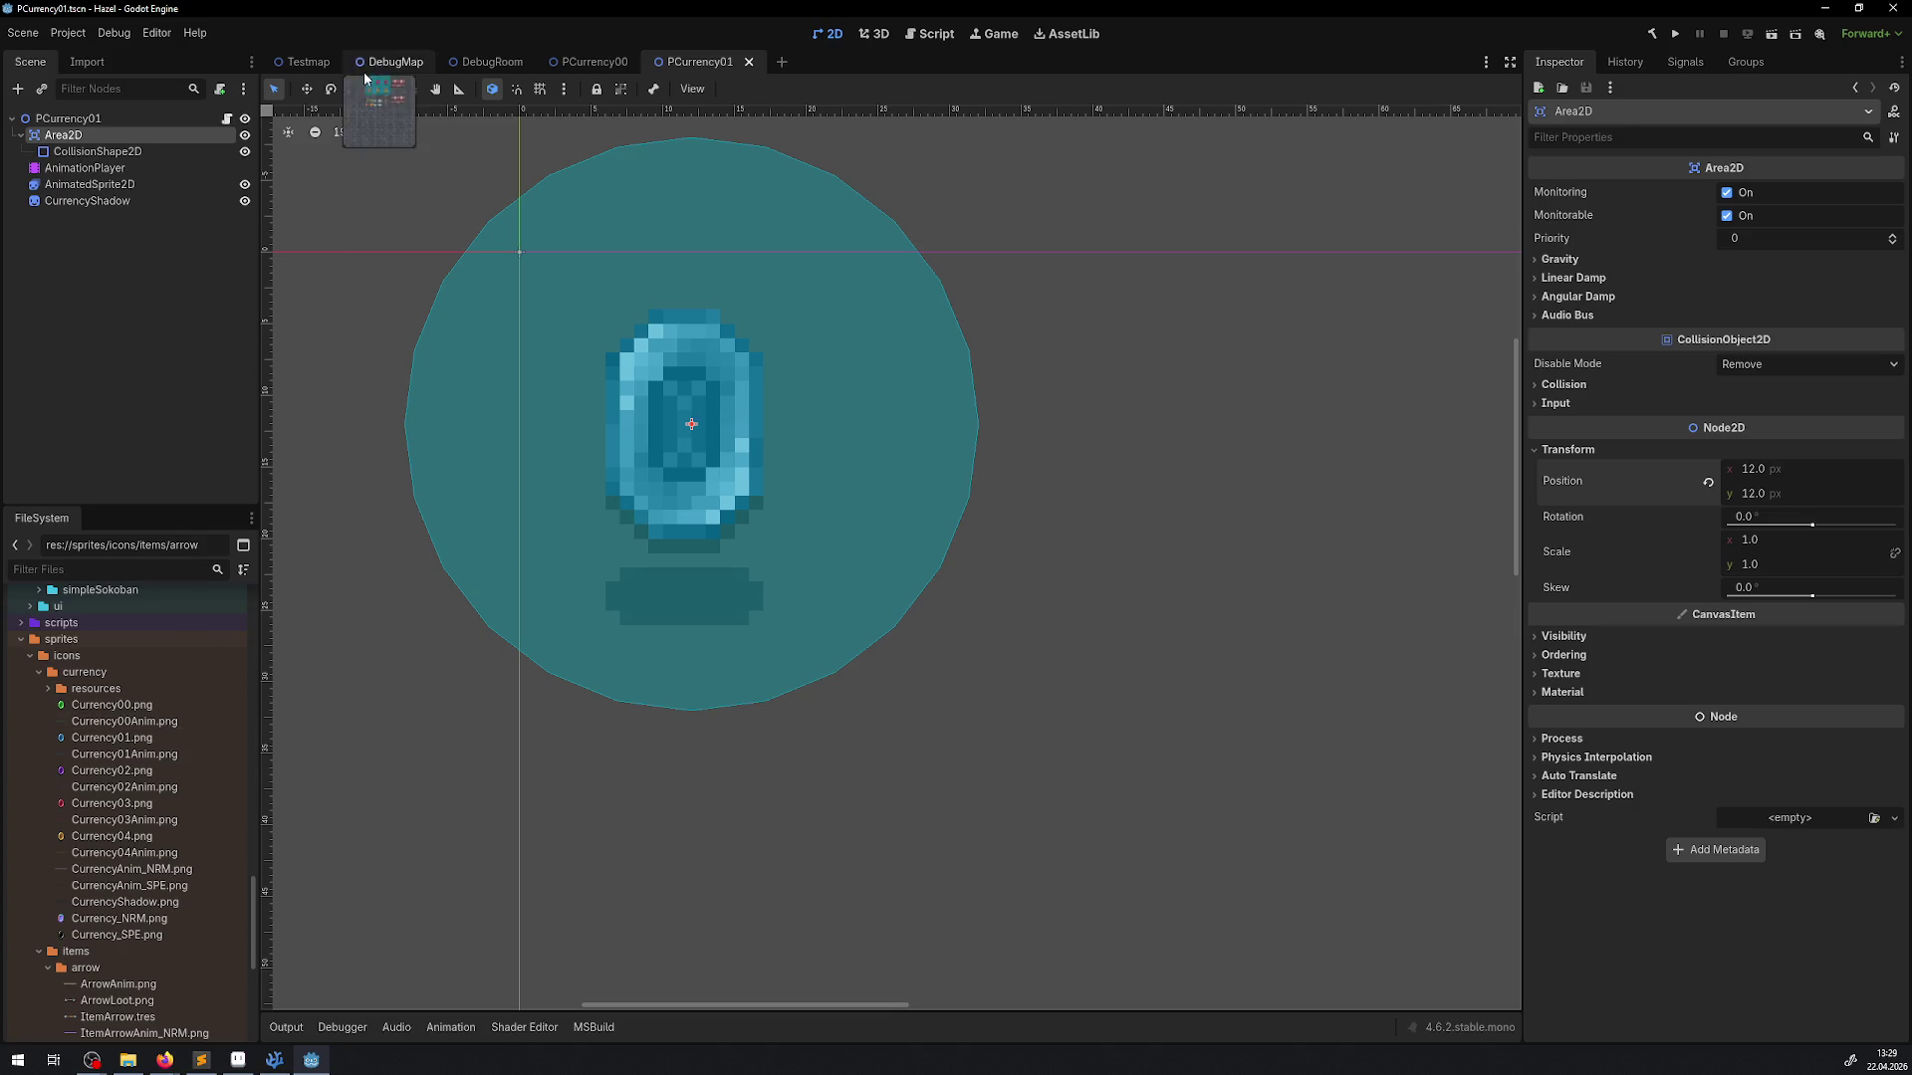
{"action": "left_click", "coordinate": [483, 62]}
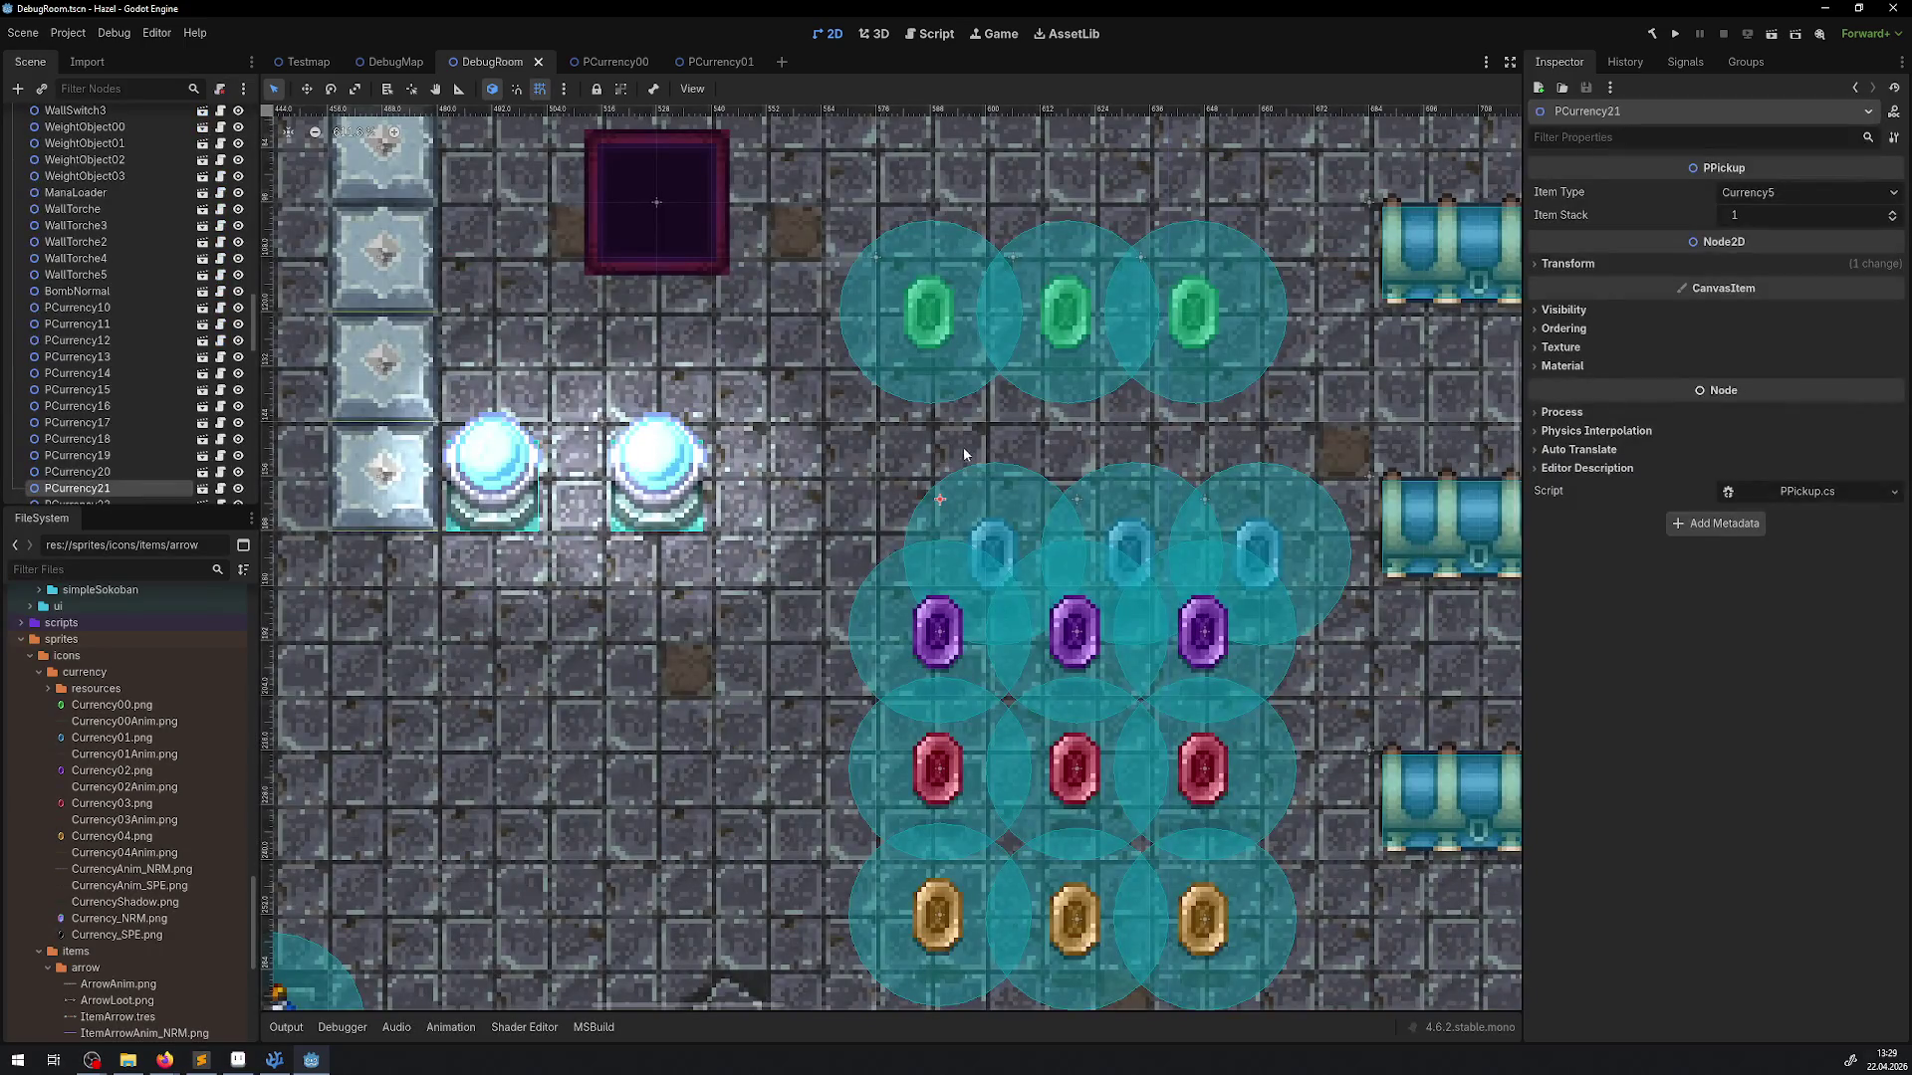
Select the three blue gems and move them up-left into the grid
{"action": "left_click", "coordinate": [1141, 489], "text": "shift"}
{"action": "left_click", "coordinate": [1259, 492], "text": "shift"}
{"action": "mouse_move", "coordinate": [1259, 492]}
{"action": "left_mouse_down"}
{"action": "mouse_move", "coordinate": [1194, 473]}
{"action": "mouse_move", "coordinate": [1193, 420]}
{"action": "mouse_move", "coordinate": [1174, 469]}
{"action": "left_mouse_up"}
{"action": "left_click_drag", "start_coordinate": [1201, 629], "coordinate": [1023, 515]}
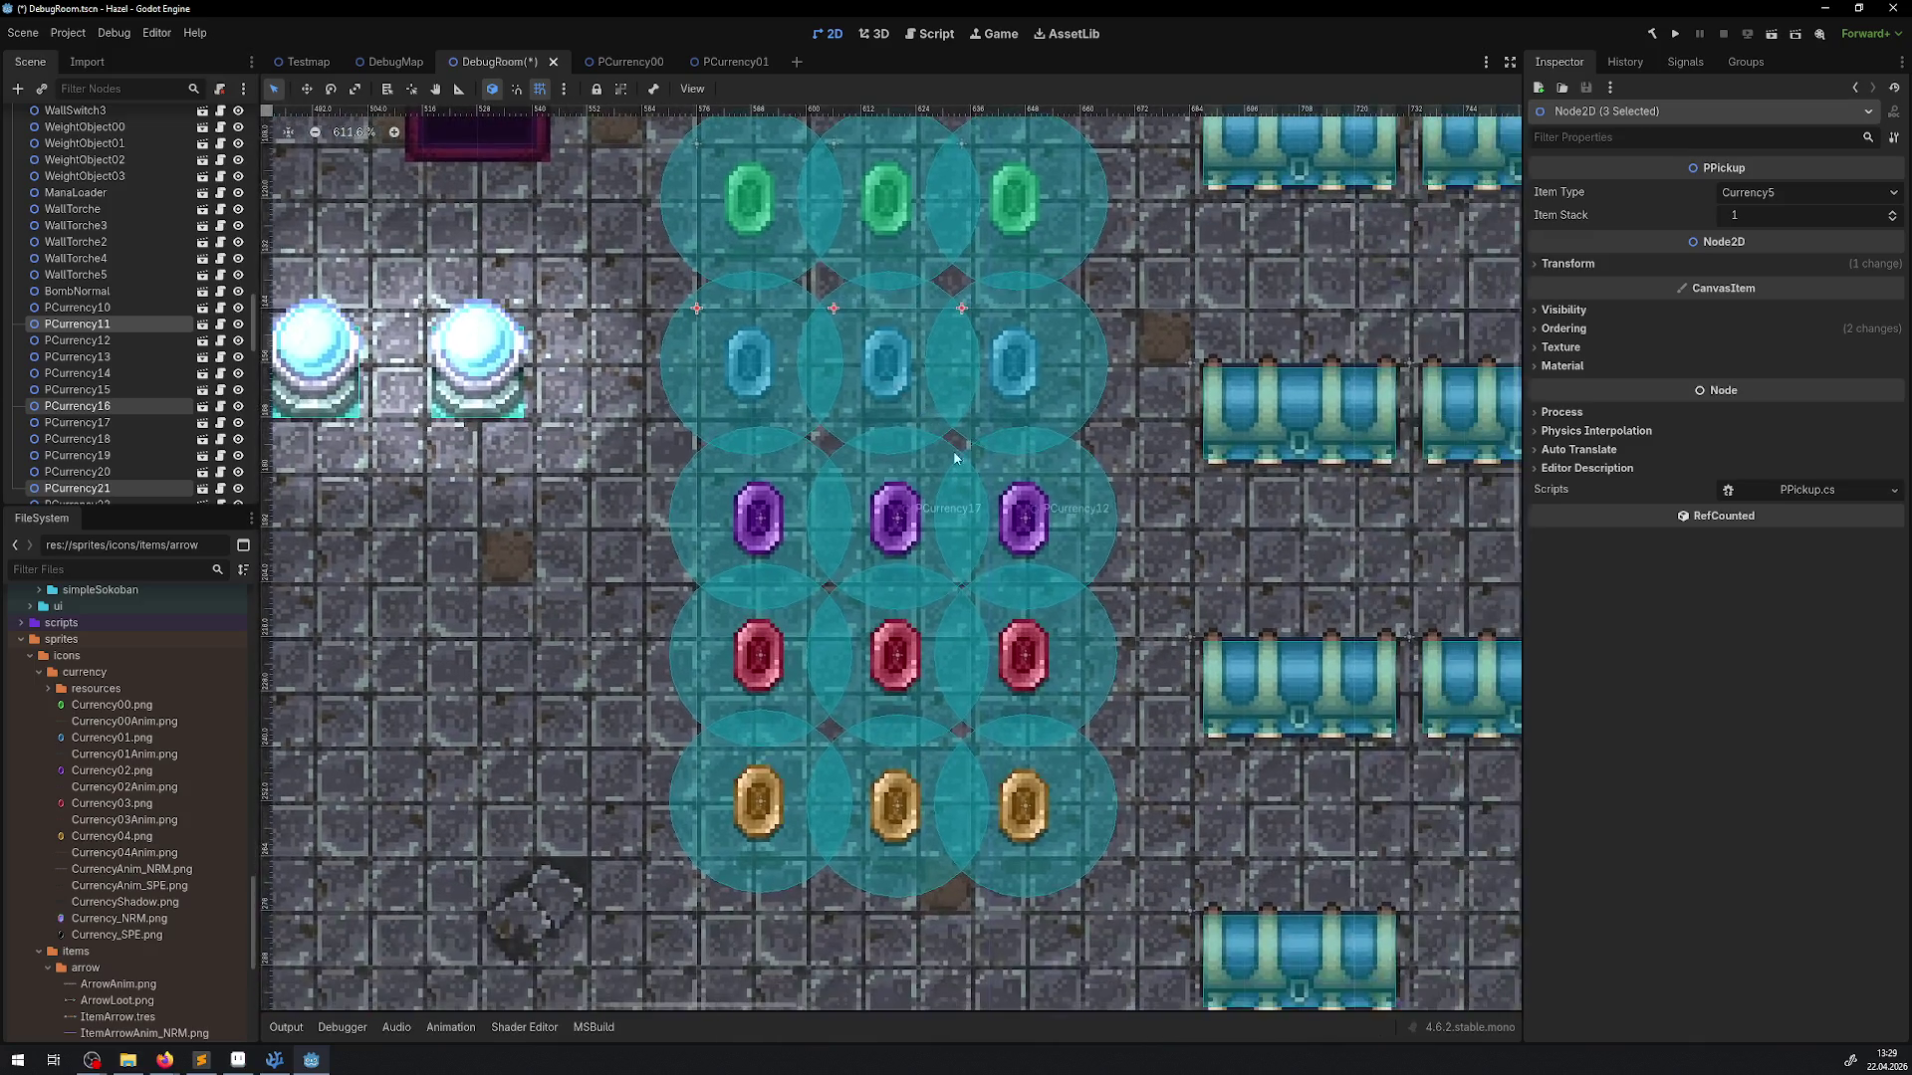
Open PCurrency22's PCurrency02 scene and bring up its CurrencyShadow offset settings
{"action": "left_click", "coordinate": [758, 518]}
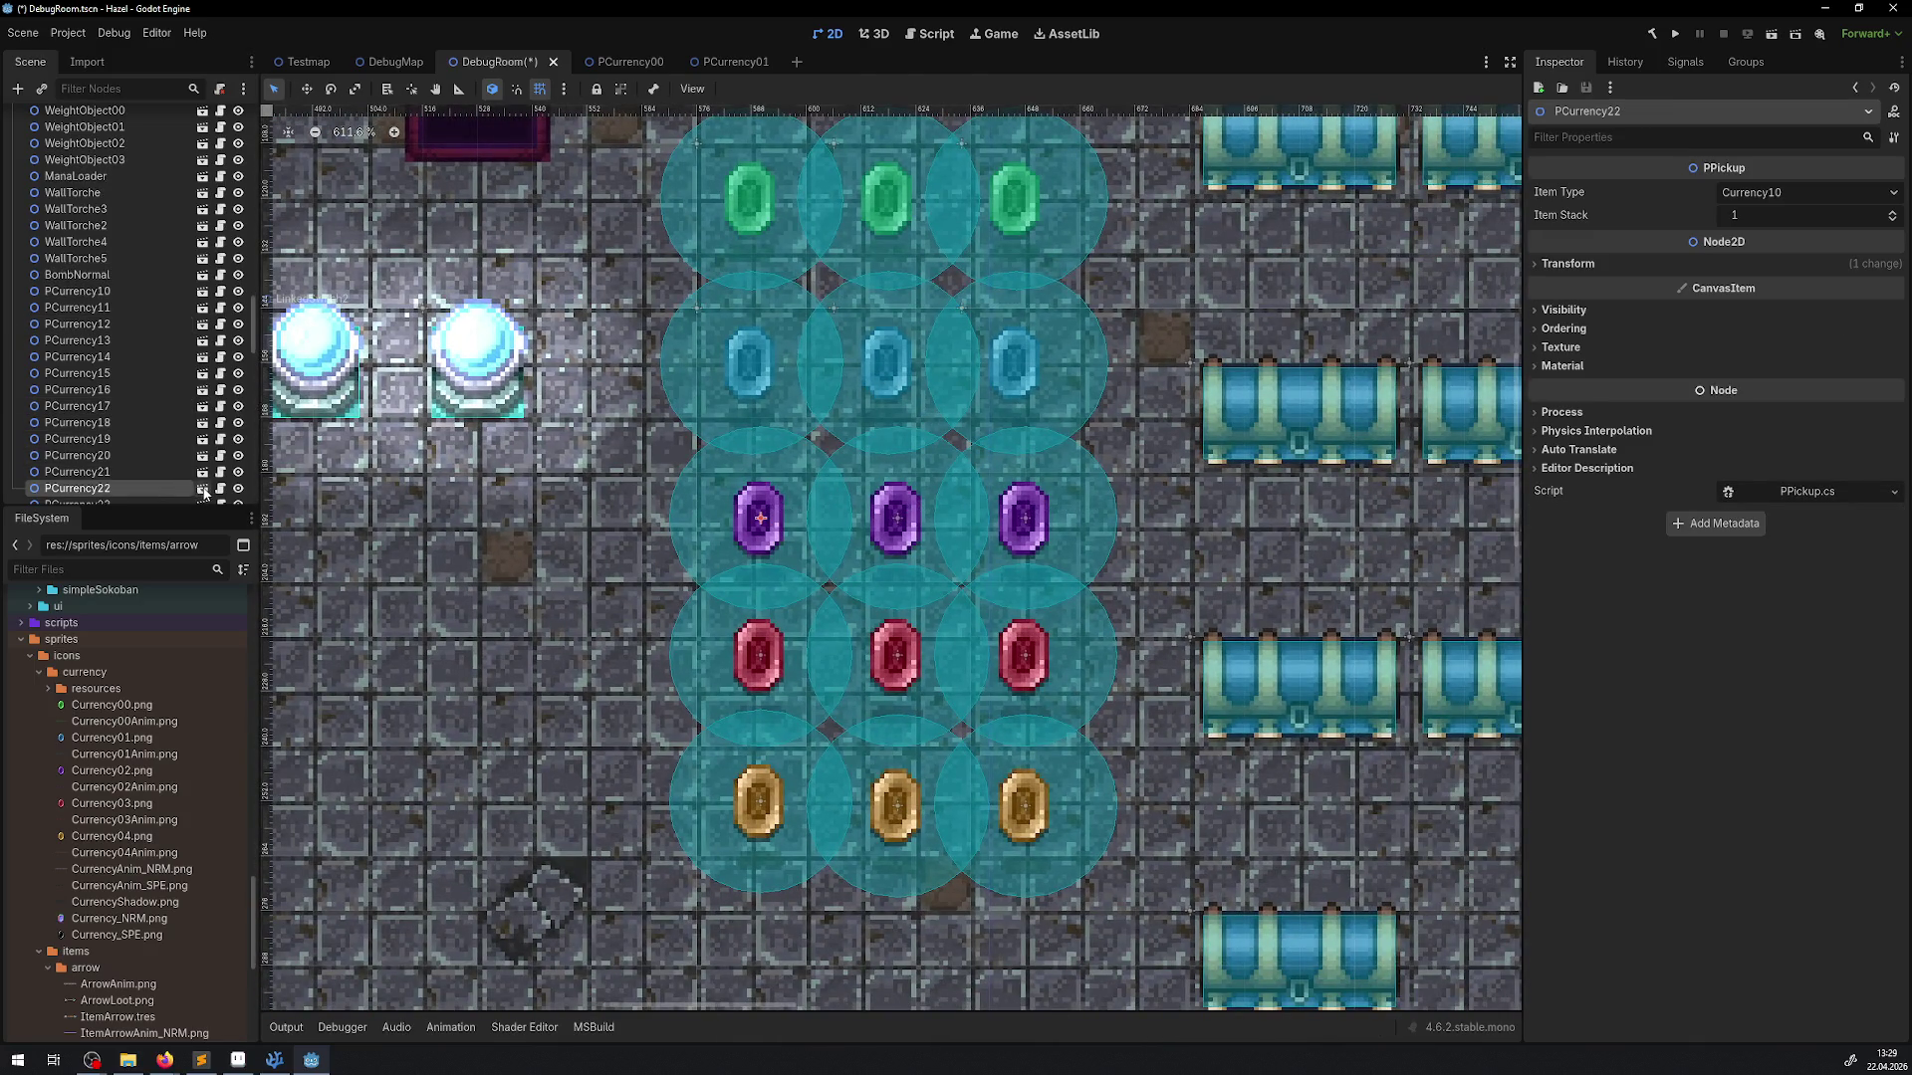
{"action": "left_click", "coordinate": [203, 489]}
{"action": "left_click", "coordinate": [42, 202]}
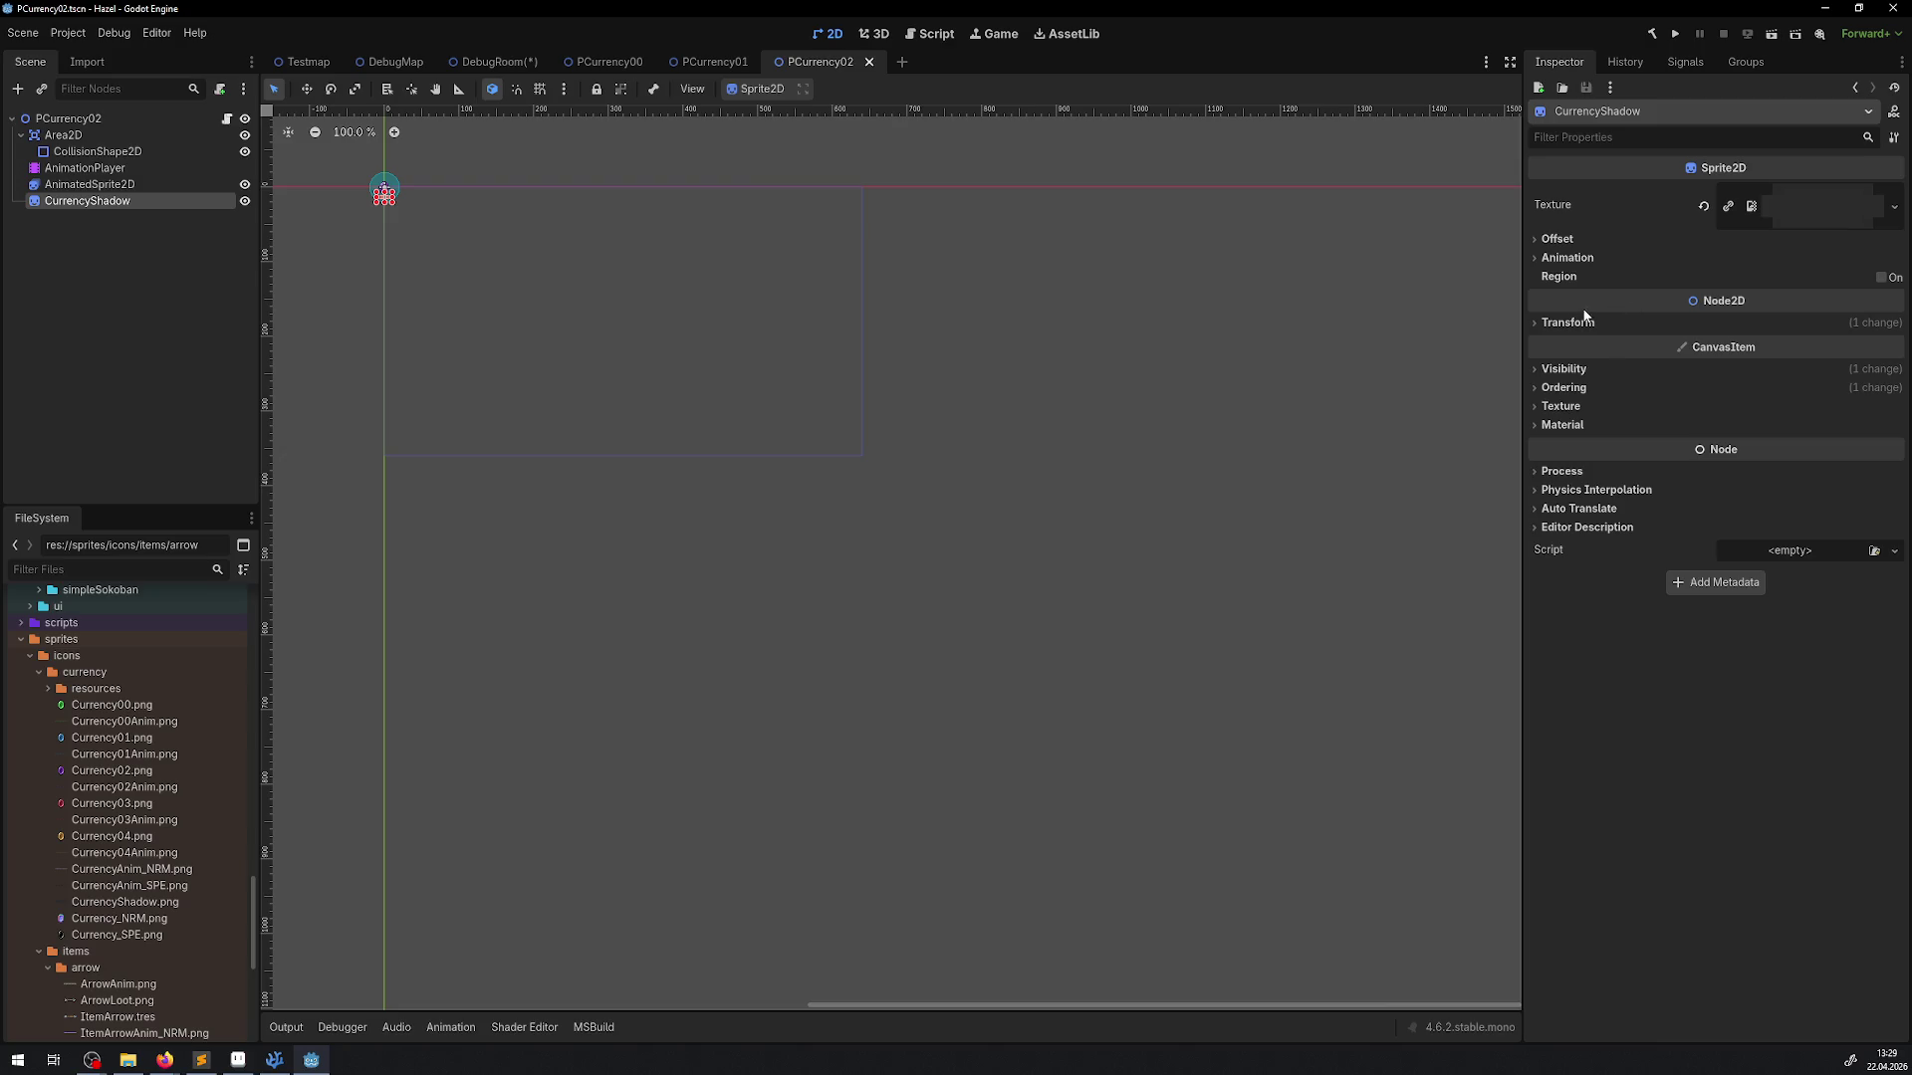
{"action": "left_click", "coordinate": [1555, 239]}
Uncentre the shadow sprite and give it an offset of -5, -2
{"action": "left_click", "coordinate": [1732, 259]}
{"action": "left_click", "coordinate": [1752, 283]}
{"action": "type", "text": "-5"}
{"action": "key", "text": "Return"}
{"action": "left_click", "coordinate": [1762, 308]}
{"action": "type", "text": "2"}
{"action": "type", "text": "-2"}
{"action": "key", "text": "Return"}
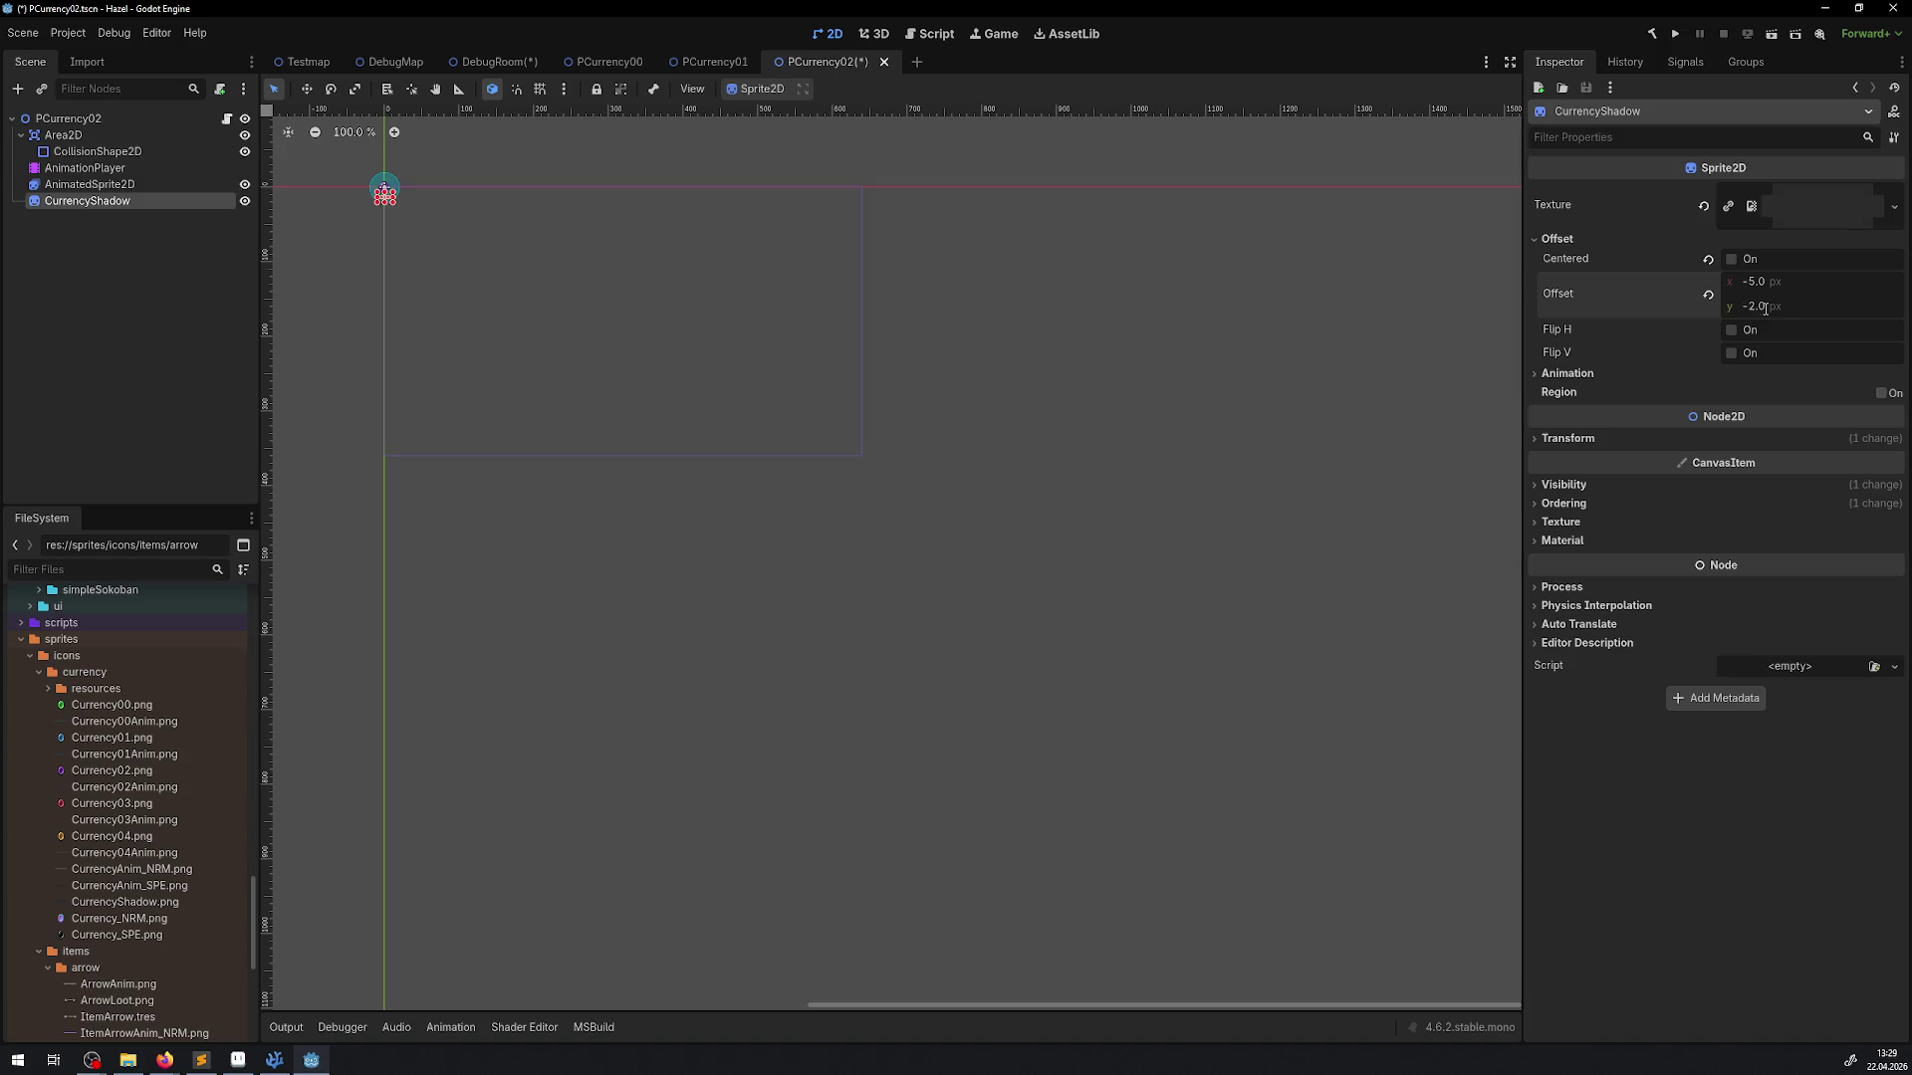
{"action": "key", "text": "shift+f"}
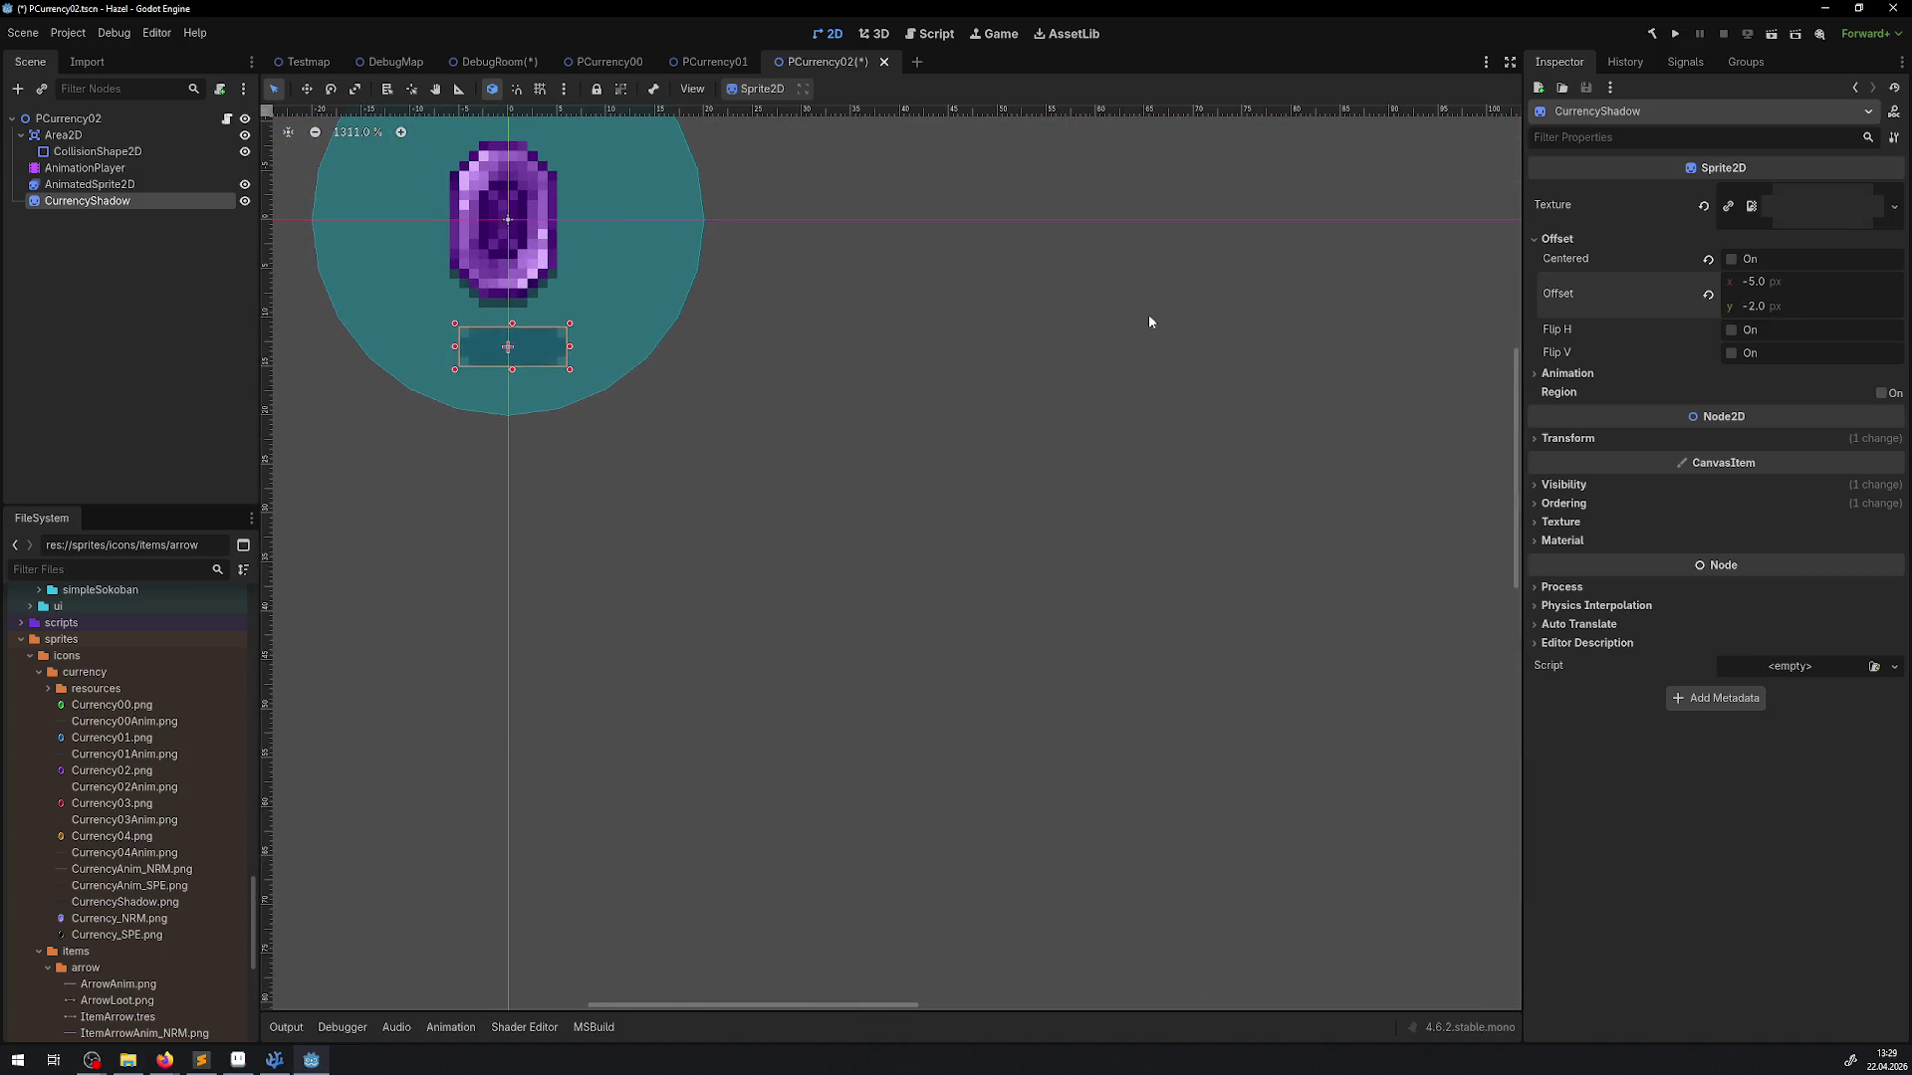
Set the purple gem's Area2D position to 12, 12
{"action": "left_click", "coordinate": [62, 136]}
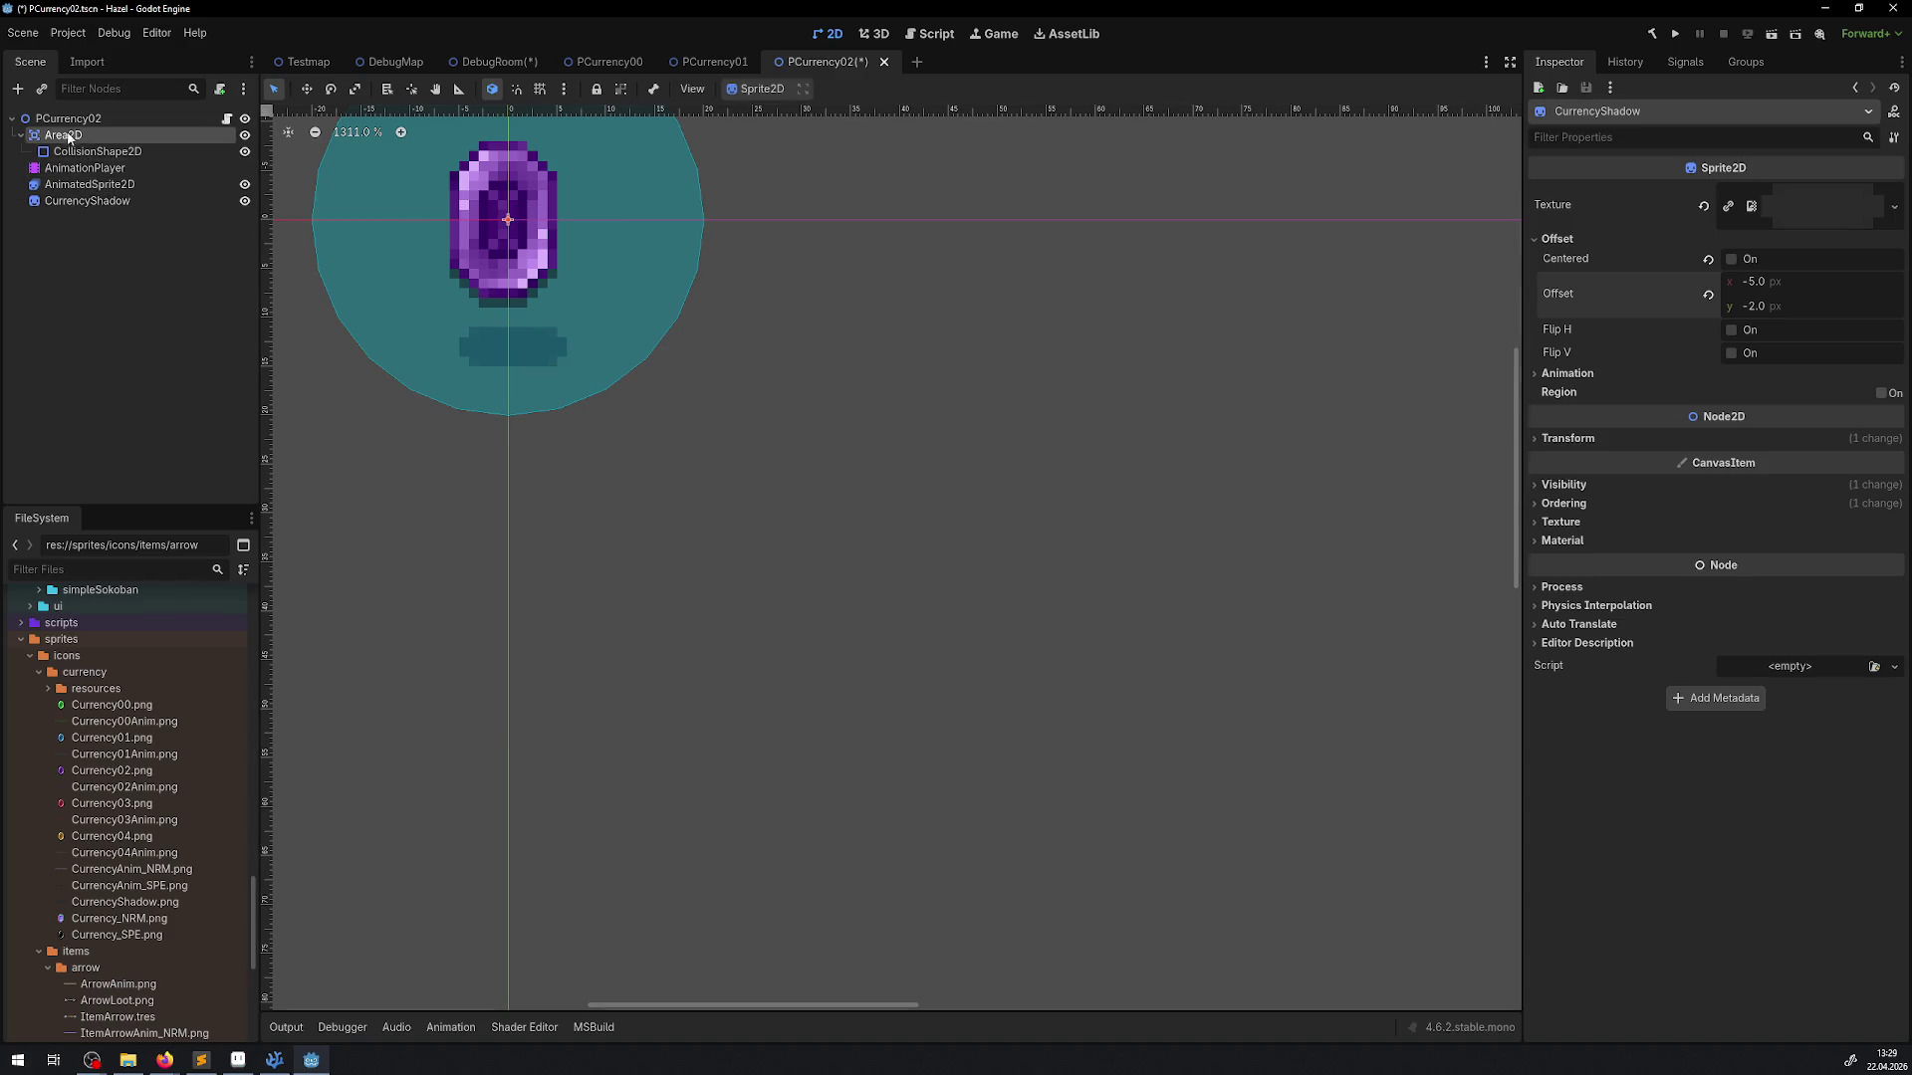
{"action": "left_click", "coordinate": [1570, 449]}
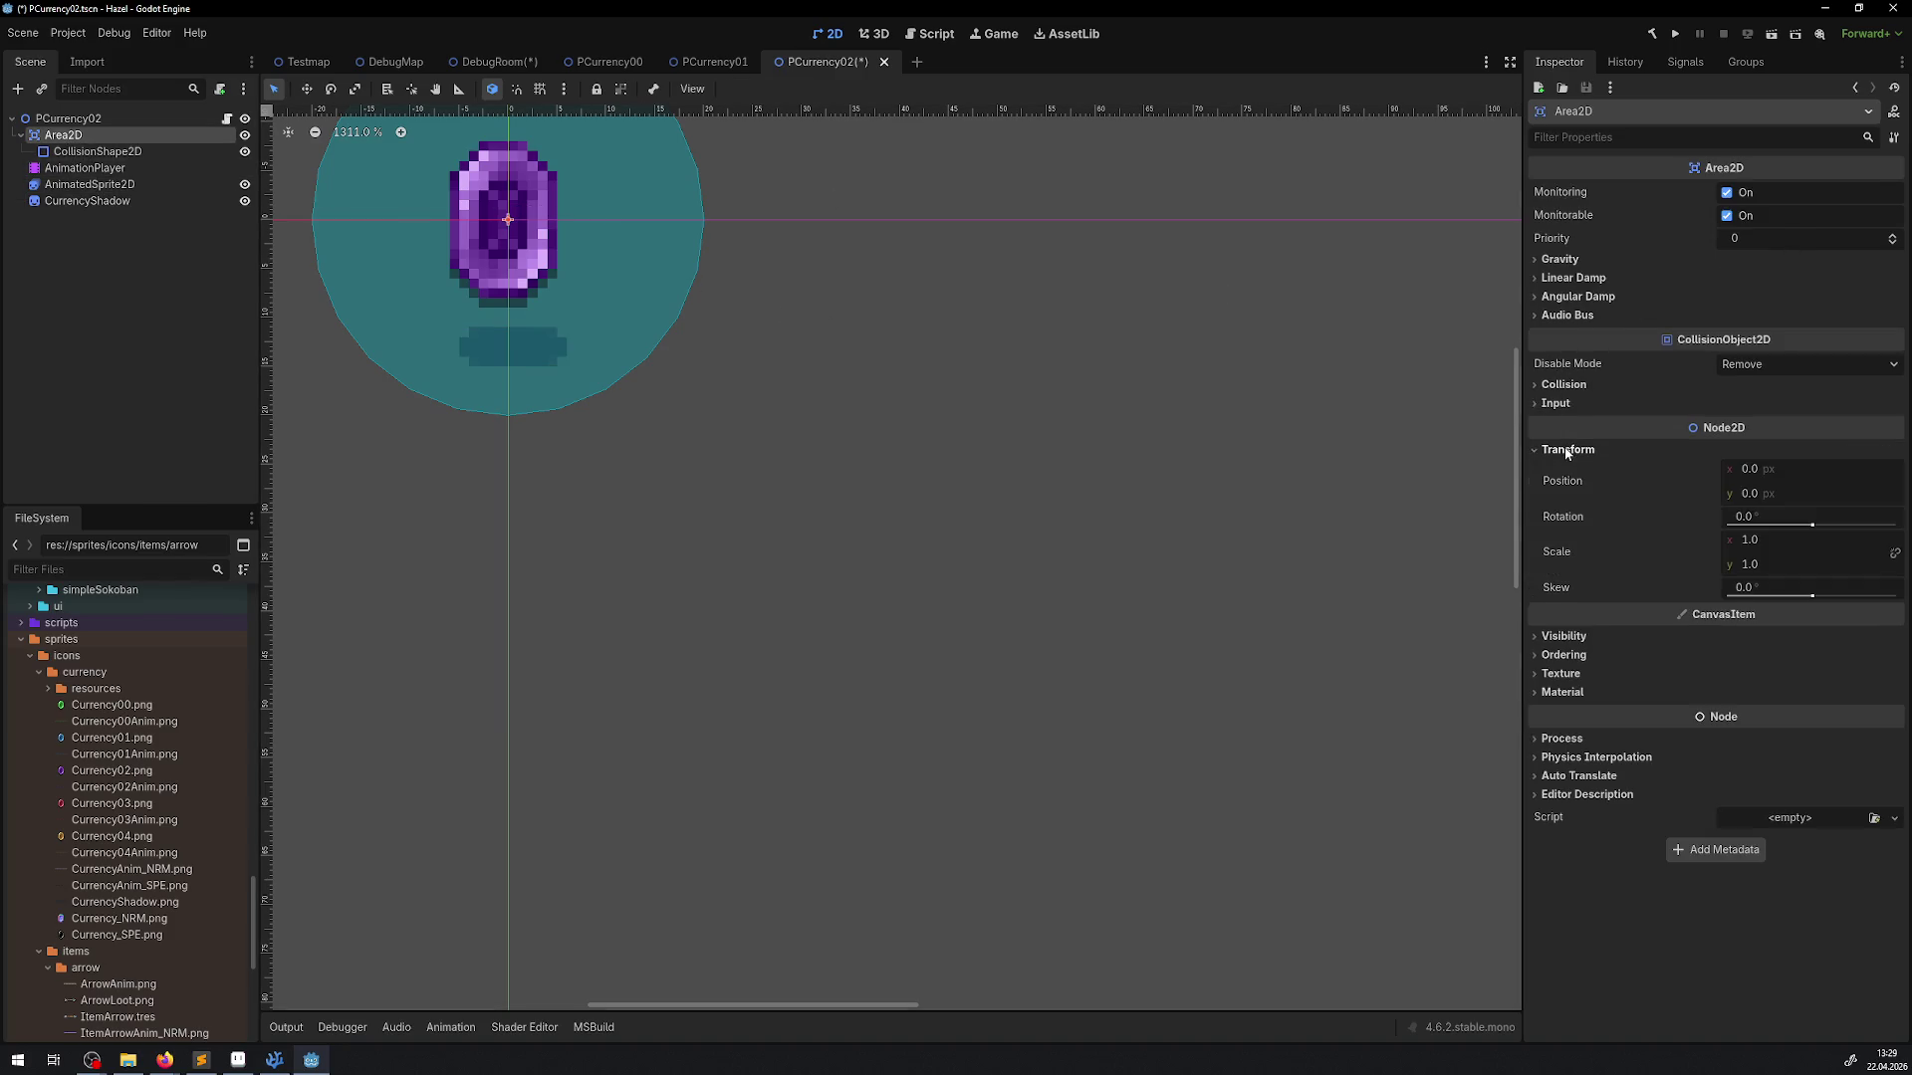
{"action": "left_click", "coordinate": [1757, 469]}
{"action": "type", "text": "12"}
{"action": "left_click", "coordinate": [1762, 495]}
{"action": "type", "text": "1"}
{"action": "key", "text": "Return"}
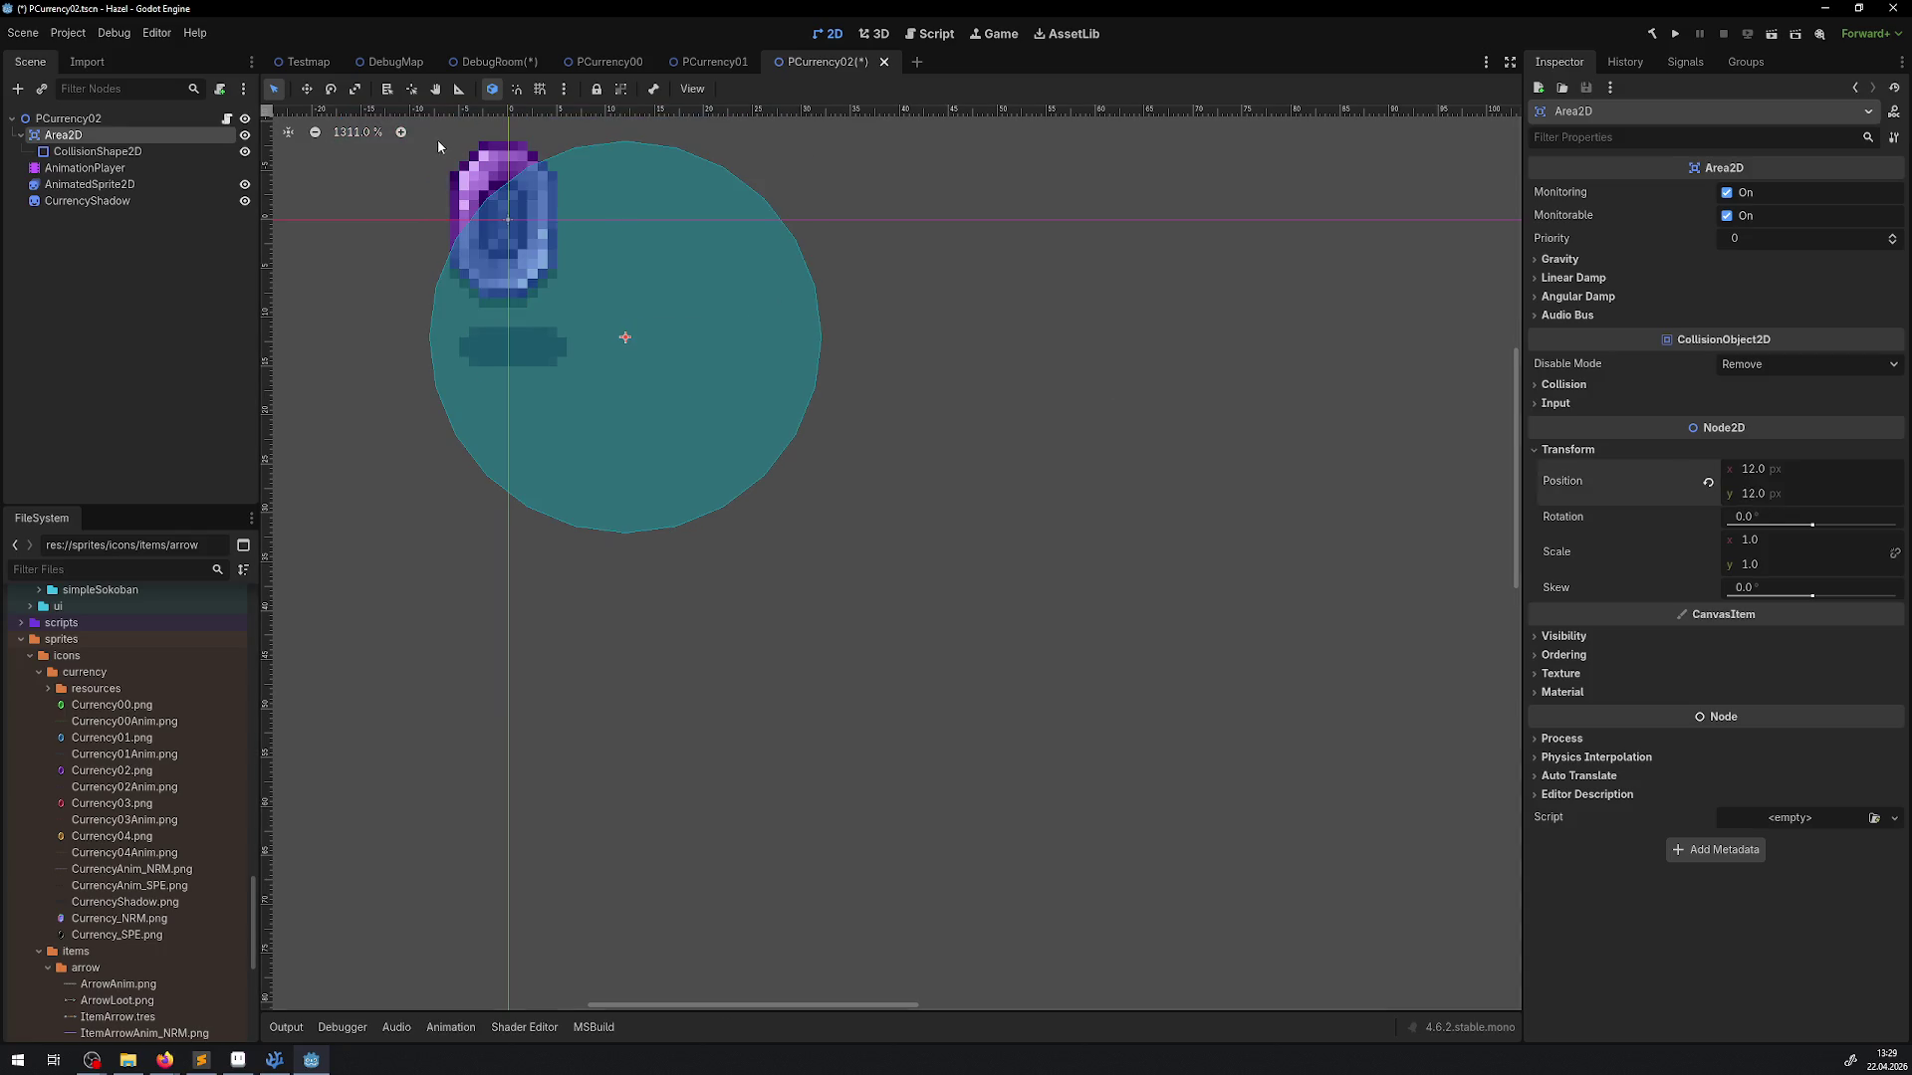
Uncentre the gem sprite, move the shadow beneath it, and save PCurrency02
{"action": "left_click", "coordinate": [85, 167]}
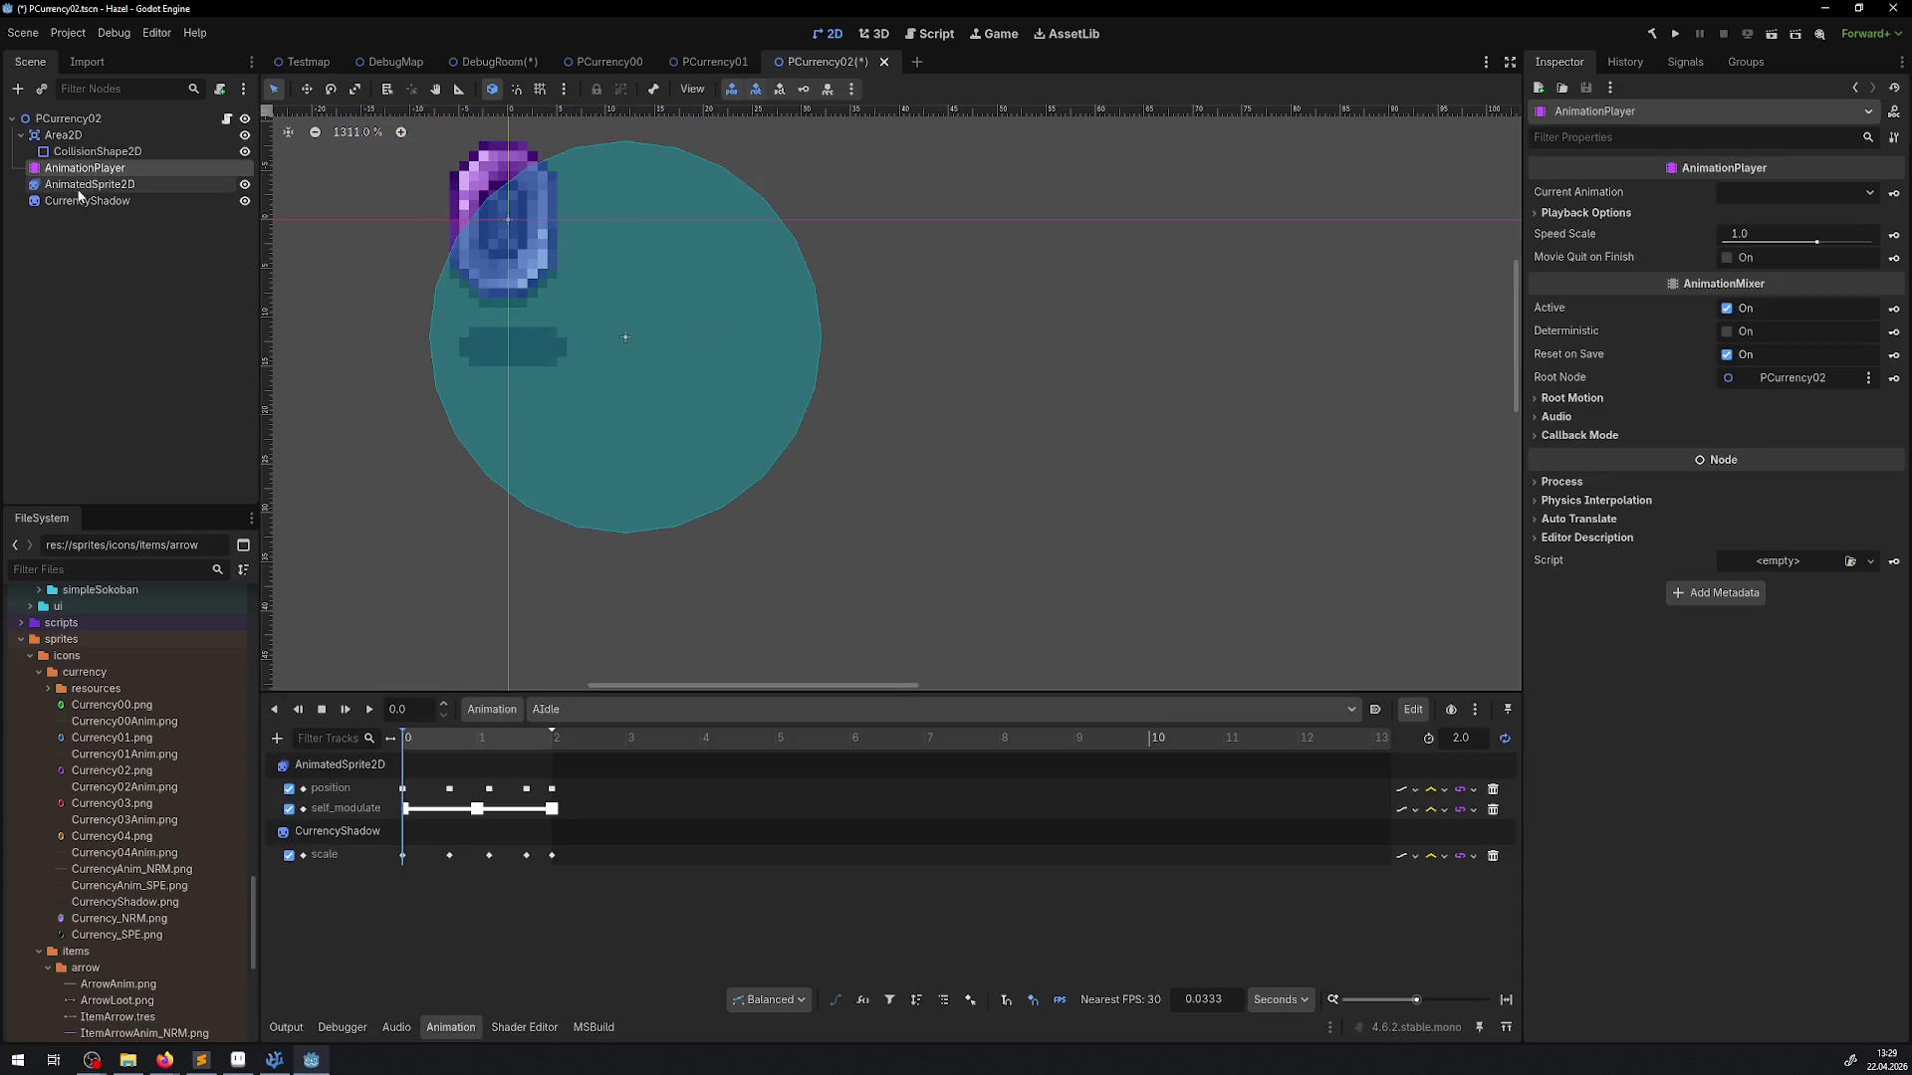
{"action": "left_click", "coordinate": [90, 185]}
{"action": "left_click", "coordinate": [1556, 282]}
{"action": "left_click", "coordinate": [1730, 301]}
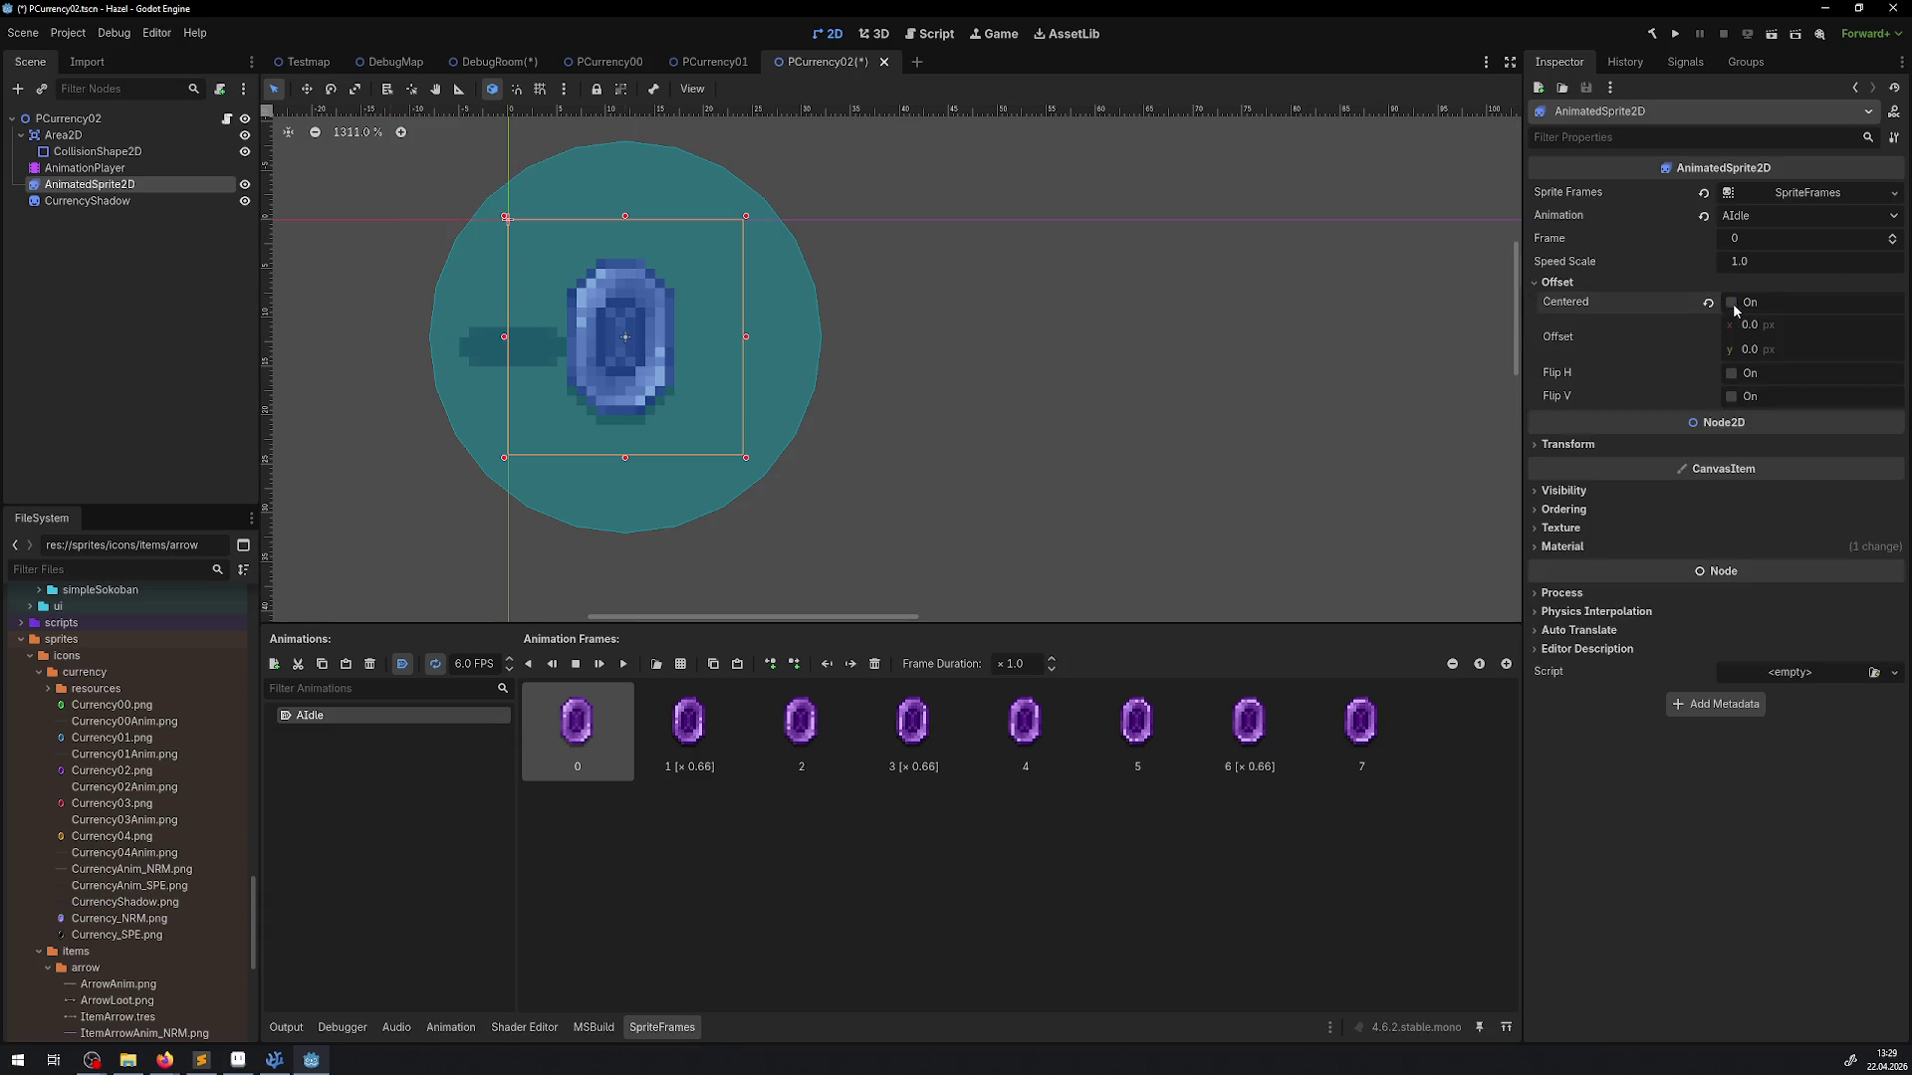
{"action": "left_click", "coordinate": [88, 200]}
{"action": "left_click_drag", "start_coordinate": [507, 347], "coordinate": [619, 450]}
{"action": "scroll", "coordinate": [617, 421], "scroll_direction": "up", "scroll_amount": 4}
{"action": "scroll", "coordinate": [620, 422], "scroll_direction": "up", "scroll_amount": 1}
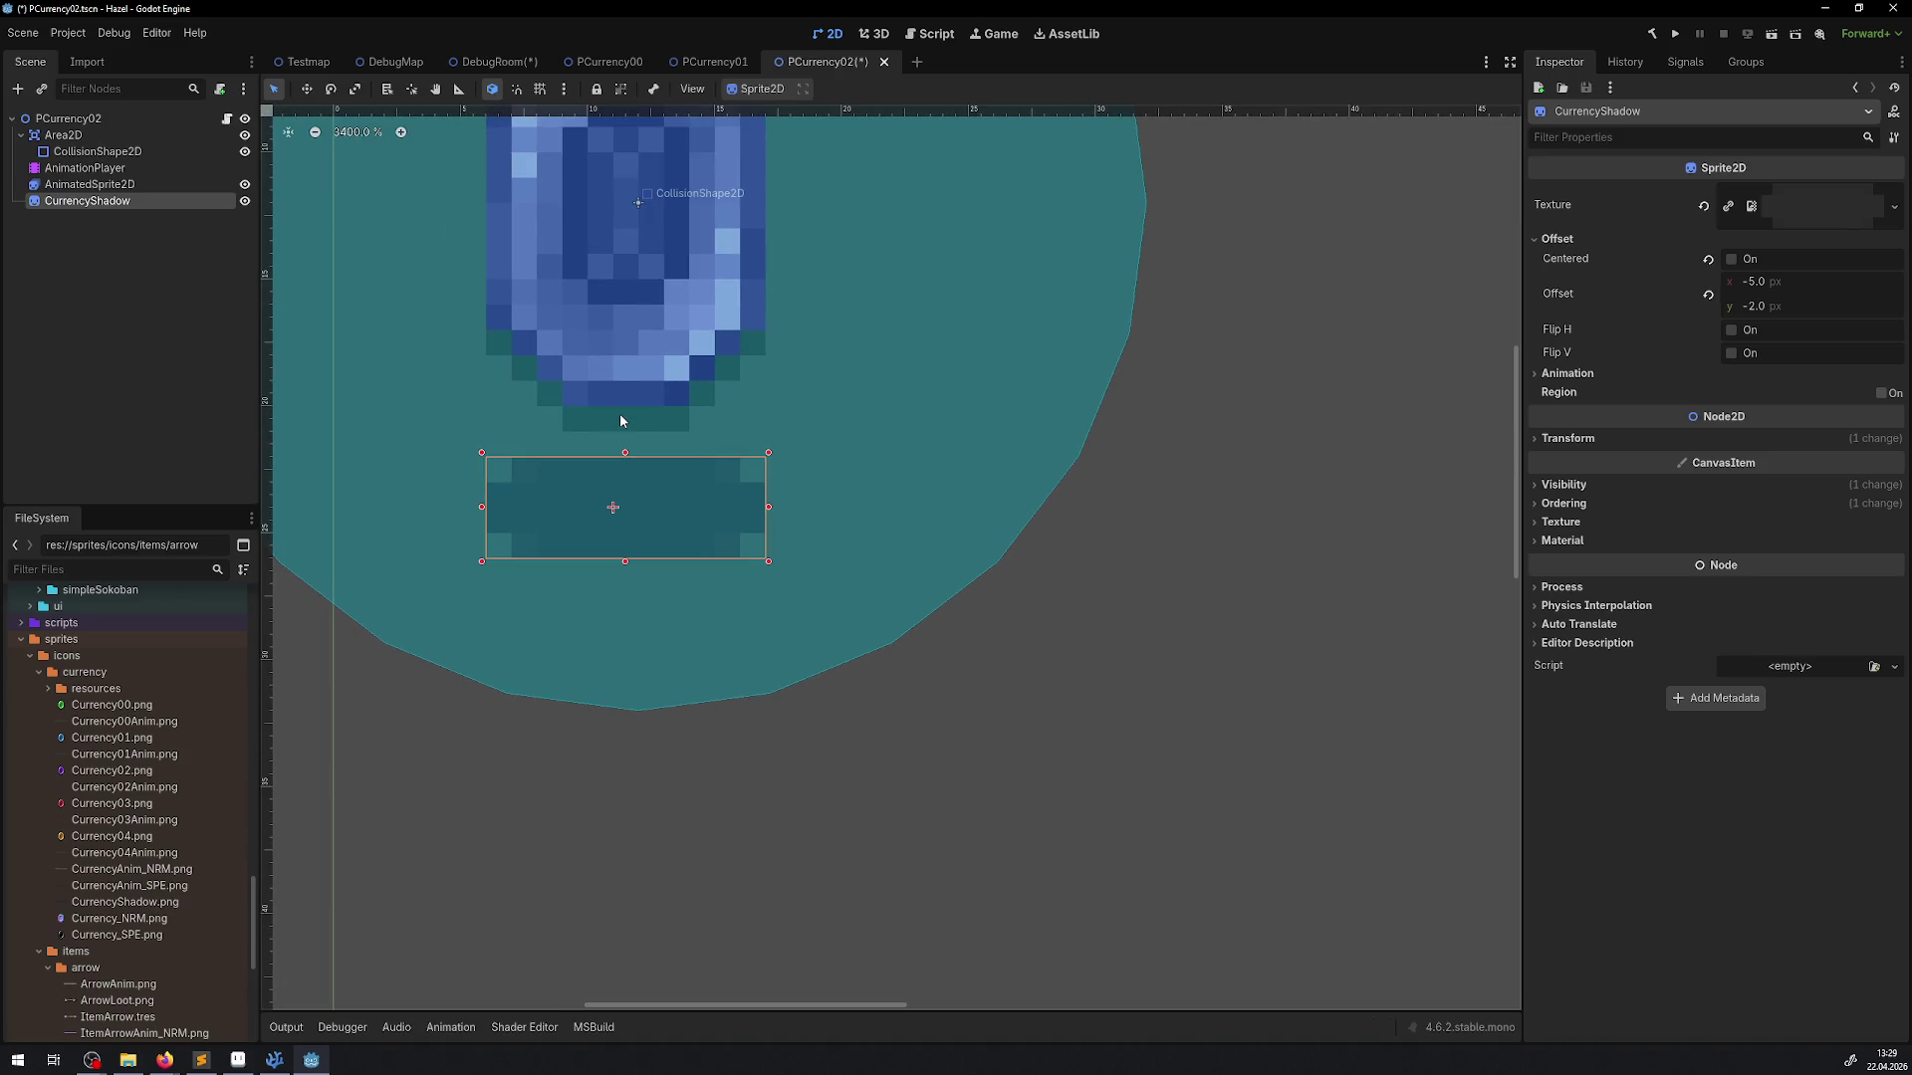
{"action": "key", "text": "ctrl+s"}
In DebugRoom, drag the blue gem row onto the grid line, then open PCurrency03
{"action": "left_click", "coordinate": [472, 63]}
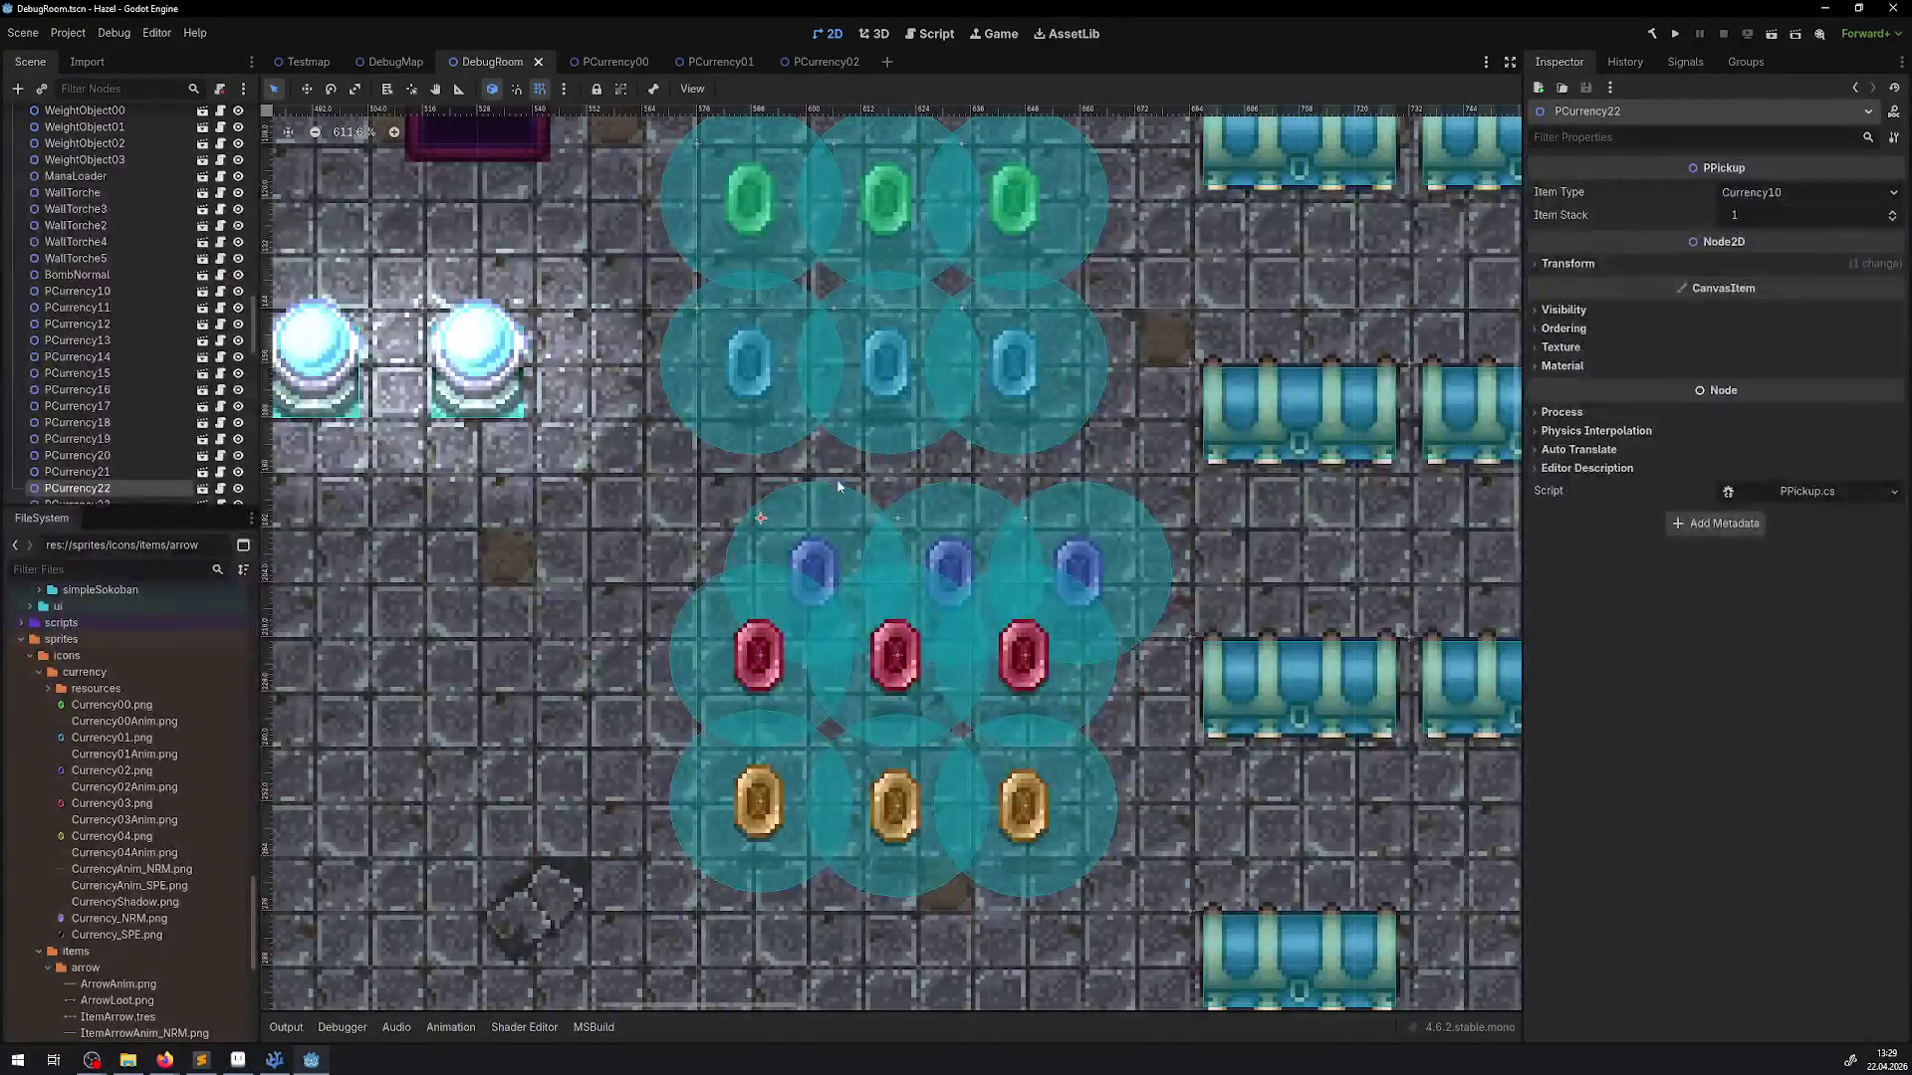
{"action": "left_click", "coordinate": [1071, 512], "text": "shift"}
{"action": "left_click_drag", "start_coordinate": [1071, 512], "coordinate": [1008, 466]}
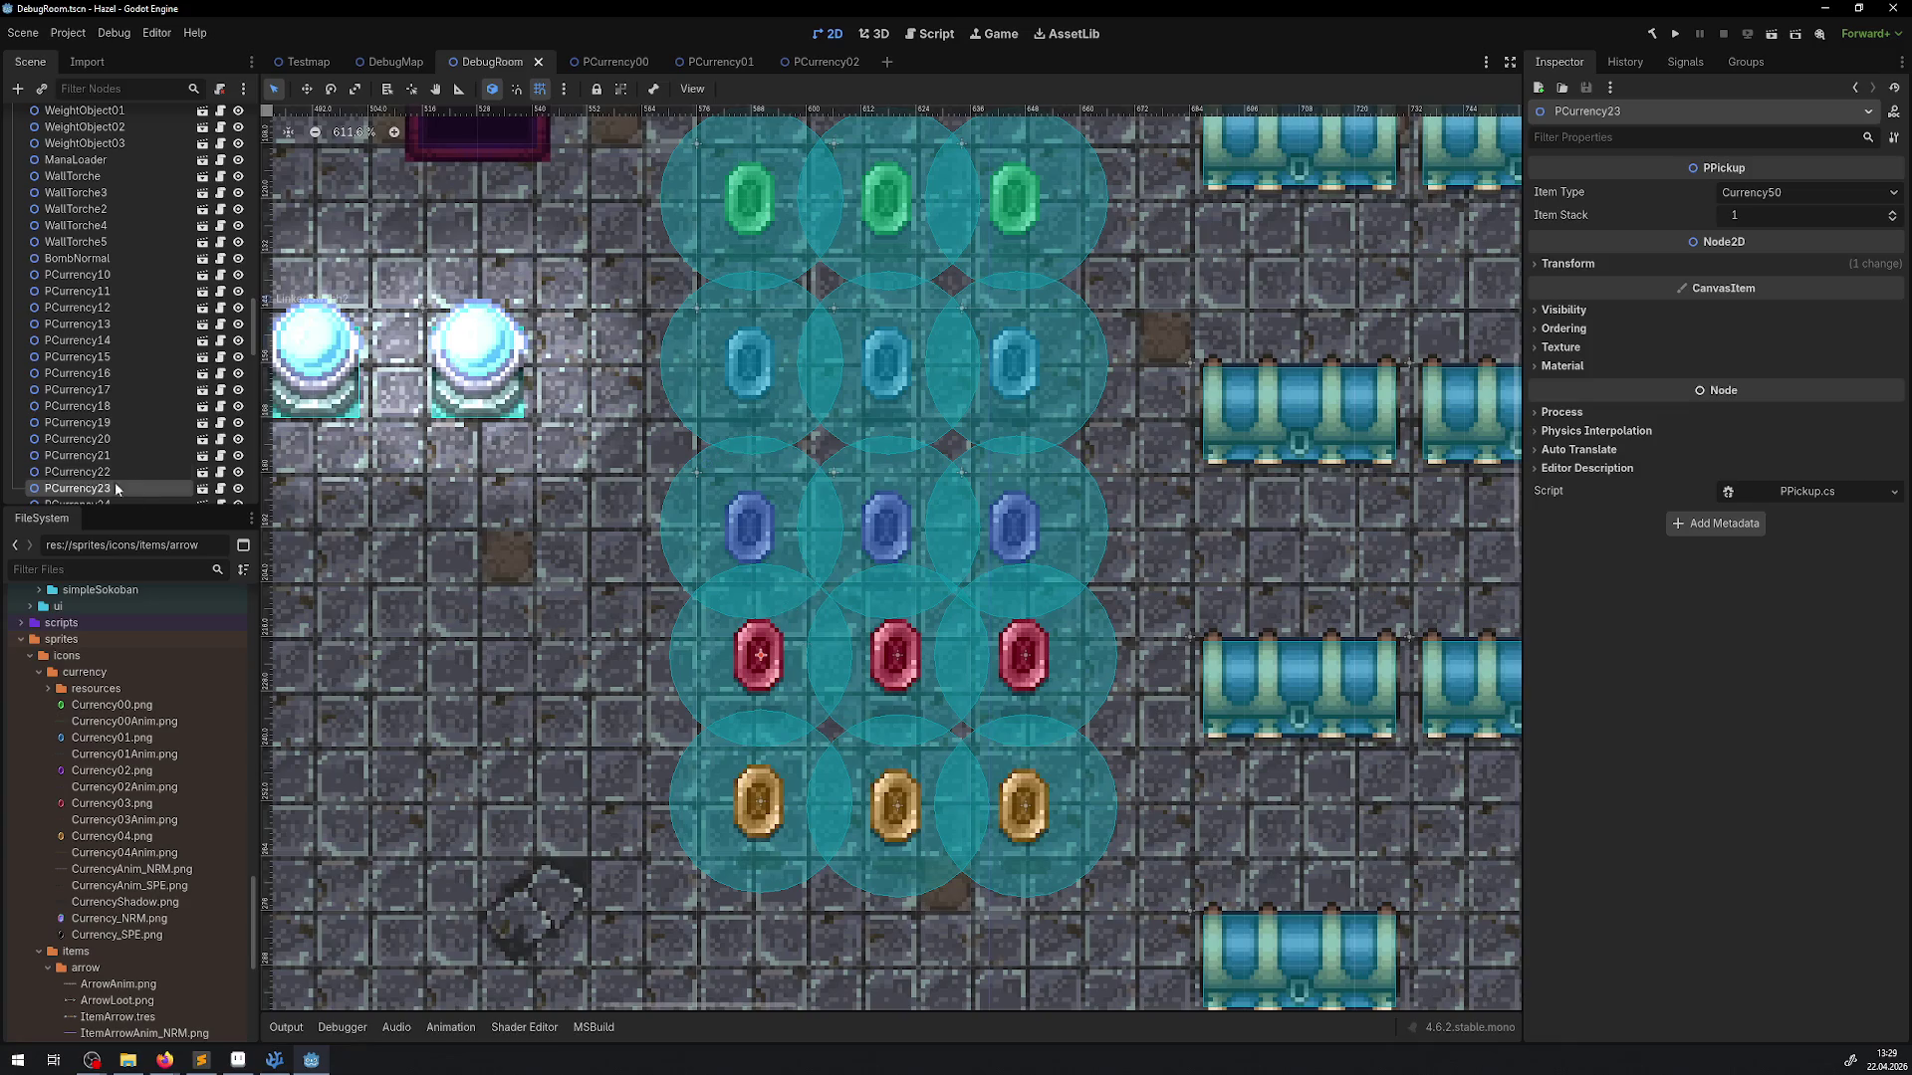
{"action": "left_click", "coordinate": [203, 488]}
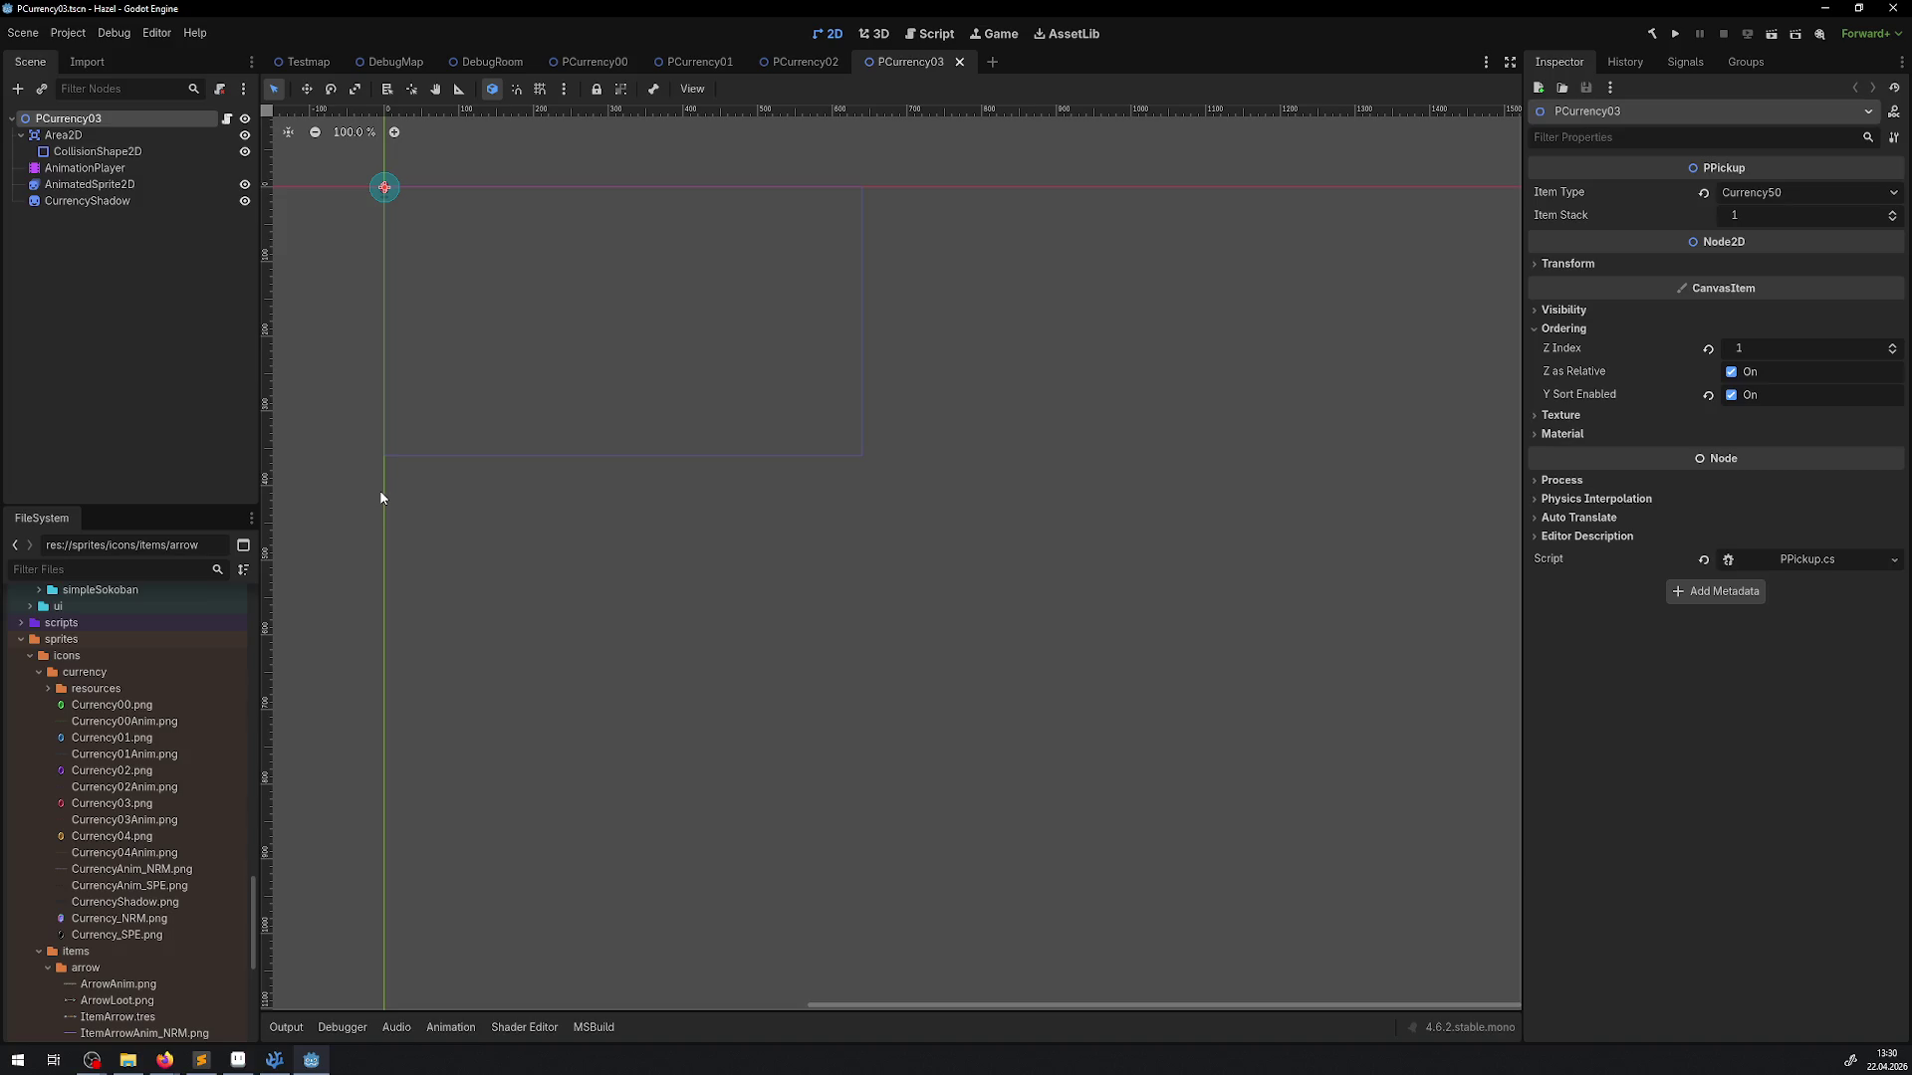
Zoom in on the PCurrency03 canvas and save the scene
{"action": "scroll", "coordinate": [401, 248], "scroll_direction": "up", "scroll_amount": 8}
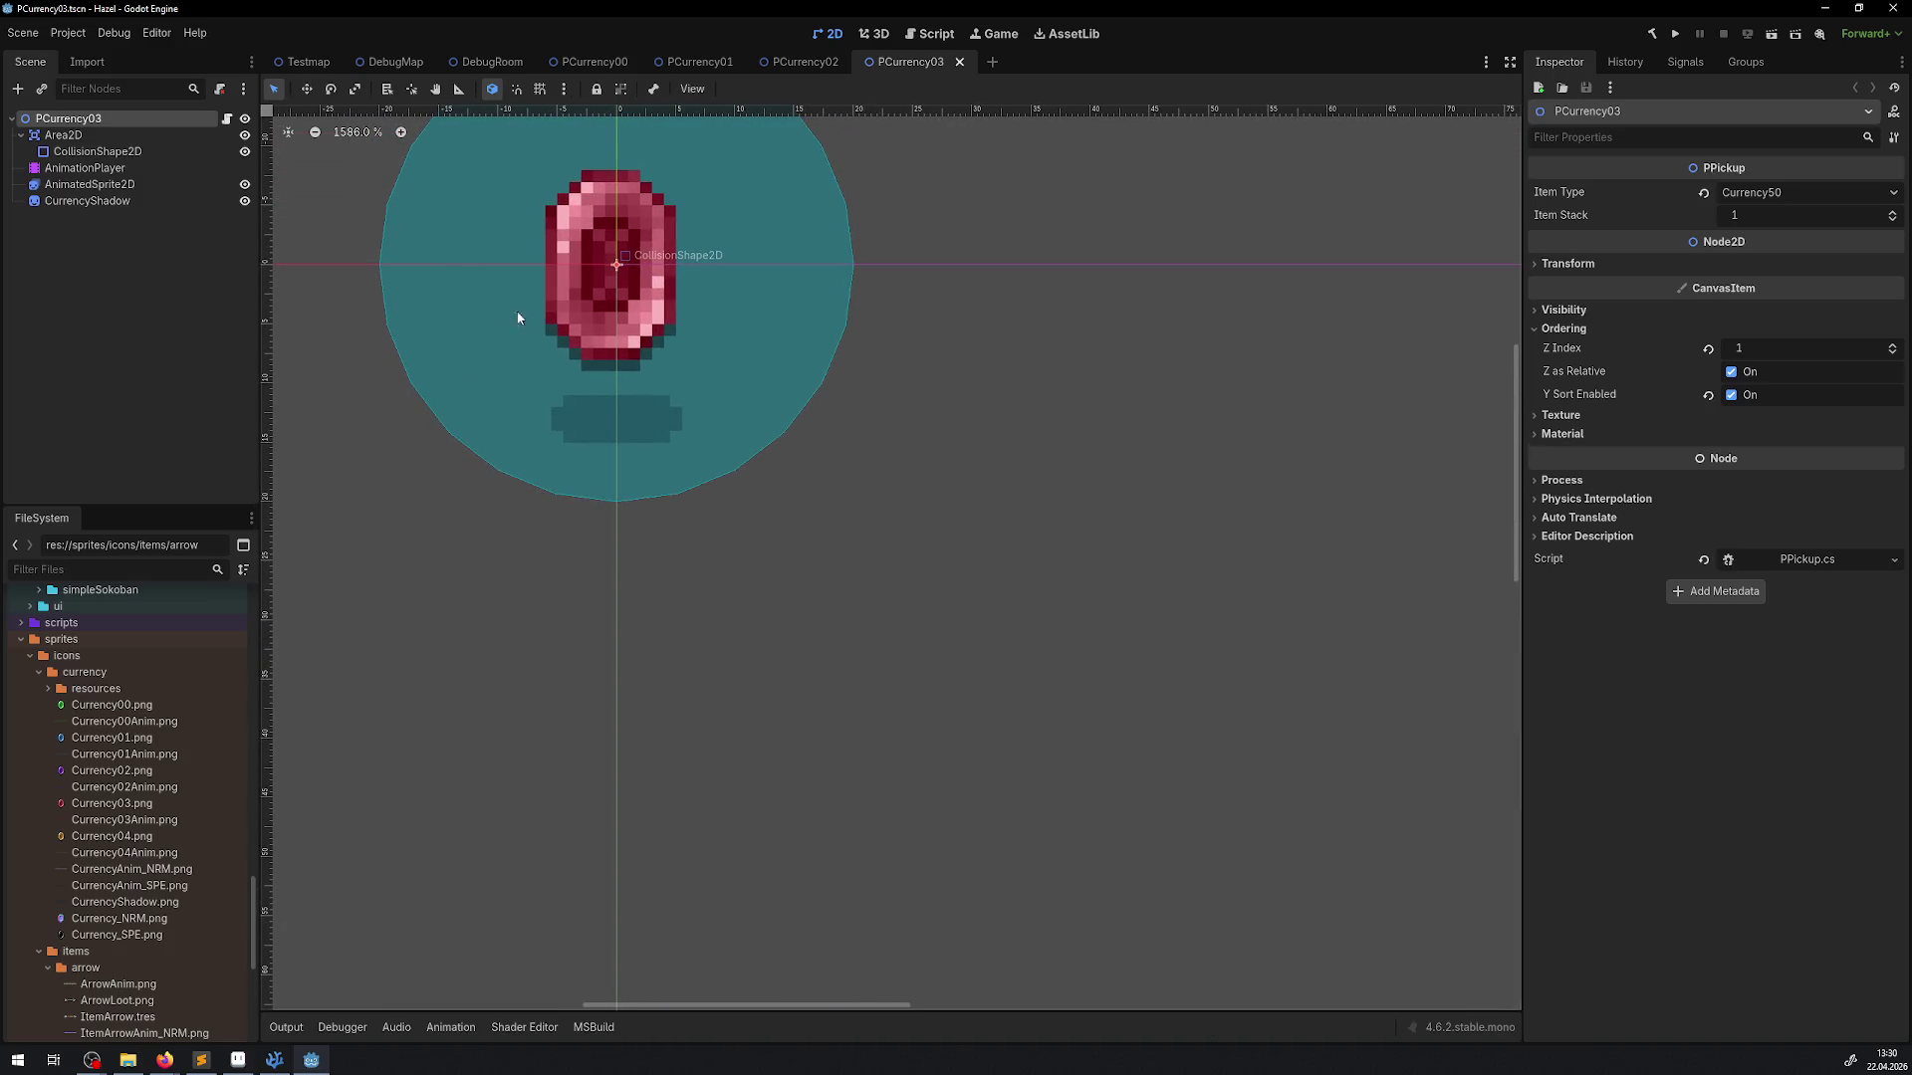
{"action": "scroll", "coordinate": [647, 353], "scroll_direction": "down", "scroll_amount": 6}
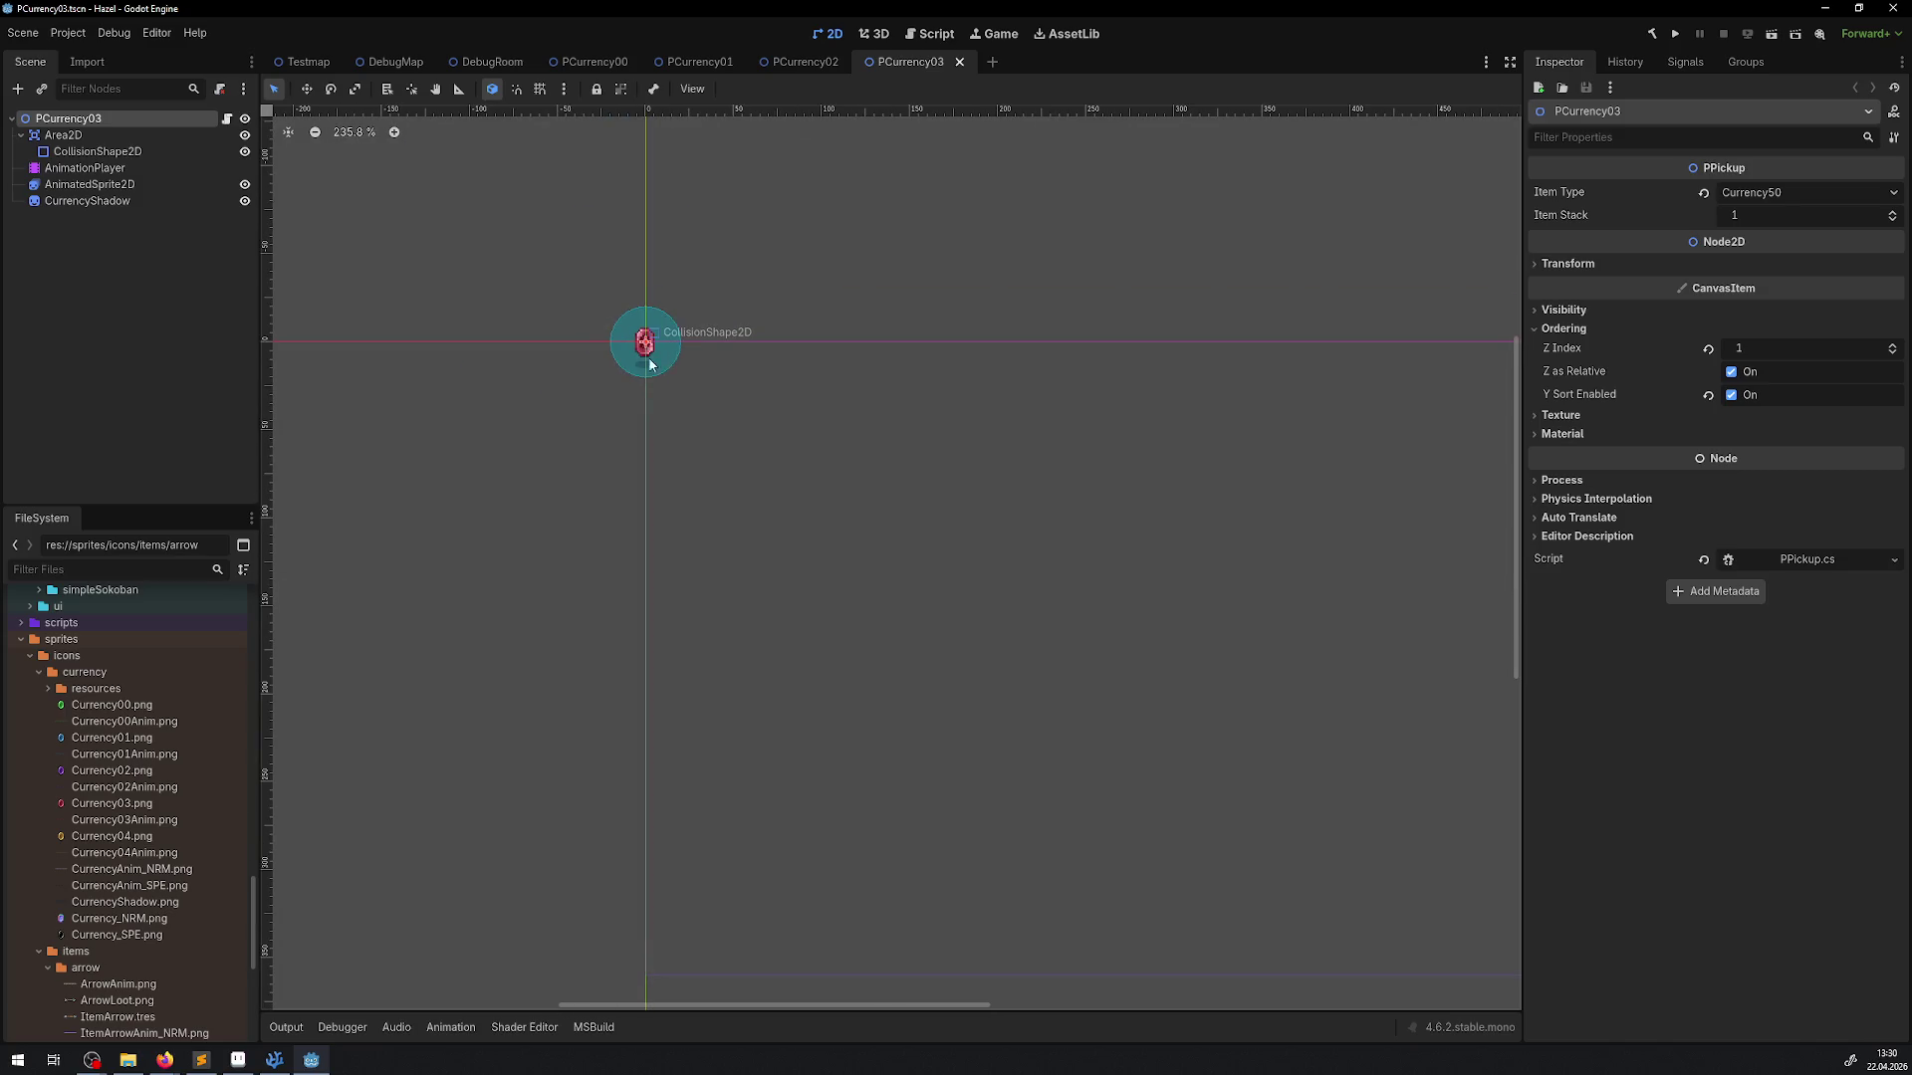
{"action": "scroll", "coordinate": [654, 366], "scroll_direction": "up", "scroll_amount": 3}
{"action": "key", "text": "ctrl+s"}
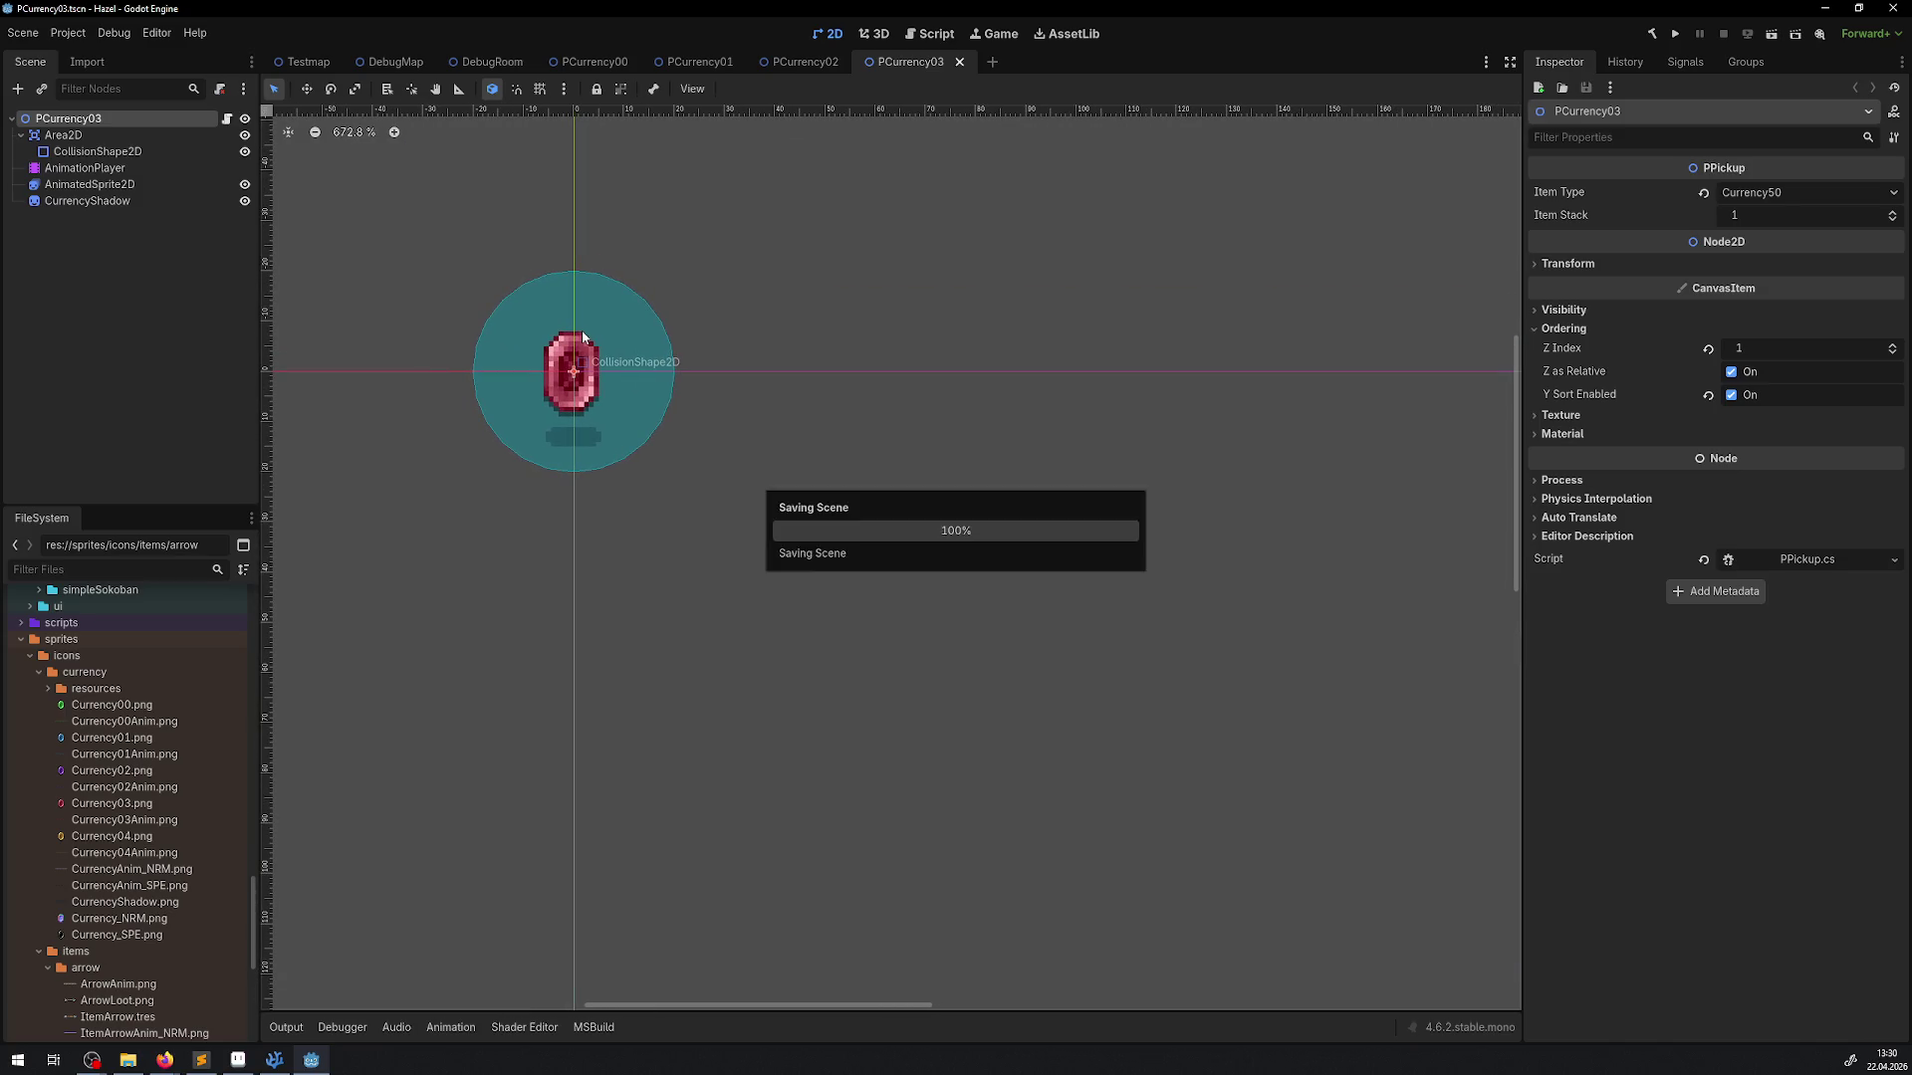
{"action": "scroll", "coordinate": [633, 368], "scroll_direction": "up", "scroll_amount": 2}
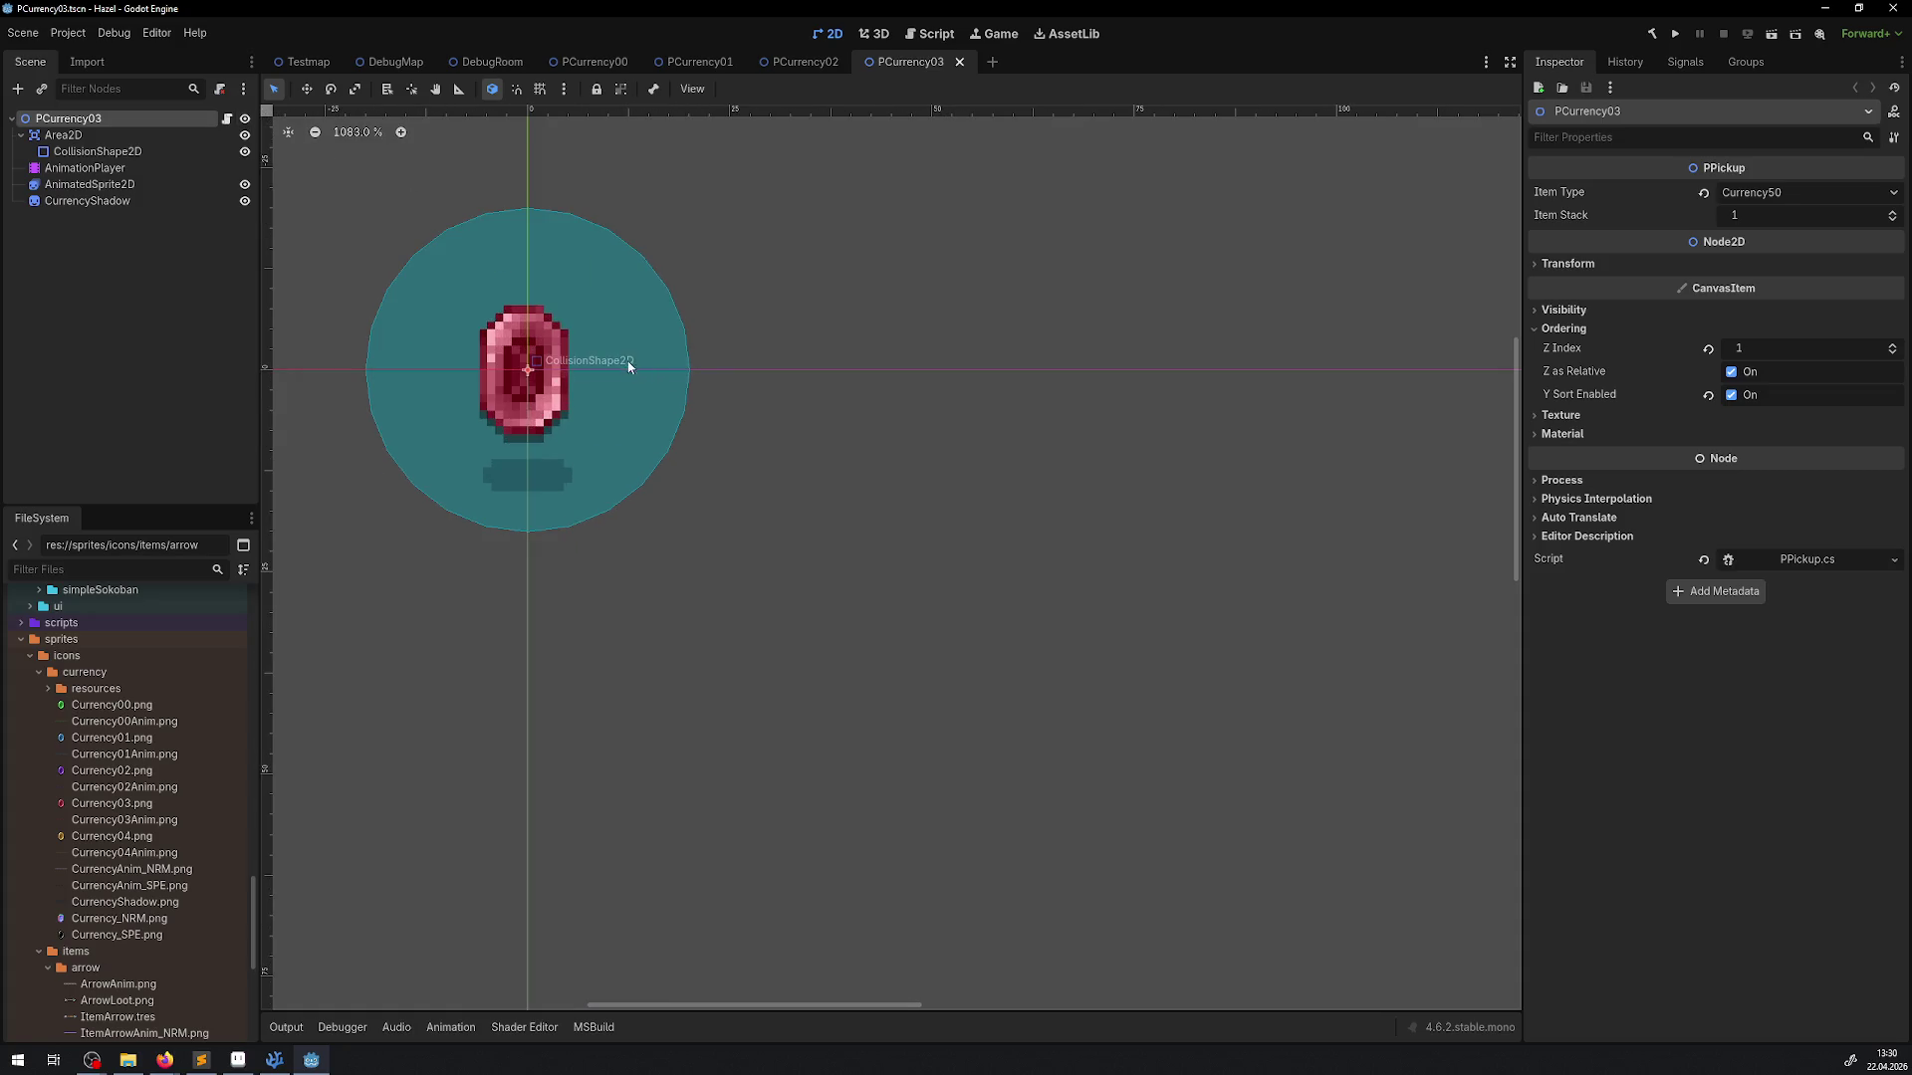
{"action": "scroll", "coordinate": [515, 333], "scroll_direction": "up", "scroll_amount": 1}
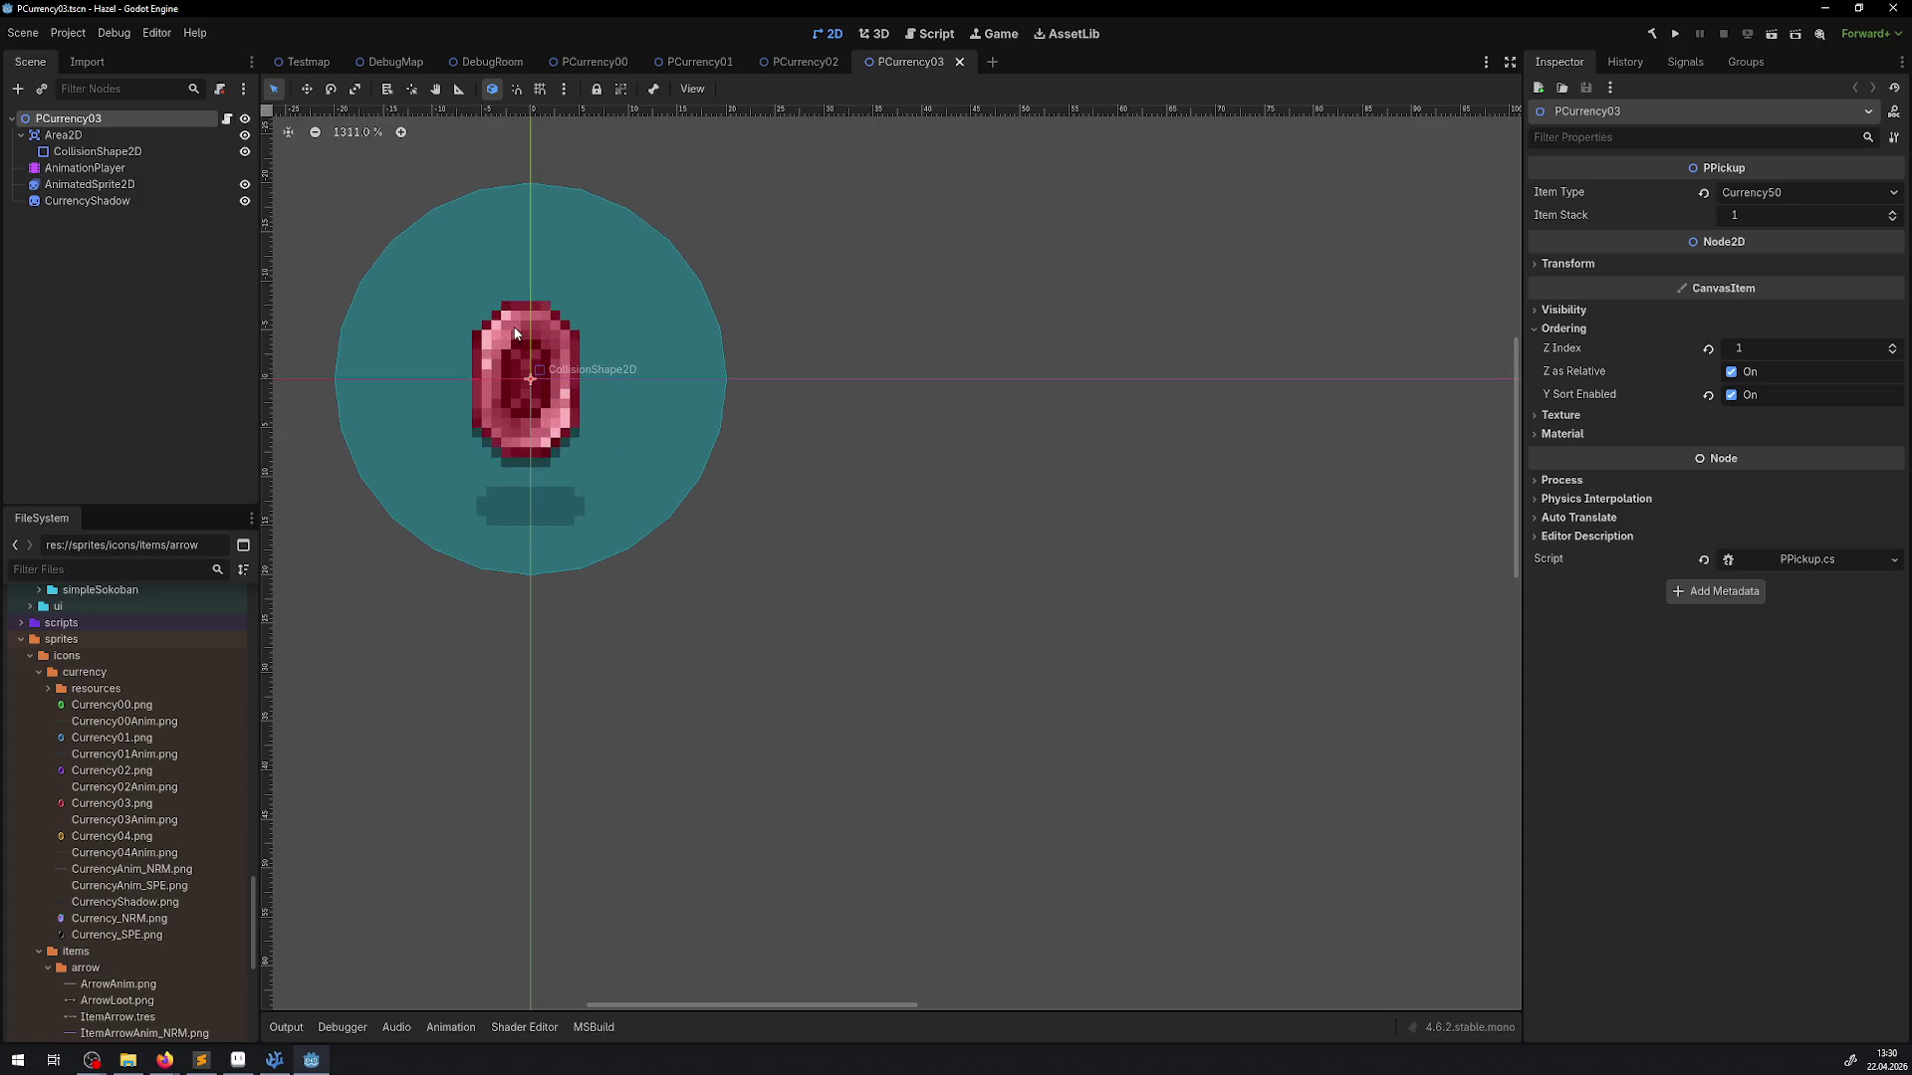
Uncentre the CurrencyShadow sprite and set its offset to -5, -2
{"action": "left_click", "coordinate": [108, 203]}
{"action": "left_click", "coordinate": [1555, 241]}
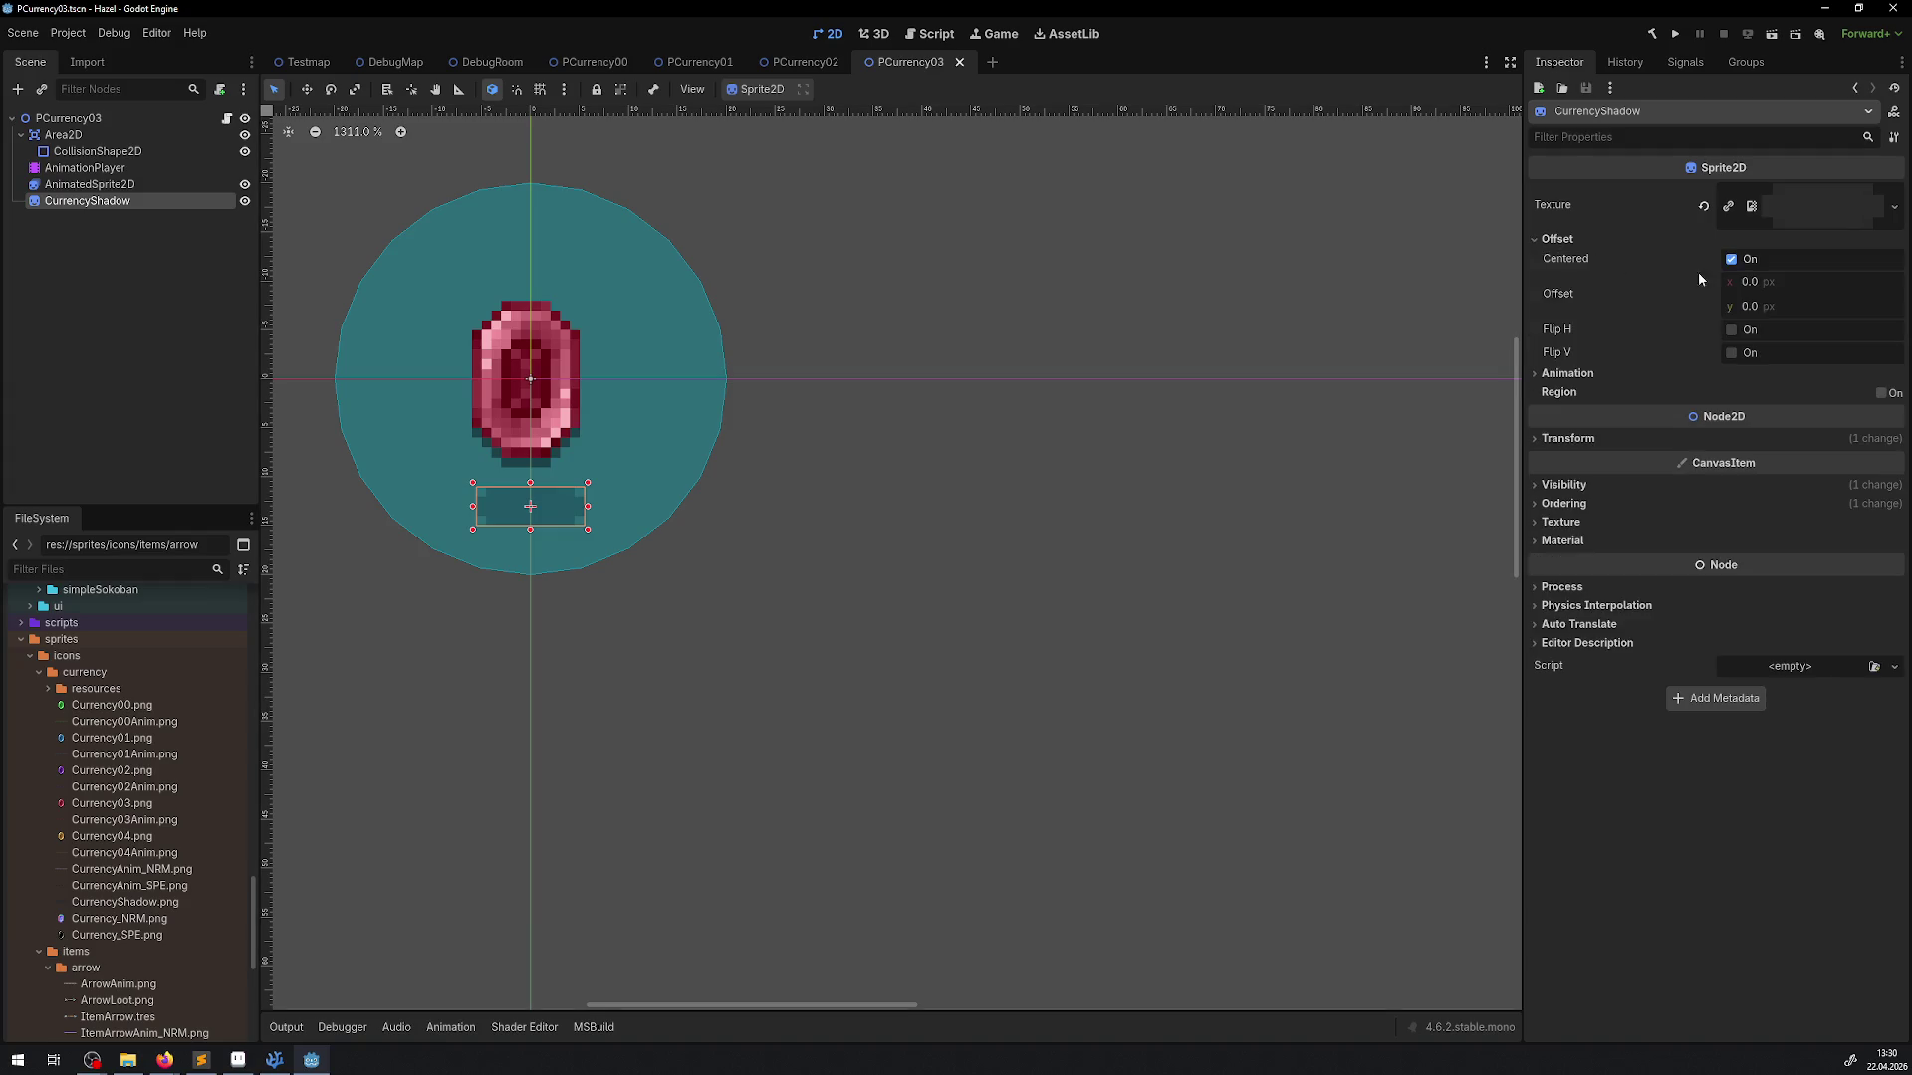
{"action": "left_click", "coordinate": [1730, 259]}
{"action": "left_click", "coordinate": [1749, 306]}
{"action": "type", "text": "-2"}
{"action": "key", "text": "Return"}
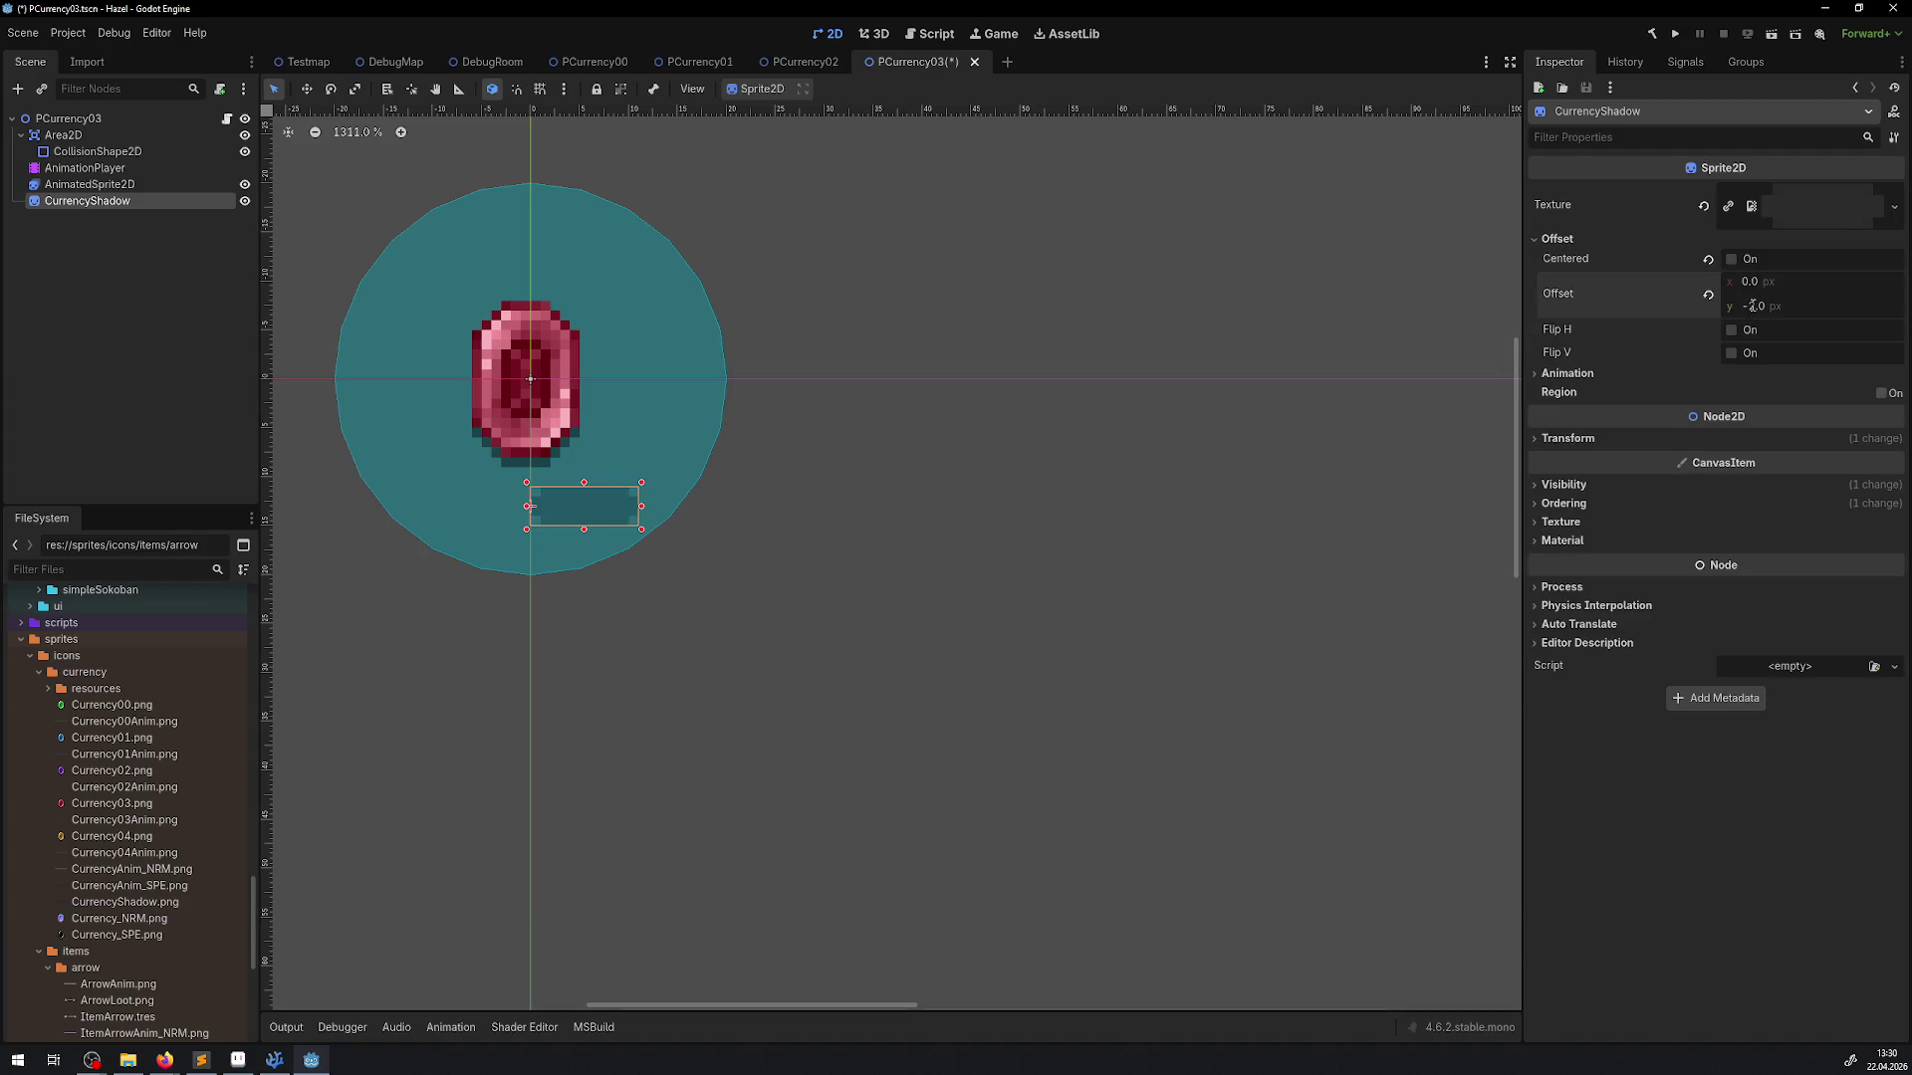
{"action": "left_click", "coordinate": [1761, 282]}
{"action": "type", "text": "-5"}
{"action": "key", "text": "Return"}
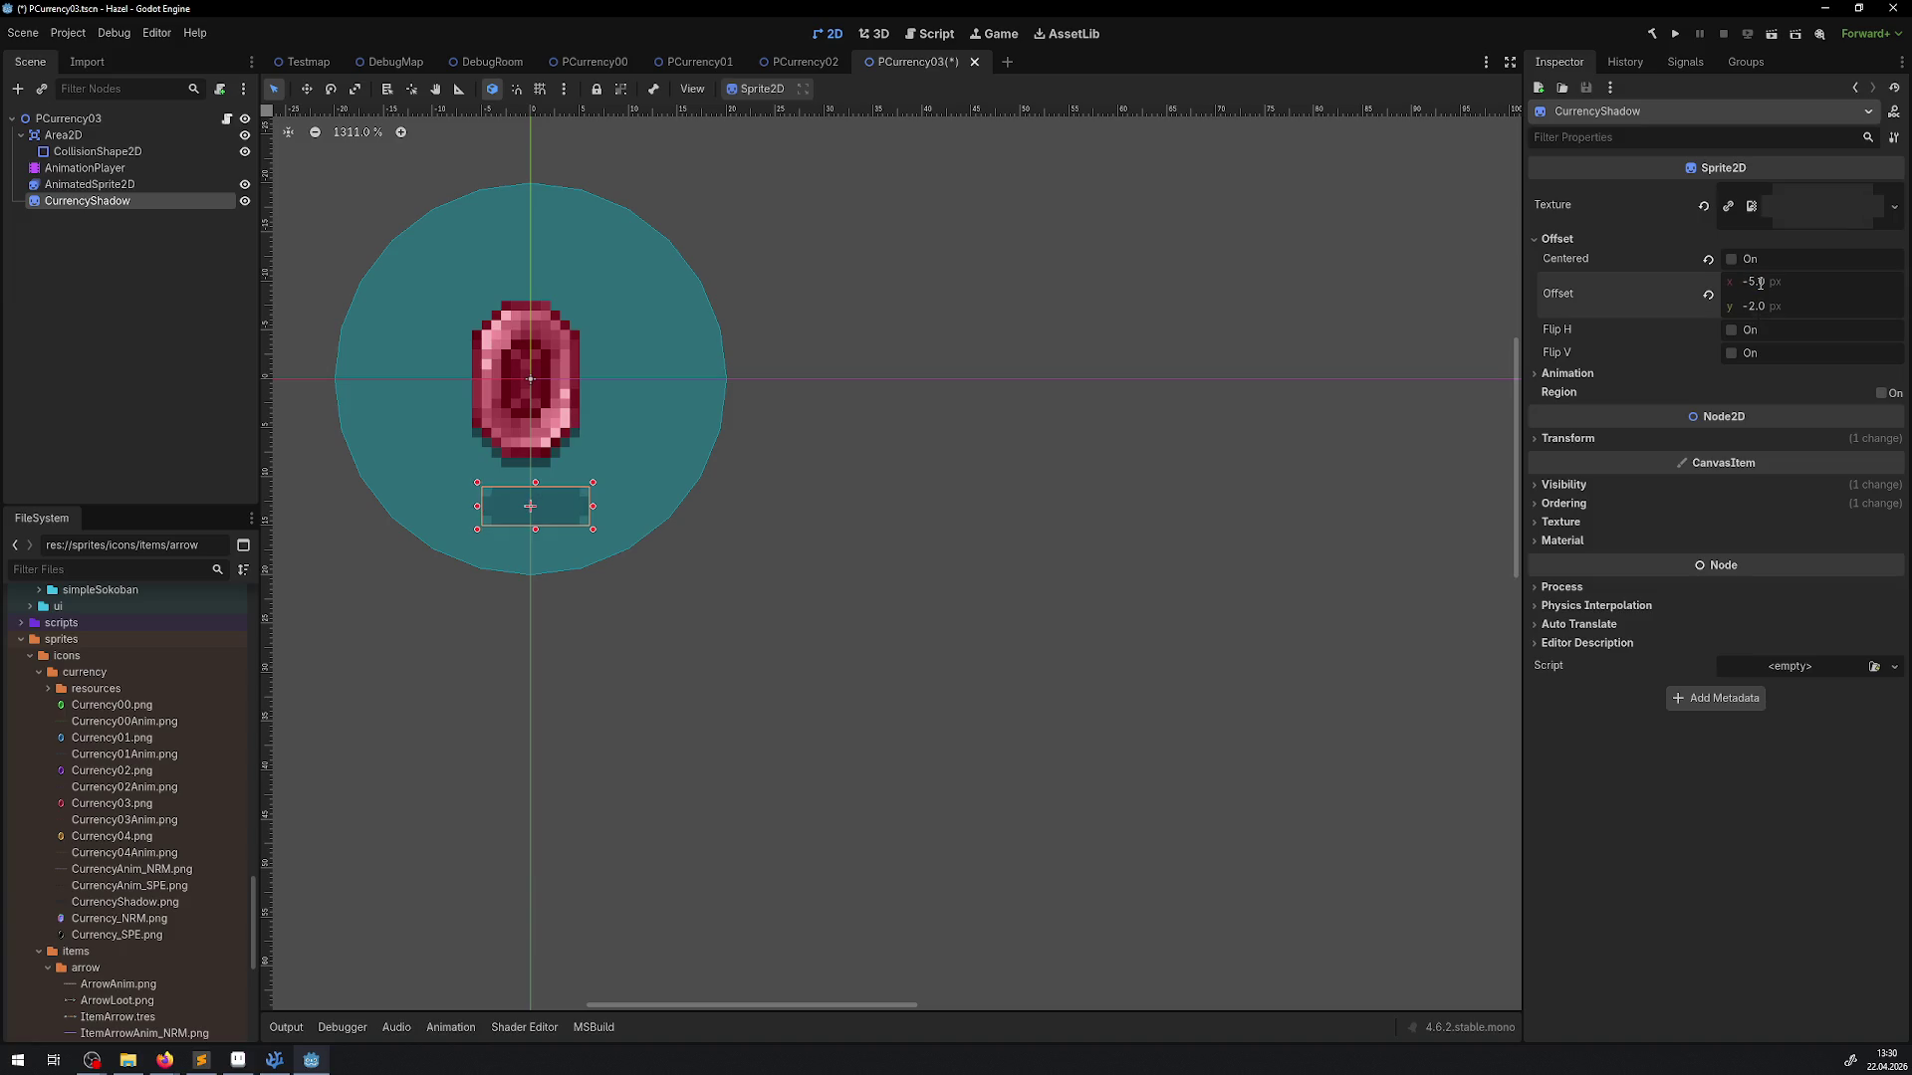
Uncentre the AnimatedSprite2D gem and set the Area2D position to 12, 12
{"action": "left_click", "coordinate": [89, 185]}
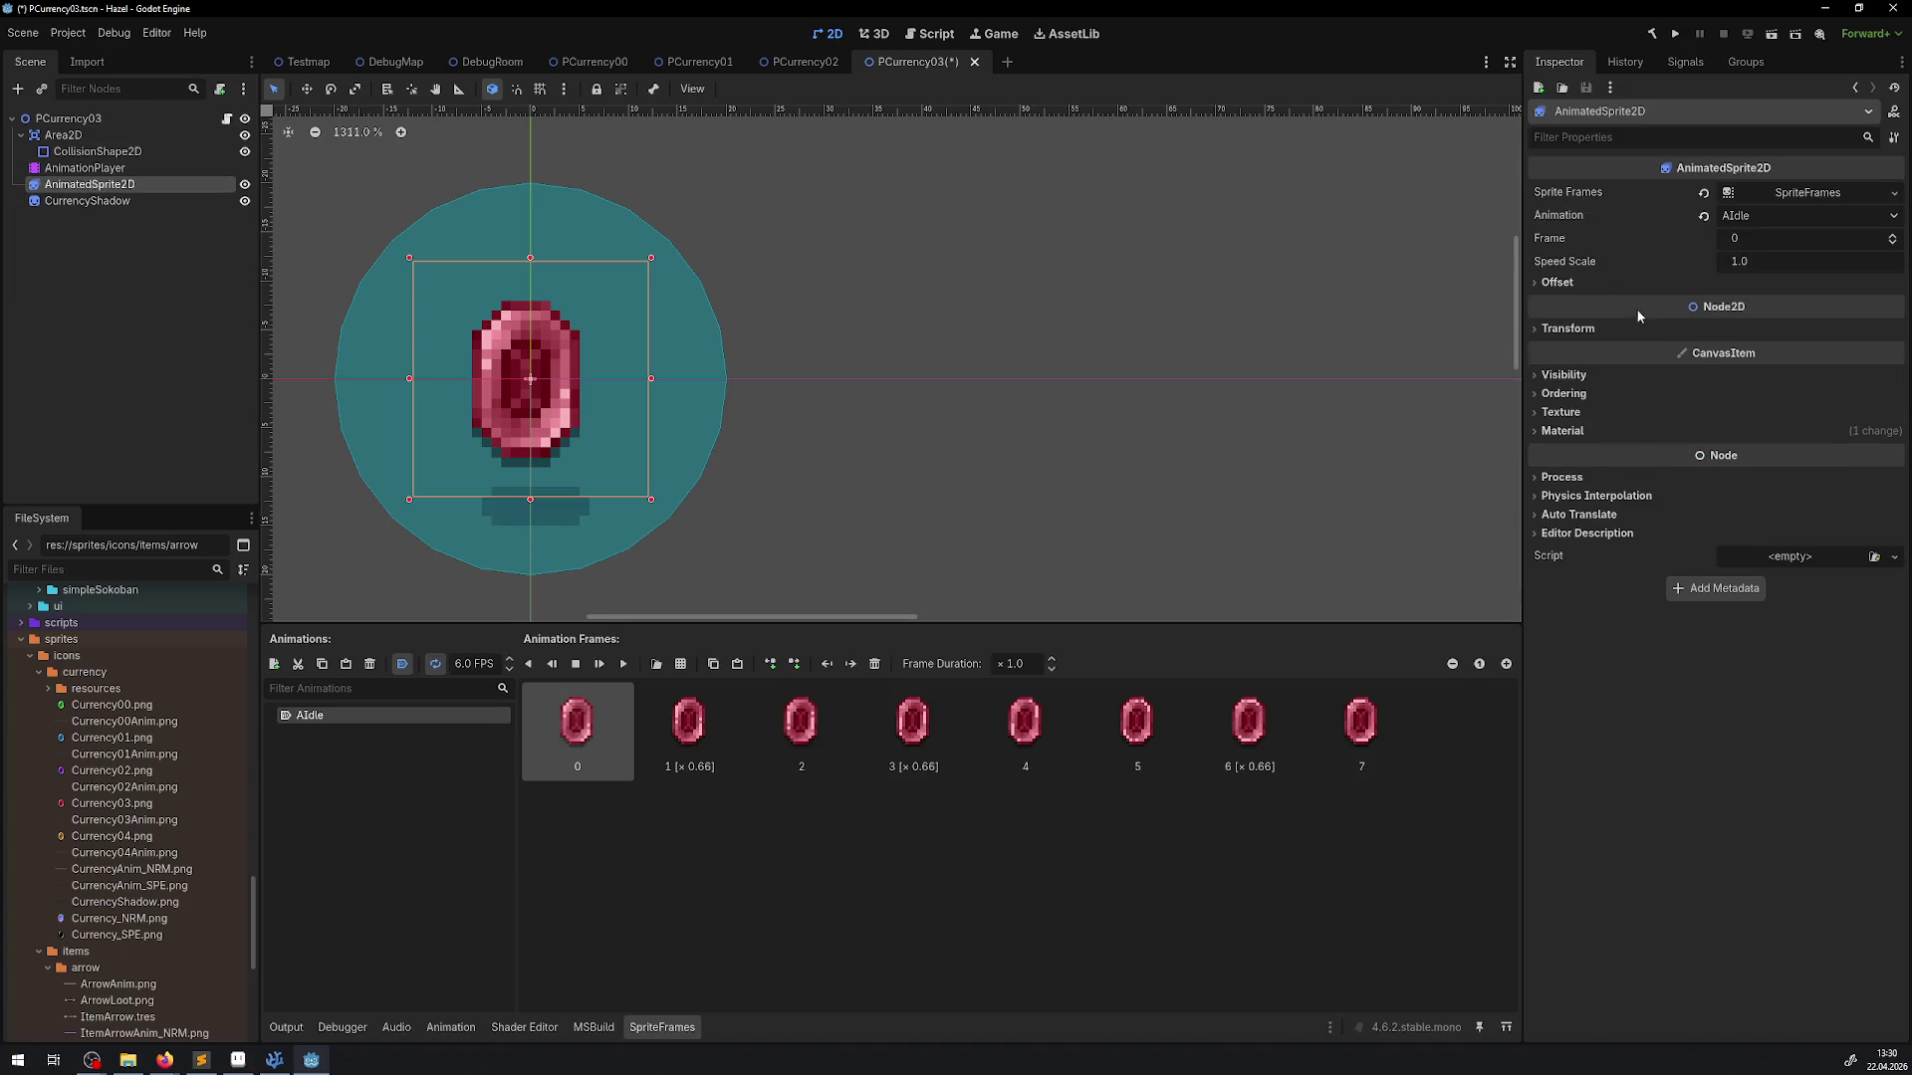
{"action": "left_click", "coordinate": [1557, 282]}
{"action": "left_click", "coordinate": [1752, 303]}
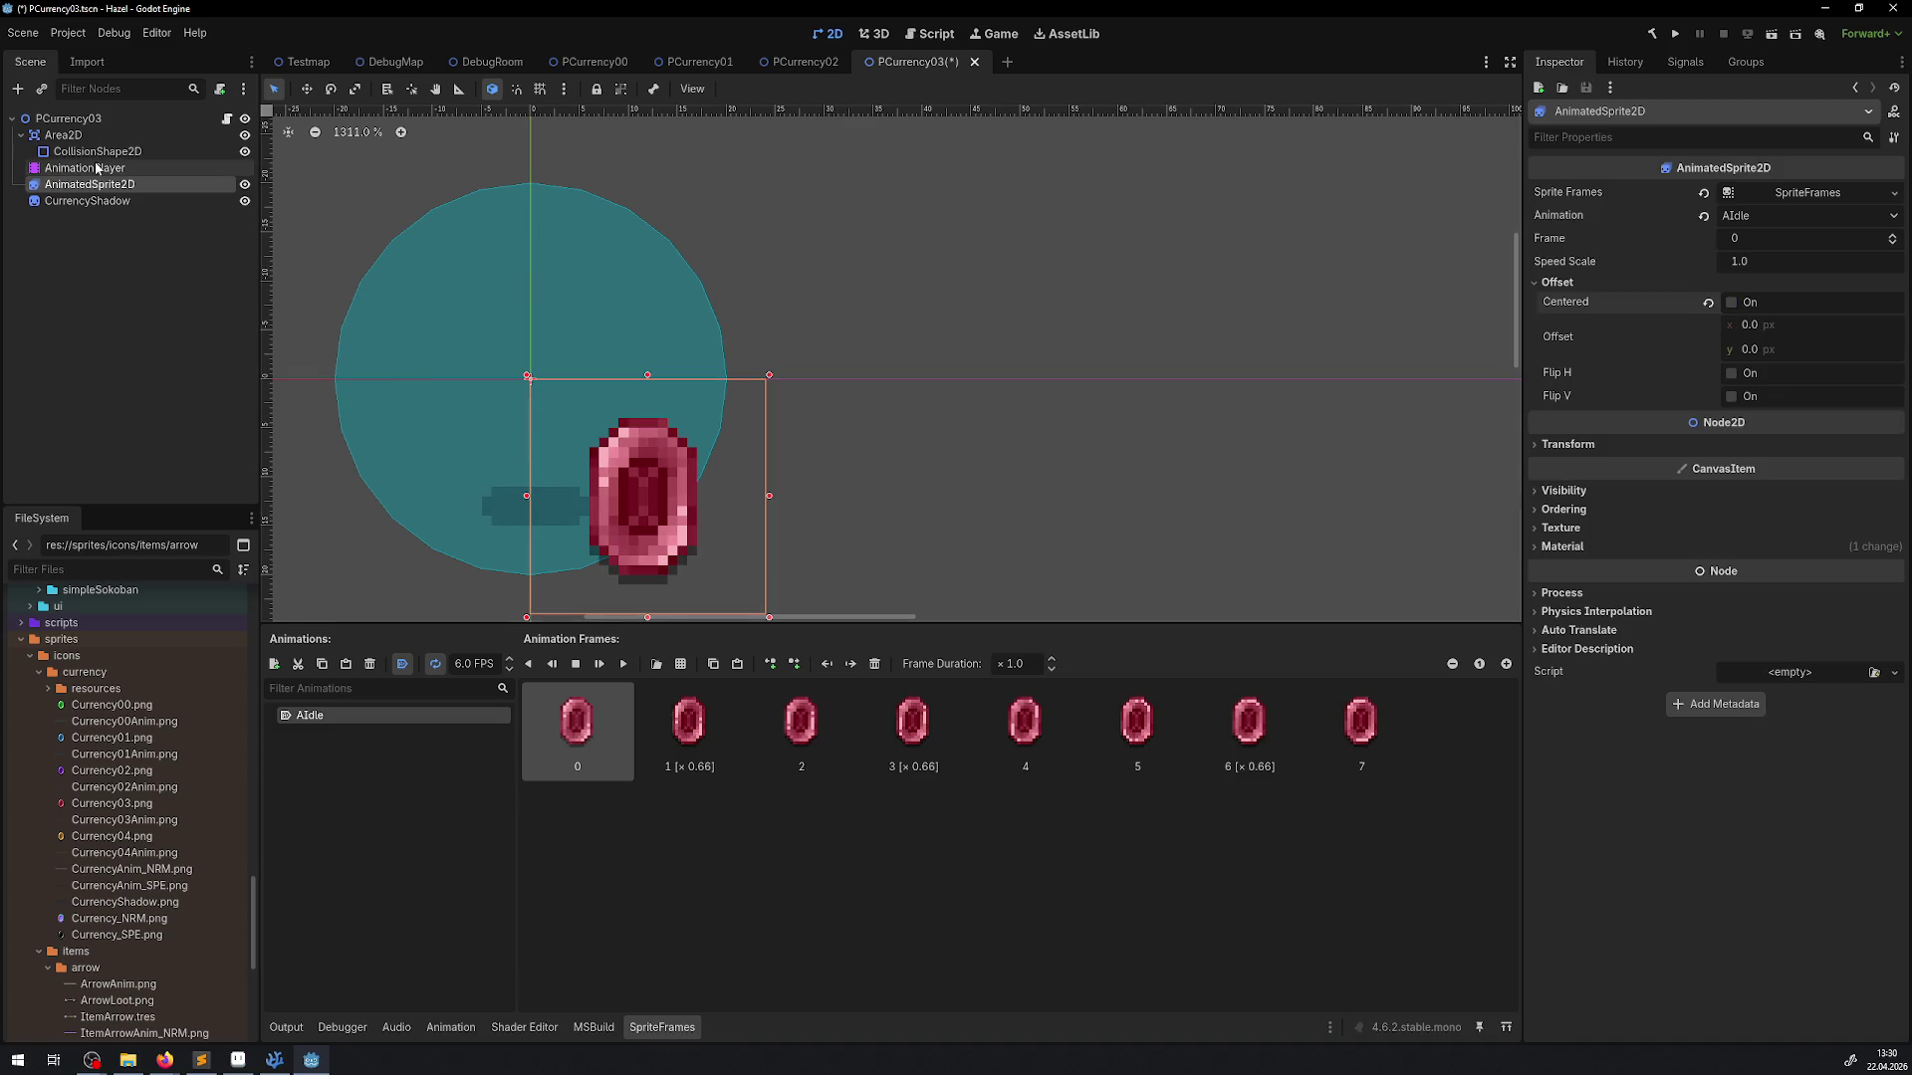
{"action": "left_click", "coordinate": [70, 139]}
{"action": "left_click", "coordinate": [1568, 449]}
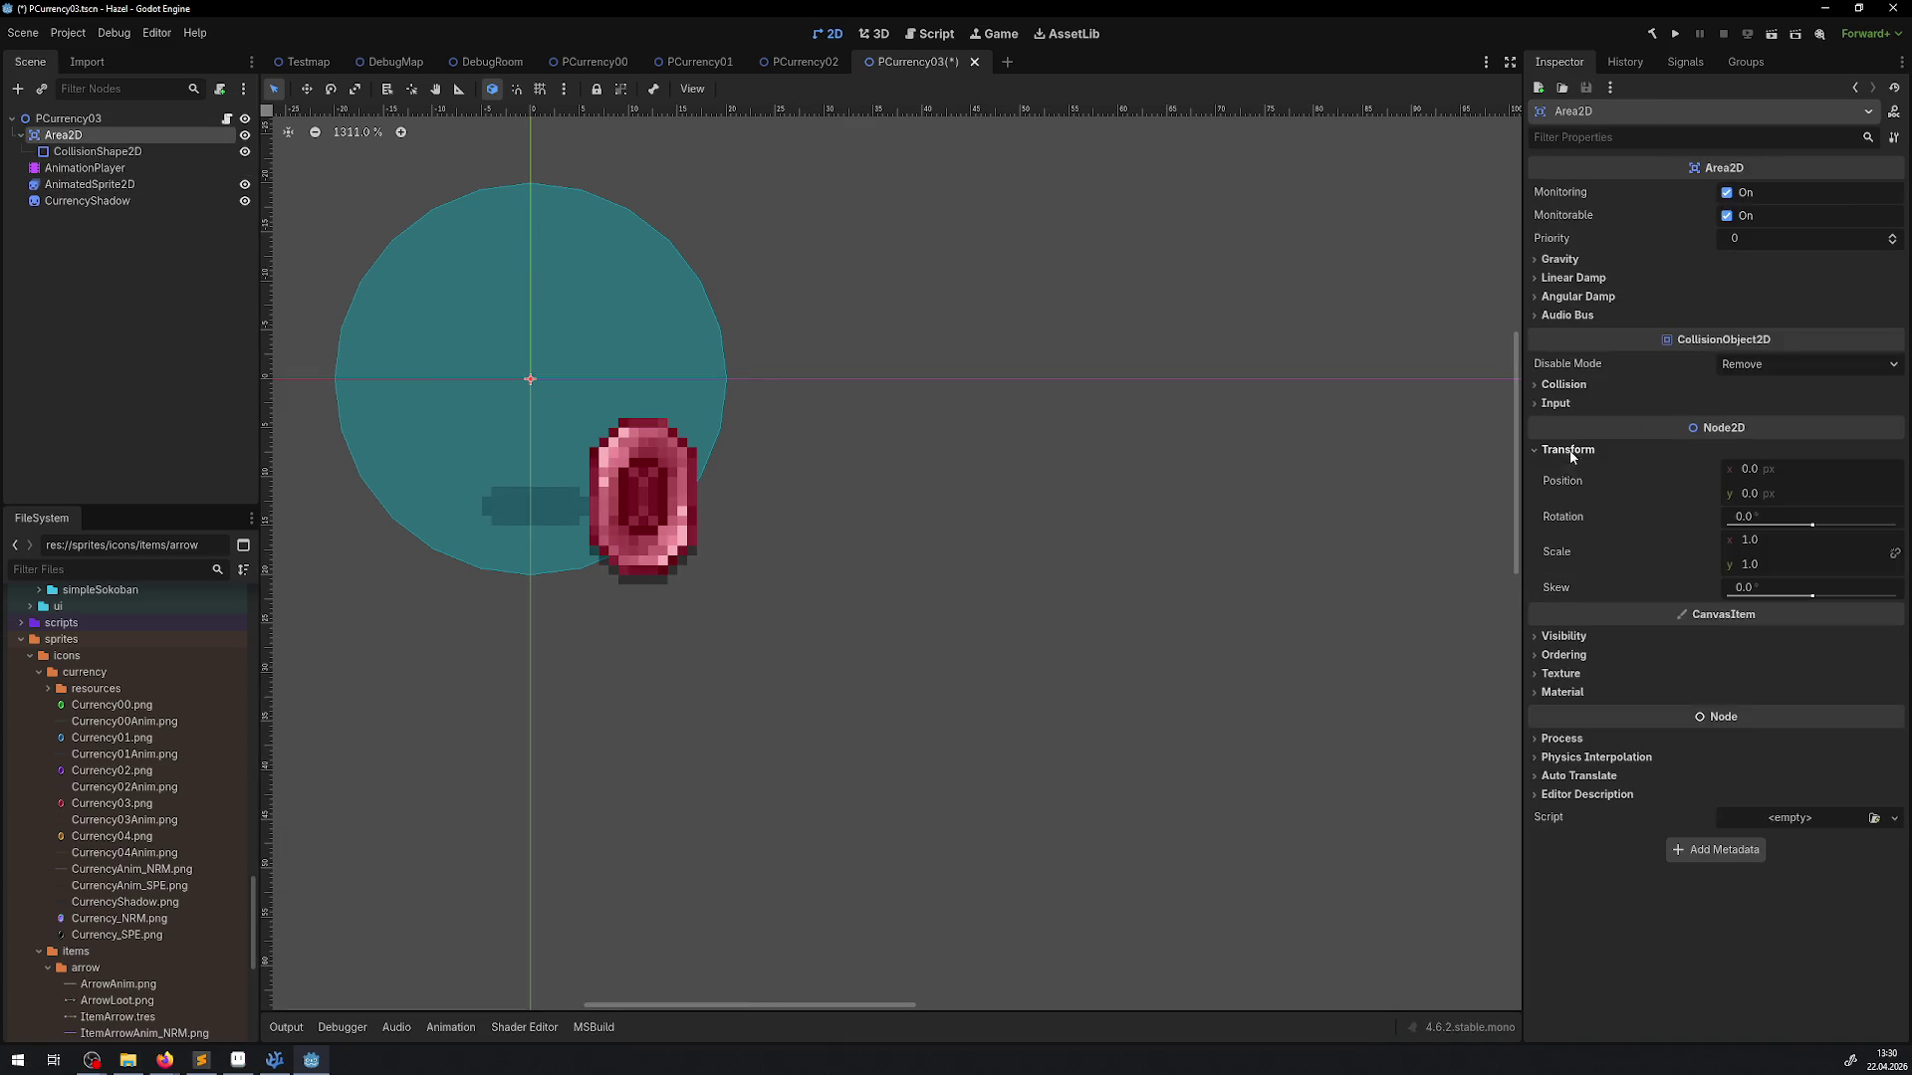
{"action": "left_click", "coordinate": [1753, 468]}
{"action": "type", "text": "12"}
{"action": "key", "text": "Return"}
{"action": "left_click", "coordinate": [1755, 494]}
{"action": "type", "text": "2"}
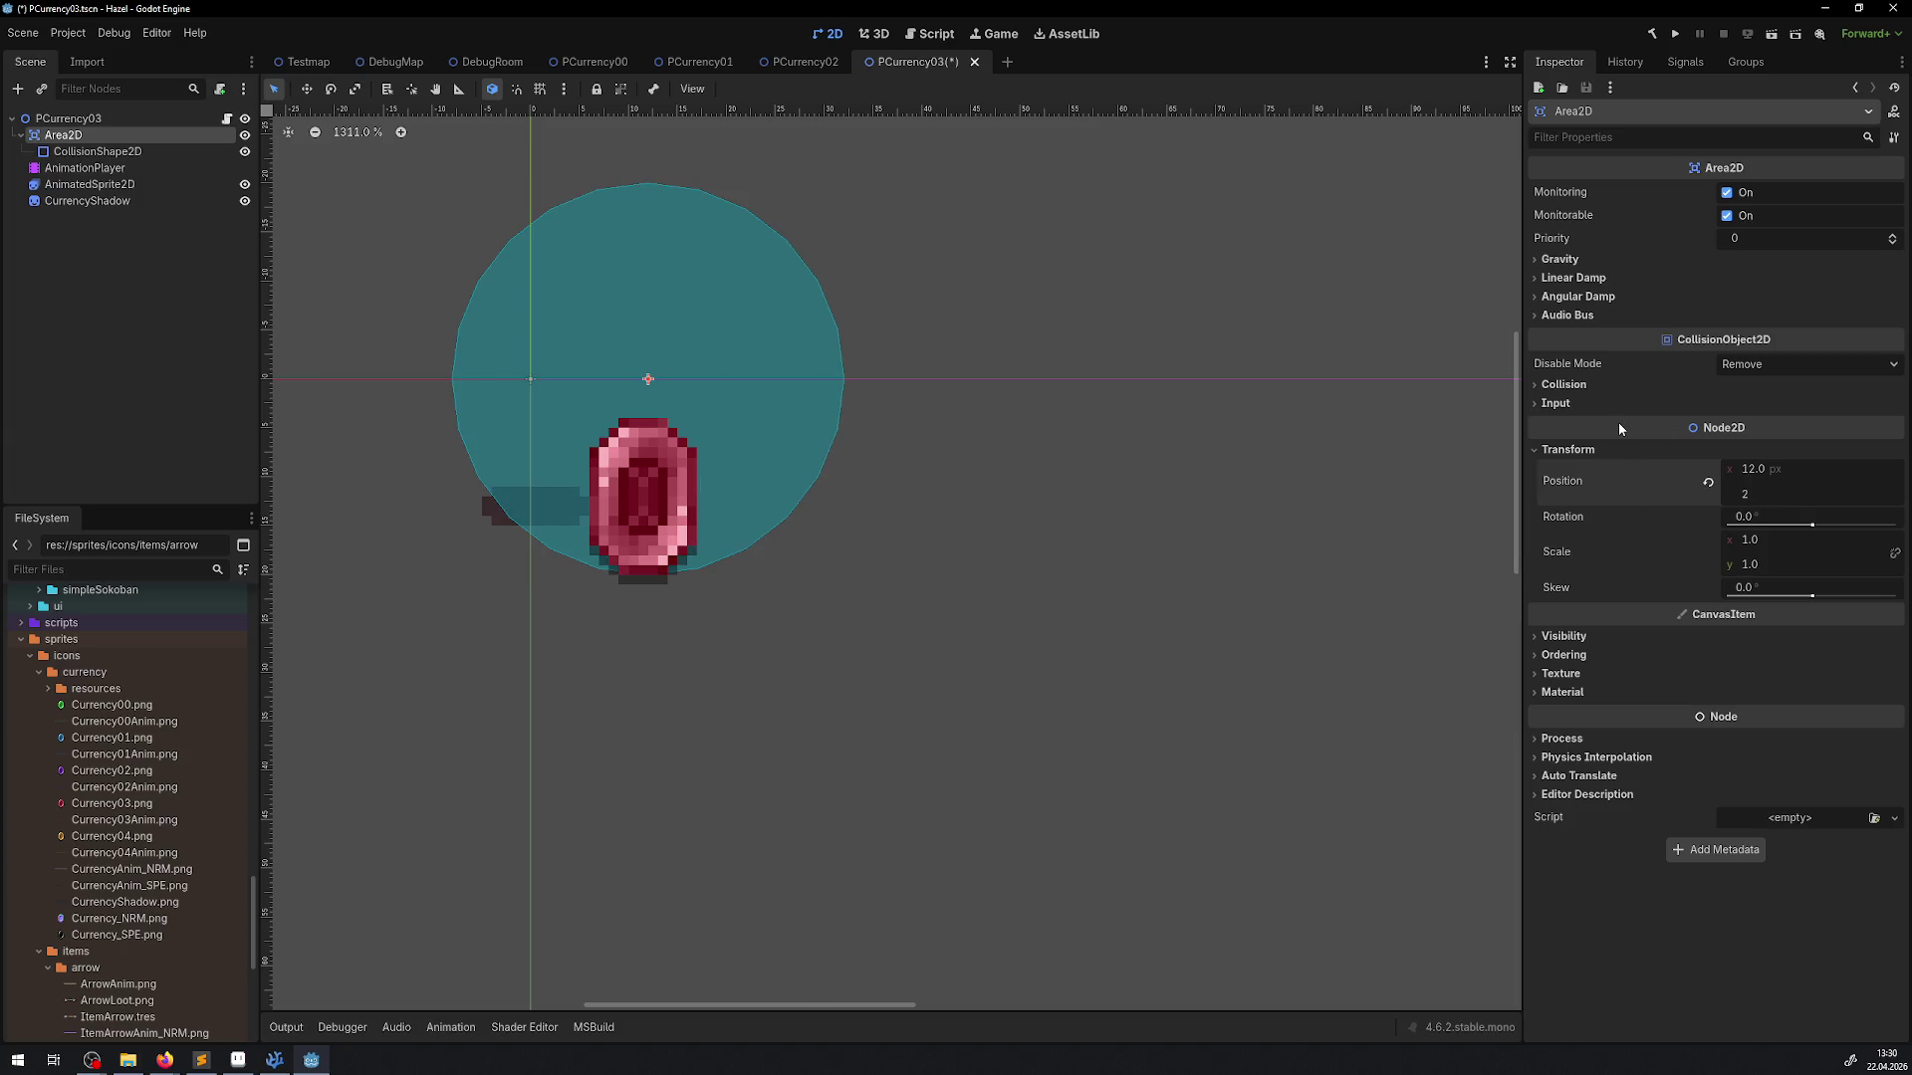
{"action": "key", "text": "Return"}
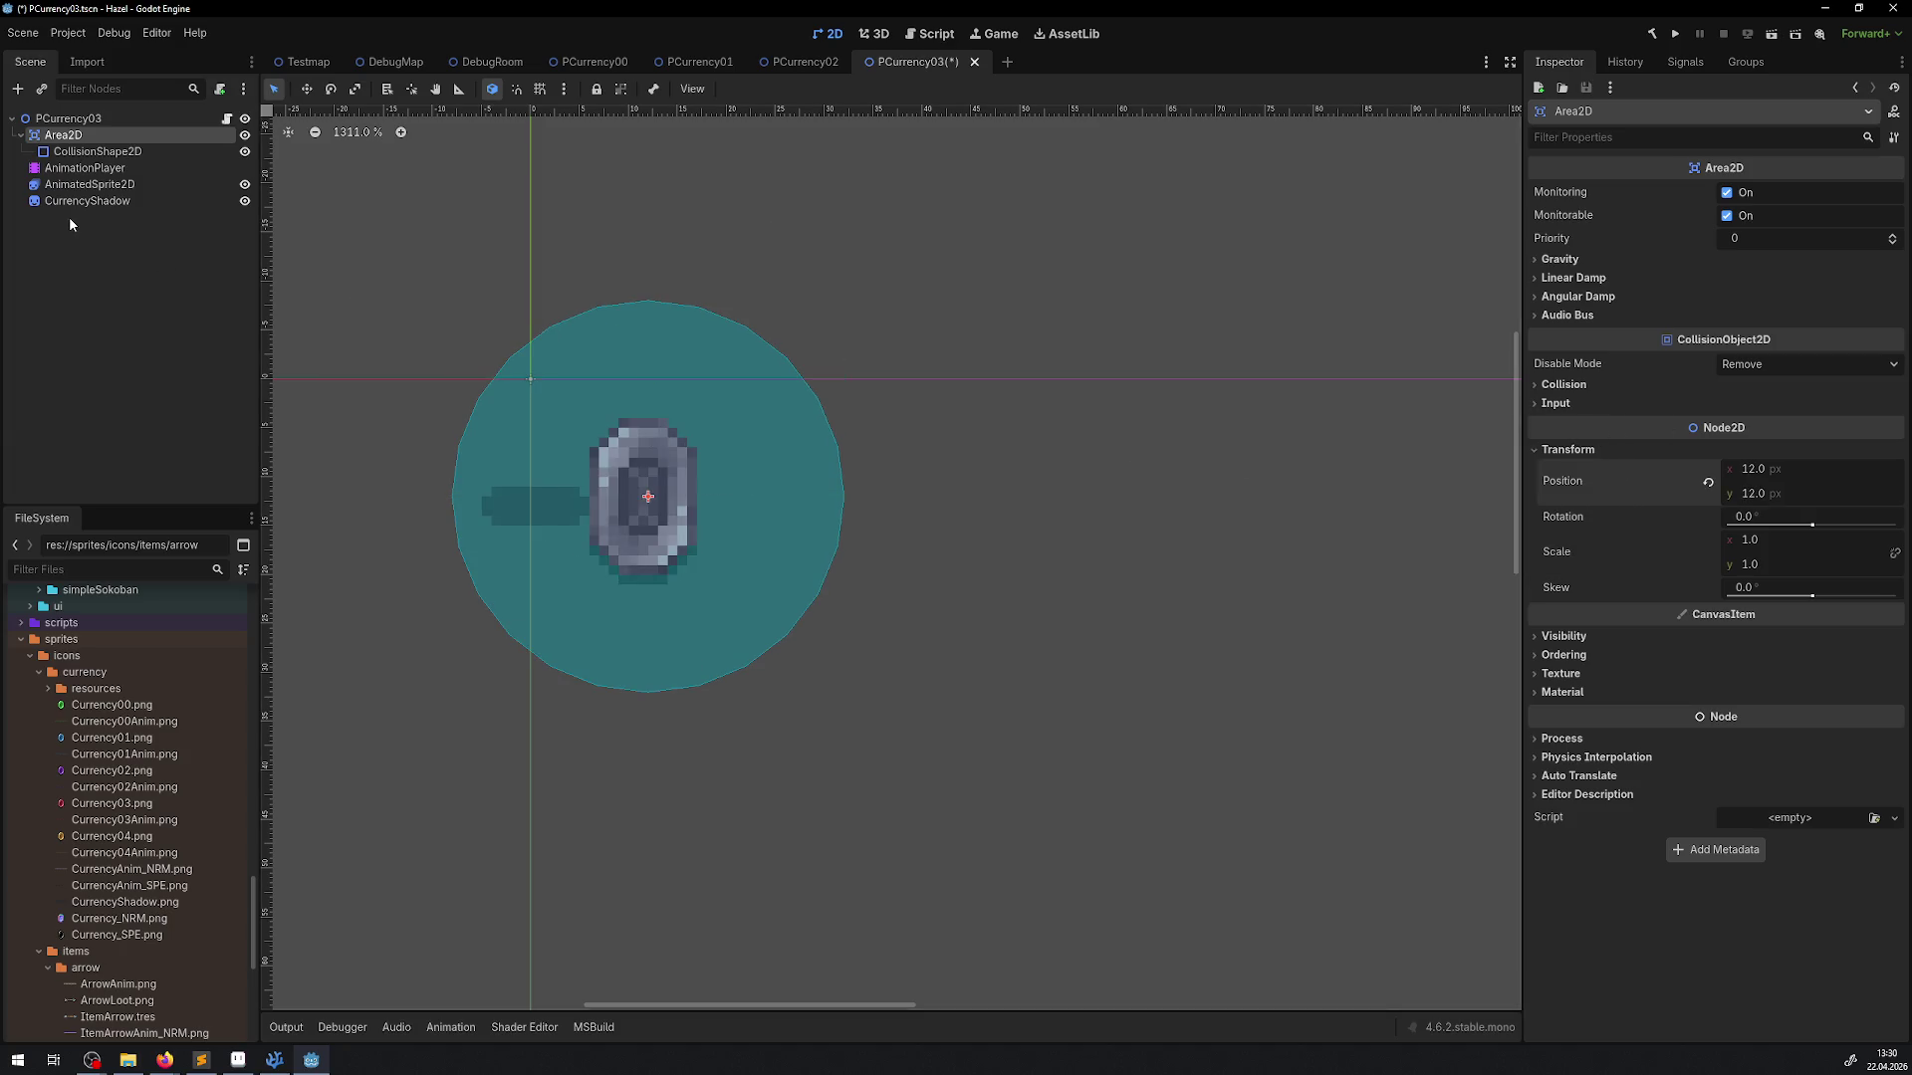
Move the shadow beneath the gem and save PCurrency03
{"action": "left_click", "coordinate": [85, 201]}
{"action": "mouse_move", "coordinate": [514, 505]}
{"action": "left_mouse_down"}
{"action": "mouse_move", "coordinate": [637, 619]}
{"action": "mouse_move", "coordinate": [608, 601]}
{"action": "left_mouse_up"}
{"action": "key", "text": "ctrl+s"}
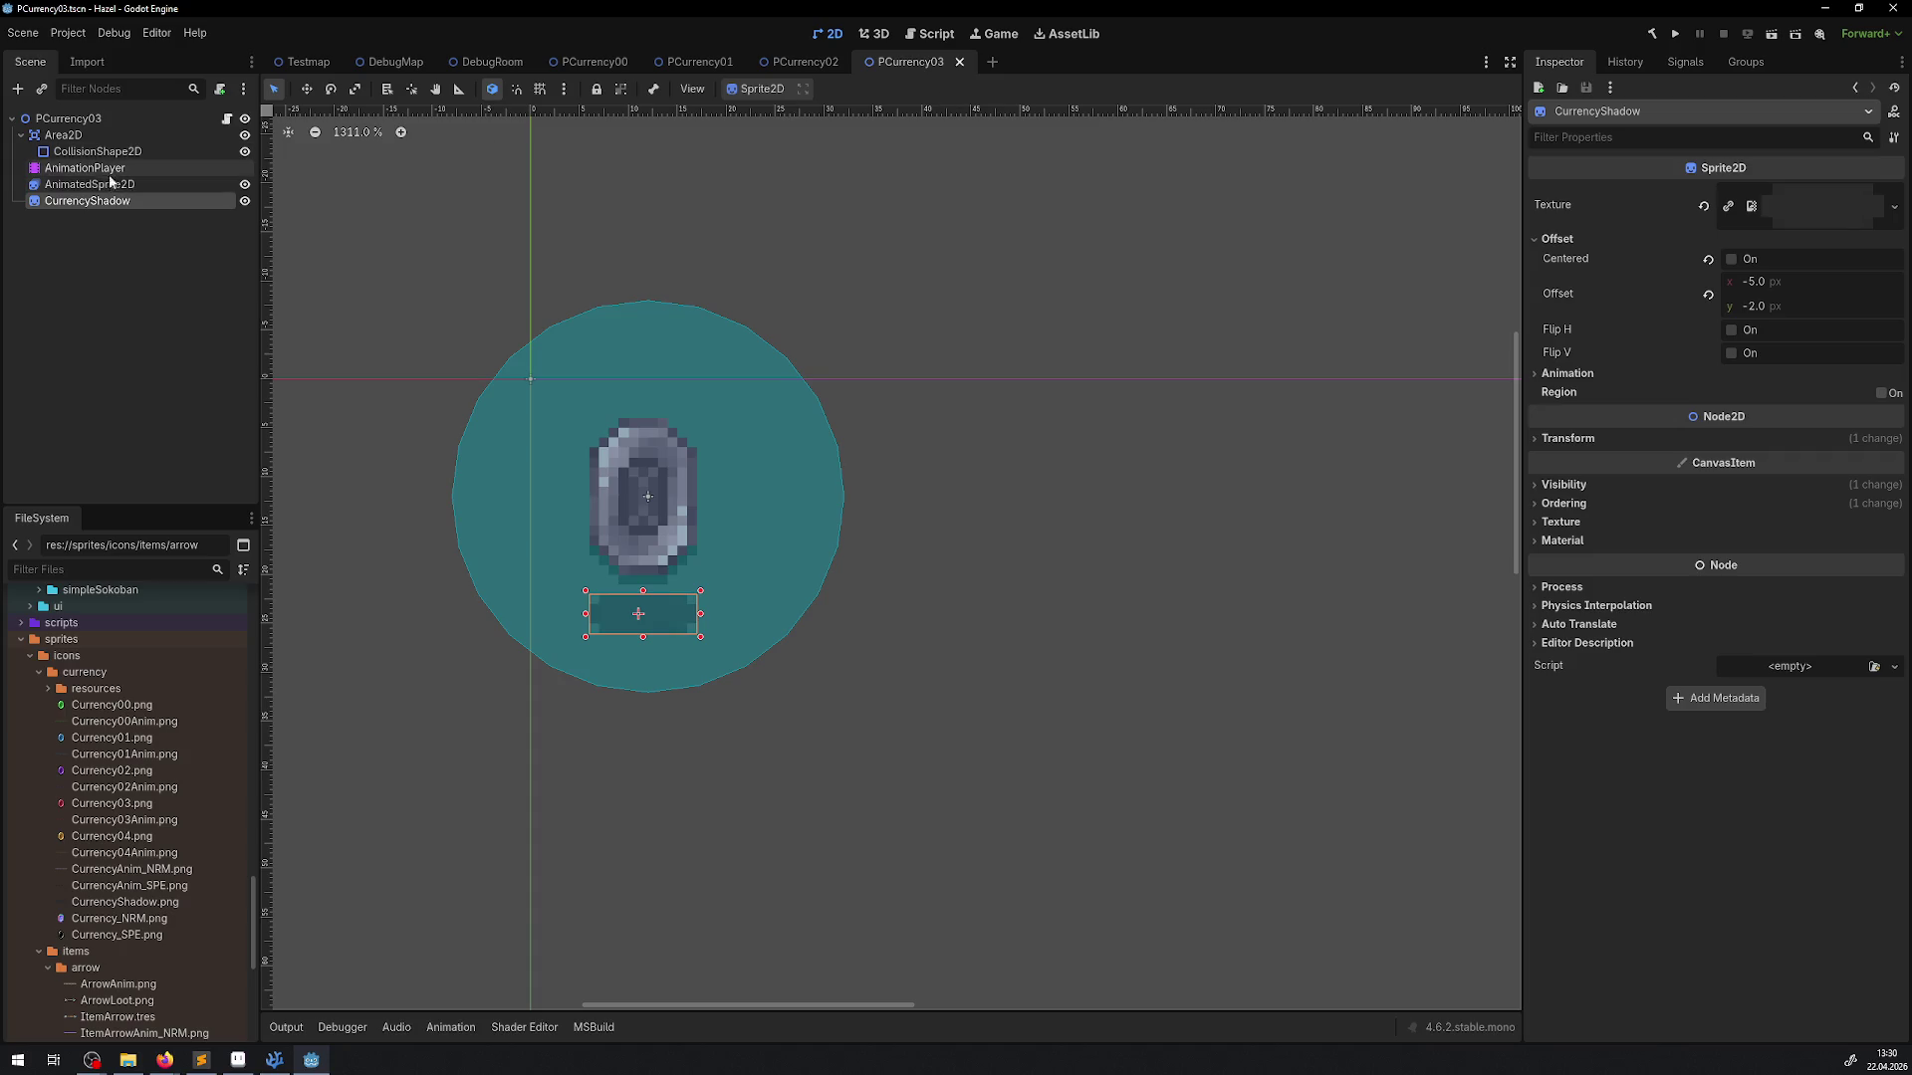
Drag the grey gem row in DebugRoom onto the grid, then open PCurrency04
{"action": "left_click", "coordinate": [488, 62]}
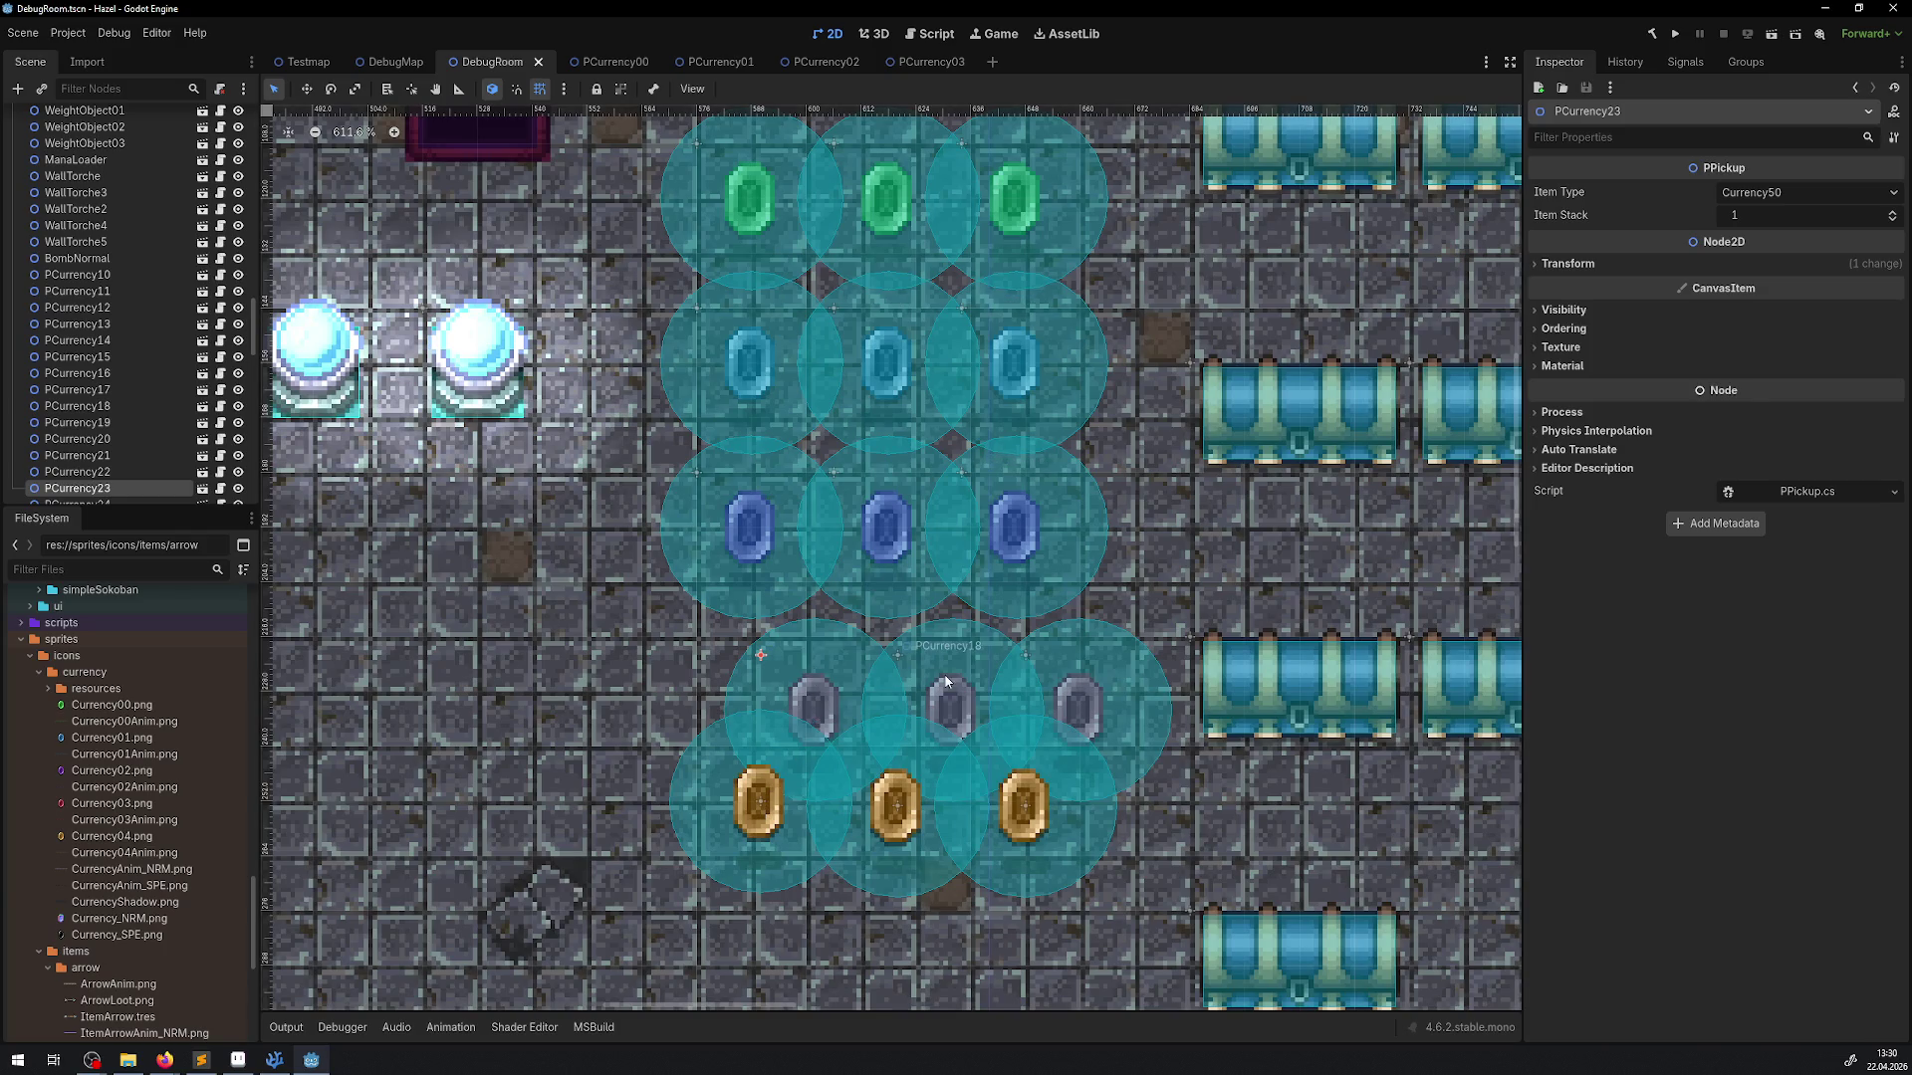
{"action": "left_click", "coordinate": [948, 669], "text": "shift"}
{"action": "left_click", "coordinate": [1095, 662], "text": "shift"}
{"action": "left_click_drag", "start_coordinate": [1095, 662], "coordinate": [1046, 655]}
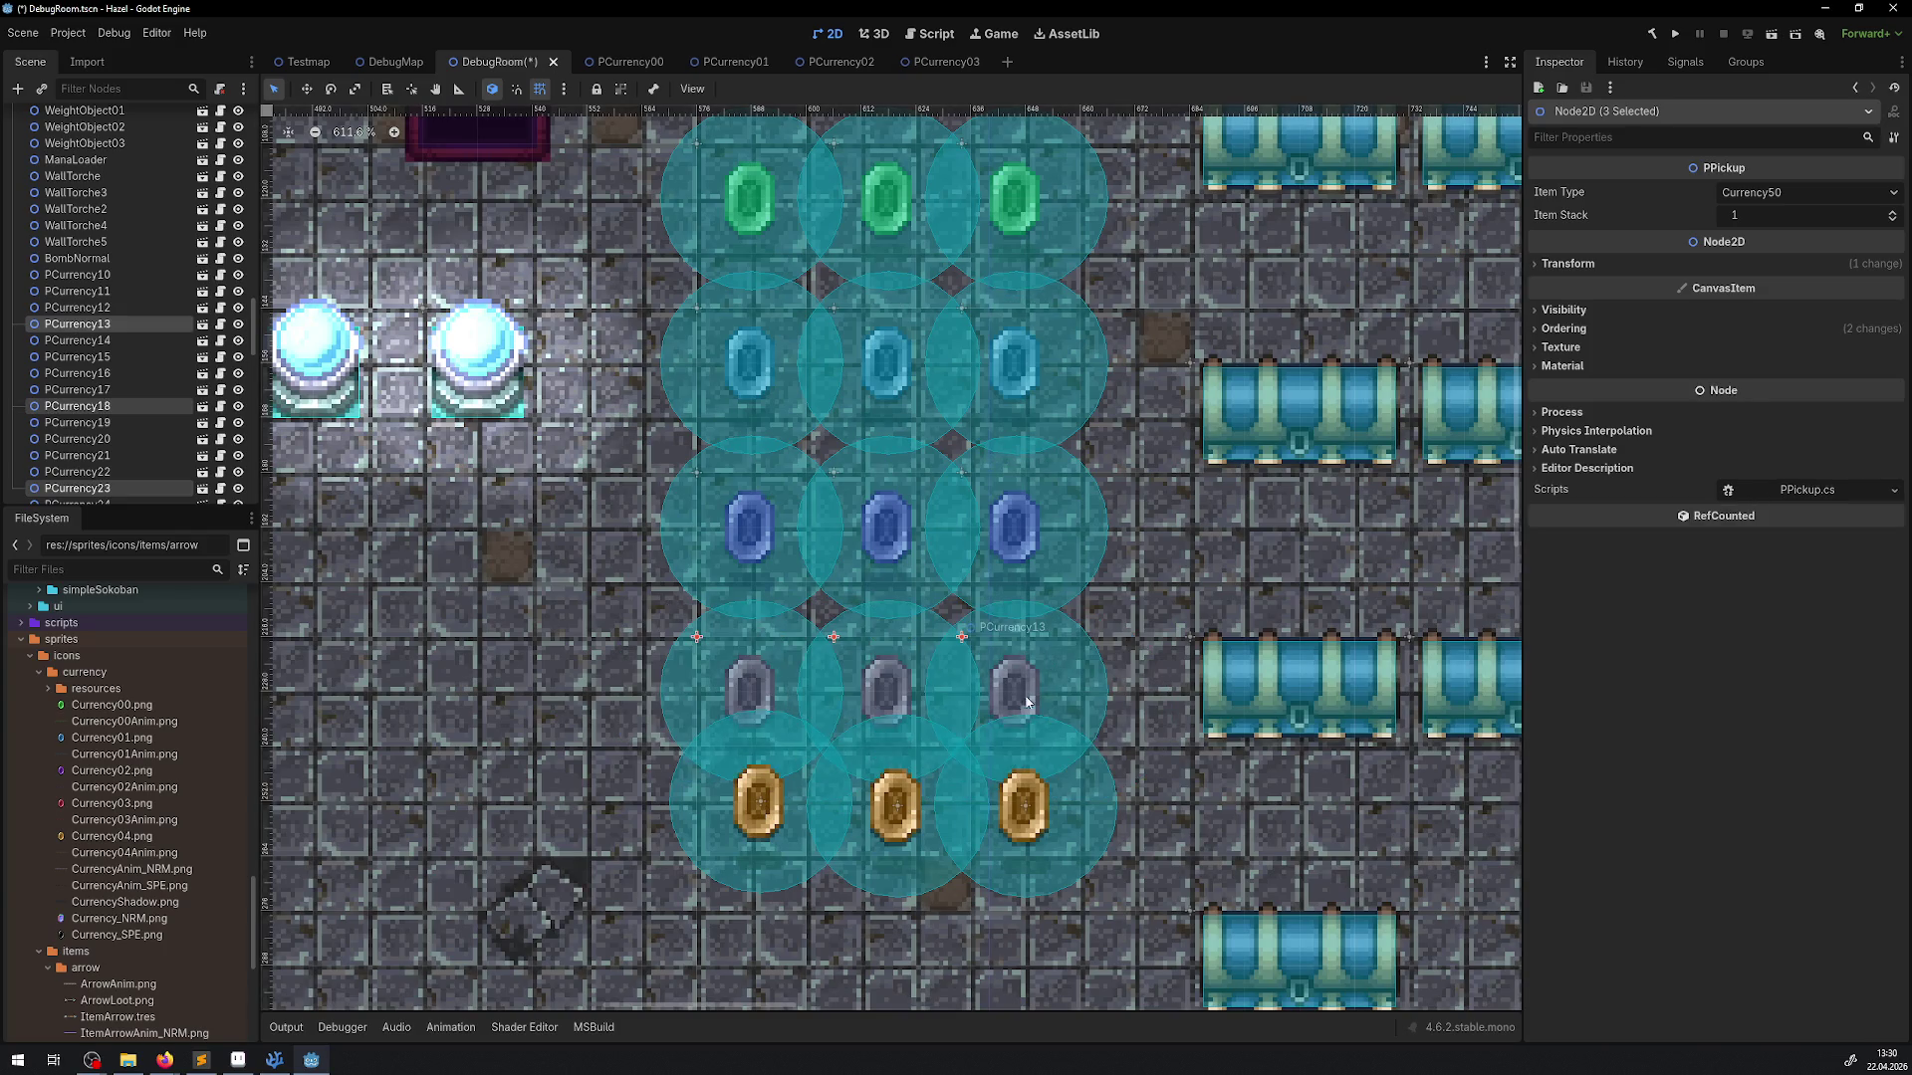
{"action": "left_click", "coordinate": [182, 486]}
{"action": "left_click", "coordinate": [201, 490]}
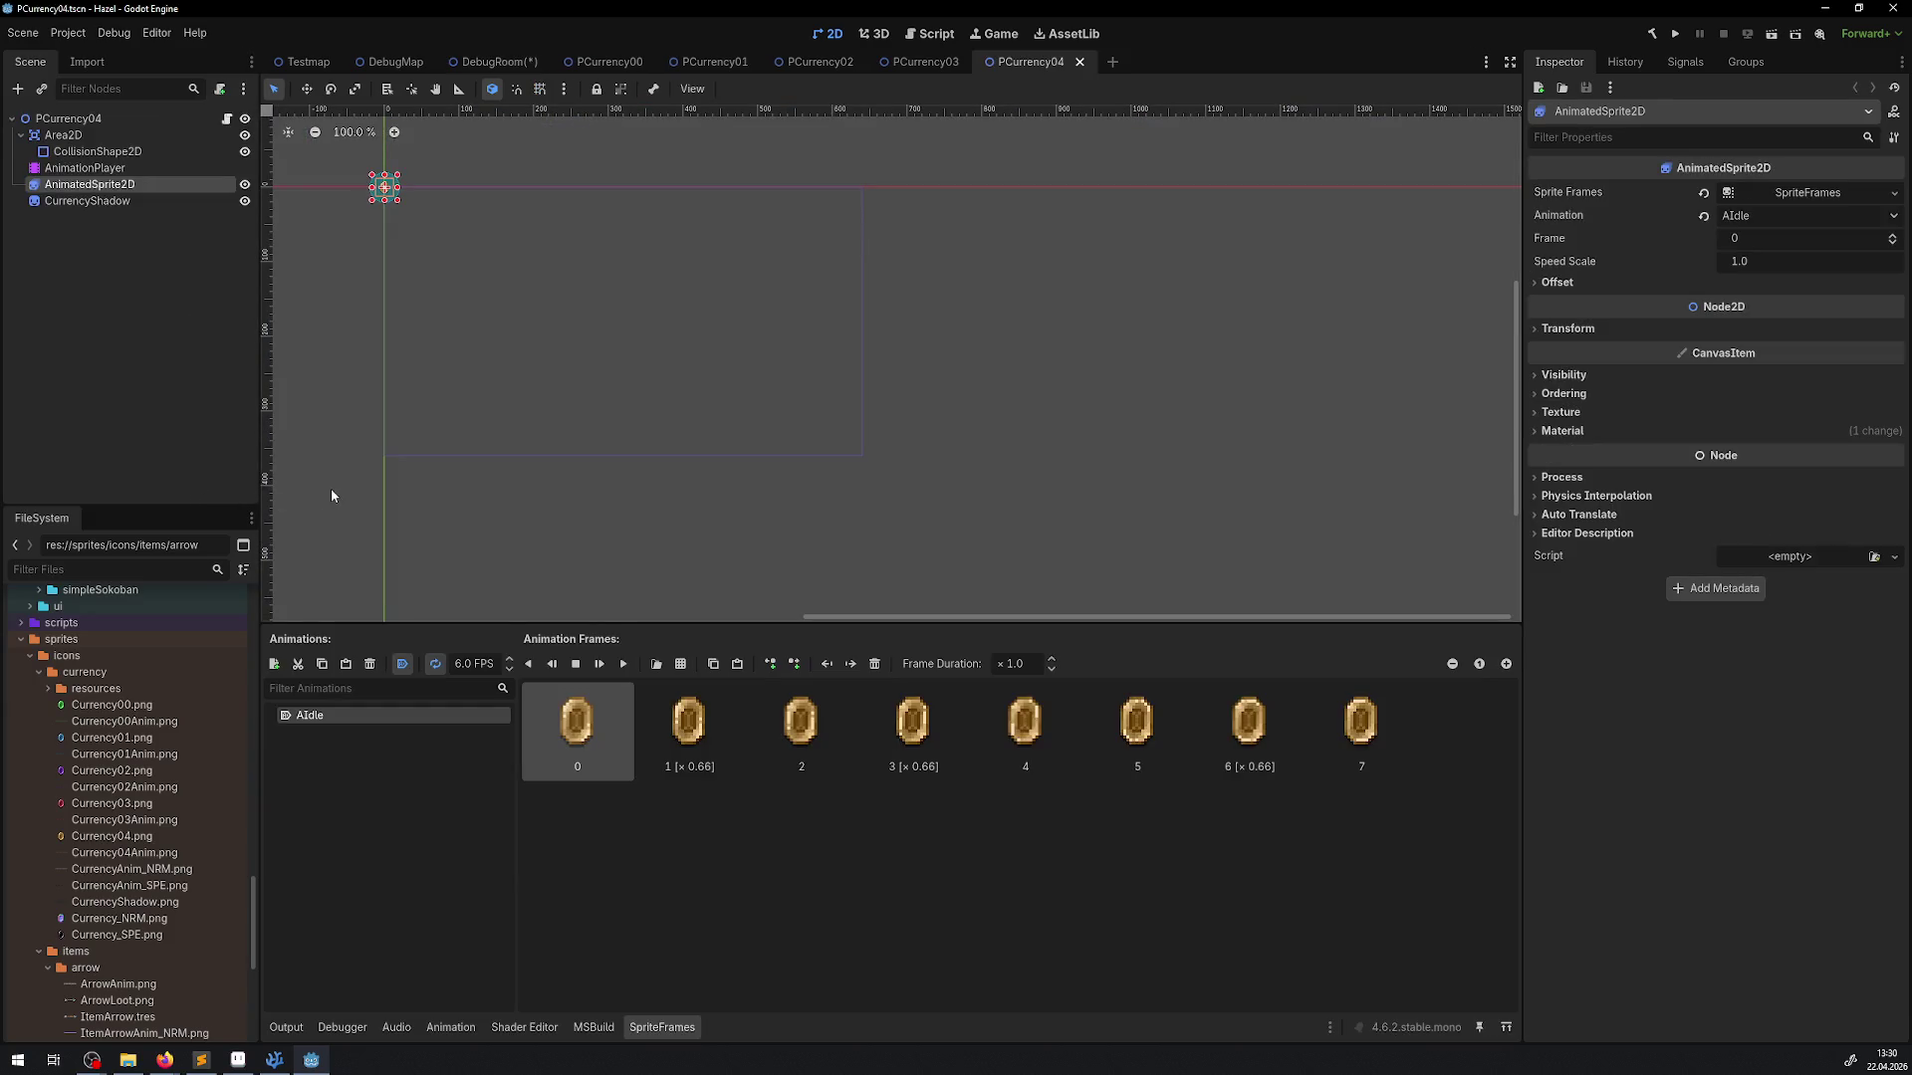
Centre the view on the coin and uncentre the coin sprite
{"action": "scroll", "coordinate": [420, 216], "scroll_direction": "up", "scroll_amount": 6}
{"action": "left_click_drag", "start_coordinate": [405, 167], "coordinate": [773, 327]}
{"action": "scroll", "coordinate": [695, 320], "scroll_direction": "up", "scroll_amount": 4}
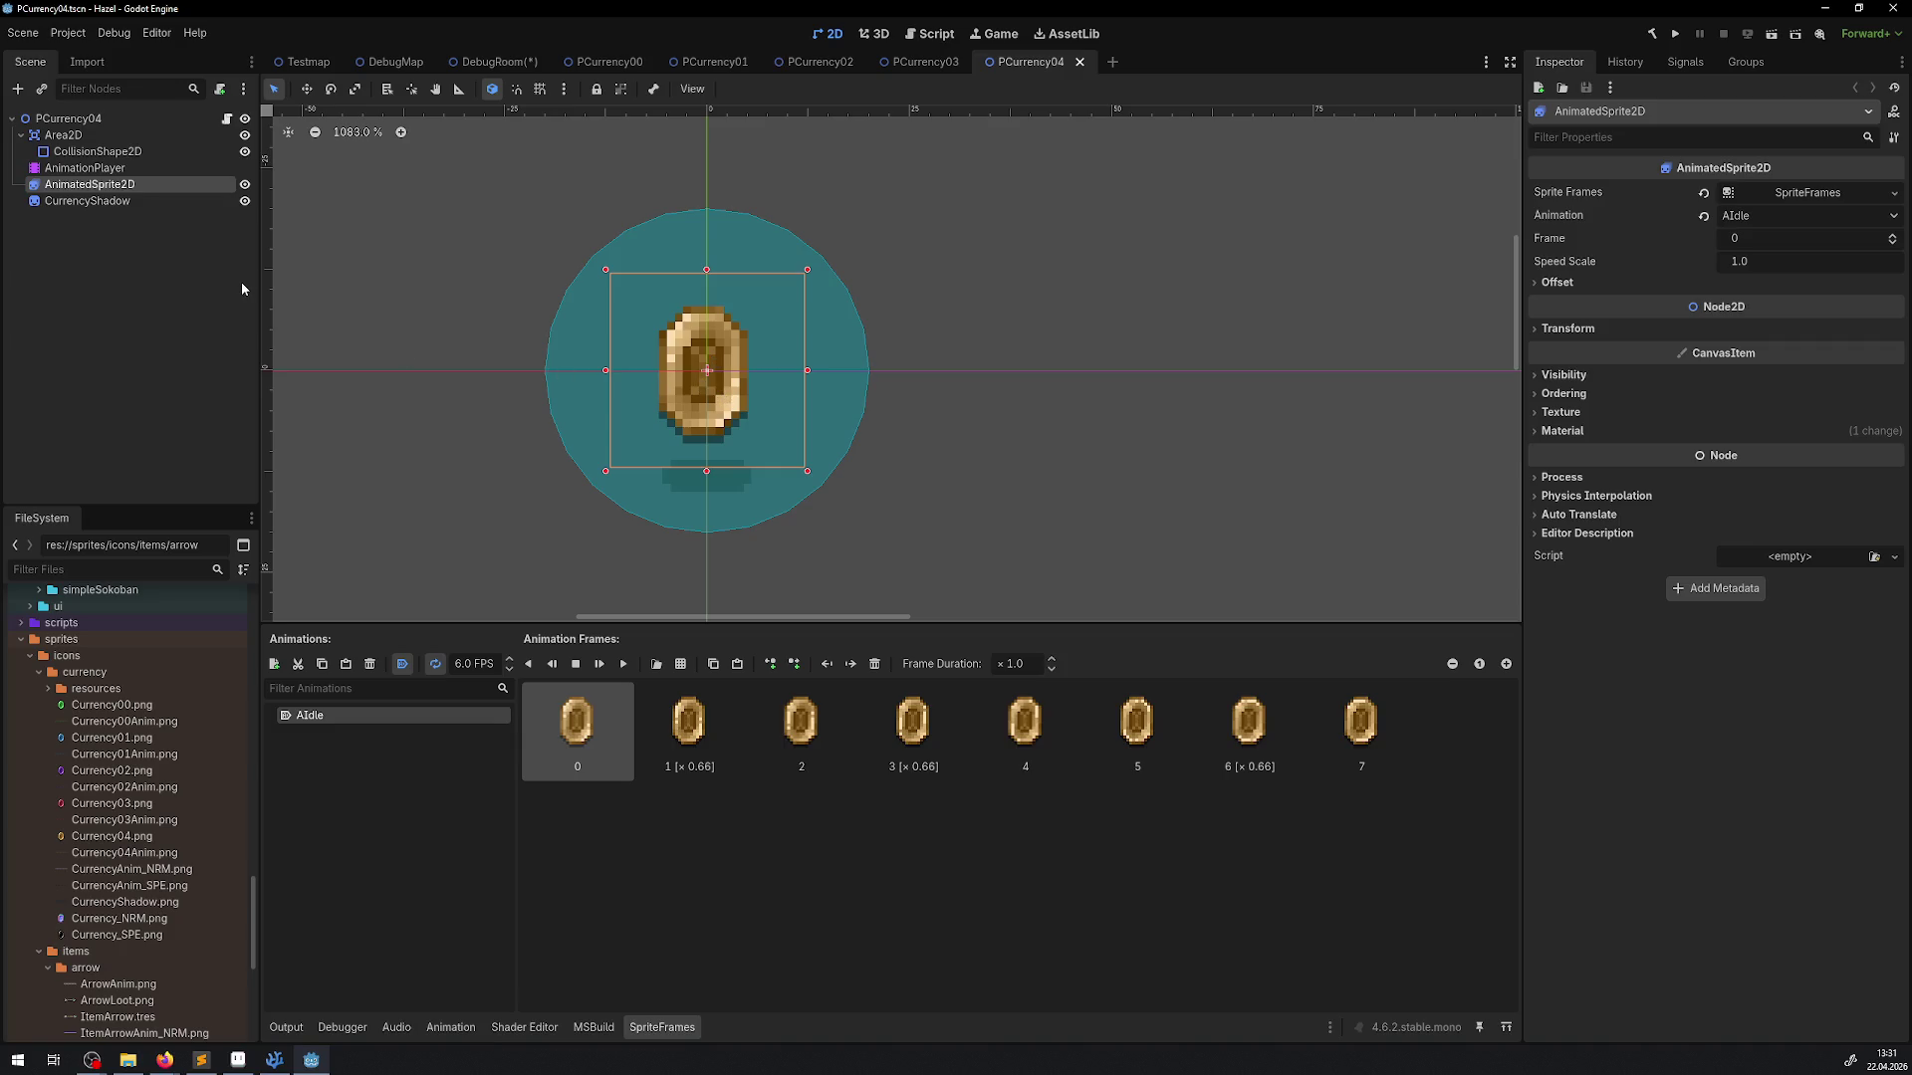
{"action": "left_click", "coordinate": [1557, 283]}
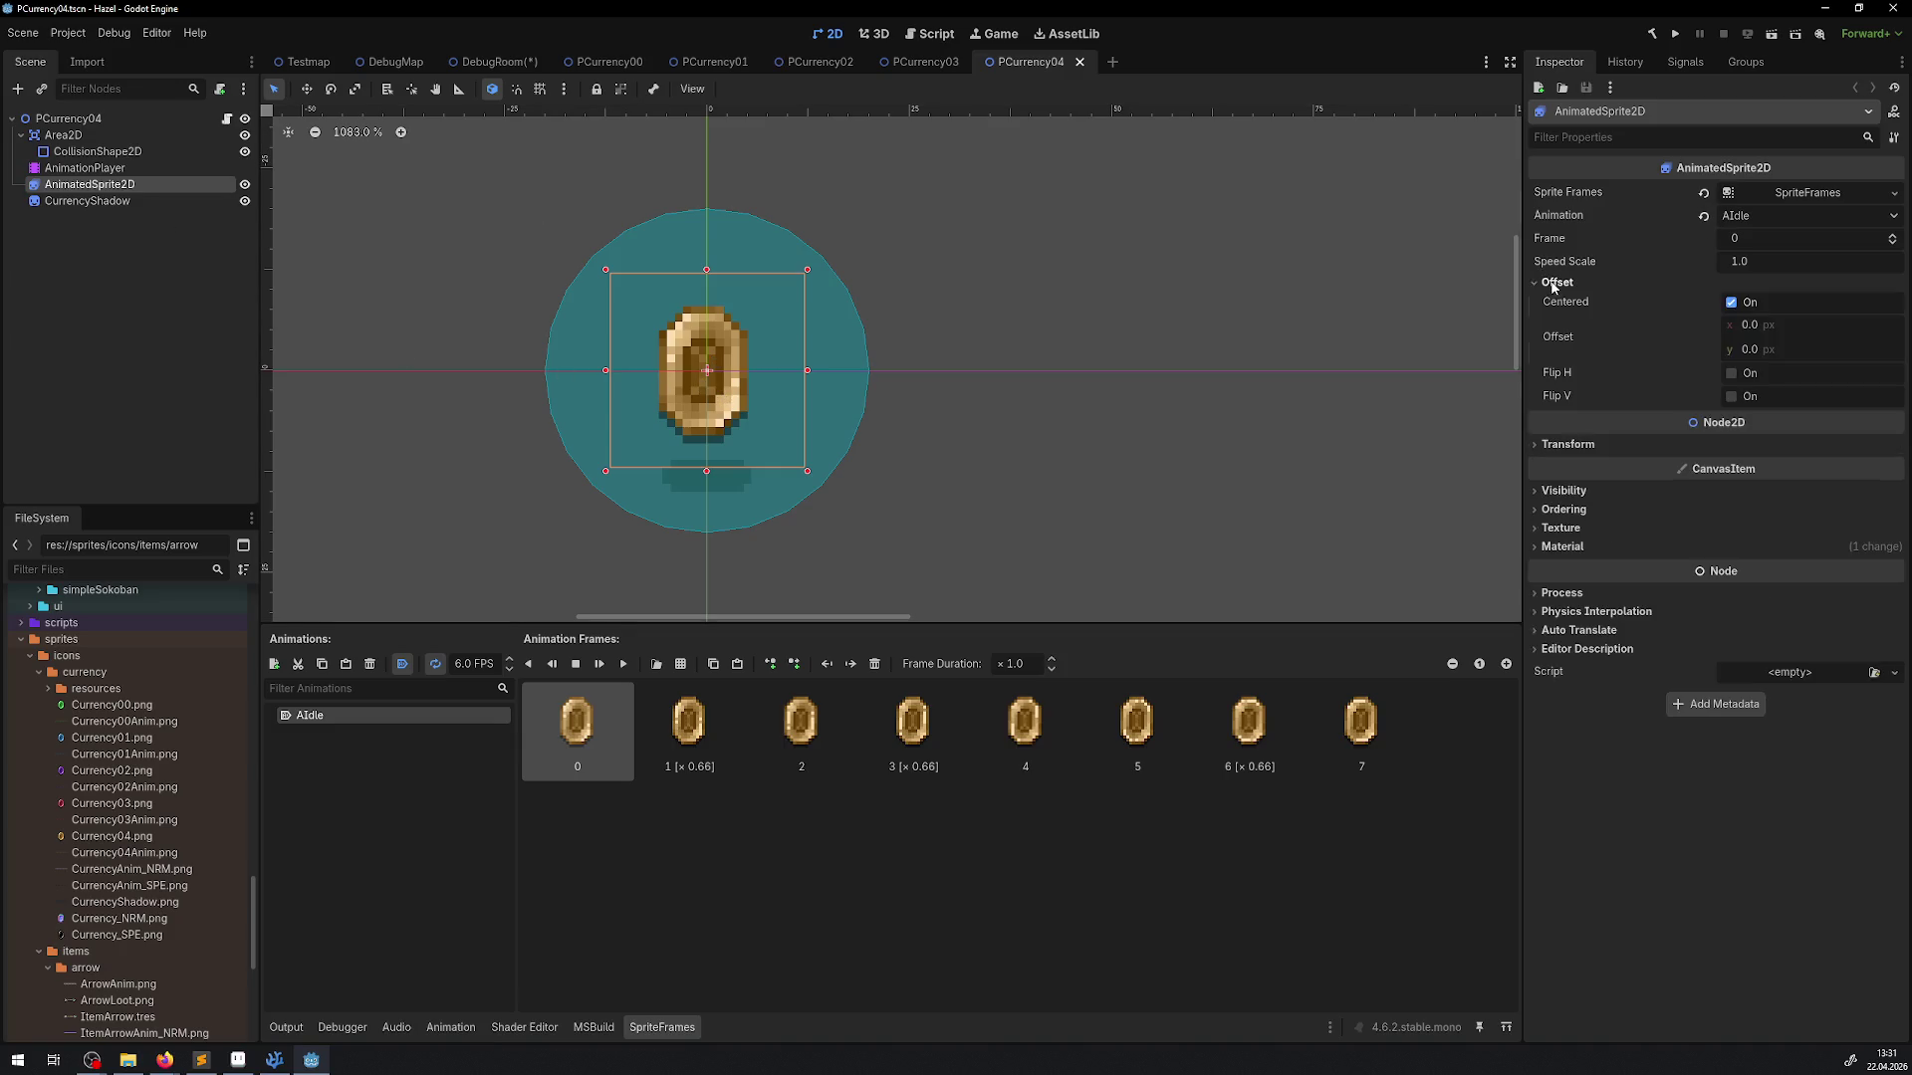
{"action": "left_click", "coordinate": [1730, 301]}
Uncentre the shadow, give it offset -5, -2, and move it beneath the coin
{"action": "left_click", "coordinate": [100, 201]}
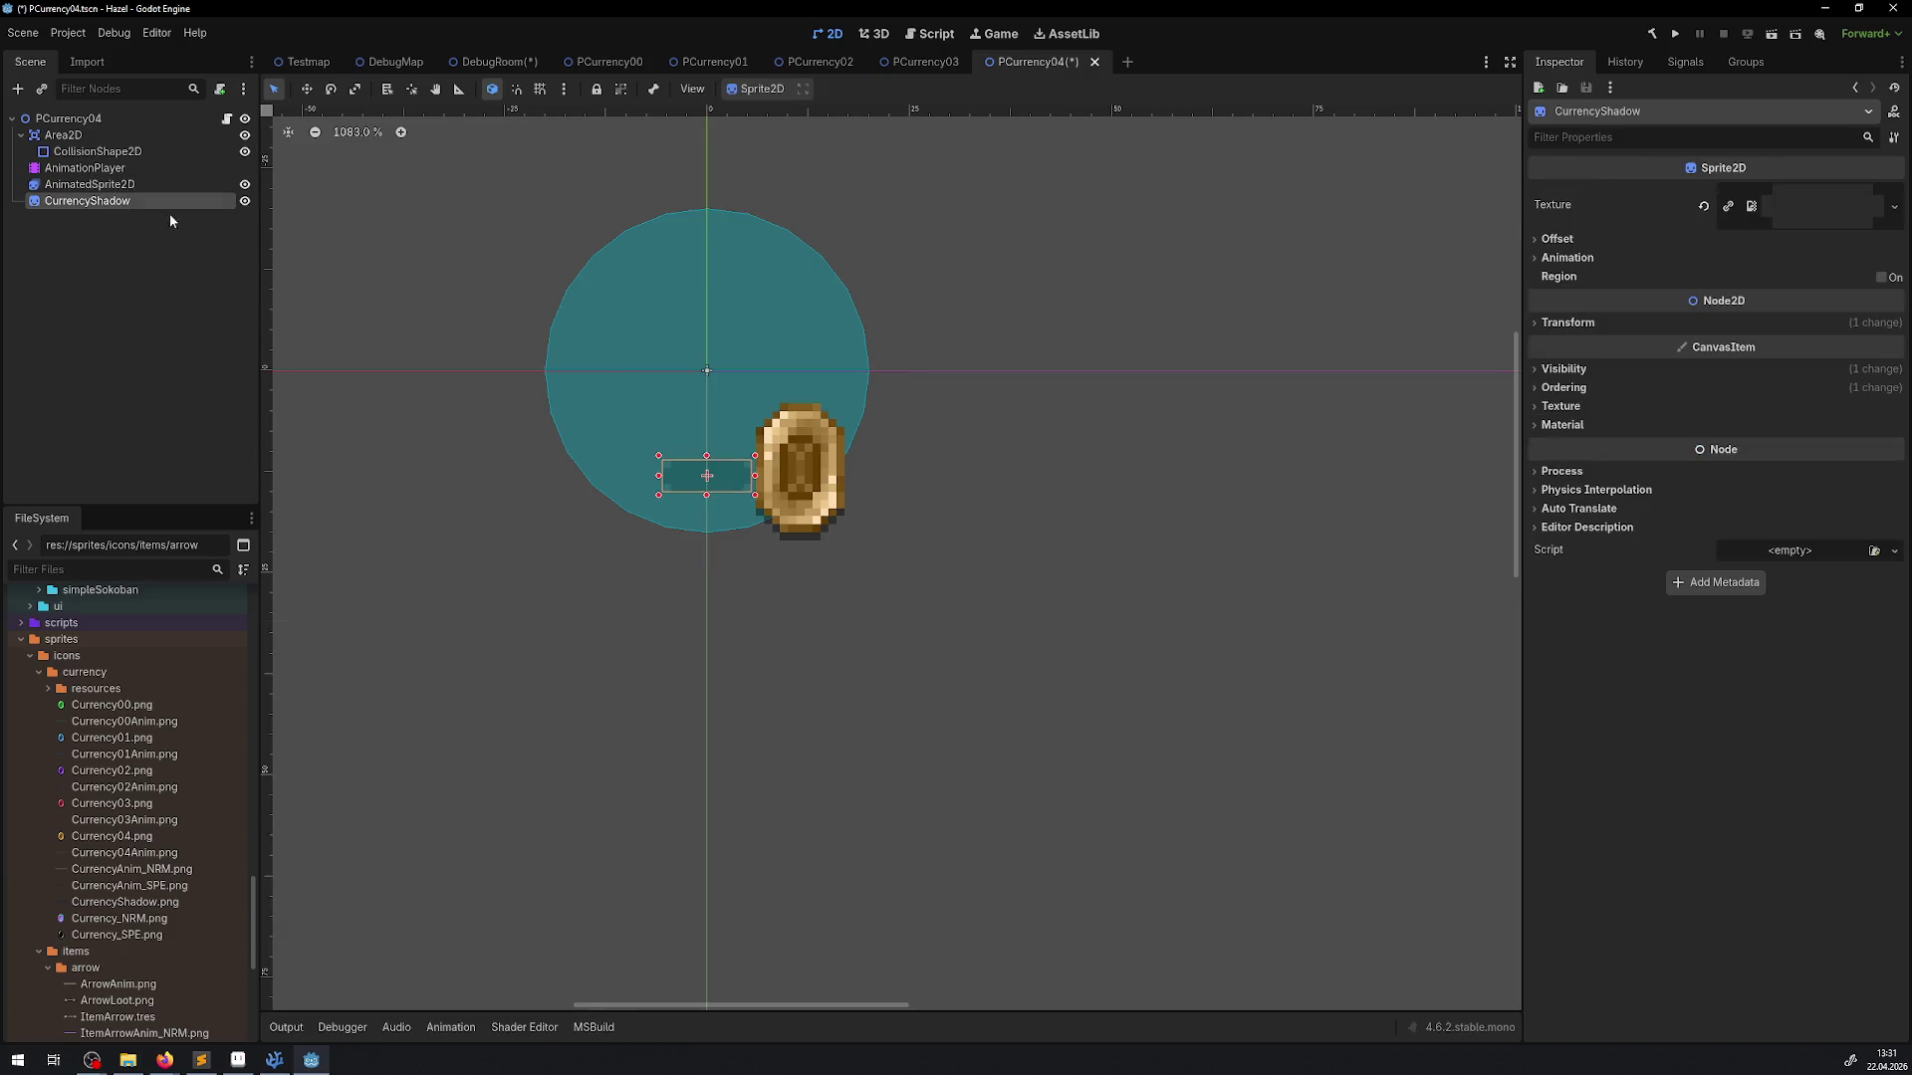
{"action": "left_click", "coordinate": [1706, 239]}
{"action": "left_click", "coordinate": [1732, 260]}
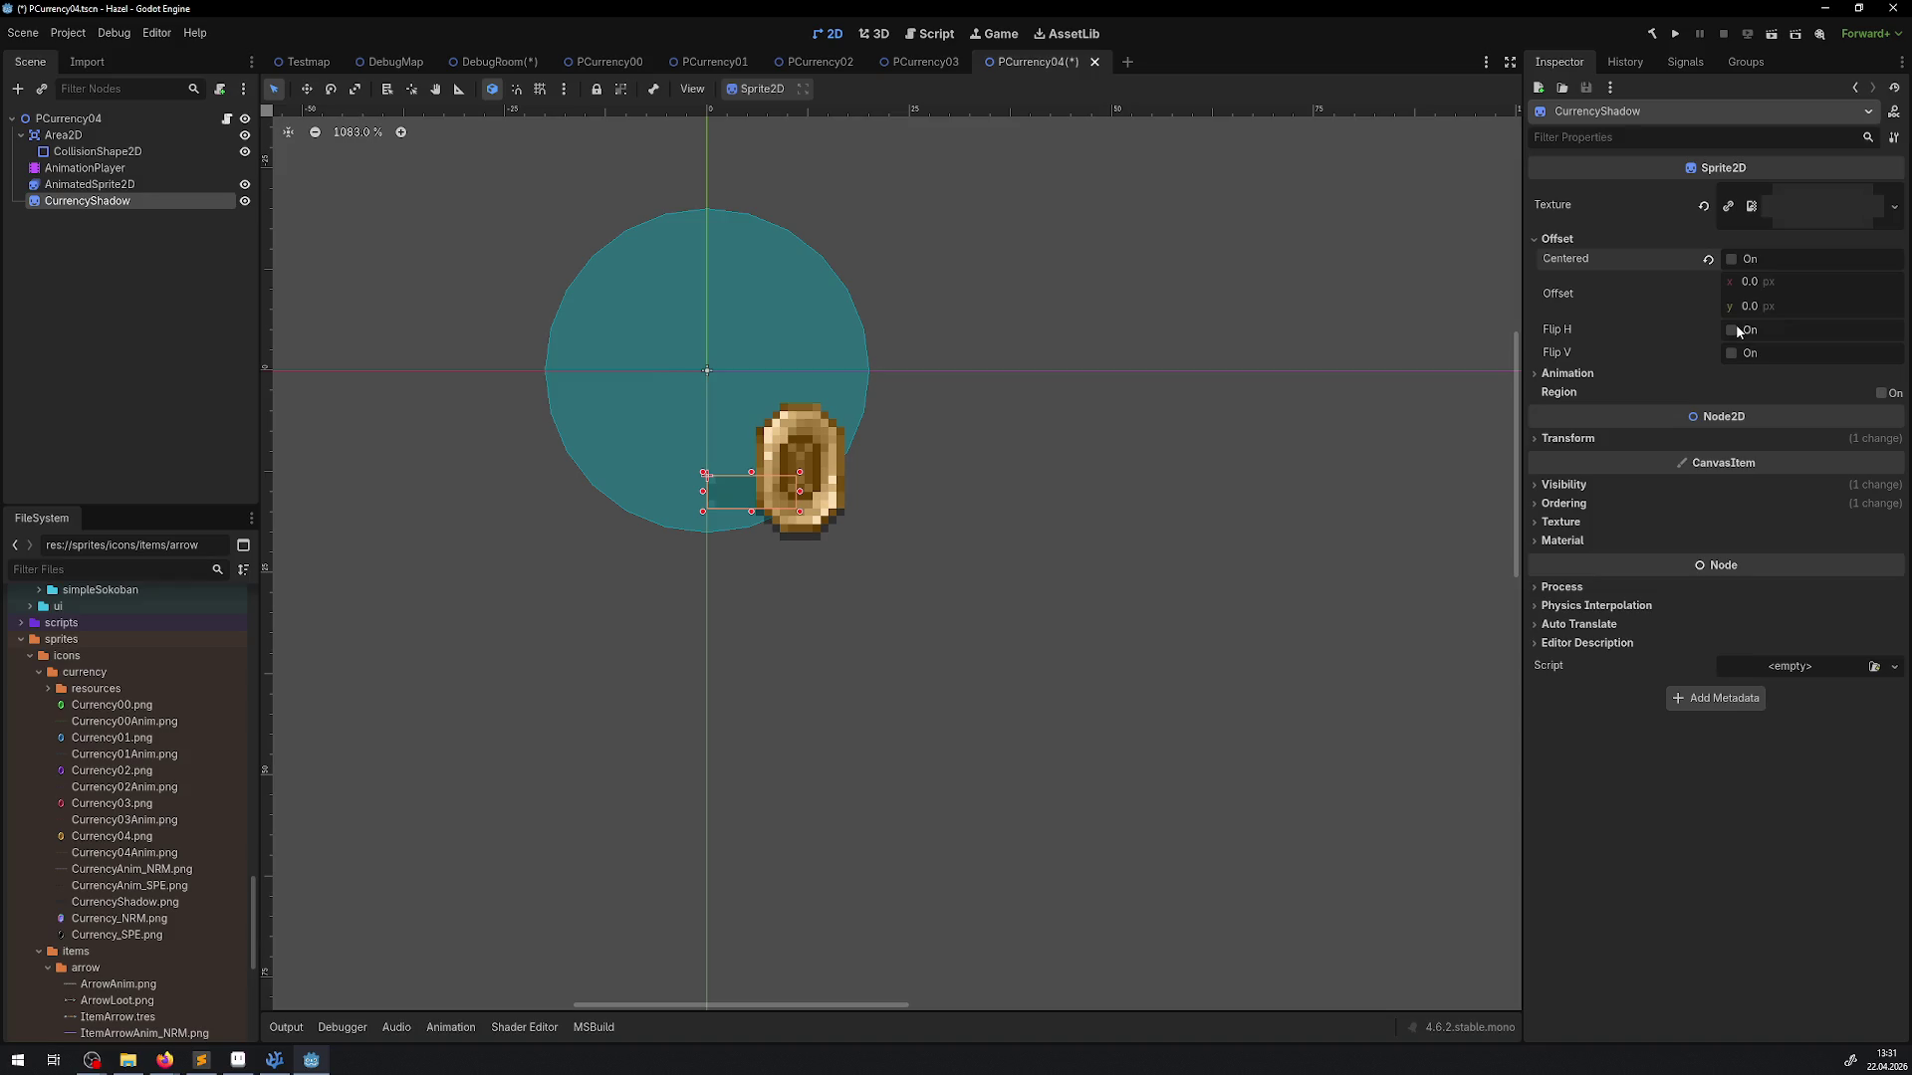
{"action": "left_click", "coordinate": [1750, 308]}
{"action": "type", "text": "-2"}
{"action": "key", "text": "Return"}
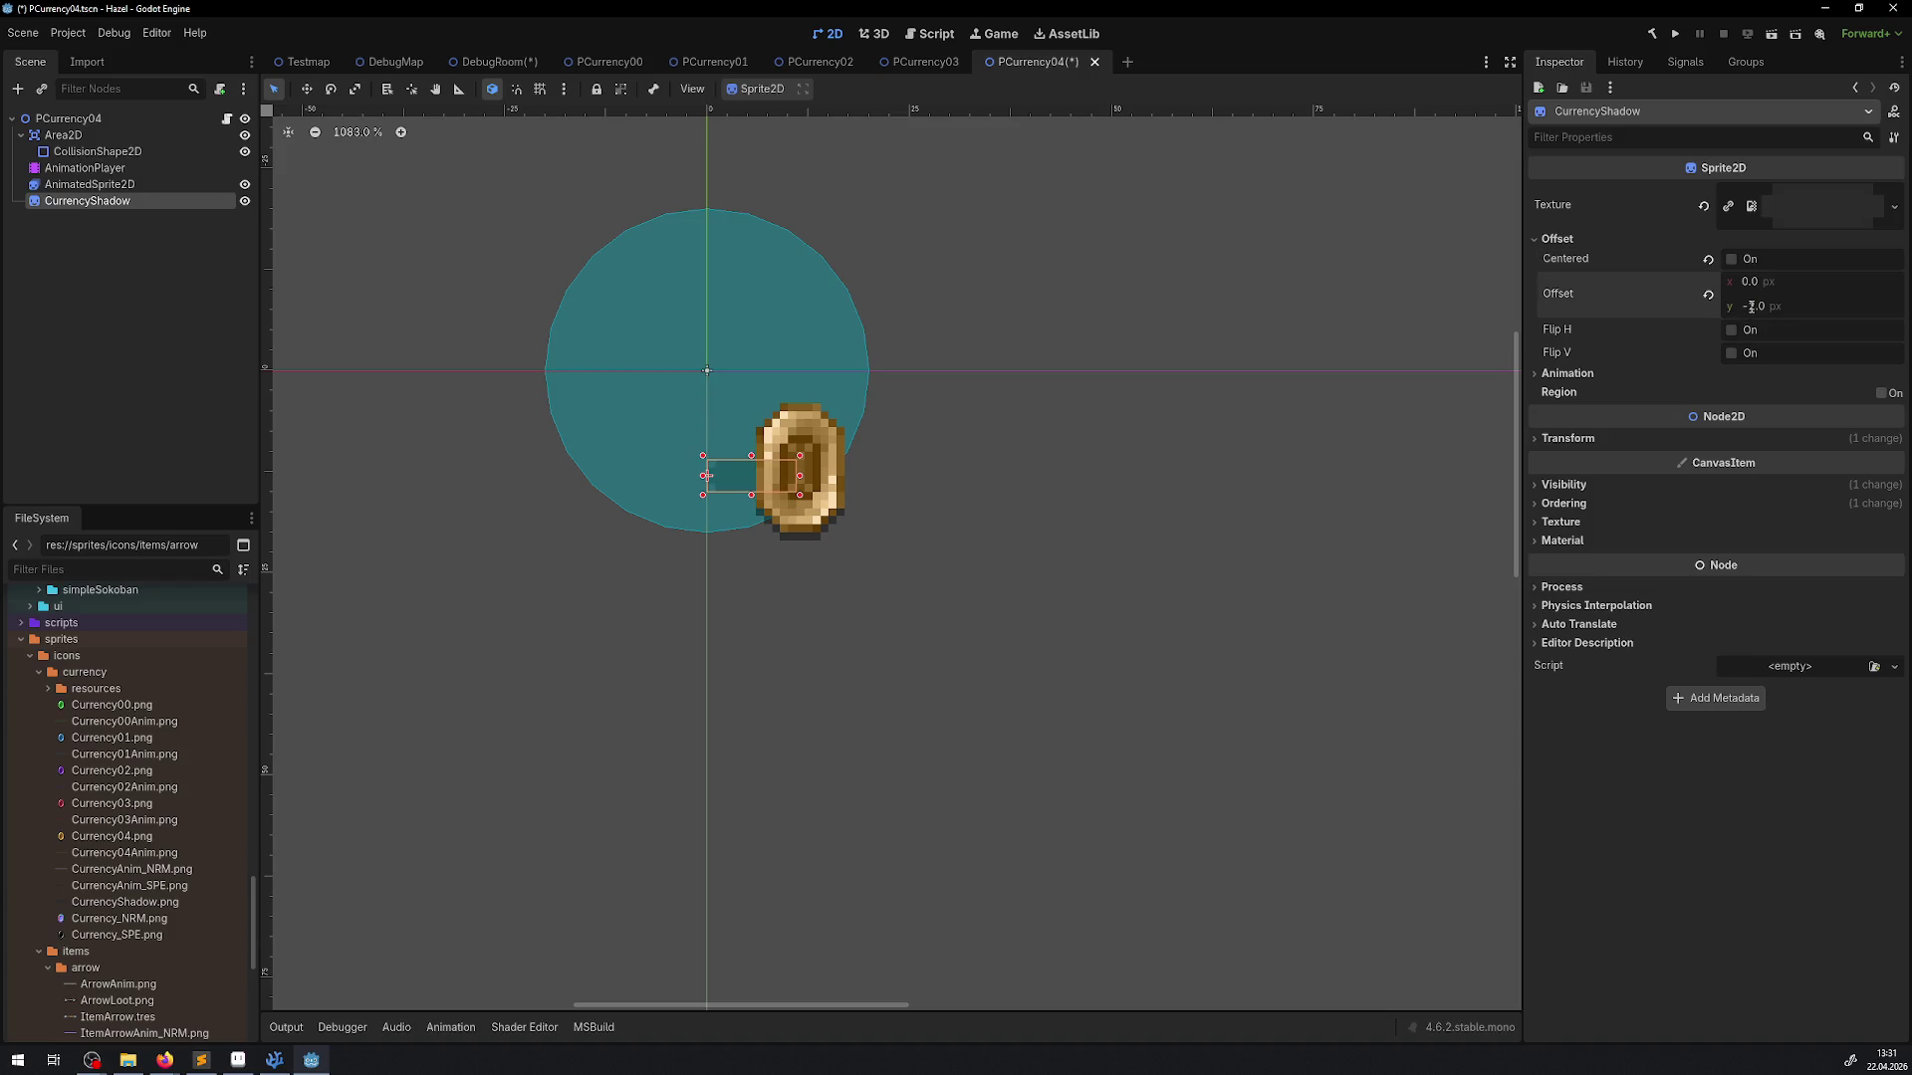
{"action": "left_click", "coordinate": [1757, 282]}
{"action": "type", "text": "-5"}
{"action": "key", "text": "Return"}
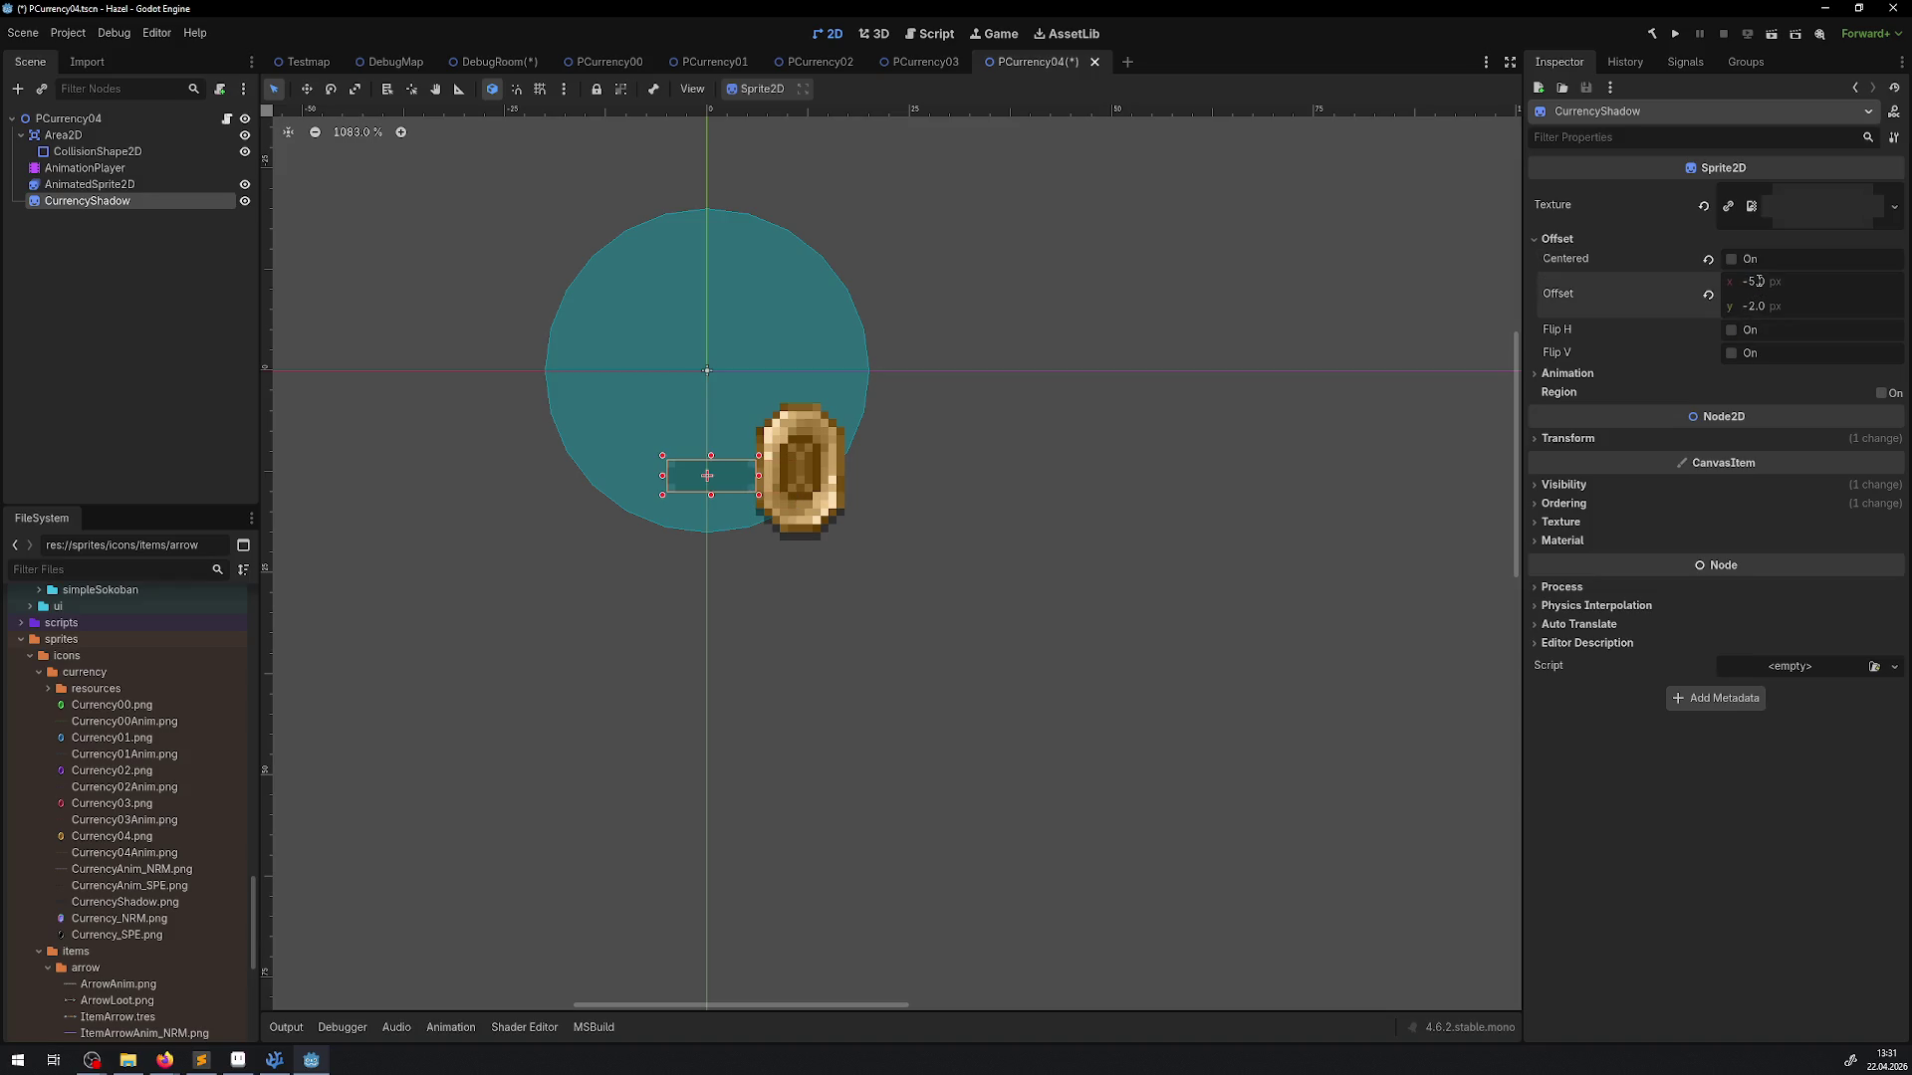
{"action": "left_click_drag", "start_coordinate": [707, 475], "coordinate": [796, 564]}
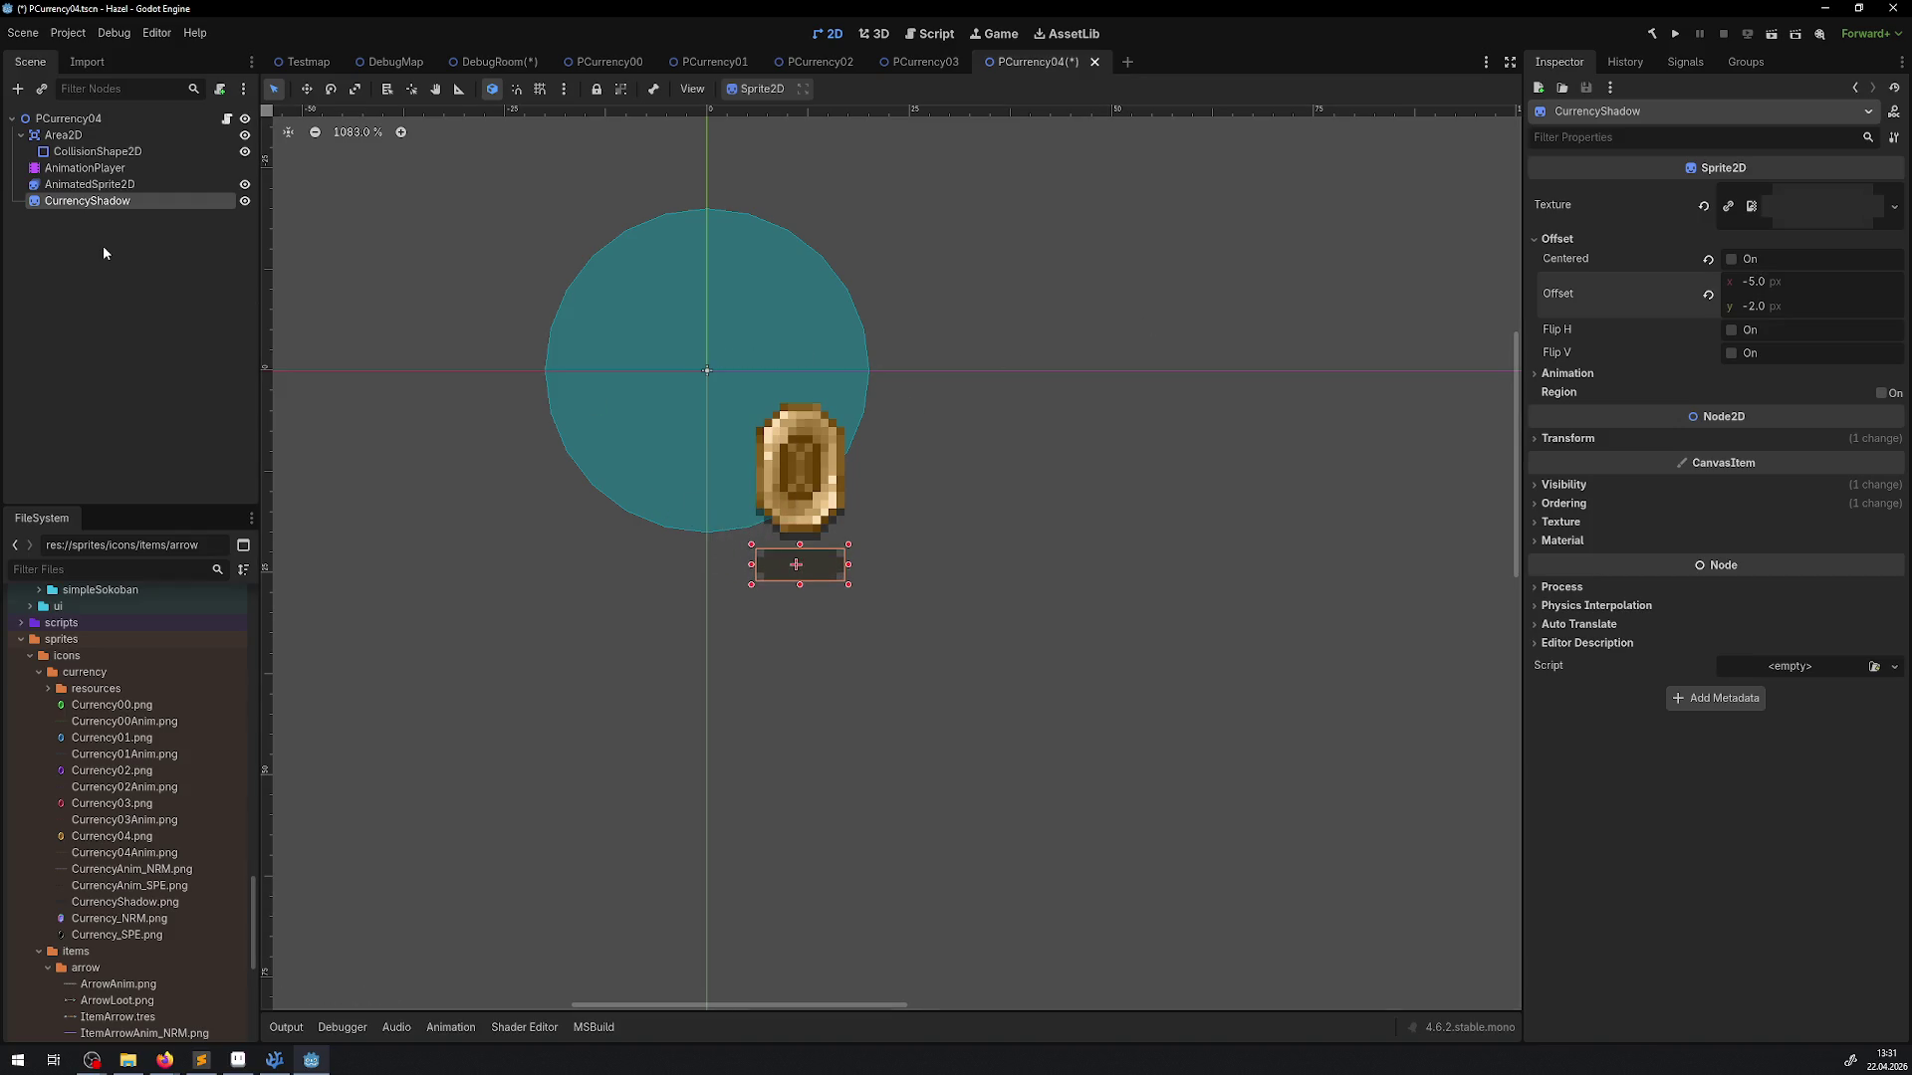
Set the Area2D position to 12, 12, save PCurrency04, and review the shadow's transform
{"action": "left_click", "coordinate": [70, 135]}
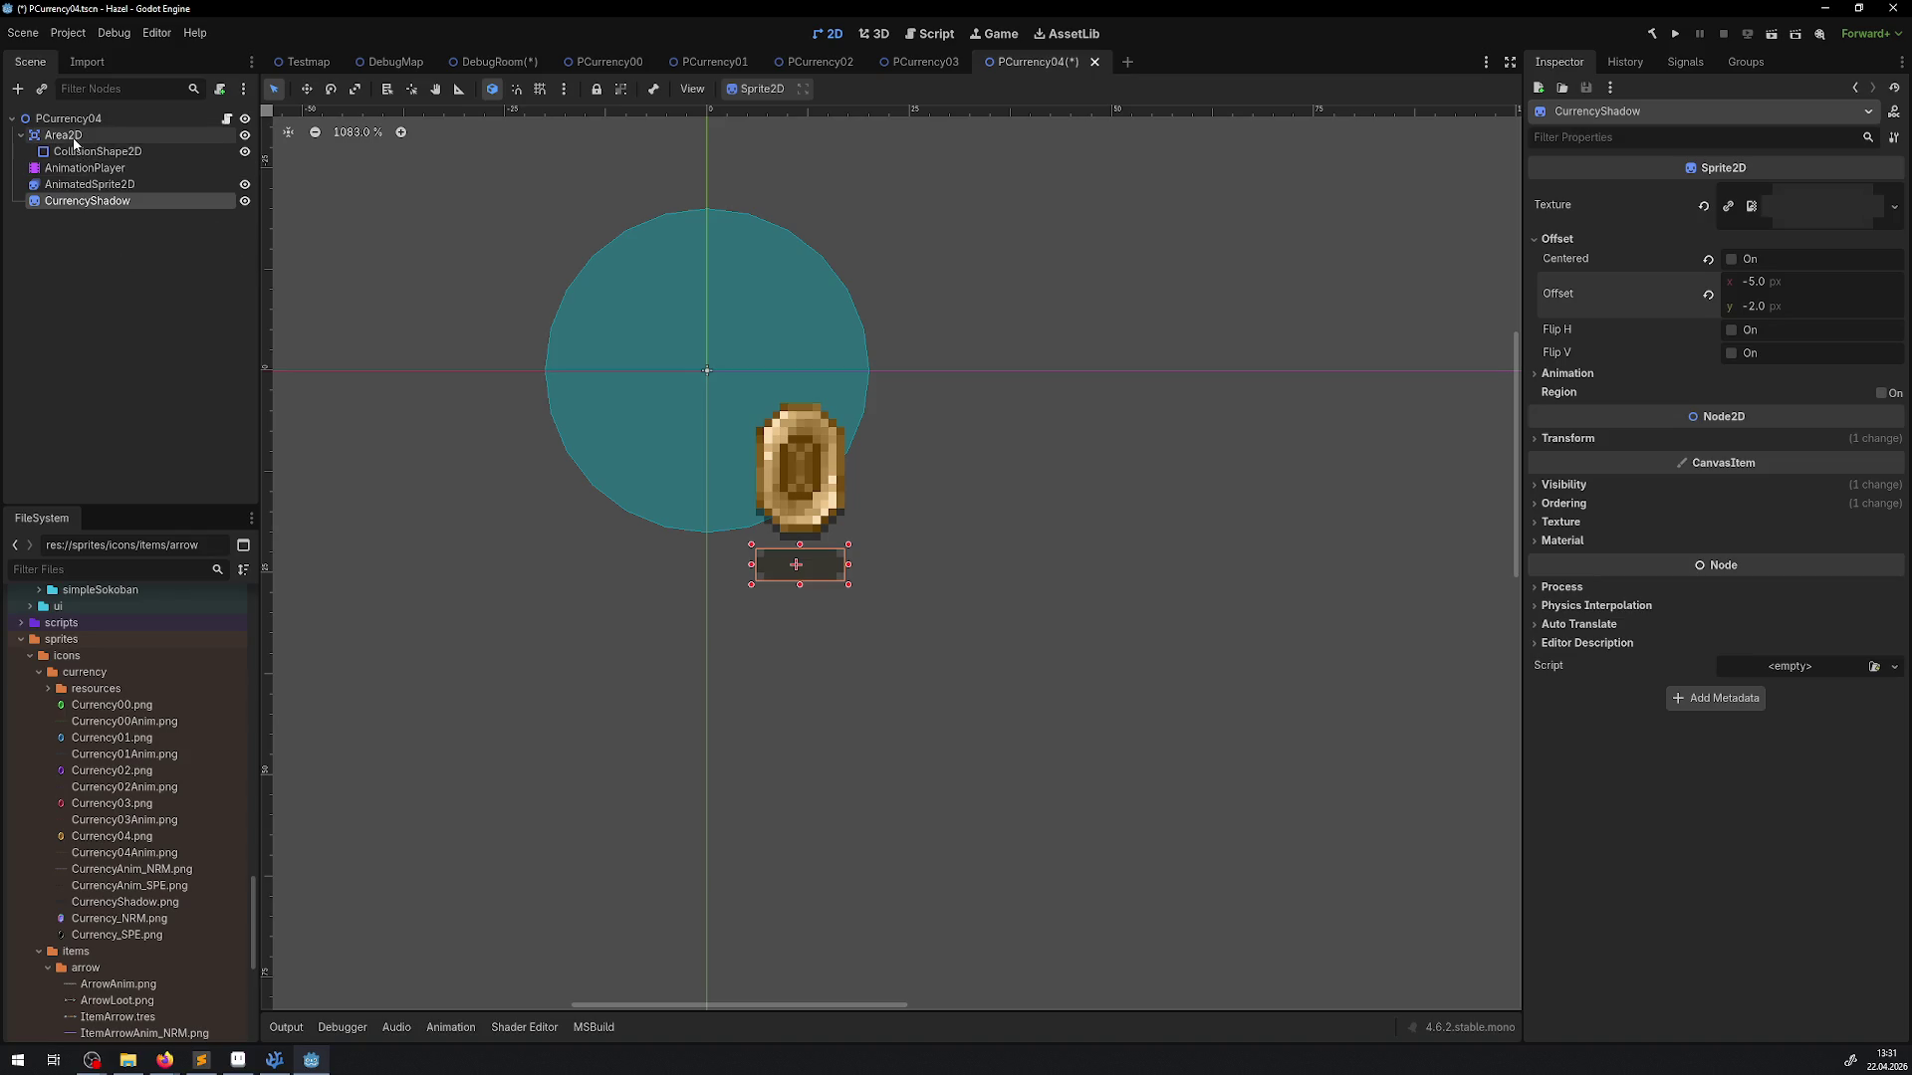
{"action": "left_click", "coordinate": [1569, 450]}
{"action": "left_click", "coordinate": [1752, 469]}
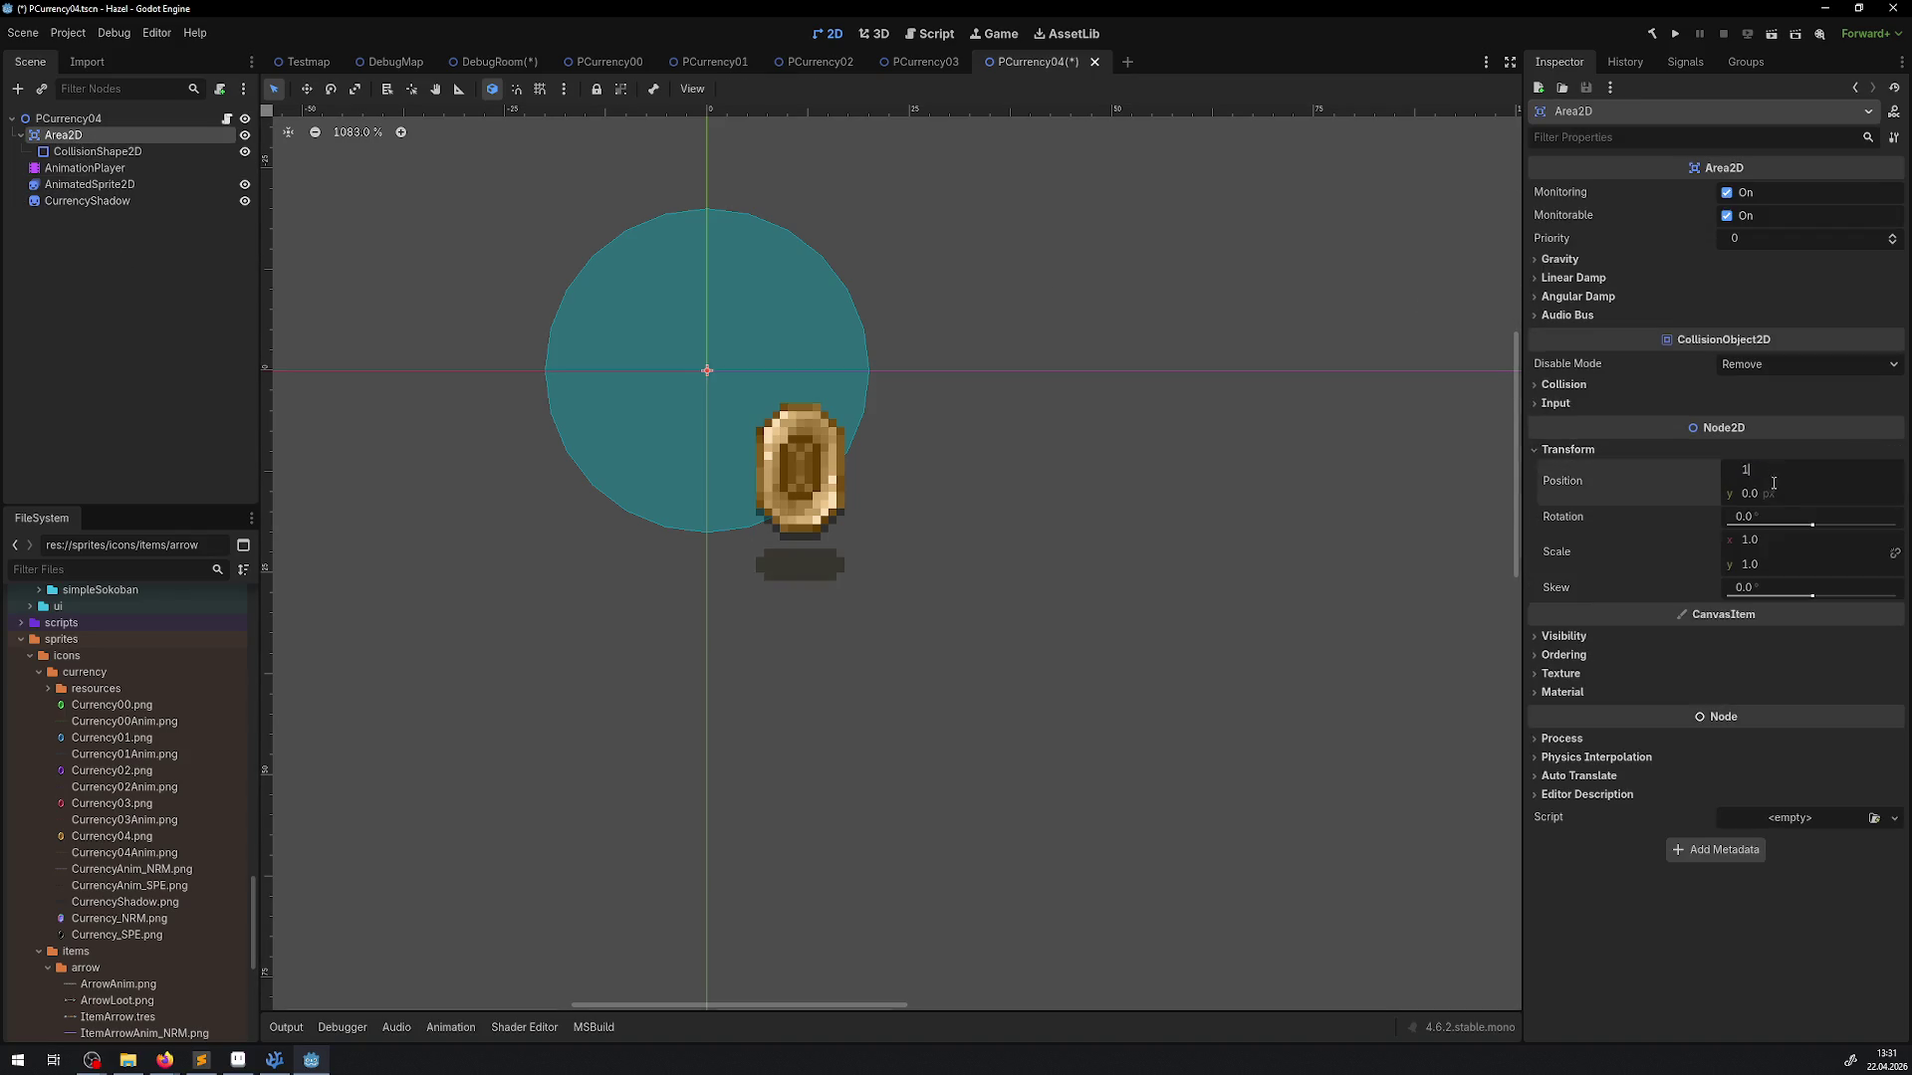
{"action": "type", "text": "12"}
{"action": "left_click", "coordinate": [1771, 492]}
{"action": "type", "text": "12"}
{"action": "key", "text": "Return"}
{"action": "key", "text": "ctrl+s"}
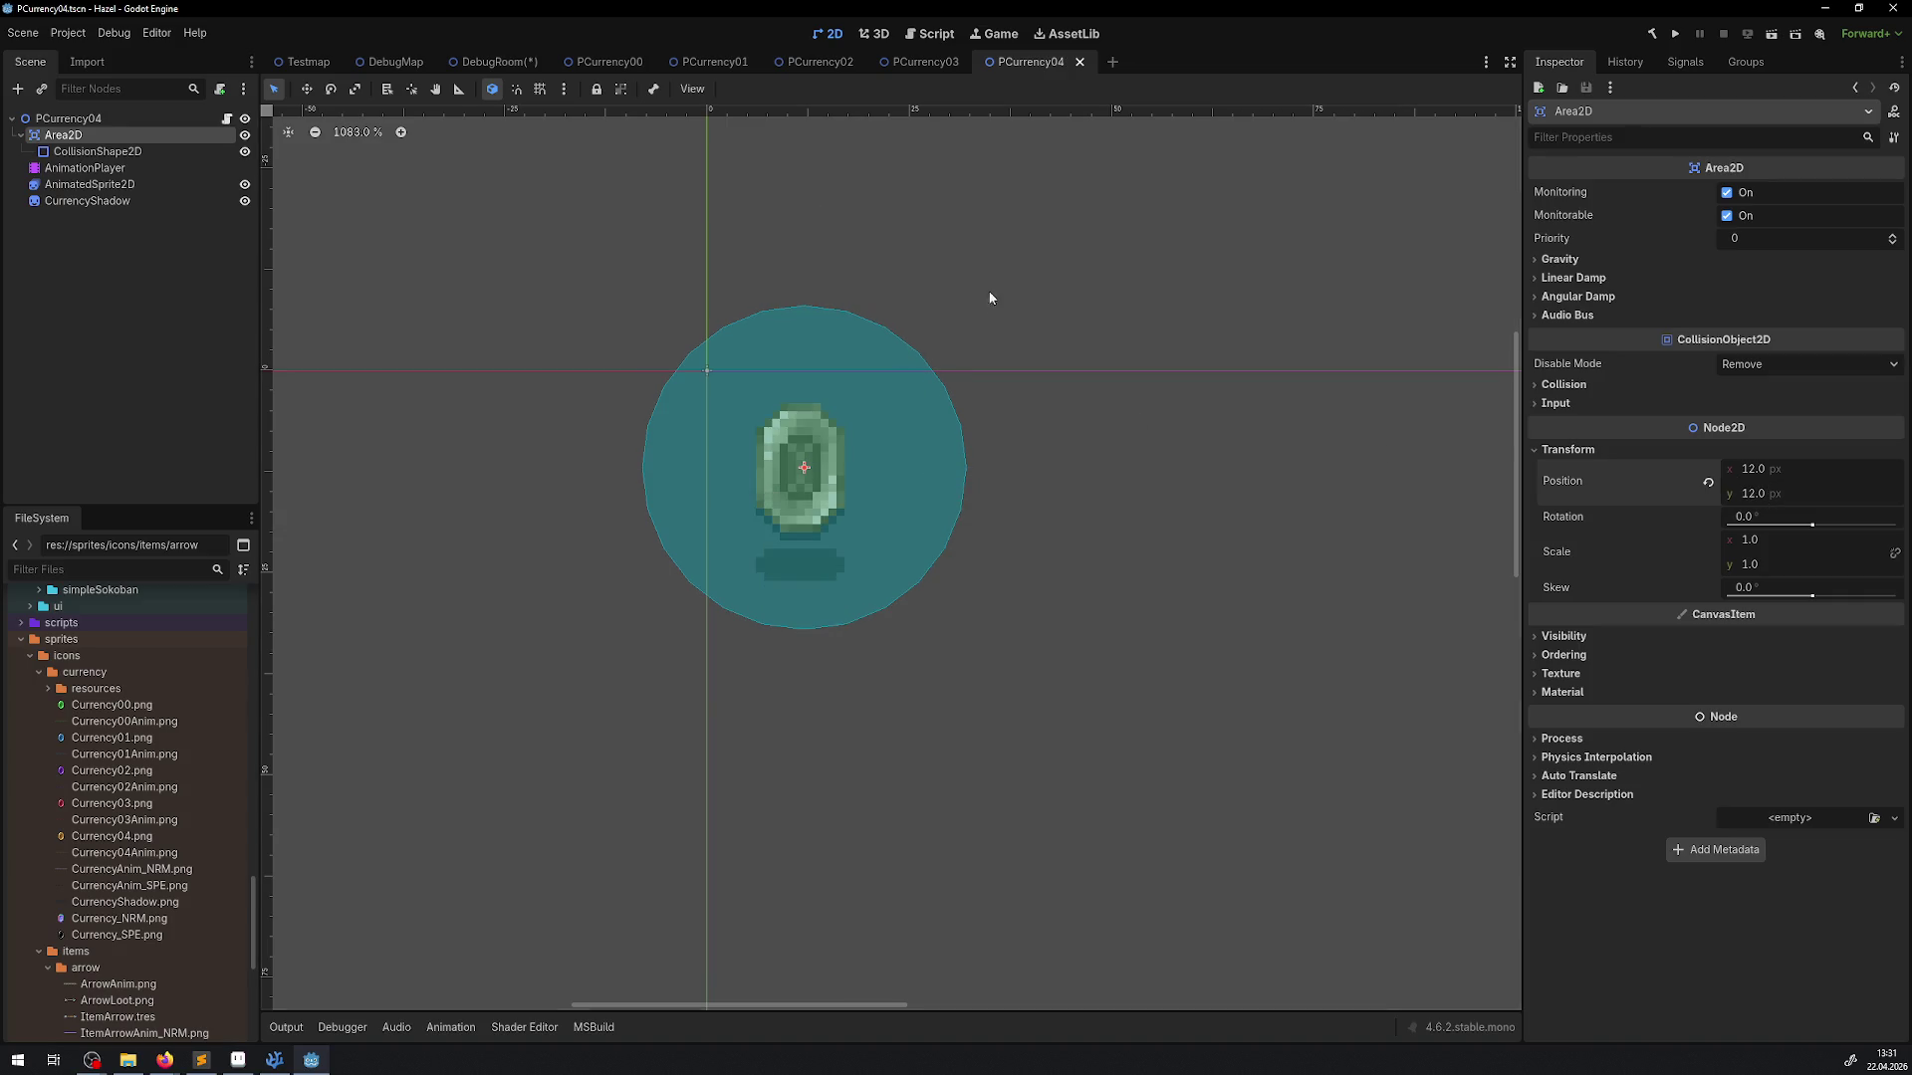
{"action": "left_click", "coordinate": [99, 204]}
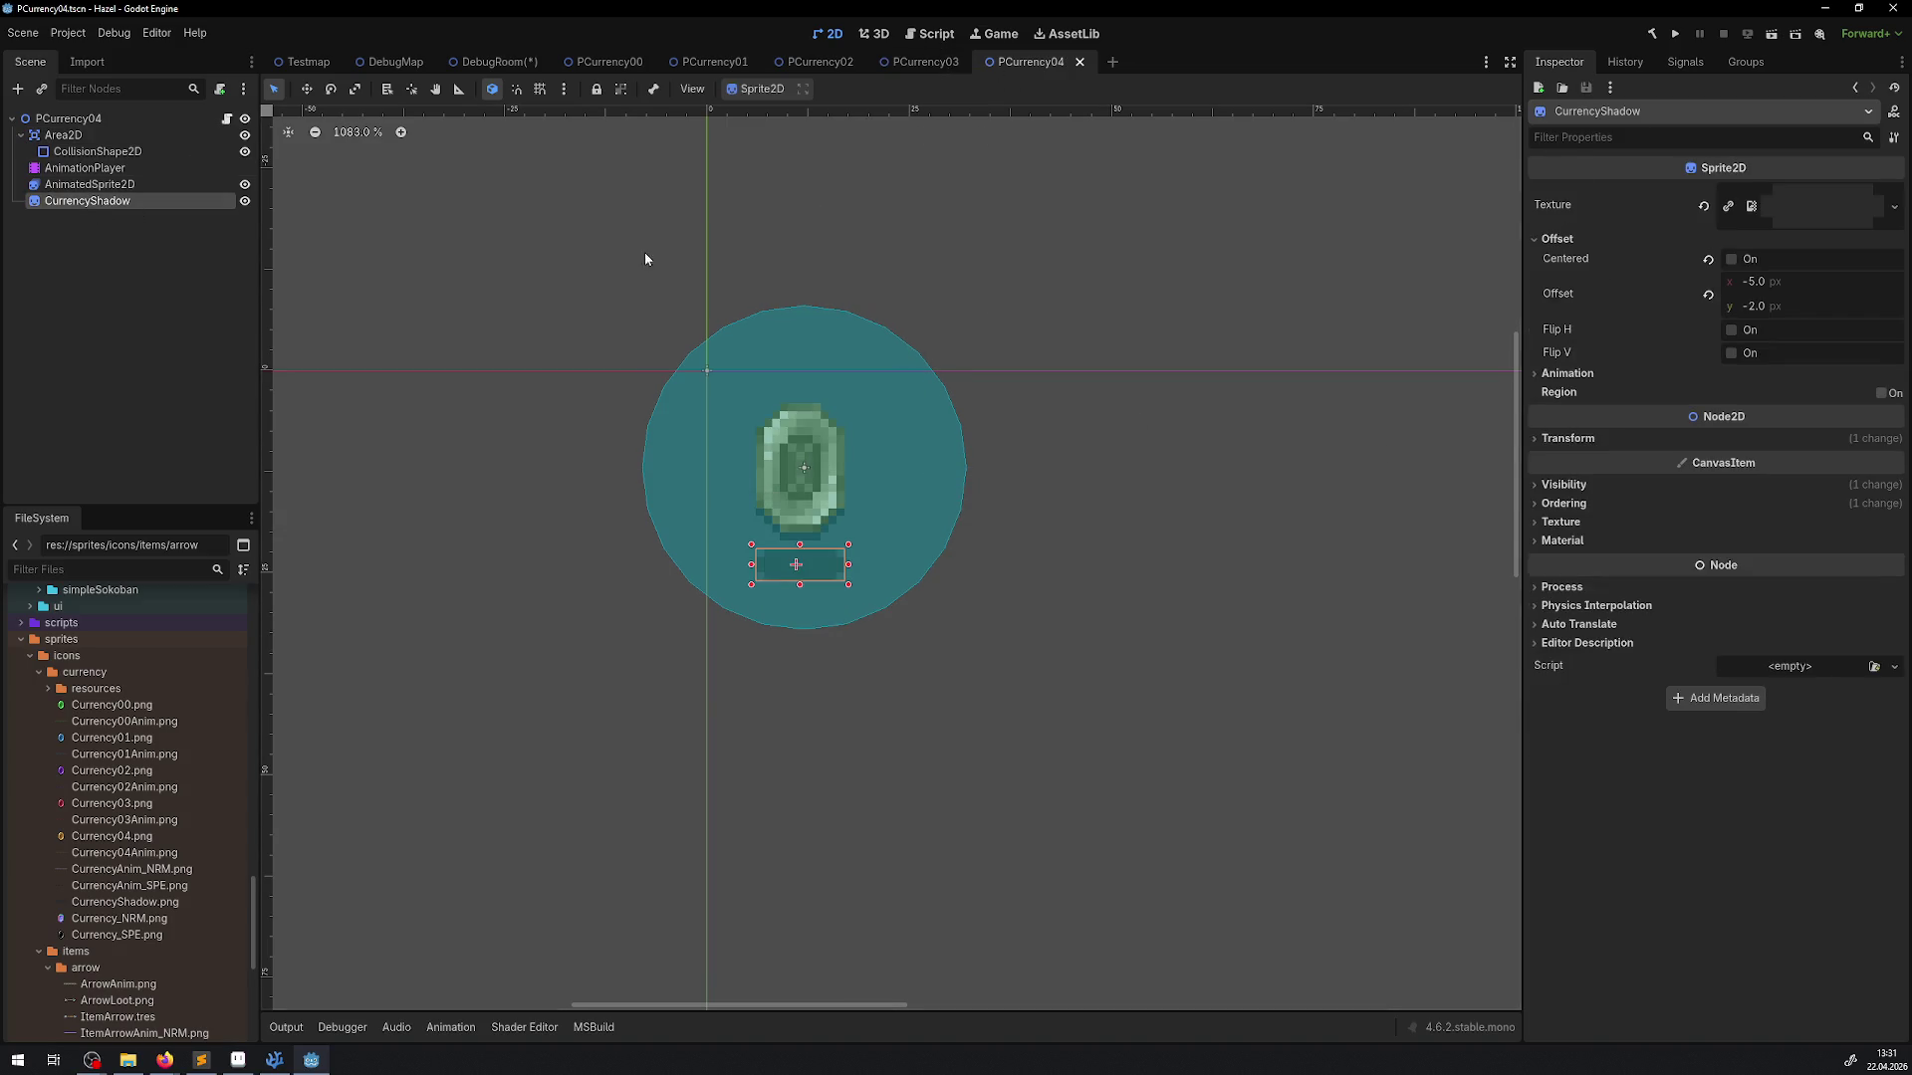
{"action": "left_click", "coordinate": [1565, 439]}
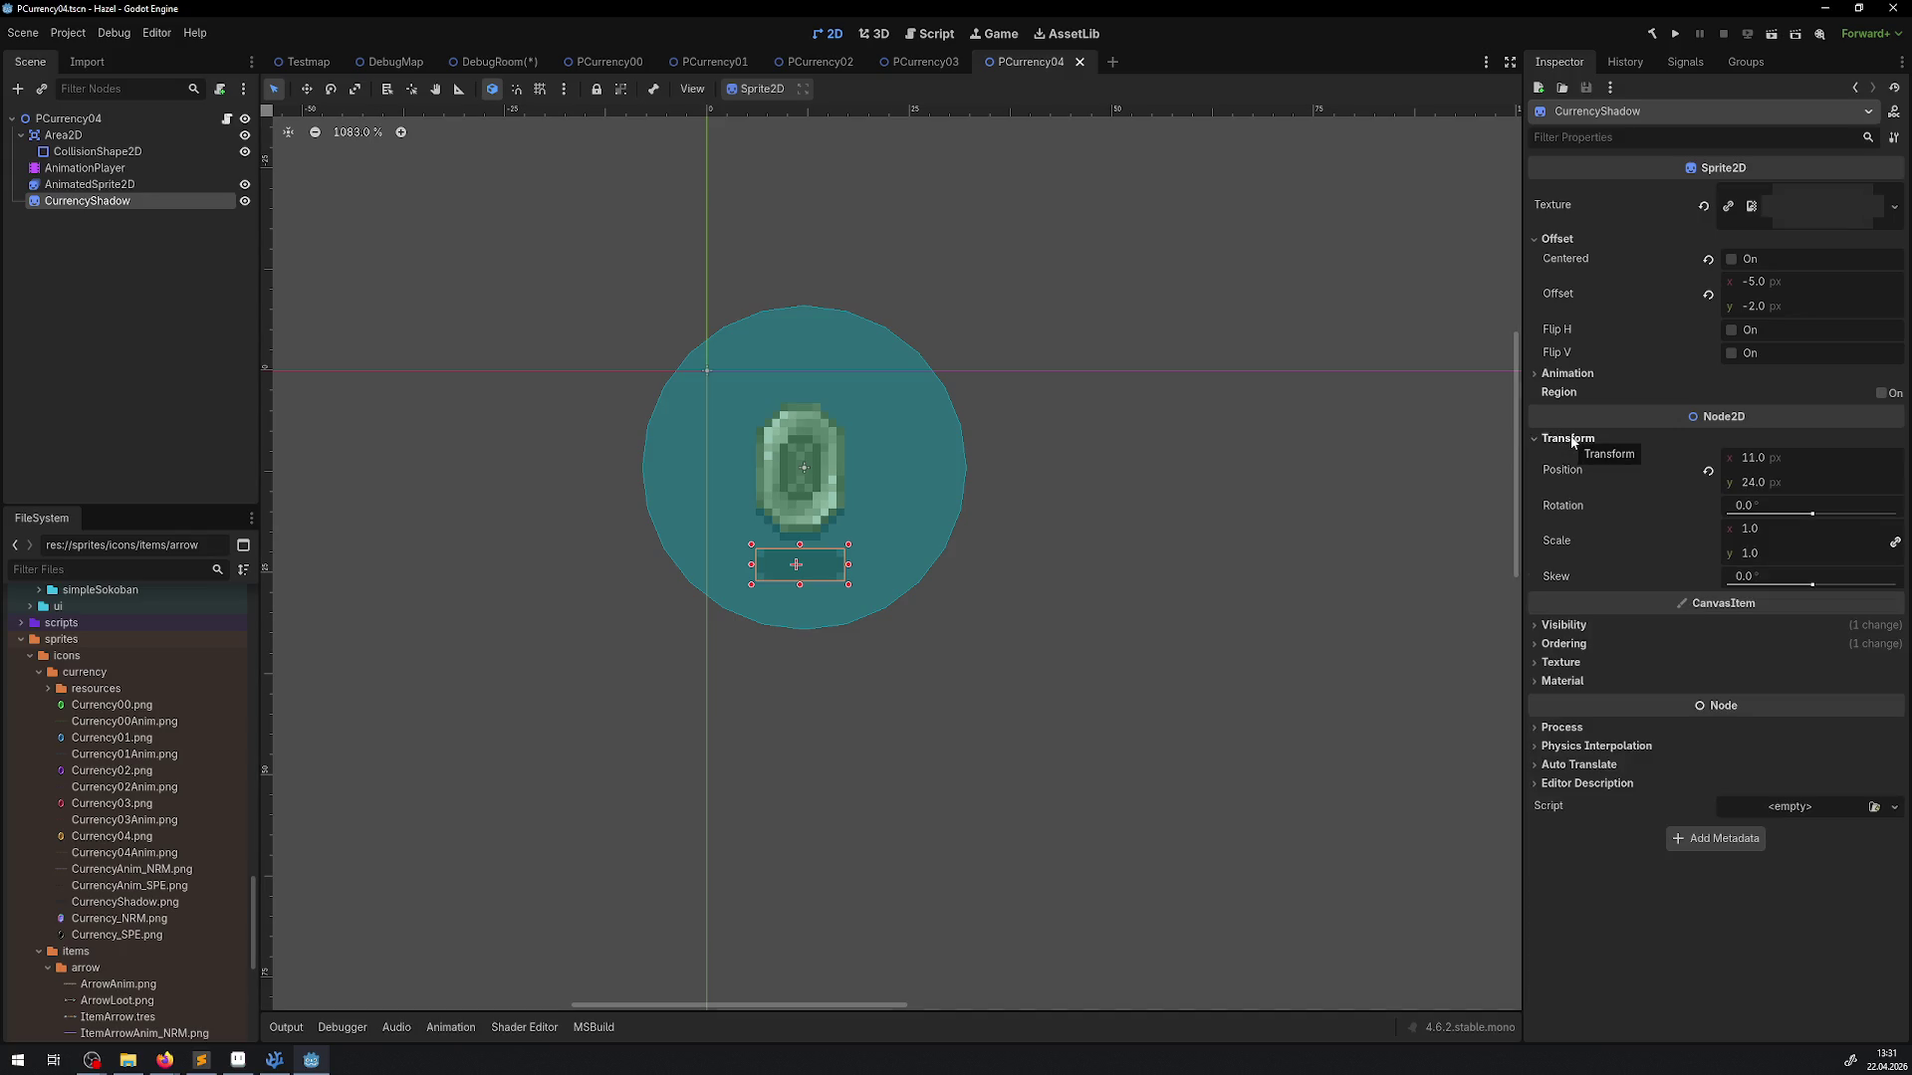
Check the CurrencyShadow position in PCurrency03, 02, 01 and 00
{"action": "left_click", "coordinate": [934, 62]}
{"action": "left_click", "coordinate": [1568, 439]}
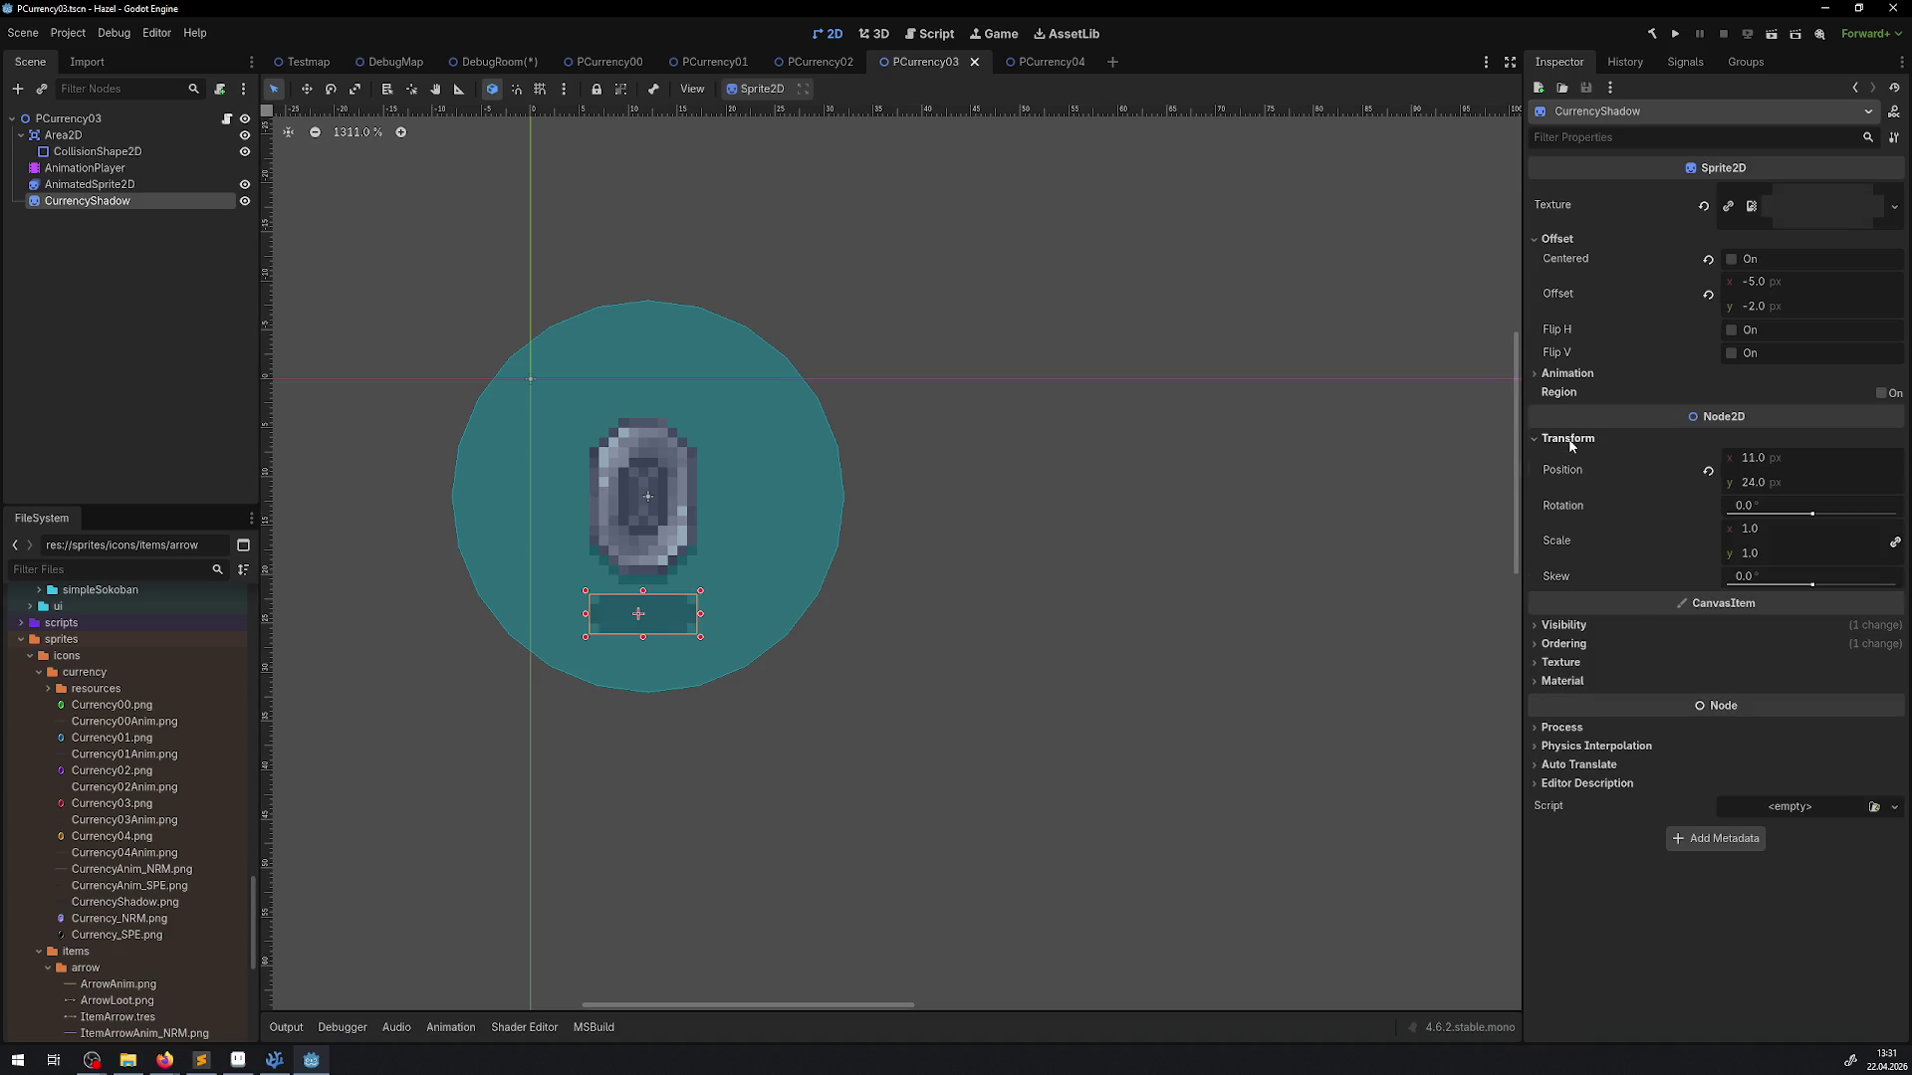
{"action": "left_click", "coordinate": [1570, 445]}
{"action": "left_click", "coordinate": [828, 66]}
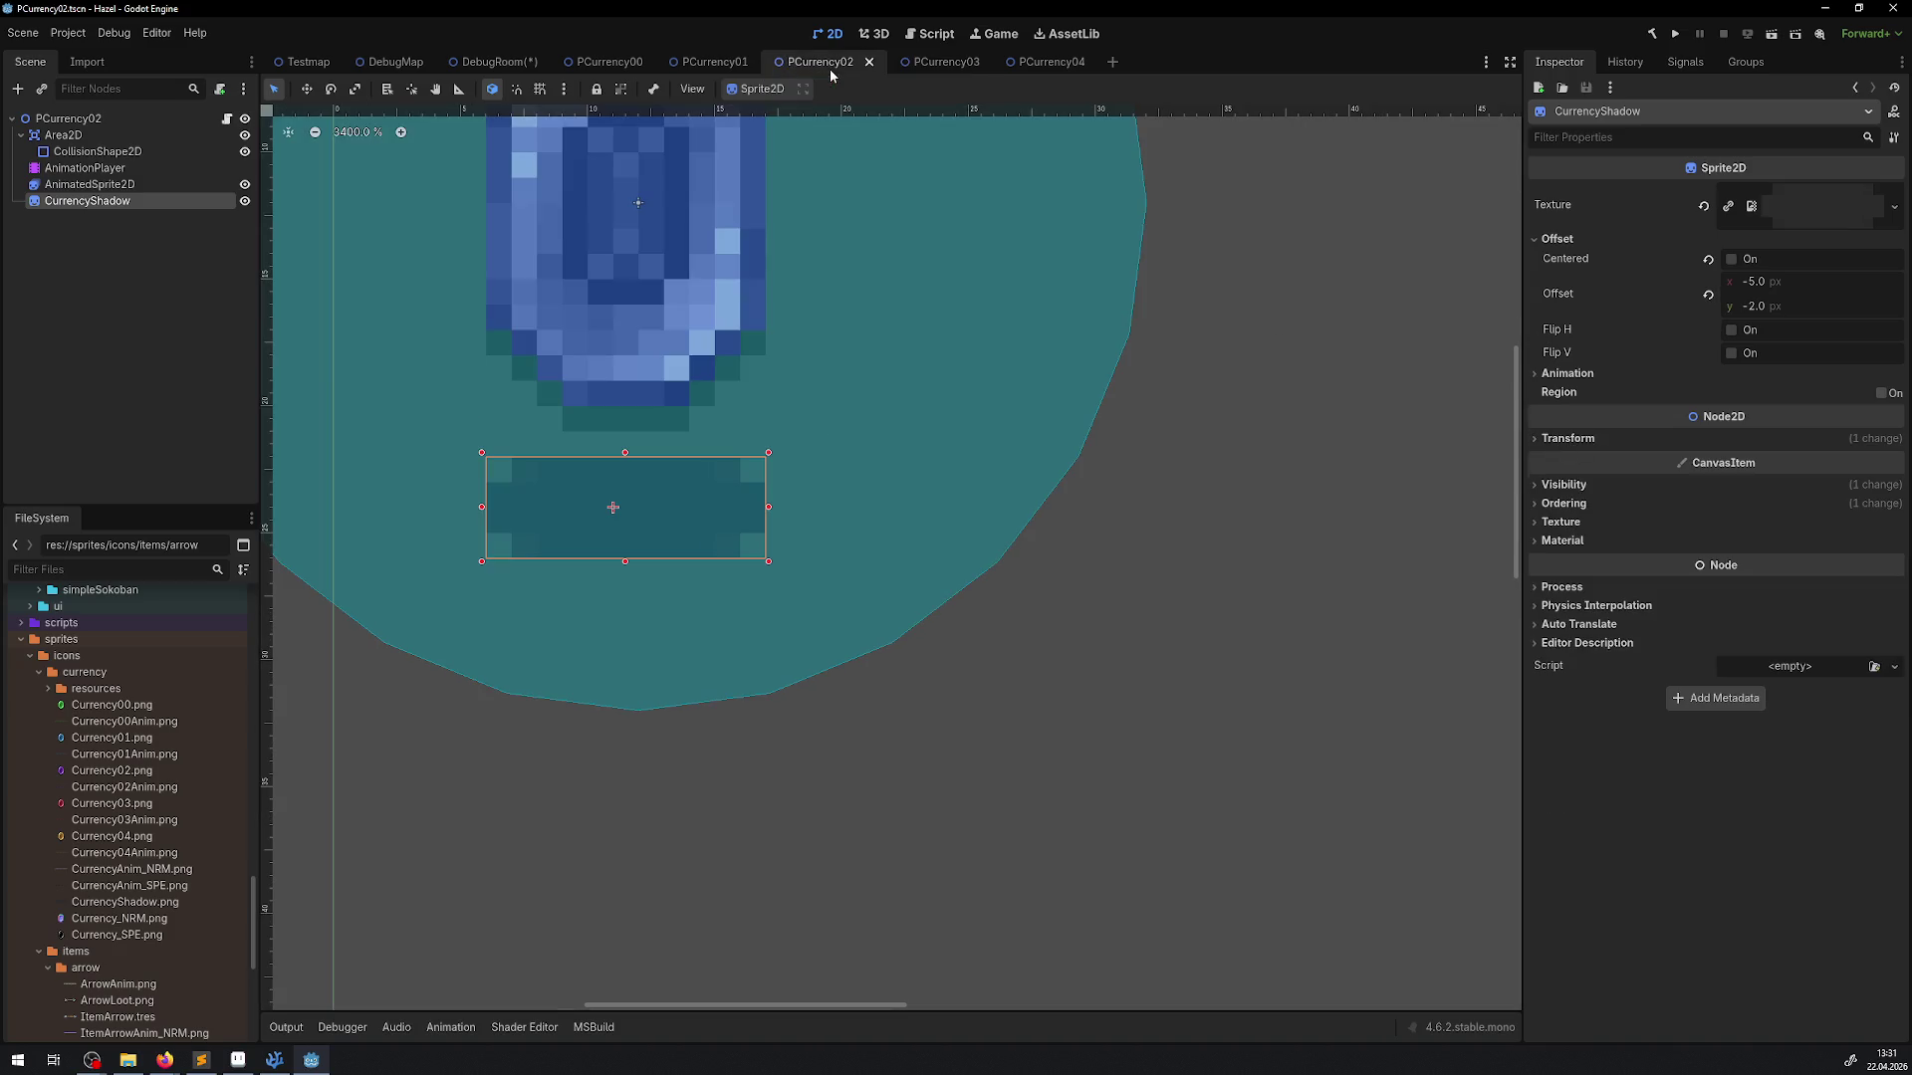
{"action": "left_click", "coordinate": [1638, 439]}
{"action": "left_click", "coordinate": [1583, 439]}
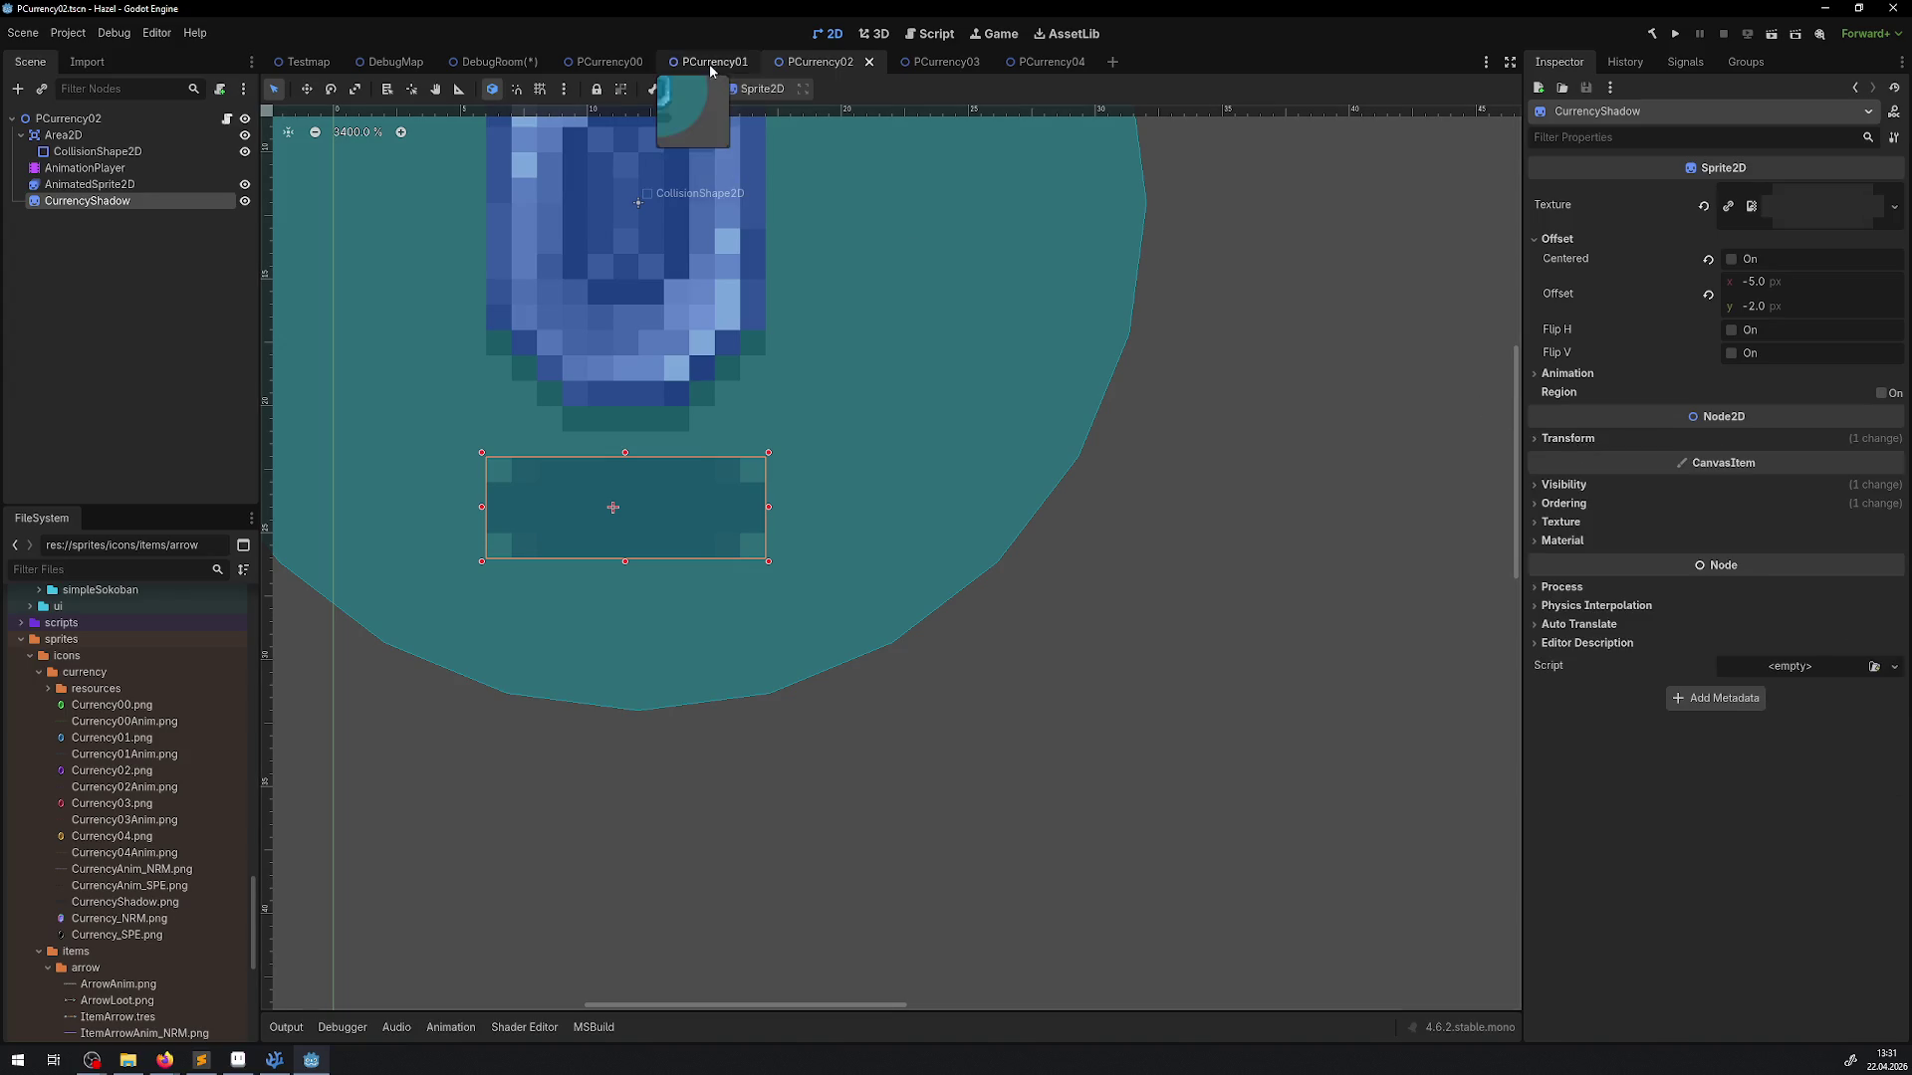
{"action": "left_click", "coordinate": [712, 64]}
{"action": "left_click", "coordinate": [105, 200]}
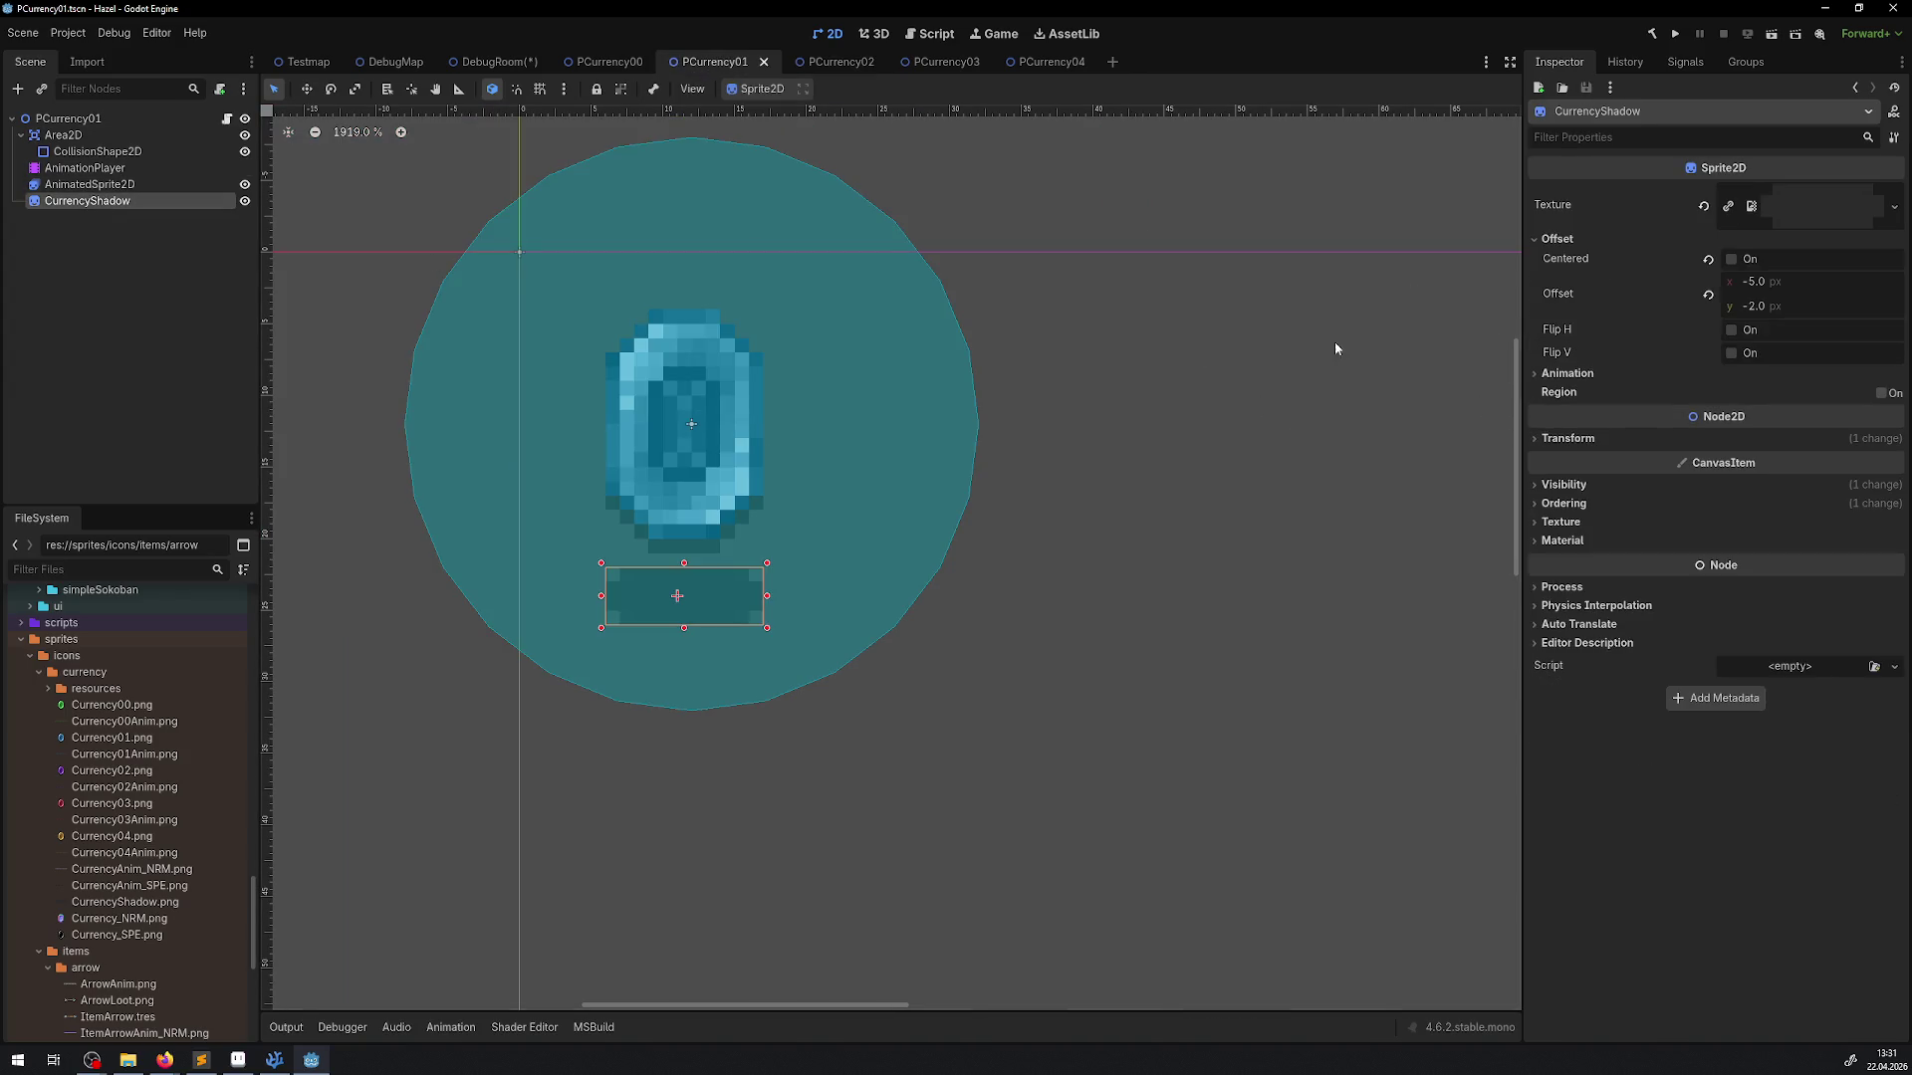
{"action": "left_click", "coordinate": [1567, 439]}
{"action": "left_click", "coordinate": [1567, 439]}
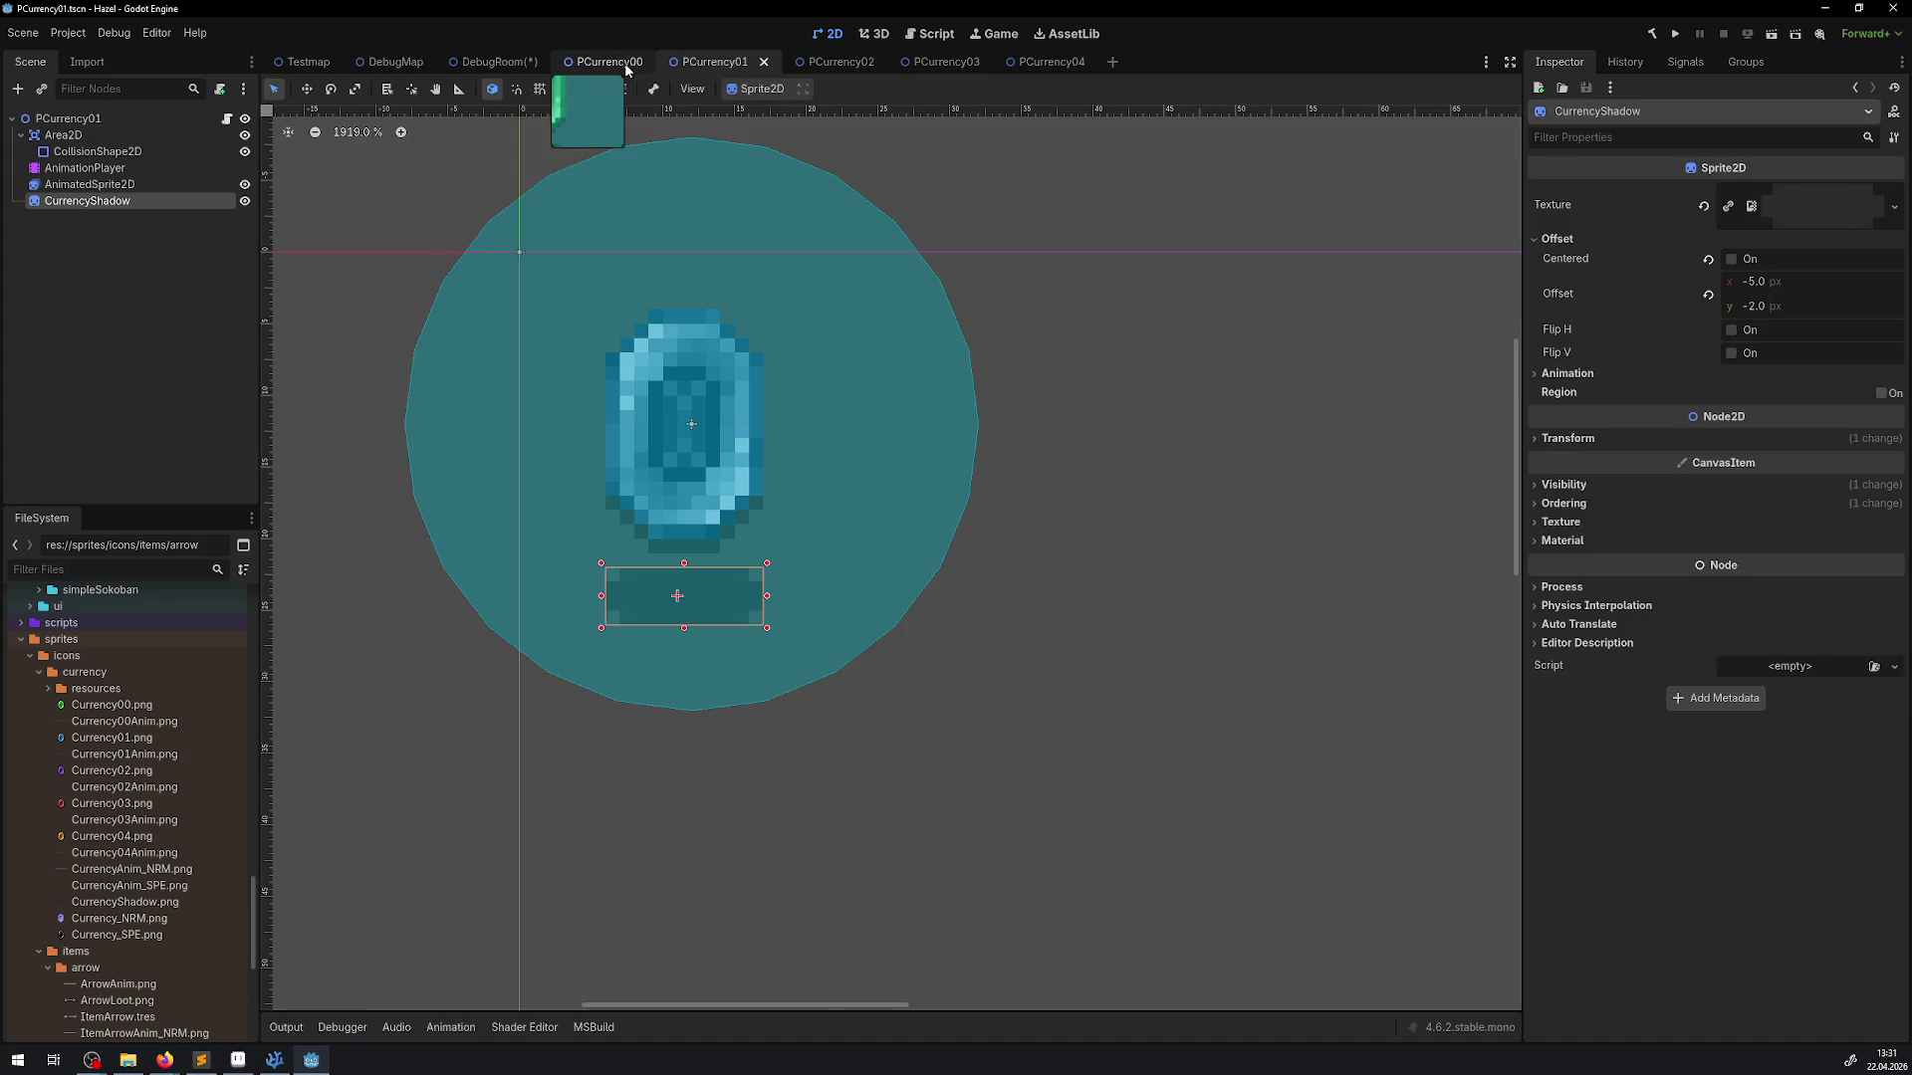
{"action": "left_click", "coordinate": [603, 62]}
{"action": "left_click", "coordinate": [1581, 439]}
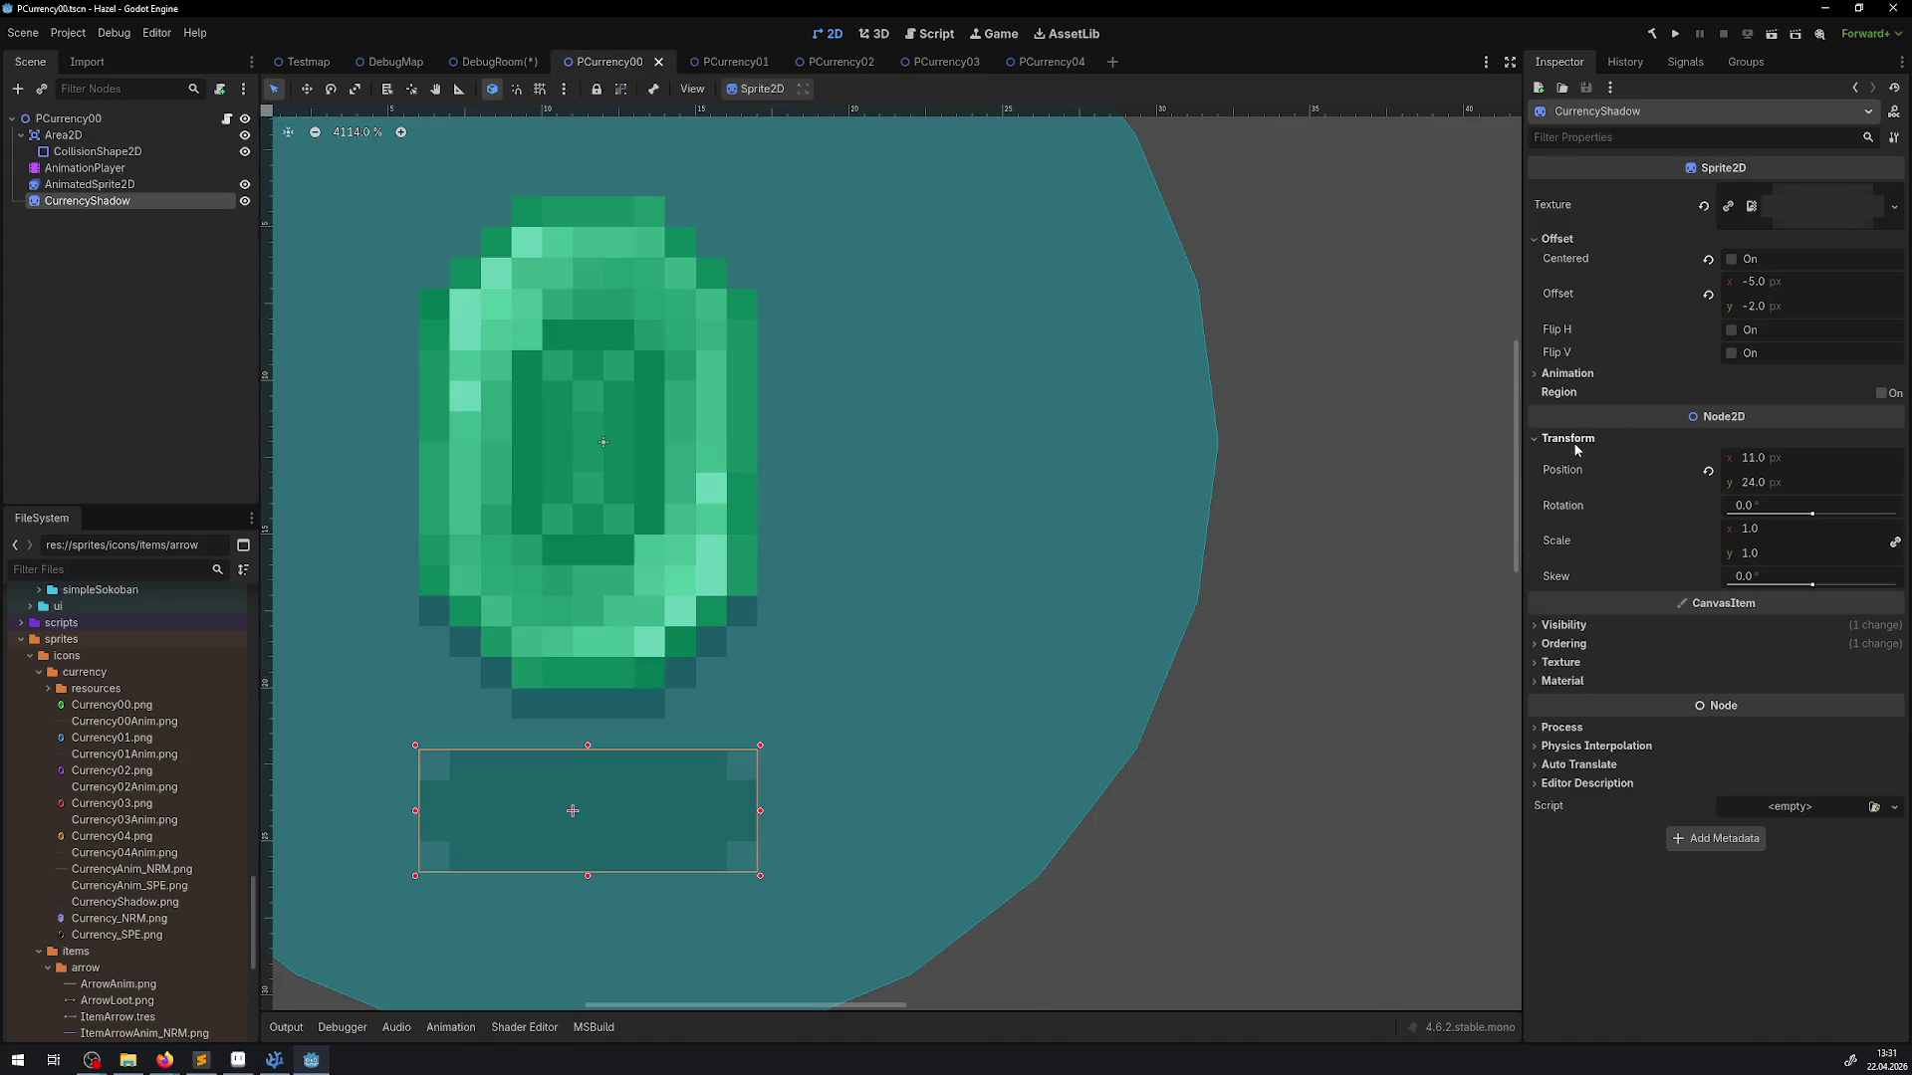
{"action": "left_click", "coordinate": [1573, 443]}
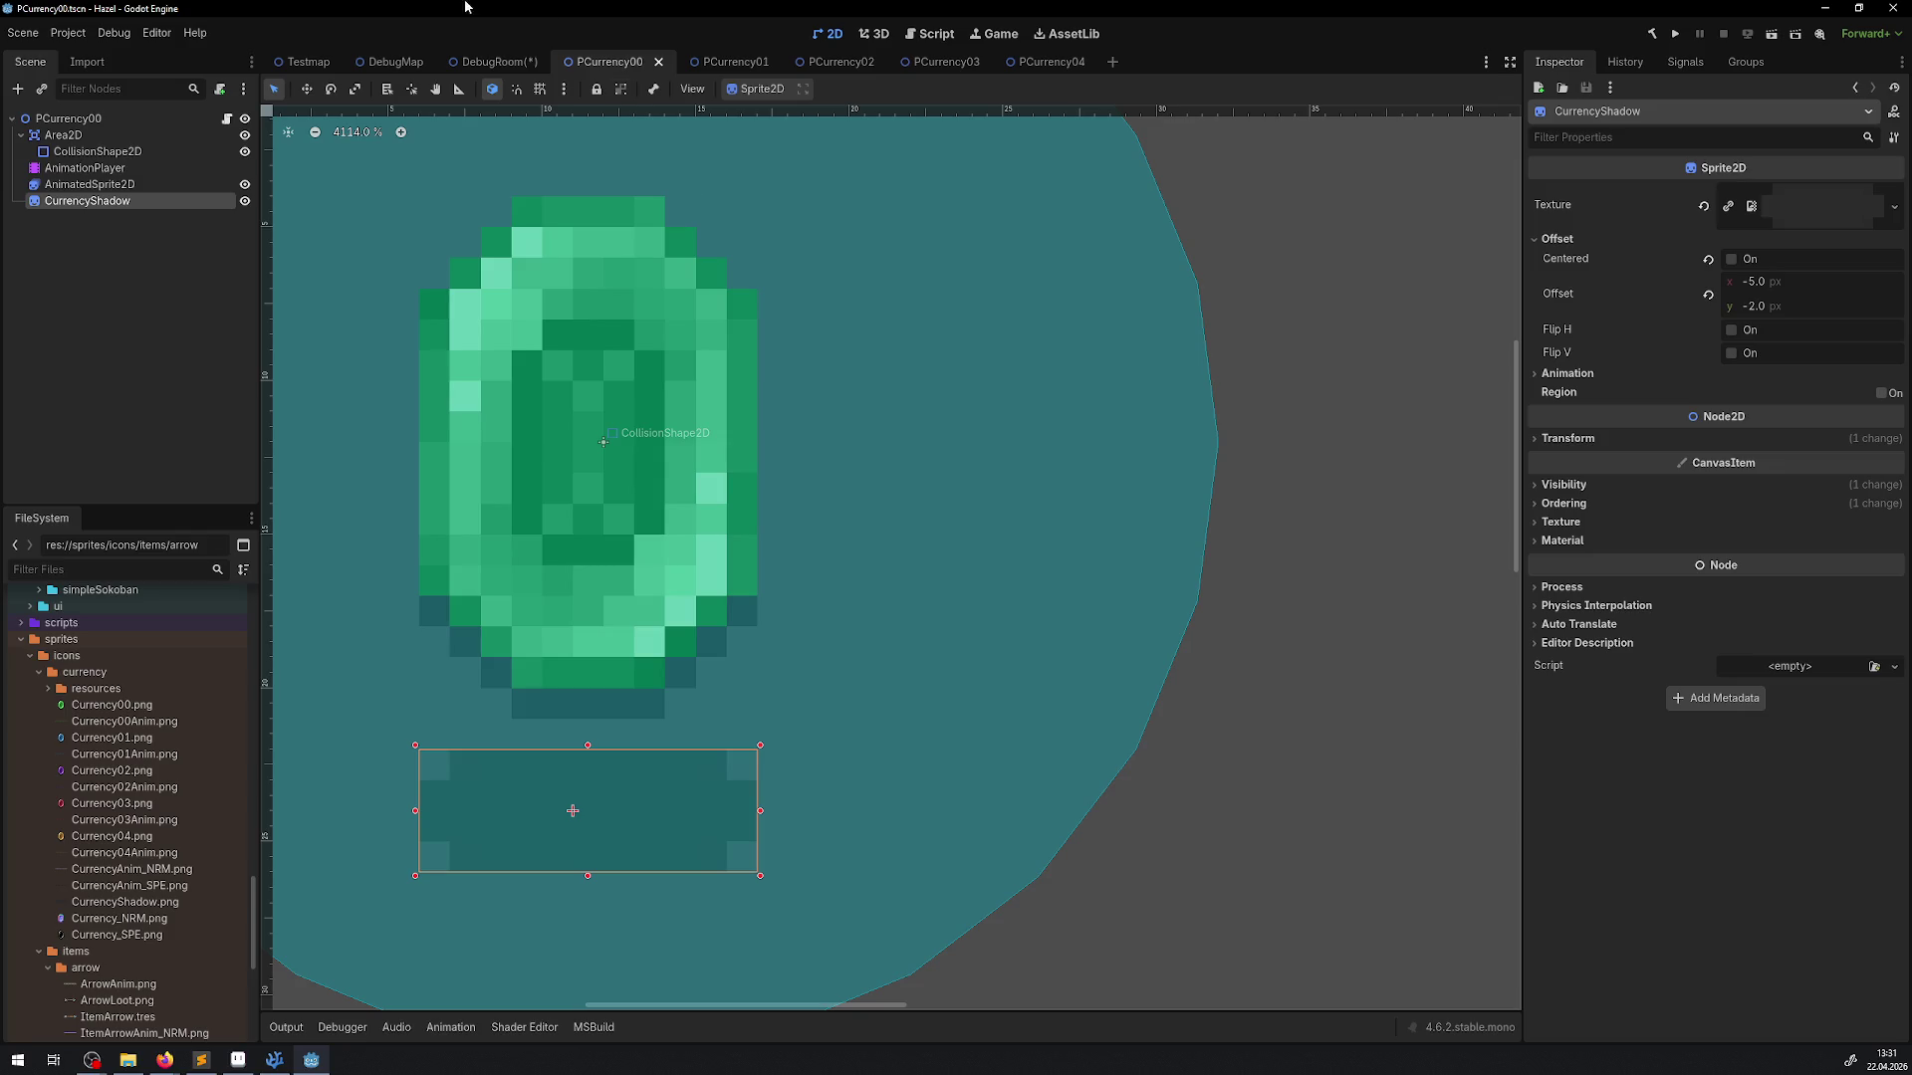
Move the three green pickups 14 px left, save DebugRoom, and run the game
{"action": "left_click", "coordinate": [483, 62]}
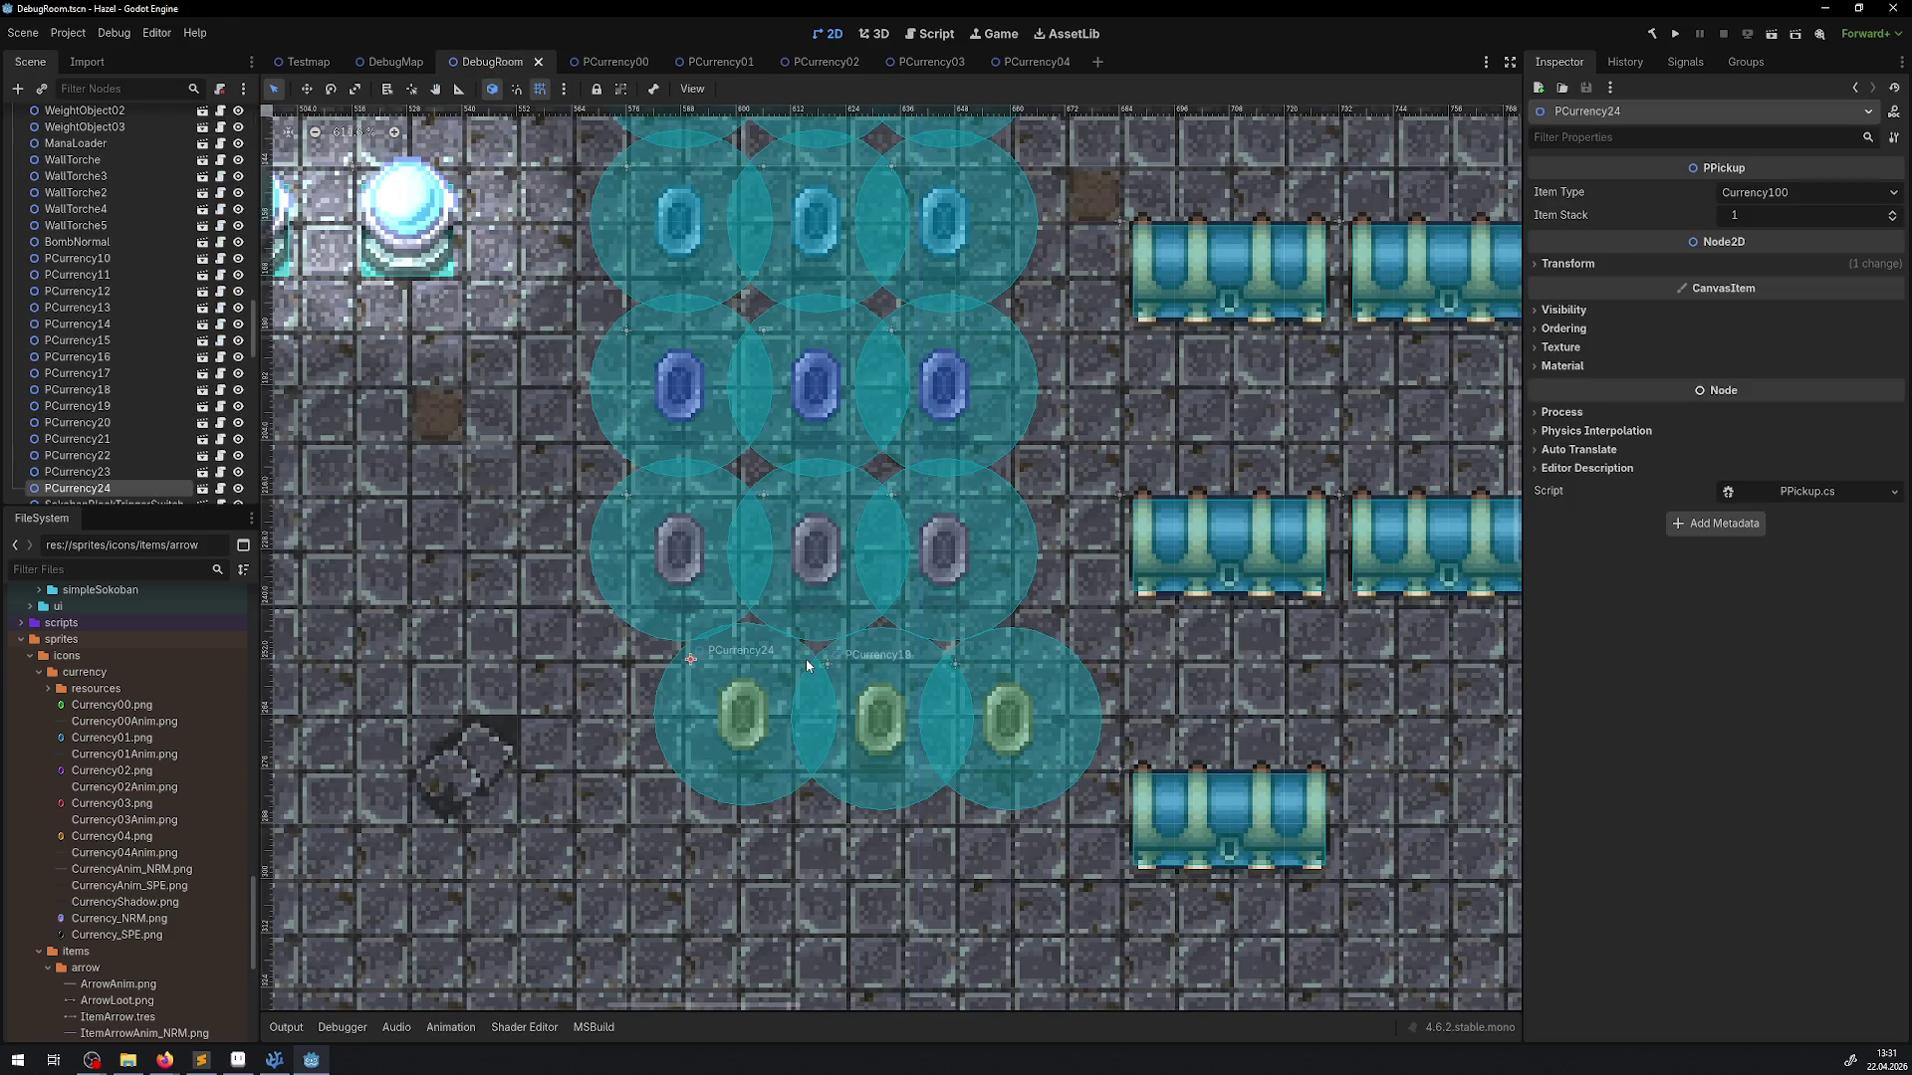
{"action": "left_click", "coordinate": [876, 687], "text": "shift"}
{"action": "left_click", "coordinate": [1007, 685], "text": "shift"}
{"action": "left_click_drag", "start_coordinate": [1001, 683], "coordinate": [930, 673]}
{"action": "key", "text": "ctrl+s"}
{"action": "scroll", "coordinate": [686, 617], "scroll_direction": "down", "scroll_amount": 5}
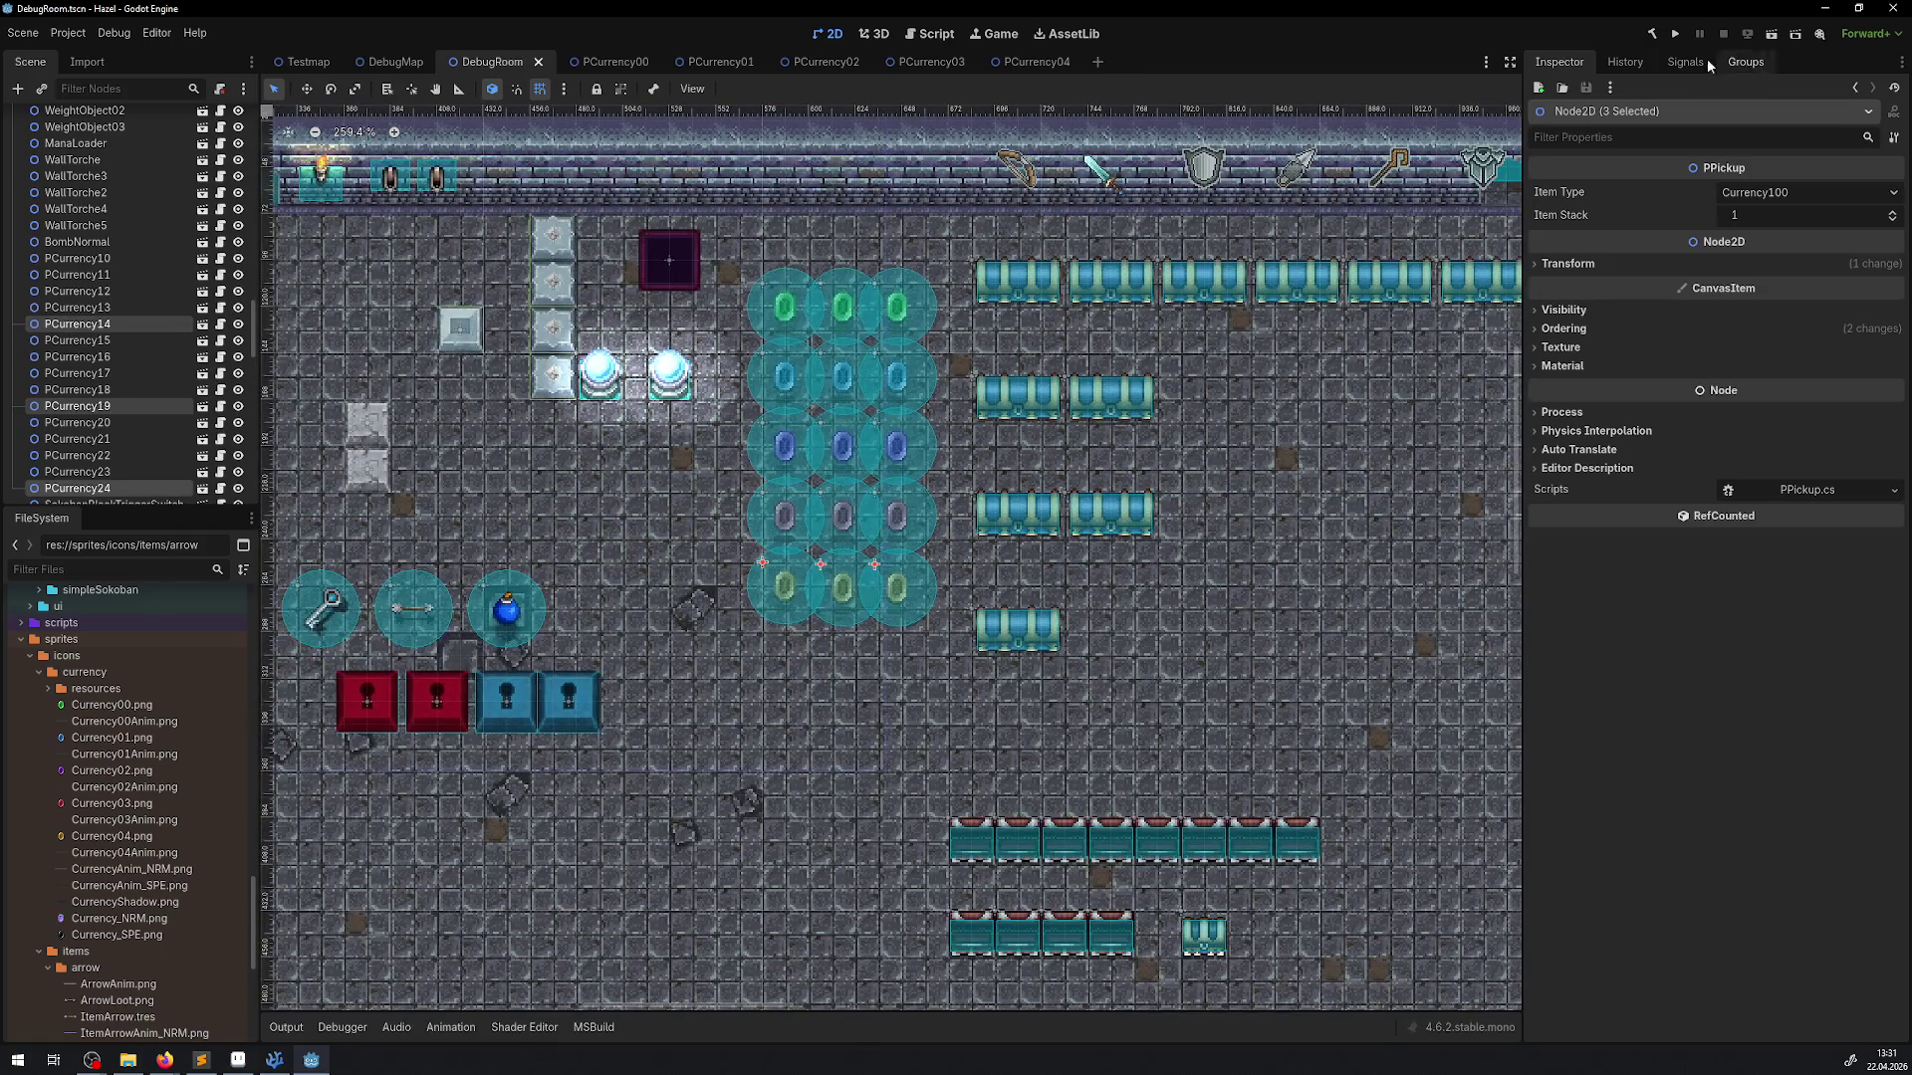
{"action": "left_click", "coordinate": [1674, 37]}
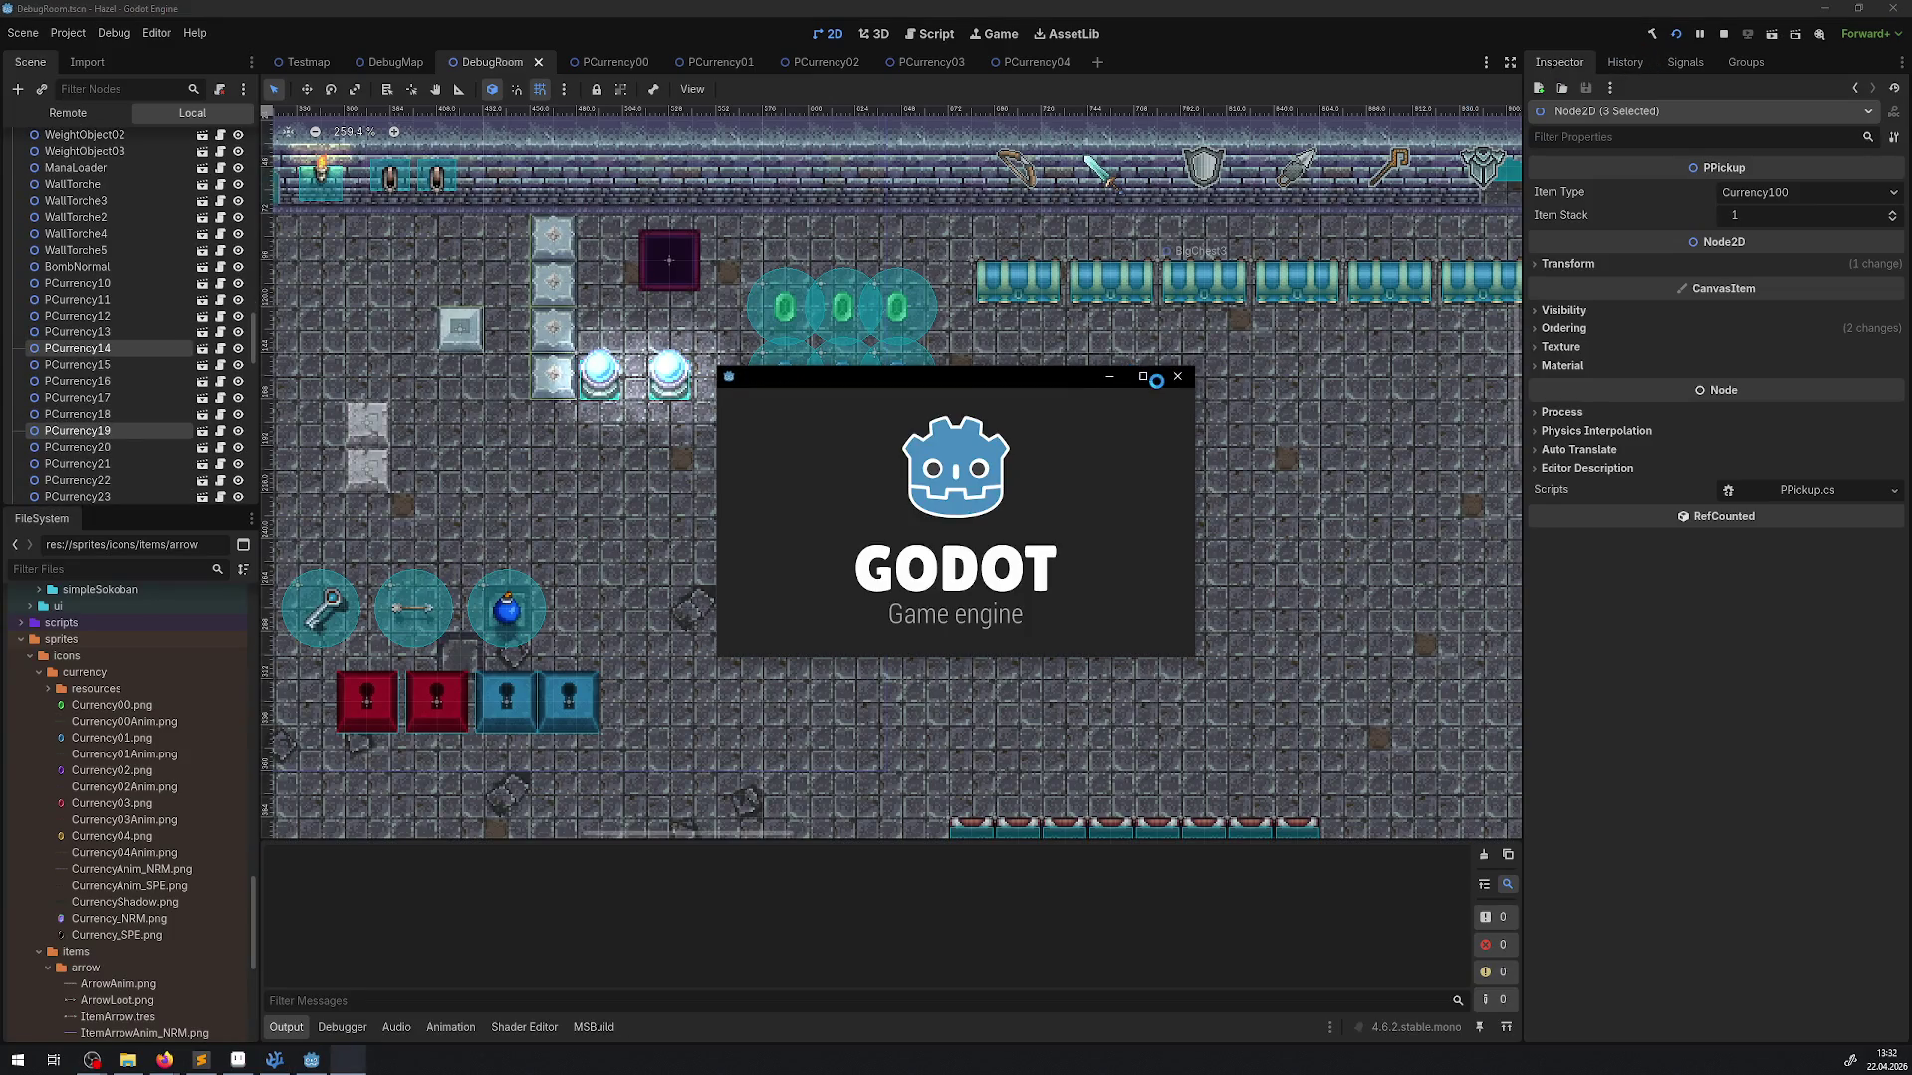
{"action": "left_click", "coordinate": [1132, 378]}
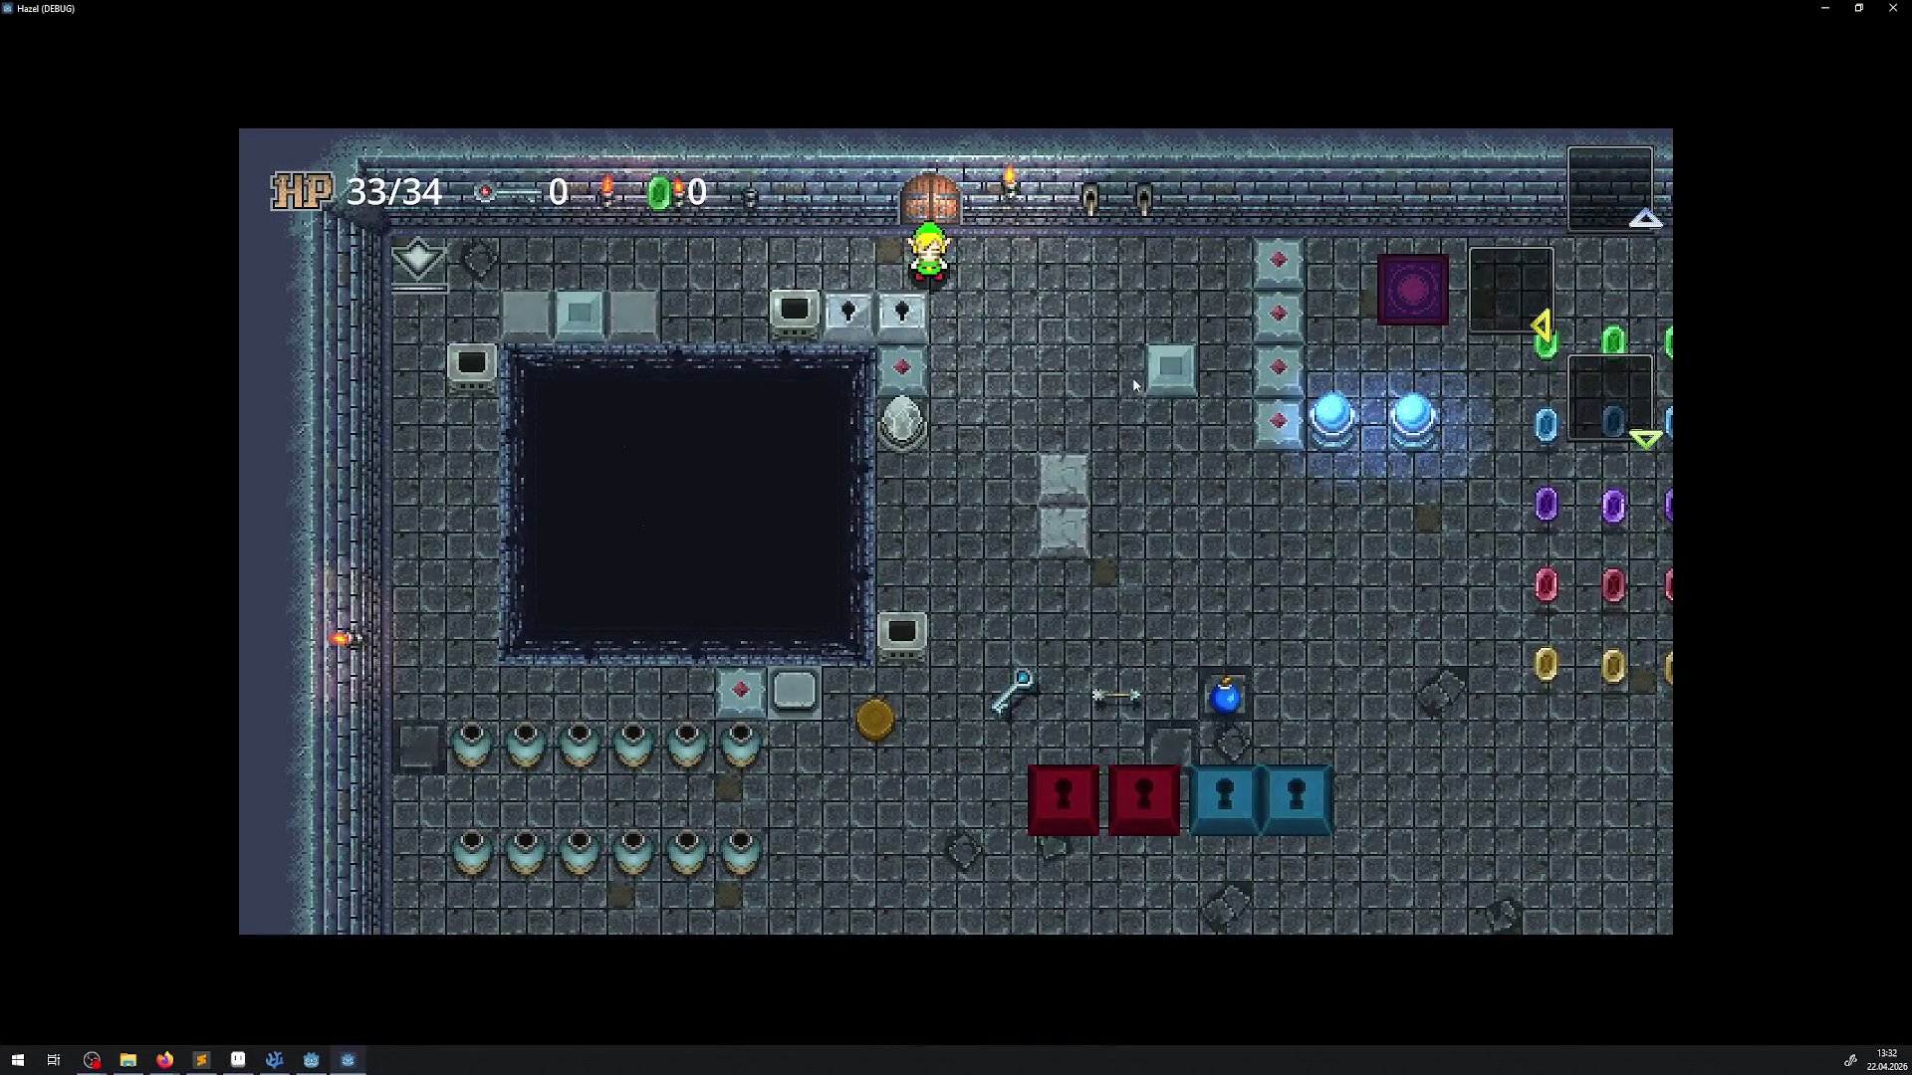
{"action": "key", "text": "Right"}
{"action": "key", "text": "Down"}
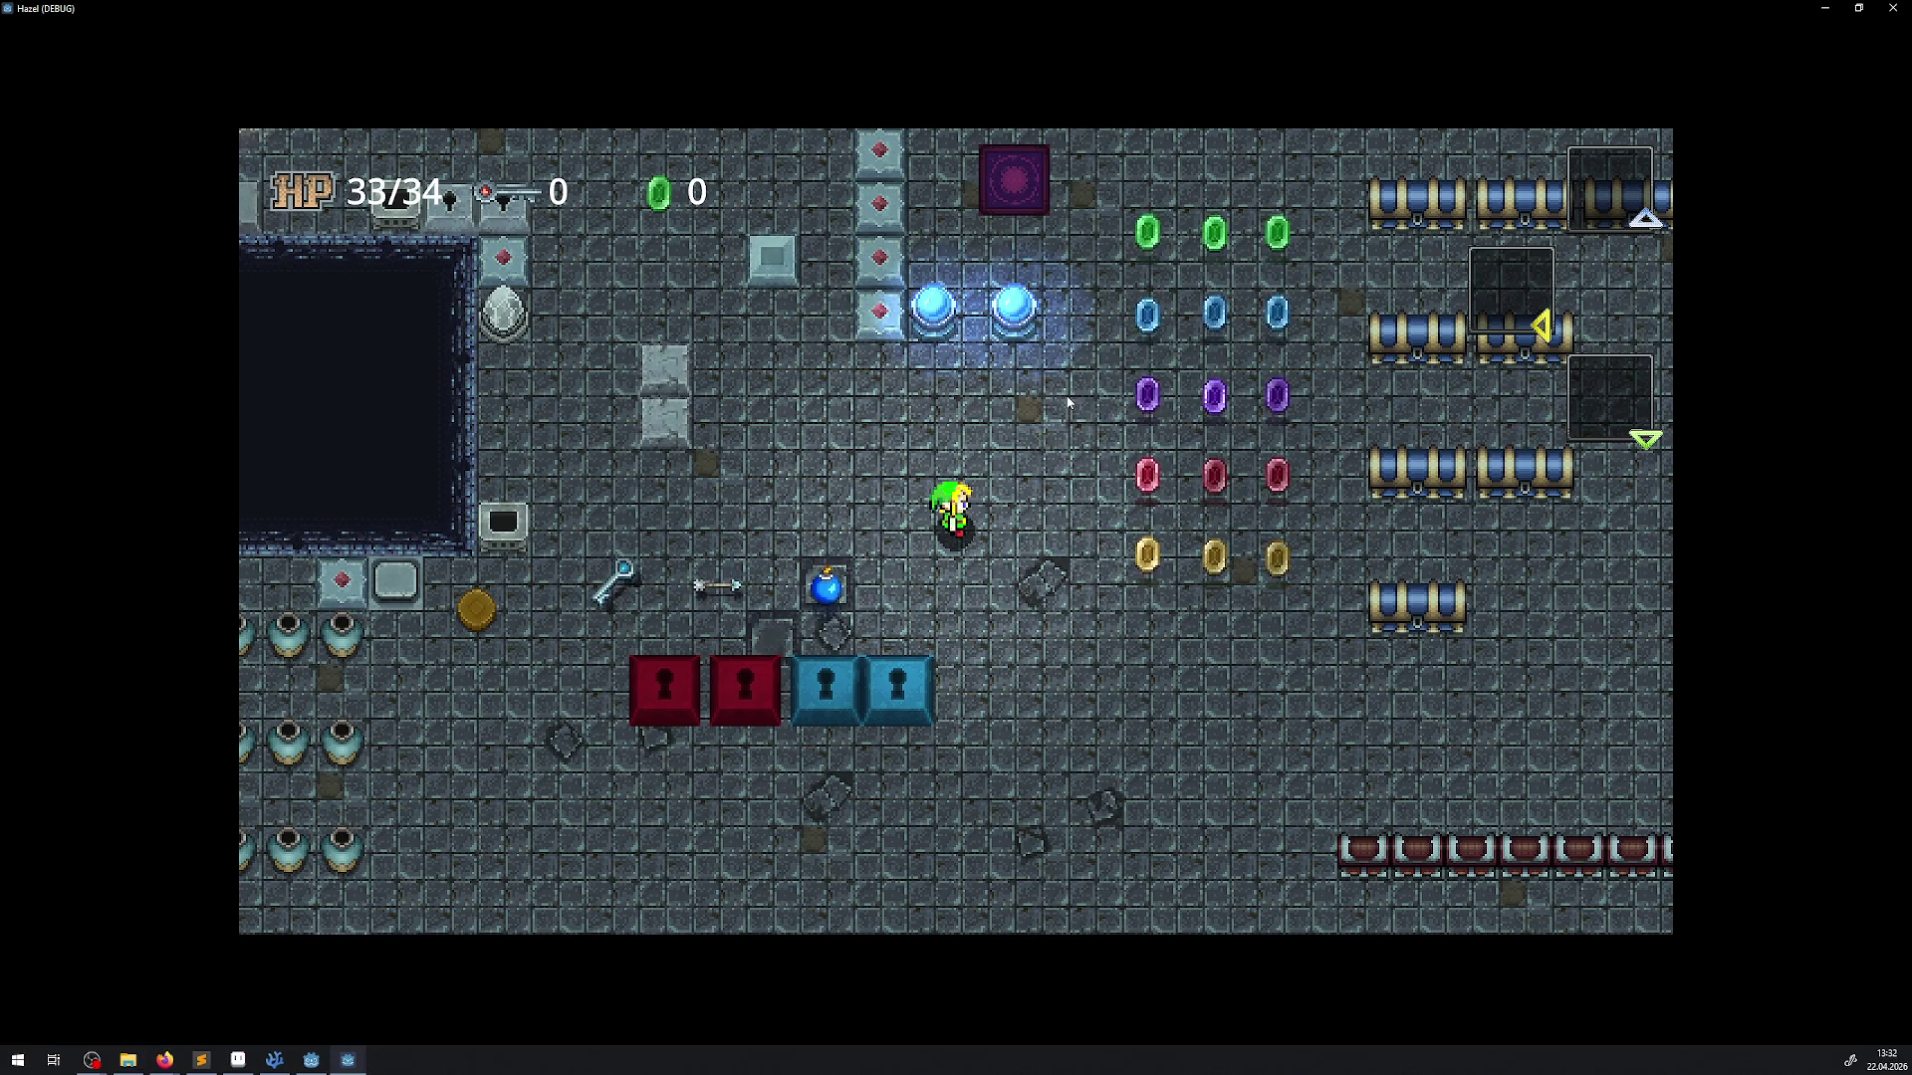
{"action": "left_click", "coordinate": [1892, 8]}
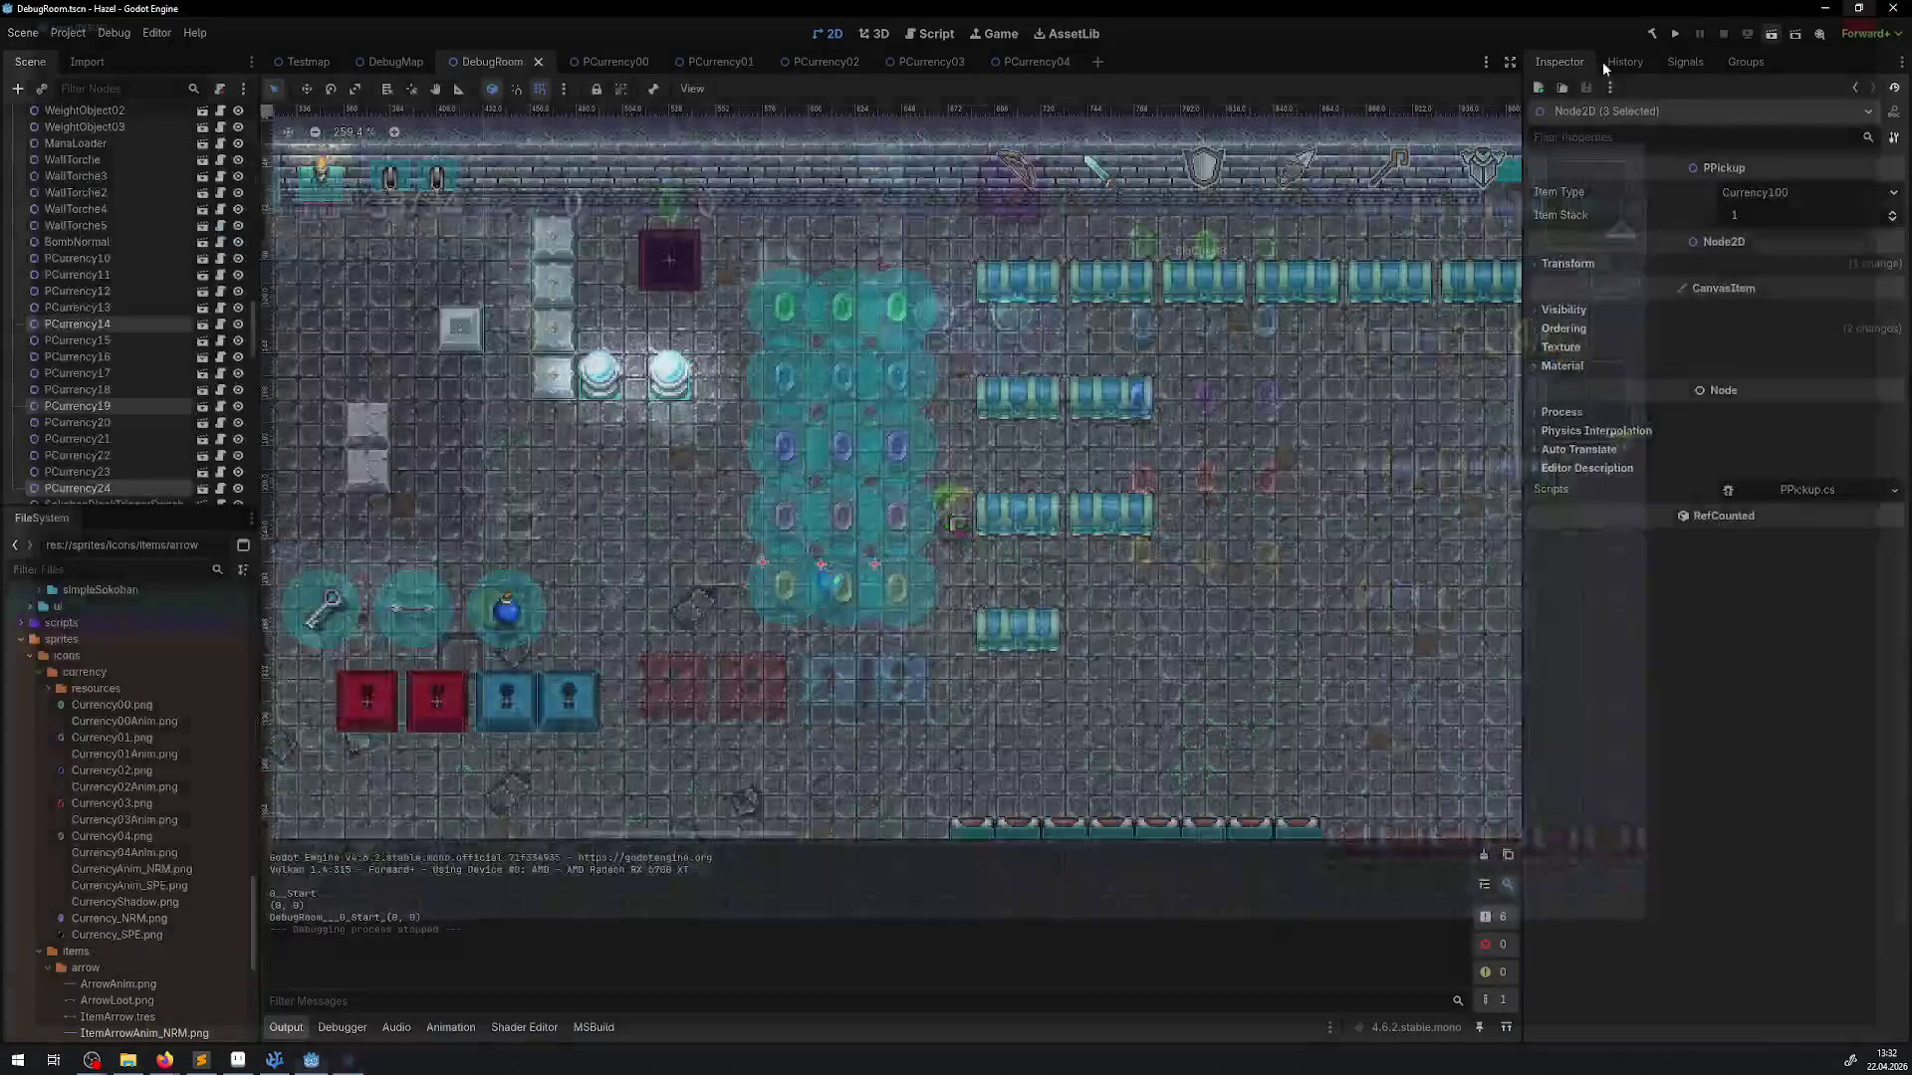
Close the BigChest and PCurrency00–04 scene tabs
{"action": "left_click", "coordinate": [962, 385]}
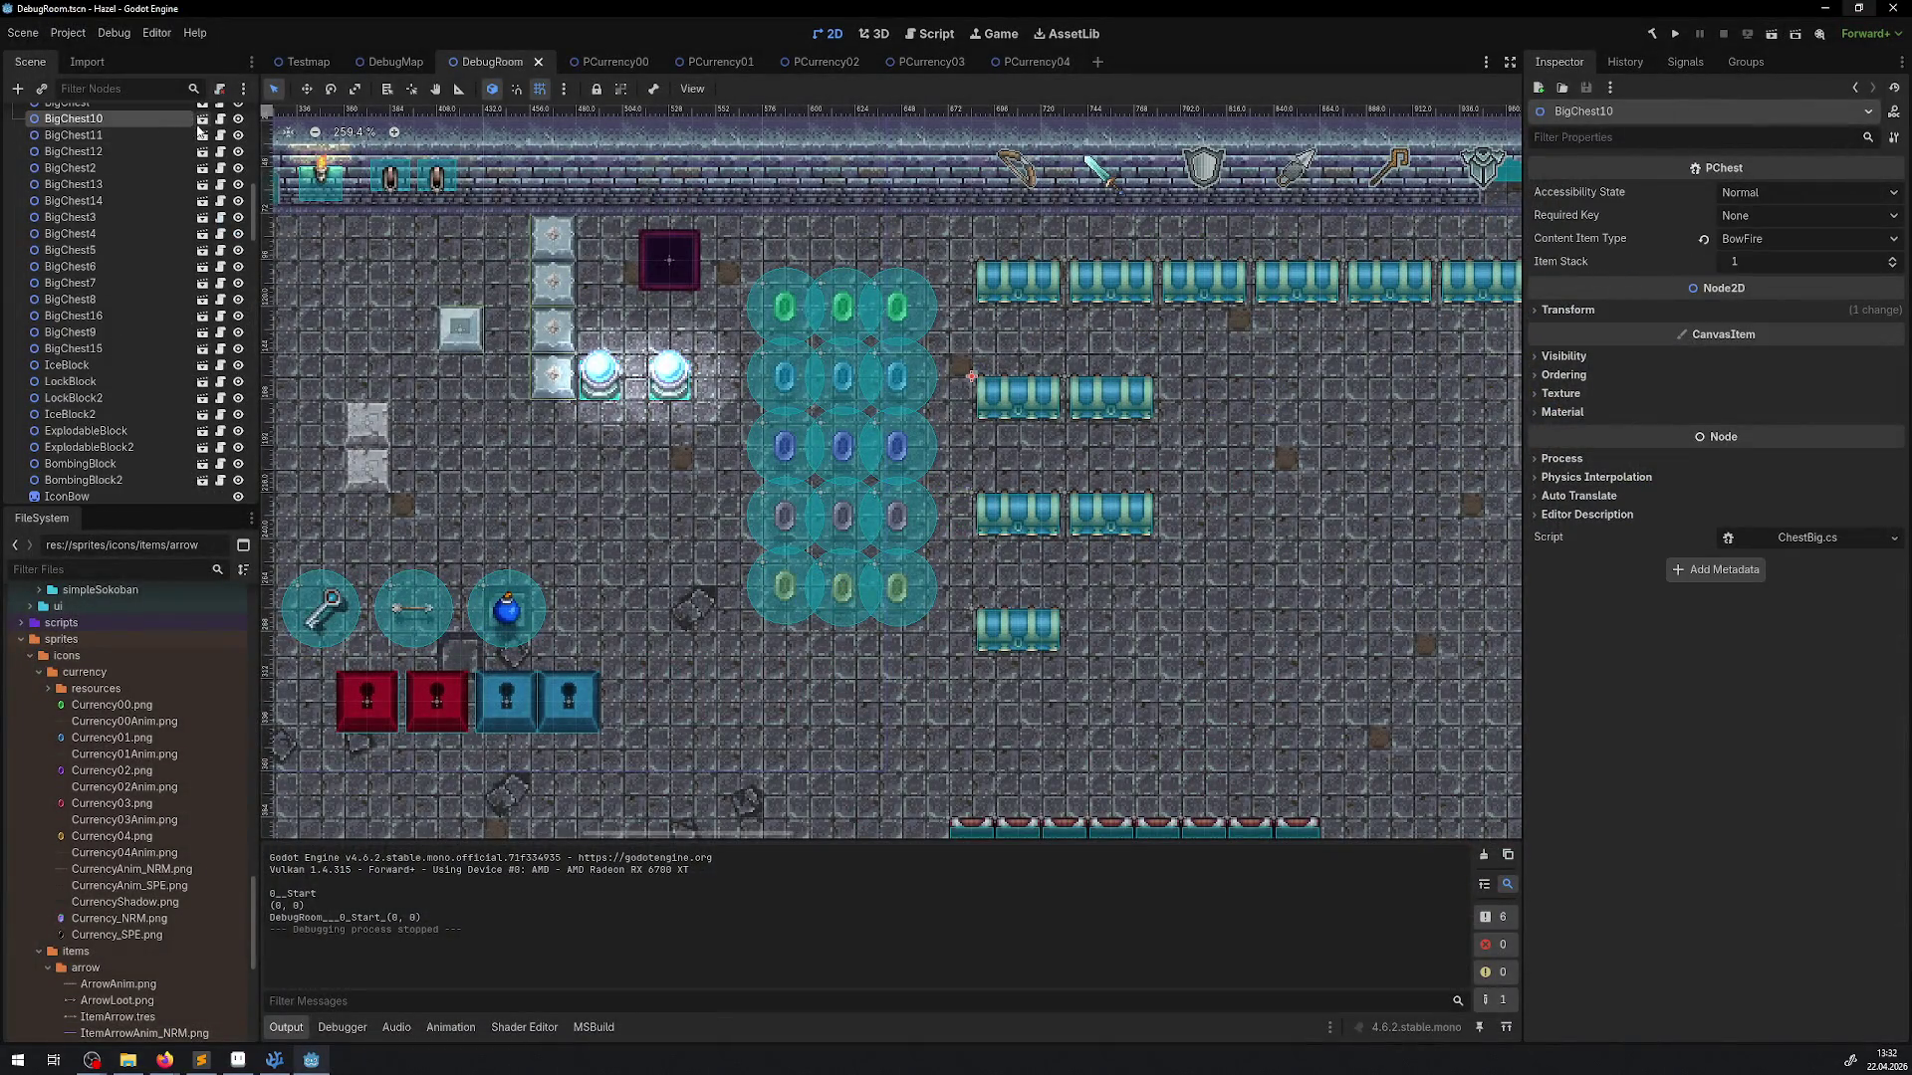
{"action": "left_click", "coordinate": [199, 129]}
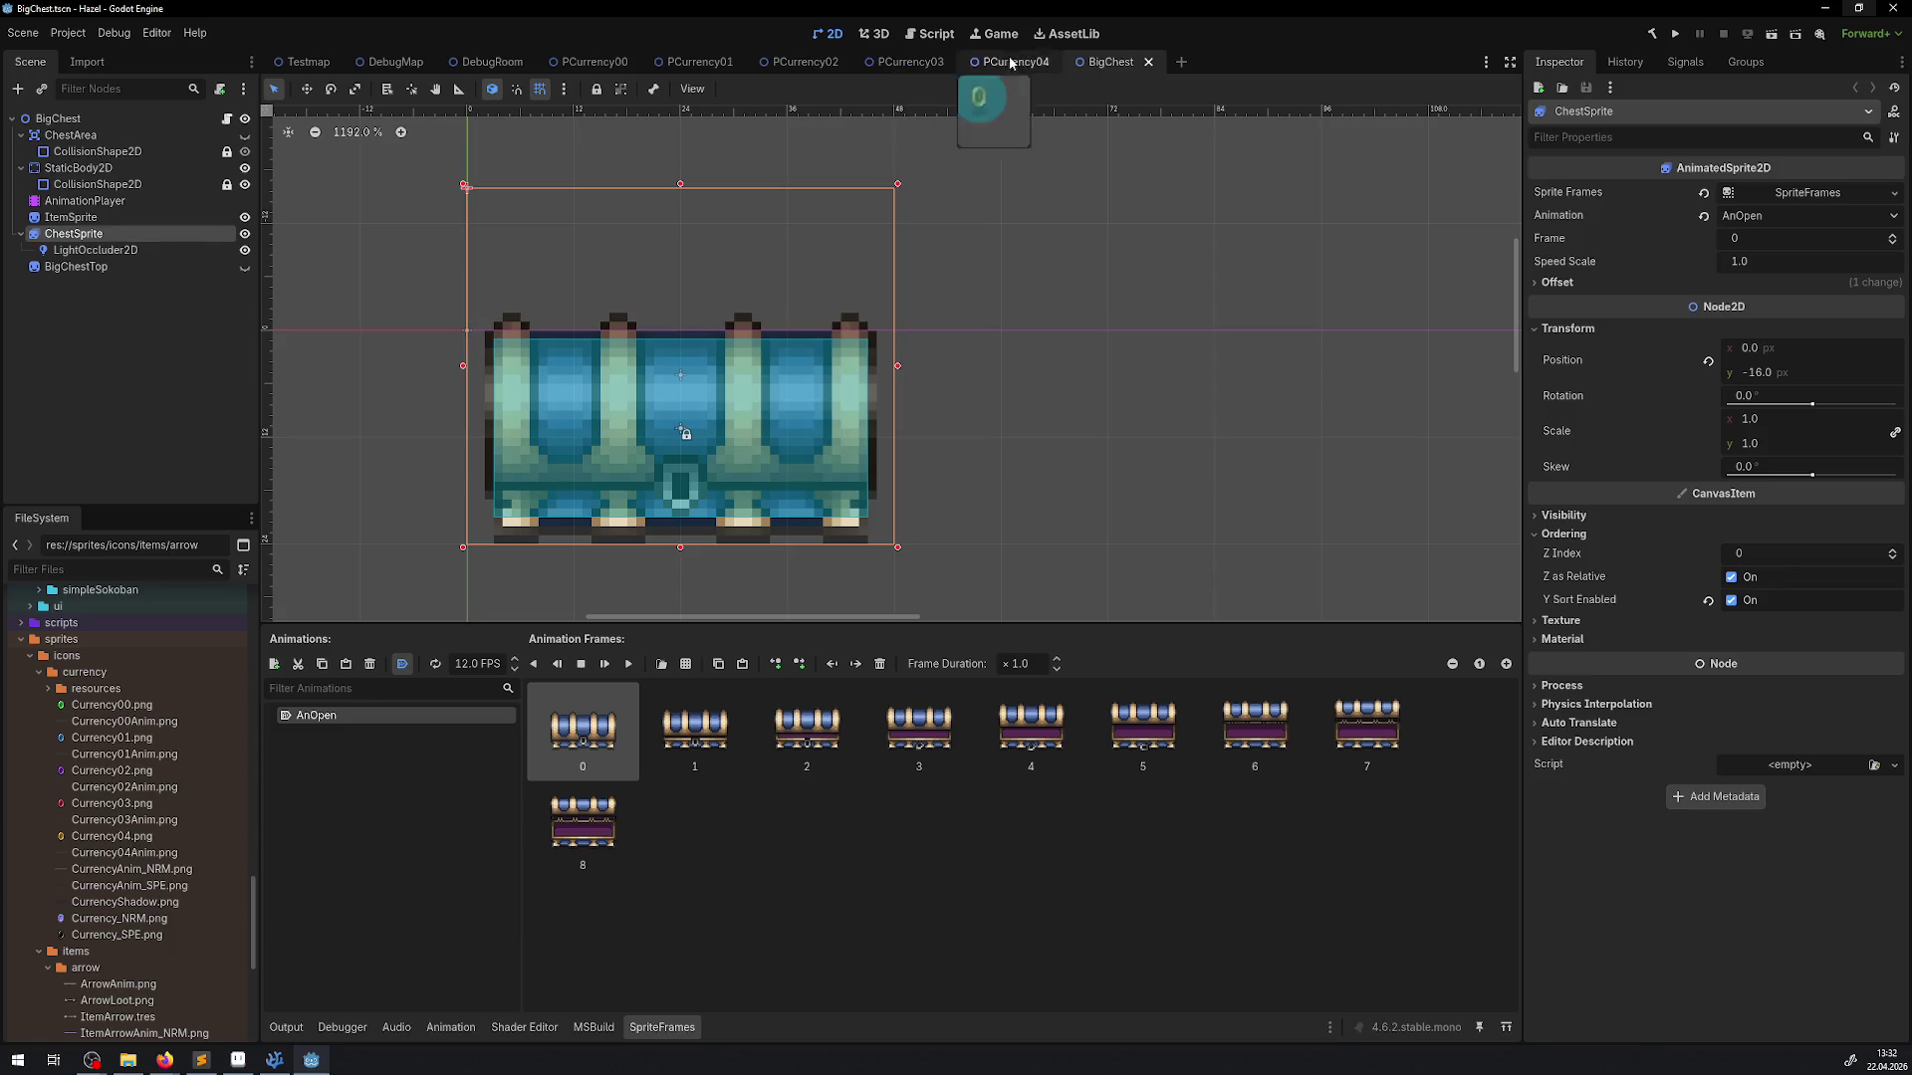
{"action": "left_click", "coordinate": [1150, 61]}
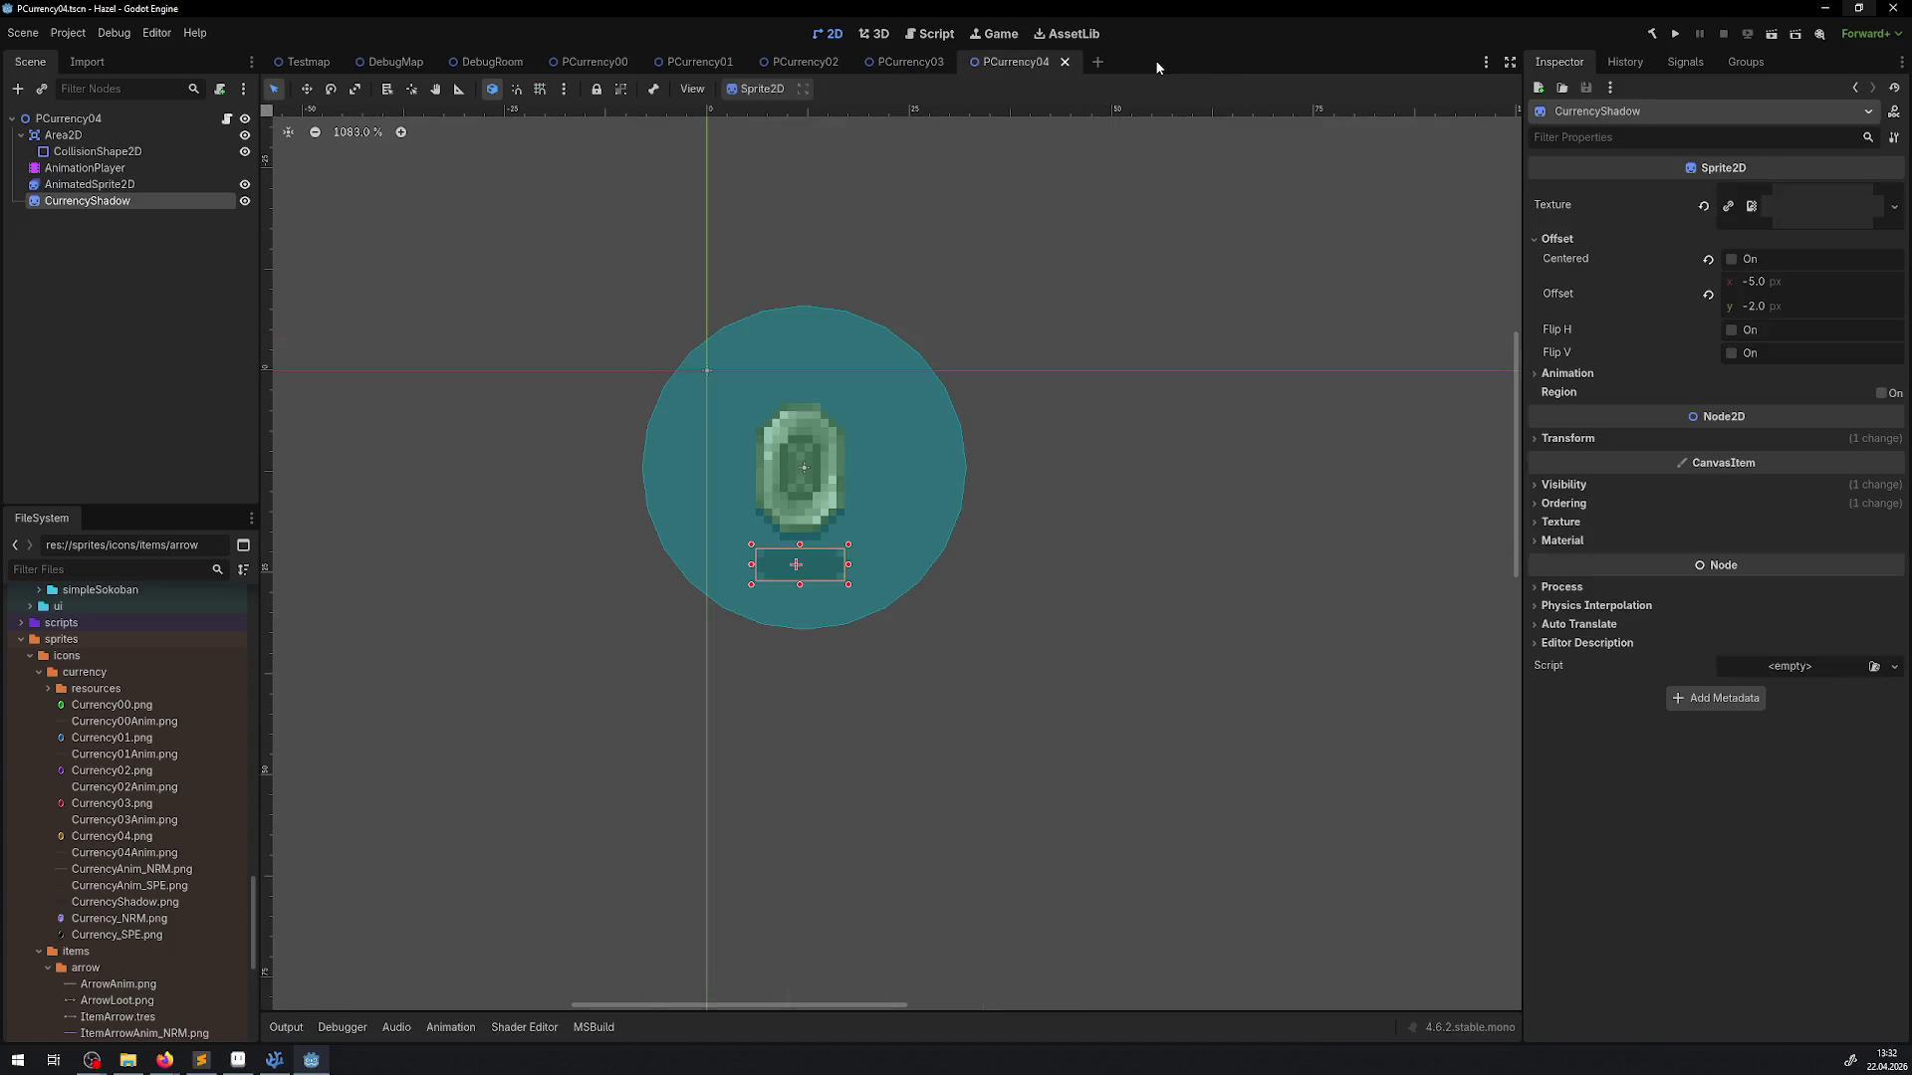
{"action": "left_click", "coordinate": [1065, 62]}
{"action": "left_click", "coordinate": [959, 62]}
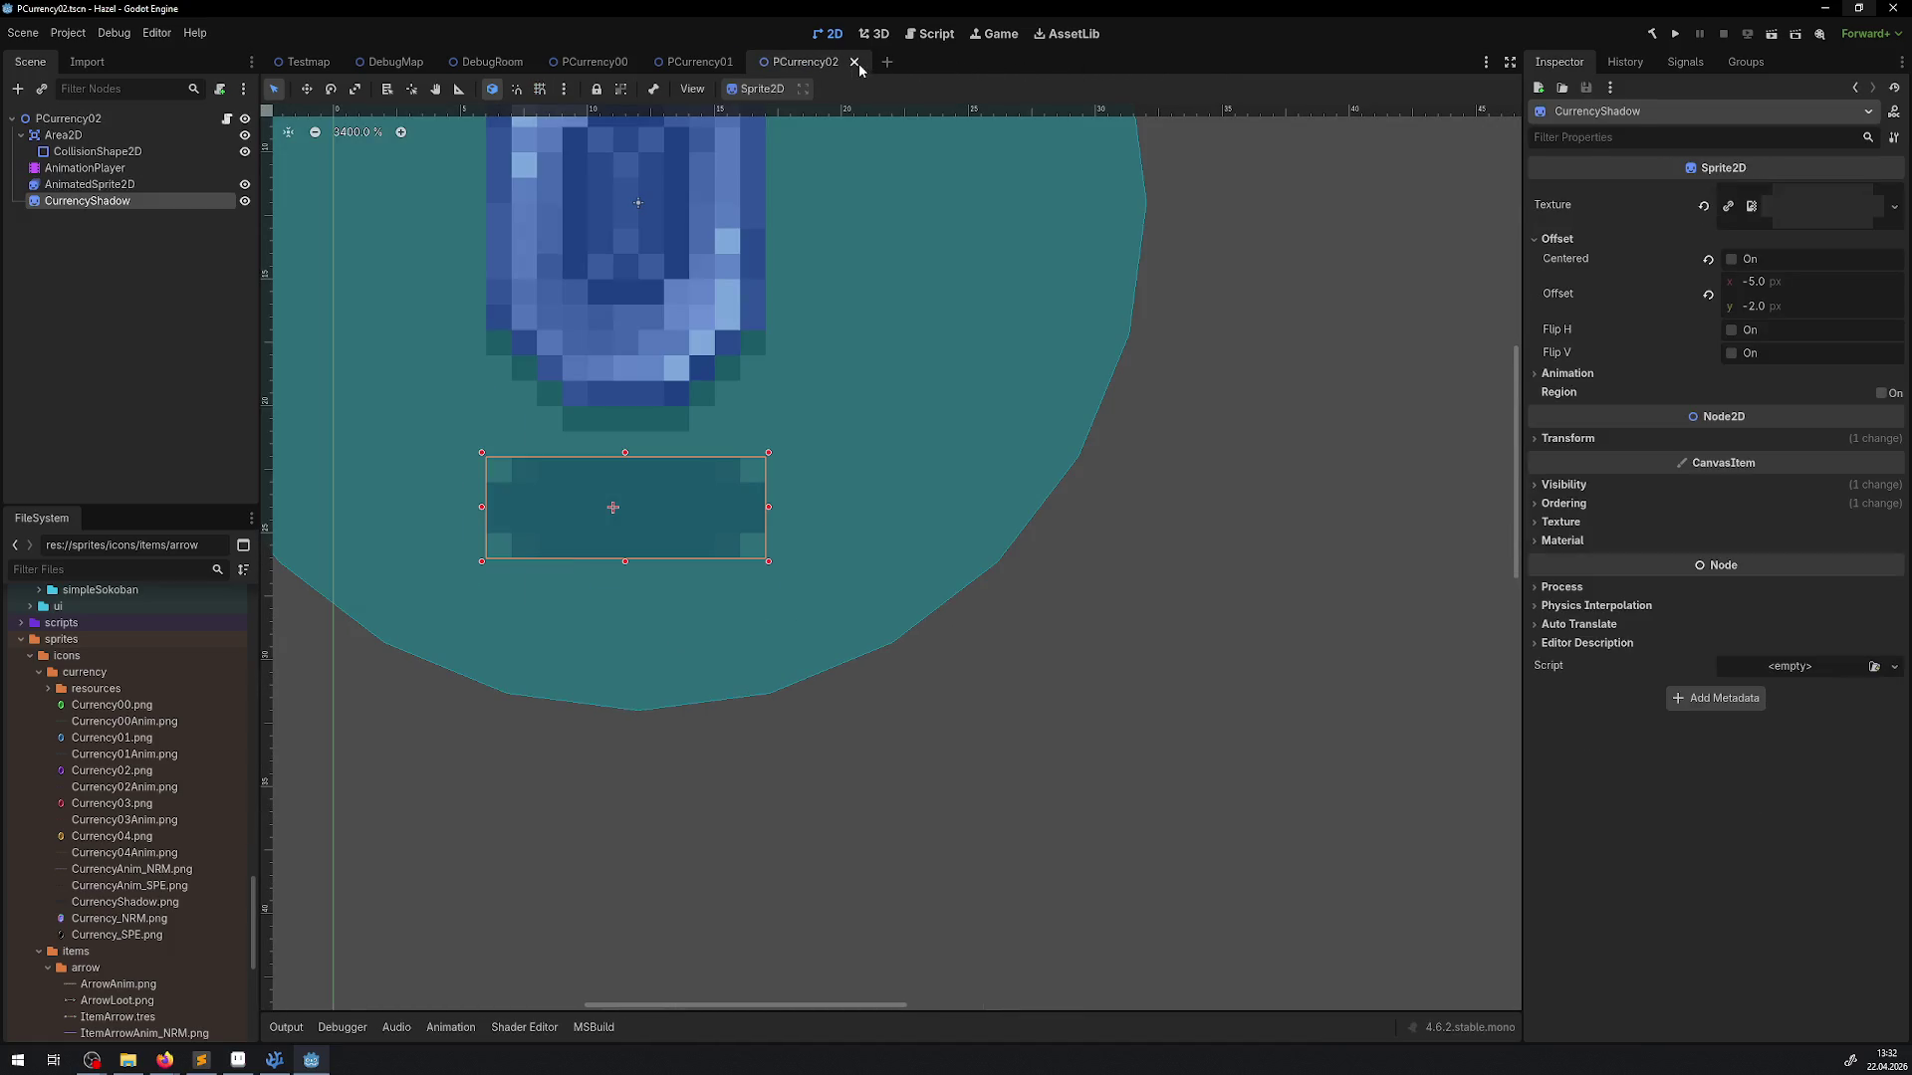
{"action": "left_click", "coordinate": [855, 62]}
{"action": "left_click", "coordinate": [749, 62]}
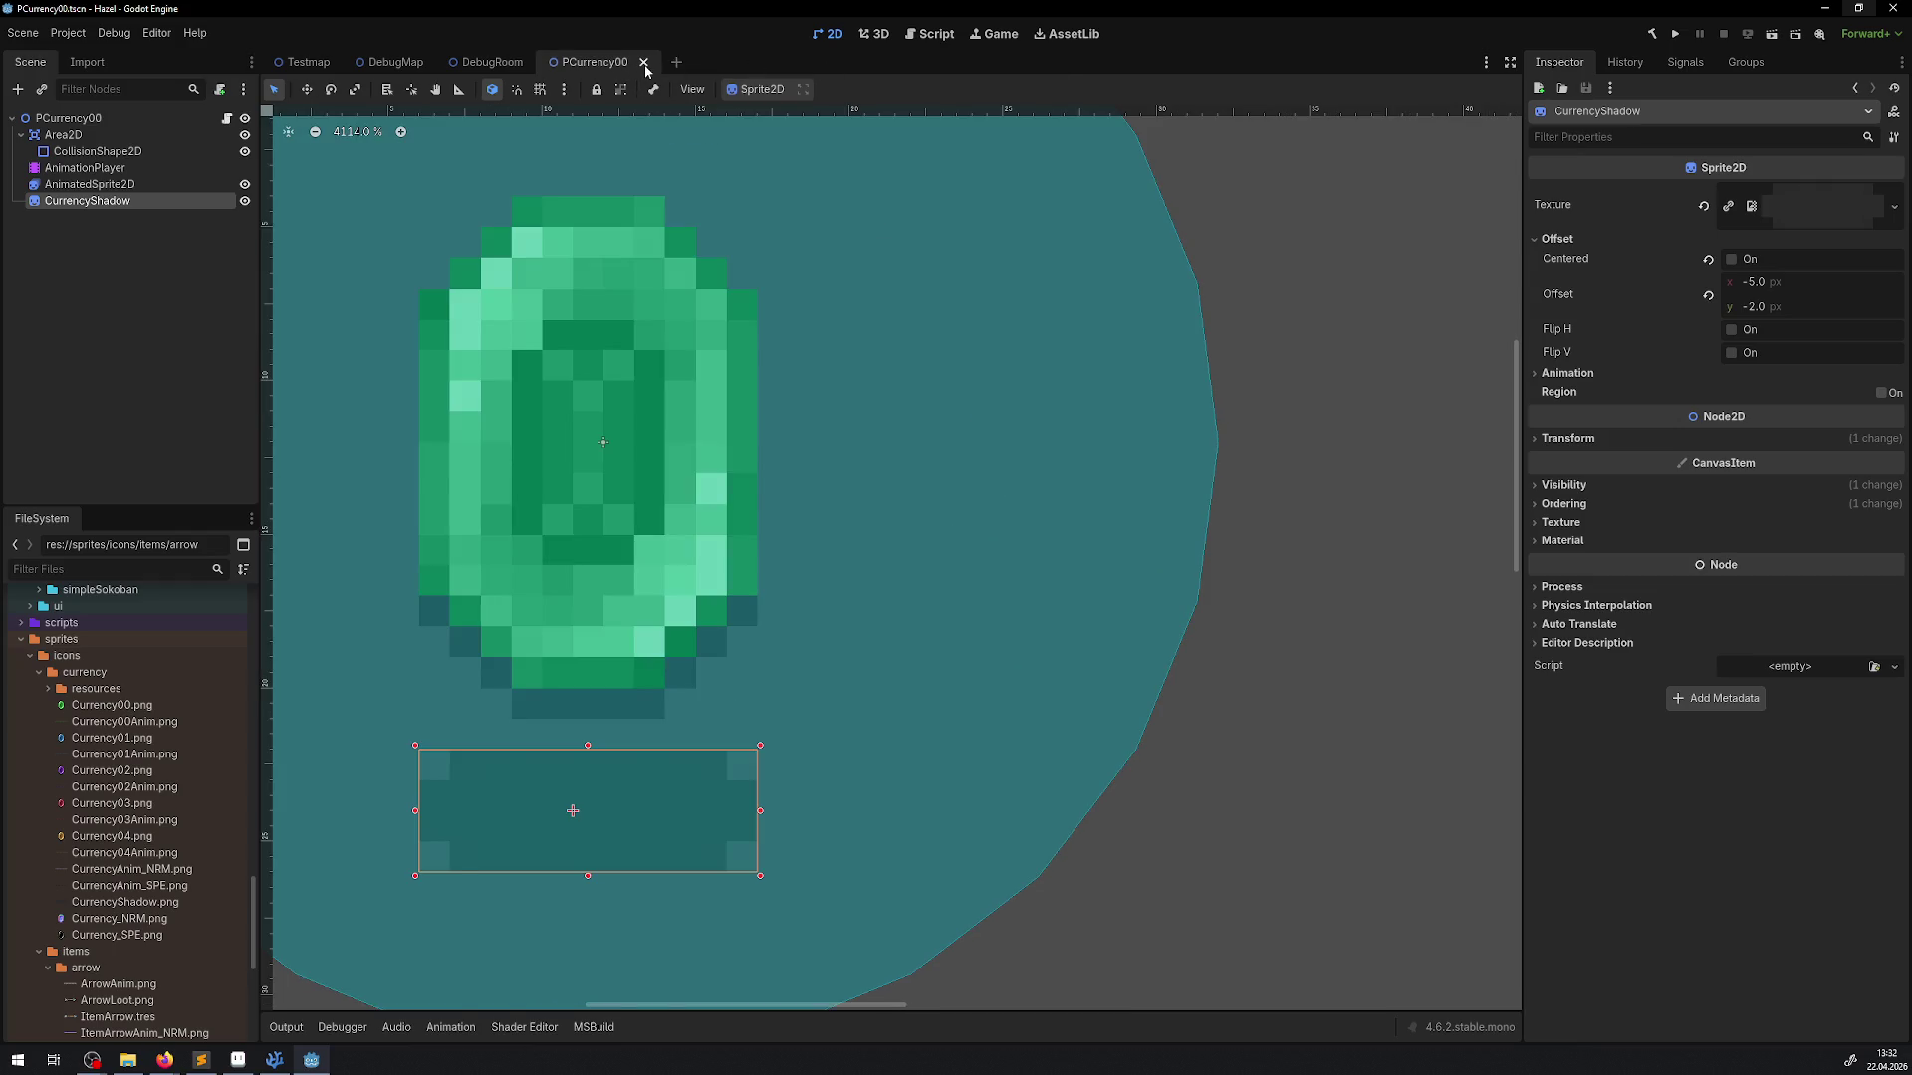
{"action": "left_click", "coordinate": [643, 61]}
Pan DebugRoom to the top wall and open the WallTorche scene
{"action": "mouse_move", "coordinate": [559, 422]}
{"action": "left_mouse_down"}
{"action": "mouse_move", "coordinate": [651, 416]}
{"action": "mouse_move", "coordinate": [795, 365]}
{"action": "left_mouse_up"}
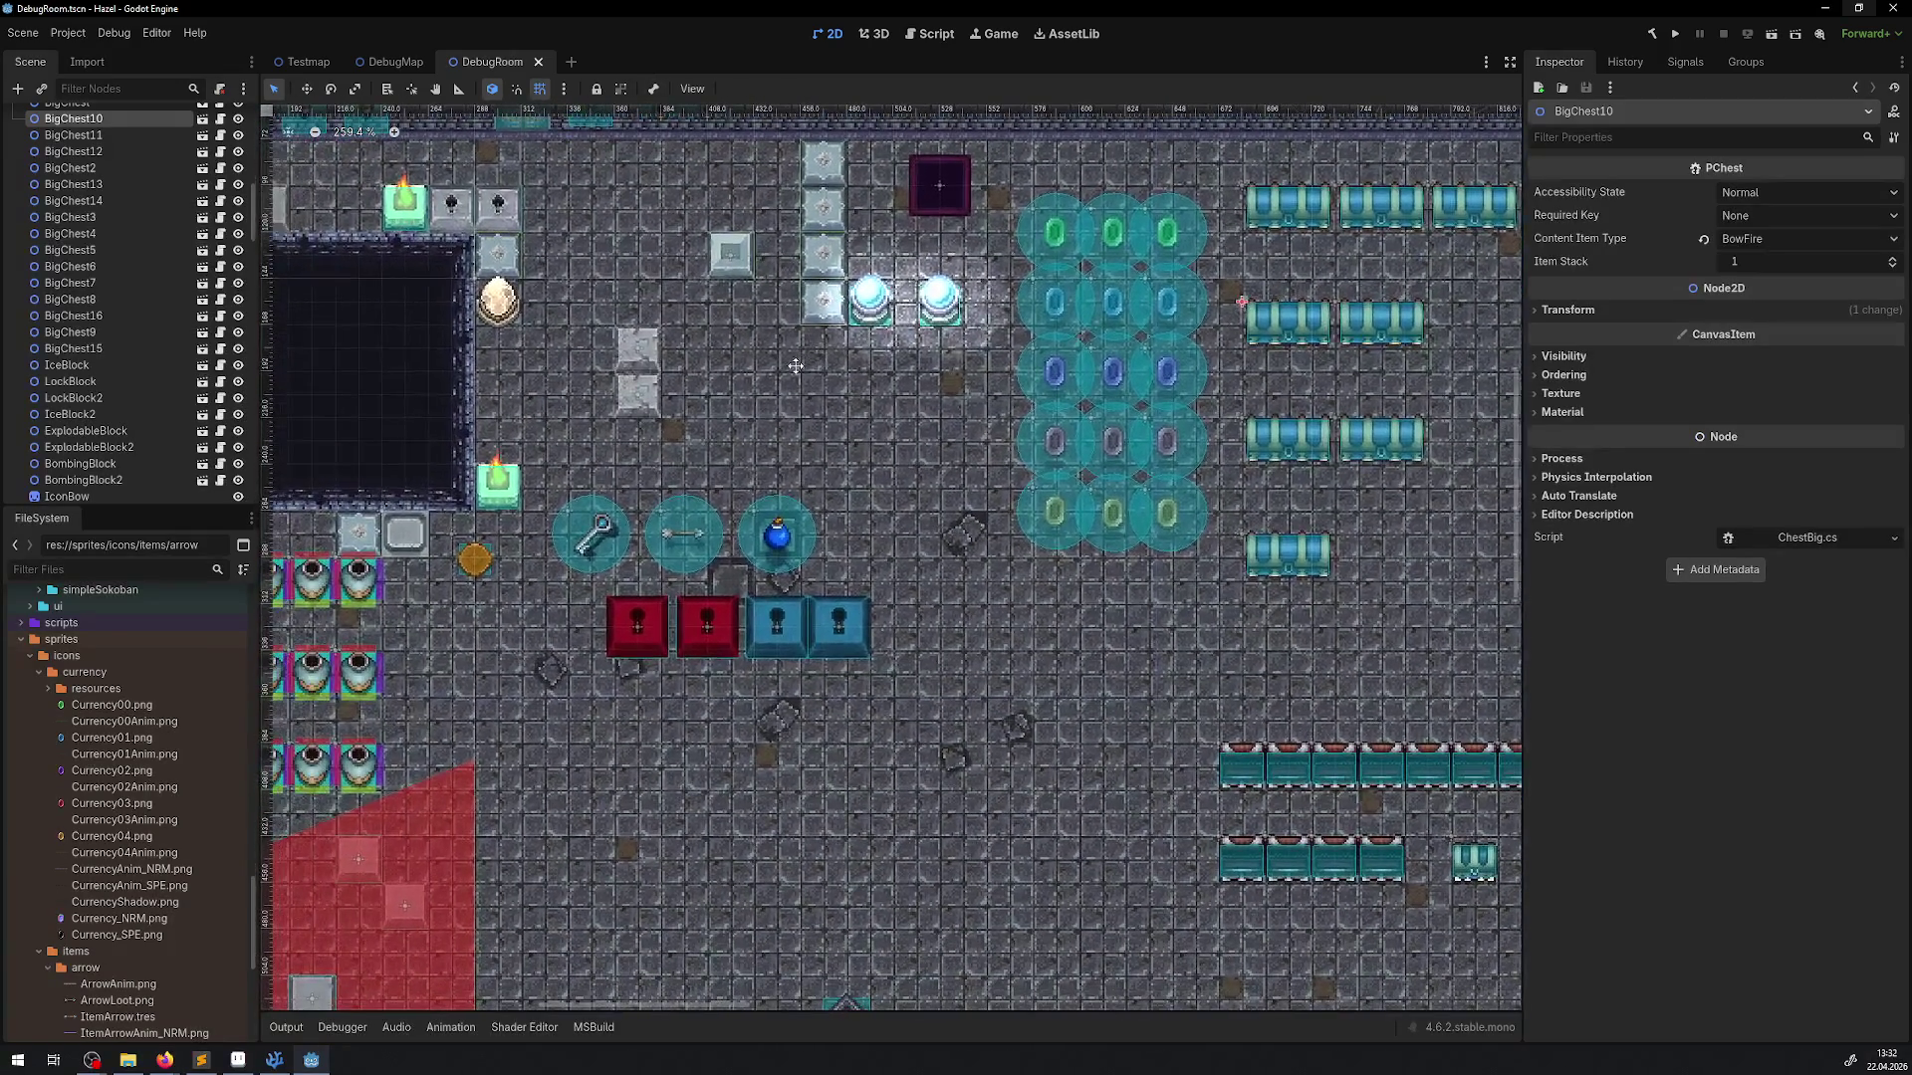
{"action": "mouse_move", "coordinate": [466, 432]}
{"action": "left_mouse_down"}
{"action": "mouse_move", "coordinate": [843, 337]}
{"action": "mouse_move", "coordinate": [911, 380]}
{"action": "mouse_move", "coordinate": [810, 331]}
{"action": "mouse_move", "coordinate": [727, 224]}
{"action": "left_mouse_up"}
{"action": "scroll", "coordinate": [769, 737], "scroll_direction": "down", "scroll_amount": 1}
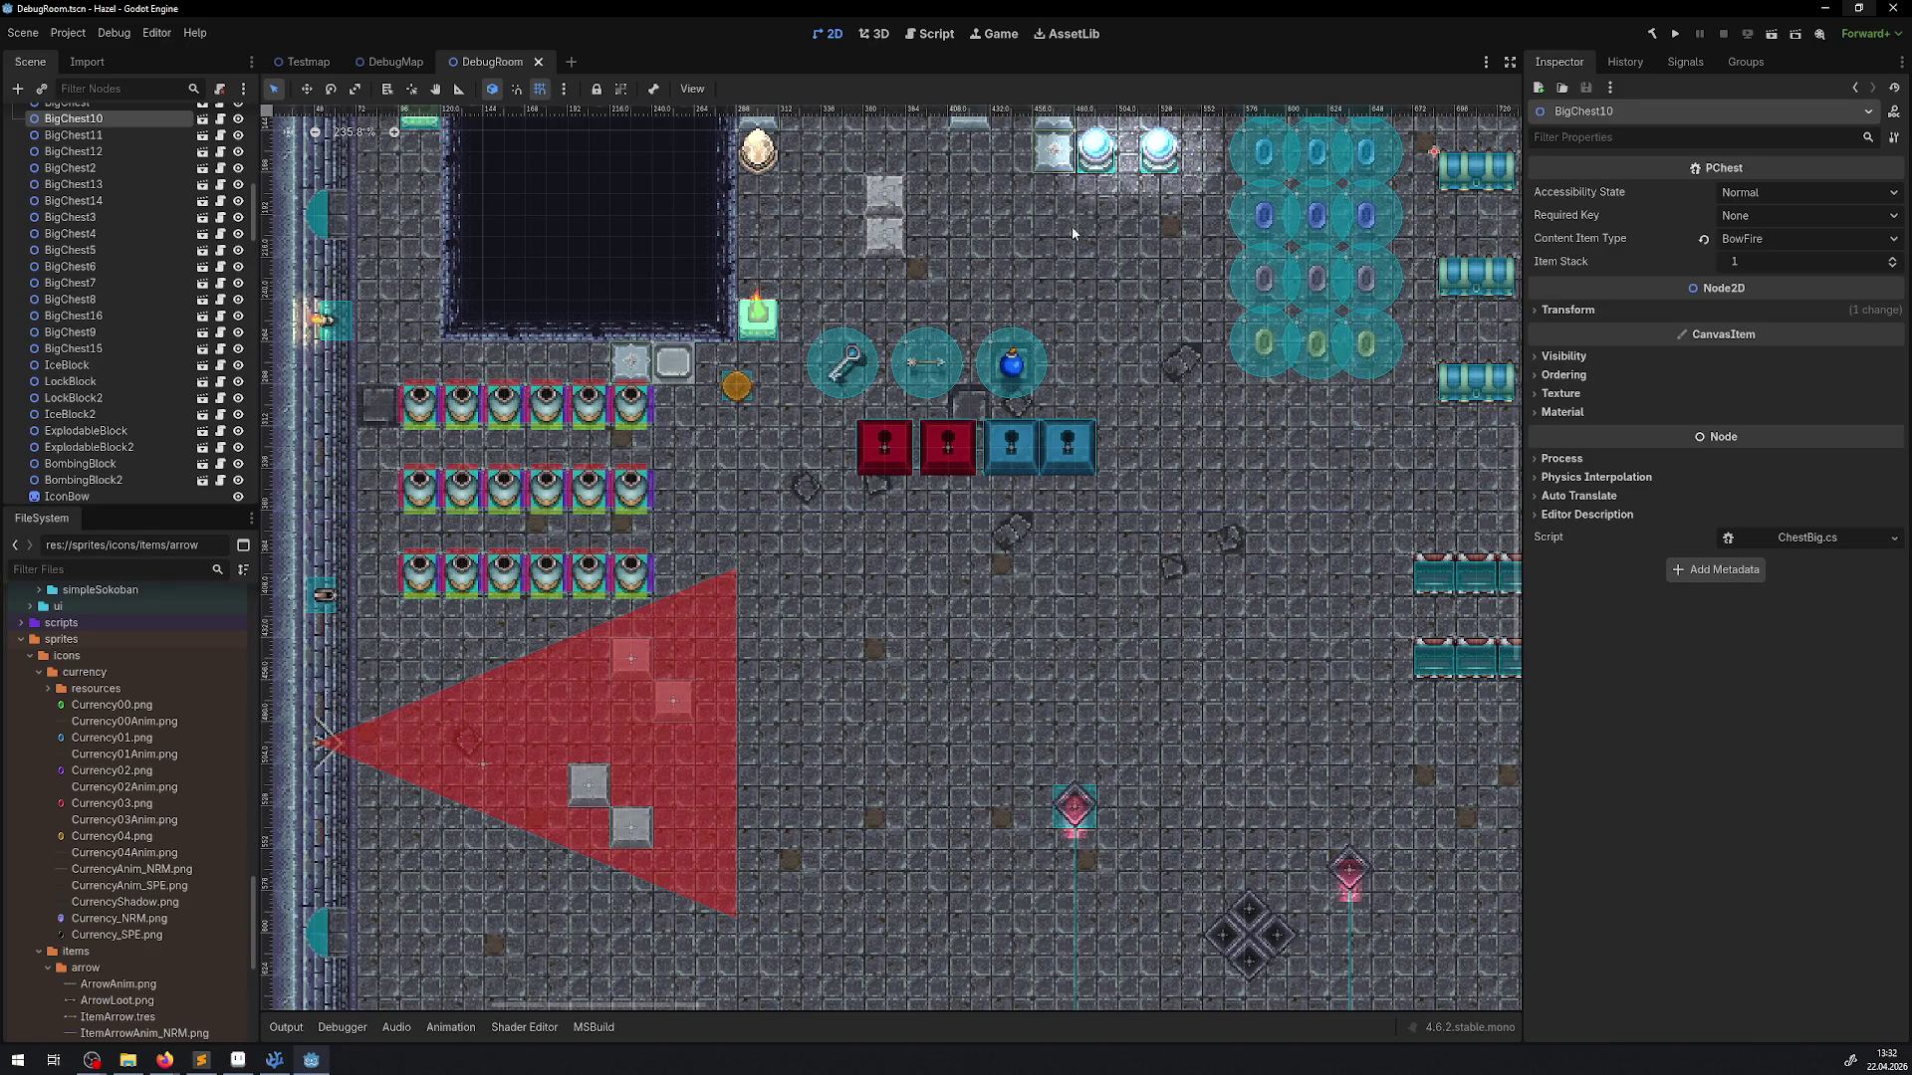
{"action": "left_click_drag", "start_coordinate": [1075, 235], "coordinate": [851, 874]}
{"action": "scroll", "coordinate": [726, 574], "scroll_direction": "up", "scroll_amount": 3}
{"action": "left_click", "coordinate": [553, 609]}
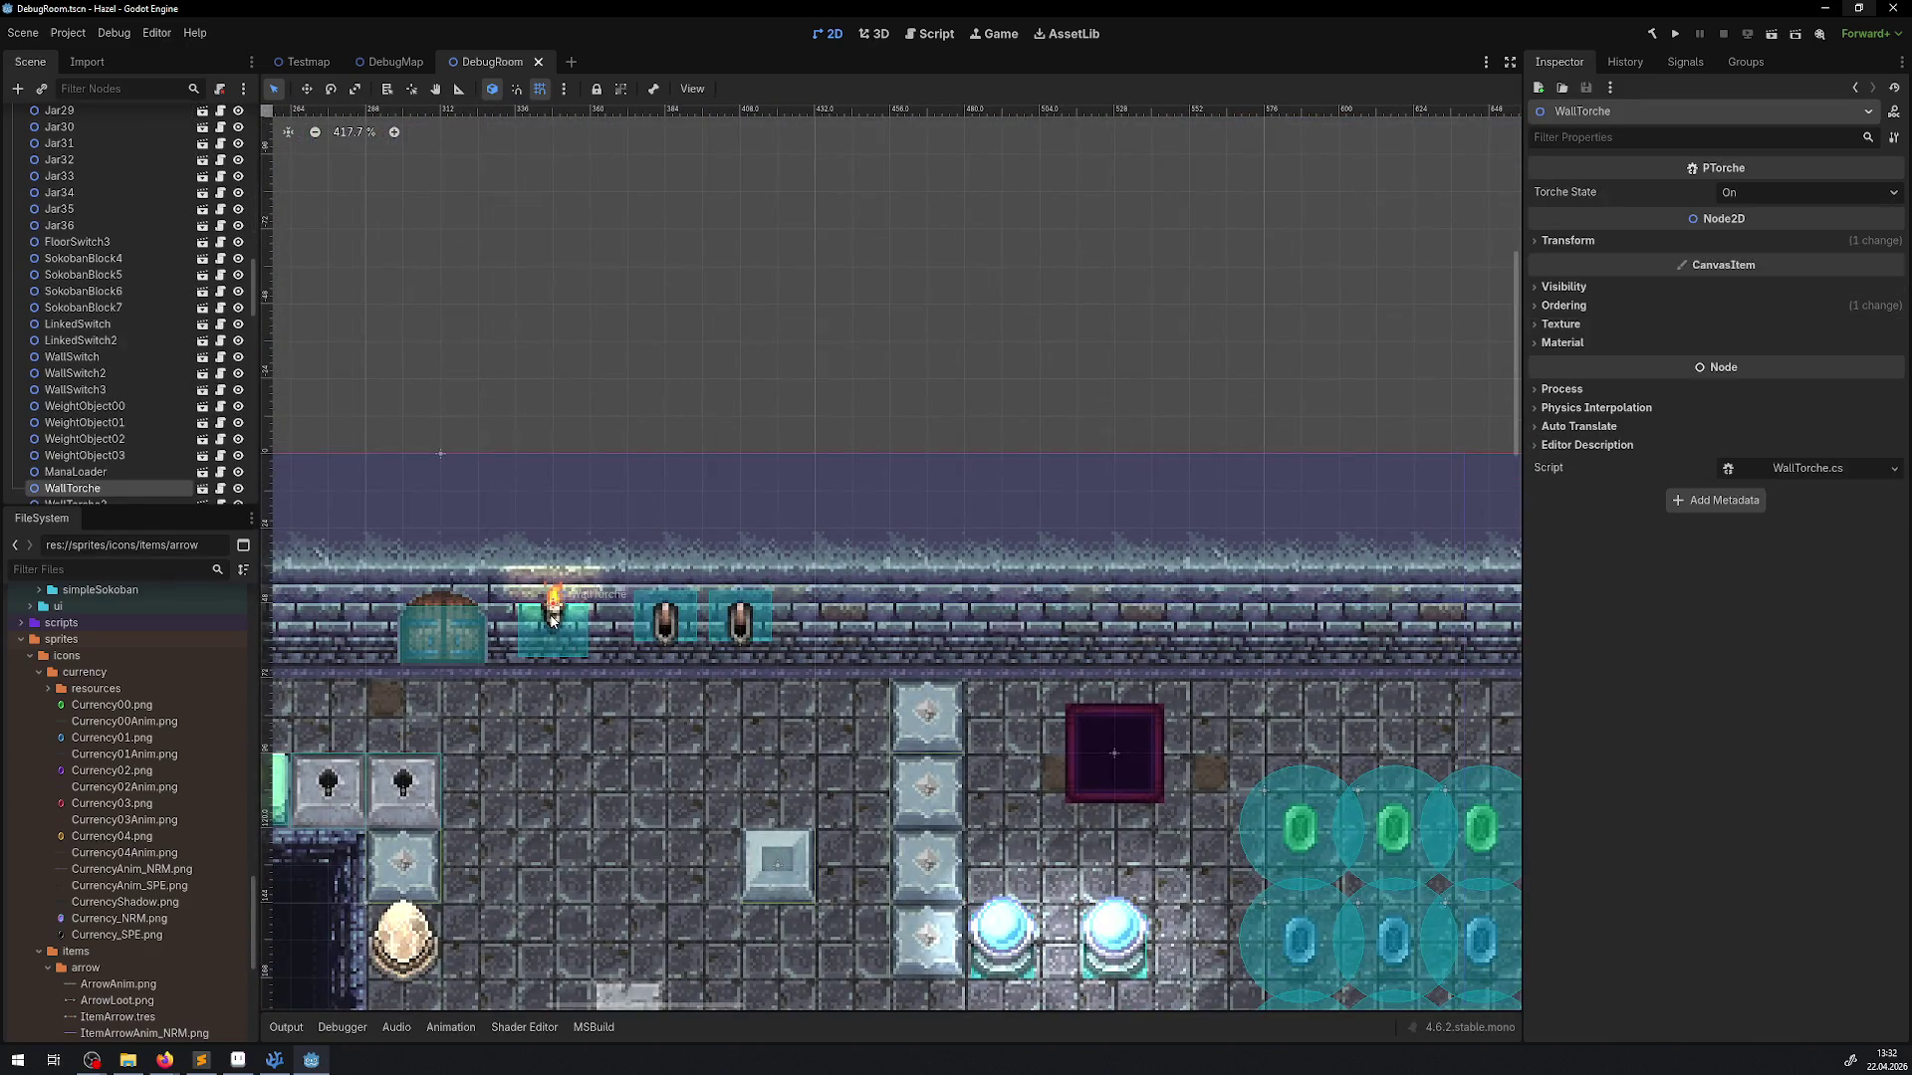
{"action": "left_click", "coordinate": [202, 488]}
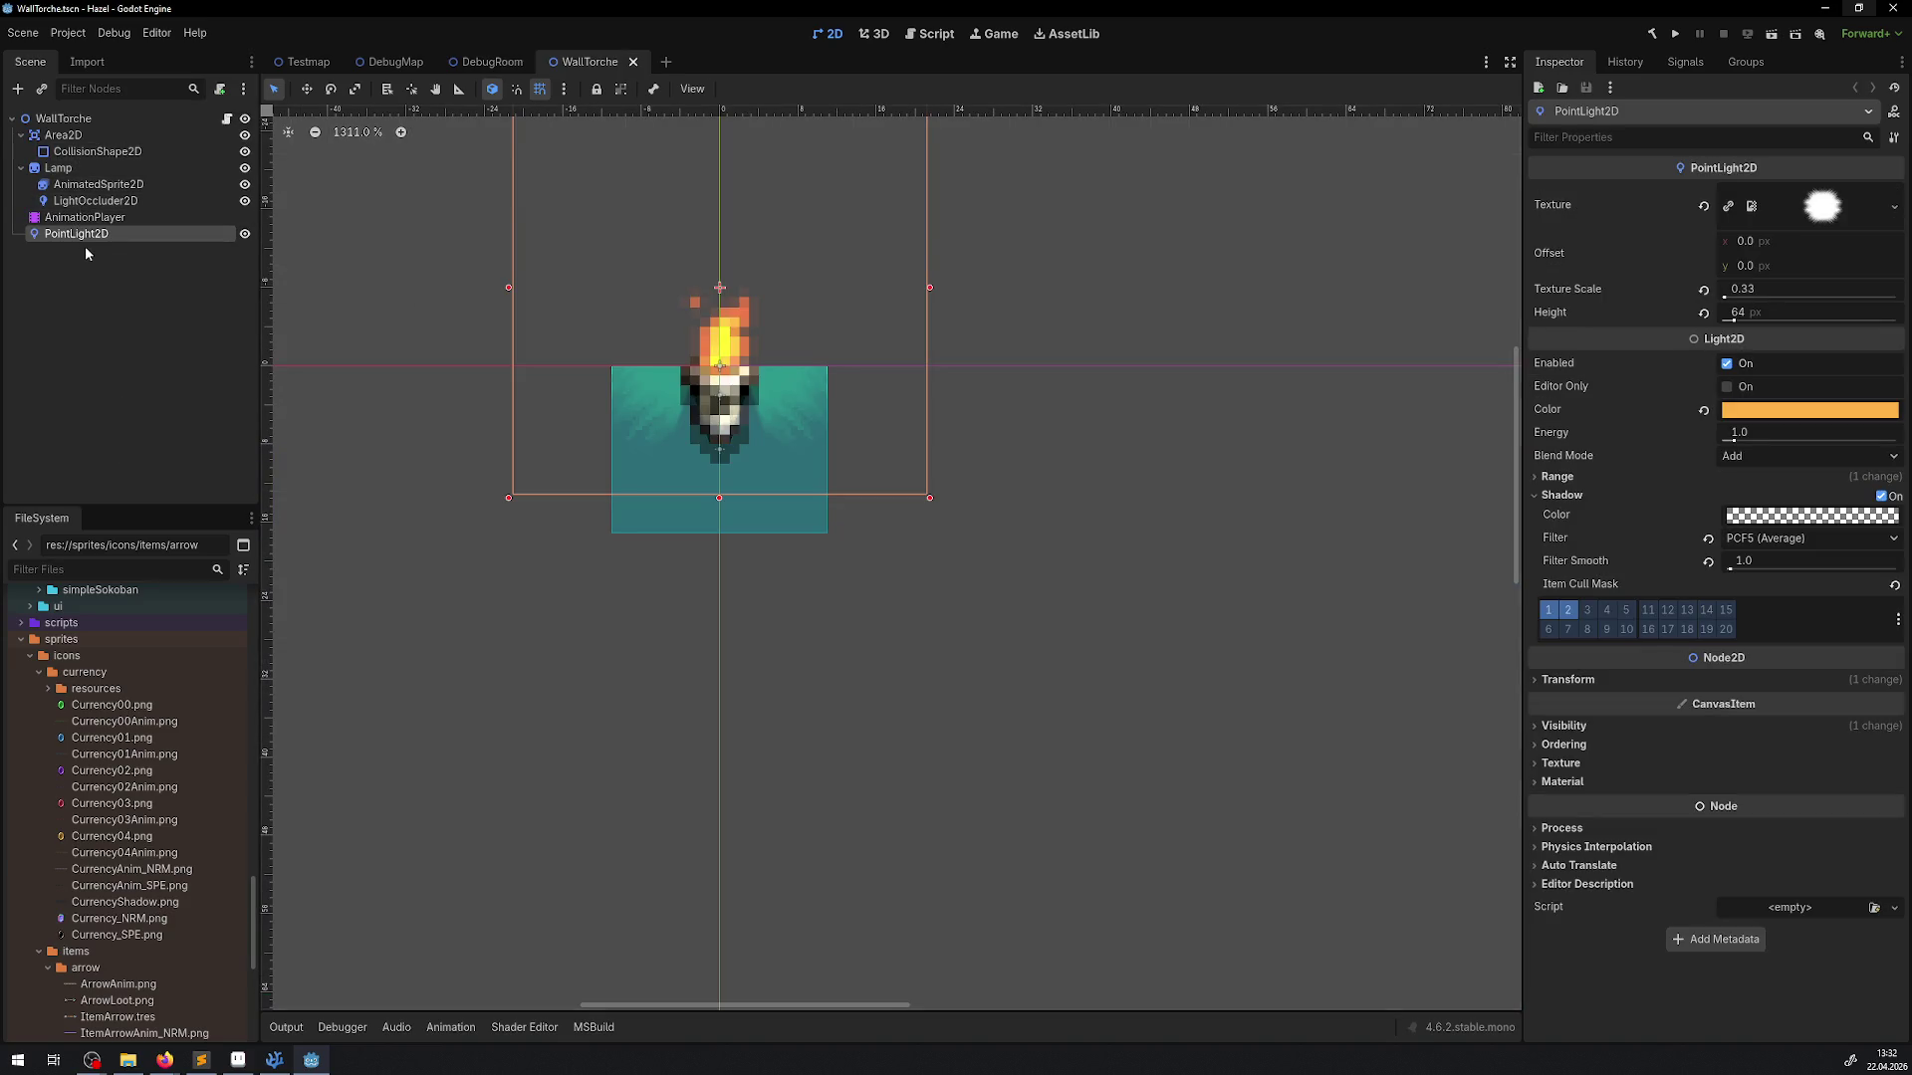
Uncentre the Lamp and flame sprites and reposition the flame right and down
{"action": "left_click", "coordinate": [60, 169]}
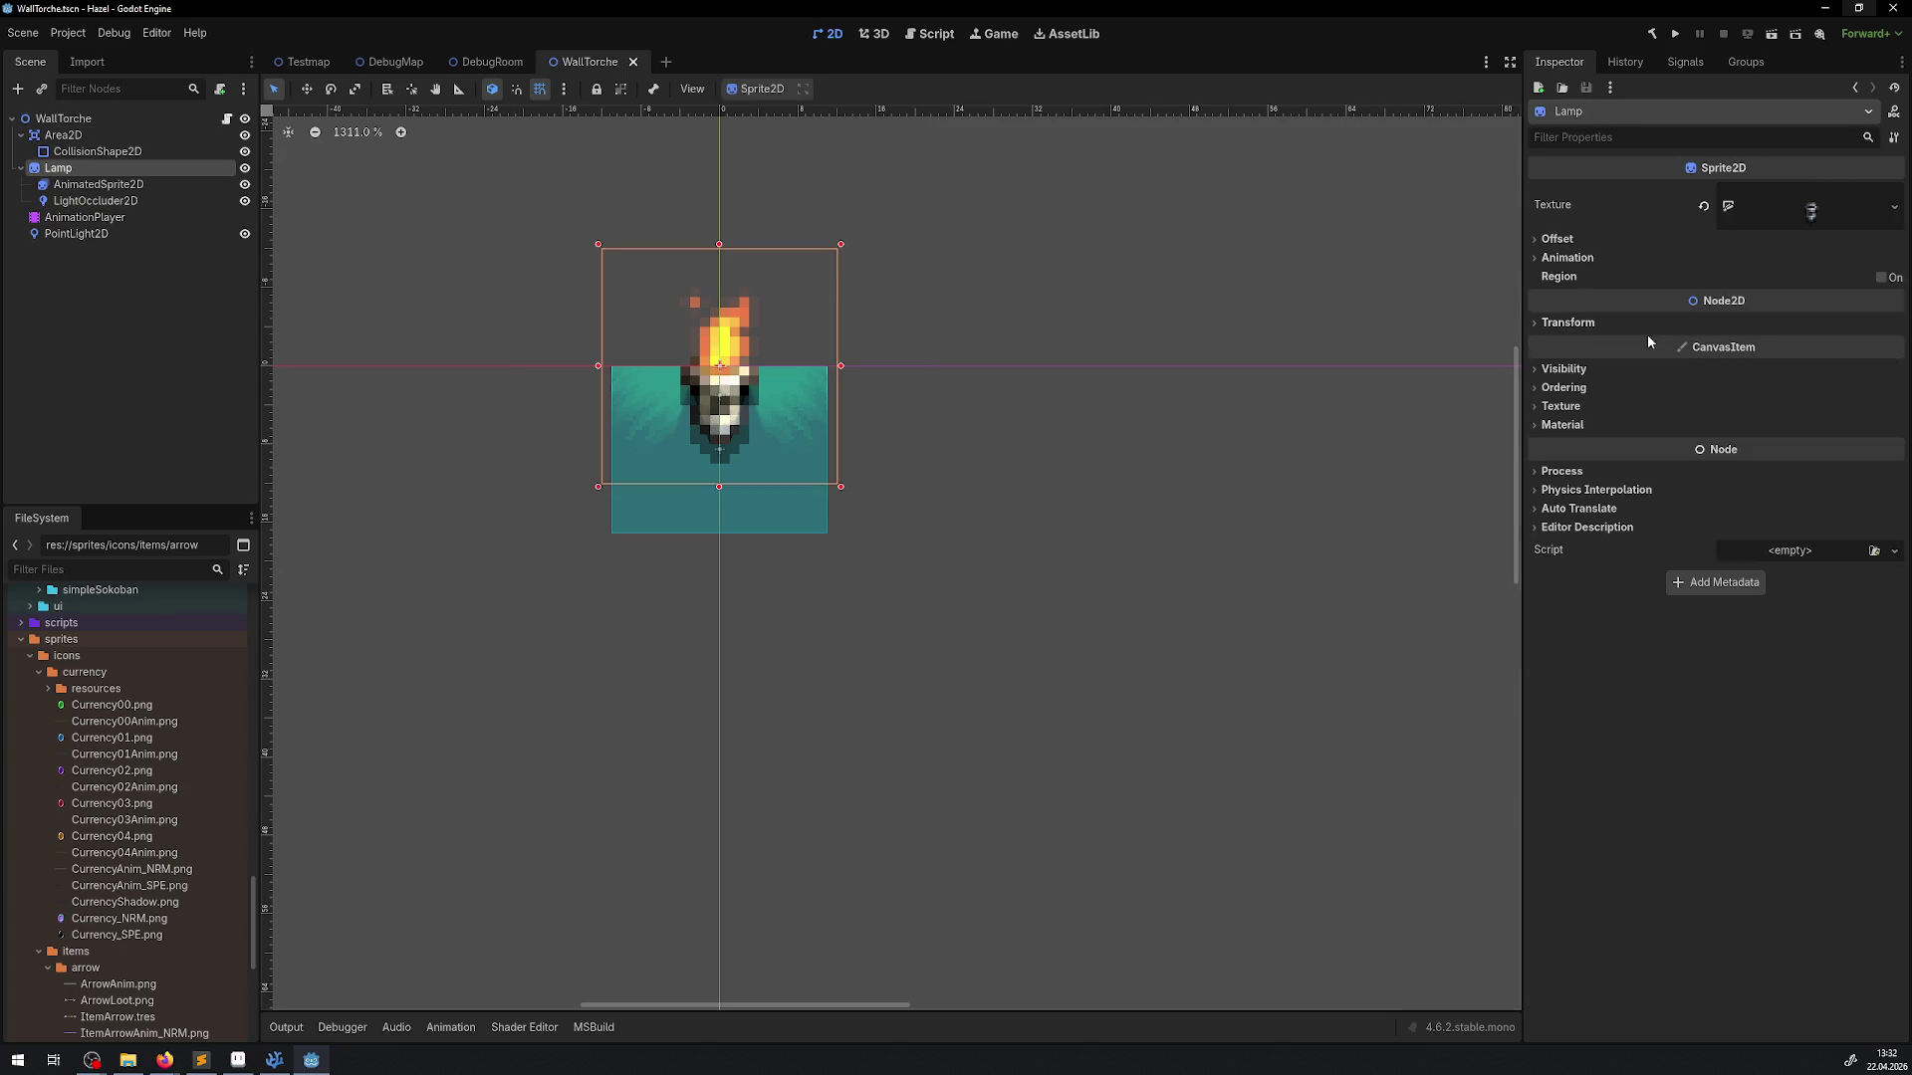
{"action": "left_click", "coordinate": [1556, 239]}
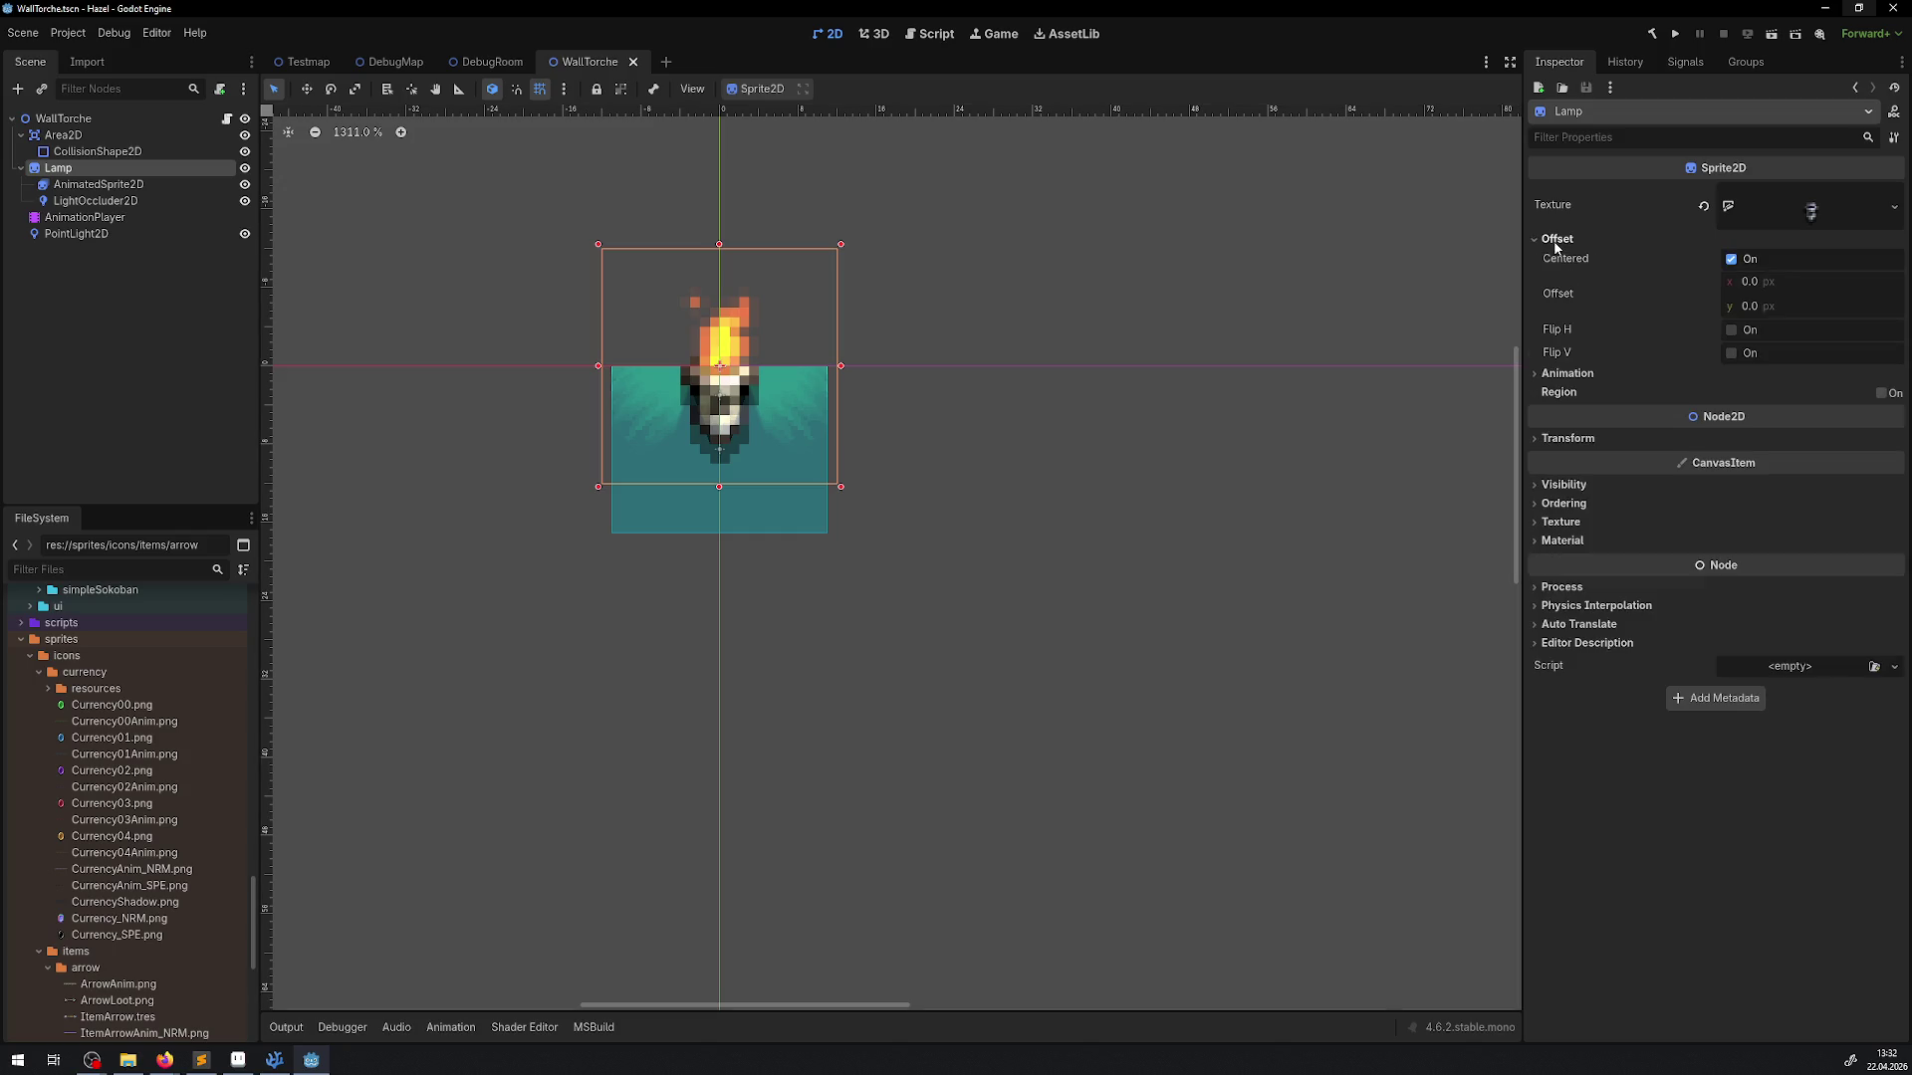
{"action": "left_click", "coordinate": [1732, 259]}
{"action": "left_click", "coordinate": [104, 187]}
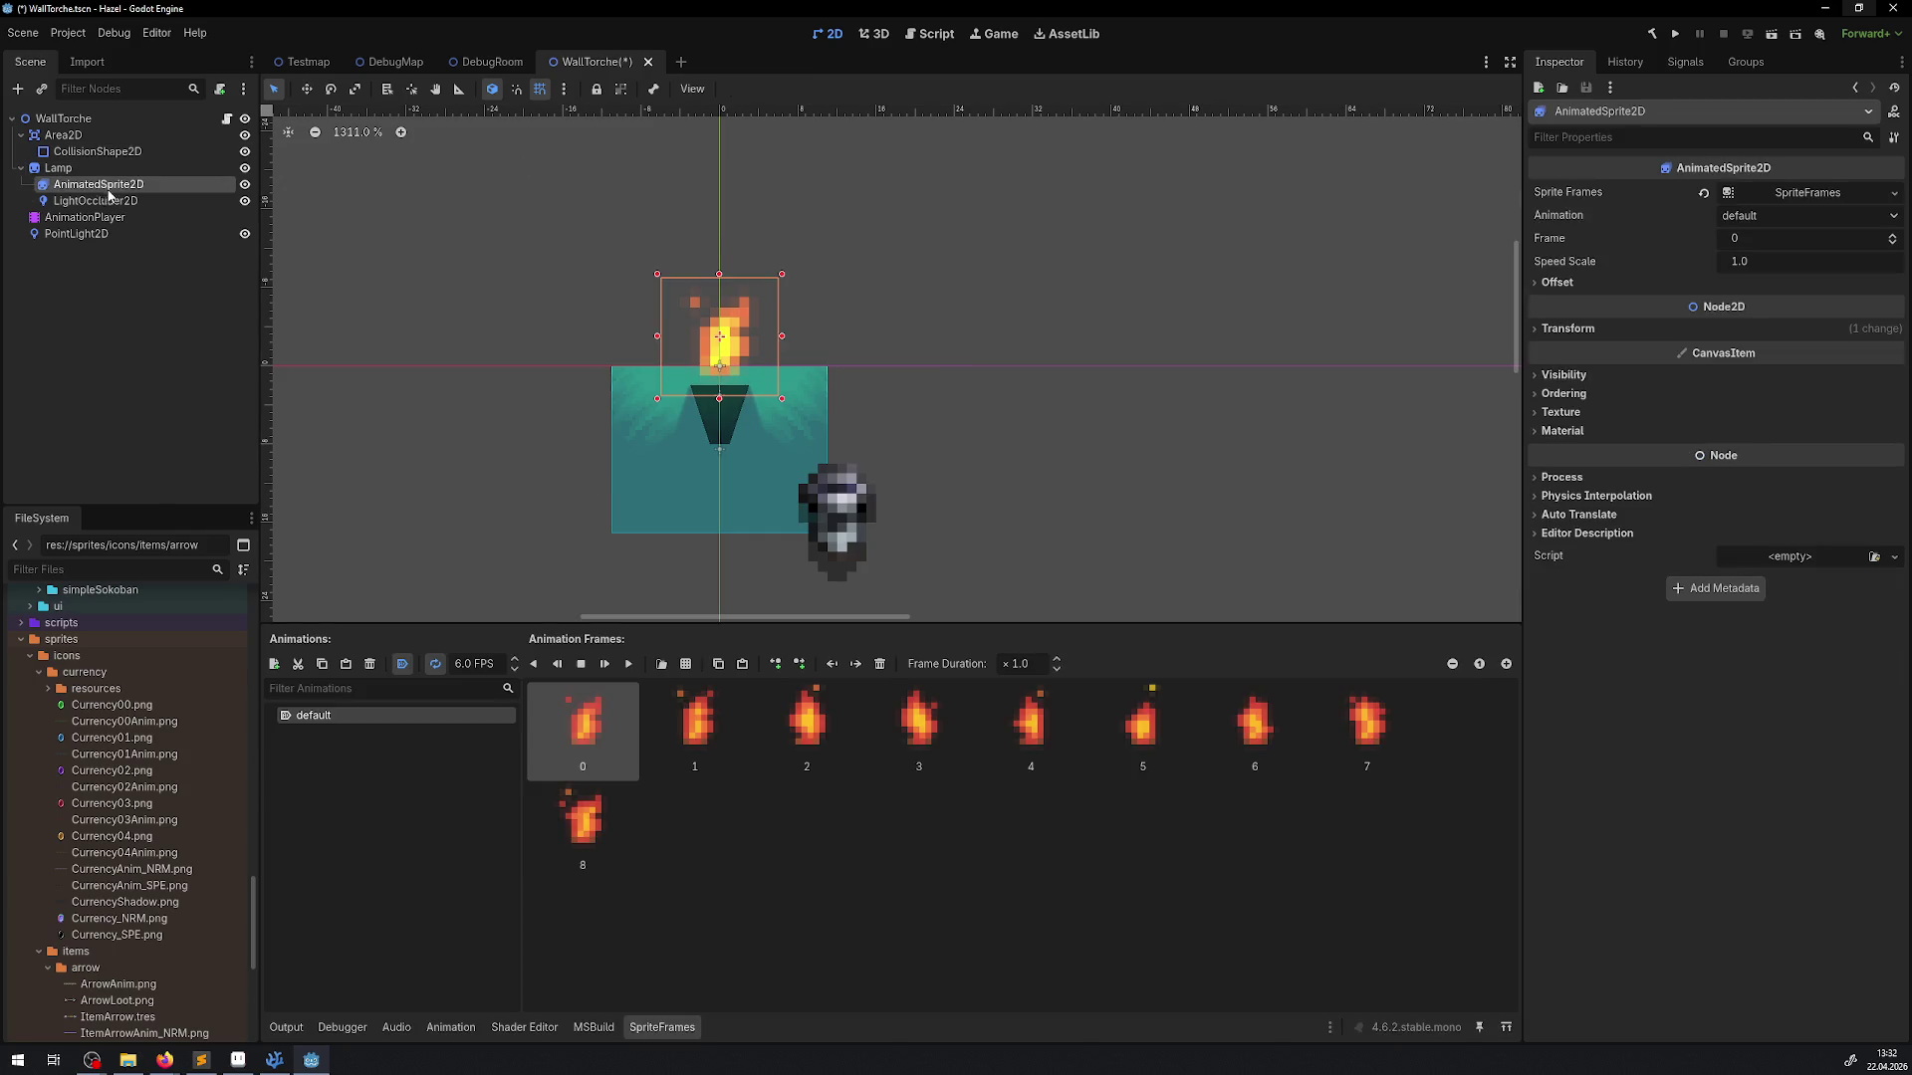
{"action": "left_click", "coordinate": [1556, 283]}
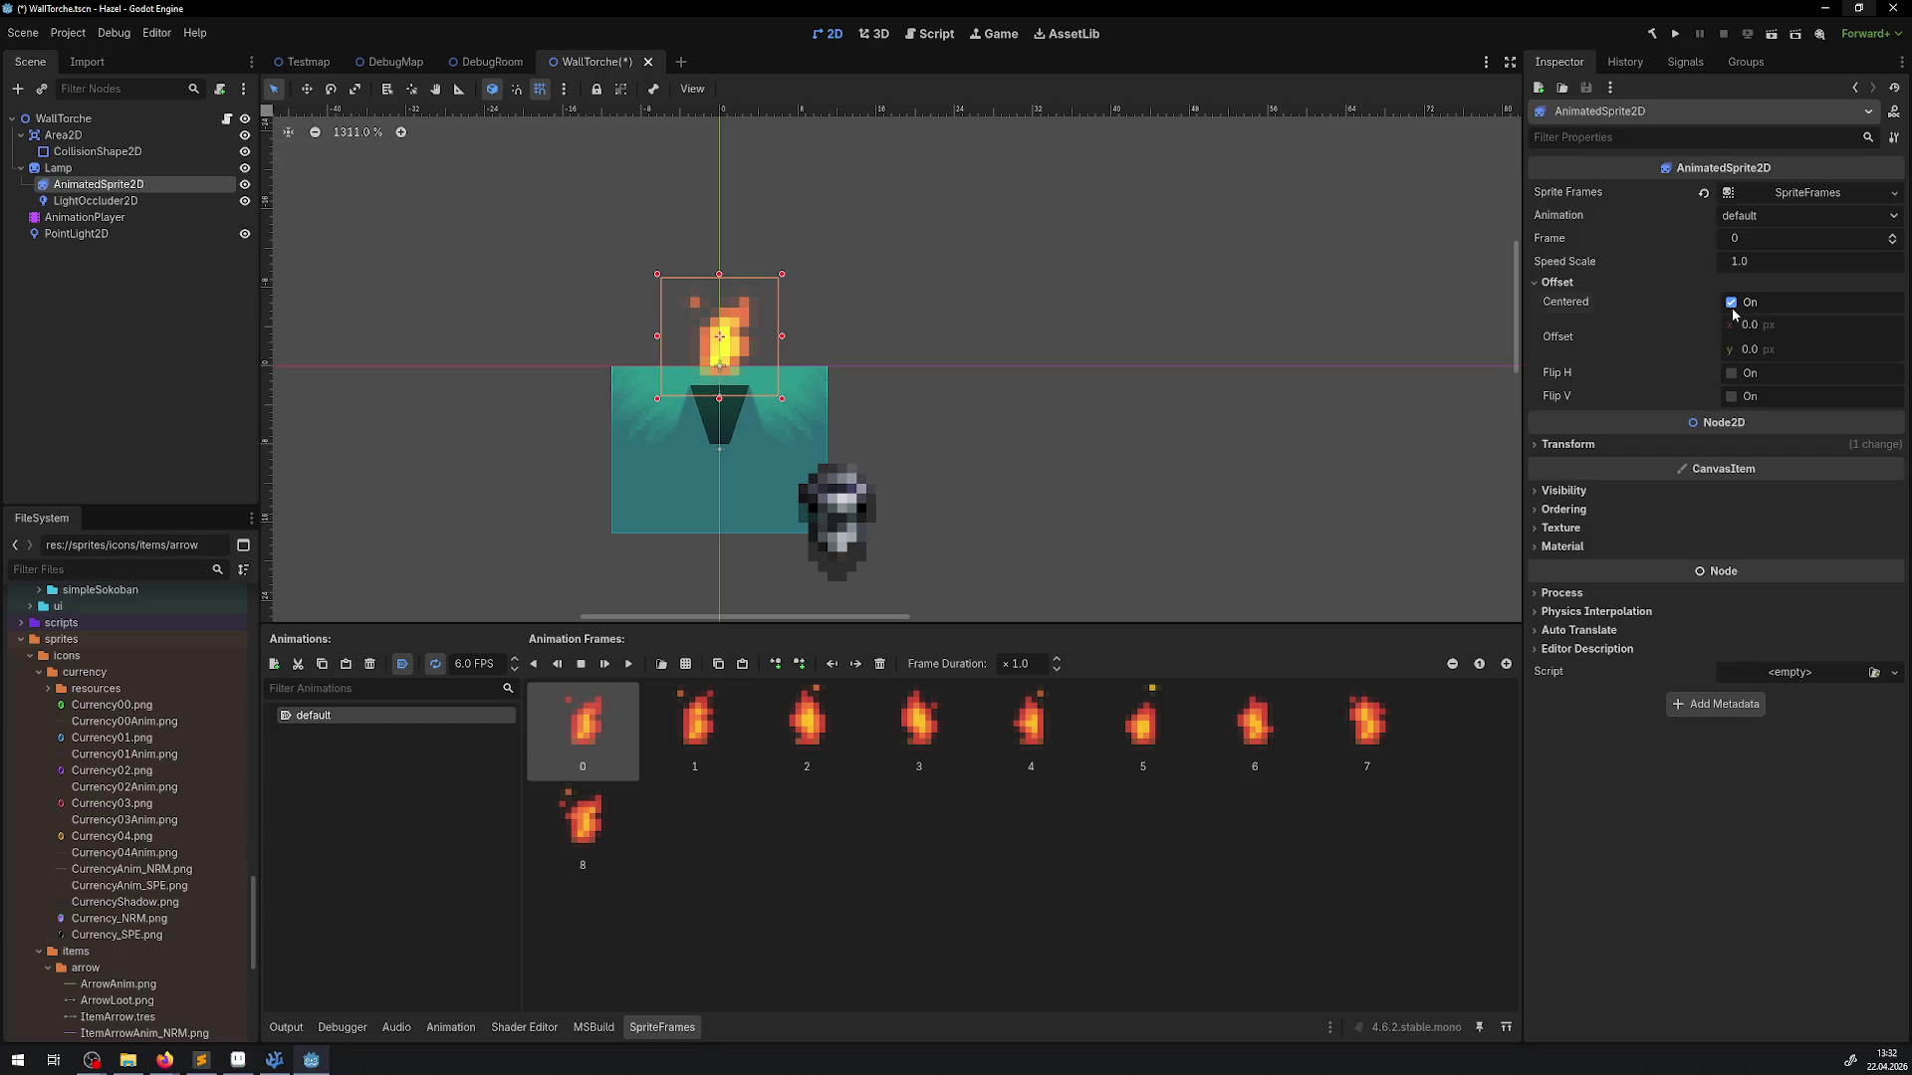
{"action": "left_click", "coordinate": [1732, 303]}
{"action": "scroll", "coordinate": [866, 399], "scroll_direction": "up", "scroll_amount": 2}
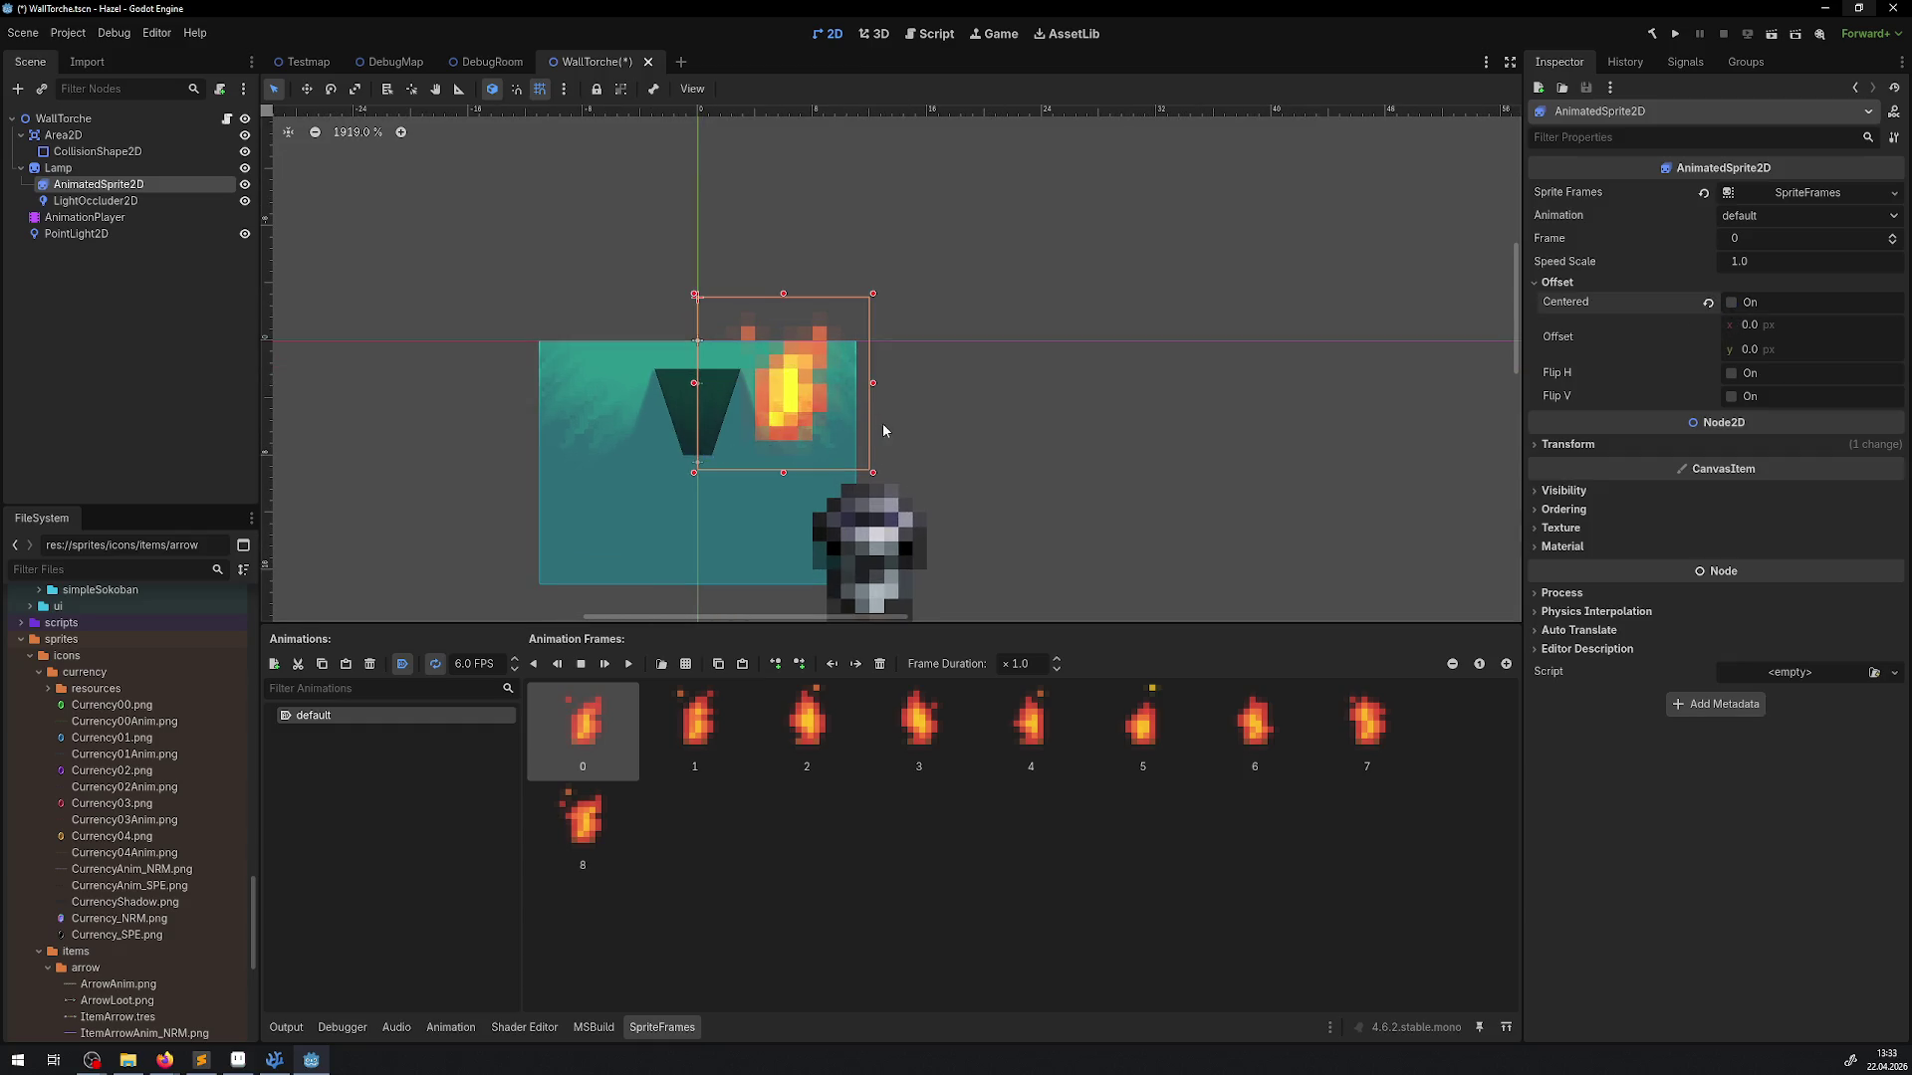
{"action": "mouse_move", "coordinate": [715, 358]}
{"action": "left_mouse_down"}
{"action": "mouse_move", "coordinate": [717, 401]}
{"action": "mouse_move", "coordinate": [829, 401]}
{"action": "mouse_move", "coordinate": [726, 424]}
{"action": "left_mouse_up"}
Move the occluder 10 px down and 13 px right, and nudge the point light onto the torch
{"action": "left_click", "coordinate": [96, 201]}
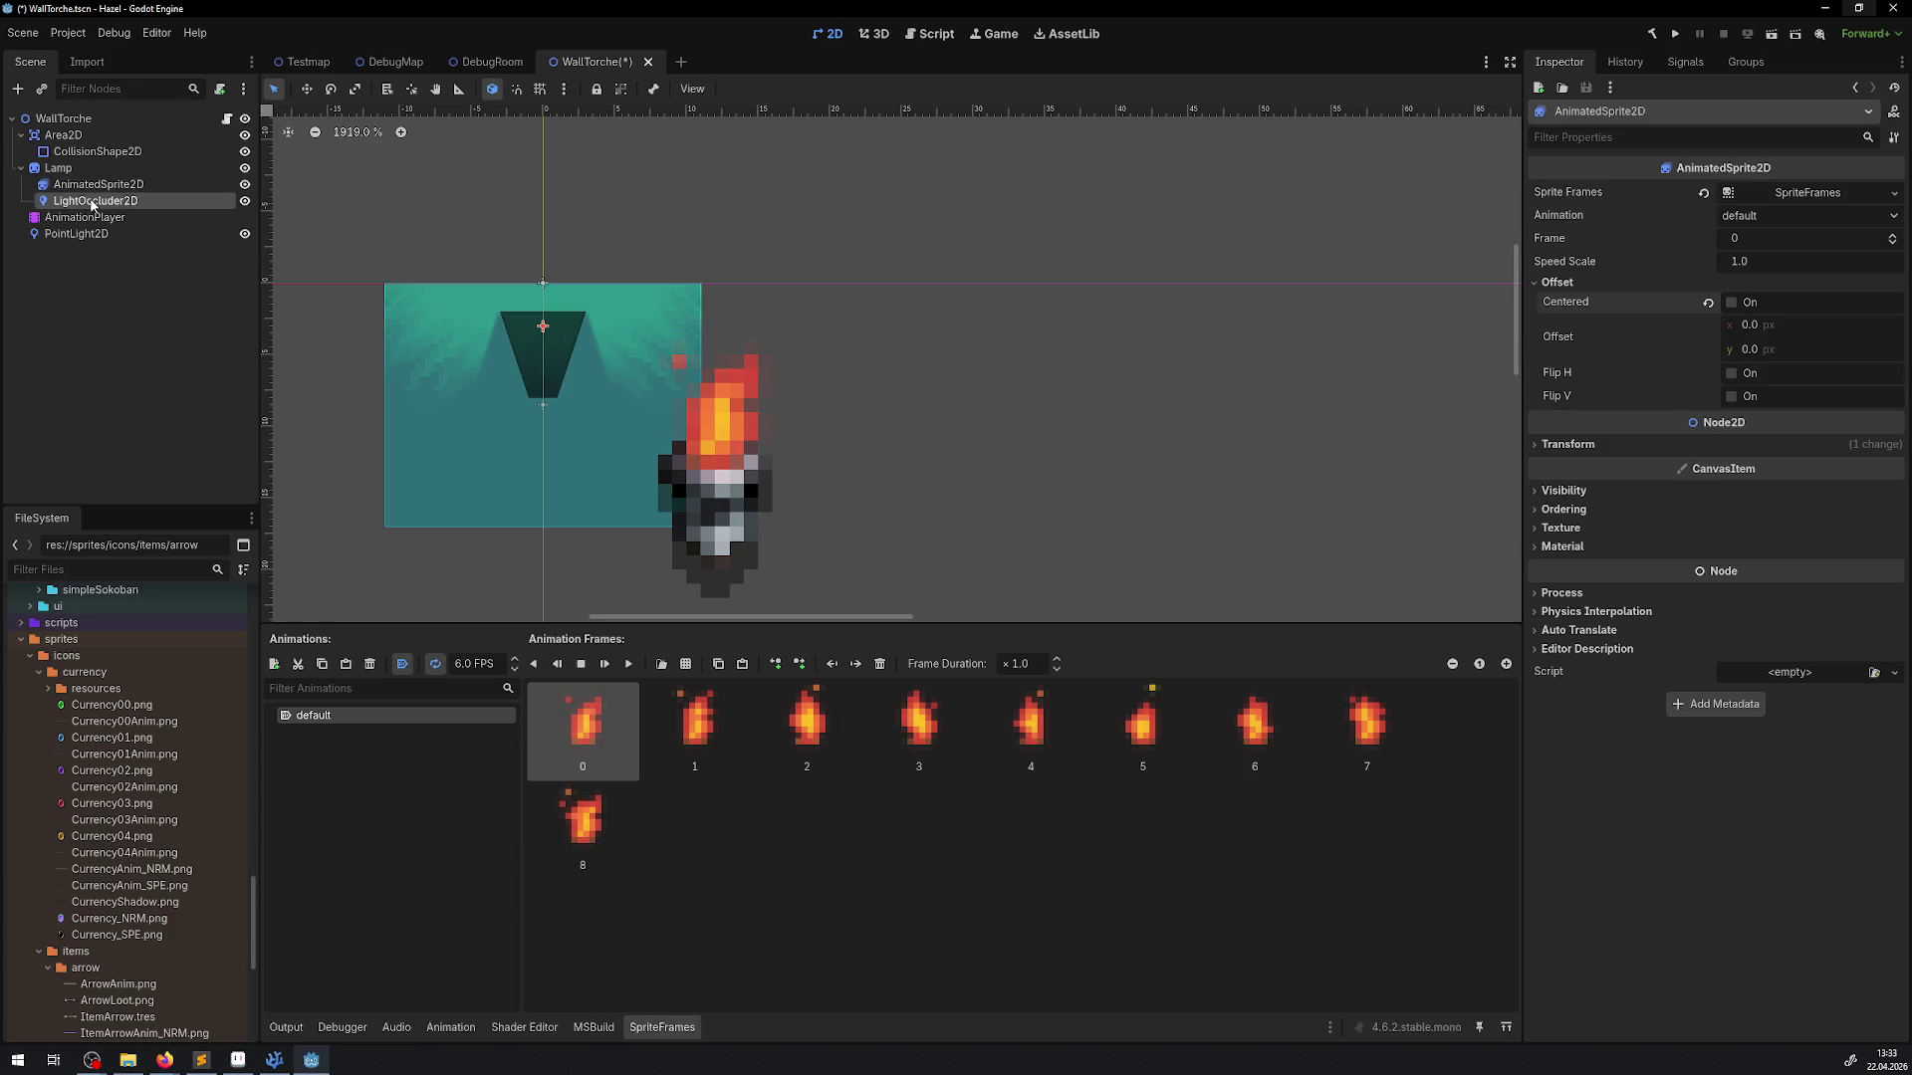
{"action": "mouse_move", "coordinate": [527, 360]}
{"action": "left_mouse_down"}
{"action": "mouse_move", "coordinate": [665, 440]}
{"action": "mouse_move", "coordinate": [719, 501]}
{"action": "left_mouse_up"}
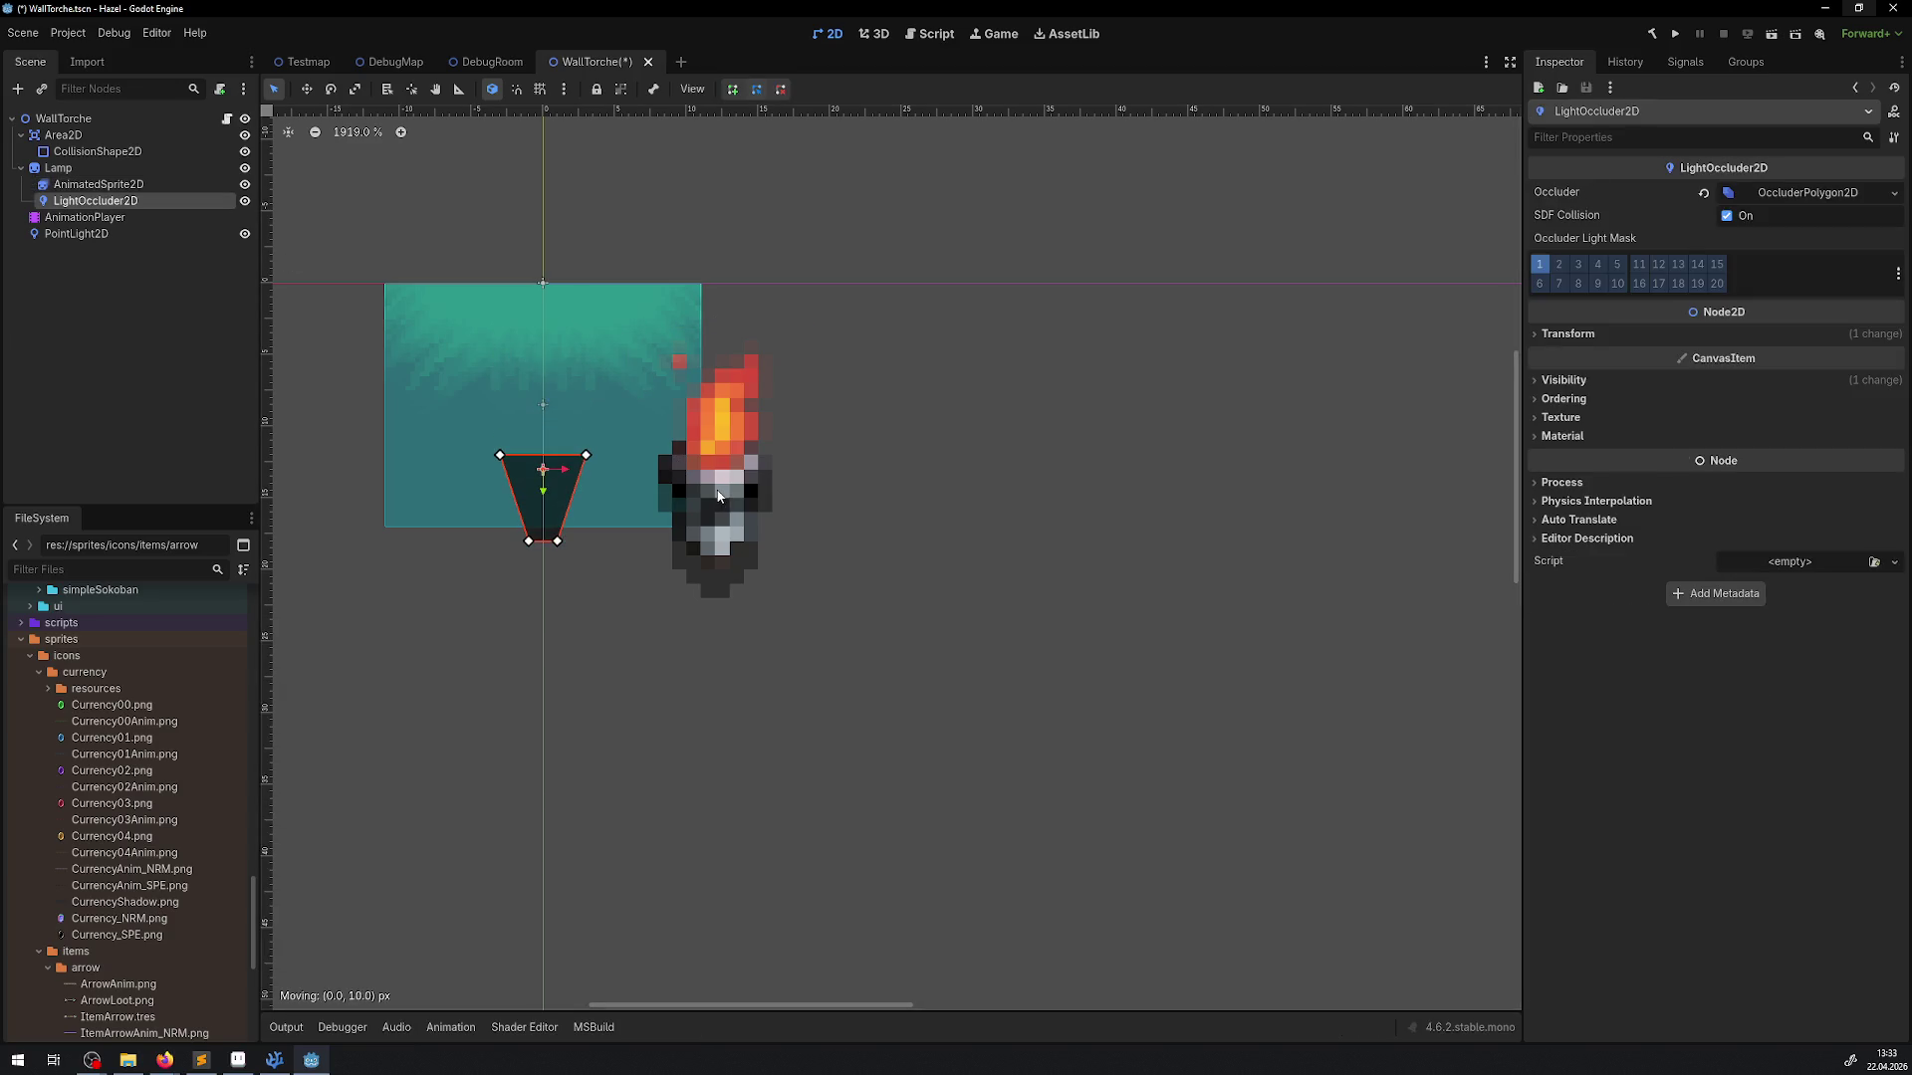
{"action": "mouse_move", "coordinate": [542, 483]}
{"action": "left_mouse_down"}
{"action": "mouse_move", "coordinate": [729, 484]}
{"action": "mouse_move", "coordinate": [715, 497]}
{"action": "left_mouse_up"}
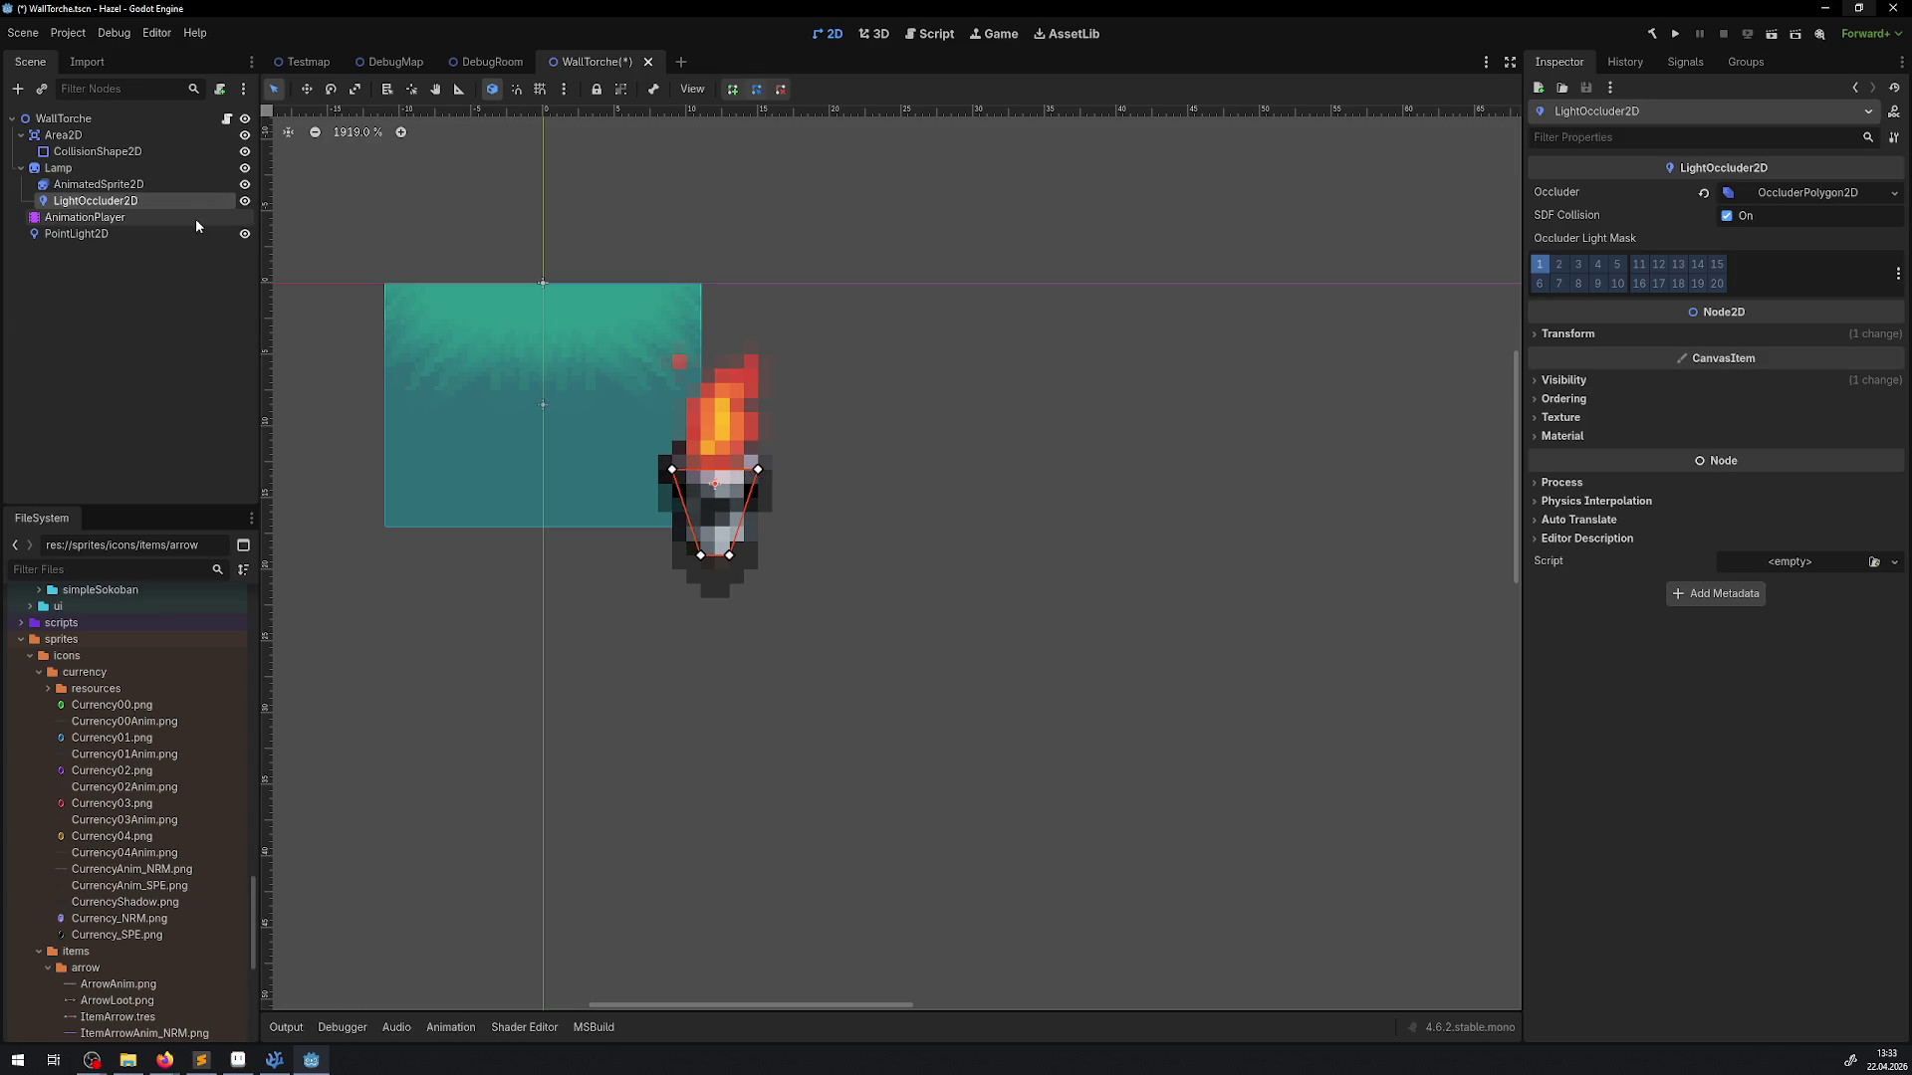
{"action": "left_click", "coordinate": [77, 234]}
{"action": "scroll", "coordinate": [545, 269], "scroll_direction": "down", "scroll_amount": 3}
{"action": "left_click_drag", "start_coordinate": [537, 209], "coordinate": [659, 390]}
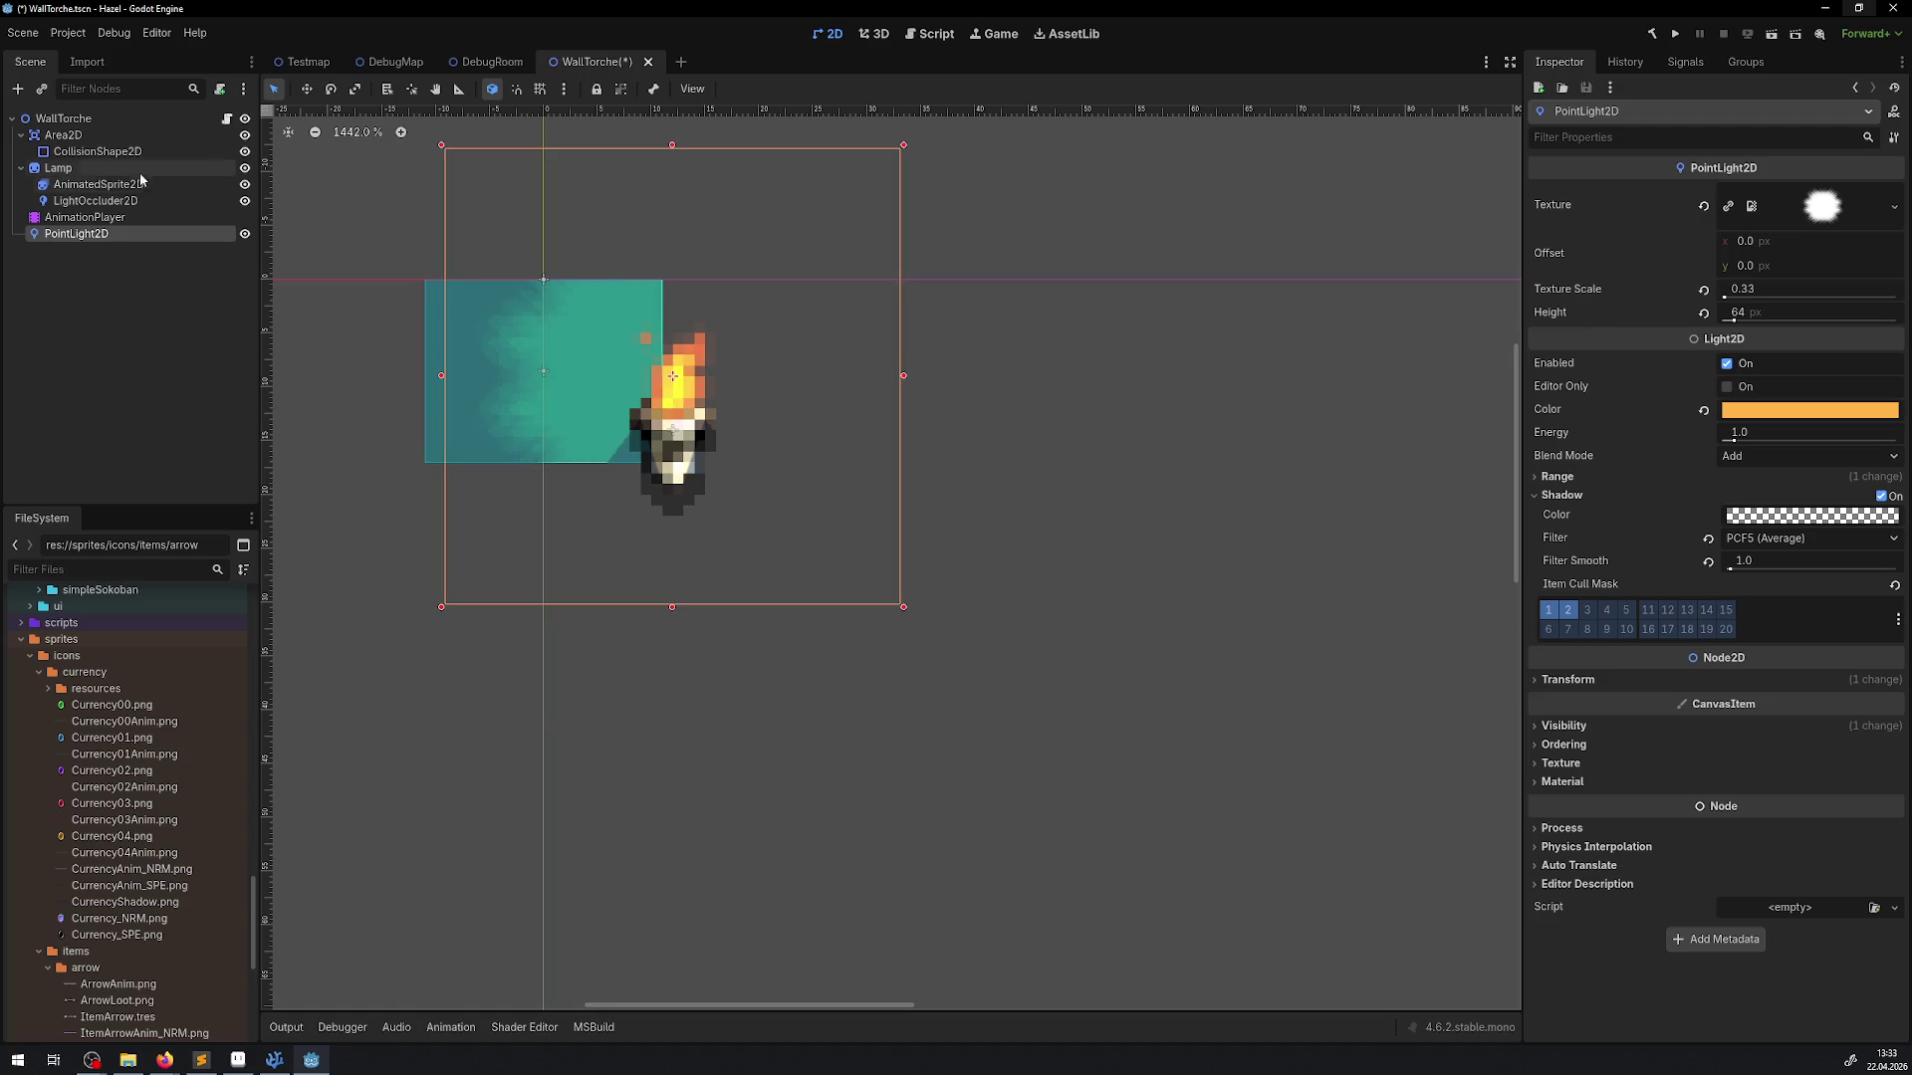
Set the CollisionShape2D's Transform Position y to 0
{"action": "left_click", "coordinate": [76, 136]}
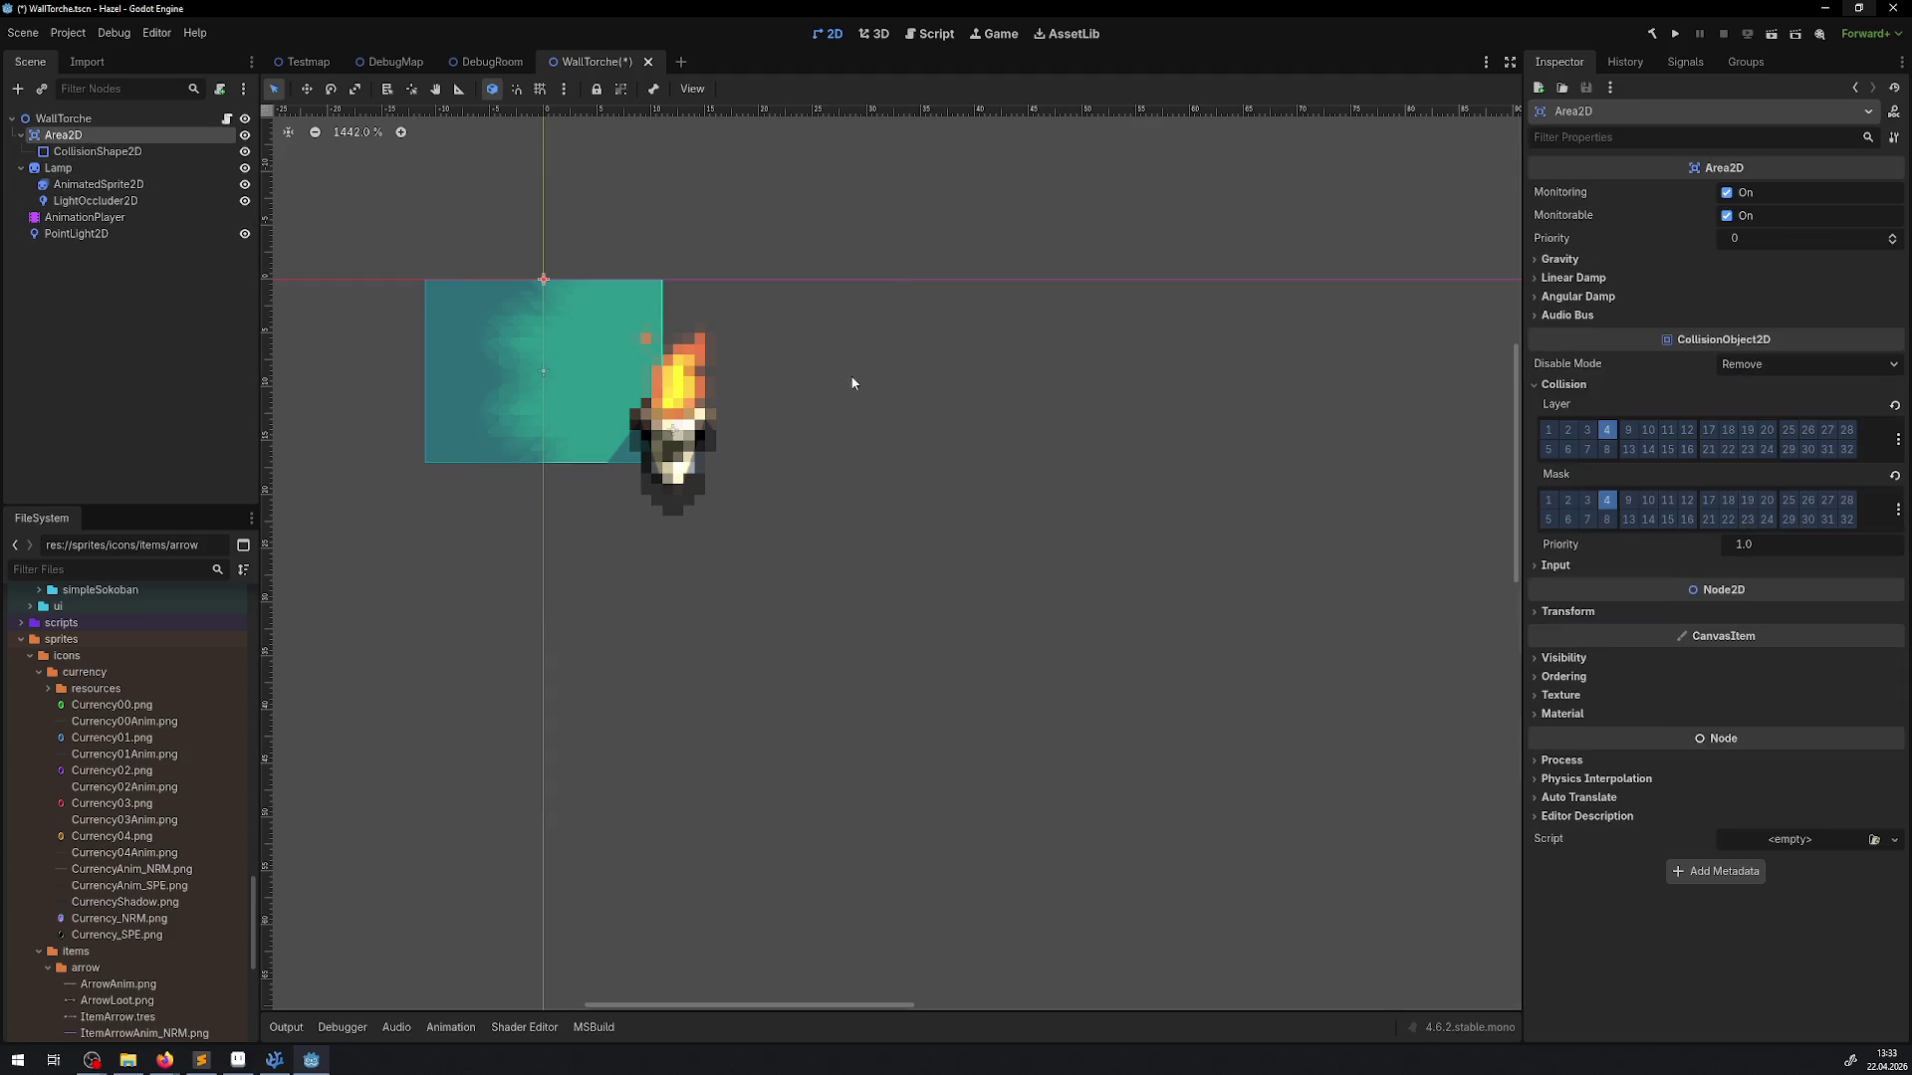
{"action": "left_click", "coordinate": [105, 156]}
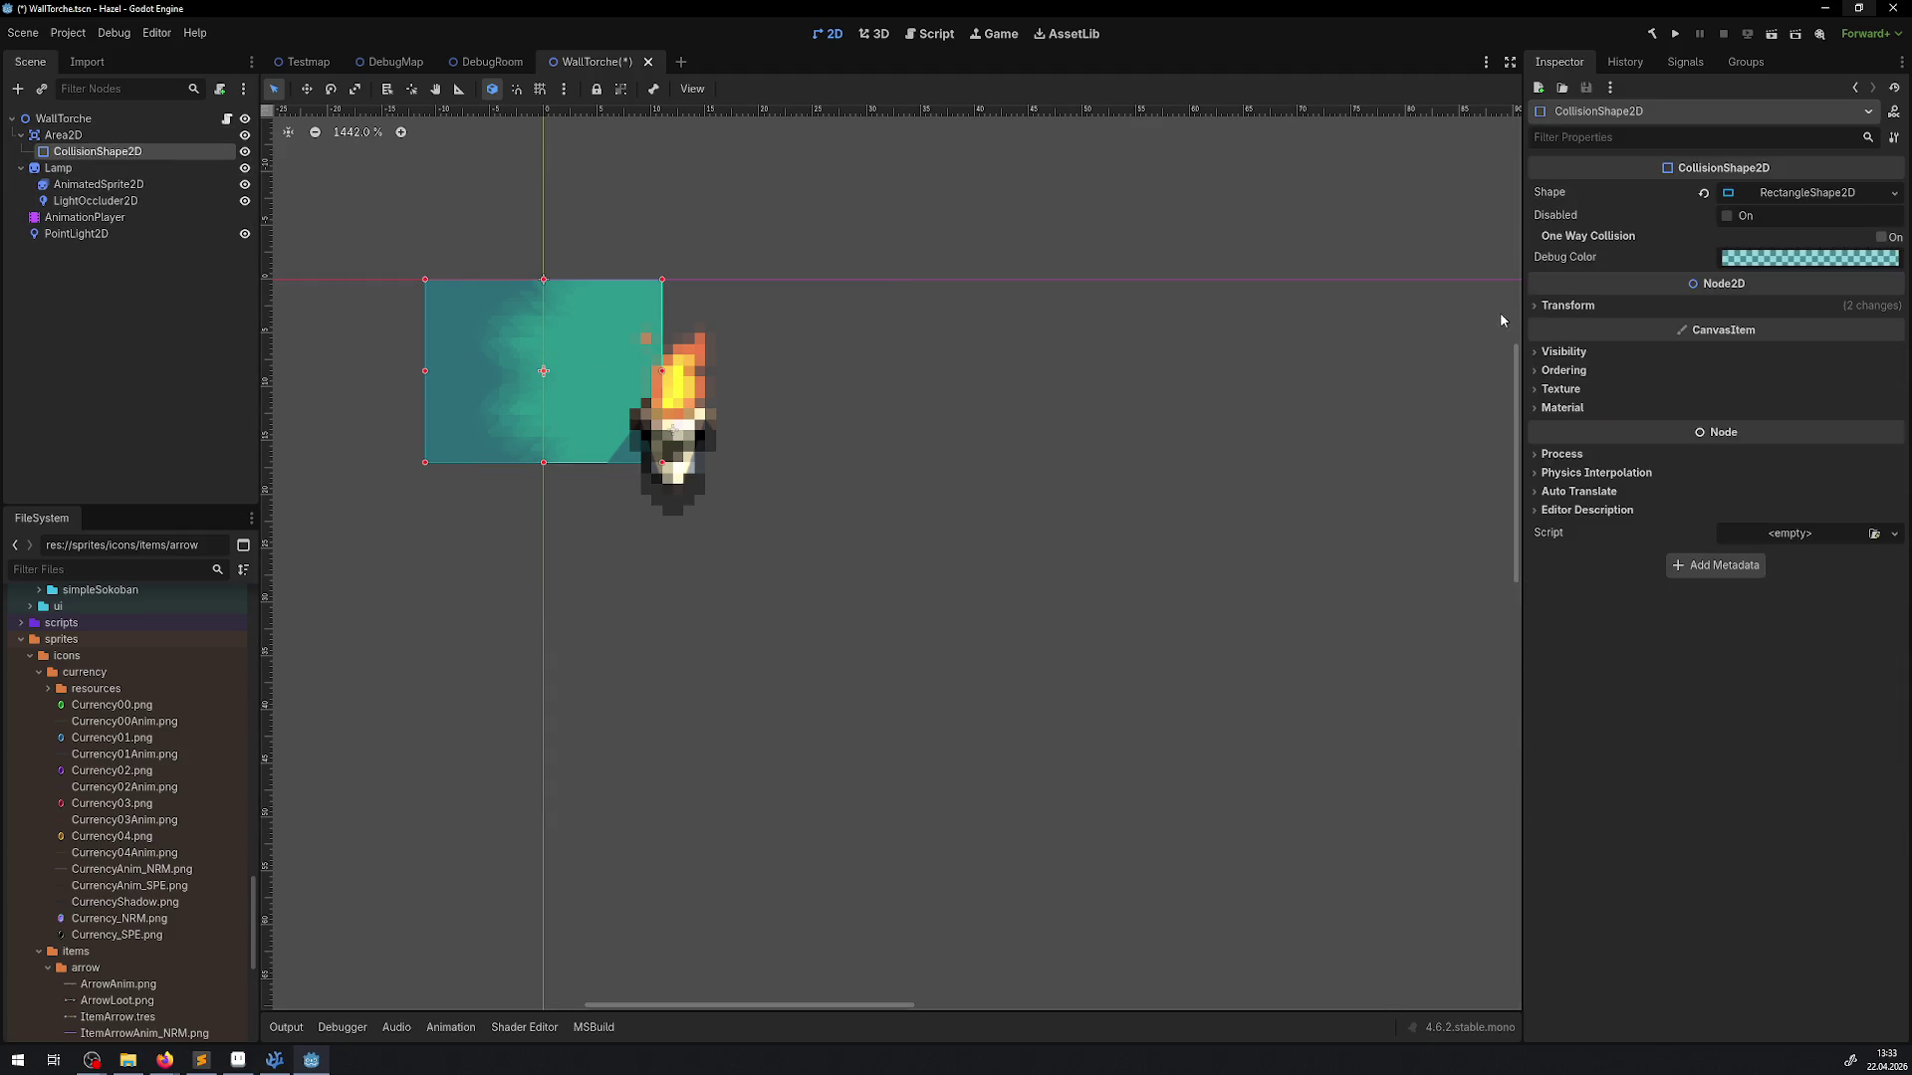
{"action": "left_click", "coordinate": [1548, 305]}
{"action": "left_click", "coordinate": [1749, 349]}
{"action": "type", "text": "0"}
{"action": "key", "text": "Return"}
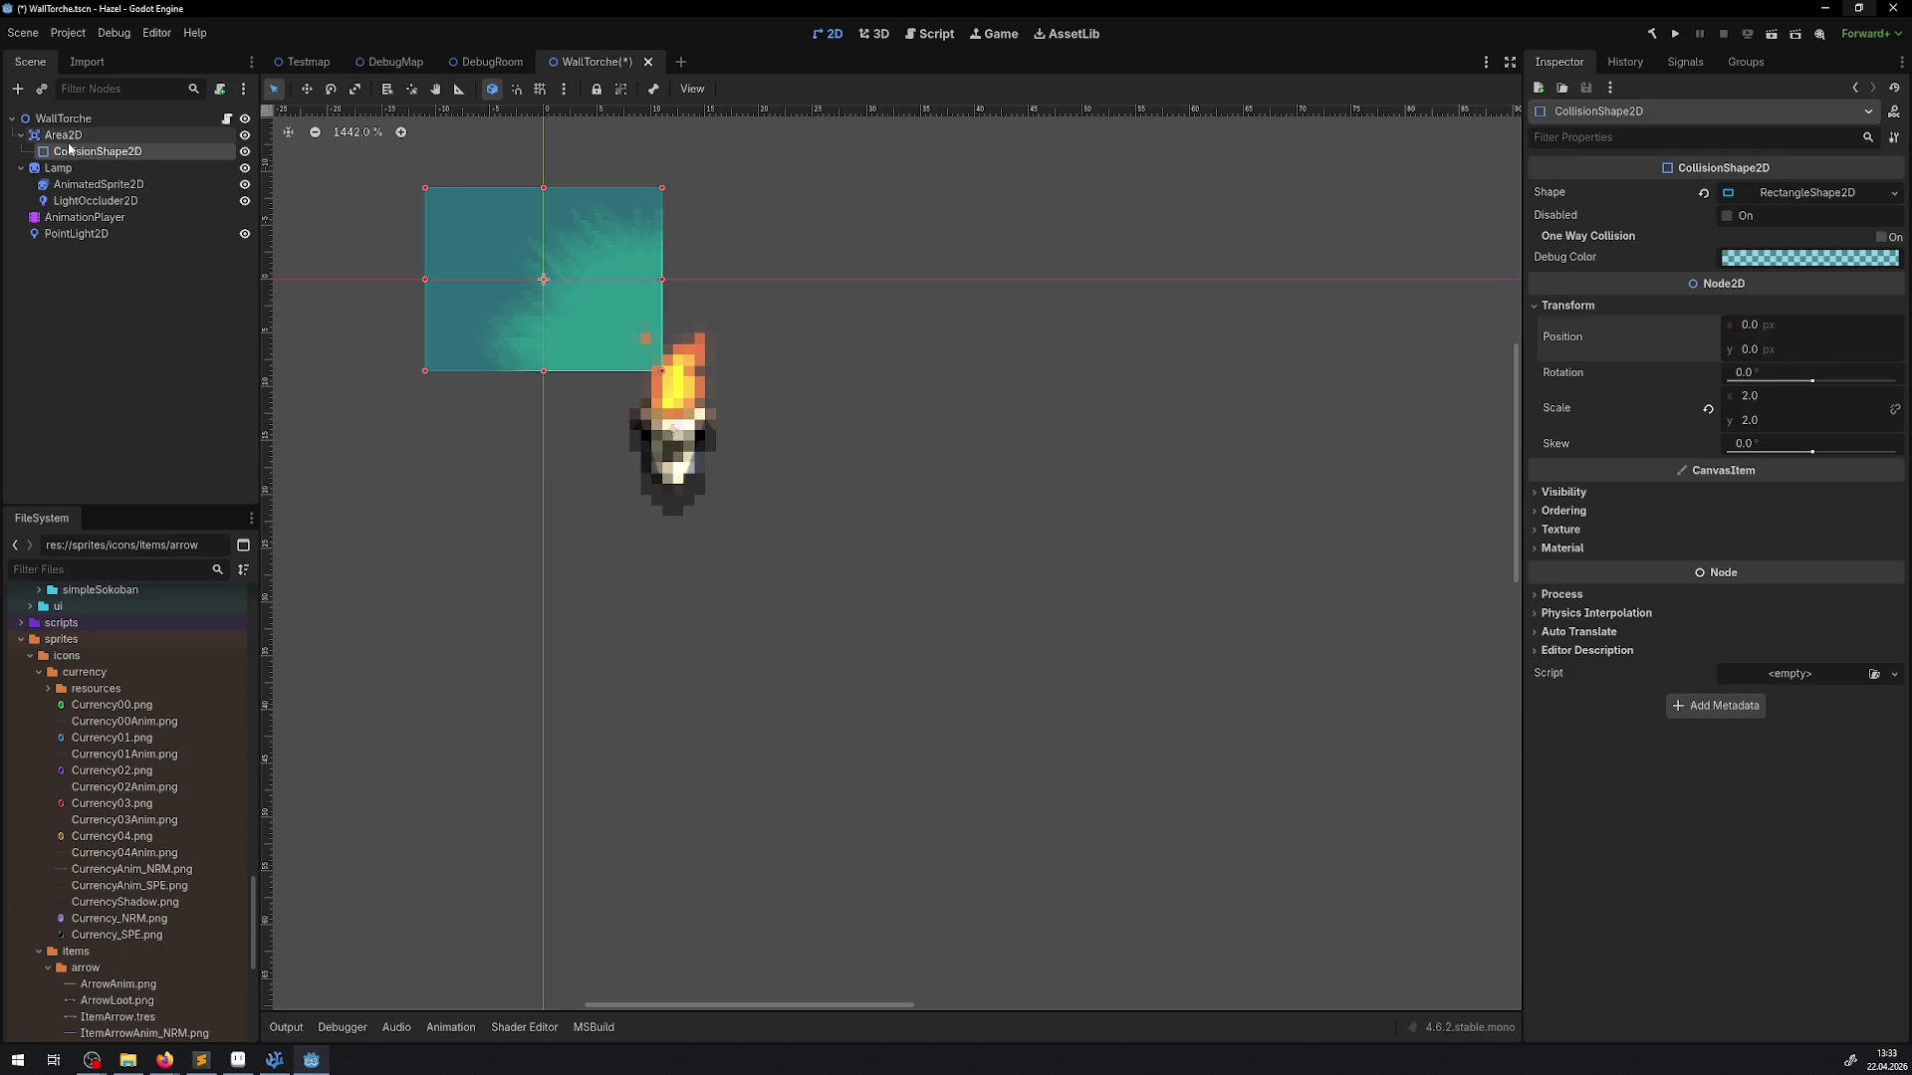
Lock the collision shape and drag the Area2D down-right so its box covers the torch
{"action": "left_click", "coordinate": [63, 135]}
{"action": "left_click", "coordinate": [80, 150]}
{"action": "left_click", "coordinate": [595, 90]}
{"action": "left_click", "coordinate": [63, 134]}
{"action": "mouse_move", "coordinate": [515, 323]}
{"action": "left_mouse_down"}
{"action": "mouse_move", "coordinate": [590, 386]}
{"action": "mouse_move", "coordinate": [650, 480]}
{"action": "left_mouse_up"}
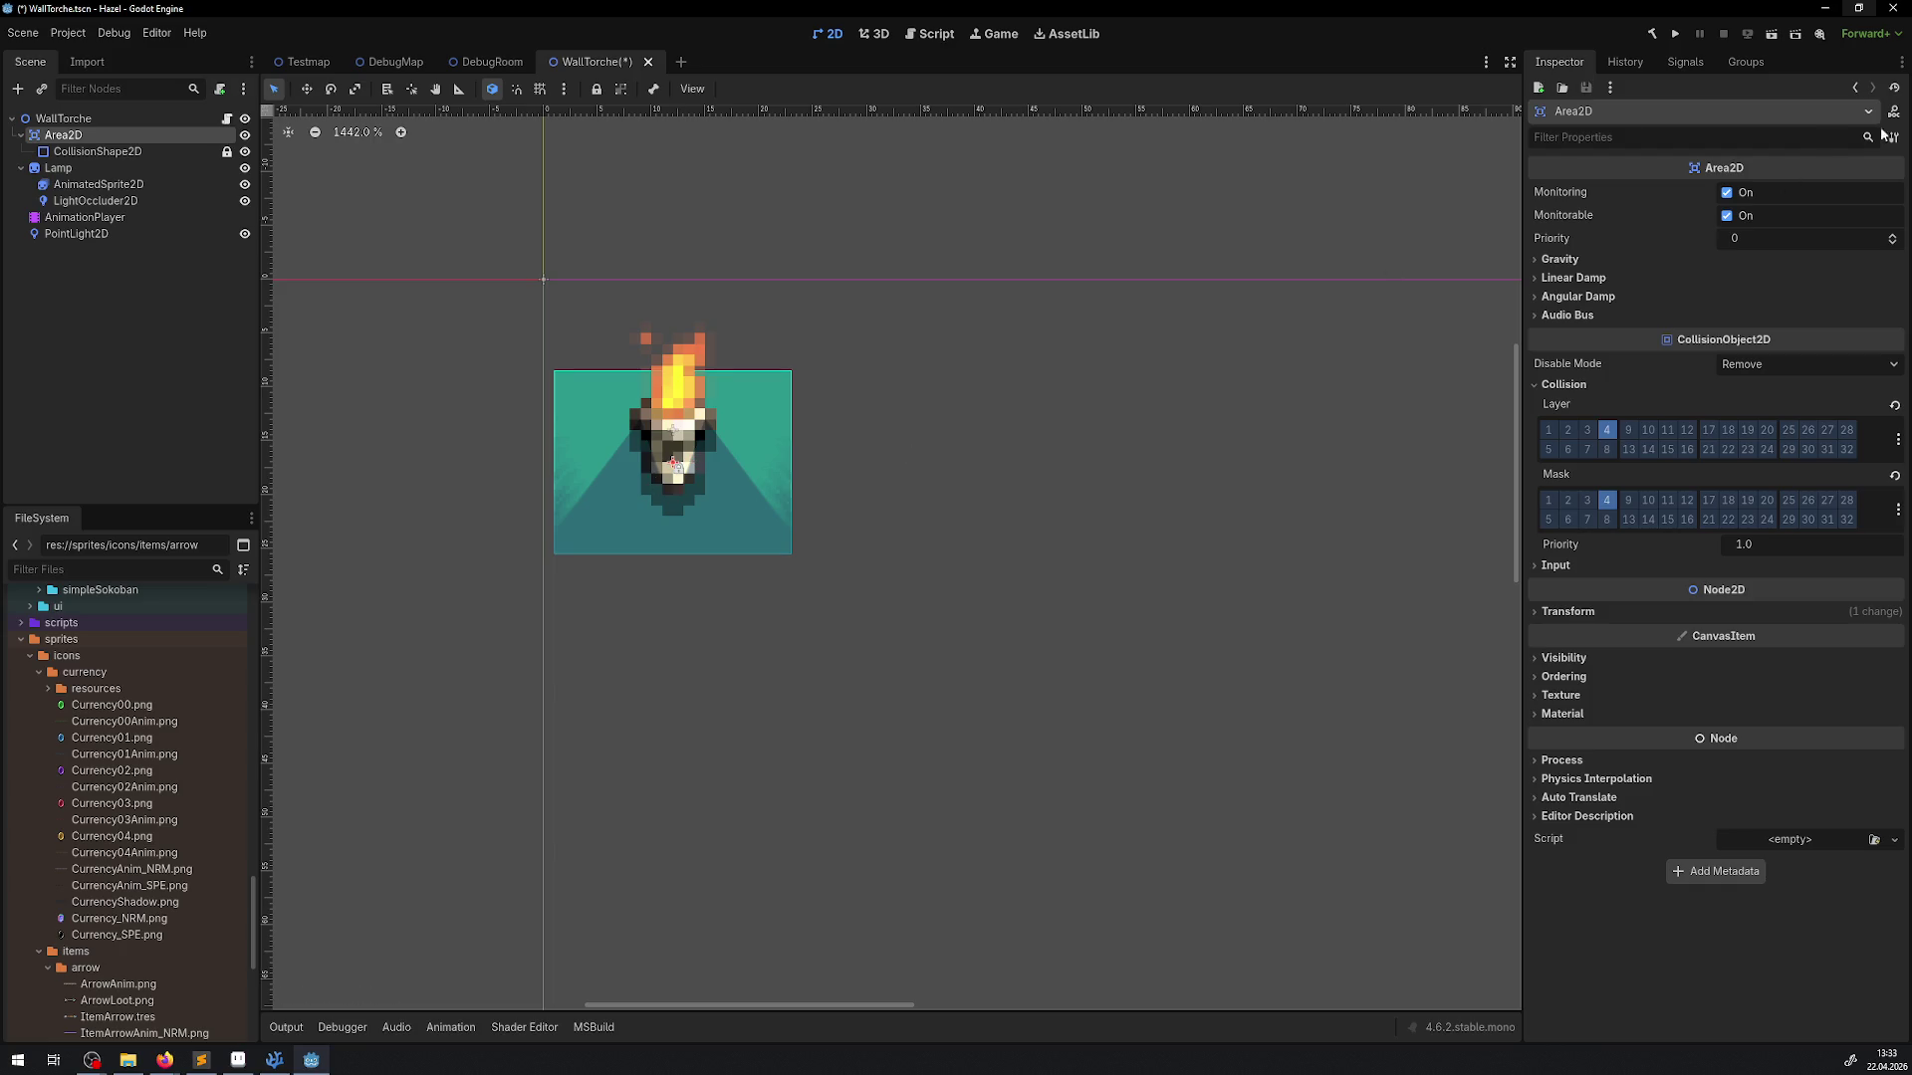
{"action": "left_click", "coordinate": [159, 151]}
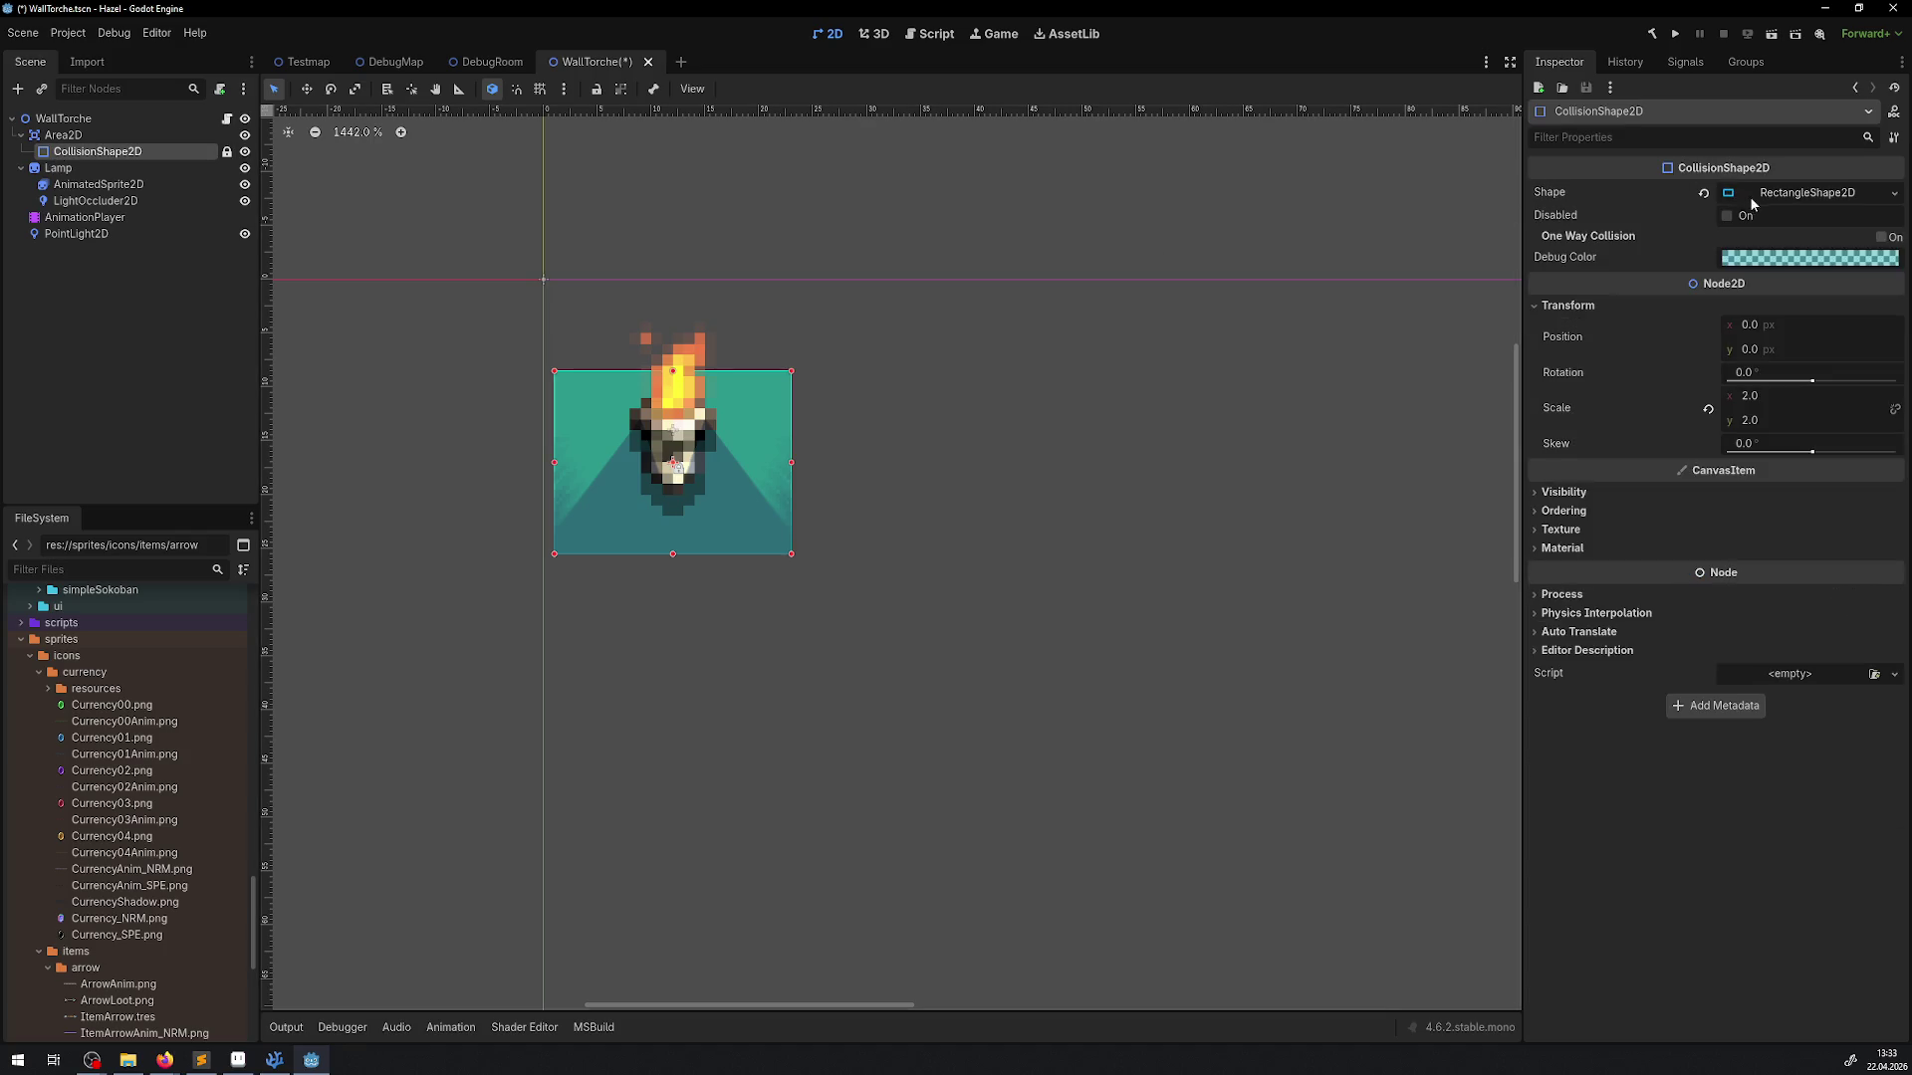
Set the collision RectangleShape2D's height to 6 px
{"action": "left_click", "coordinate": [1750, 200]}
{"action": "left_click", "coordinate": [1753, 242]}
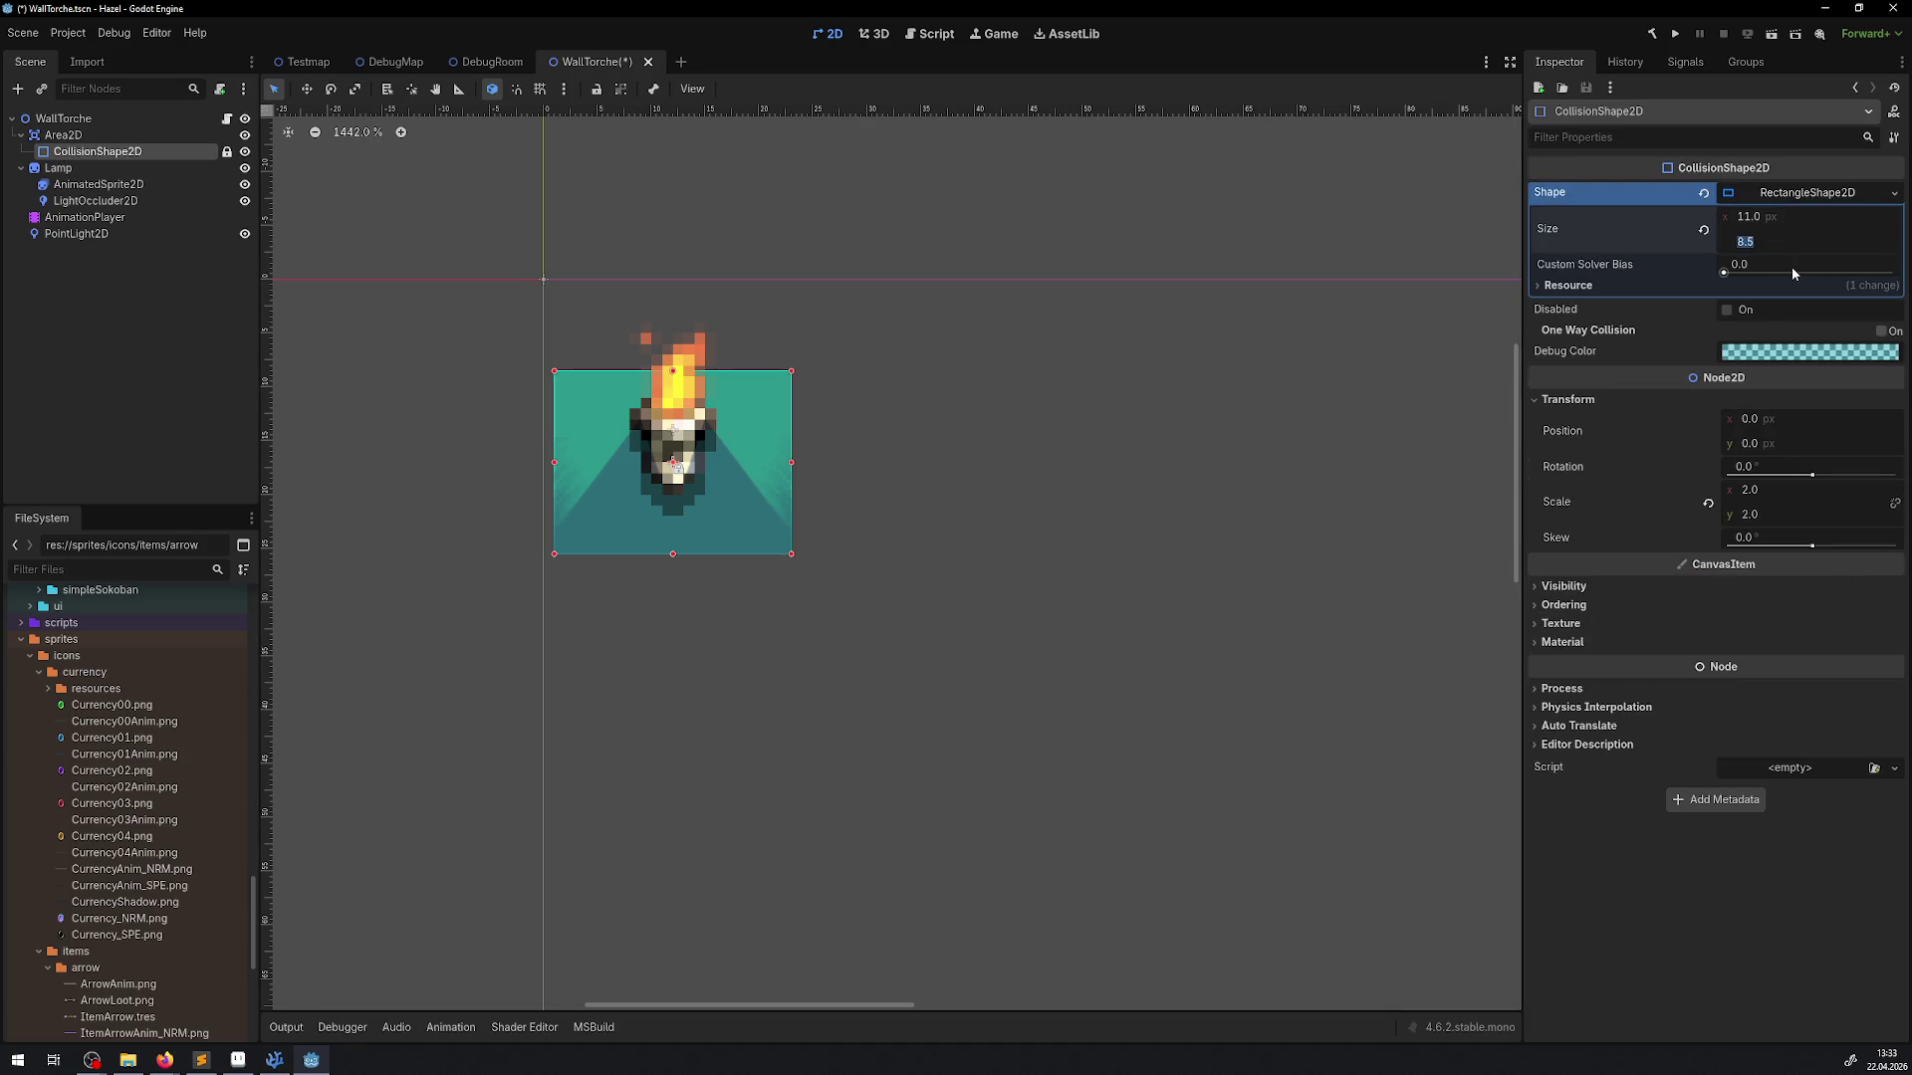
{"action": "type", "text": "6"}
{"action": "key", "text": "Return"}
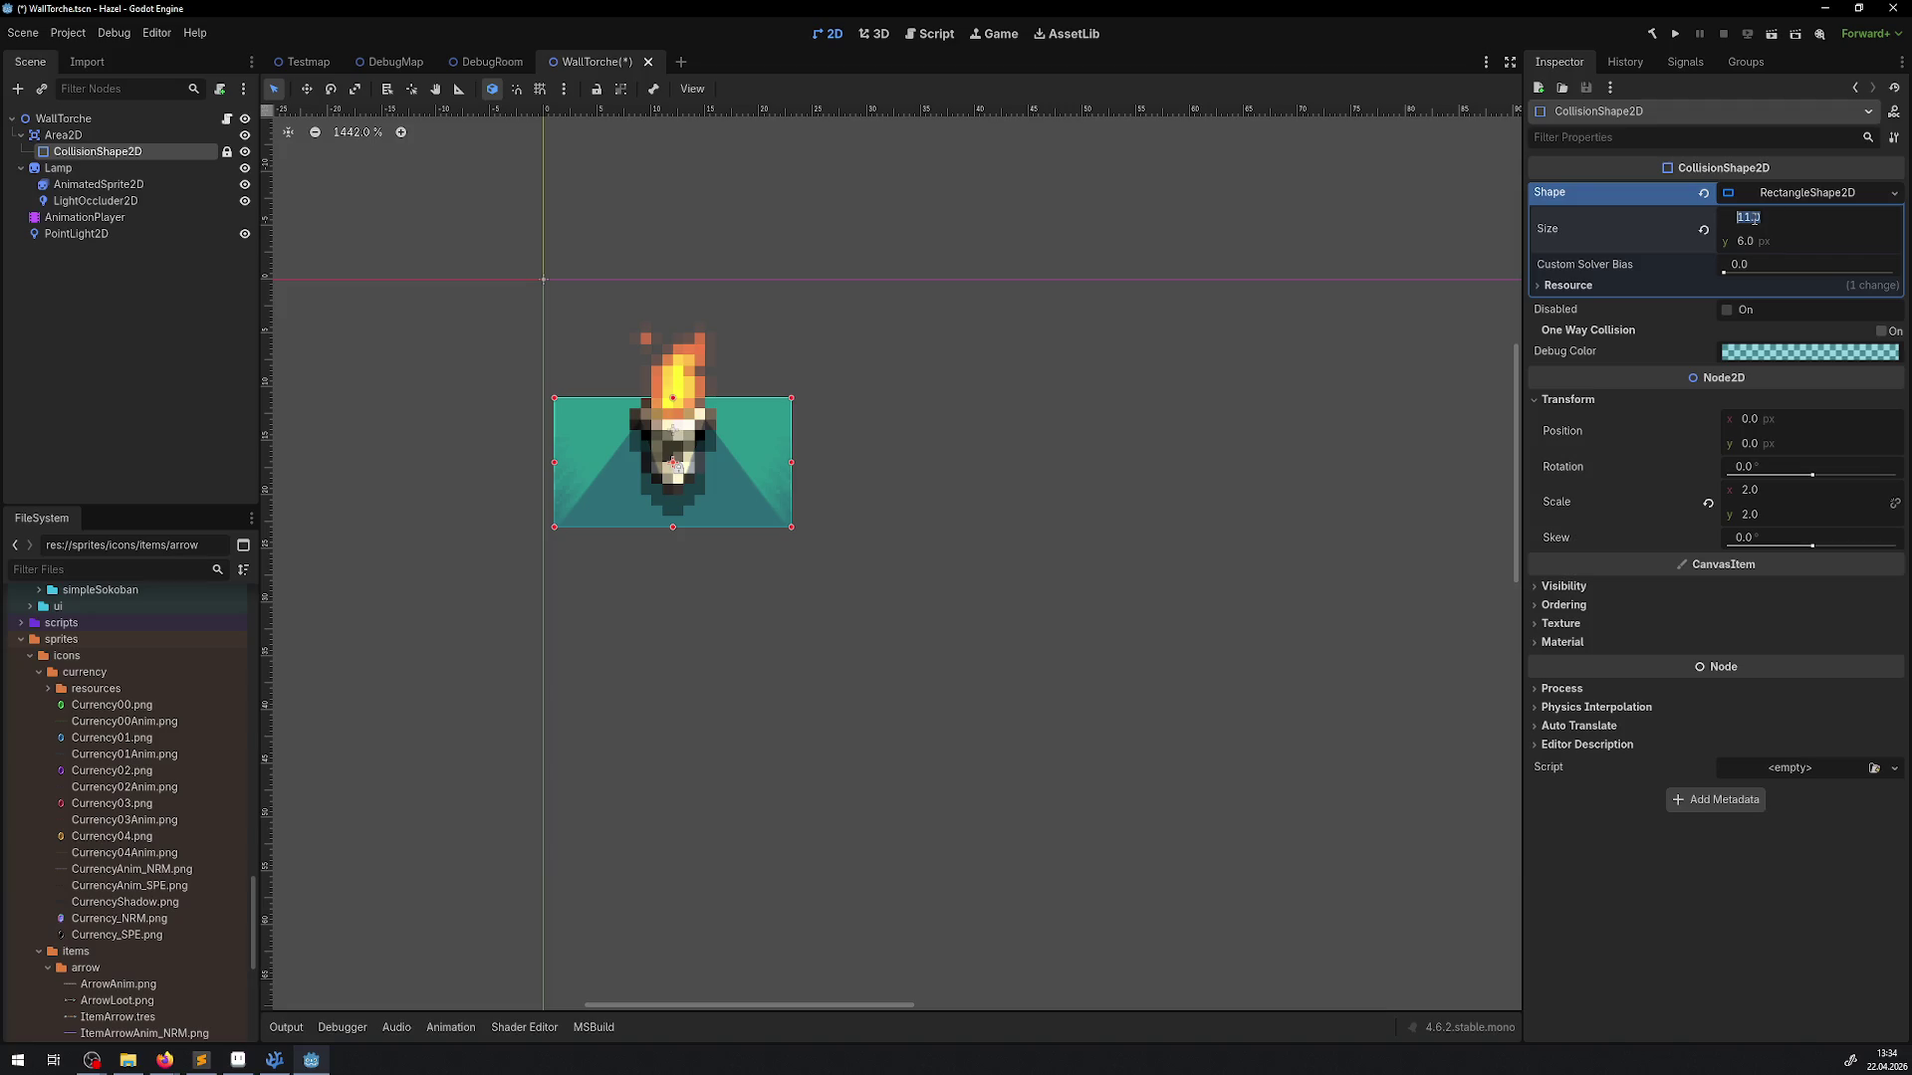
Set the rectangle's width to 8 px and save the WallTorche scene
{"action": "type", "text": "12"}
{"action": "key", "text": "Return"}
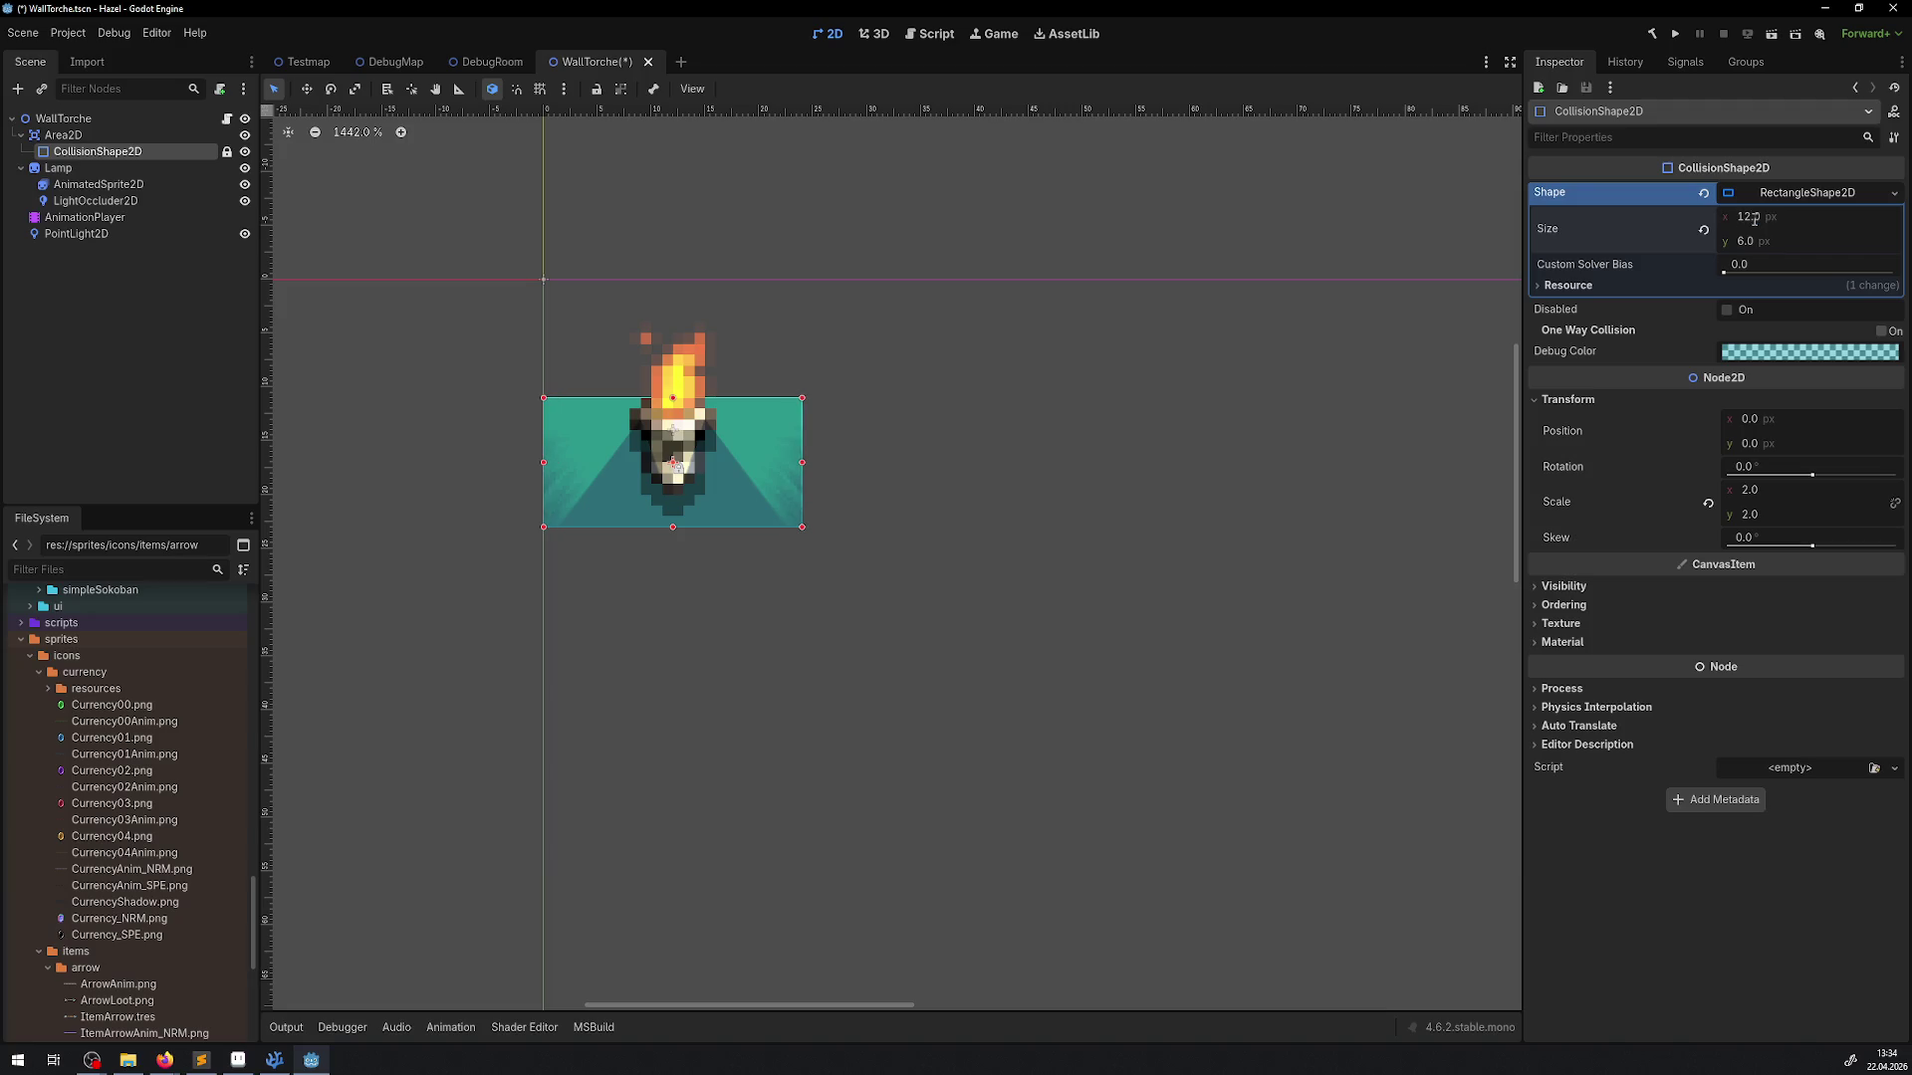
{"action": "left_click", "coordinate": [1755, 218]}
{"action": "type", "text": "6"}
{"action": "key", "text": "Return"}
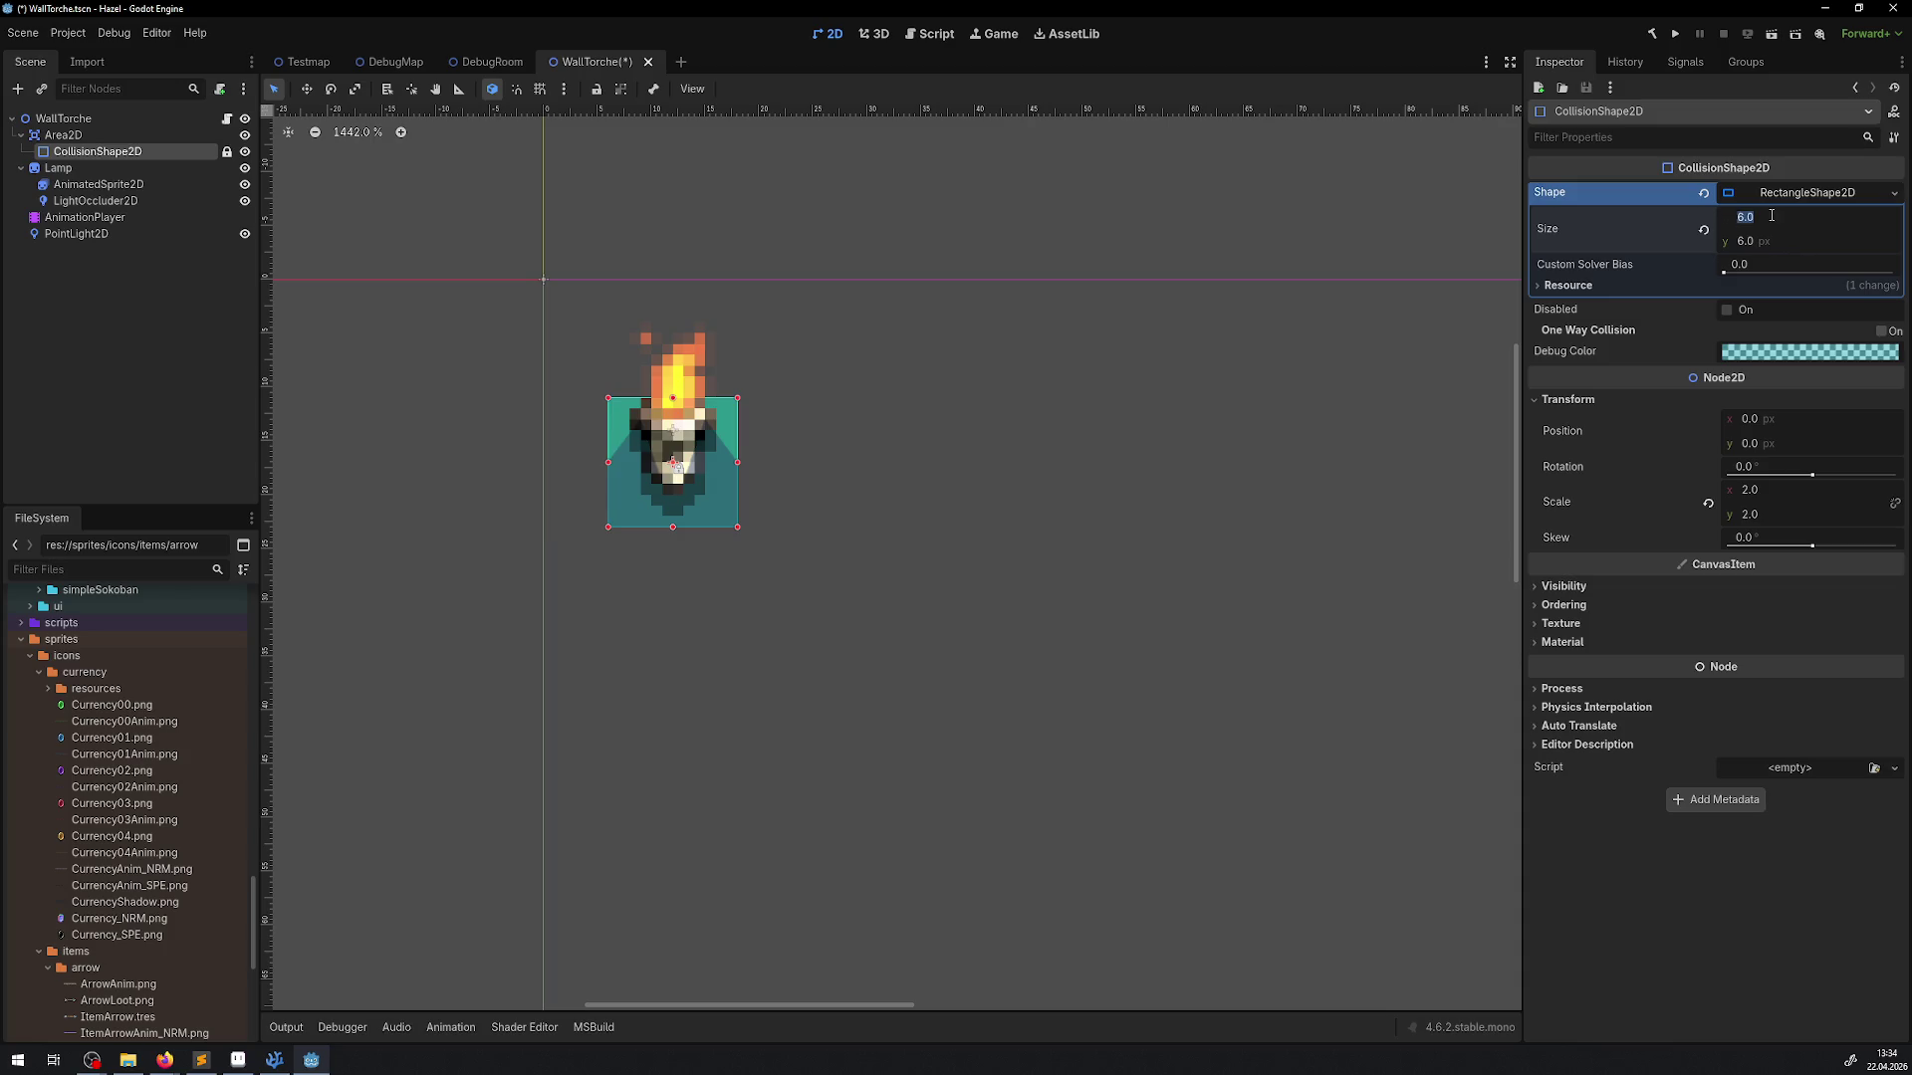
{"action": "type", "text": "8"}
{"action": "key", "text": "Return"}
{"action": "key", "text": "ctrl+s"}
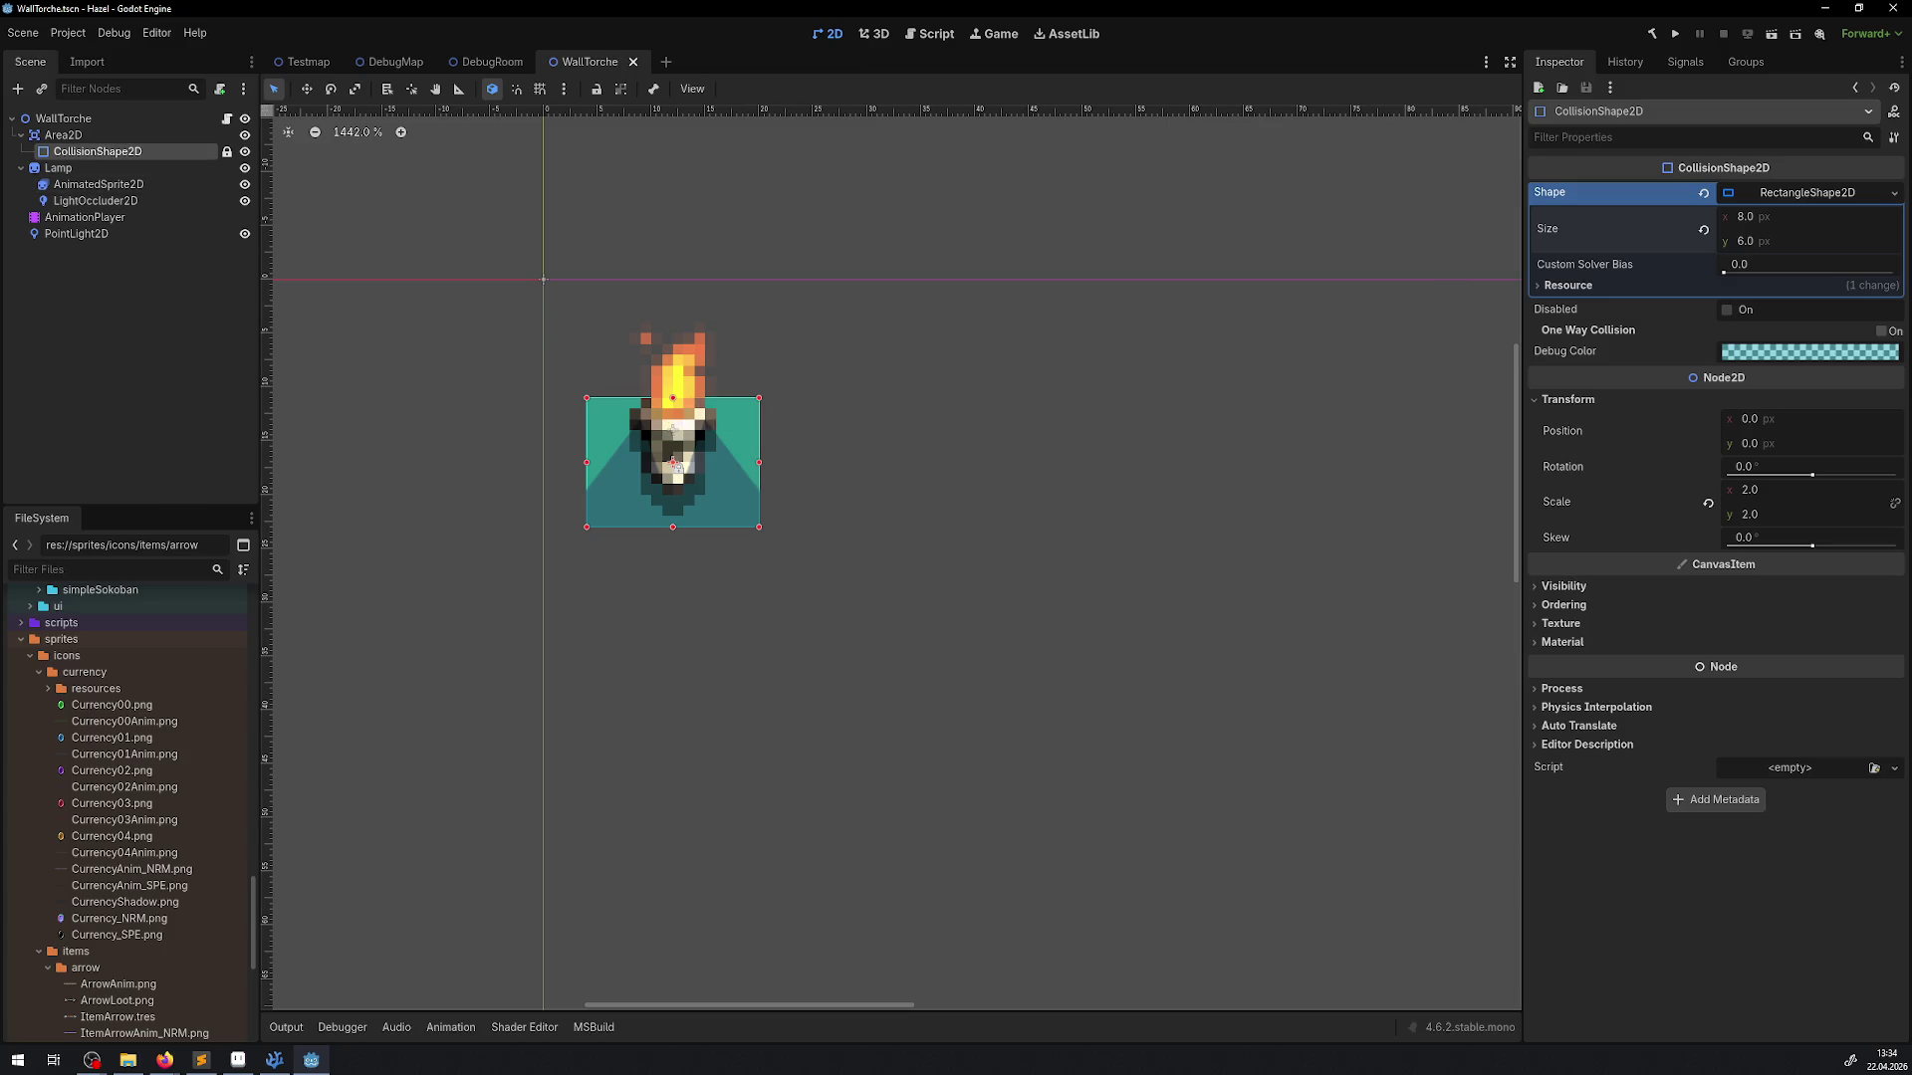
{"action": "key", "text": "alt+Tab"}
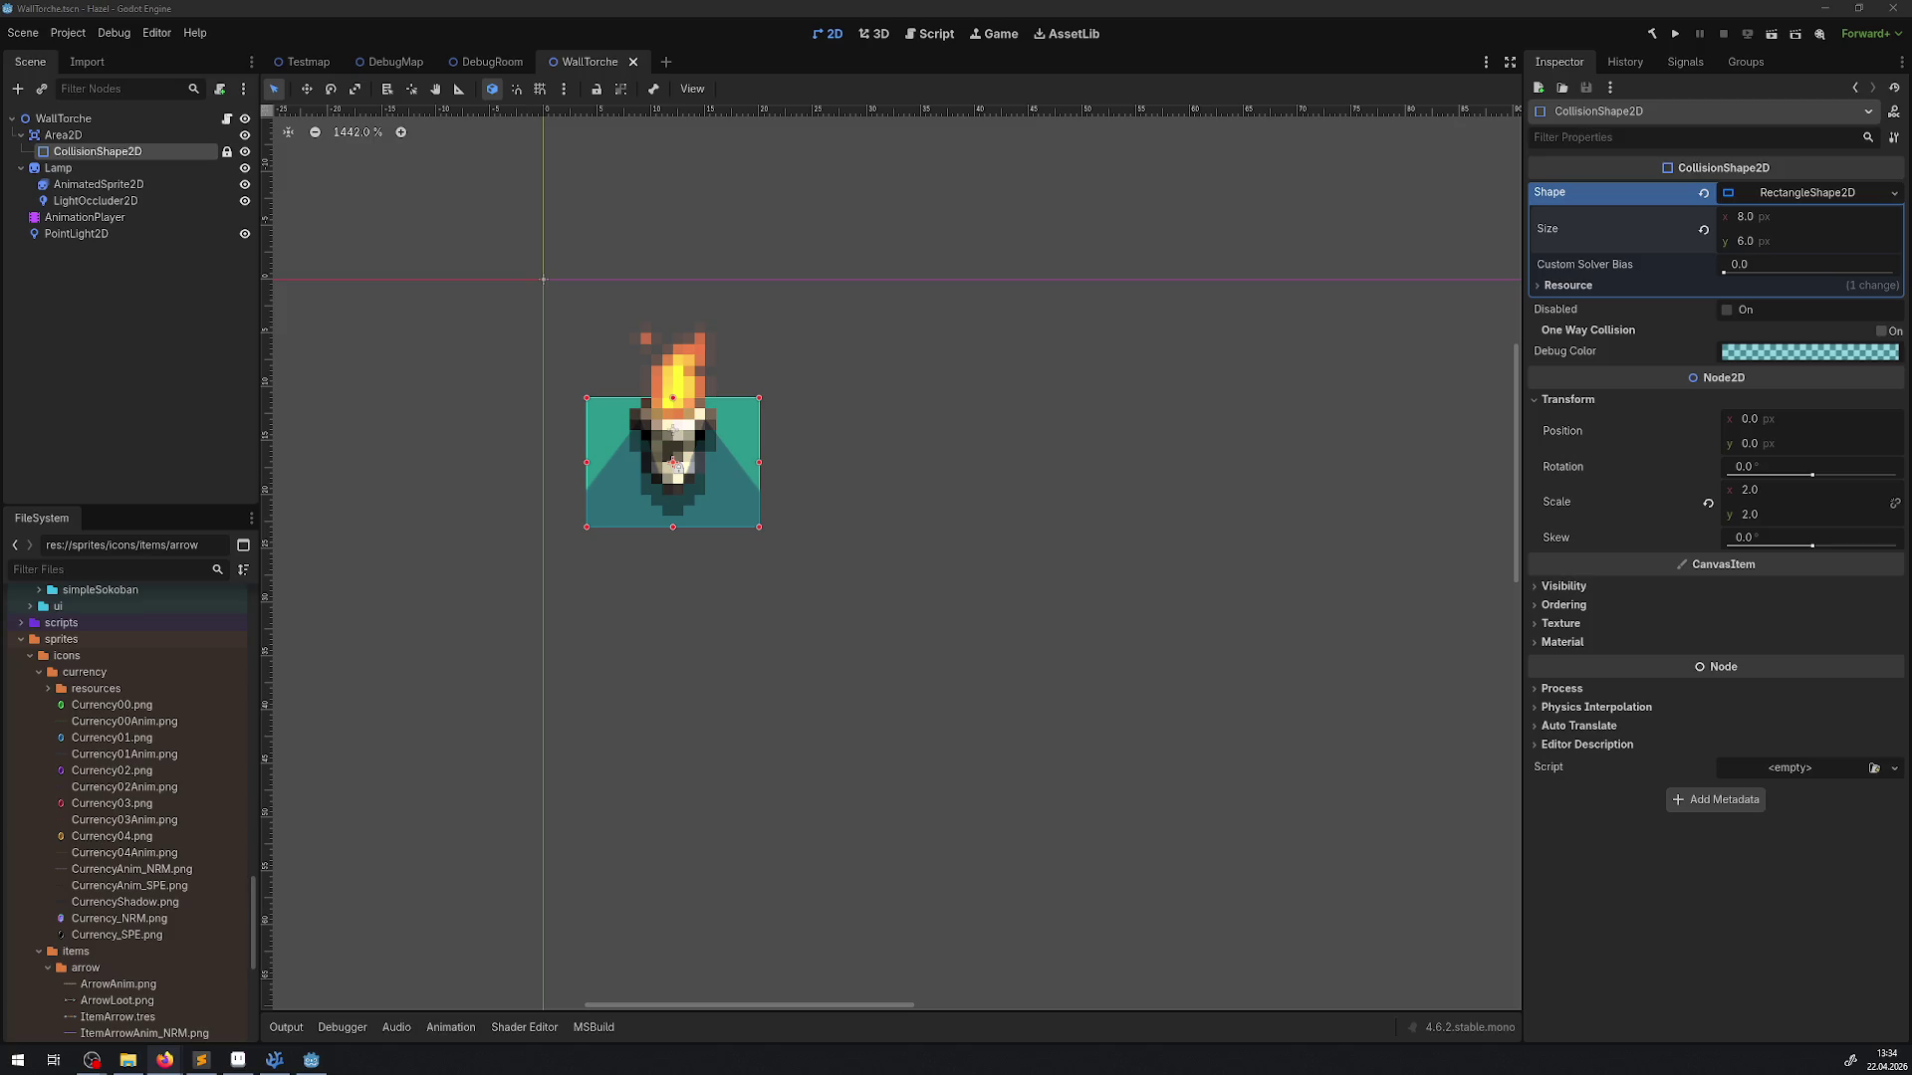
Nudge the canvas view, then switch to the Humble Bundle Godot book bundle page in Firefox
{"action": "left_click_drag", "start_coordinate": [627, 368], "coordinate": [647, 379]}
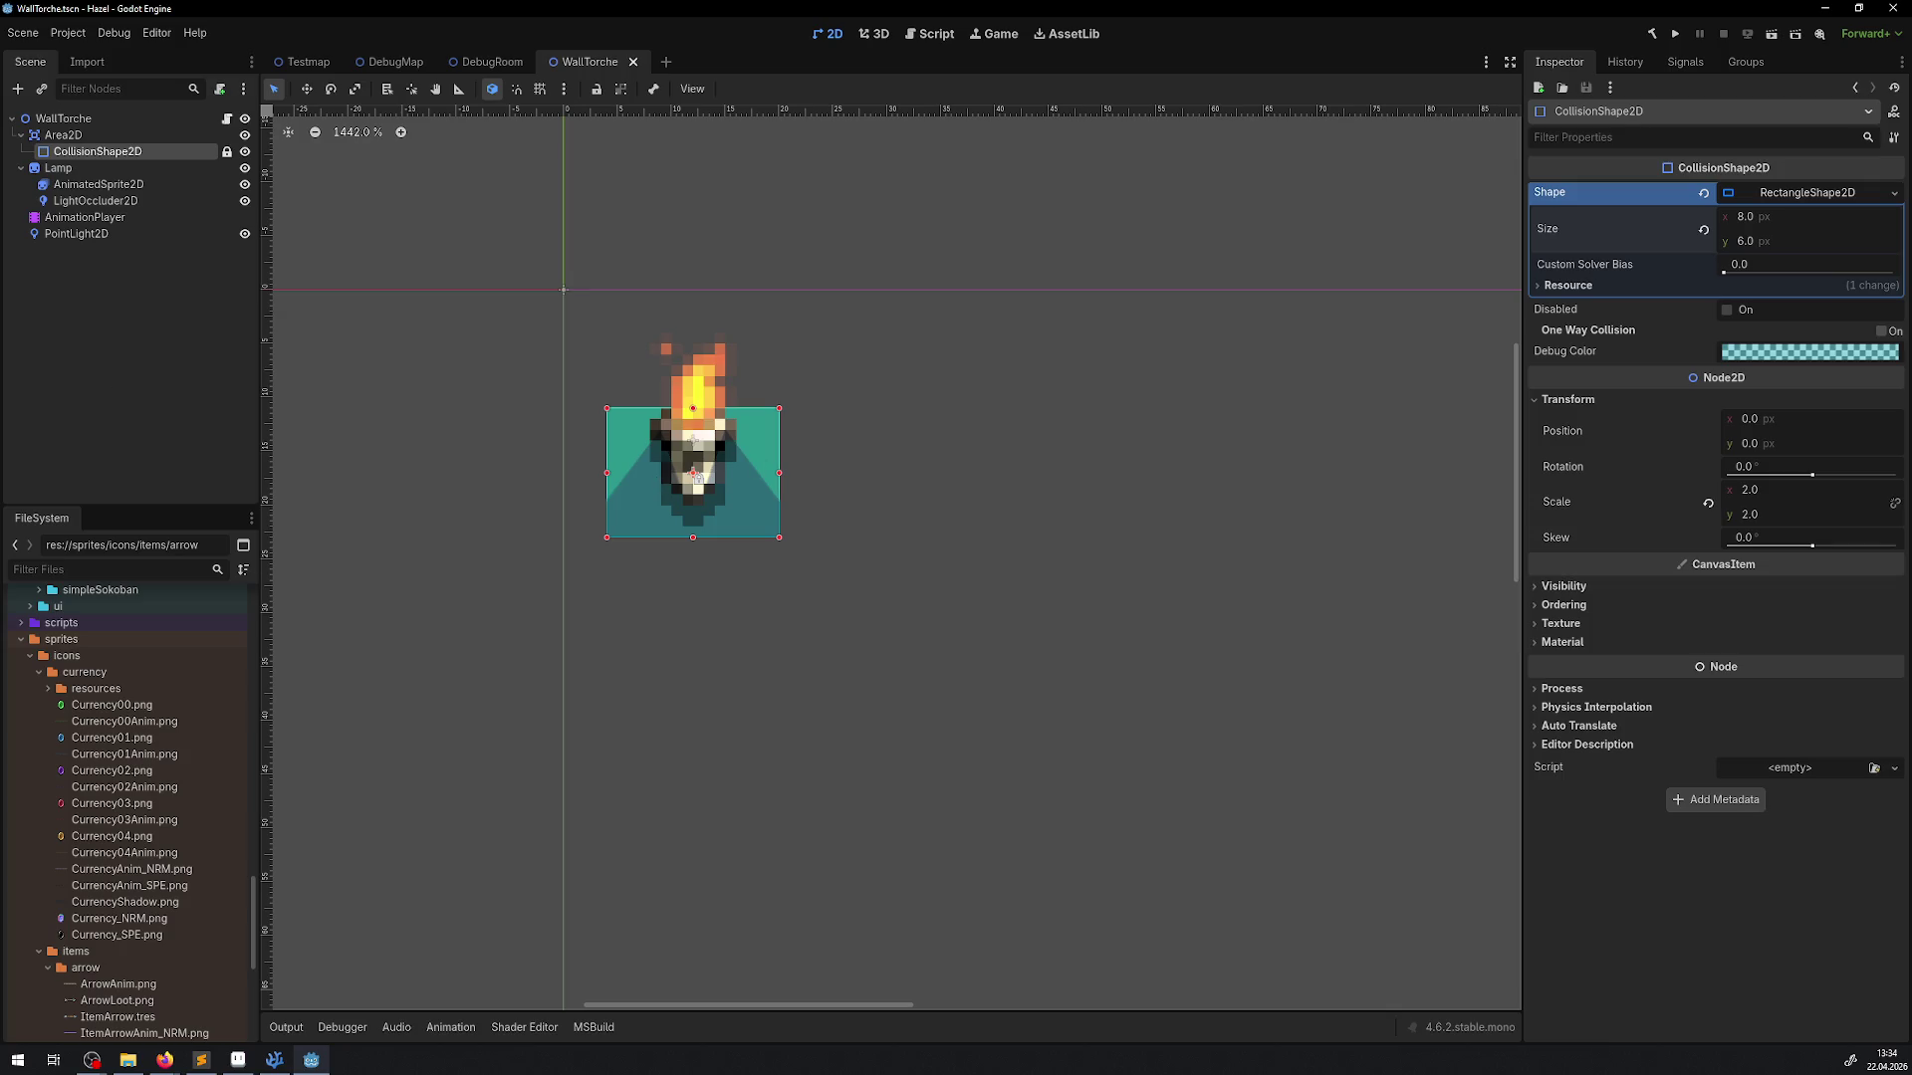
{"action": "key", "text": "alt+Tab"}
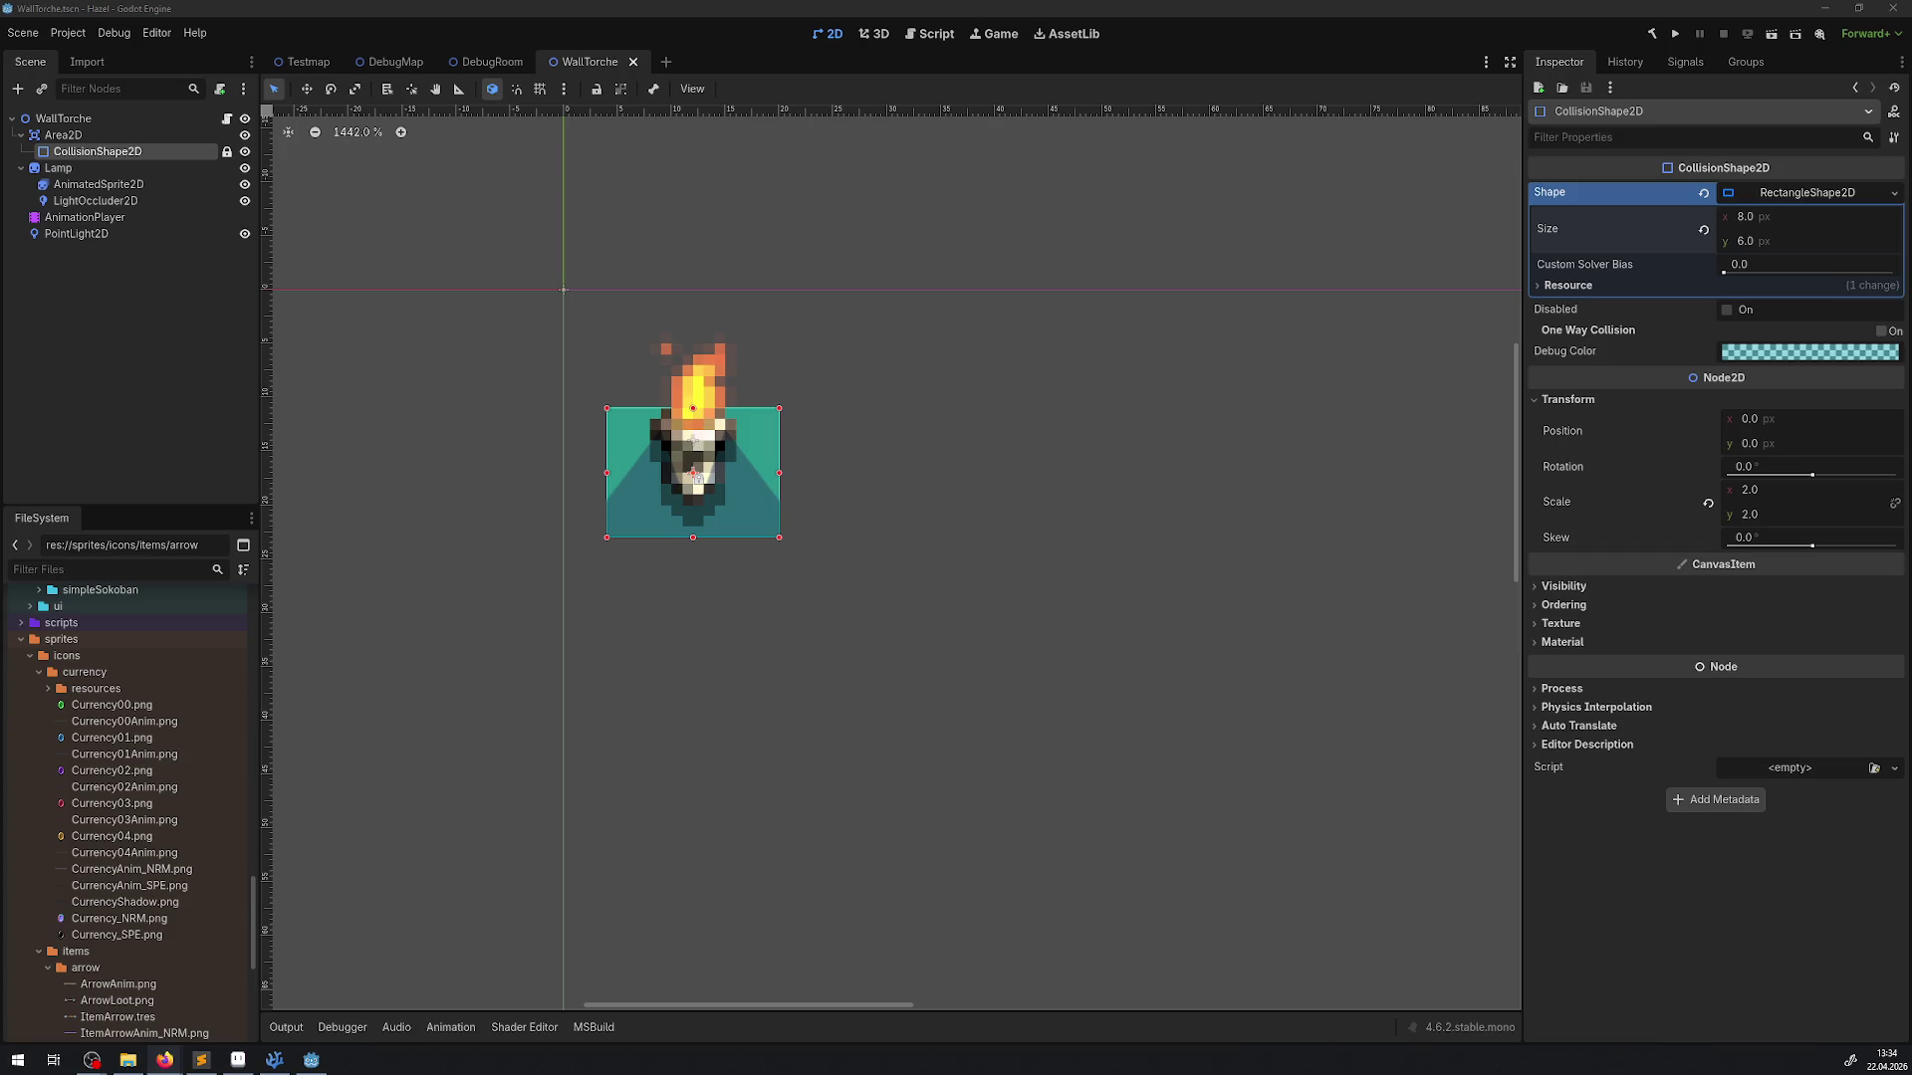
{"action": "key", "text": "alt+Tab"}
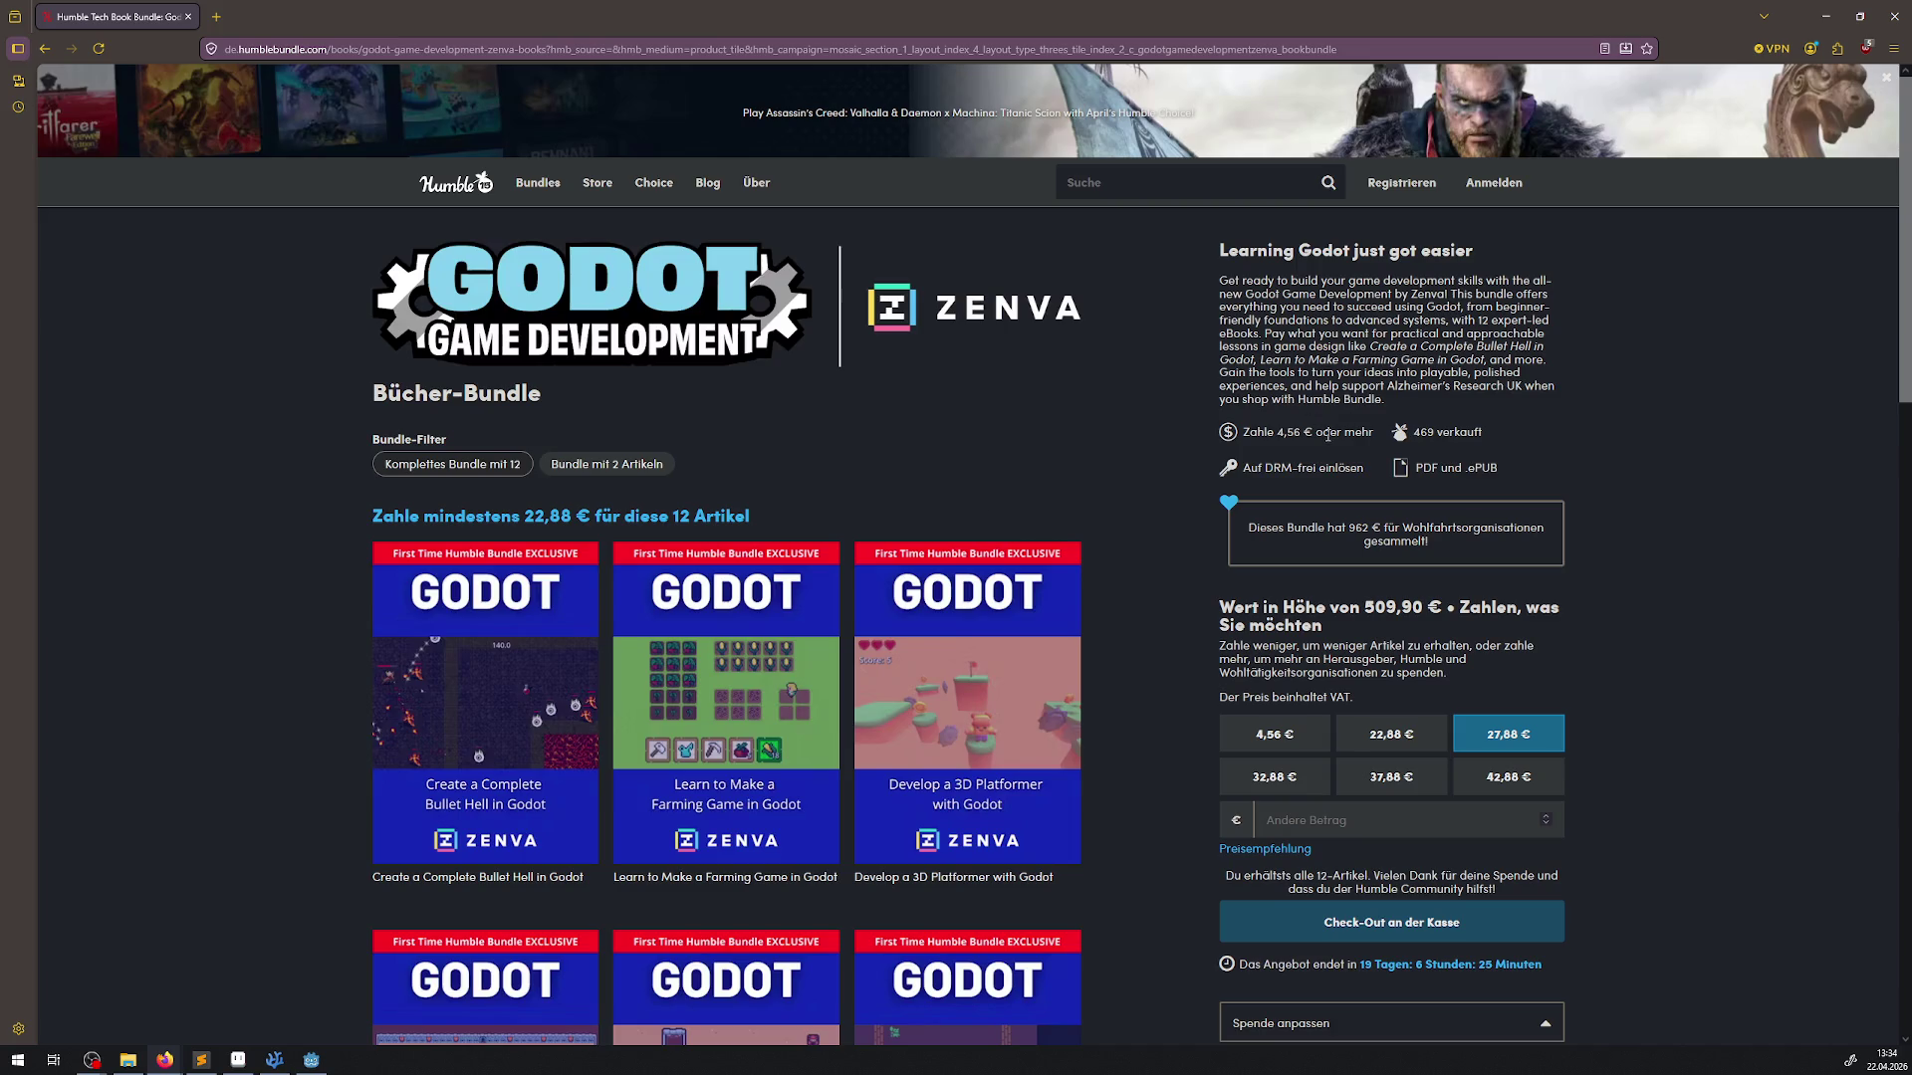
Zoom the bundle page to 120% and scroll down through the book tiles
{"action": "key", "text": "ctrl+plus"}
{"action": "key", "text": "ctrl+plus"}
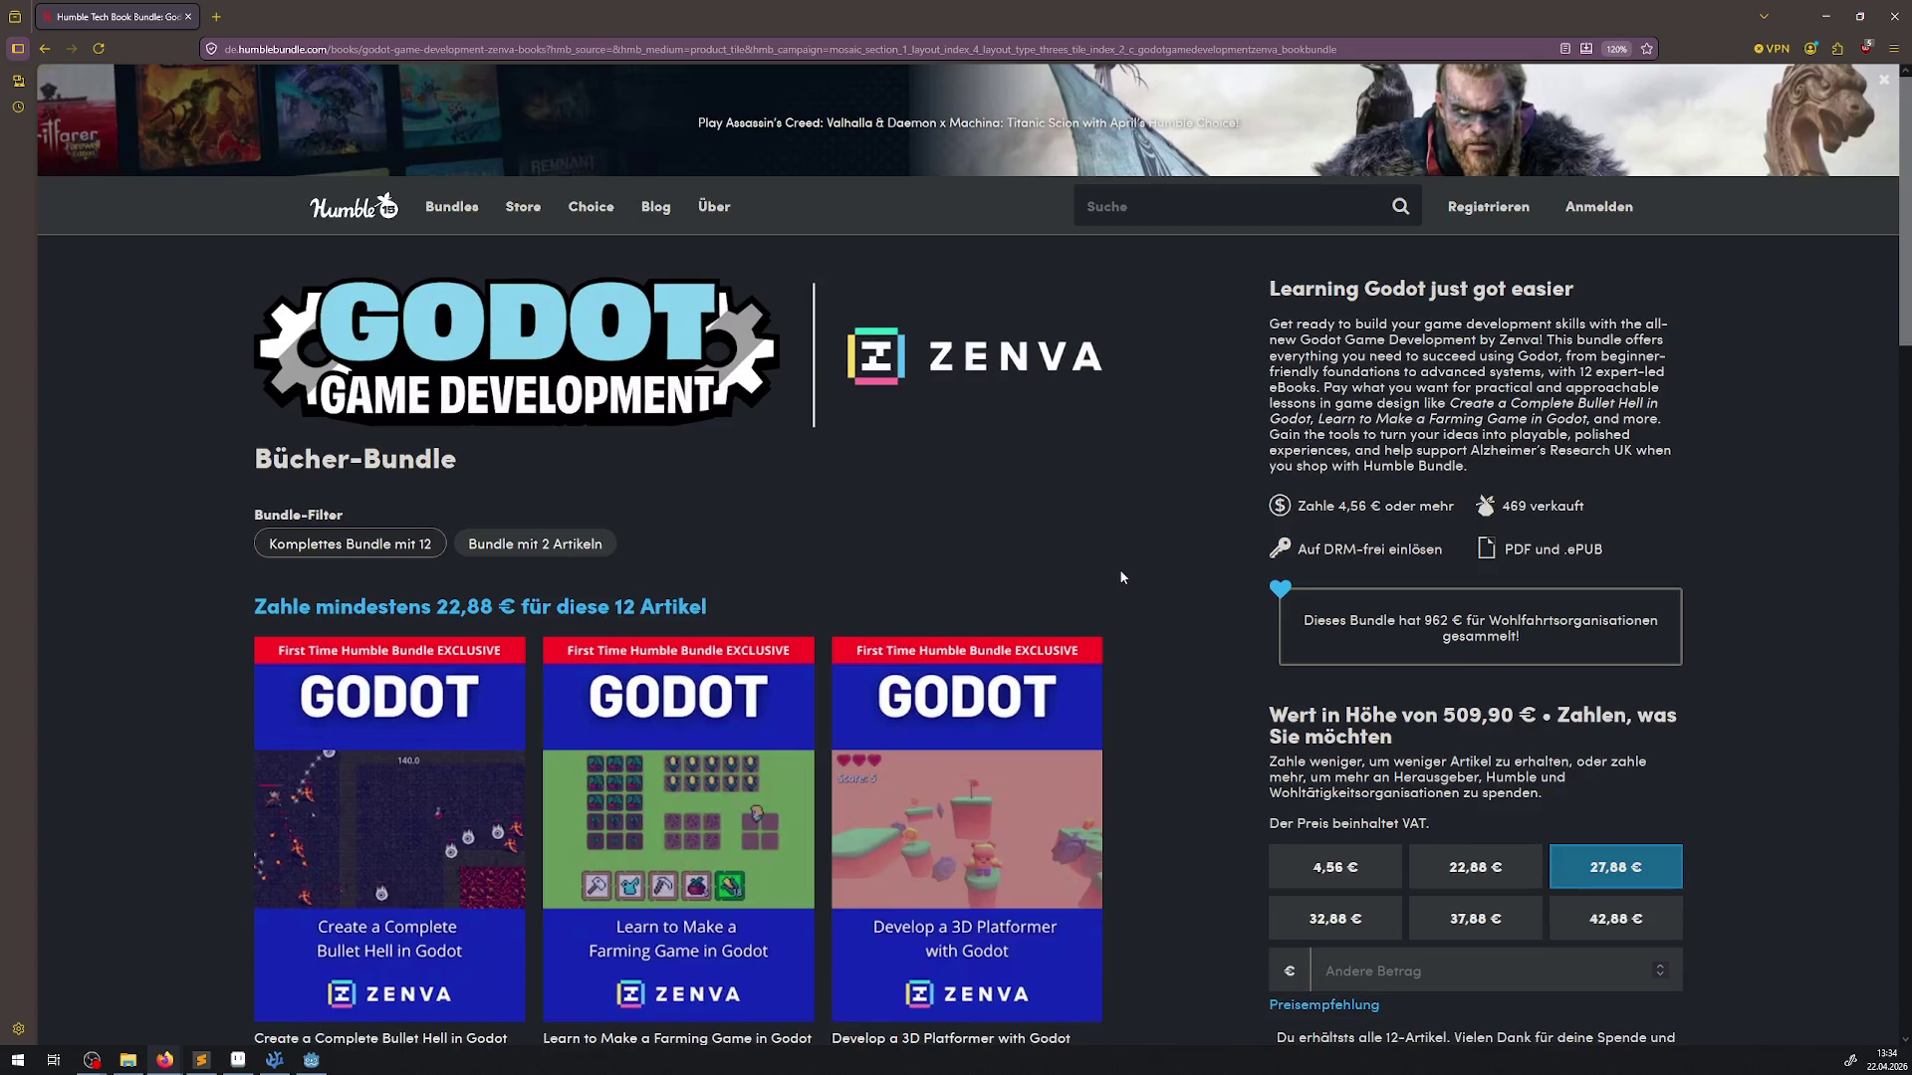
{"action": "scroll", "coordinate": [1135, 588], "scroll_direction": "down", "scroll_amount": 2}
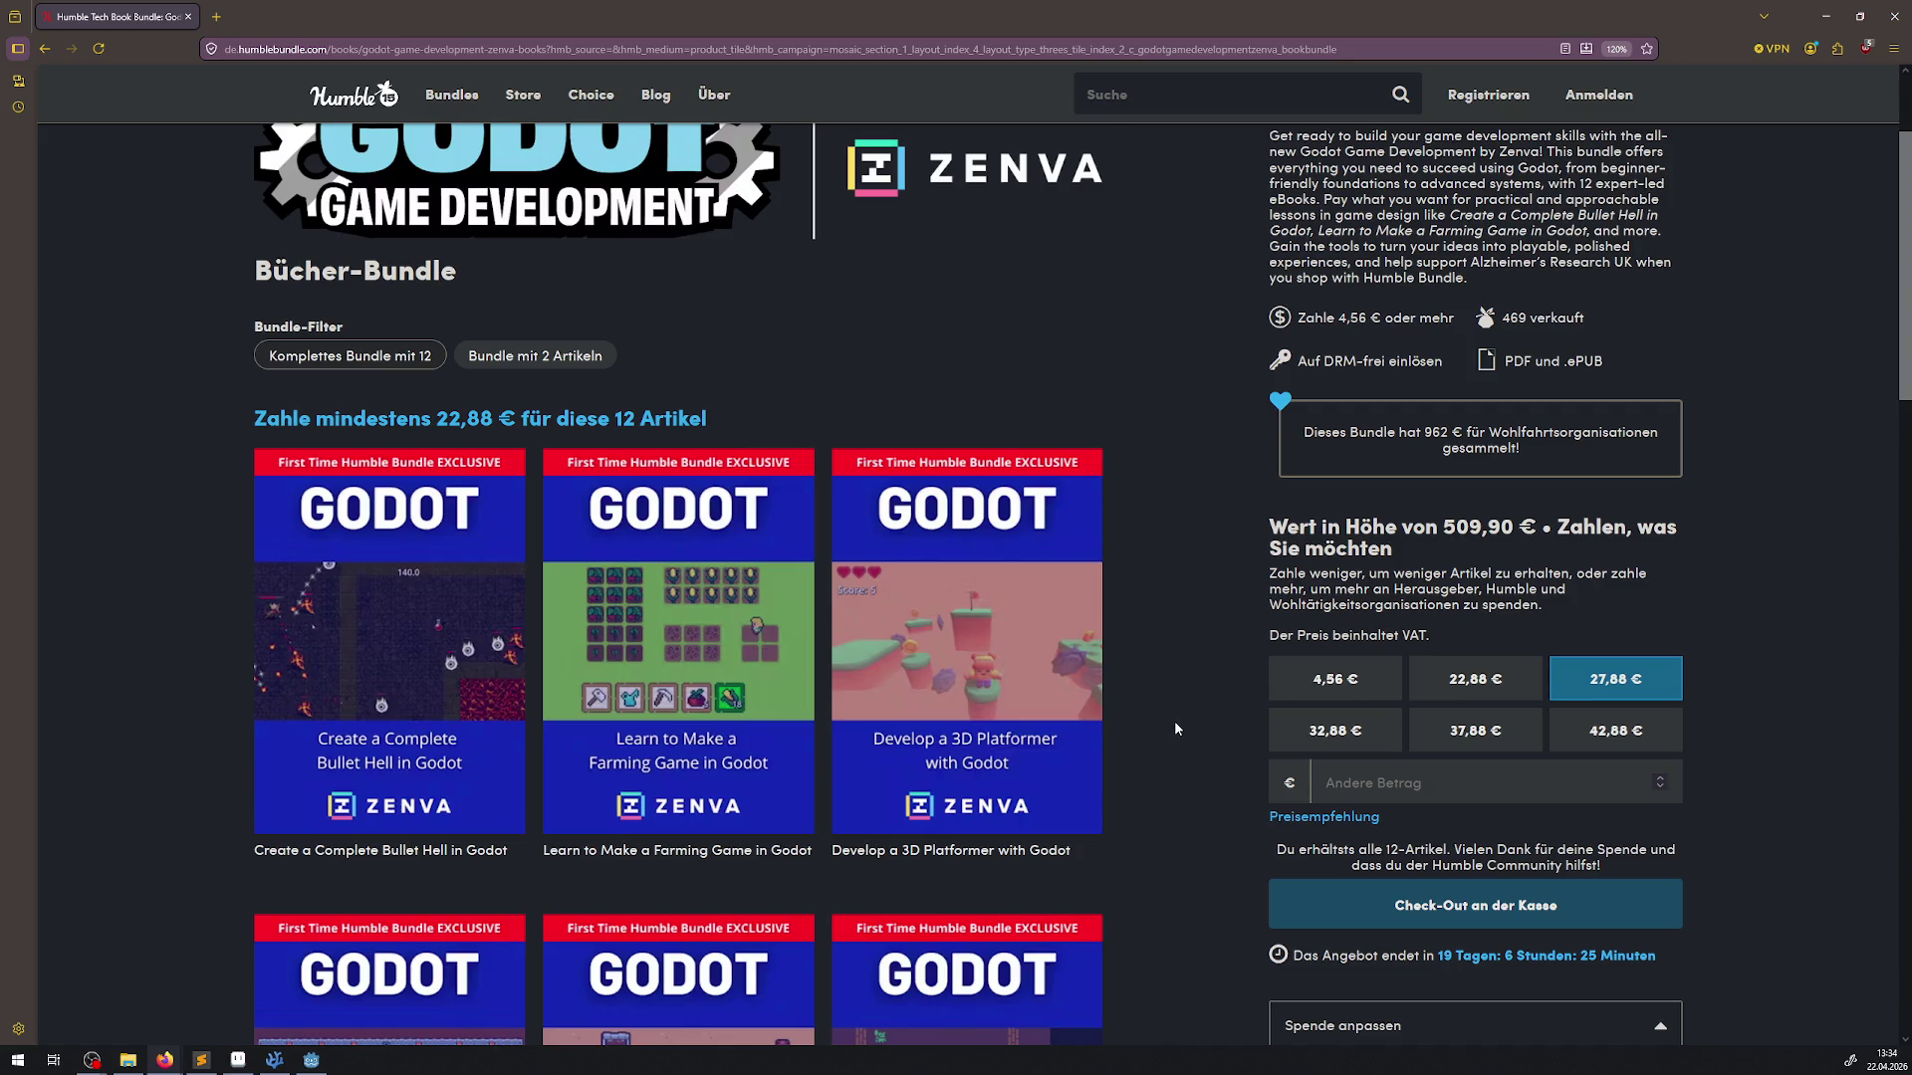
{"action": "scroll", "coordinate": [1175, 729], "scroll_direction": "down", "scroll_amount": 4}
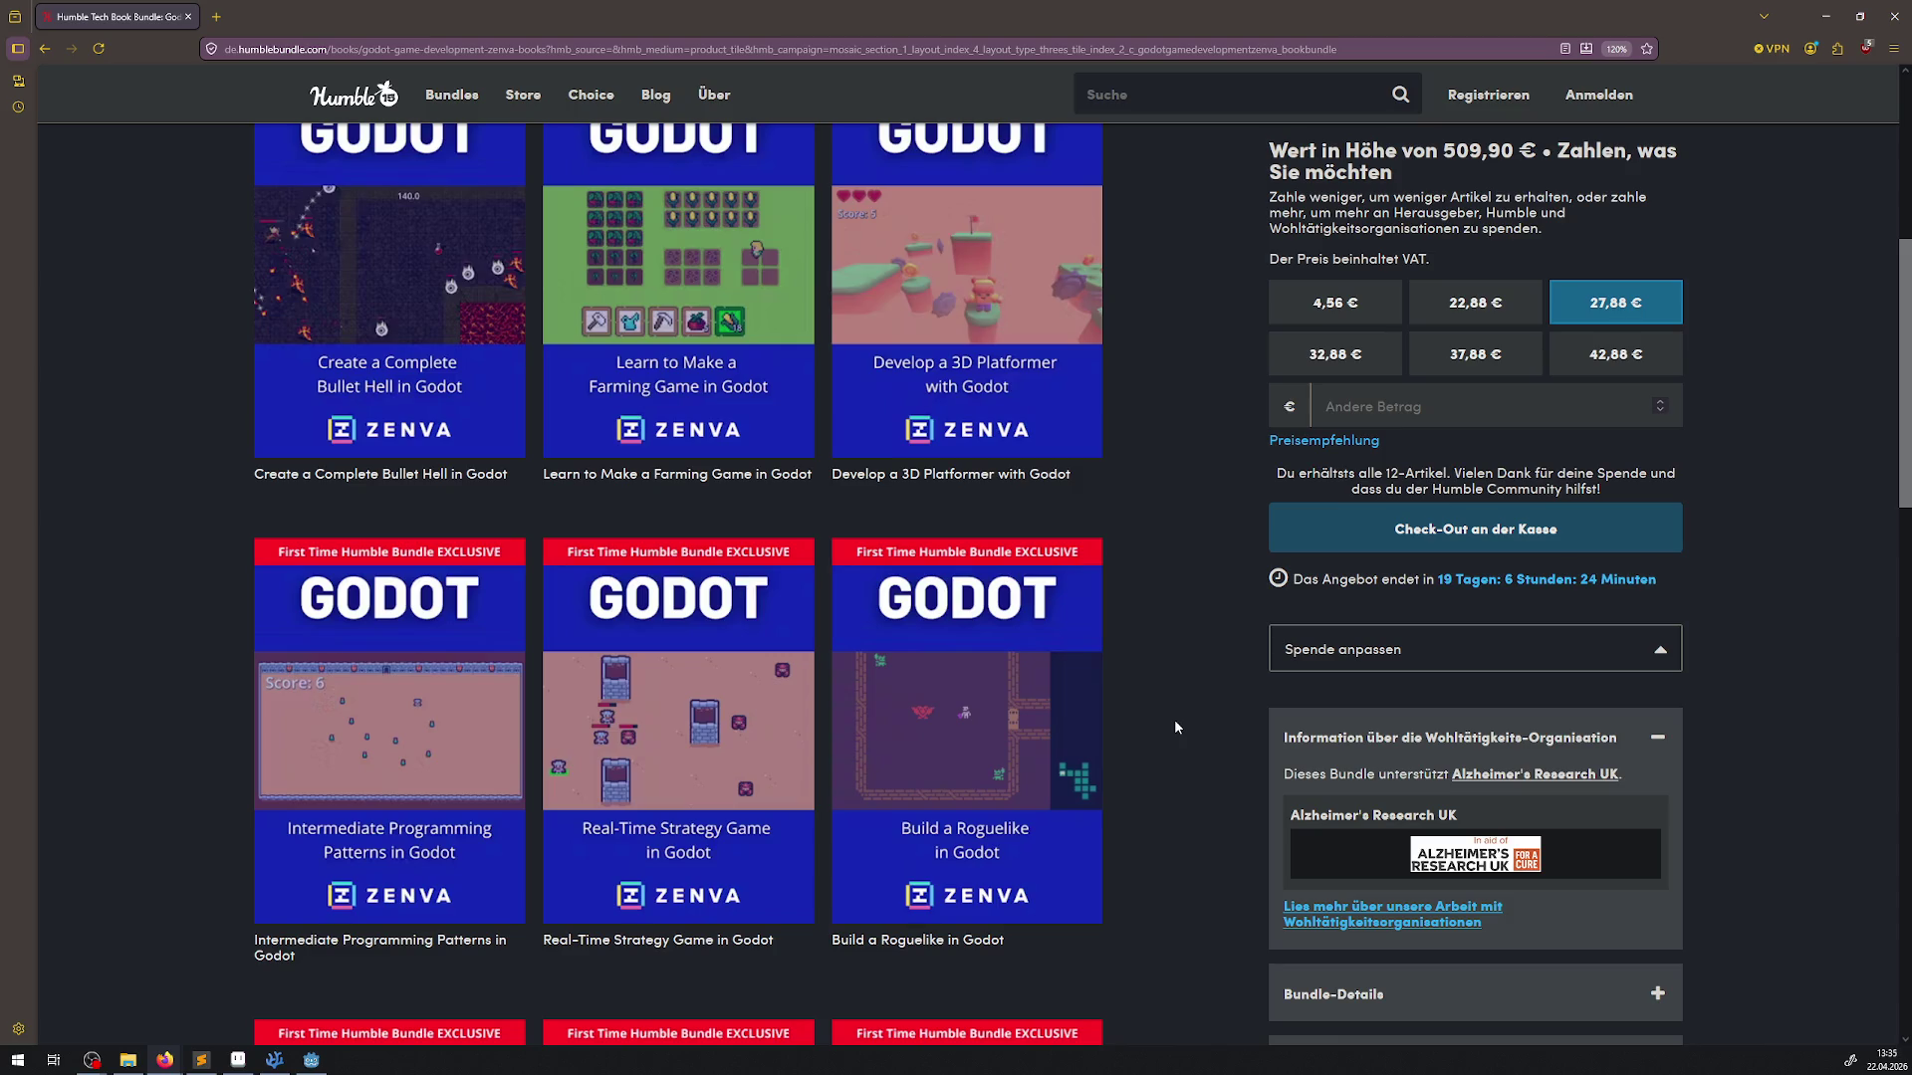
{"action": "scroll", "coordinate": [1175, 727], "scroll_direction": "down", "scroll_amount": 1}
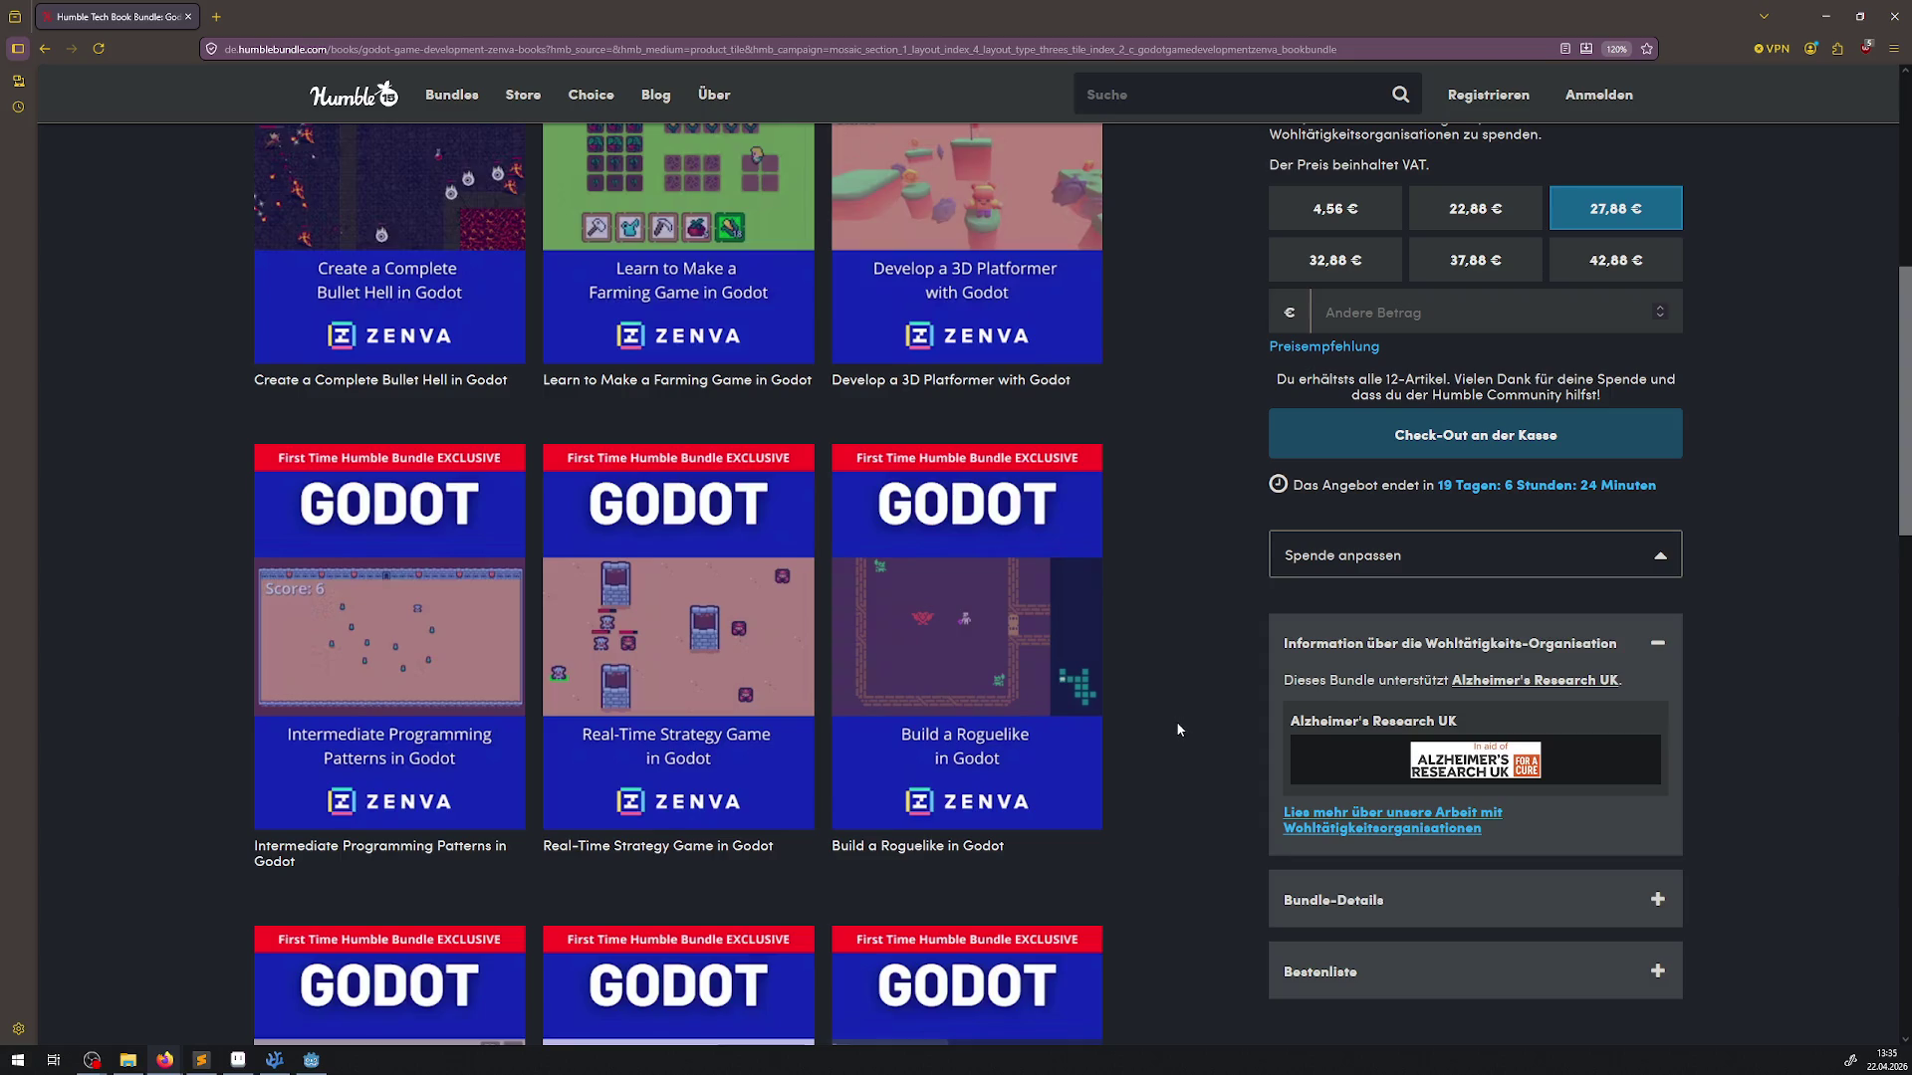
{"action": "scroll", "coordinate": [1157, 720], "scroll_direction": "down", "scroll_amount": 4}
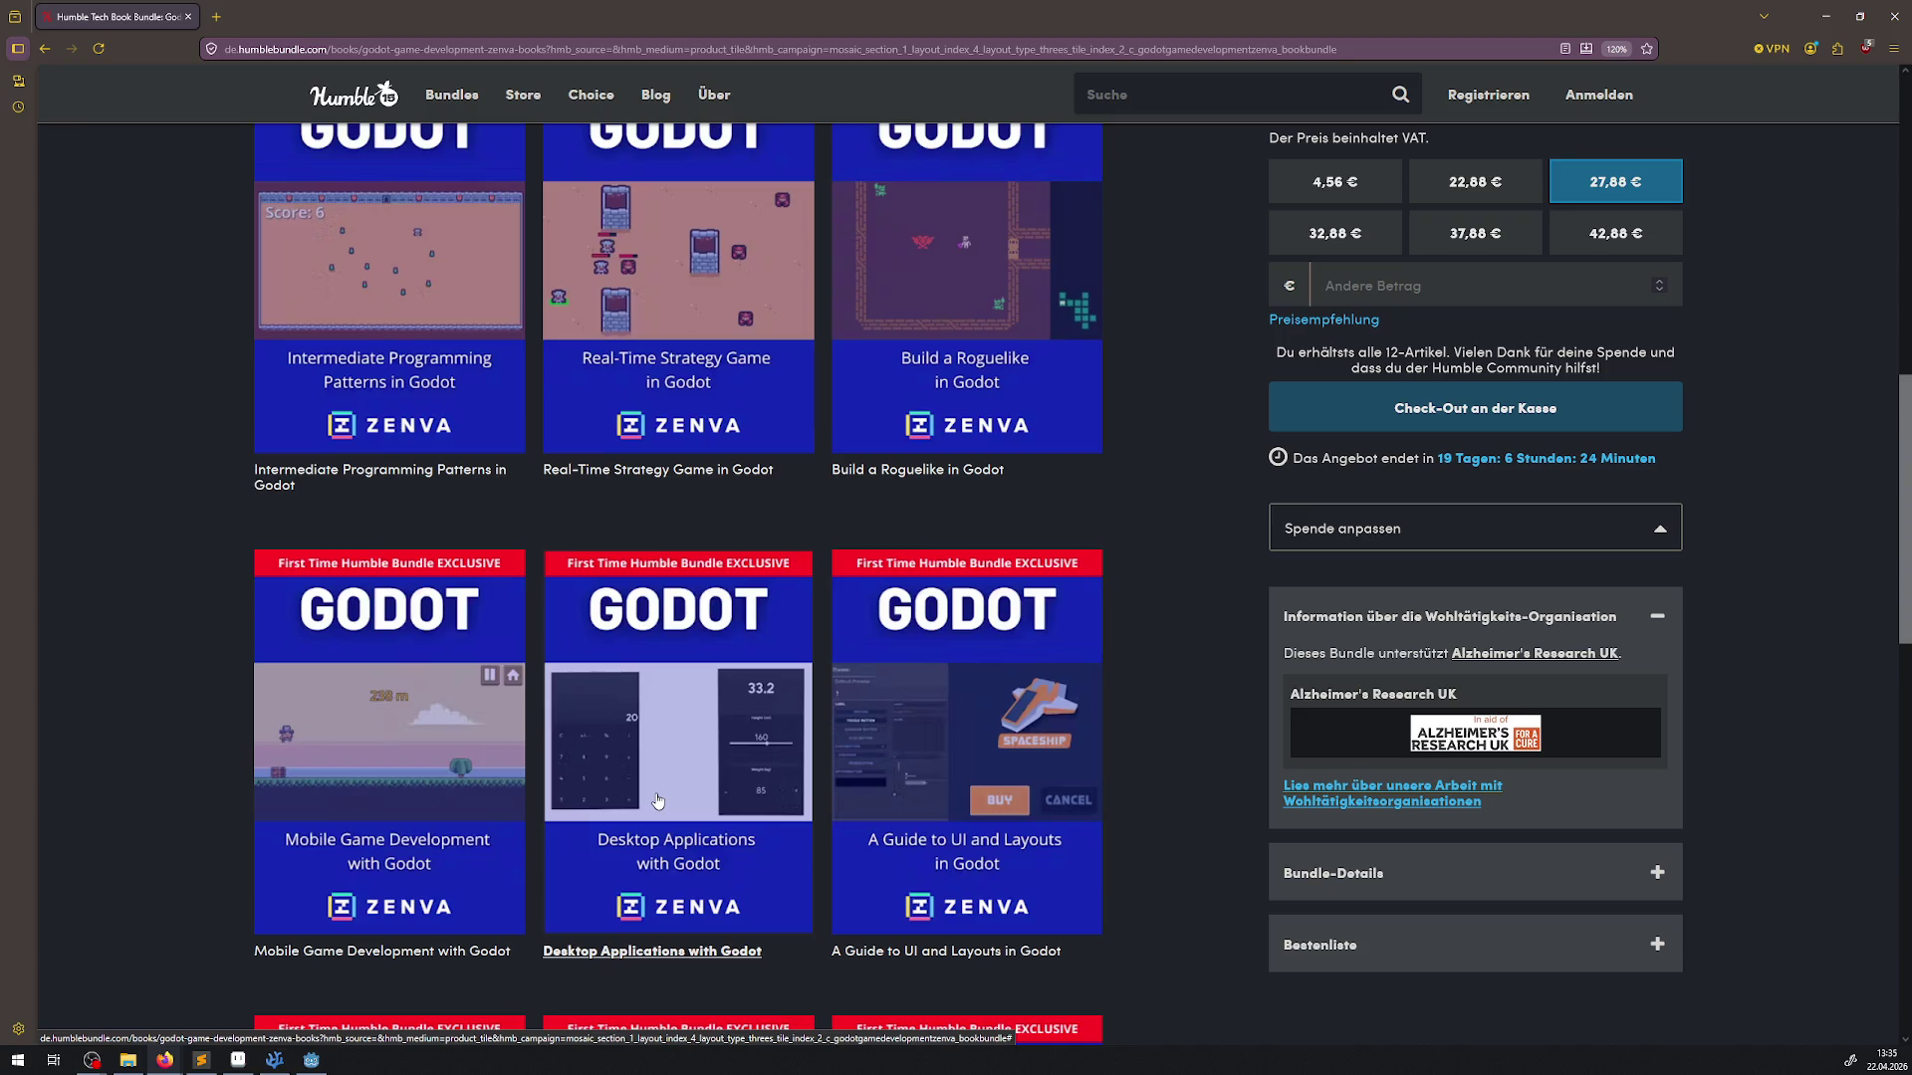
{"action": "scroll", "coordinate": [635, 799], "scroll_direction": "down", "scroll_amount": 2}
{"action": "scroll", "coordinate": [635, 799], "scroll_direction": "down", "scroll_amount": 3}
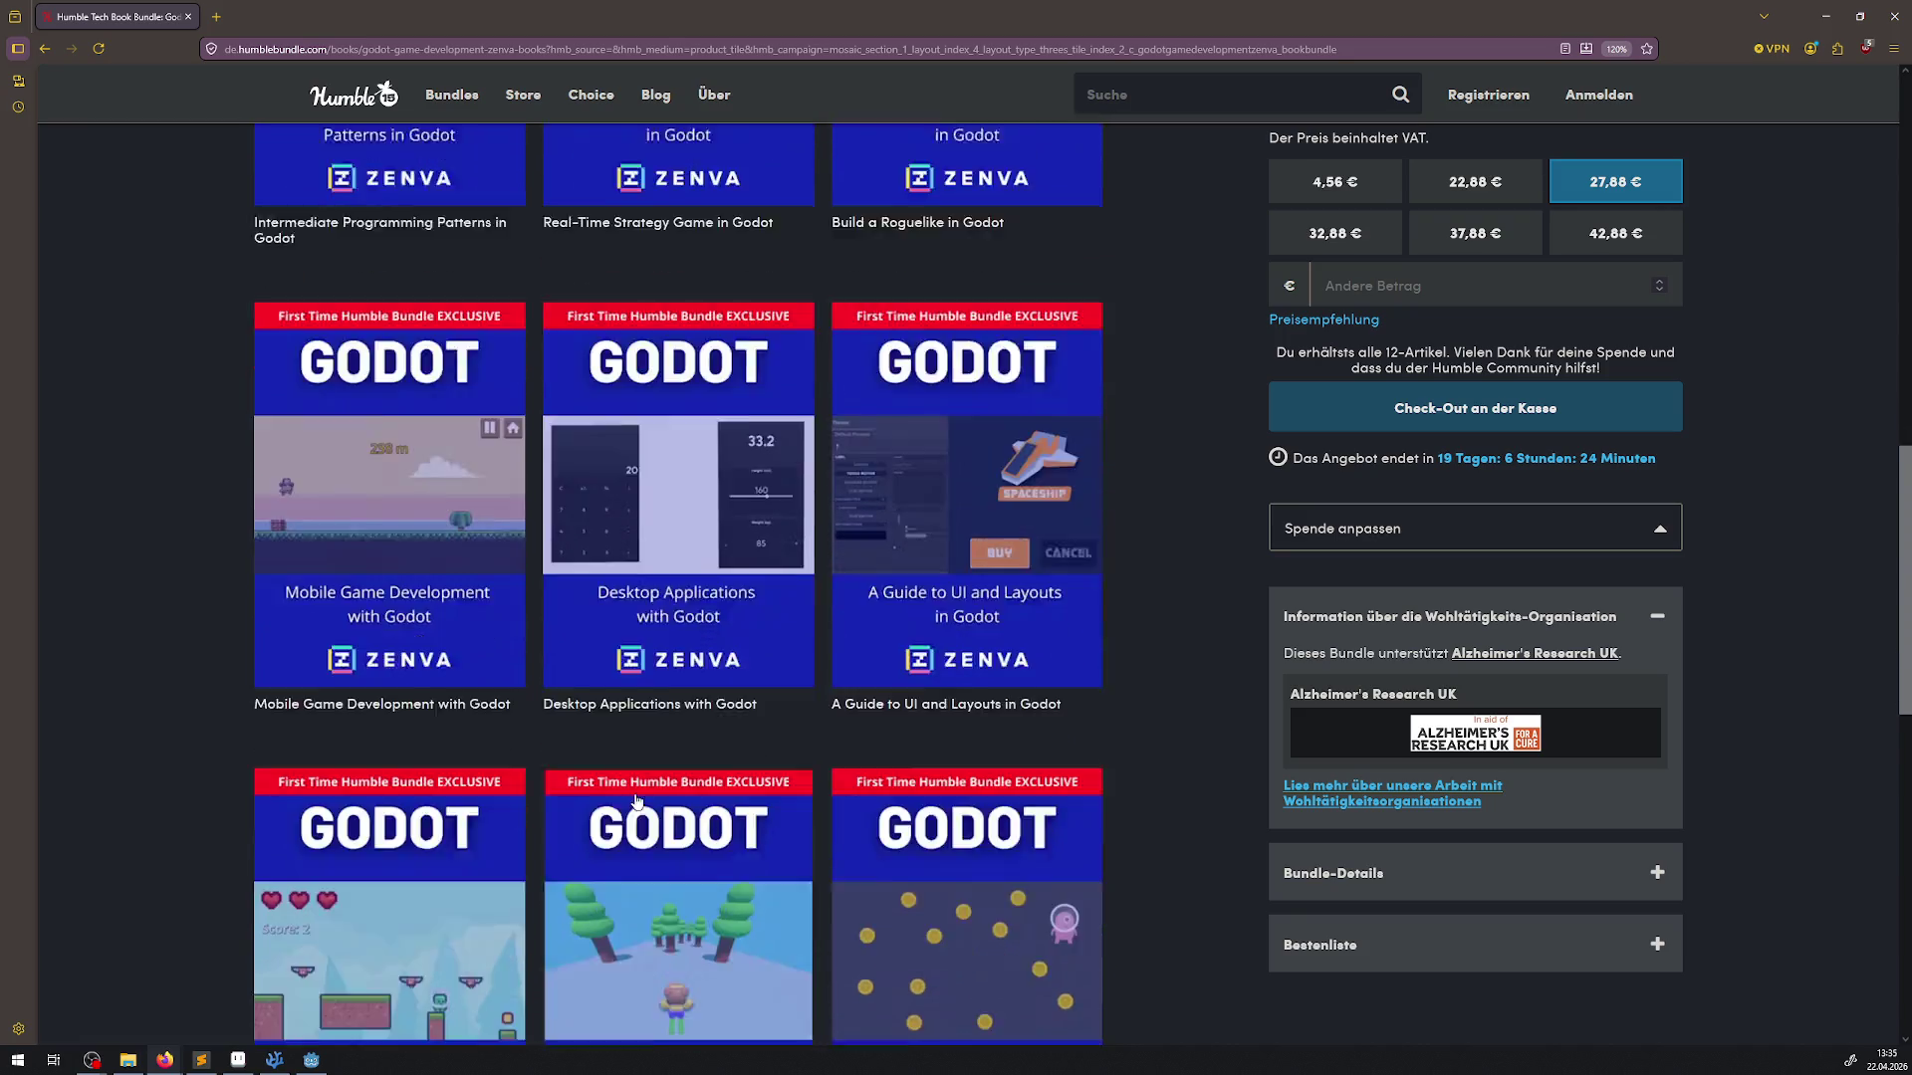
{"action": "scroll", "coordinate": [635, 797], "scroll_direction": "down", "scroll_amount": 3}
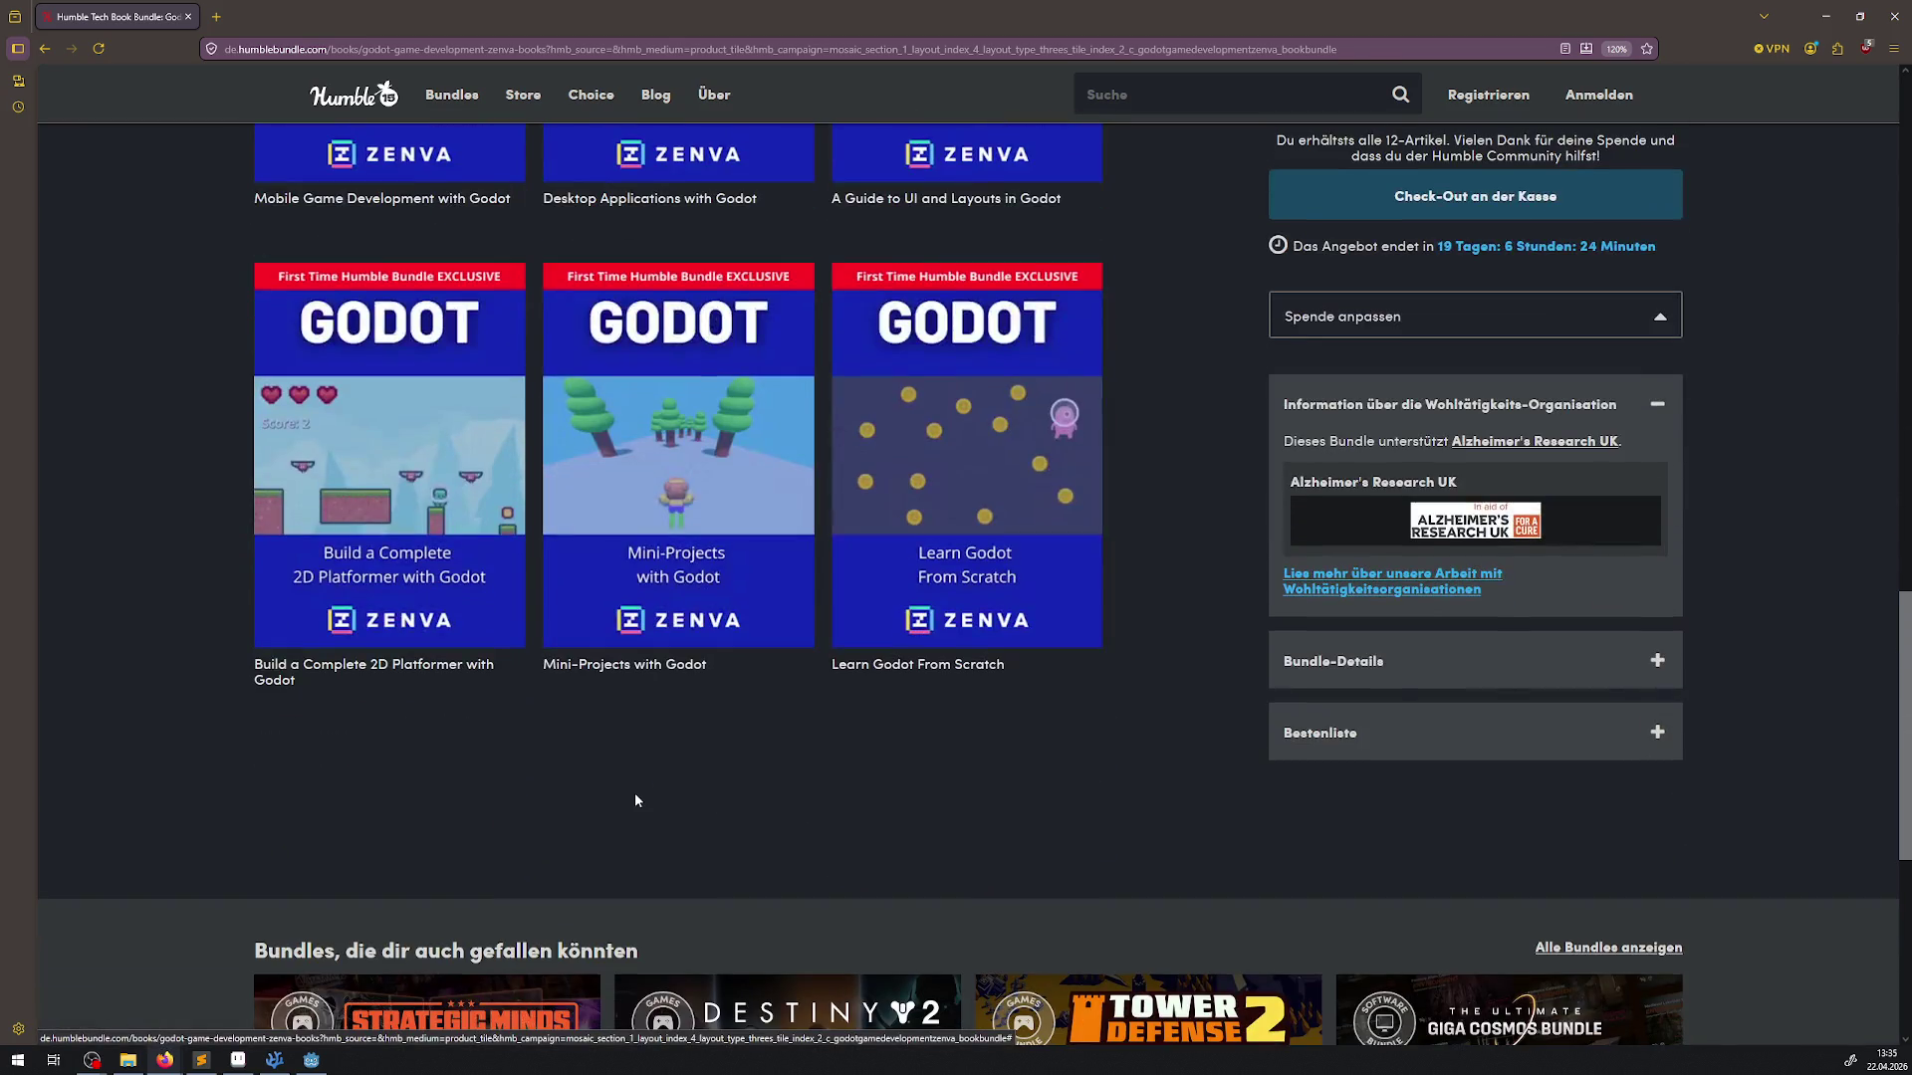
{"action": "scroll", "coordinate": [636, 792], "scroll_direction": "up", "scroll_amount": 9}
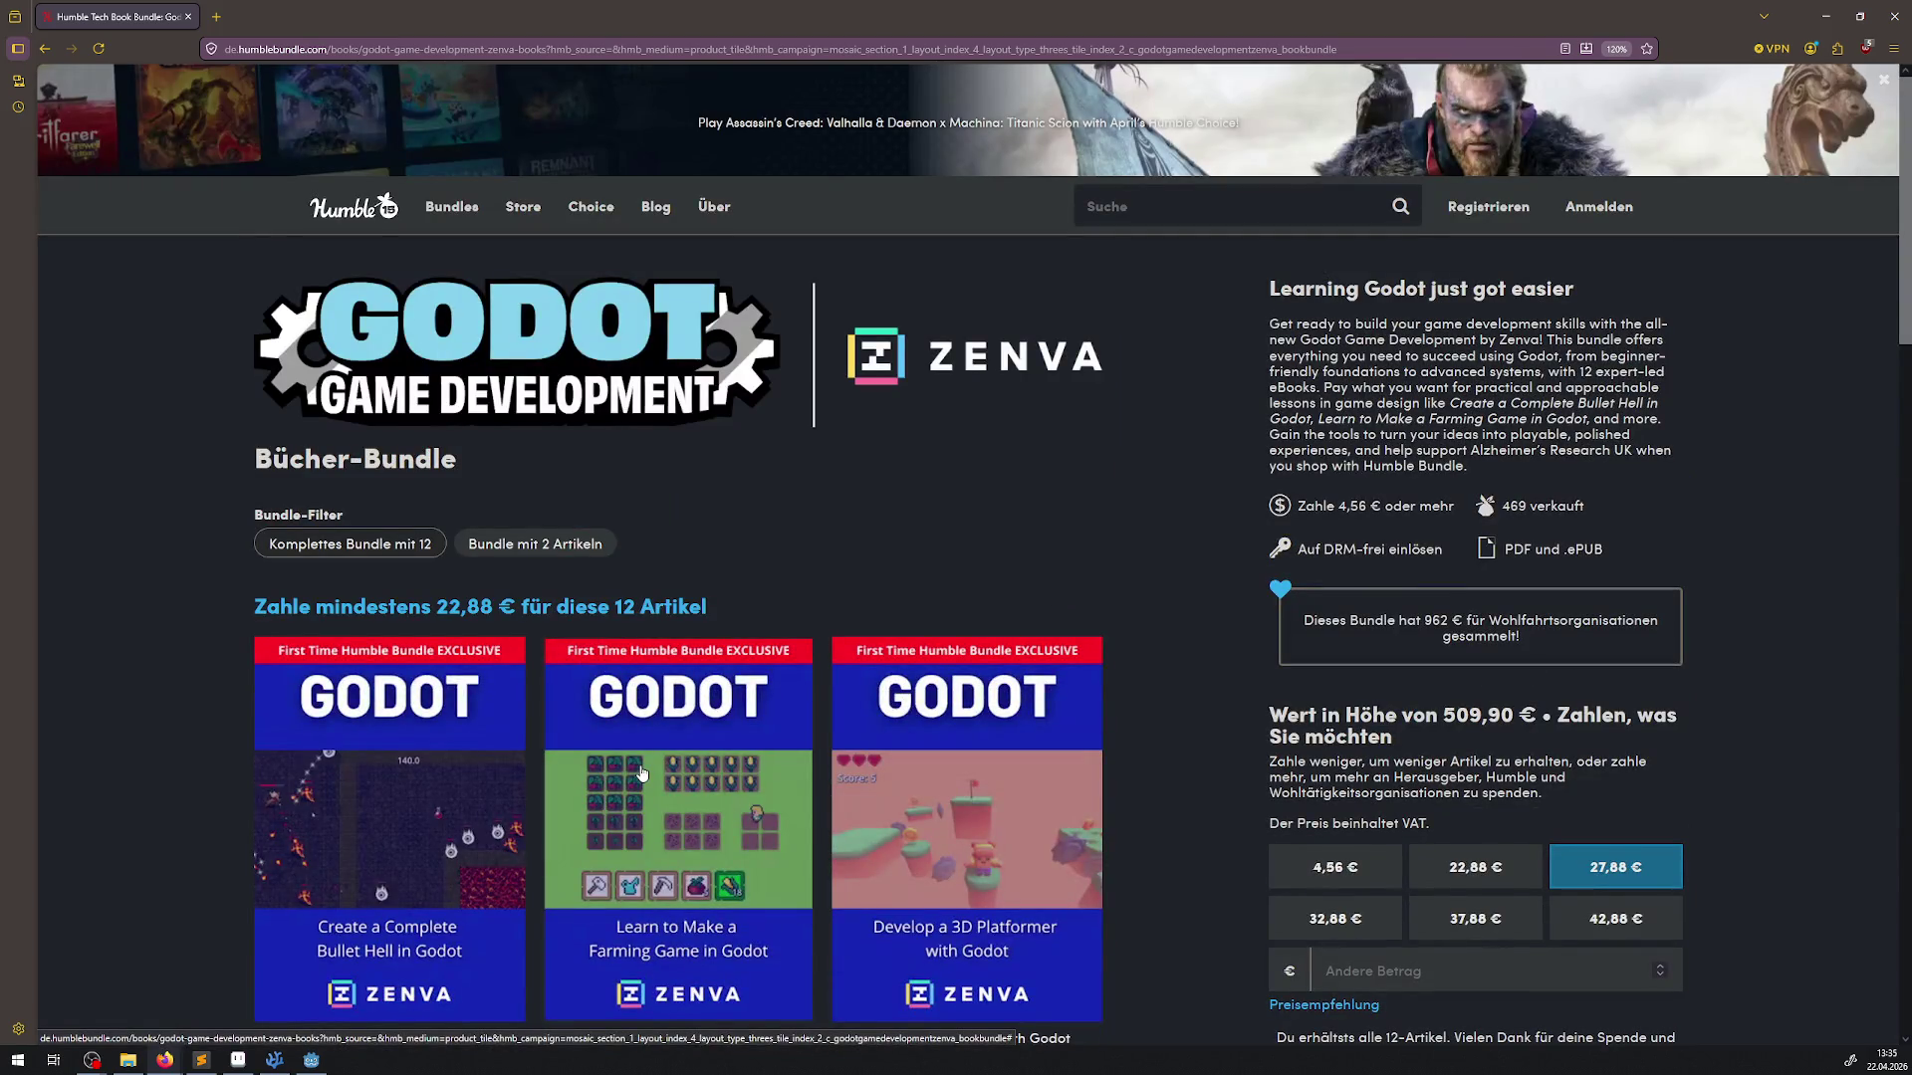
{"action": "scroll", "coordinate": [641, 773], "scroll_direction": "down", "scroll_amount": 3}
Open the detail panel for the 'Create a Complete Bullet Hell in Godot' book
{"action": "left_click", "coordinate": [377, 550]}
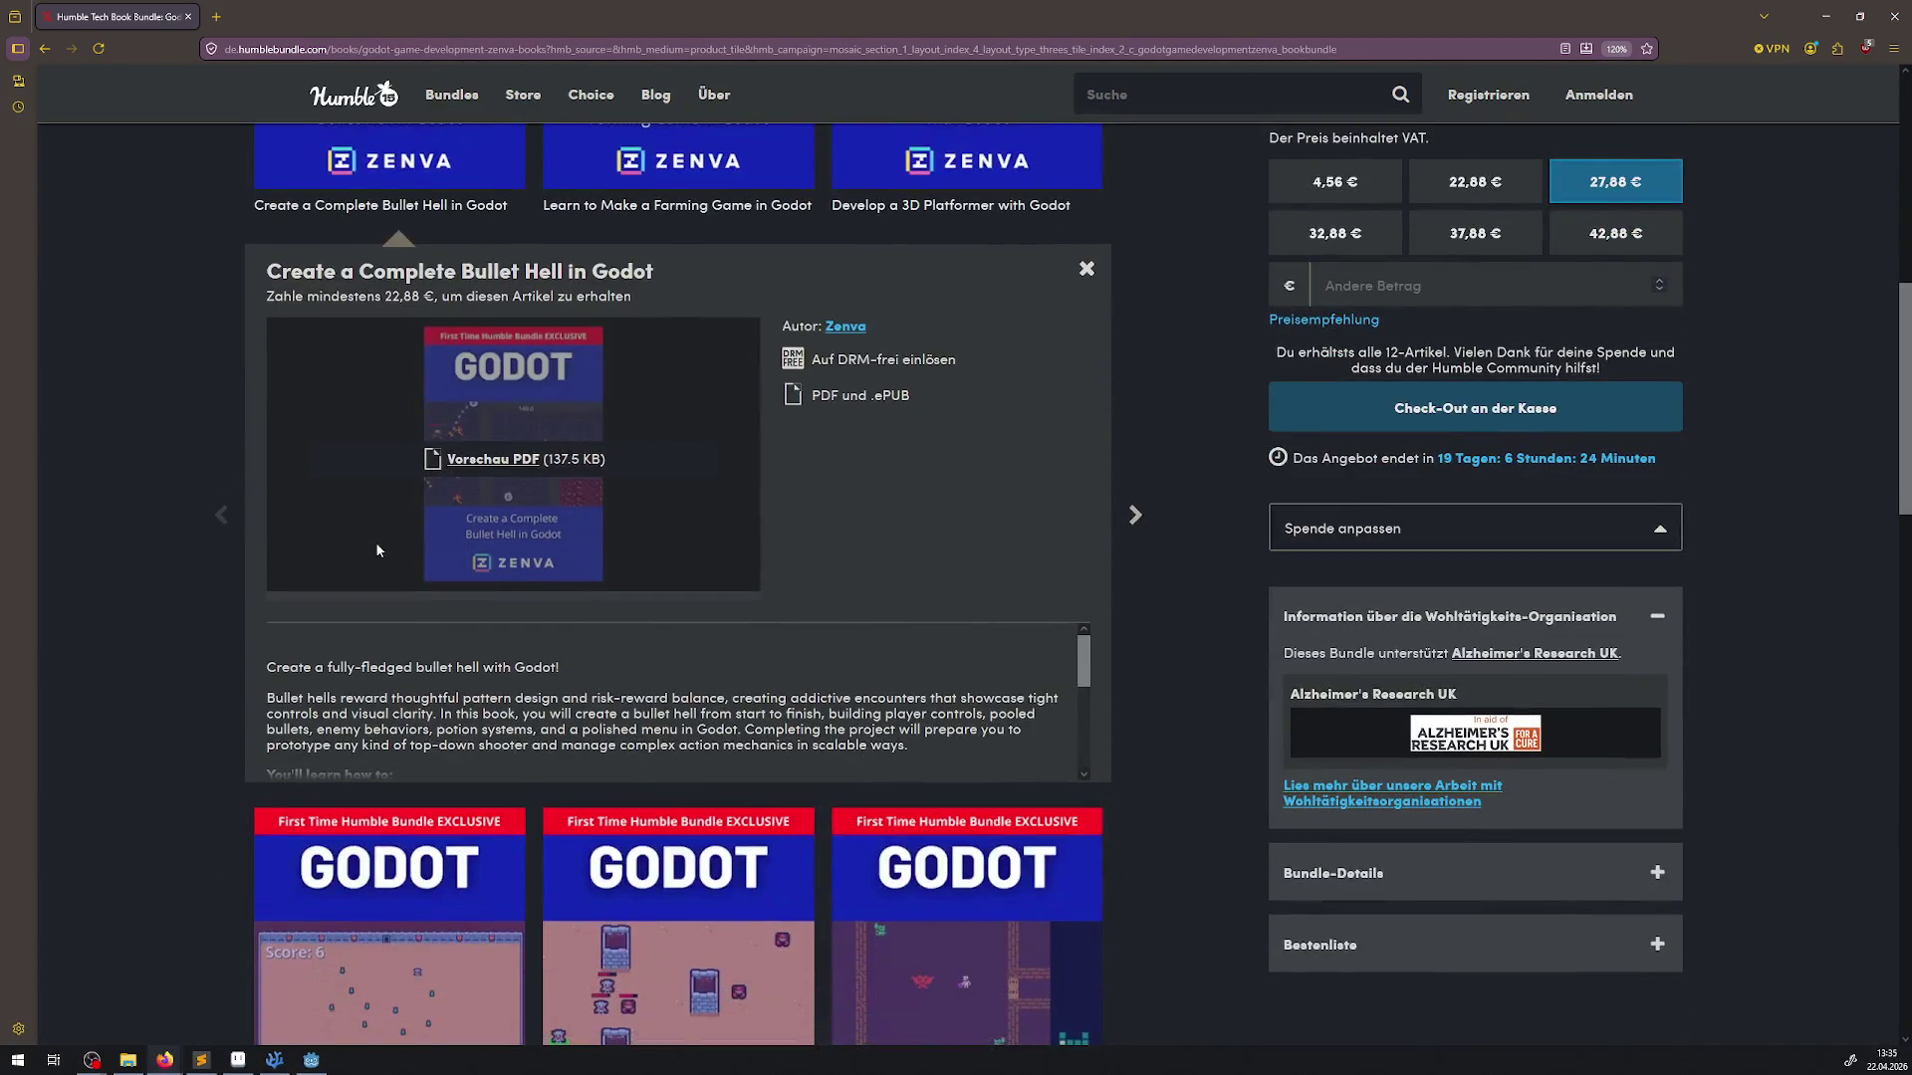
{"action": "scroll", "coordinate": [659, 679], "scroll_direction": "down", "scroll_amount": 2}
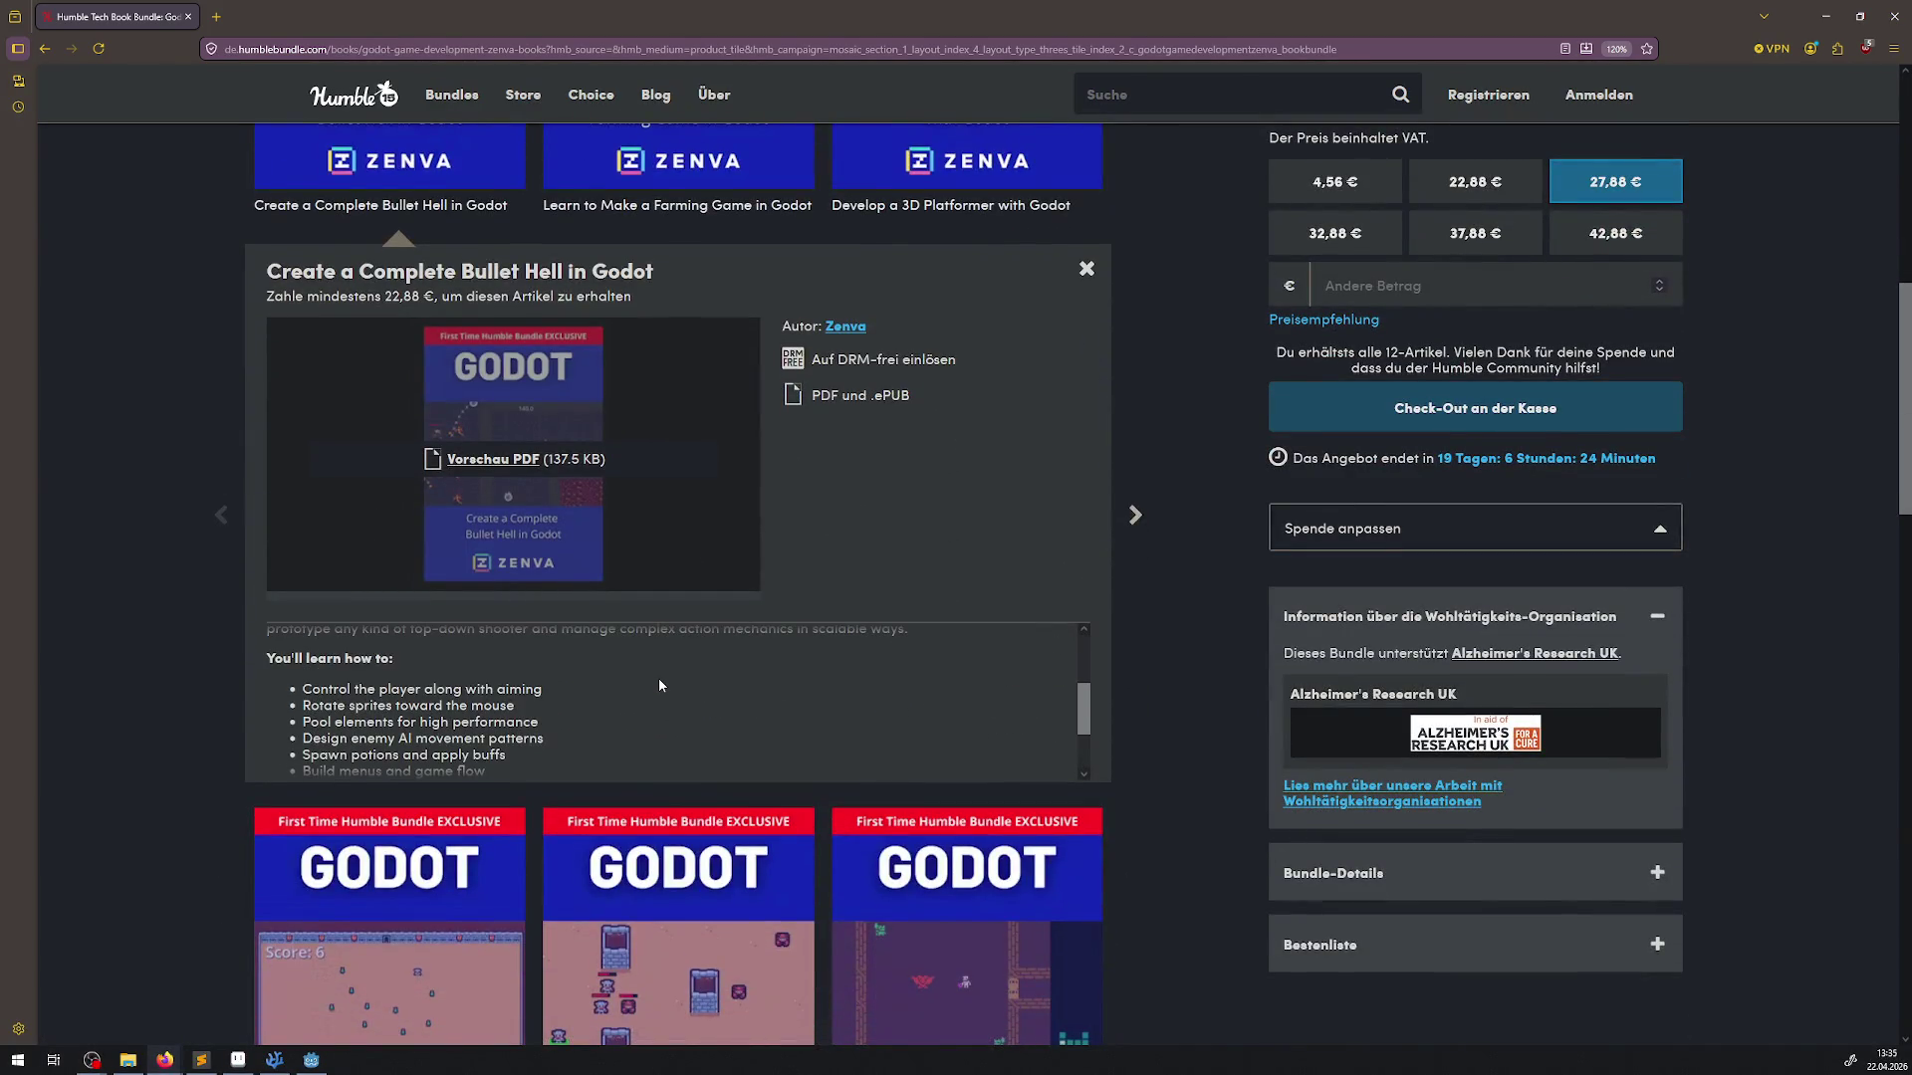
{"action": "scroll", "coordinate": [659, 679], "scroll_direction": "down", "scroll_amount": 2}
{"action": "scroll", "coordinate": [660, 688], "scroll_direction": "up", "scroll_amount": 5}
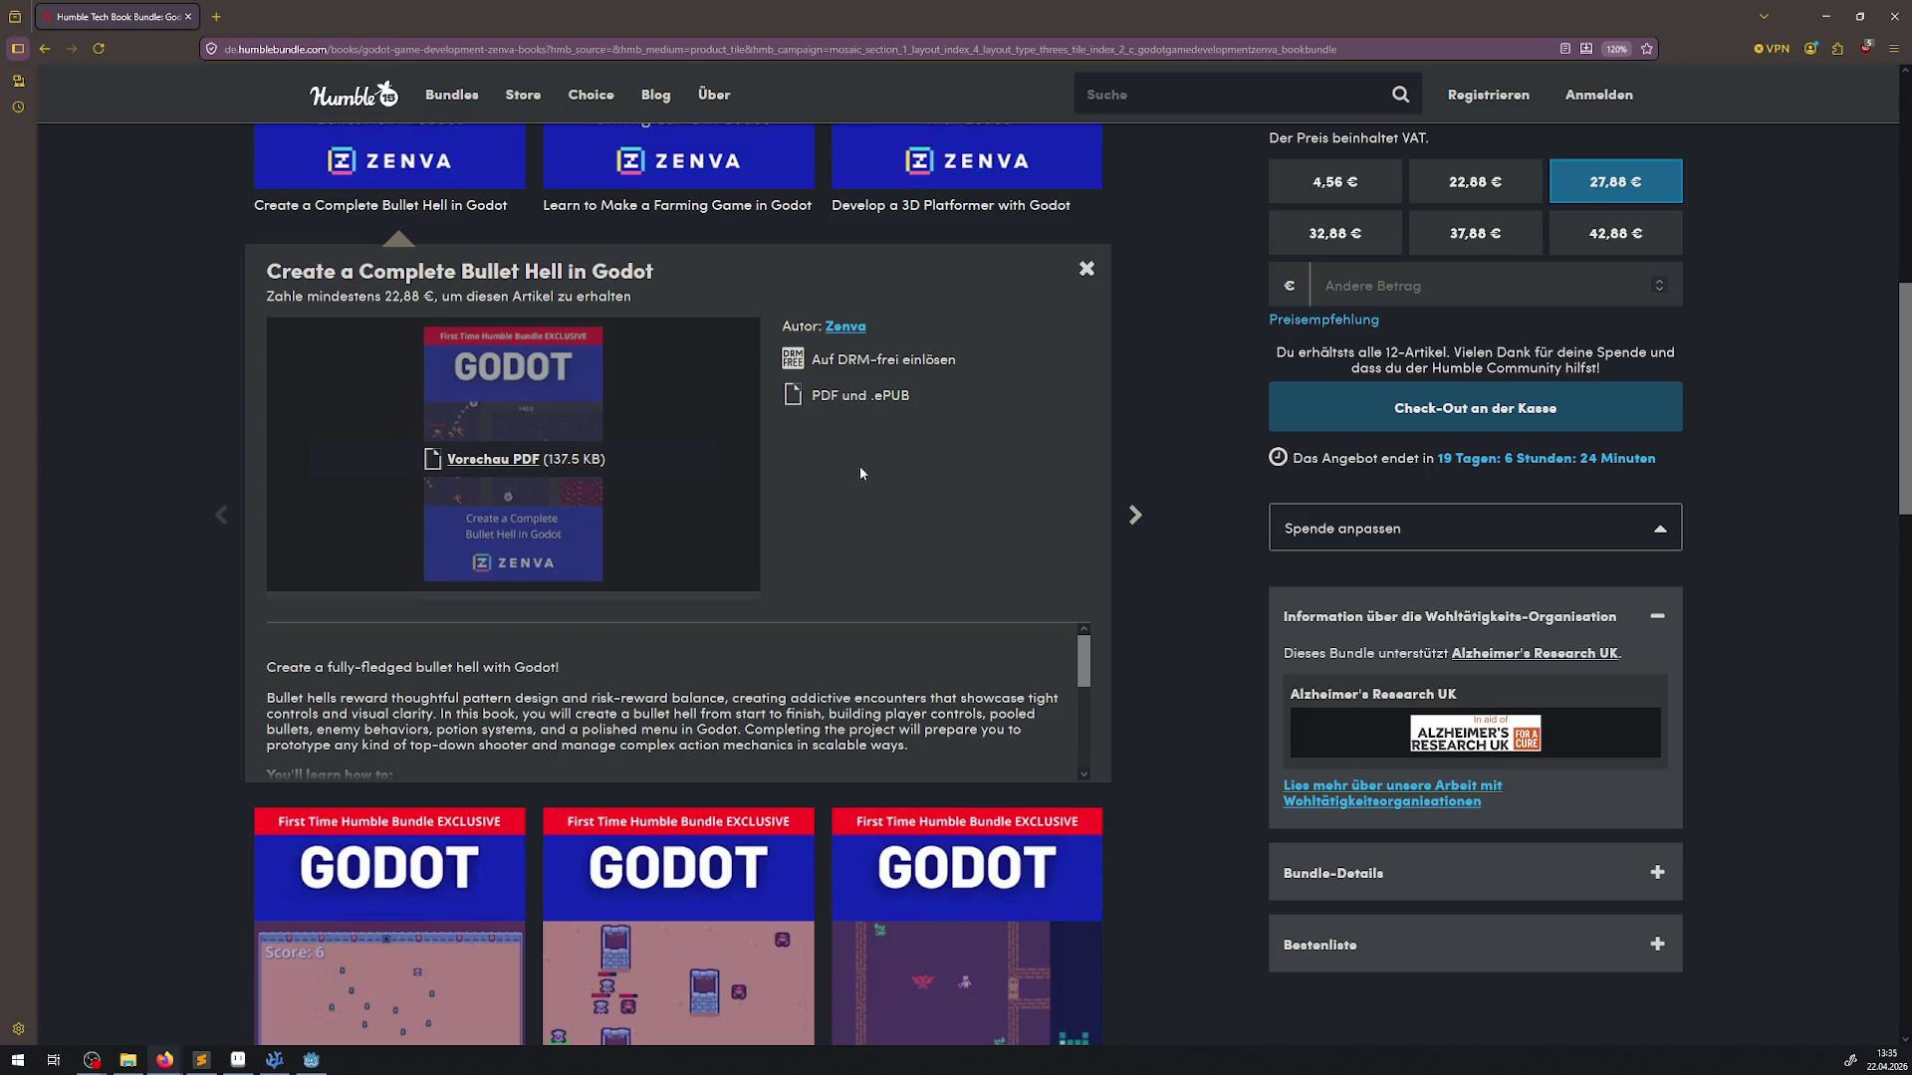
Close the book details, try the 2-item tier, then return to the complete 12-book bundle at 22,88 €
{"action": "left_click", "coordinate": [1086, 269]}
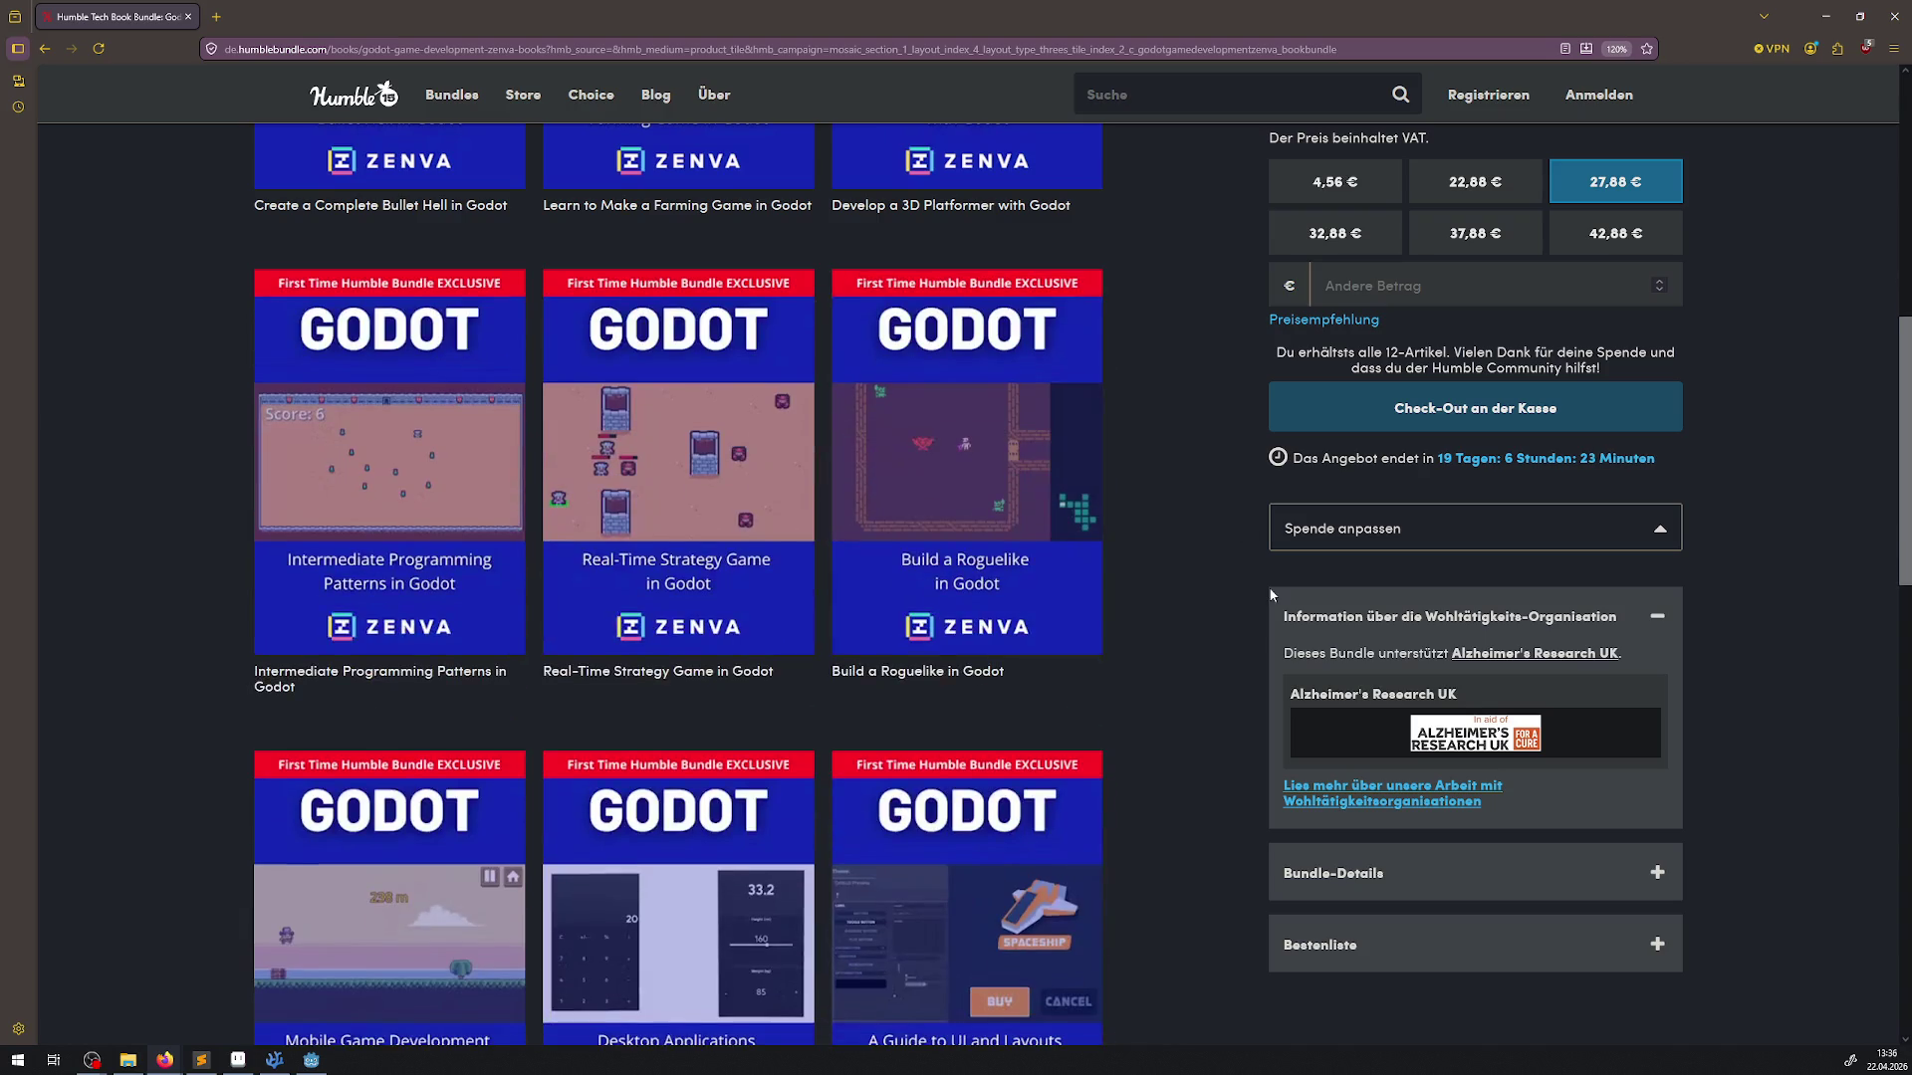
{"action": "scroll", "coordinate": [1244, 737], "scroll_direction": "up", "scroll_amount": 5}
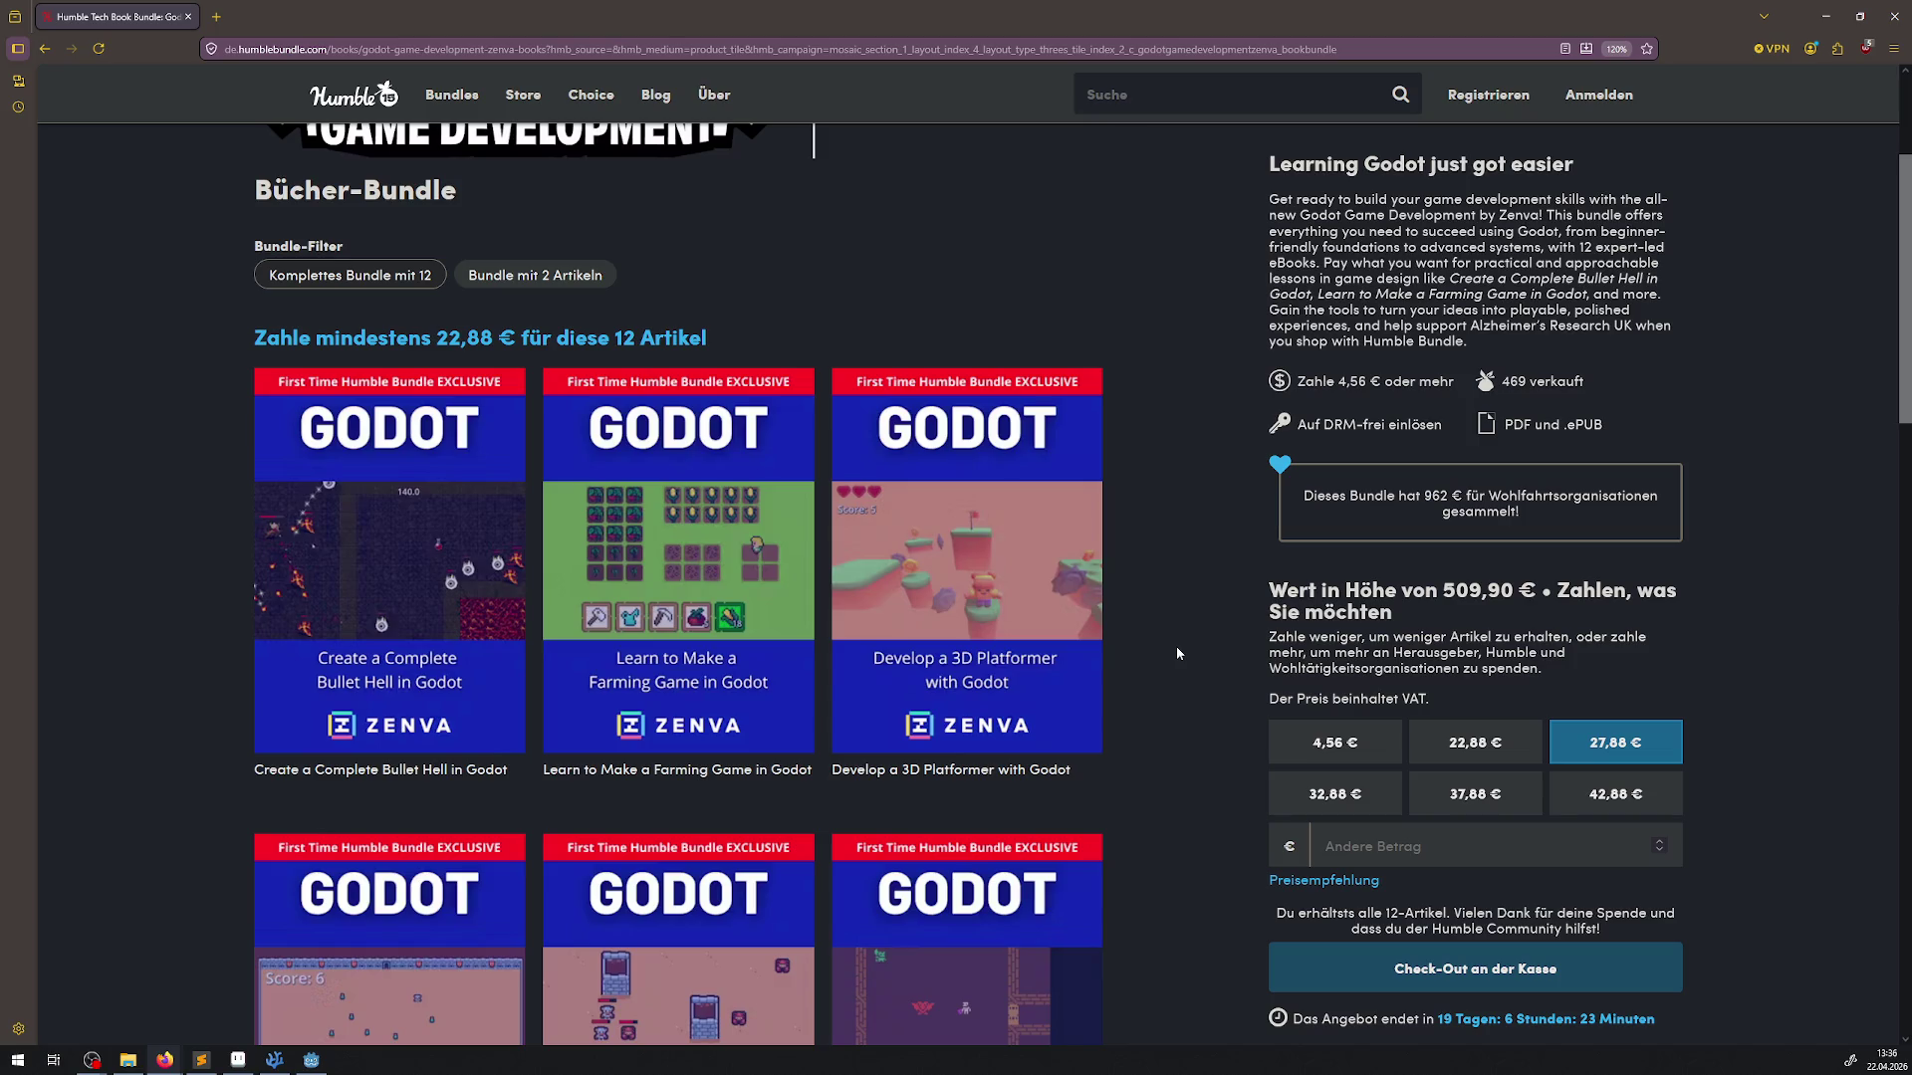
{"action": "scroll", "coordinate": [1136, 686], "scroll_direction": "up", "scroll_amount": 1}
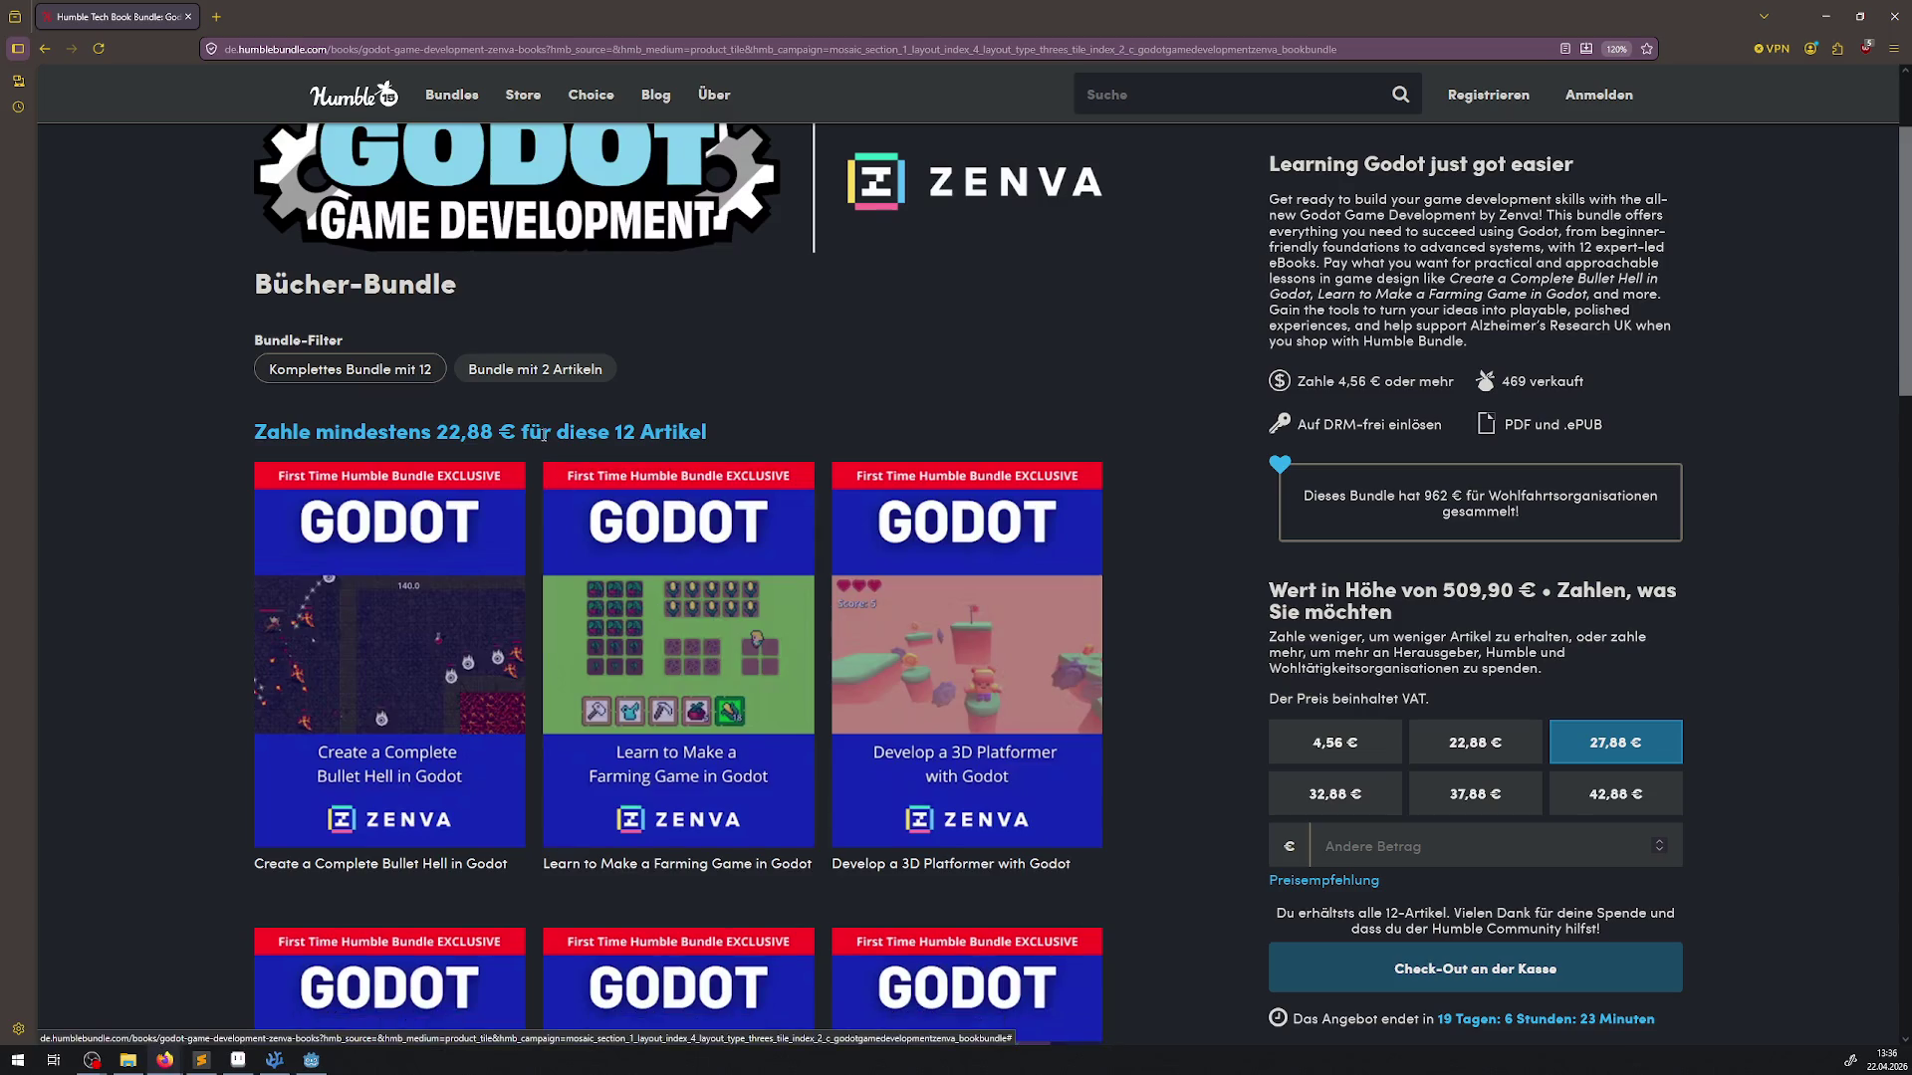
{"action": "left_click", "coordinate": [533, 373]}
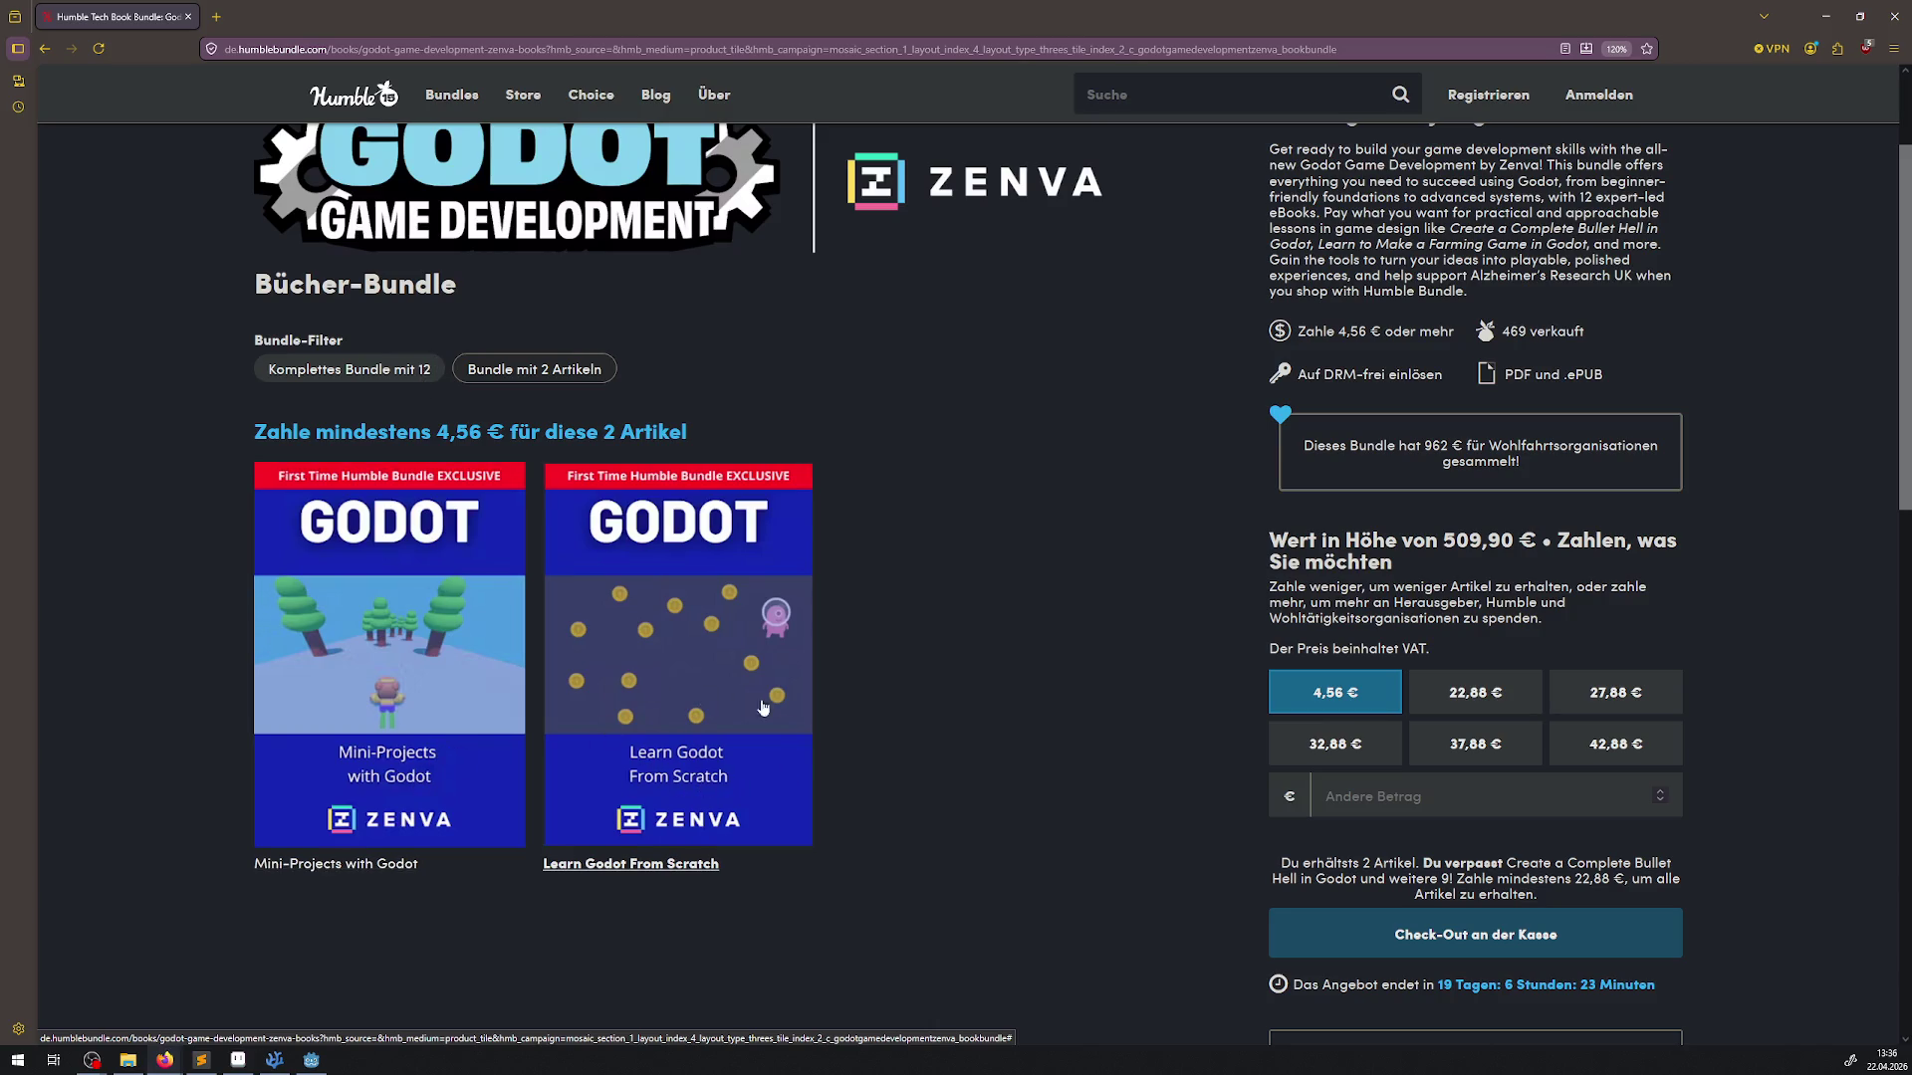
{"action": "left_click", "coordinate": [427, 388]}
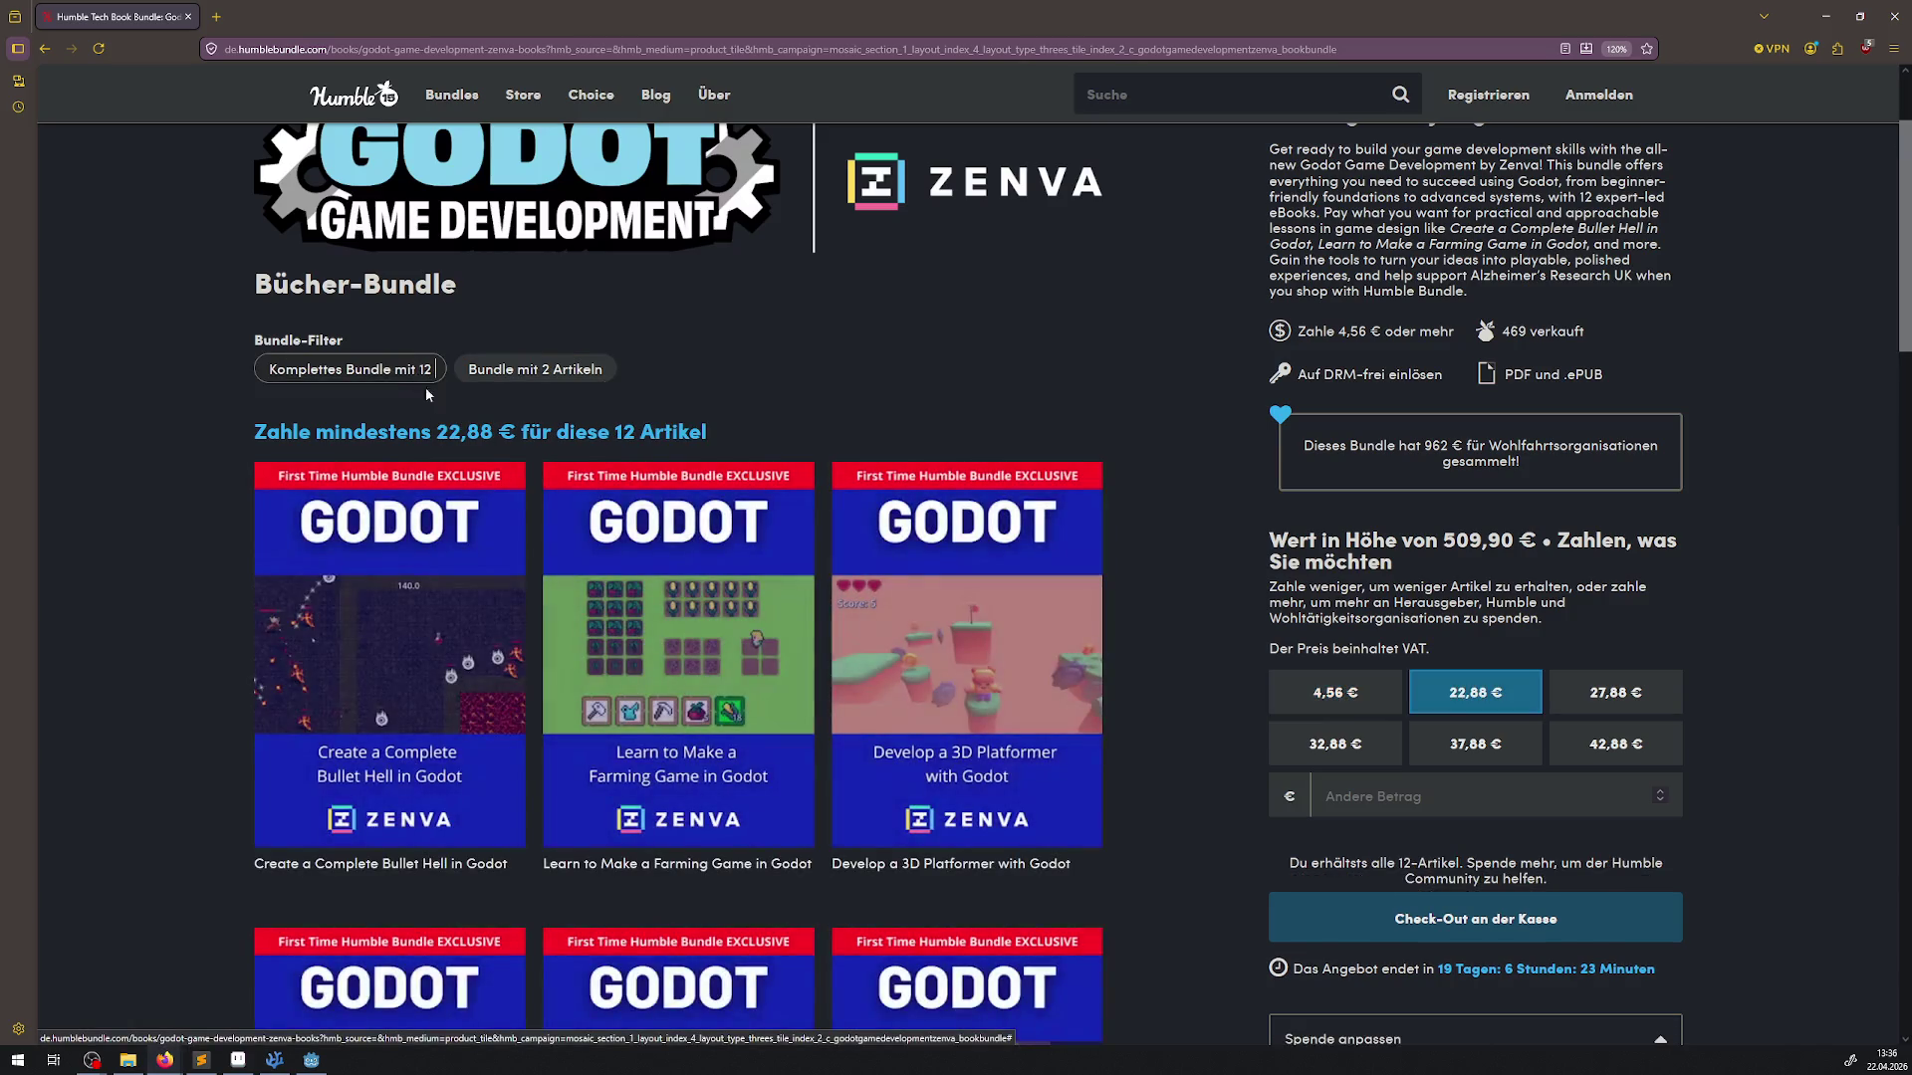
Open the details for Create a Complete Bullet Hell in Godot
{"action": "scroll", "coordinate": [968, 506], "scroll_direction": "down", "scroll_amount": 5}
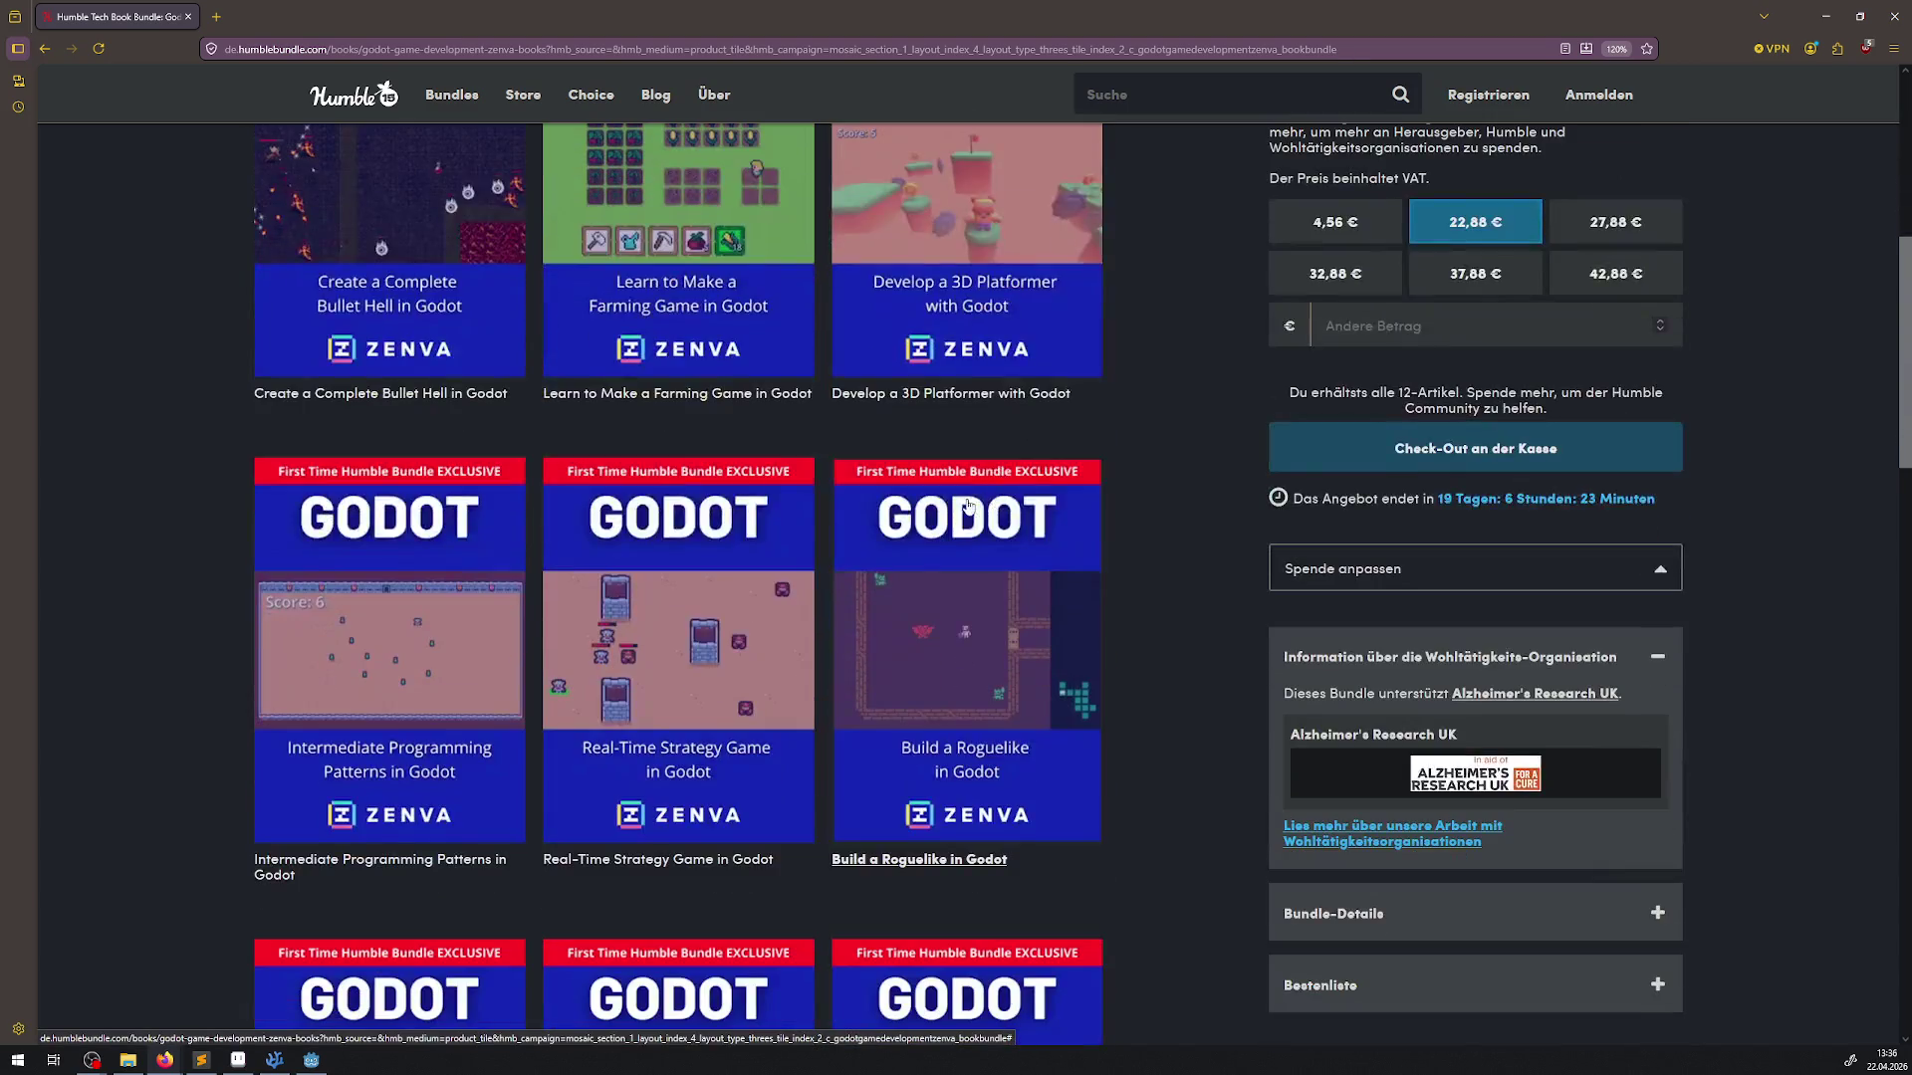
{"action": "scroll", "coordinate": [968, 506], "scroll_direction": "down", "scroll_amount": 4}
{"action": "scroll", "coordinate": [1115, 572], "scroll_direction": "down", "scroll_amount": 2}
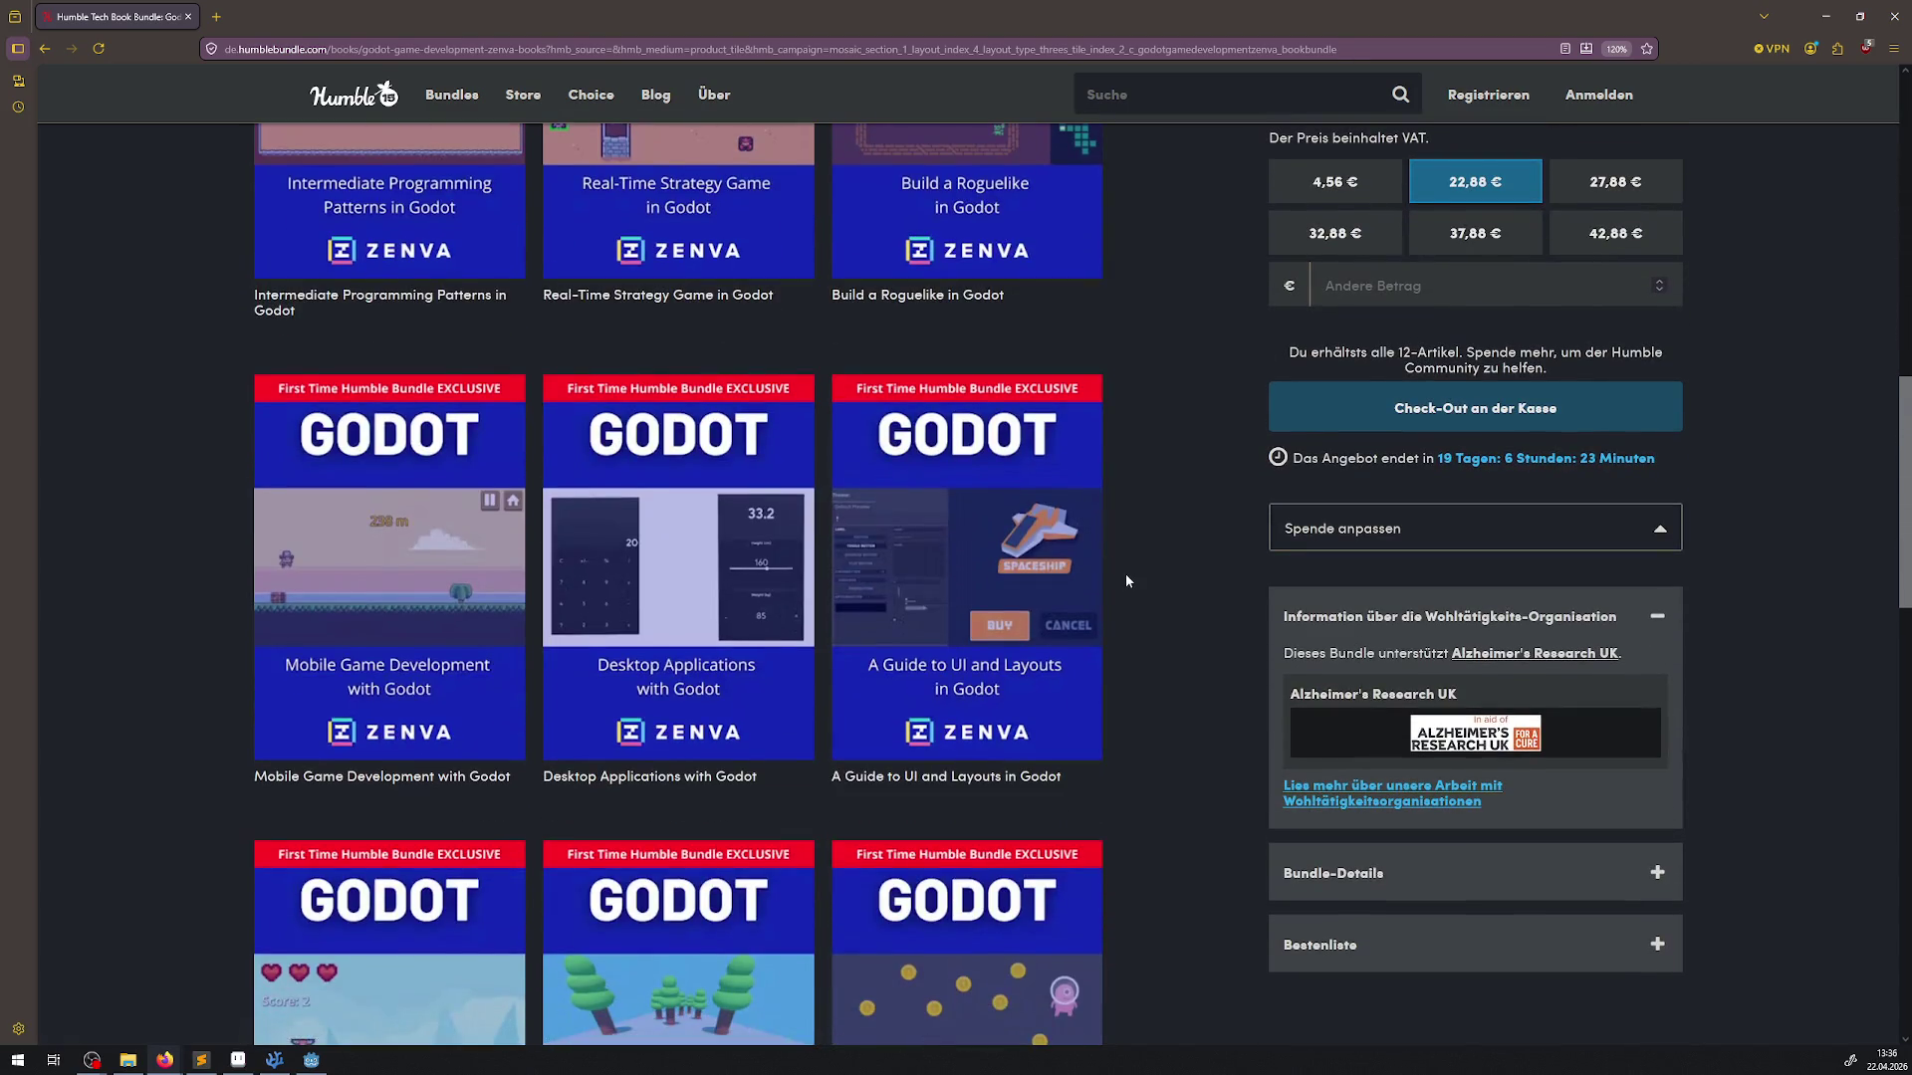
{"action": "scroll", "coordinate": [1126, 580], "scroll_direction": "up", "scroll_amount": 8}
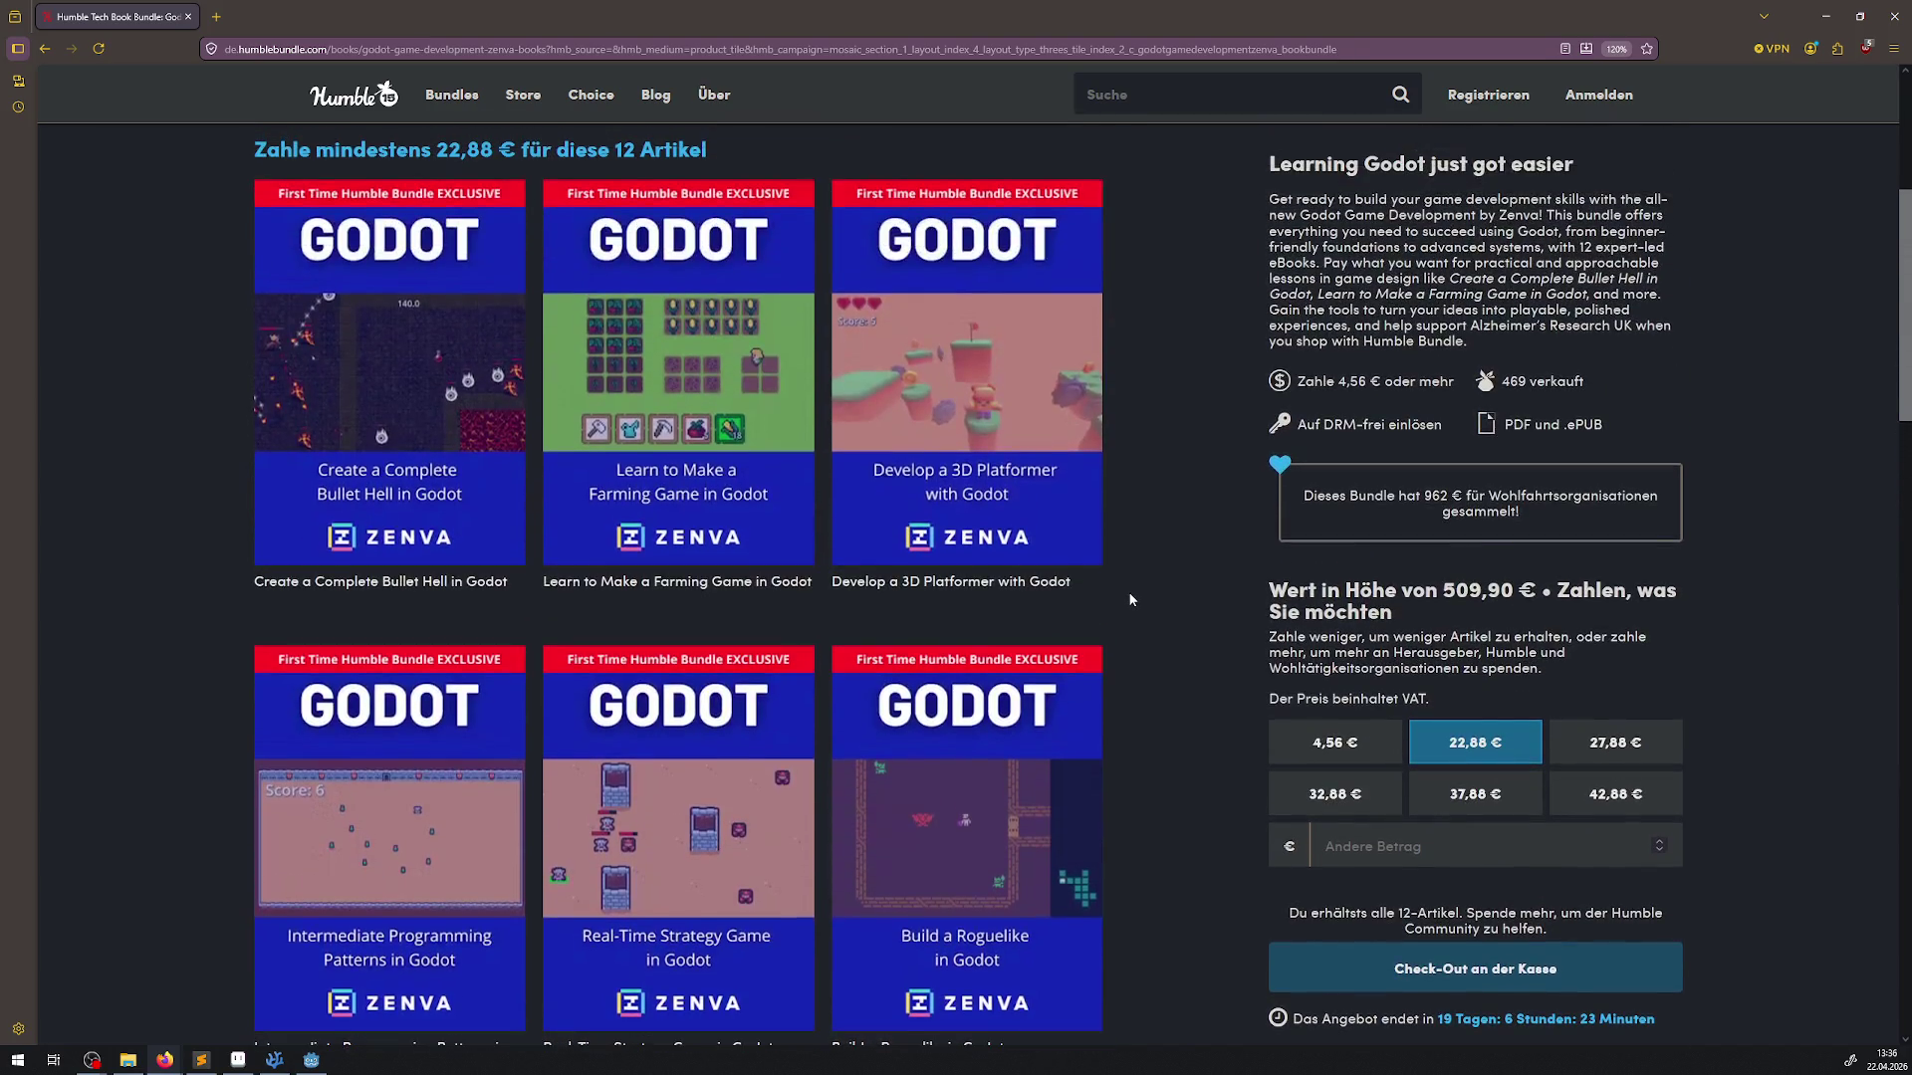
{"action": "left_click", "coordinate": [494, 361]}
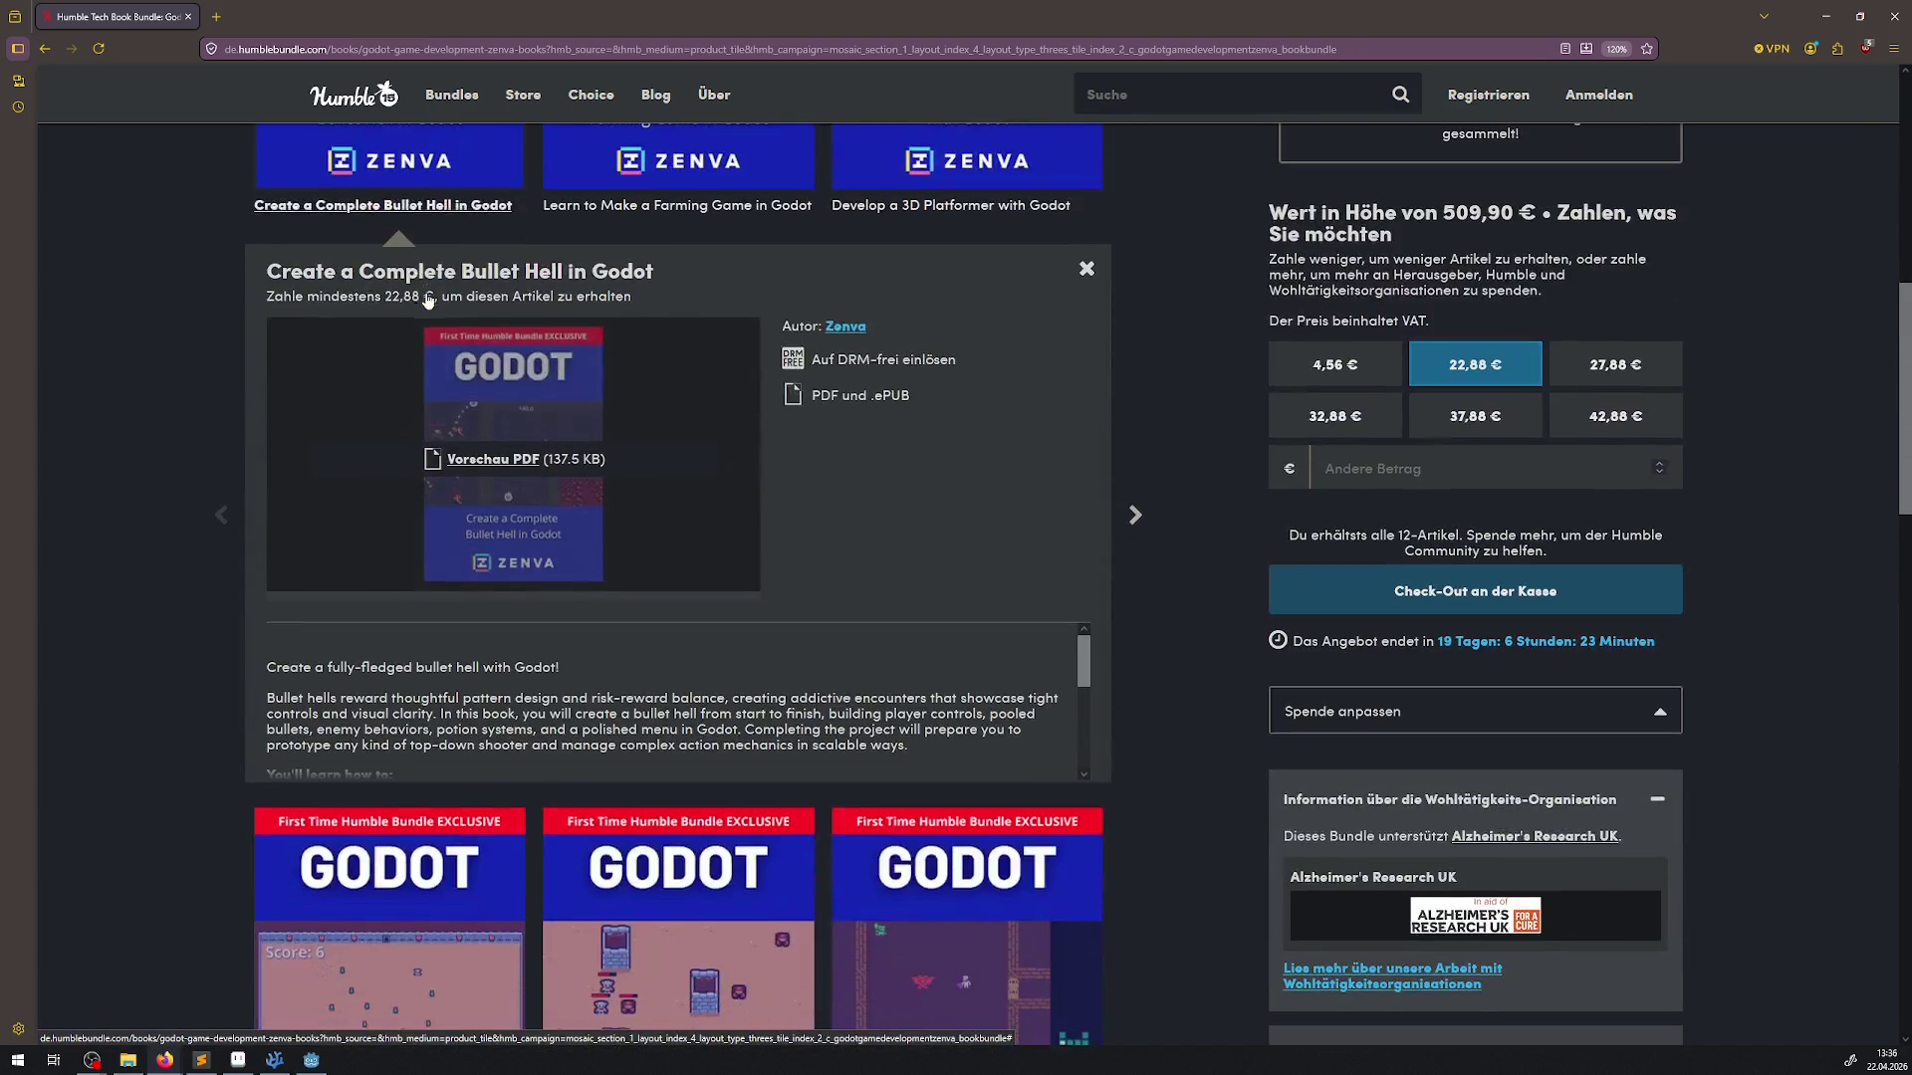
Open the Bullet Hell book's preview PDF in a new tab
{"action": "left_click", "coordinate": [517, 469]}
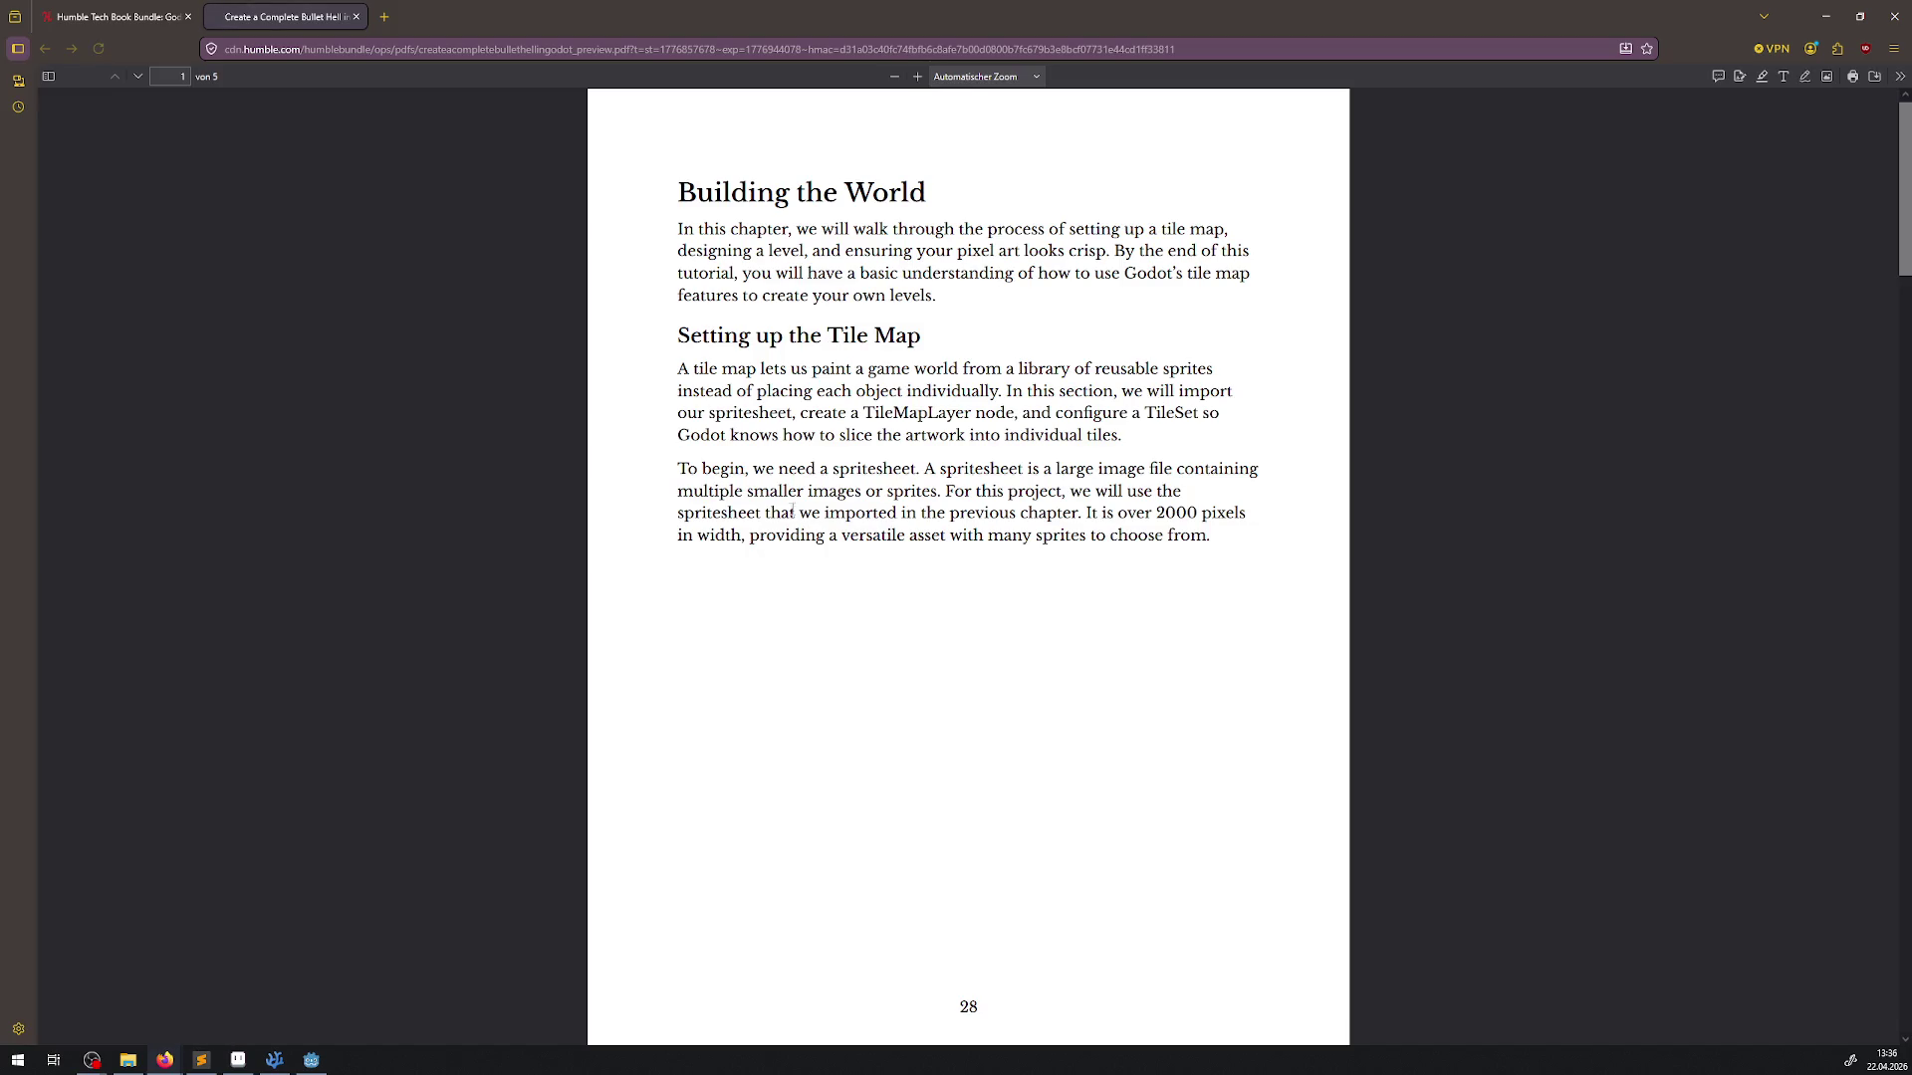
{"action": "scroll", "coordinate": [842, 549], "scroll_direction": "down", "scroll_amount": 5}
{"action": "scroll", "coordinate": [841, 549], "scroll_direction": "up", "scroll_amount": 2}
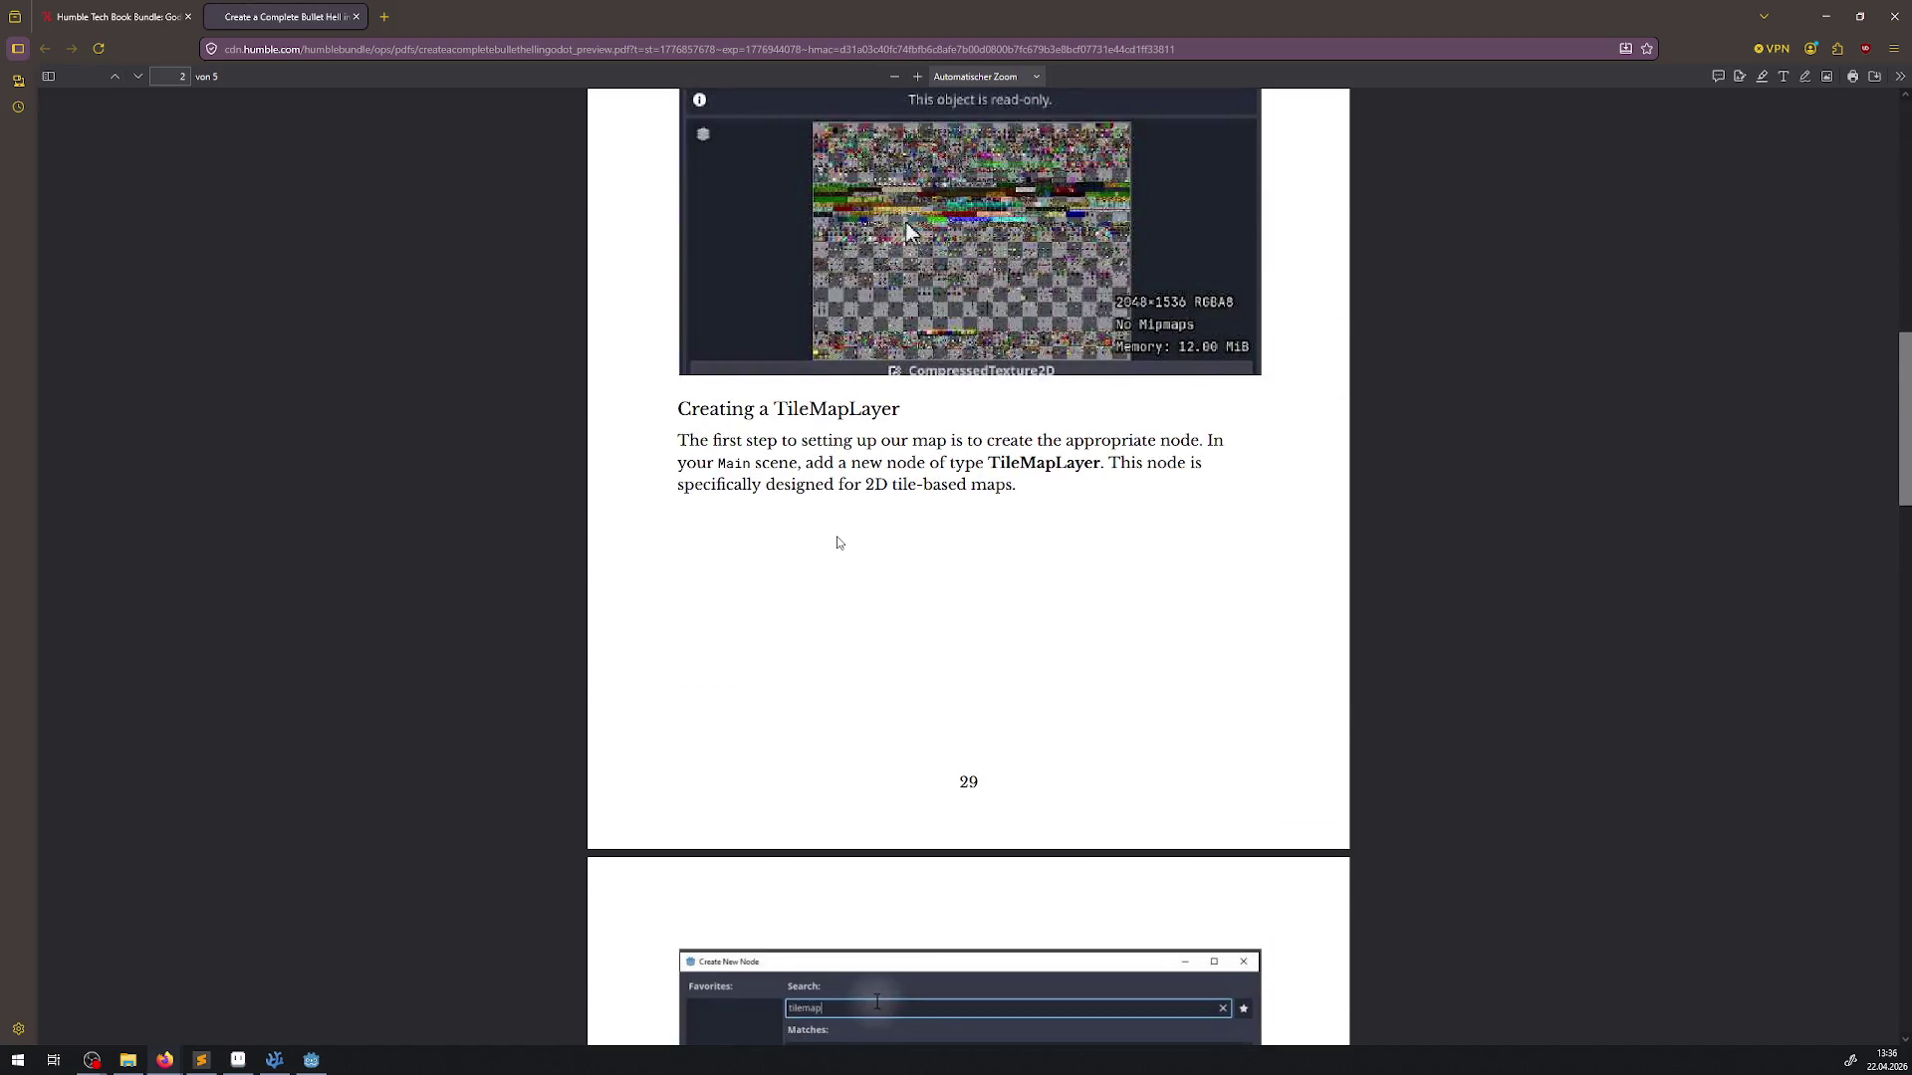
{"action": "scroll", "coordinate": [834, 535], "scroll_direction": "up", "scroll_amount": 9}
{"action": "scroll", "coordinate": [831, 538], "scroll_direction": "up", "scroll_amount": 3}
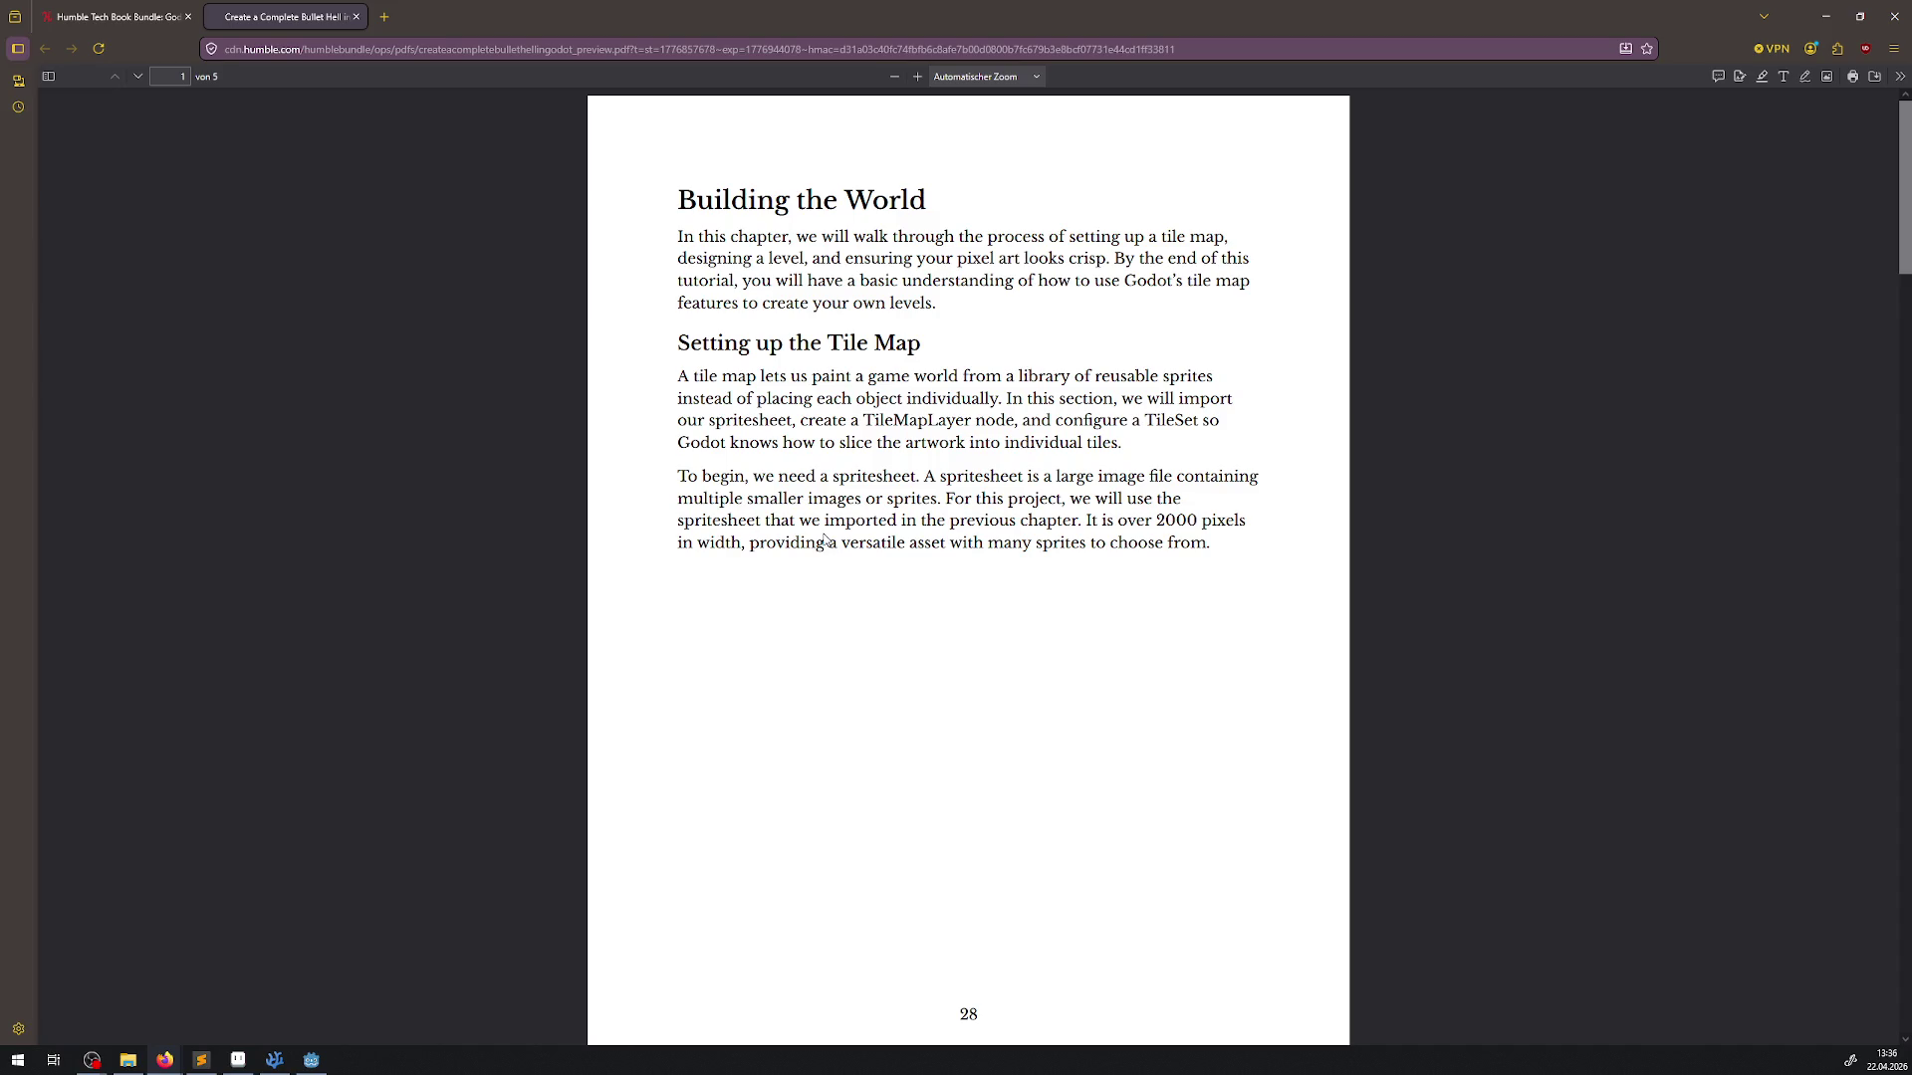
{"action": "scroll", "coordinate": [825, 539], "scroll_direction": "down", "scroll_amount": 6}
{"action": "scroll", "coordinate": [824, 539], "scroll_direction": "down", "scroll_amount": 2}
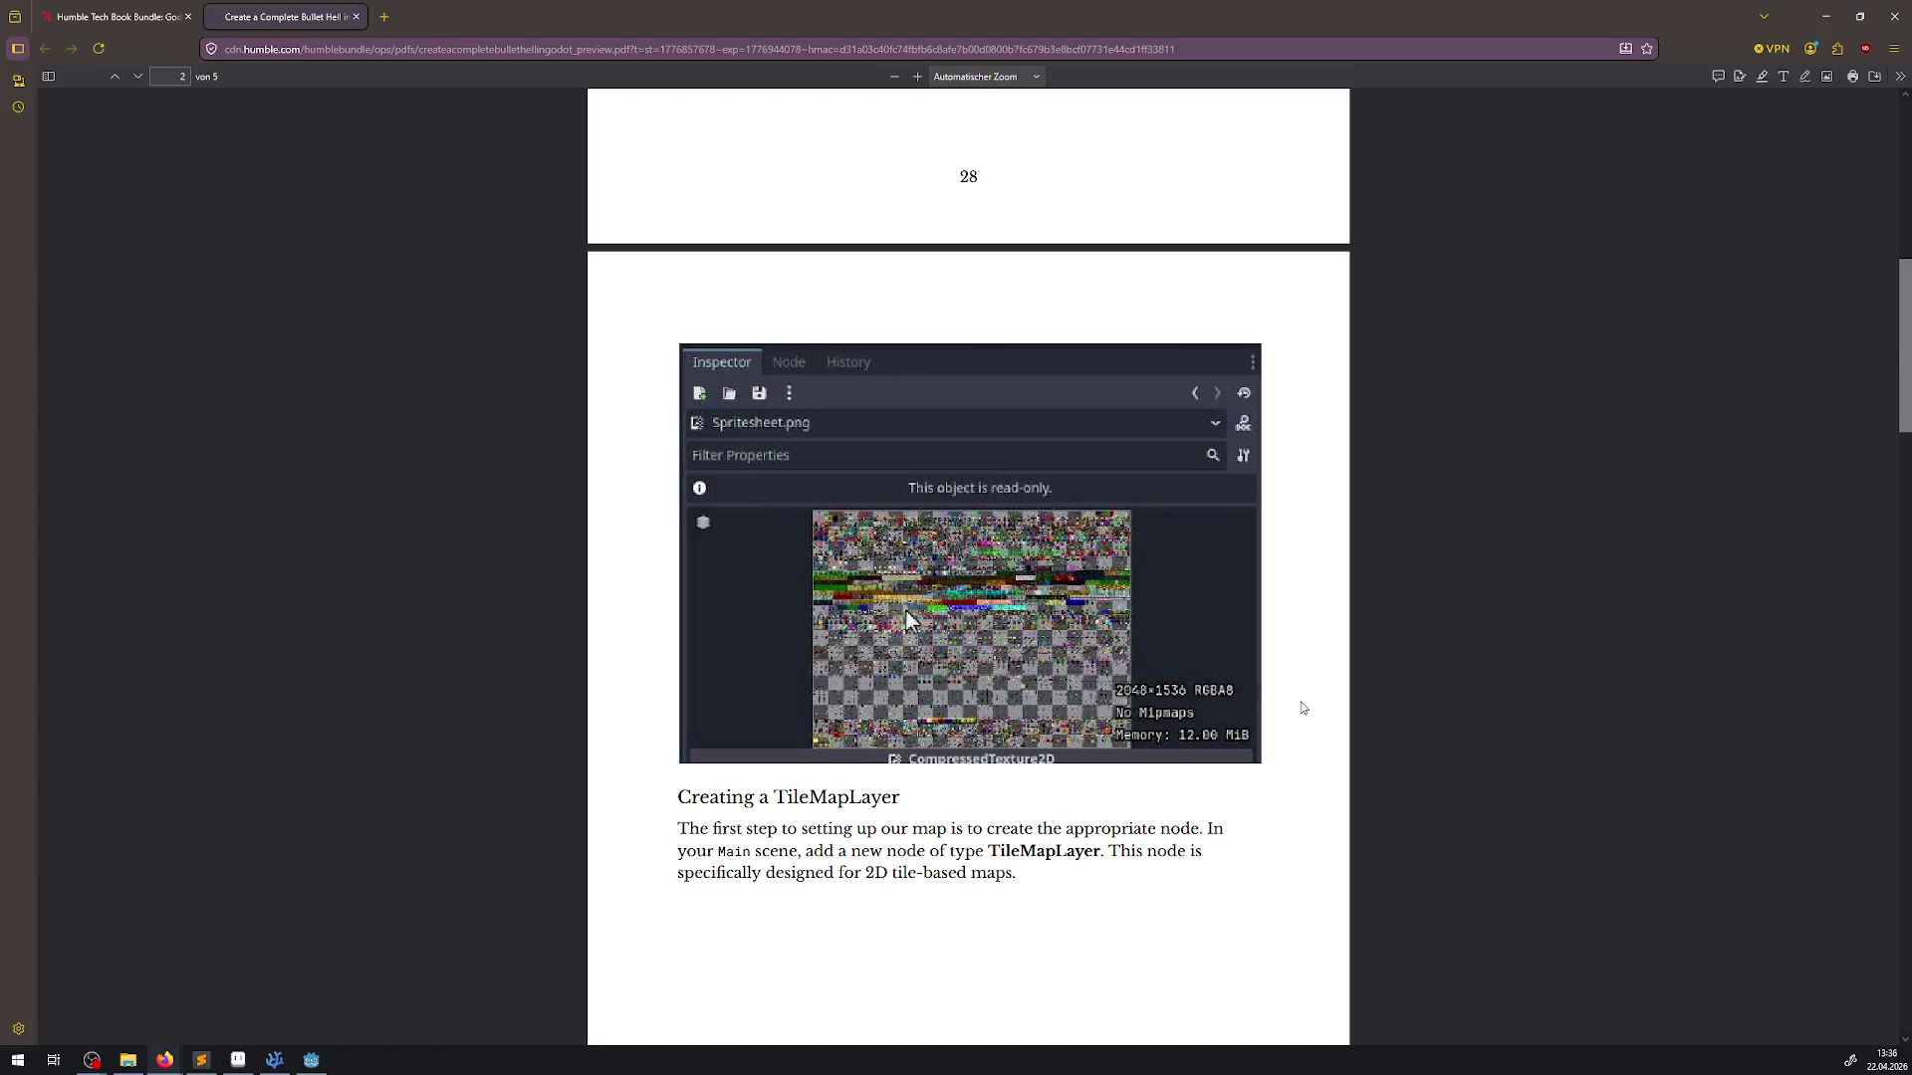
Read the tile map chapter on PDF pages 28–32 up to the TileSet creation pages
{"action": "scroll", "coordinate": [1304, 708], "scroll_direction": "down", "scroll_amount": 7}
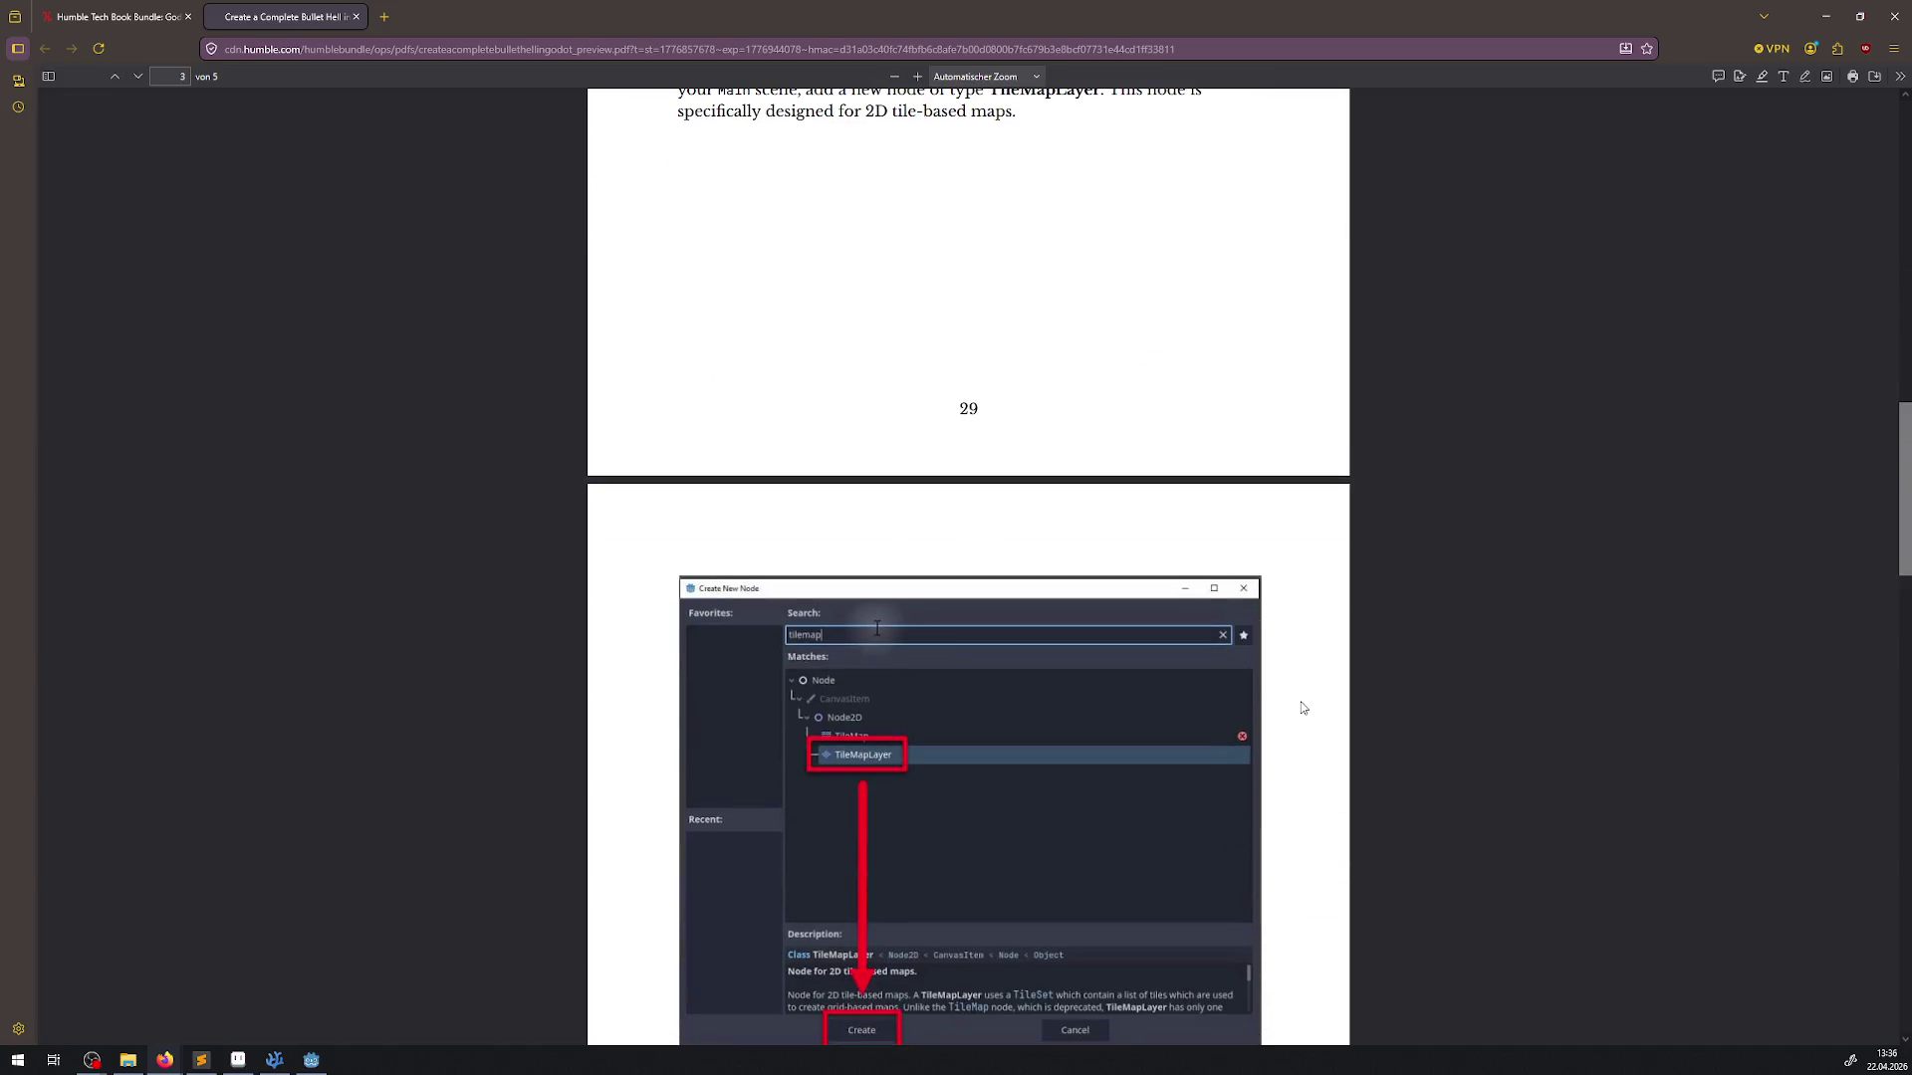
{"action": "scroll", "coordinate": [1304, 708], "scroll_direction": "down", "scroll_amount": 3}
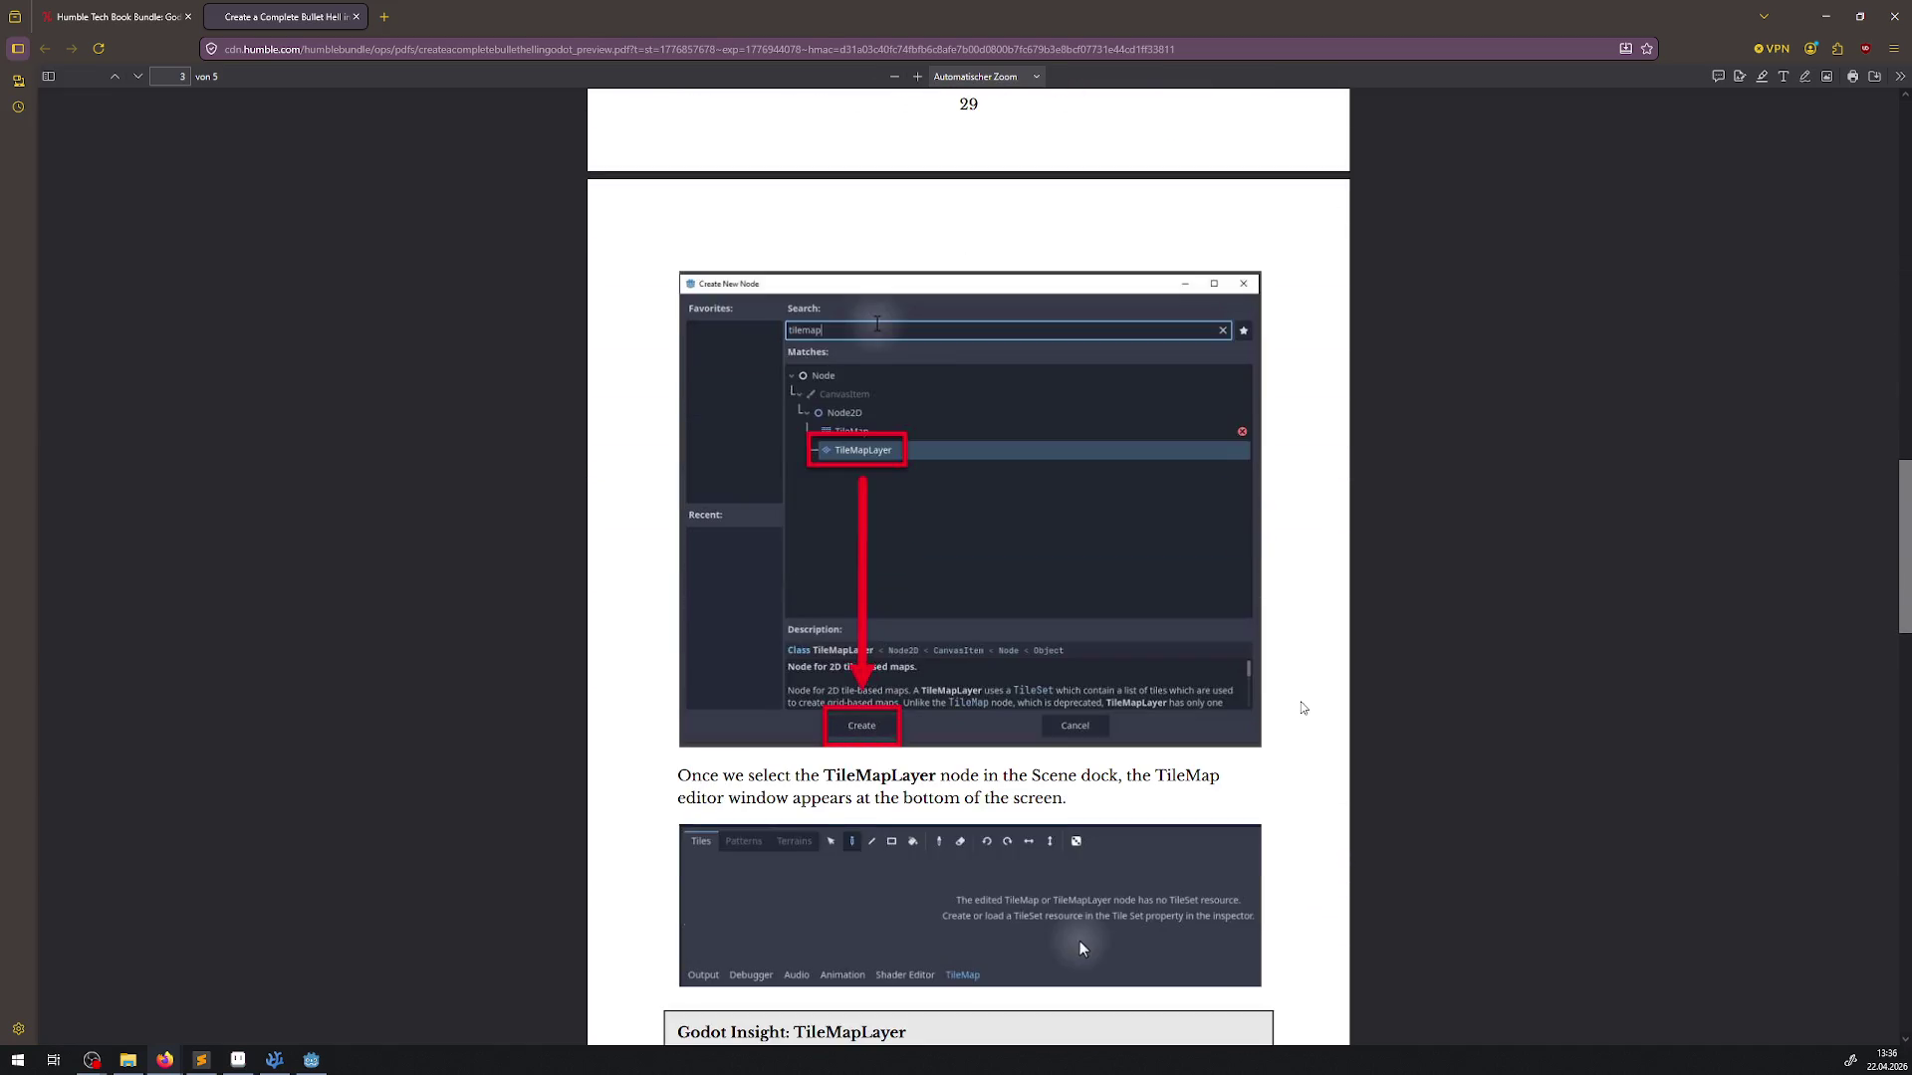
{"action": "scroll", "coordinate": [1303, 708], "scroll_direction": "down", "scroll_amount": 4}
{"action": "scroll", "coordinate": [1303, 708], "scroll_direction": "down", "scroll_amount": 3}
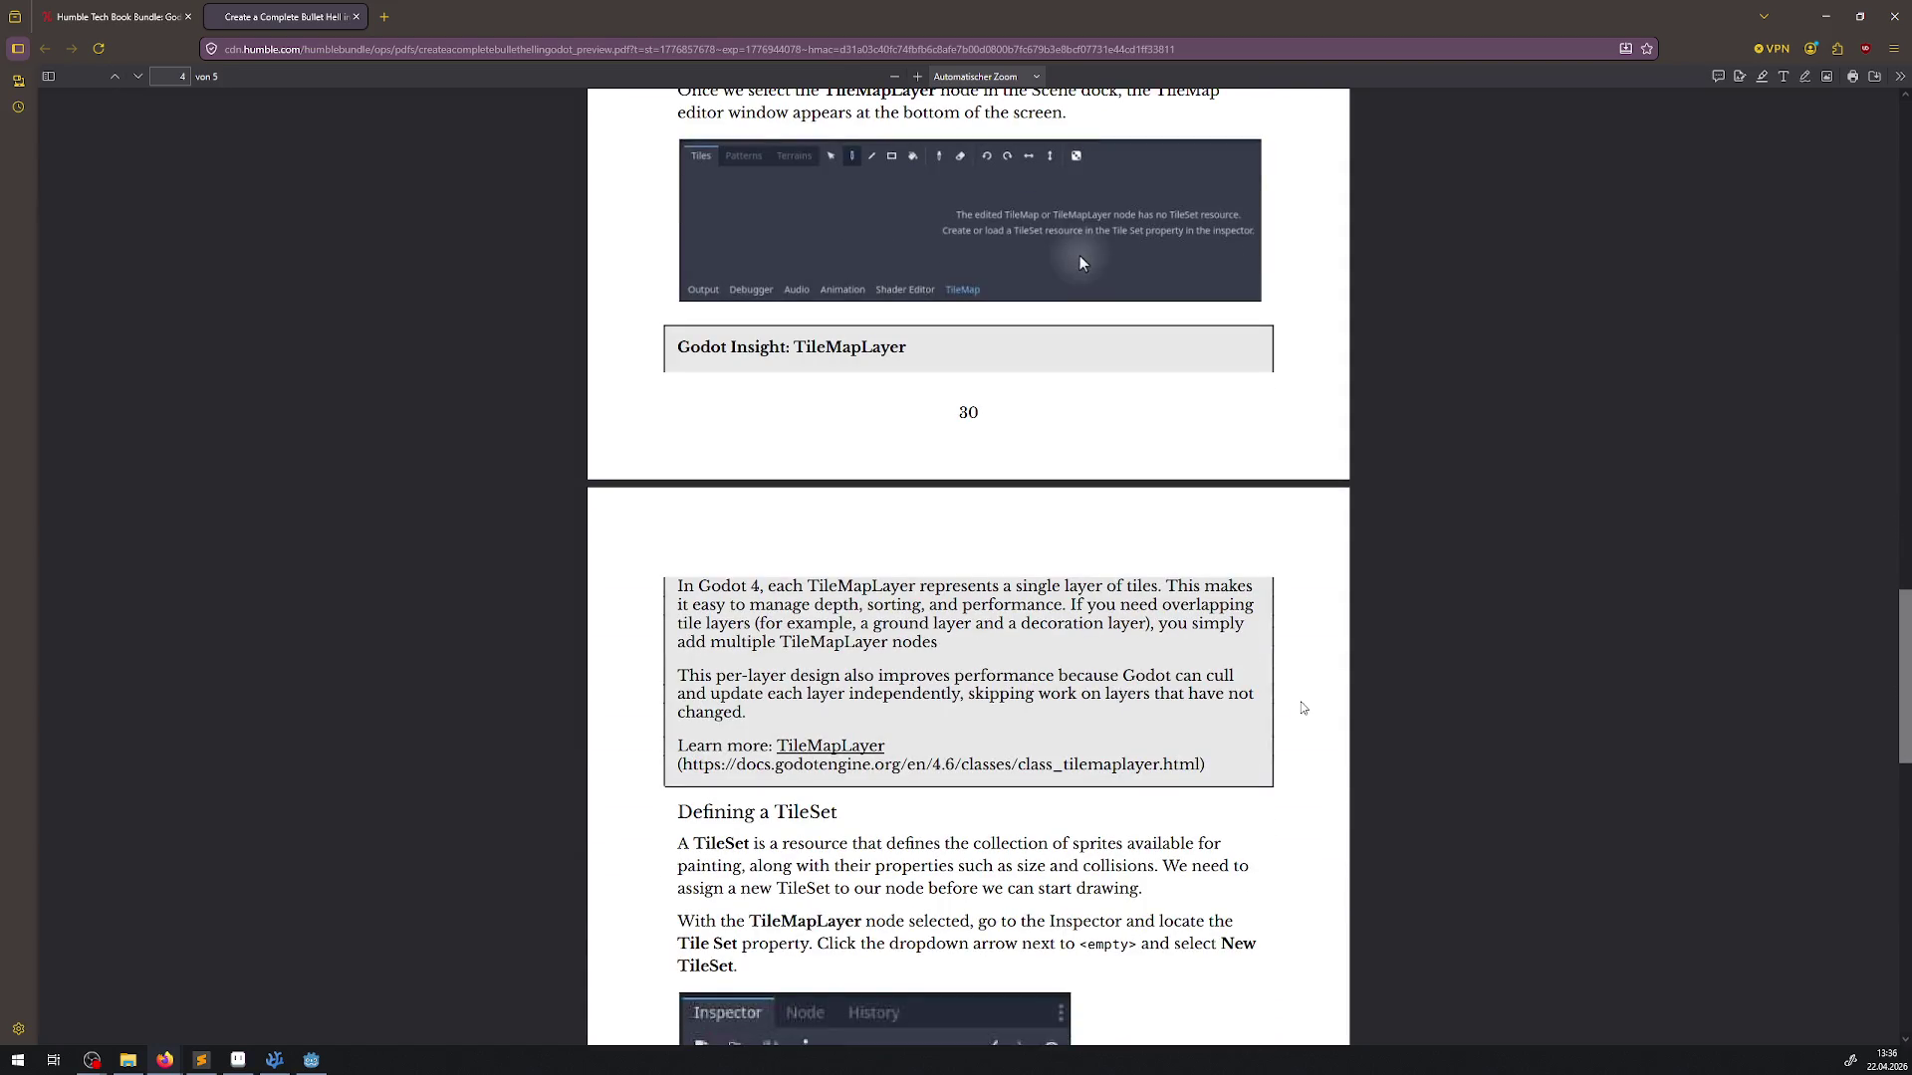
{"action": "scroll", "coordinate": [1304, 708], "scroll_direction": "down", "scroll_amount": 6}
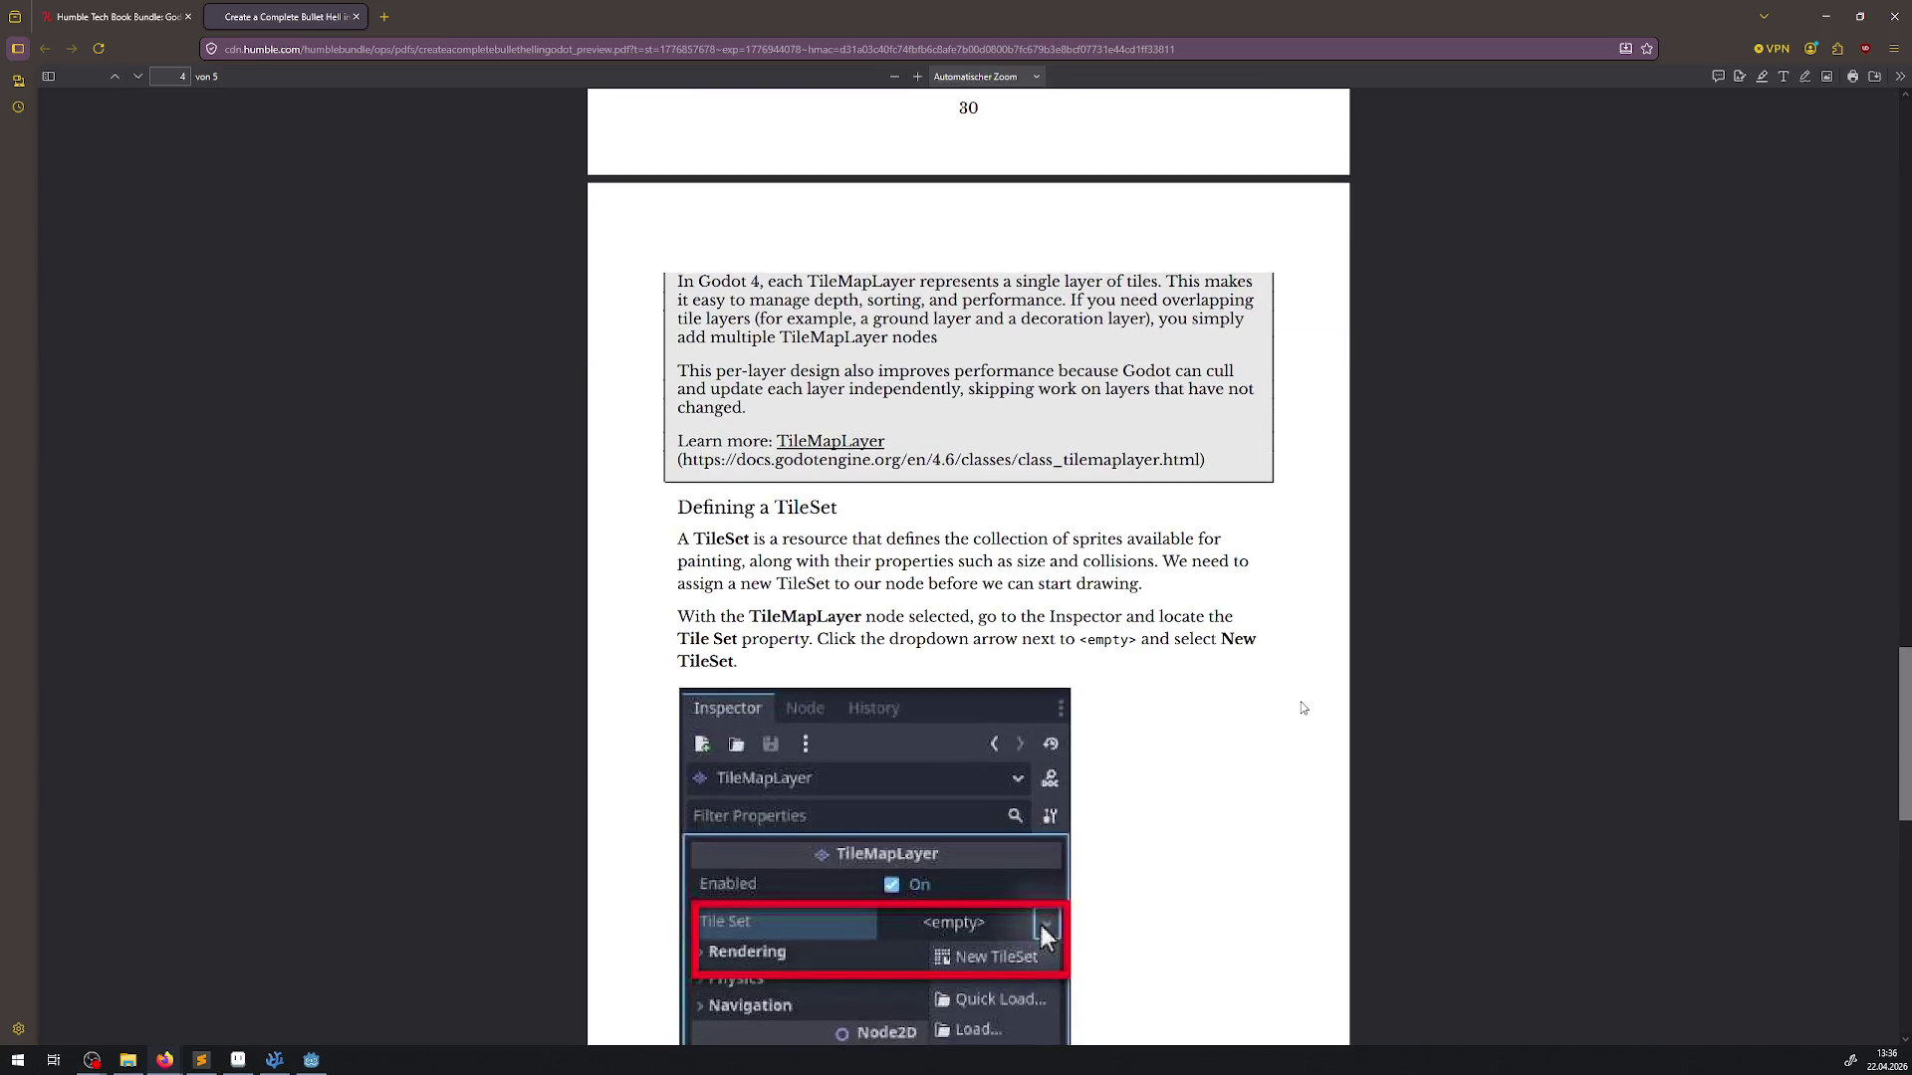
{"action": "scroll", "coordinate": [1304, 708], "scroll_direction": "up", "scroll_amount": 2}
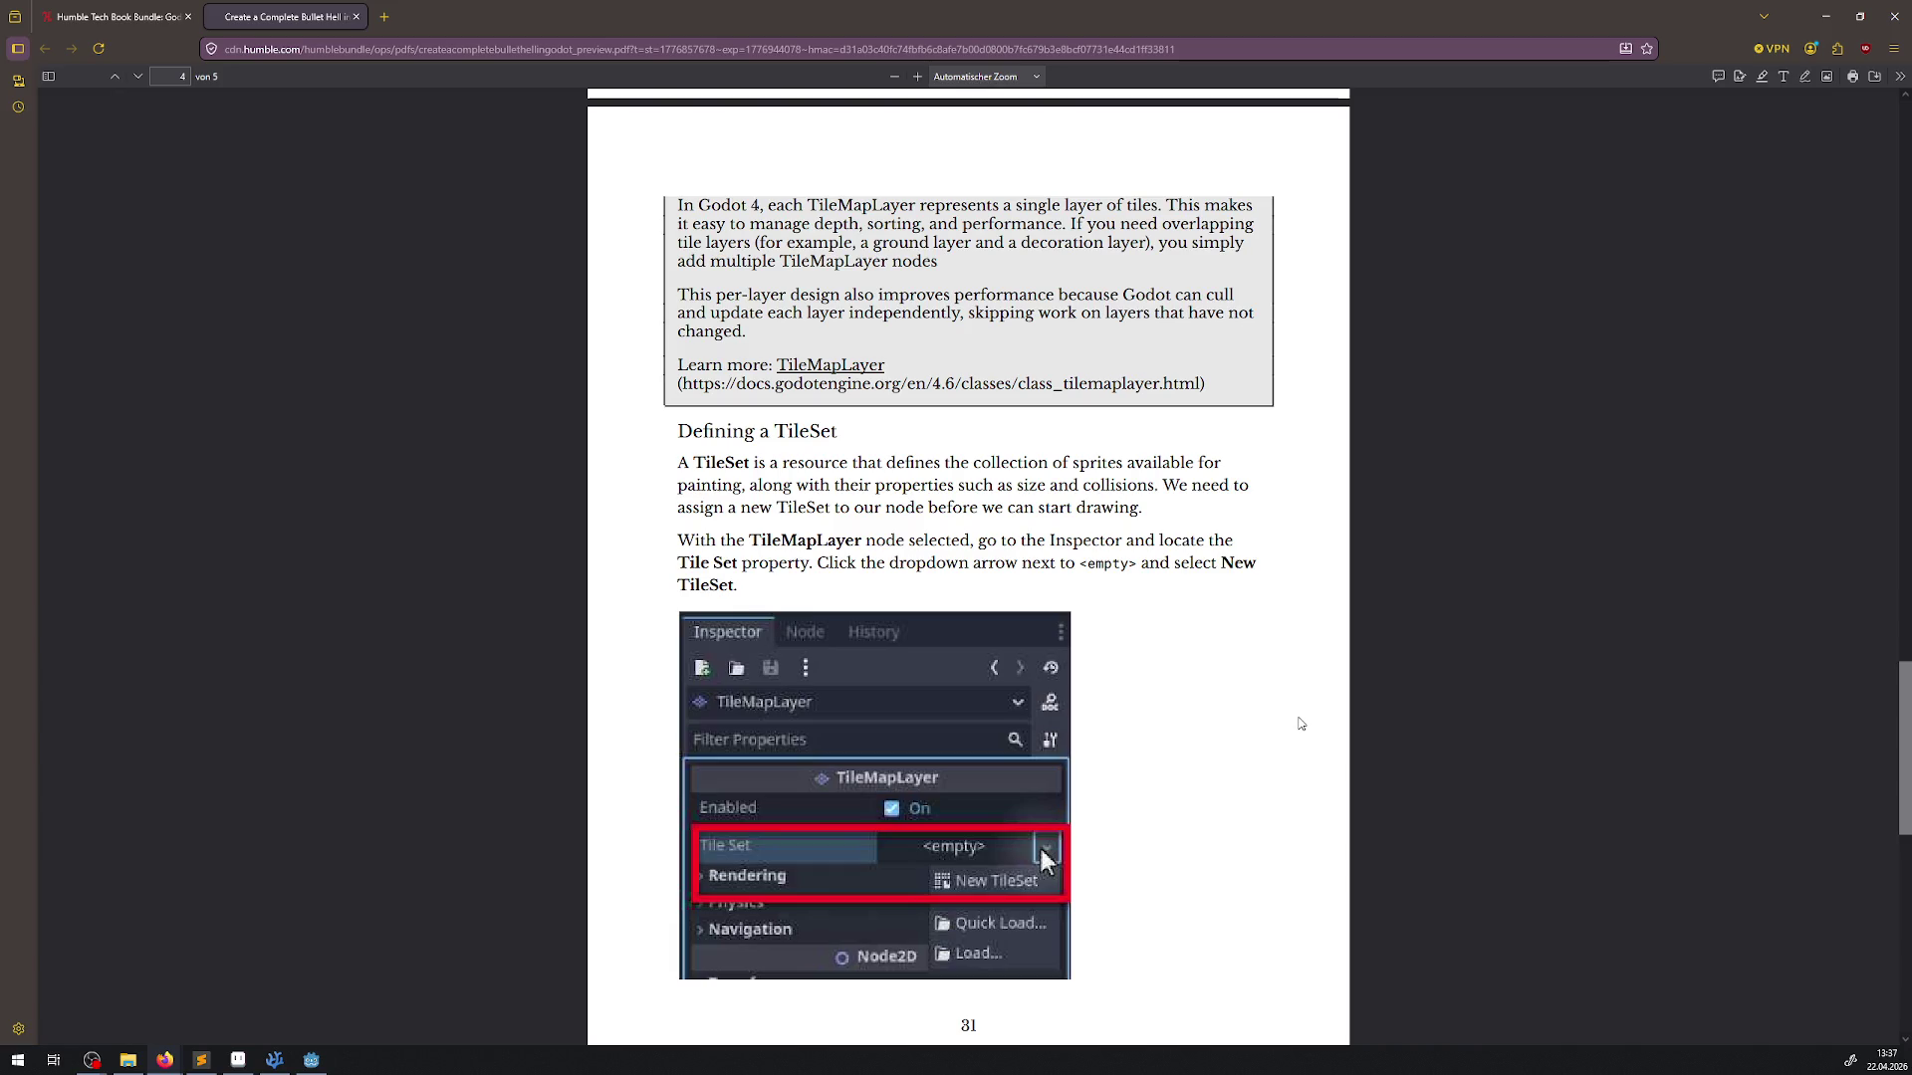
{"action": "scroll", "coordinate": [1301, 716], "scroll_direction": "down", "scroll_amount": 6}
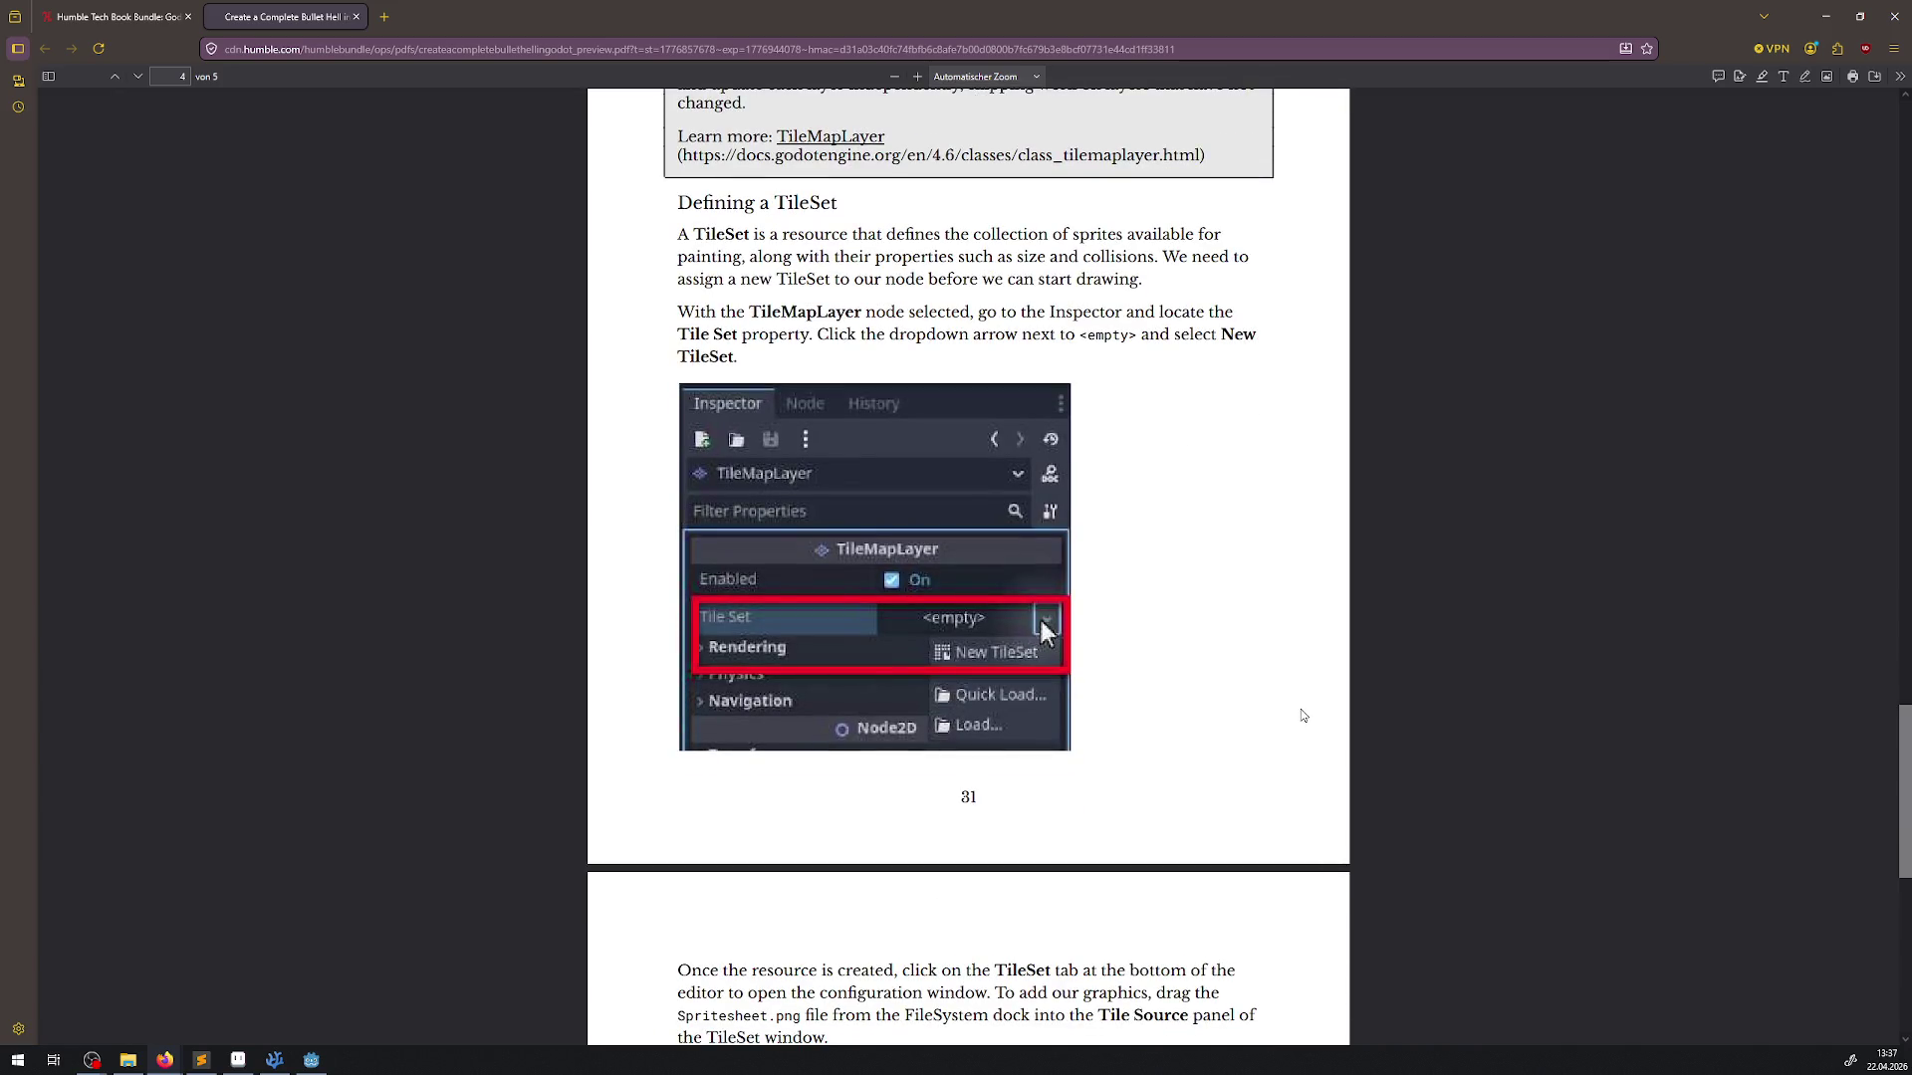
{"action": "scroll", "coordinate": [1303, 716], "scroll_direction": "down", "scroll_amount": 3}
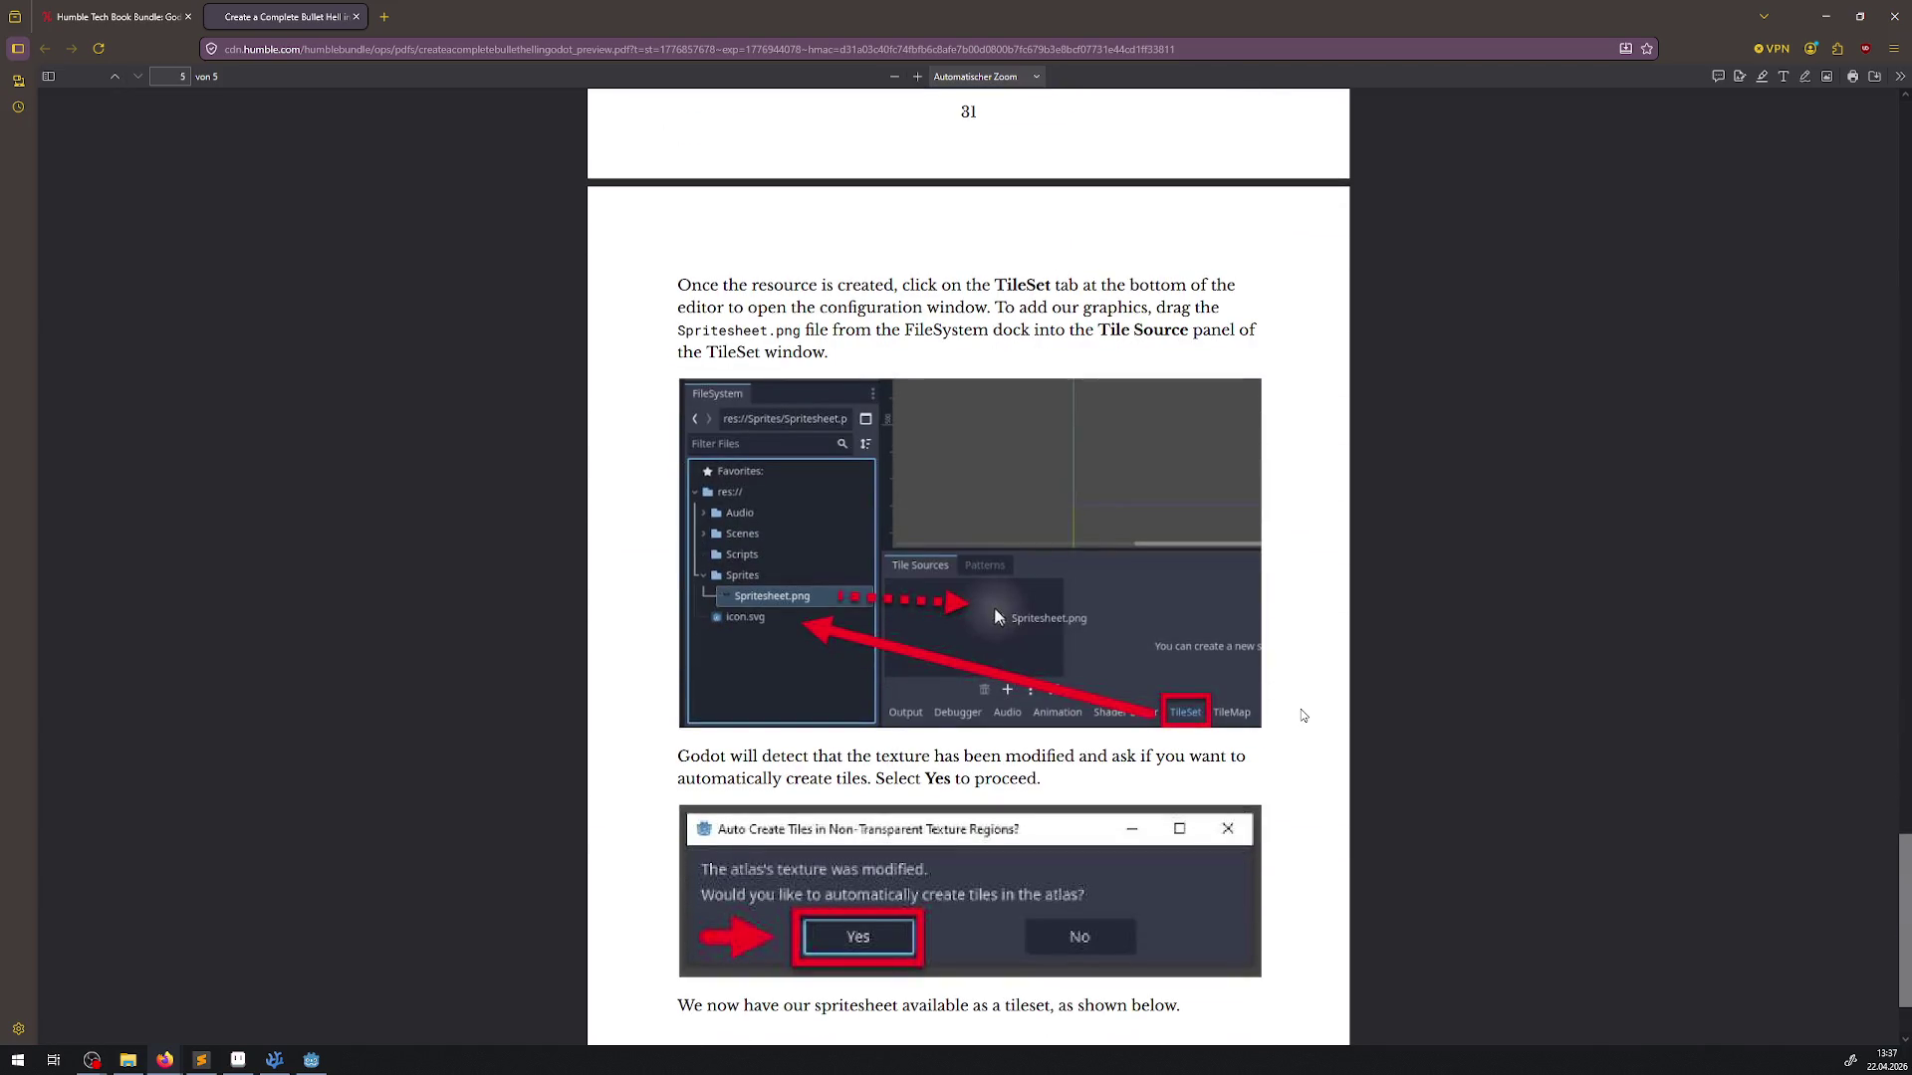
{"action": "scroll", "coordinate": [1303, 715], "scroll_direction": "down", "scroll_amount": 2}
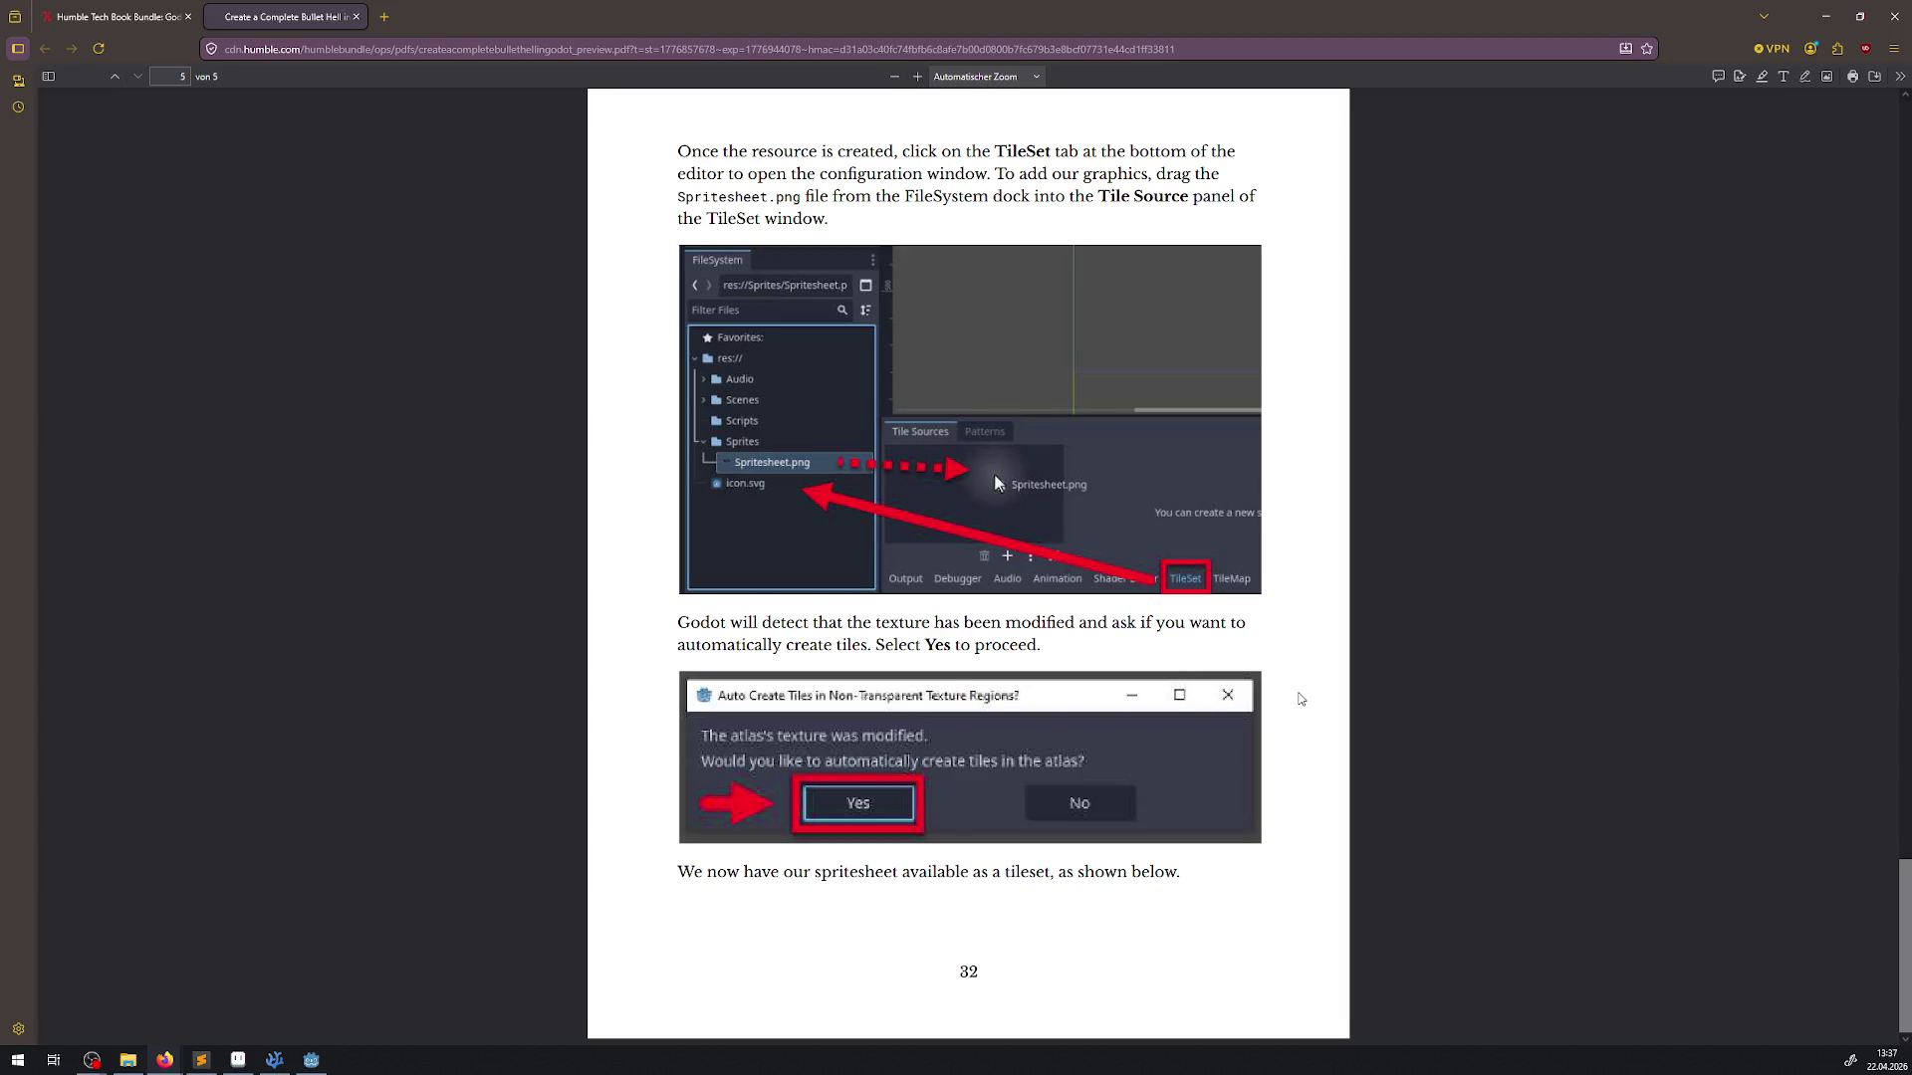
{"action": "scroll", "coordinate": [1299, 699], "scroll_direction": "up", "scroll_amount": 15}
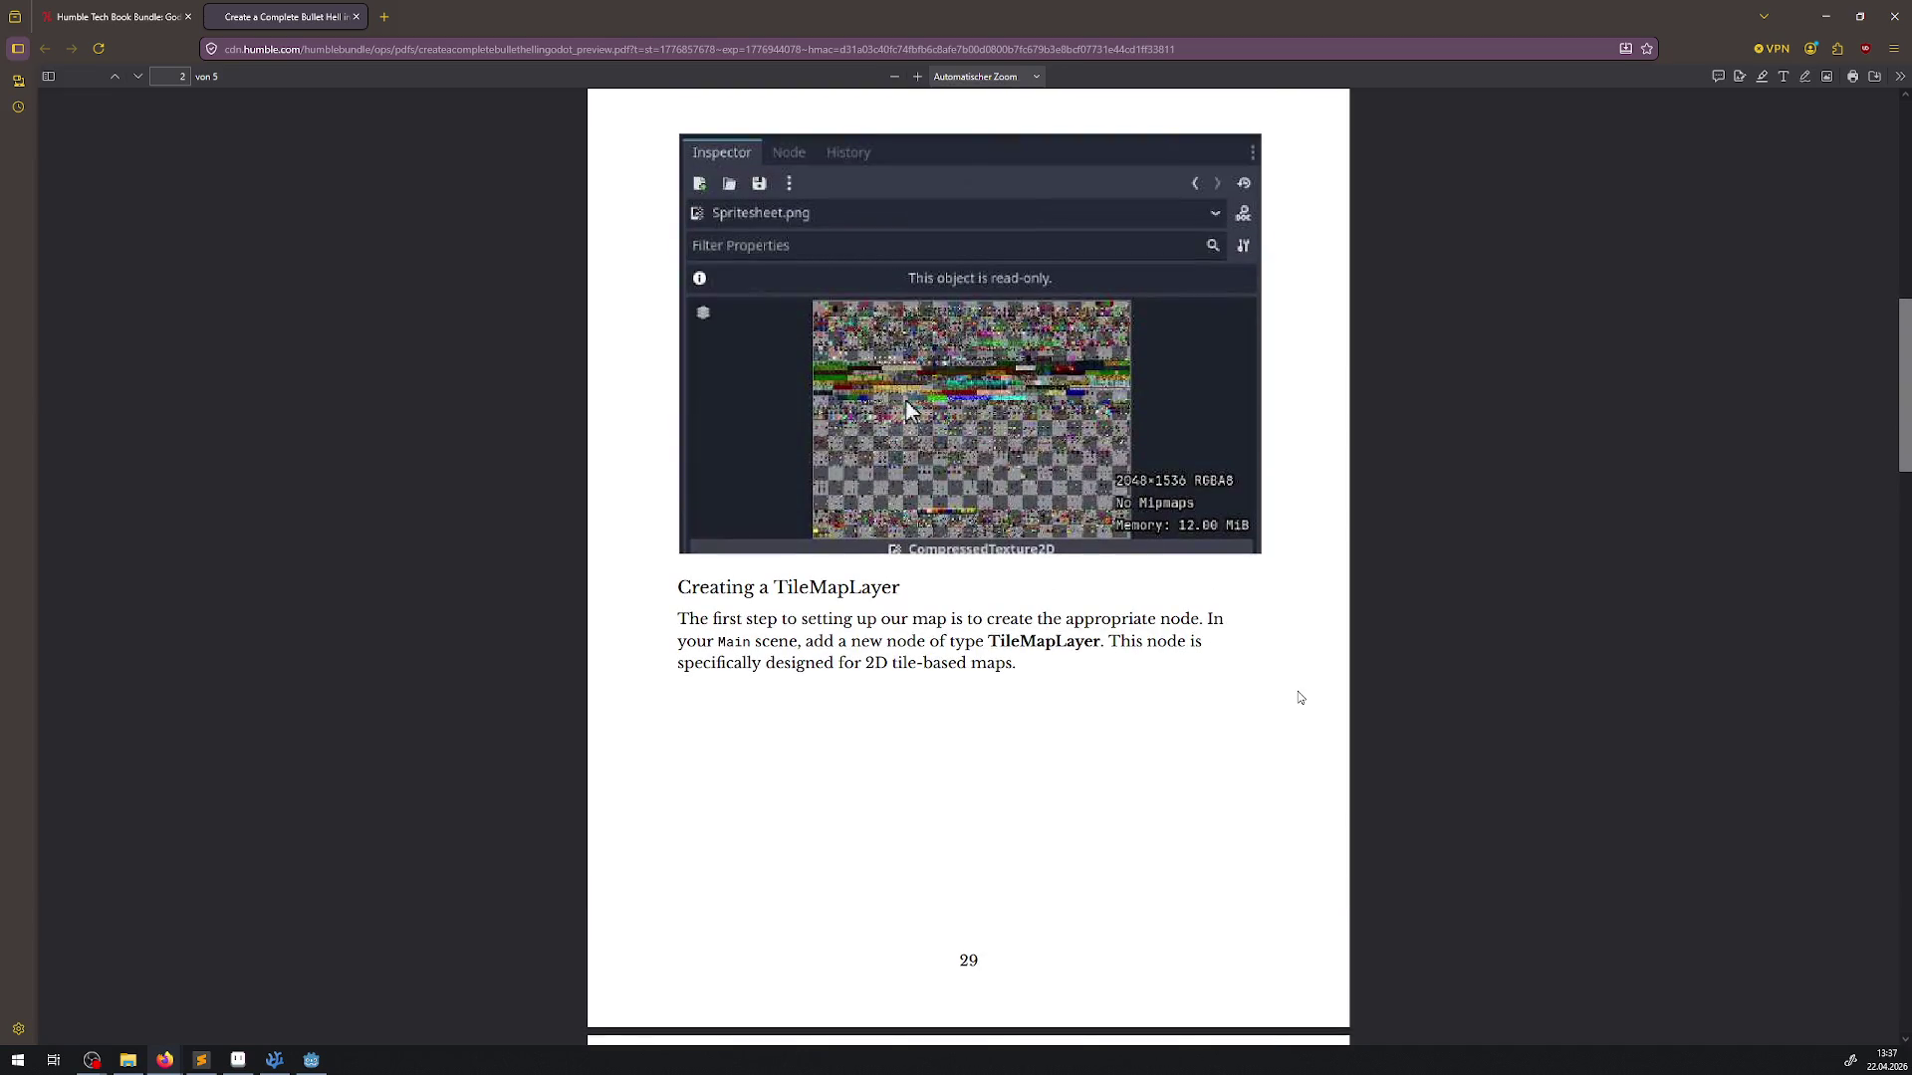
{"action": "scroll", "coordinate": [1300, 697], "scroll_direction": "down", "scroll_amount": 10}
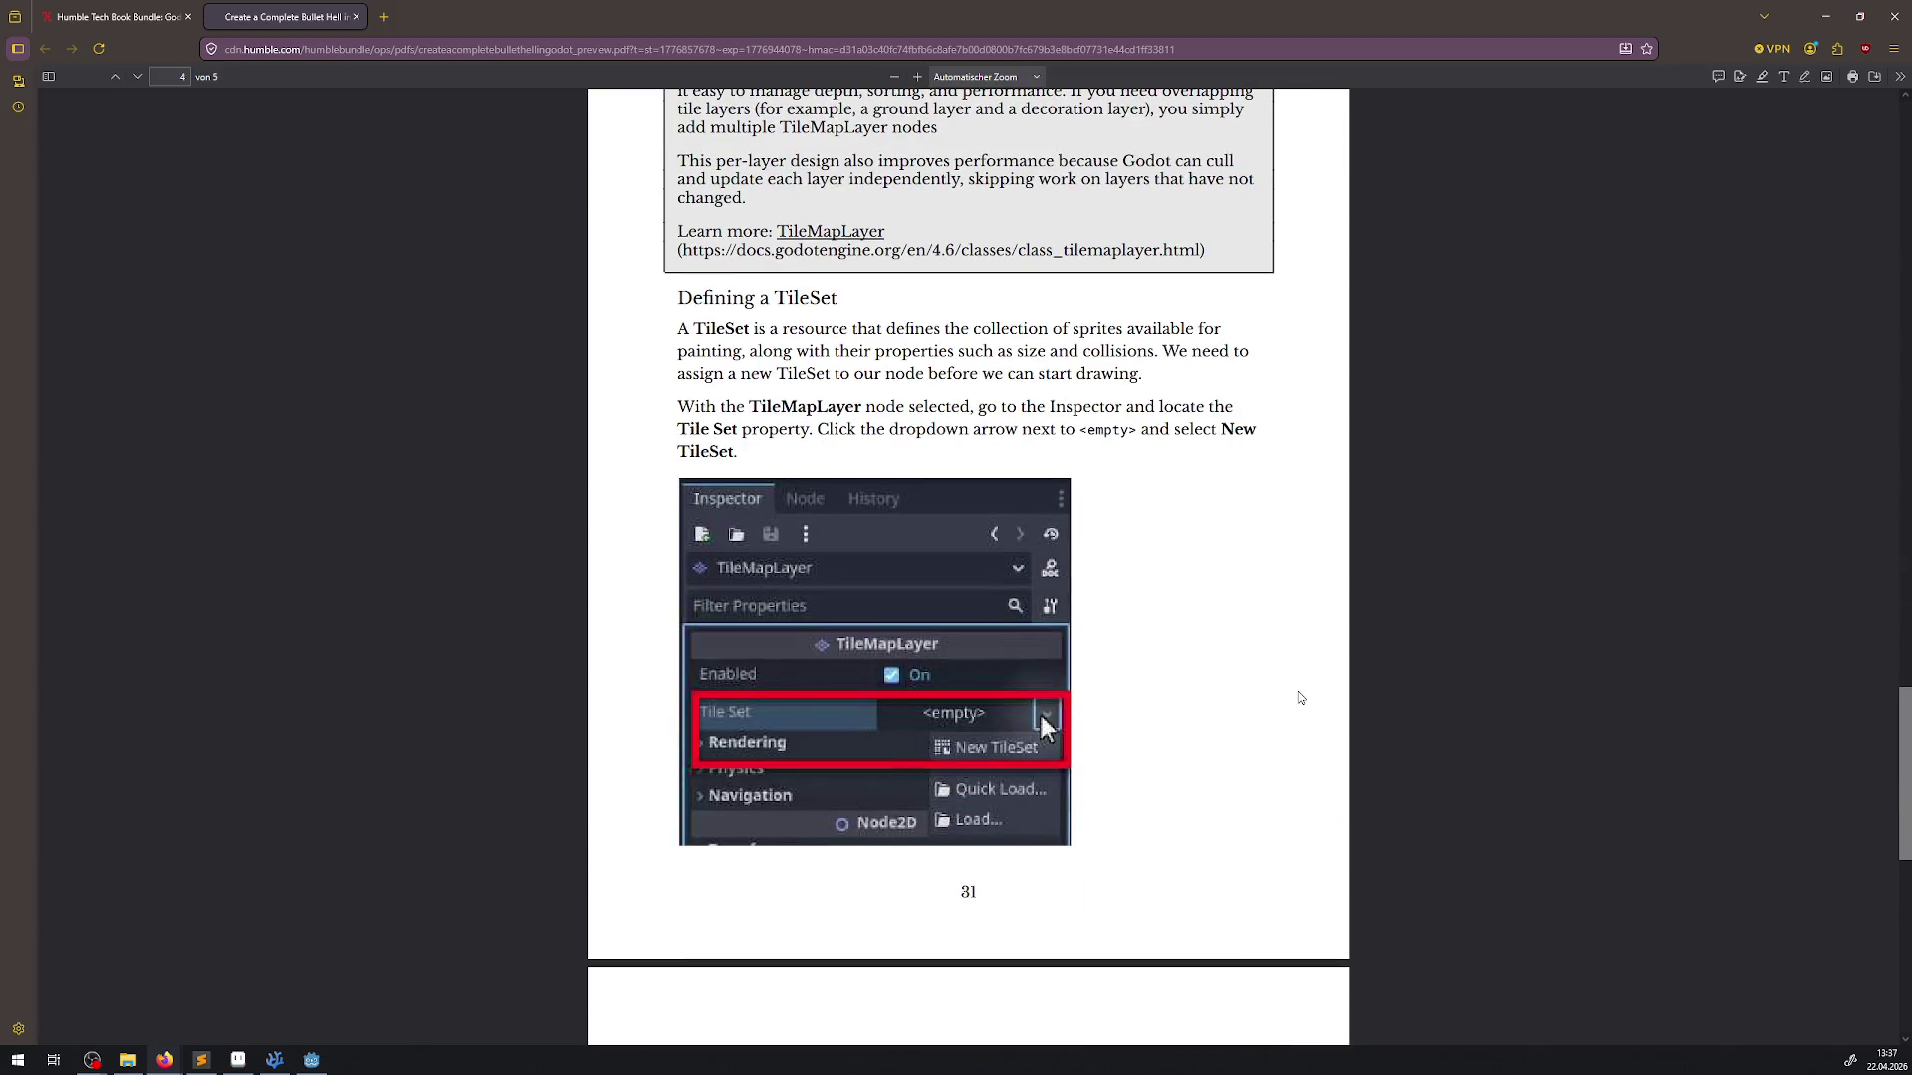
{"action": "scroll", "coordinate": [1300, 697], "scroll_direction": "down", "scroll_amount": 2}
{"action": "scroll", "coordinate": [1300, 697], "scroll_direction": "up", "scroll_amount": 1}
{"action": "scroll", "coordinate": [1299, 697], "scroll_direction": "down", "scroll_amount": 4}
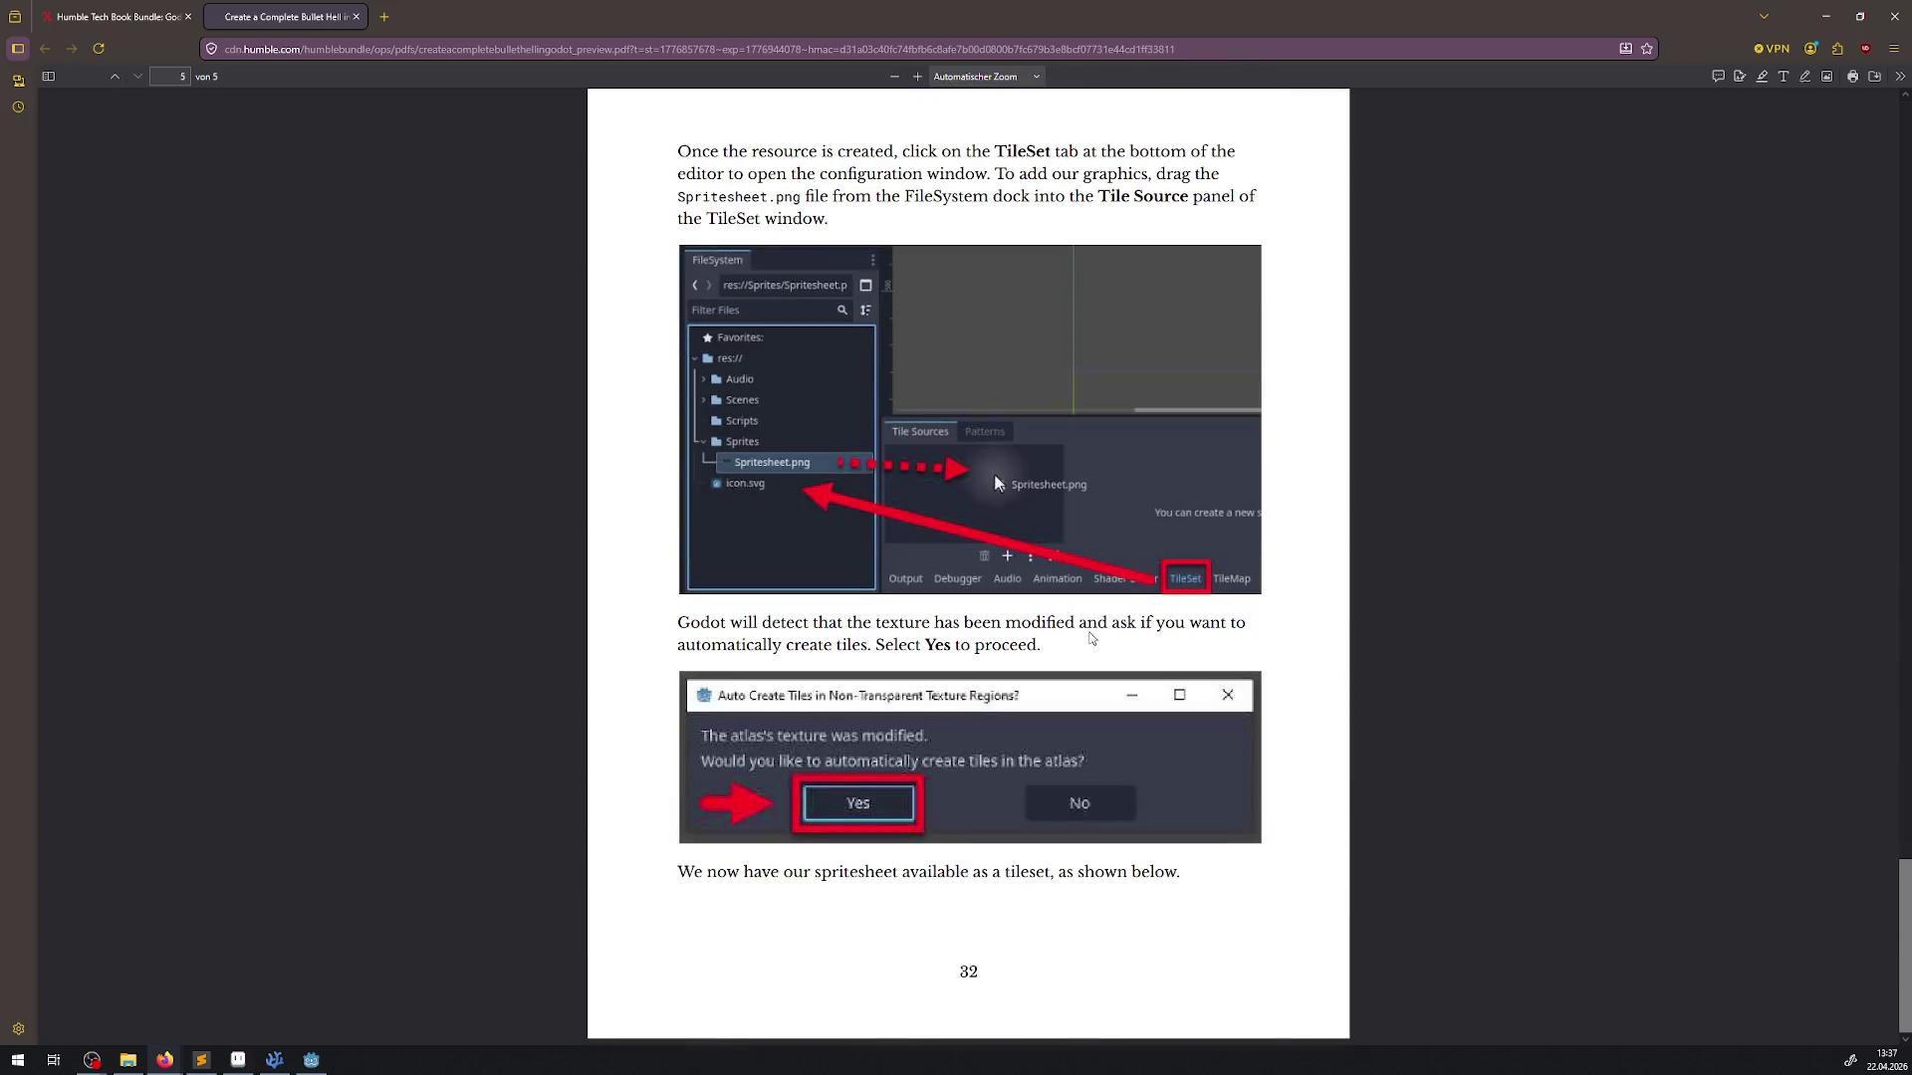
Close the PDF preview tab and the book details panel, then exit Firefox
{"action": "left_click", "coordinate": [355, 18]}
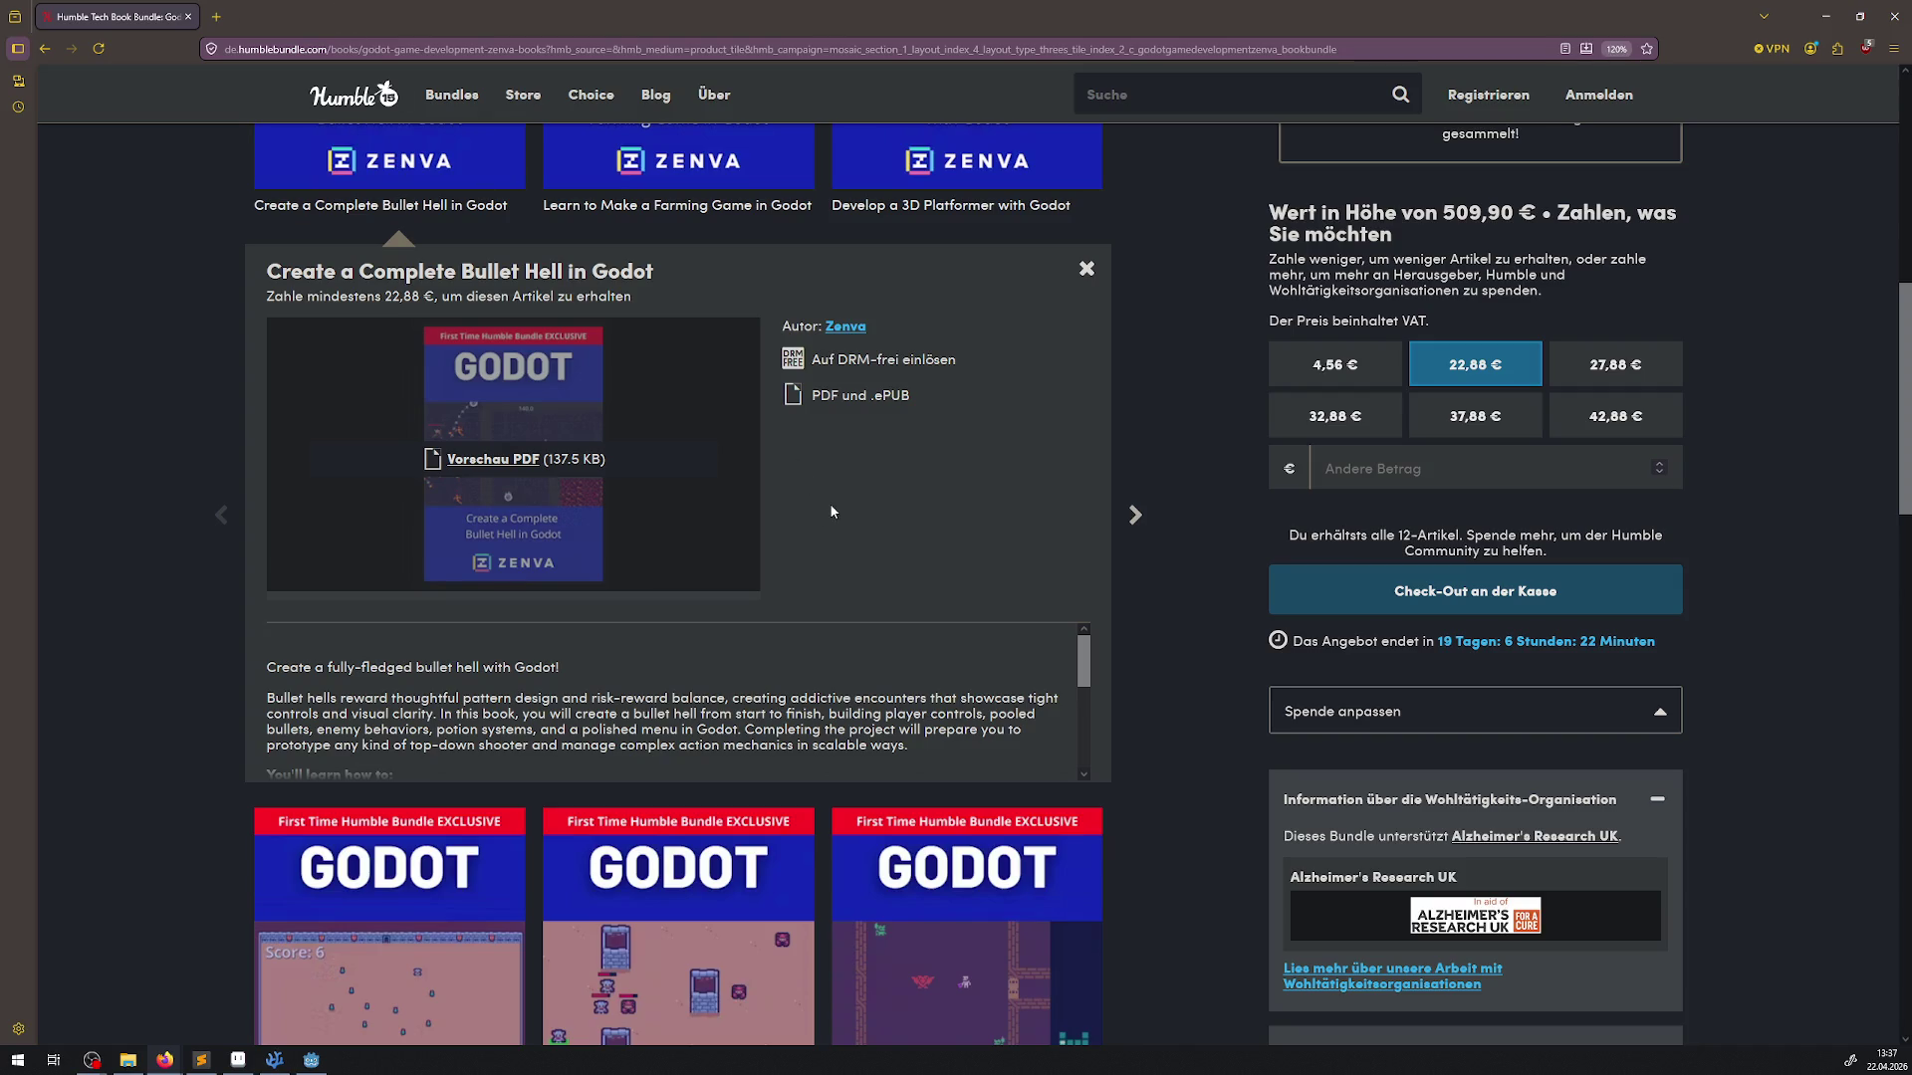
{"action": "scroll", "coordinate": [1001, 514], "scroll_direction": "up", "scroll_amount": 3}
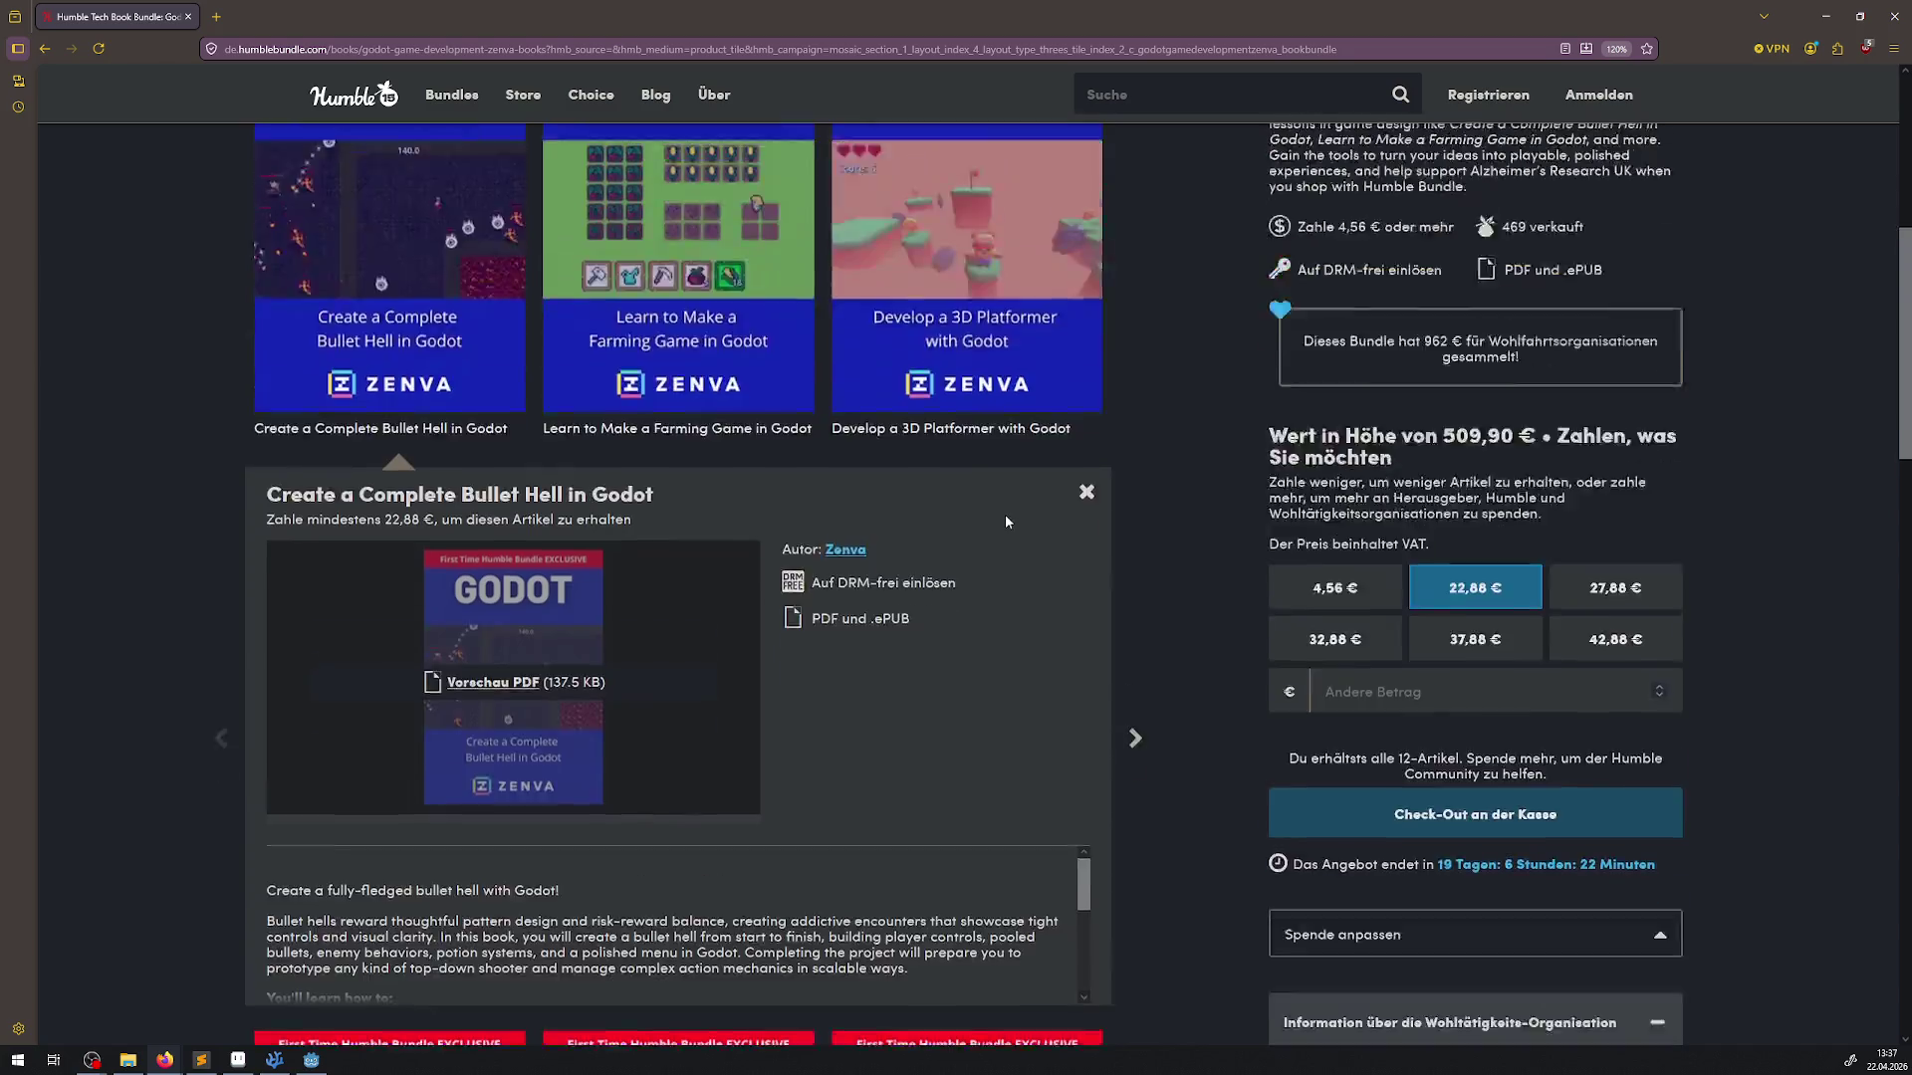
{"action": "left_click", "coordinate": [1084, 553]}
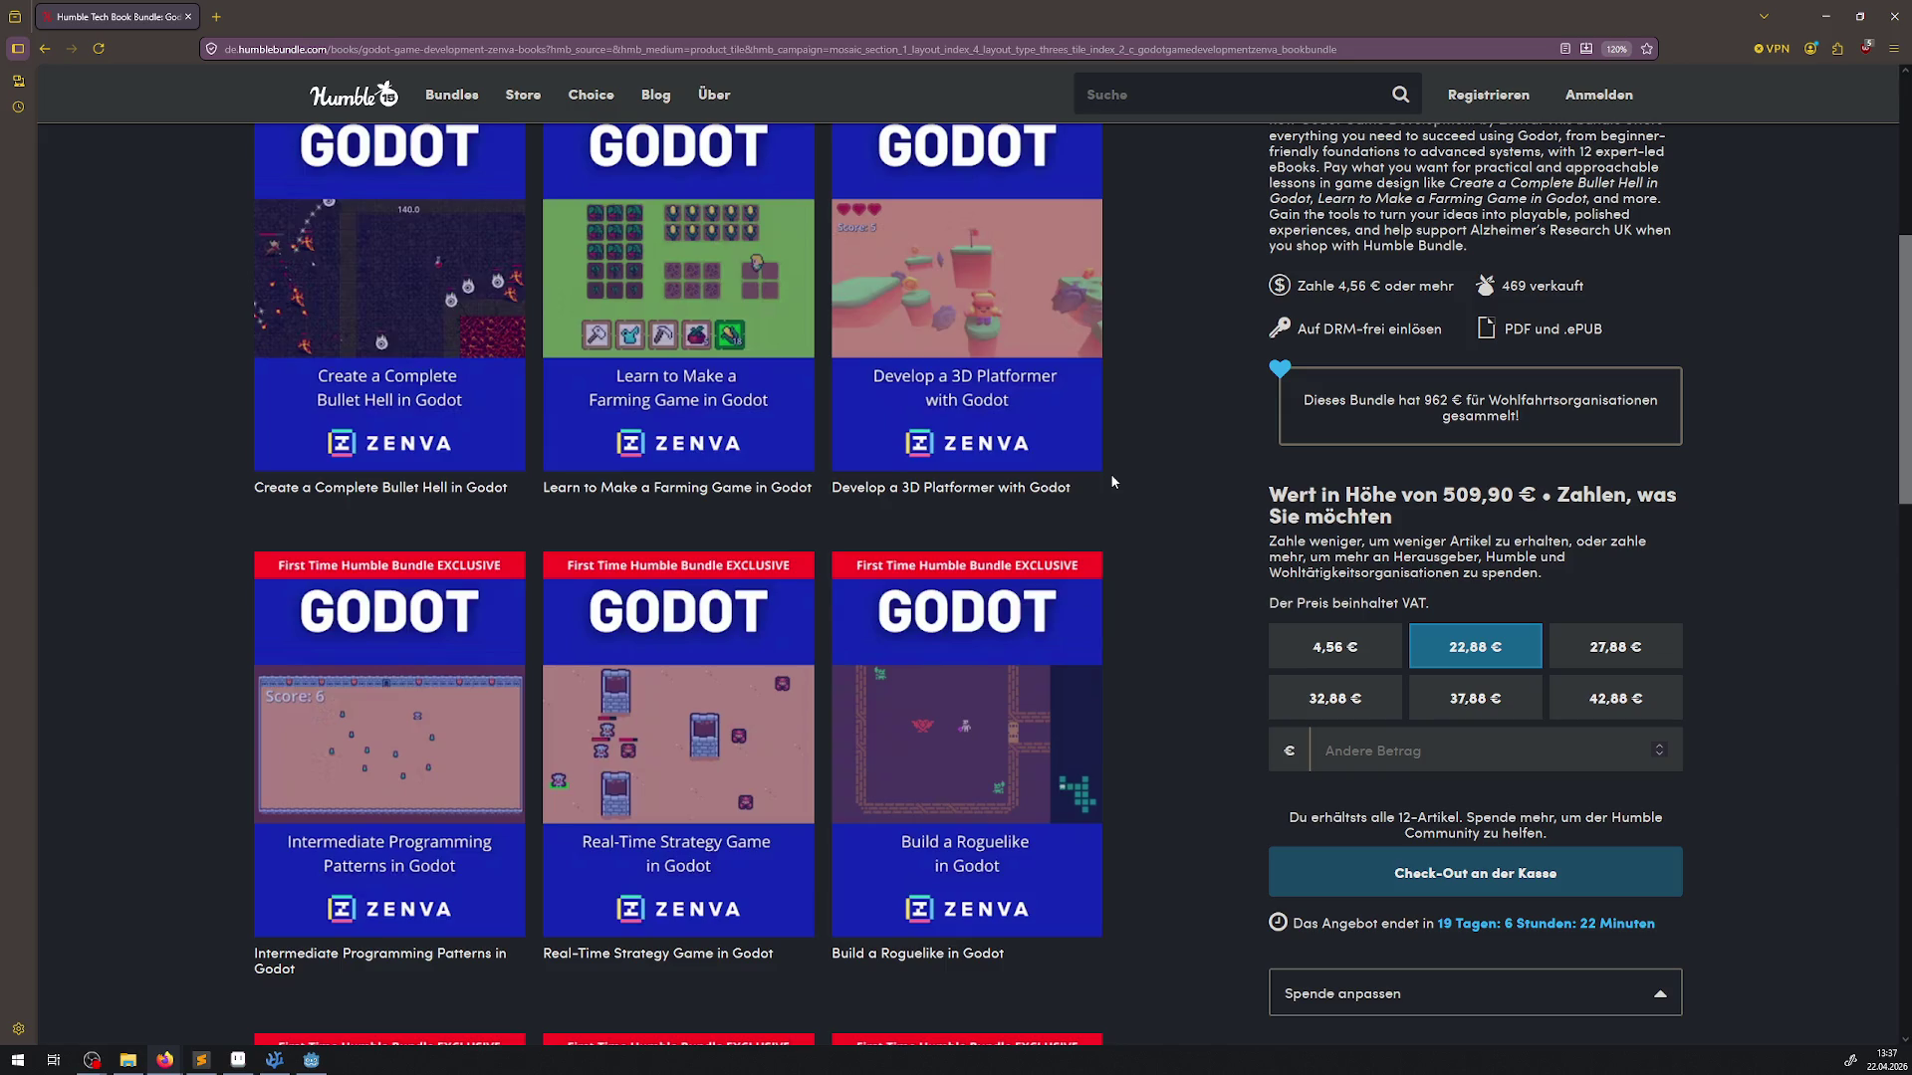
{"action": "left_click", "coordinate": [1892, 28]}
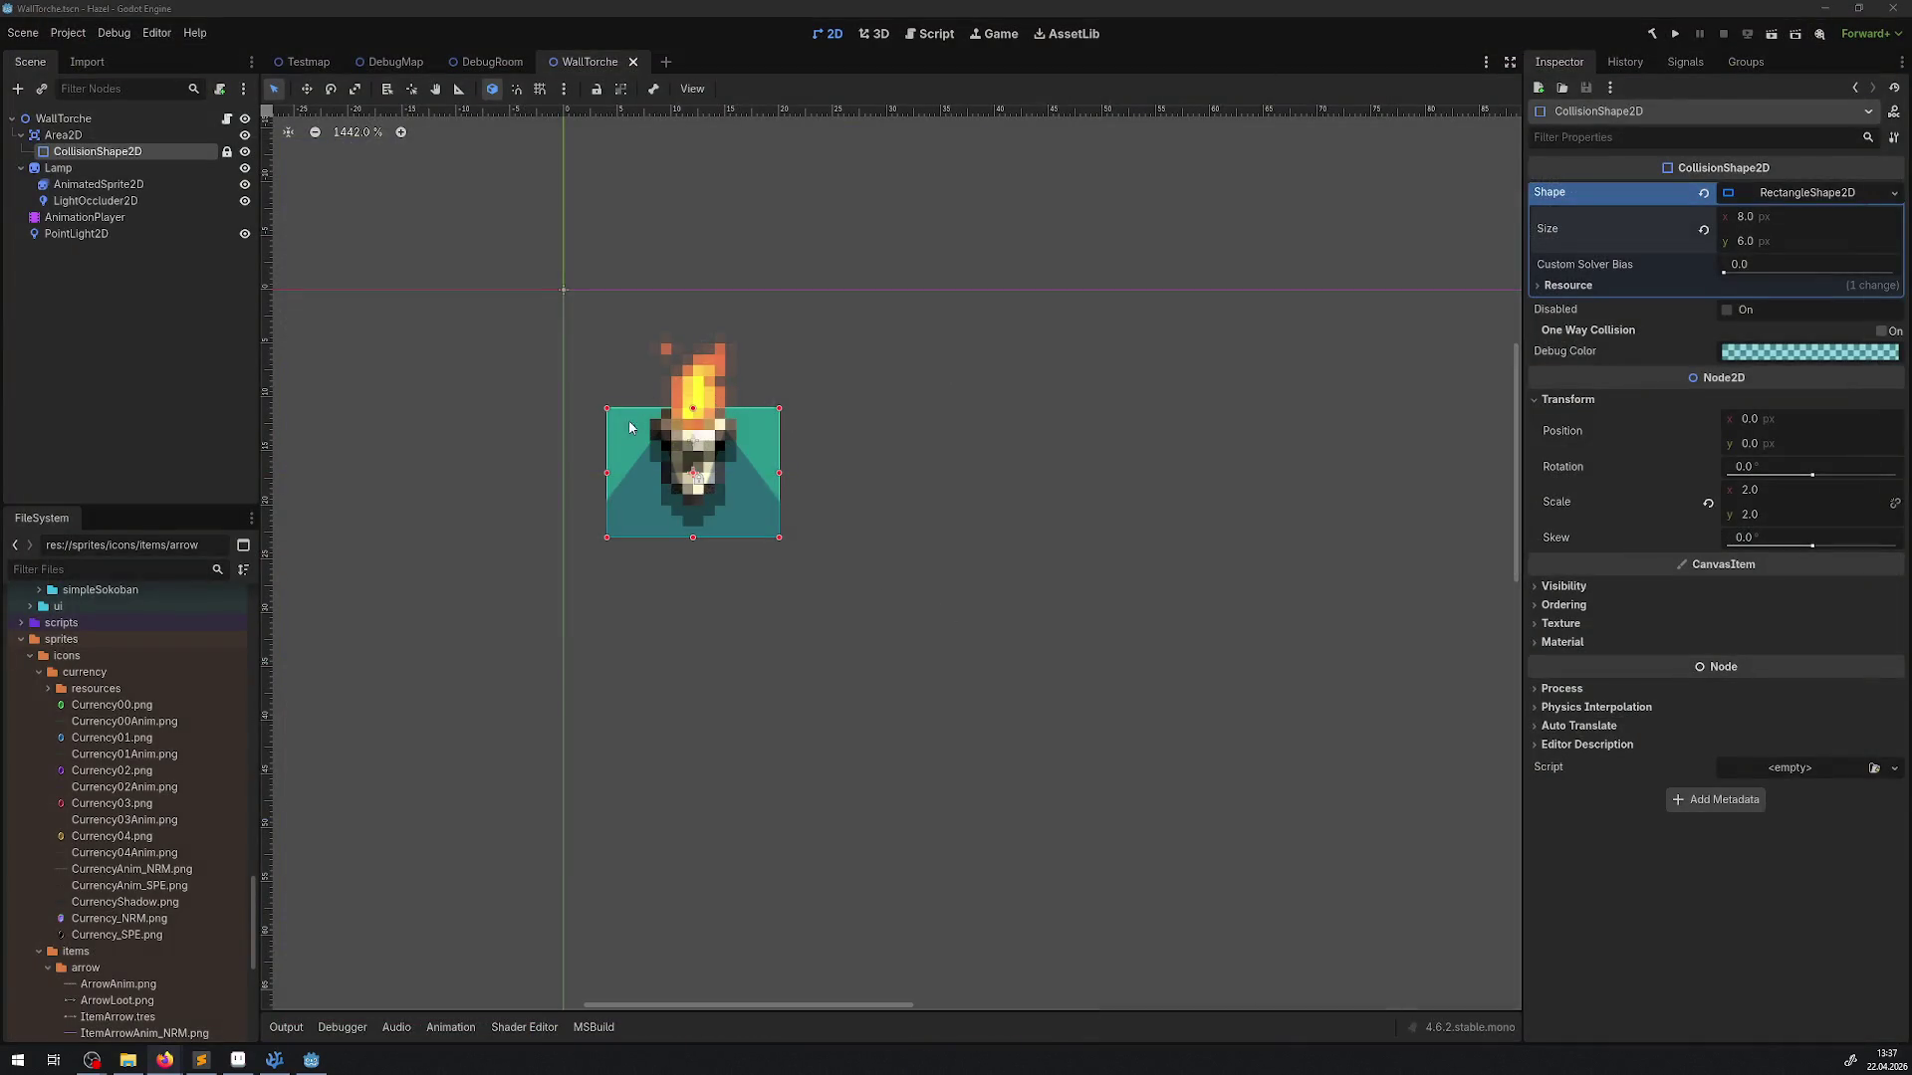
Move a wall torch up 12 px on the DebugRoom wall and save the scene
{"action": "left_click_drag", "start_coordinate": [728, 403], "coordinate": [747, 416]}
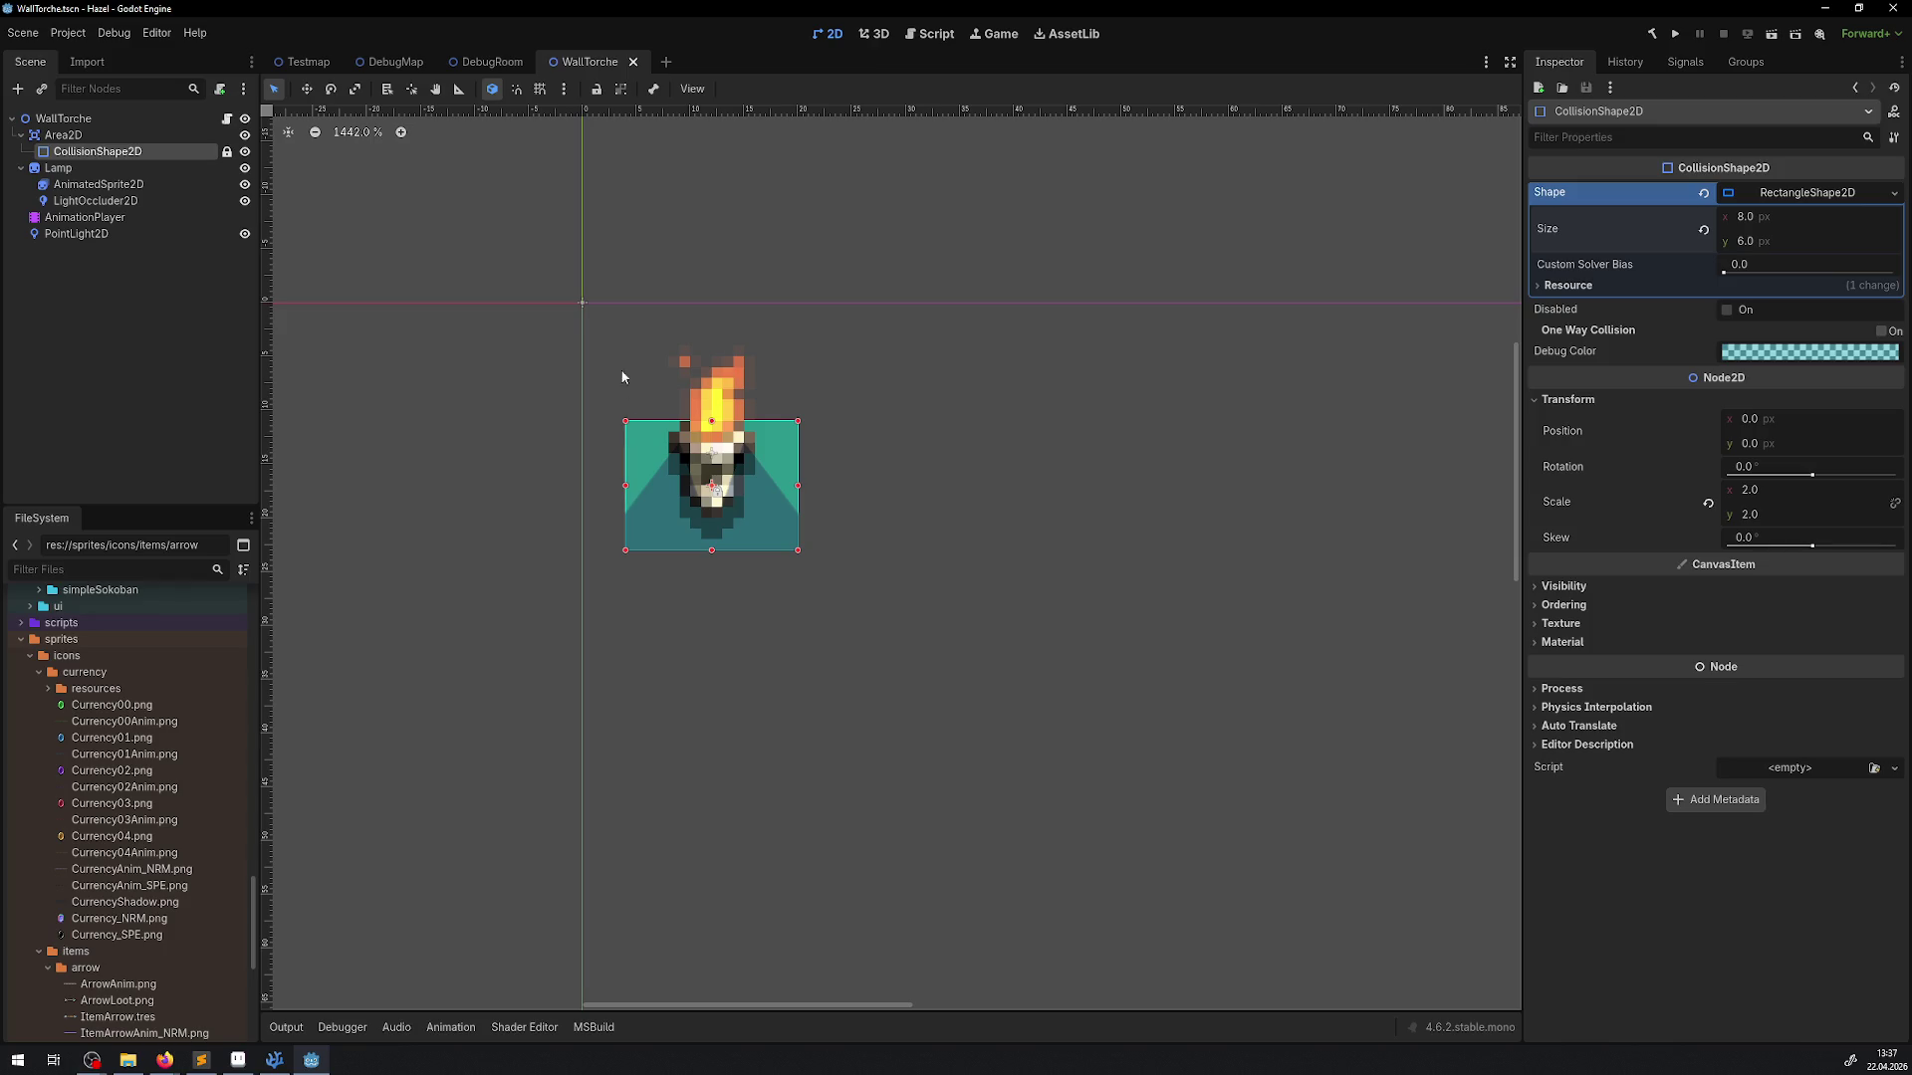
{"action": "left_click", "coordinate": [494, 62]}
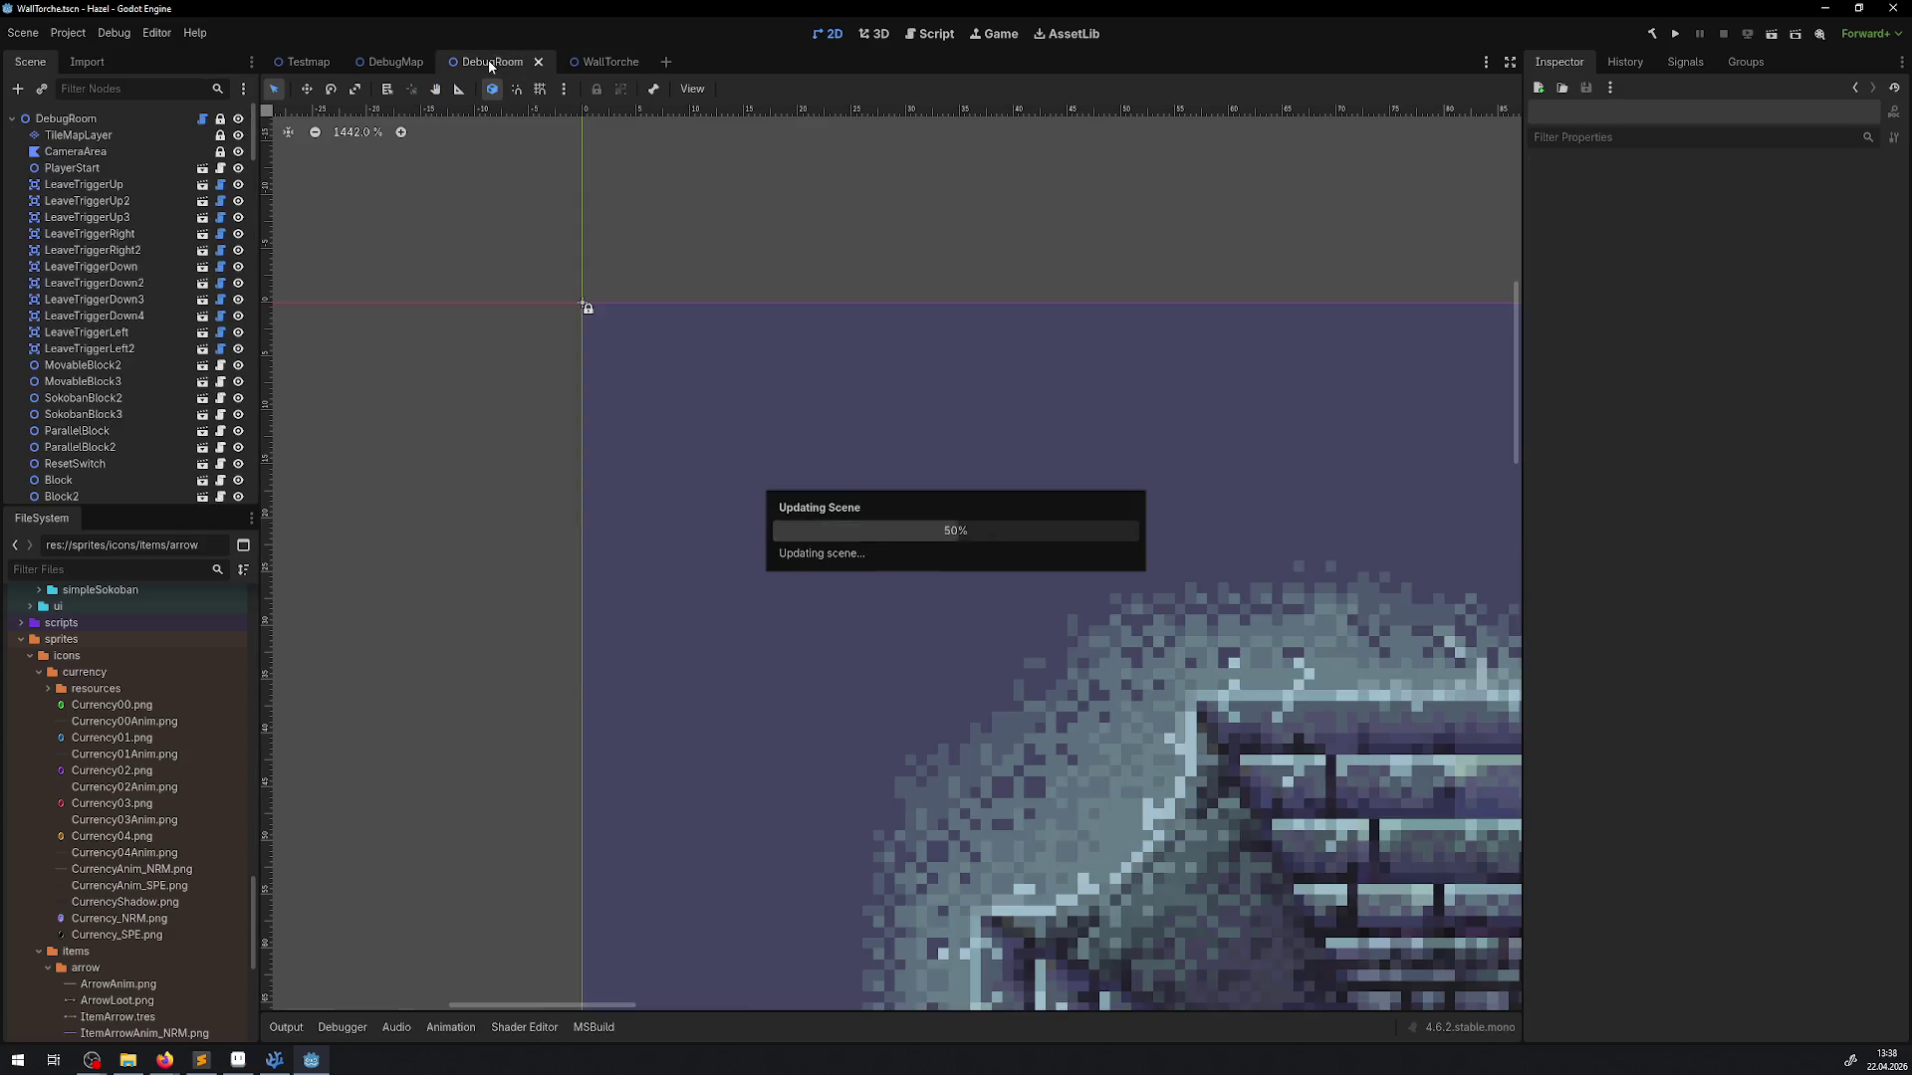
{"action": "scroll", "coordinate": [731, 519], "scroll_direction": "up", "scroll_amount": 5}
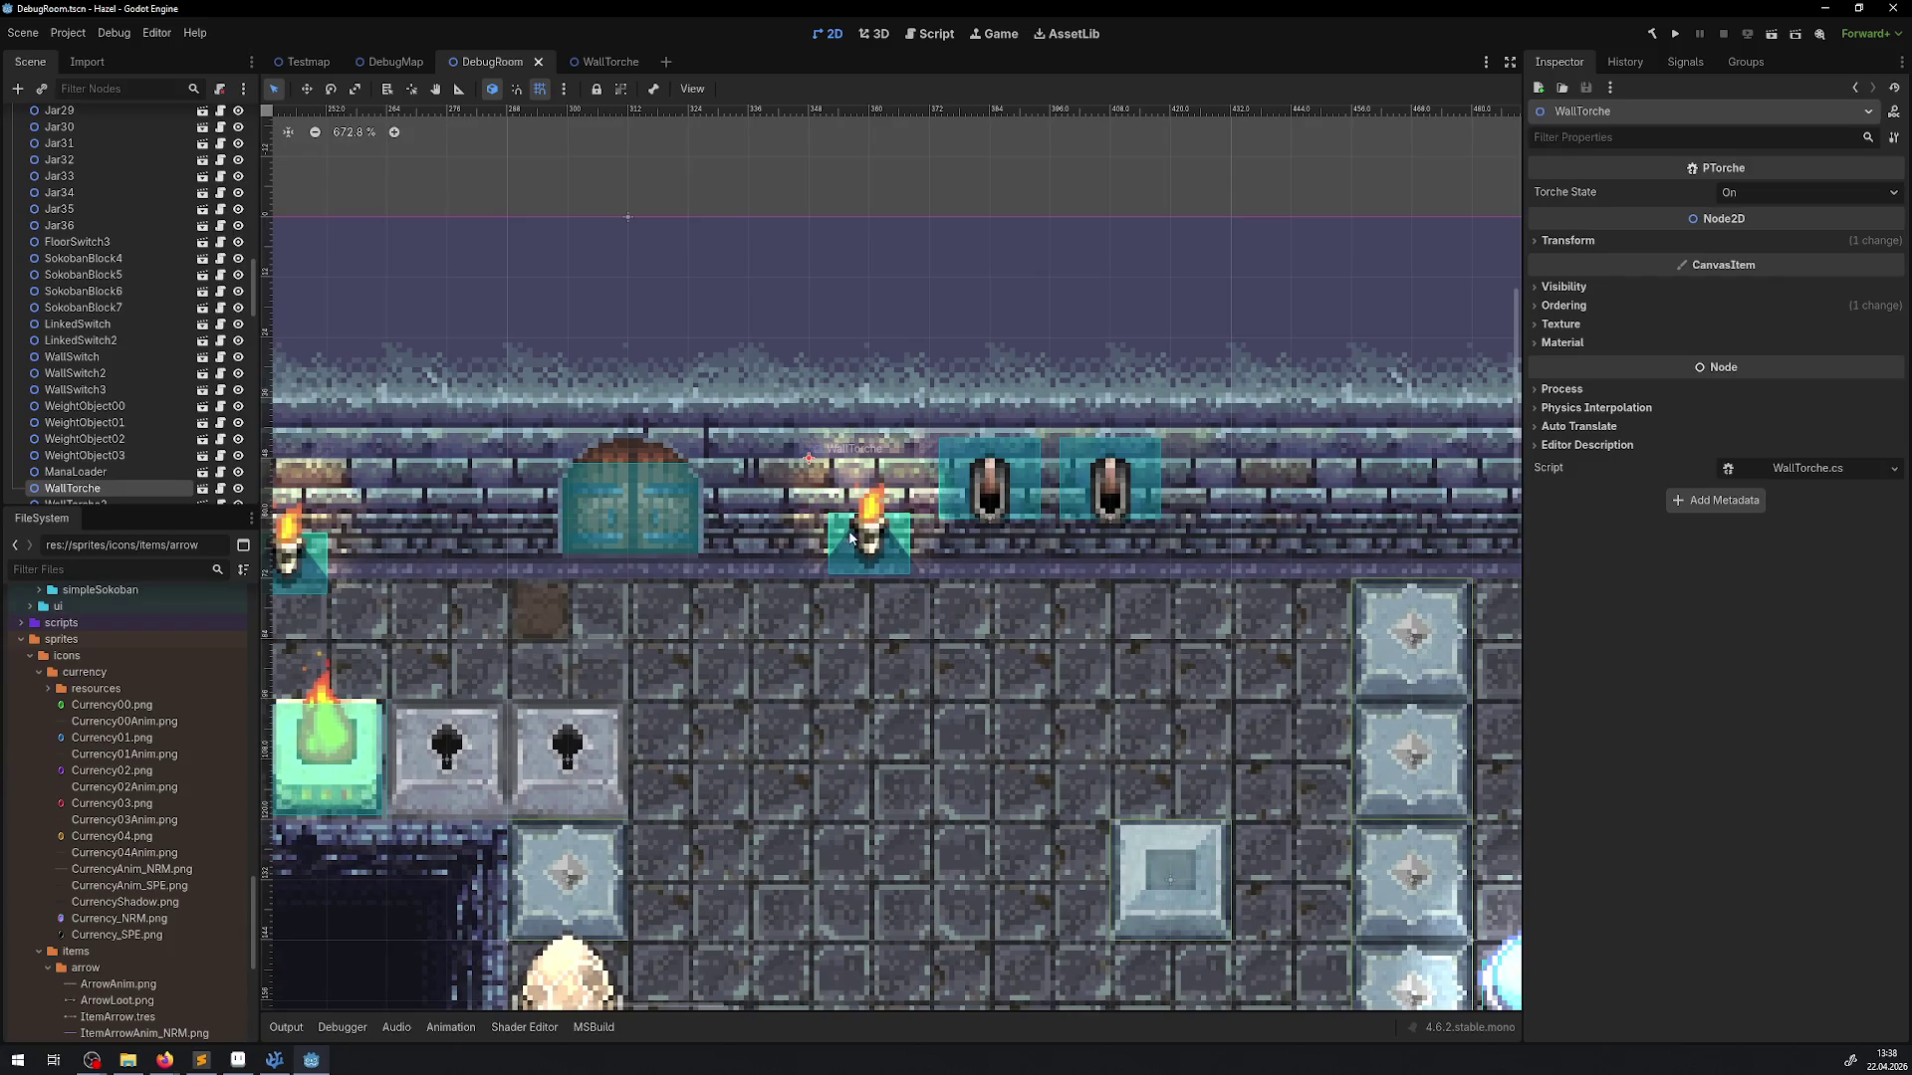
{"action": "left_click_drag", "start_coordinate": [853, 539], "coordinate": [853, 496]}
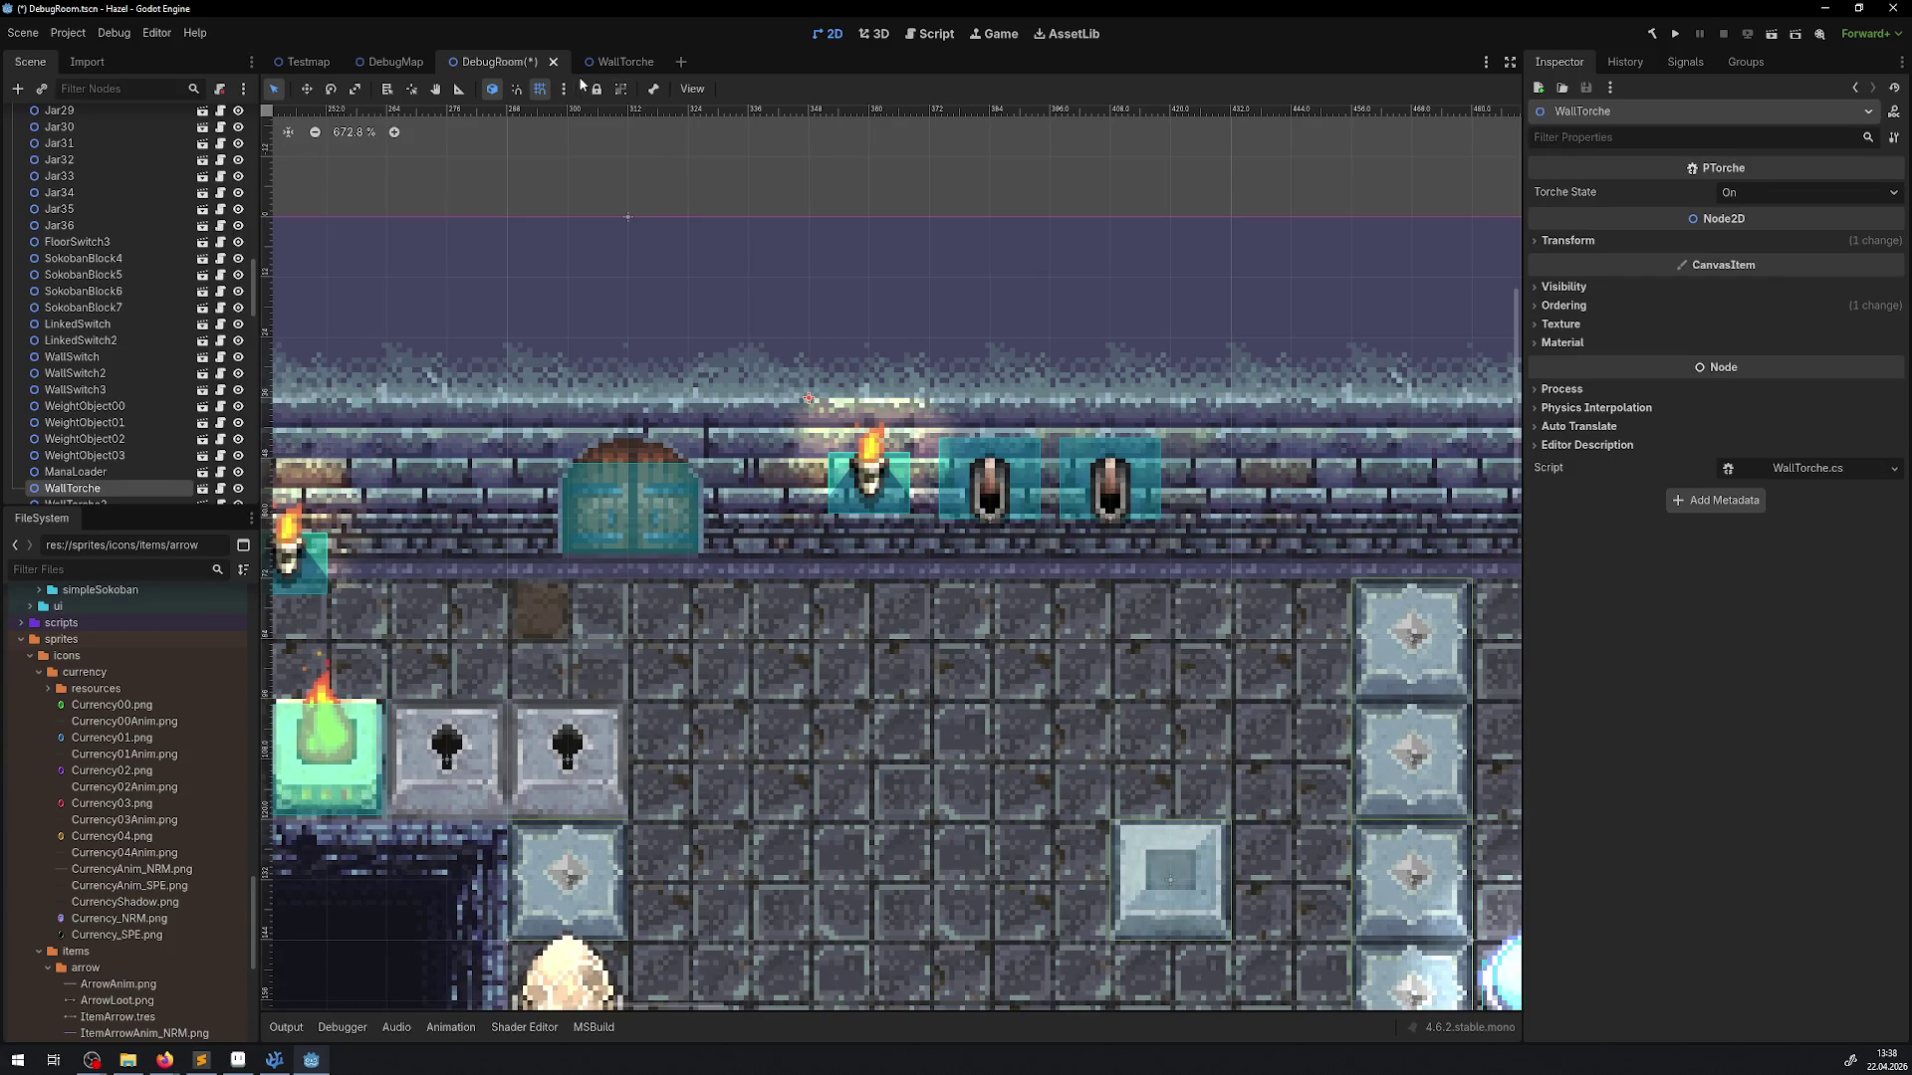
{"action": "key", "text": "ctrl+s"}
Inspect the Lamp sprite settings in the WallTorche scene before returning to DebugRoom
{"action": "left_click", "coordinate": [613, 62]}
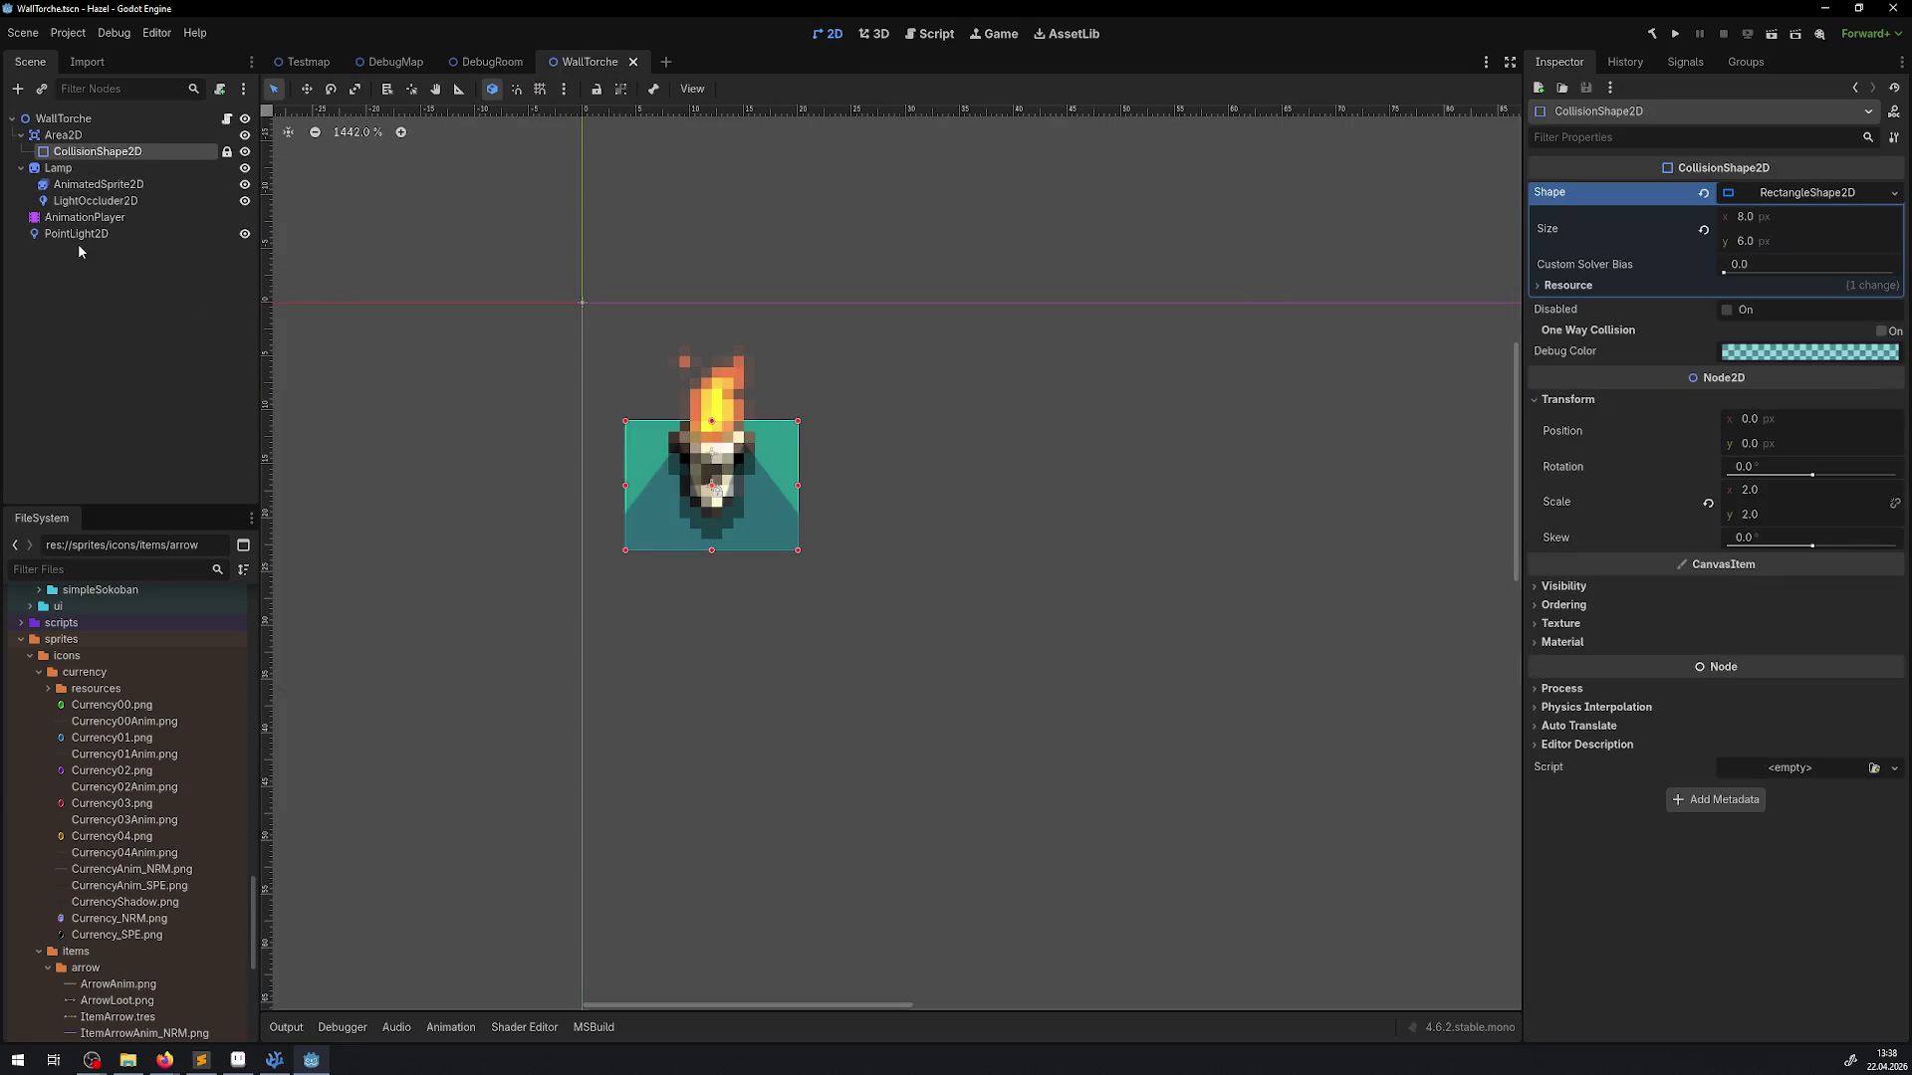
{"action": "left_click", "coordinate": [59, 167]}
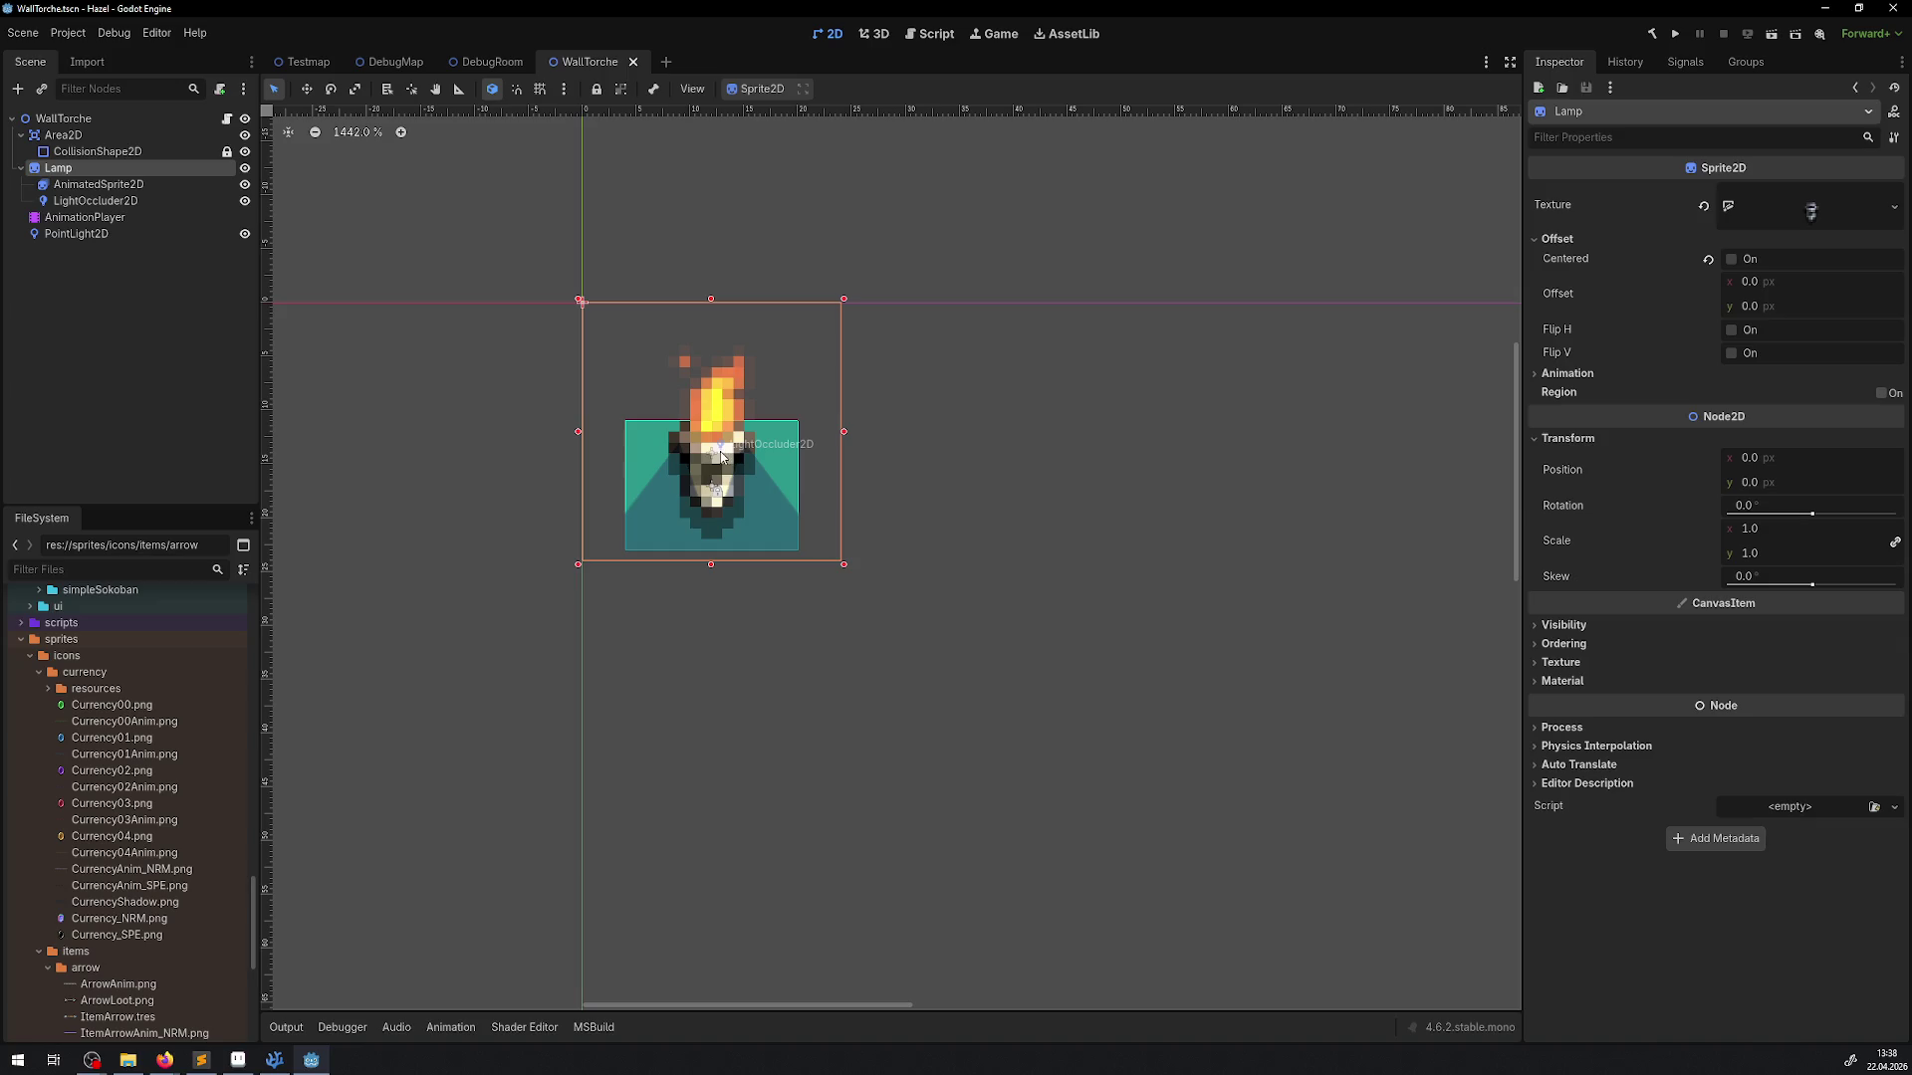
{"action": "left_click", "coordinate": [476, 64]}
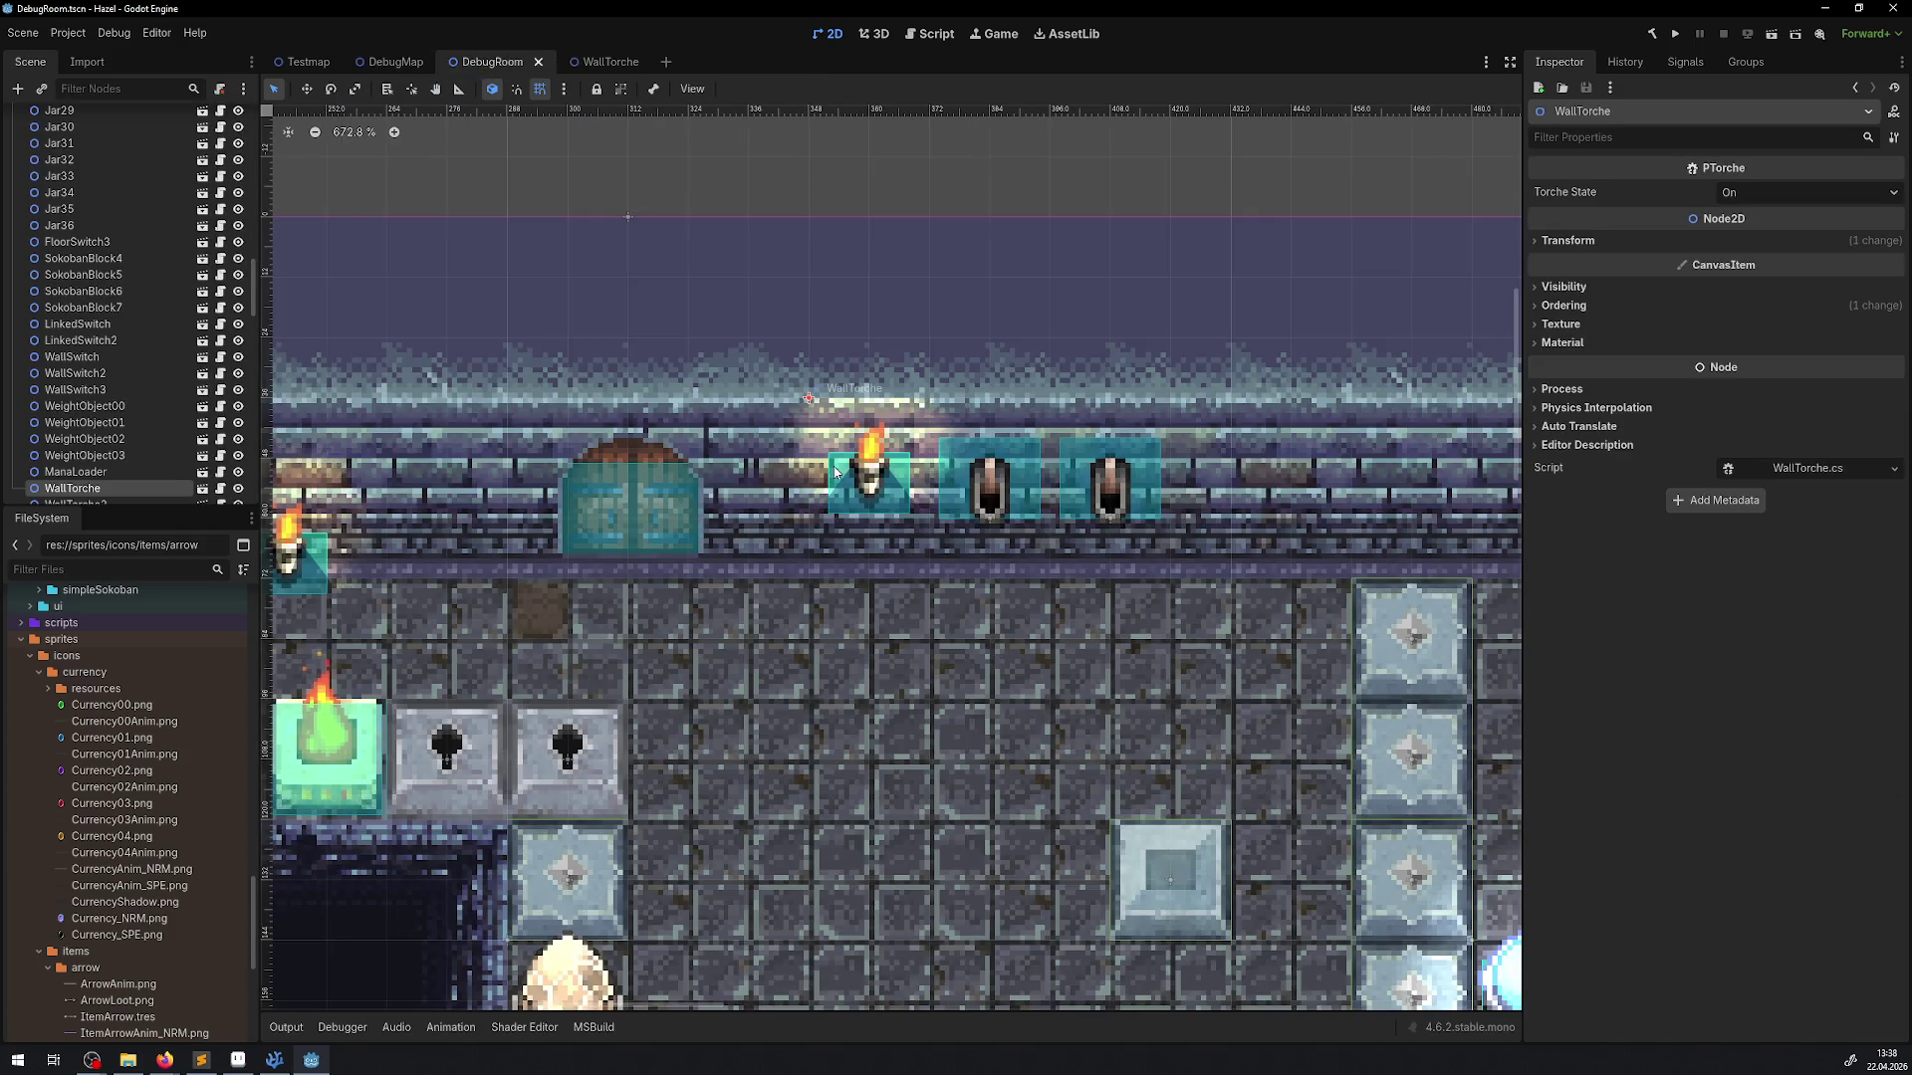
Raise the three left torches higher up the top wall, save DebugRoom, and run the project
{"action": "scroll", "coordinate": [697, 428], "scroll_direction": "left", "scroll_amount": 5}
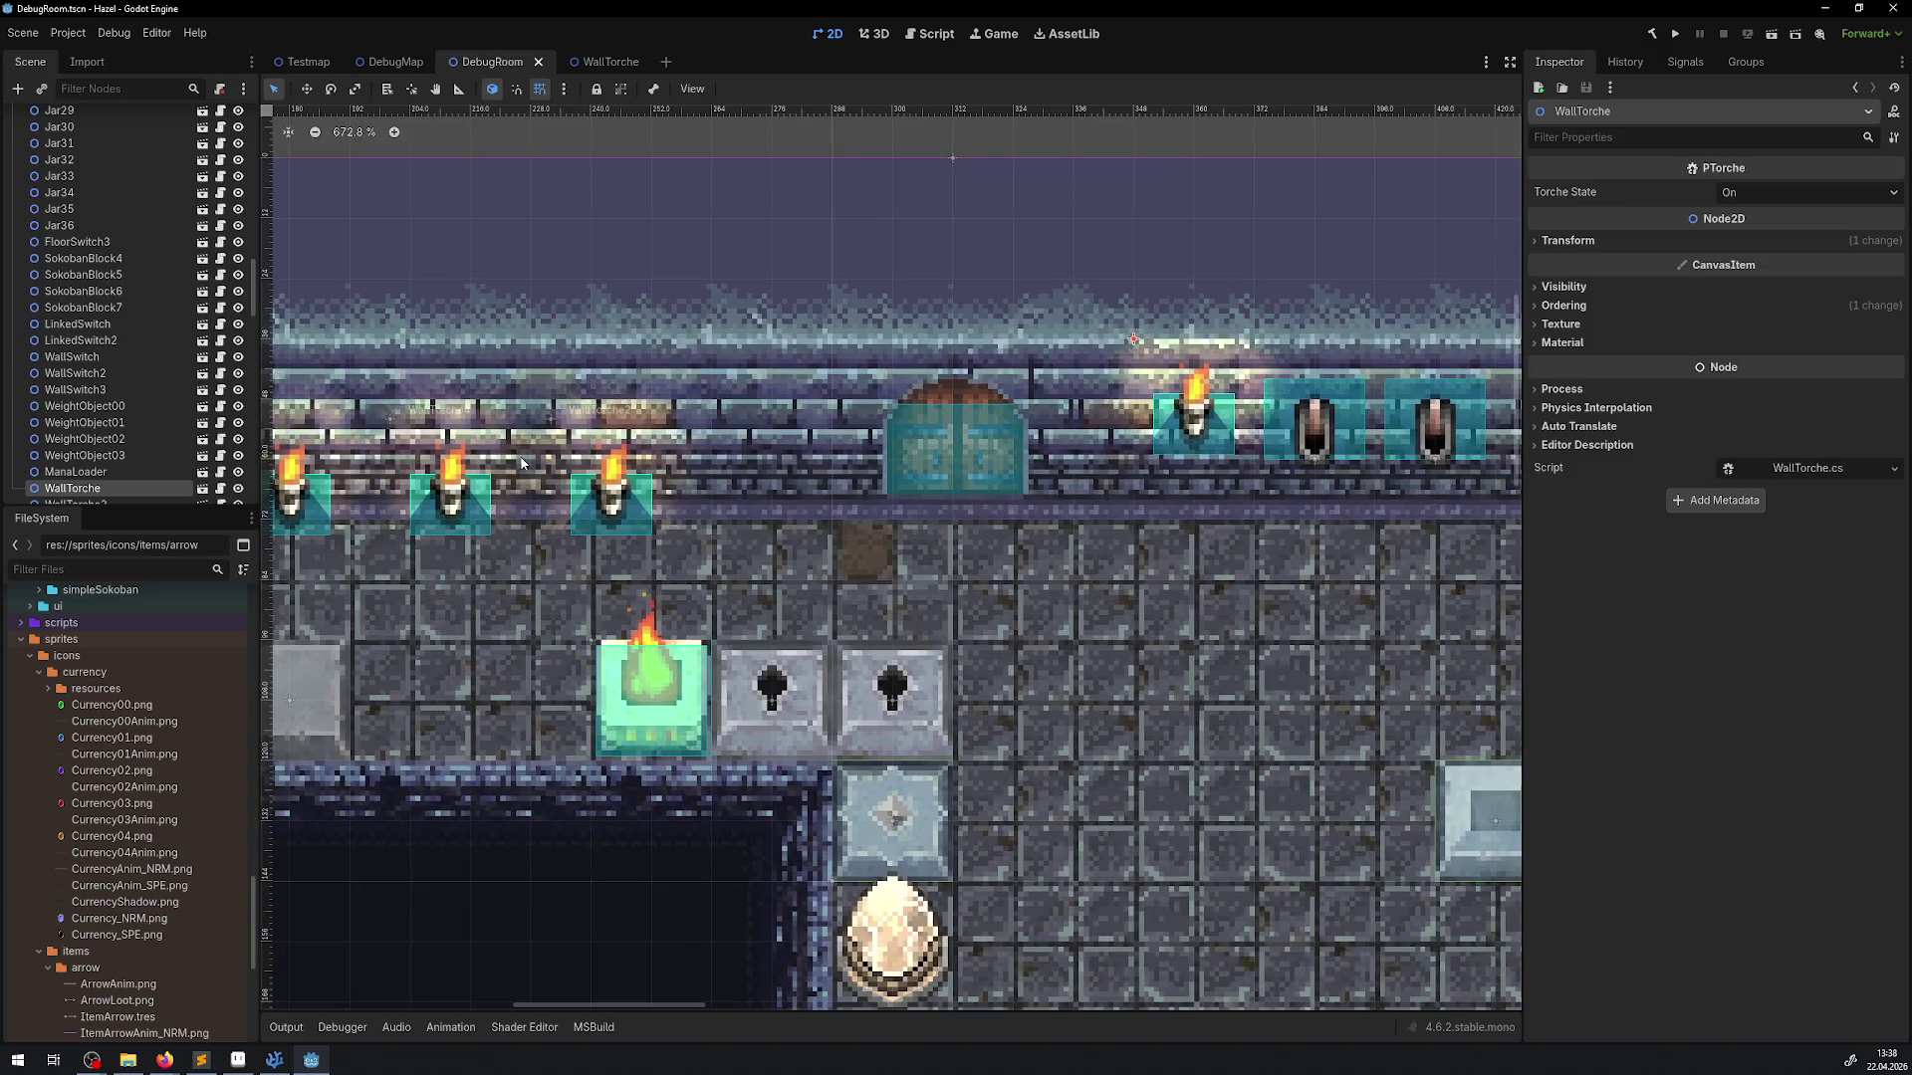
{"action": "left_click_drag", "start_coordinate": [647, 384], "coordinate": [264, 522]}
{"action": "scroll", "coordinate": [492, 498], "scroll_direction": "left", "scroll_amount": 3}
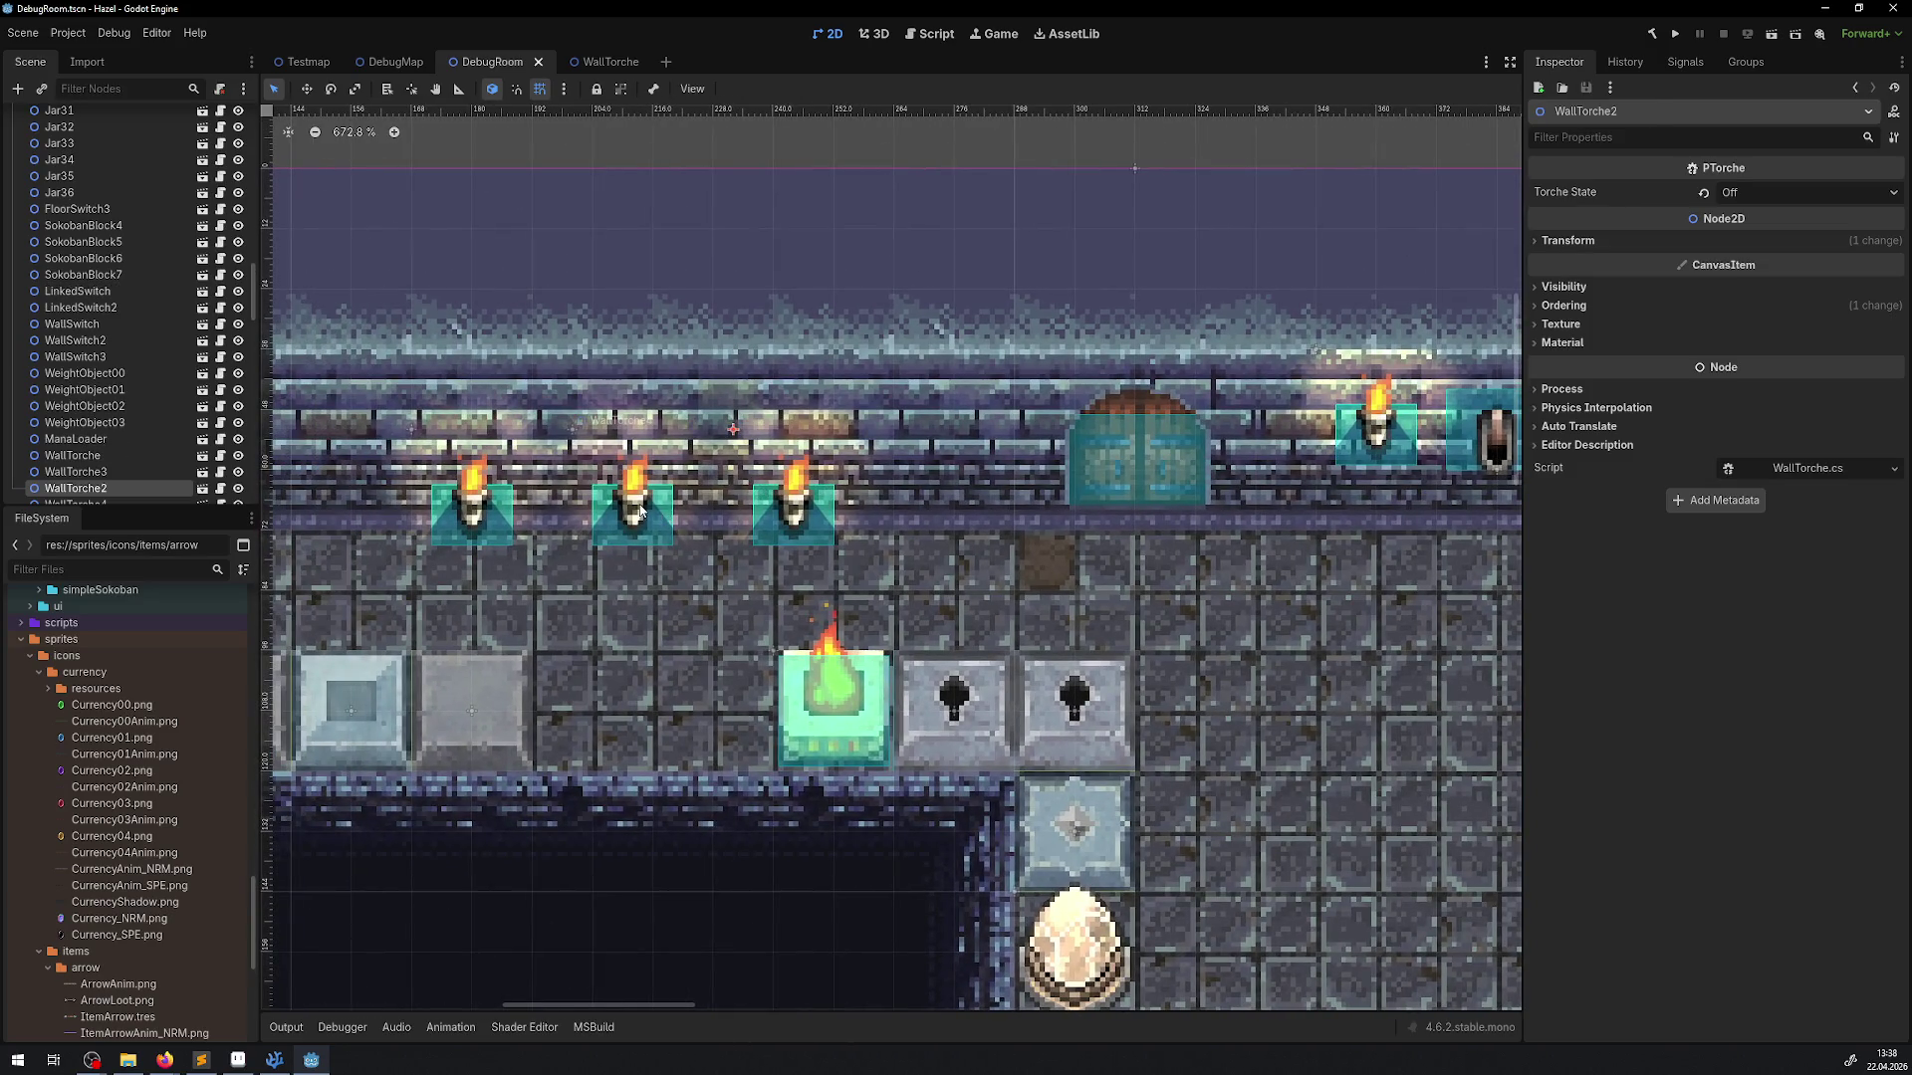
{"action": "left_click_drag", "start_coordinate": [492, 498], "coordinate": [487, 425]}
{"action": "key", "text": "ctrl+s"}
{"action": "scroll", "coordinate": [978, 512], "scroll_direction": "down", "scroll_amount": 7}
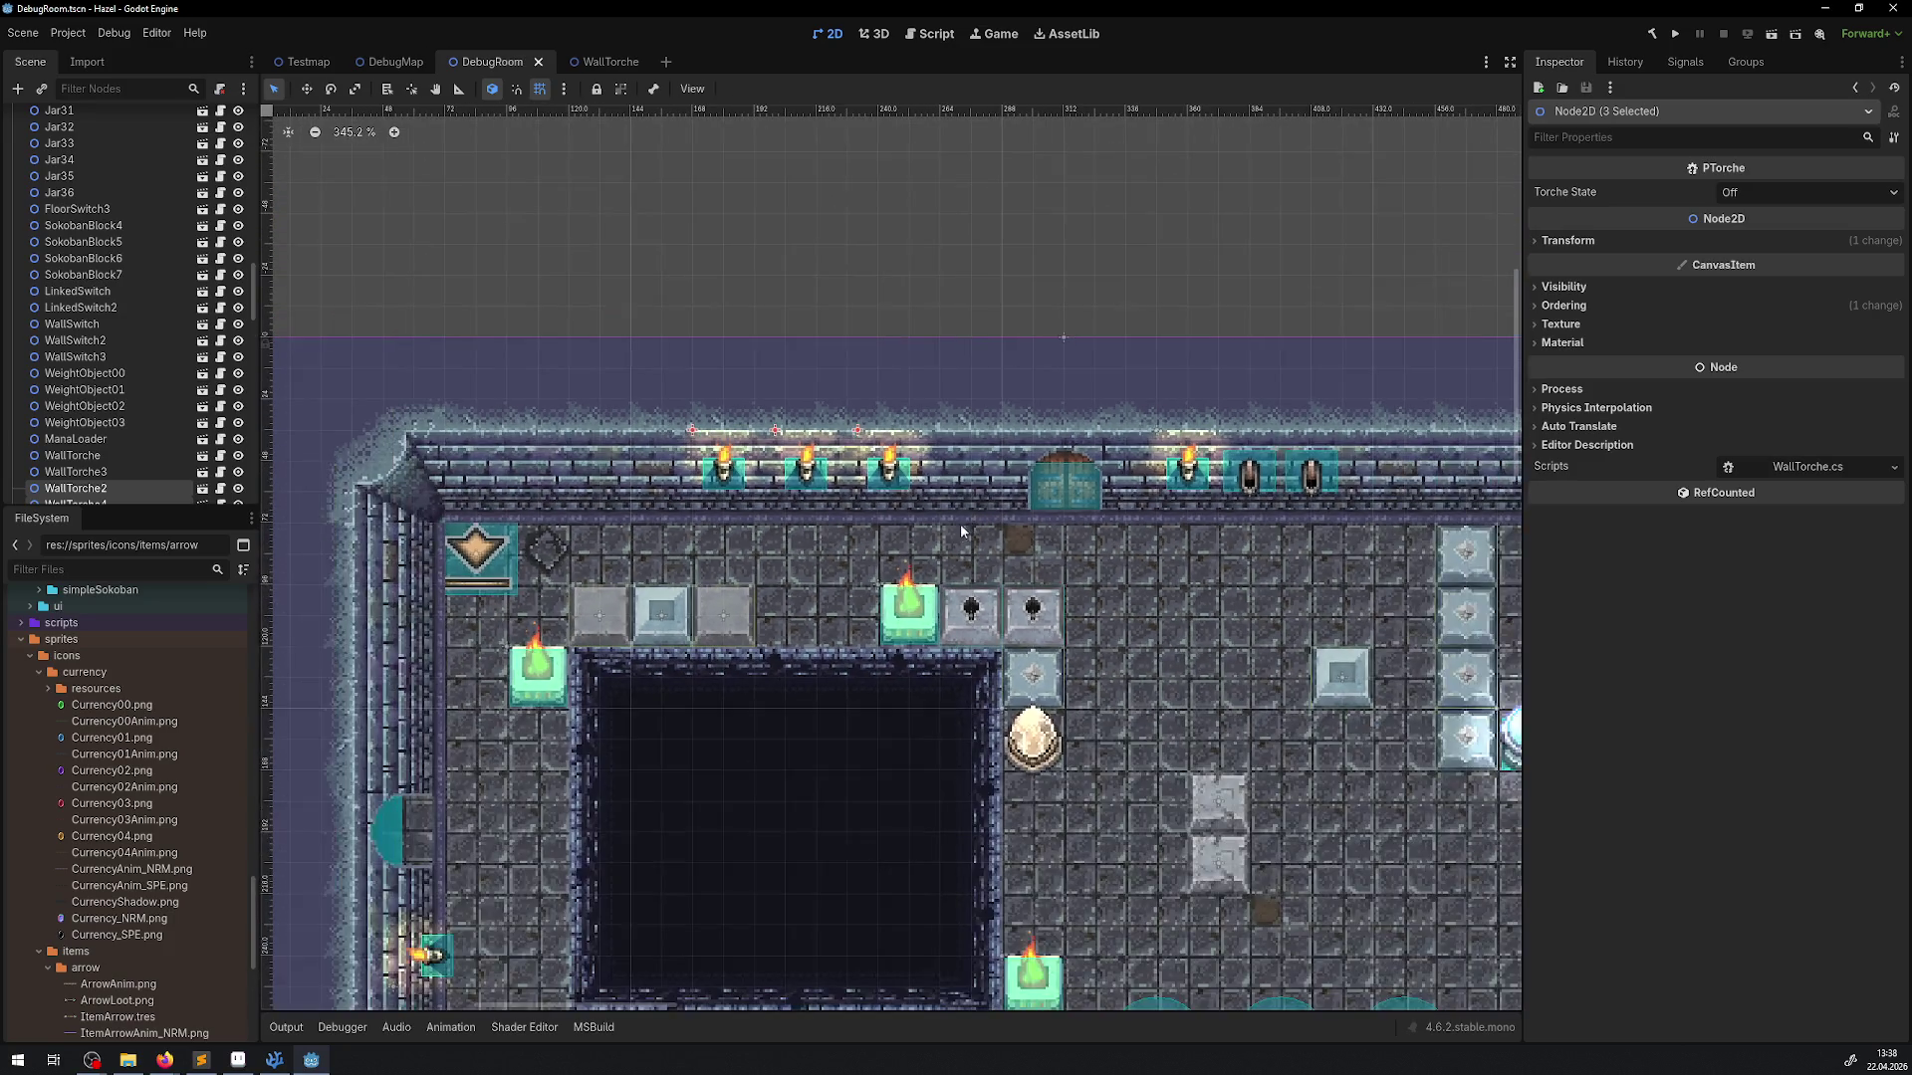
{"action": "scroll", "coordinate": [930, 506], "scroll_direction": "up", "scroll_amount": 11}
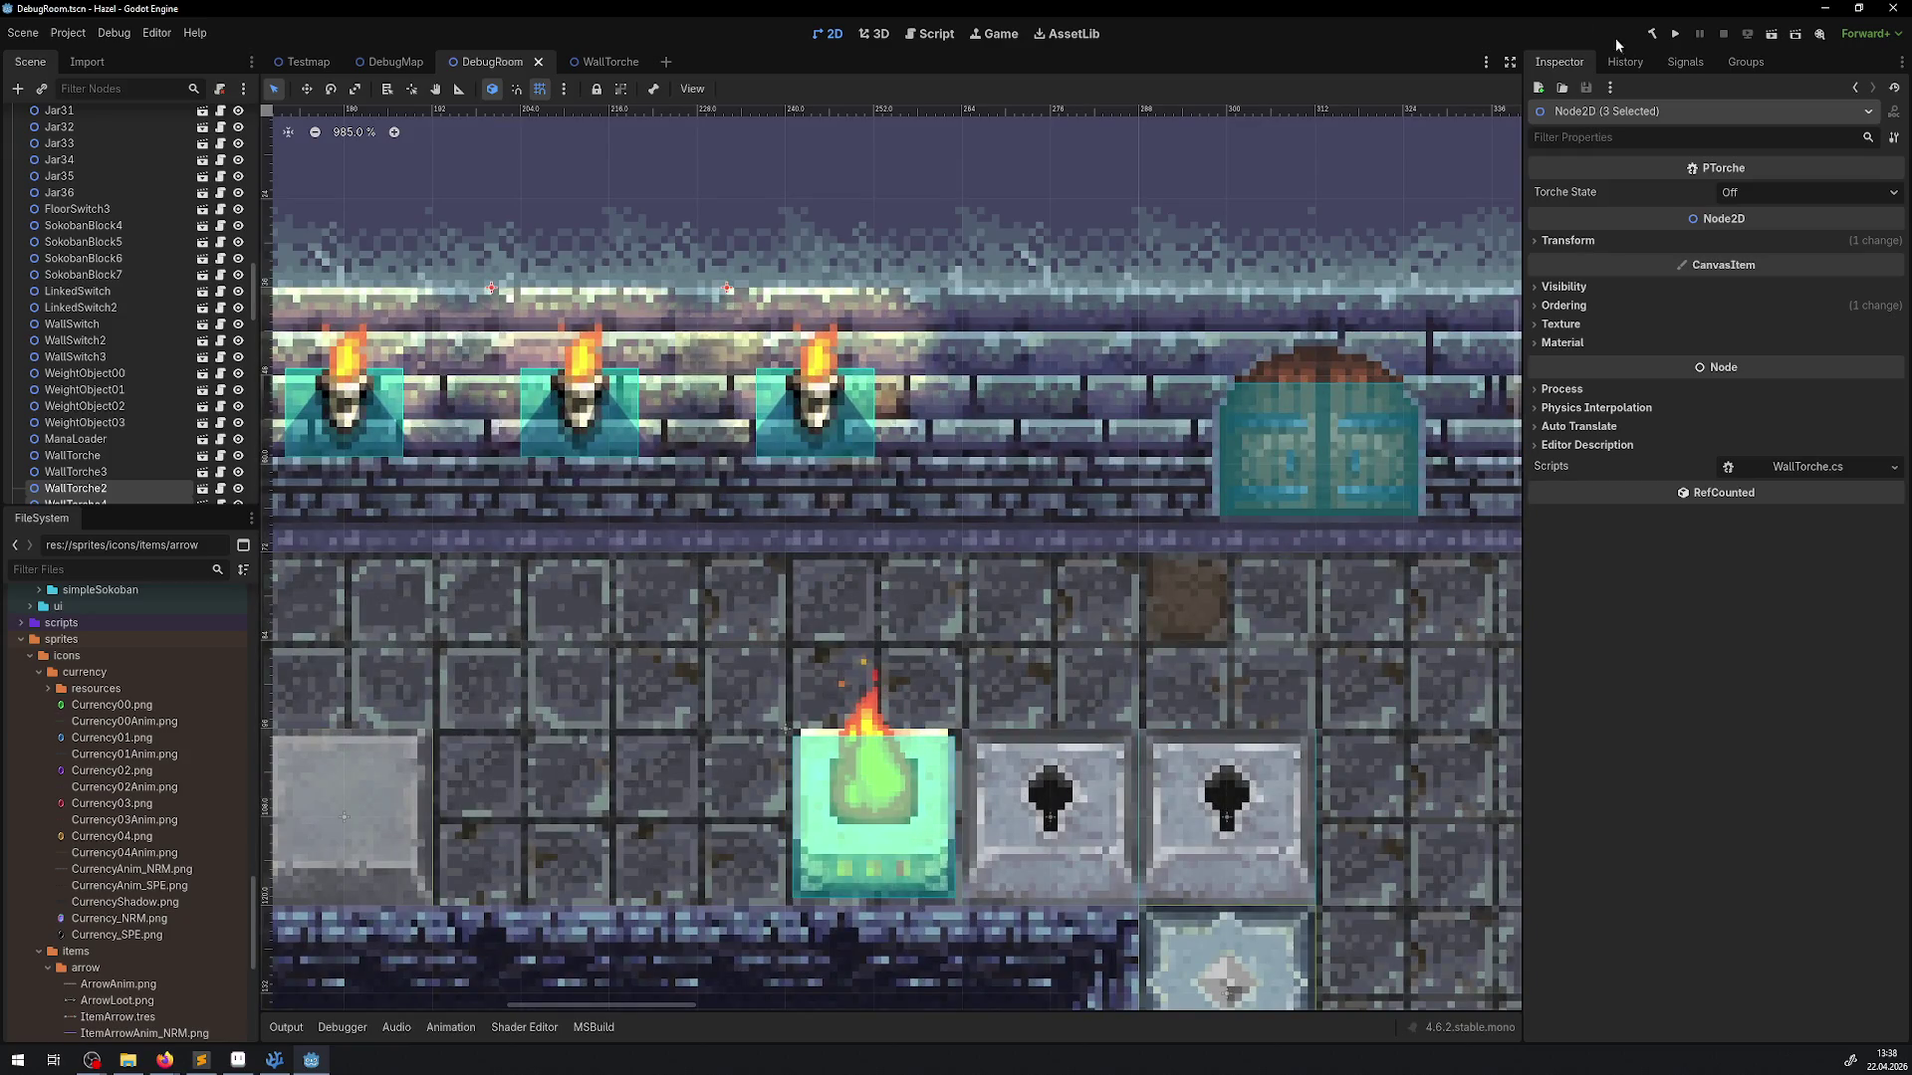
{"action": "left_click", "coordinate": [1673, 33]}
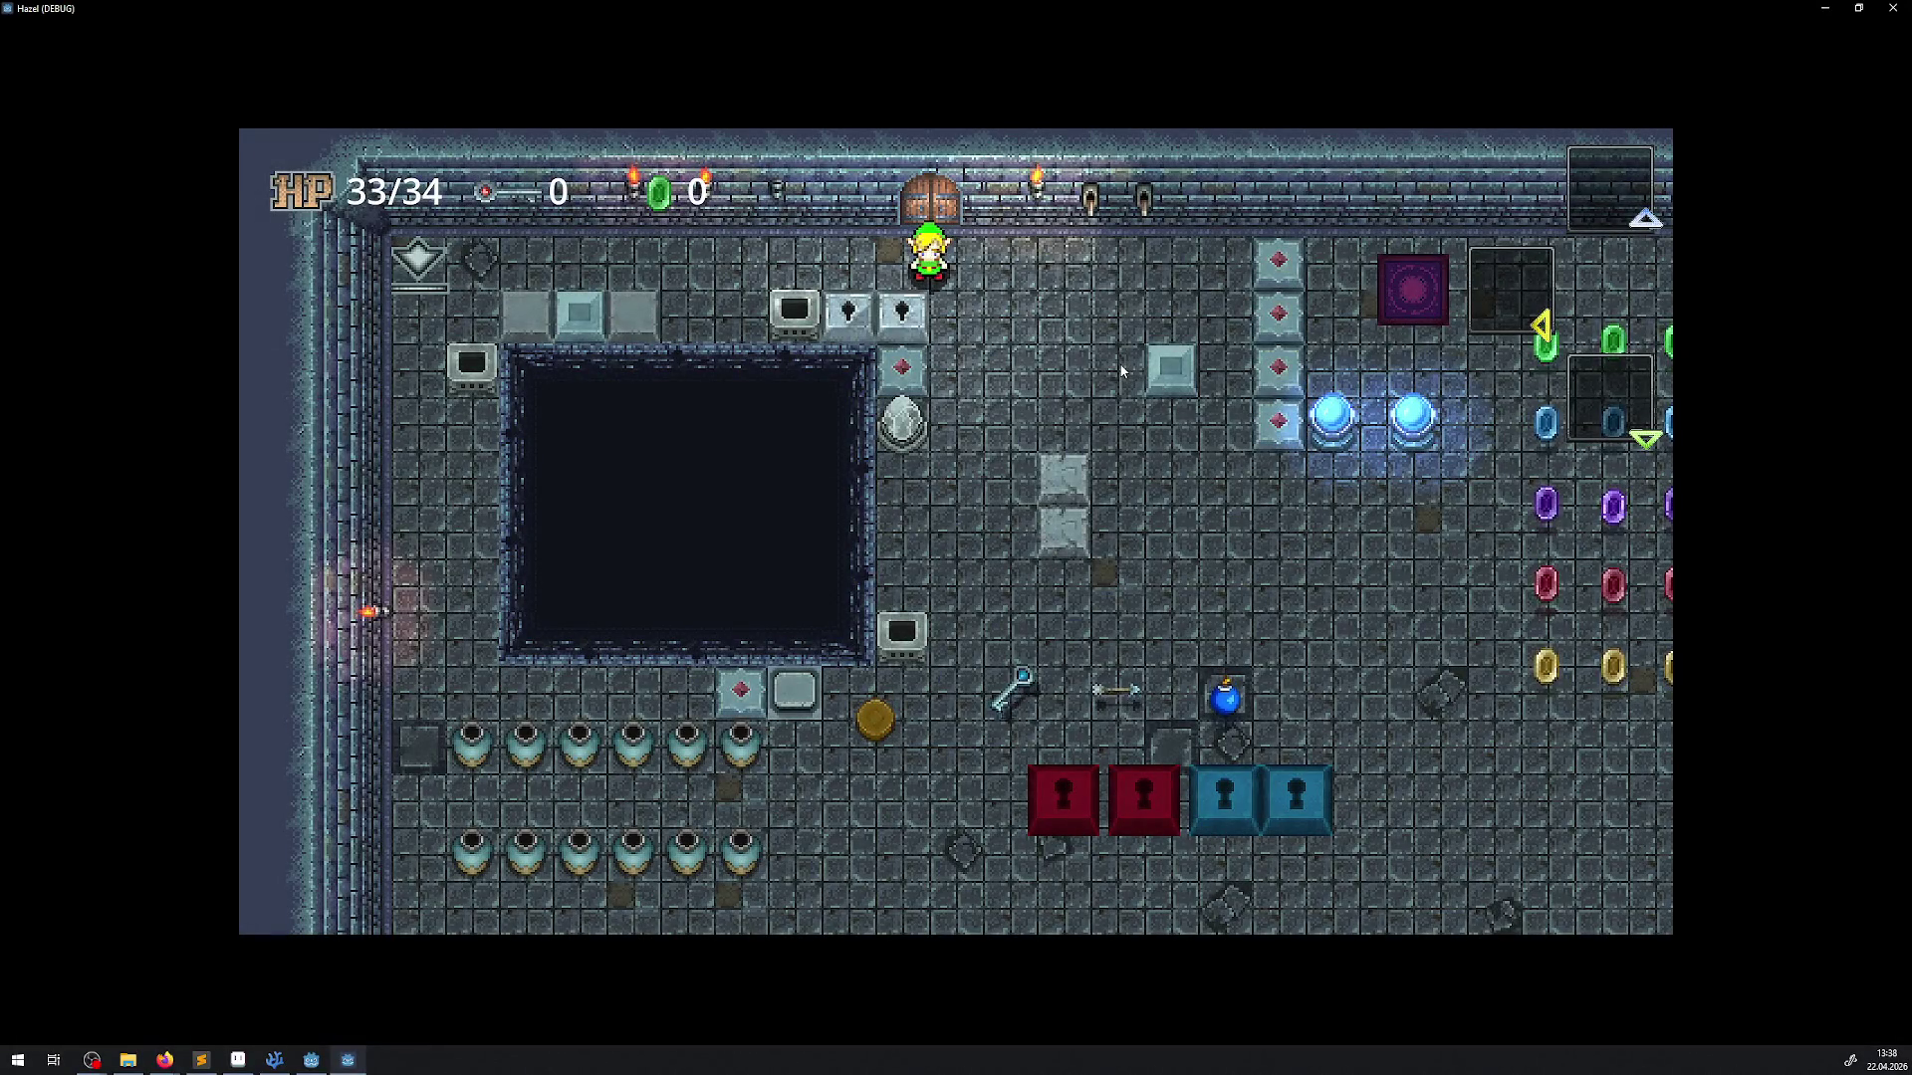
Walk the player left and right along the top wall past the torches, then close the game with Alt+F4
{"action": "key", "text": "Right"}
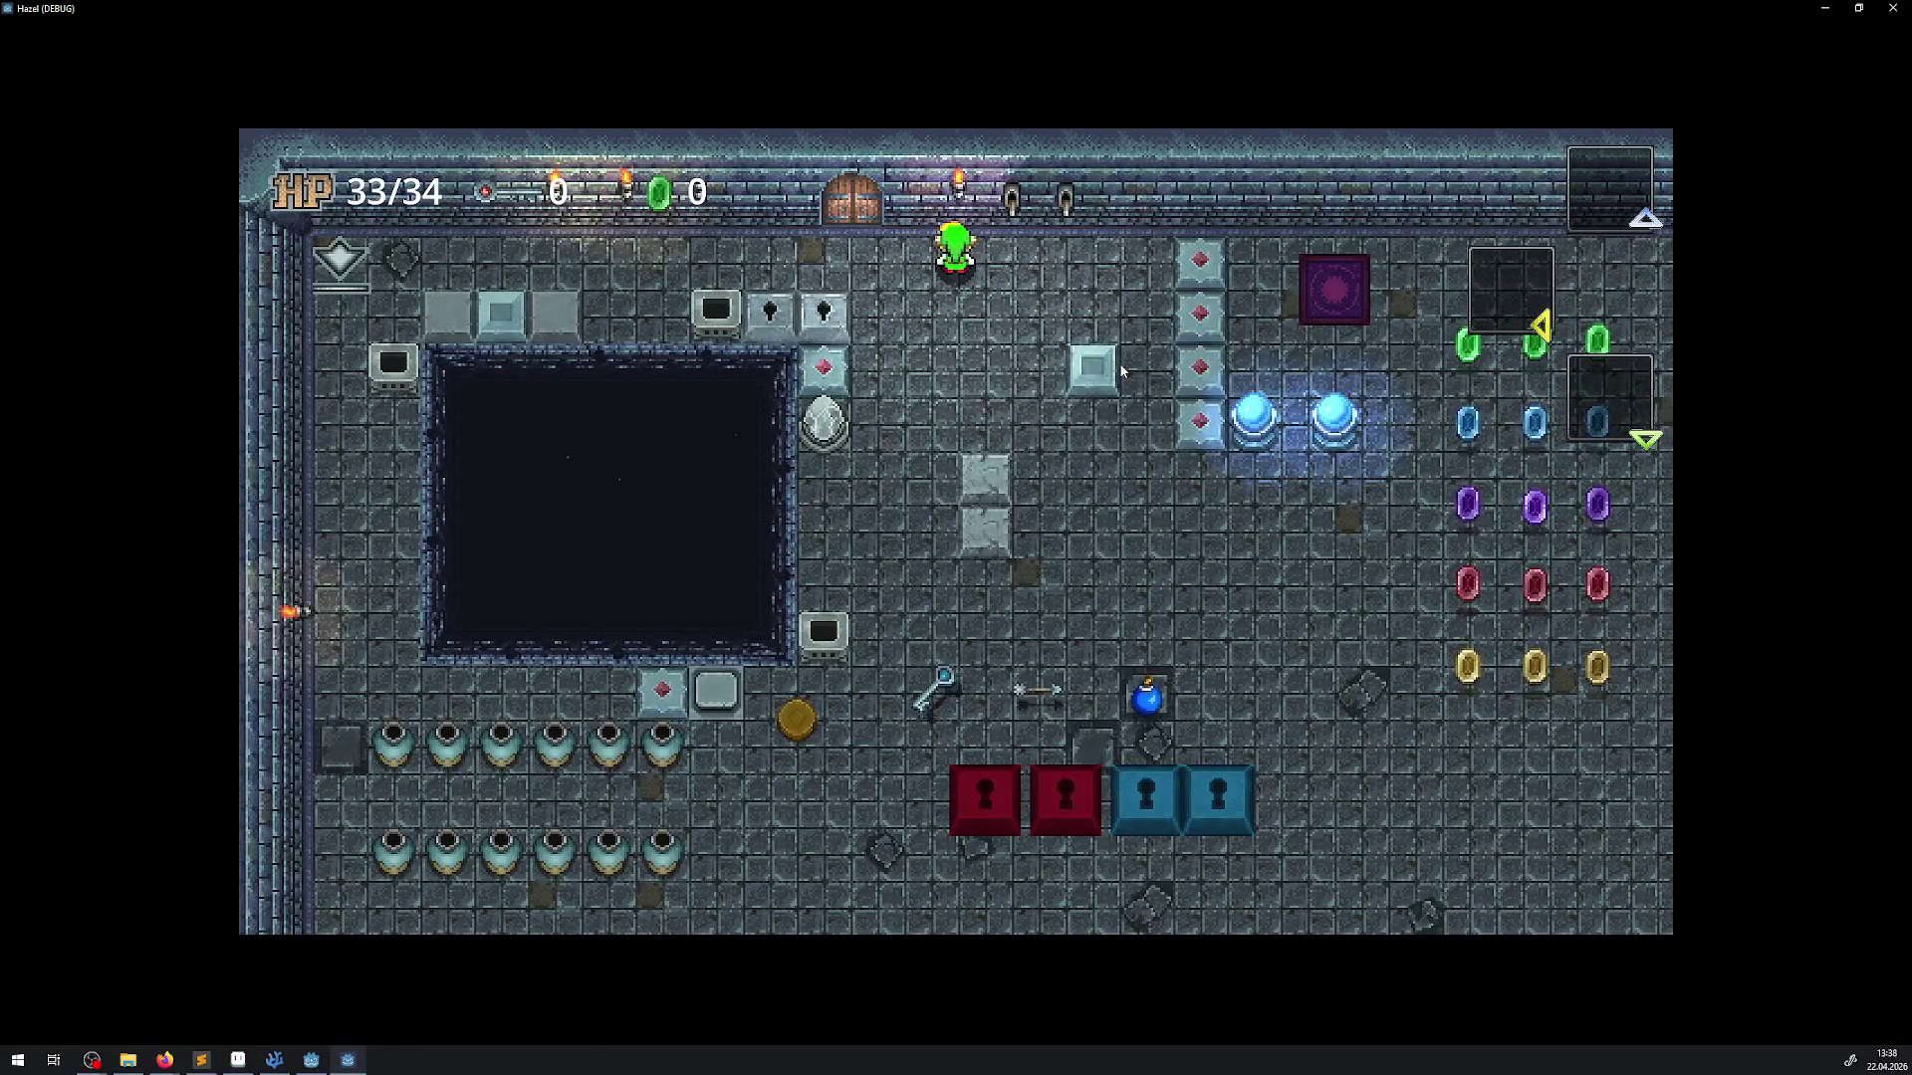
{"action": "key", "text": "Down"}
{"action": "key", "text": "Up"}
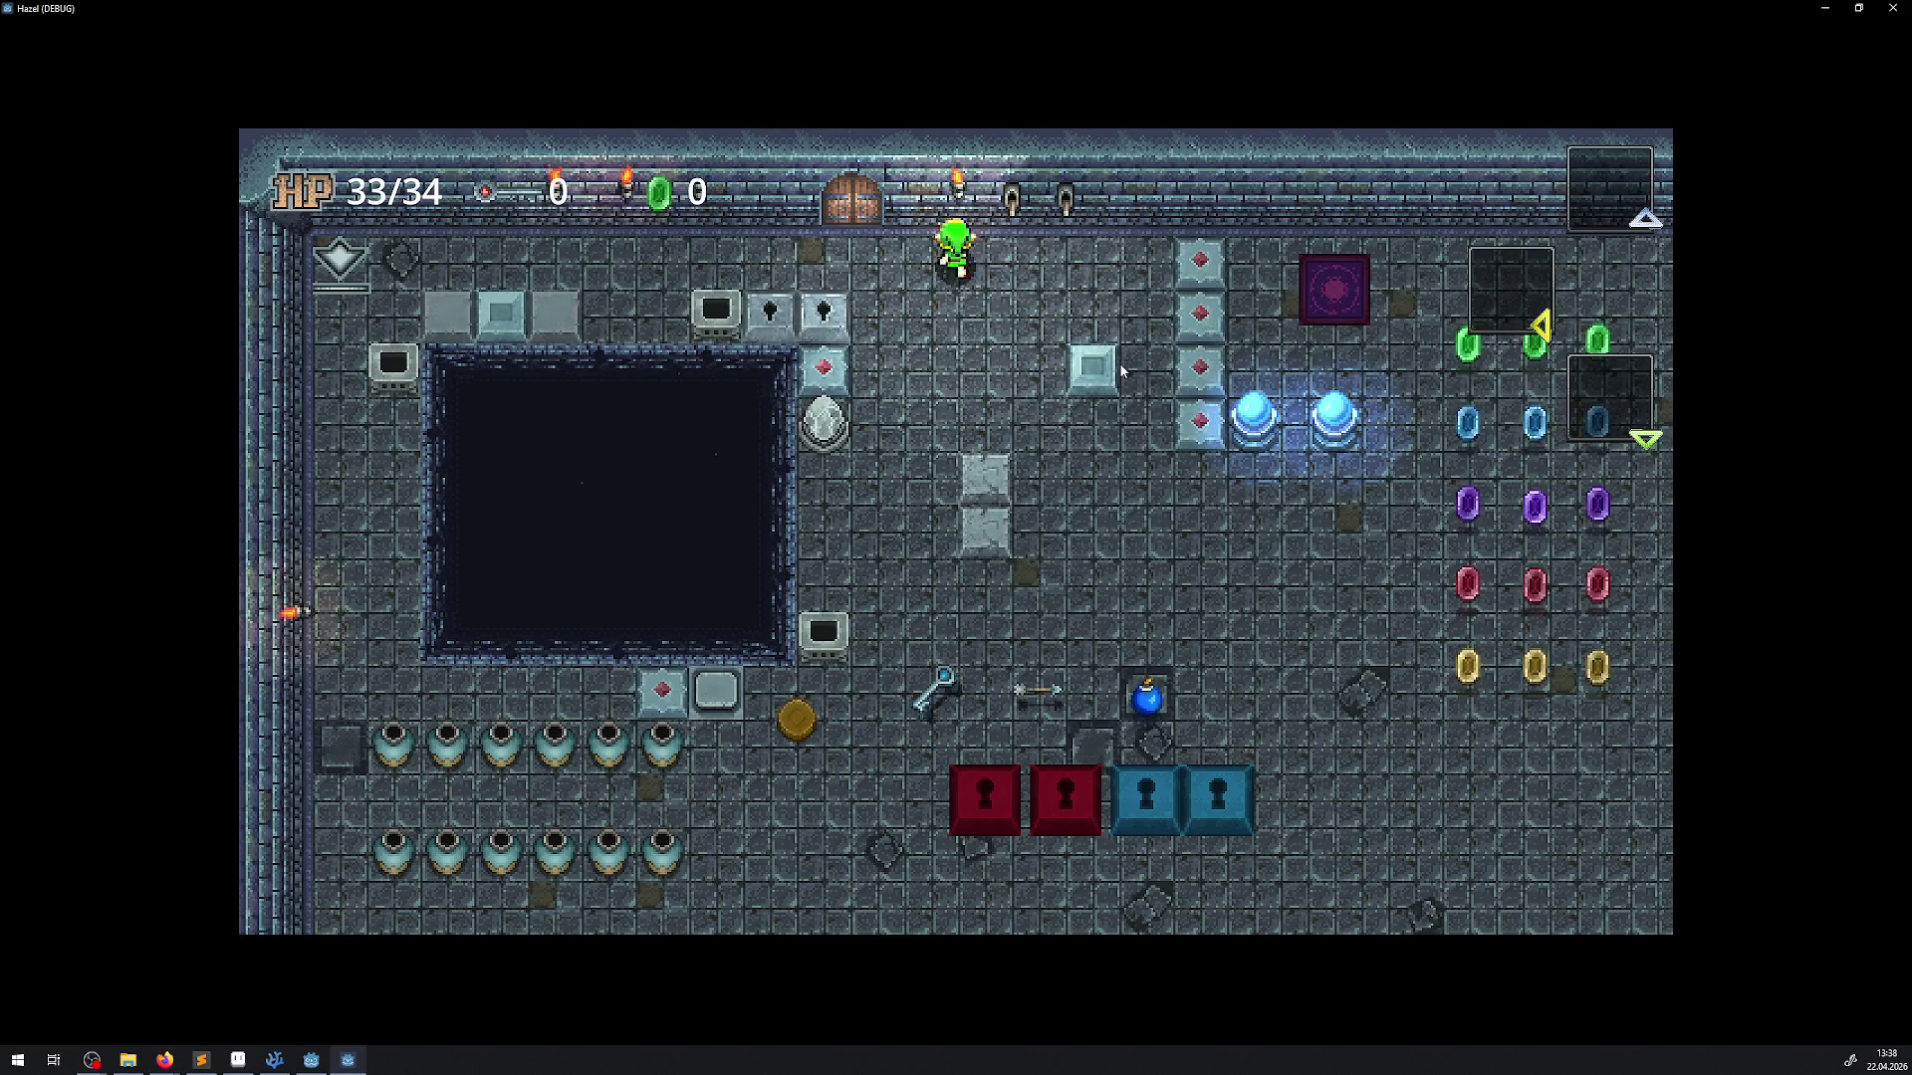
{"action": "key", "text": "Left"}
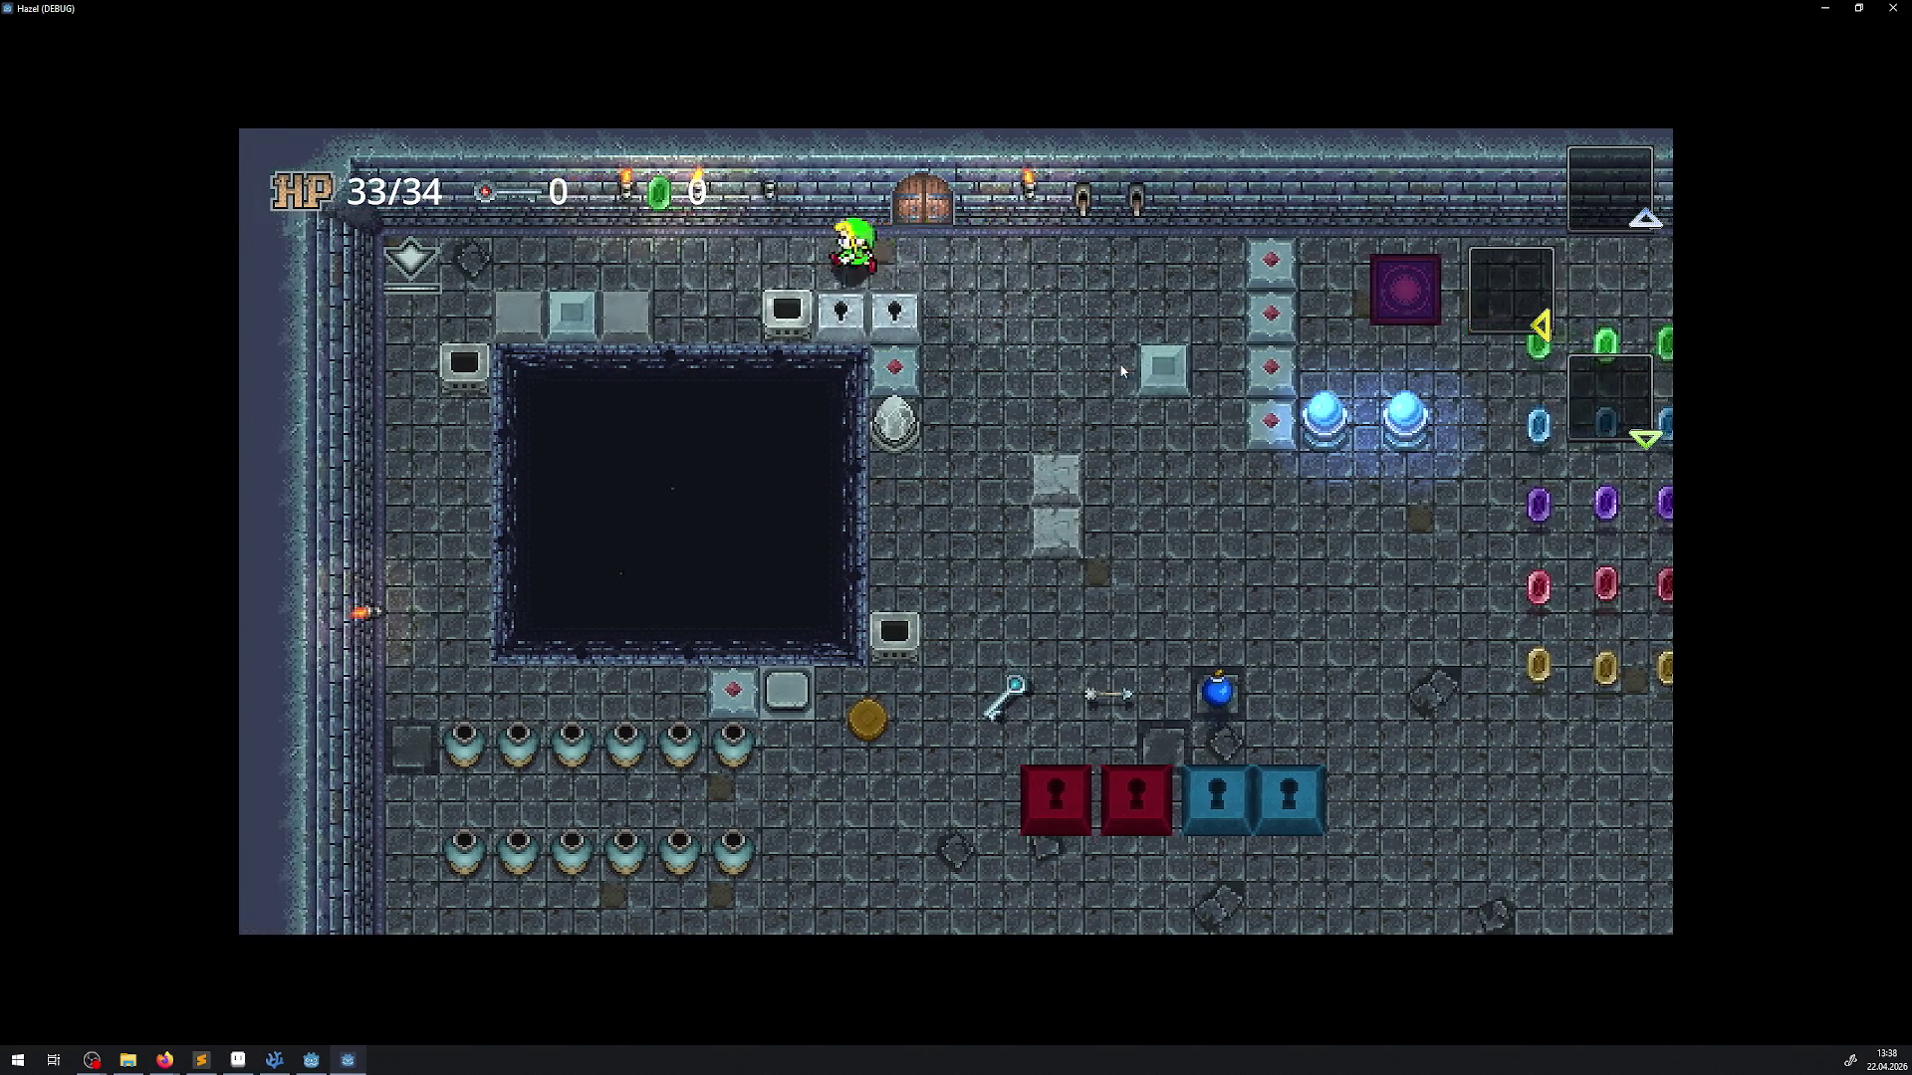
{"action": "key", "text": "Left"}
{"action": "key", "text": "Right"}
{"action": "key", "text": "Right"}
{"action": "key", "text": "Right"}
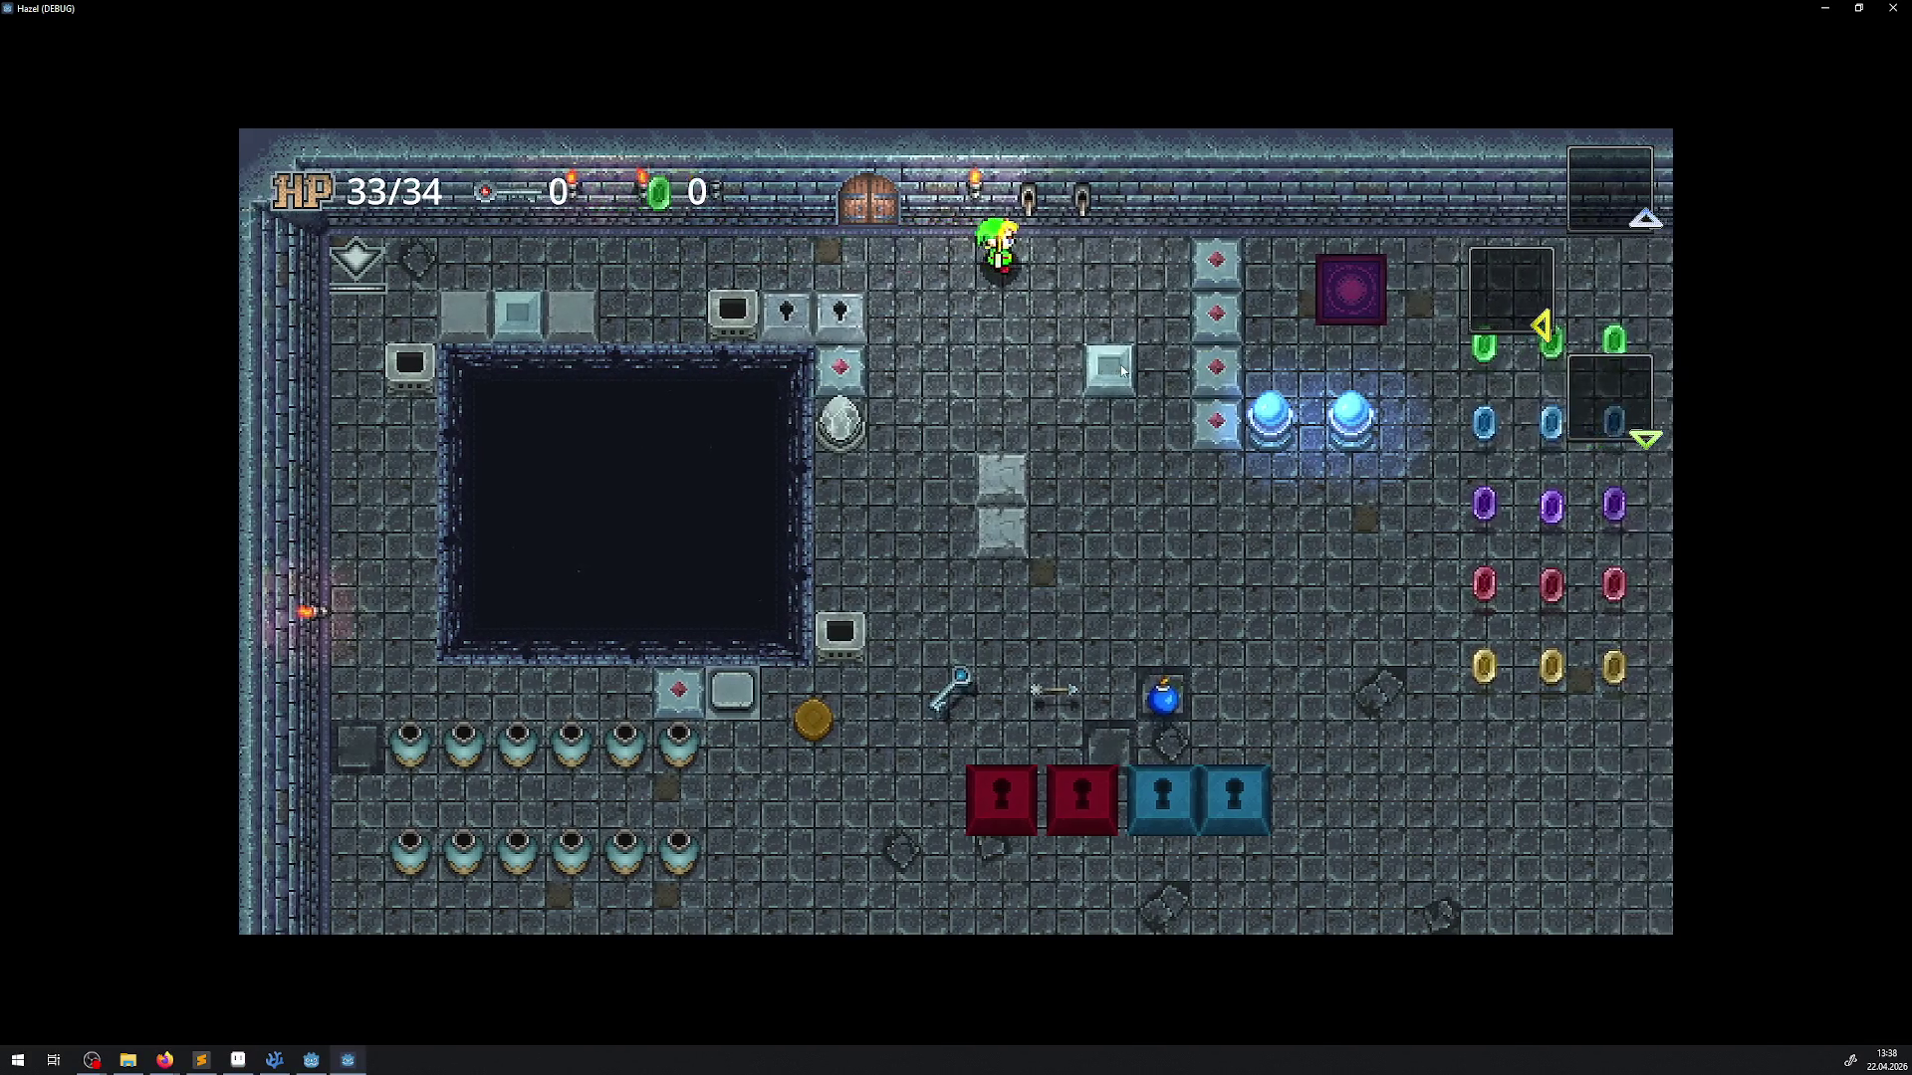
{"action": "key", "text": "Left"}
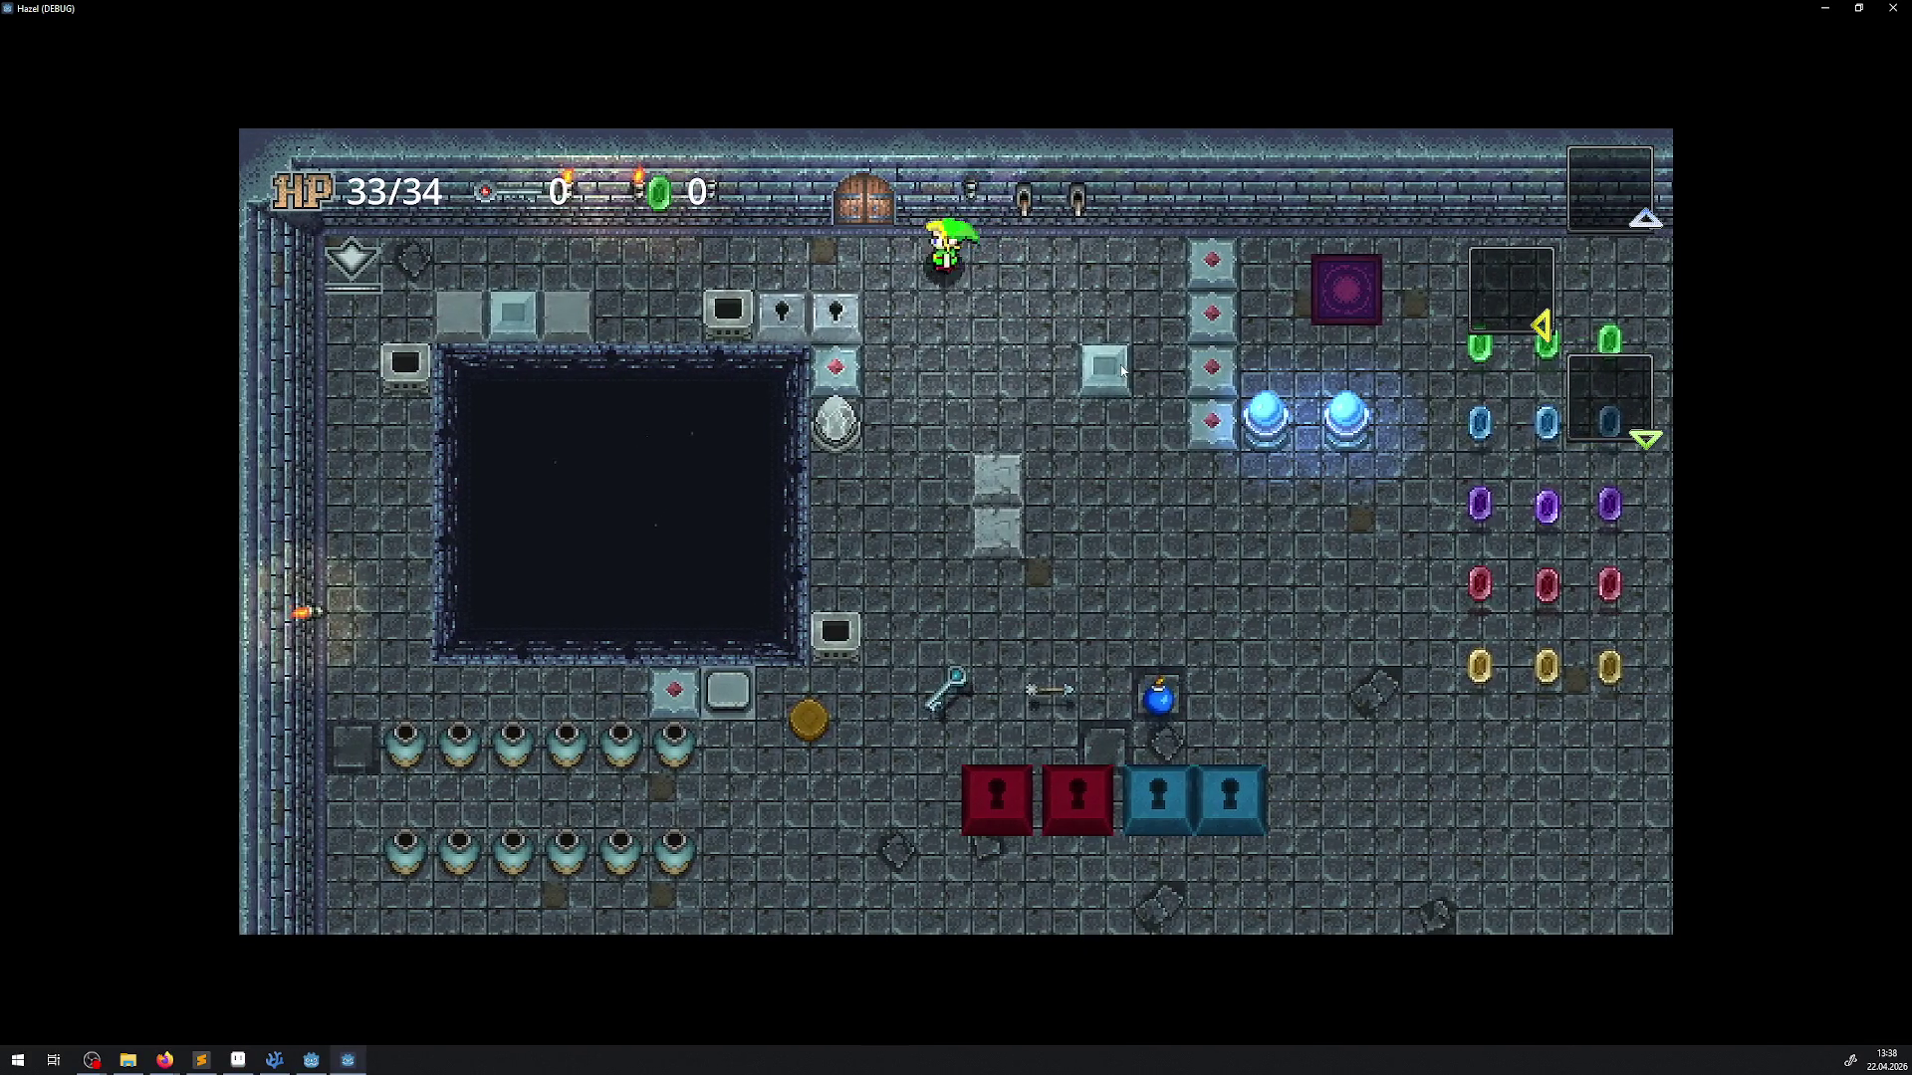
{"action": "key", "text": "Left"}
{"action": "key", "text": "Right"}
{"action": "key", "text": "Left"}
{"action": "key", "text": "Right"}
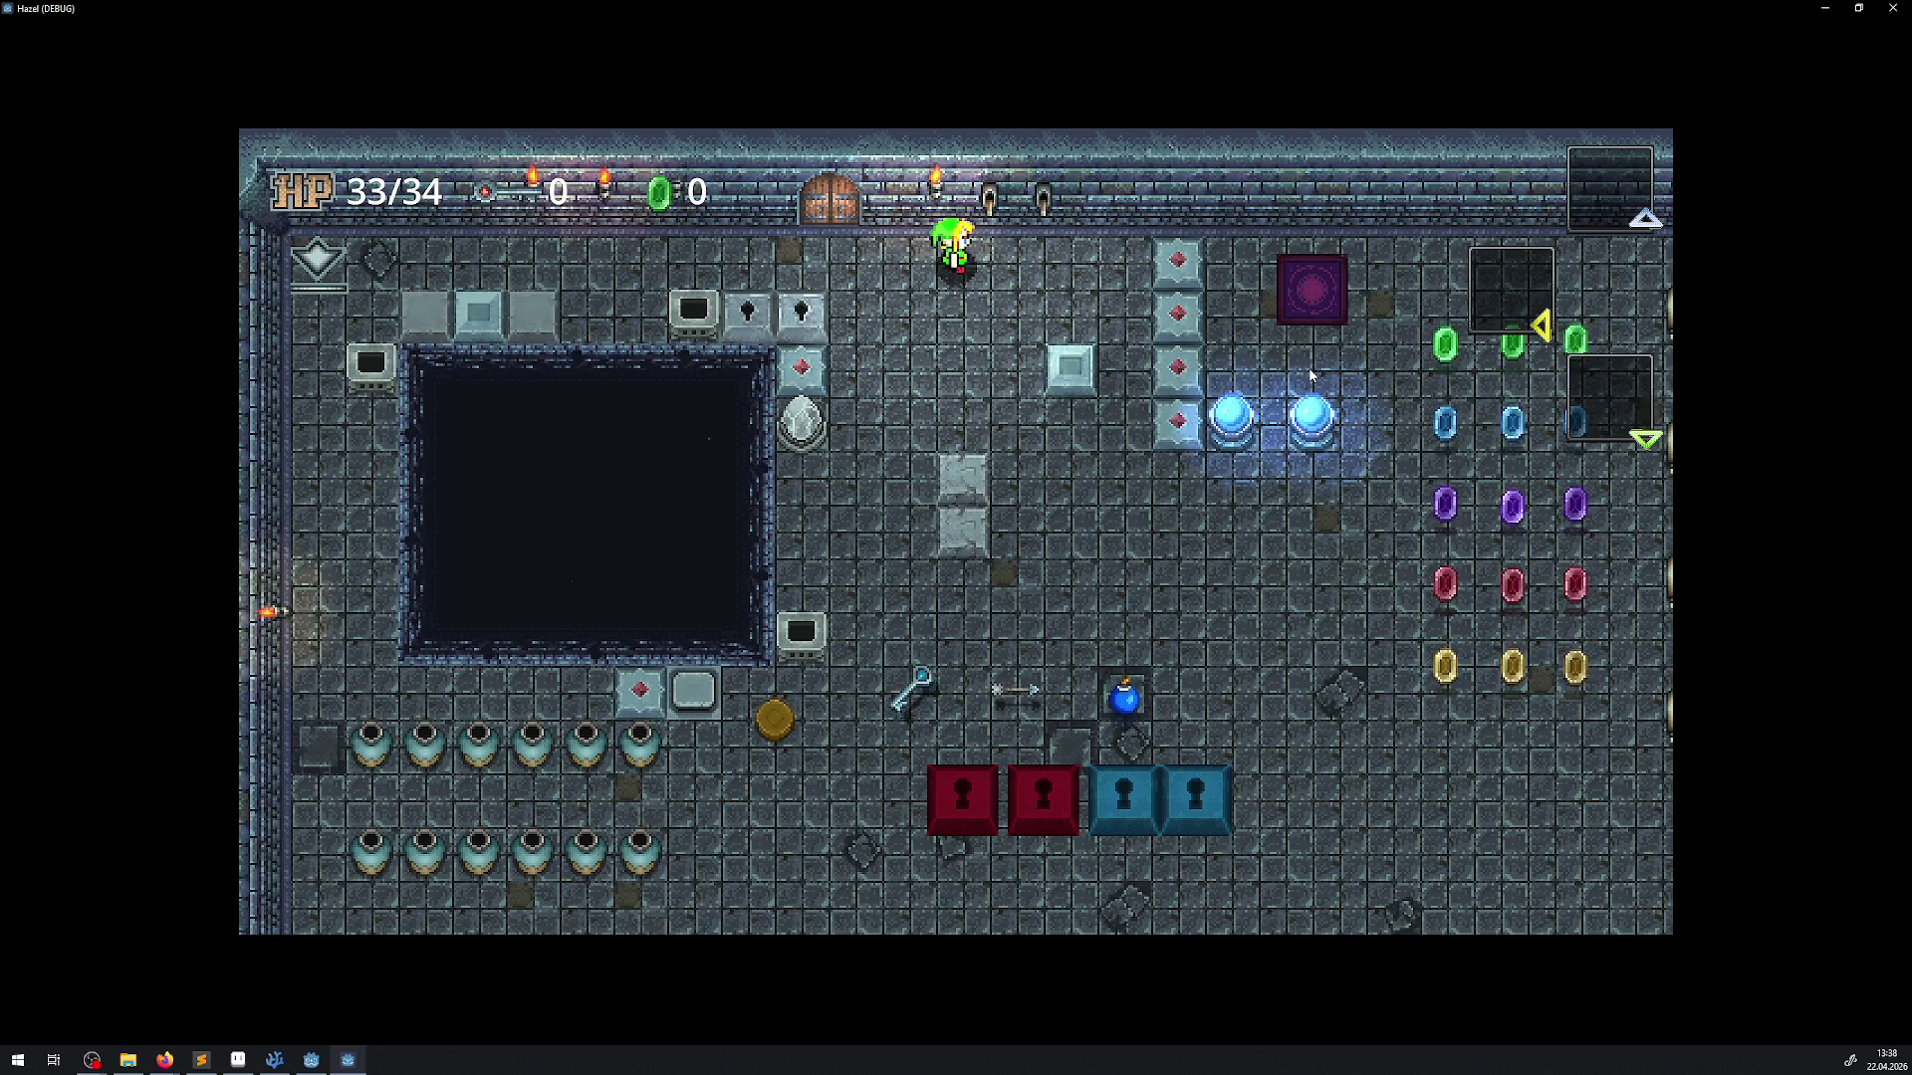
{"action": "key", "text": "alt+F4"}
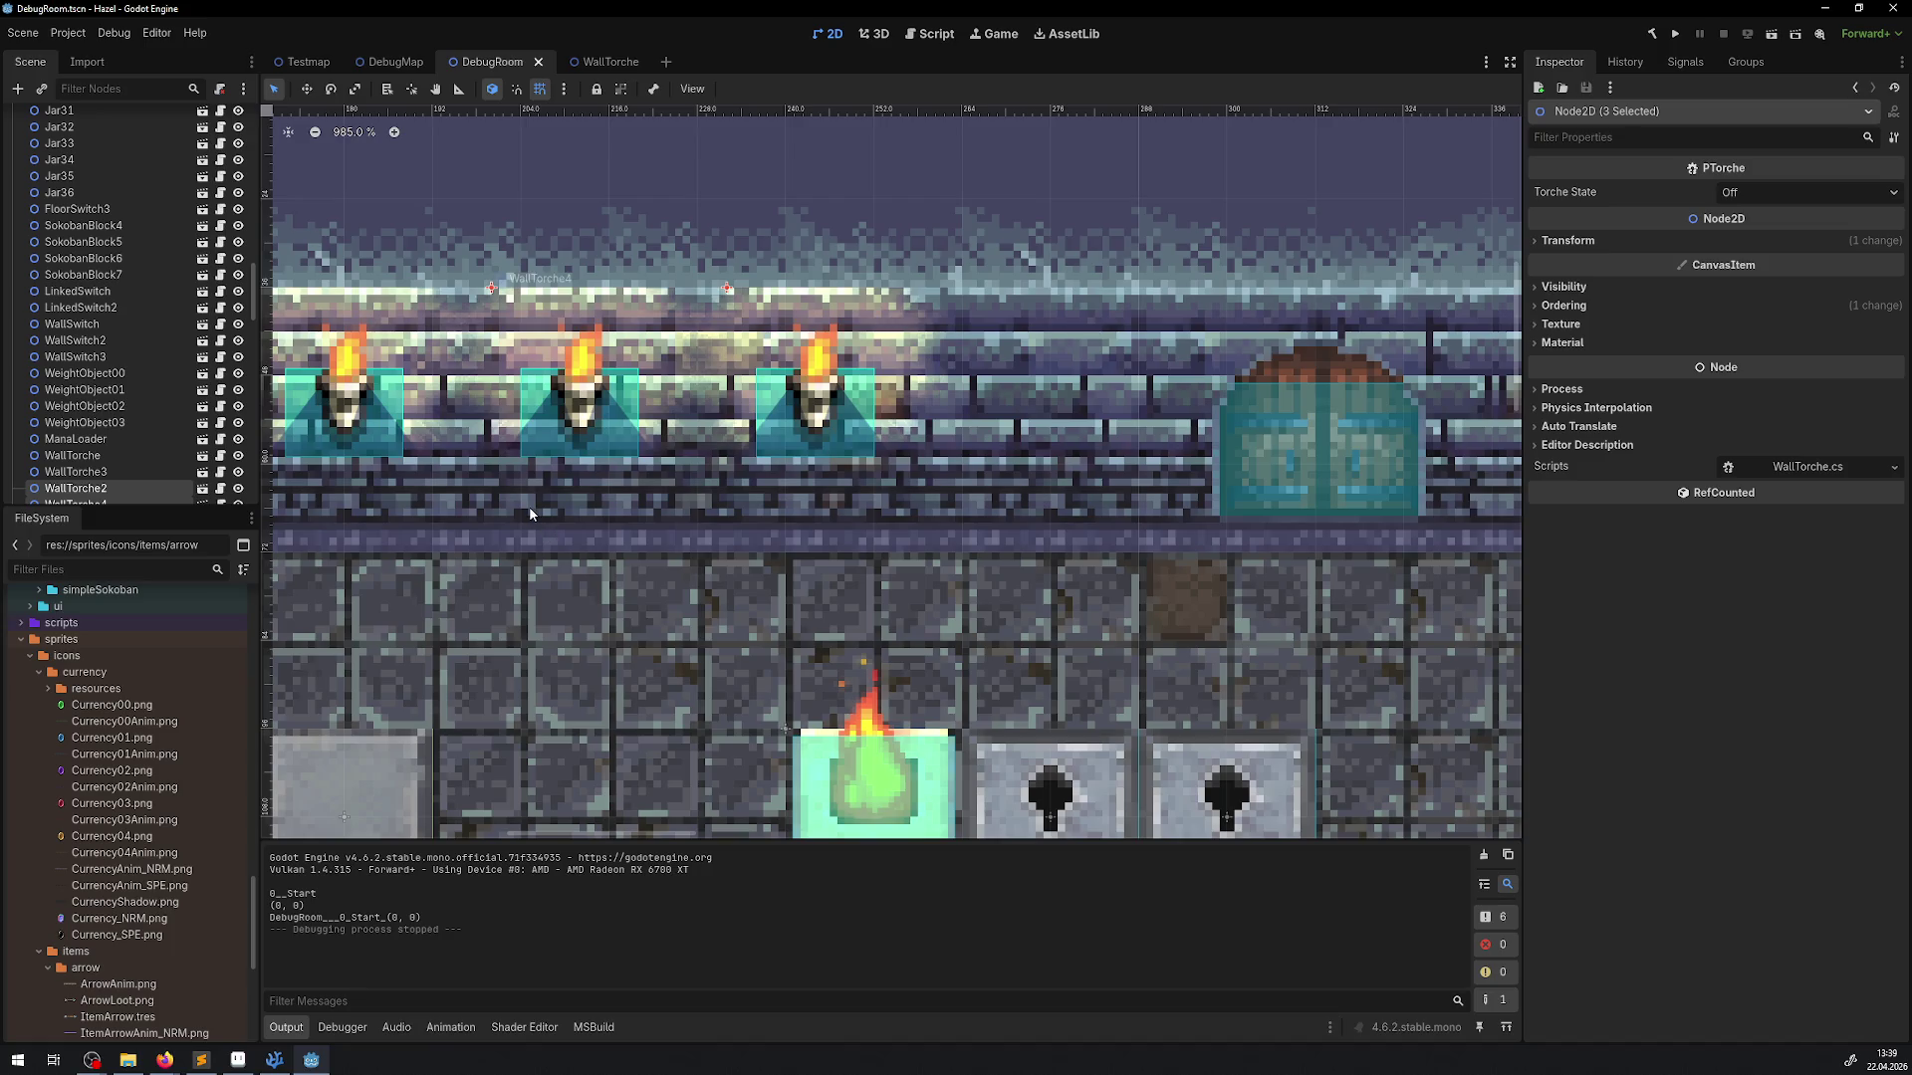
Open WallSwitch.tscn and untick Centered in the SwitchSprite's Offset section
{"action": "scroll", "coordinate": [767, 510], "scroll_direction": "down", "scroll_amount": 5}
{"action": "scroll", "coordinate": [744, 555], "scroll_direction": "down", "scroll_amount": 3}
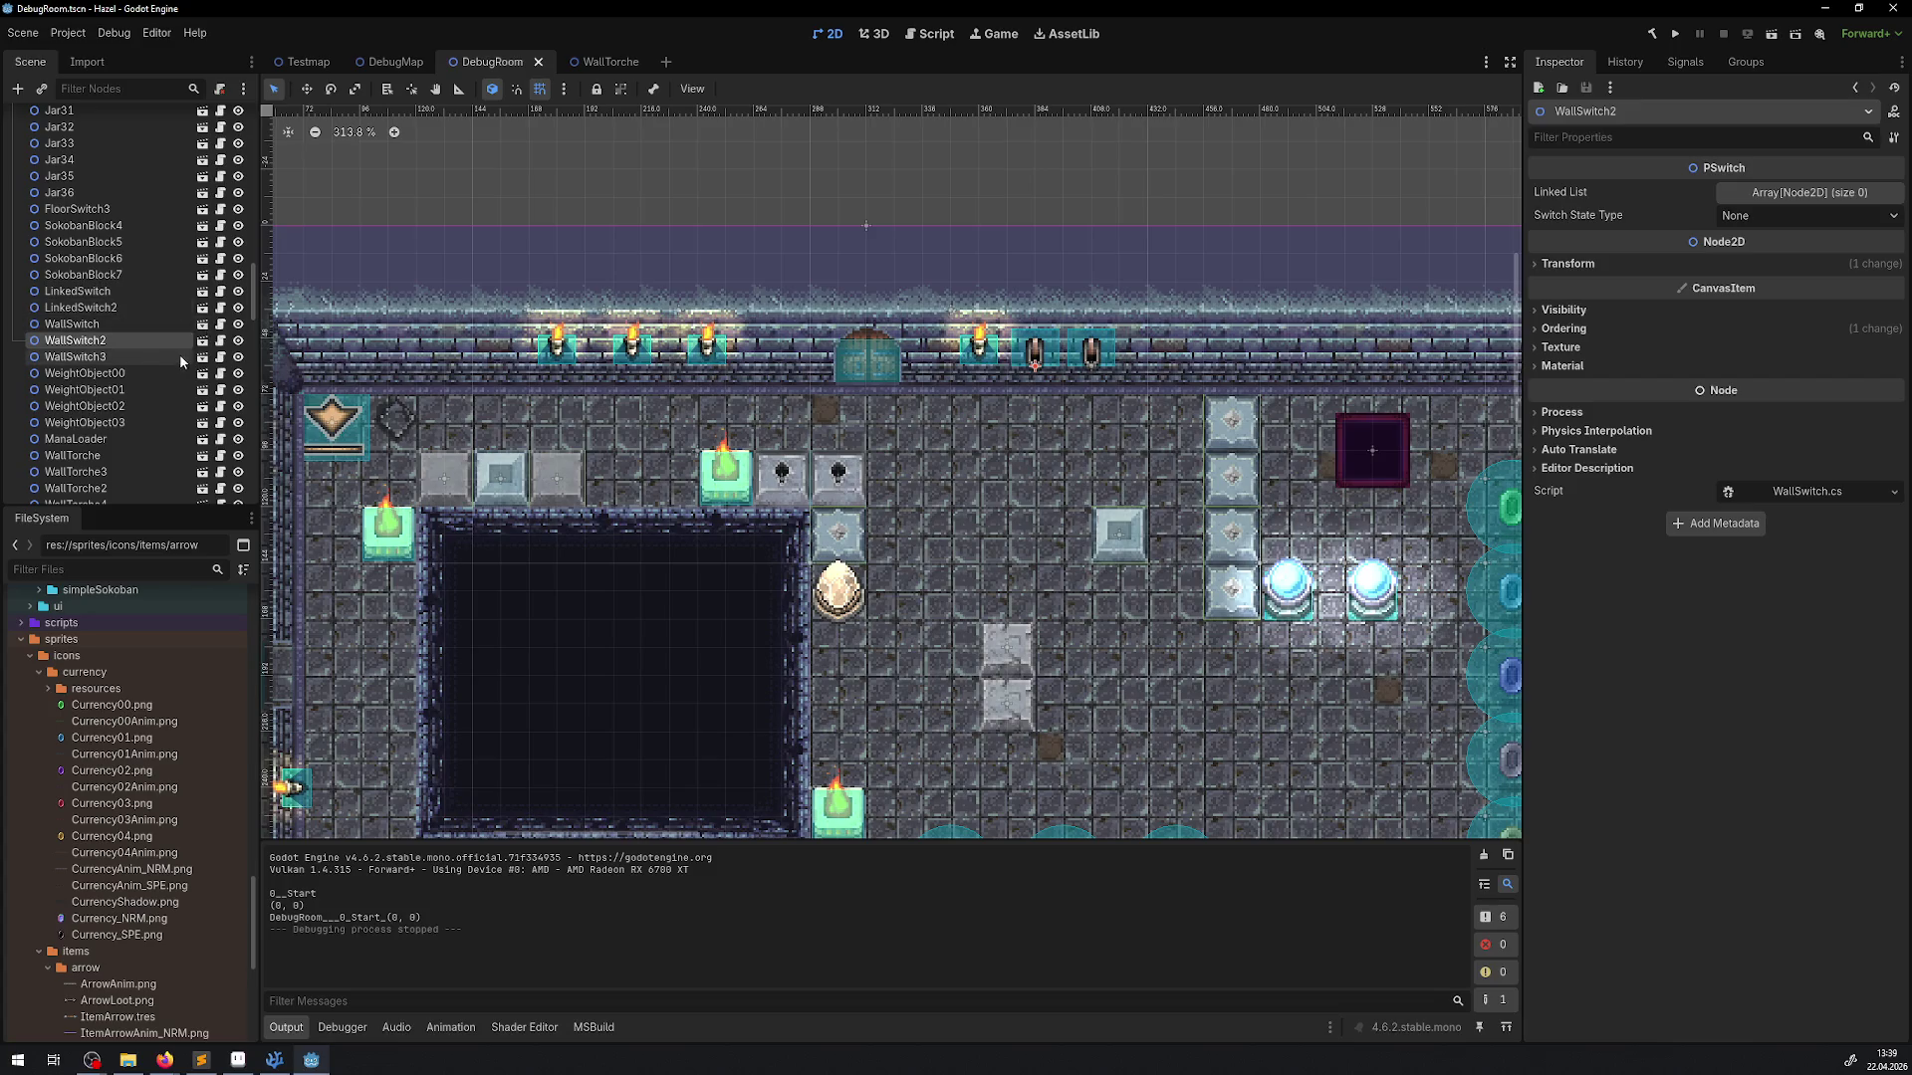
{"action": "left_click", "coordinate": [202, 339]}
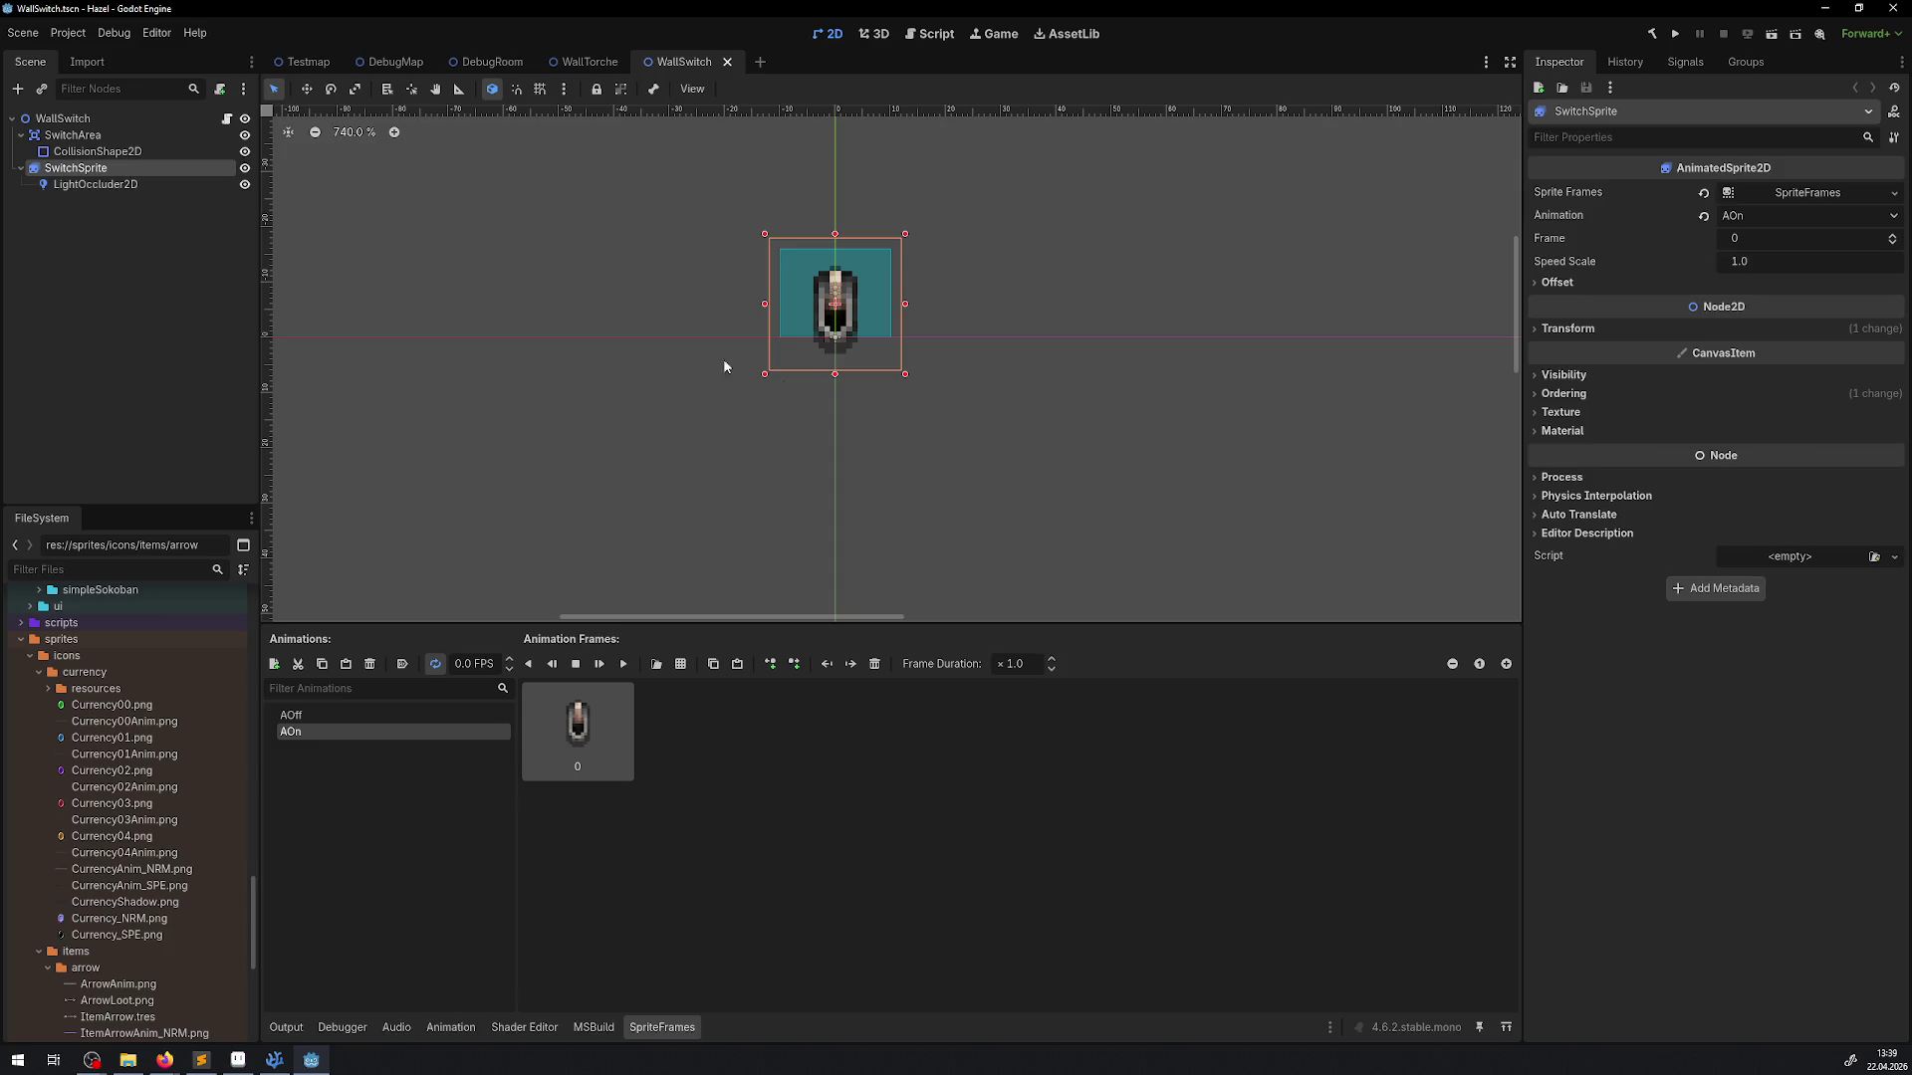
{"action": "left_click", "coordinate": [1594, 284]}
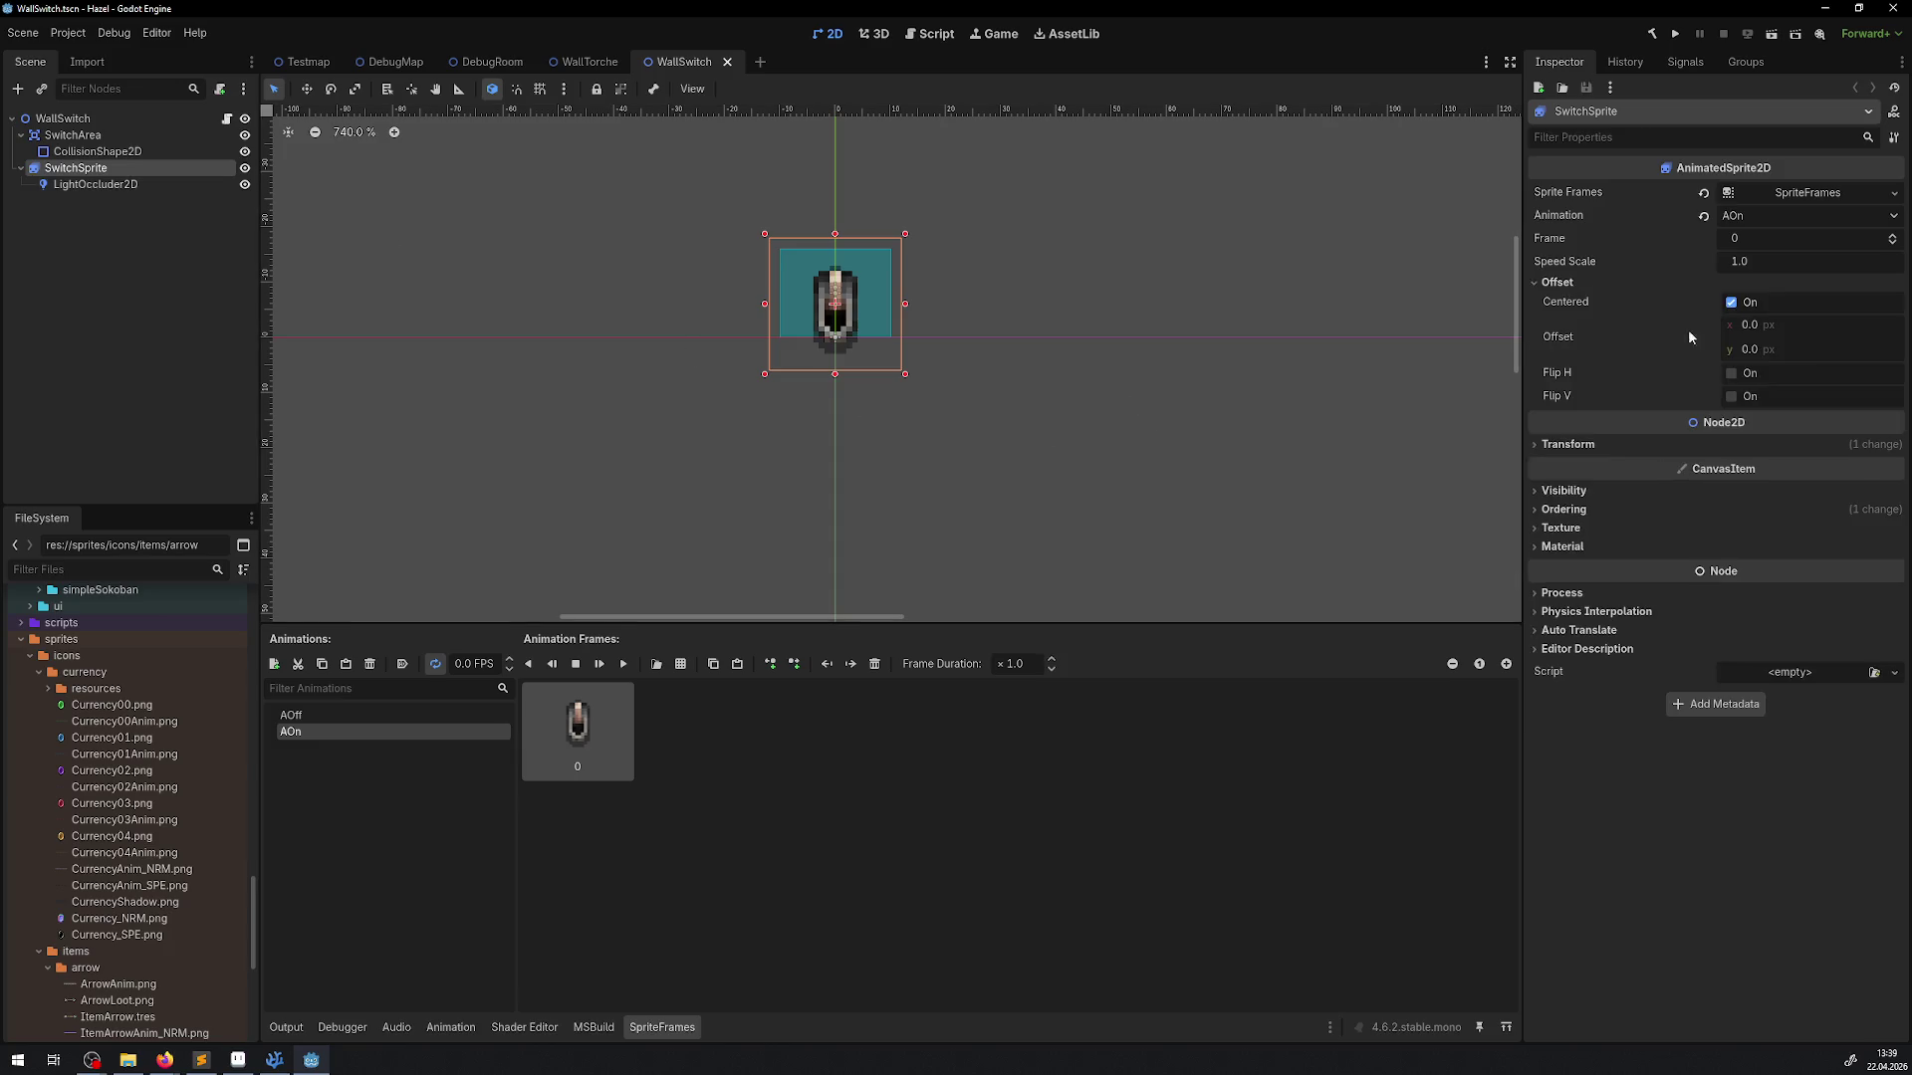
{"action": "left_click", "coordinate": [1731, 302]}
Set the switch sprite's Transform Position y to 0 and save the scene
{"action": "scroll", "coordinate": [917, 360], "scroll_direction": "up", "scroll_amount": 3}
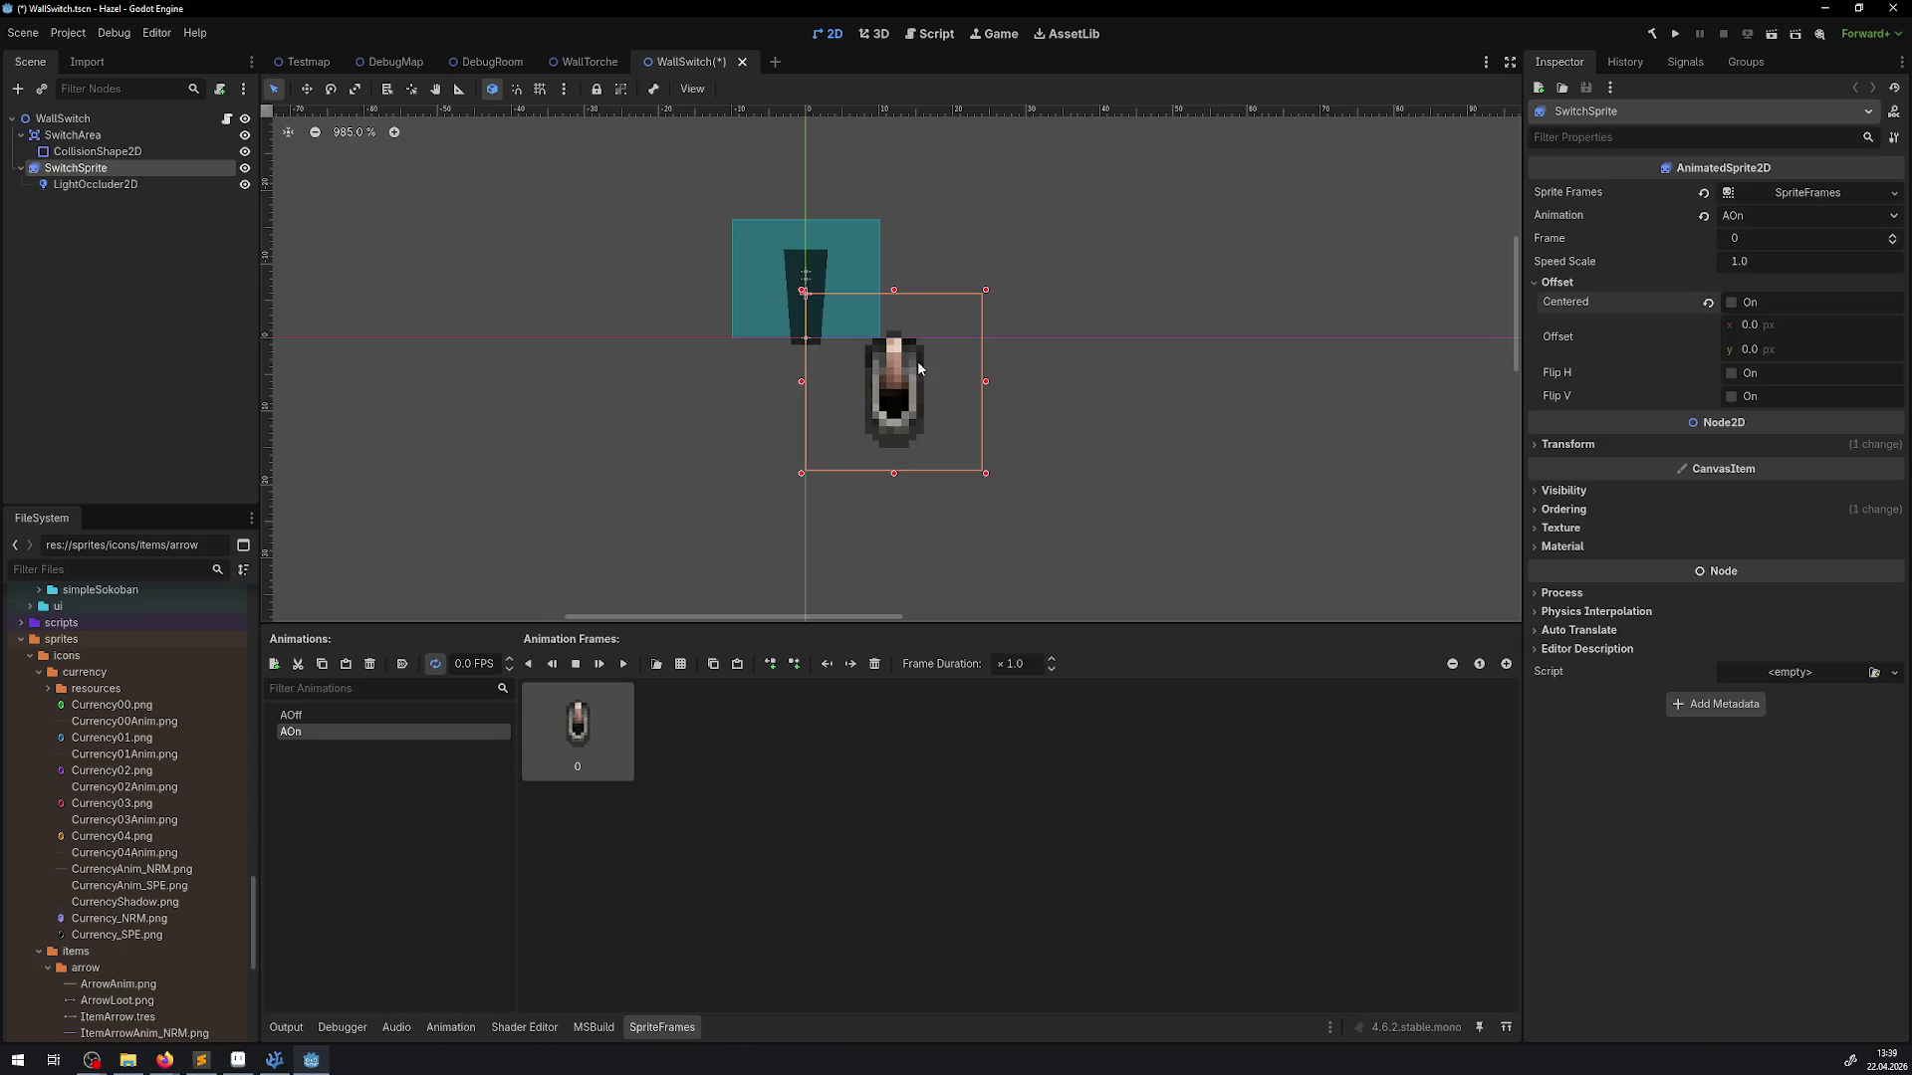
{"action": "left_click", "coordinate": [1565, 446]}
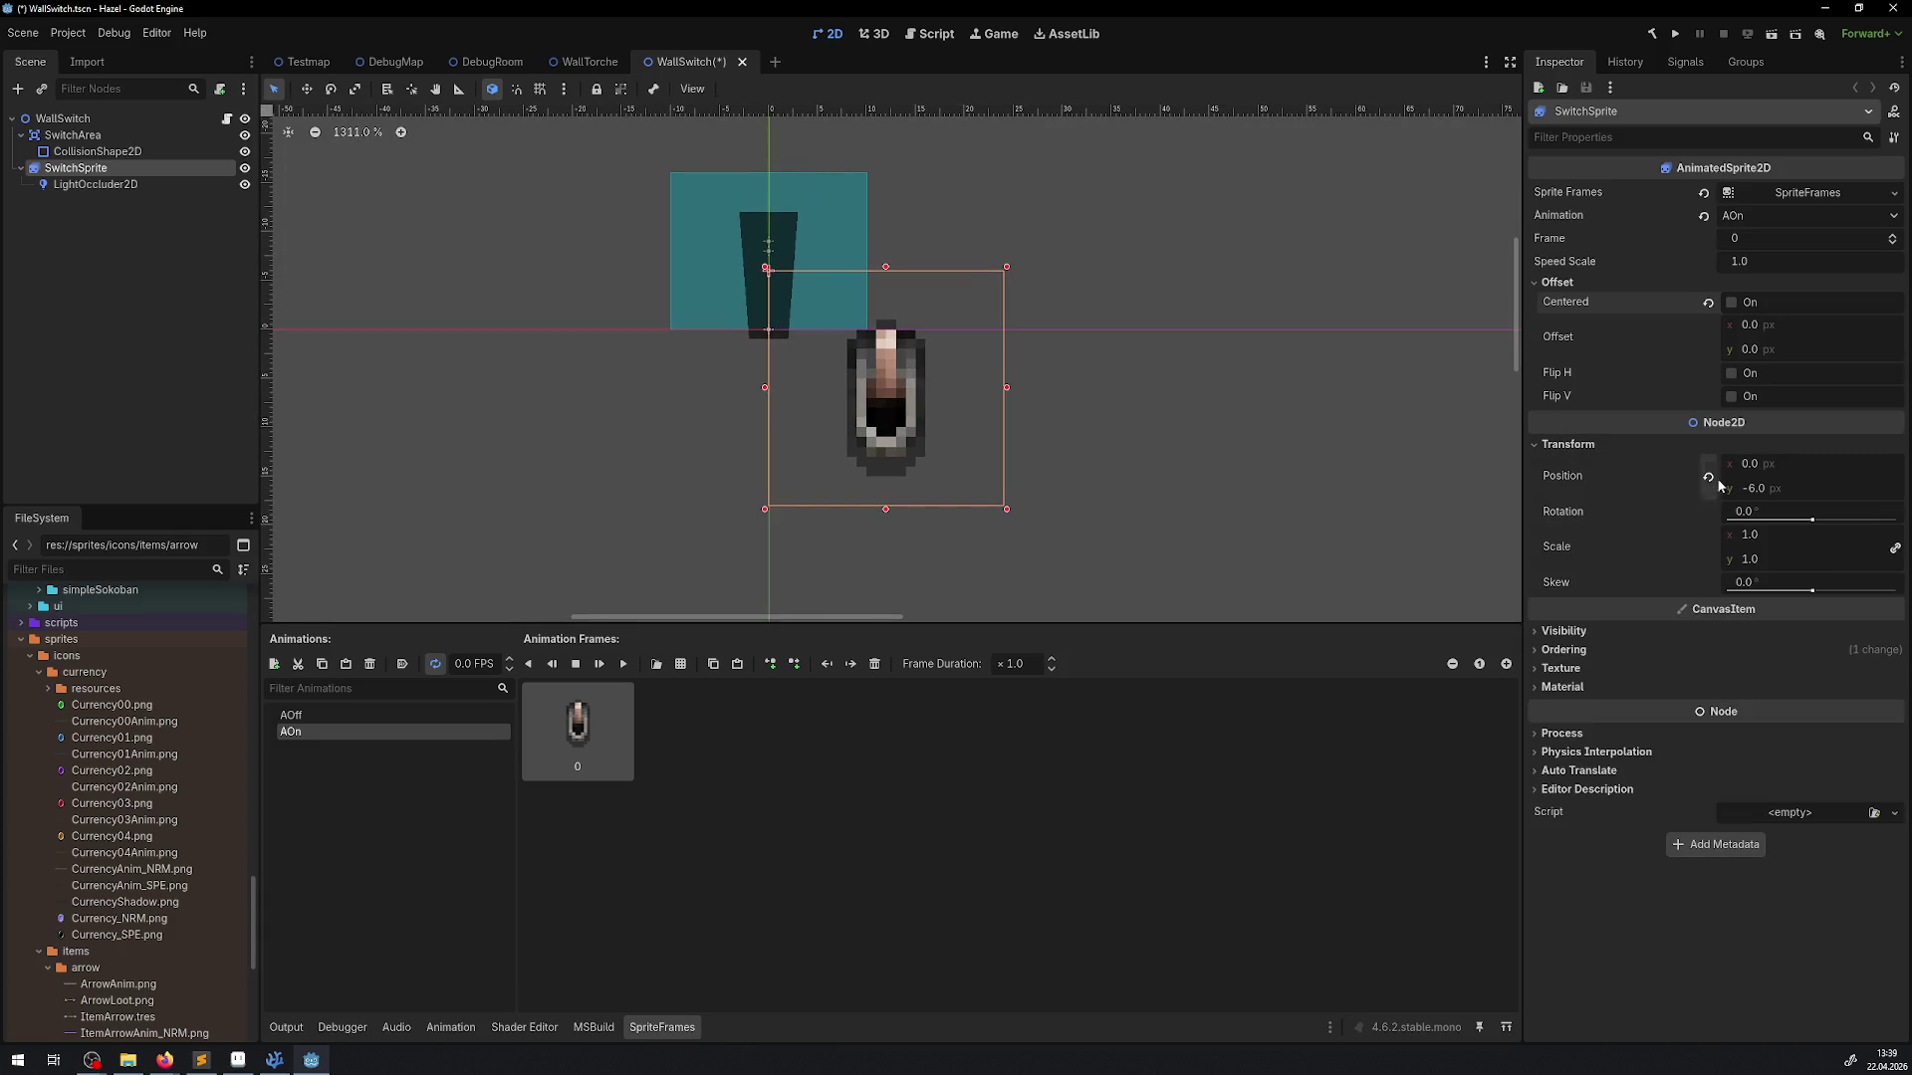
{"action": "type", "text": "0"}
{"action": "key", "text": "Return"}
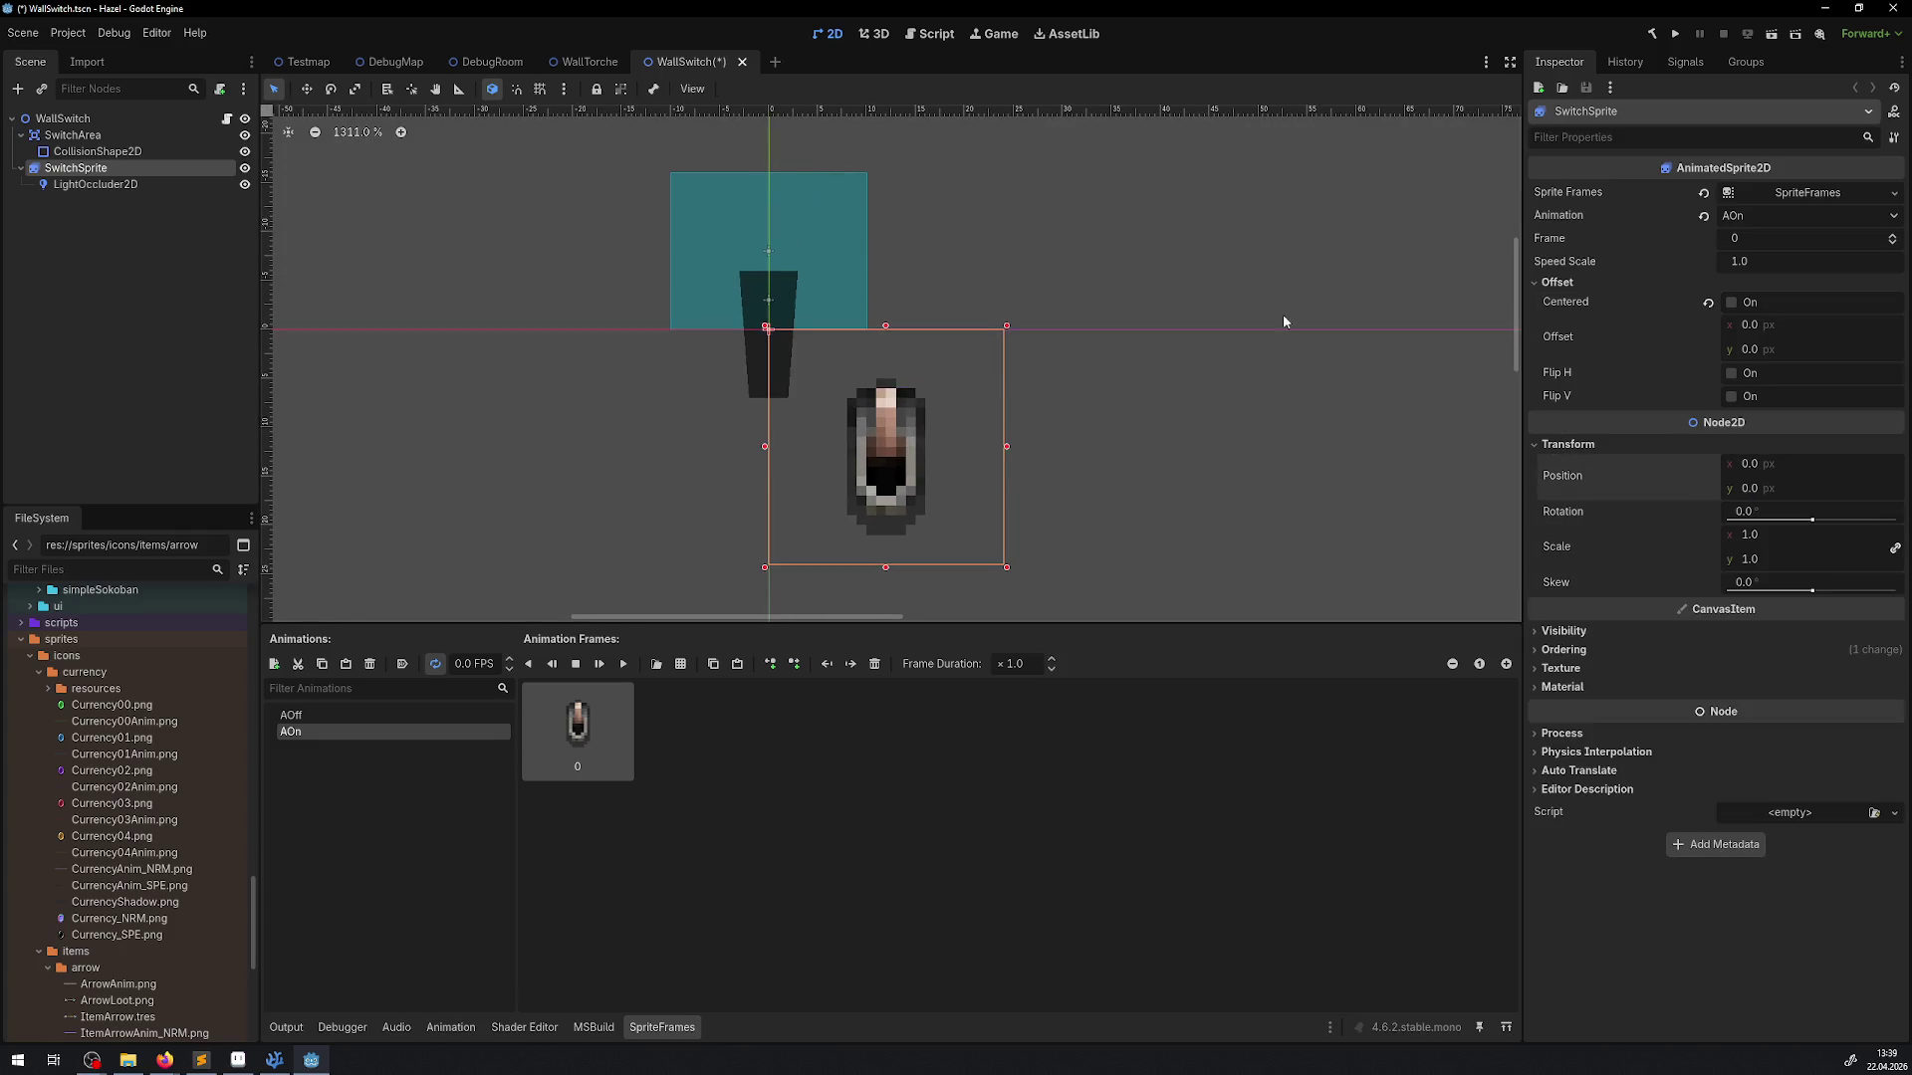
{"action": "key", "text": "ctrl+s"}
{"action": "left_click", "coordinate": [92, 184]}
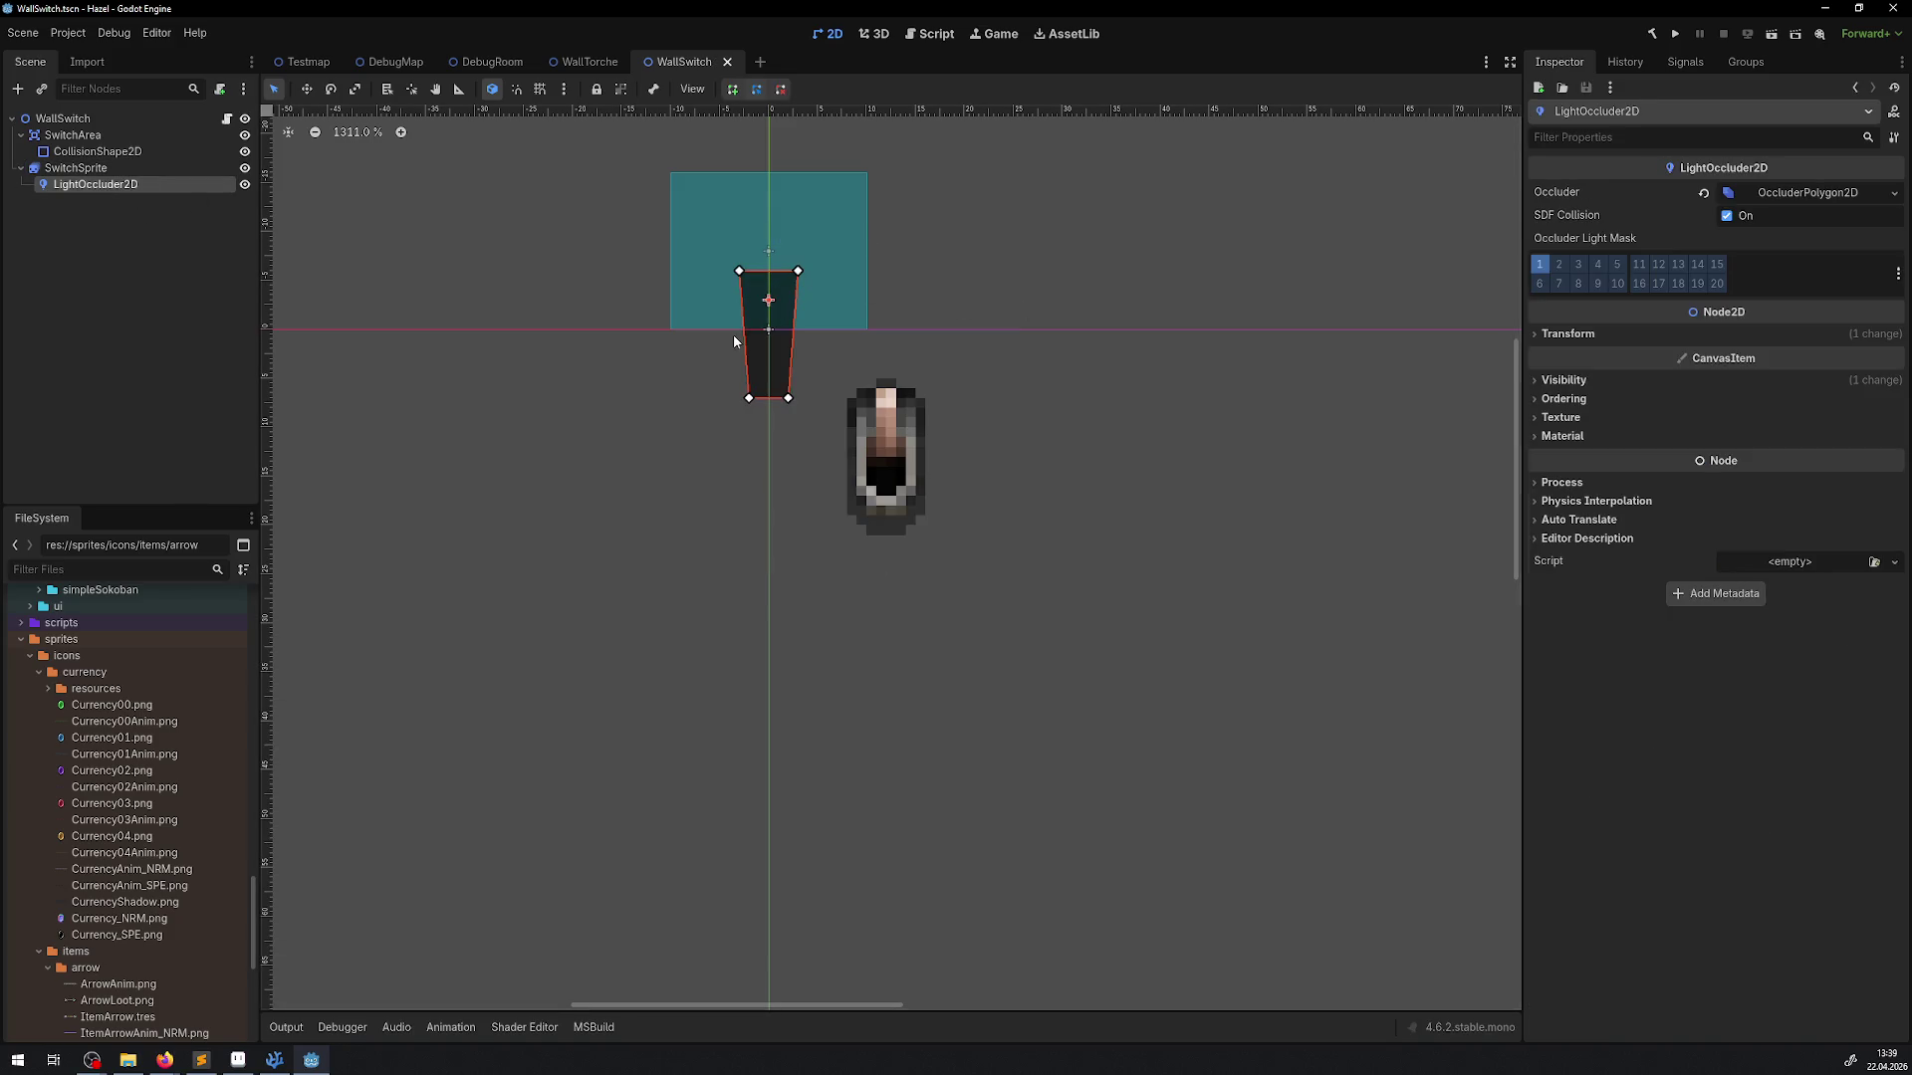
Move the LightOccluder2D onto the switch sprite, save, and set CollisionShape2D position y to 0
{"action": "mouse_move", "coordinate": [765, 317]}
{"action": "left_mouse_down"}
{"action": "mouse_move", "coordinate": [849, 381]}
{"action": "mouse_move", "coordinate": [886, 452]}
{"action": "left_mouse_up"}
{"action": "key", "text": "ctrl+s"}
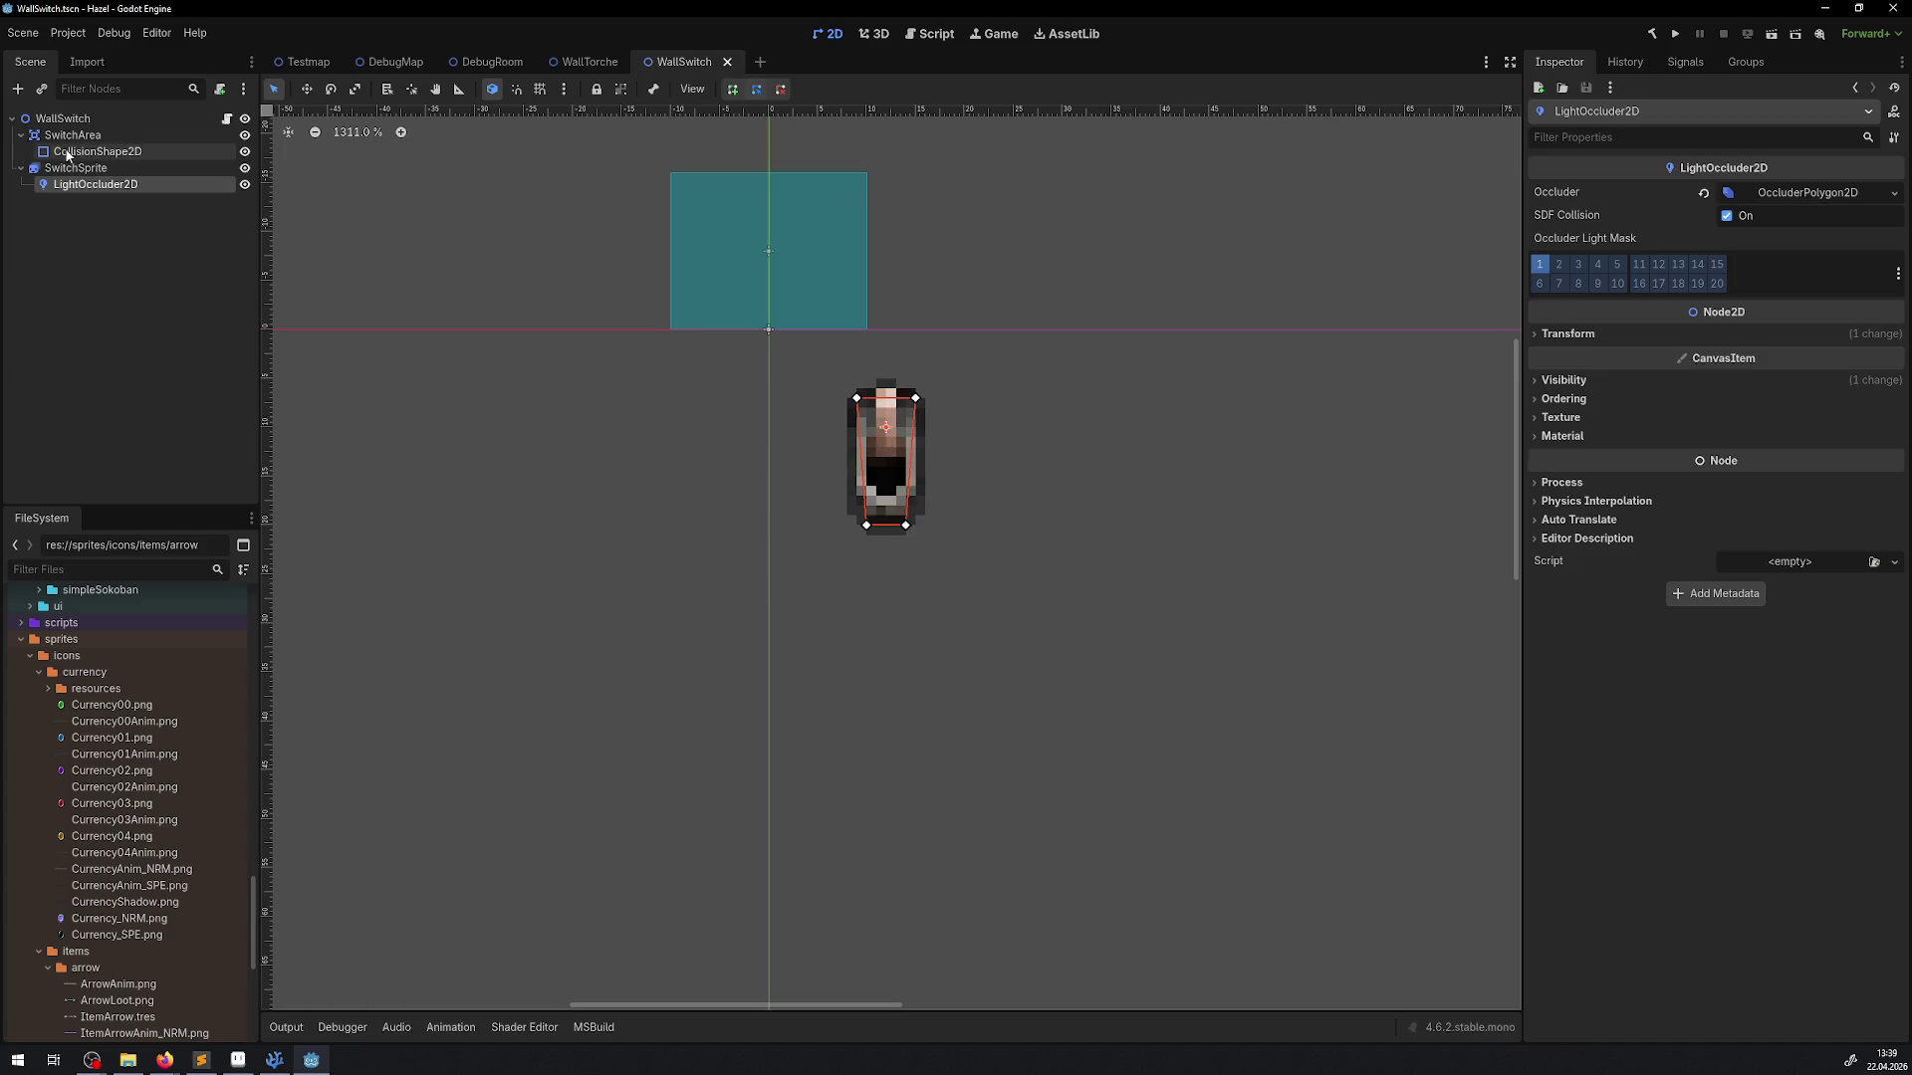
{"action": "left_click", "coordinate": [98, 152]}
{"action": "left_click", "coordinate": [1575, 309]}
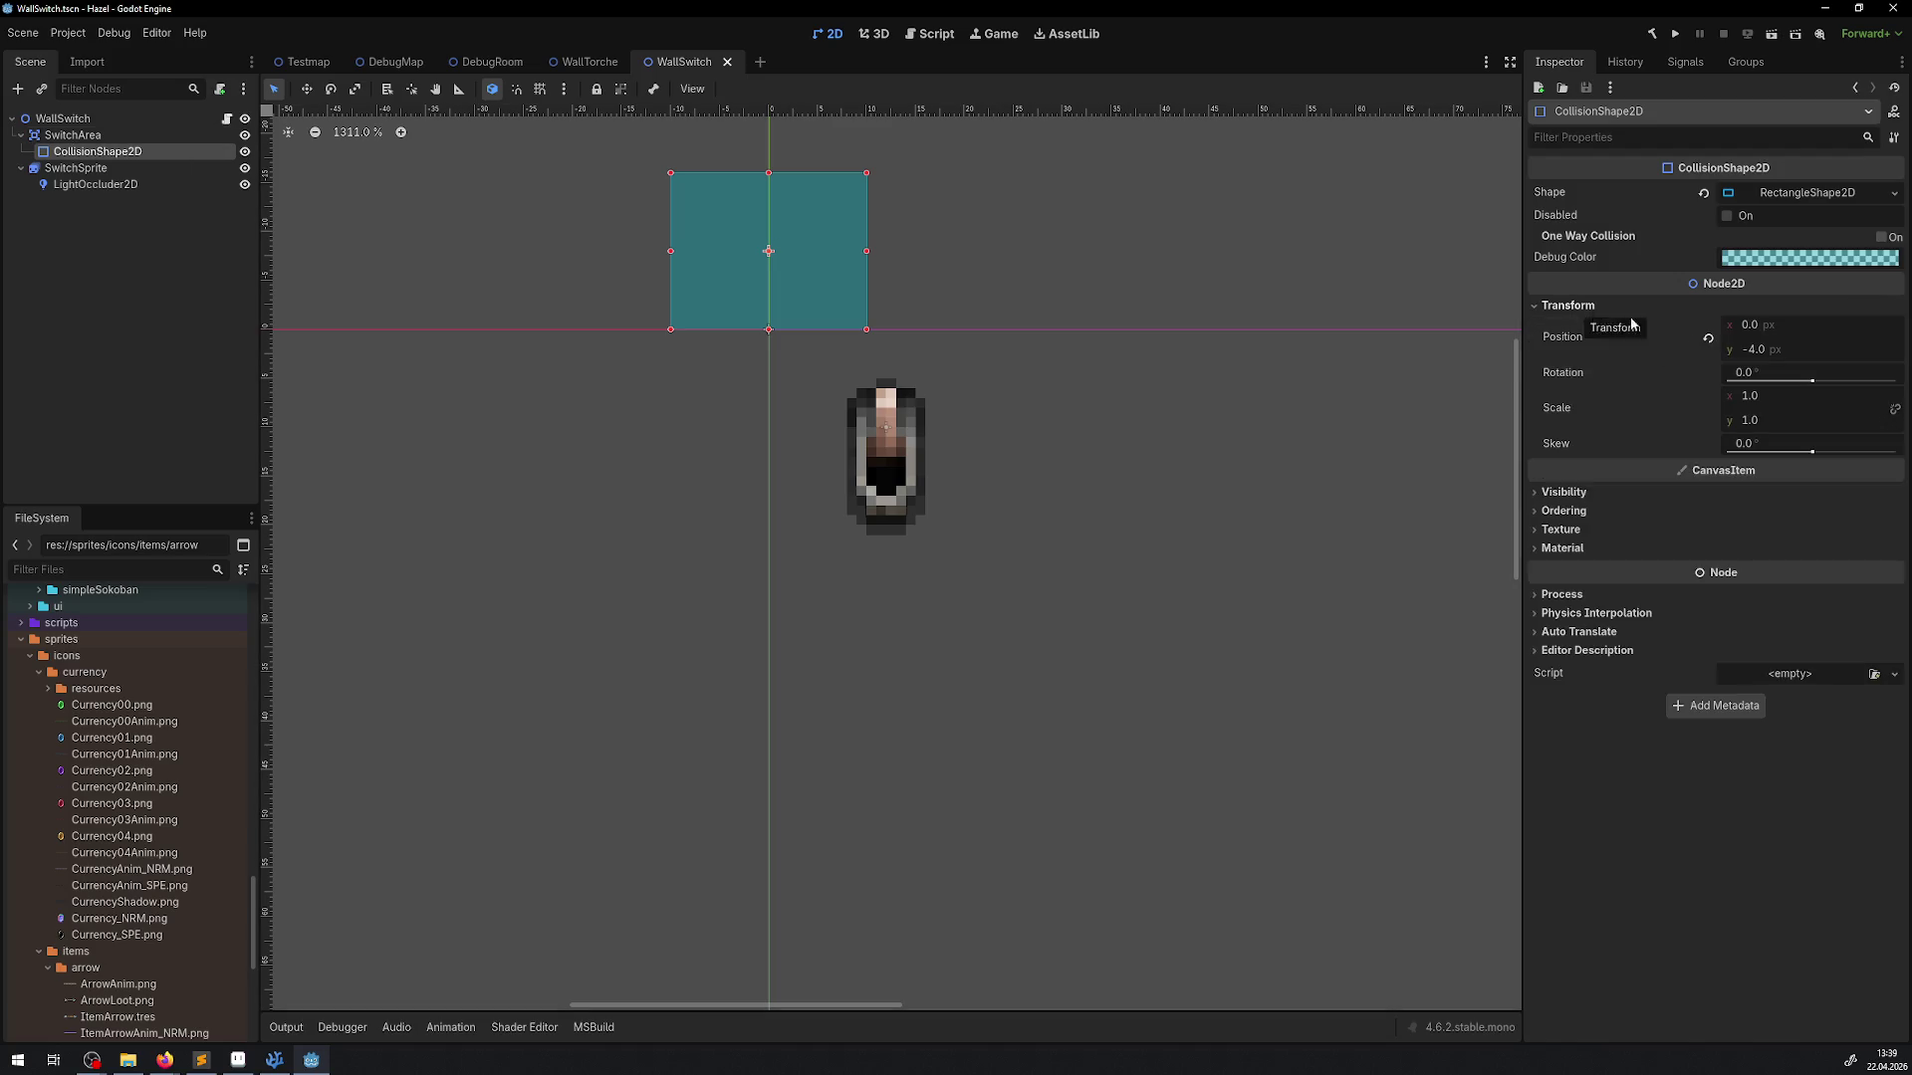
{"action": "type", "text": "0"}
{"action": "key", "text": "Return"}
Lock the collision shape, drag SwitchArea down onto the switch sprite, and save
{"action": "left_click", "coordinate": [88, 136]}
{"action": "left_click", "coordinate": [91, 153]}
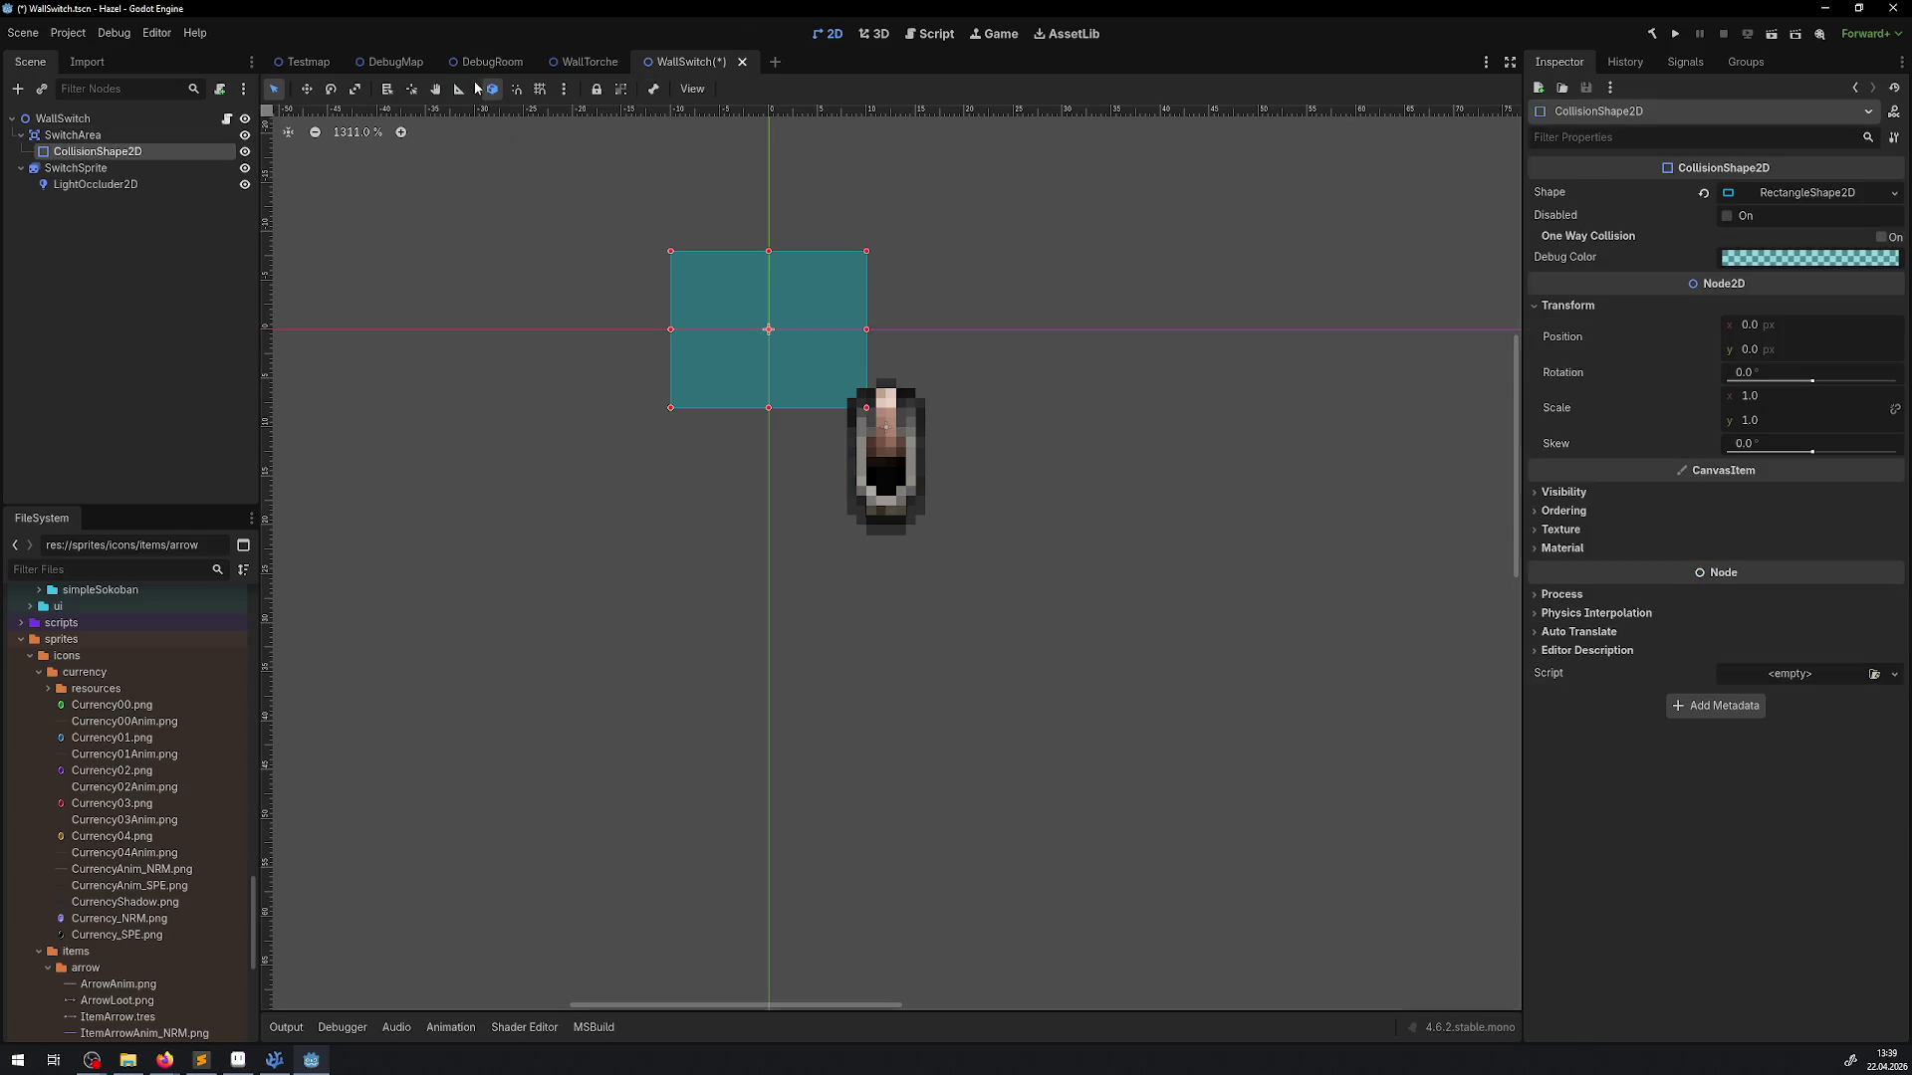
{"action": "left_click", "coordinate": [595, 90]}
{"action": "left_click", "coordinate": [73, 134]}
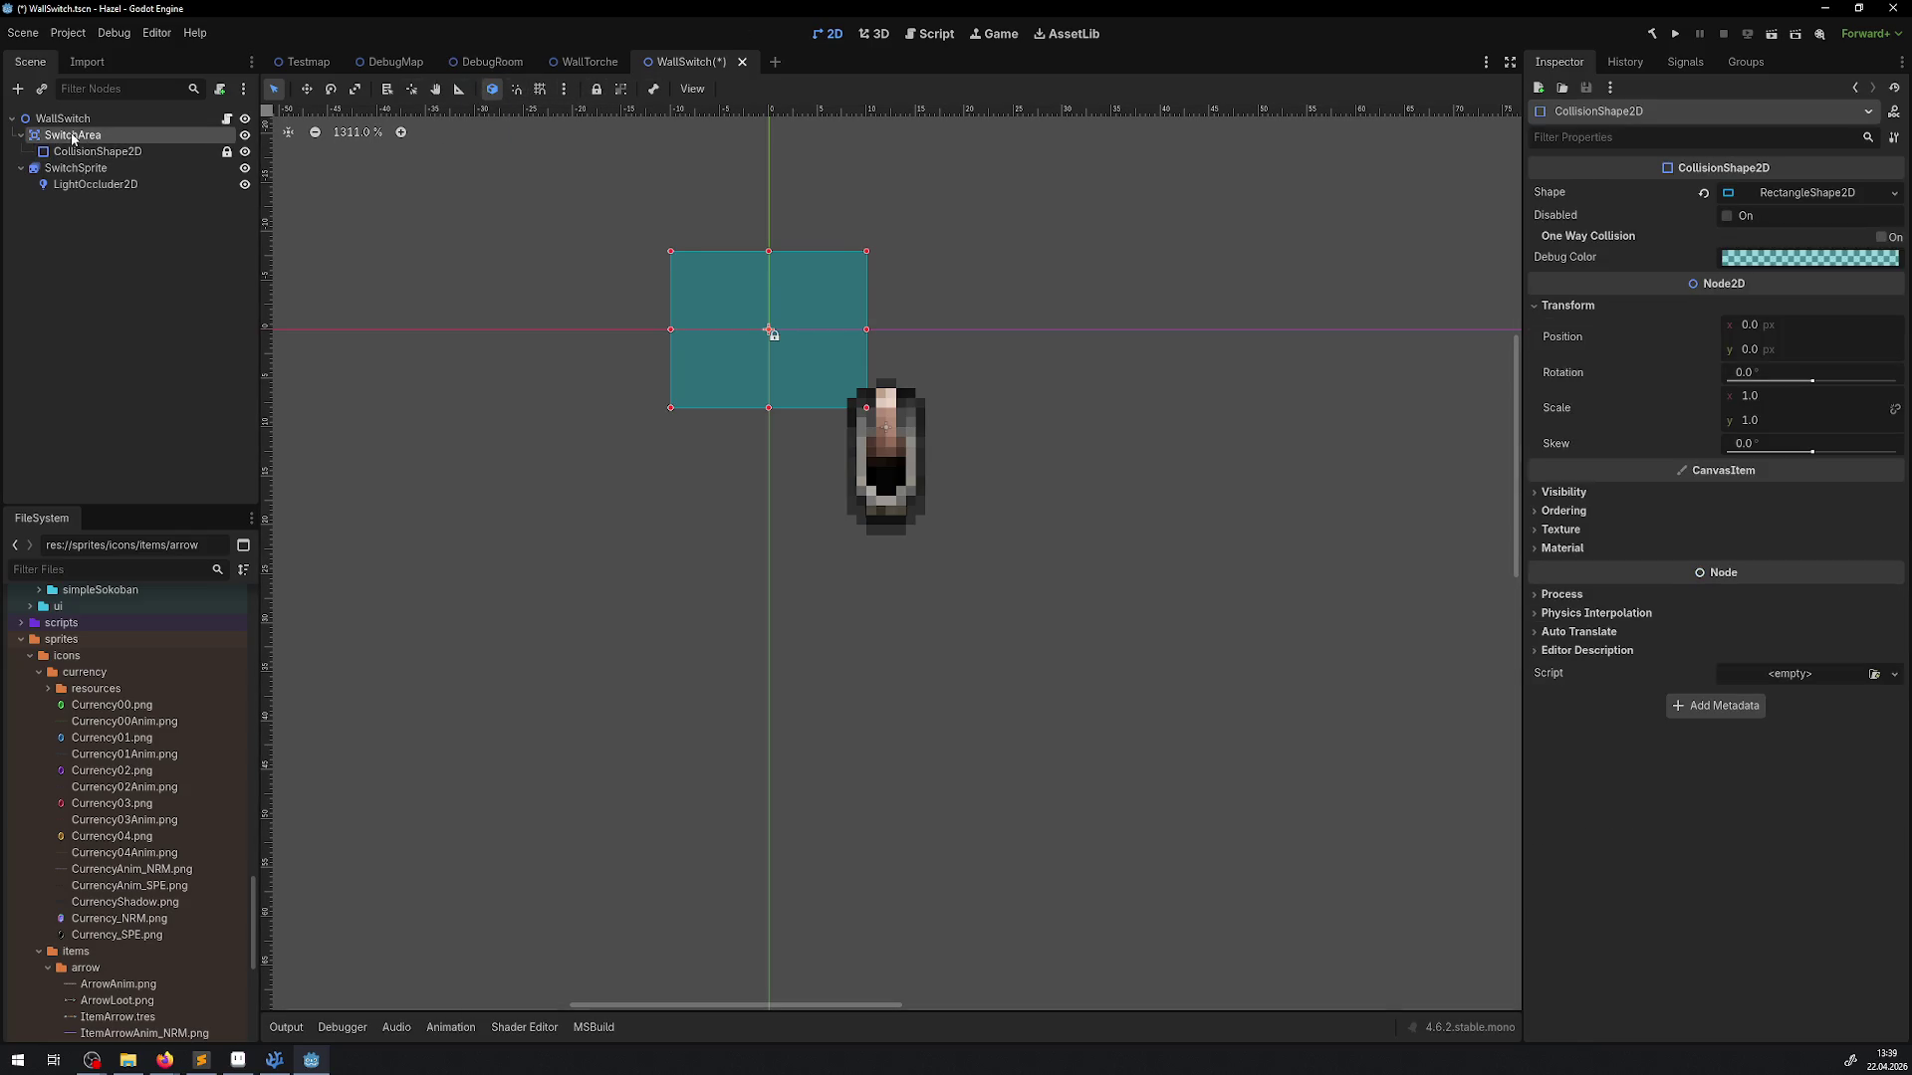
{"action": "left_click_drag", "start_coordinate": [809, 296], "coordinate": [928, 429]}
{"action": "key", "text": "ctrl+s"}
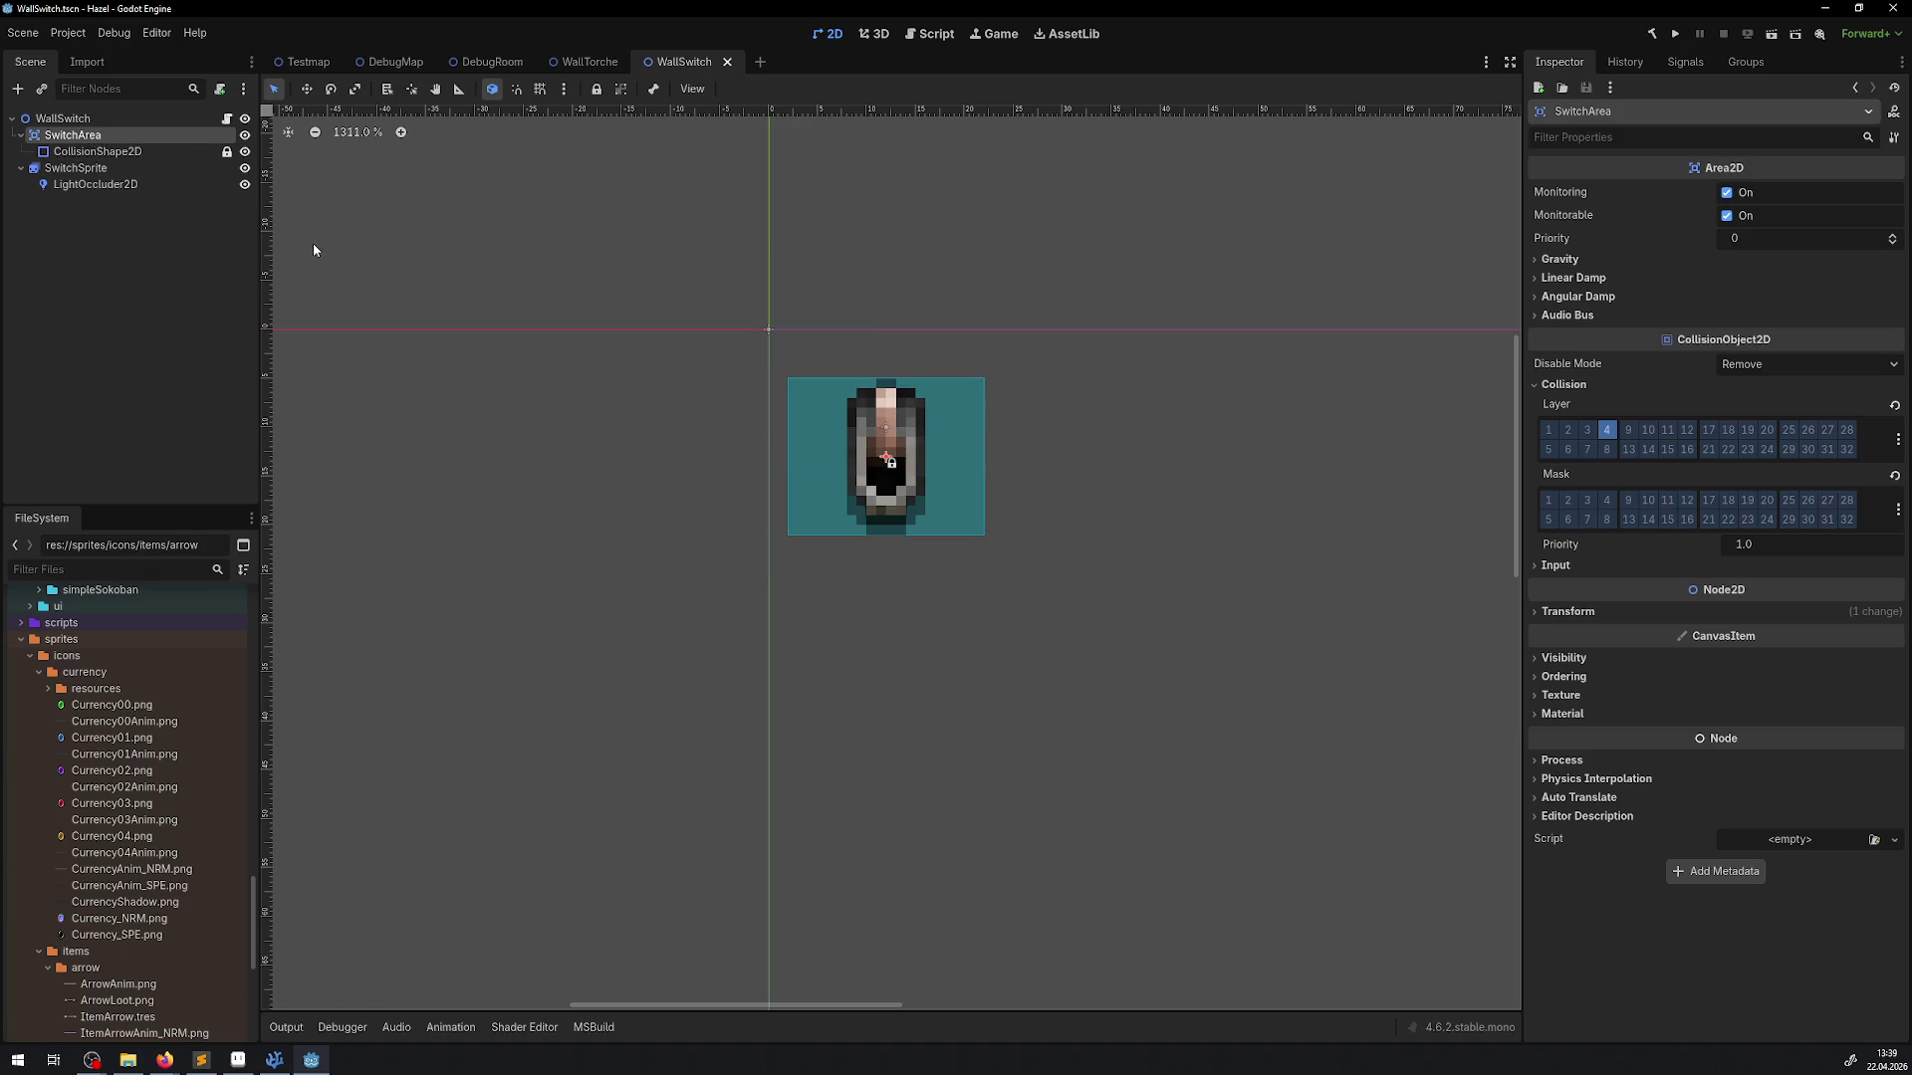
Compare the switch's collision shape size with the WallTorche collision shape's width
{"action": "left_click", "coordinate": [149, 151]}
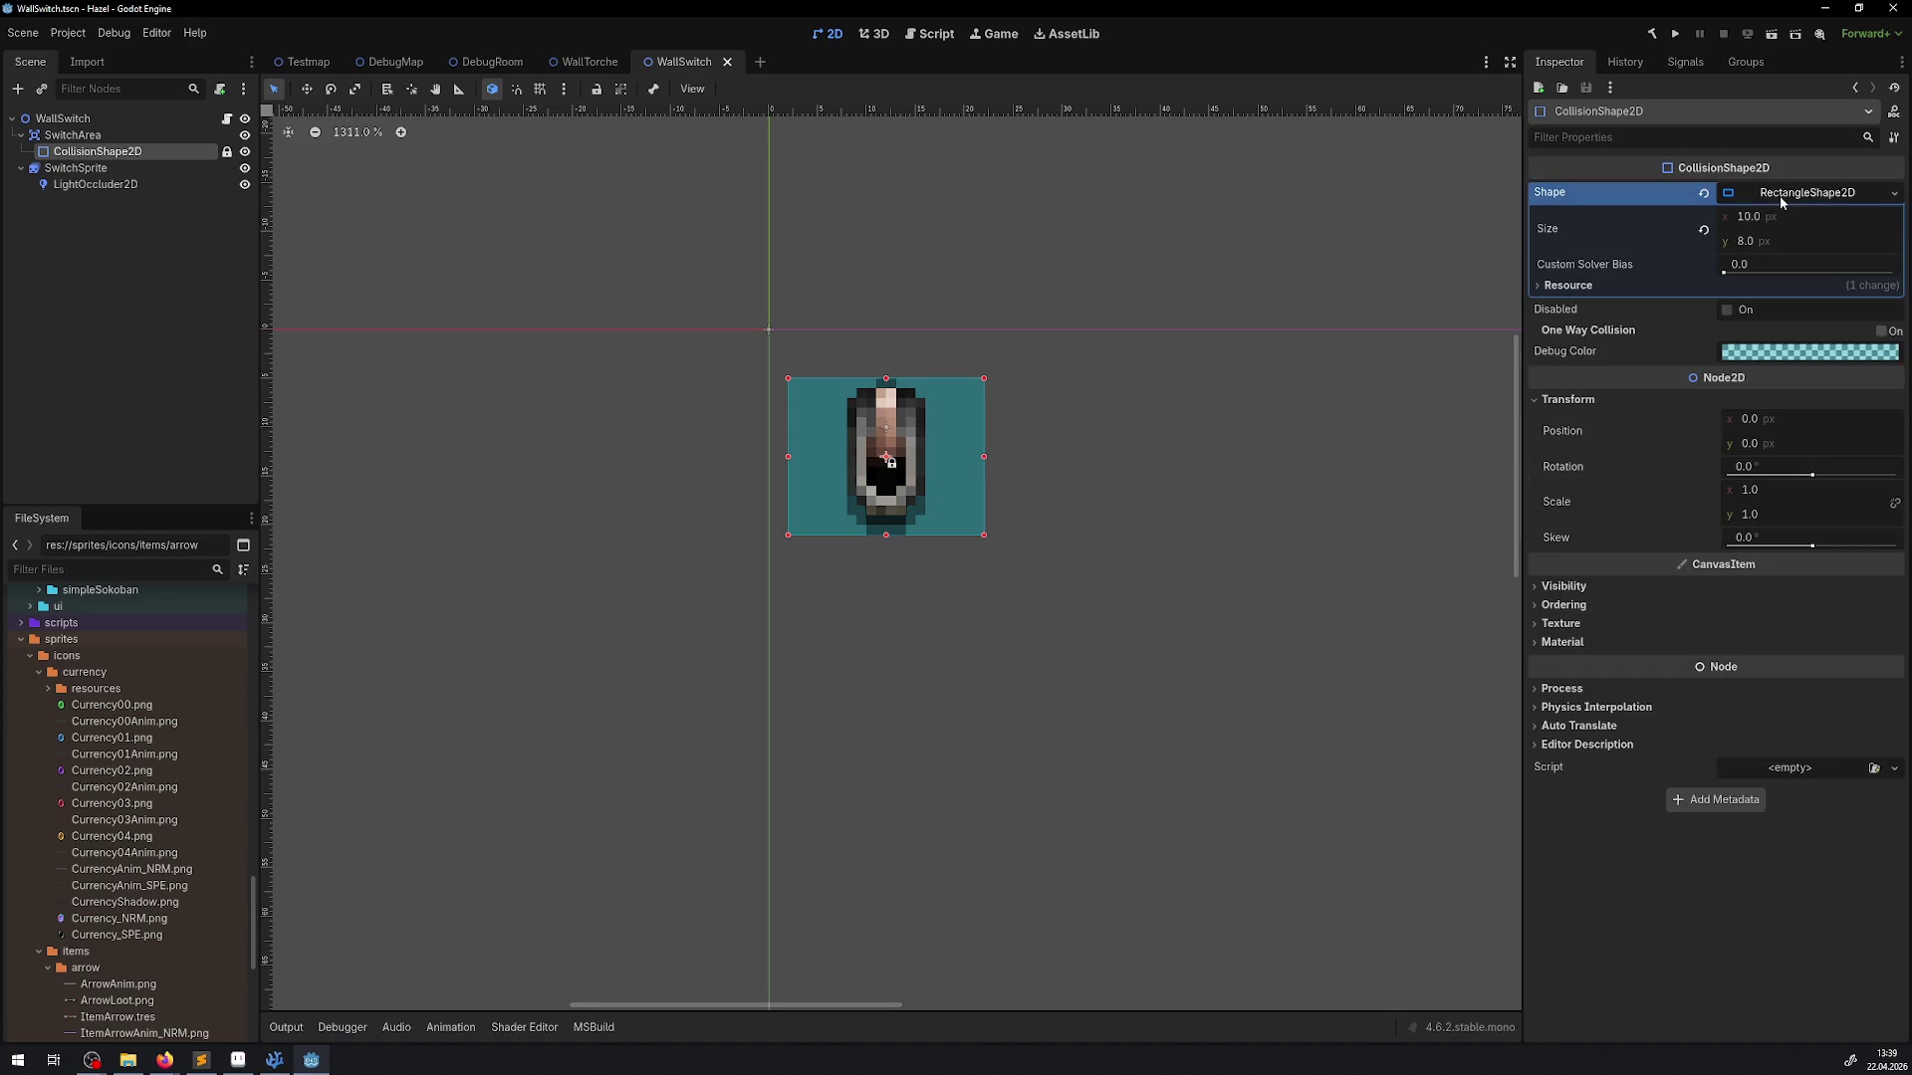
{"action": "left_click", "coordinate": [593, 63]}
{"action": "left_click", "coordinate": [92, 153]}
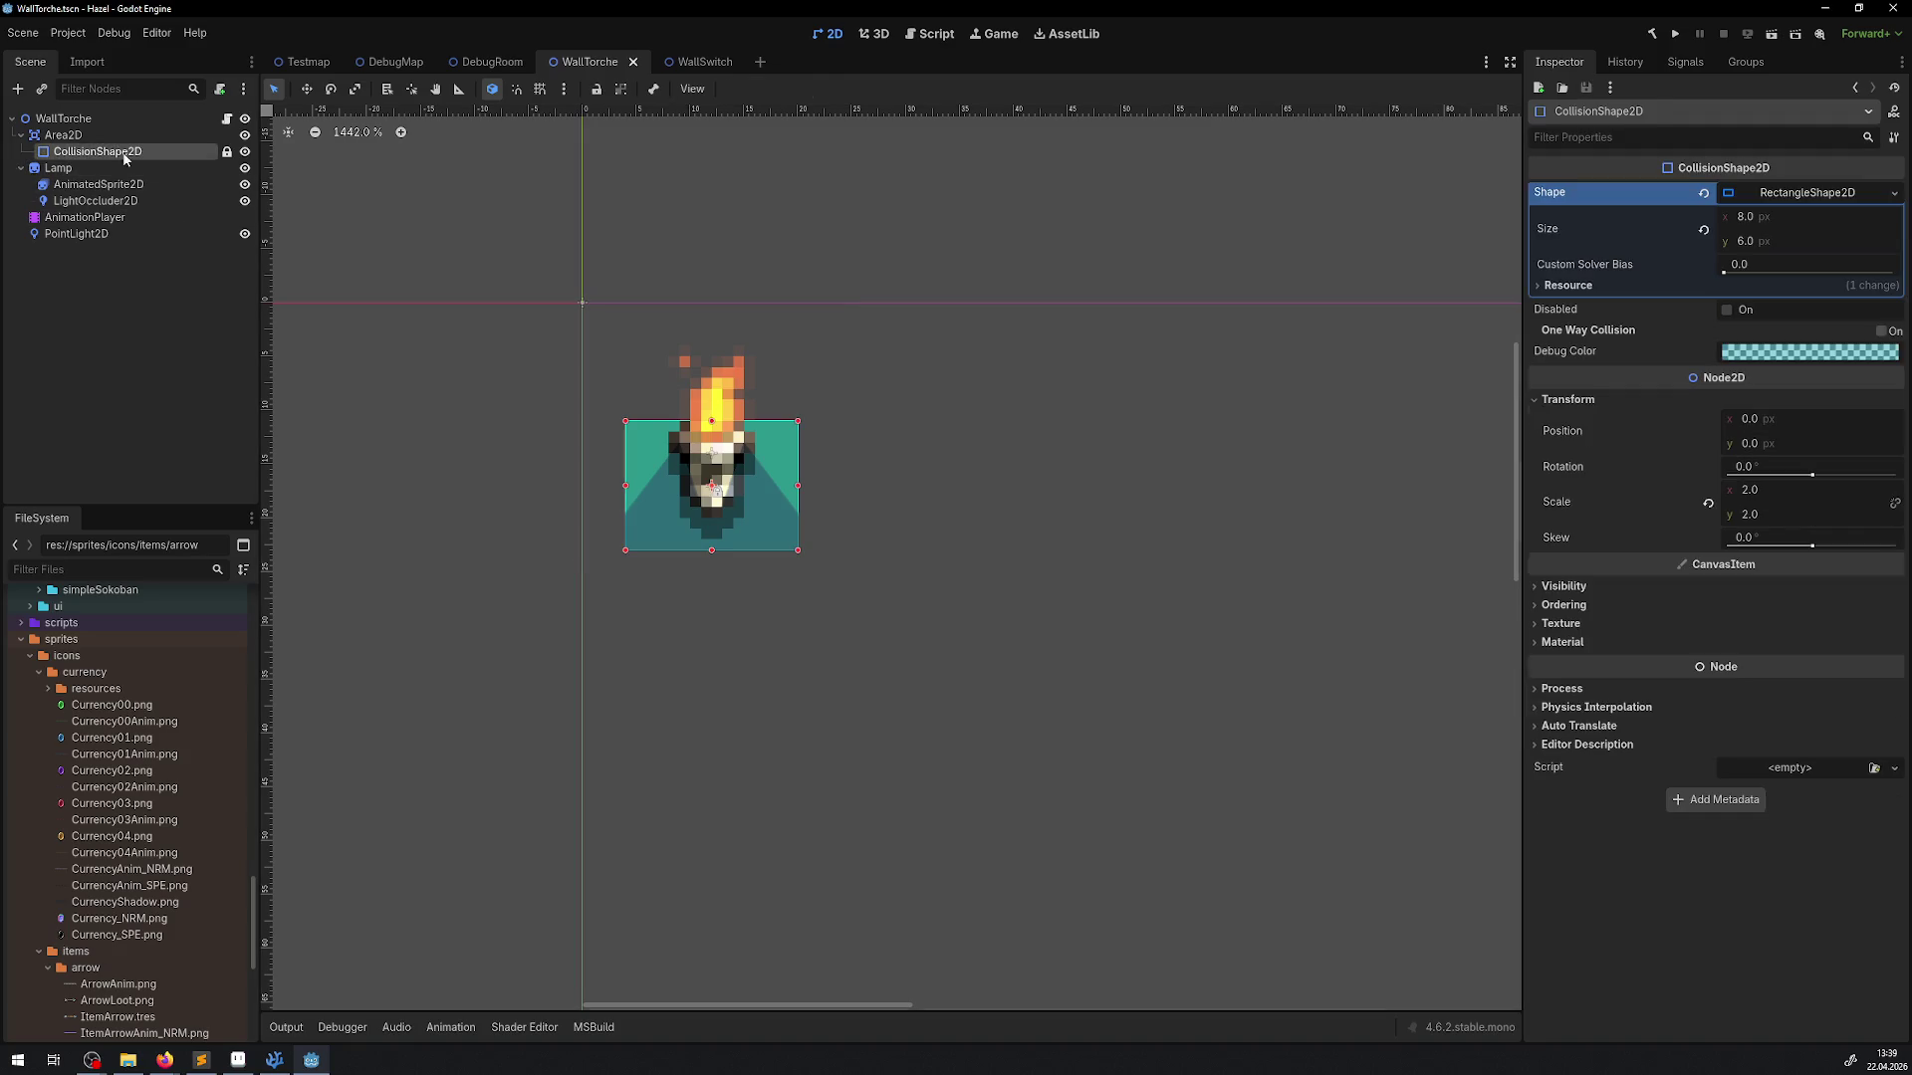
{"action": "left_click", "coordinate": [1760, 221]}
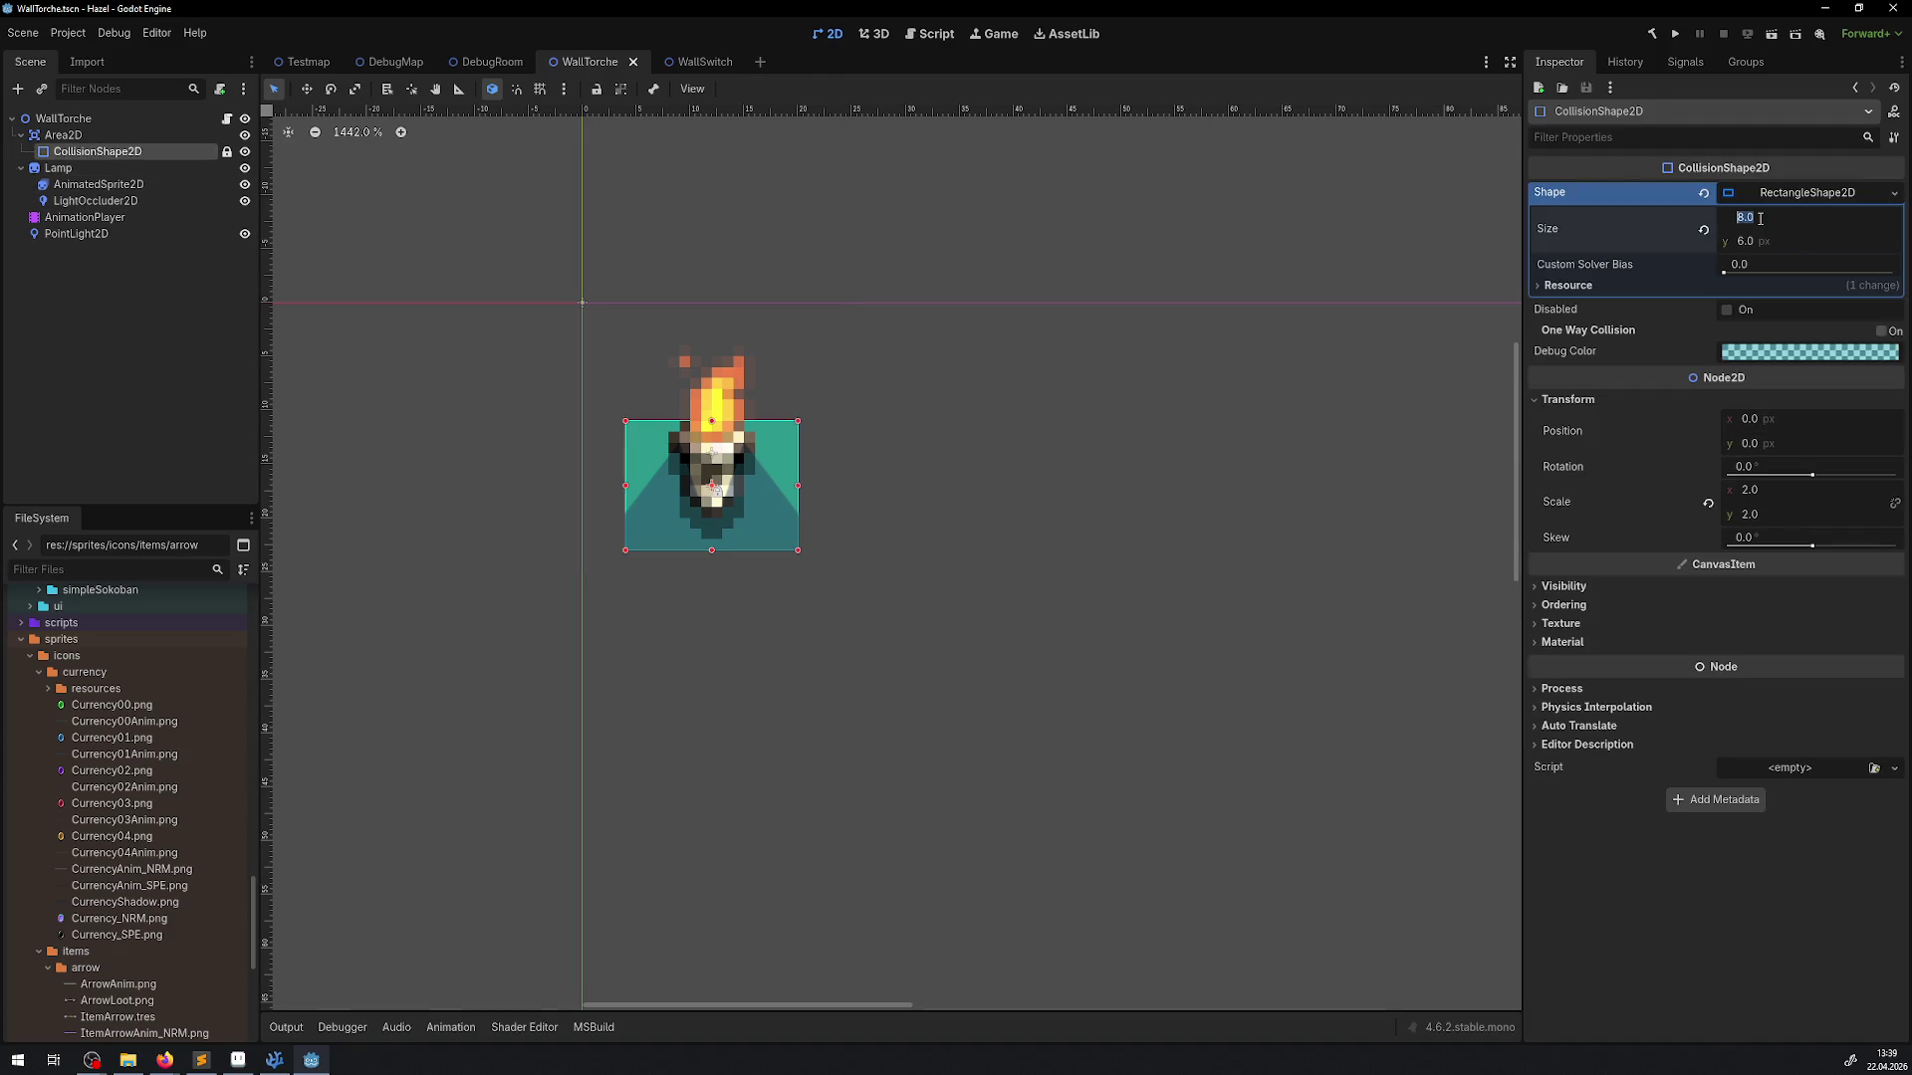
{"action": "left_click", "coordinate": [683, 63]}
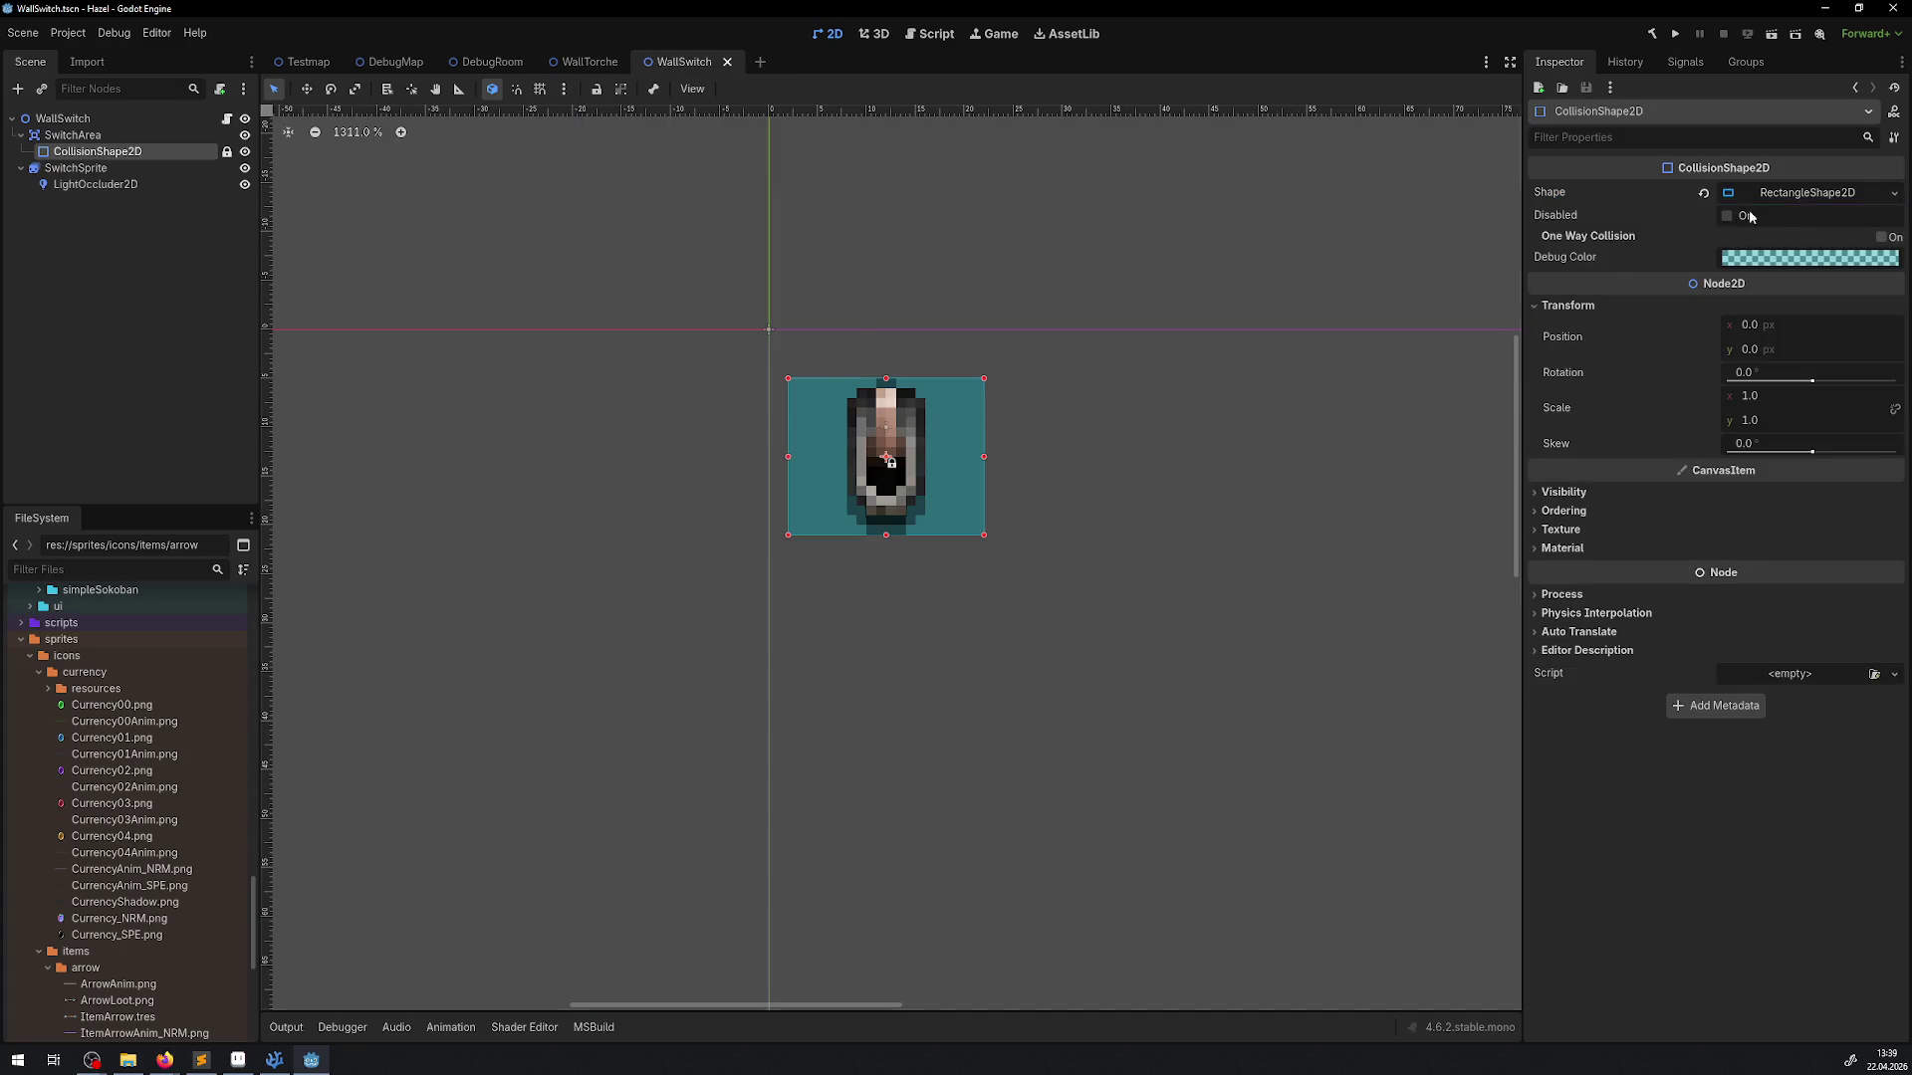